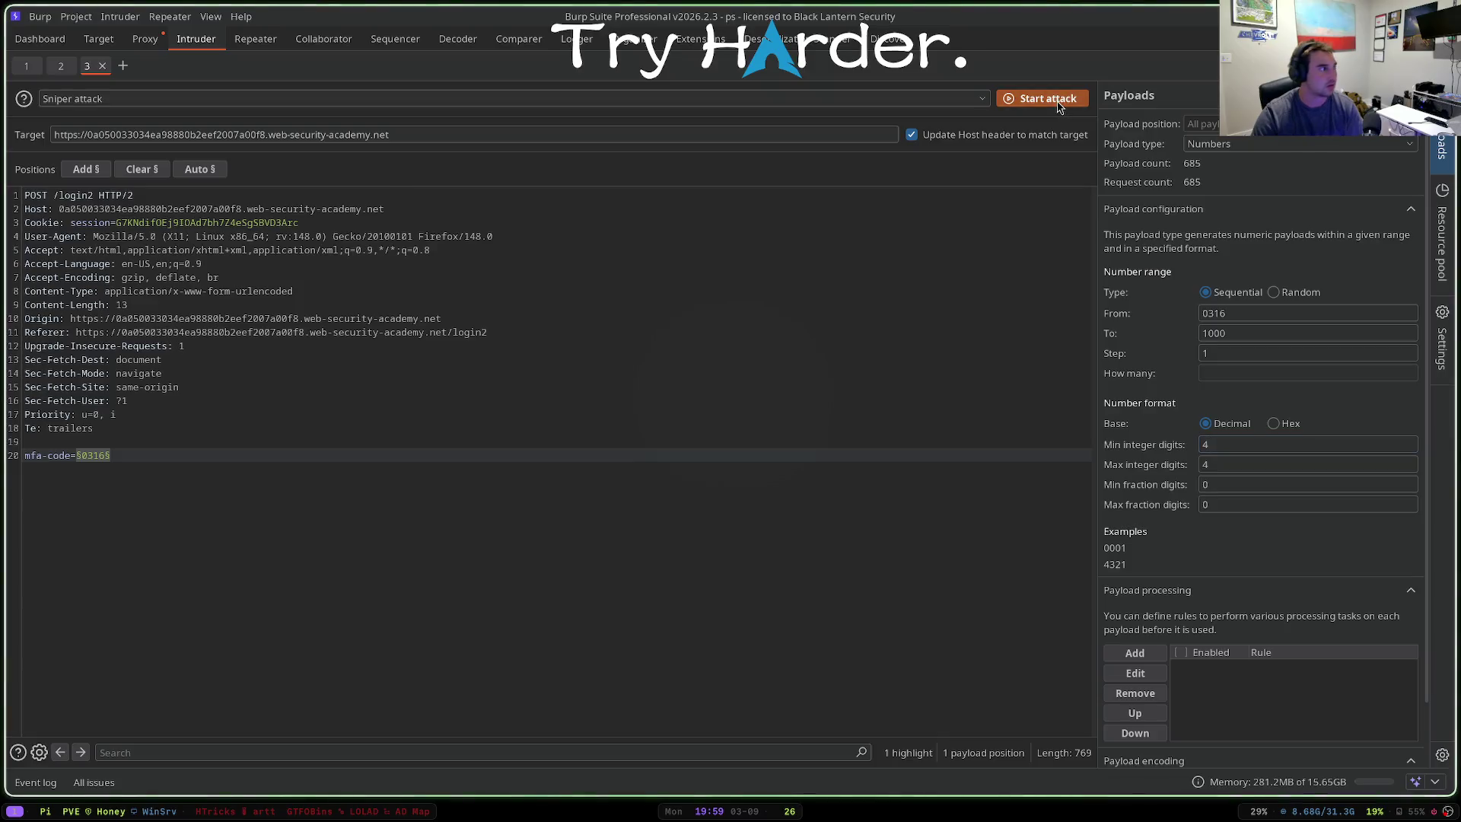
# - Maximize the attack results and compare the baseline 200 response with payload 0318's, including its rendered view
pyautogui.press('super+f')
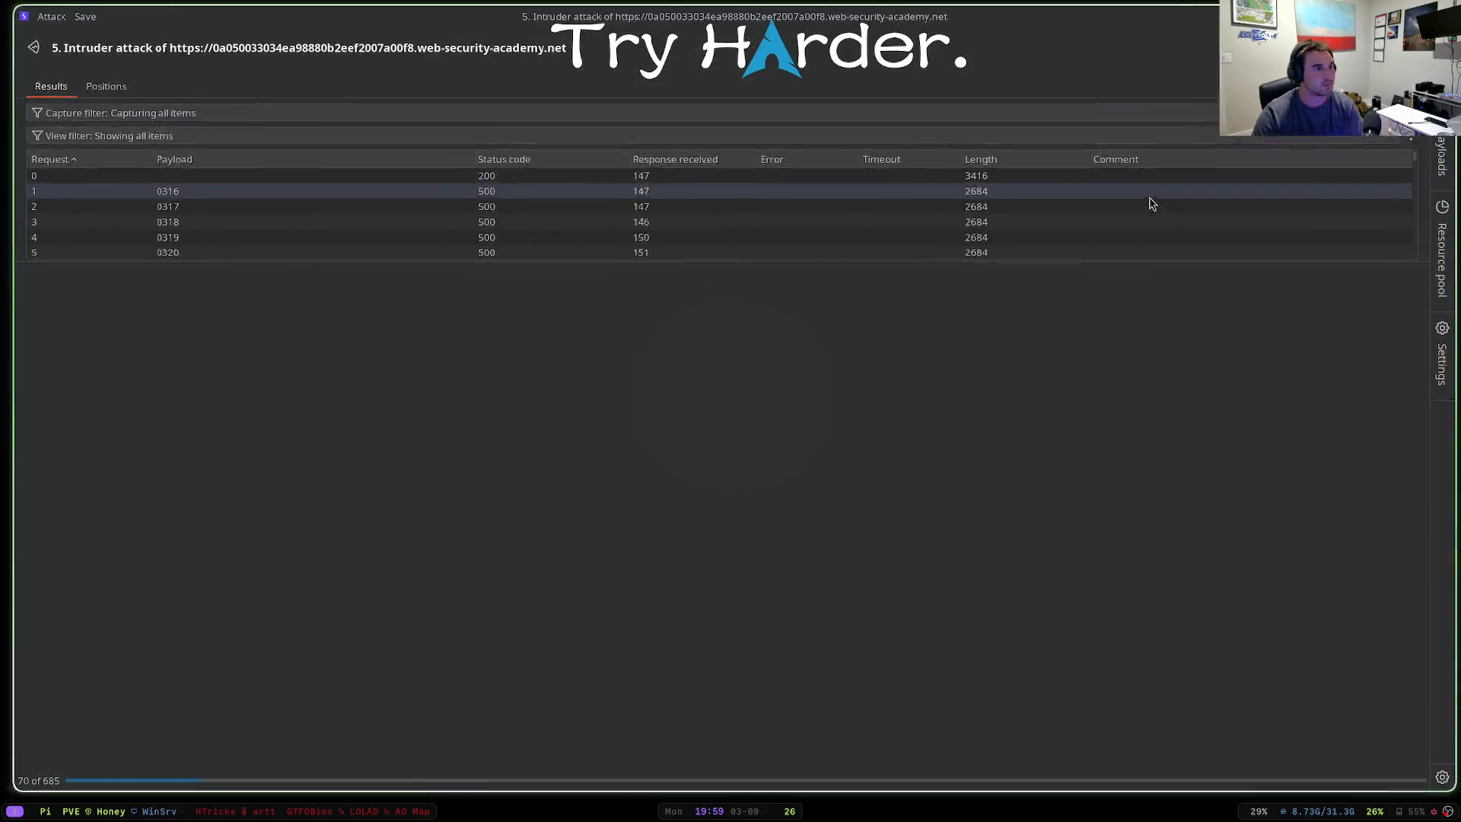
pyautogui.click(981, 177)
pyautogui.click(522, 238)
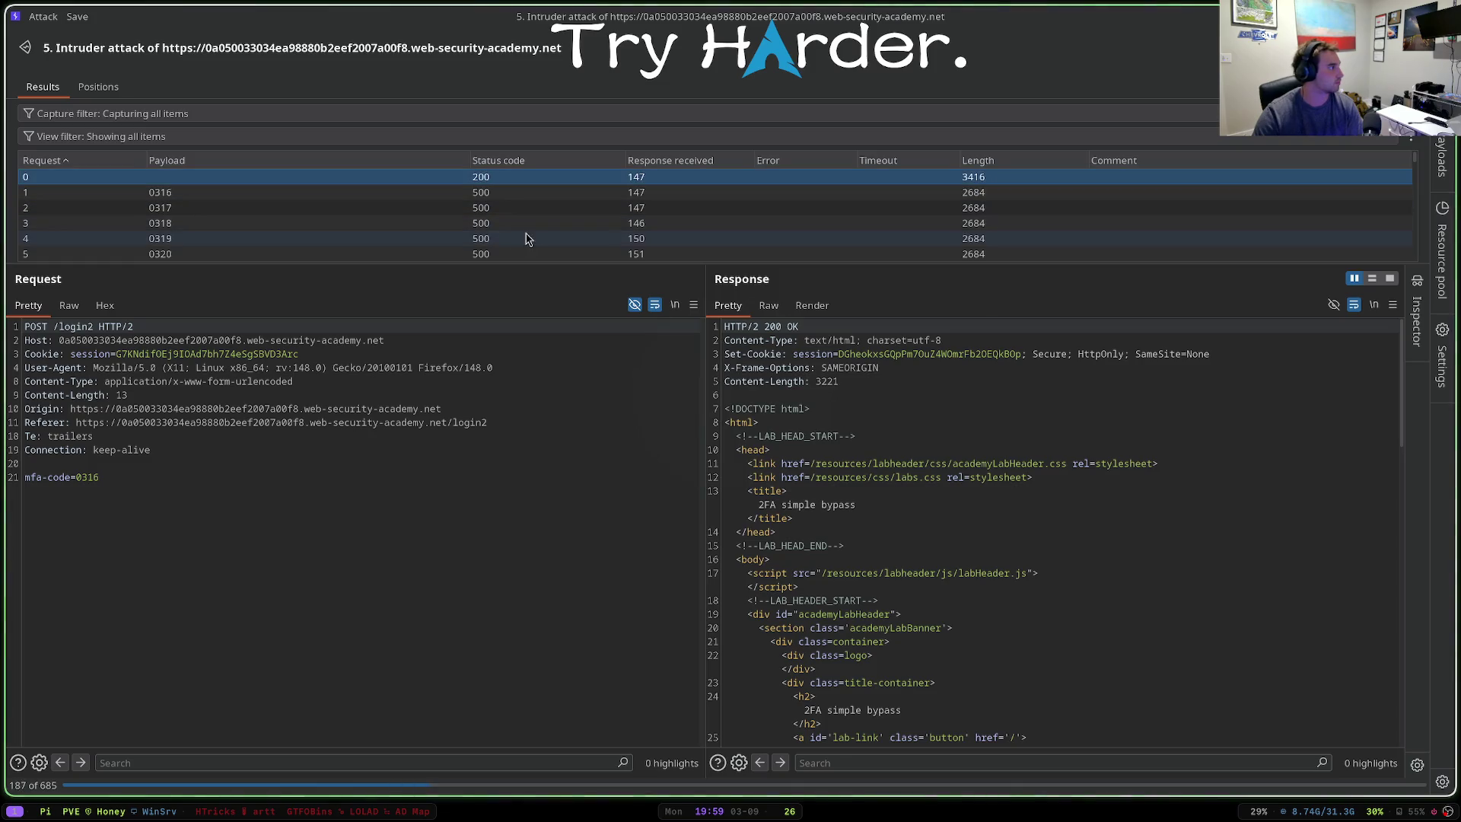
pyautogui.press('Up')
pyautogui.click(933, 178)
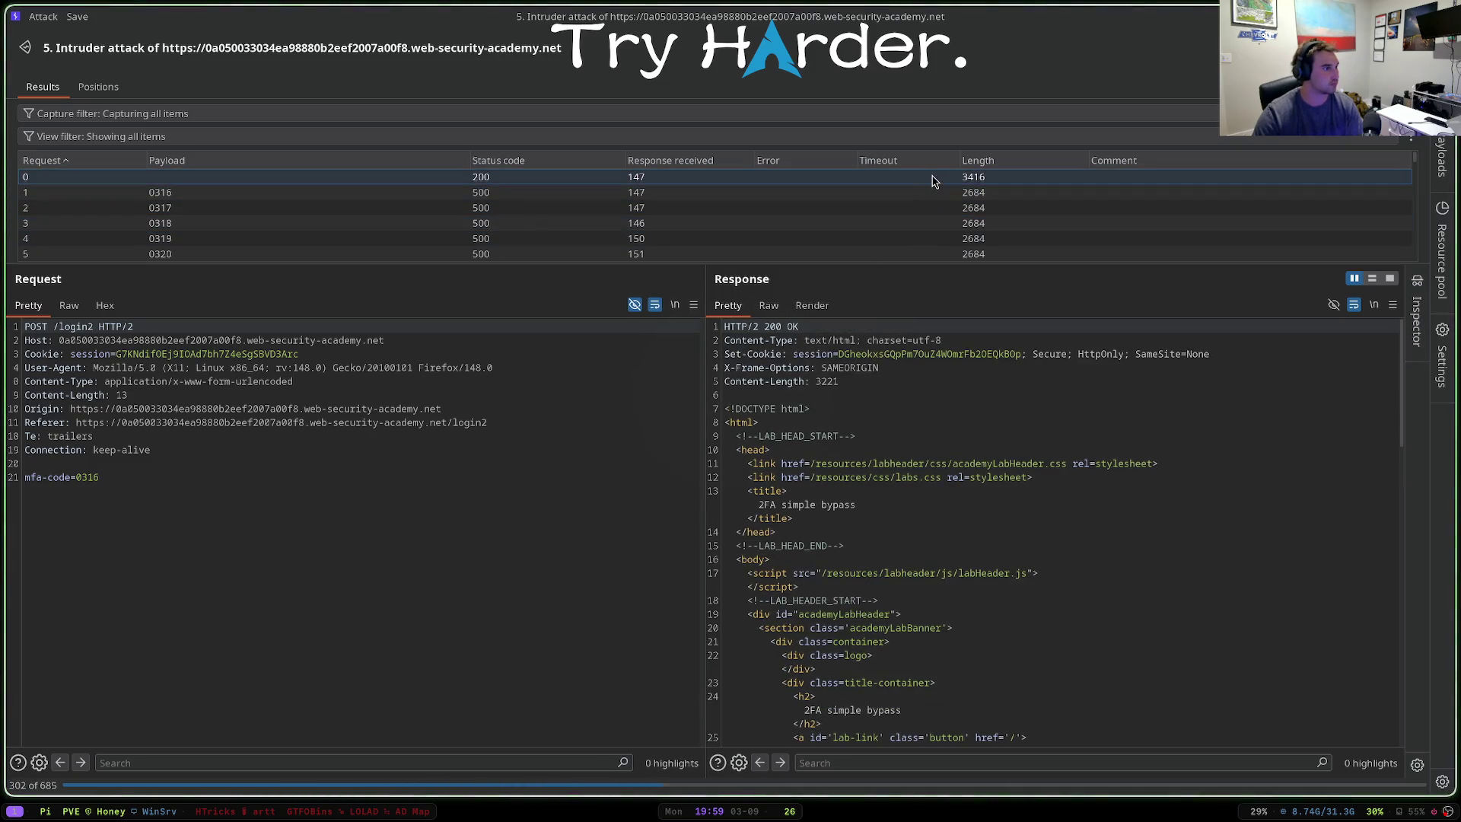
pyautogui.click(811, 305)
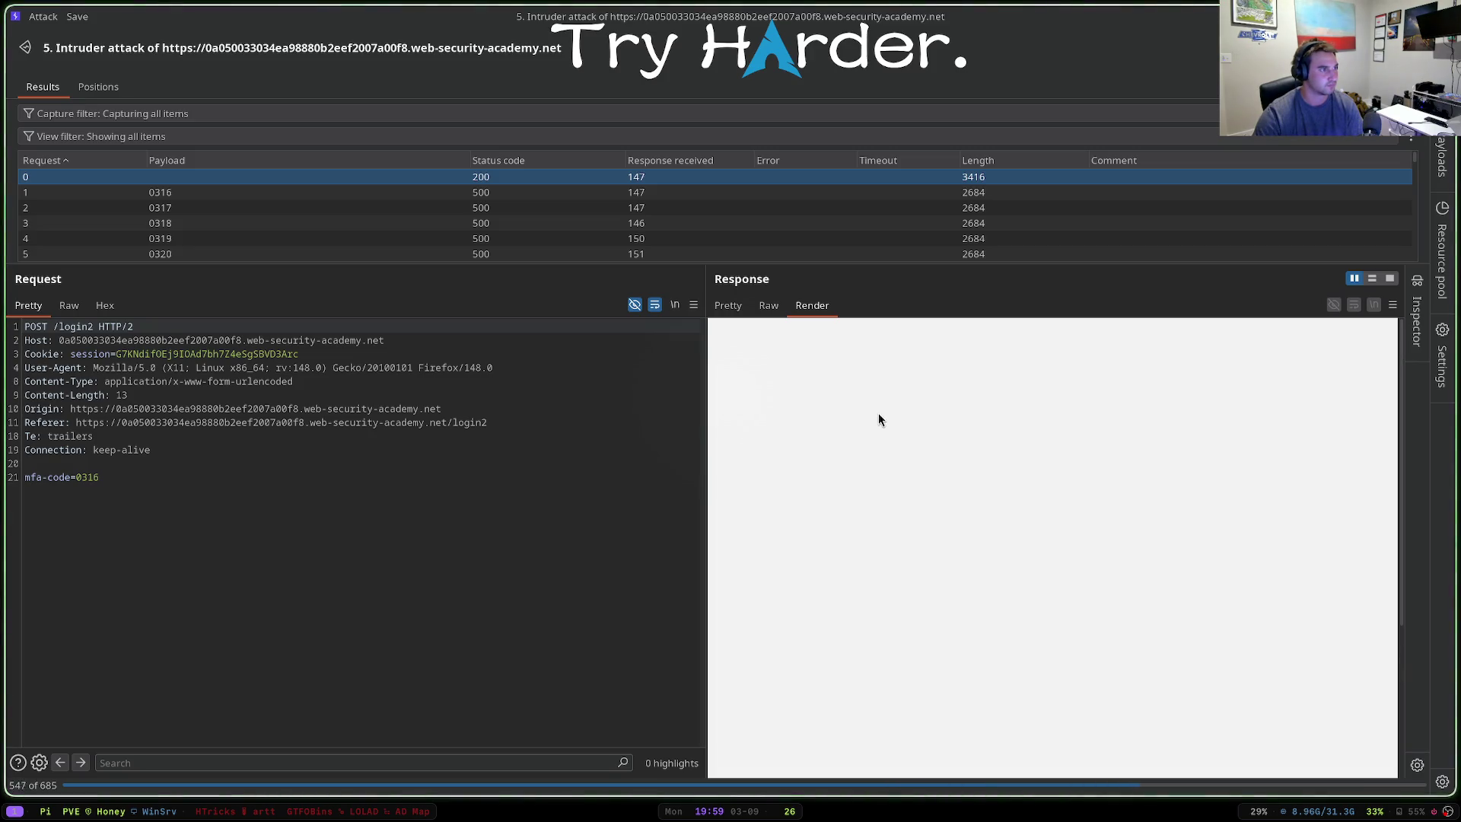
pyautogui.click(729, 307)
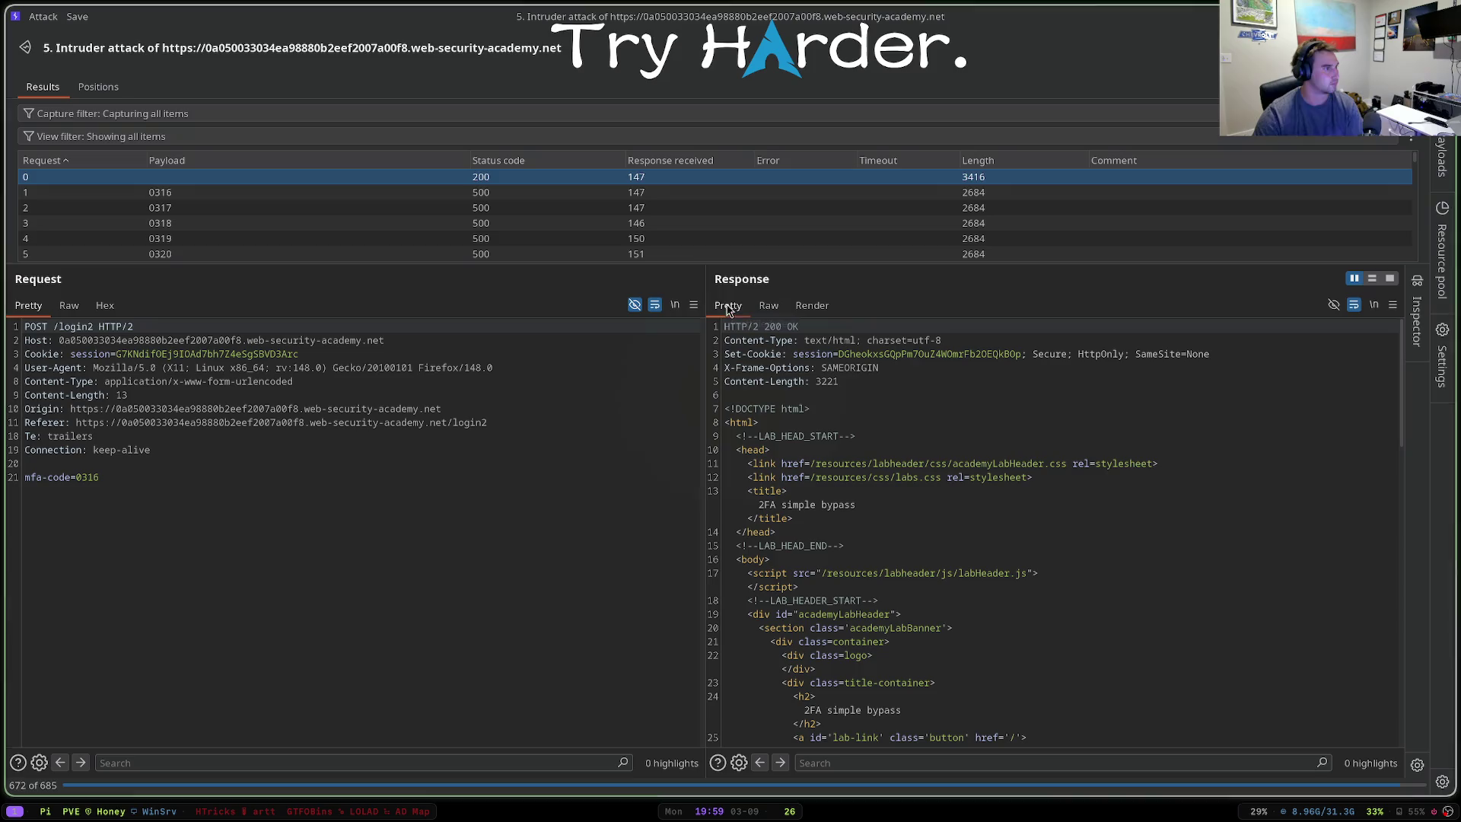
# - Sort the results by response length, inspect the response HTML, then restore request-number order
pyautogui.click(981, 161)
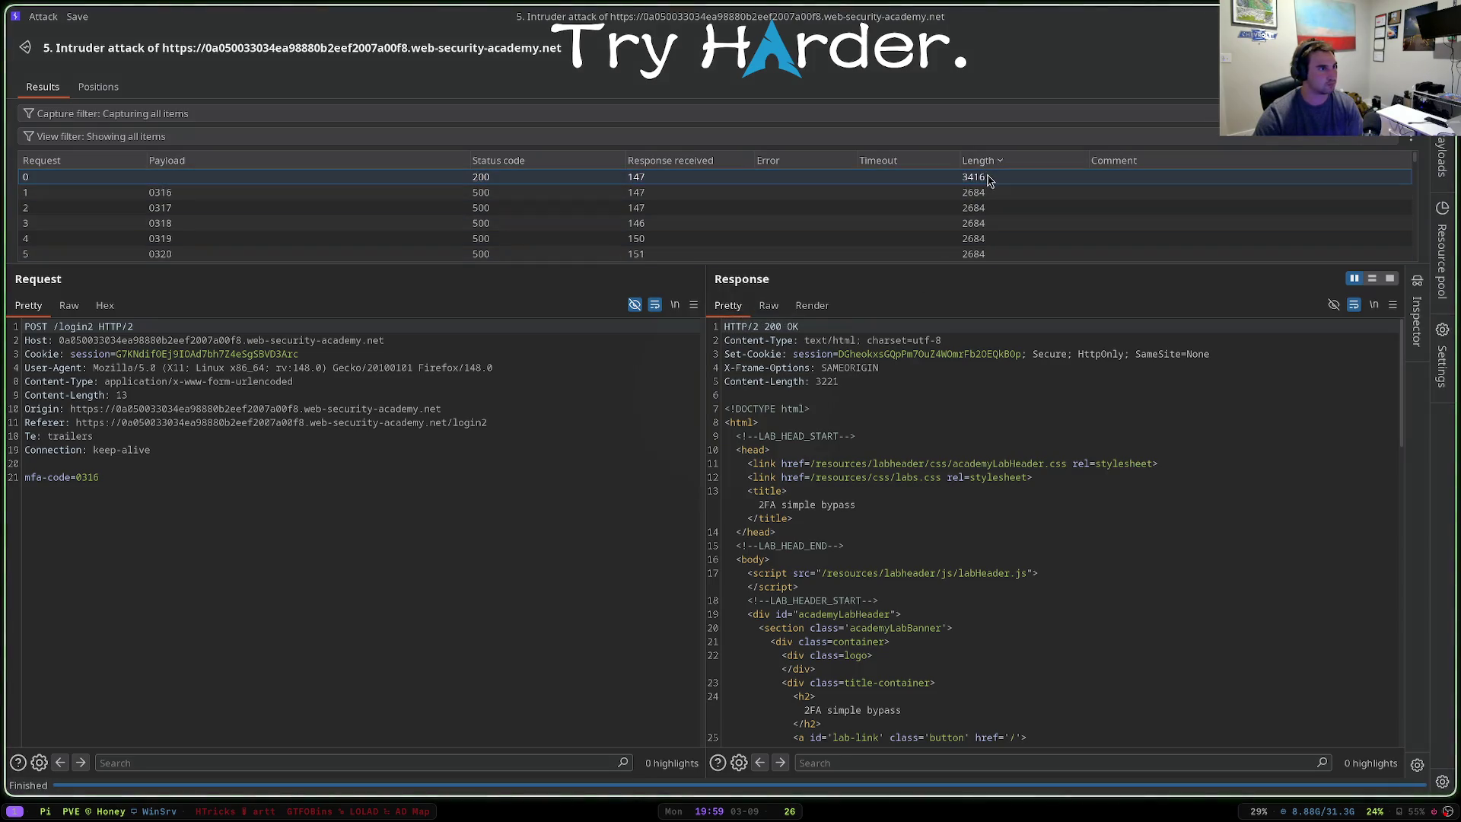
pyautogui.scroll(-5, 982, 485)
pyautogui.scroll(-5, 981, 484)
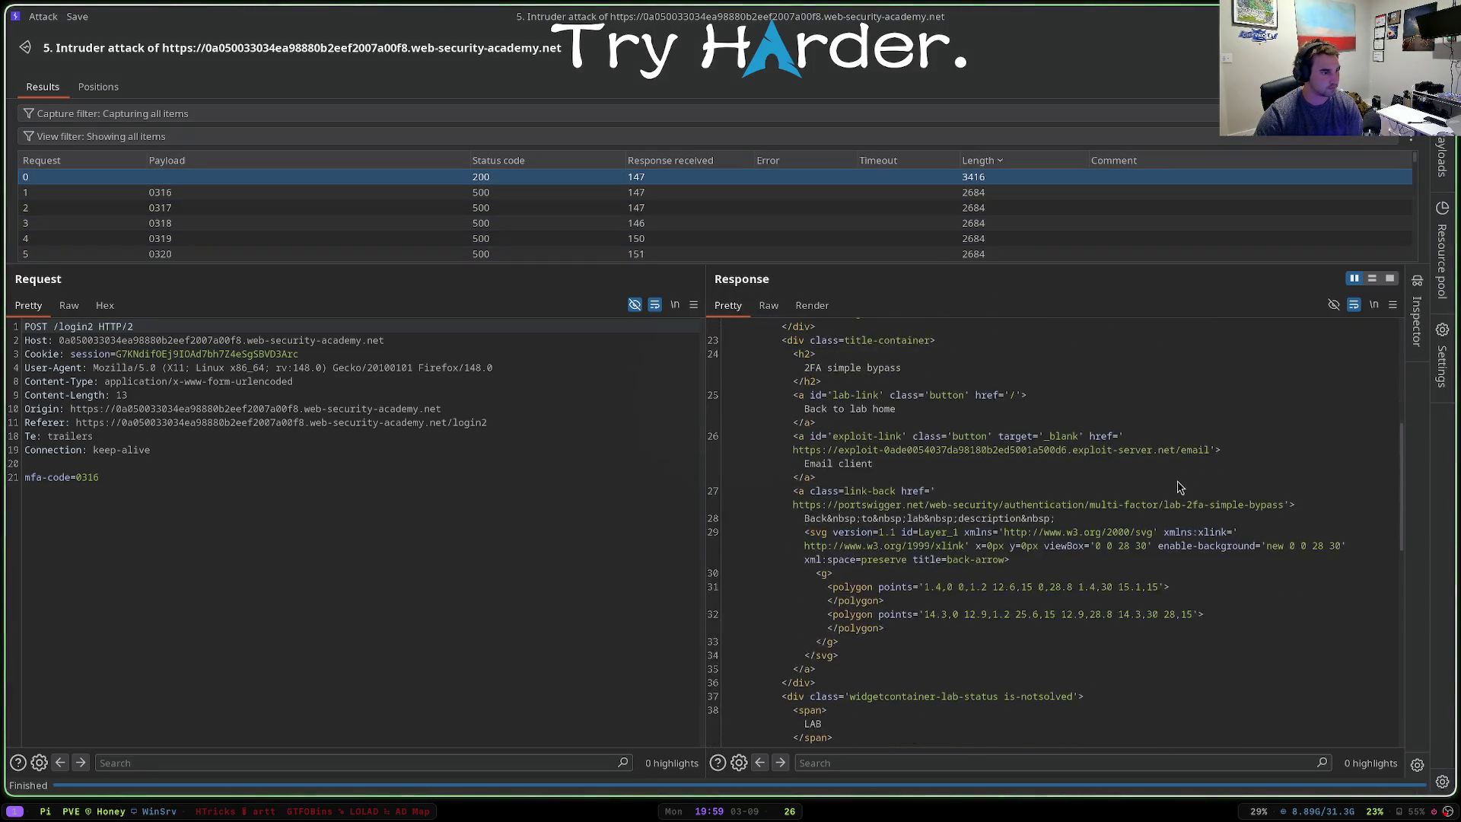
pyautogui.moveTo(1402, 452); pyautogui.dragTo(1418, 708)
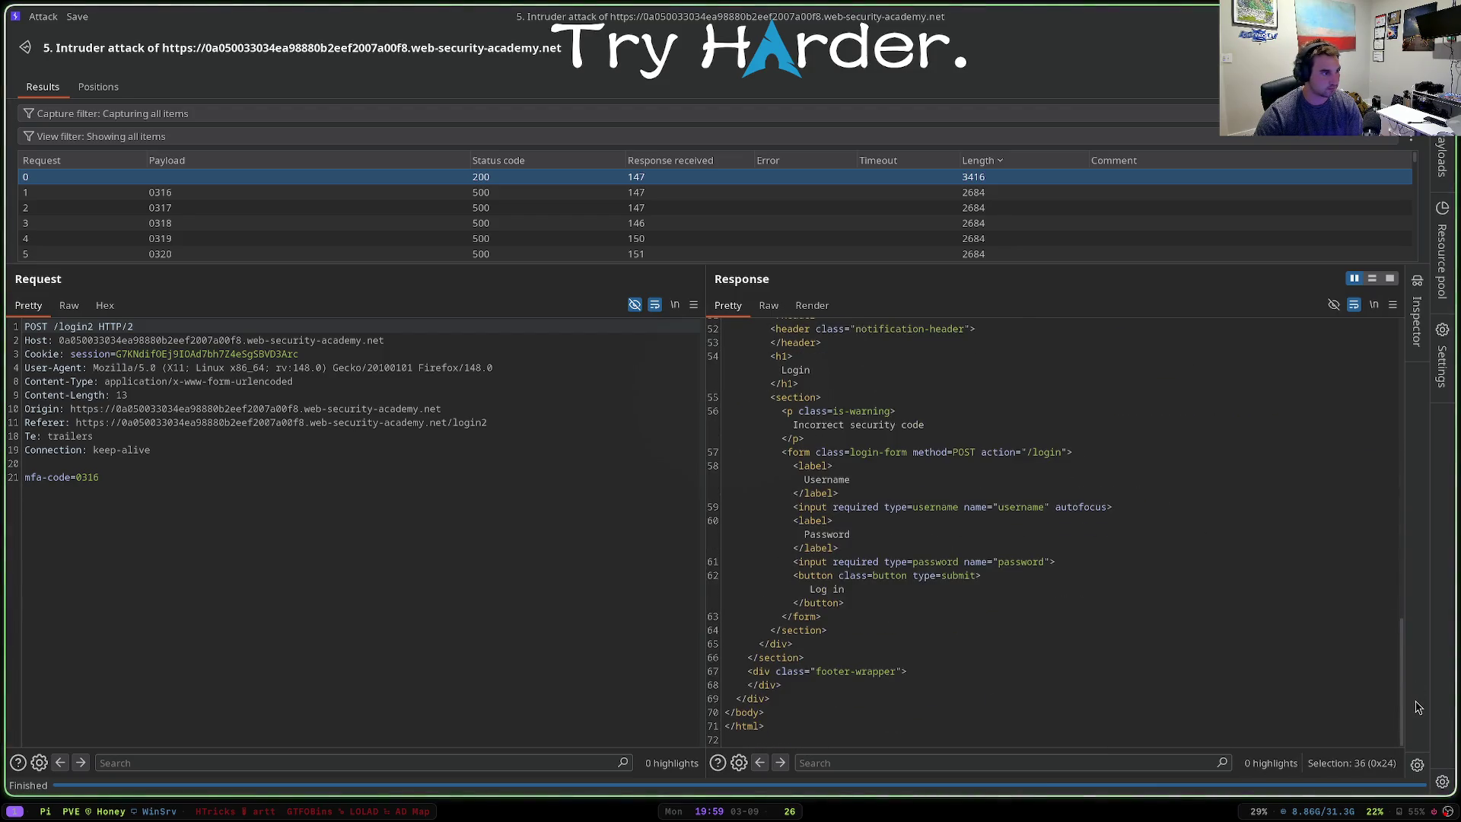
pyautogui.scroll(10, 1141, 495)
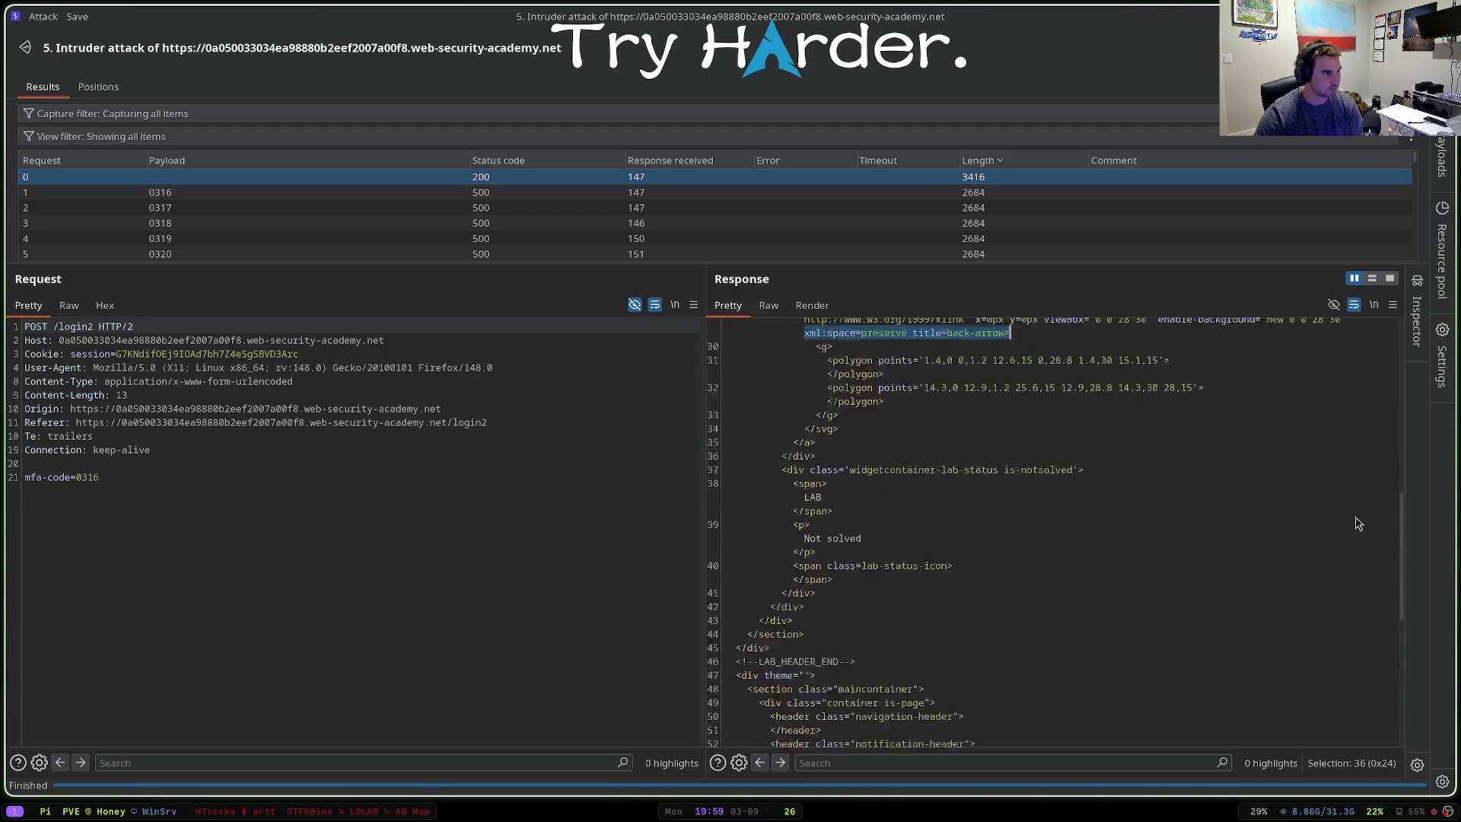
pyautogui.click(1014, 166)
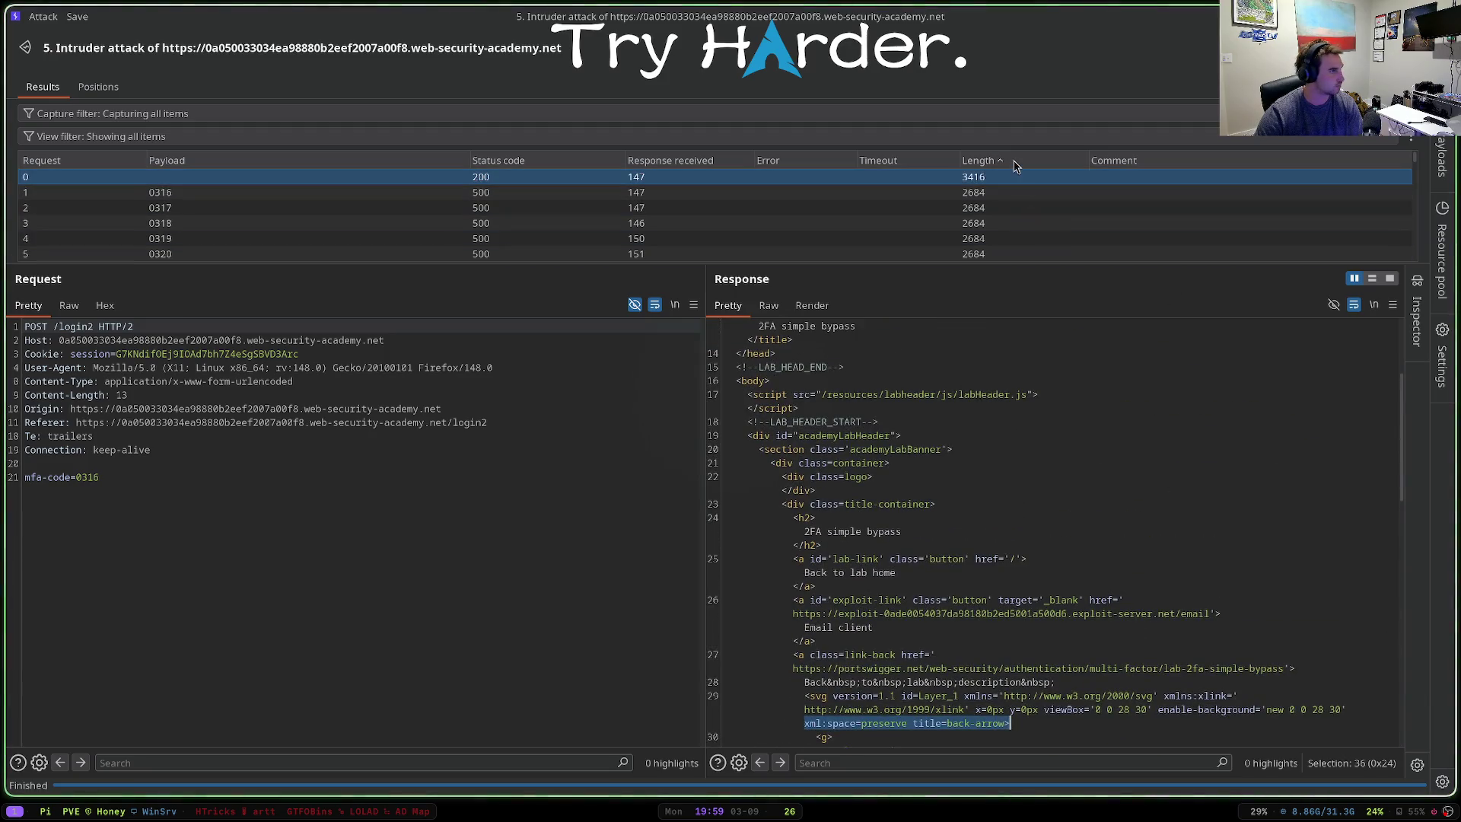
# - Sort by length both ways, render a 500 error, check payloads 0322 and 0996, then close the results
pyautogui.click(1012, 161)
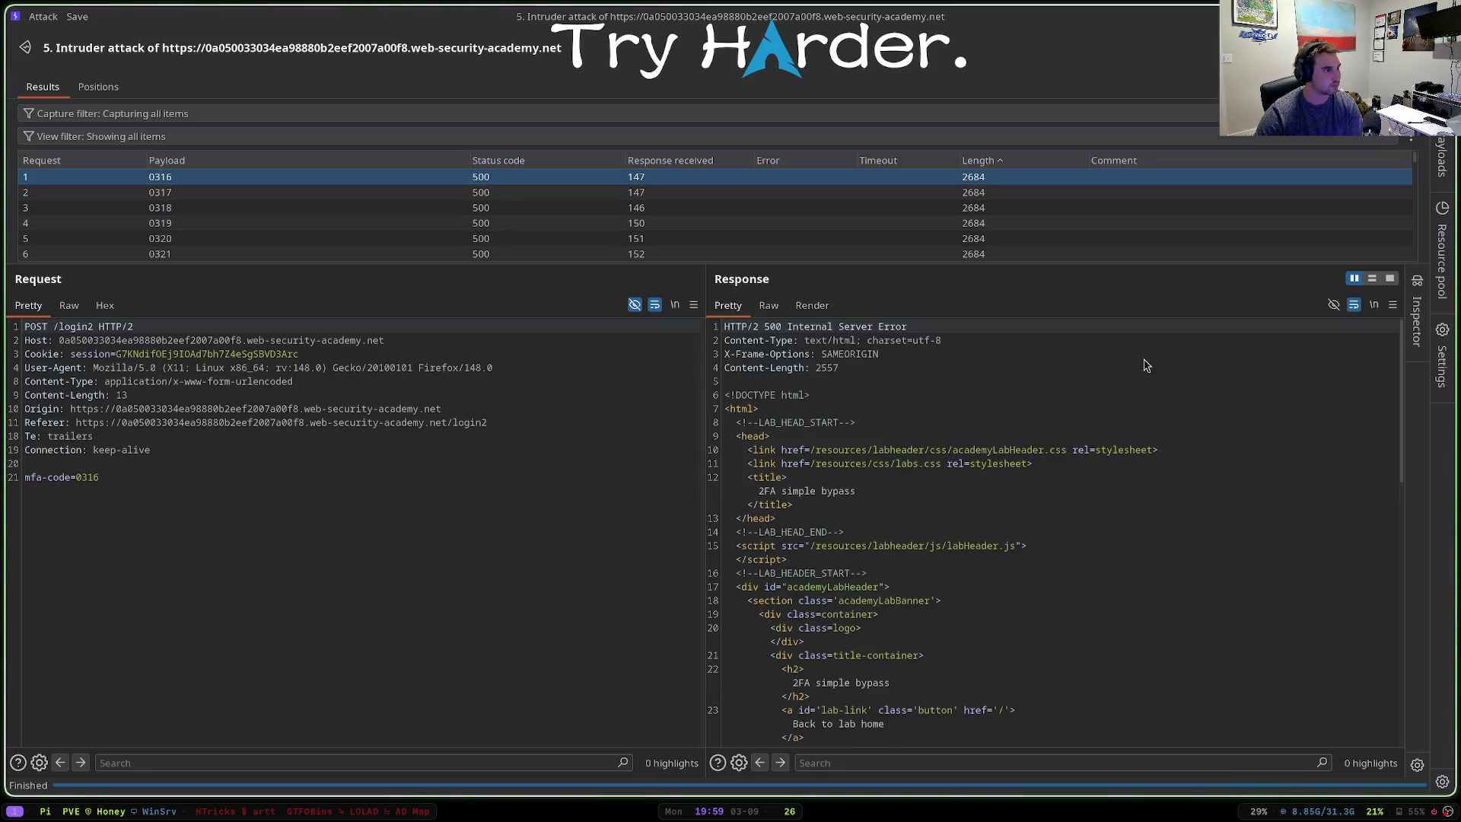
pyautogui.scroll(-15, 1394, 630)
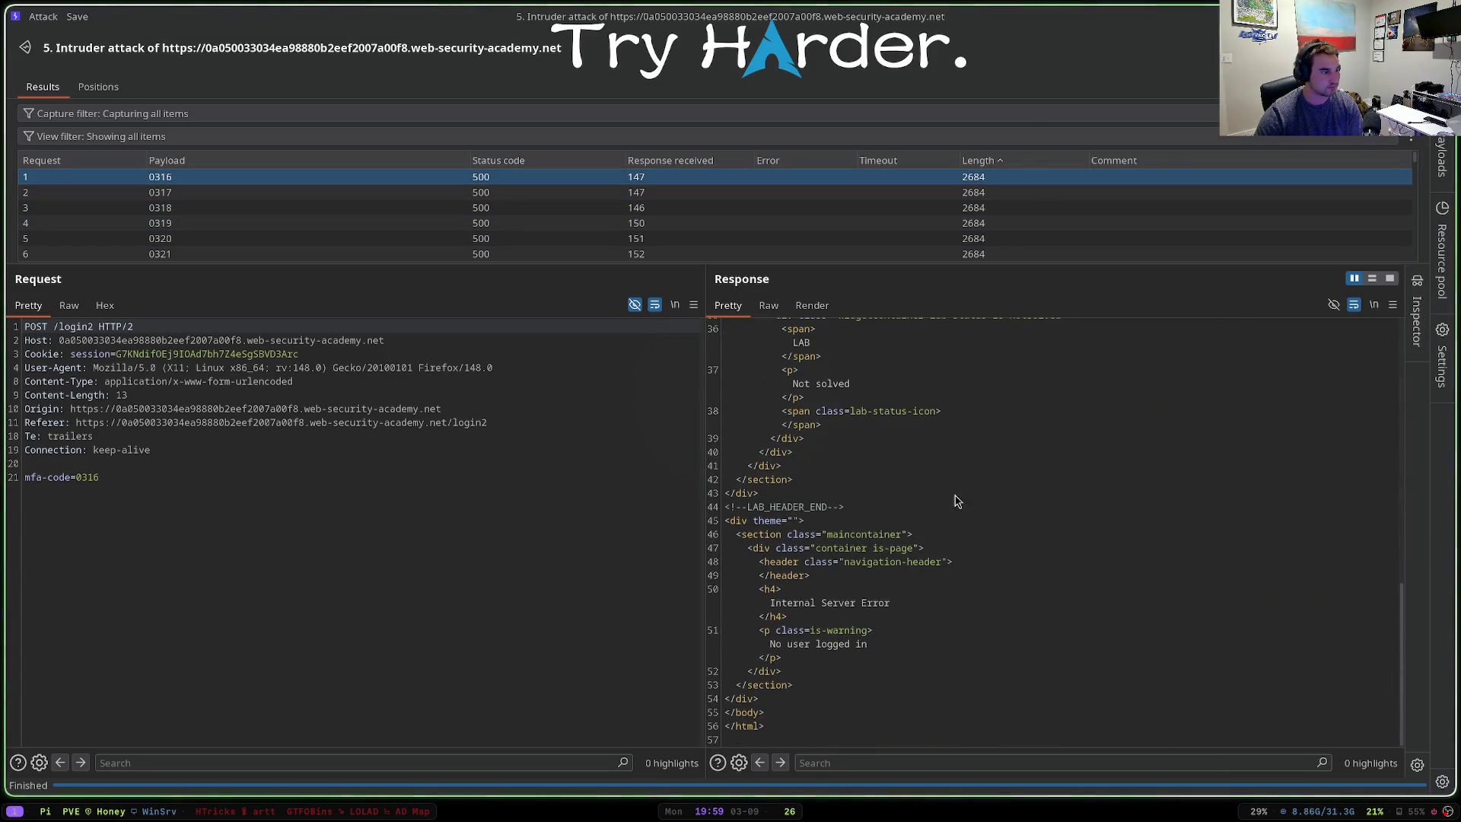
pyautogui.click(809, 305)
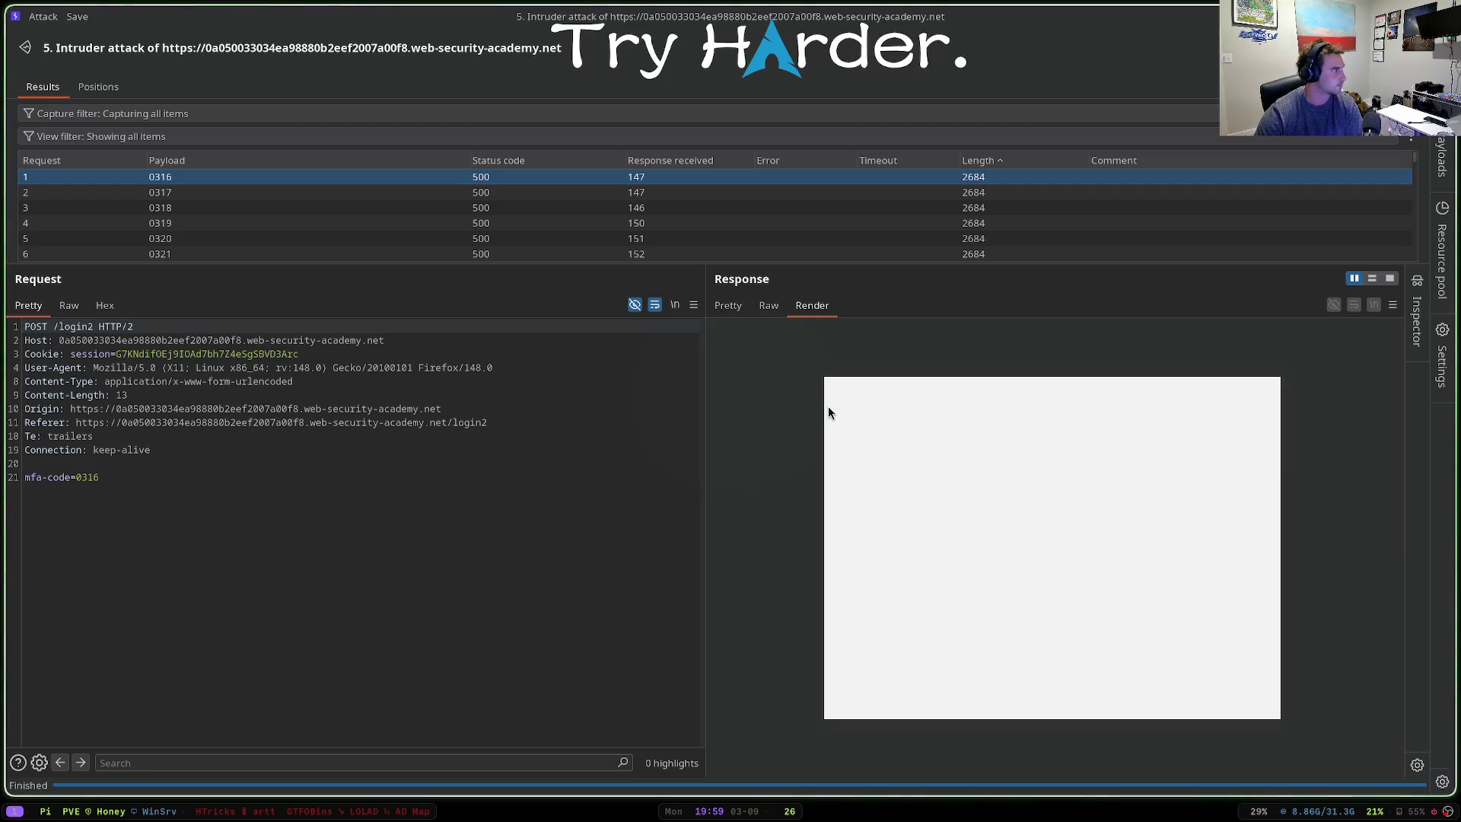
pyautogui.click(978, 160)
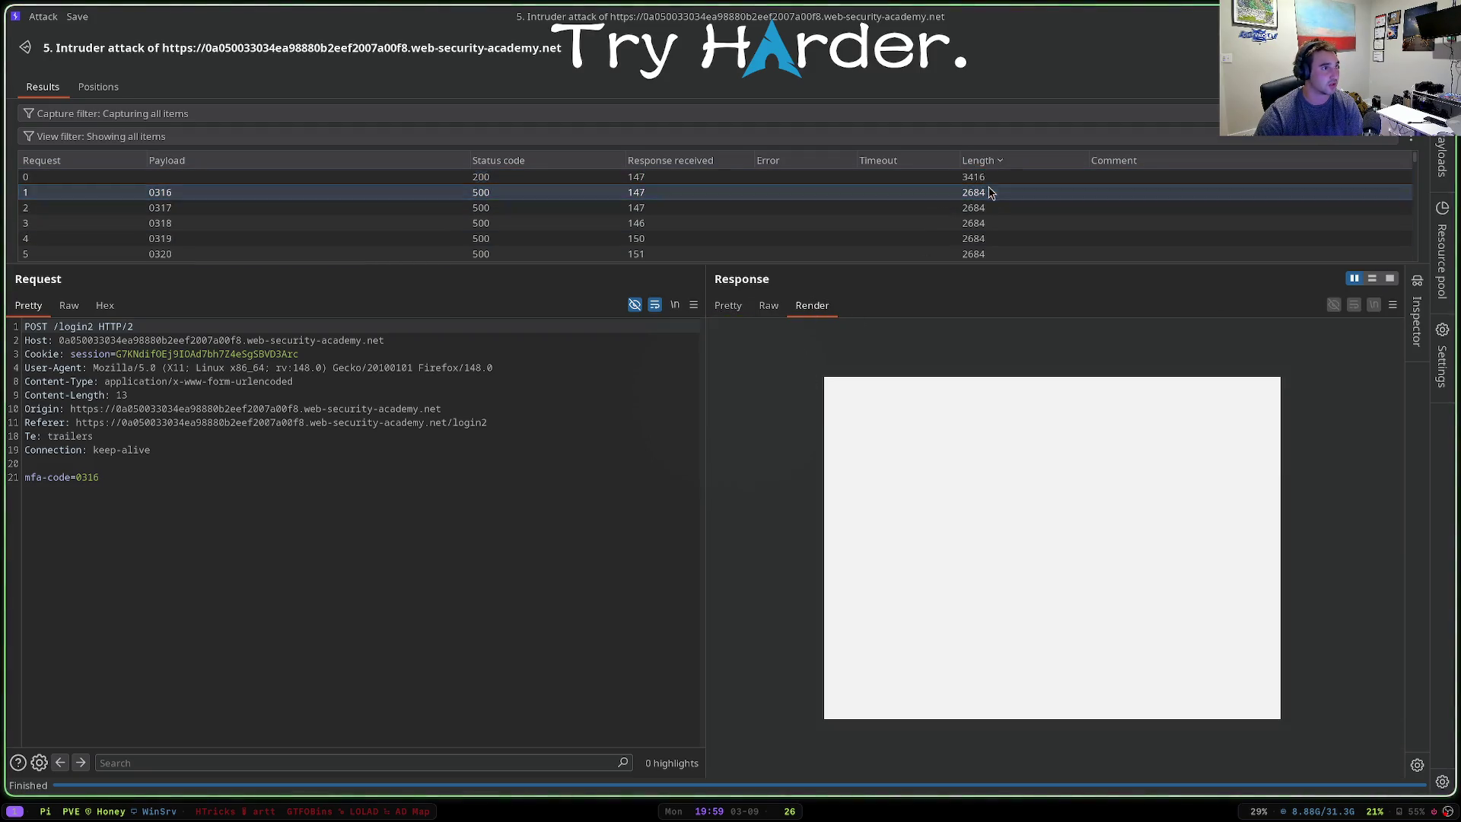
pyautogui.press('Down')
pyautogui.press('Down')
pyautogui.press('Down')
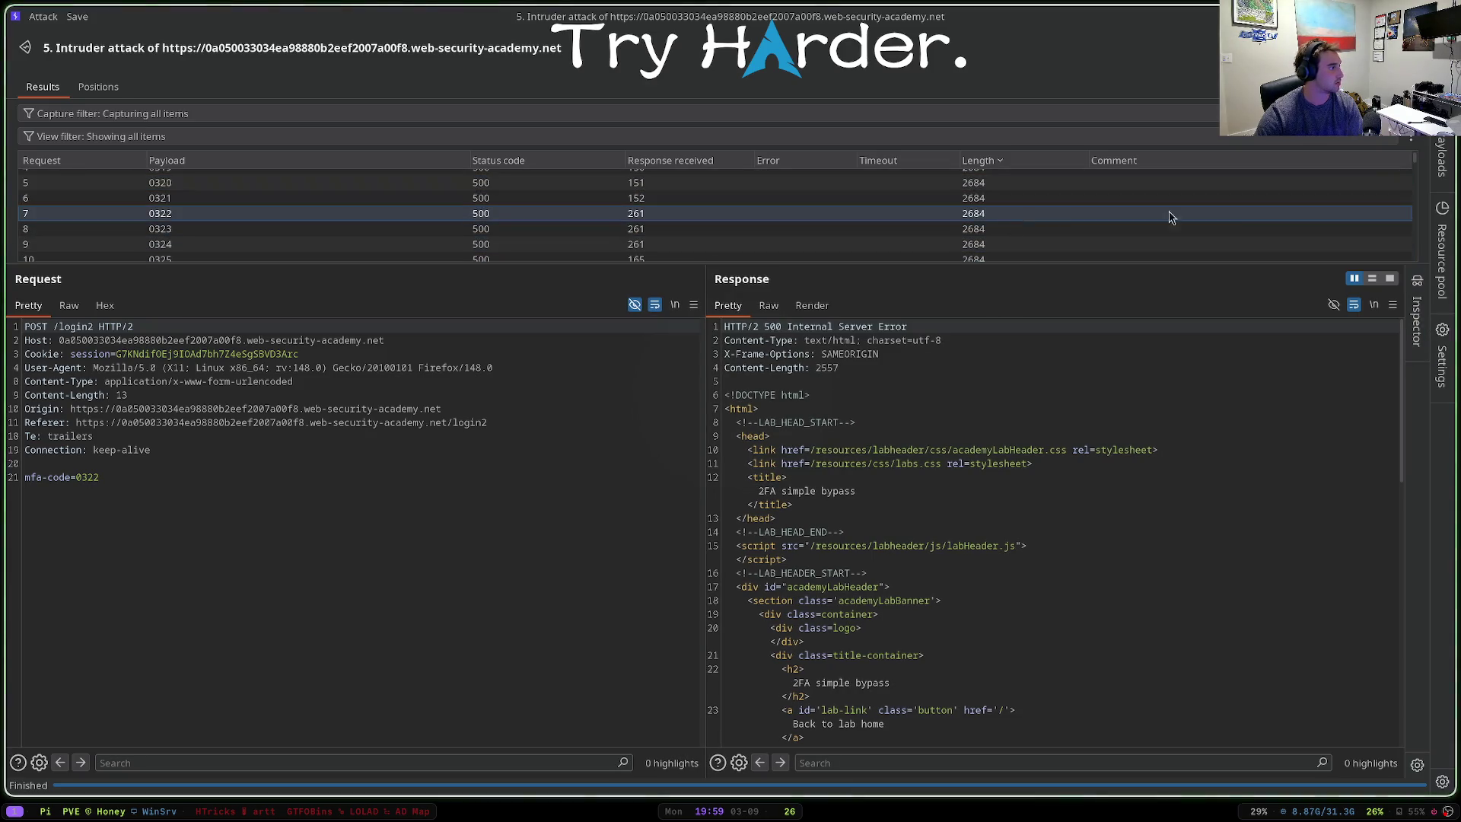
pyautogui.scroll(-20, 1156, 226)
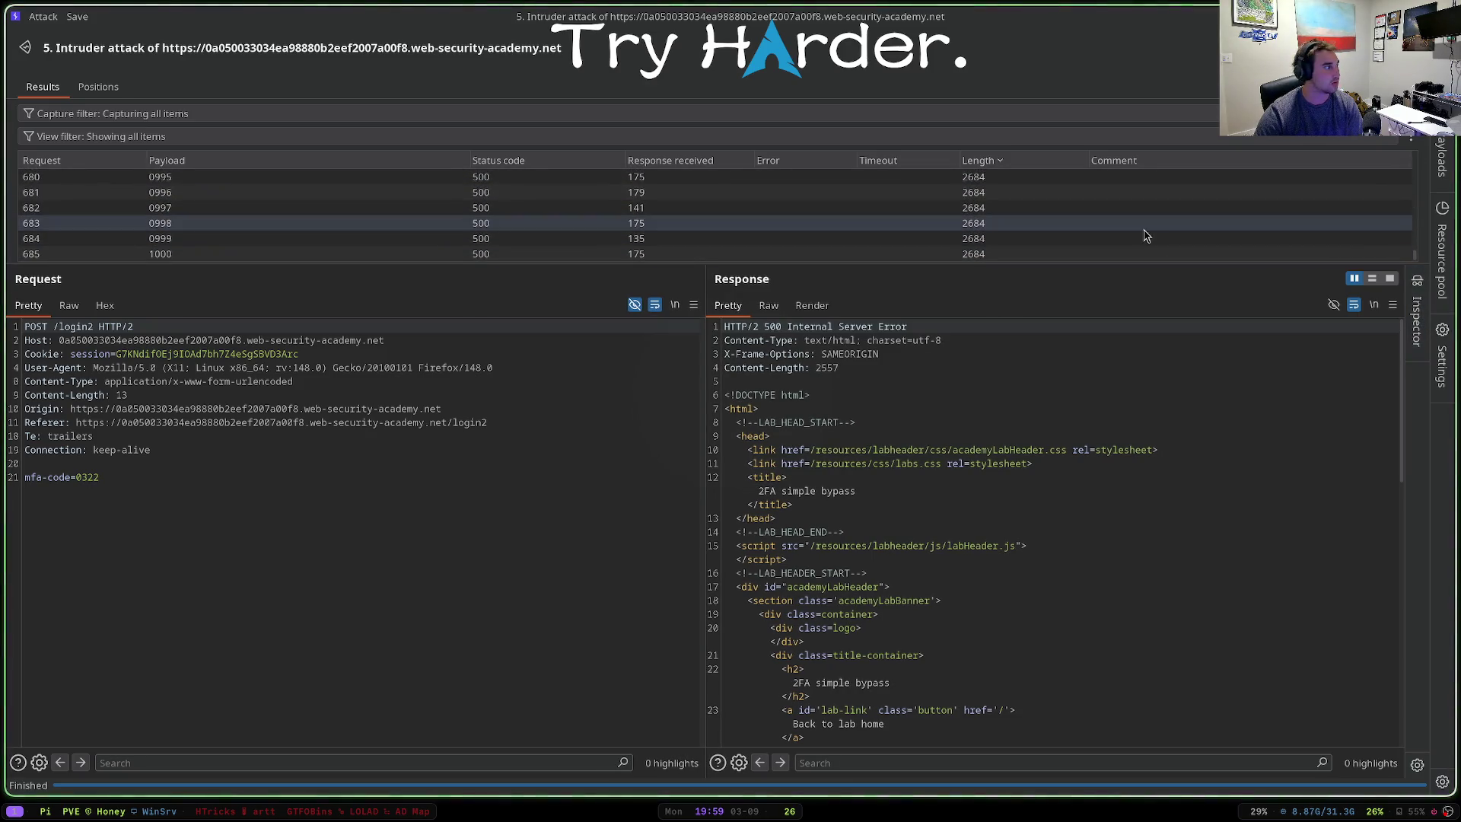
pyautogui.click(1112, 194)
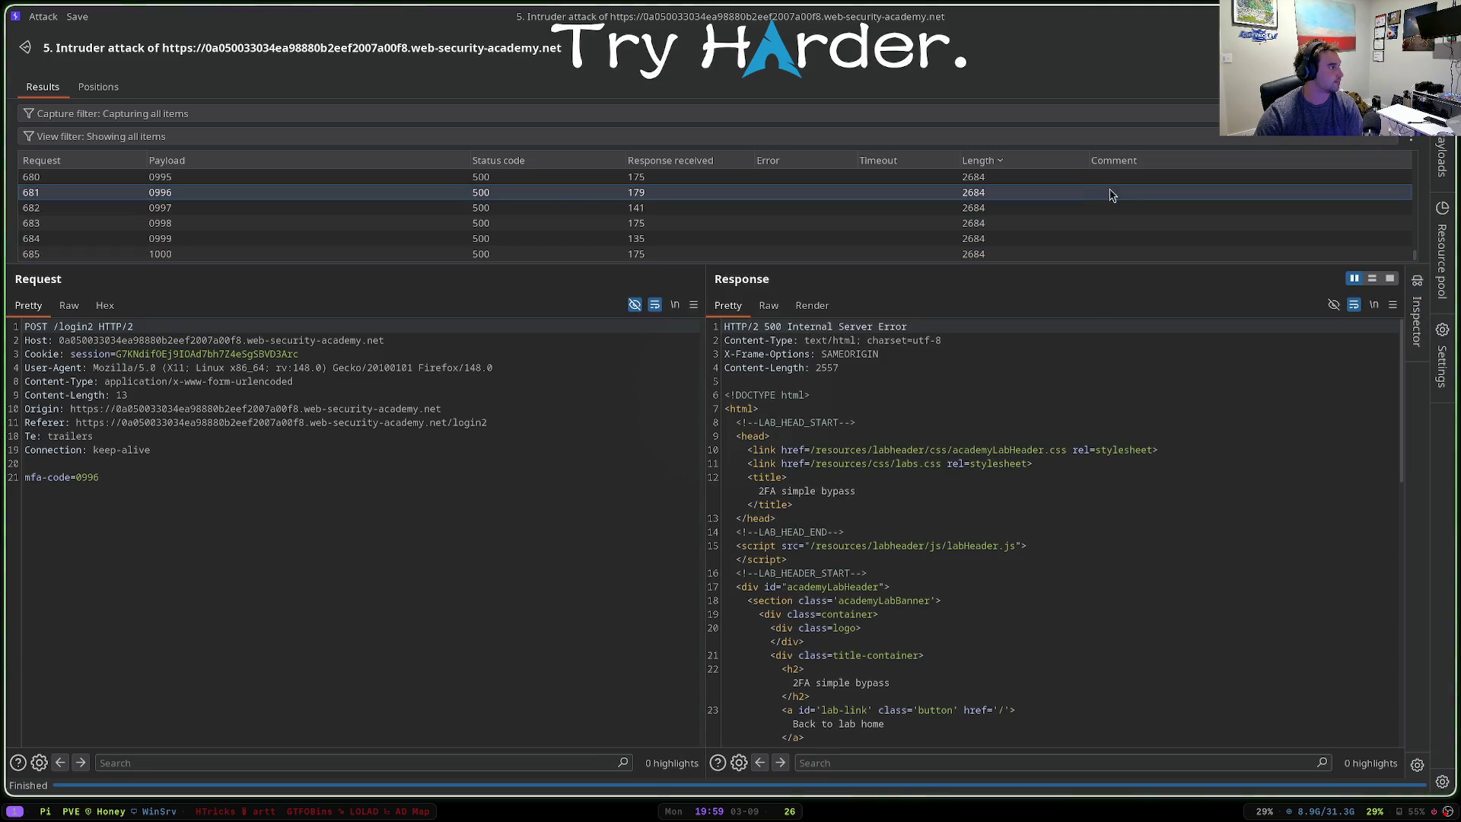
pyautogui.click(1111, 161)
pyautogui.hotkey('alt', 'F4')
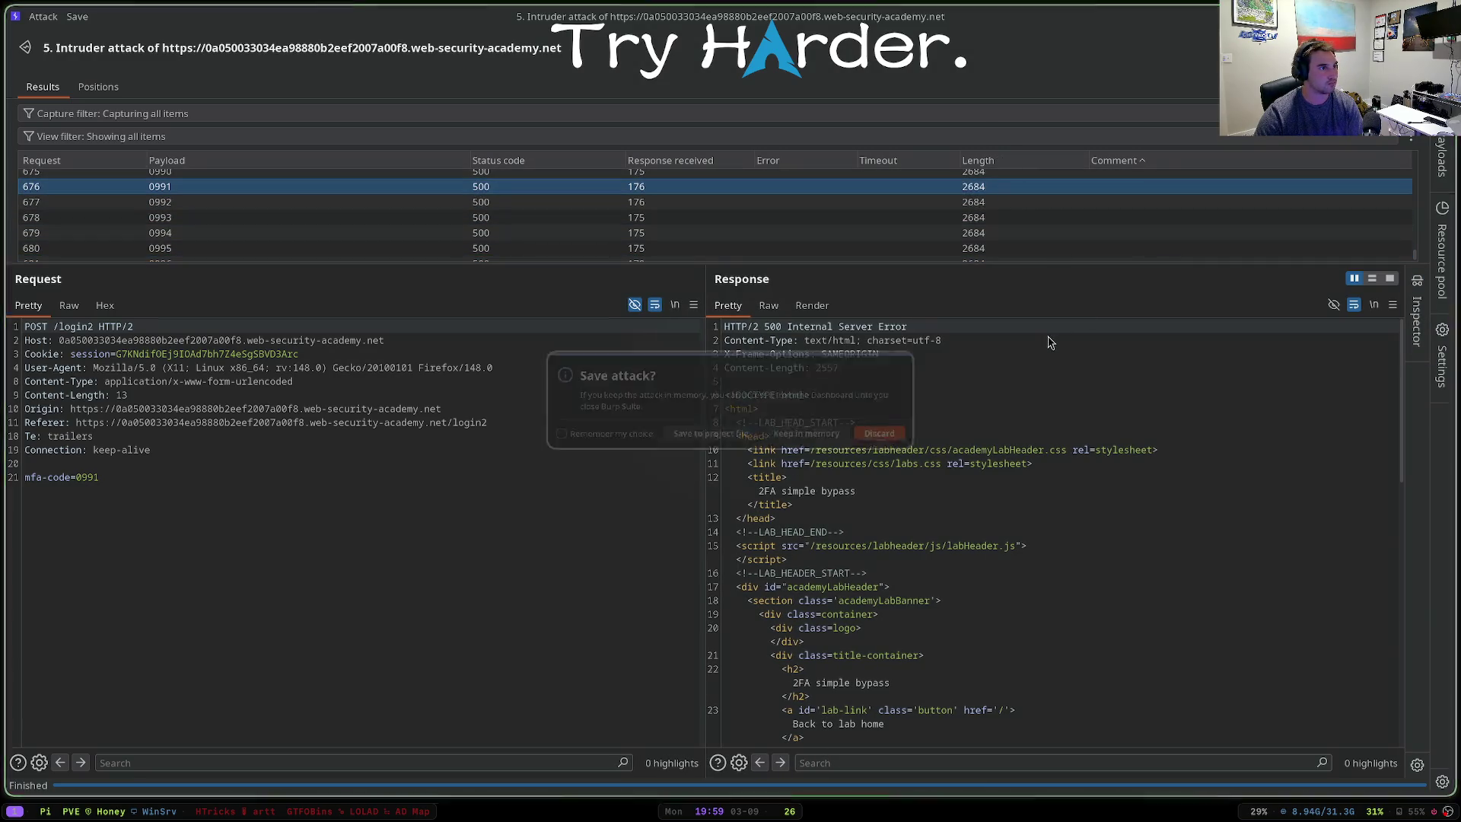
# - Discard the attack, turn Proxy interception off, and reload the lab page, resending the form data
pyautogui.click(879, 433)
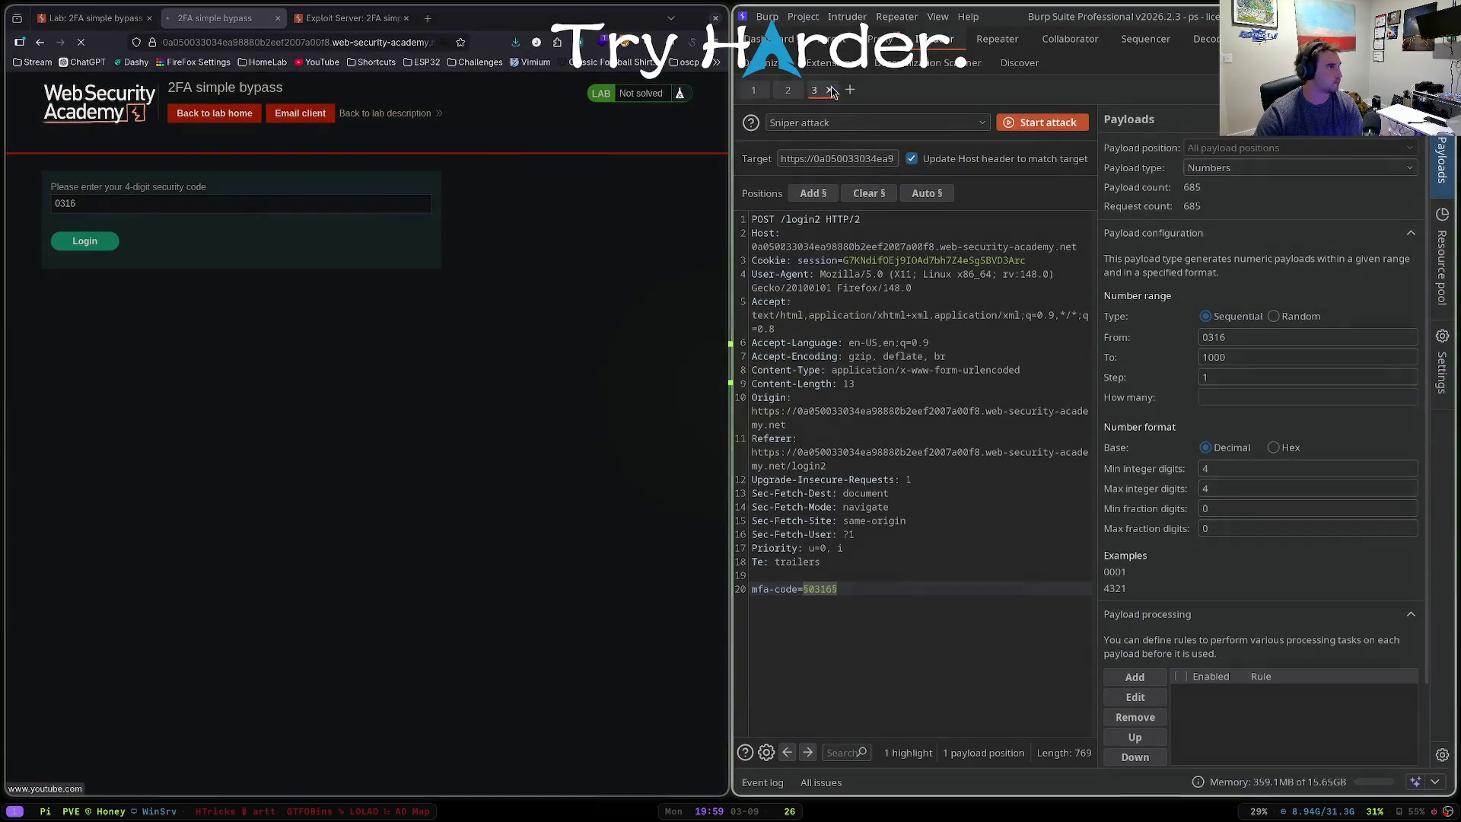
pyautogui.click(880, 39)
pyautogui.click(811, 120)
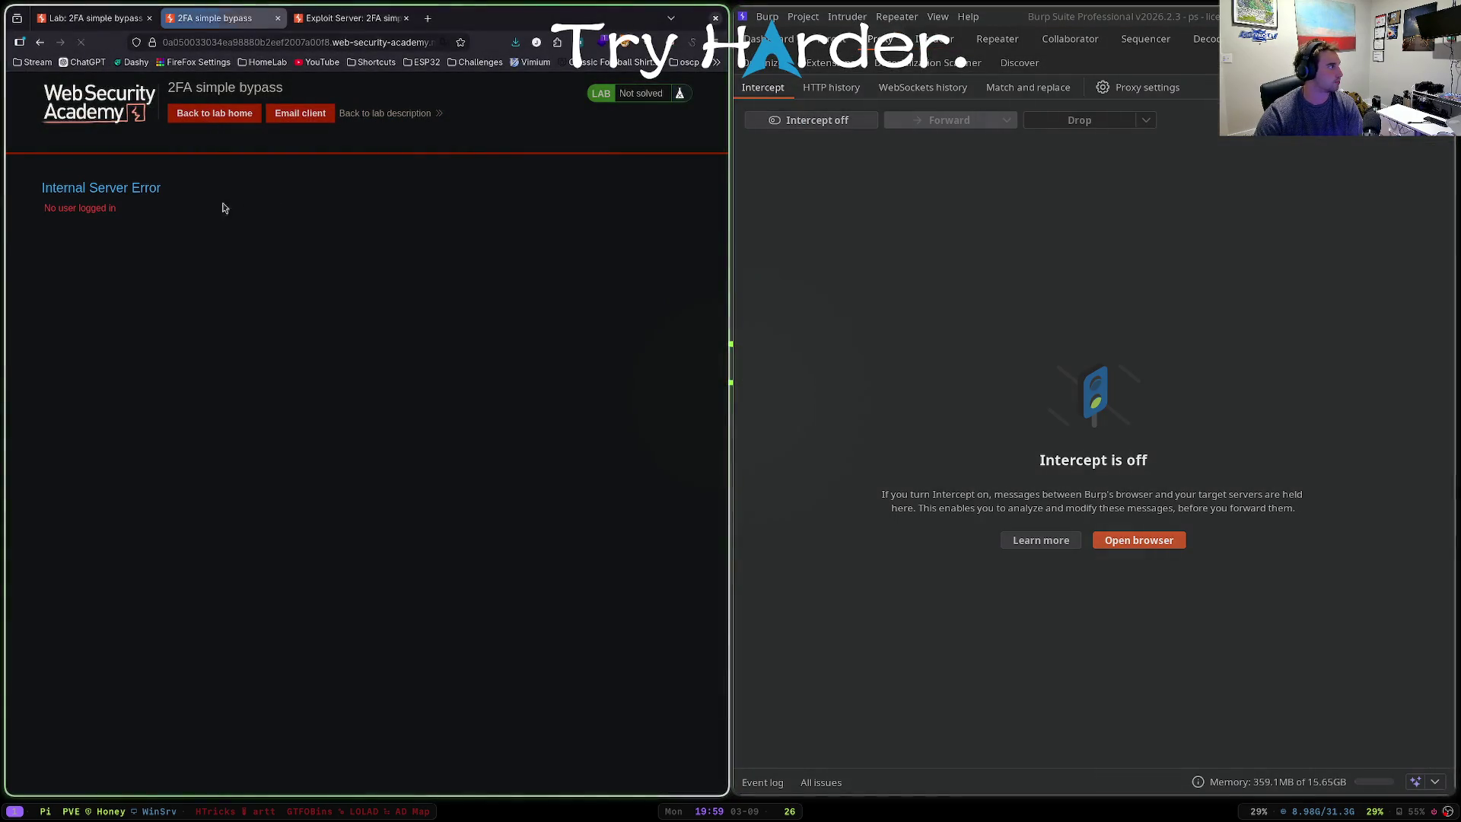
pyautogui.click(79, 43)
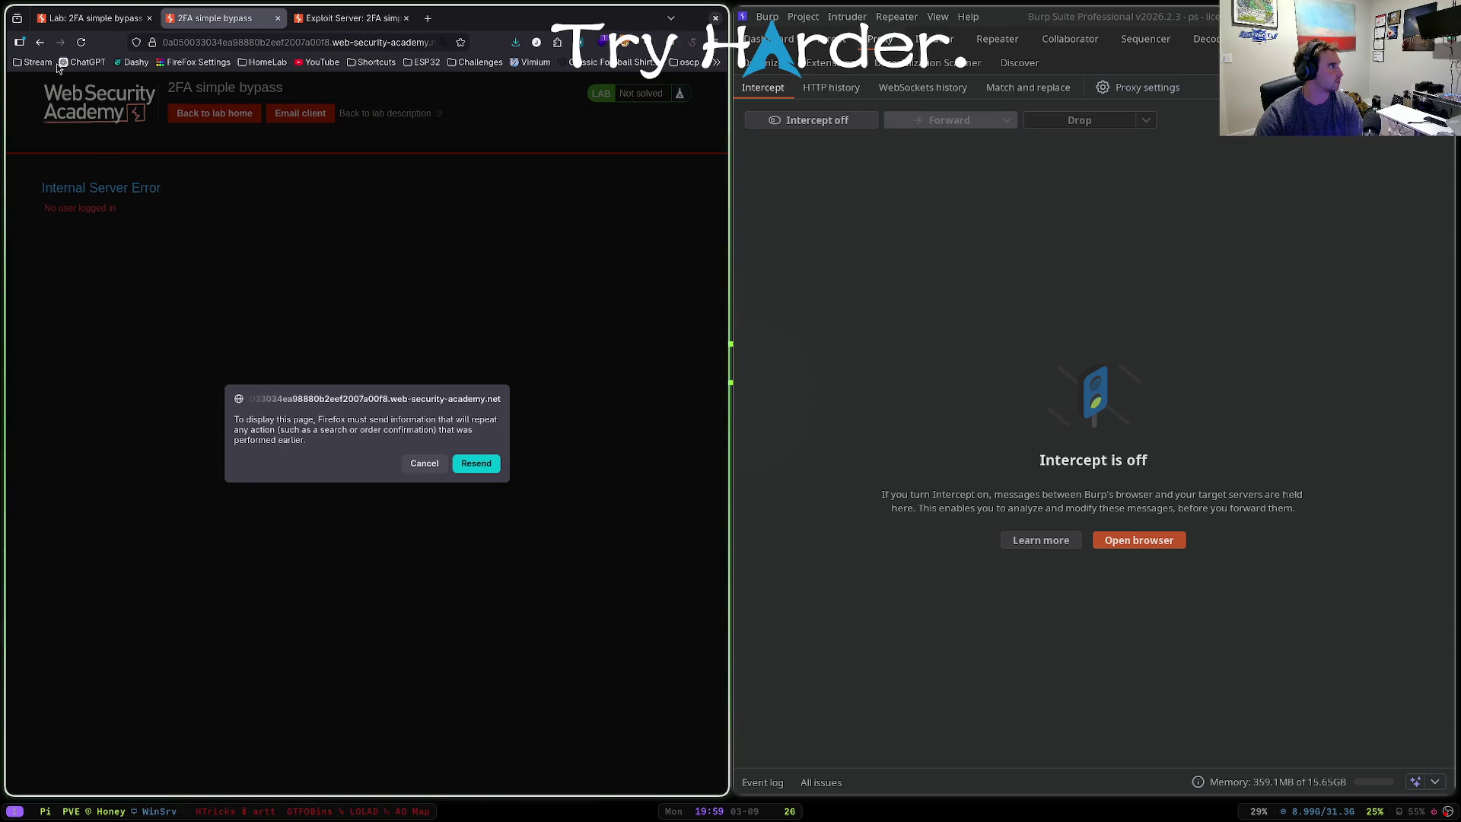
pyautogui.click(475, 464)
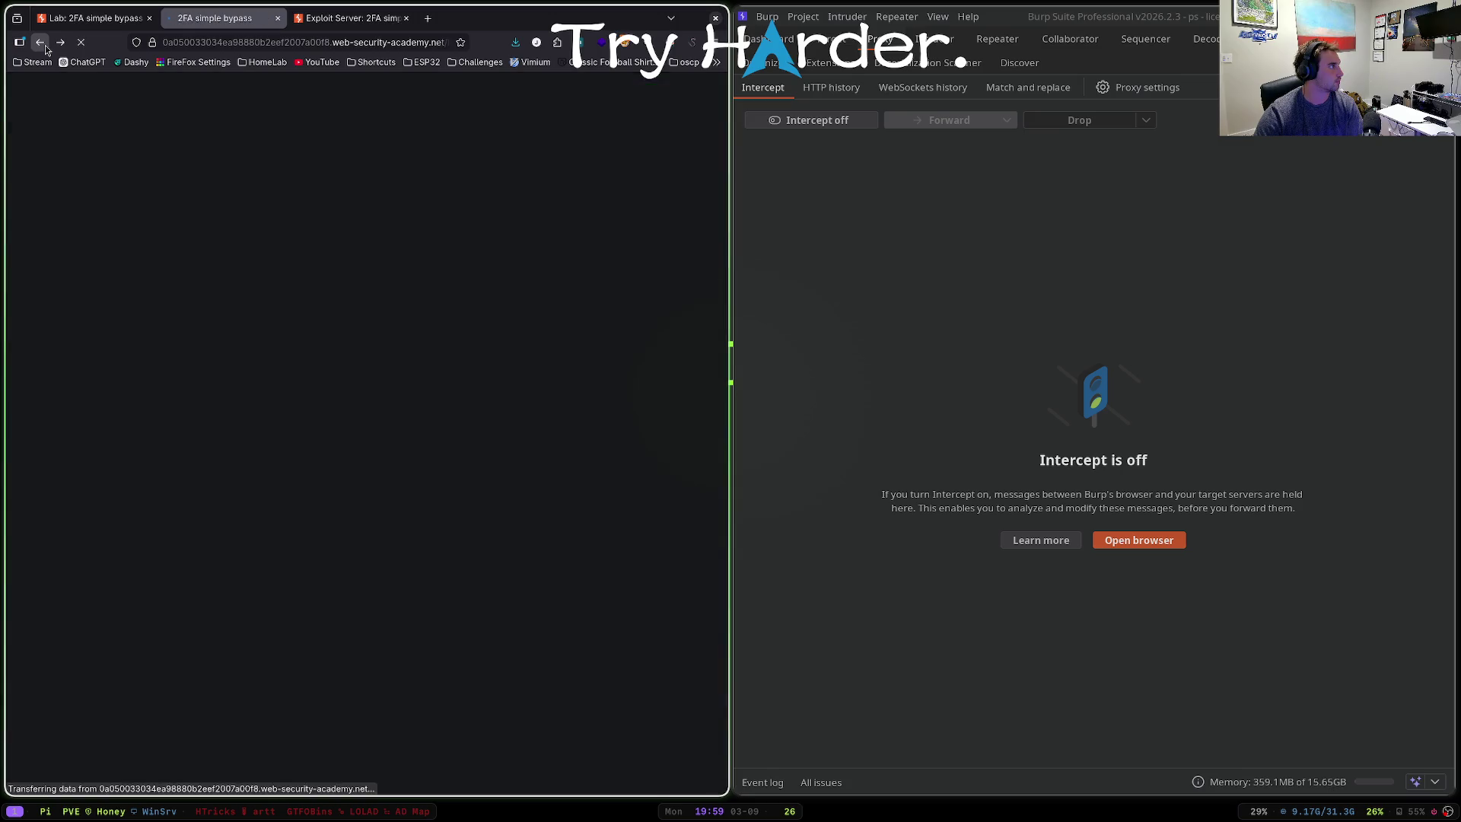
# - Log in as carlos, submit a guessed security code, then re-enter carlos as the username
pyautogui.press('Tab')
pyautogui.write('m')
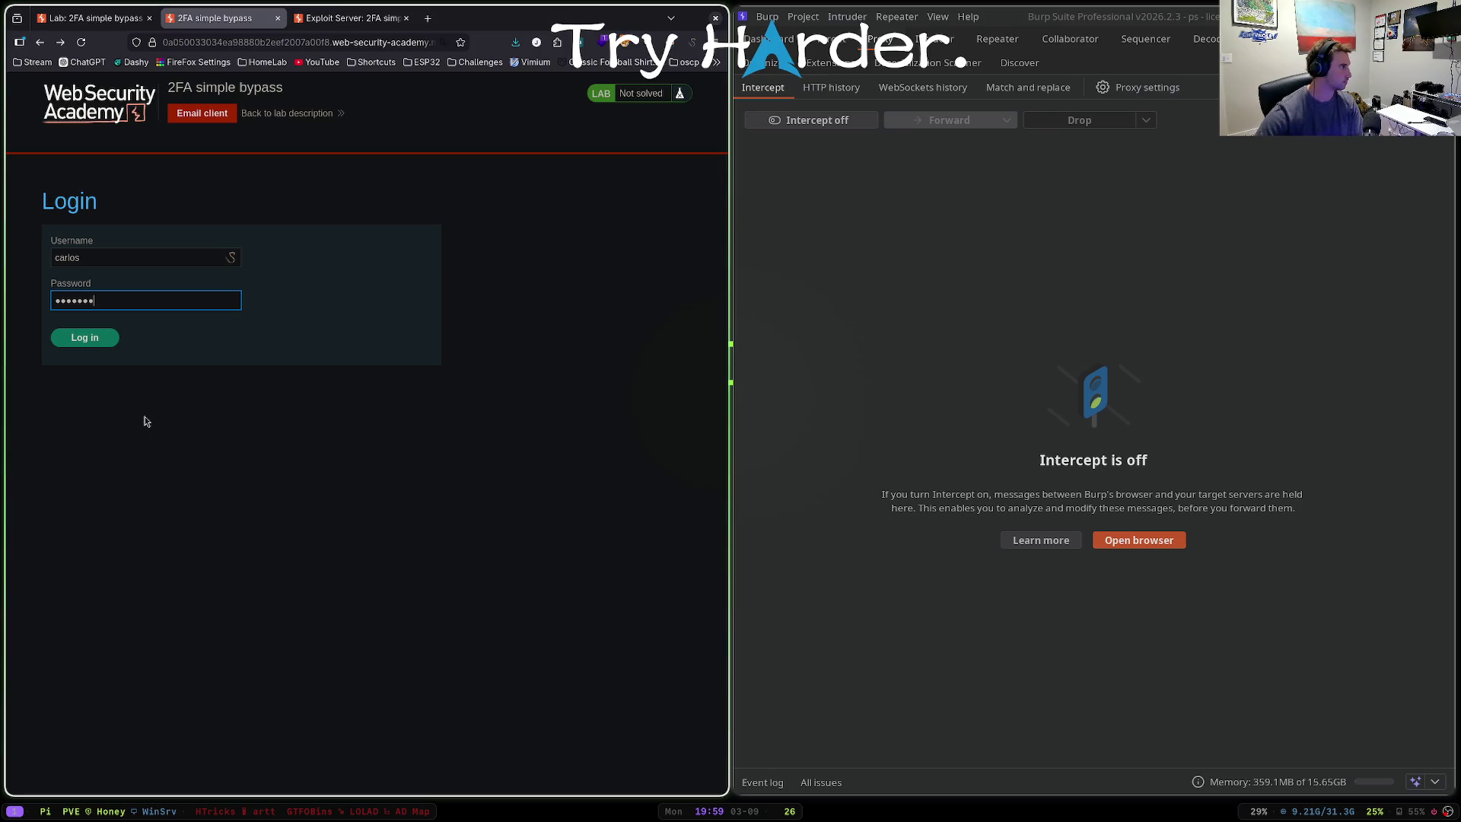
pyautogui.click(107, 337)
pyautogui.click(114, 201)
pyautogui.write('1111')
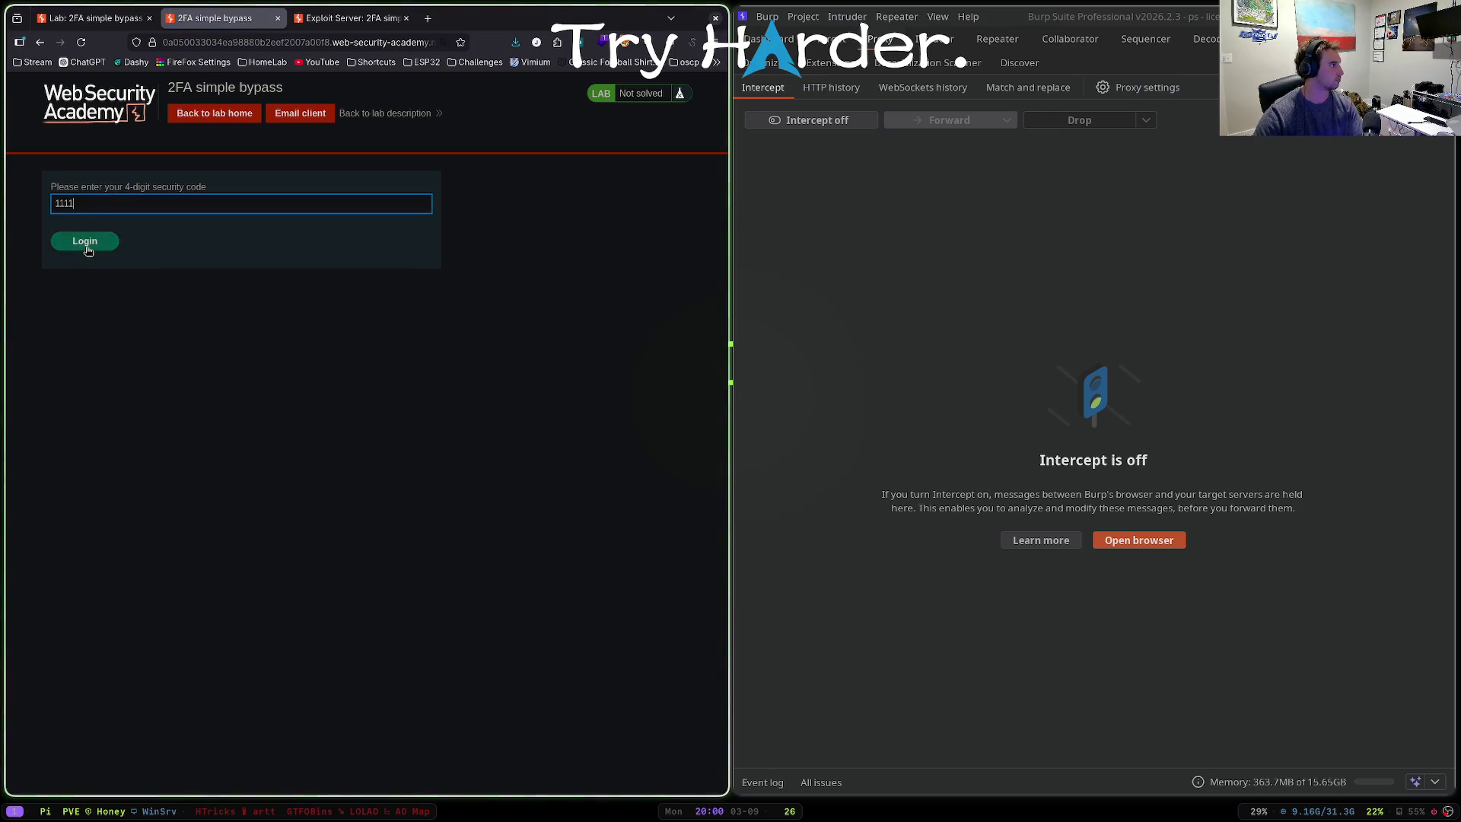
pyautogui.click(86, 248)
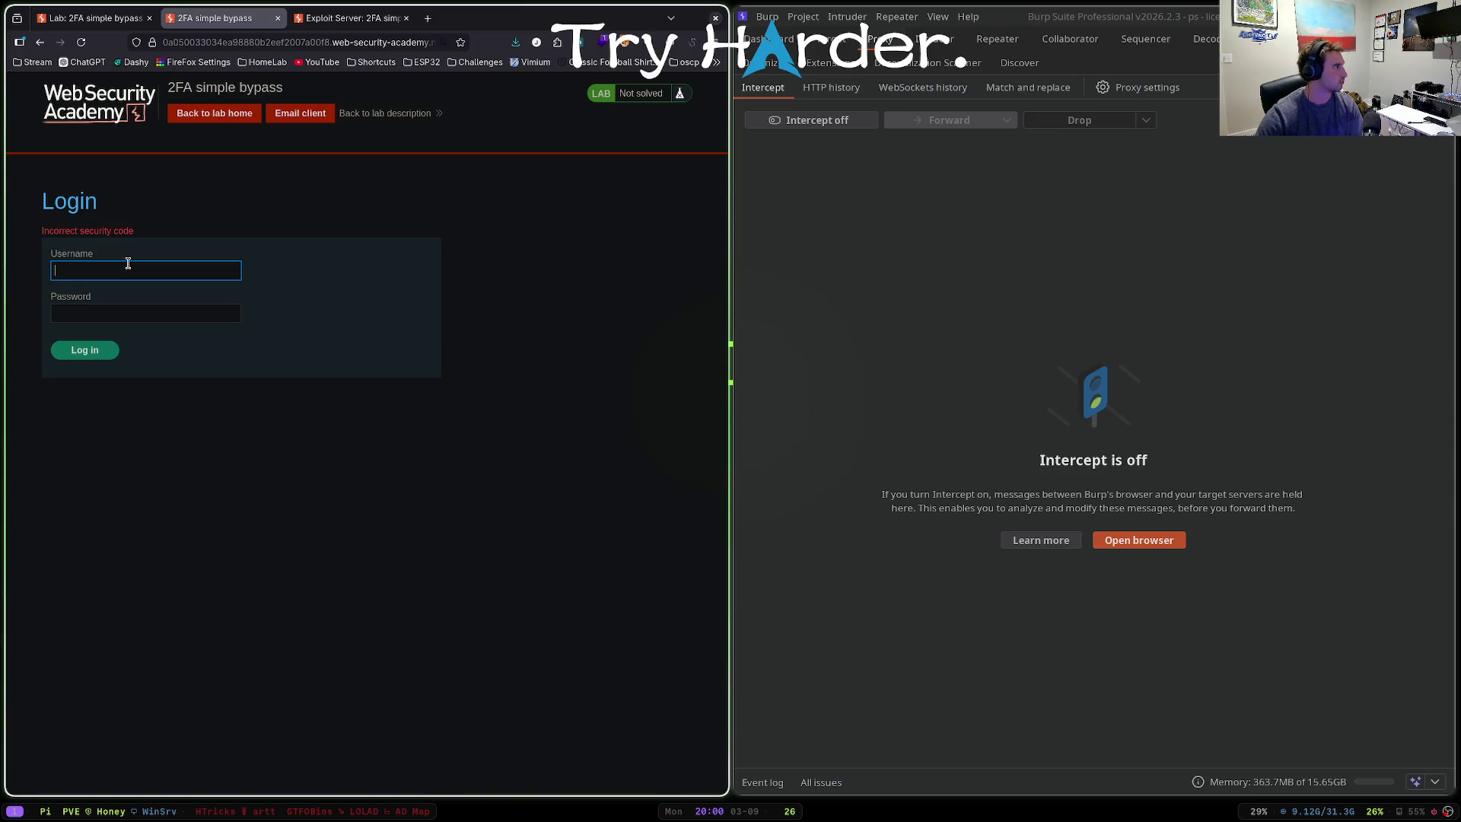
pyautogui.click(127, 270)
pyautogui.write('carl')
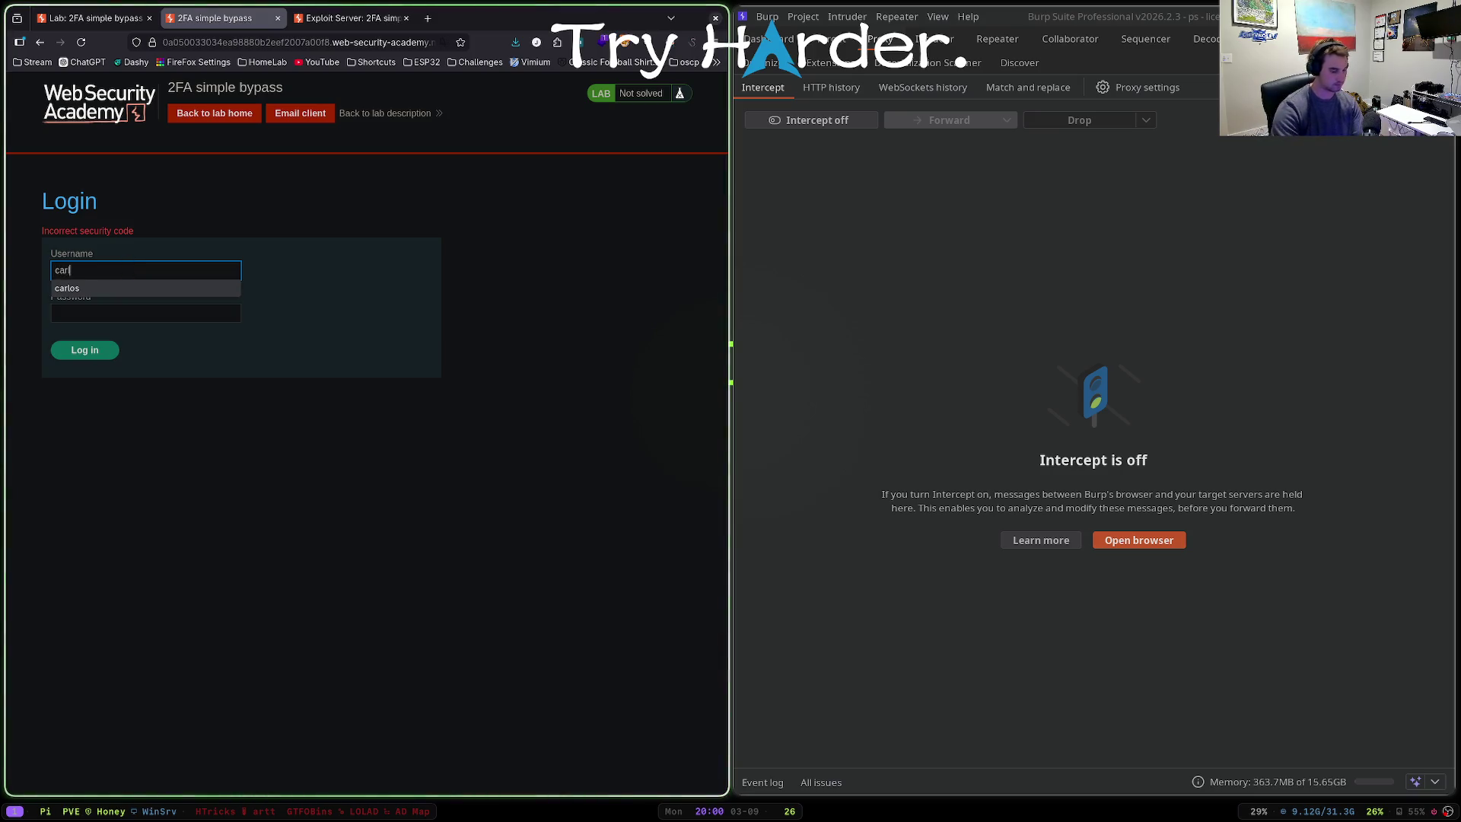
pyautogui.write('os')
pyautogui.press('Tab')
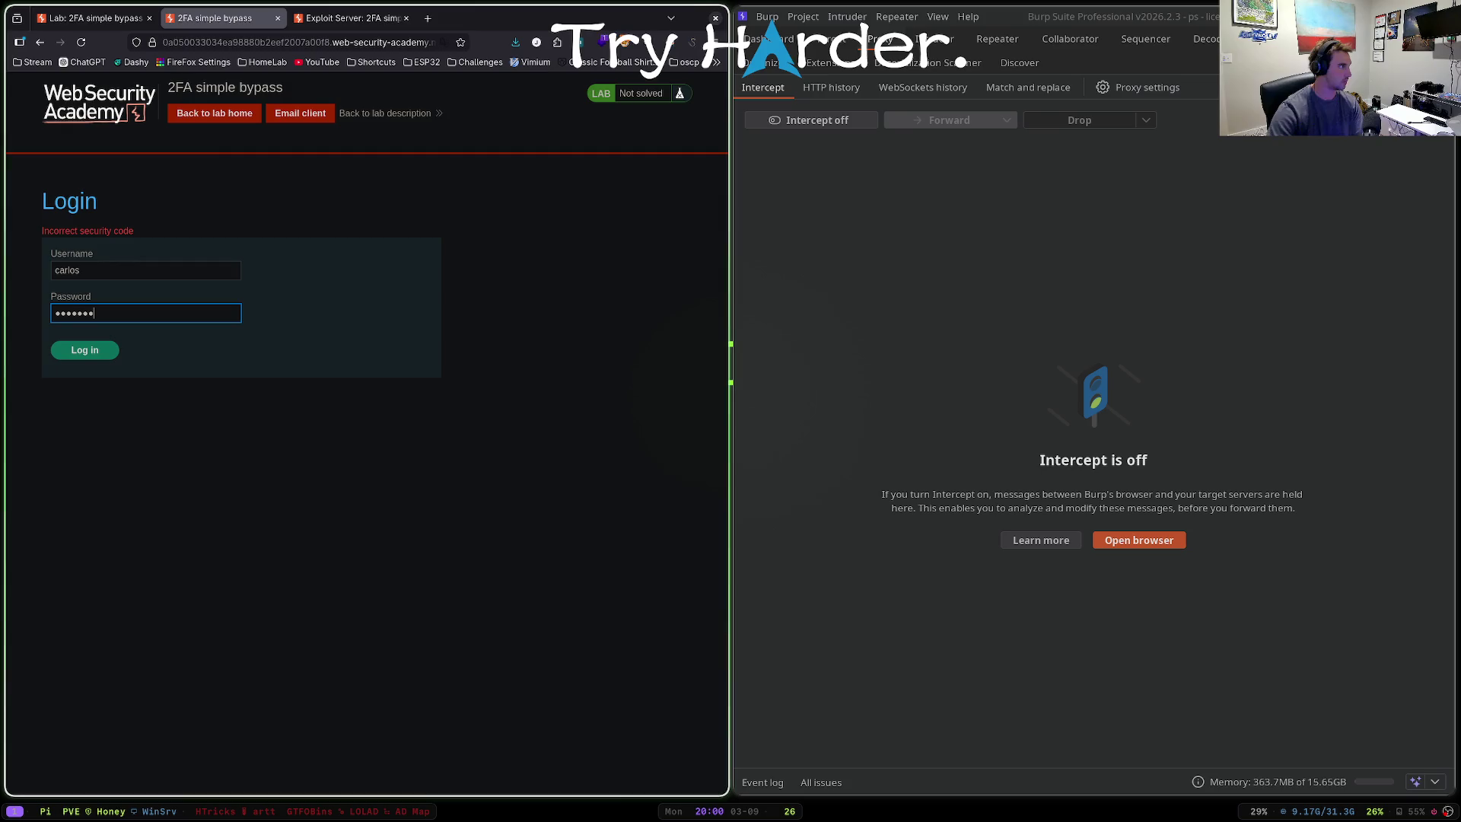
# - Intercept carlos's login, forward the login and /login2 request and response, then disable interception
pyautogui.click(794, 122)
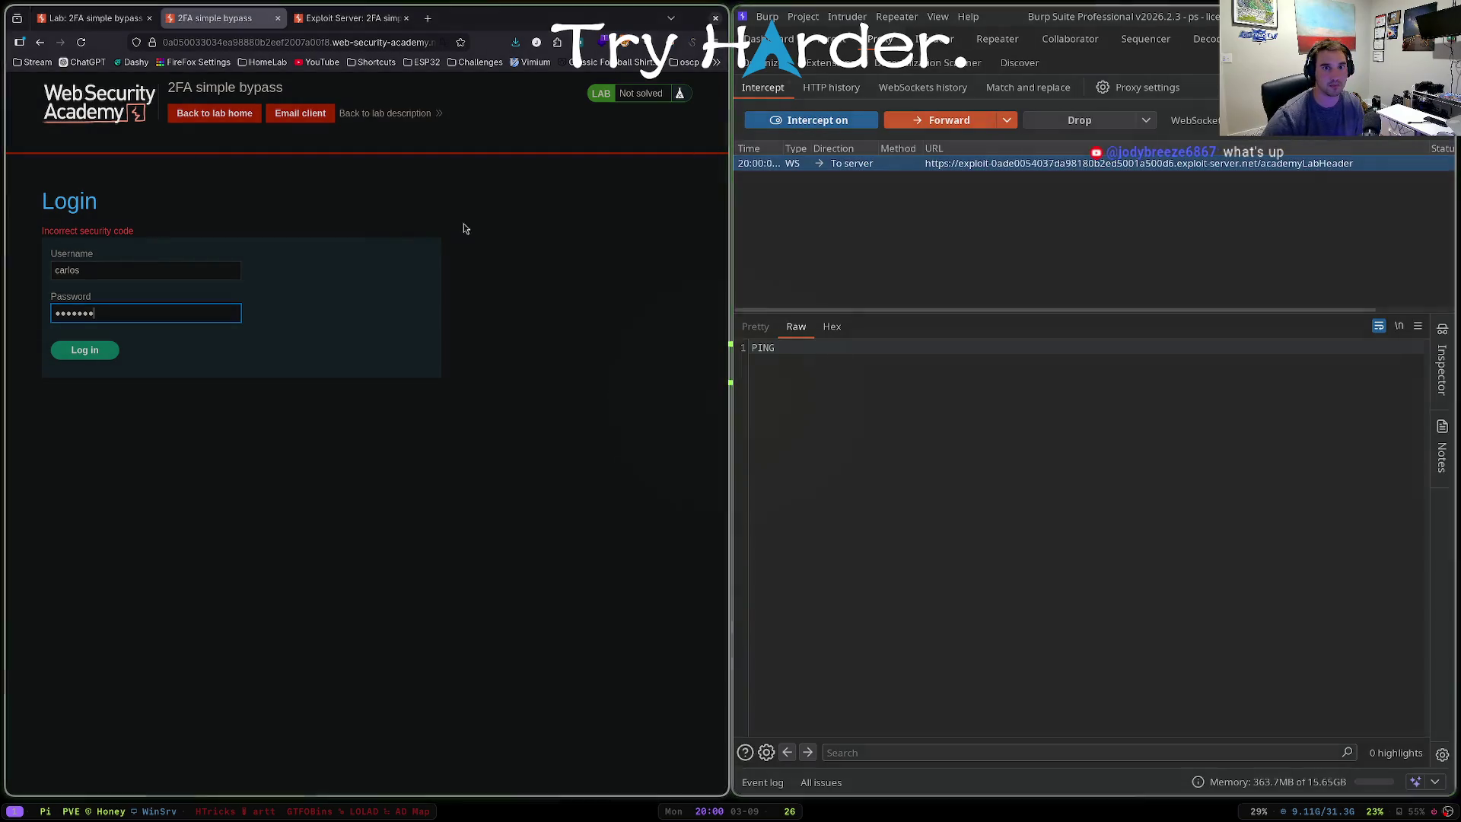
pyautogui.click(77, 352)
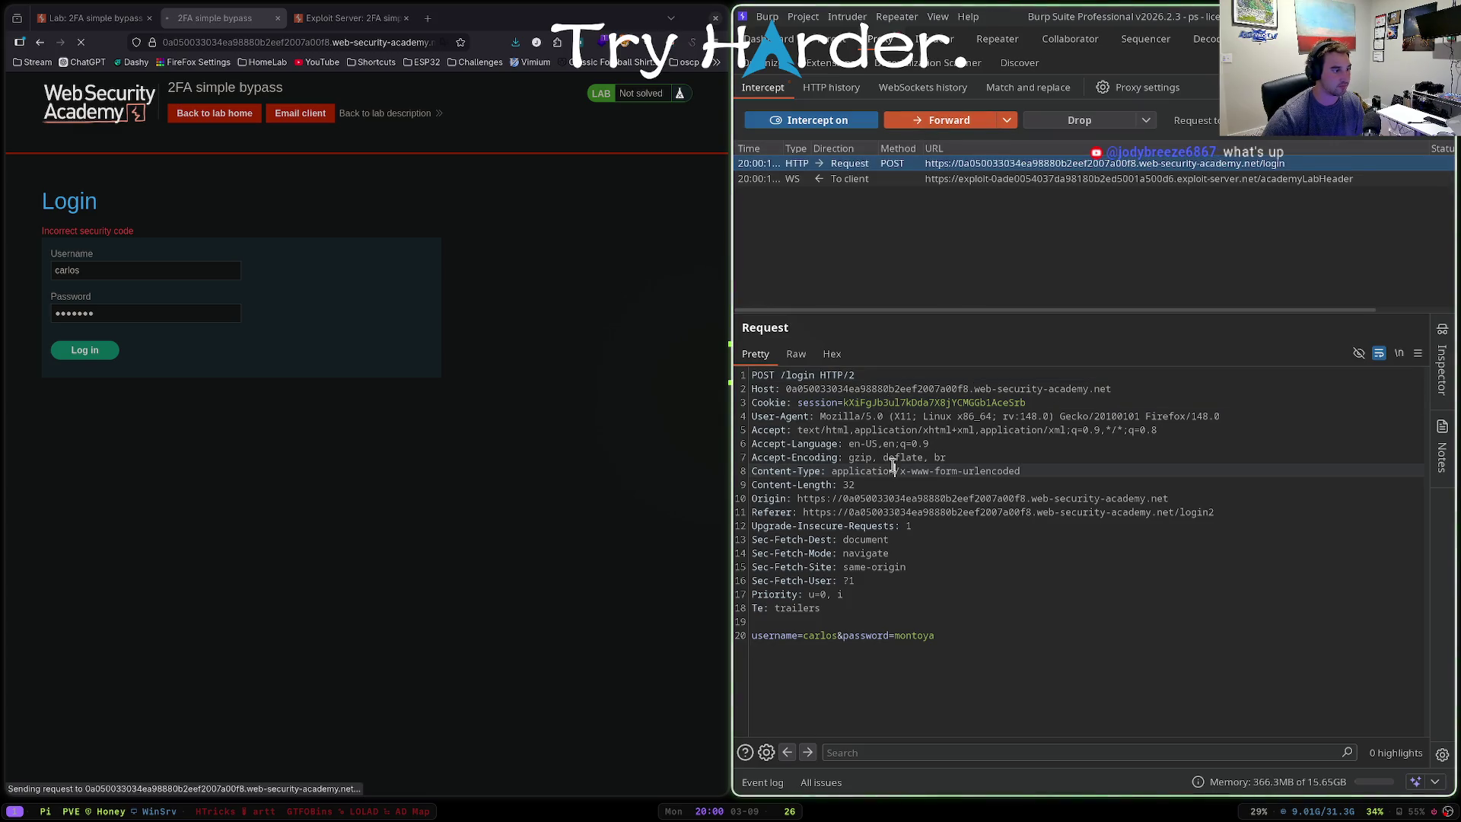
pyautogui.click(929, 126)
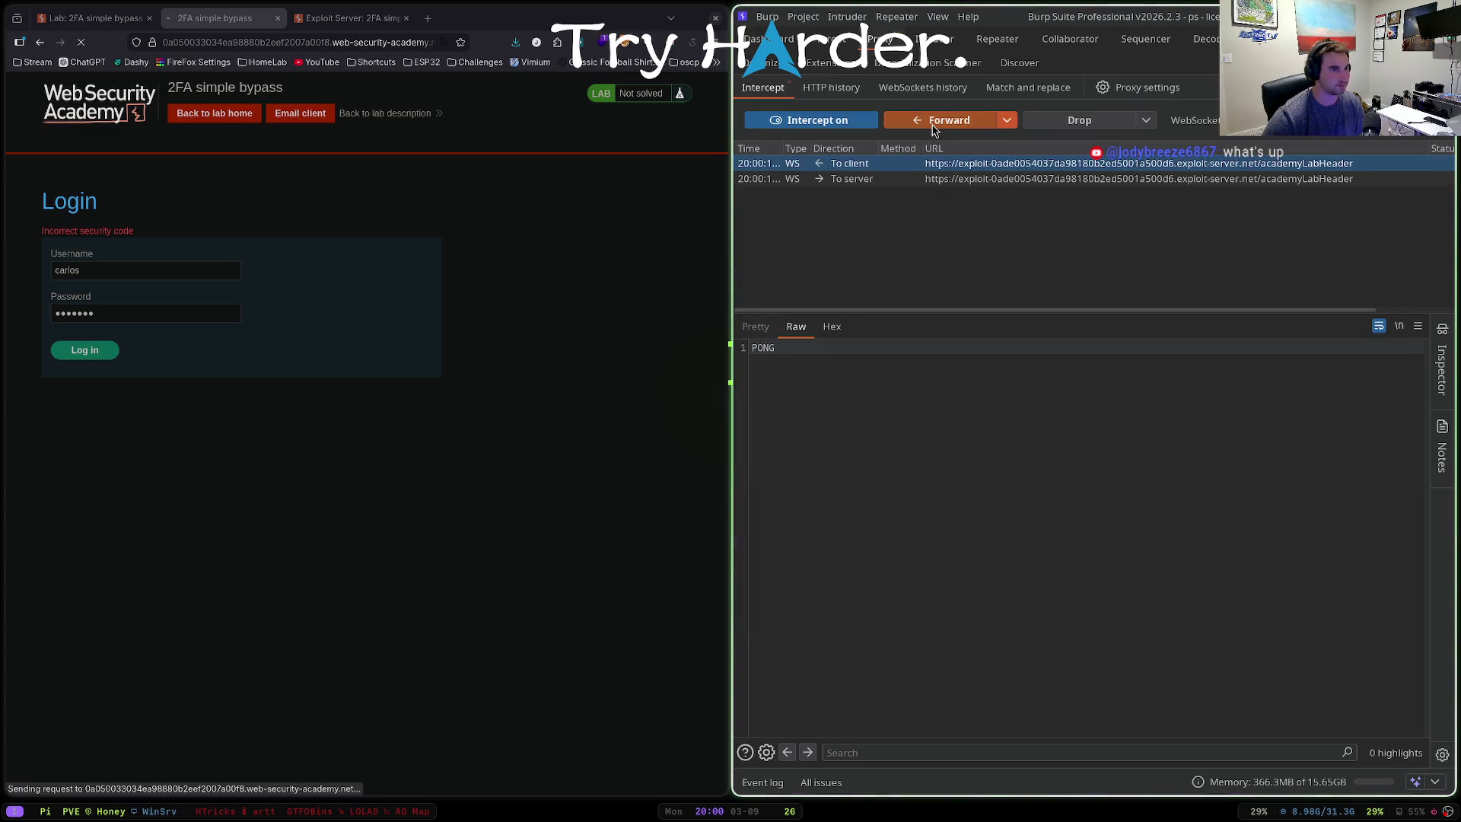
pyautogui.click(931, 126)
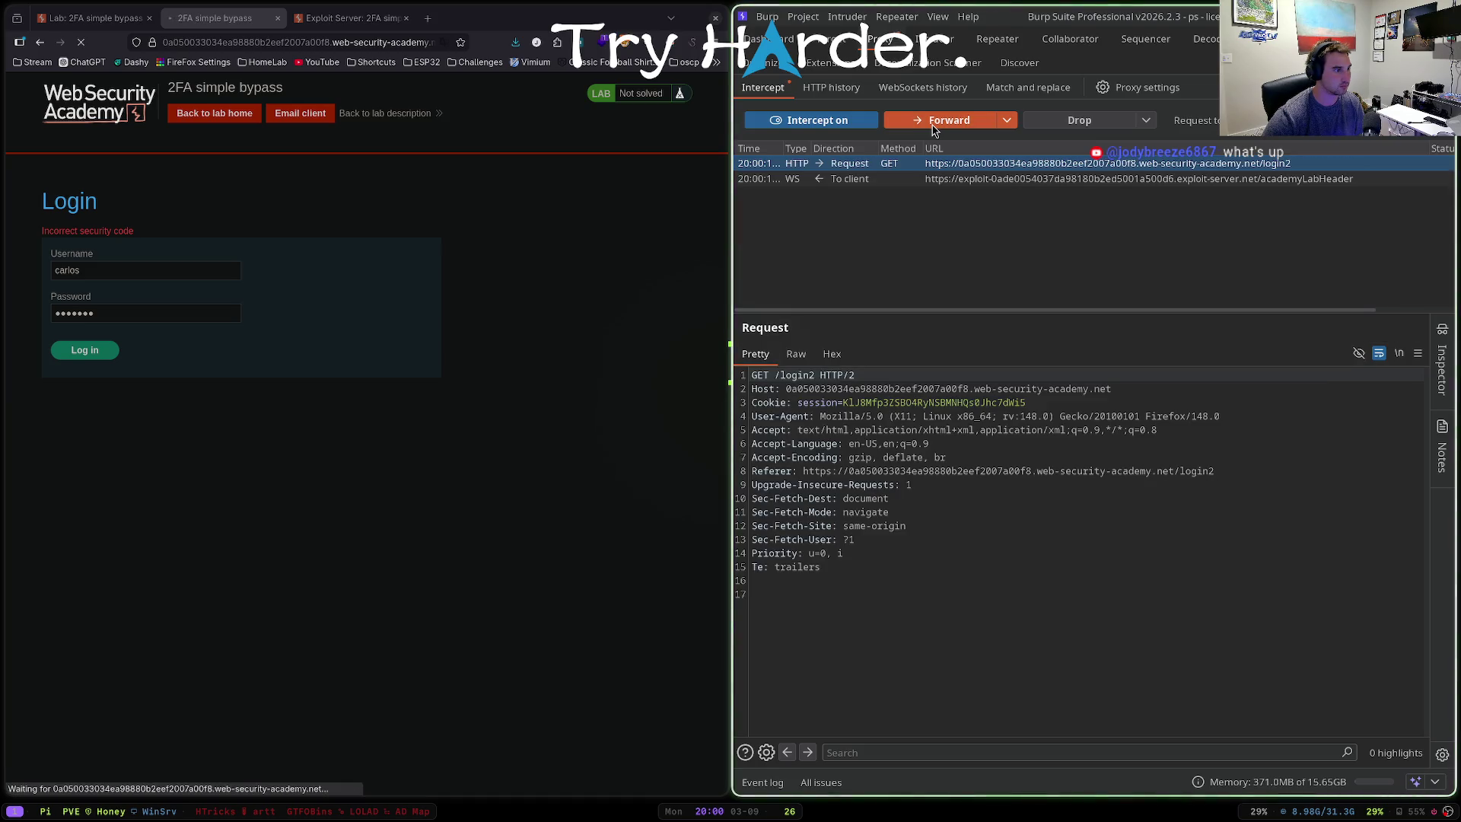
pyautogui.click(934, 127)
pyautogui.click(935, 126)
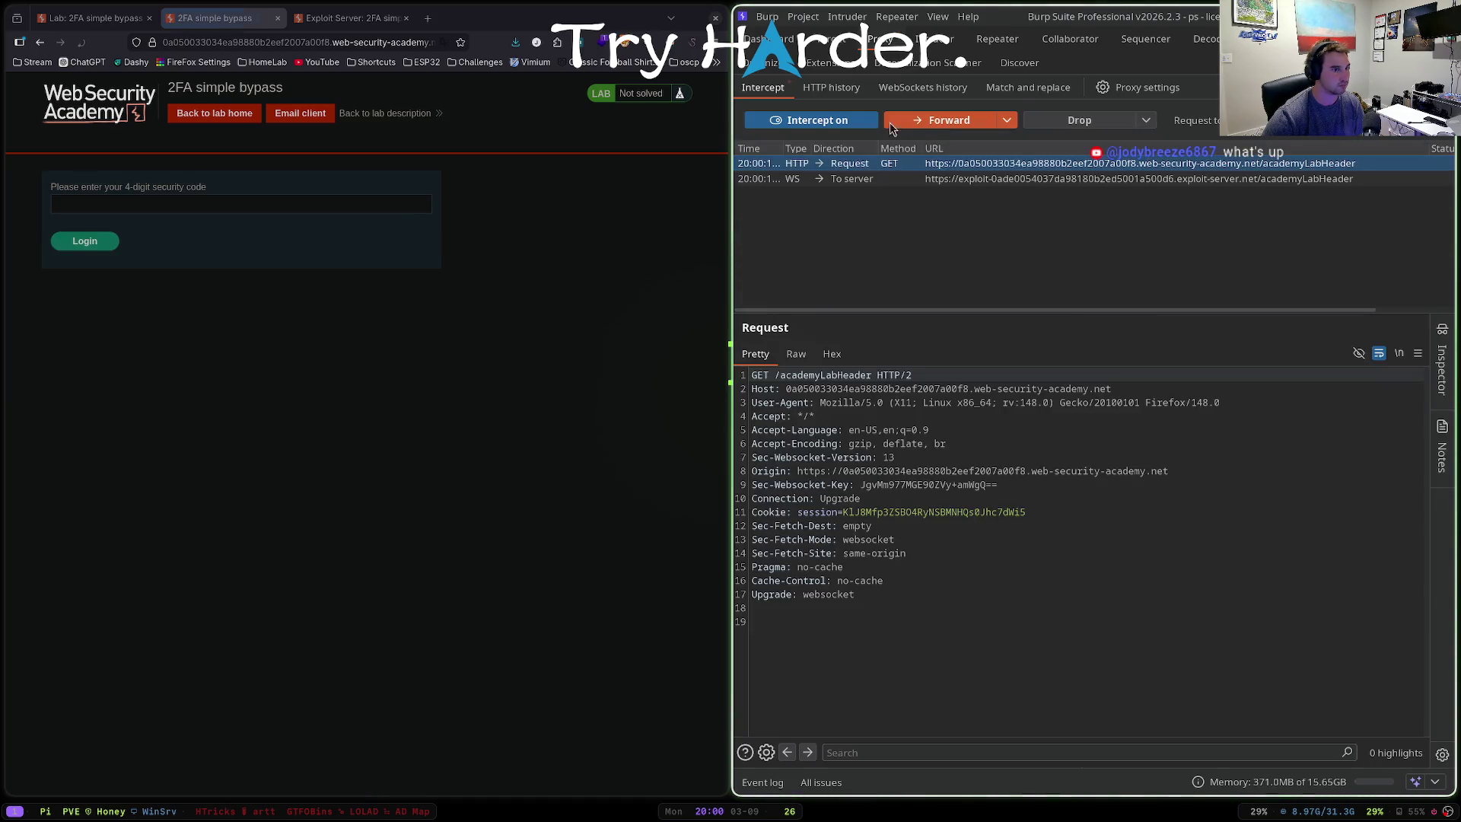
pyautogui.click(850, 126)
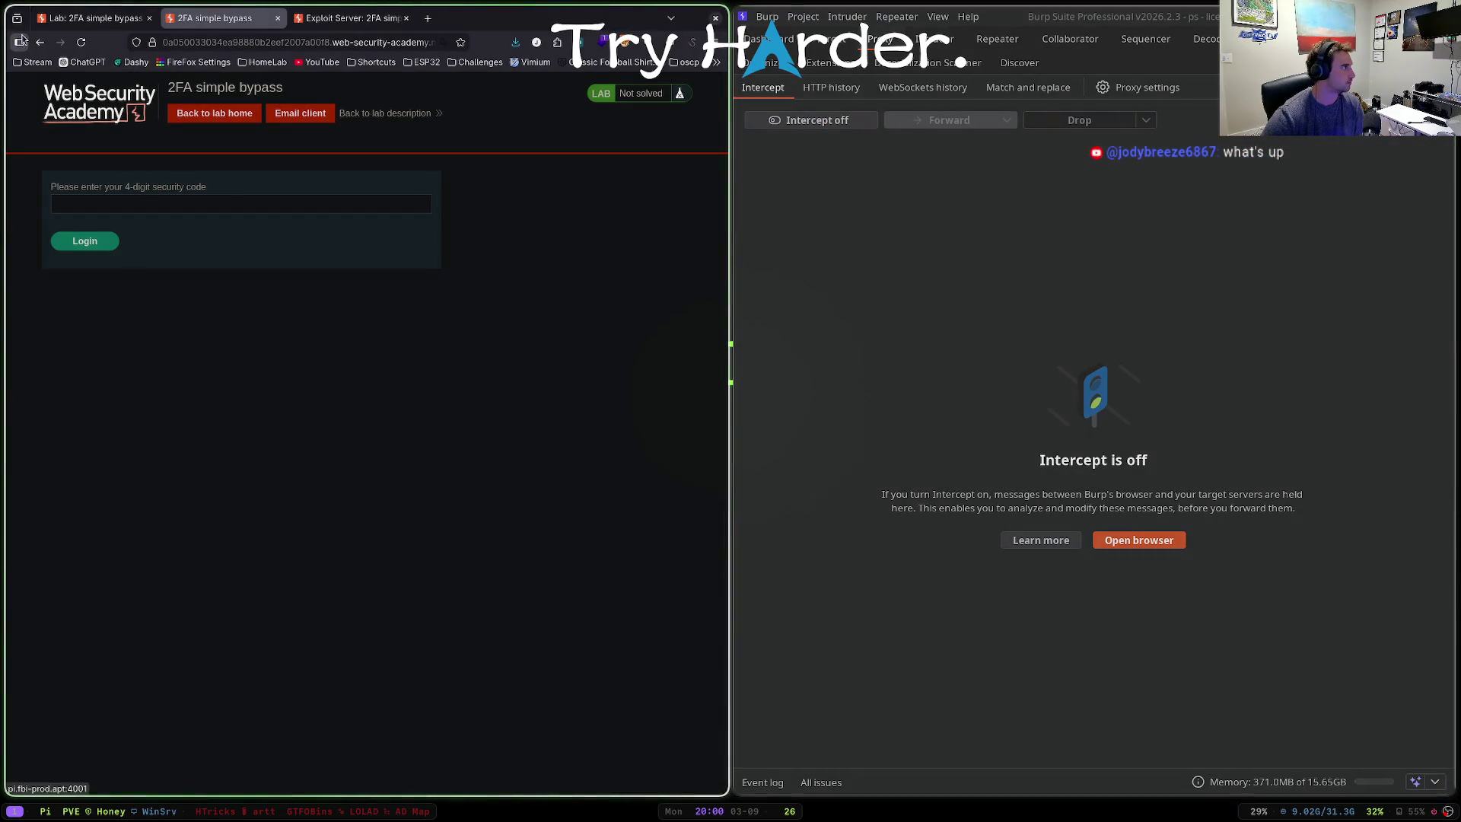
pyautogui.click(92, 18)
# - Fill the login form with the own-account credentials copied from the lab description, with interception re-enabled
pyautogui.click(220, 19)
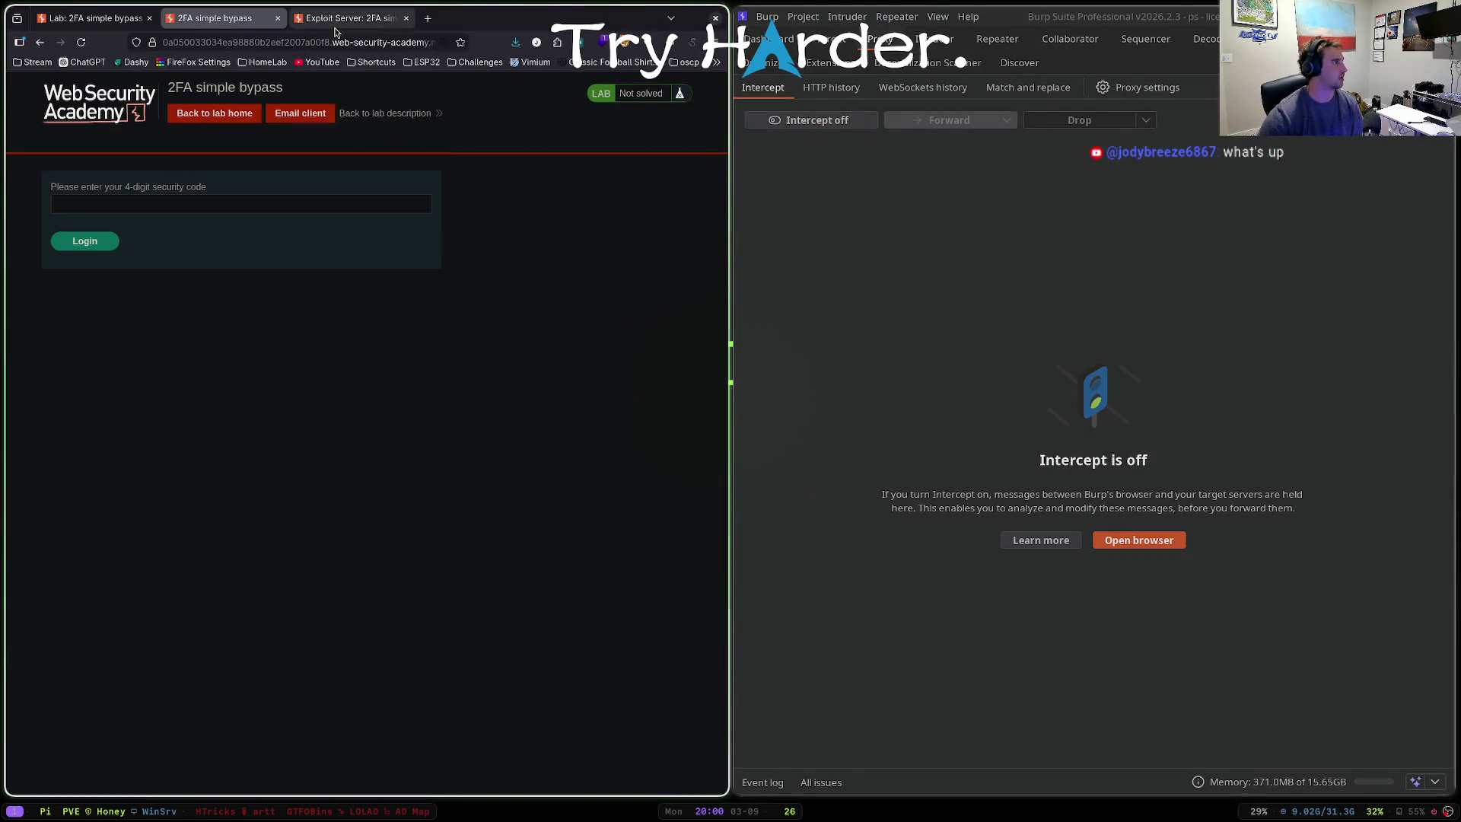
pyautogui.click(36, 44)
pyautogui.doubleClick(203, 257)
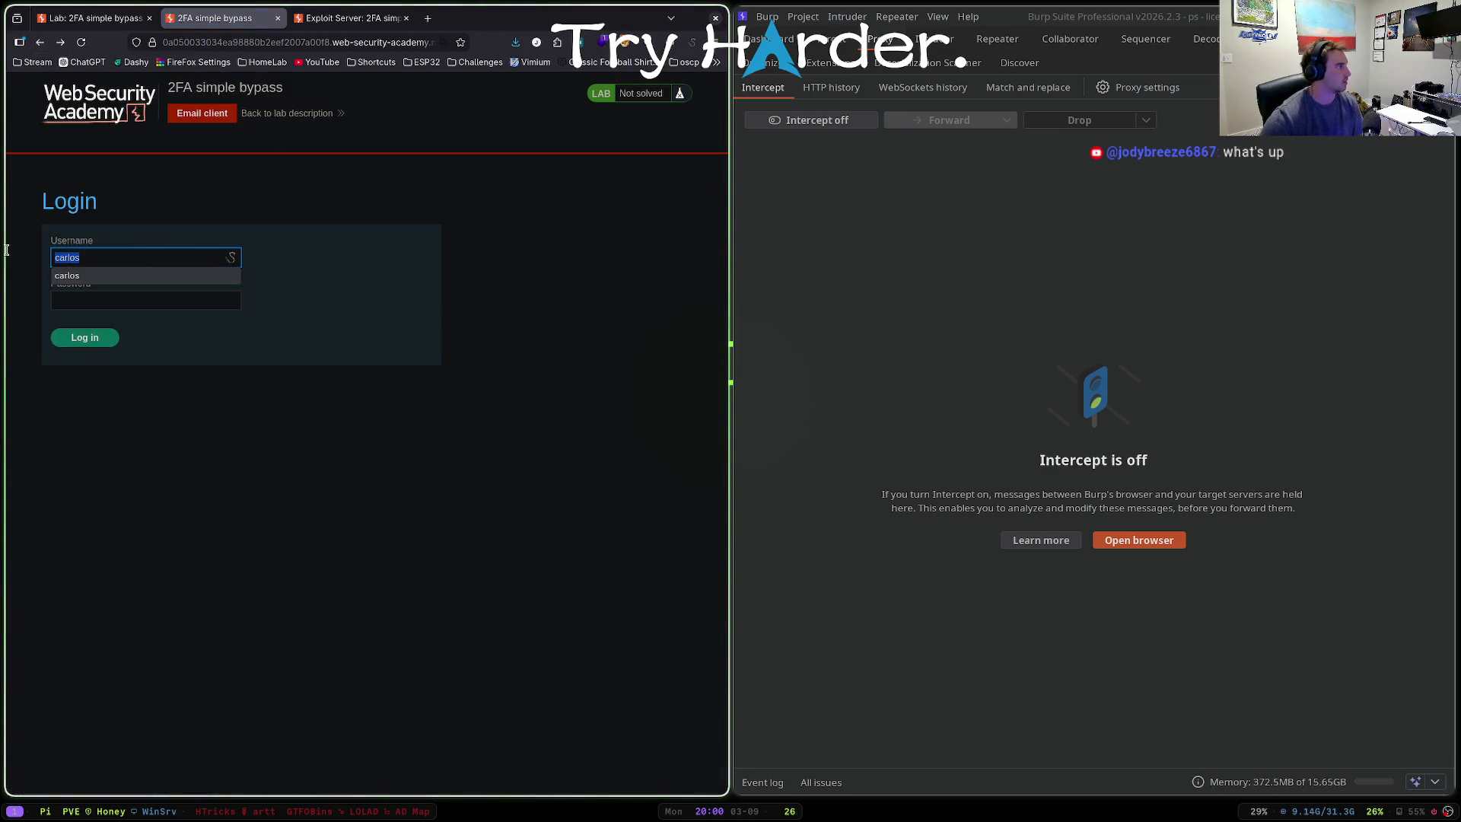
pyautogui.click(114, 15)
pyautogui.moveTo(457, 469); pyautogui.dragTo(449, 469)
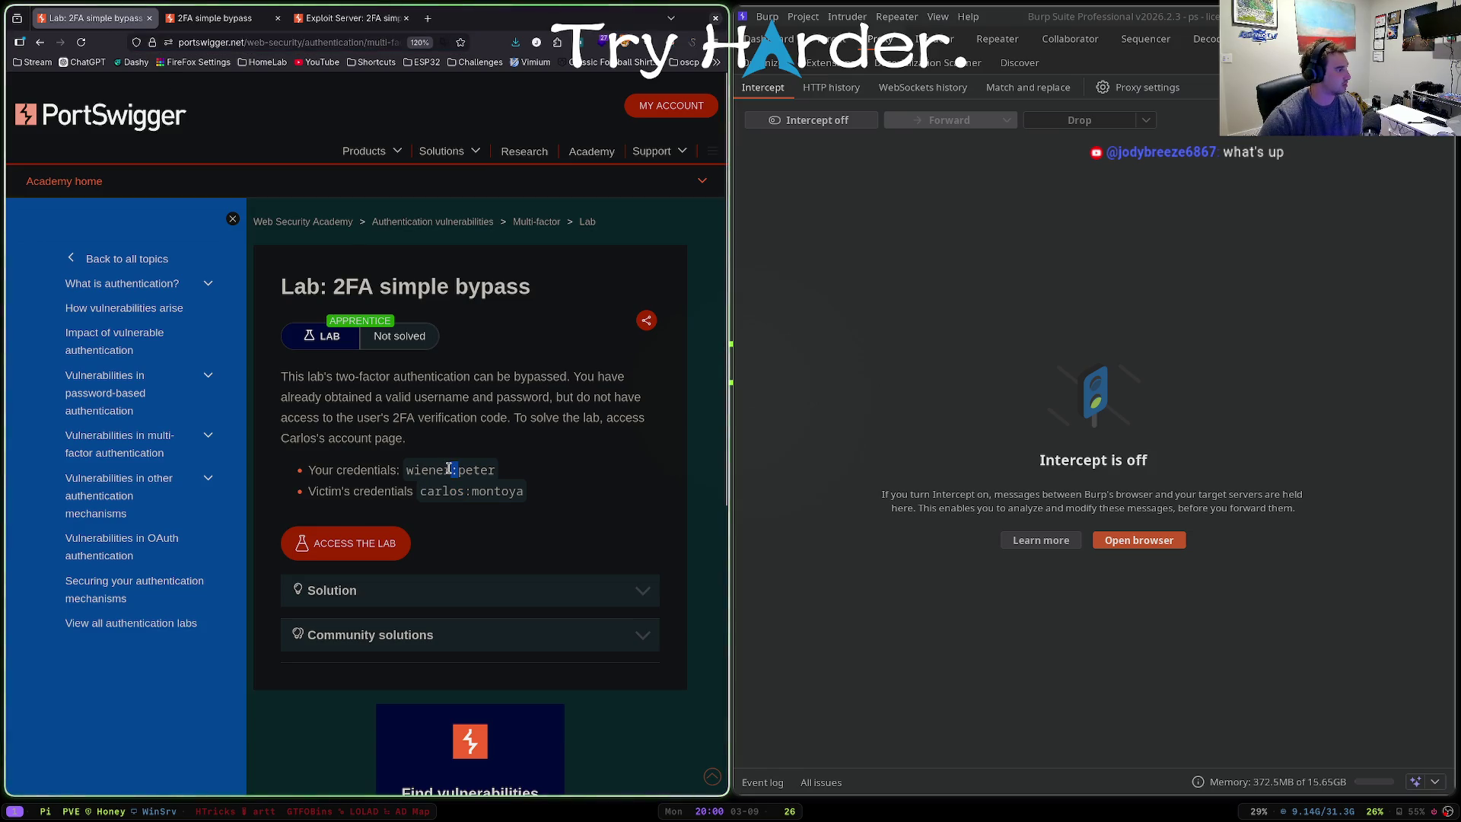
pyautogui.hotkey('ctrl', 'c')
pyautogui.click(216, 17)
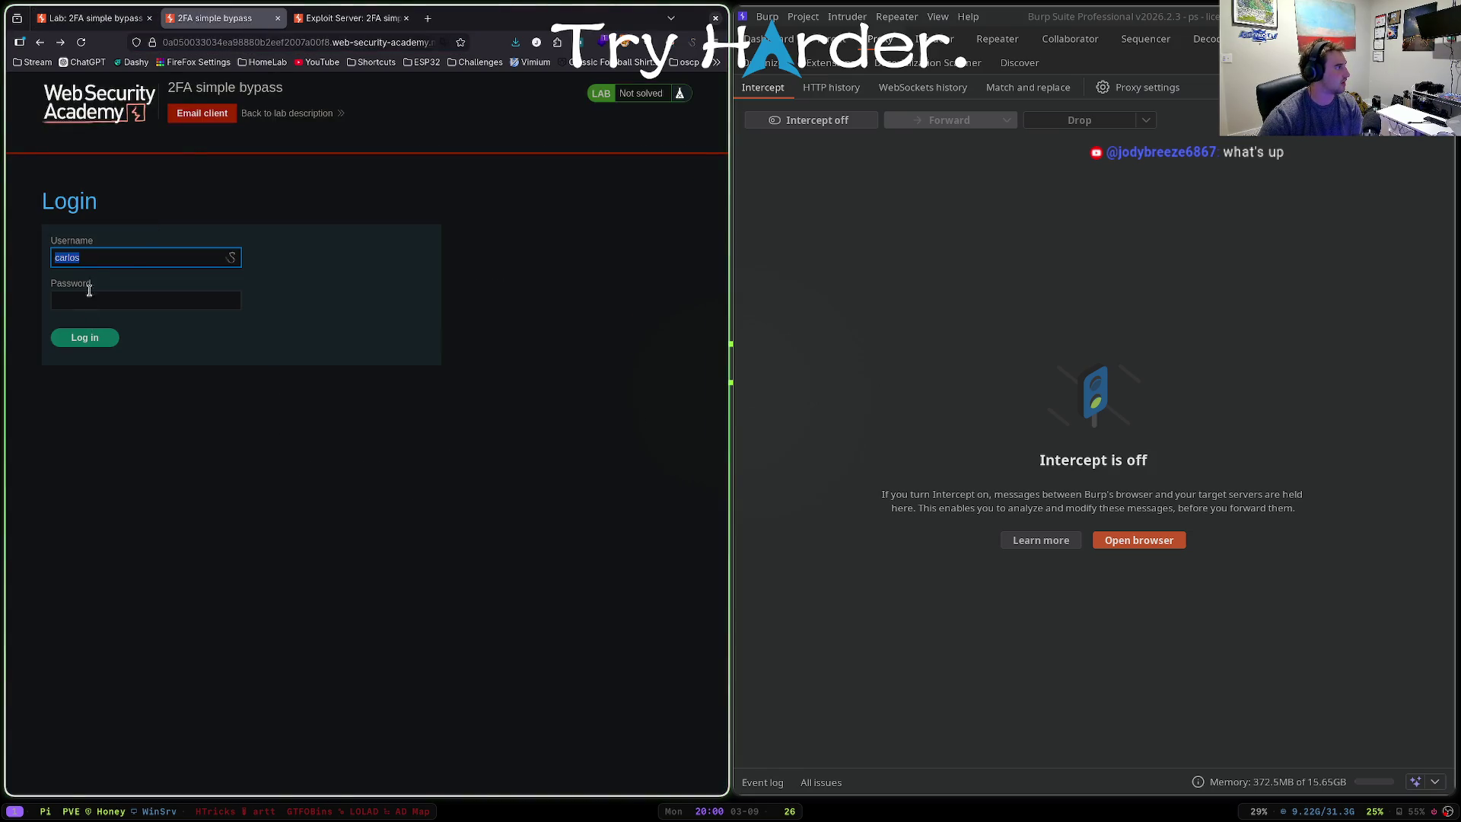
pyautogui.hotkey('ctrl', 'v')
pyautogui.click(105, 300)
pyautogui.write('p')
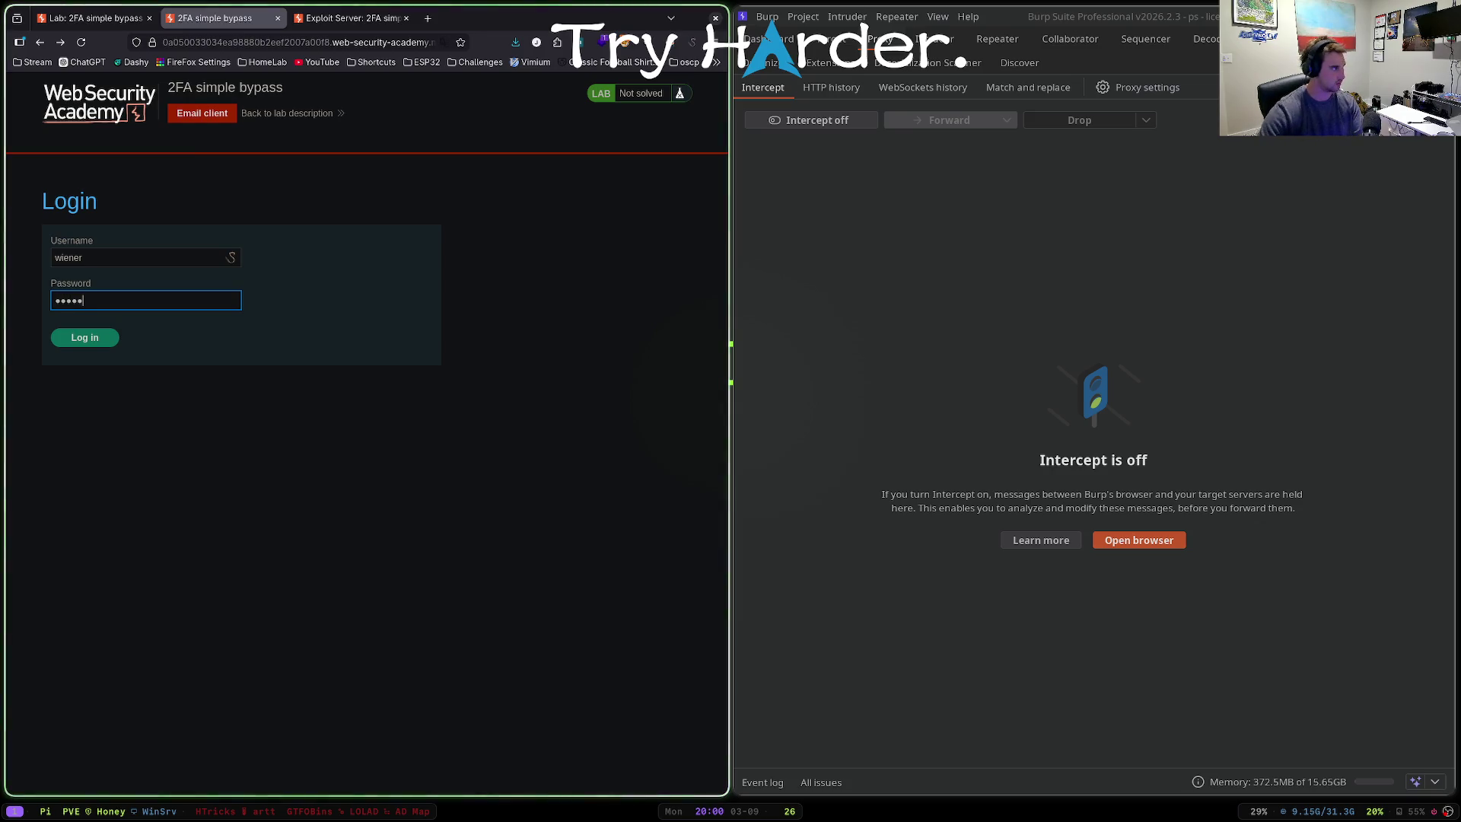
pyautogui.click(811, 120)
# - Submit the login, release a websocket message, and close the stray Repeater tab
pyautogui.click(84, 337)
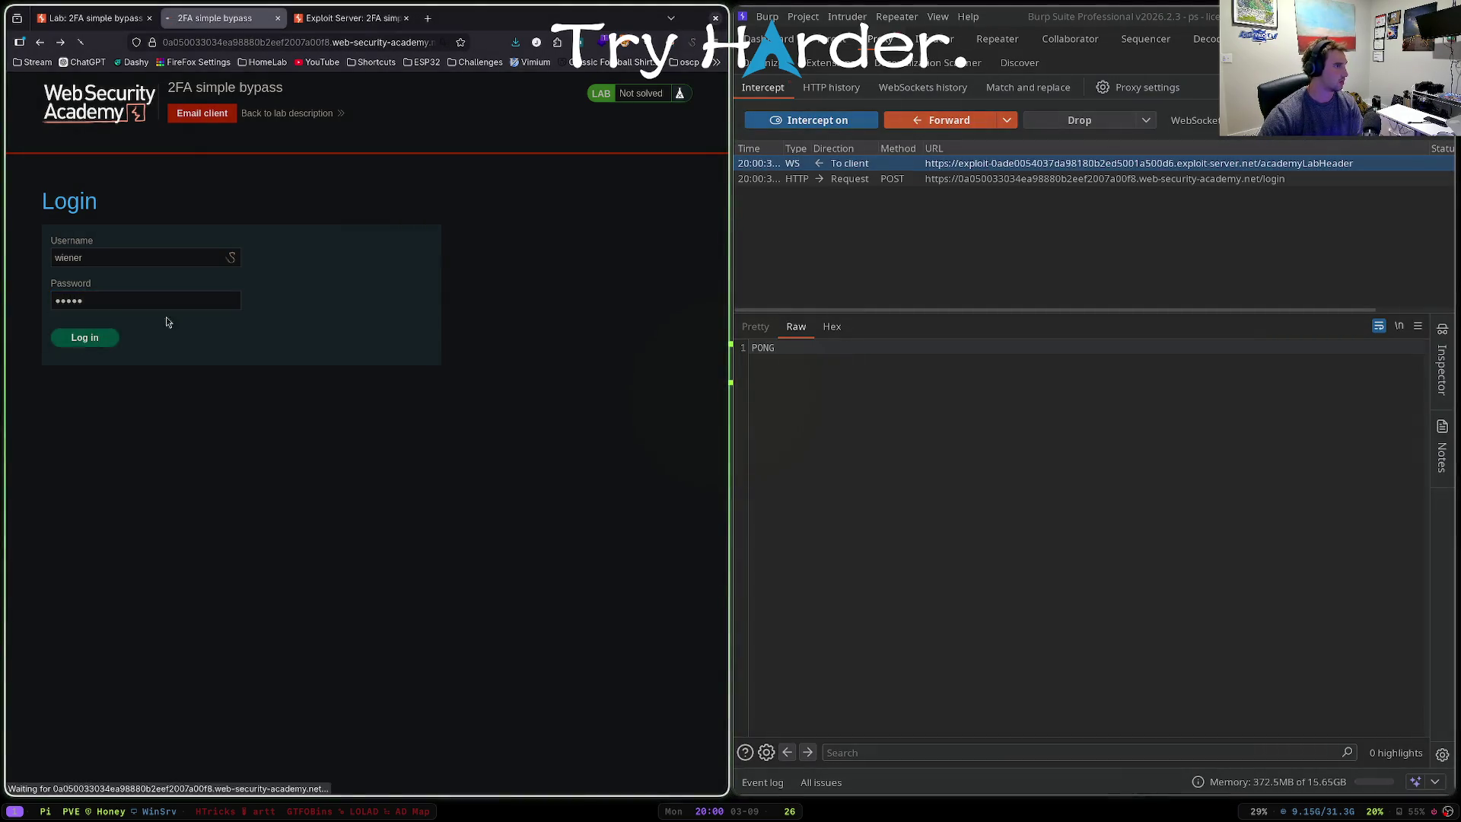
pyautogui.click(936, 120)
pyautogui.click(997, 39)
pyautogui.click(767, 89)
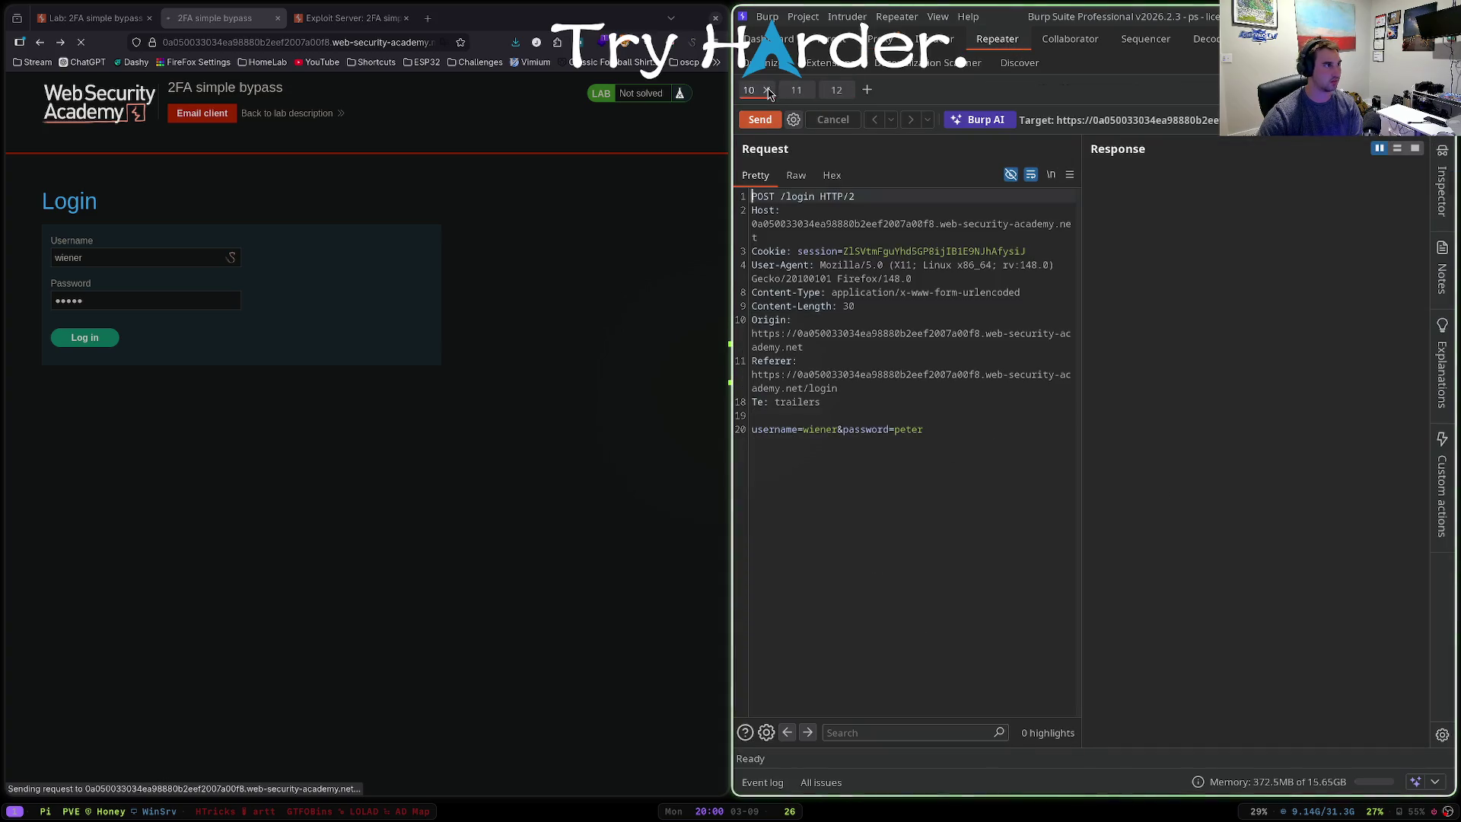
pyautogui.click(767, 90)
pyautogui.click(880, 39)
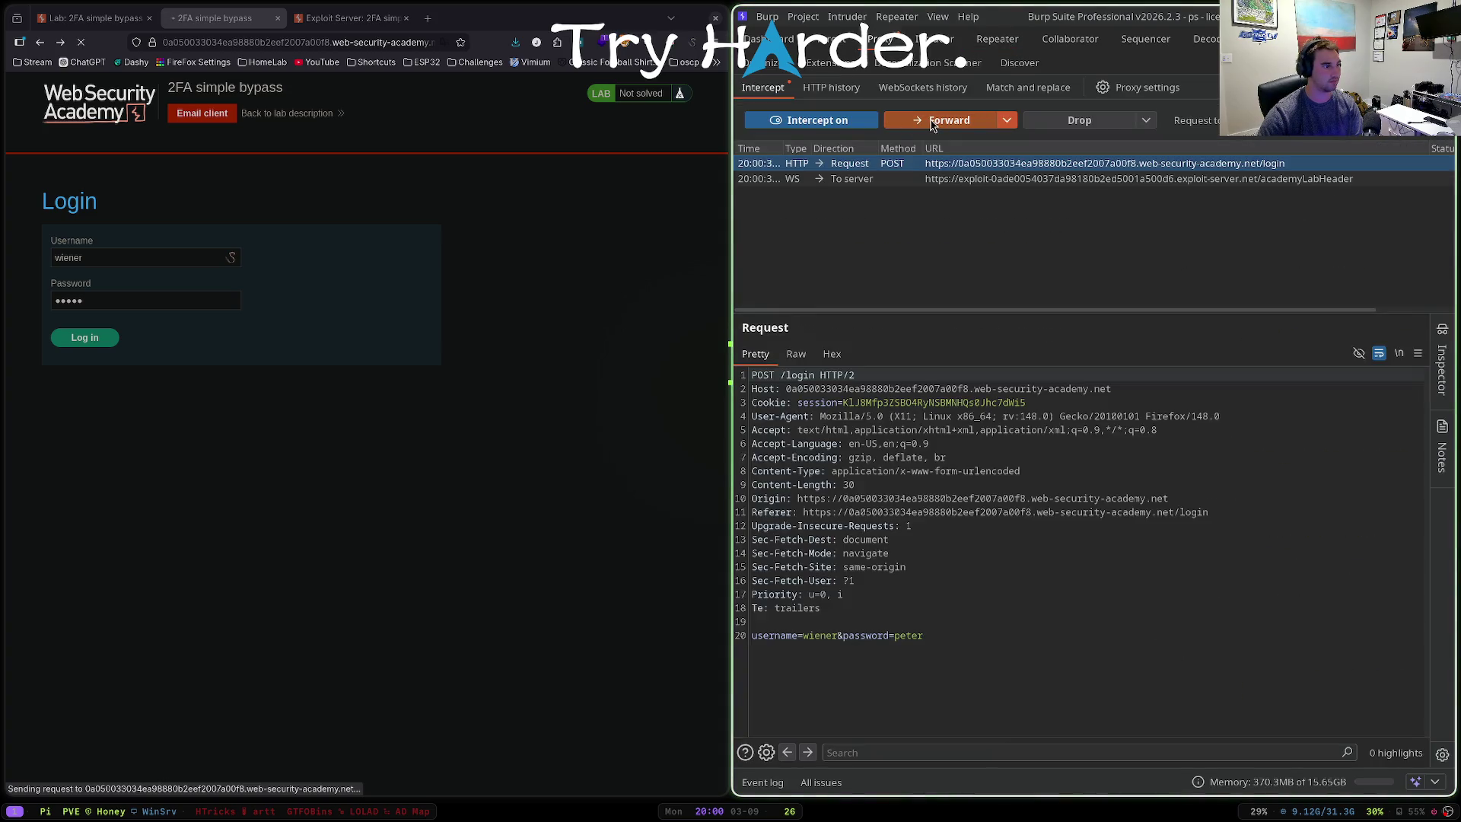
# - Forward the held login, /login2 request and response, and websocket messages until nothing is held
pyautogui.click(933, 122)
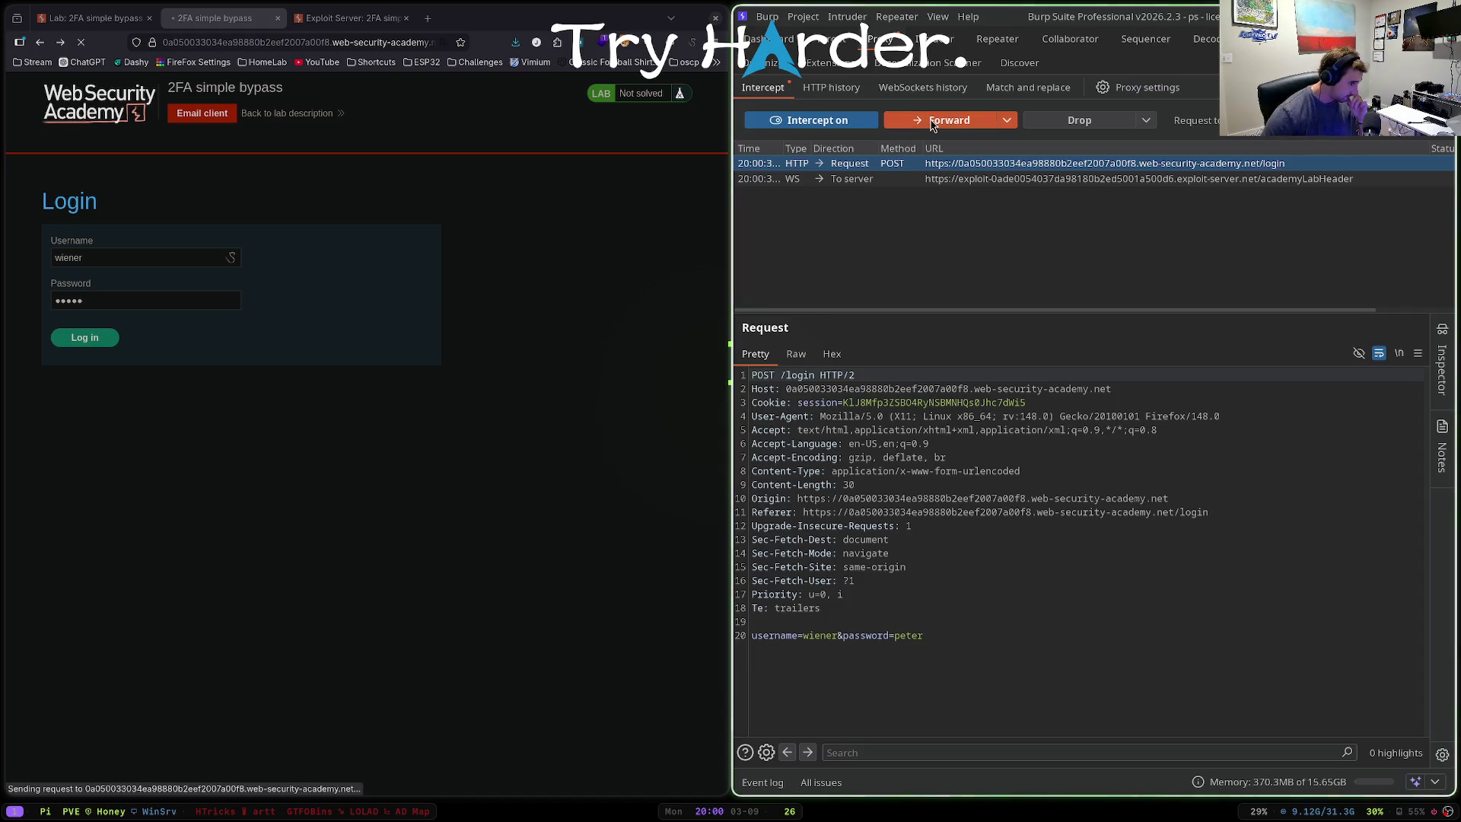
pyautogui.click(932, 122)
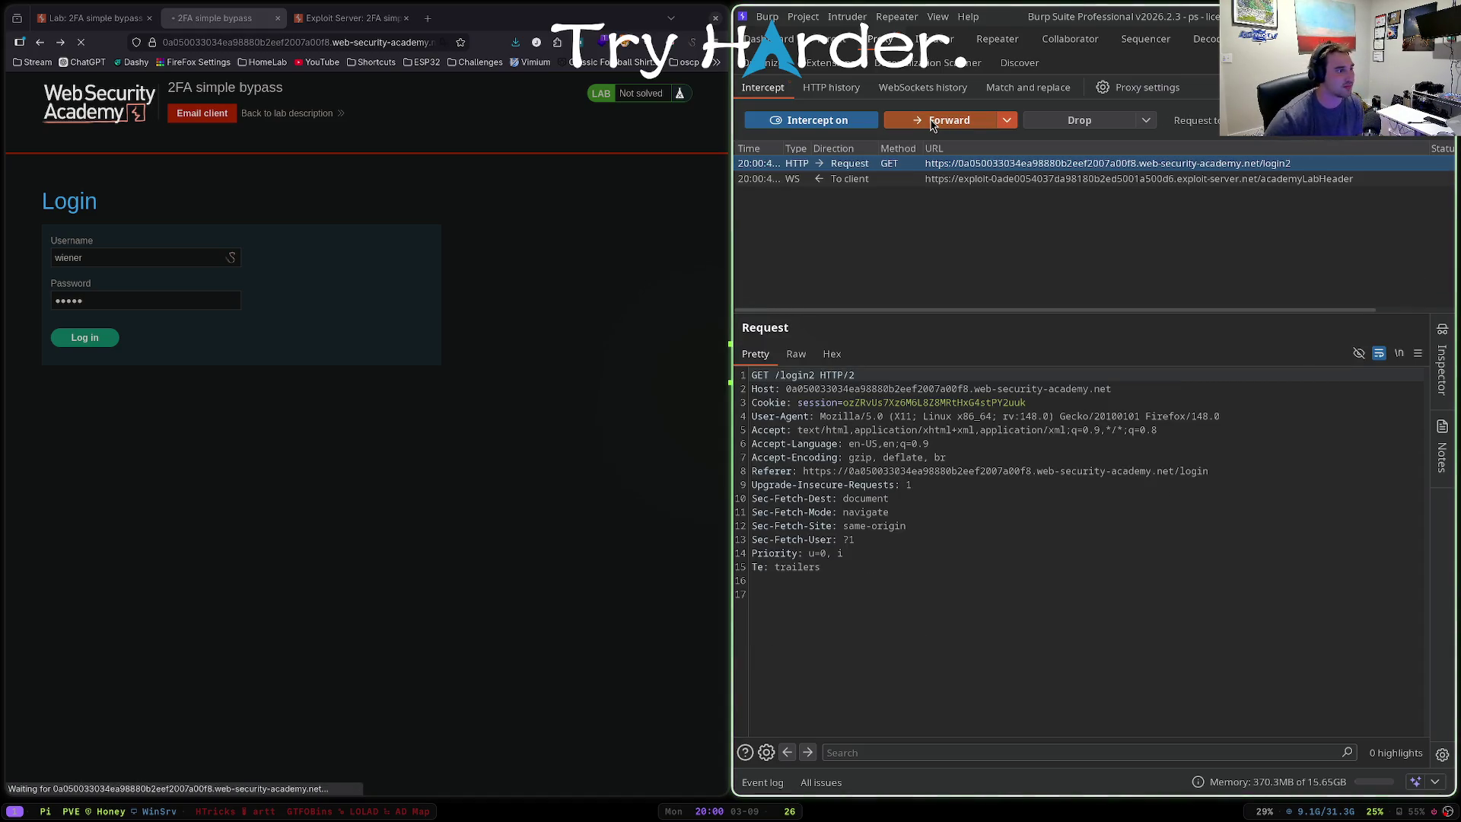
pyautogui.click(933, 121)
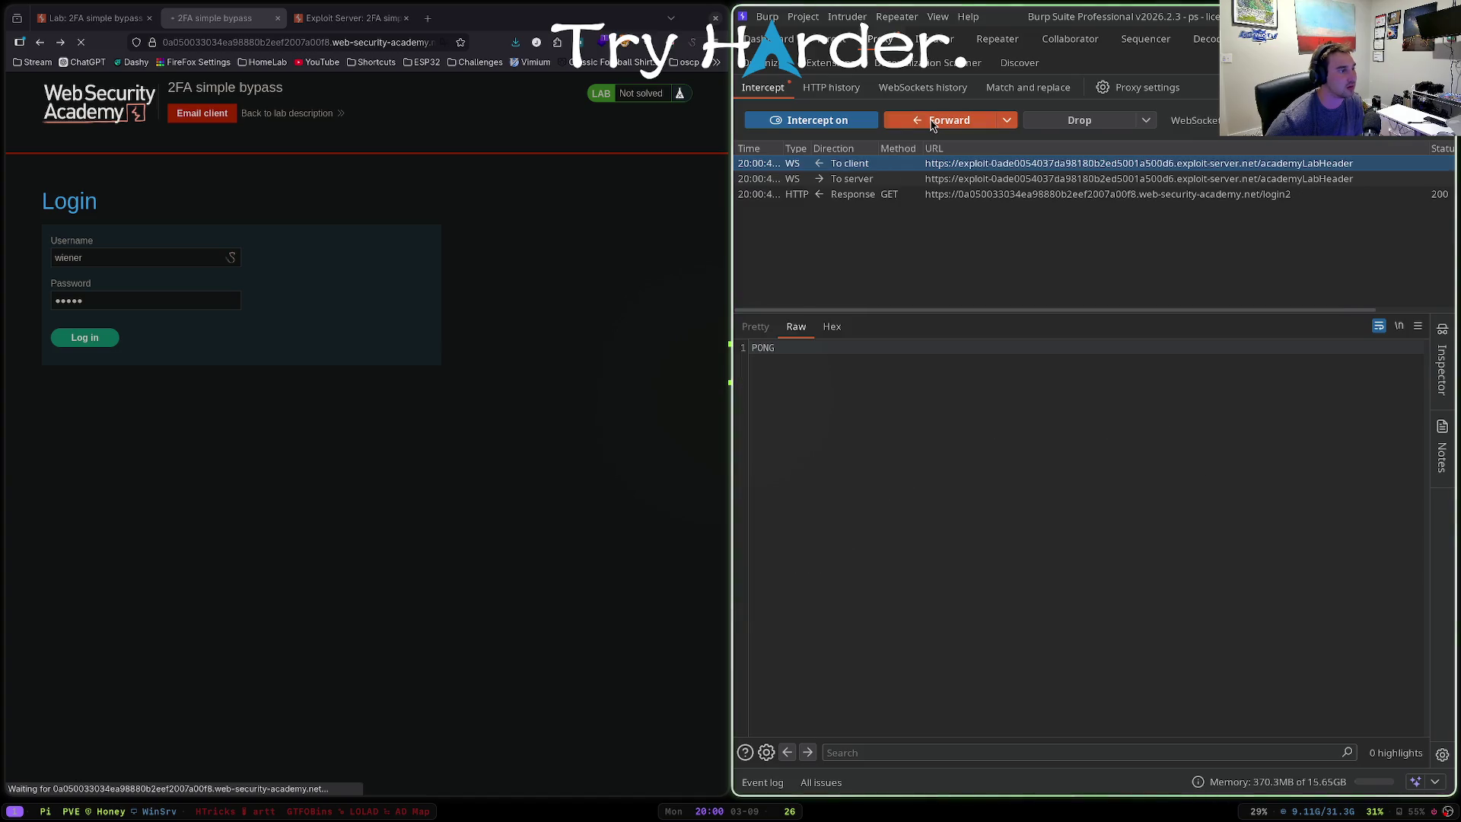
pyautogui.click(933, 122)
pyautogui.click(933, 122)
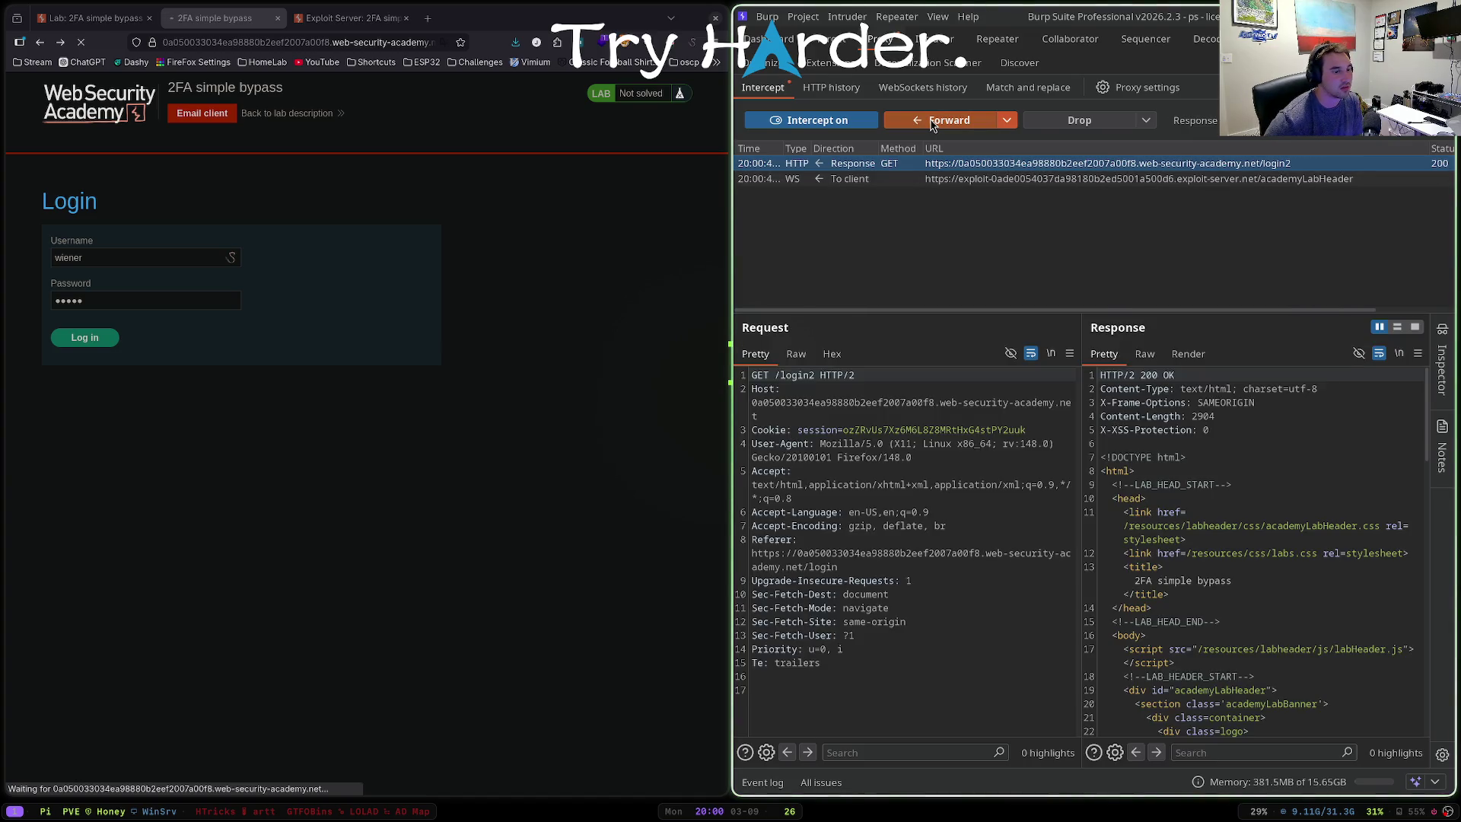
pyautogui.click(933, 122)
pyautogui.click(933, 122)
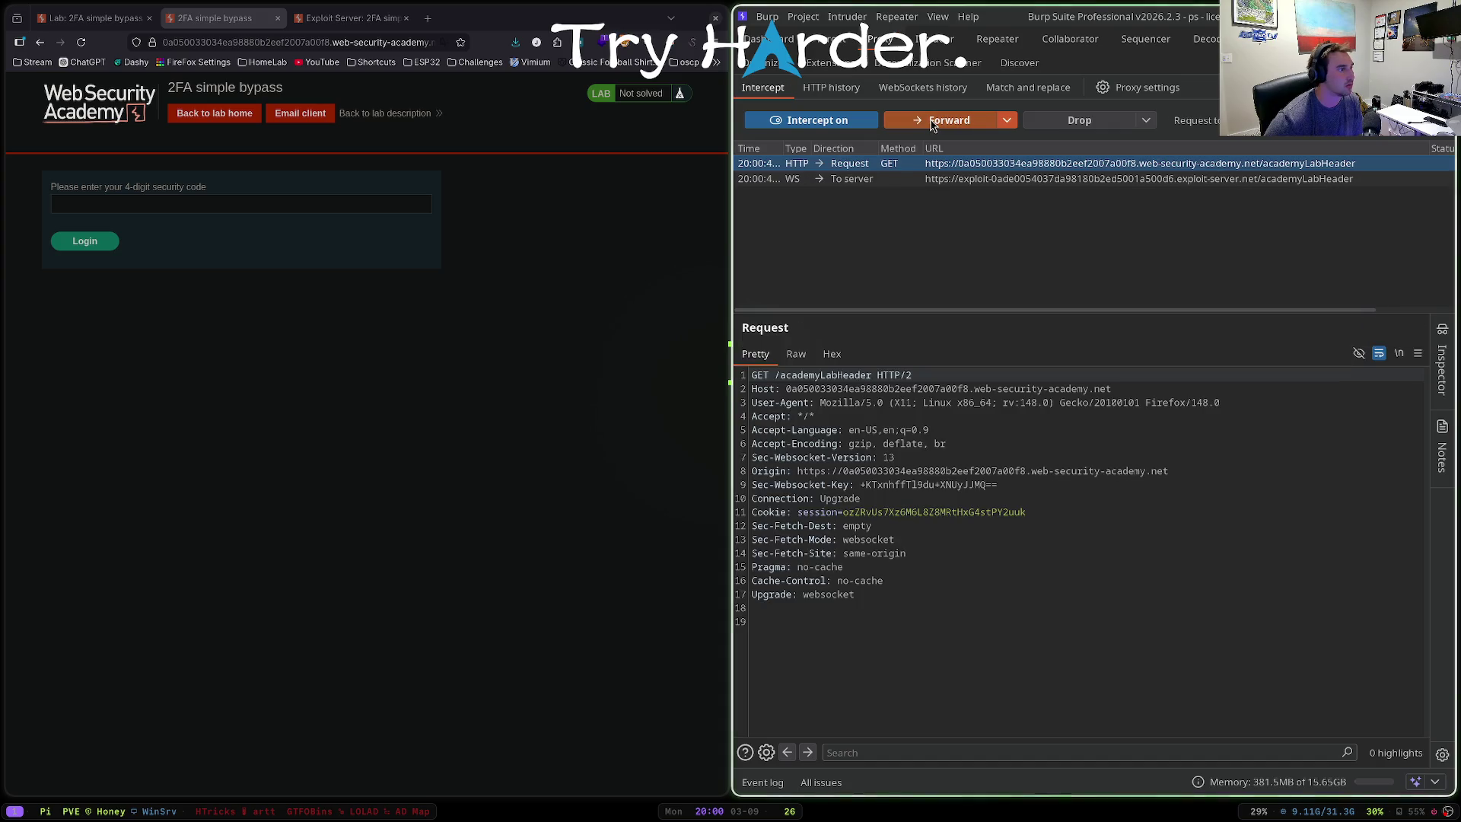
pyautogui.click(933, 122)
pyautogui.click(933, 122)
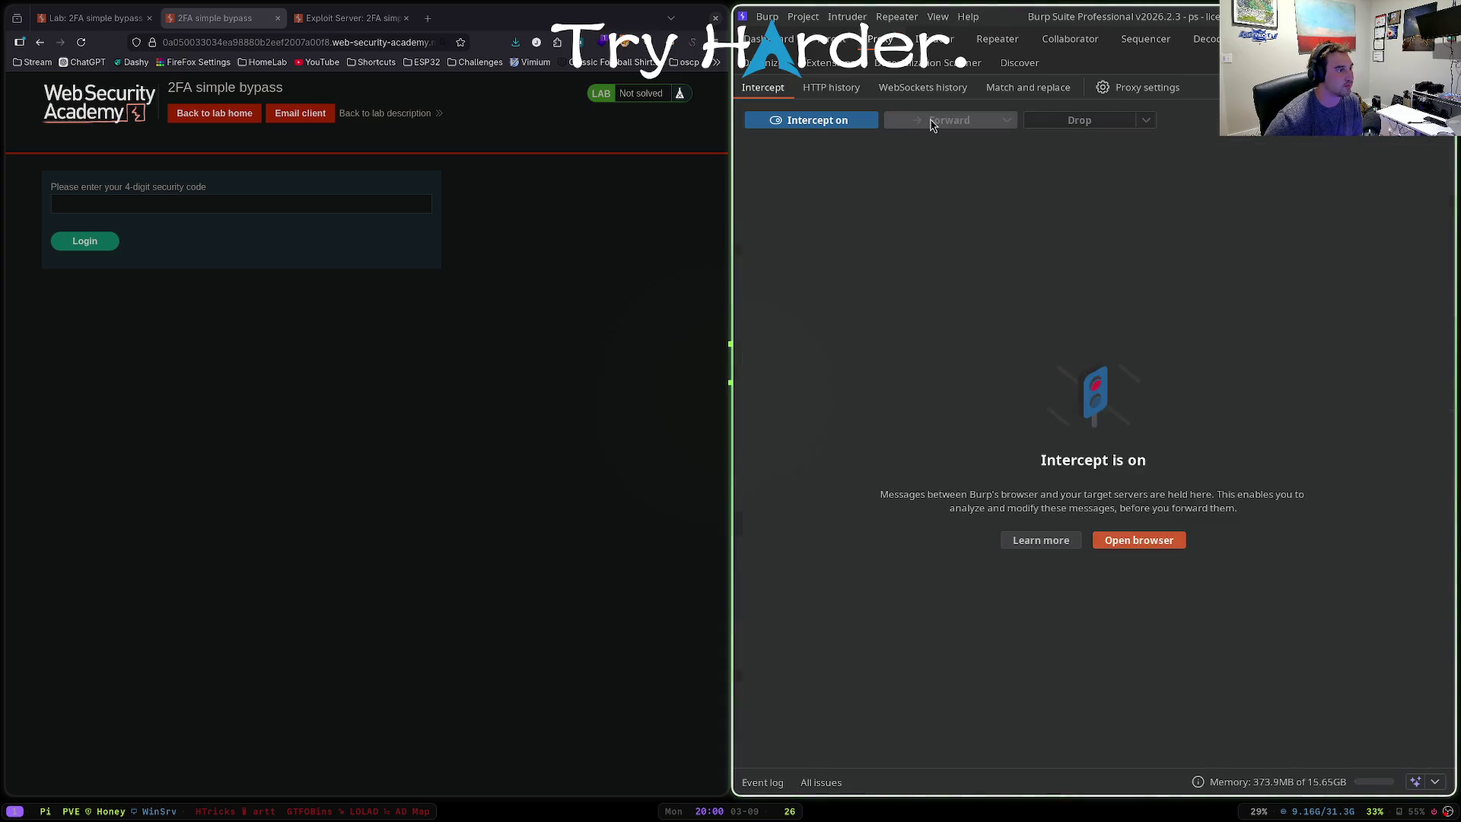
pyautogui.click(932, 121)
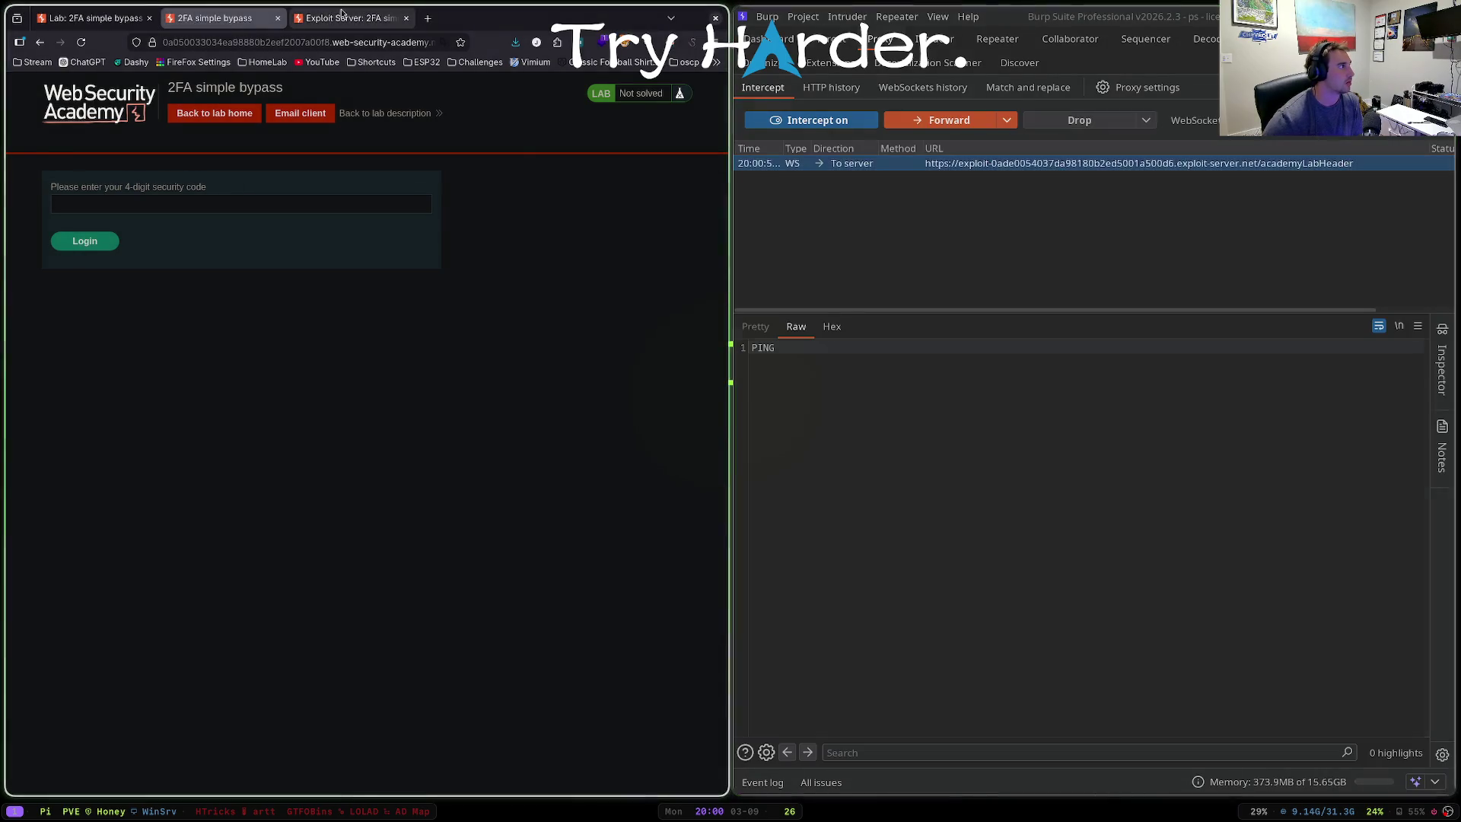
# - Reload the email inbox to read code 0524, then enter and submit it on the lab's code form
pyautogui.click(341, 19)
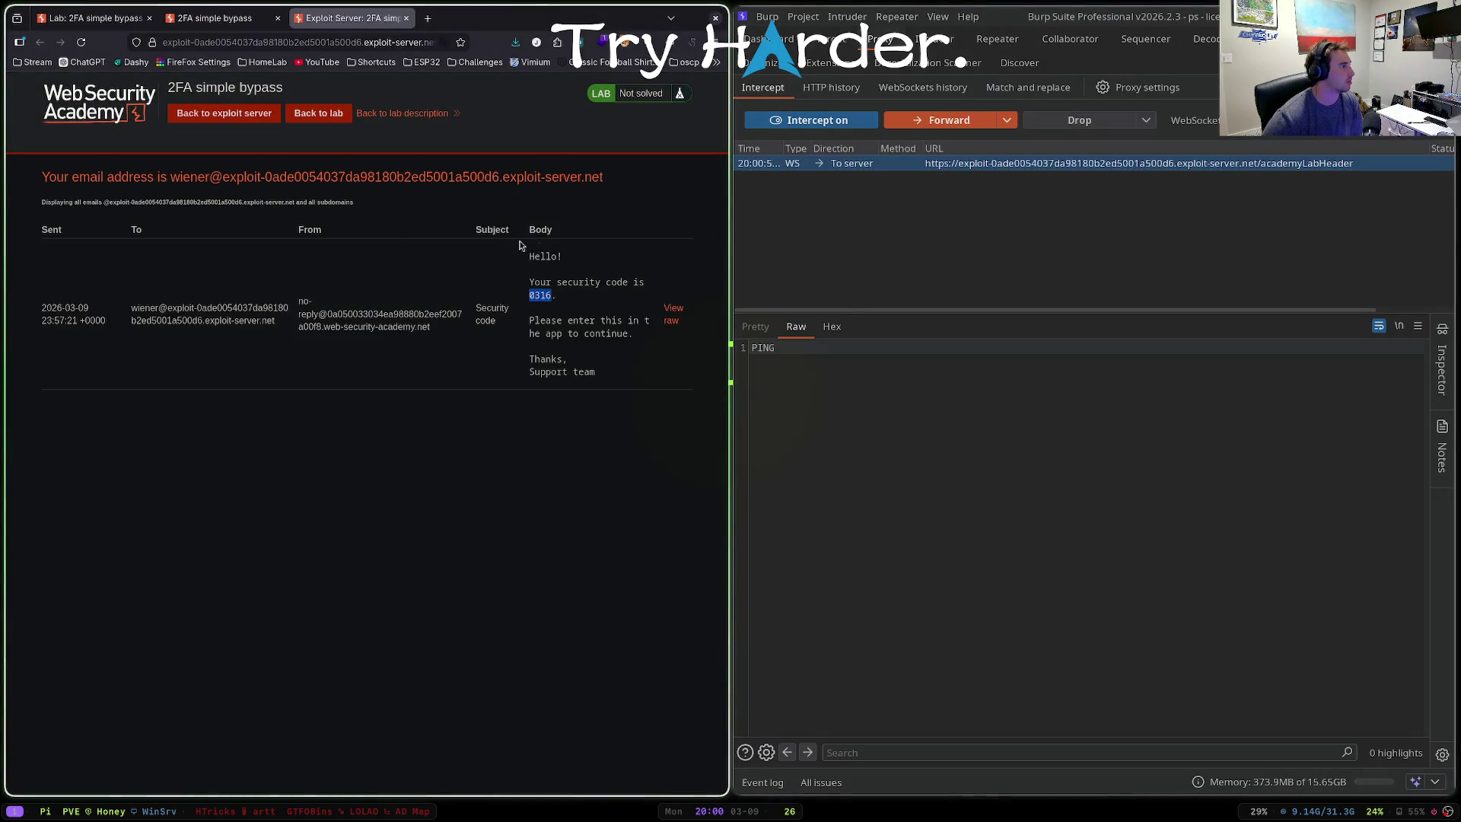
pyautogui.click(81, 42)
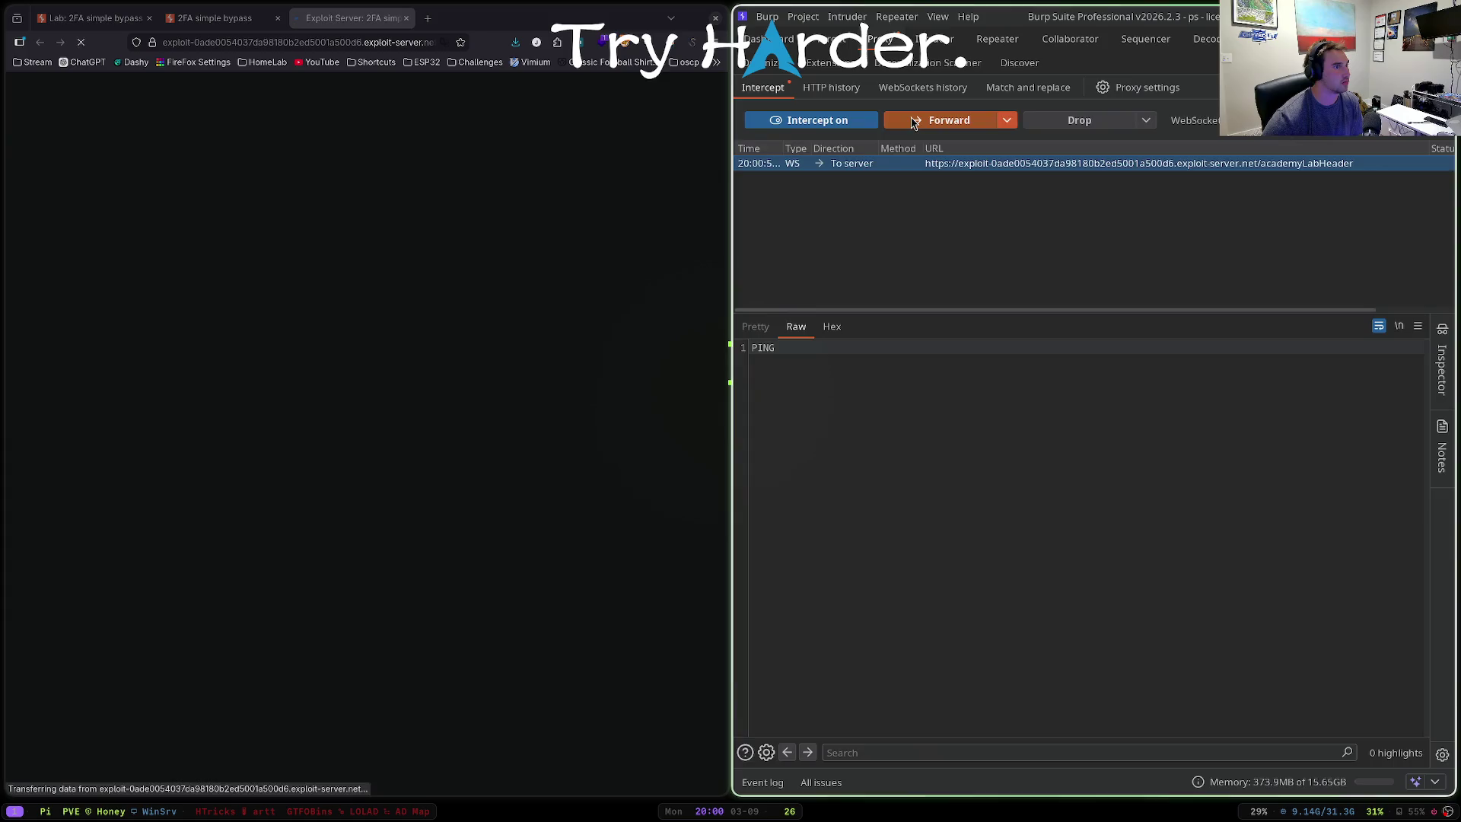
pyautogui.click(913, 122)
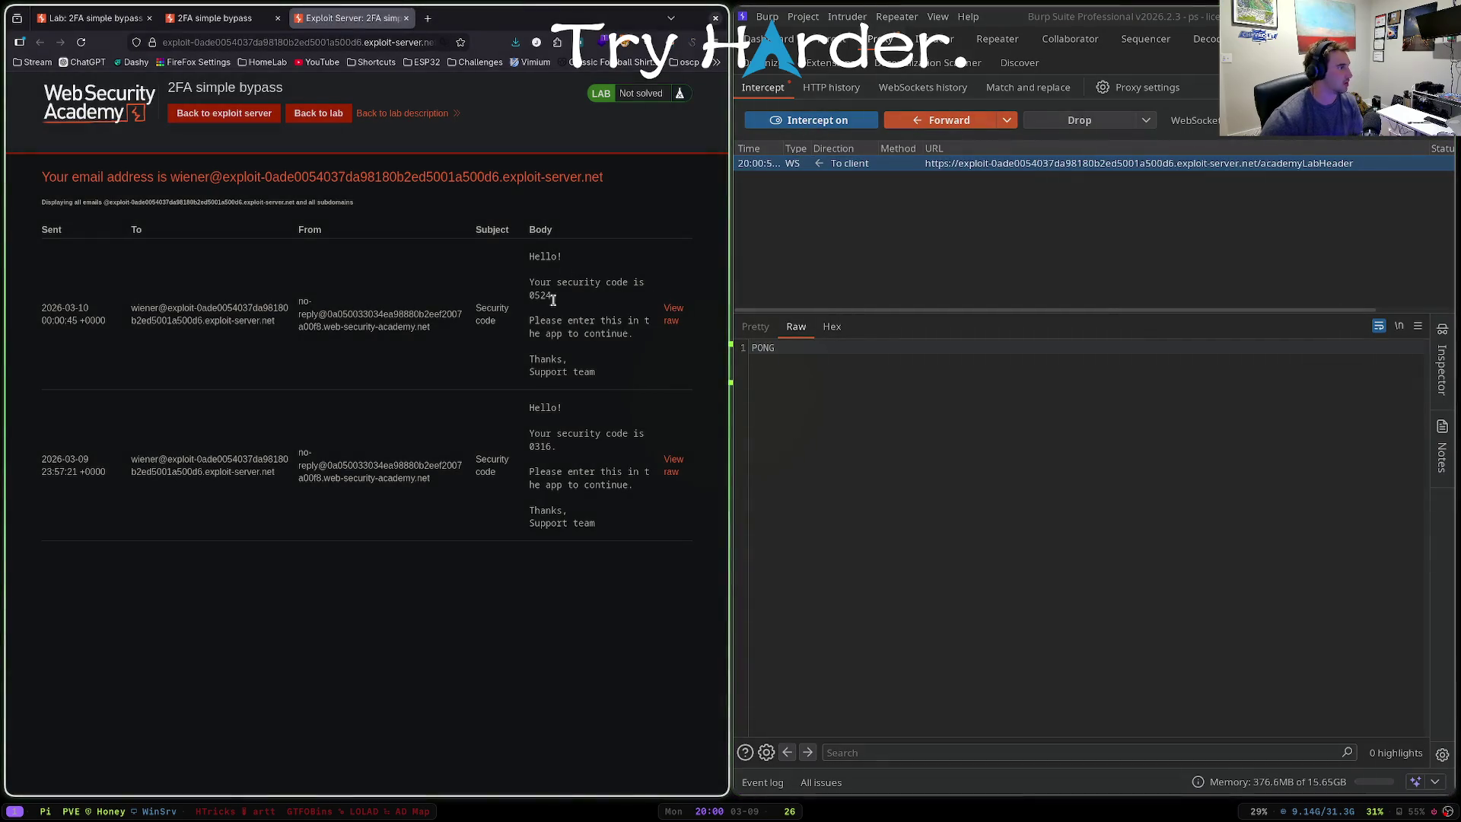
pyautogui.hotkey('ctrl', 'pageup')
pyautogui.click(186, 201)
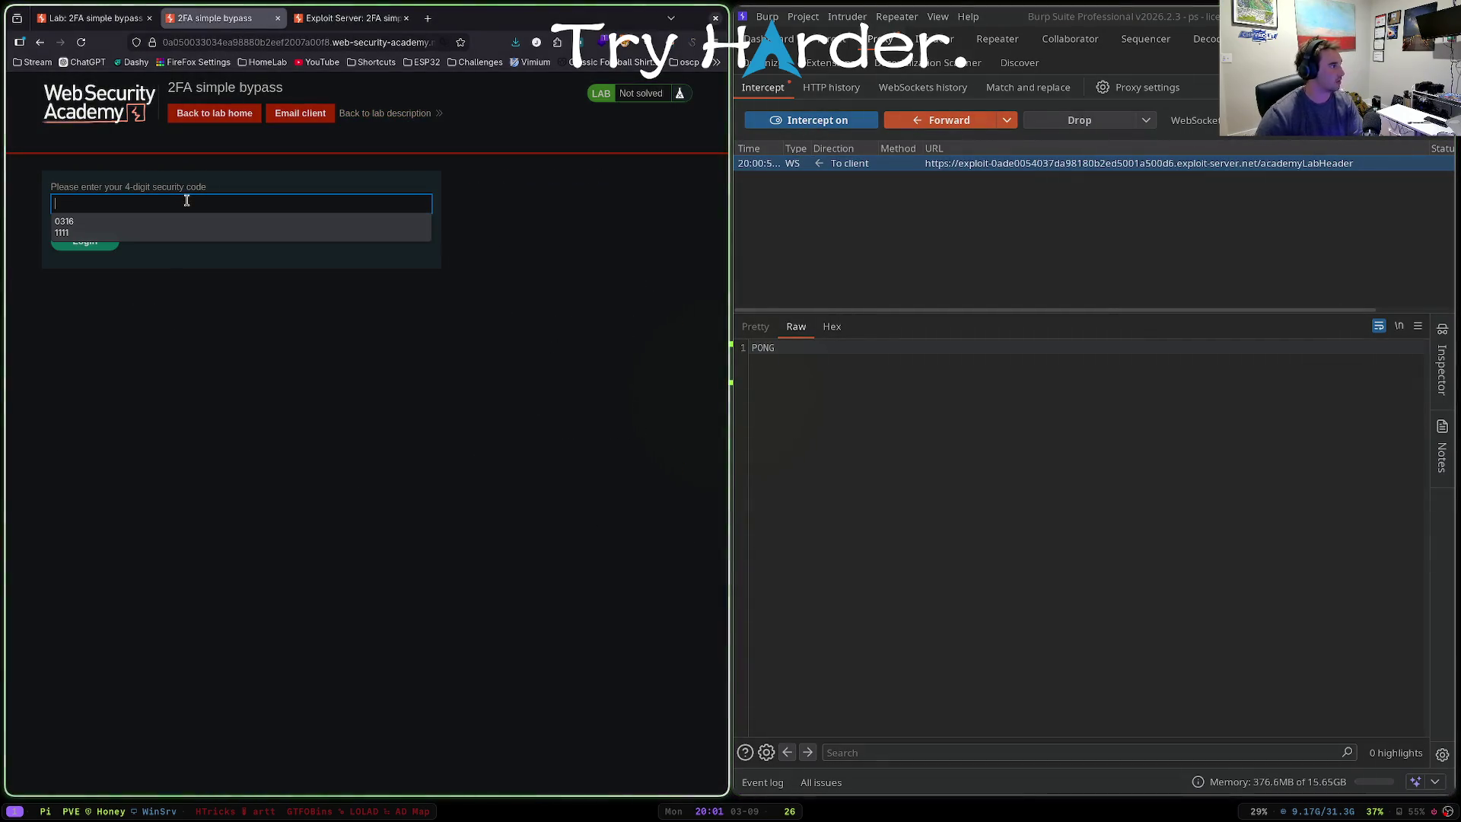
pyautogui.write('0524')
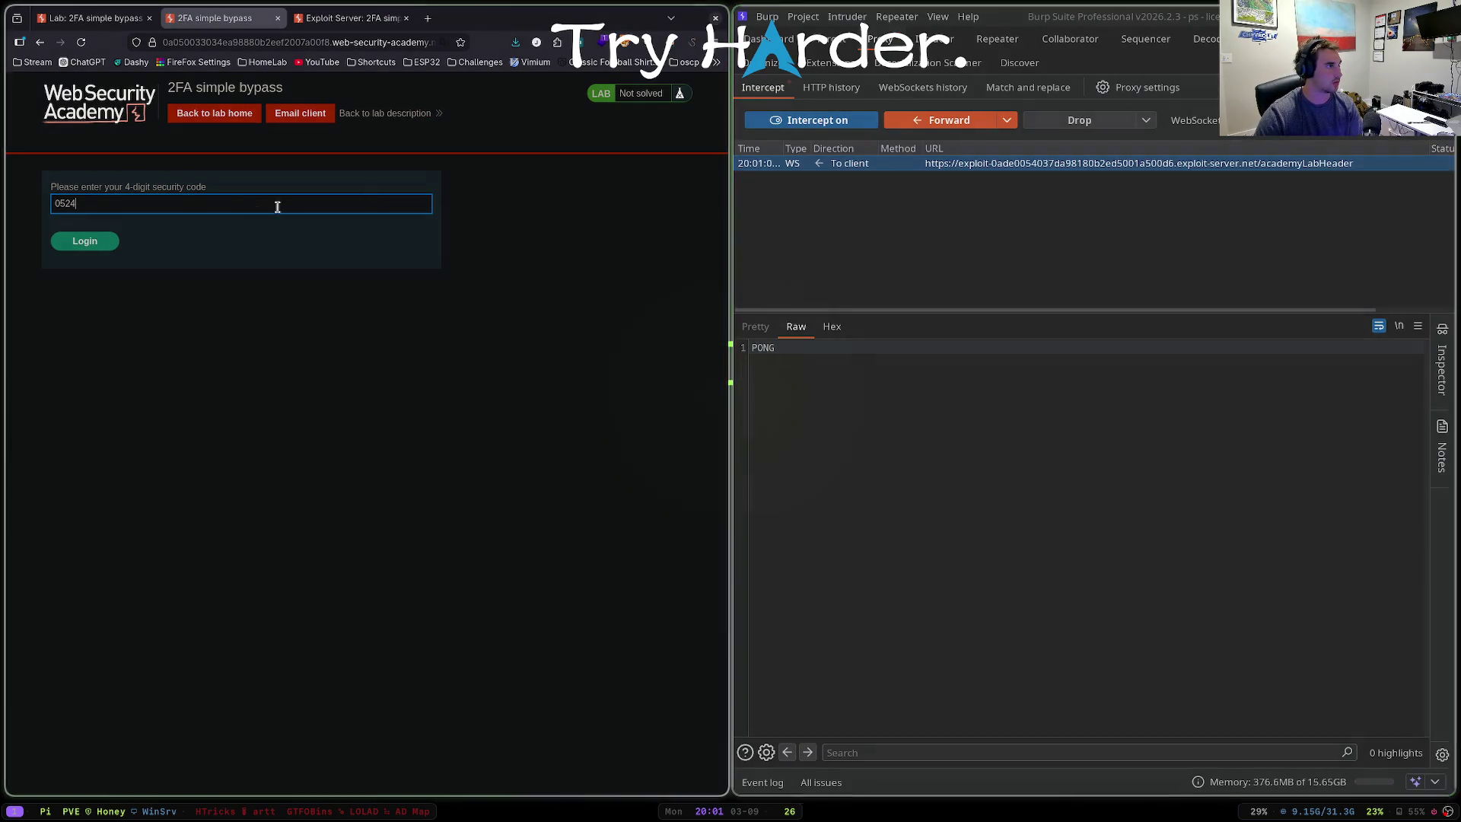
pyautogui.press('Return')
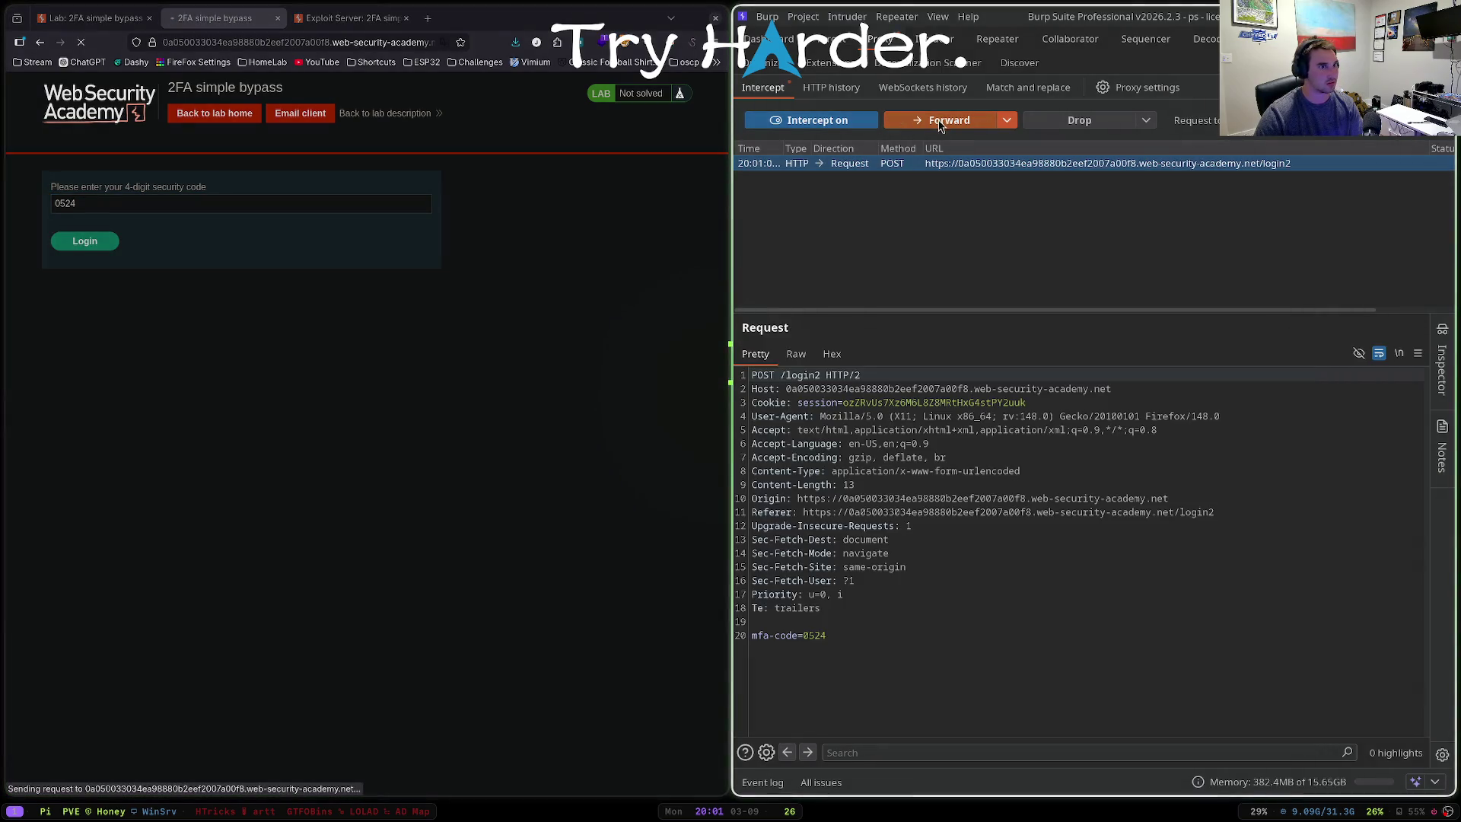
# - Copy the held code submission to Repeater, then forward it and the websocket ping
pyautogui.rightClick(831, 379)
pyautogui.click(912, 363)
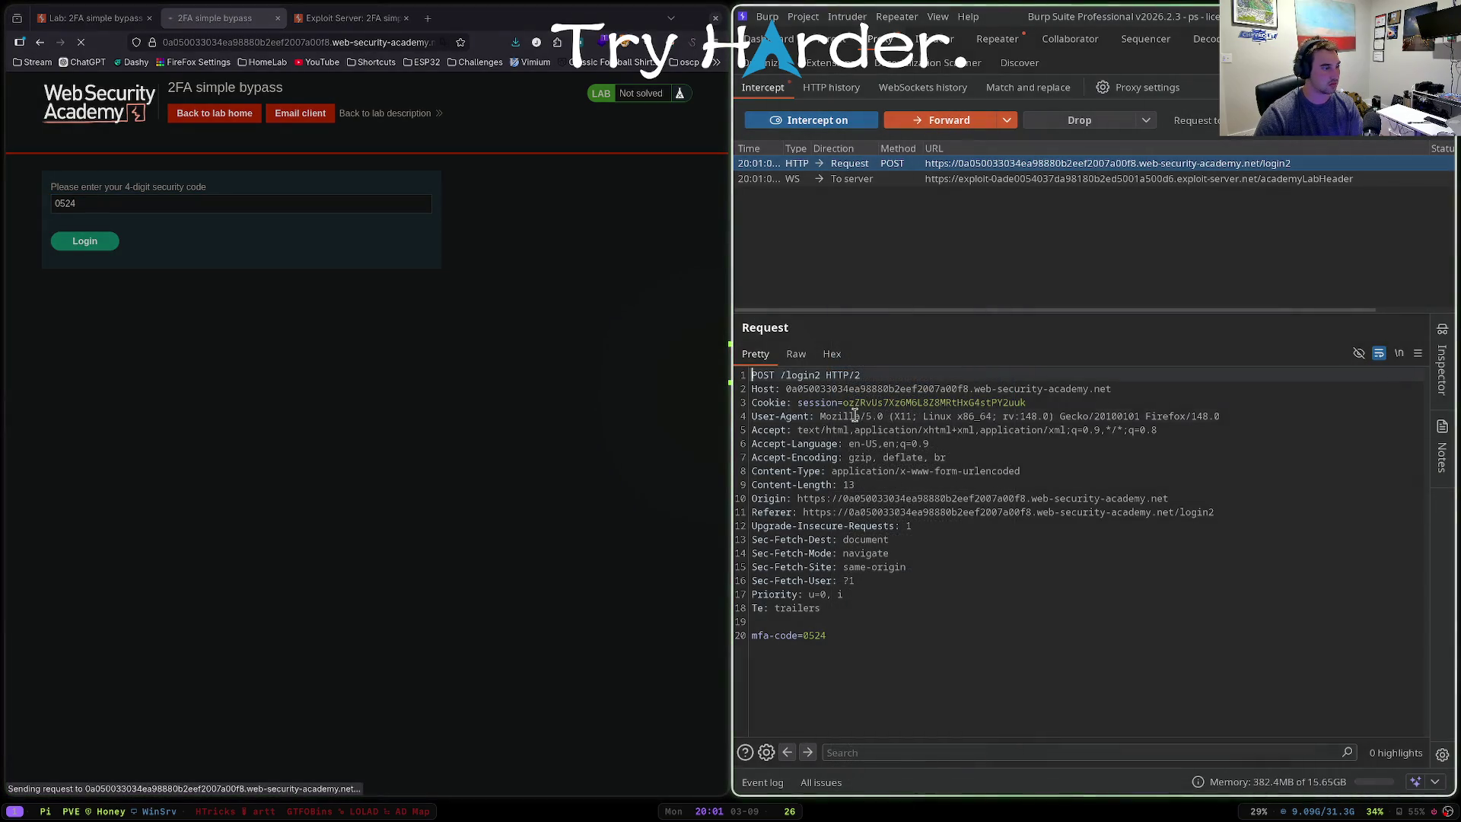
pyautogui.click(855, 415)
pyautogui.click(950, 122)
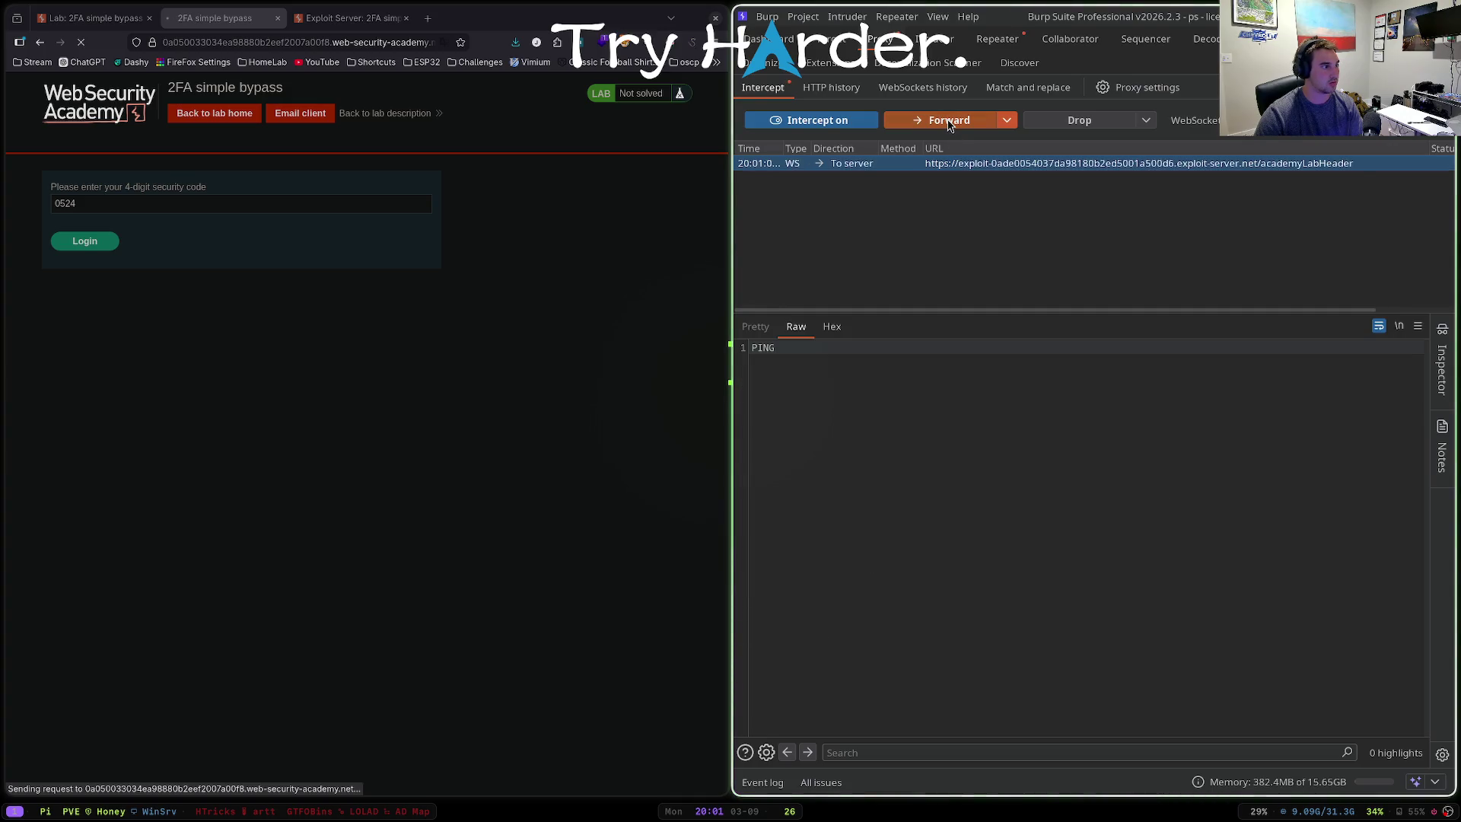
pyautogui.click(950, 121)
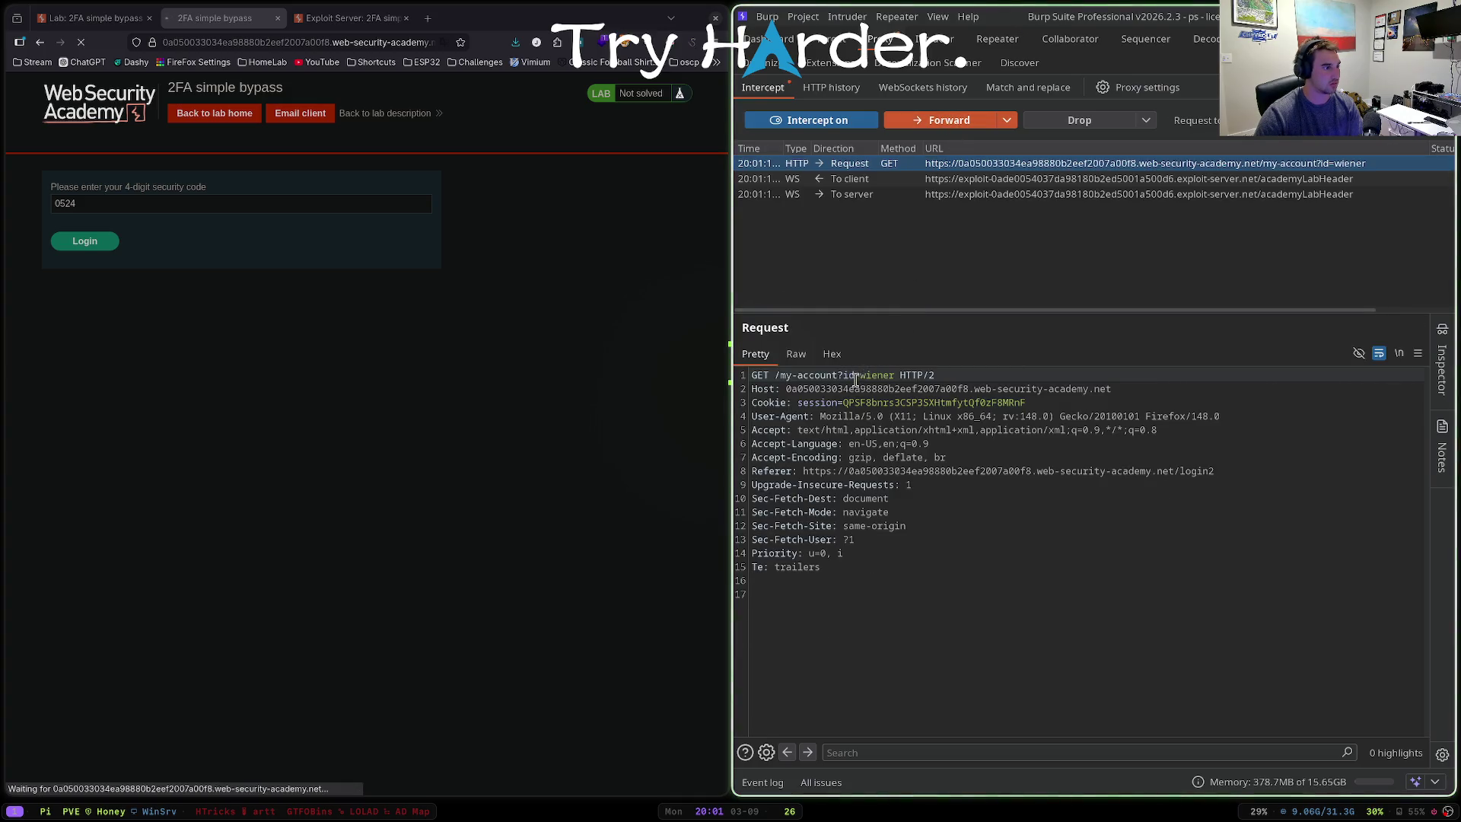
# - Change the /my-account request's id to carlos and forward it, the pings, and GET /login with its response
pyautogui.moveTo(893, 374); pyautogui.dragTo(882, 375)
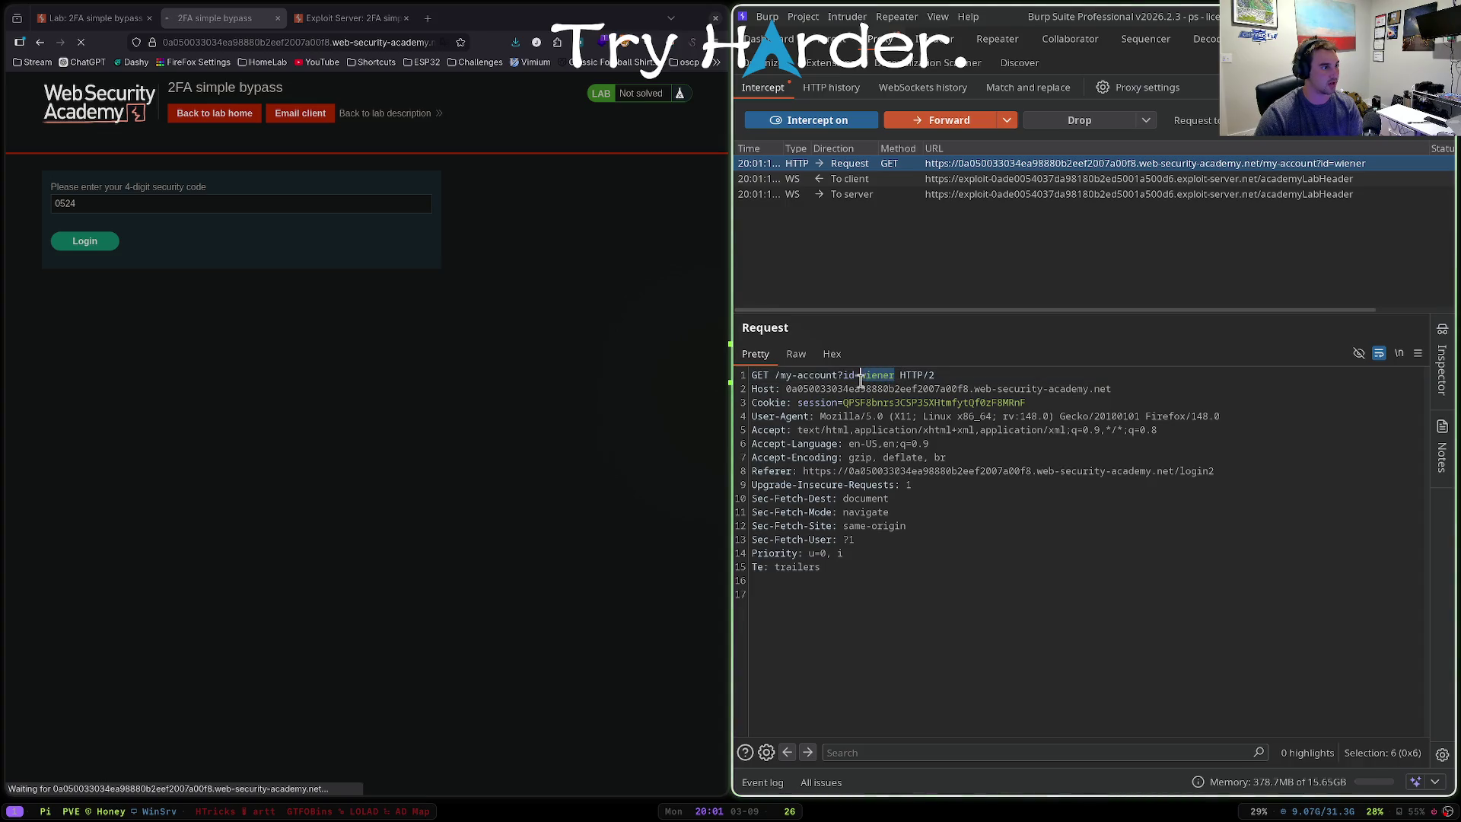
pyautogui.write('arlos')
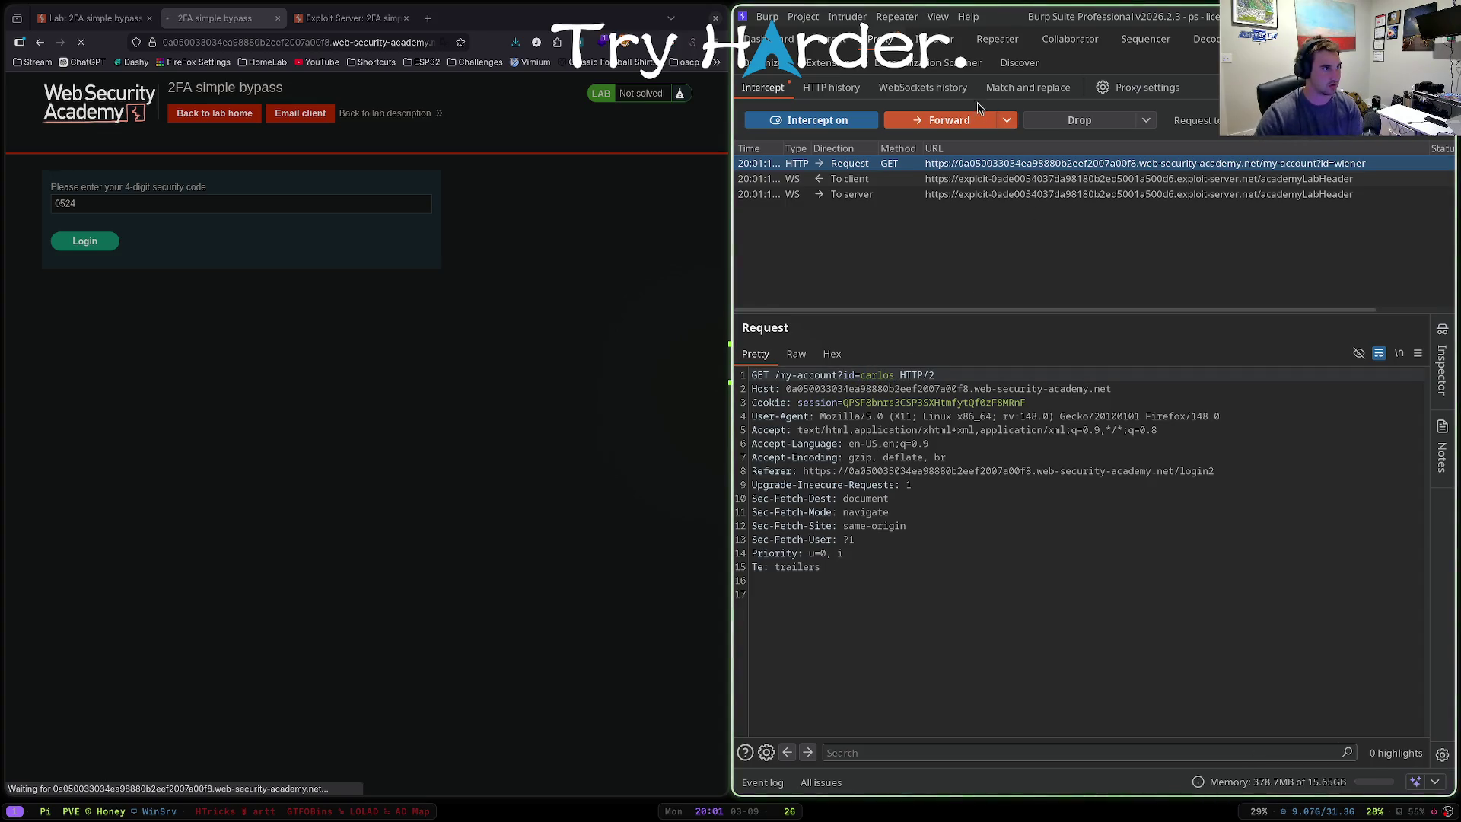
pyautogui.click(951, 121)
pyautogui.click(951, 120)
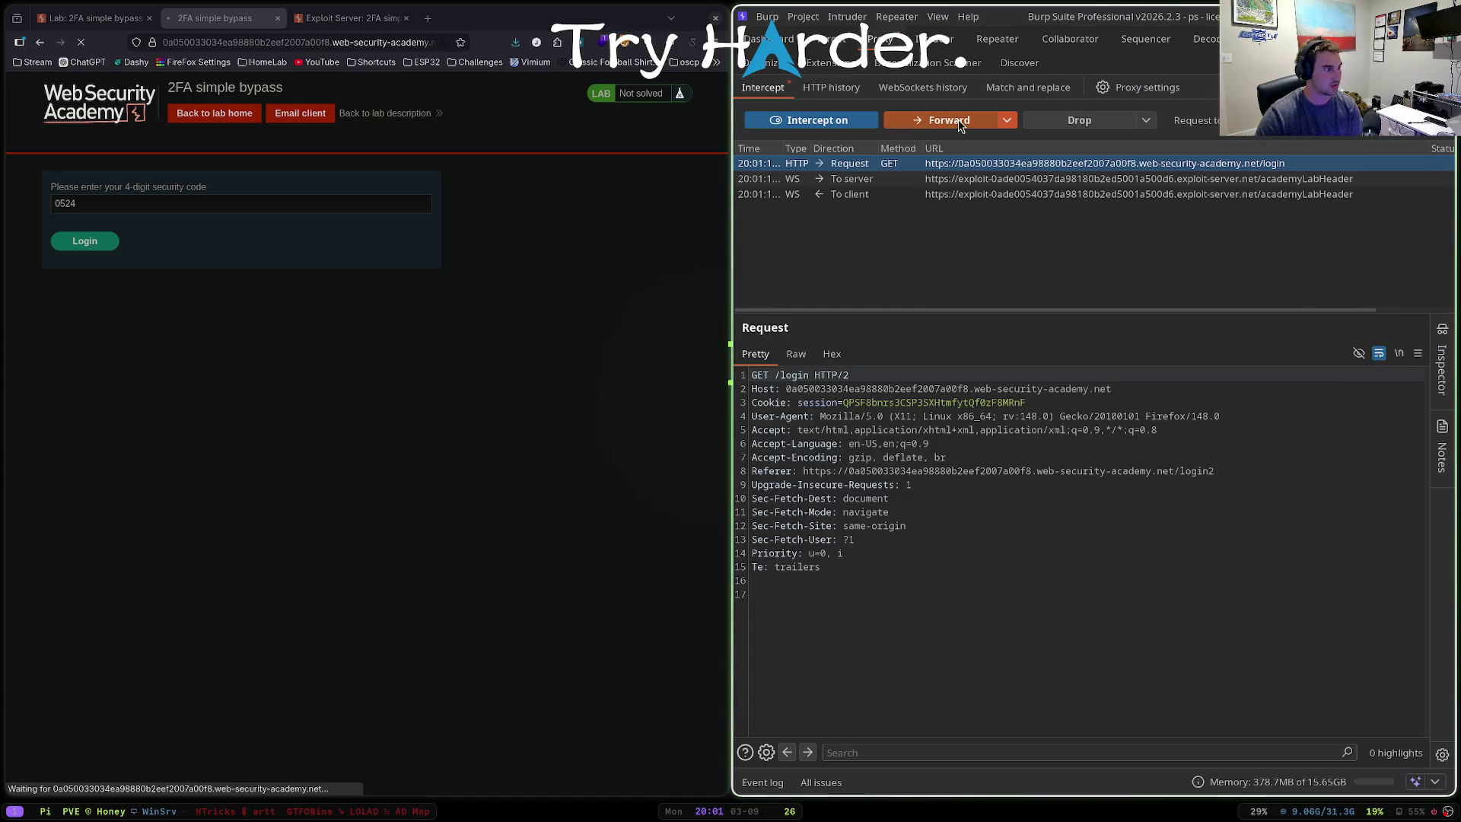
pyautogui.click(951, 120)
pyautogui.click(951, 121)
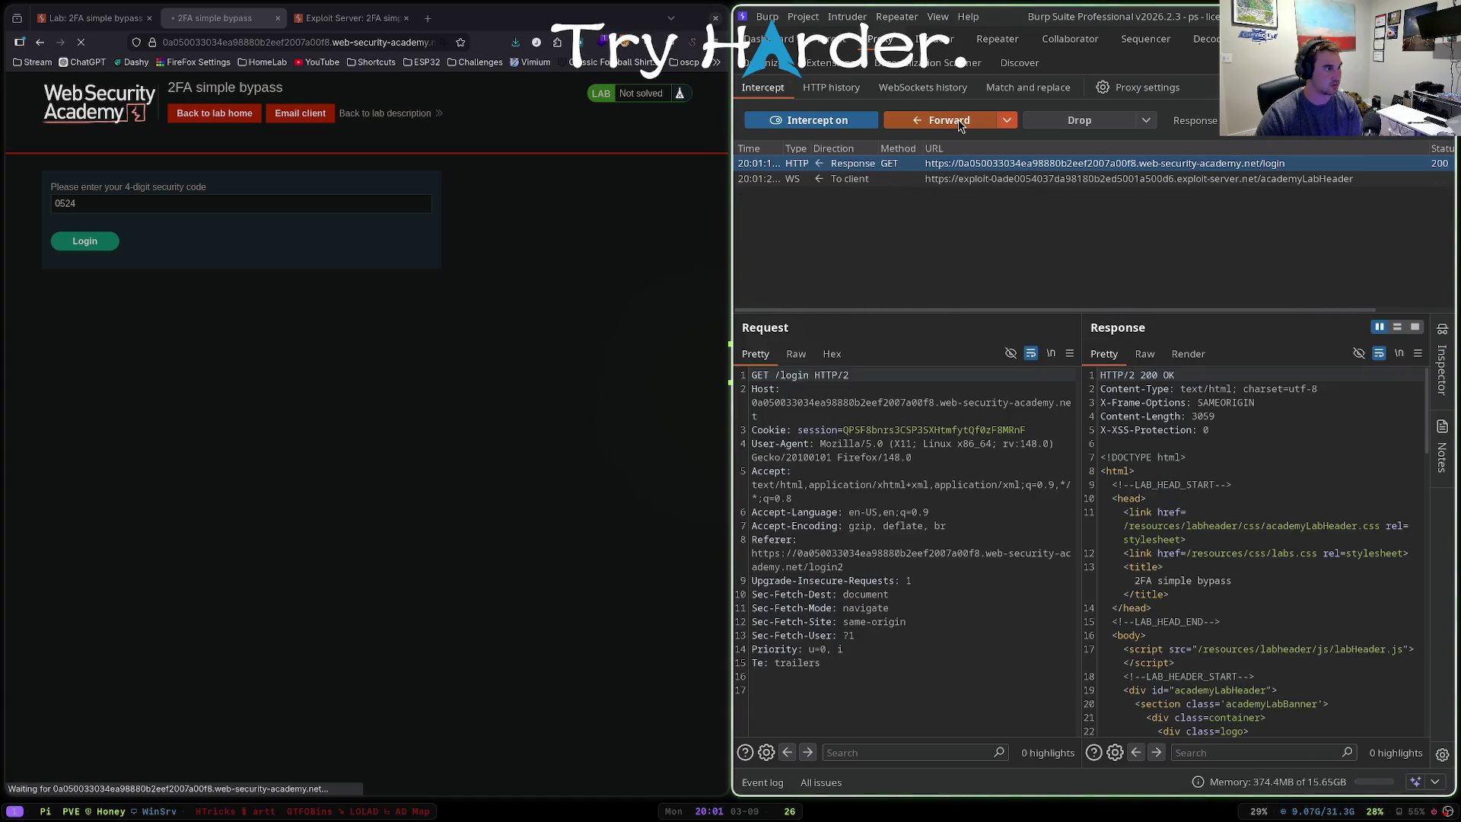
pyautogui.scroll(-3, 1428, 435)
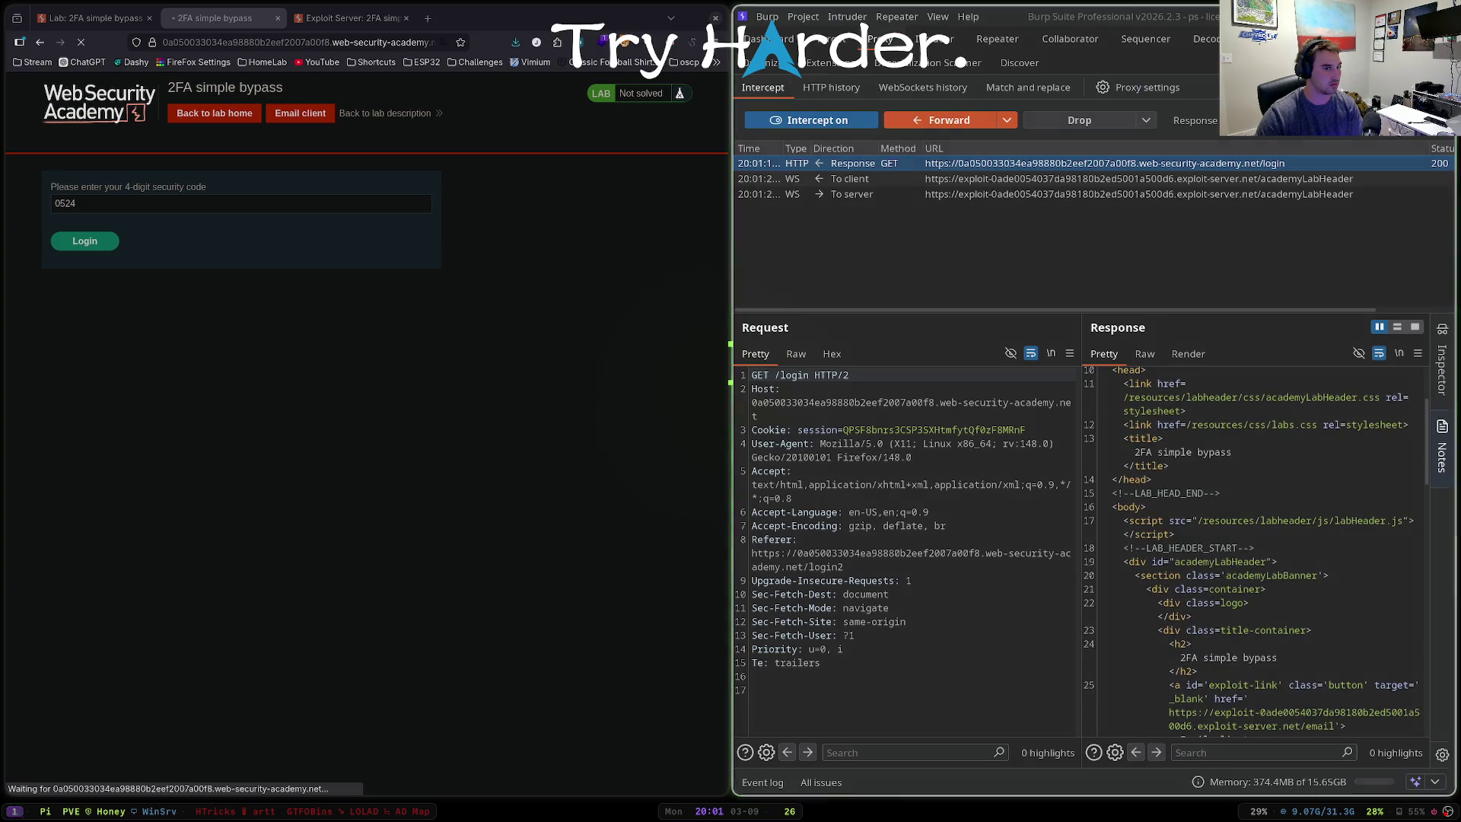
pyautogui.moveTo(1428, 435); pyautogui.dragTo(1407, 700)
pyautogui.click(943, 120)
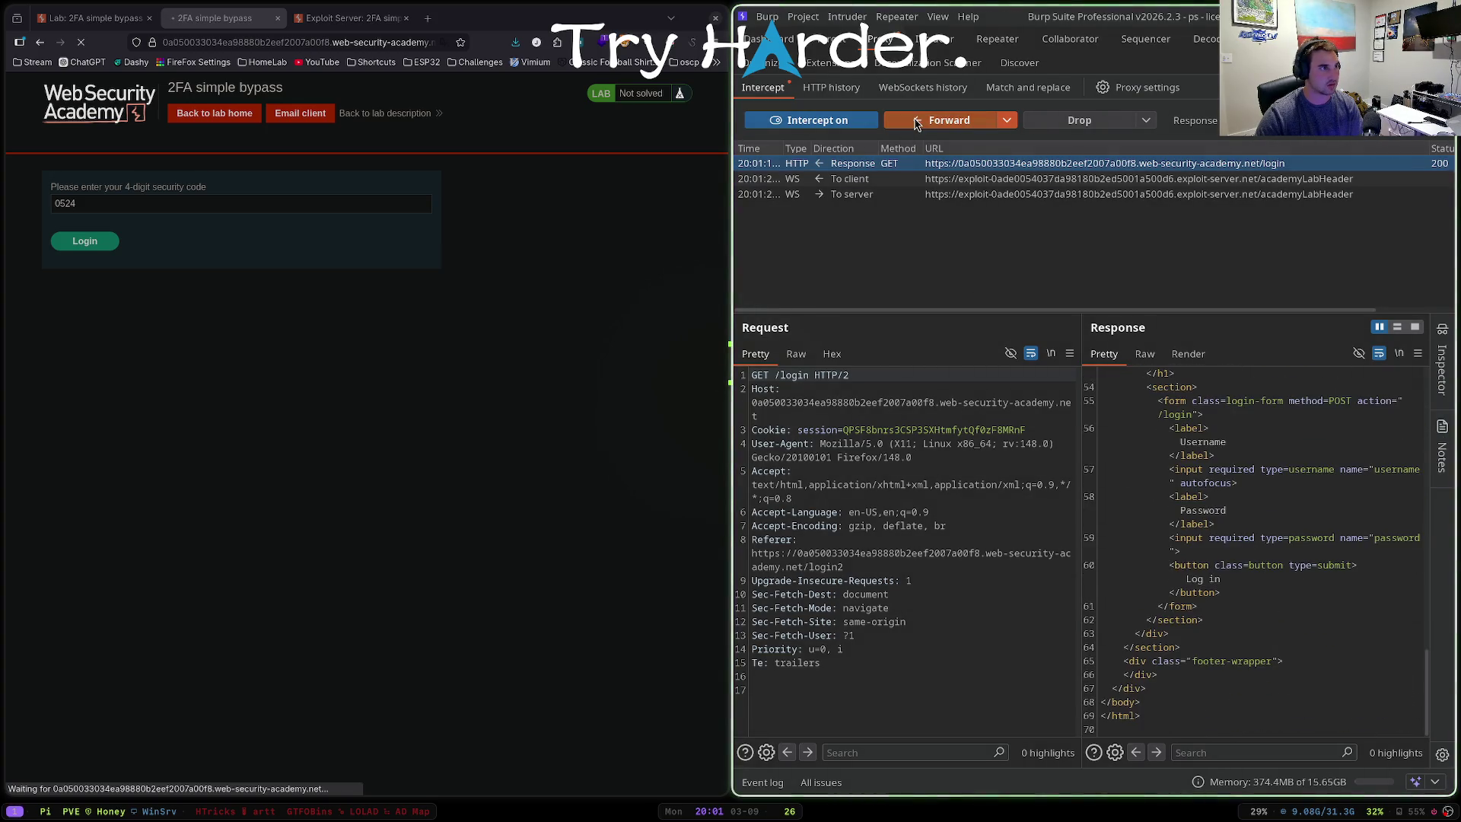
# - Fill the login with the saved own-account username and password, then submit it with interception on
pyautogui.click(820, 119)
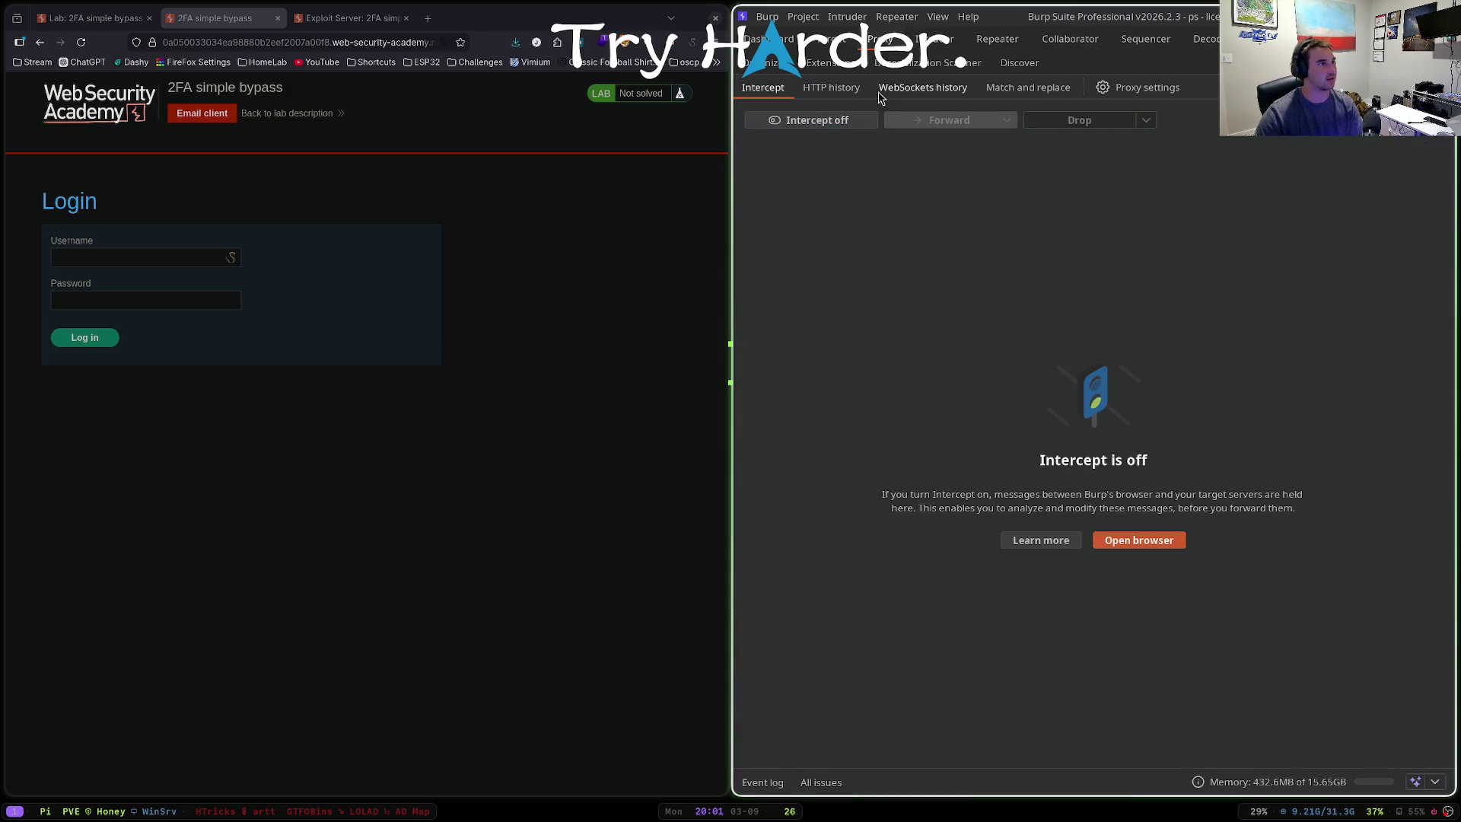
pyautogui.click(119, 255)
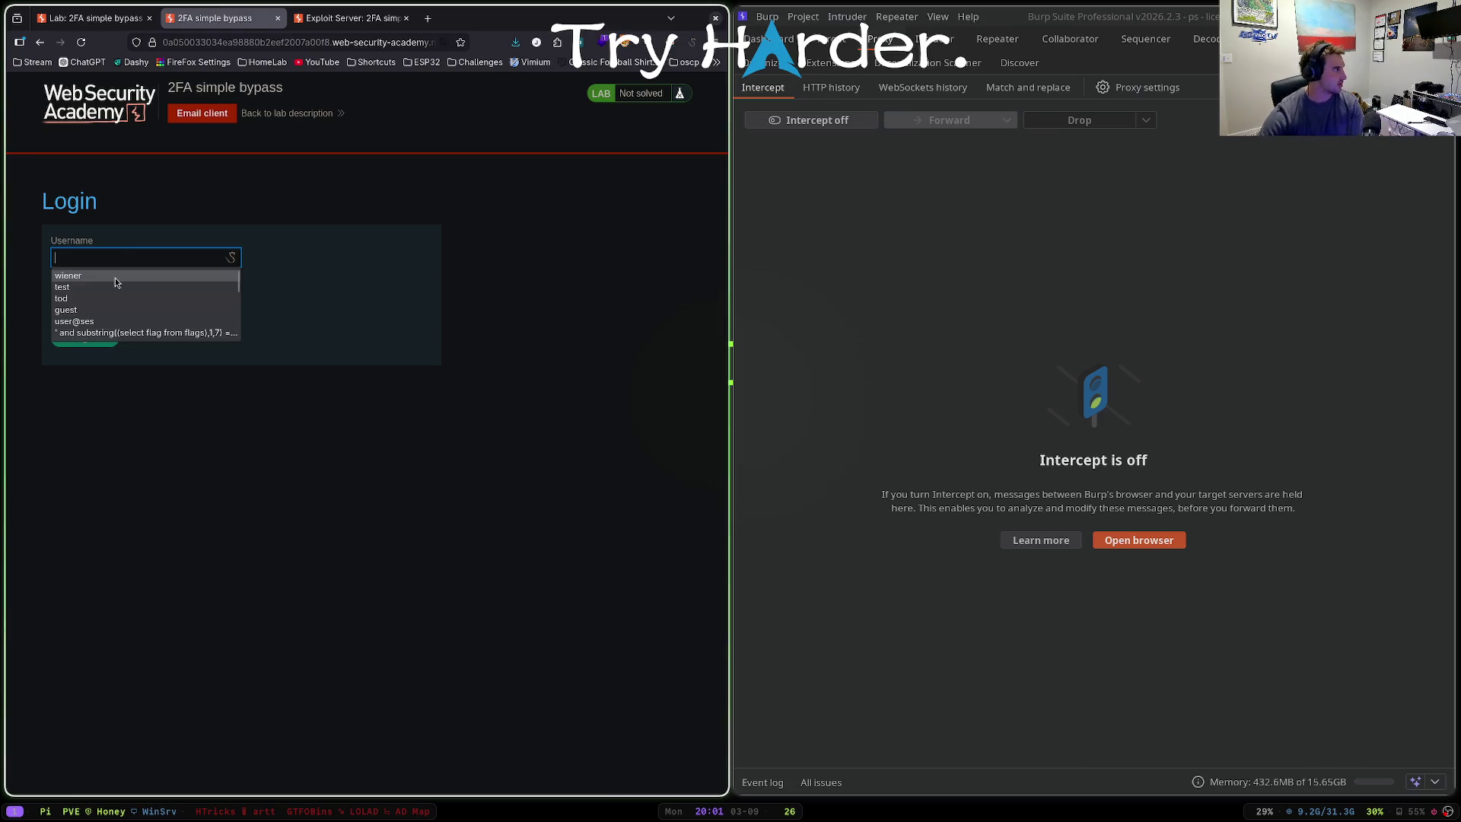
pyautogui.click(116, 276)
pyautogui.click(131, 301)
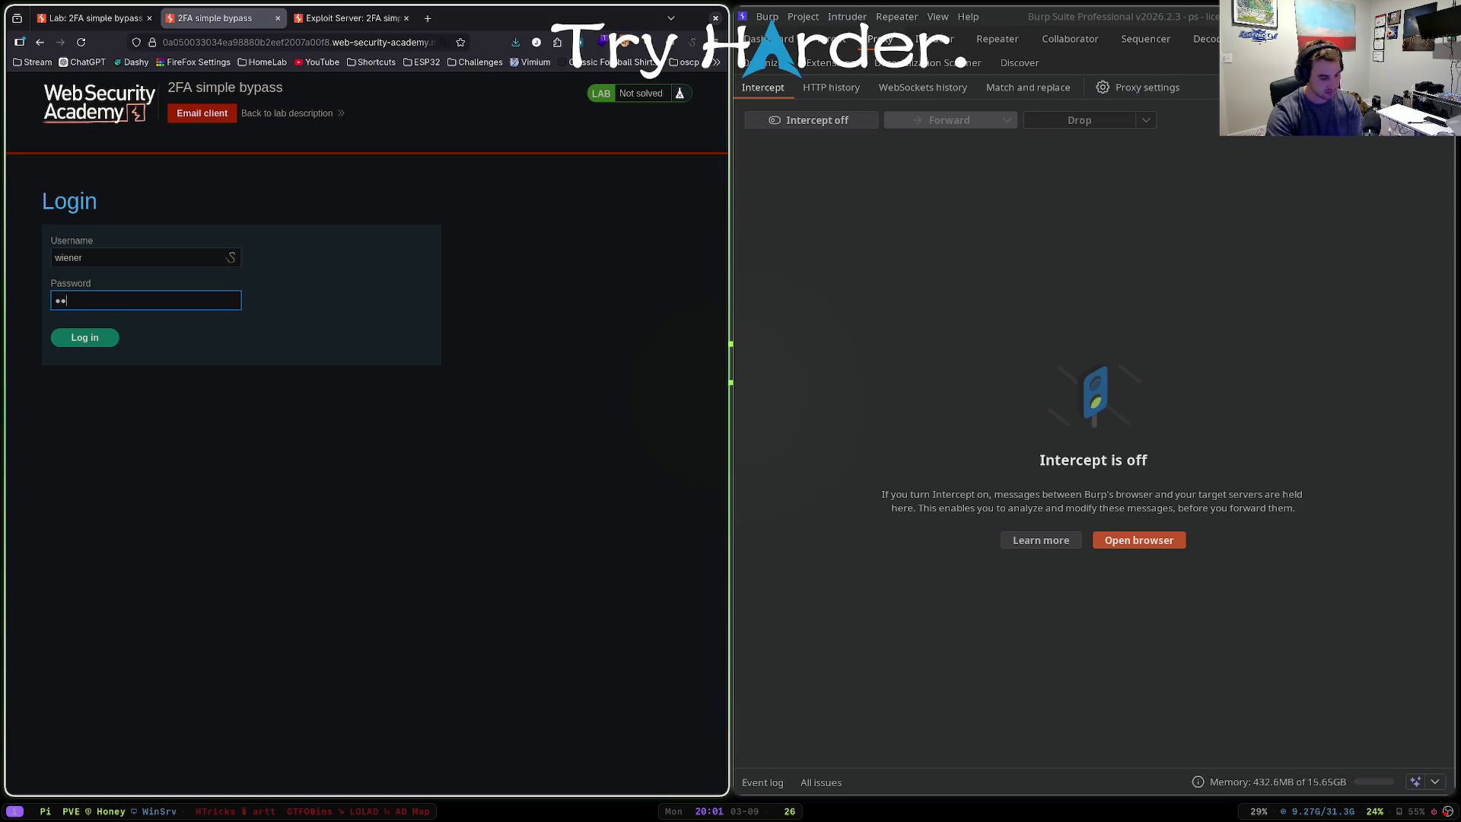
pyautogui.click(811, 120)
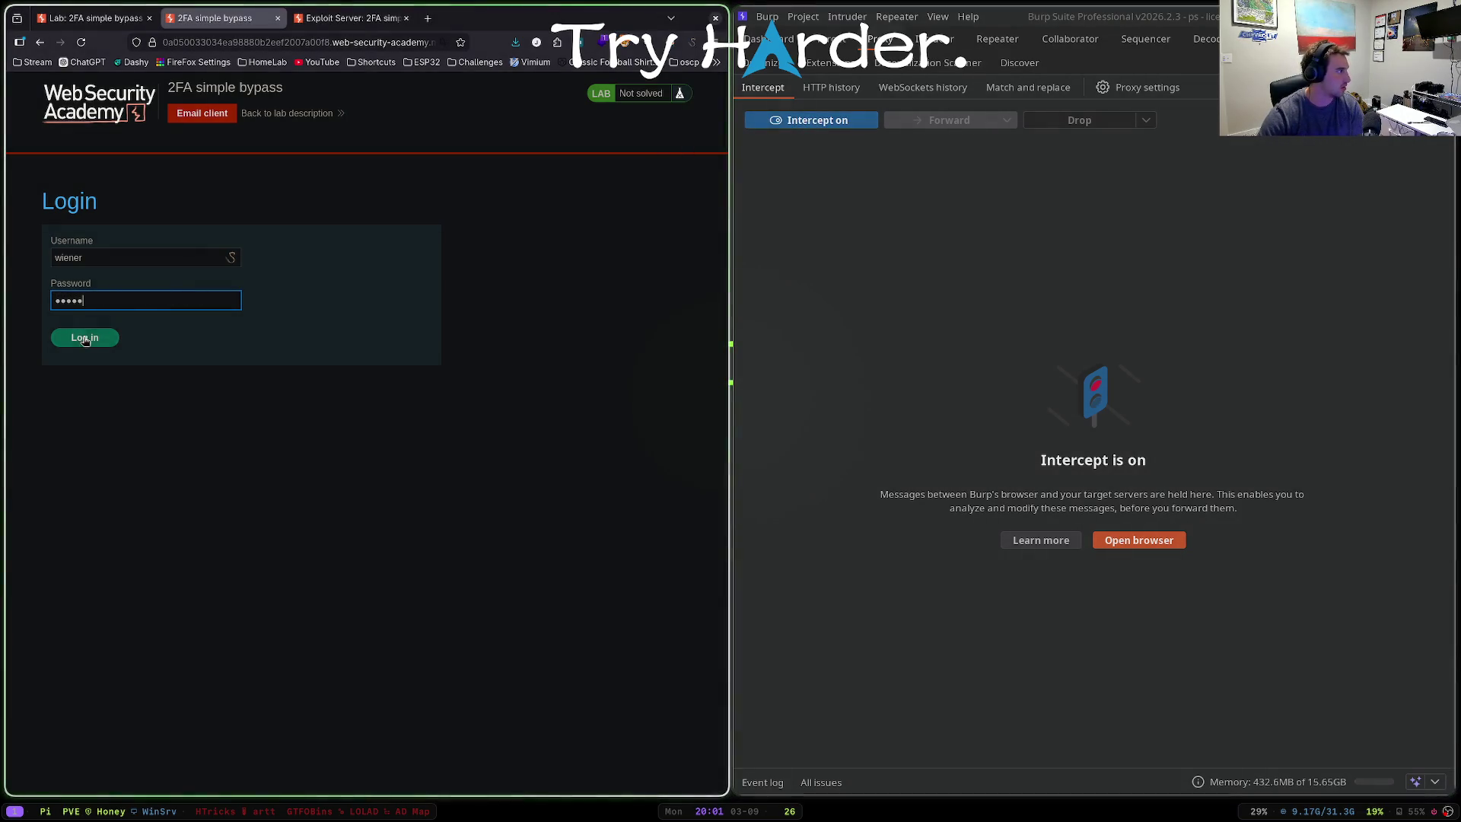
pyautogui.press('Return')
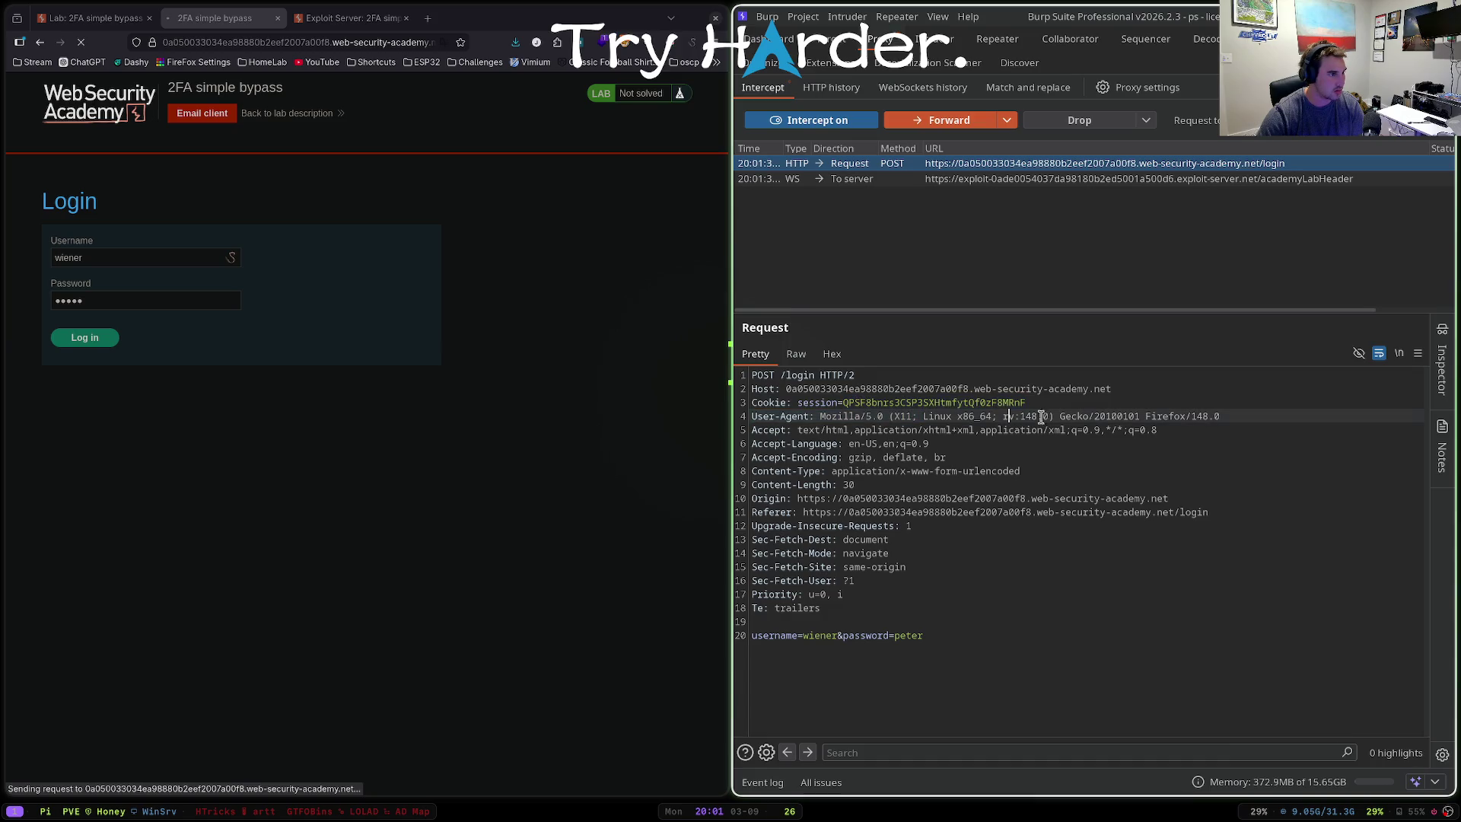
# - Send the held POST /login request to Repeater and view the copy there
pyautogui.moveTo(1036, 403); pyautogui.dragTo(890, 408)
pyautogui.rightClick(889, 409)
pyautogui.click(898, 342)
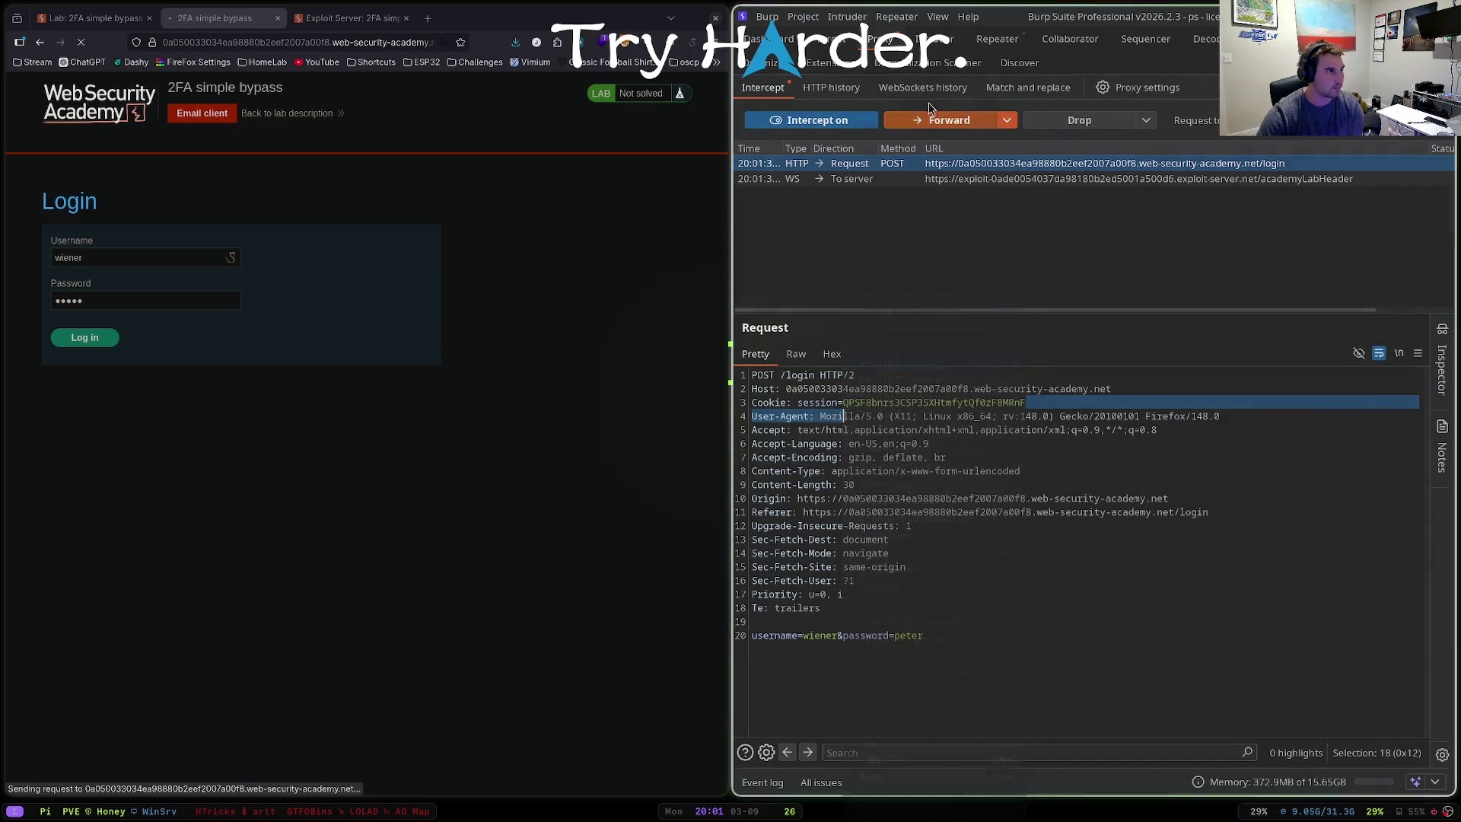
pyautogui.click(997, 40)
# - Replay the login in Repeater with the session cookie set to 'a' and inspect the returned Set-Cookie
pyautogui.hotkey('ctrl', 'space')
pyautogui.doubleClick(1034, 251)
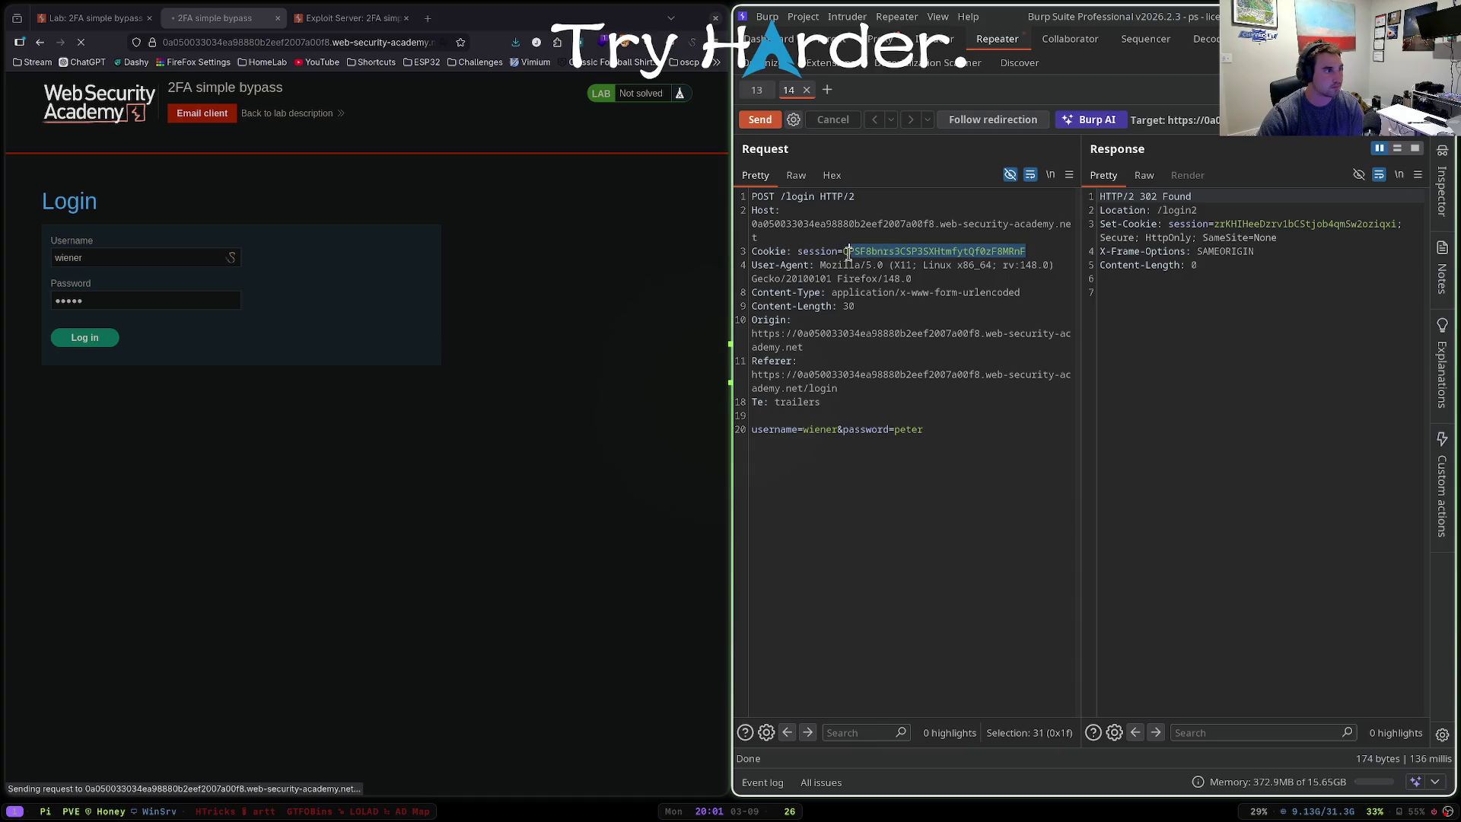
pyautogui.write('a')
pyautogui.hotkey('ctrl', 'space')
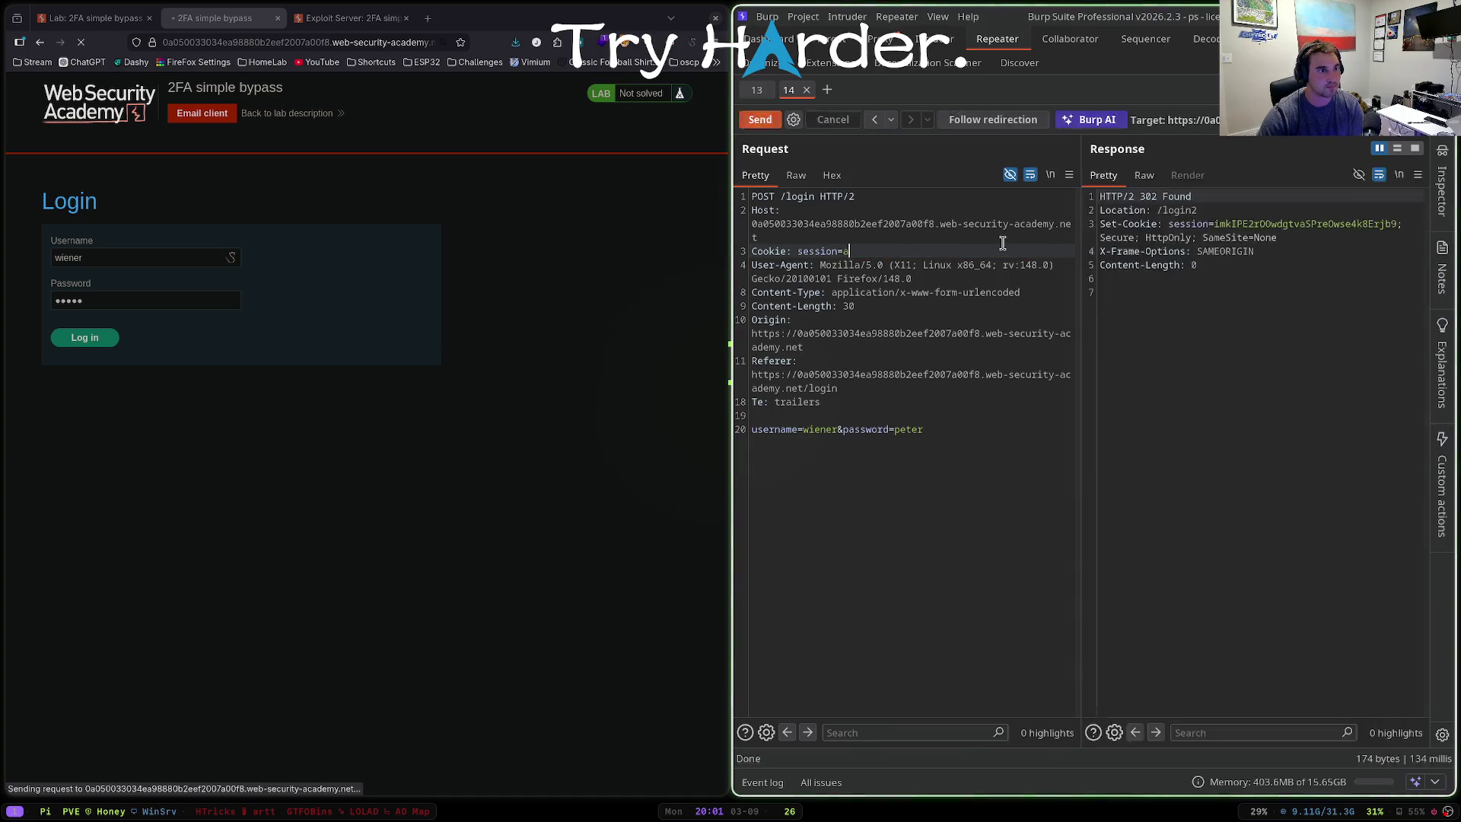
pyautogui.hotkey('ctrl', 'space')
pyautogui.hotkey('ctrl', 'space')
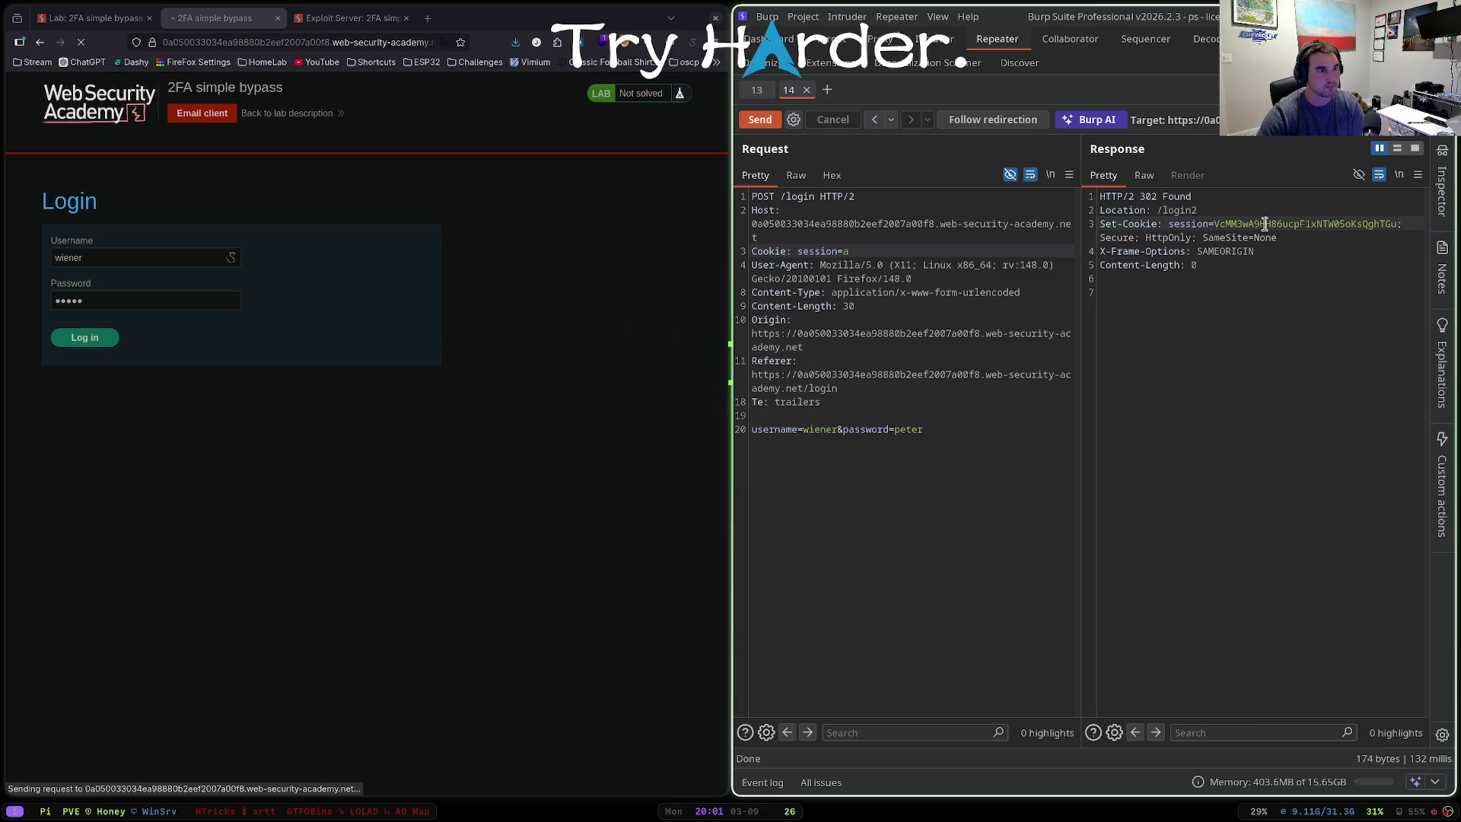
pyautogui.doubleClick(1258, 222)
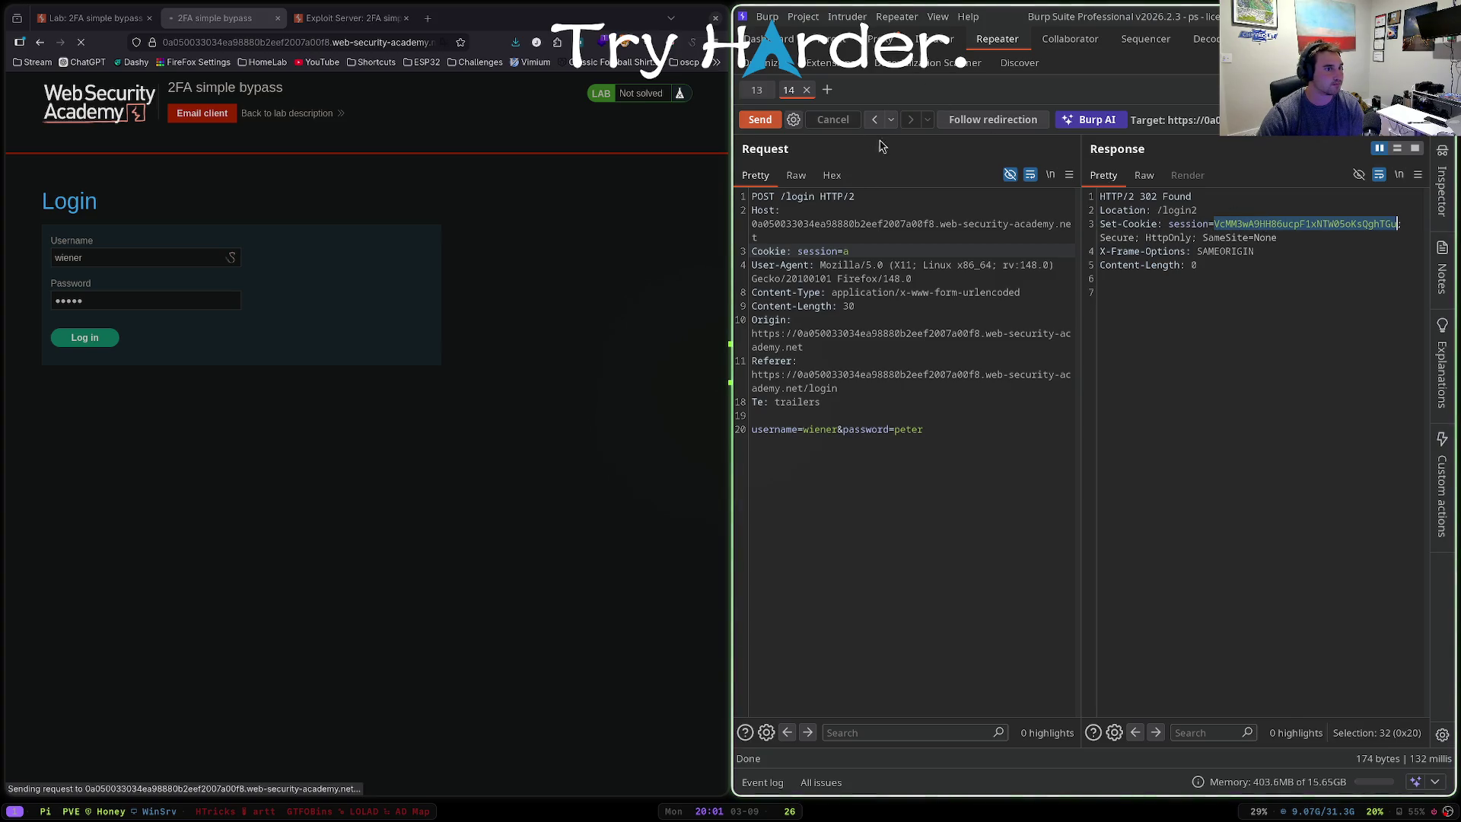
pyautogui.hotkey('ctrl', 'shift', 'p')
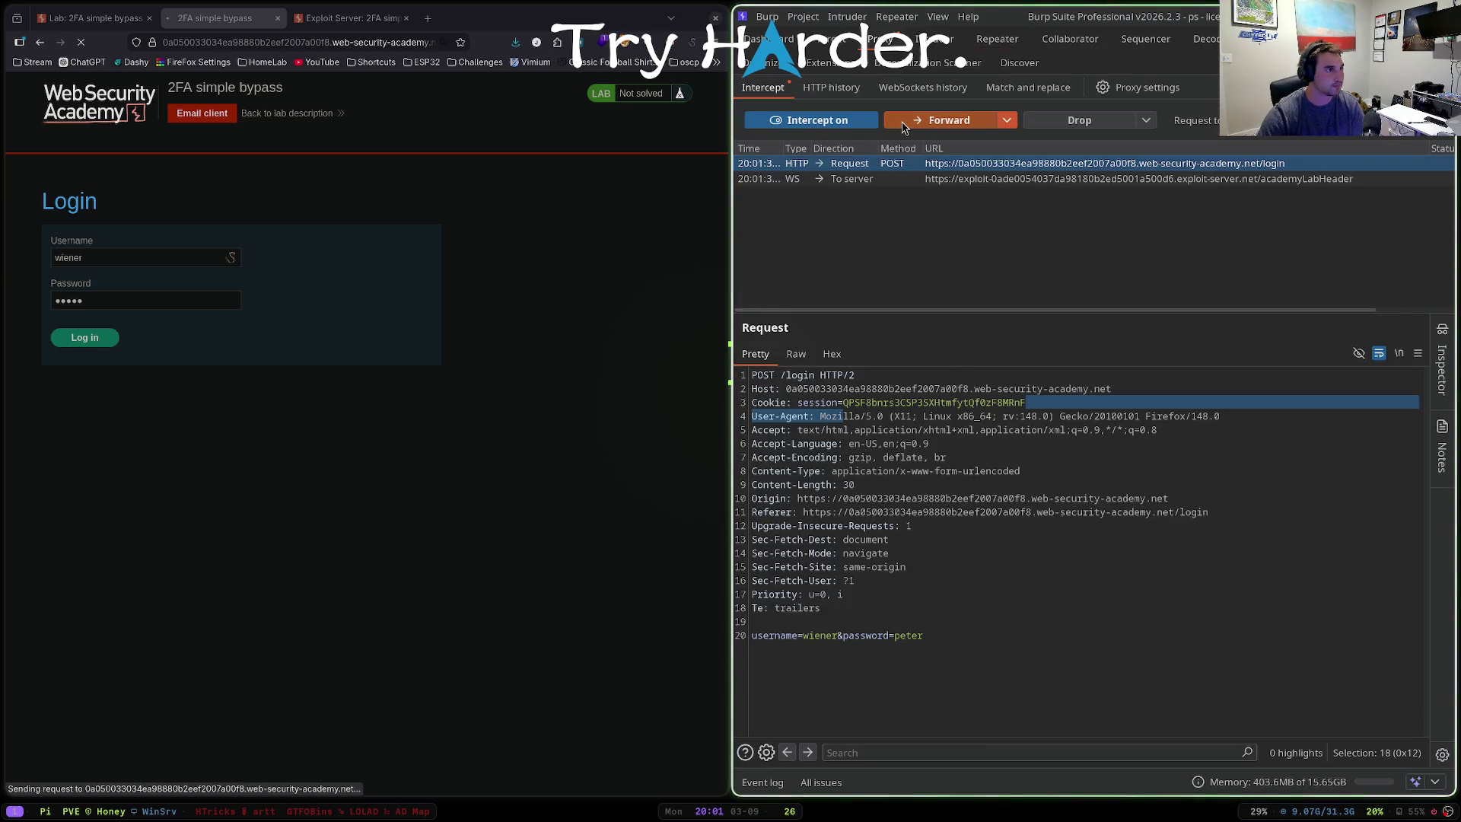
# - Forward POST /login and the WebSocket ping, check GET /login2's session cookie, then forward it and the message
pyautogui.click(905, 123)
pyautogui.click(904, 126)
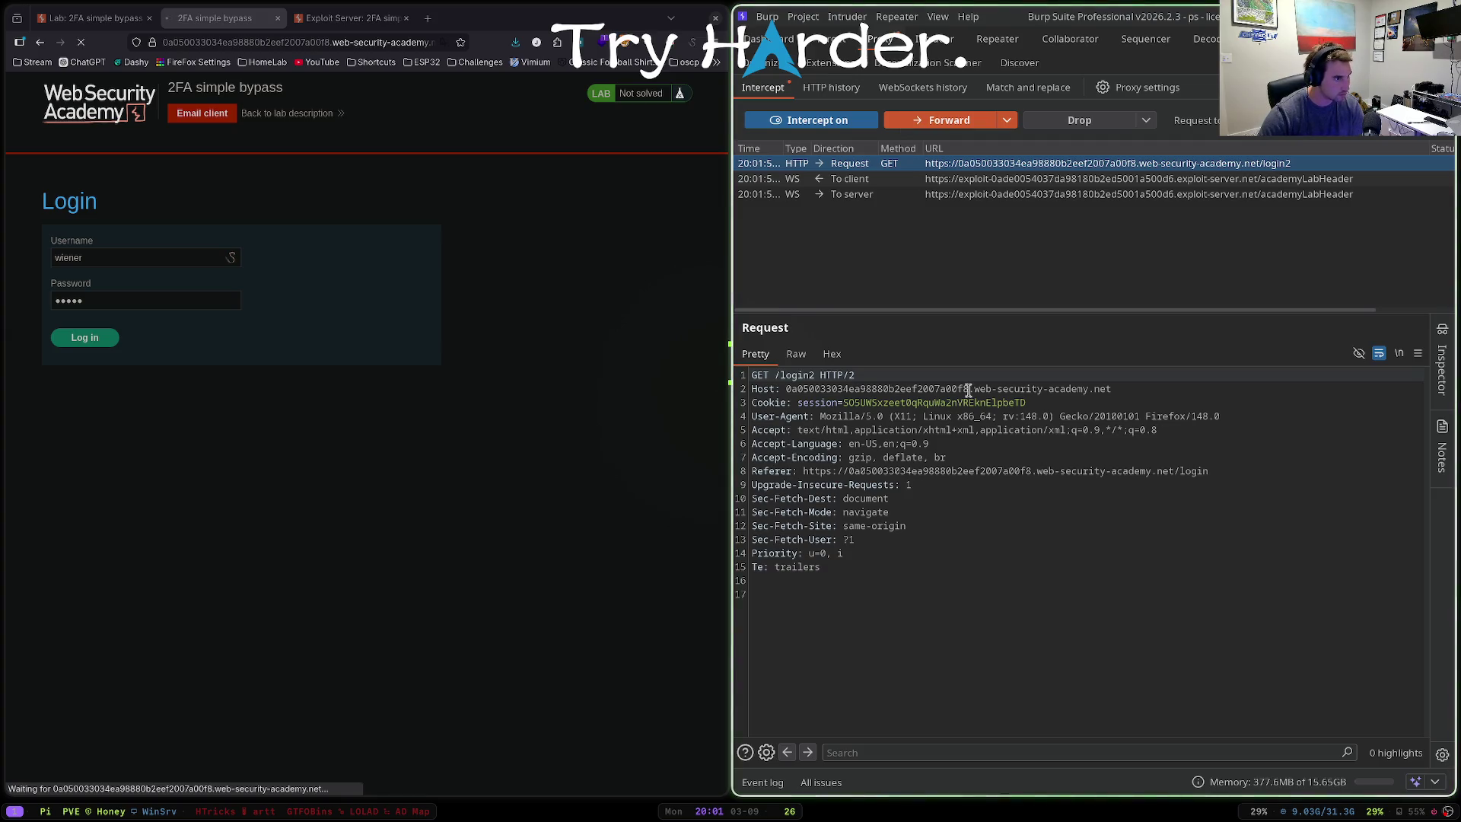
pyautogui.moveTo(1040, 403)
pyautogui.mouseDown()
pyautogui.moveTo(913, 418)
pyautogui.moveTo(850, 405)
pyautogui.mouseUp()
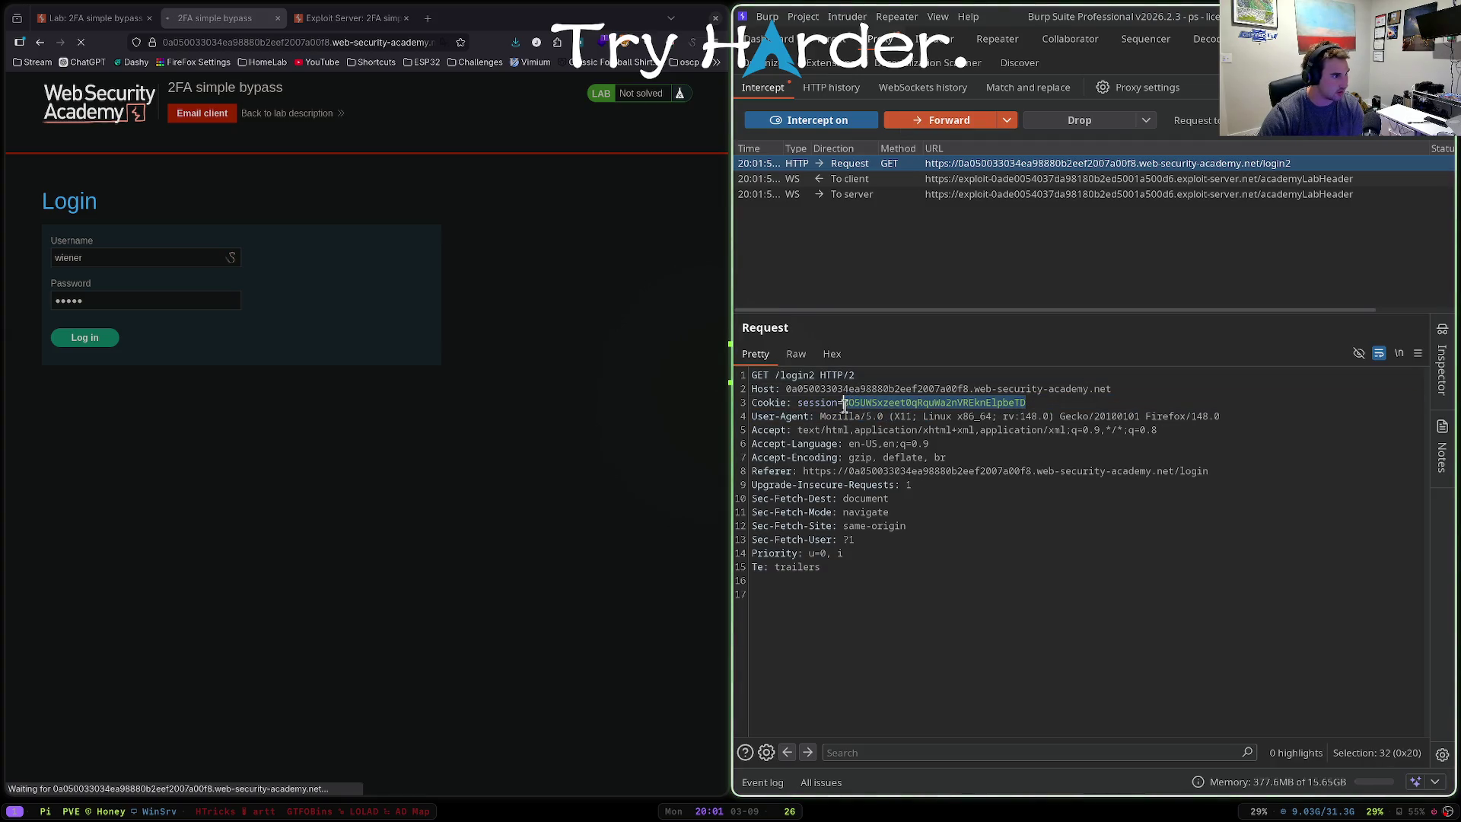
pyautogui.click(845, 404)
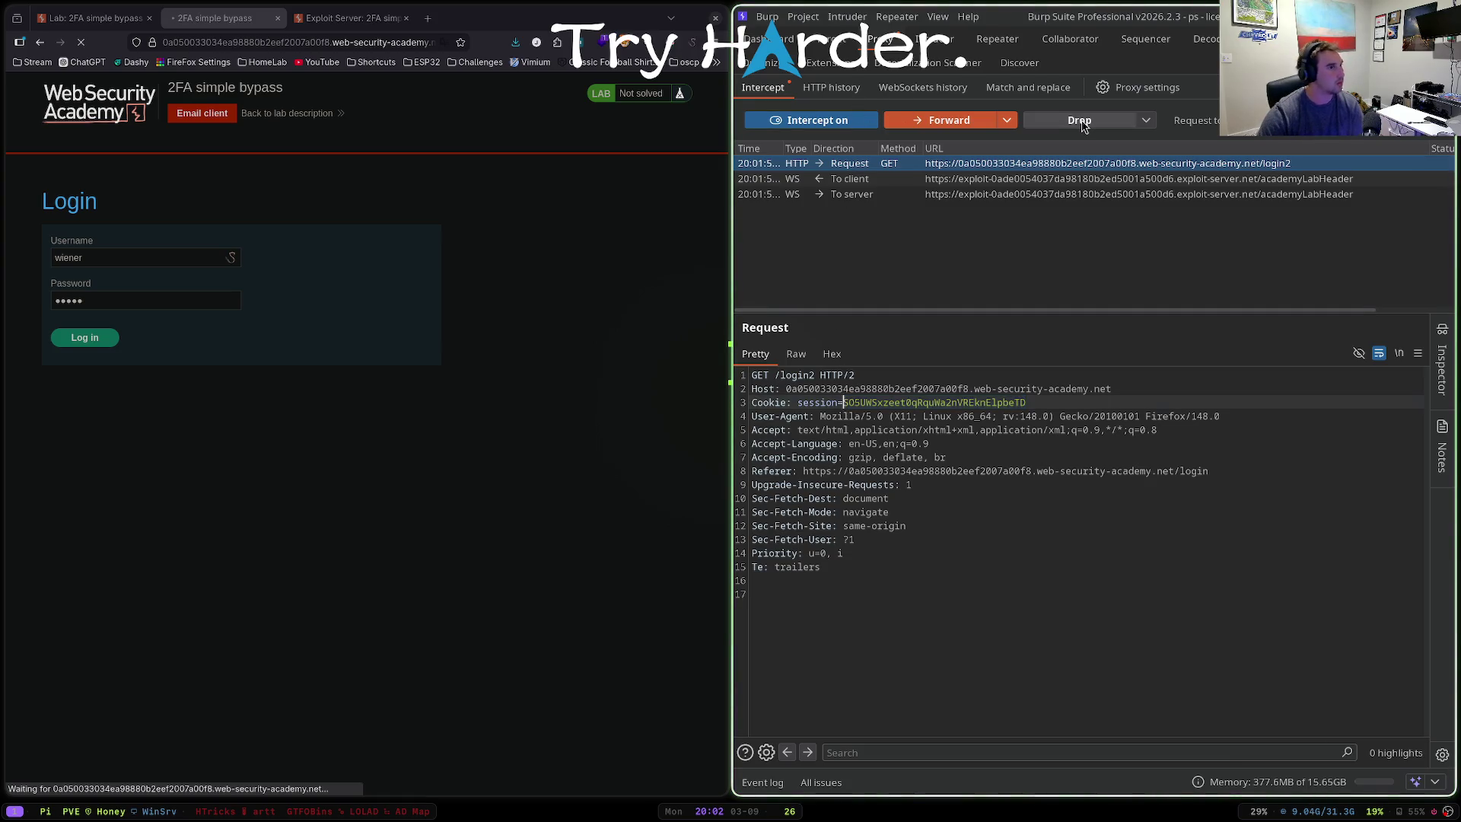
pyautogui.click(1062, 403)
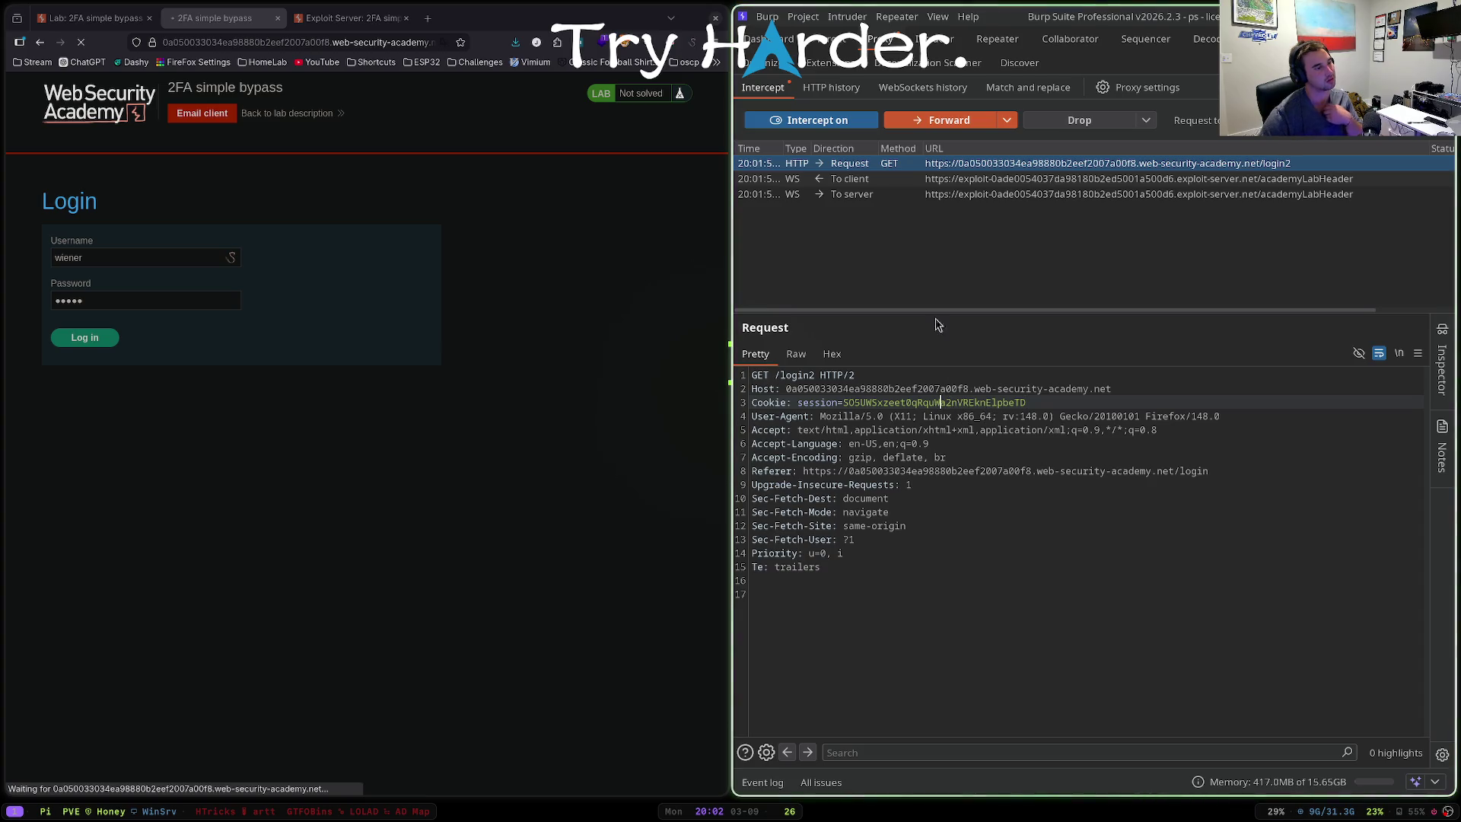
pyautogui.click(943, 127)
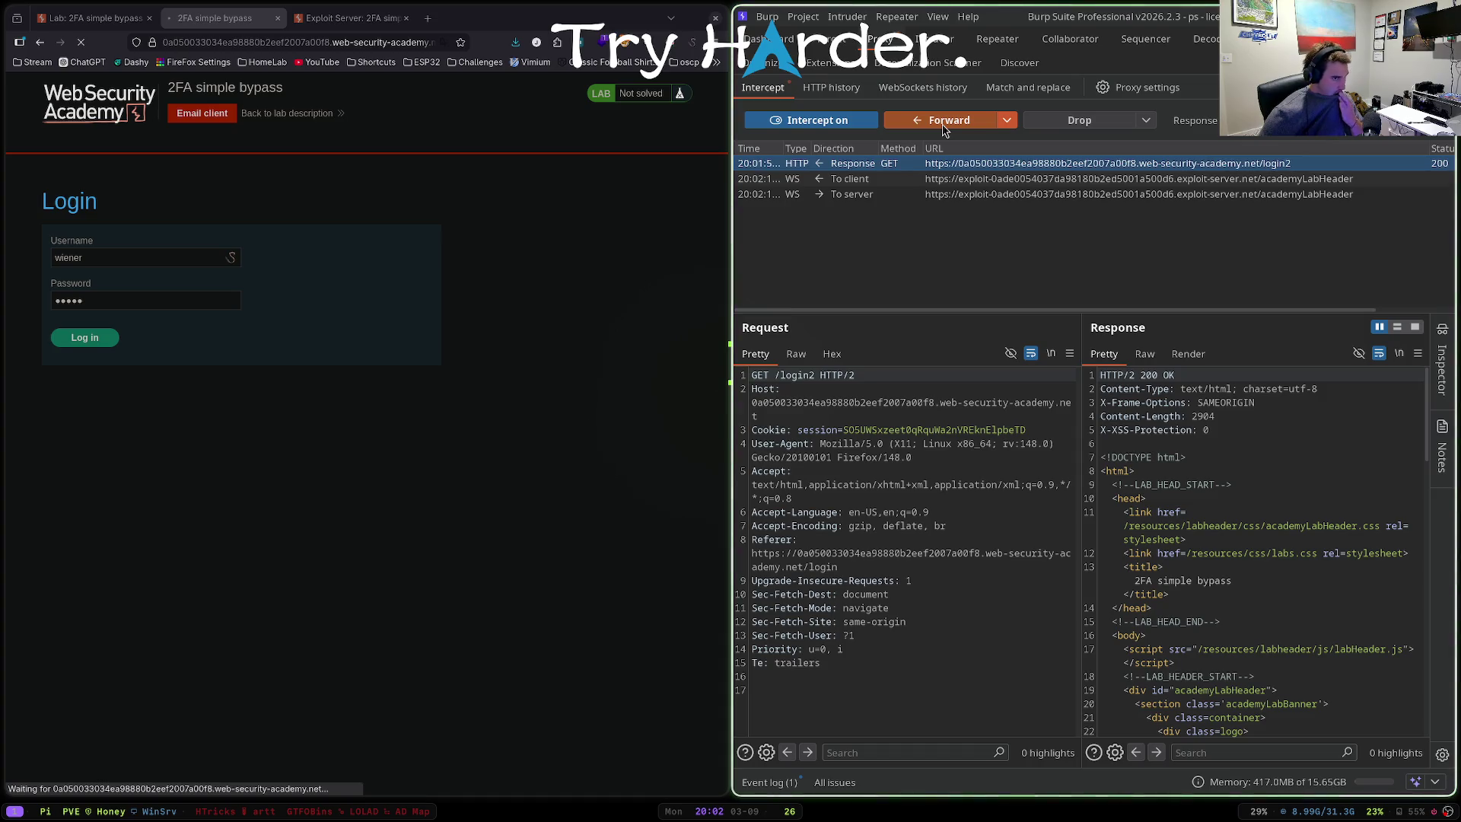
pyautogui.click(944, 128)
# - Forward the remaining held messages to the browser and turn request interception off
pyautogui.click(942, 123)
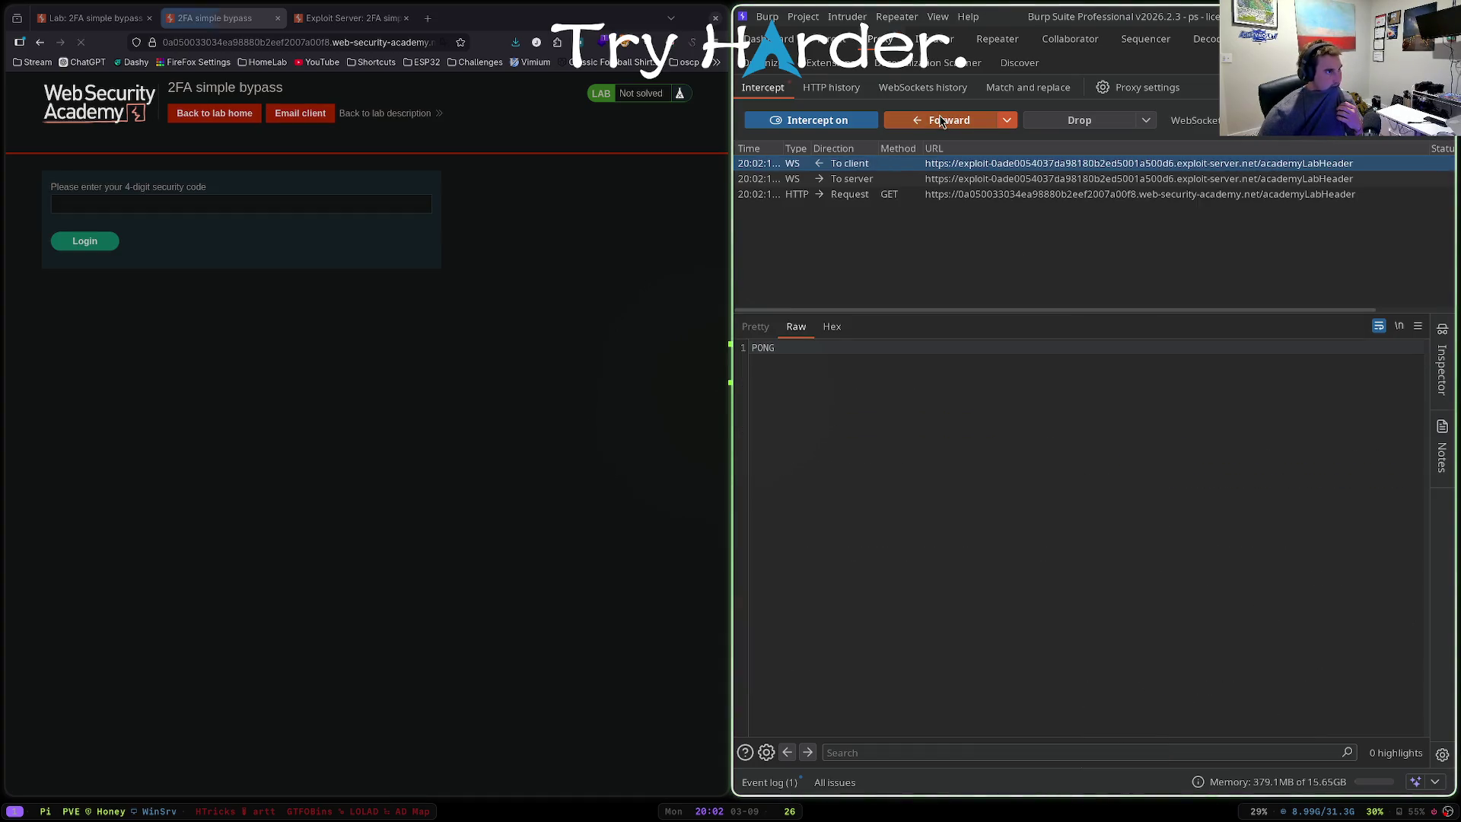
pyautogui.click(942, 121)
pyautogui.click(941, 122)
pyautogui.click(942, 122)
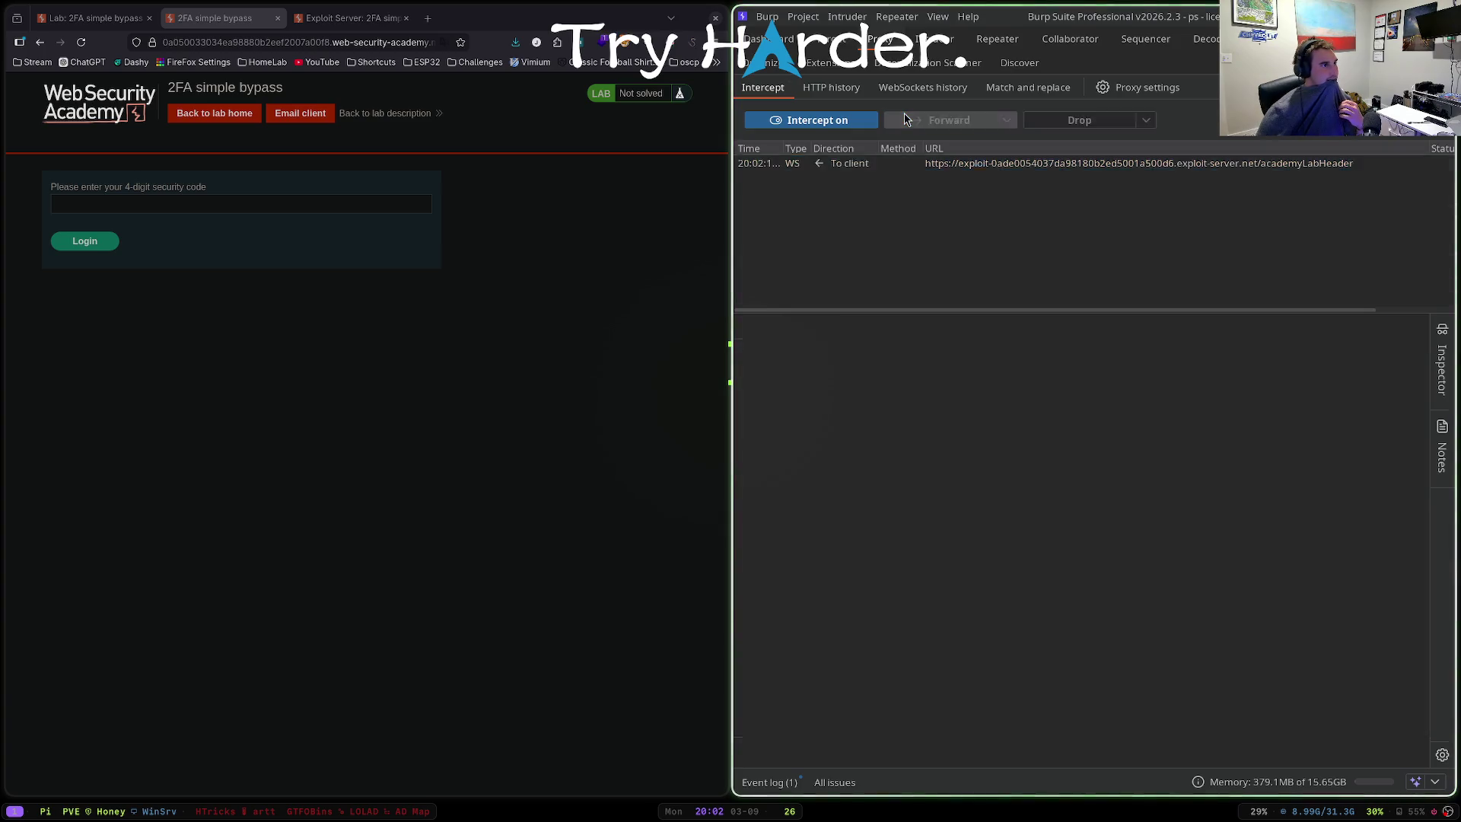
pyautogui.click(871, 123)
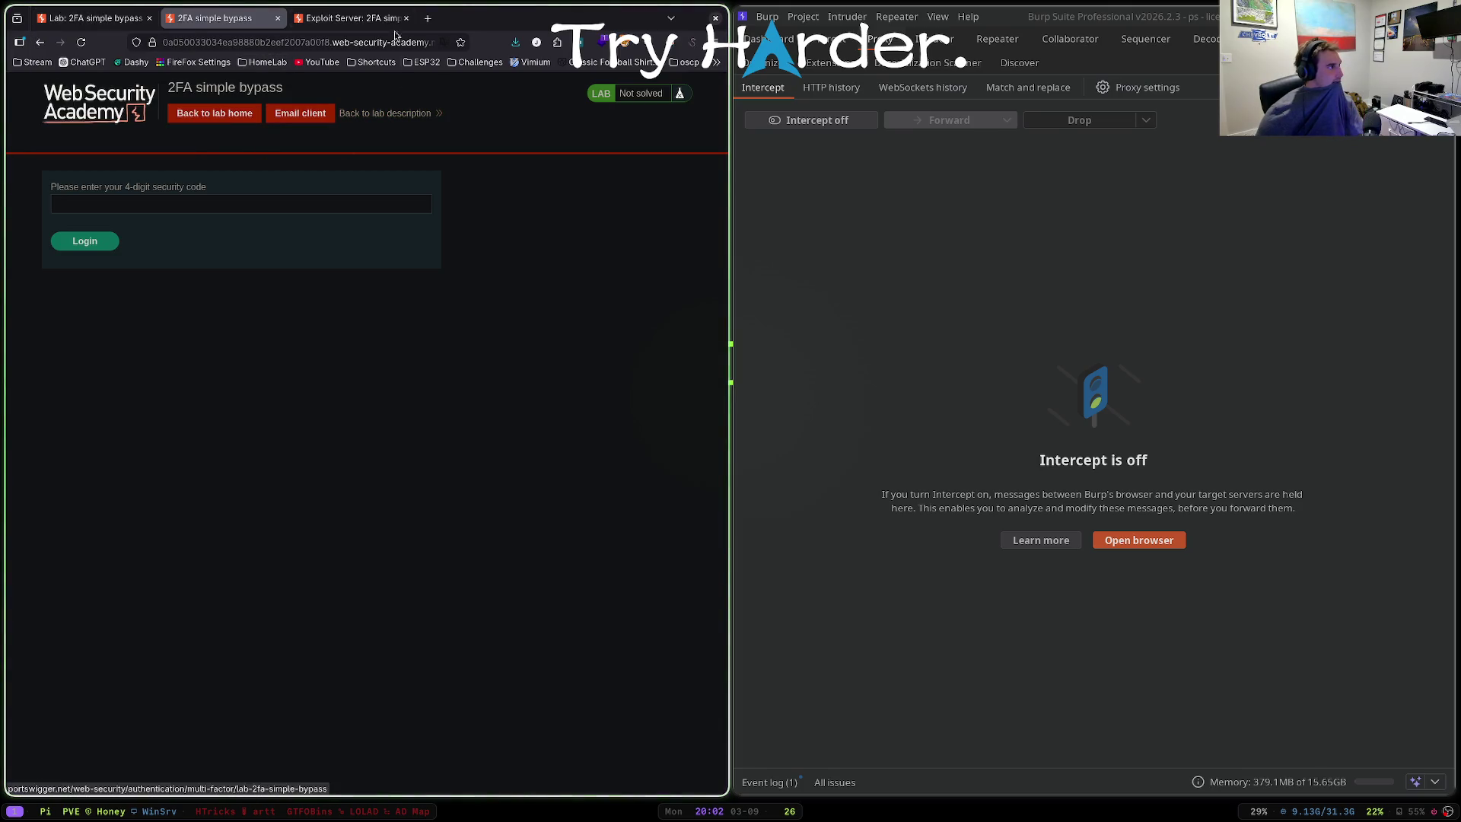
# - Reload the Exploit Server inbox for the new code, enter 1116 on the code page, and re-enable interception
pyautogui.click(365, 23)
pyautogui.click(79, 43)
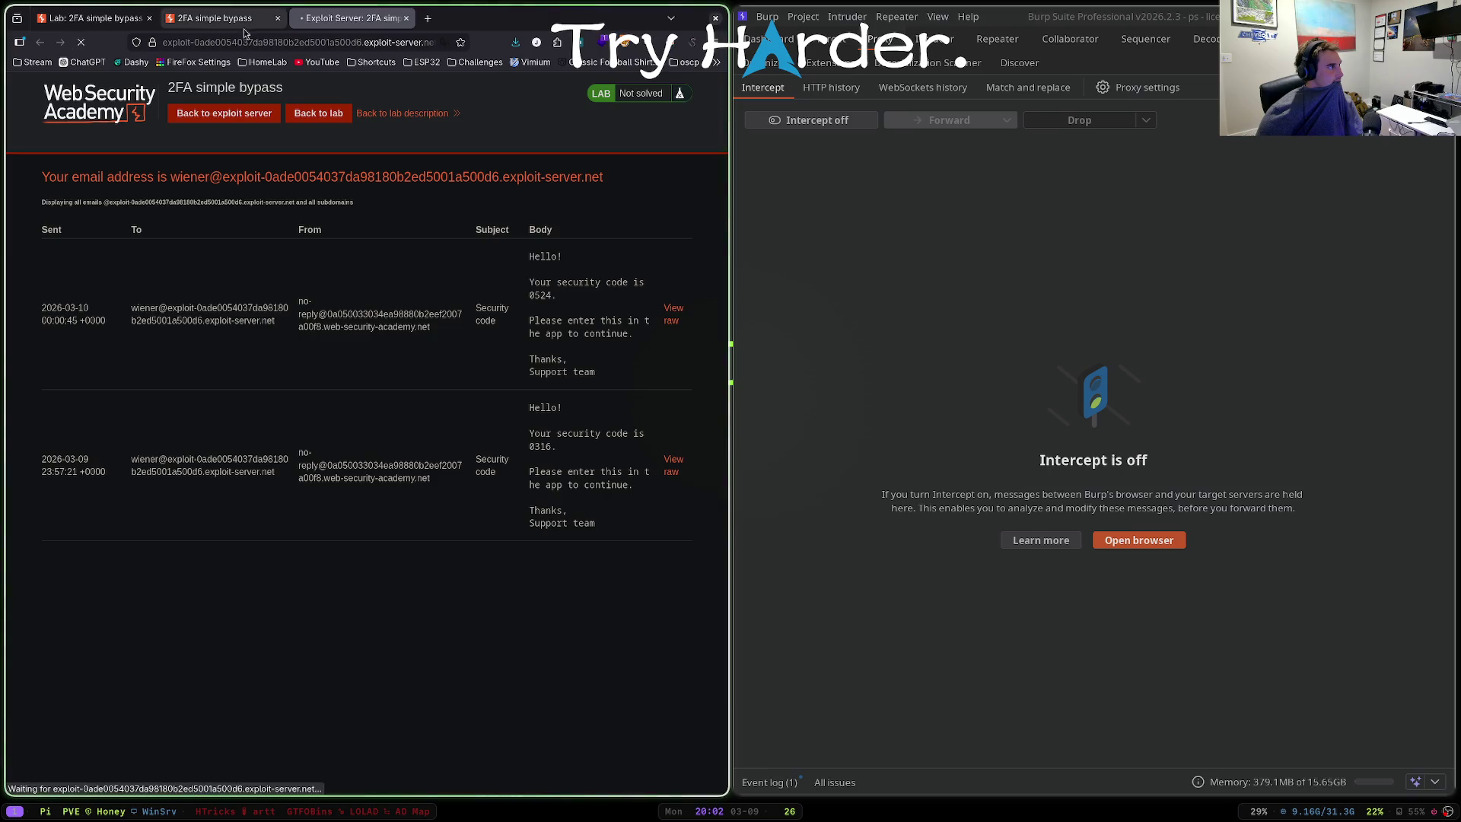
pyautogui.click(209, 18)
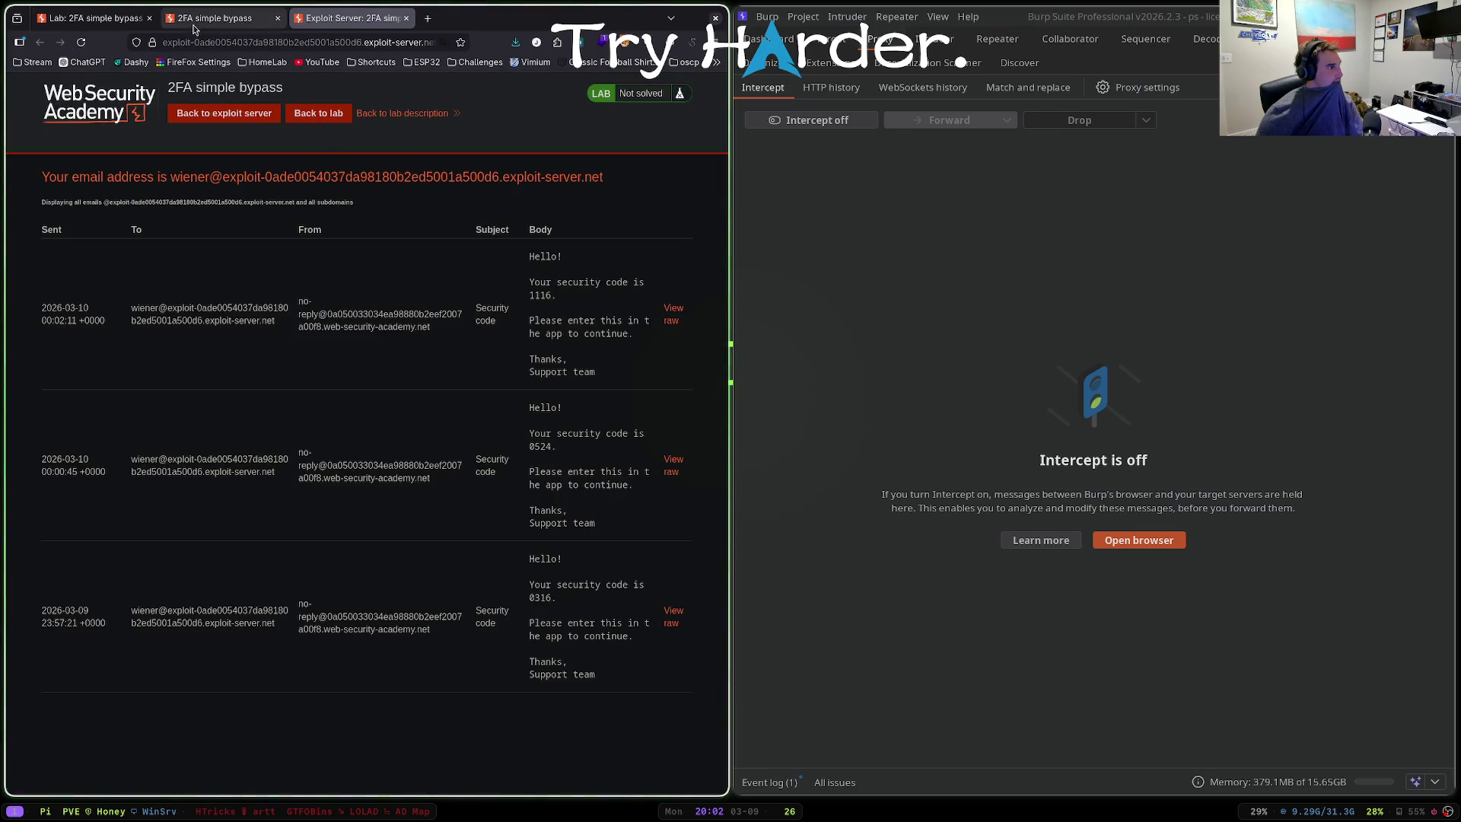
pyautogui.click(174, 204)
pyautogui.write('1116')
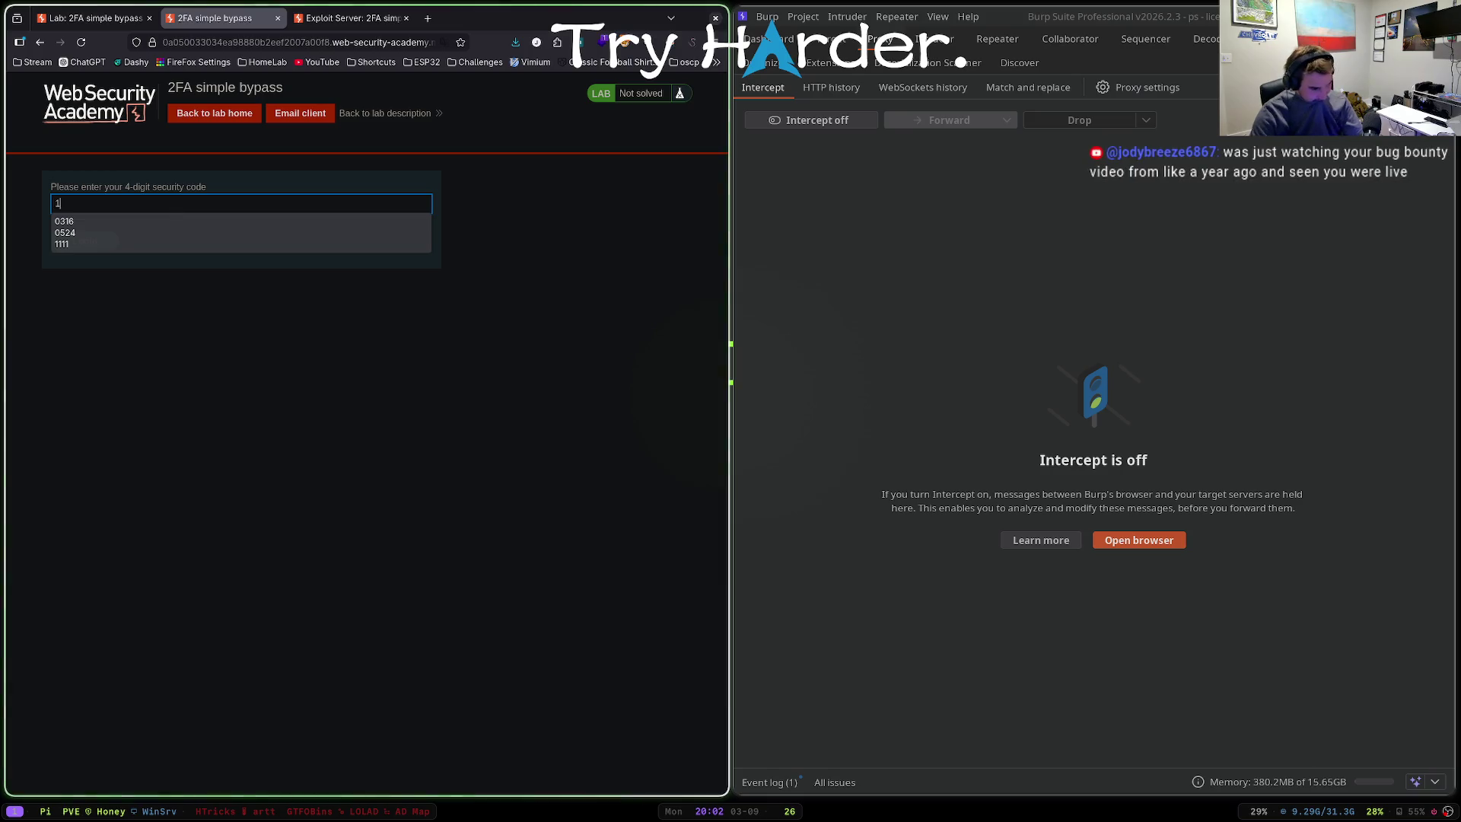
pyautogui.click(811, 120)
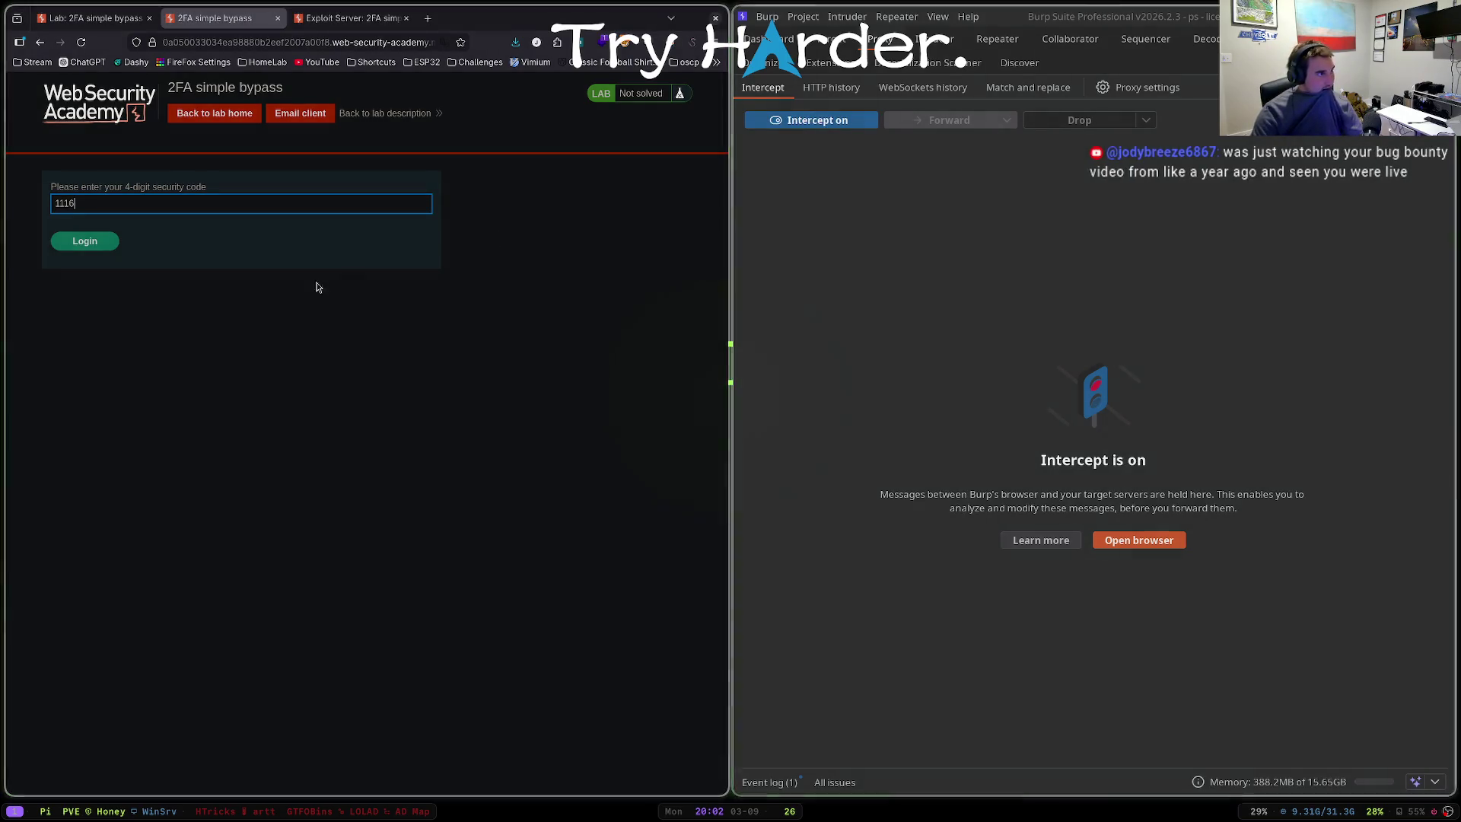
pyautogui.click(67, 242)
pyautogui.click(875, 178)
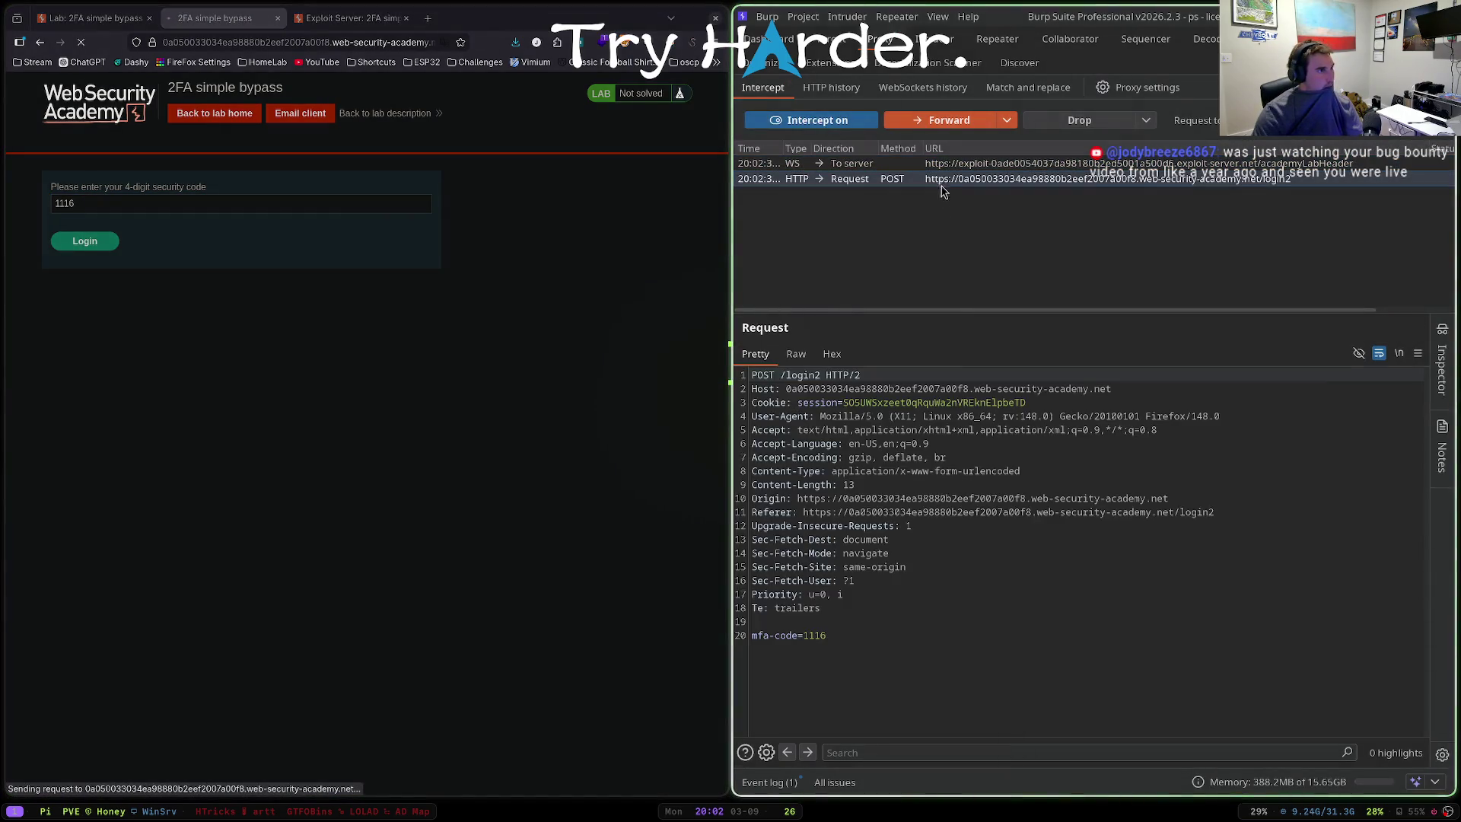
pyautogui.click(902, 403)
pyautogui.doubleClick(842, 402)
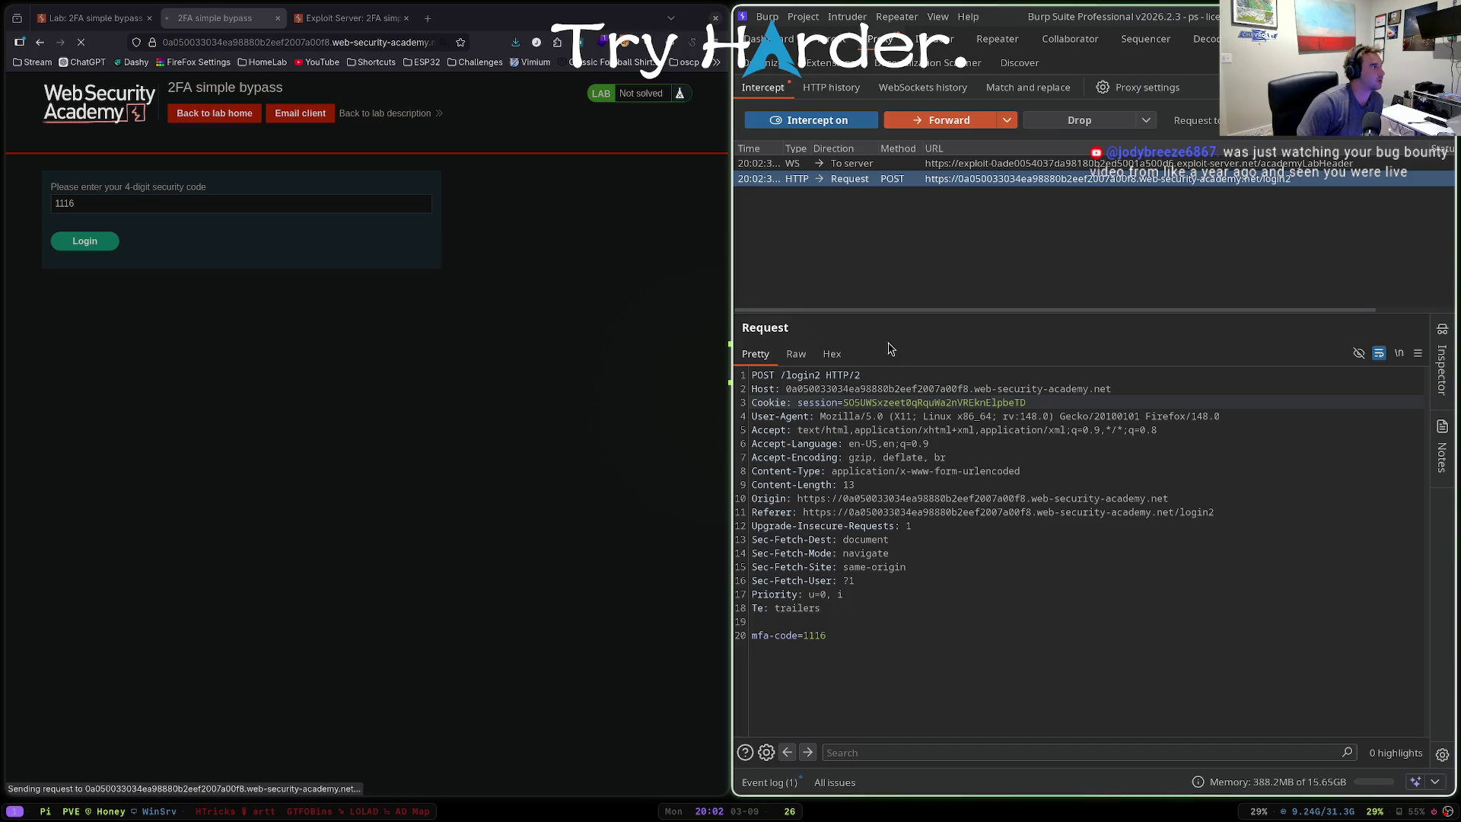
# - Forward the /login2 request and account-page traffic so My Account loads, then stop intercepting
pyautogui.click(960, 124)
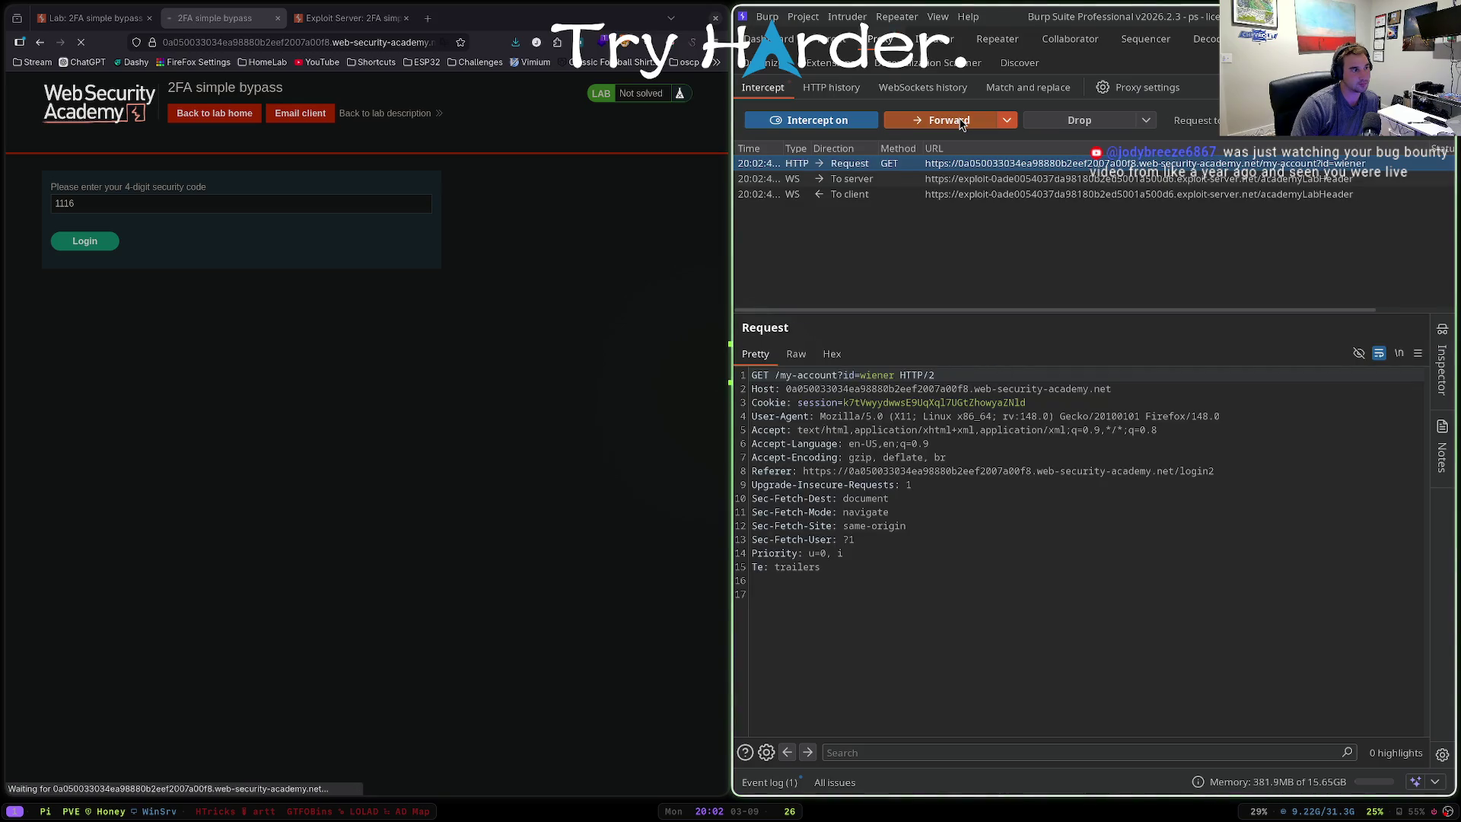
pyautogui.click(960, 124)
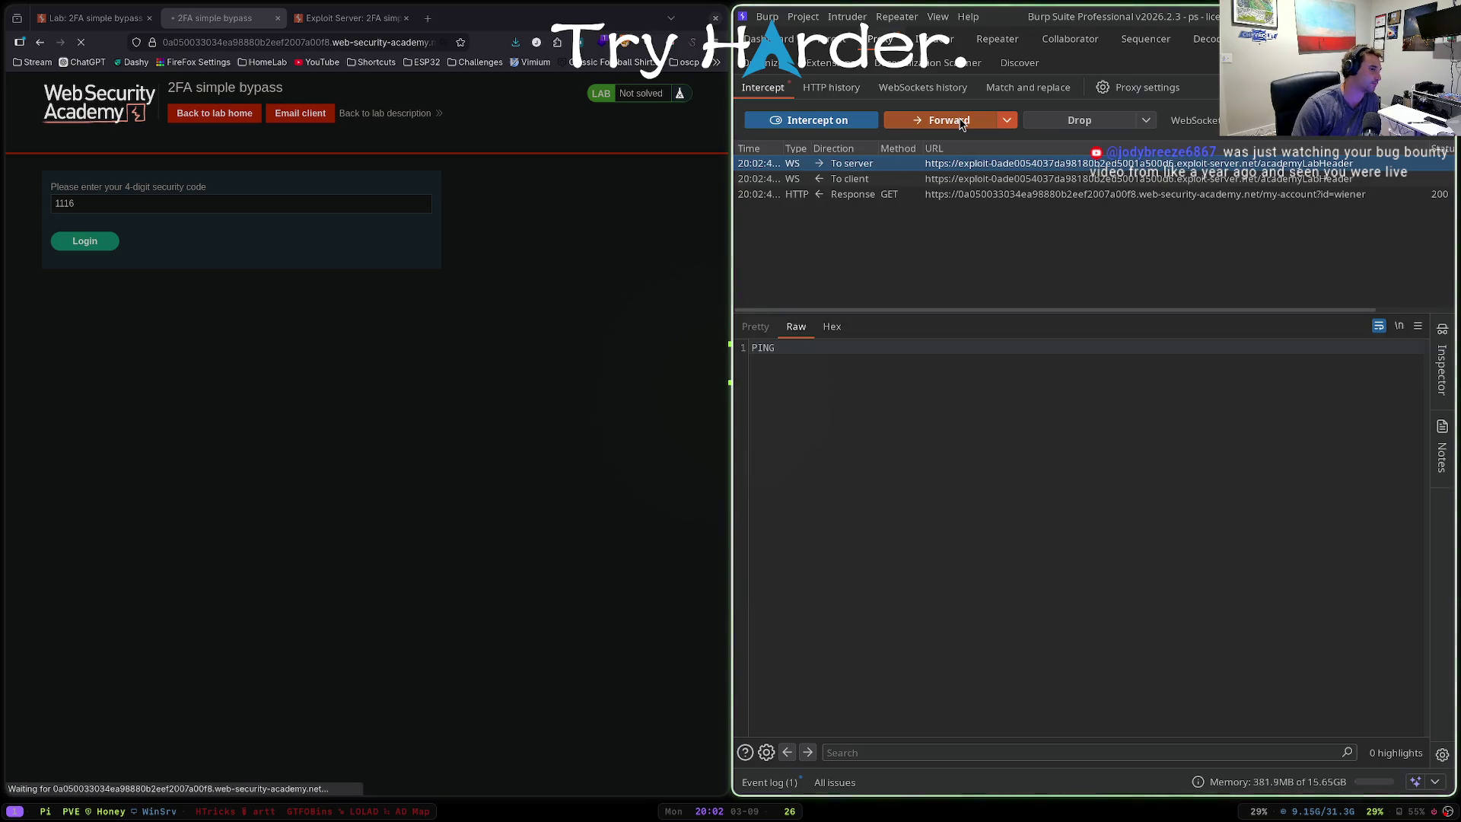
pyautogui.click(960, 124)
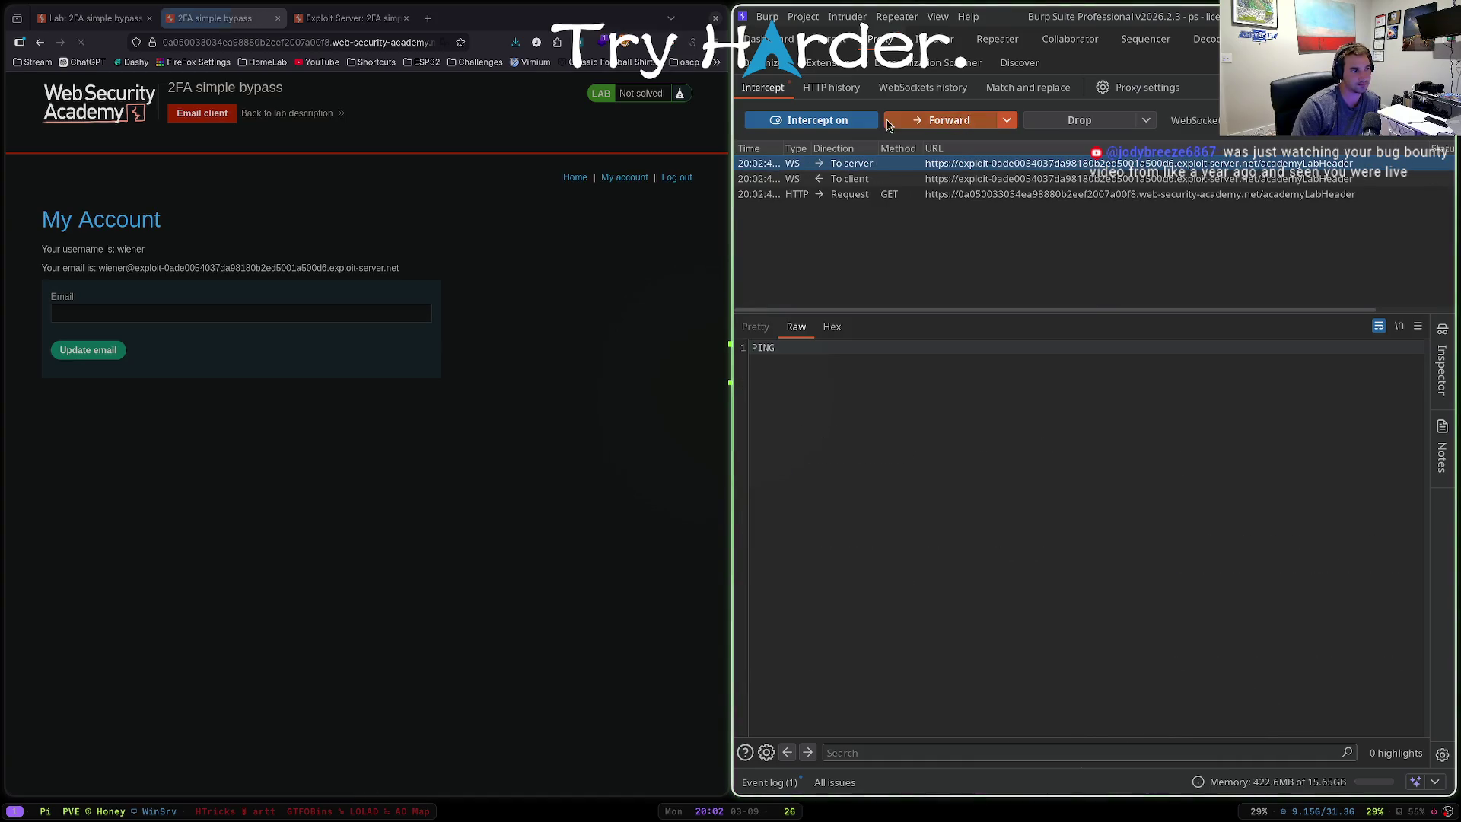
pyautogui.click(857, 124)
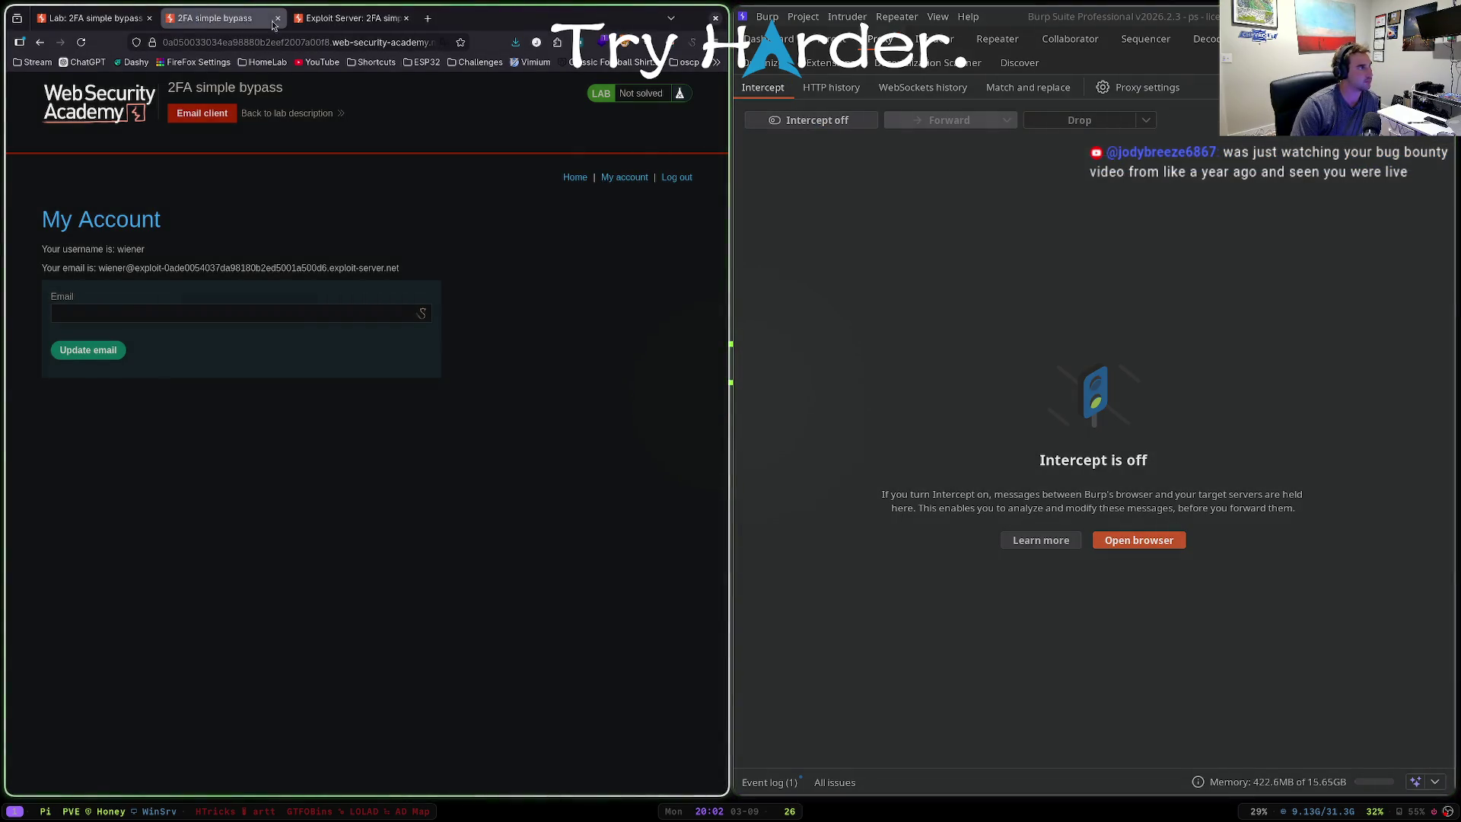
# - Copy the victim username 'carlos' from the lab description, then log out of the own account
pyautogui.click(91, 17)
pyautogui.moveTo(398, 286); pyautogui.dragTo(453, 290)
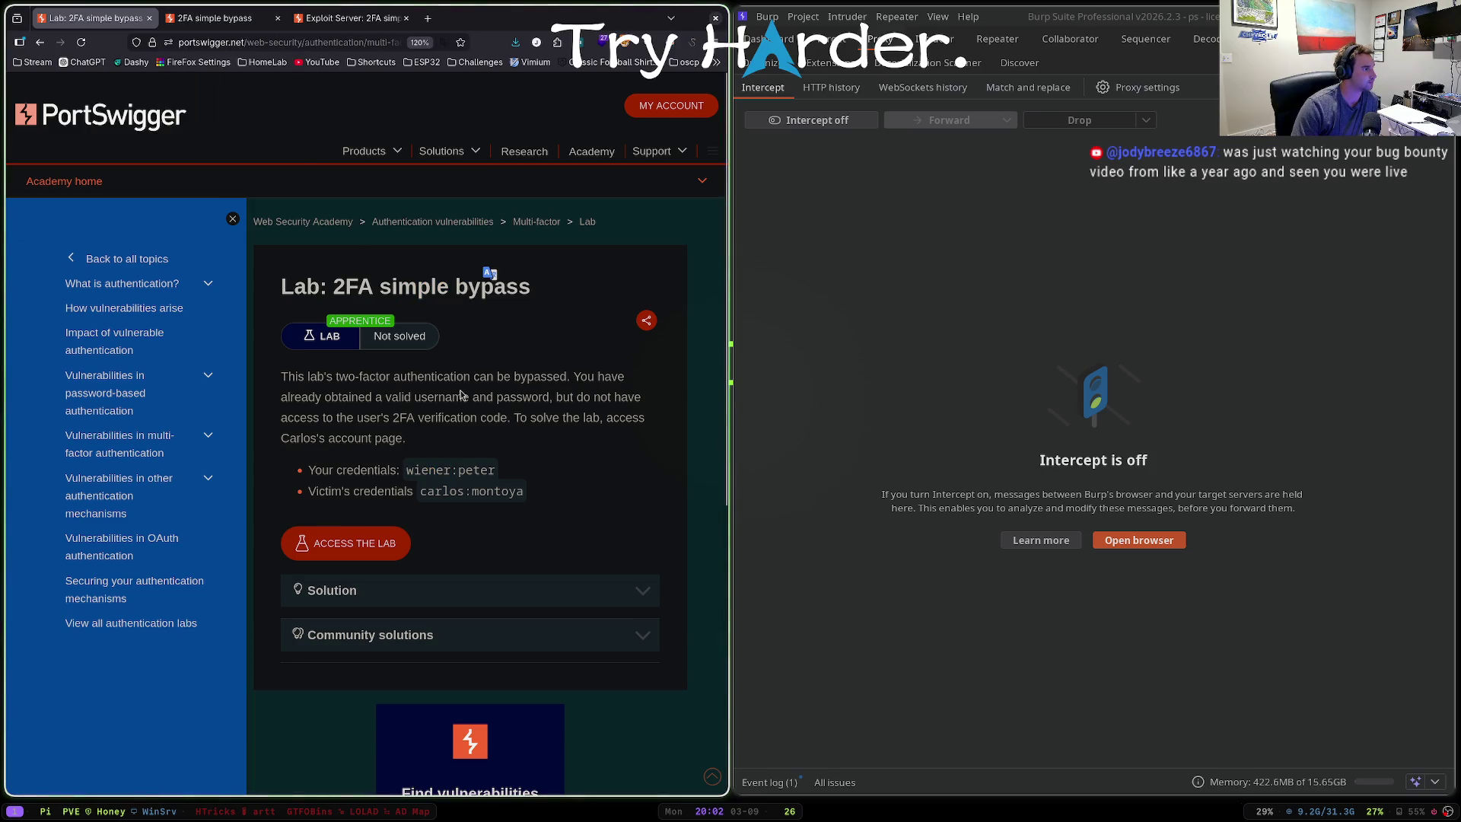
pyautogui.click(521, 391)
pyautogui.moveTo(561, 397)
pyautogui.mouseDown()
pyautogui.moveTo(413, 397)
pyautogui.moveTo(459, 418)
pyautogui.mouseUp()
pyautogui.click(421, 444)
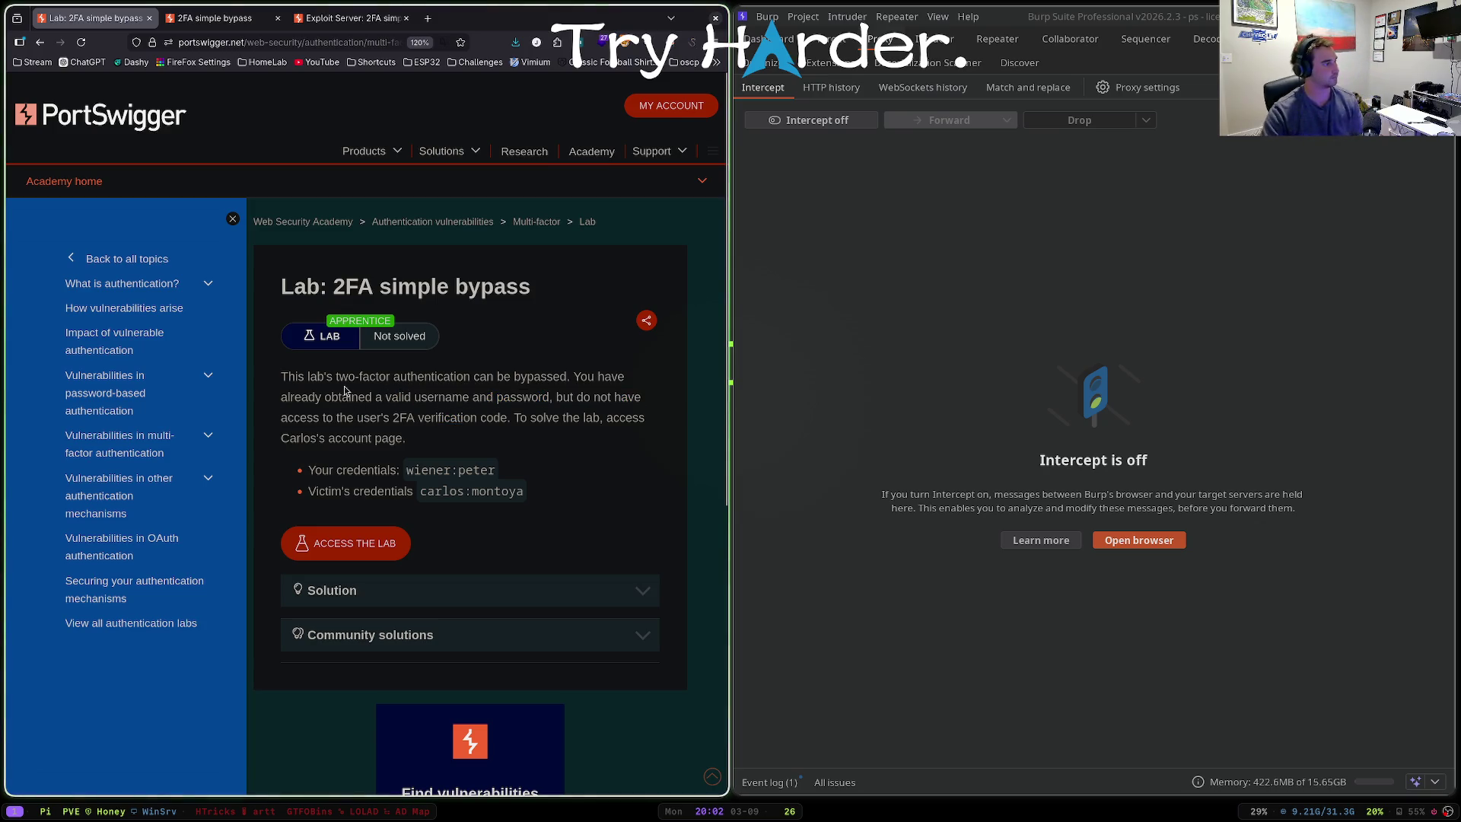
pyautogui.doubleClick(439, 490)
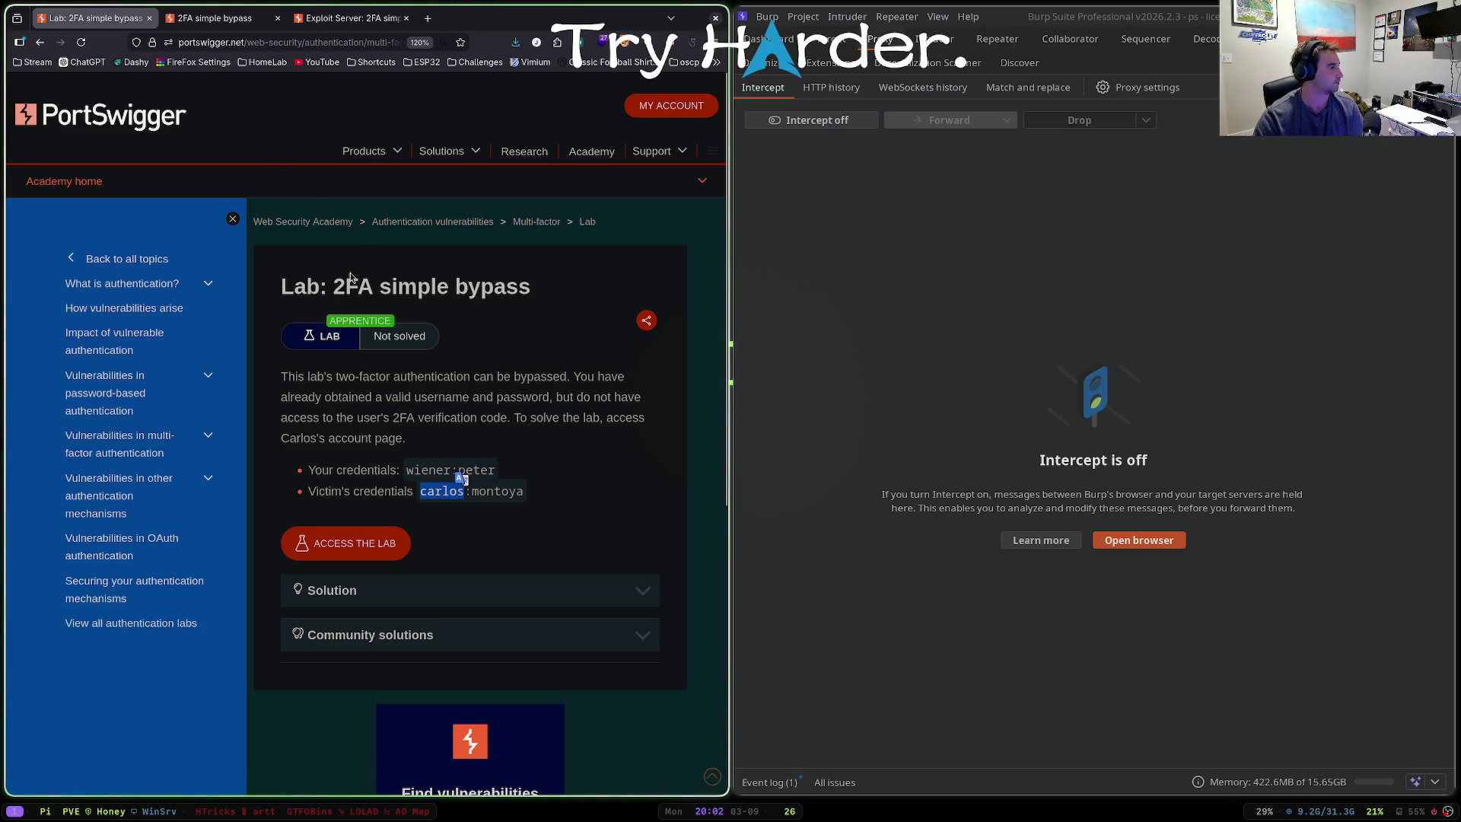
pyautogui.hotkey('ctrl', 'Tab')
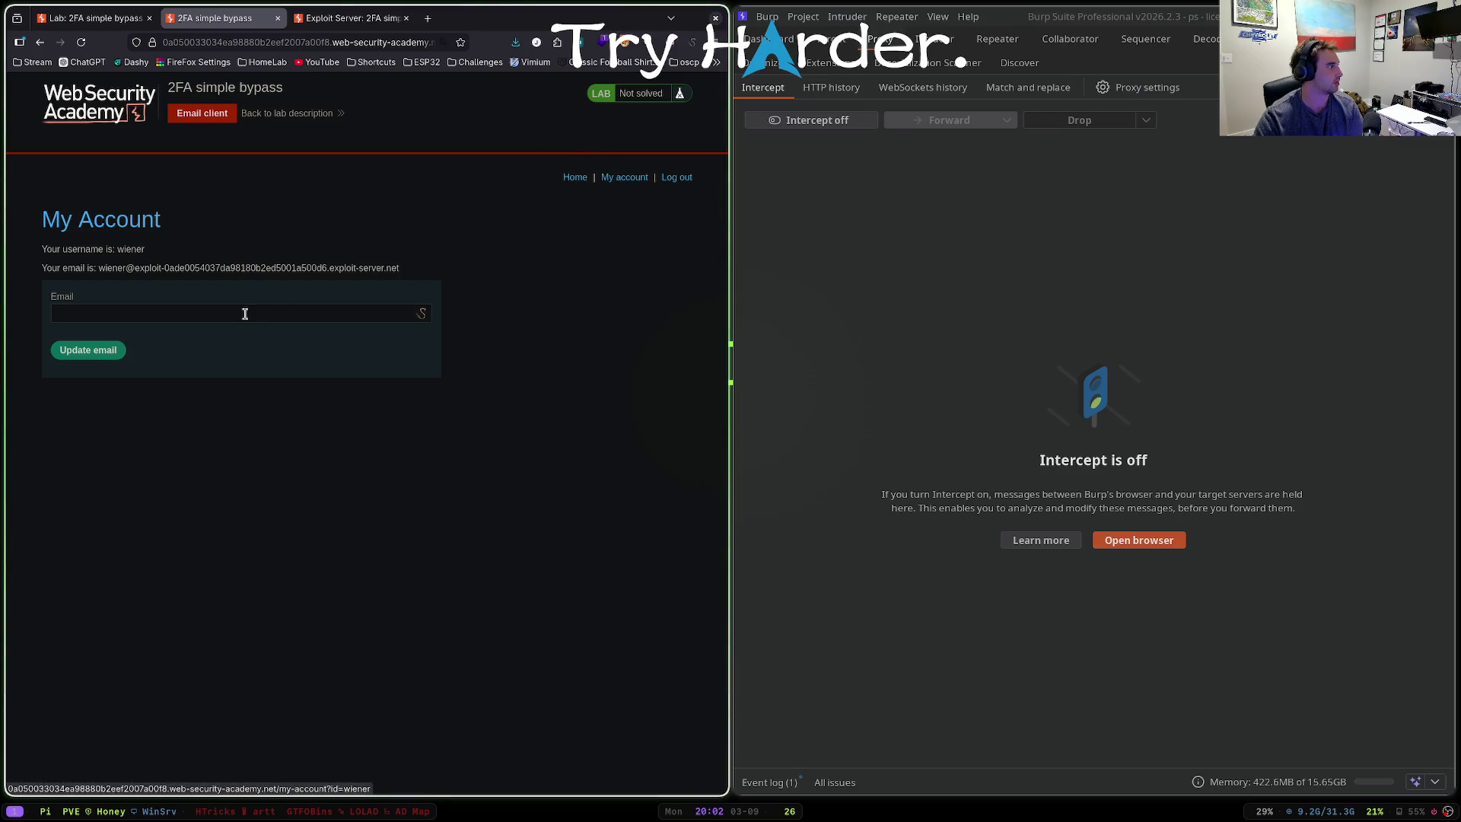
pyautogui.click(245, 313)
pyautogui.click(674, 183)
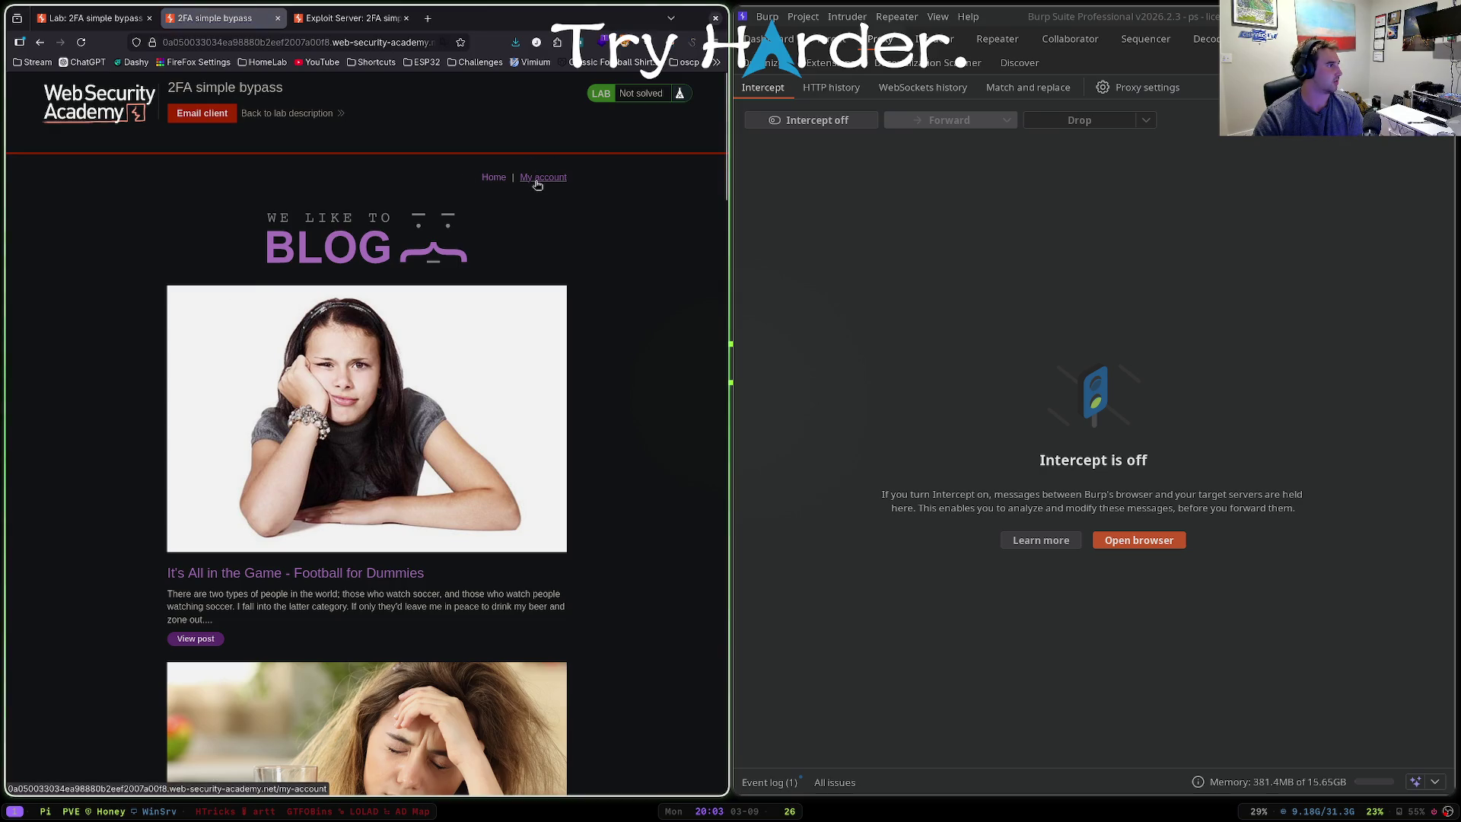
# - Enter username carlos and the password, then submit the login with interception on
pyautogui.click(193, 257)
pyautogui.write('carlos')
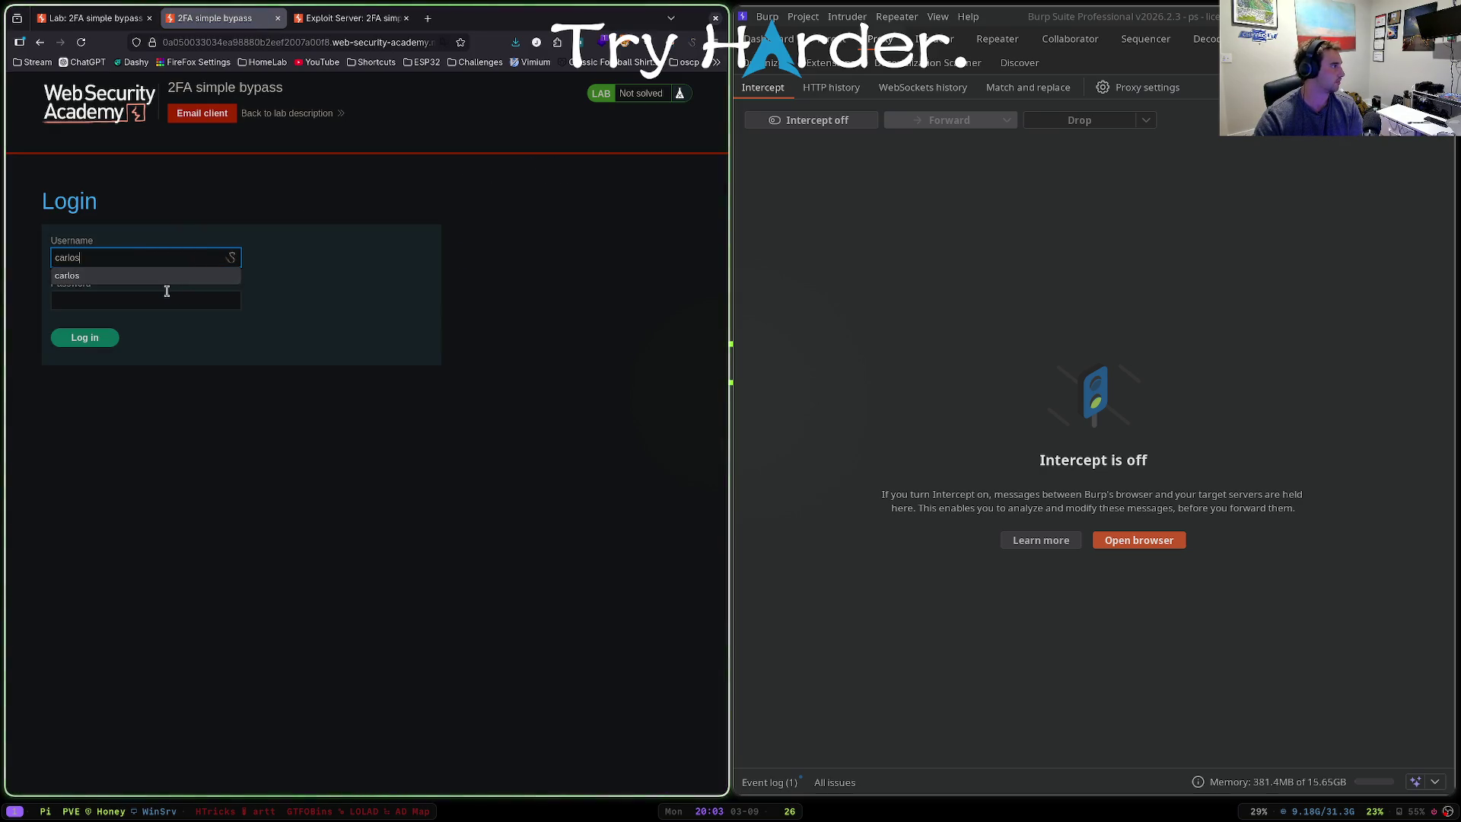
pyautogui.click(166, 297)
pyautogui.write('m')
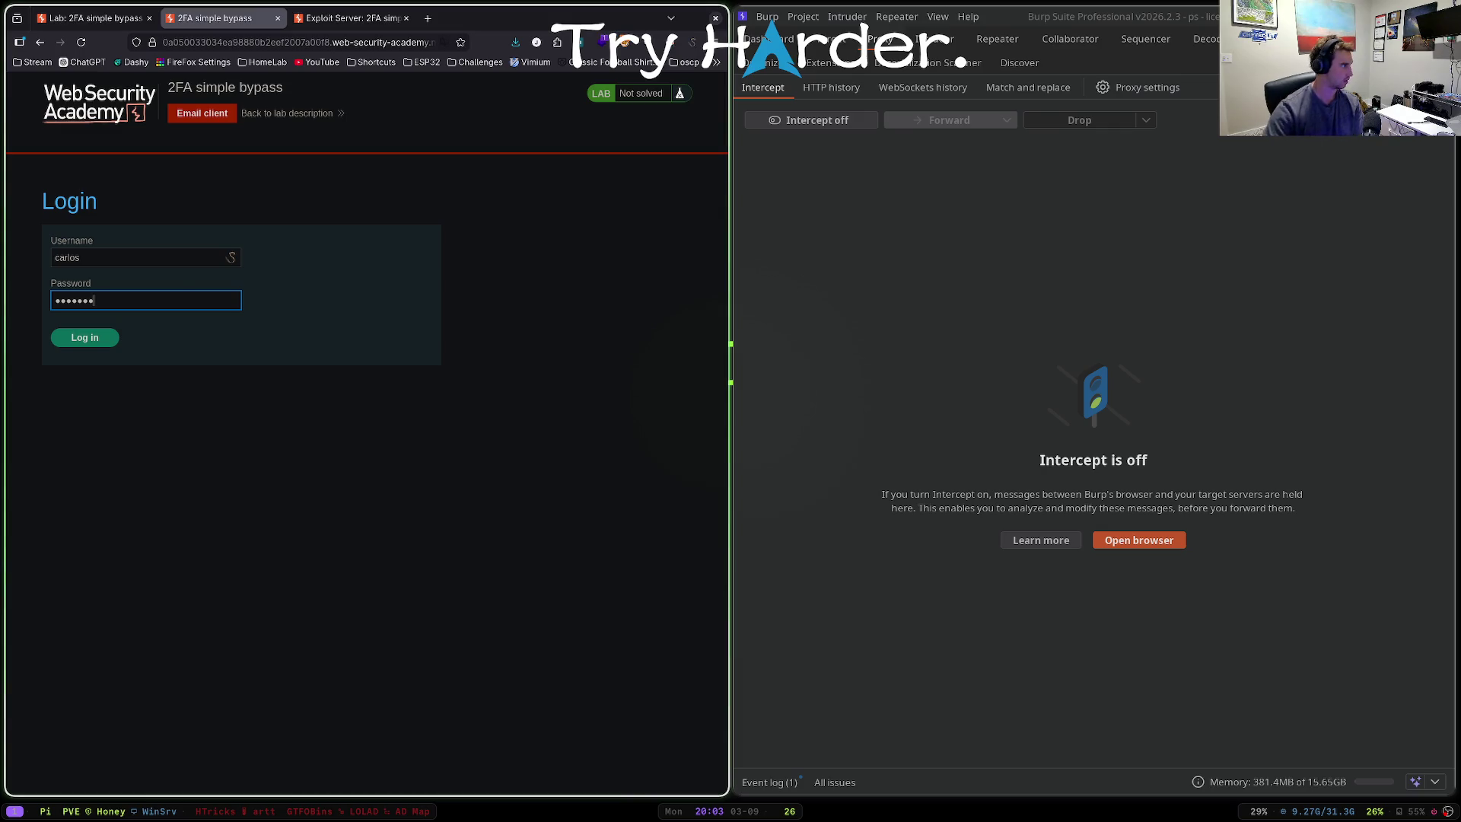
pyautogui.click(811, 119)
pyautogui.click(85, 337)
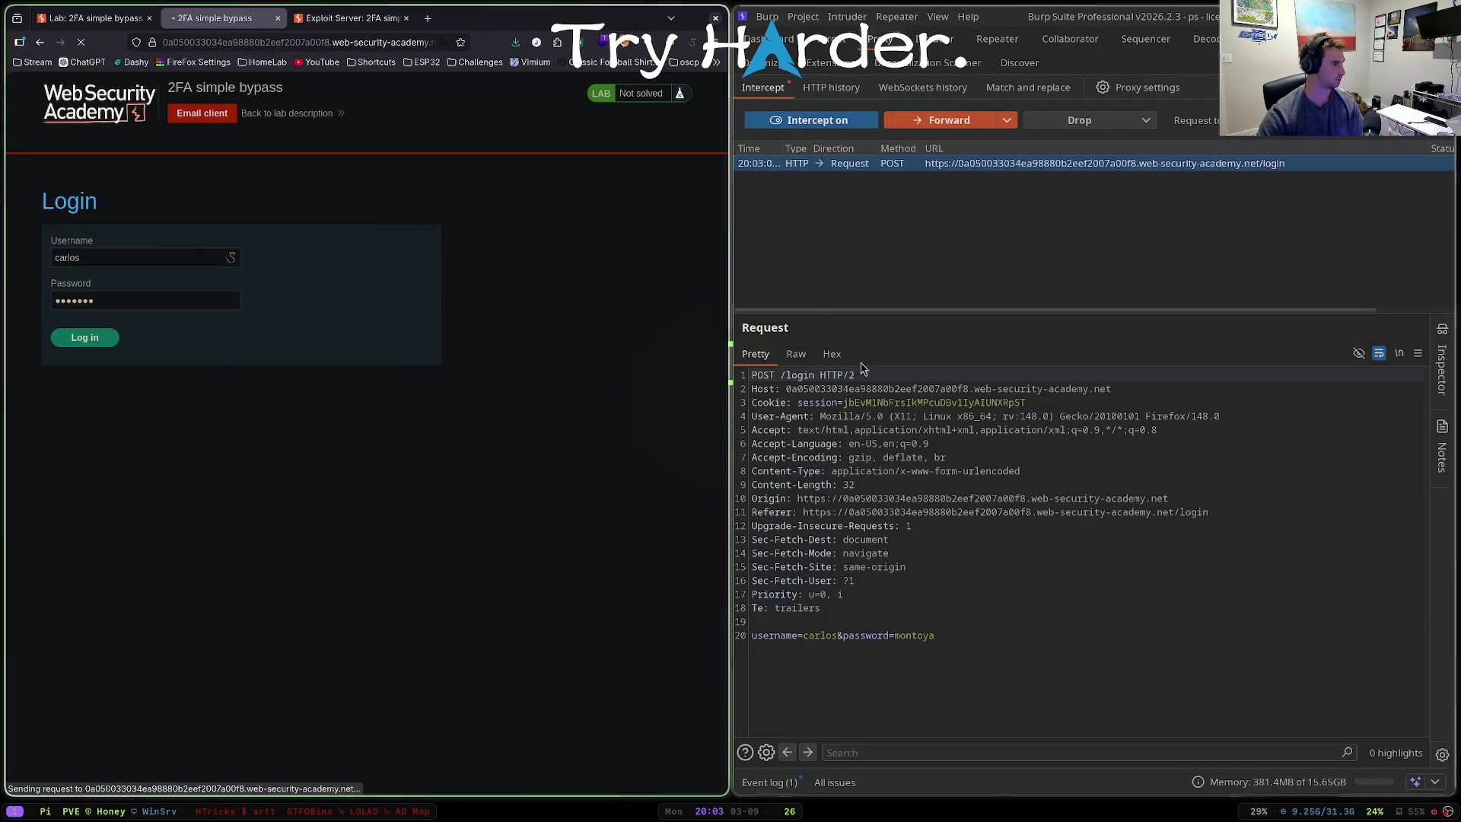
# - Send the held carlos login request to Repeater and close old Repeater tabs 13 and 14
pyautogui.click(864, 404)
pyautogui.rightClick(858, 399)
pyautogui.click(905, 363)
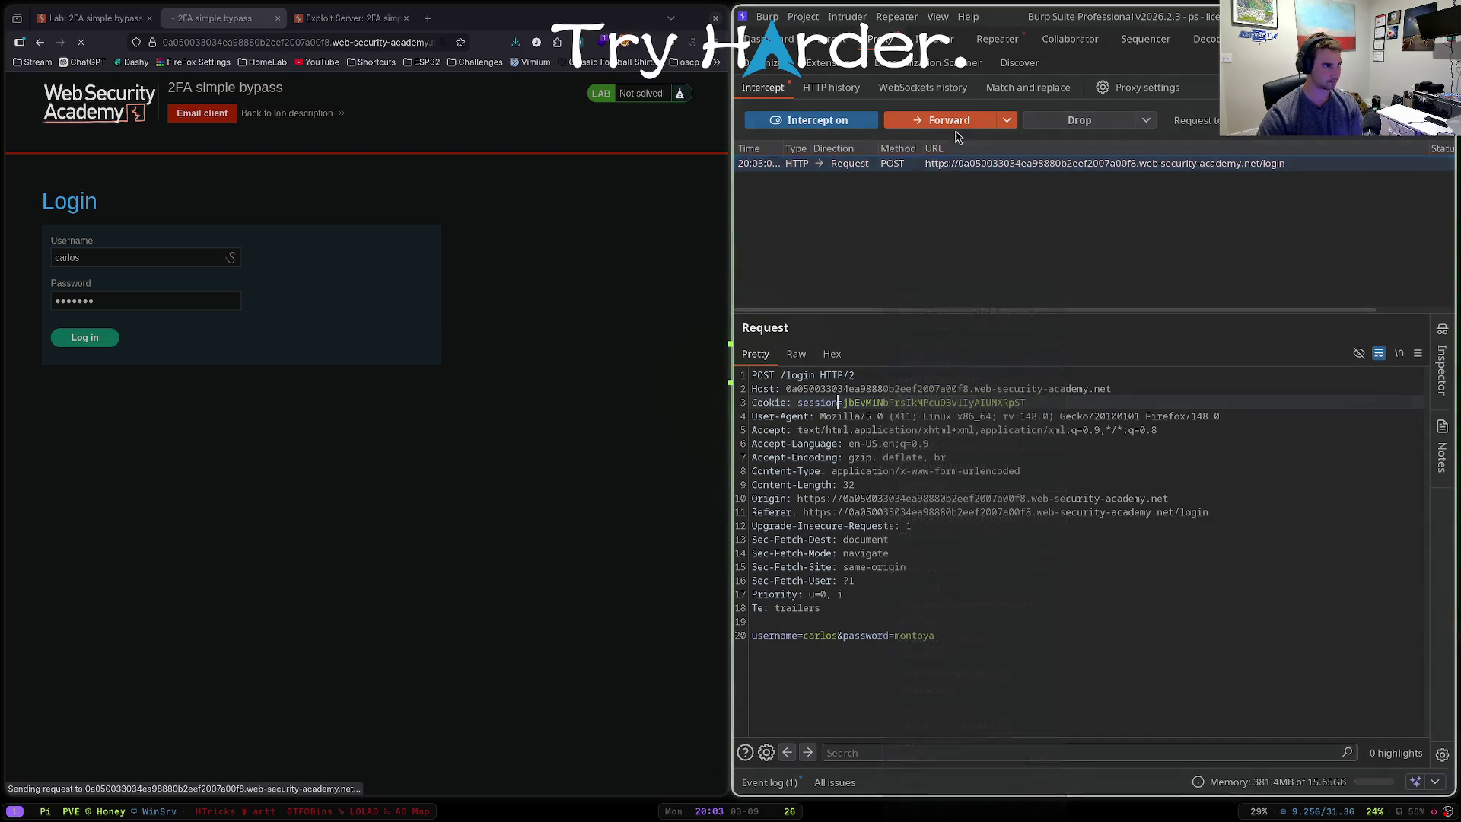
pyautogui.hotkey('ctrl', 'shift', 'r')
pyautogui.click(767, 91)
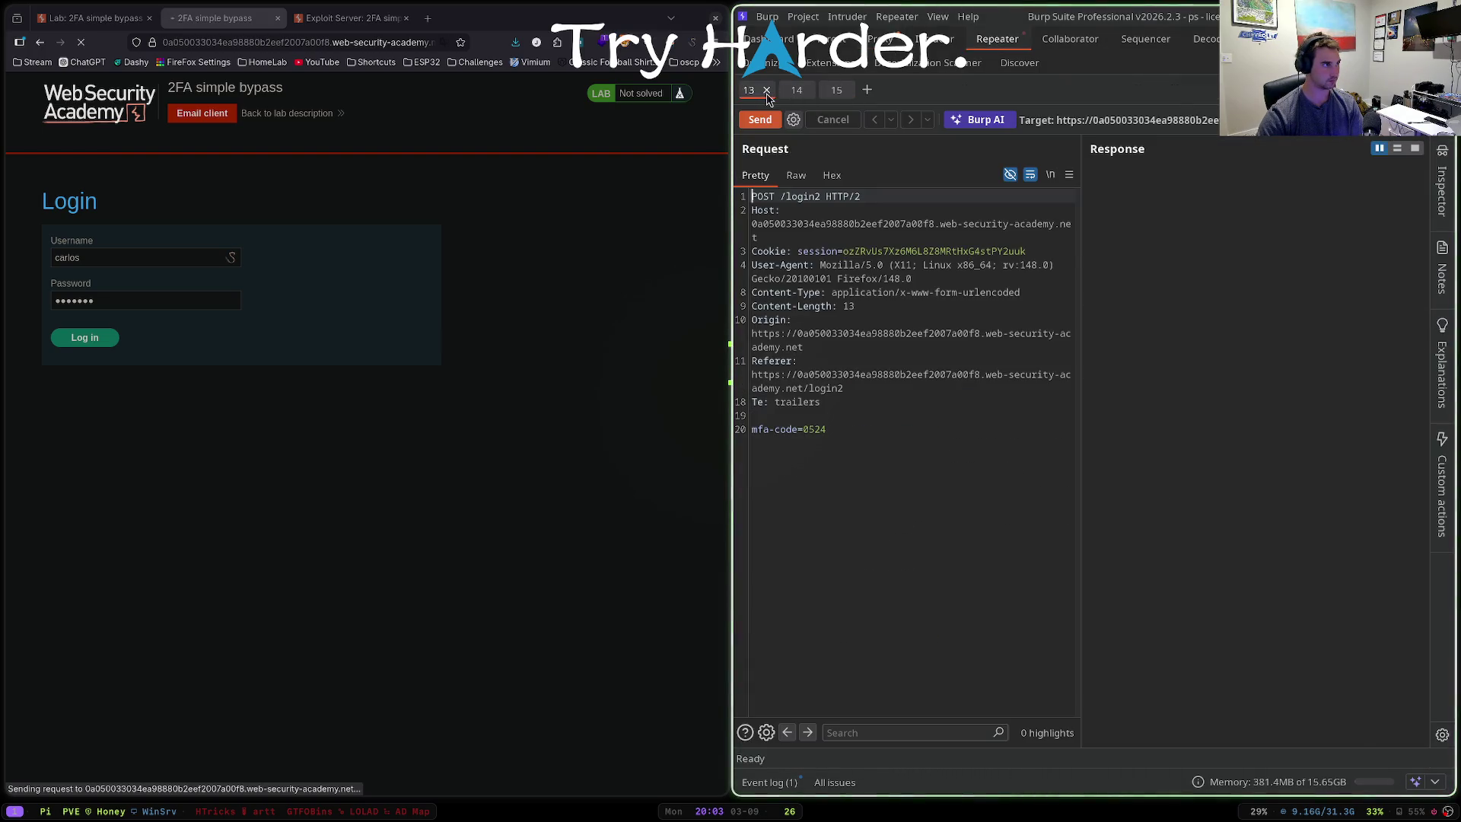
pyautogui.click(767, 92)
pyautogui.click(881, 42)
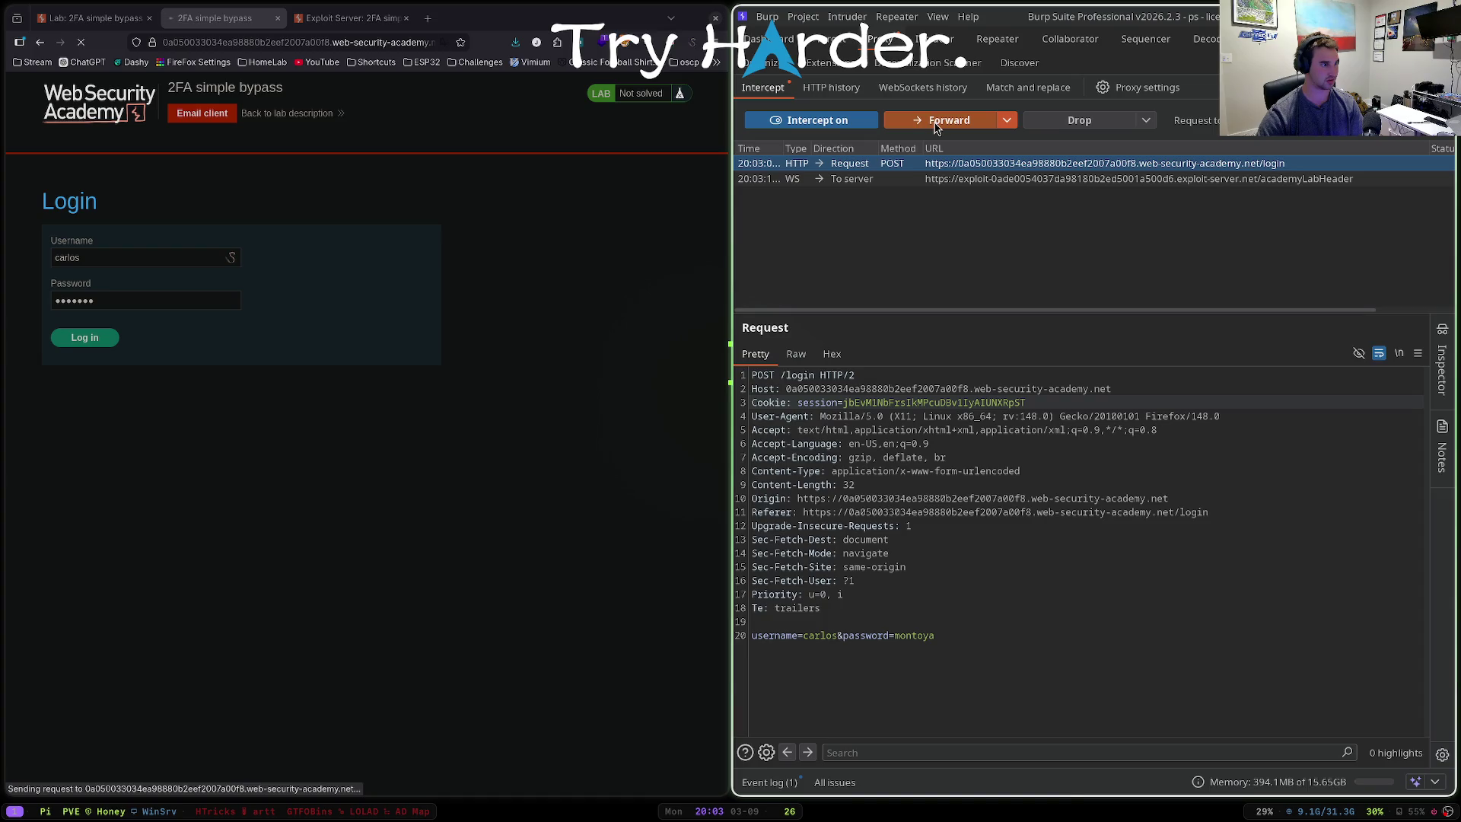
# - Forward the login, GET /login2, its response and queued WebSocket messages to reach the code page
pyautogui.click(936, 127)
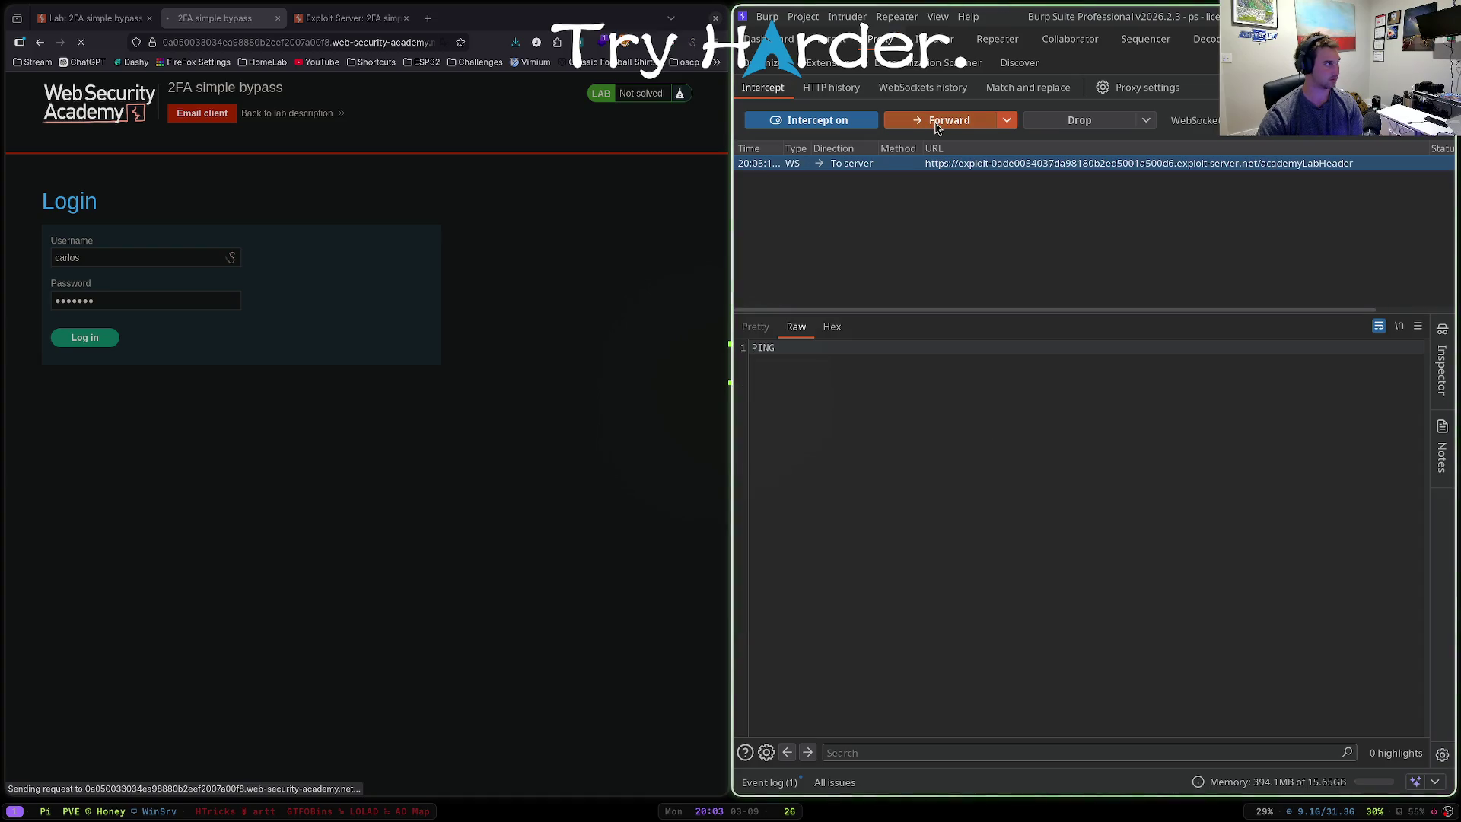
pyautogui.click(936, 127)
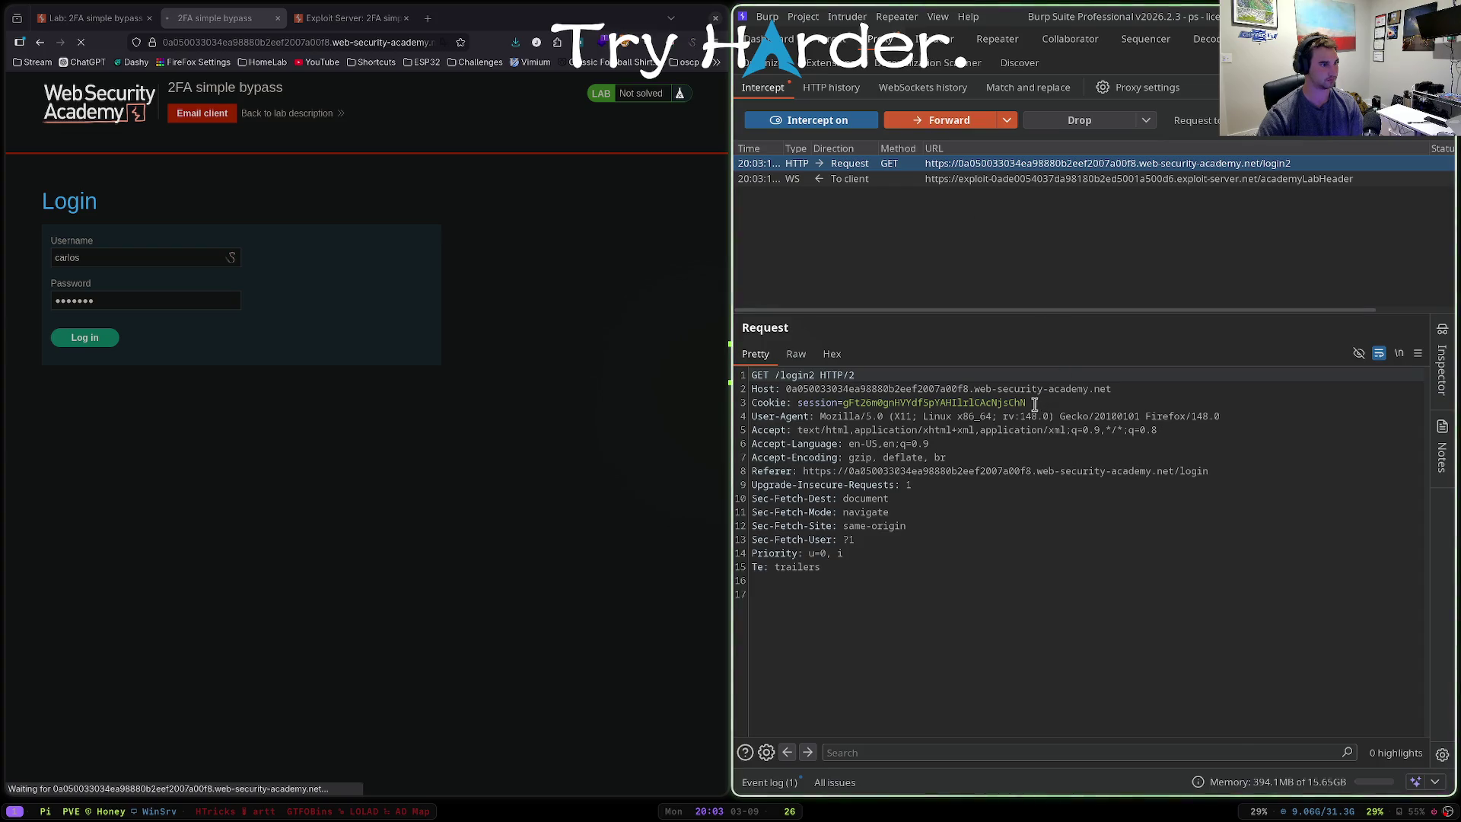
pyautogui.moveTo(1026, 403); pyautogui.dragTo(837, 403)
pyautogui.click(841, 402)
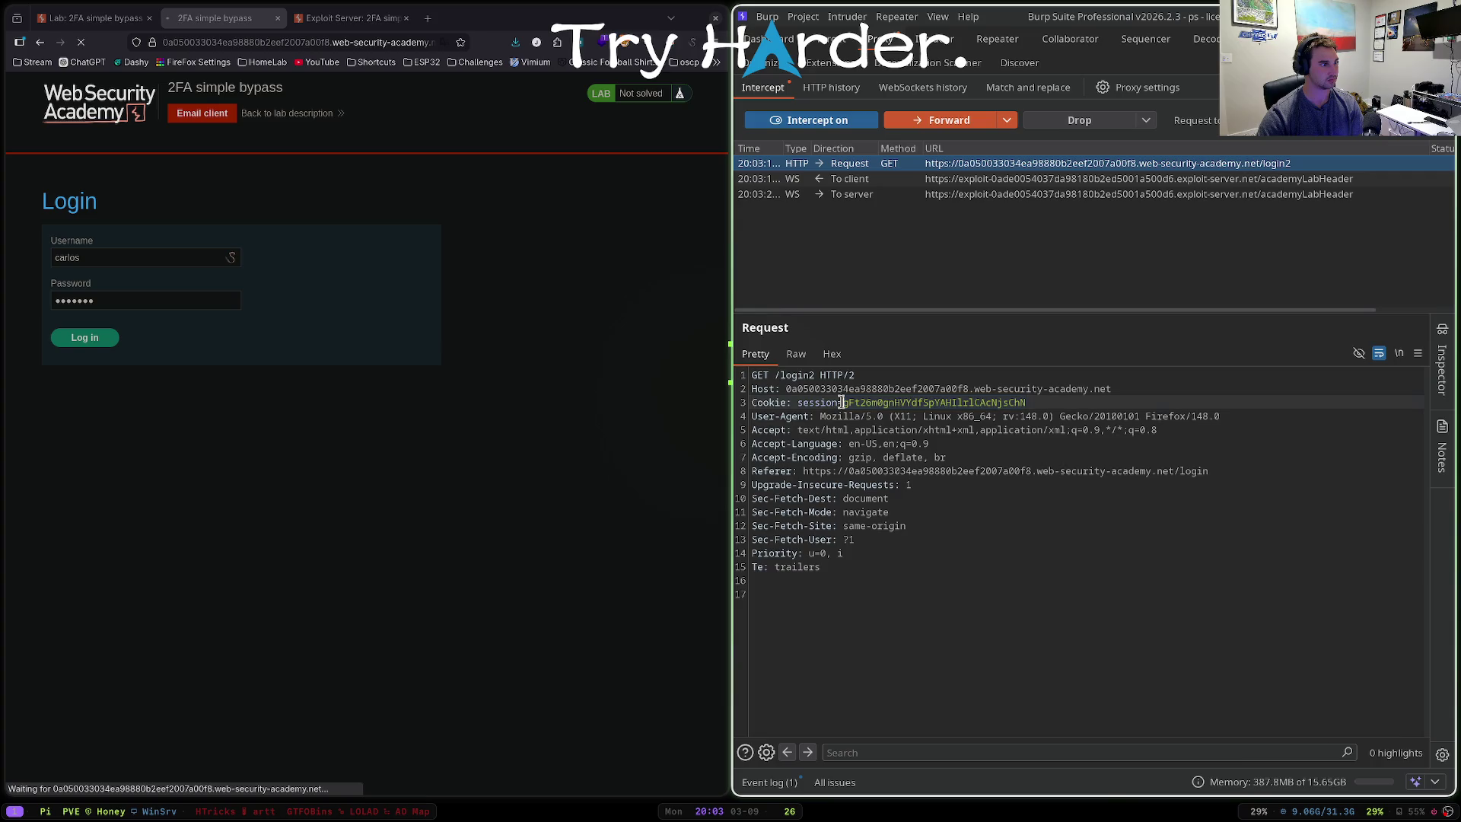
pyautogui.click(920, 124)
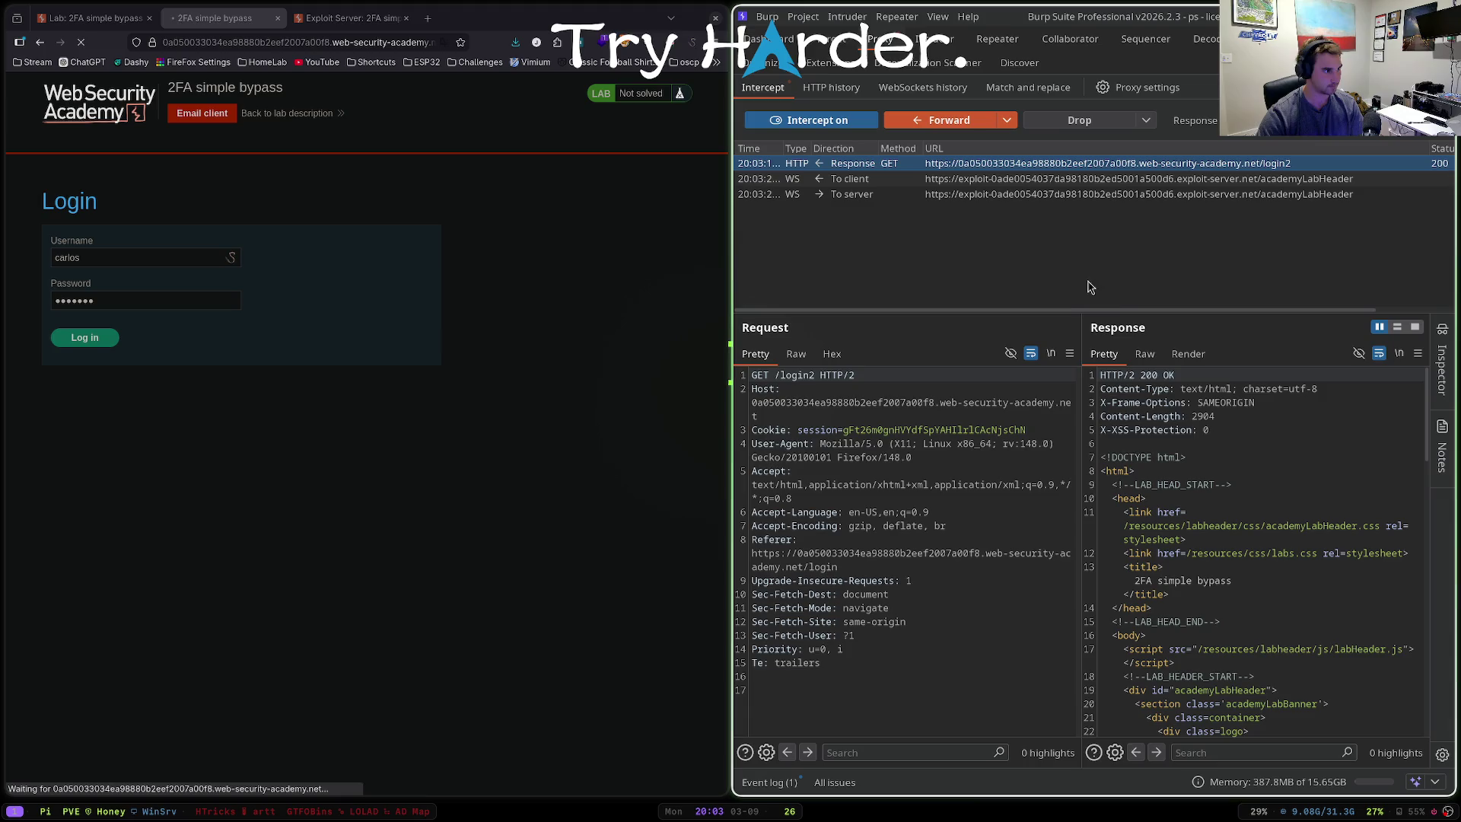
pyautogui.click(976, 122)
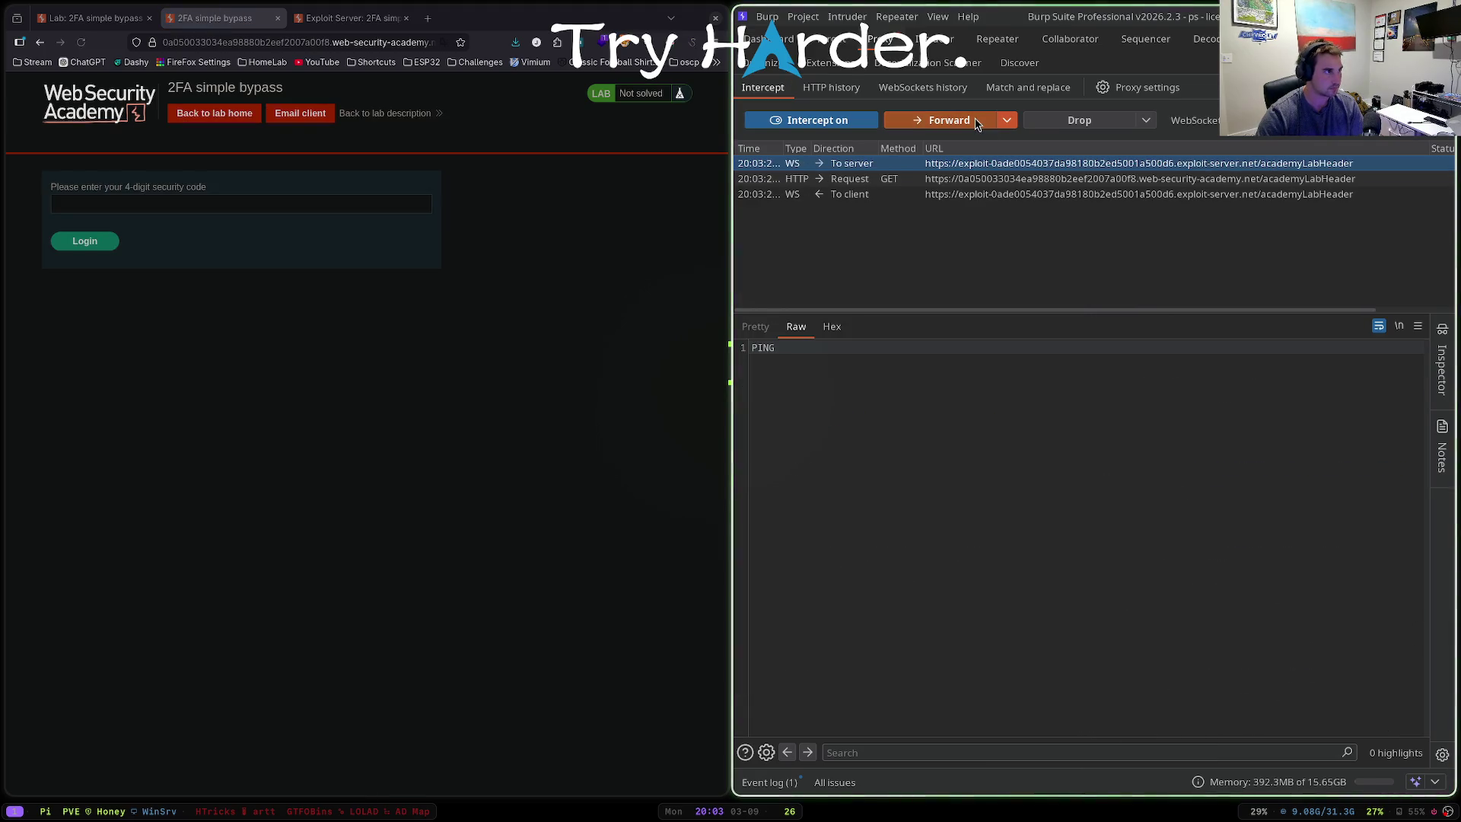
pyautogui.click(976, 123)
pyautogui.click(976, 122)
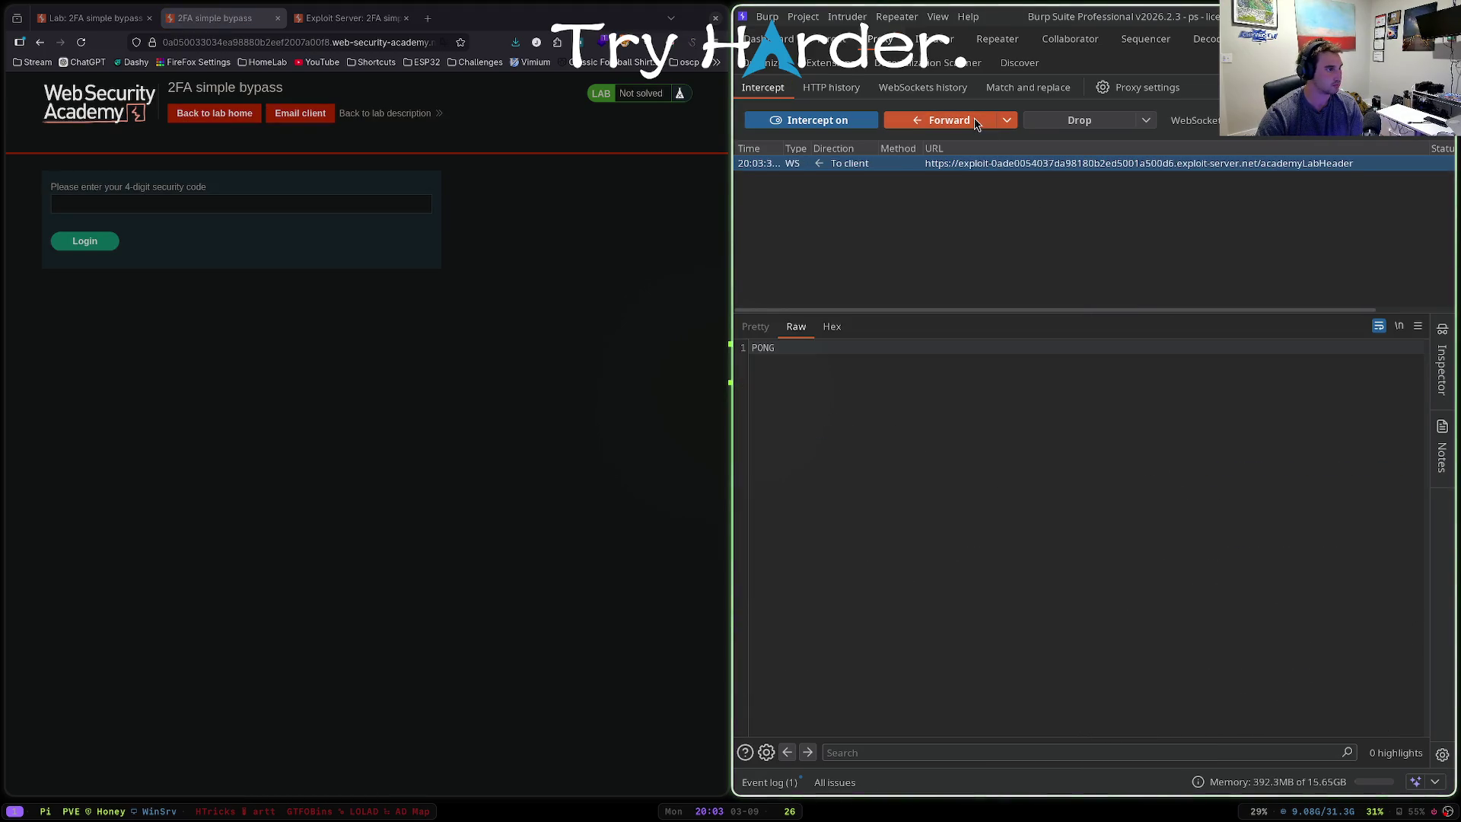
pyautogui.click(976, 123)
pyautogui.click(976, 122)
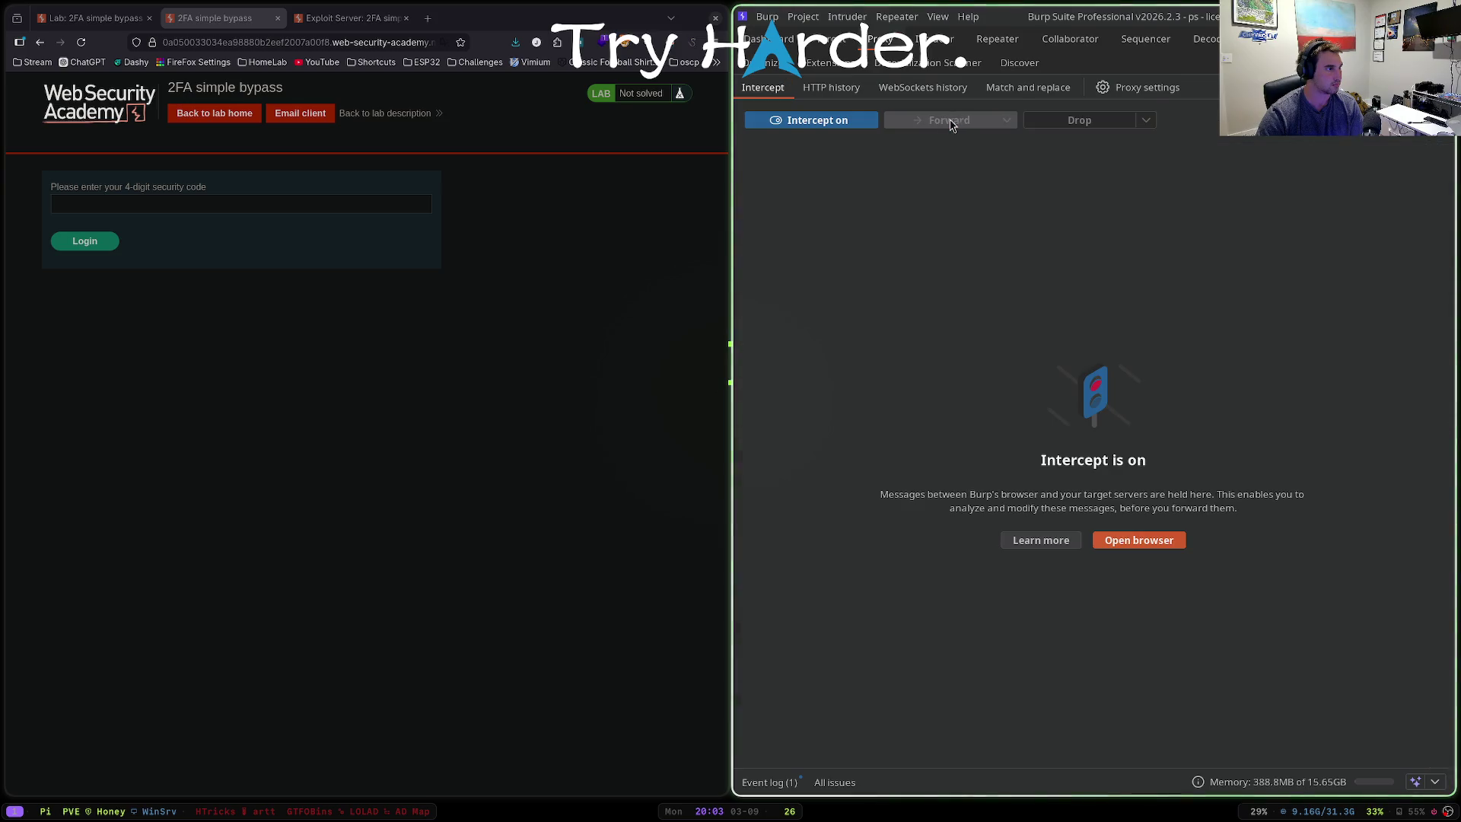
# - Stop intercepting and reload the exploit server email list
pyautogui.click(832, 124)
pyautogui.hotkey('ctrl', 'Tab')
pyautogui.click(78, 41)
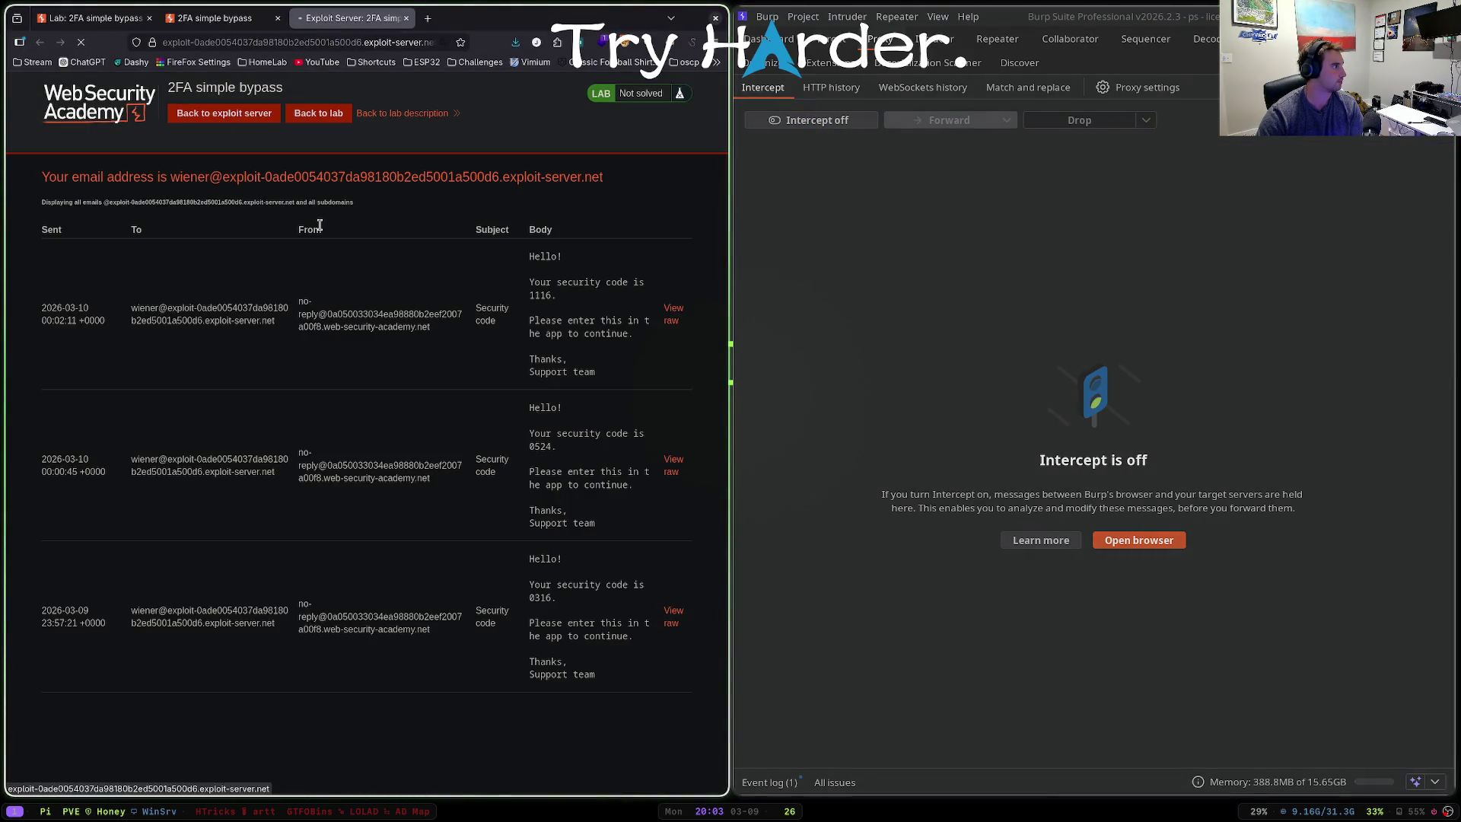
# - Send the captured carlos login in Repeater, follow the redirect to /login2, and resend it
pyautogui.click(982, 39)
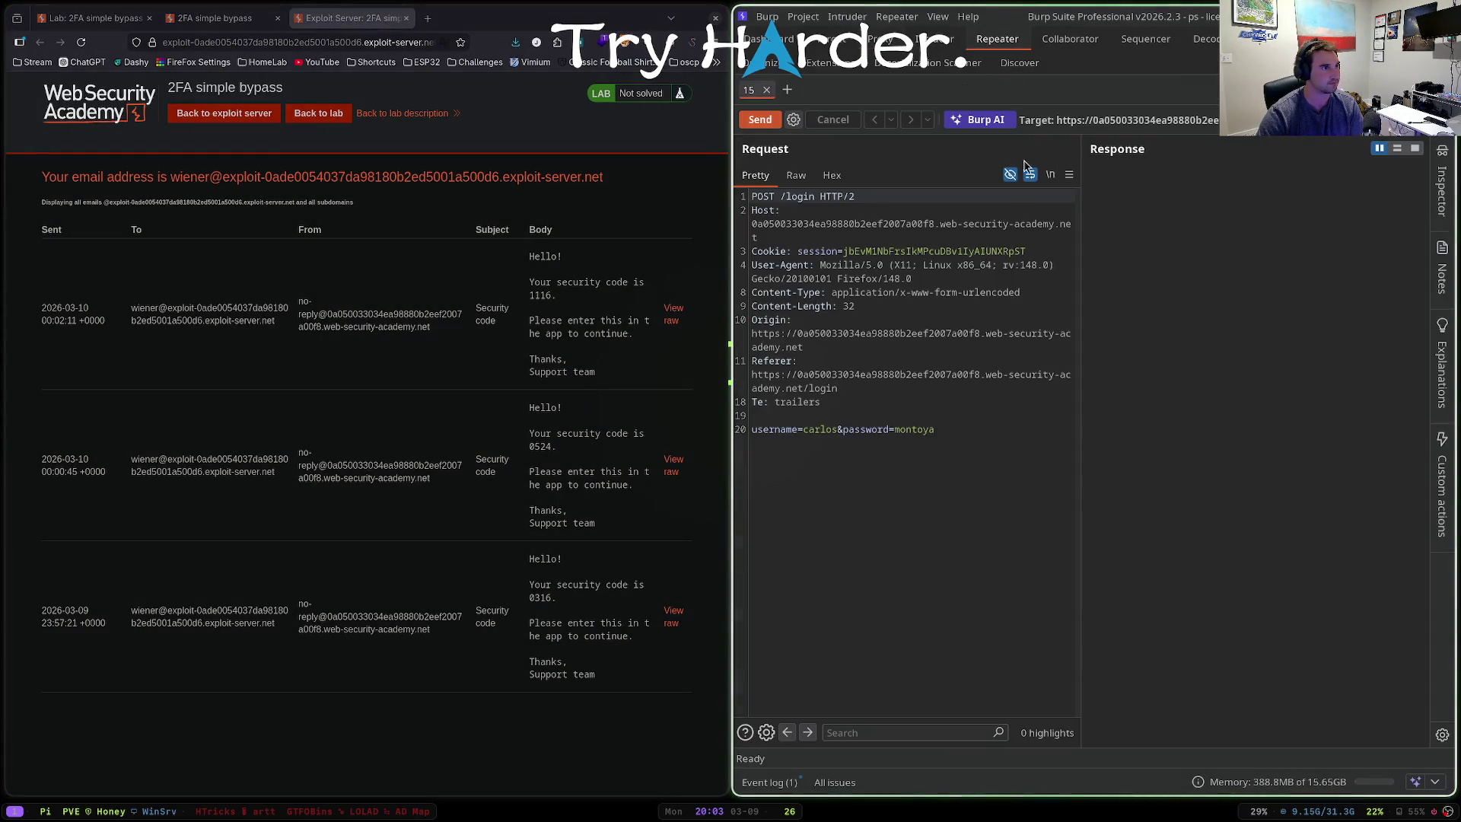
pyautogui.hotkey('ctrl', 'space')
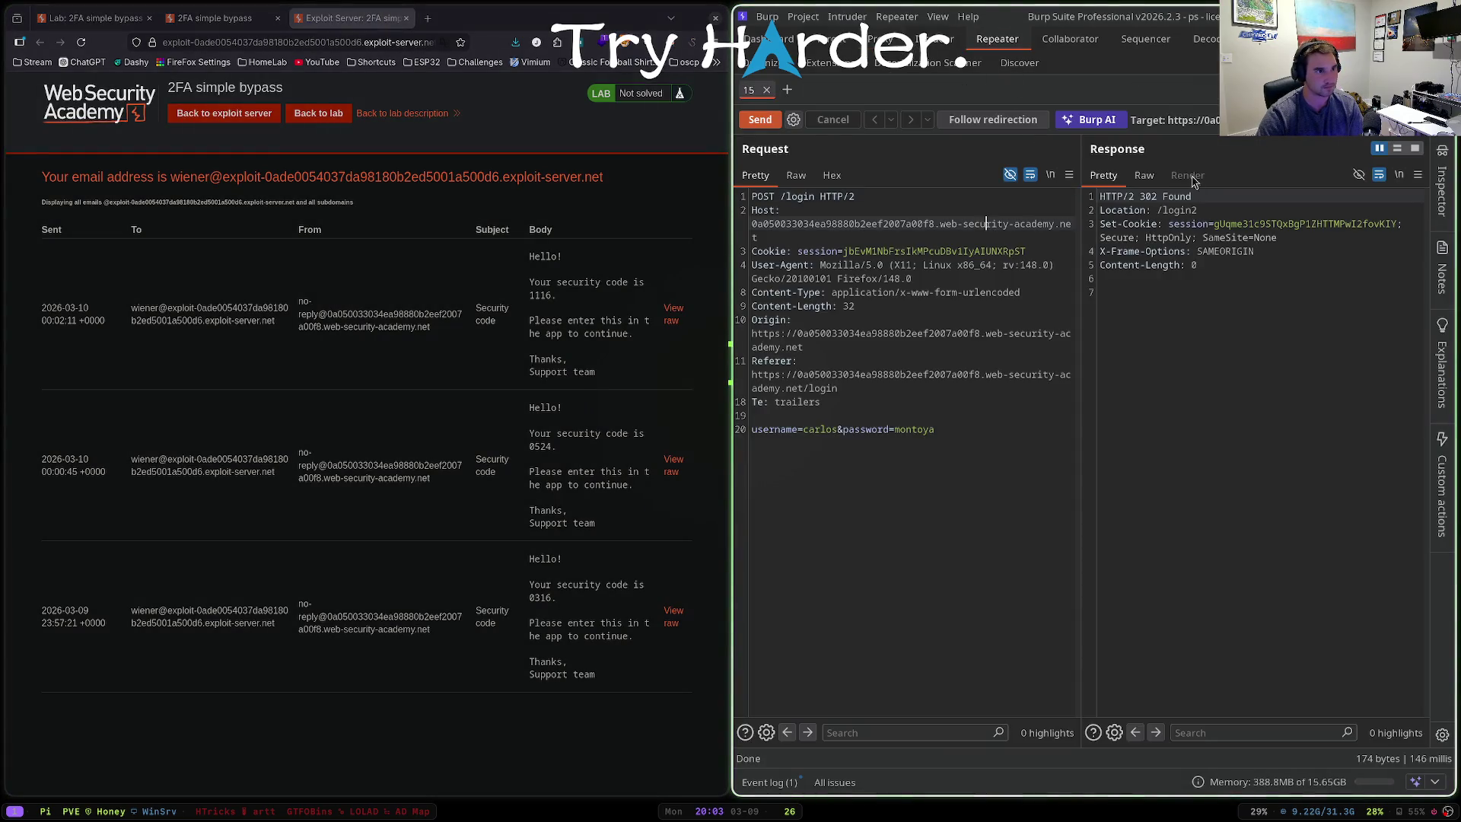
pyautogui.click(977, 116)
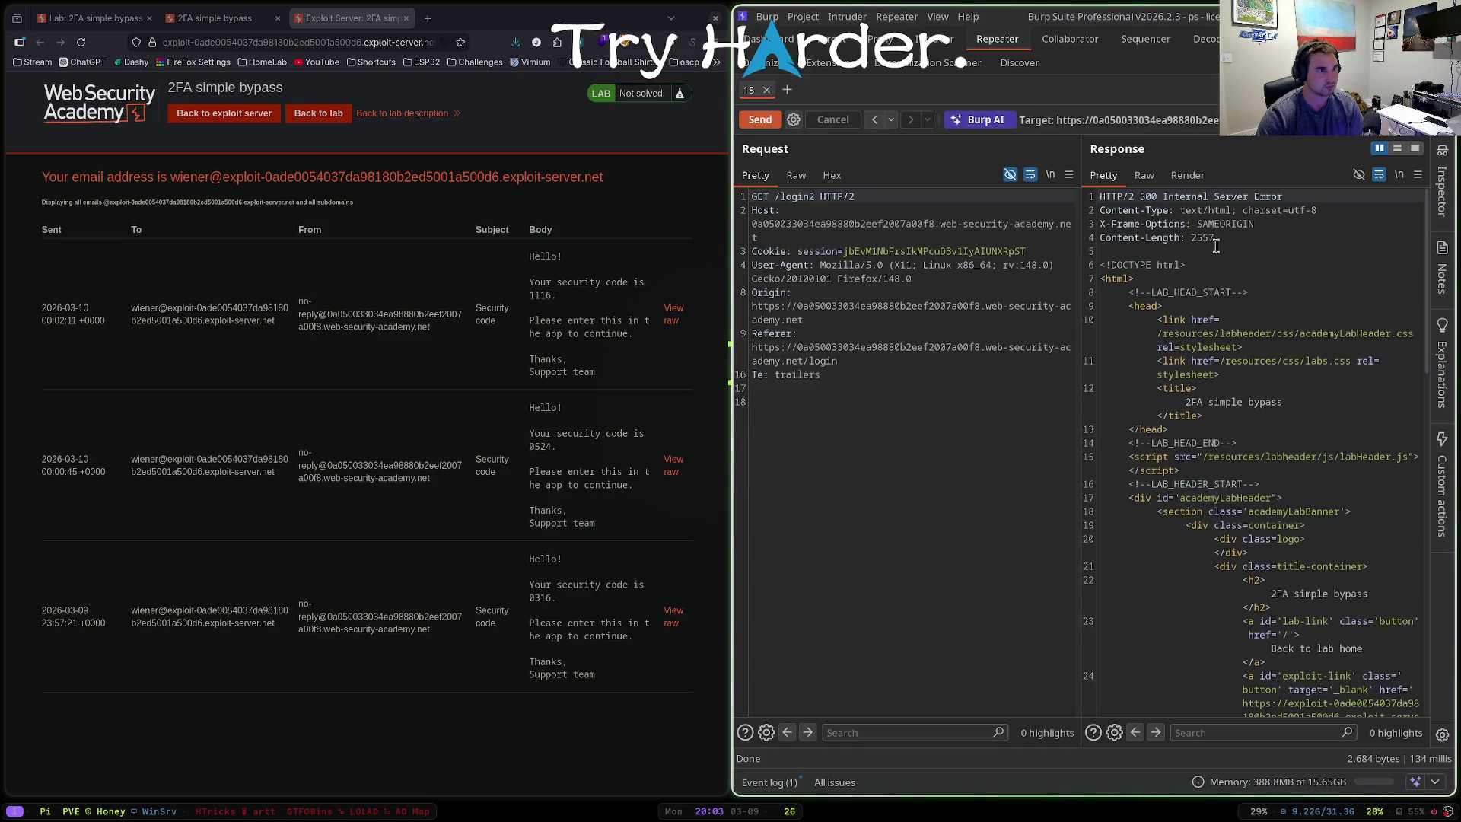
pyautogui.scroll(-3, 1255, 289)
pyautogui.scroll(-8, 1417, 457)
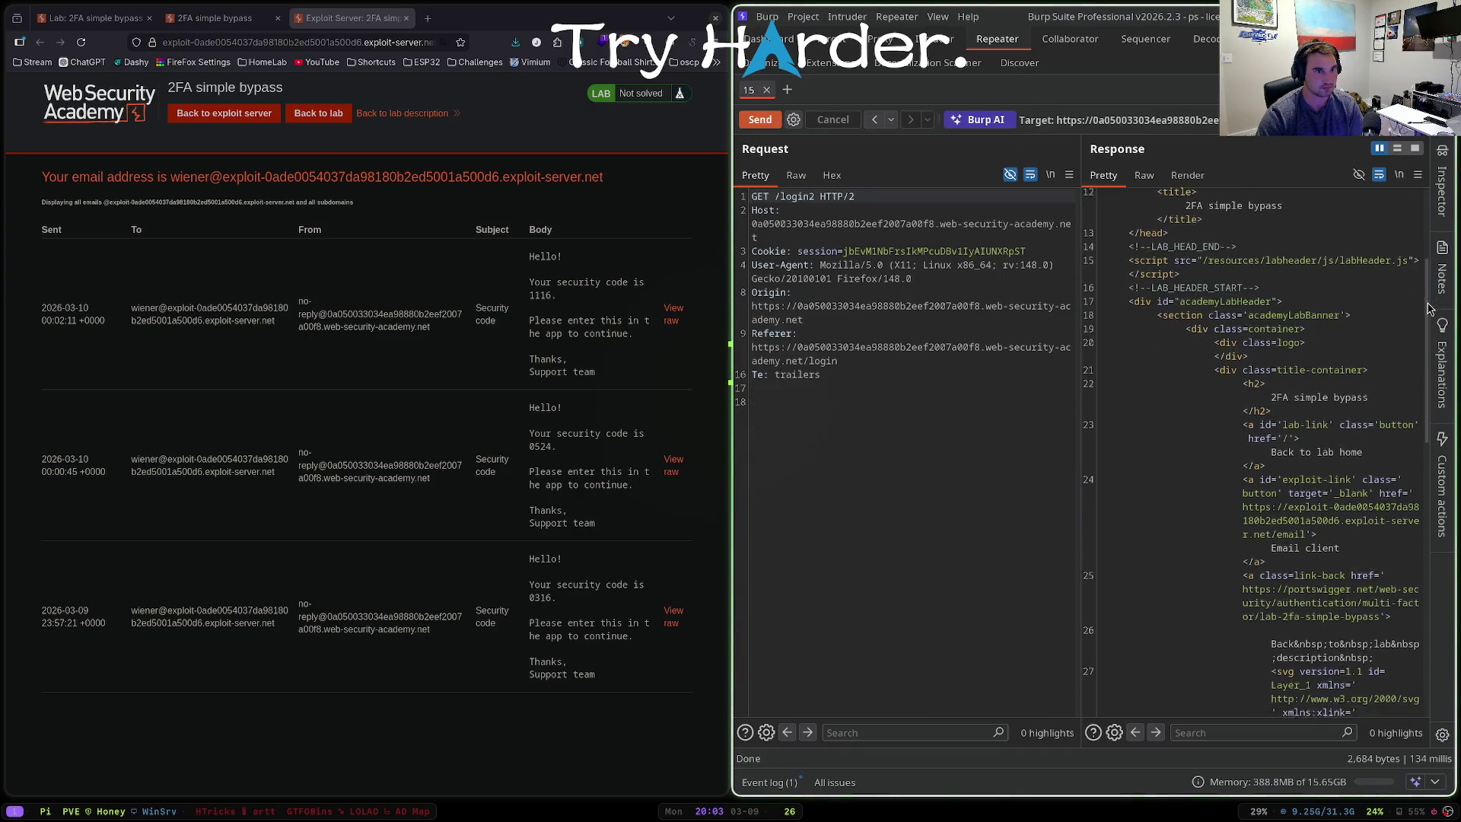
pyautogui.scroll(5, 1272, 335)
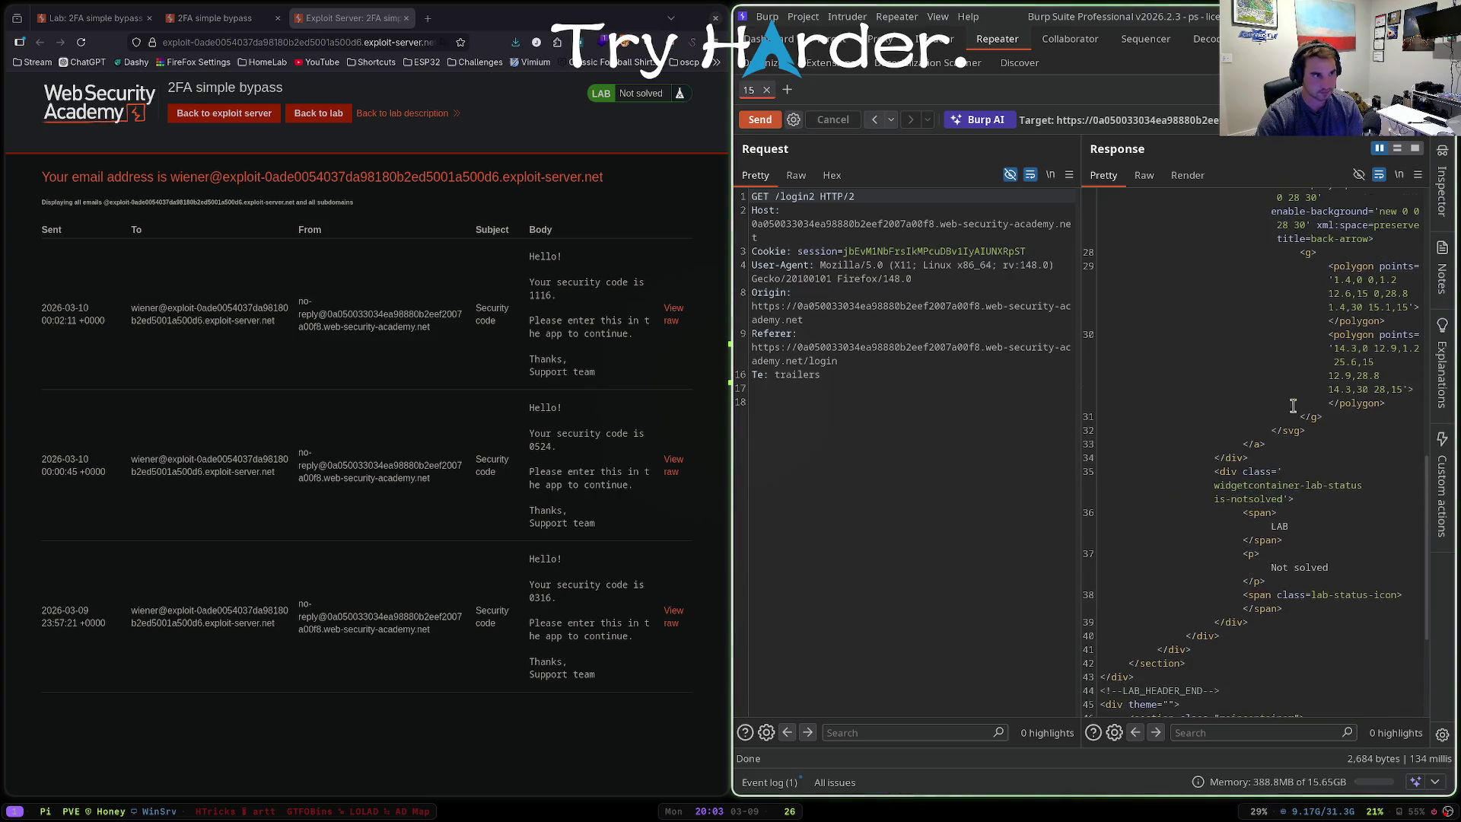
pyautogui.hotkey('ctrl', 'space')
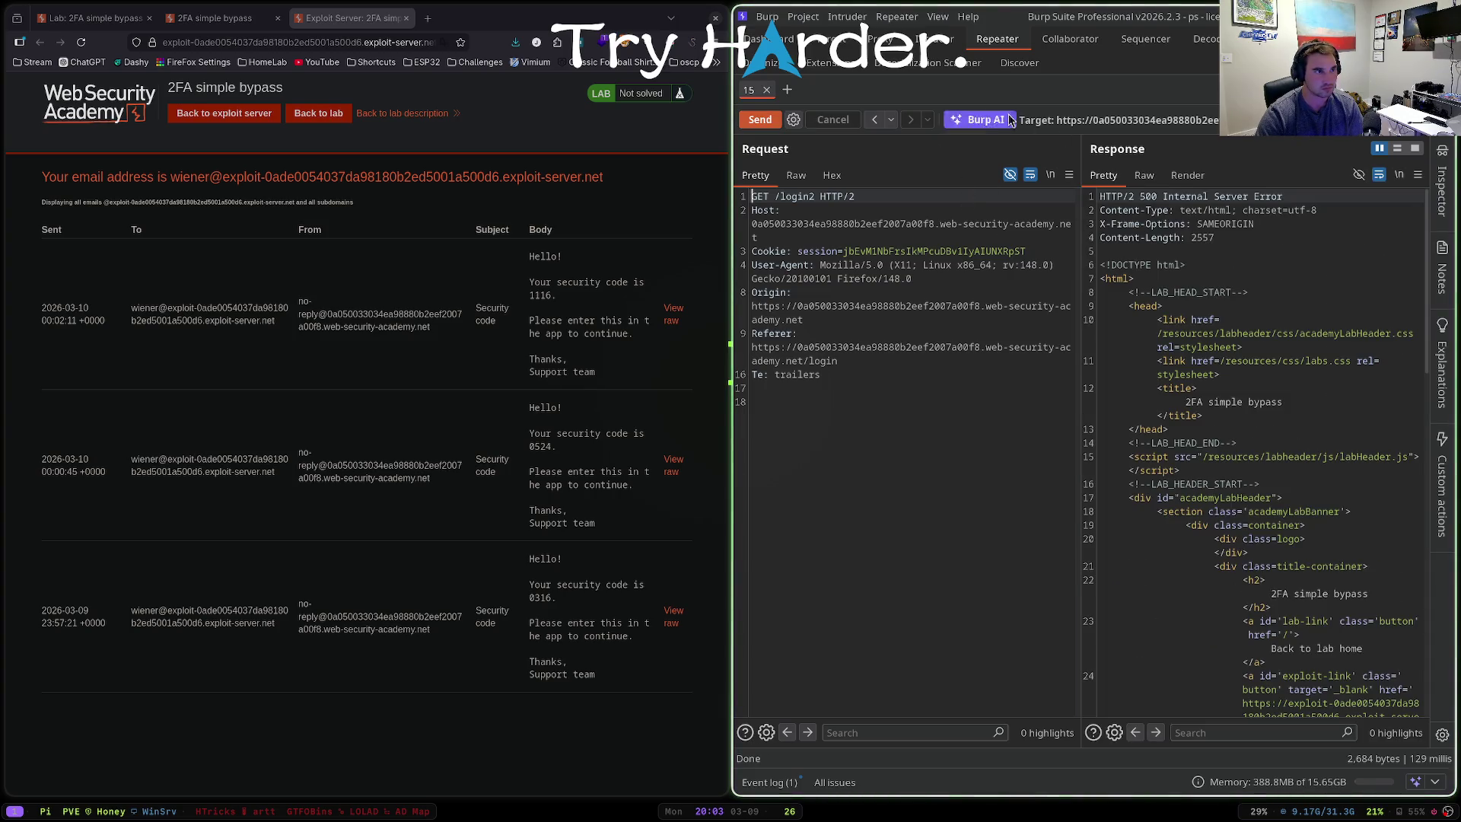
# - Paste the new session cookie into the carlos login request, resend for 302 to /login2, and return to the lab
pyautogui.click(873, 122)
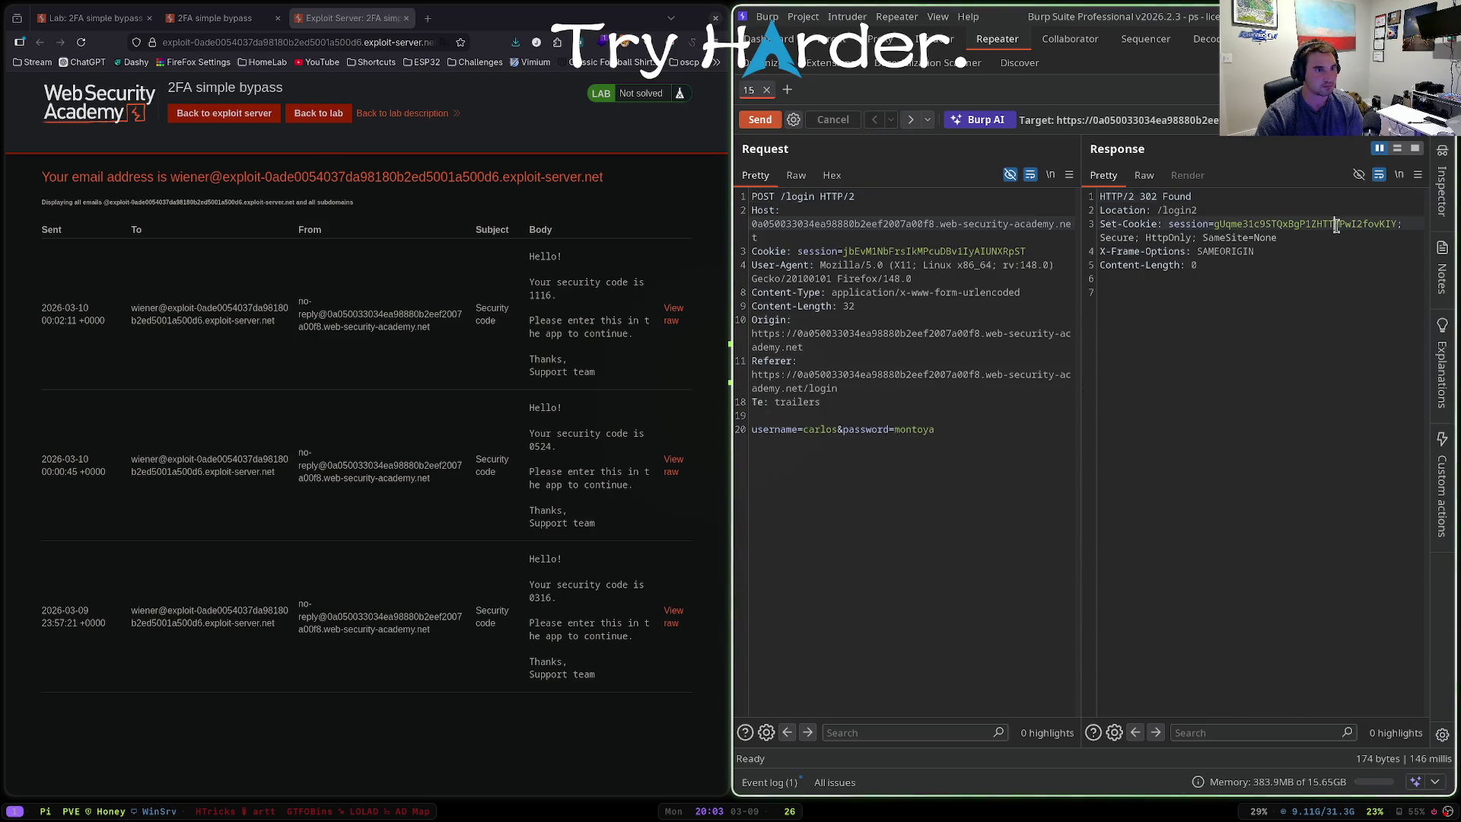
pyautogui.moveTo(1033, 253); pyautogui.dragTo(860, 251)
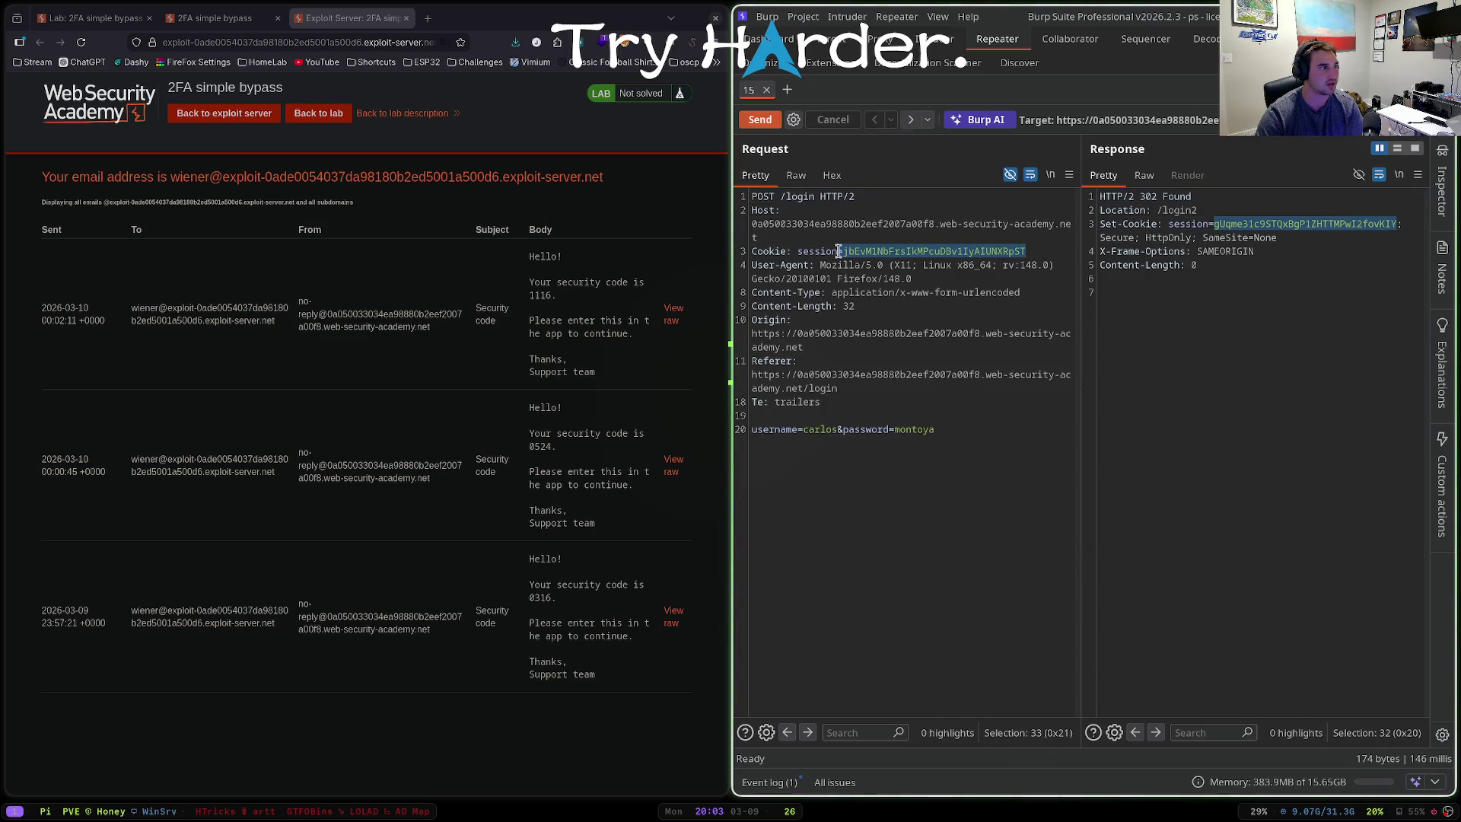
pyautogui.hotkey('ctrl', 'v')
pyautogui.hotkey('ctrl', 'space')
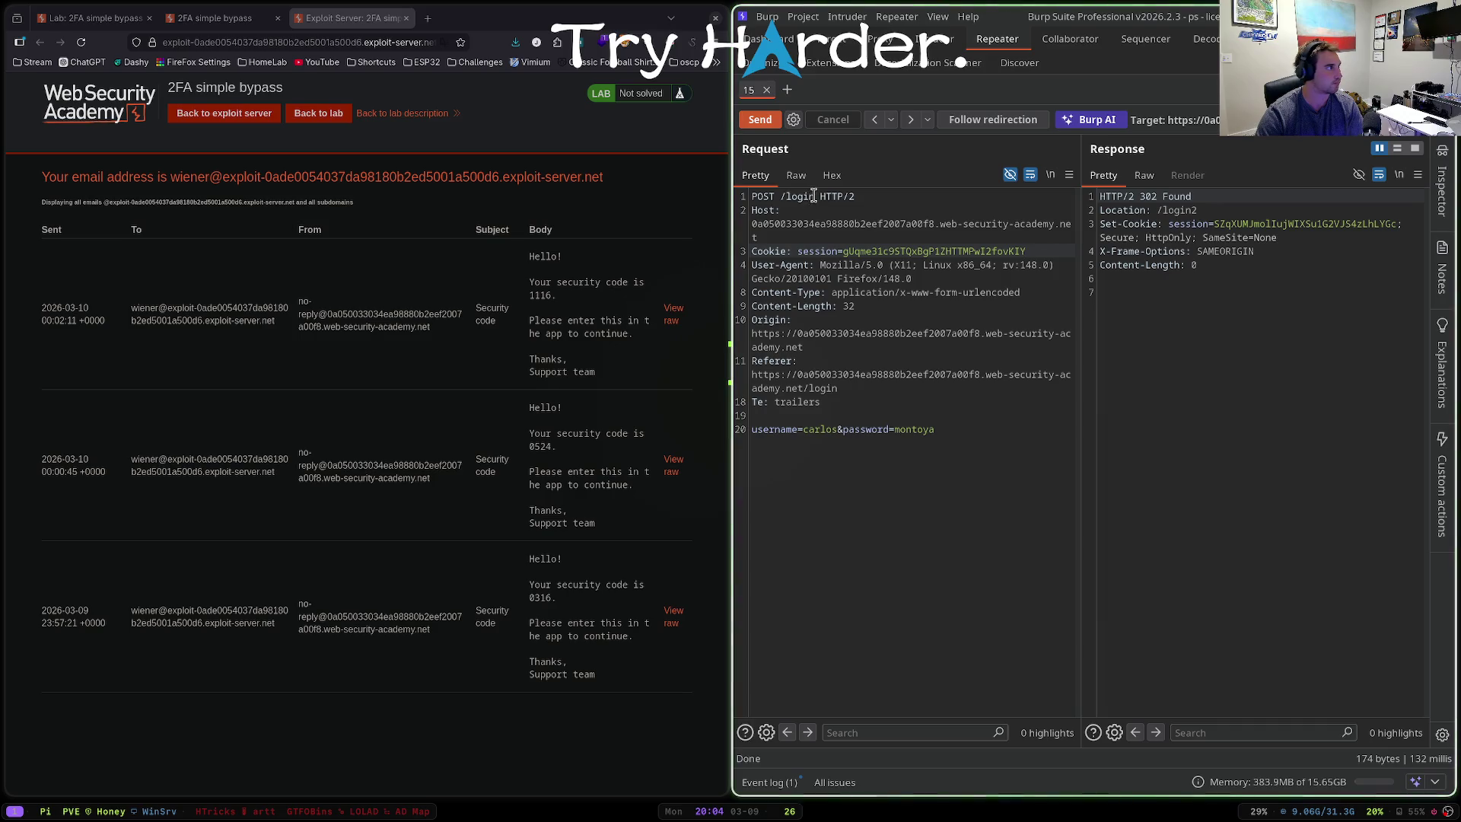
pyautogui.hotkey('ctrl', 'pageup')
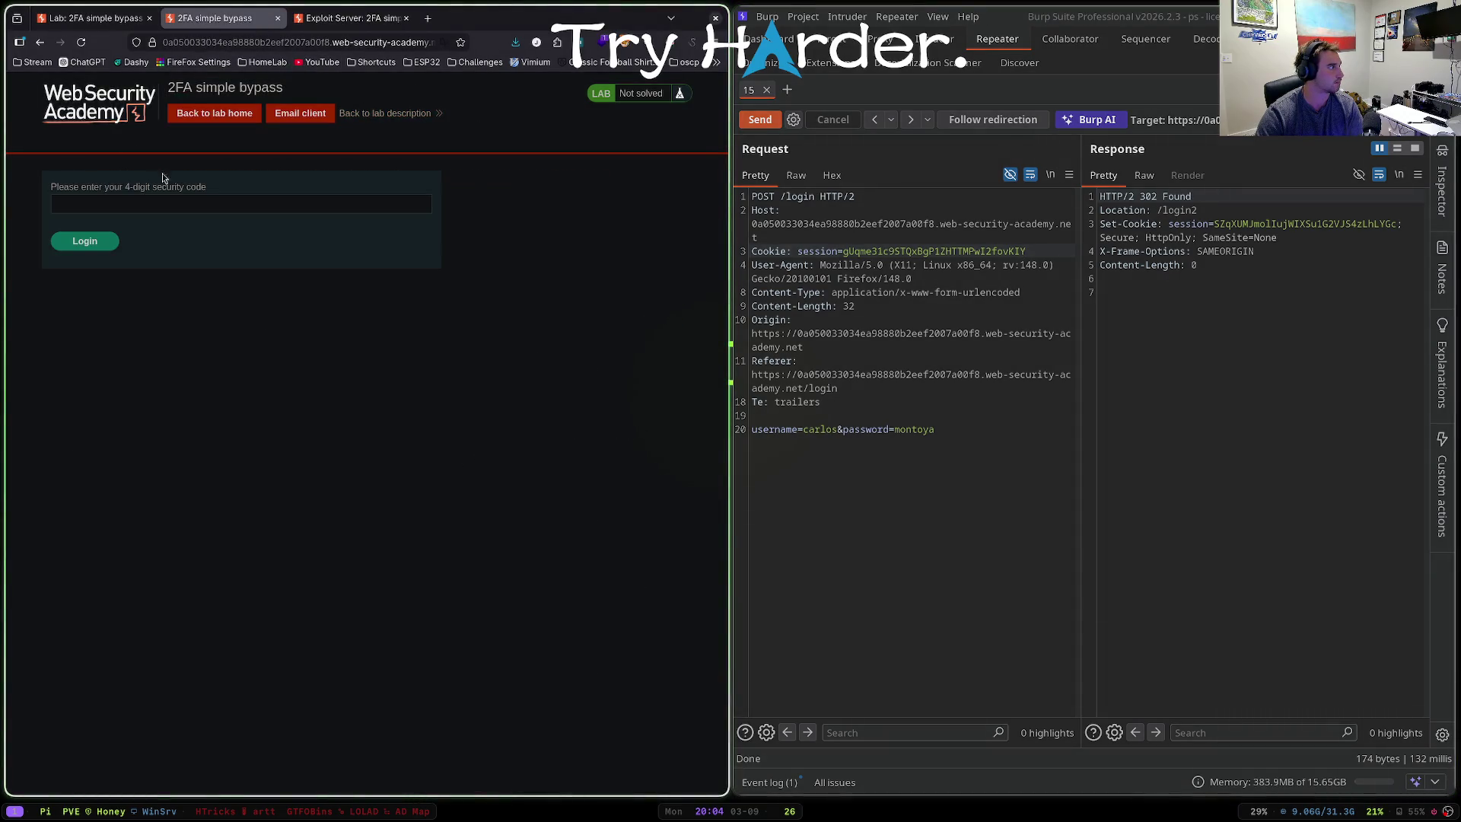
# - Rename the Repeater request tab to 'carlos login'
pyautogui.click(41, 42)
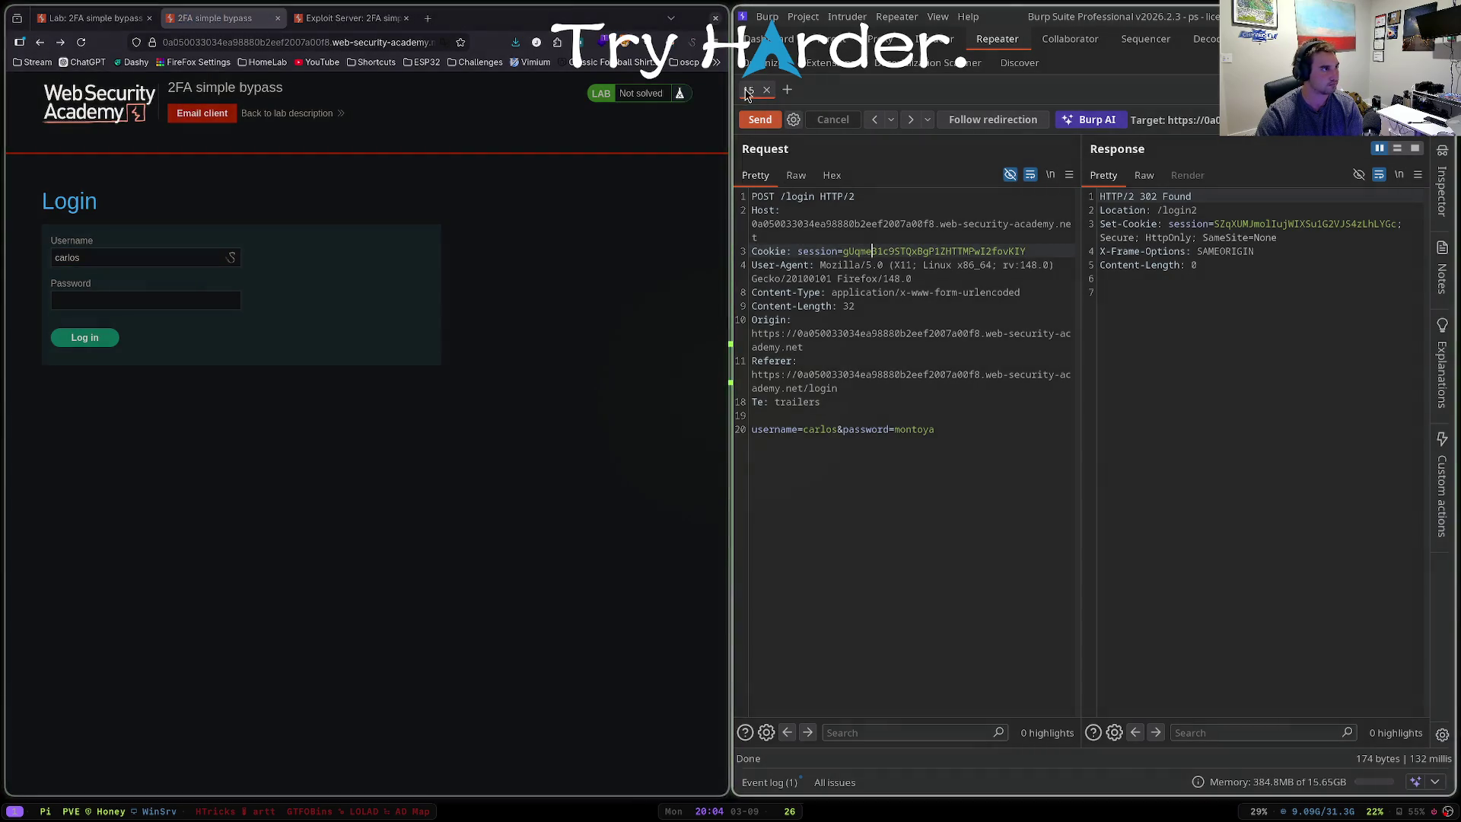
pyautogui.write('carlos login')
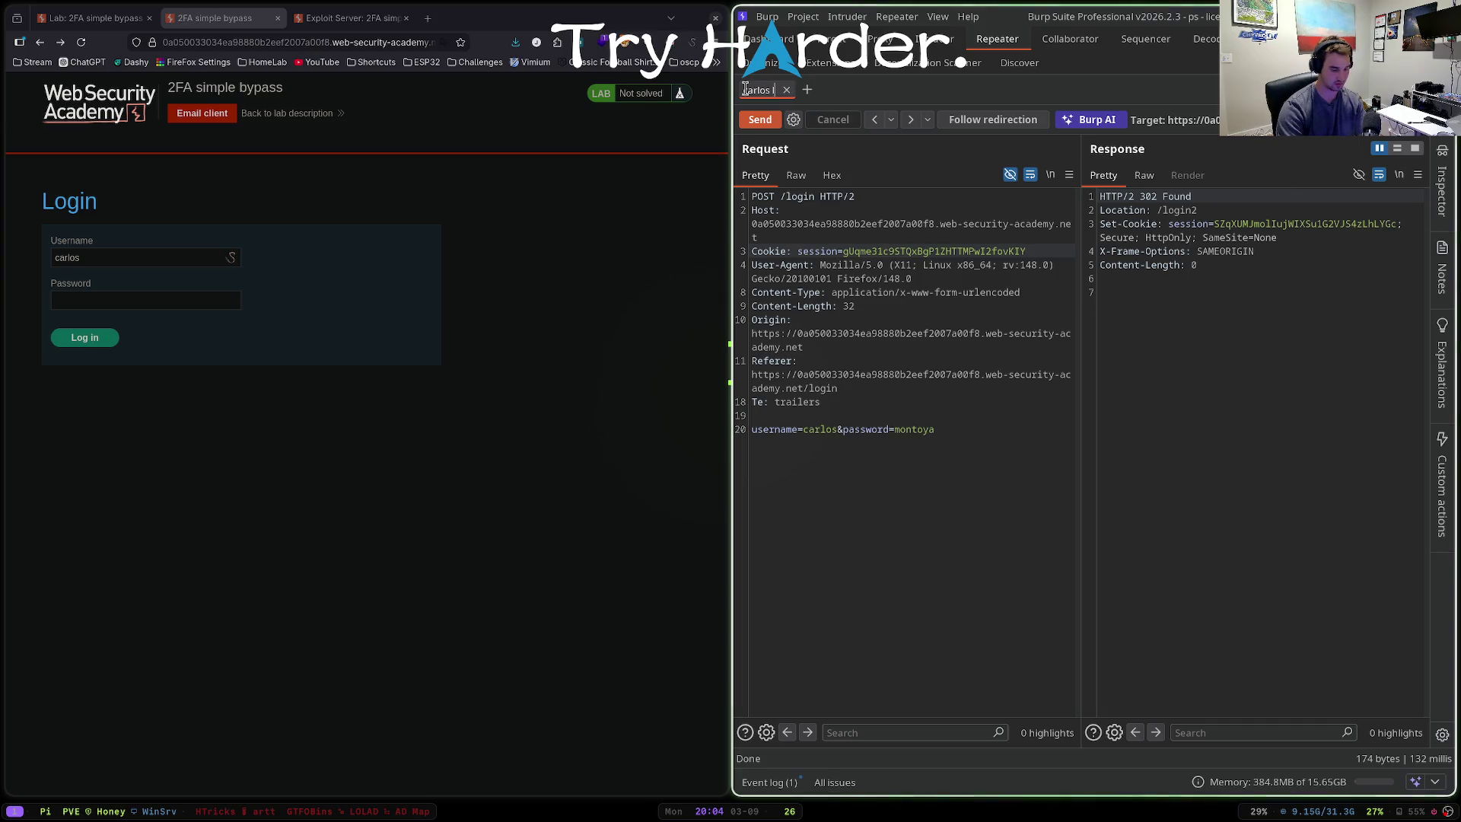
pyautogui.press('Return')
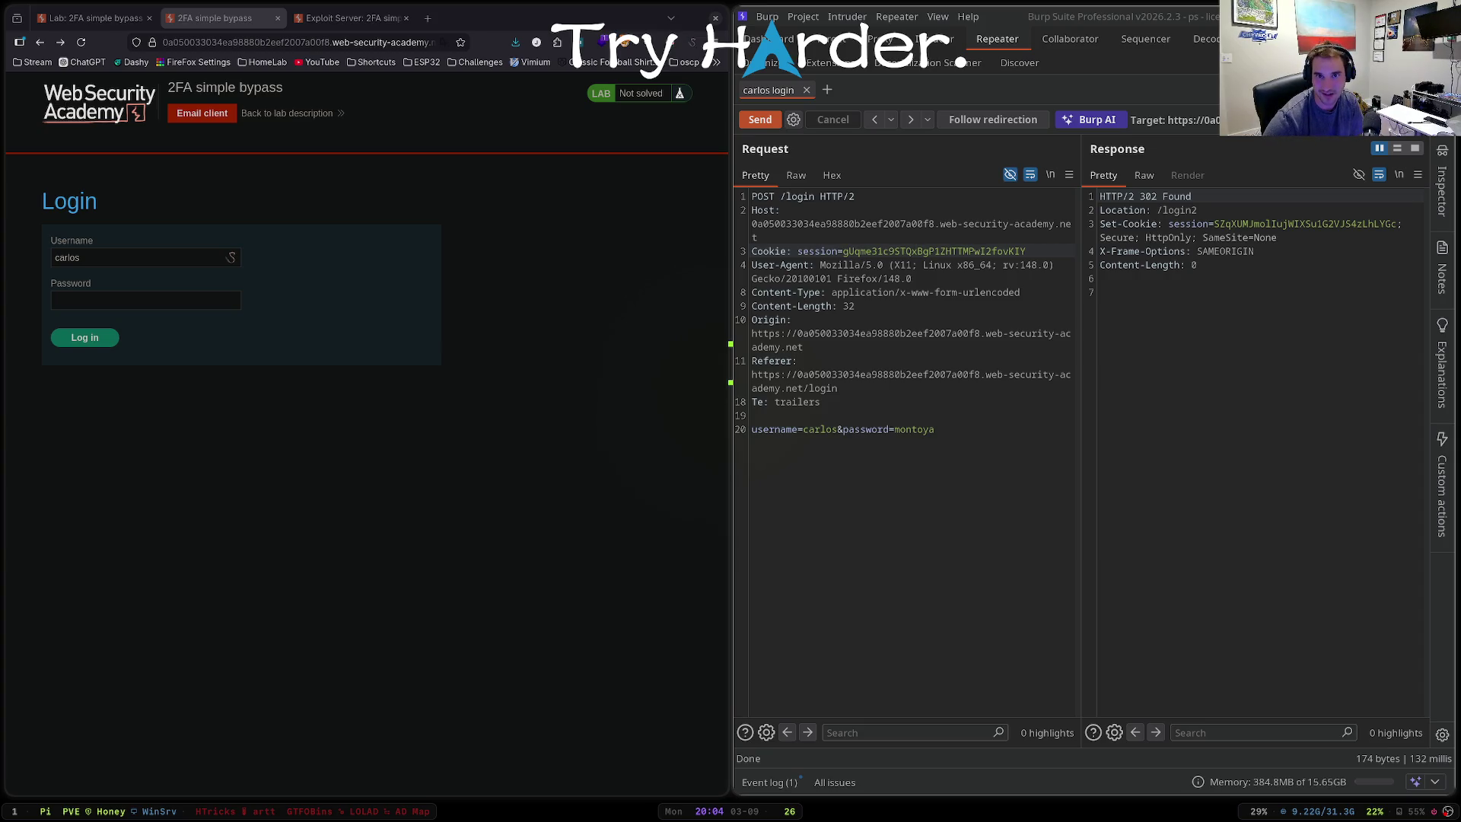
# - On the lab login page, replace the username carlos with wiener and move to Password
pyautogui.click(95, 17)
pyautogui.click(197, 18)
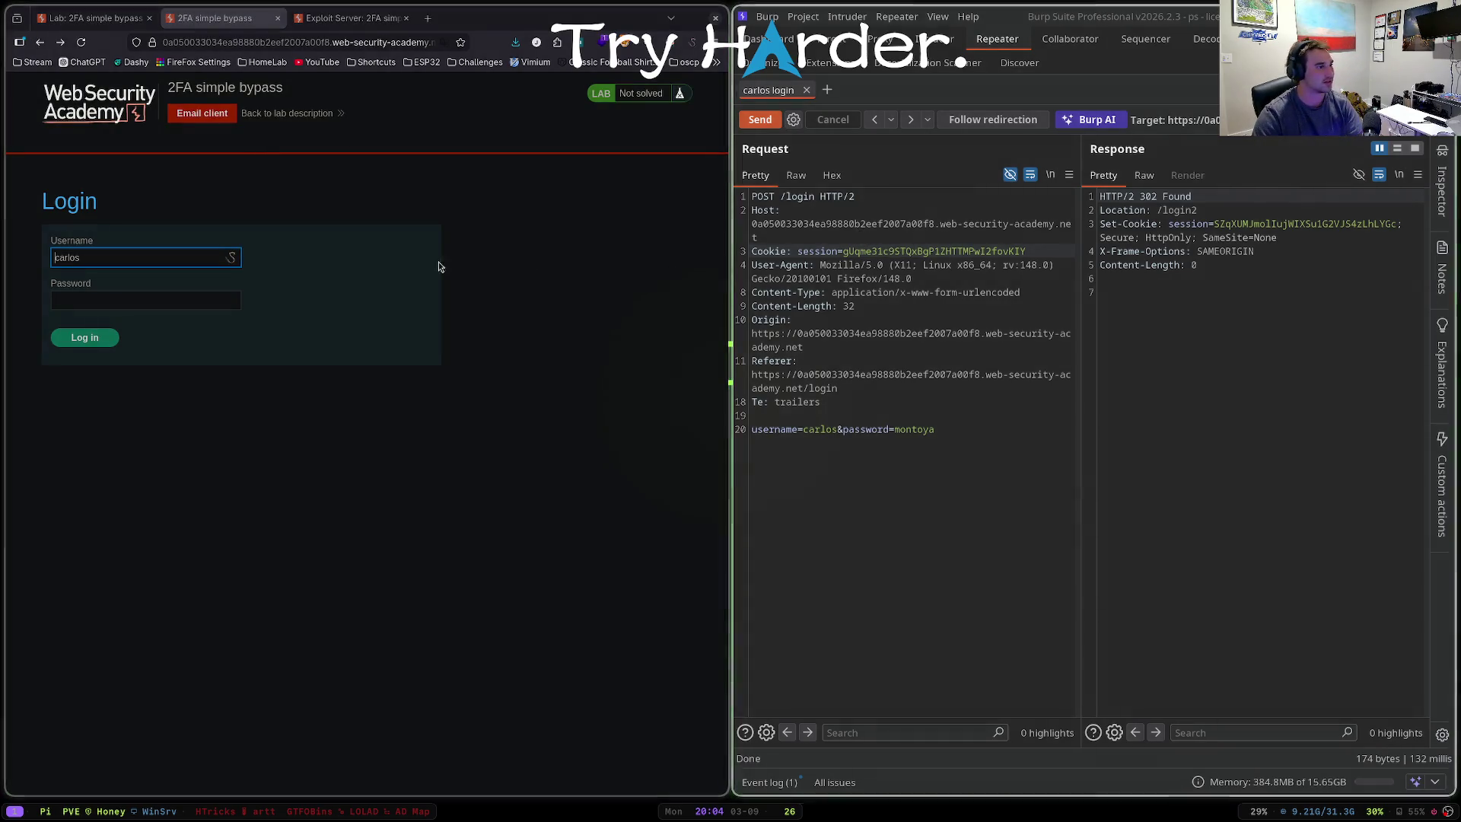
pyautogui.click(135, 263)
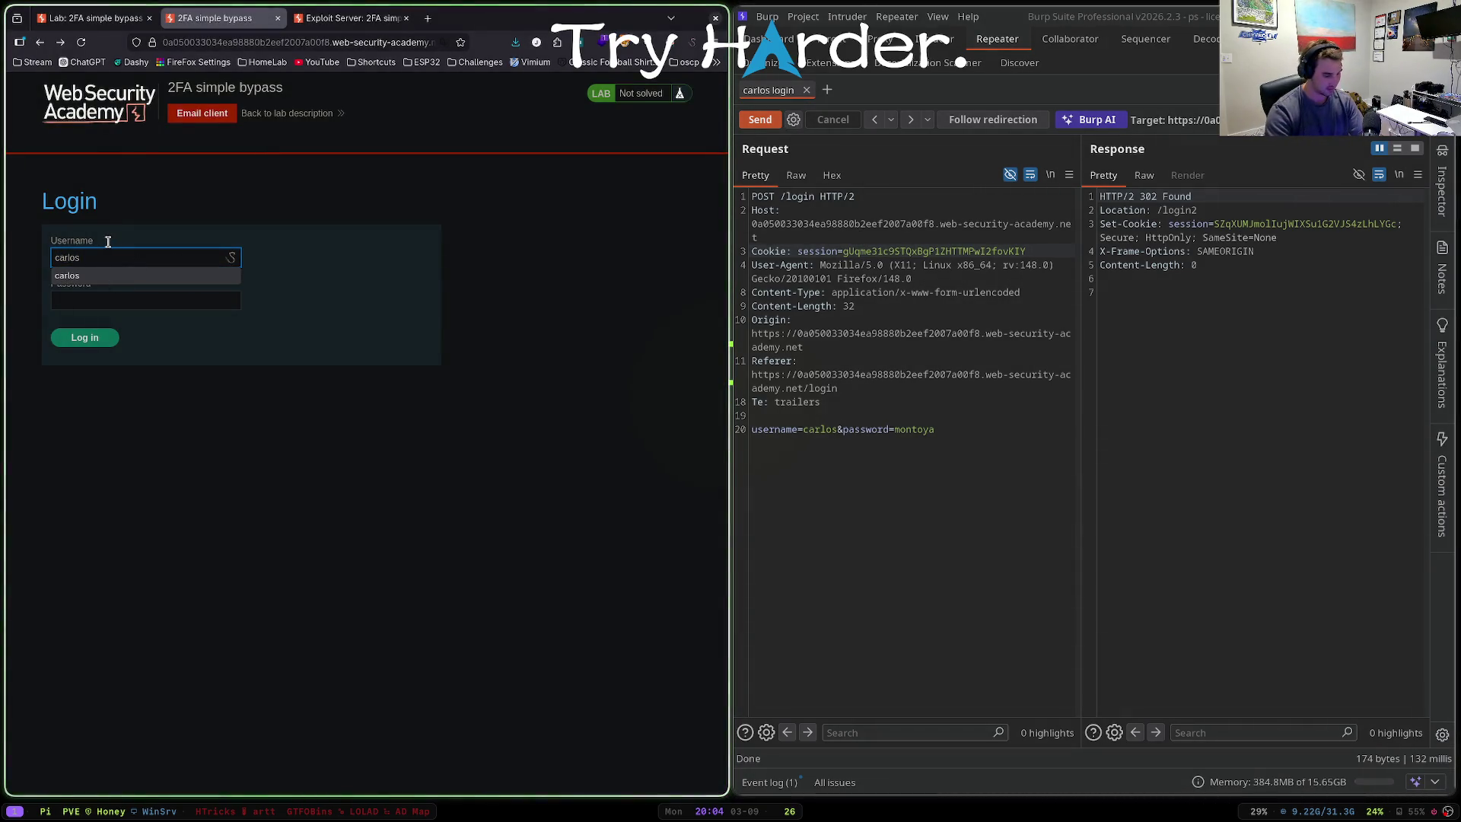
pyautogui.press('Tab')
pyautogui.doubleClick(146, 259)
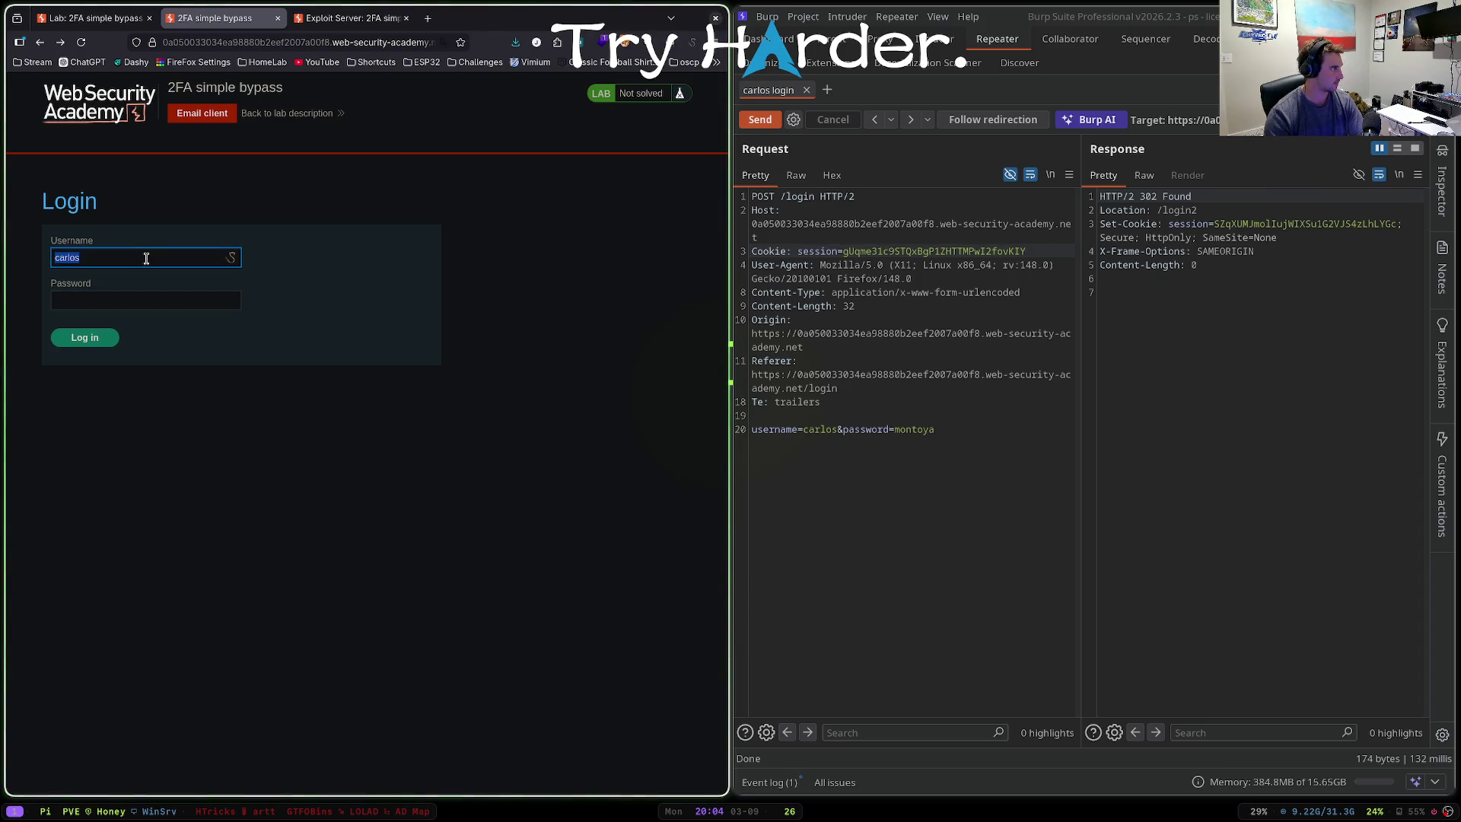
pyautogui.press('BackSpace')
pyautogui.press('BackSpace')
pyautogui.press('BackSpace')
pyautogui.write('wiene')
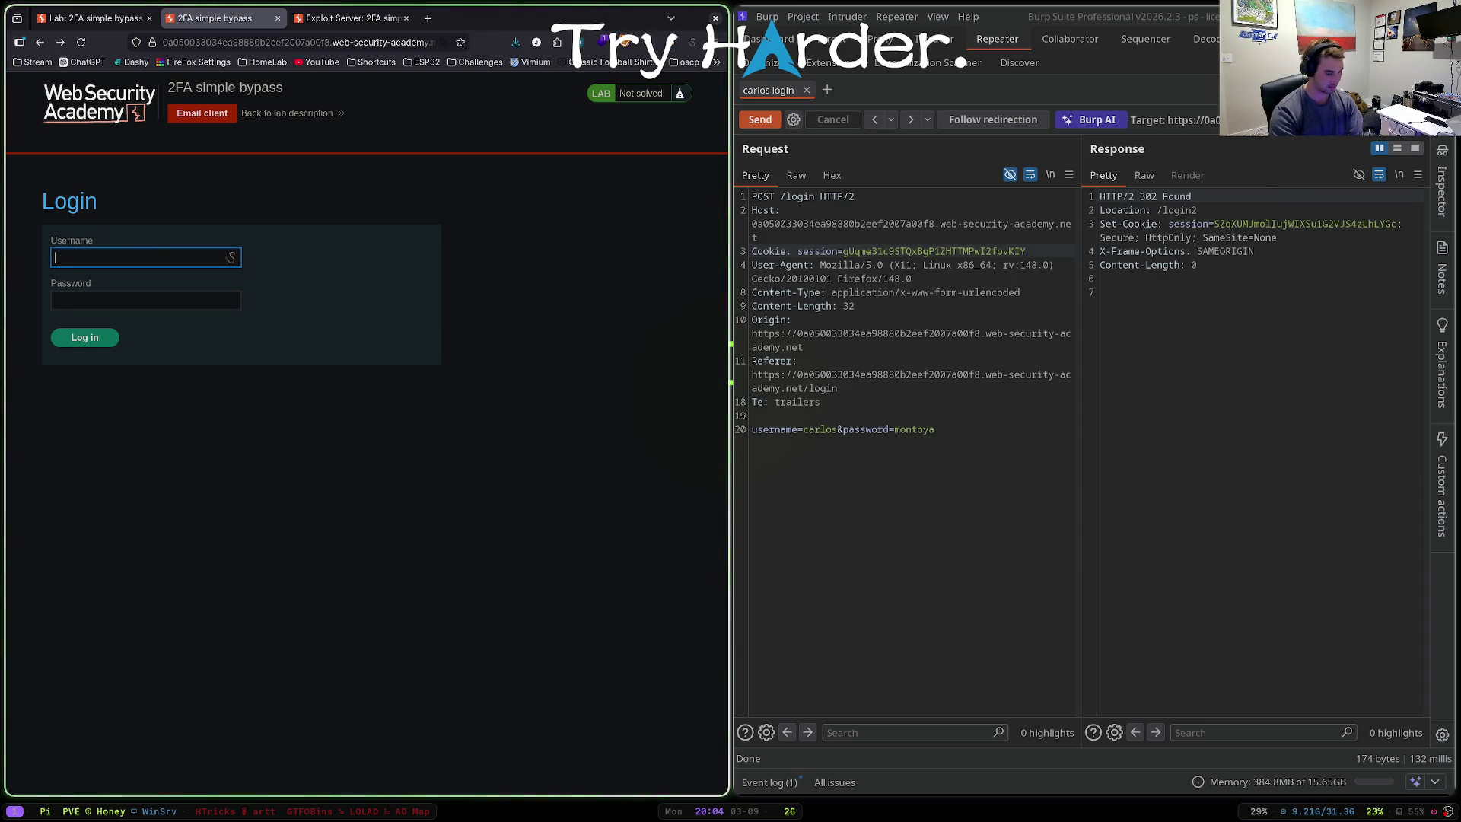
pyautogui.write('r')
pyautogui.press('Tab')
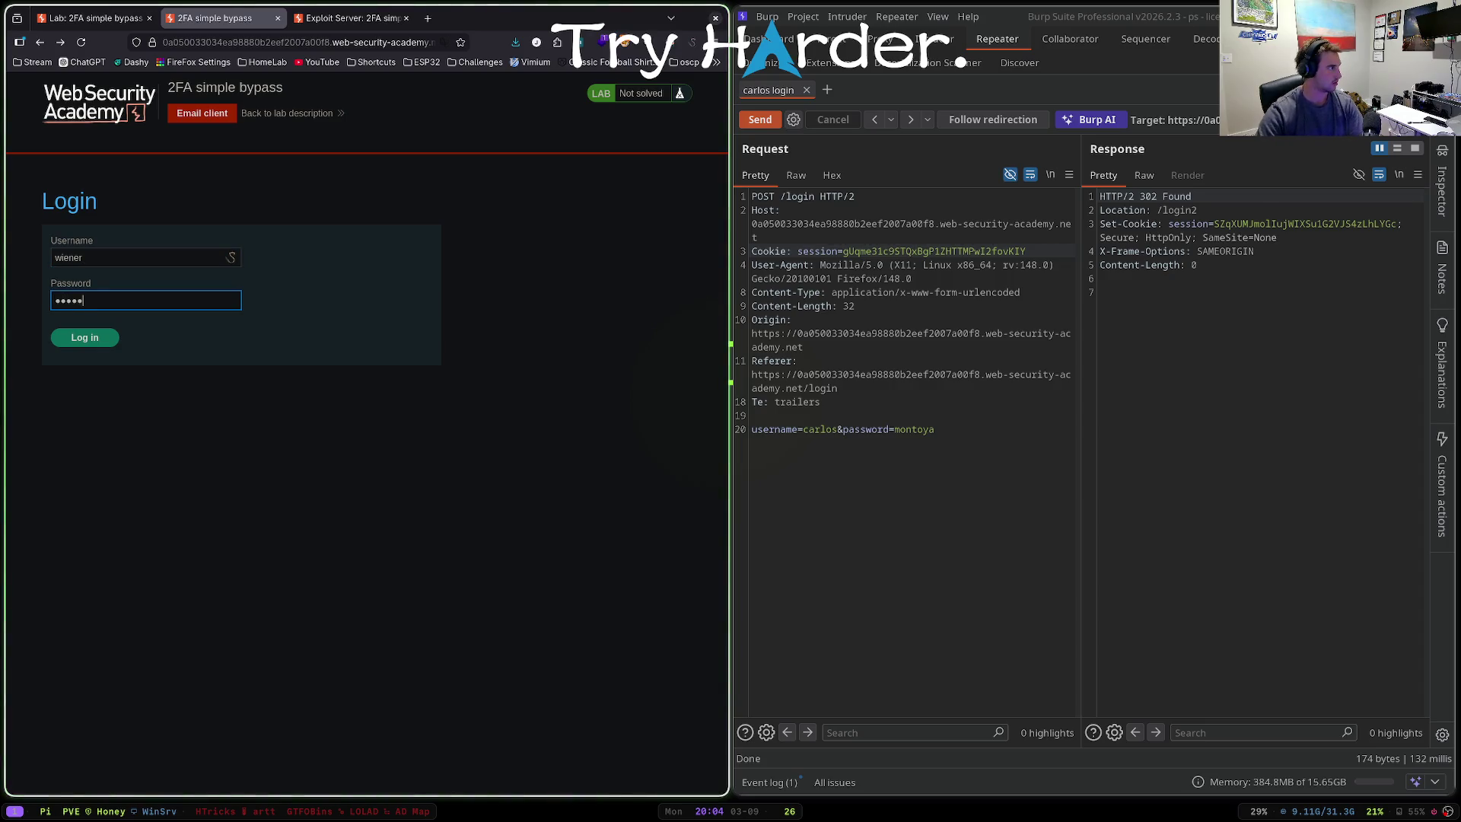
# - Turn interception on, submit the wiener login, and send the held POST /login request to Repeater
pyautogui.click(879, 39)
pyautogui.click(811, 119)
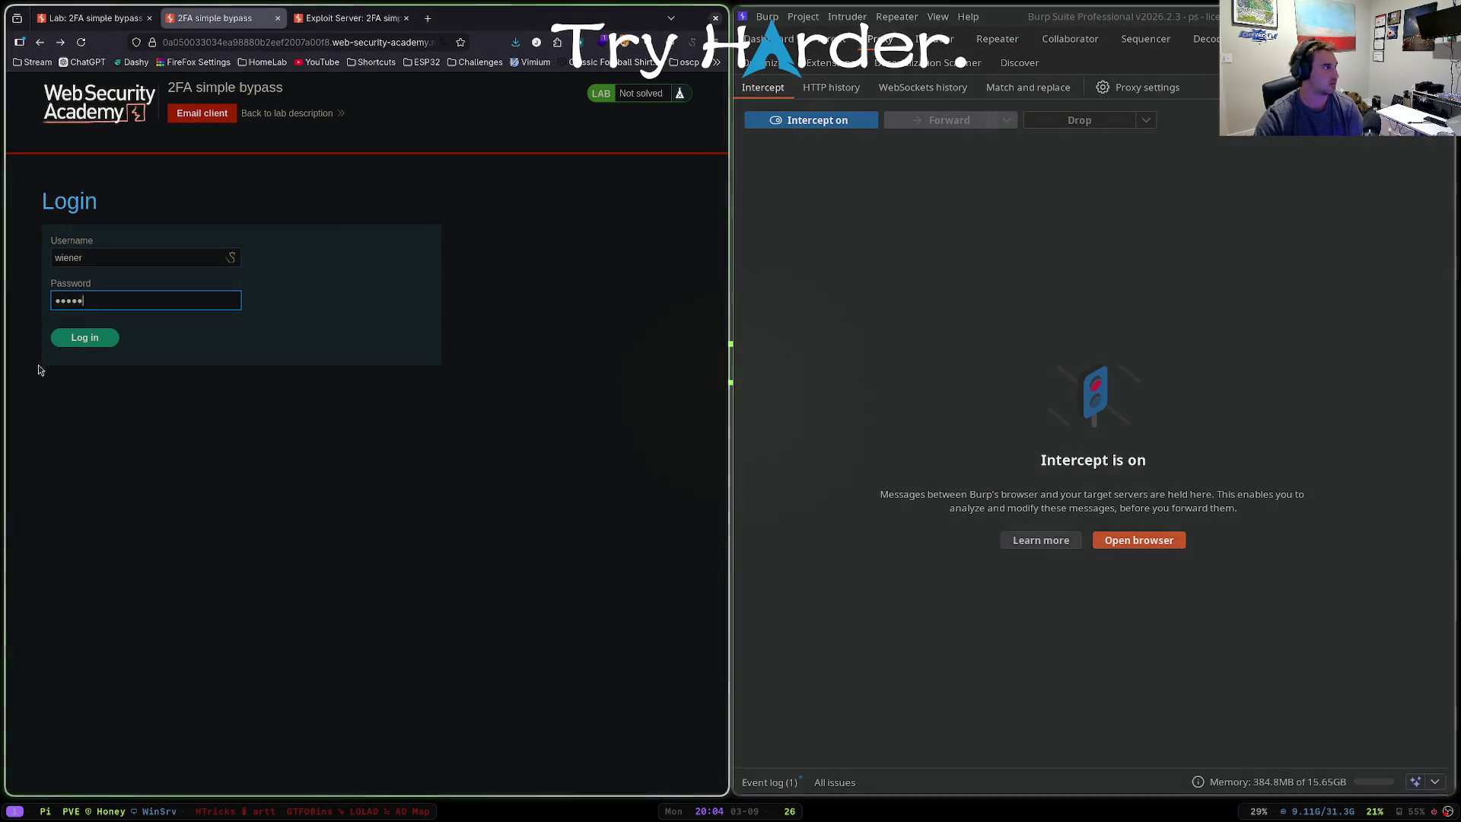
pyautogui.press('Return')
pyautogui.click(872, 403)
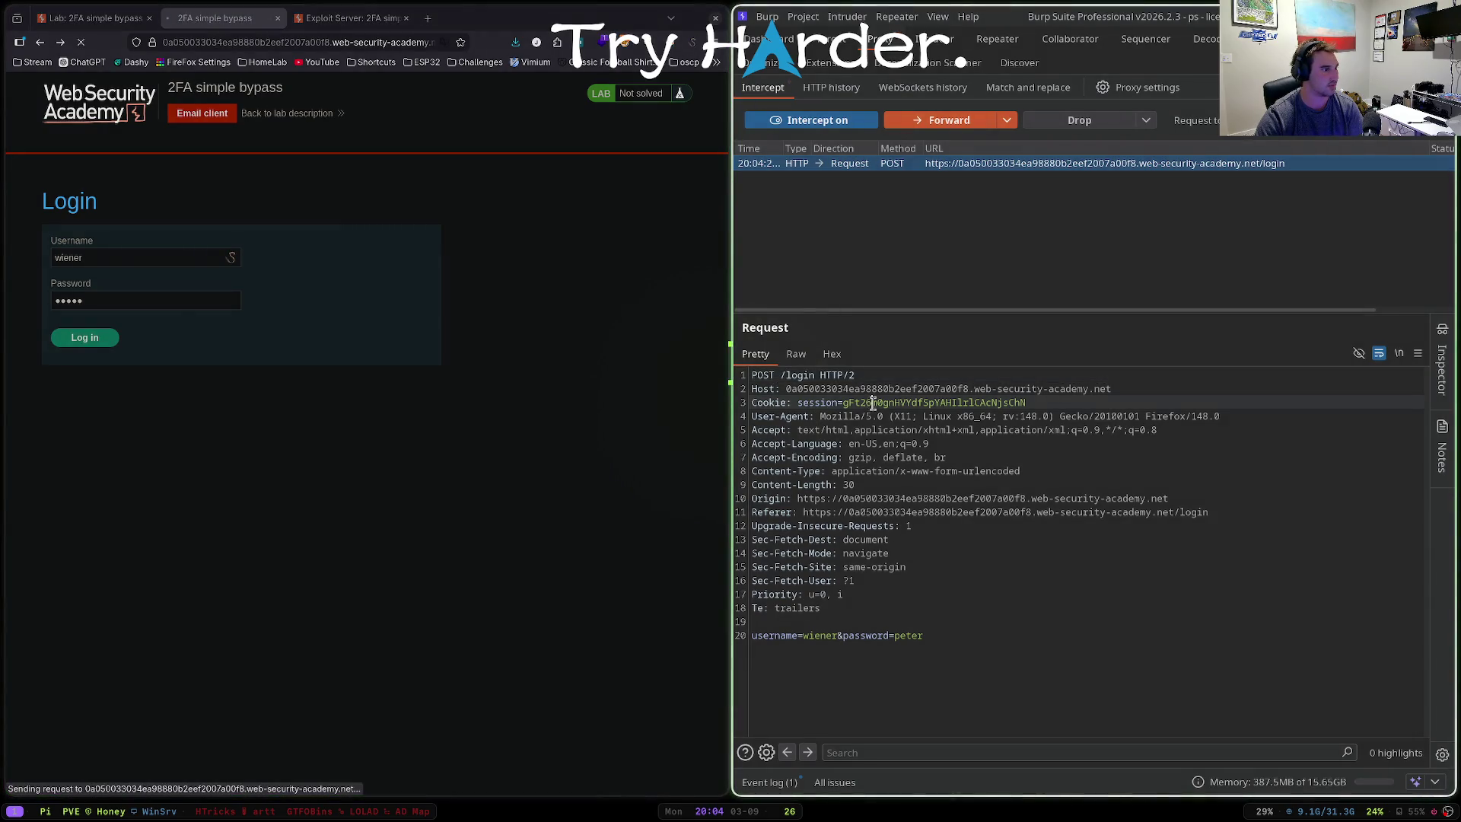
pyautogui.click(849, 444)
pyautogui.rightClick(881, 404)
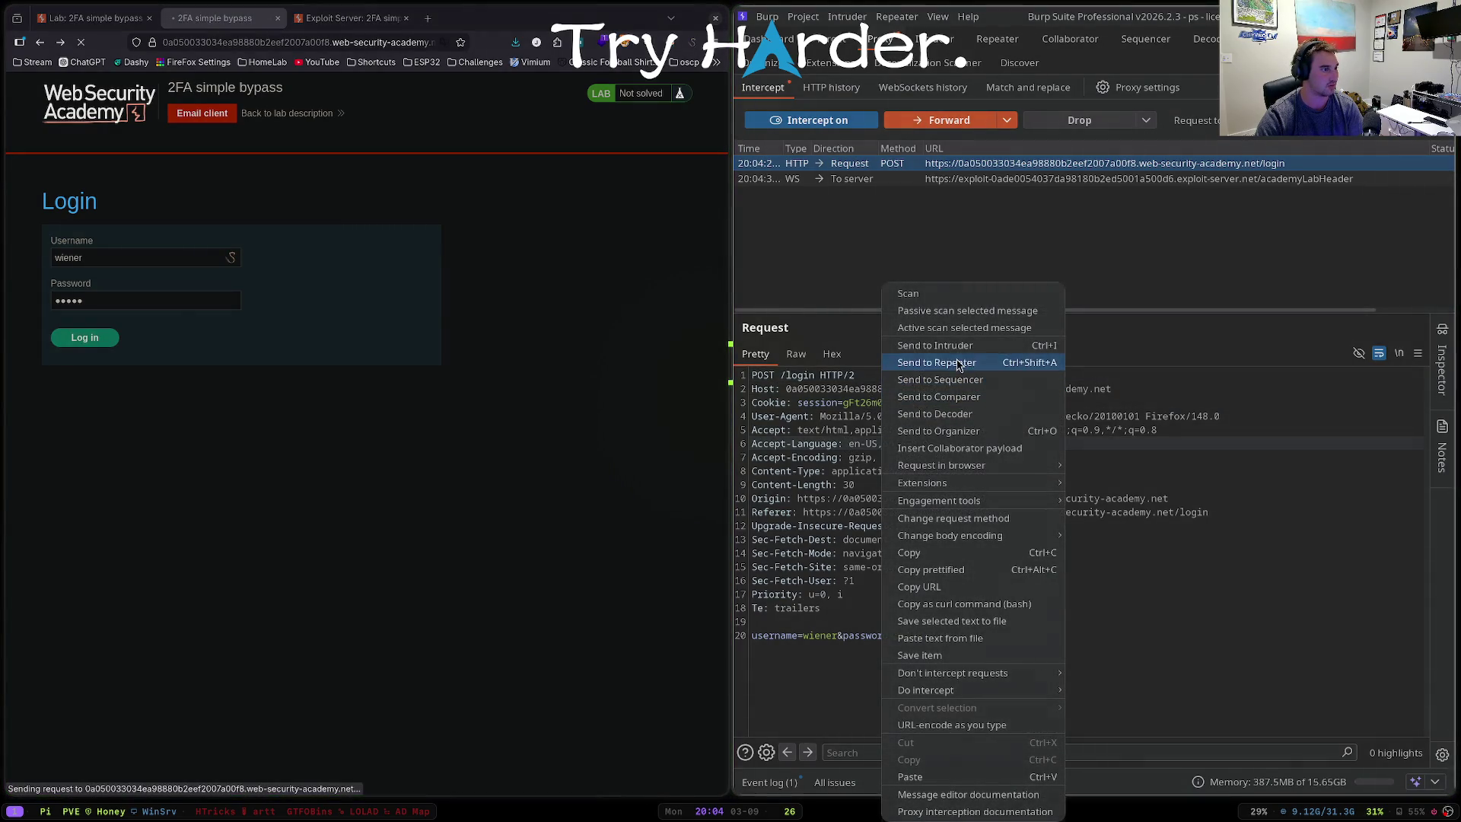
pyautogui.click(920, 365)
# - Name the new Repeater tab 'wiener login' and forward the held login request
pyautogui.click(1018, 39)
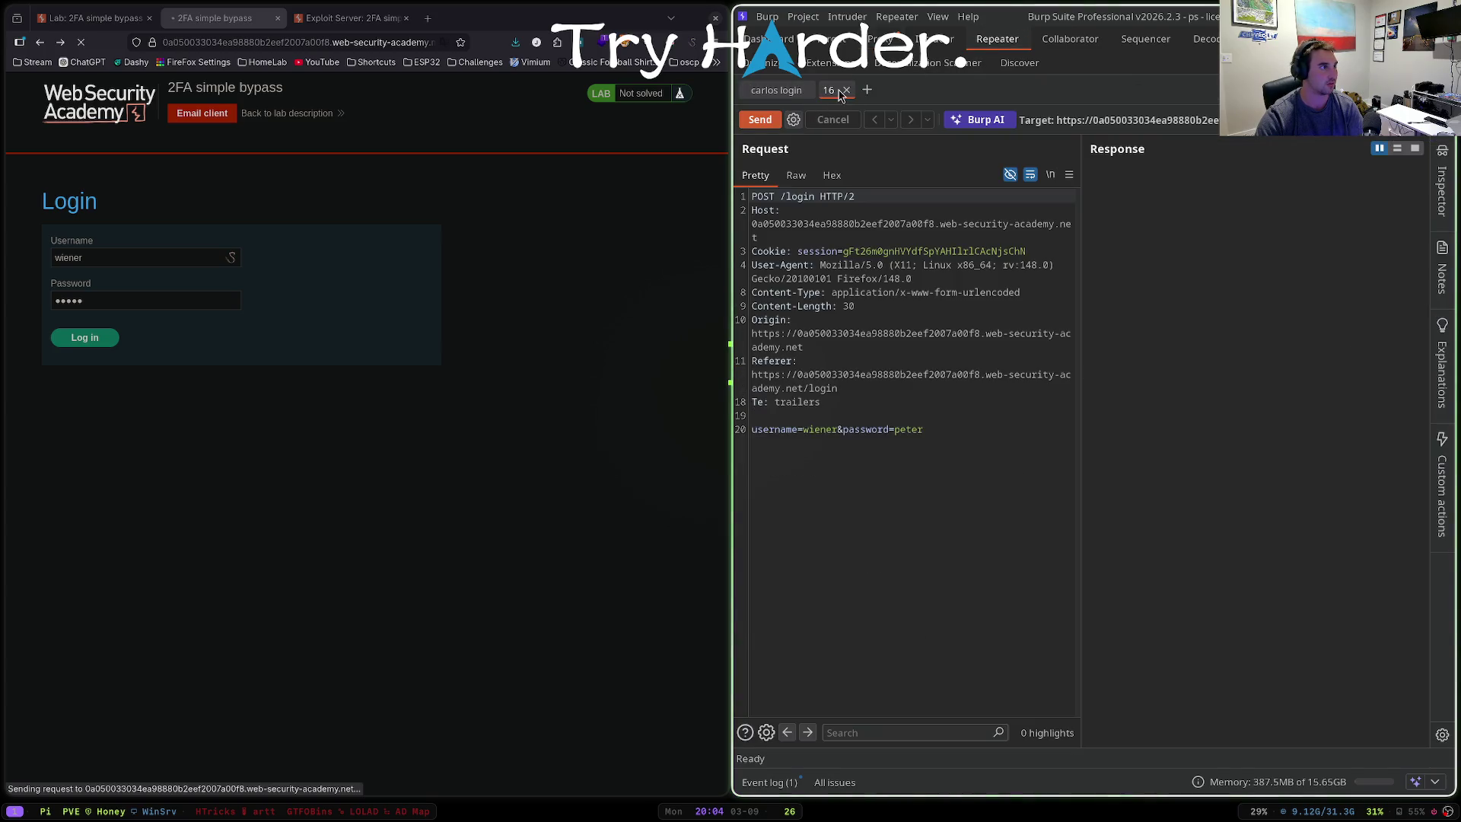
pyautogui.write('wiener login')
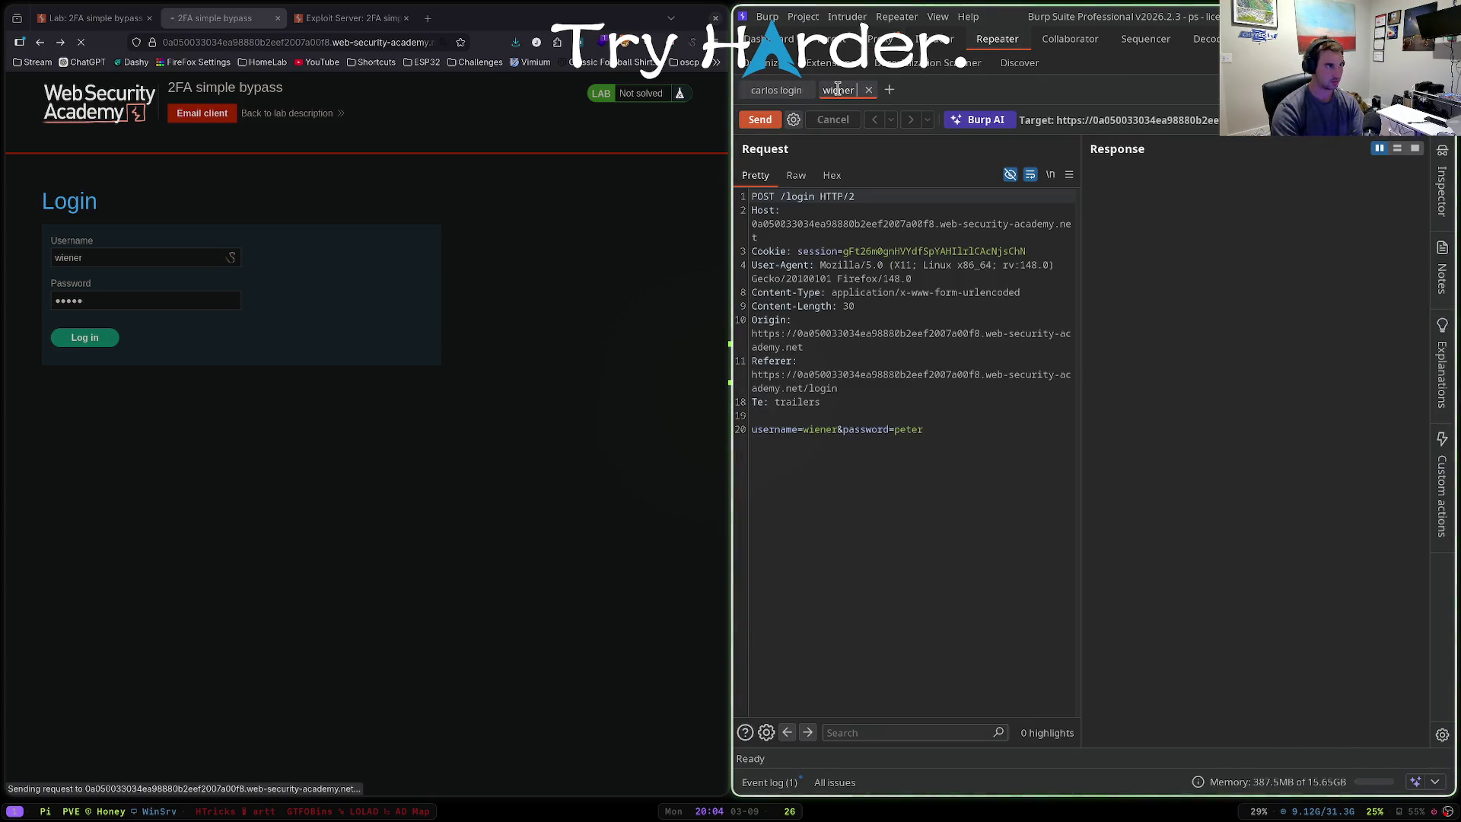
pyautogui.click(882, 42)
pyautogui.click(943, 122)
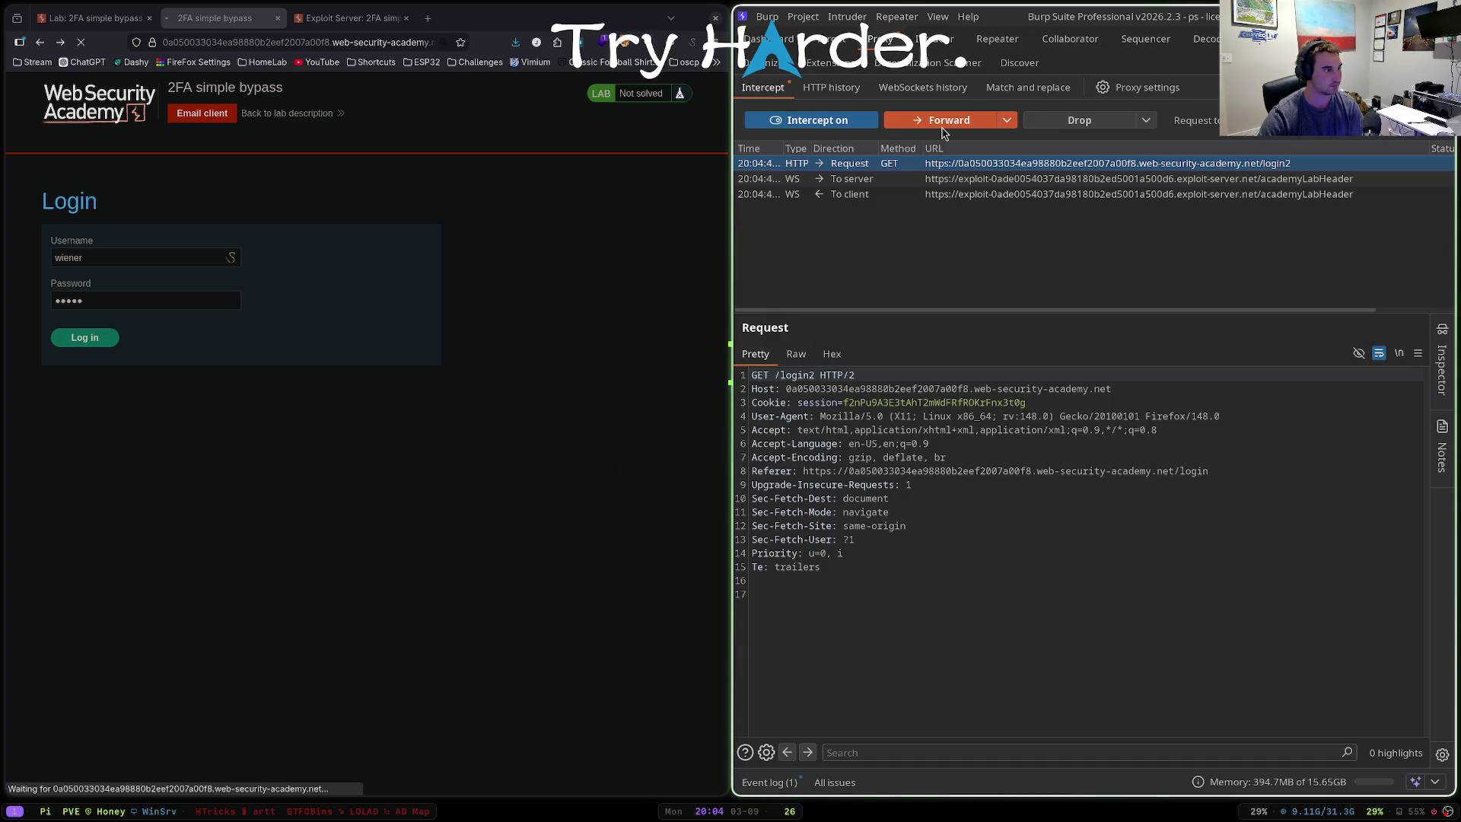
# - Forward the held GET /login2 request, its response and the remaining WebSocket messages to the browser
pyautogui.click(997, 39)
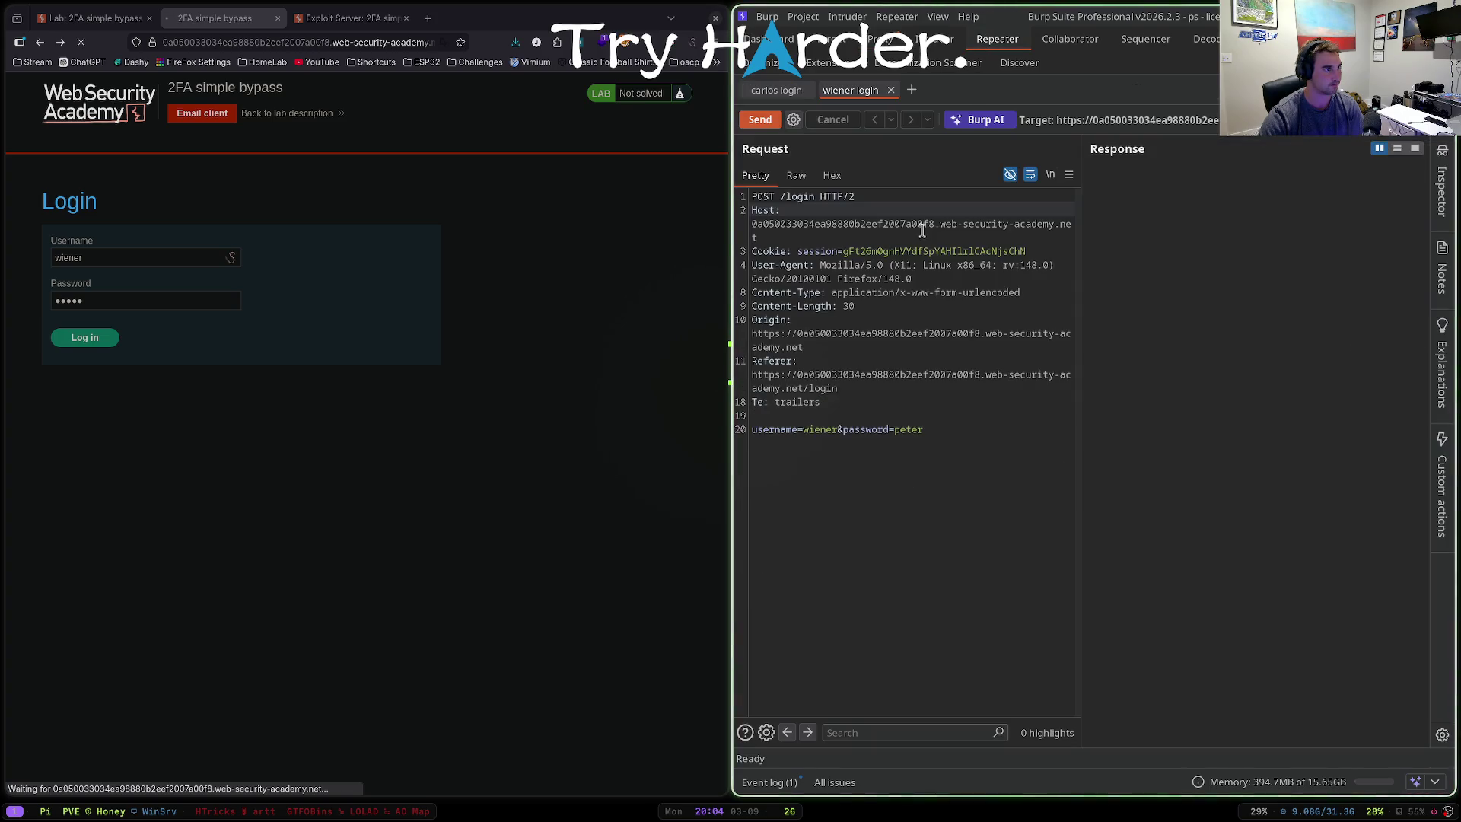
pyautogui.click(882, 39)
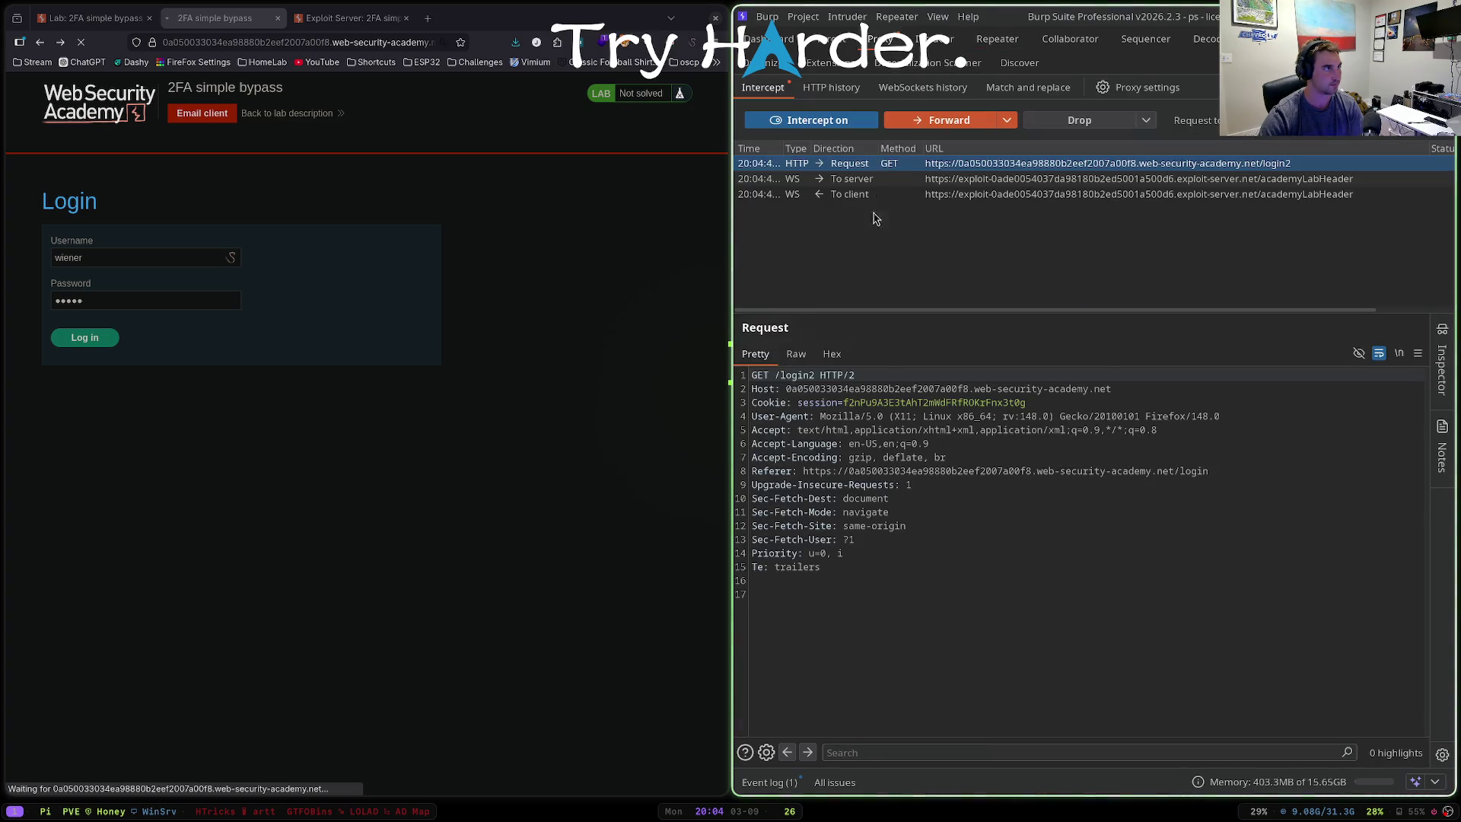
pyautogui.click(925, 130)
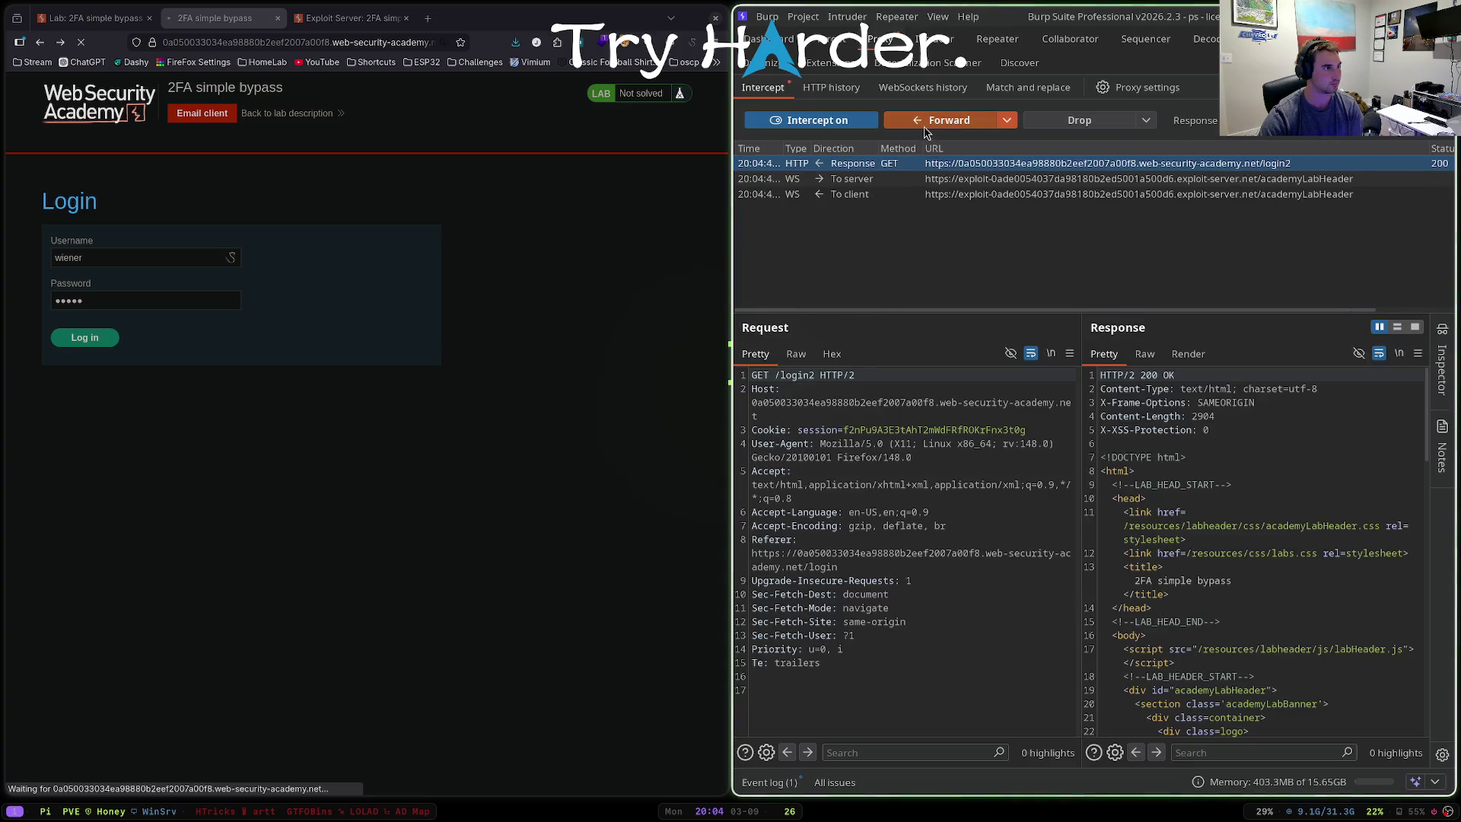
pyautogui.scroll(-7, 1216, 457)
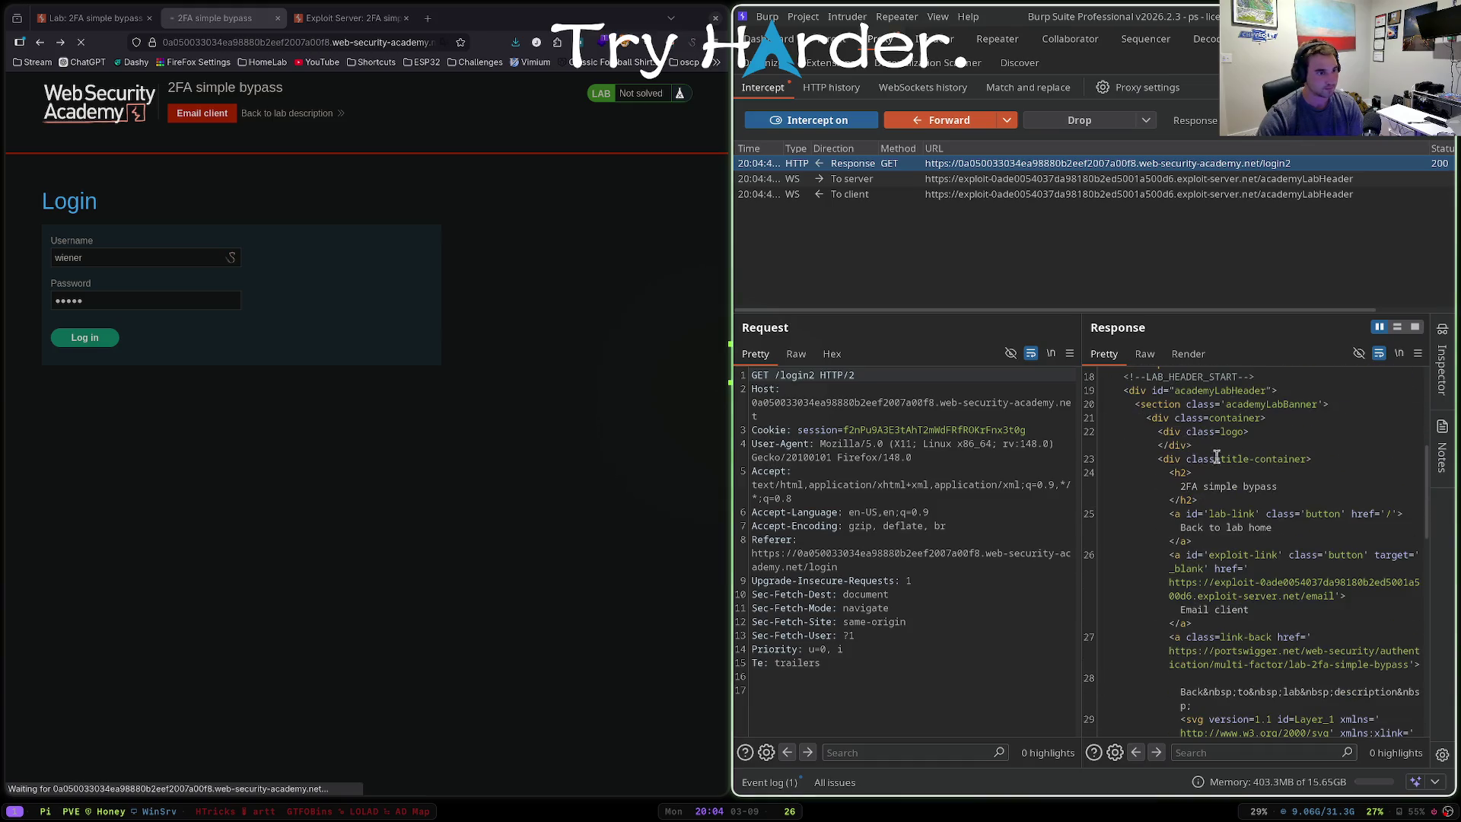
pyautogui.scroll(7, 1429, 478)
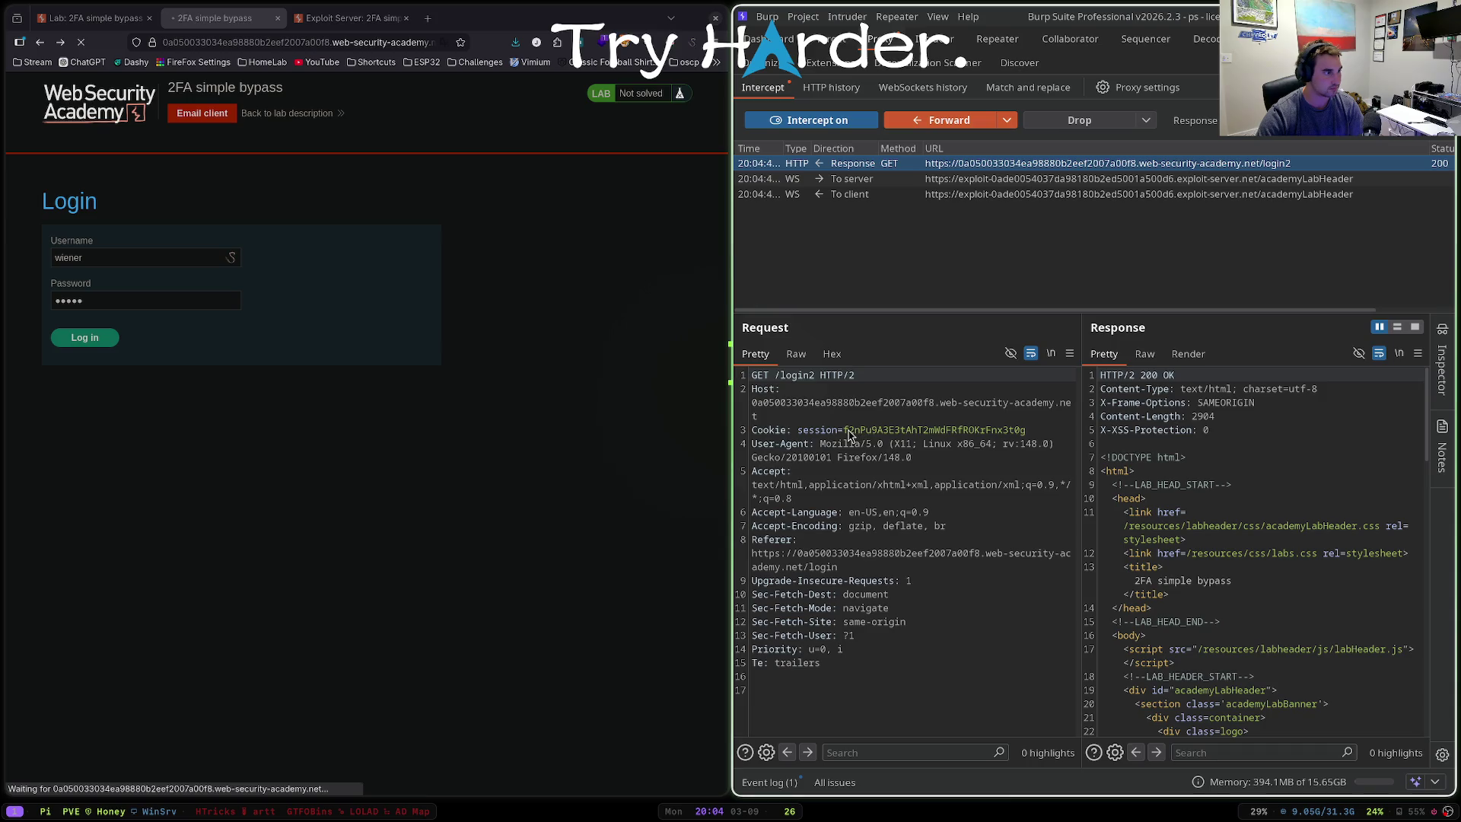
pyautogui.click(844, 430)
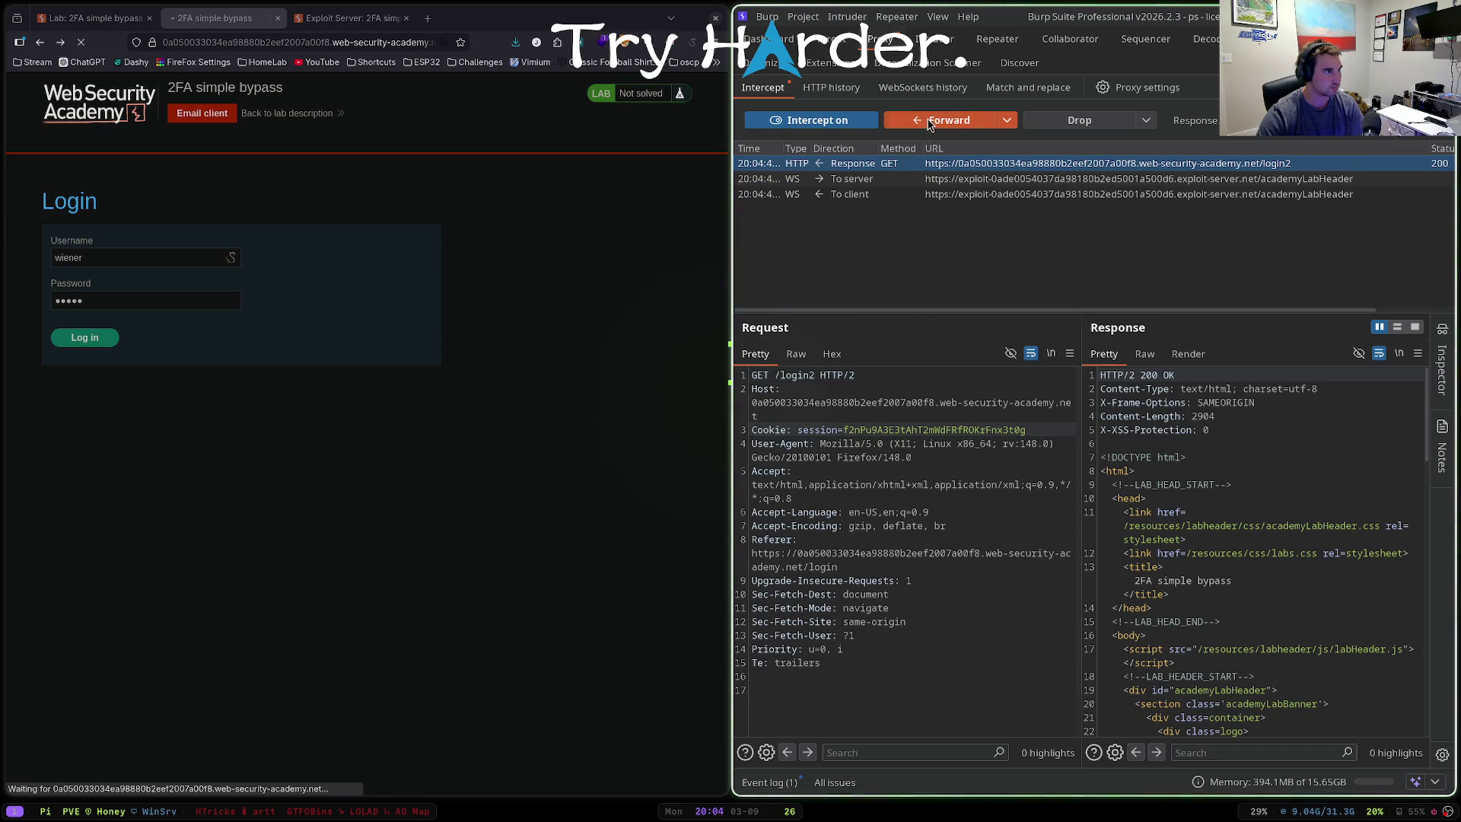
pyautogui.click(928, 122)
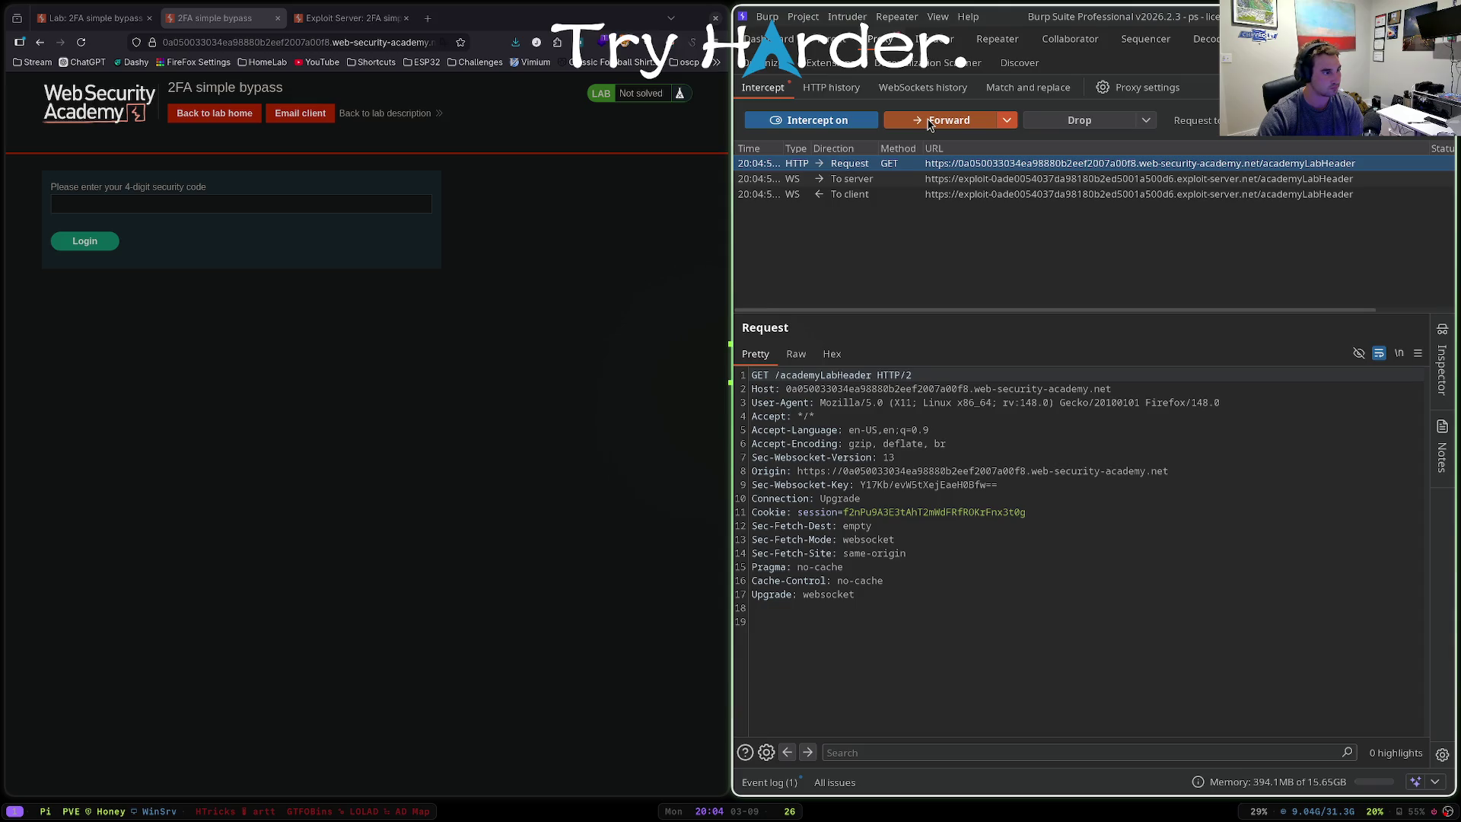
pyautogui.click(929, 122)
pyautogui.click(929, 122)
pyautogui.click(927, 123)
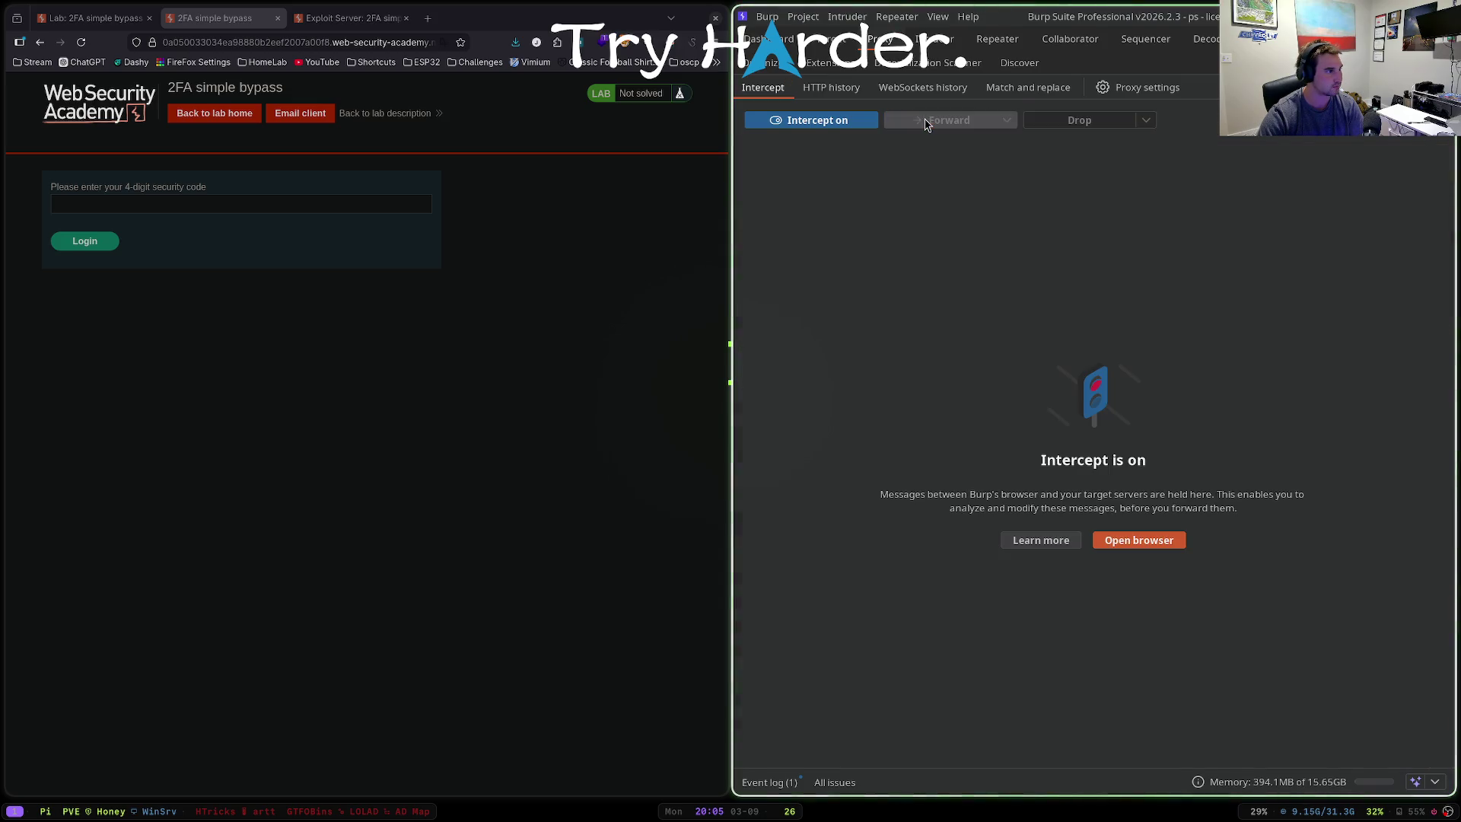
# - With interception off, reload the Exploit Server inbox, select the newest code, and return to the code page
pyautogui.click(811, 120)
pyautogui.click(332, 25)
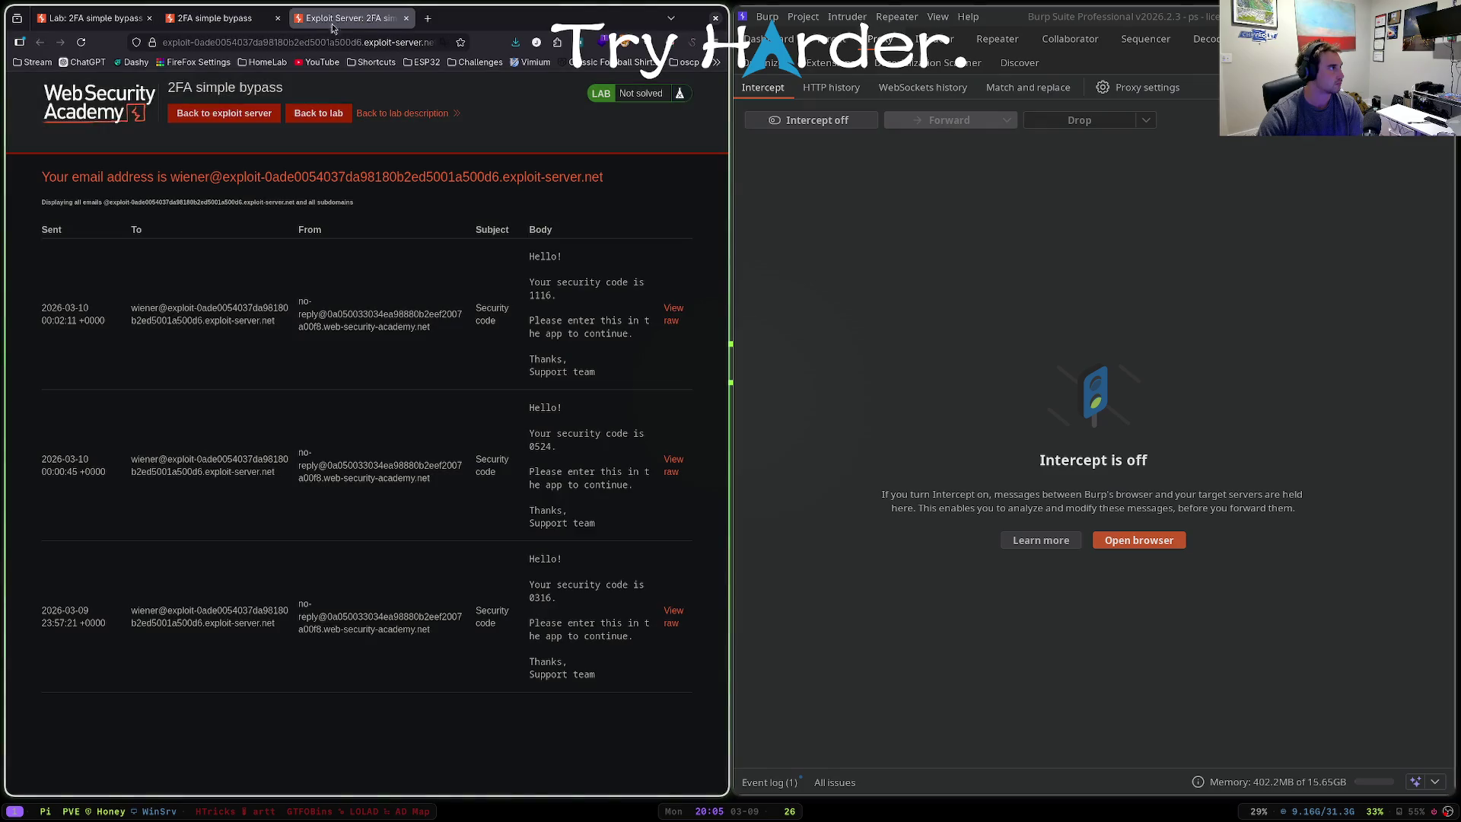
pyautogui.click(81, 43)
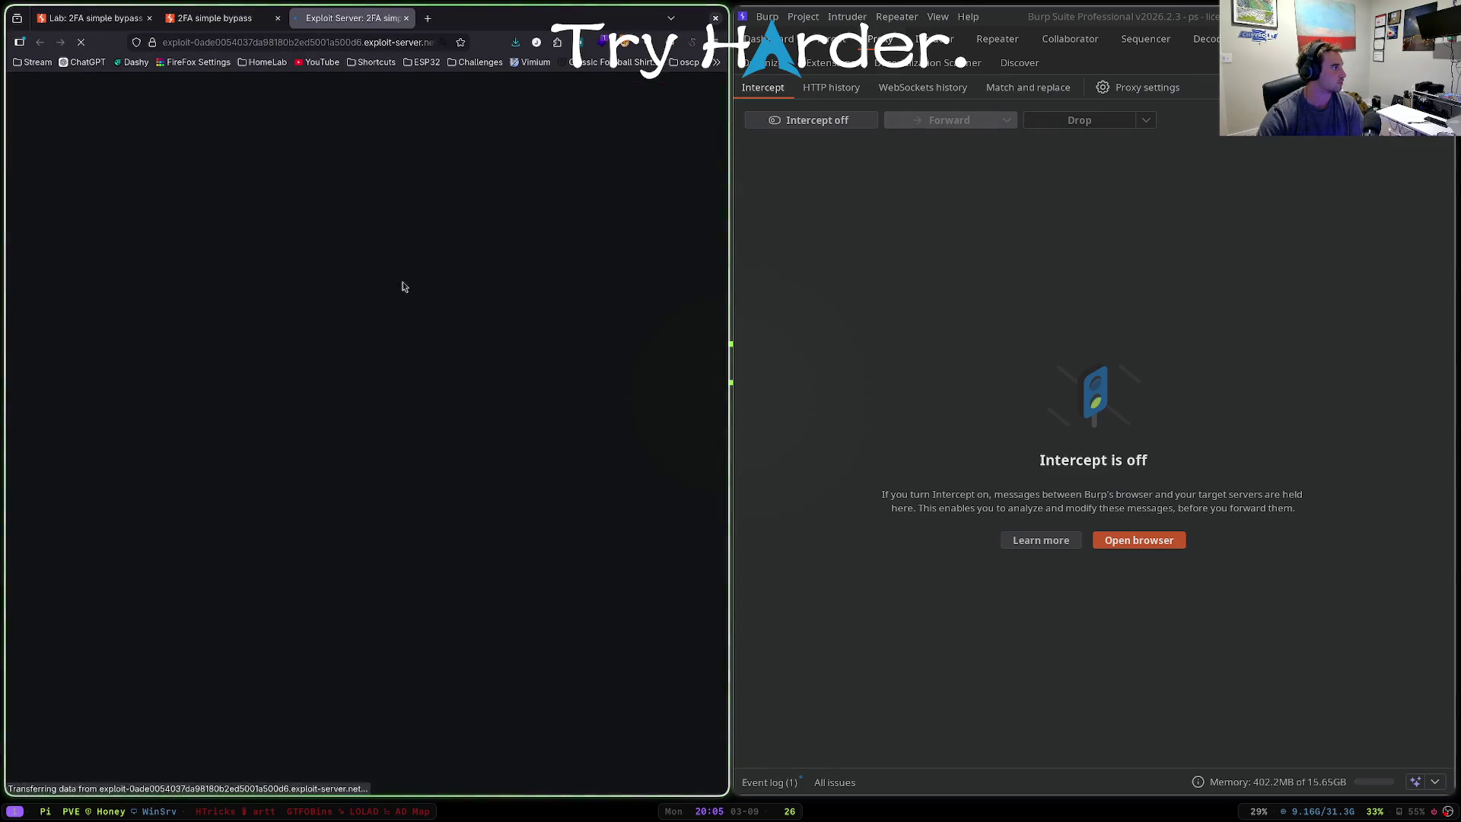
pyautogui.moveTo(551, 296); pyautogui.dragTo(524, 299)
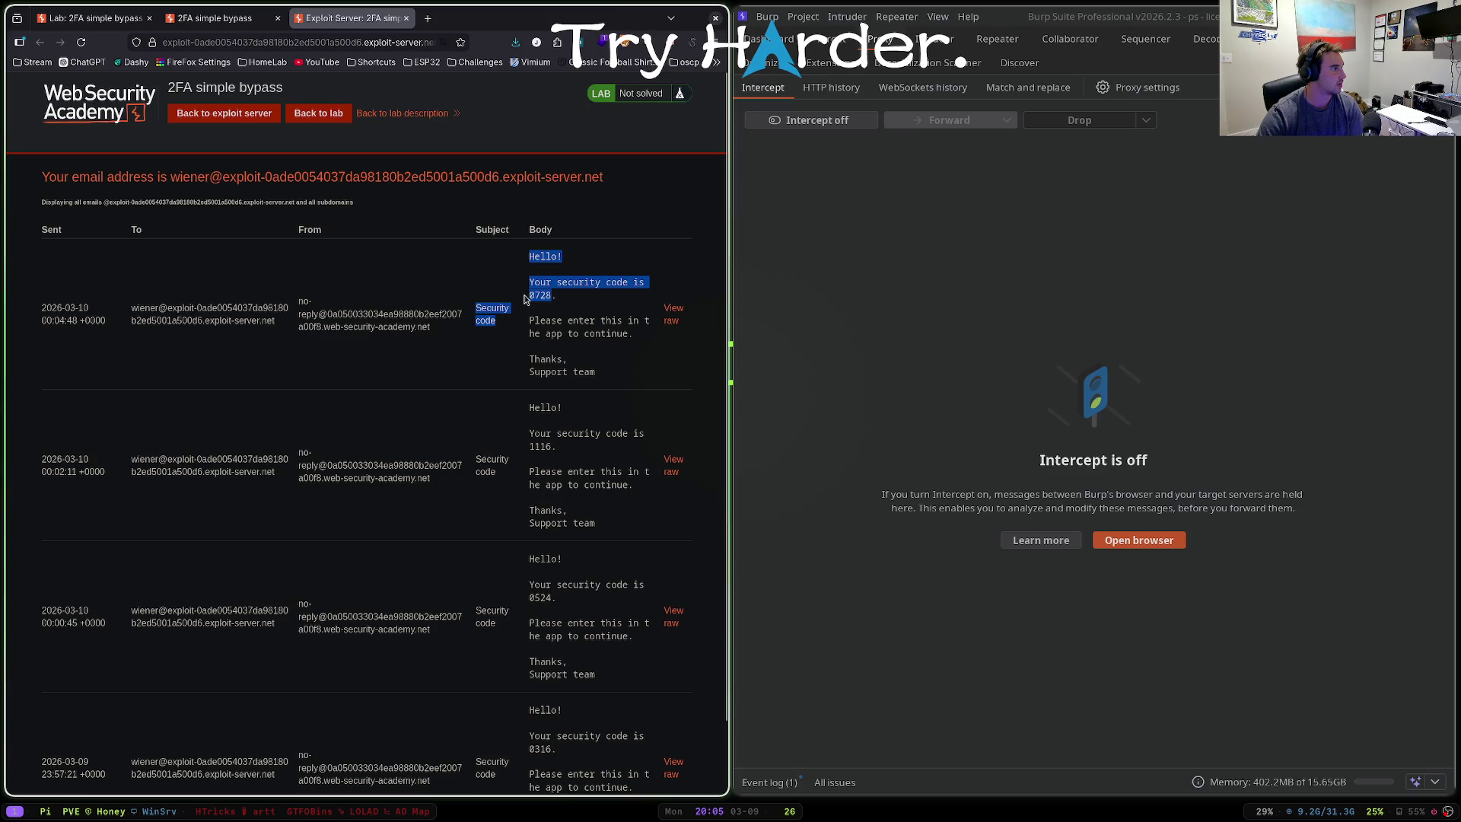
pyautogui.click(215, 18)
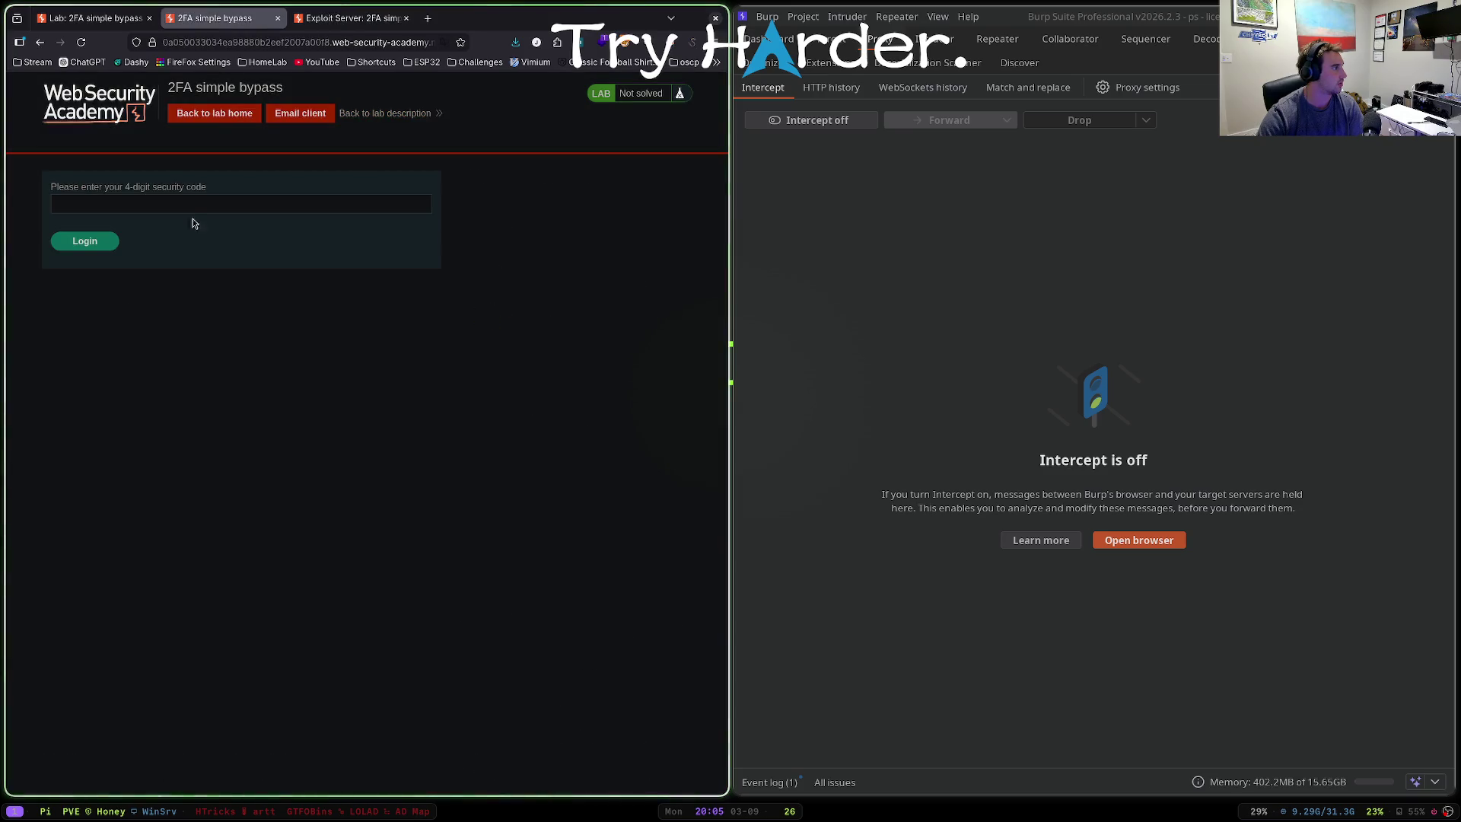
pyautogui.click(151, 206)
pyautogui.write('0728')
pyautogui.hotkey('ctrl', 't')
pyautogui.click(84, 240)
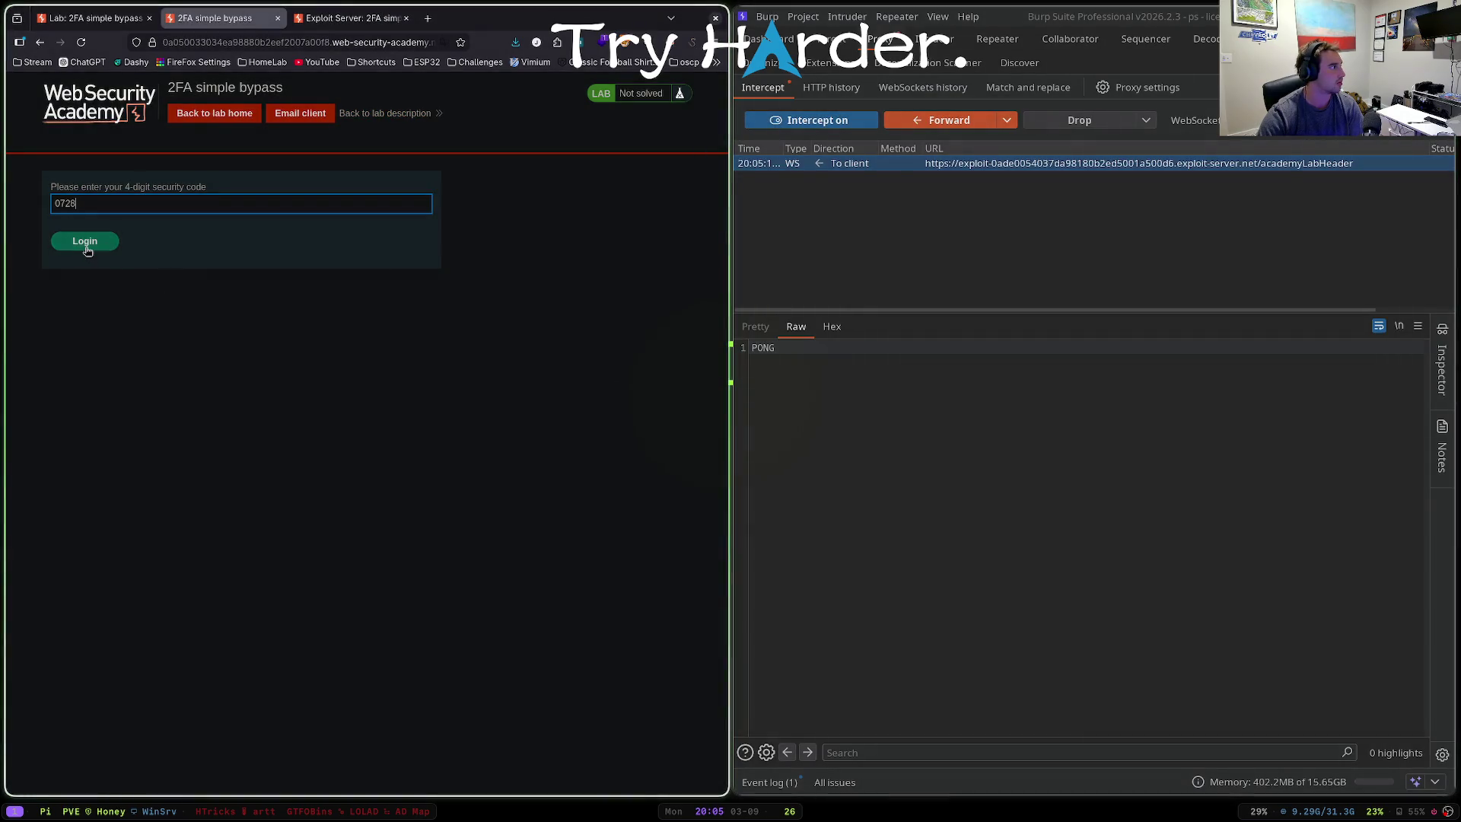
# - Resend the 'carlos login' Repeater request to obtain a fresh session cookie
pyautogui.hotkey('ctrl', 'shift', 'r')
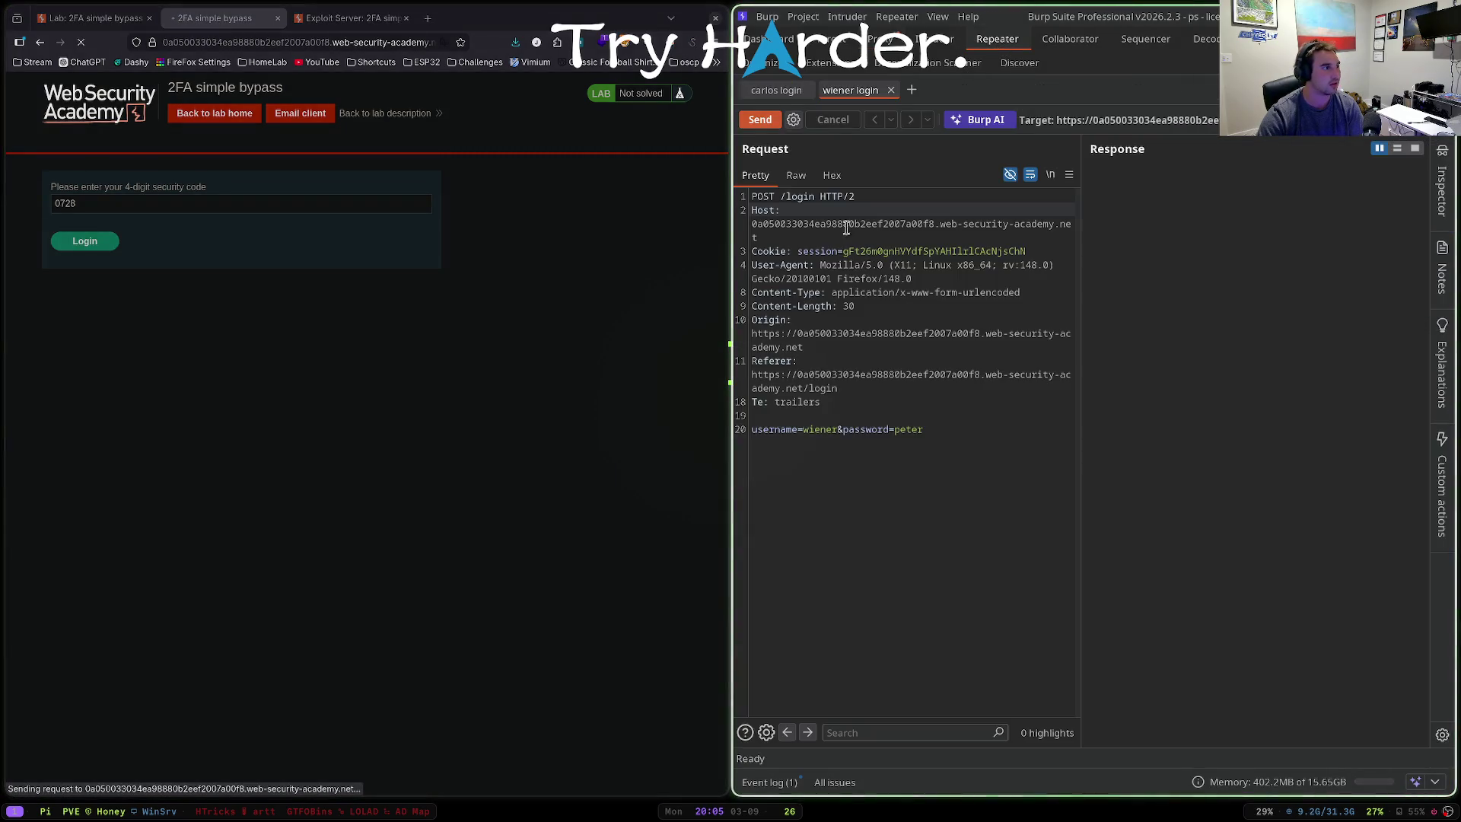
pyautogui.click(784, 92)
pyautogui.doubleClick(1229, 225)
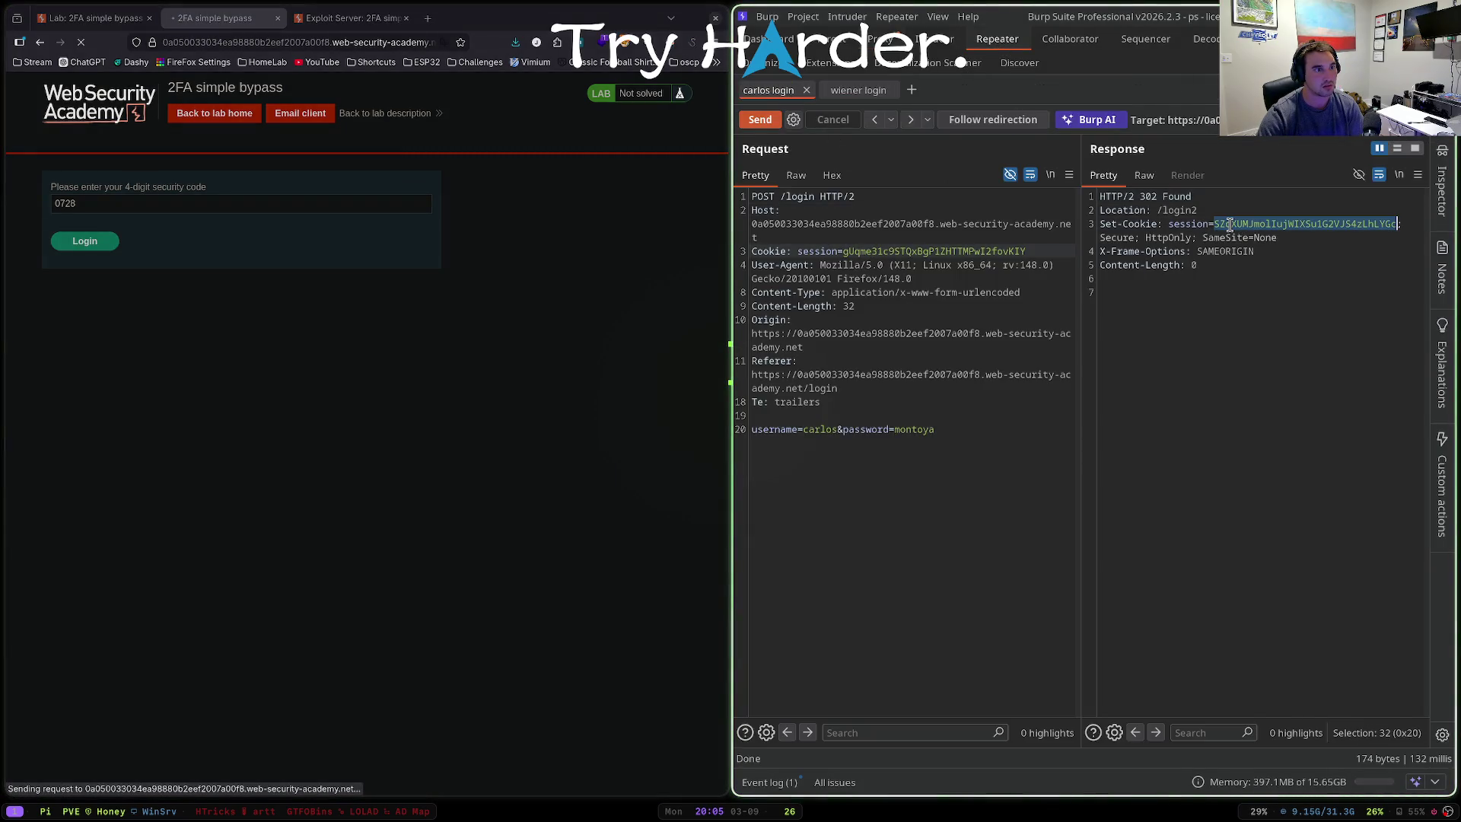
pyautogui.click(759, 119)
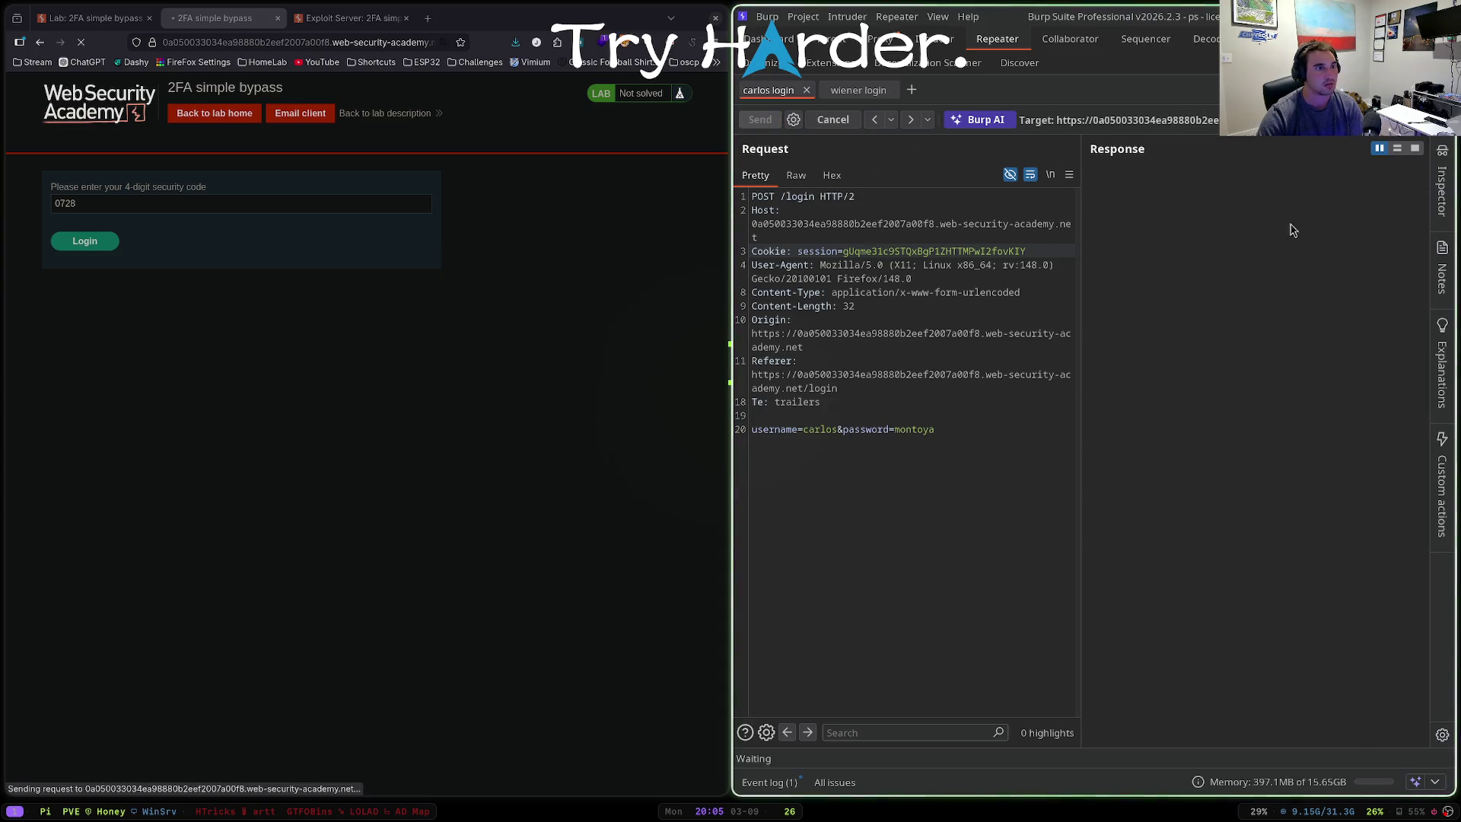
# - Forward the held 2FA code submission and its 'Incorrect security code' response, then turn interception off
pyautogui.click(880, 39)
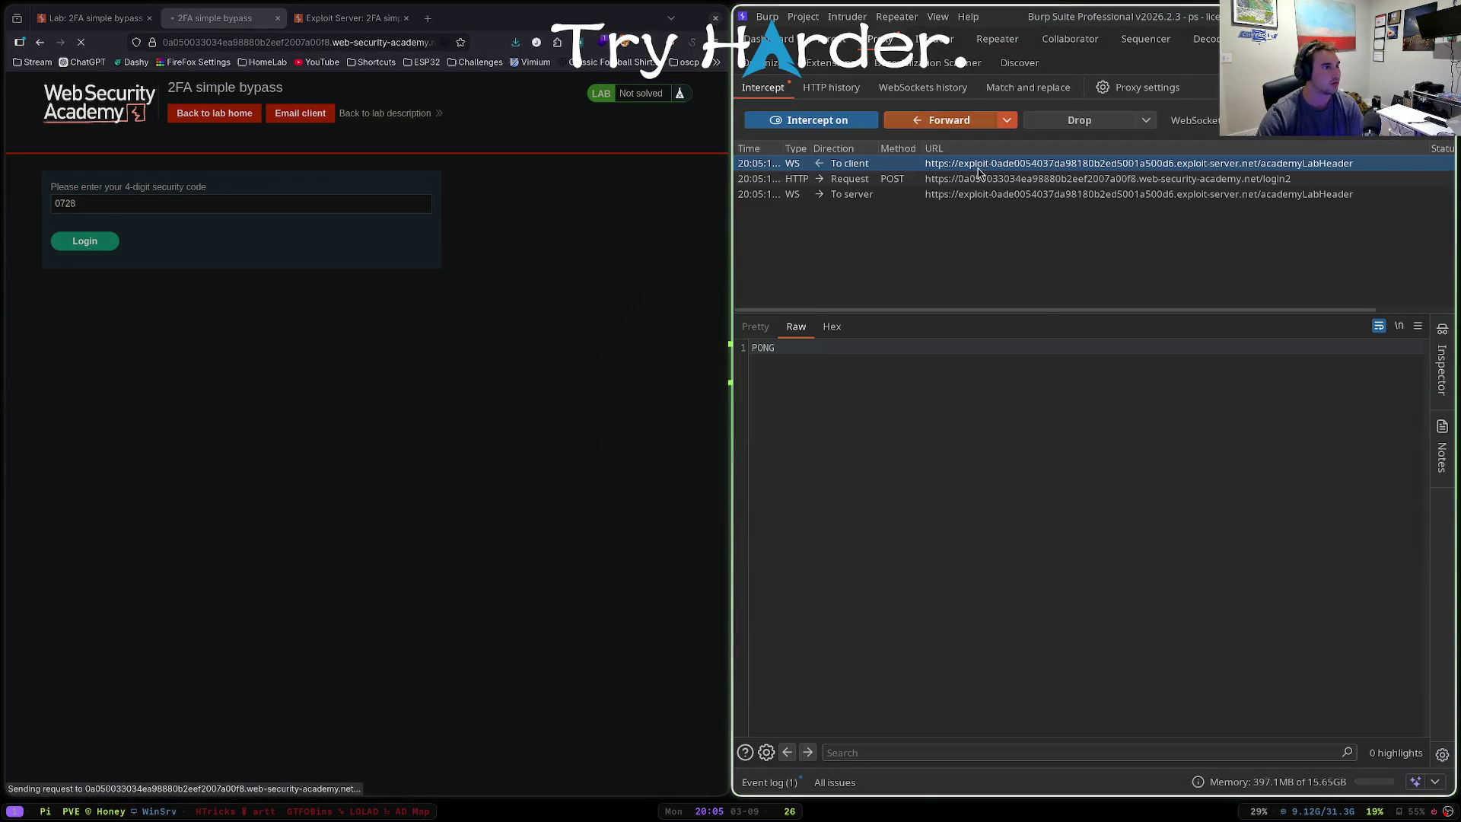
pyautogui.click(910, 126)
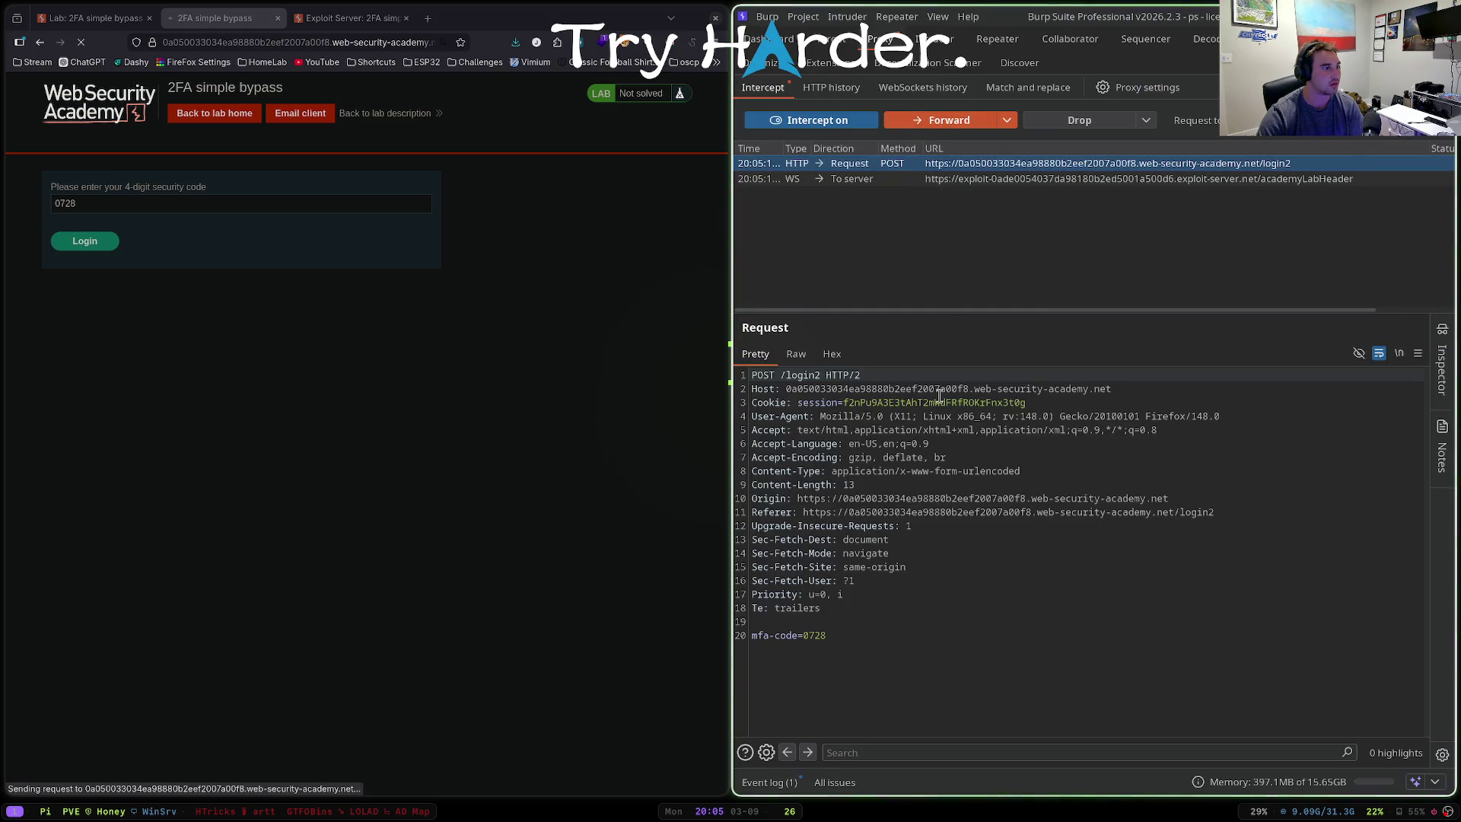
pyautogui.click(927, 119)
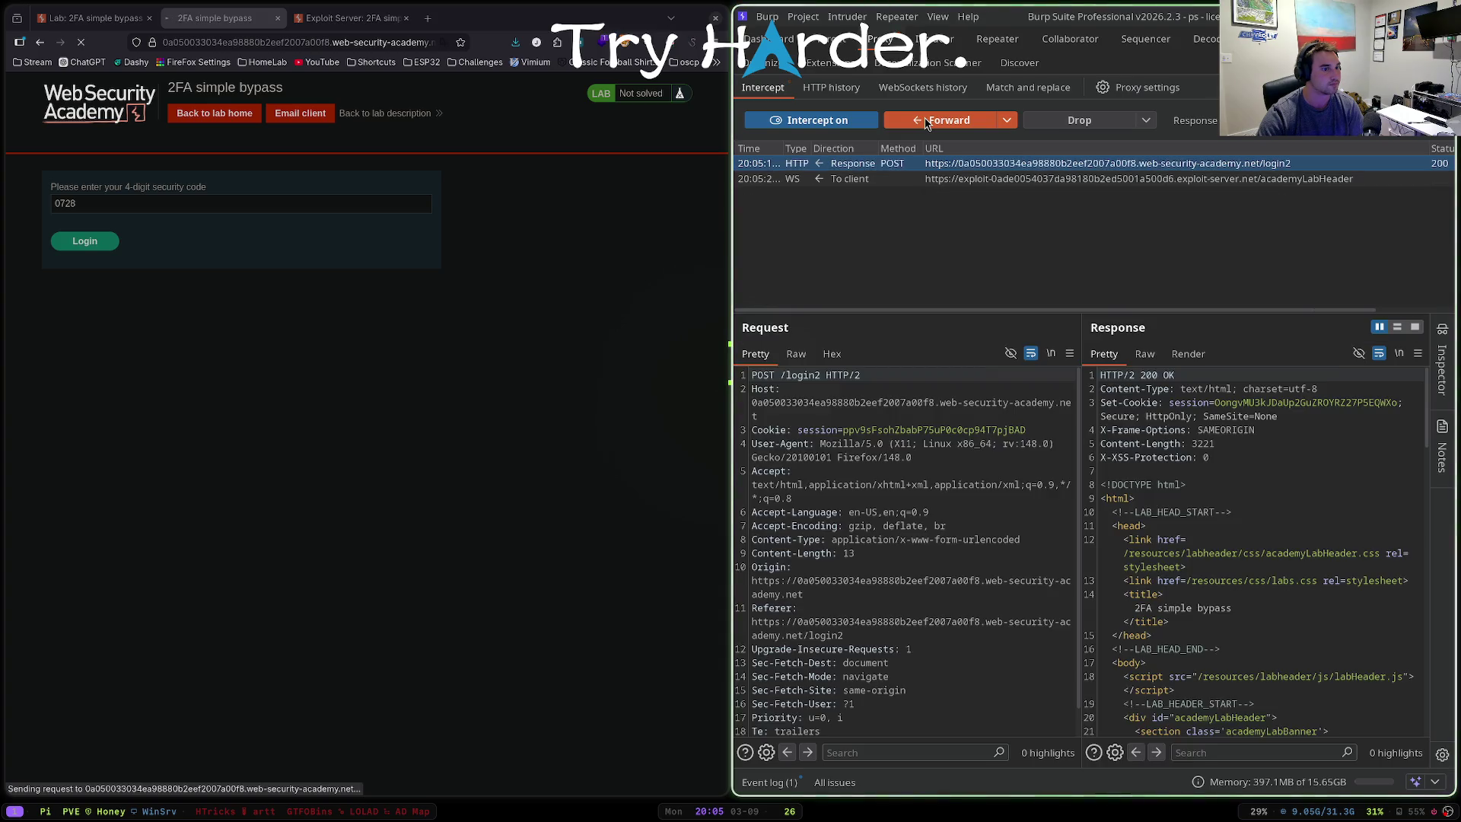
pyautogui.scroll(-2, 1404, 409)
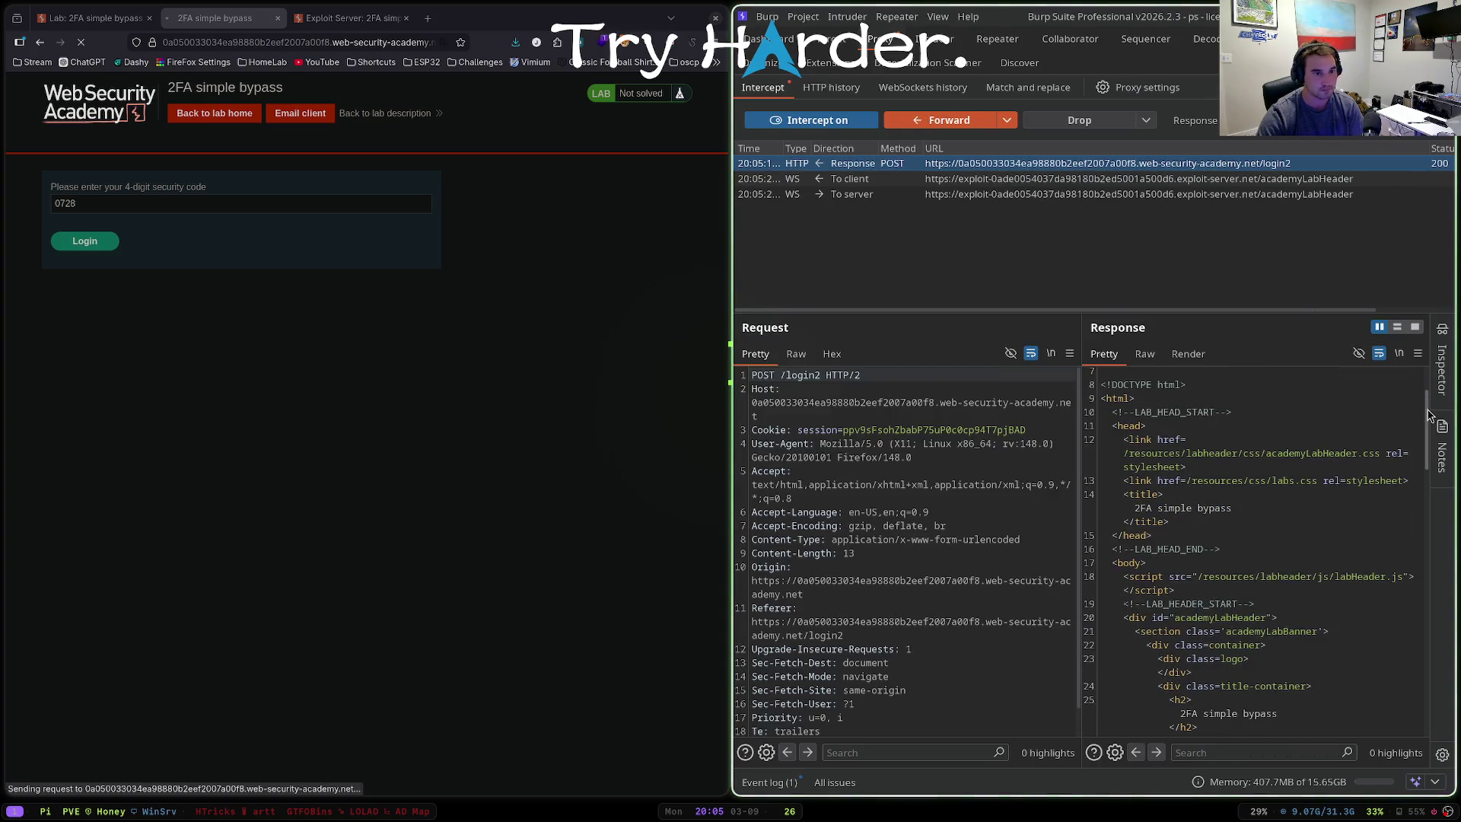
pyautogui.moveTo(1428, 416); pyautogui.dragTo(1401, 699)
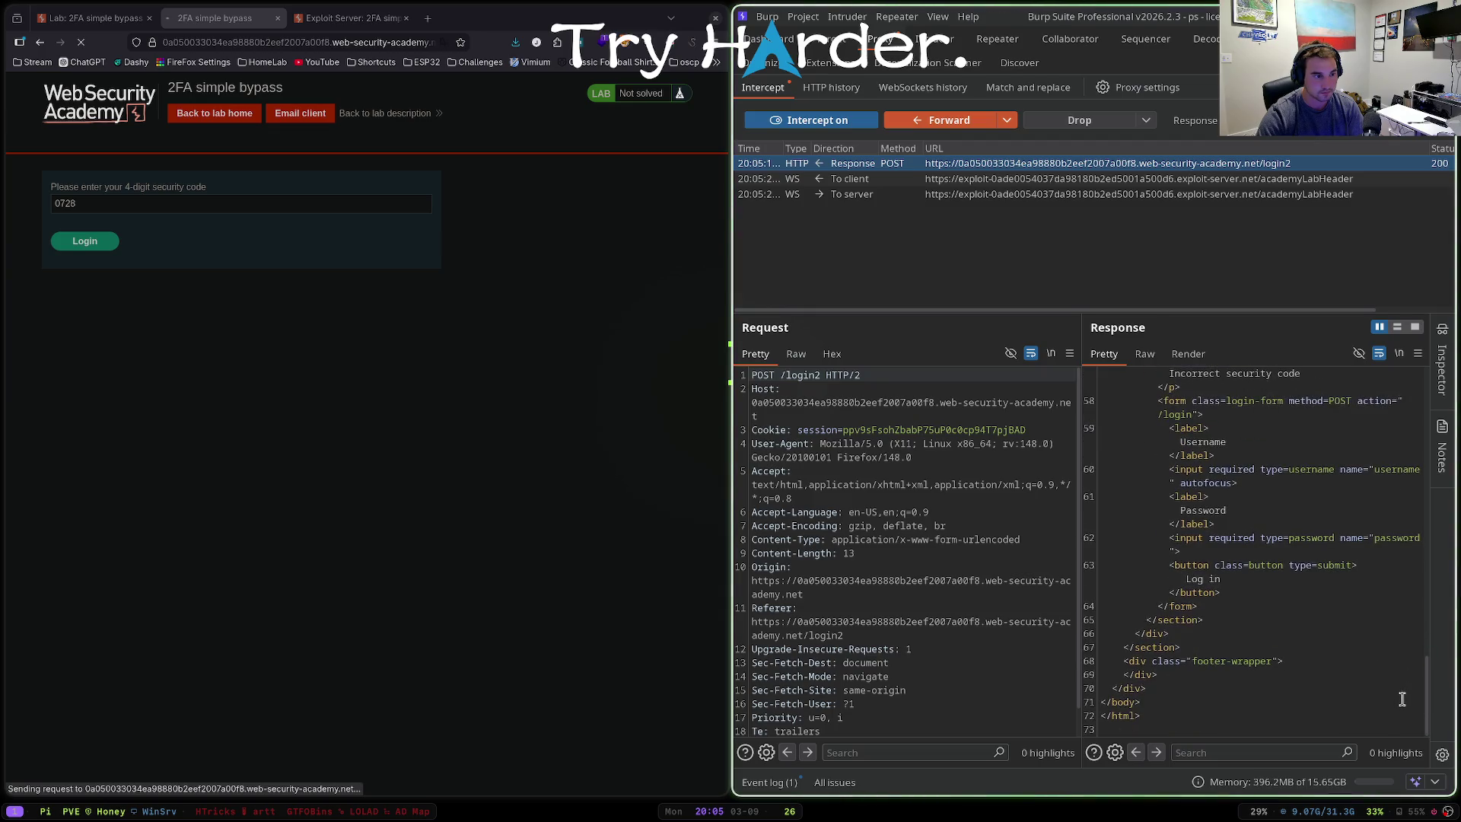
pyautogui.scroll(10, 1402, 670)
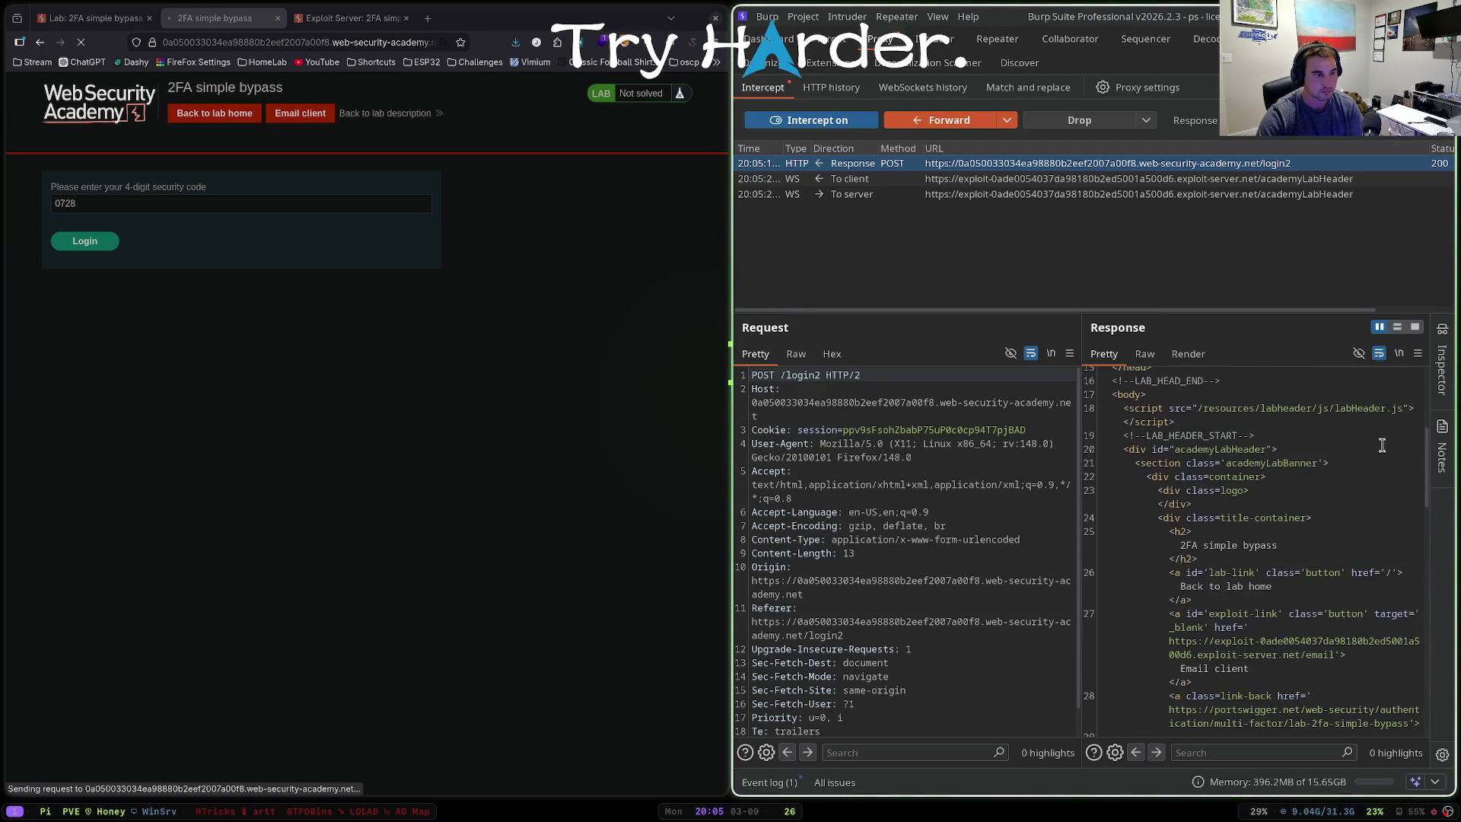
pyautogui.scroll(5, 1379, 403)
pyautogui.click(927, 122)
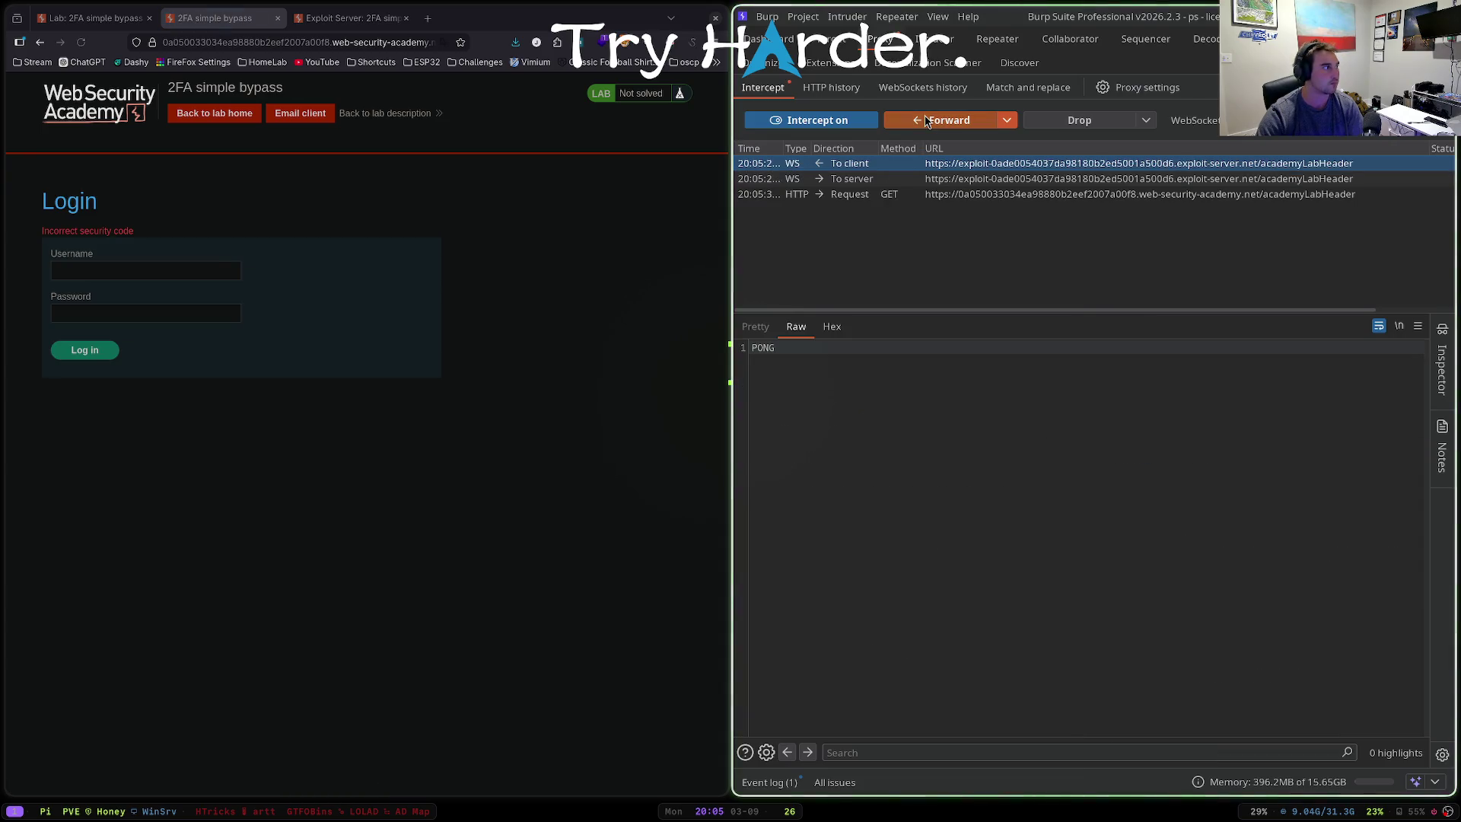
pyautogui.click(926, 121)
pyautogui.click(926, 121)
pyautogui.hotkey('ctrl', 't')
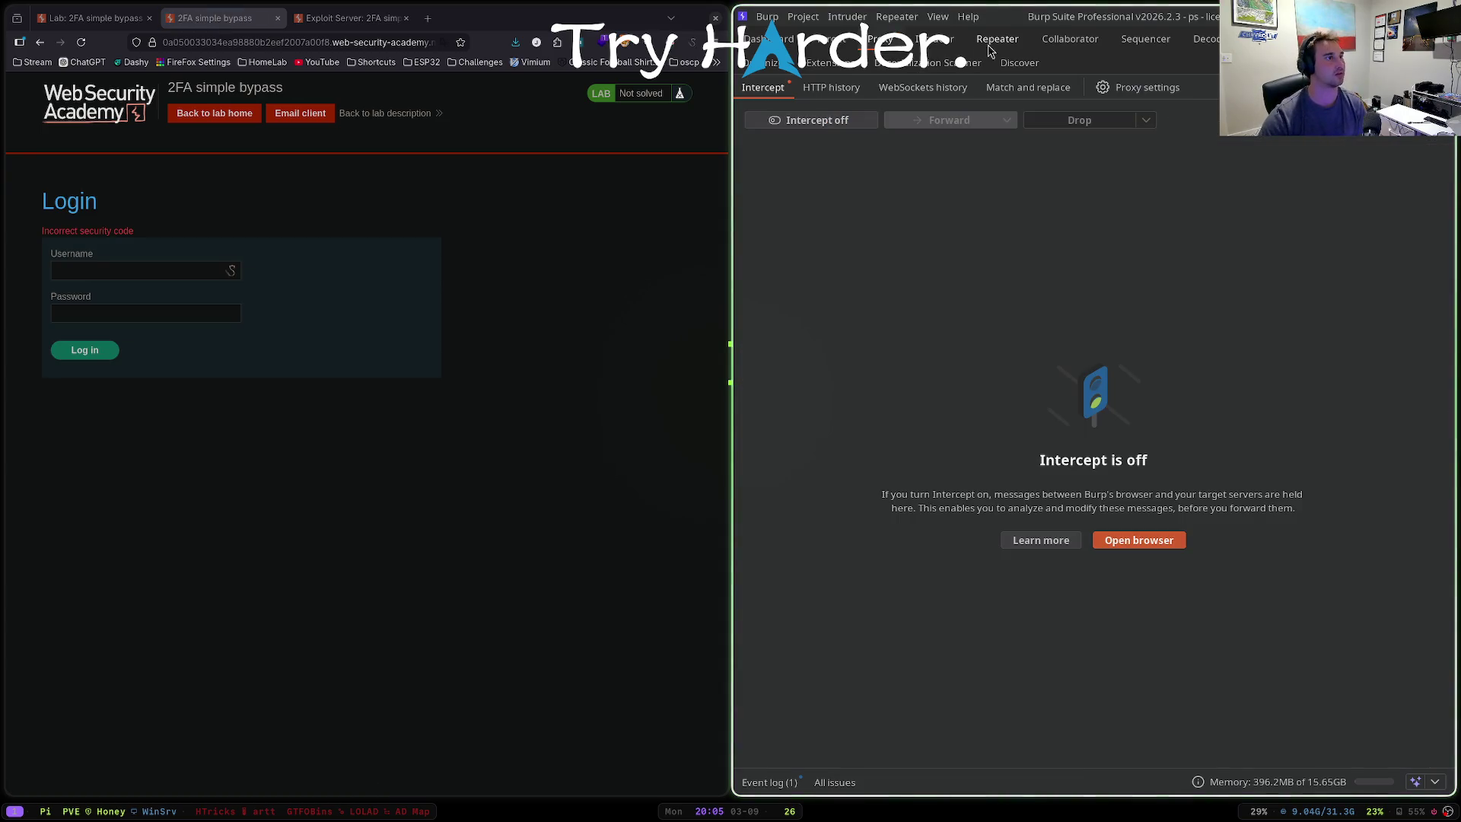
# - Resend the carlos login request to POST /login2 and select the new session cookie from Set-Cookie
pyautogui.click(991, 46)
pyautogui.click(846, 90)
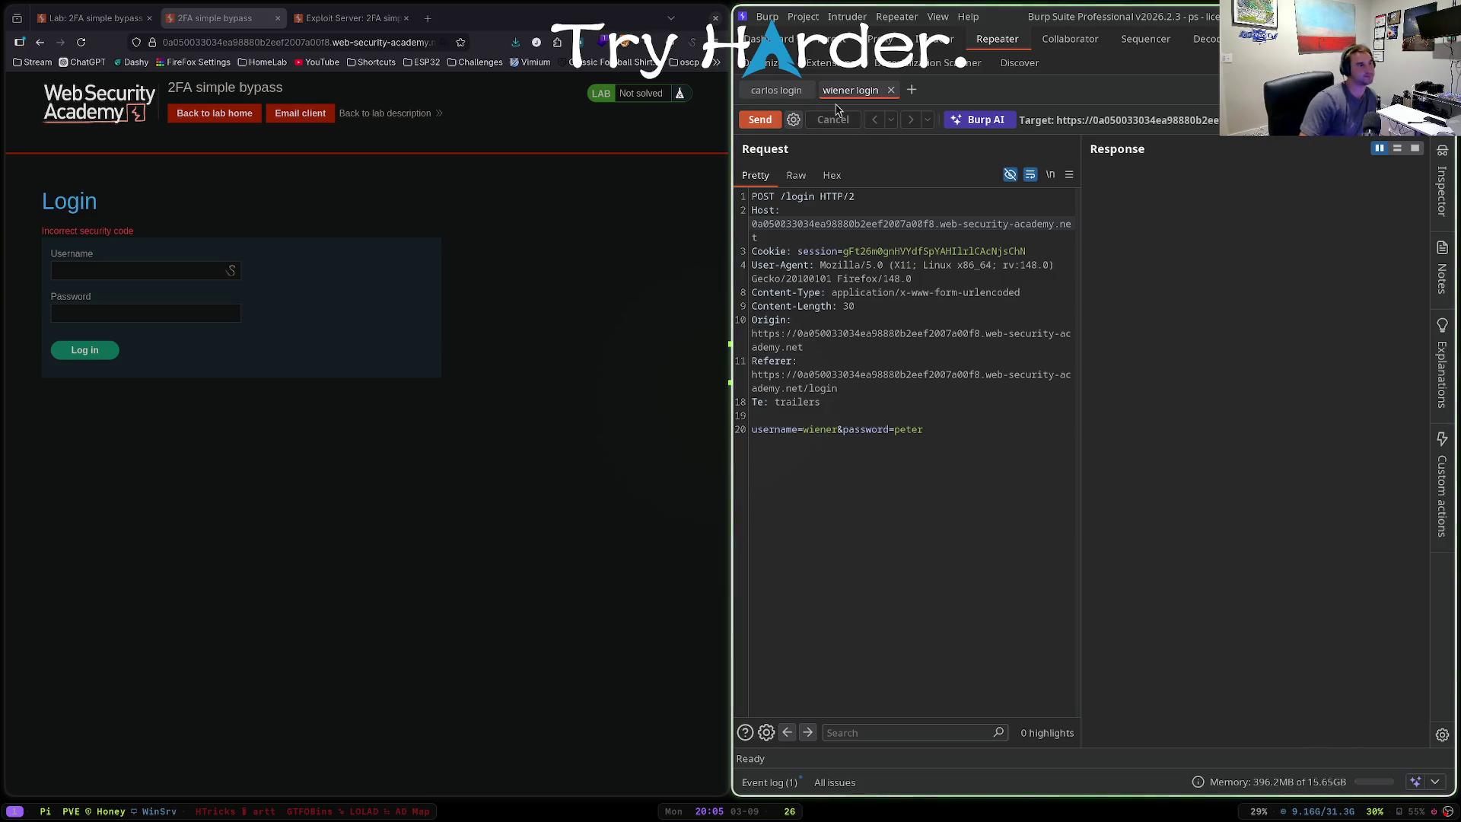
pyautogui.click(773, 90)
pyautogui.click(814, 197)
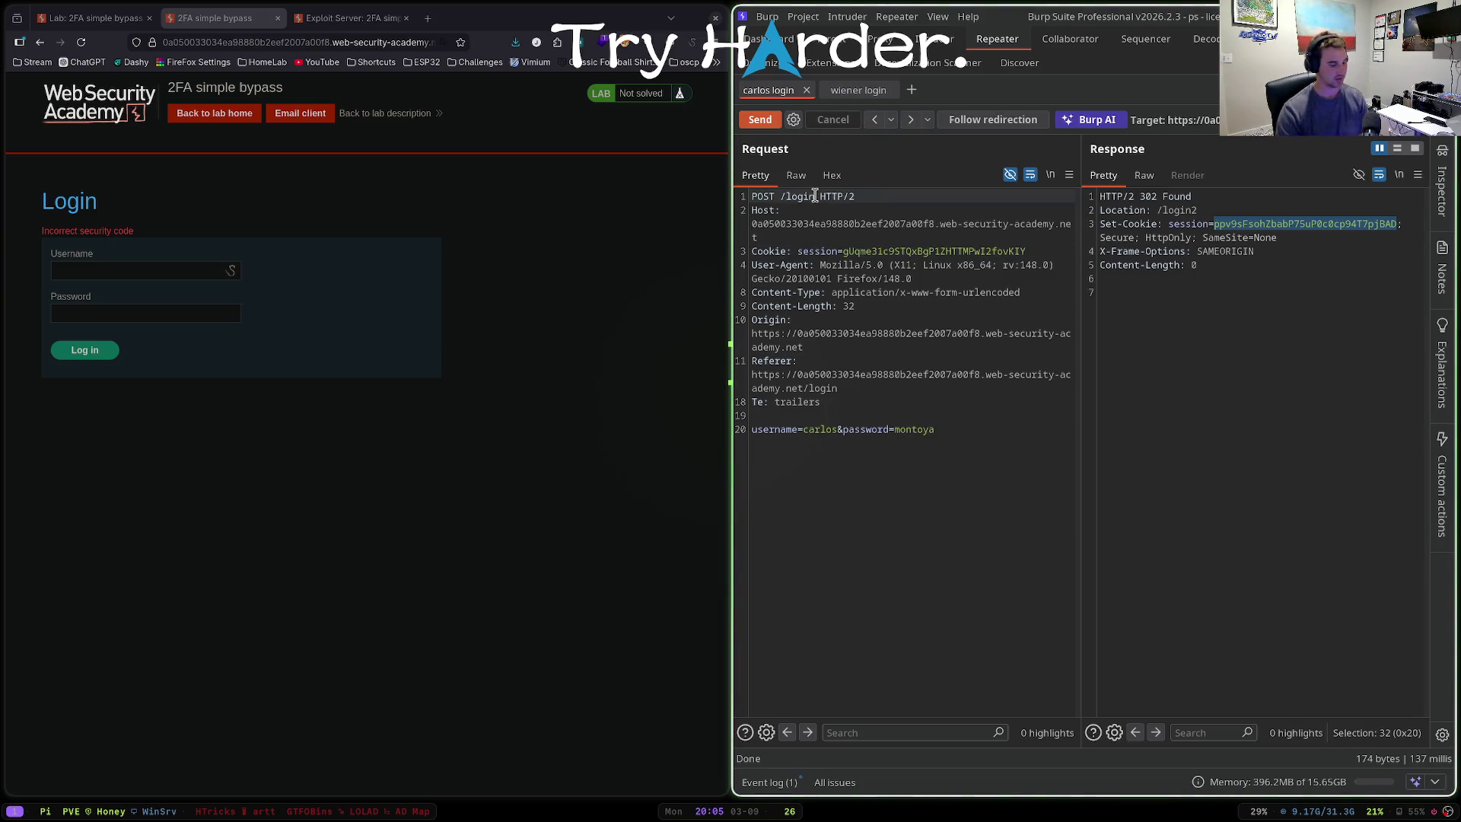
pyautogui.hotkey('ctrl', 'space')
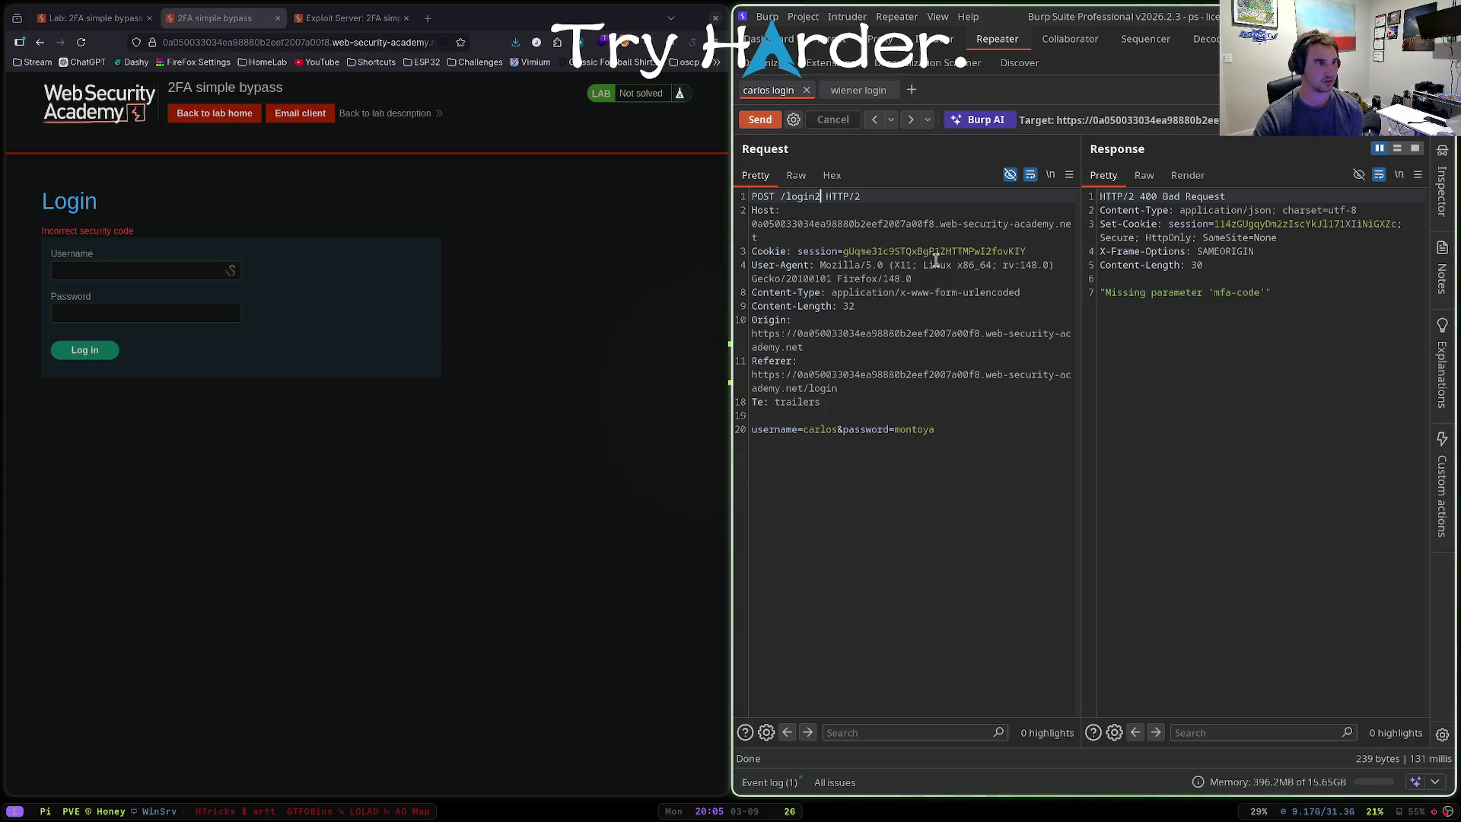
pyautogui.doubleClick(1227, 223)
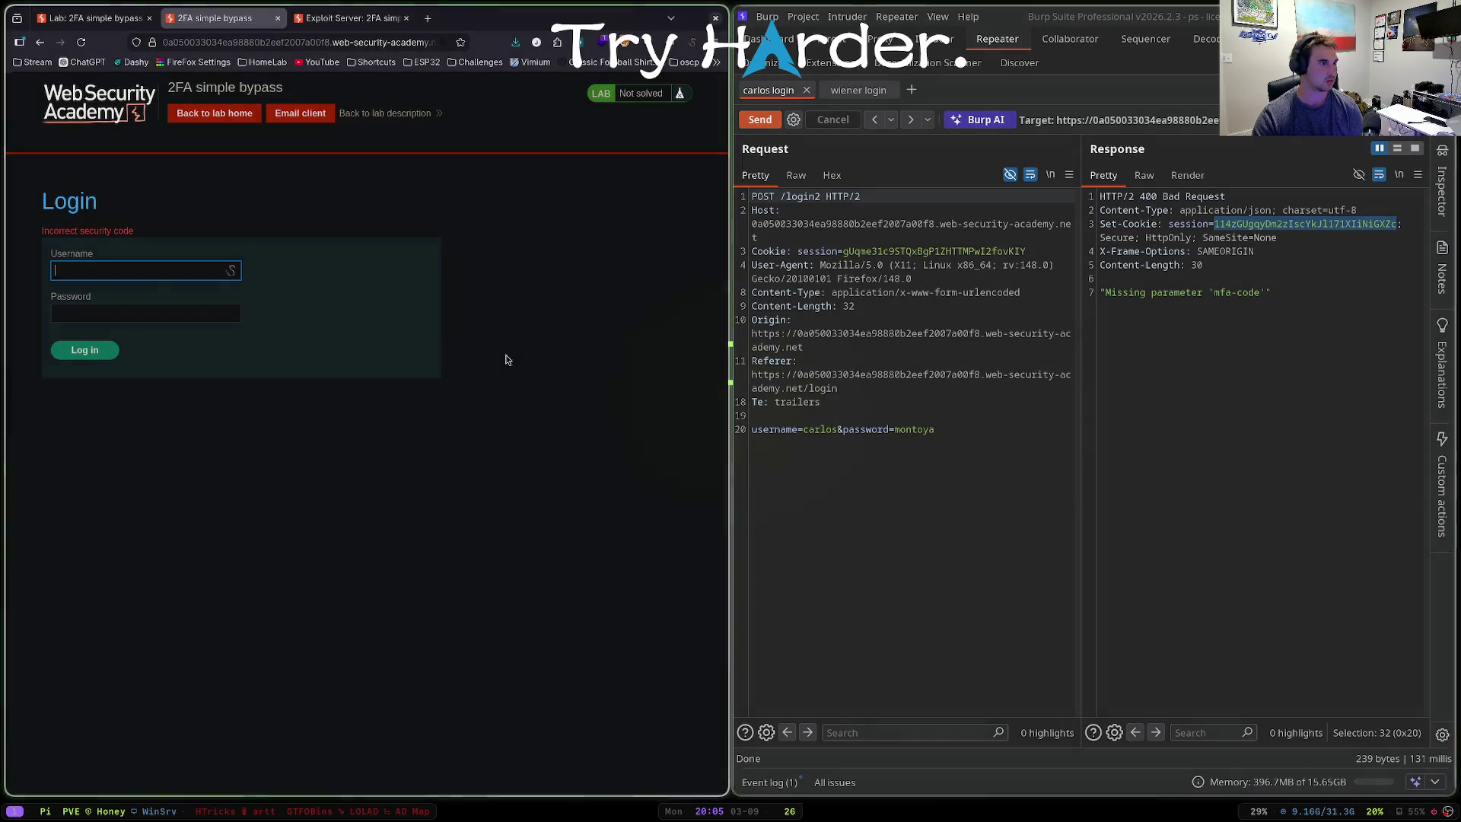
pyautogui.rightClick(505, 356)
# - In Firefox DevTools Storage, replace the lab's session cookie with Burp's value and reload the page
pyautogui.click(533, 510)
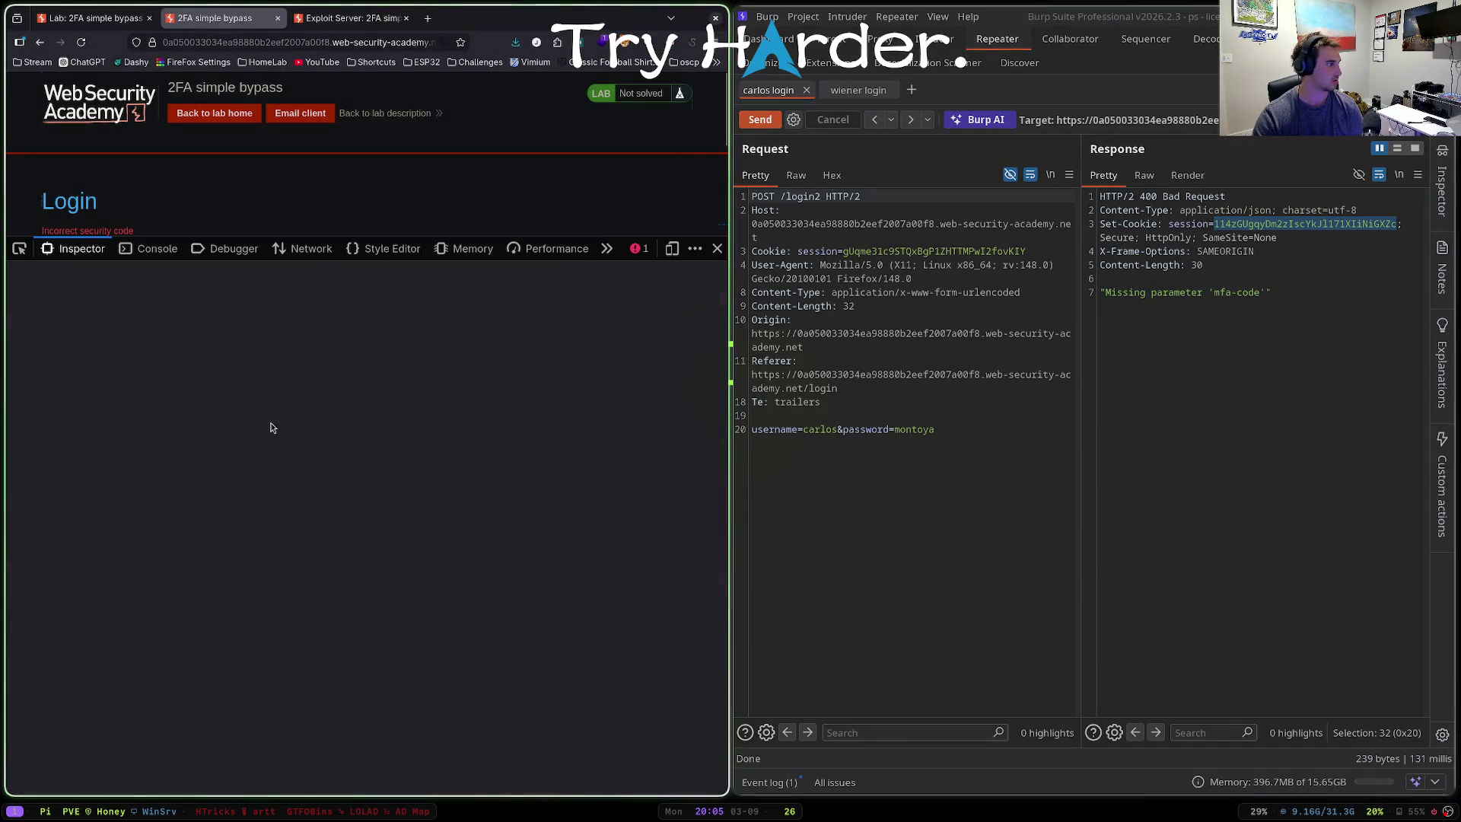
pyautogui.click(606, 248)
pyautogui.click(538, 281)
pyautogui.click(450, 313)
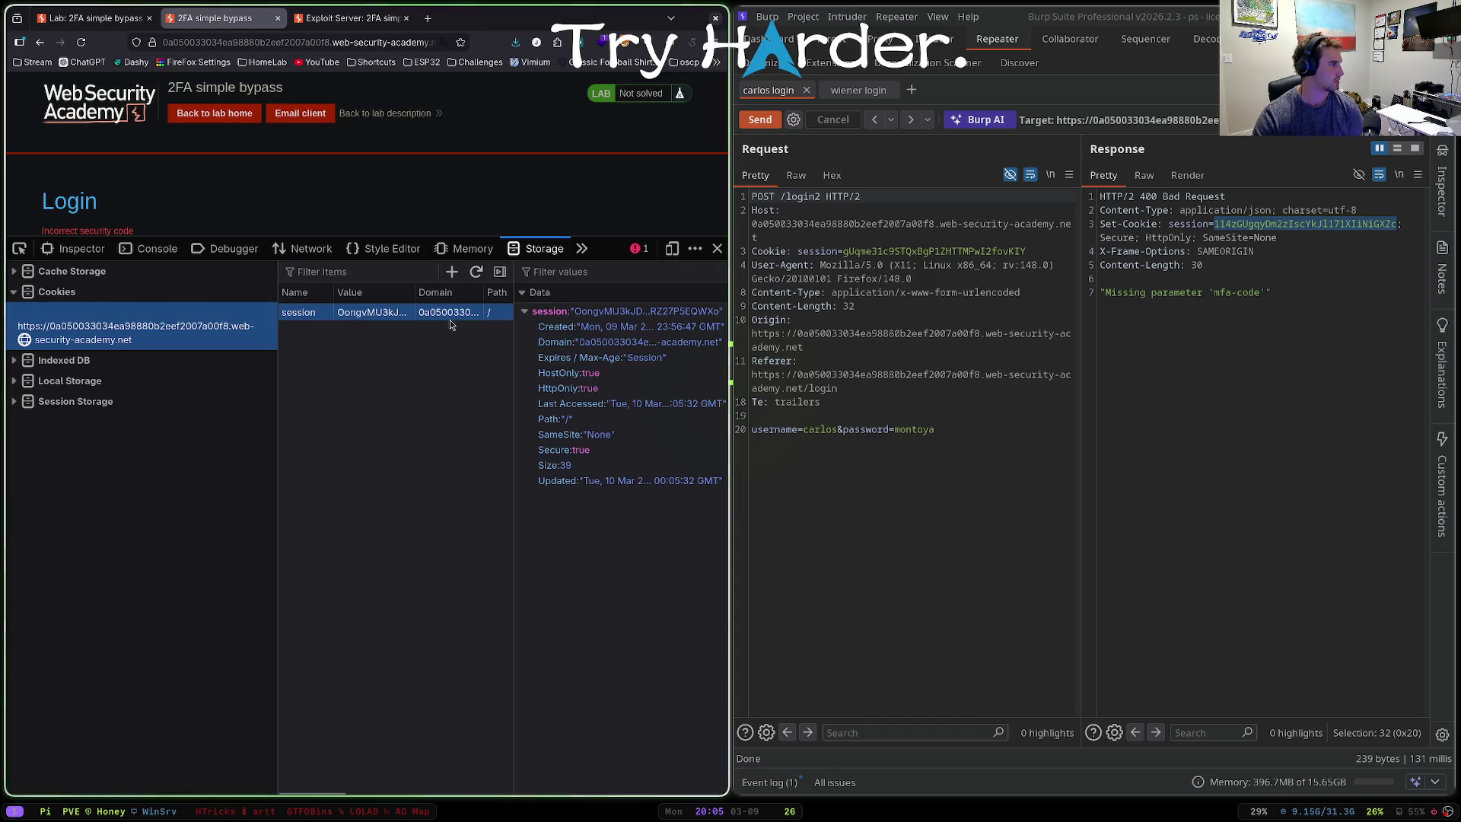
pyautogui.press('Return')
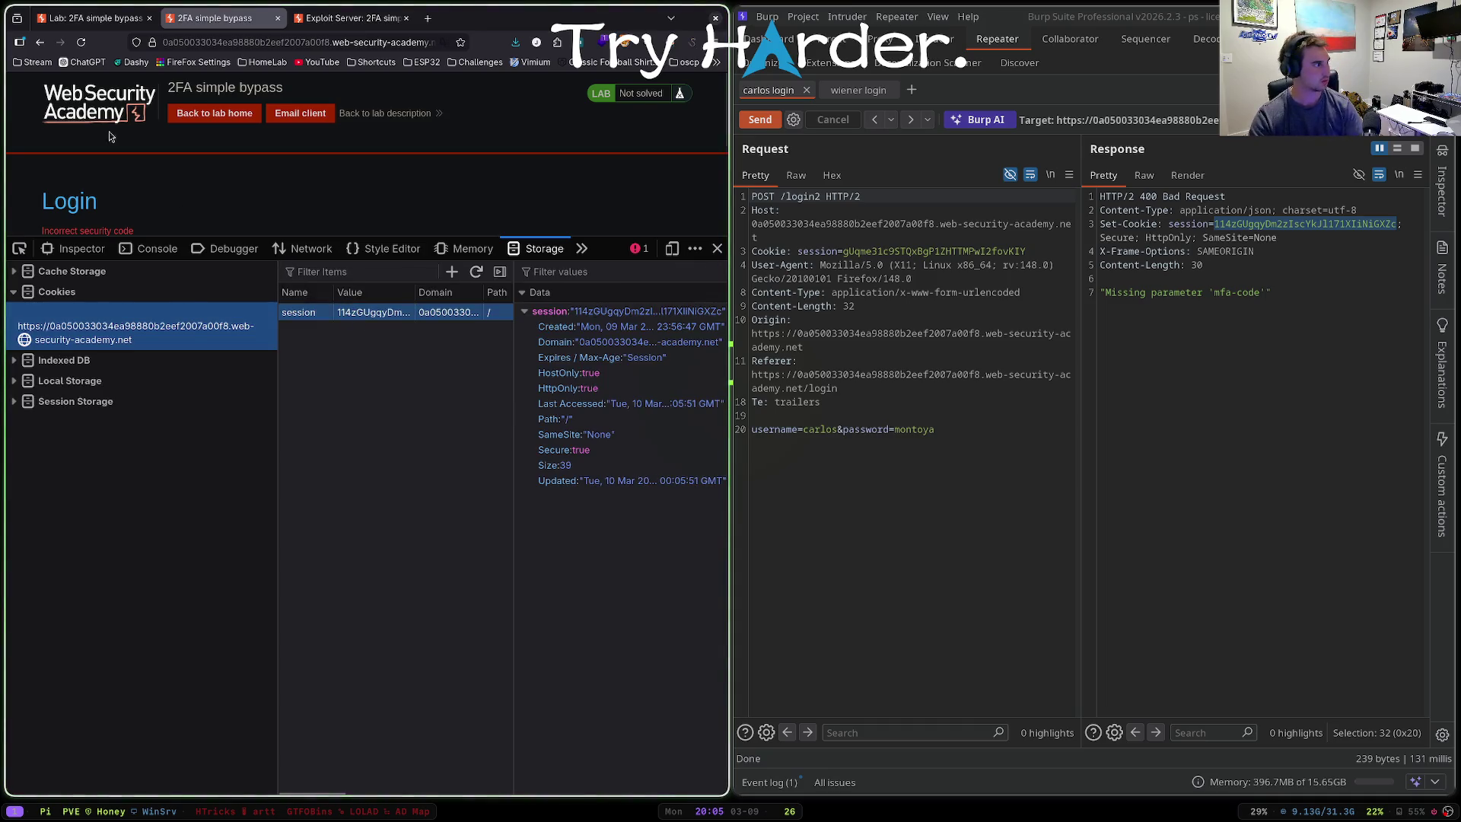
pyautogui.click(82, 42)
pyautogui.click(477, 184)
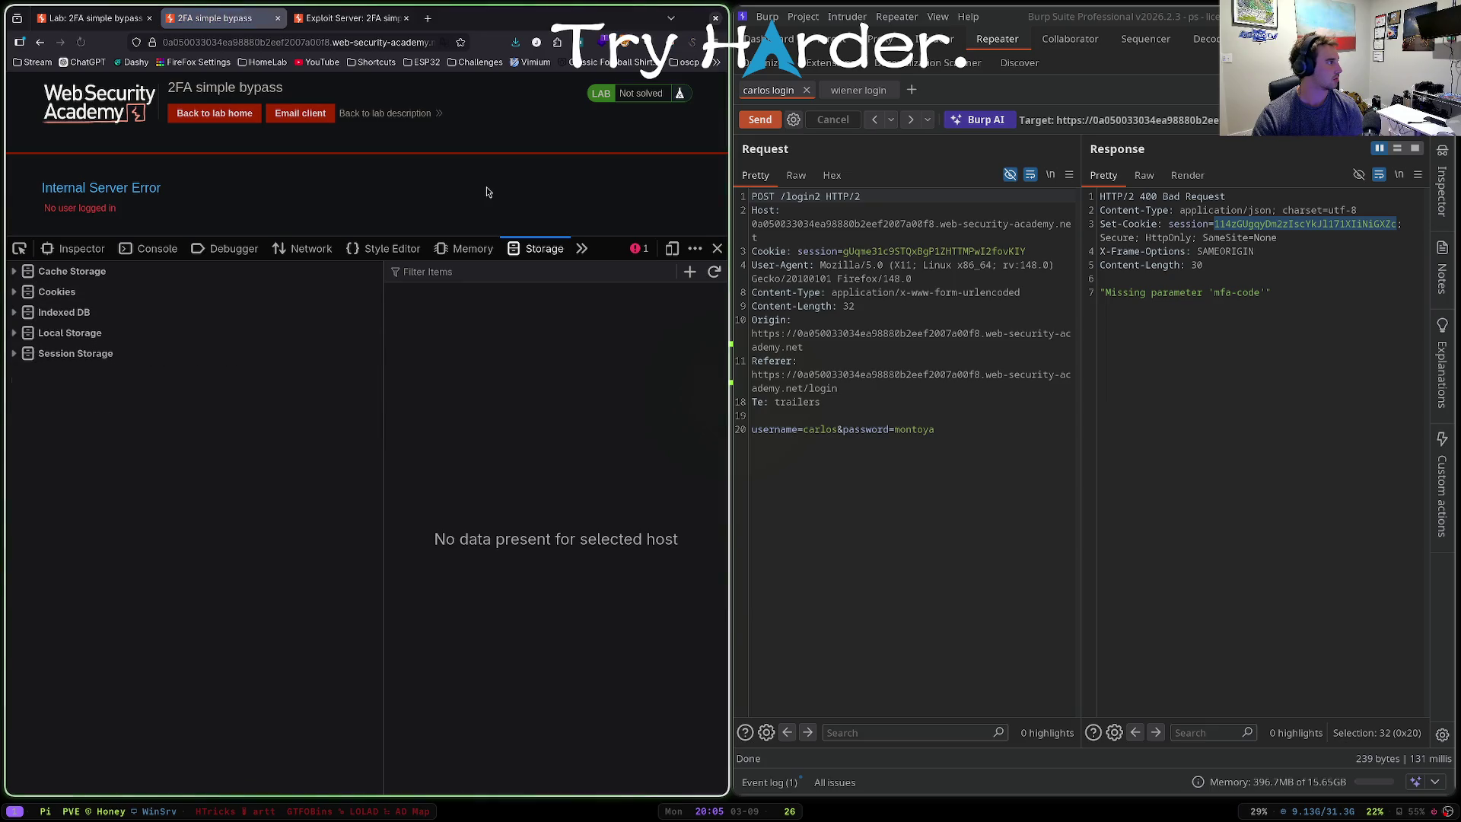
pyautogui.press('F12')
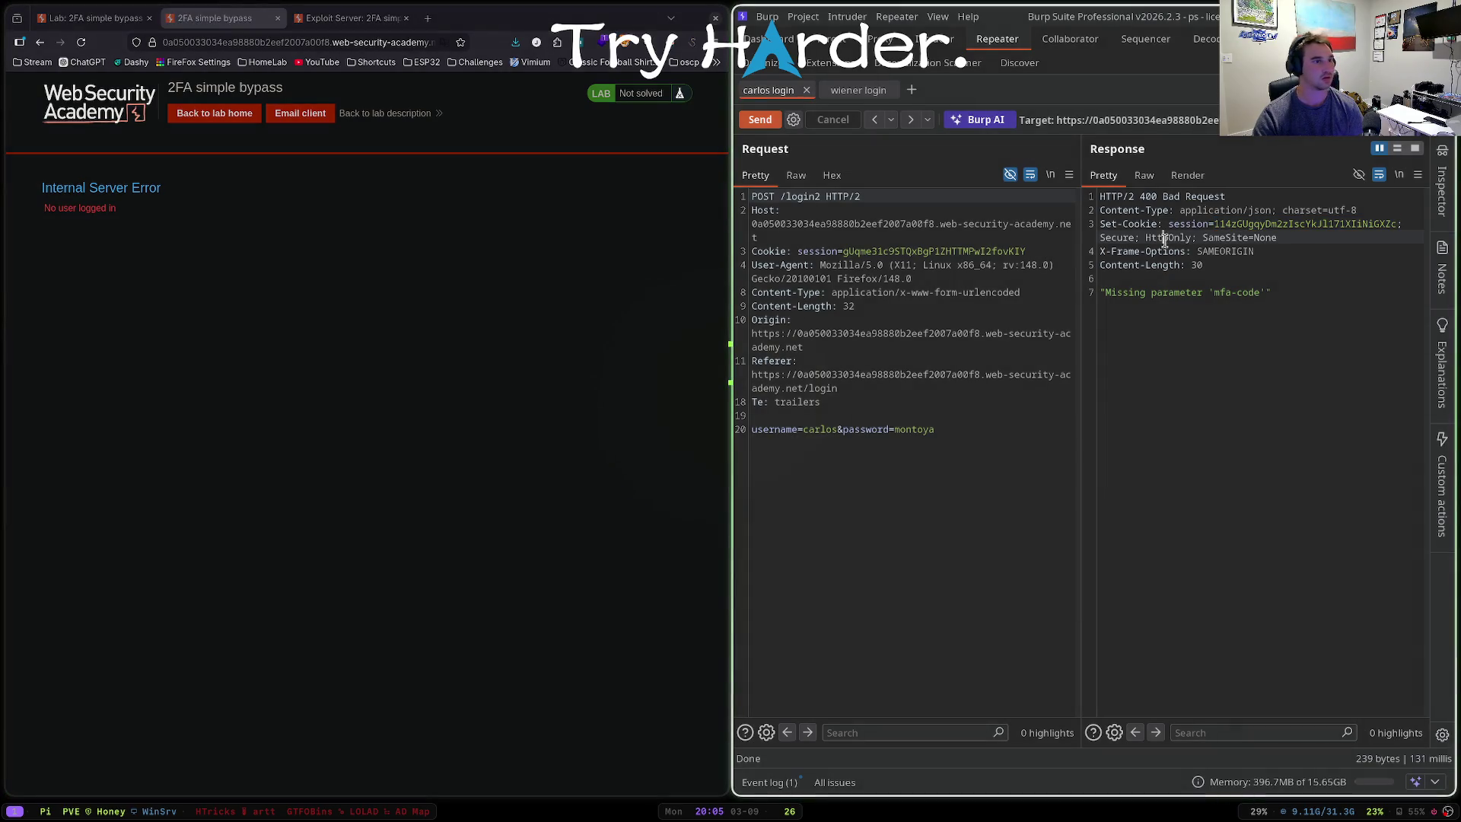
# - Change the carlos request path back to /login, resend it, and select the fresh session cookie
pyautogui.click(926, 251)
pyautogui.click(823, 195)
pyautogui.press('BackSpace')
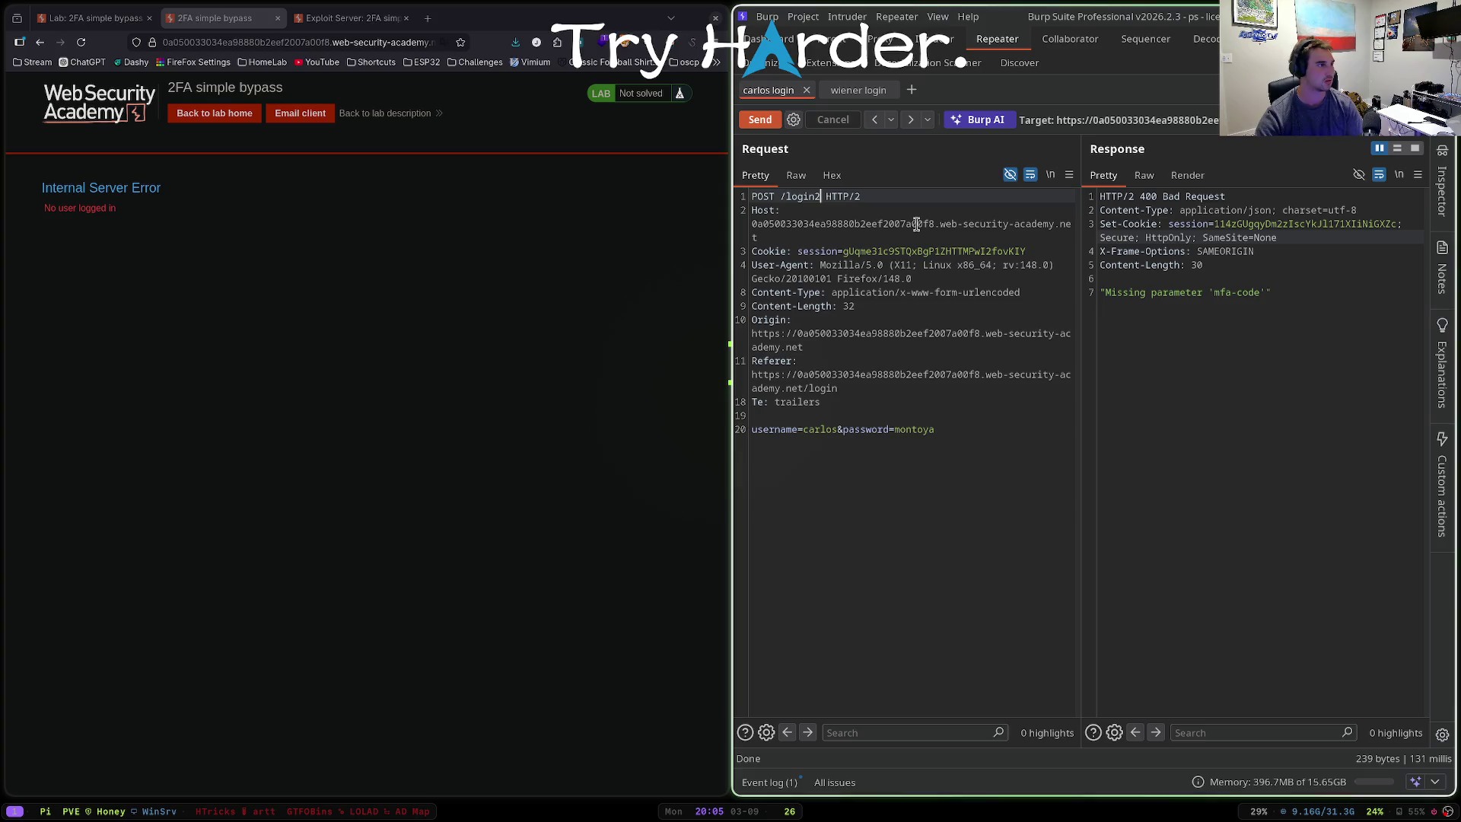
pyautogui.hotkey('ctrl', 'space')
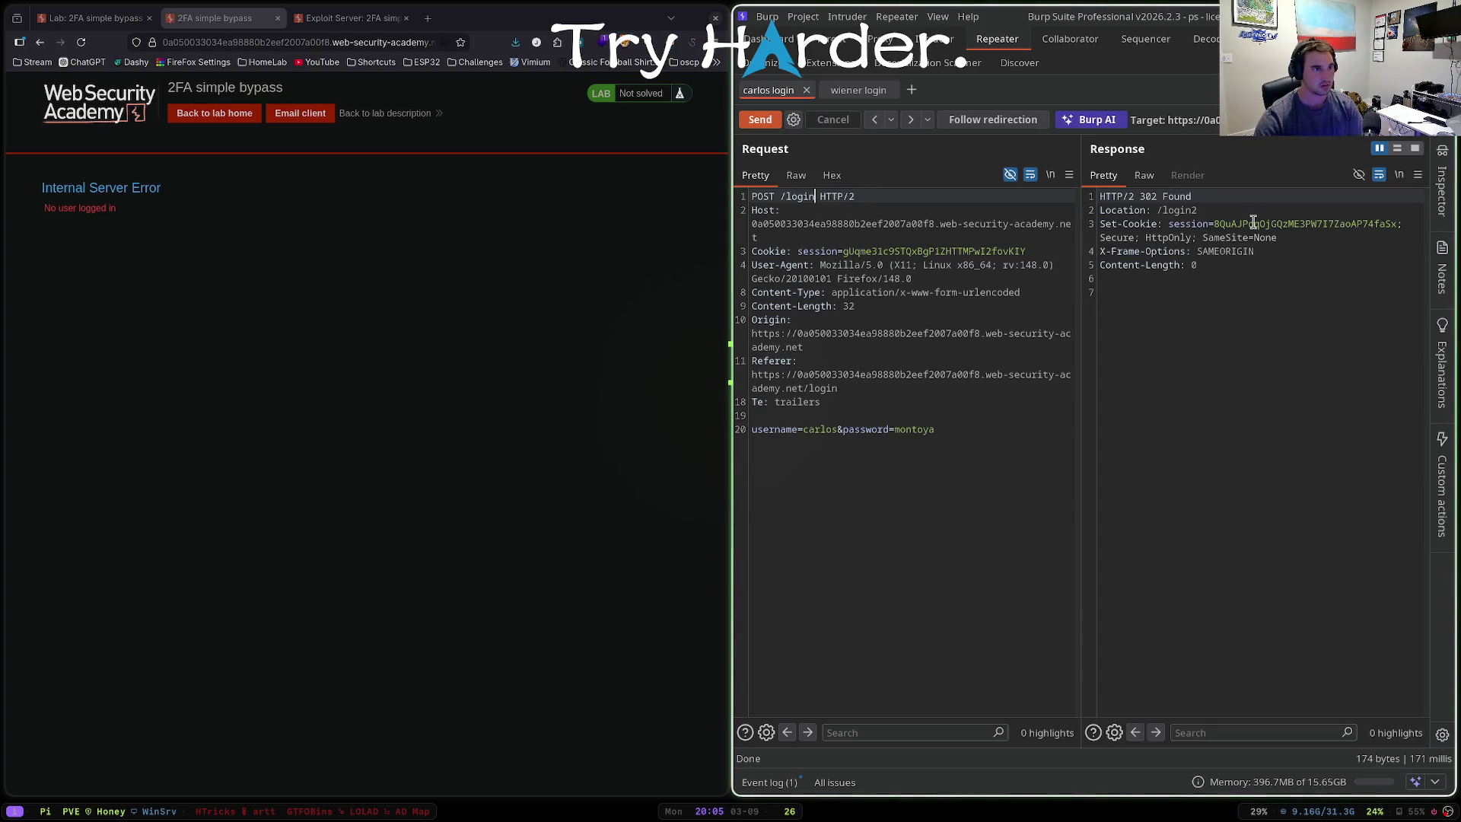
pyautogui.doubleClick(1253, 223)
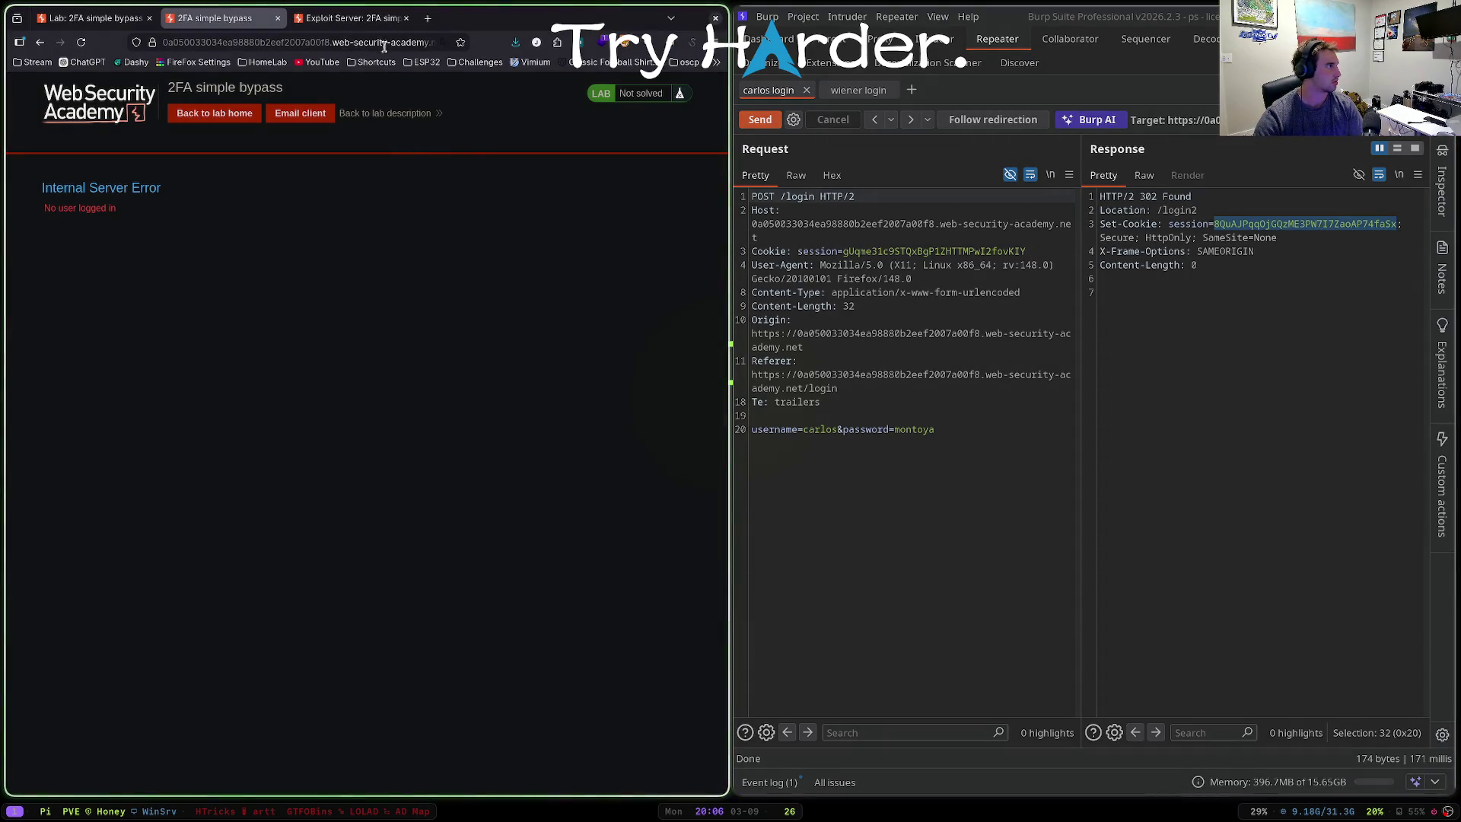
pyautogui.moveTo(384, 47); pyautogui.dragTo(531, 54)
pyautogui.click(523, 221)
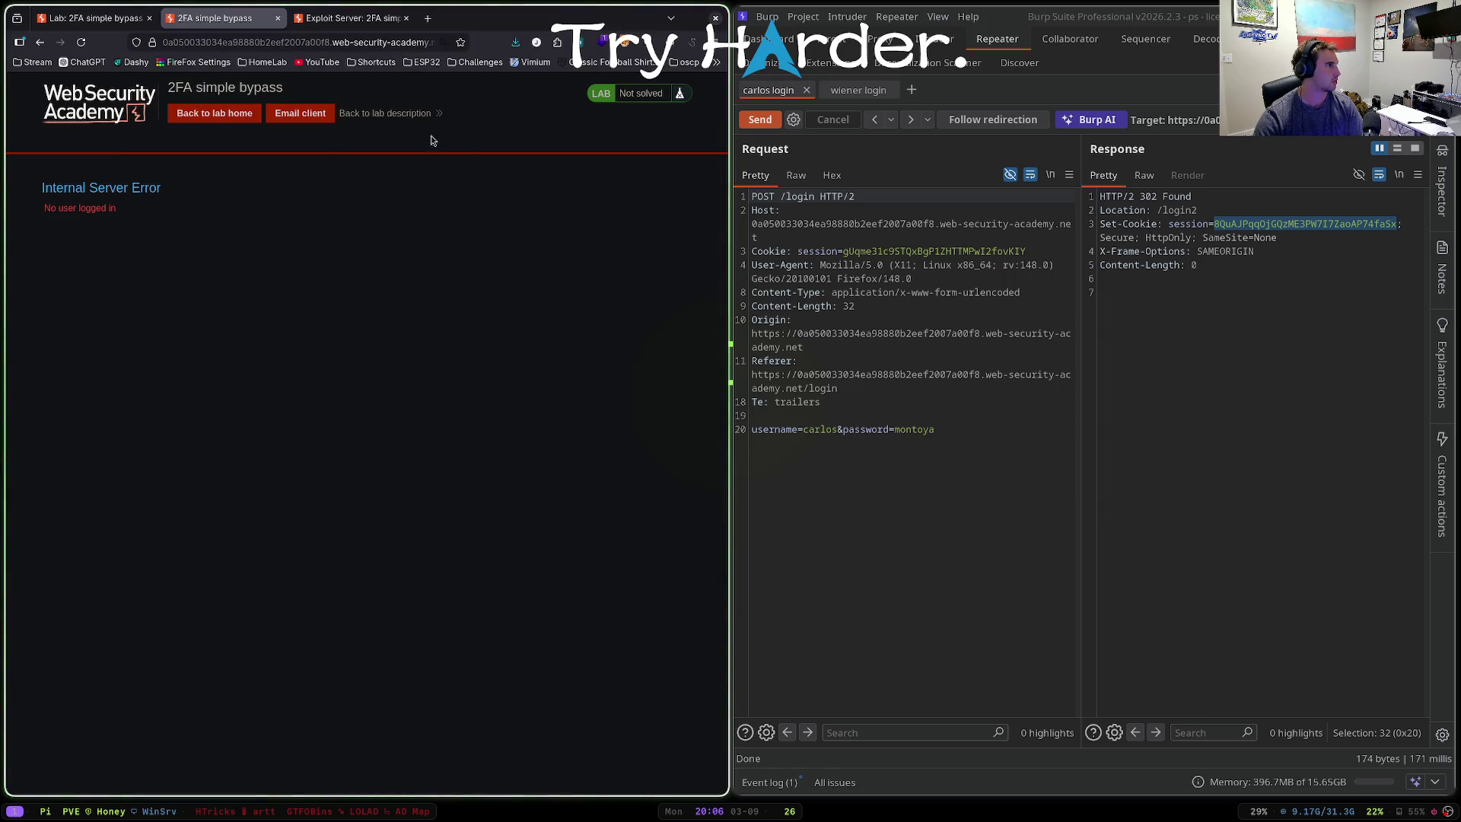
# - Log back in to the lab as wiener with the account password
pyautogui.click(40, 43)
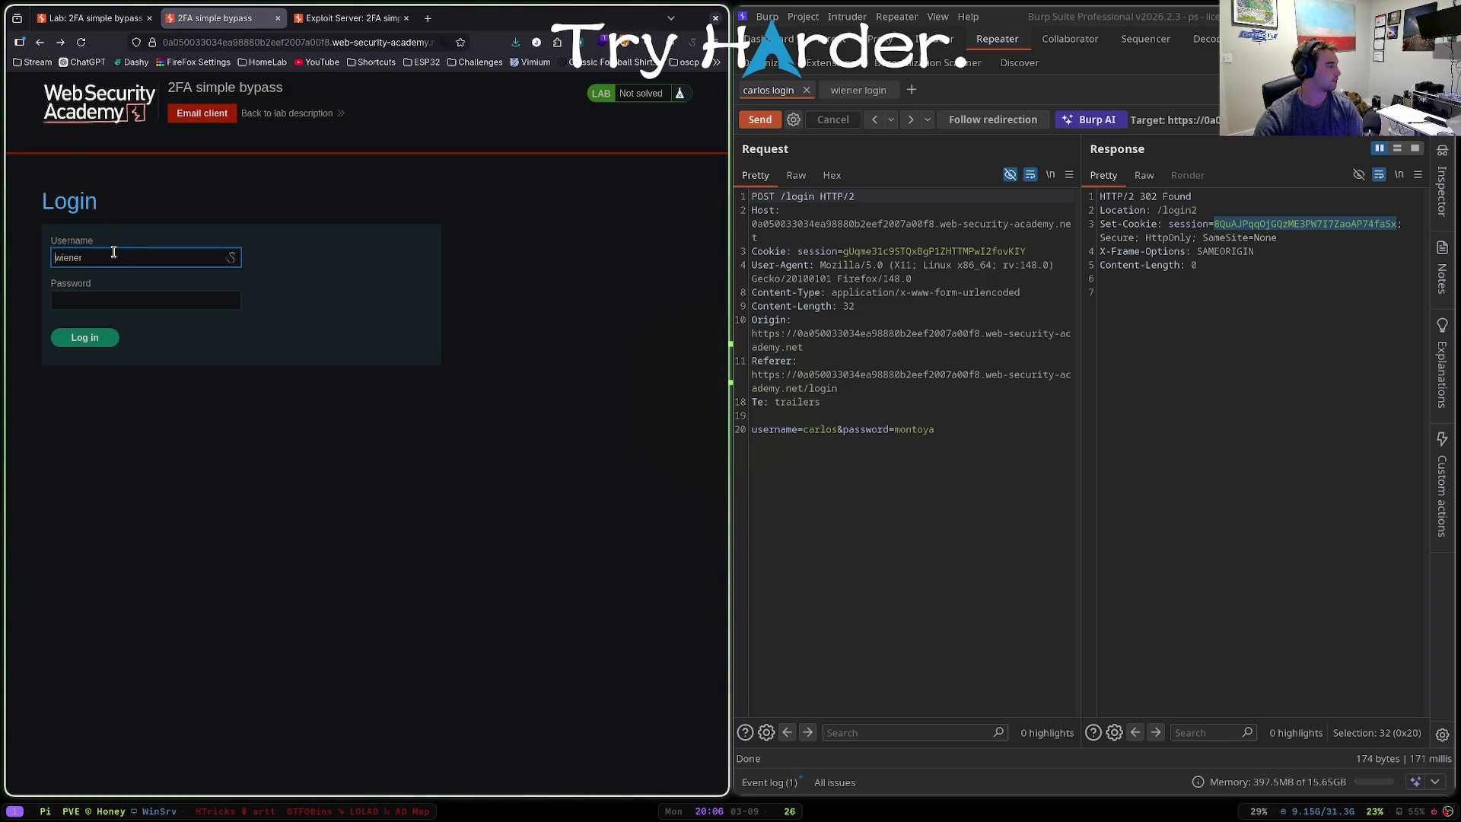
pyautogui.doubleClick(1229, 227)
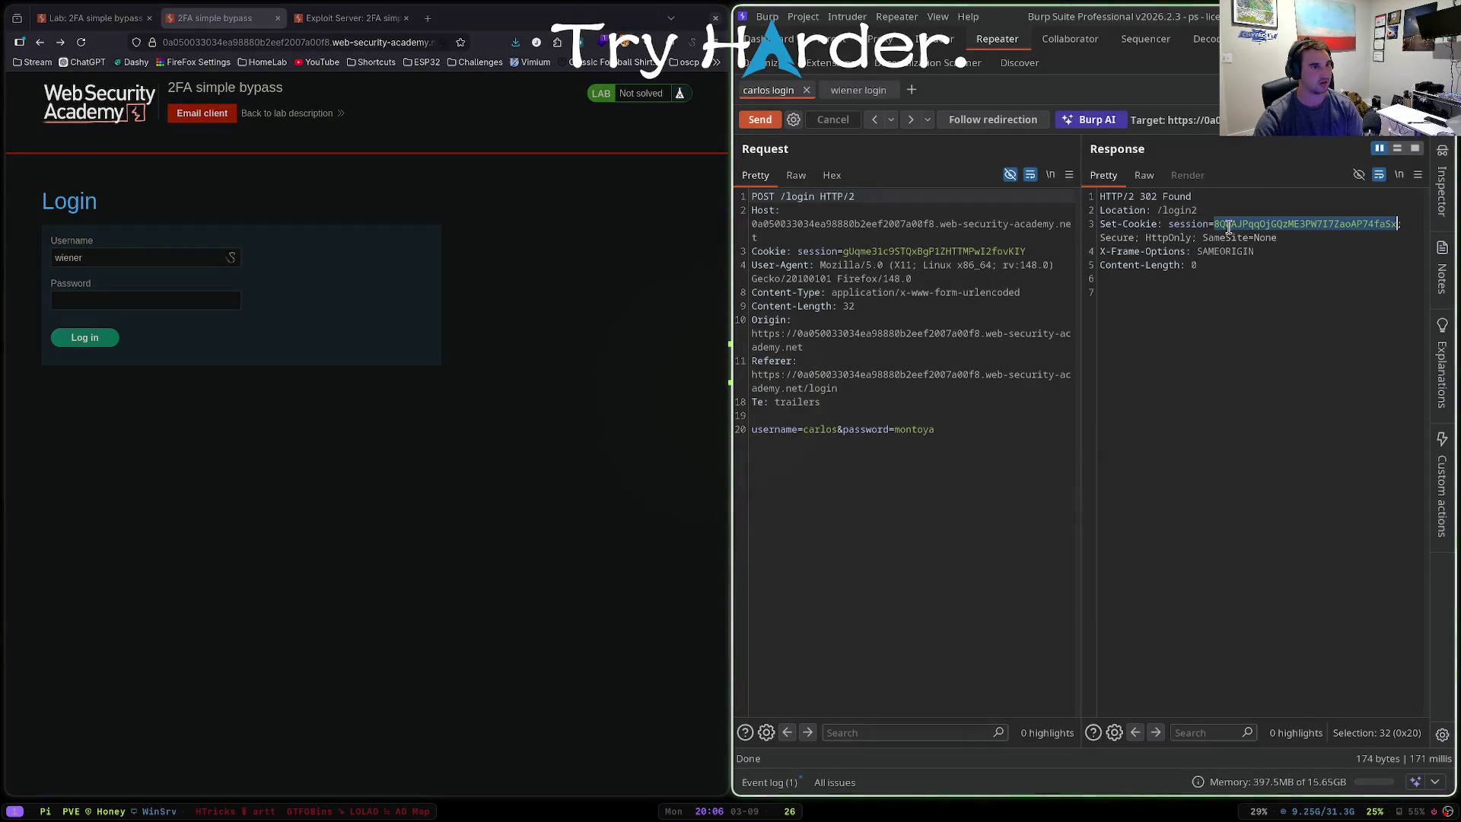
pyautogui.click(153, 257)
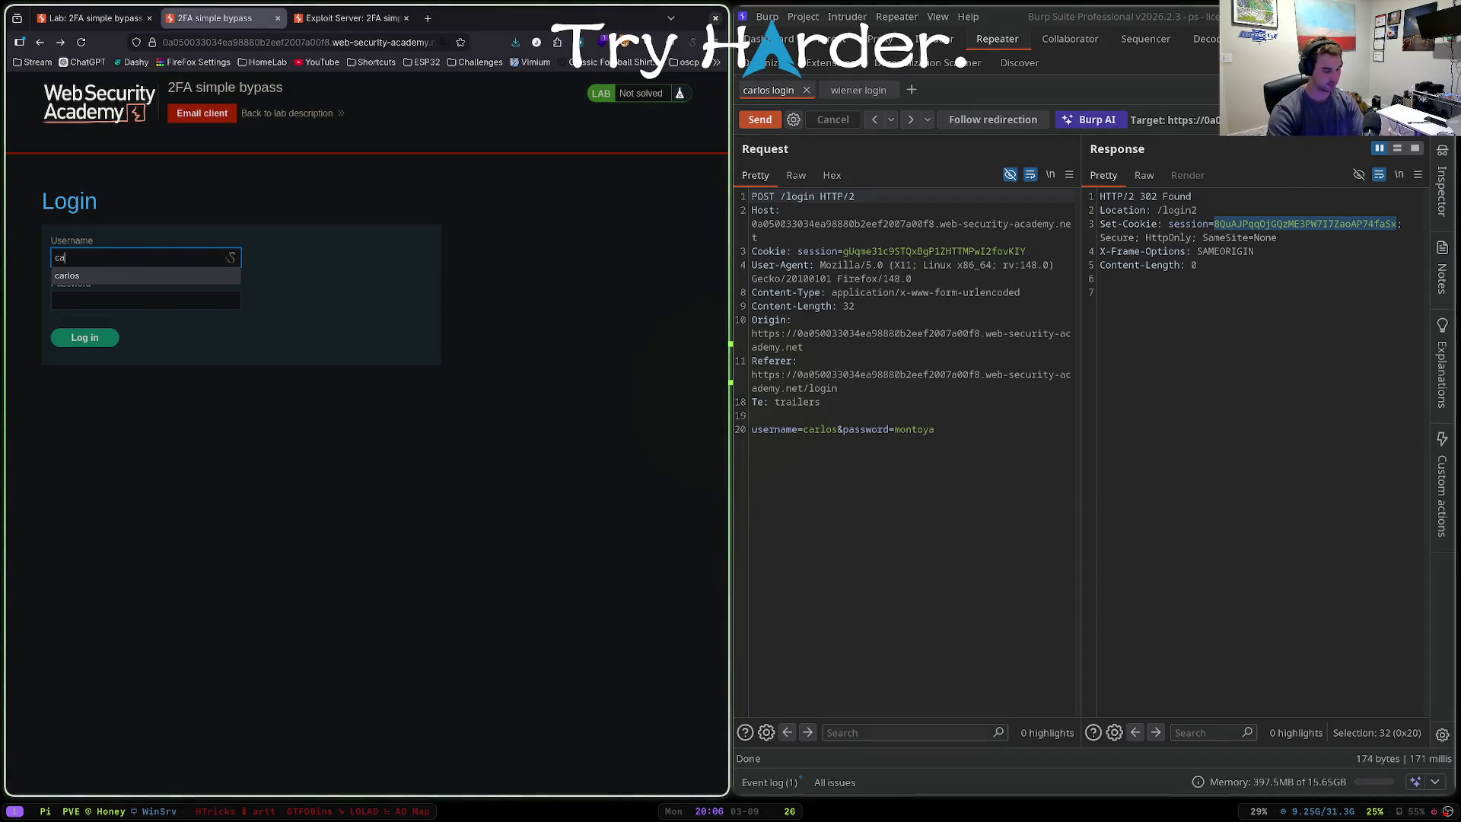
pyautogui.press('BackSpace')
pyautogui.press('BackSpace')
pyautogui.write('wiener')
pyautogui.press('Tab')
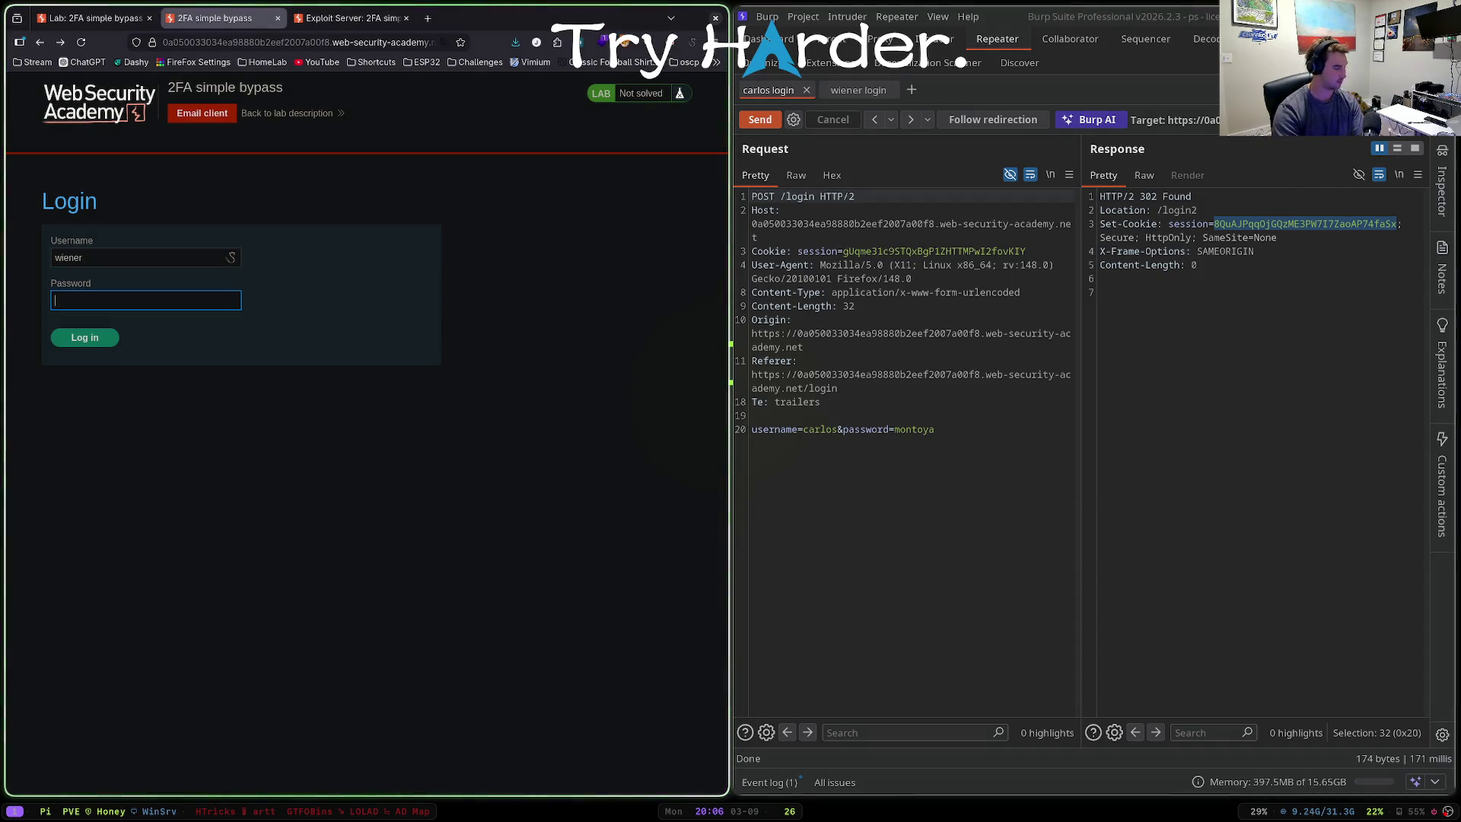
pyautogui.write('peter')
pyautogui.press('Return')
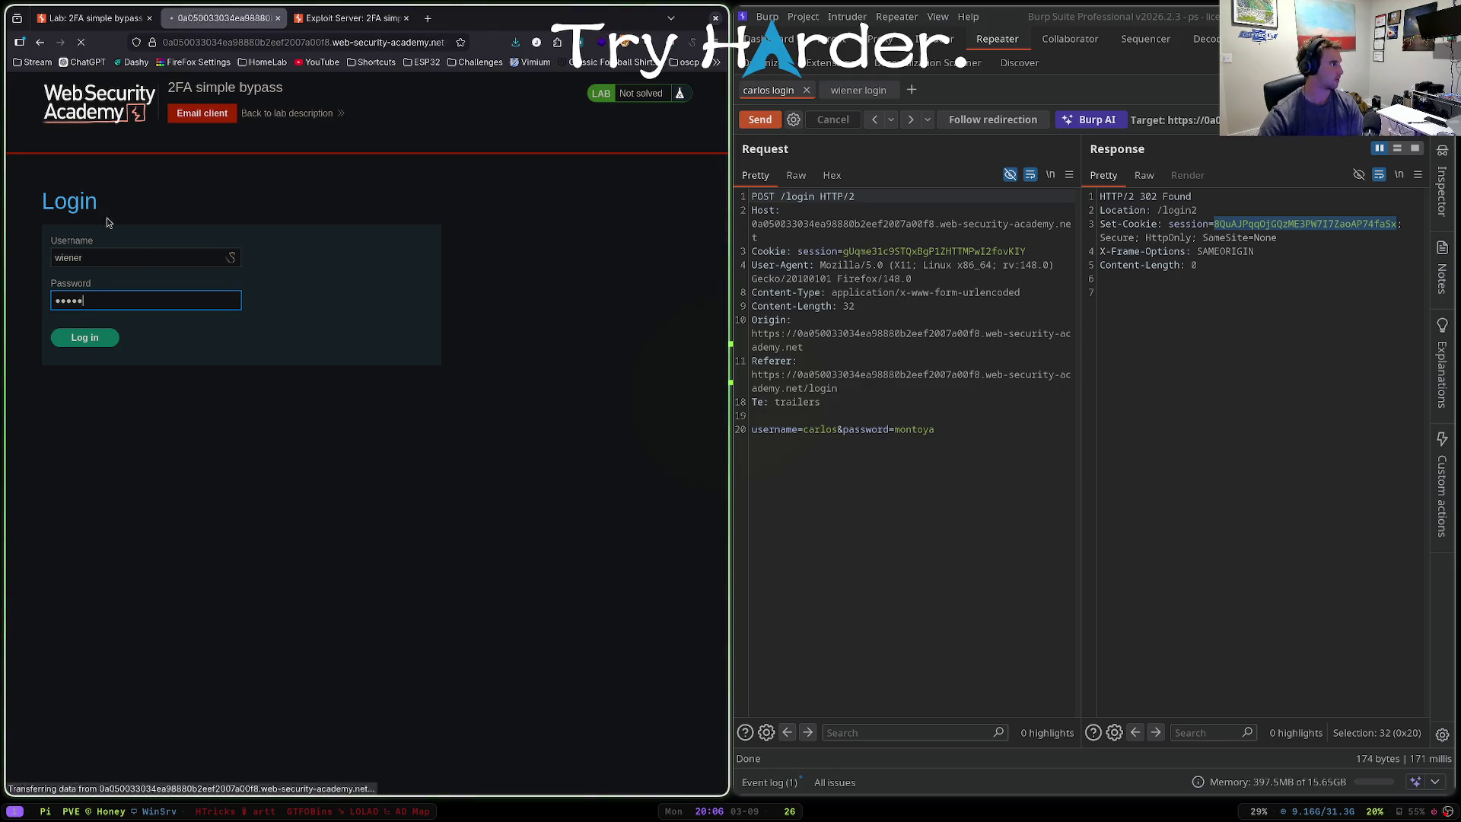
# - Submit the emailed 4-digit security code to reach My Account, then turn Burp interception on
pyautogui.click(301, 112)
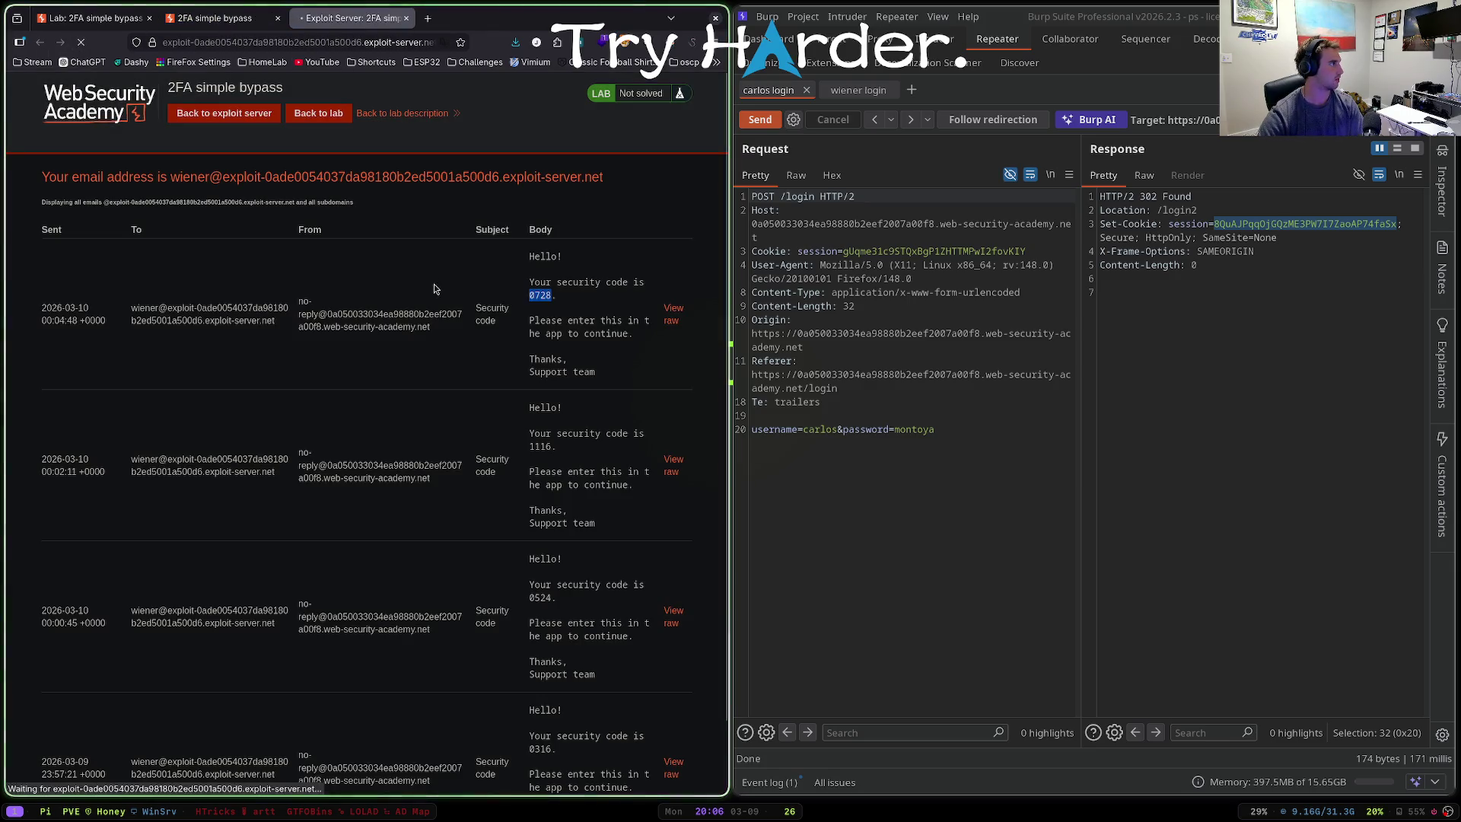
pyautogui.click(243, 17)
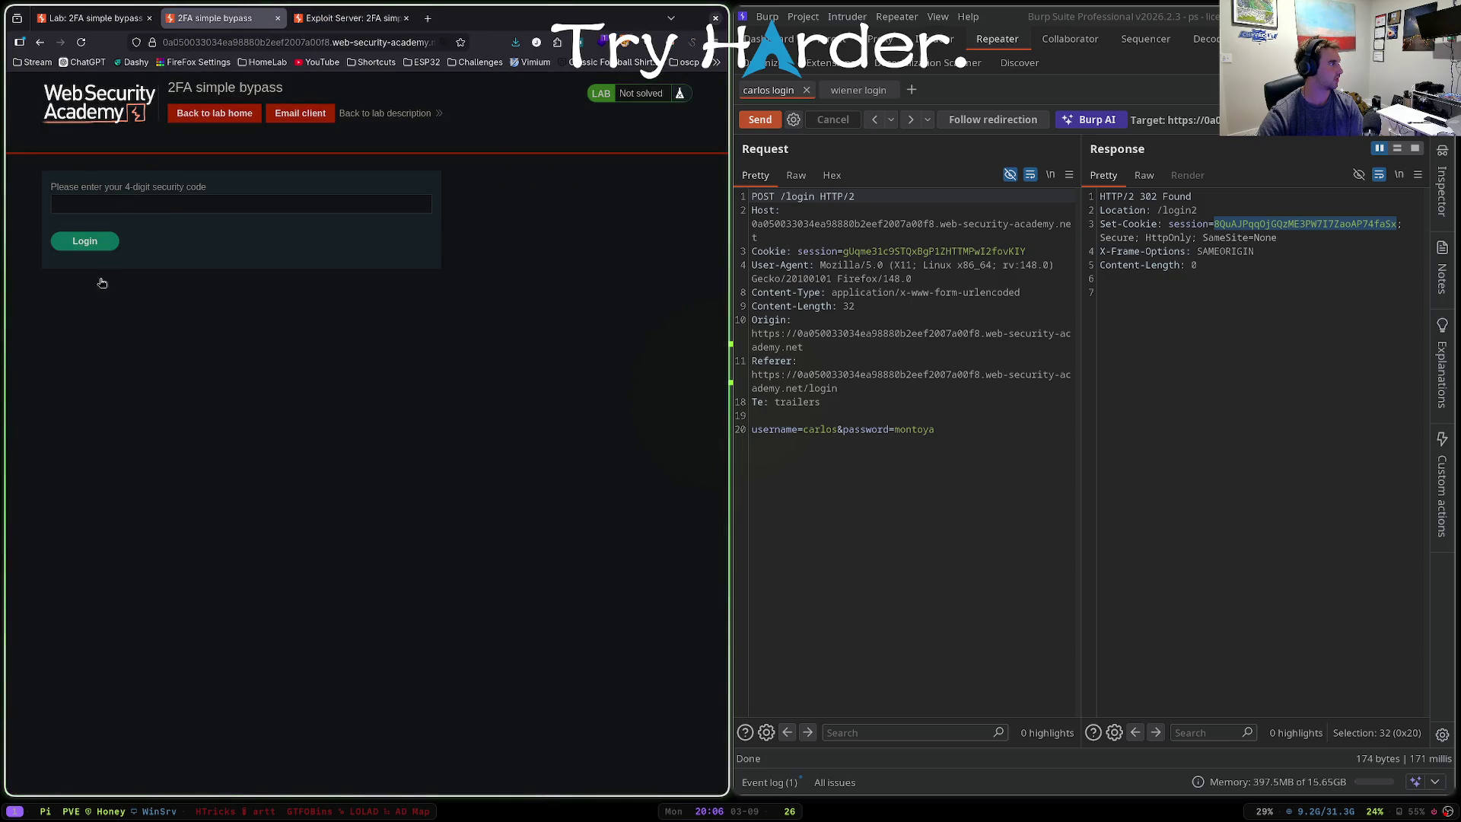
pyautogui.click(170, 205)
pyautogui.write('0084')
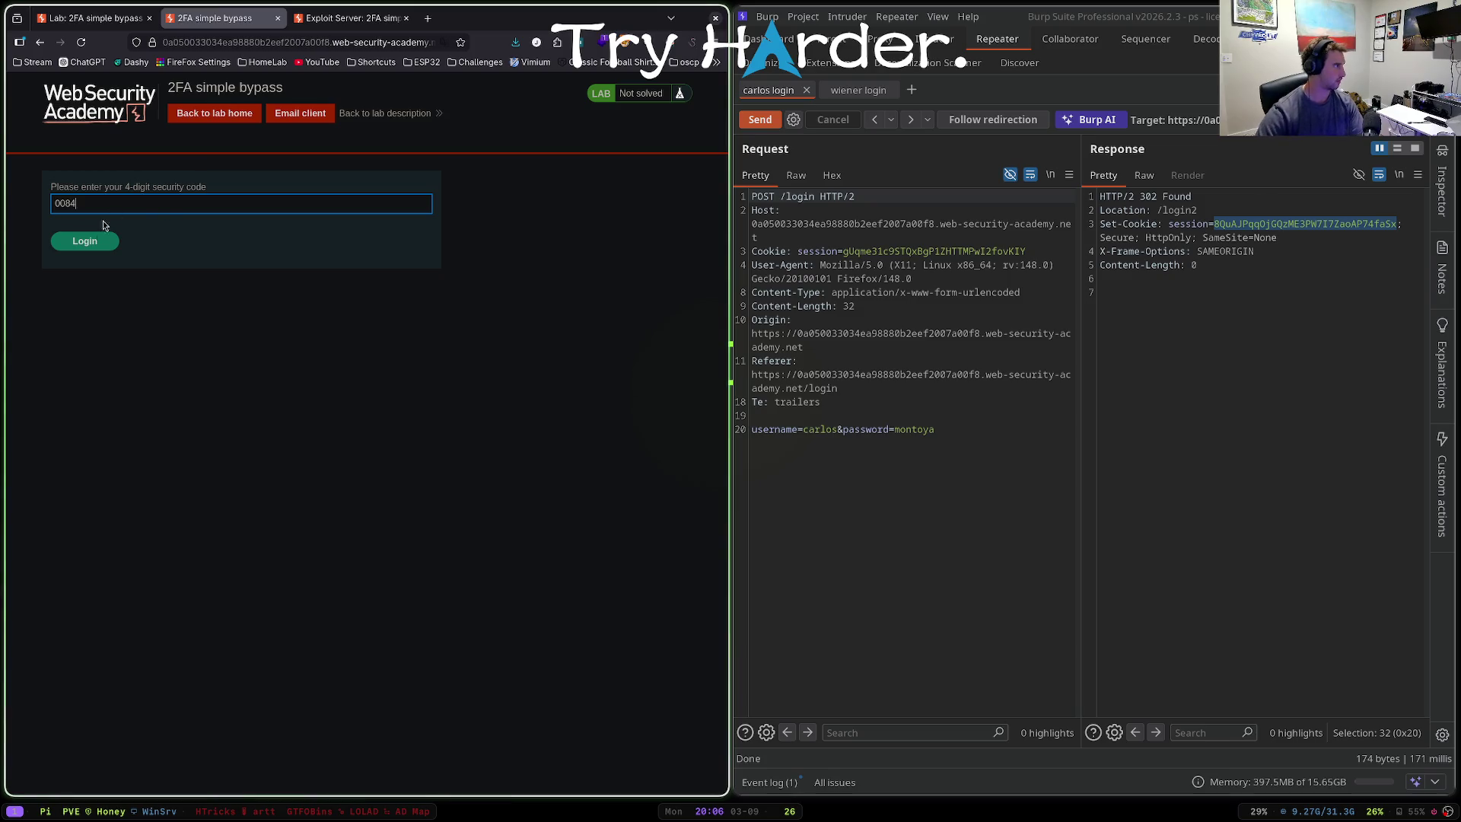
pyautogui.click(87, 242)
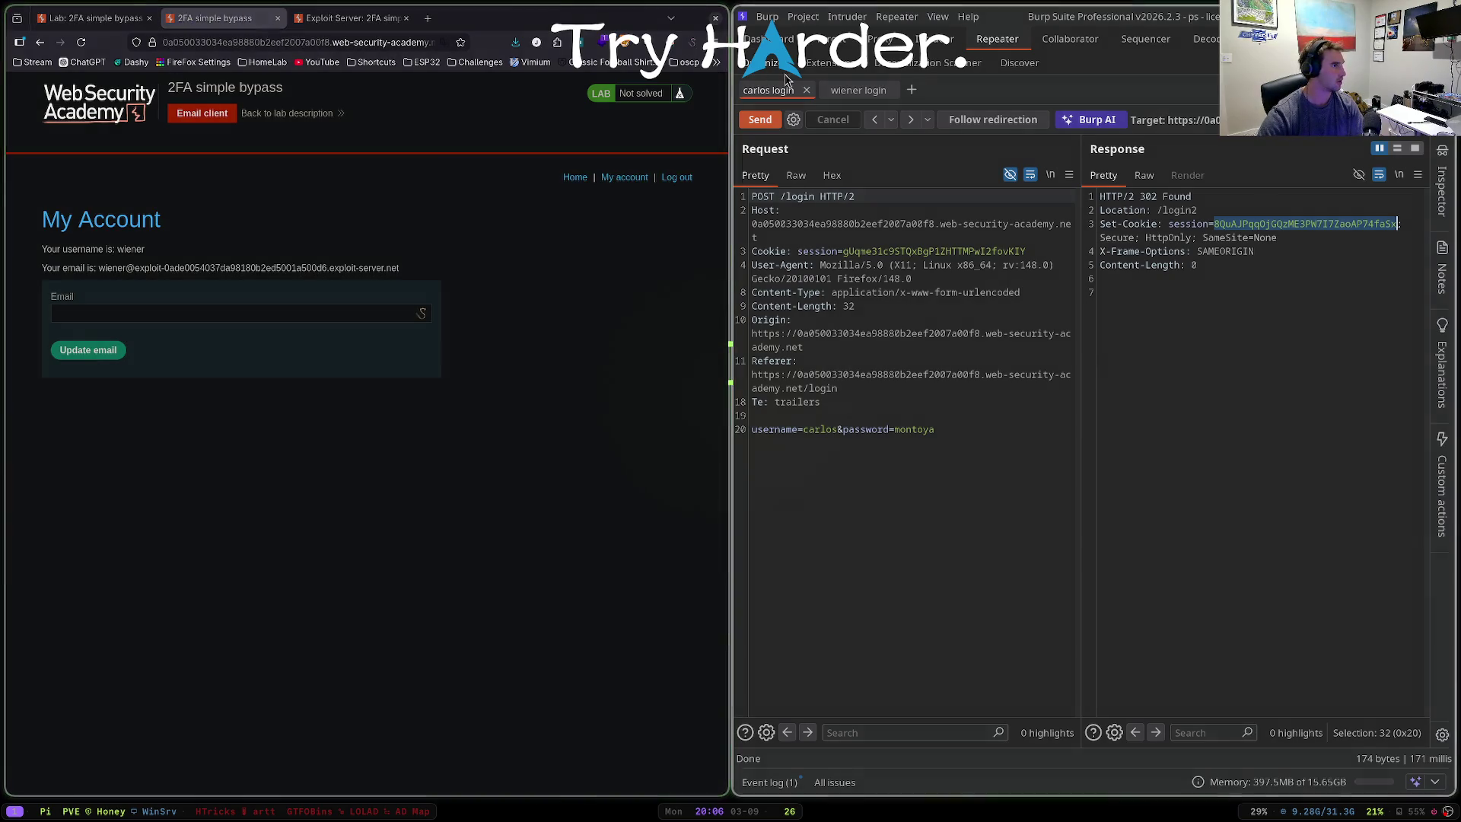
pyautogui.hotkey('ctrl', 'shift', 'p')
pyautogui.hotkey('ctrl', 't')
# - Reload My Account, send the held request to Repeater, and turn interception off
pyautogui.press('F5')
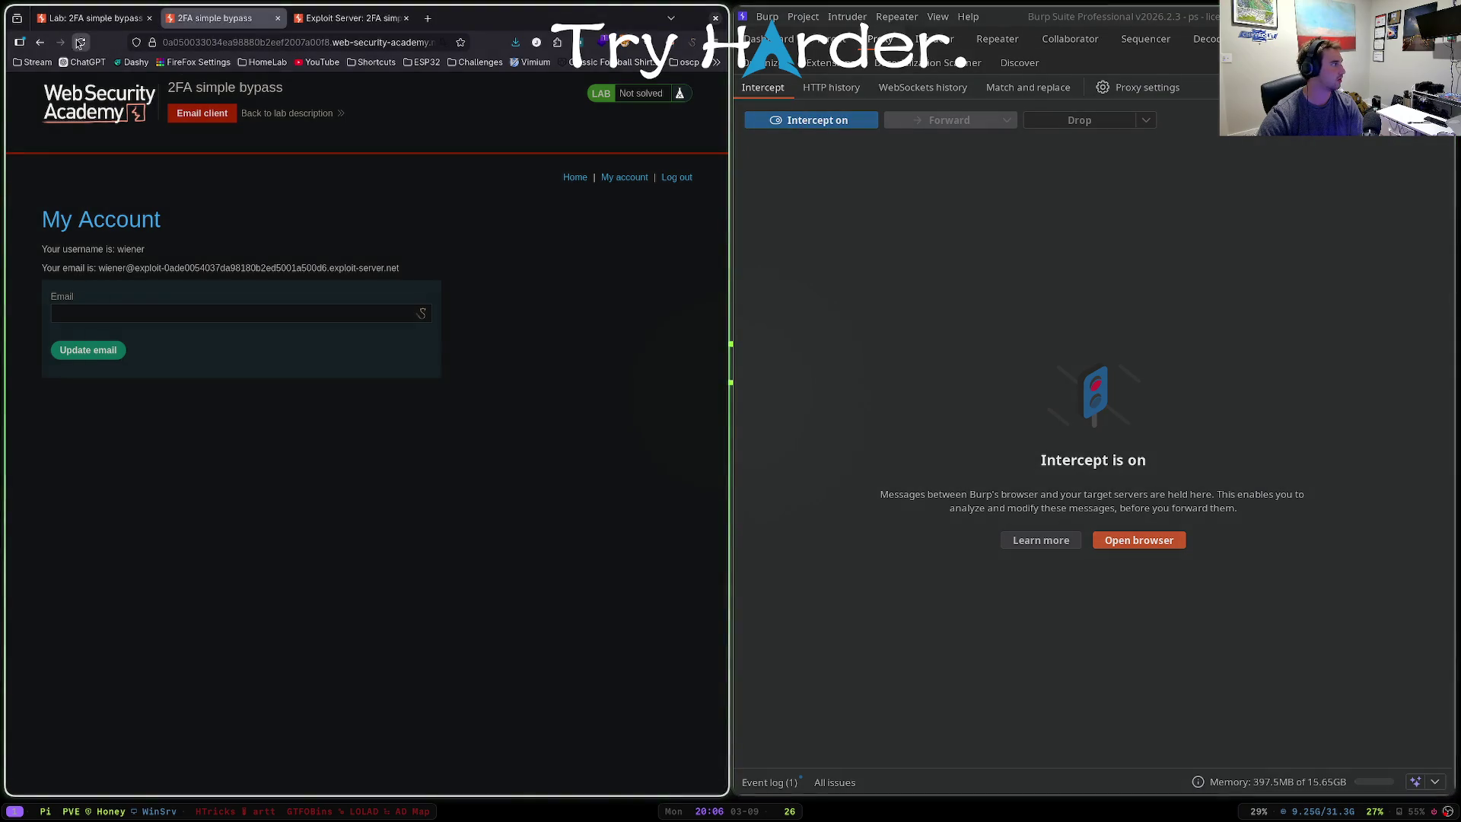
pyautogui.rightClick(875, 380)
pyautogui.click(960, 372)
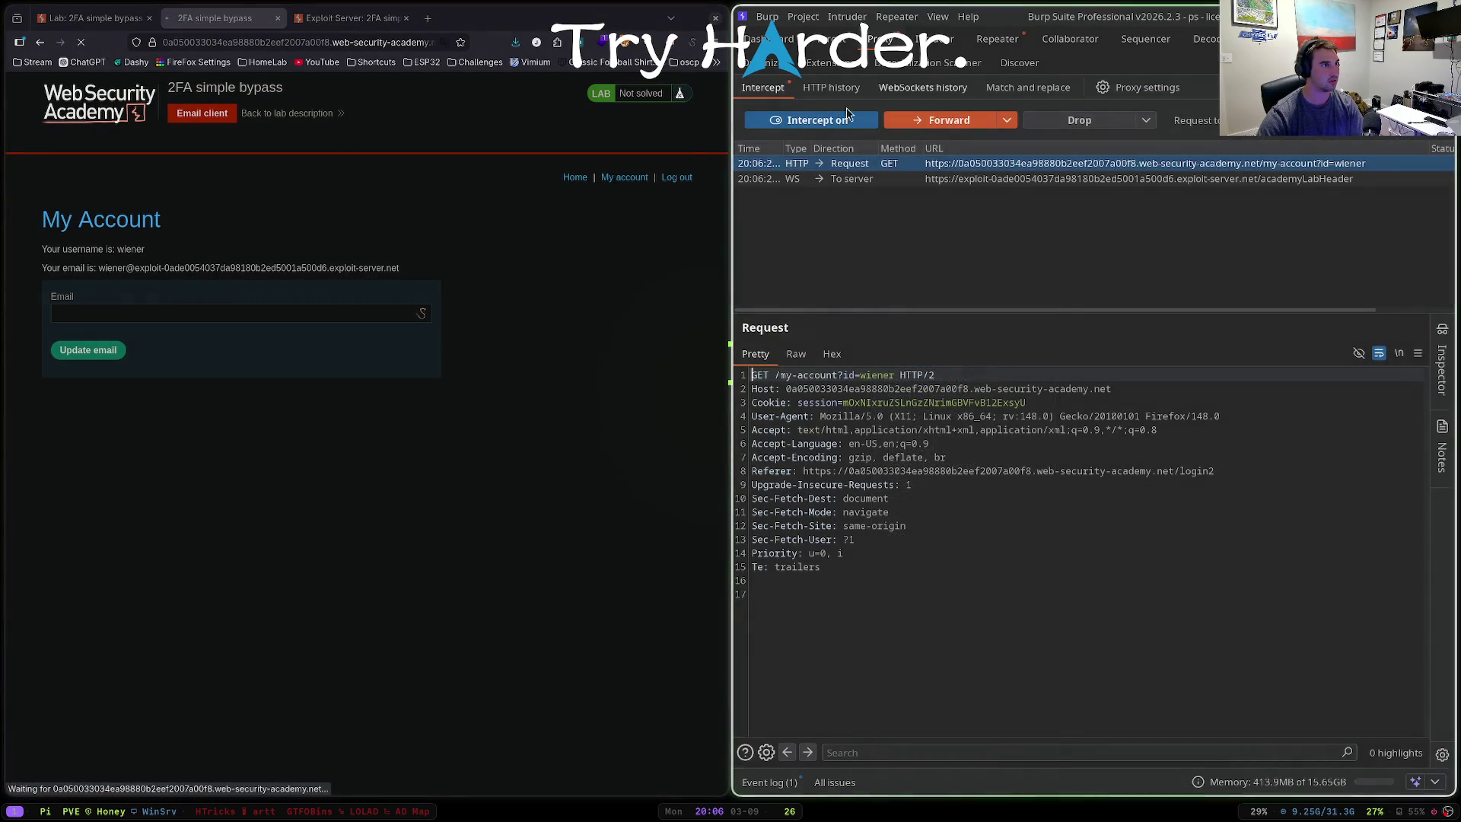
pyautogui.hotkey('ctrl', 't')
pyautogui.hotkey('ctrl', 'shift', 'r')
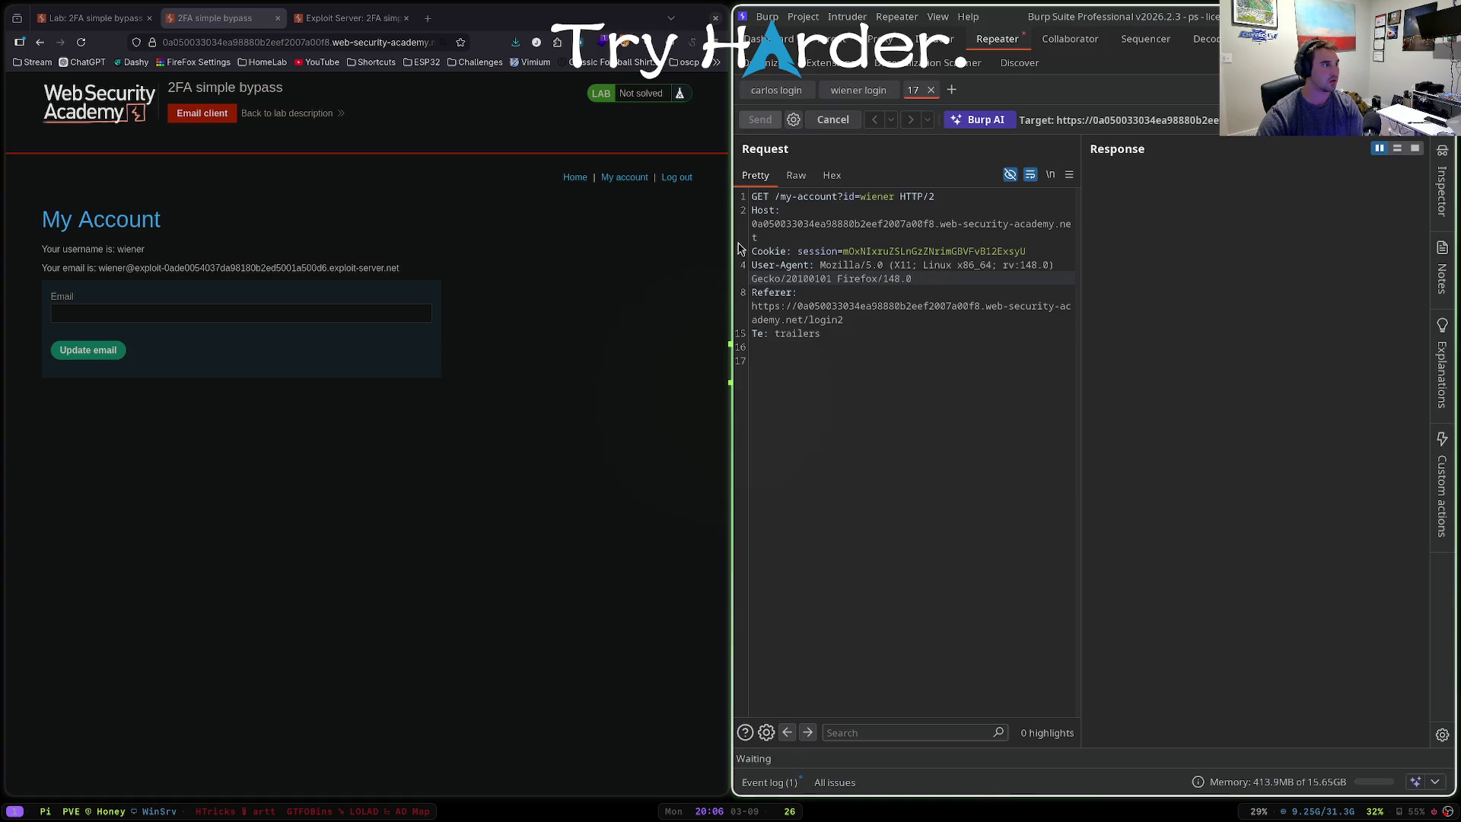
# - Log out and log back in as wiener with Burp interception switched on
pyautogui.click(676, 176)
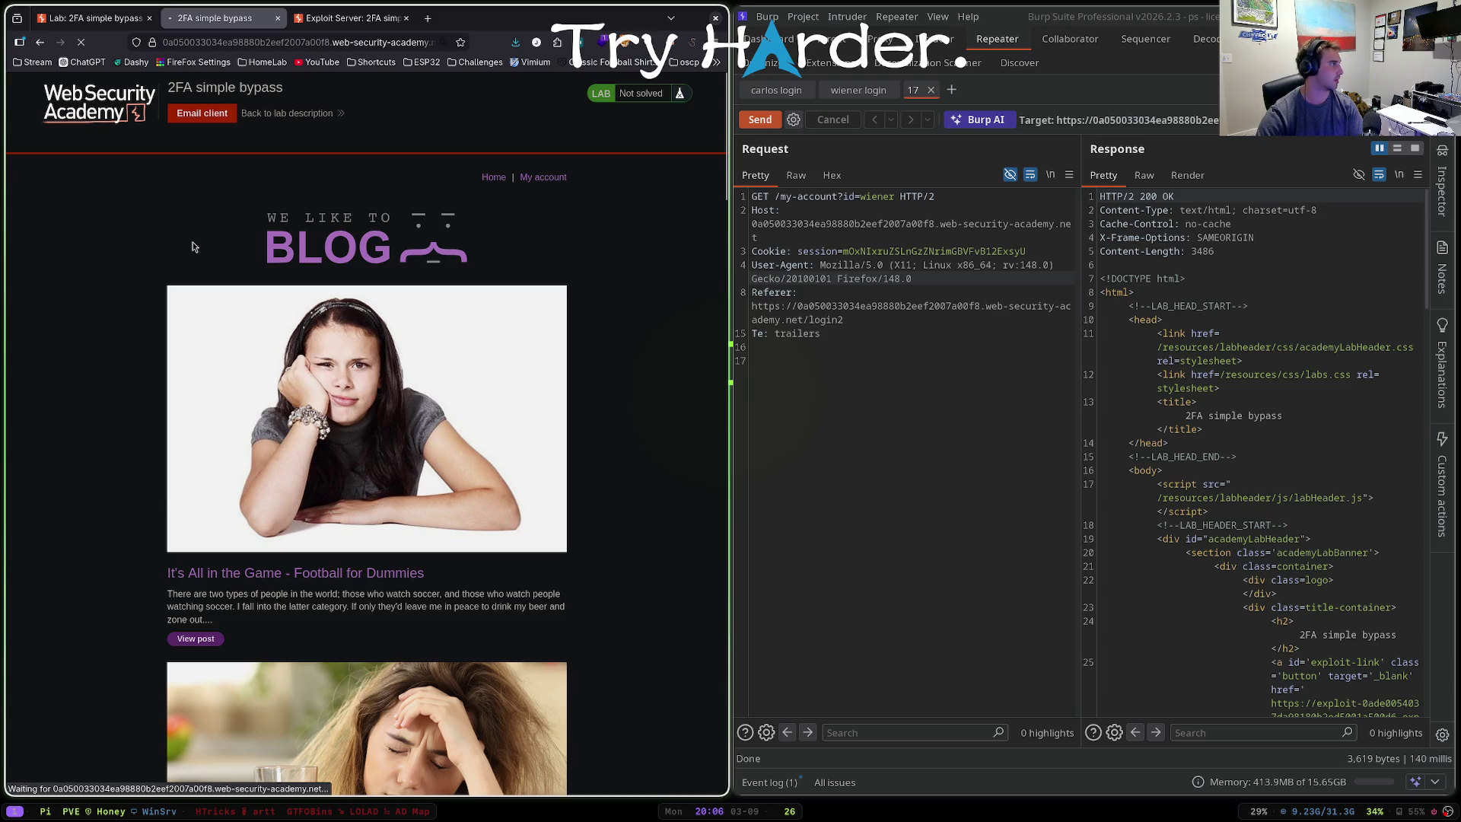
pyautogui.click(221, 259)
pyautogui.write('w')
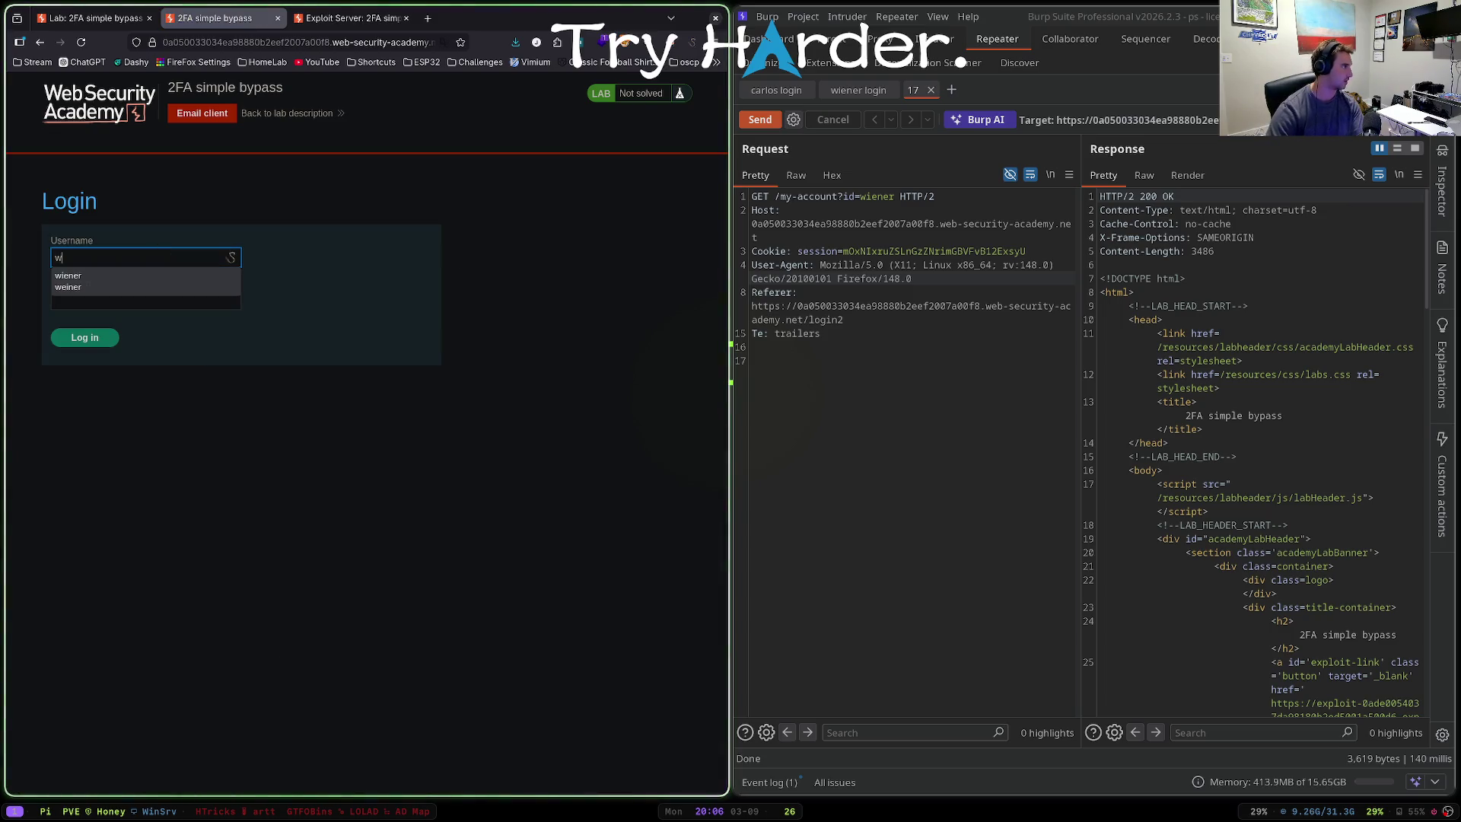
pyautogui.press('Down')
pyautogui.press('Return')
pyautogui.press('Tab')
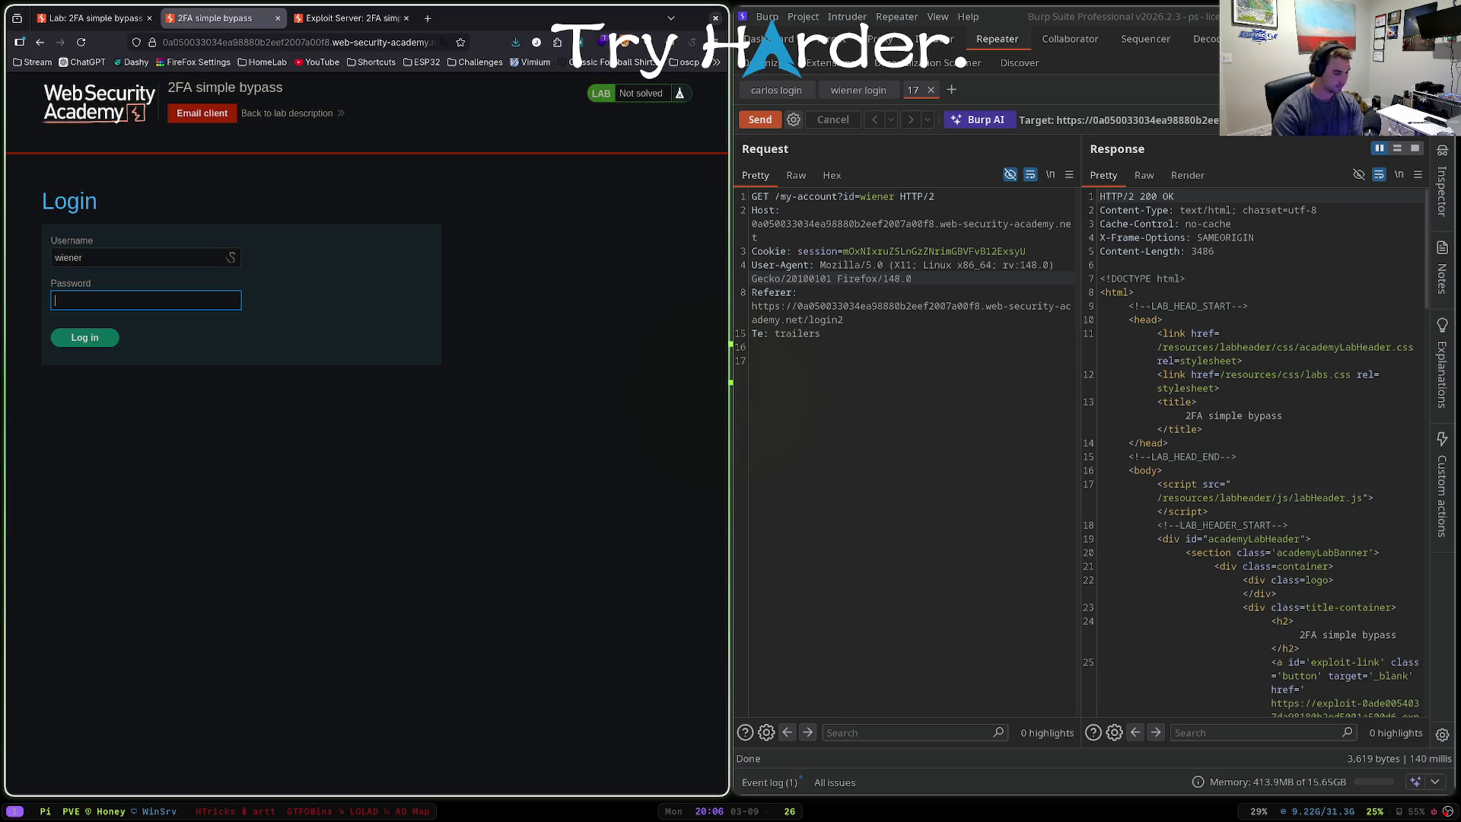
pyautogui.write('ter')
pyautogui.click(880, 38)
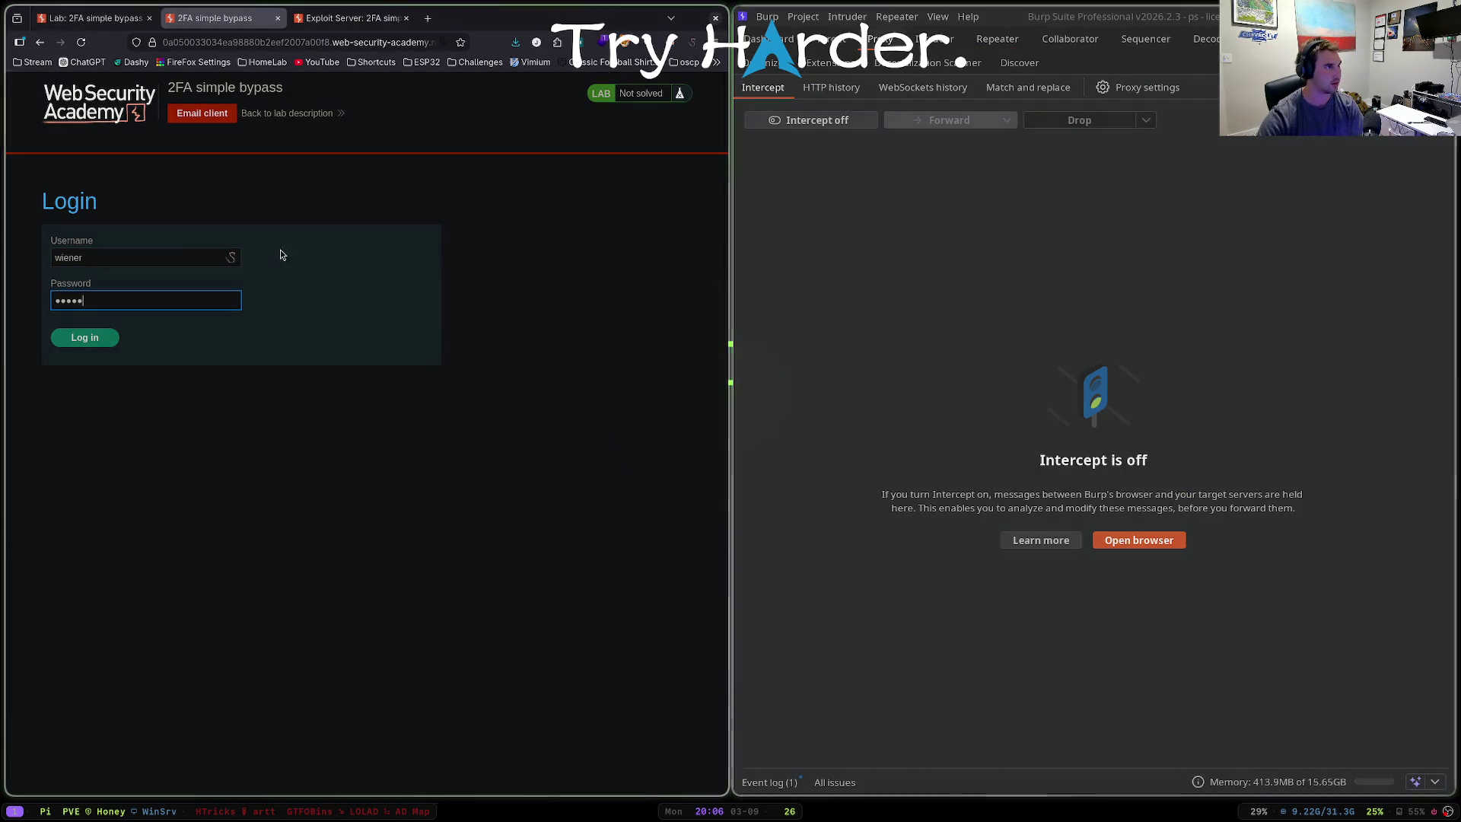
pyautogui.click(811, 120)
pyautogui.click(88, 337)
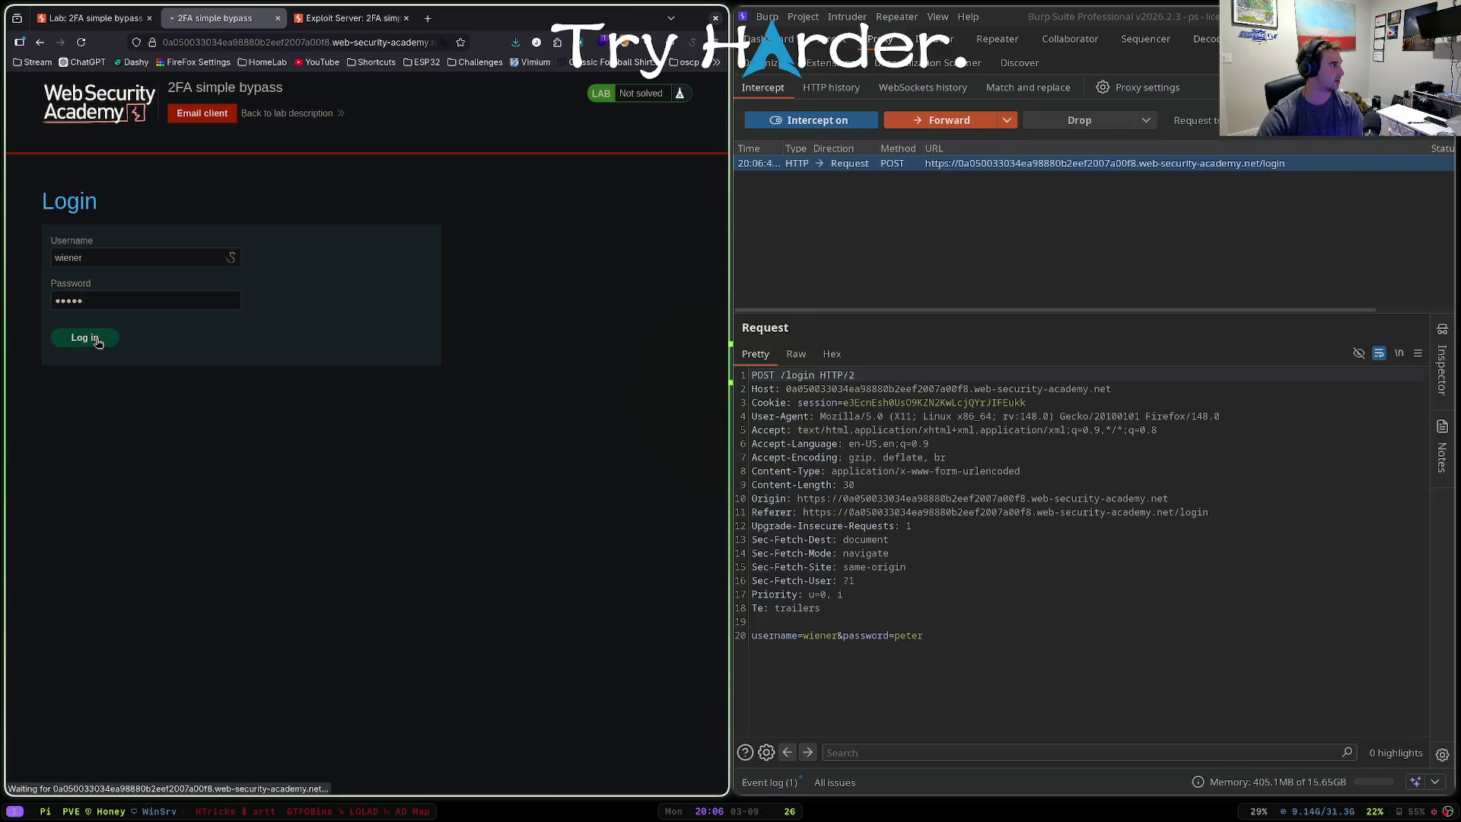
# - Send the held login request to Repeater, send it, and select the new session cookie
pyautogui.rightClick(945, 408)
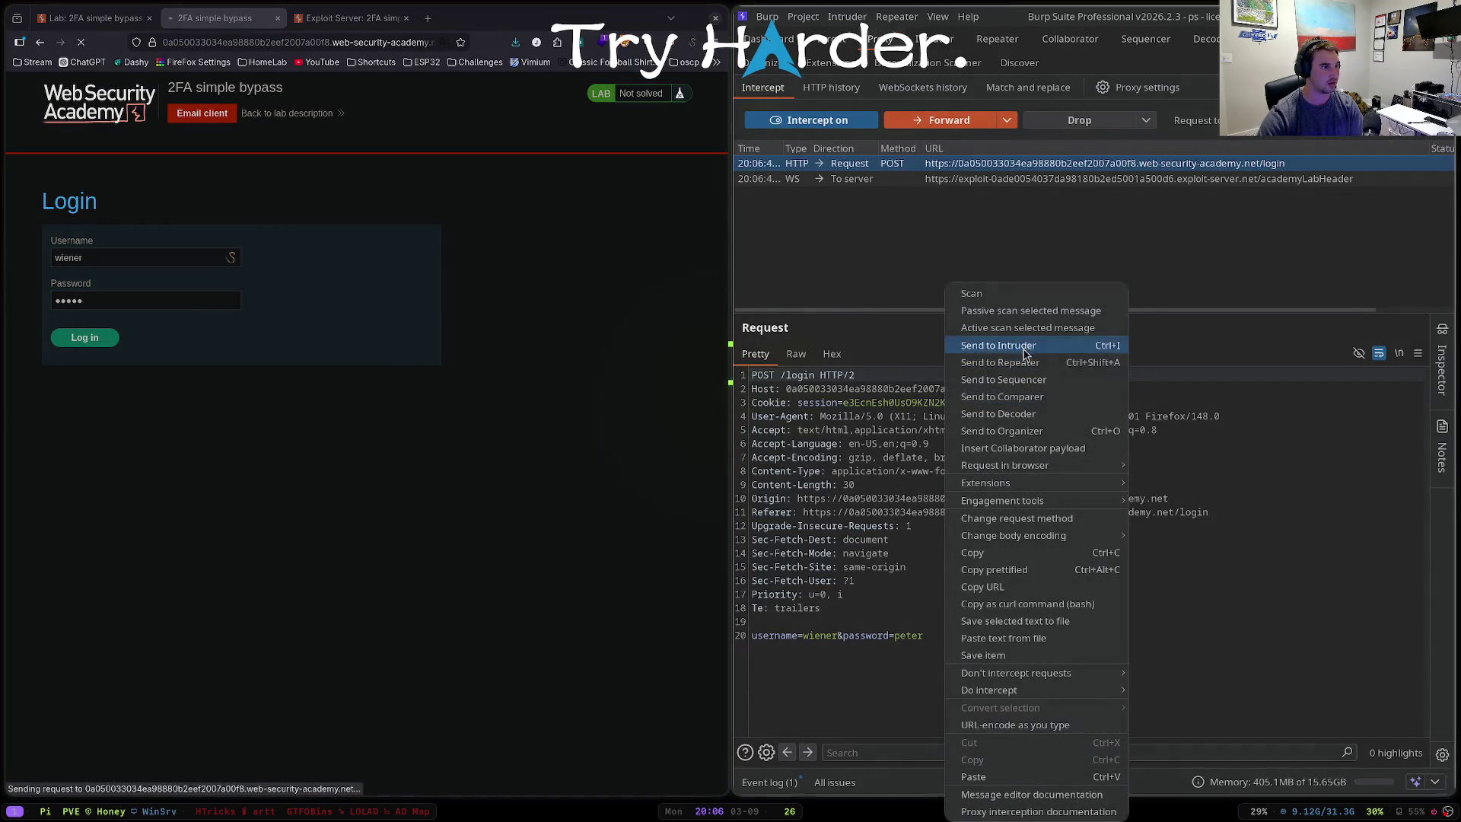
pyautogui.click(941, 112)
pyautogui.click(997, 39)
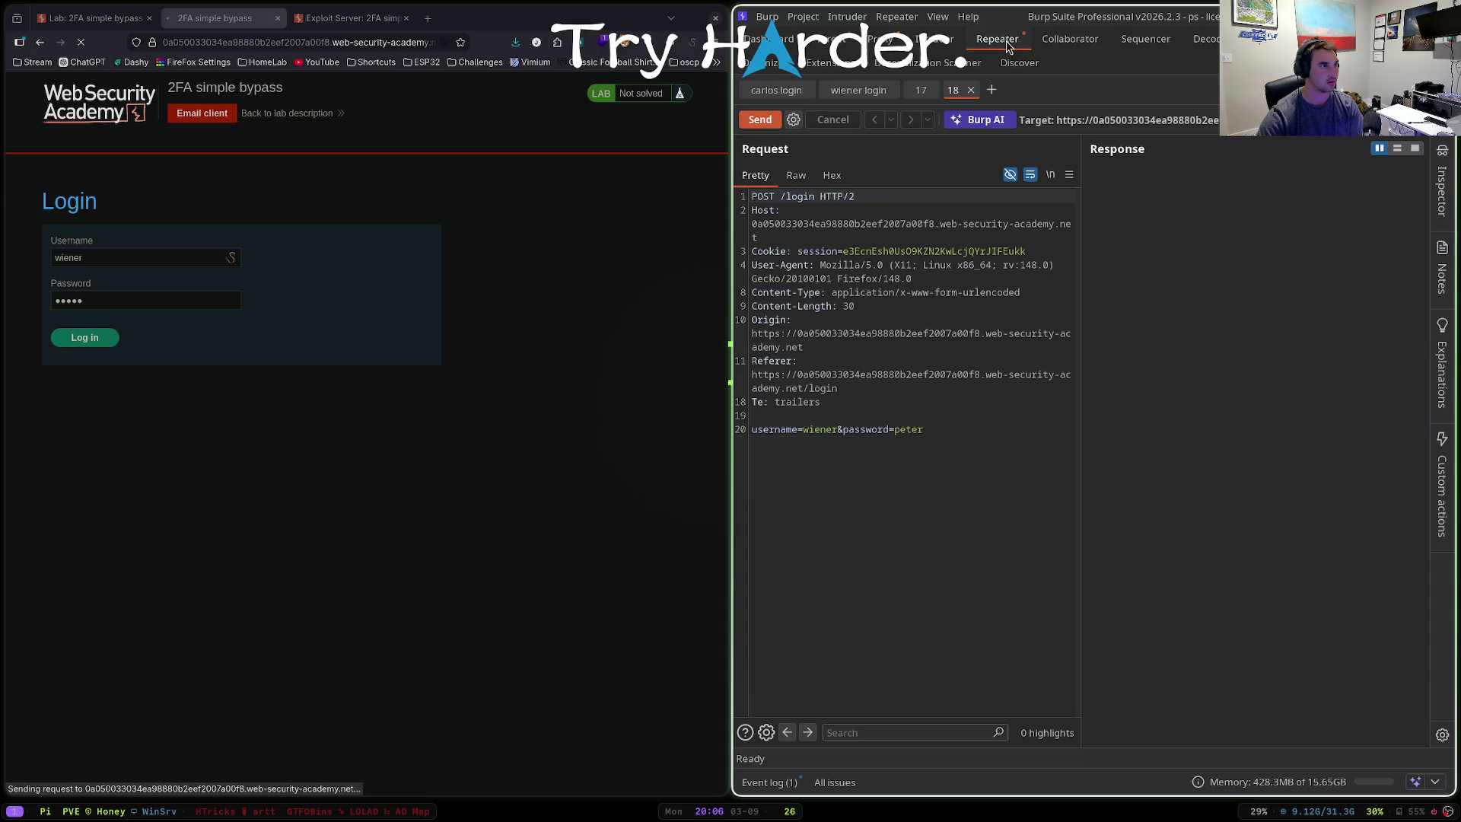
pyautogui.click(832, 293)
pyautogui.click(759, 120)
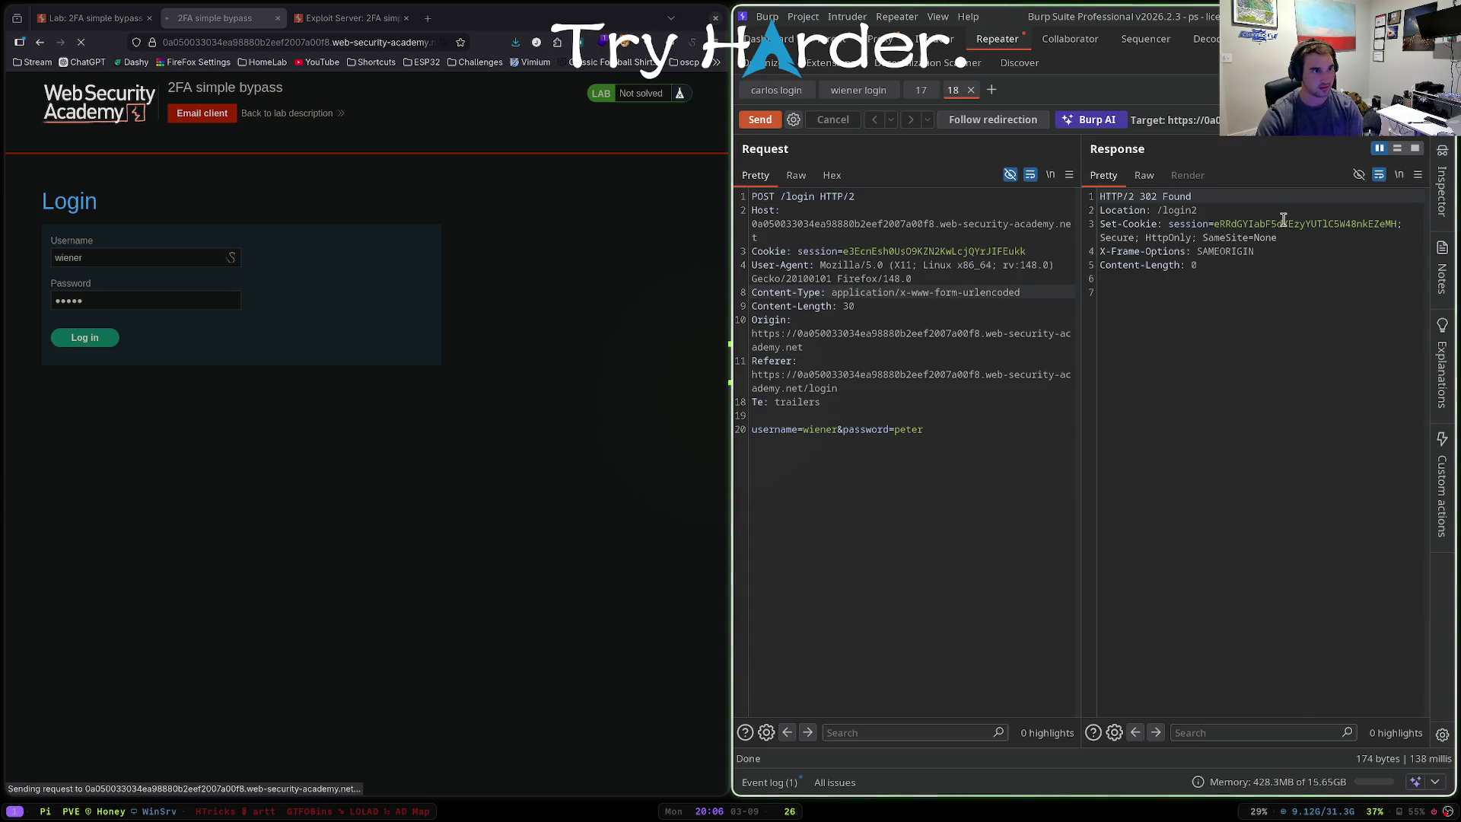
pyautogui.doubleClick(1256, 223)
pyautogui.hotkey('ctrl', 'c')
pyautogui.click(916, 90)
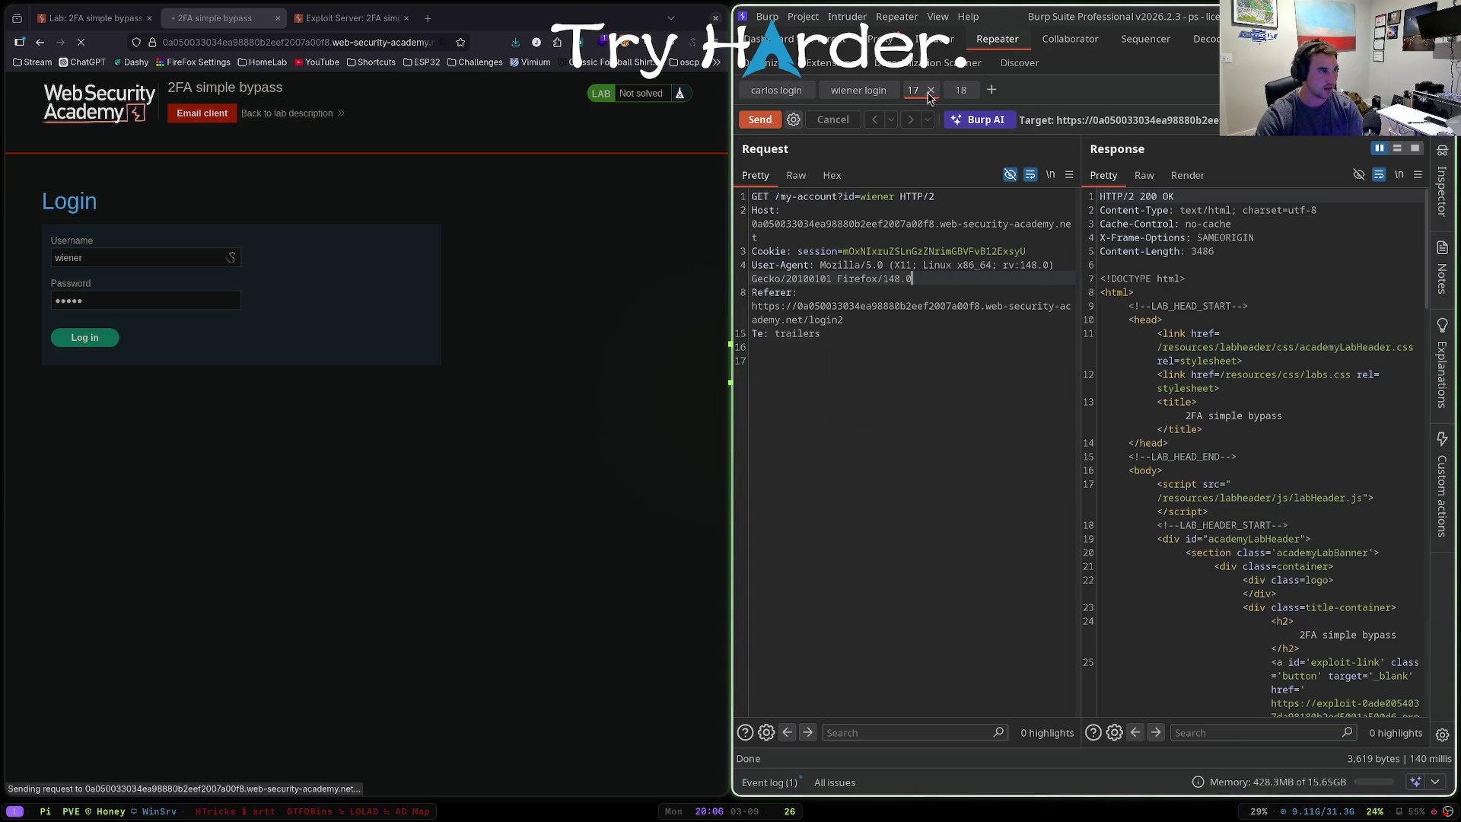
# - Paste the new session cookie into the My Account request, resend it, and render the response
pyautogui.doubleClick(931, 251)
pyautogui.hotkey('ctrl', 'v')
pyautogui.hotkey('ctrl', 'space')
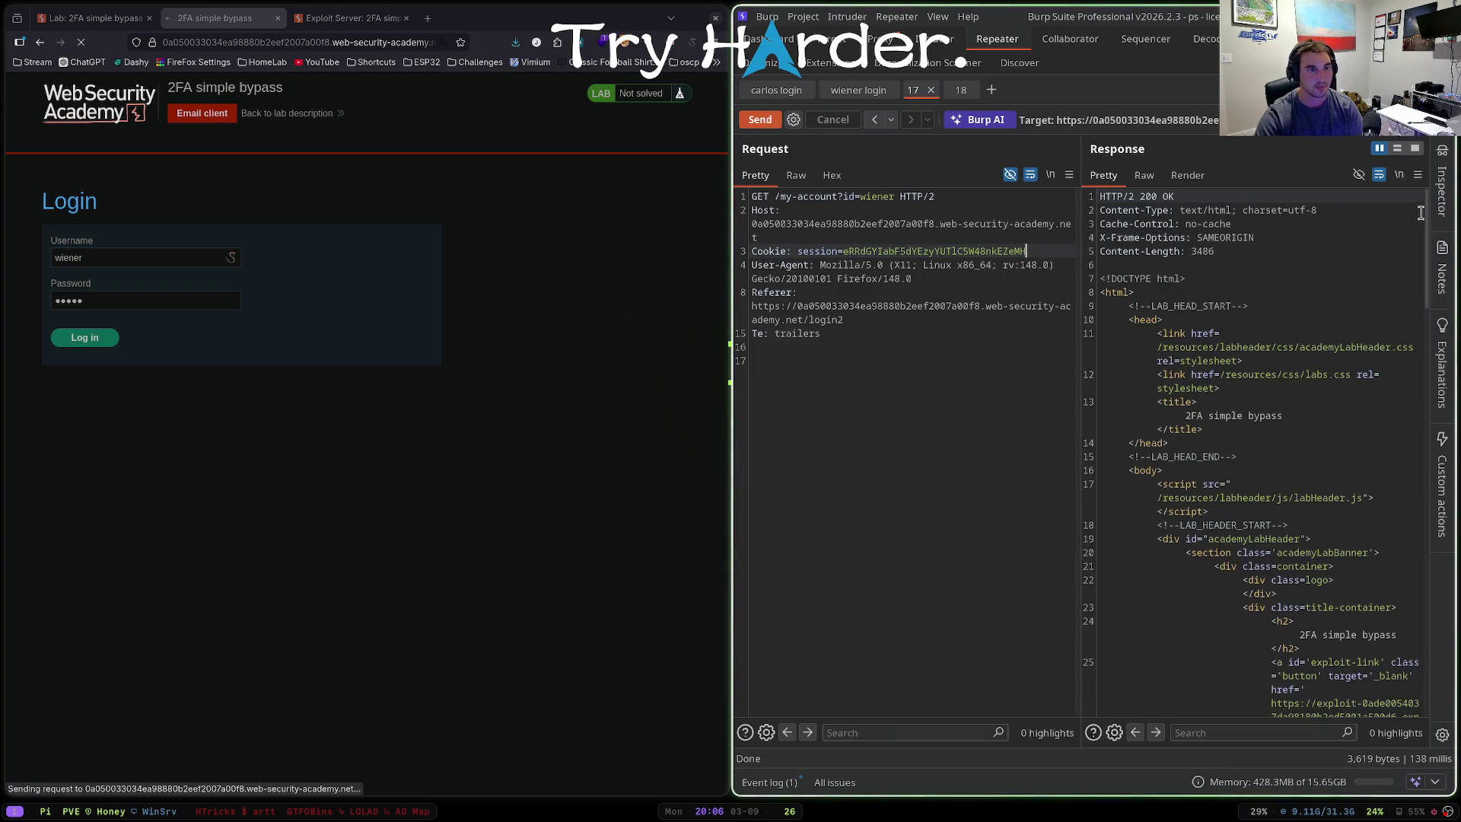
pyautogui.click(1190, 176)
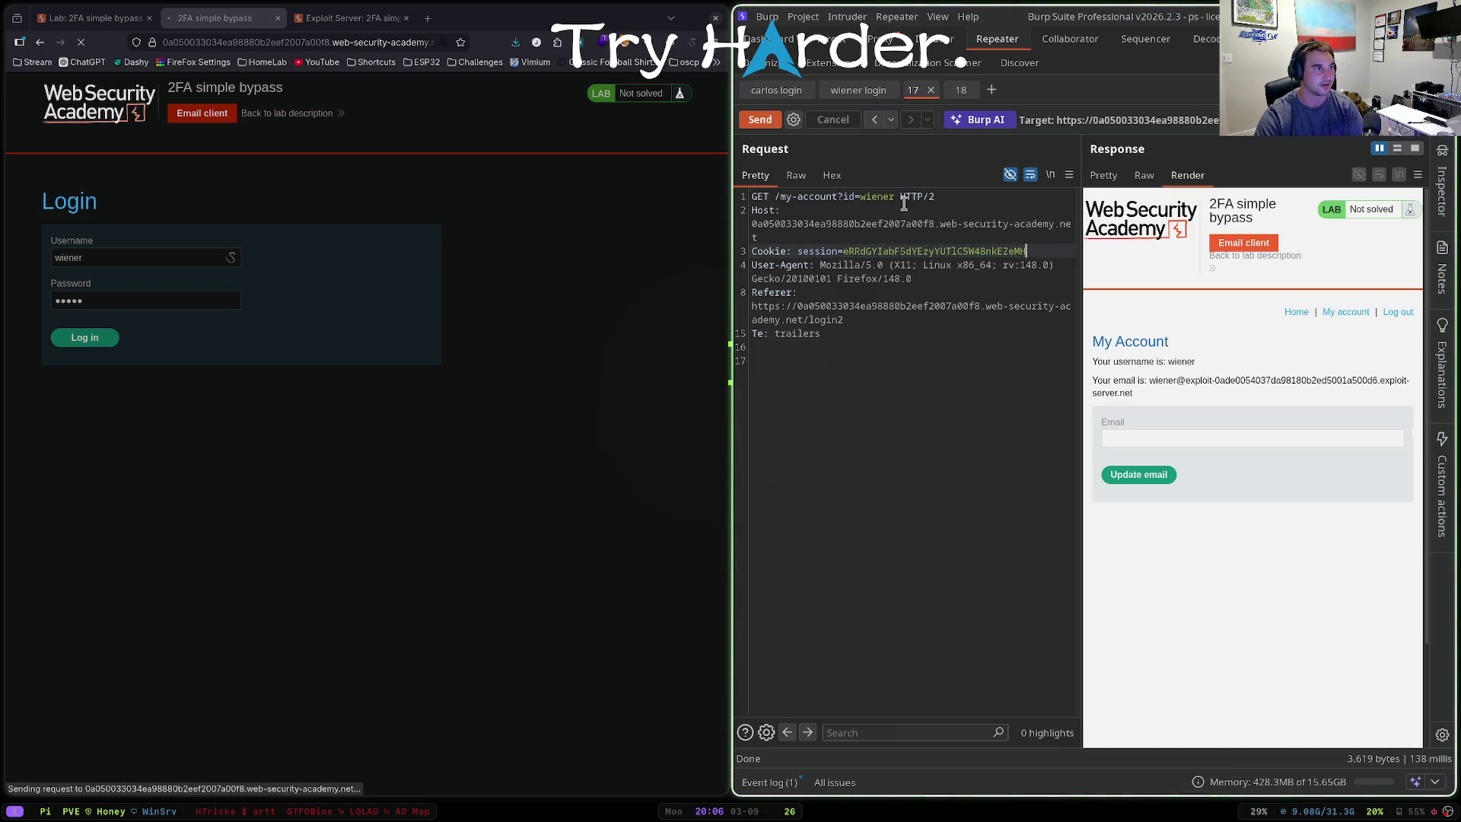
# - Change the account id to carlos and resend the victim login for a fresh session cookie
pyautogui.doubleClick(890, 197)
pyautogui.write('carlos')
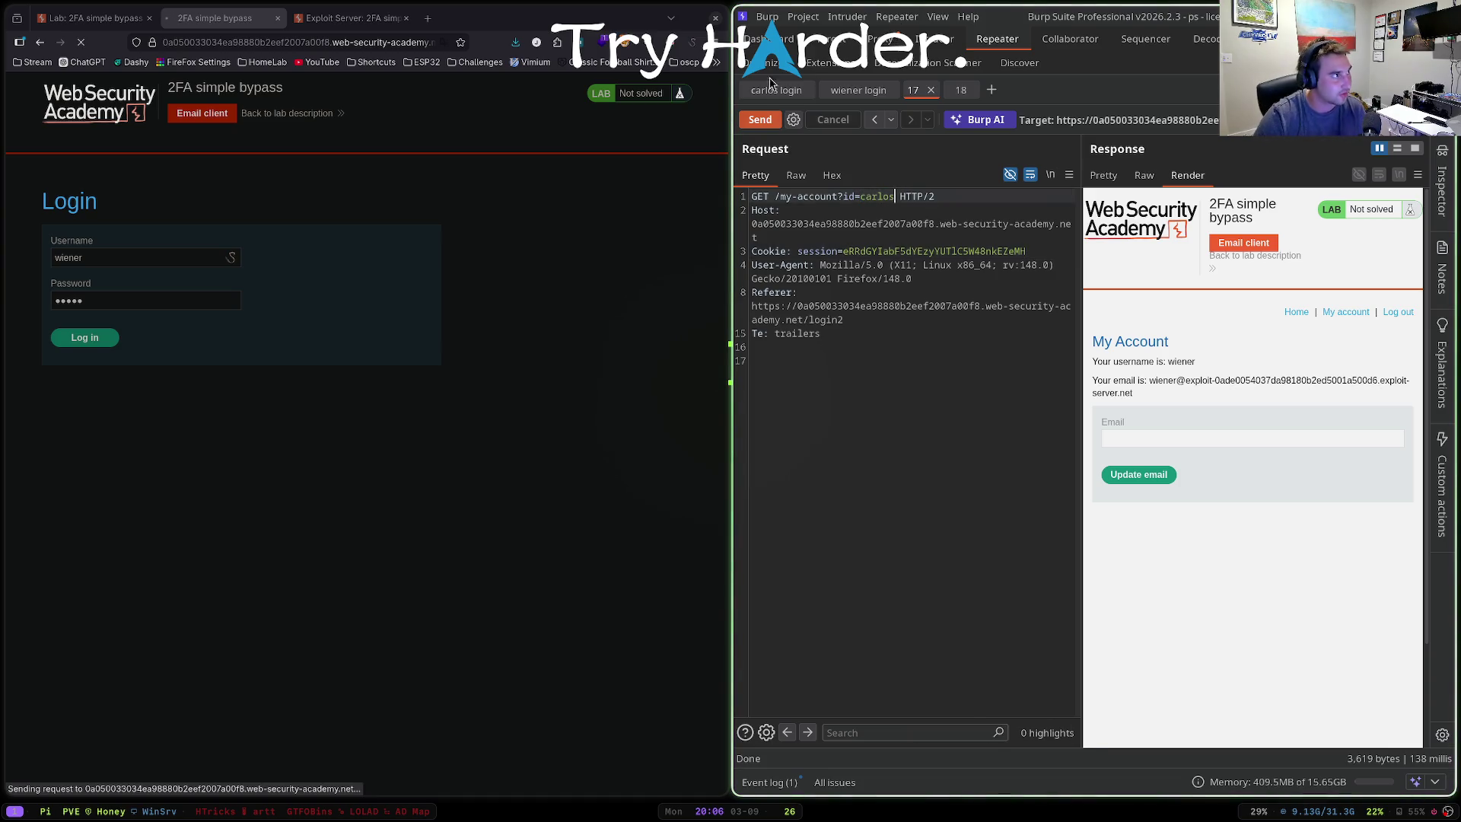
pyautogui.click(773, 90)
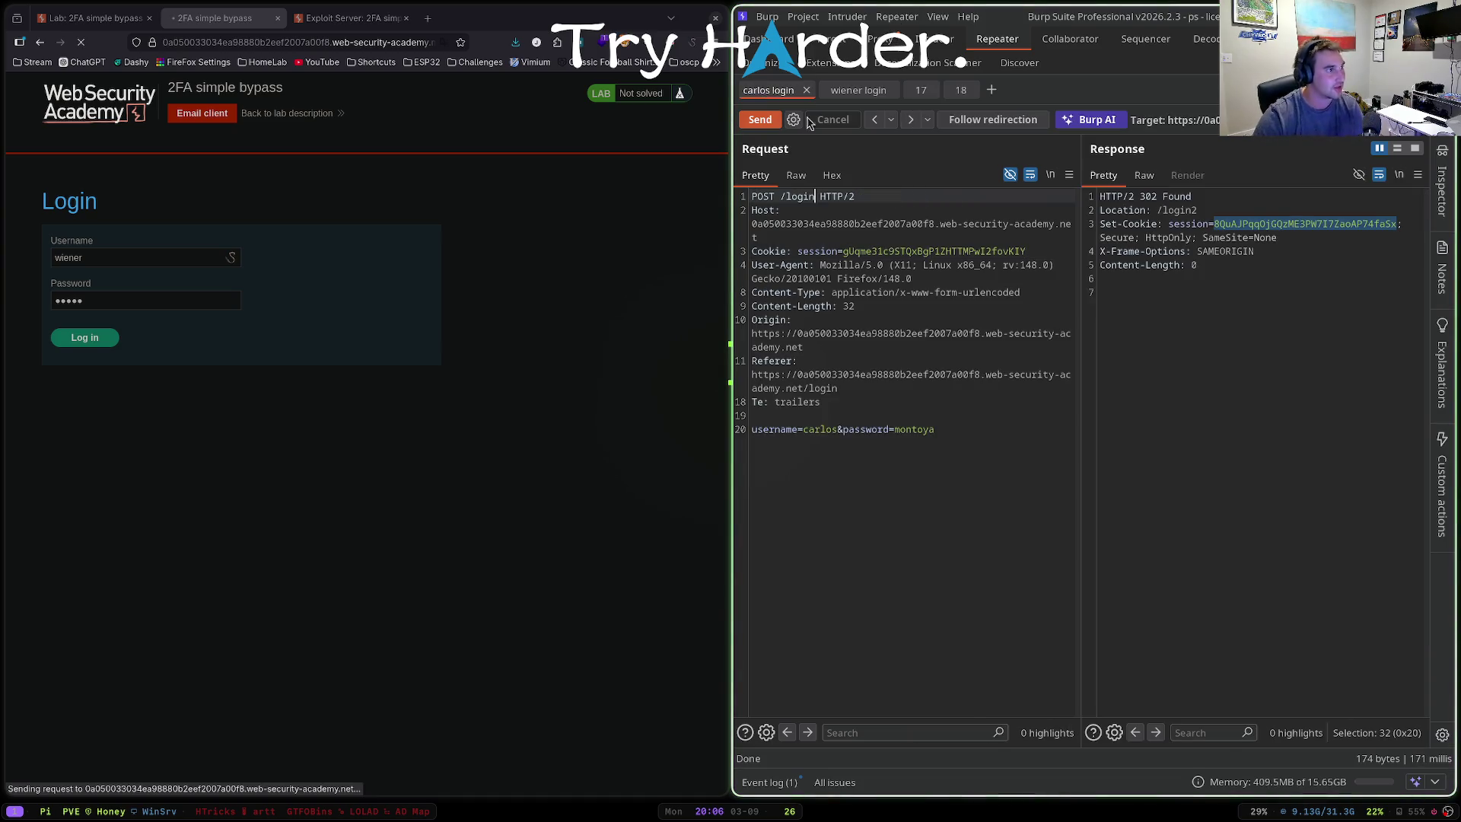
pyautogui.click(903, 235)
pyautogui.hotkey('ctrl', 'space')
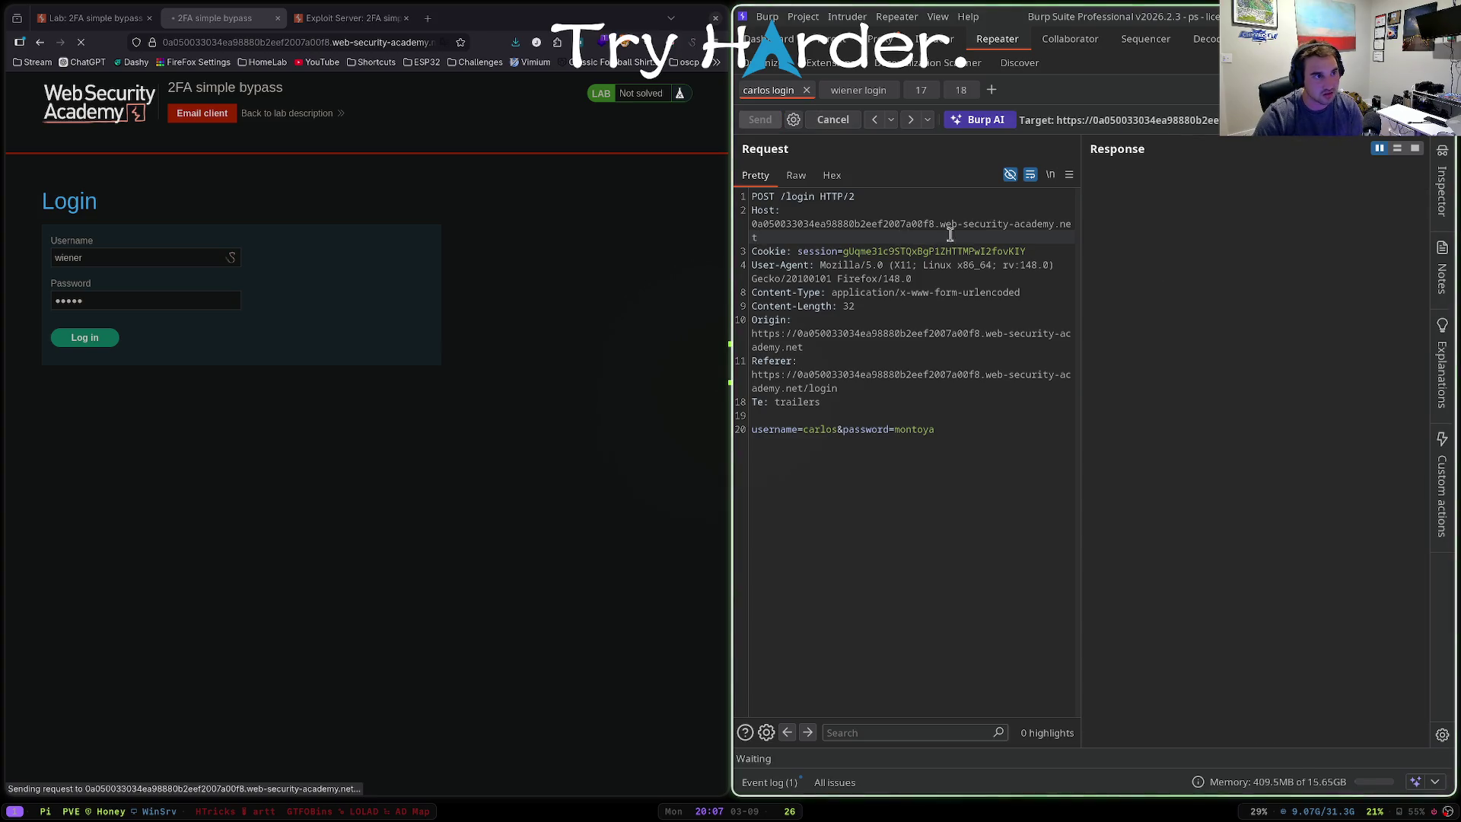
pyautogui.doubleClick(1280, 225)
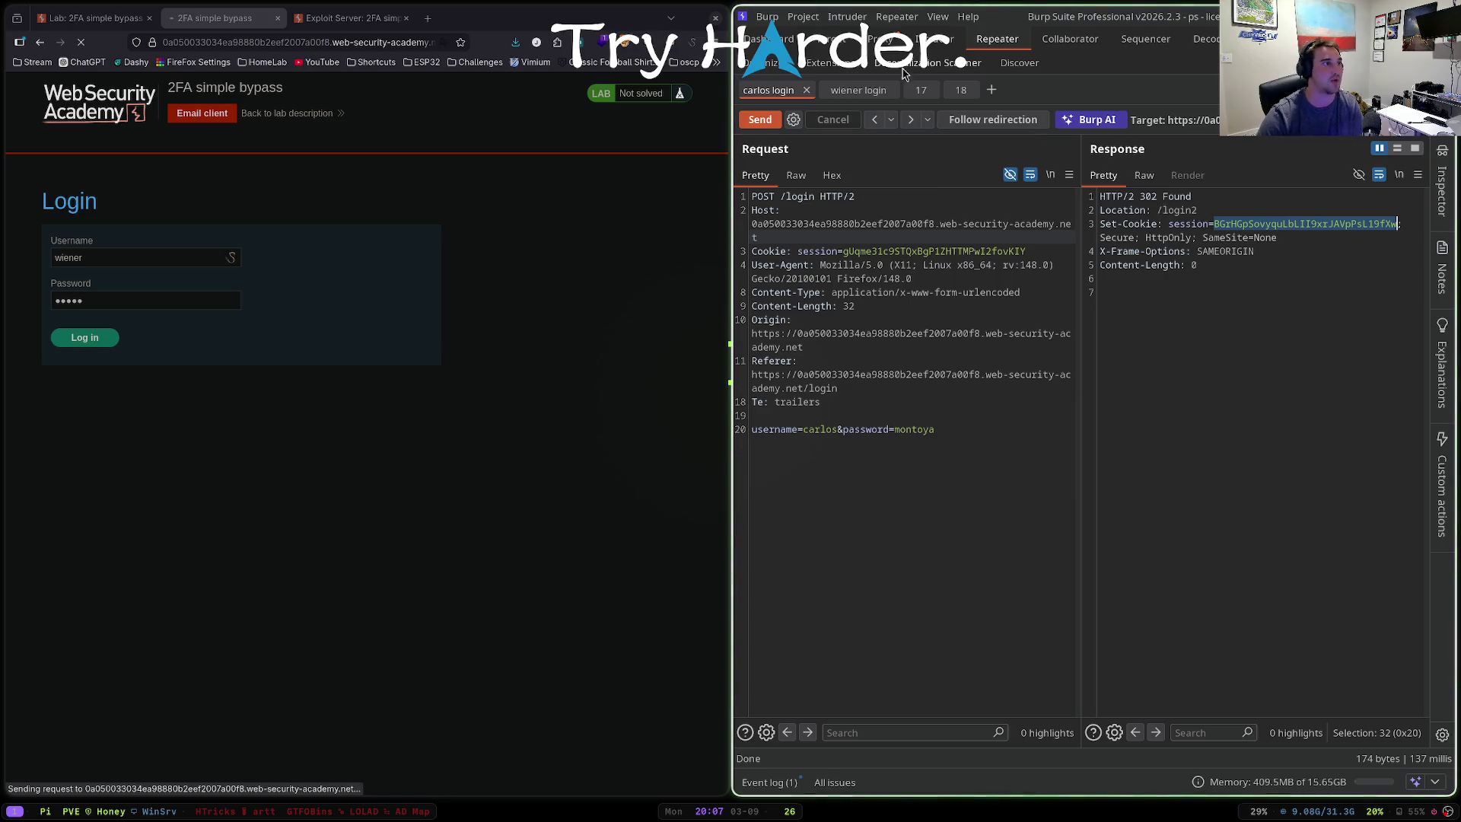
# - Paste the victim's session cookie into the My Account request, release the held request, and resend
pyautogui.click(960, 95)
pyautogui.click(917, 91)
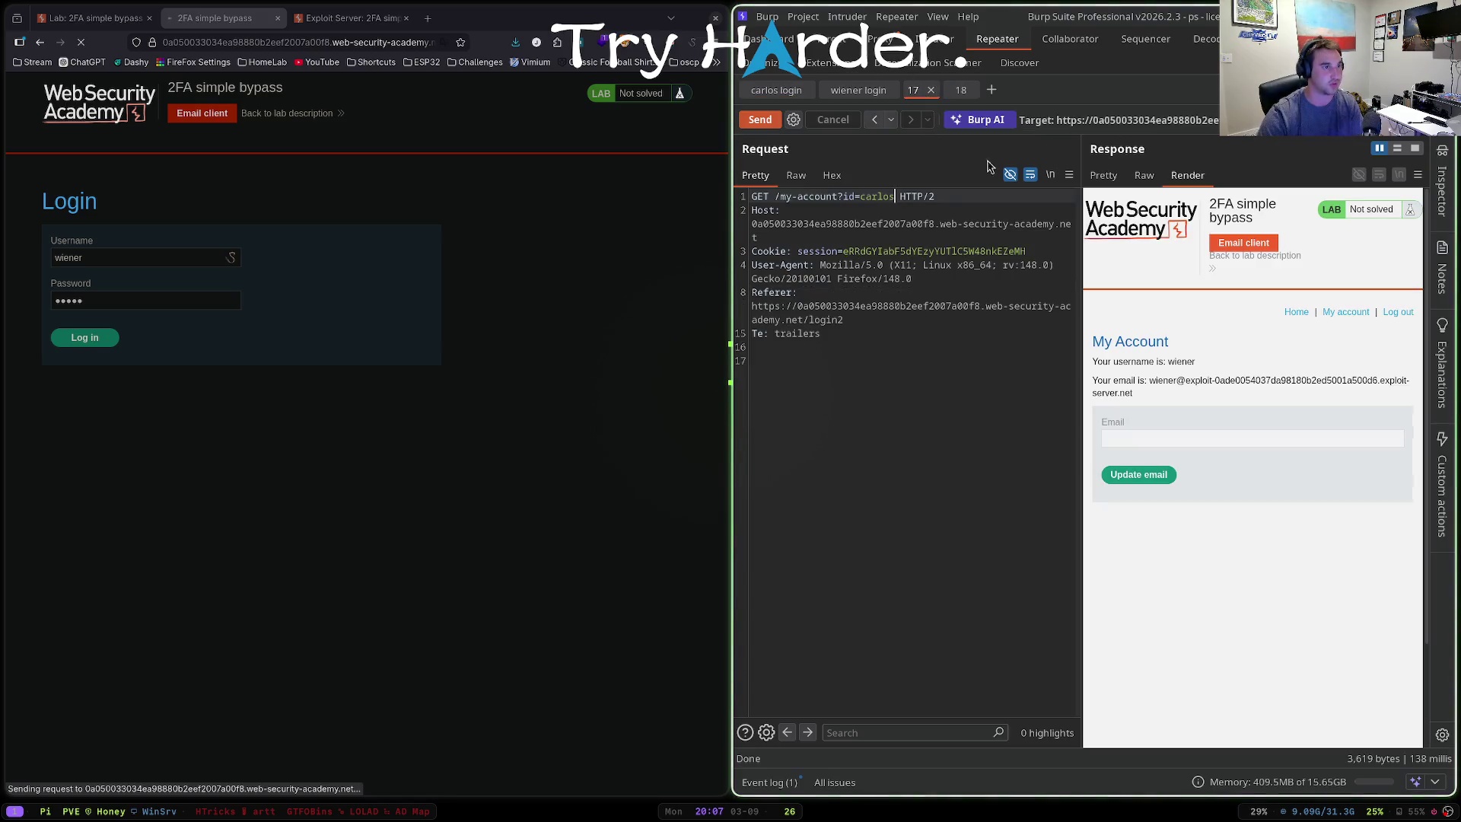
pyautogui.doubleClick(877, 251)
pyautogui.hotkey('ctrl', 'v')
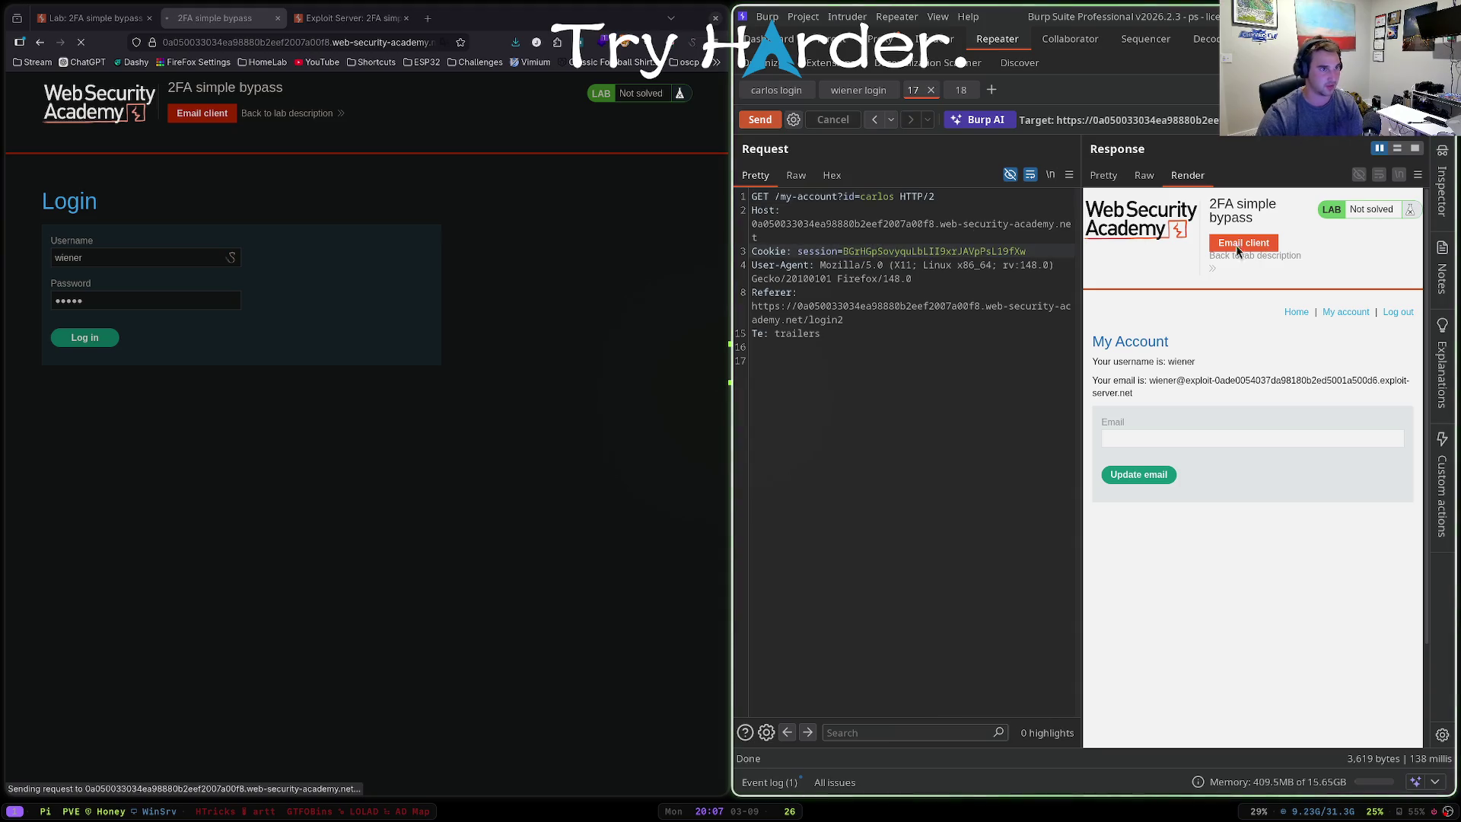
pyautogui.click(880, 38)
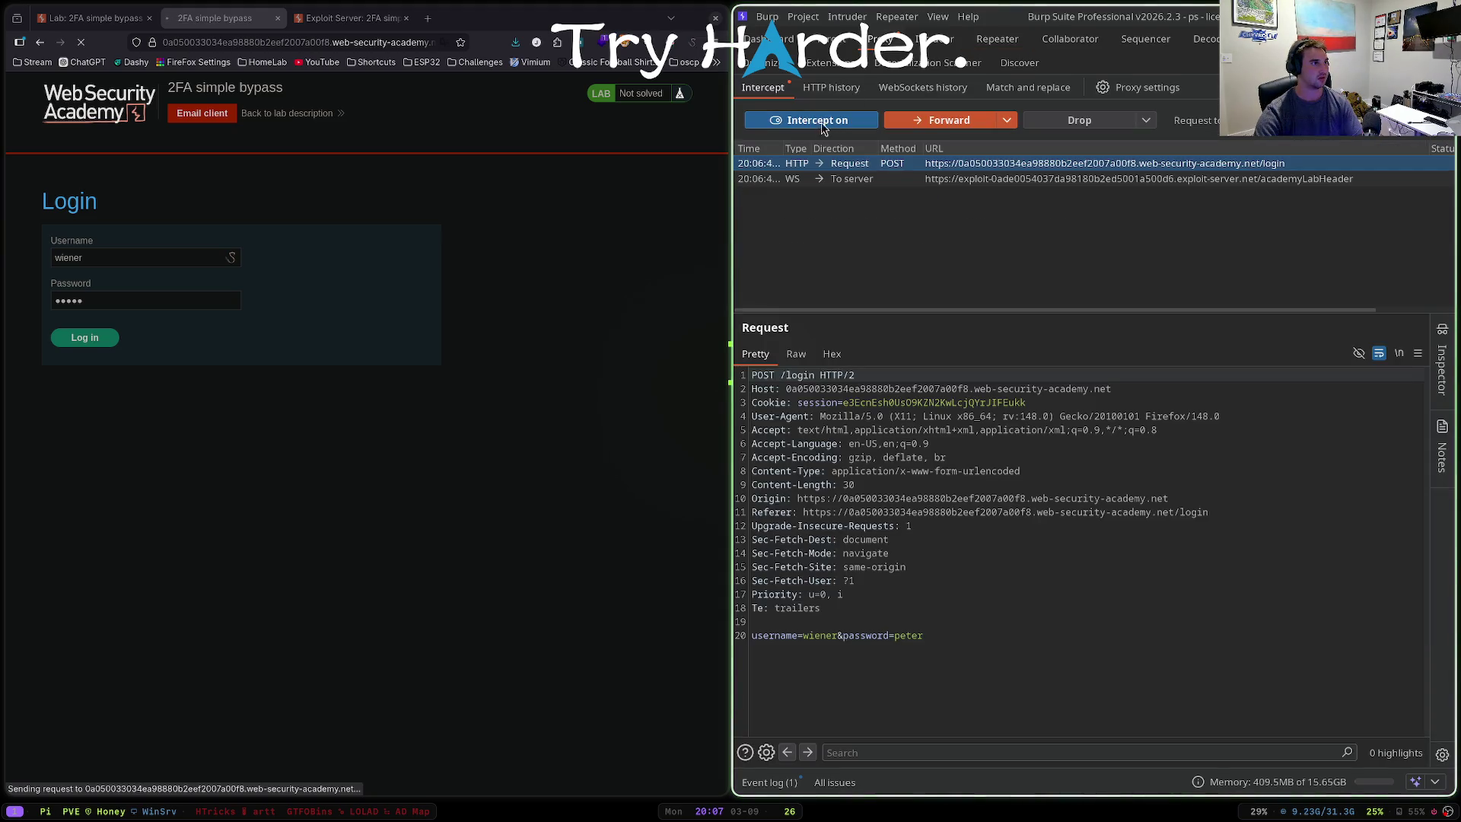
pyautogui.click(763, 122)
pyautogui.click(996, 38)
pyautogui.hotkey('ctrl', 'space')
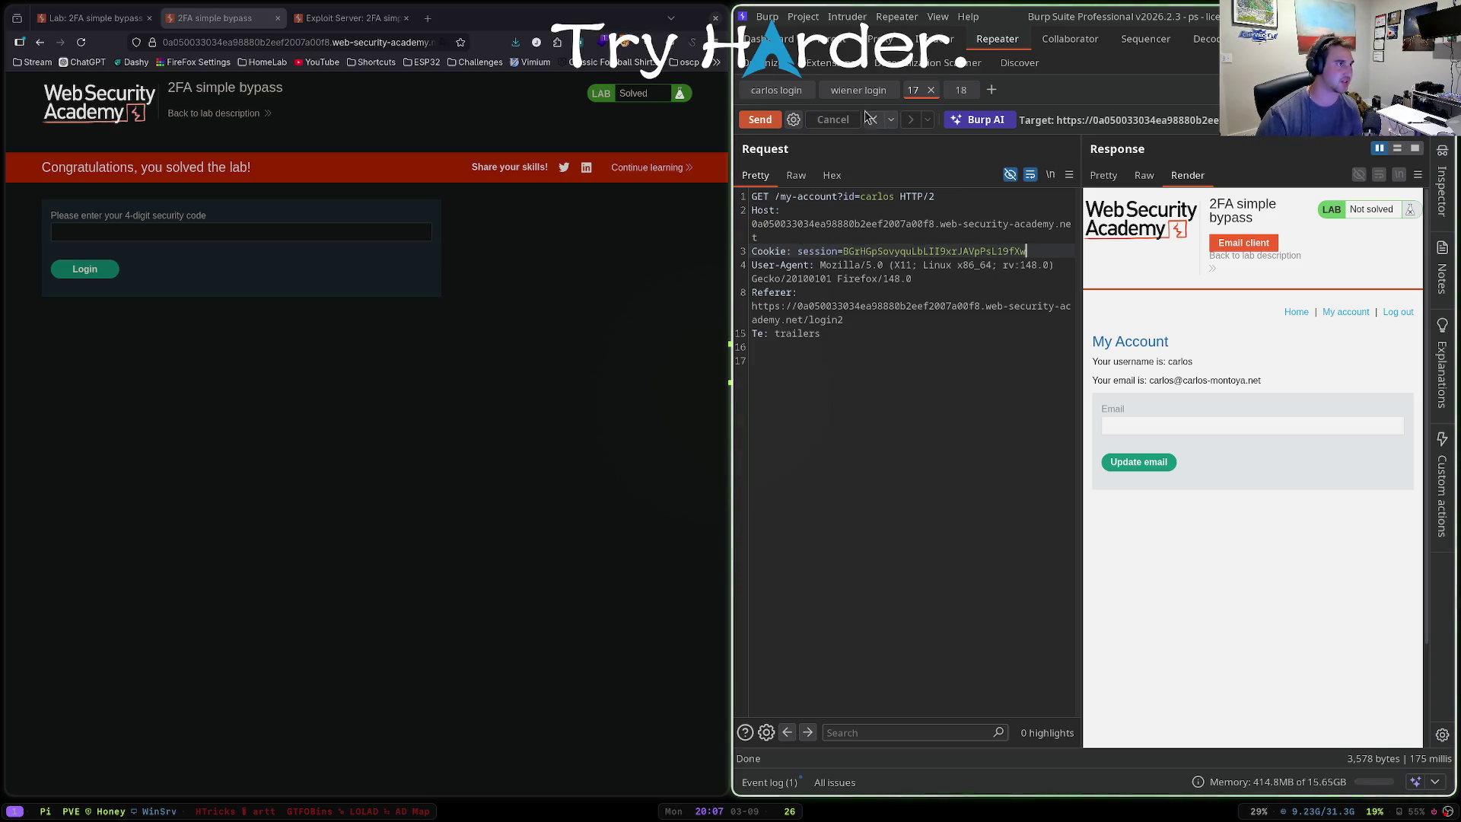
# - Follow the victim login's redirect and inspect the 'No user logged in' response
pyautogui.click(770, 90)
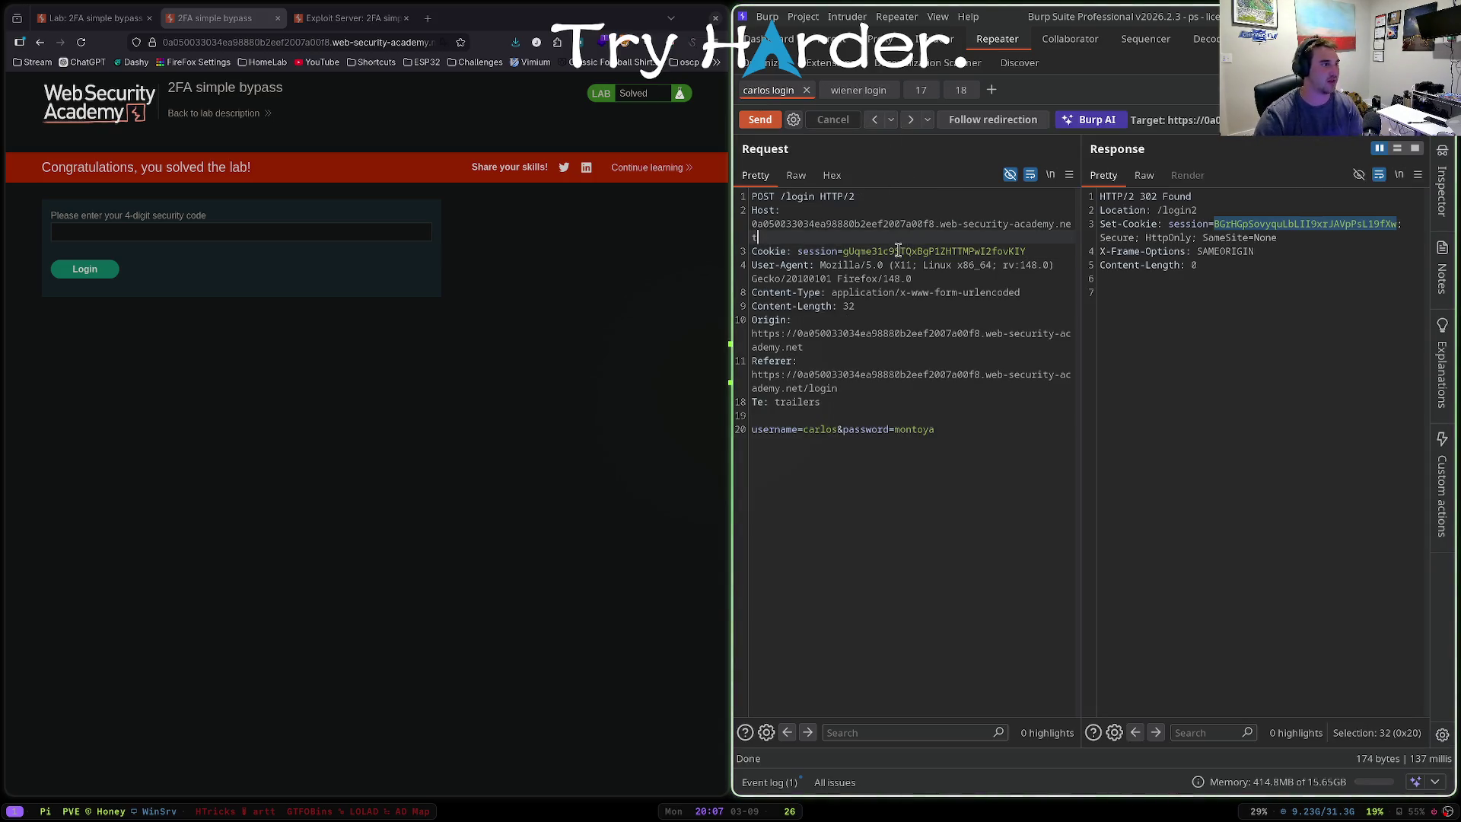
pyautogui.click(993, 120)
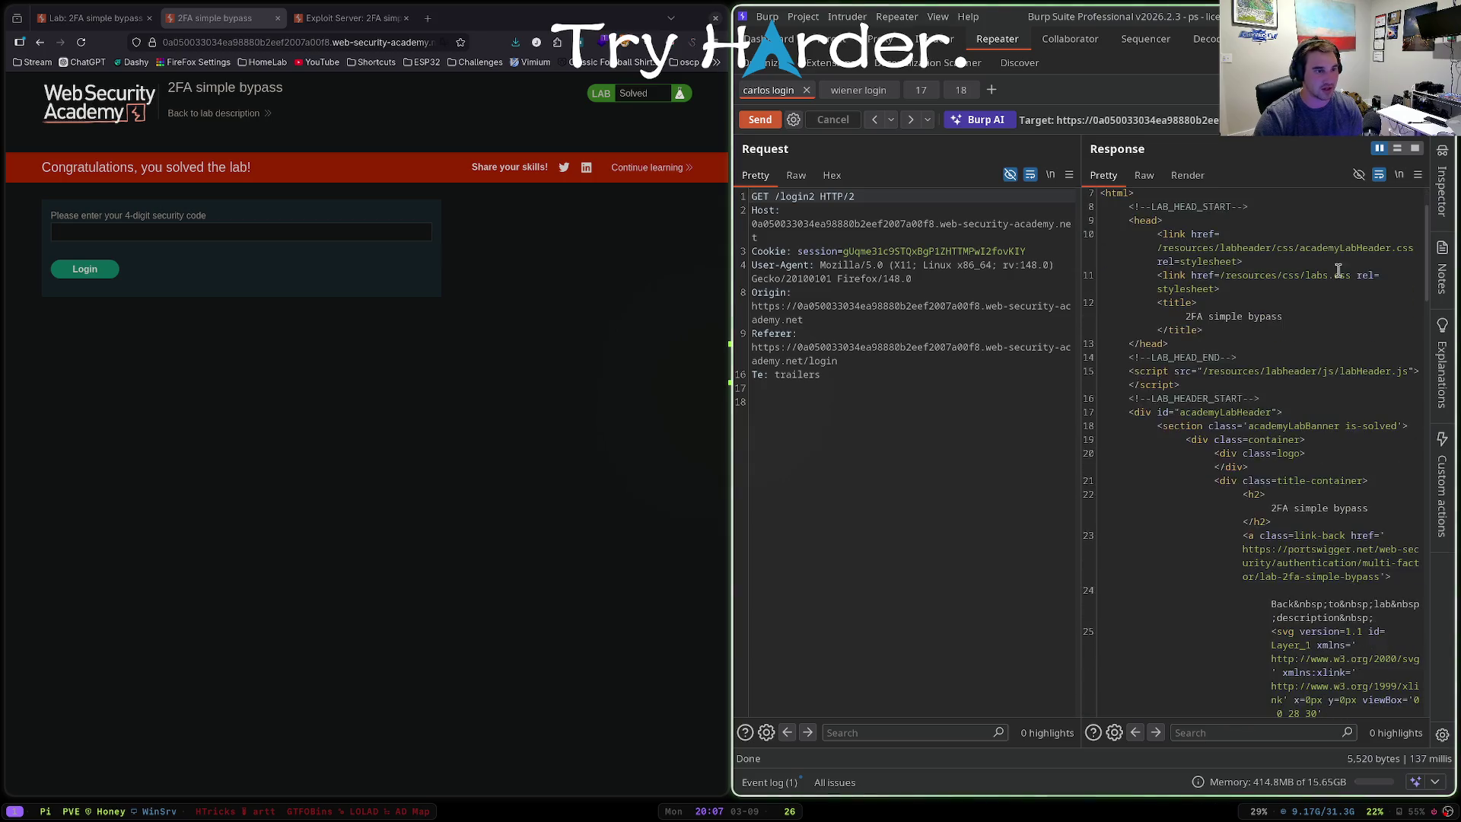
pyautogui.scroll(-2, 1369, 267)
pyautogui.moveTo(1427, 254); pyautogui.dragTo(1407, 671)
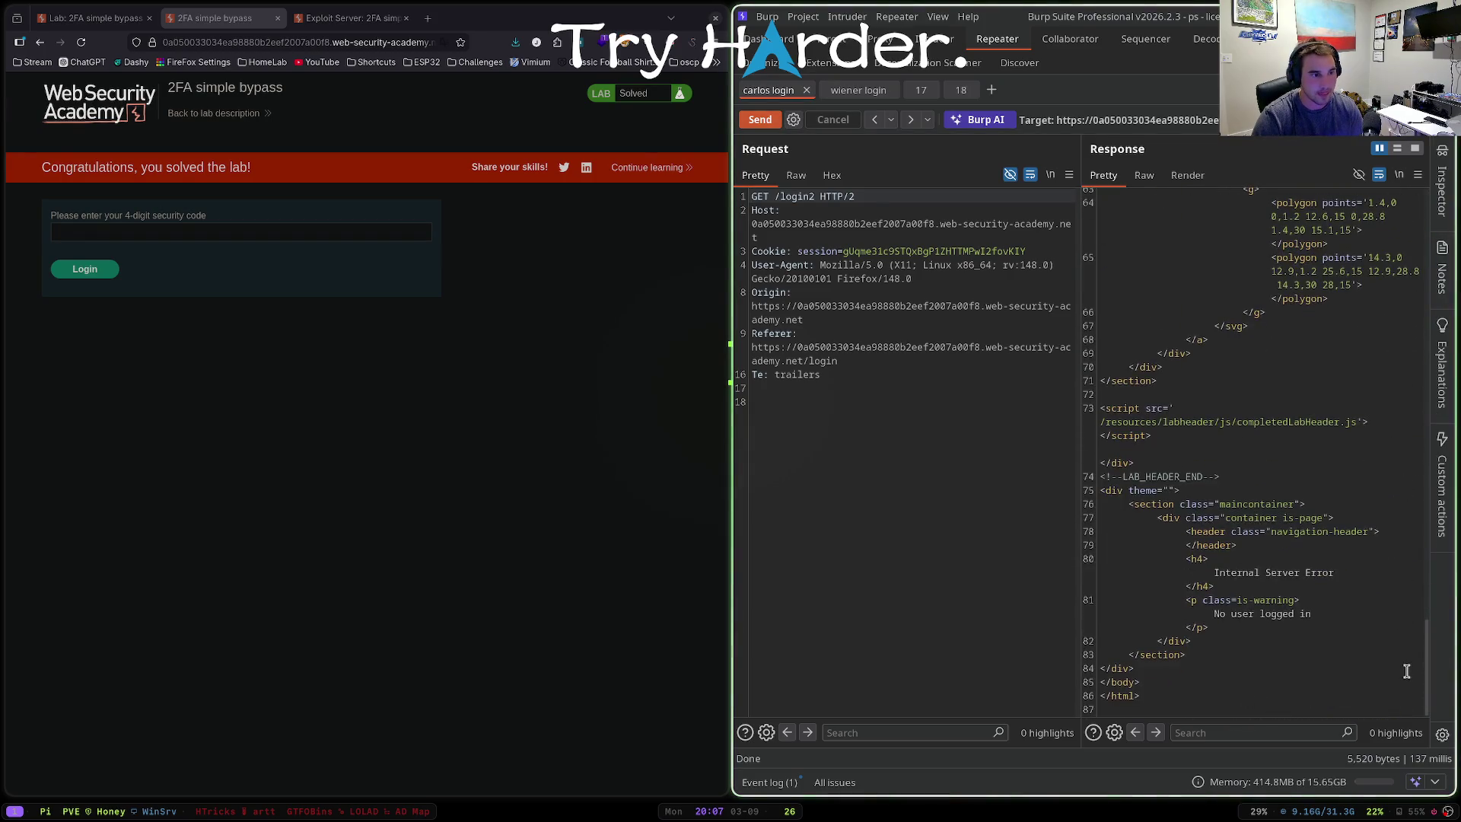
pyautogui.click(1214, 613)
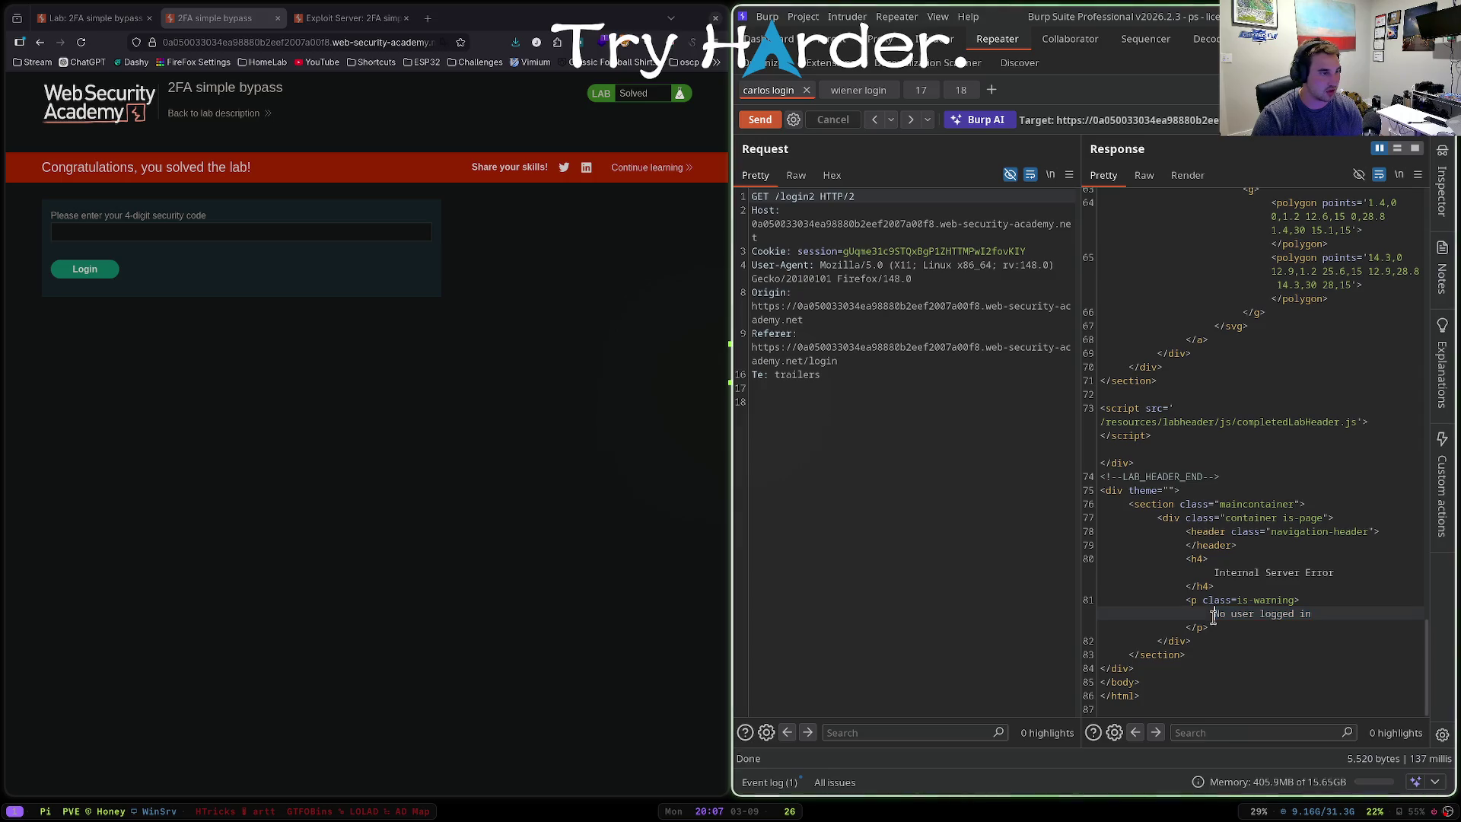
# - Put the returned session cookie into carlos's login request, resend it, and copy the new cookie
pyautogui.click(875, 120)
pyautogui.doubleClick(1339, 223)
pyautogui.hotkey('ctrl', 'c')
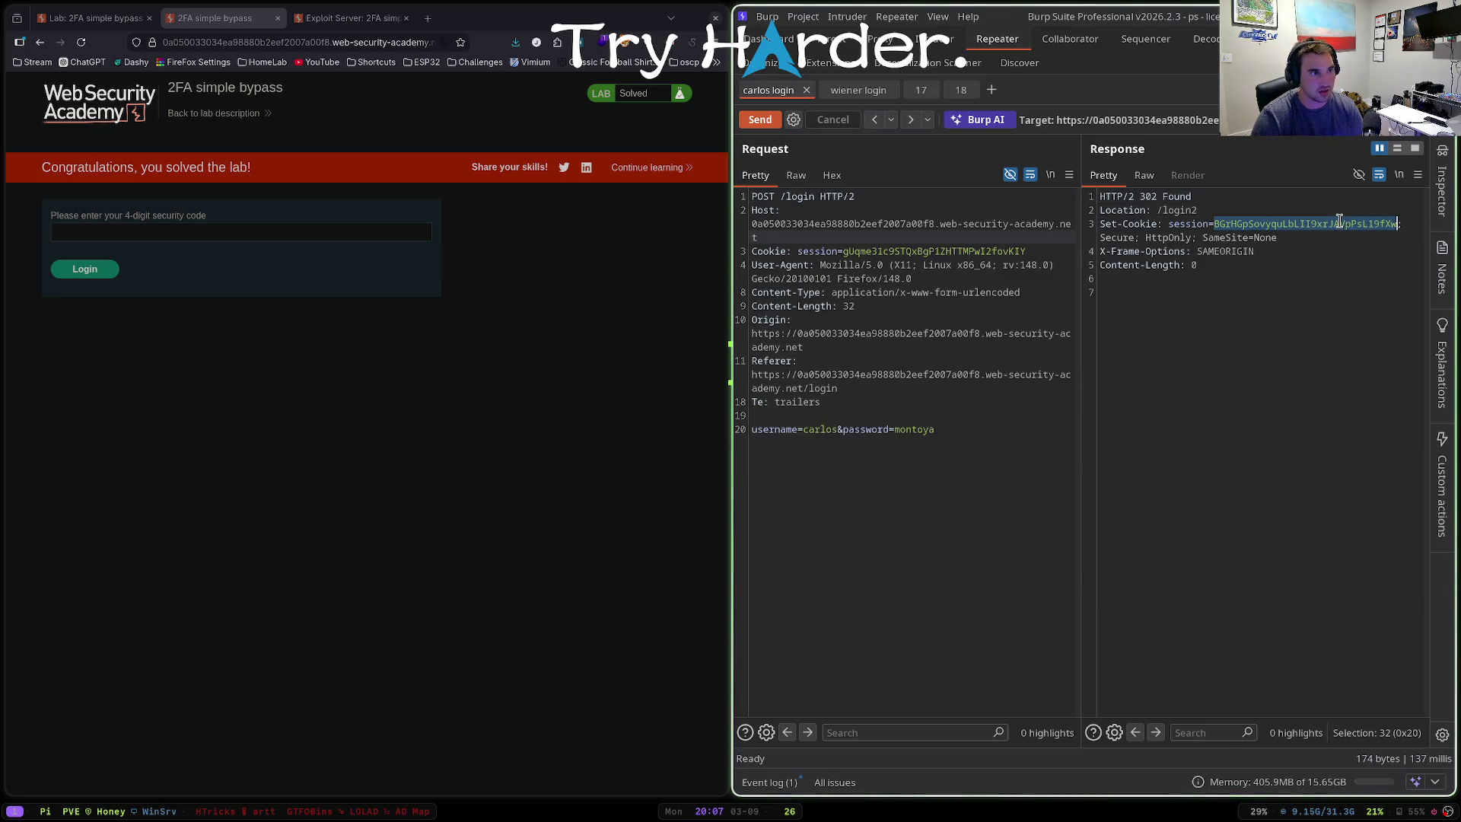
pyautogui.doubleClick(892, 251)
pyautogui.hotkey('ctrl', 'v')
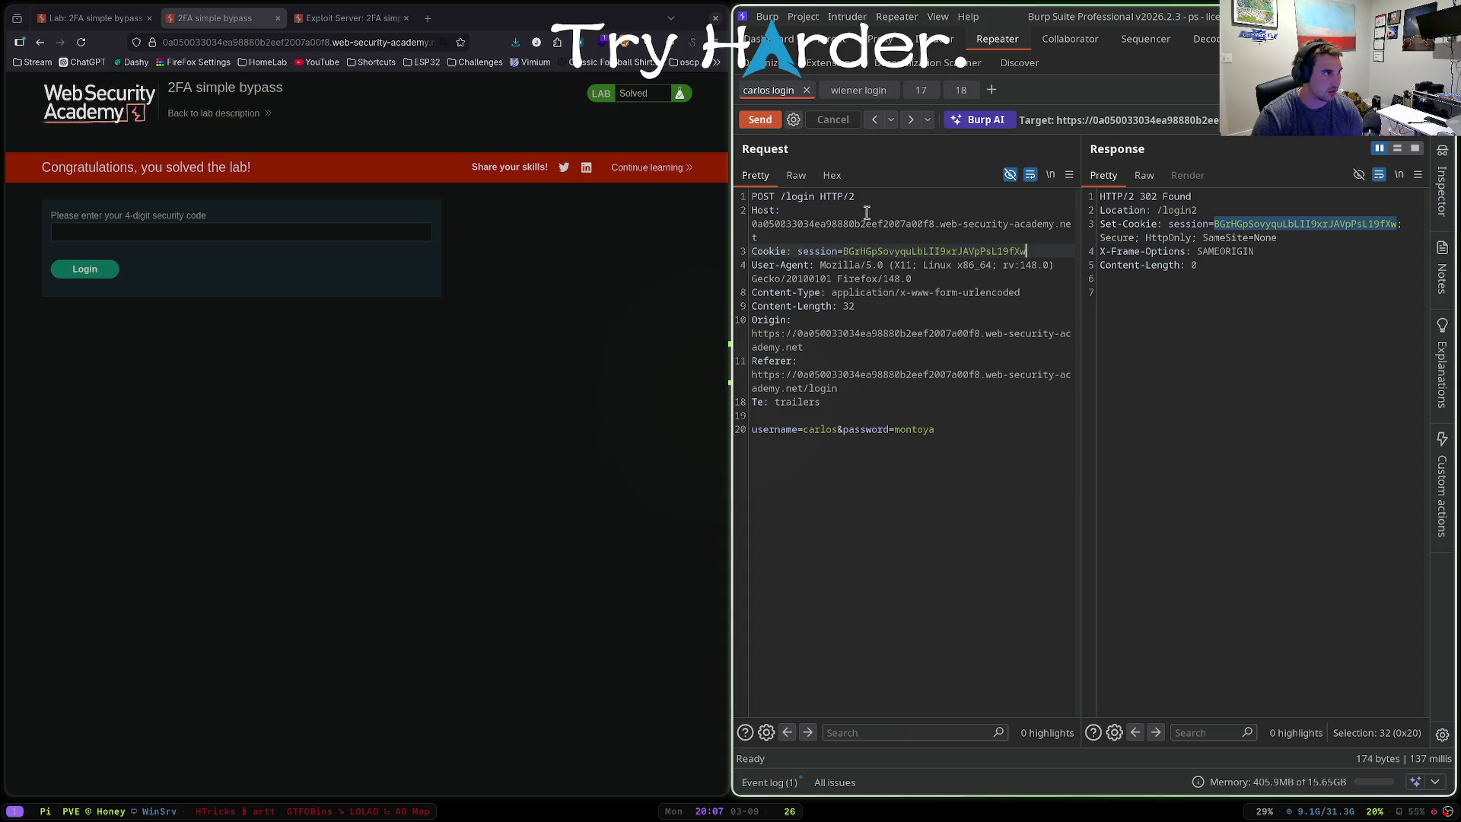
pyautogui.click(759, 122)
pyautogui.doubleClick(1239, 223)
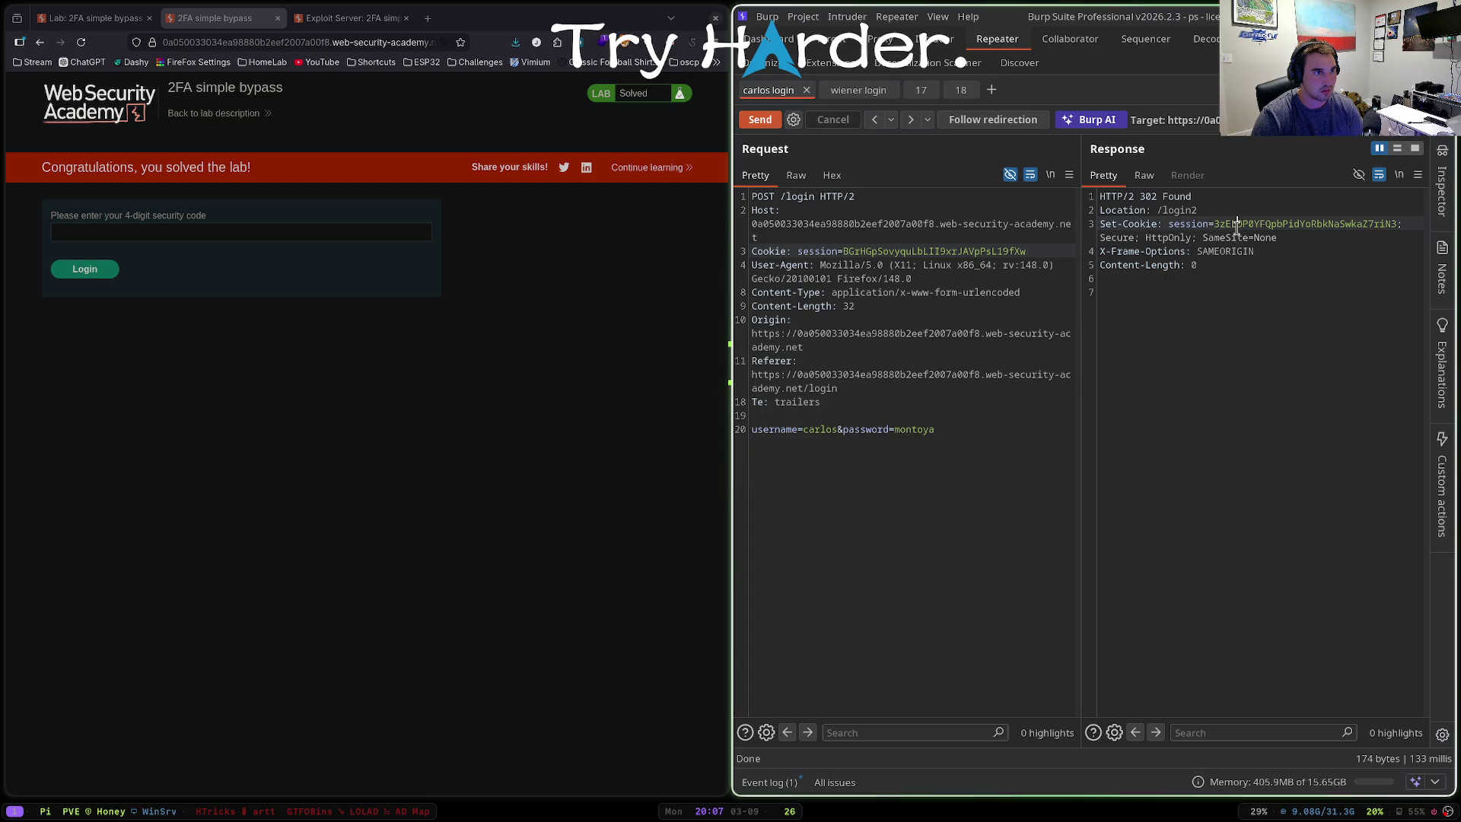
pyautogui.hotkey('ctrl', 'c')
# - Follow the redirect to /login2 with the fresh cookie pasted and review the security-code form
pyautogui.click(993, 120)
pyautogui.doubleClick(913, 251)
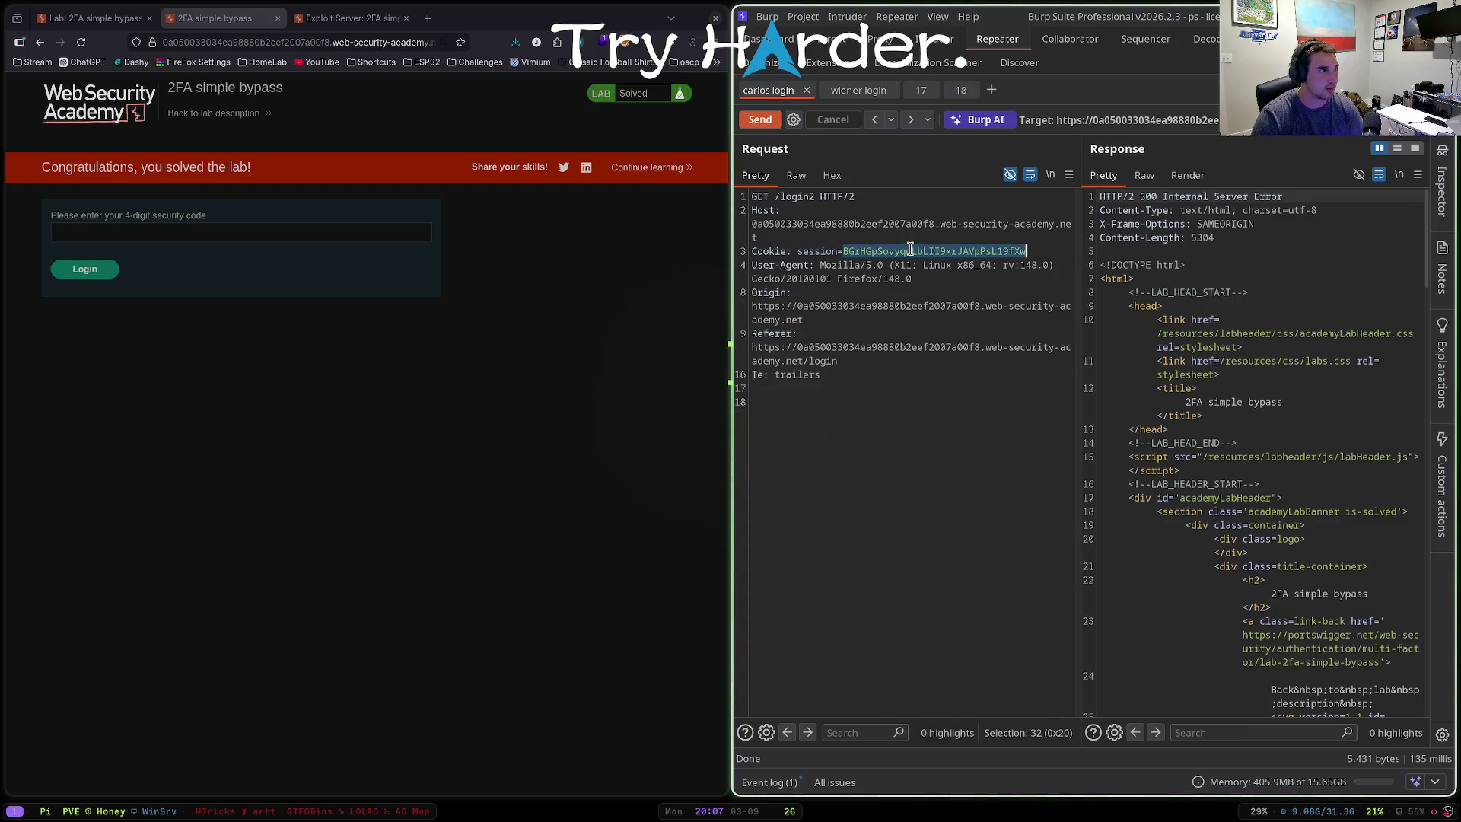
pyautogui.hotkey('ctrl', 'v')
pyautogui.hotkey('ctrl', 'space')
pyautogui.scroll(-15, 1415, 669)
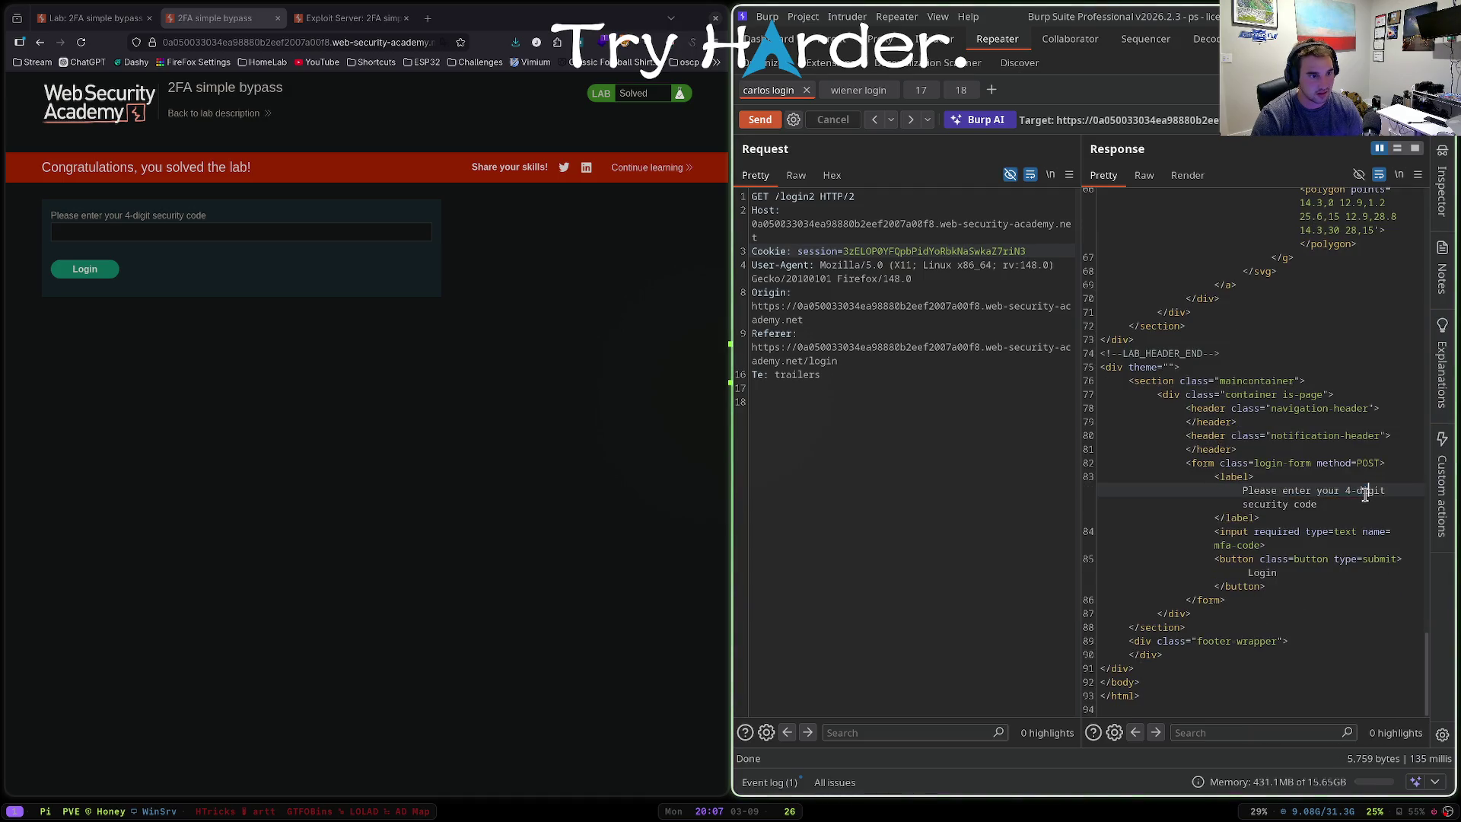
pyautogui.moveTo(1263, 518); pyautogui.dragTo(1297, 502)
pyautogui.click(1297, 502)
pyautogui.moveTo(1427, 674); pyautogui.dragTo(1411, 183)
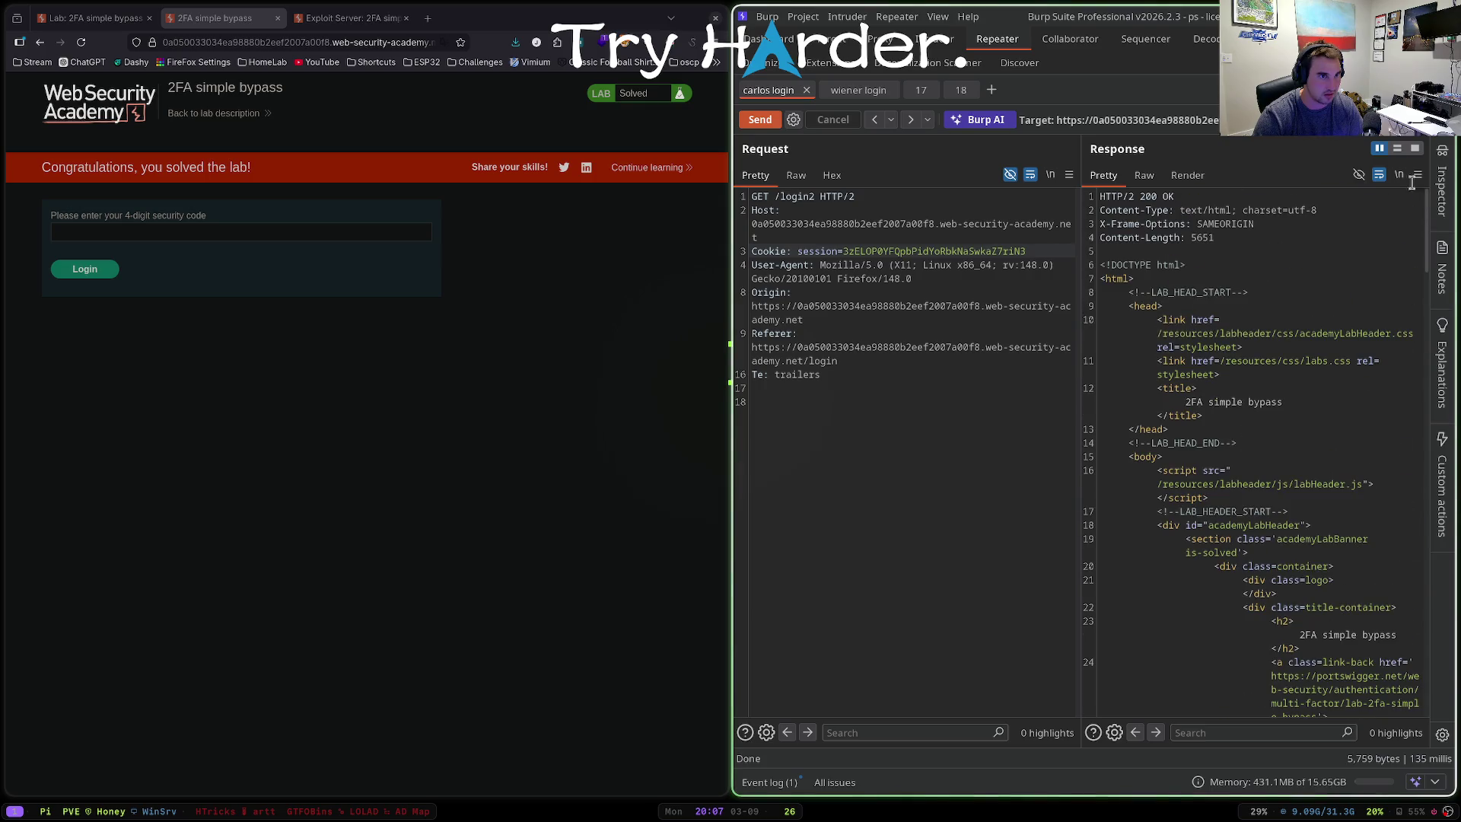
pyautogui.click(876, 120)
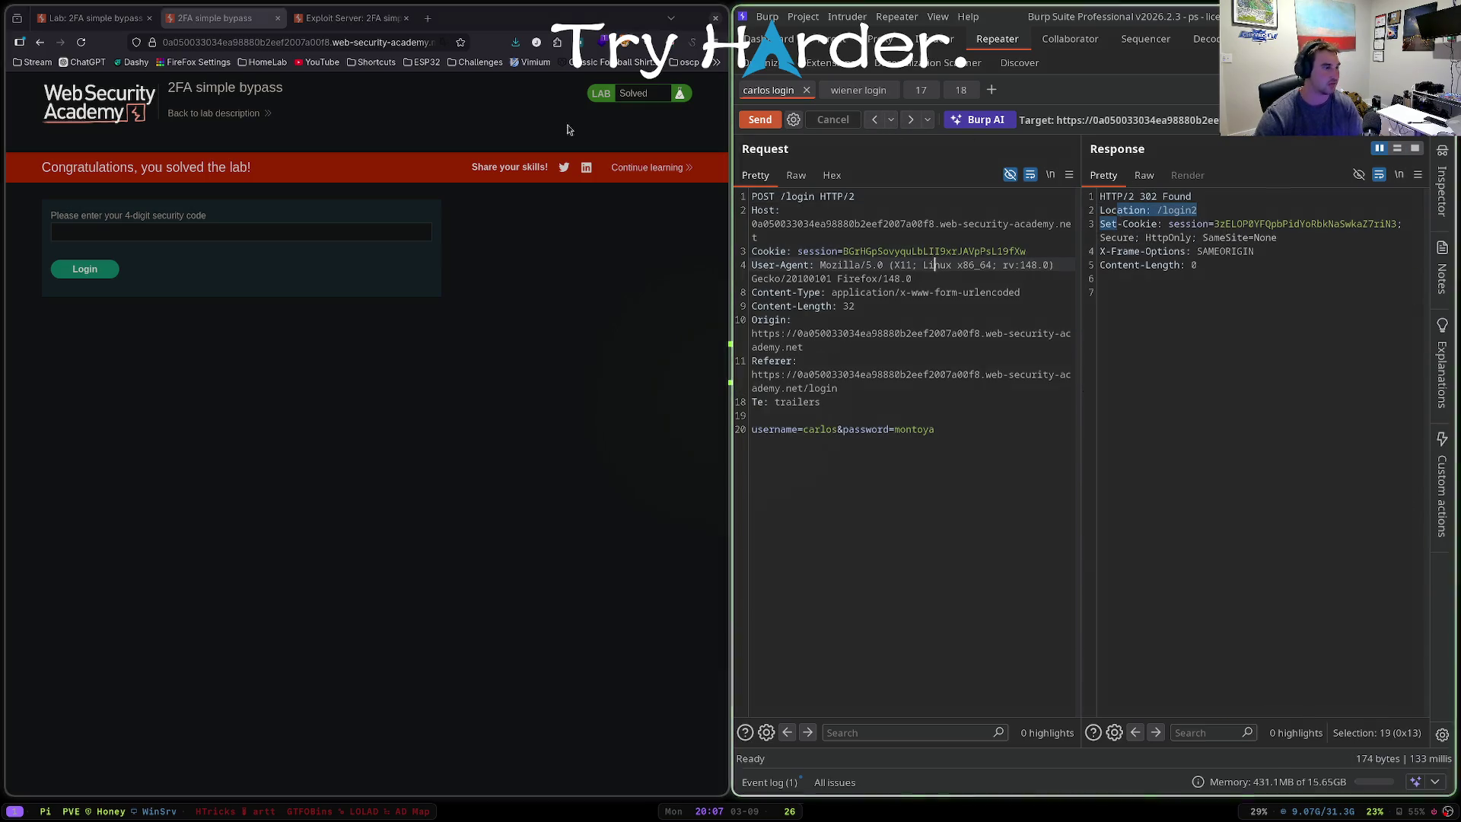
pyautogui.click(277, 17)
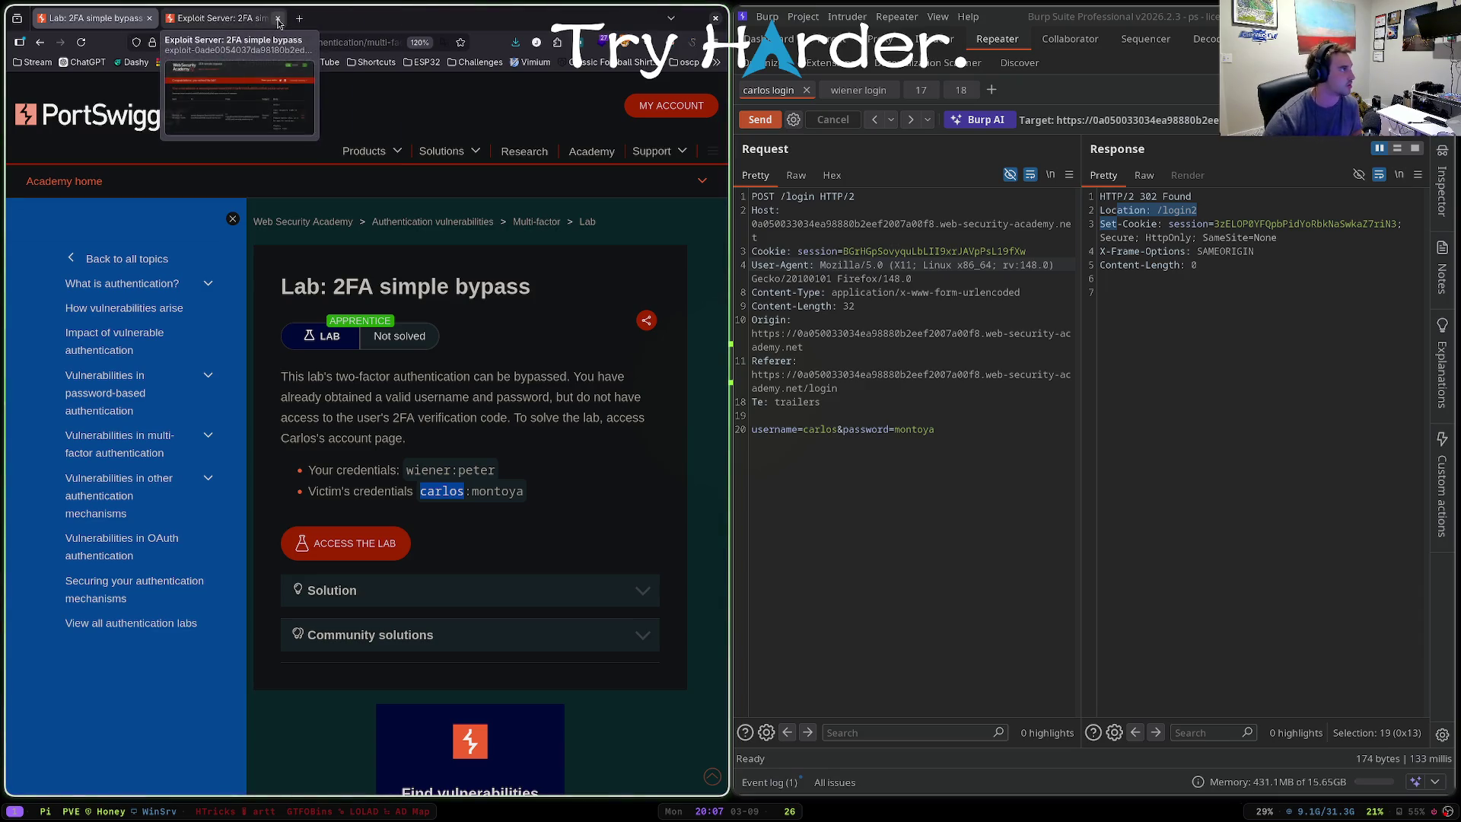
# - Close the exploit server tab and the carlos, wiener, 17 and 18 Repeater tabs, then show Proxy Intercept
pyautogui.click(278, 18)
pyautogui.click(40, 42)
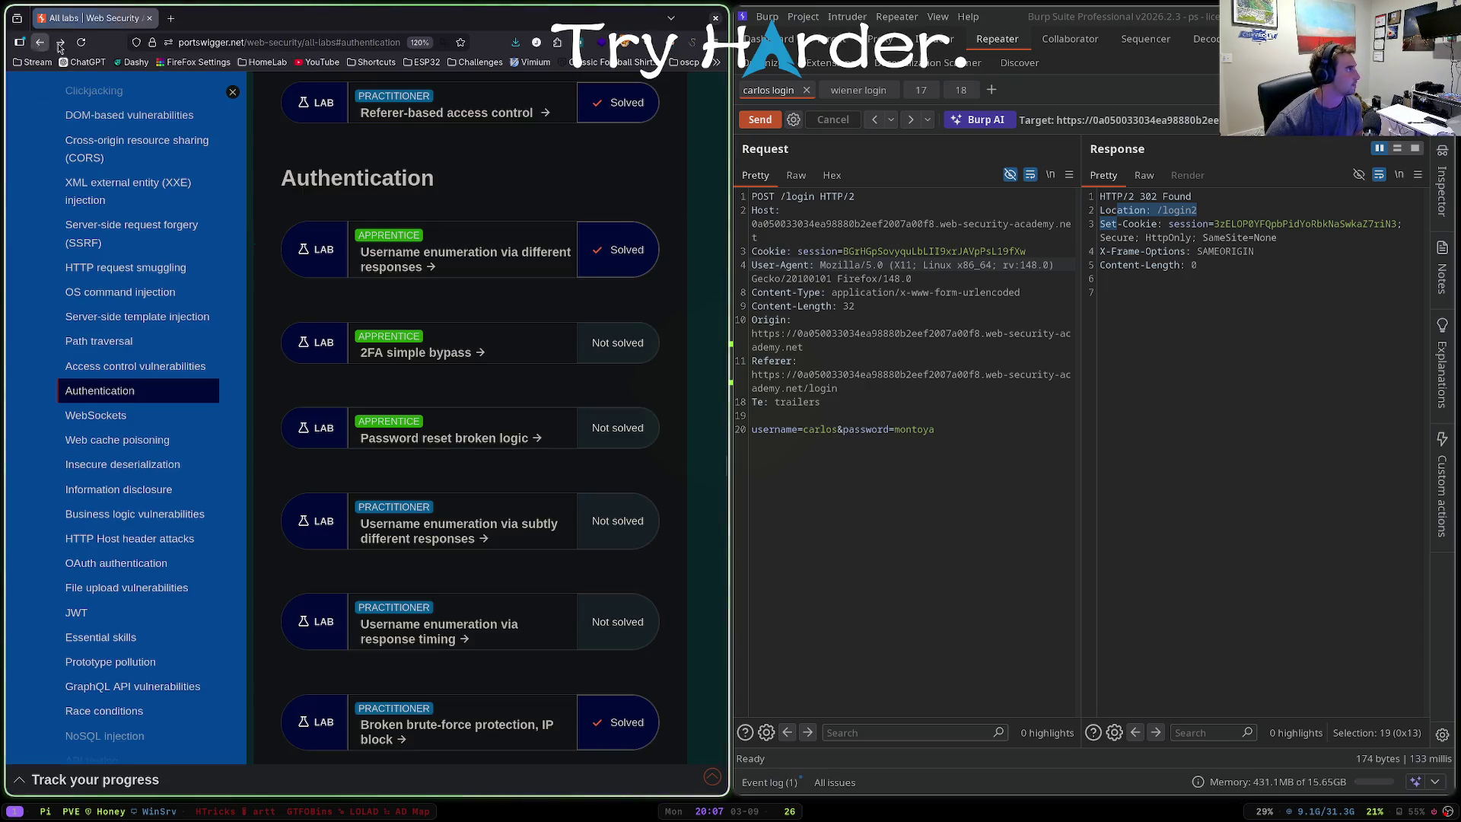
pyautogui.click(807, 89)
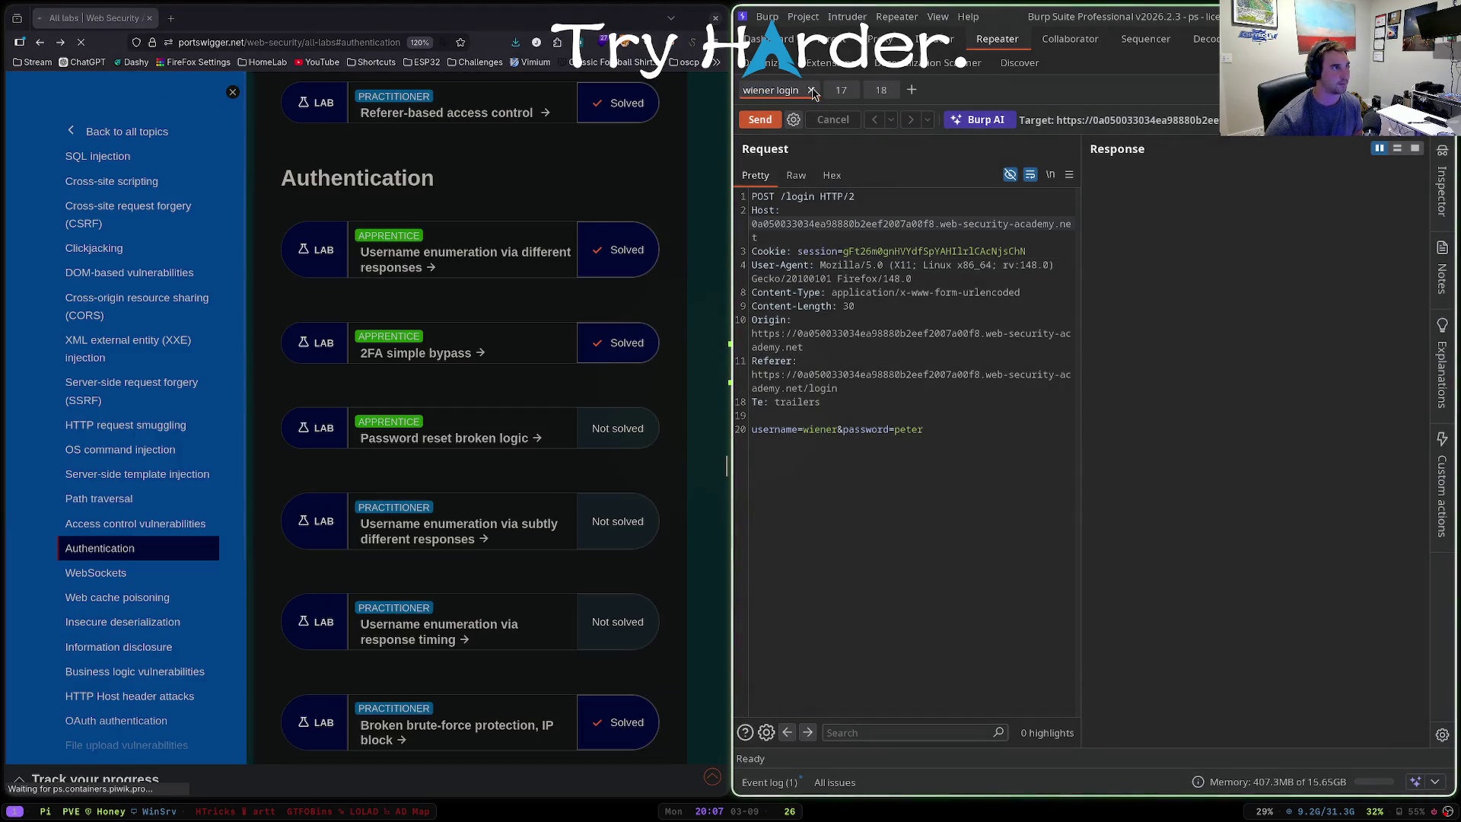
pyautogui.click(806, 90)
pyautogui.click(767, 89)
pyautogui.click(767, 90)
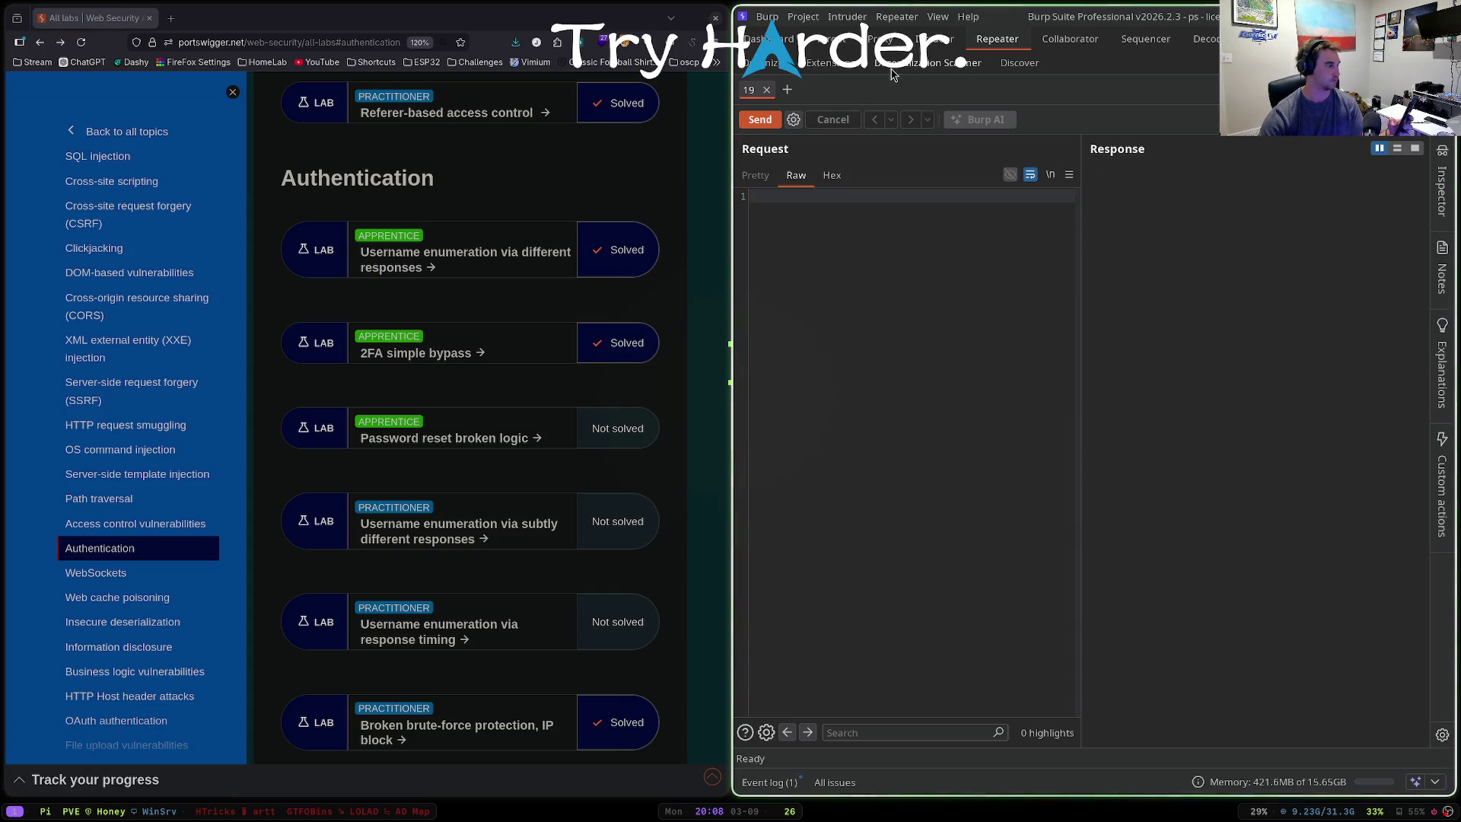
pyautogui.hotkey('ctrl', 'shift', 'p')
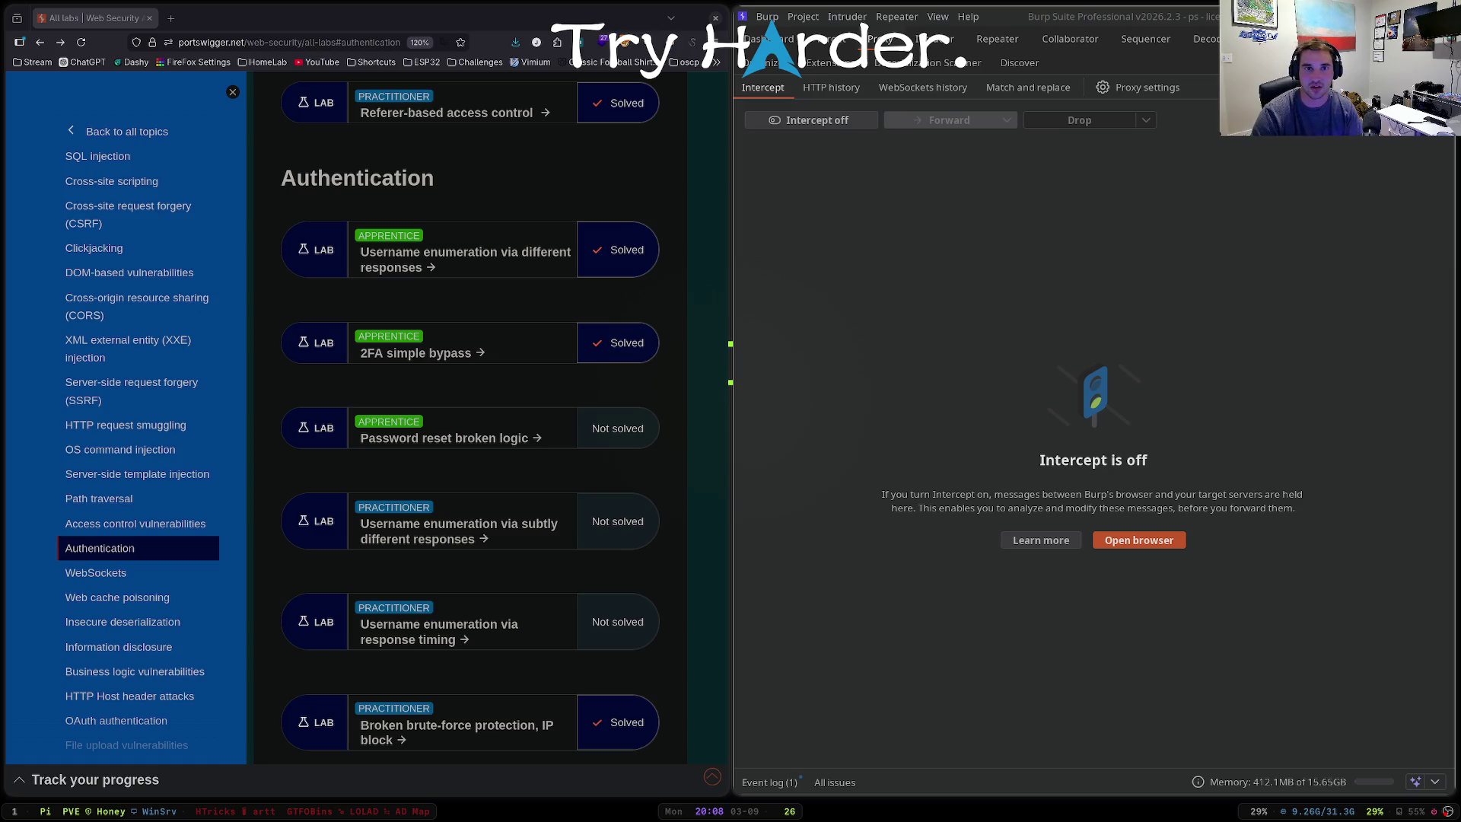
# - Open the Password reset broken logic lab from the Authentication list and read its description
pyautogui.scroll(-2, 438, 266)
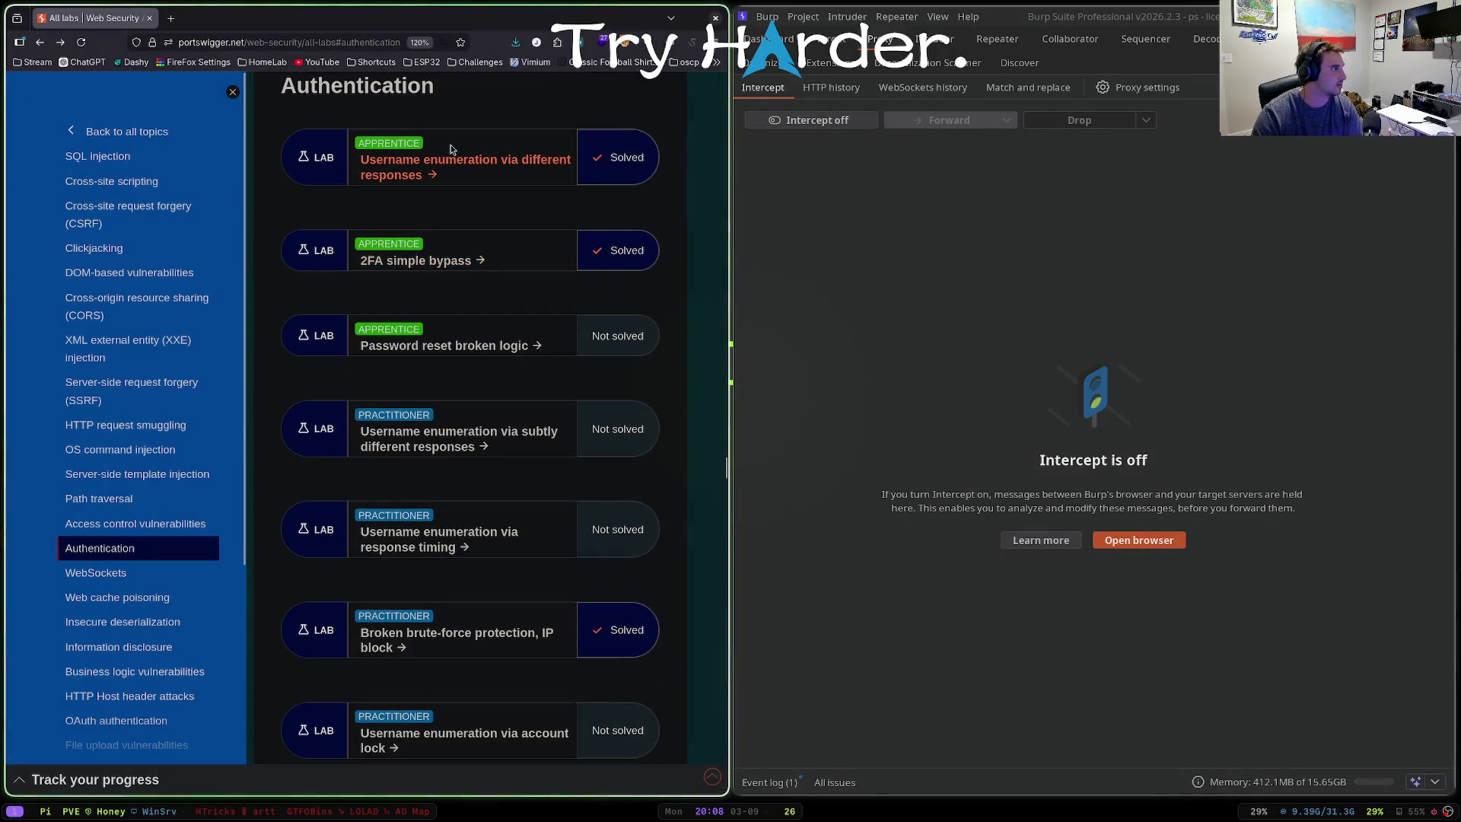
pyautogui.scroll(2, 451, 149)
pyautogui.moveTo(435, 179); pyautogui.dragTo(377, 178)
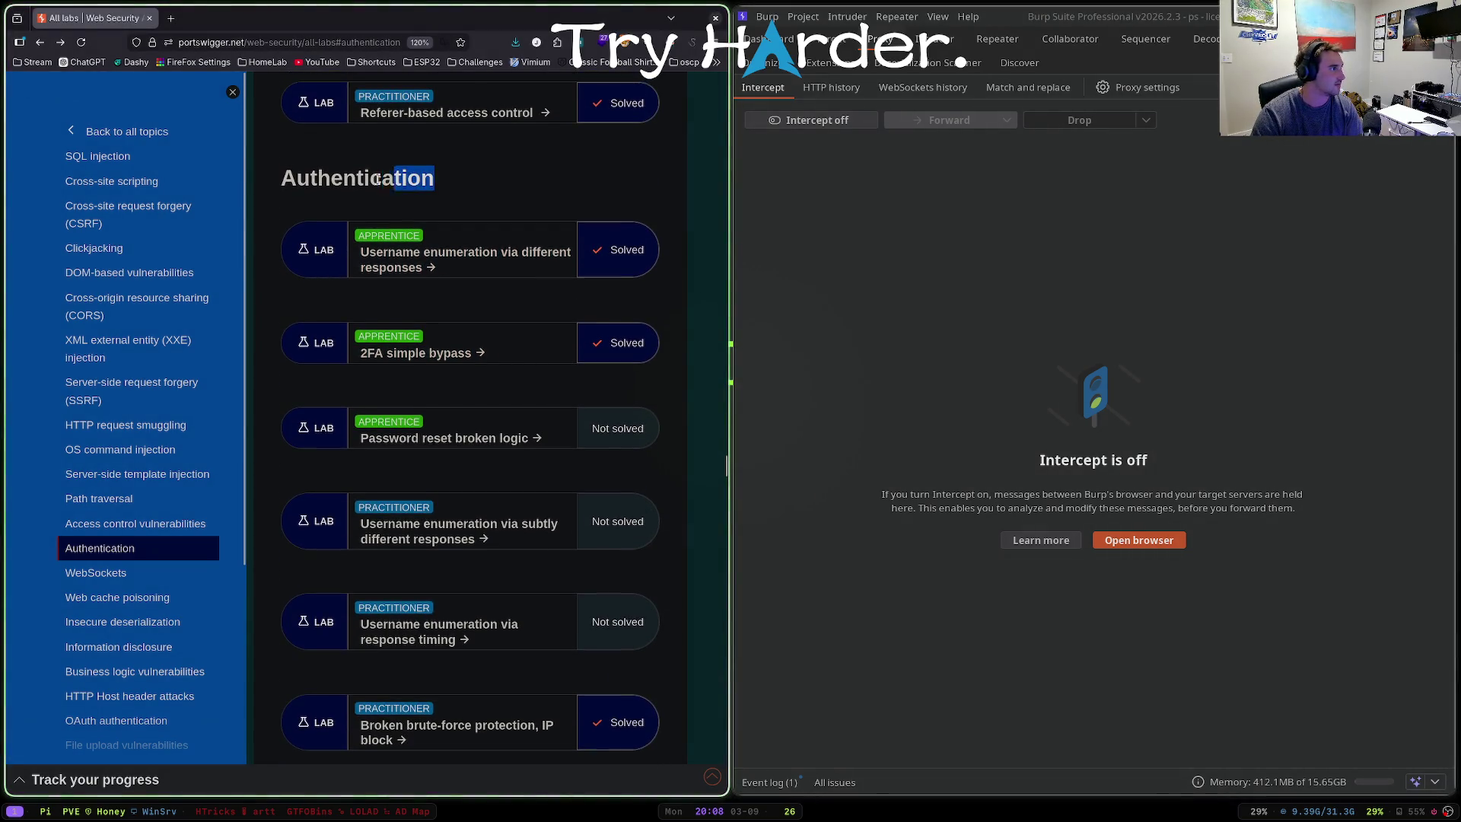
pyautogui.click(491, 439)
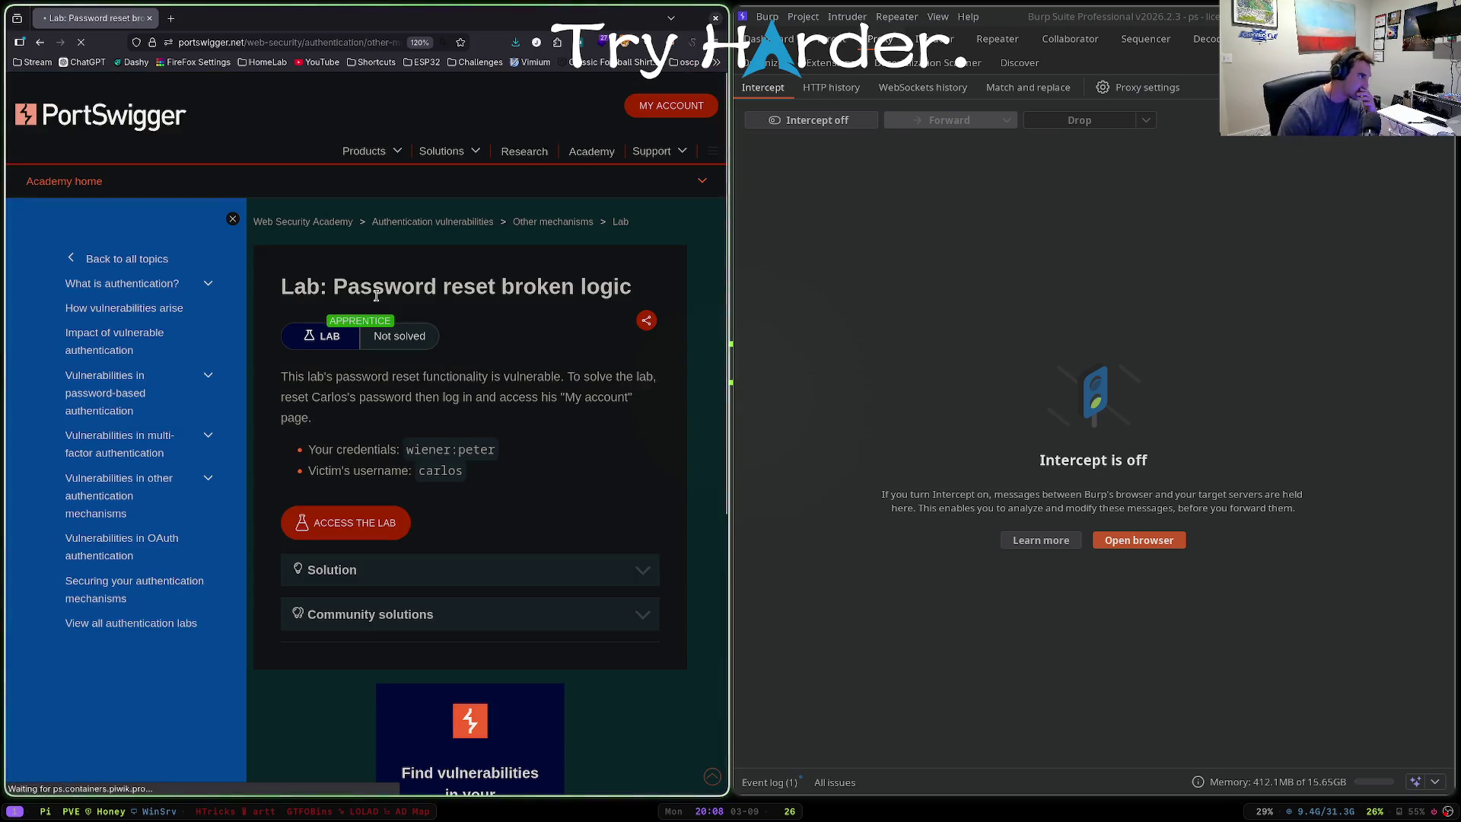
pyautogui.scroll(-2, 391, 275)
pyautogui.doubleClick(361, 284)
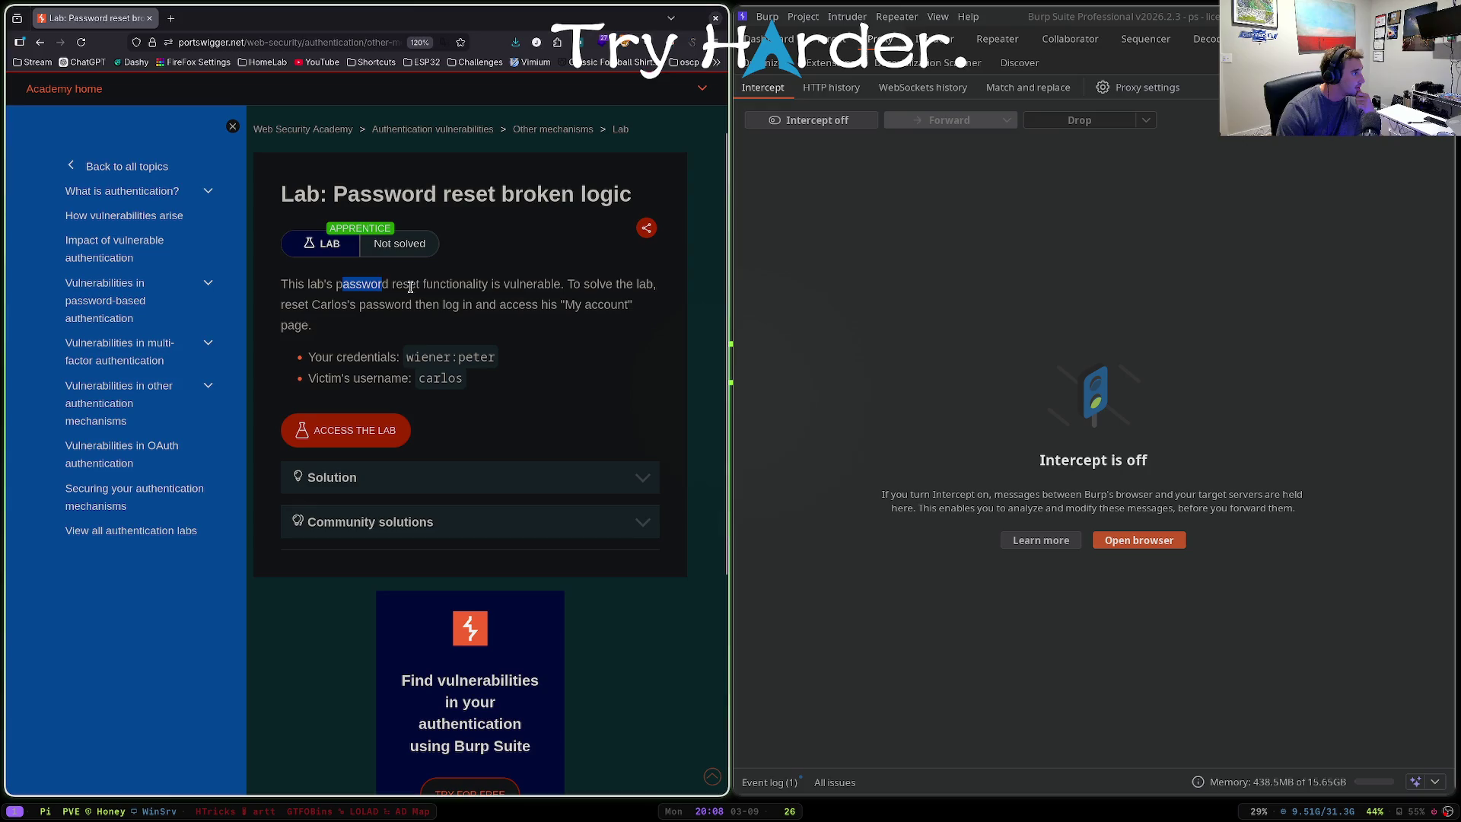
pyautogui.moveTo(423, 284)
pyautogui.mouseDown()
pyautogui.moveTo(500, 284)
pyautogui.moveTo(459, 284)
pyautogui.mouseUp()
pyautogui.click(518, 283)
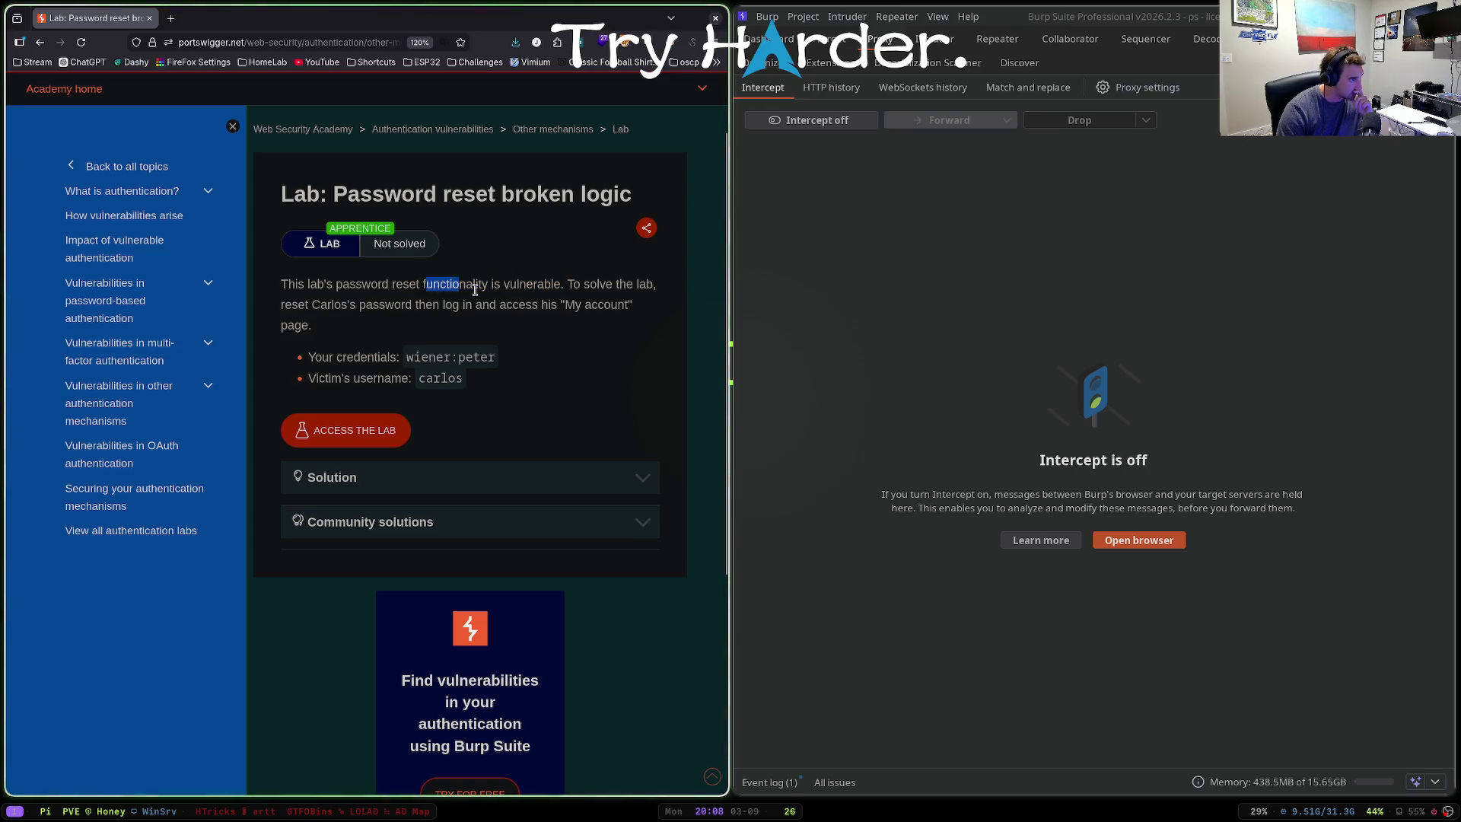
pyautogui.click(456, 284)
# - Launch the lab and switch to its loading blog site
pyautogui.click(369, 440)
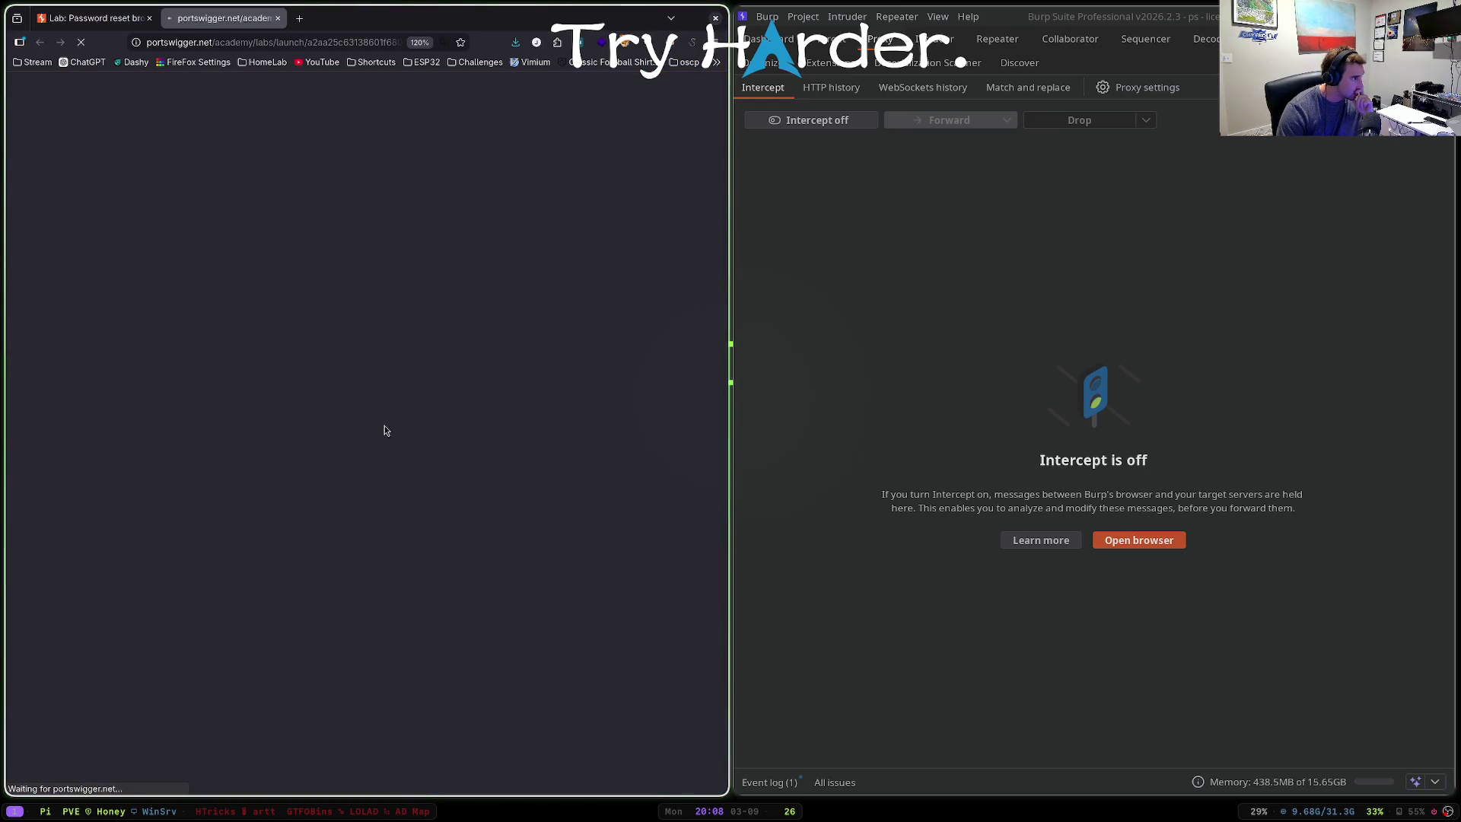
pyautogui.hotkey('ctrl', 'pageup')
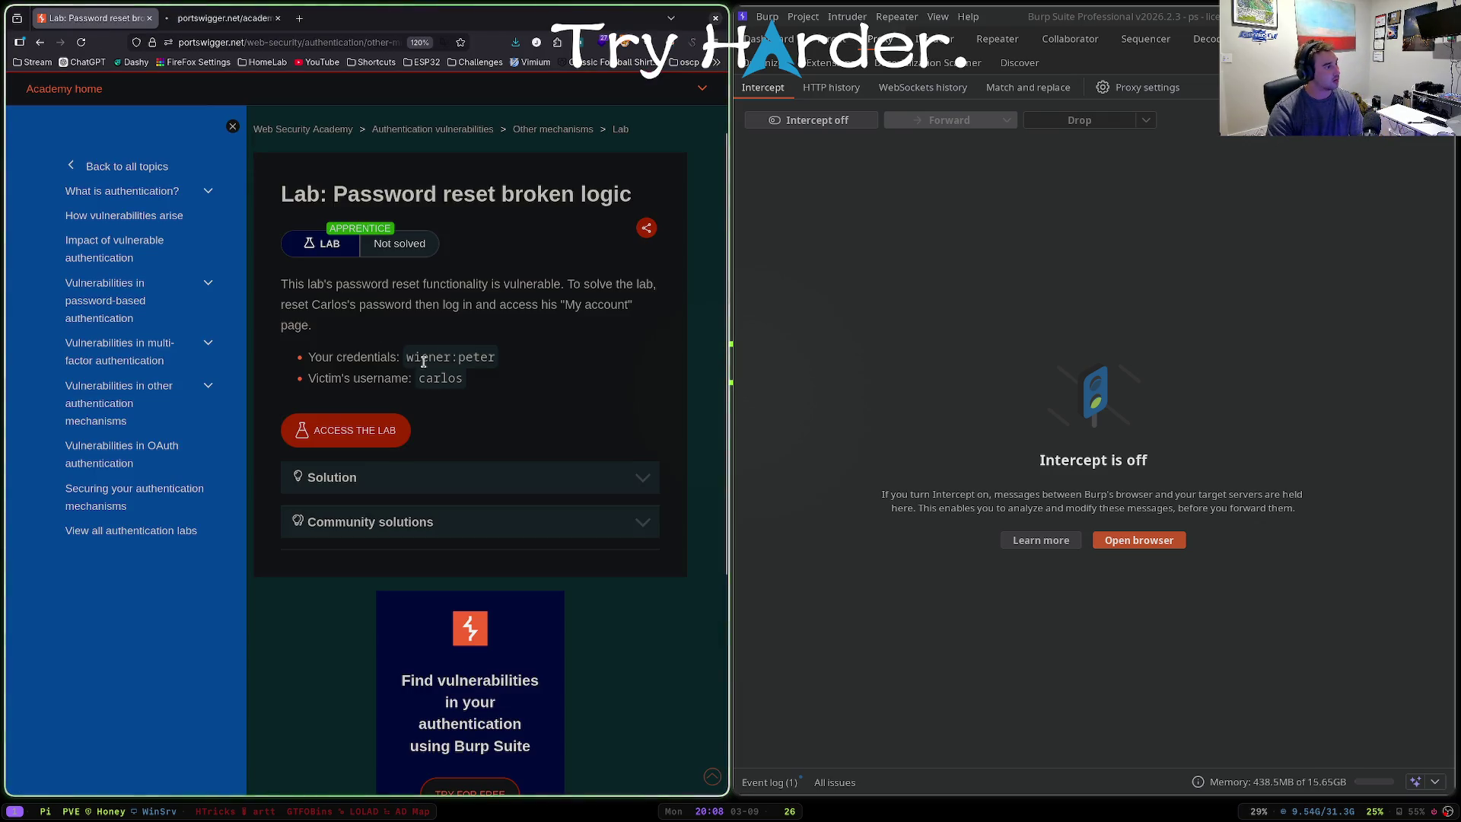
pyautogui.hotkey('ctrl', 'pagedown')
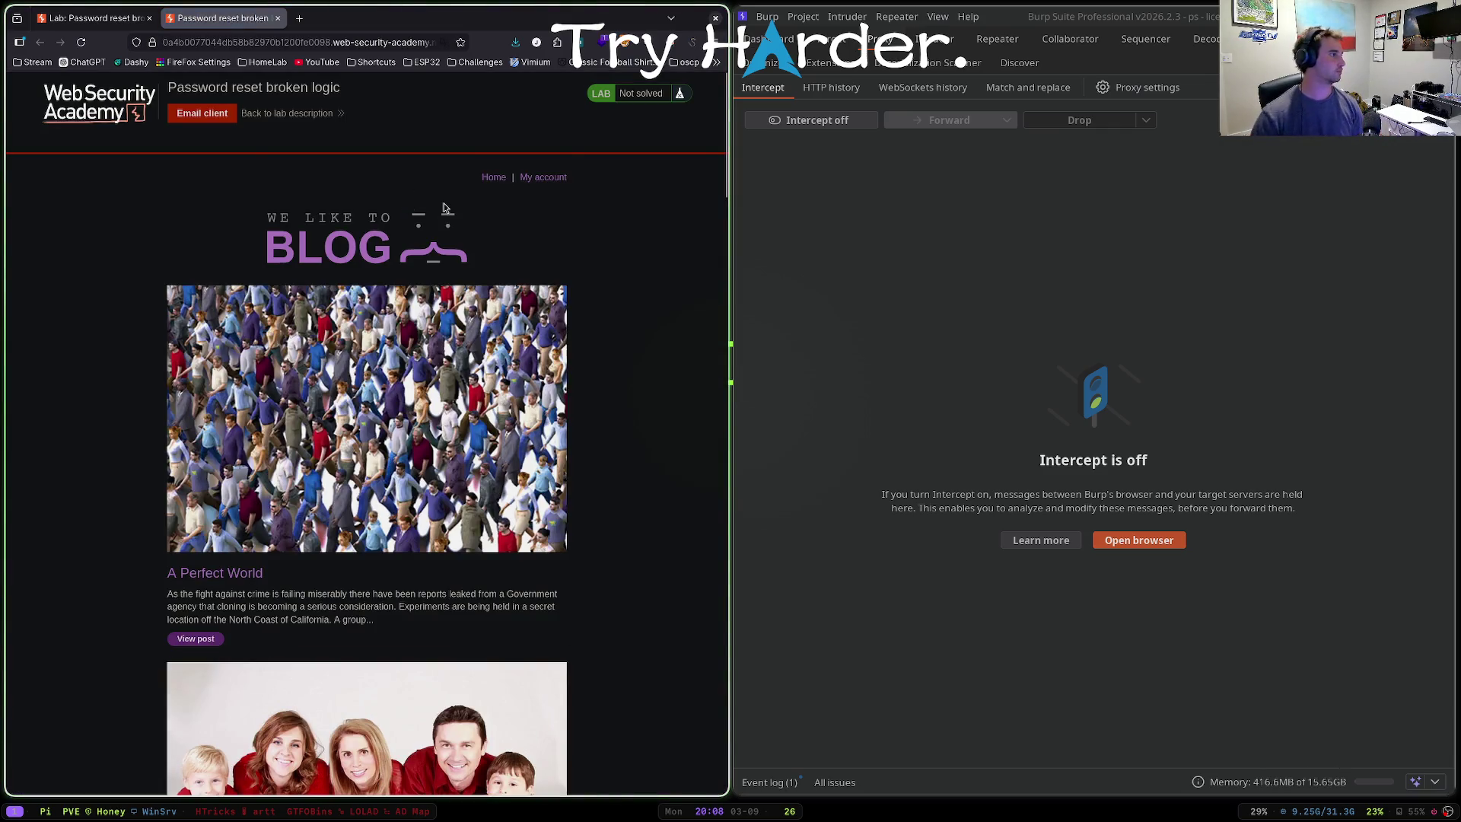
# - Log in to the lab as wiener and open the account page
pyautogui.click(547, 177)
pyautogui.click(144, 276)
pyautogui.write('wiener')
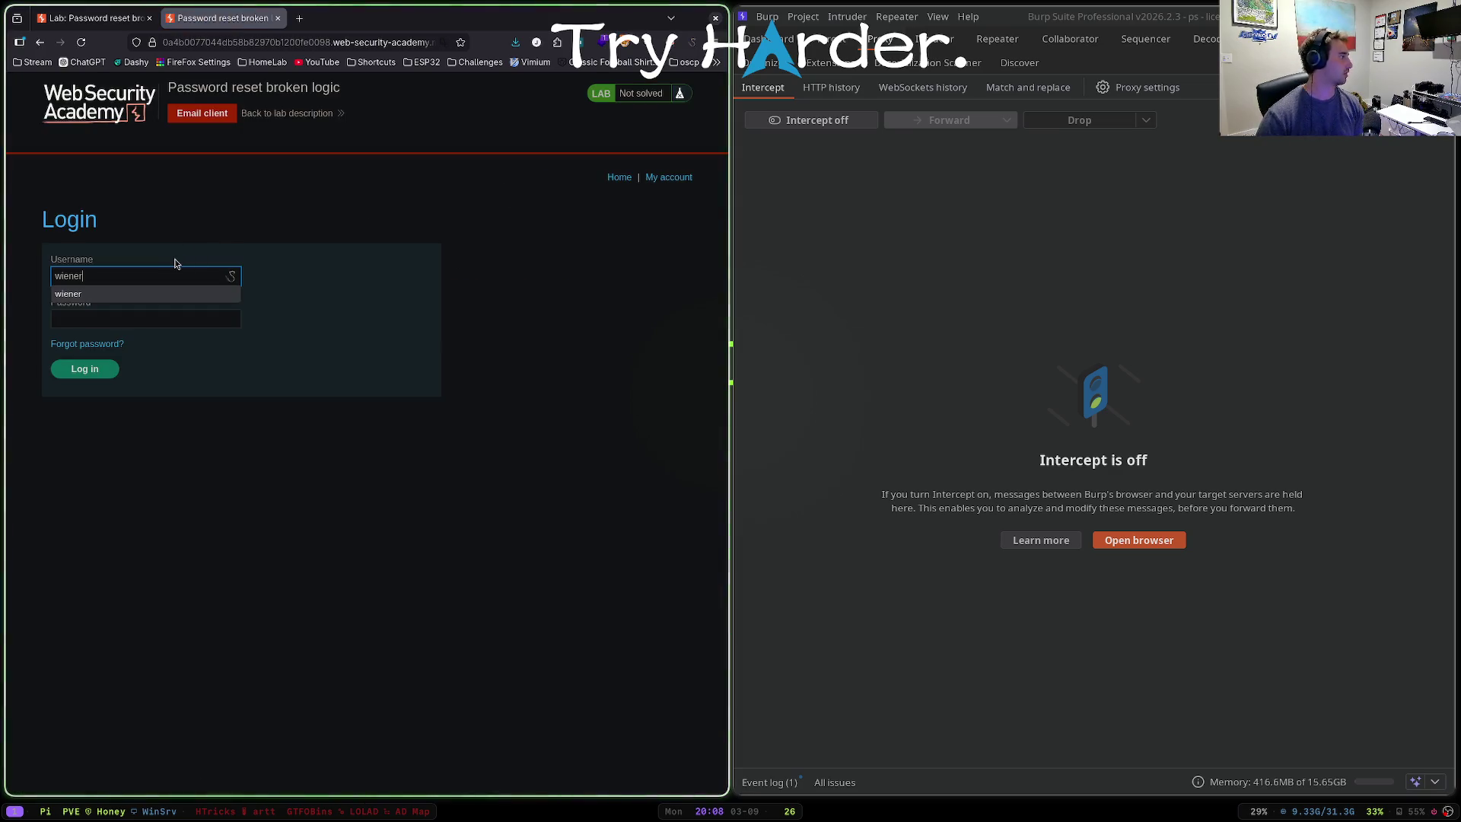
pyautogui.press('Tab')
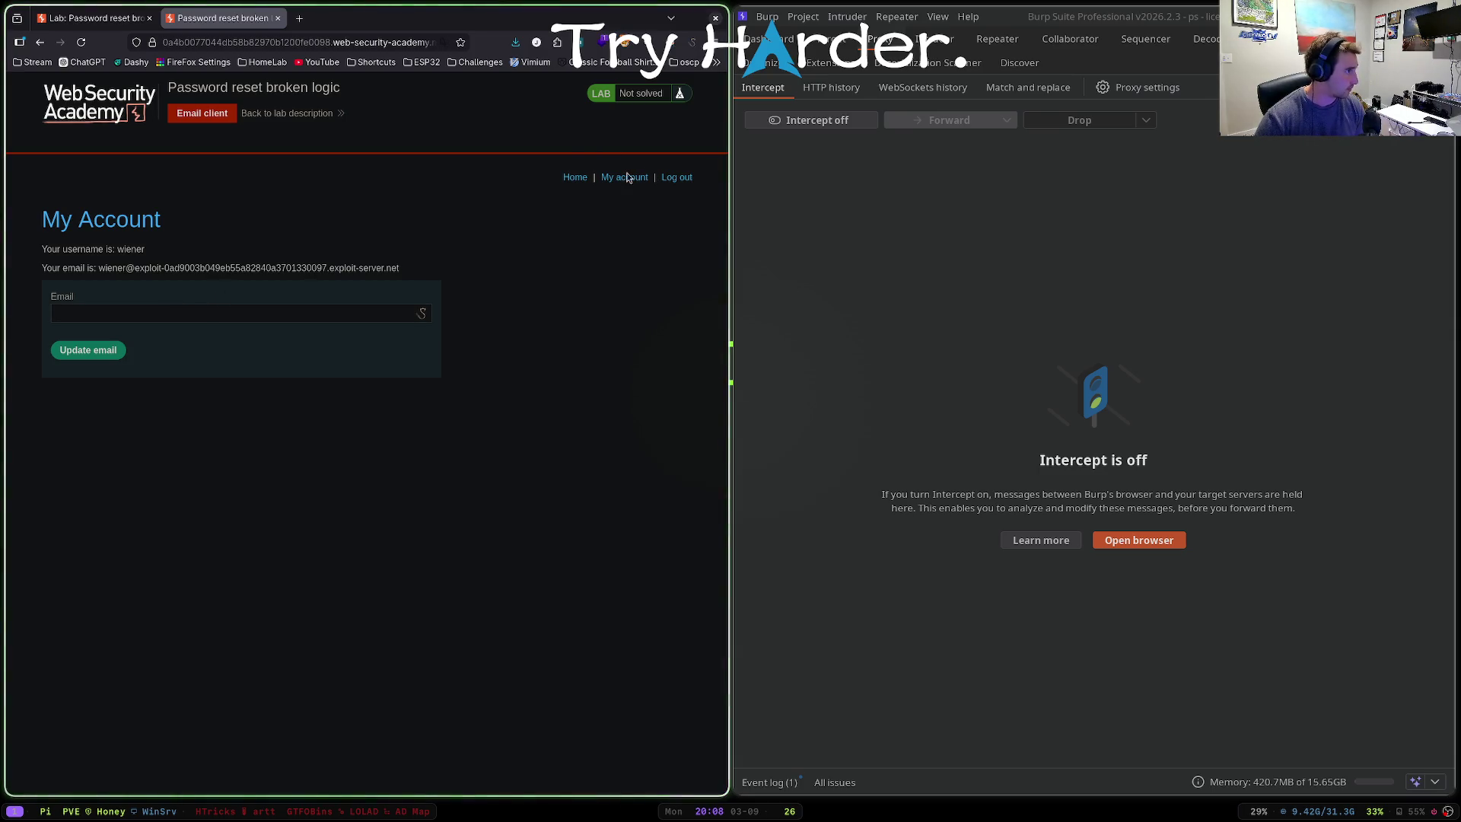
pyautogui.click(626, 178)
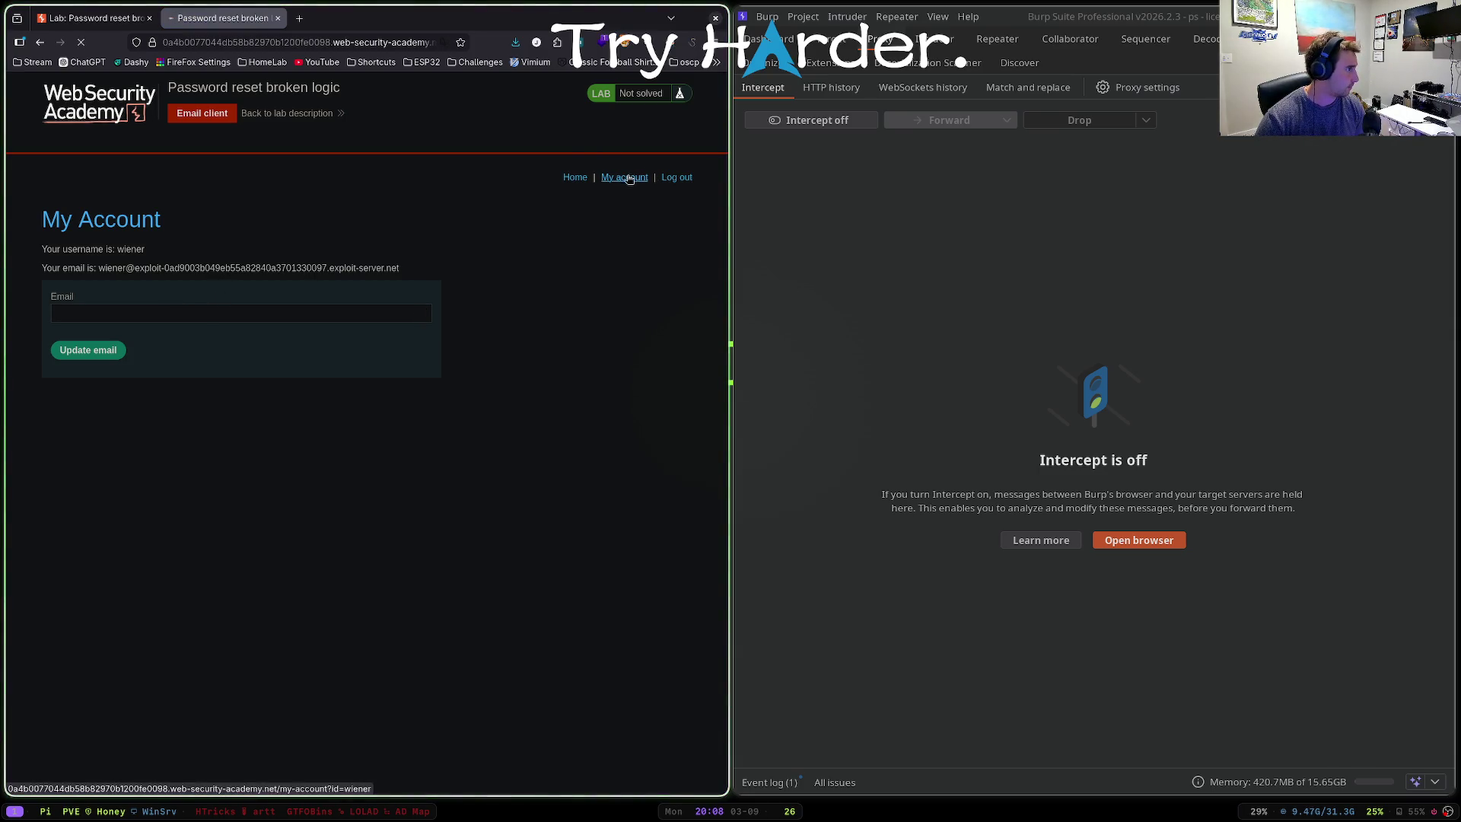
pyautogui.click(99, 18)
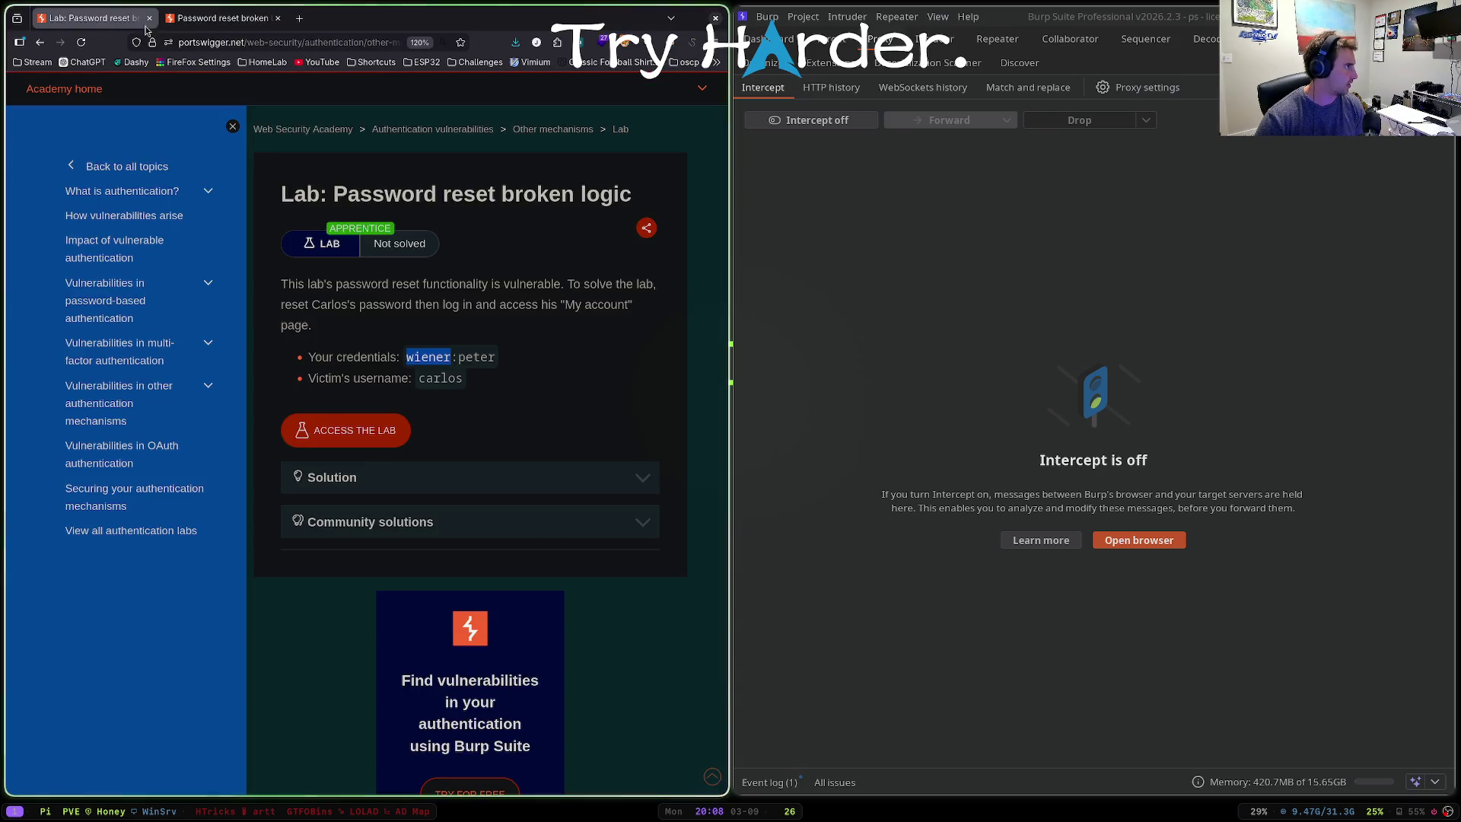
pyautogui.click(218, 23)
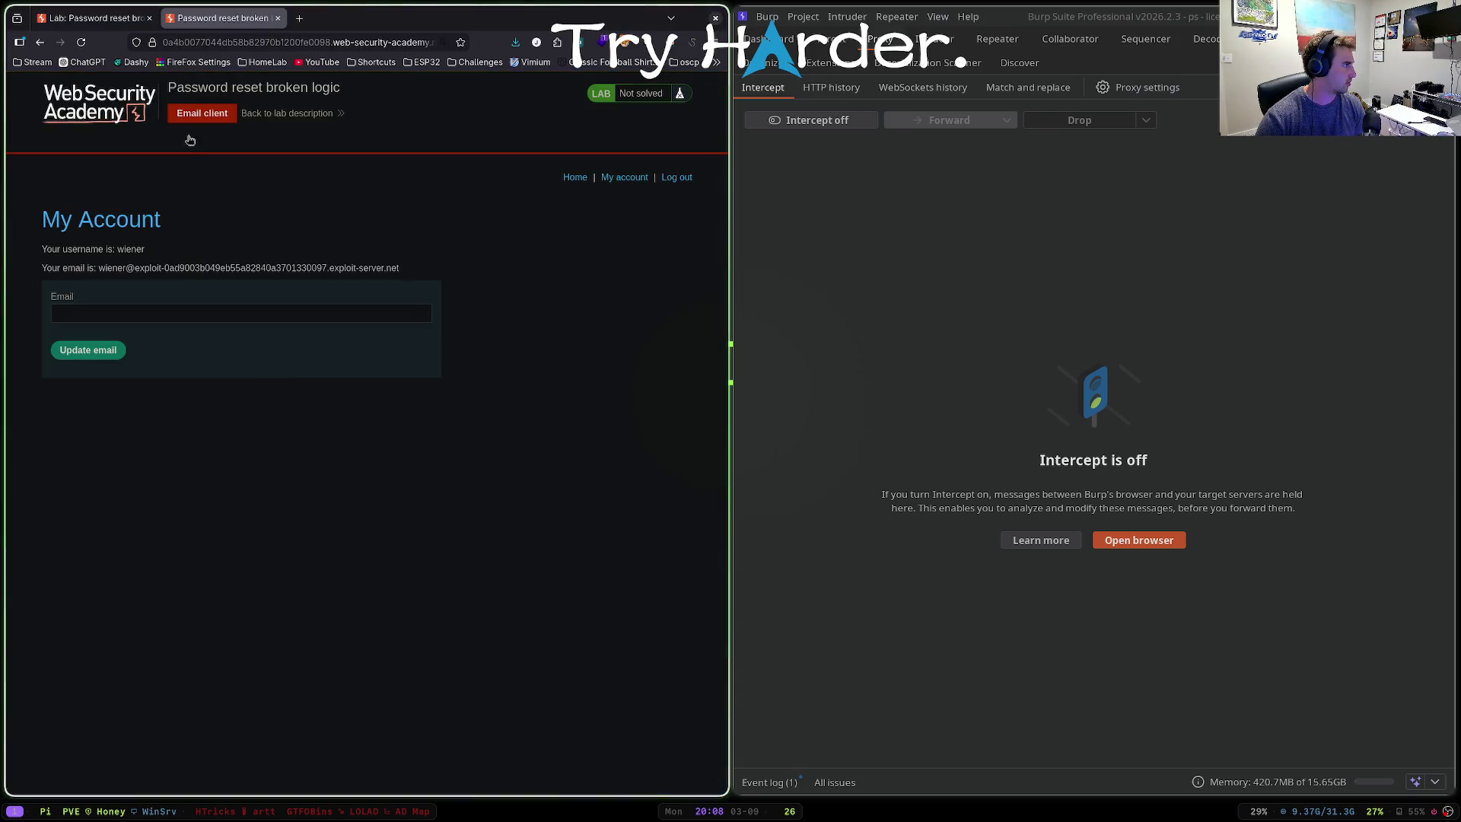
# - Log out and submit a password reset for carlos with Burp interception on
pyautogui.click(676, 177)
pyautogui.click(535, 178)
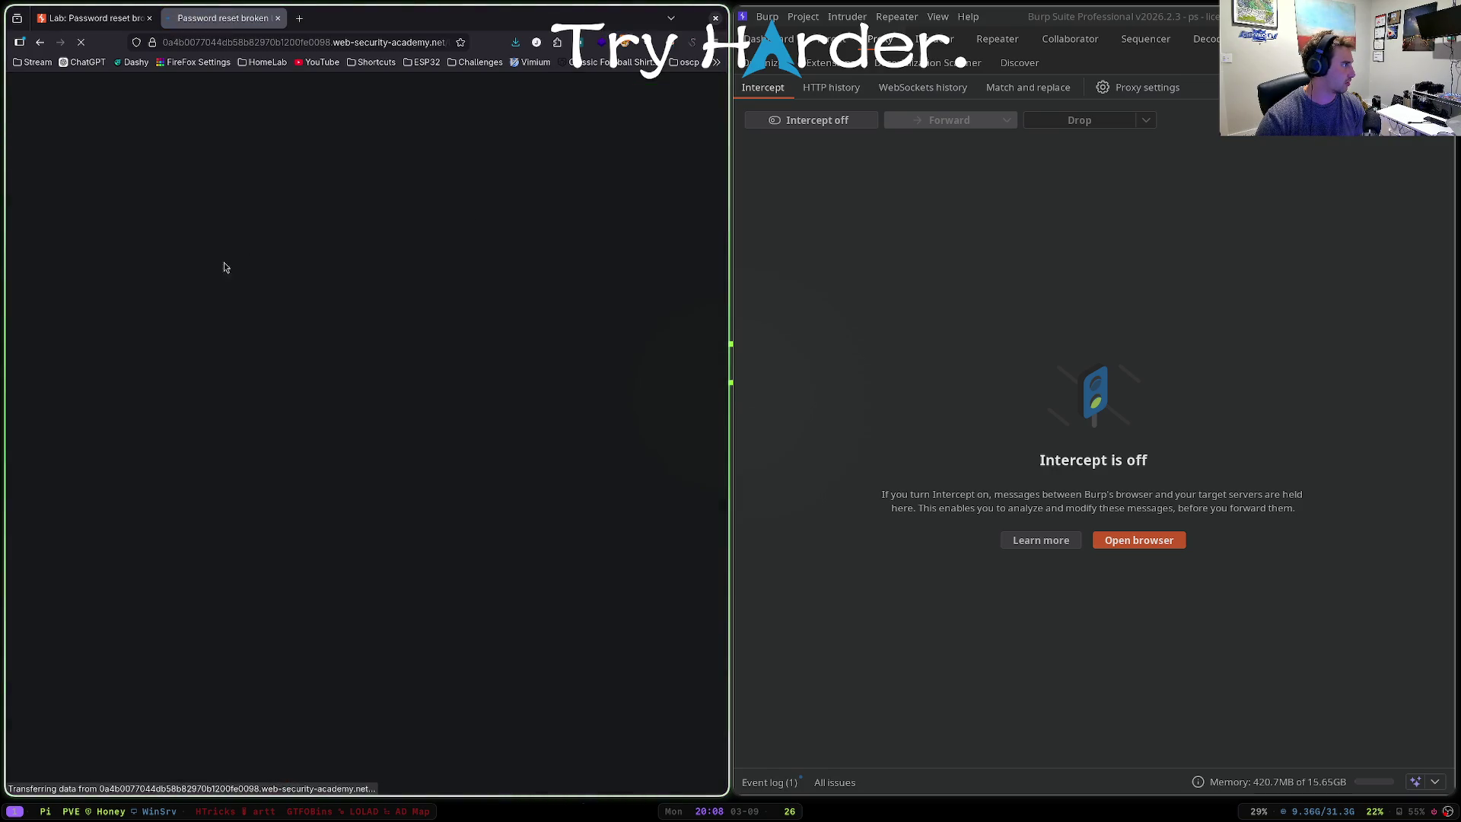
pyautogui.click(101, 342)
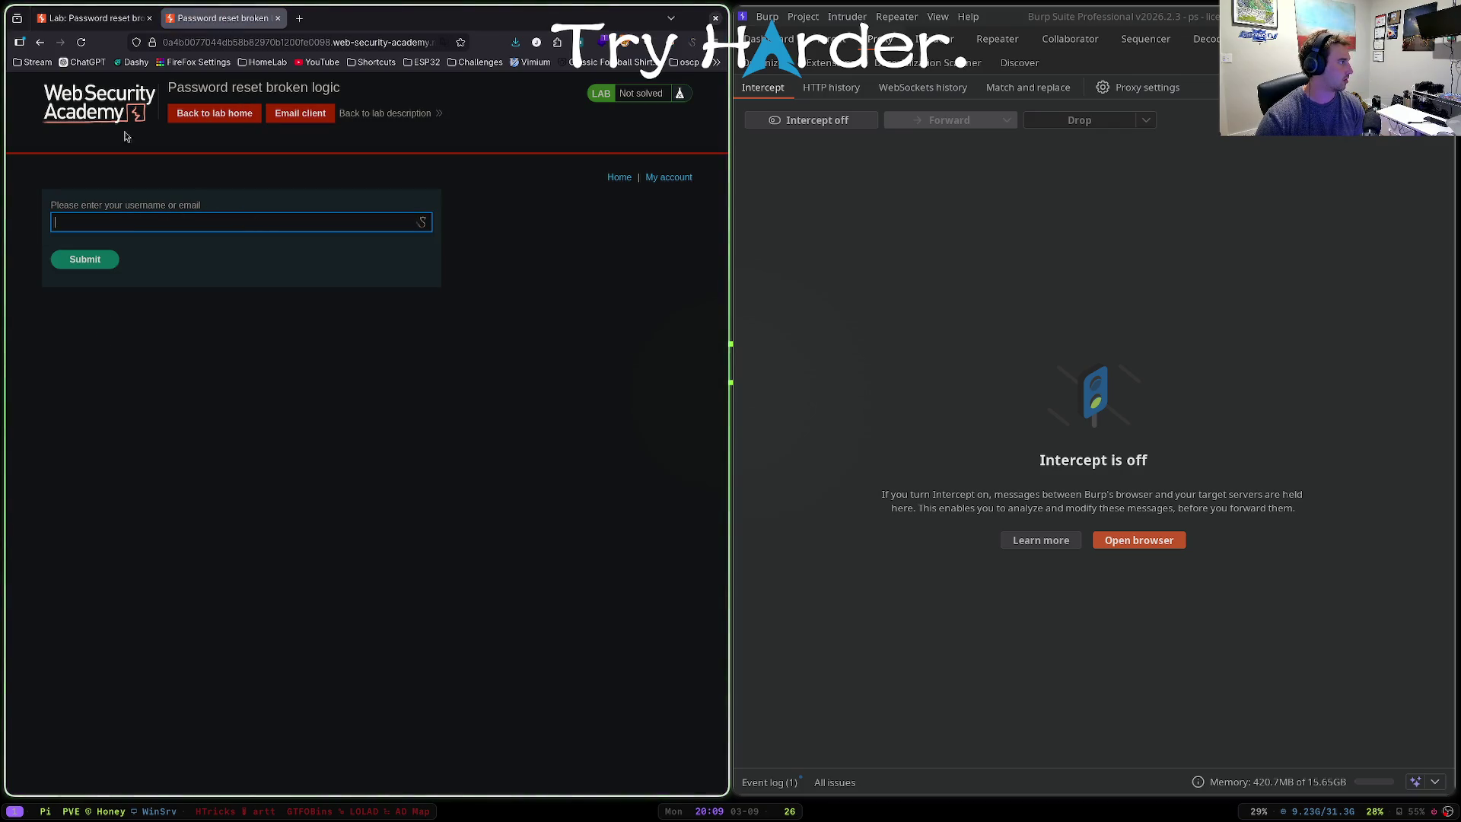
pyautogui.click(88, 18)
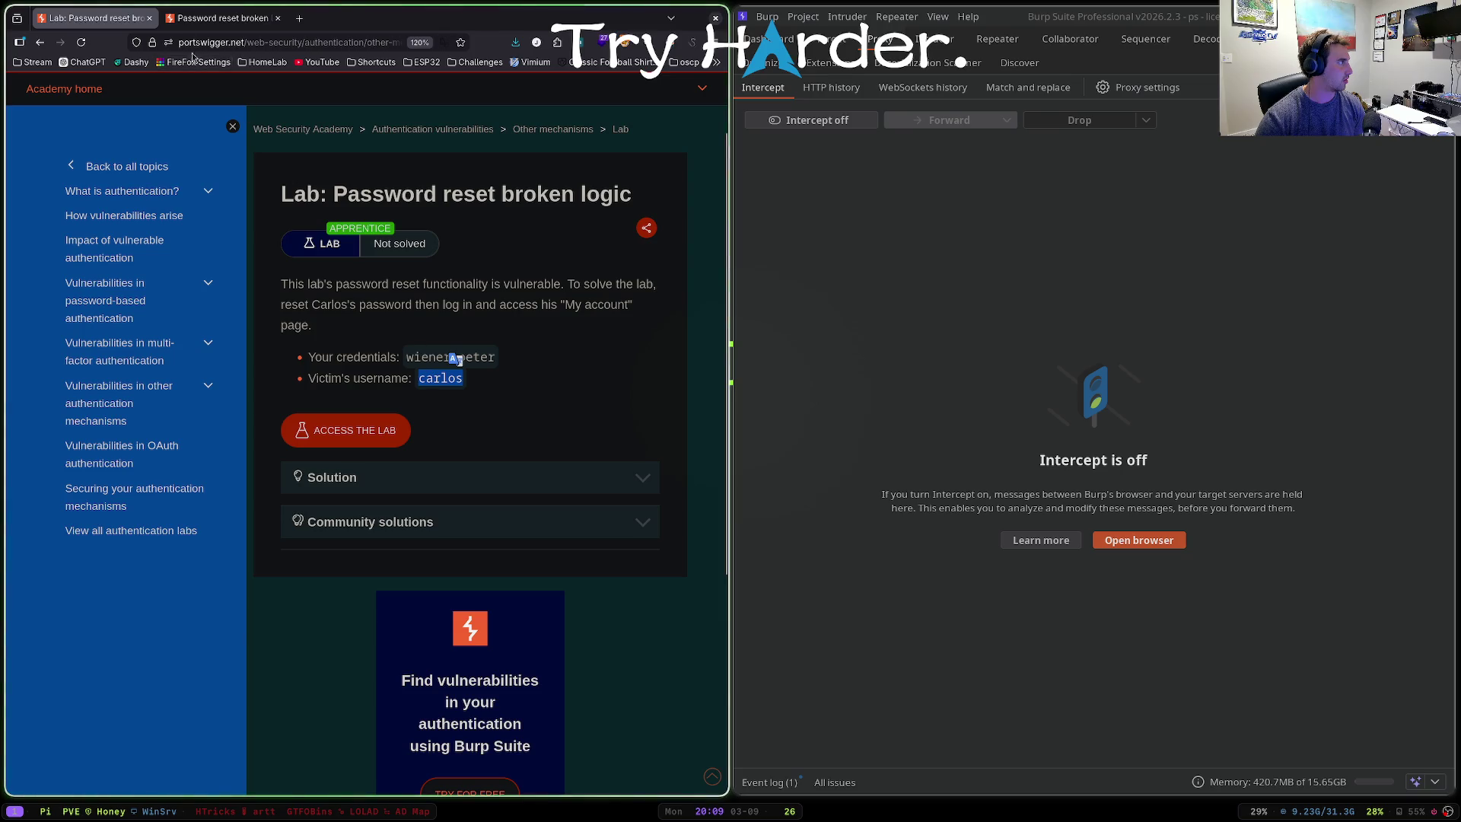
pyautogui.click(221, 17)
pyautogui.click(172, 222)
pyautogui.write('carlos')
pyautogui.click(811, 120)
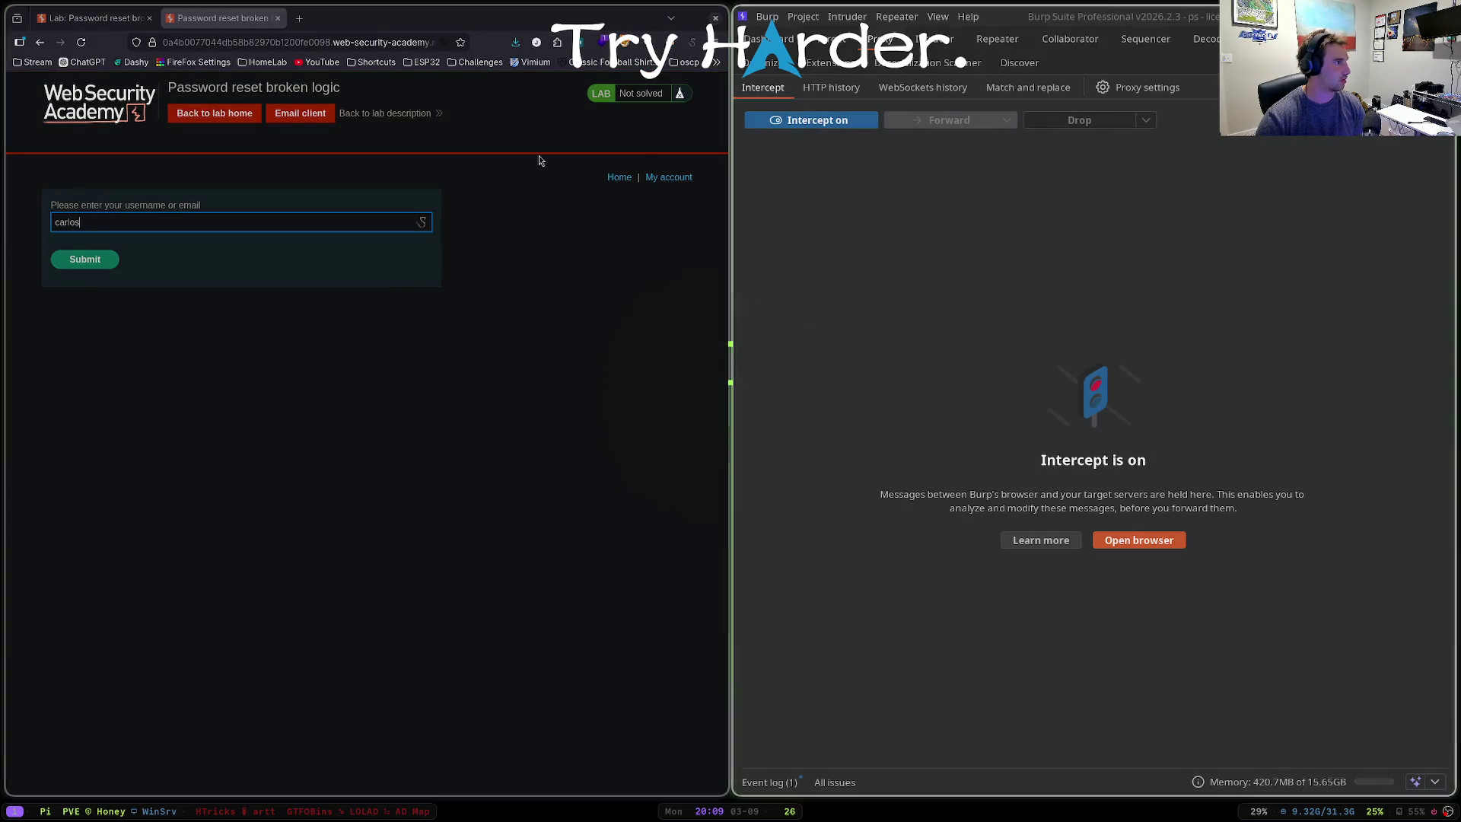
pyautogui.click(85, 259)
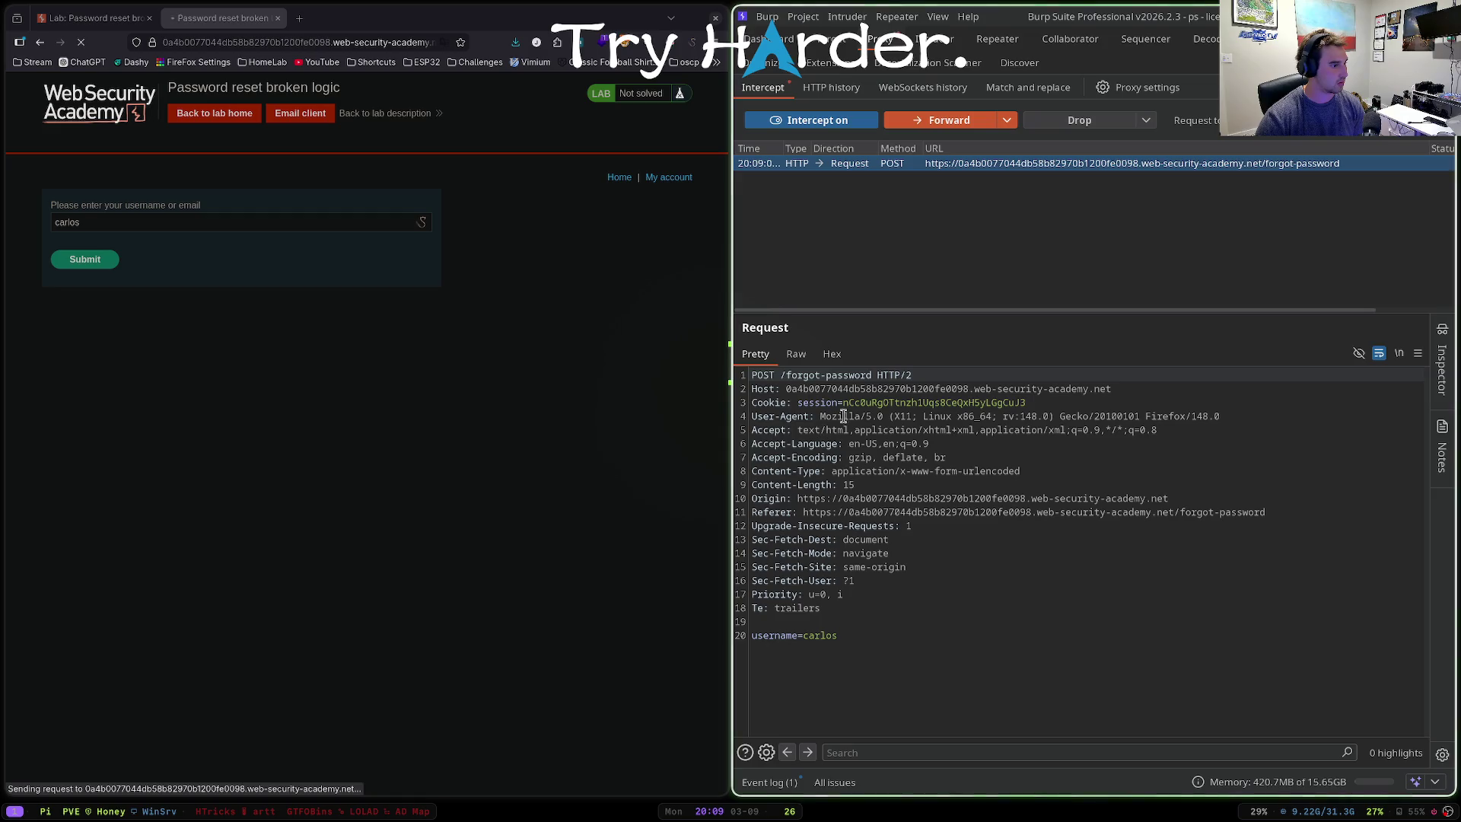
# - Send the captured POST /forgot-password to Repeater and resend it, getting the reset-link confirmation
pyautogui.rightClick(886, 416)
pyautogui.click(969, 359)
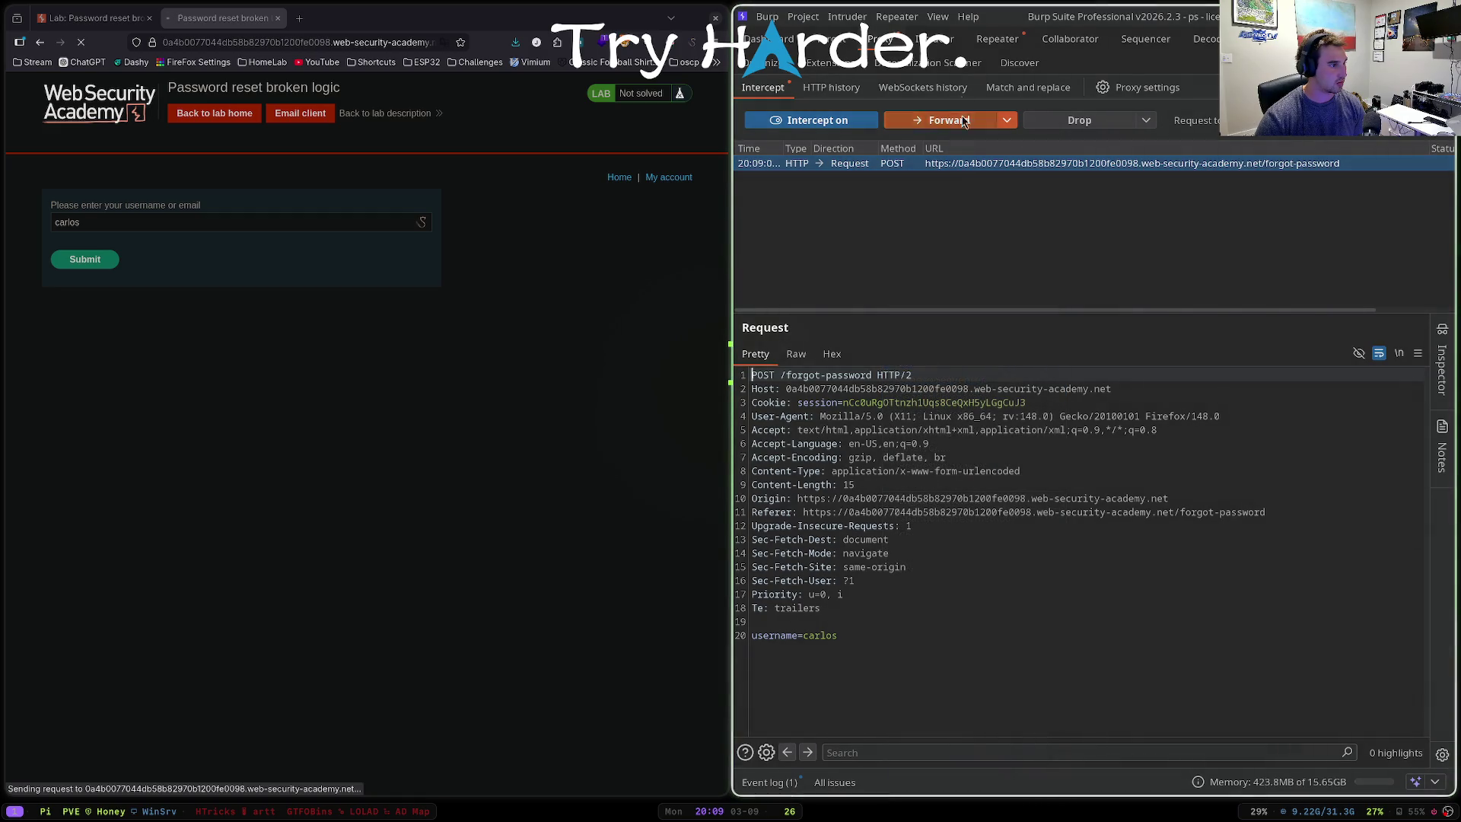
pyautogui.click(997, 42)
pyautogui.click(895, 318)
pyautogui.hotkey('ctrl', 'space')
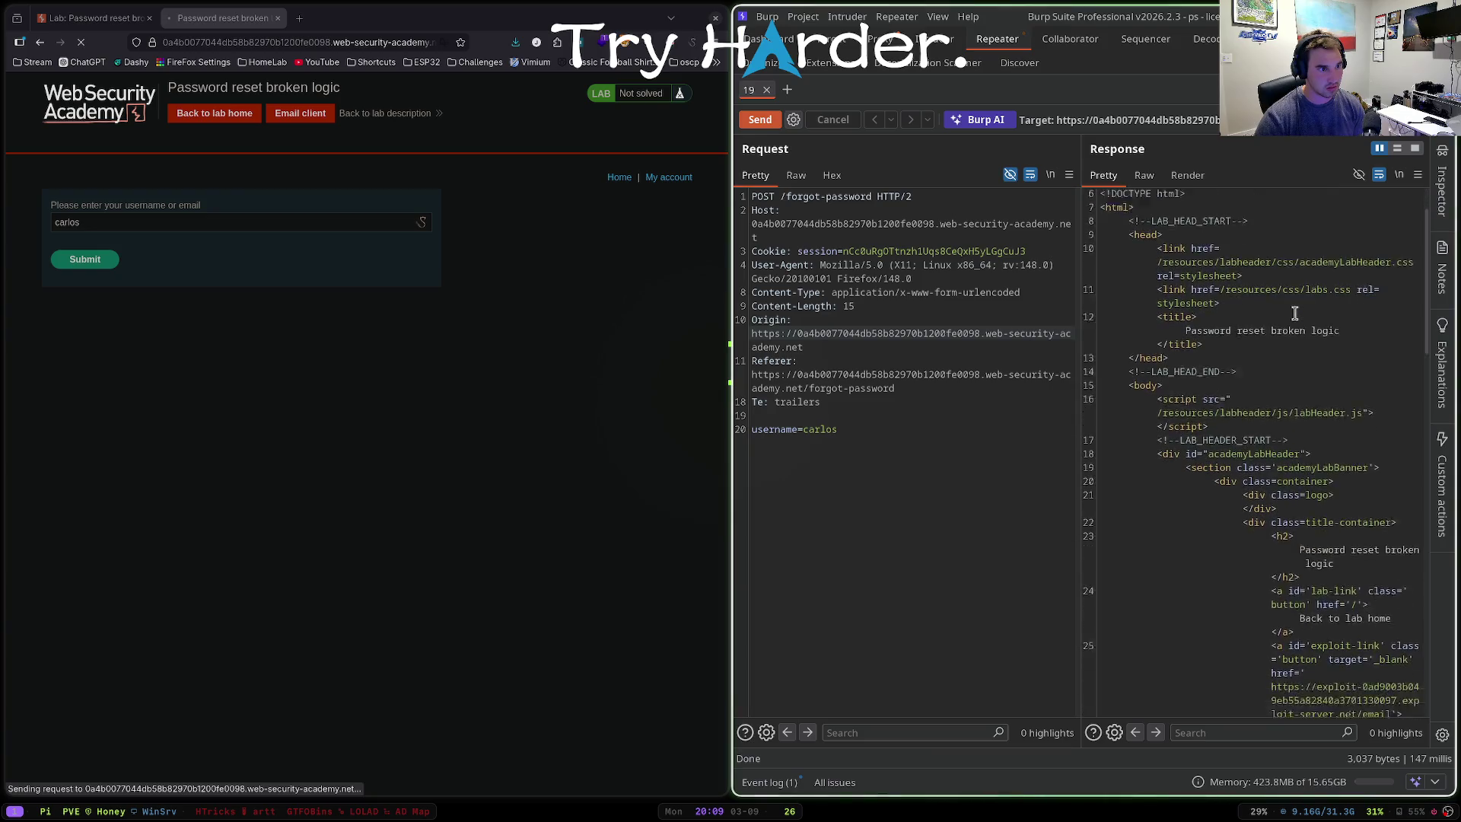
pyautogui.scroll(-10, 1295, 312)
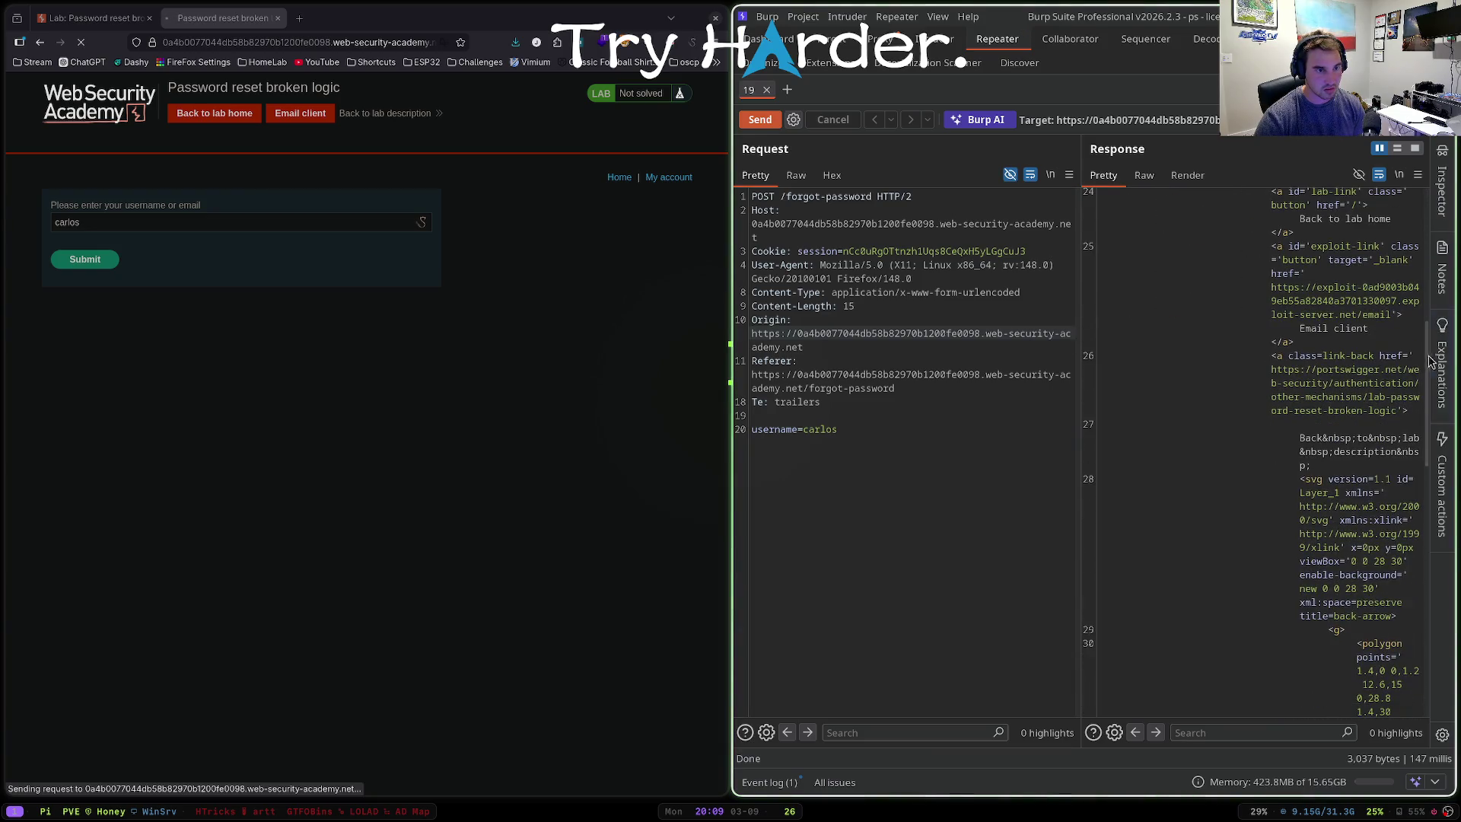
pyautogui.moveTo(1427, 369); pyautogui.dragTo(1368, 666)
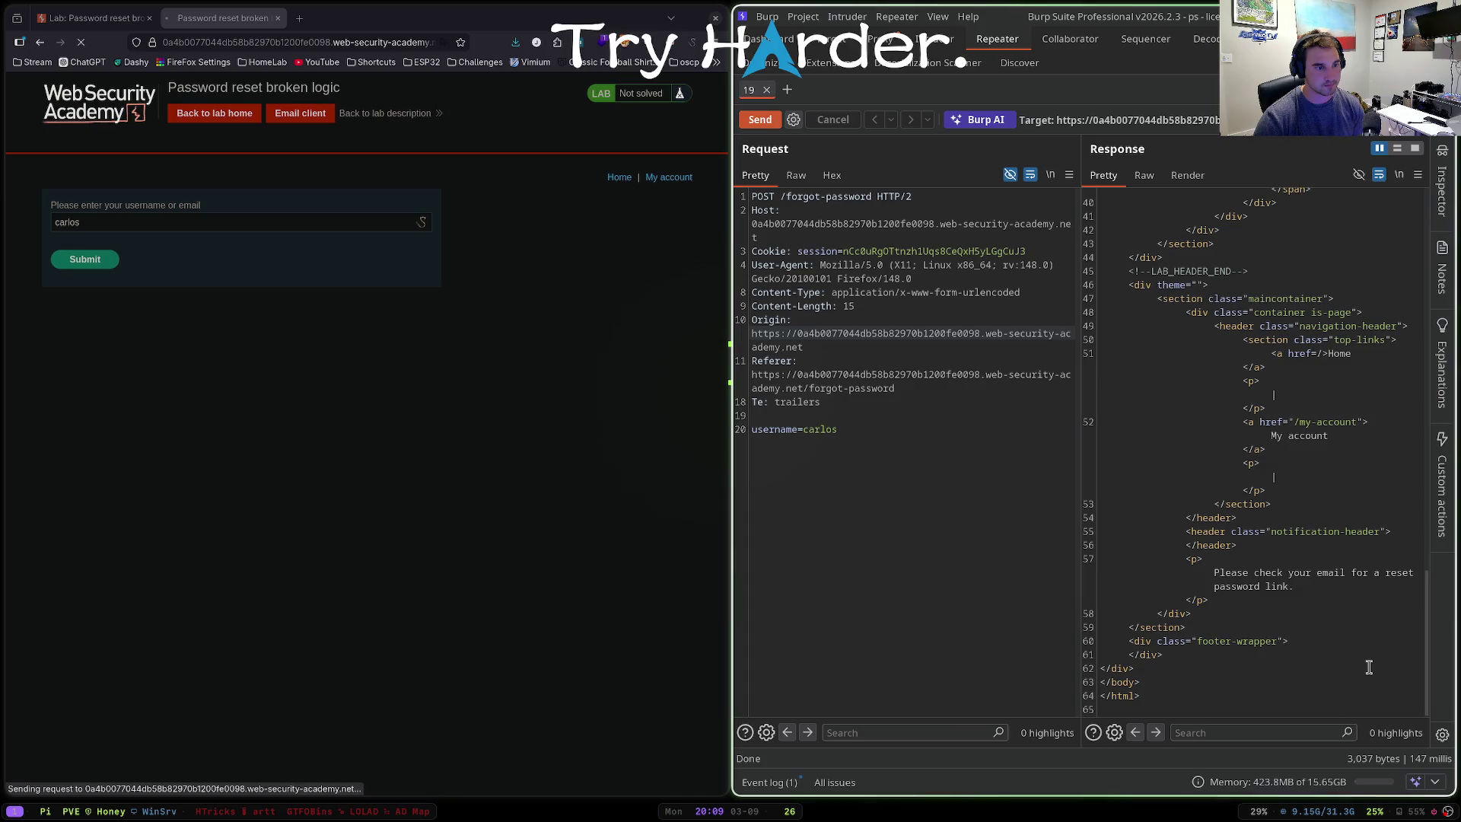
pyautogui.click(1297, 588)
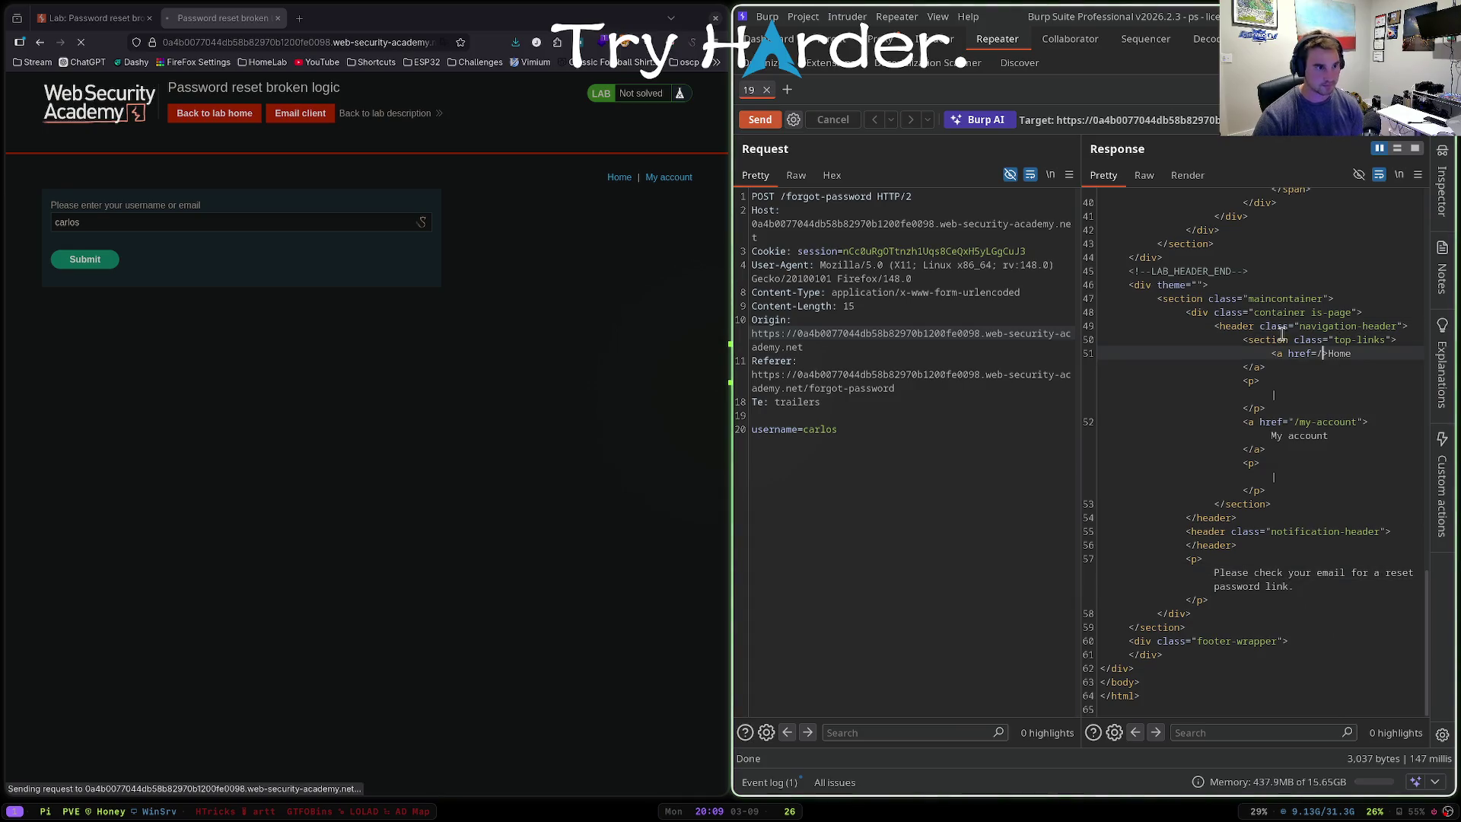
pyautogui.click(1180, 299)
pyautogui.scroll(2, 1232, 474)
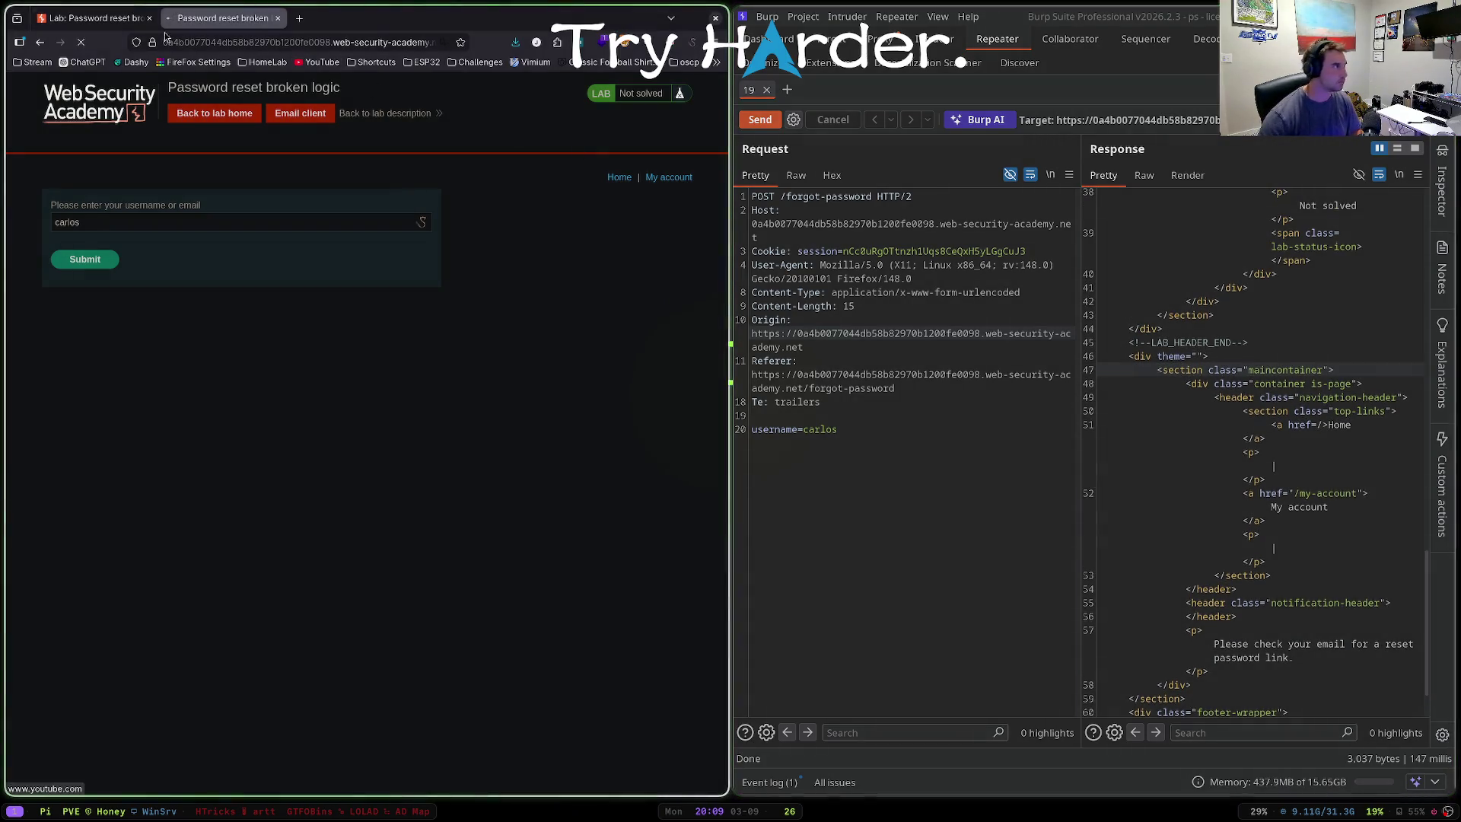
# - Resubmit the forgot-password form with username carlos and view the held request in Intercept
pyautogui.click(91, 17)
pyautogui.click(220, 19)
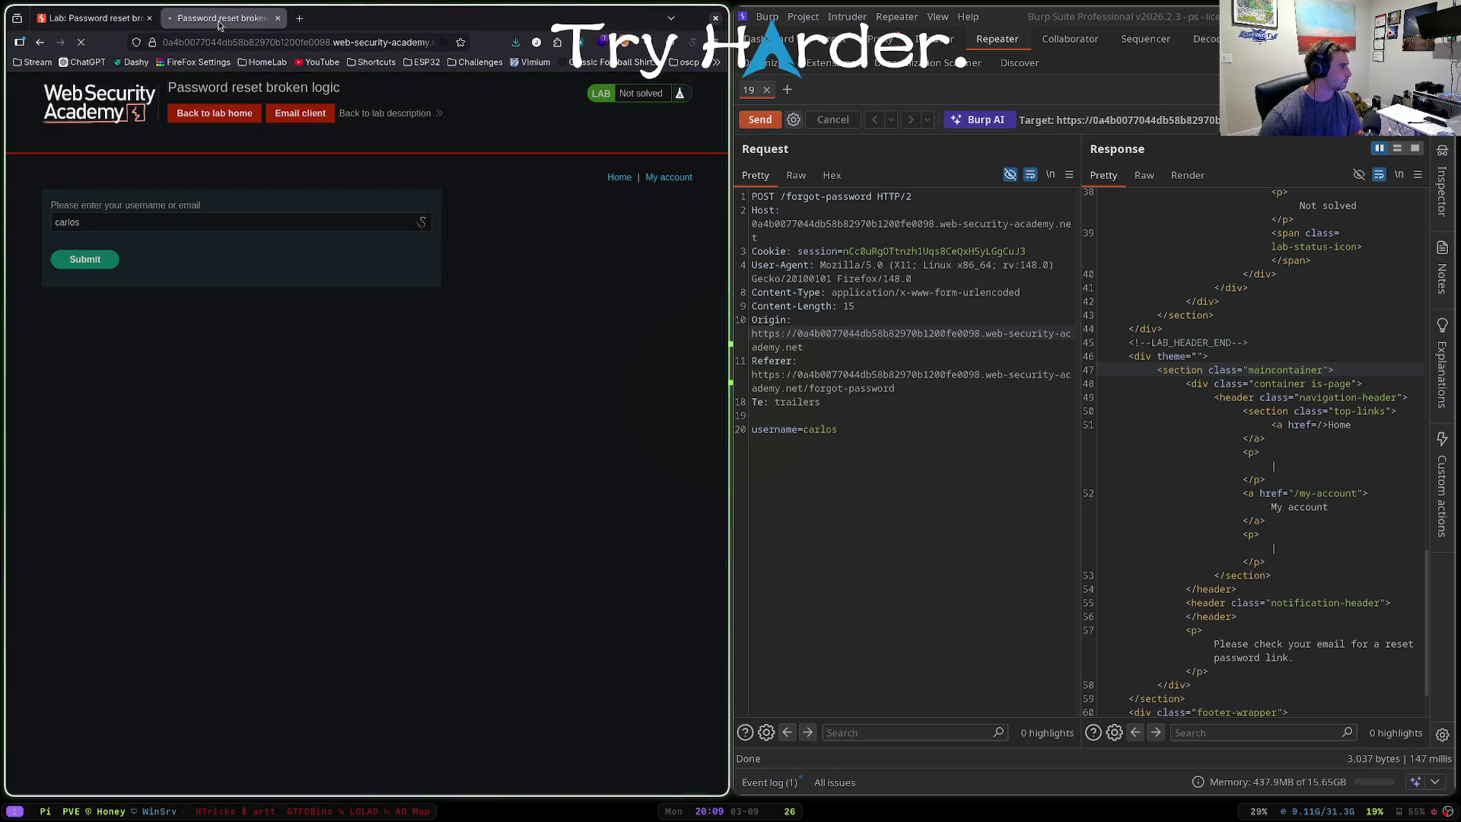
pyautogui.click(226, 221)
pyautogui.write('carlos')
pyautogui.press('Return')
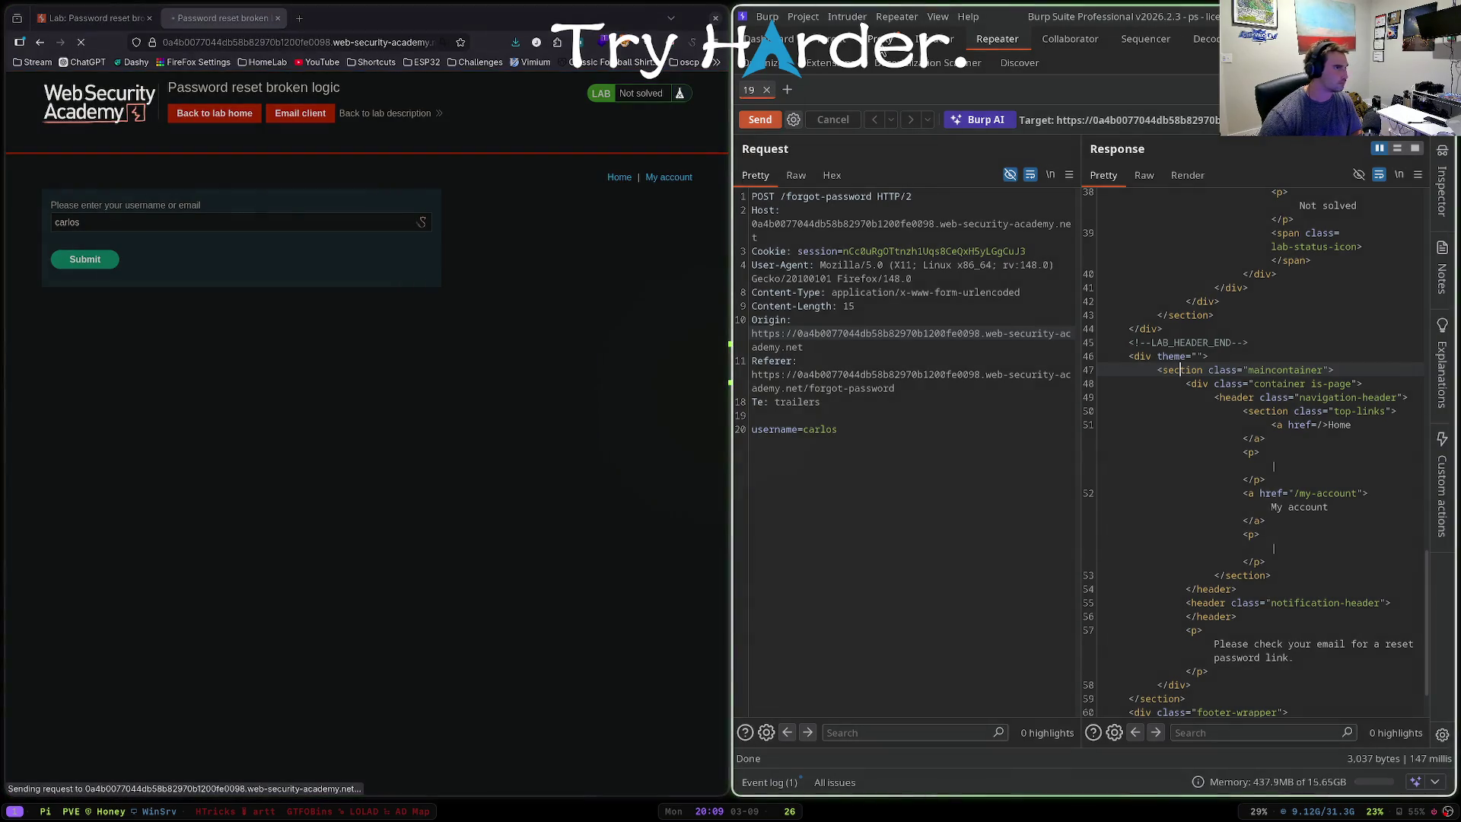
pyautogui.click(880, 39)
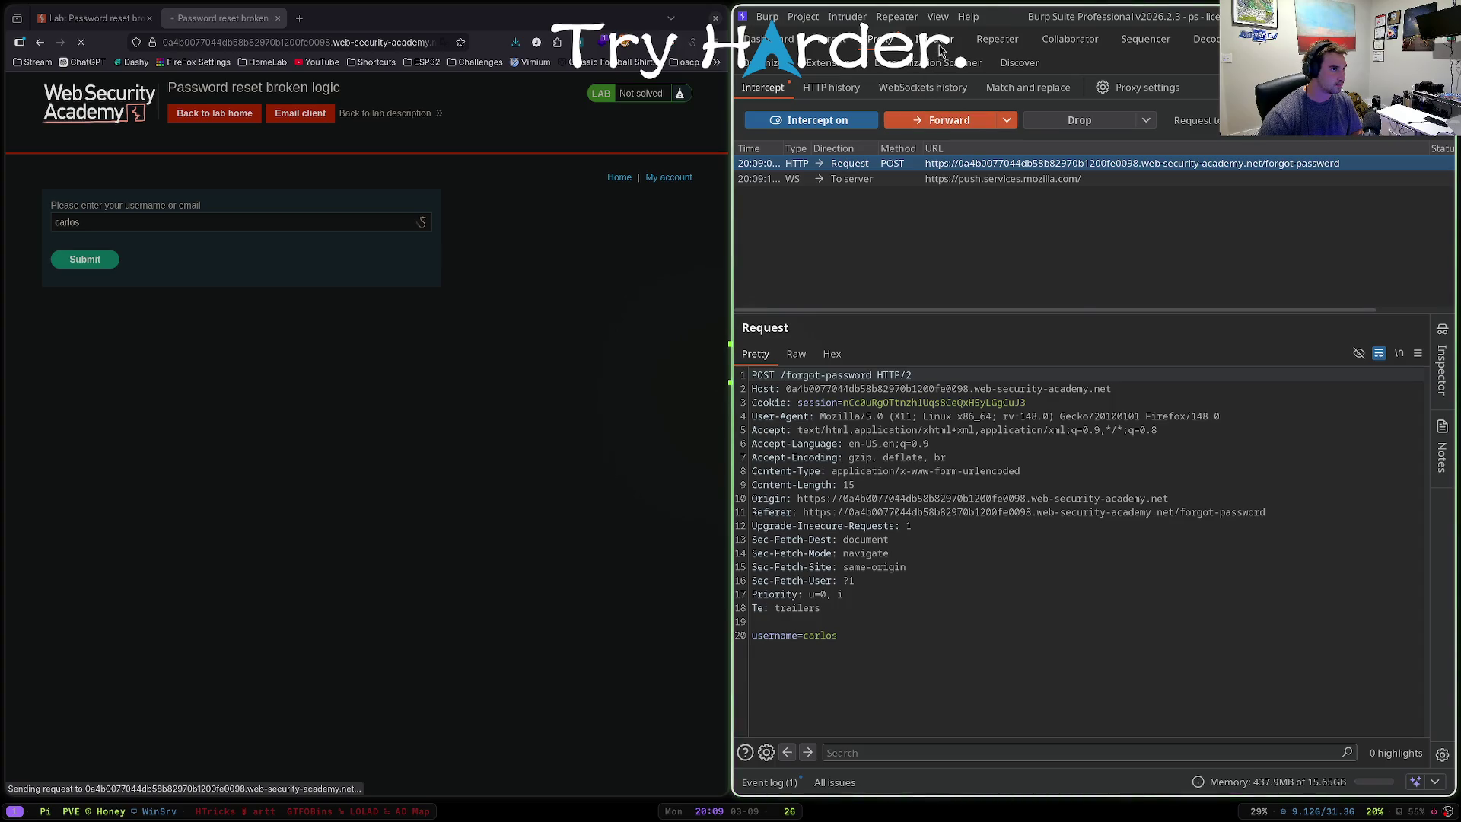
# - Forward the held reset request, turn interception off, and open the lab's empty email inbox
pyautogui.hotkey('ctrl', 'shift', 'r')
pyautogui.hotkey('ctrl', 'shift', 'p')
pyautogui.hotkey('ctrl', 'f')
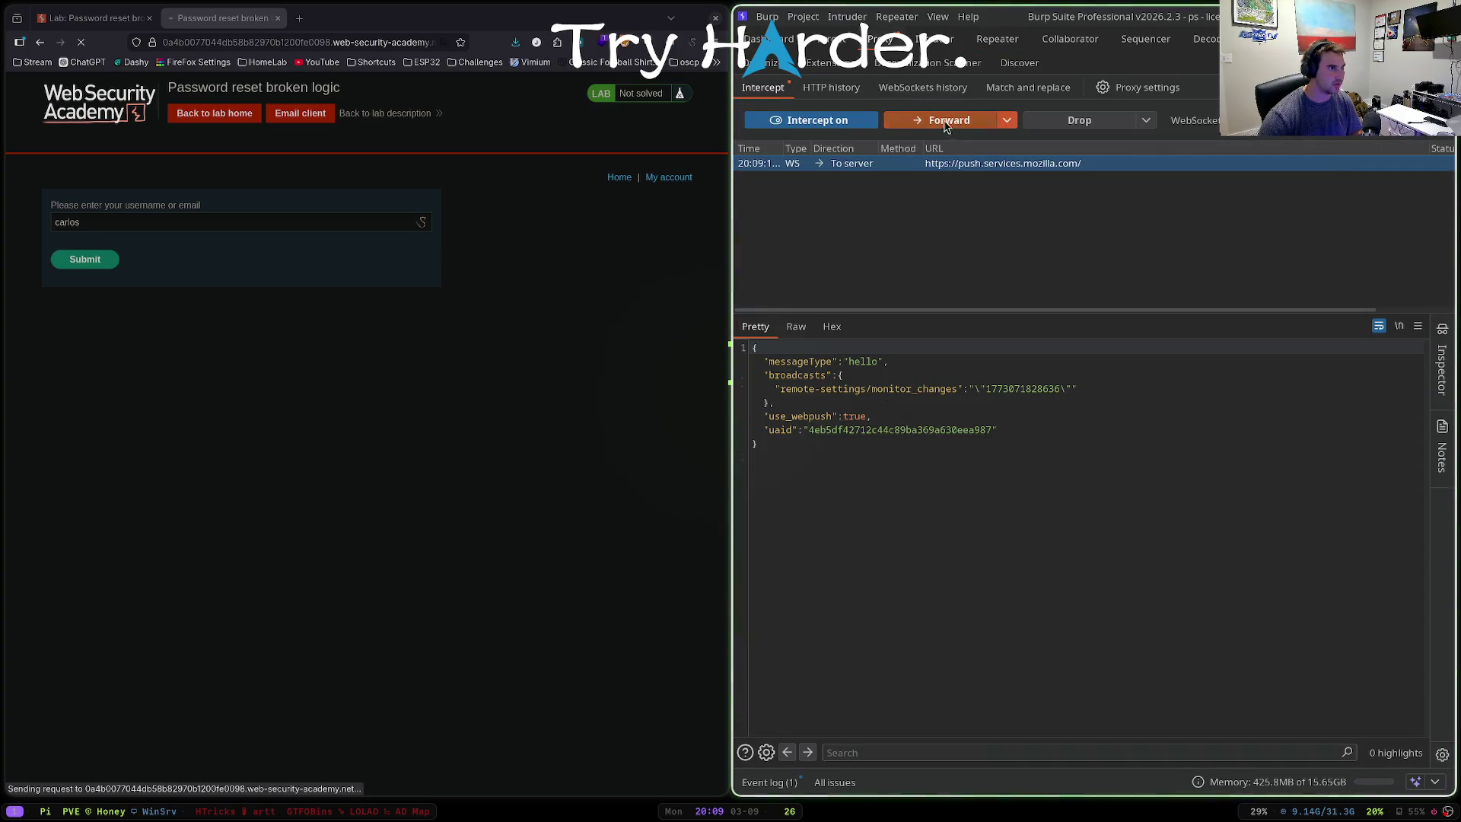
pyautogui.hotkey('ctrl', 't')
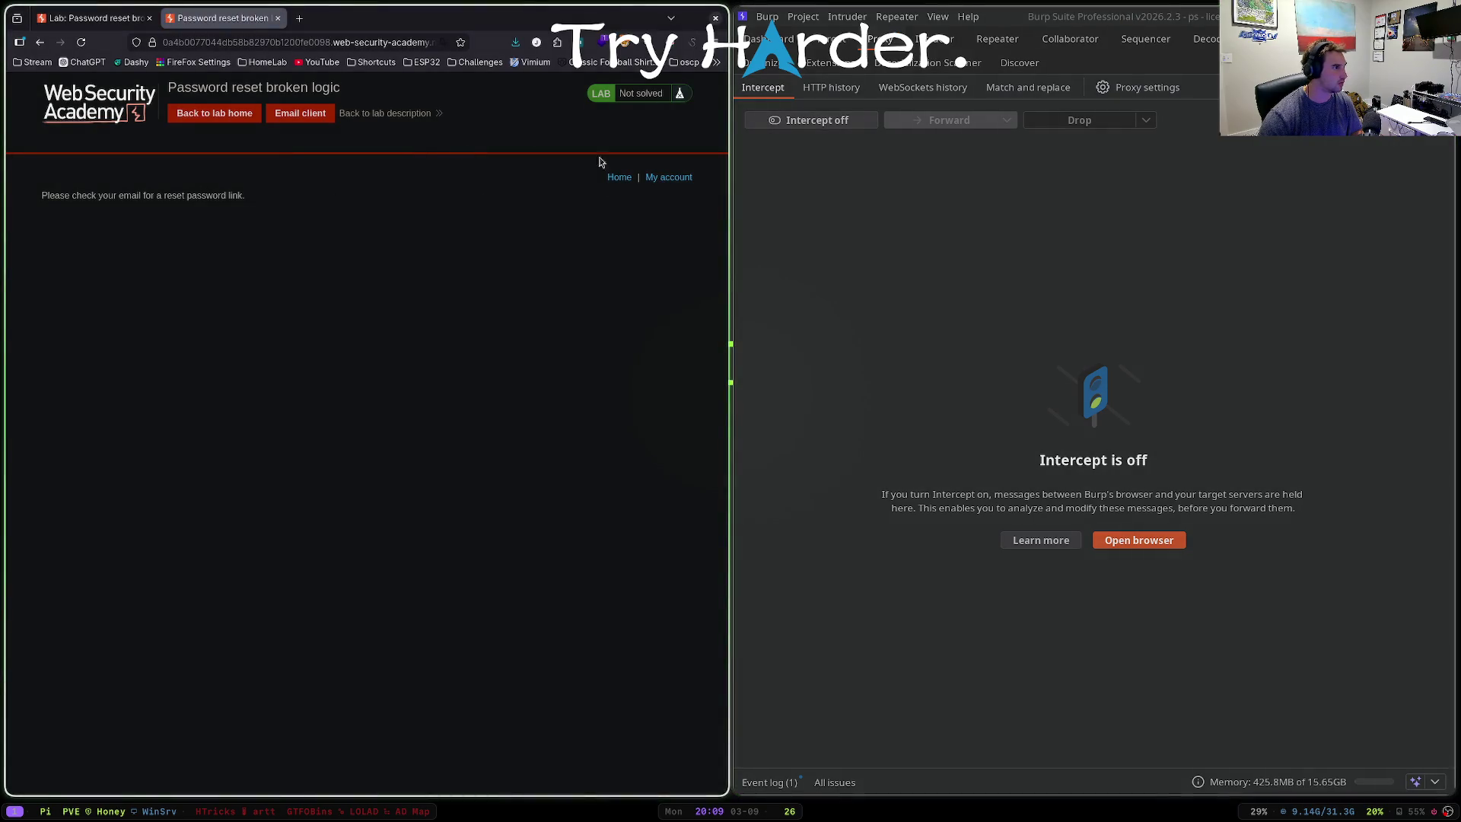
pyautogui.click(296, 113)
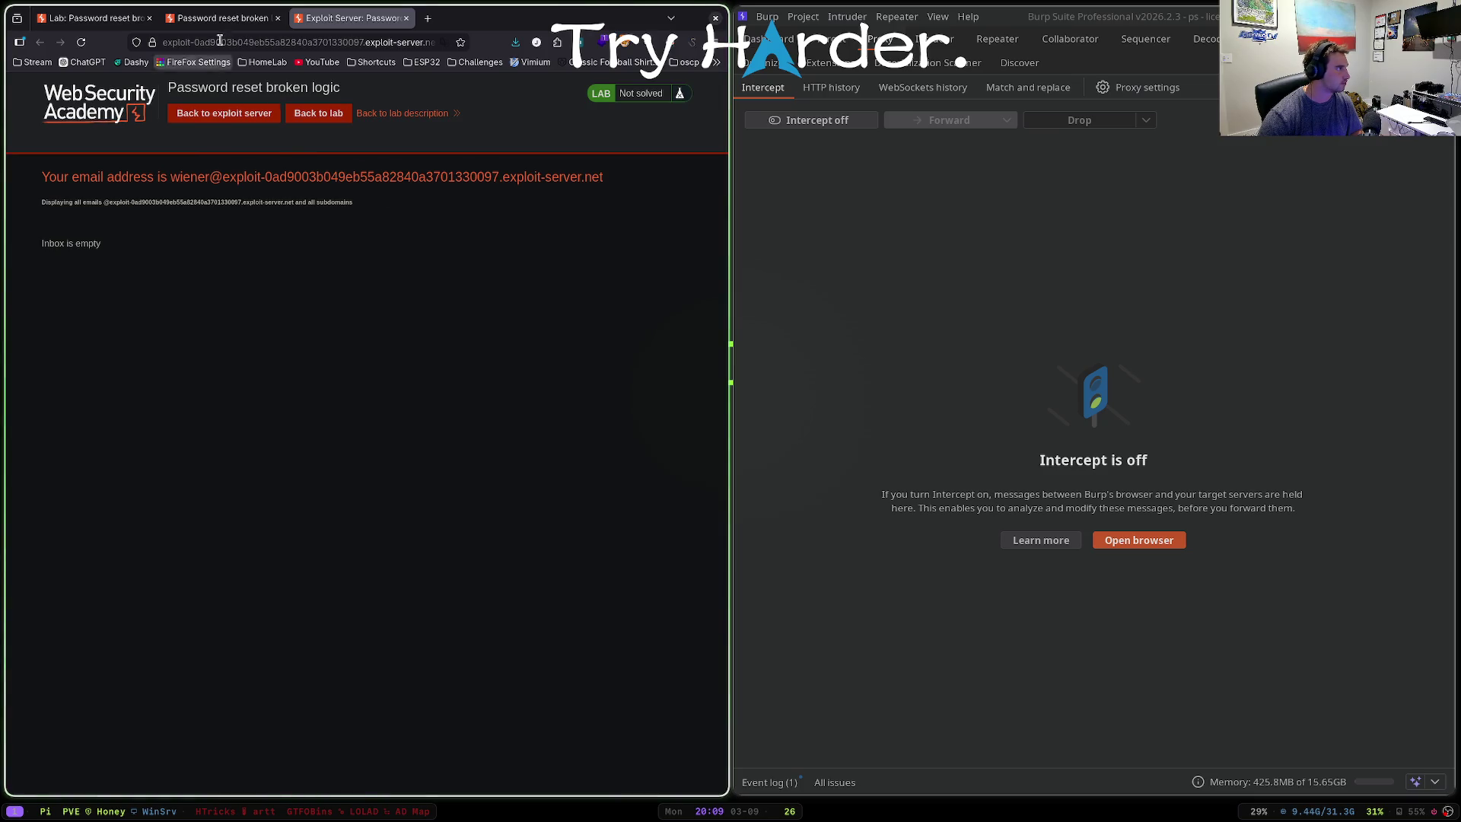
# - Go back to the reset form, append 'er' to the username, and resubmit the reset request
pyautogui.click(221, 18)
pyautogui.click(91, 17)
pyautogui.hotkey('ctrl', 'Tab')
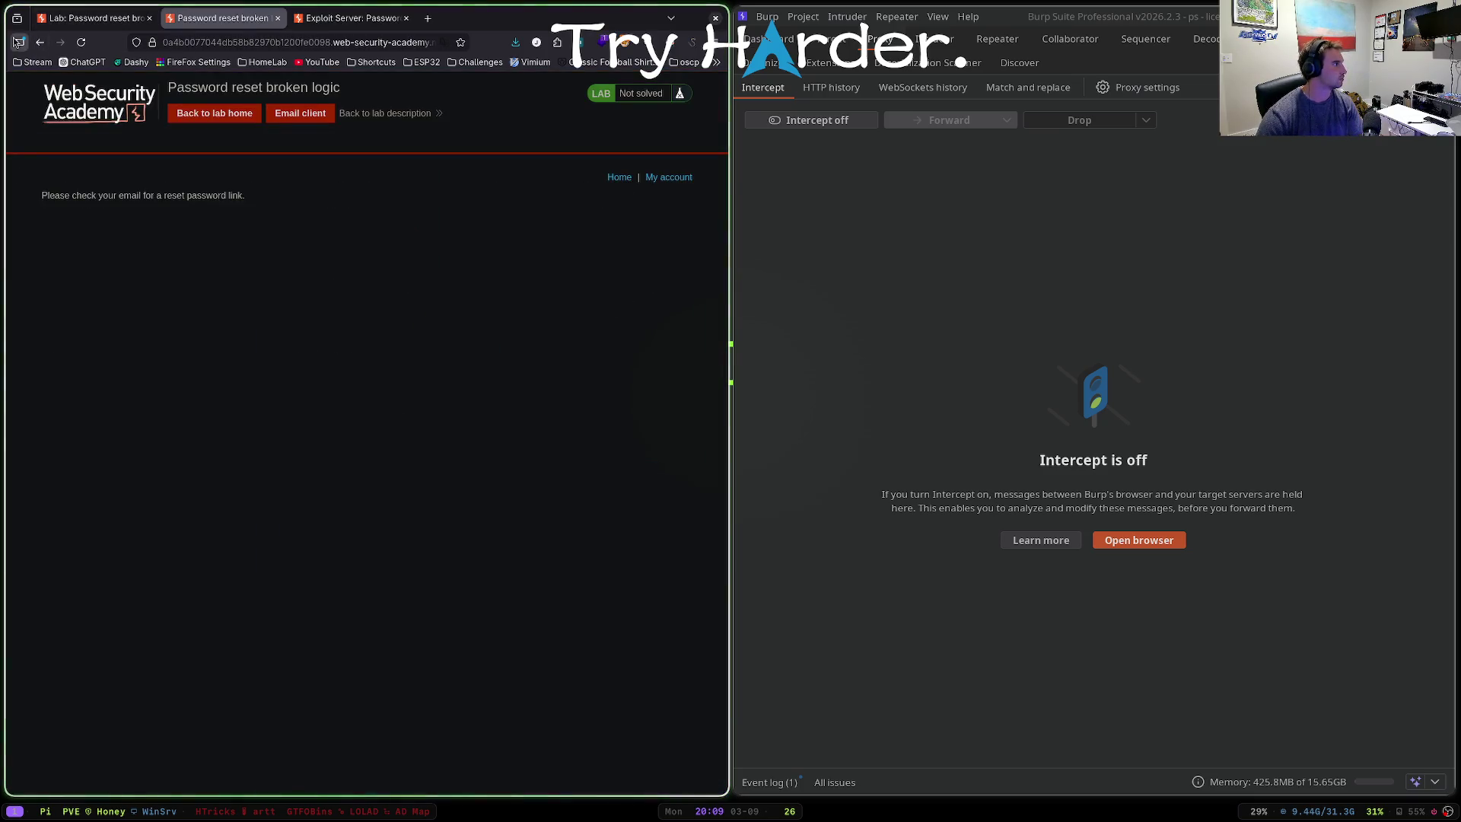
pyautogui.click(39, 43)
pyautogui.press('Tab')
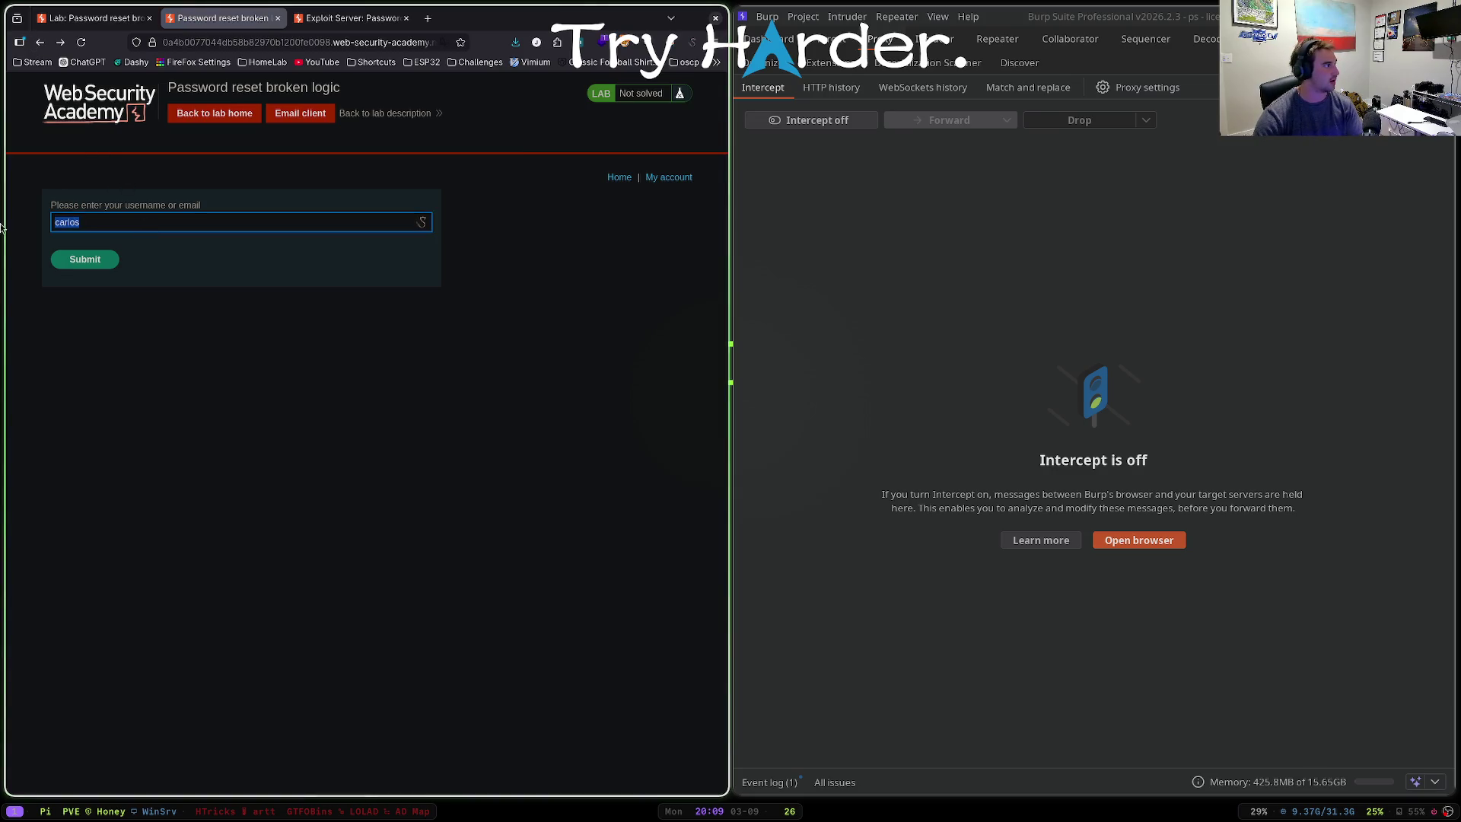
pyautogui.write('er')
pyautogui.press('Return')
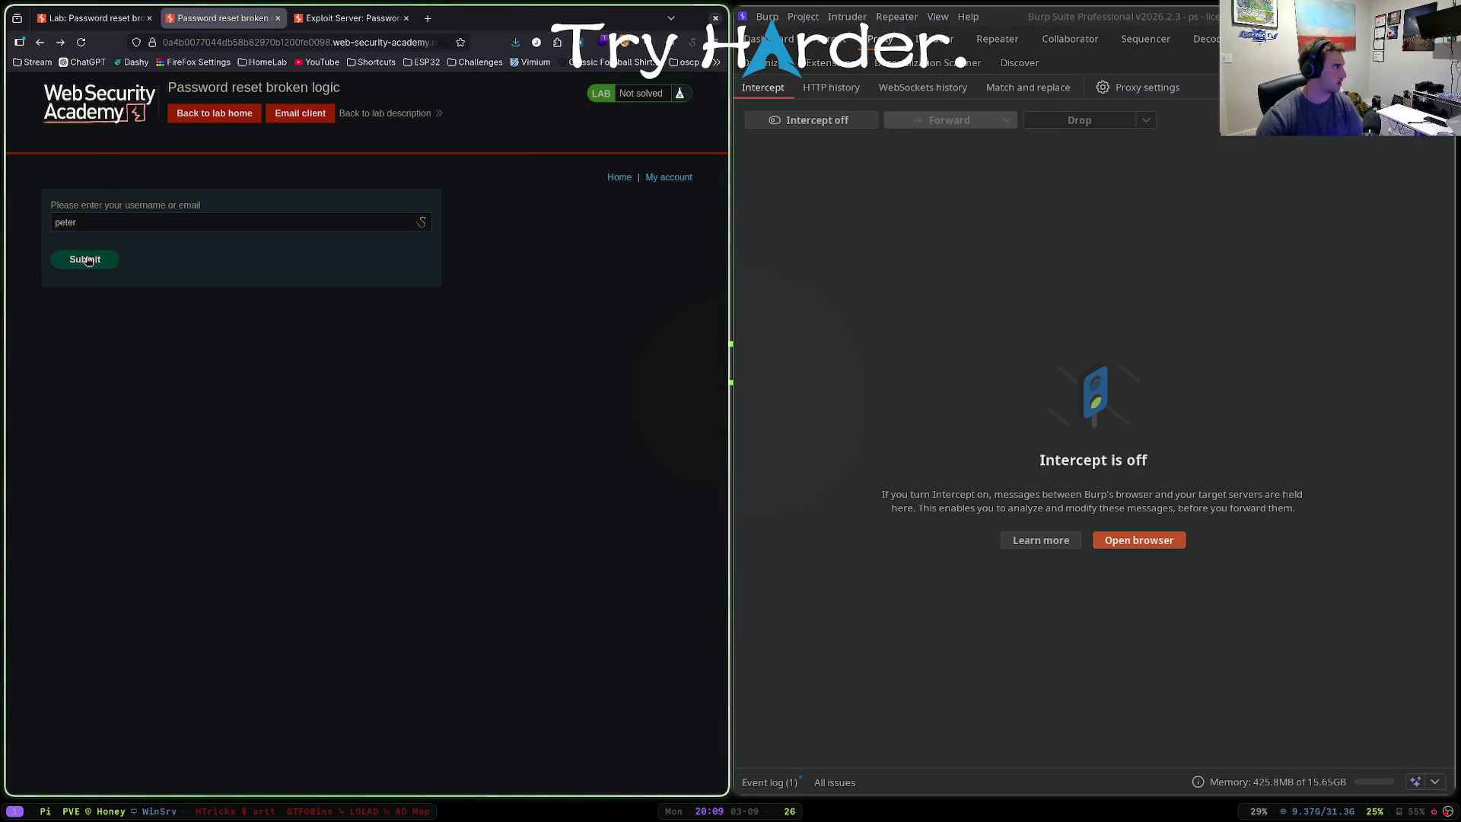
# - Open the email client, close its duplicate tab, reload the still-empty inbox, and inspect the page
pyautogui.click(309, 114)
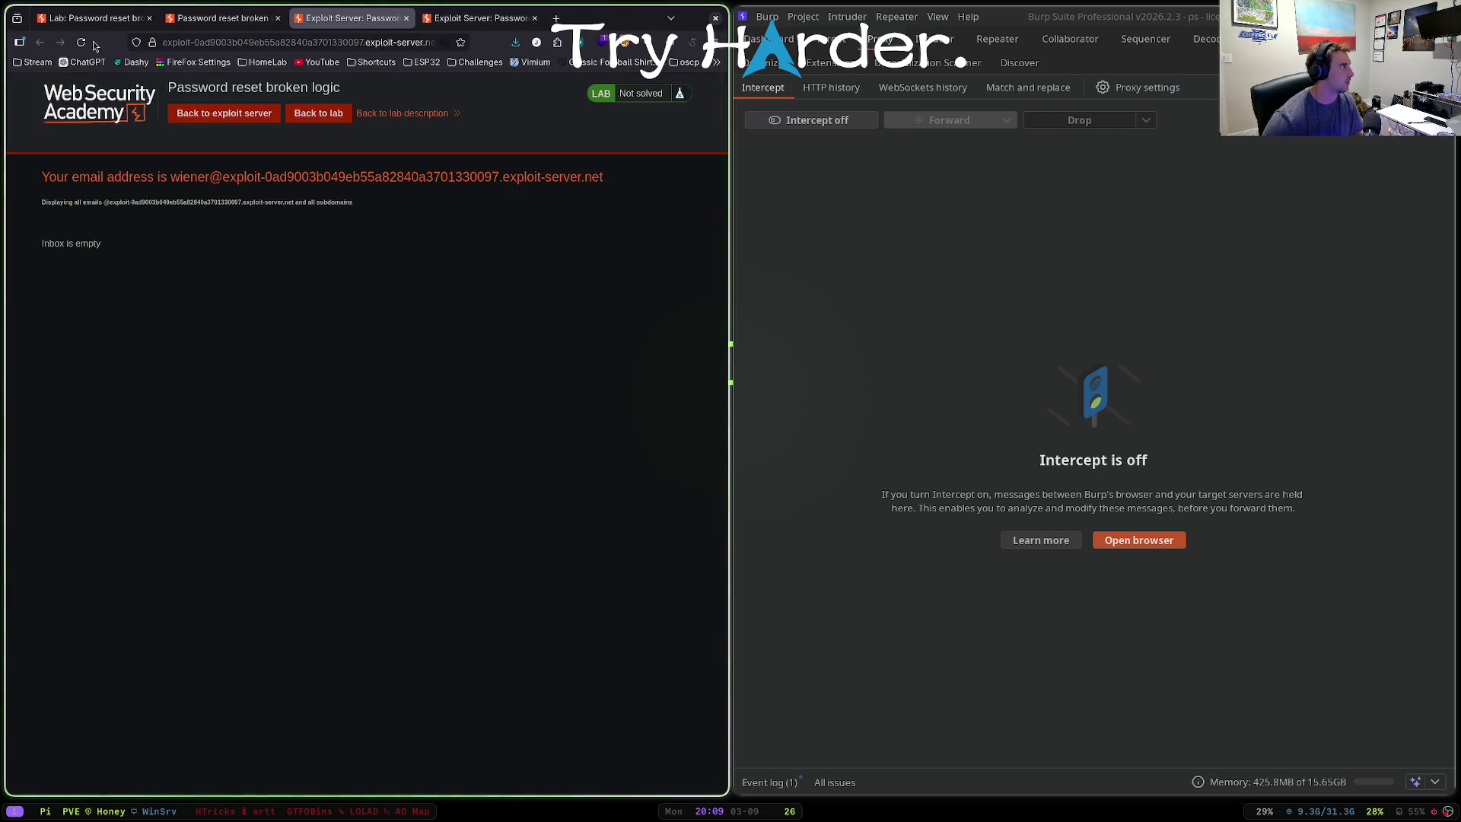
pyautogui.click(513, 17)
pyautogui.click(534, 18)
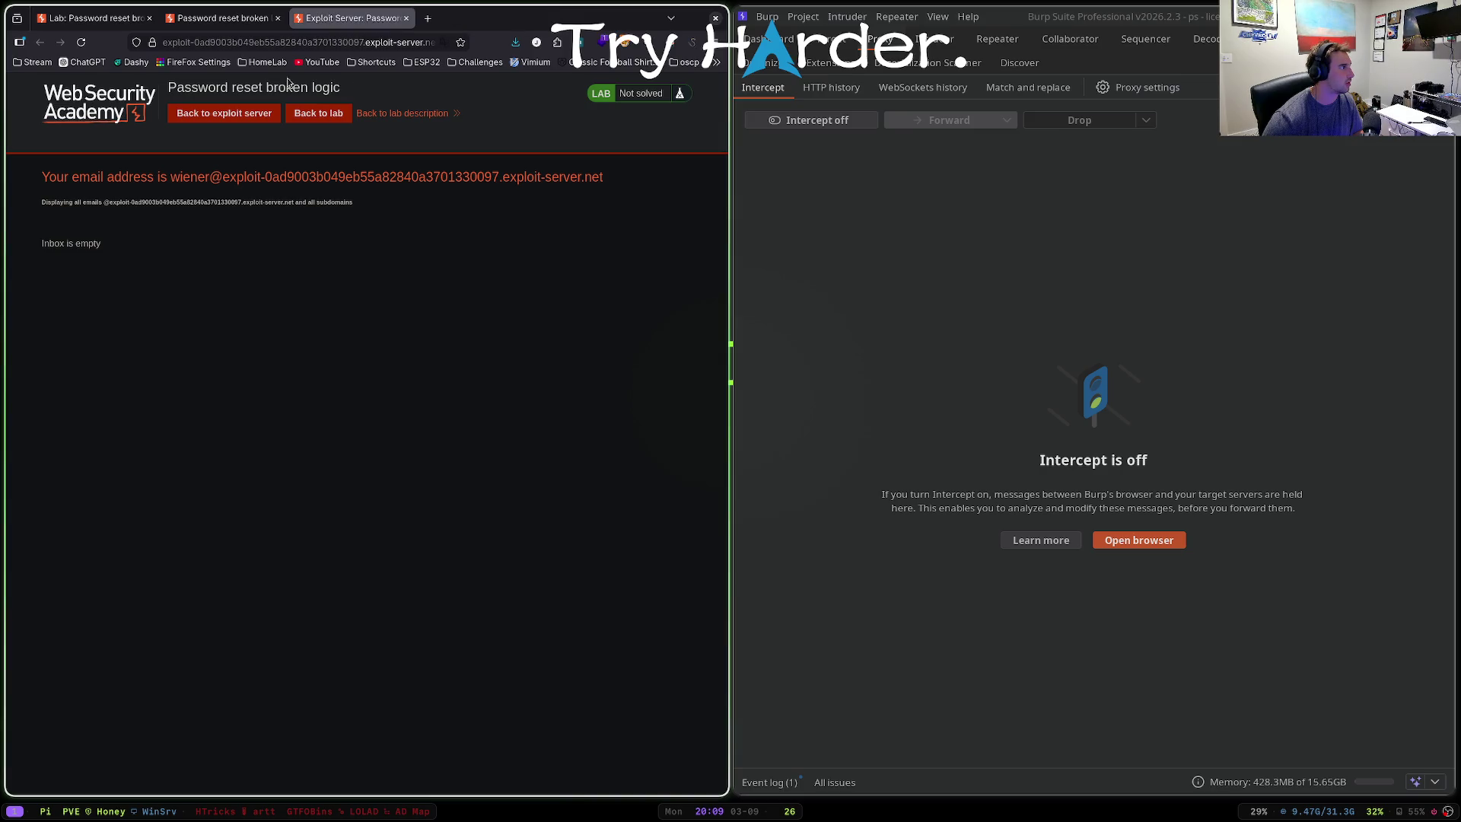
pyautogui.click(80, 43)
pyautogui.click(91, 18)
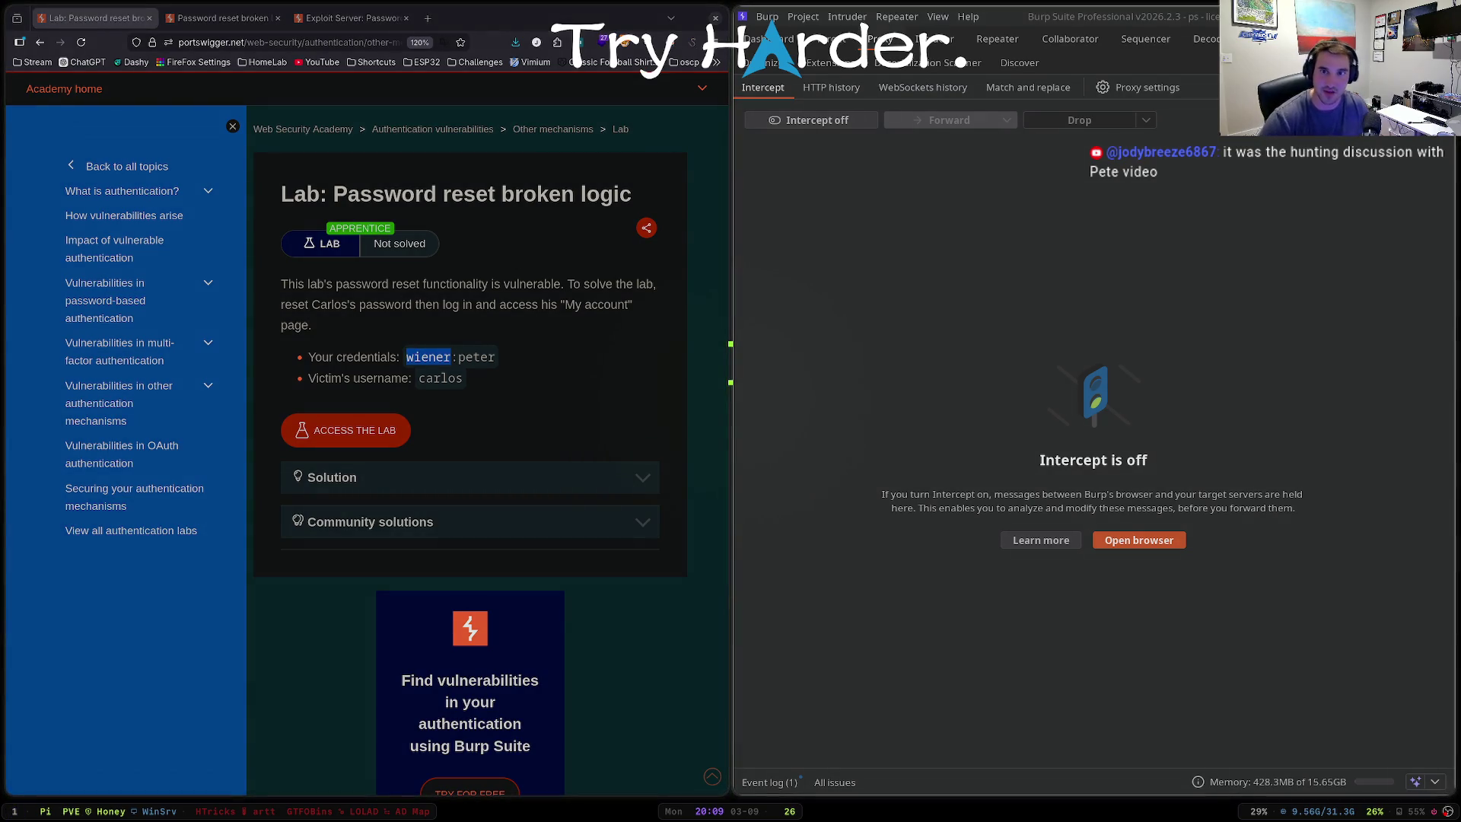
pyautogui.click(221, 18)
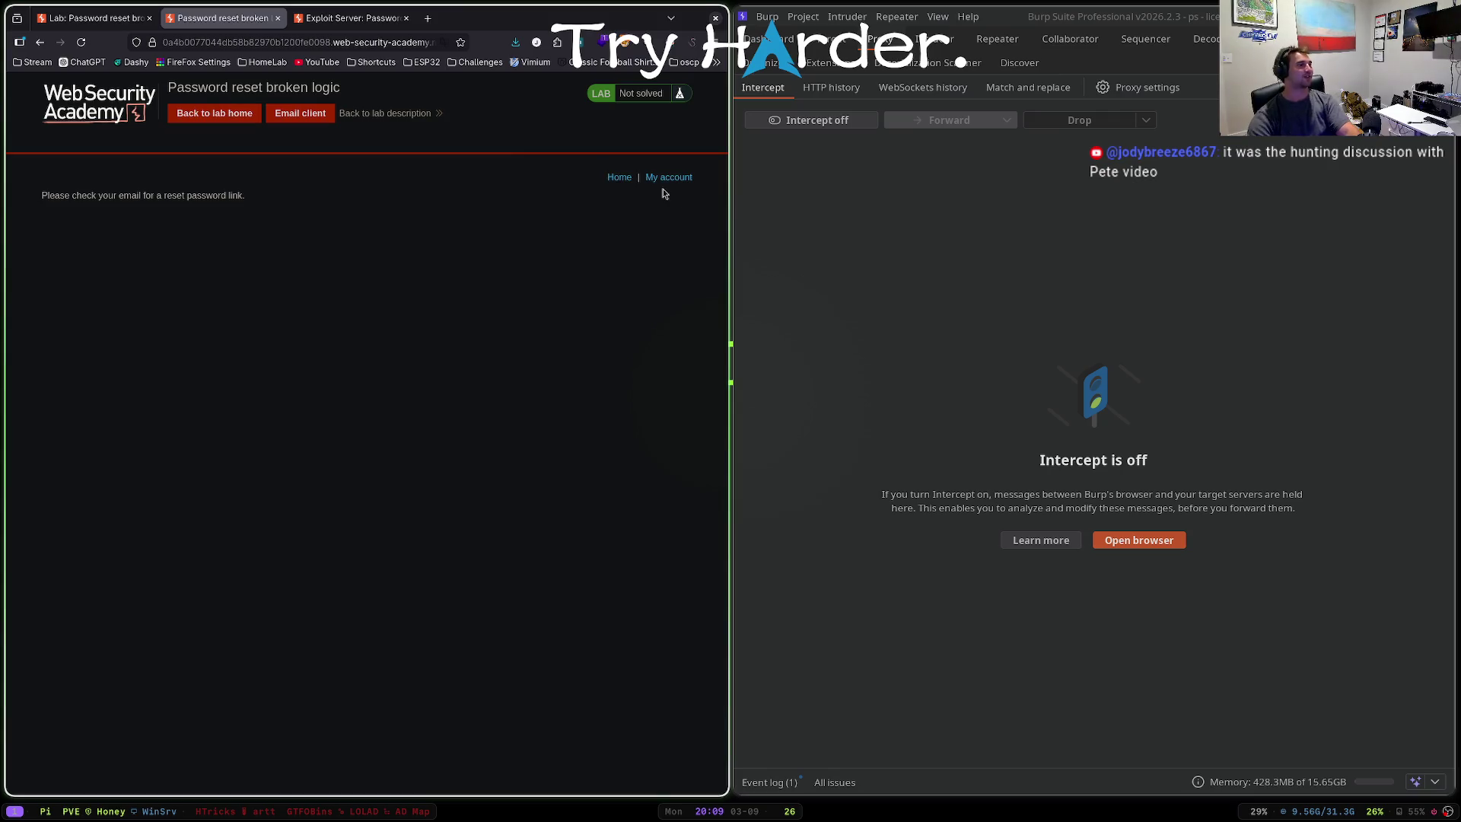
pyautogui.click(373, 18)
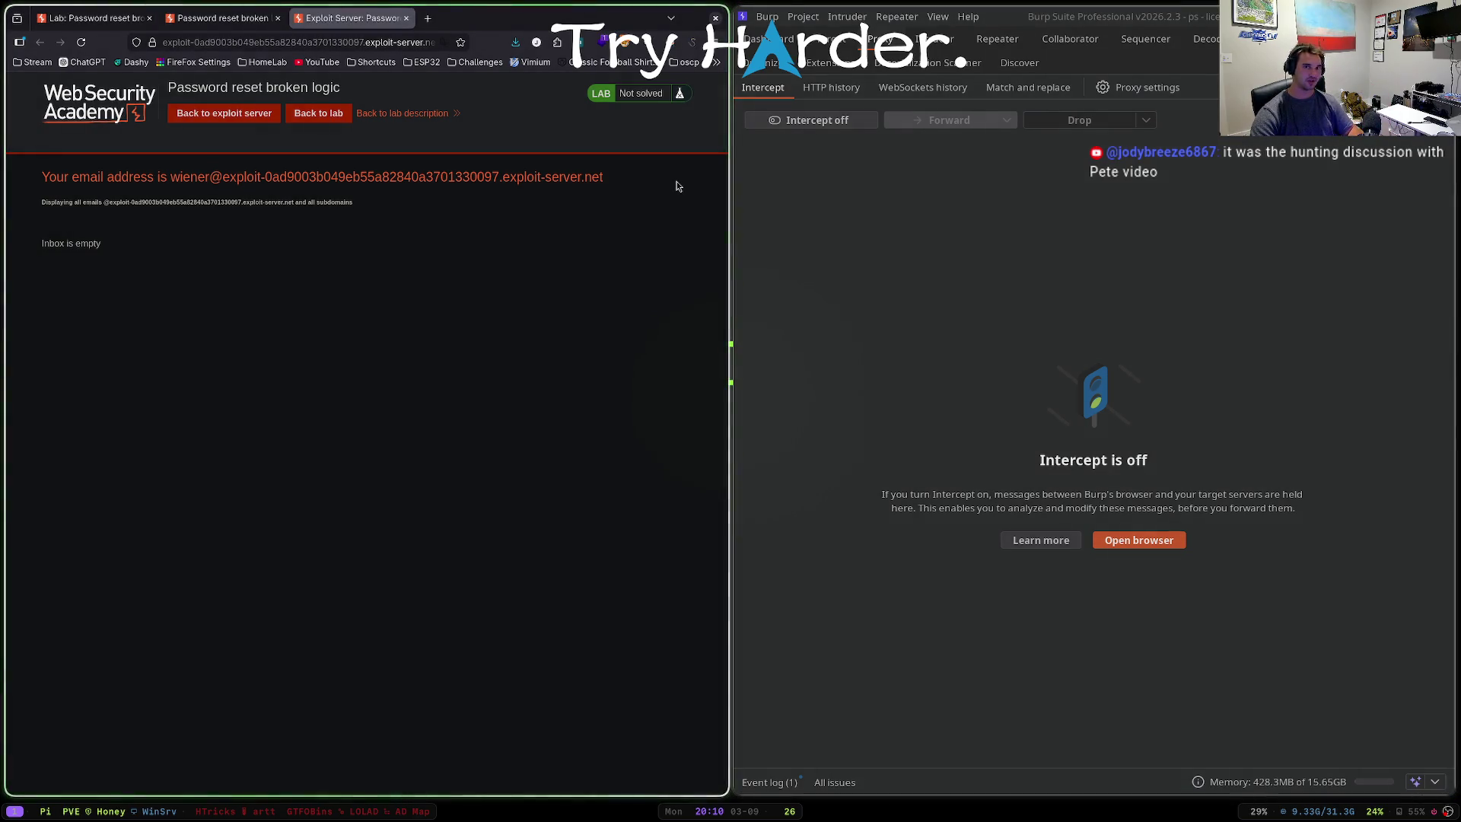
pyautogui.rightClick(524, 355)
pyautogui.click(571, 483)
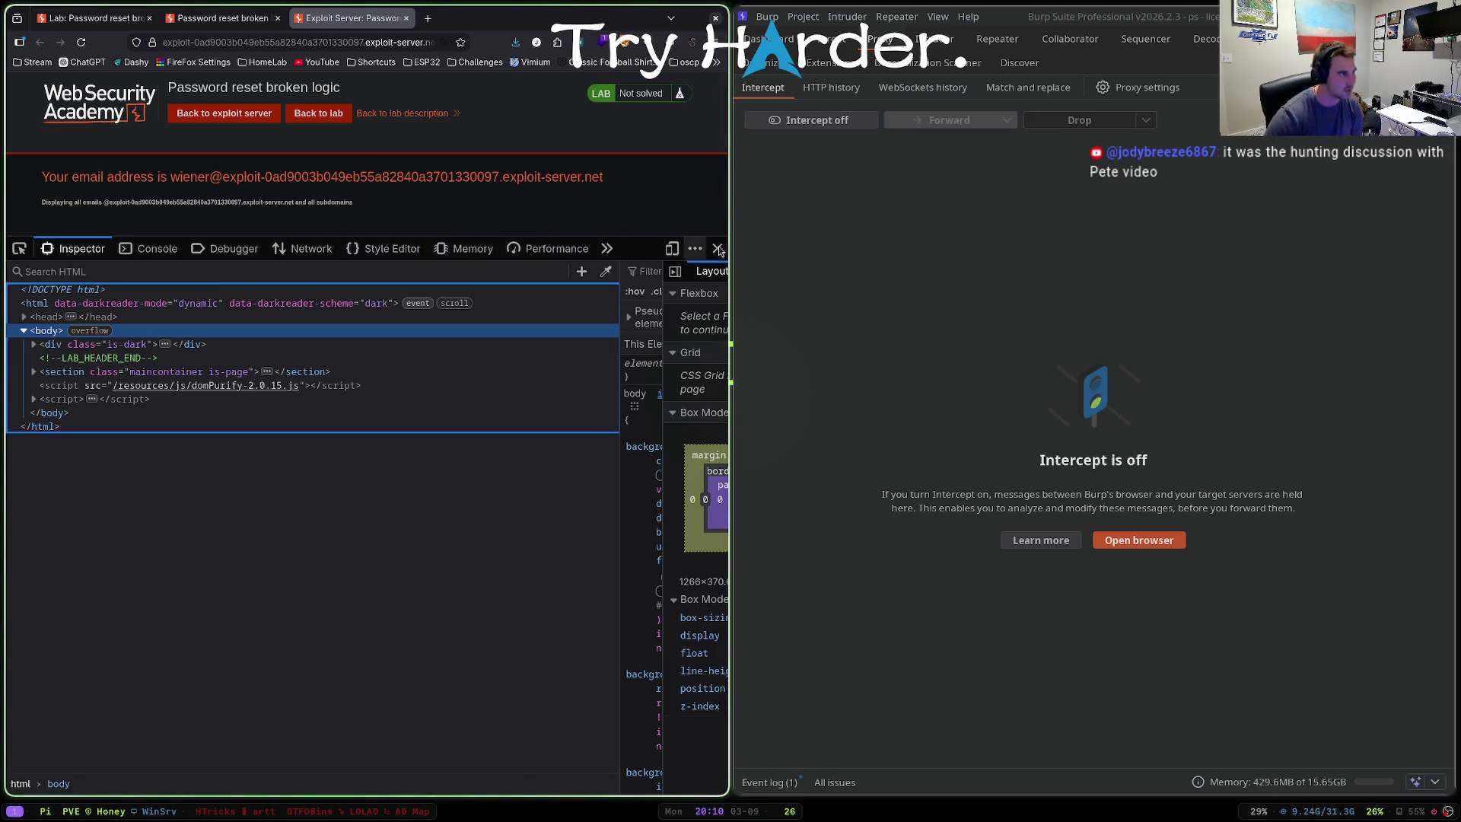
pyautogui.click(304, 249)
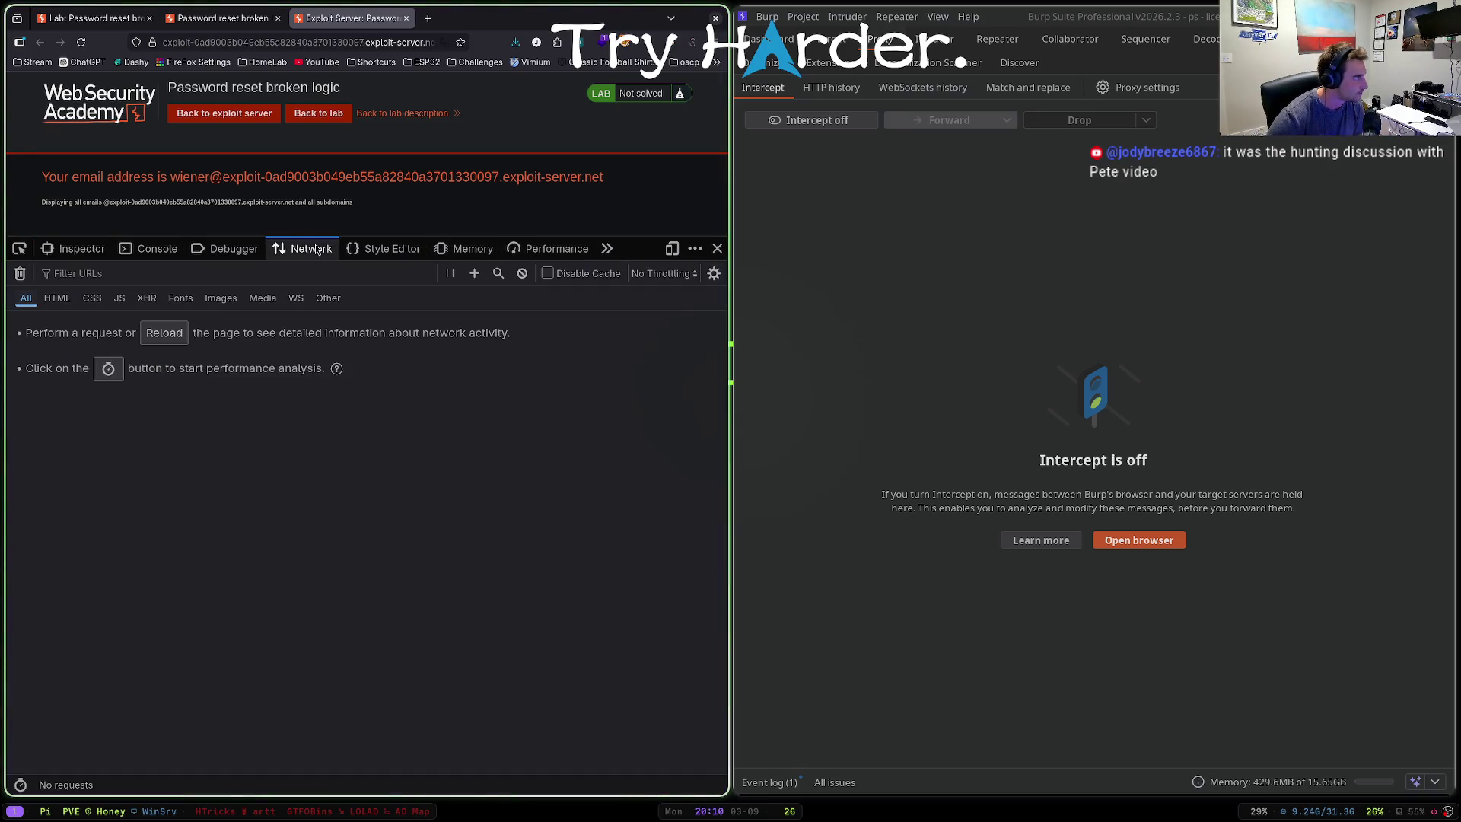
pyautogui.click(81, 42)
pyautogui.click(241, 344)
pyautogui.rightClick(241, 346)
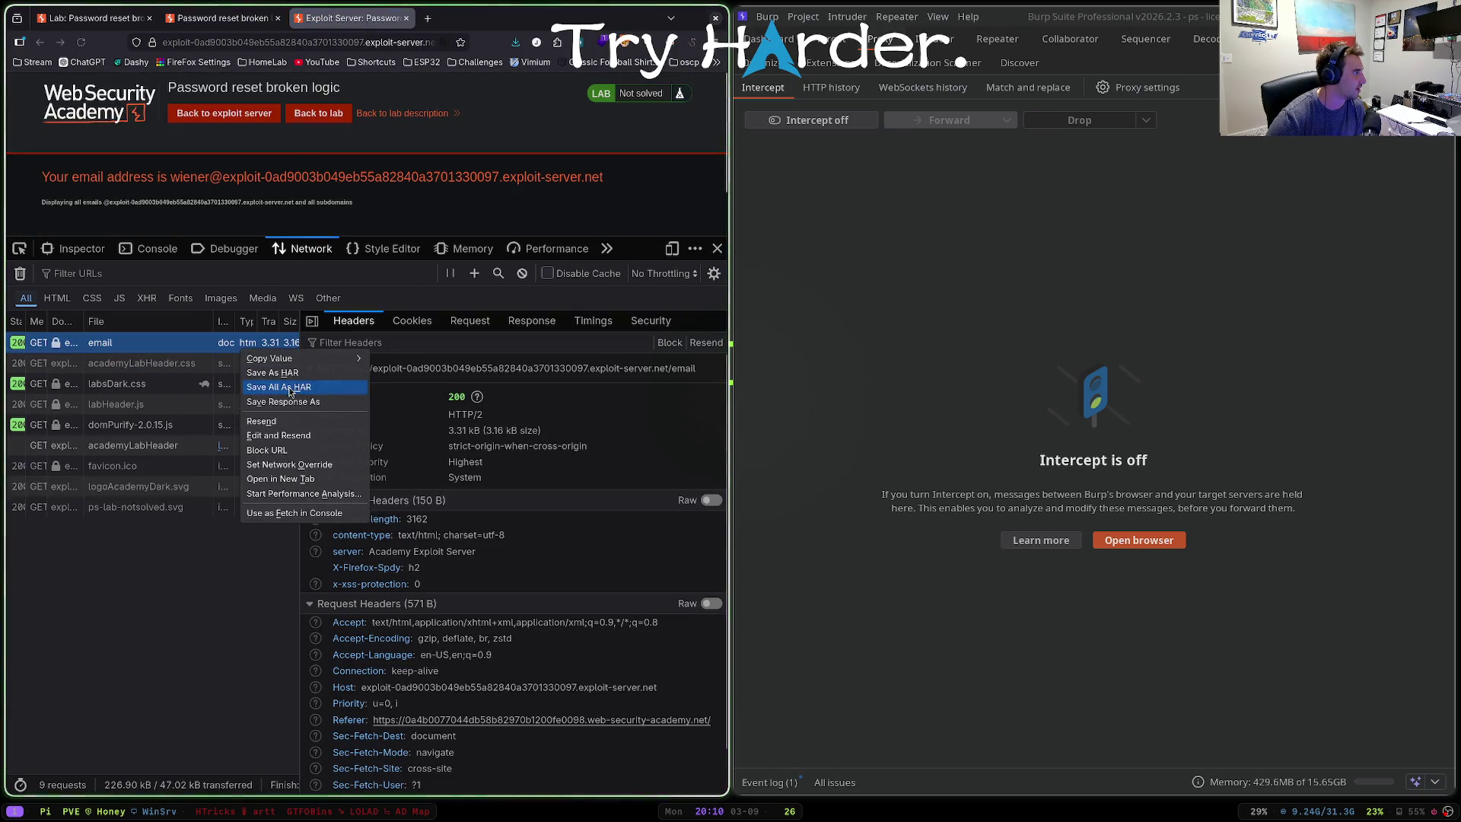
pyautogui.click(278, 435)
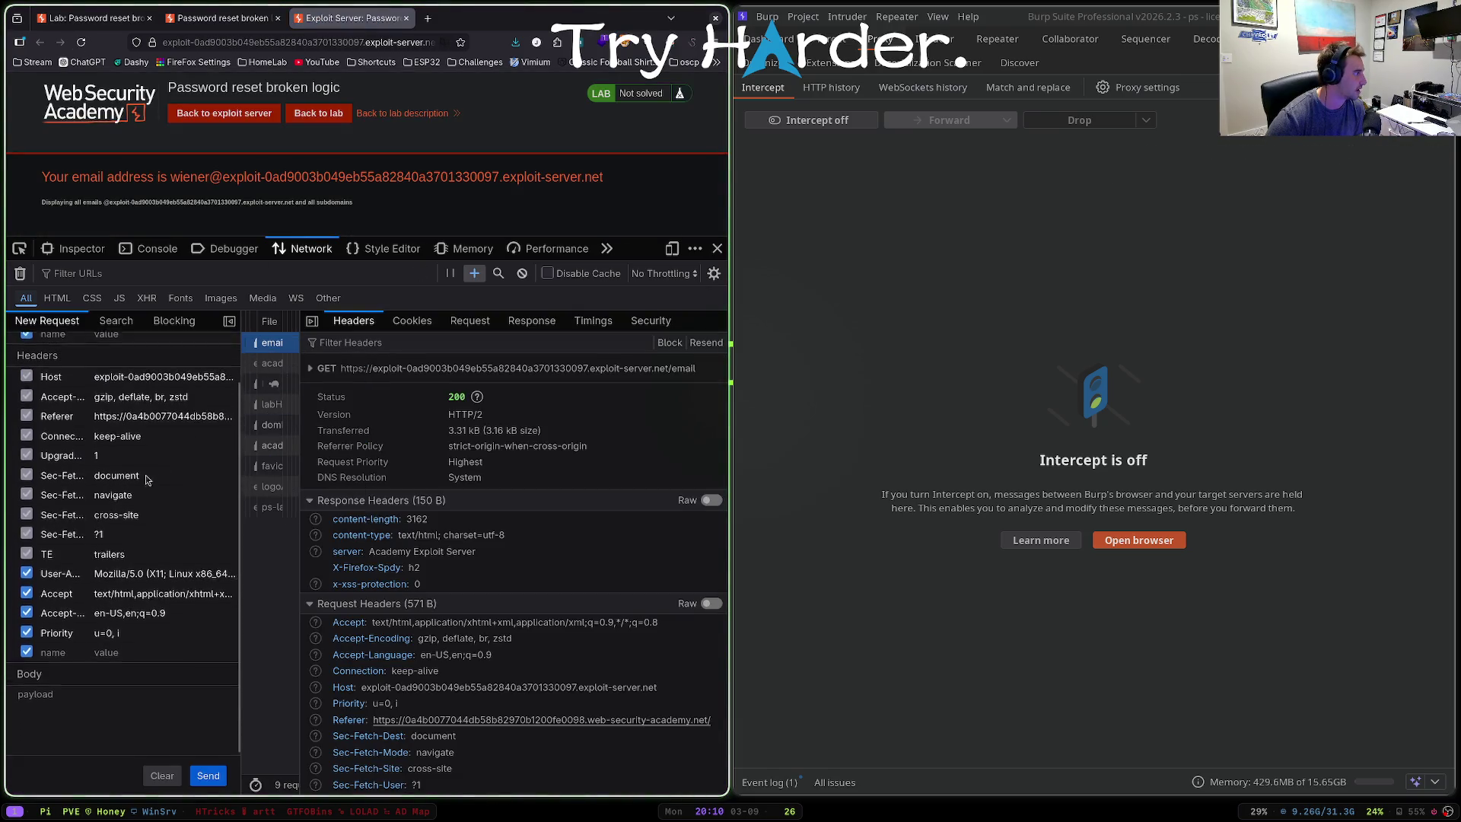
pyautogui.scroll(2, 63, 377)
pyautogui.scroll(-2, 118, 396)
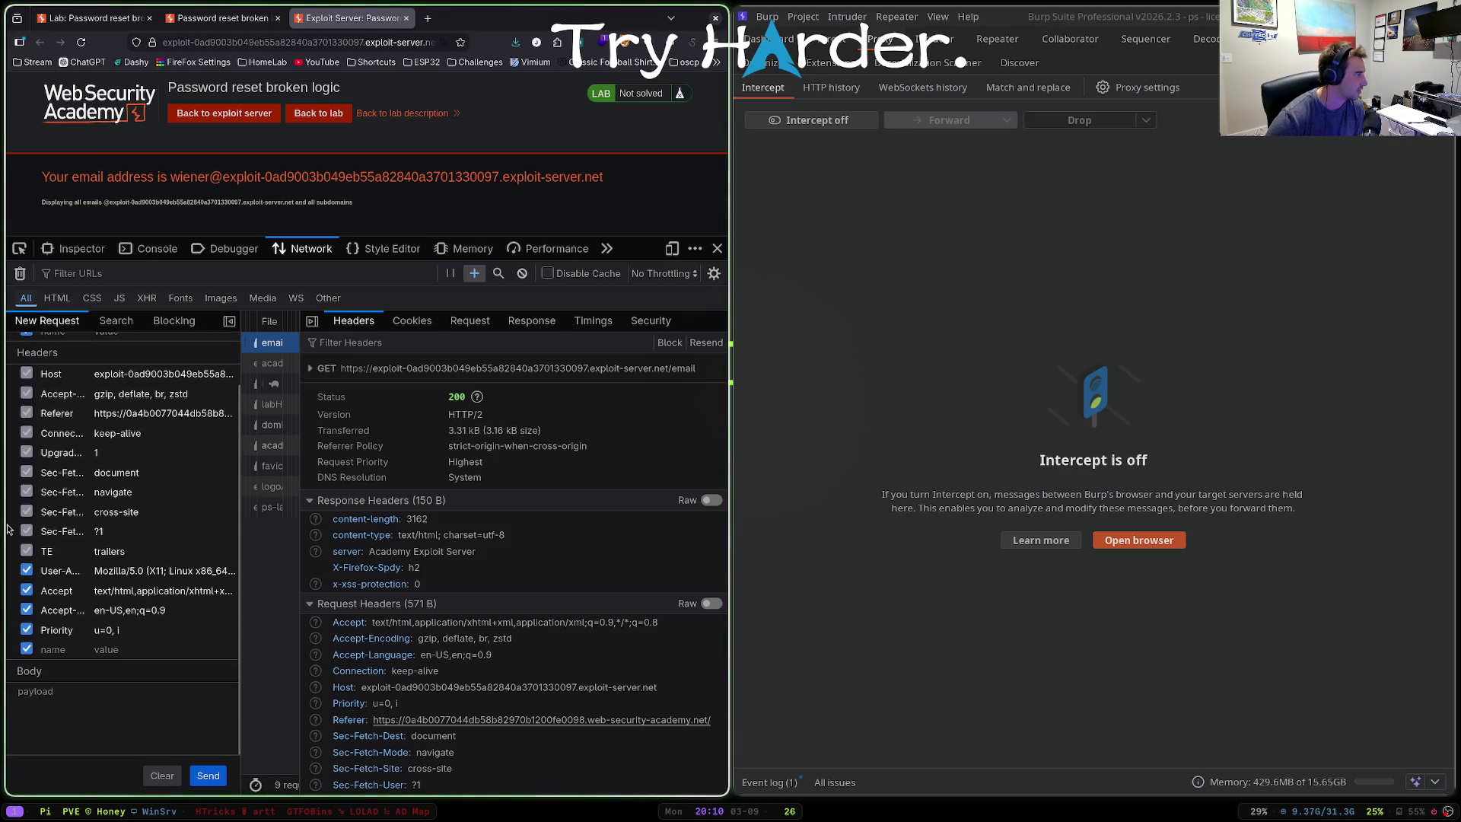
pyautogui.click(76, 691)
pyautogui.scroll(2, 113, 335)
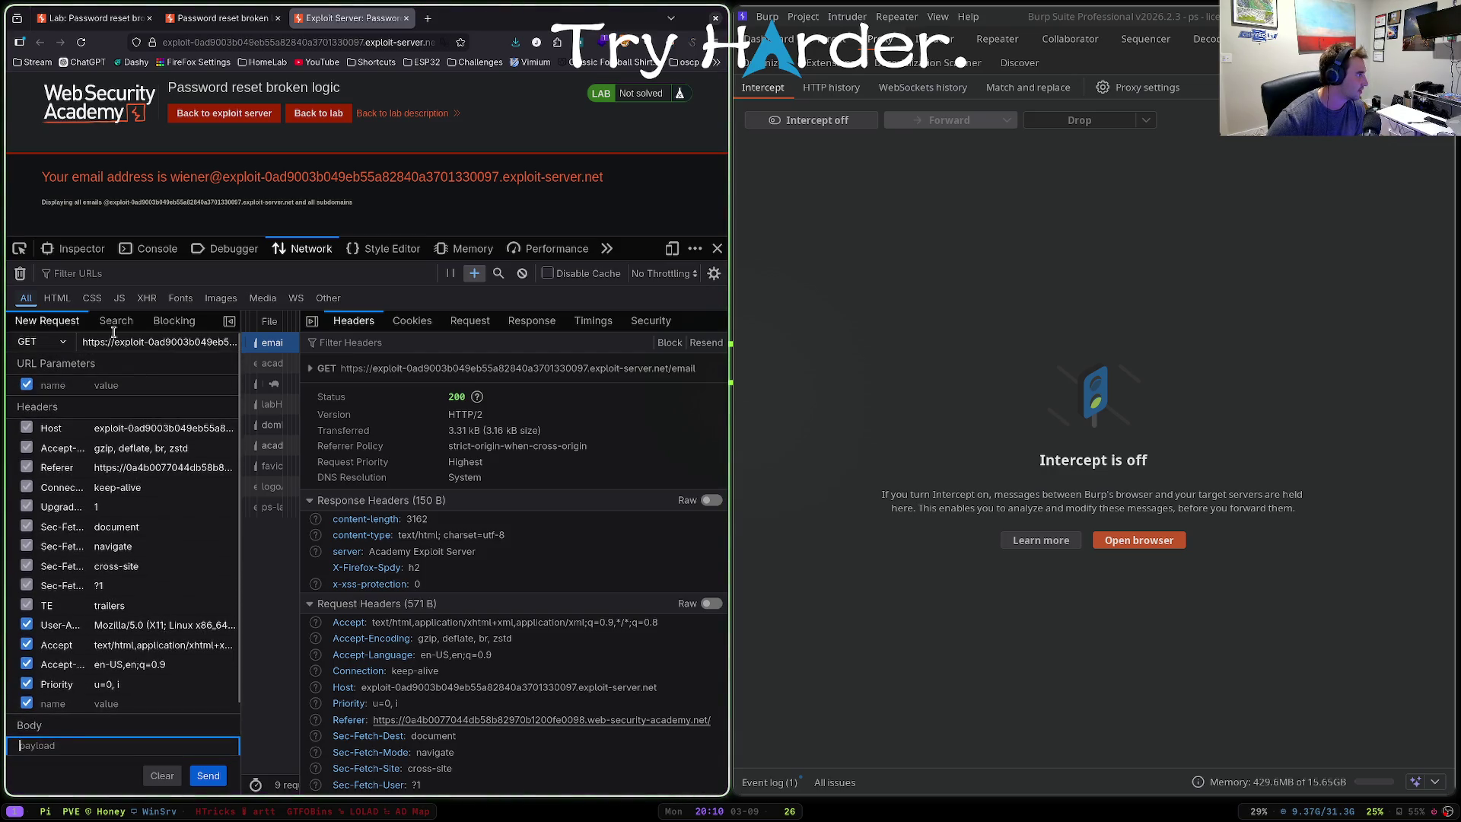
pyautogui.click(65, 341)
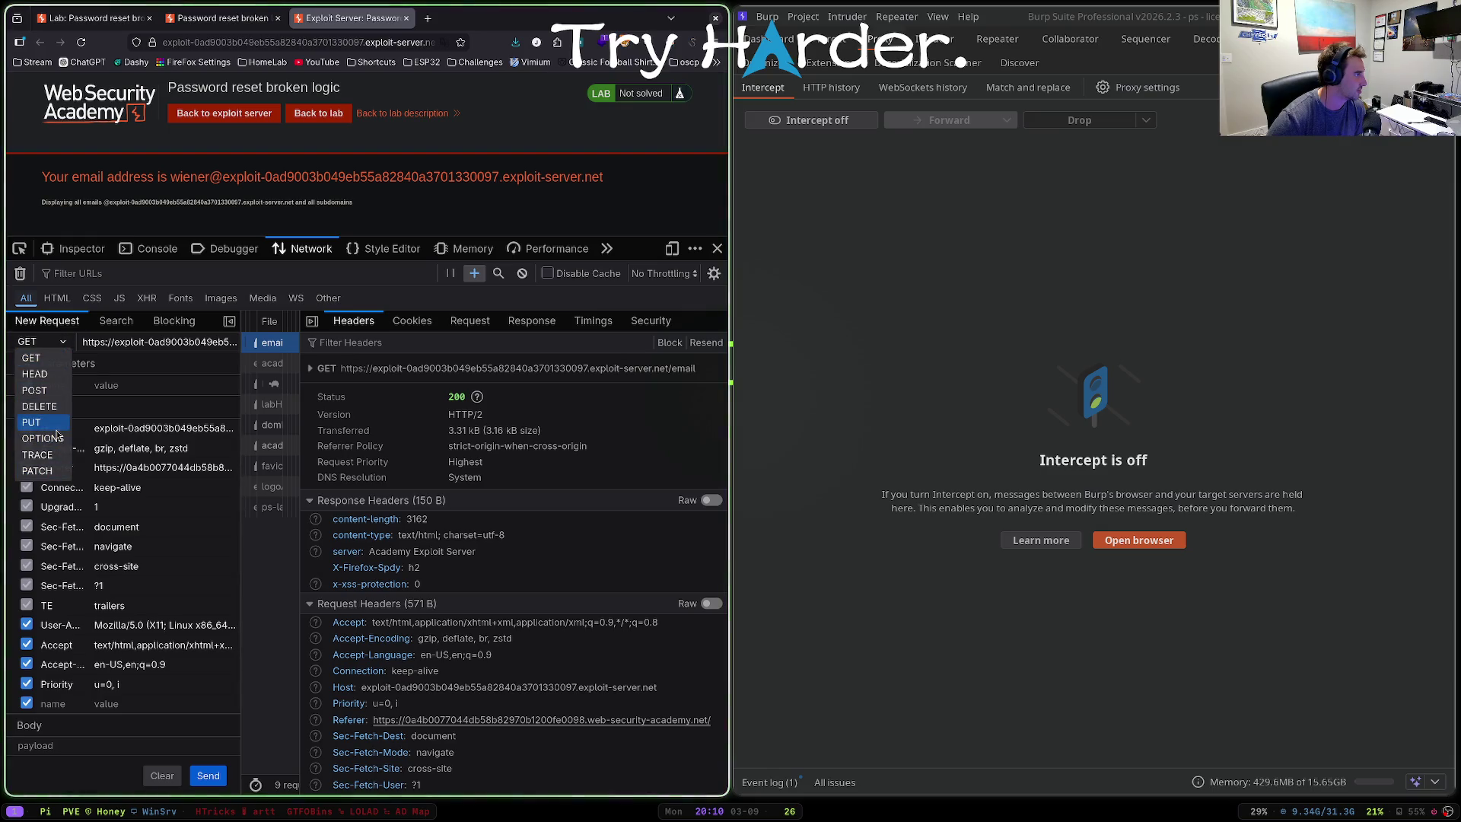
pyautogui.press('Escape')
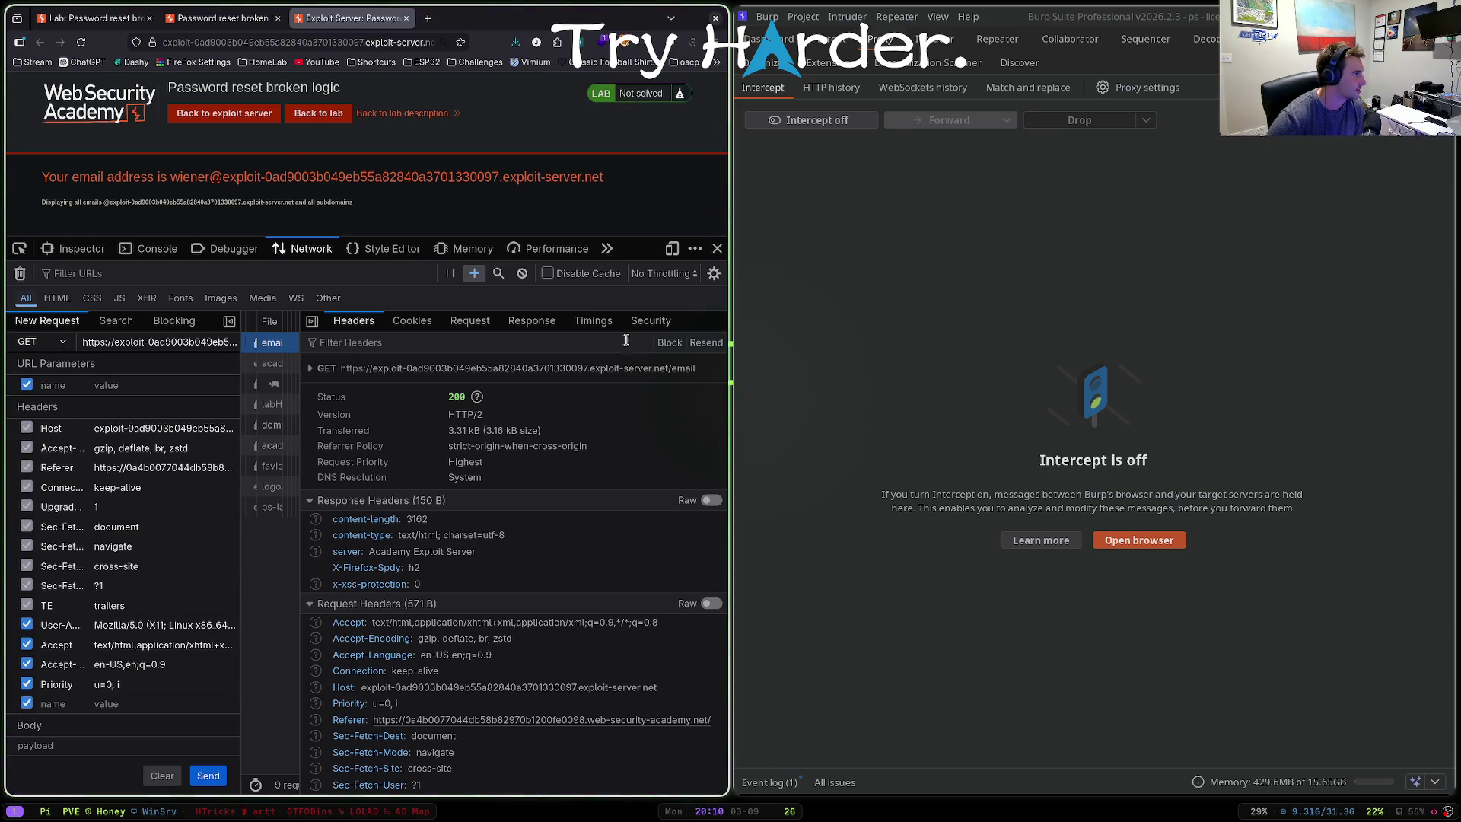
pyautogui.click(716, 248)
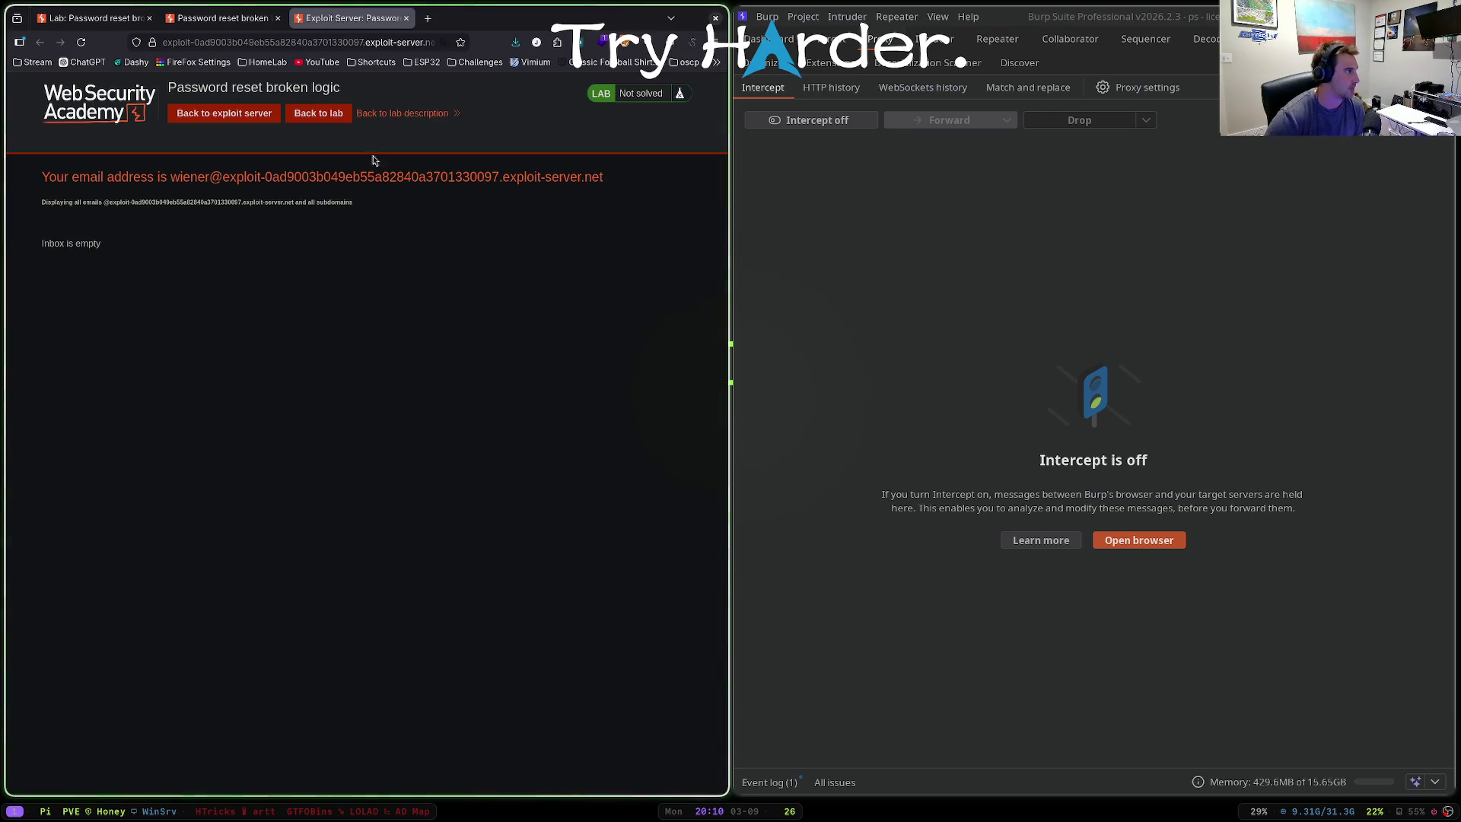
# - Resubmit the reset form, reload the inbox to receive the Account recovery email, and turn interception on
pyautogui.click(220, 18)
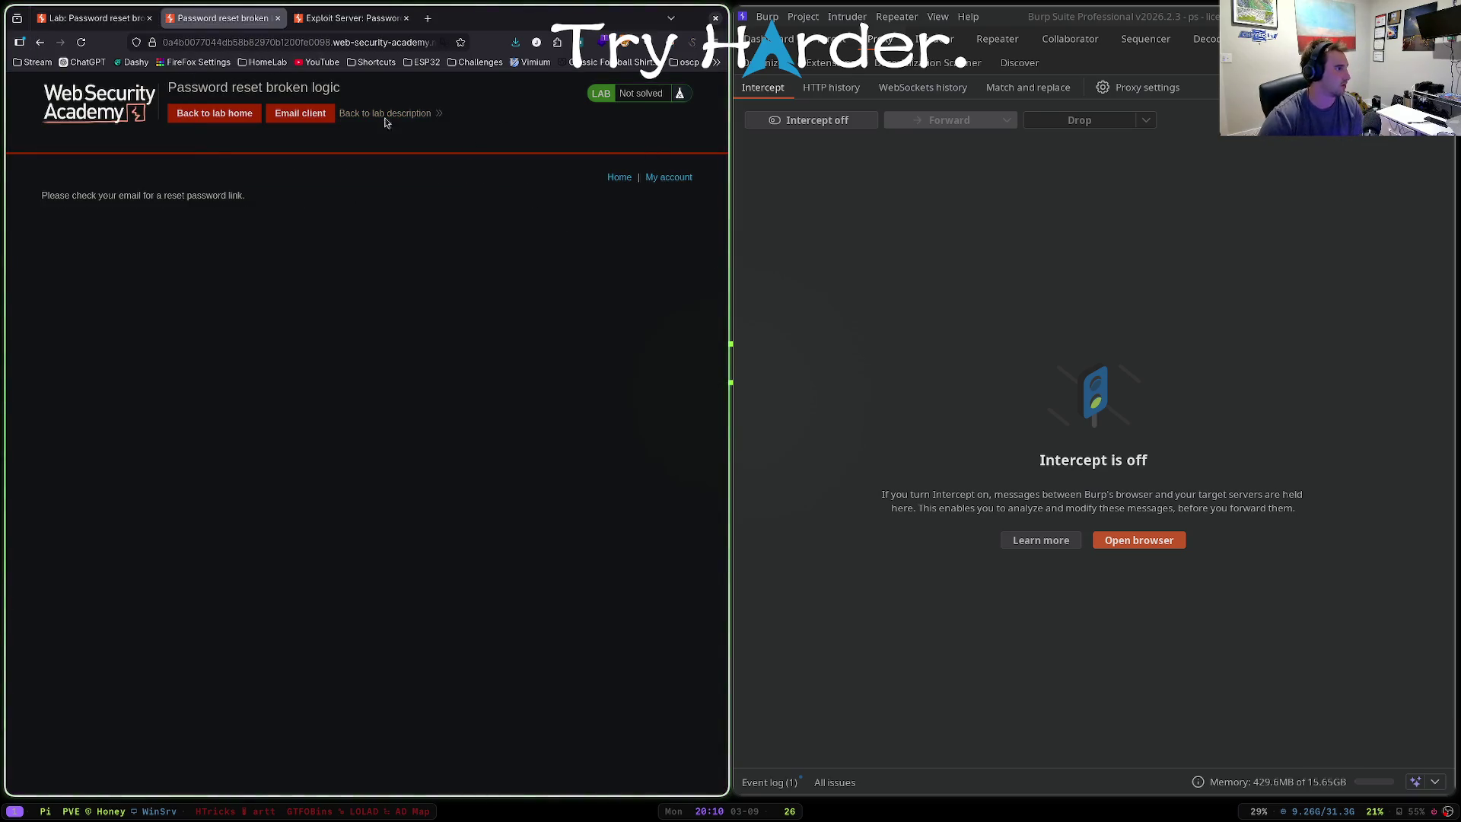
pyautogui.hotkey('alt', 'Left')
pyautogui.doubleClick(168, 219)
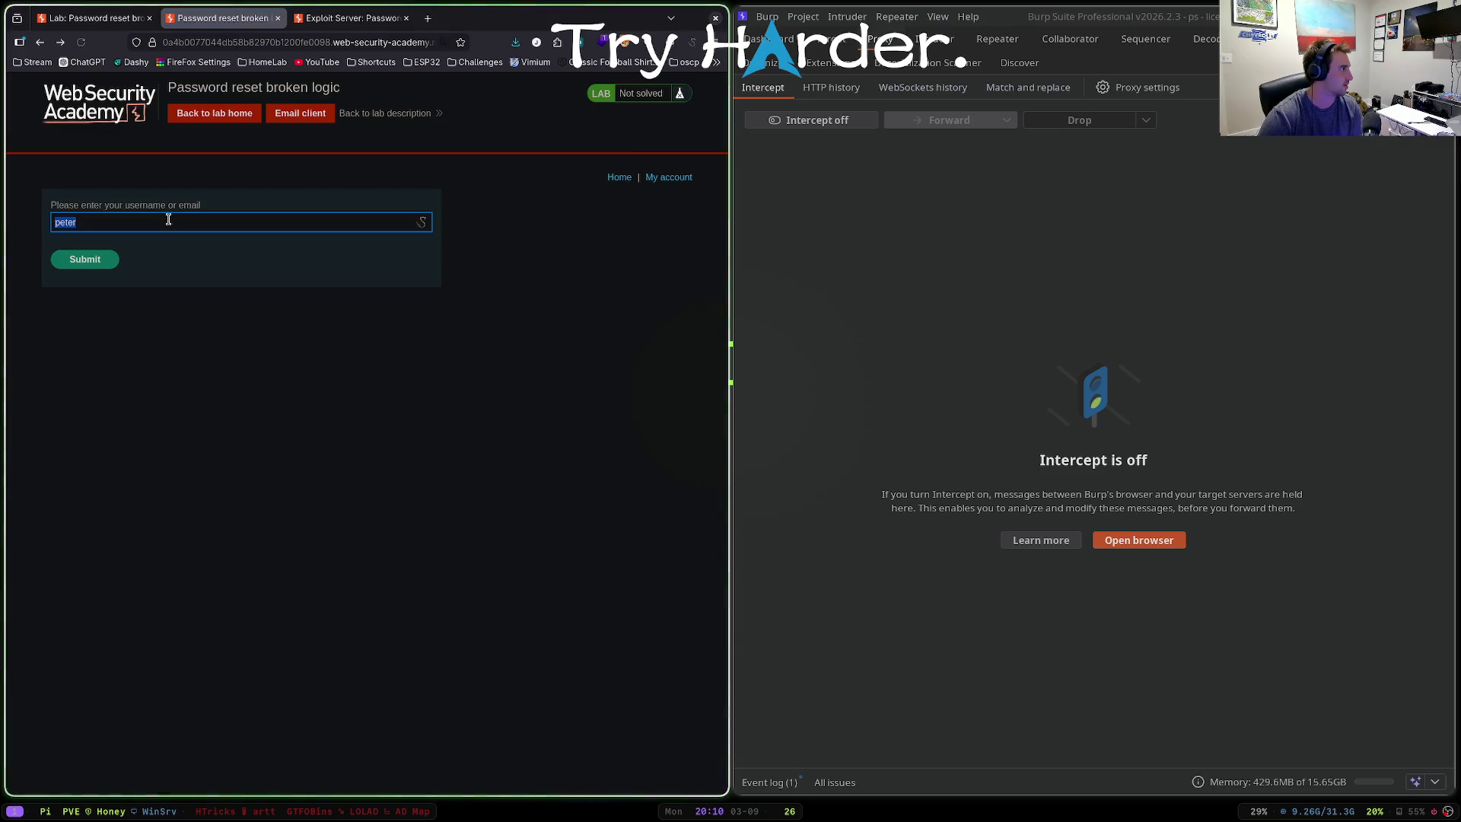
pyautogui.click(85, 259)
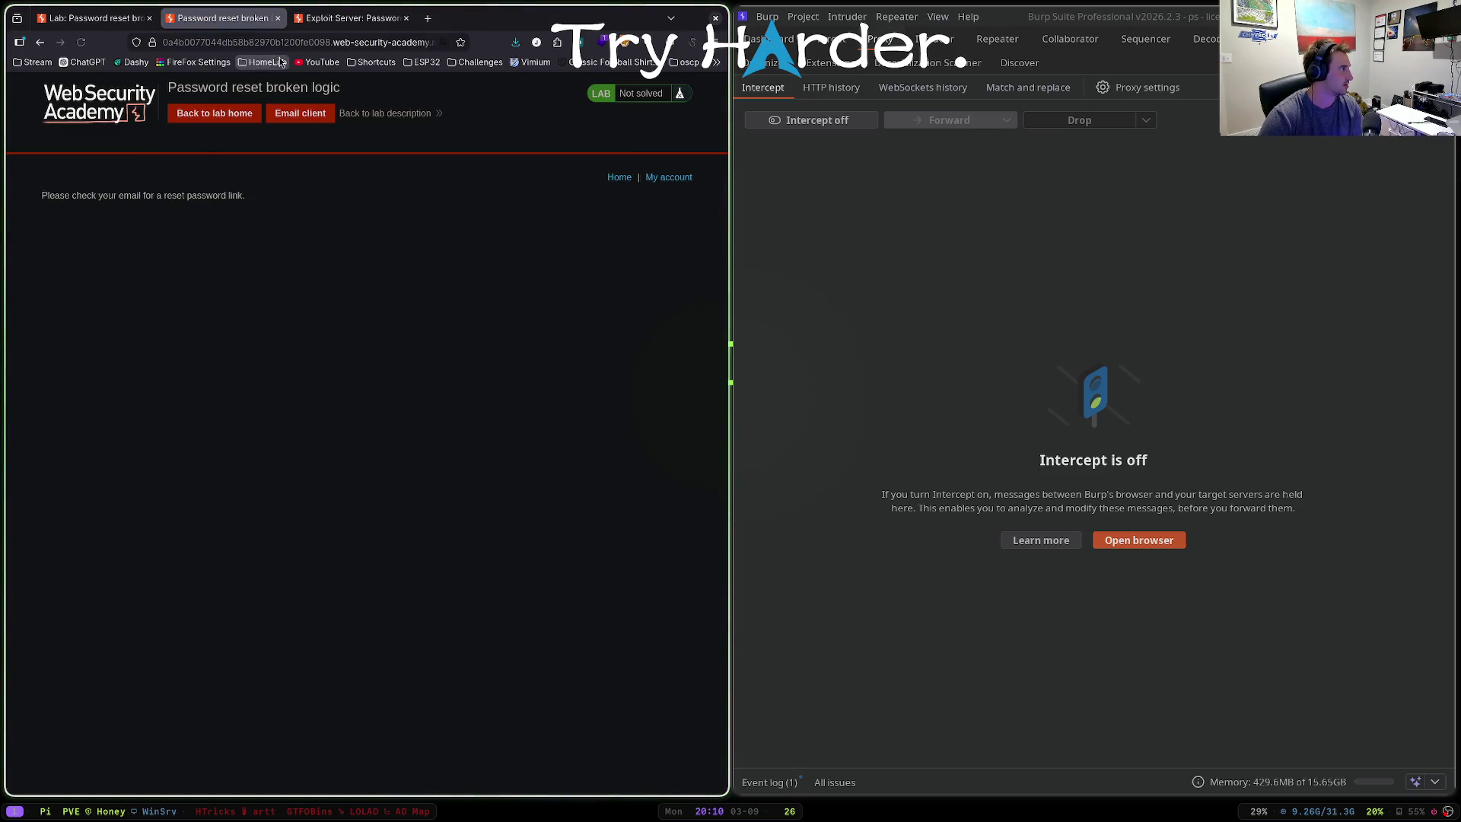
pyautogui.hotkey('ctrl', 'Tab')
pyautogui.click(83, 43)
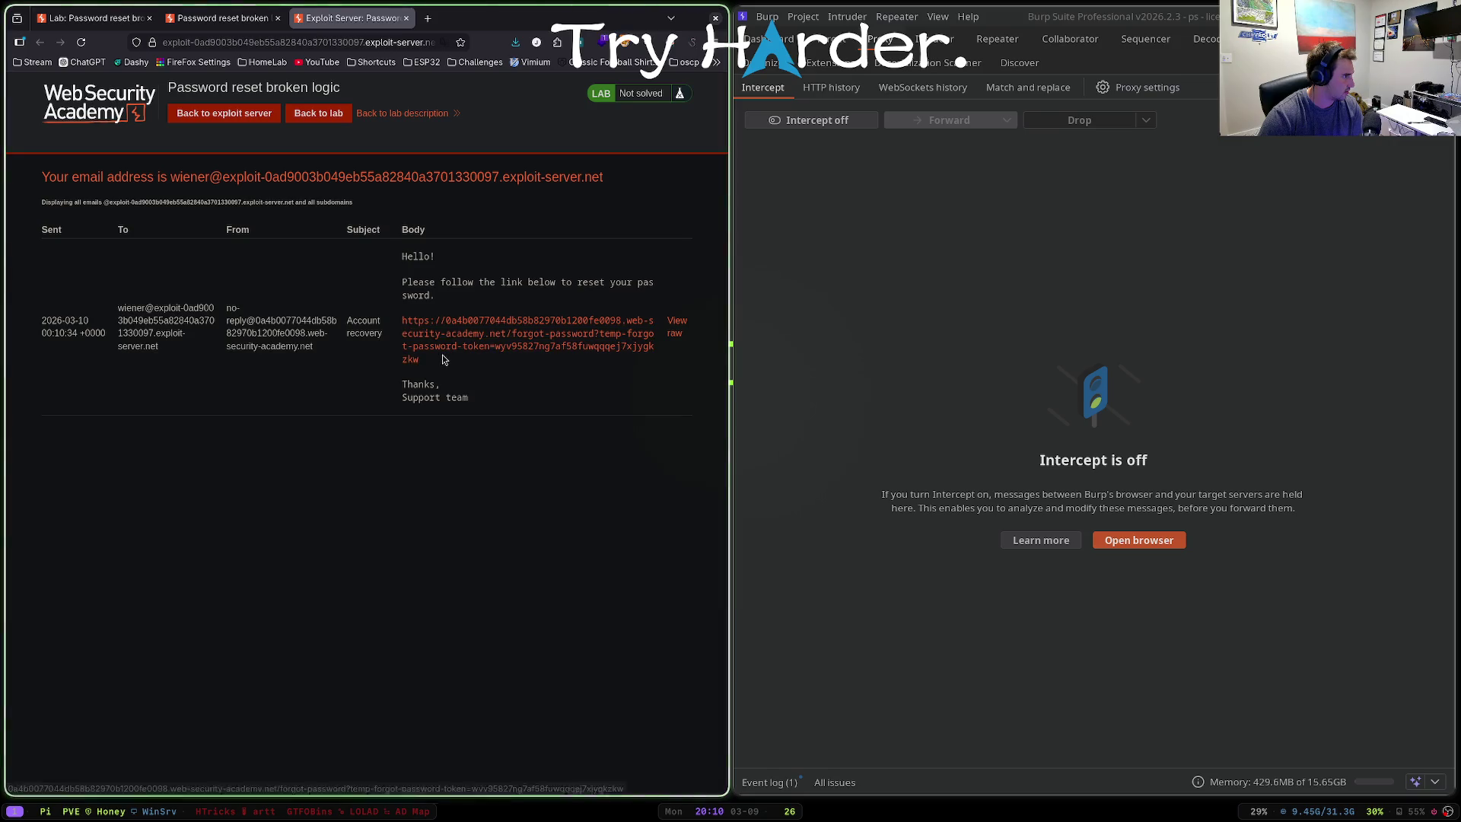
pyautogui.click(806, 120)
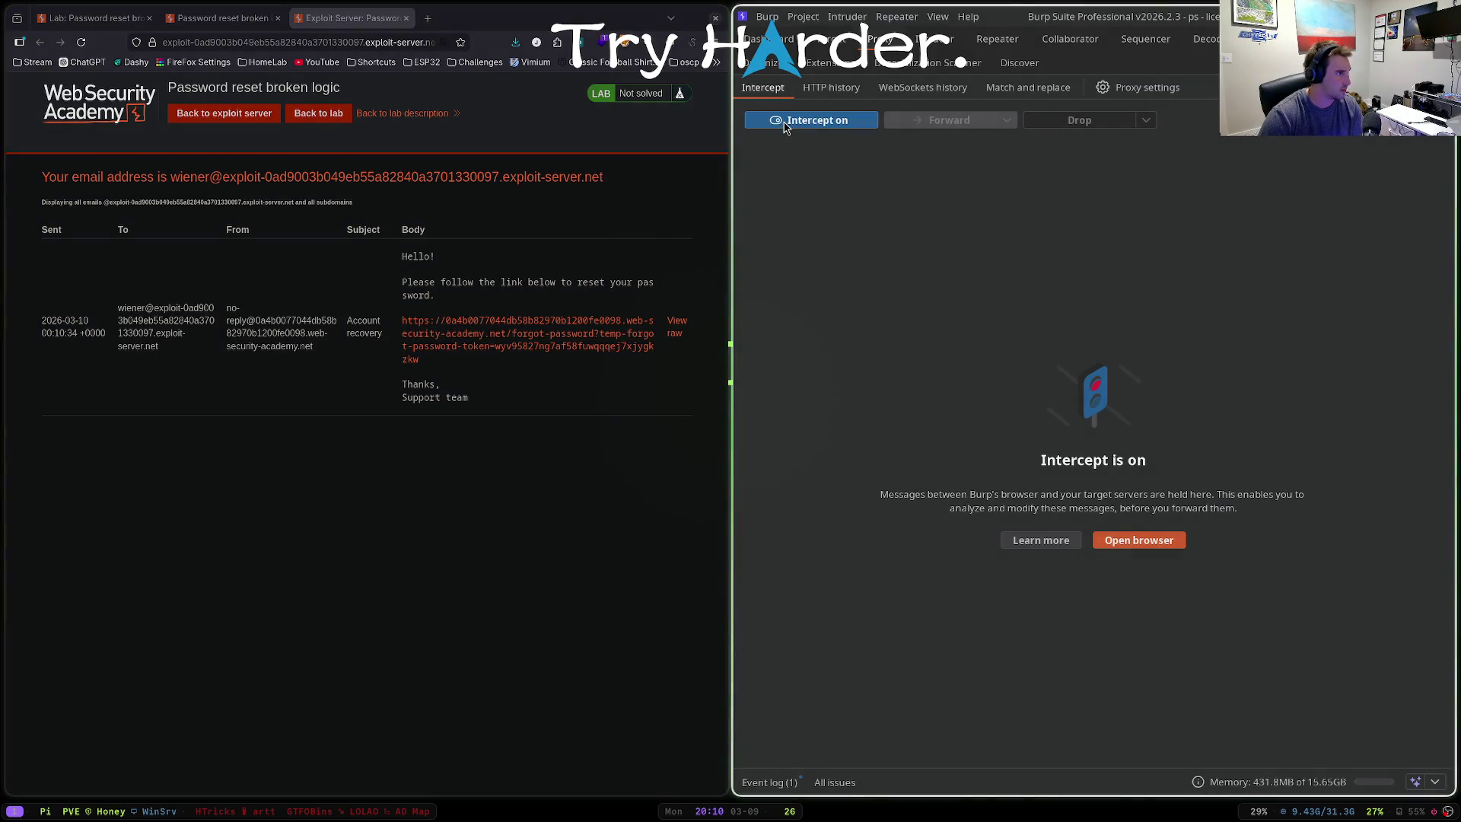
# - Follow the email's reset link, inspect its token, and forward all the held requests
pyautogui.click(502, 333)
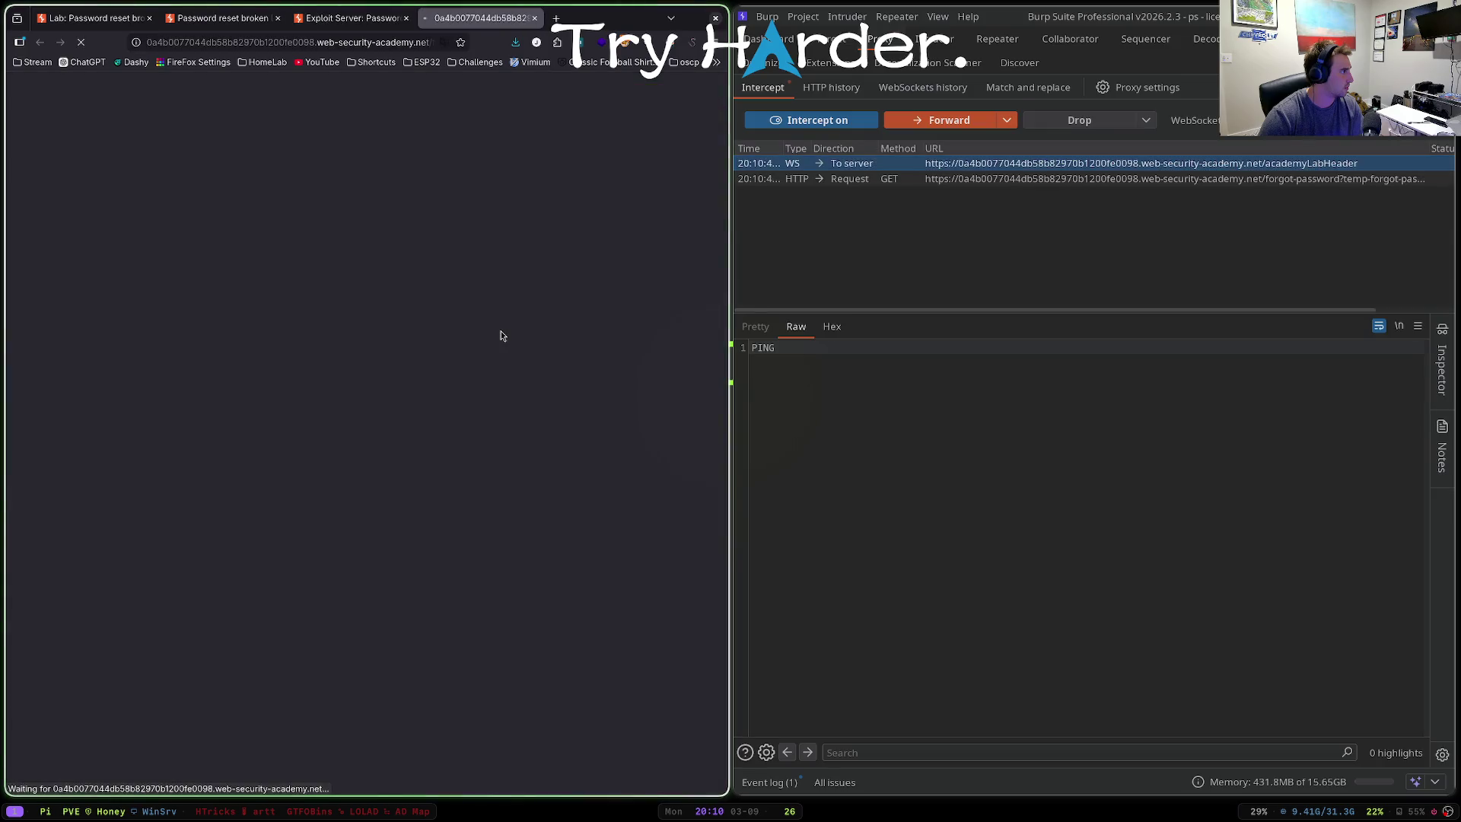
pyautogui.click(933, 121)
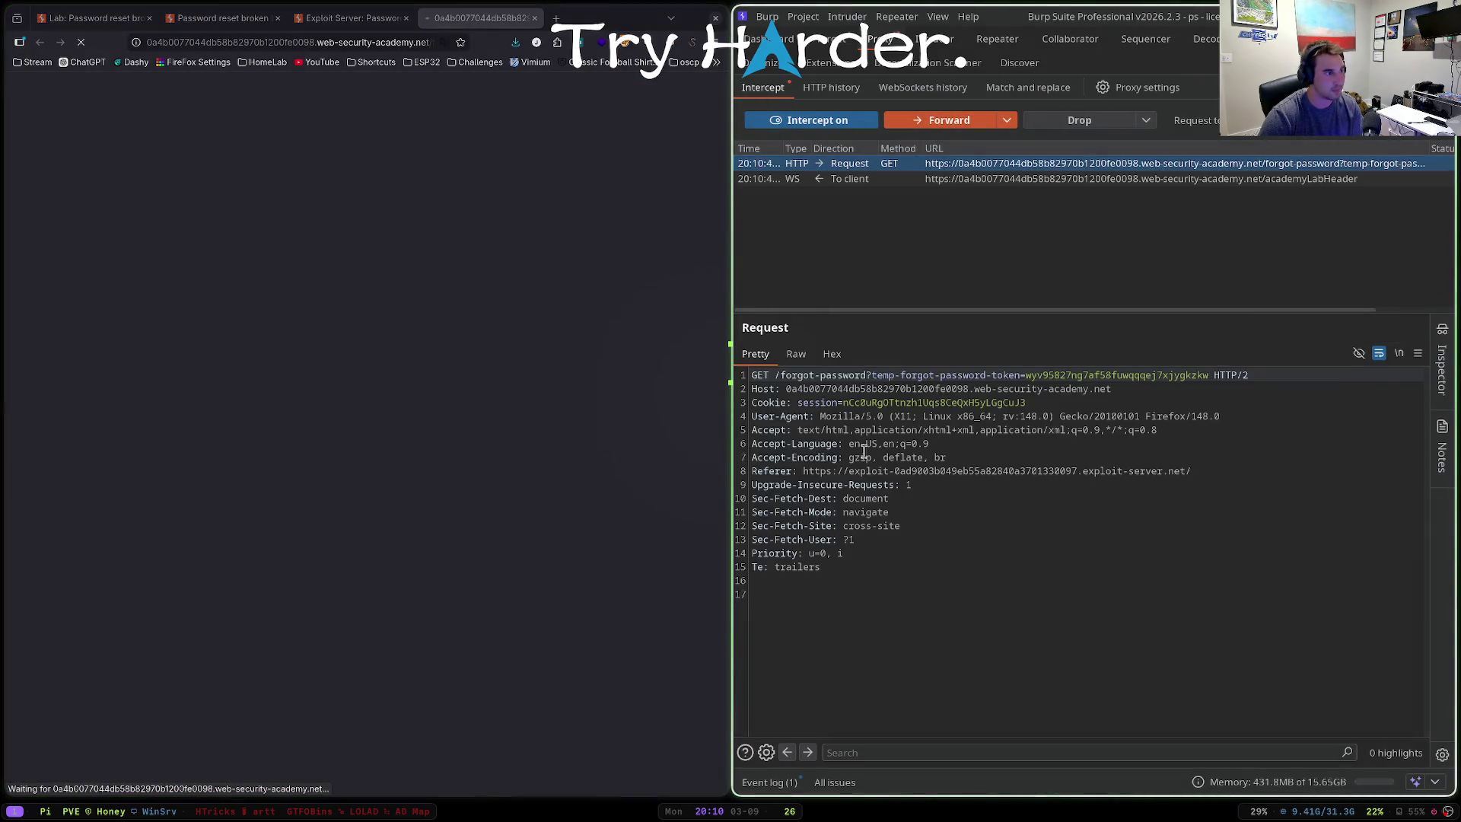
pyautogui.doubleClick(1027, 375)
pyautogui.click(1443, 369)
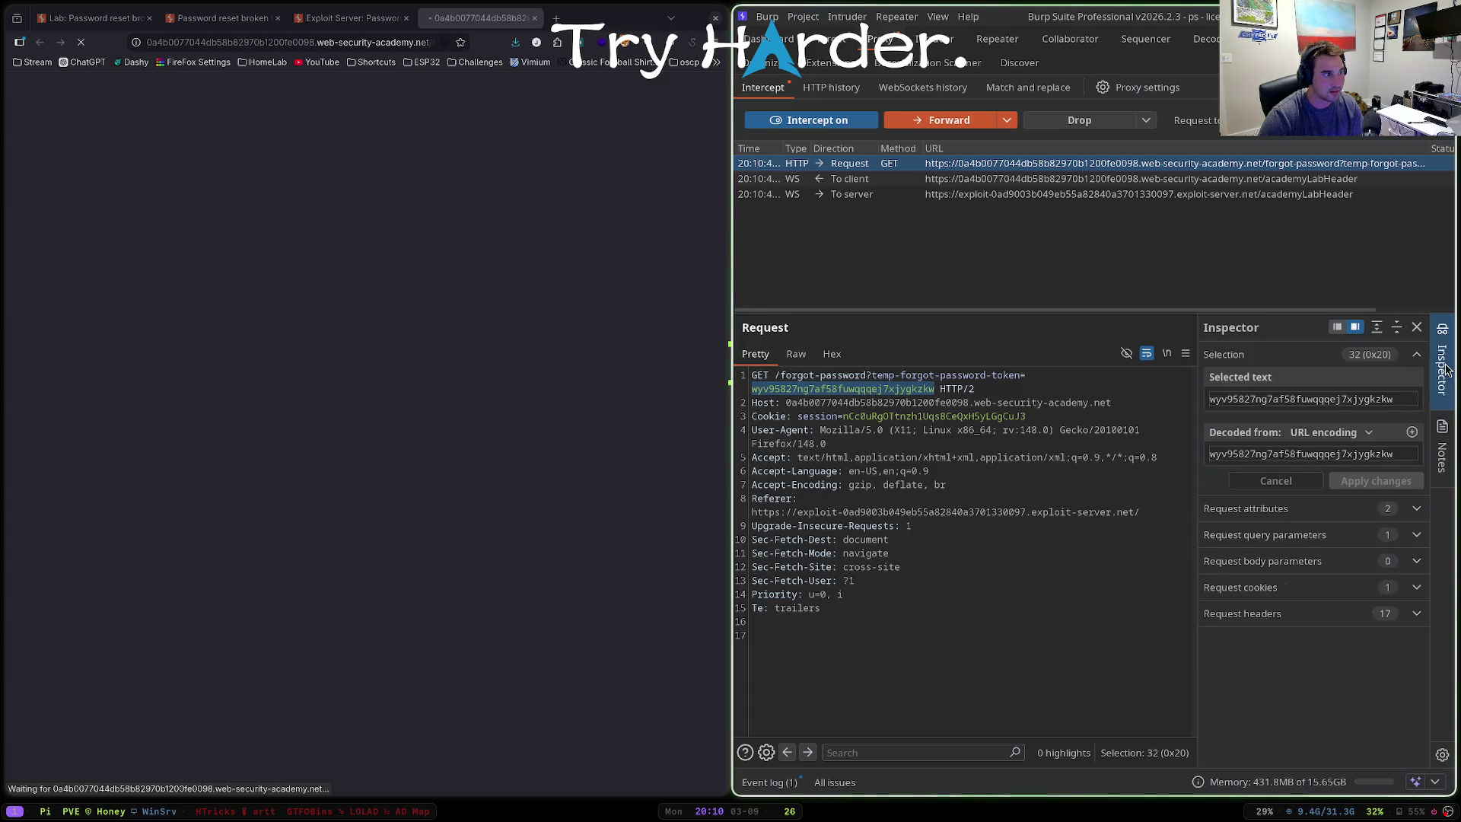
pyautogui.click(1442, 356)
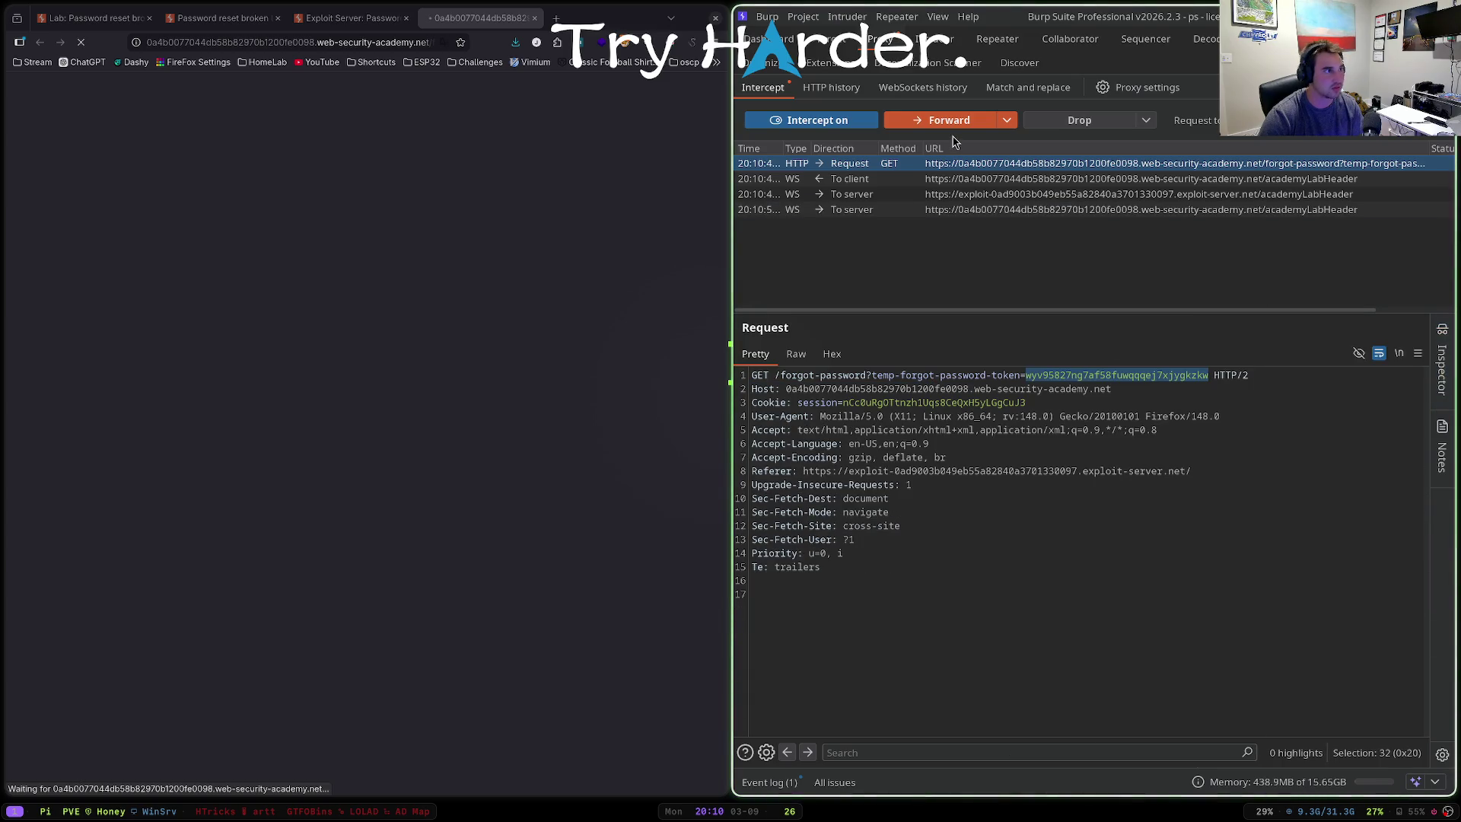
pyautogui.click(950, 130)
pyautogui.click(950, 131)
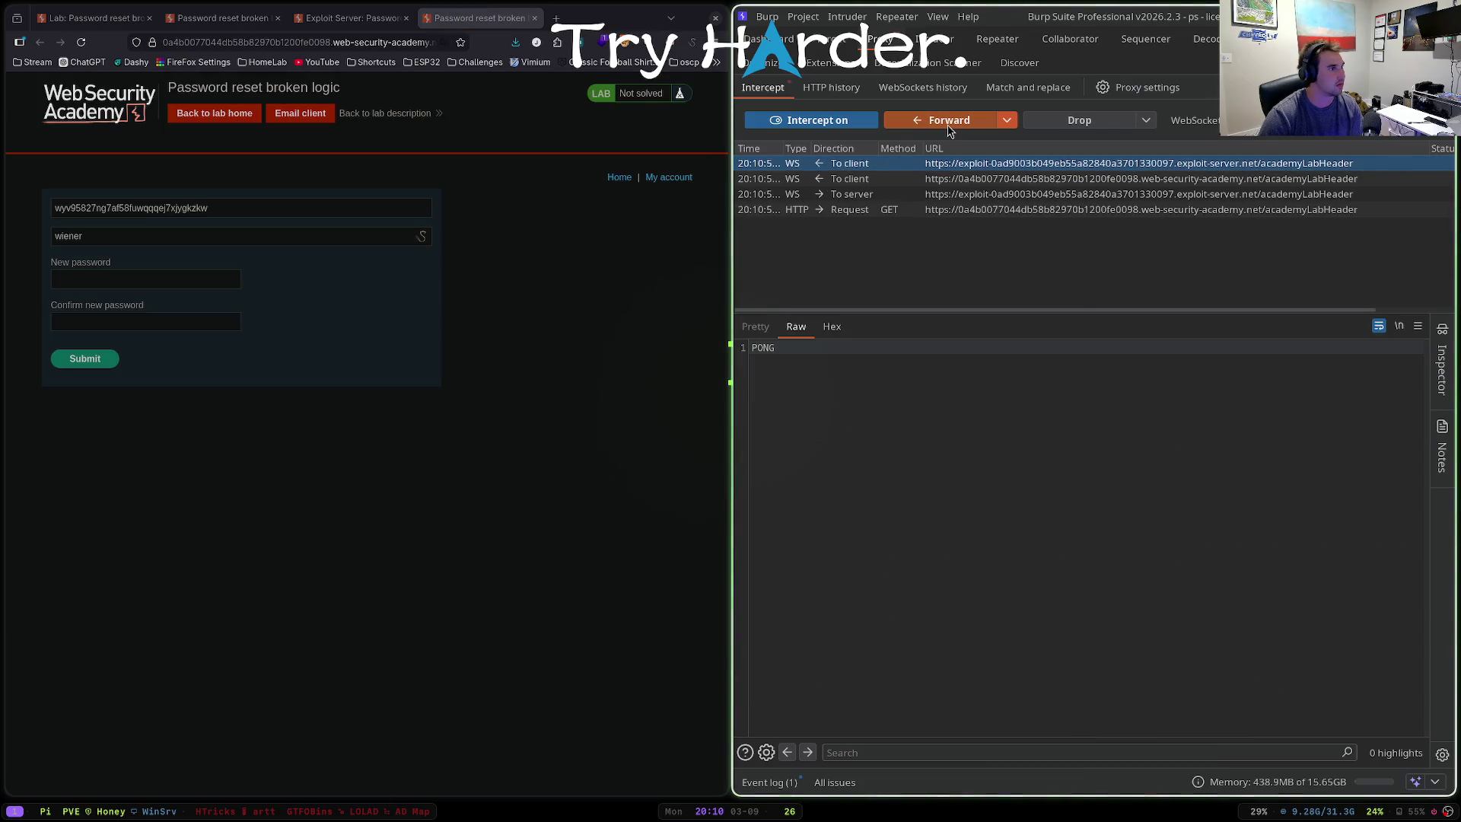
pyautogui.click(949, 131)
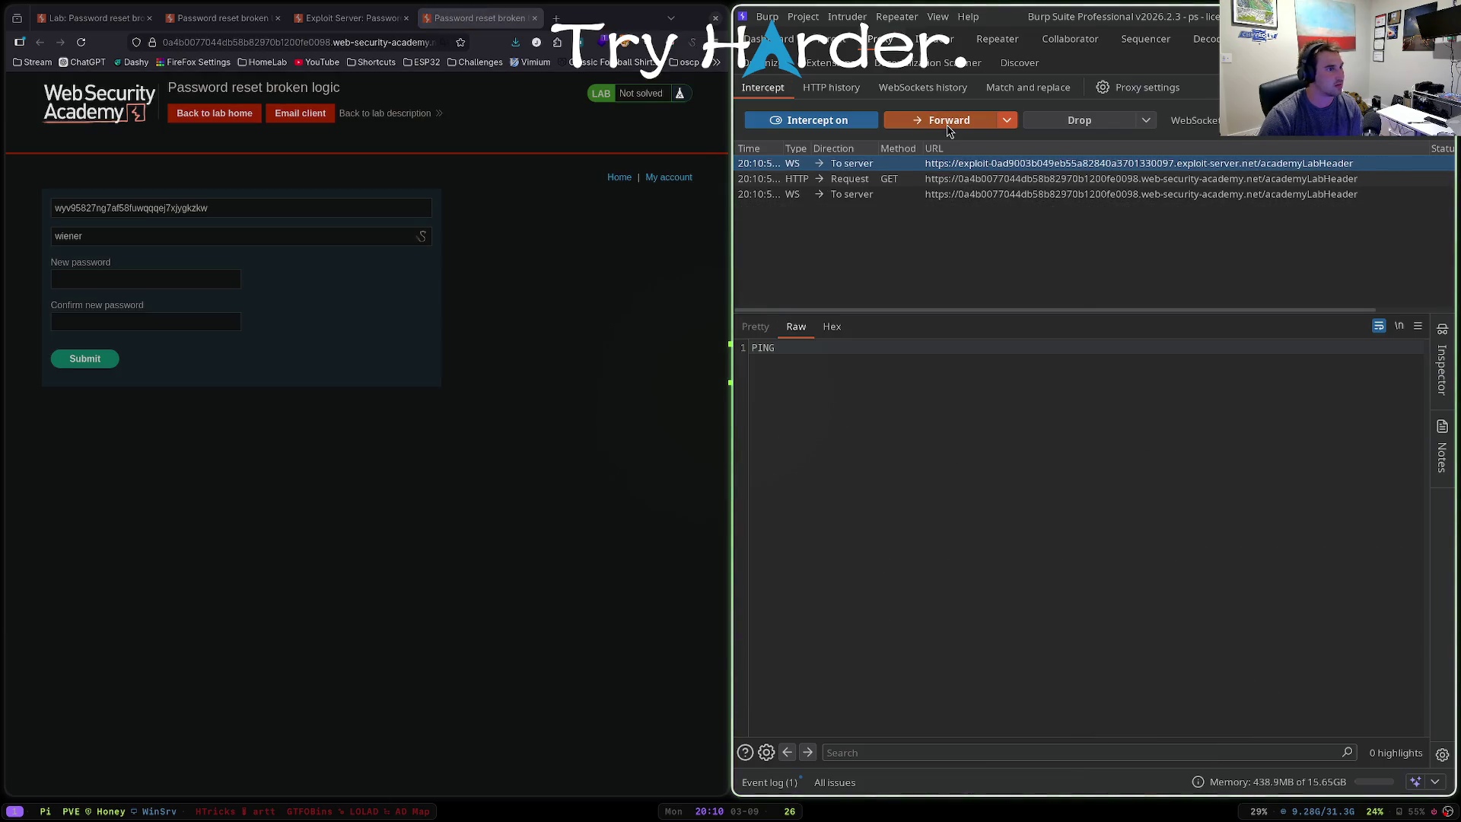
pyautogui.click(949, 131)
pyautogui.click(949, 131)
pyautogui.click(949, 131)
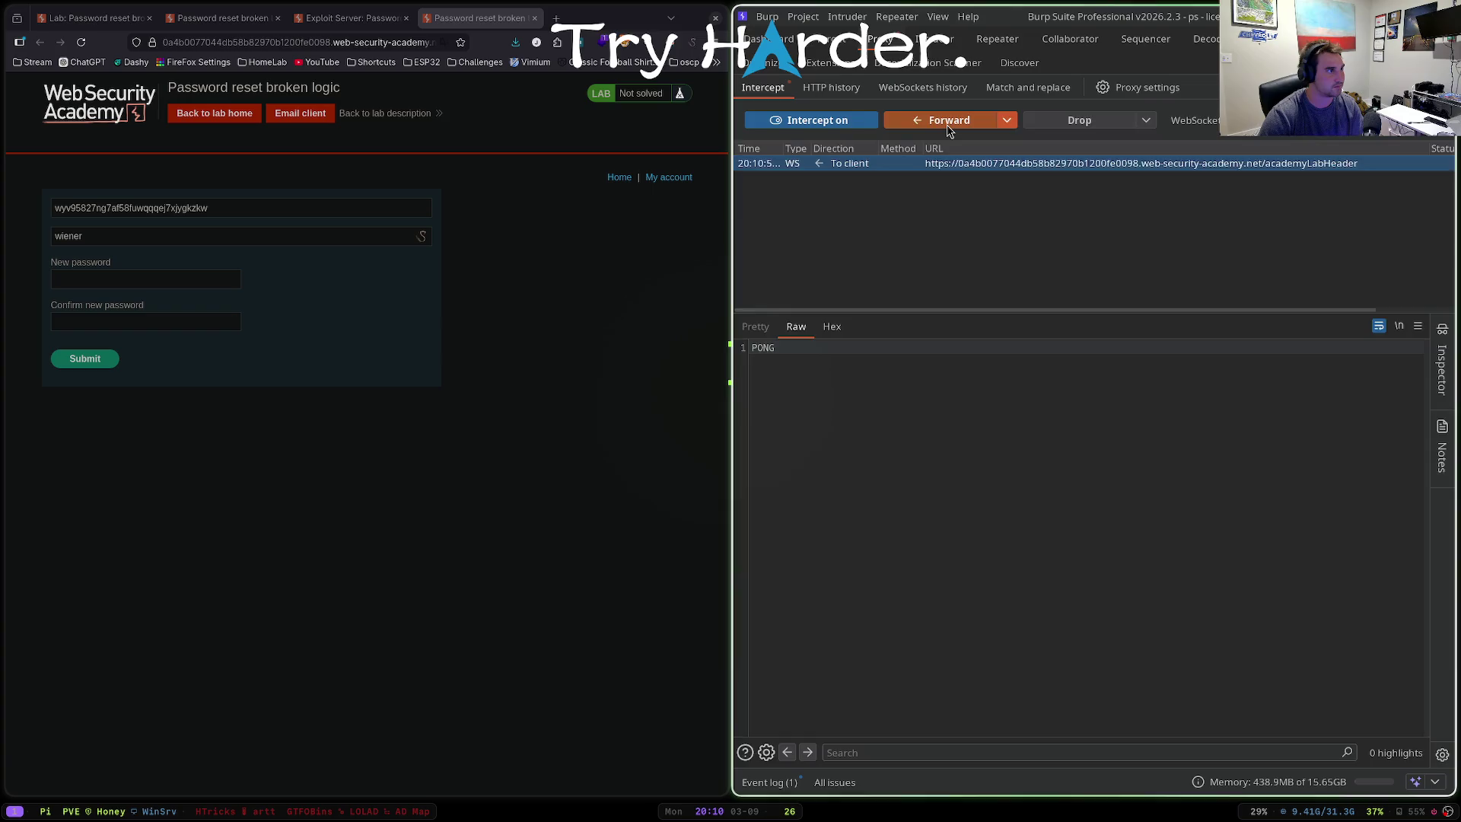
pyautogui.click(949, 131)
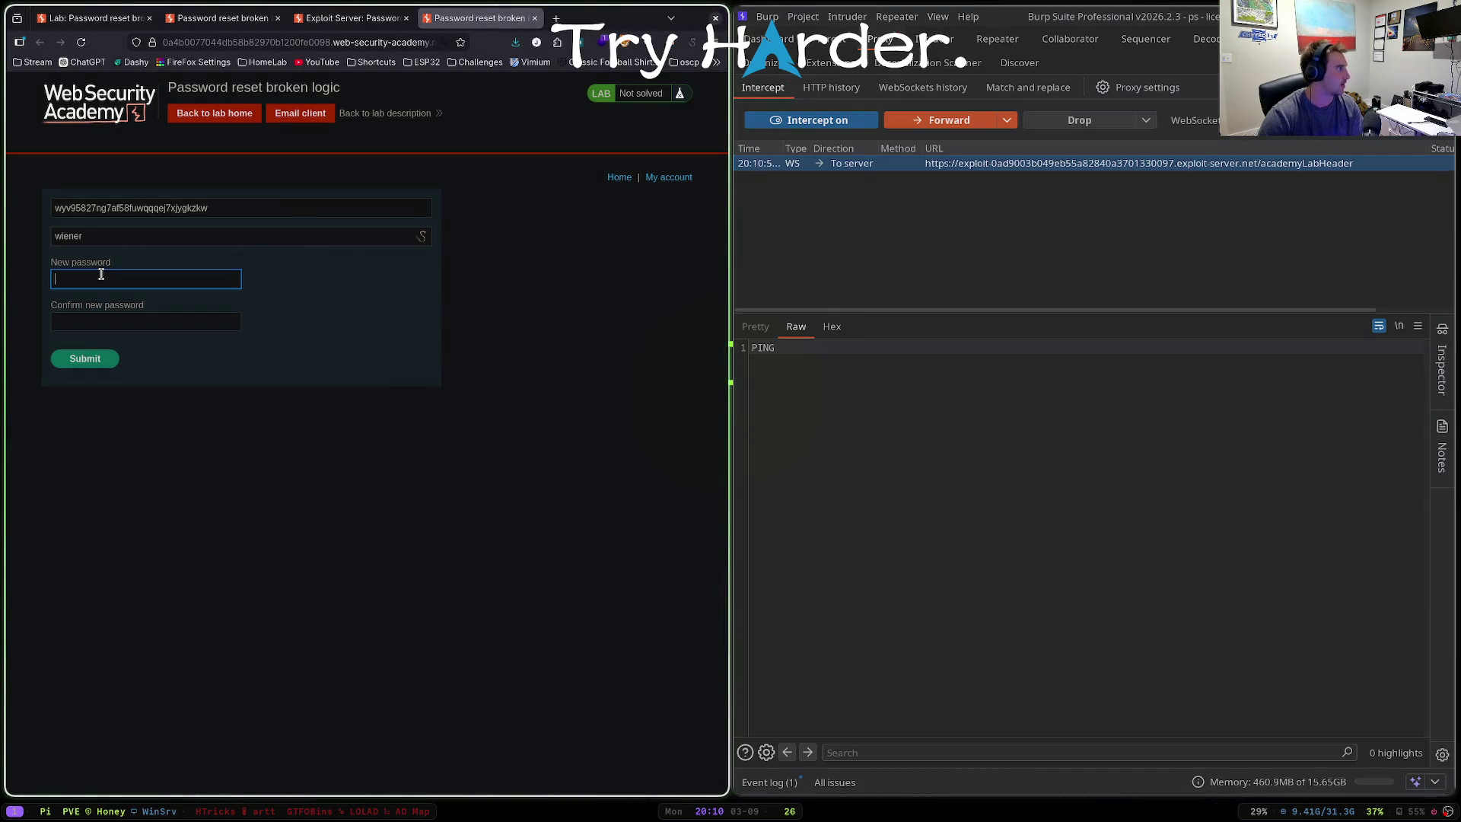
# - Enter the new password in both fields and submit the reset form with interception on
pyautogui.write('test')
pyautogui.press('Tab')
pyautogui.write('tes')
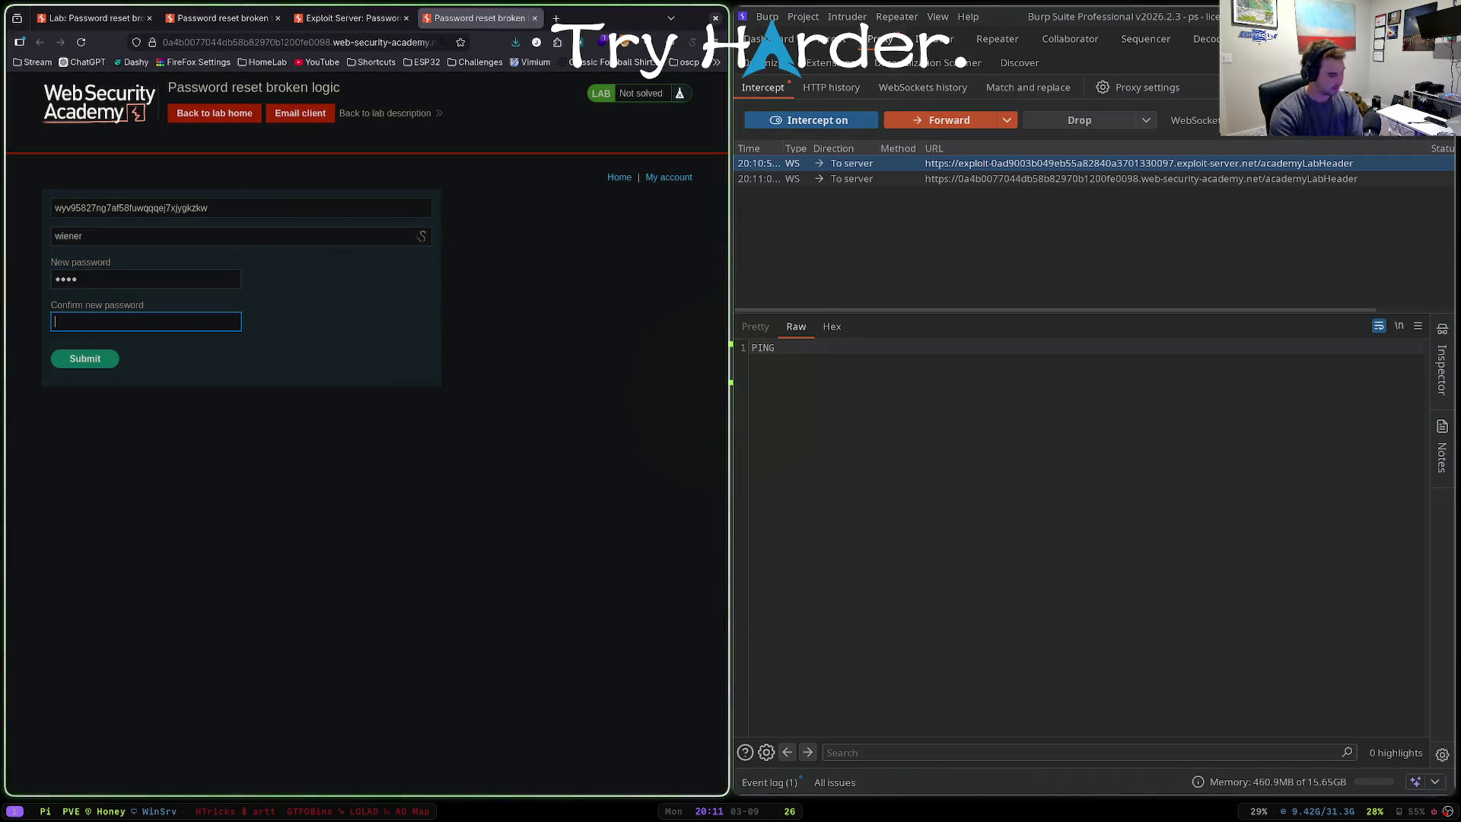
pyautogui.hotkey('ctrl', 't')
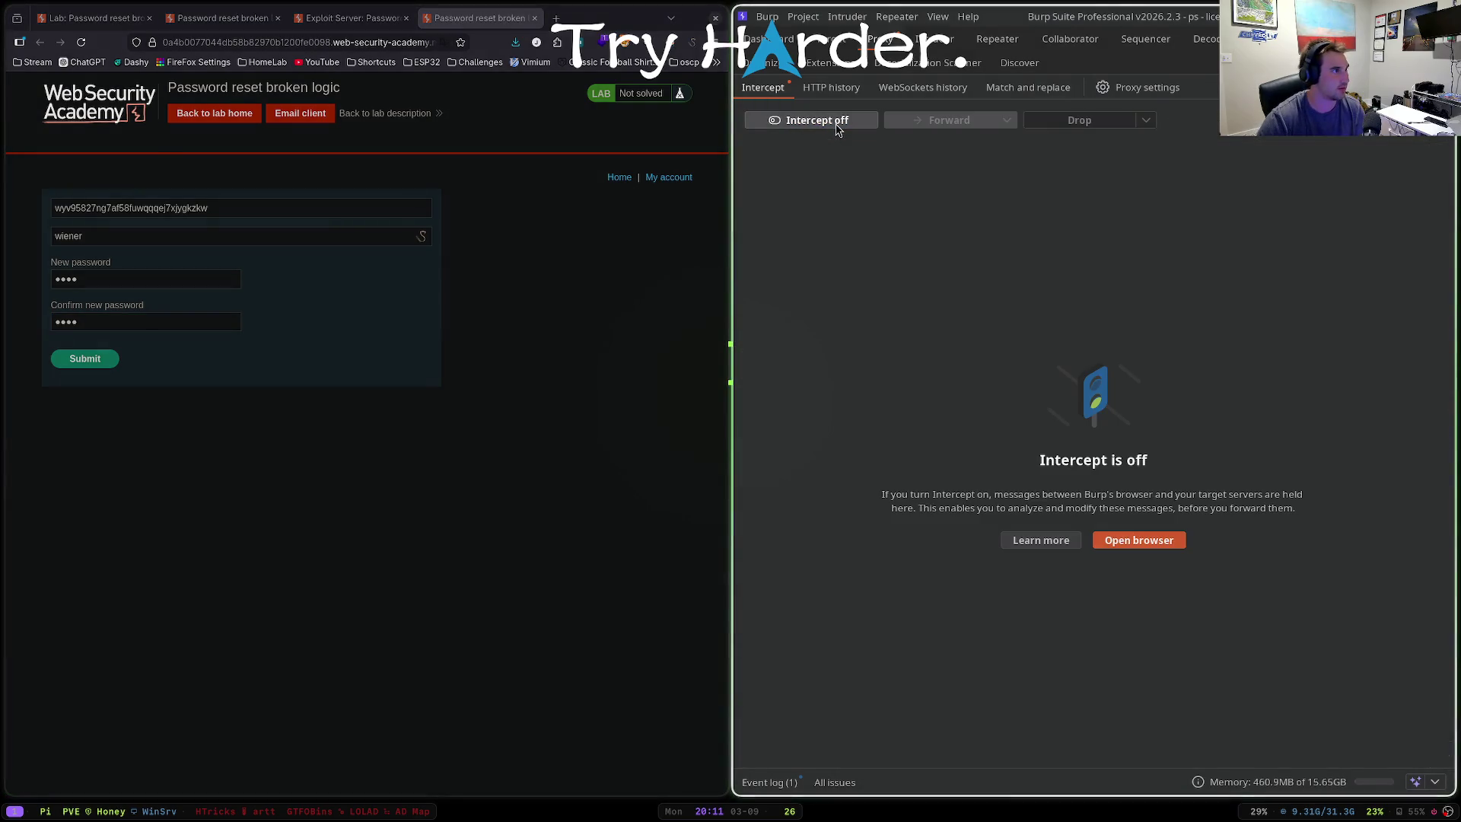
pyautogui.hotkey('ctrl', 't')
pyautogui.press('Return')
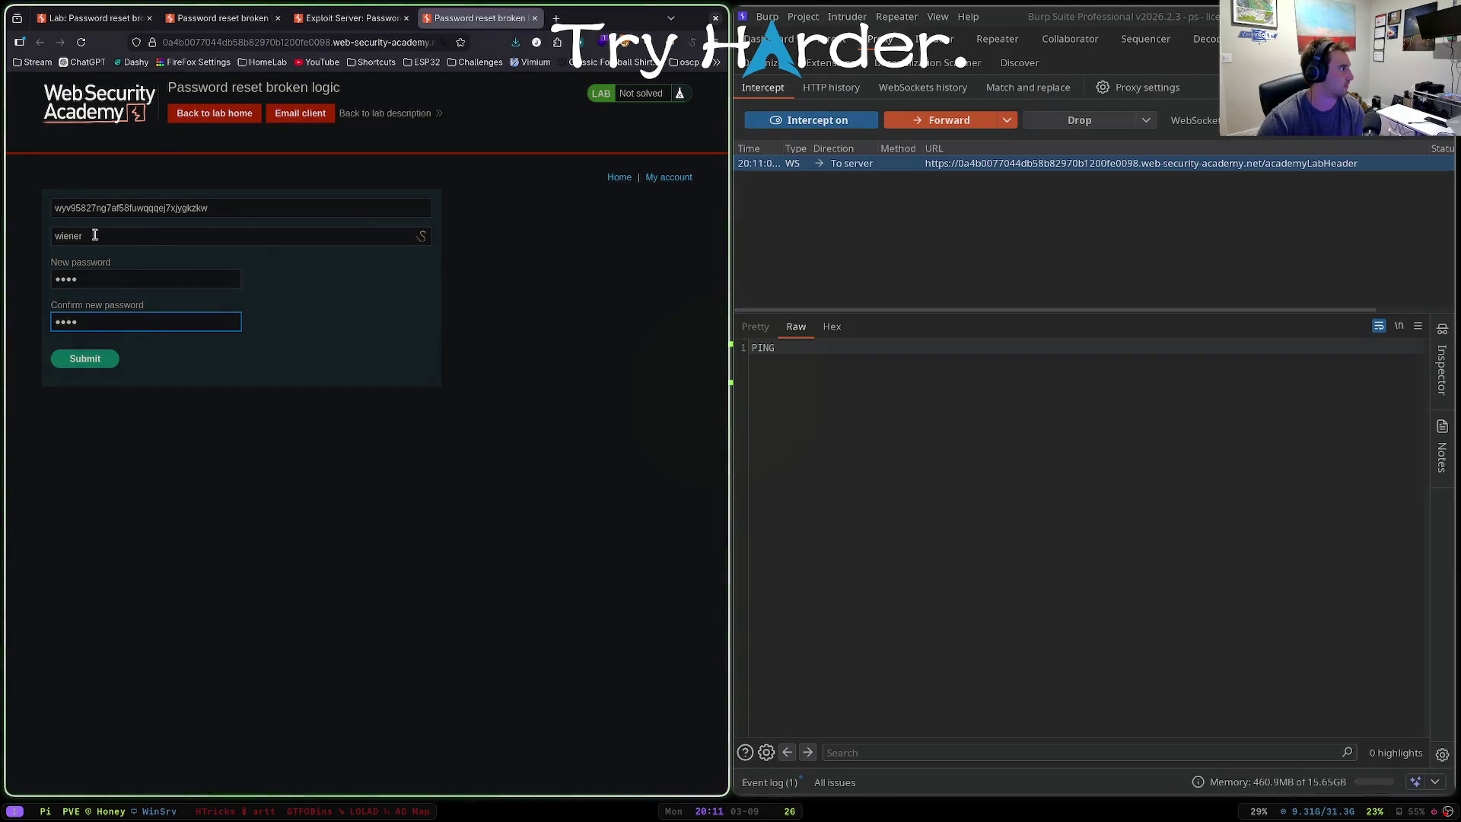
pyautogui.click(837, 121)
pyautogui.click(837, 122)
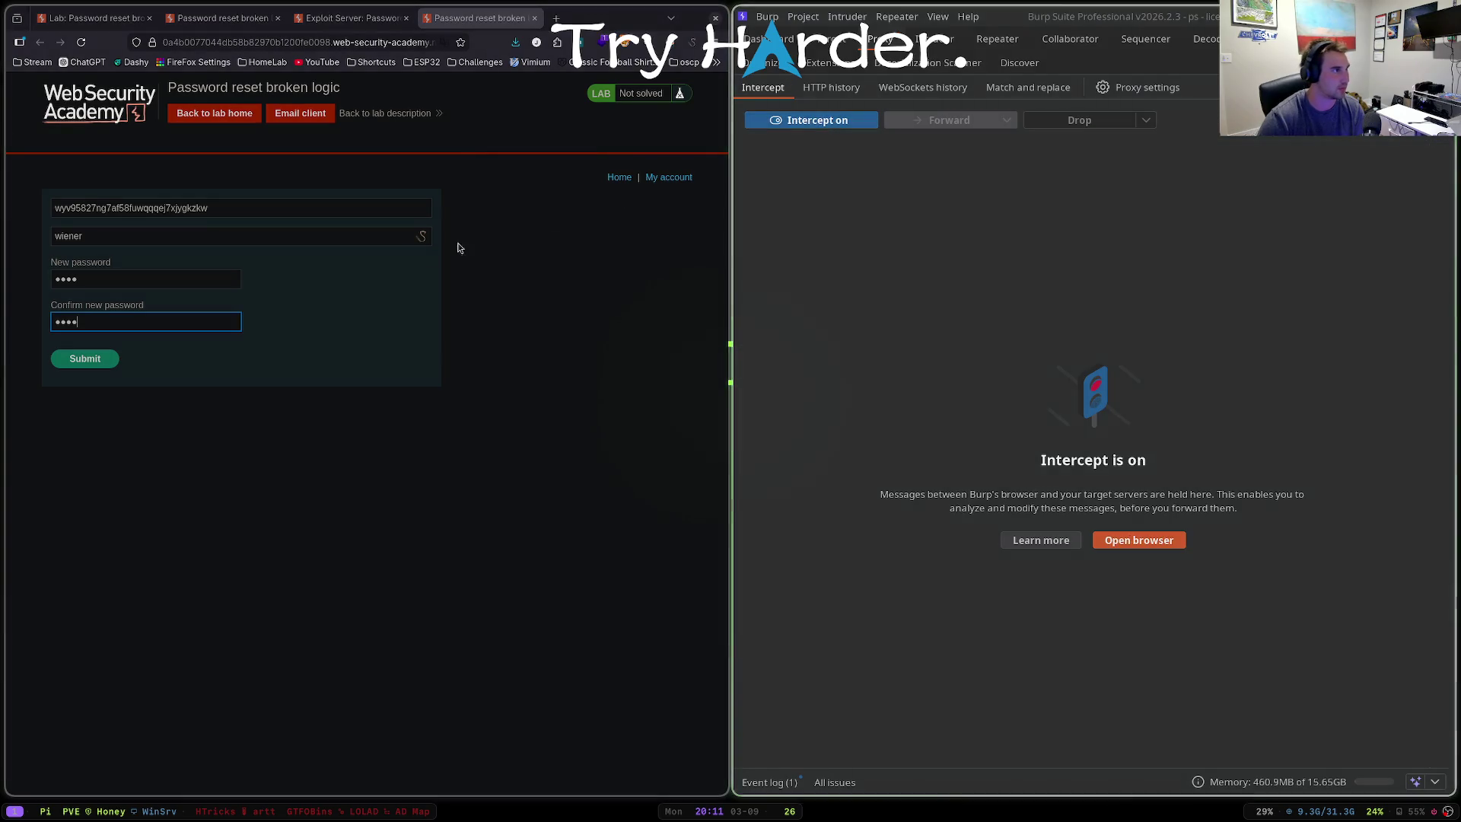
pyautogui.click(90, 361)
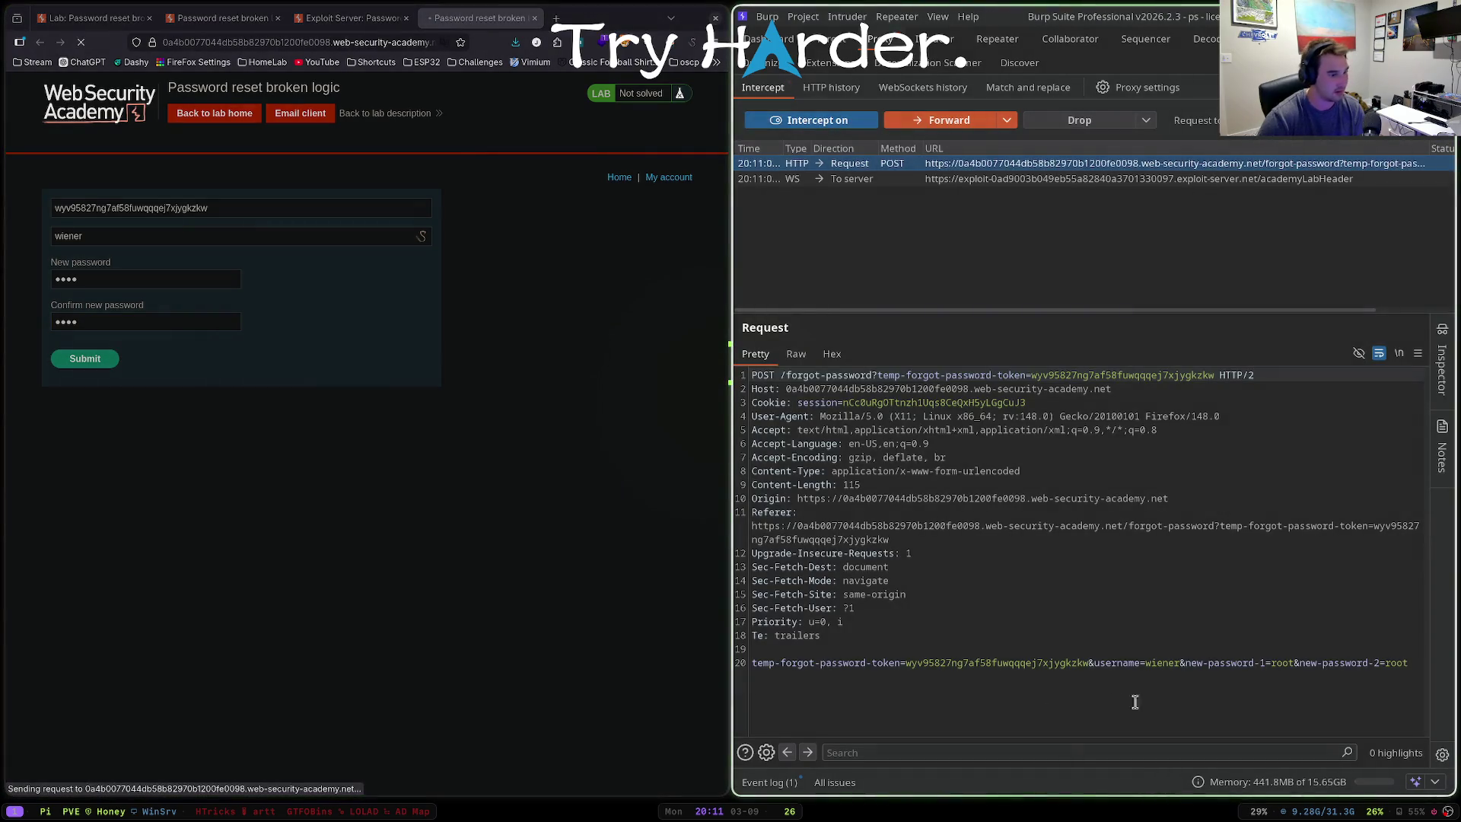
# - Change the held POST's username to carlos, forward it, and turn interception off
pyautogui.doubleClick(1164, 663)
pyautogui.write('carlos')
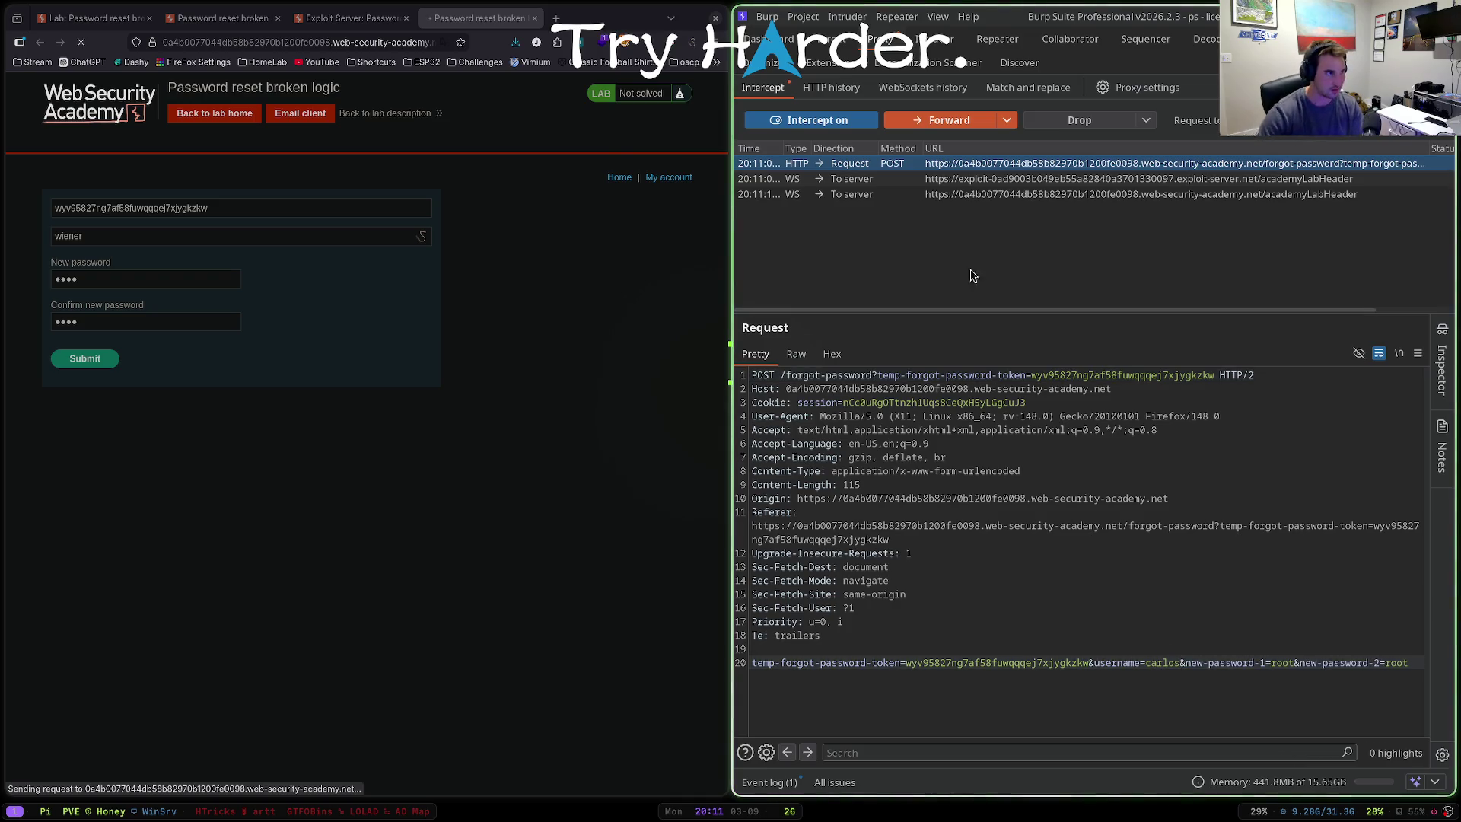
pyautogui.click(948, 120)
pyautogui.click(812, 120)
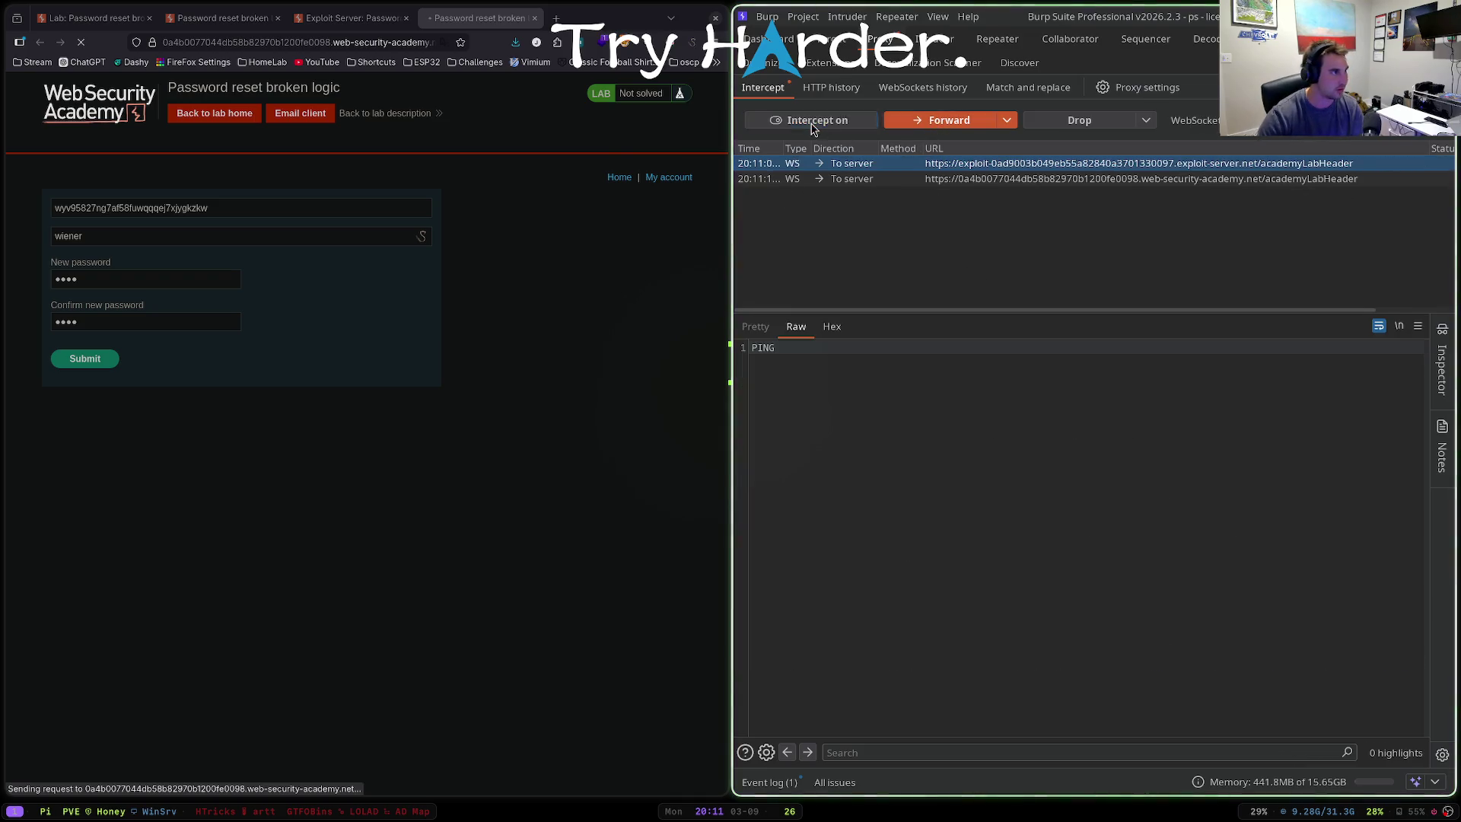
# - Log in on My account as carlos with the newly set password
pyautogui.click(542, 176)
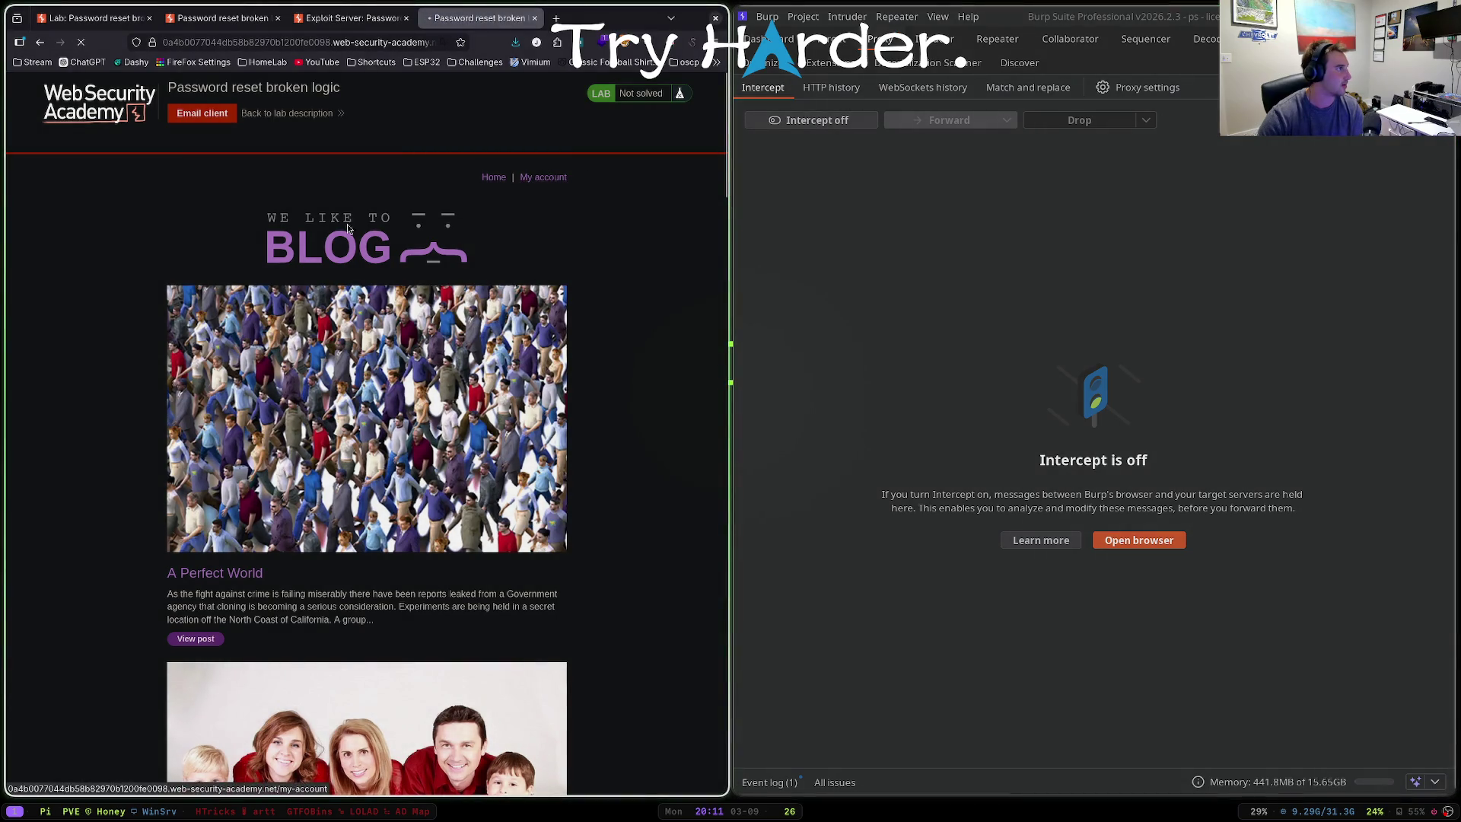
pyautogui.write('carlos')
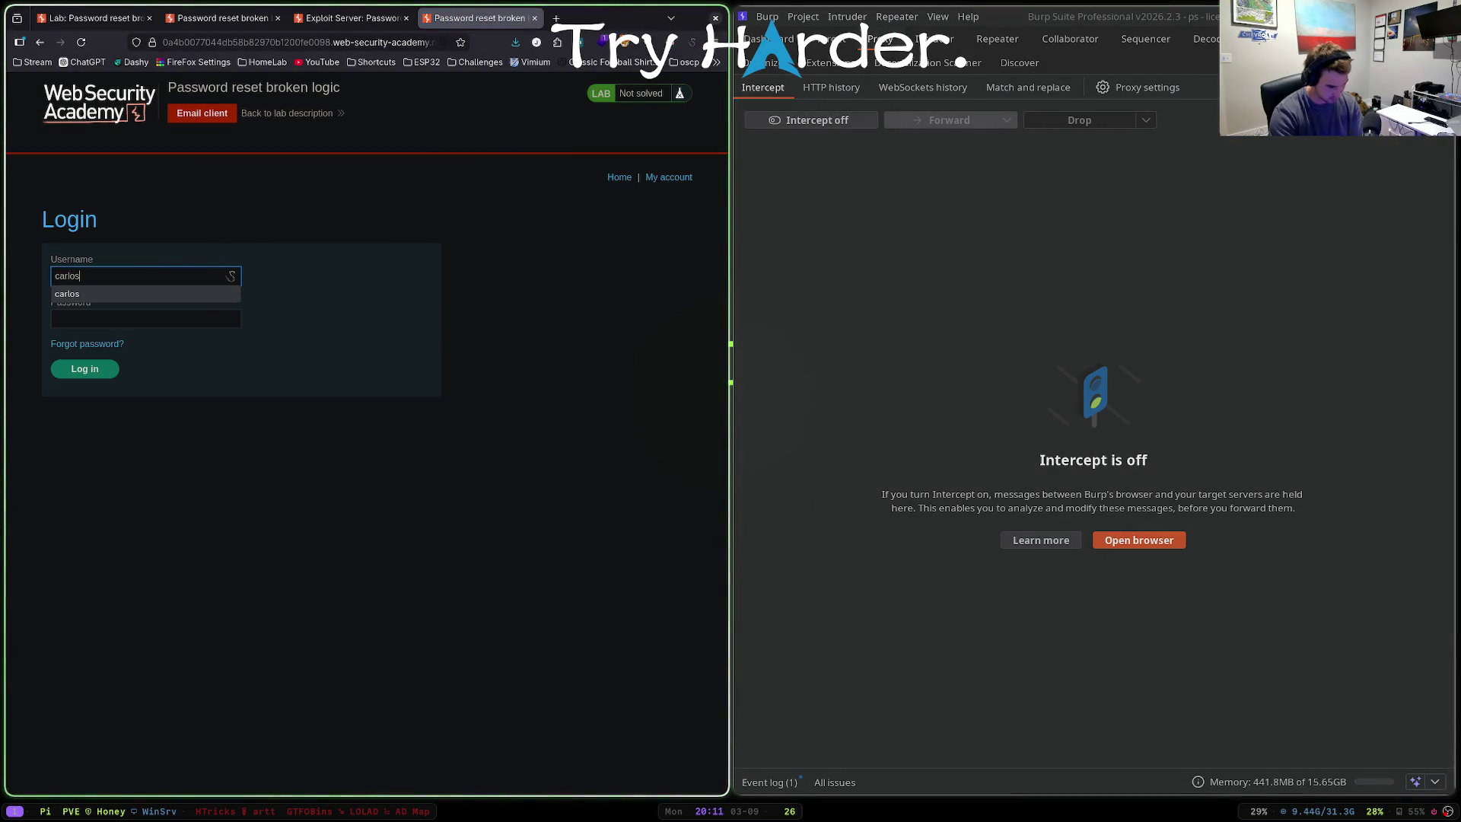
pyautogui.press('Tab')
pyautogui.write('peter')
pyautogui.press('Return')
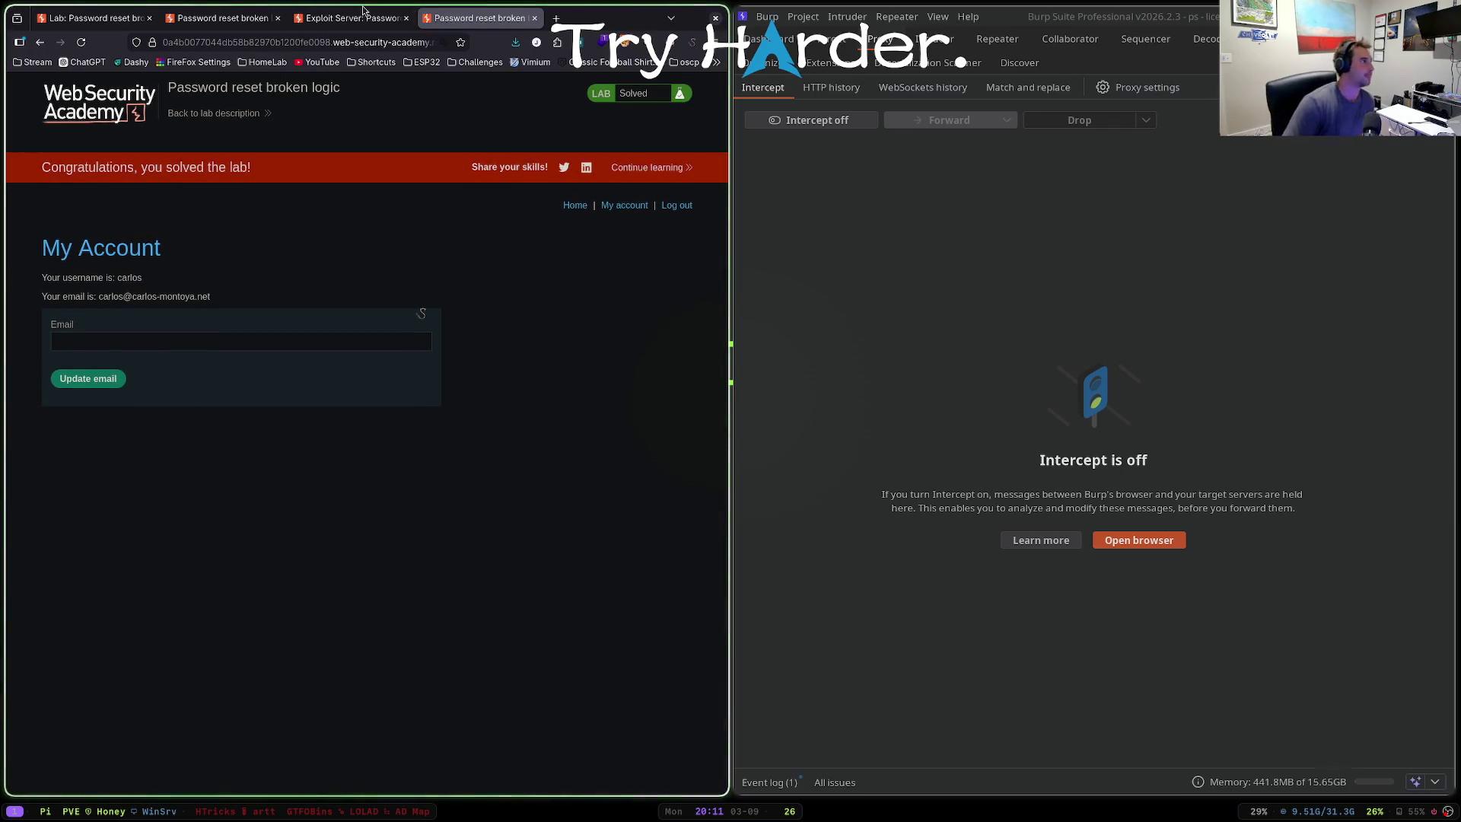
# - Close the email client and duplicate lab tabs, returning to the victim's account page
pyautogui.click(403, 23)
pyautogui.click(403, 22)
pyautogui.click(275, 27)
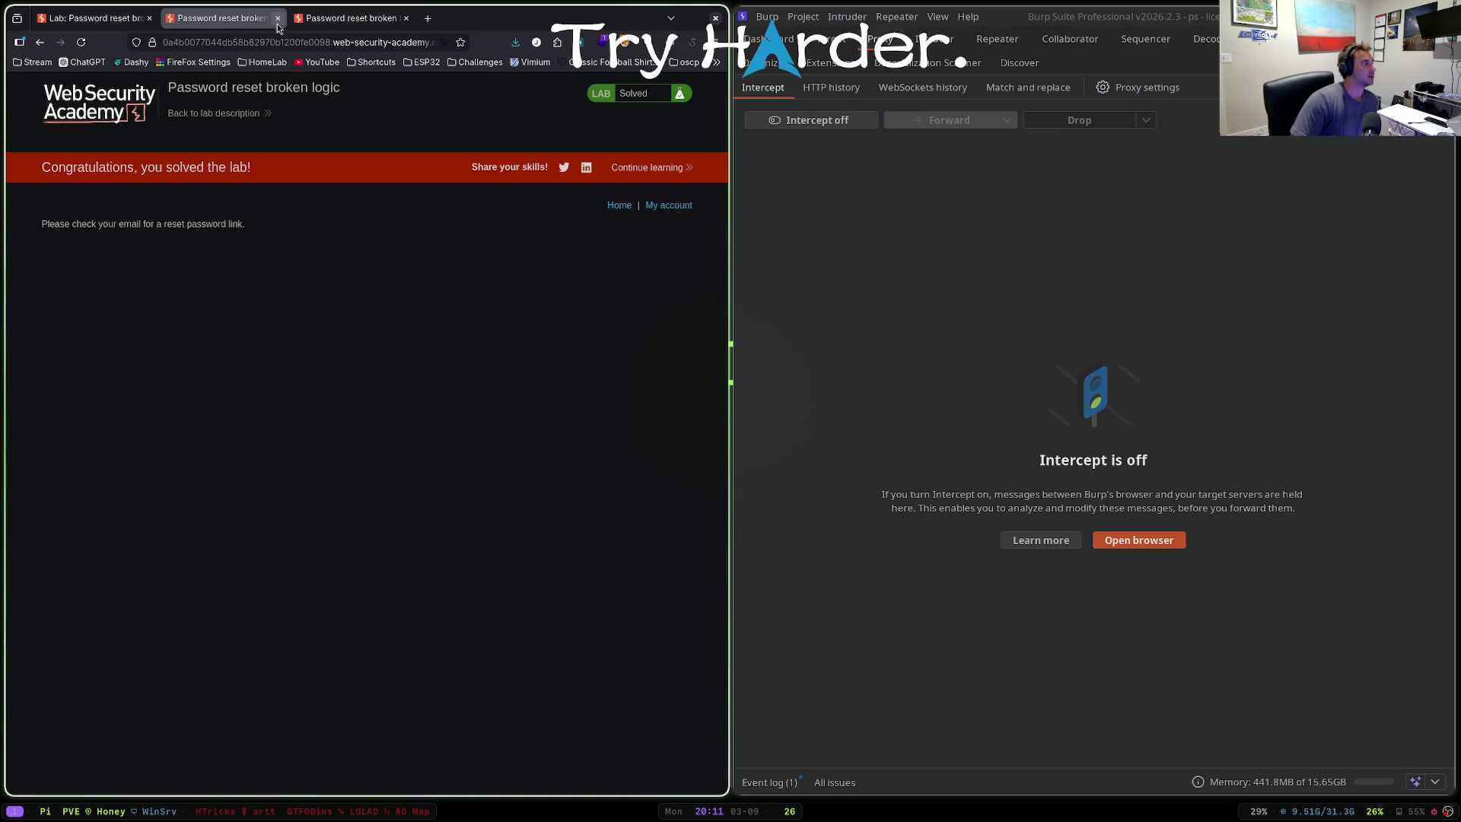
pyautogui.click(278, 23)
pyautogui.click(91, 18)
pyautogui.click(221, 18)
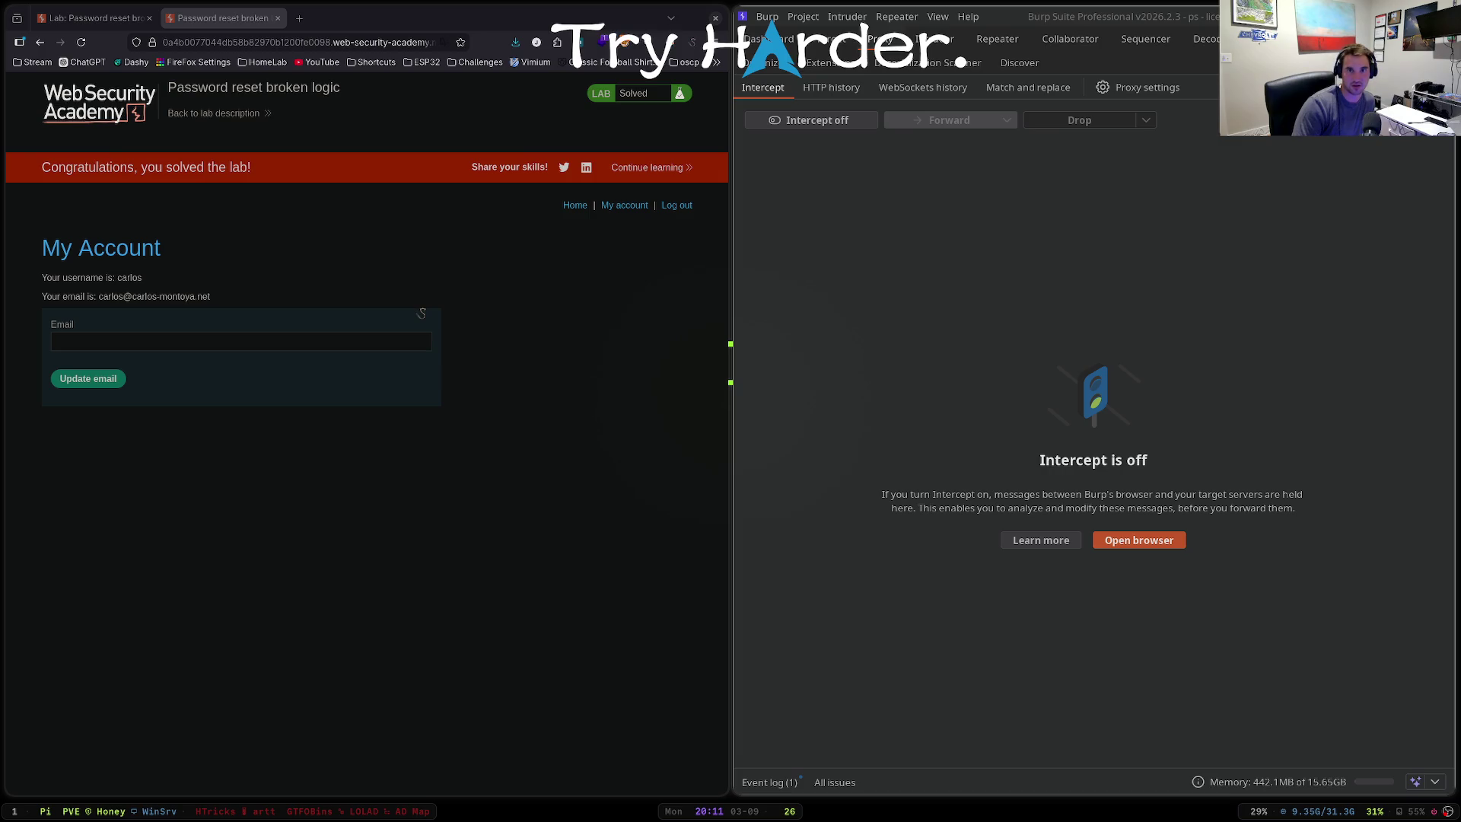
# - Close the leftover account tab and reload the all-labs list to show the lab Solved
pyautogui.tripleClick(156, 245)
pyautogui.click(160, 245)
pyautogui.tripleClick(160, 244)
pyautogui.click(91, 17)
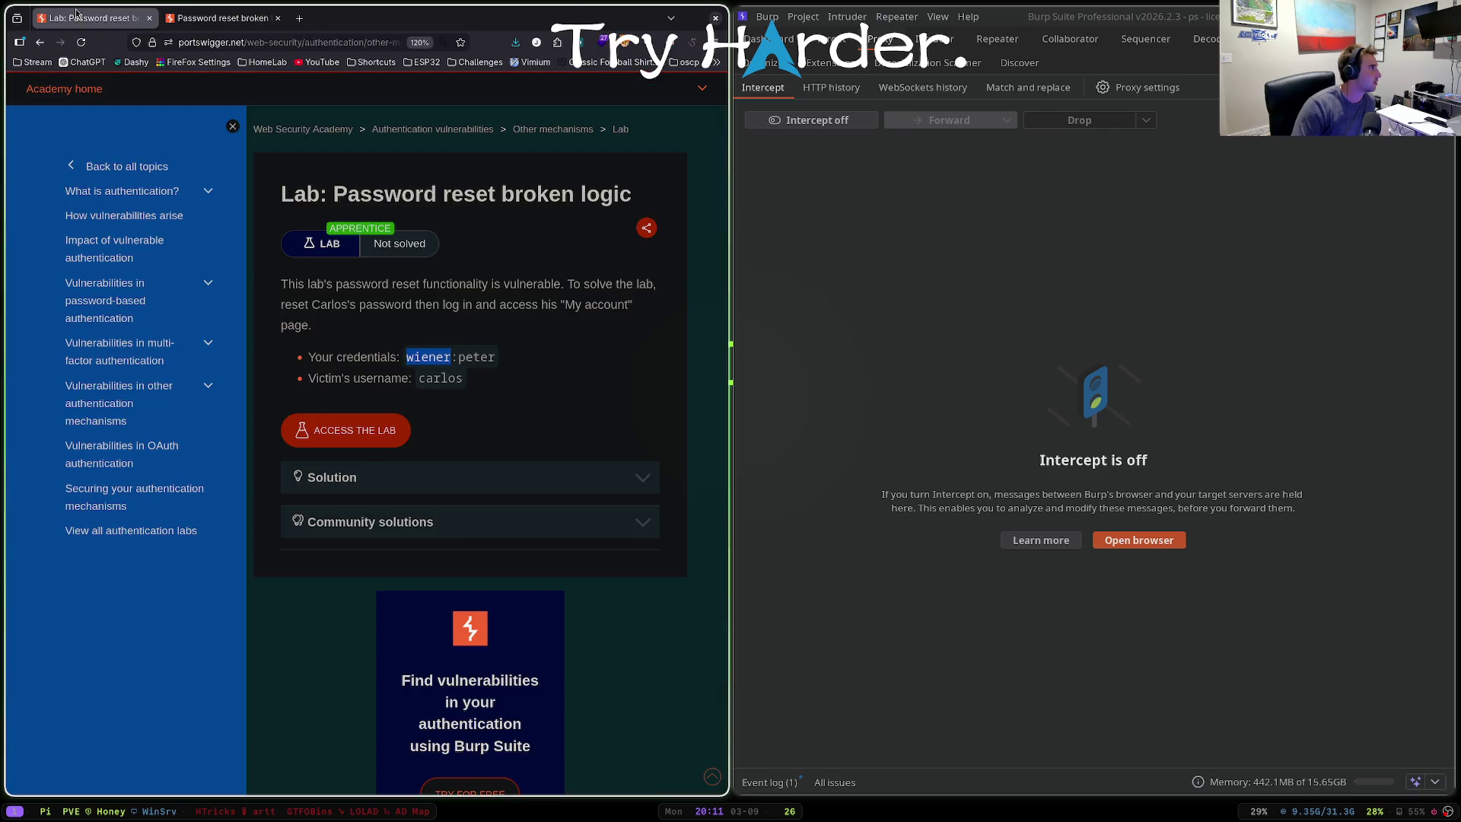
pyautogui.click(278, 17)
pyautogui.click(39, 46)
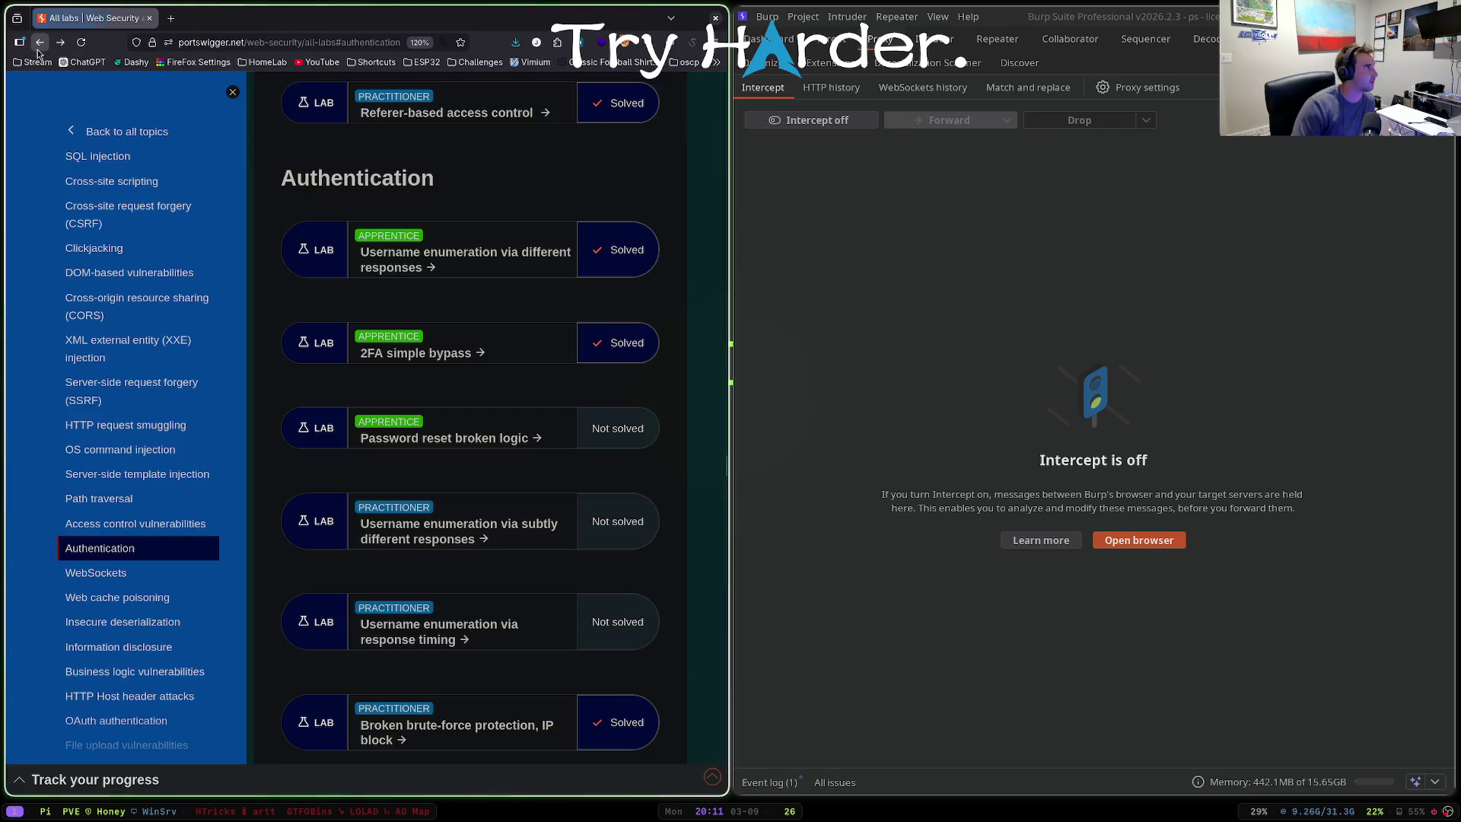
pyautogui.click(82, 43)
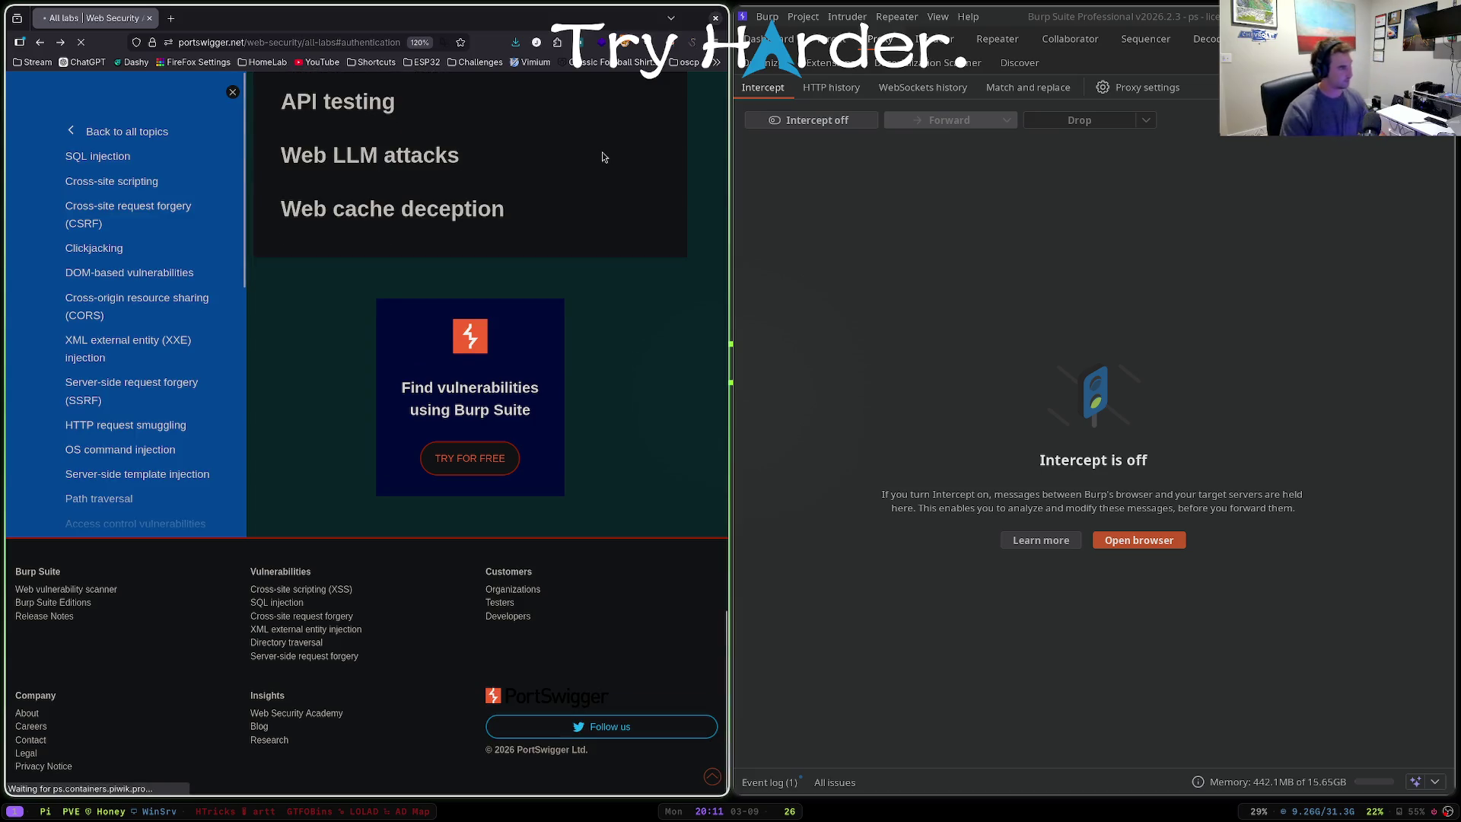
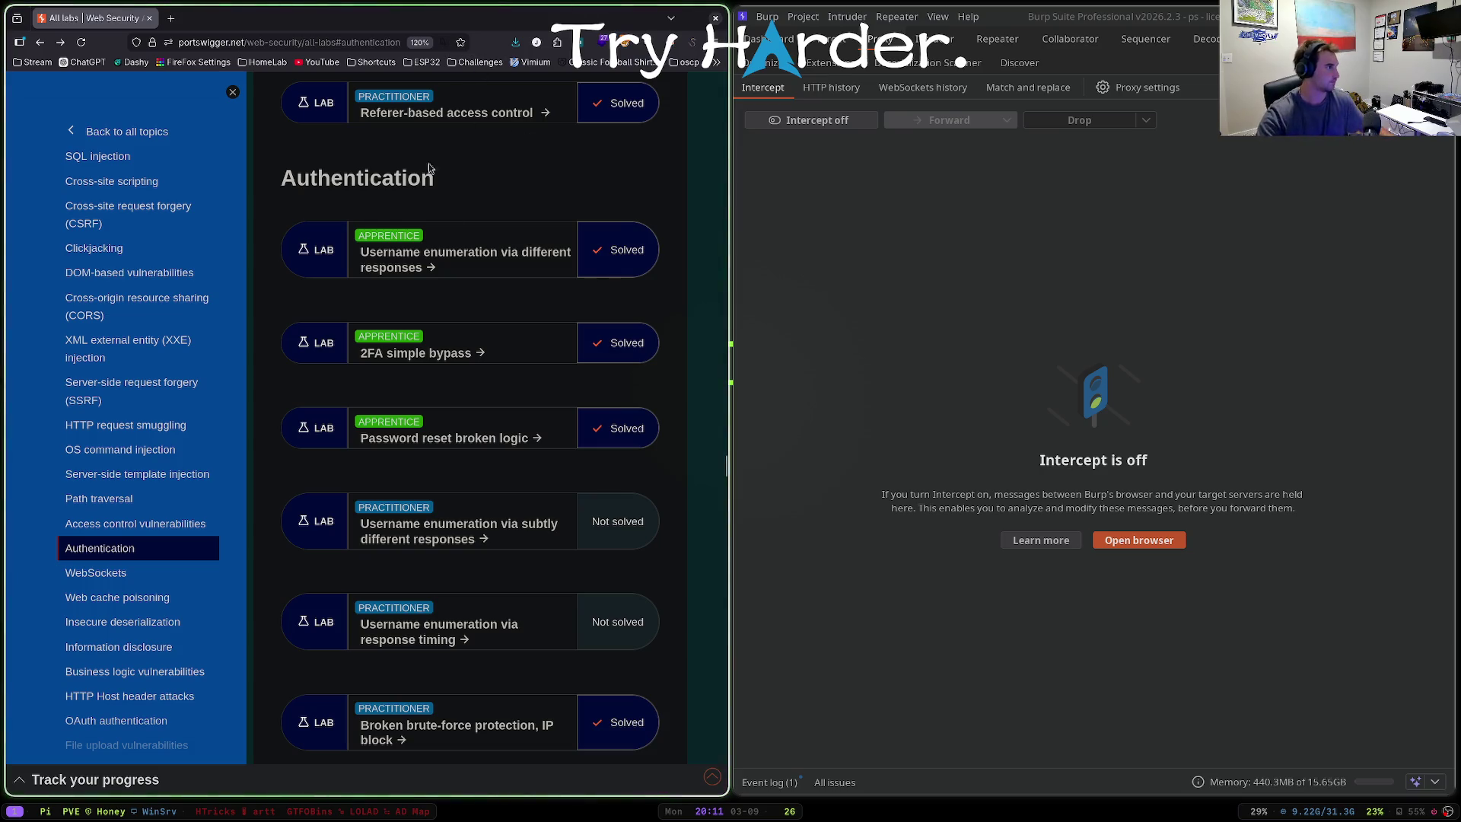
# - Open the 'Username enumeration via subtly different responses' lab page and launch the lab
pyautogui.scroll(-3, 471, 262)
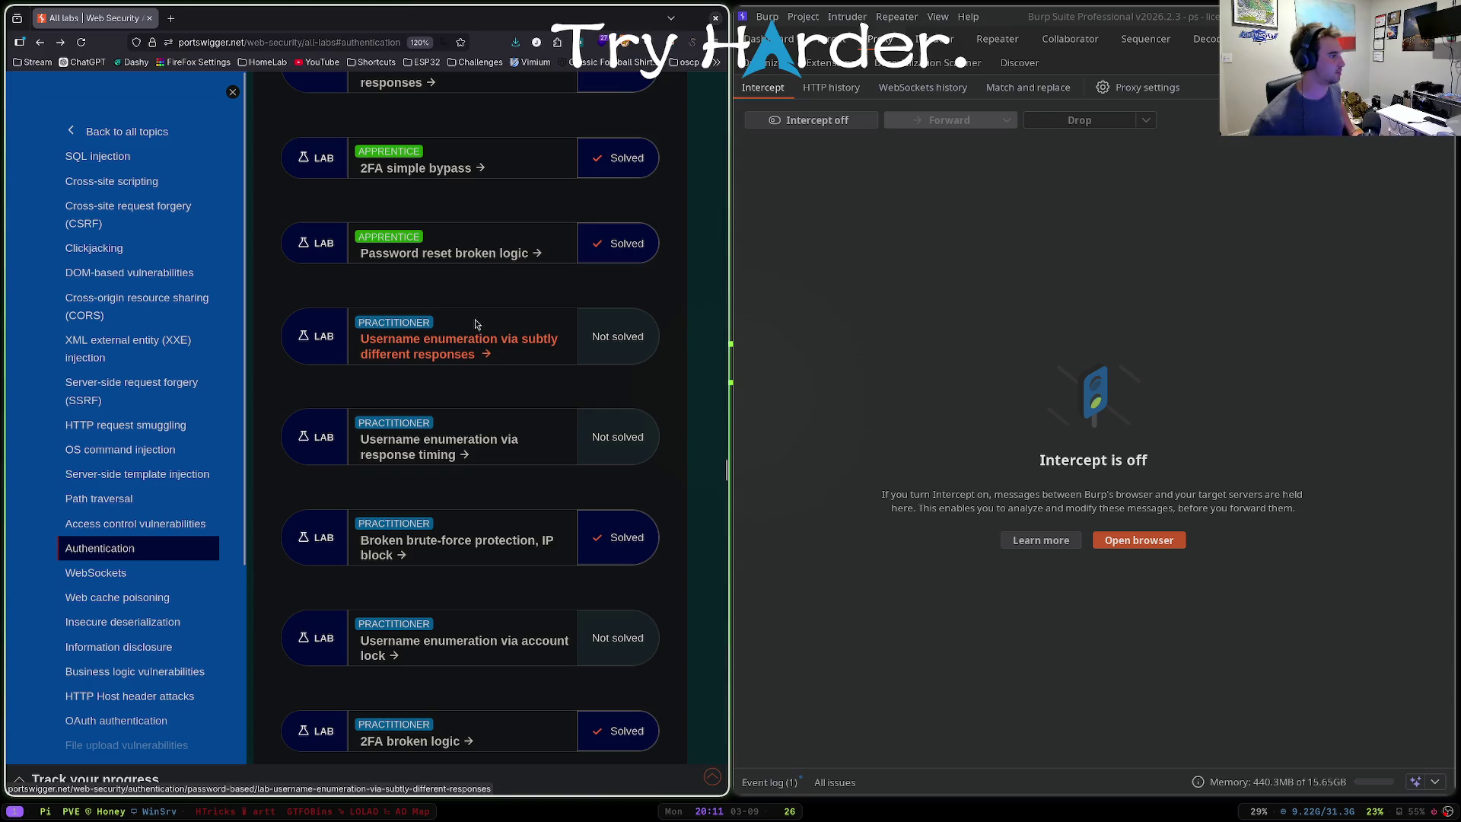
pyautogui.click(498, 335)
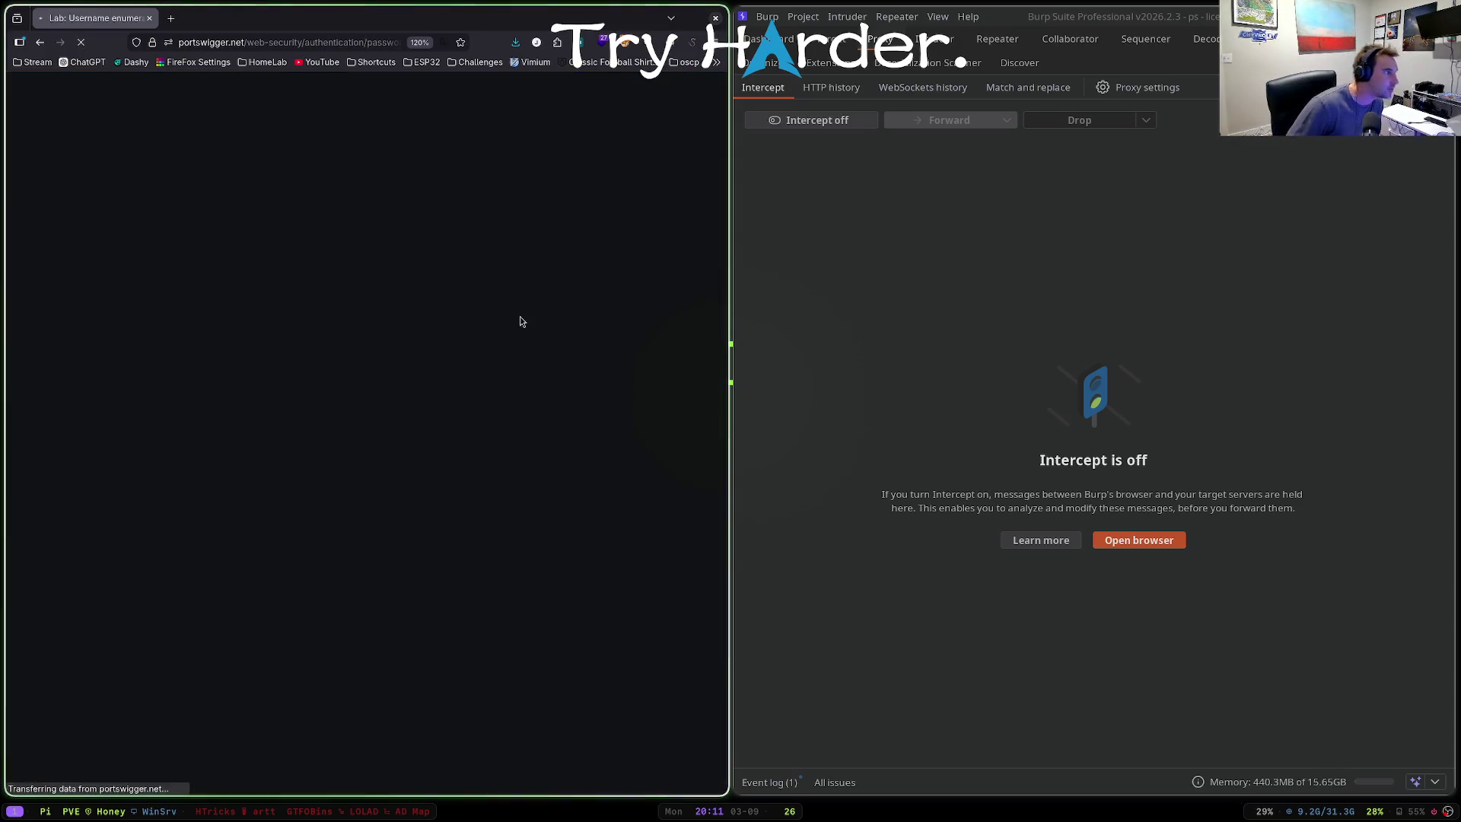
pyautogui.scroll(-2, 379, 315)
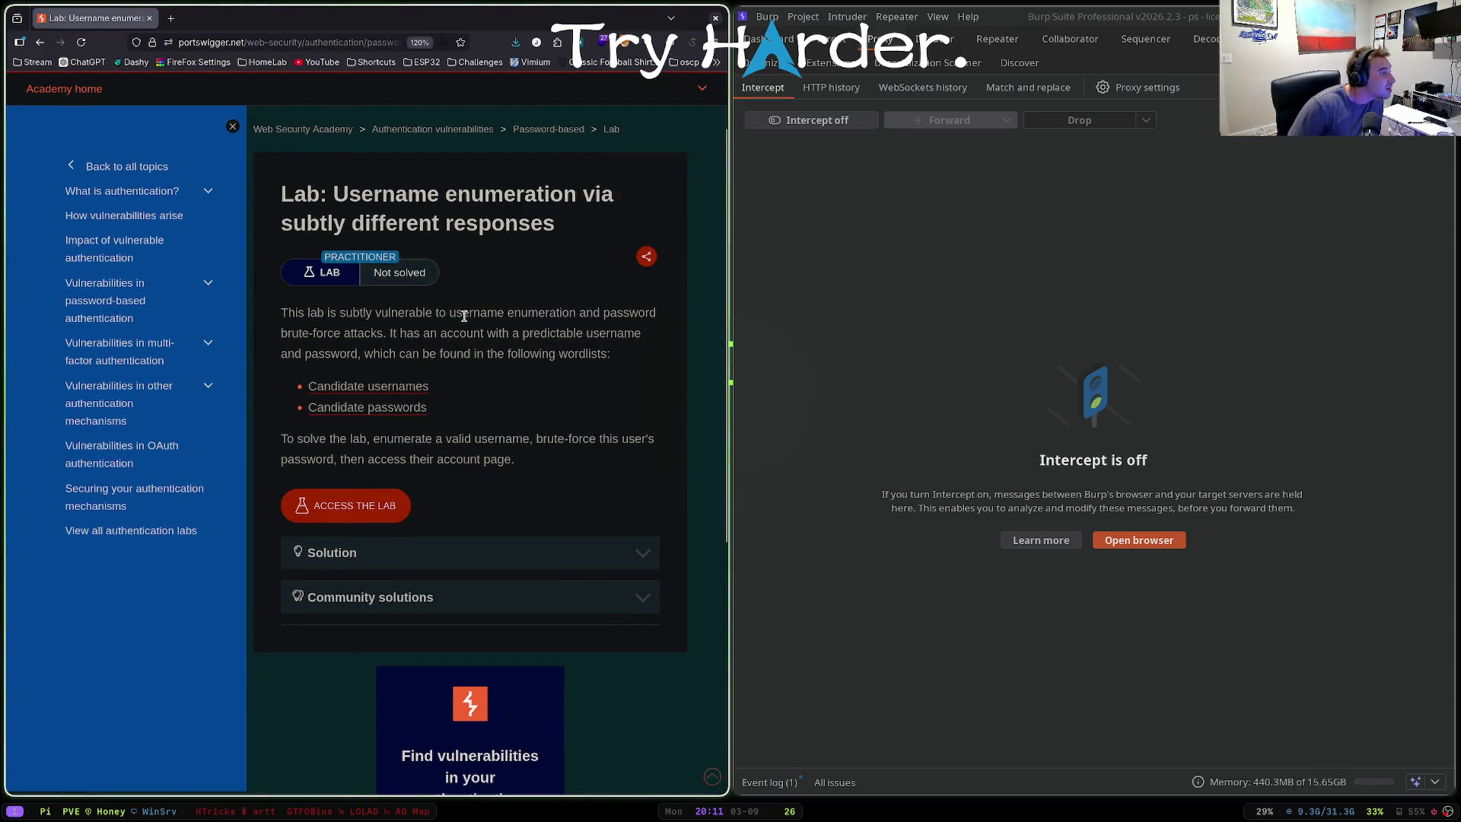
pyautogui.moveTo(423, 329); pyautogui.dragTo(490, 333)
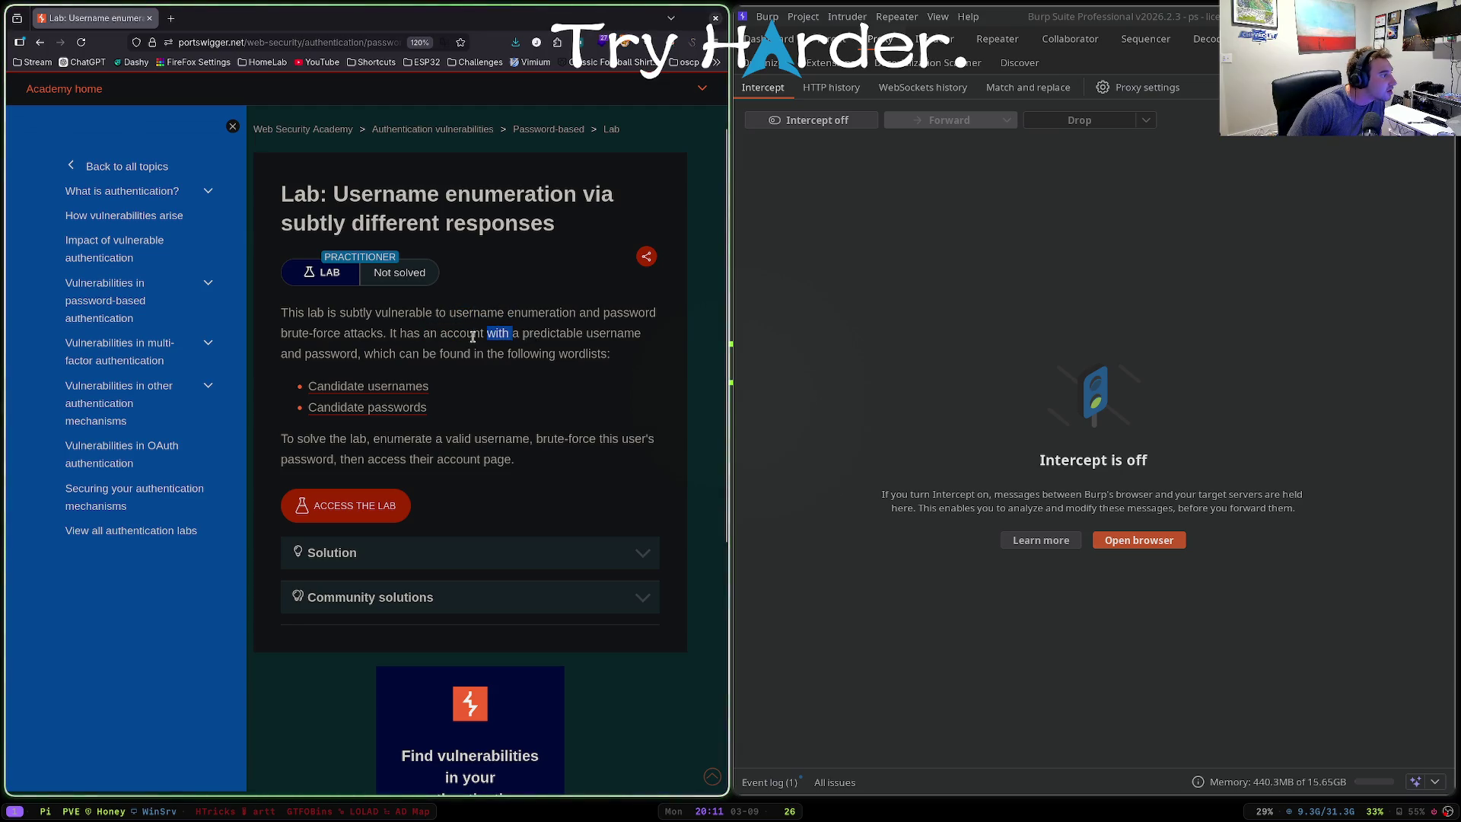
pyautogui.click(379, 507)
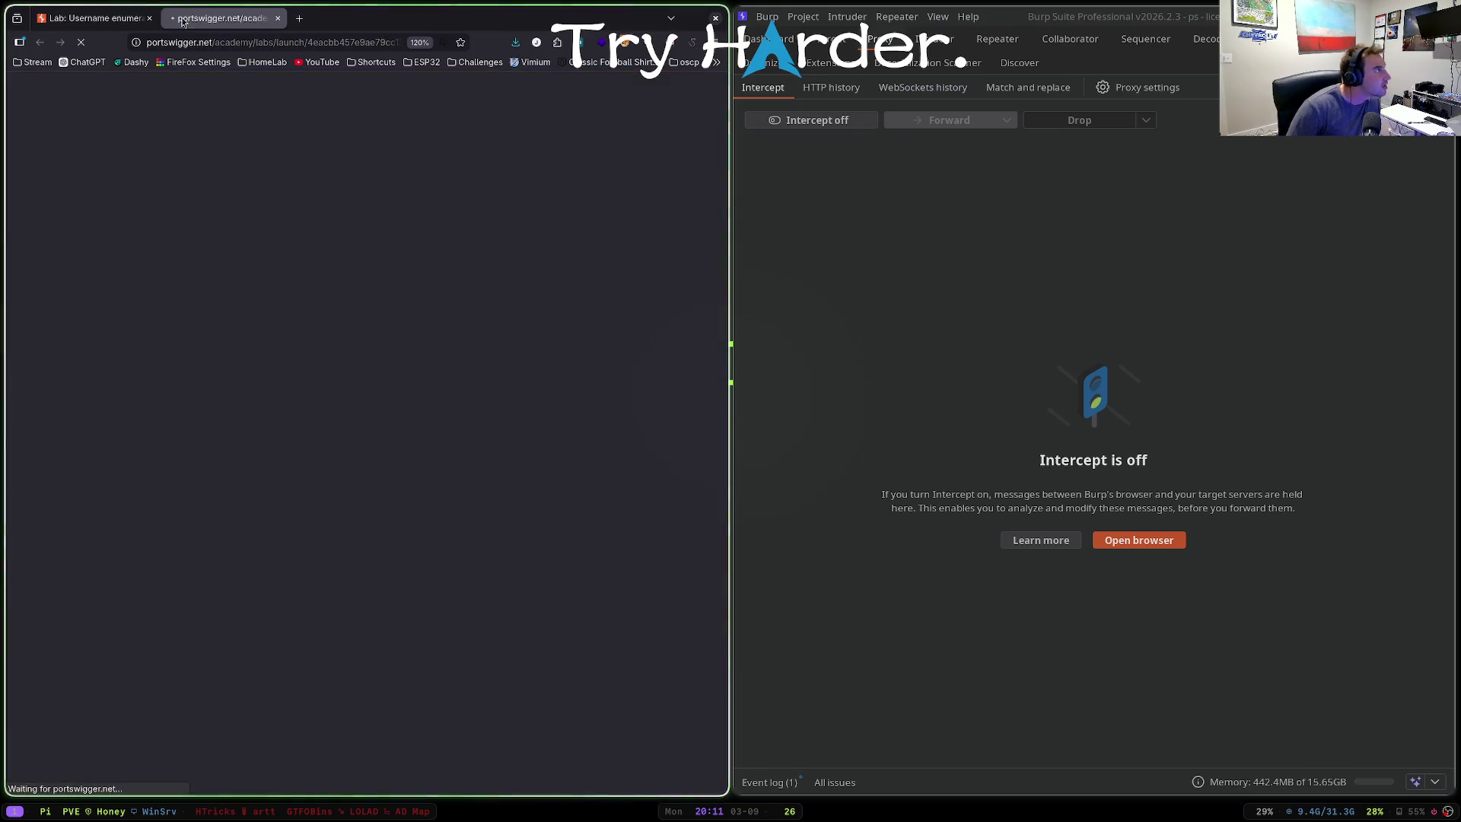
# - Switch between the browser tabs while waiting for the launched lab to load
pyautogui.click(95, 21)
pyautogui.click(220, 19)
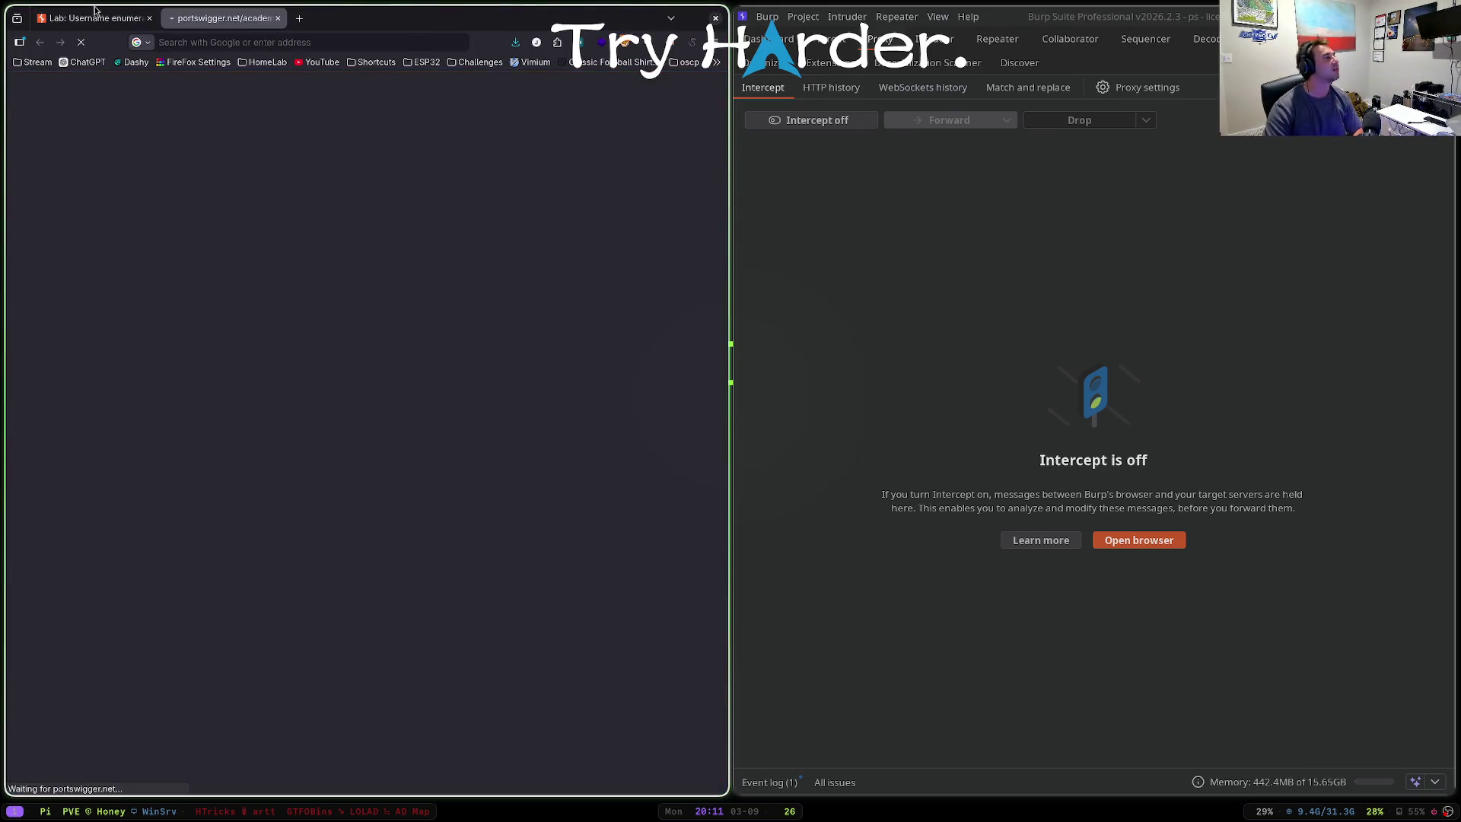
pyautogui.click(95, 18)
pyautogui.click(183, 19)
pyautogui.click(151, 20)
pyautogui.click(184, 19)
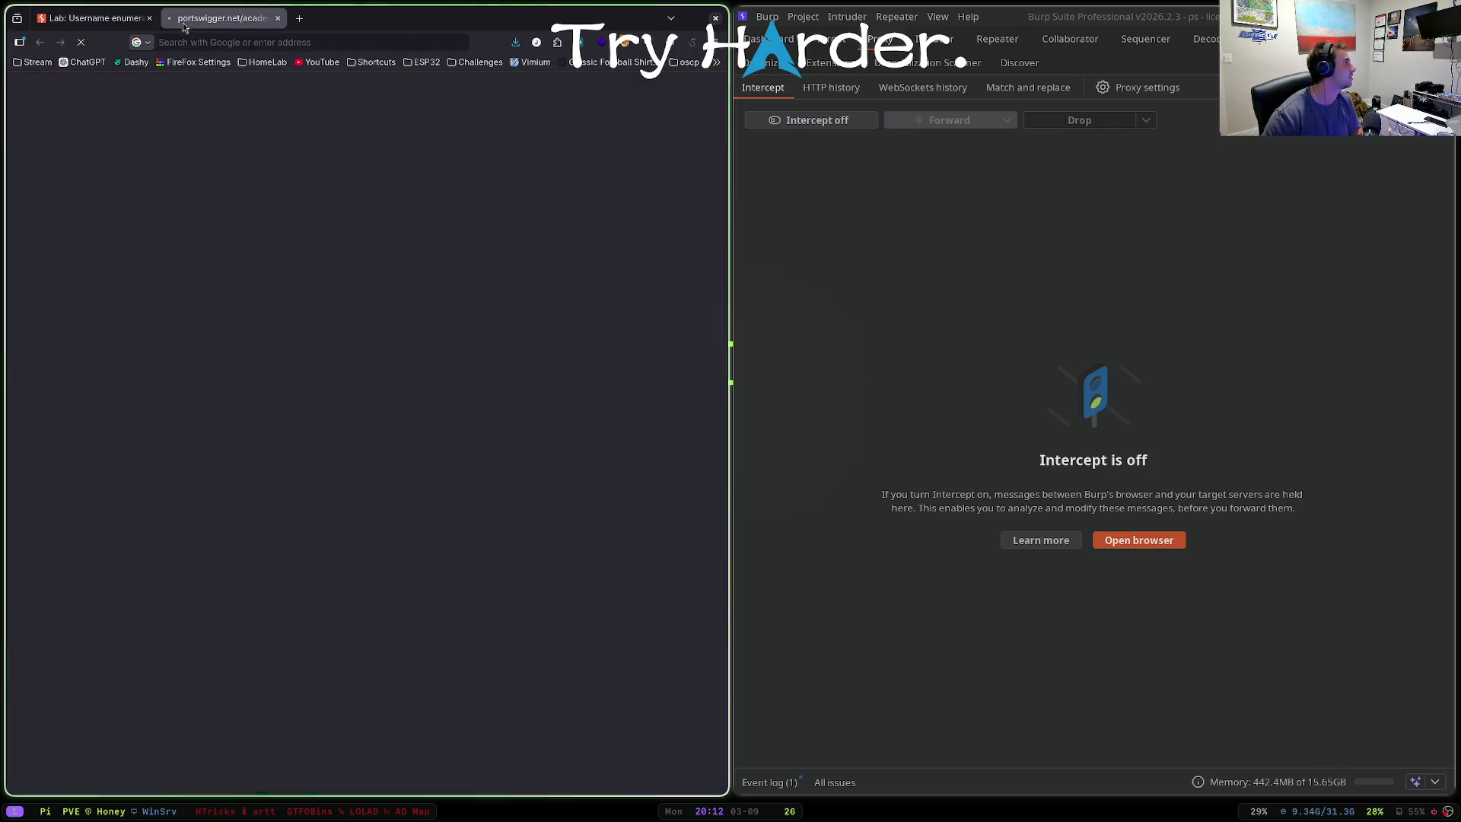
pyautogui.click(151, 21)
pyautogui.click(183, 19)
pyautogui.click(151, 21)
pyautogui.click(183, 19)
pyautogui.click(151, 21)
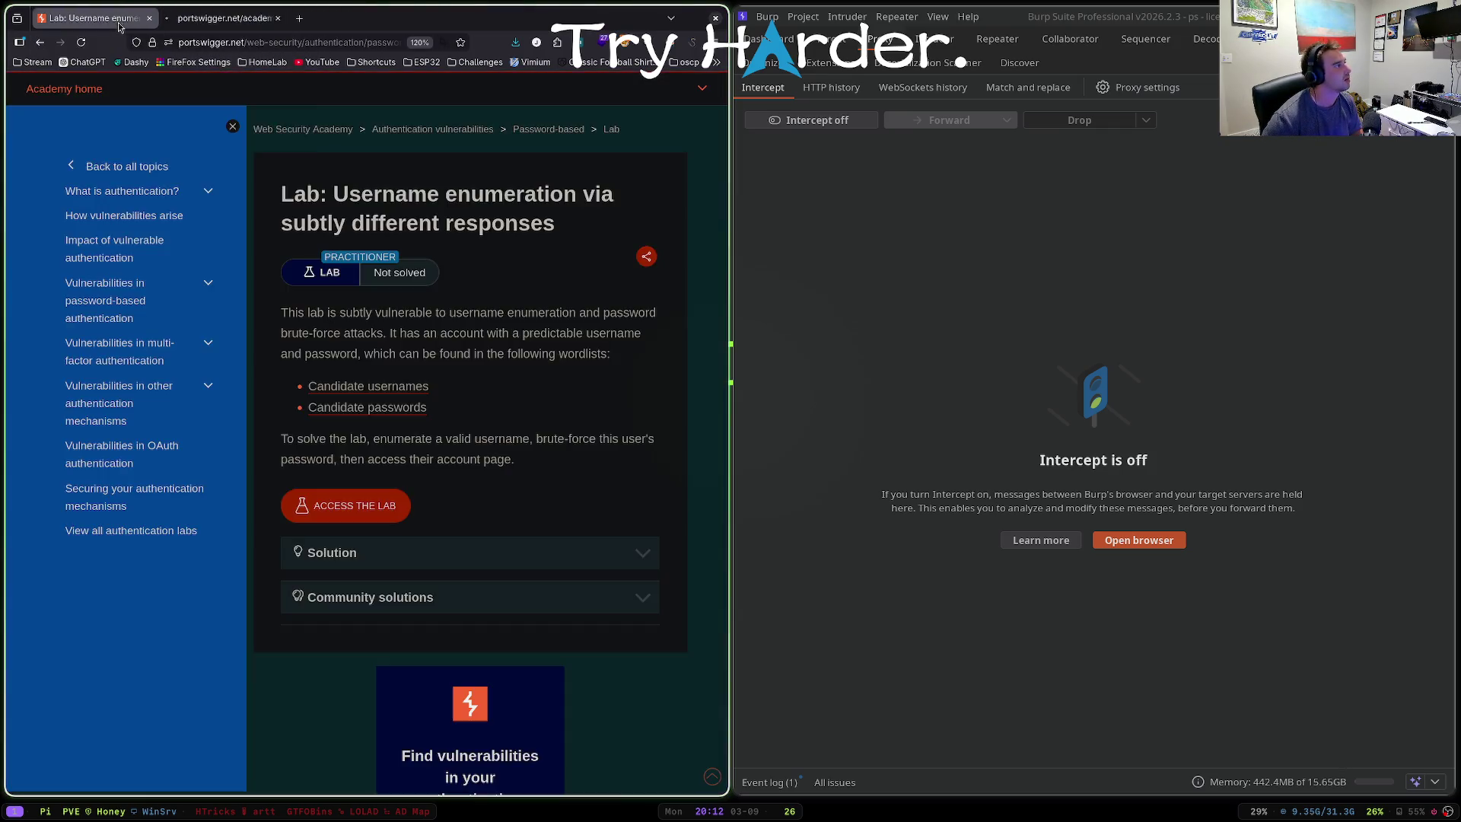
pyautogui.click(183, 19)
pyautogui.click(152, 21)
pyautogui.click(179, 19)
pyautogui.click(130, 18)
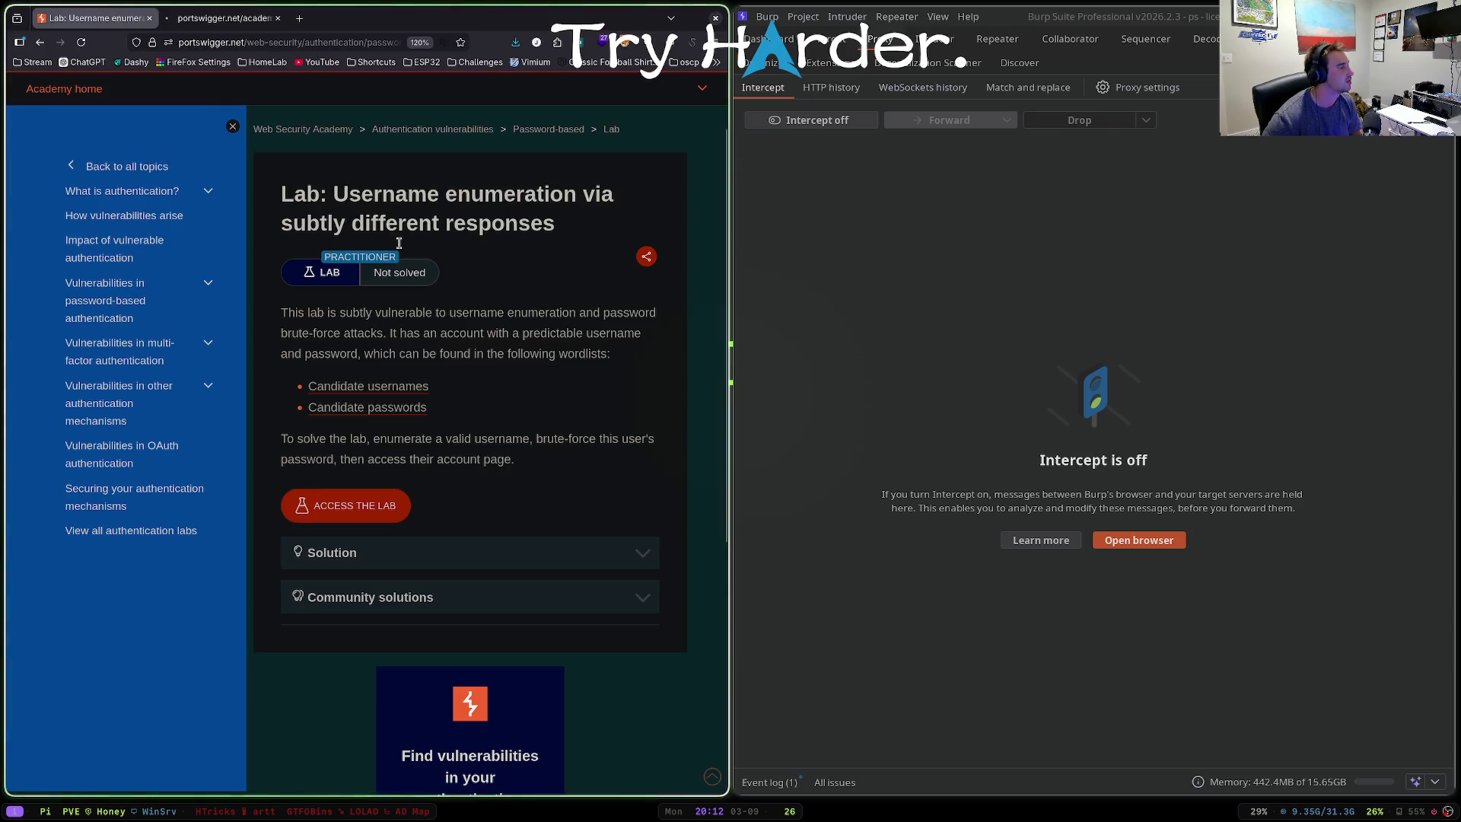
# - Clear out earlier Intruder attack setups and return Burp to the Proxy intercept view
pyautogui.click(950, 45)
pyautogui.click(760, 89)
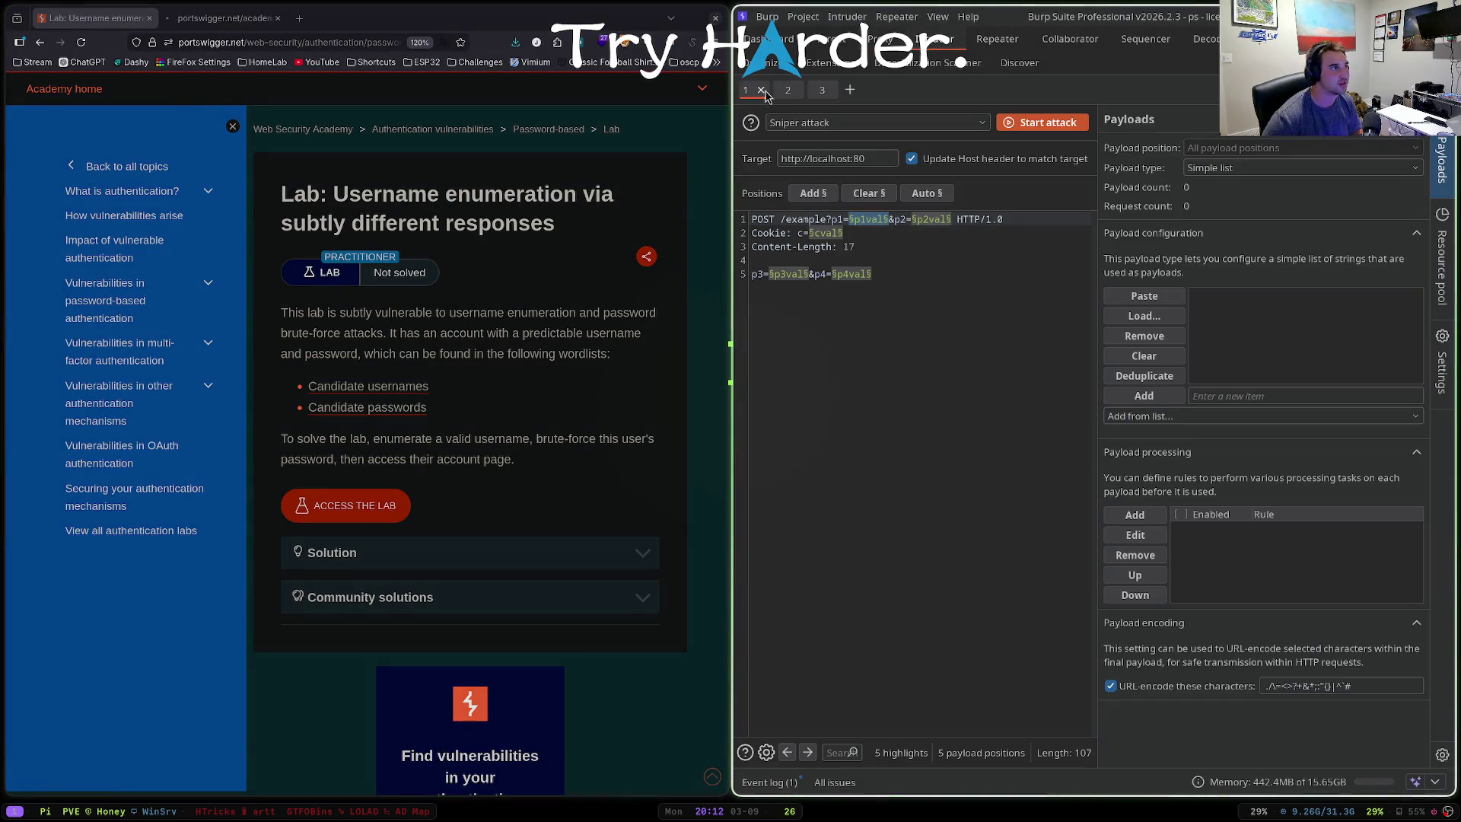
pyautogui.click(760, 89)
pyautogui.click(760, 90)
pyautogui.click(881, 39)
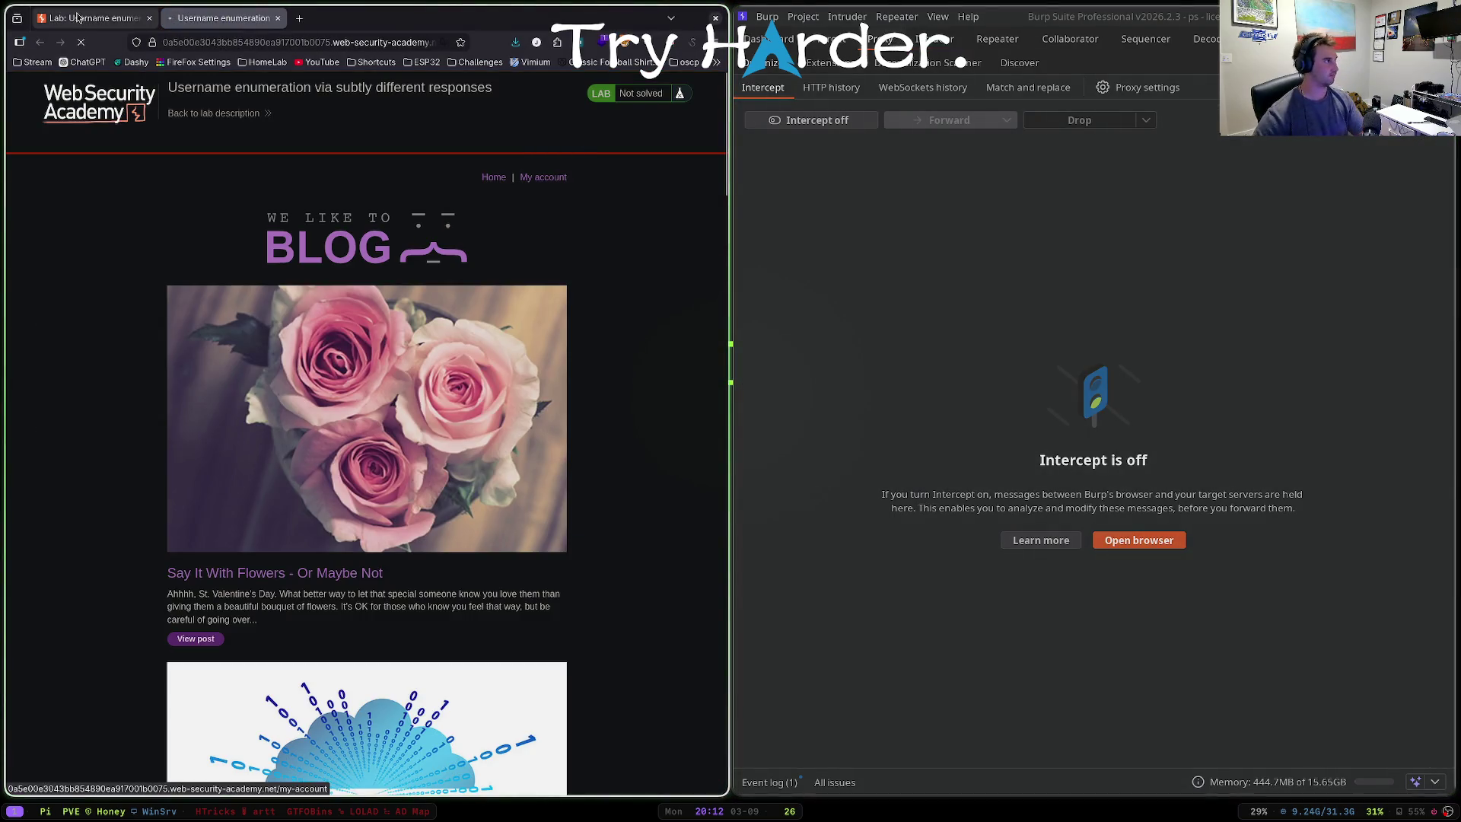
# - Copy the whole Candidate usernames list from the lab description
pyautogui.click(77, 17)
pyautogui.click(382, 385)
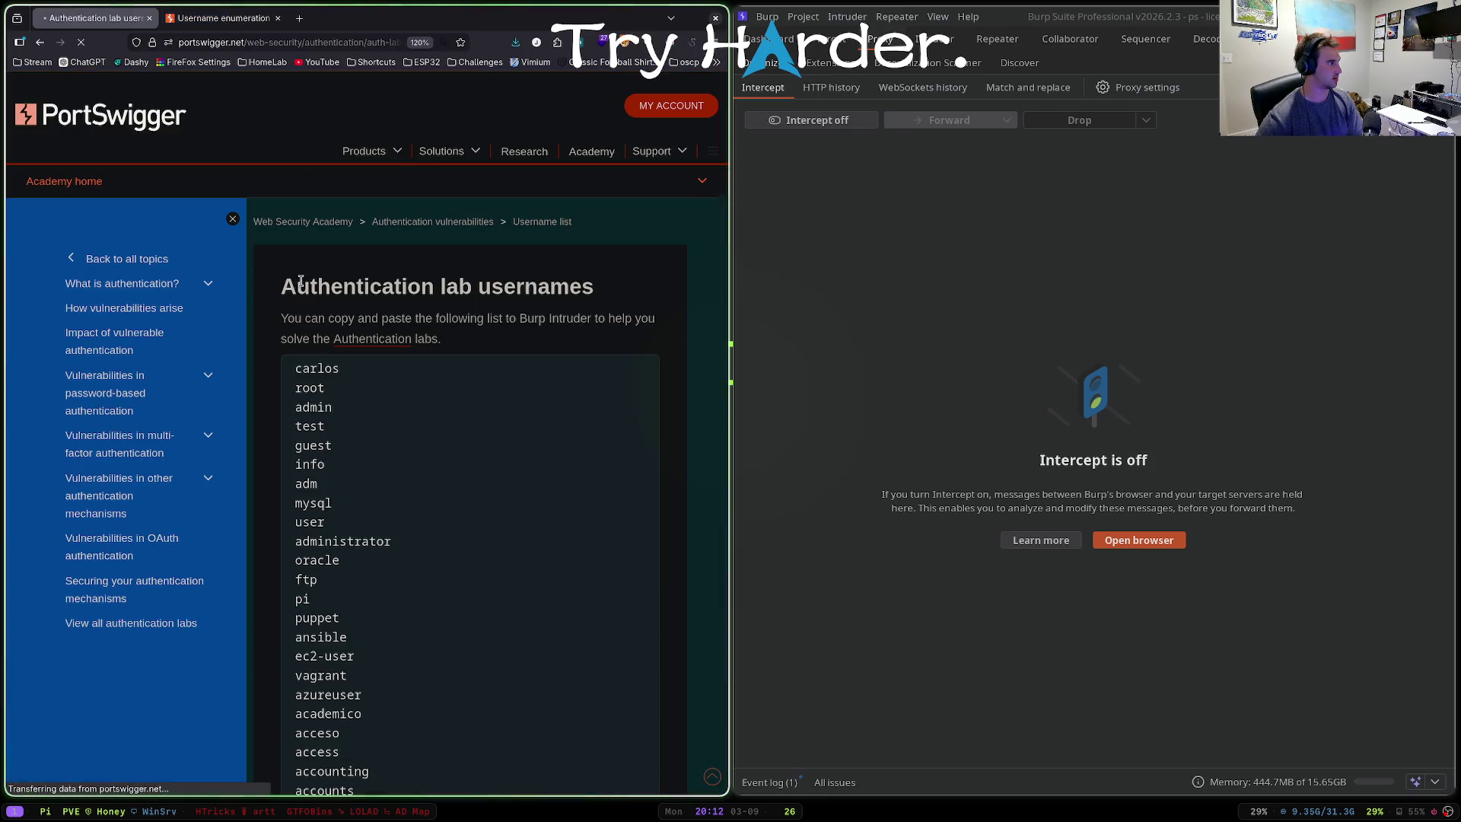
pyautogui.moveTo(353, 392)
pyautogui.mouseDown()
pyautogui.moveTo(395, 515)
pyautogui.moveTo(422, 238)
pyautogui.moveTo(384, 303)
pyautogui.mouseUp()
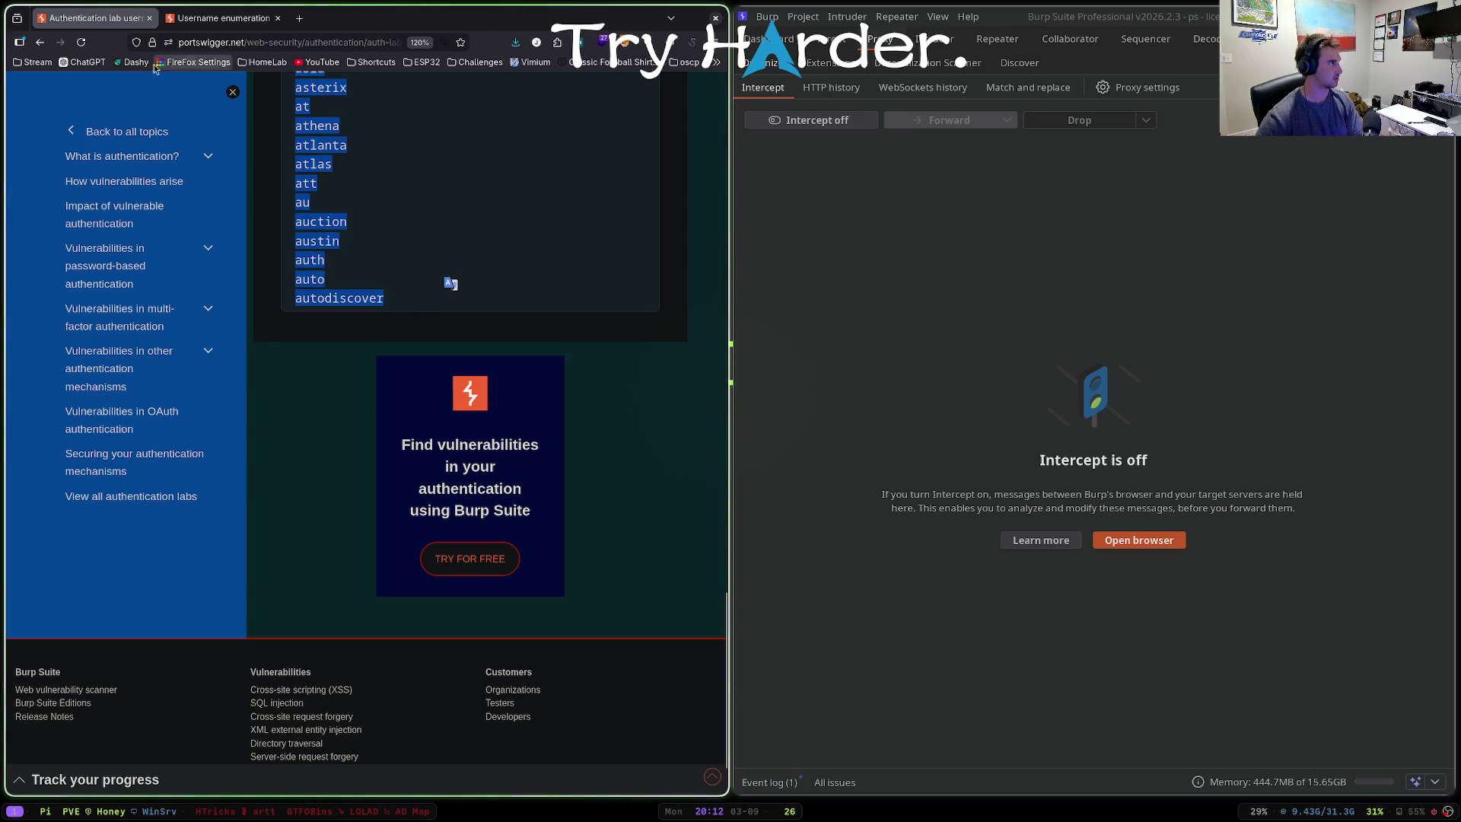
pyautogui.click(222, 17)
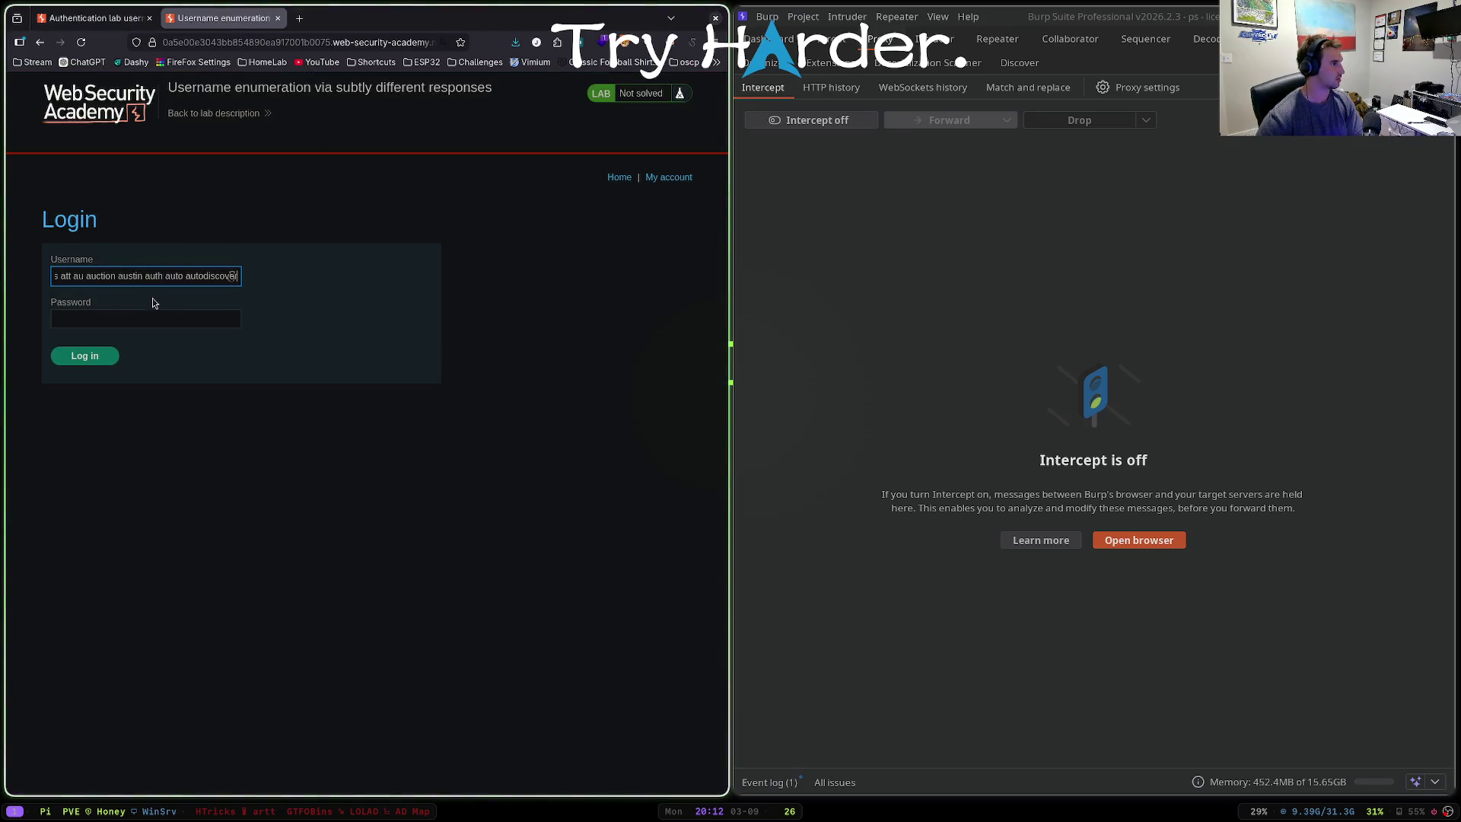
pyautogui.tripleClick(143, 277)
pyautogui.write('user')
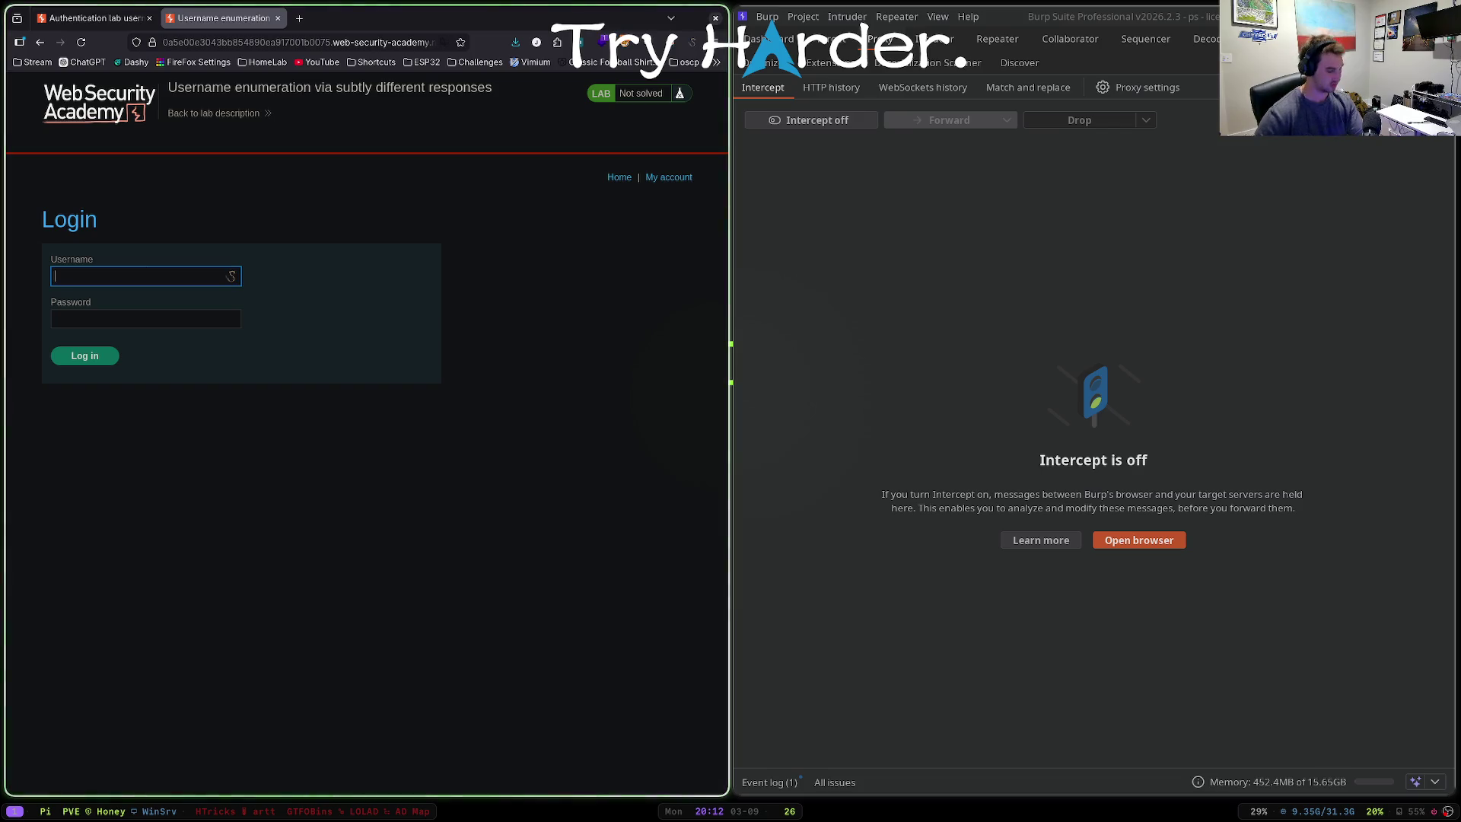
pyautogui.press('Tab')
pyautogui.write('pa')
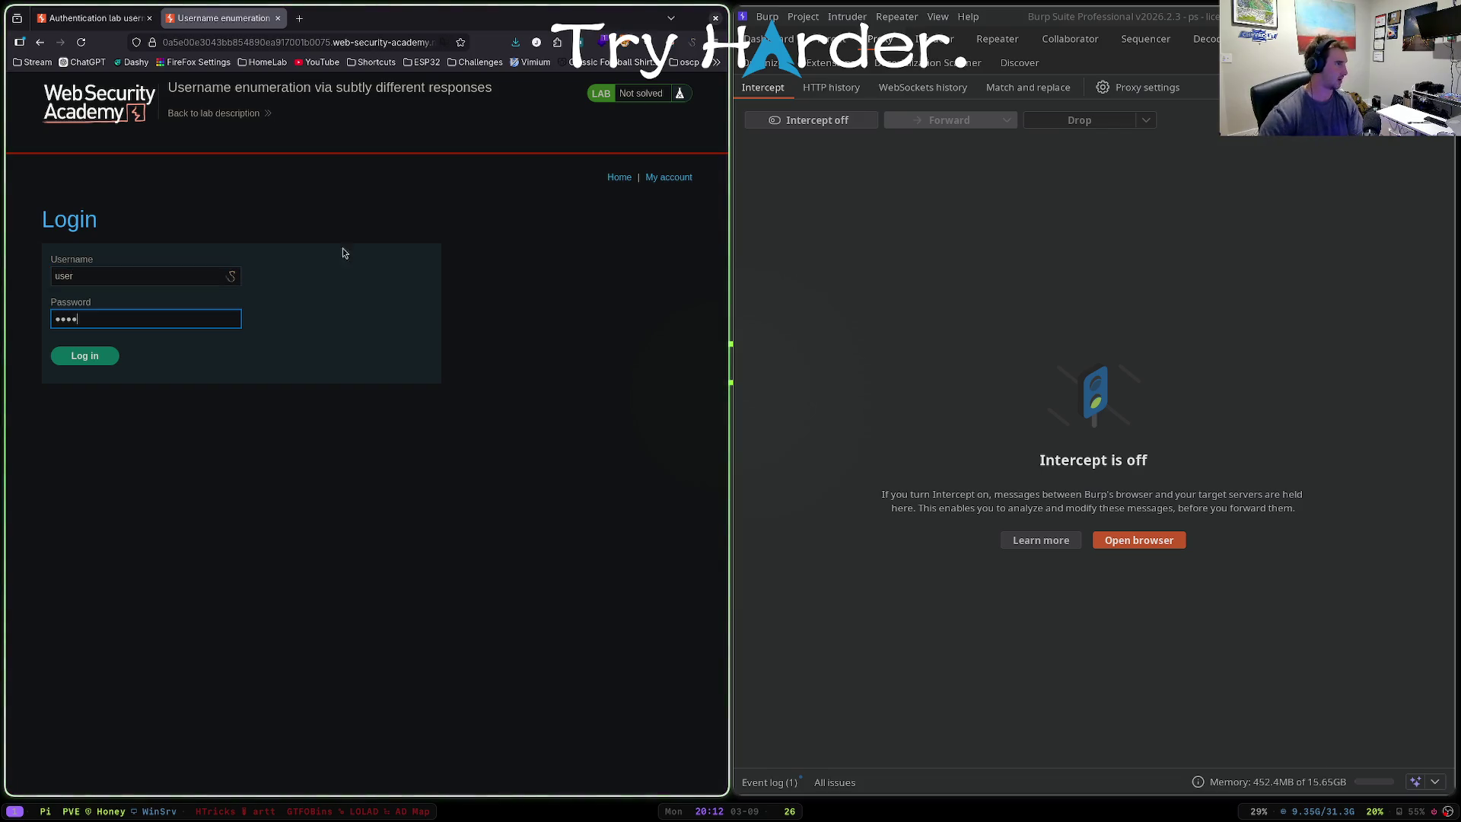
pyautogui.click(811, 120)
# - Send the login request to Intruder, mark the username as payload, paste usernames, and start the attack
pyautogui.rightClick(909, 358)
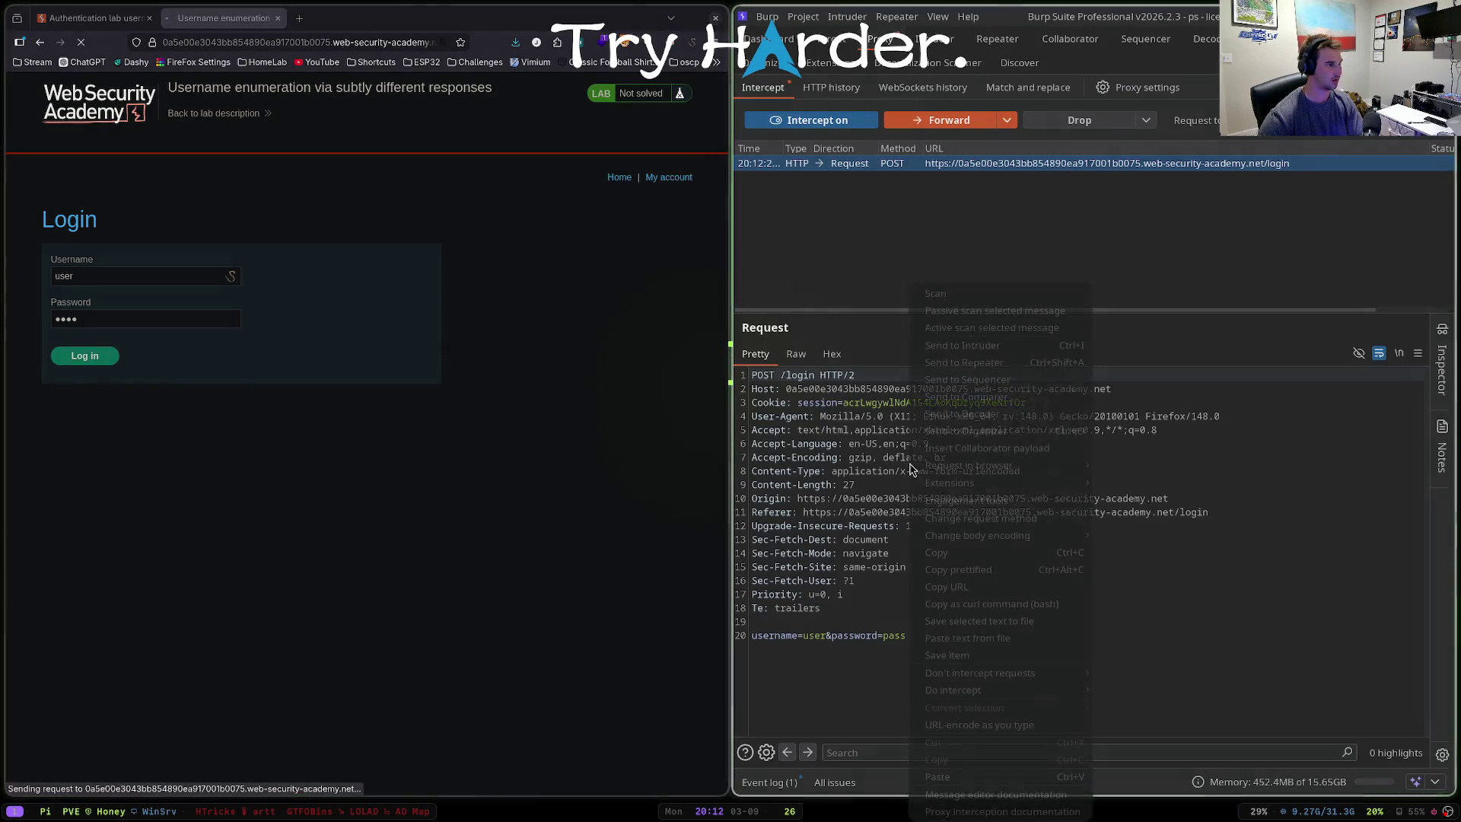
pyautogui.click(979, 339)
pyautogui.click(935, 39)
pyautogui.press('super+f')
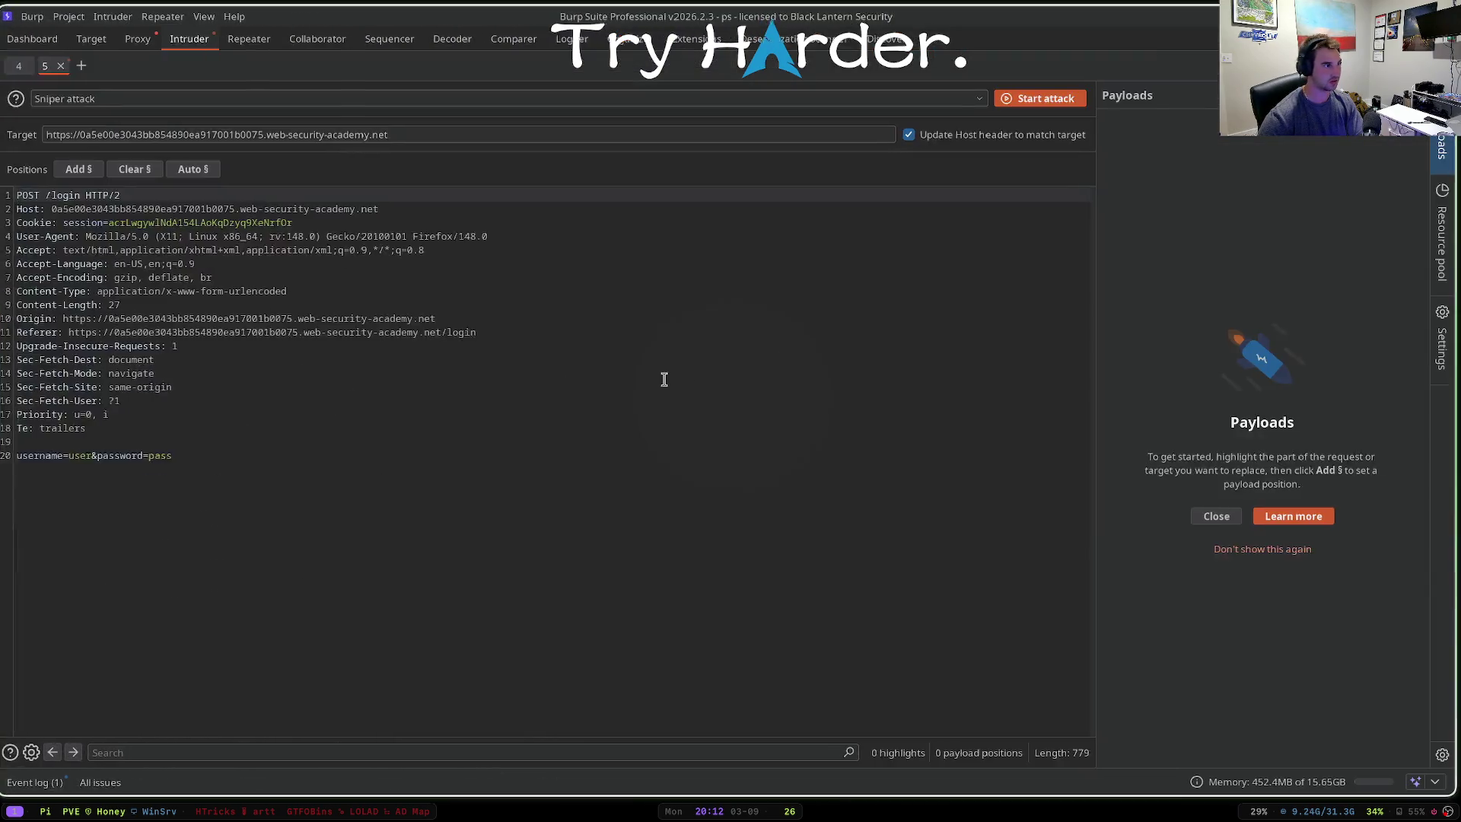
pyautogui.doubleClick(87, 455)
pyautogui.click(92, 170)
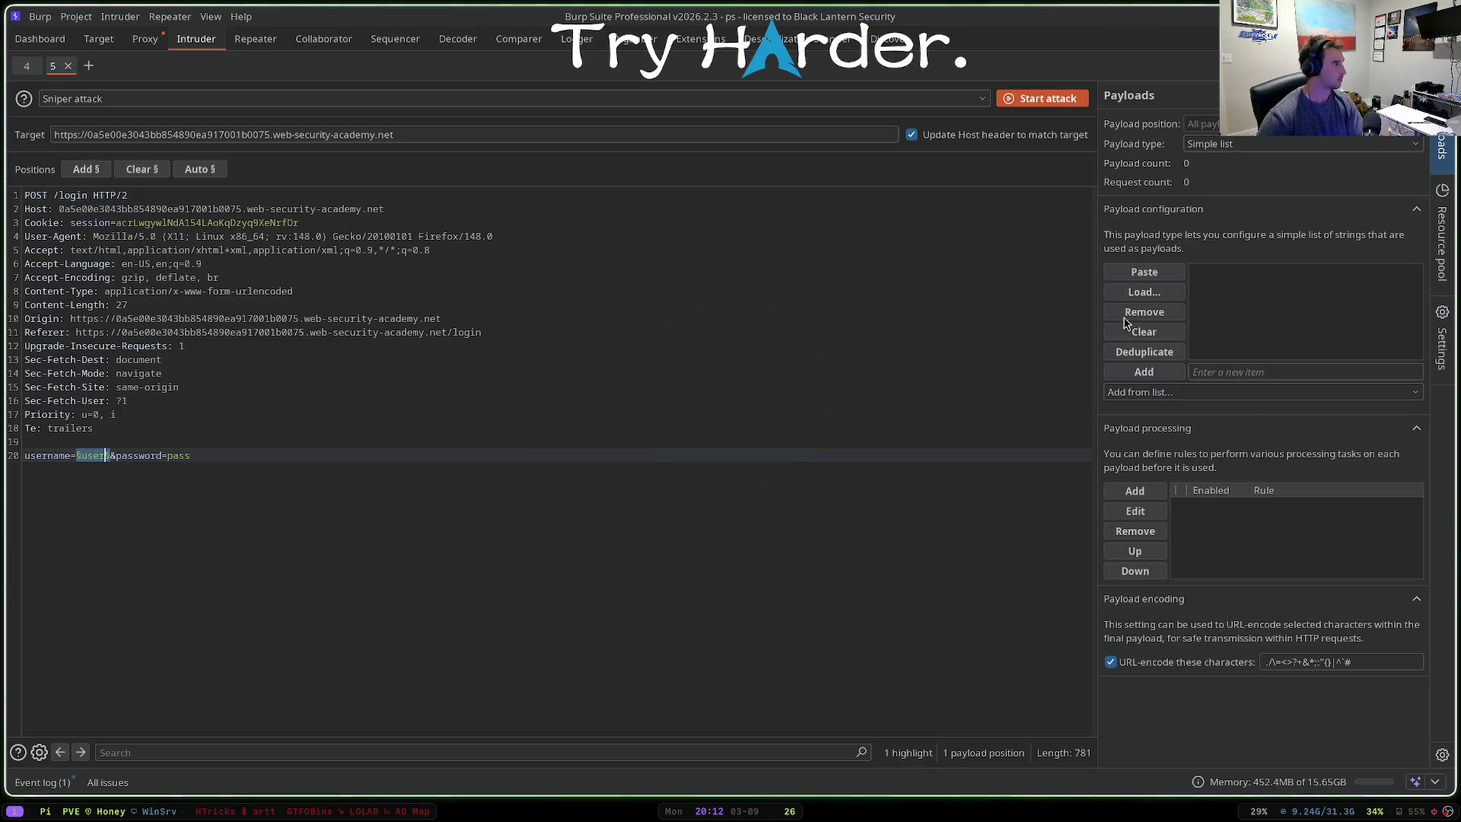
pyautogui.click(1171, 272)
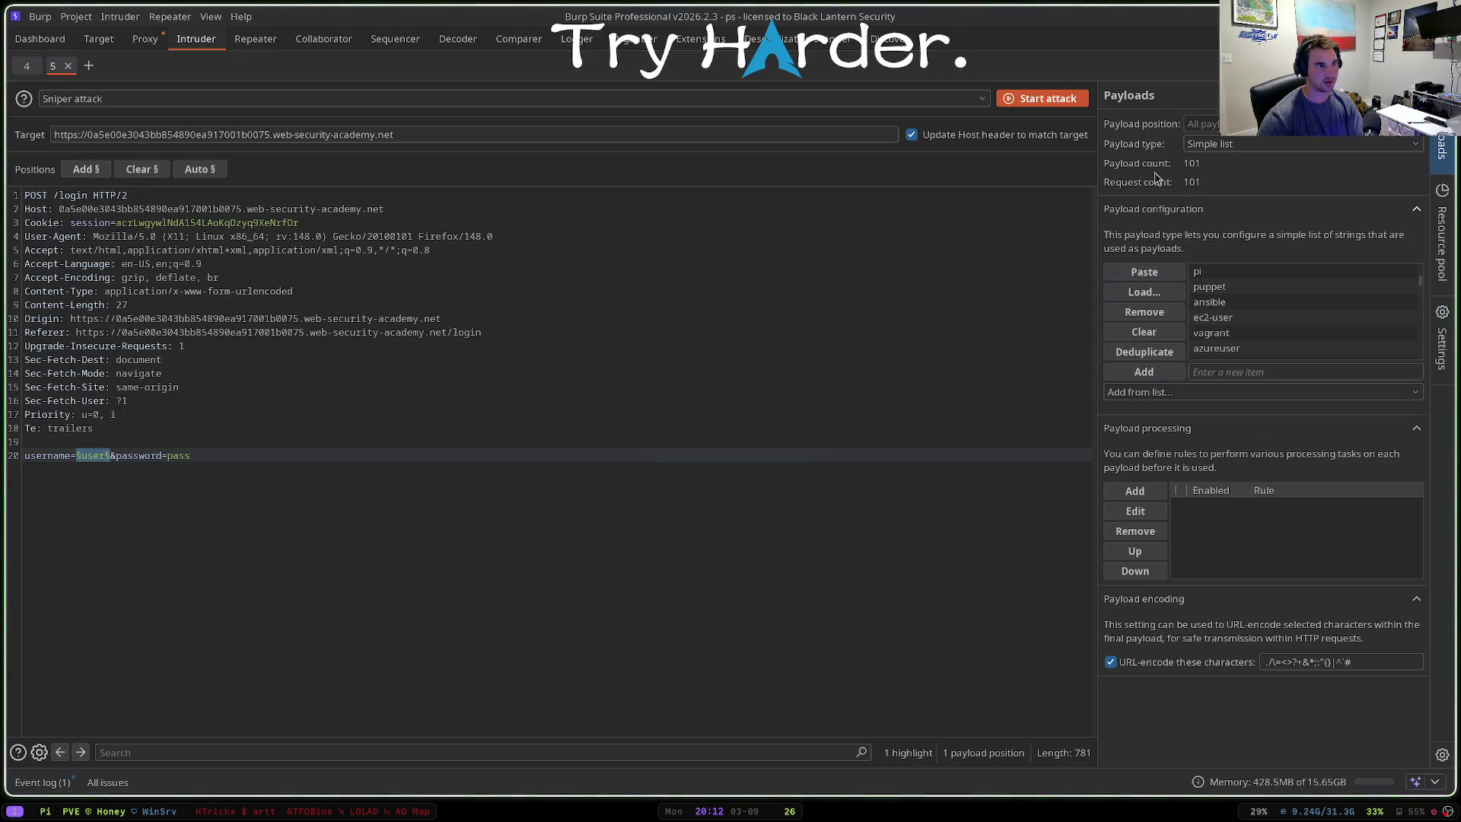
pyautogui.click(1065, 99)
# - Sort the maximized attack results by length, longest first, and inspect the 'att' attempt
pyautogui.press('super+f')
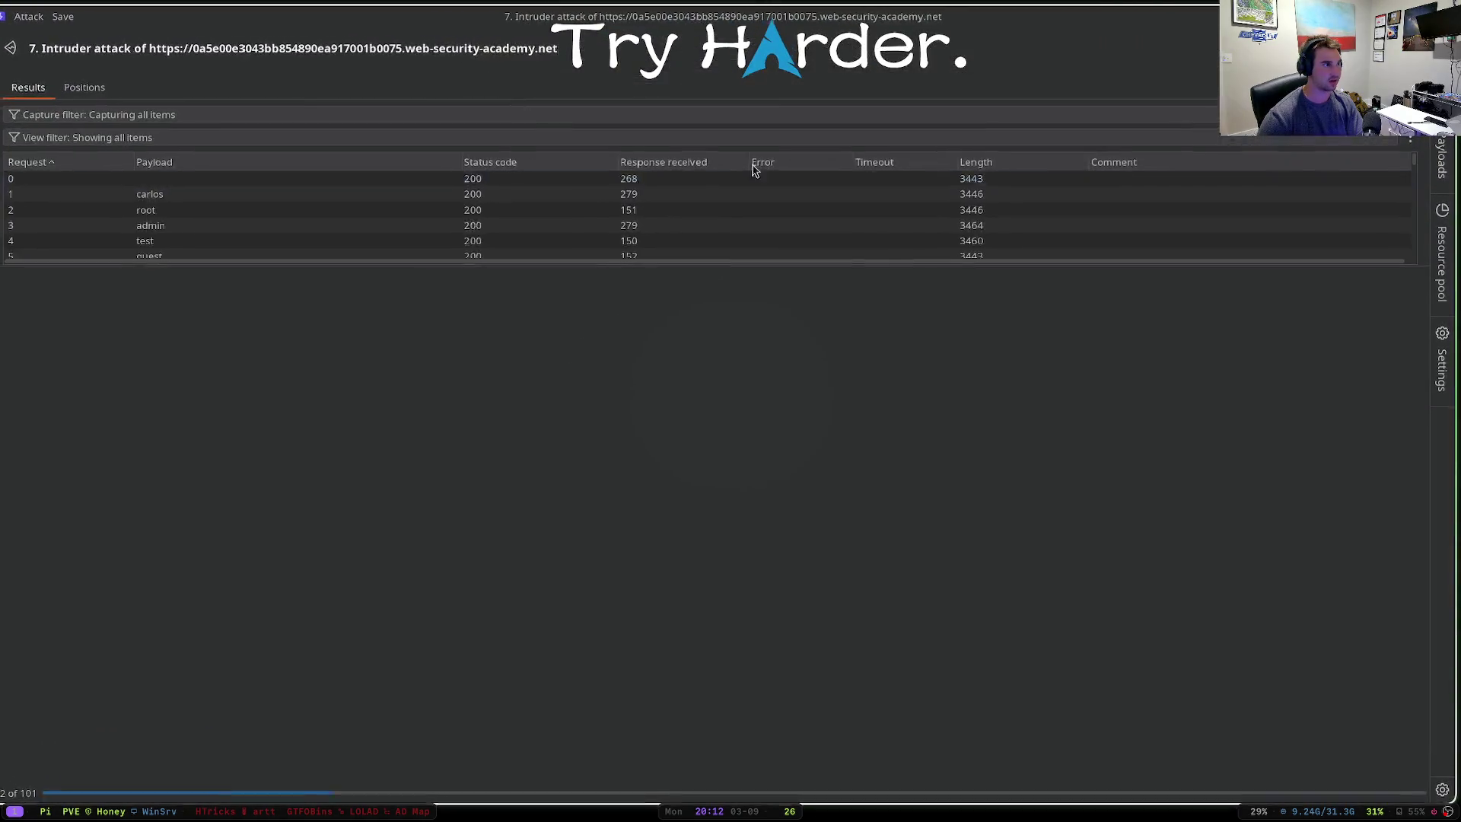
pyautogui.click(997, 160)
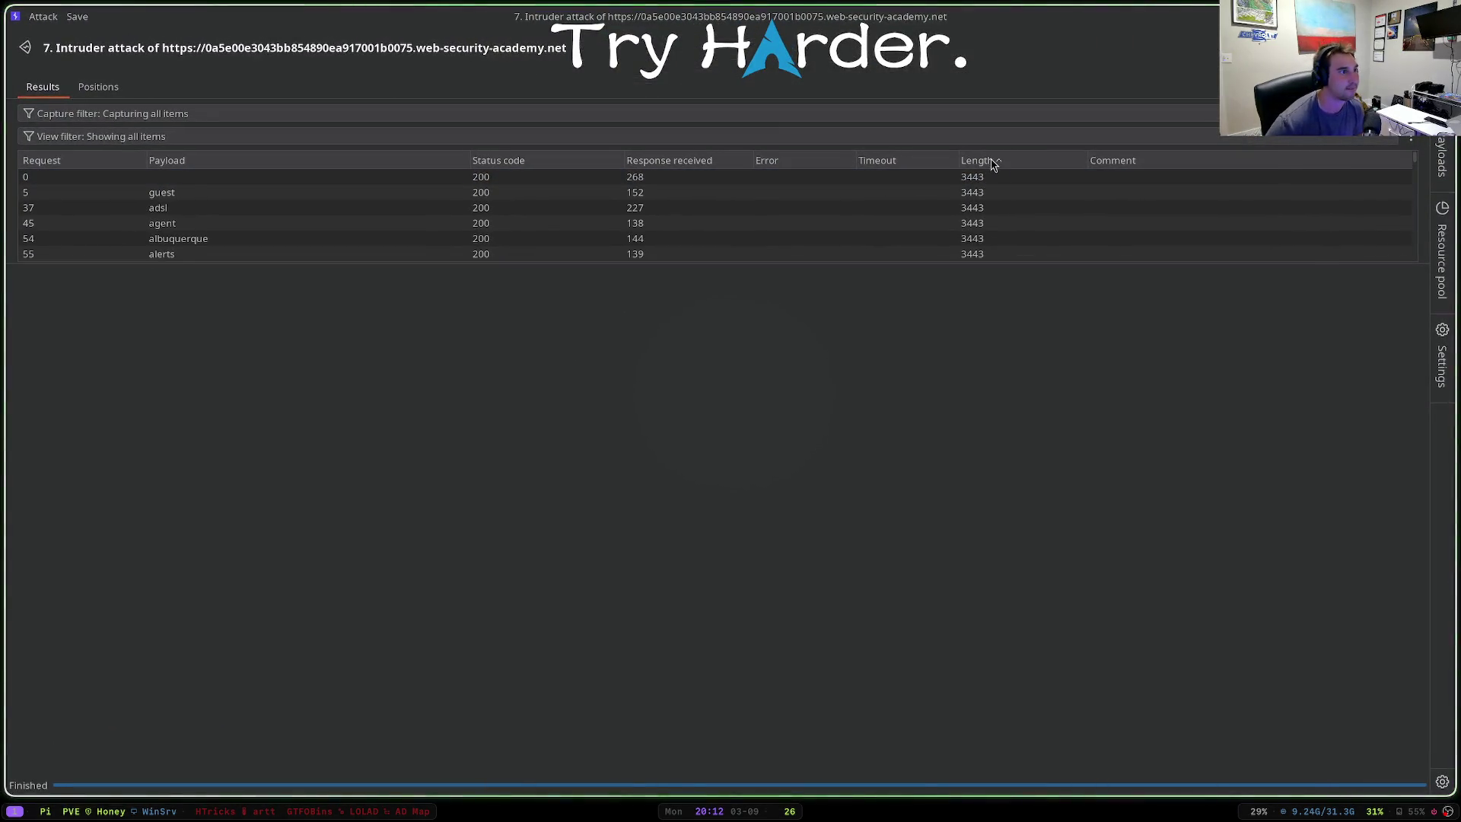
pyautogui.click(994, 161)
pyautogui.scroll(-5, 997, 186)
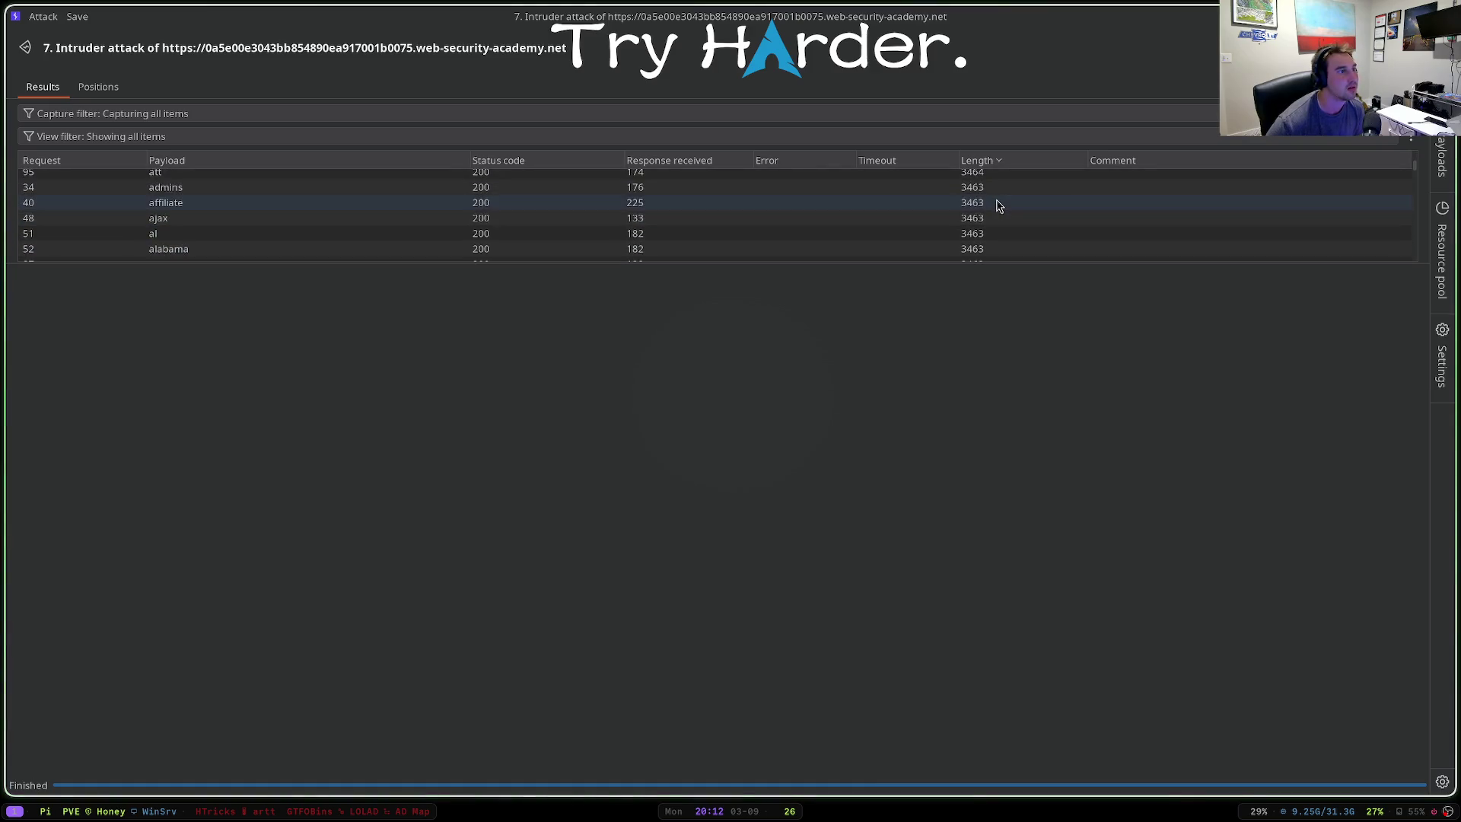
pyautogui.click(1001, 189)
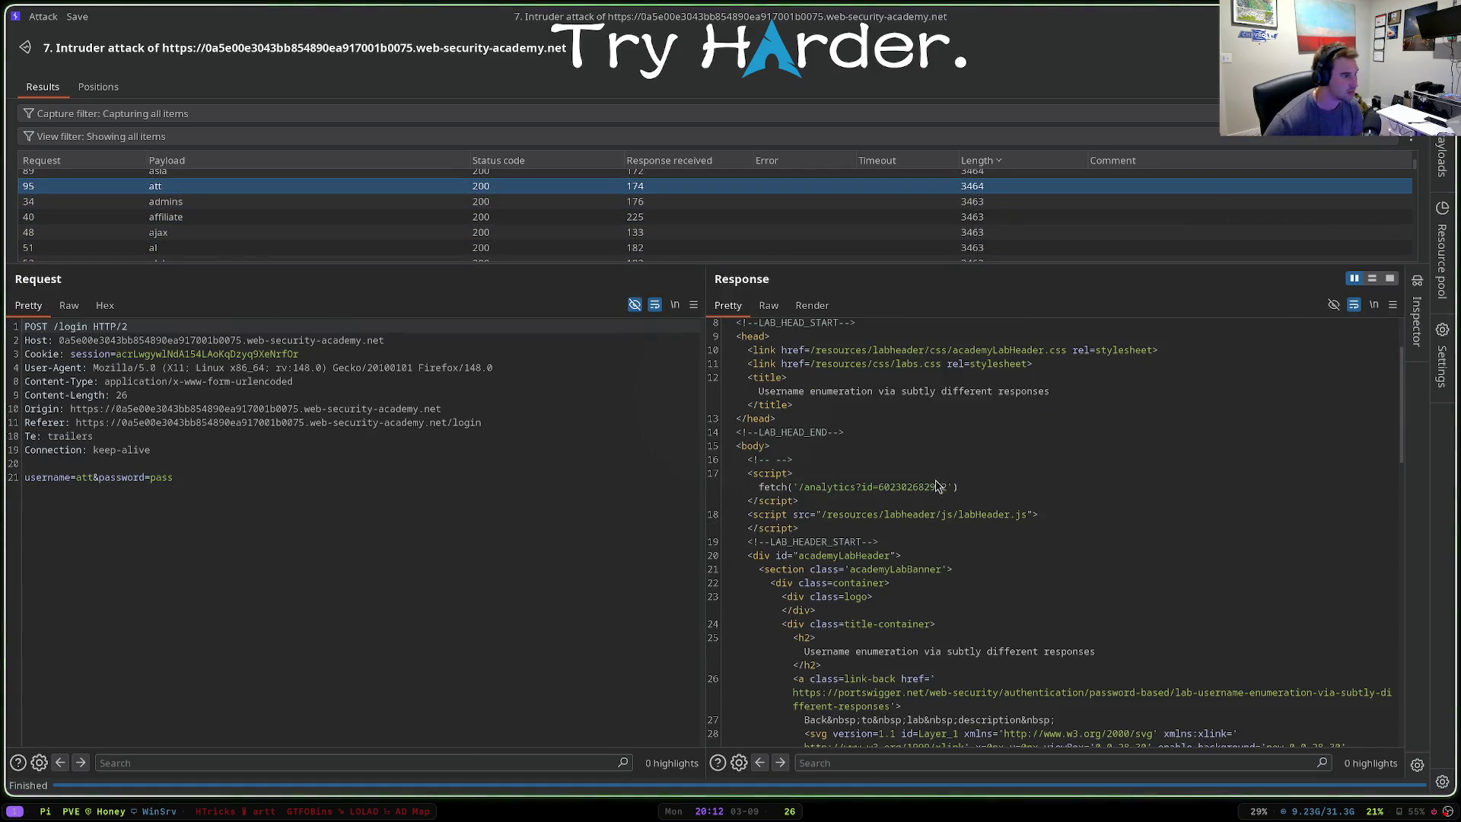
pyautogui.moveTo(1403, 370); pyautogui.dragTo(1394, 659)
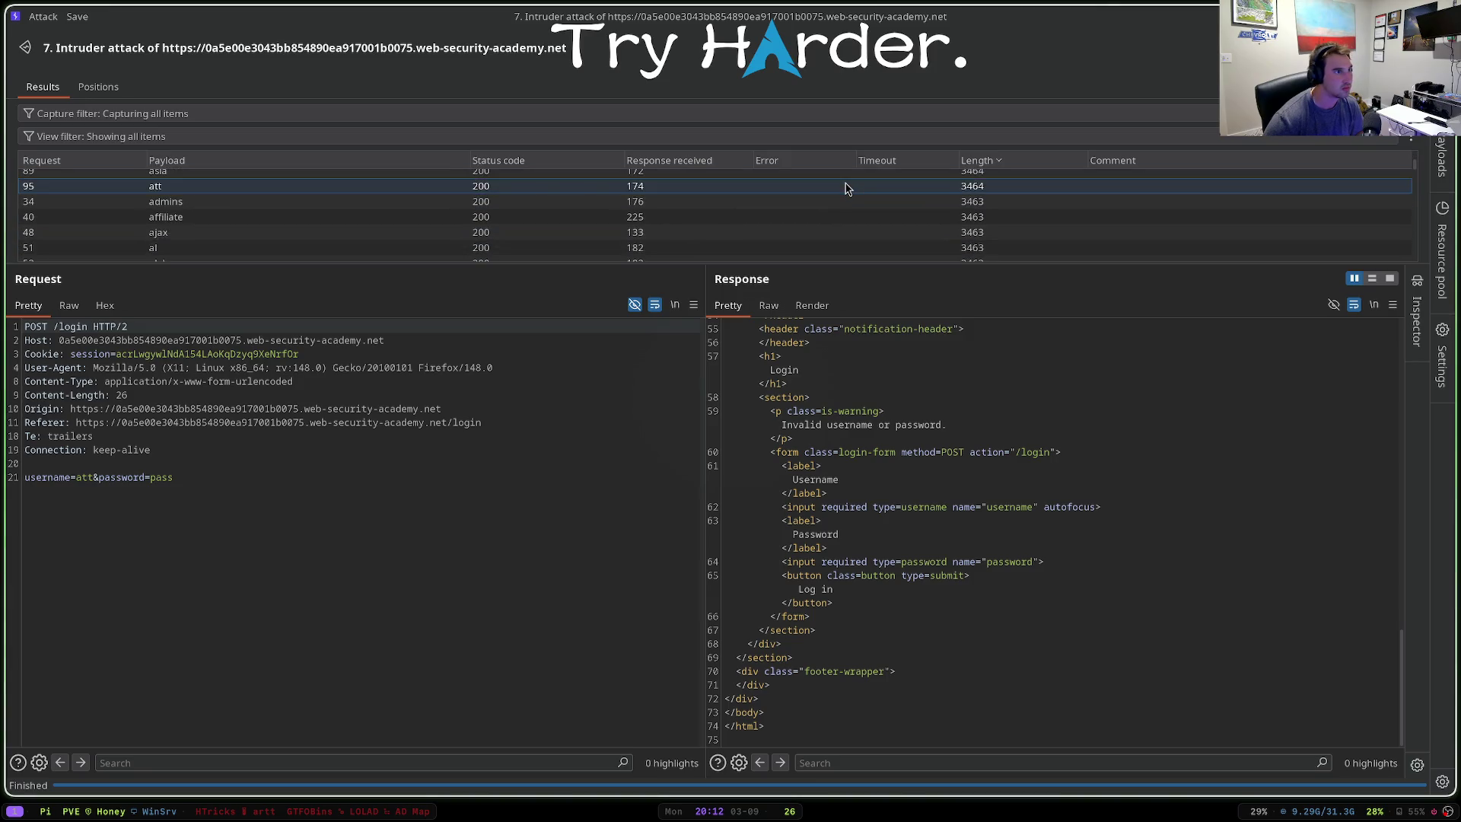
# - Compare the app1 and administrators responses, highlighting the /analytics?id=56664393 fetch
pyautogui.scroll(-10, 846, 188)
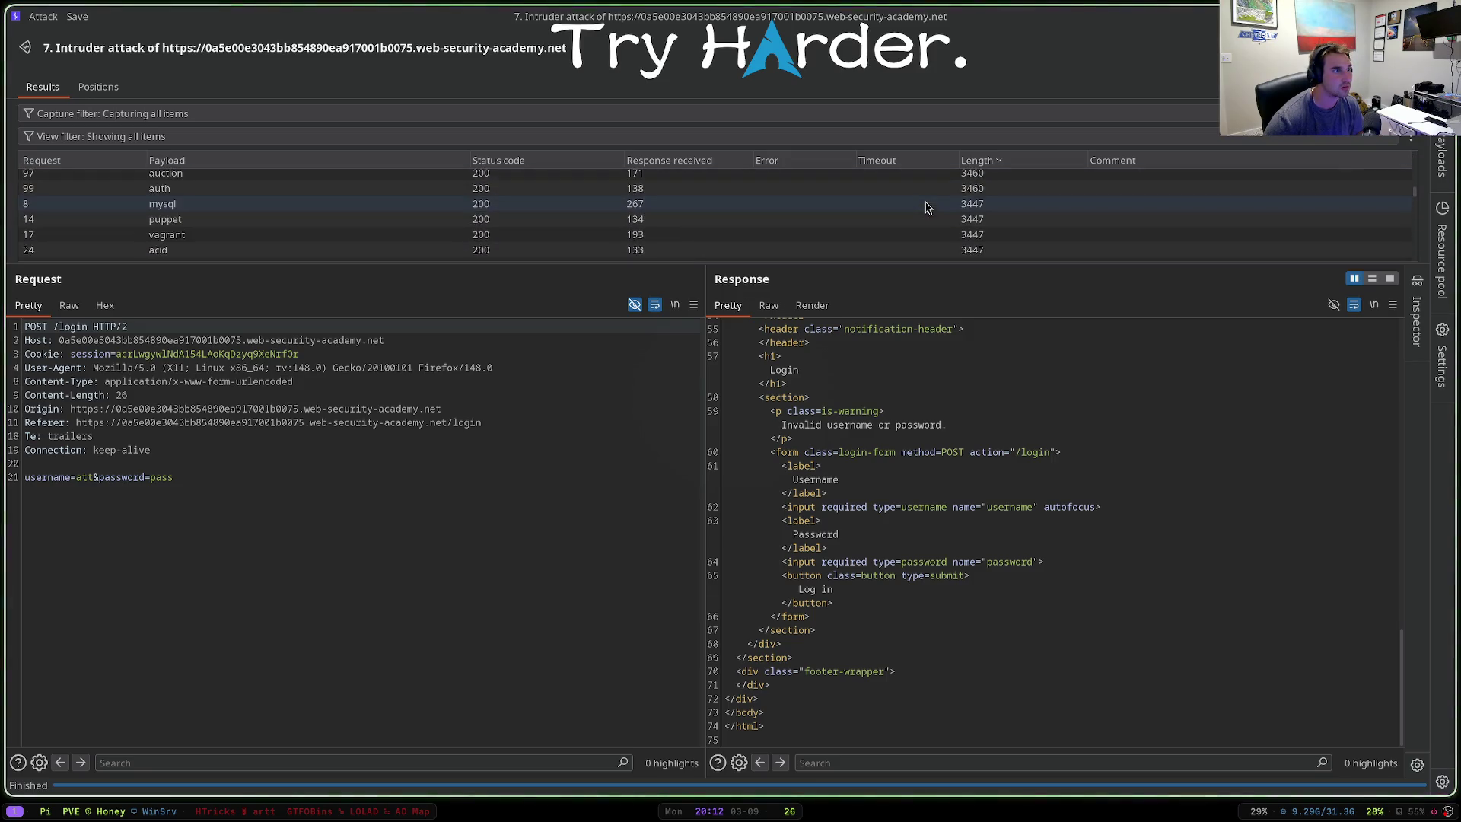
pyautogui.scroll(-8, 927, 207)
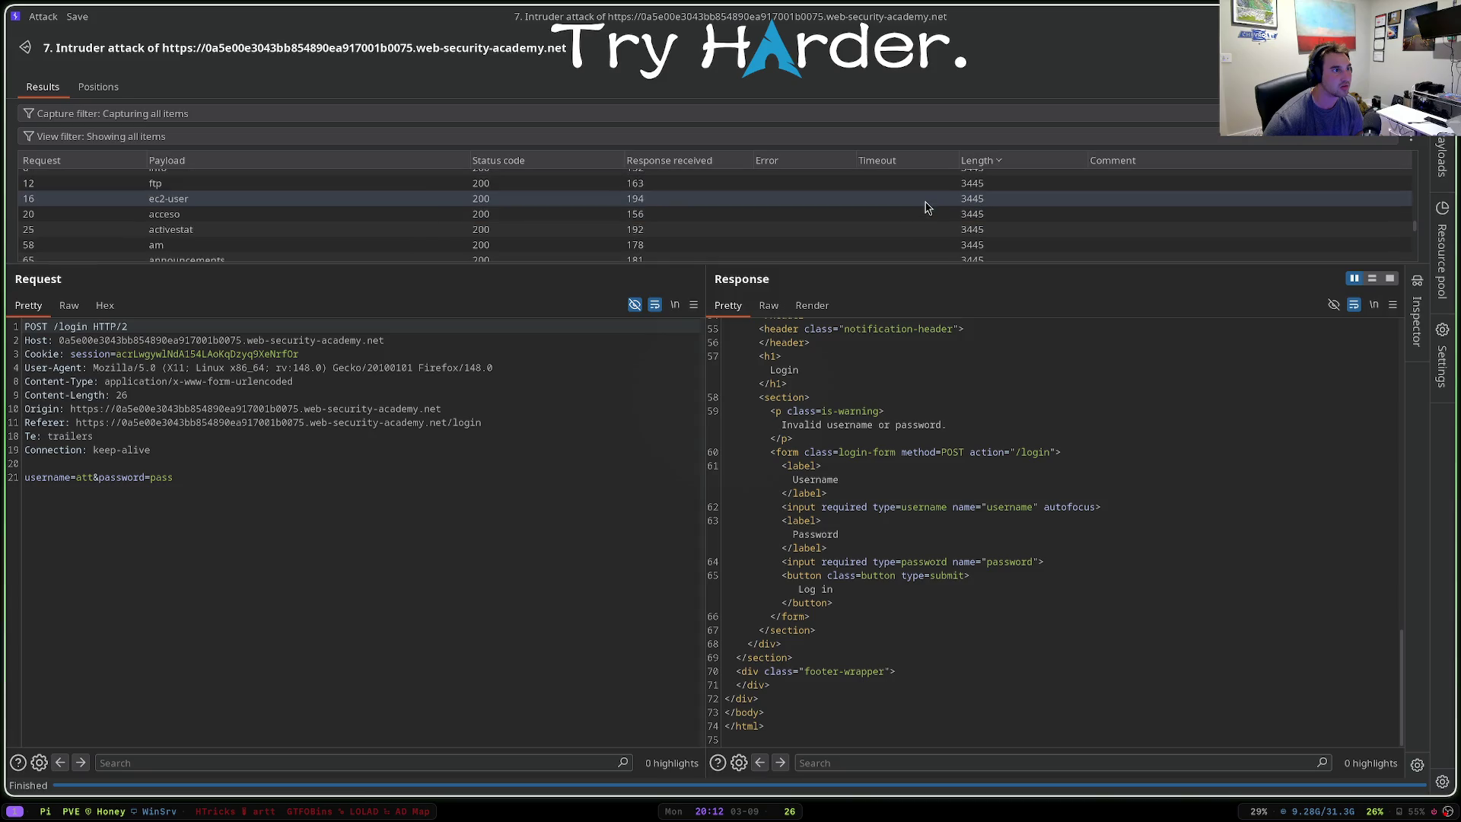
pyautogui.scroll(-10, 926, 206)
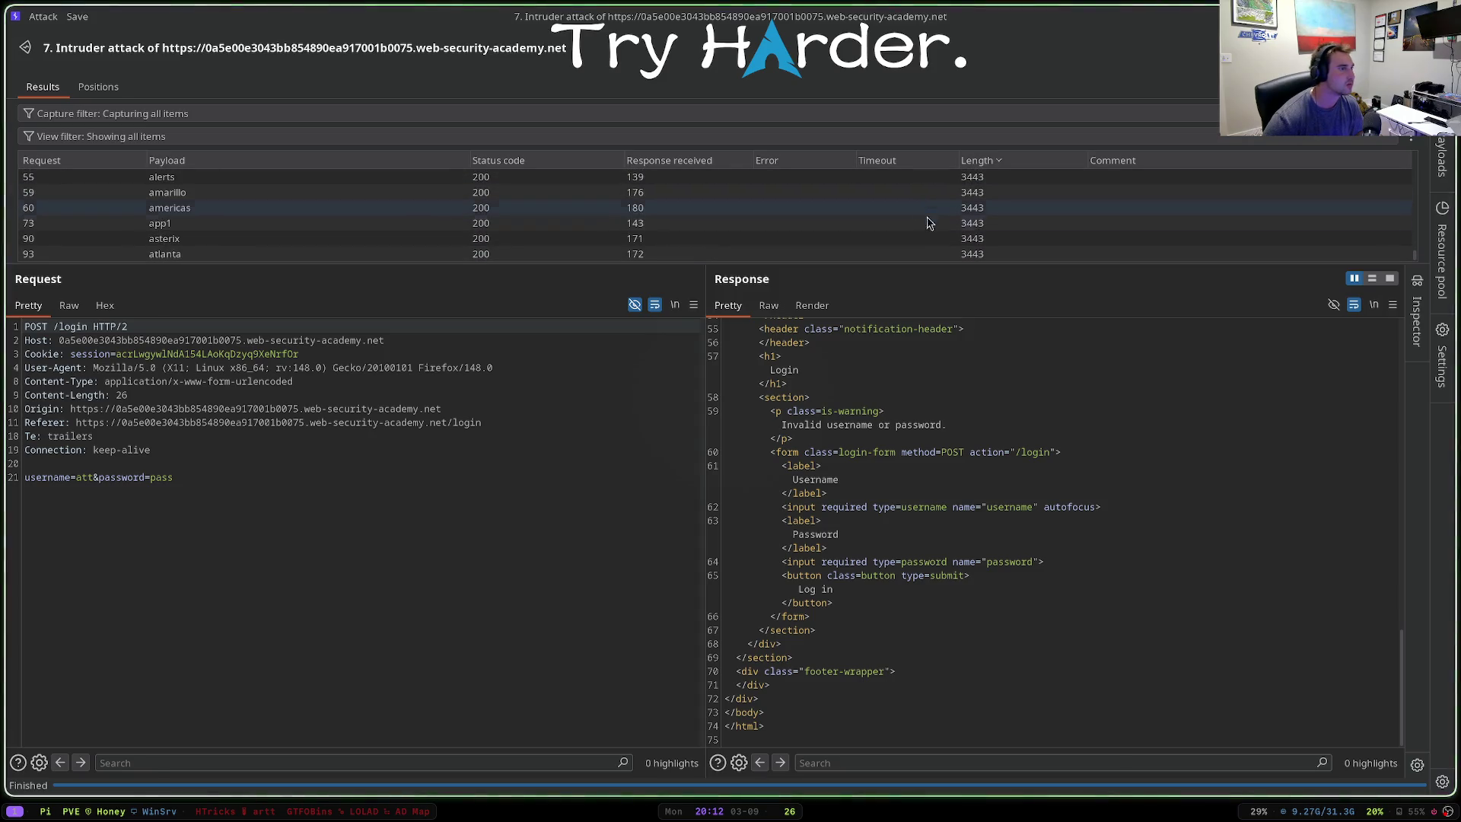
pyautogui.click(927, 222)
pyautogui.scroll(2, 966, 196)
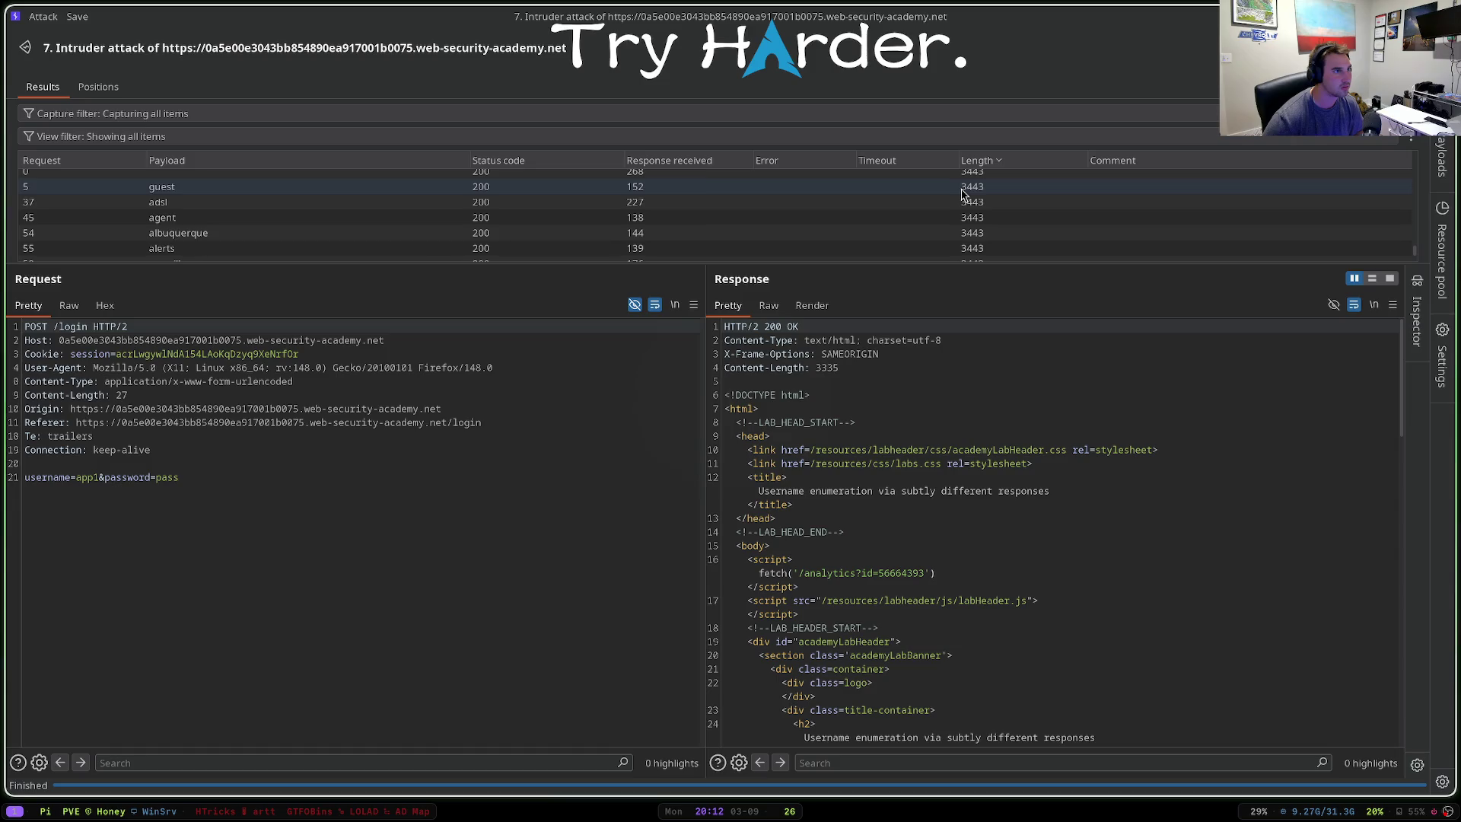
pyautogui.scroll(2, 962, 194)
pyautogui.click(963, 196)
pyautogui.scroll(-2, 965, 213)
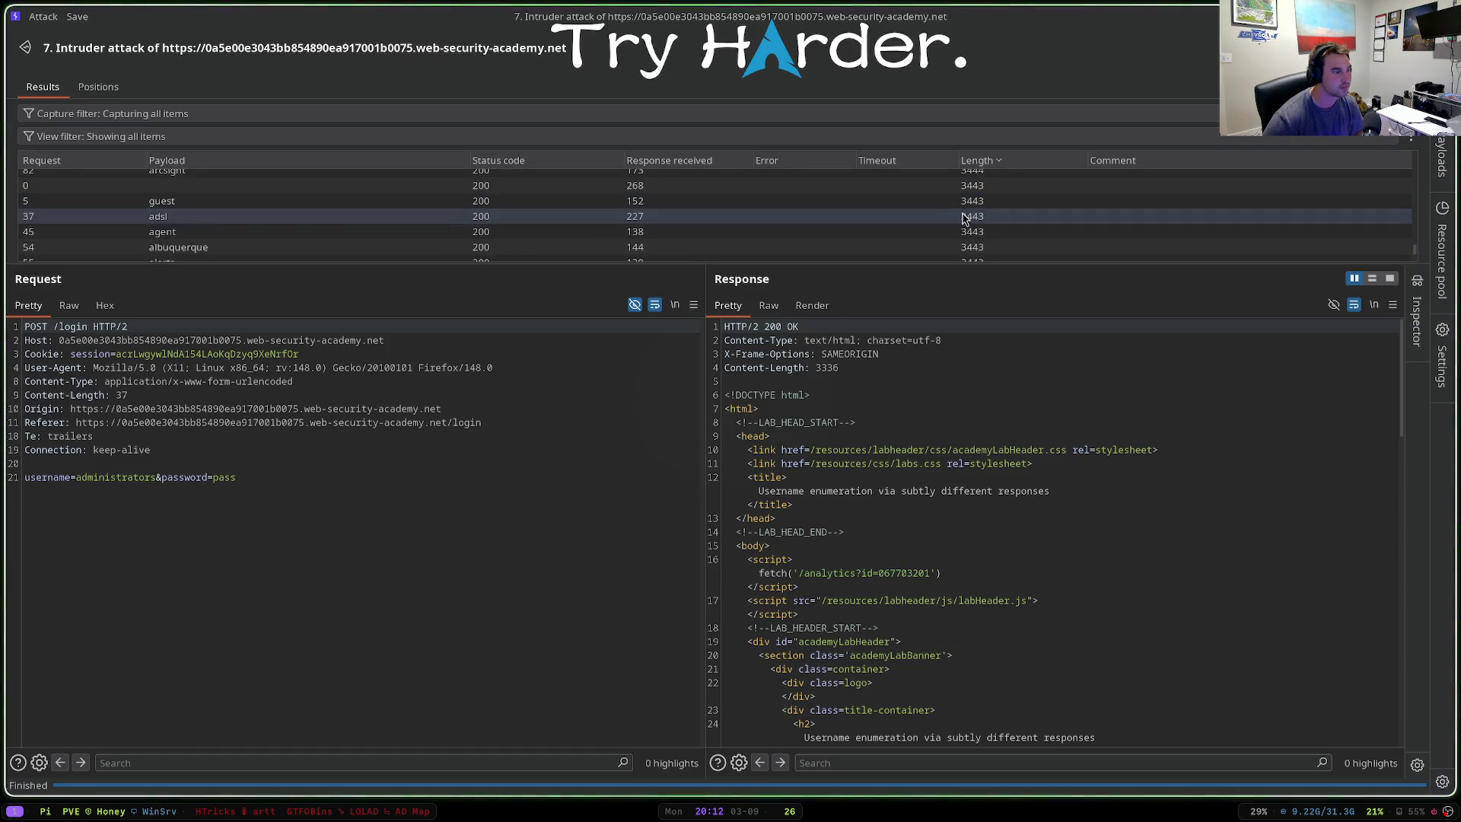
pyautogui.scroll(-3, 966, 221)
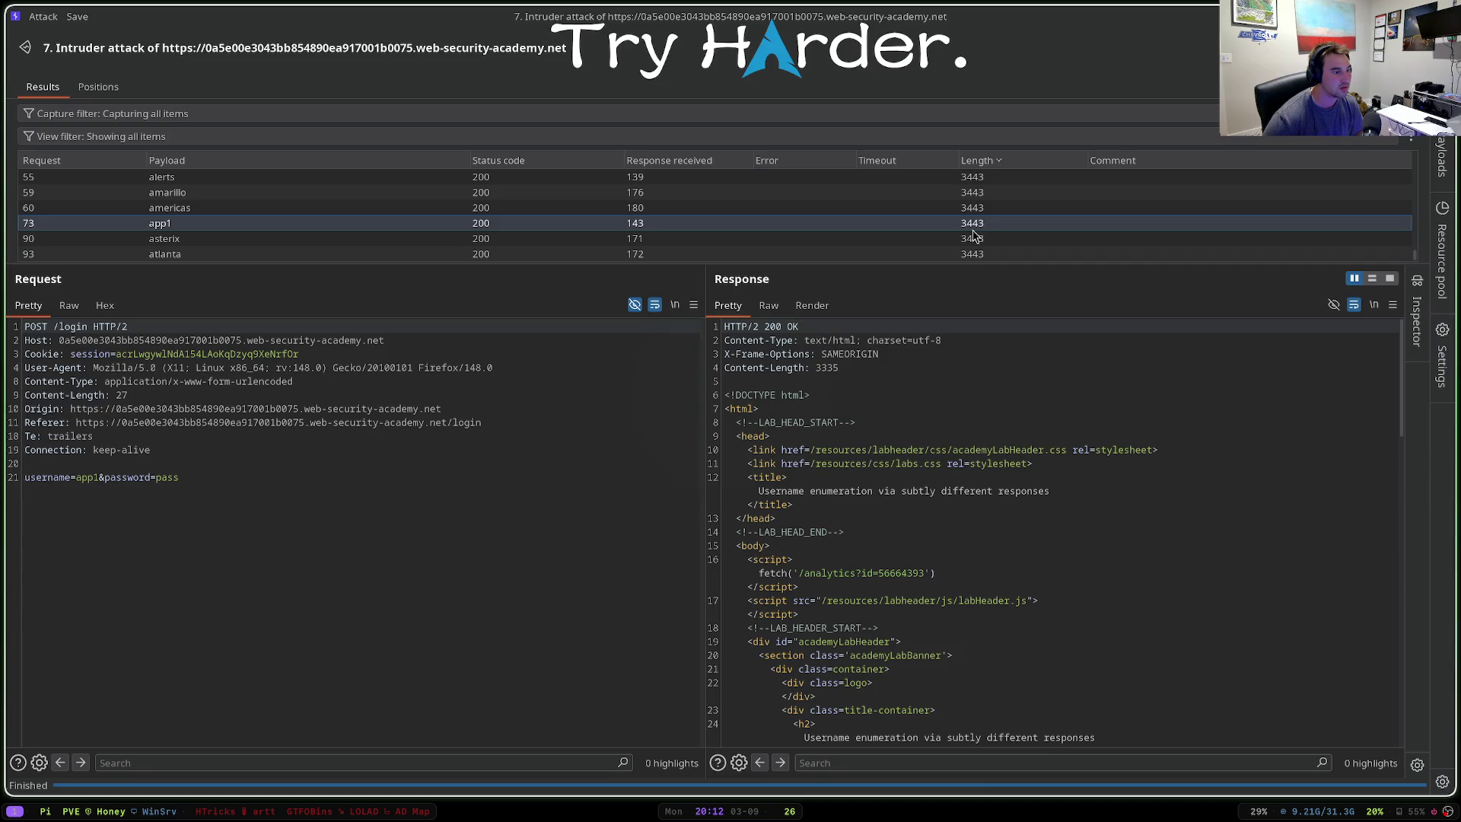
pyautogui.click(972, 229)
pyautogui.moveTo(923, 573); pyautogui.dragTo(822, 576)
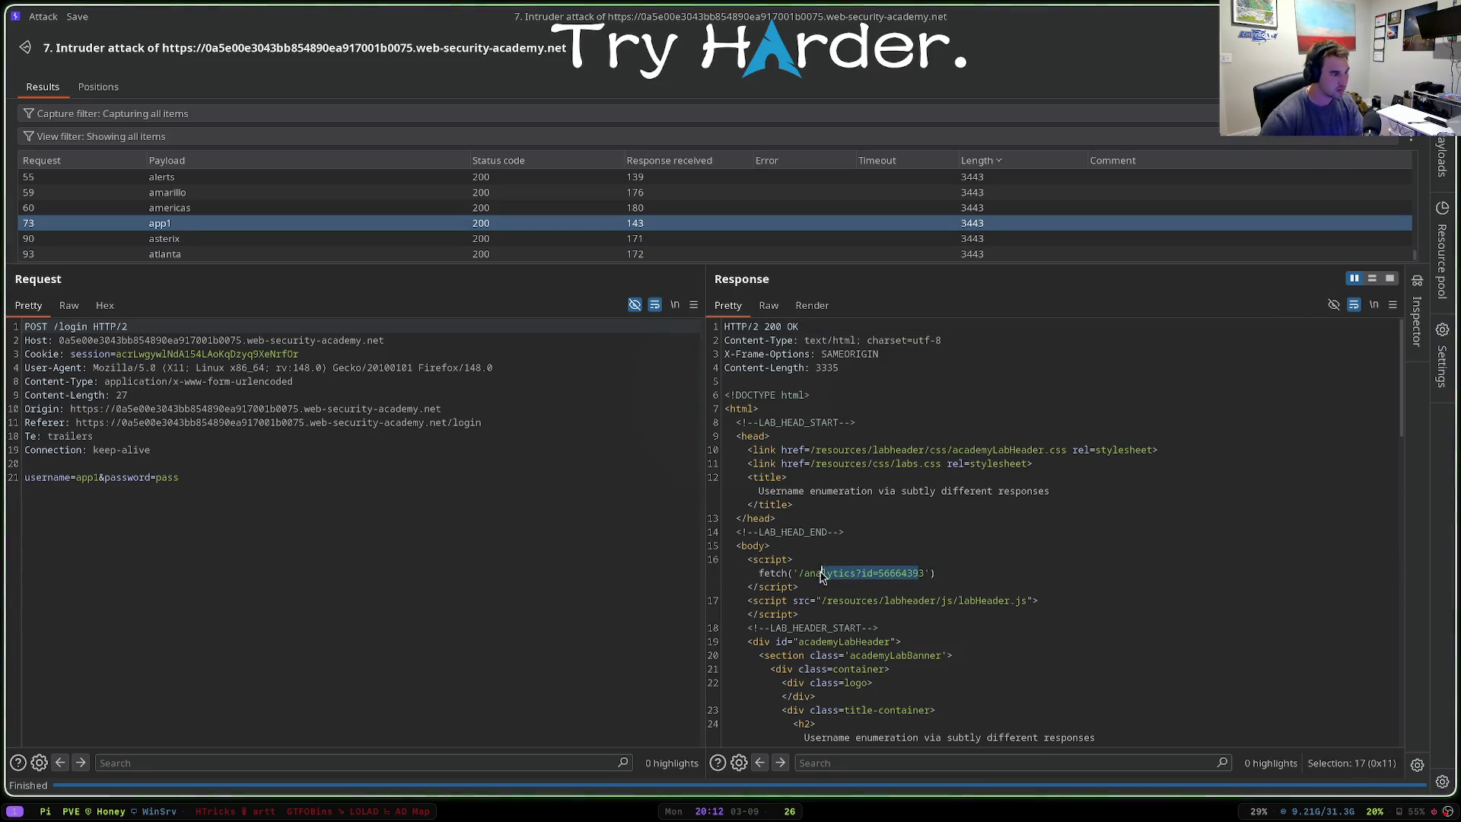
pyautogui.click(801, 580)
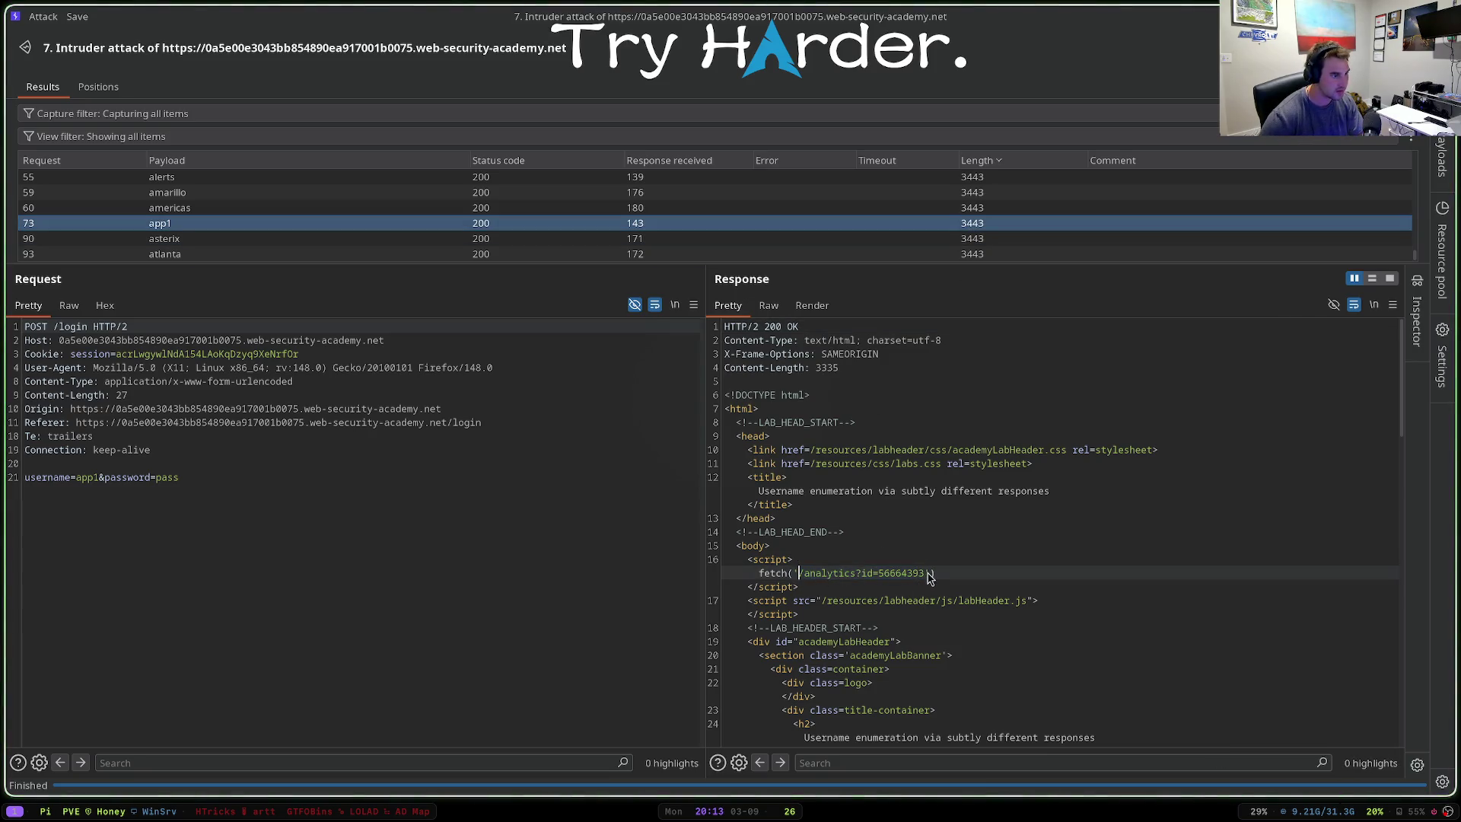
# - Turn interception off so the held login goes through, then reload the lab login page
pyautogui.moveTo(926, 574); pyautogui.dragTo(800, 580)
pyautogui.press('super+f')
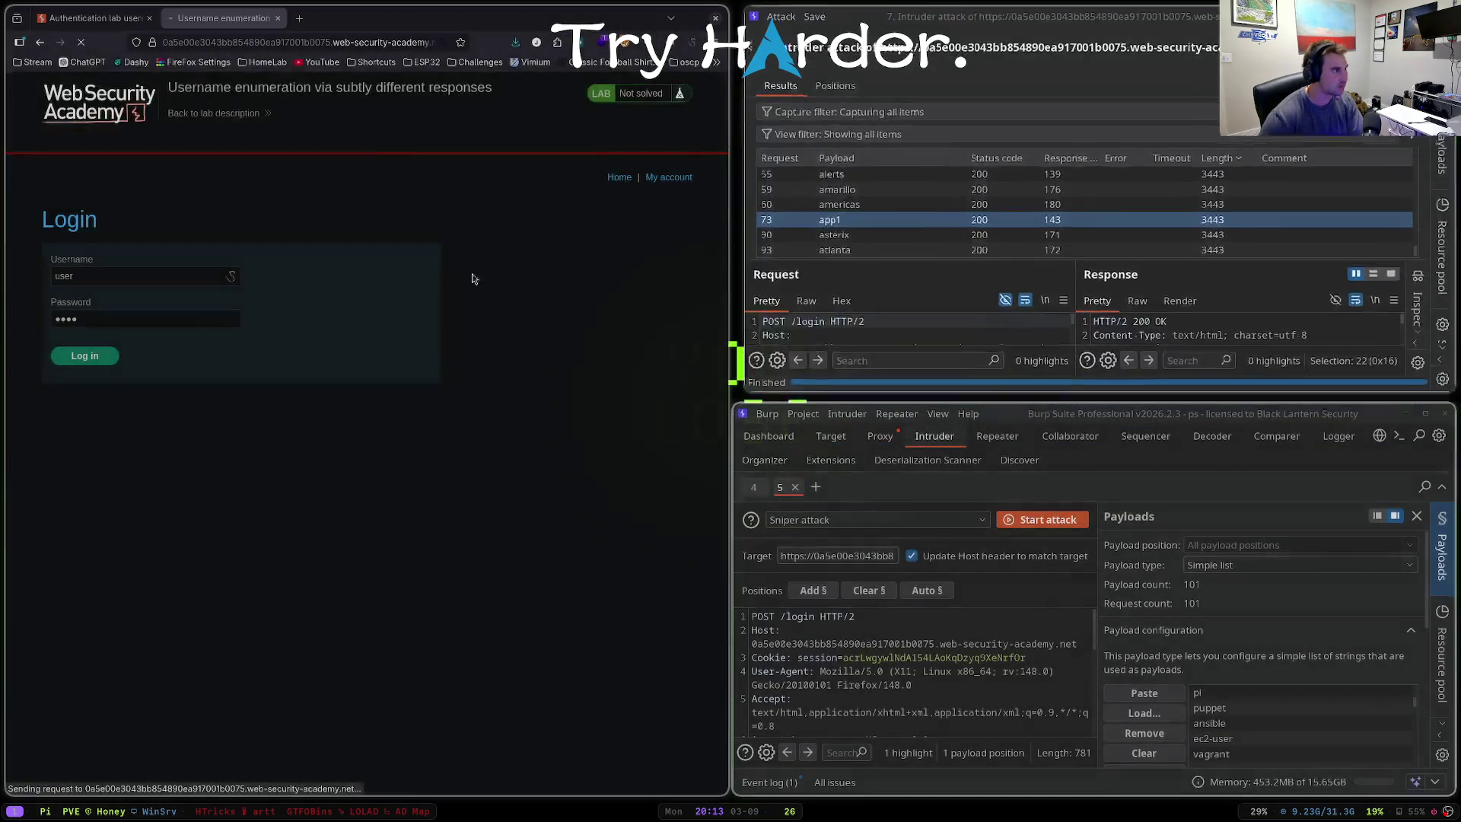
pyautogui.click(814, 517)
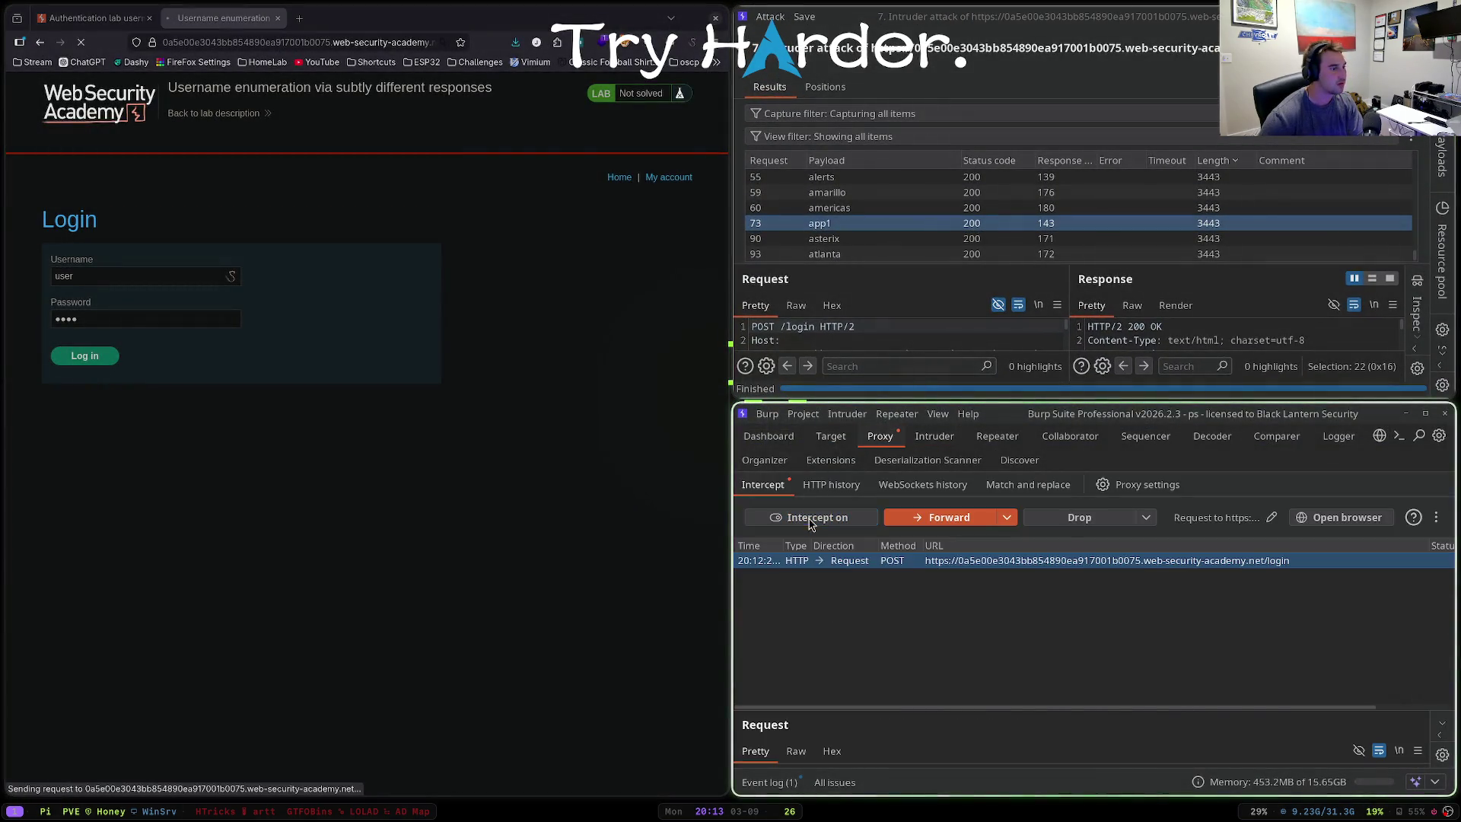
pyautogui.moveTo(377, 42); pyautogui.dragTo(492, 59)
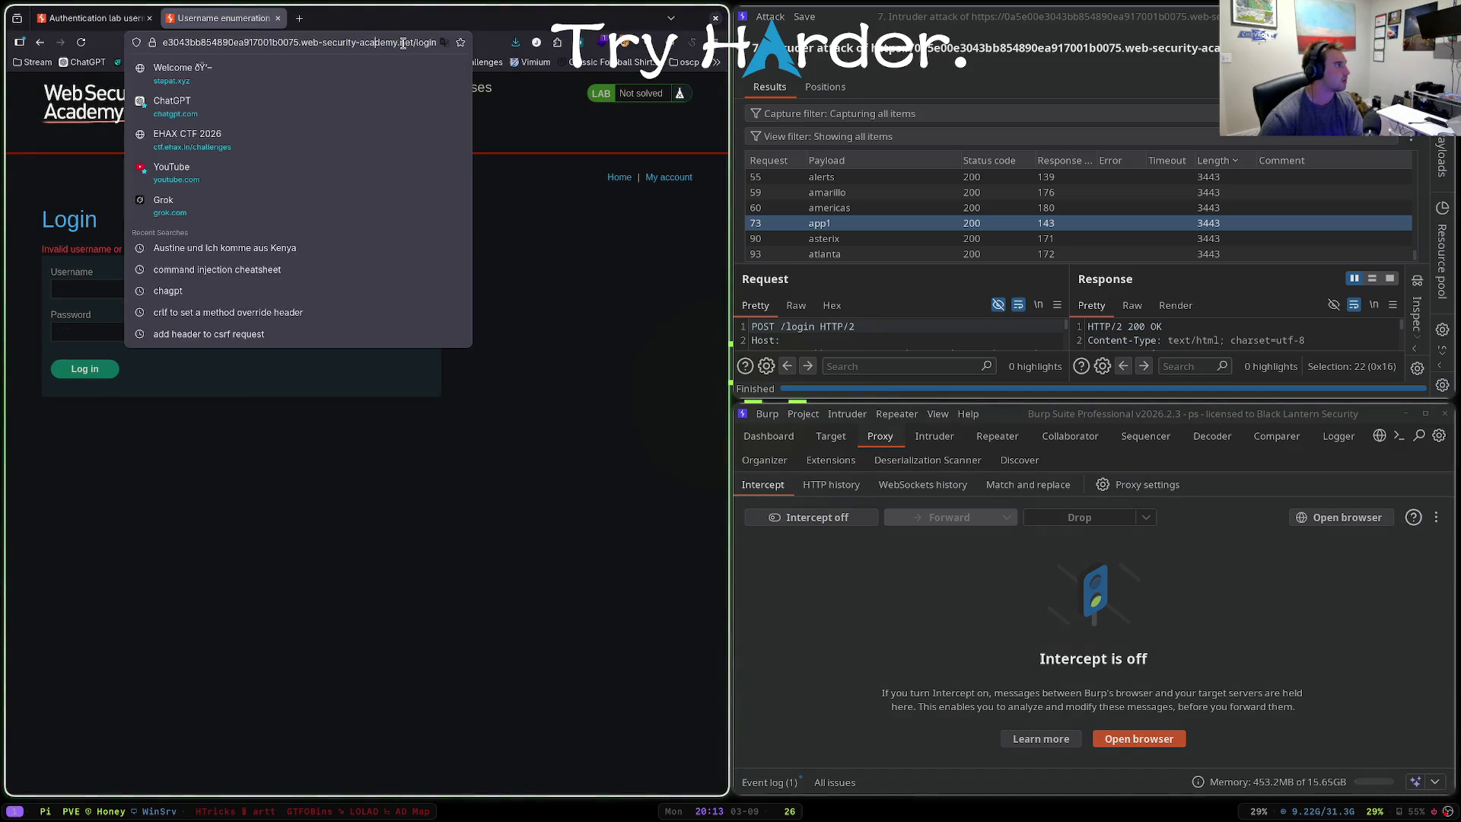
pyautogui.press('Return')
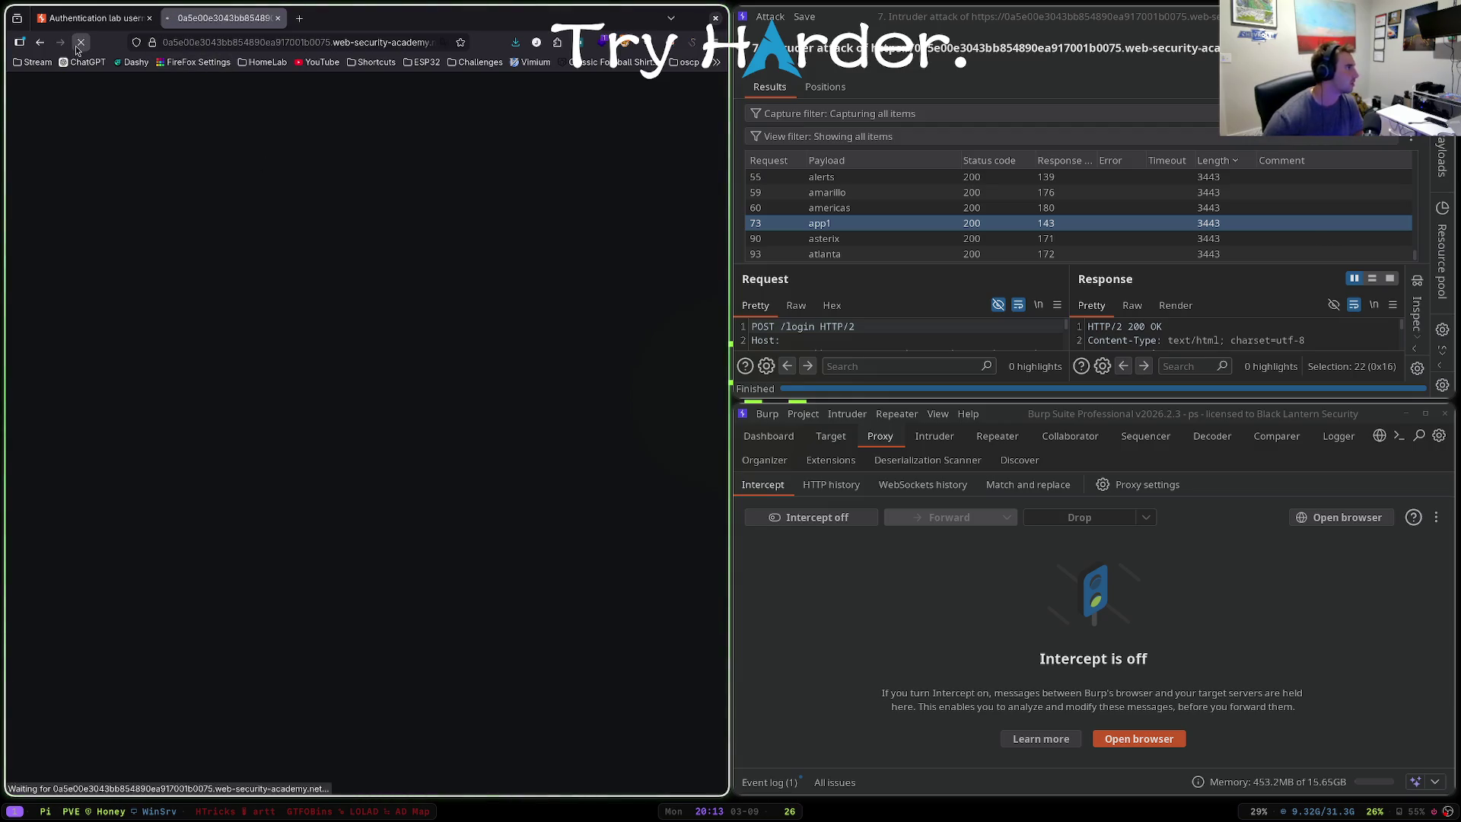
pyautogui.click(39, 43)
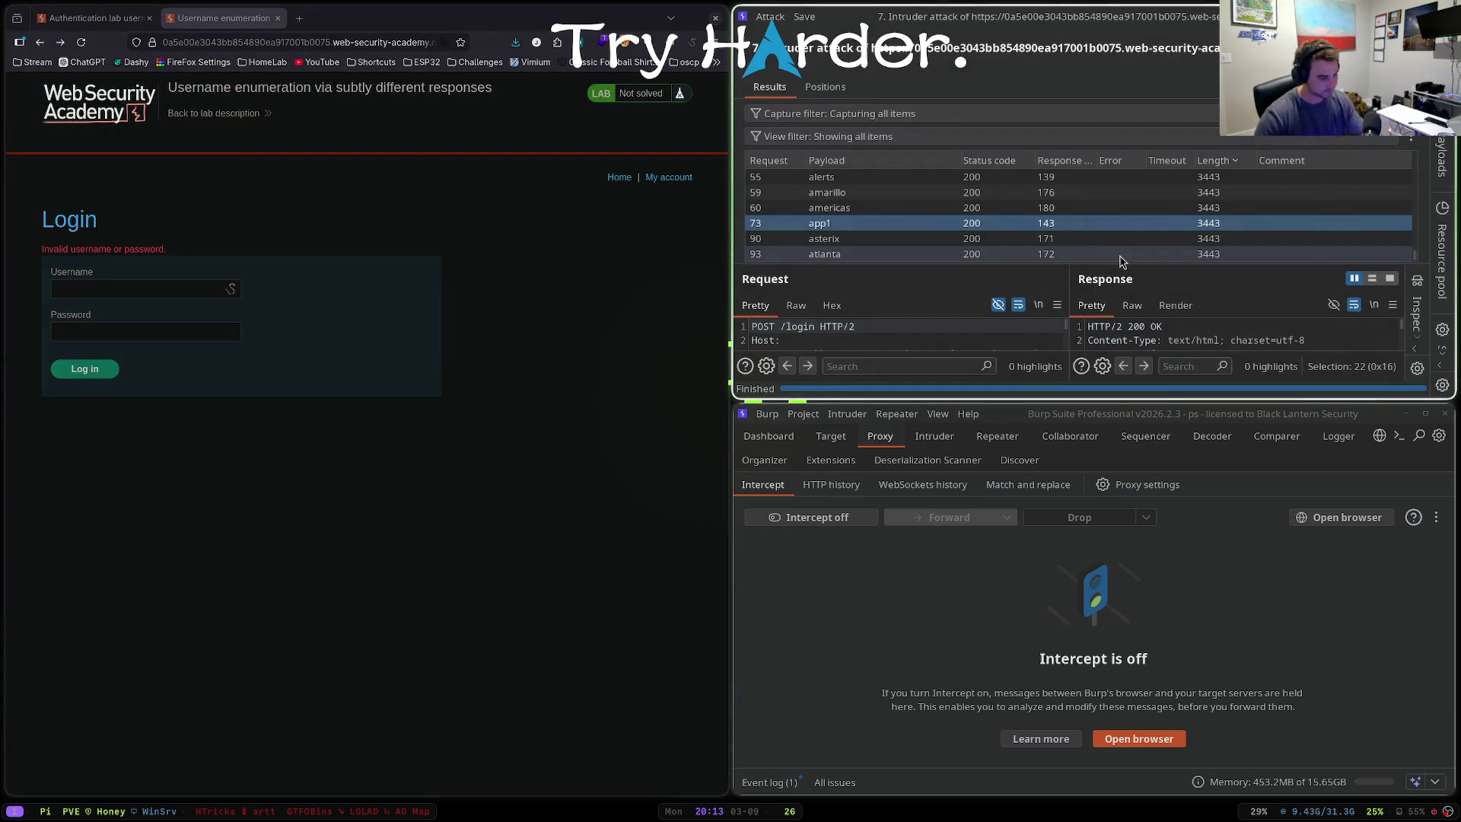
# - Review the oracle, archie and apple login attempts in the full-screen attack results
pyautogui.press('super+f')
pyautogui.scroll(5, 989, 205)
pyautogui.click(997, 202)
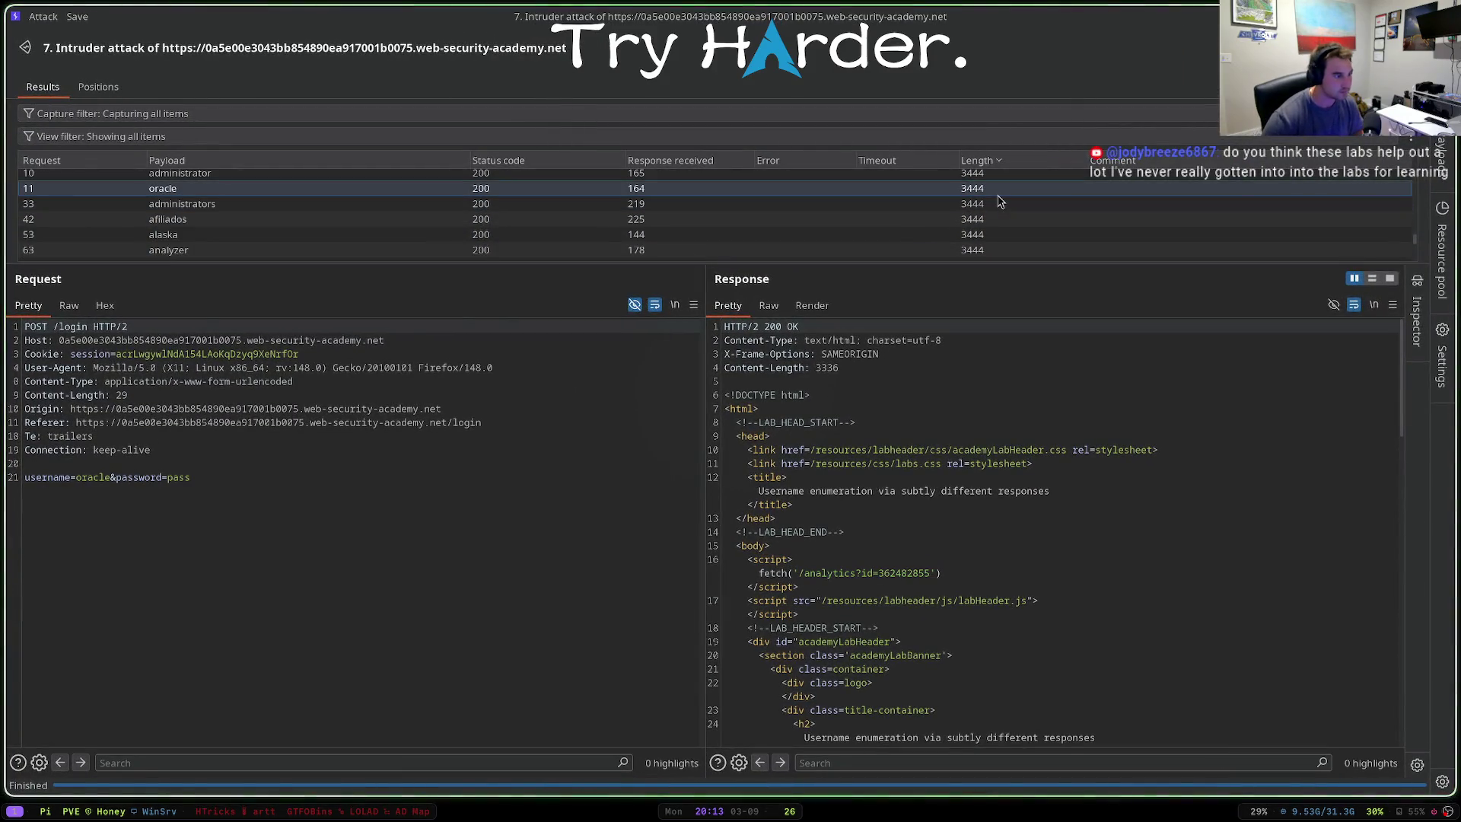
pyautogui.scroll(3, 999, 200)
pyautogui.scroll(3, 989, 202)
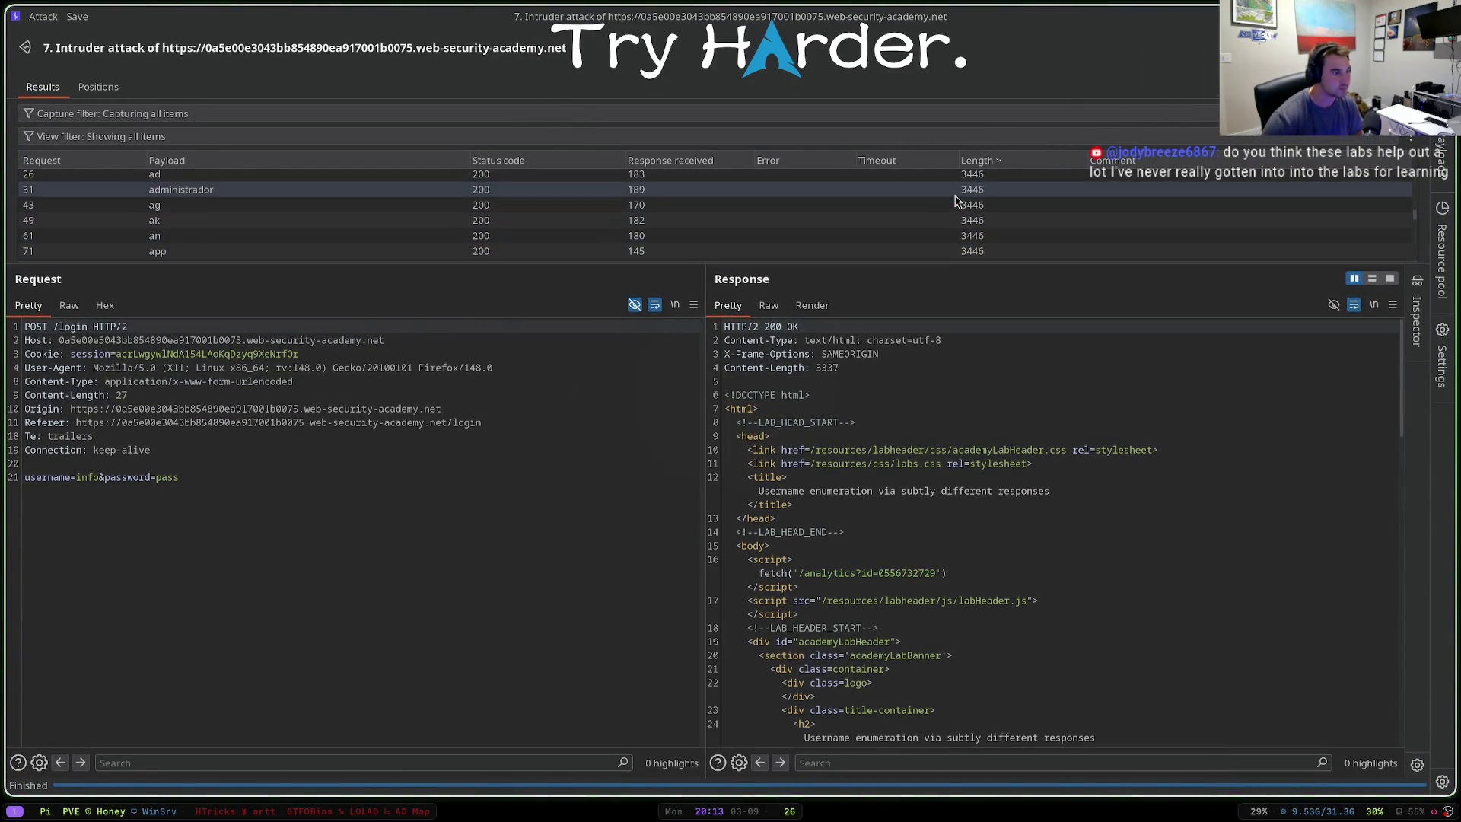
pyautogui.click(956, 198)
pyautogui.scroll(3, 956, 200)
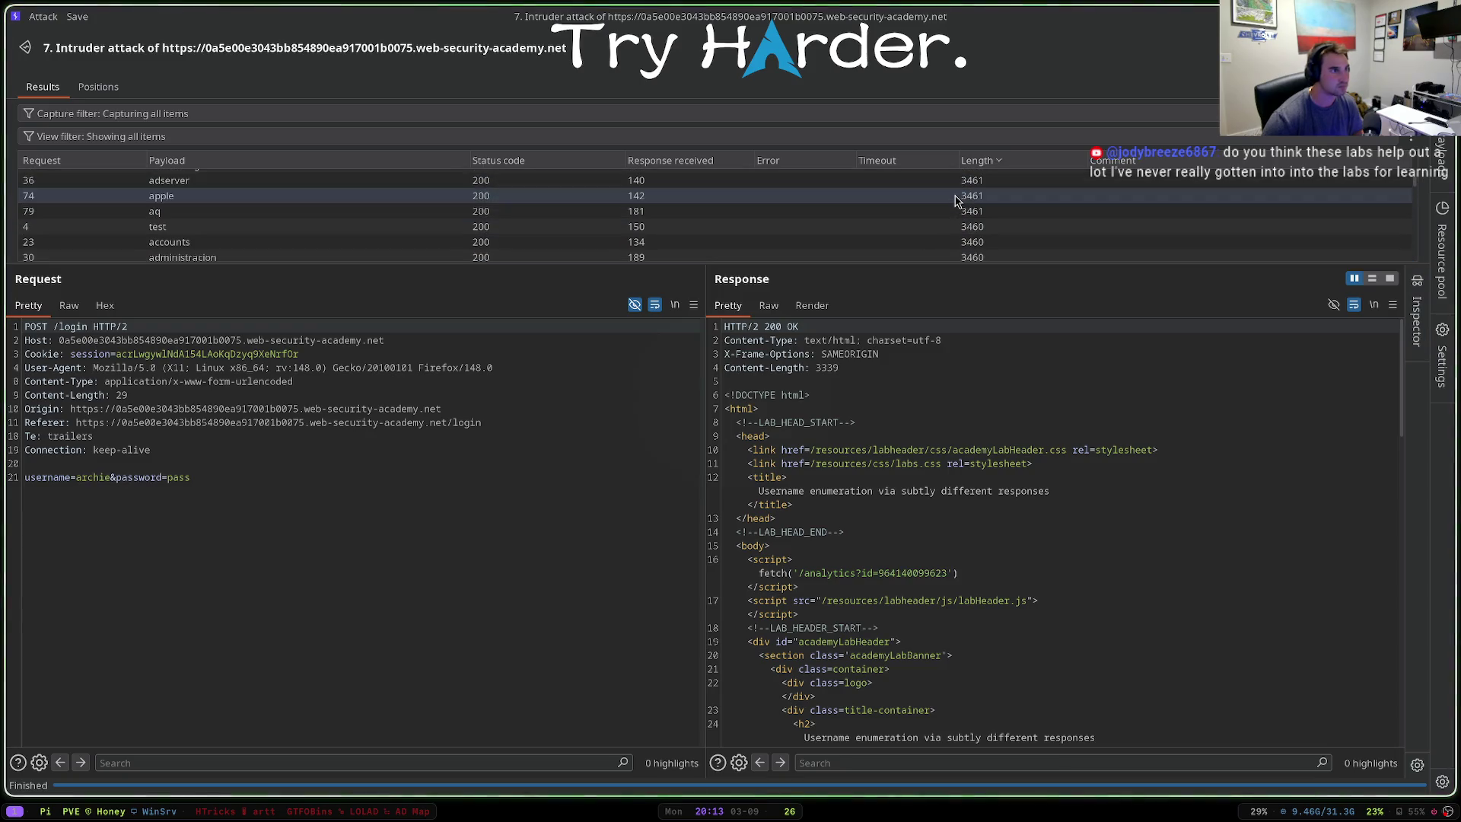
pyautogui.click(957, 201)
pyautogui.scroll(2, 956, 201)
pyautogui.scroll(3, 956, 200)
# - Review the affiliates, azureuser, administrator and asterix login attempts
pyautogui.click(956, 200)
pyautogui.scroll(3, 956, 200)
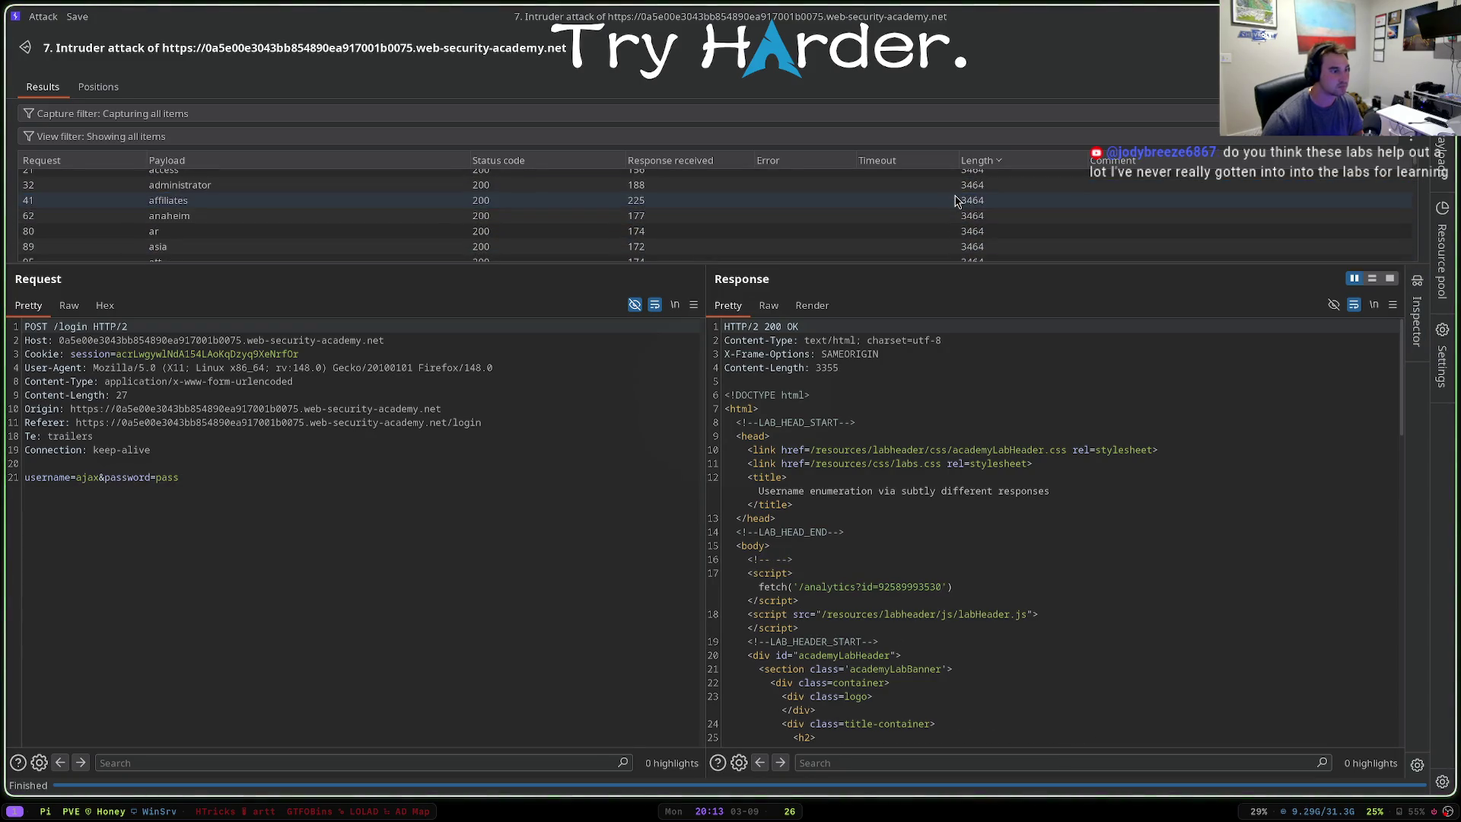
pyautogui.click(955, 197)
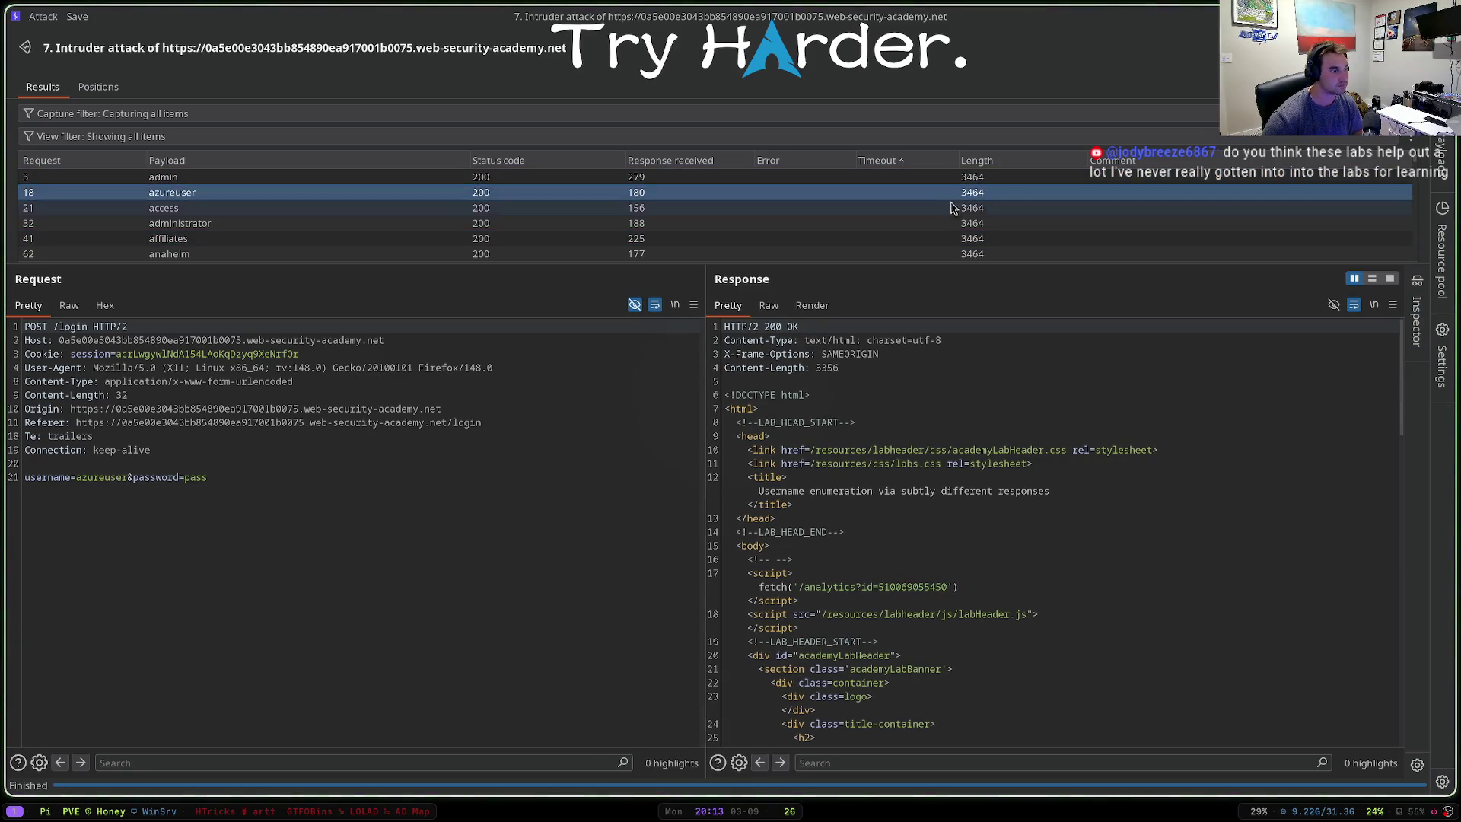
pyautogui.press('Down')
pyautogui.press('Down')
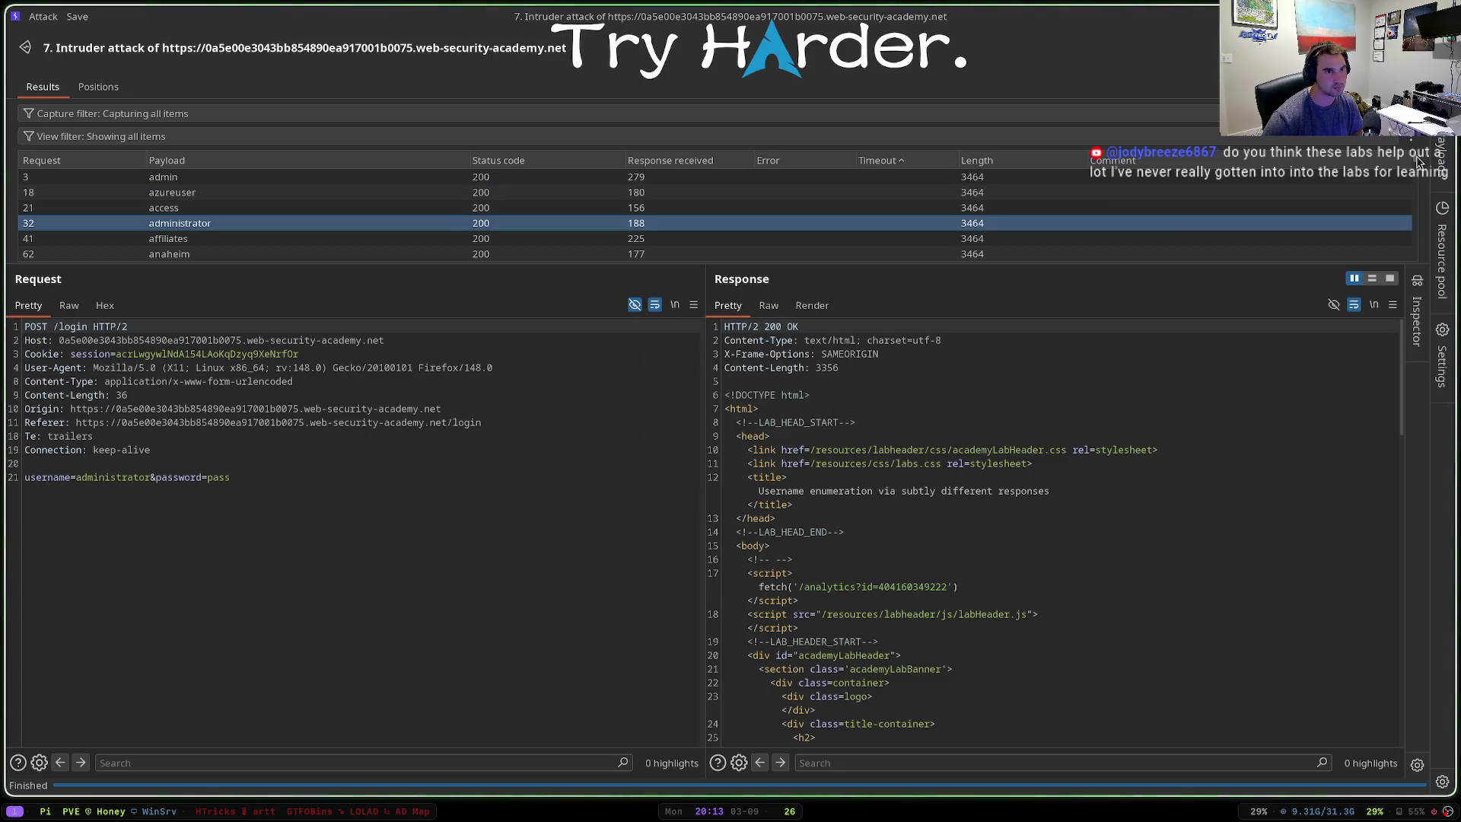
pyautogui.scroll(-5, 1217, 228)
pyautogui.click(1004, 238)
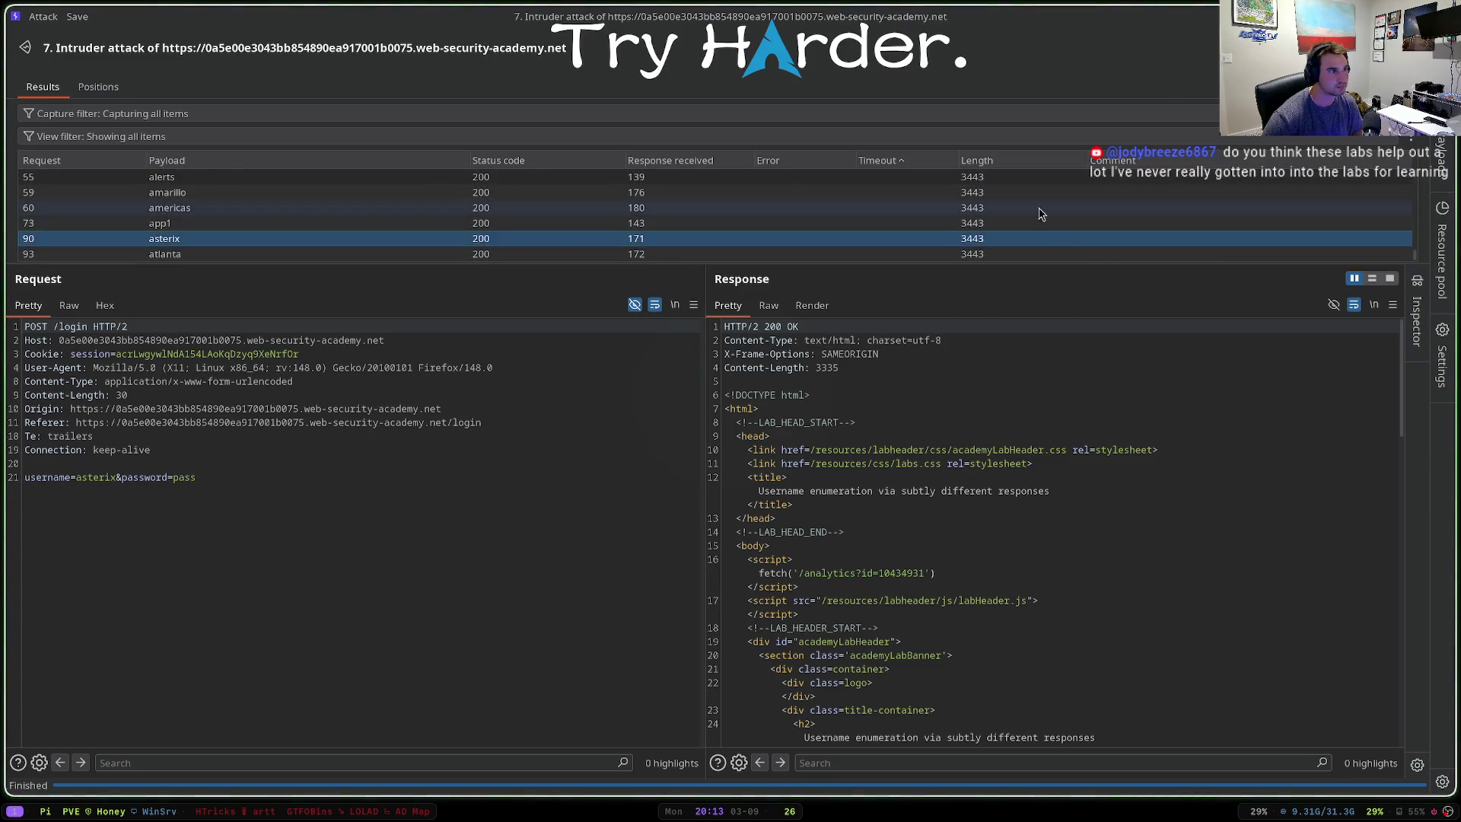
pyautogui.scroll(3, 1005, 240)
pyautogui.scroll(-2, 1004, 240)
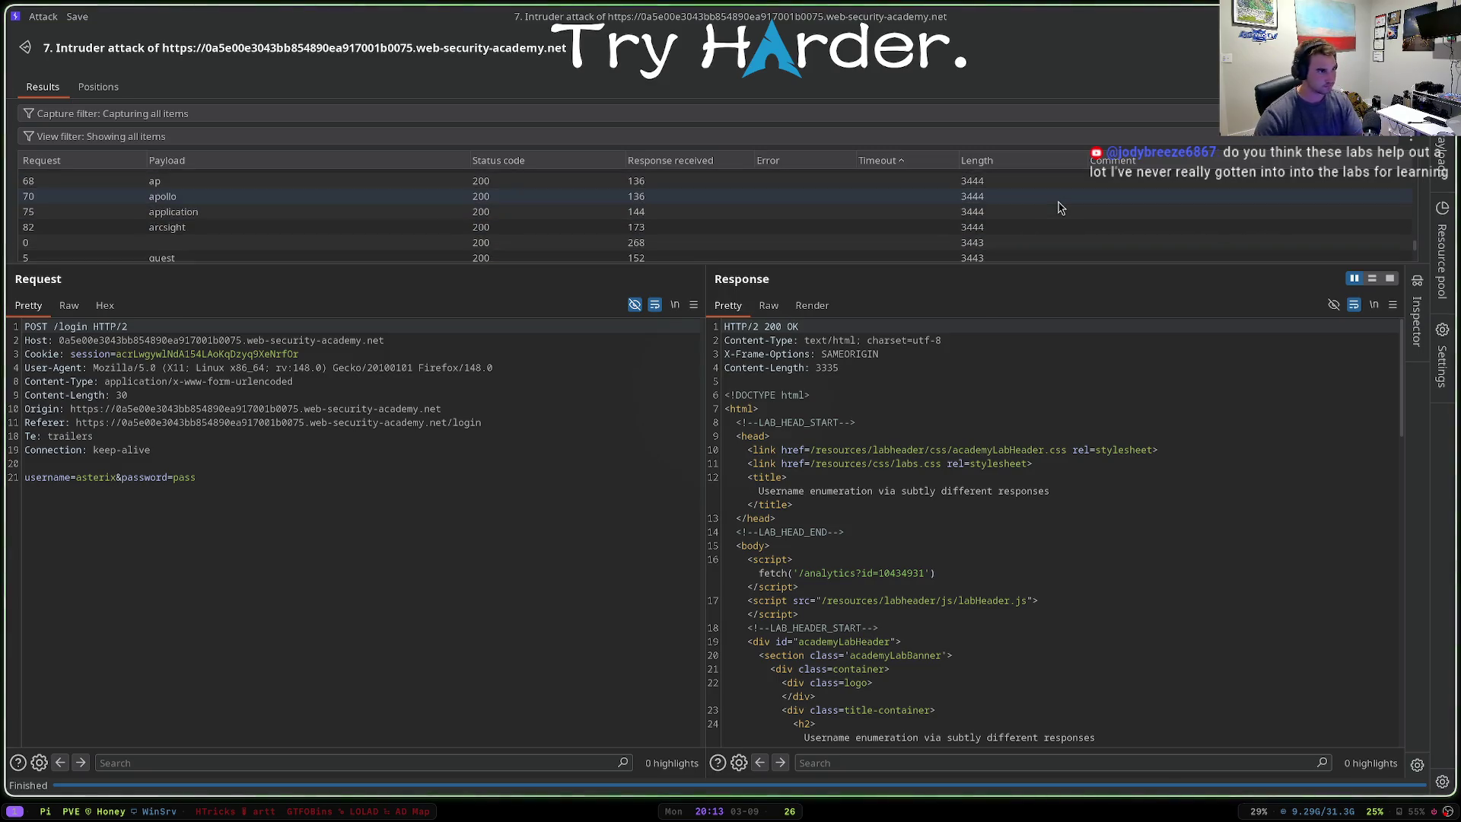
# - Return the browser to the lab description, then maximize the results and enlarge the table
pyautogui.press('super+f')
pyautogui.click(142, 15)
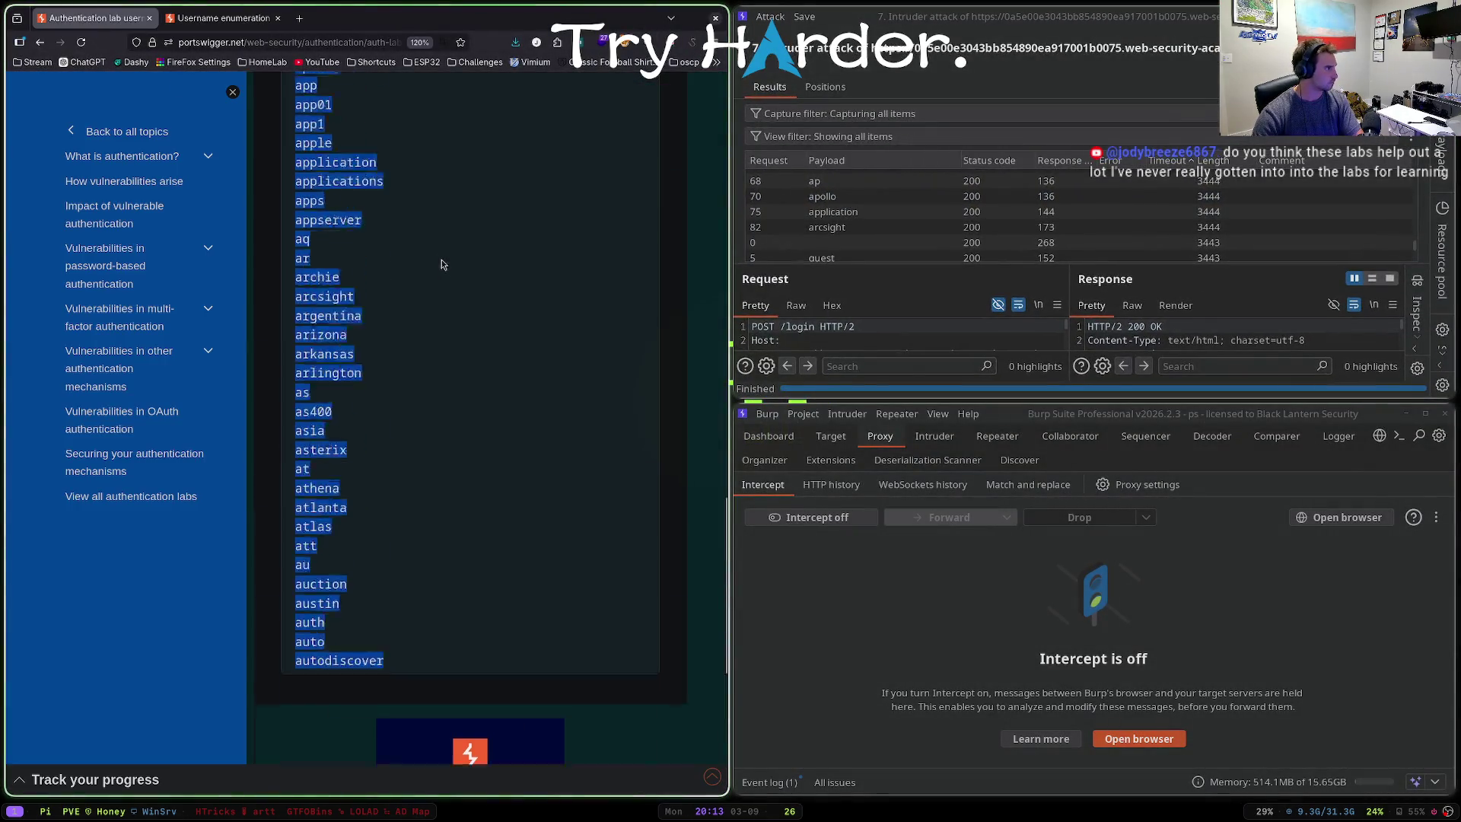
pyautogui.hotkey('alt', 'Left')
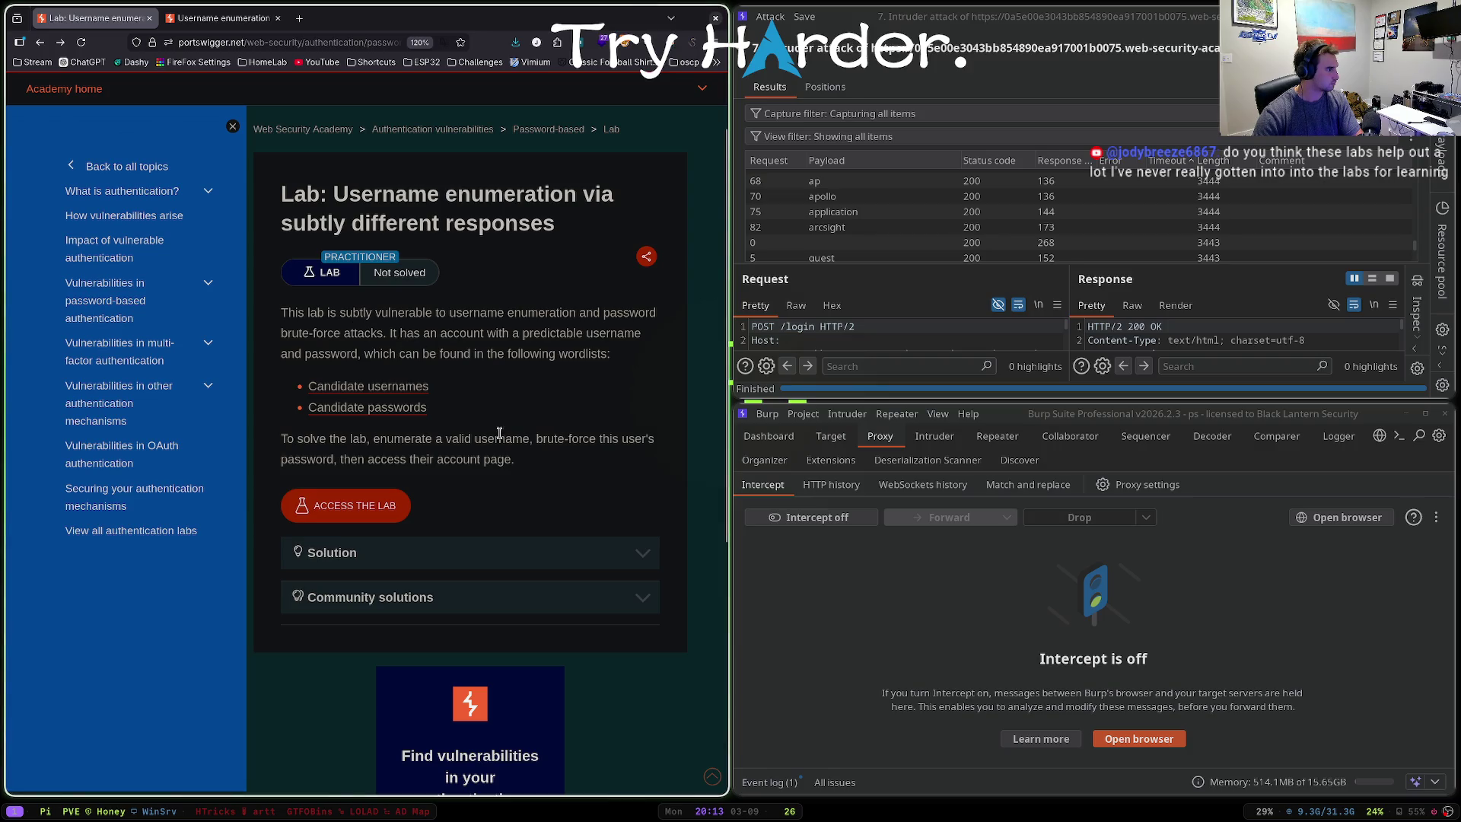
pyautogui.click(484, 333)
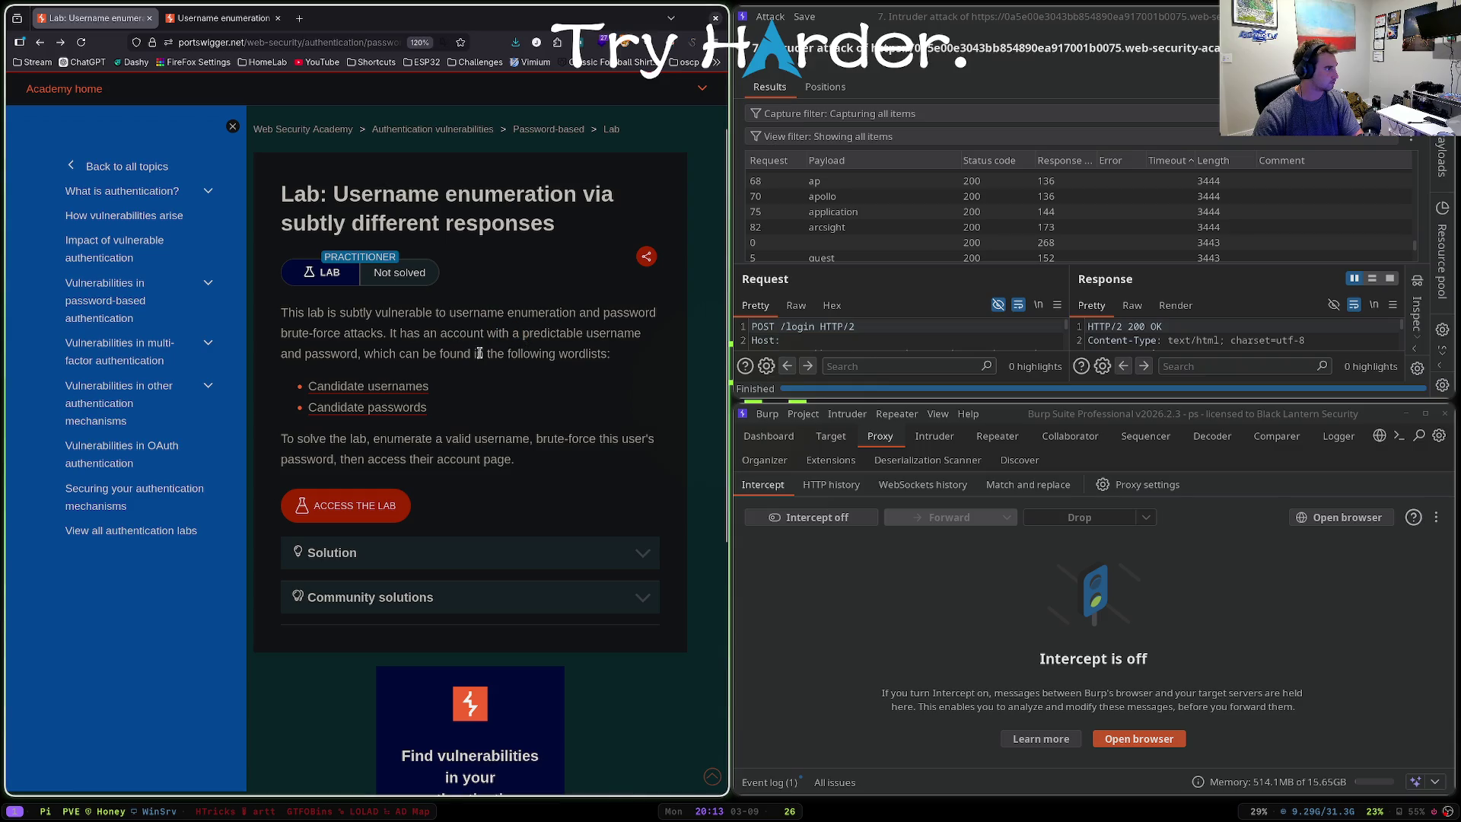
pyautogui.press('super+f')
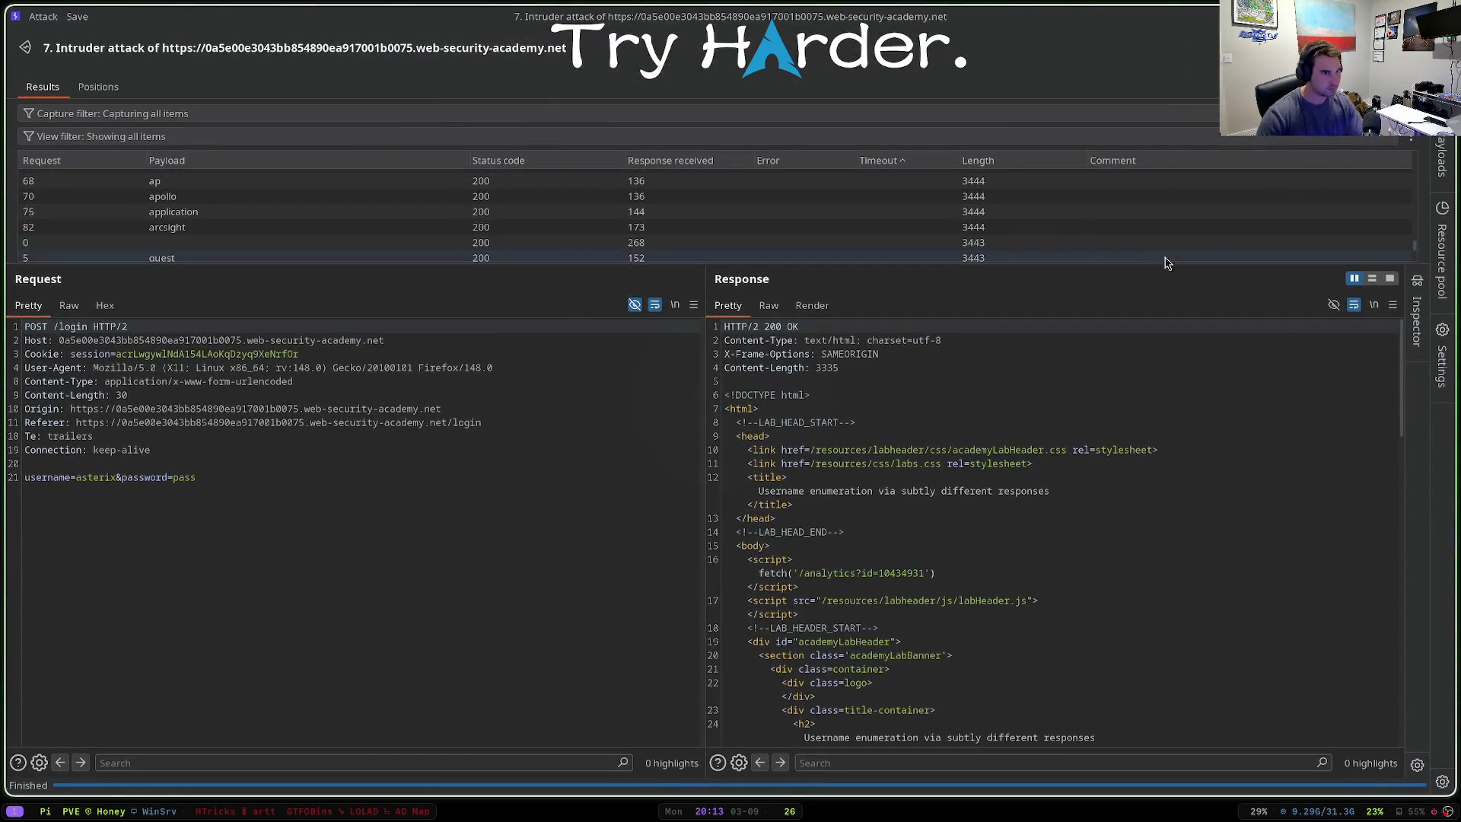
pyautogui.moveTo(1164, 260)
pyautogui.mouseDown()
pyautogui.moveTo(989, 472)
pyautogui.moveTo(761, 550)
pyautogui.mouseUp()
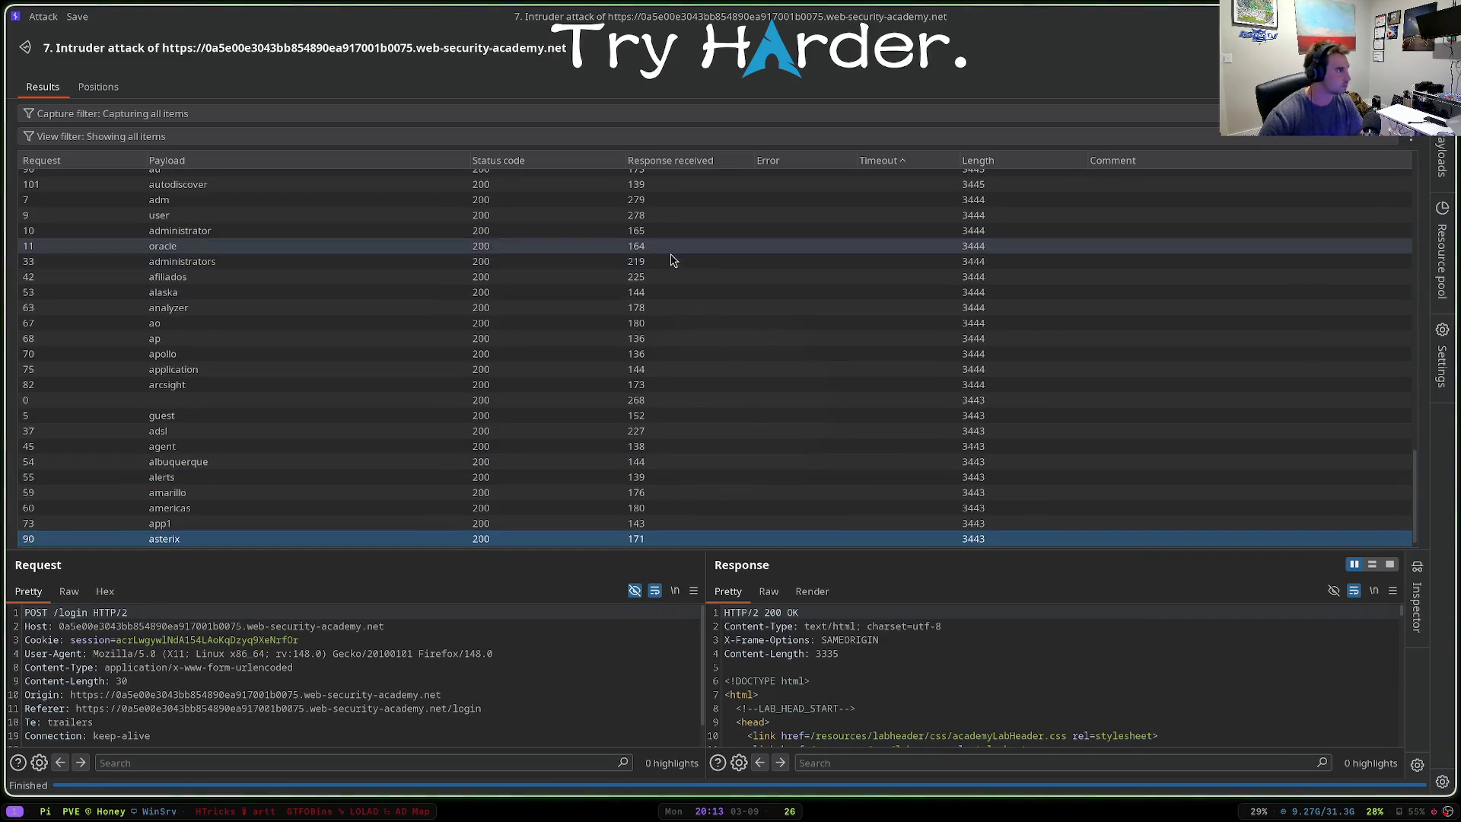
# - Sort the results by response time, slowest first, and check the admin, carlos and adm attempts
pyautogui.scroll(3, 701, 201)
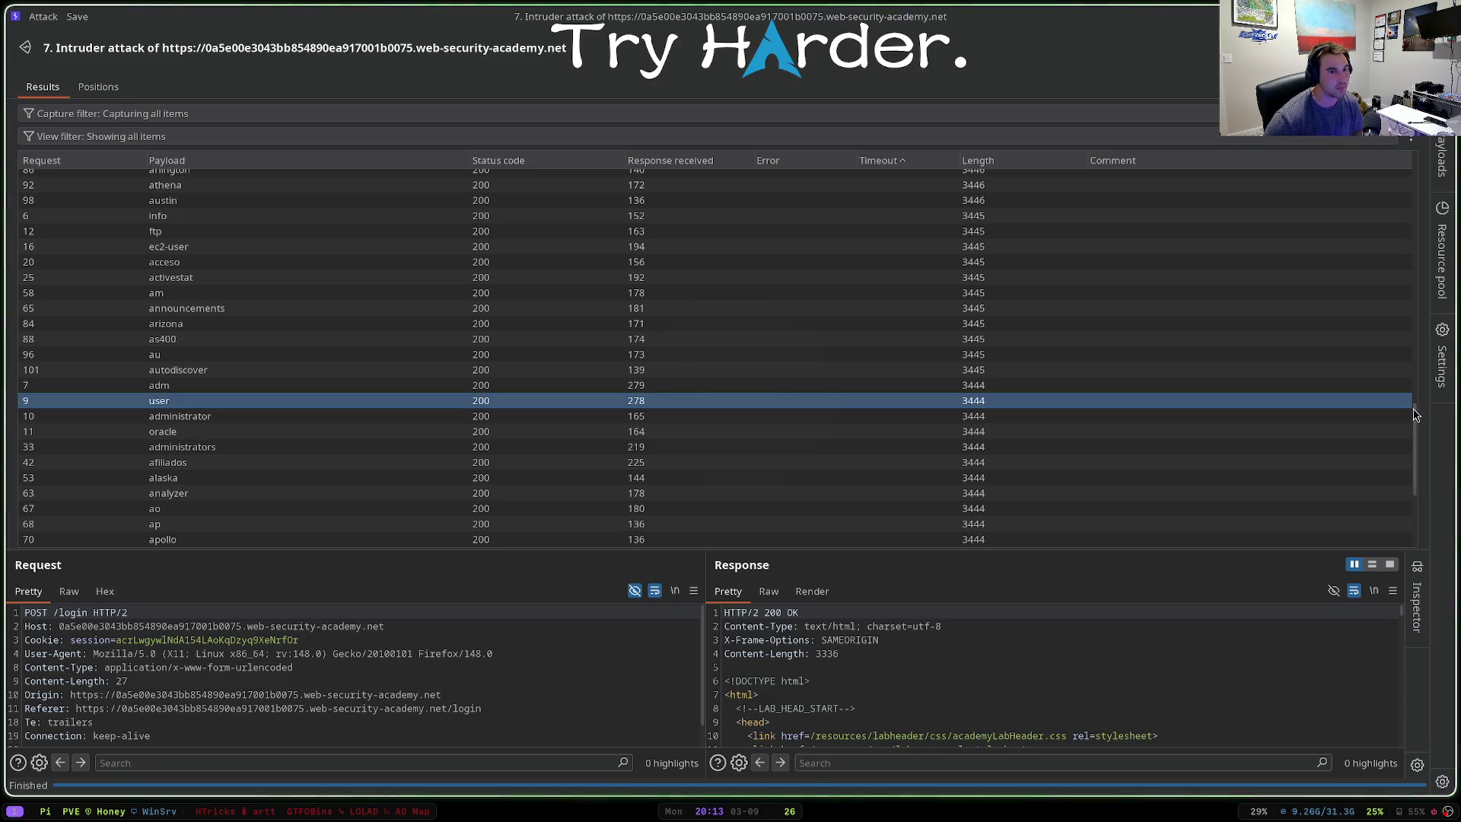
pyautogui.scroll(10, 1416, 364)
pyautogui.click(660, 160)
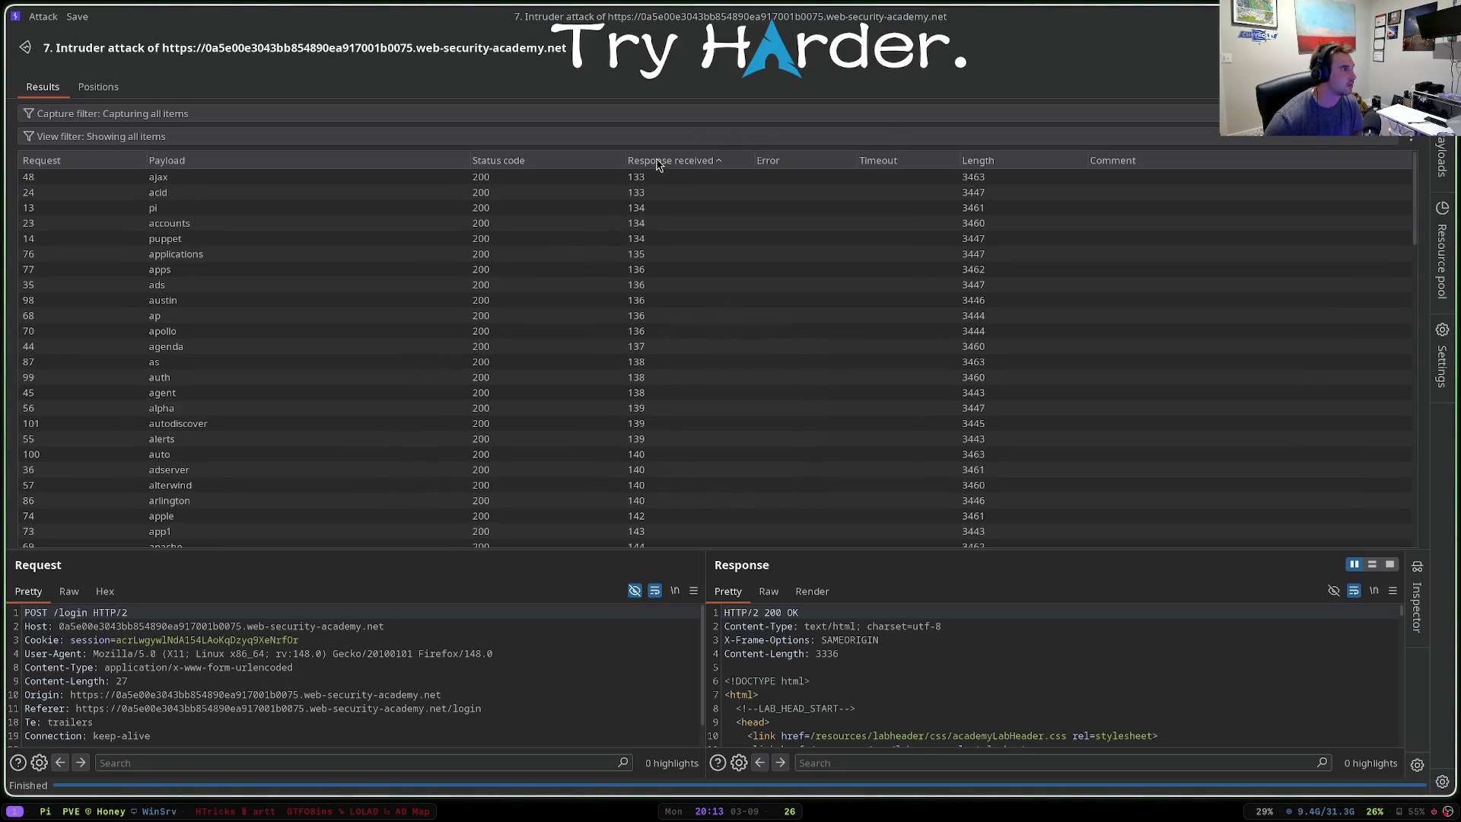
pyautogui.click(658, 161)
pyautogui.click(661, 180)
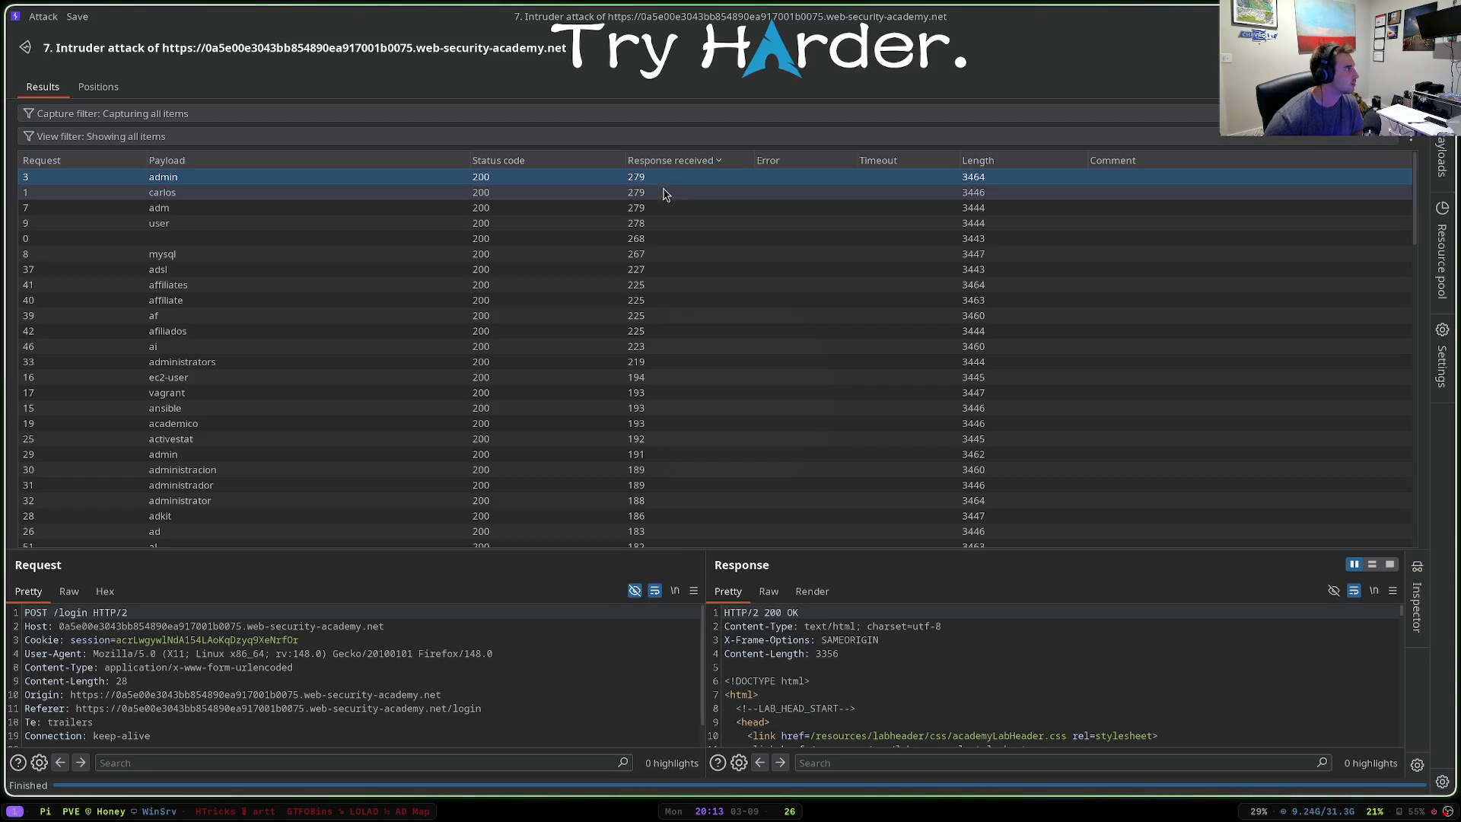
pyautogui.click(668, 198)
pyautogui.click(713, 207)
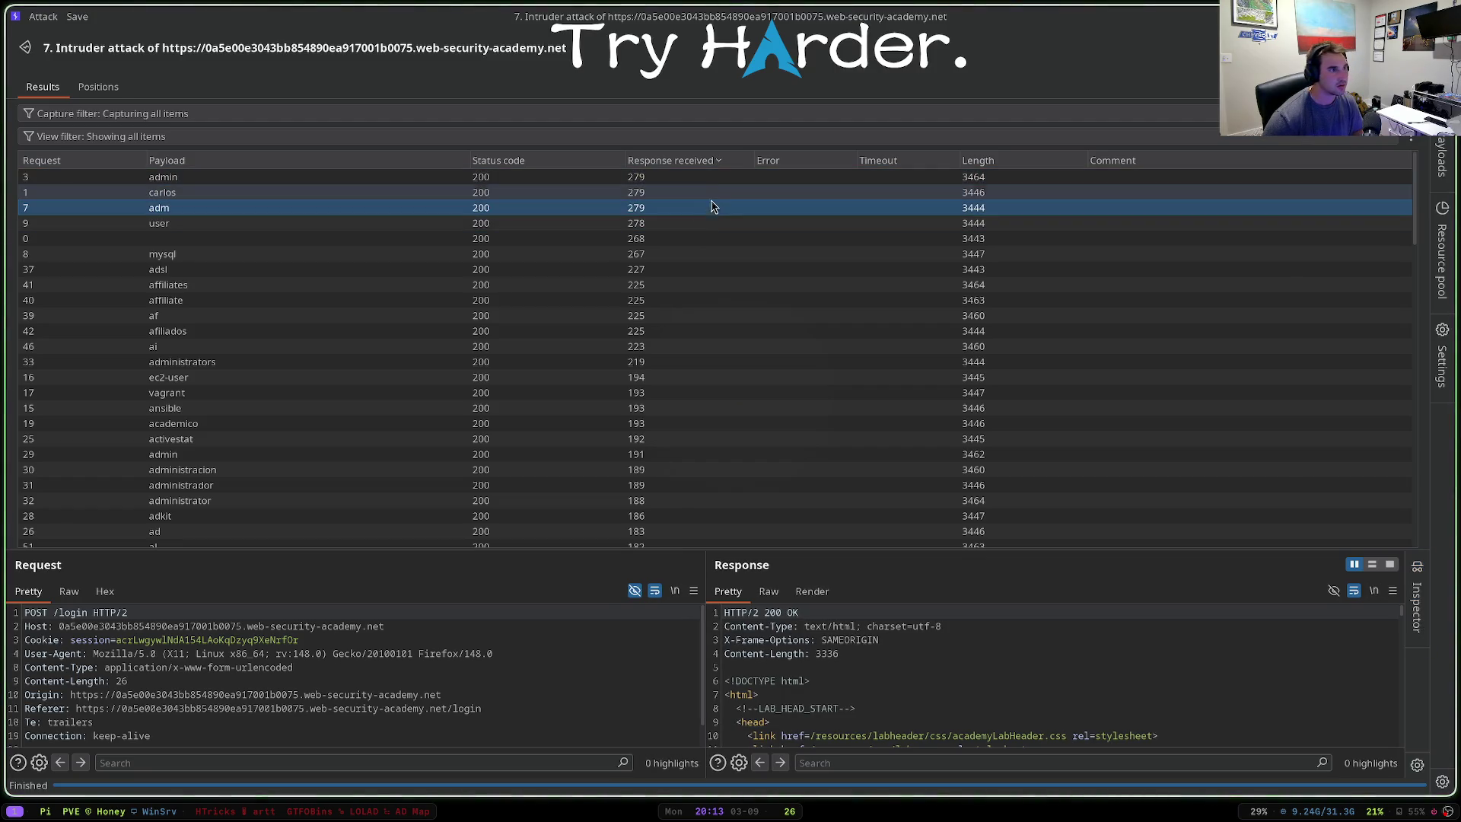
pyautogui.click(723, 181)
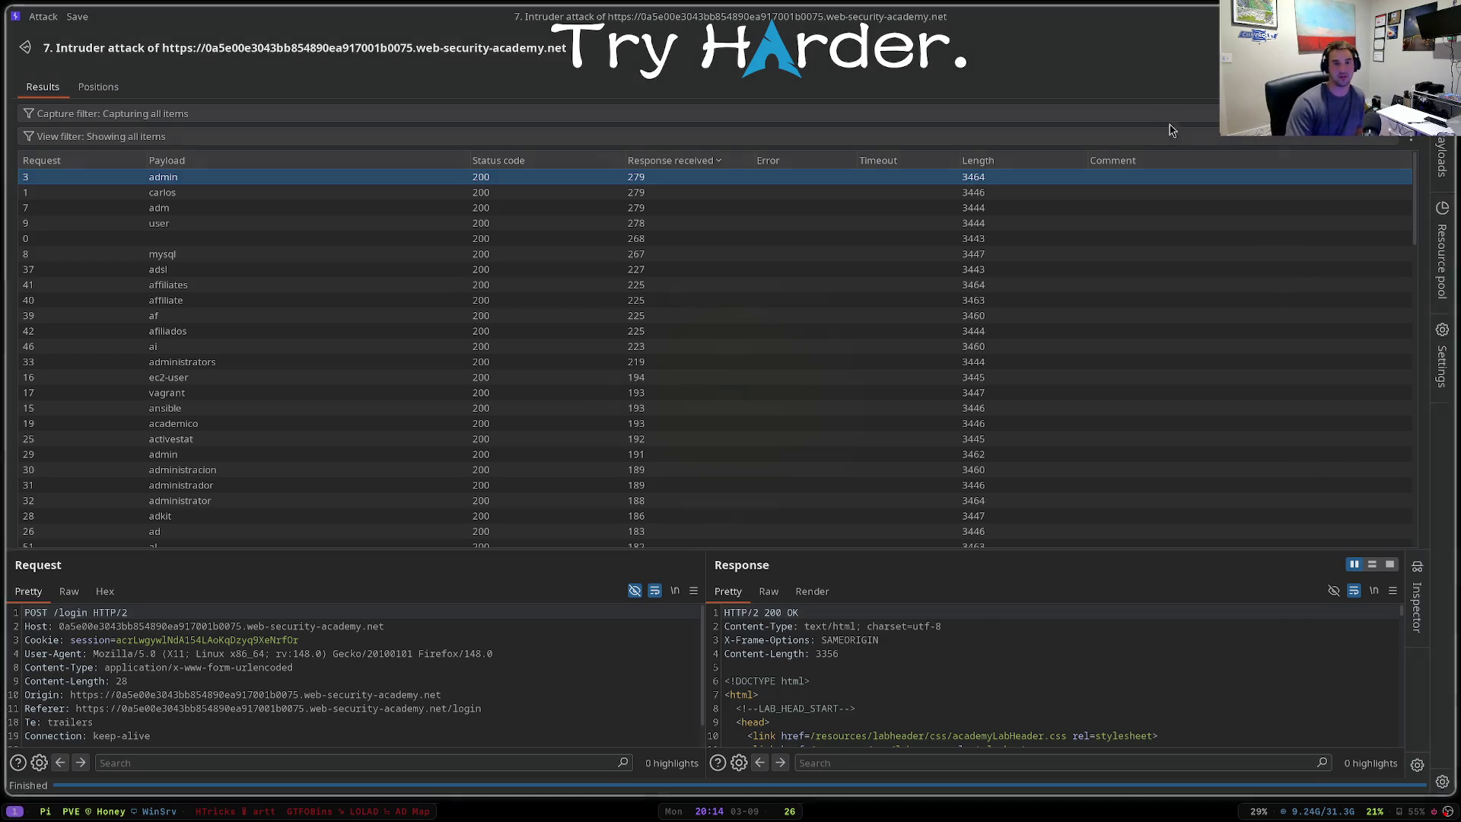
# - Sort by response length, shortest first, and compare the pi and adserver results
pyautogui.click(1023, 161)
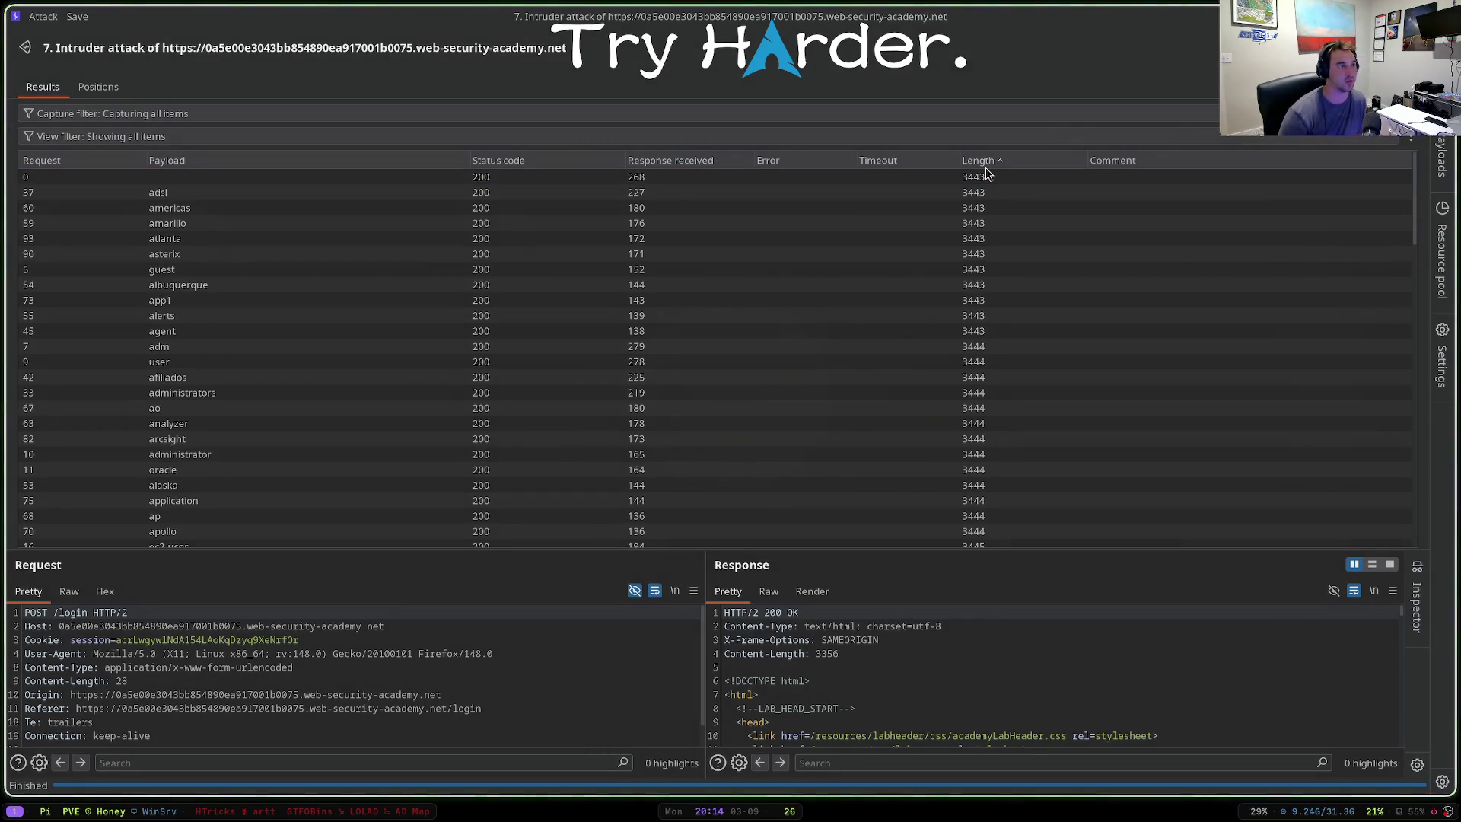
pyautogui.scroll(-4, 1008, 271)
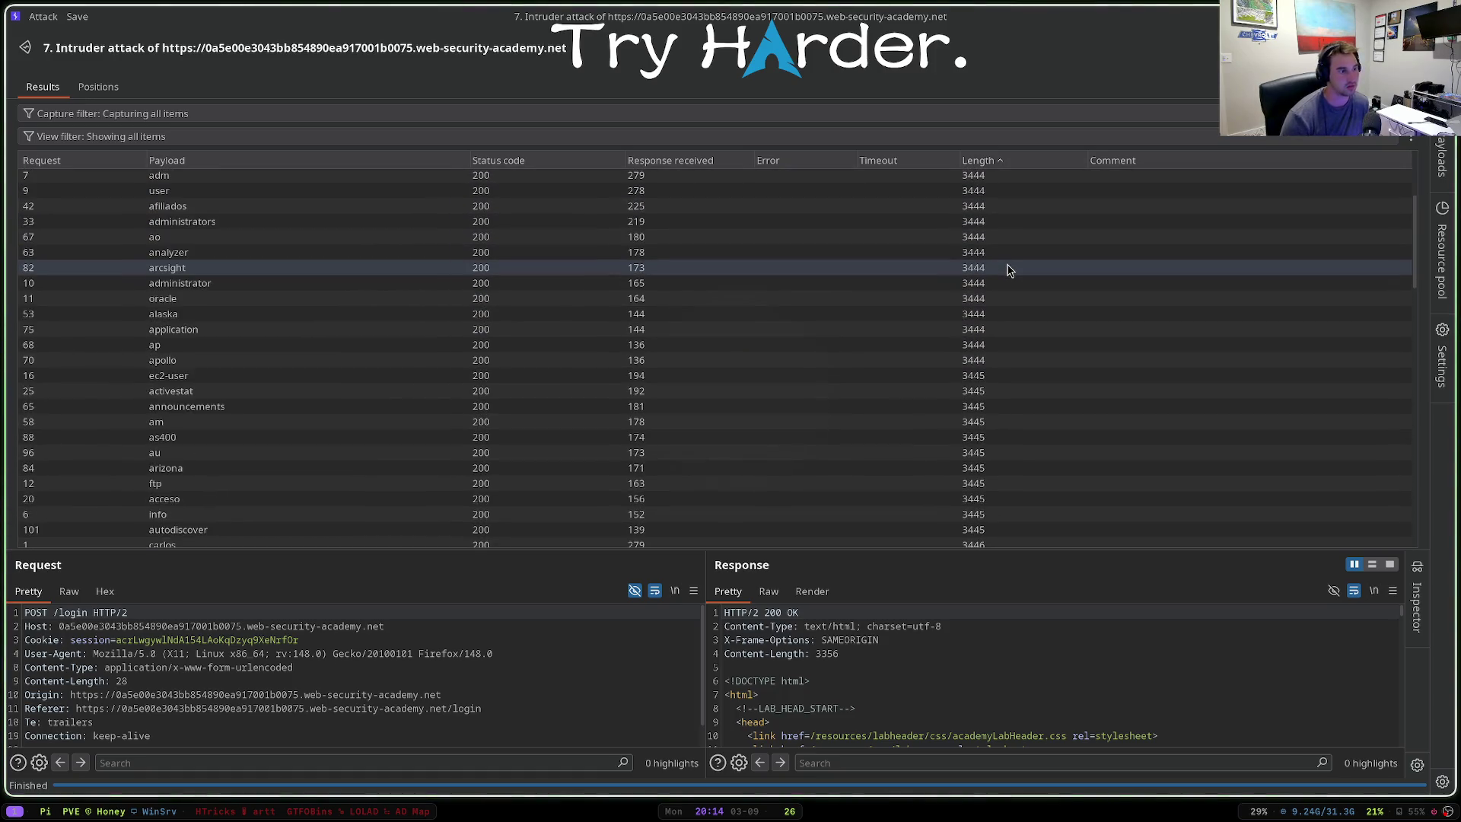
pyautogui.scroll(-6, 1035, 395)
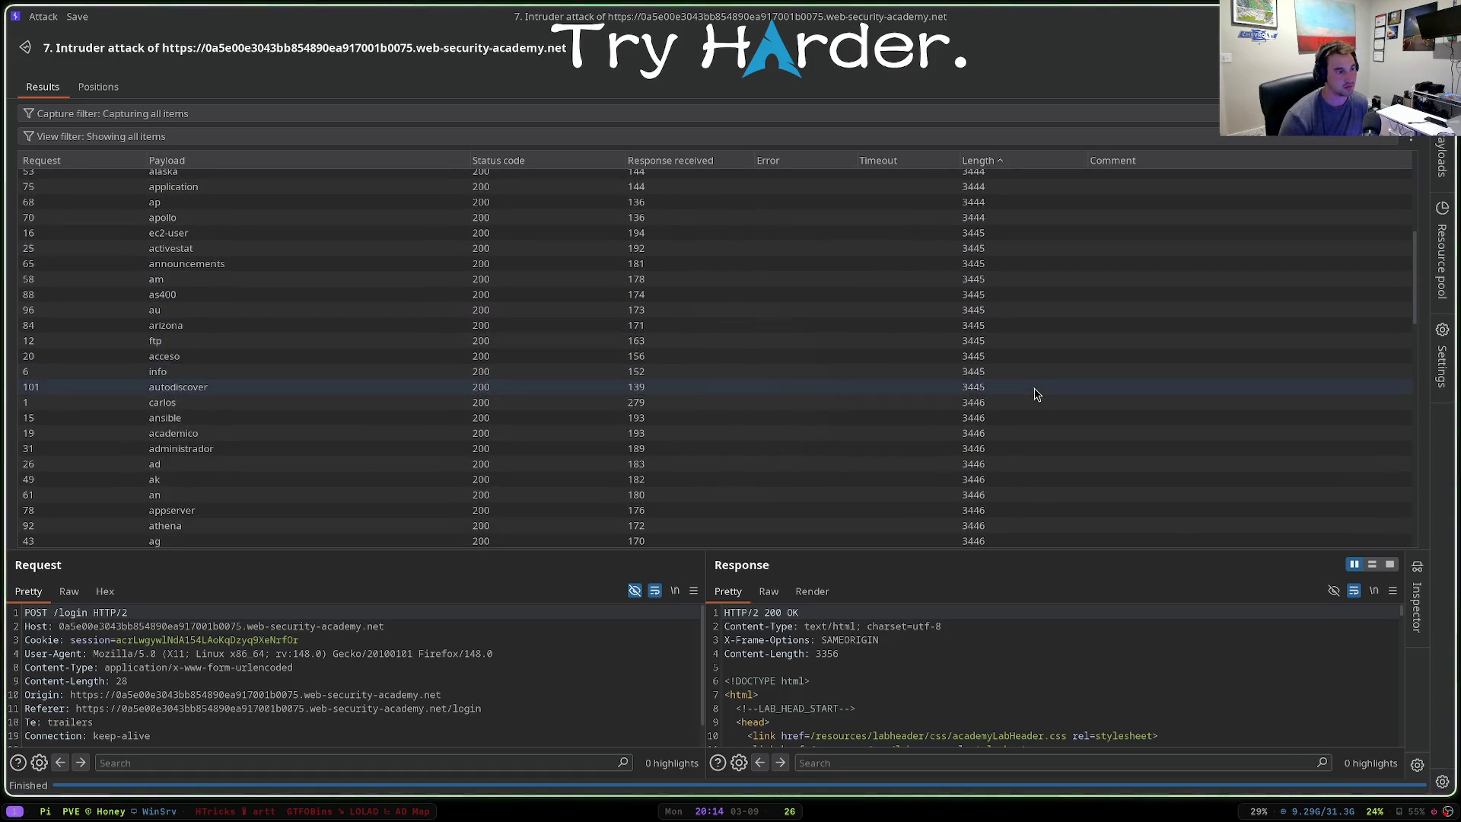
pyautogui.scroll(-6, 1035, 394)
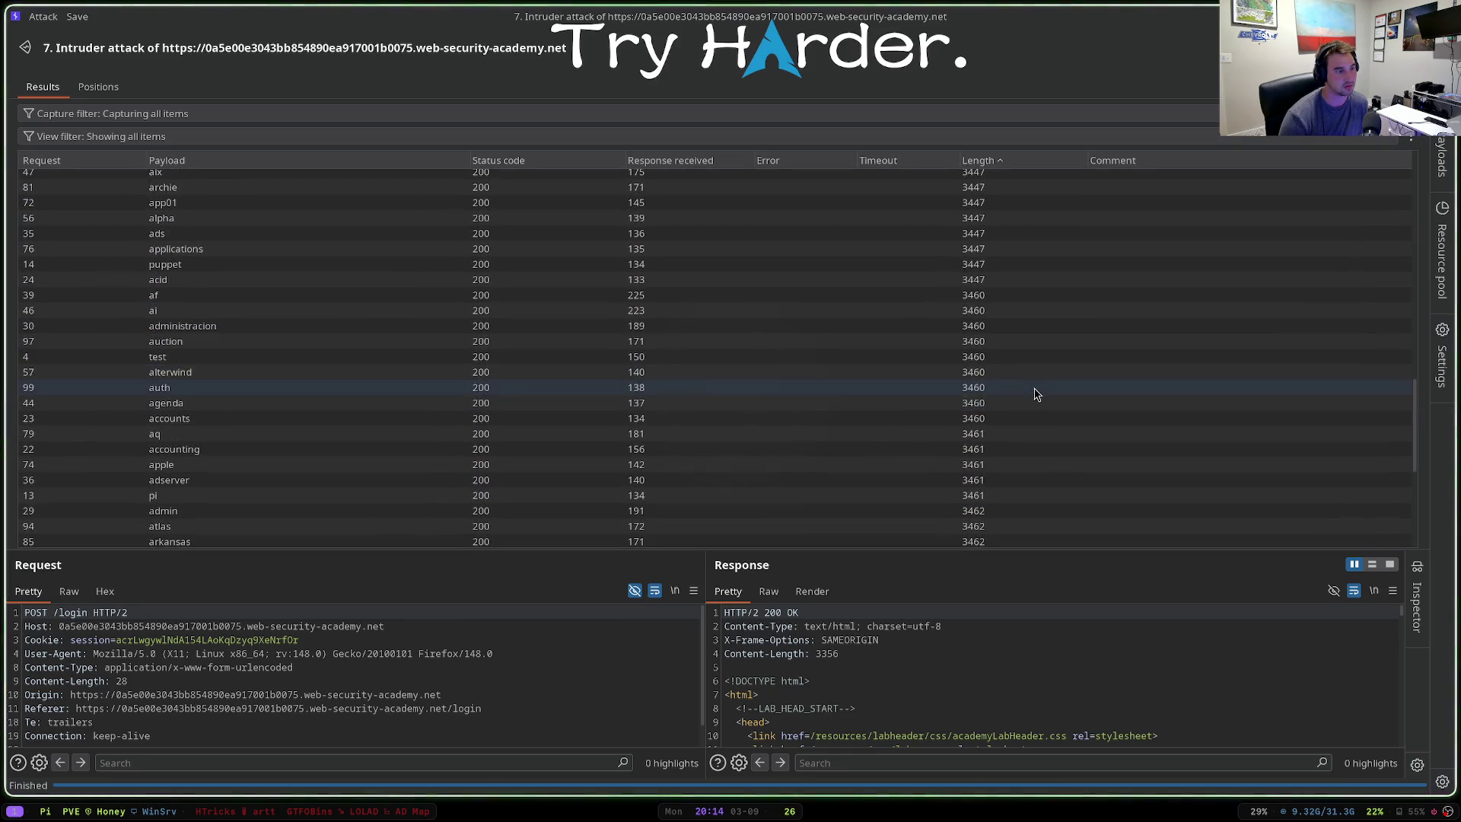
pyautogui.scroll(-5, 1035, 394)
pyautogui.scroll(-4, 1035, 394)
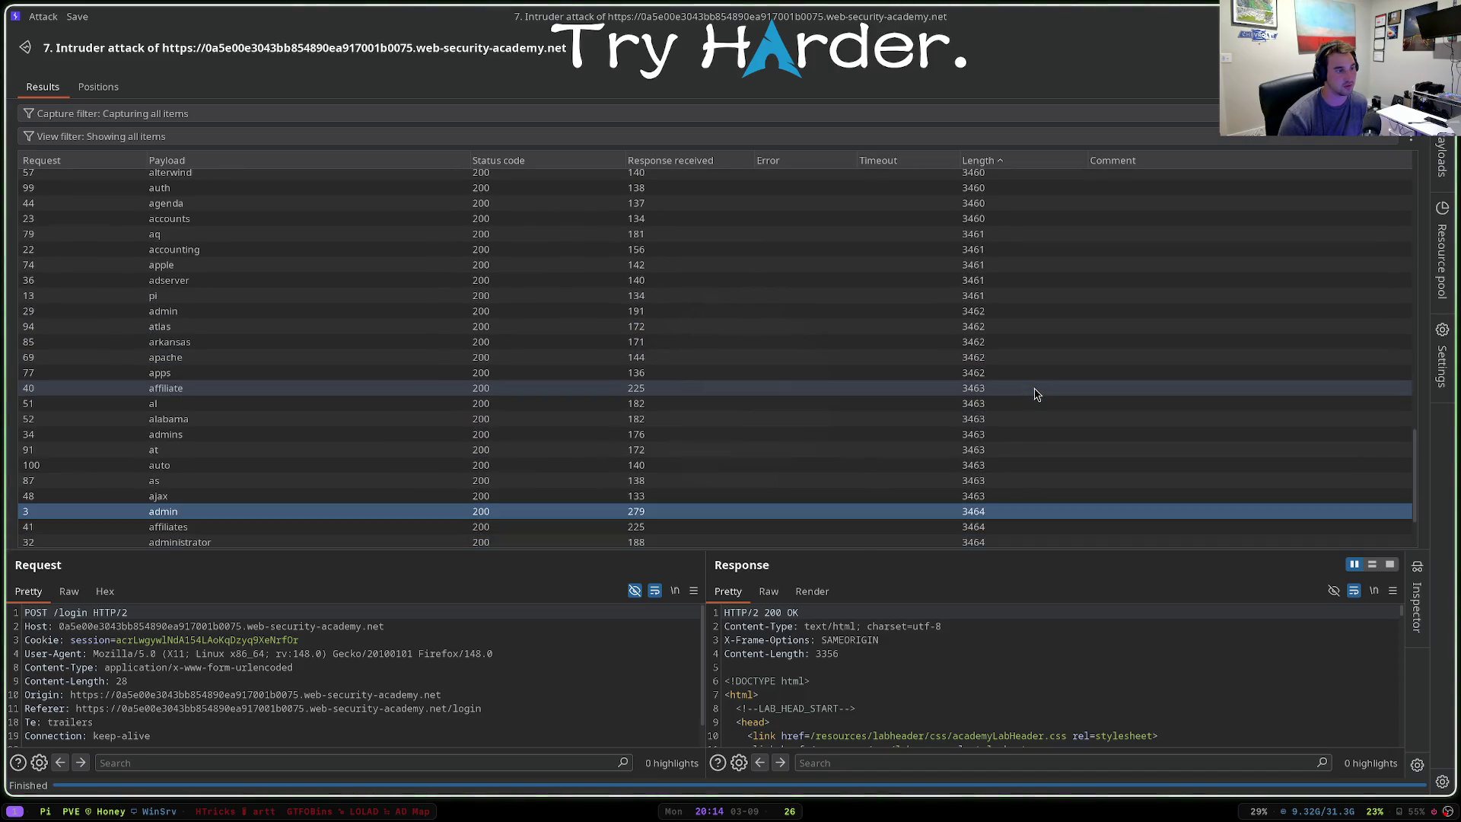
pyautogui.scroll(2, 1034, 394)
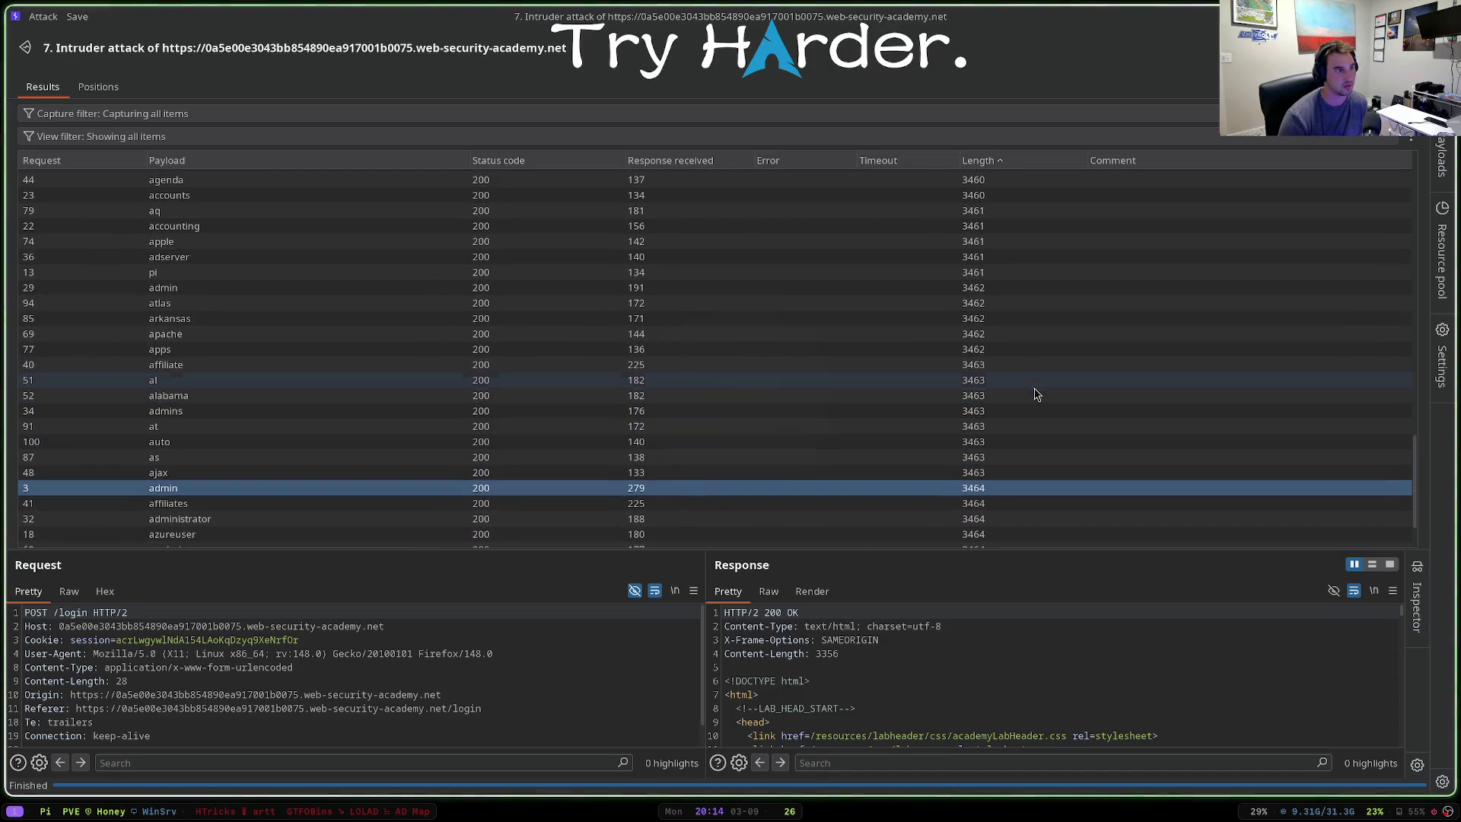
pyautogui.click(1037, 271)
pyautogui.scroll(-2, 896, 620)
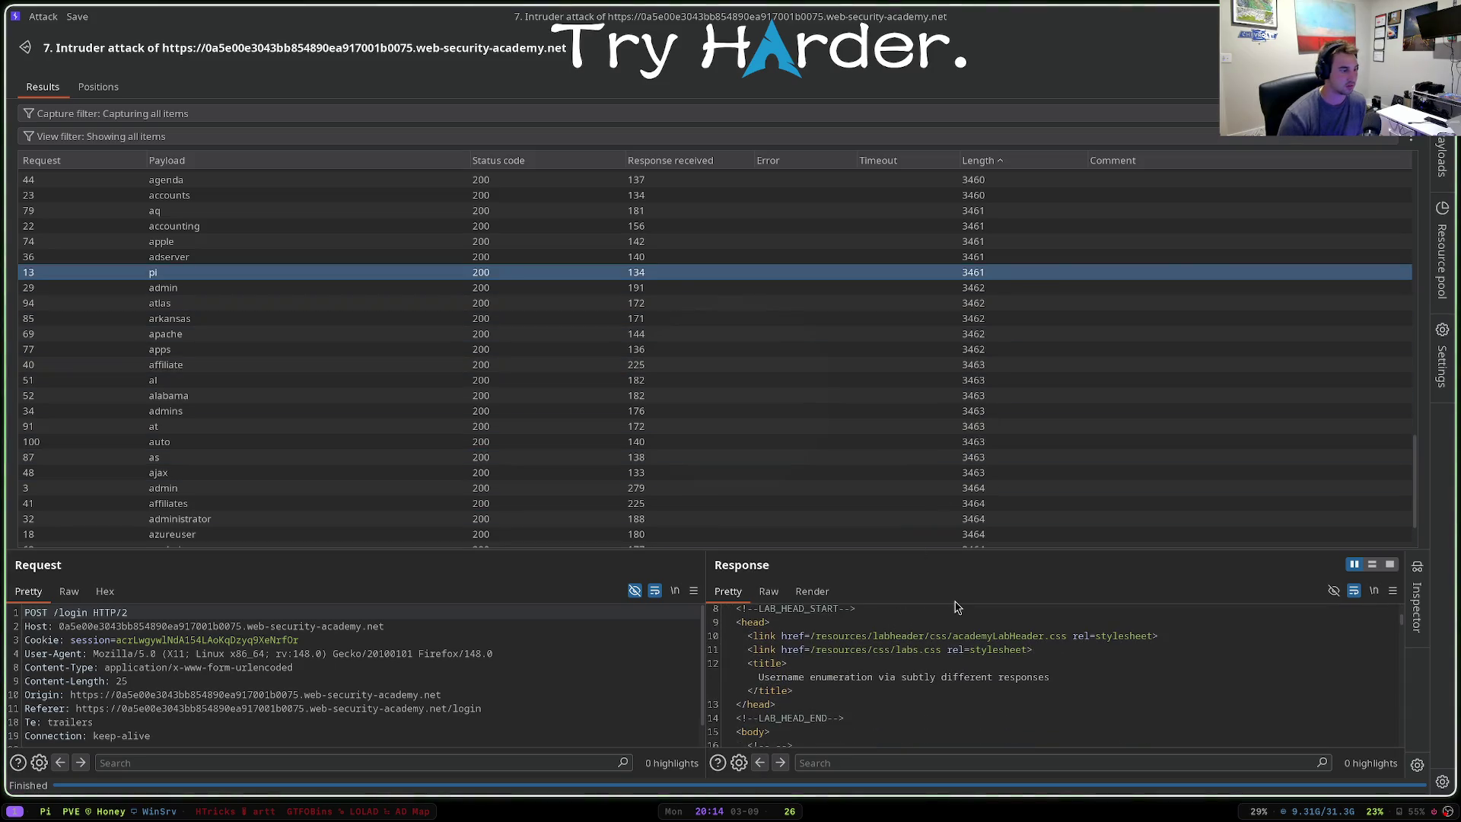
pyautogui.scroll(-3, 989, 662)
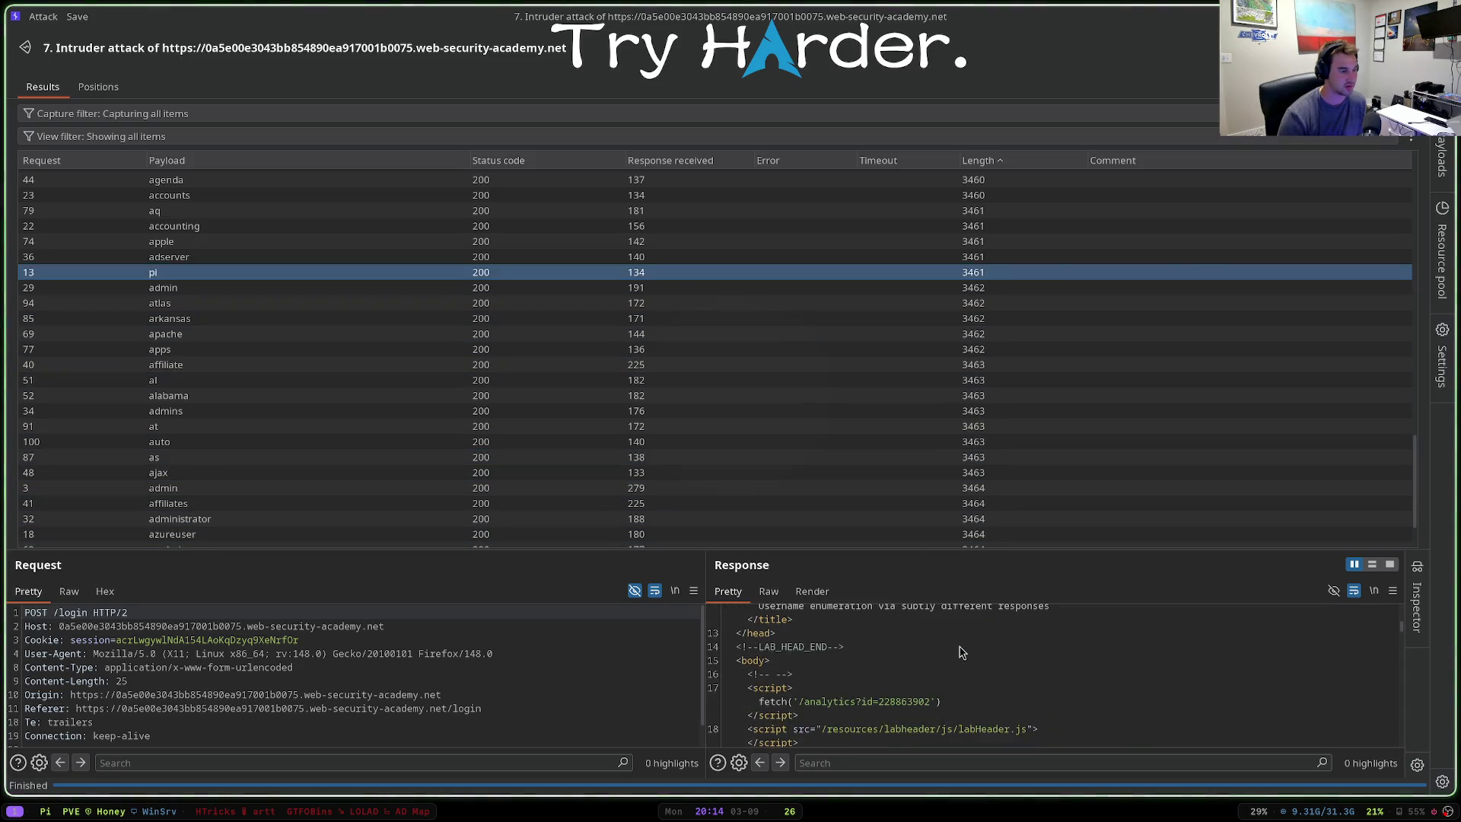
pyautogui.click(1042, 350)
pyautogui.scroll(-3, 929, 608)
pyautogui.click(993, 258)
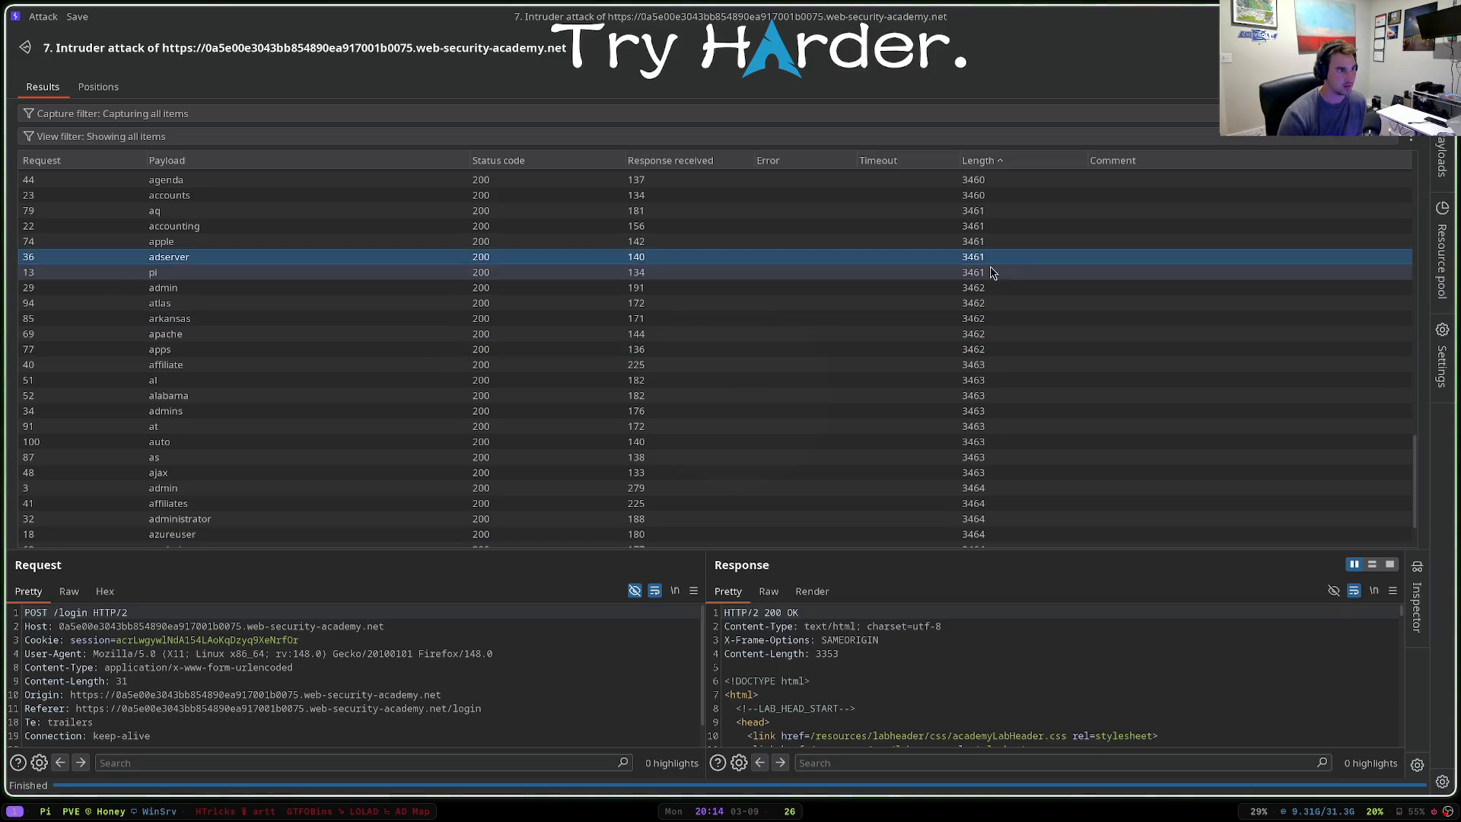
pyautogui.click(991, 272)
# - Enlarge the panes to read the pi response, restore the table, and close the attack window
pyautogui.moveTo(954, 549); pyautogui.dragTo(951, 164)
pyautogui.scroll(-5, 1348, 342)
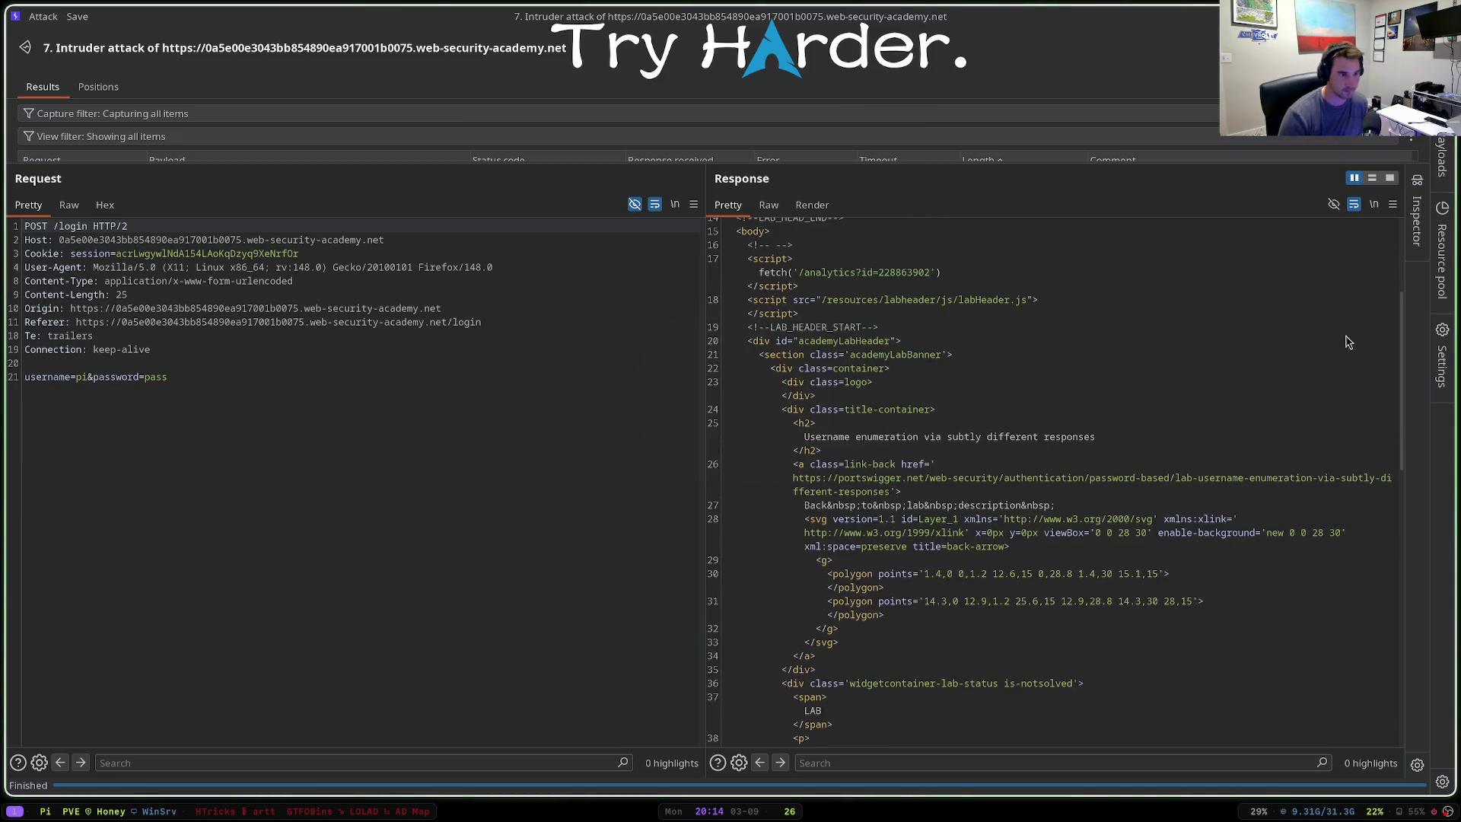
pyautogui.scroll(-10, 1404, 312)
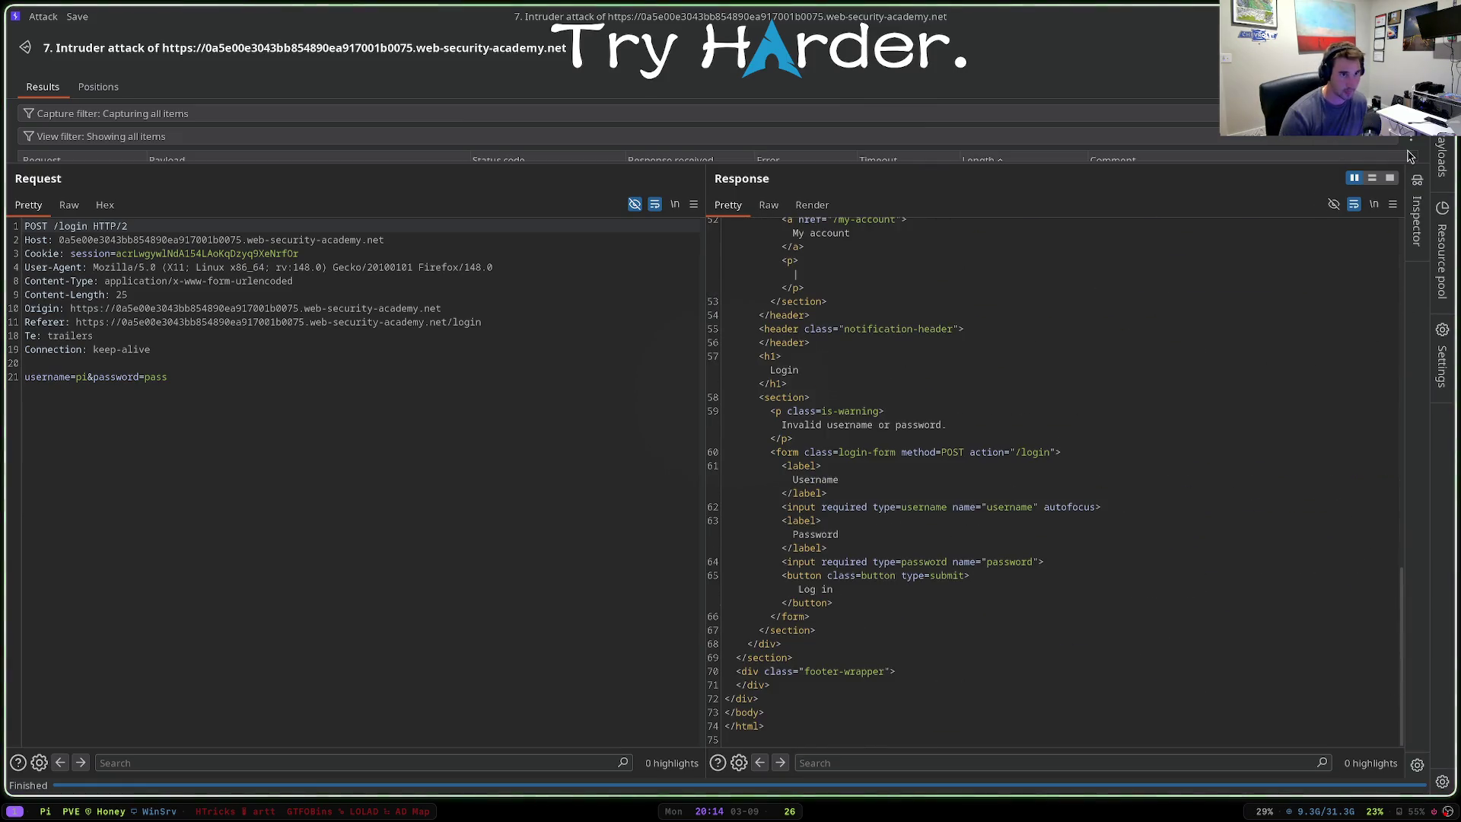
pyautogui.moveTo(1297, 159); pyautogui.dragTo(1293, 708)
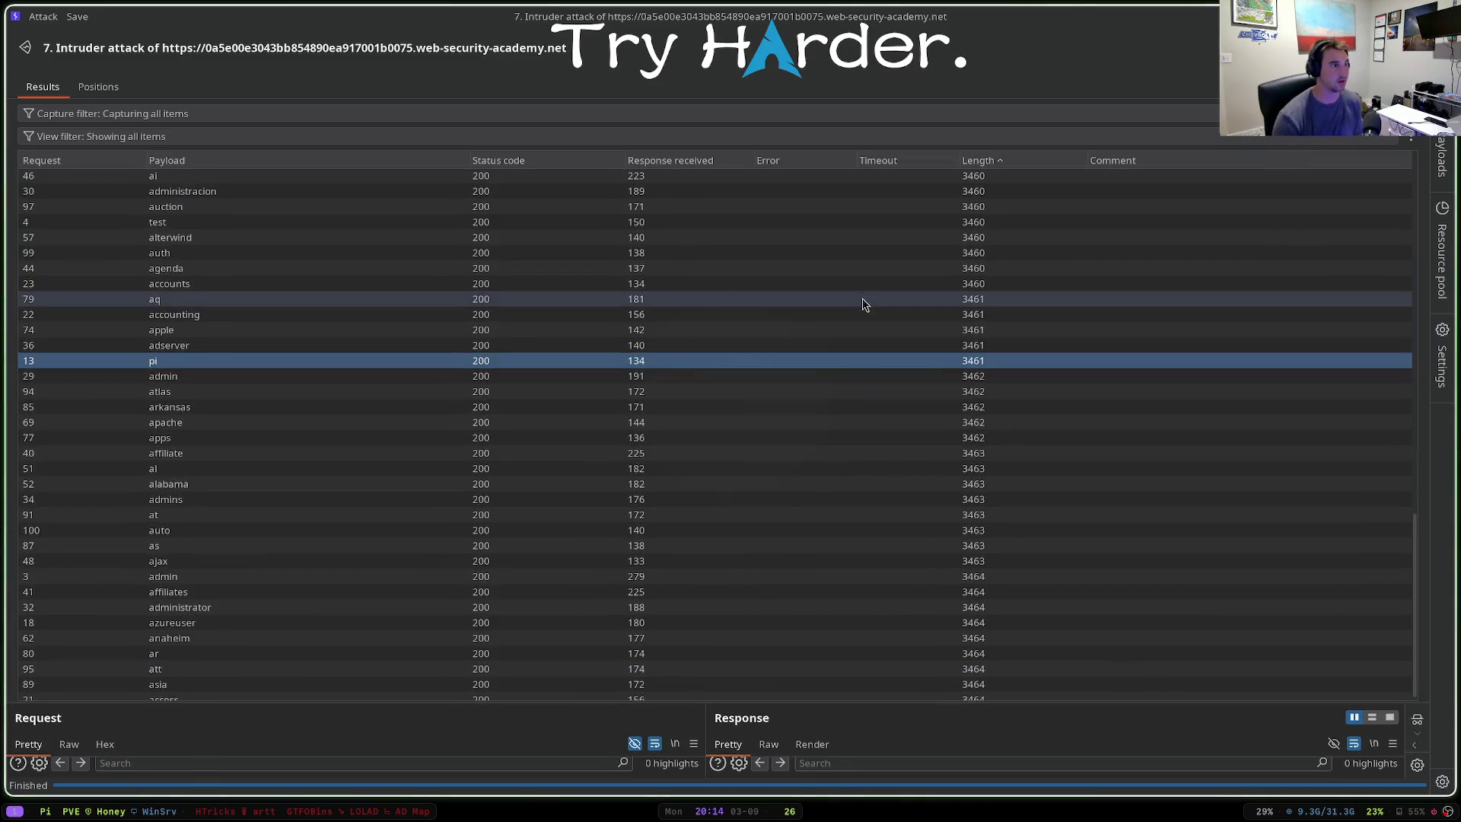
pyautogui.scroll(5, 943, 357)
pyautogui.press('super+q')
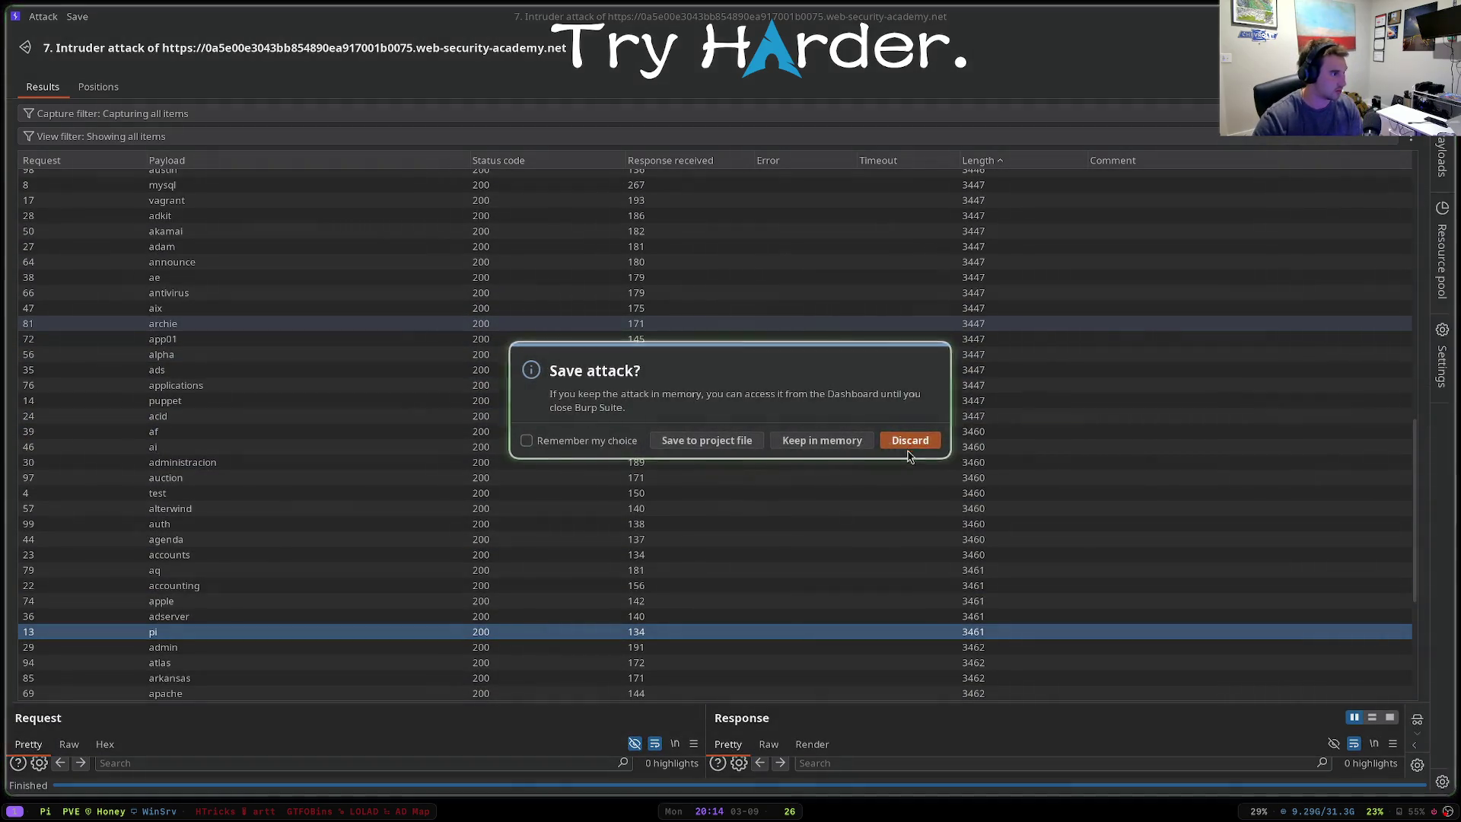
# - Discard Intruder attack 7 and copy the Candidate passwords list
pyautogui.click(909, 437)
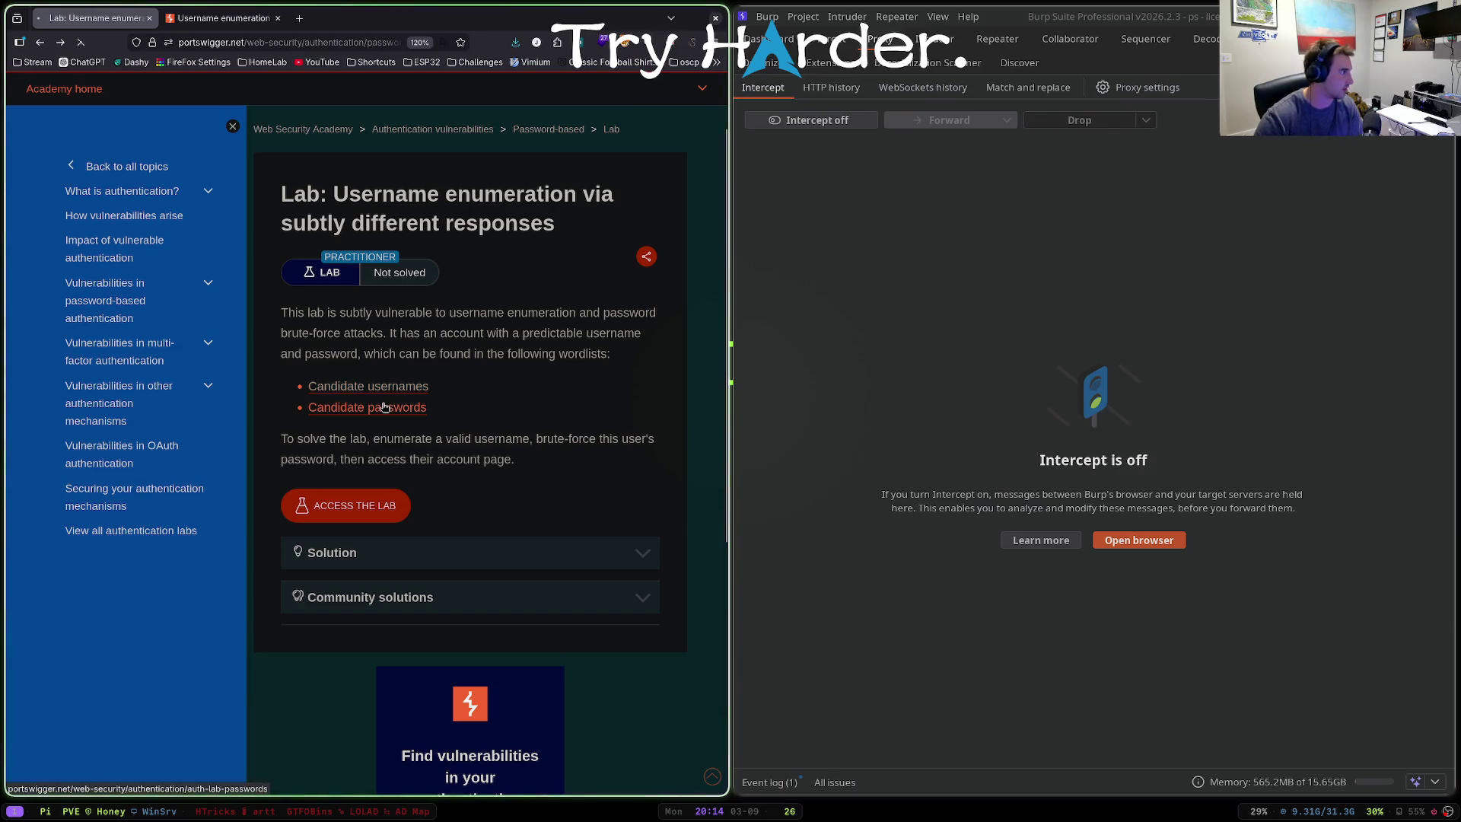
pyautogui.click(408, 407)
pyautogui.moveTo(312, 365)
pyautogui.mouseDown()
pyautogui.moveTo(378, 433)
pyautogui.moveTo(363, 569)
pyautogui.mouseUp()
pyautogui.scroll(-2, 363, 569)
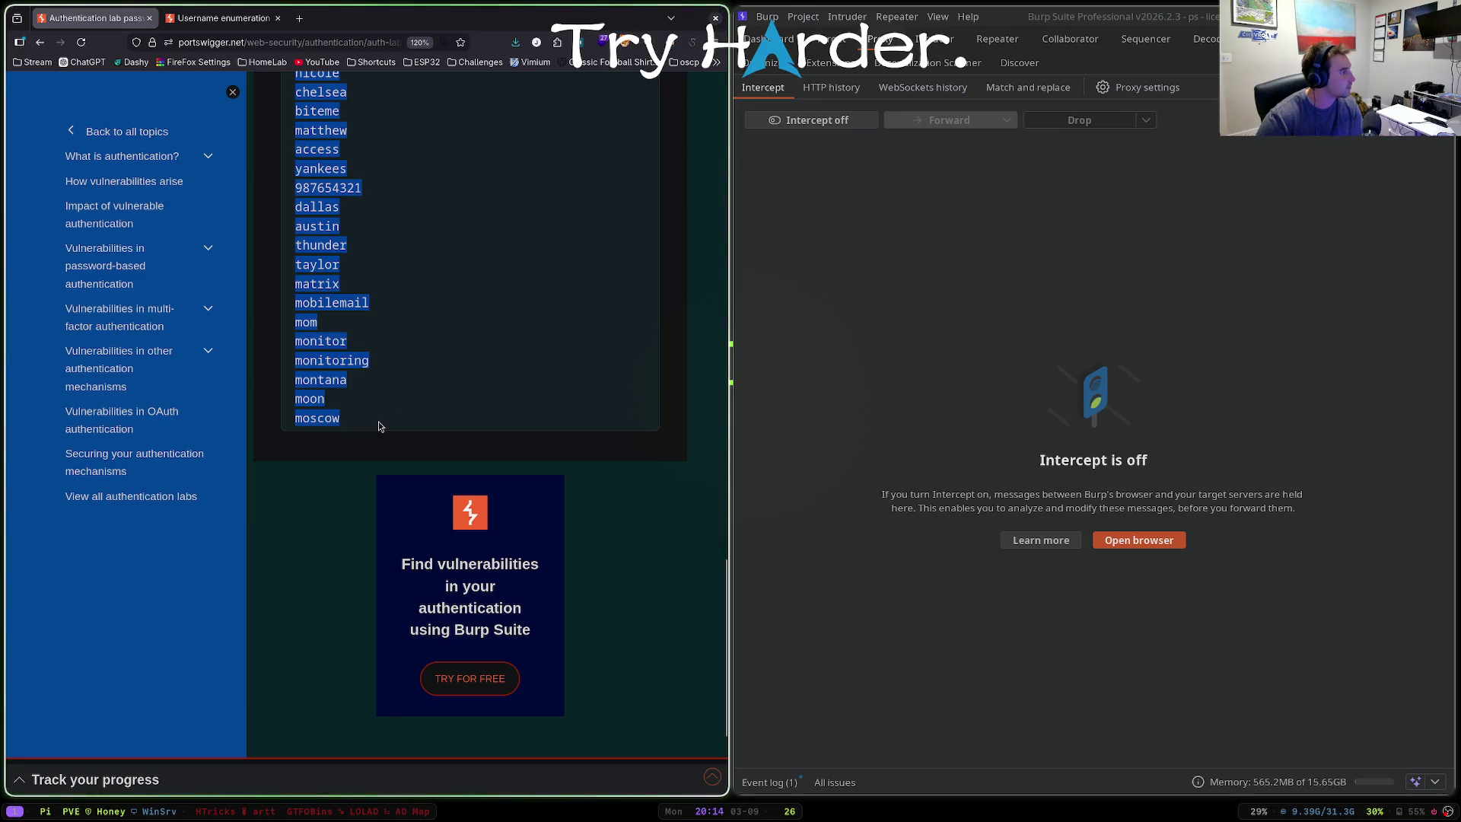
# - Mark the password value as a second payload position and choose the Cluster bomb attack type
pyautogui.click(930, 38)
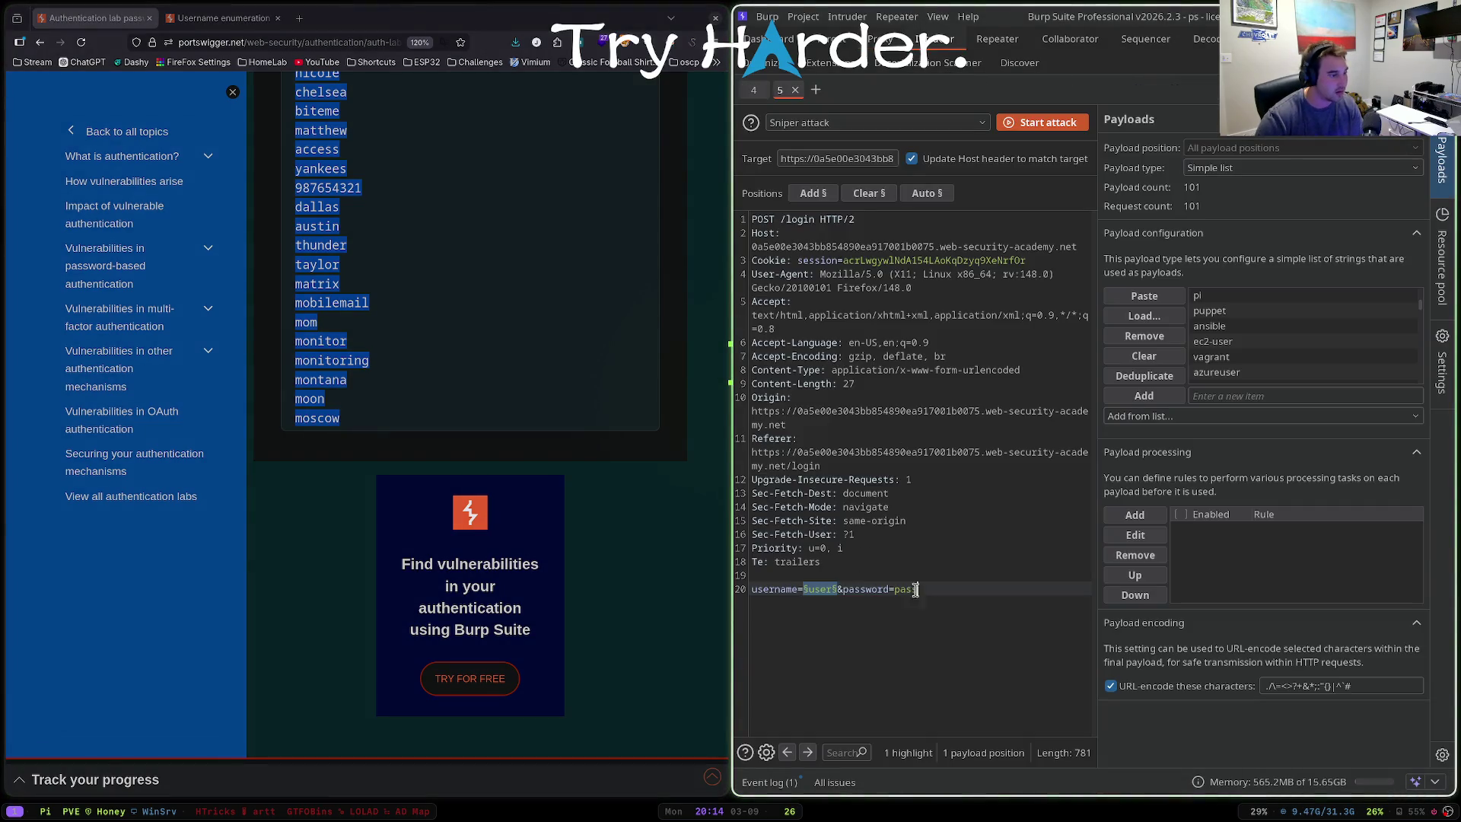
pyautogui.moveTo(916, 590); pyautogui.dragTo(893, 588)
pyautogui.click(811, 194)
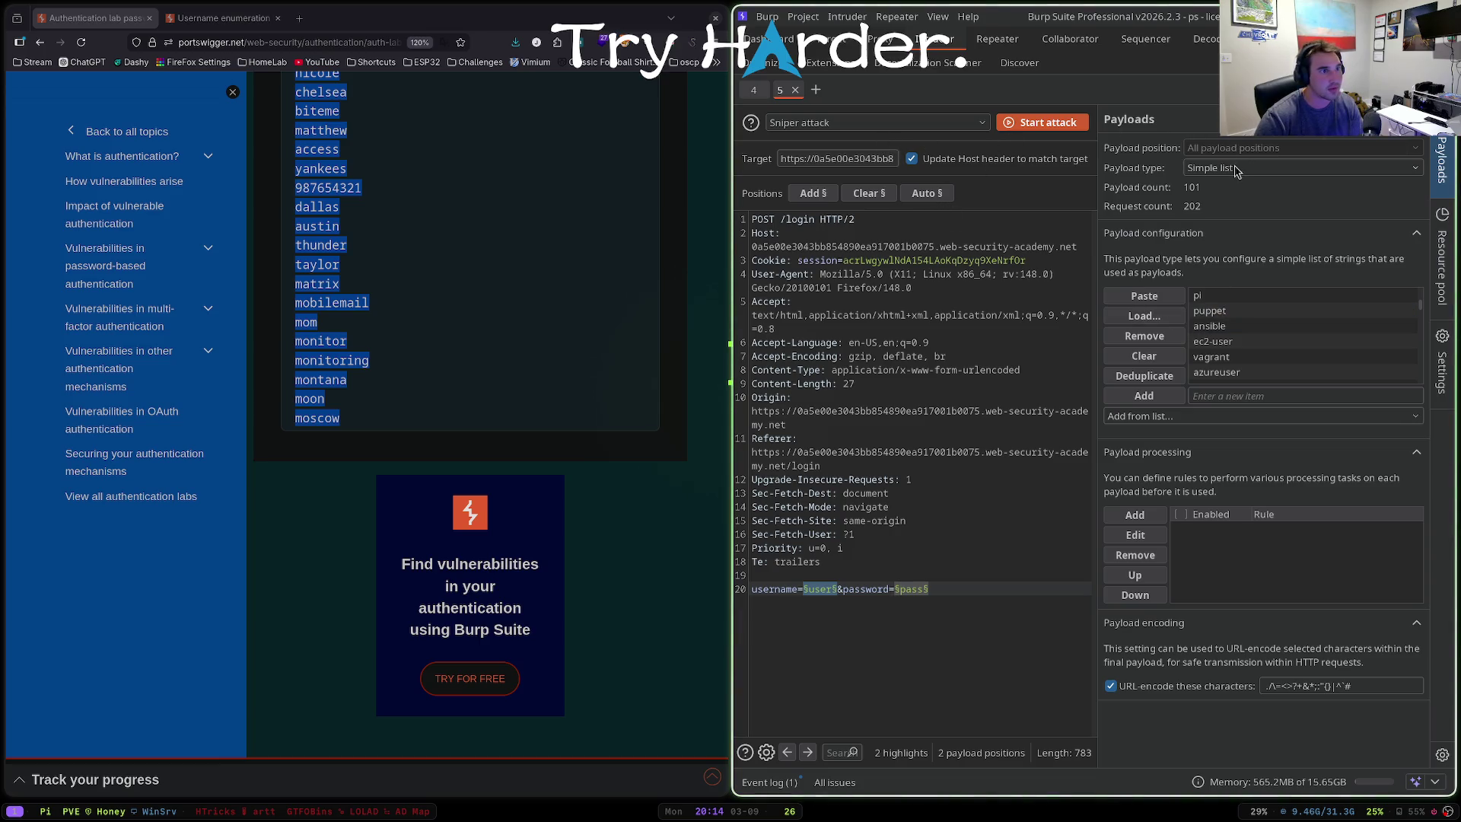
pyautogui.click(840, 122)
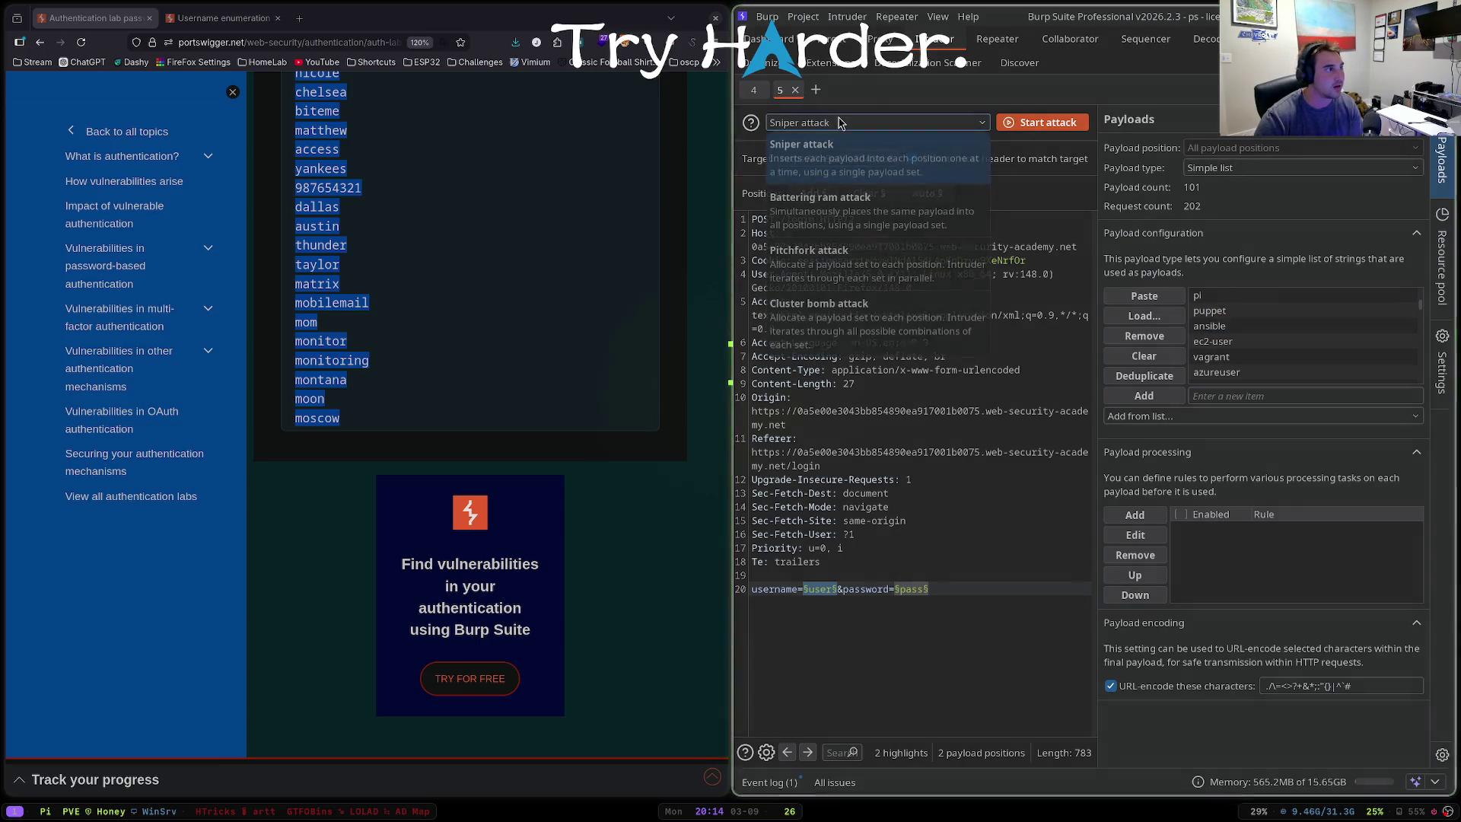
pyautogui.click(918, 297)
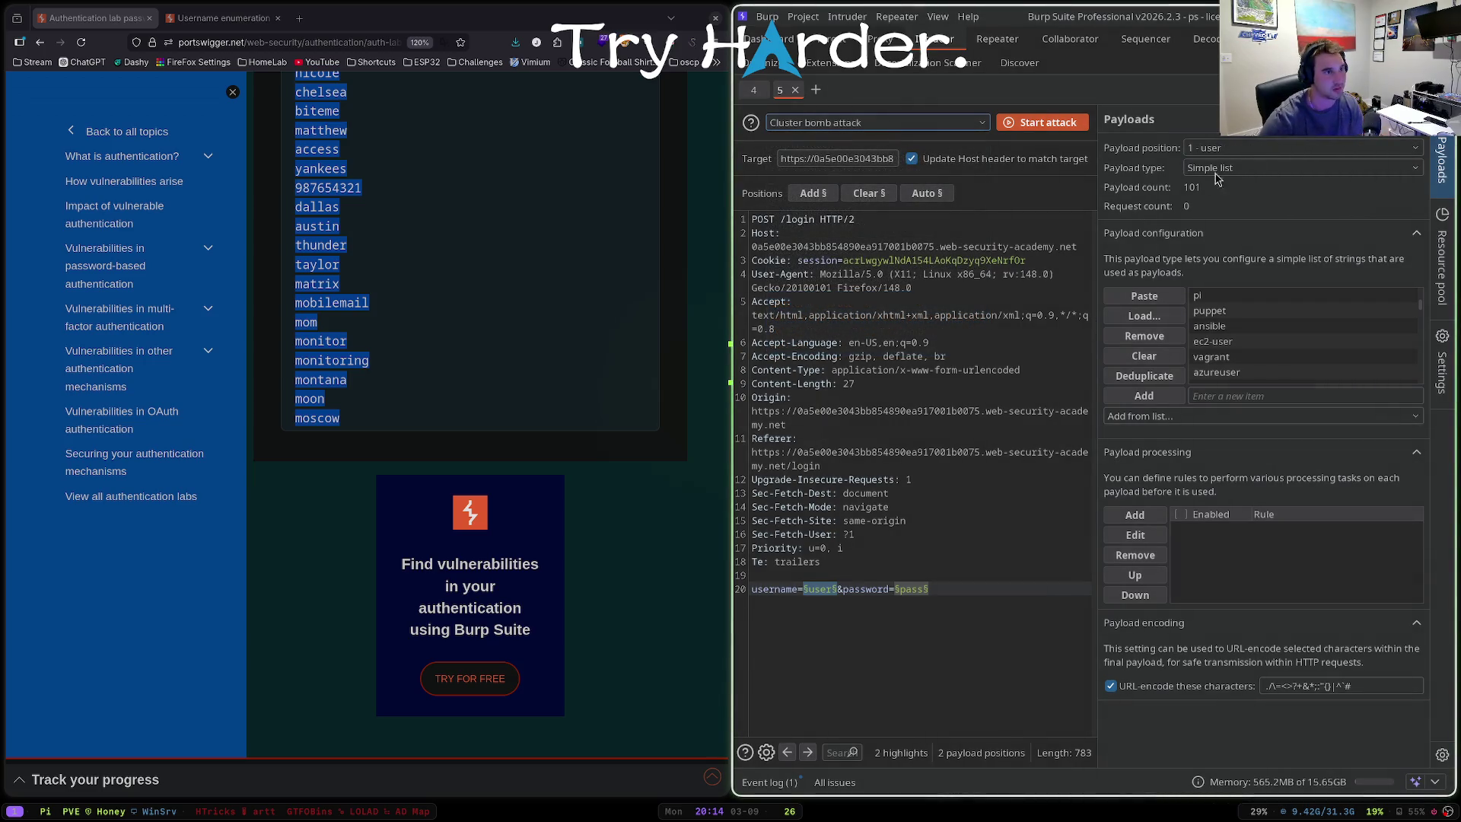
# - Paste the 100 candidate passwords into payload position 2 and launch the 10,100-request attack
pyautogui.click(1240, 147)
pyautogui.click(1244, 182)
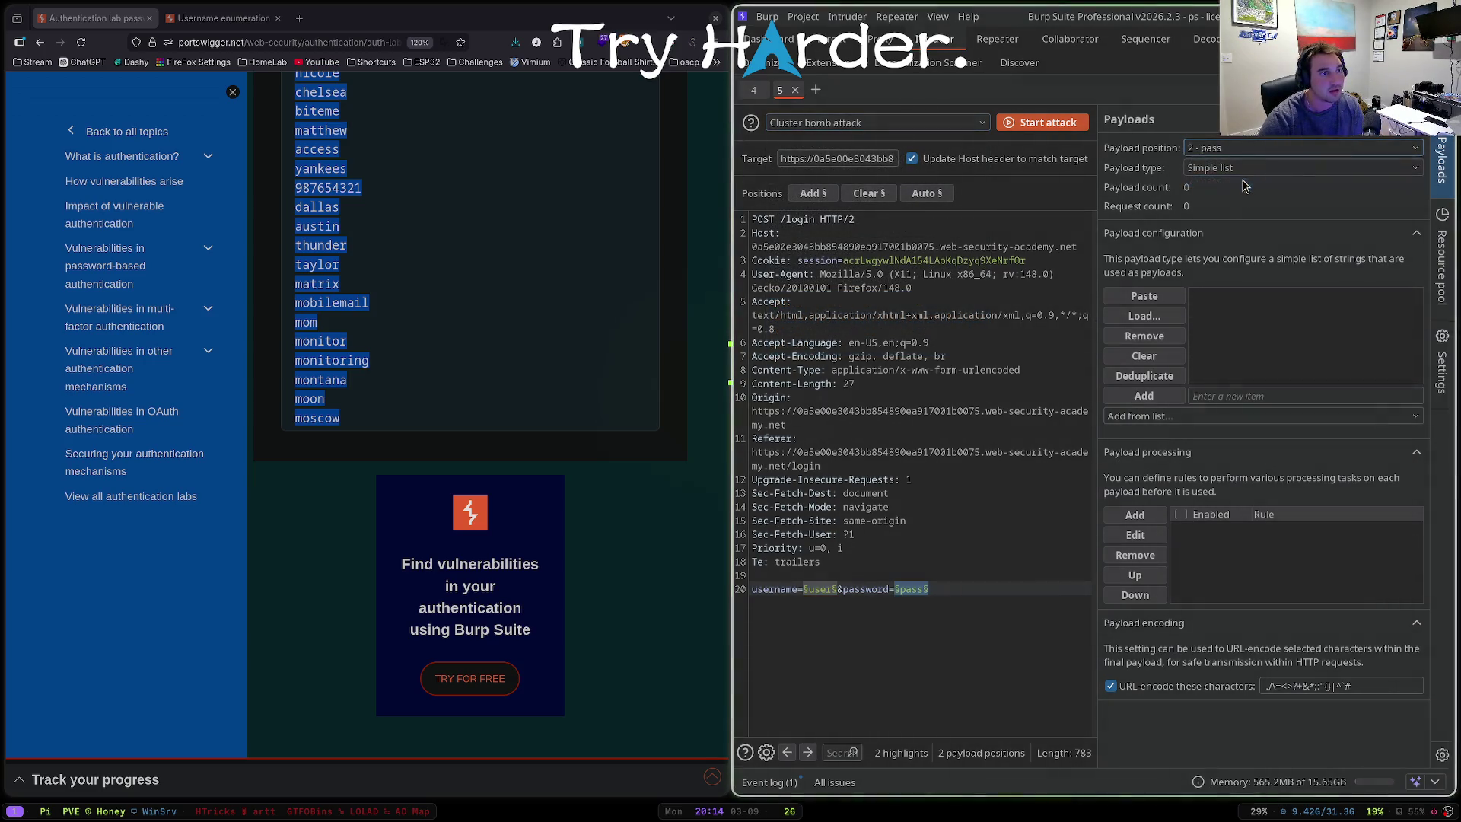
pyautogui.click(1143, 295)
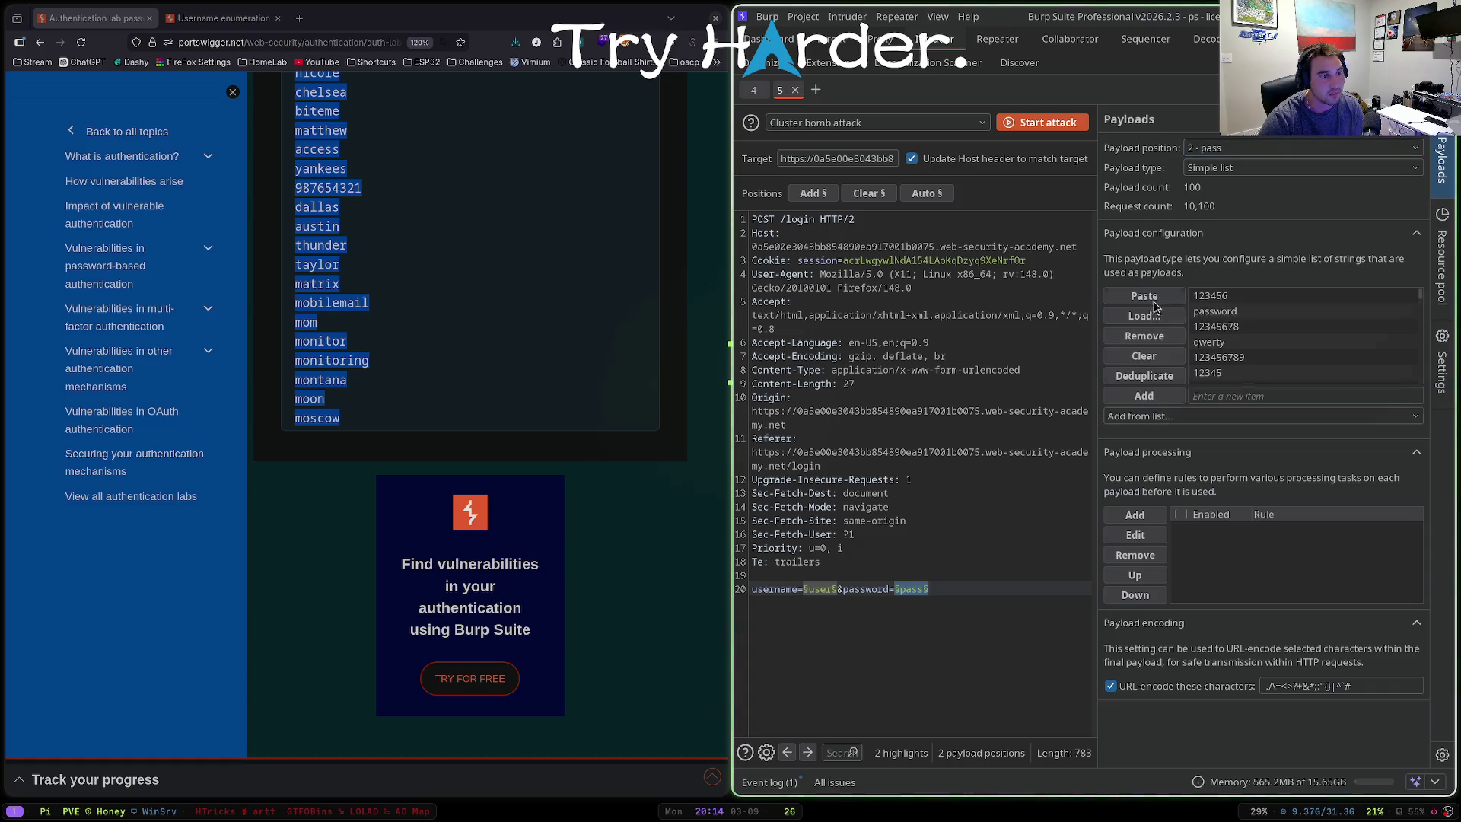
pyautogui.click(1048, 122)
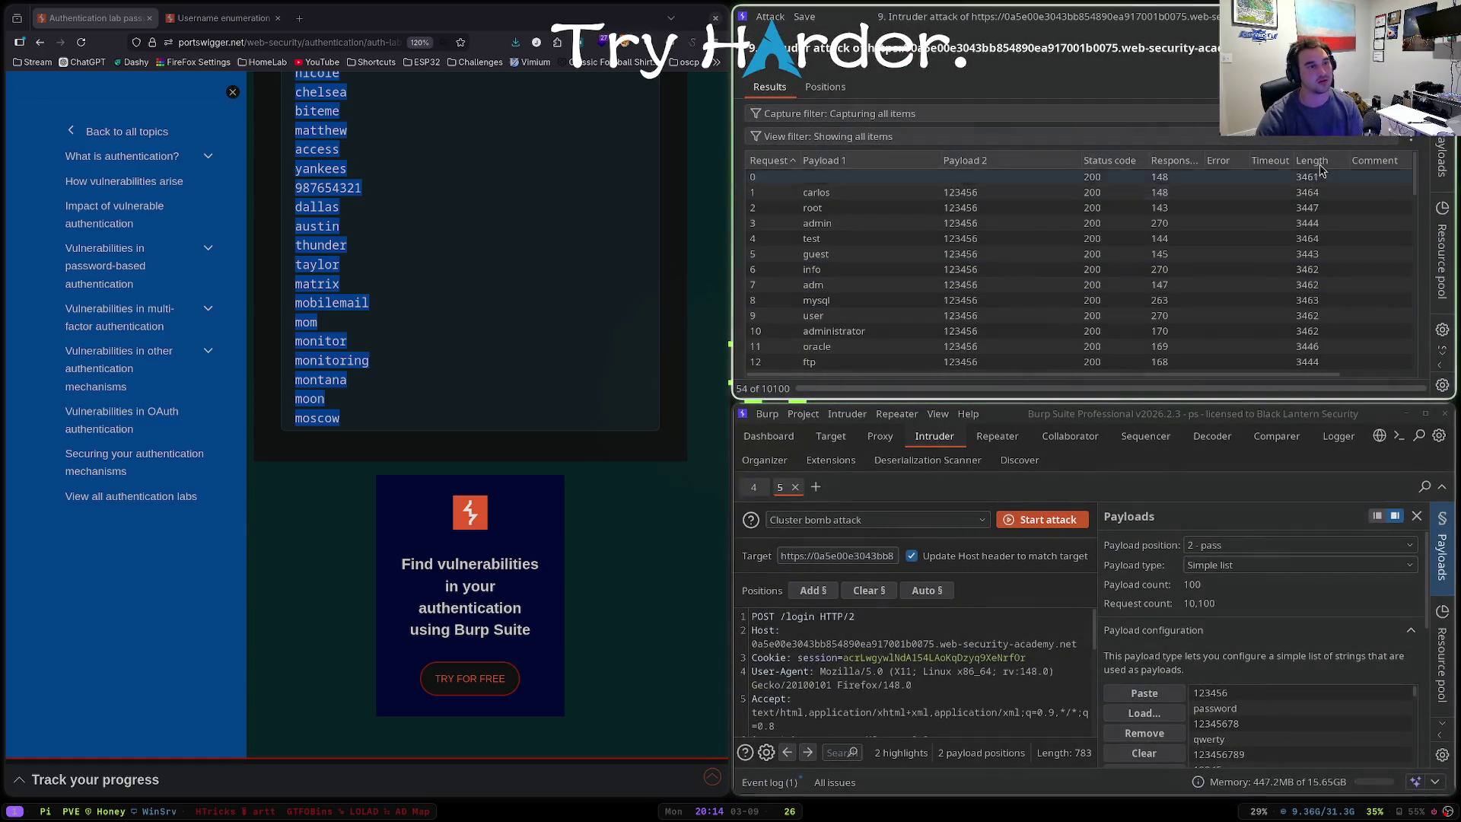
# - Maximize the cluster bomb results and sort by length to surface the arcsight 302 login
pyautogui.press('super+f')
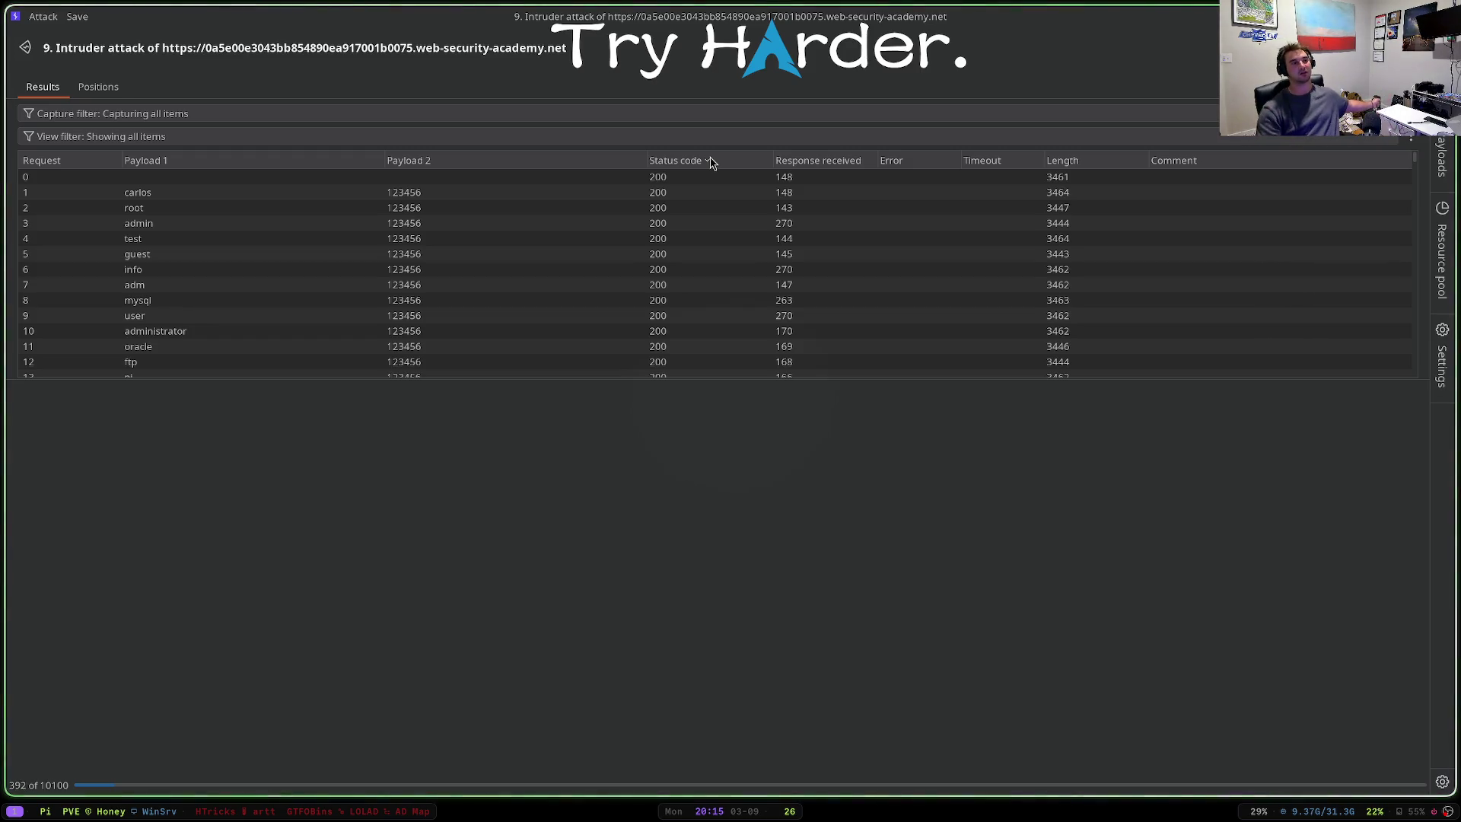
pyautogui.click(1062, 160)
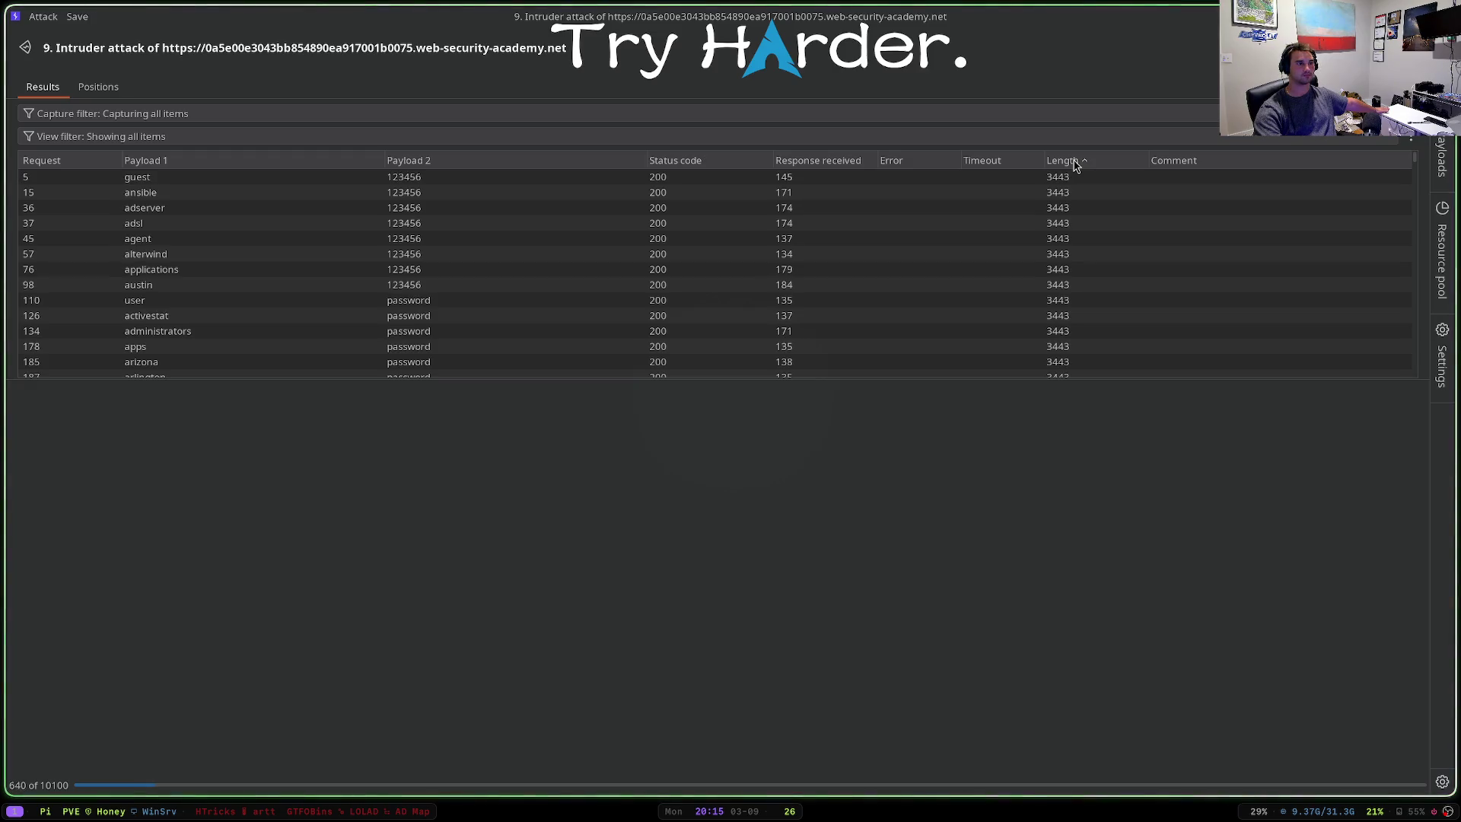
pyautogui.click(1075, 166)
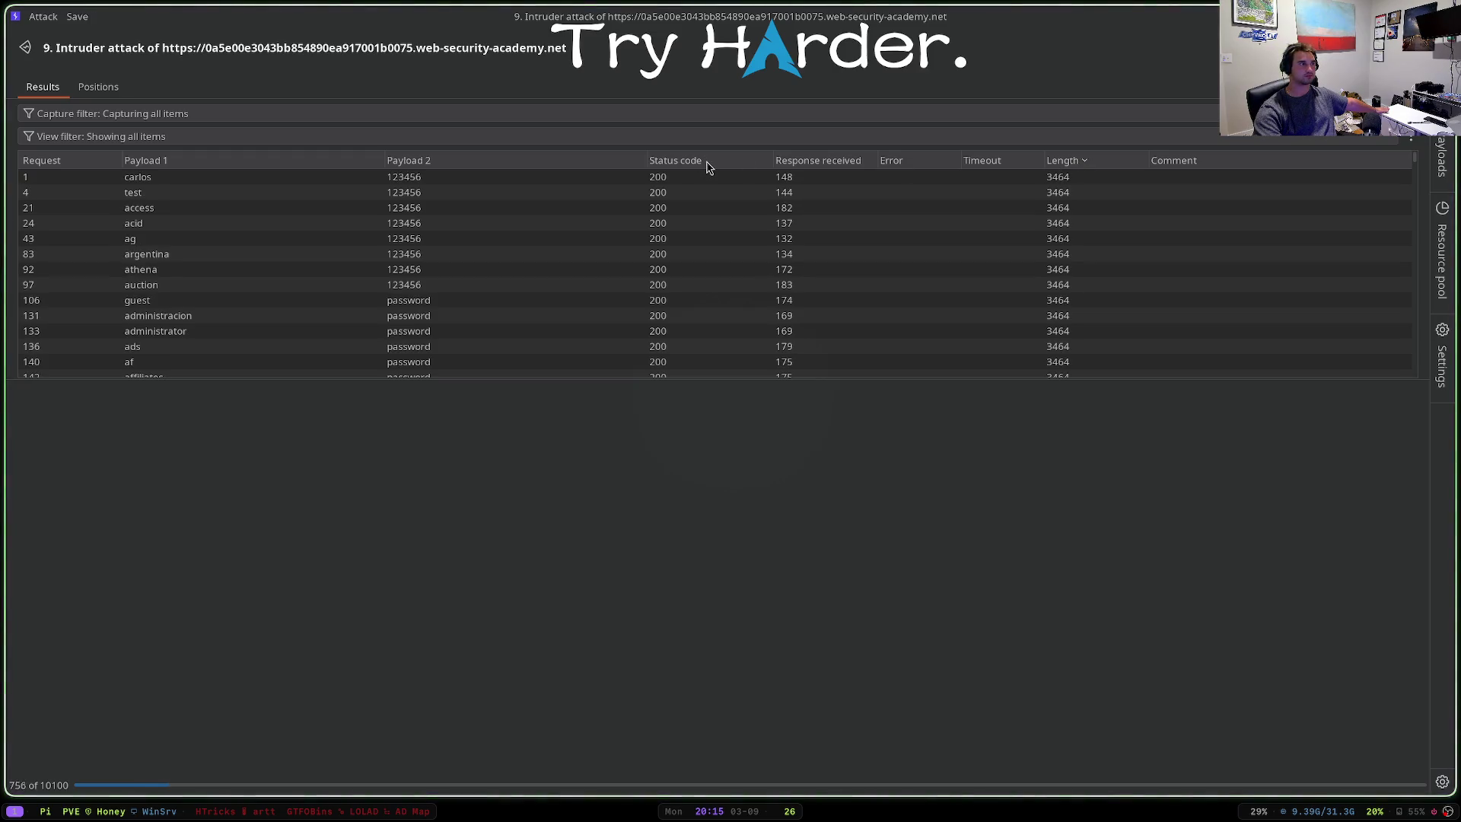
pyautogui.click(1076, 161)
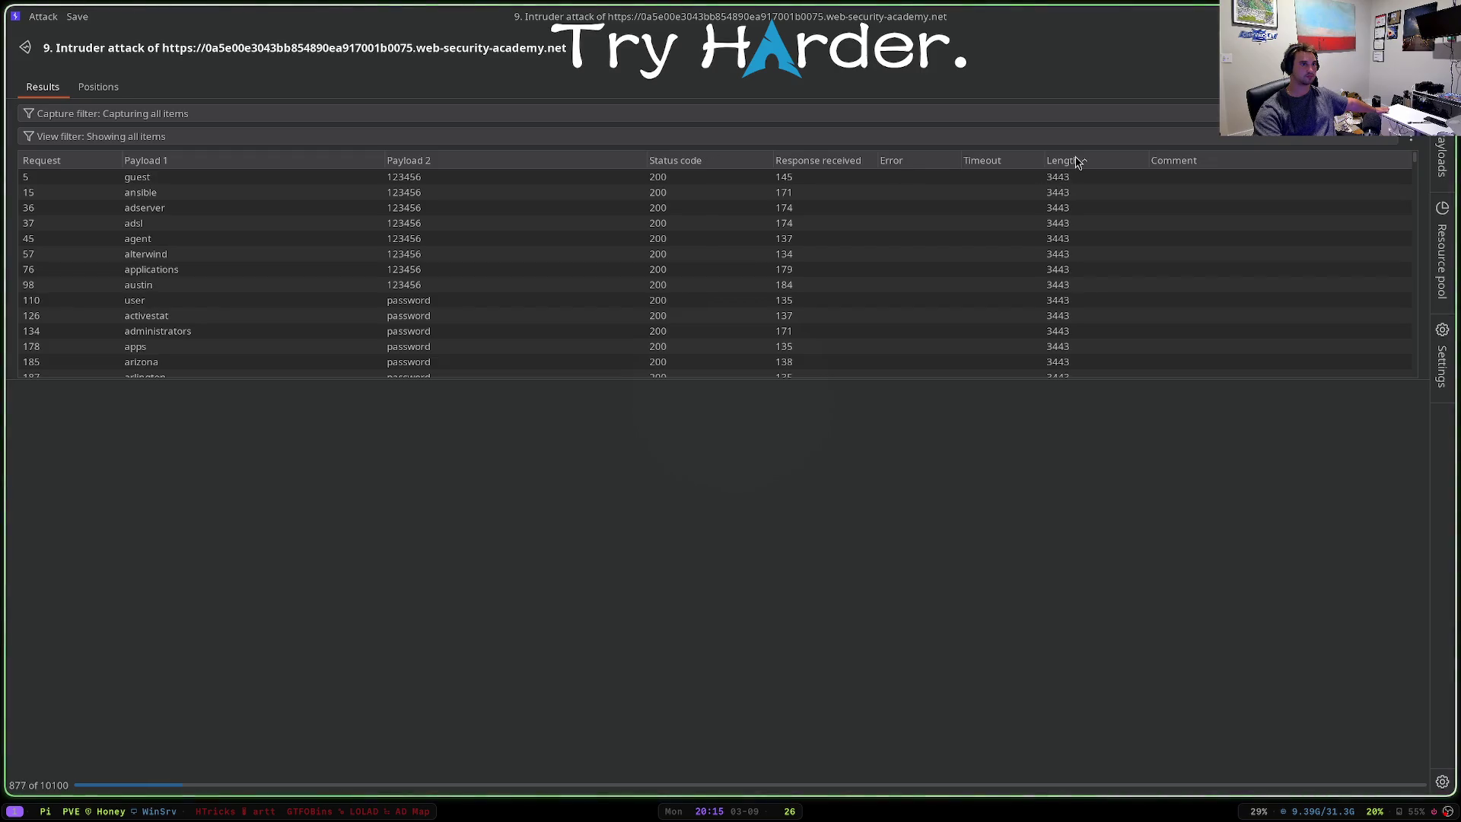
pyautogui.click(1062, 162)
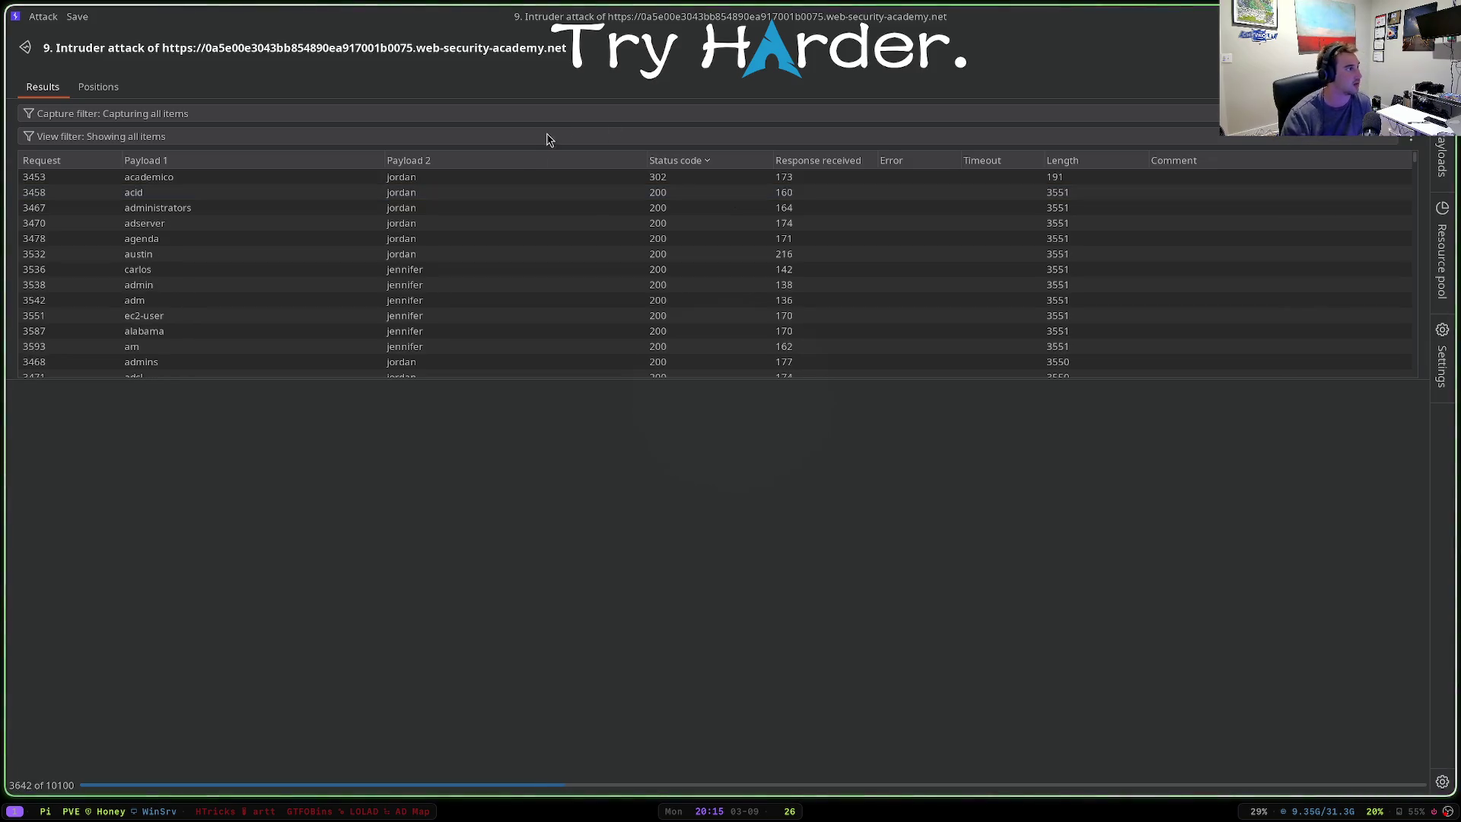
pyautogui.press('super+f')
# - Select the 302 result in row 3453, then close the attack results window and confirm stopping it
pyautogui.click(897, 177)
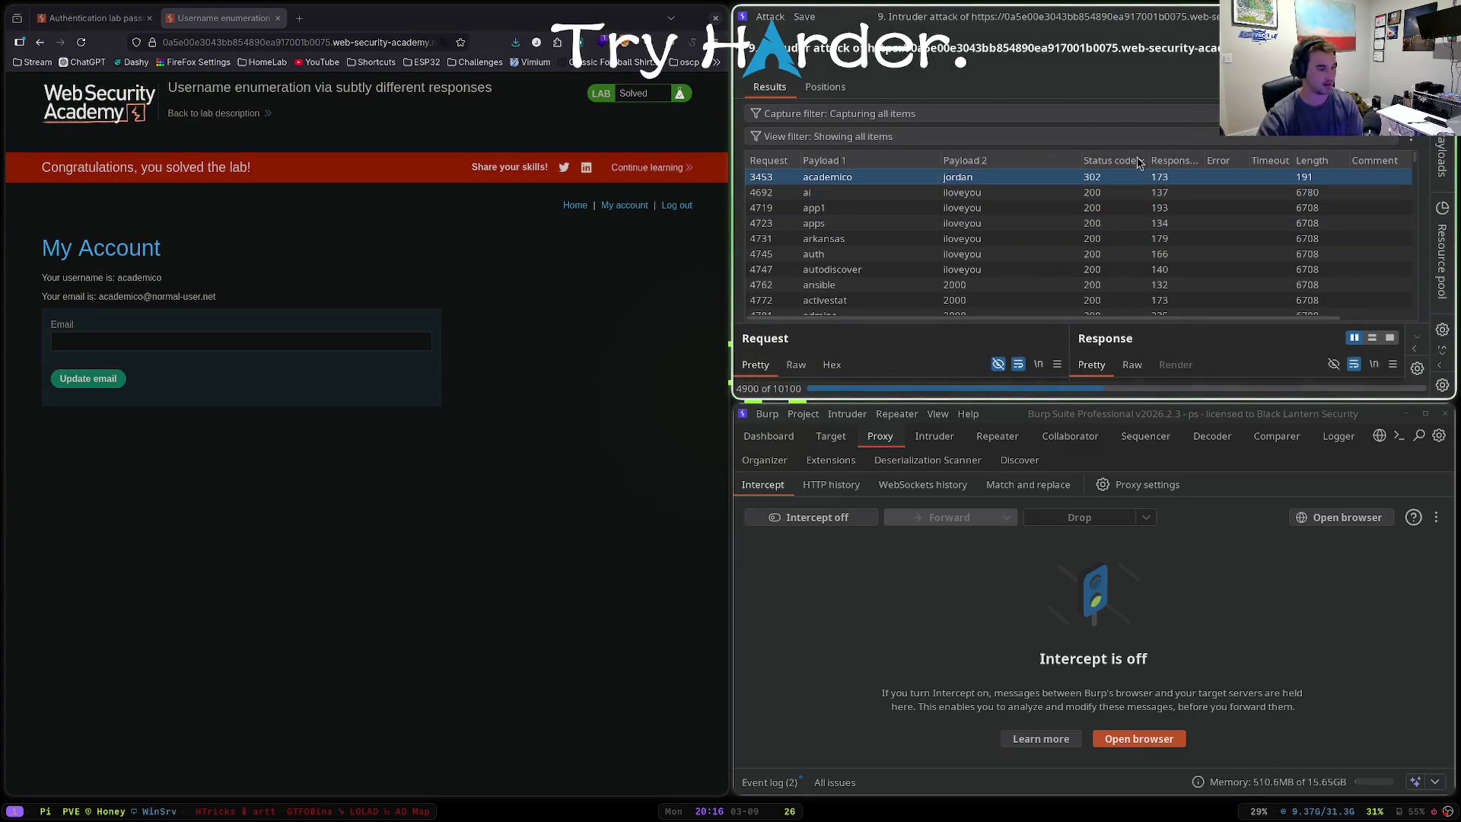
pyautogui.press('super+q')
pyautogui.press('Return')
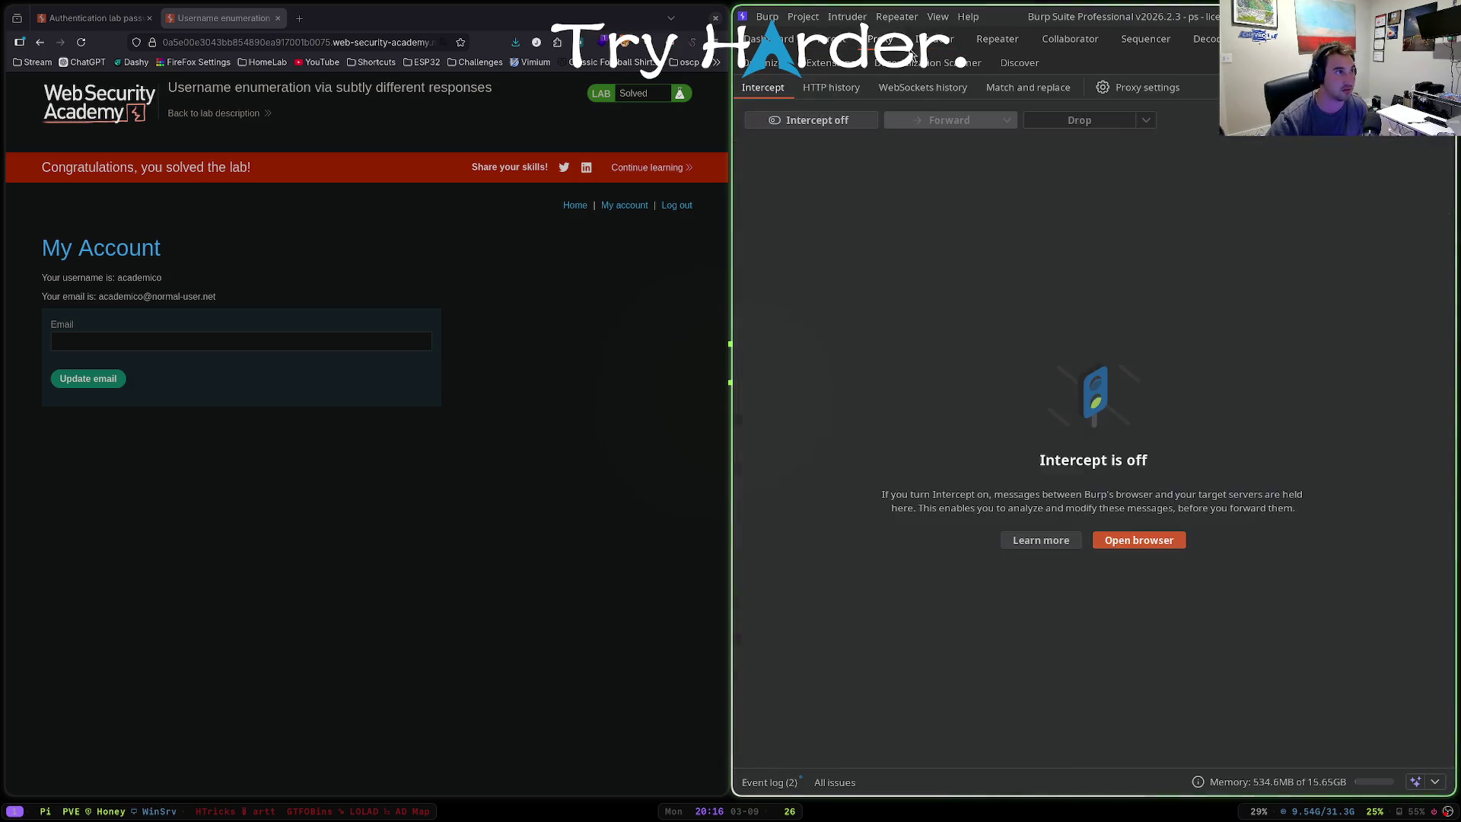
# - Cycle through the Dashboard, Target, Proxy and Repeater tabs, ending on the cluster bomb Intruder setup
pyautogui.click(928, 59)
pyautogui.click(879, 39)
pyautogui.click(935, 38)
pyautogui.click(875, 39)
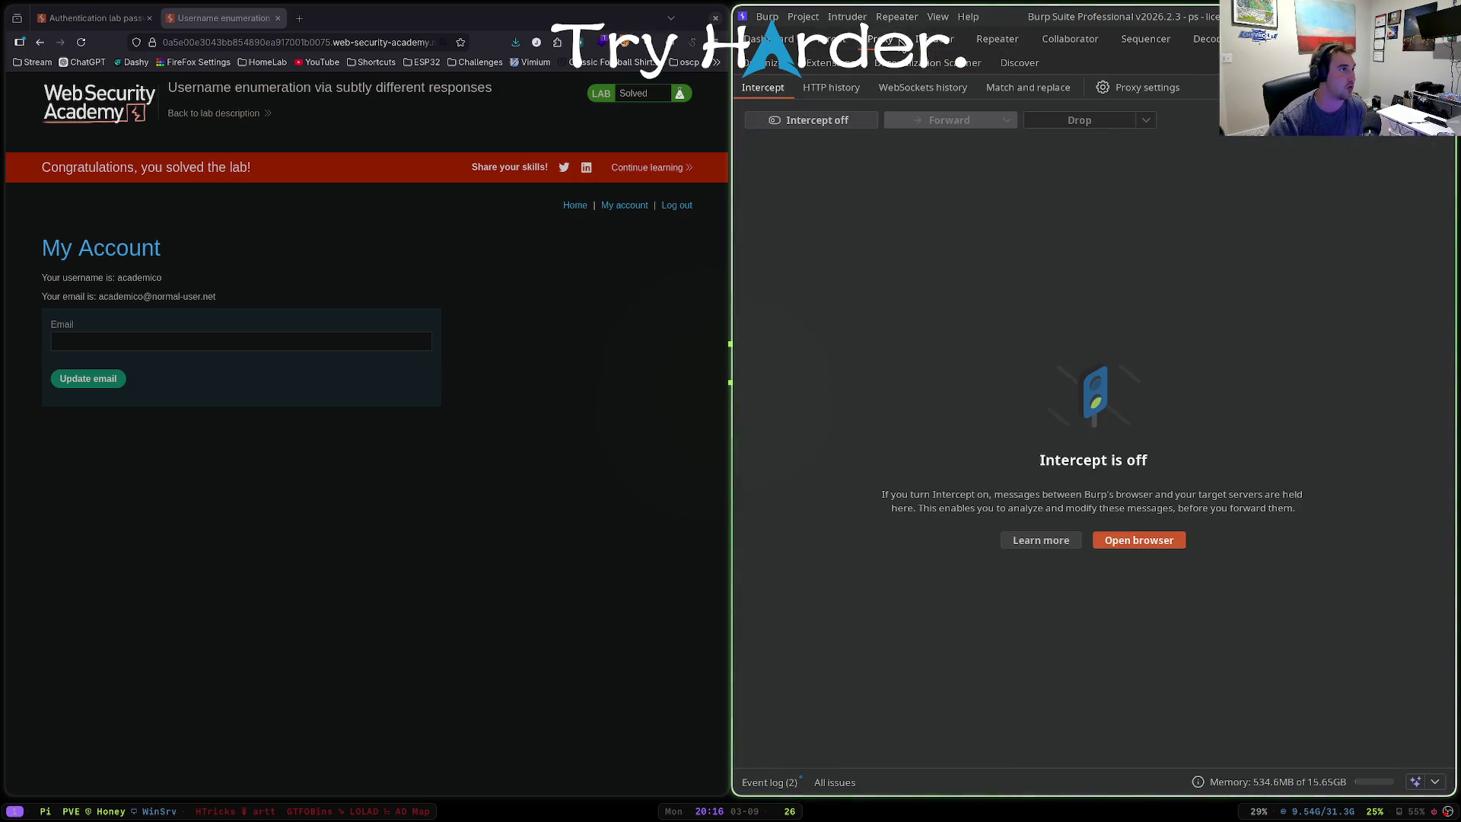
pyautogui.click(768, 38)
pyautogui.click(829, 39)
pyautogui.click(879, 39)
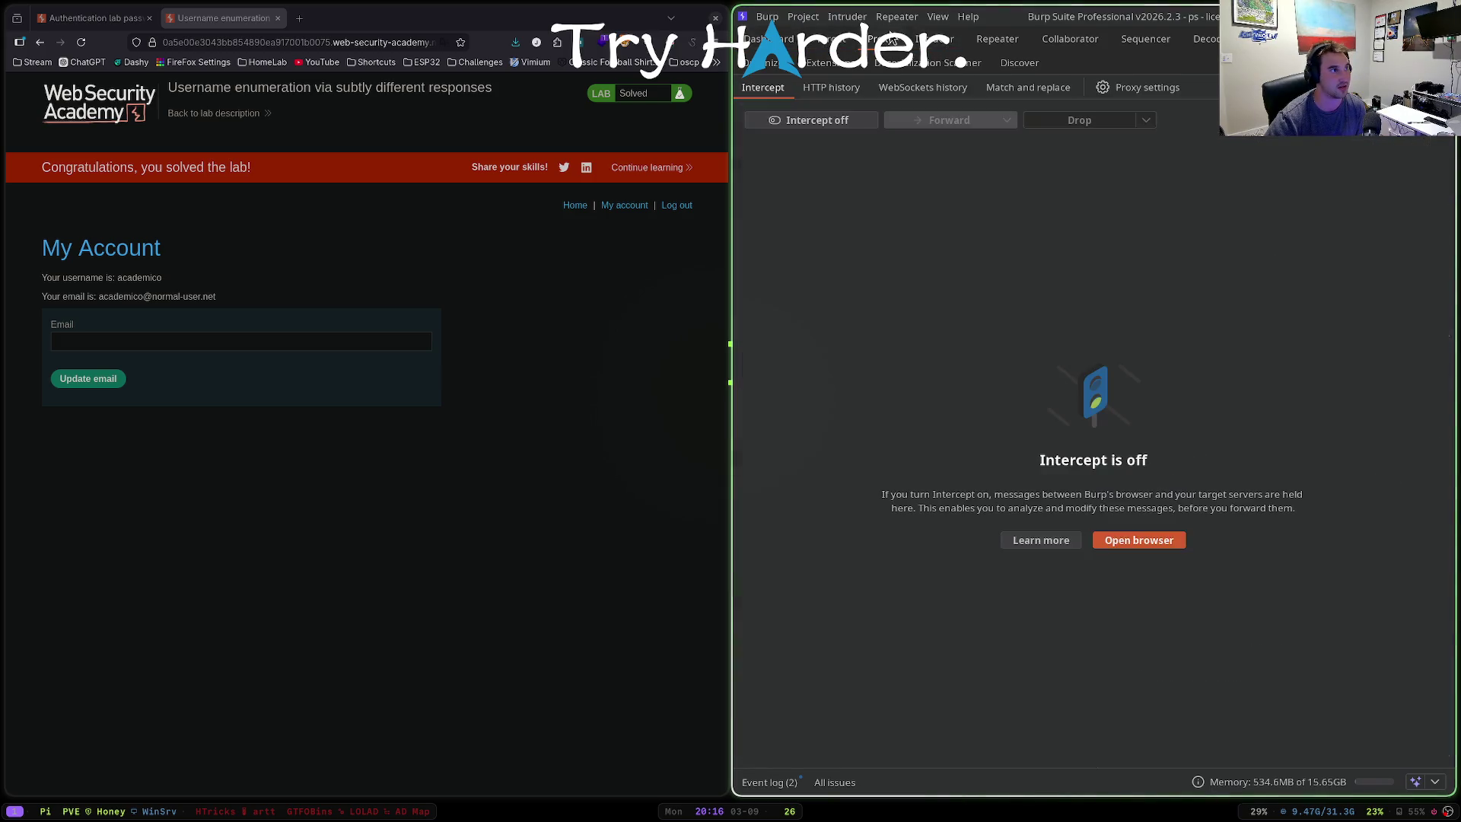
pyautogui.click(972, 40)
pyautogui.click(951, 42)
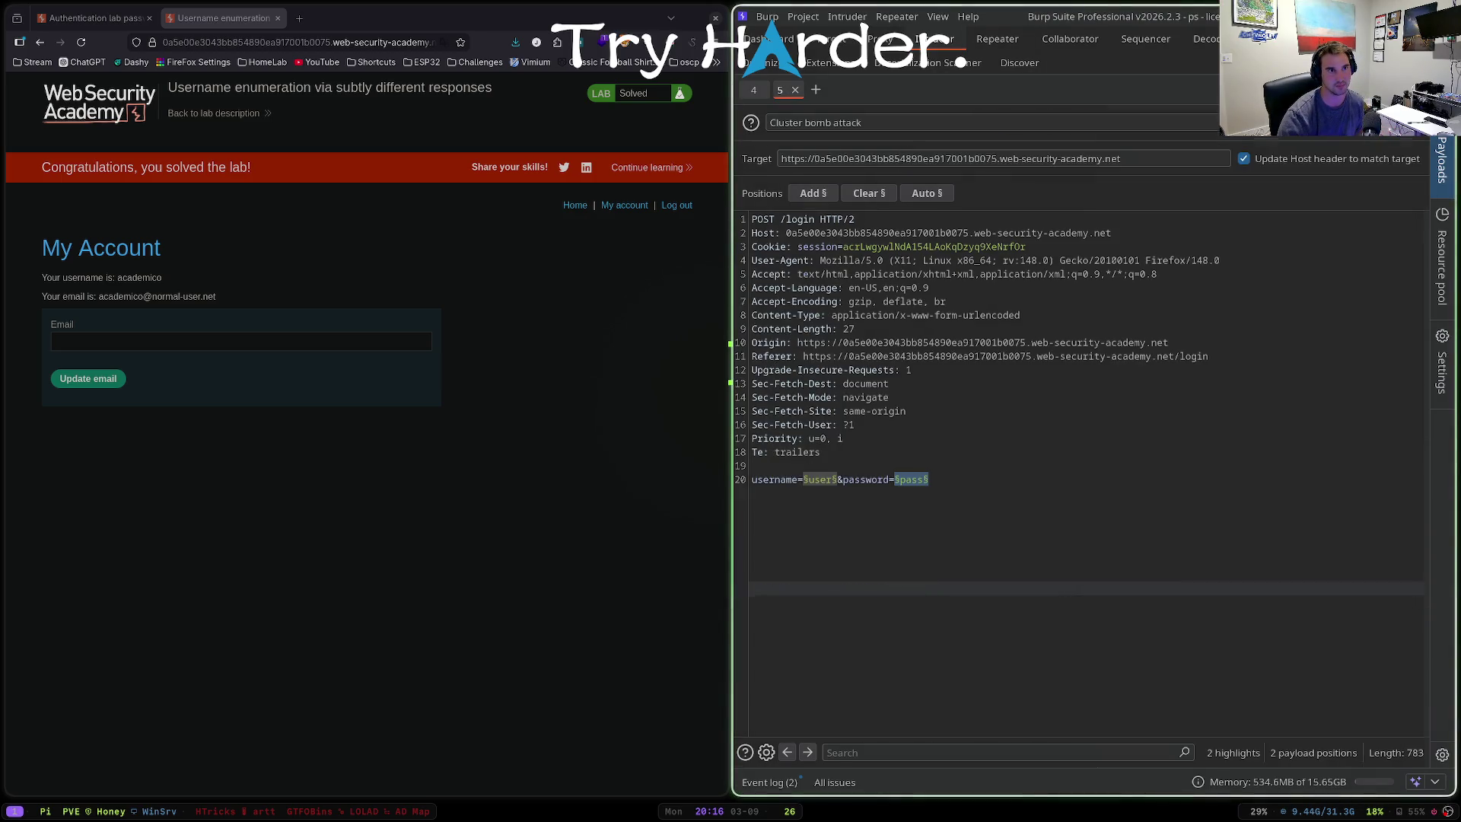
# - Flip between Burp tabs, highlight some header text, and open then close the All issues list
pyautogui.click(851, 43)
pyautogui.click(935, 38)
pyautogui.click(880, 39)
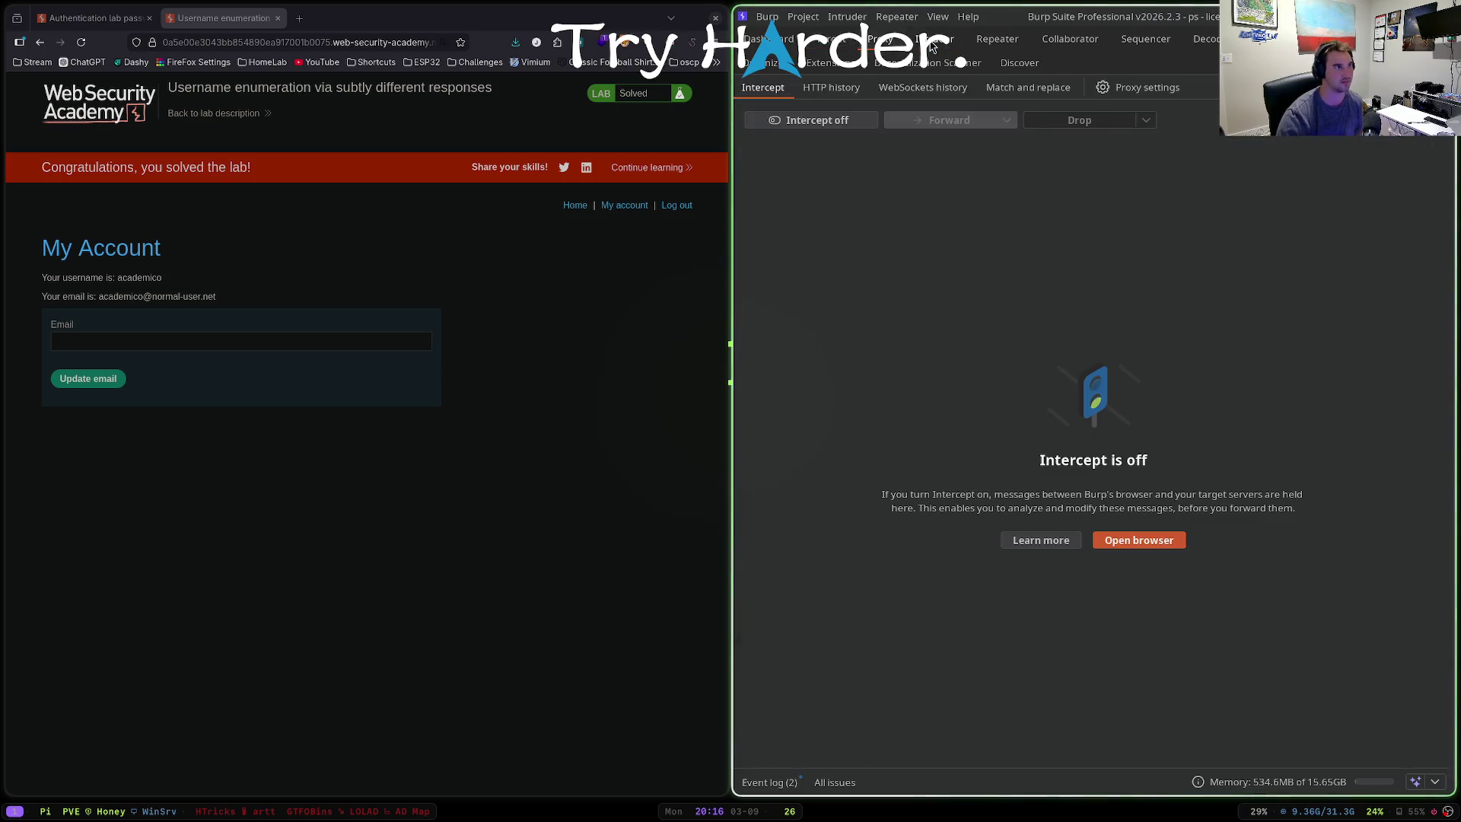
pyautogui.click(934, 39)
pyautogui.moveTo(911, 261); pyautogui.dragTo(911, 272)
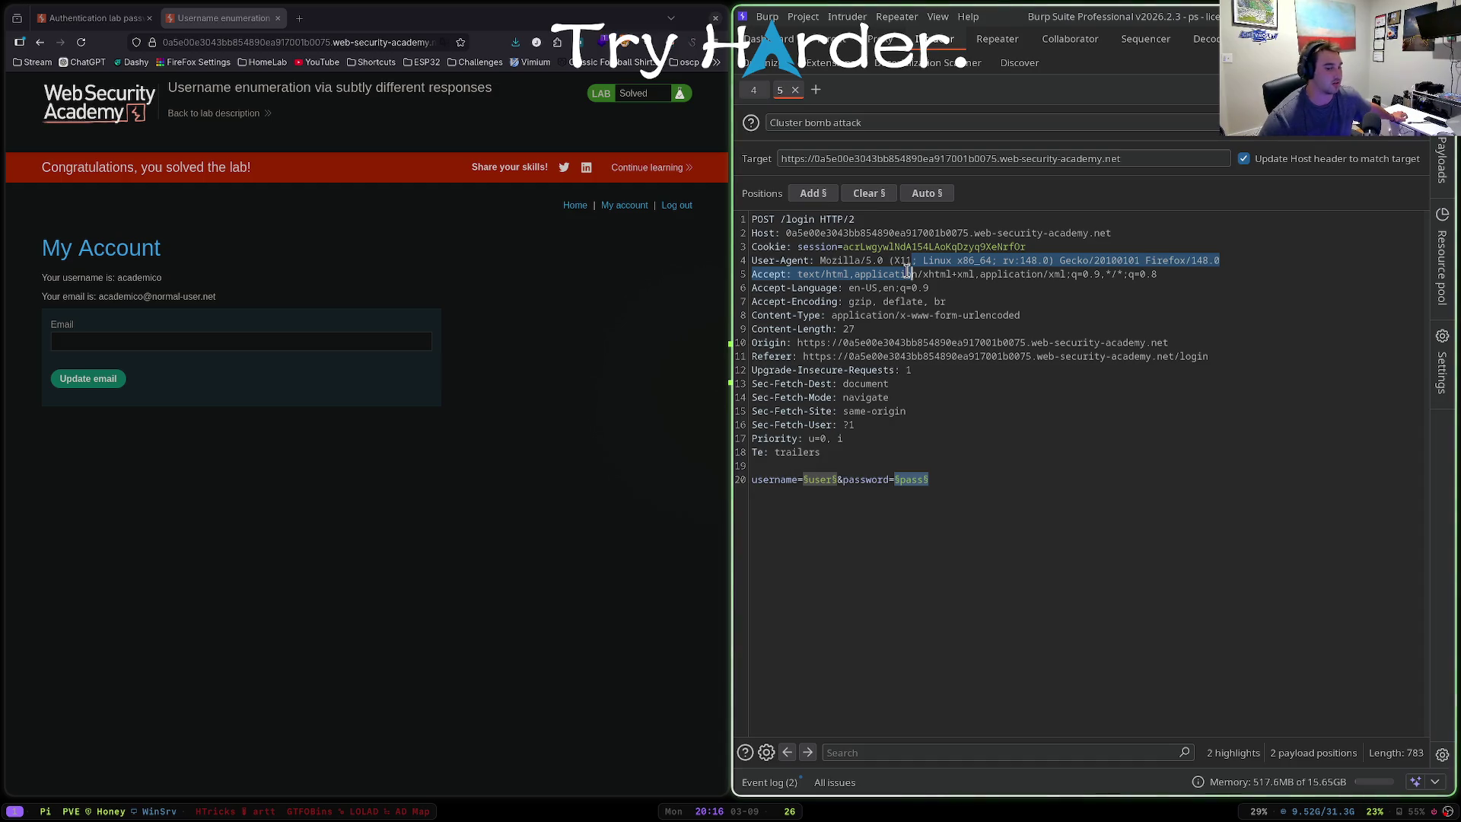
pyautogui.click(834, 783)
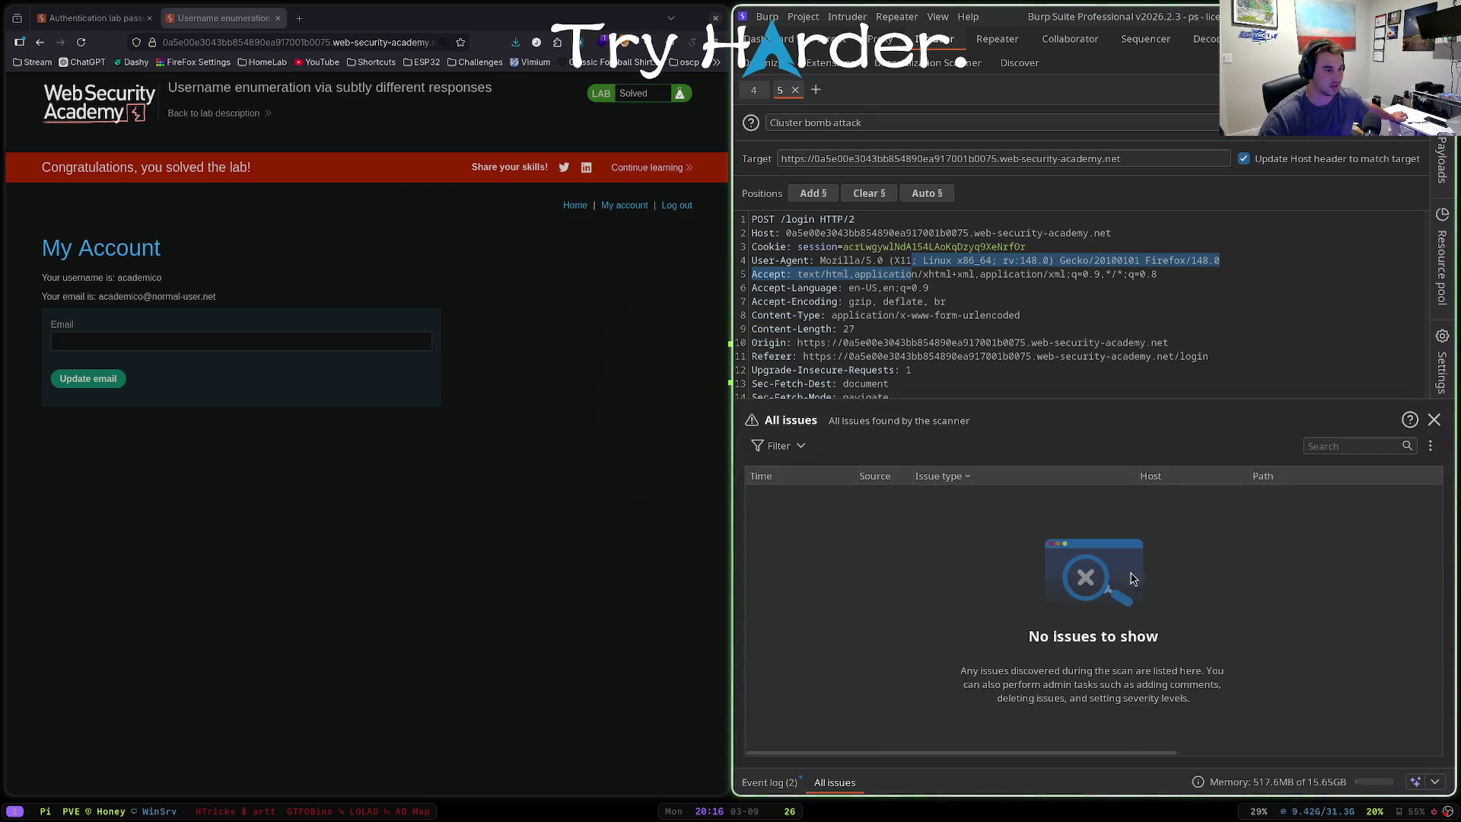
pyautogui.click(1433, 420)
# - Select and then deselect parts of the Referer header URL in the request
pyautogui.moveTo(1210, 356); pyautogui.dragTo(1181, 358)
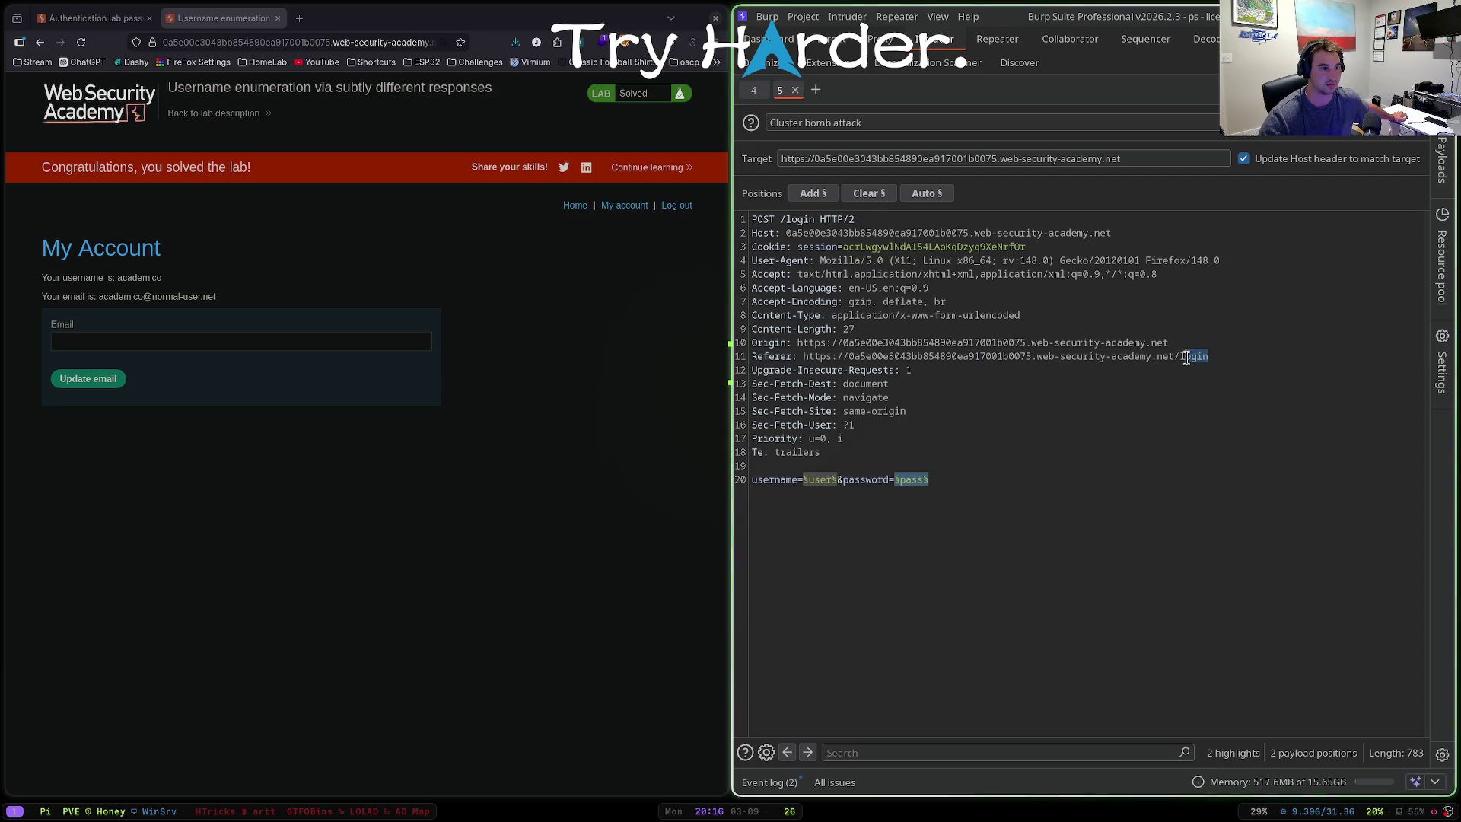
pyautogui.doubleClick(1182, 357)
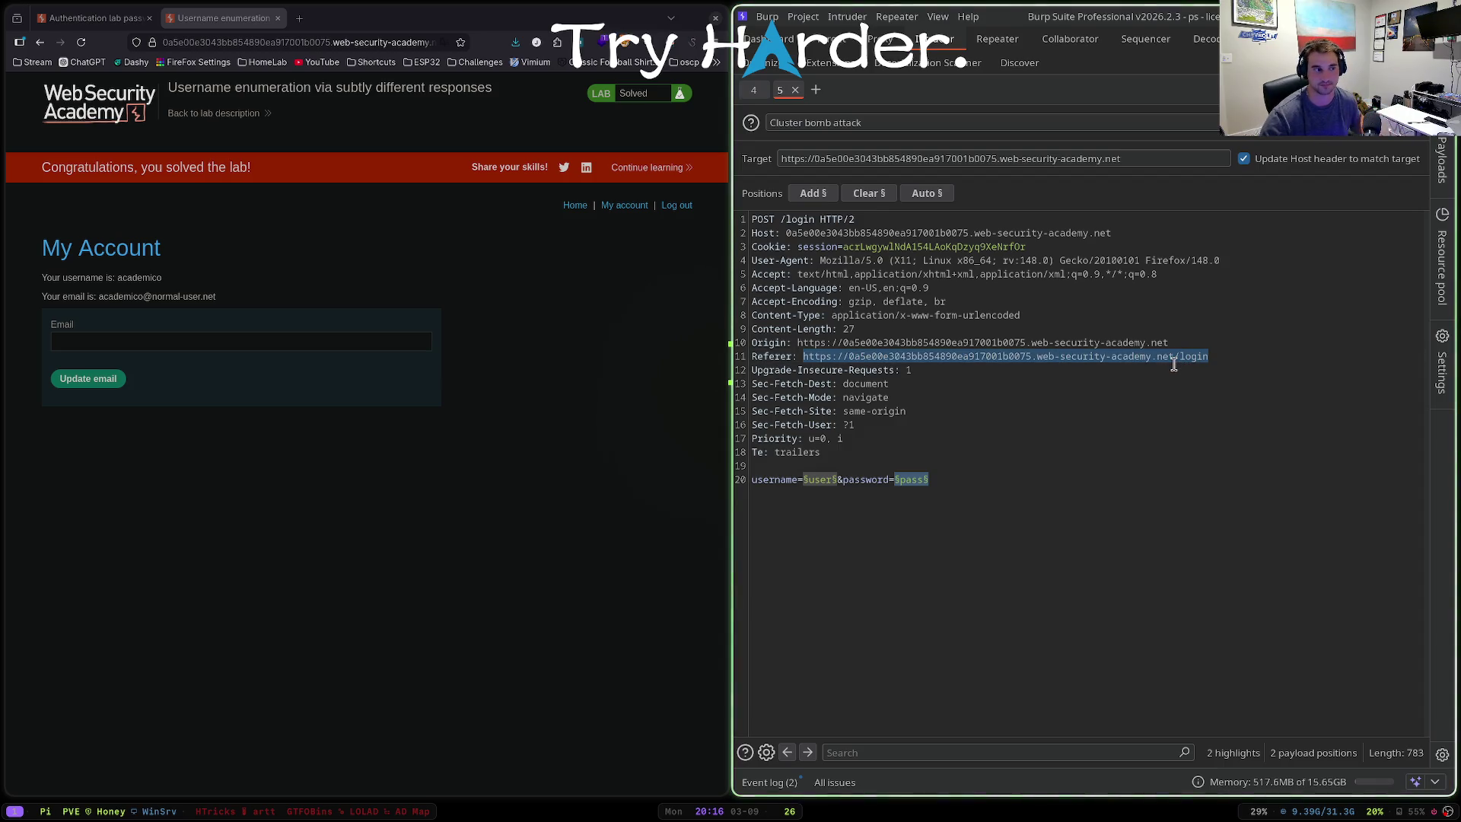
pyautogui.click(864, 357)
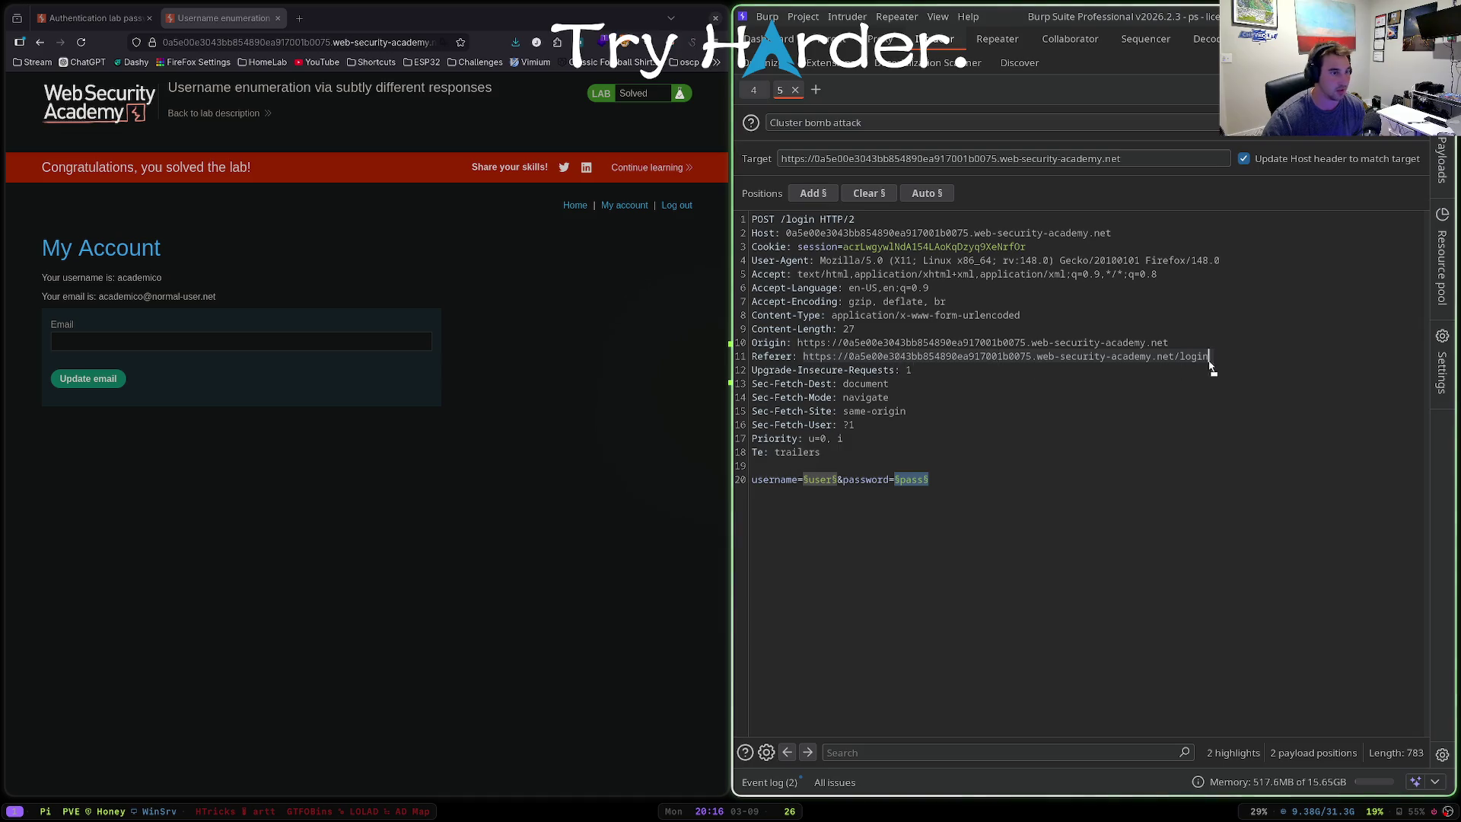
pyautogui.moveTo(1210, 356)
pyautogui.mouseDown()
pyautogui.moveTo(841, 342)
pyautogui.moveTo(849, 356)
pyautogui.mouseUp()
pyautogui.click(1171, 356)
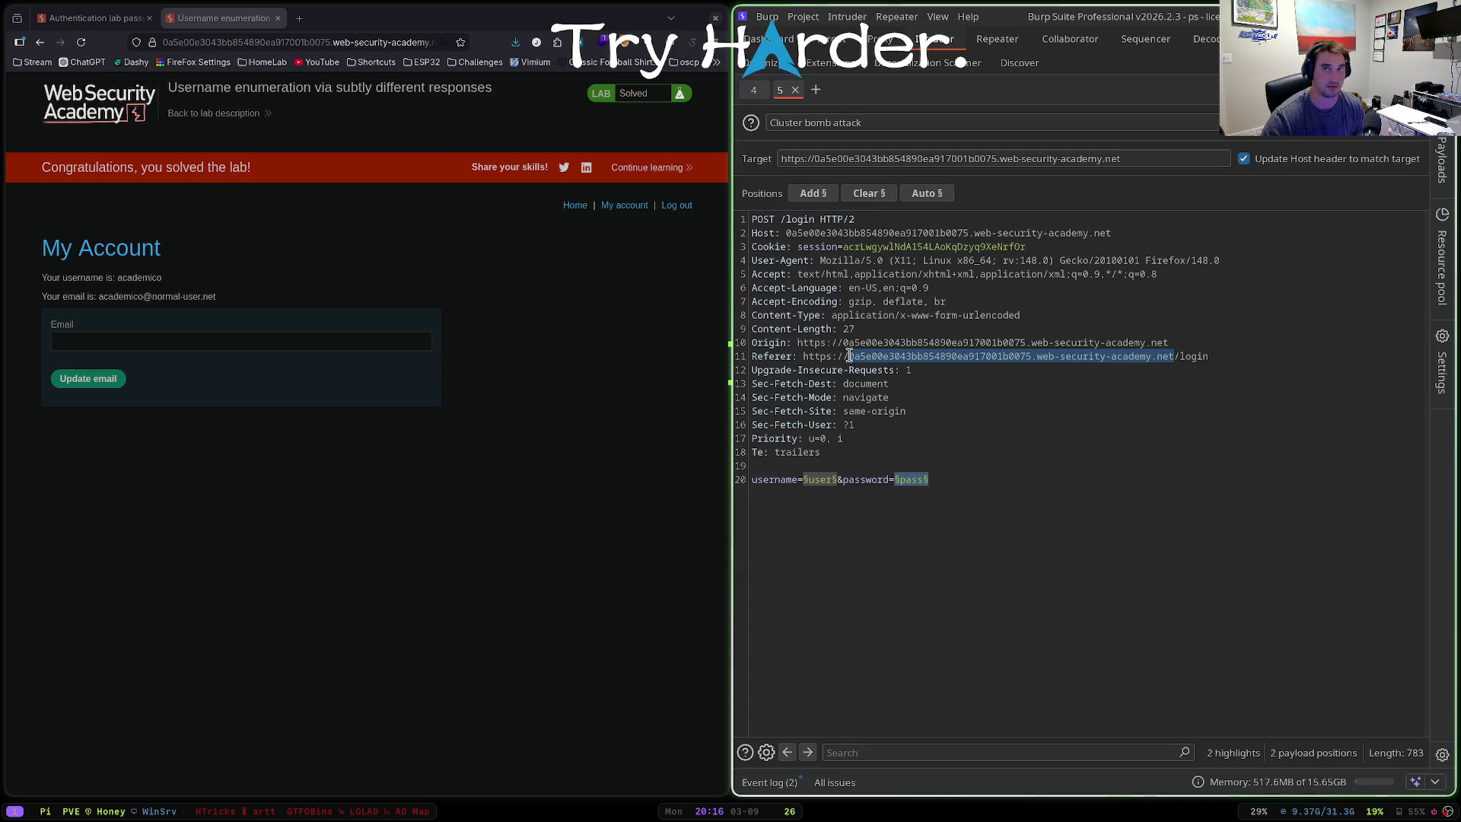
pyautogui.click(849, 357)
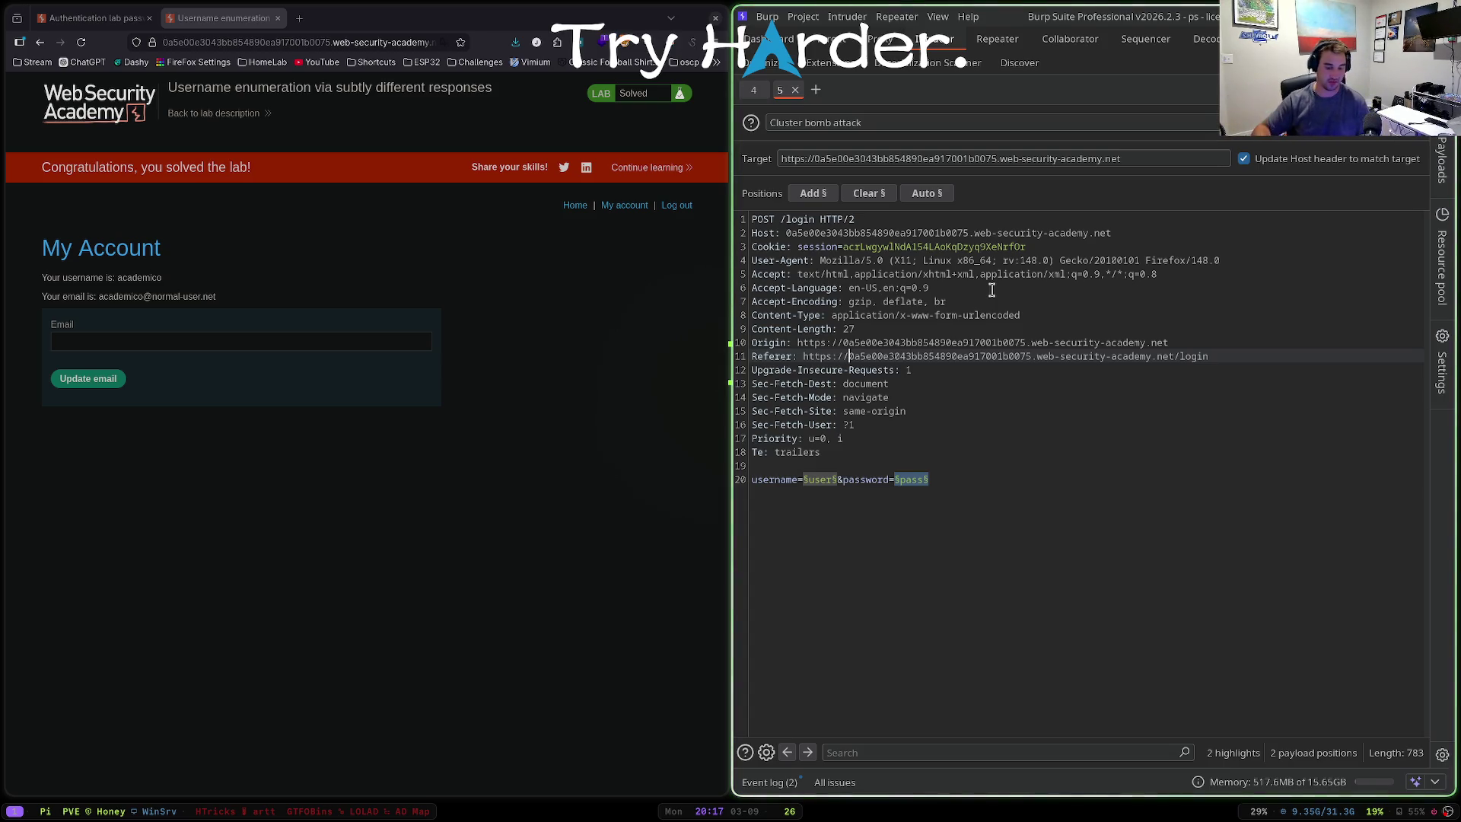
# - Close the old forgot-password Repeater tab 19 and end on the Proxy intercept view
pyautogui.click(881, 39)
pyautogui.click(946, 44)
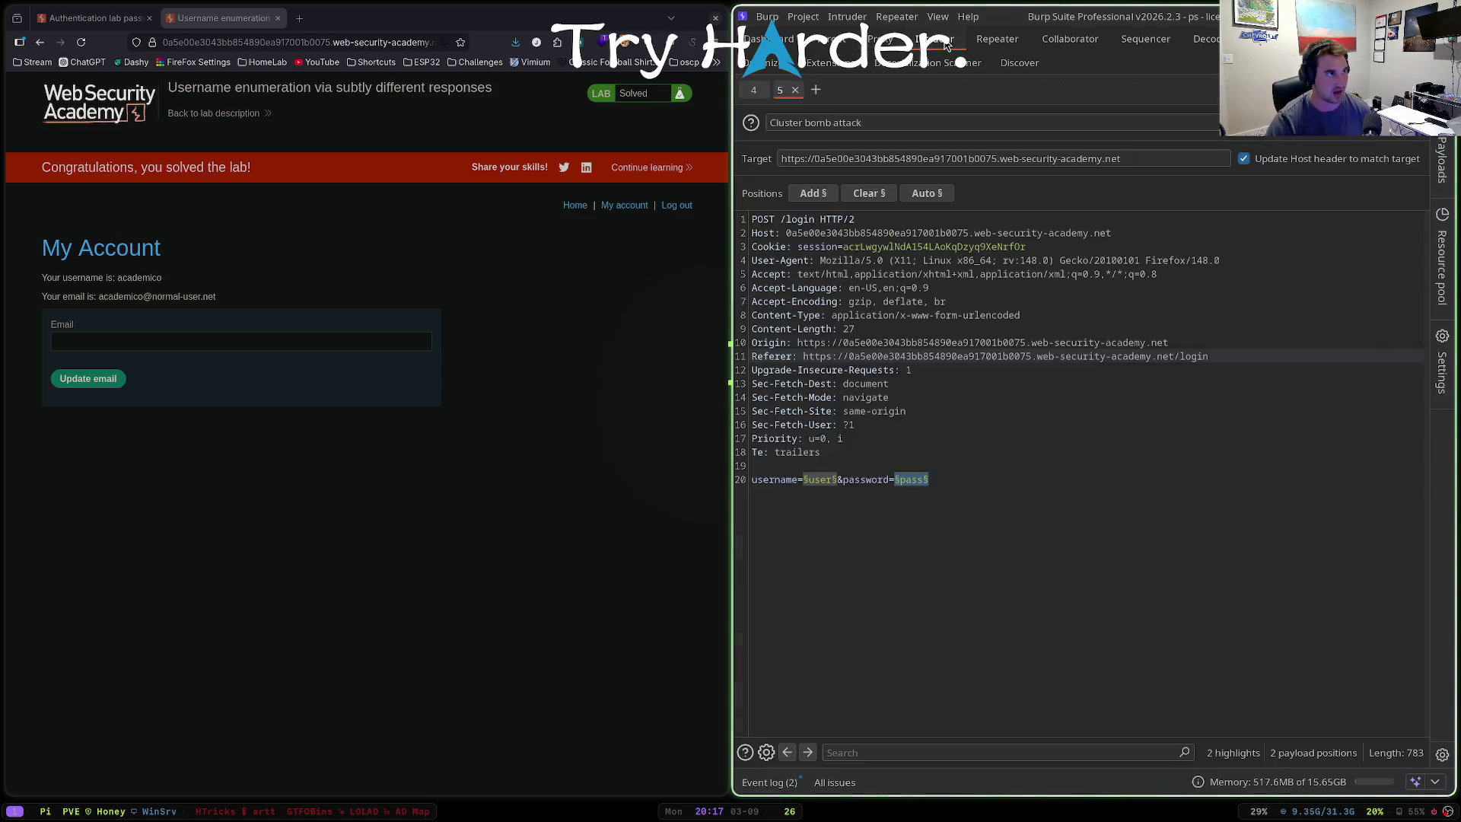
pyautogui.hotkey('ctrl', 'shift', 'r')
pyautogui.click(767, 90)
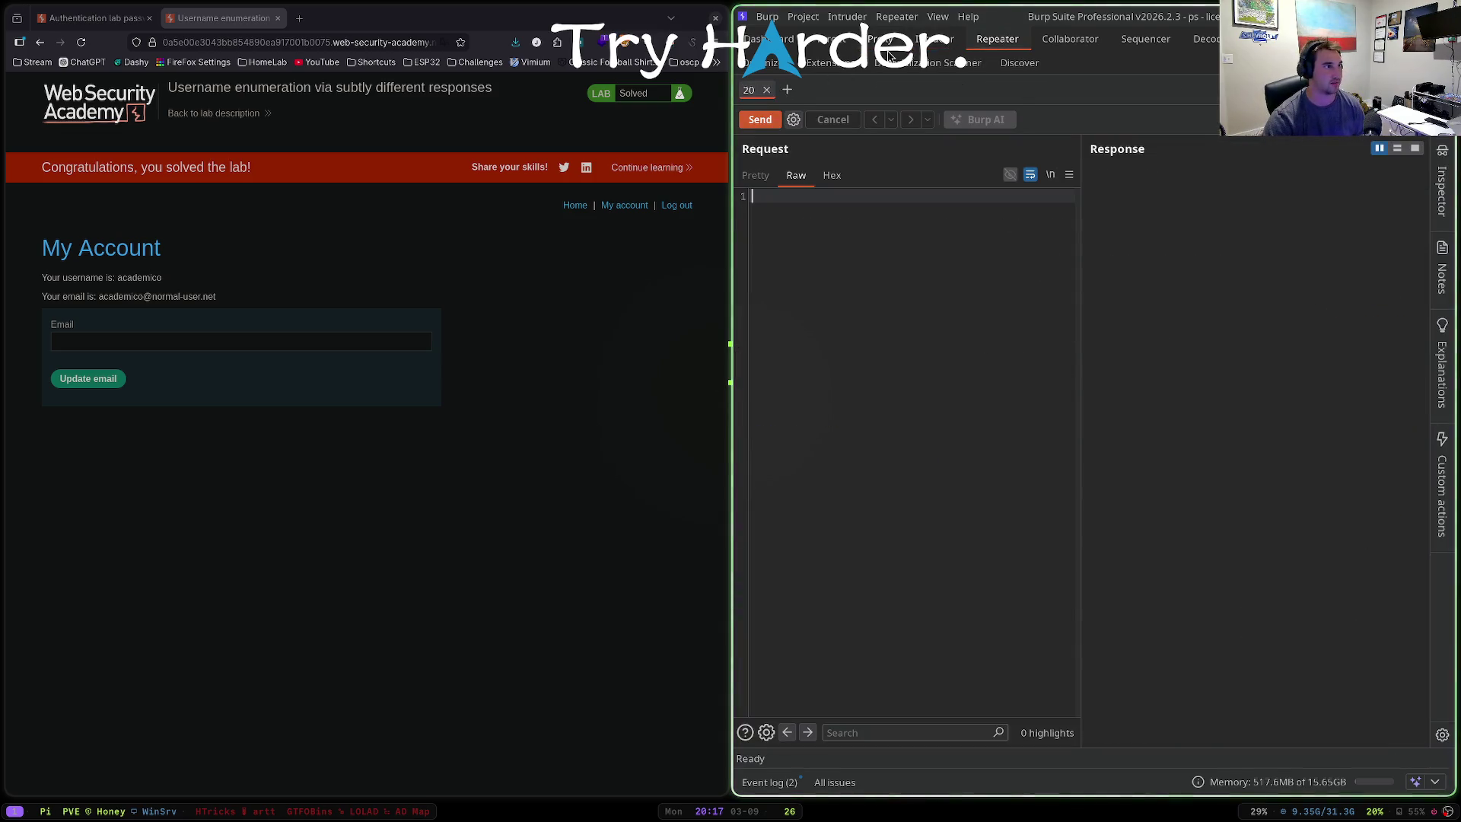
pyautogui.click(881, 39)
pyautogui.click(946, 42)
pyautogui.hotkey('ctrl', 'shift', 'r')
pyautogui.click(946, 44)
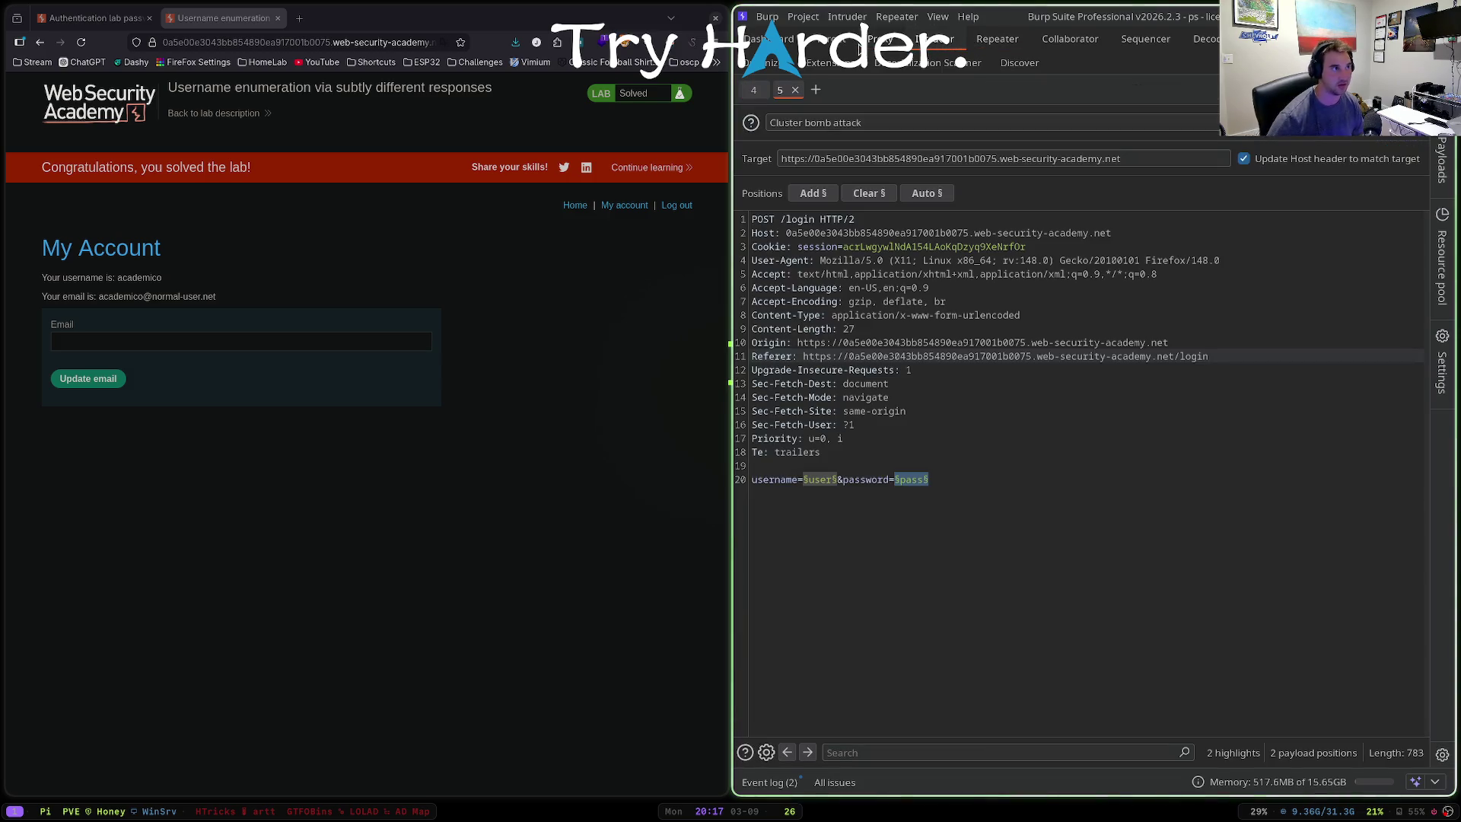
pyautogui.click(871, 44)
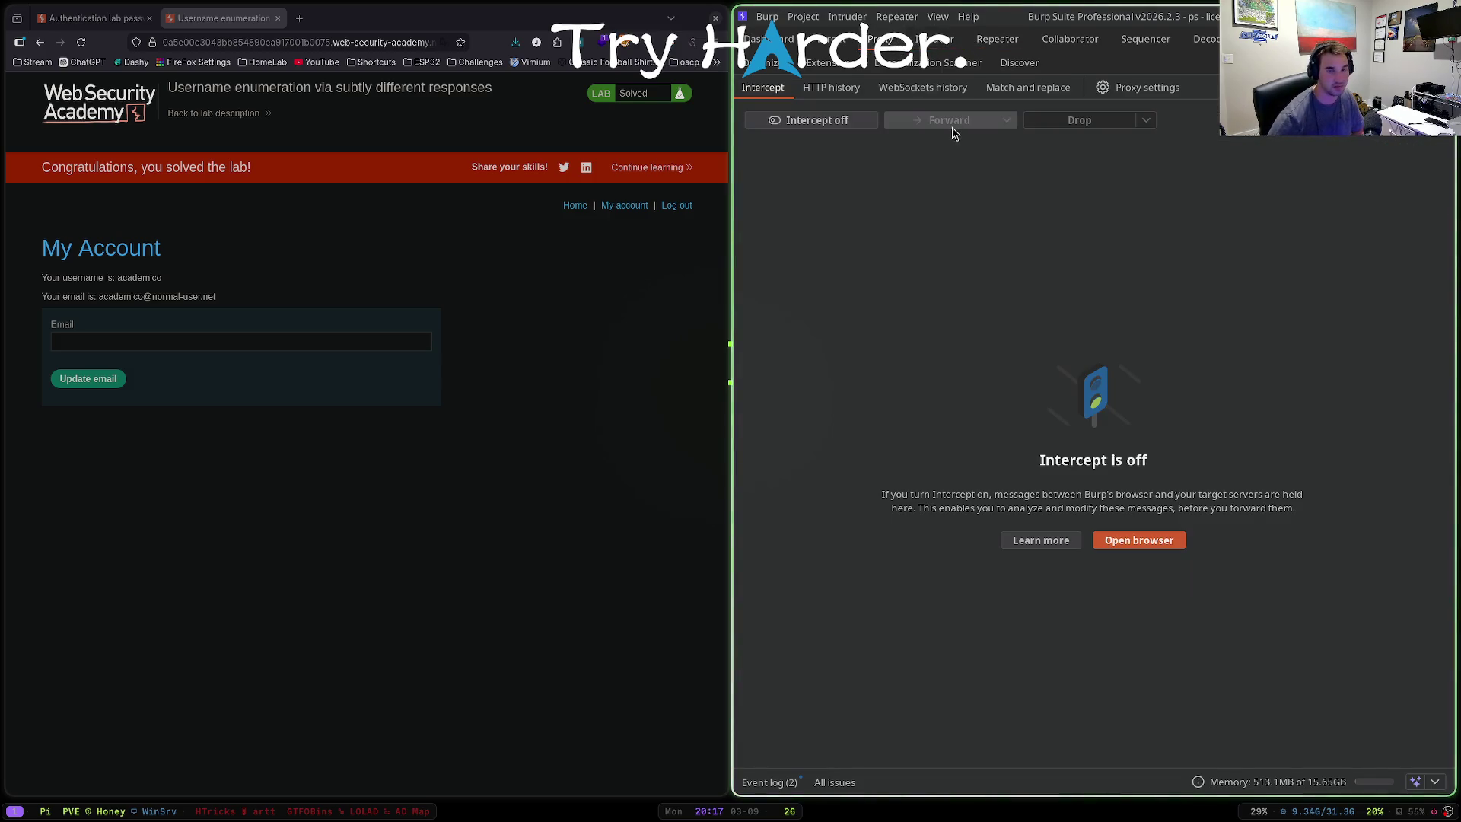
# - Go back from the wordlist tab to the All labs page, reload it, and jump to Authentication
pyautogui.click(91, 18)
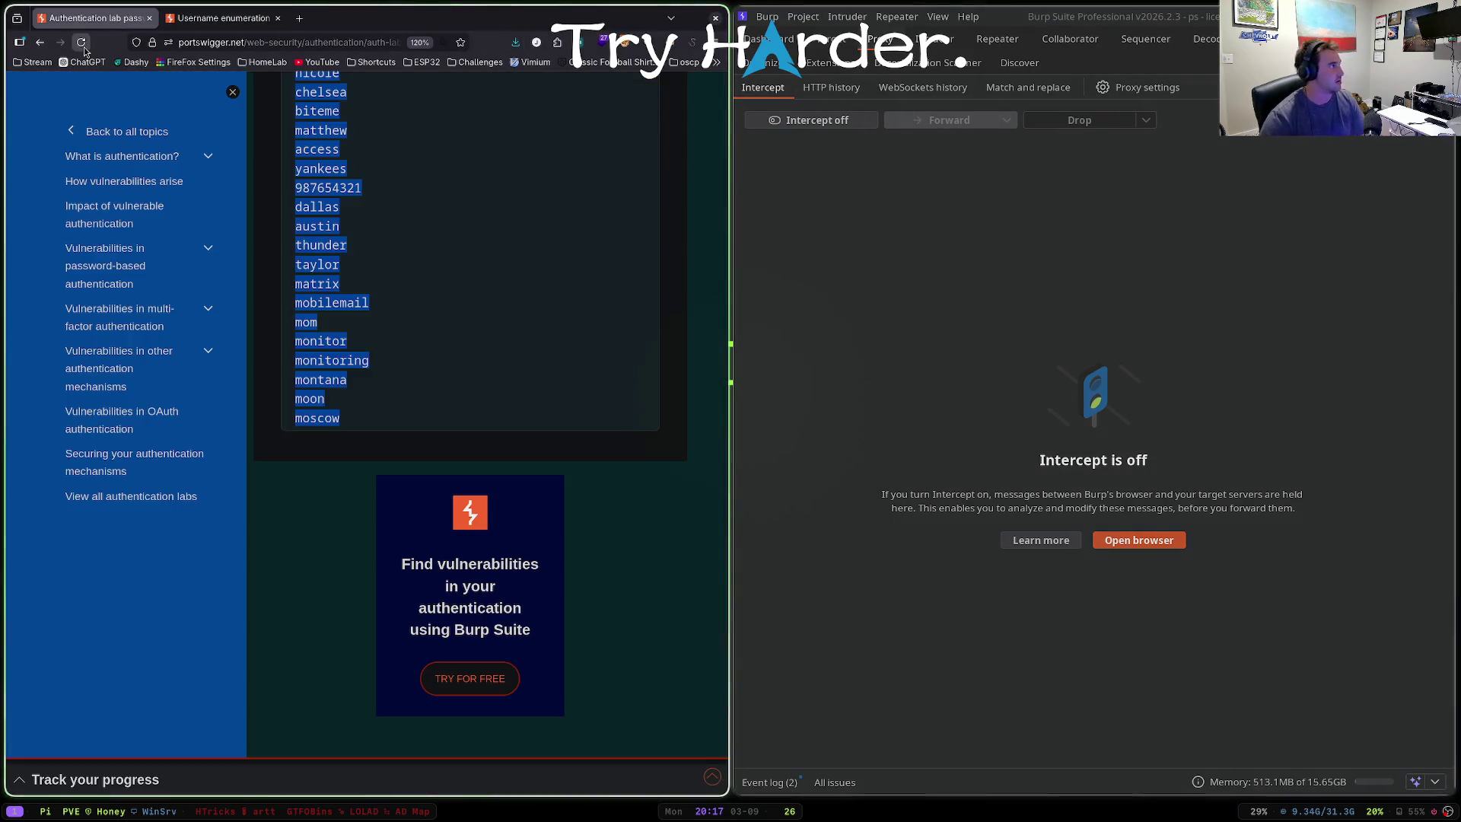
pyautogui.click(42, 43)
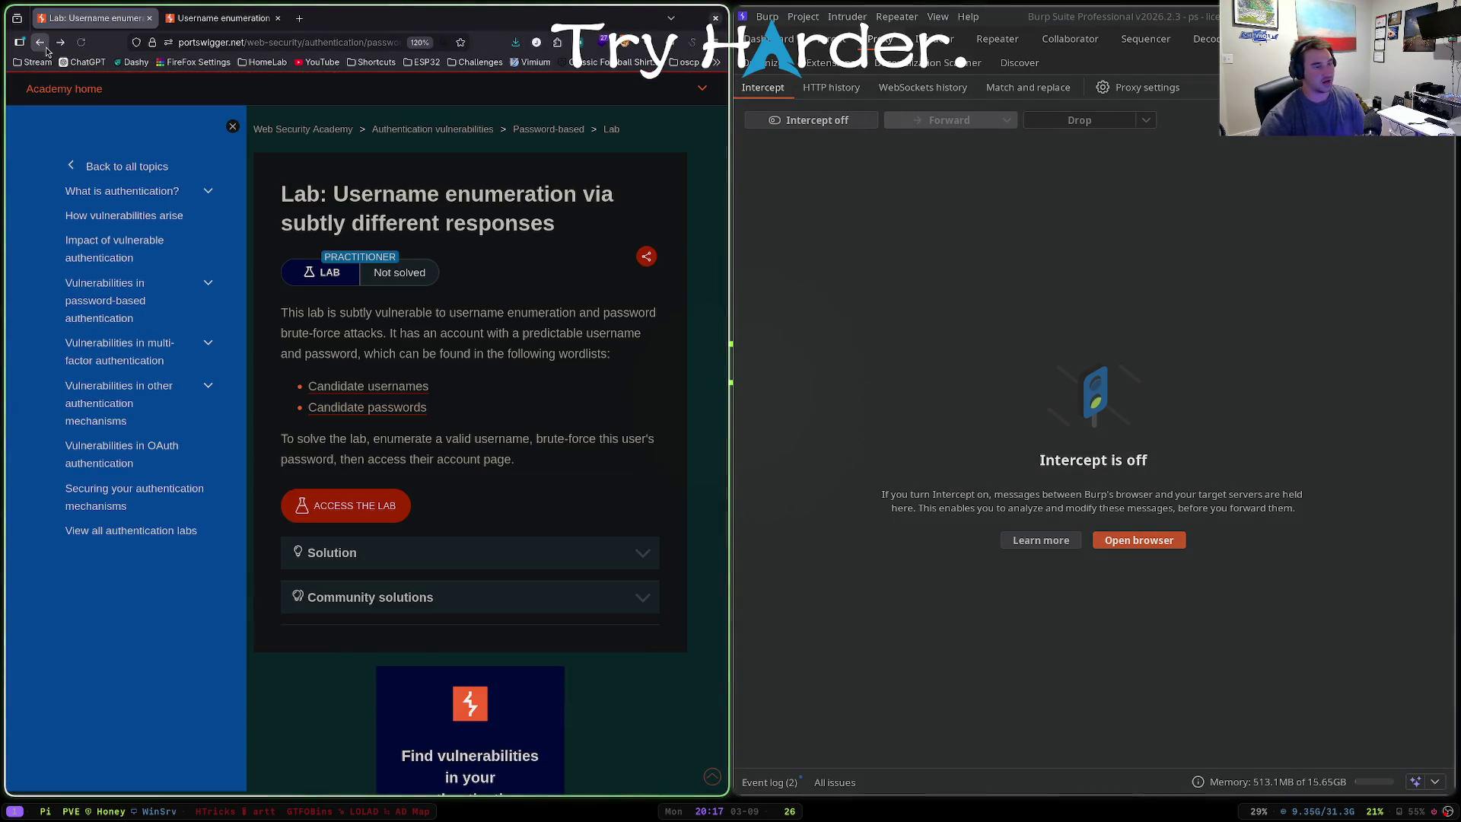
pyautogui.click(41, 43)
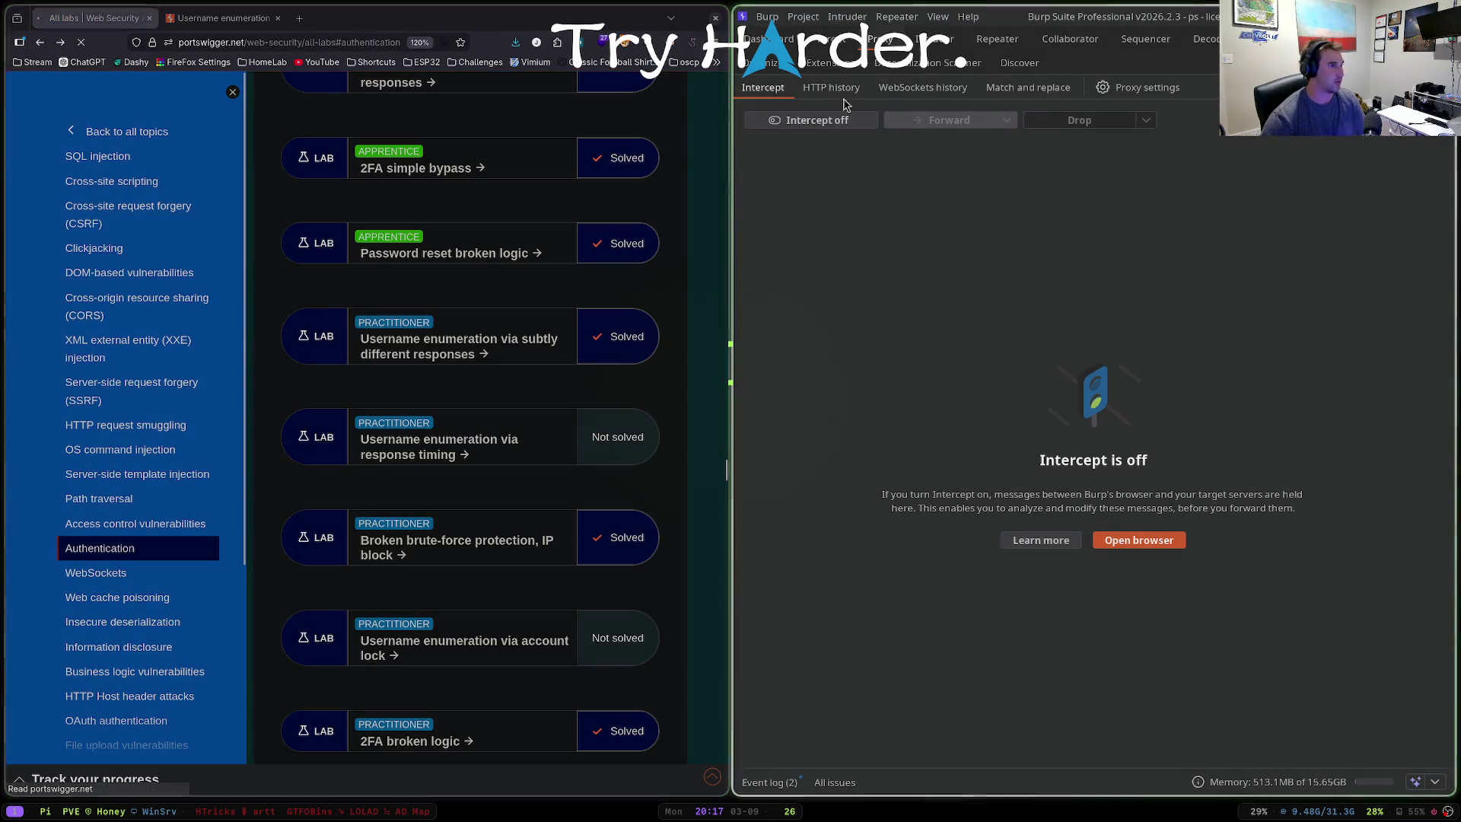
pyautogui.click(82, 42)
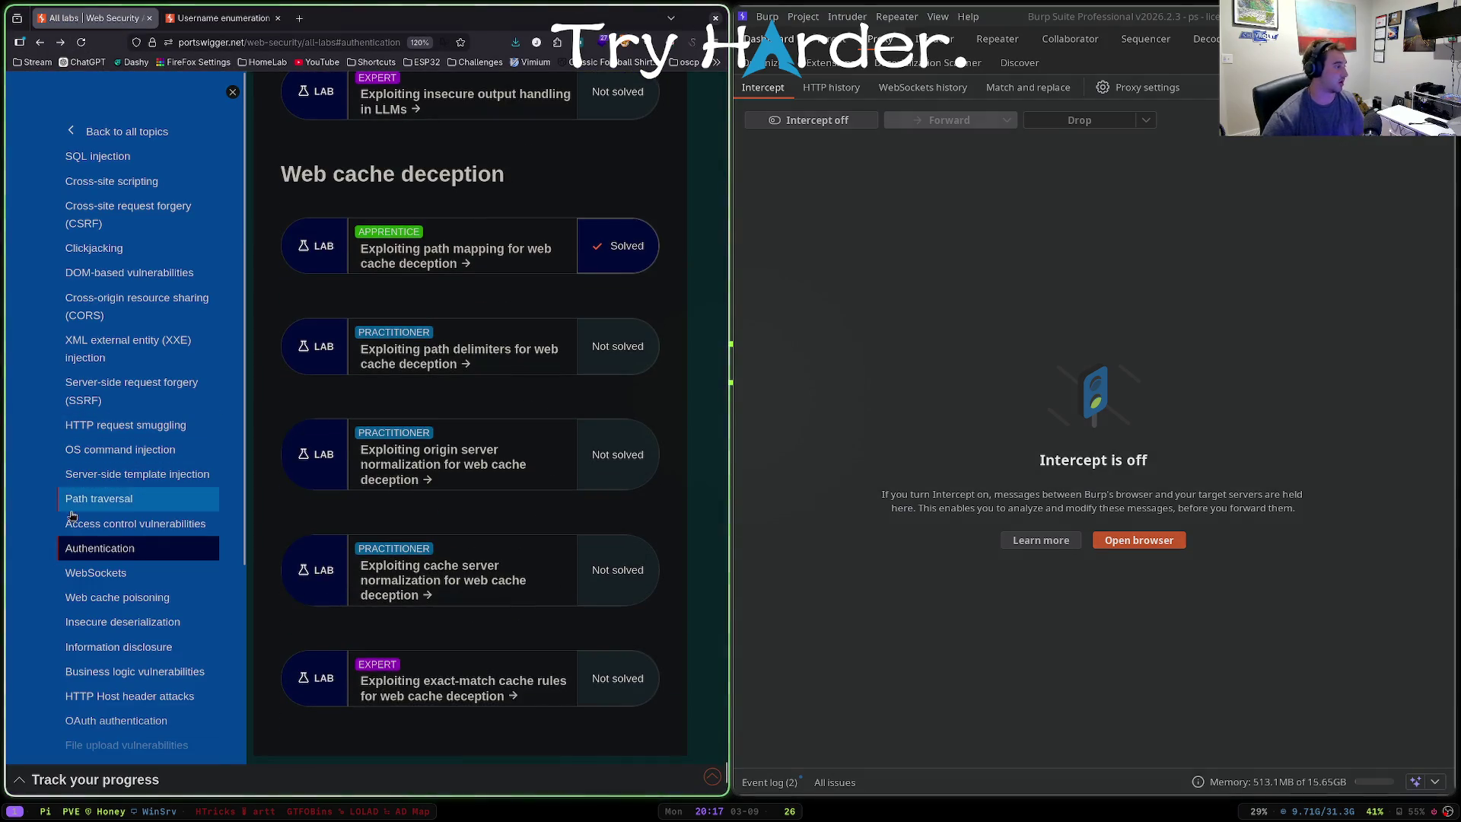
pyautogui.click(134, 548)
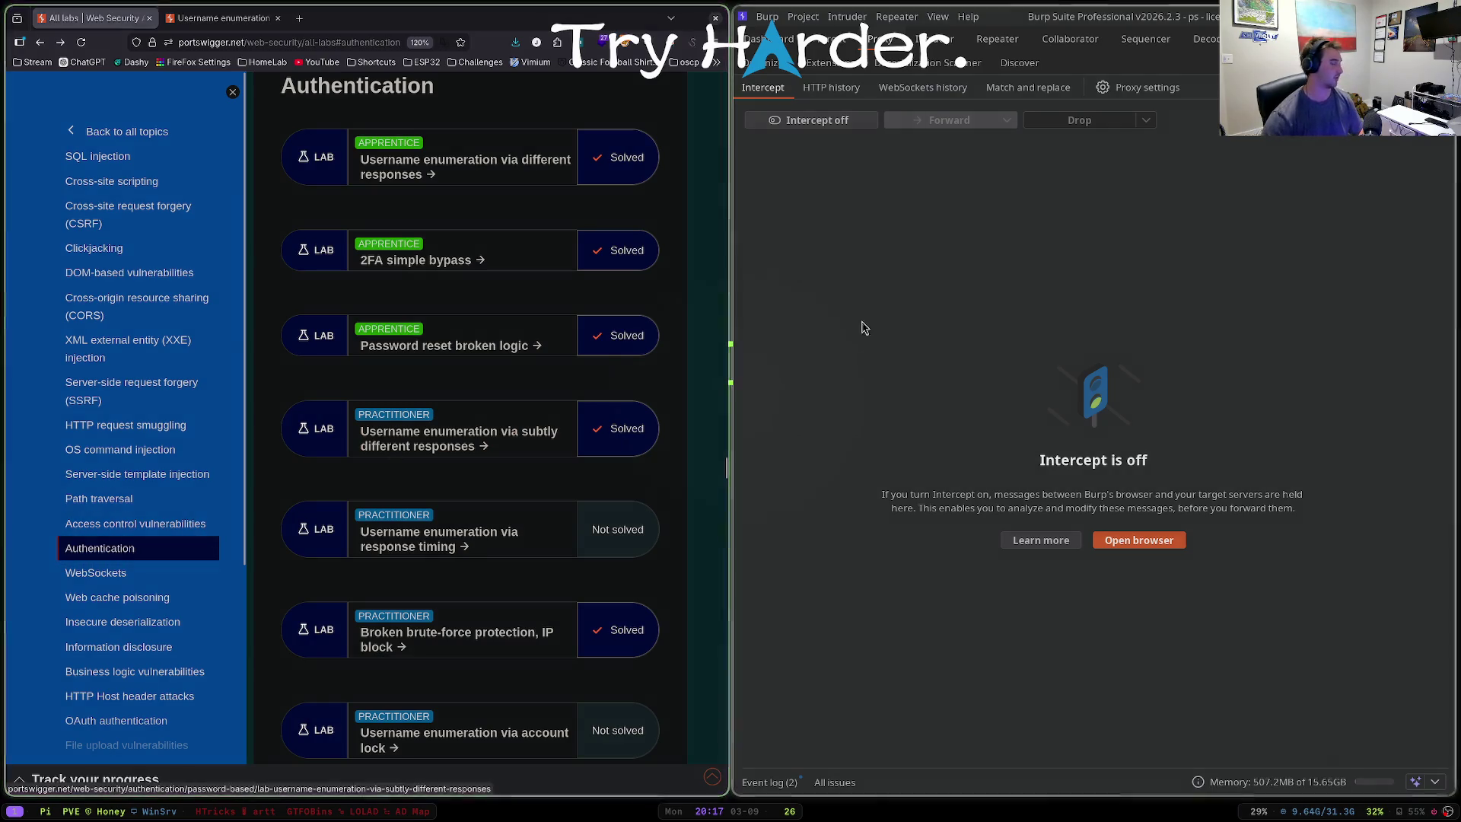
# - Flip between Burp's Repeater, Proxy and Intruder sections, ending on the proxy intercept view
pyautogui.click(997, 39)
pyautogui.click(880, 39)
pyautogui.click(996, 39)
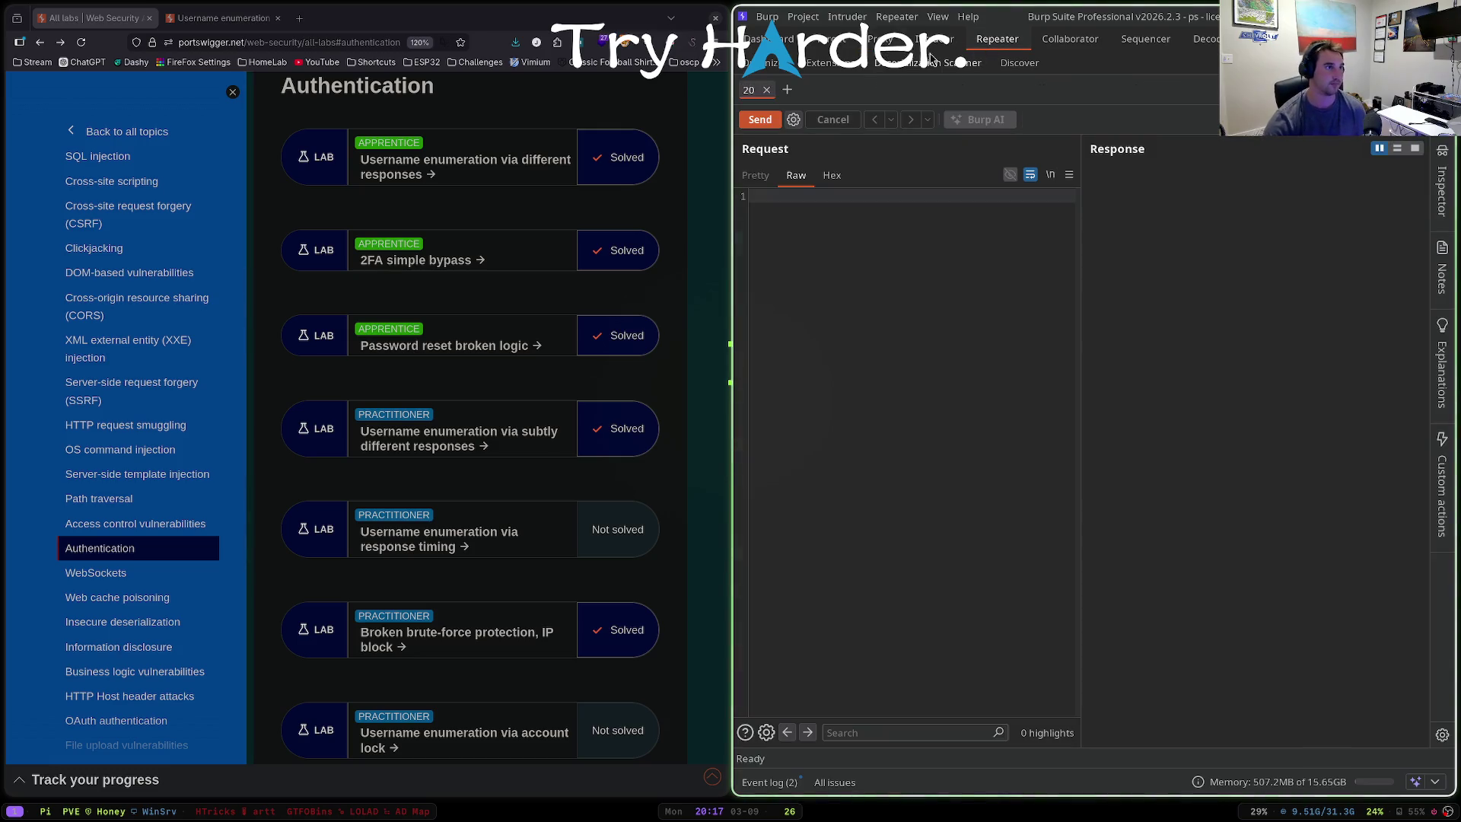
pyautogui.click(934, 39)
pyautogui.click(880, 39)
pyautogui.click(928, 42)
pyautogui.click(880, 38)
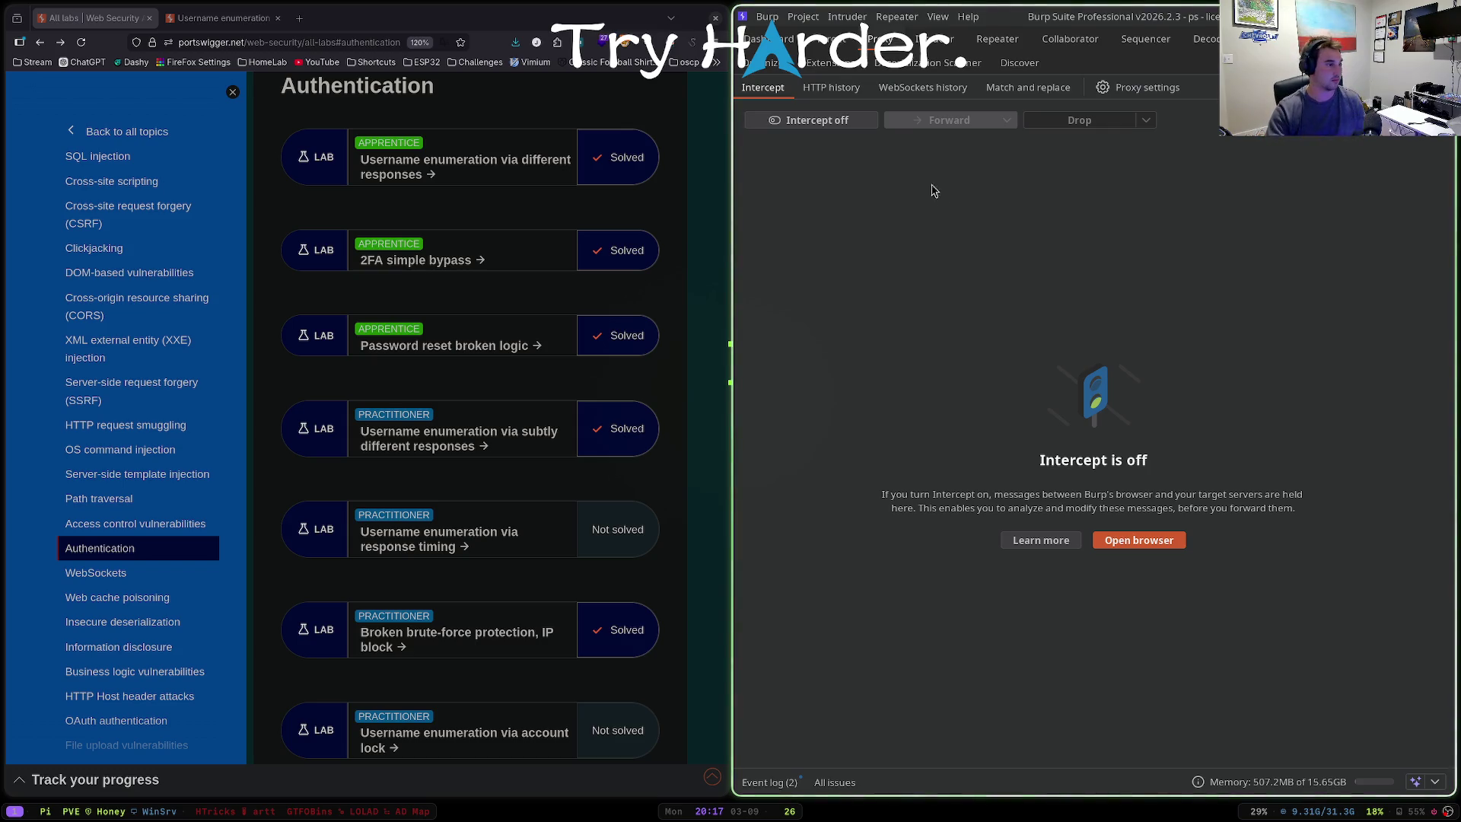
# - Close the solved lab's browser tab and scroll the All labs list to the Authentication labs
pyautogui.click(81, 42)
pyautogui.click(221, 18)
pyautogui.click(91, 18)
pyautogui.click(221, 18)
pyautogui.click(278, 17)
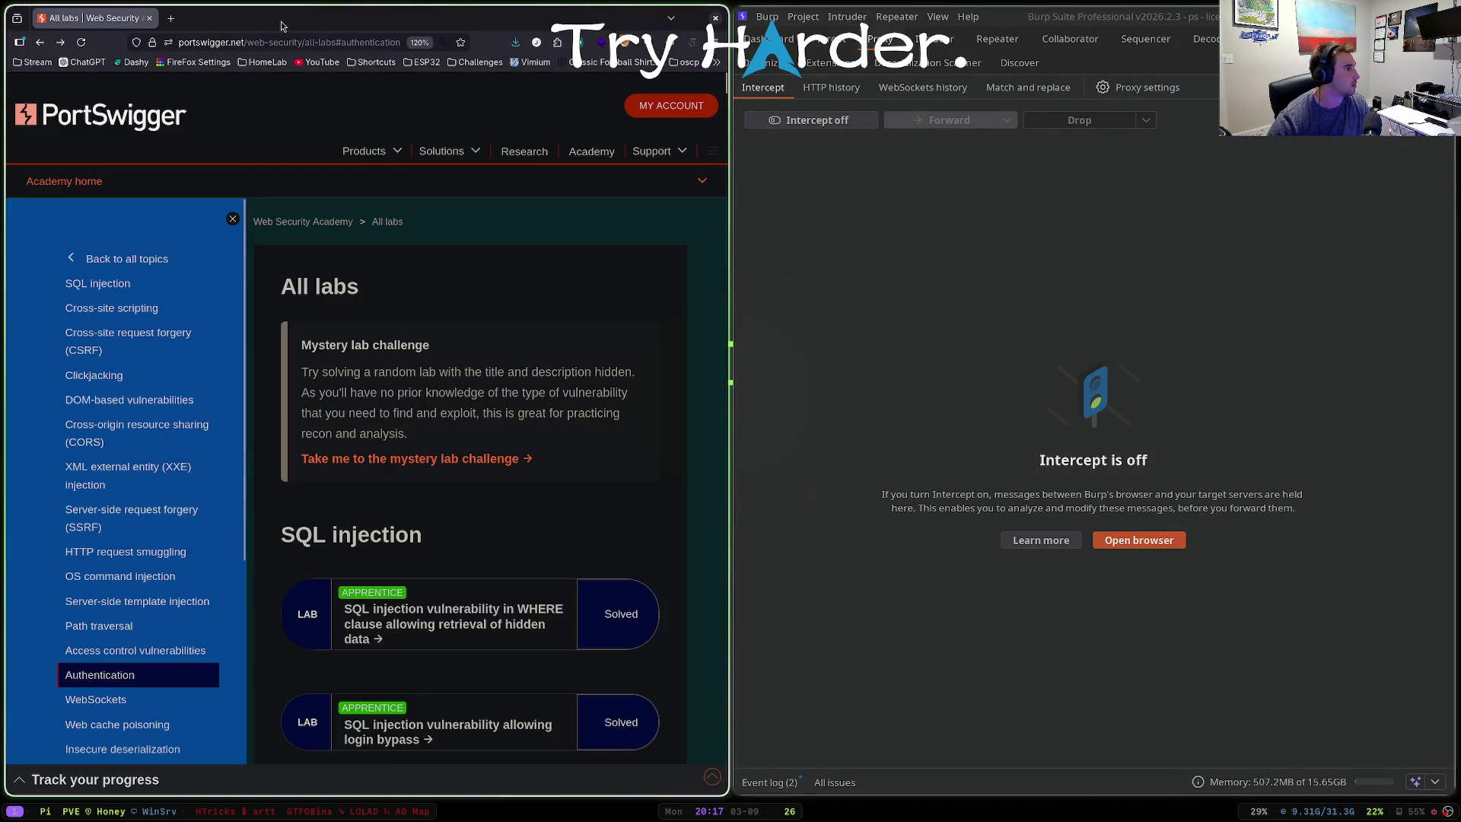
pyautogui.scroll(-7, 190, 364)
pyautogui.rightClick(189, 363)
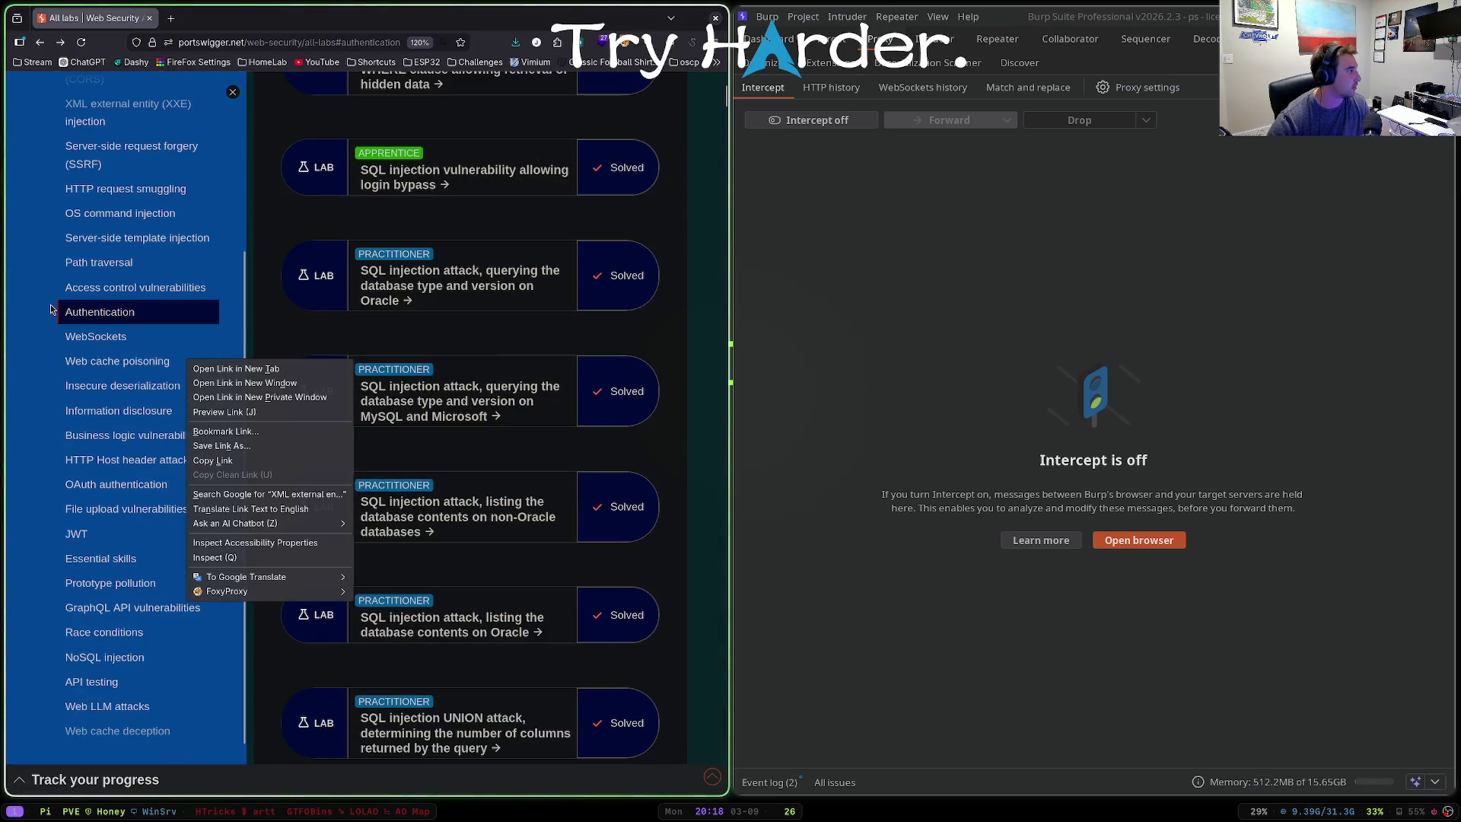
pyautogui.click(76, 312)
pyautogui.scroll(-5, 411, 226)
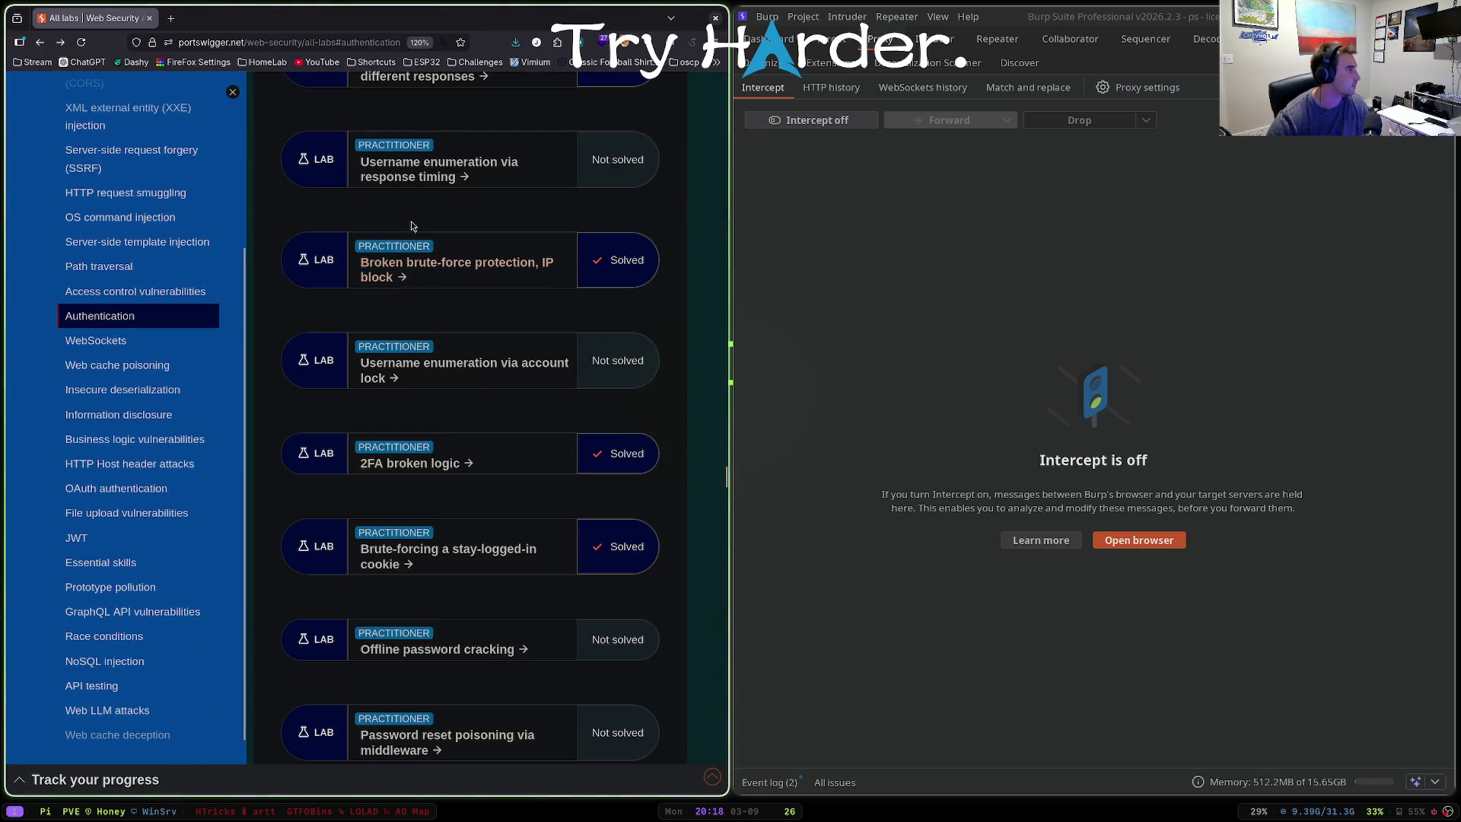
pyautogui.scroll(1, 417, 212)
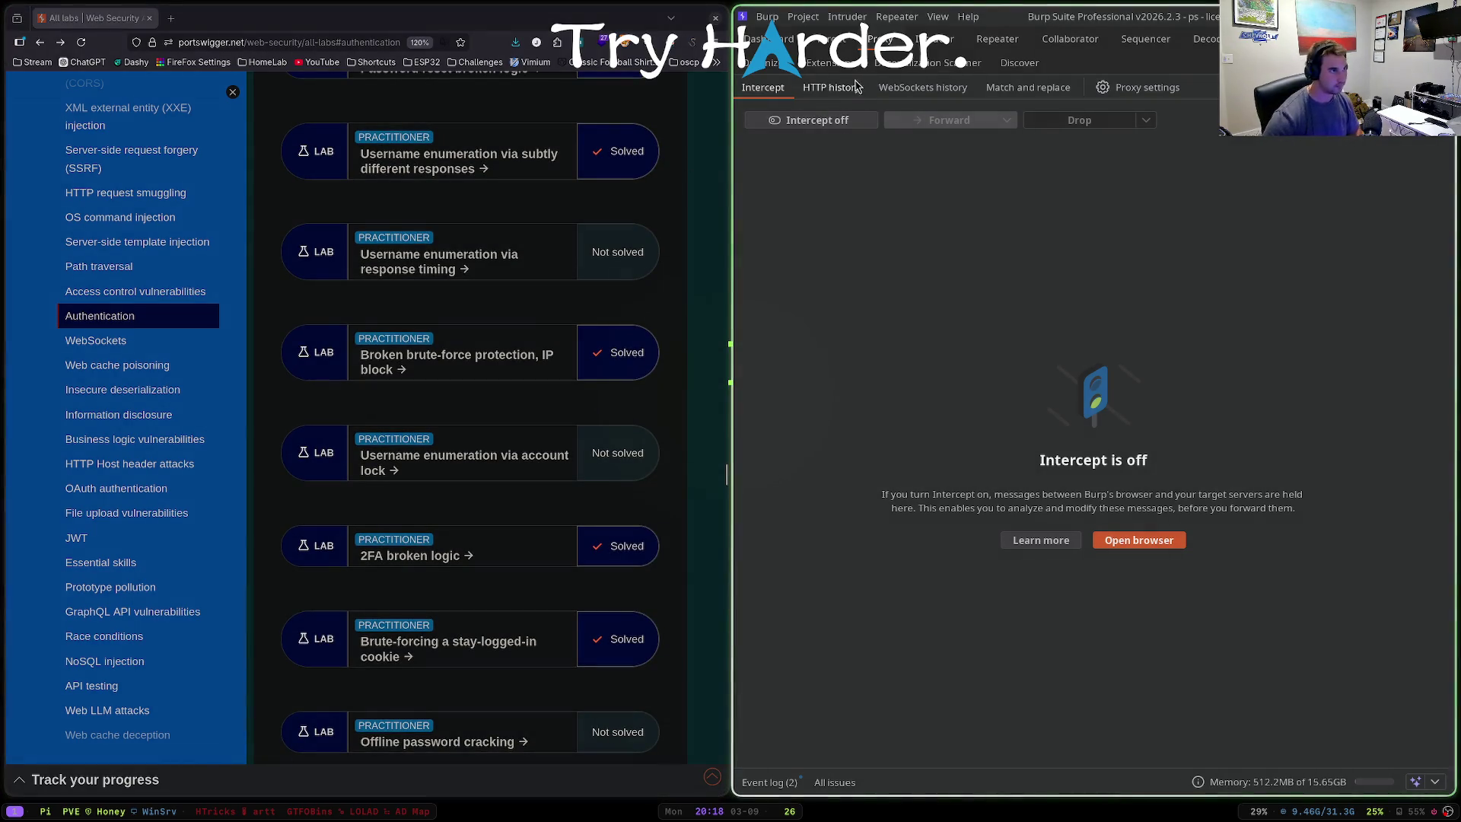
# - Cycle through Burp's sections with HTTP history and keyboard shortcuts, returning to Proxy intercept
pyautogui.click(830, 87)
pyautogui.click(762, 87)
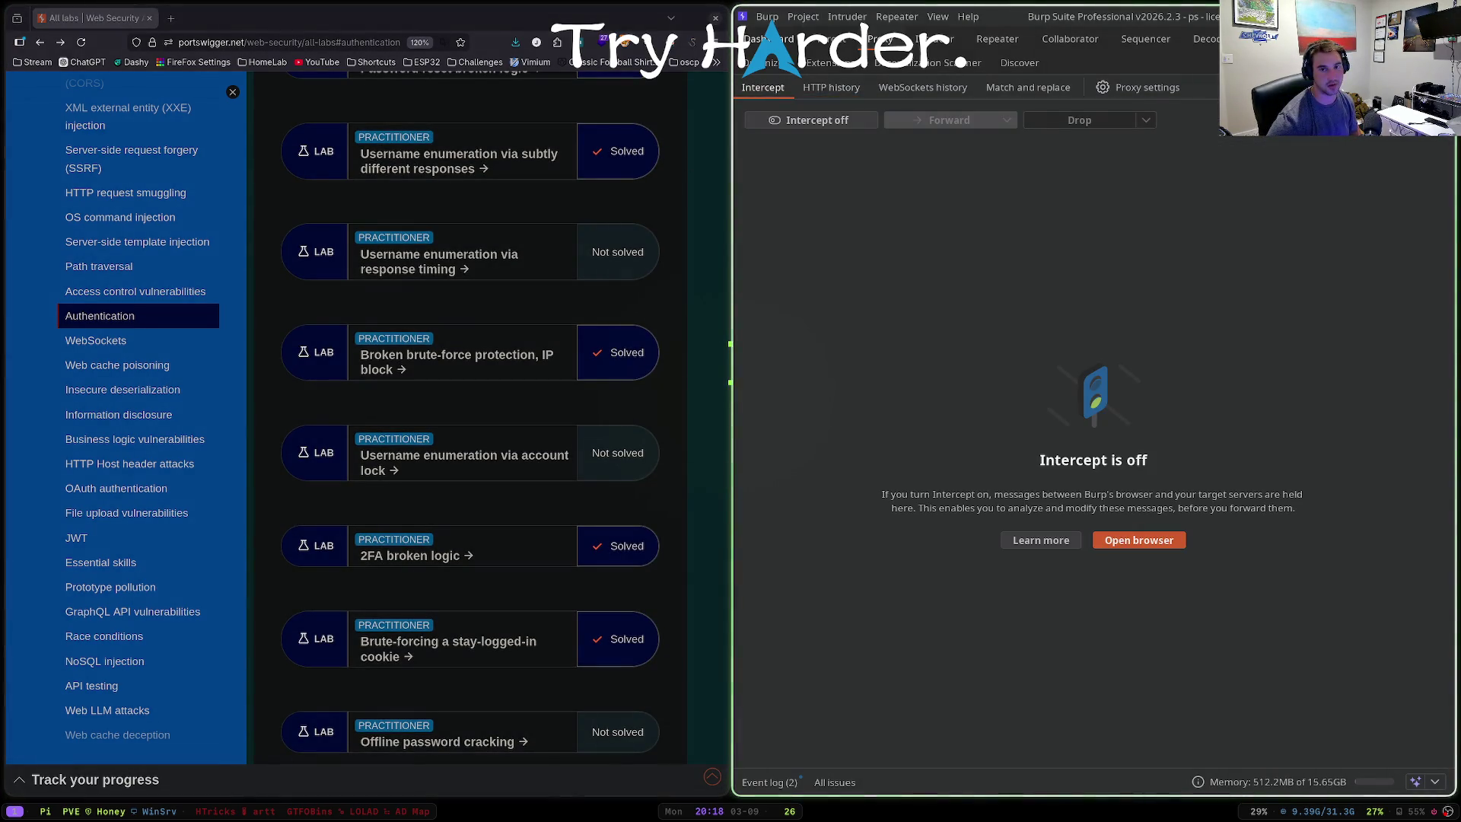
pyautogui.hotkey('ctrl', 'shift', 't')
pyautogui.hotkey('ctrl', 'shift', 'p')
pyautogui.hotkey('ctrl', 'shift', 'd')
pyautogui.hotkey('ctrl', 'shift', 'i')
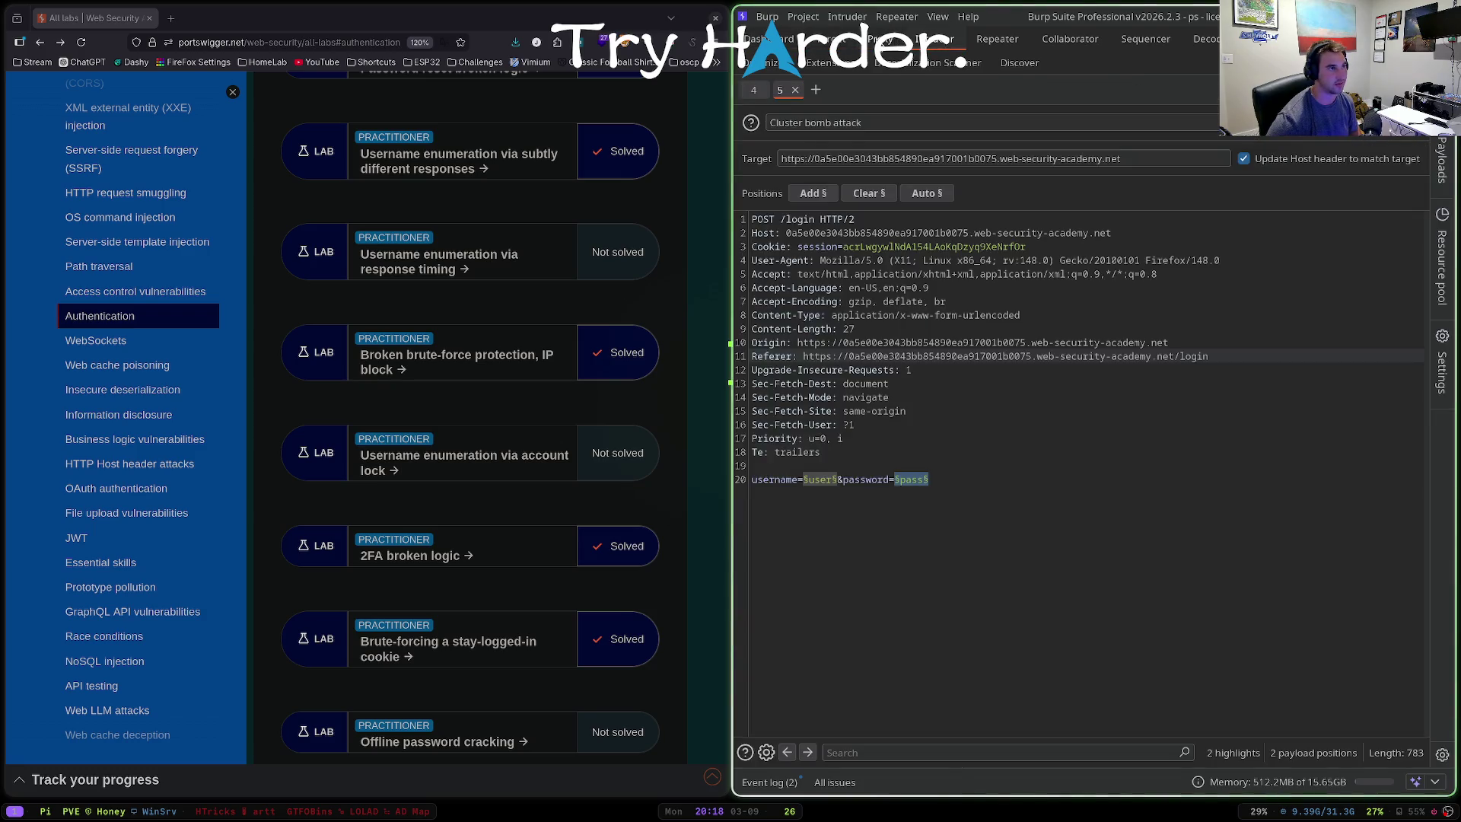
pyautogui.hotkey('ctrl', 'shift', 'r')
pyautogui.hotkey('ctrl', 'shift', 'i')
pyautogui.hotkey('ctrl', 'shift', 'p')
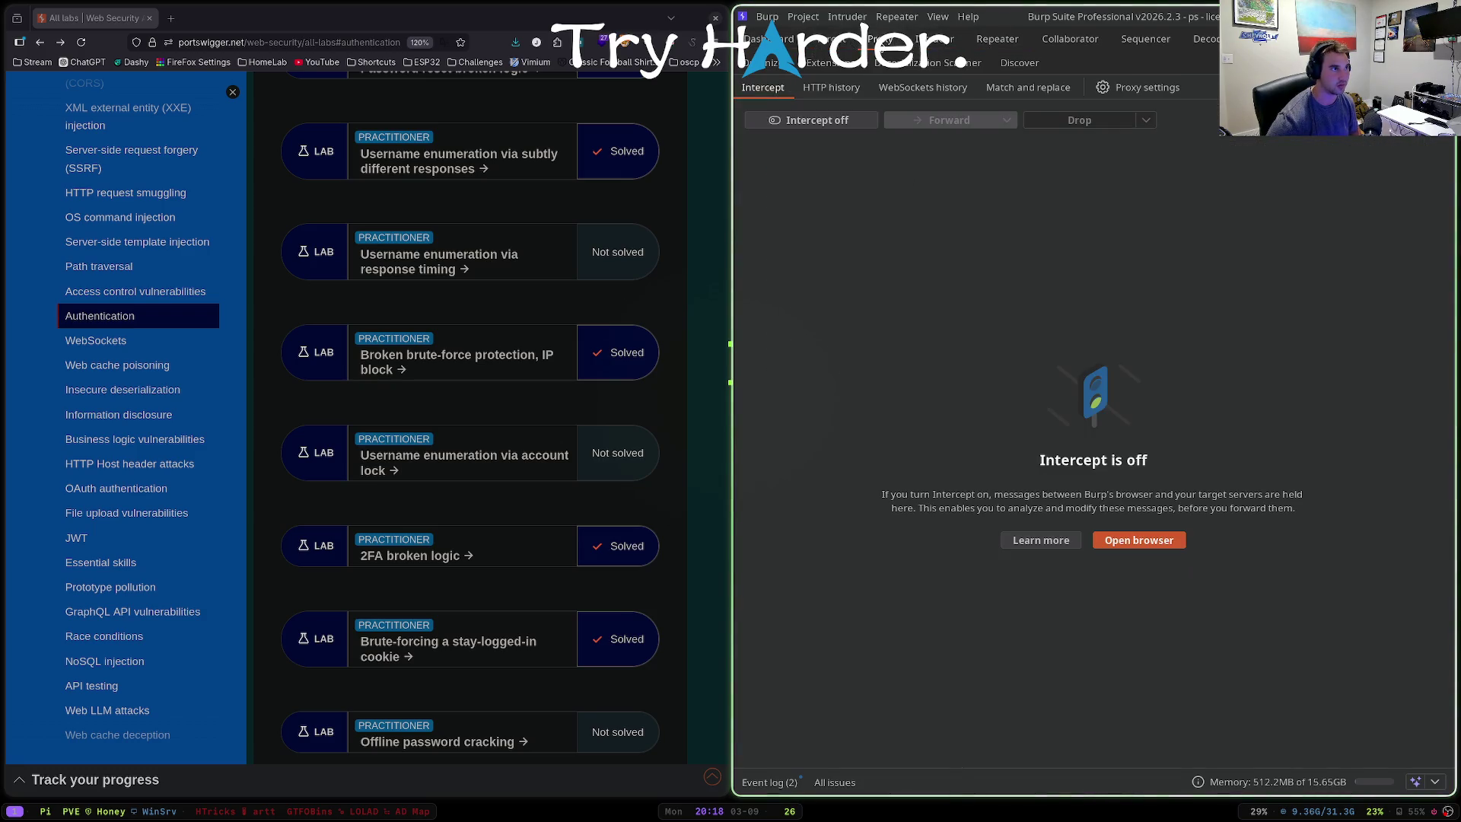
# - Show Proxy HTTP history, briefly checking the Dashboard and the cluster bomb Intruder setup
pyautogui.click(831, 87)
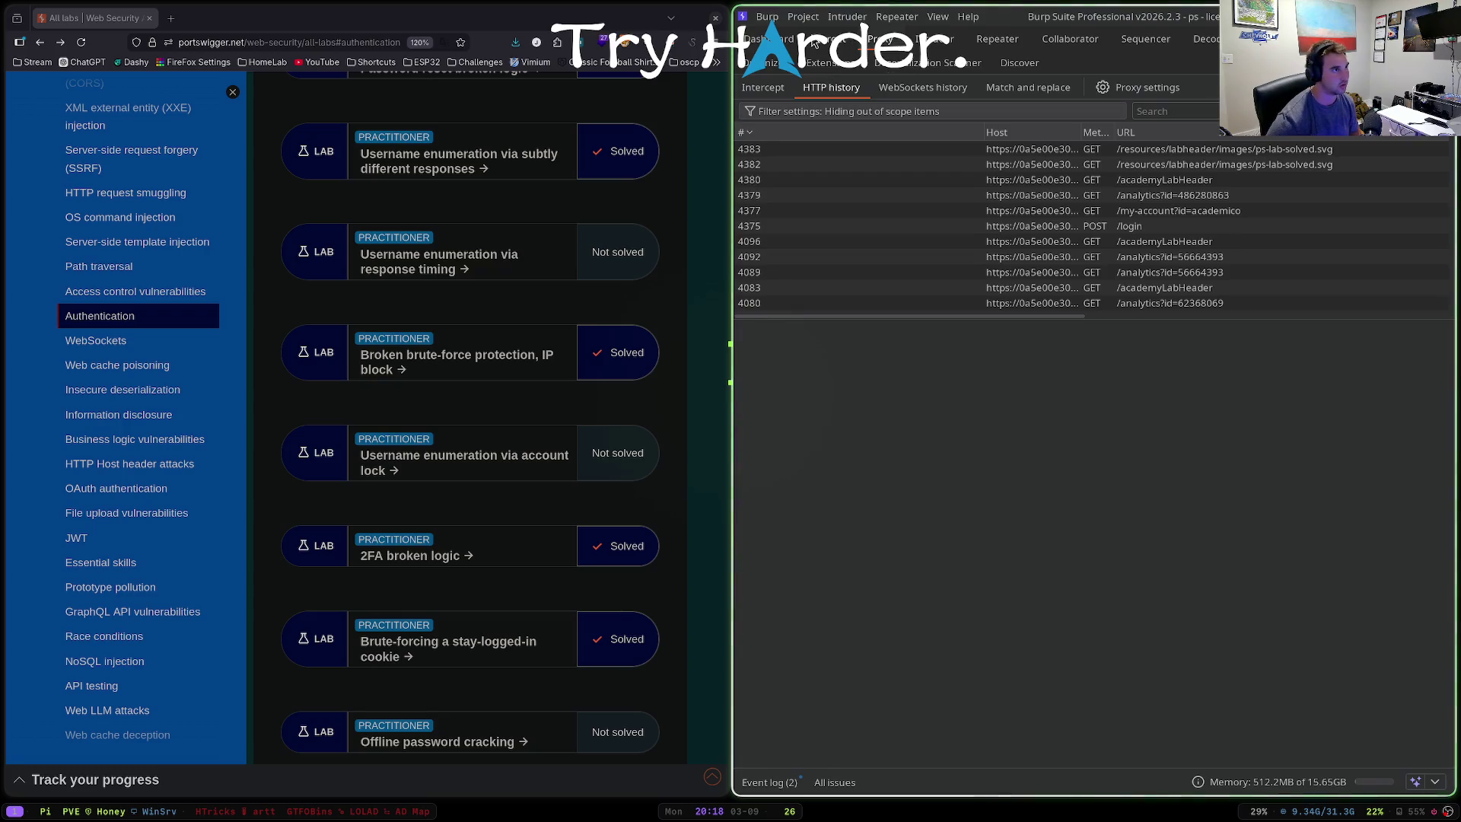
pyautogui.hotkey('ctrl', 'shift', 'd')
pyautogui.click(887, 38)
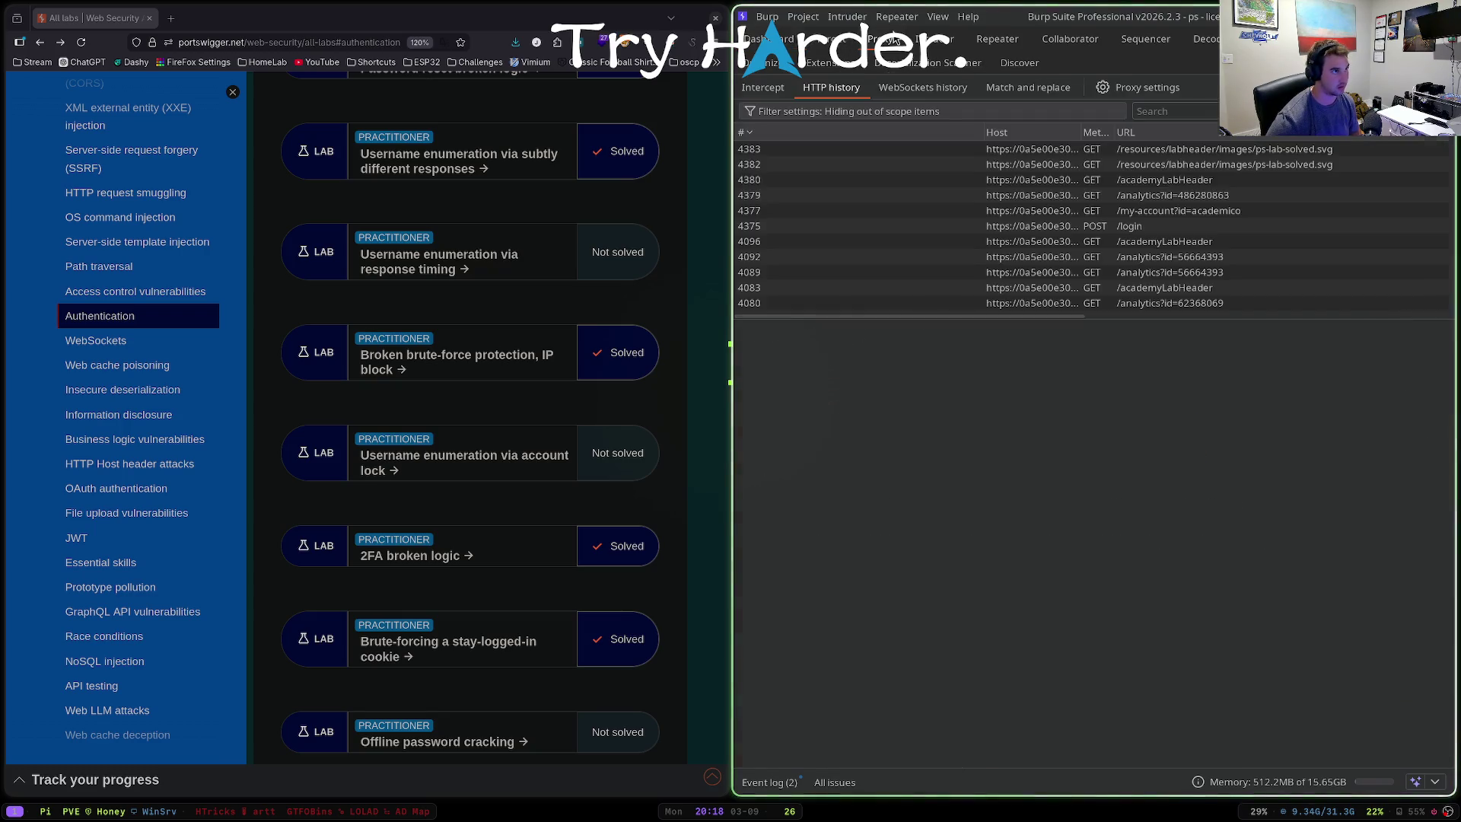
pyautogui.click(941, 47)
pyautogui.hotkey('ctrl', 'shift', 'p')
pyautogui.click(914, 47)
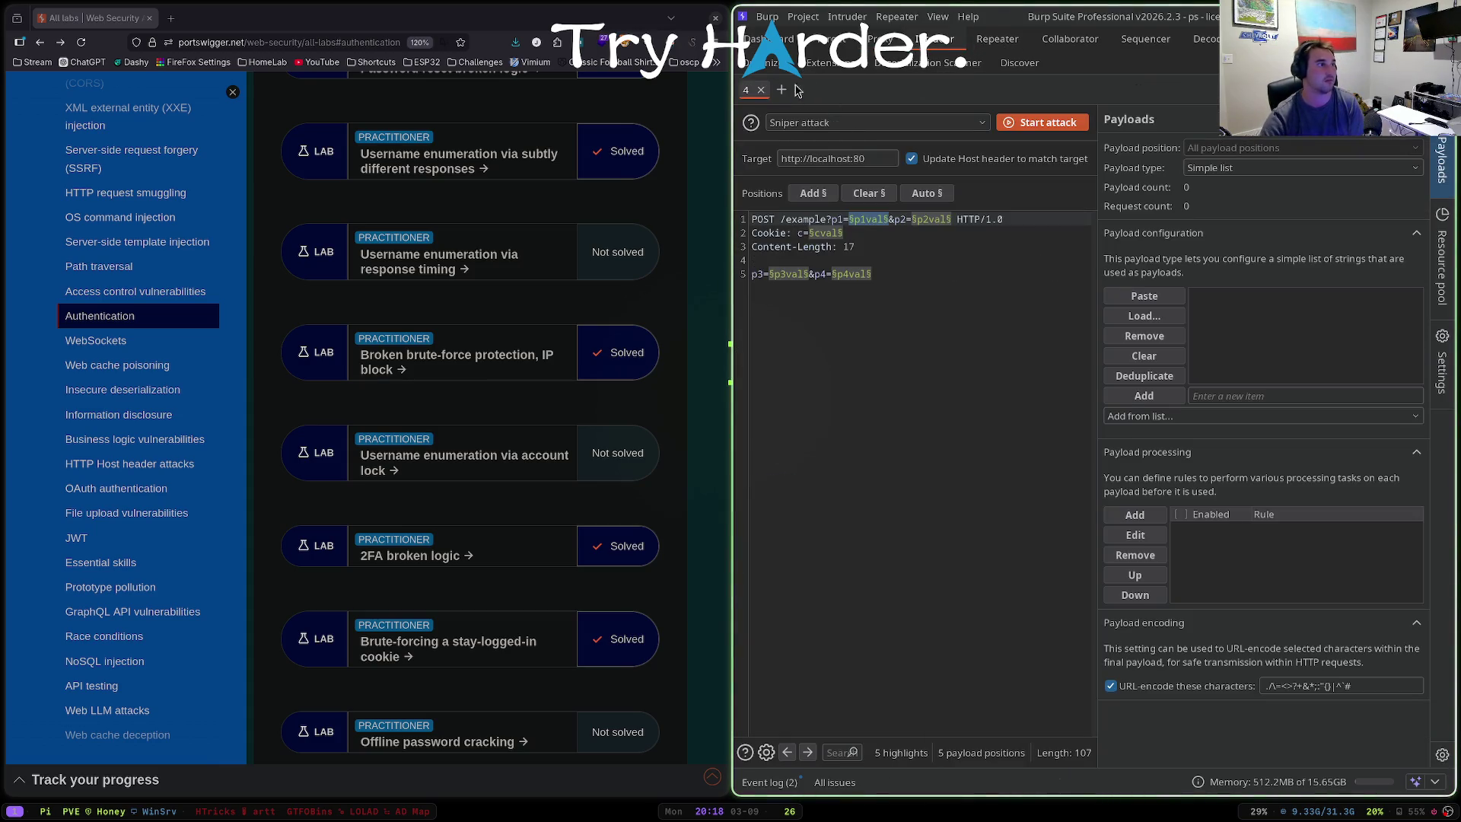
pyautogui.click(869, 44)
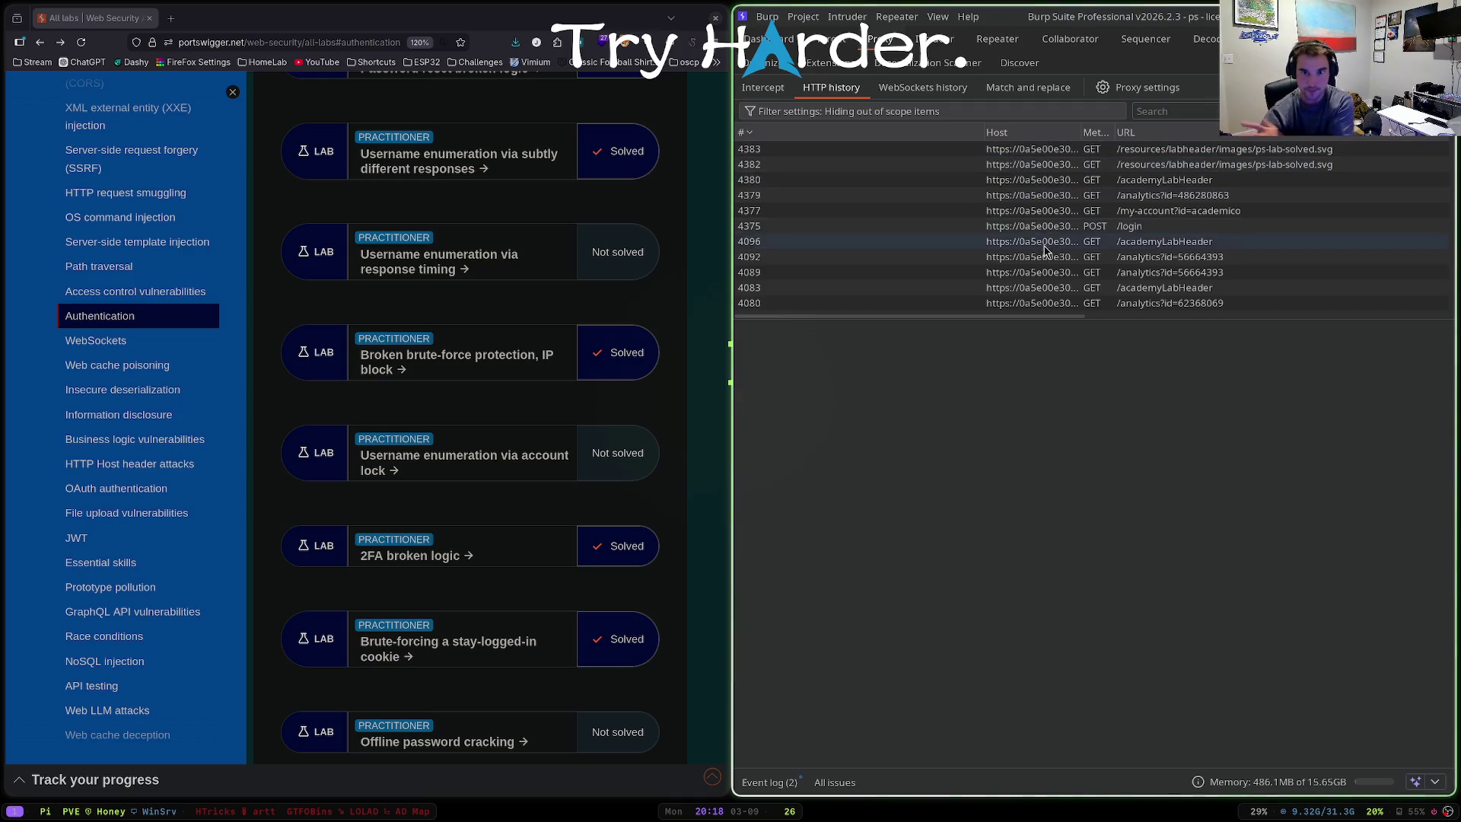
# - Toggle repeatedly between Proxy HTTP history and the Intruder attack view after a glance at Target
pyautogui.click(833, 39)
pyautogui.click(913, 49)
pyautogui.click(915, 47)
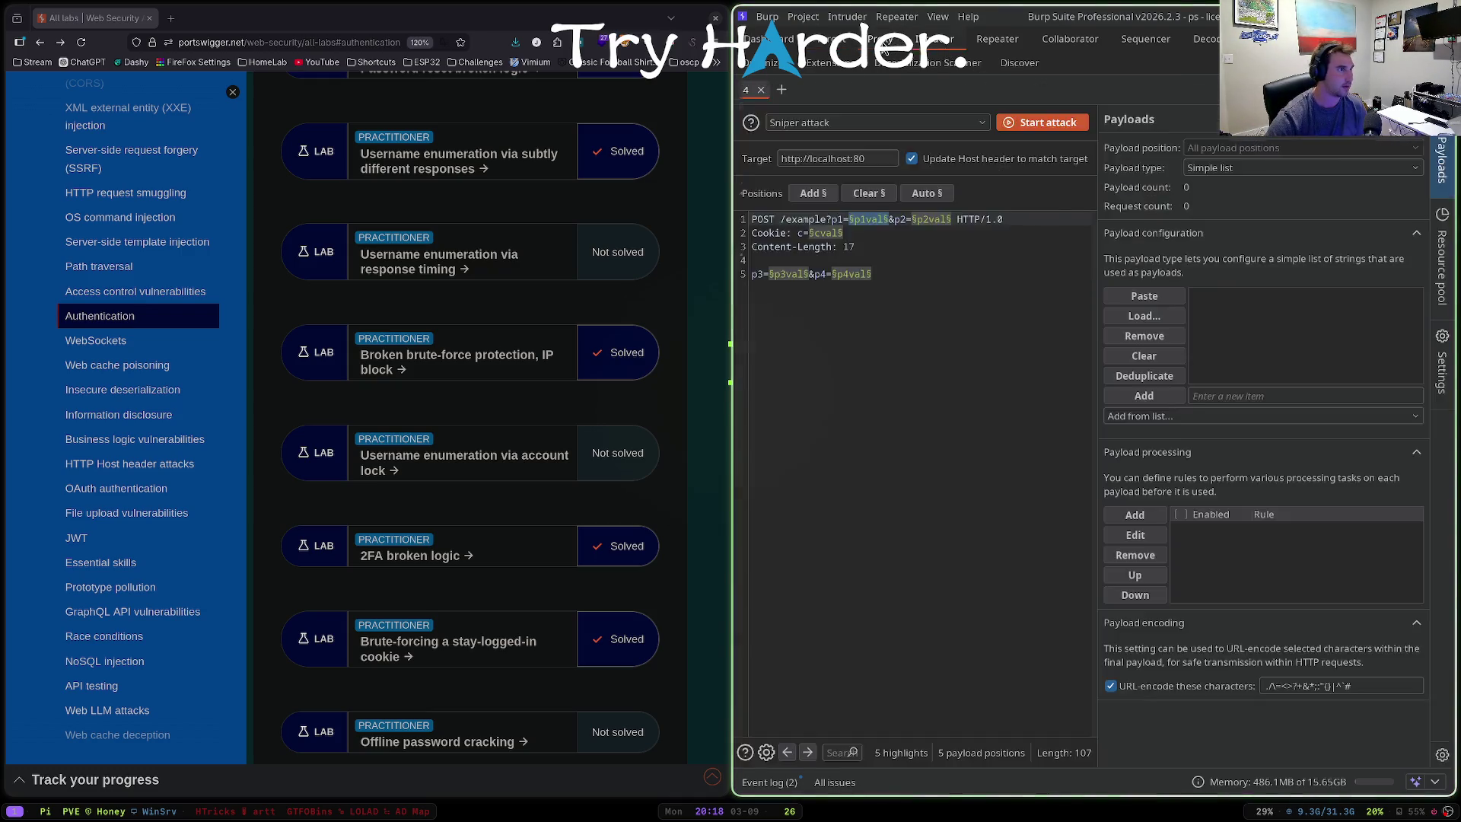
pyautogui.click(887, 42)
pyautogui.hotkey('ctrl', 'shift', 'i')
pyautogui.click(887, 39)
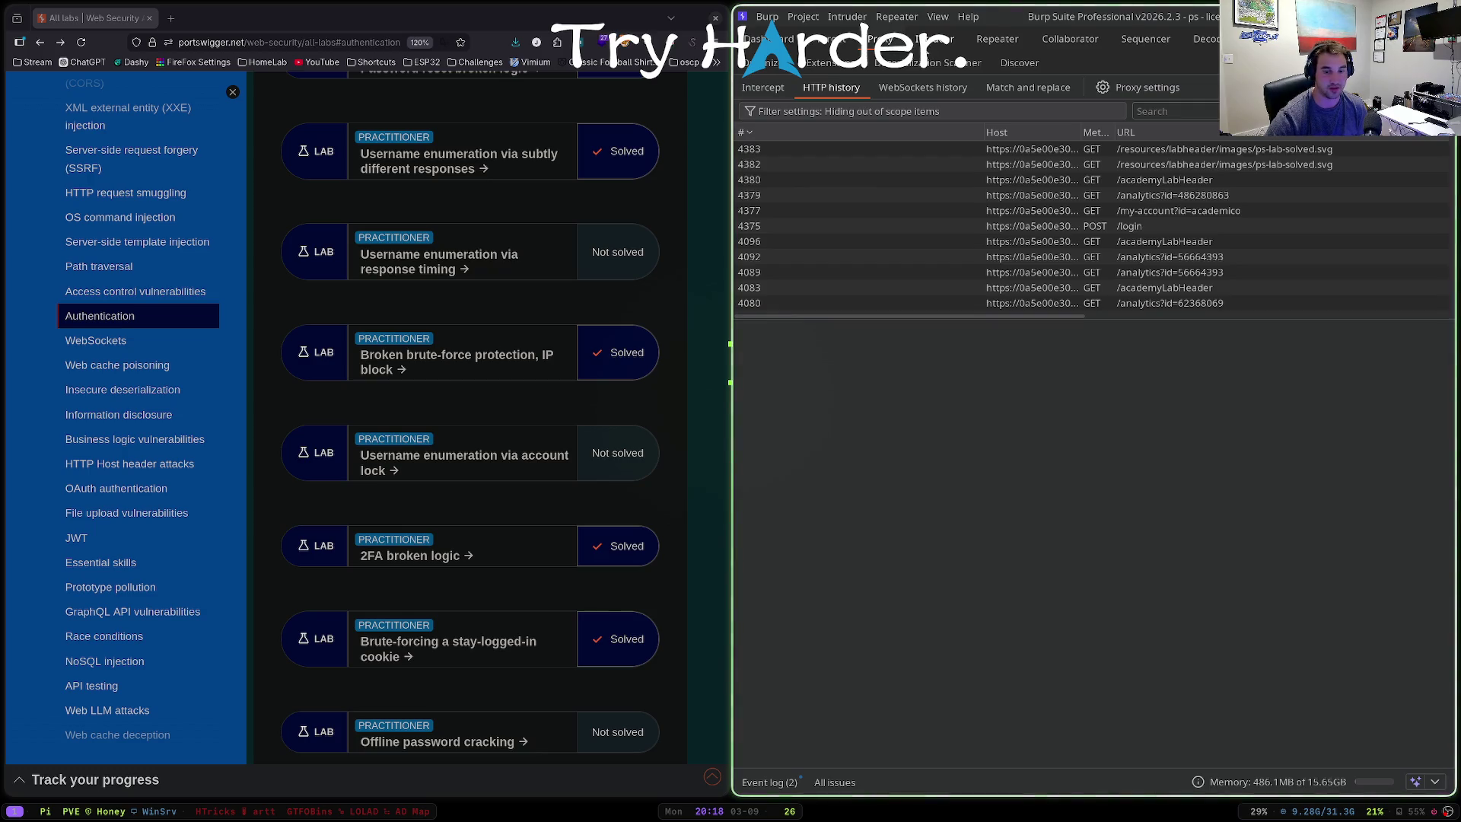
pyautogui.click(934, 42)
pyautogui.click(887, 42)
pyautogui.click(934, 42)
pyautogui.click(887, 41)
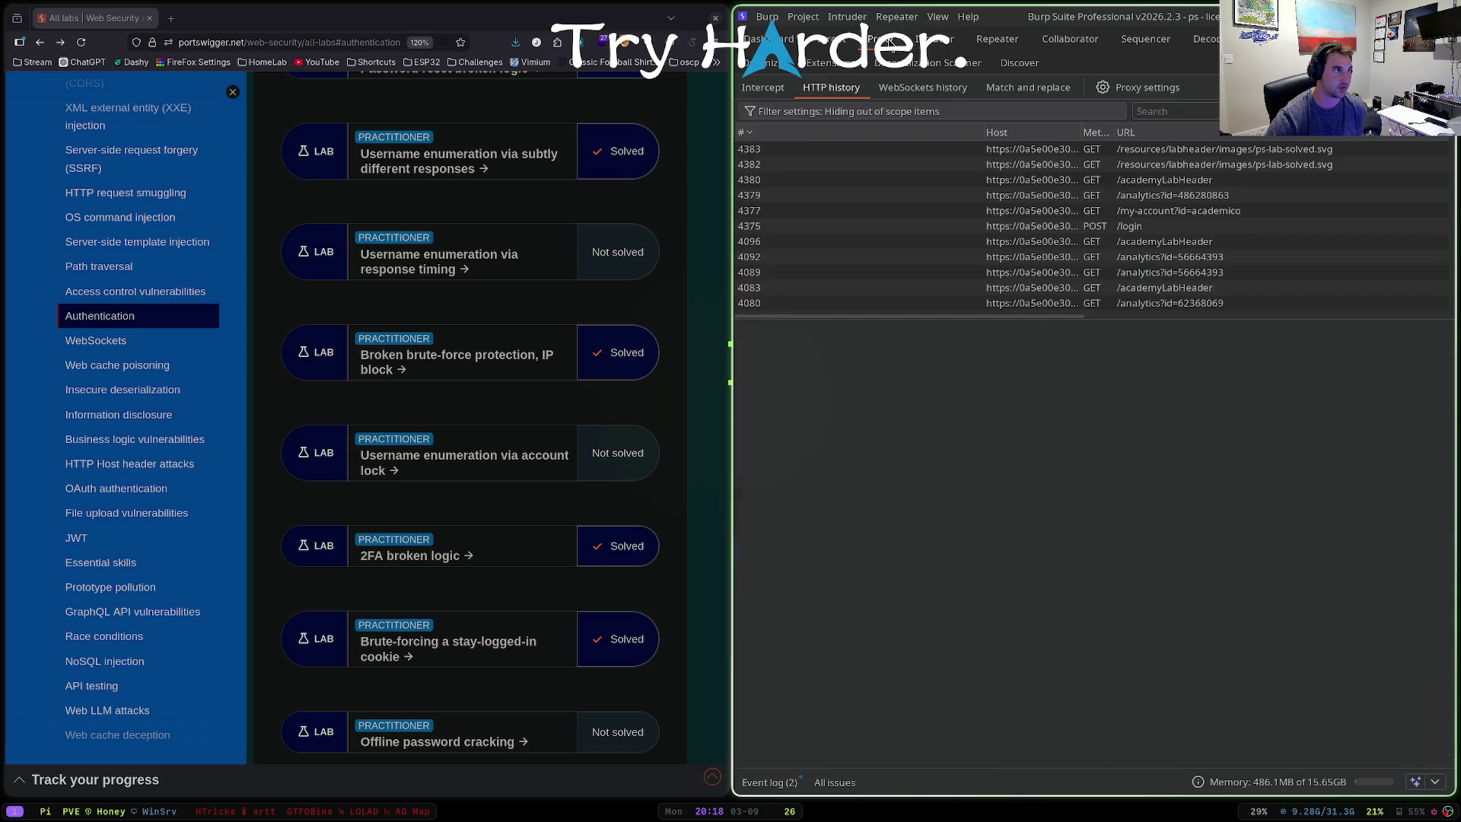
pyautogui.click(934, 41)
pyautogui.click(887, 42)
pyautogui.click(935, 42)
pyautogui.click(887, 42)
pyautogui.click(934, 42)
pyautogui.click(887, 42)
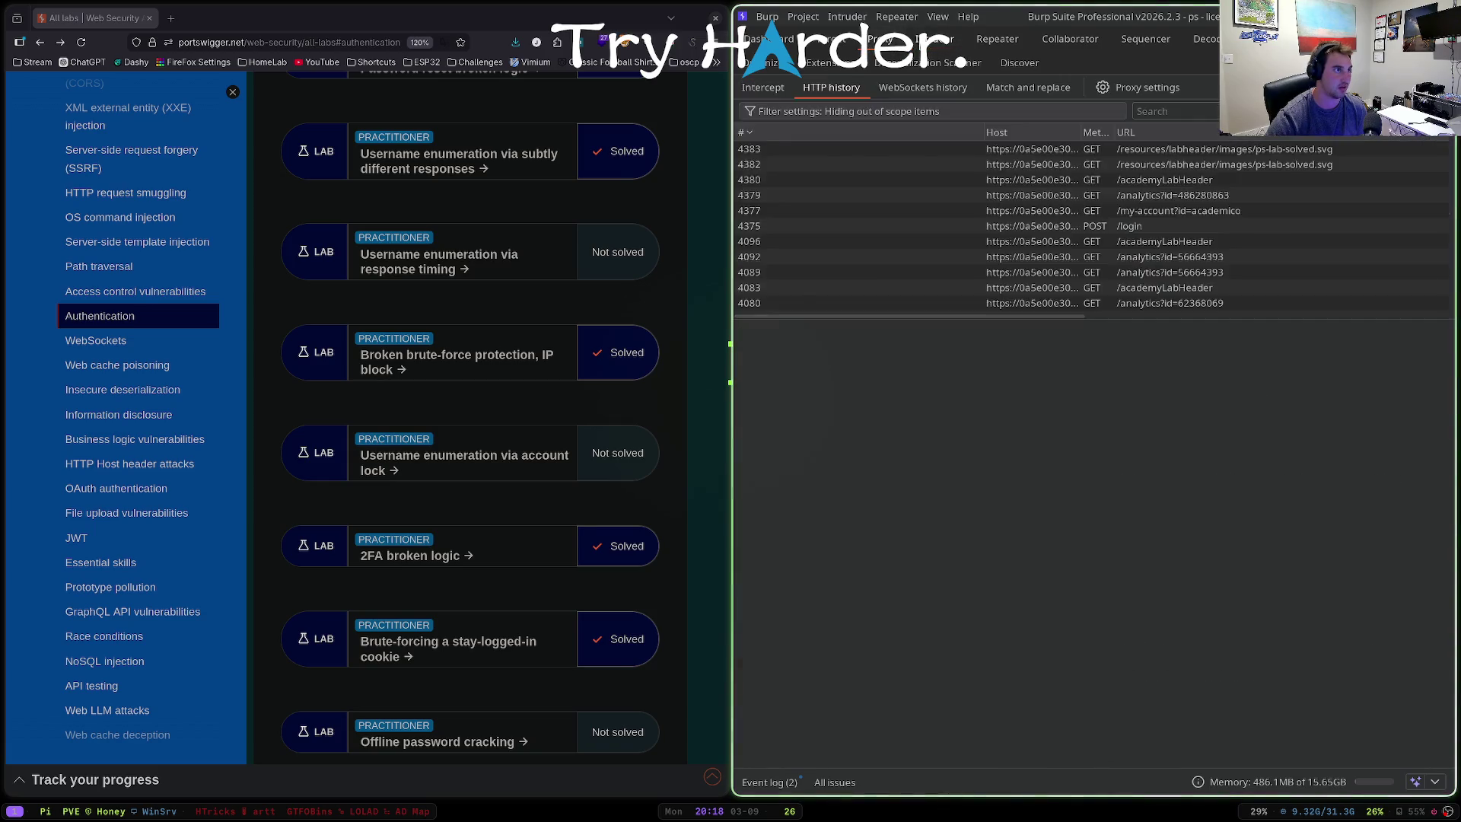
pyautogui.click(934, 42)
pyautogui.click(887, 42)
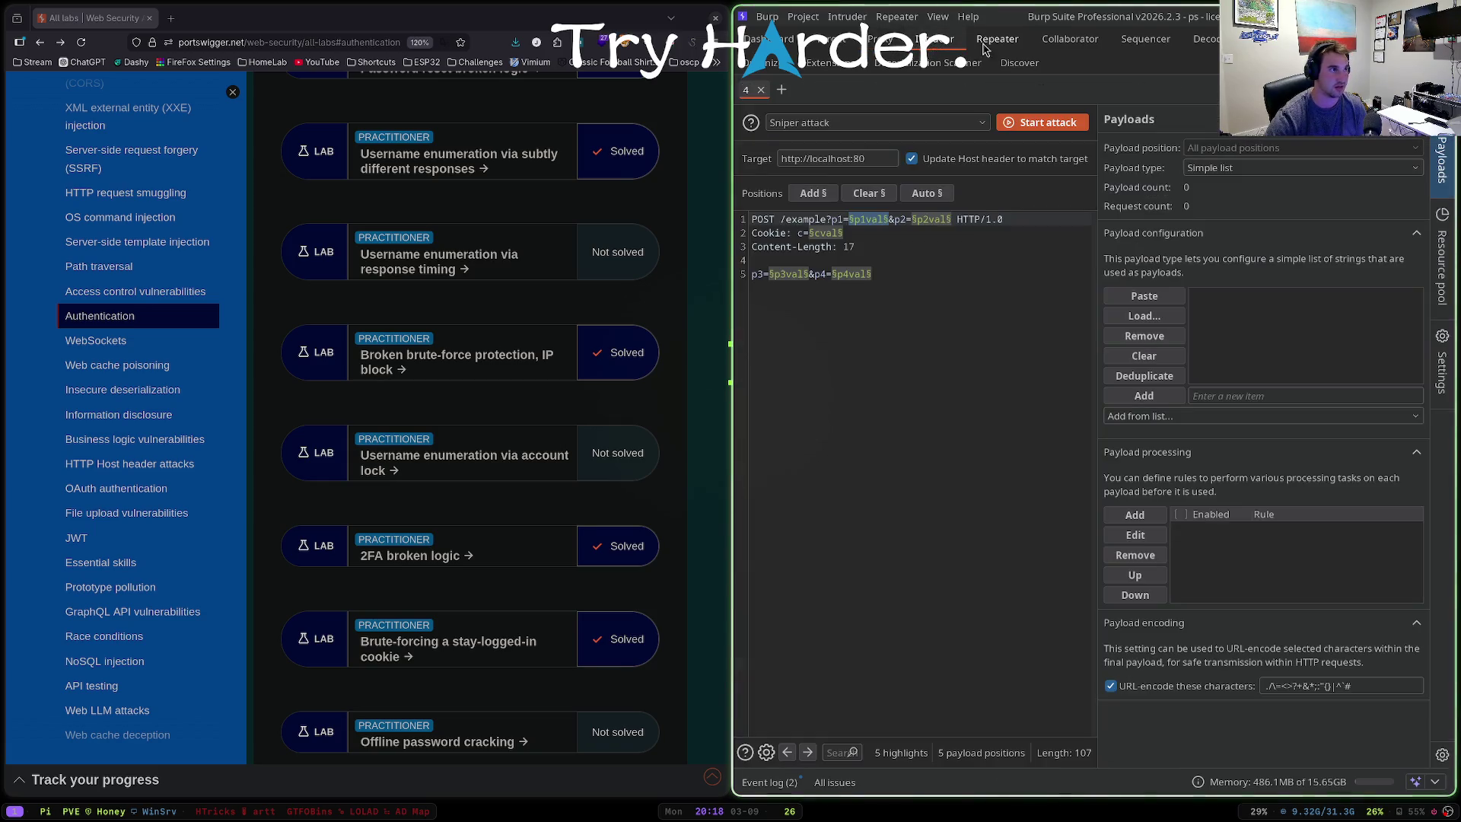
# - Open Proxy > Intercept with interception off and reload the authentication labs page
pyautogui.click(972, 47)
pyautogui.click(934, 42)
pyautogui.click(882, 42)
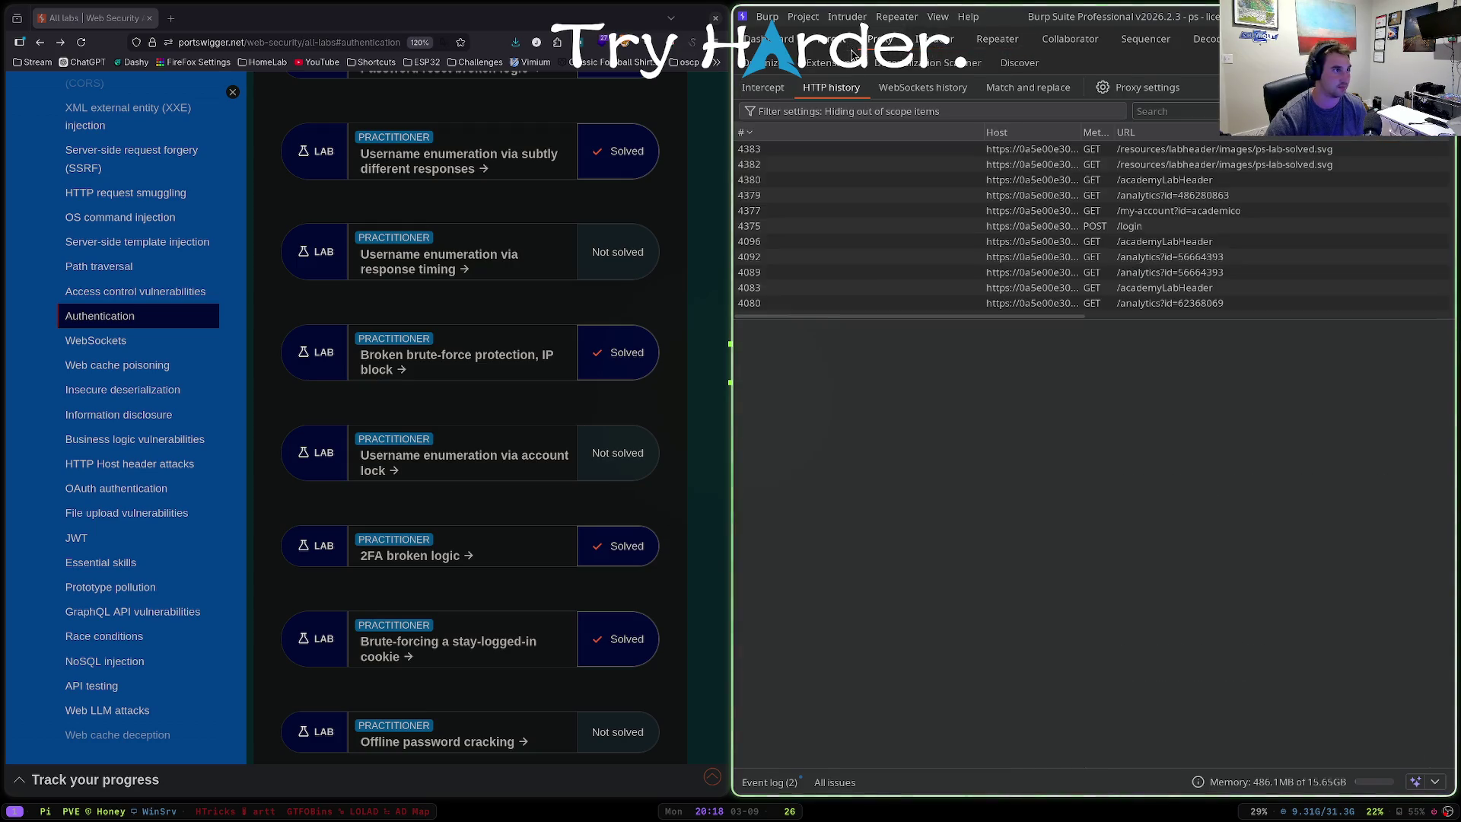
pyautogui.click(763, 88)
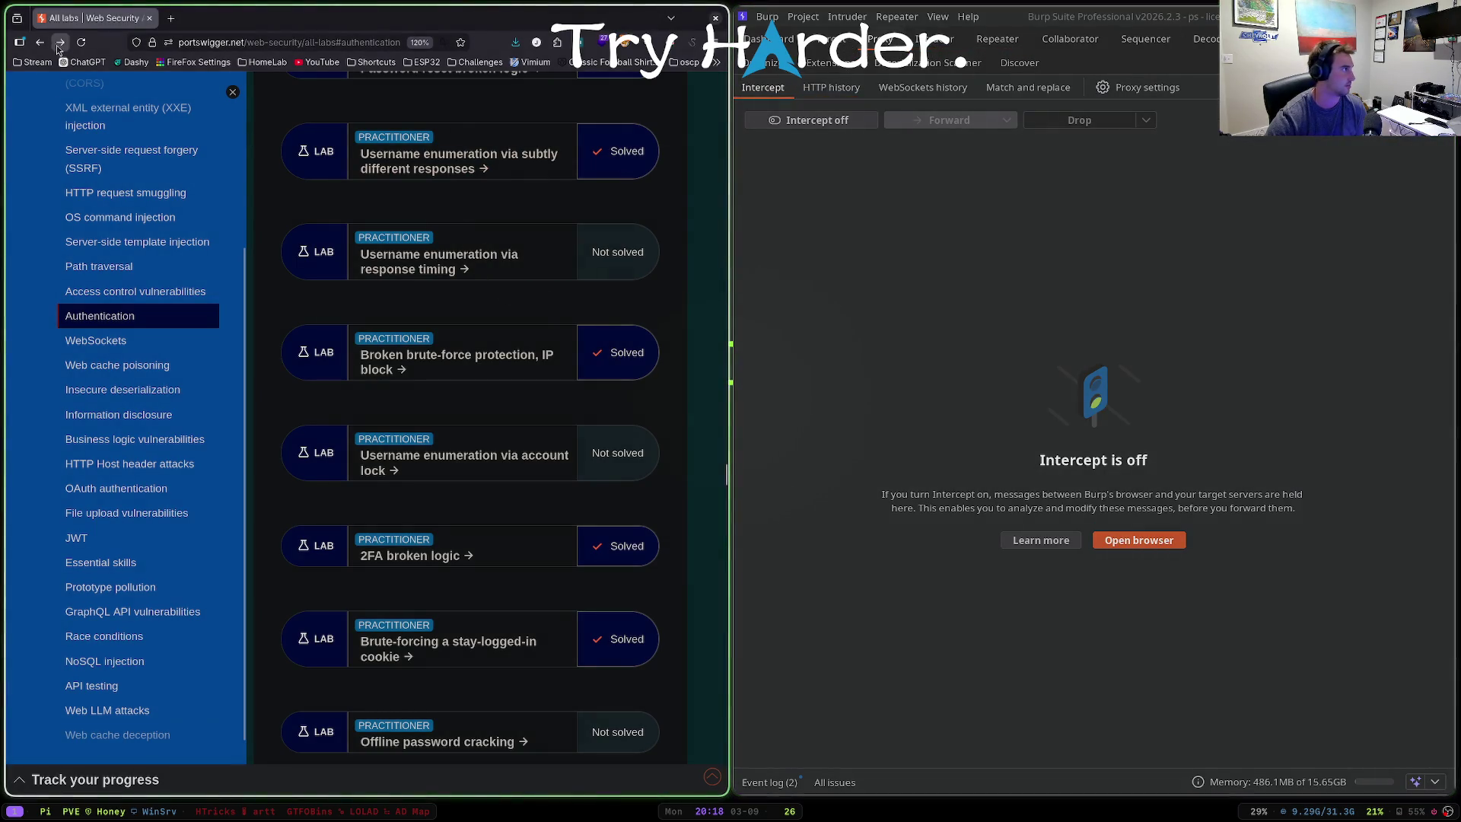
pyautogui.click(83, 44)
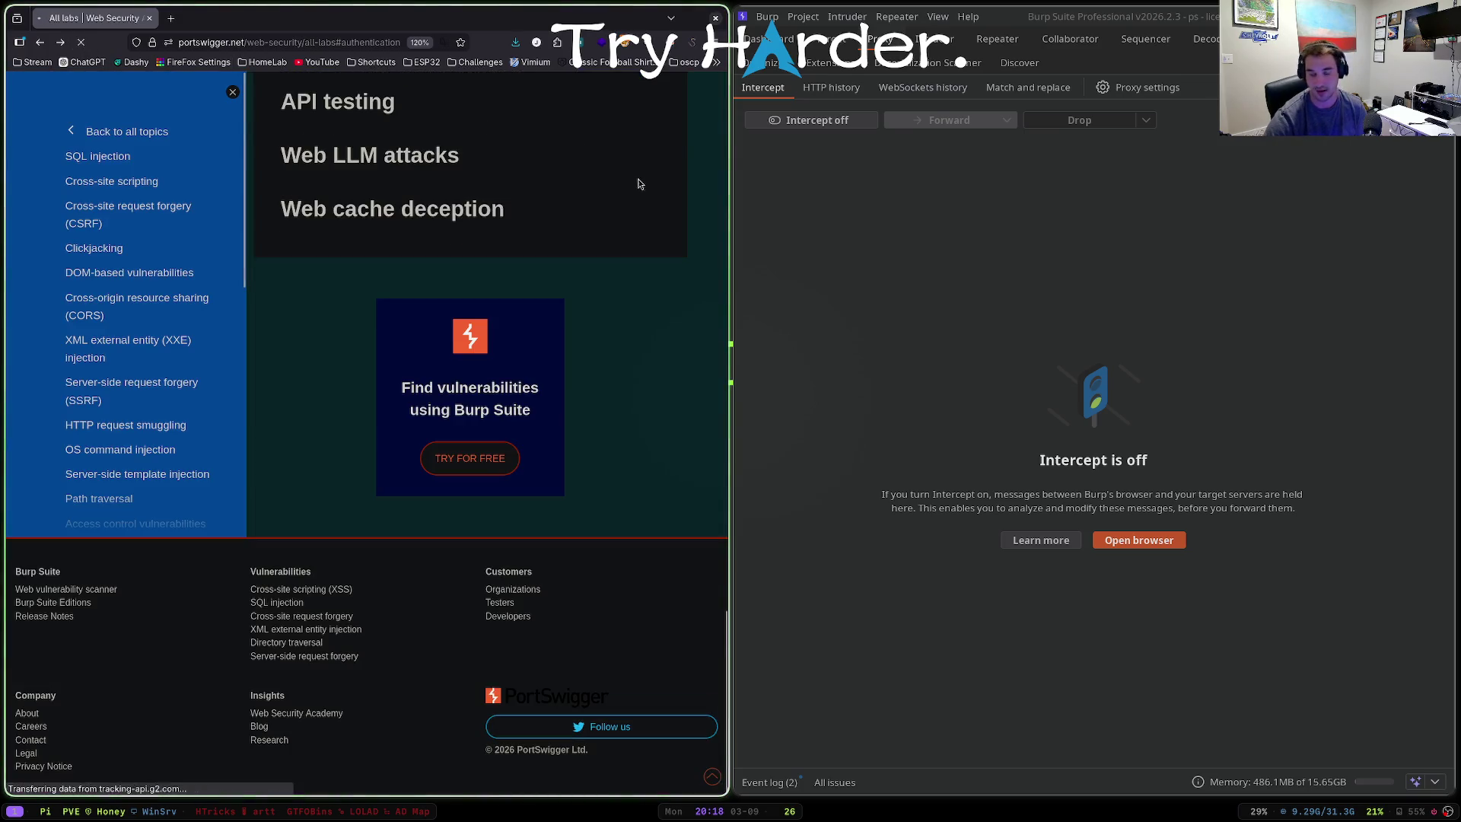
# - Scroll the authentication labs list and open 'Username enumeration via response timing'
pyautogui.scroll(3, 586, 227)
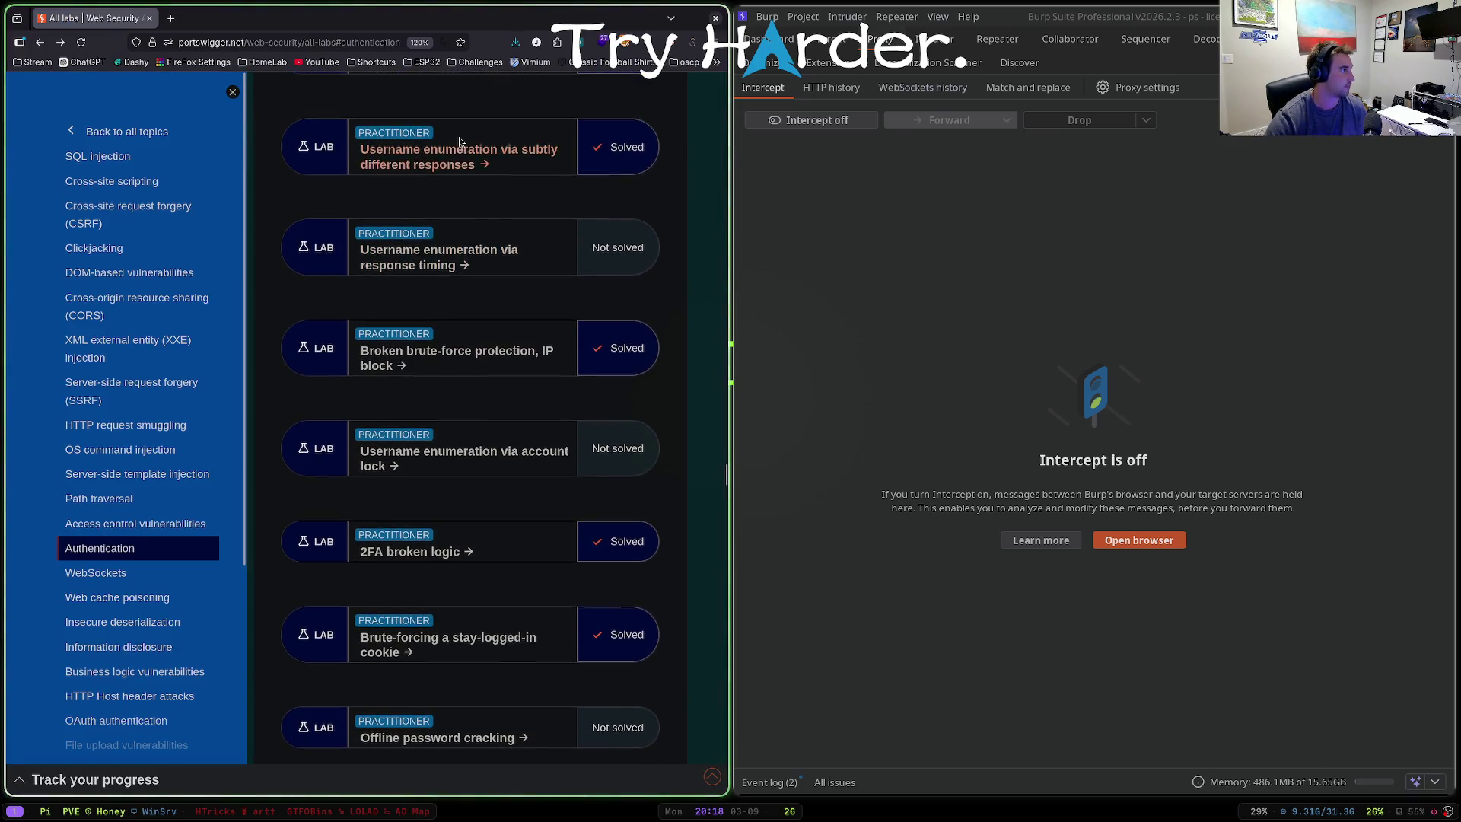
pyautogui.scroll(-1, 441, 228)
pyautogui.scroll(1, 456, 194)
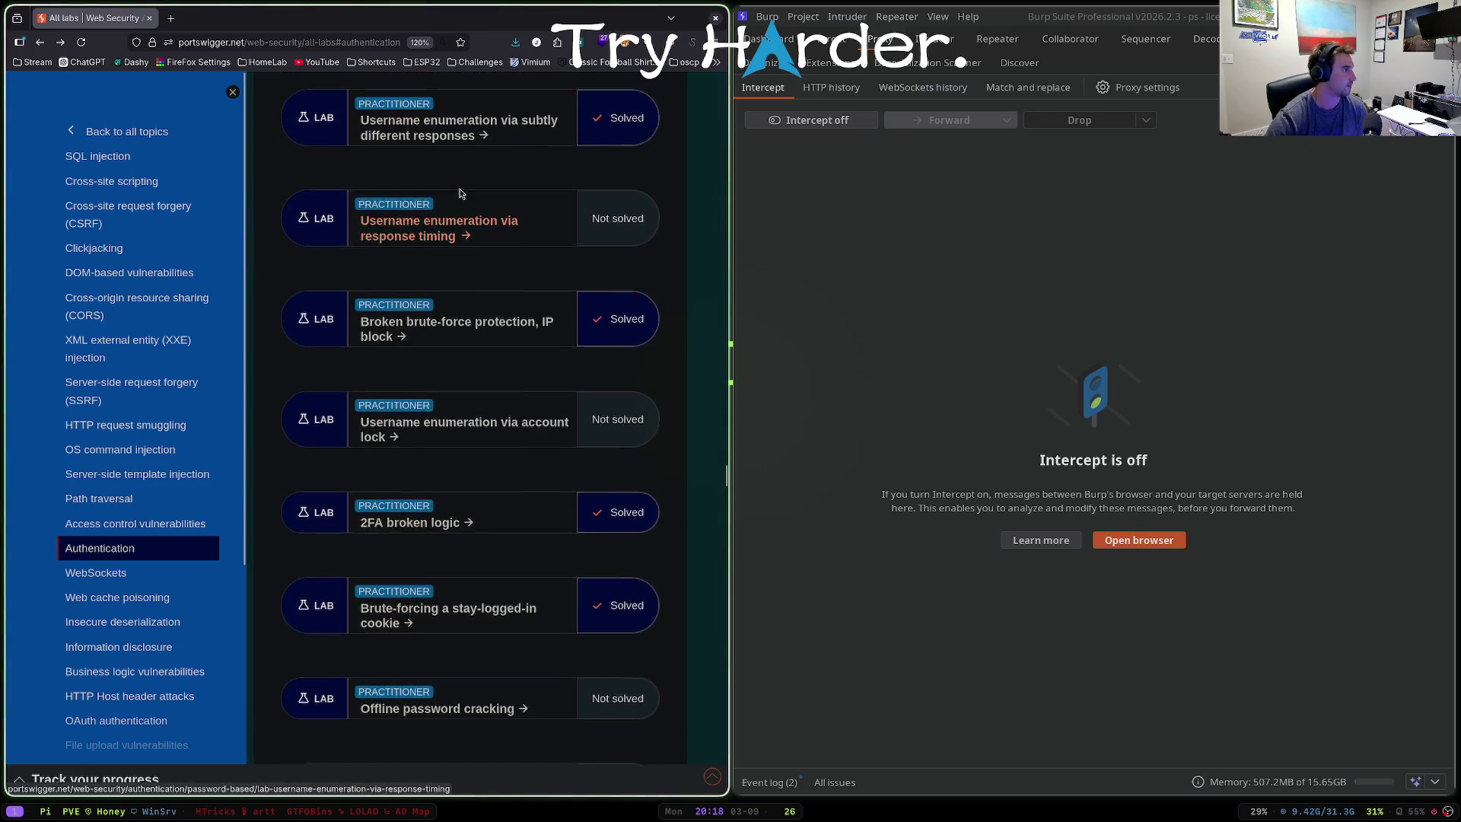
pyautogui.scroll(1, 489, 234)
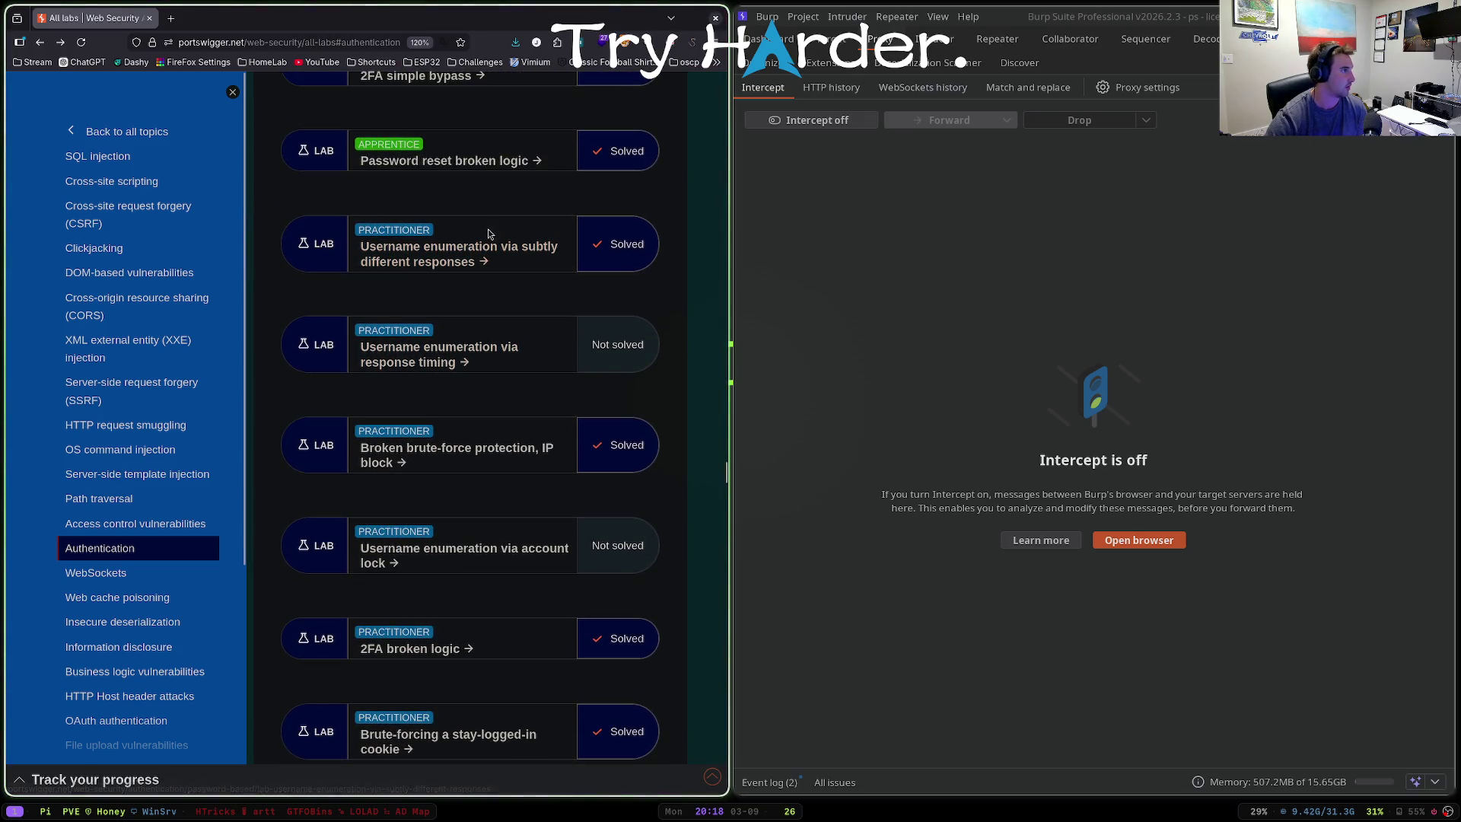
pyautogui.click(480, 362)
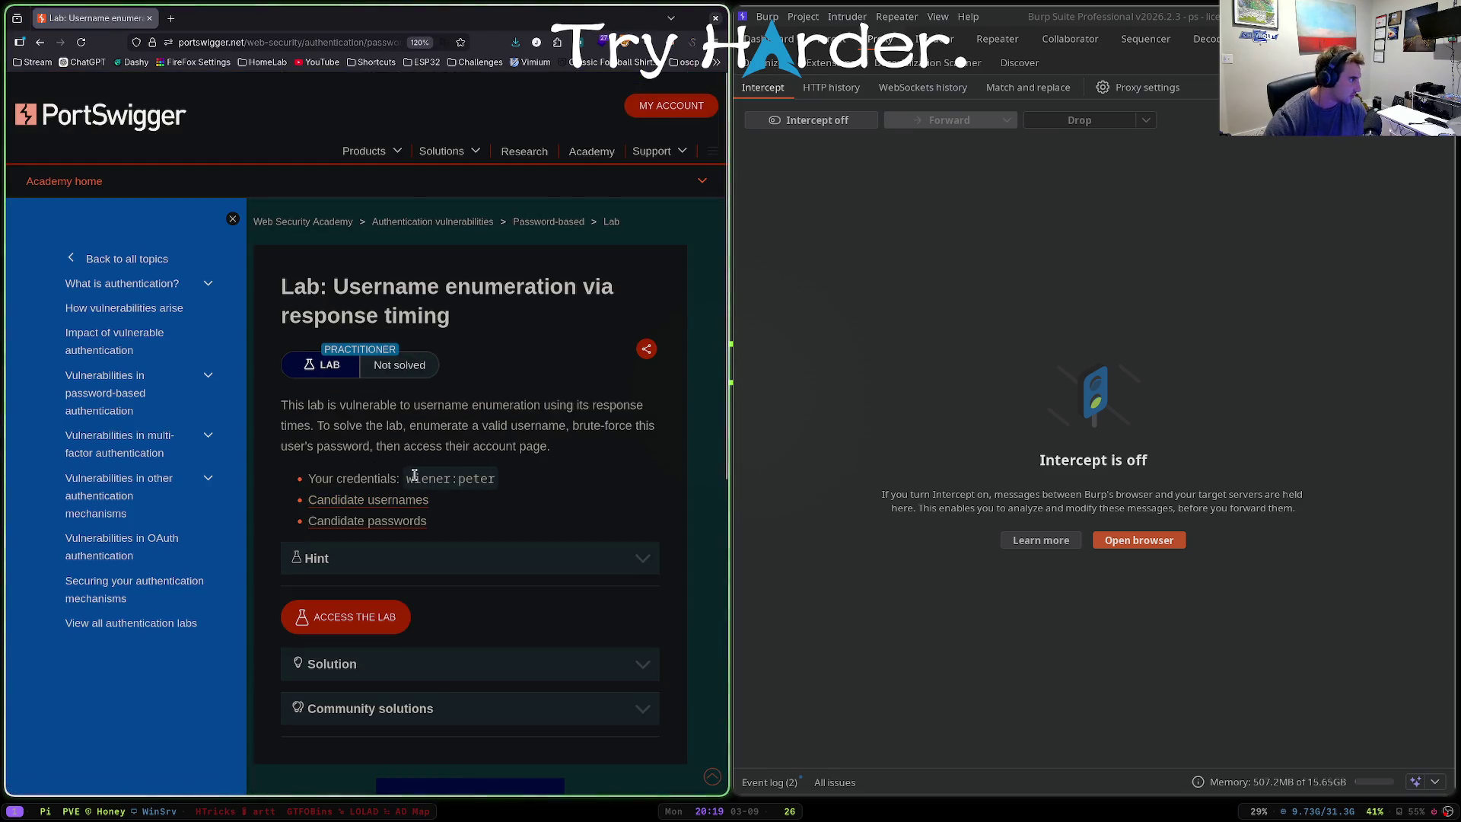
# - Highlight the lab's given login credentials and description text, then return to Burp's proxy intercept view
pyautogui.moveTo(413, 478); pyautogui.dragTo(499, 480)
pyautogui.click(499, 479)
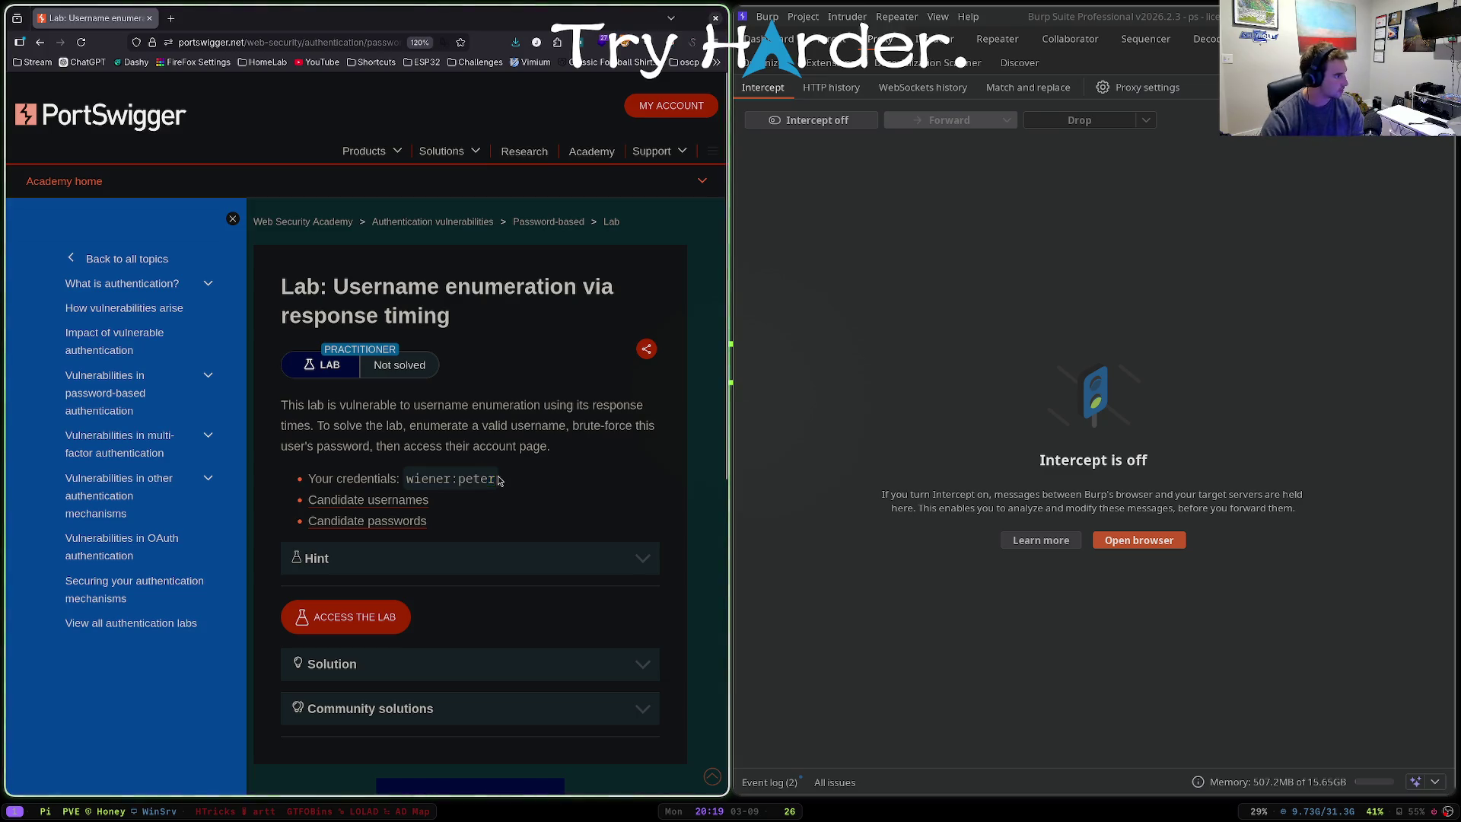
pyautogui.doubleClick(419, 478)
pyautogui.click(464, 476)
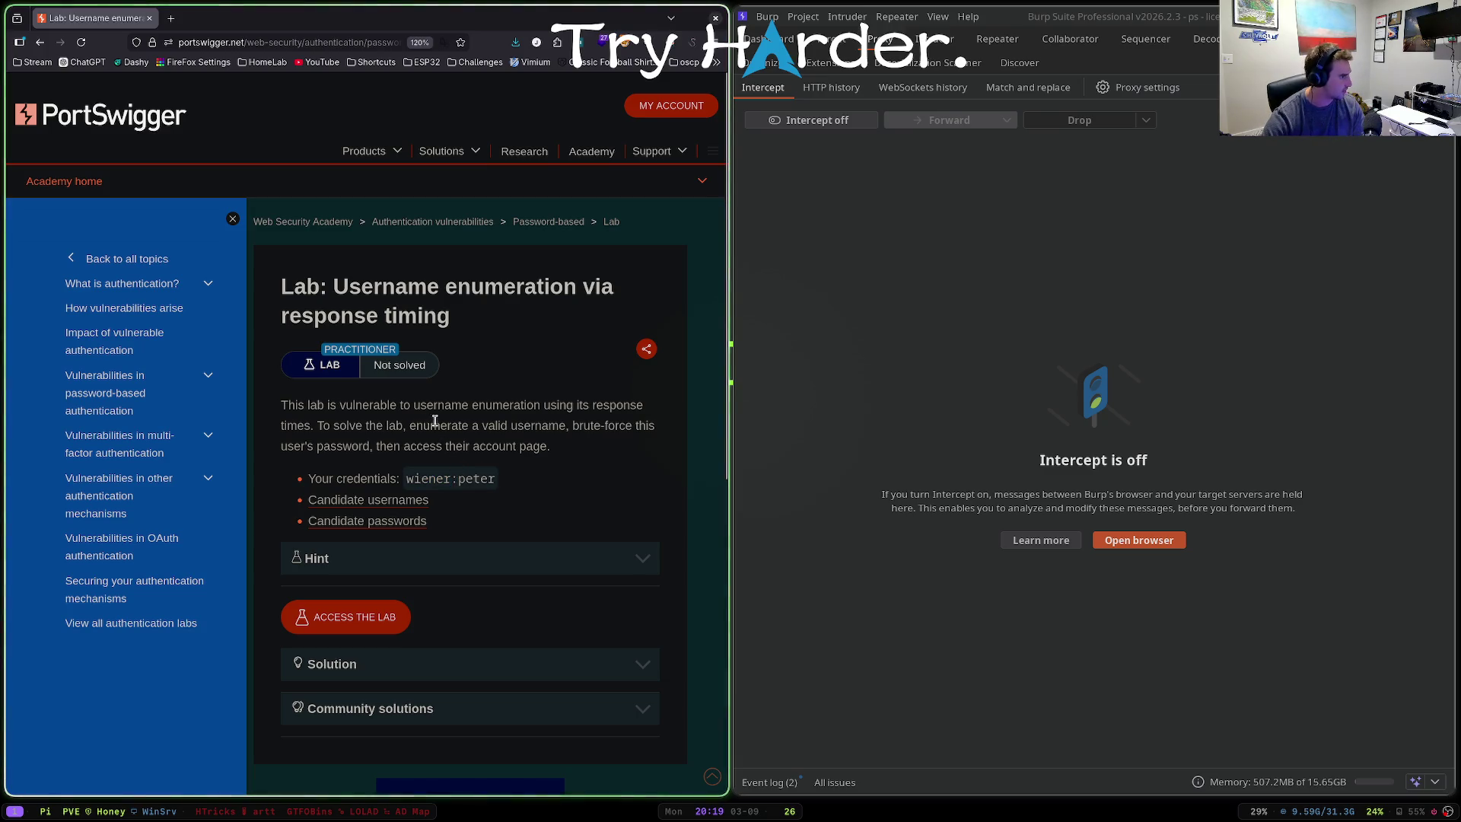
pyautogui.doubleClick(537, 425)
pyautogui.click(537, 425)
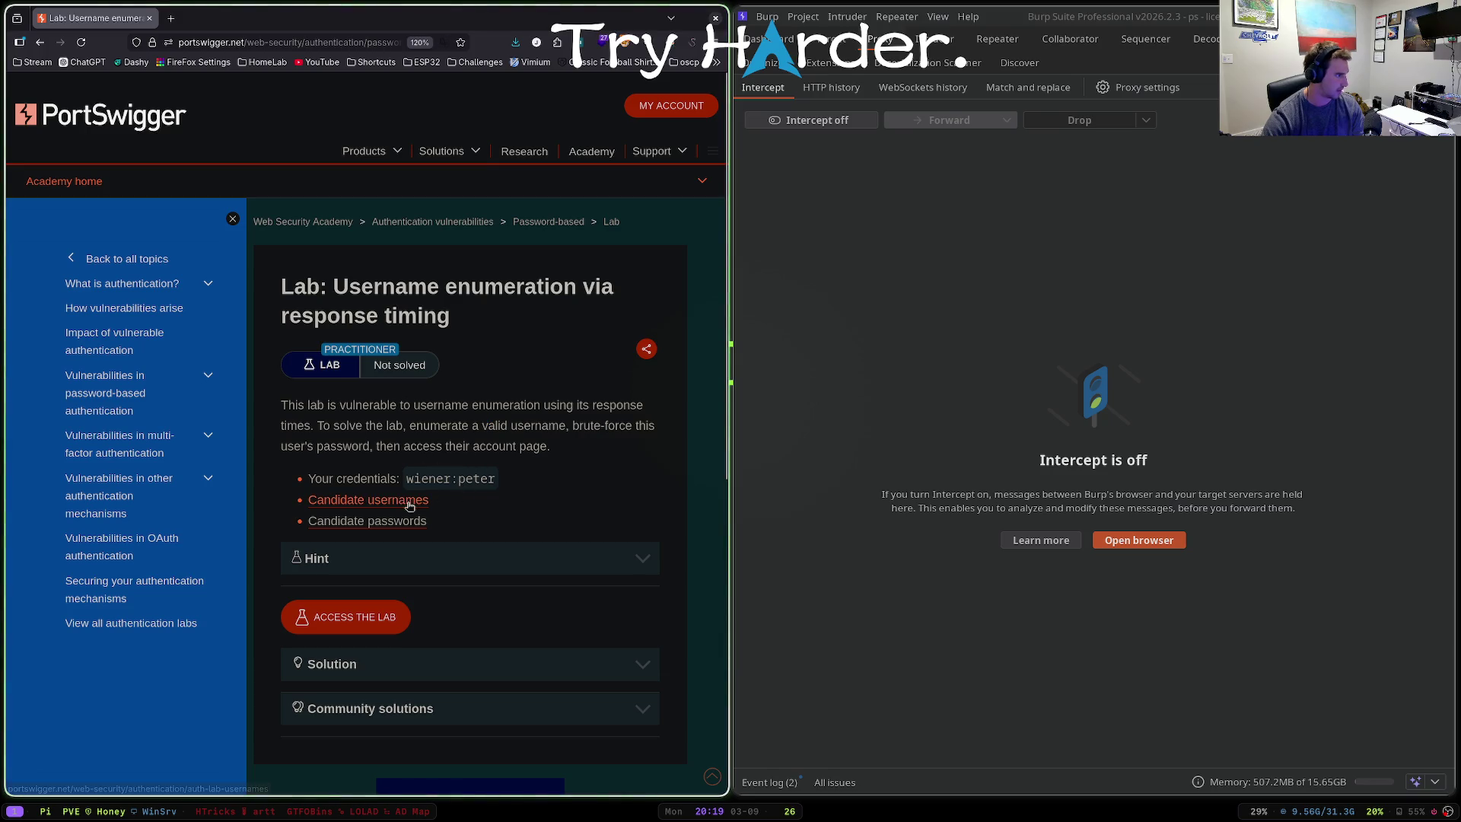
pyautogui.click(992, 46)
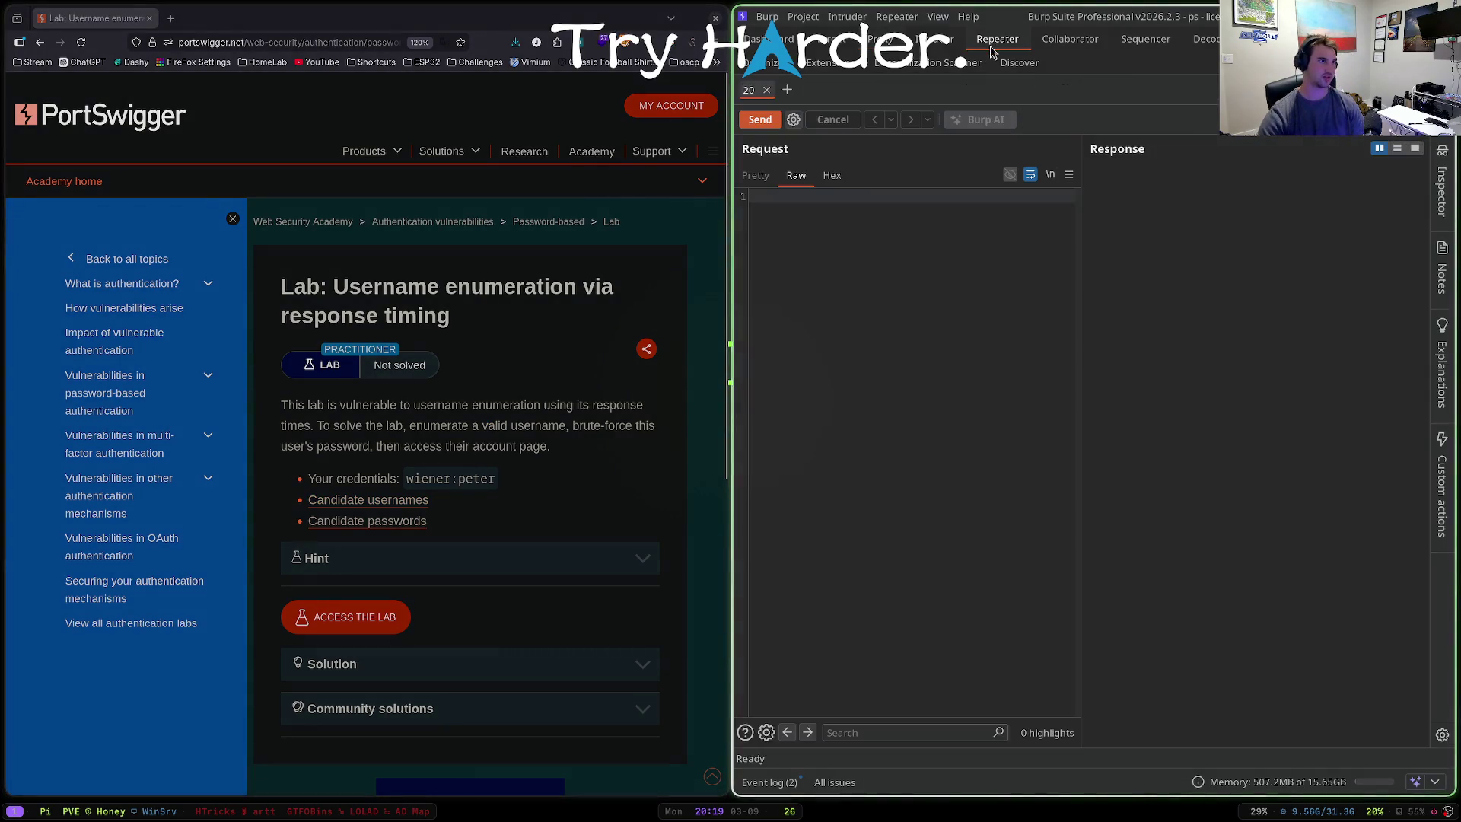
pyautogui.click(934, 42)
pyautogui.click(875, 42)
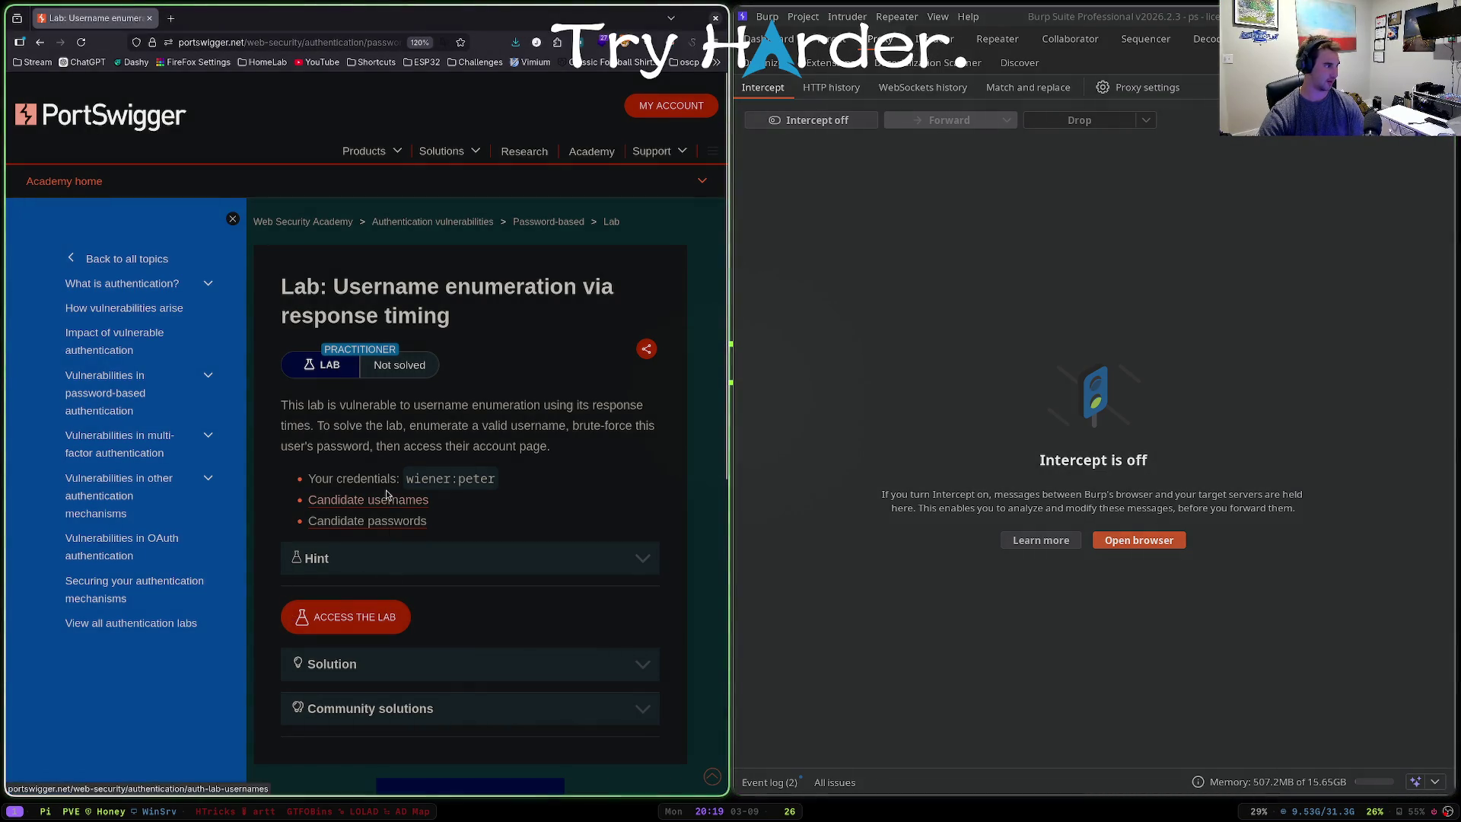
# - Launch the response timing lab in a new tab and check the existing Intruder request template
pyautogui.click(375, 620)
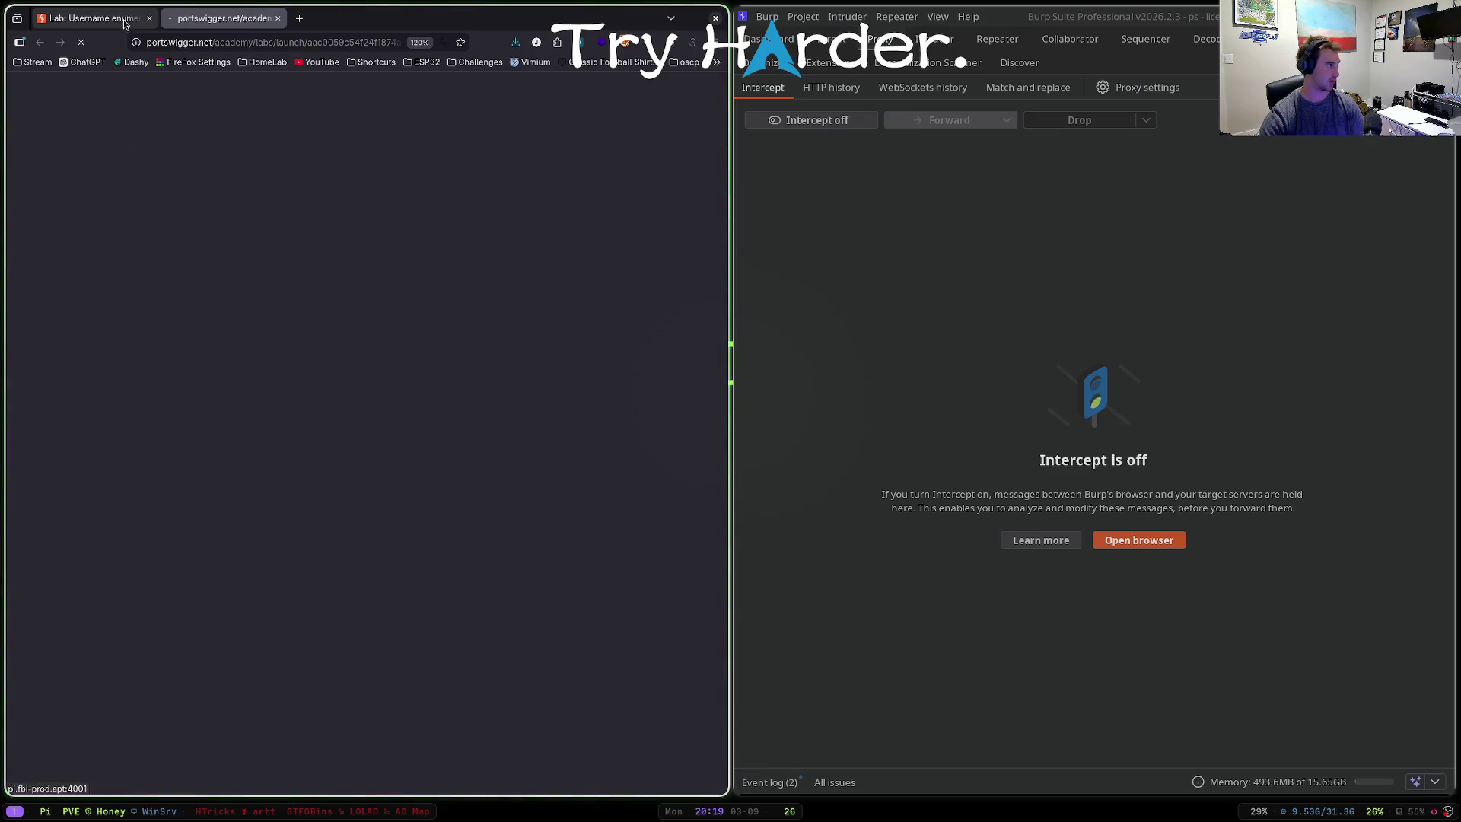
pyautogui.click(91, 18)
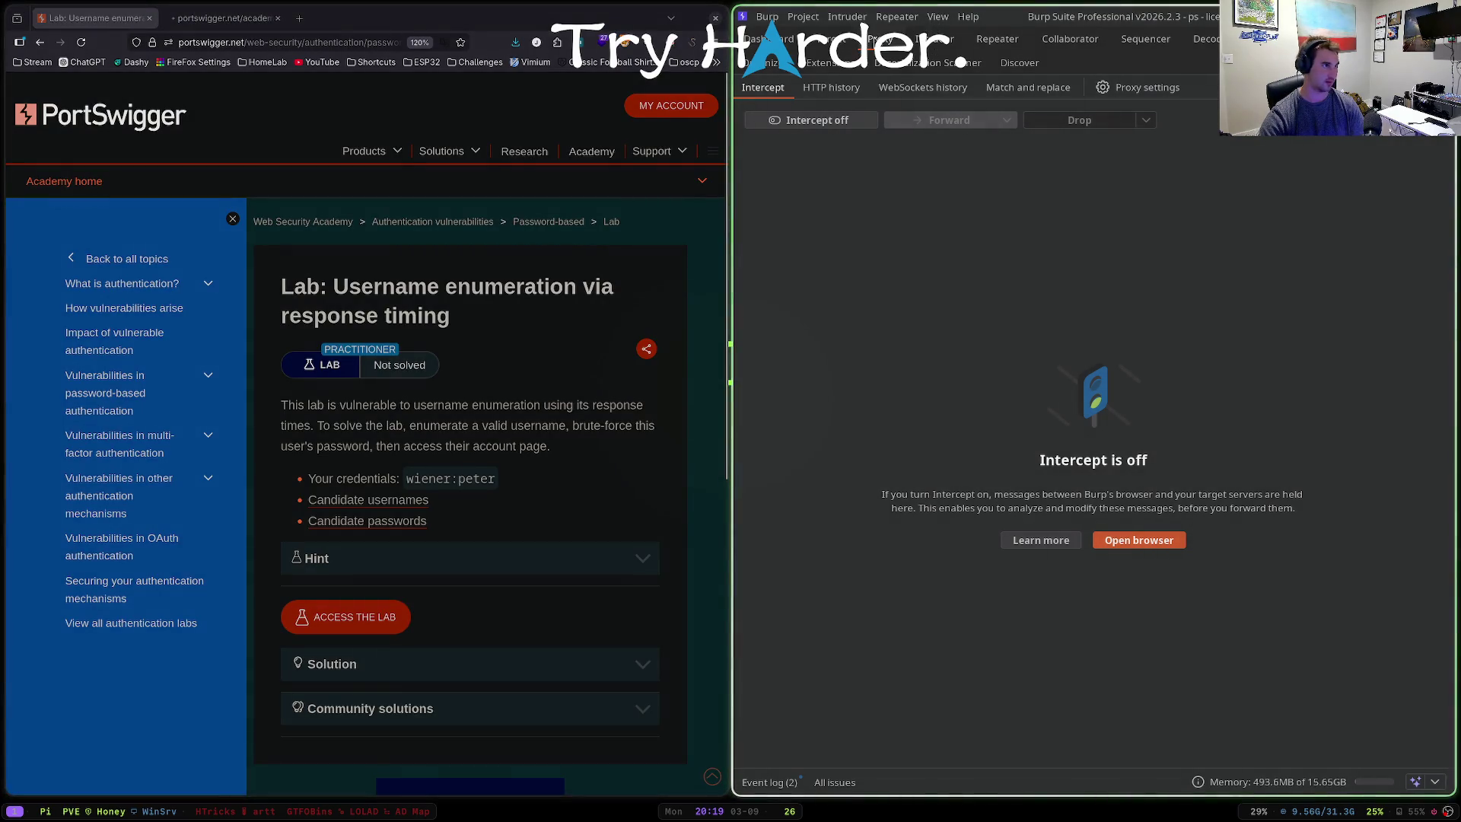
pyautogui.click(932, 39)
pyautogui.click(880, 39)
pyautogui.click(934, 39)
pyautogui.click(761, 260)
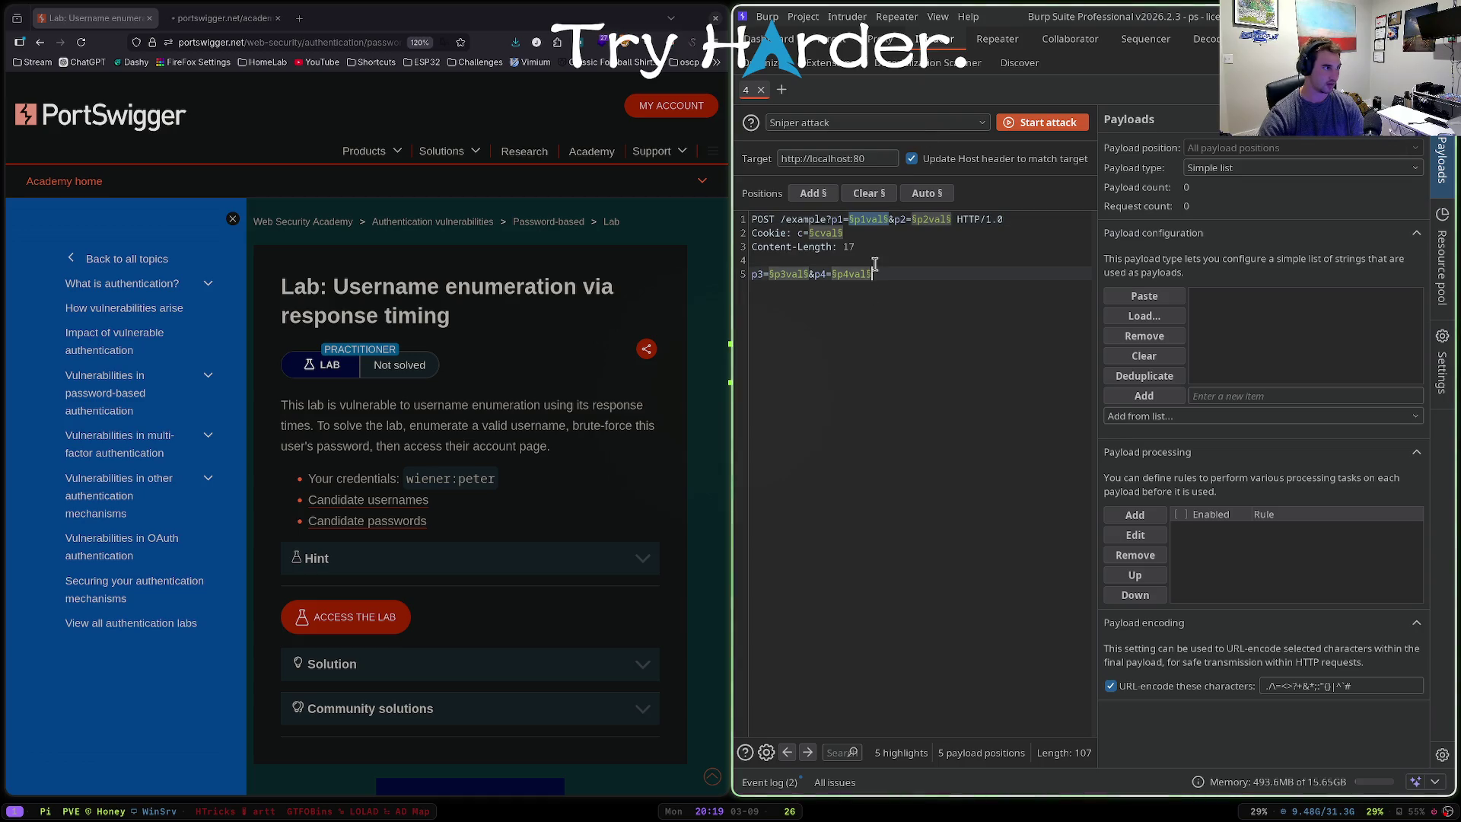
pyautogui.click(889, 40)
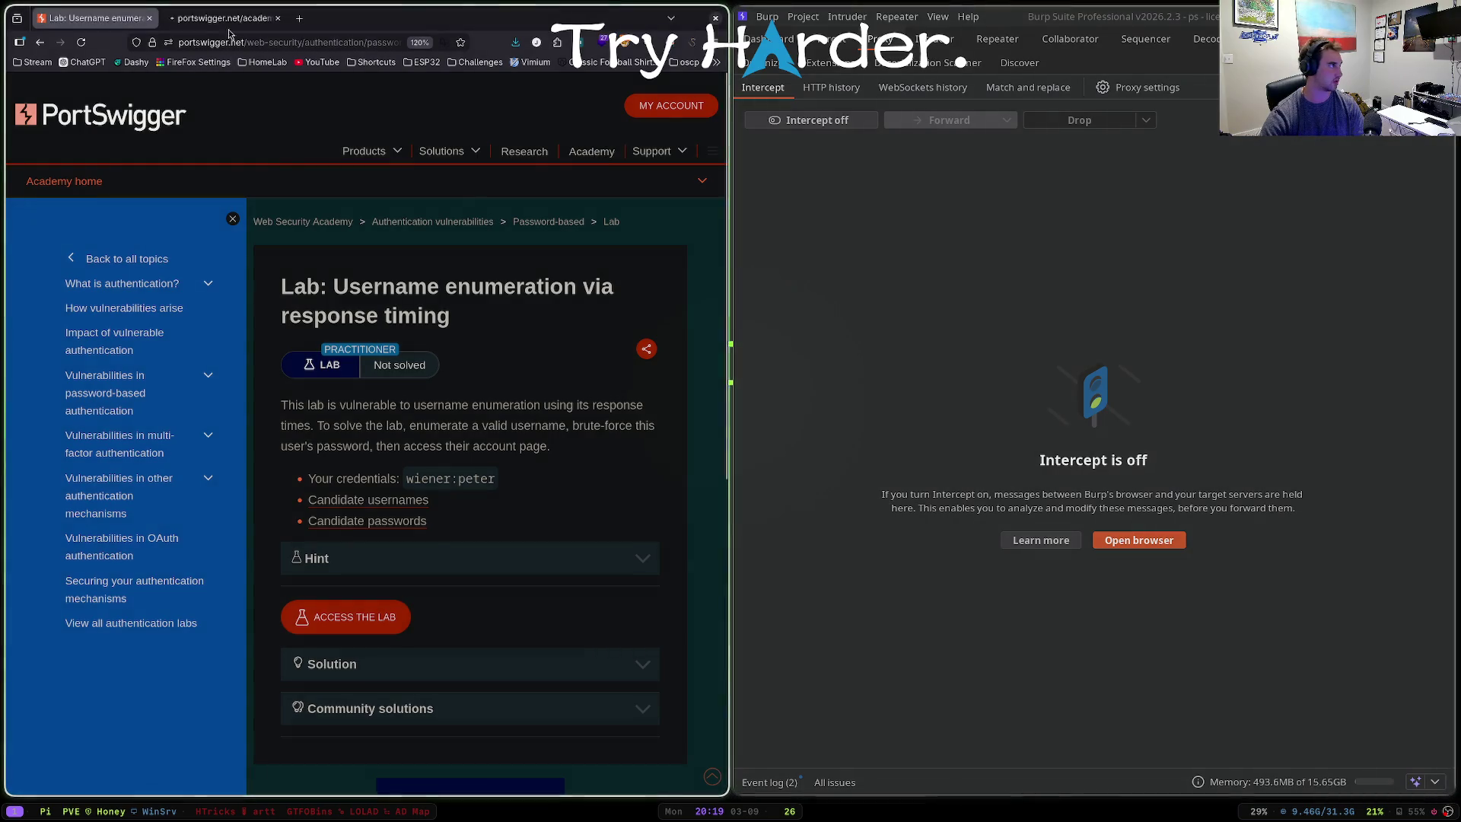
# - On the lab login page, enter a test username and password, turn interception on, and submit
pyautogui.click(201, 19)
pyautogui.click(91, 18)
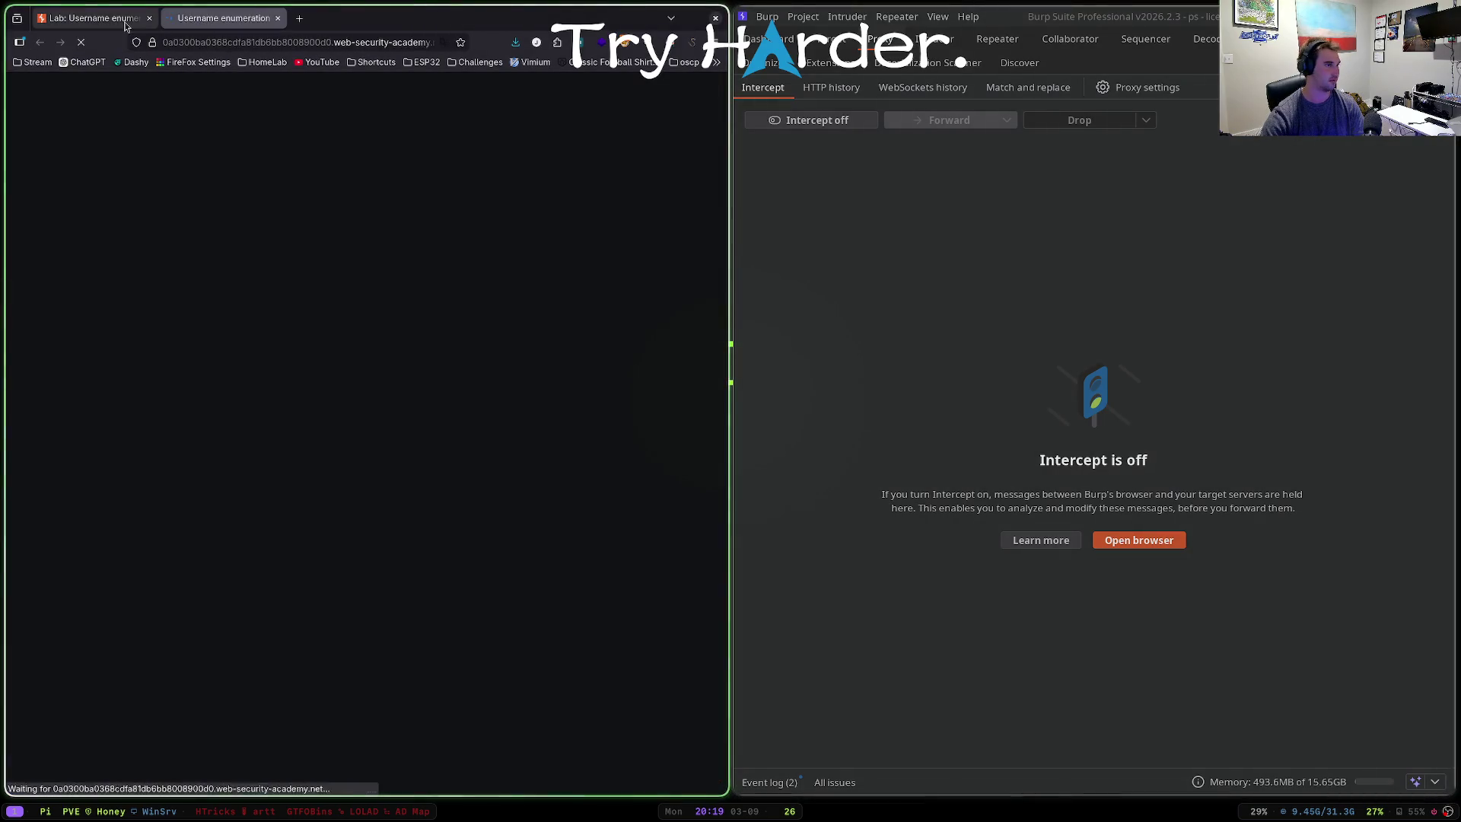
pyautogui.click(535, 179)
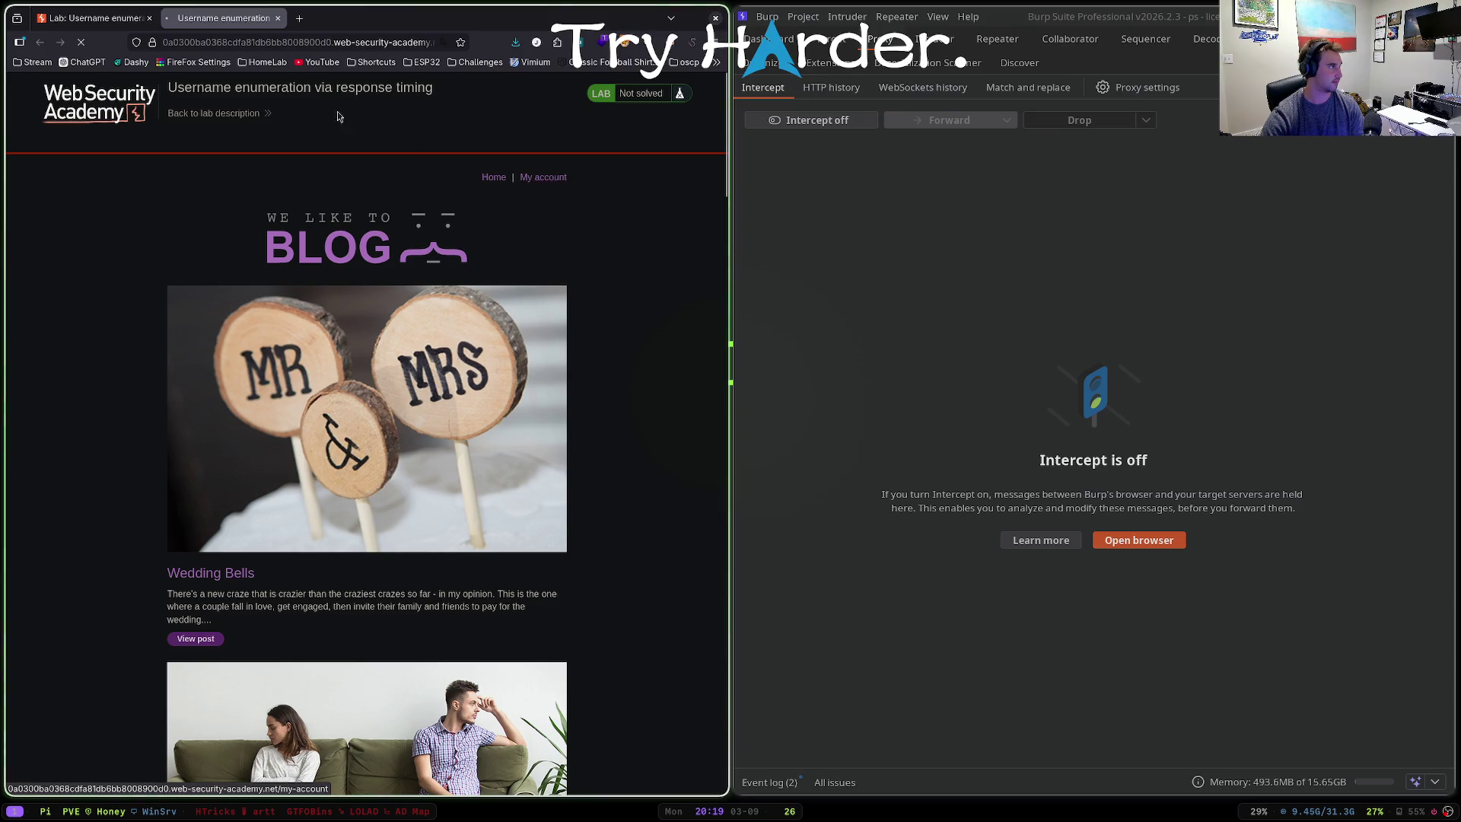
pyautogui.click(142, 267)
pyautogui.write('user')
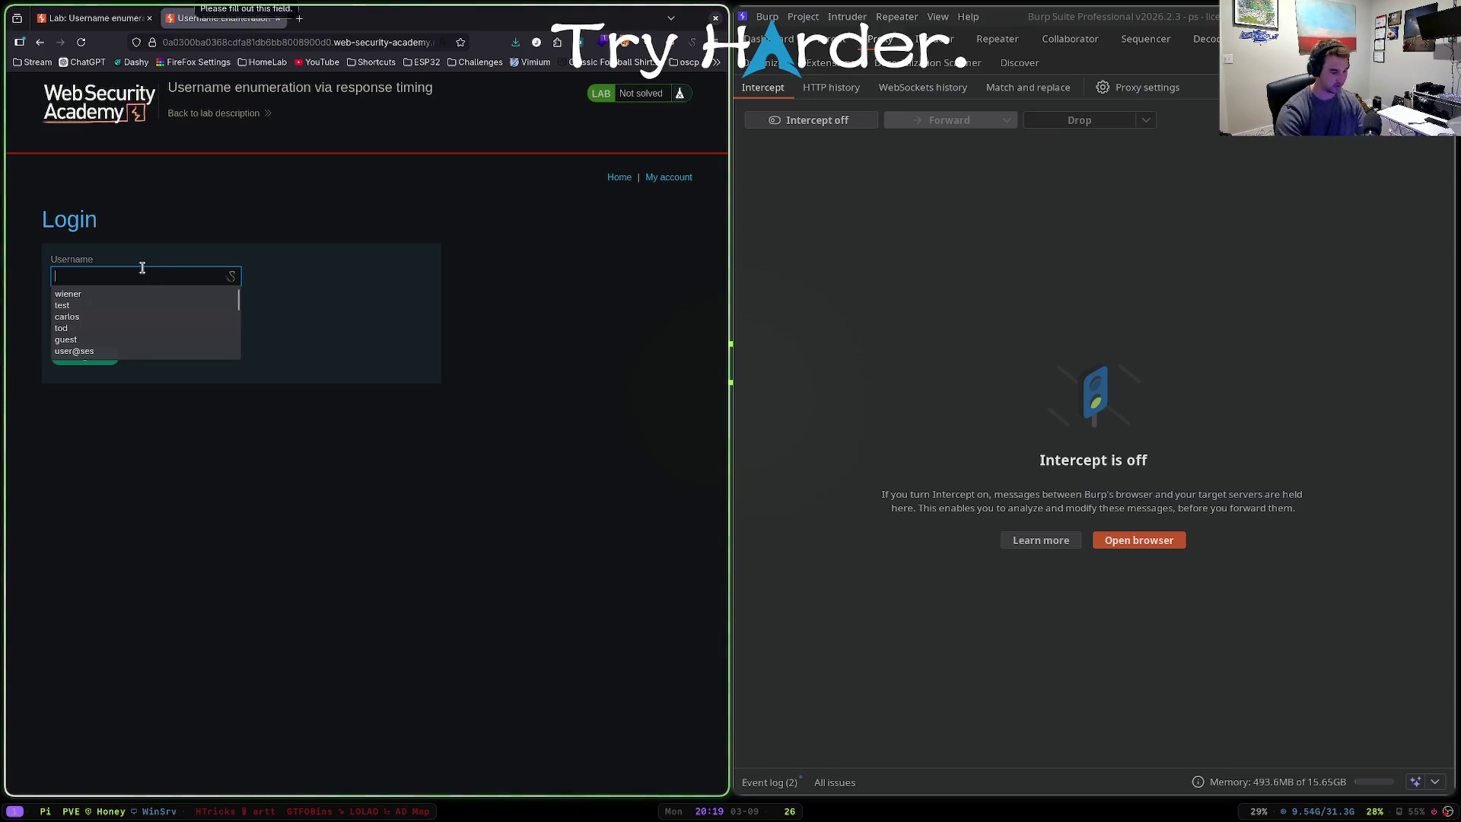
pyautogui.press('Tab')
pyautogui.write('pass')
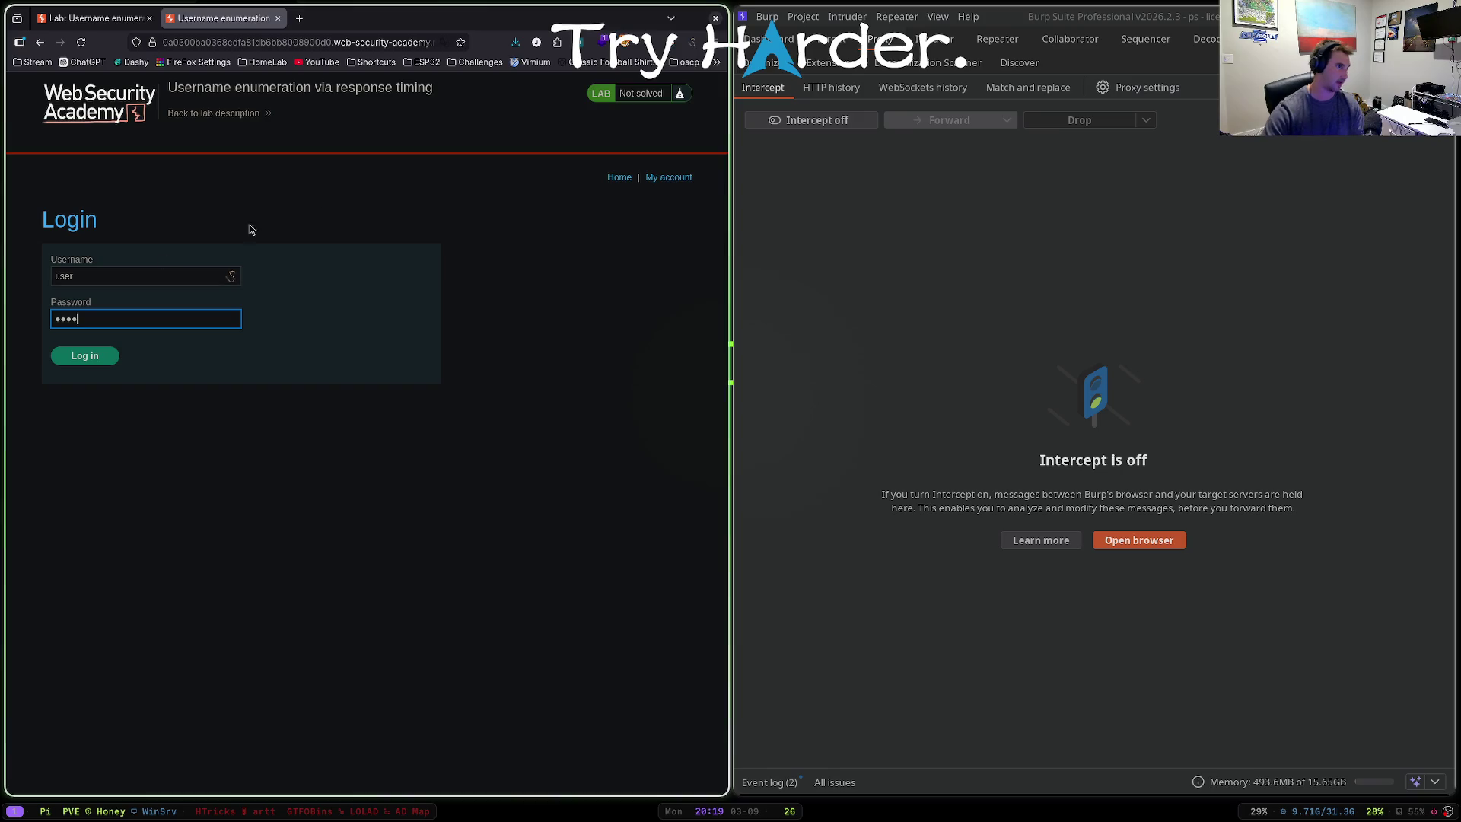
pyautogui.hotkey('ctrl', 't')
pyautogui.click(98, 358)
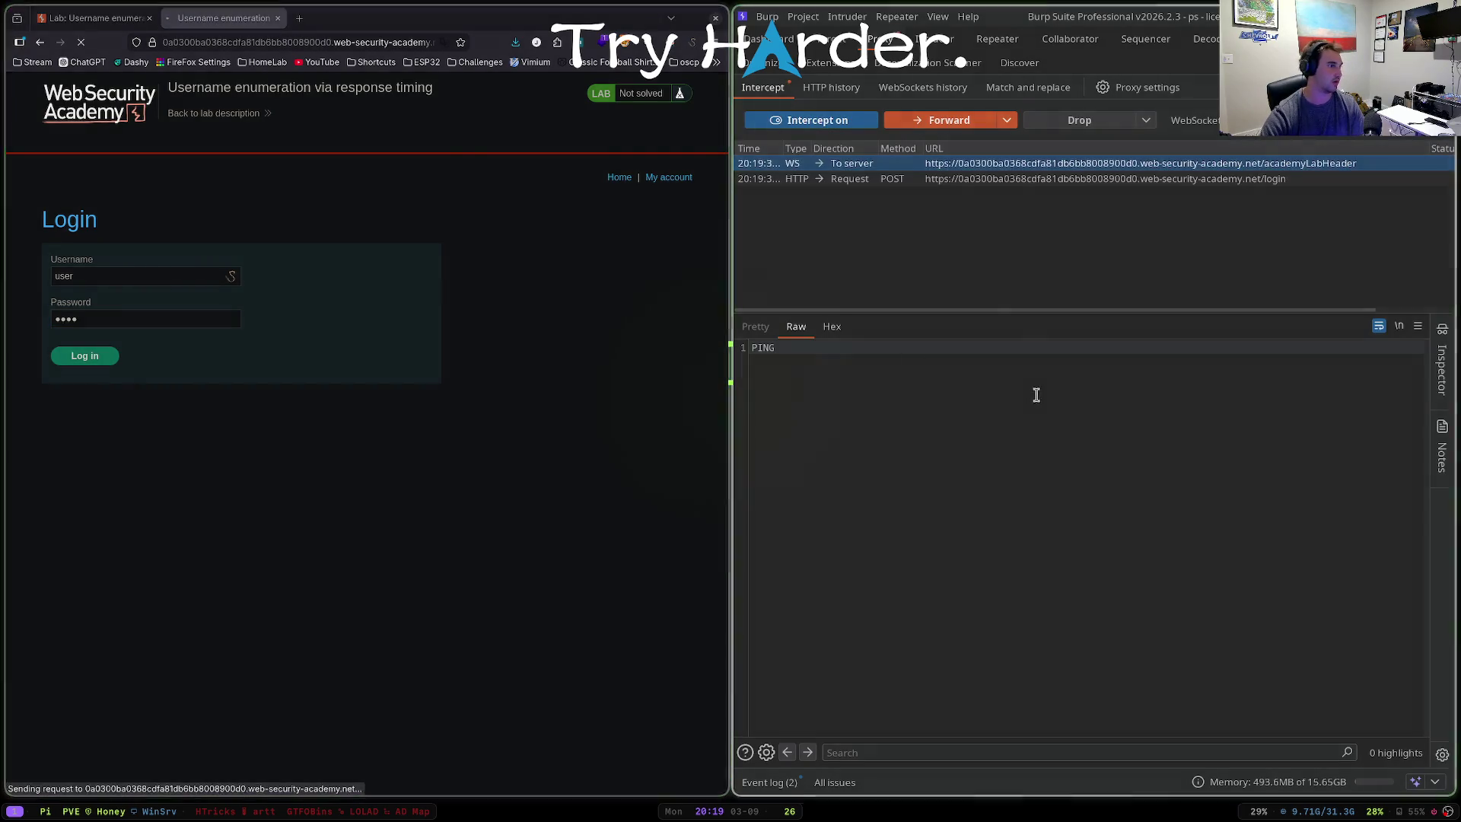
# - Send the intercepted POST /login request to a new Intruder tab and turn interception off
pyautogui.rightClick(913, 373)
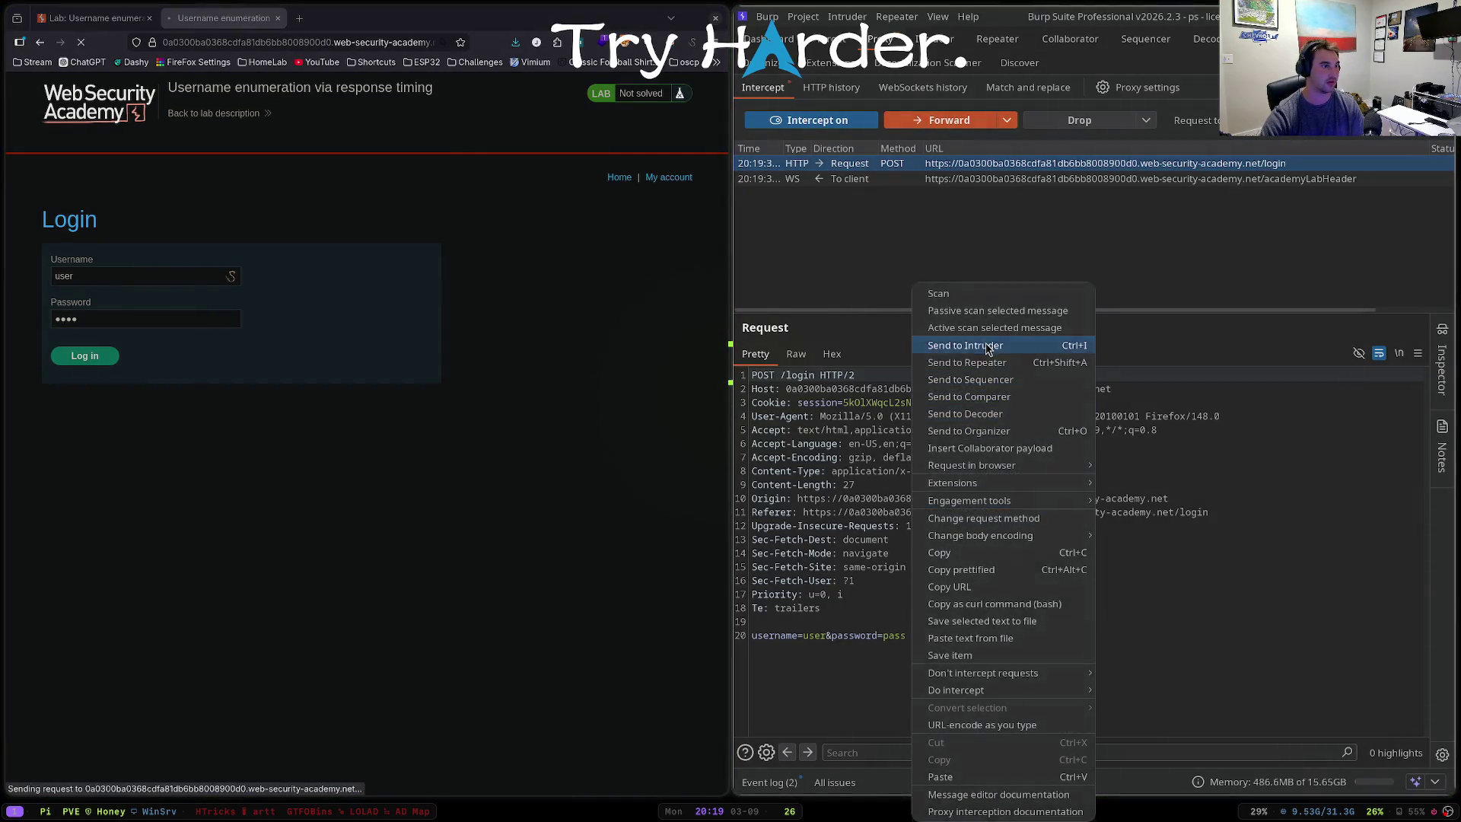
pyautogui.click(989, 346)
pyautogui.click(753, 90)
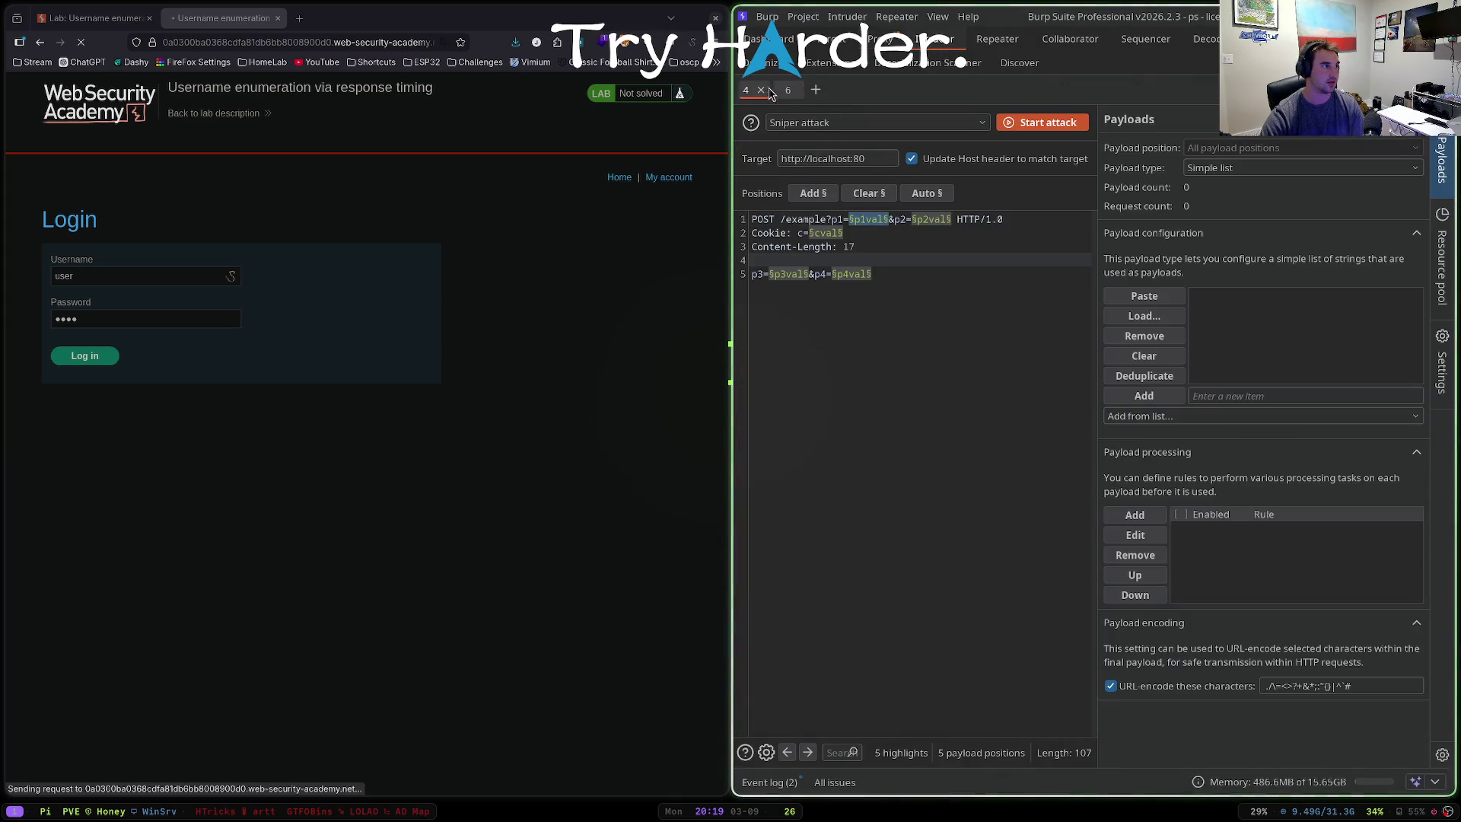
pyautogui.click(780, 90)
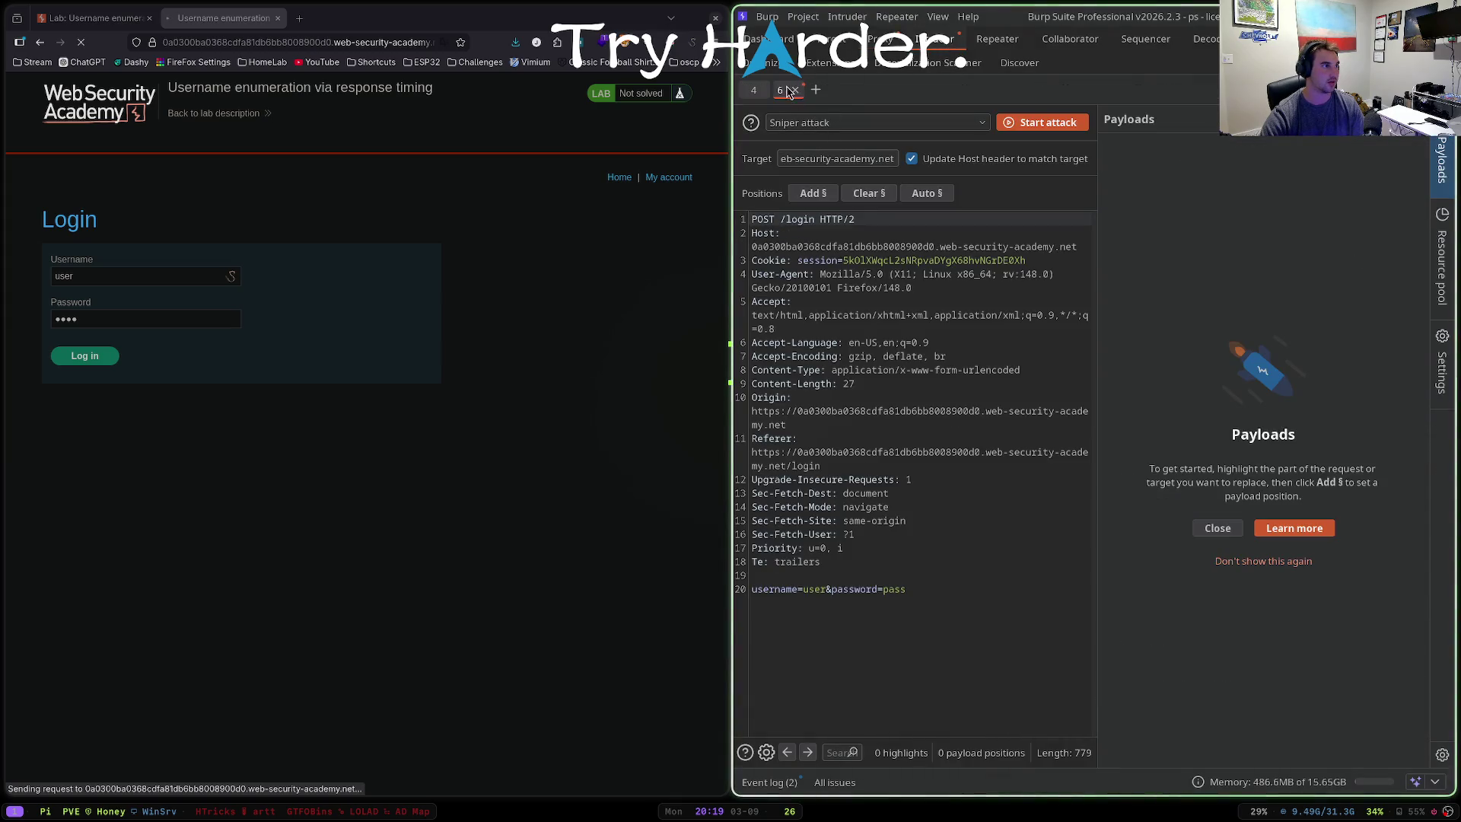
pyautogui.click(95, 18)
pyautogui.click(881, 39)
pyautogui.click(810, 120)
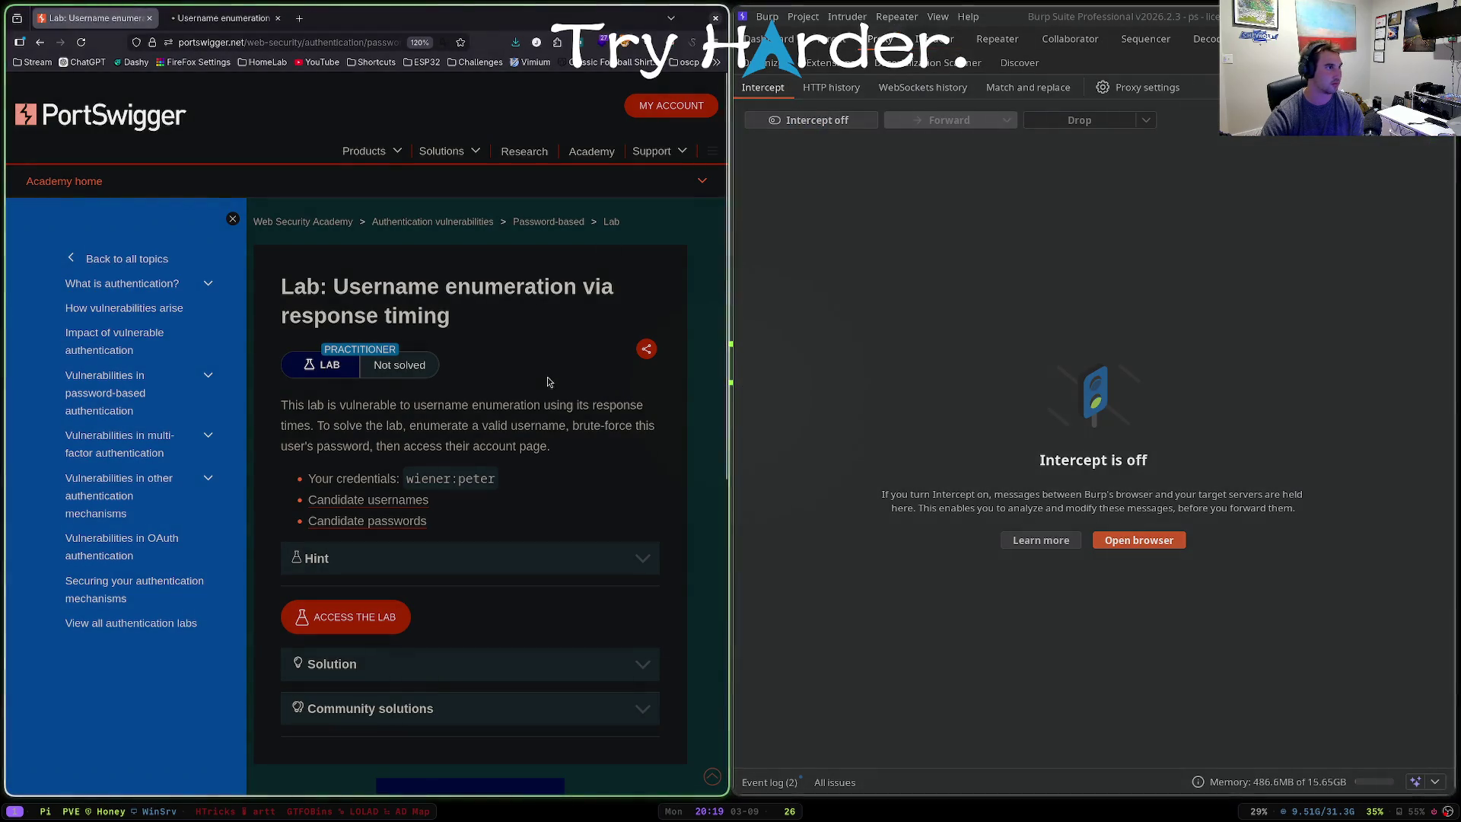
# - Select the candidate usernames list on the lab description page
pyautogui.click(384, 499)
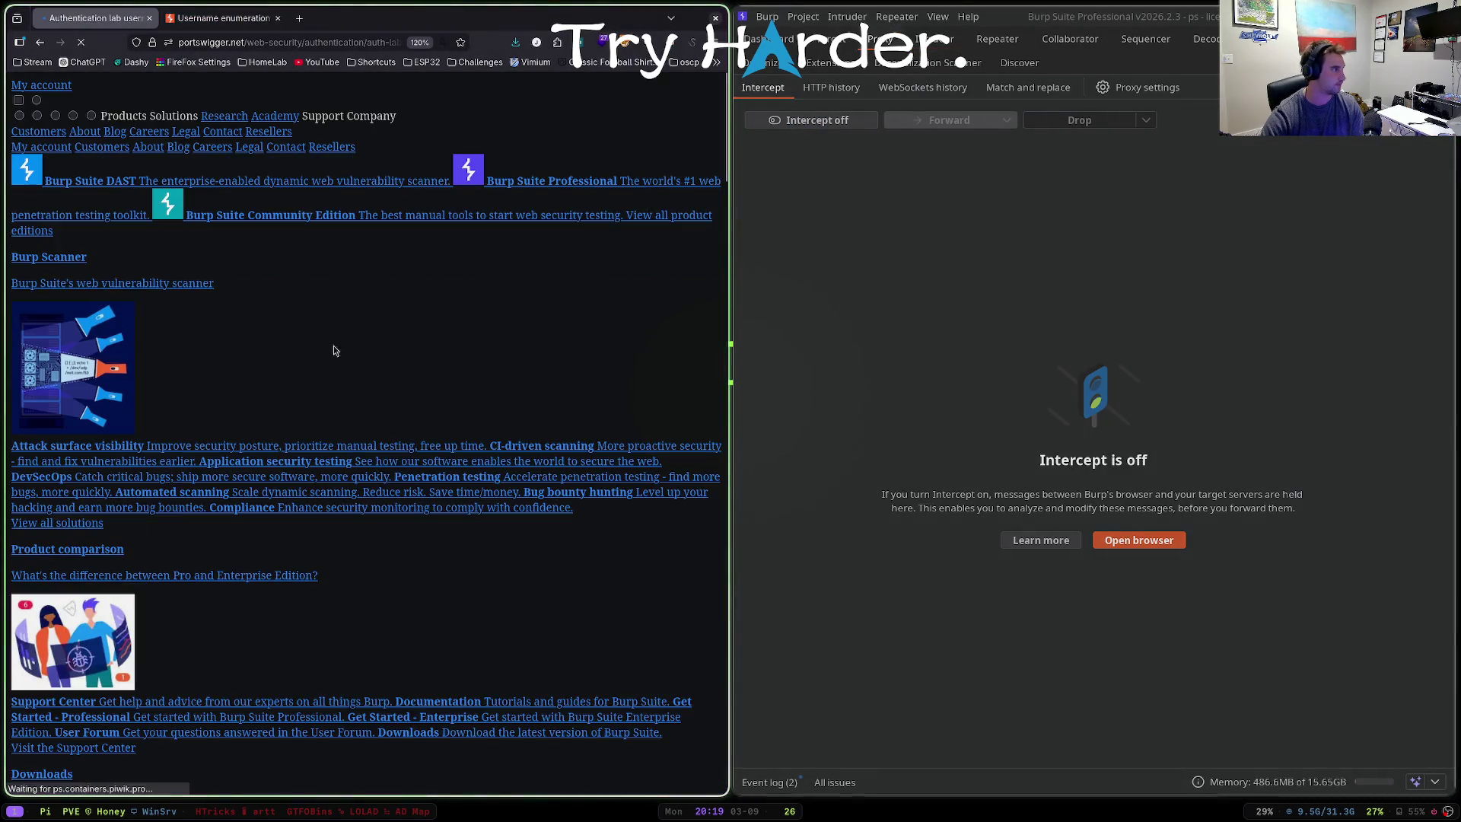
pyautogui.scroll(-5, 305, 288)
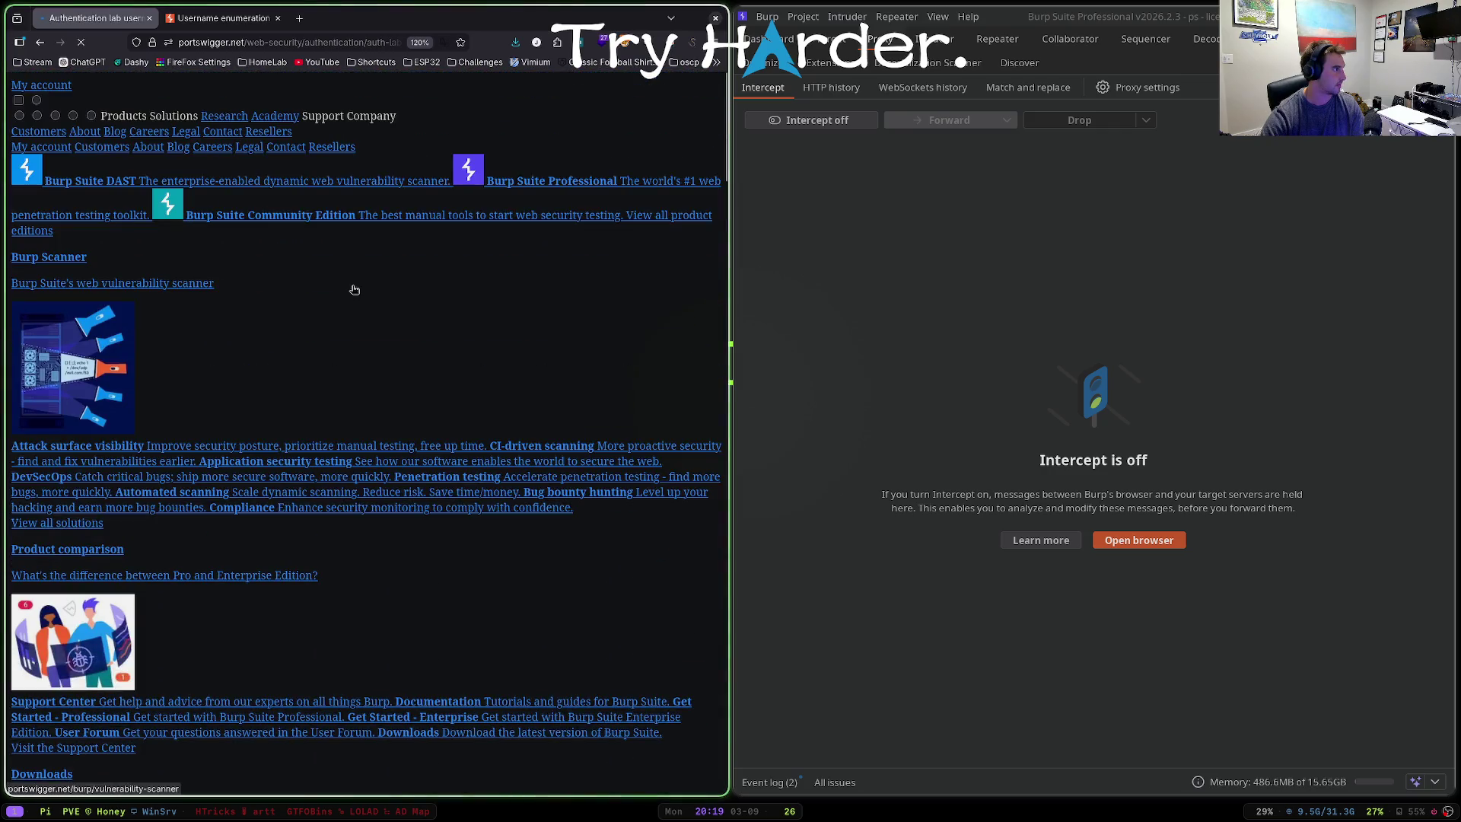
pyautogui.click(82, 43)
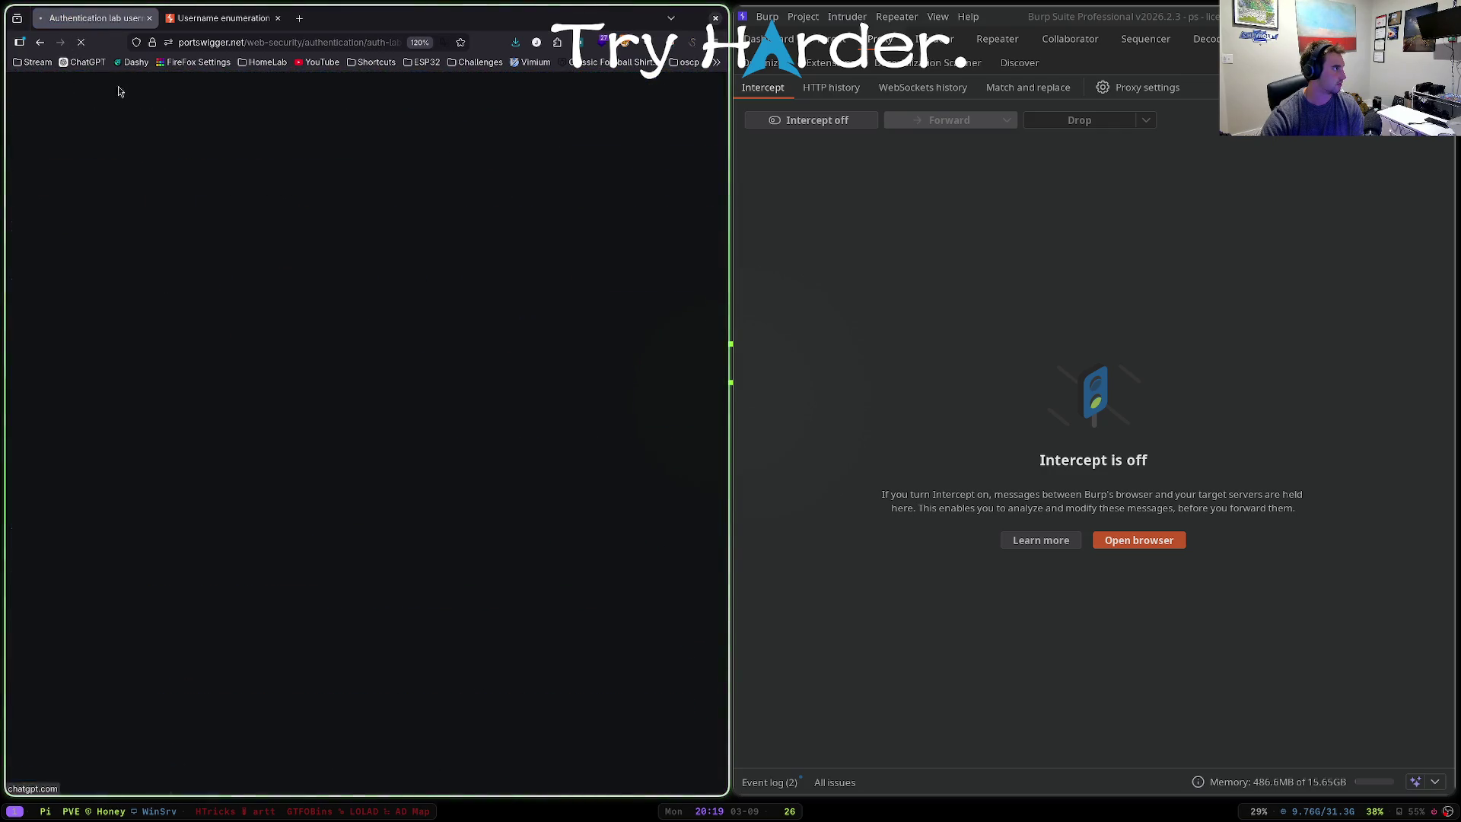
pyautogui.moveTo(297, 368)
pyautogui.mouseDown()
pyautogui.moveTo(397, 445)
pyautogui.moveTo(369, 460)
pyautogui.moveTo(418, 414)
pyautogui.mouseUp()
pyautogui.scroll(-5, 397, 445)
pyautogui.scroll(-10, 397, 445)
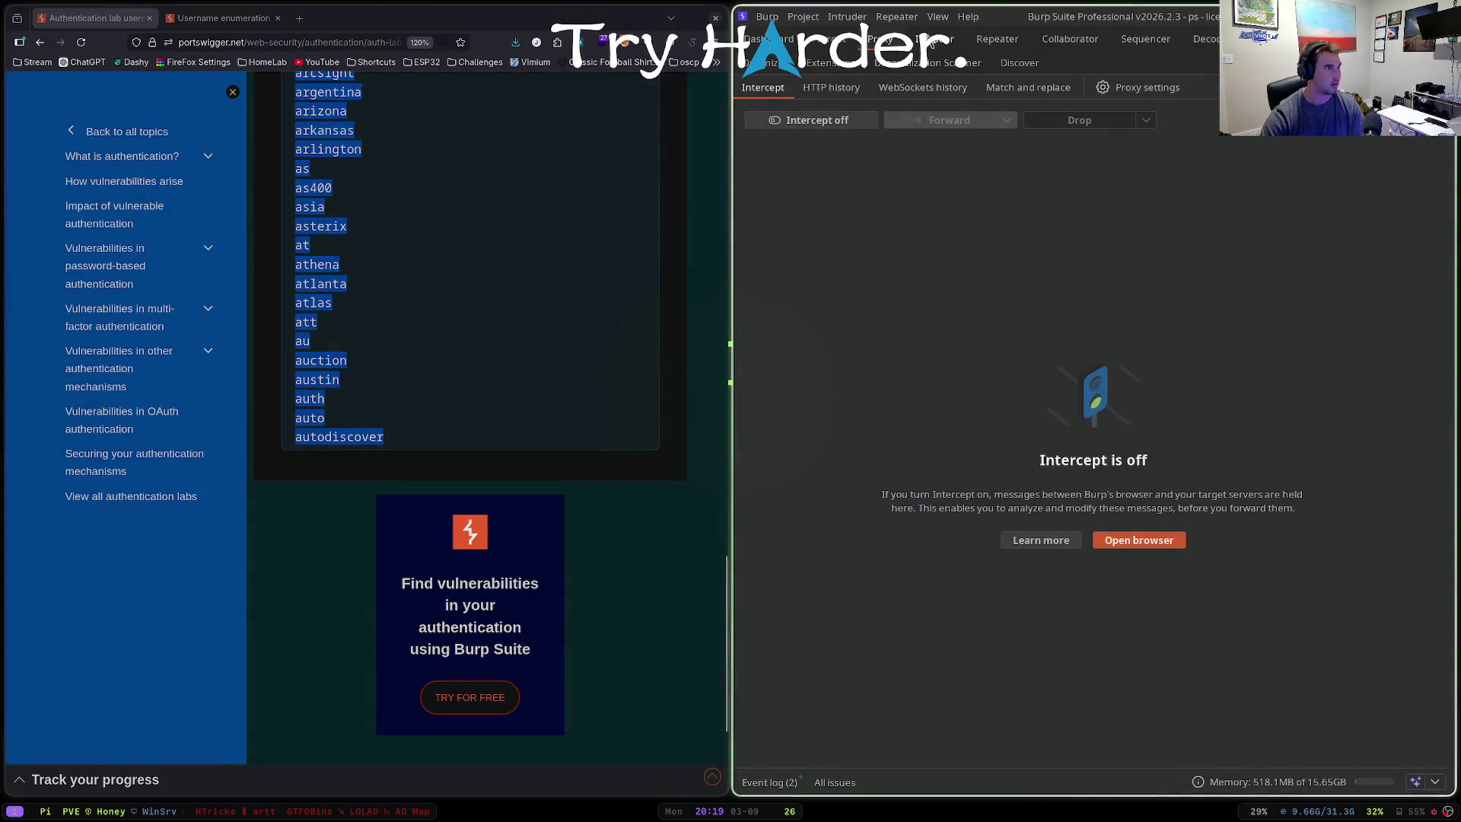
# - Mark user and pass as payload positions and set the attack type to Cluster bomb
pyautogui.click(936, 38)
pyautogui.tripleClick(816, 592)
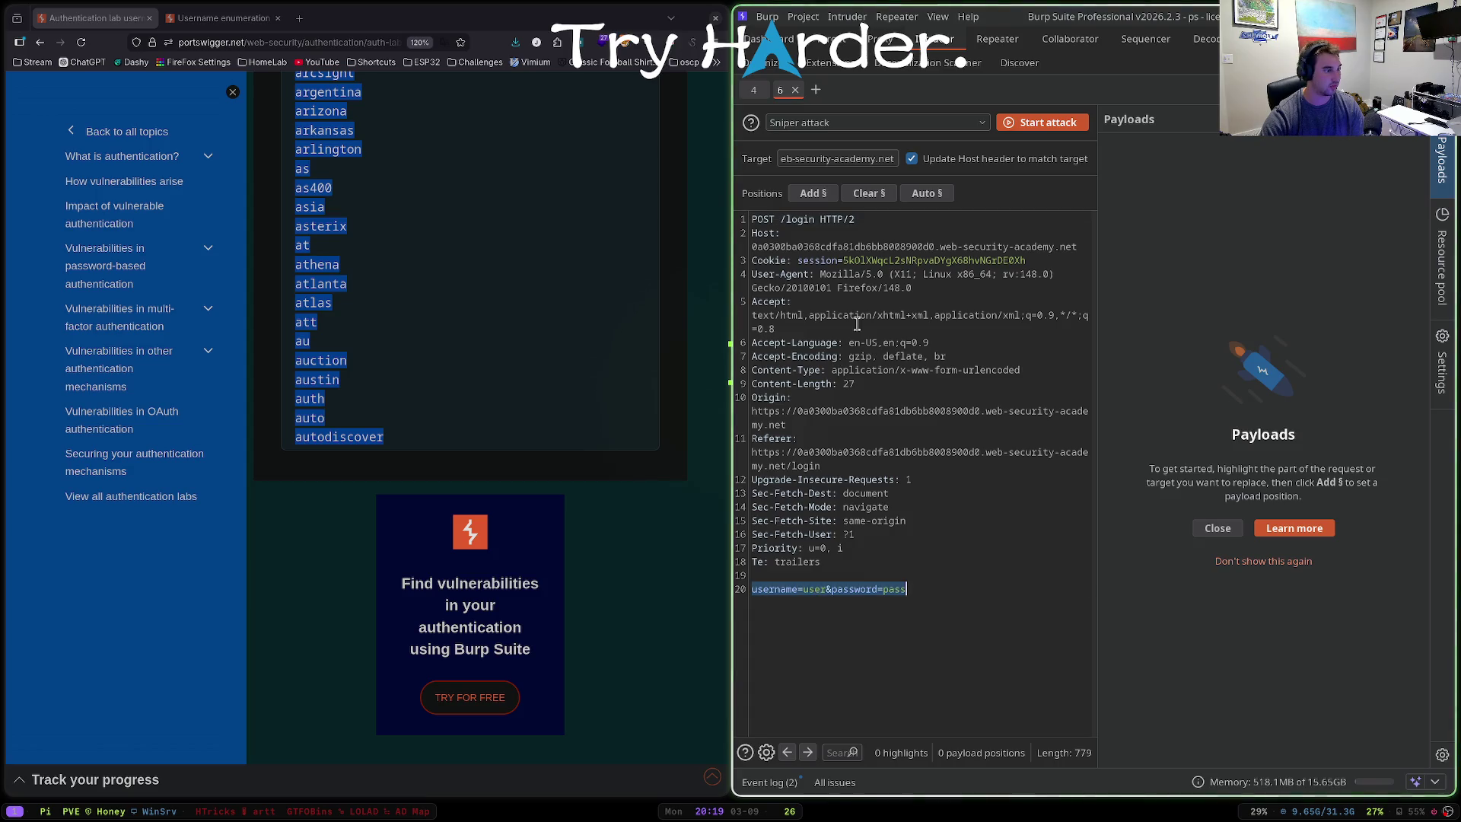
pyautogui.doubleClick(814, 590)
pyautogui.click(812, 193)
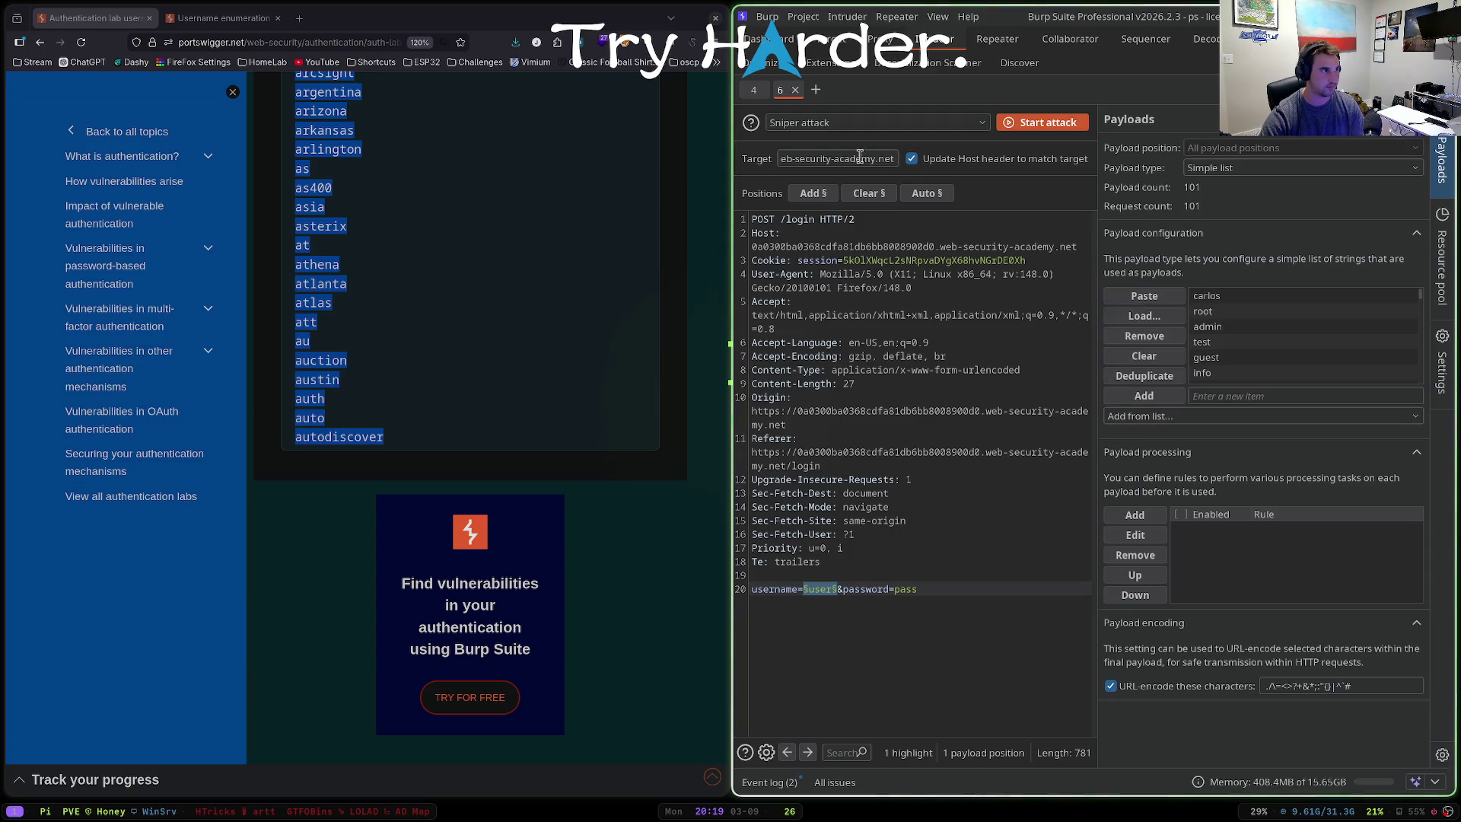
pyautogui.click(913, 123)
pyautogui.click(875, 320)
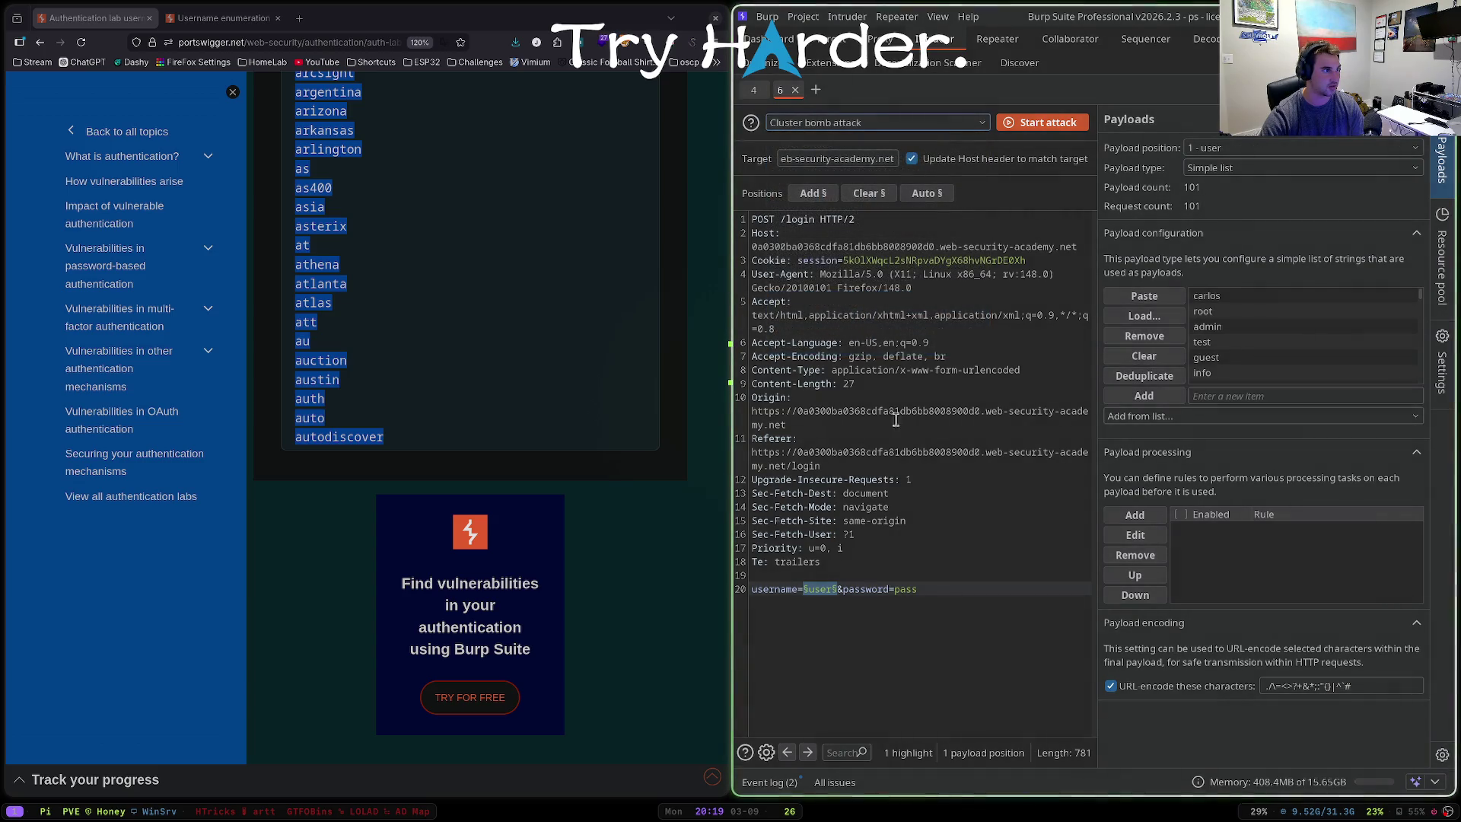
pyautogui.doubleClick(906, 590)
pyautogui.click(811, 195)
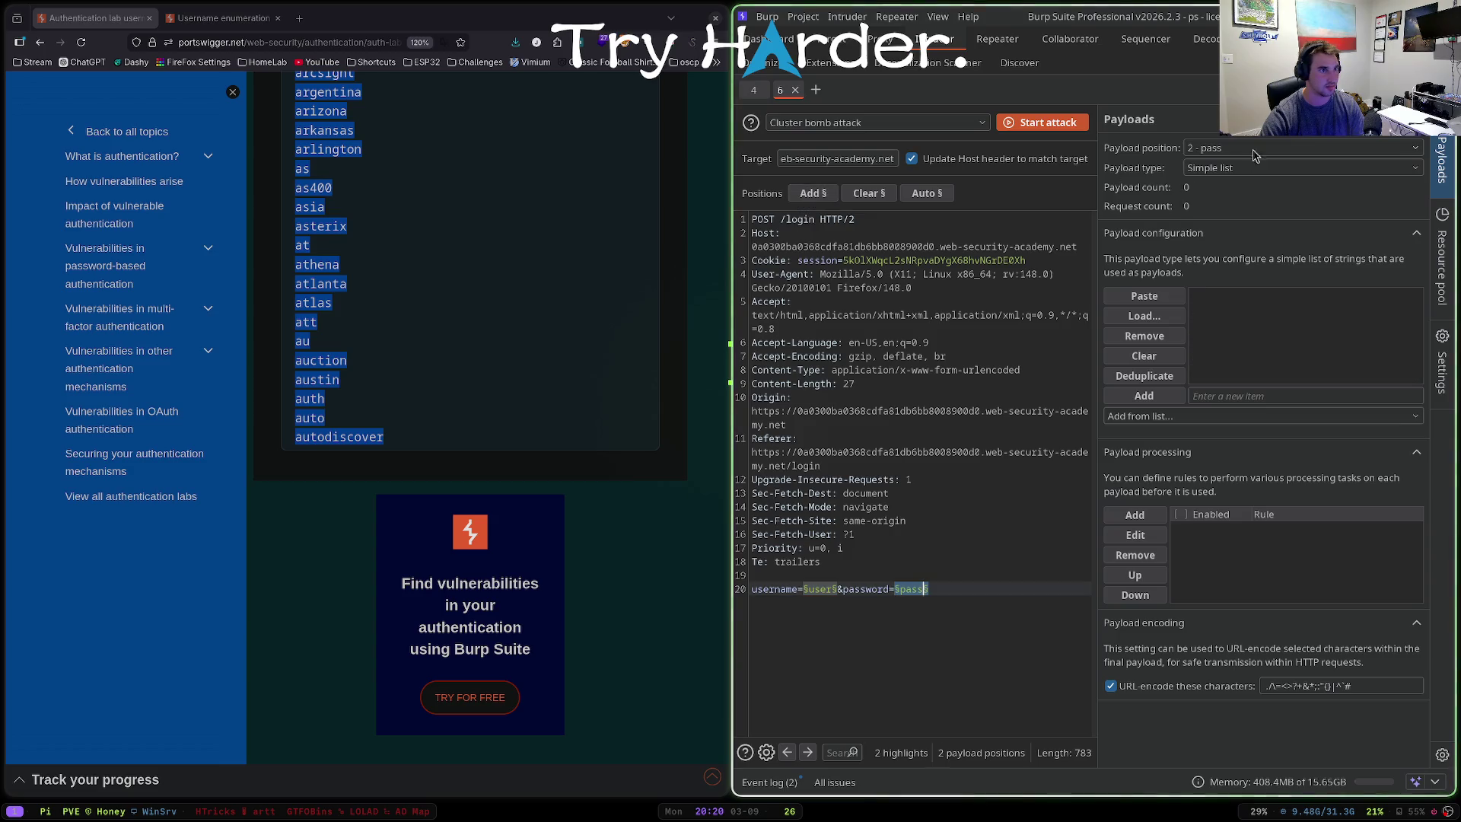
# - Copy the candidate passwords from the lab page into payload set 2
pyautogui.click(40, 43)
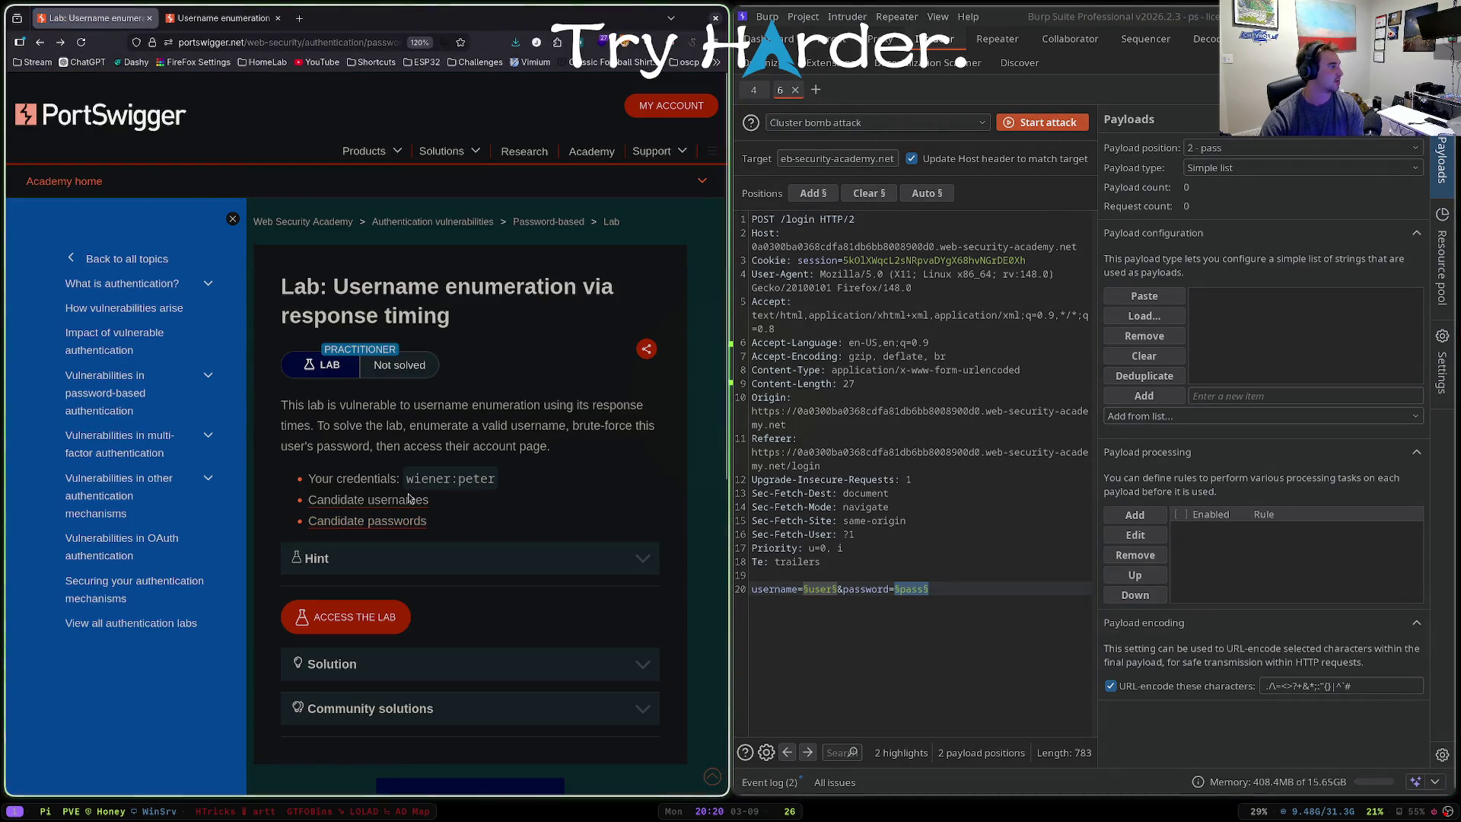
pyautogui.click(381, 519)
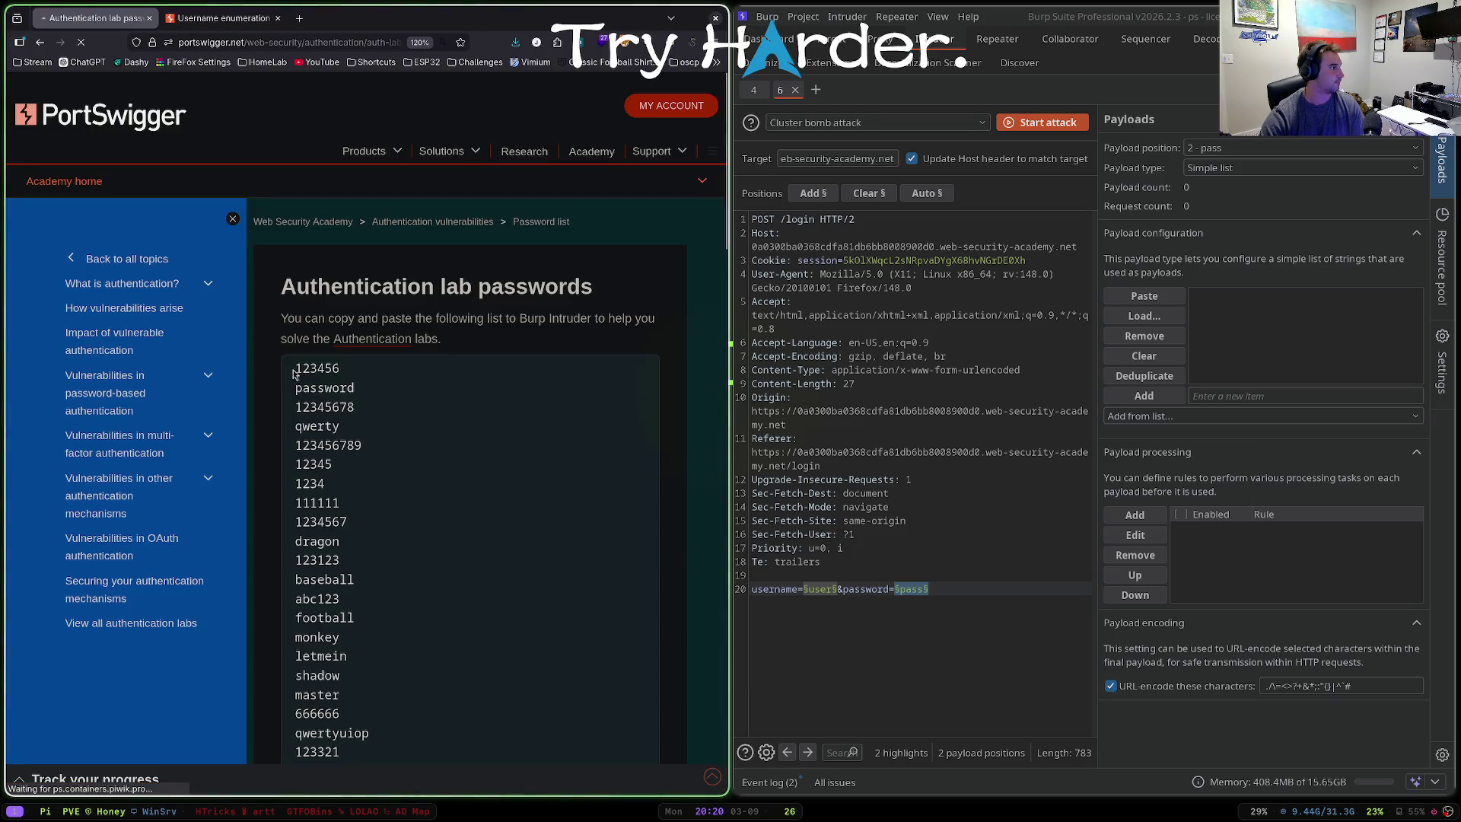
pyautogui.moveTo(294, 363)
pyautogui.mouseDown()
pyautogui.moveTo(358, 407)
pyautogui.moveTo(358, 533)
pyautogui.moveTo(373, 491)
pyautogui.mouseUp()
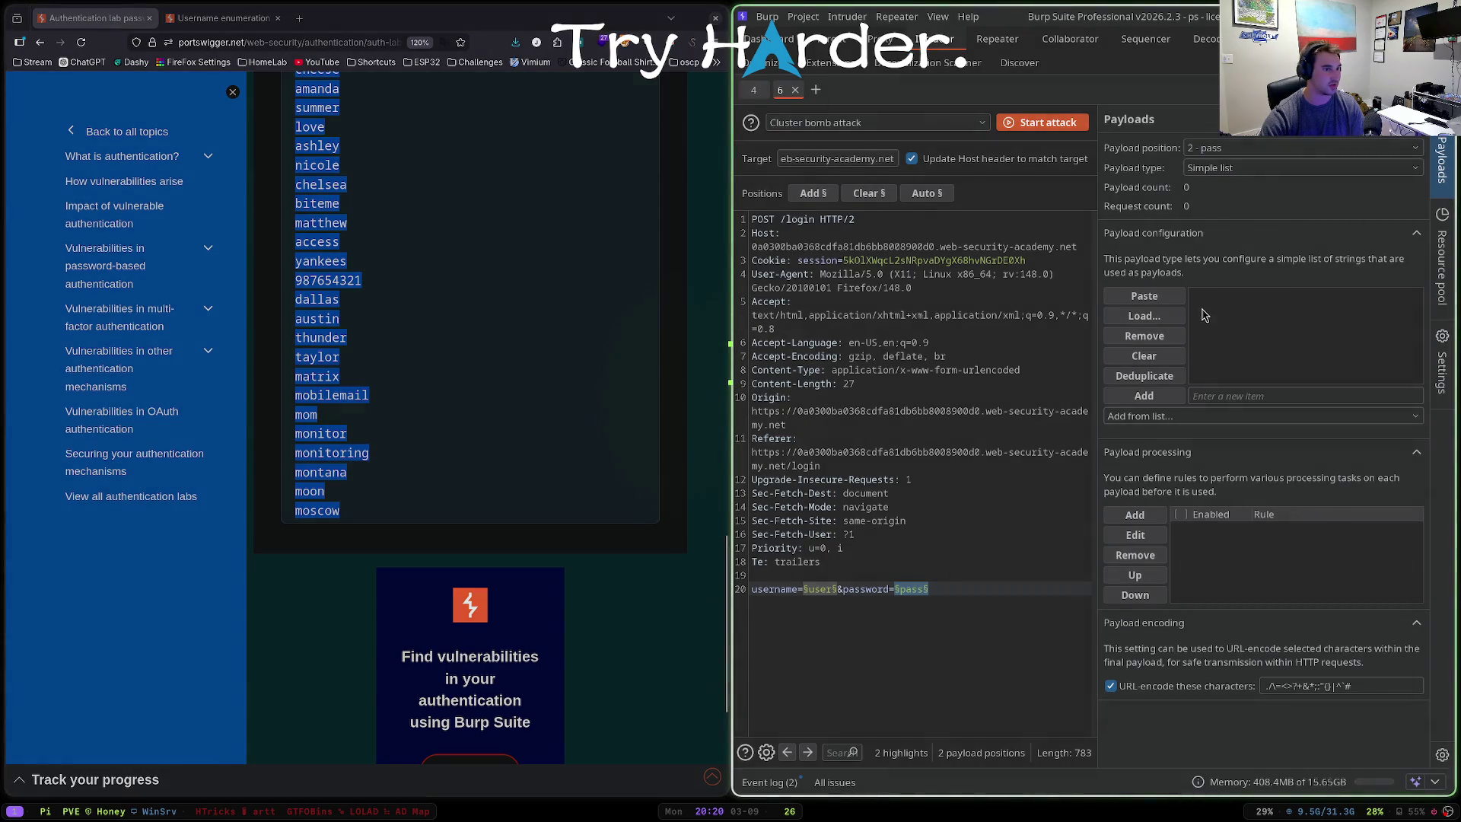
pyautogui.click(1144, 296)
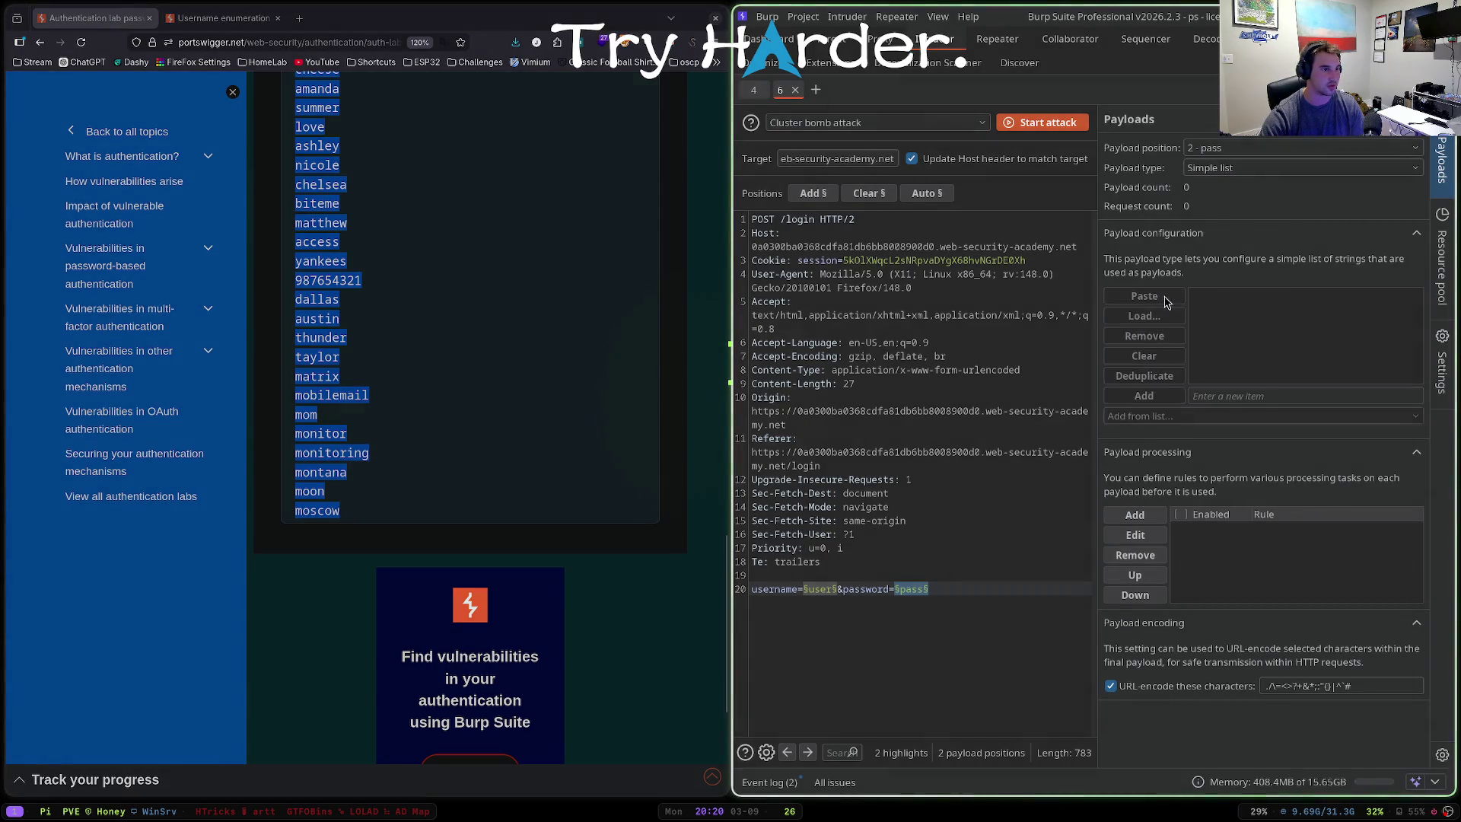
# - Start the cluster bomb attack and view its results window full screen
pyautogui.click(1056, 123)
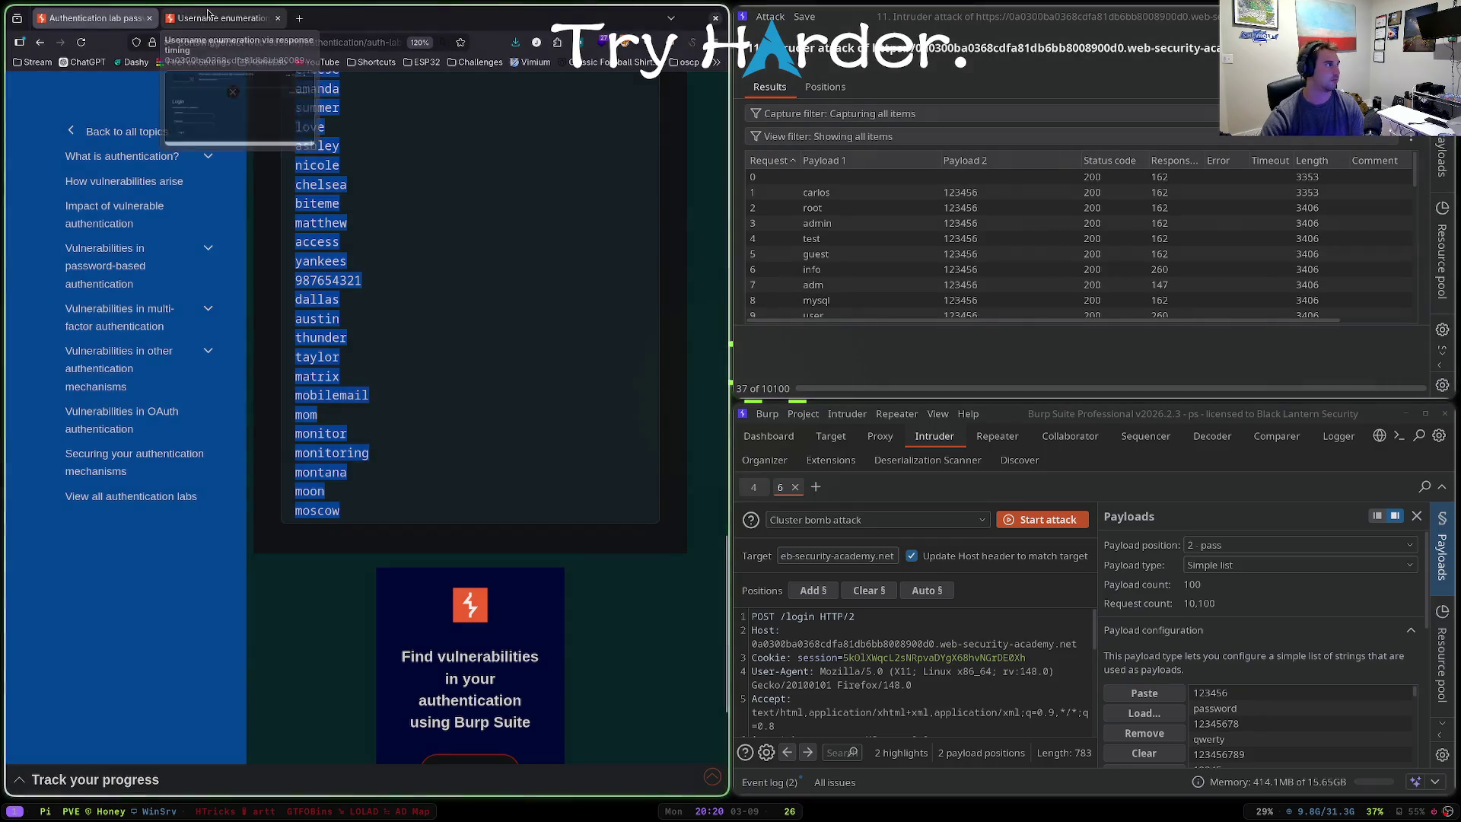
pyautogui.press('super+f')
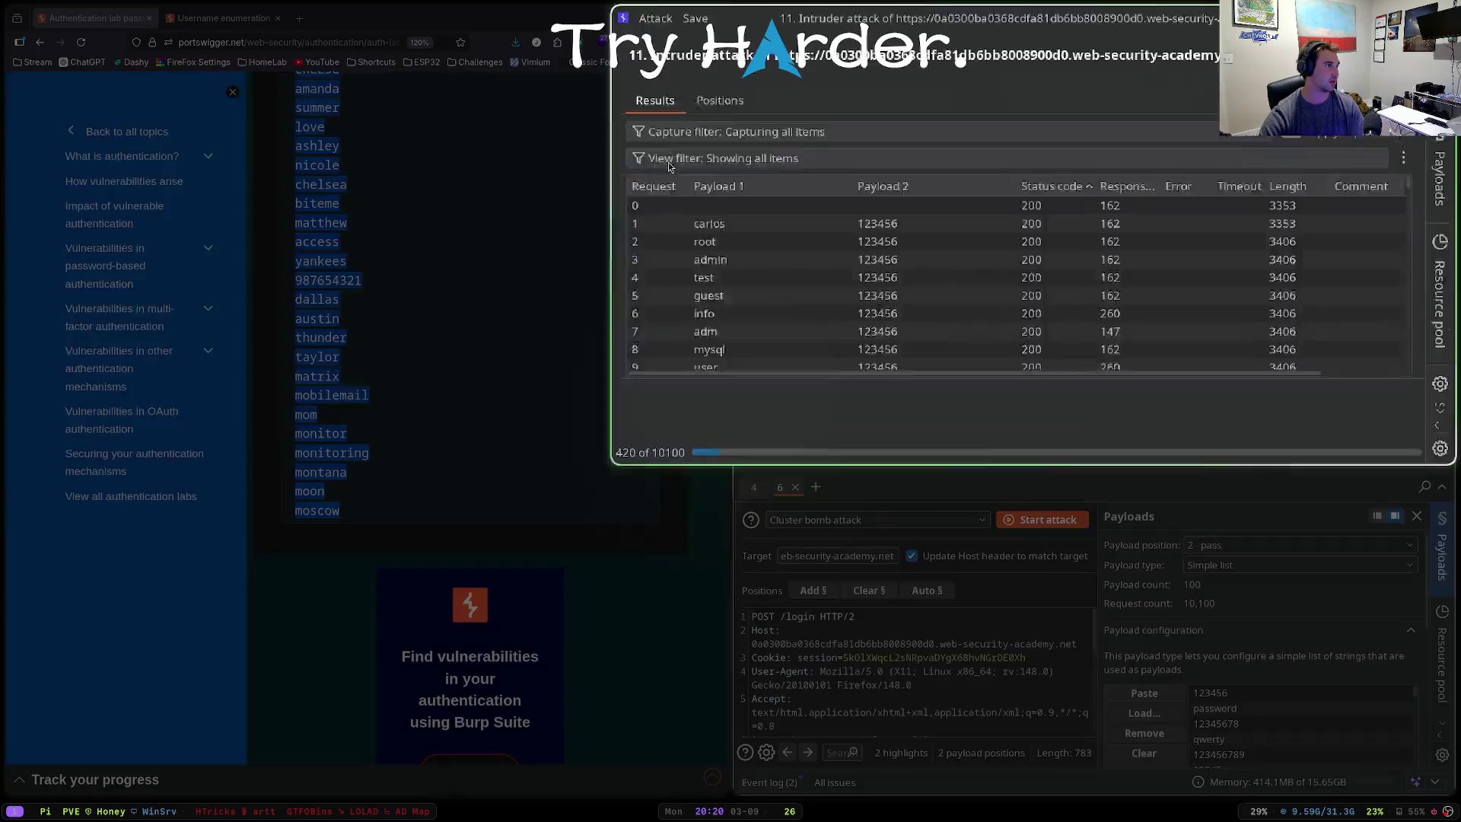
pyautogui.press('super+f')
# - Sort the attack results by status code and by response length
pyautogui.click(201, 25)
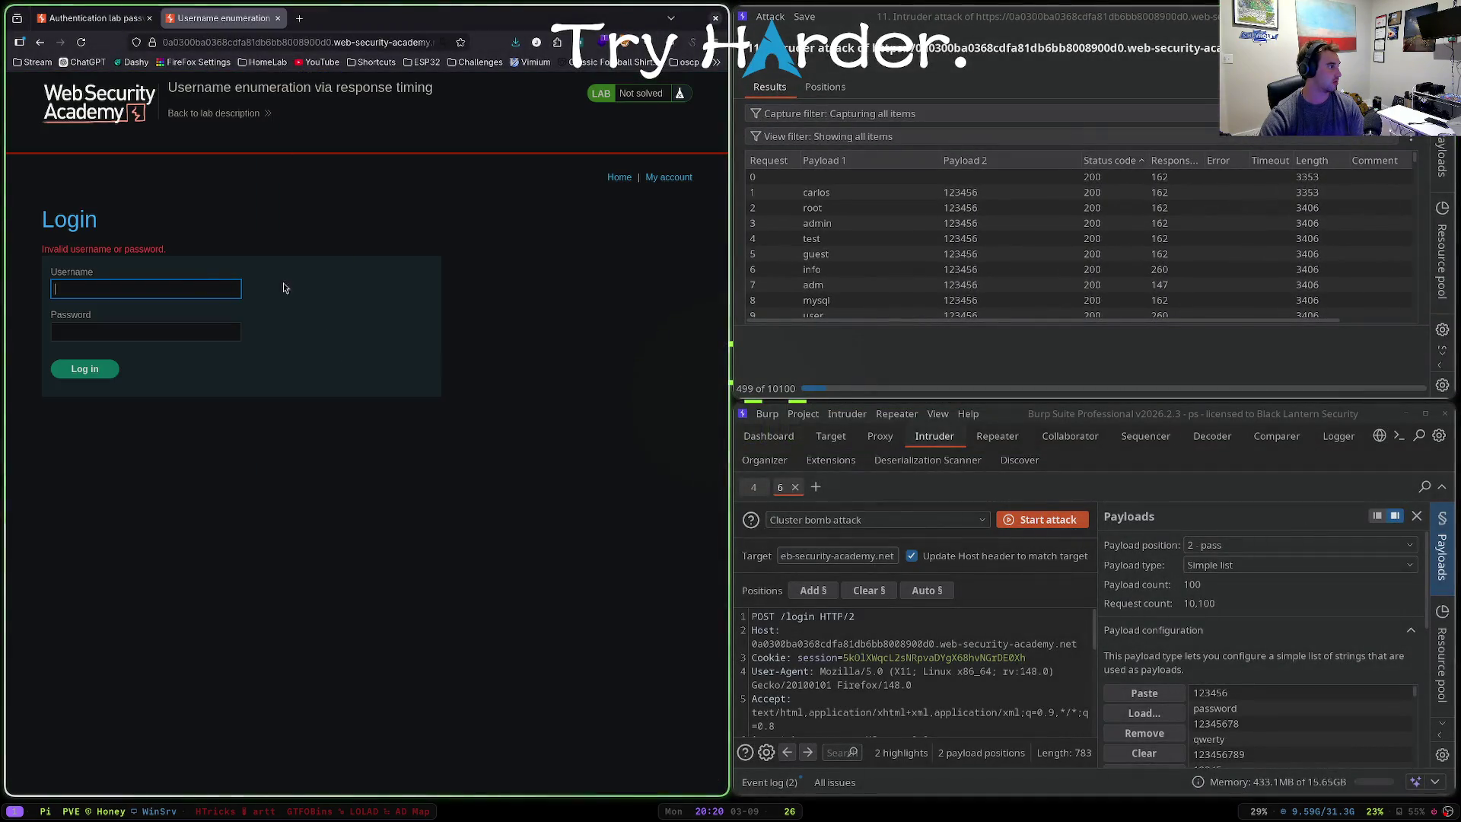
pyautogui.click(1109, 161)
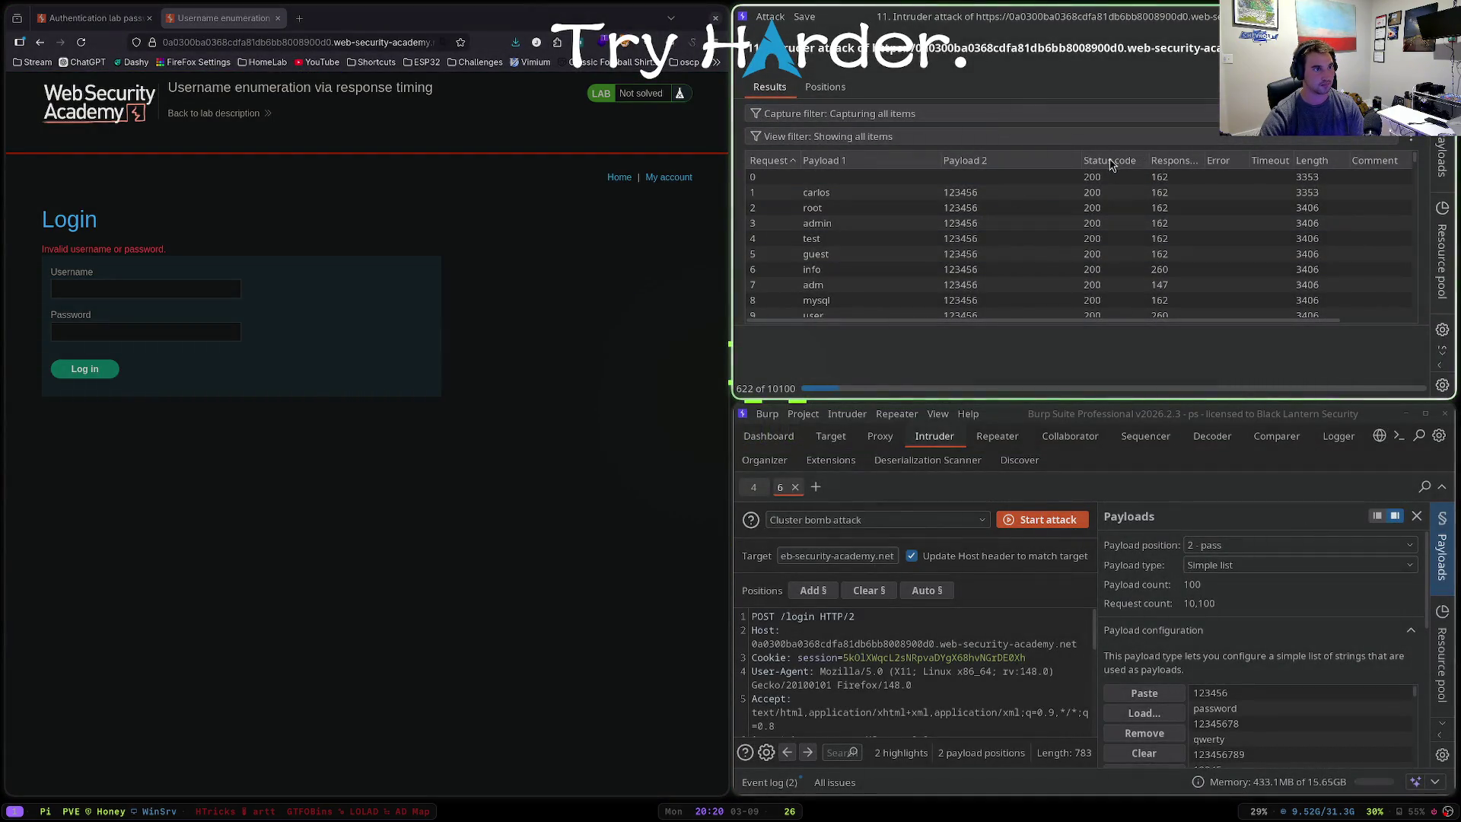
pyautogui.click(1314, 160)
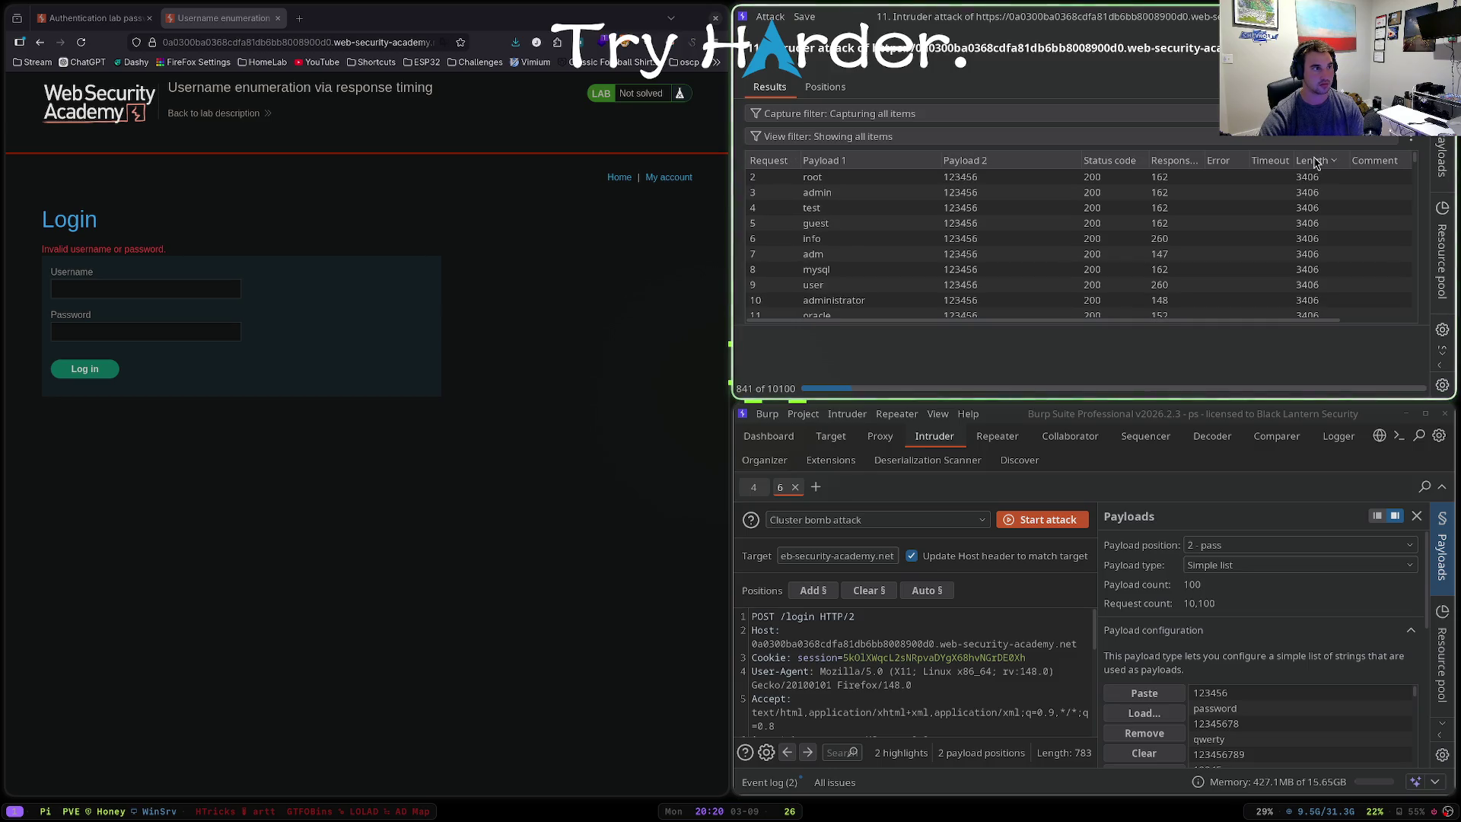
pyautogui.click(1105, 183)
pyautogui.click(1109, 161)
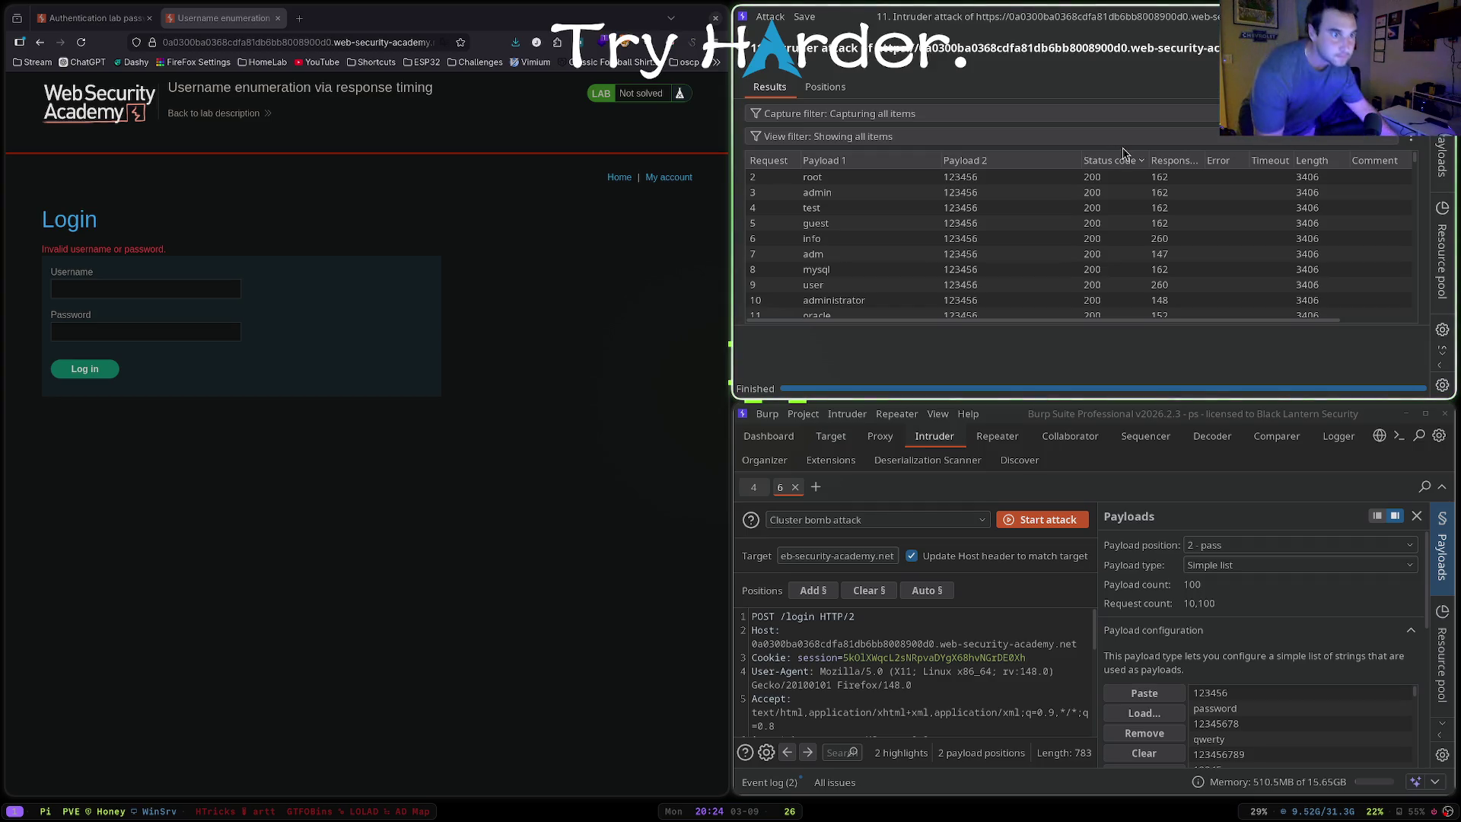
# - Sort the finished results by status code, reversing the order to review the rows
pyautogui.click(1112, 162)
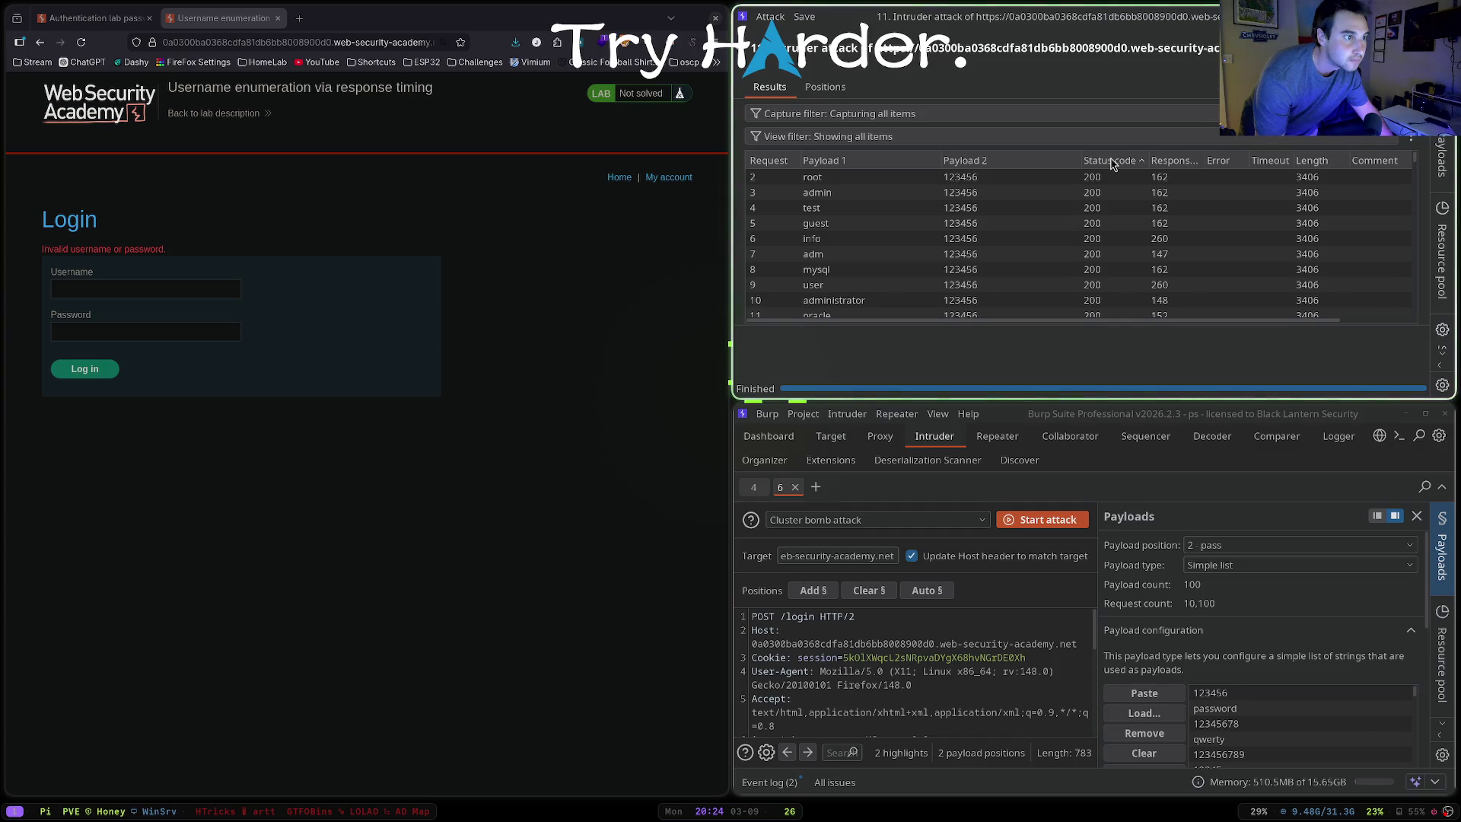
pyautogui.click(1112, 163)
pyautogui.scroll(-4, 1091, 190)
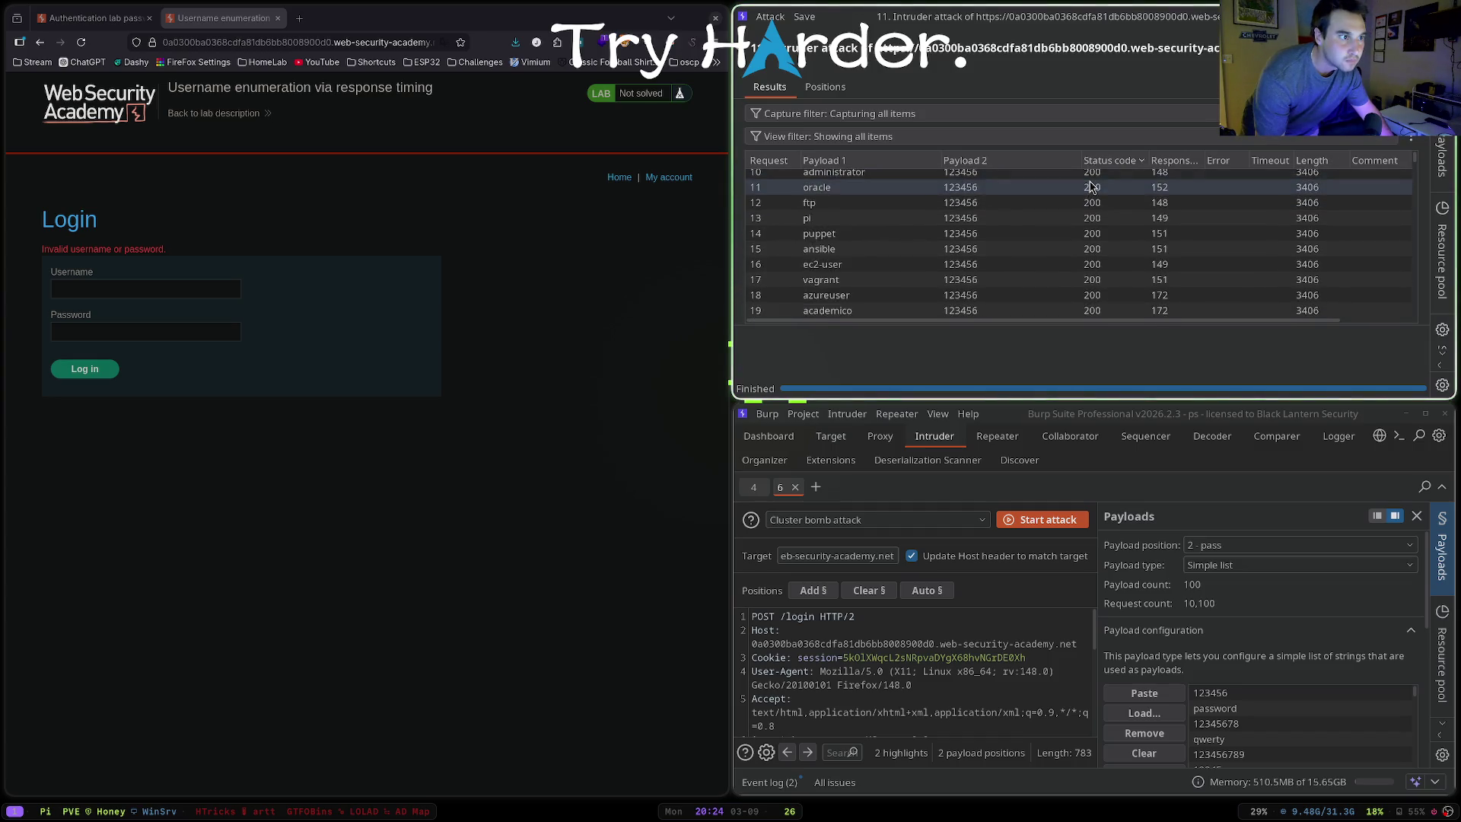
# - Sort the results by response length and select the shorter-length carlos result
pyautogui.scroll(4, 1091, 187)
pyautogui.click(960, 176)
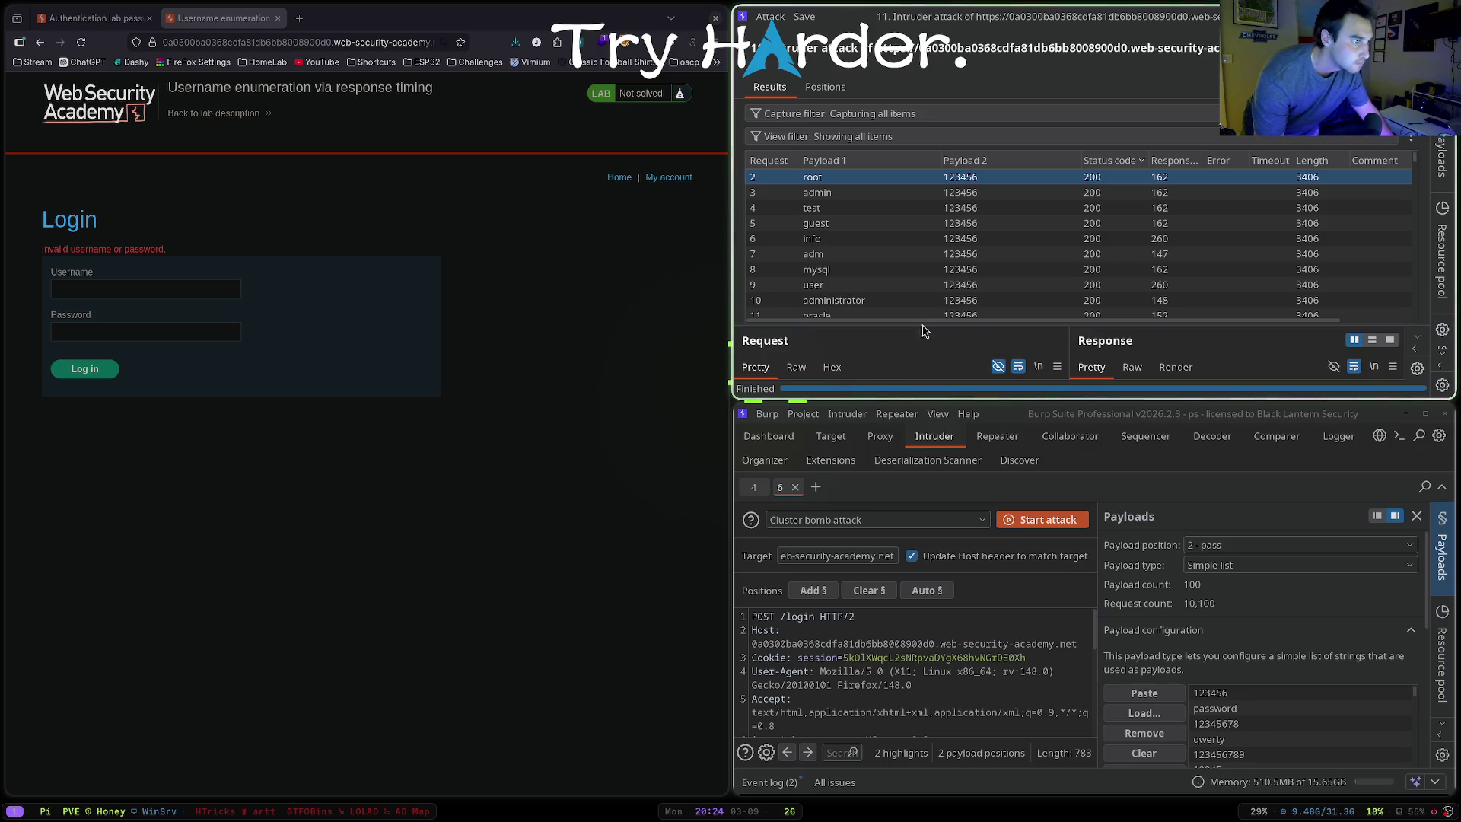
pyautogui.click(1313, 161)
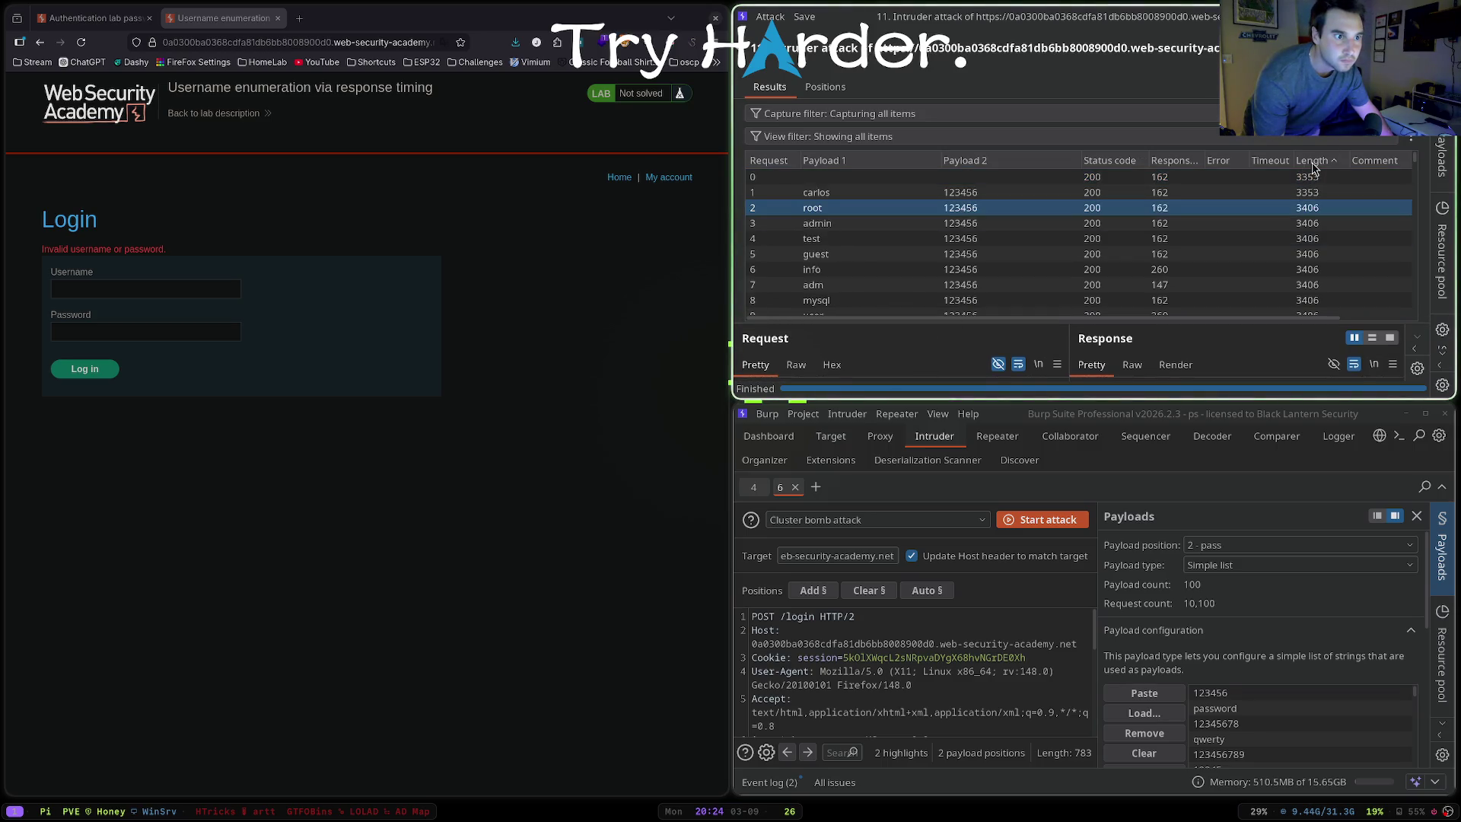
pyautogui.click(1304, 192)
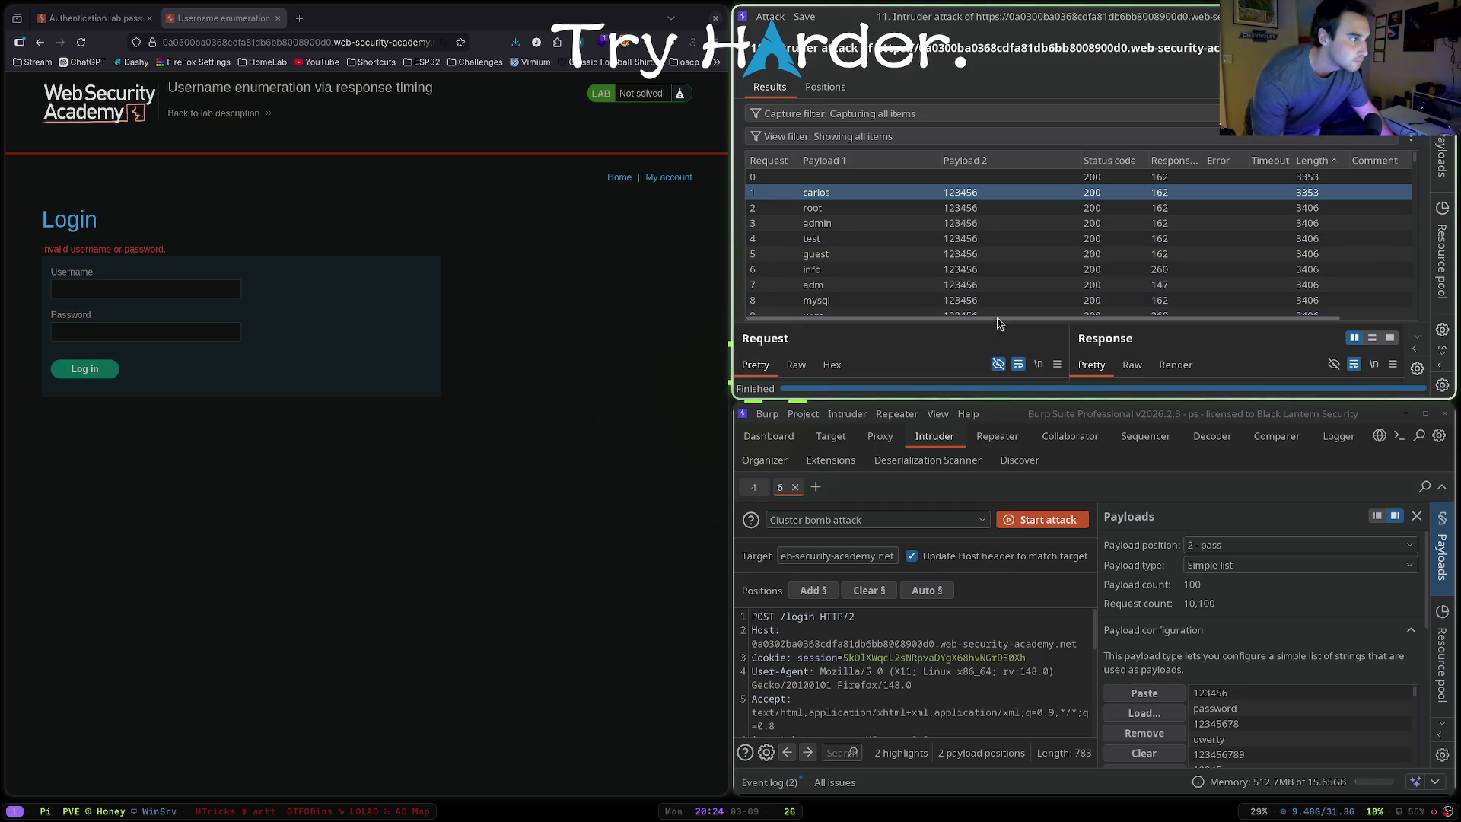
pyautogui.moveTo(999, 323)
pyautogui.mouseDown()
pyautogui.moveTo(989, 292)
pyautogui.moveTo(989, 321)
pyautogui.mouseUp()
# - Log in at the lab as carlos with the found password, then close the attack results
pyautogui.click(234, 286)
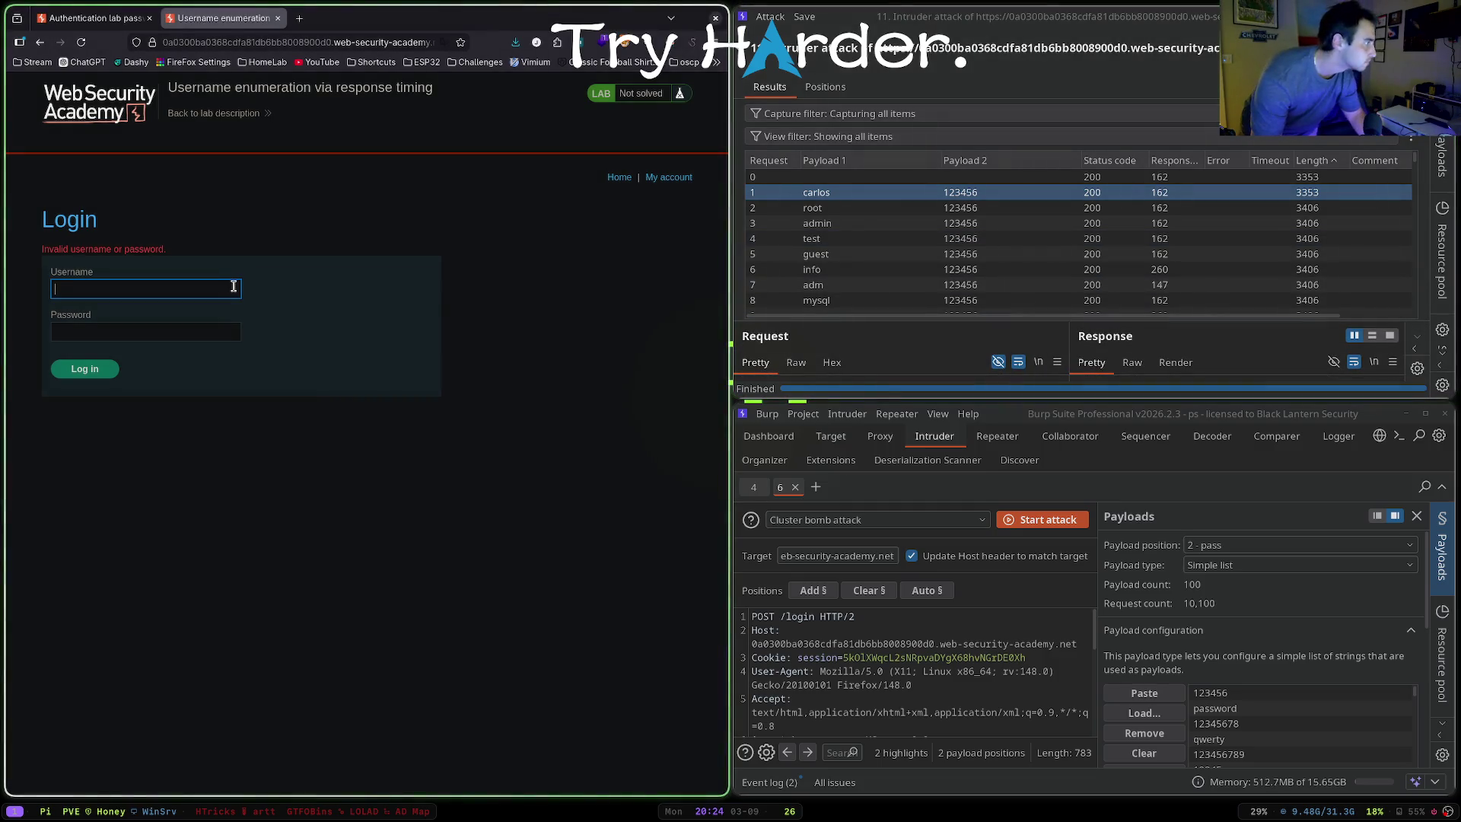
pyautogui.write('carlos')
pyautogui.press('Tab')
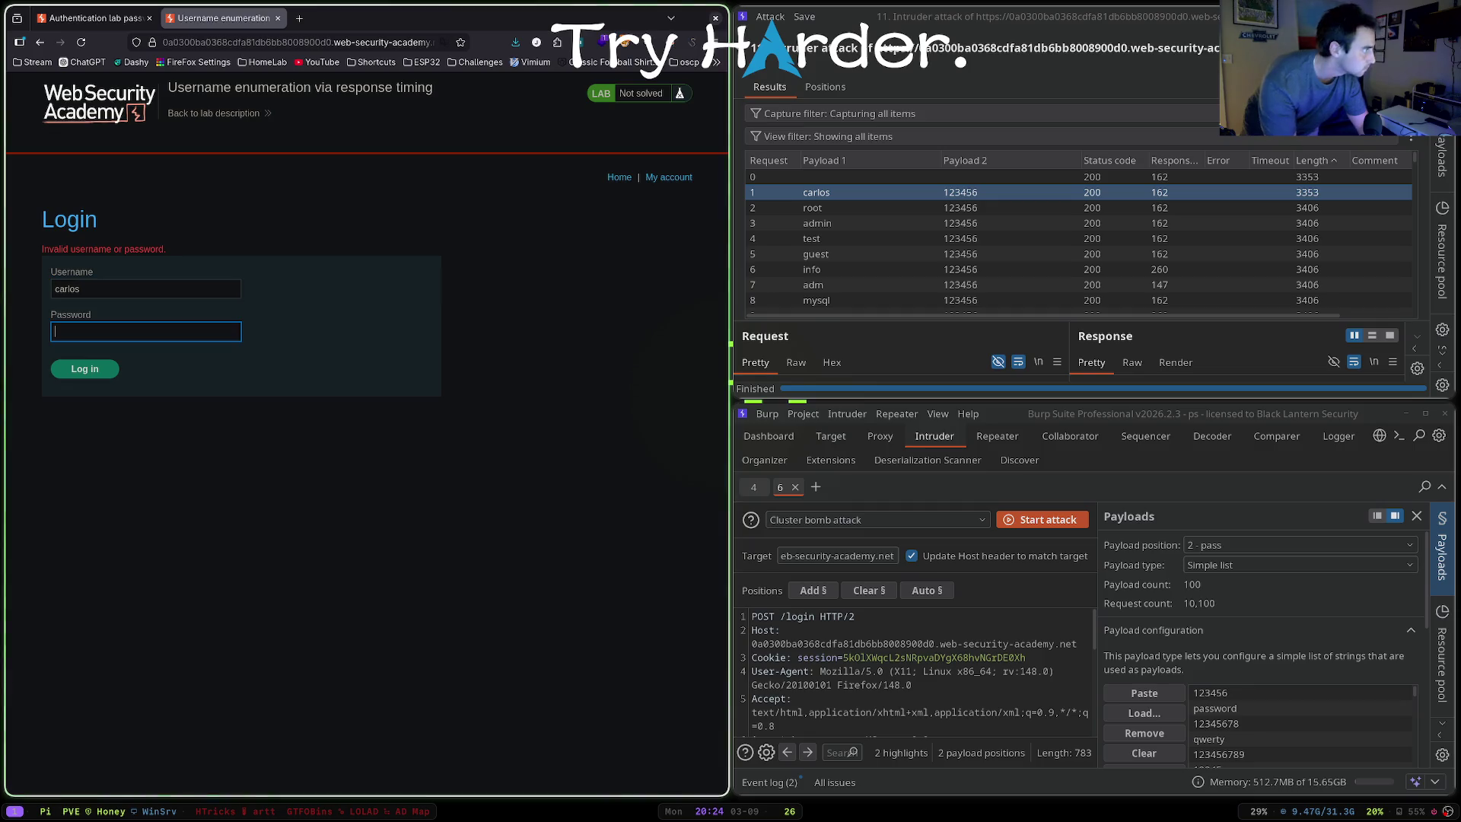
pyautogui.write('123456')
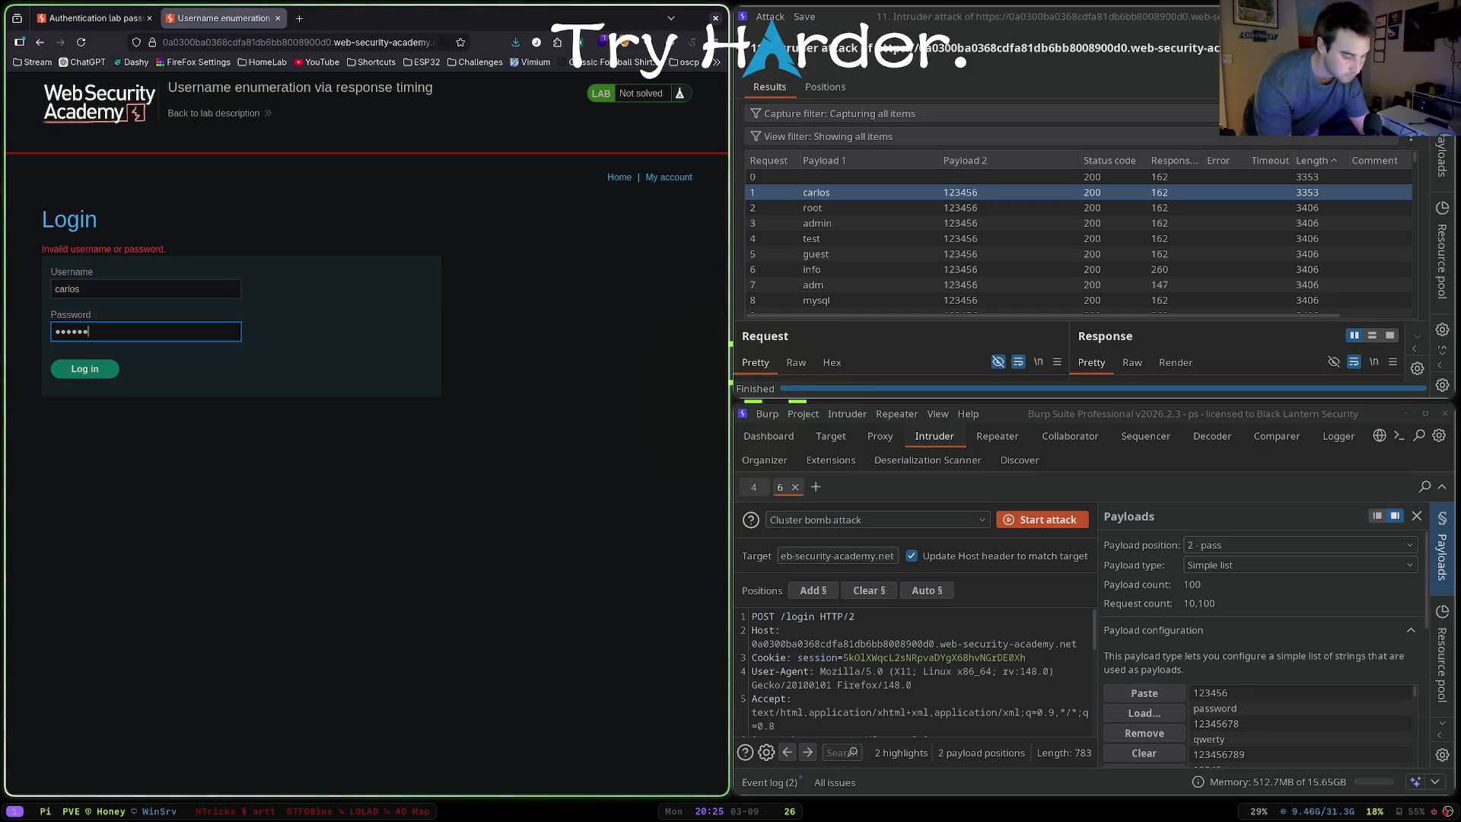
pyautogui.press('Return')
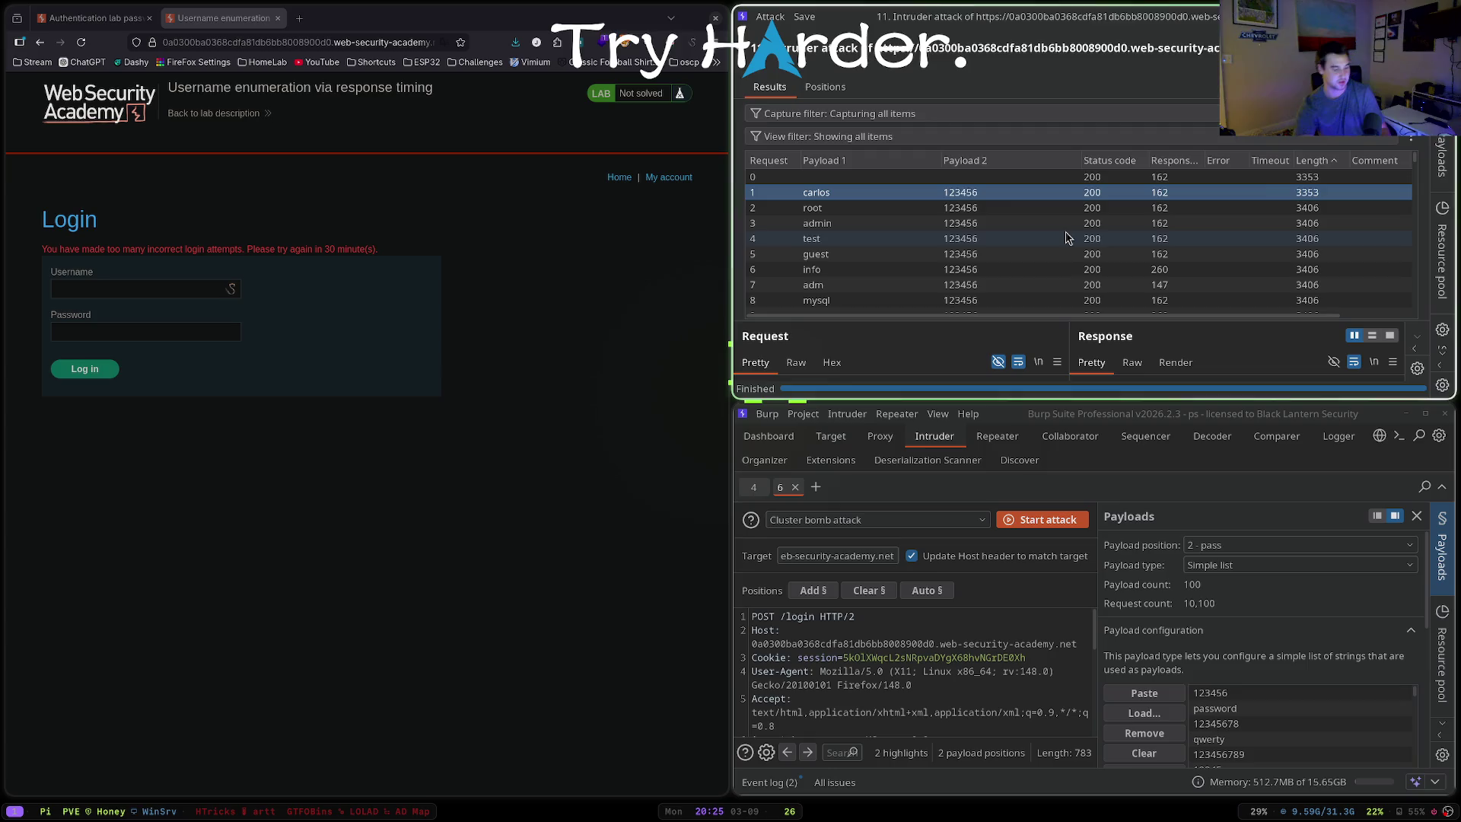
pyautogui.press('super+q')
# - Discard the attack results and return the browser to the lab description page
pyautogui.click(1273, 241)
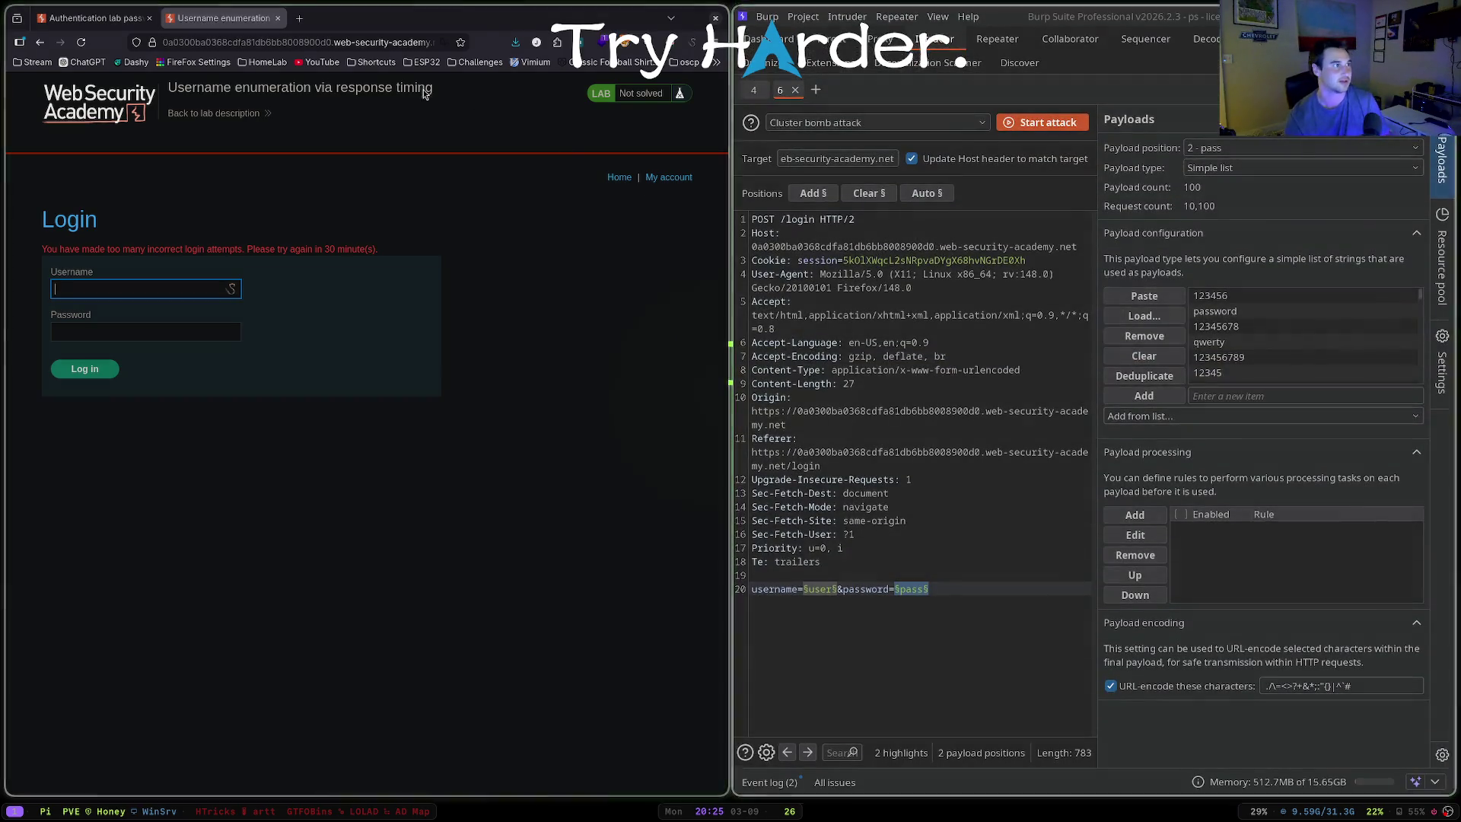
pyautogui.click(91, 17)
pyautogui.click(221, 18)
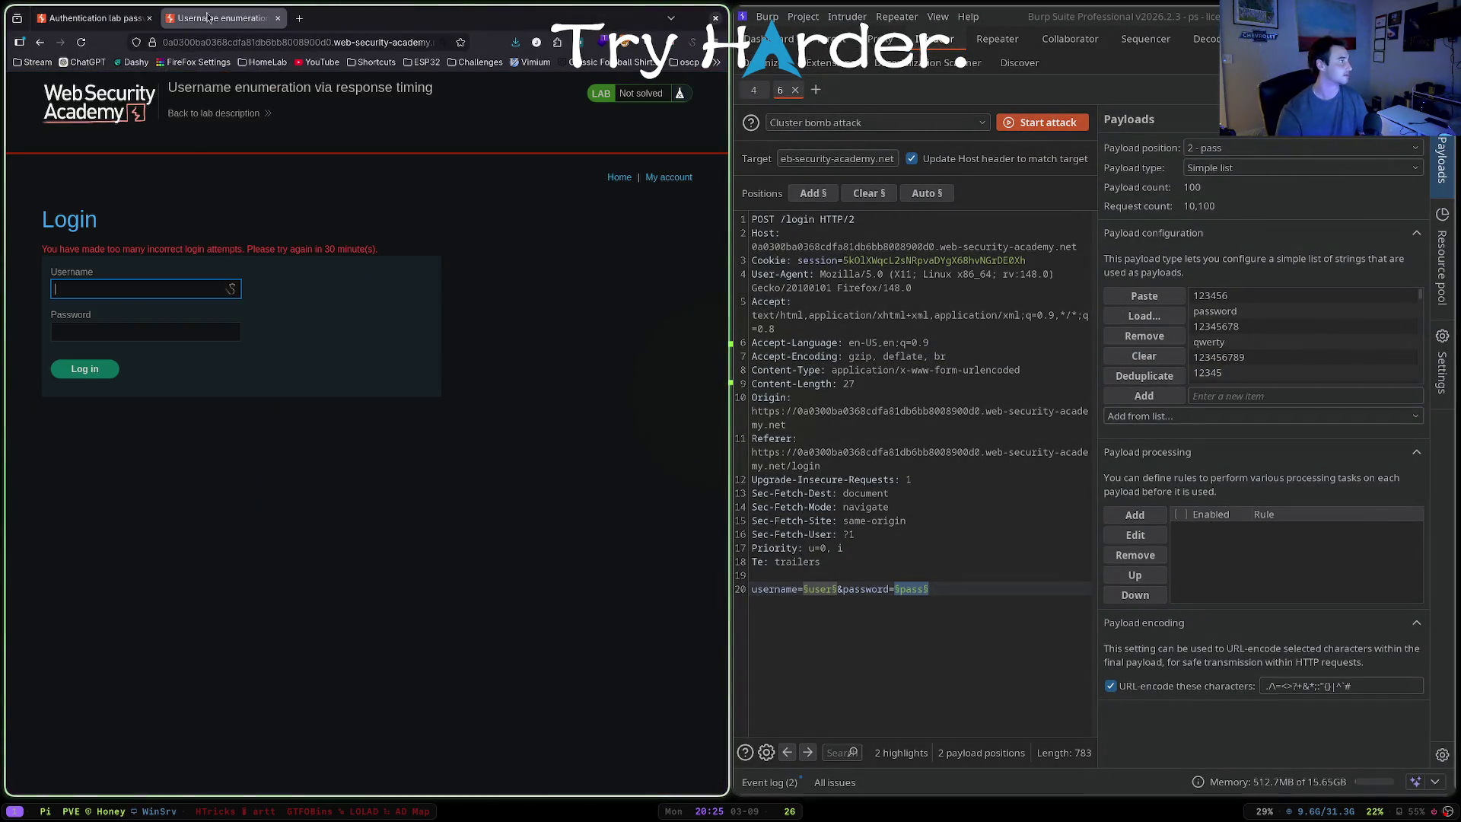
pyautogui.click(118, 20)
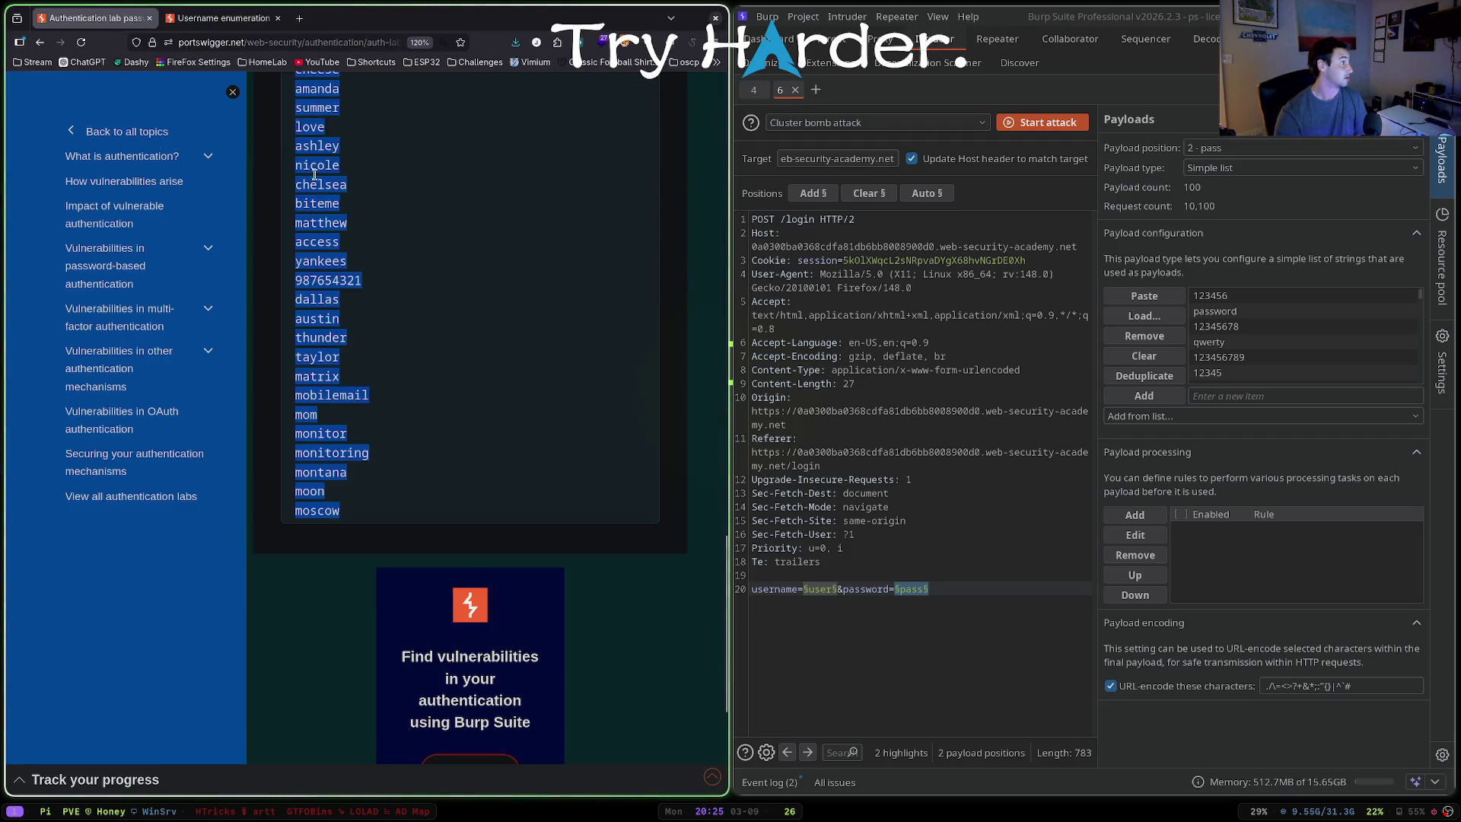
pyautogui.scroll(5, 371, 242)
pyautogui.scroll(10, 370, 242)
pyautogui.hotkey('alt', 'Left')
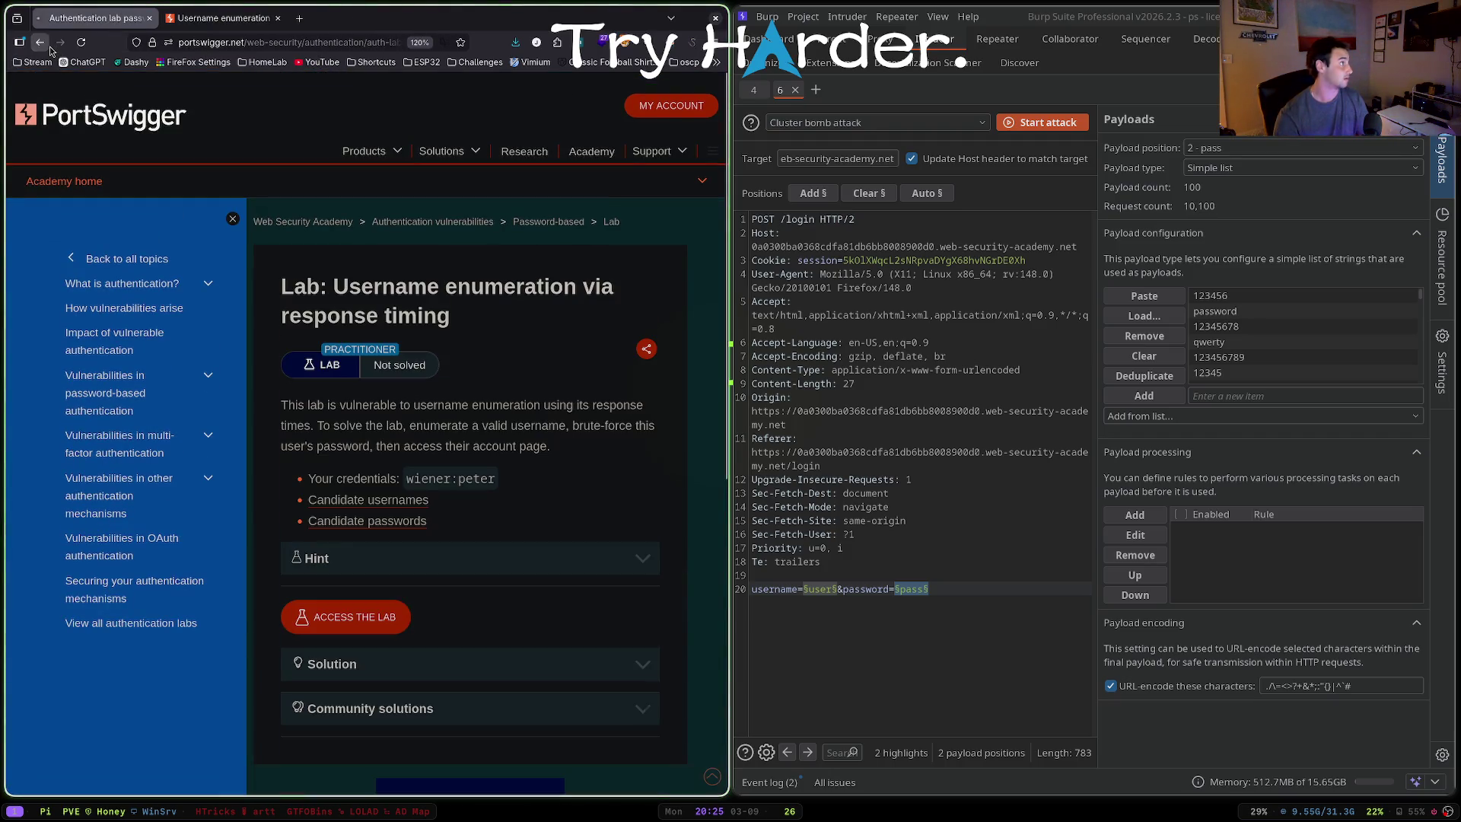
# - Log in on the lab's login page with the lab's given username and password
pyautogui.doubleClick(427, 478)
pyautogui.hotkey('ctrl', 'c')
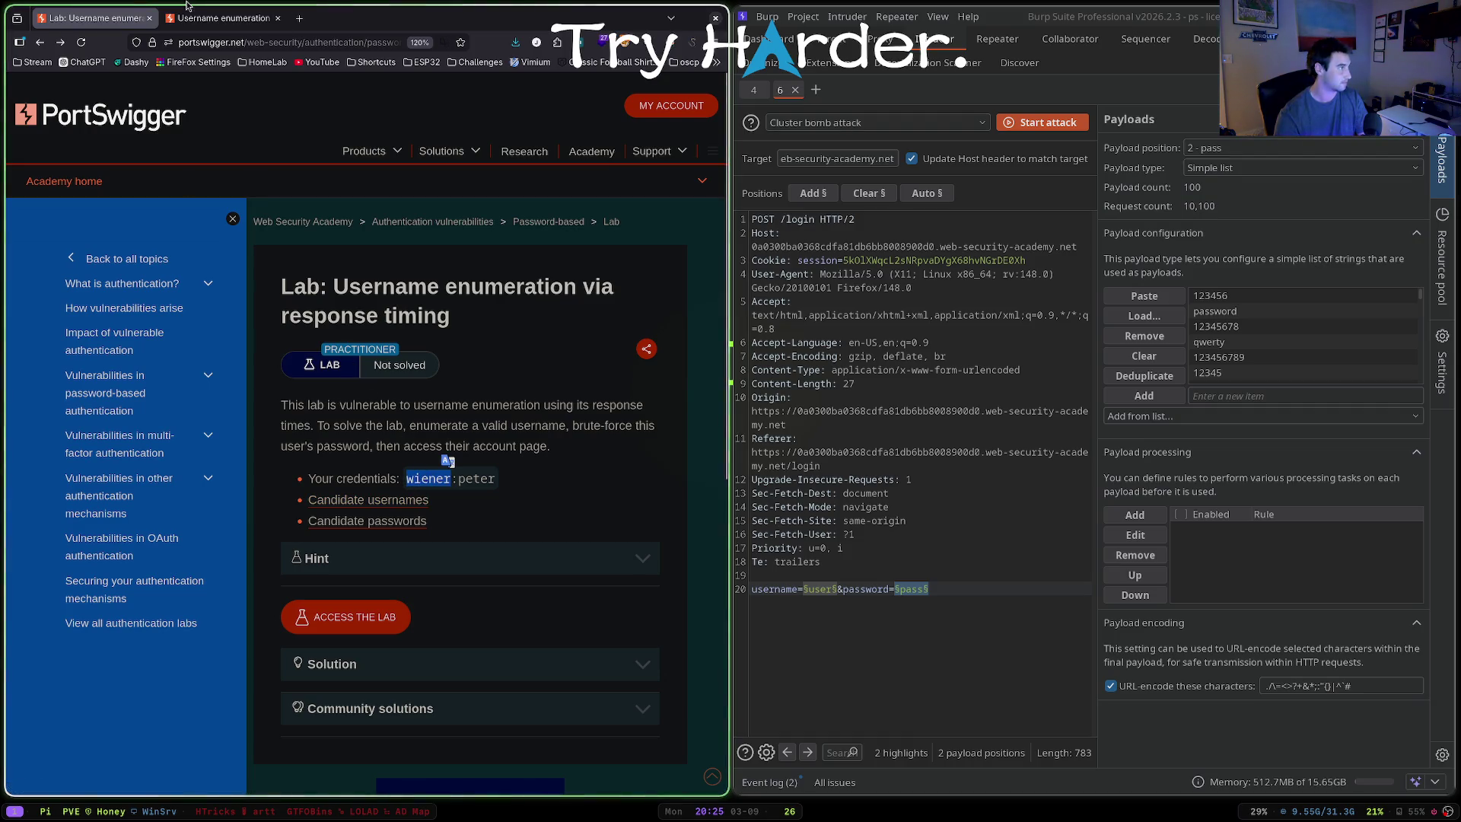
pyautogui.click(206, 22)
pyautogui.hotkey('ctrl', 'v')
pyautogui.press('Tab')
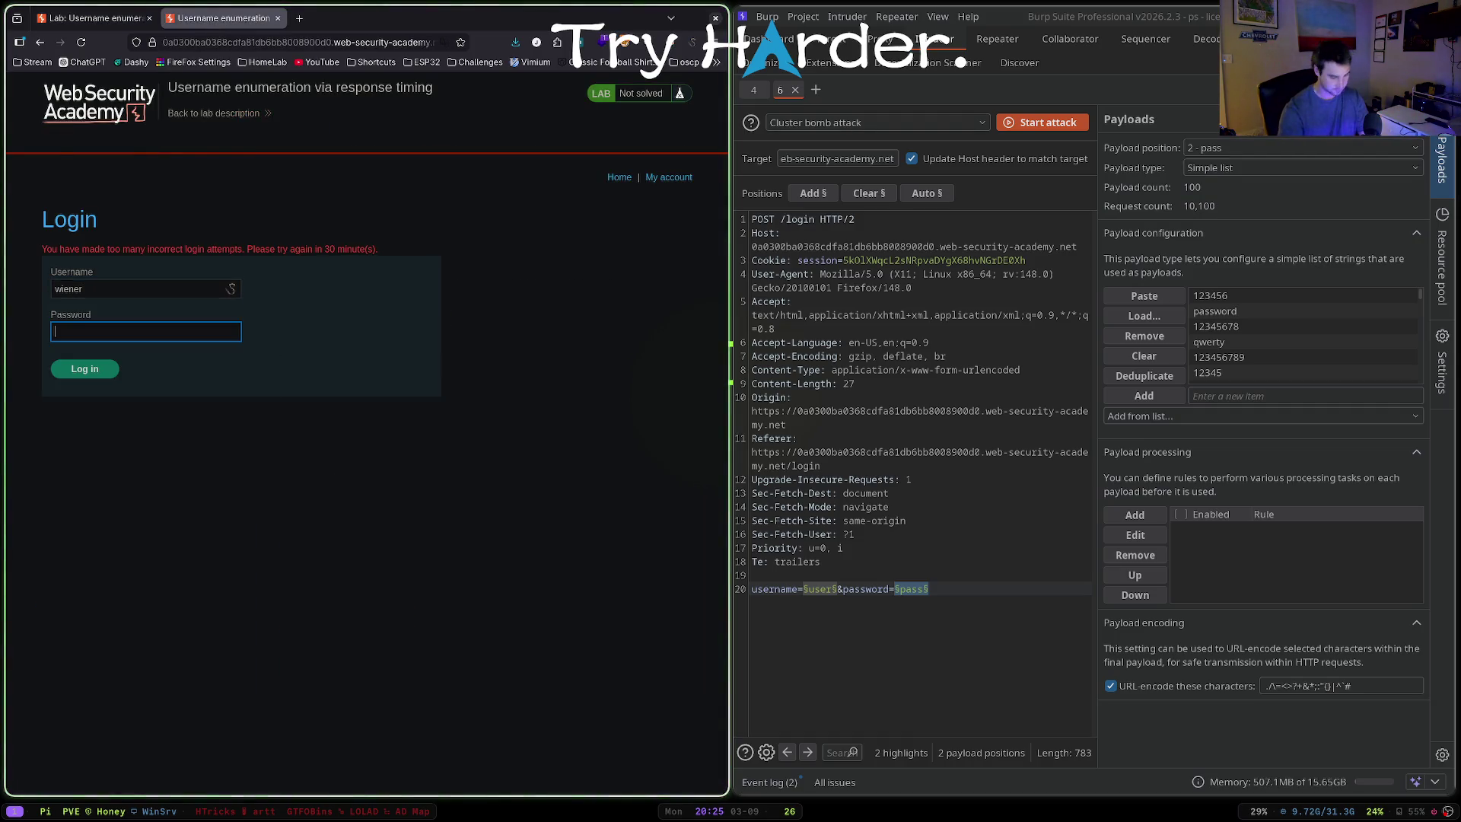
pyautogui.write('peter')
pyautogui.press('Return')
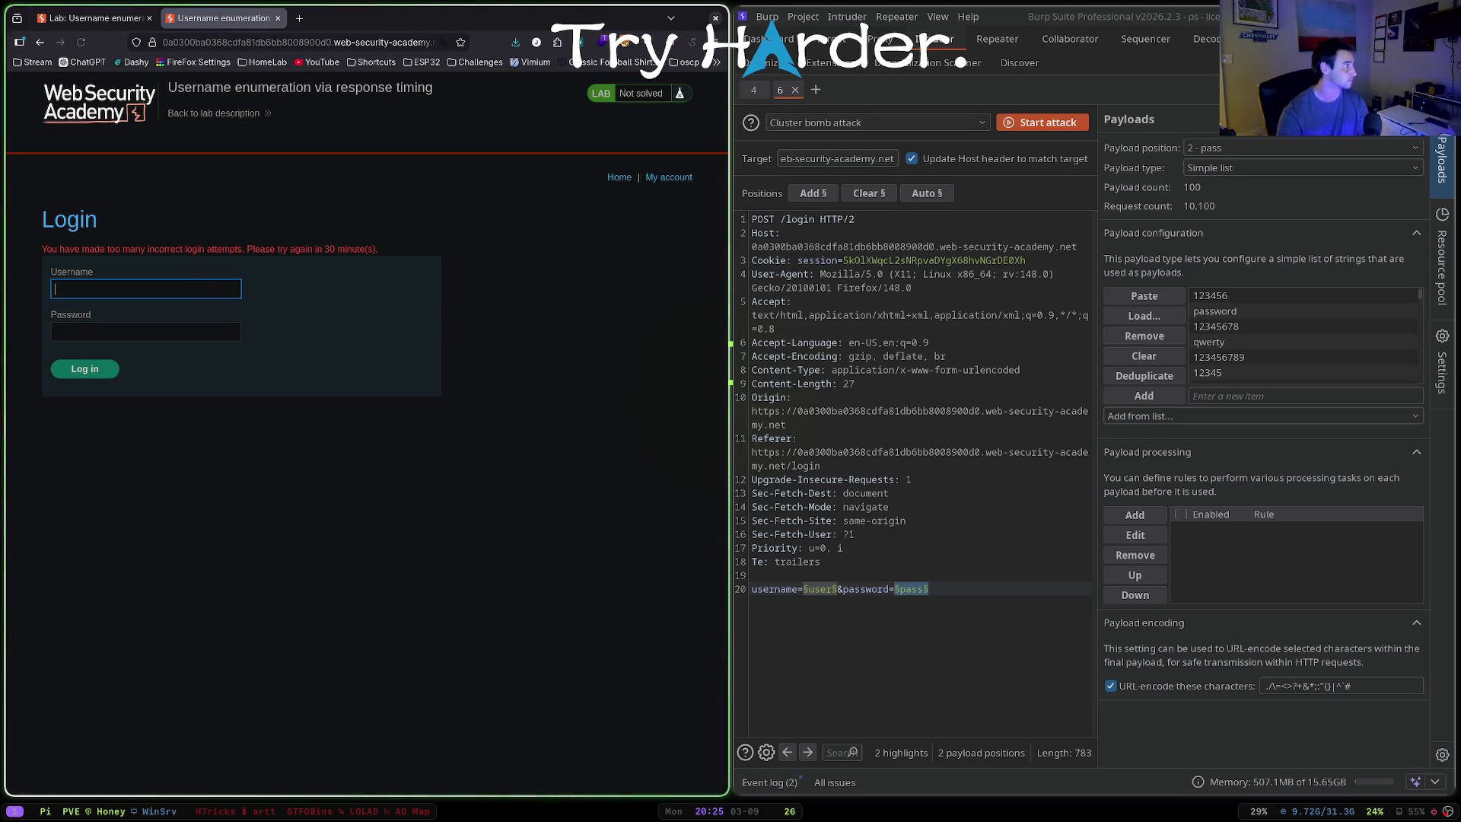
# - Return the browser to the All labs list and close the old lab's login tab
pyautogui.click(61, 7)
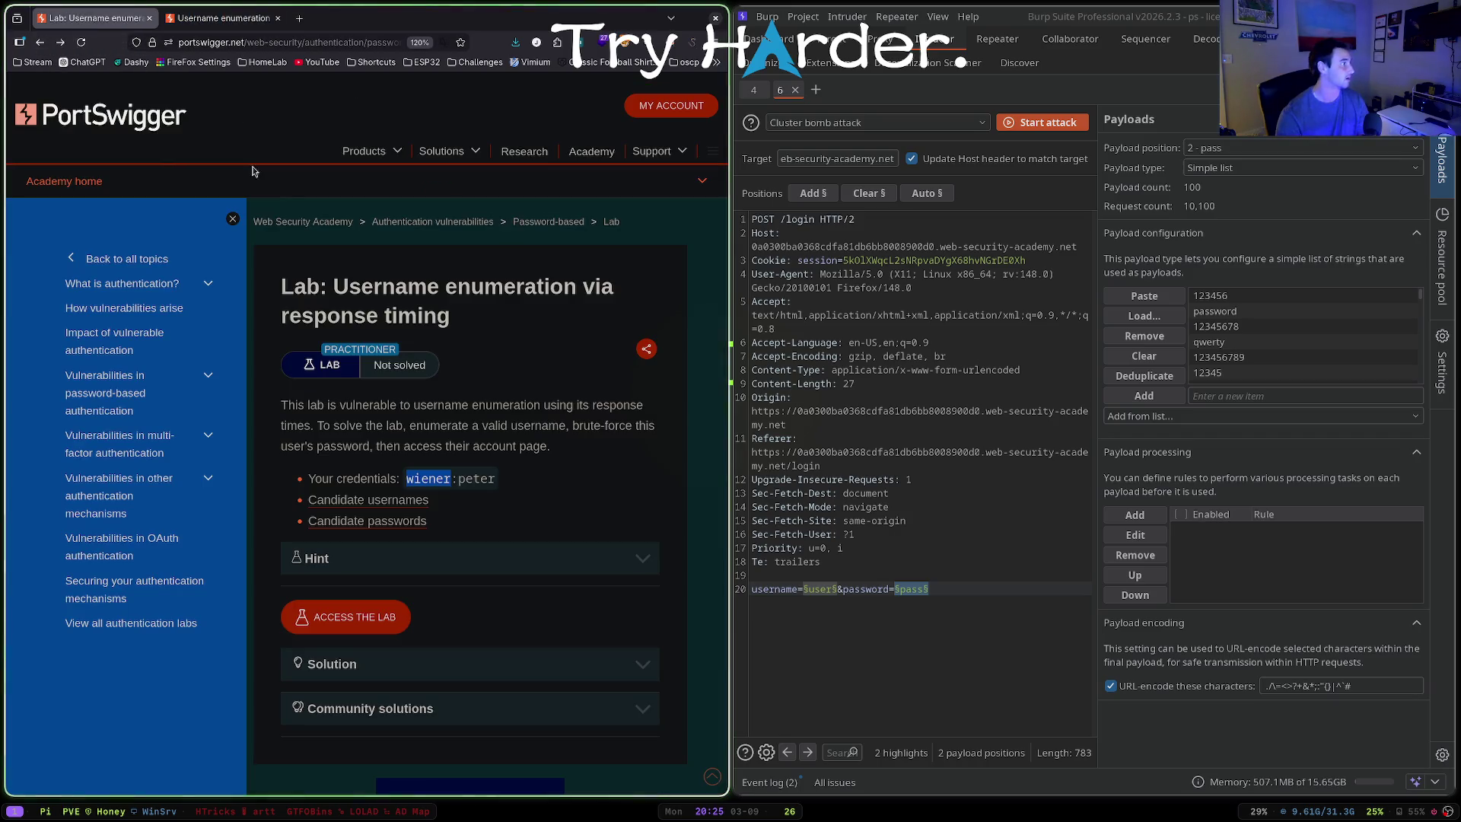
pyautogui.click(40, 42)
pyautogui.click(278, 18)
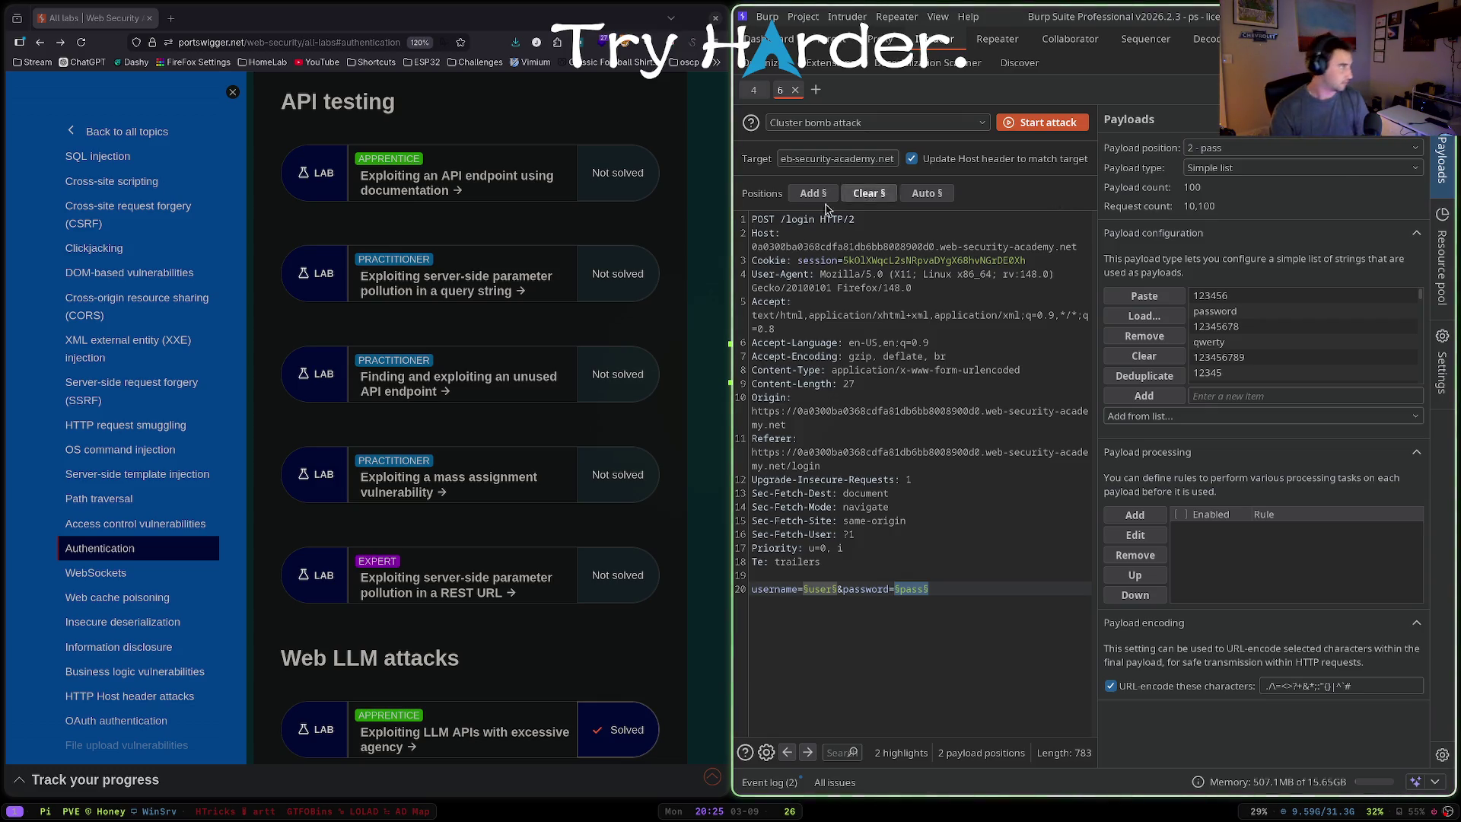
# - Close the old cluster bomb Intruder tab and show Proxy's Intercept view
pyautogui.click(795, 90)
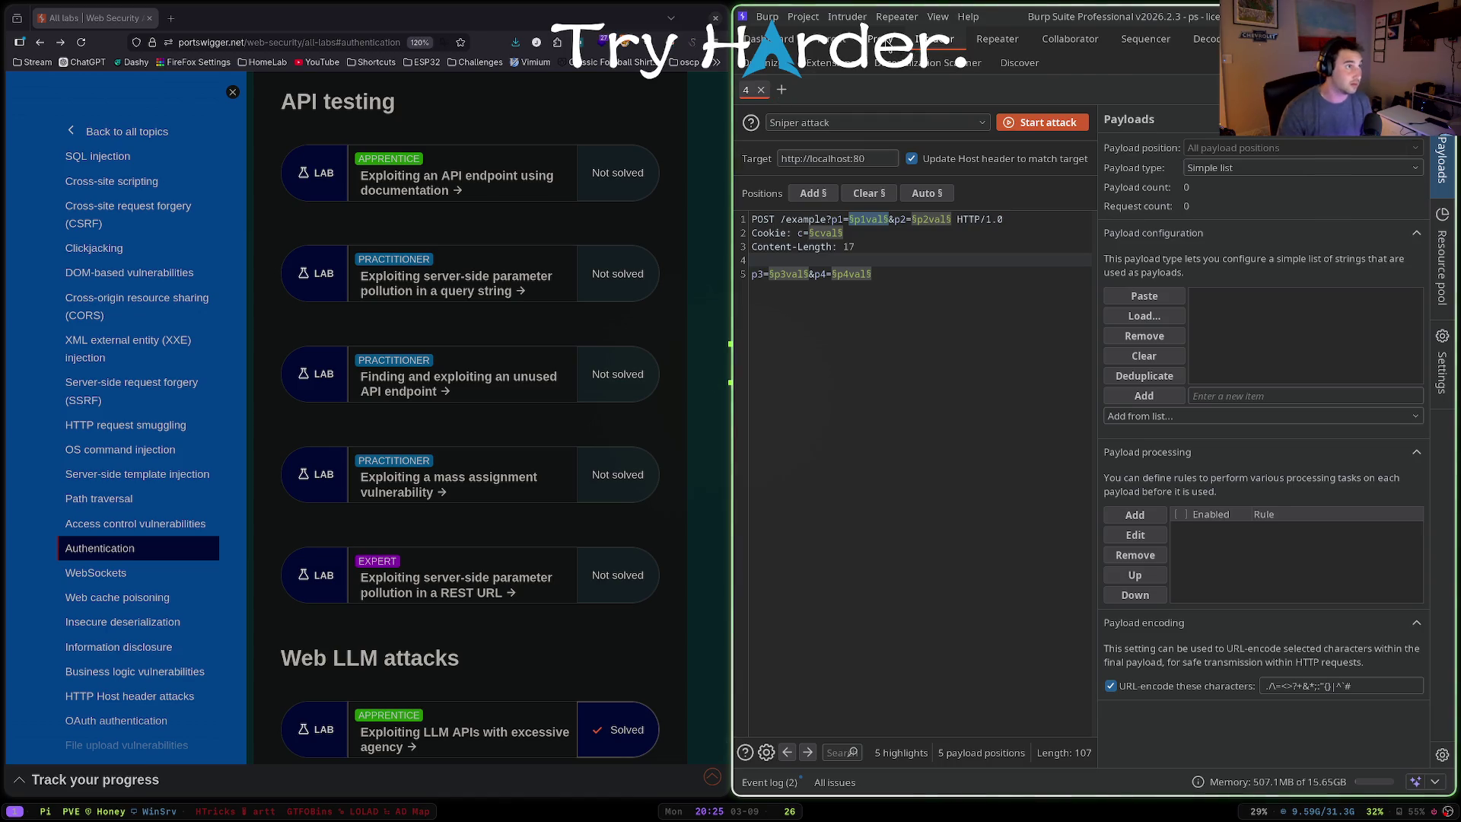
pyautogui.click(880, 39)
pyautogui.click(831, 39)
pyautogui.click(880, 39)
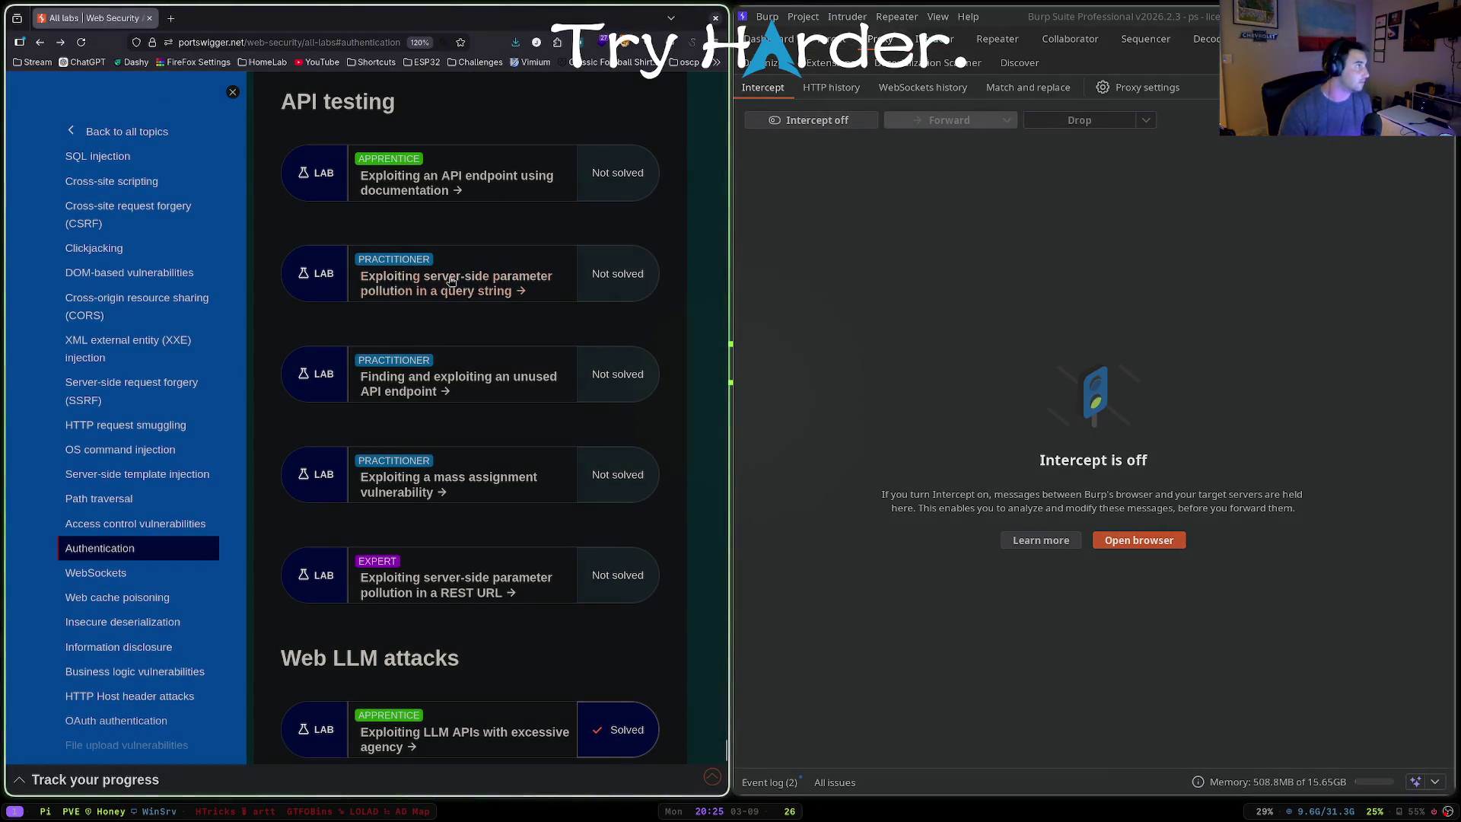
# - Open the Username enumeration via account lock lab from the Authentication labs list
pyautogui.click(100, 548)
pyautogui.scroll(-5, 373, 420)
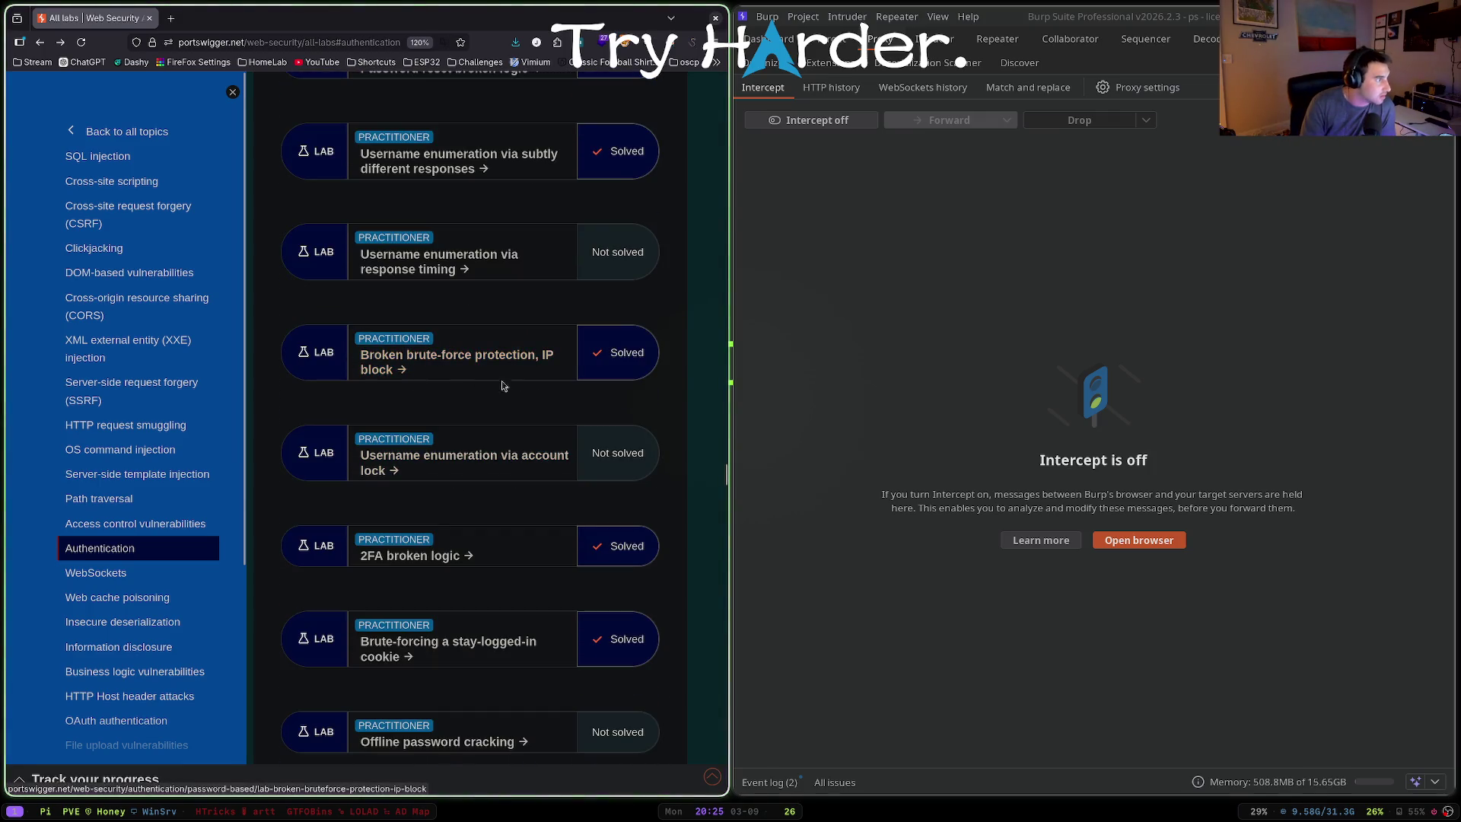
pyautogui.click(490, 461)
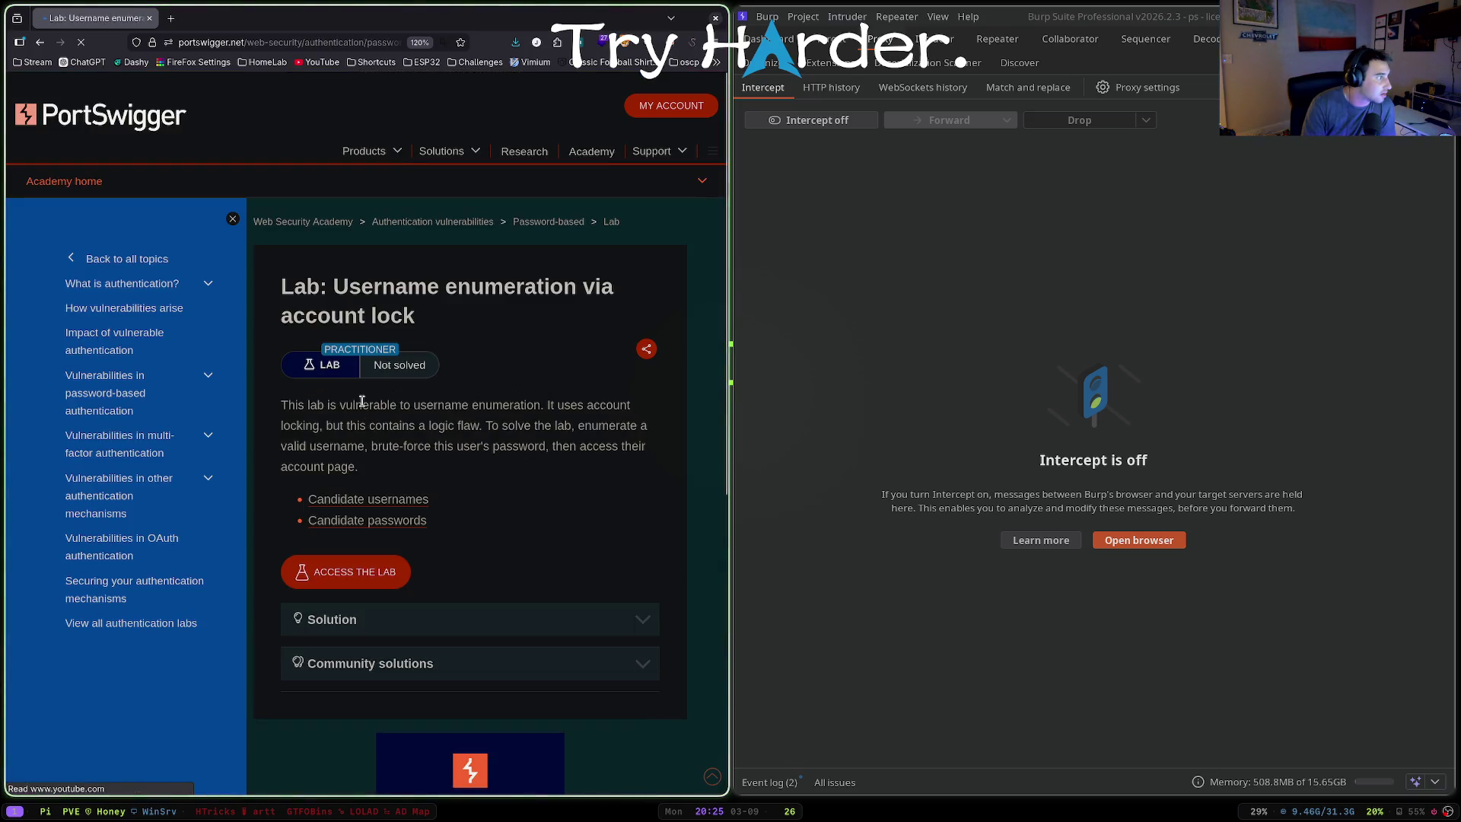
pyautogui.moveTo(406, 433)
pyautogui.mouseDown()
pyautogui.moveTo(477, 426)
pyautogui.moveTo(350, 426)
pyautogui.moveTo(432, 426)
pyautogui.mouseUp()
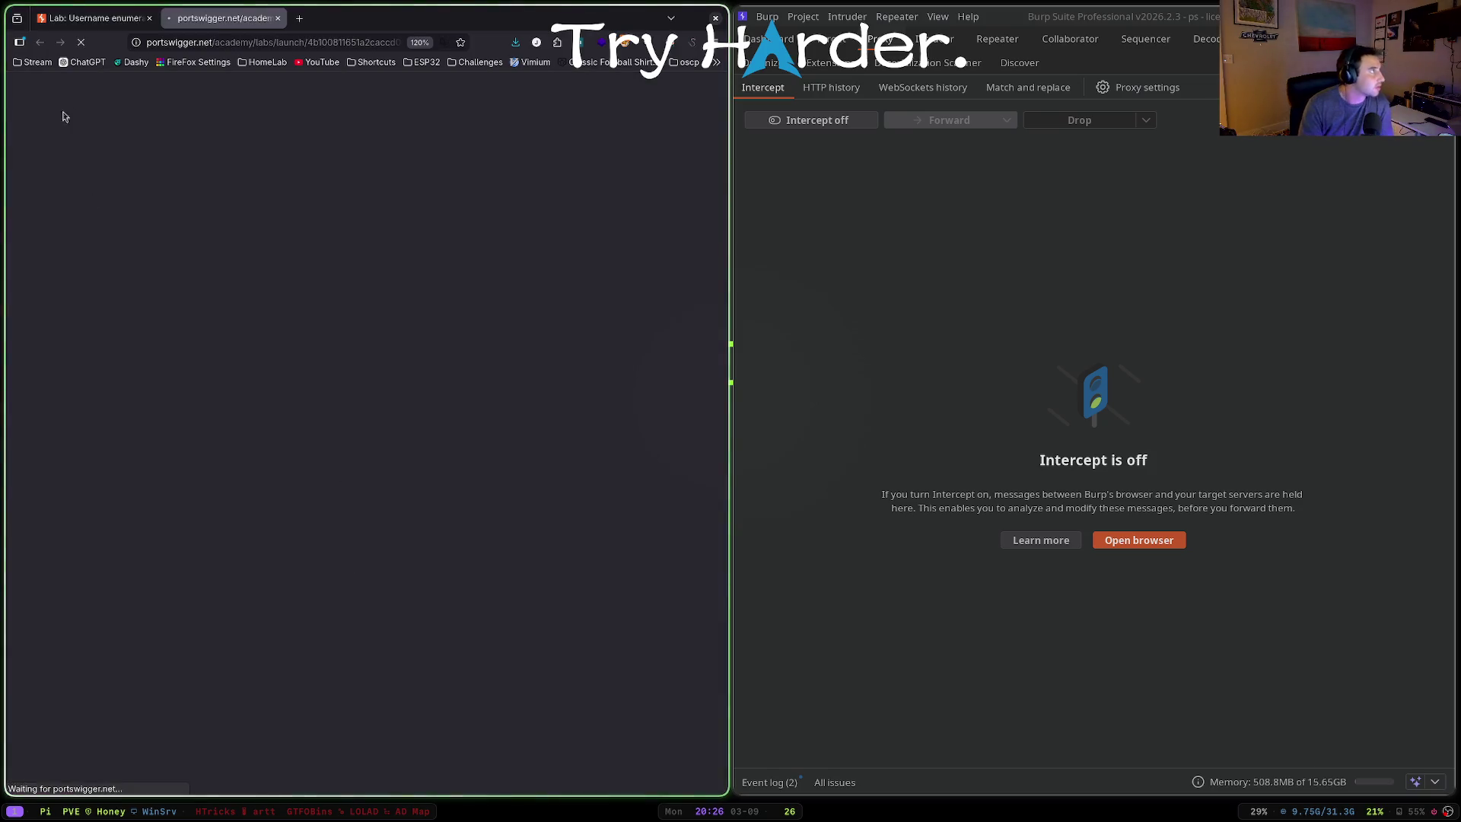
# - Check the candidate username and password tabs, then switch to the launched lab's blog page
pyautogui.click(91, 17)
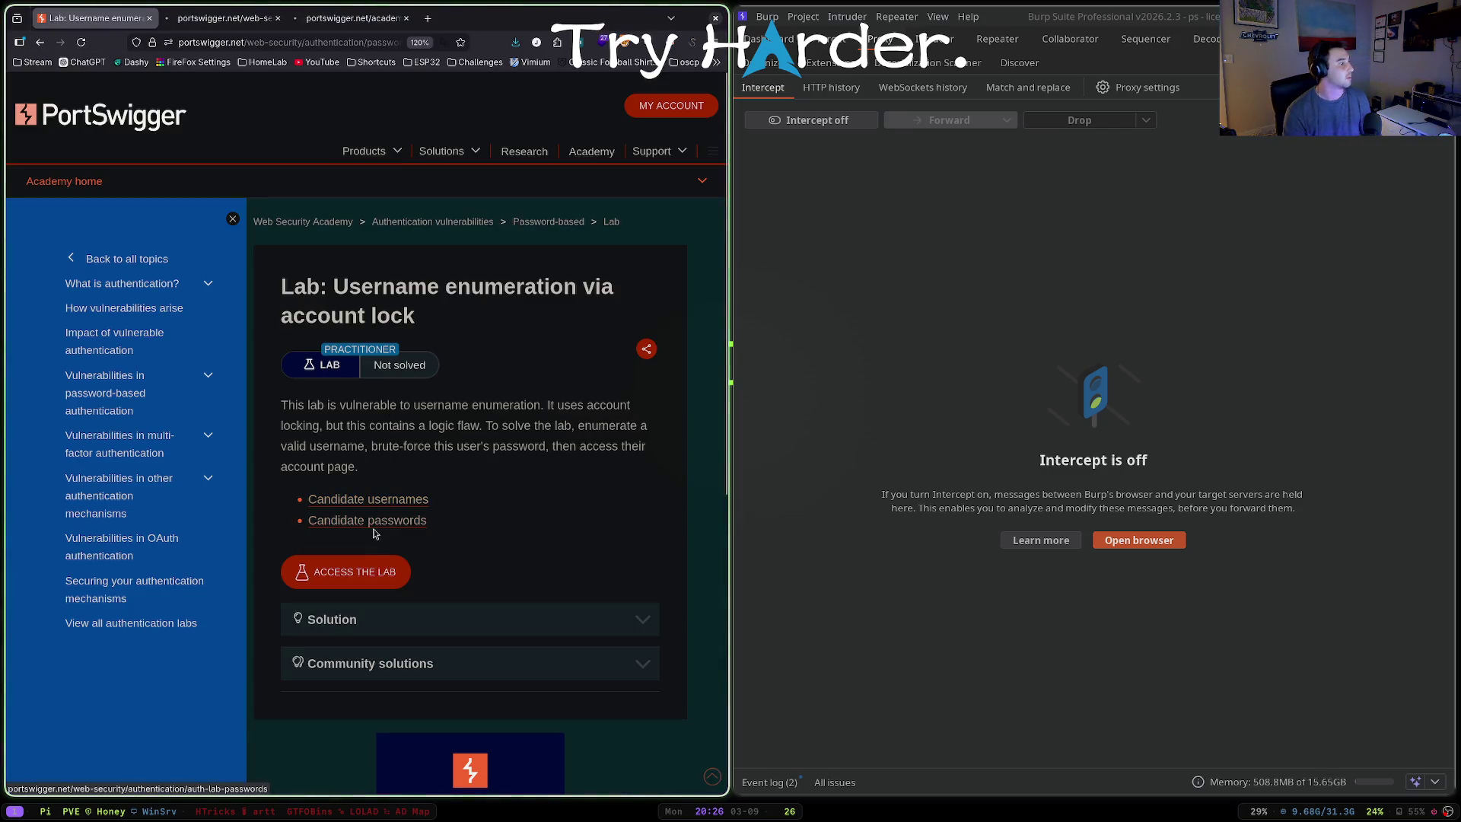
pyautogui.click(350, 18)
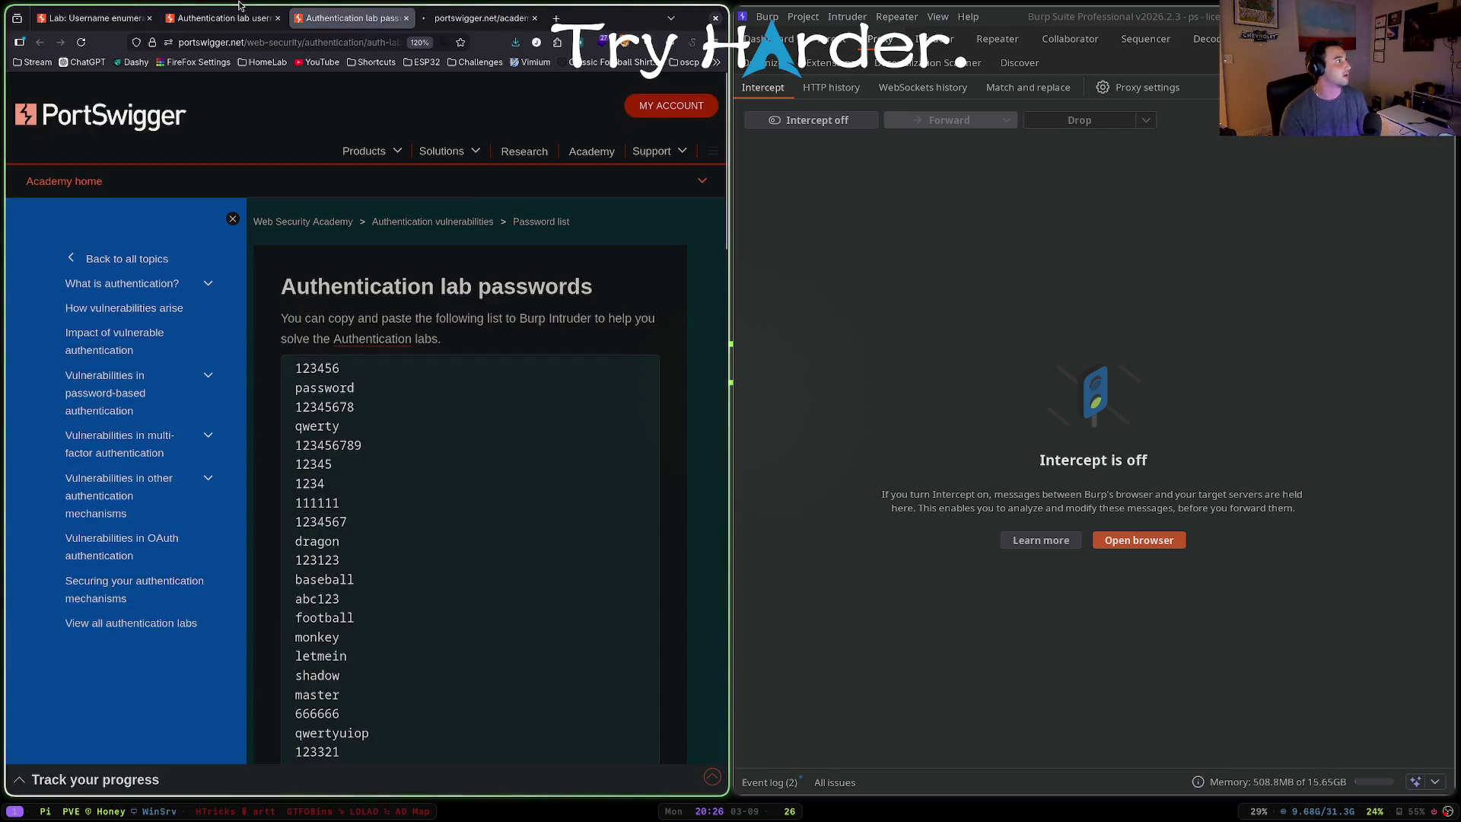
pyautogui.click(223, 18)
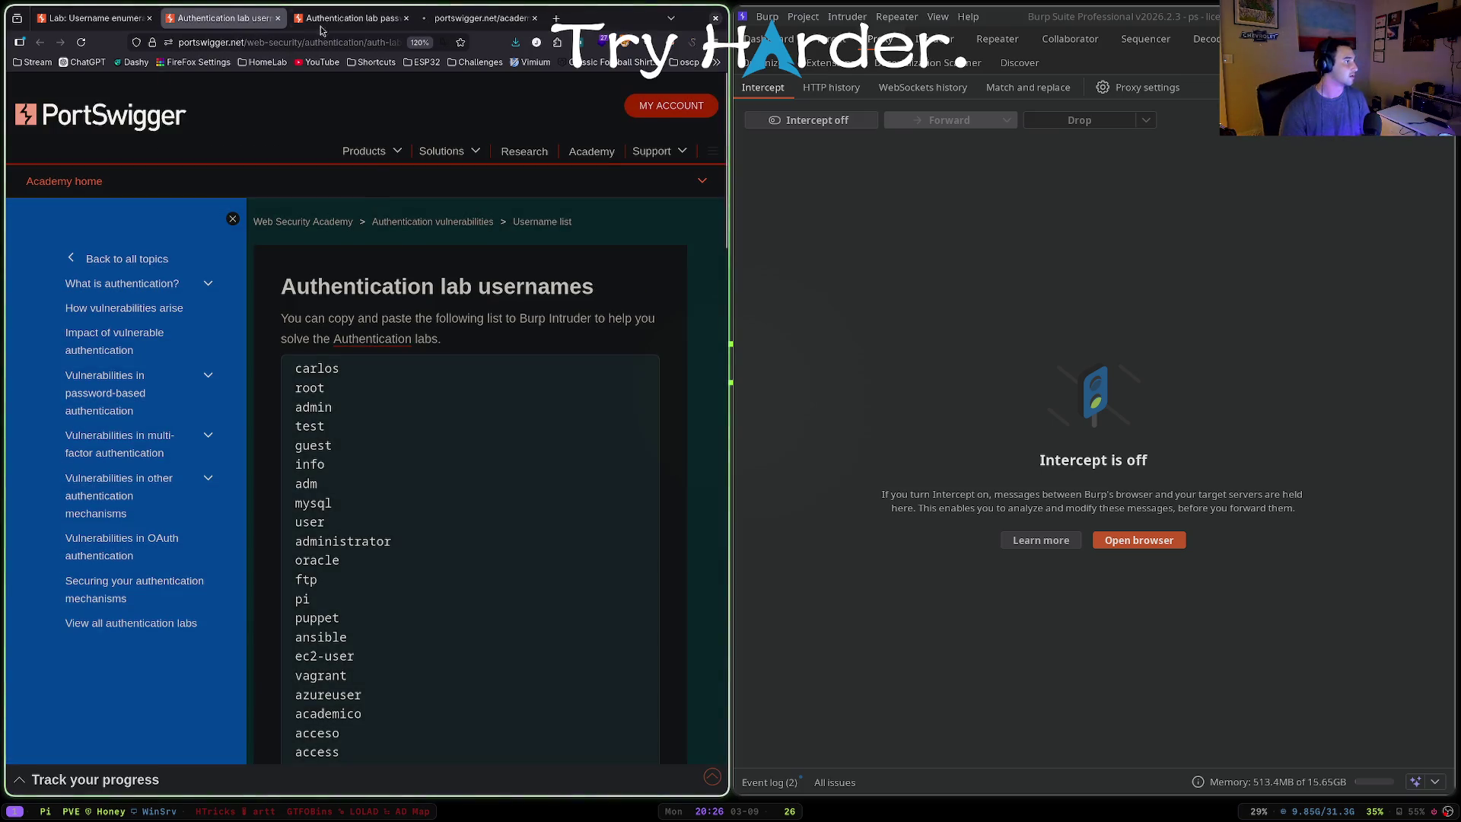
pyautogui.click(349, 17)
pyautogui.click(475, 18)
pyautogui.click(91, 18)
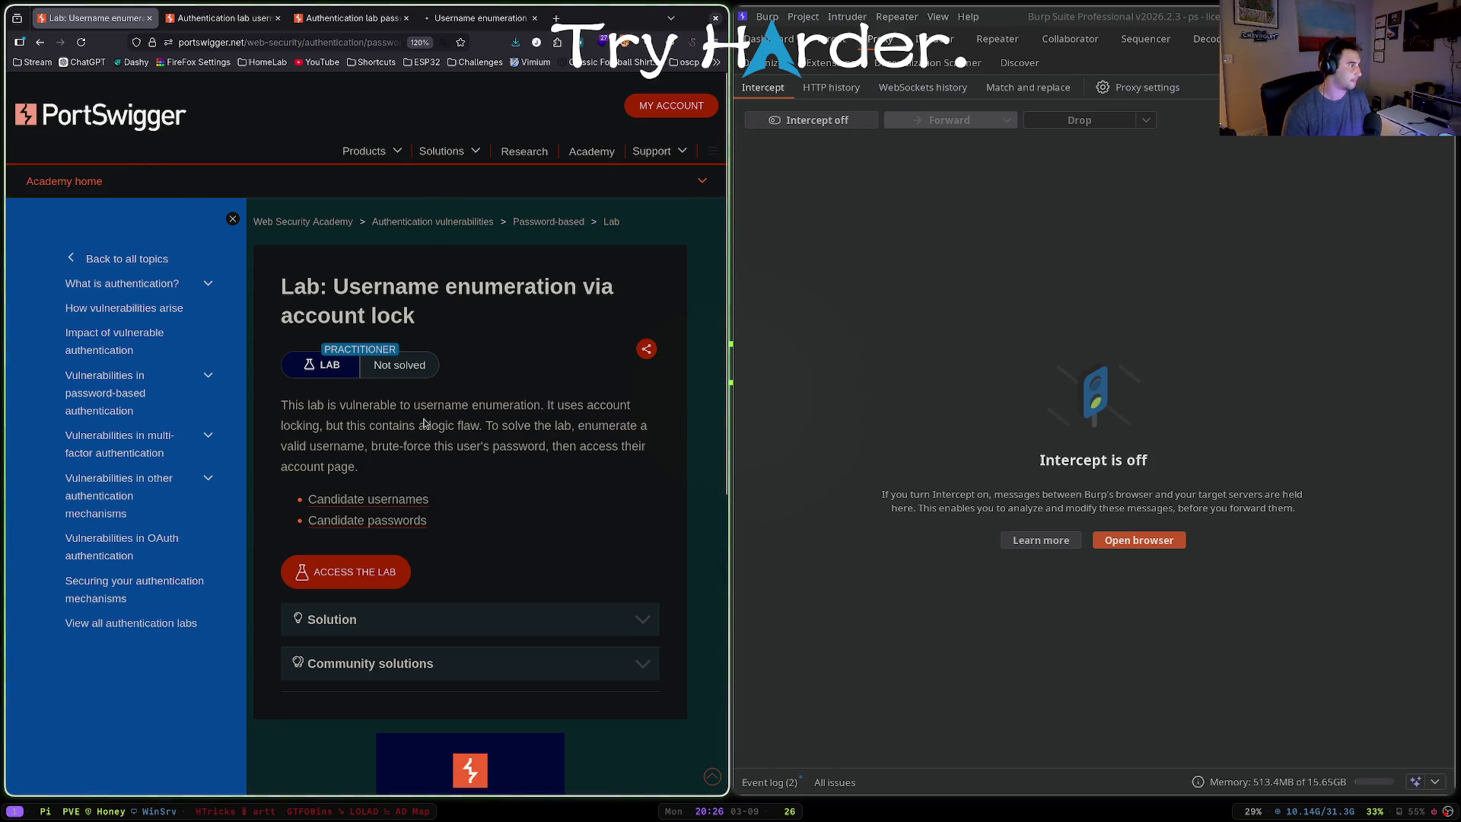
pyautogui.click(478, 17)
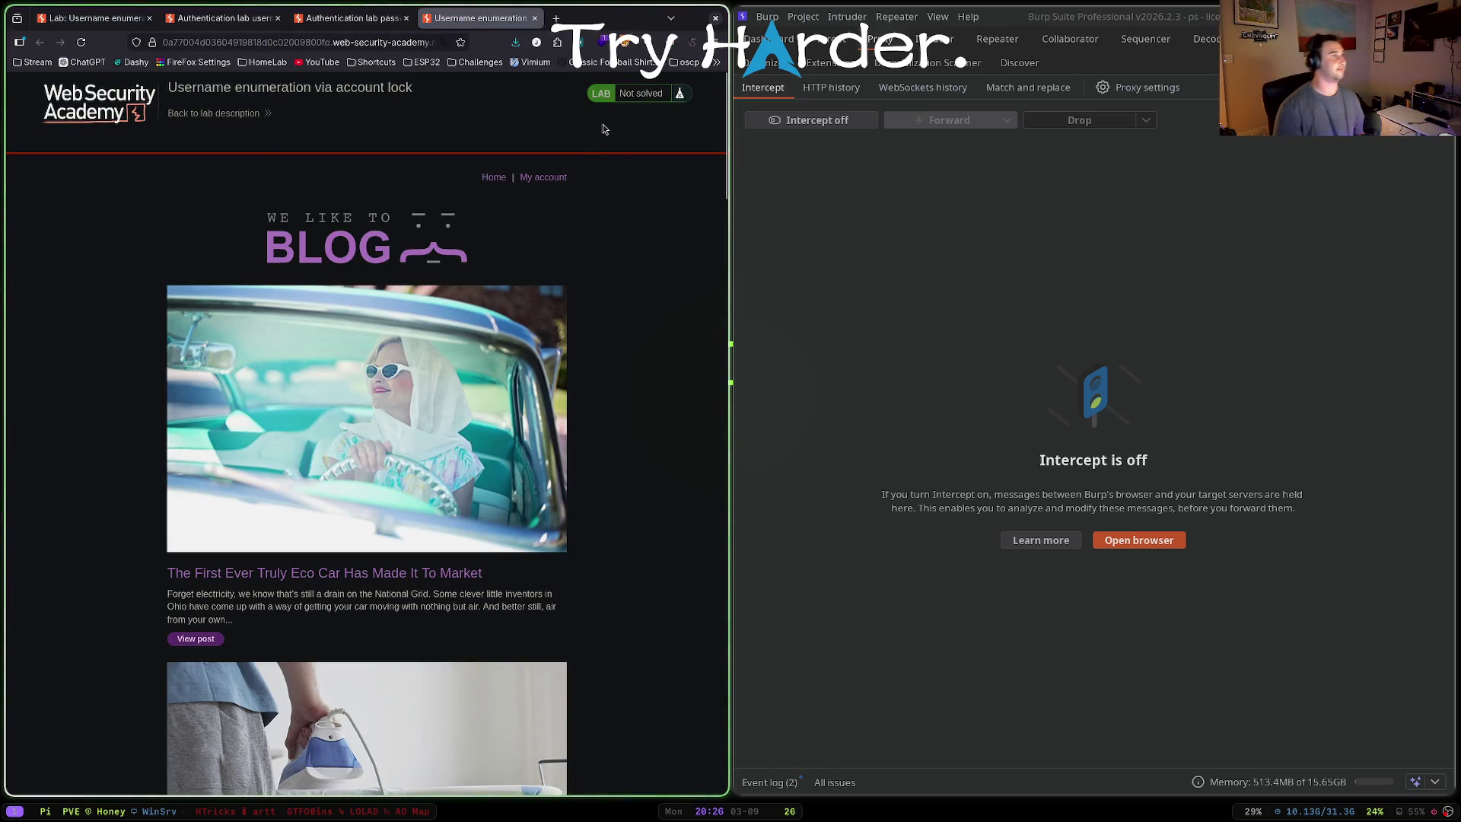
# - With interception on, submit a test login as 'user' with a dummy password
pyautogui.click(539, 177)
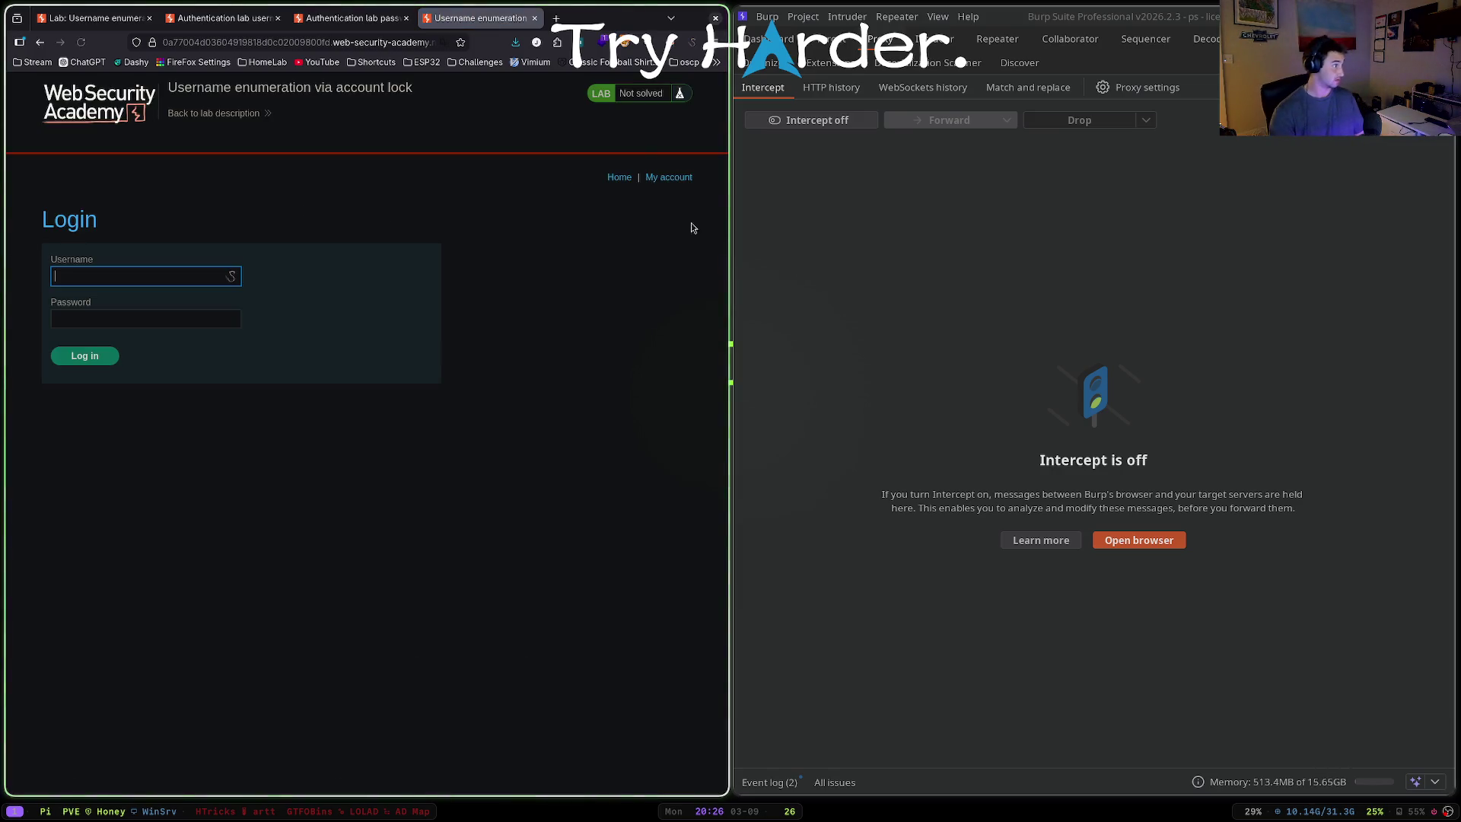
pyautogui.click(805, 120)
pyautogui.write('u')
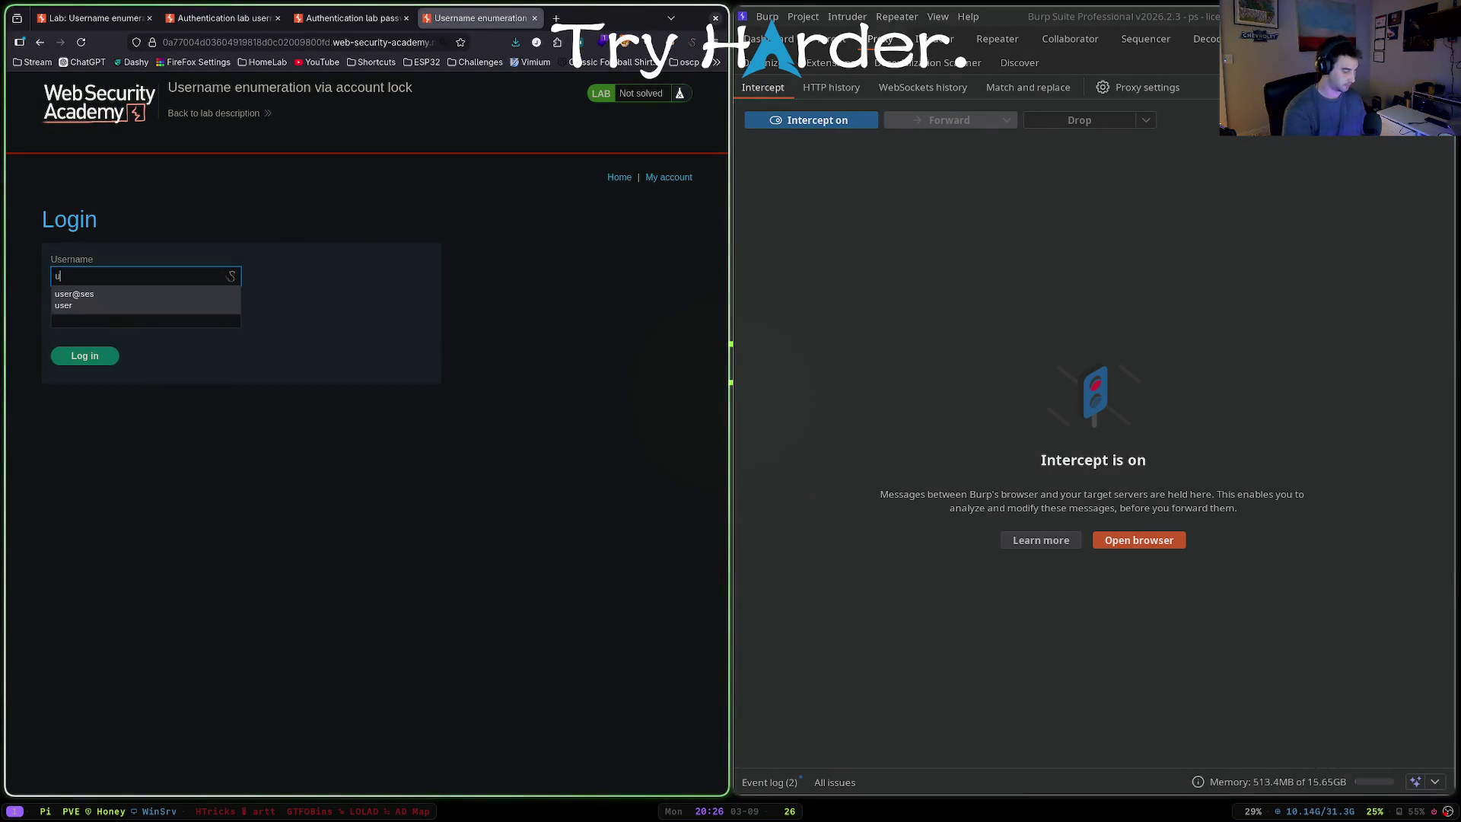
pyautogui.write('ser')
pyautogui.press('Tab')
pyautogui.write('asd')
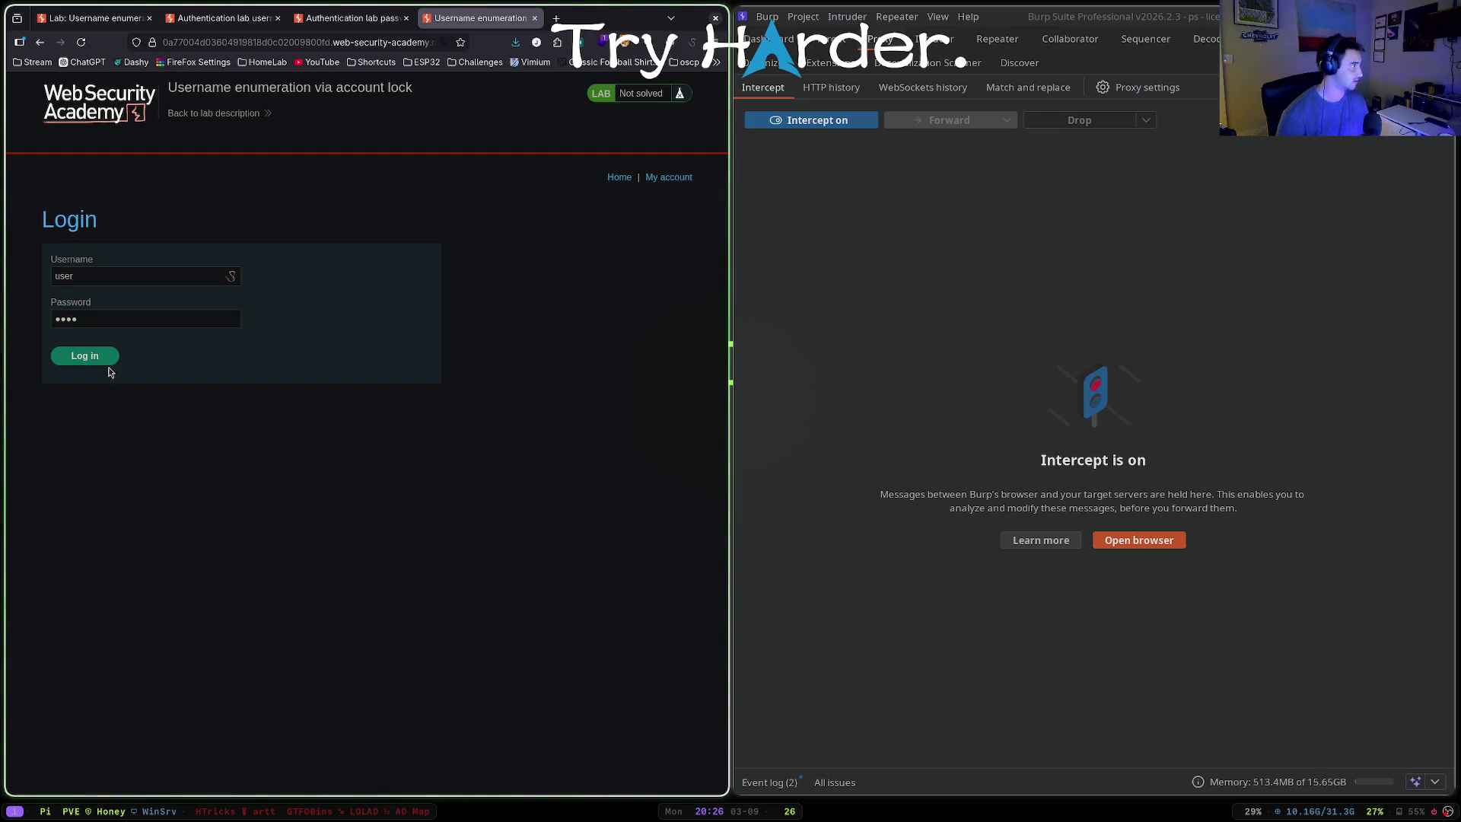
pyautogui.click(106, 358)
# - Send the captured login request to Intruder and mark the username as the payload position
pyautogui.click(1006, 120)
pyautogui.click(1004, 122)
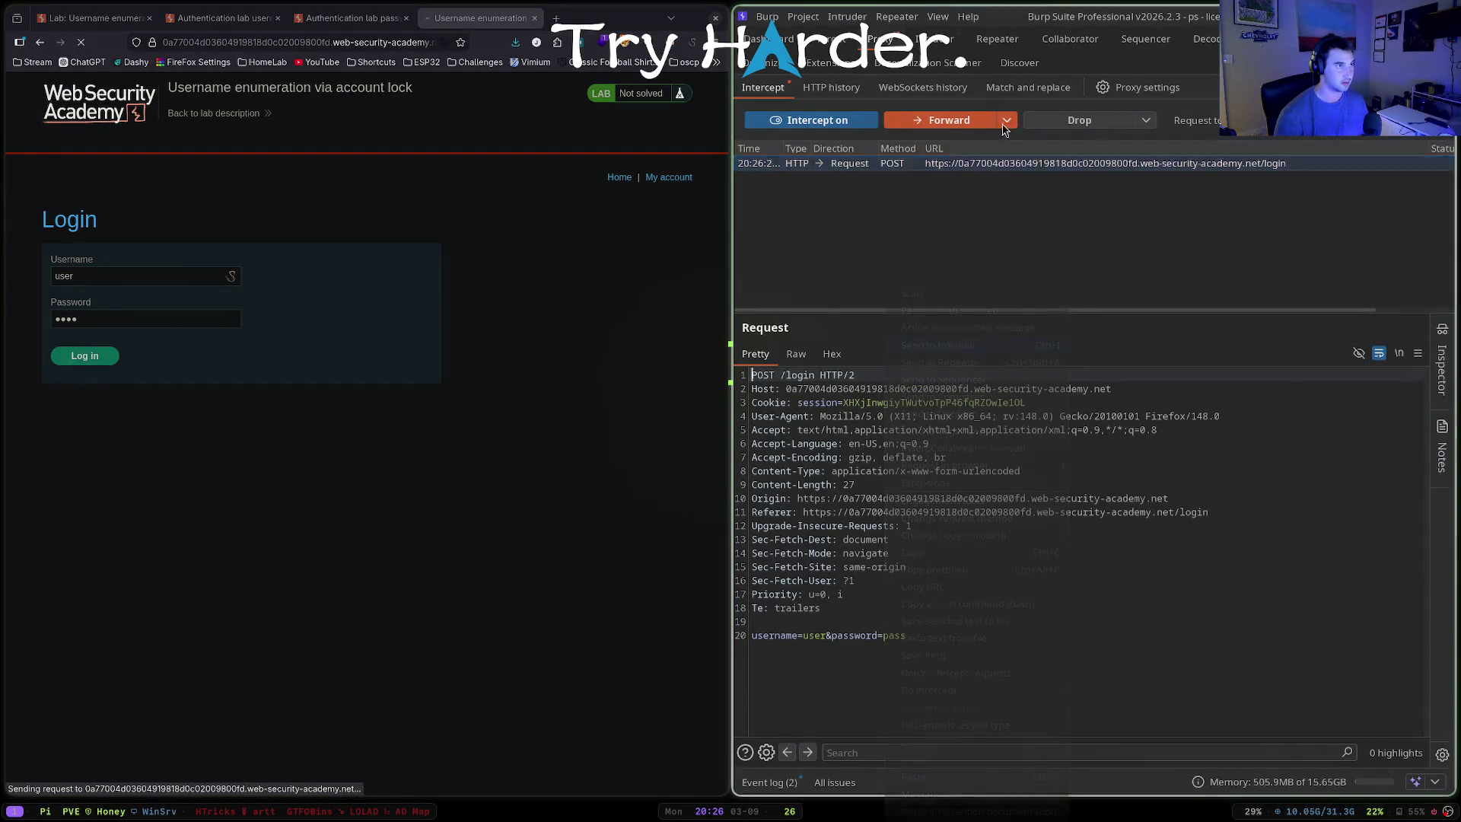
pyautogui.hotkey('ctrl', 'shift', 'i')
pyautogui.doubleClick(812, 589)
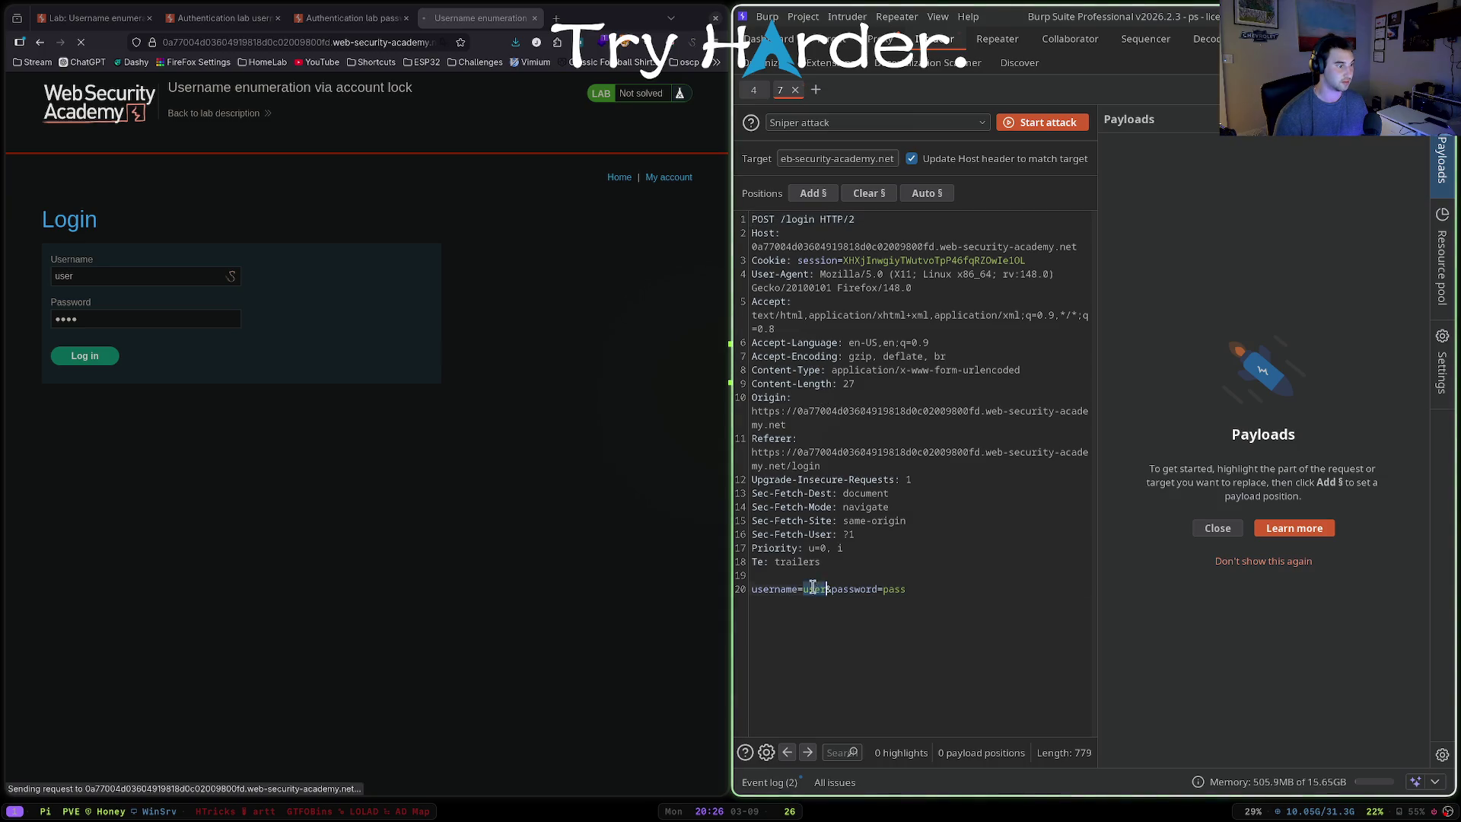
pyautogui.click(812, 193)
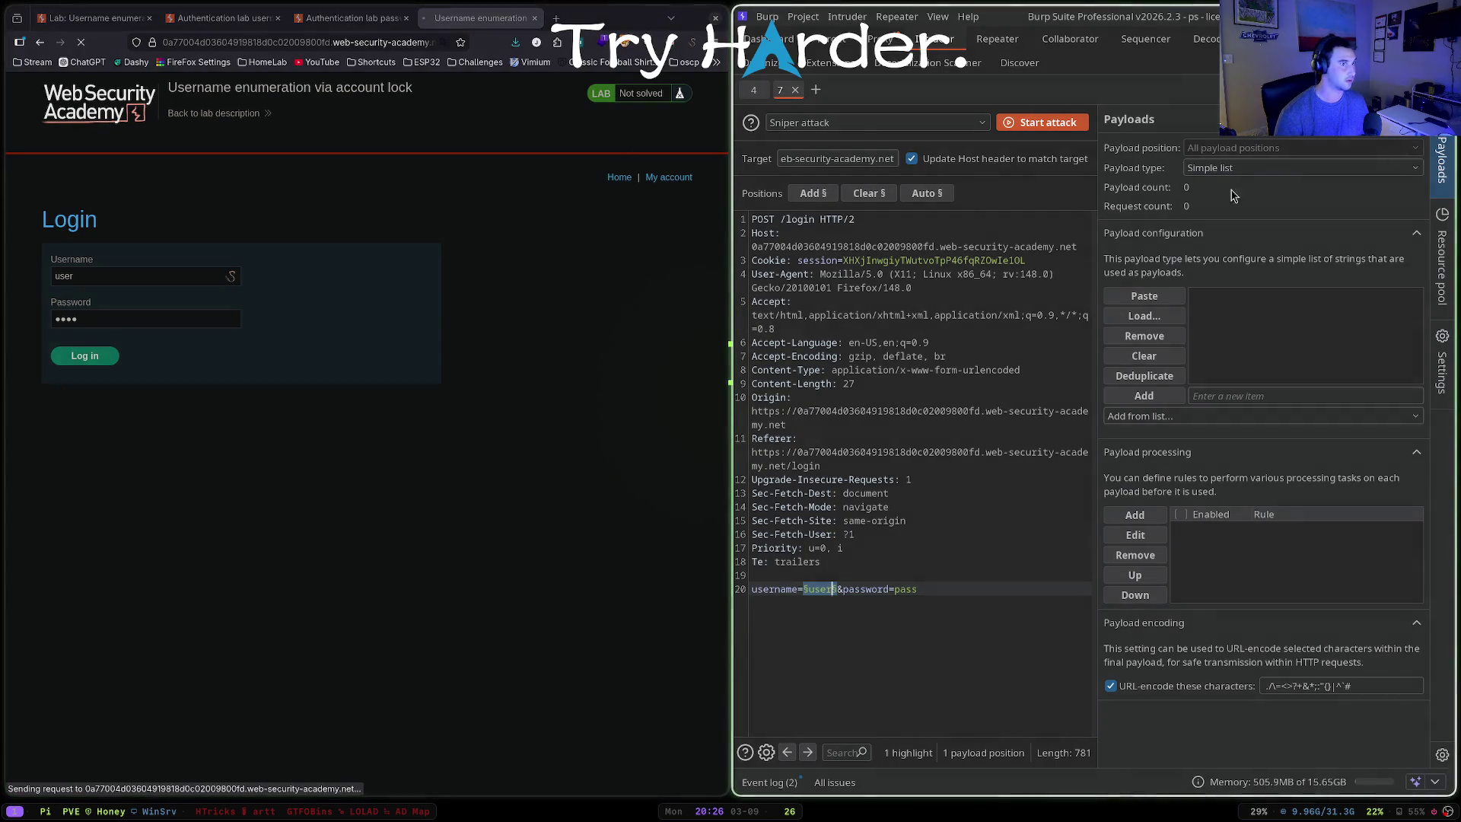
# - Paste the 101 candidate usernames as payloads and launch the Sniper attack
pyautogui.click(129, 21)
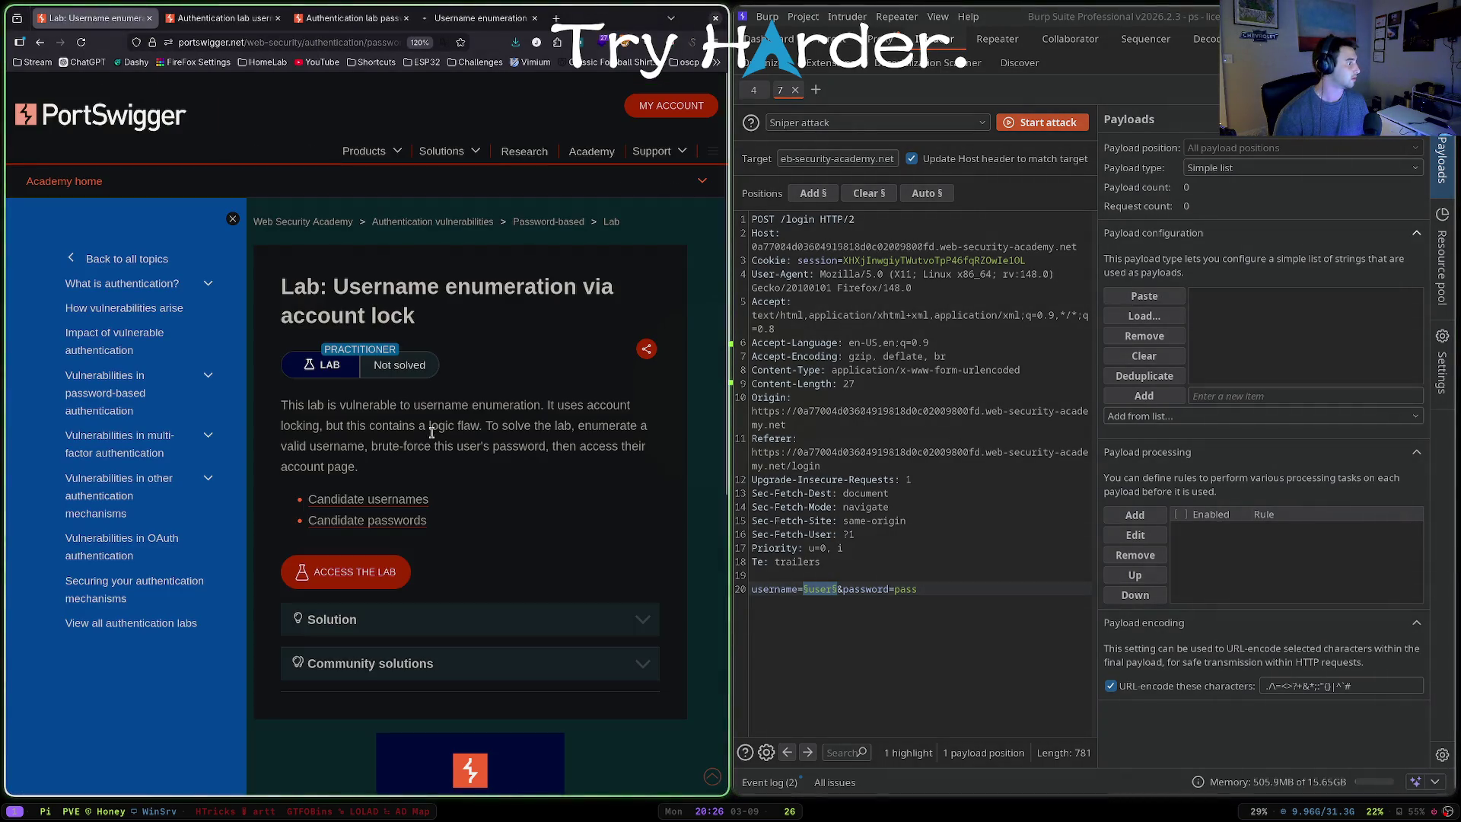
pyautogui.click(211, 12)
pyautogui.moveTo(313, 376)
pyautogui.mouseDown()
pyautogui.moveTo(381, 460)
pyautogui.moveTo(397, 561)
pyautogui.moveTo(372, 594)
pyautogui.moveTo(406, 266)
pyautogui.mouseUp()
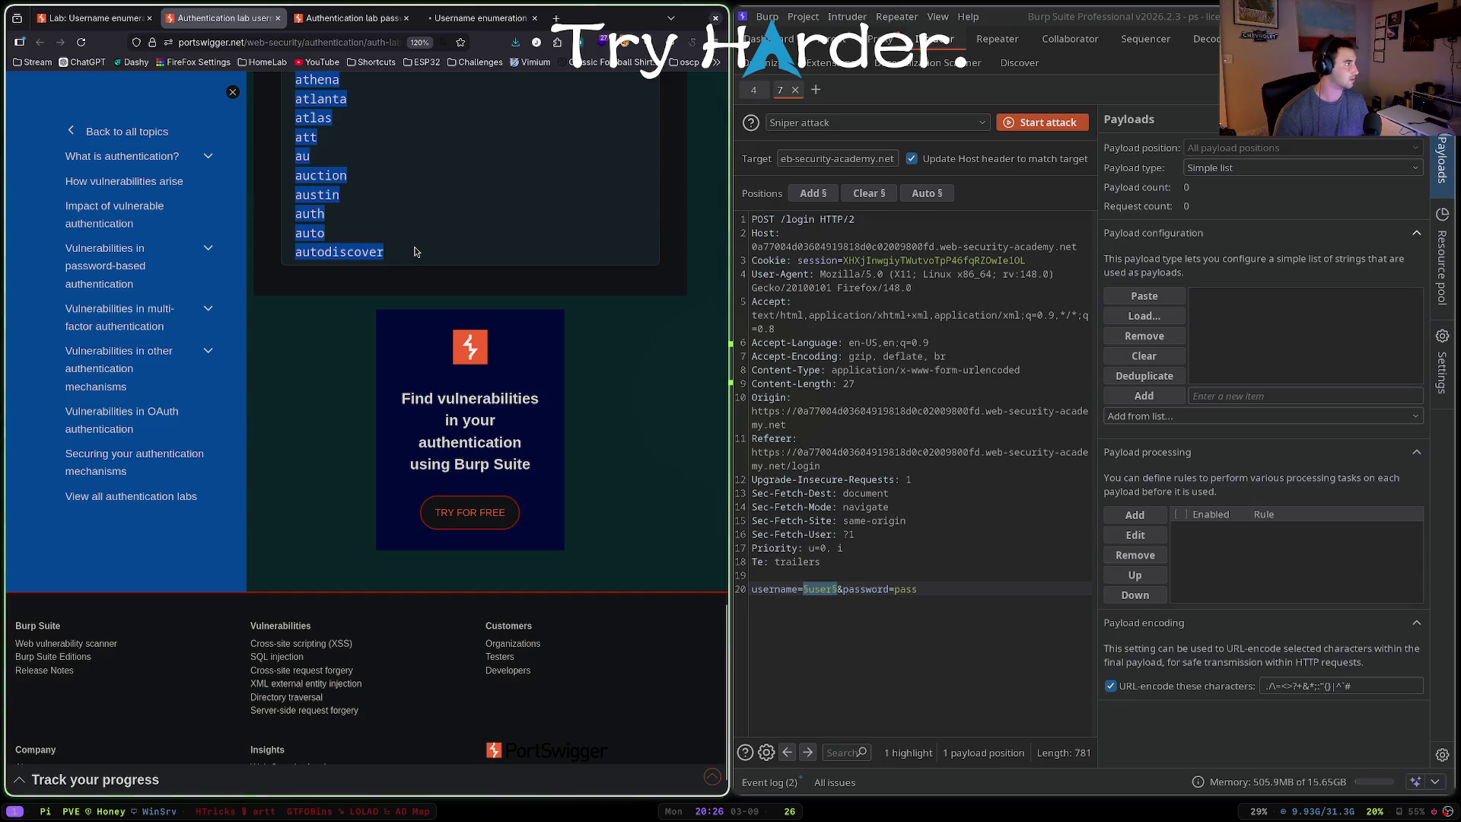
pyautogui.click(1144, 296)
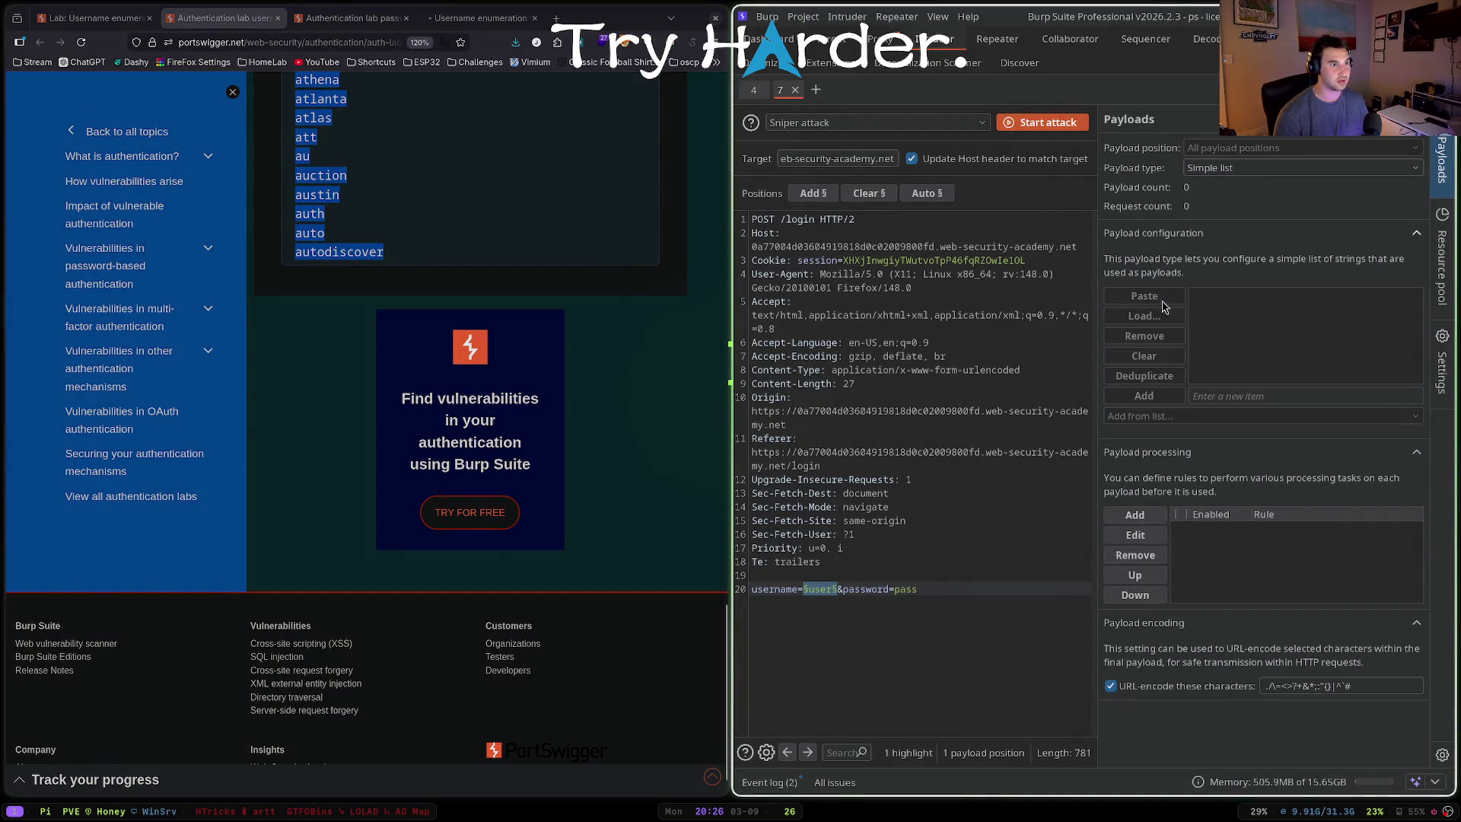
pyautogui.click(1044, 123)
# - Sort attack 13 by length and read the 'test' response's Invalid username or password message
pyautogui.click(1217, 160)
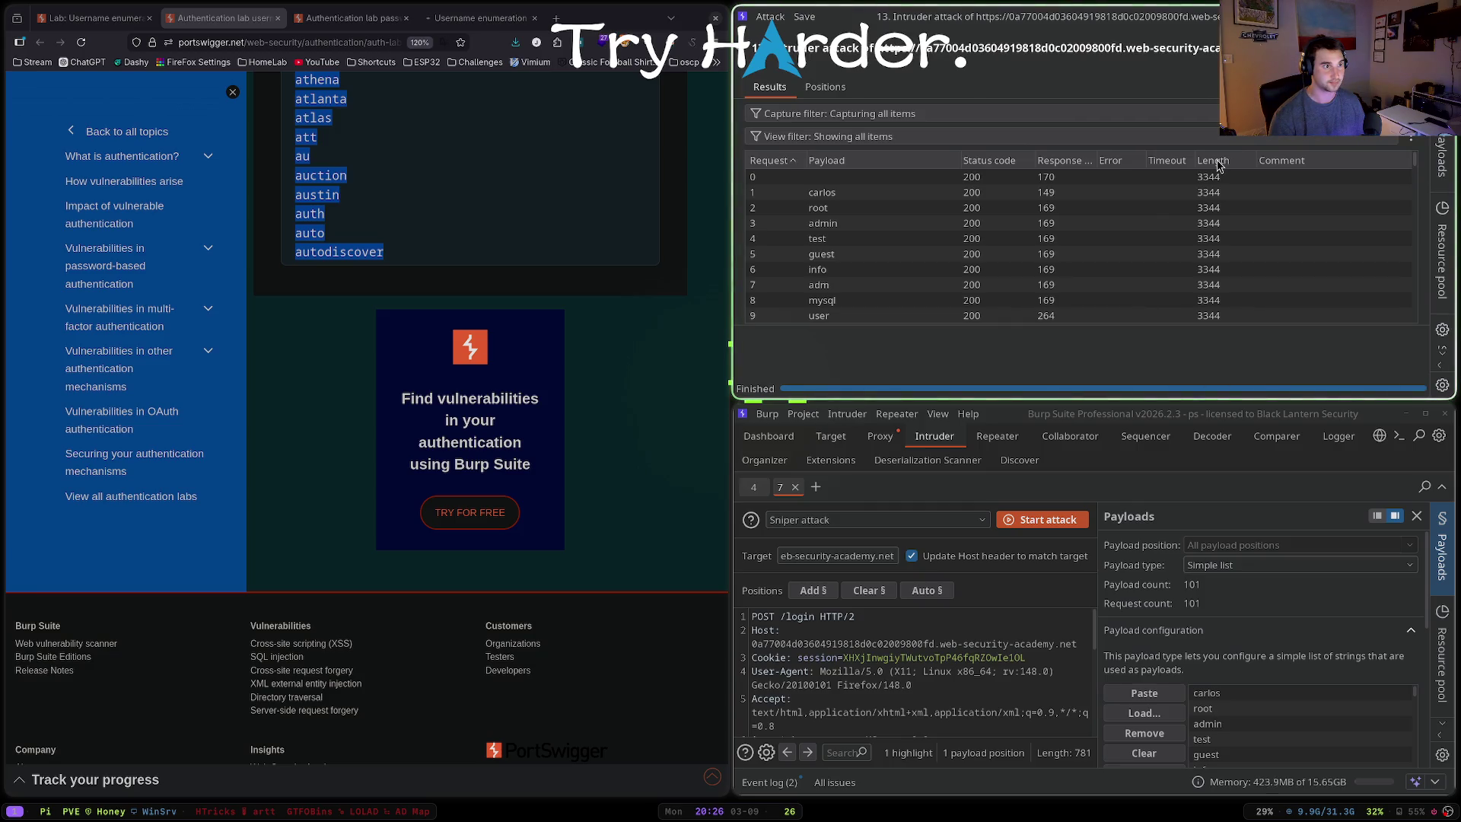
pyautogui.scroll(-5, 865, 709)
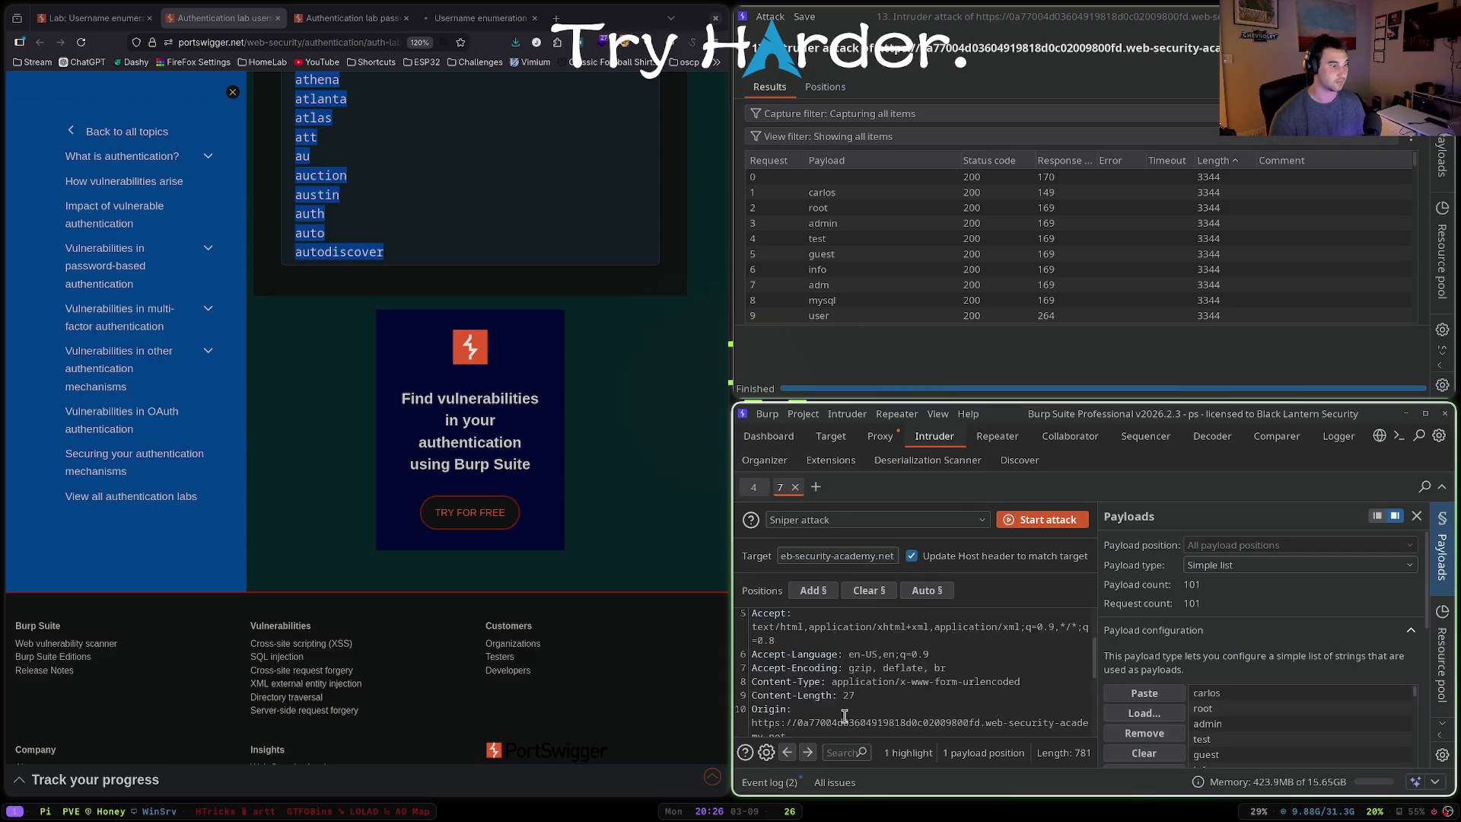
pyautogui.click(910, 238)
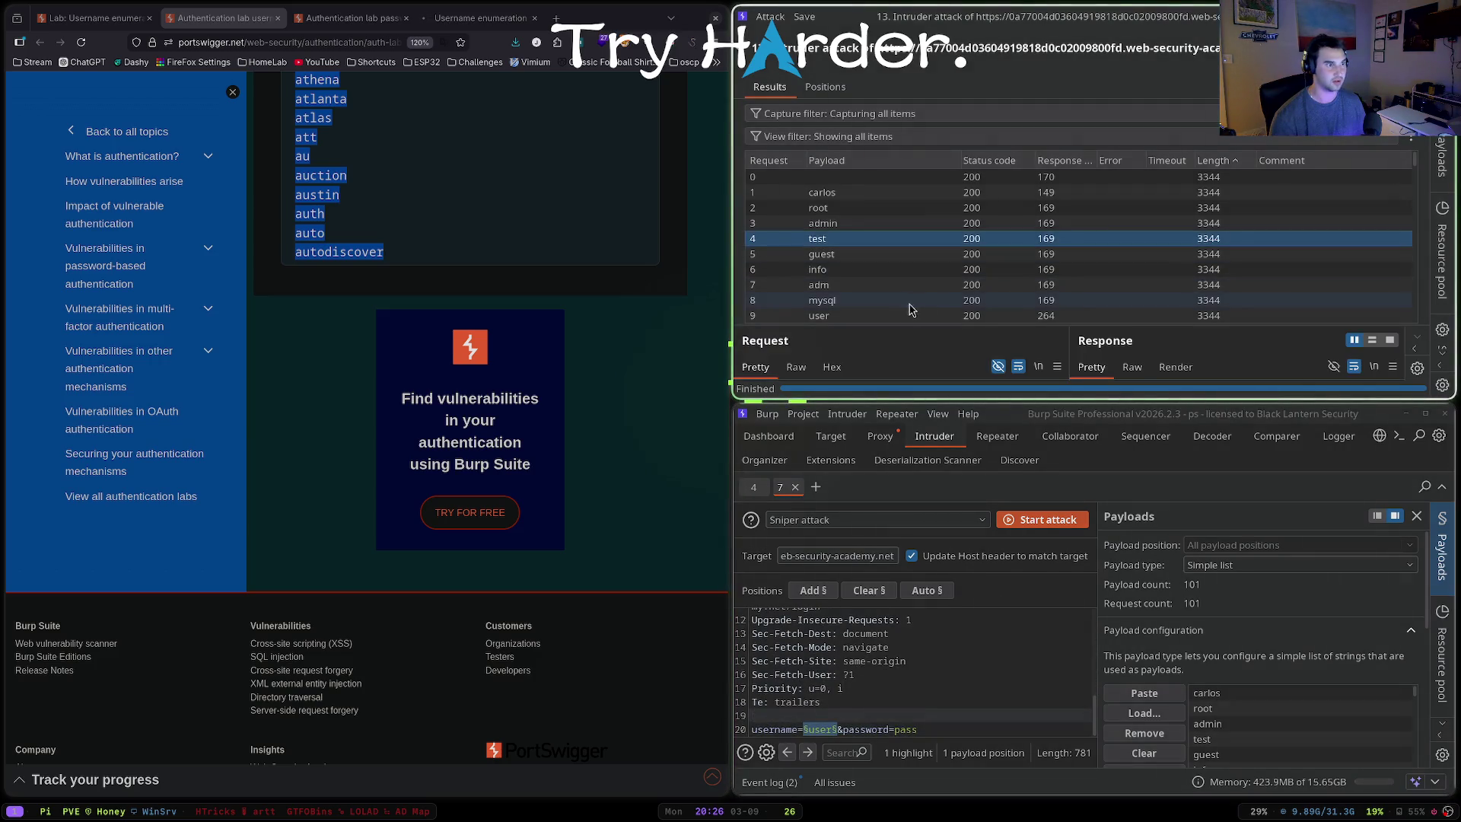
pyautogui.moveTo(910, 320); pyautogui.dragTo(848, 196)
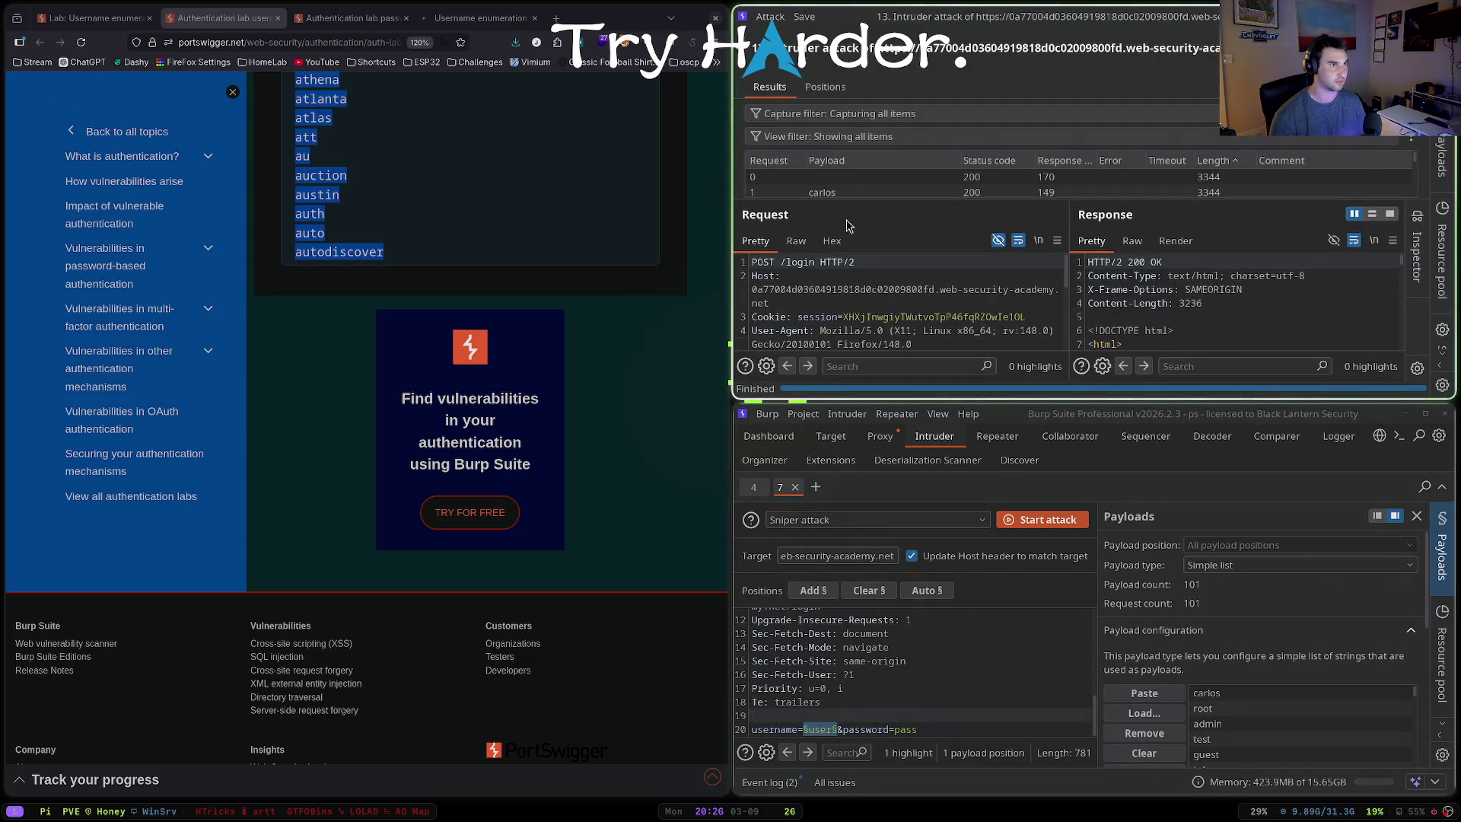
pyautogui.scroll(-5, 1240, 305)
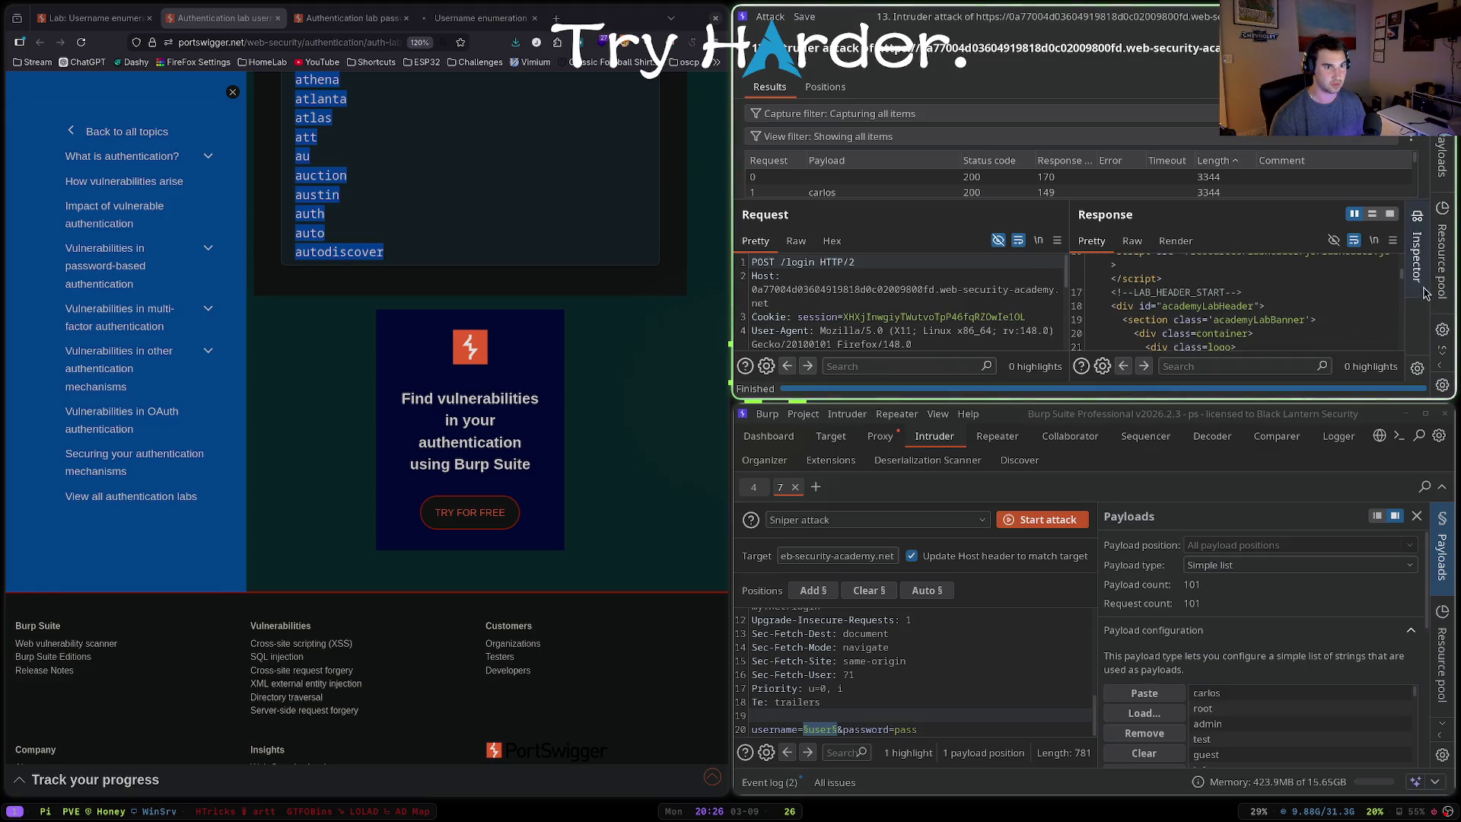
pyautogui.moveTo(1406, 275); pyautogui.dragTo(1395, 331)
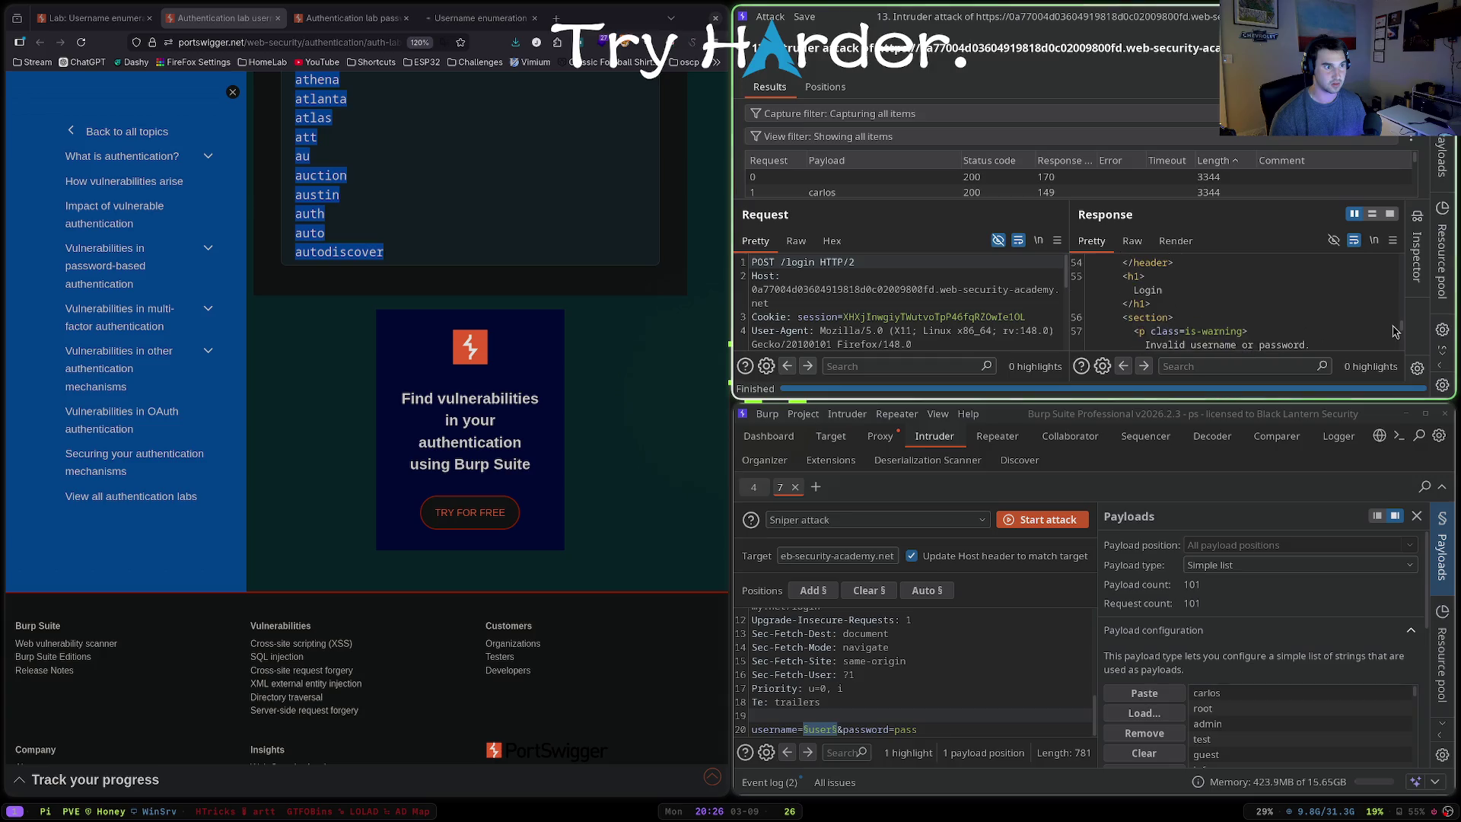
pyautogui.doubleClick(1209, 202)
pyautogui.click(1229, 162)
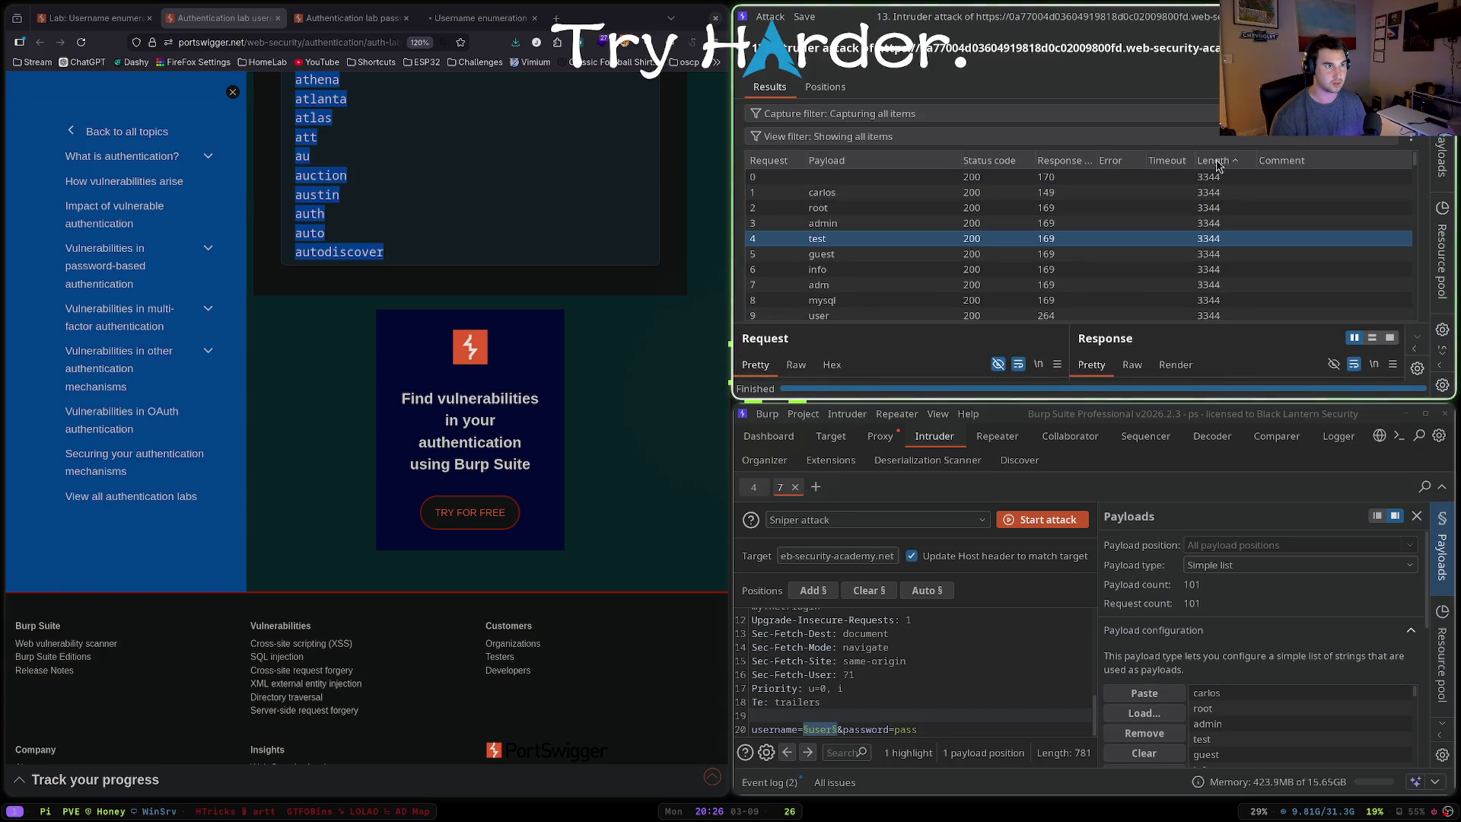
# - Relaunch the Sniper attack as attack 15 and let all 101 usernames finish
pyautogui.click(1218, 162)
pyautogui.click(826, 503)
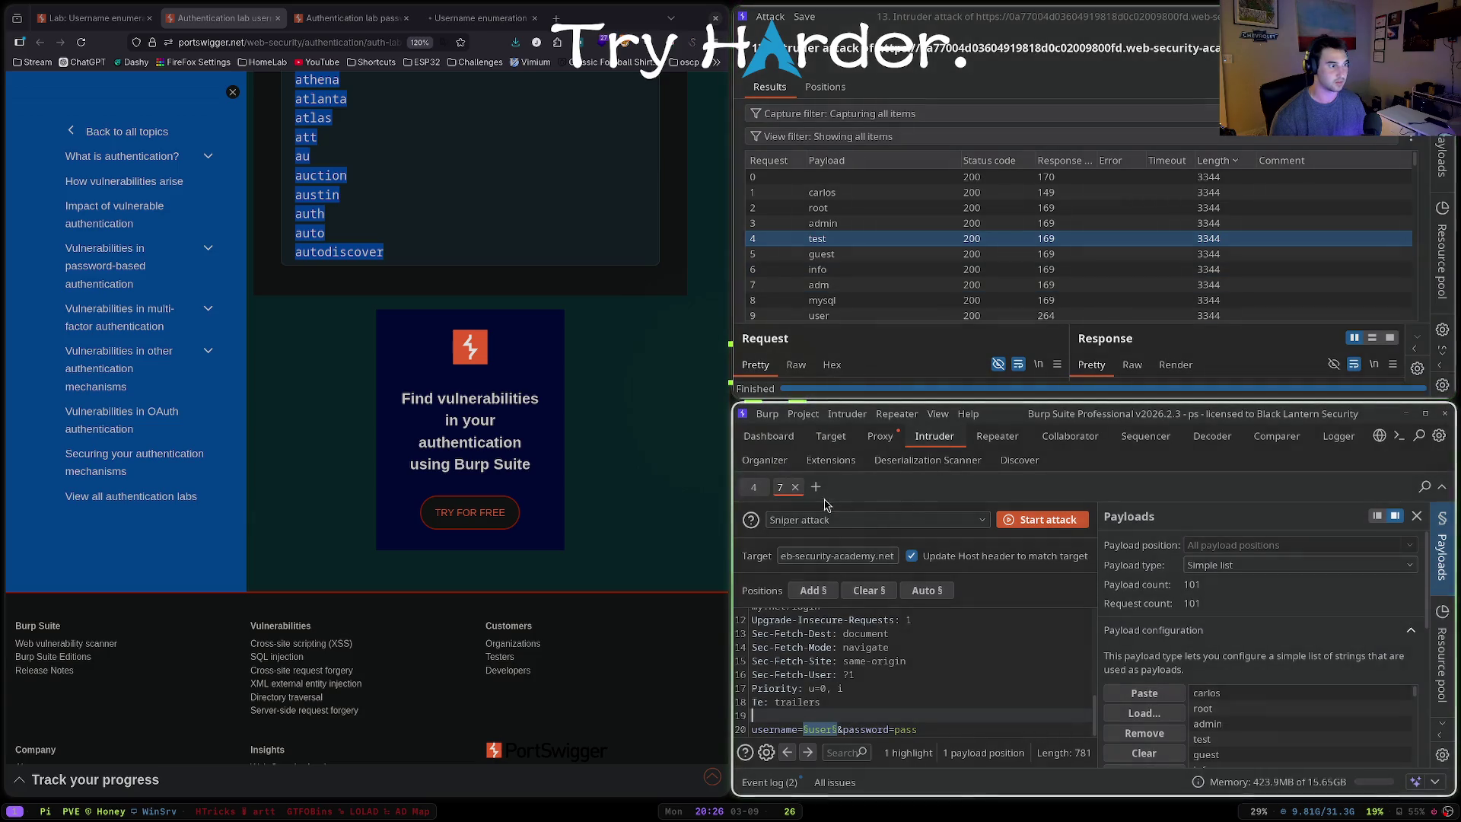
pyautogui.click(1043, 518)
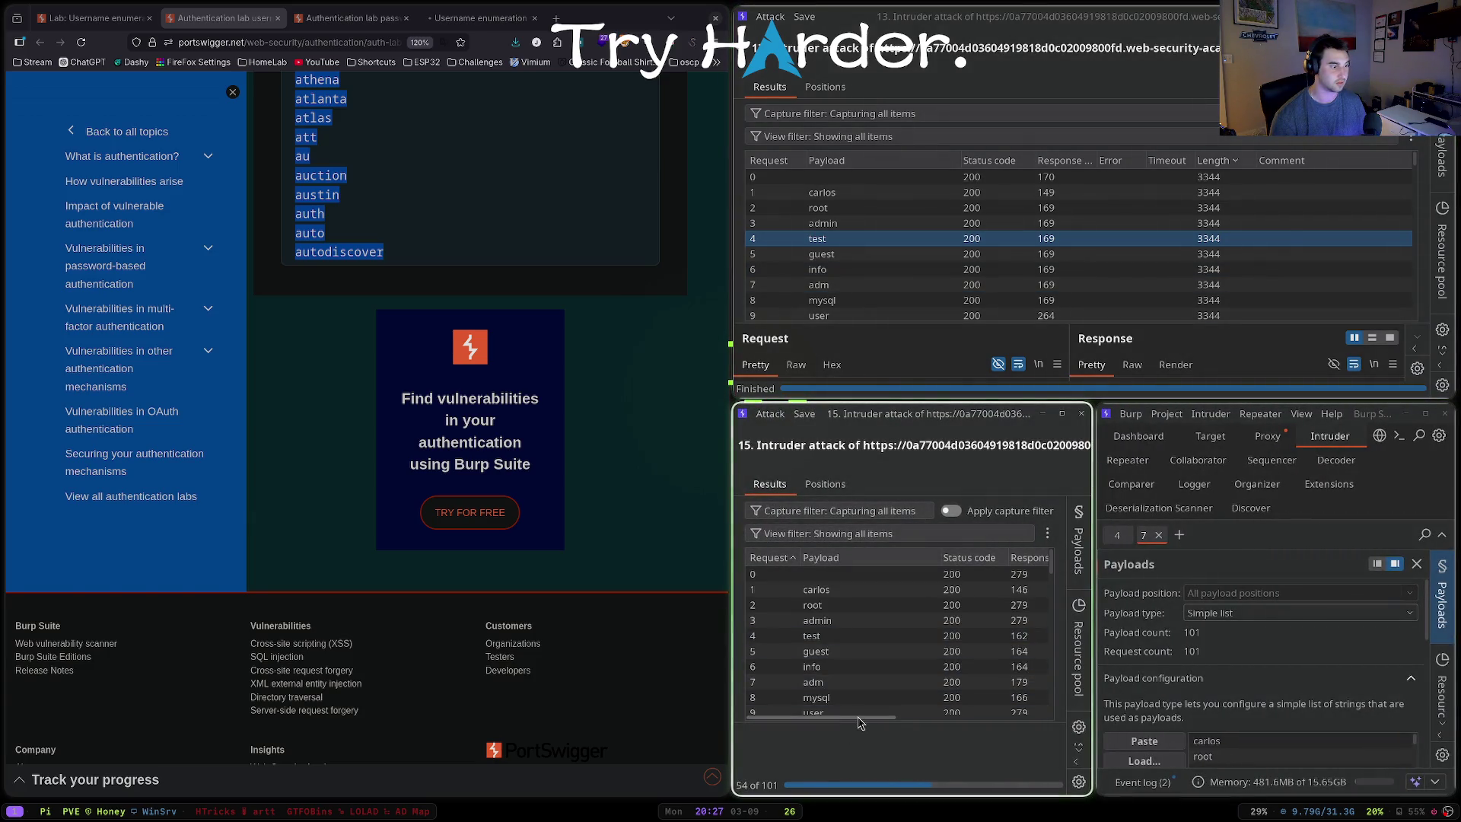
pyautogui.moveTo(860, 717); pyautogui.dragTo(947, 719)
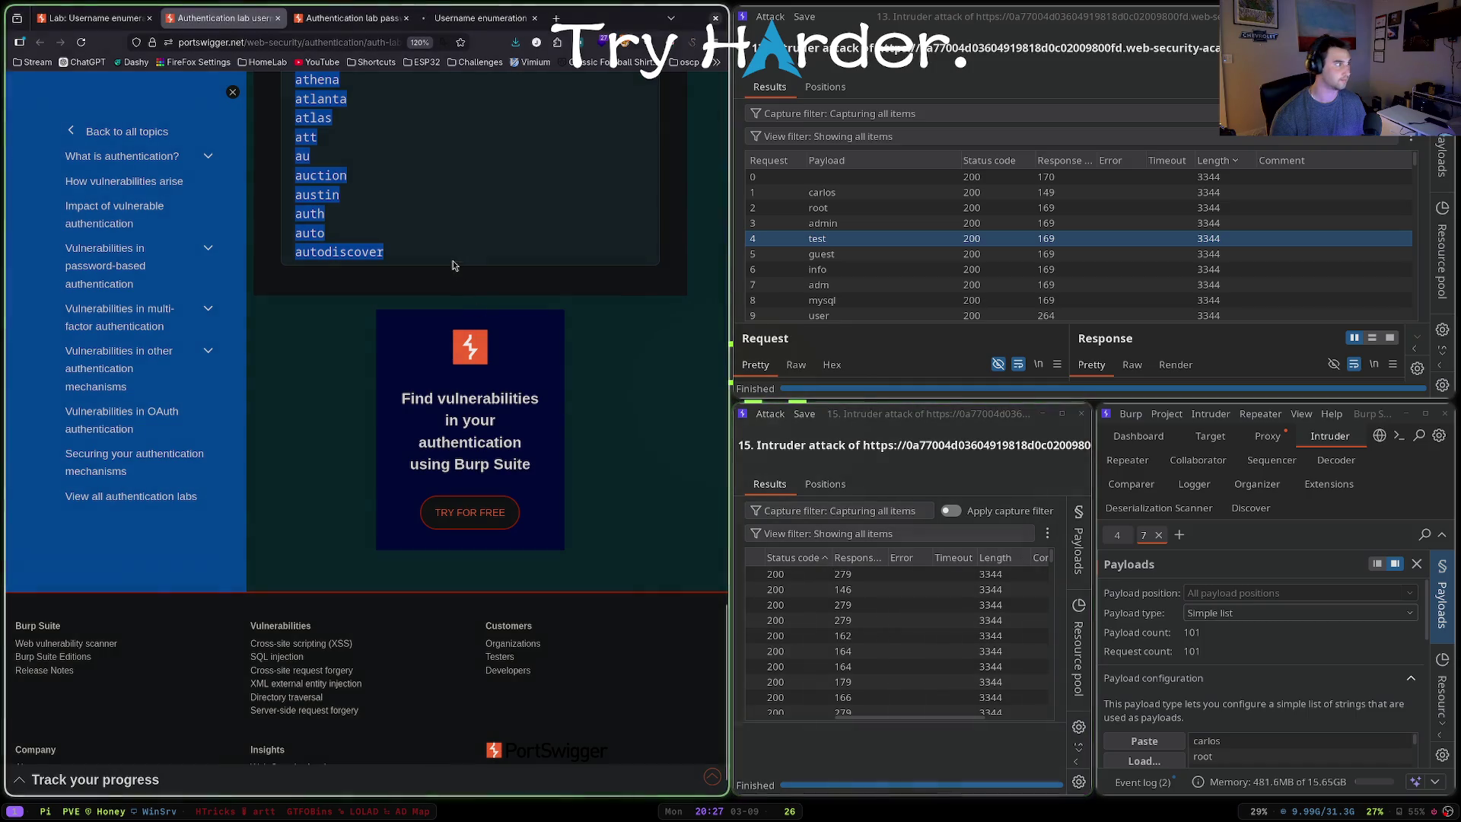
pyautogui.scroll(5, 454, 260)
pyautogui.click(91, 18)
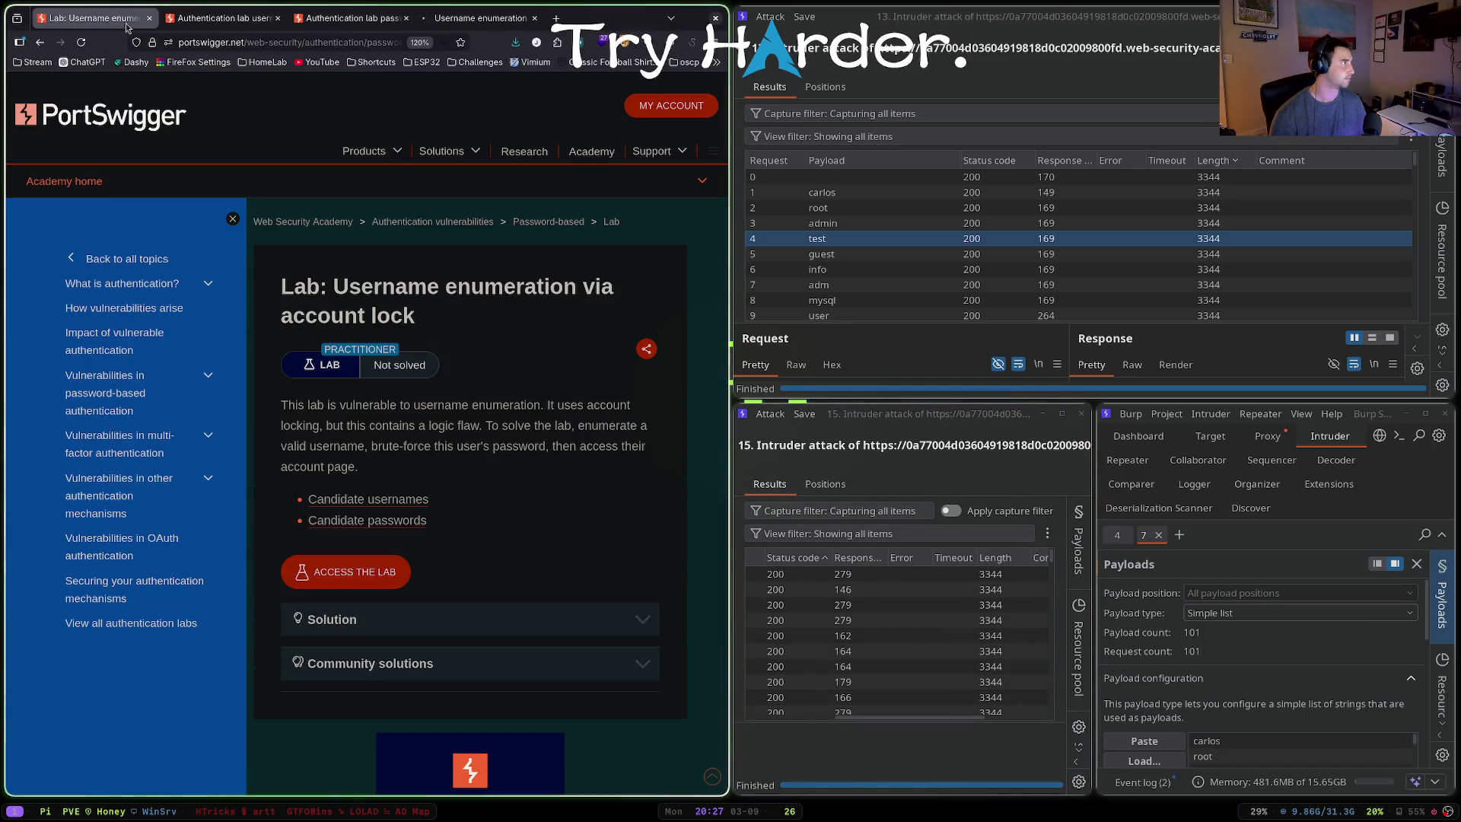
# - Select the candidate passwords 123456 through moscow and close attack 13's results window
pyautogui.click(228, 17)
pyautogui.click(487, 17)
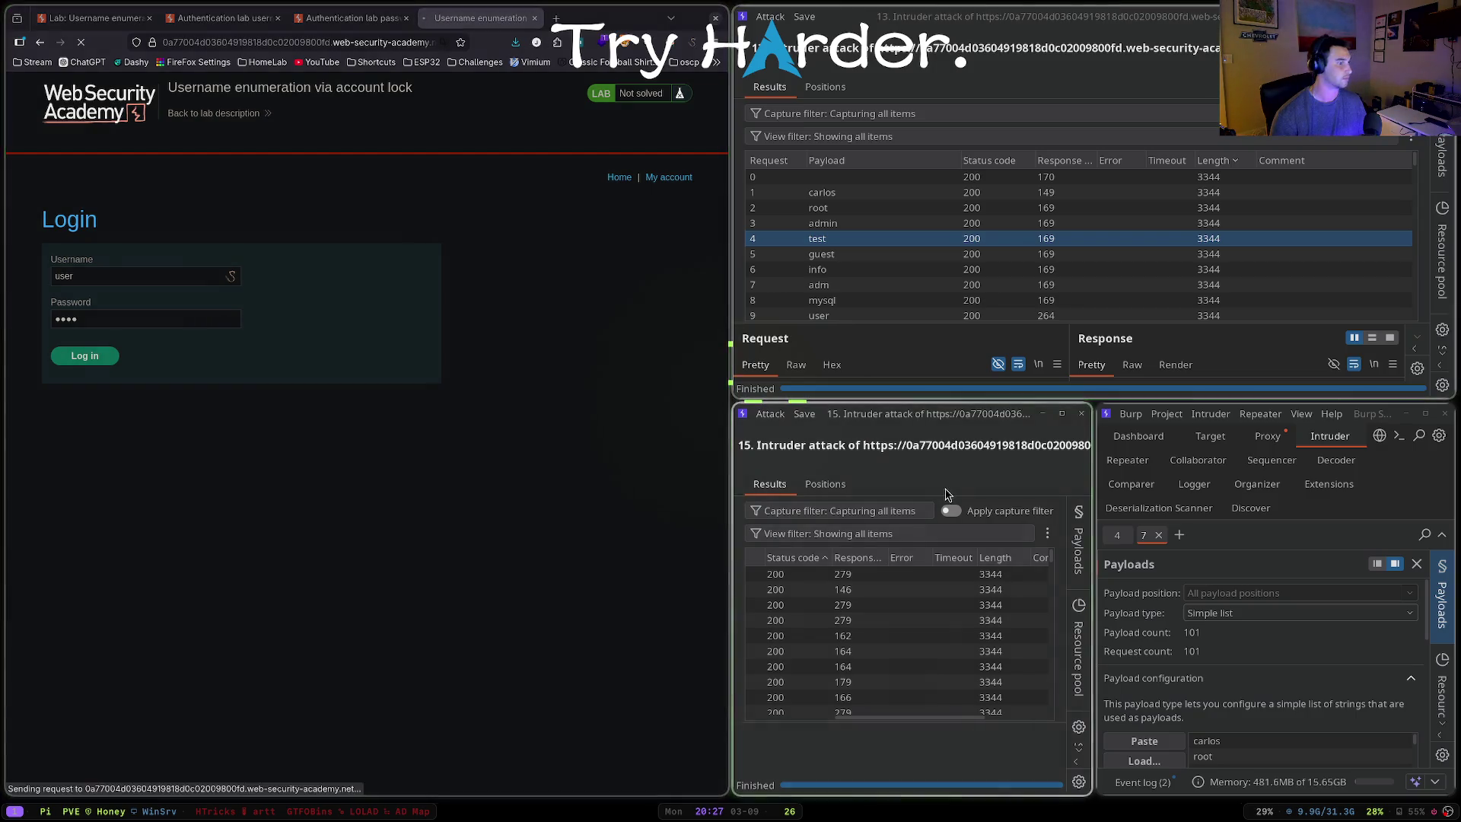
pyautogui.click(346, 18)
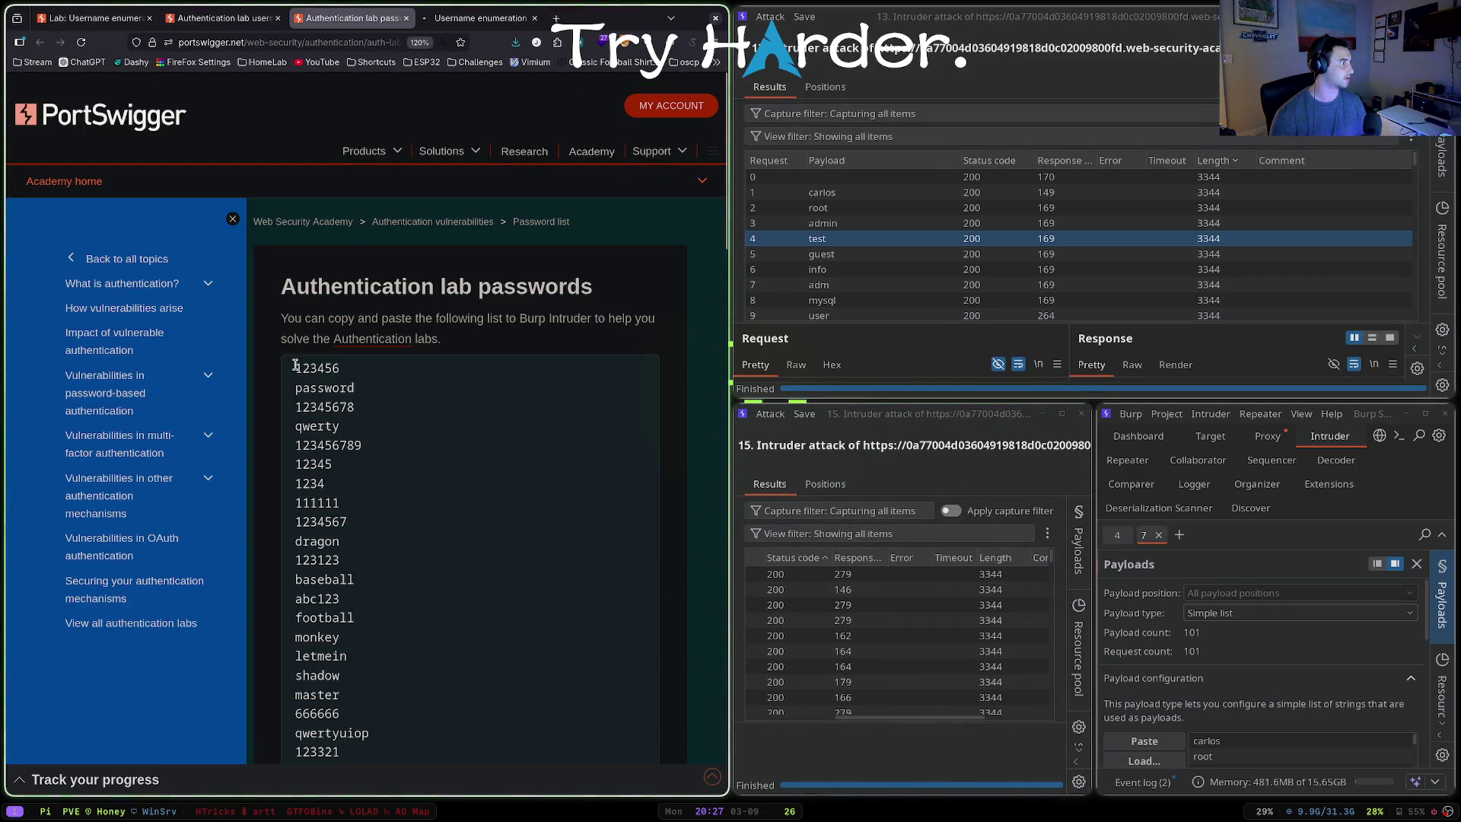
pyautogui.moveTo(296, 364)
pyautogui.mouseDown()
pyautogui.moveTo(388, 439)
pyautogui.moveTo(362, 499)
pyautogui.moveTo(378, 471)
pyautogui.moveTo(342, 200)
pyautogui.mouseUp()
pyautogui.scroll(-20, 385, 457)
pyautogui.click(1224, 160)
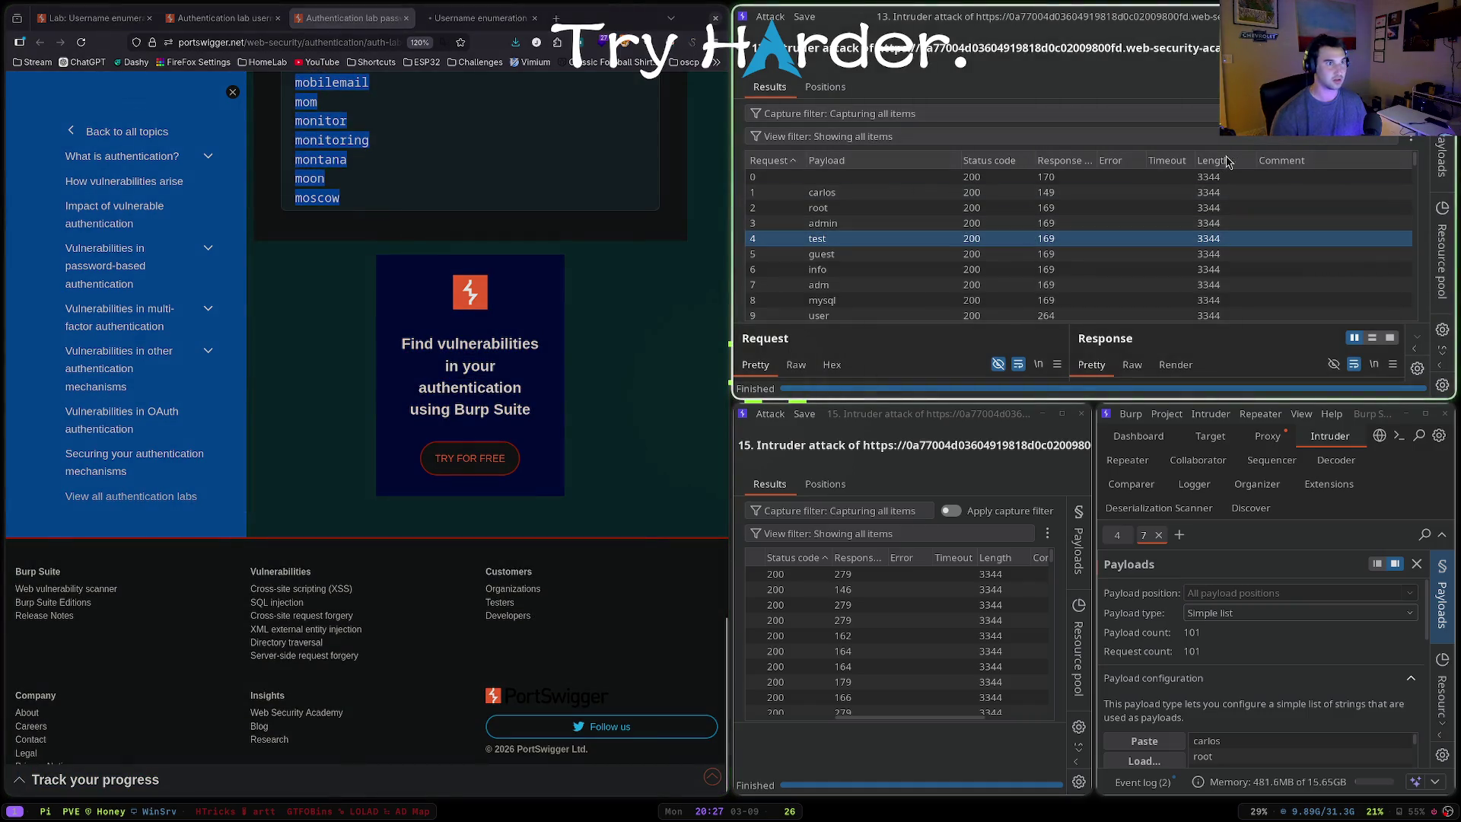
pyautogui.press('super+q')
# - Discard the two older Intruder attack windows without saving
pyautogui.press('Return')
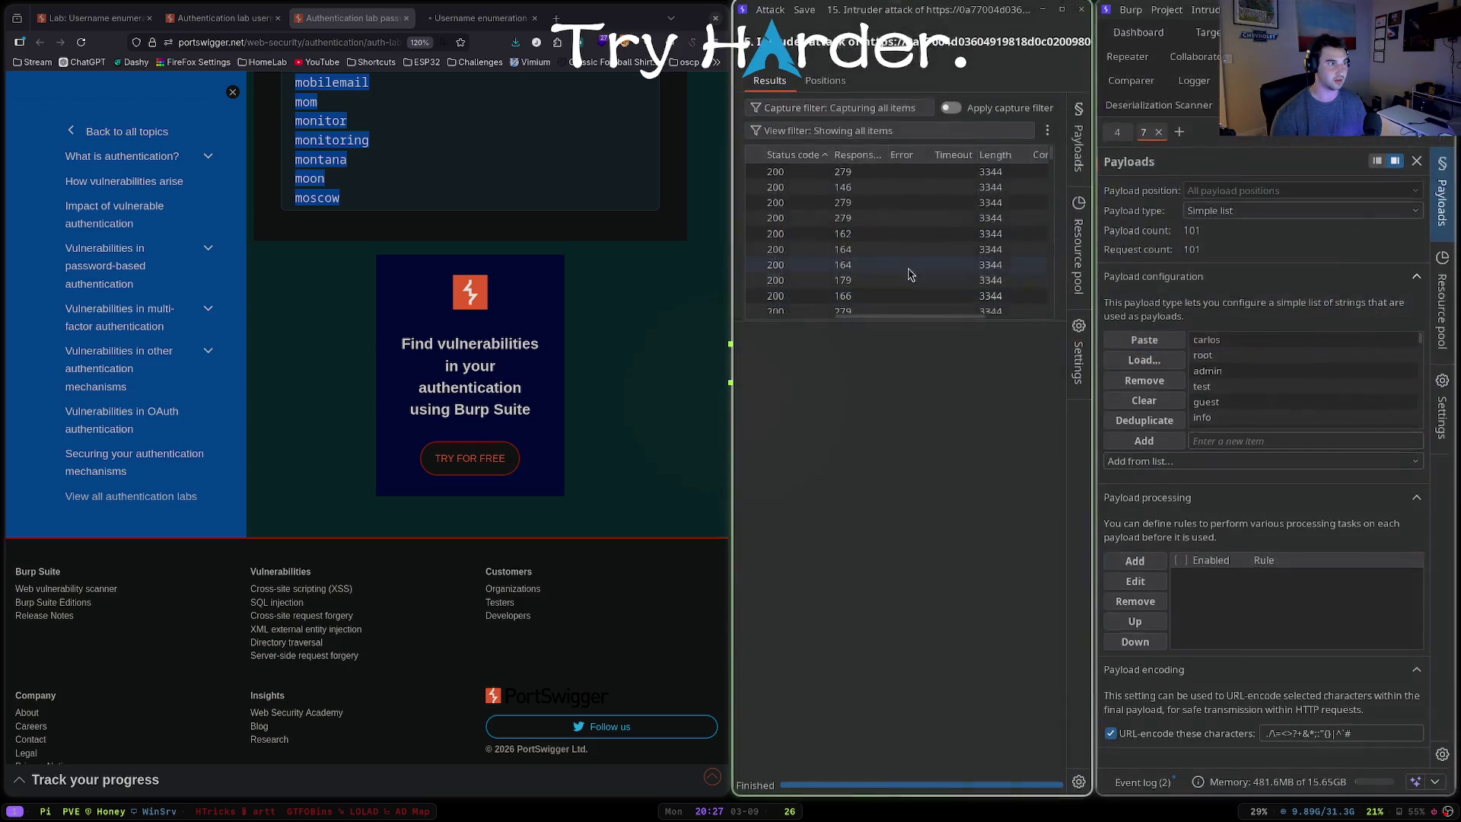
pyautogui.press('super+q')
pyautogui.press('Return')
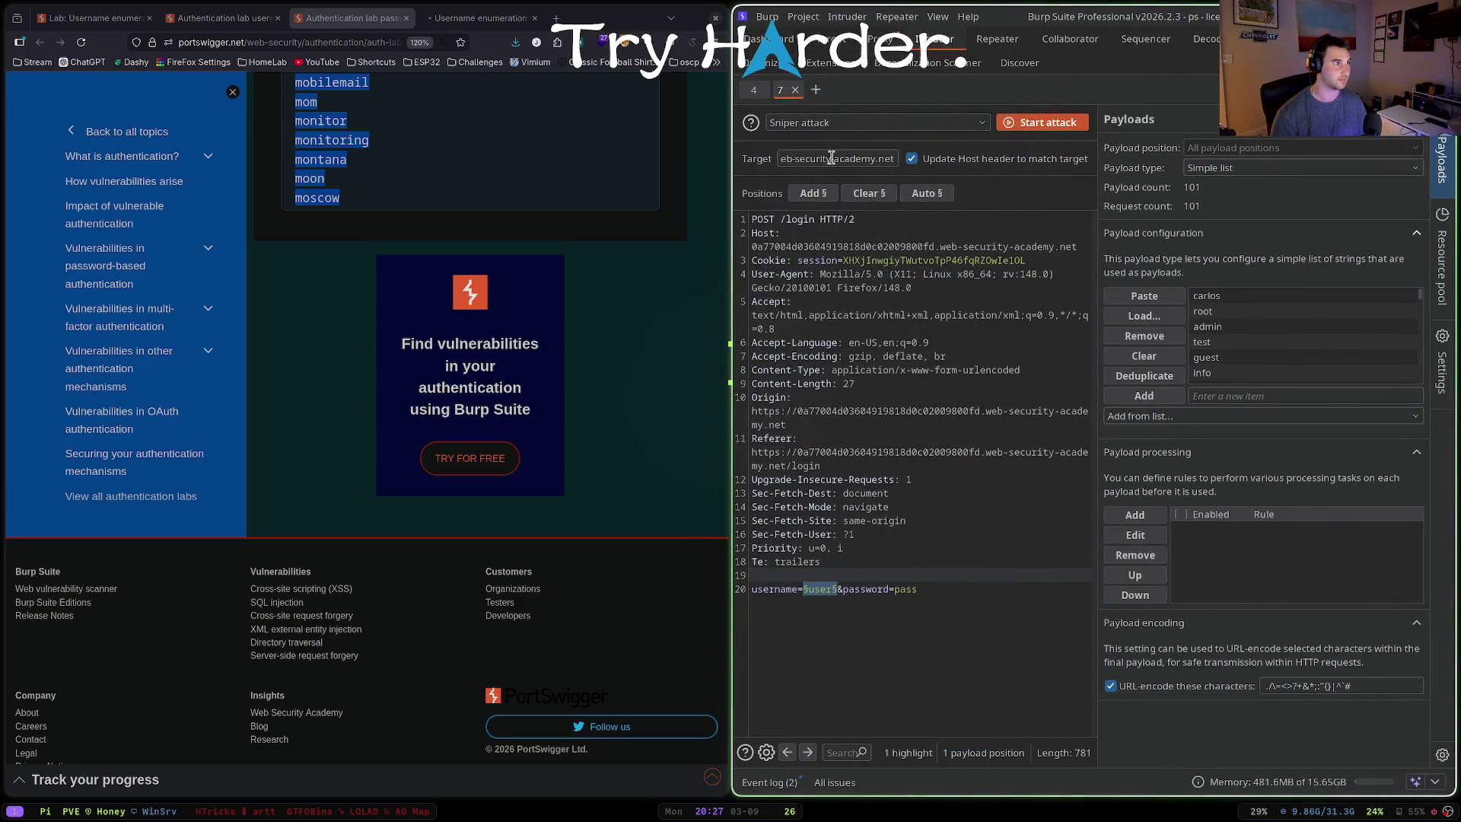
# - Start a Cluster bomb attack with pass as position 2 and the 100 passwords as payload set 2
pyautogui.click(837, 123)
pyautogui.click(845, 303)
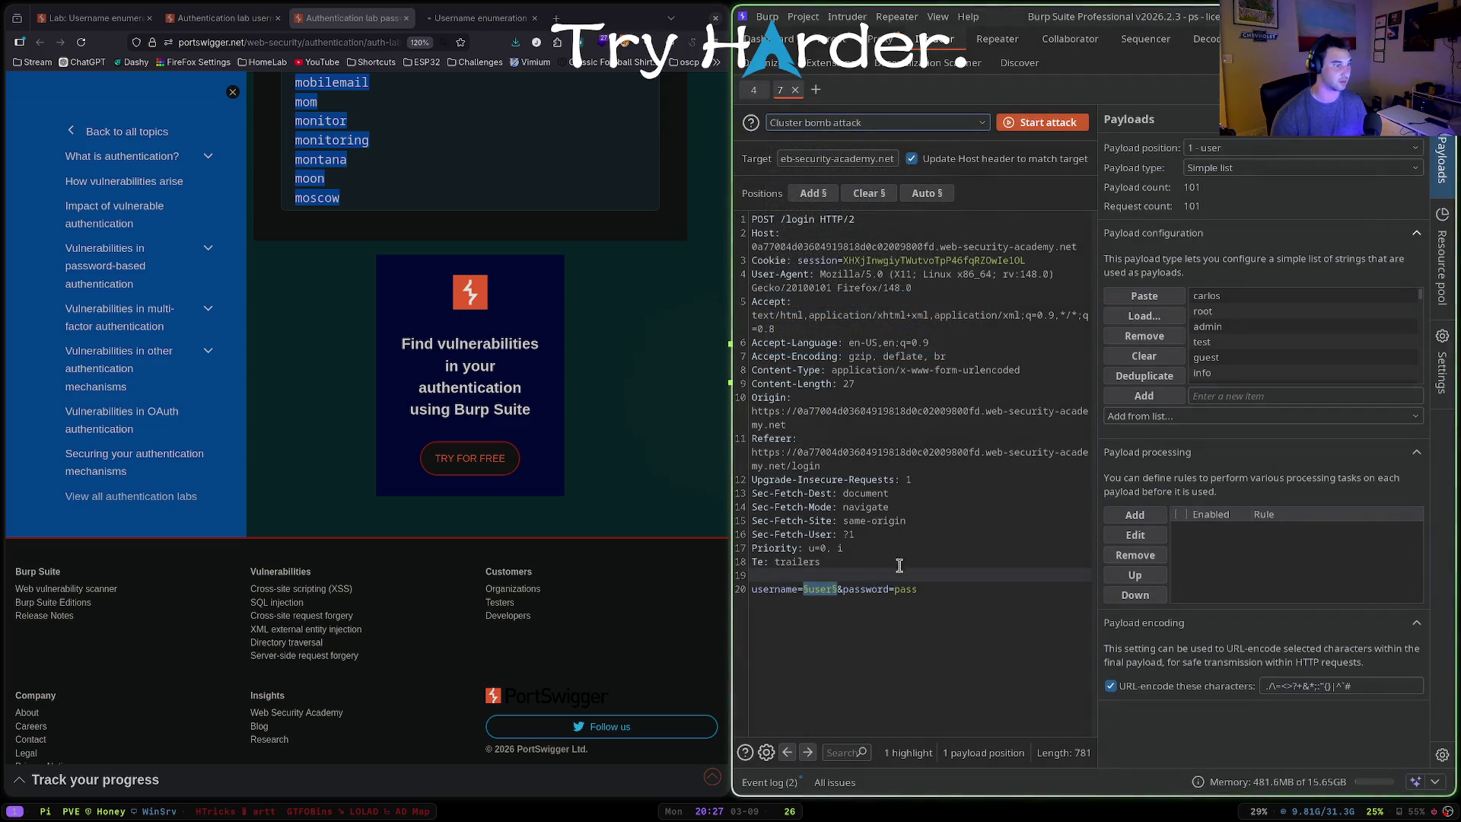
pyautogui.doubleClick(906, 590)
pyautogui.click(805, 196)
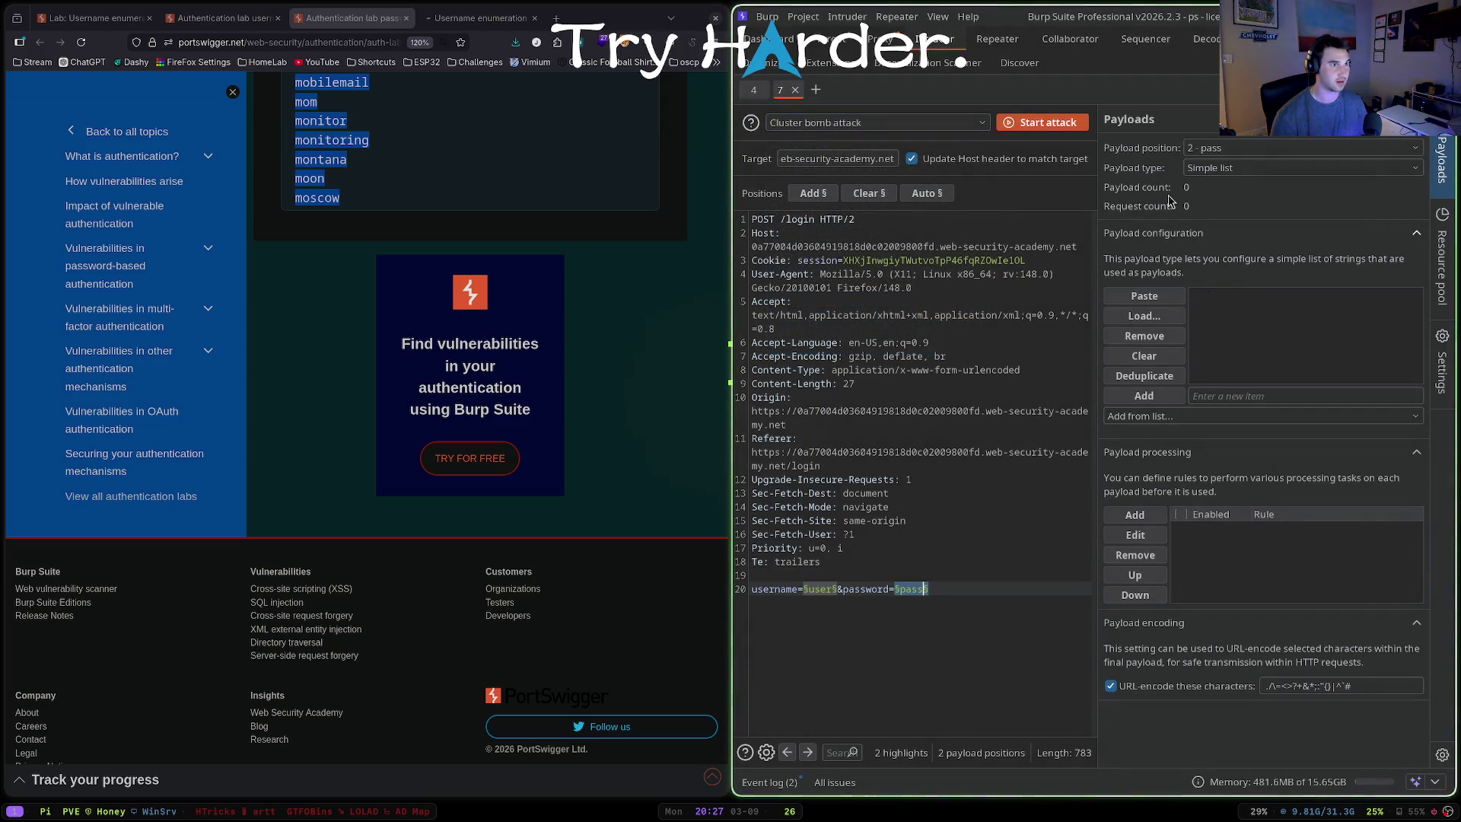
pyautogui.click(1145, 296)
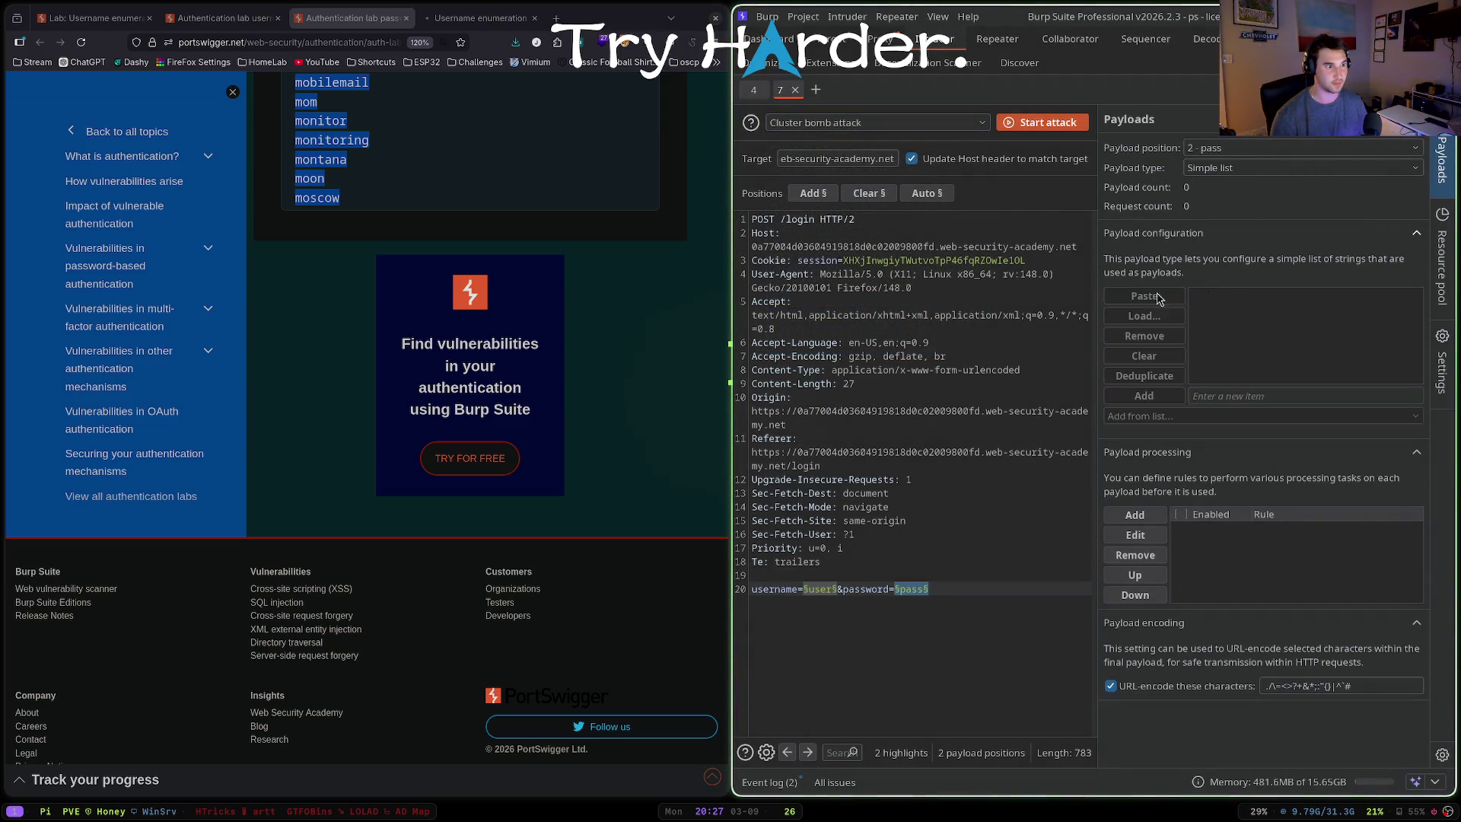
pyautogui.click(1047, 122)
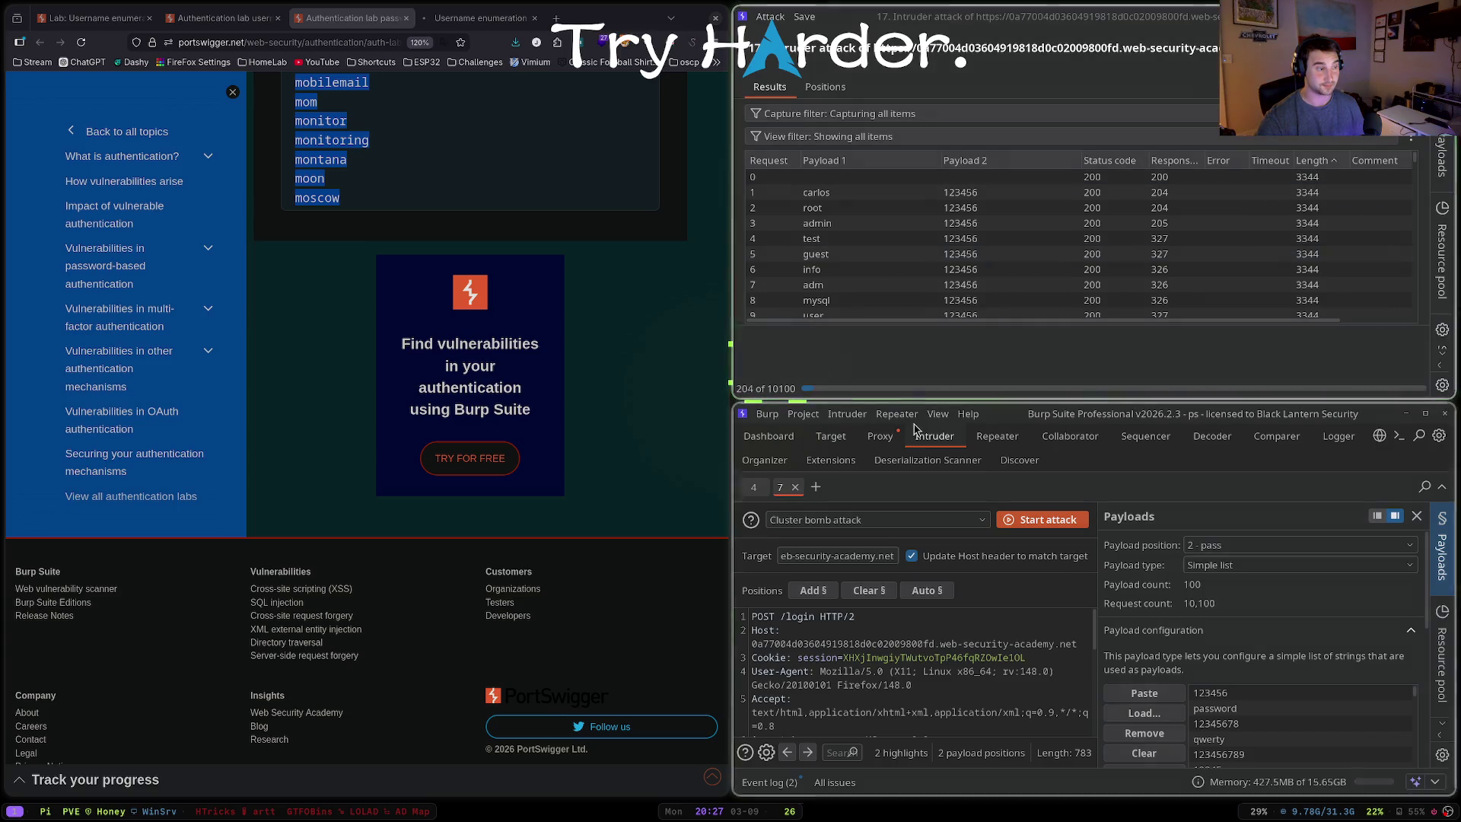
# - Turn proxy interception off, then sort results longest first and select an arcsight attempt
pyautogui.click(879, 436)
pyautogui.click(809, 518)
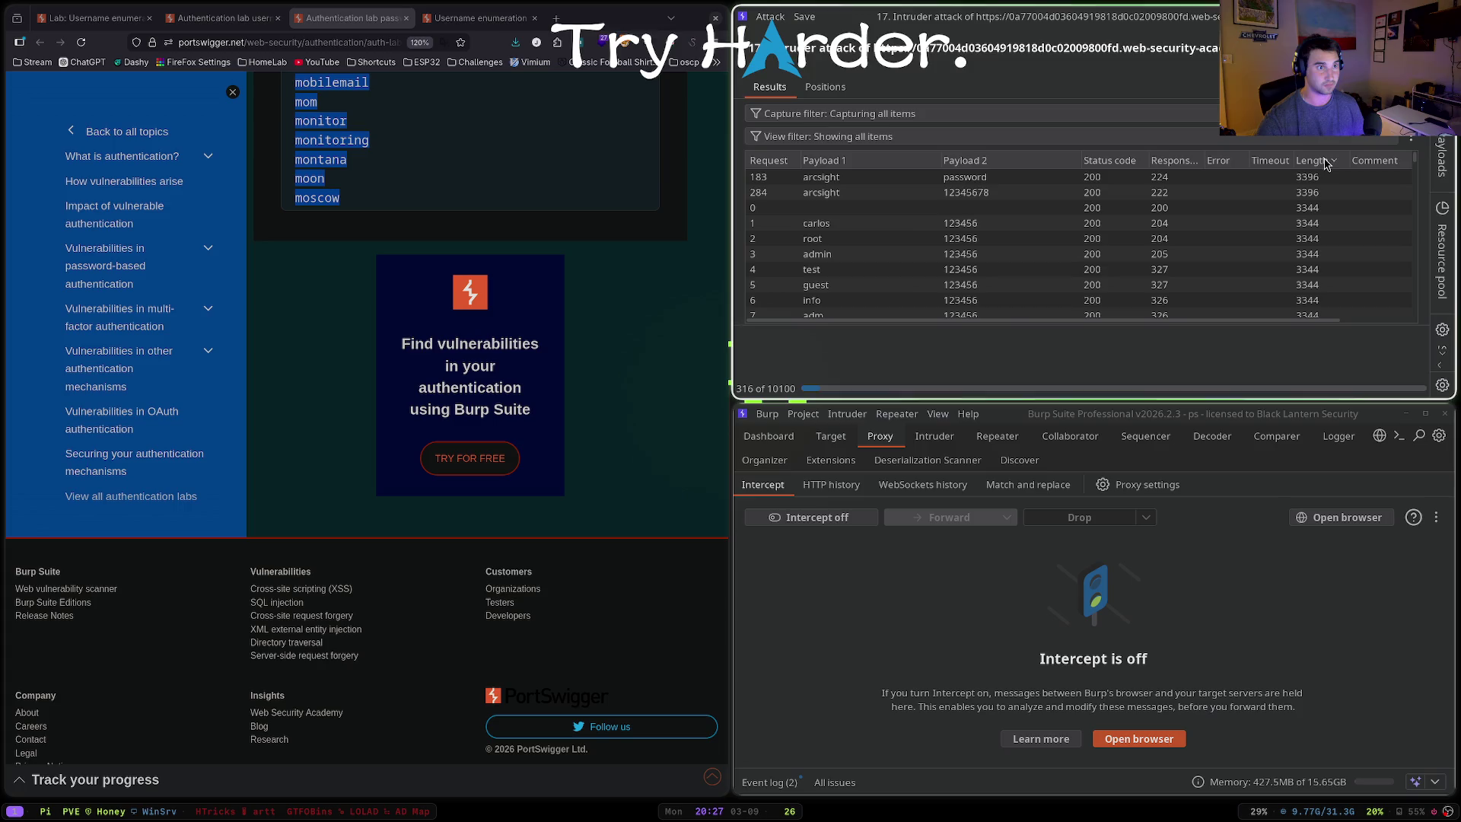
pyautogui.click(1312, 160)
pyautogui.click(1309, 194)
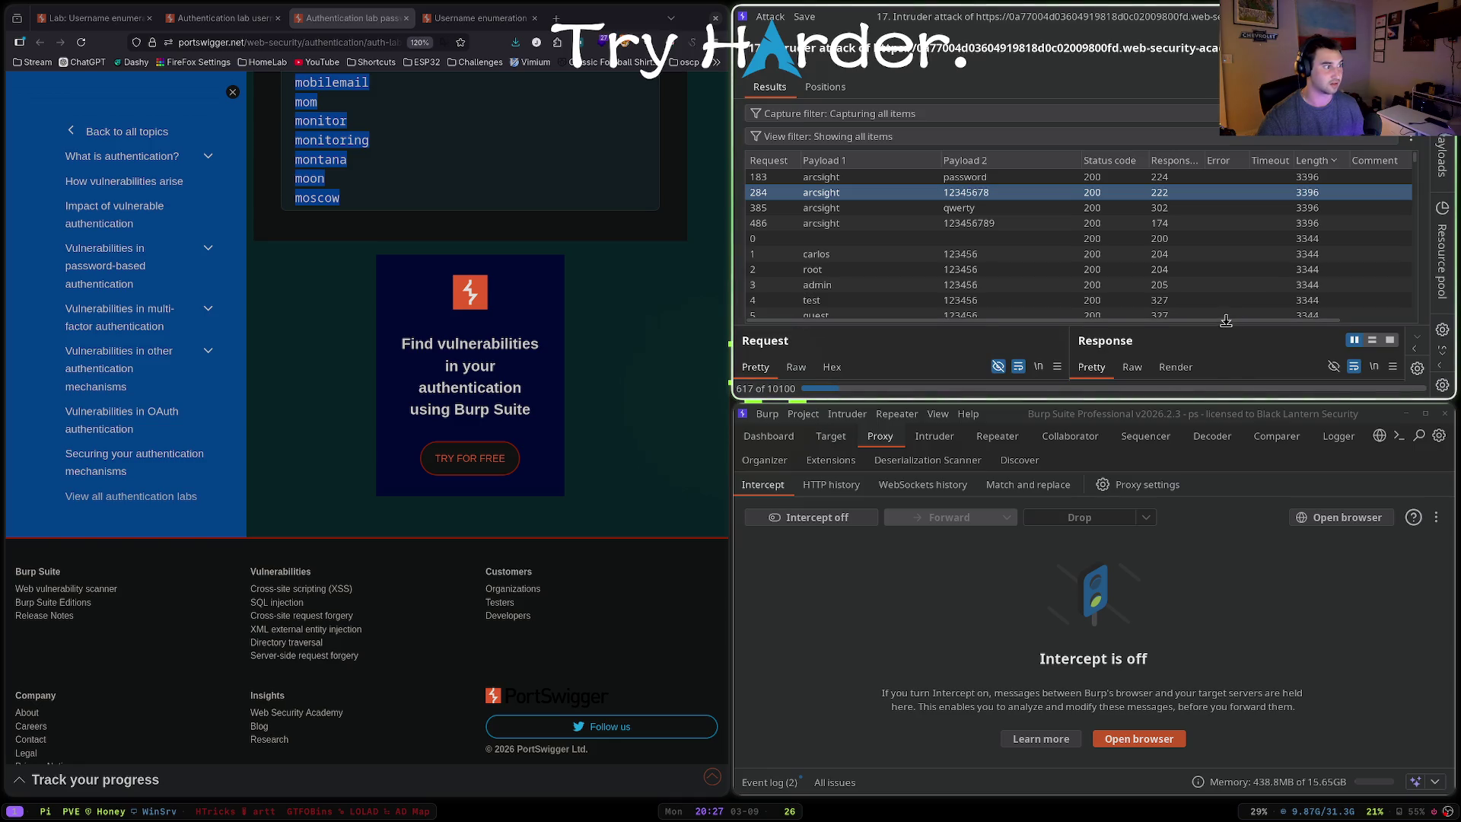
# - Resize the request/response panes, then re-sort by length and reselect the arcsight attempt
pyautogui.moveTo(1225, 320); pyautogui.dragTo(1228, 181)
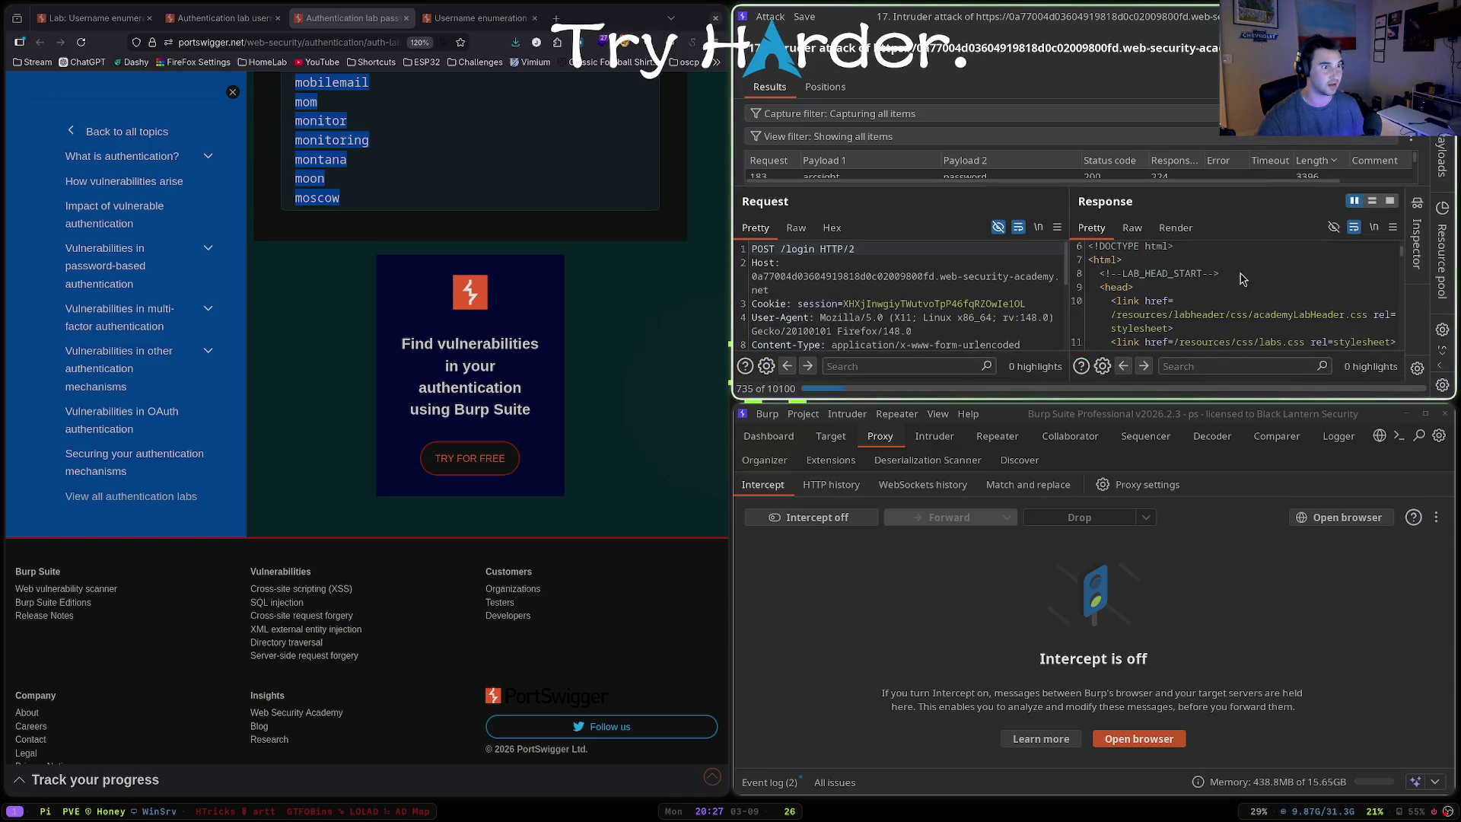
pyautogui.moveTo(1404, 255); pyautogui.dragTo(1403, 329)
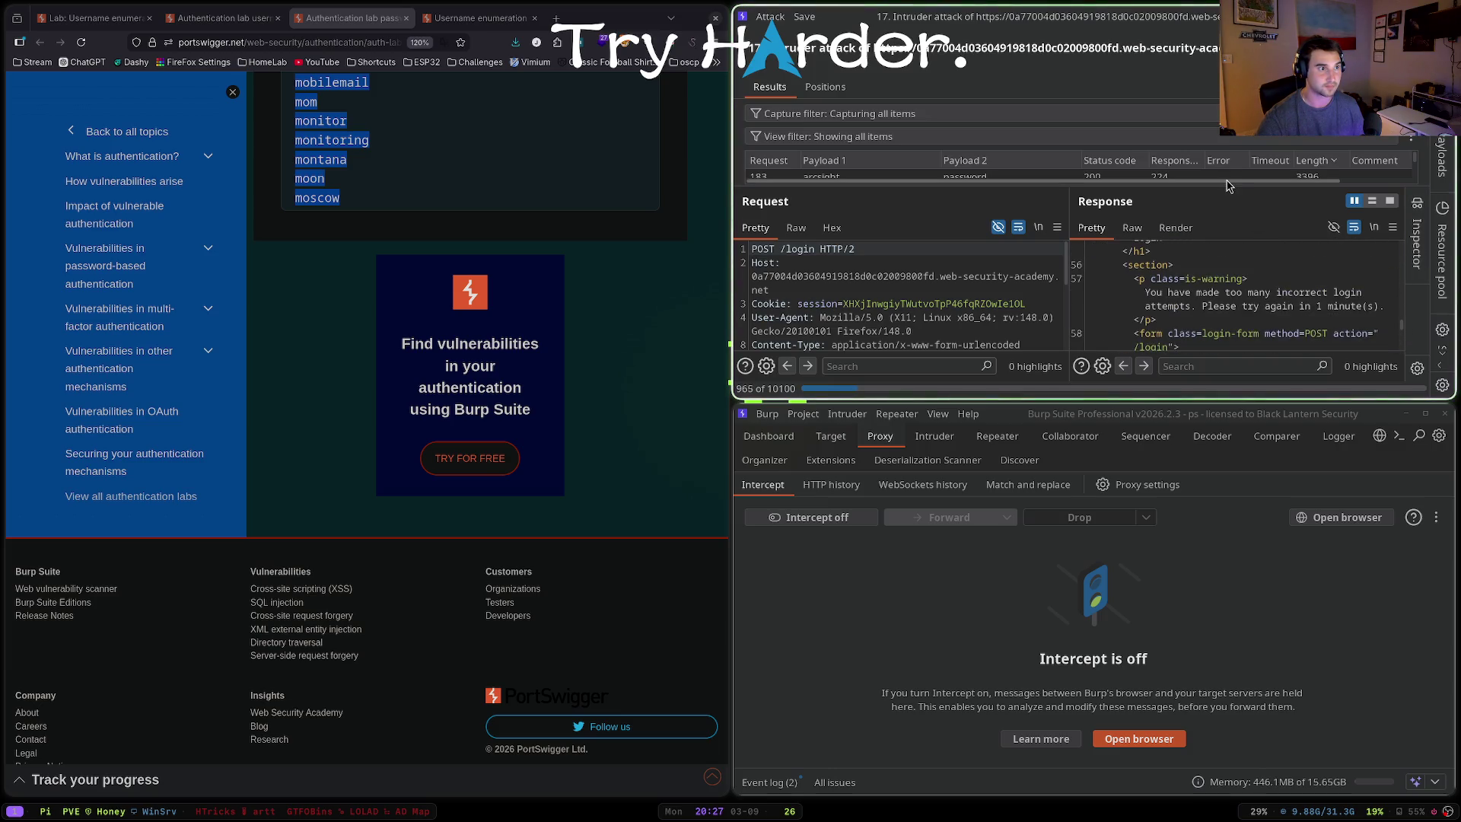
pyautogui.moveTo(1225, 189); pyautogui.dragTo(1227, 319)
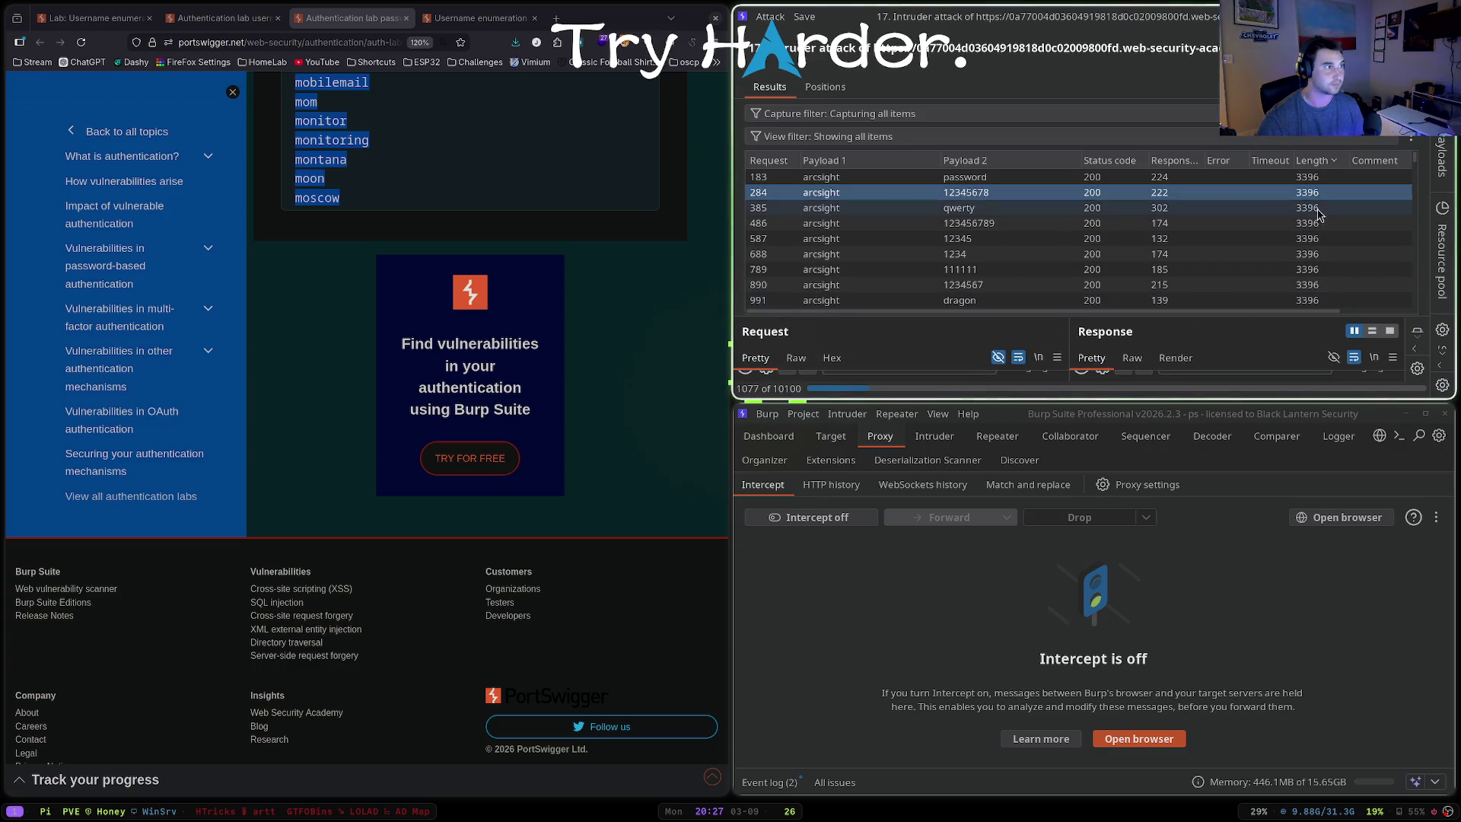
pyautogui.click(1308, 161)
pyautogui.click(1310, 162)
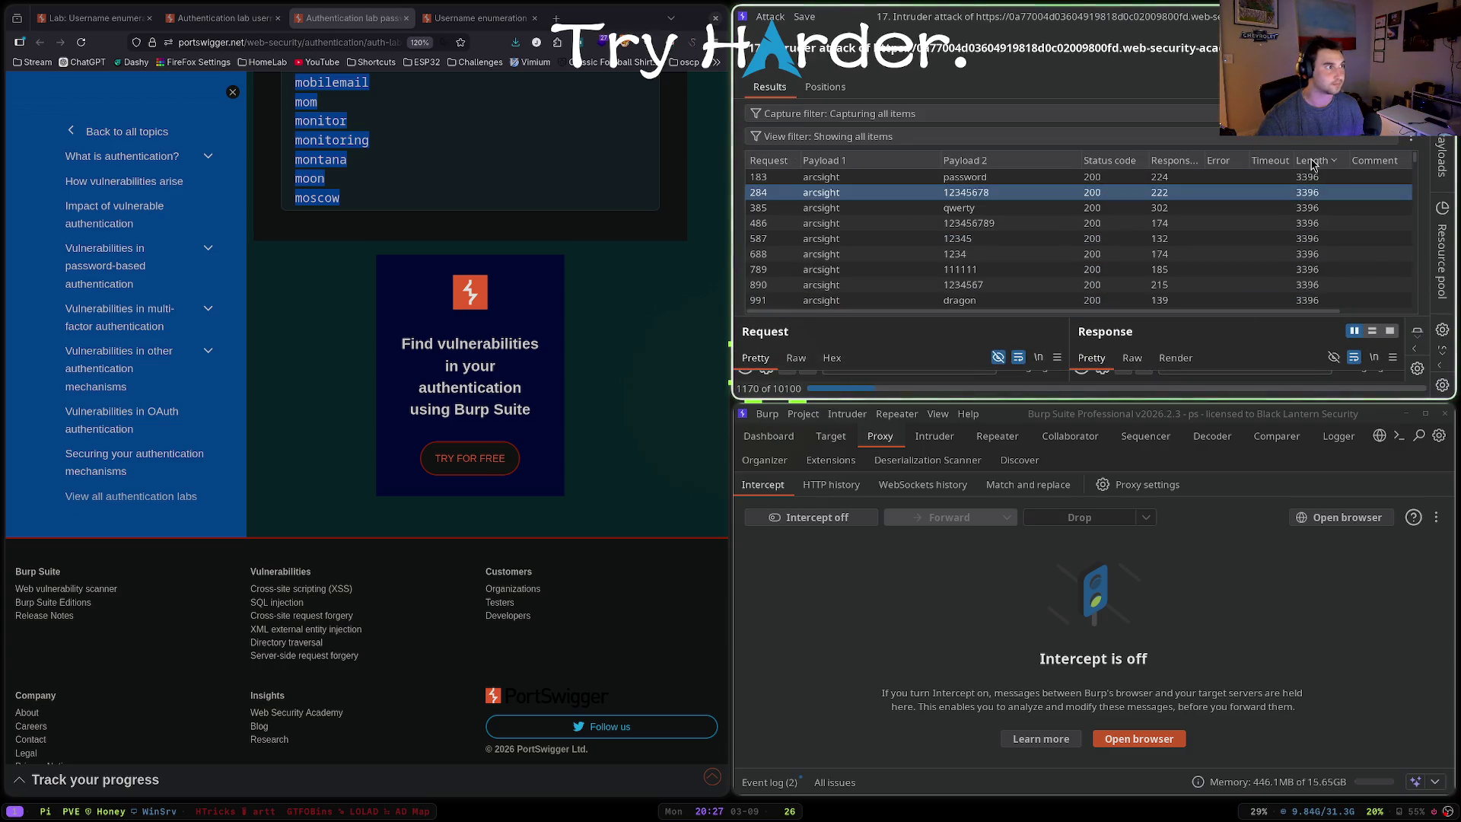
pyautogui.click(1099, 193)
pyautogui.scroll(-2, 1101, 235)
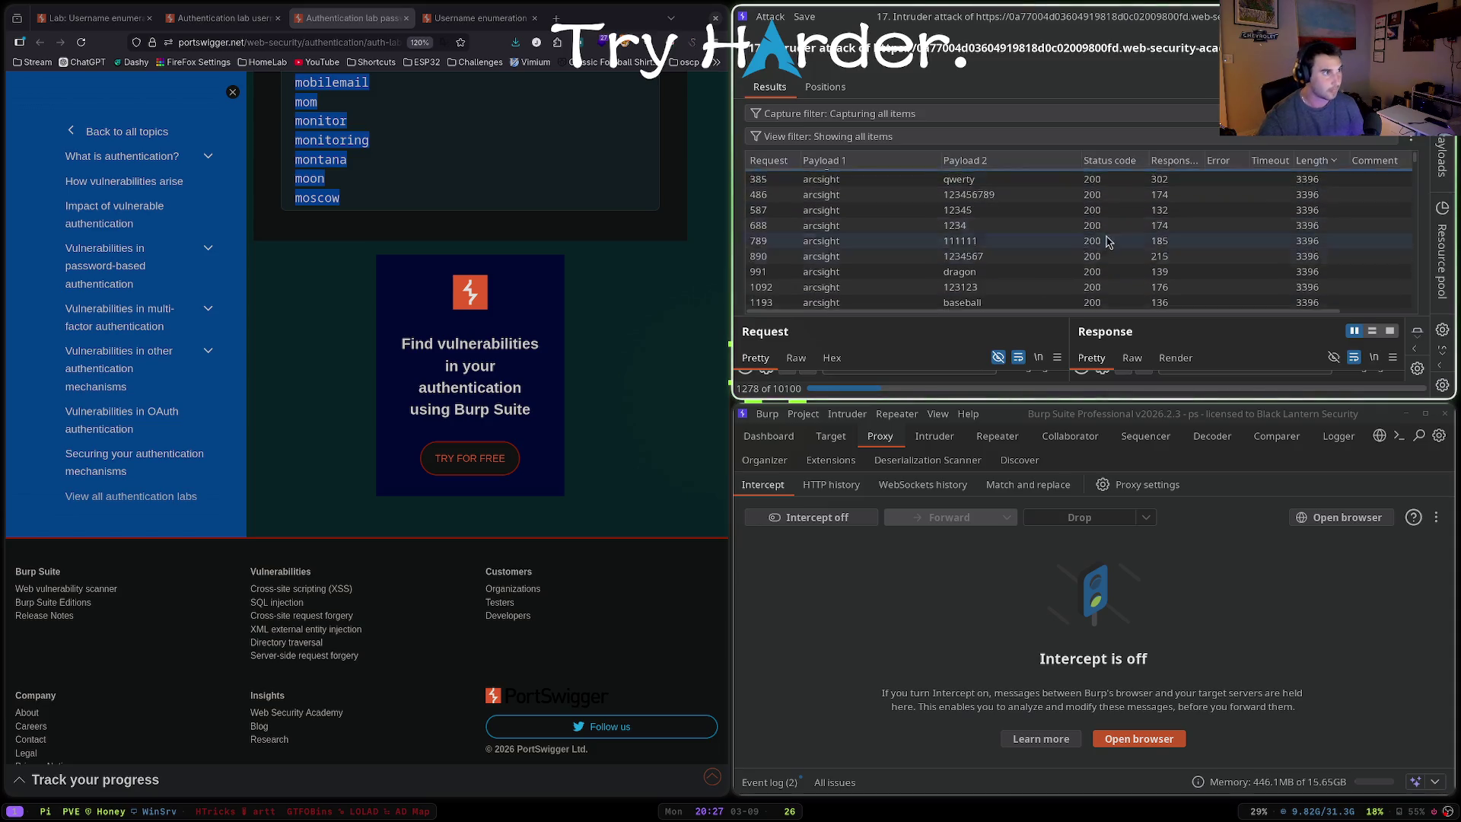
pyautogui.scroll(2, 1107, 242)
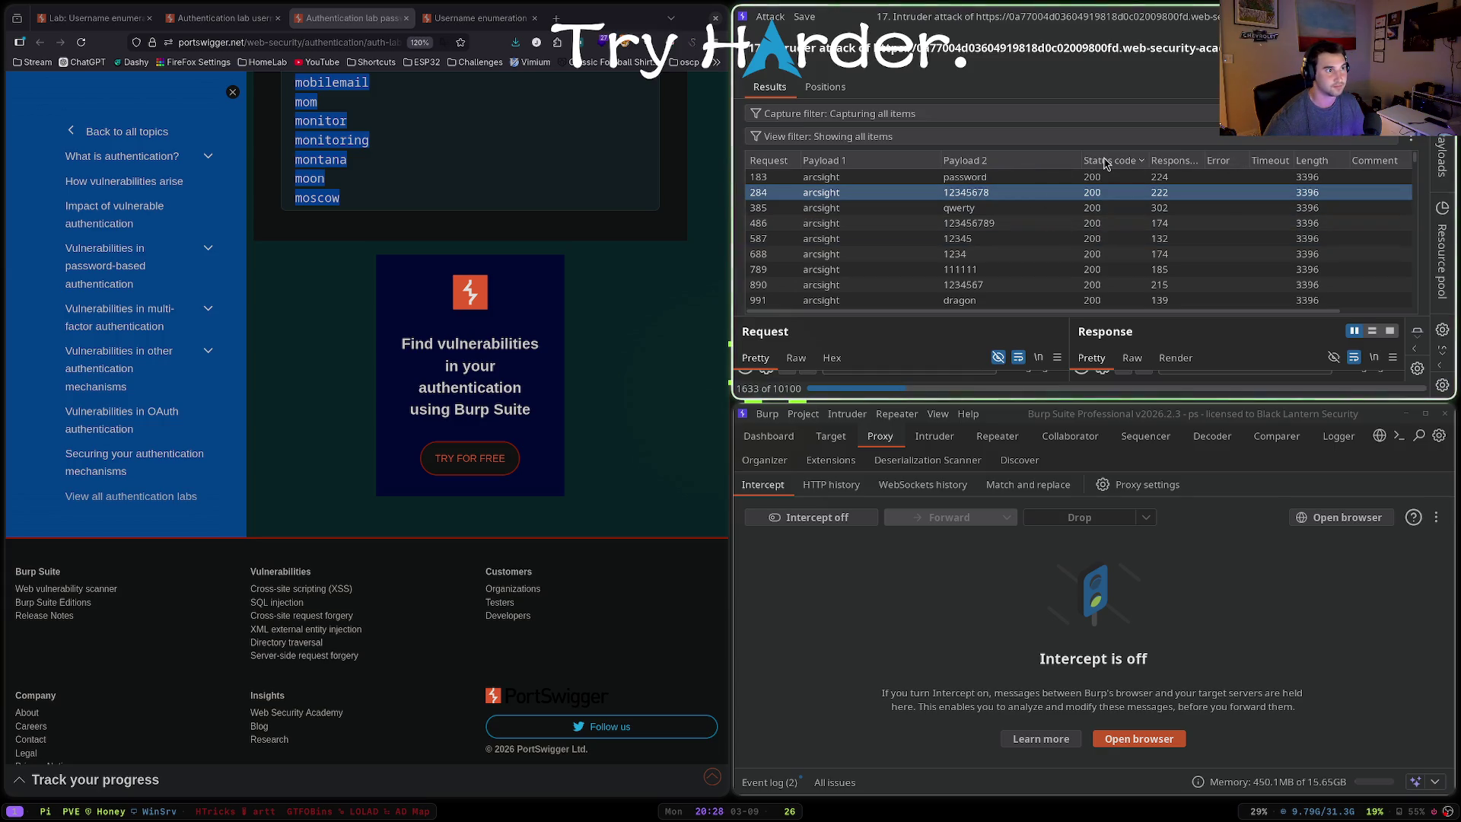
# - Compare several other arcsight attempts in the length-sorted results, widening the results table
pyautogui.click(1308, 160)
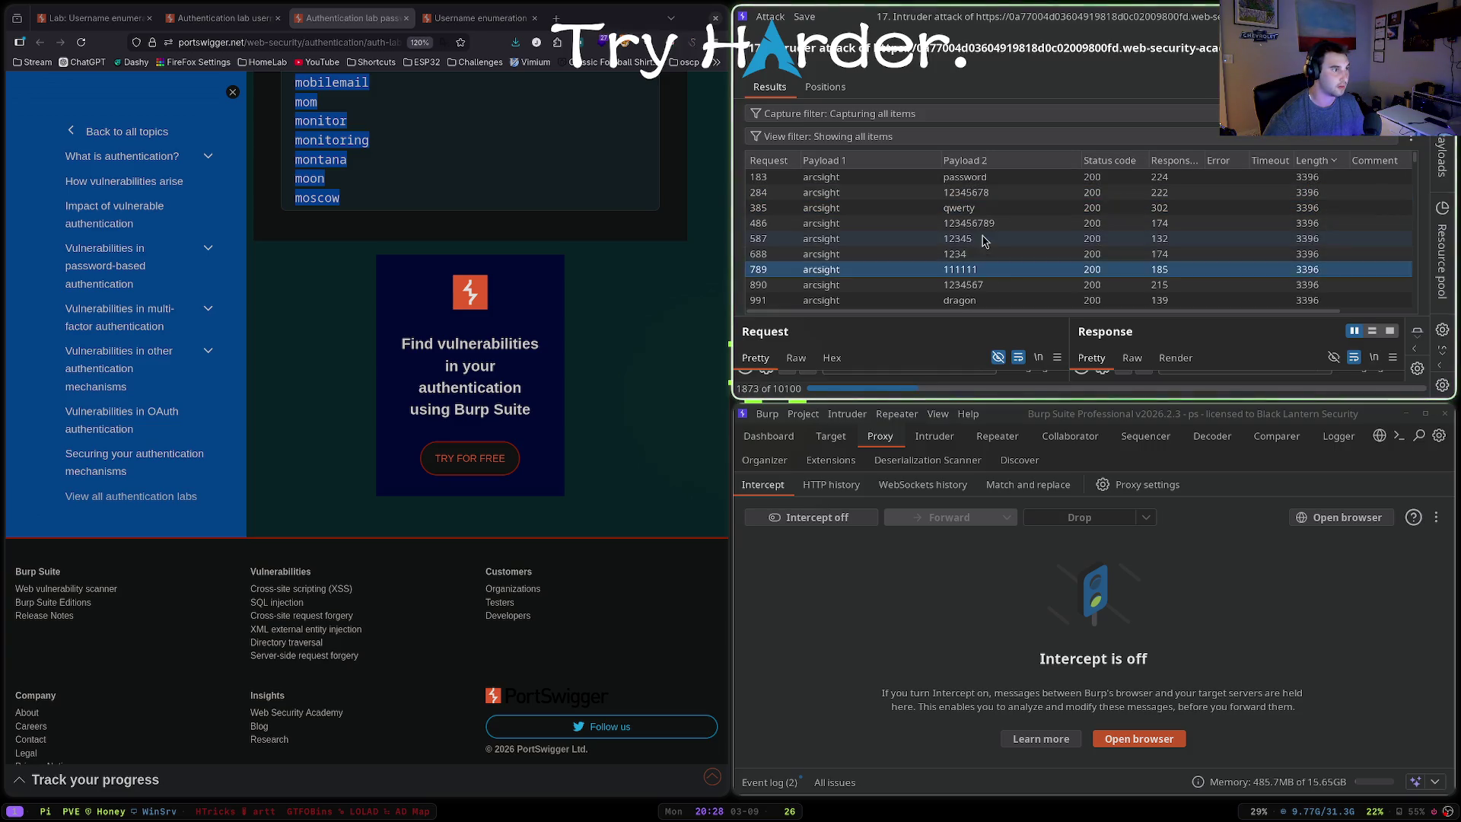
pyautogui.click(1039, 270)
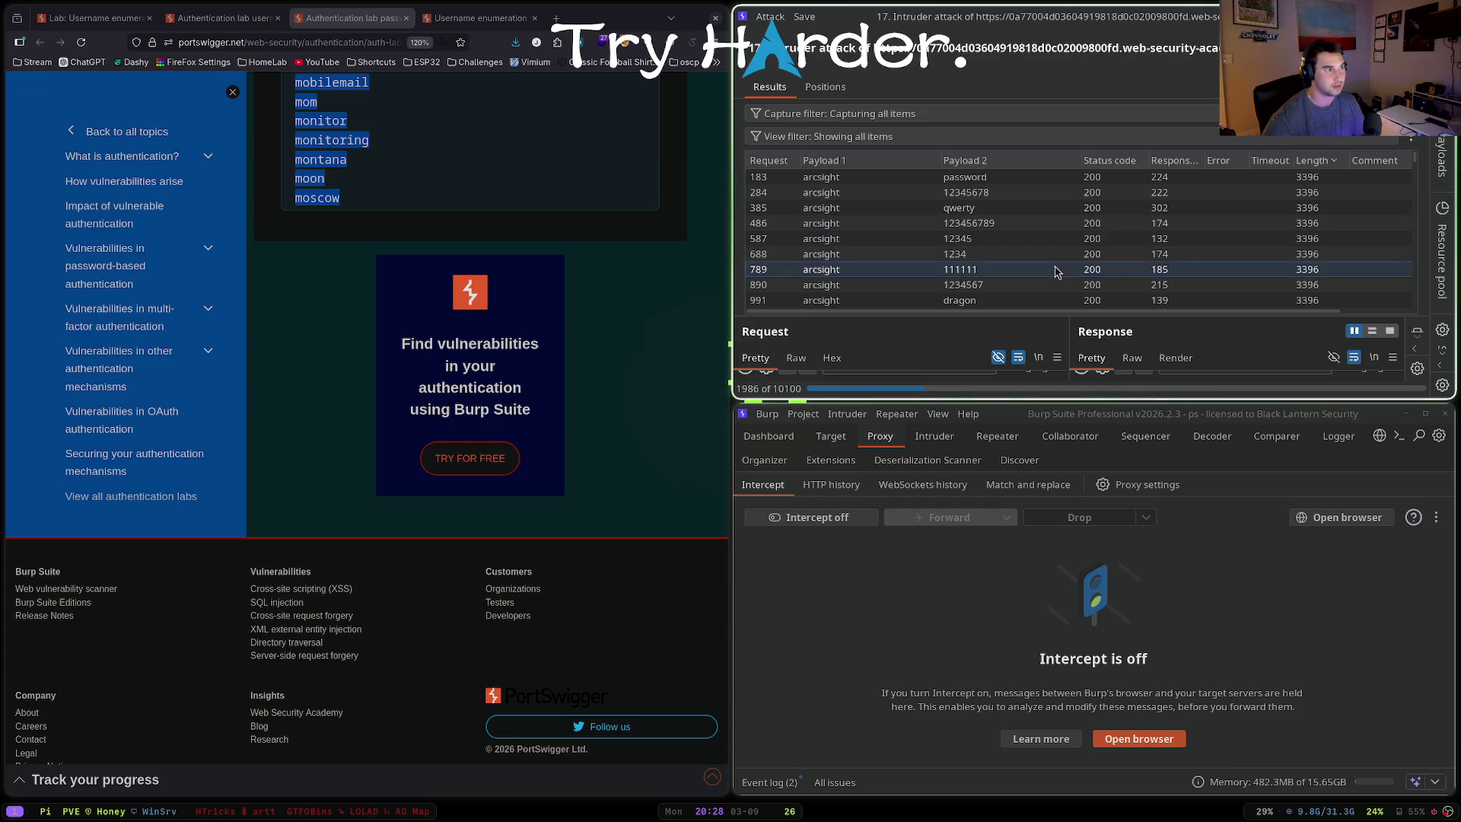
pyautogui.scroll(-1, 1044, 258)
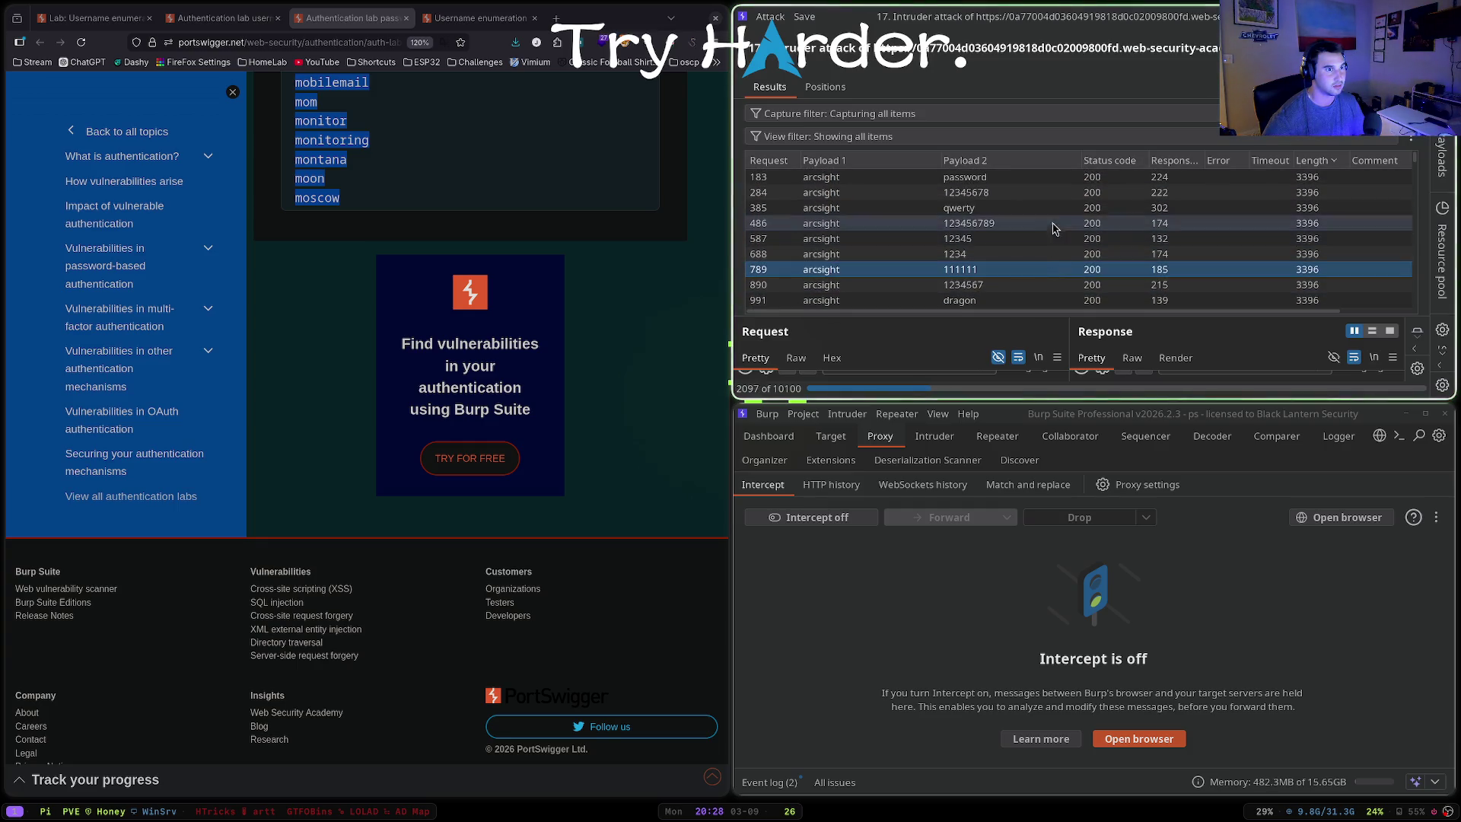
pyautogui.scroll(-4, 1066, 283)
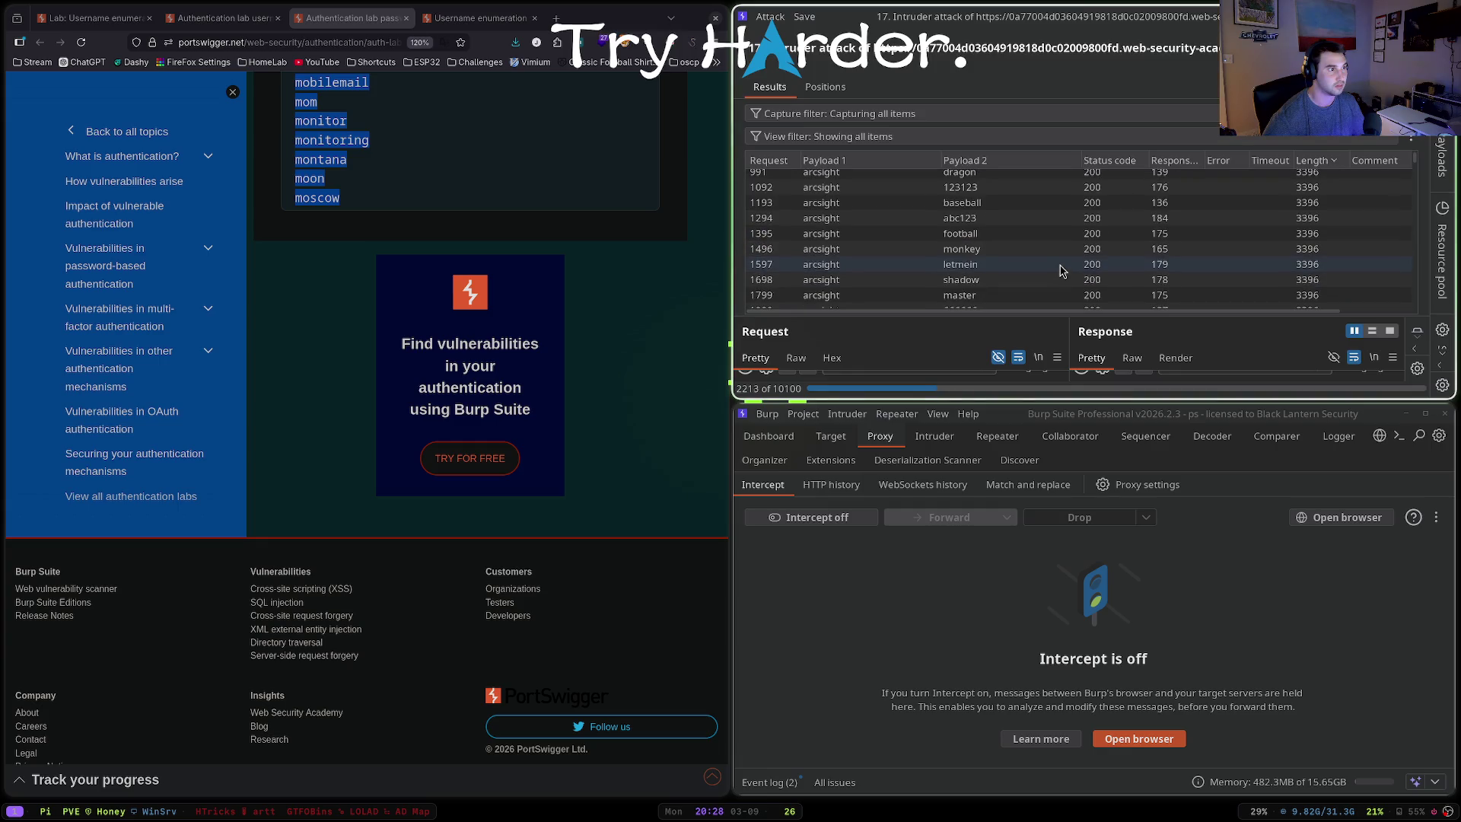
pyautogui.click(1035, 276)
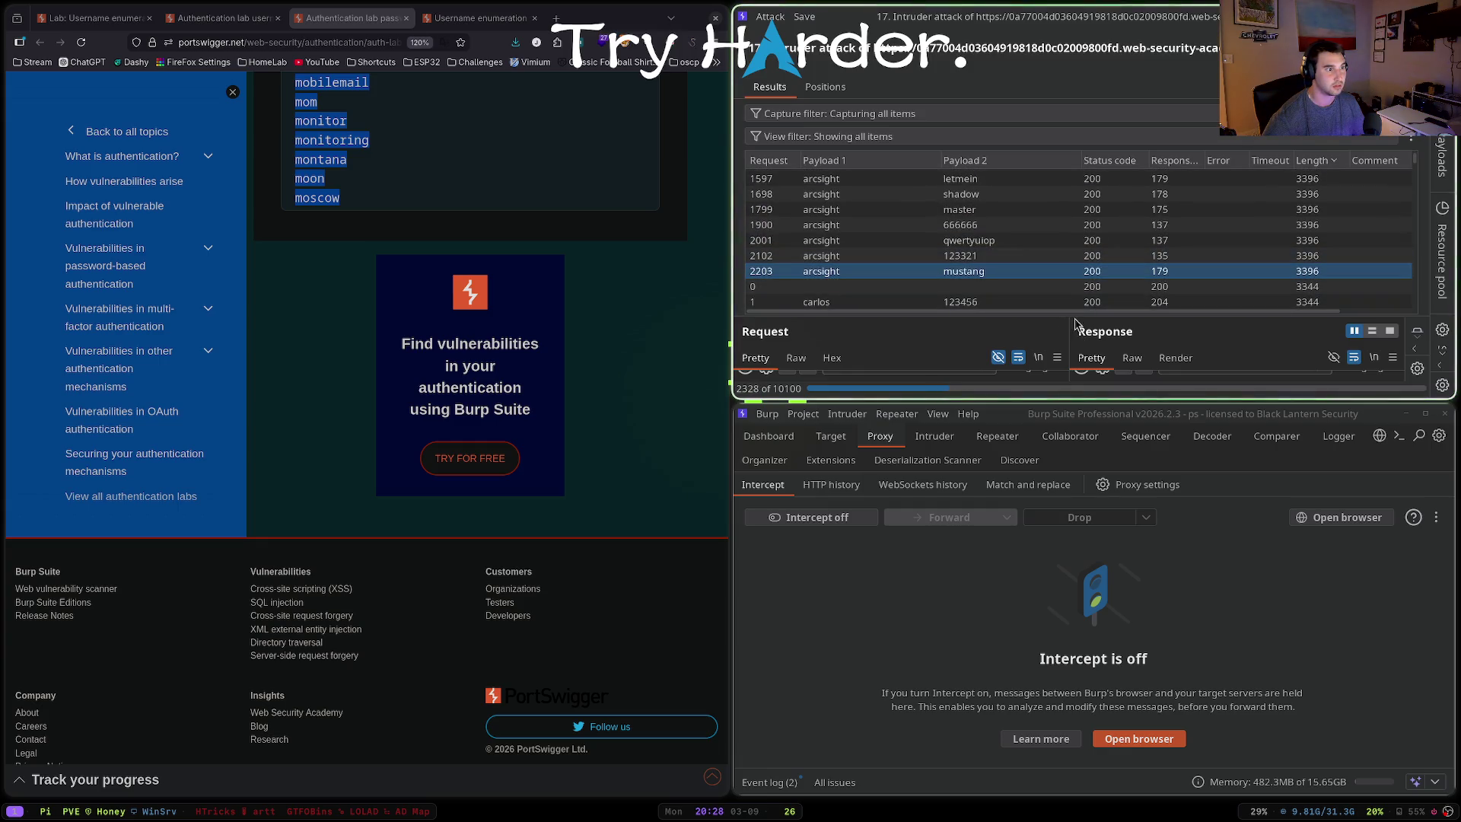
pyautogui.moveTo(1069, 297); pyautogui.dragTo(1050, 349)
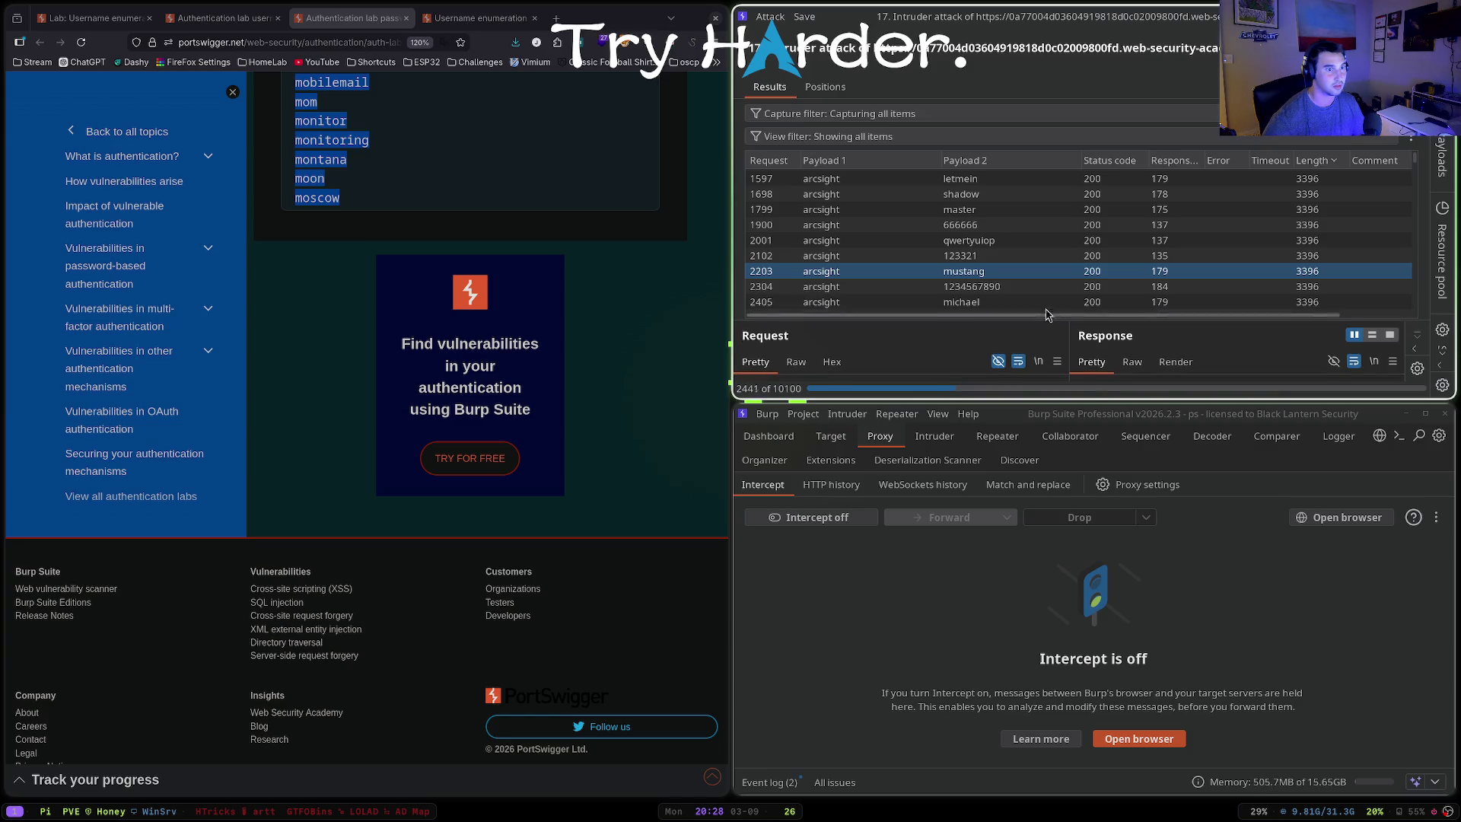
pyautogui.scroll(-1, 1039, 242)
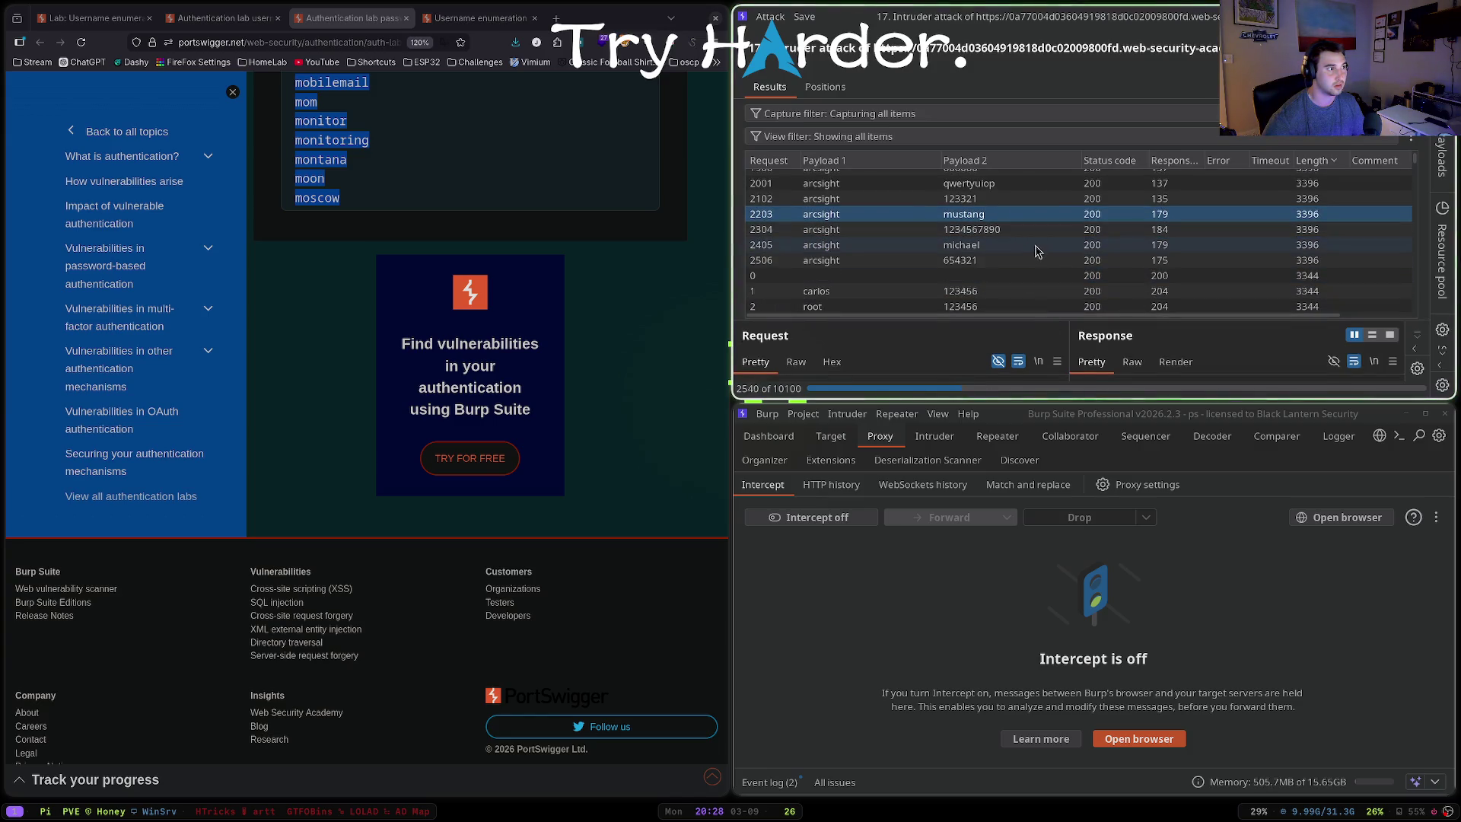
pyautogui.scroll(5, 1028, 270)
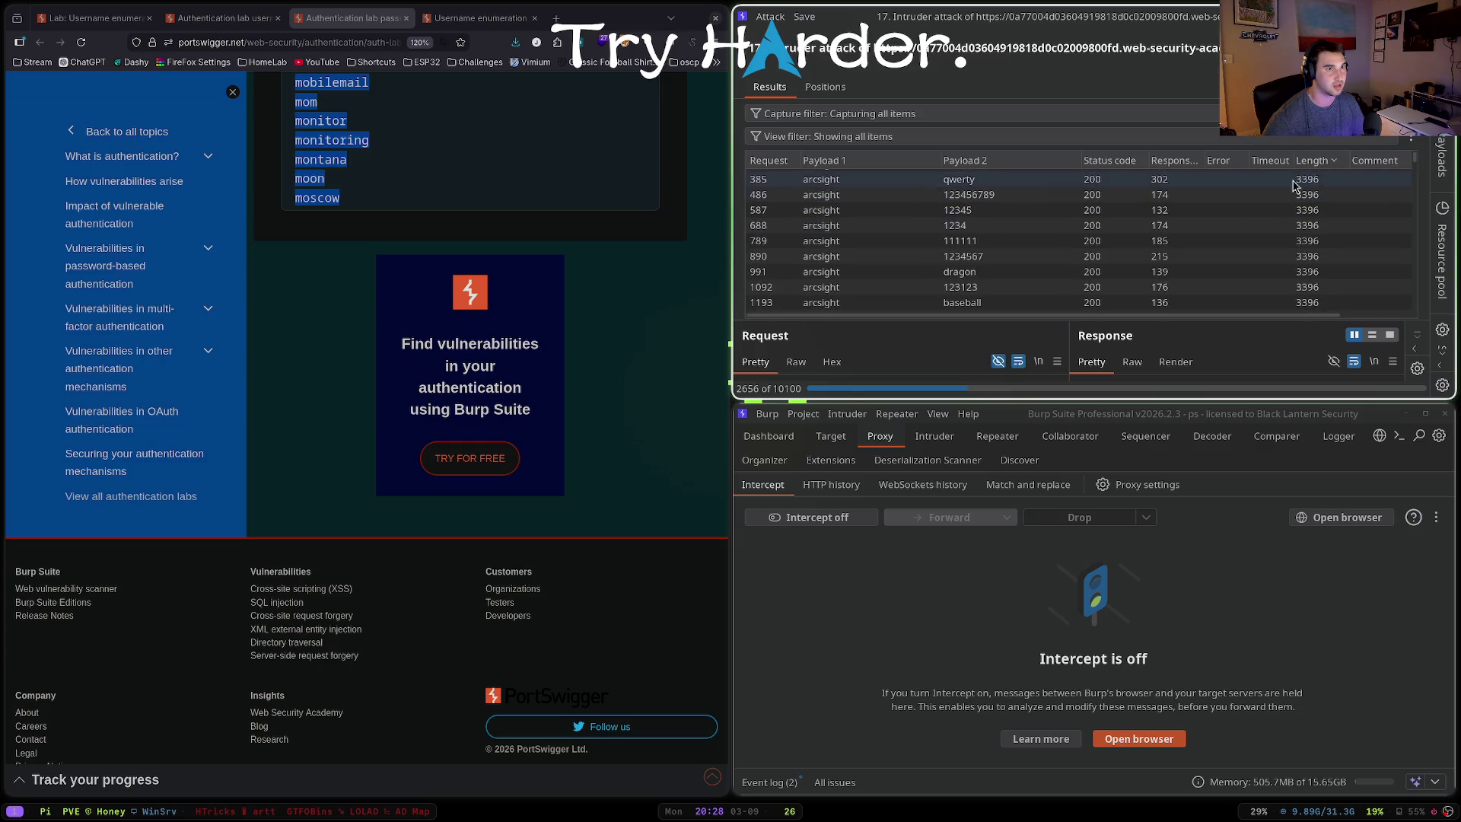
# - Re-sort longest first and show one 3396-length arcsight attempt's request and response
pyautogui.click(1313, 162)
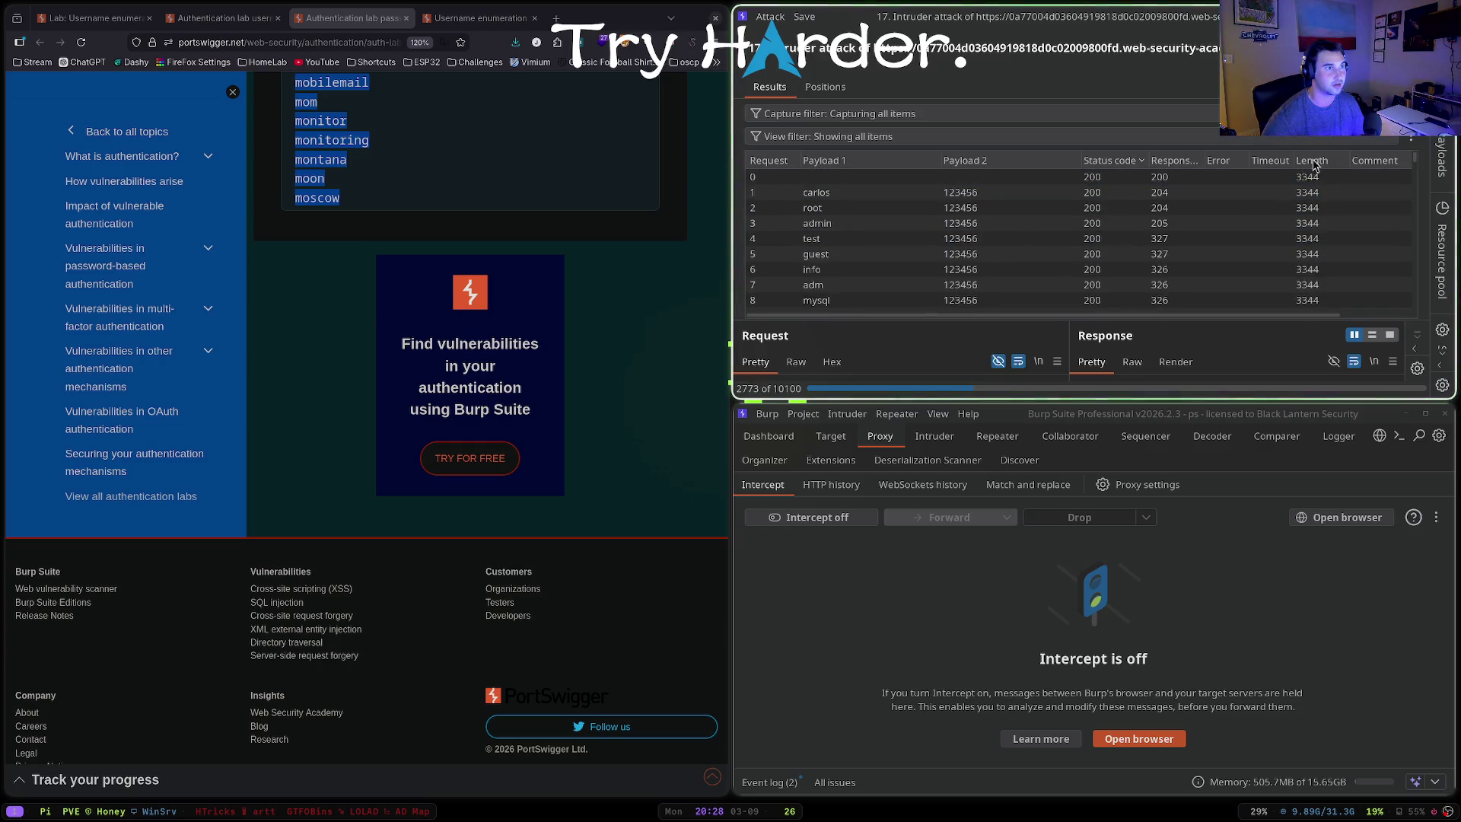
pyautogui.click(1311, 161)
pyautogui.scroll(-6, 1298, 198)
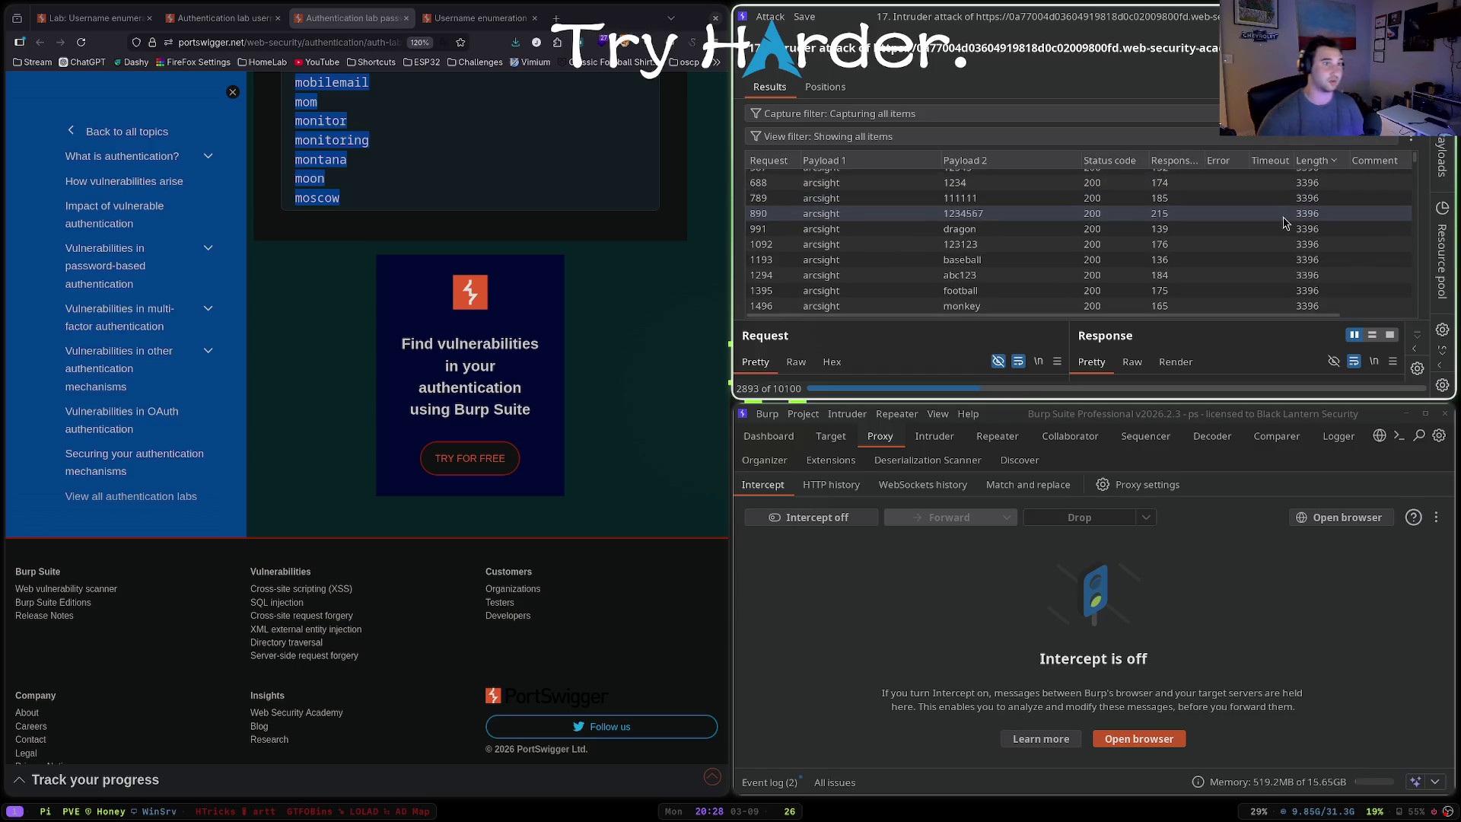
pyautogui.click(1286, 199)
pyautogui.scroll(-1, 1282, 223)
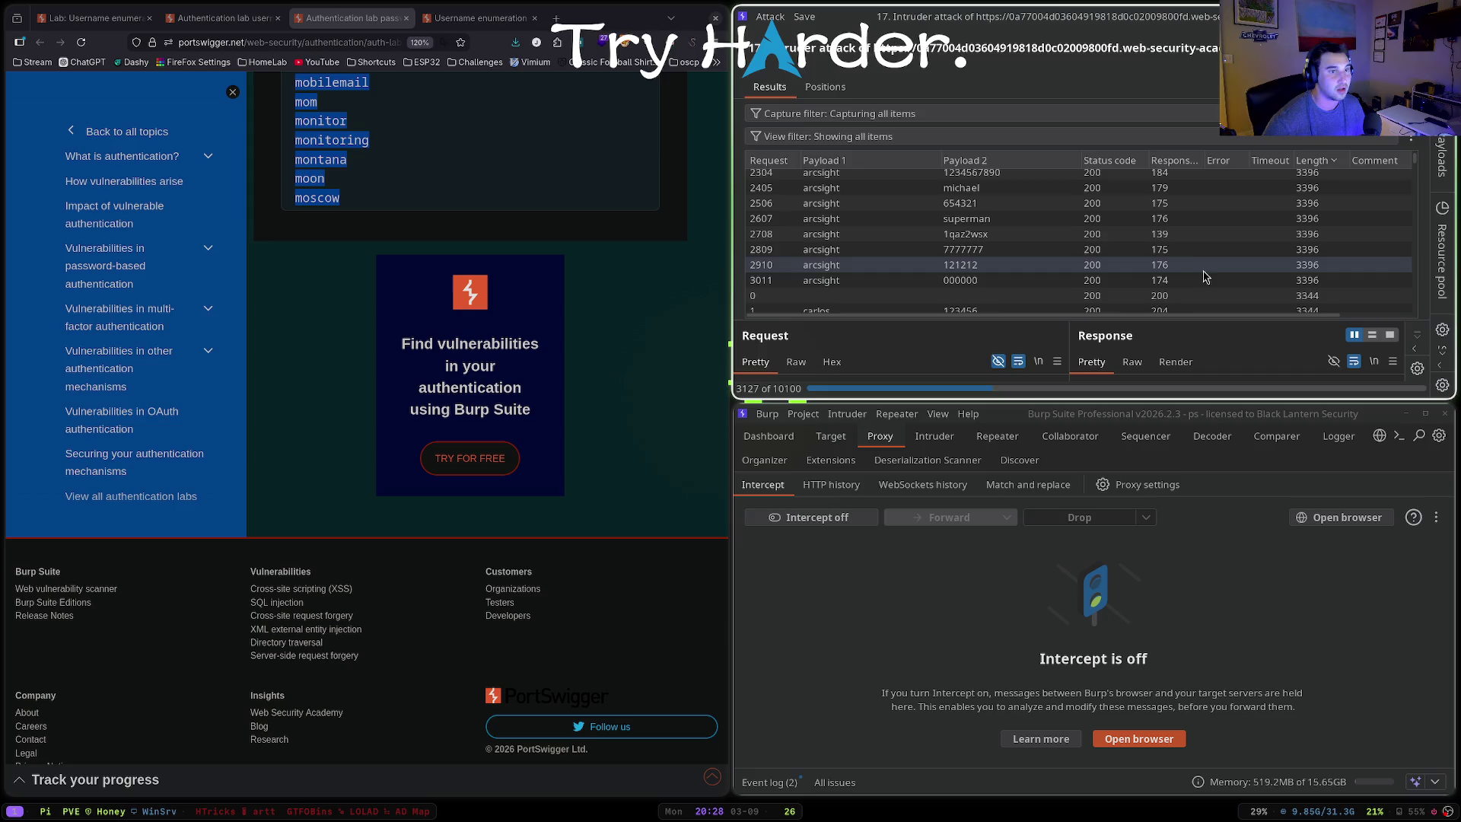
pyautogui.scroll(-1, 1178, 265)
pyautogui.click(1143, 266)
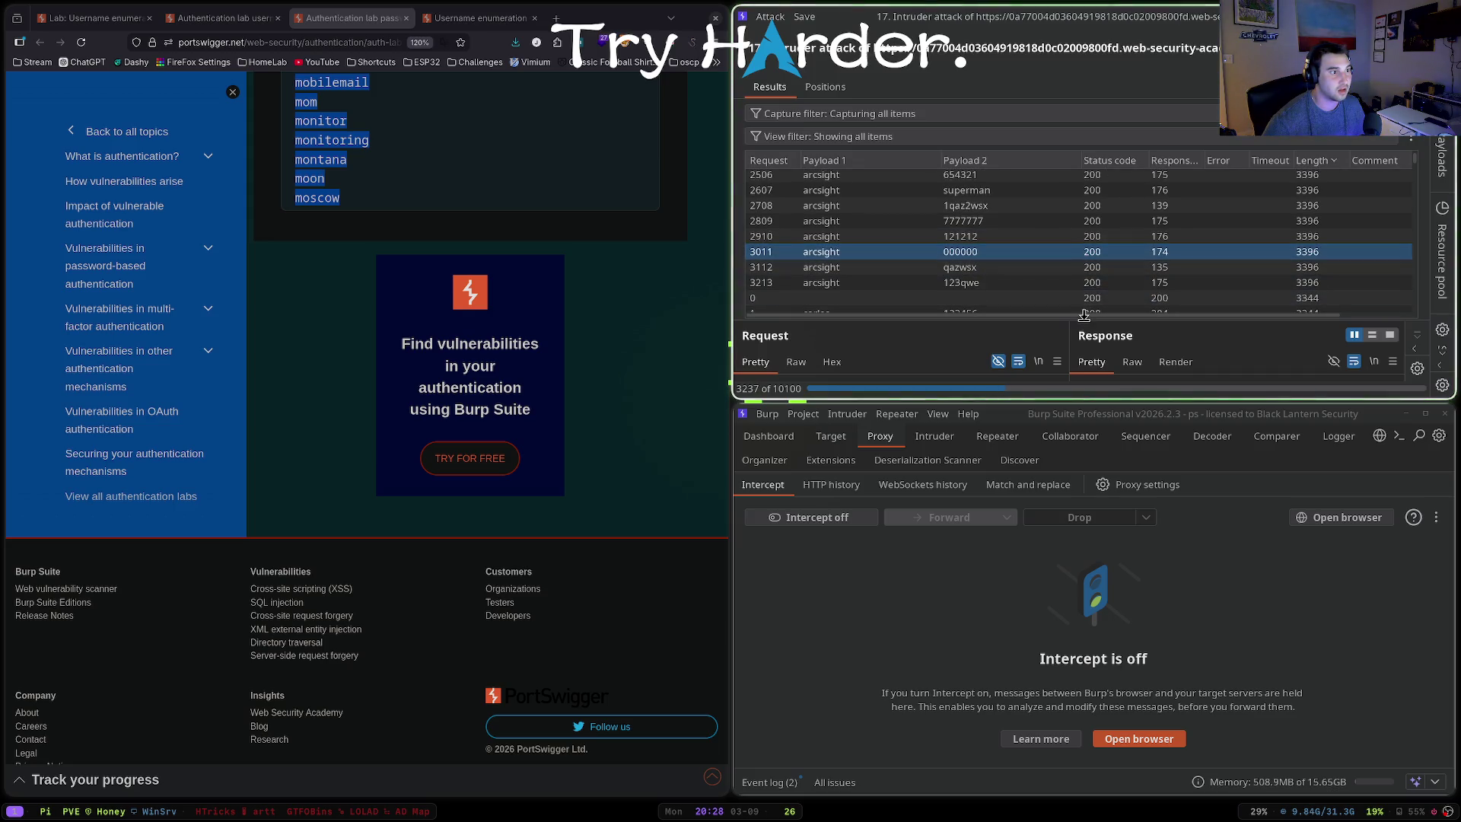
pyautogui.scroll(-3, 1142, 281)
pyautogui.scroll(-3, 1141, 291)
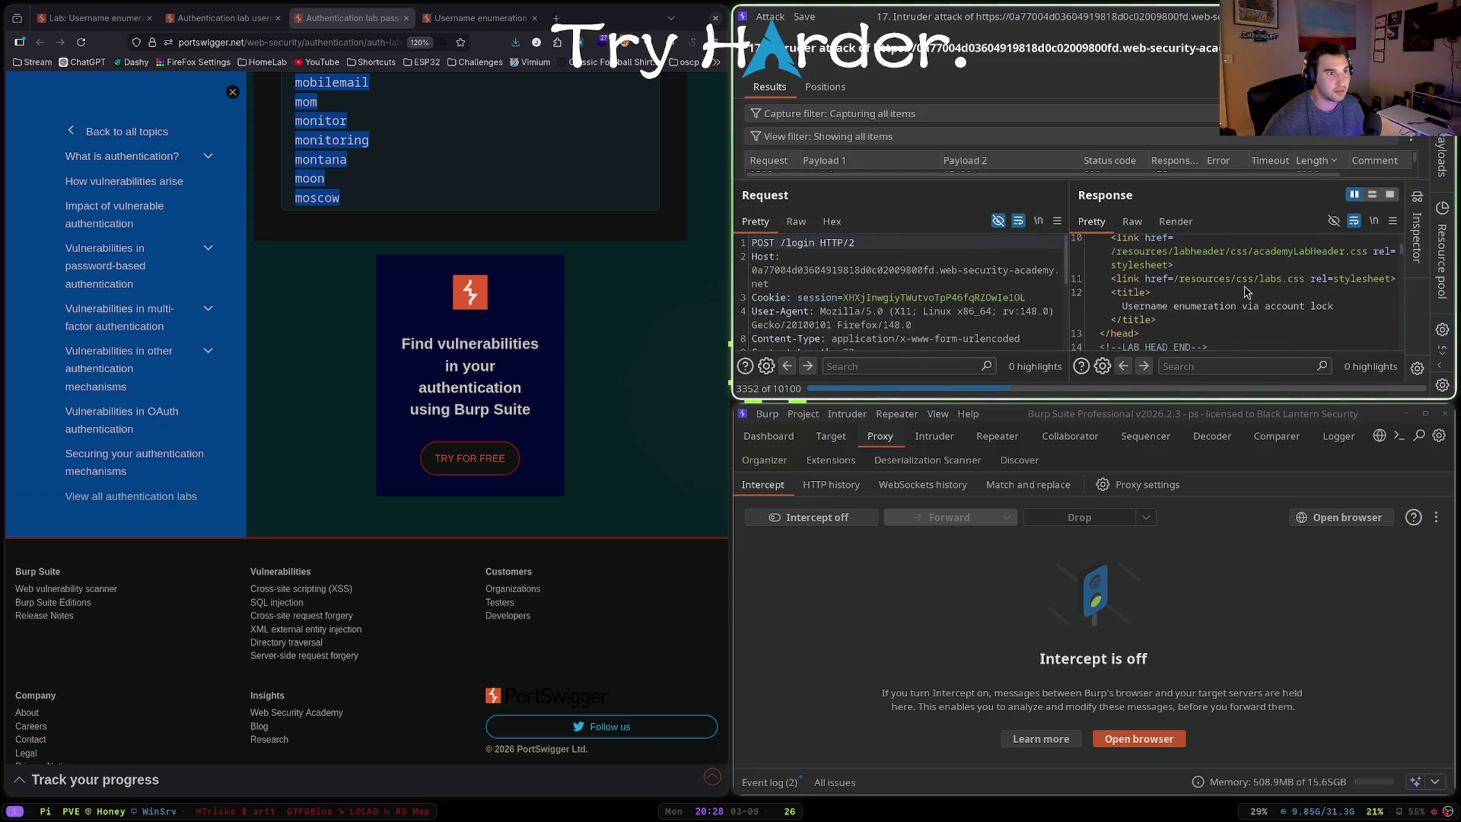
# - Scroll through the response to find the account lockout message
pyautogui.scroll(-5, 857, 302)
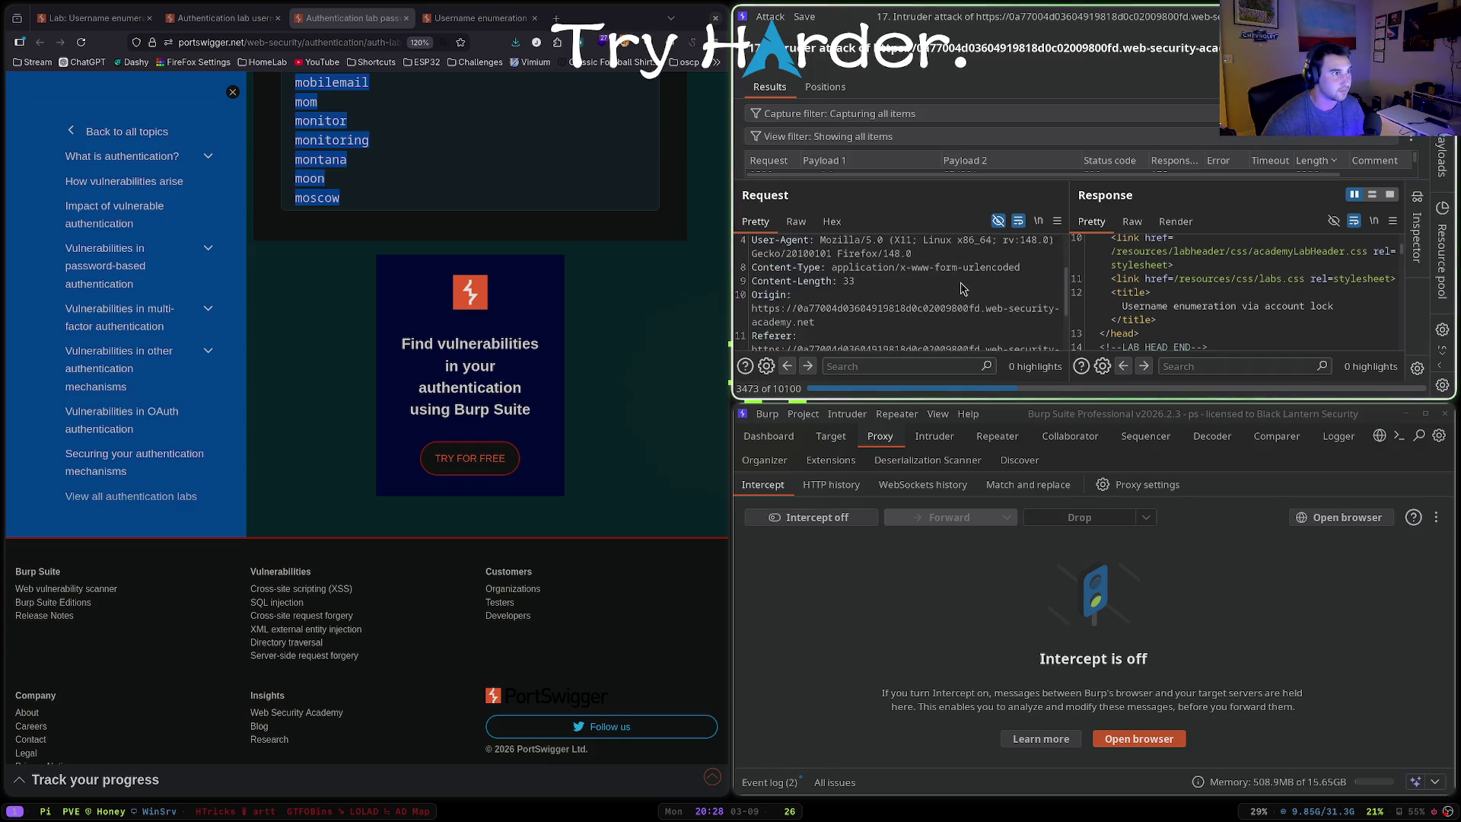
pyautogui.scroll(-3, 1294, 293)
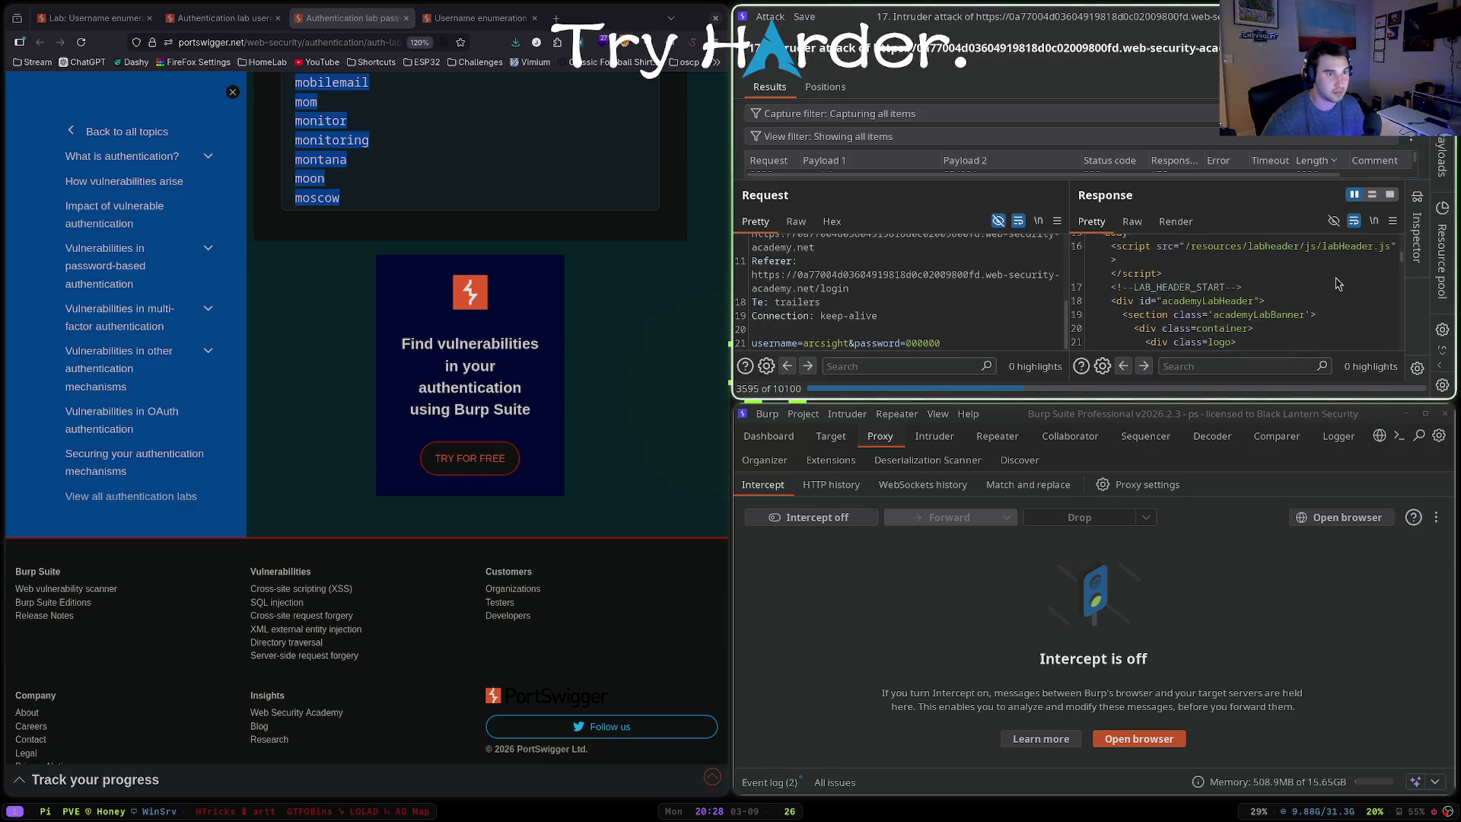
pyautogui.scroll(-15, 1399, 296)
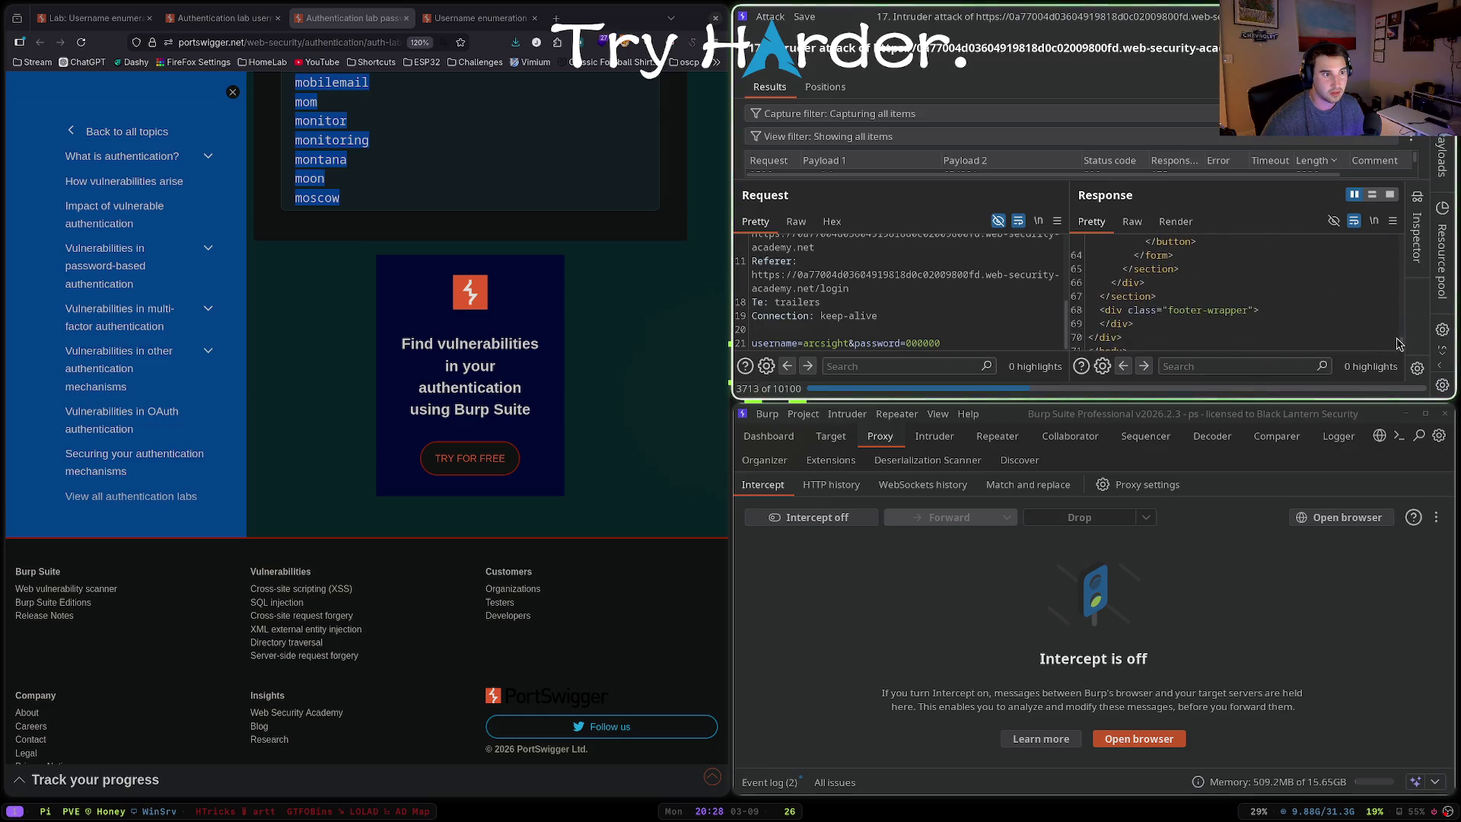
pyautogui.scroll(3, 1399, 335)
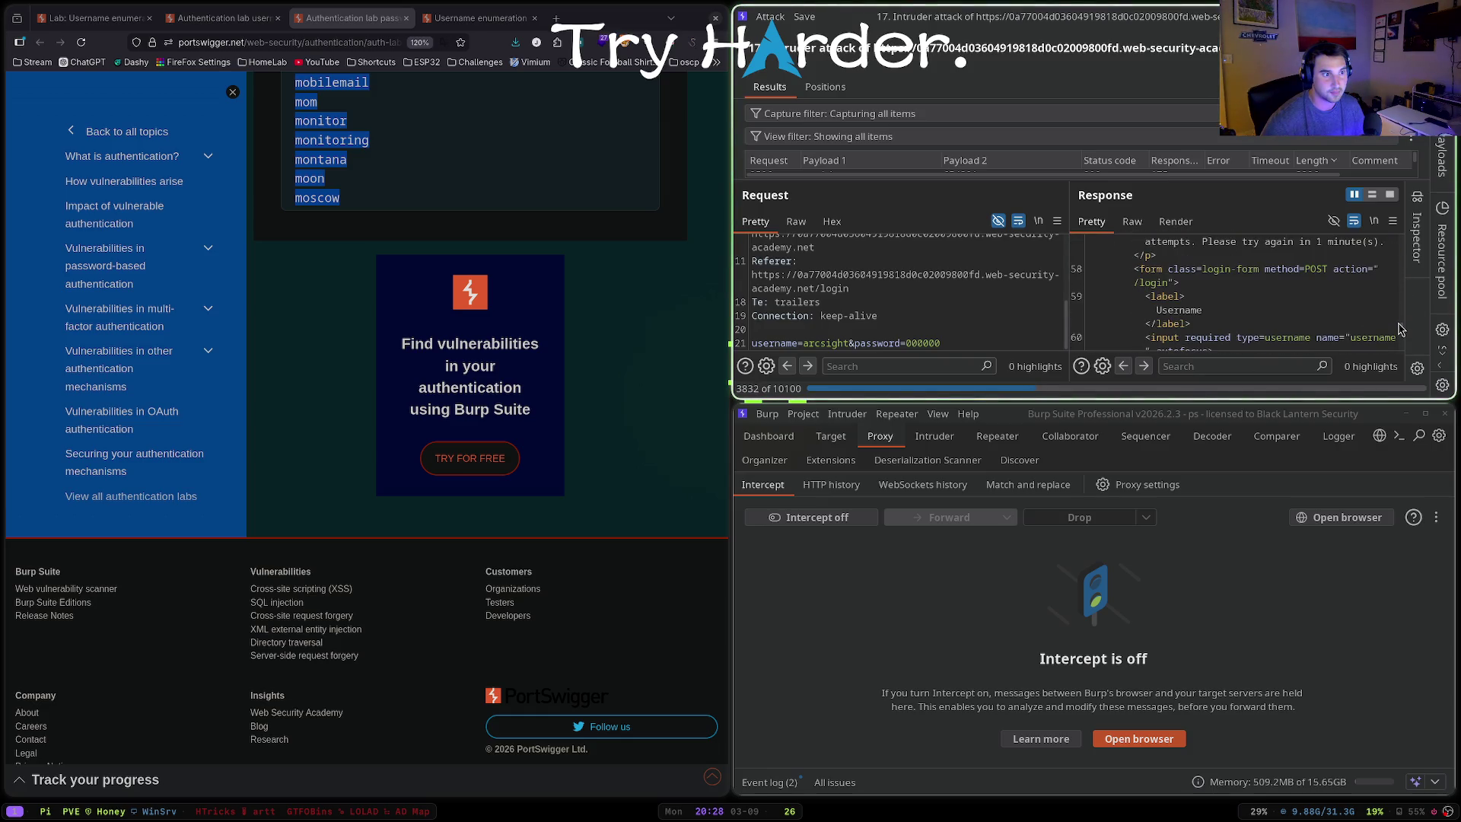
# - Enlarge the results table and sort it by length, shortest first
pyautogui.moveTo(1139, 174); pyautogui.dragTo(1139, 320)
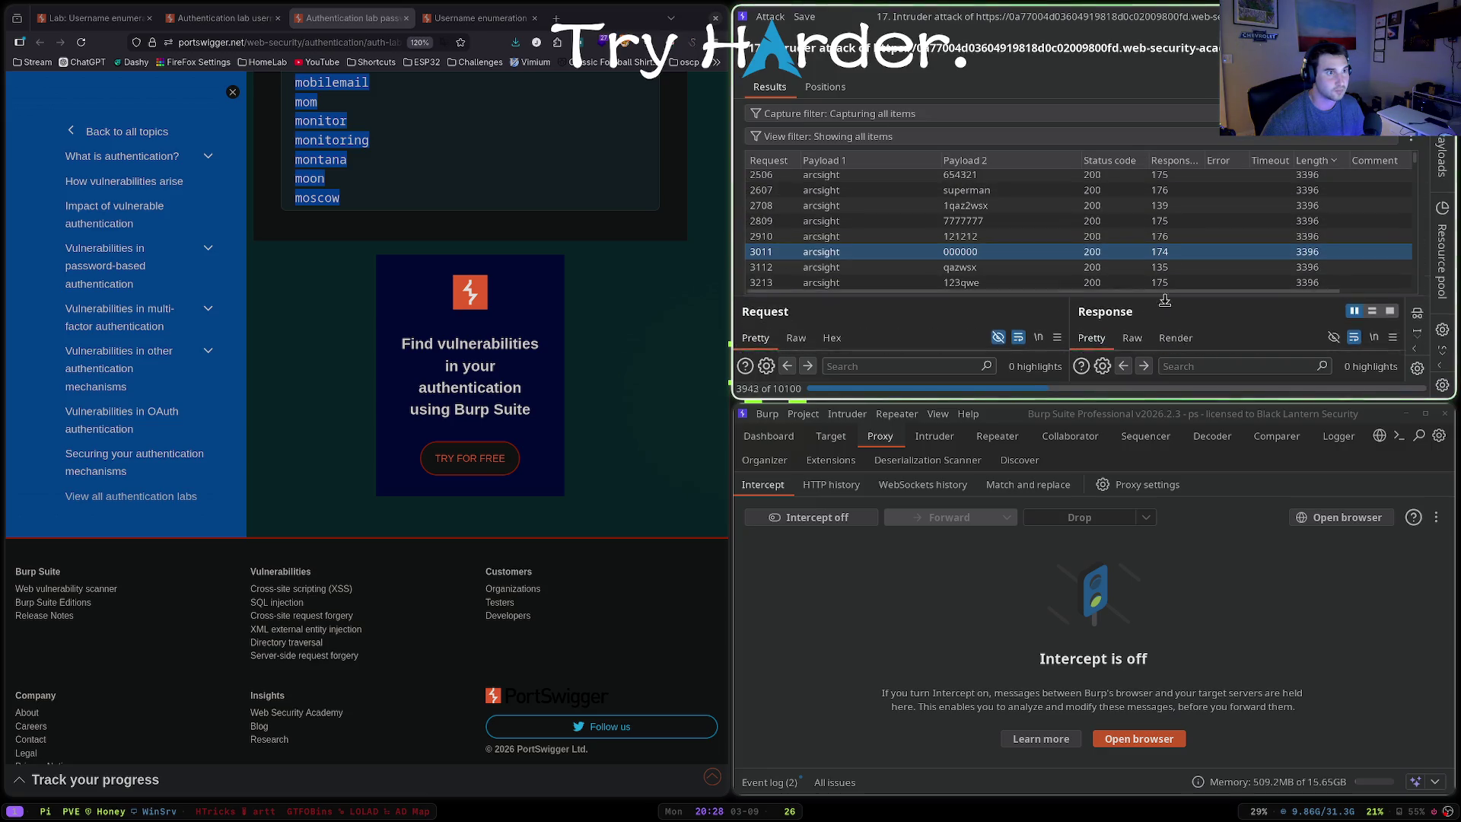
pyautogui.click(1312, 161)
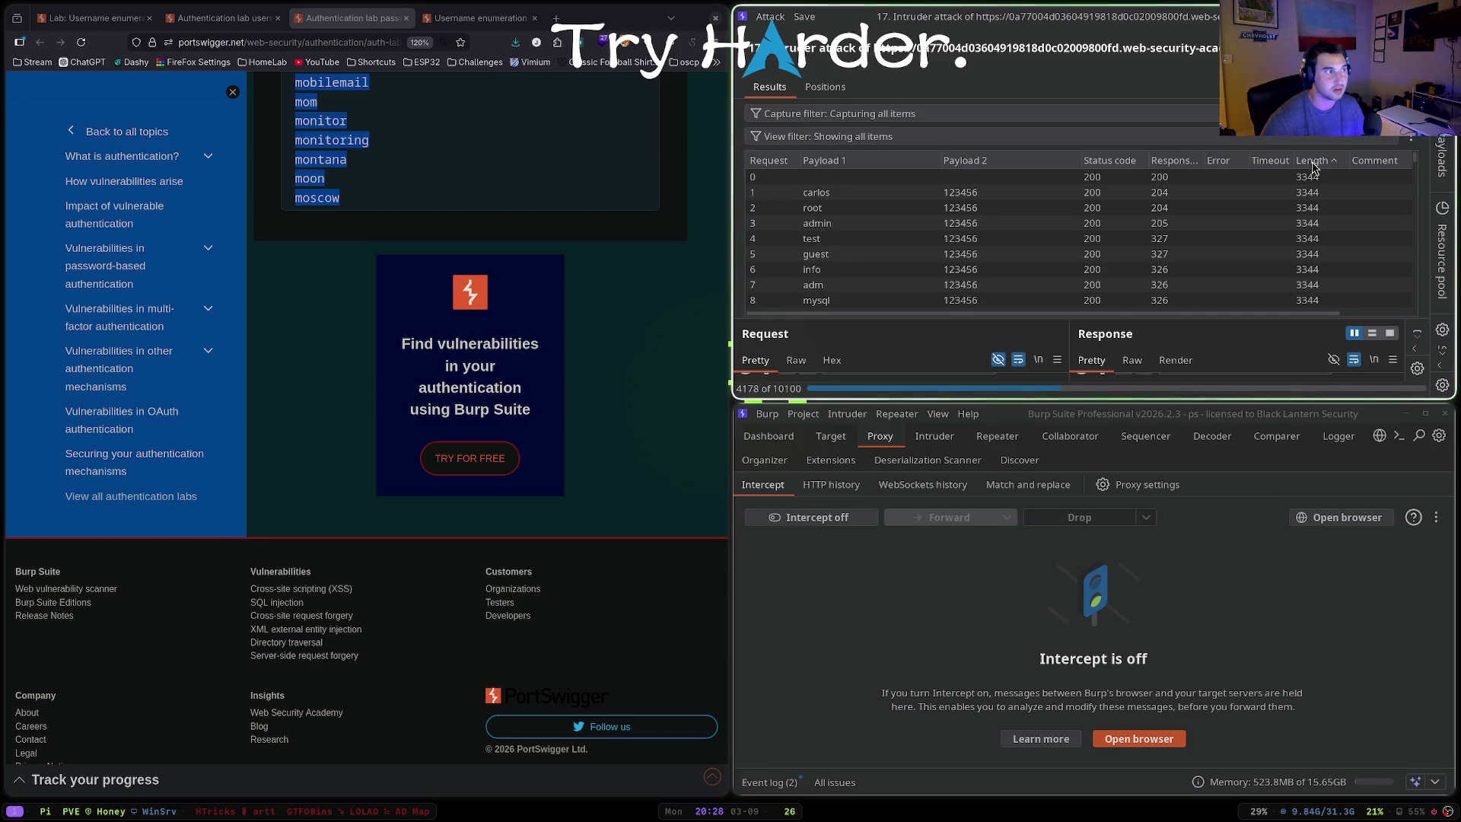
pyautogui.click(1312, 163)
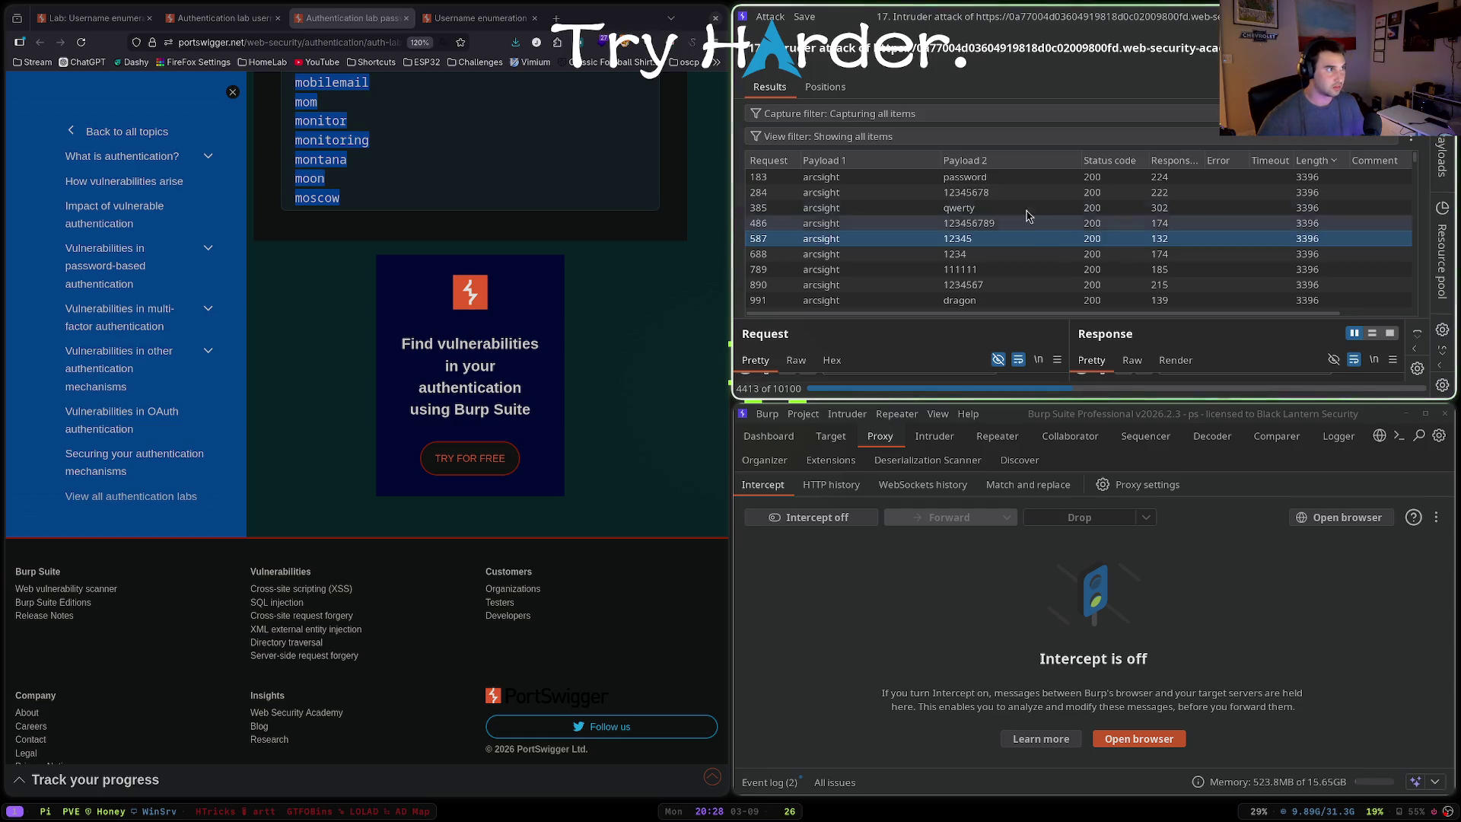
pyautogui.click(1313, 161)
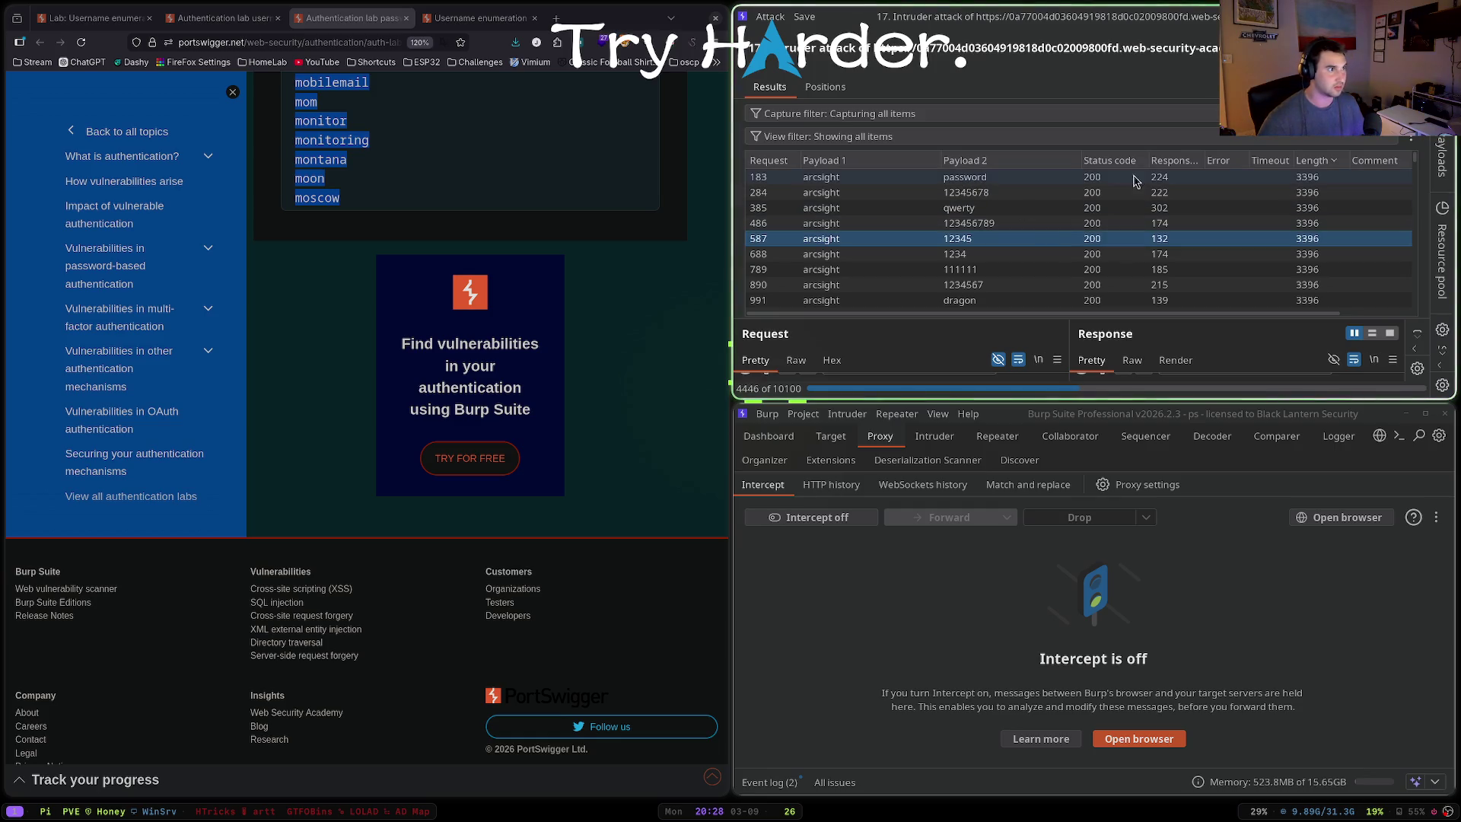
# - Re-sort results by length, then submit a login as arcsight on the lab page
pyautogui.click(1315, 163)
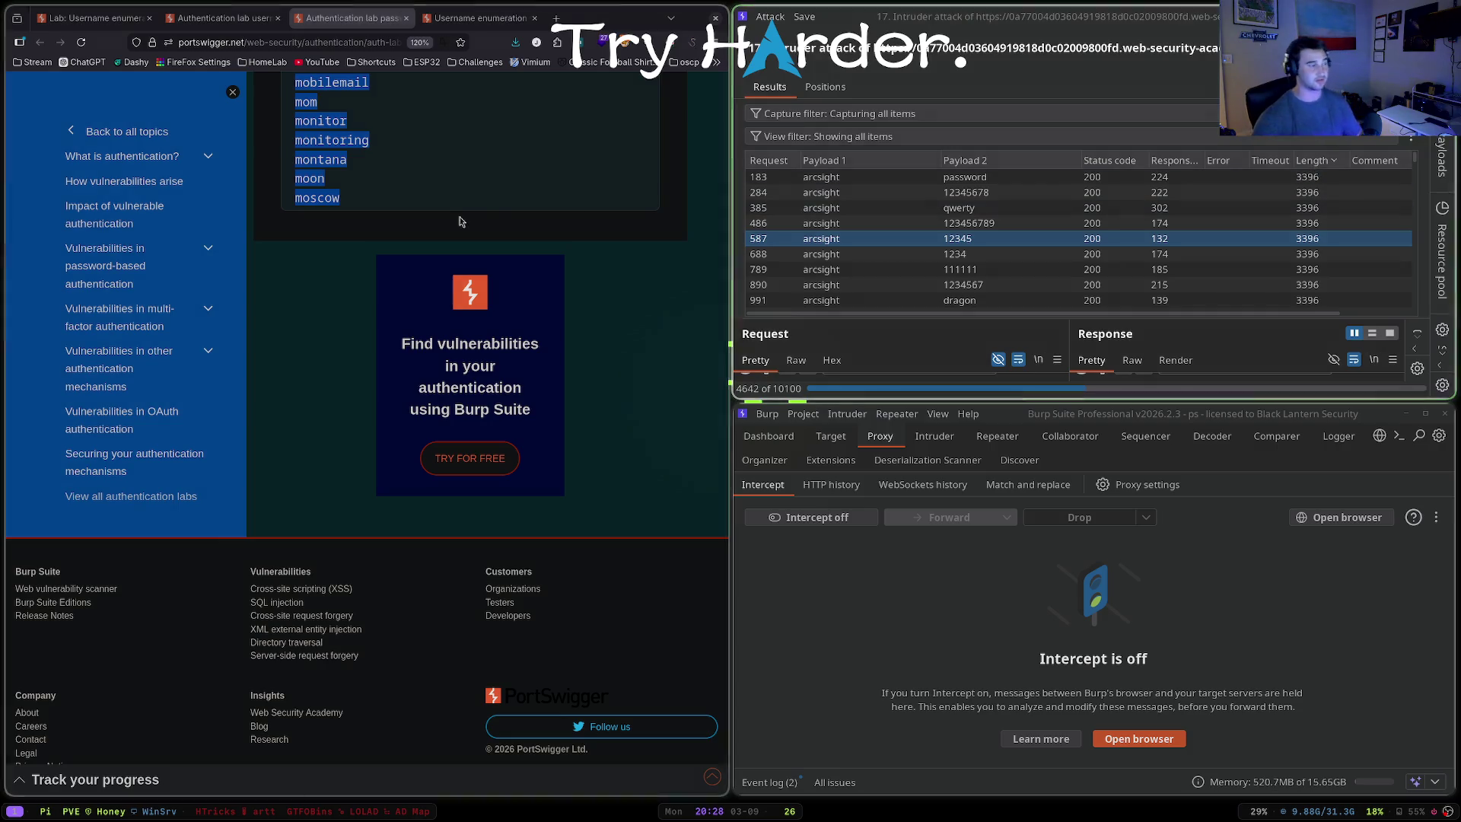
pyautogui.scroll(3, 494, 228)
pyautogui.click(478, 23)
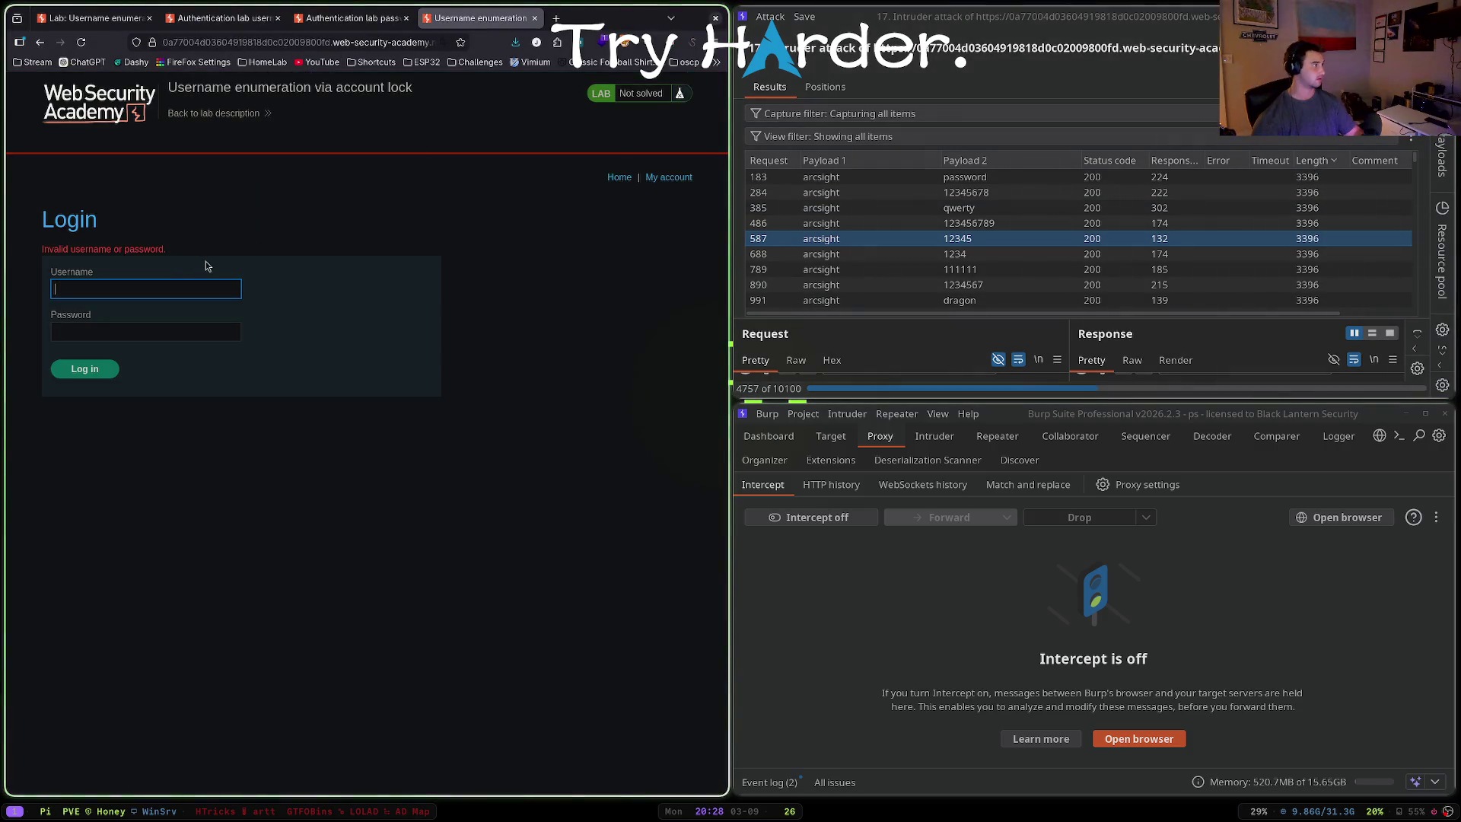
pyautogui.write('rcsight')
pyautogui.press('Tab')
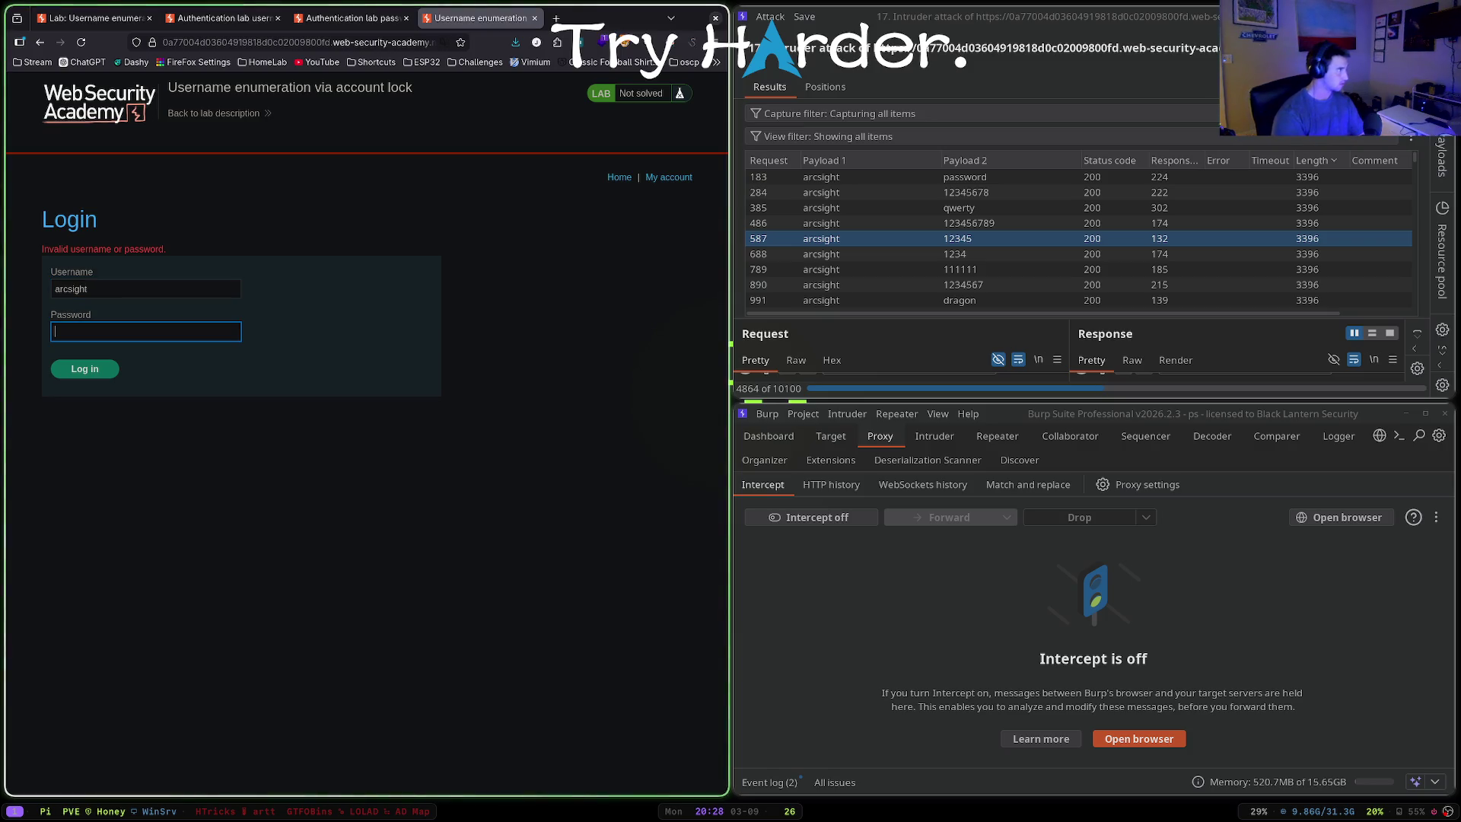
pyautogui.press('Return')
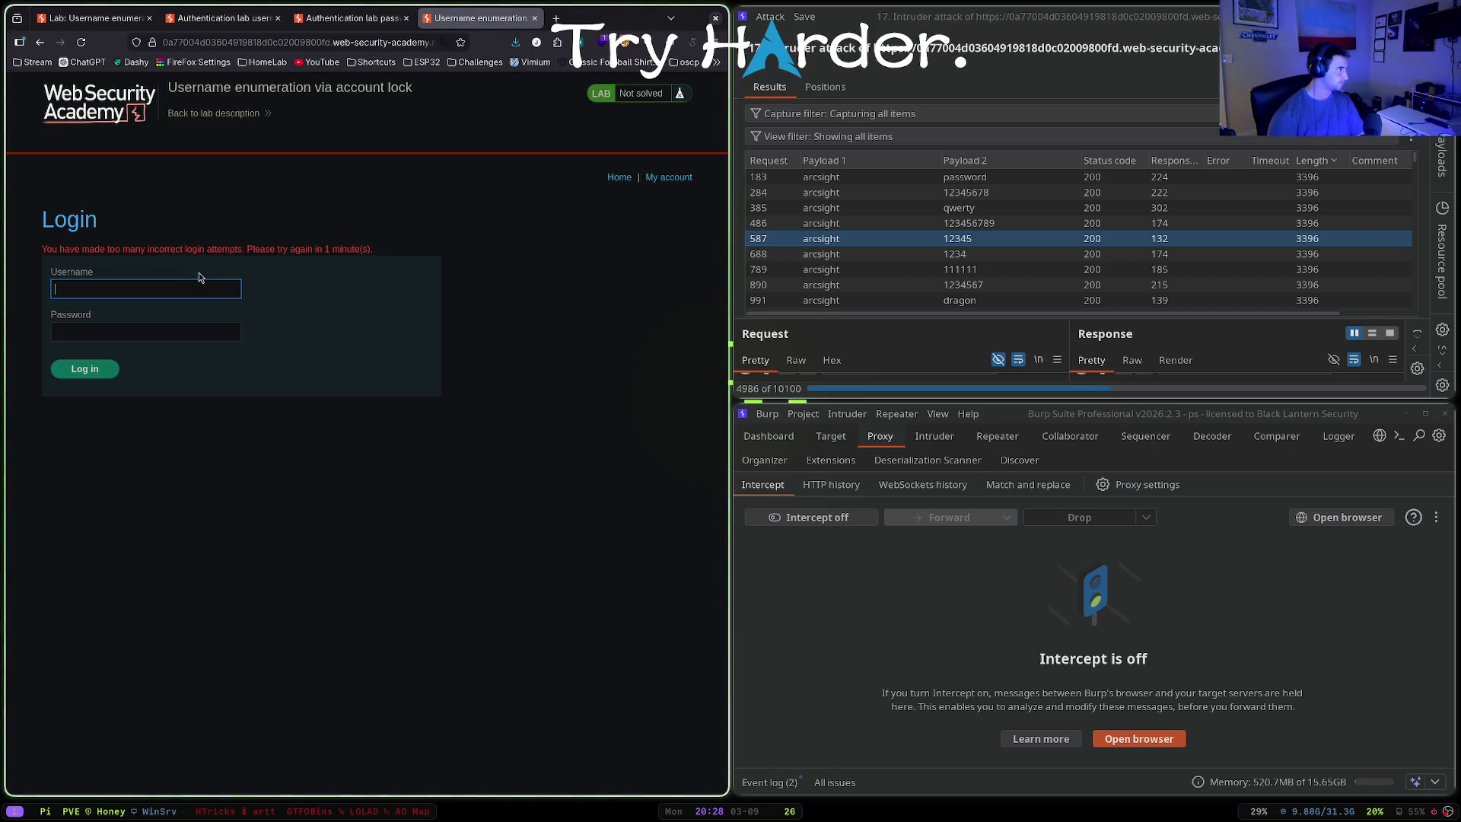
# - Select the 3266-length result, inspect its response, and restore the results table
pyautogui.scroll(-5, 1175, 230)
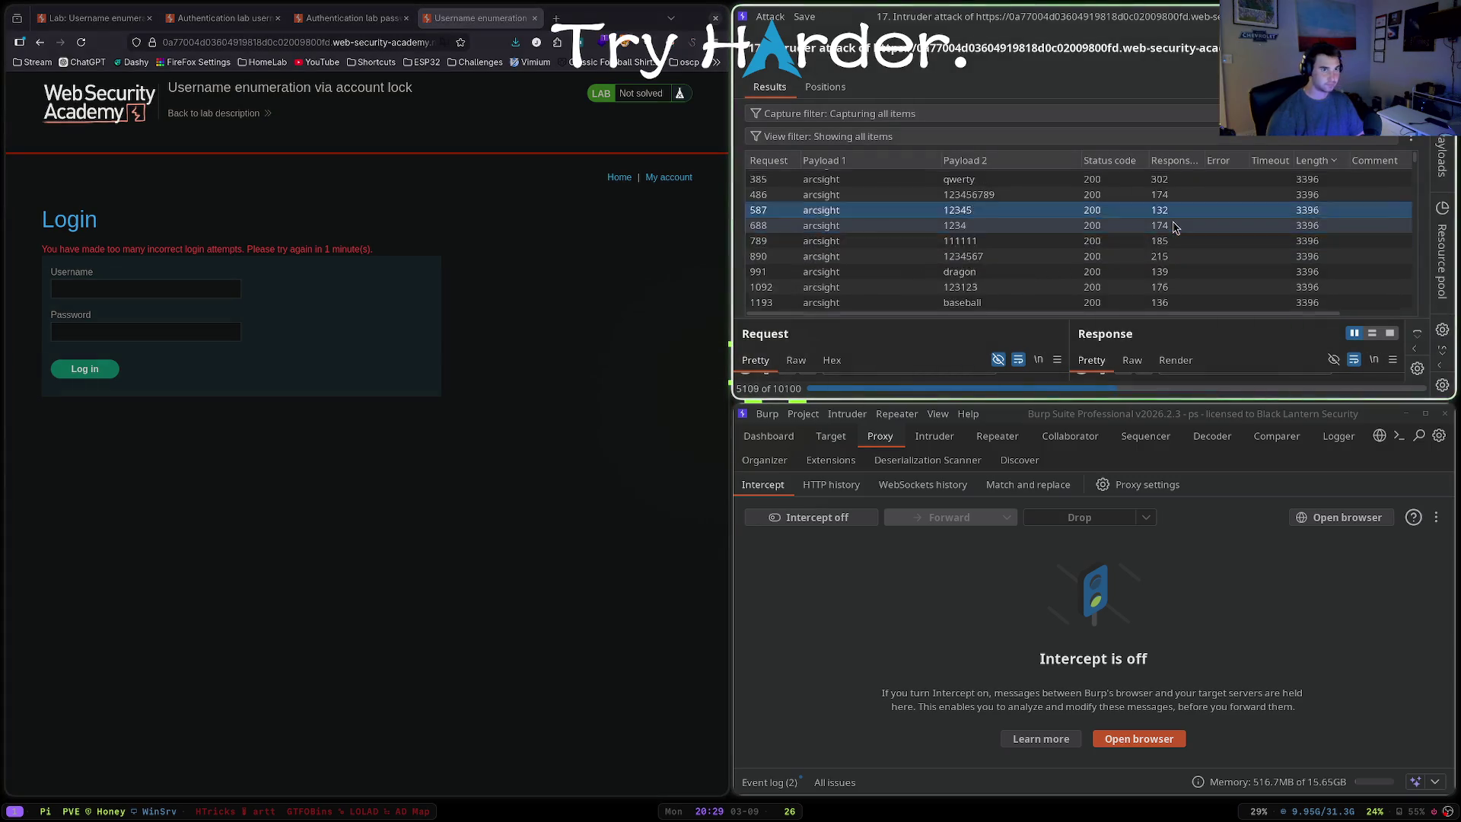
pyautogui.scroll(-10, 1176, 230)
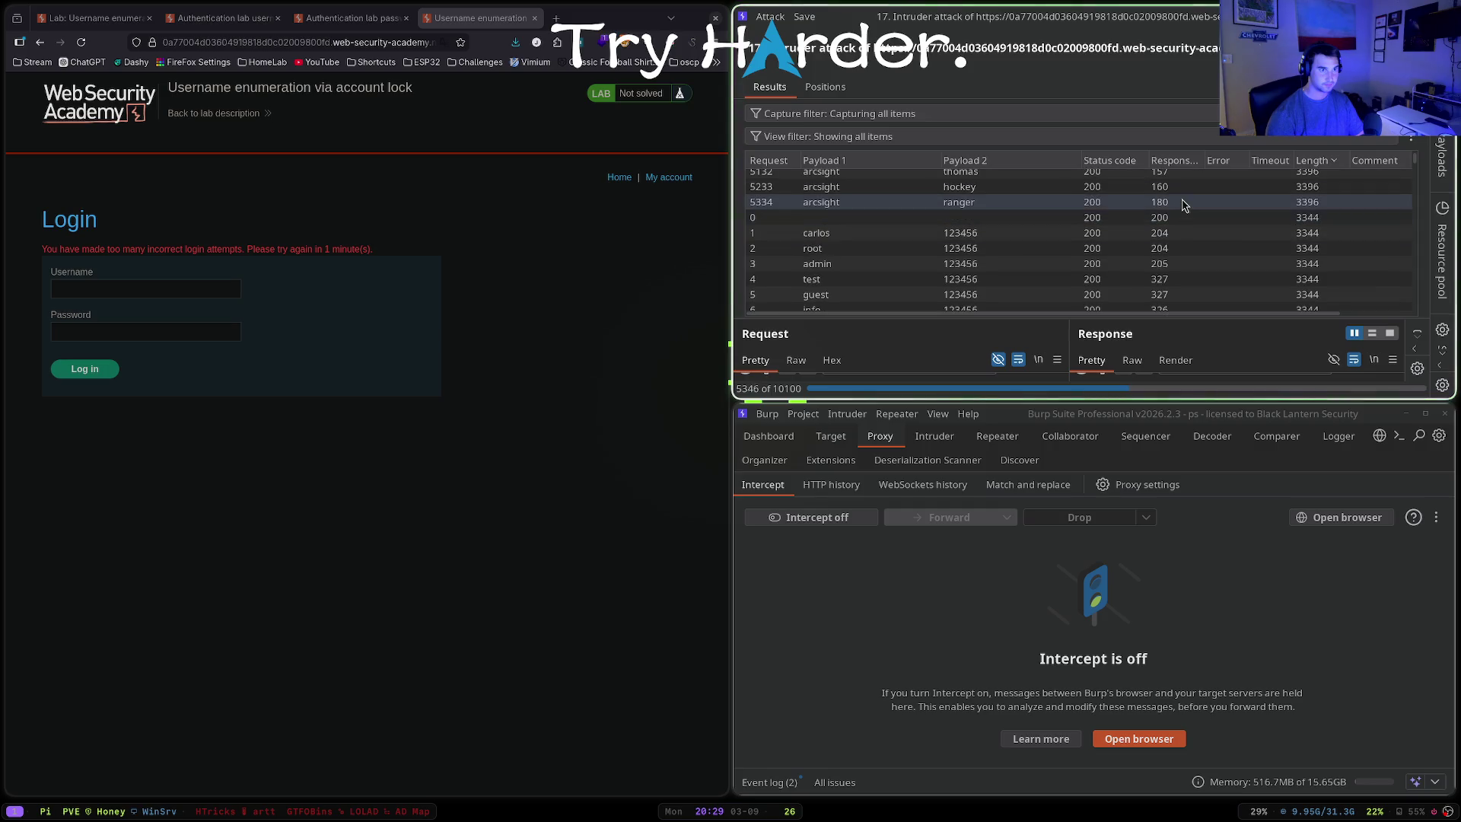
pyautogui.scroll(10, 1161, 225)
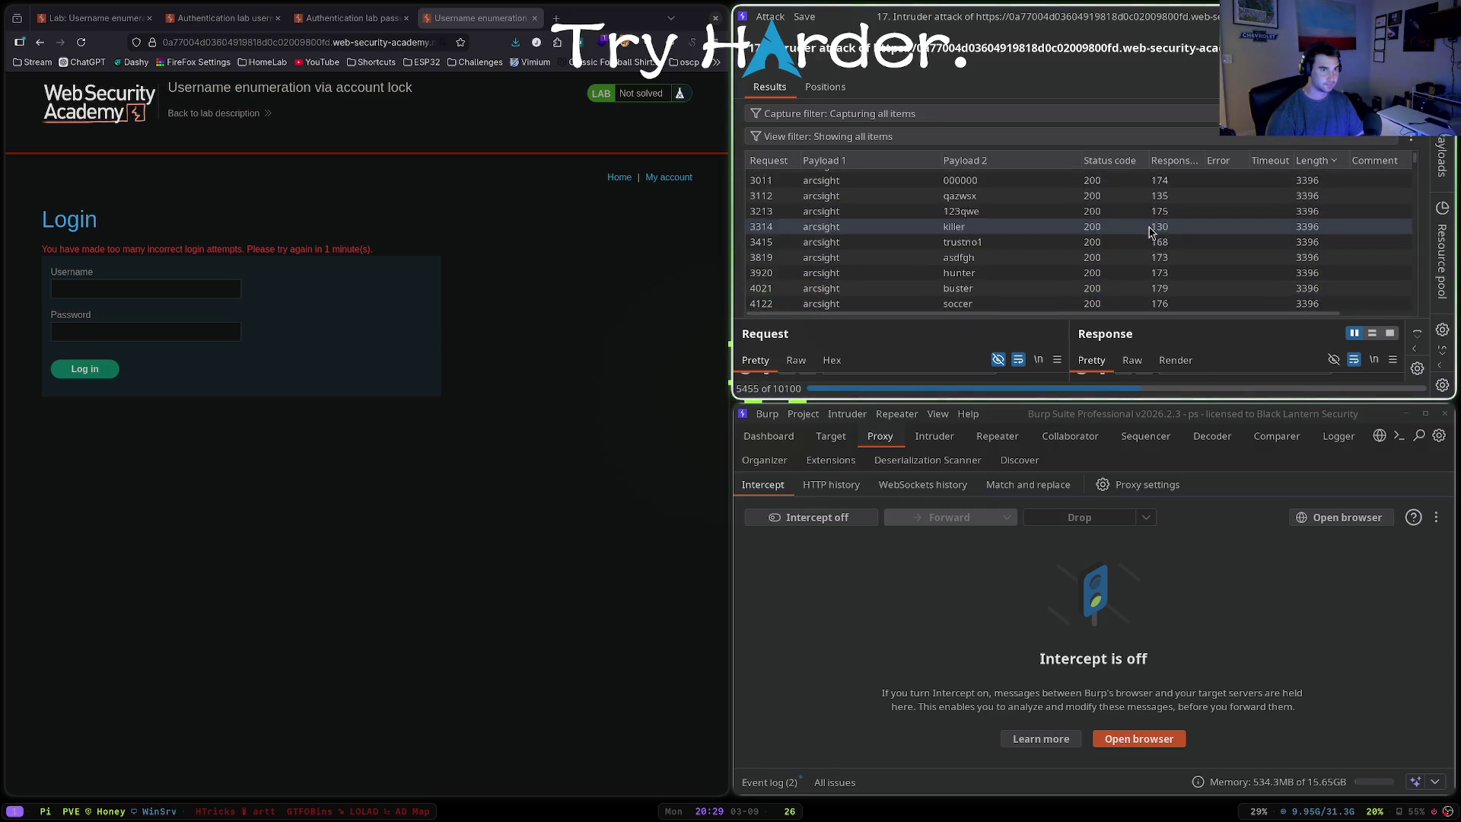
pyautogui.scroll(6, 1151, 232)
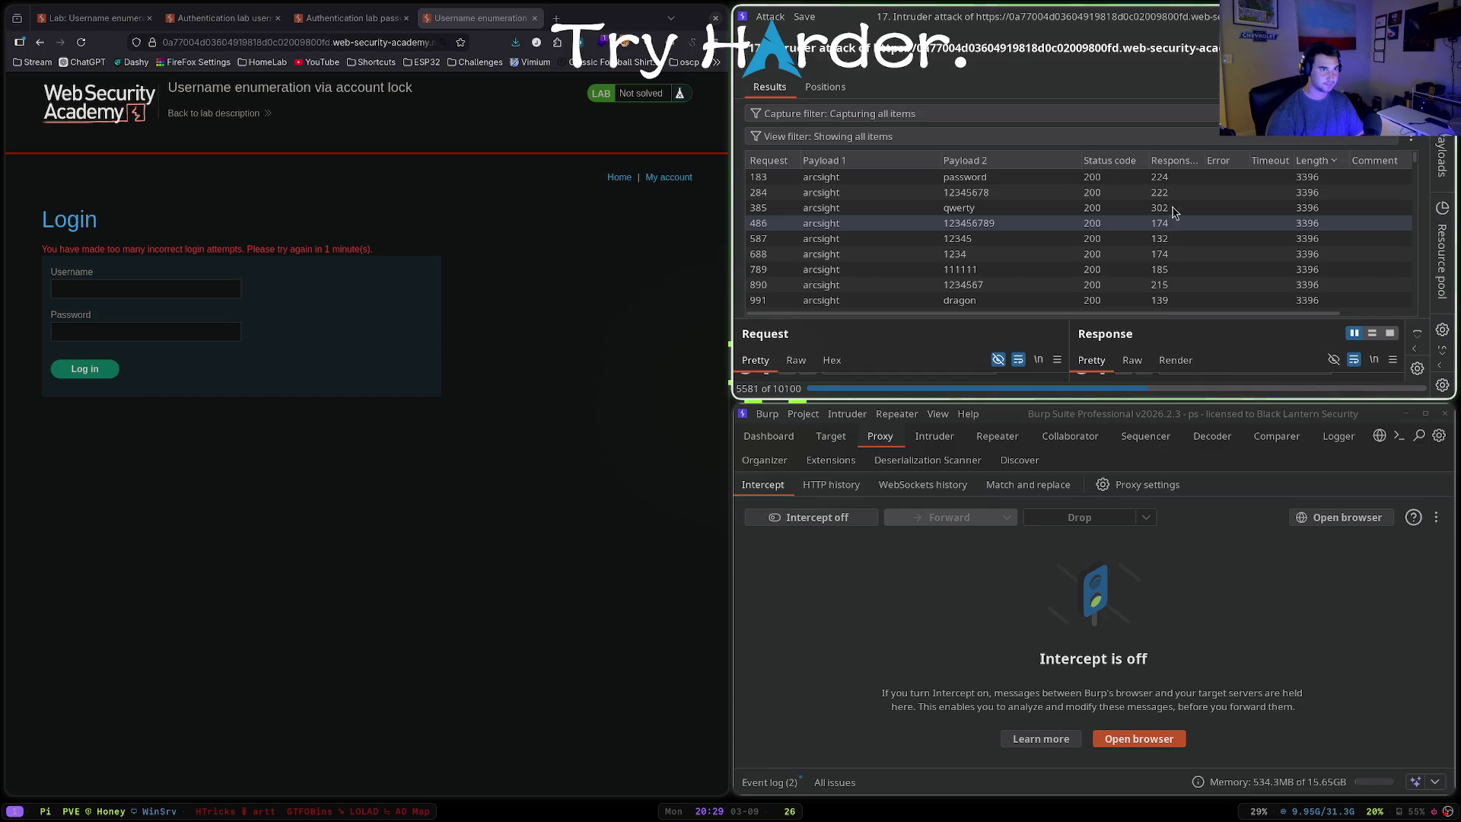
pyautogui.click(1314, 161)
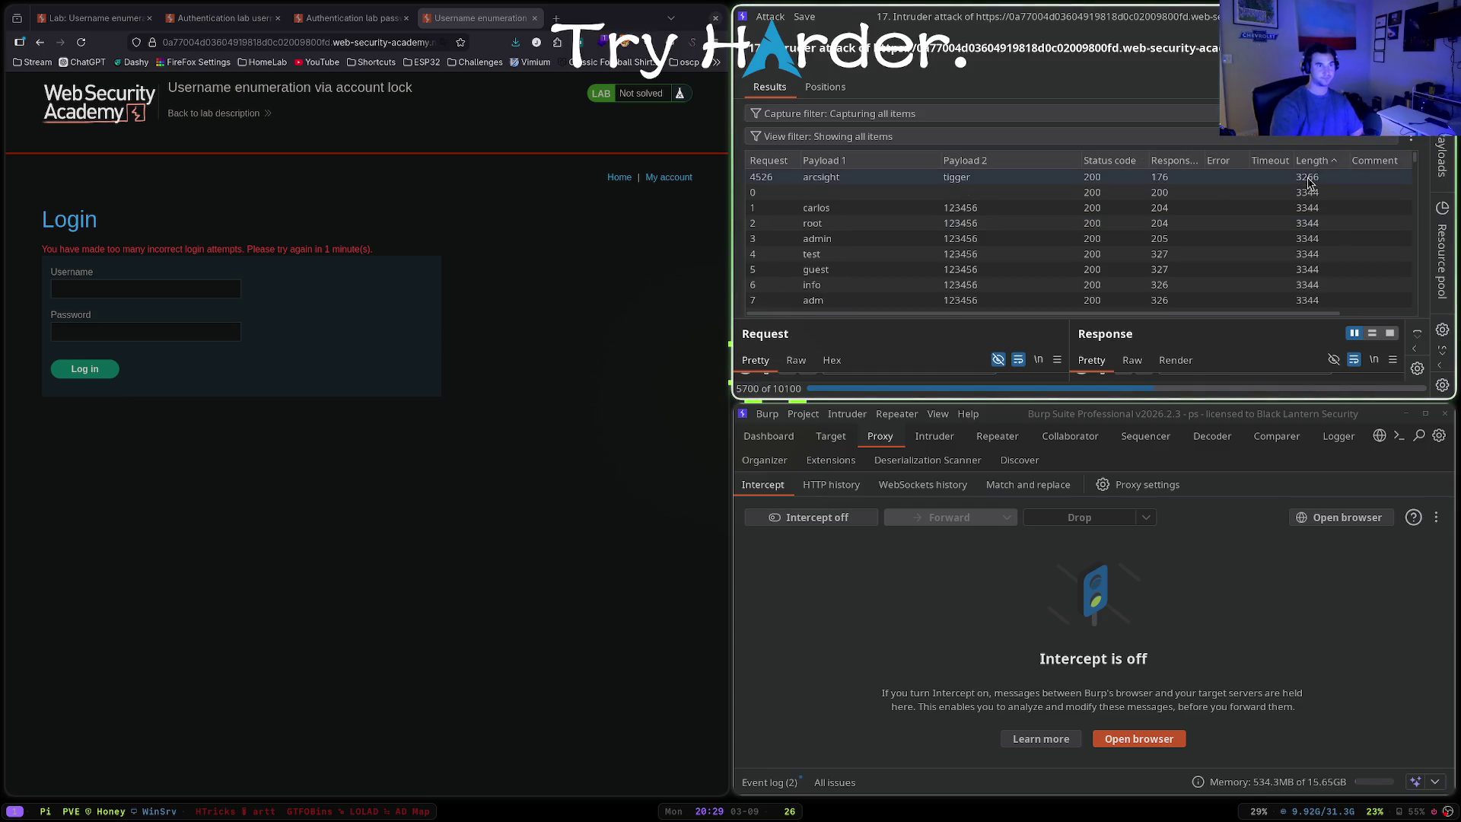
pyautogui.click(1294, 177)
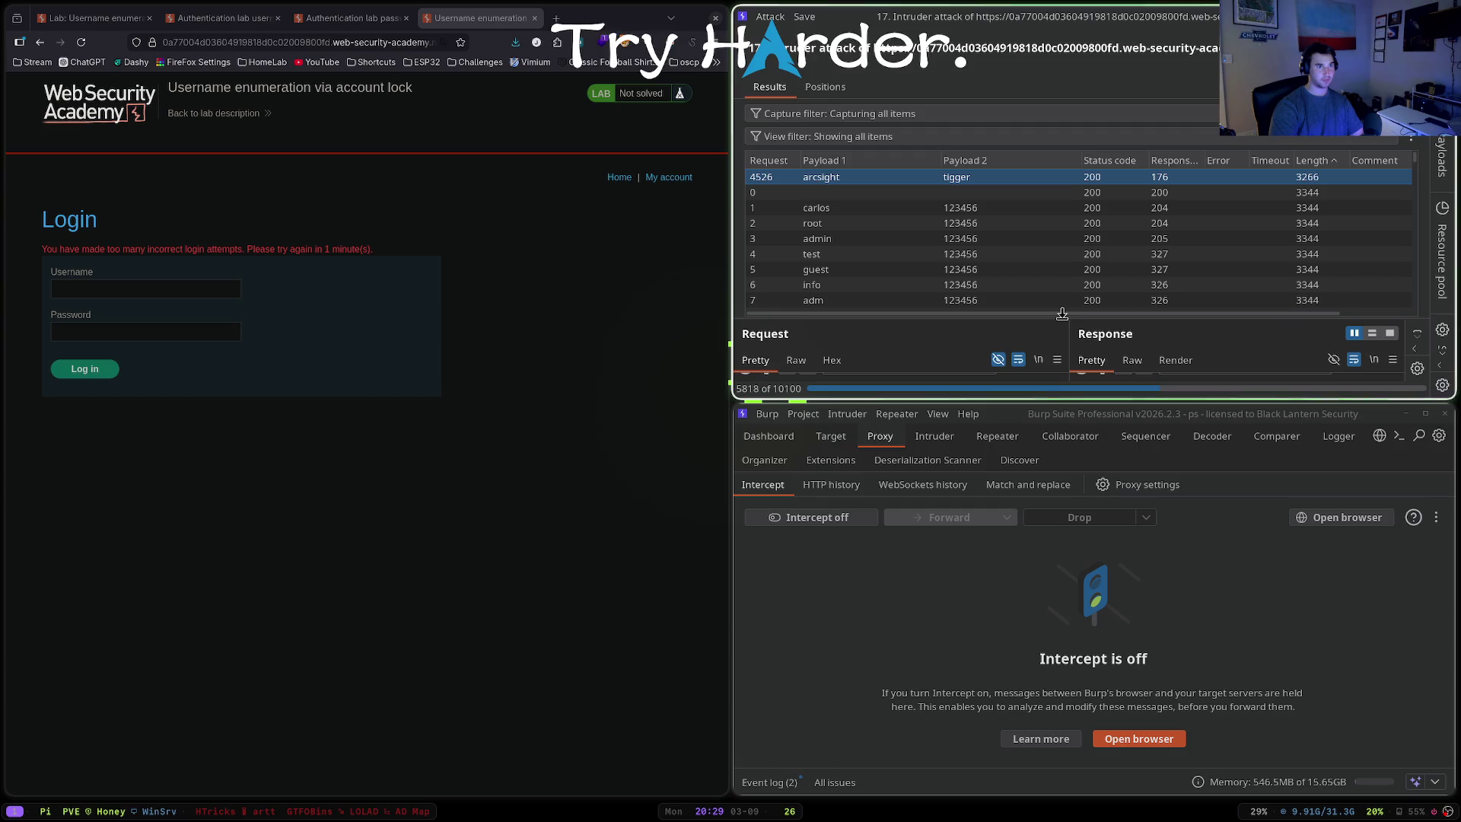
pyautogui.moveTo(1062, 313); pyautogui.dragTo(1062, 158)
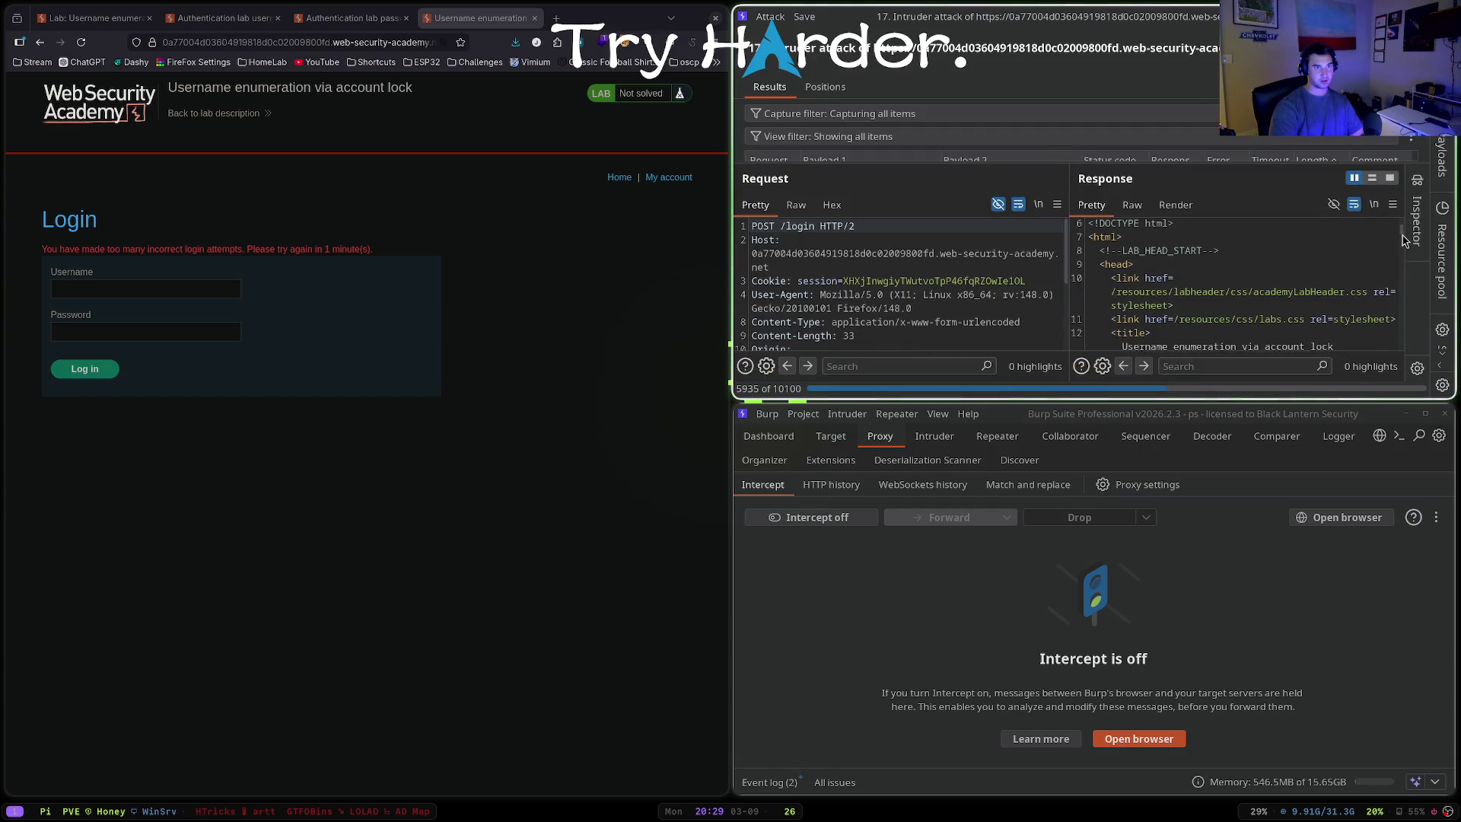
pyautogui.moveTo(1404, 240)
pyautogui.mouseDown()
pyautogui.moveTo(1411, 338)
pyautogui.moveTo(1406, 322)
pyautogui.mouseUp()
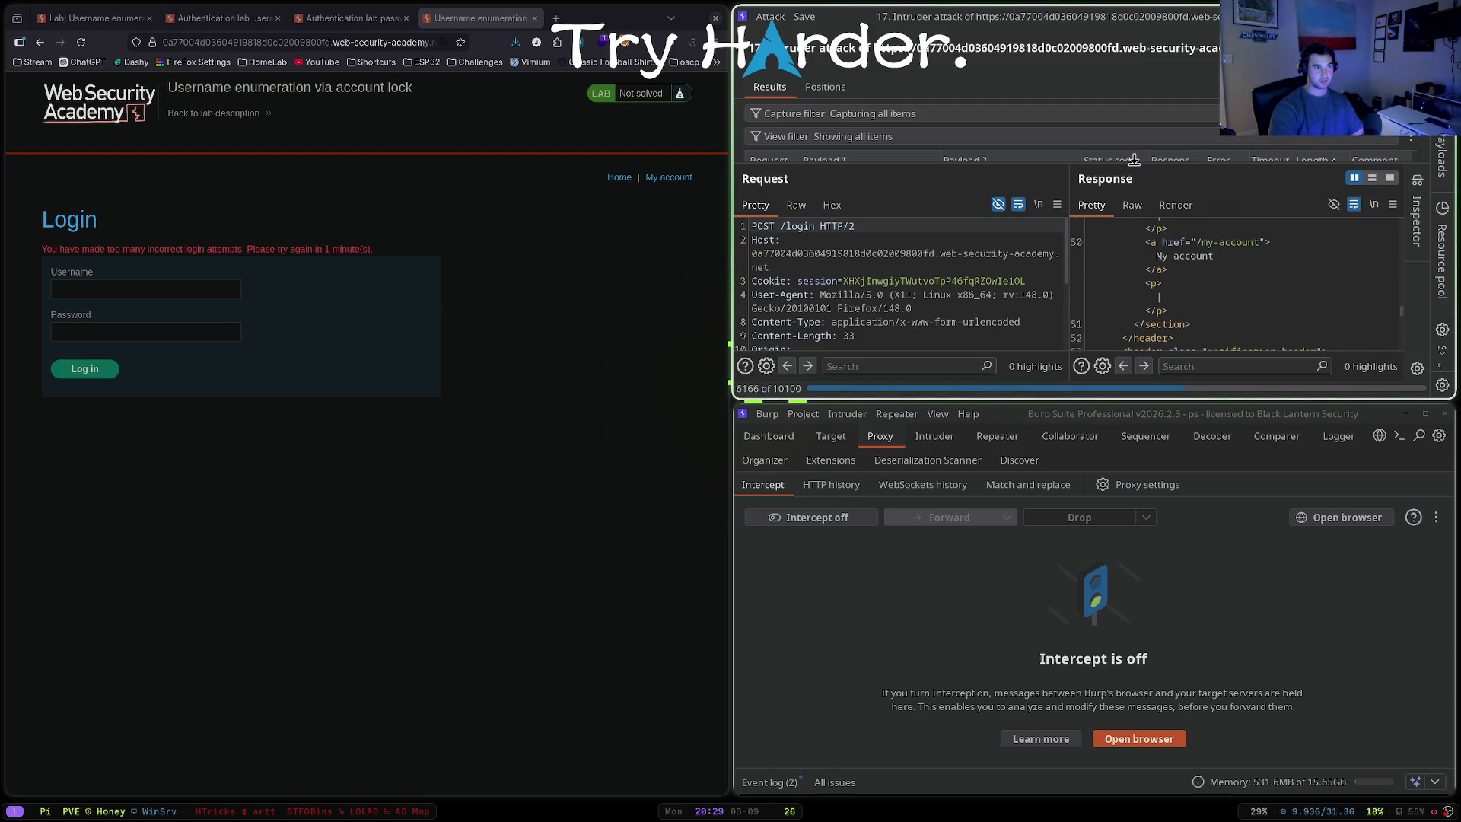
pyautogui.moveTo(1134, 158); pyautogui.dragTo(1133, 306)
# - Submit two login attempts on the lab page as arcsight with a candidate password
pyautogui.click(204, 283)
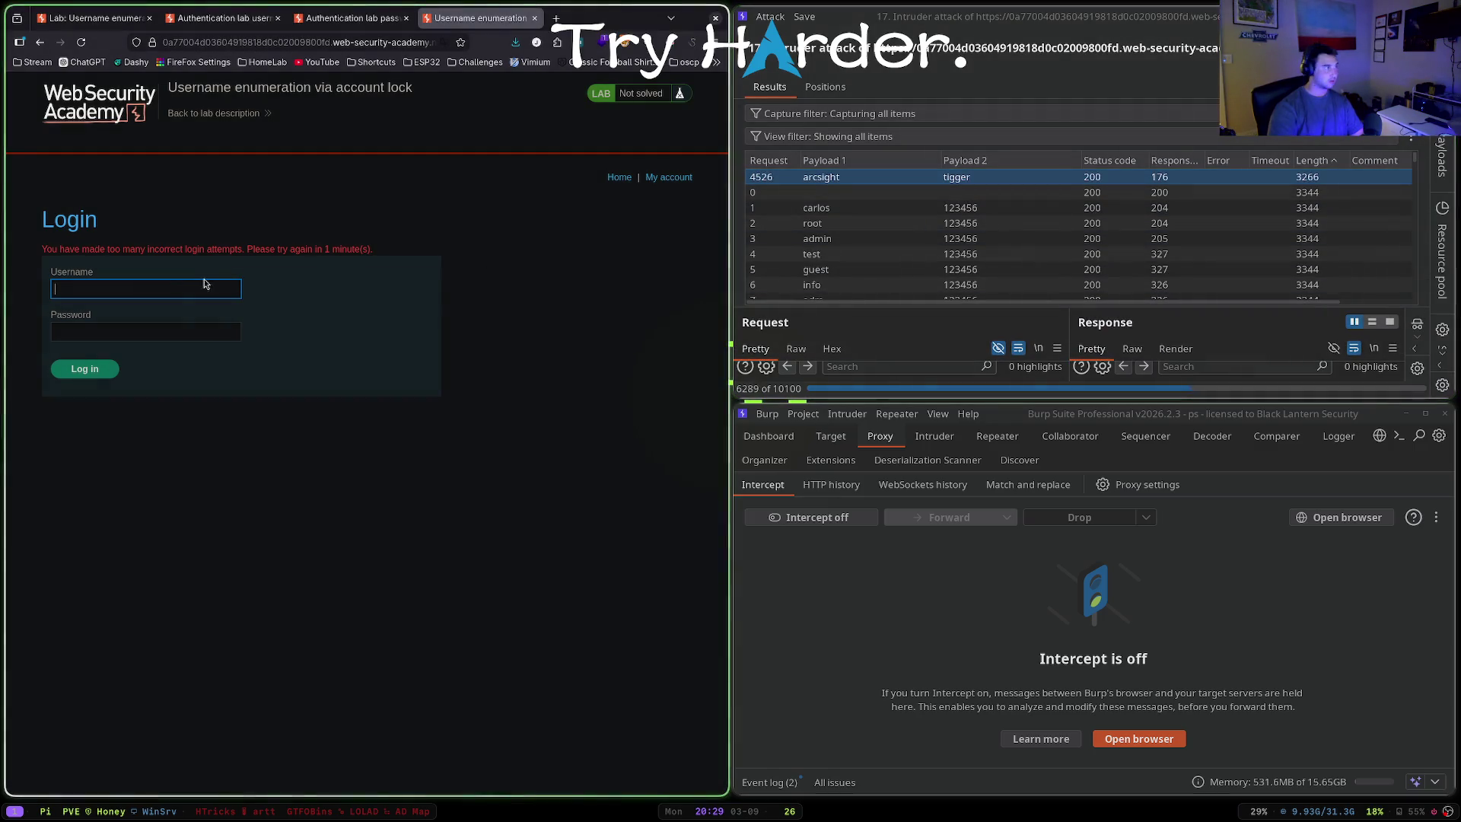
pyautogui.write('rcsight')
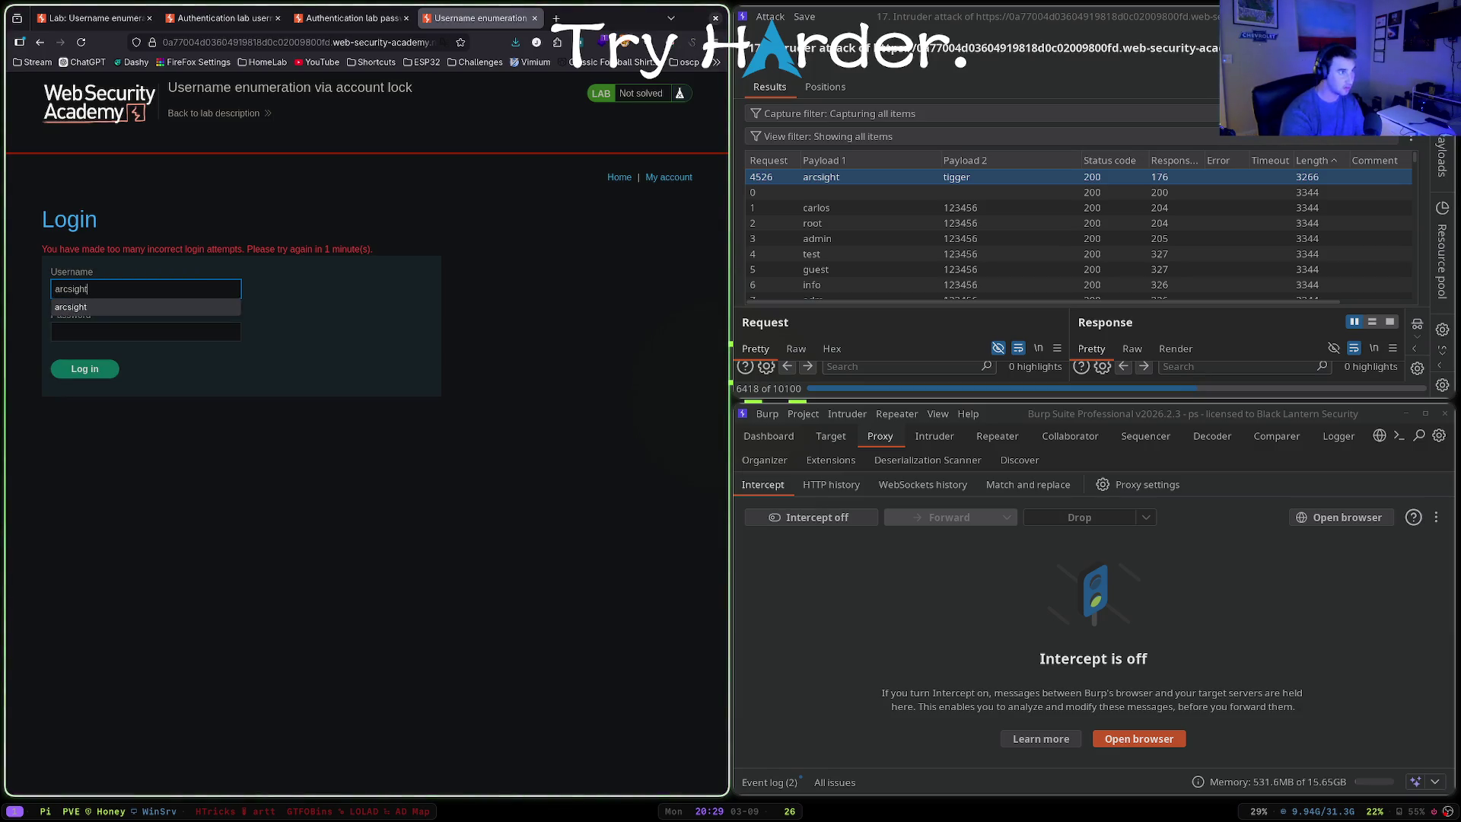
pyautogui.click(145, 332)
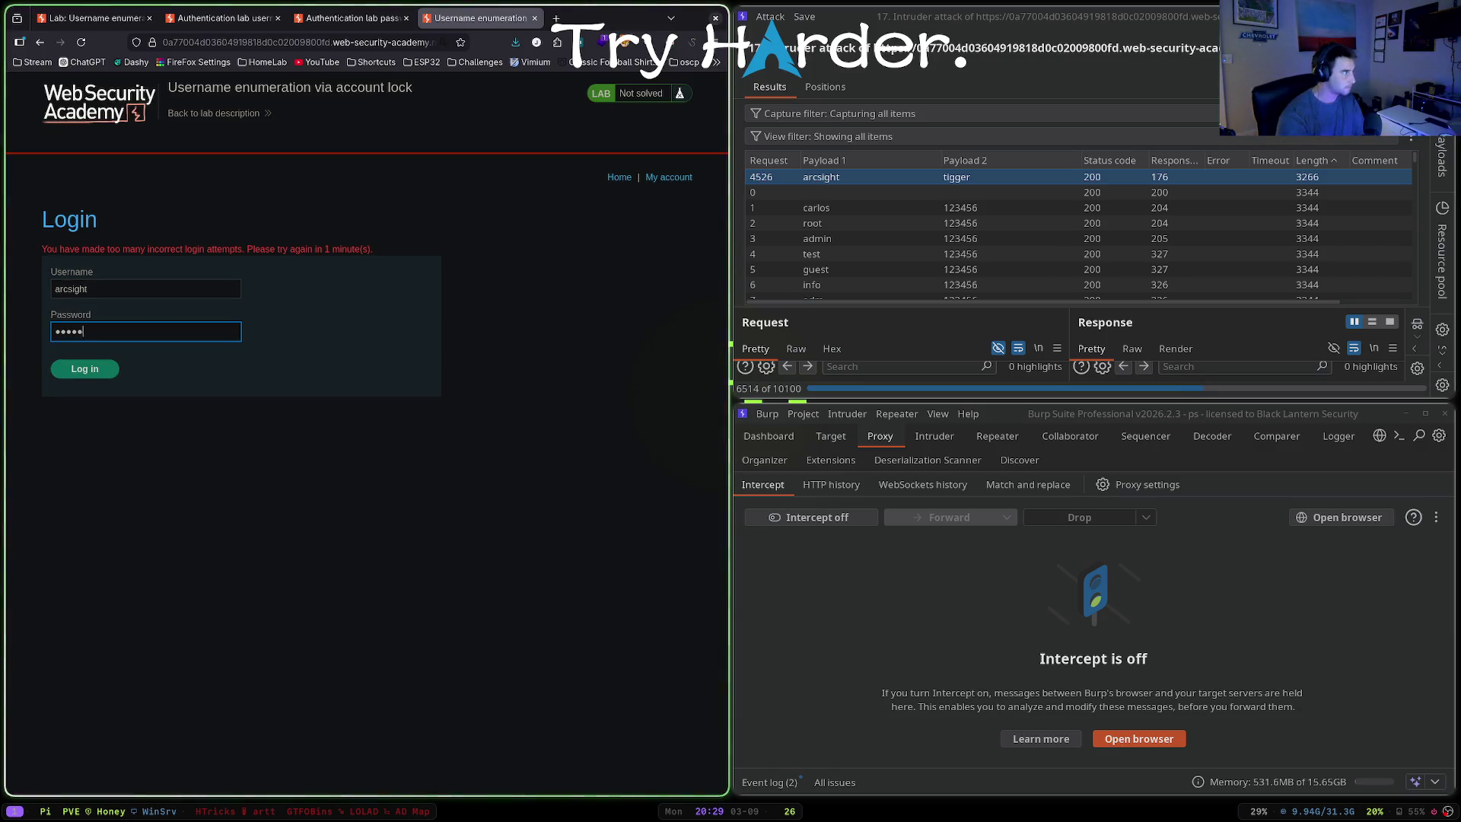
pyautogui.press('Return')
pyautogui.click(195, 284)
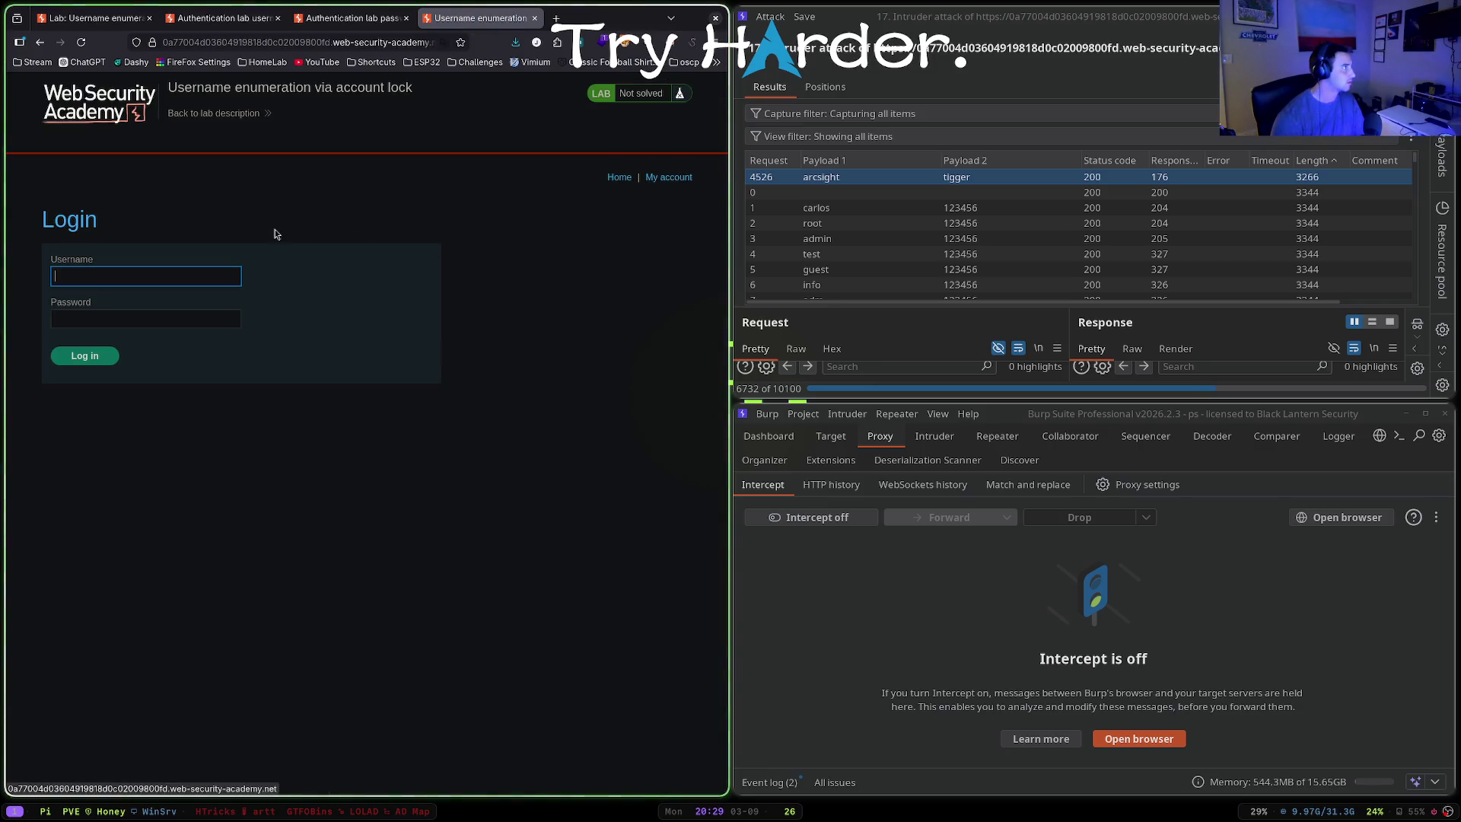
pyautogui.write('arcsight')
pyautogui.press('Tab')
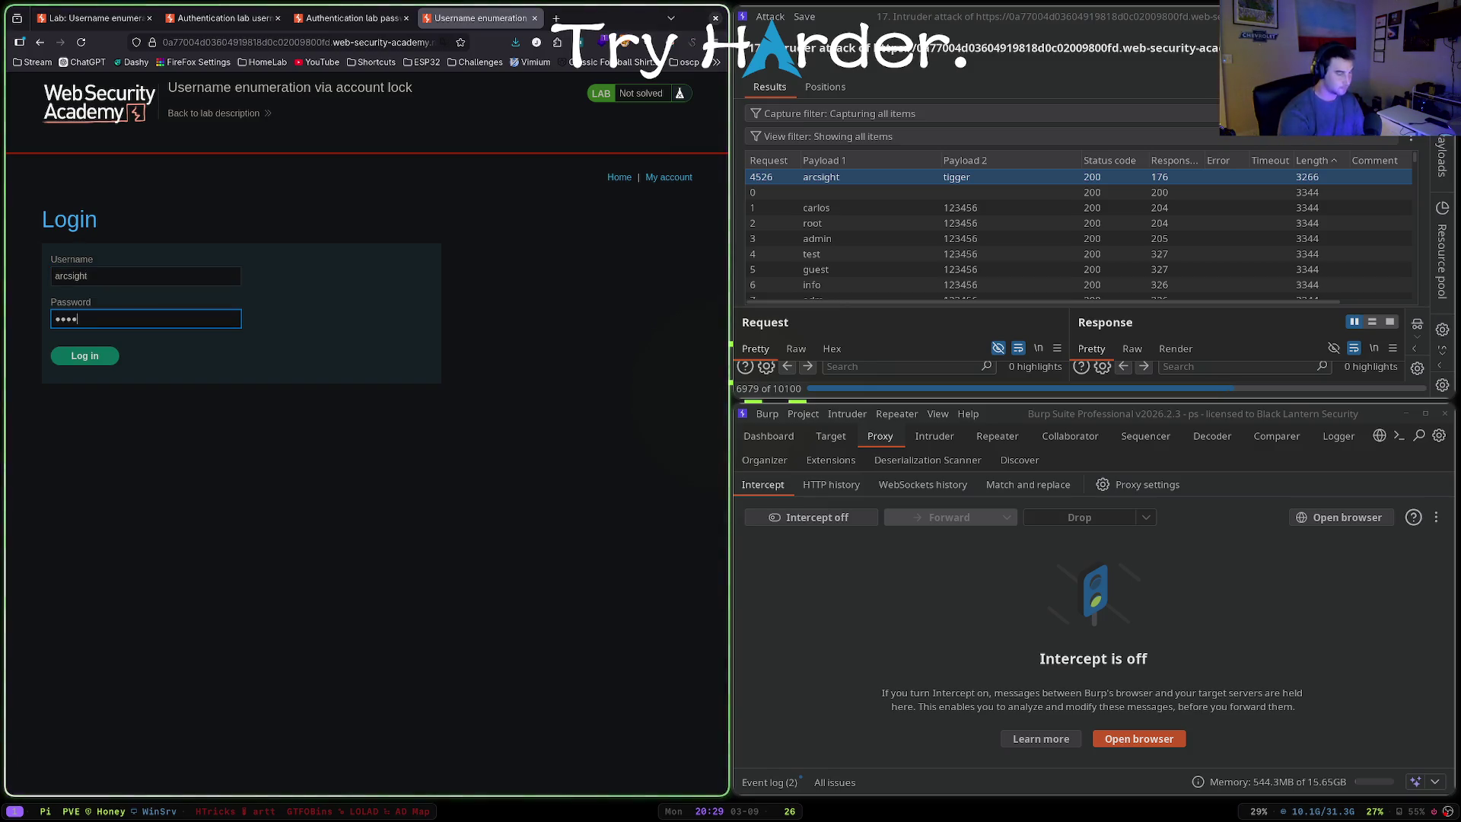
pyautogui.write('er')
pyautogui.press('Return')
# - Sort the attack results longest first and retry the arcsight login
pyautogui.click(1309, 162)
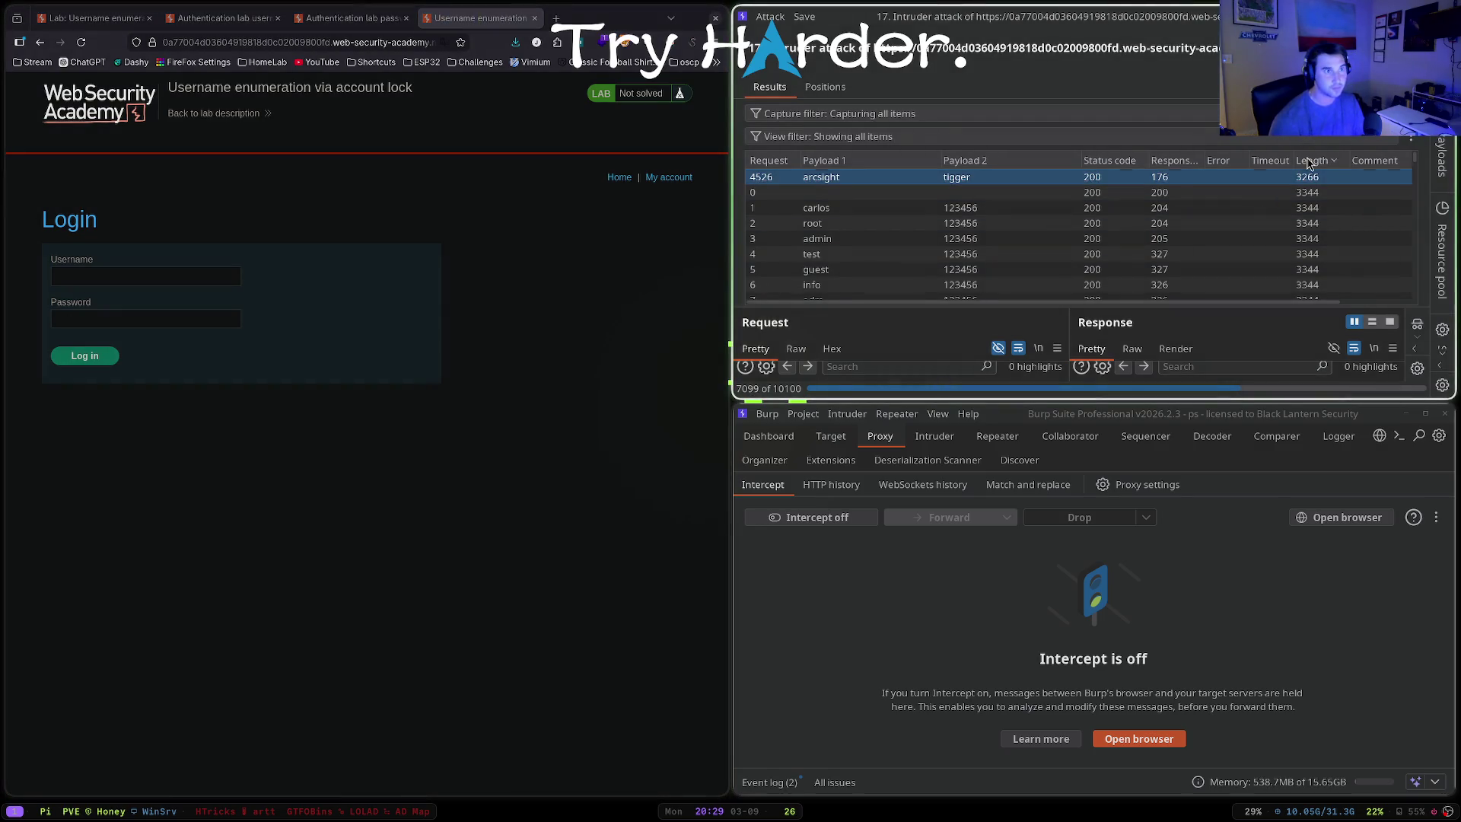
pyautogui.click(1309, 162)
pyautogui.click(605, 265)
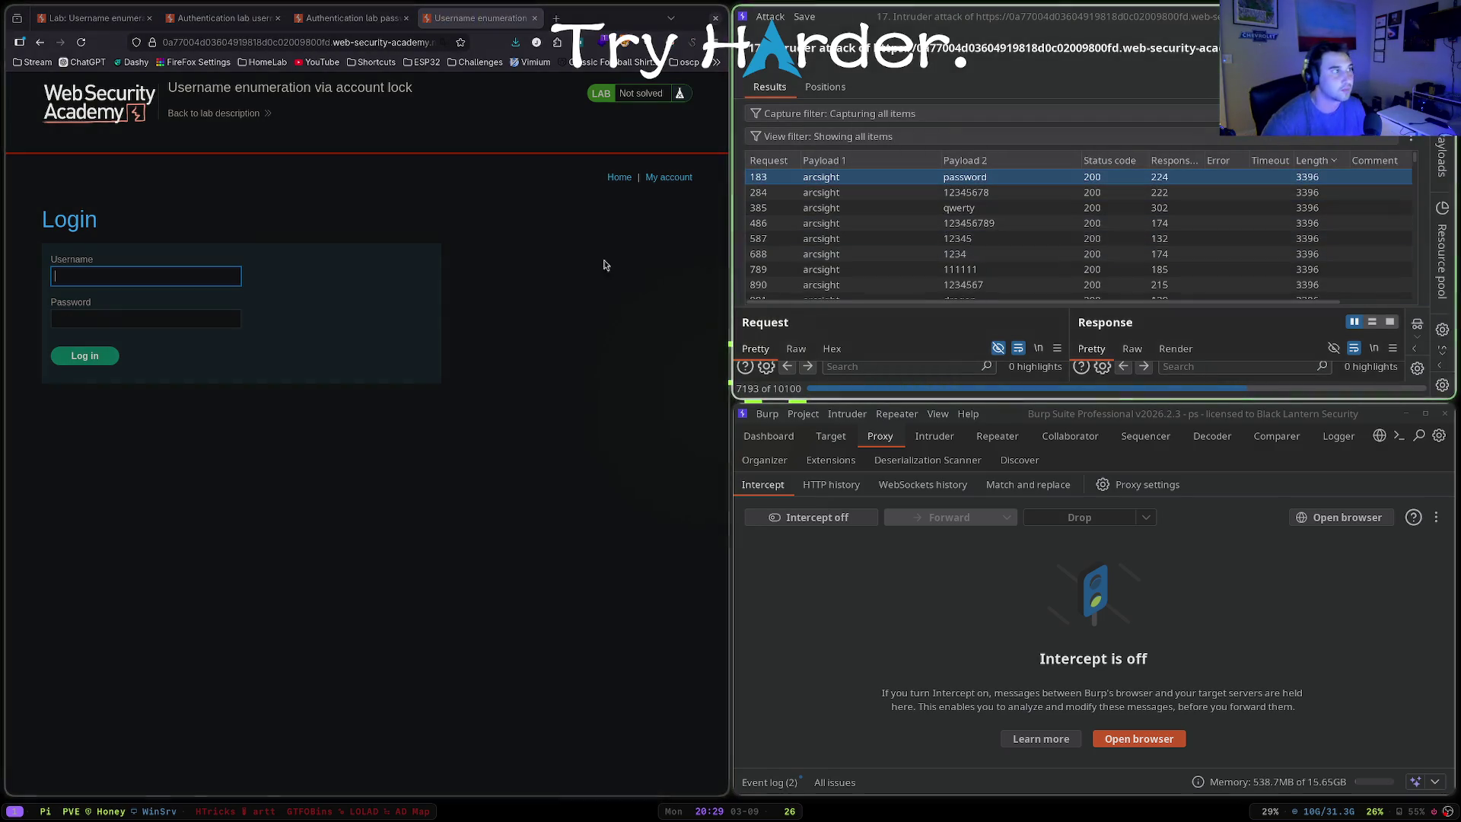
pyautogui.write('arcsight')
pyautogui.press('Tab')
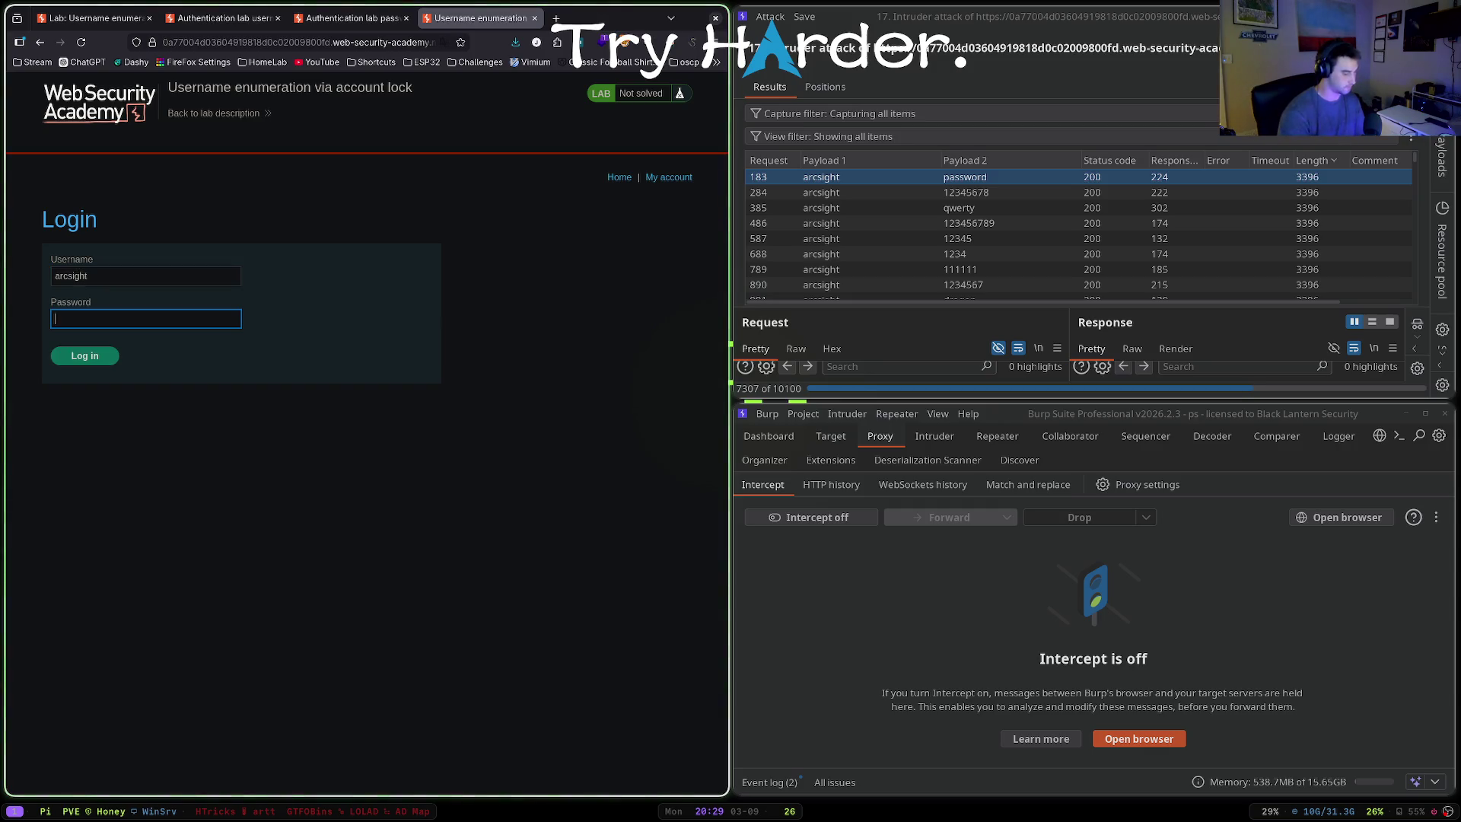
pyautogui.press('Return')
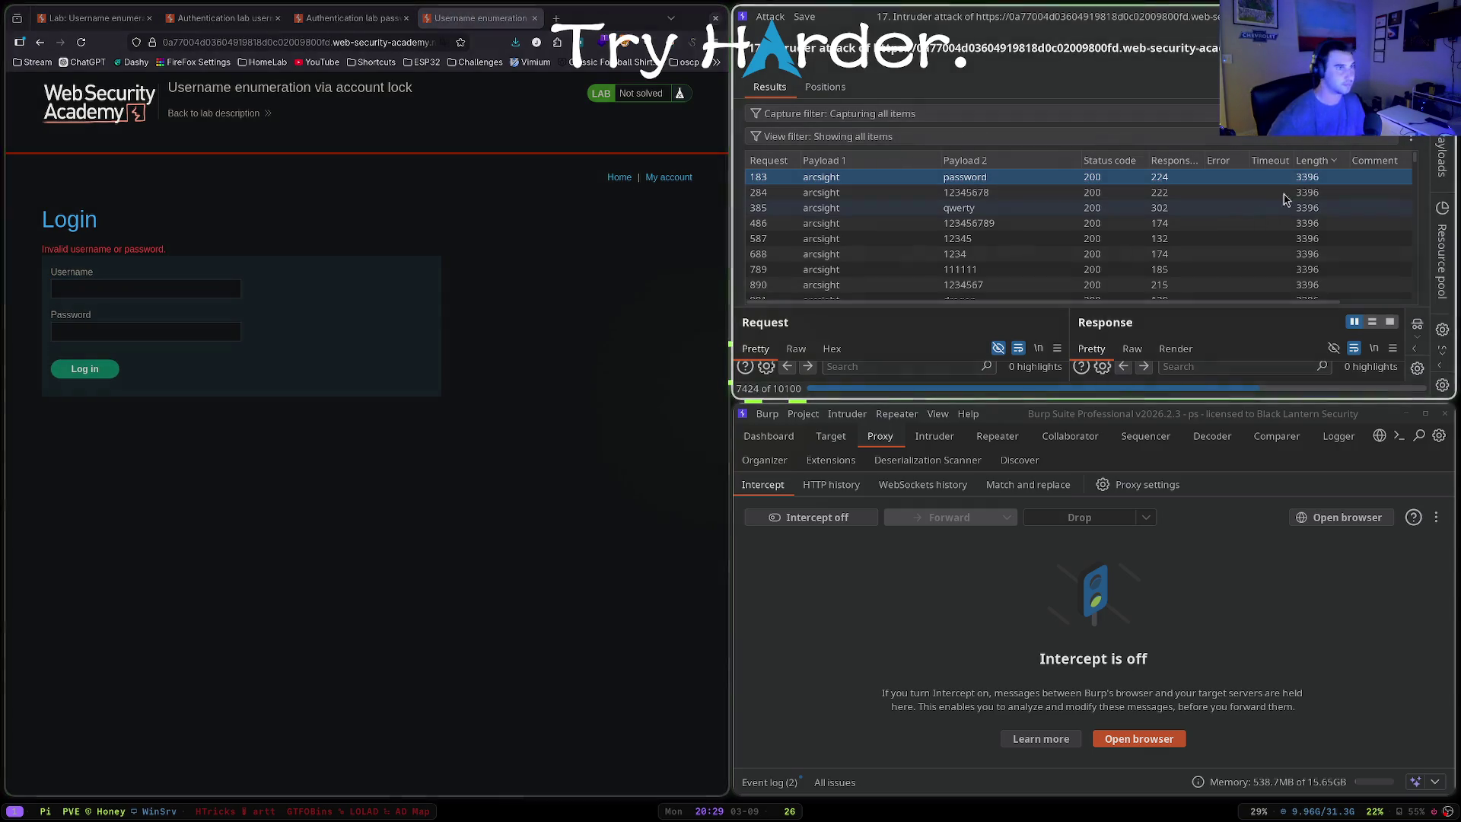
# - Re-sort results shortest first and log in again as arcsight, fixing a username typo
pyautogui.click(1313, 162)
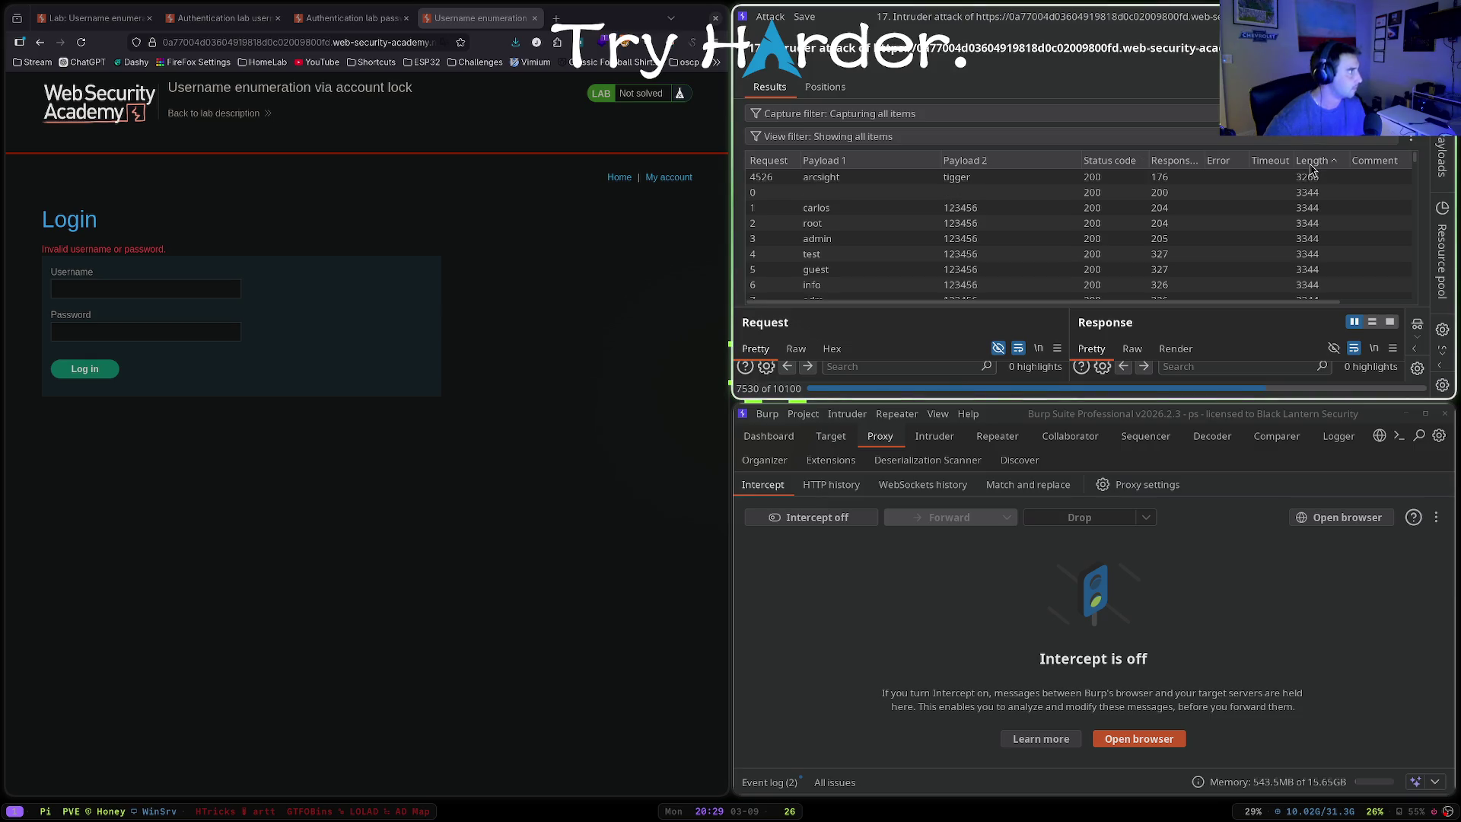
pyautogui.click(1311, 161)
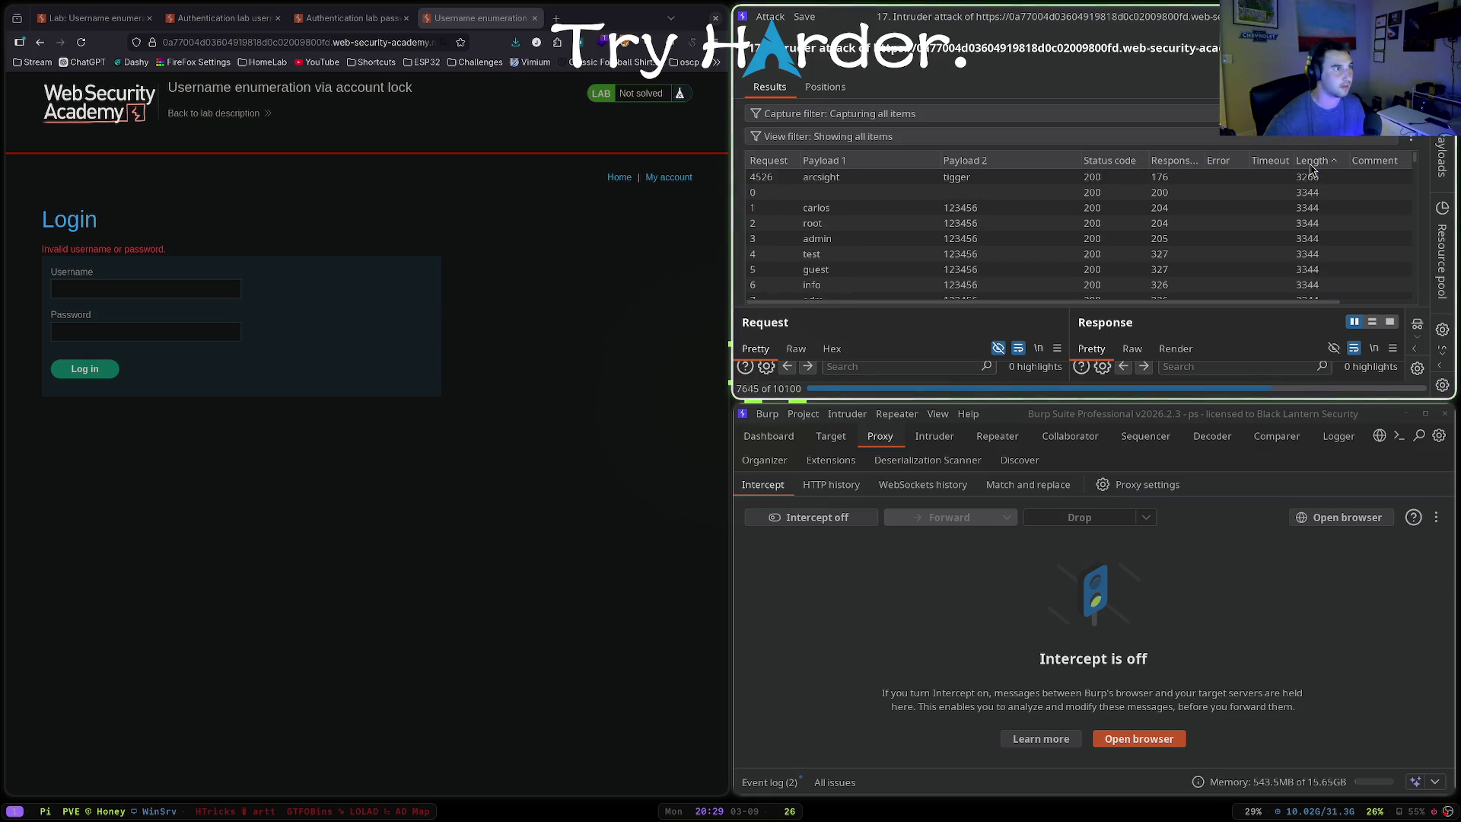
pyautogui.click(1311, 161)
pyautogui.click(164, 291)
pyautogui.write('arcsiht')
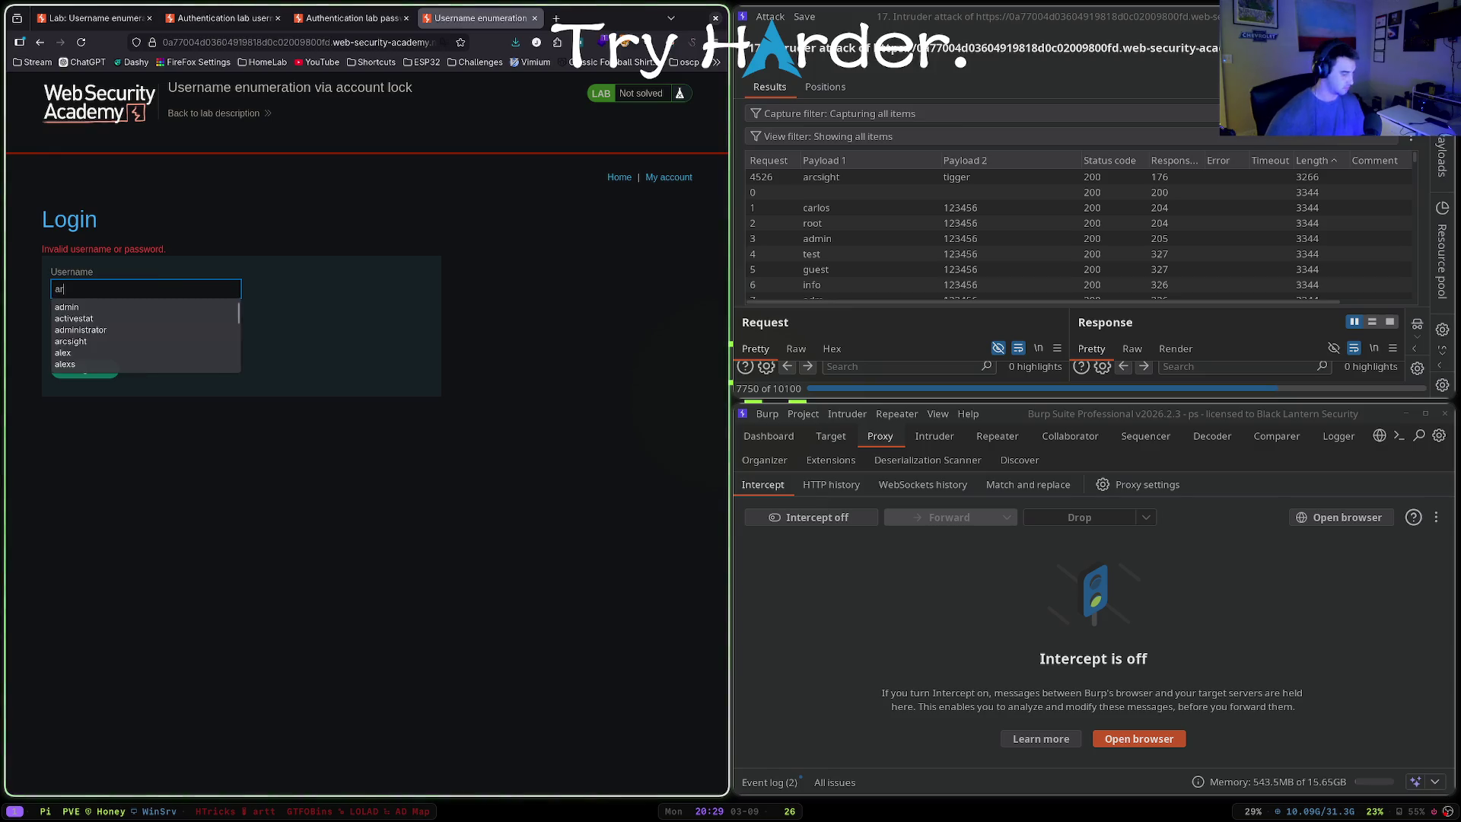
pyautogui.click(145, 332)
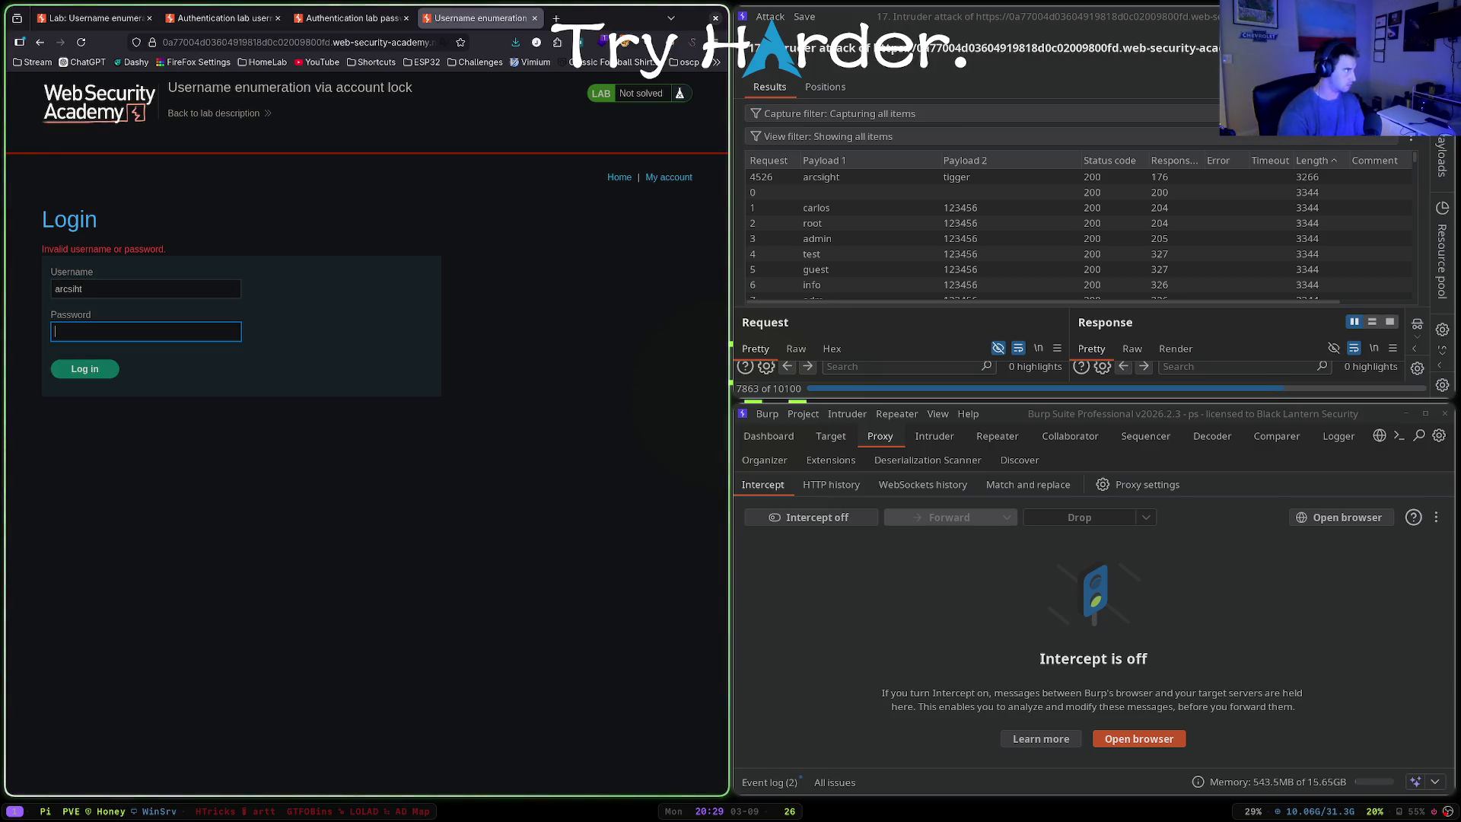
pyautogui.click(84, 289)
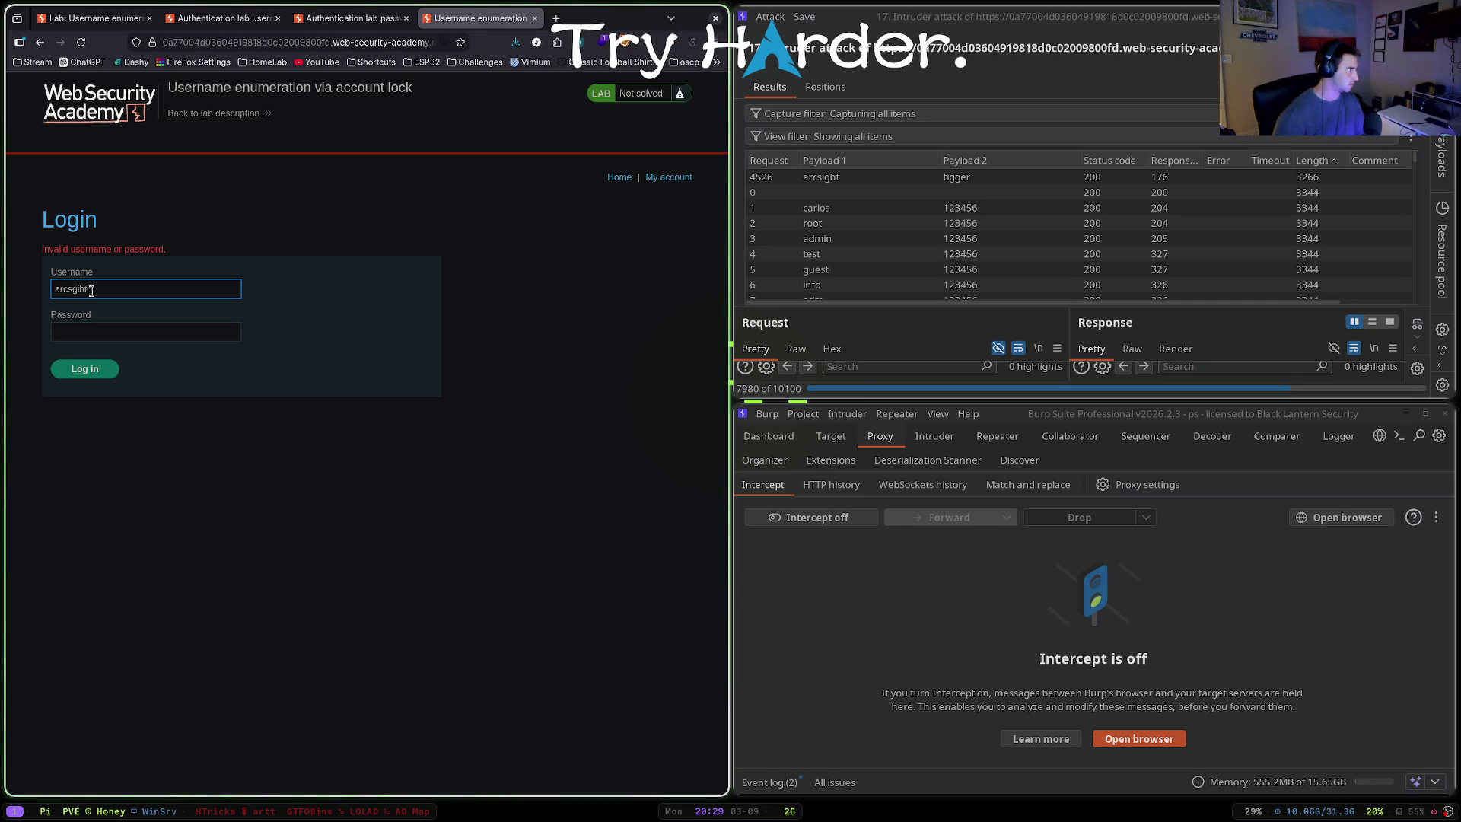
pyautogui.write('g')
pyautogui.press('Tab')
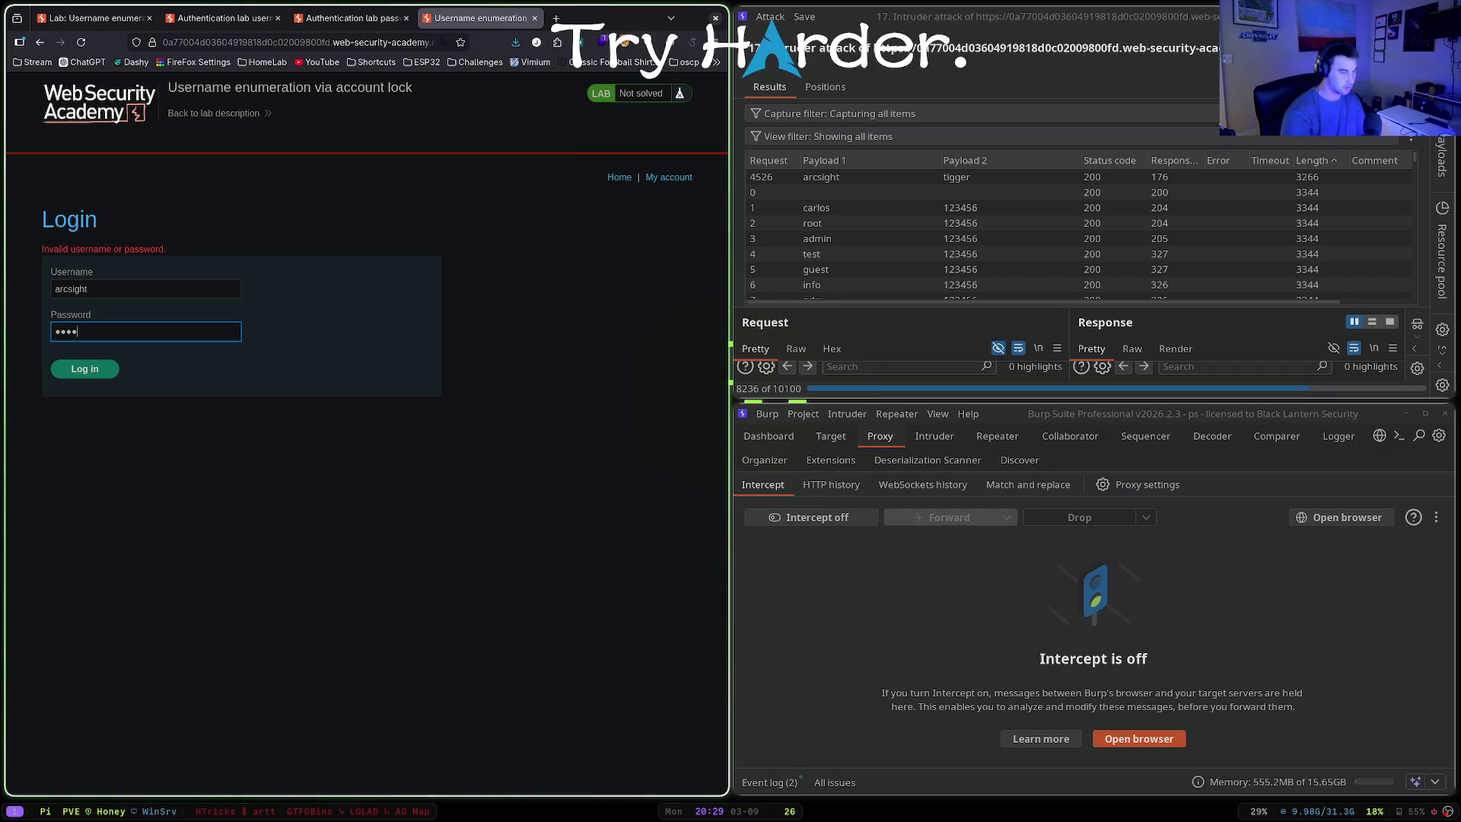
pyautogui.click(76, 372)
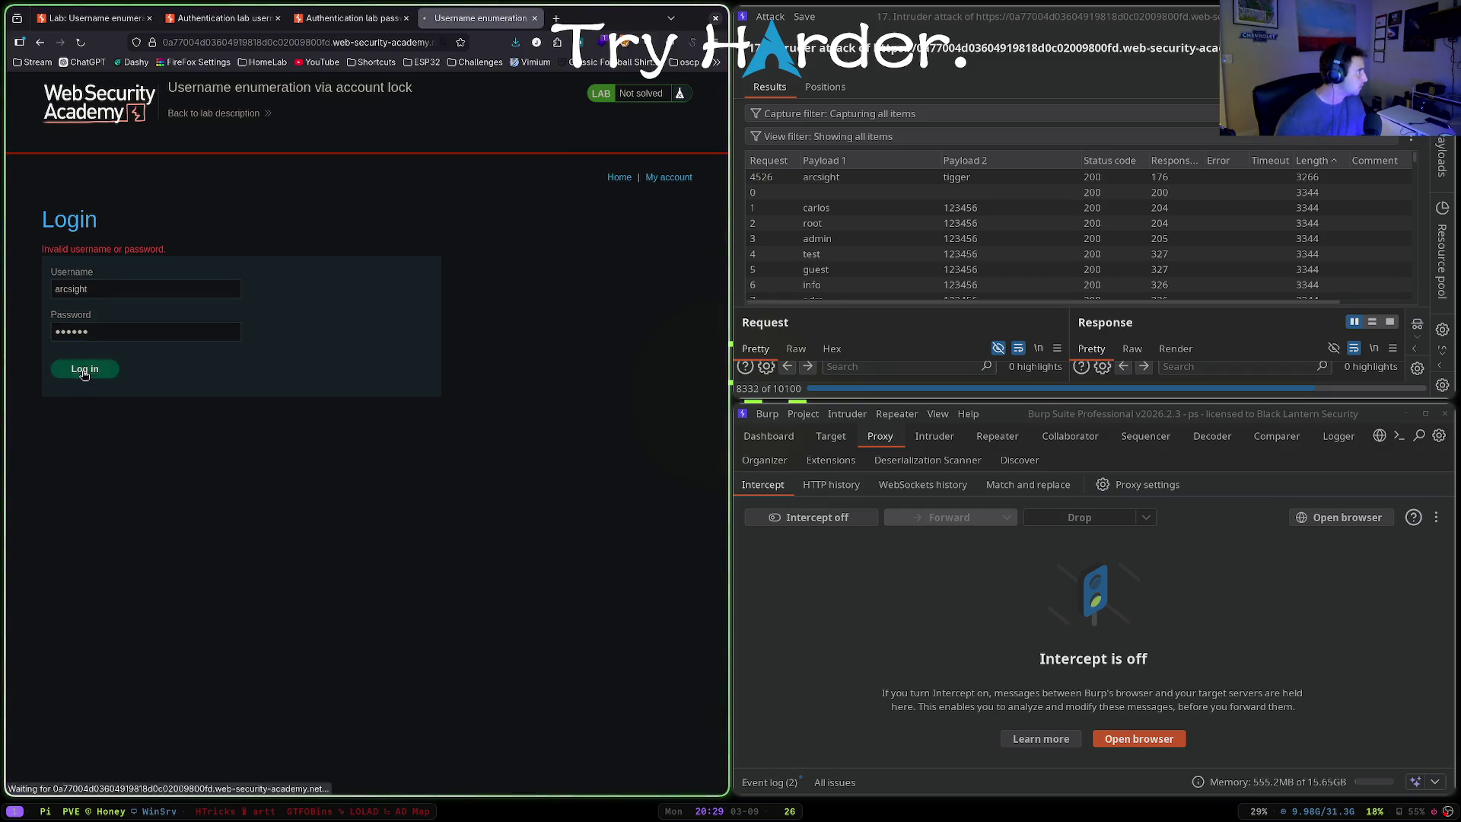
# - Fill arcsight from the saved suggestions and sort results longest first so arcsight rows lead
pyautogui.click(182, 280)
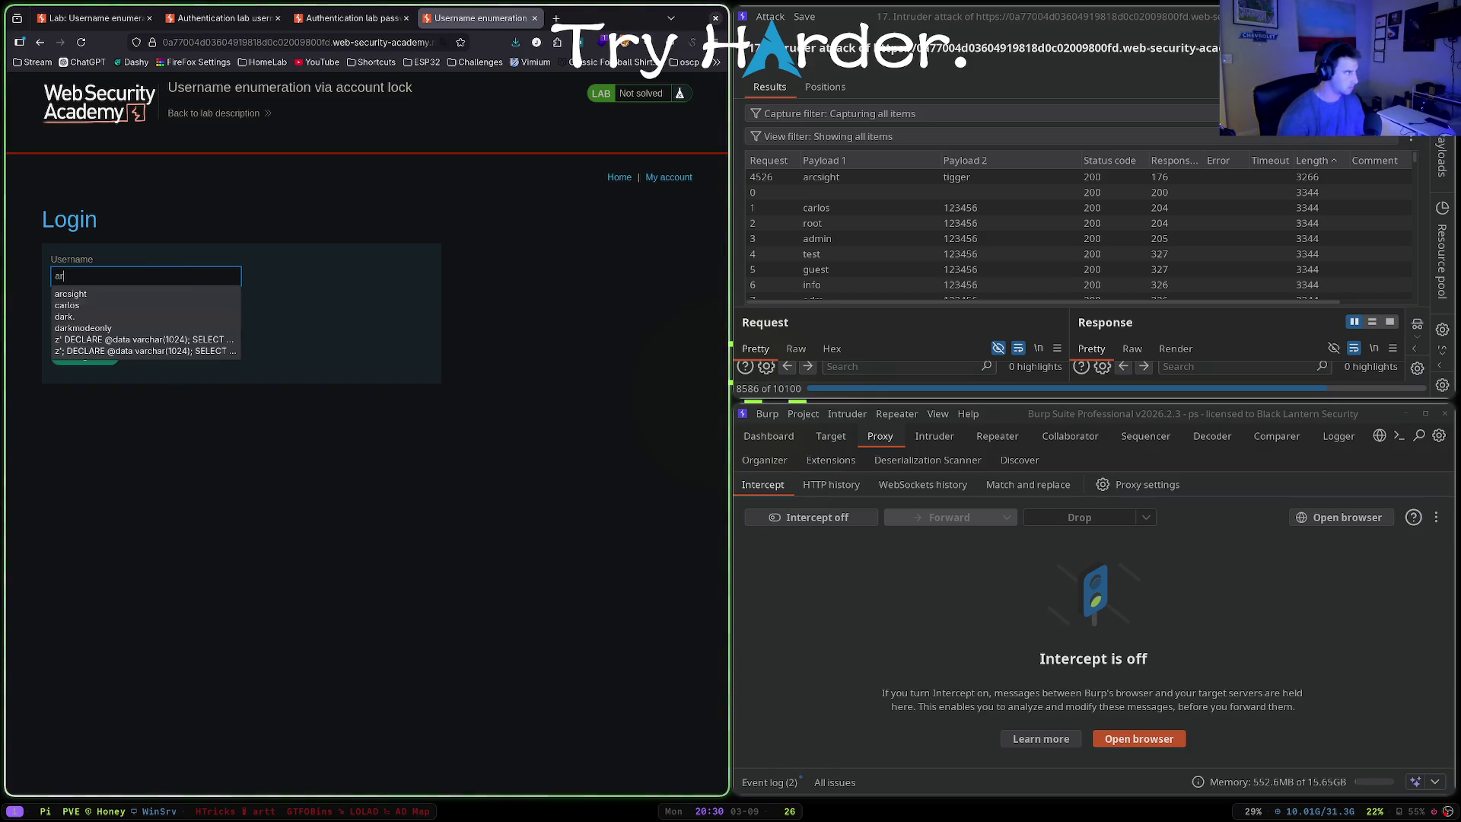
pyautogui.write('arc')
pyautogui.press('Down')
pyautogui.press('Return')
pyautogui.press('Tab')
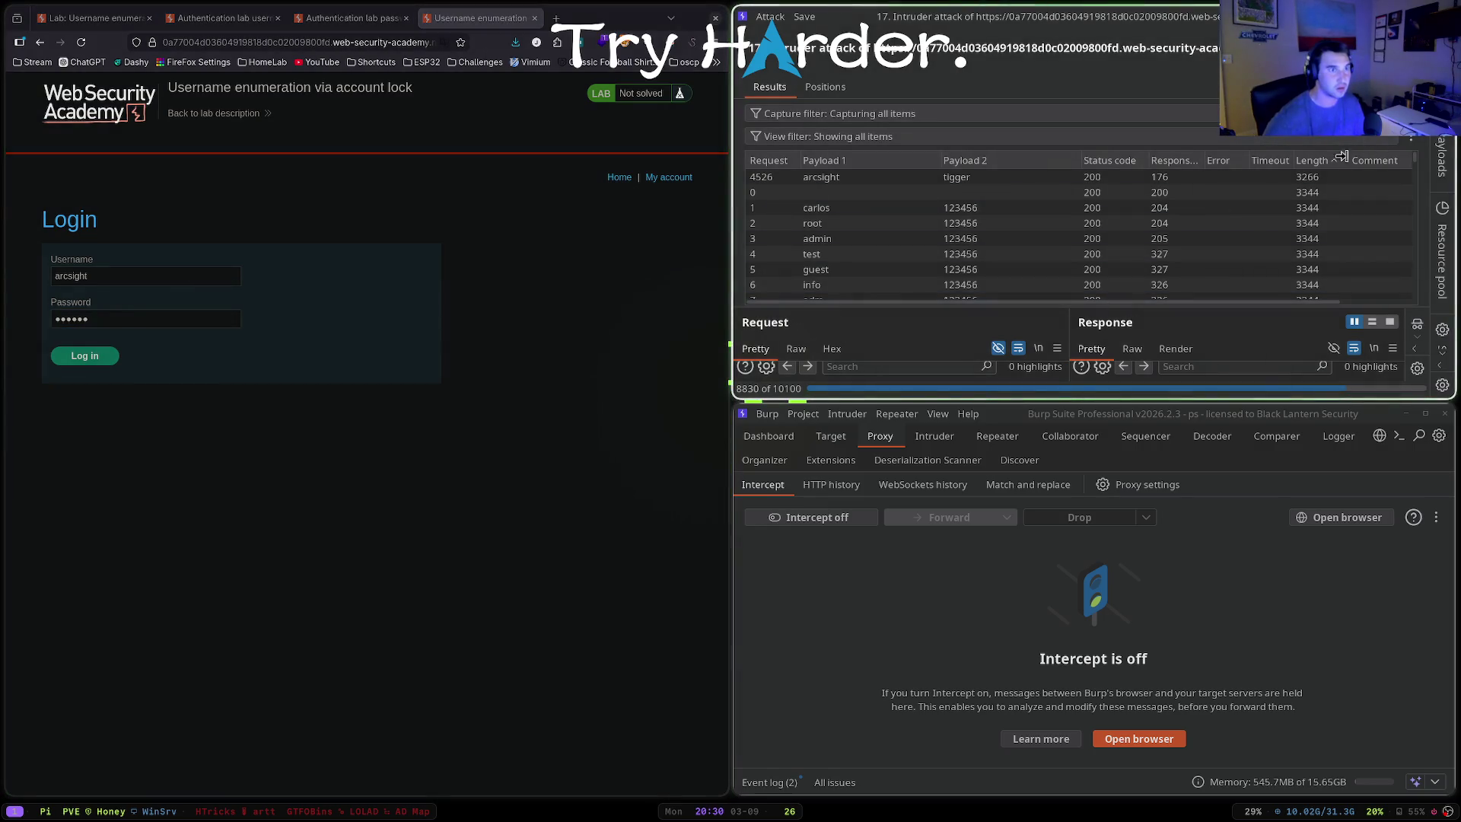
pyautogui.click(1311, 160)
pyautogui.scroll(-9, 1318, 201)
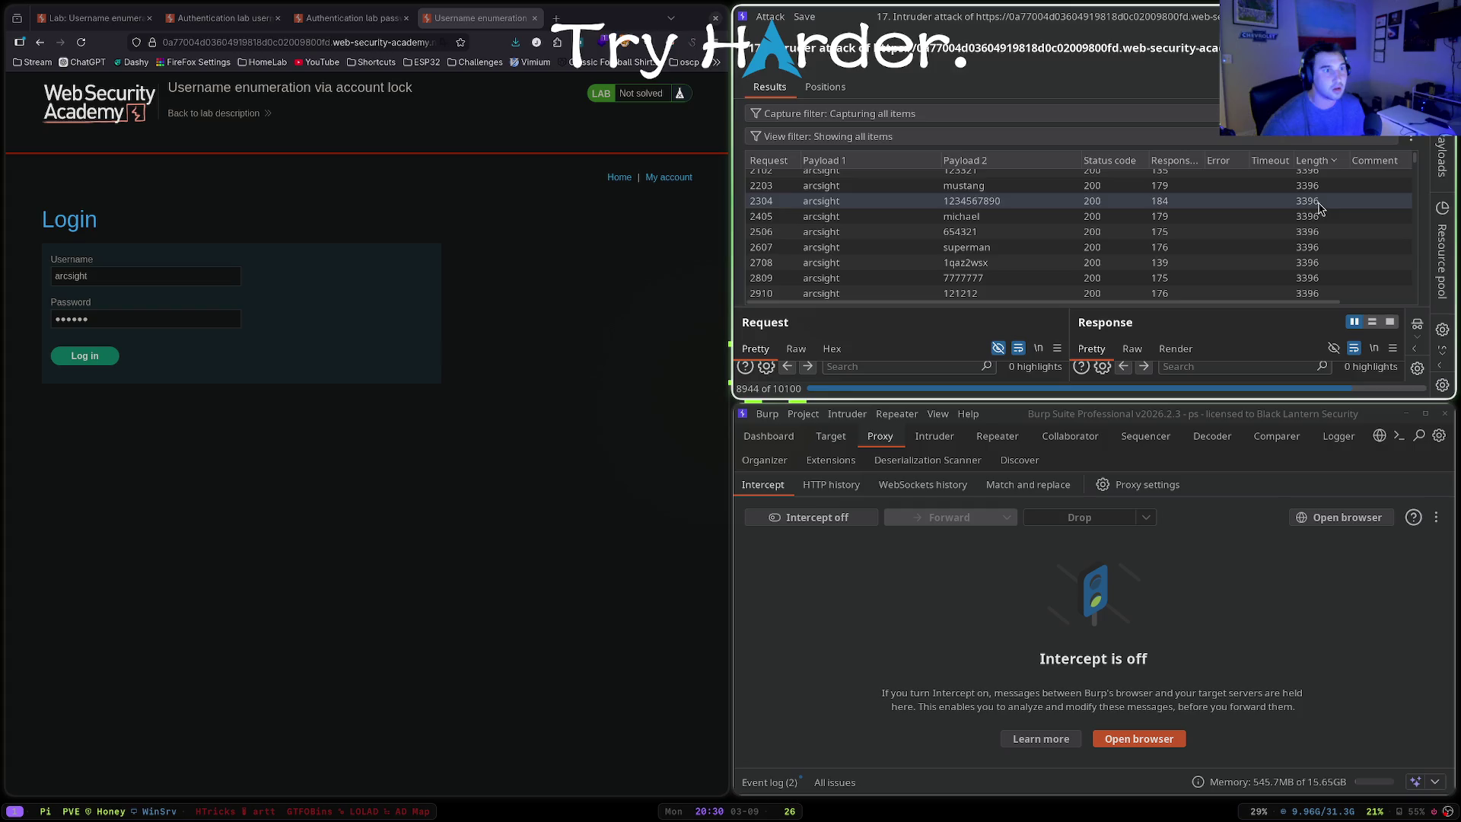
pyautogui.moveTo(1417, 162); pyautogui.dragTo(1410, 302)
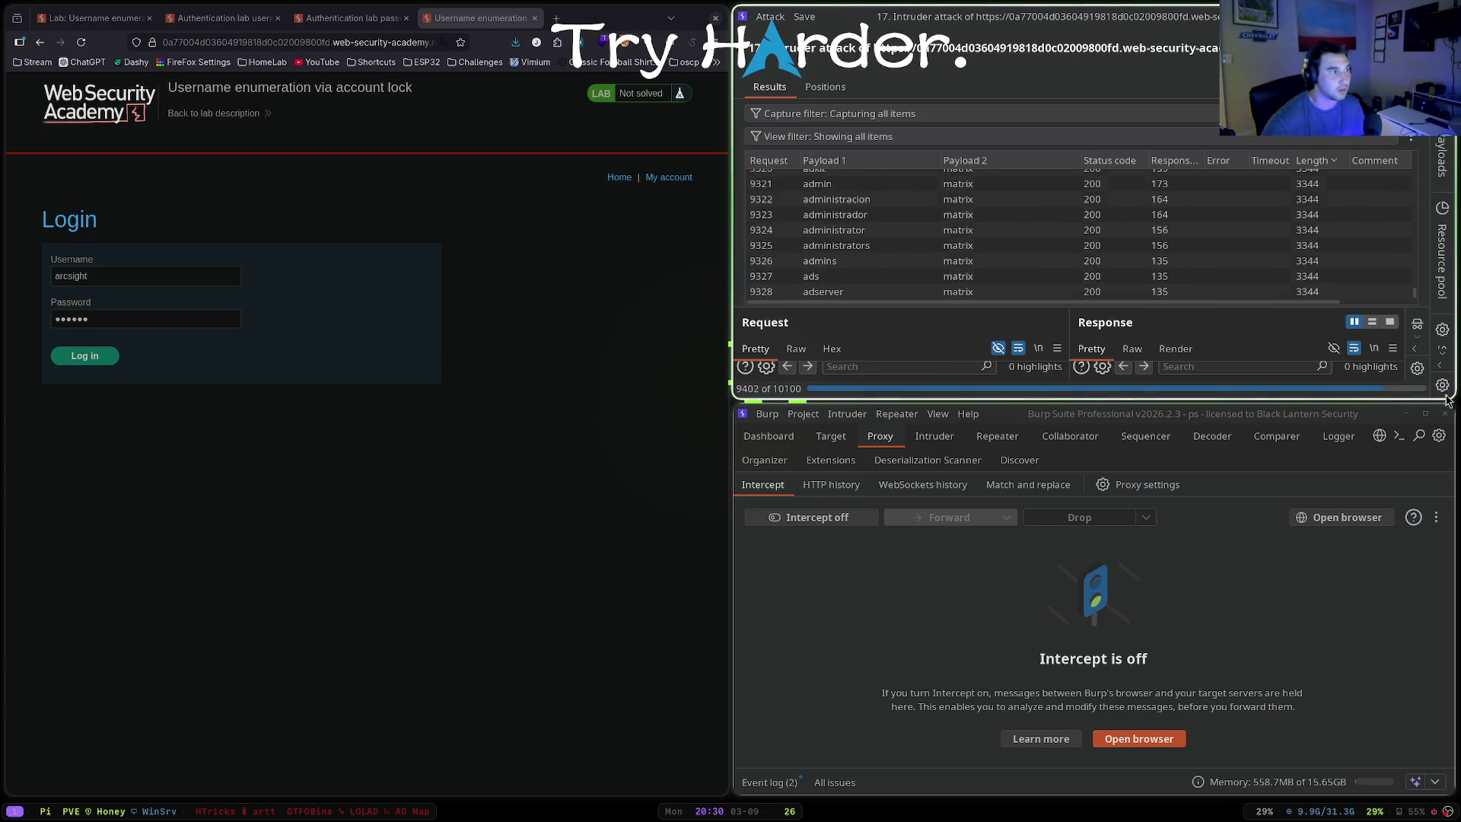
pyautogui.click(1330, 158)
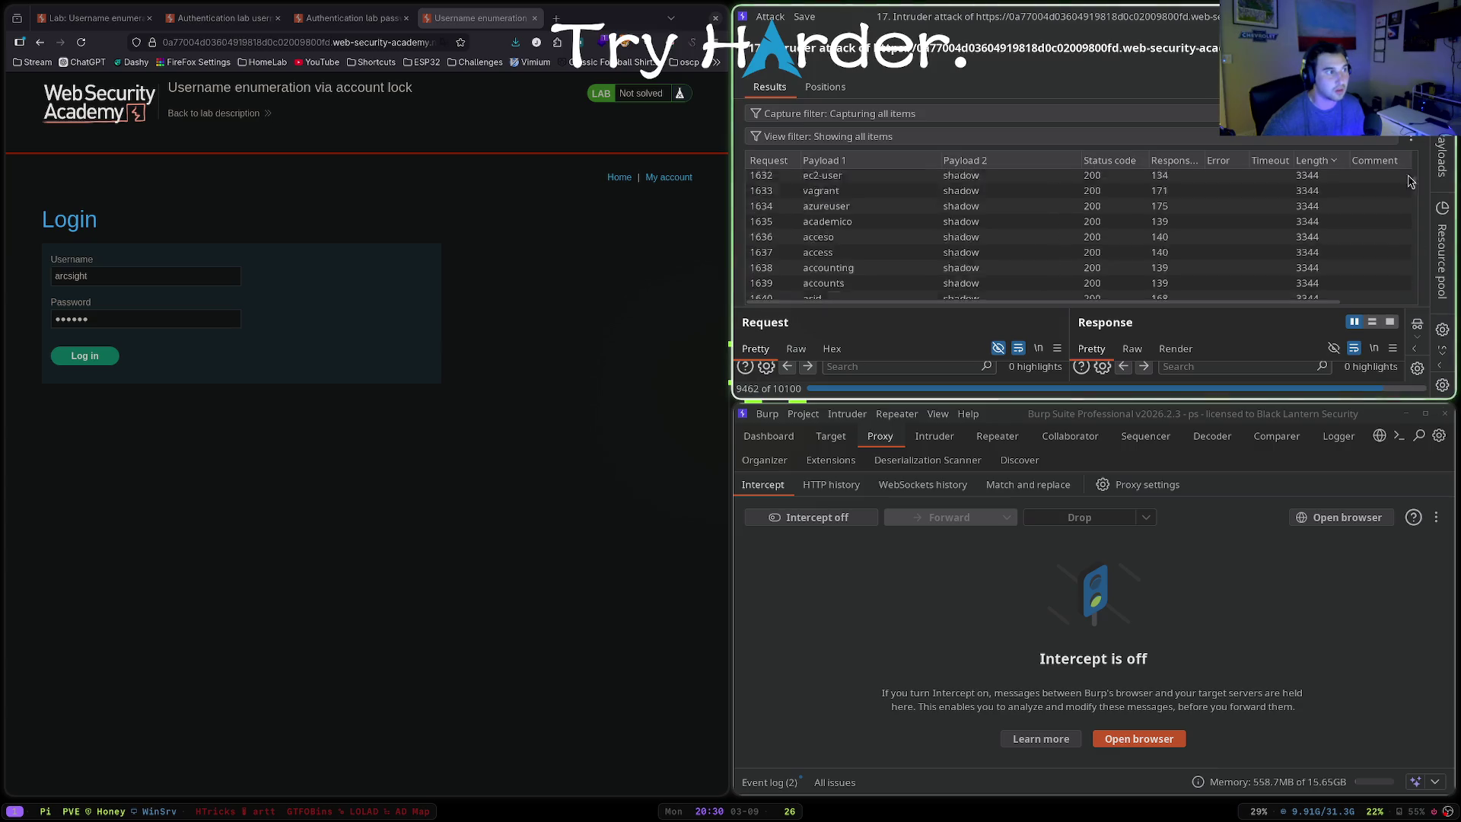
# - Sort the finished attack shortest first so the 3266-length arcsight result tops the list
pyautogui.click(1312, 166)
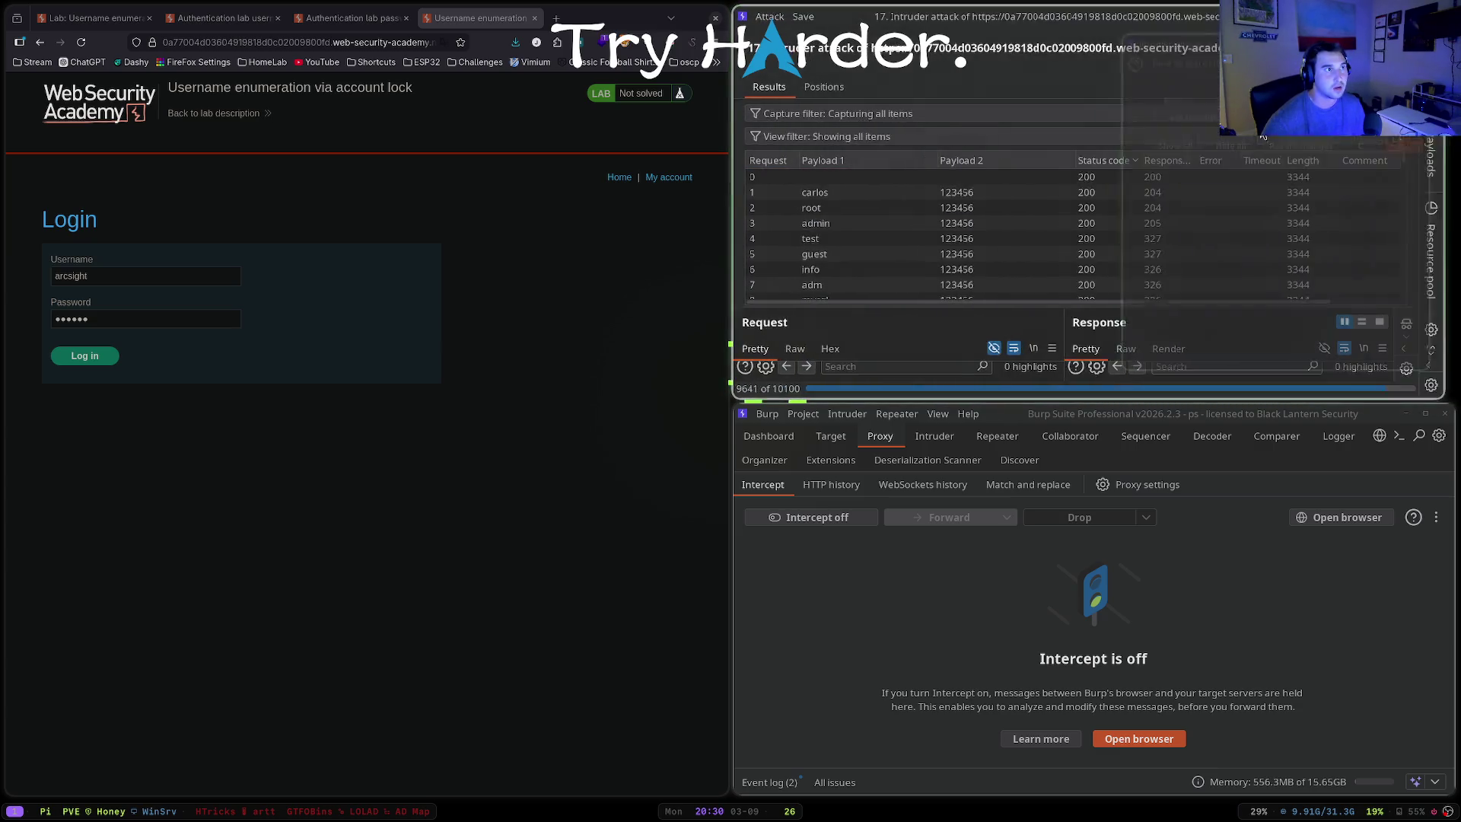
pyautogui.click(1315, 161)
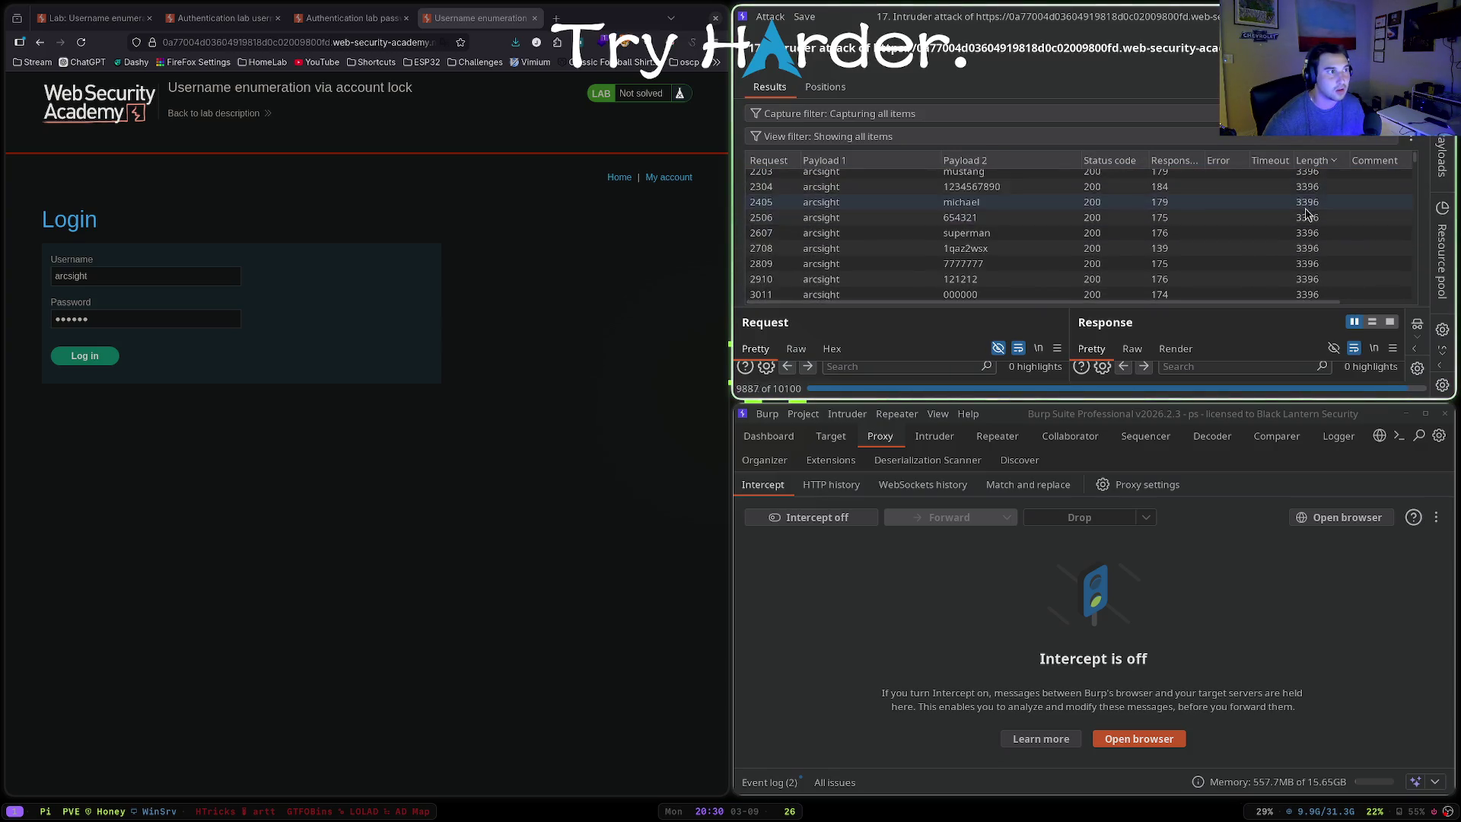
pyautogui.click(1115, 174)
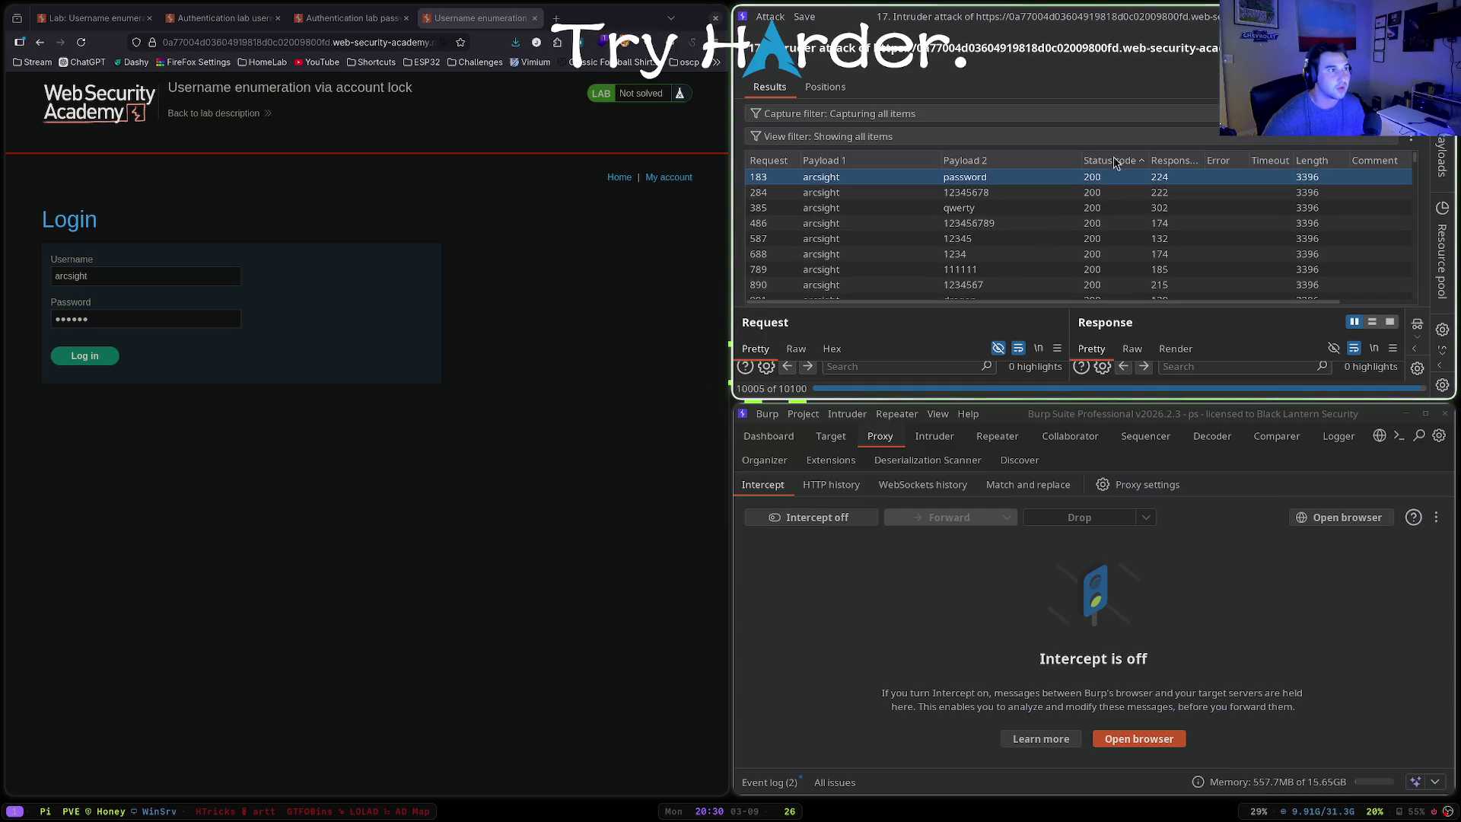
pyautogui.click(1302, 162)
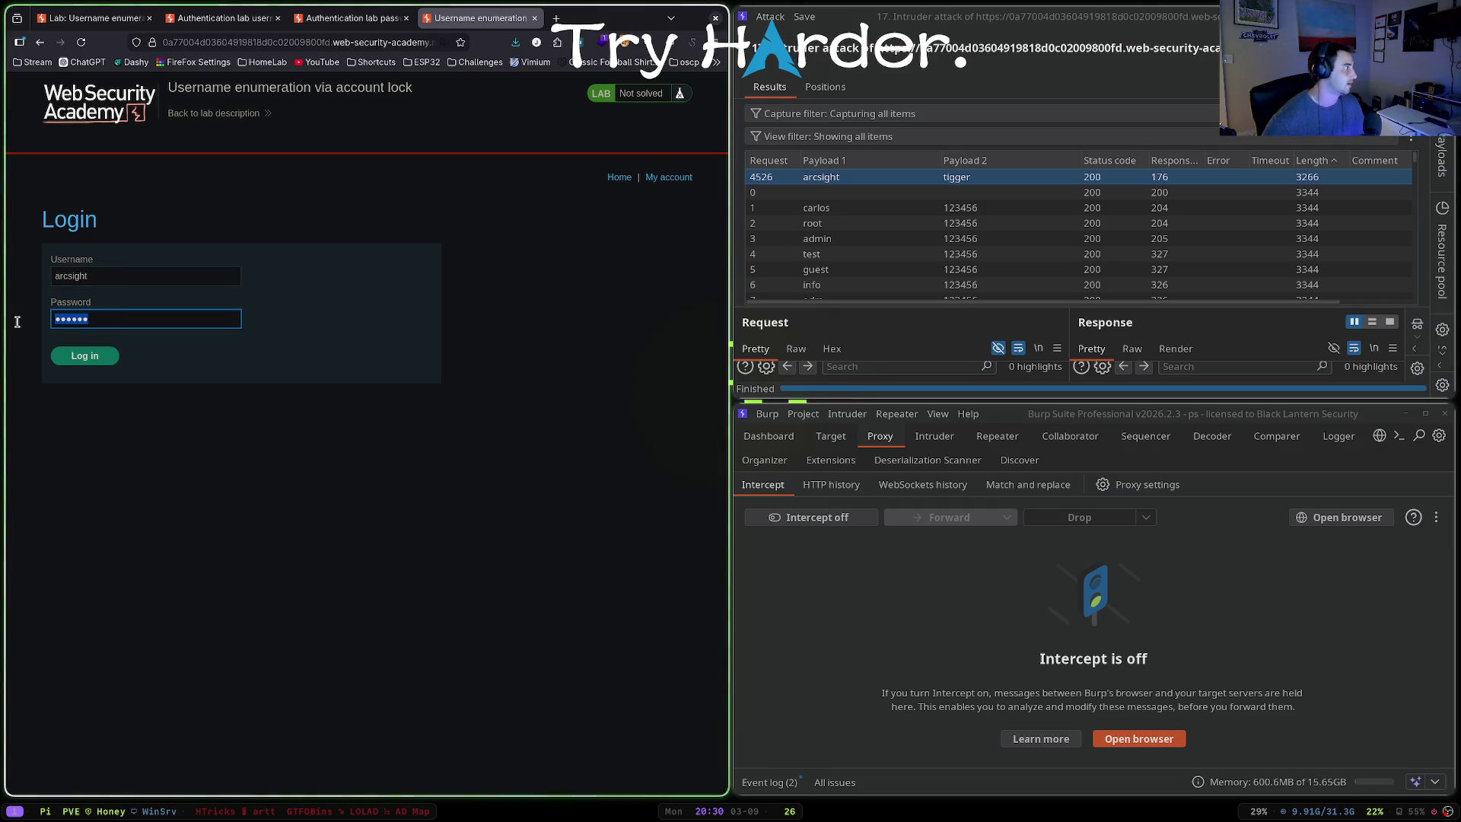
# - Submit the found password at the lab login and enter arcsight as the username
pyautogui.write('ti')
pyautogui.press('Return')
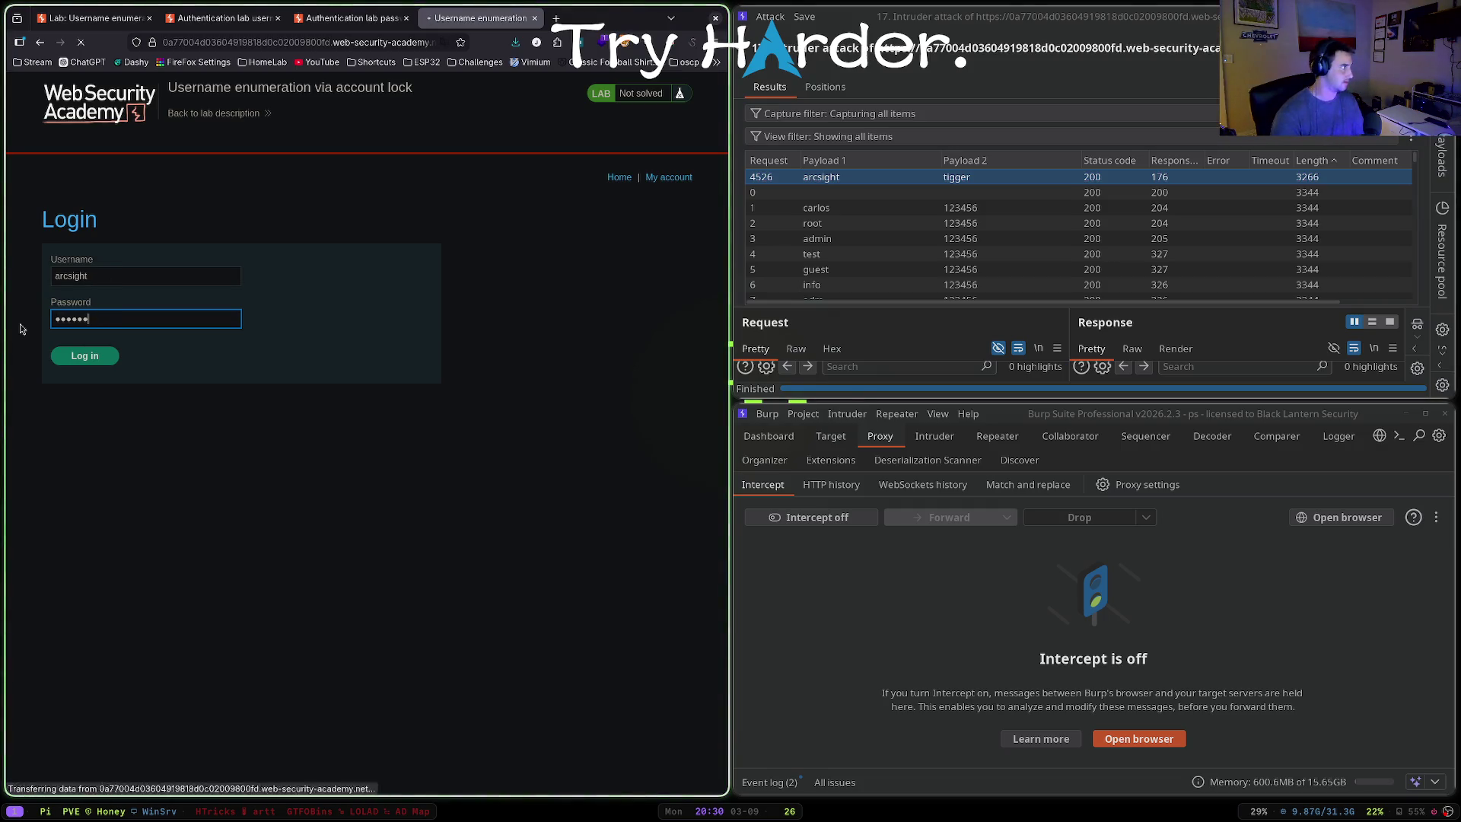
pyautogui.write('arcsight')
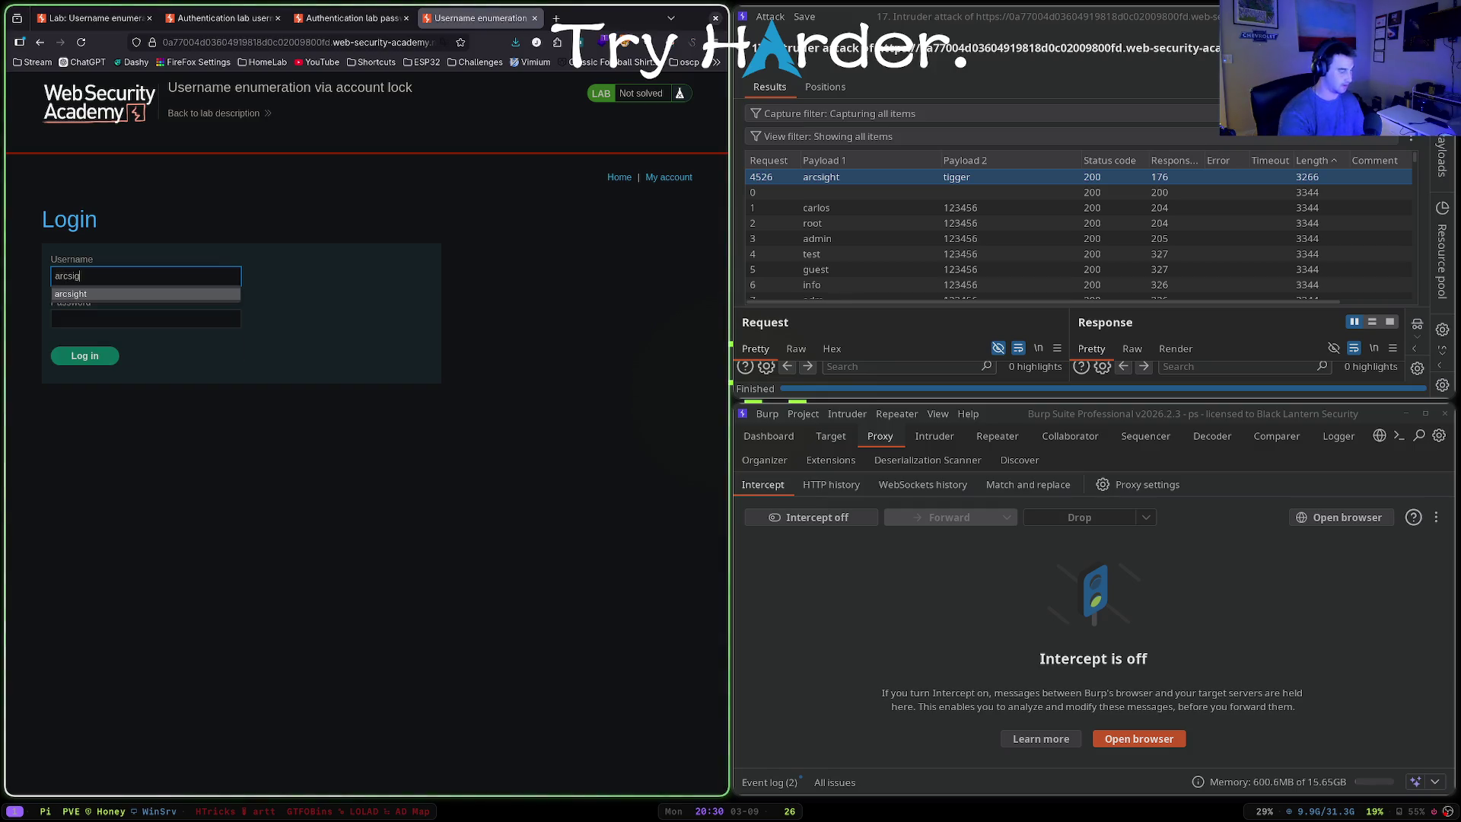
pyautogui.press('Tab')
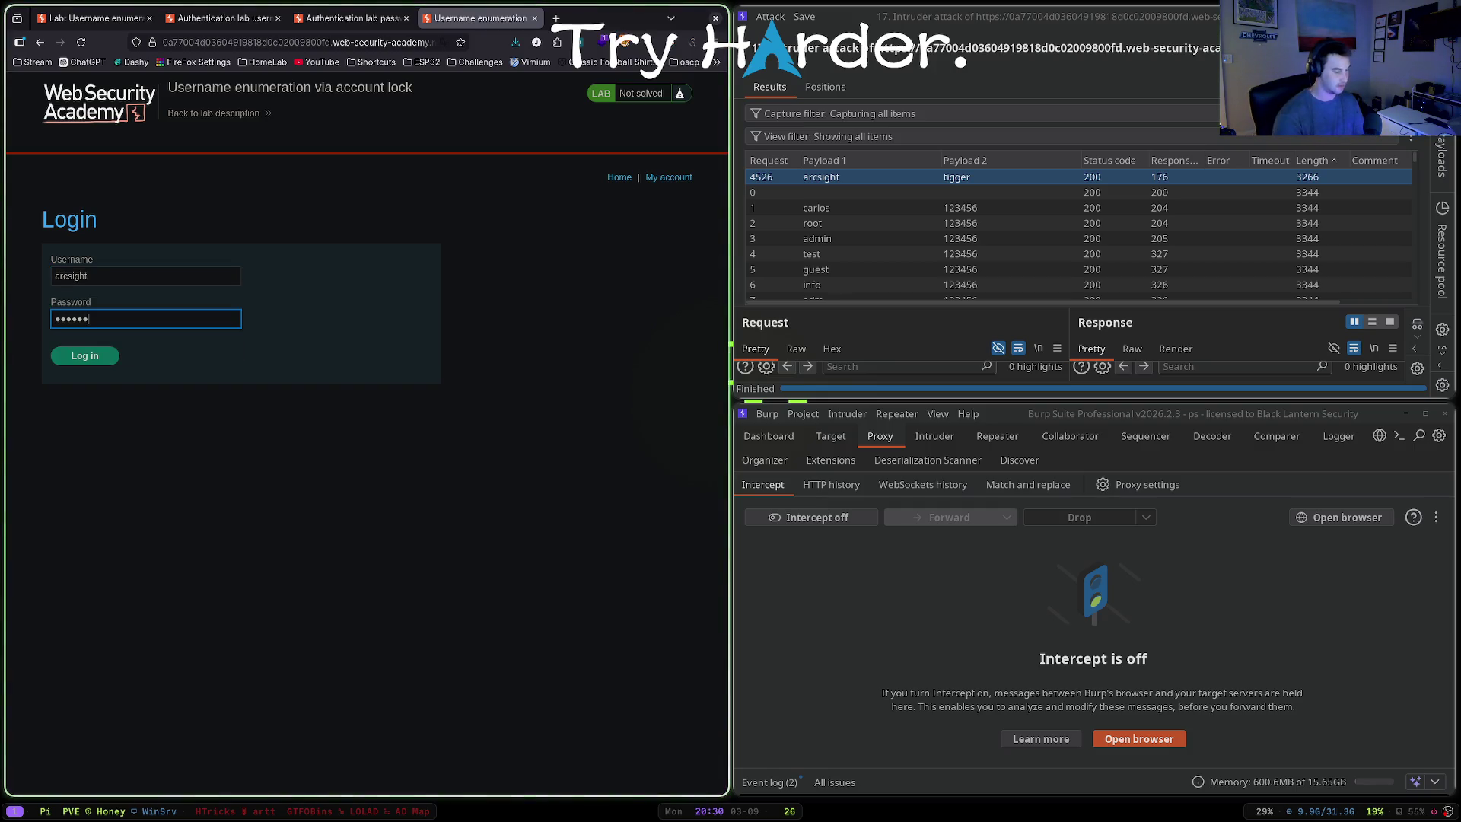
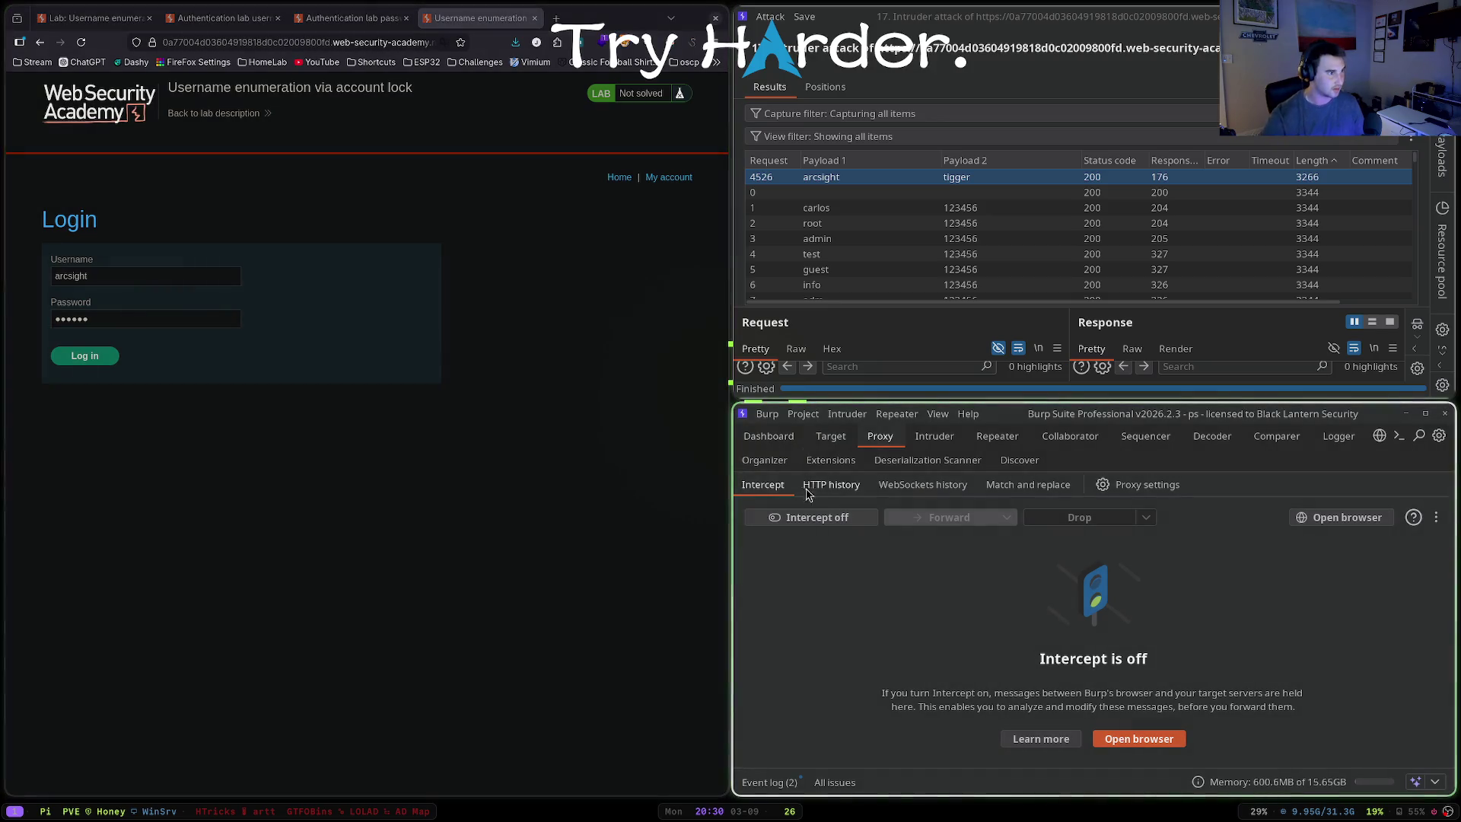
# - Capture the login with the found credentials and resend it from Repeater
pyautogui.click(816, 517)
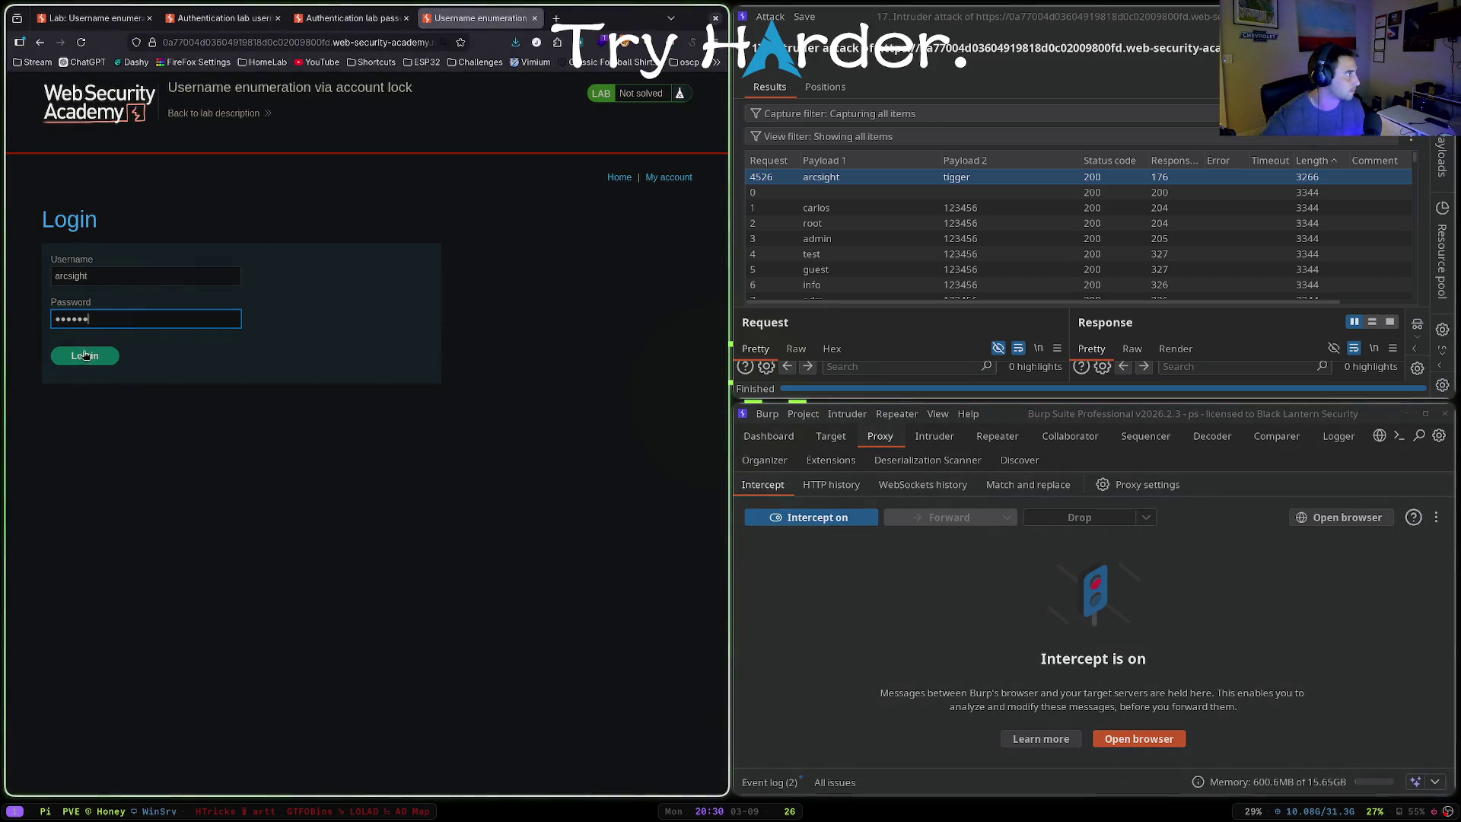
pyautogui.press('Return')
pyautogui.press('super+f')
pyautogui.rightClick(392, 361)
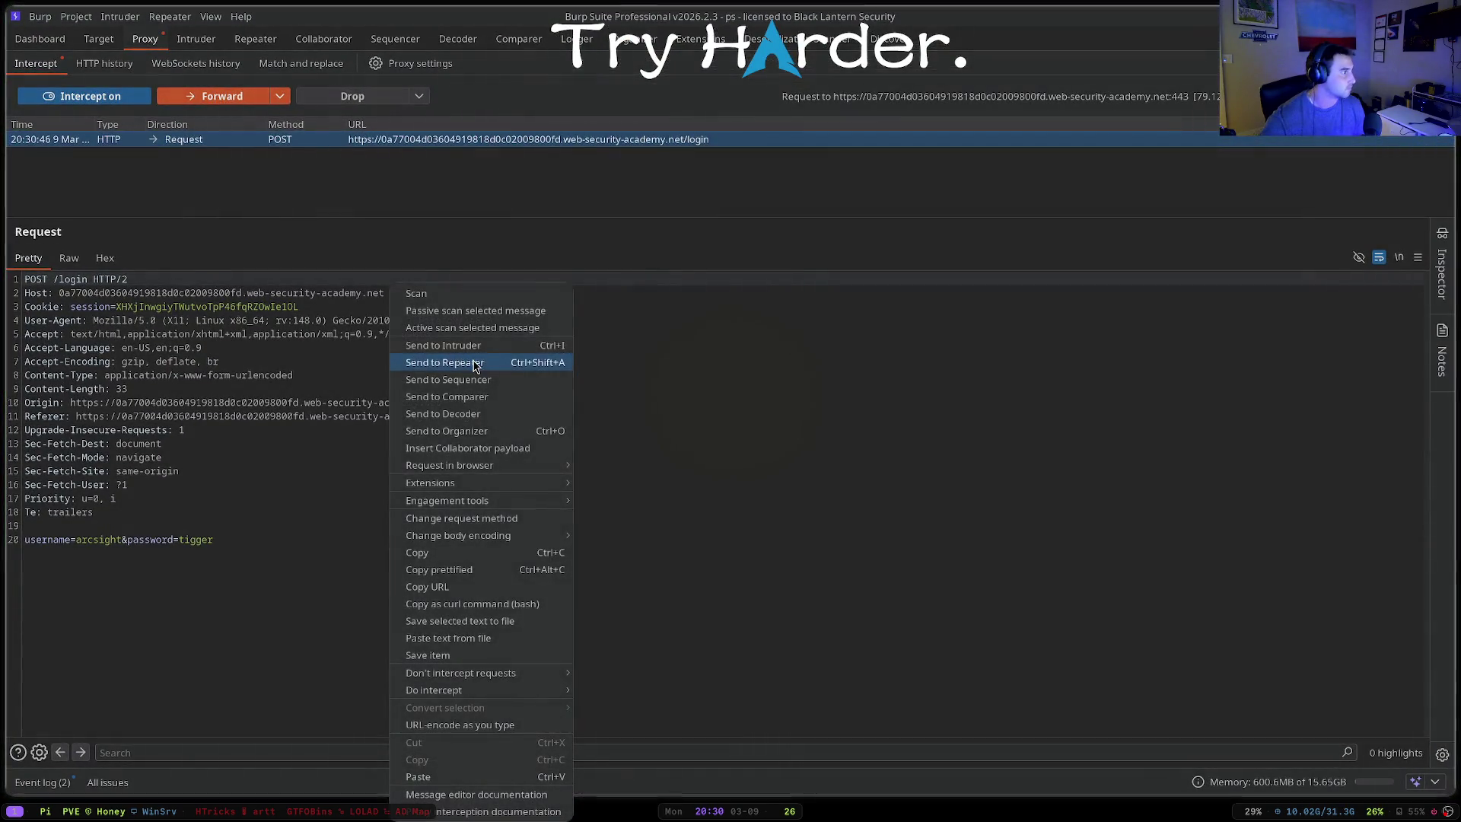
pyautogui.click(456, 359)
pyautogui.hotkey('ctrl', 'shift', 'r')
pyautogui.hotkey('ctrl', 'space')
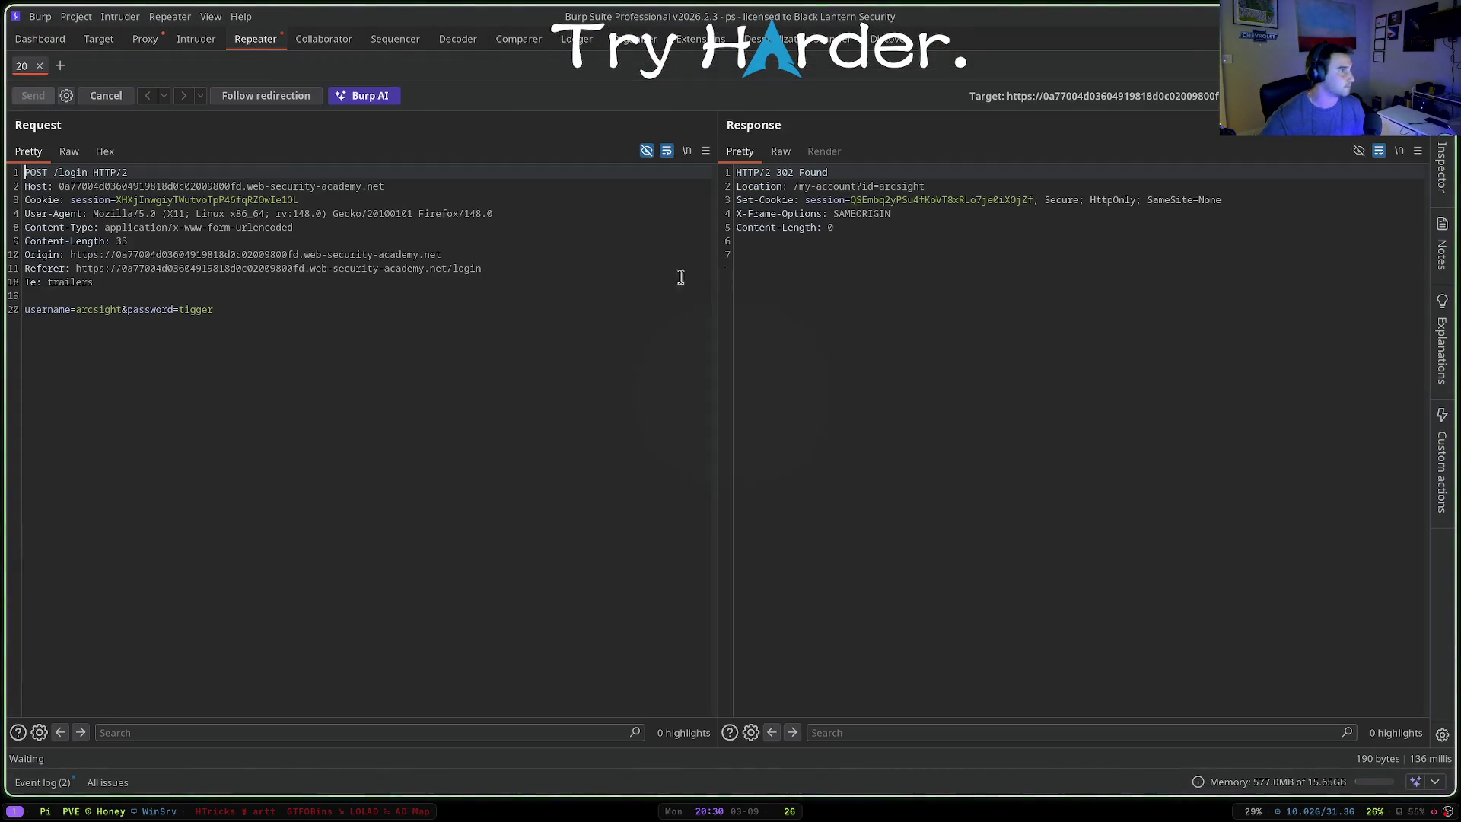
# - Follow the redirect and resend the My Account request several times
pyautogui.doubleClick(887, 201)
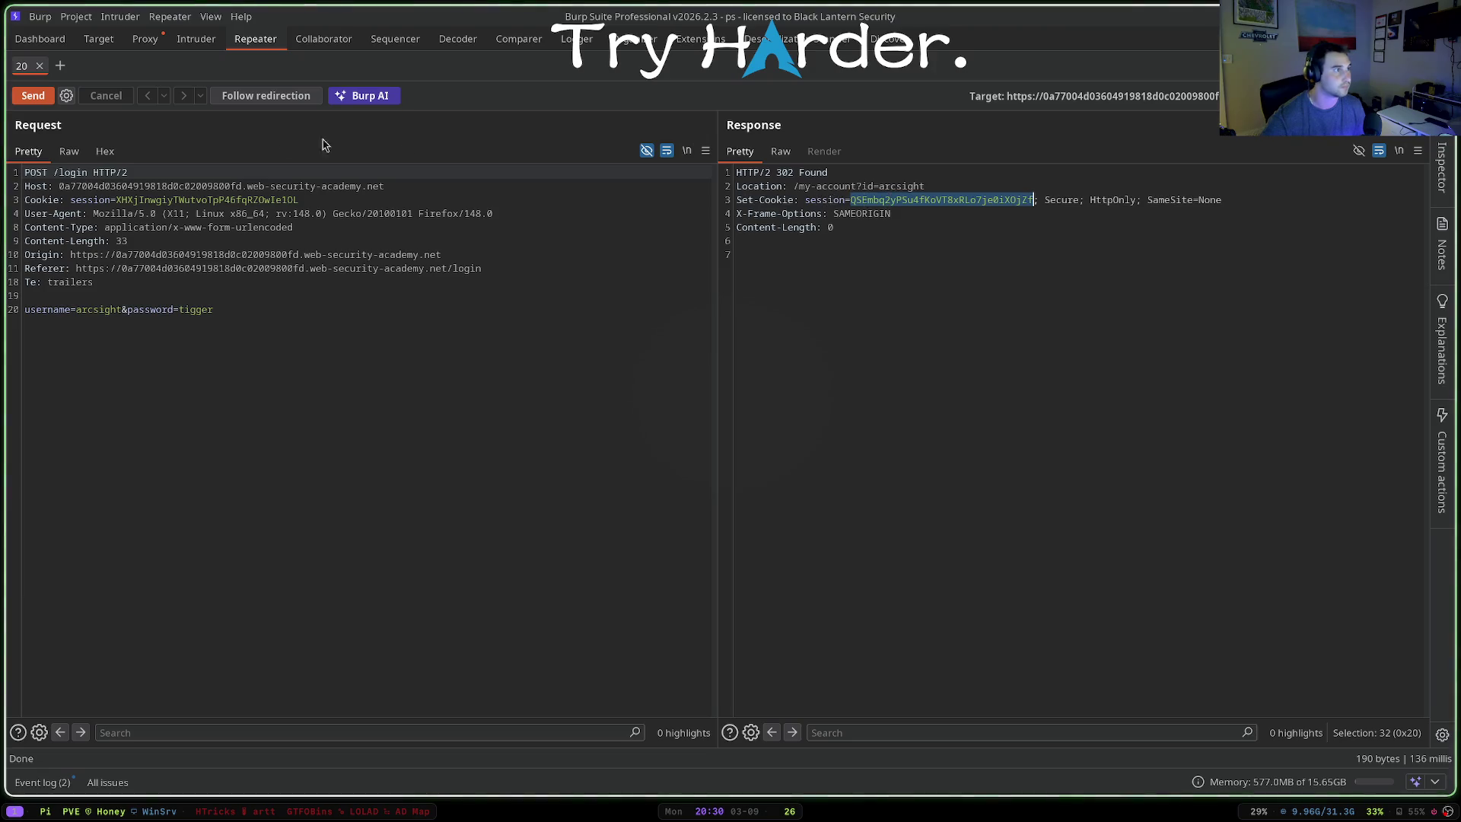
pyautogui.click(265, 95)
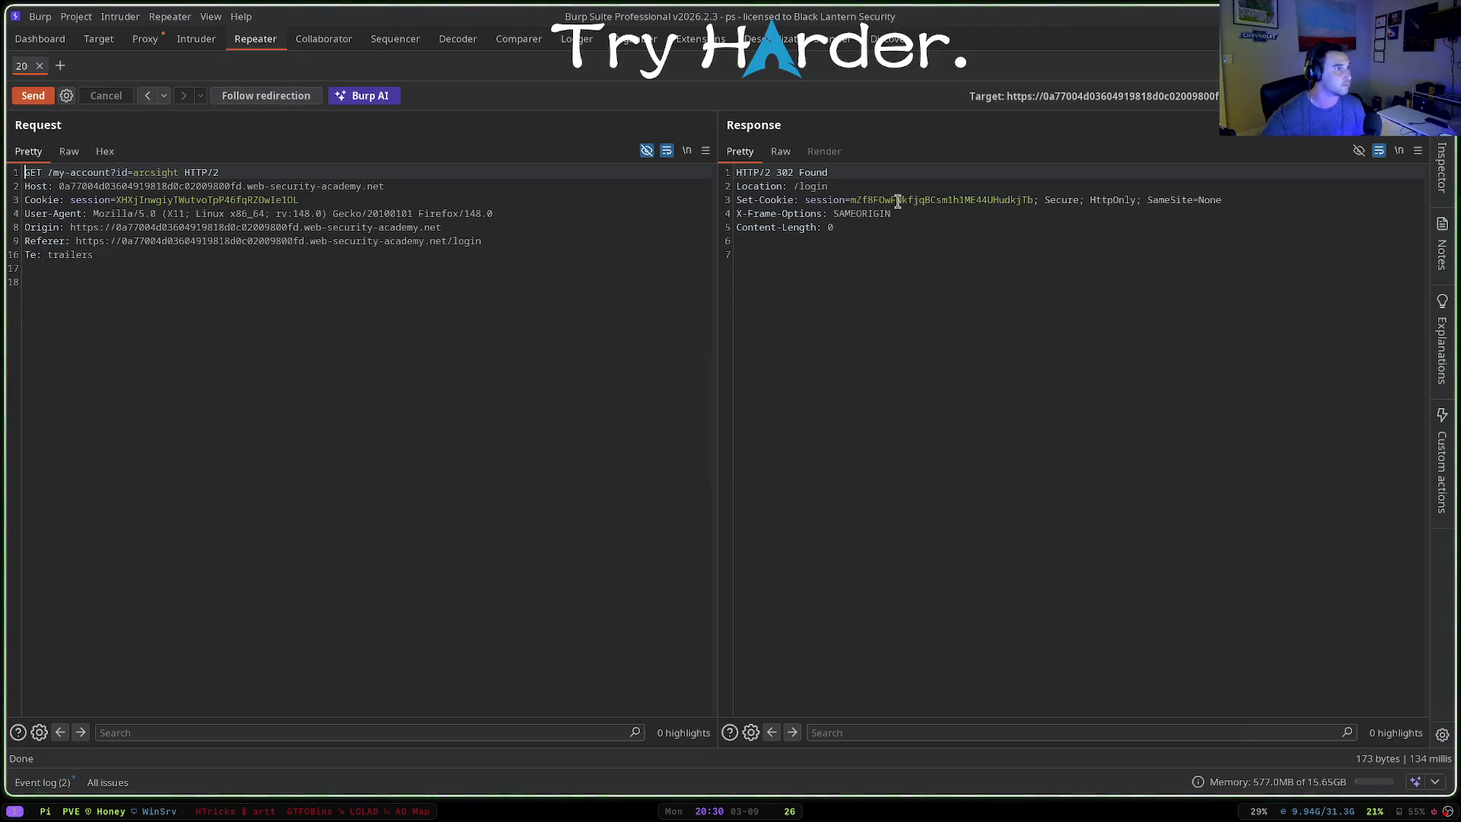
pyautogui.doubleClick(253, 199)
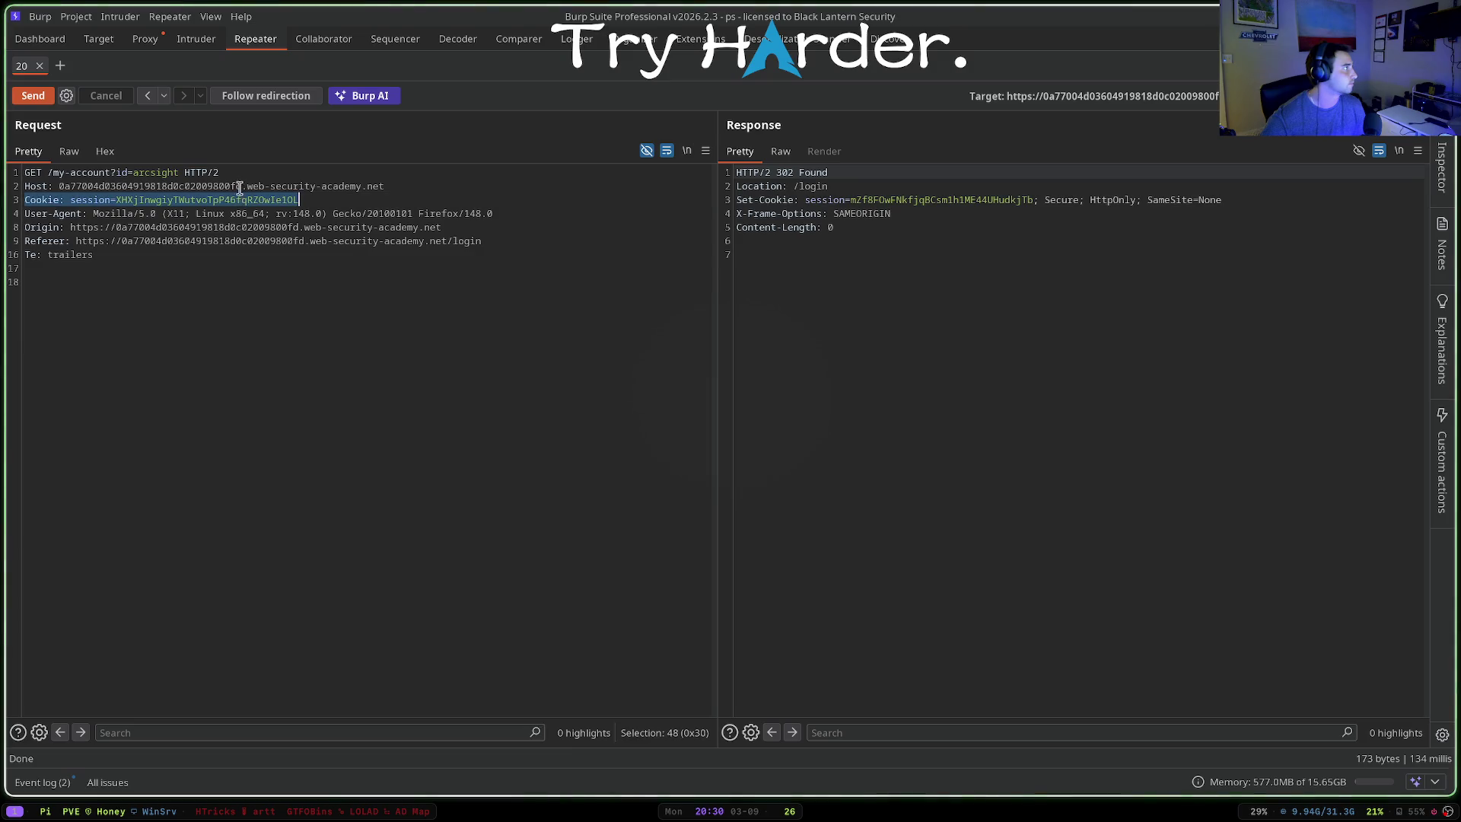
pyautogui.click(305, 202)
pyautogui.hotkey('ctrl', 'space')
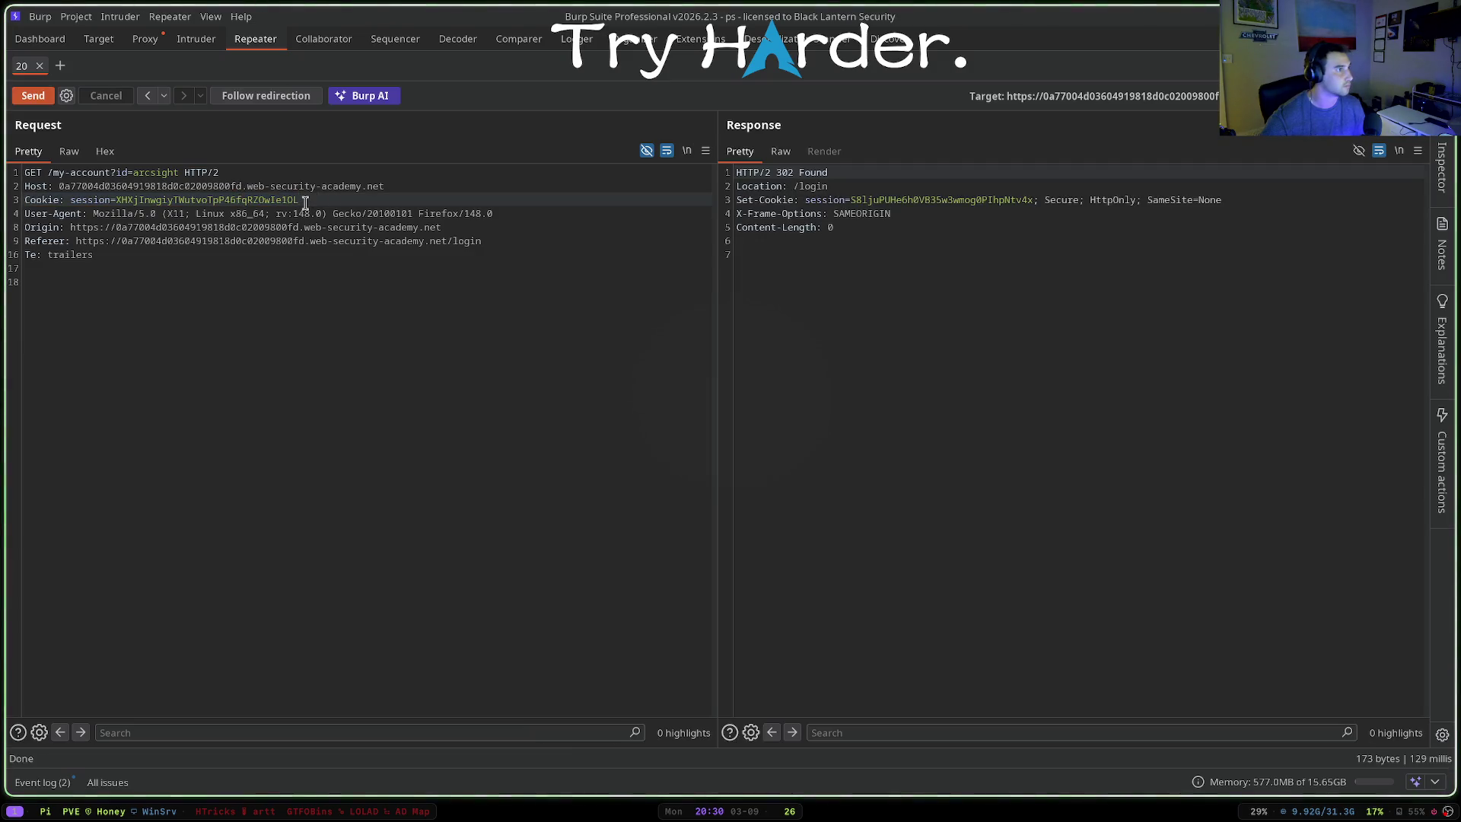
pyautogui.hotkey('ctrl', 'space')
pyautogui.hotkey('ctrl', 'space')
pyautogui.hotkey('ctrl', 'space')
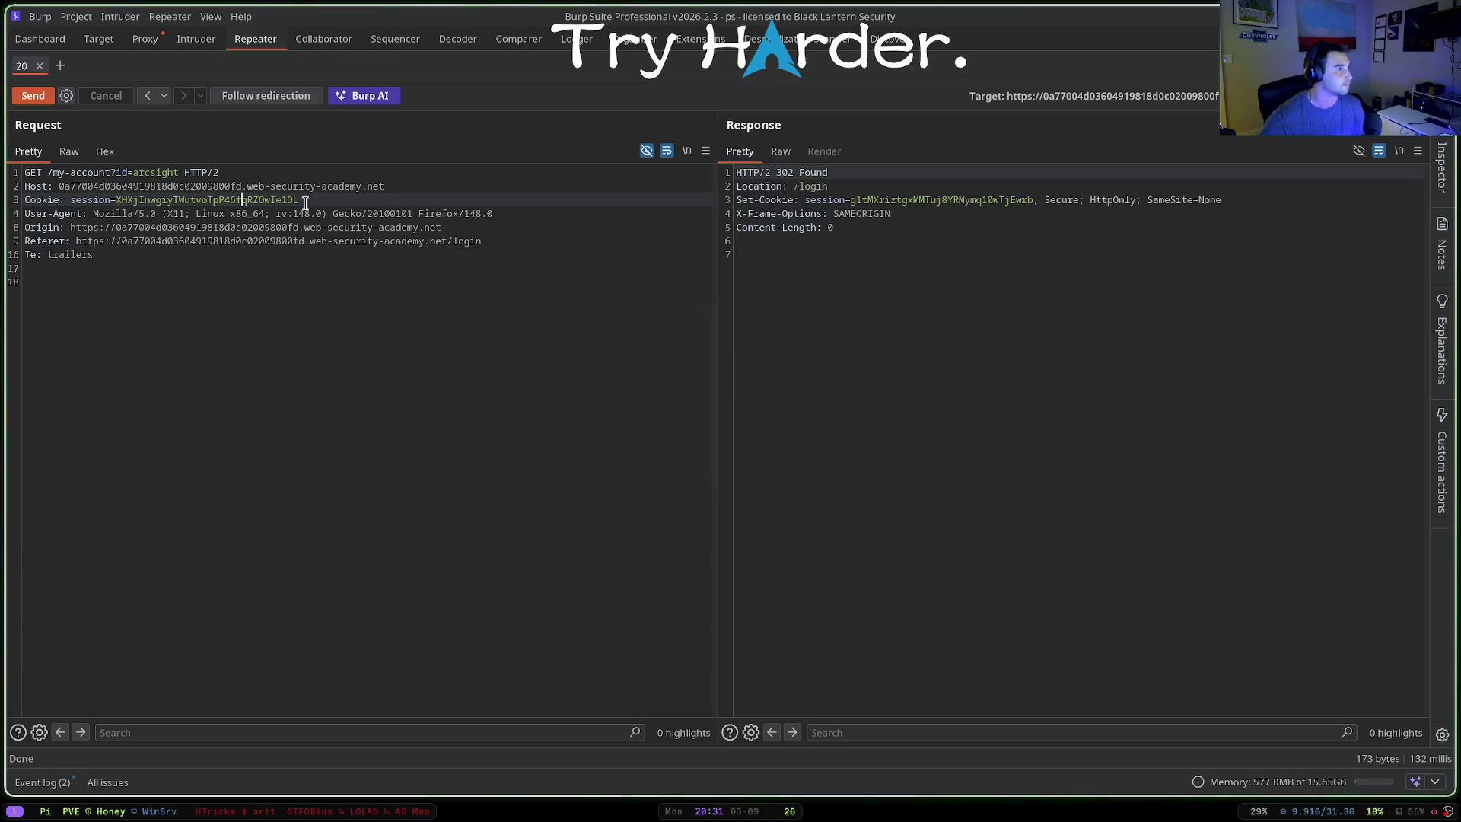
# - Send a second copy of the intercepted login from Repeater and follow its redirect
pyautogui.click(155, 44)
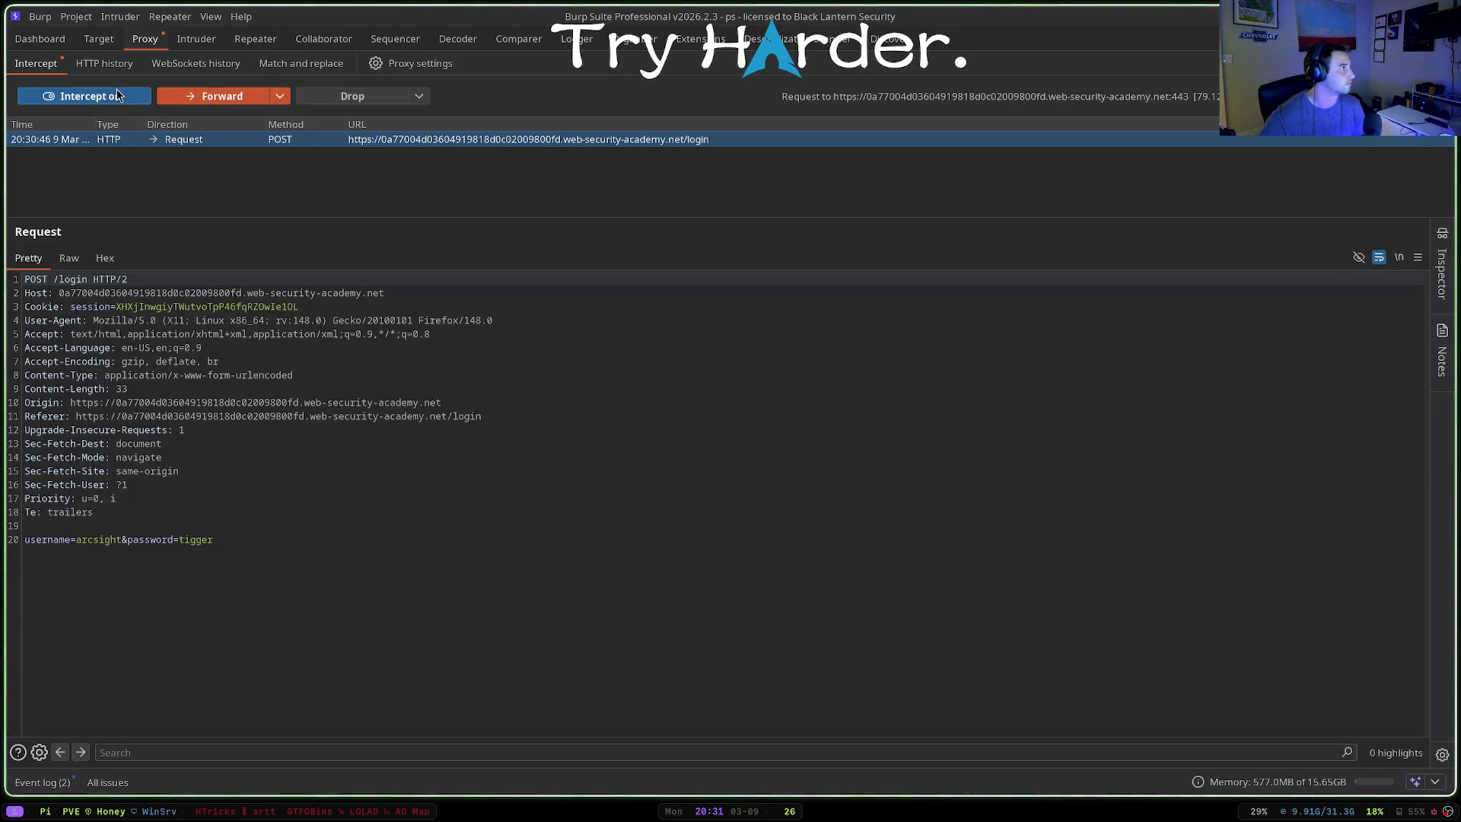
pyautogui.rightClick(190, 288)
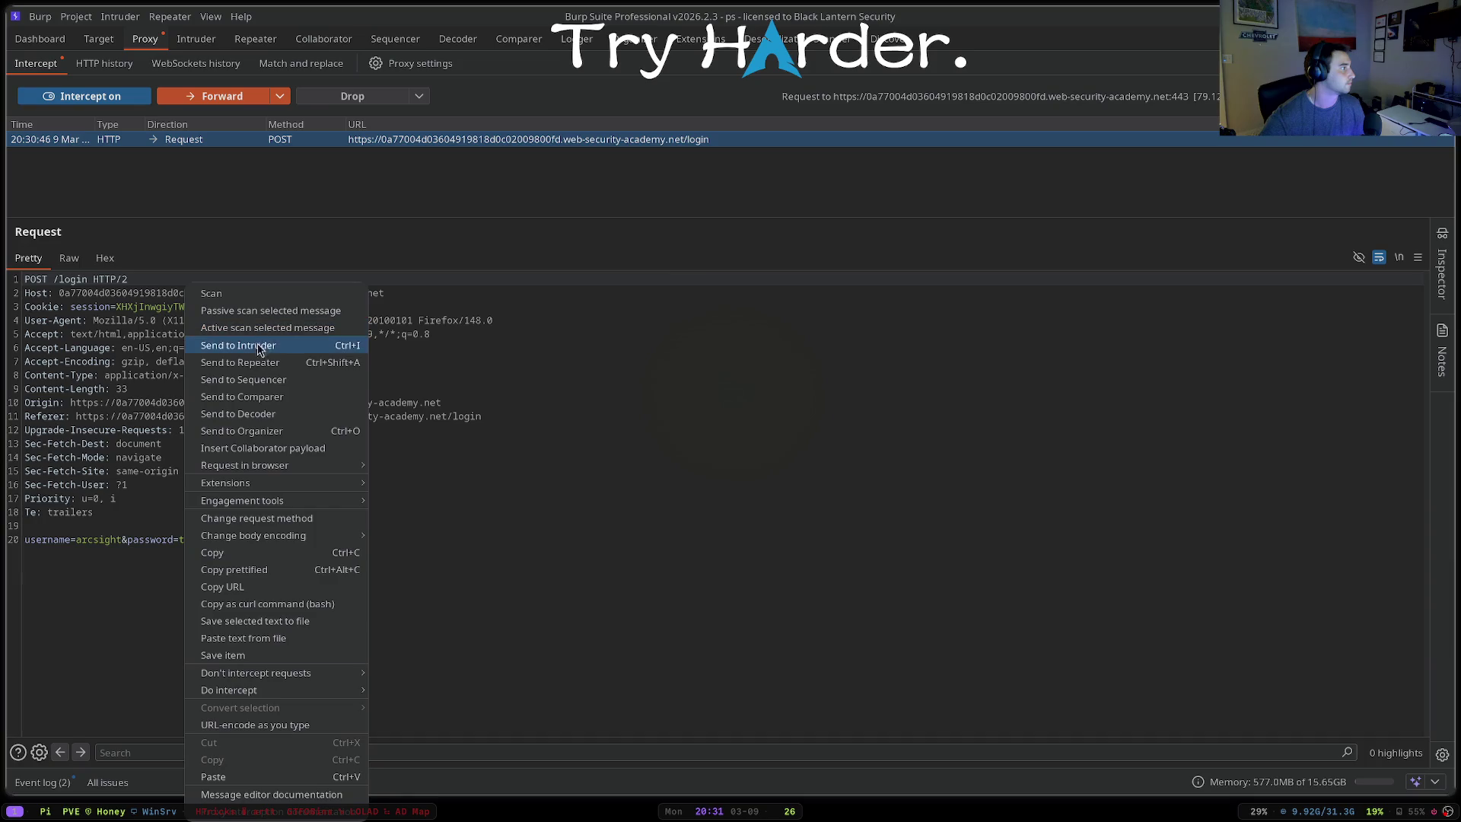
pyautogui.click(228, 341)
pyautogui.click(245, 40)
pyautogui.click(265, 213)
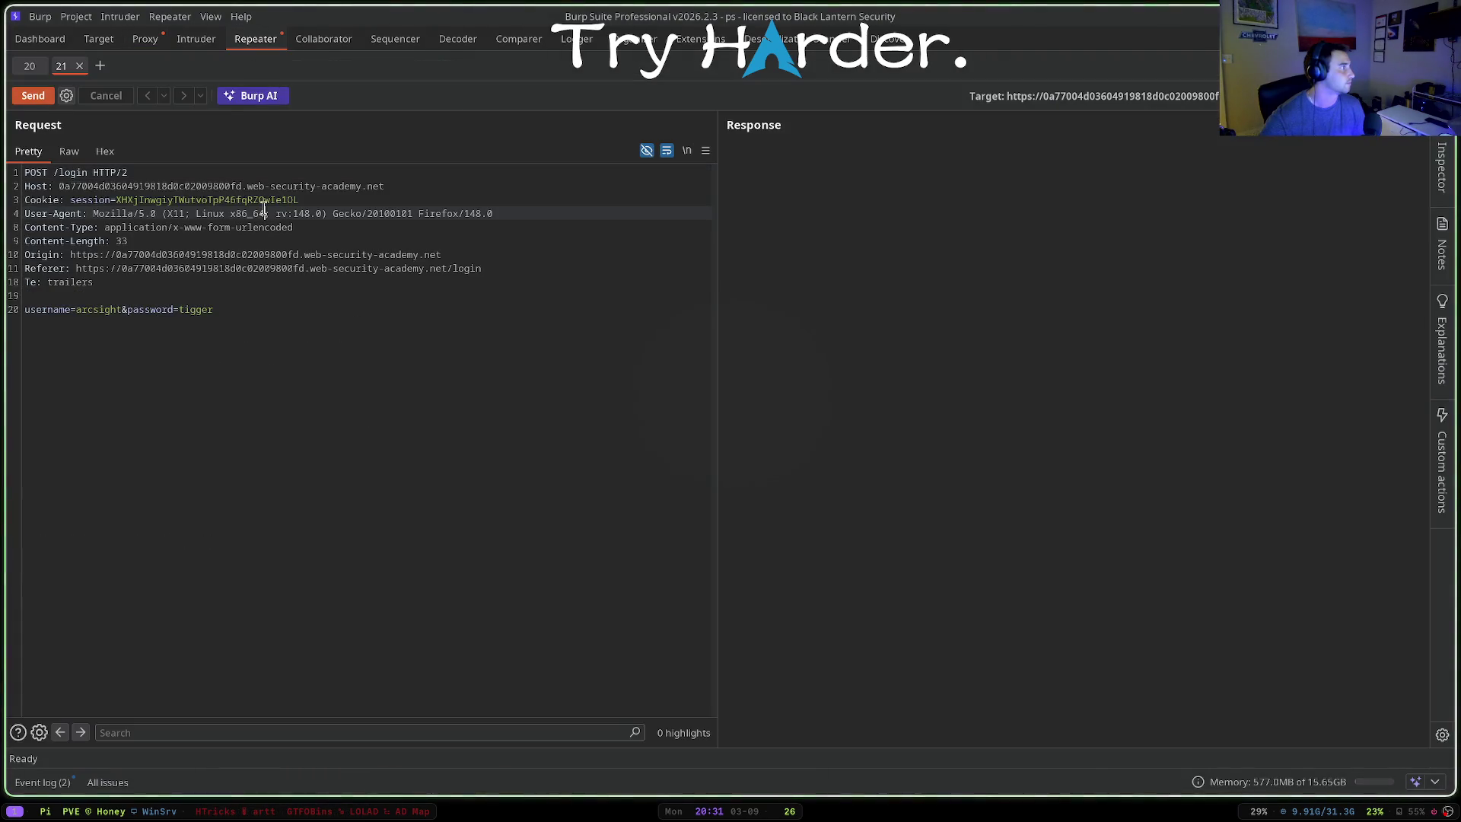
pyautogui.hotkey('ctrl', 'space')
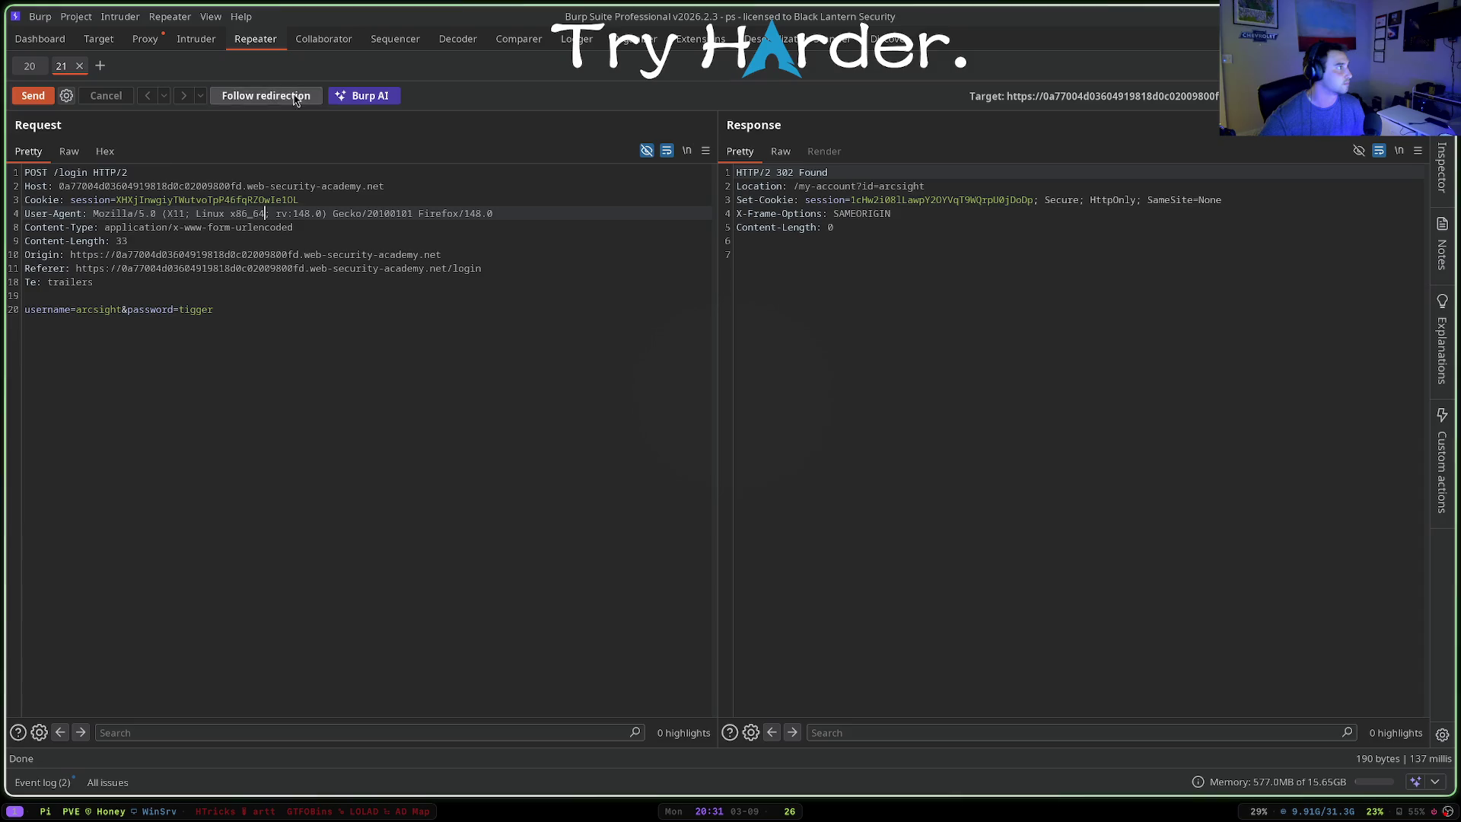
pyautogui.click(266, 95)
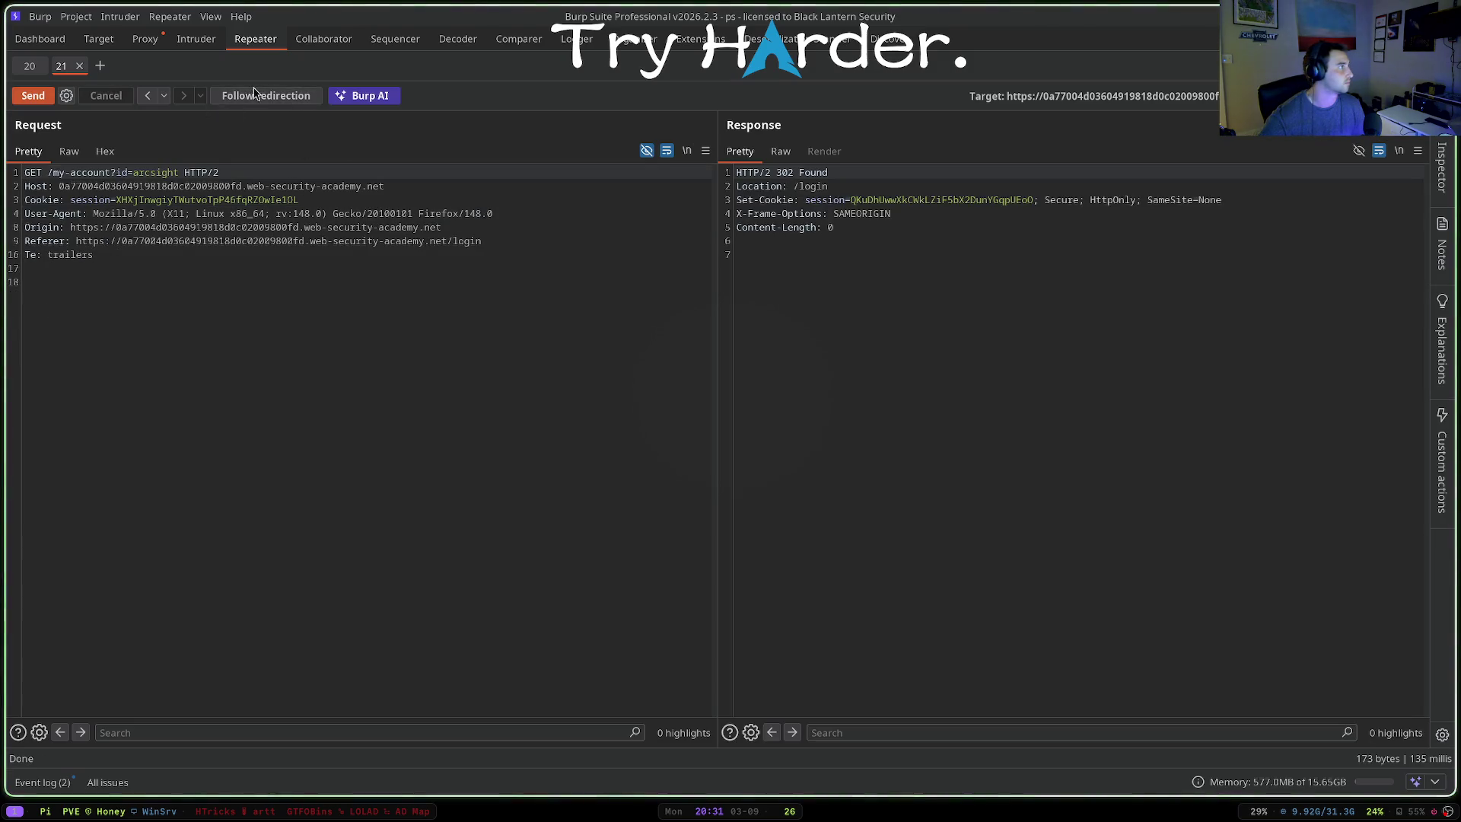
# - Resend the account page request again, then turn Intercept off so the login goes through
pyautogui.click(28, 66)
pyautogui.hotkey('ctrl', 'space')
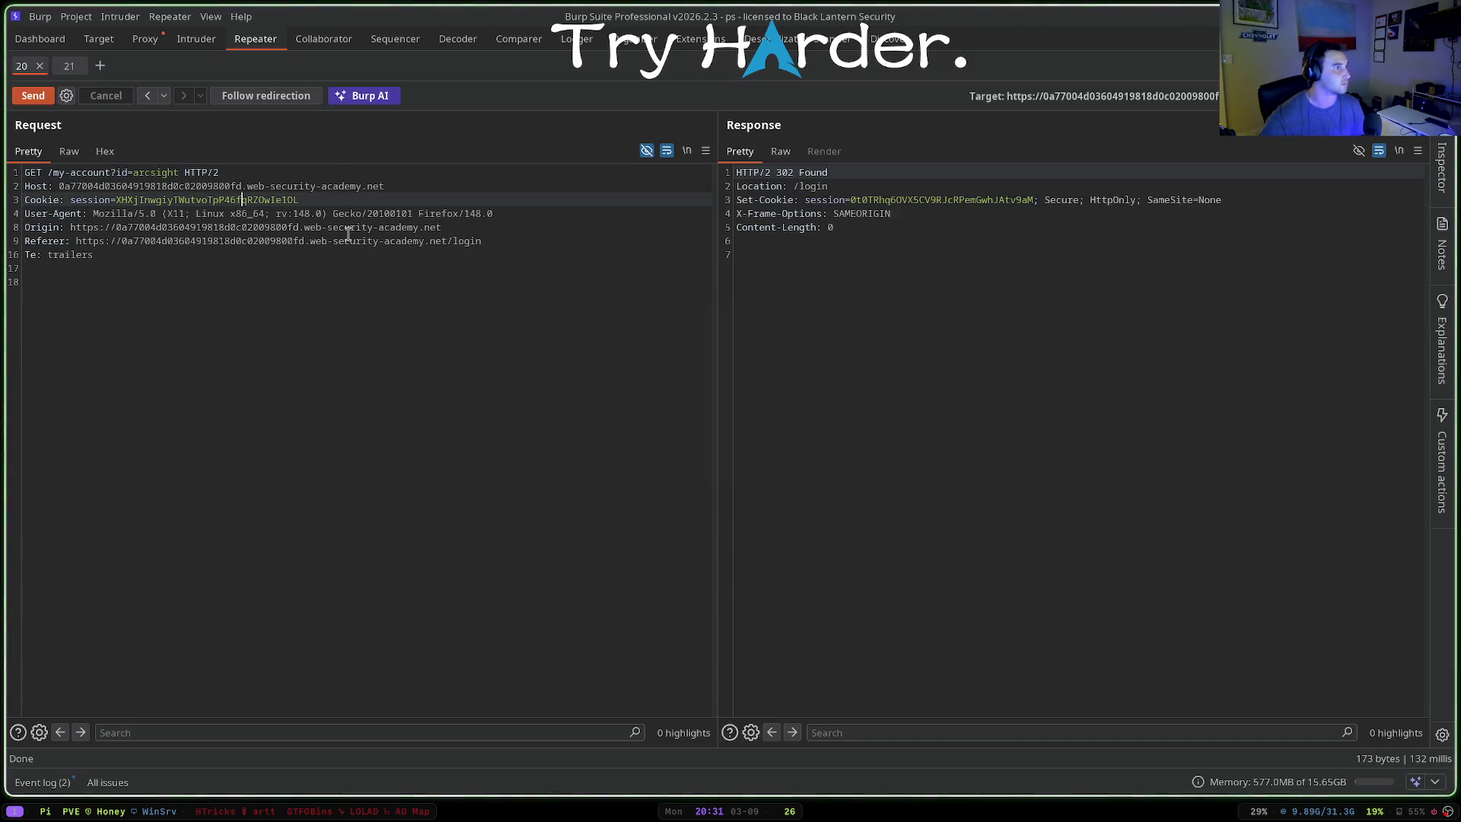
pyautogui.hotkey('ctrl', 'space')
pyautogui.hotkey('ctrl', 'space')
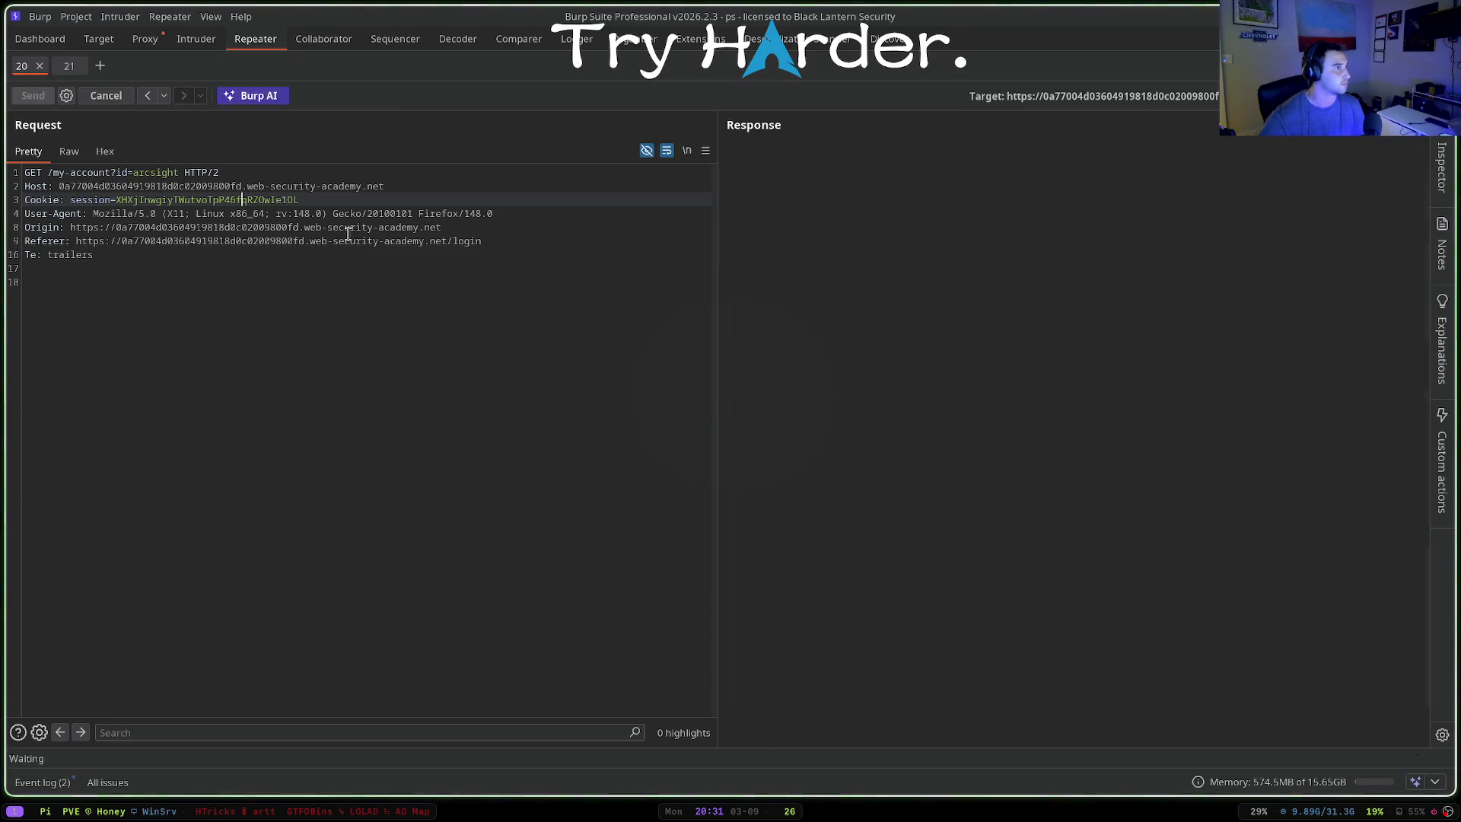
pyautogui.hotkey('ctrl', 'space')
pyautogui.hotkey('ctrl', 'space')
pyautogui.hotkey('ctrl', 'space')
pyautogui.hotkey('ctrl', 'space')
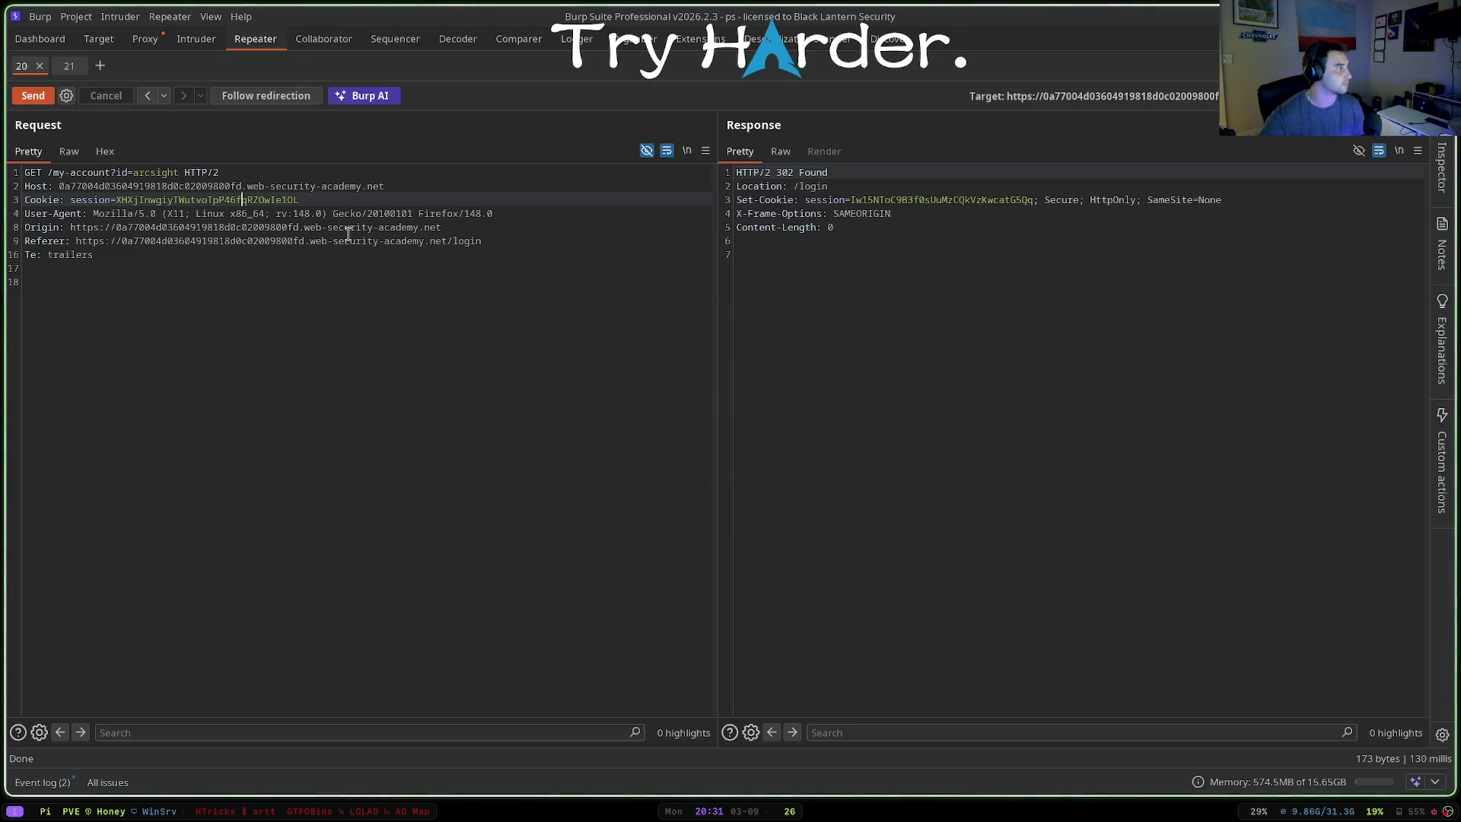
pyautogui.click(145, 39)
pyautogui.click(137, 99)
pyautogui.press('super+f')
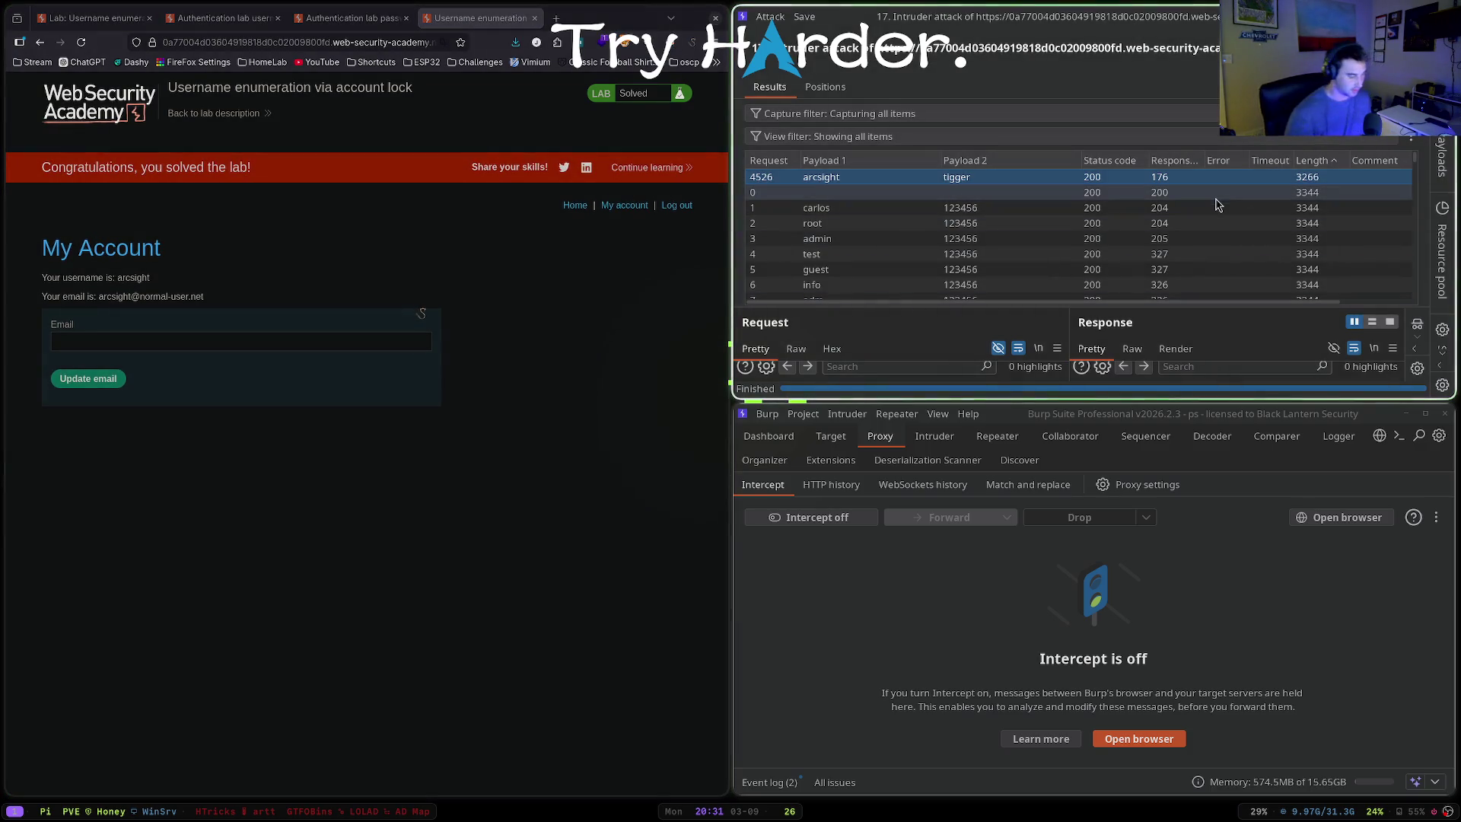
# - Review the Intruder attack rows and settle on the successful login result
pyautogui.click(1187, 192)
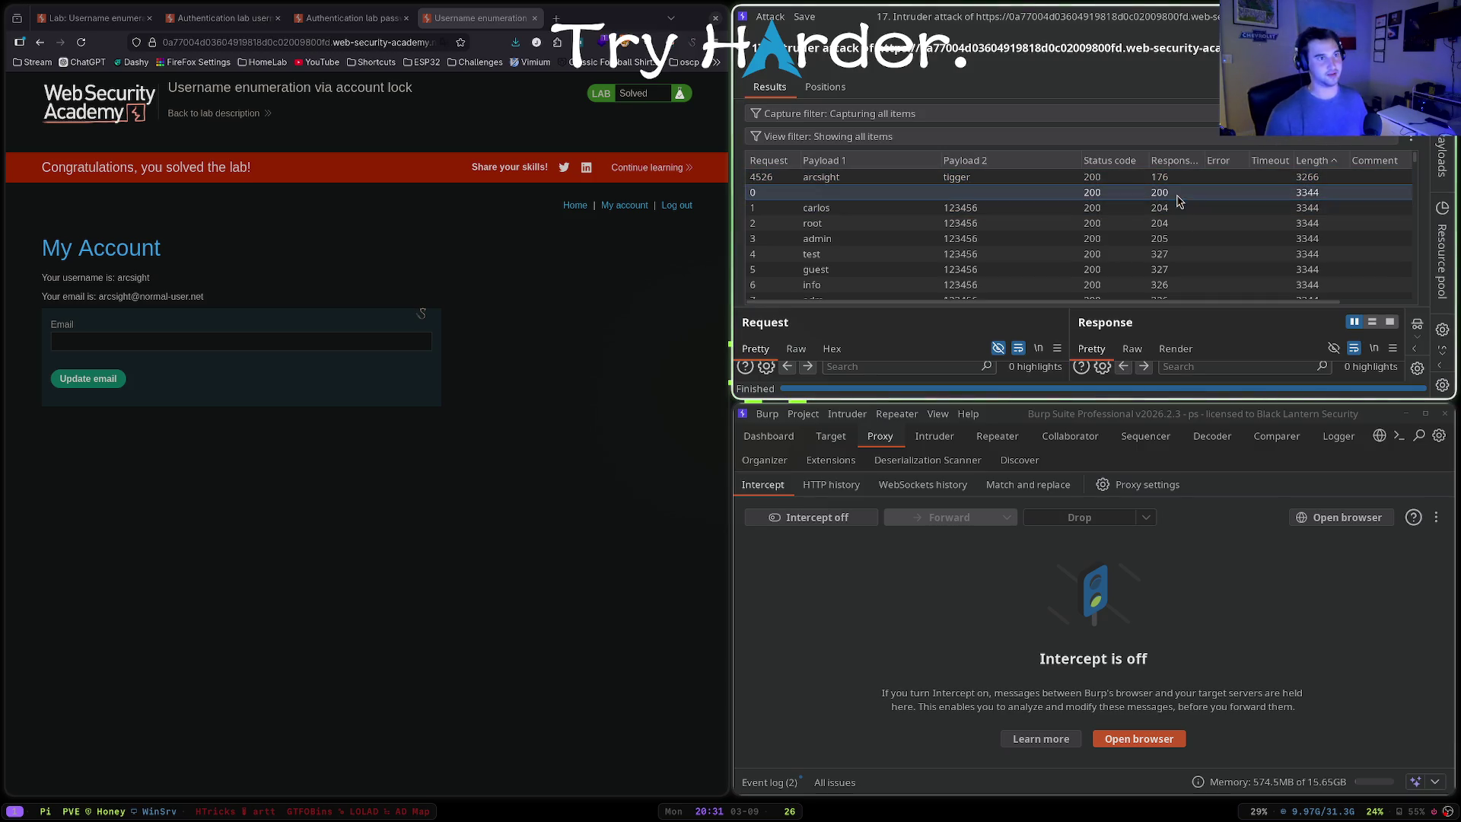
pyautogui.press('Up')
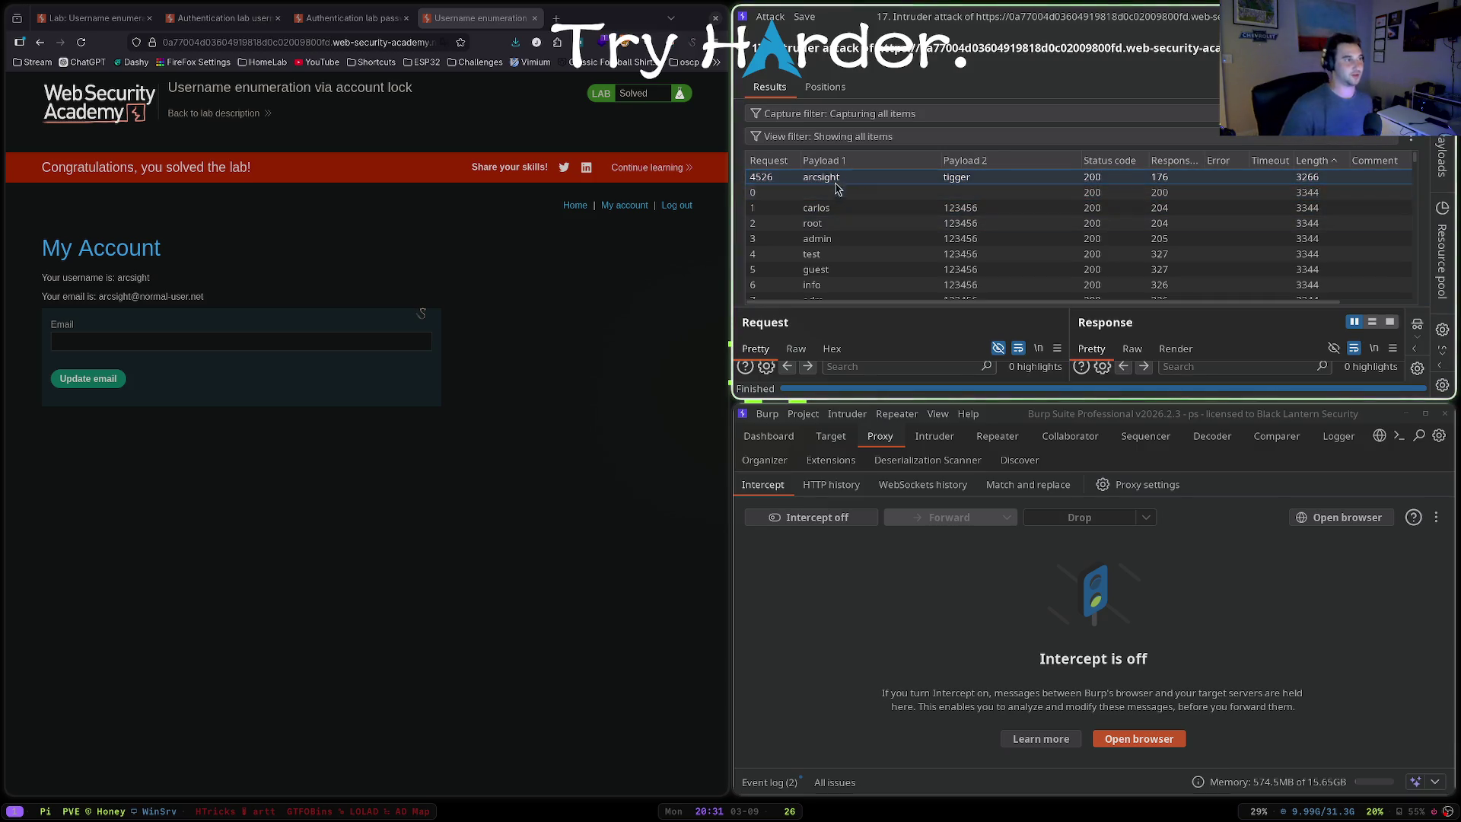
pyautogui.click(831, 218)
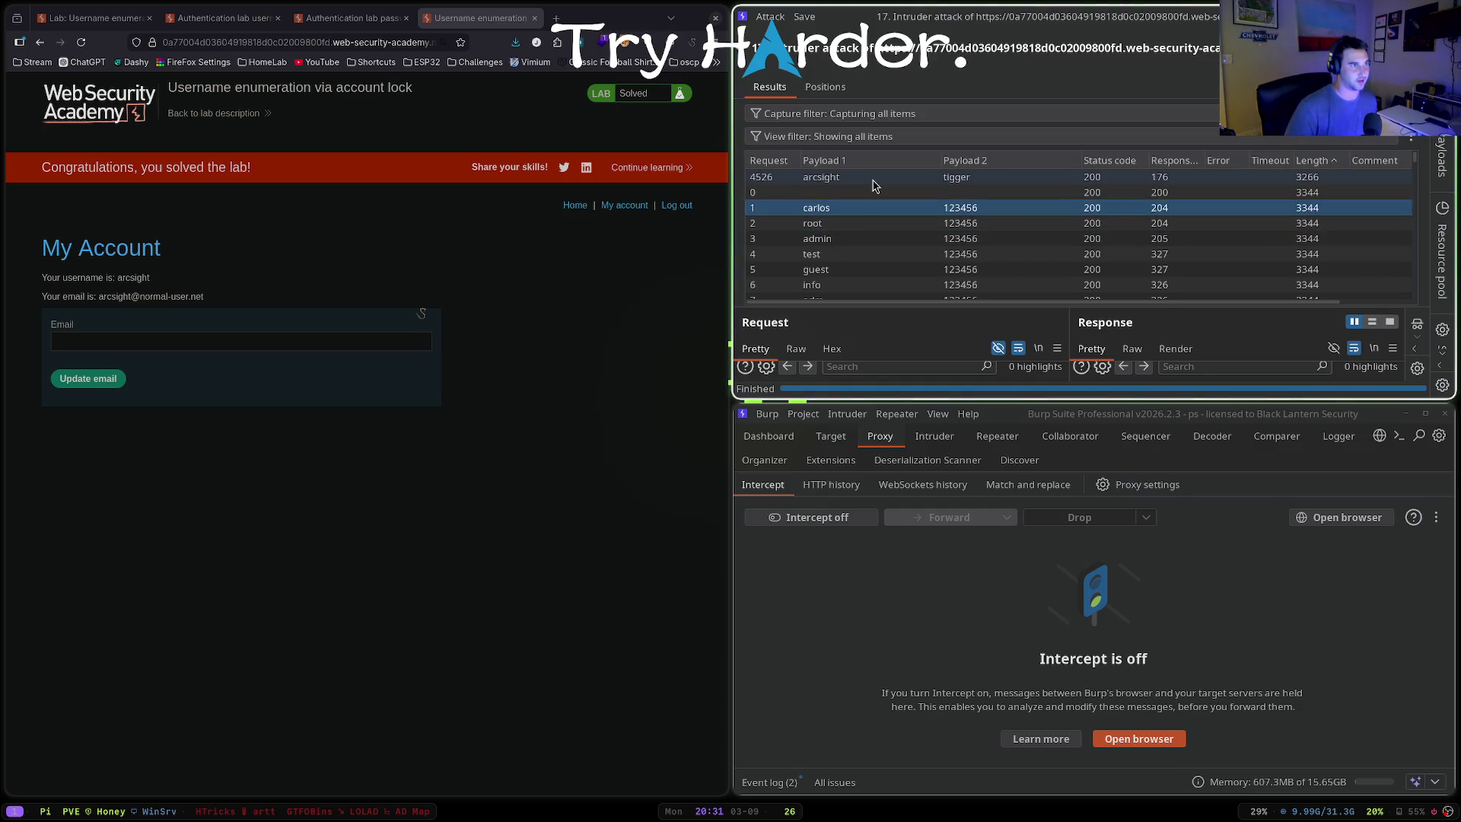
pyautogui.press('Up')
pyautogui.click(854, 210)
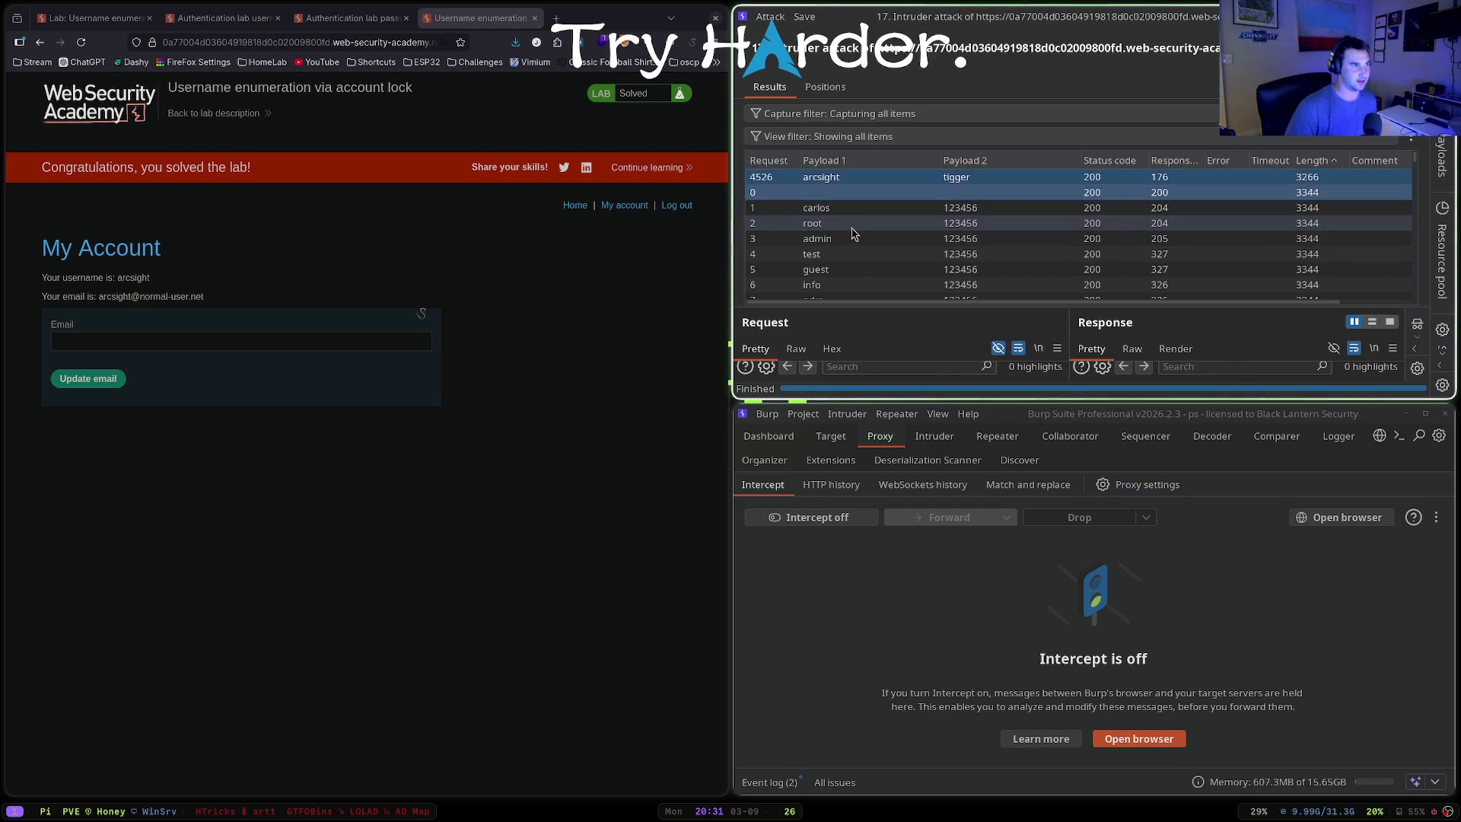
pyautogui.click(879, 183)
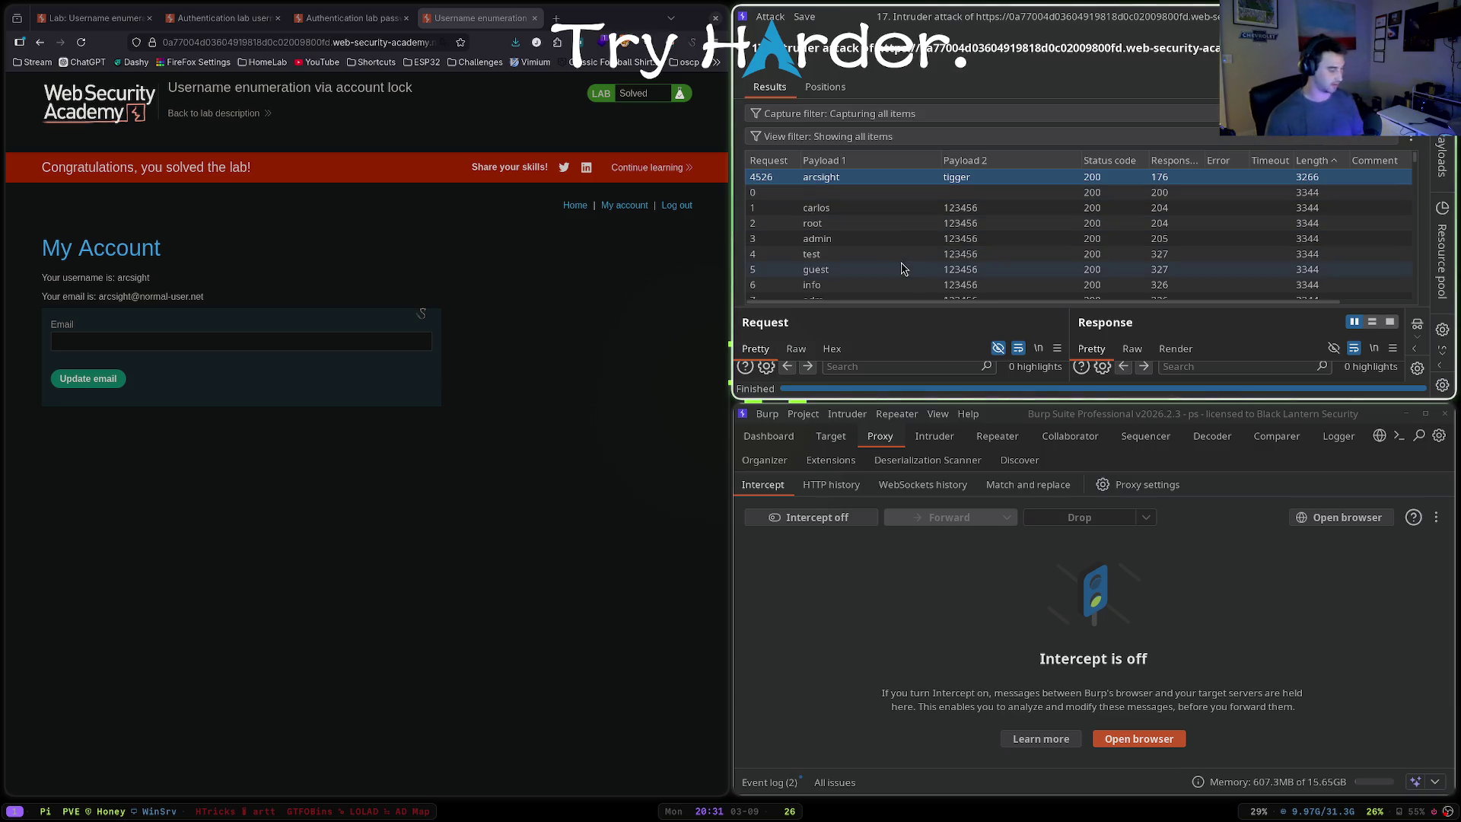
# - Close the attack window without saving and close the solved lab's tab
pyautogui.press('super+q')
pyautogui.click(1276, 238)
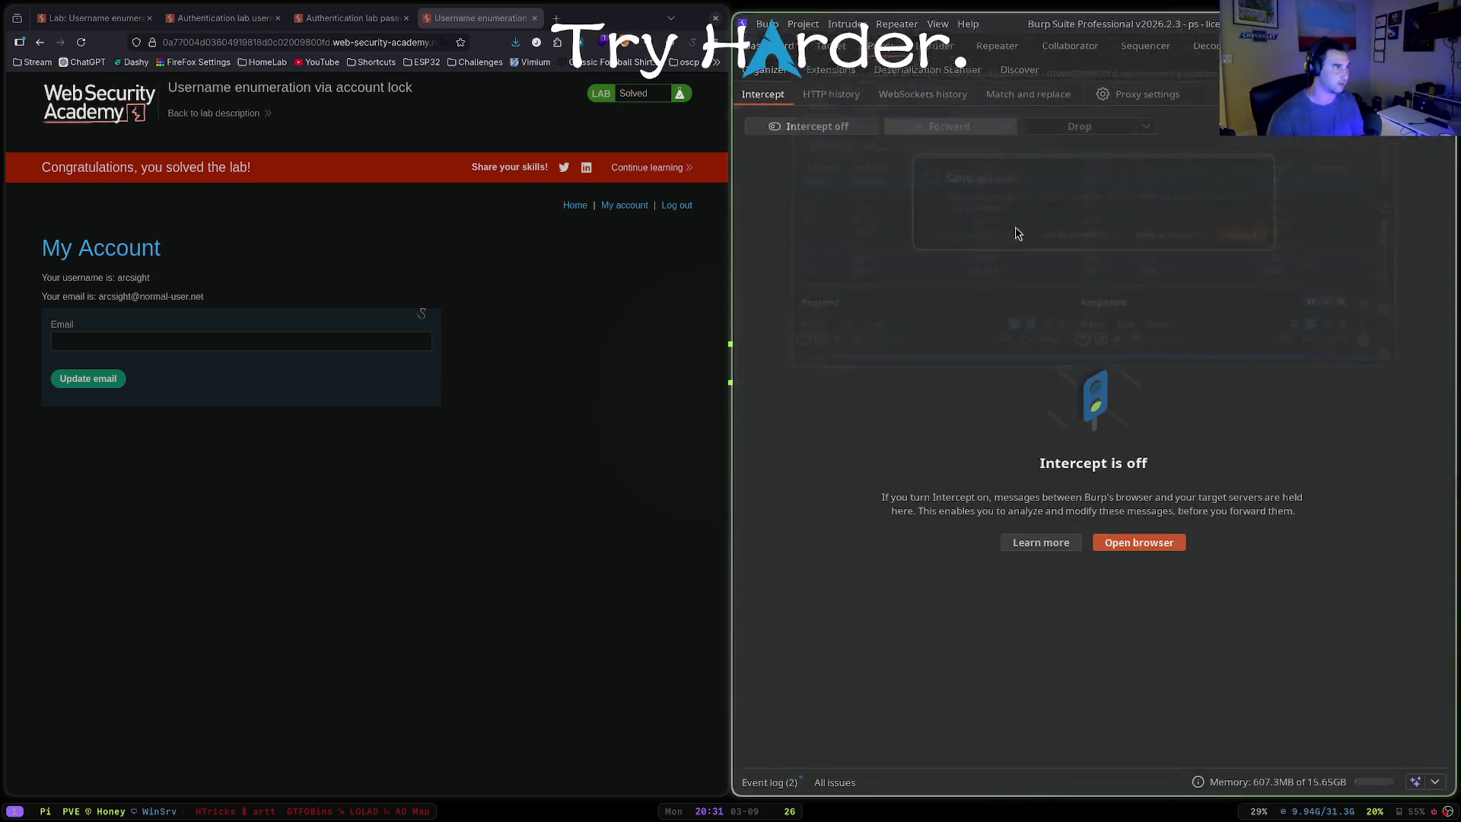
pyautogui.click(106, 19)
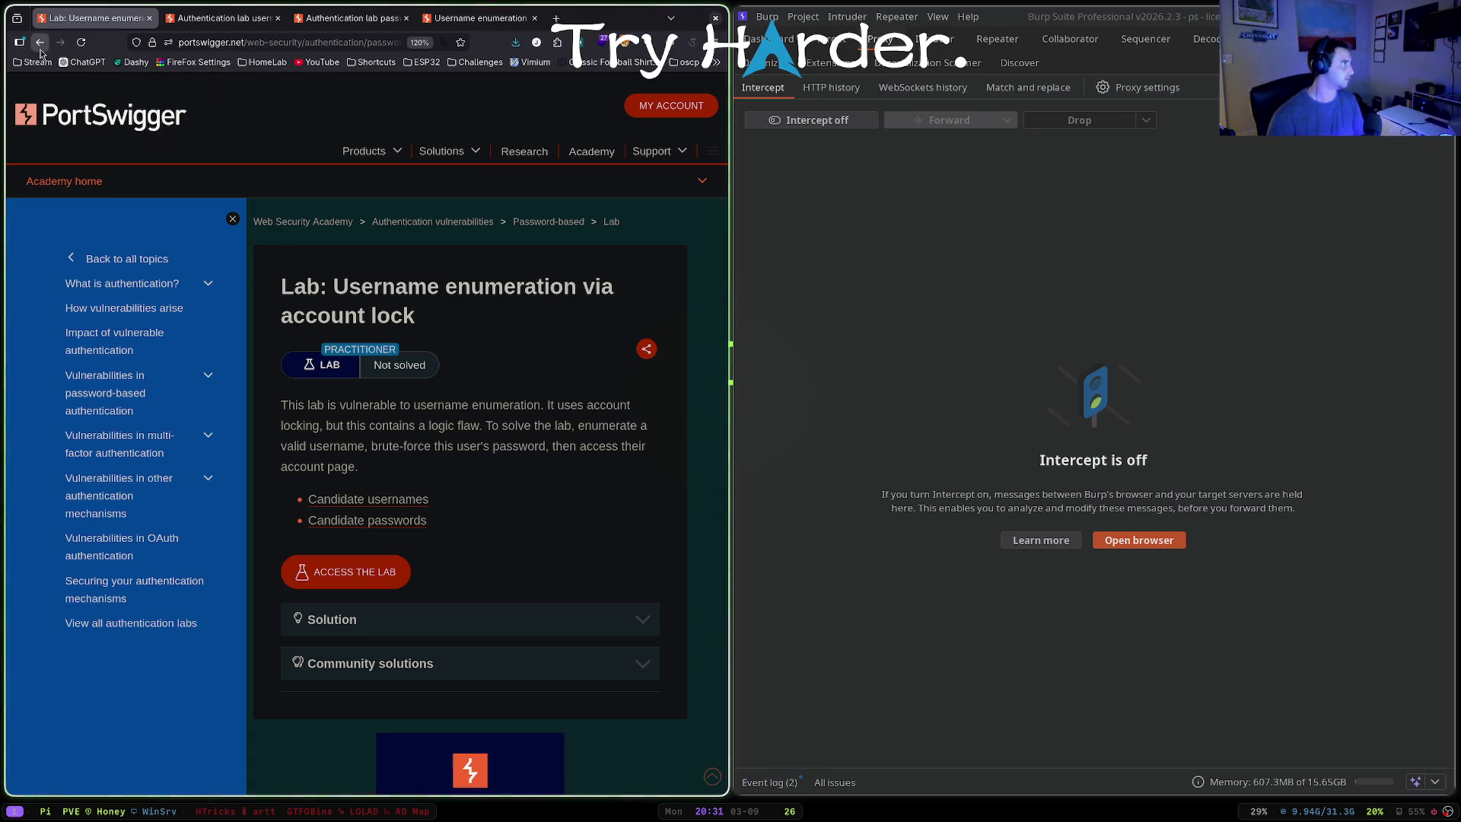
pyautogui.click(535, 18)
# - Open the Offline password cracking lab and highlight its victim username
pyautogui.click(42, 42)
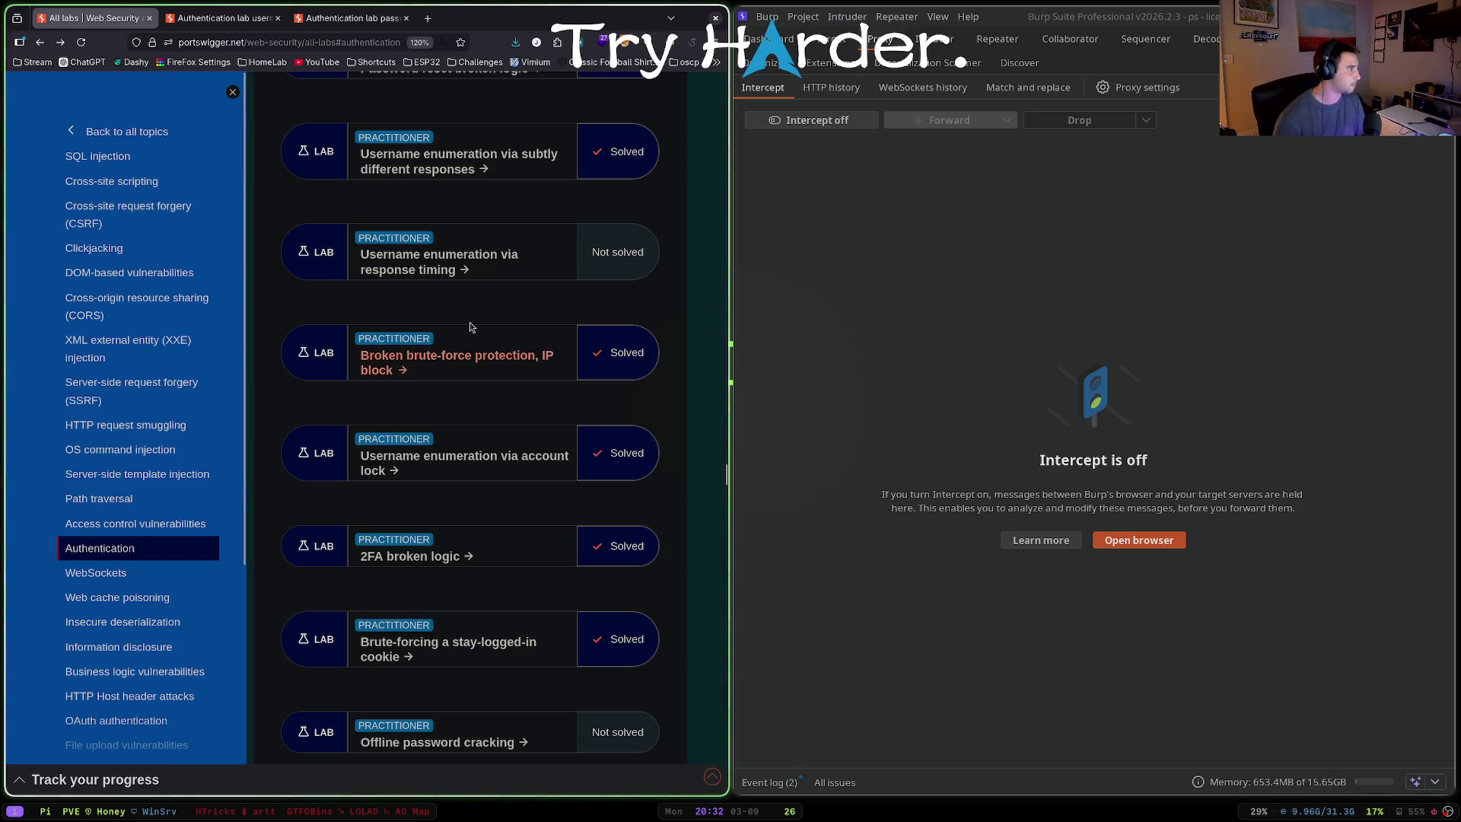
pyautogui.scroll(-2, 439, 262)
pyautogui.scroll(-2, 439, 263)
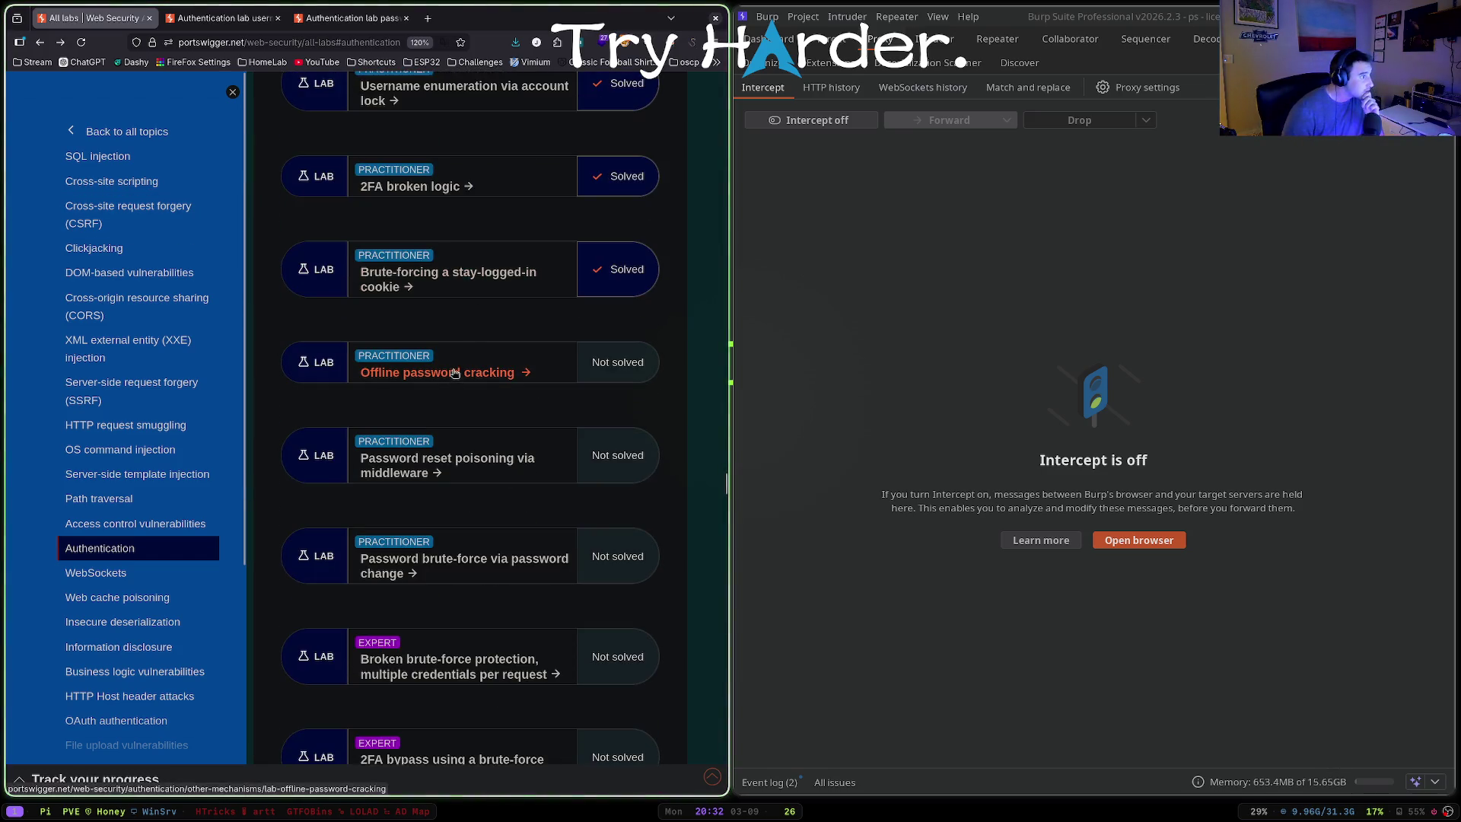
pyautogui.click(449, 370)
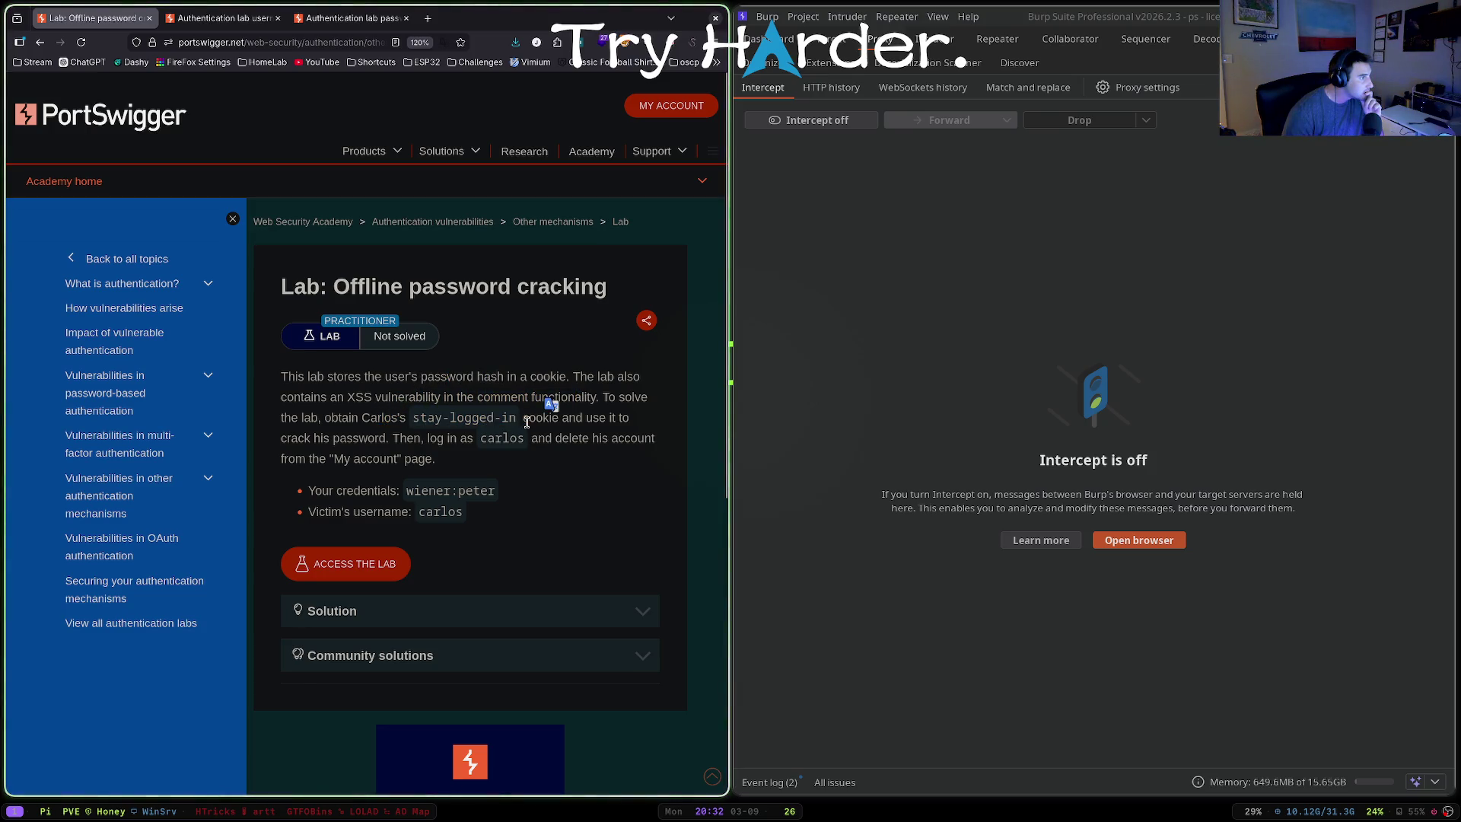
pyautogui.moveTo(450, 419)
pyautogui.mouseDown()
pyautogui.moveTo(518, 420)
pyautogui.moveTo(482, 437)
pyautogui.mouseUp()
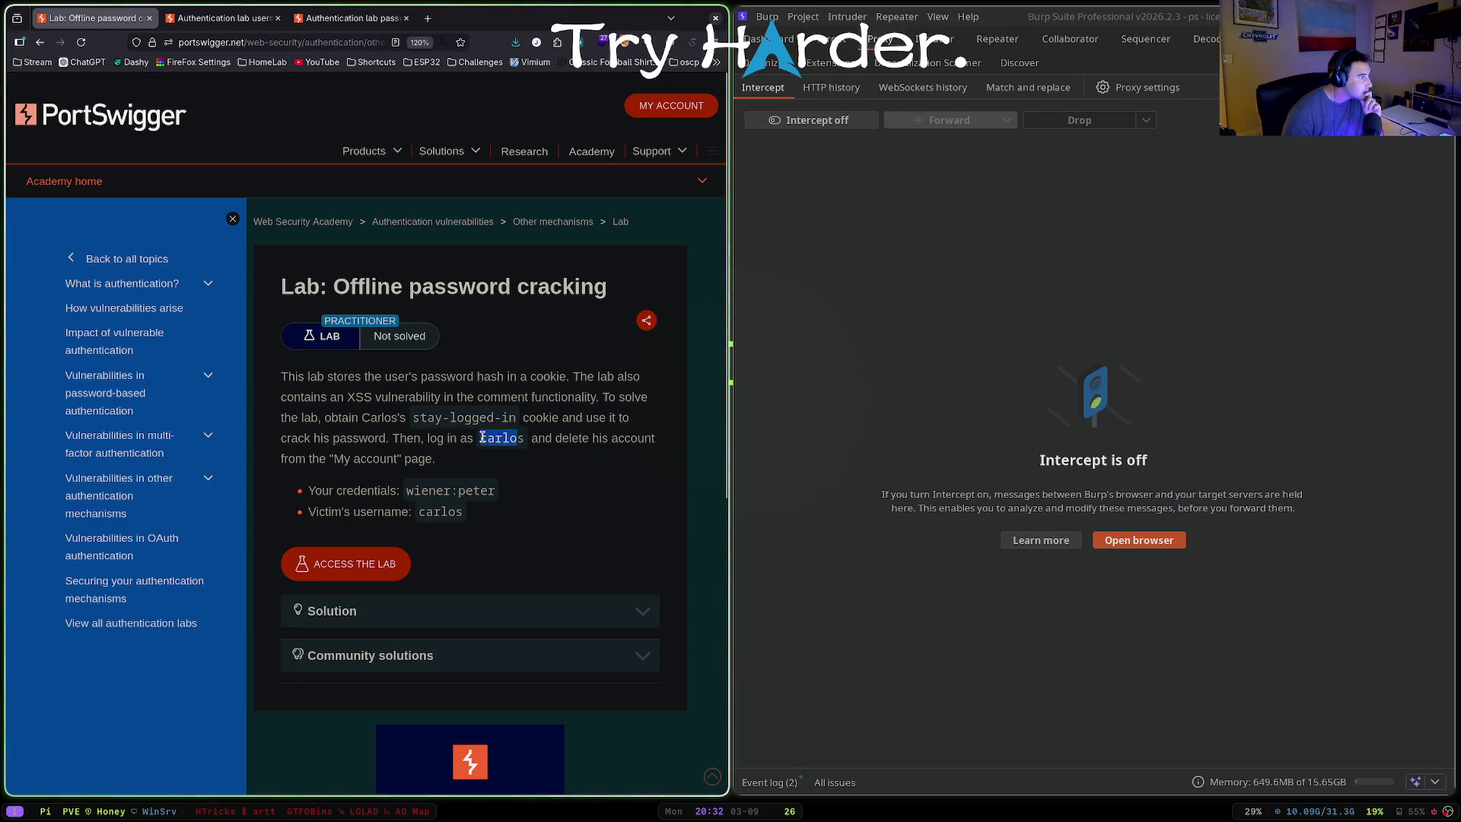
pyautogui.click(521, 439)
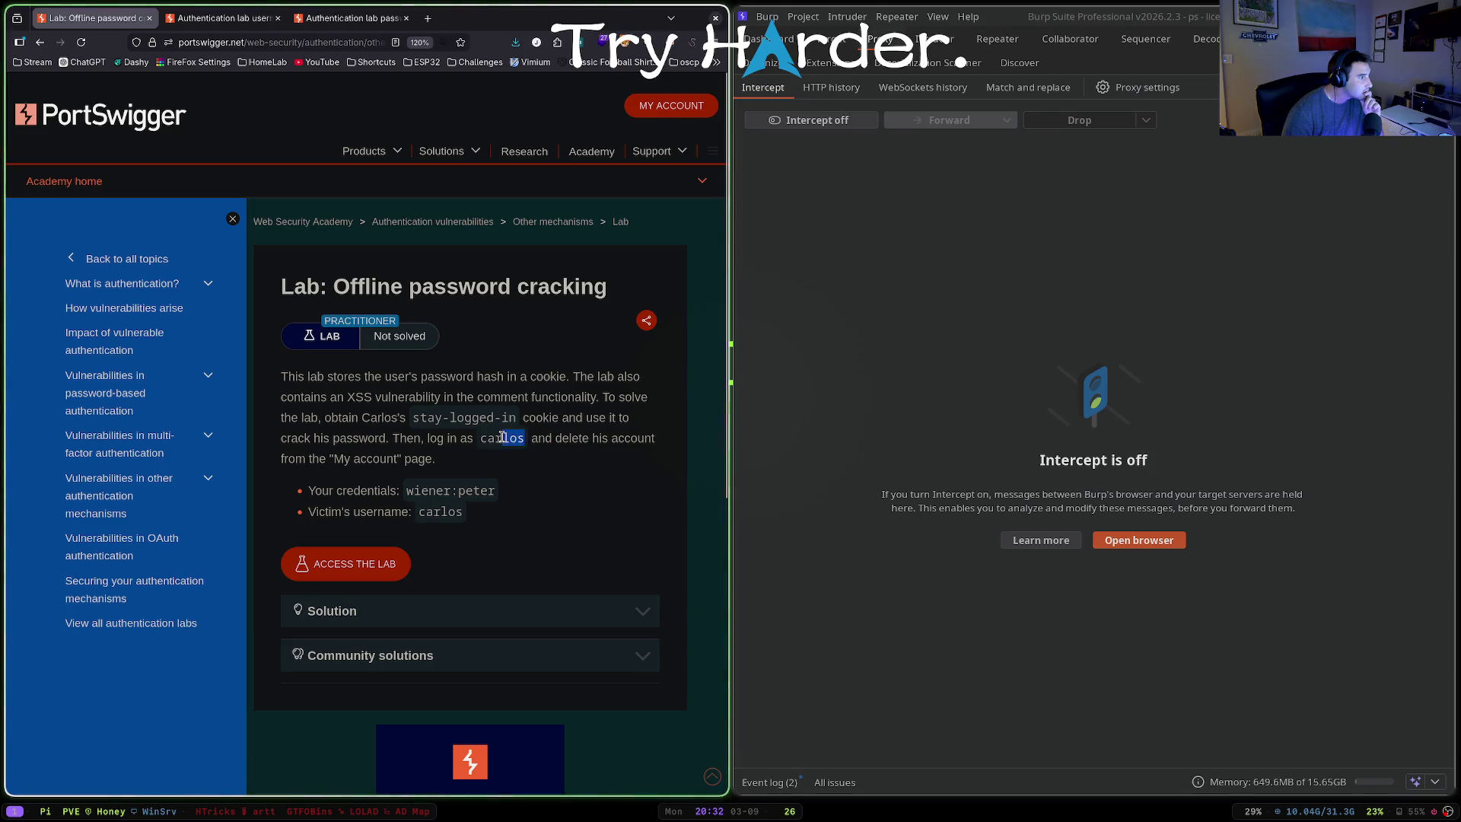
pyautogui.moveTo(502, 438); pyautogui.dragTo(476, 442)
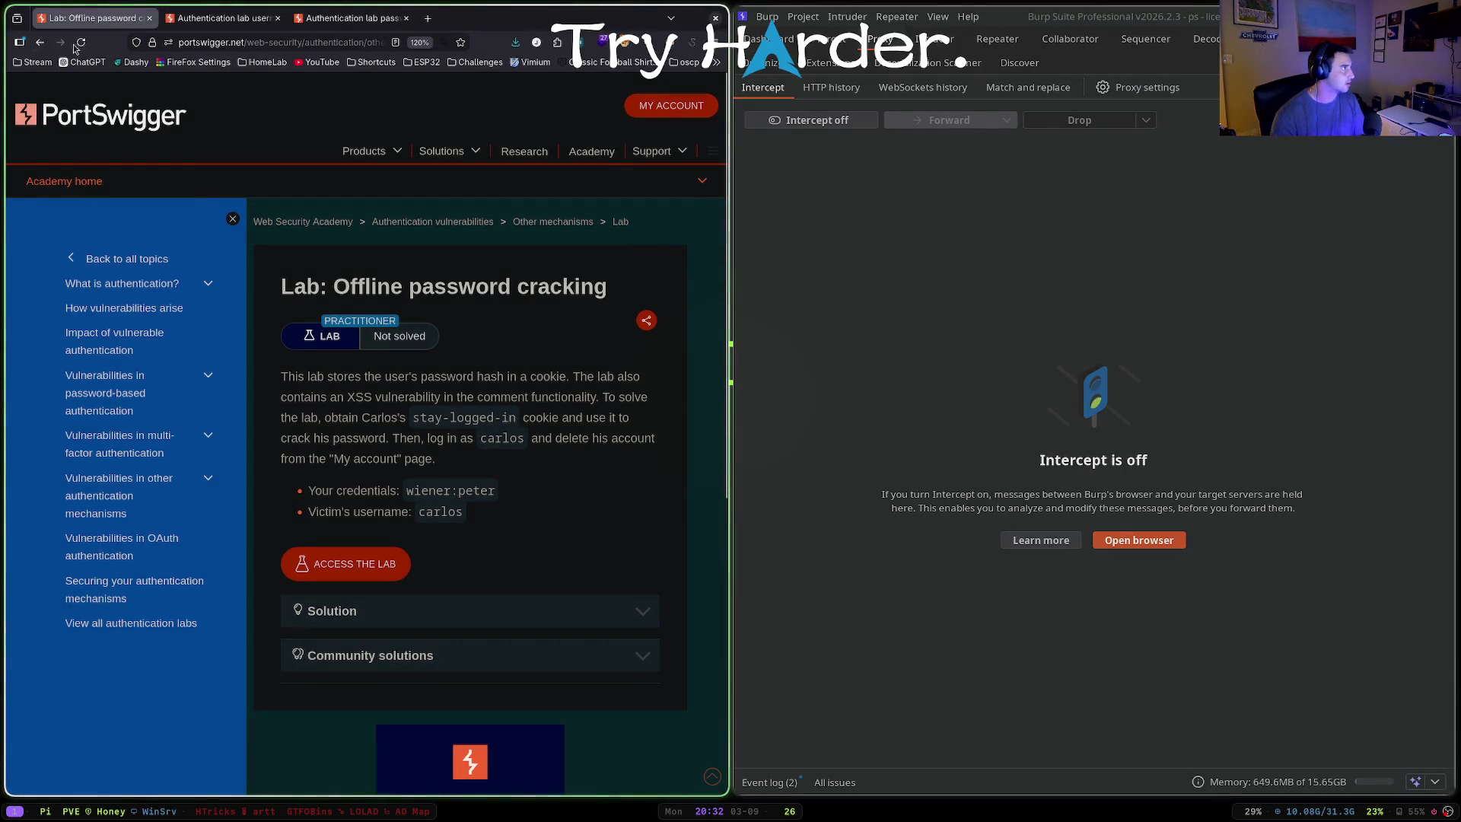
# - Return to the labs list and open 'Password reset poisoning via middleware'
pyautogui.click(40, 42)
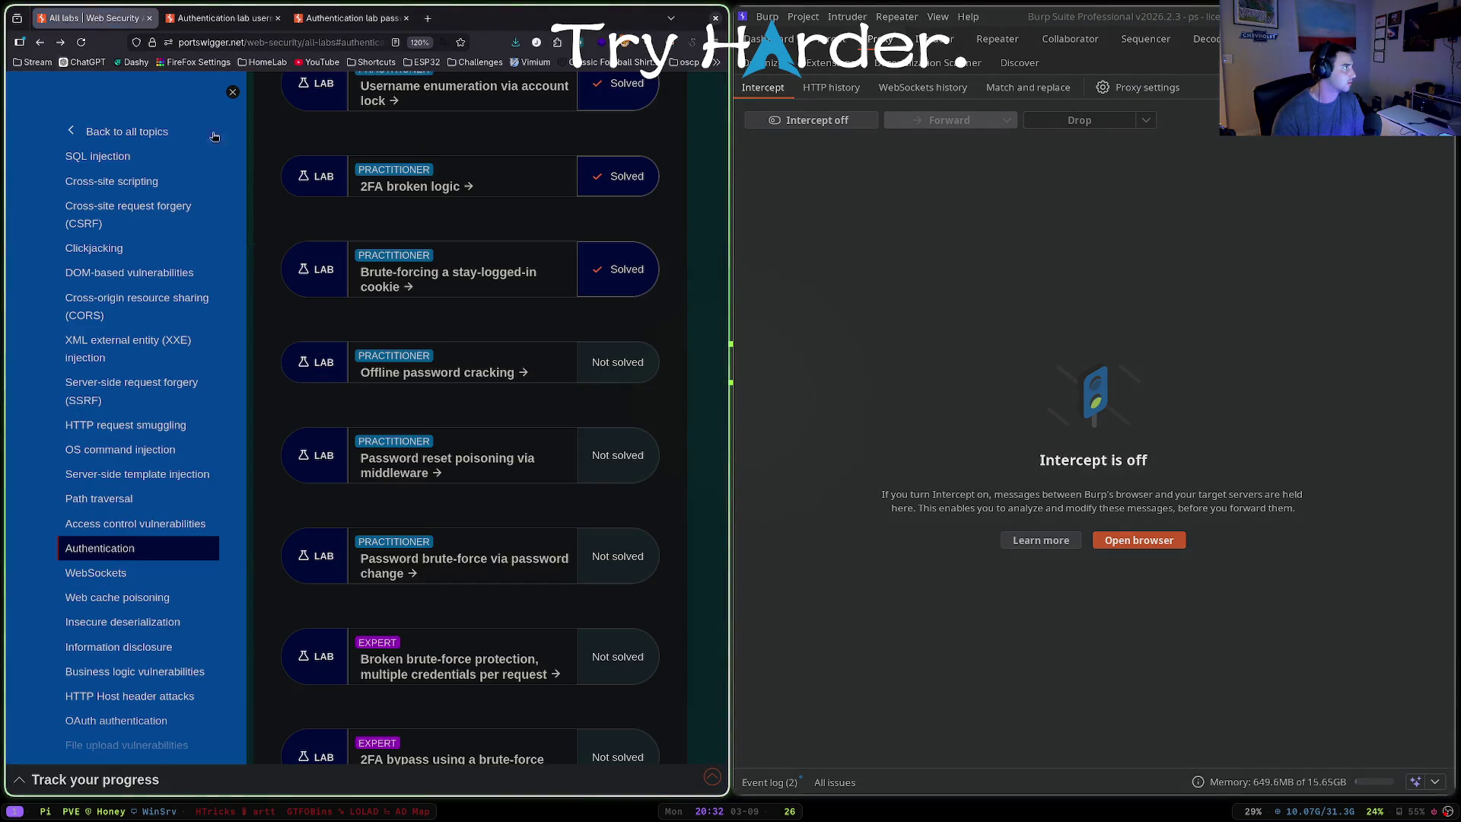
pyautogui.scroll(-2, 437, 358)
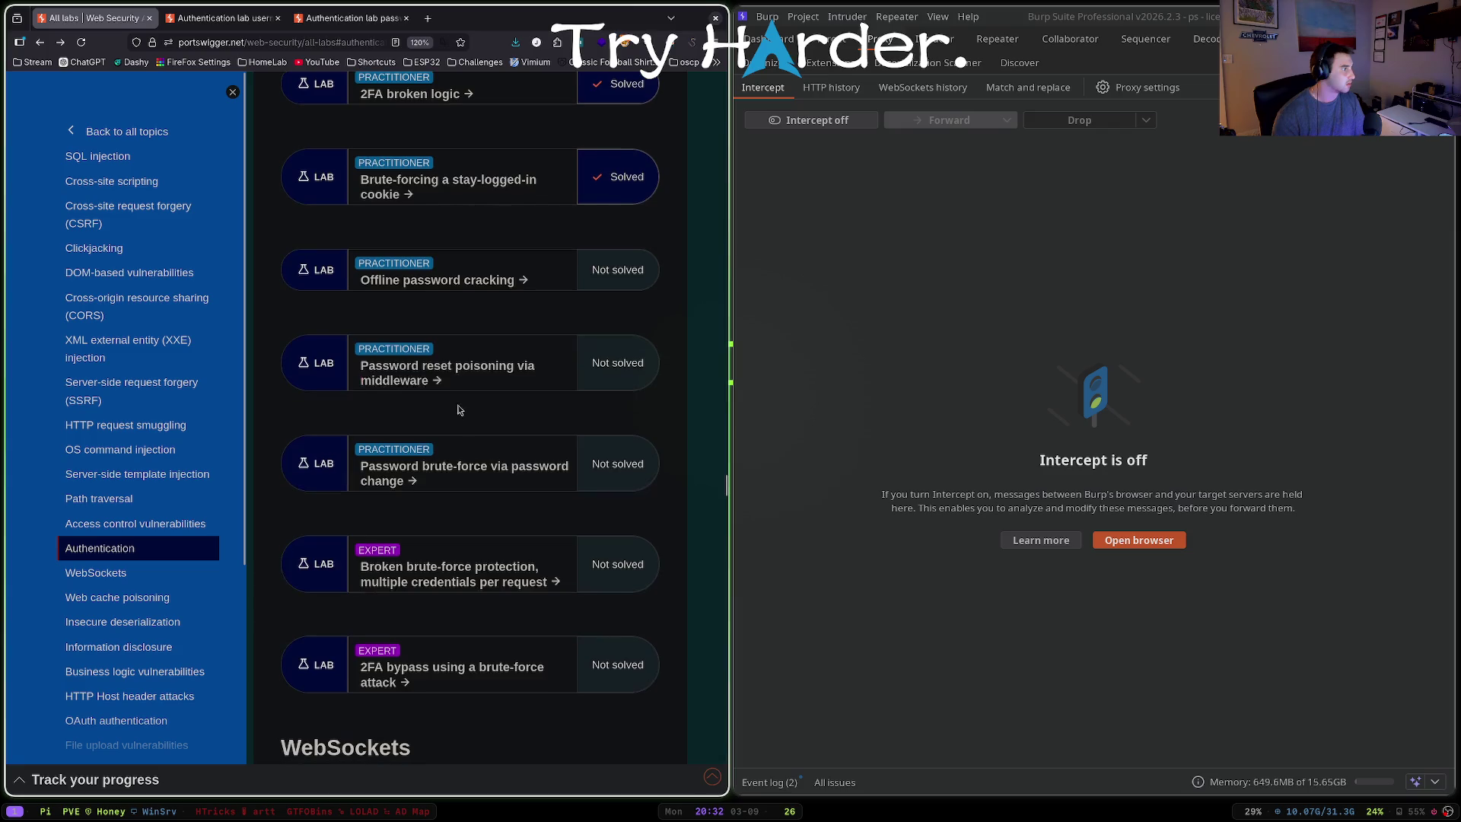
pyautogui.click(431, 372)
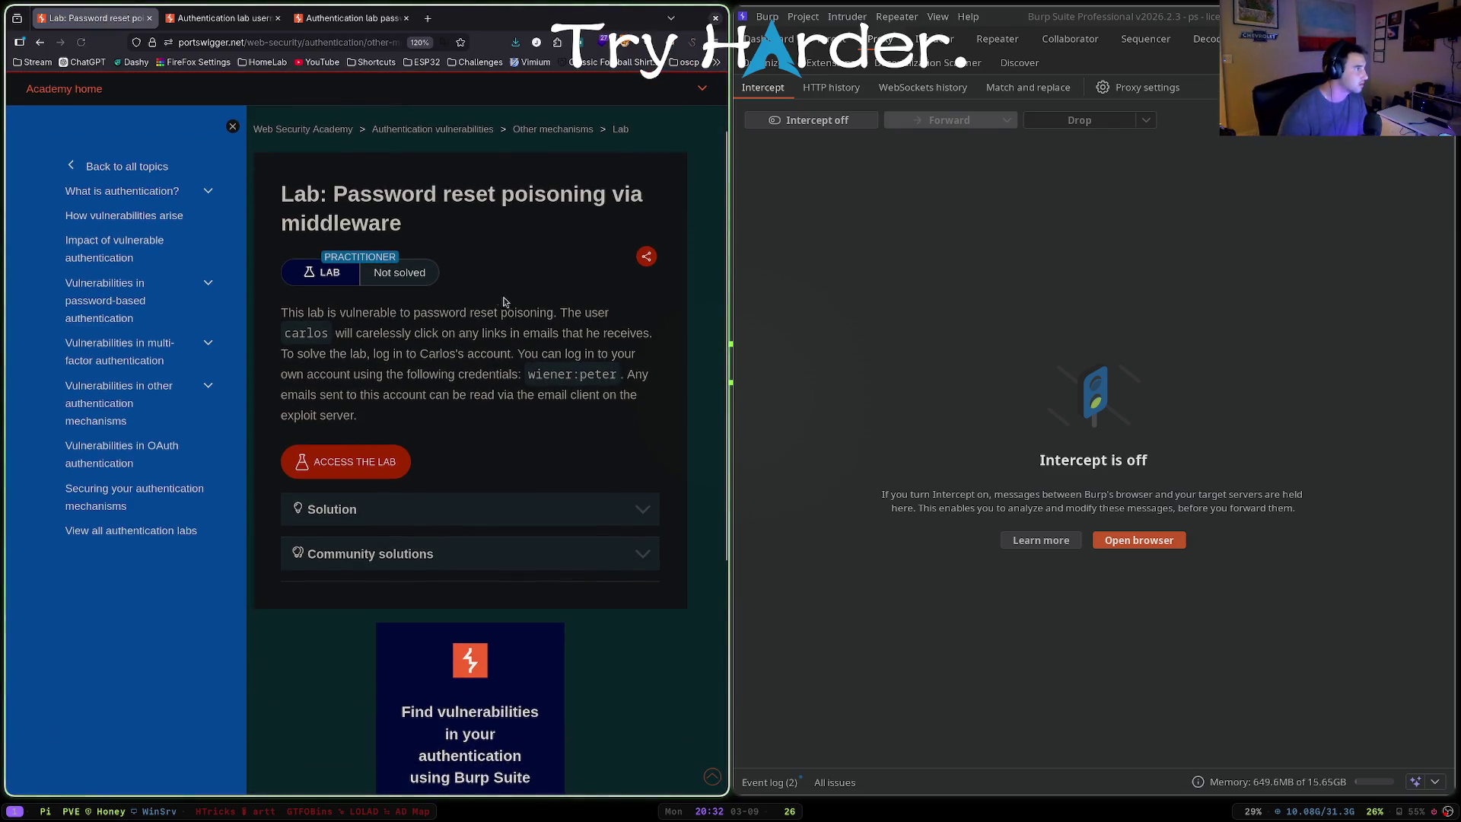
# - Note the test account credentials and launch the lab in a new tab
pyautogui.click(566, 333)
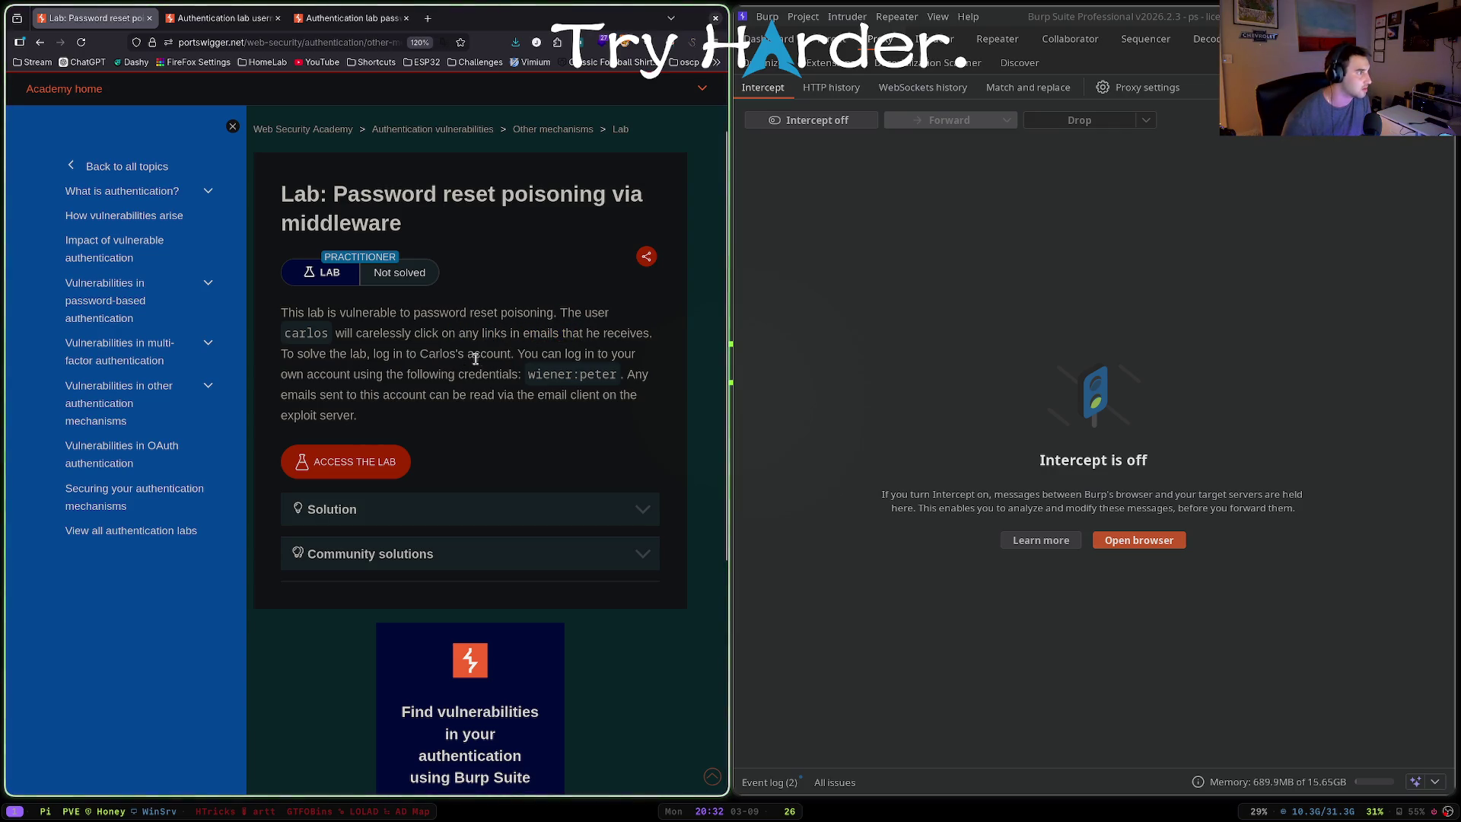
pyautogui.moveTo(528, 373); pyautogui.dragTo(495, 394)
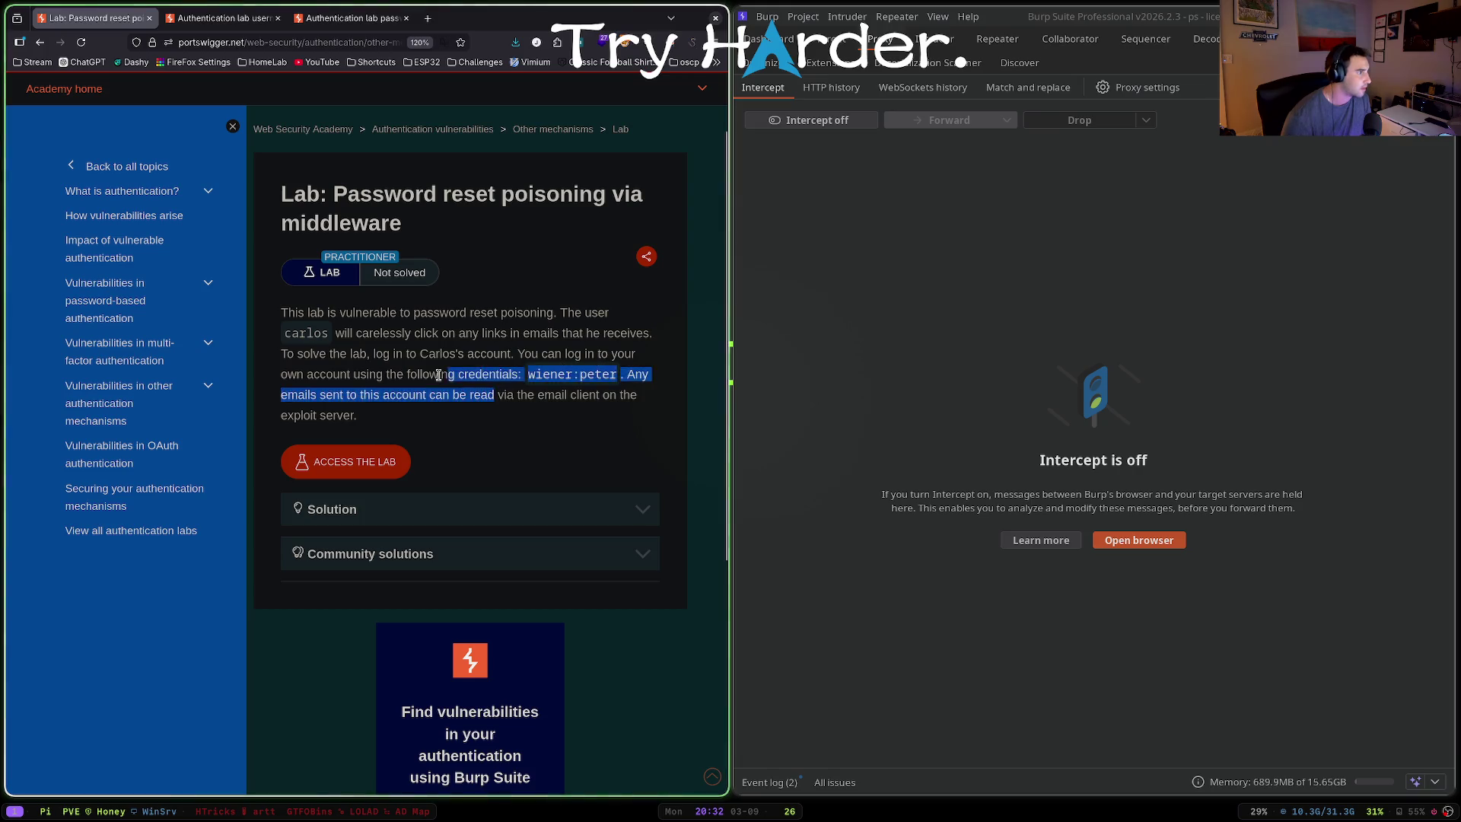
pyautogui.moveTo(411, 374); pyautogui.dragTo(364, 378)
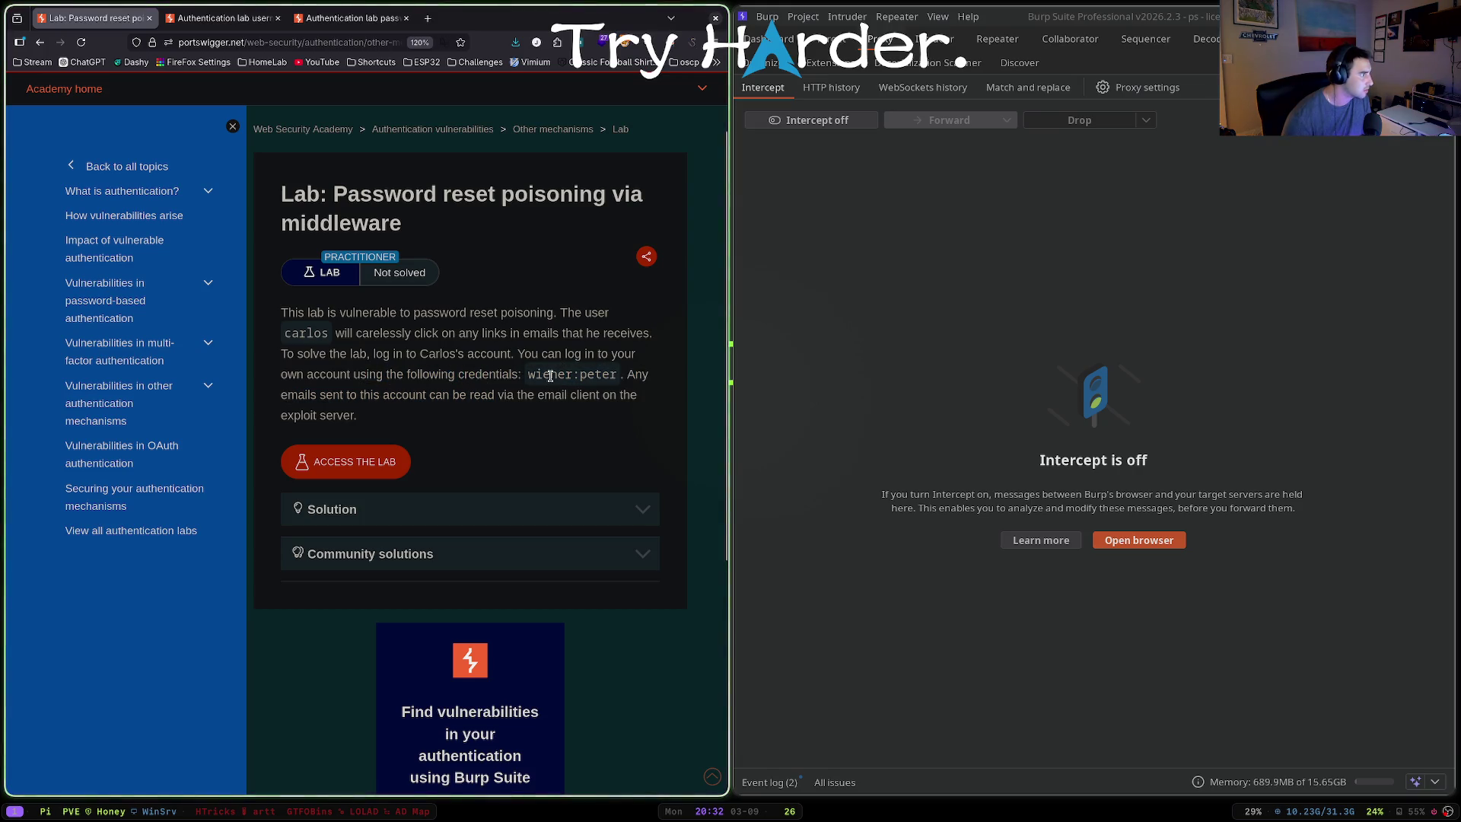
pyautogui.click(358, 461)
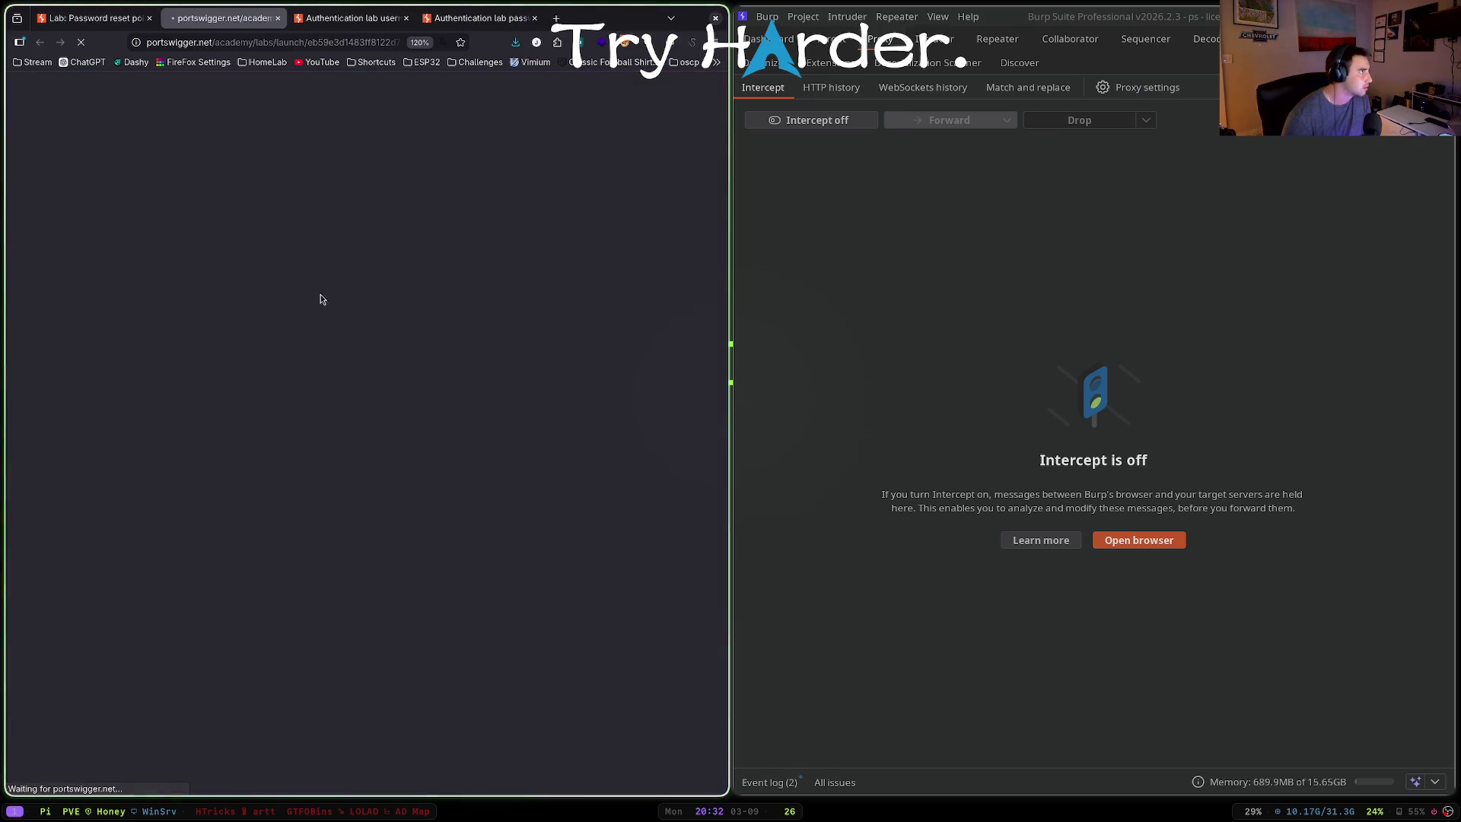
pyautogui.click(335, 17)
pyautogui.click(92, 17)
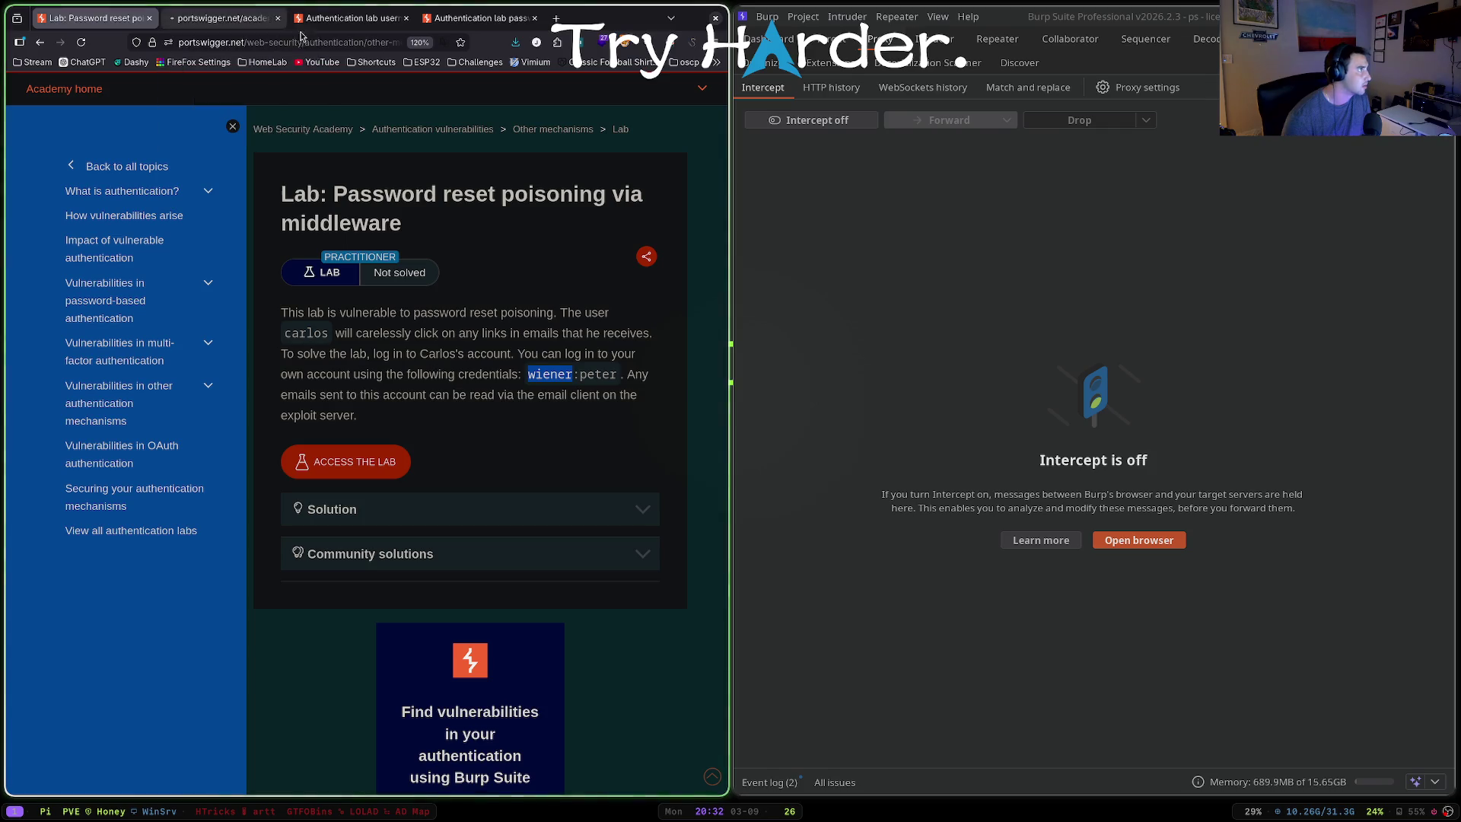
pyautogui.click(239, 16)
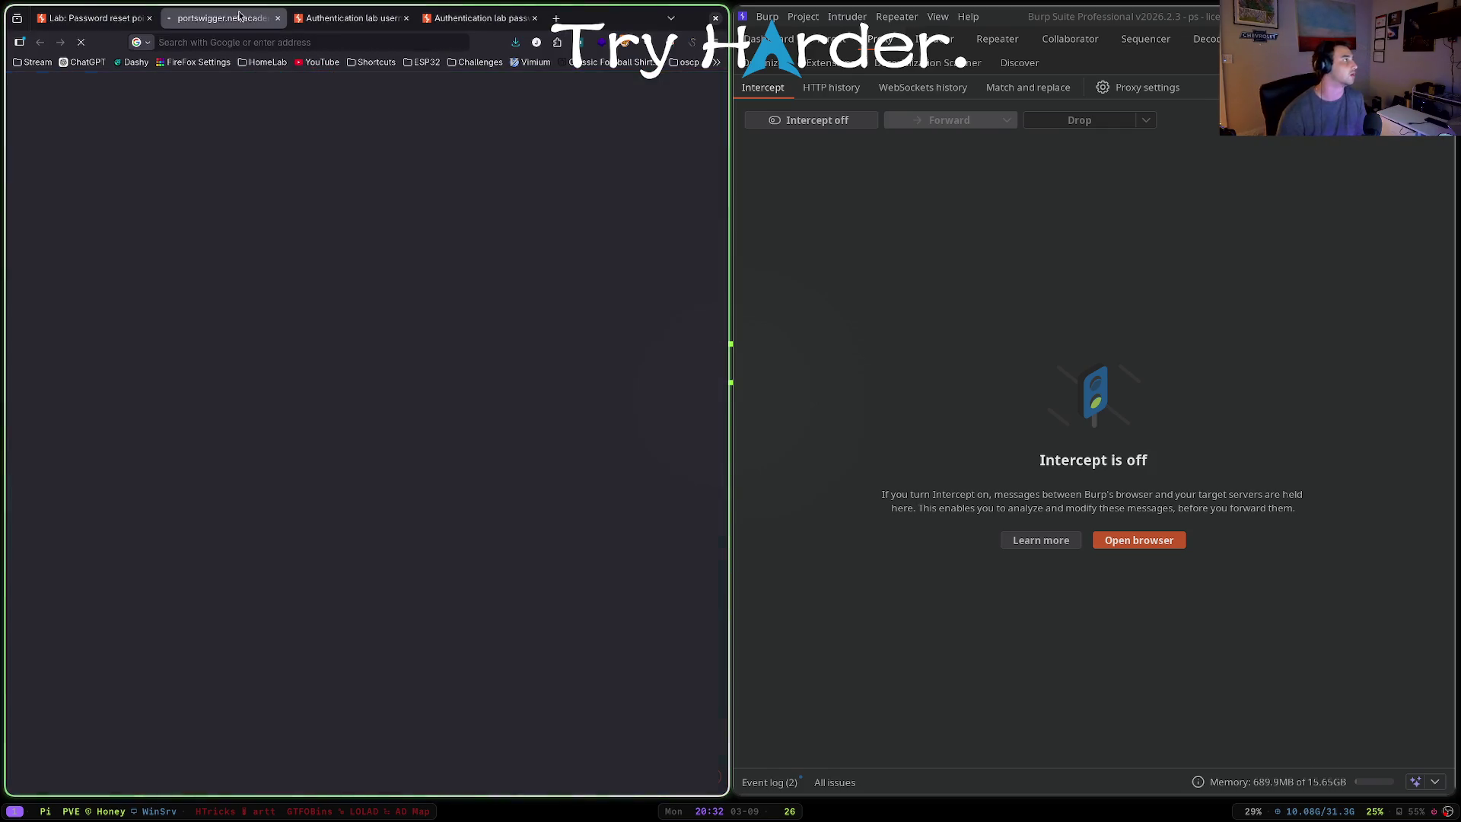
pyautogui.click(137, 11)
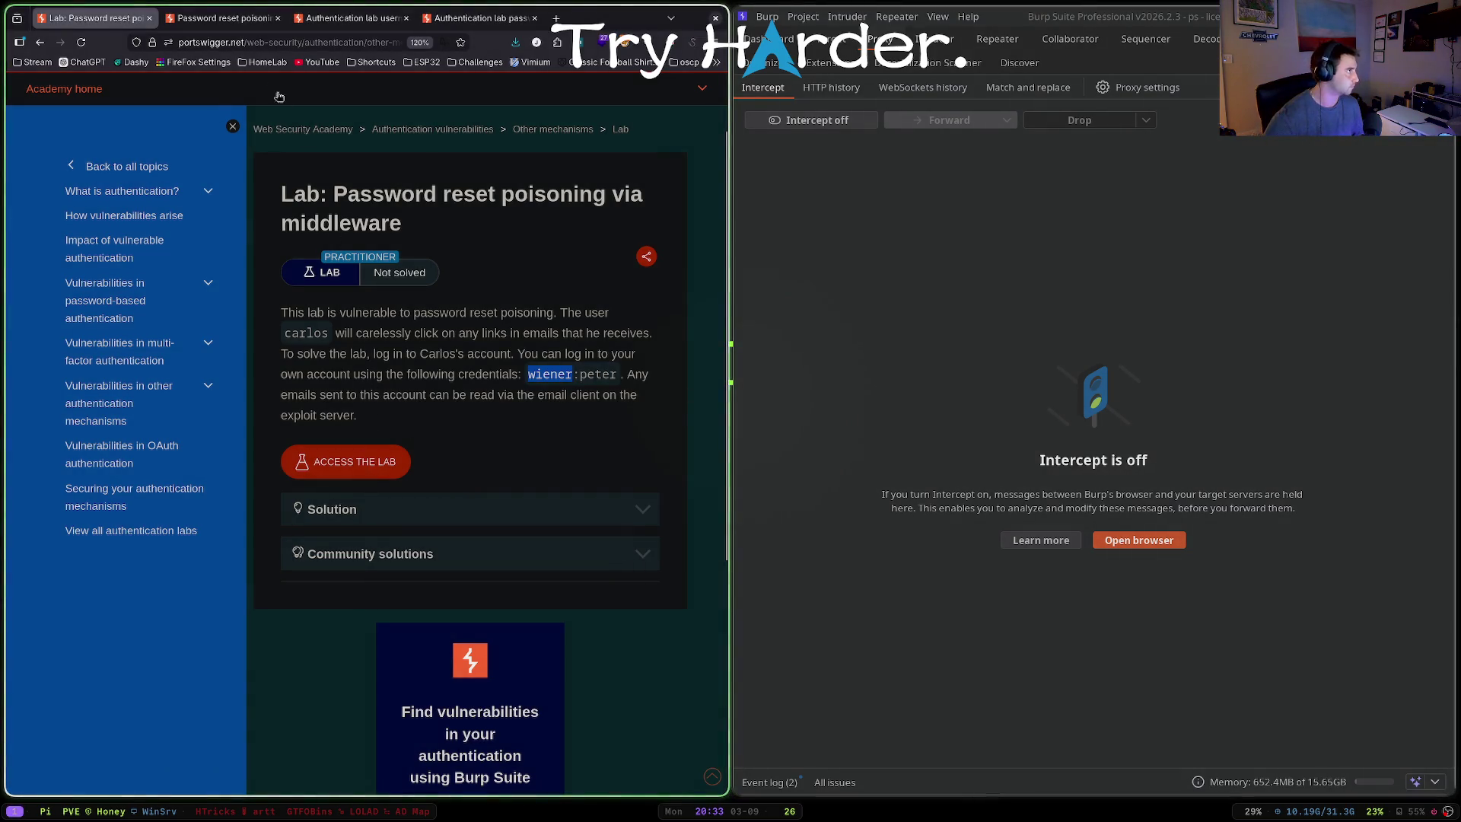
# - Switch to the launched lab's blog page and close the old authentication lab tabs
pyautogui.click(220, 17)
pyautogui.click(480, 17)
pyautogui.click(350, 18)
pyautogui.click(70, 25)
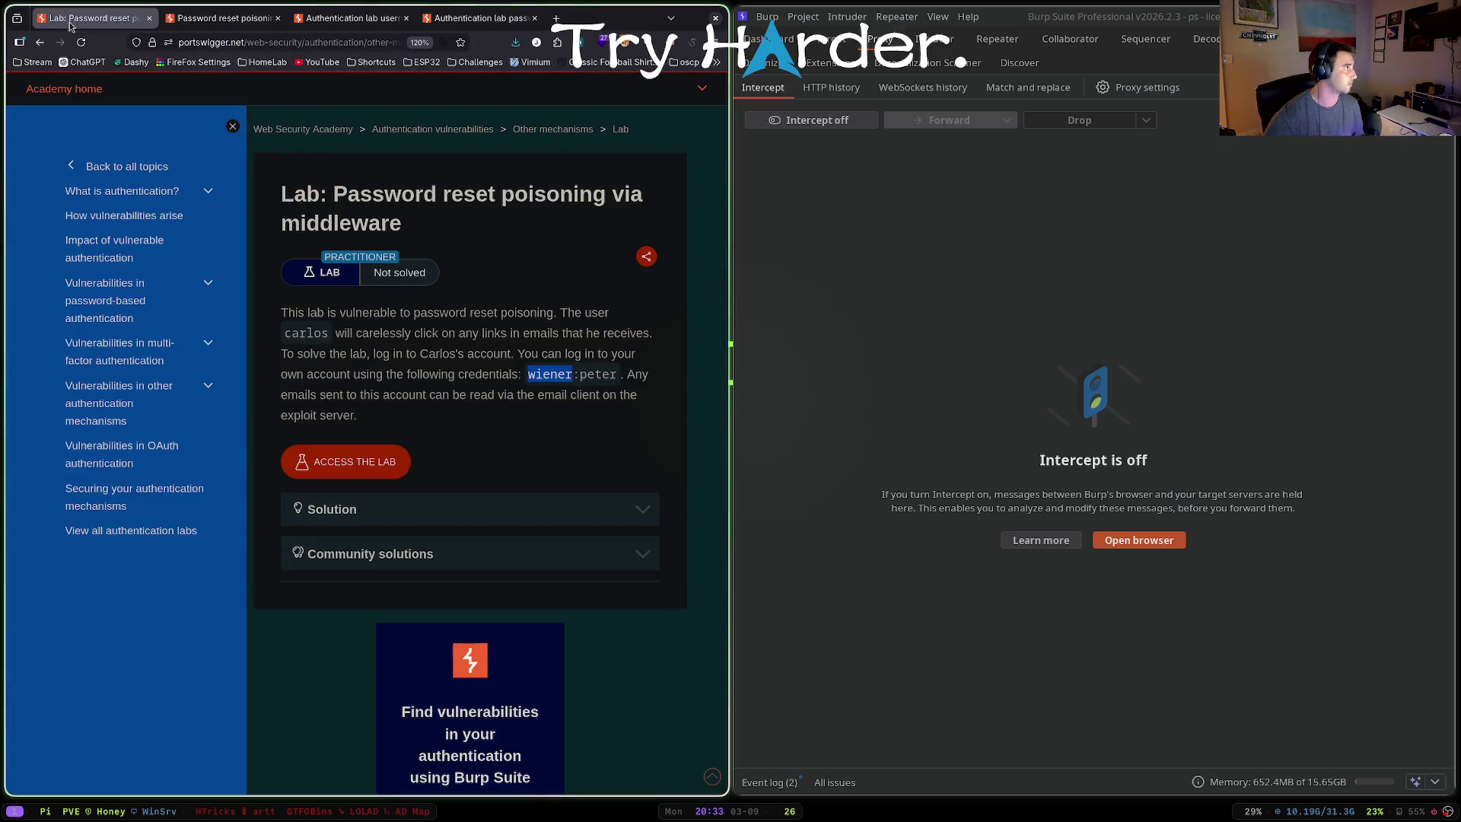
pyautogui.click(256, 25)
pyautogui.click(350, 18)
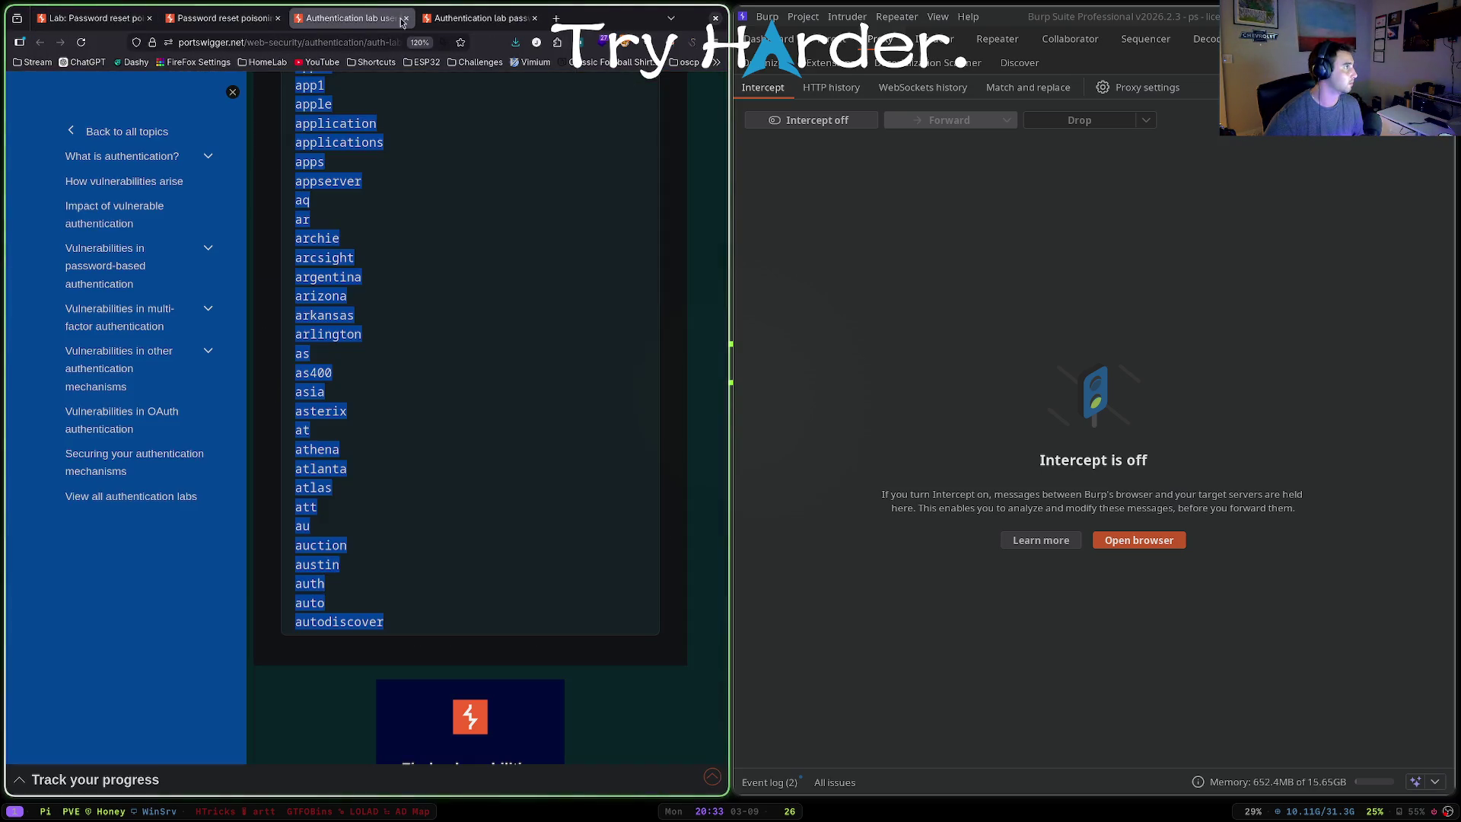
pyautogui.click(406, 18)
pyautogui.click(406, 17)
# - On the lab's login page, enter the test account username and move to the password field
pyautogui.click(534, 183)
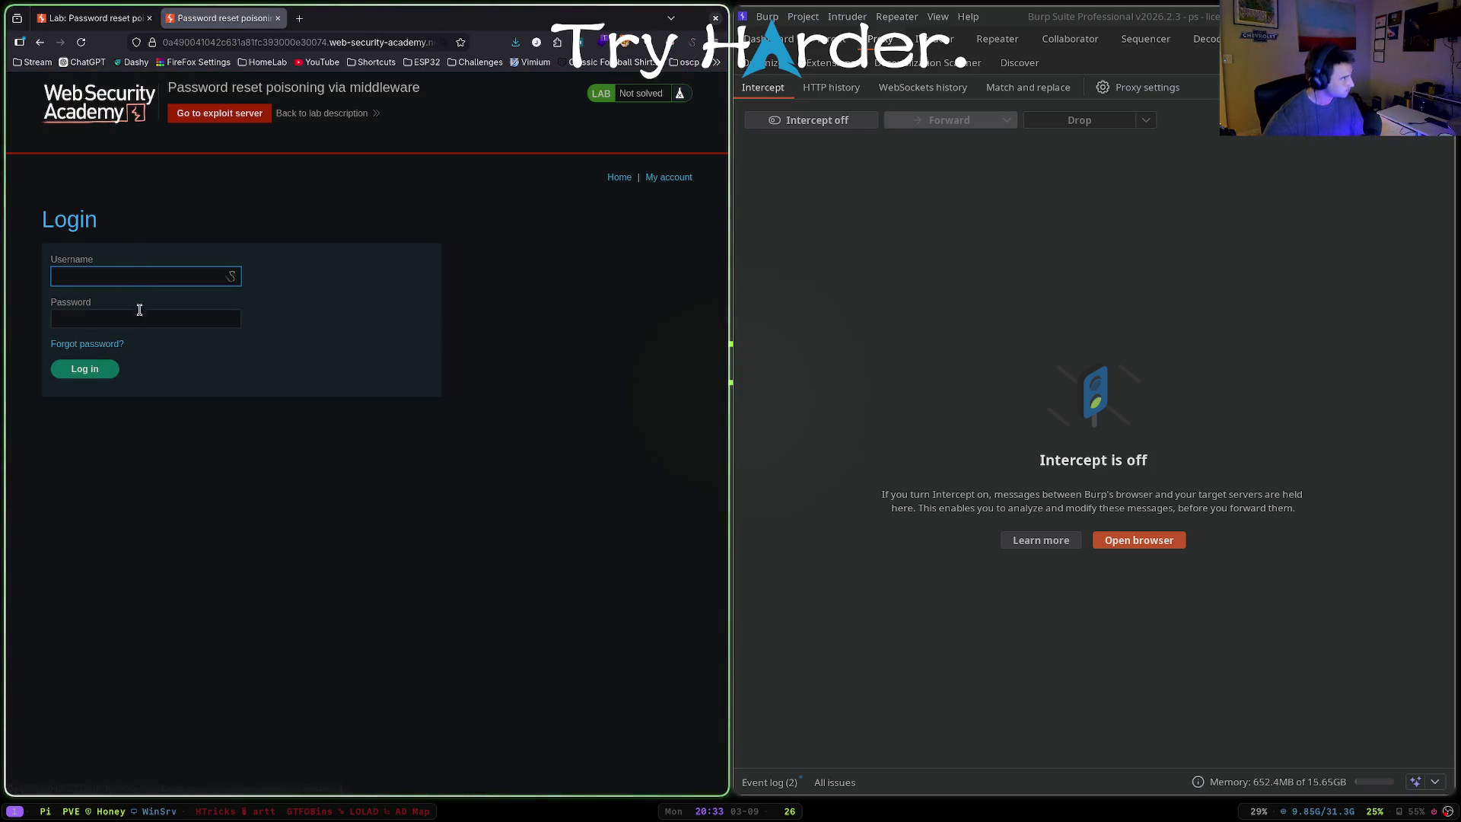
pyautogui.click(133, 19)
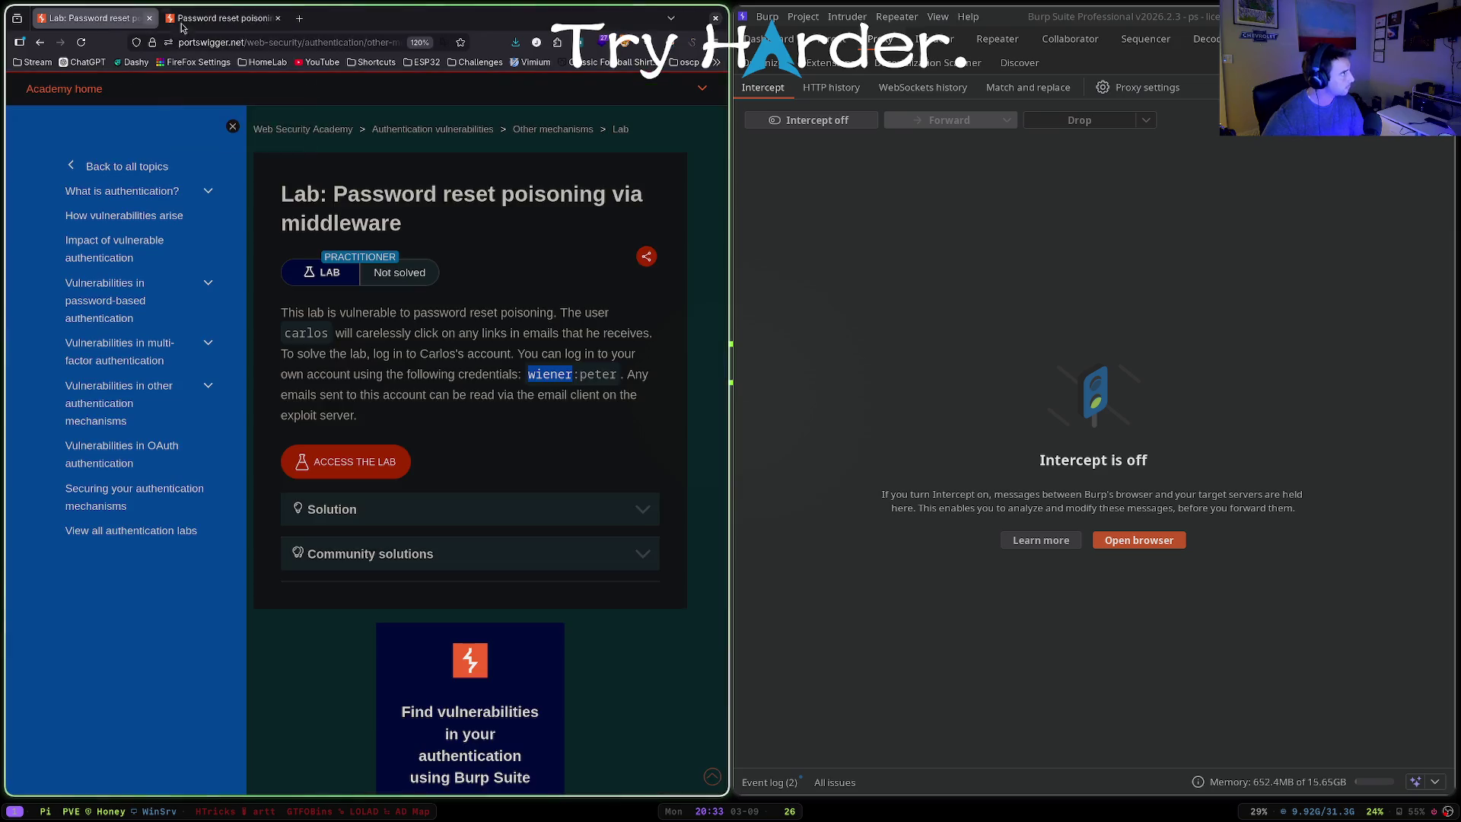
pyautogui.click(226, 19)
pyautogui.write('wiener')
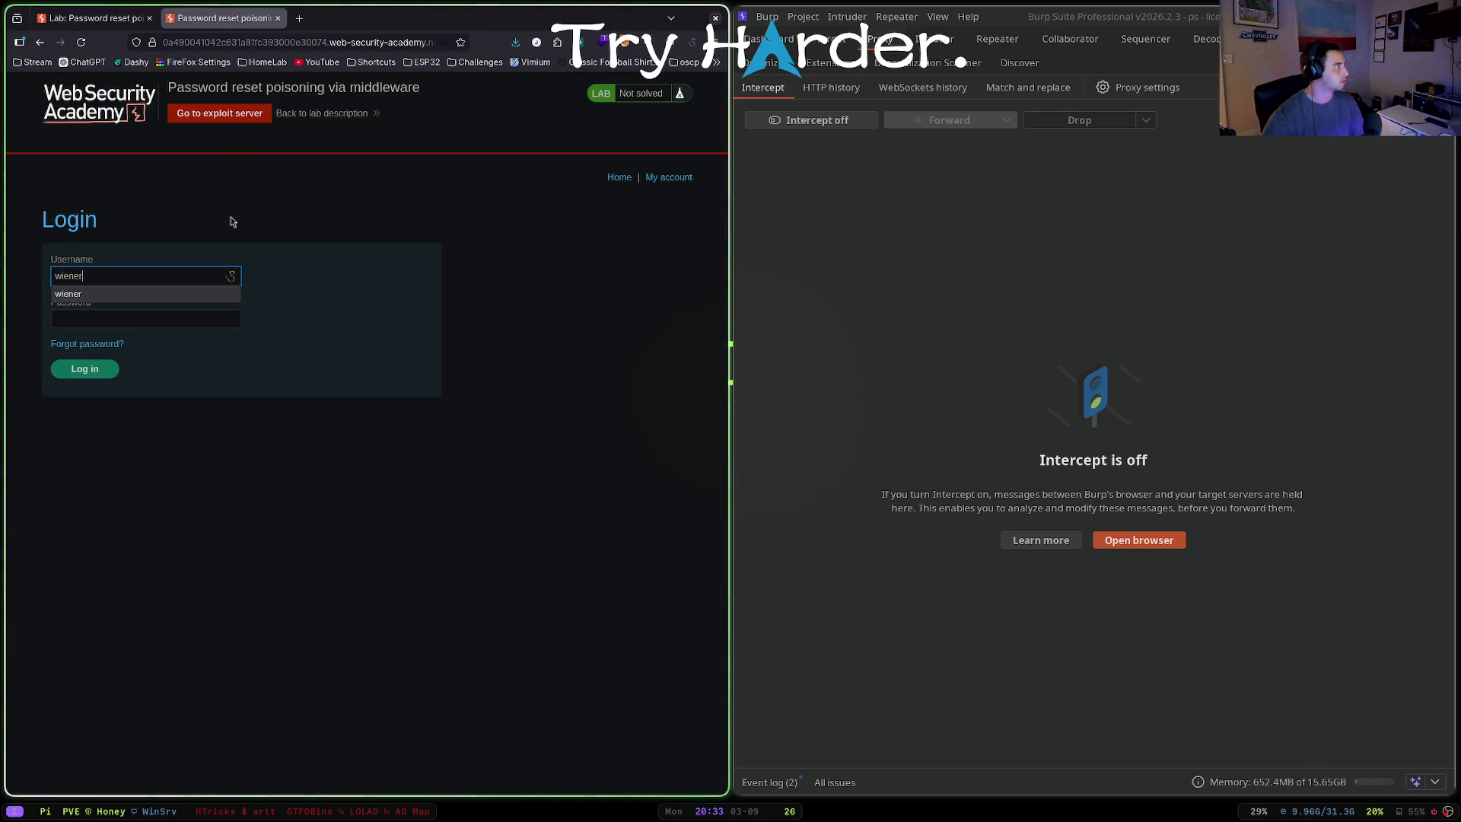
pyautogui.press('Tab')
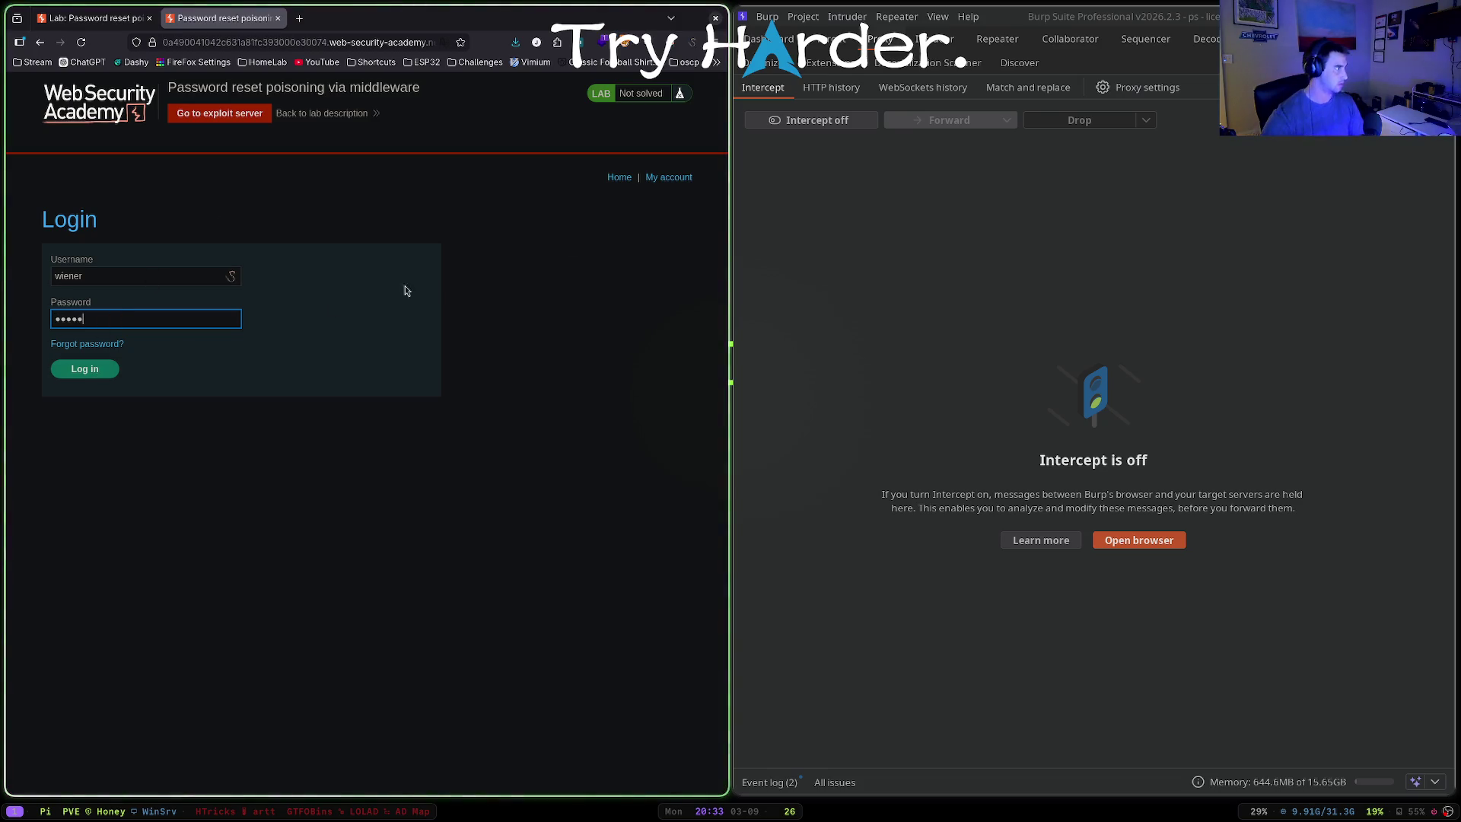
# - With Intercept on, submit the login and forward each request through the password reset, then stop intercepting
pyautogui.click(841, 120)
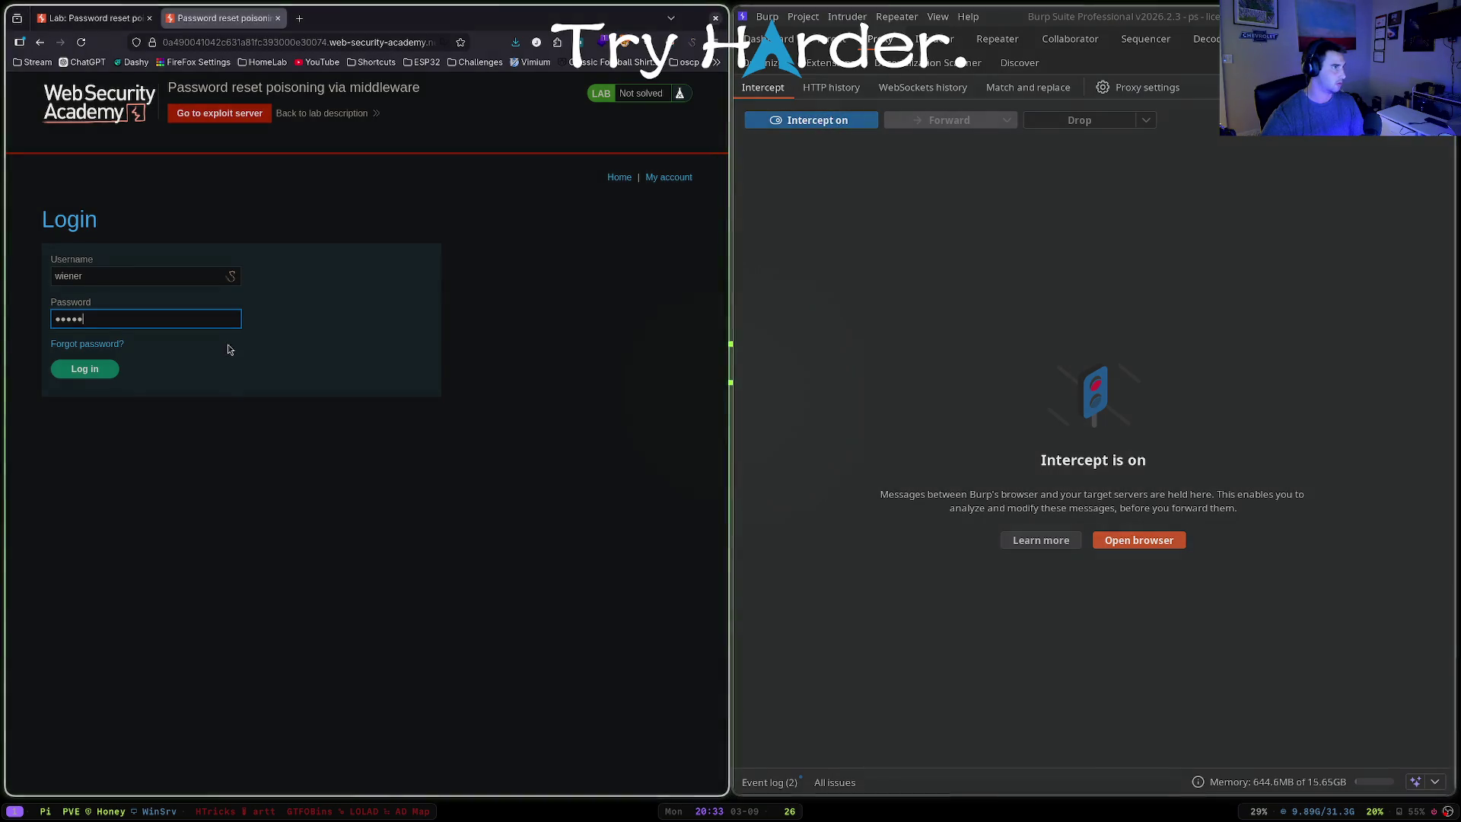
pyautogui.press('Return')
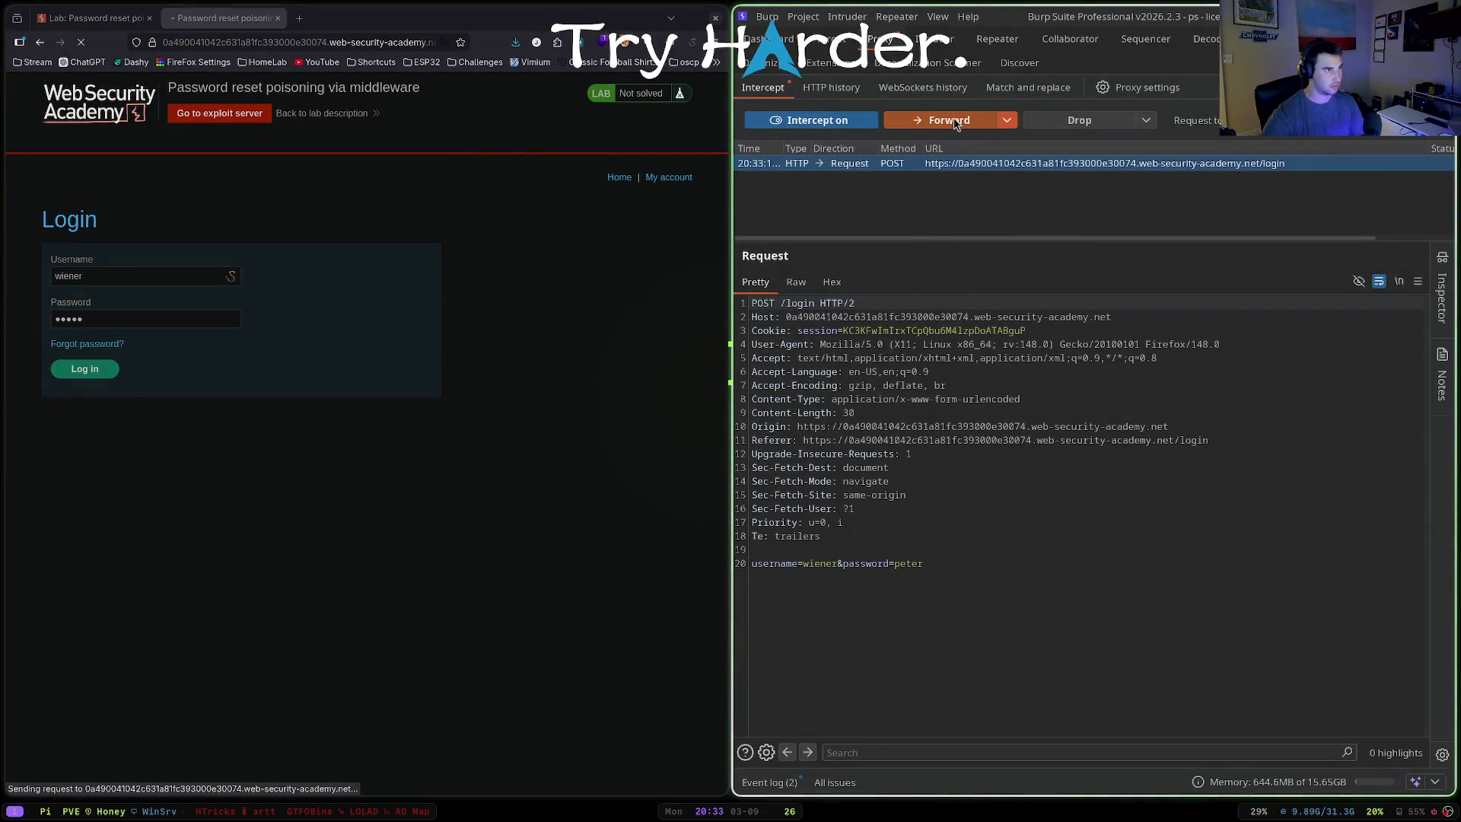
pyautogui.click(956, 122)
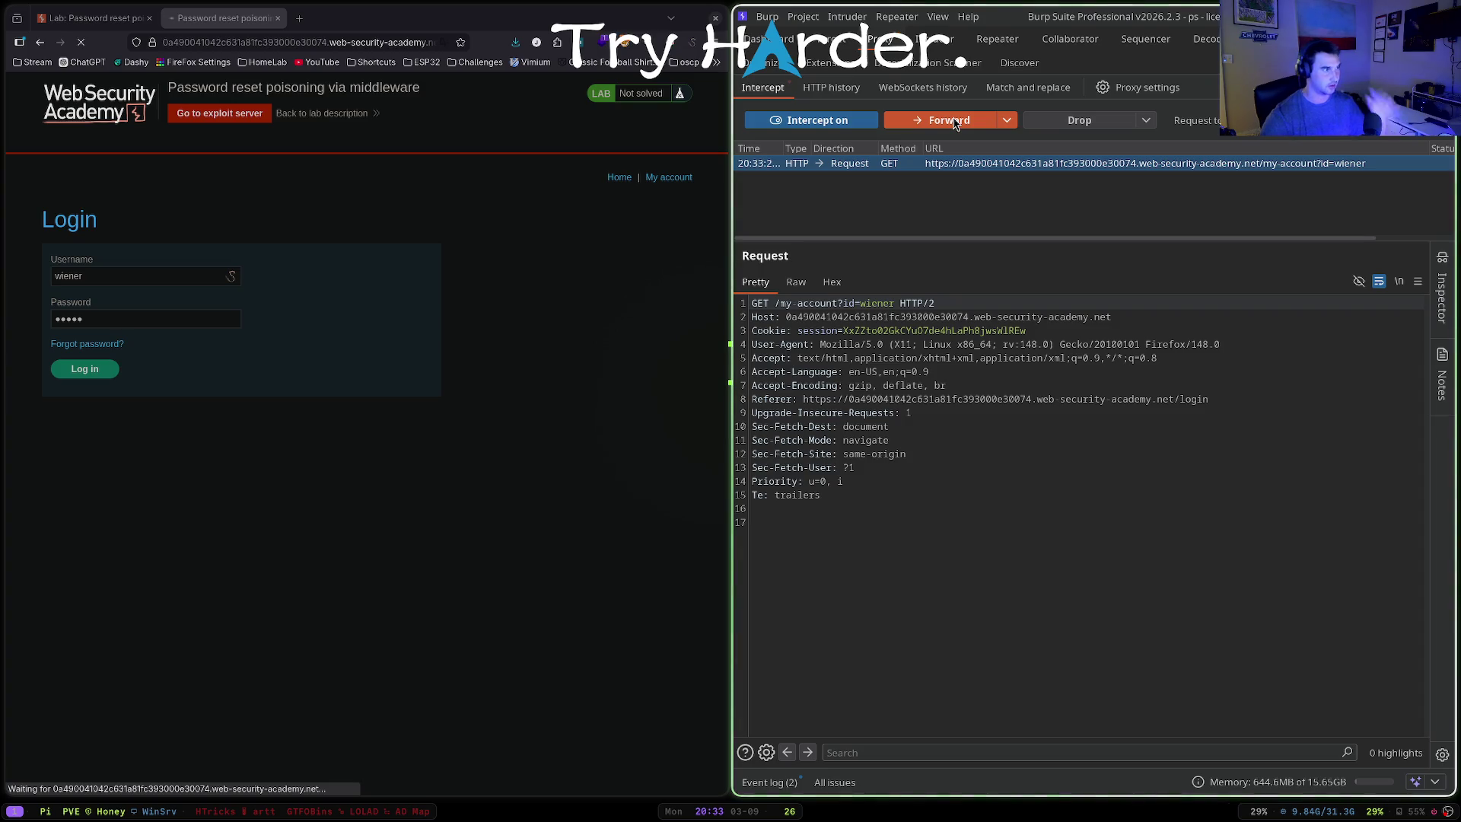
pyautogui.click(955, 122)
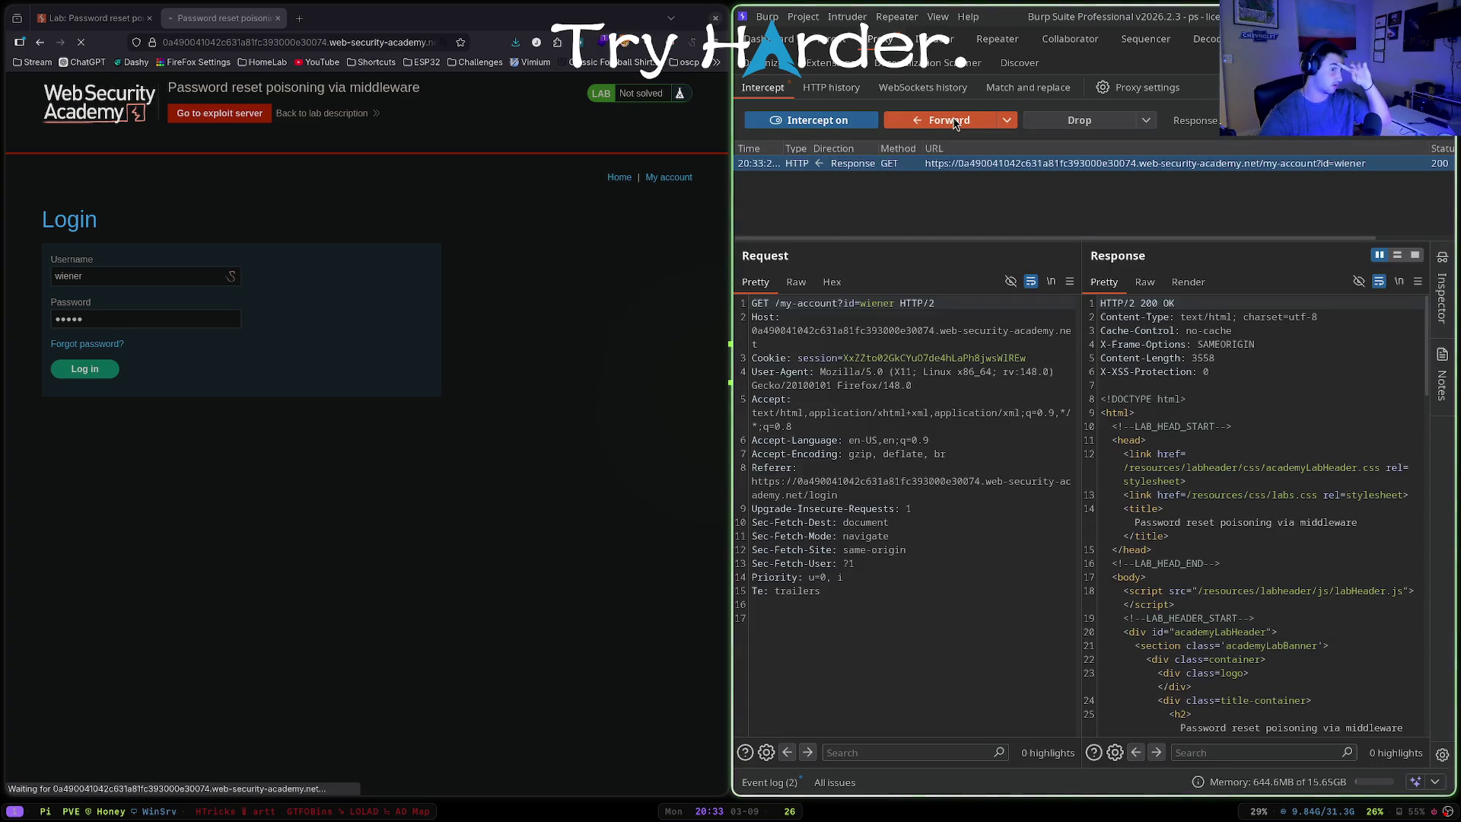
pyautogui.click(955, 122)
pyautogui.click(843, 126)
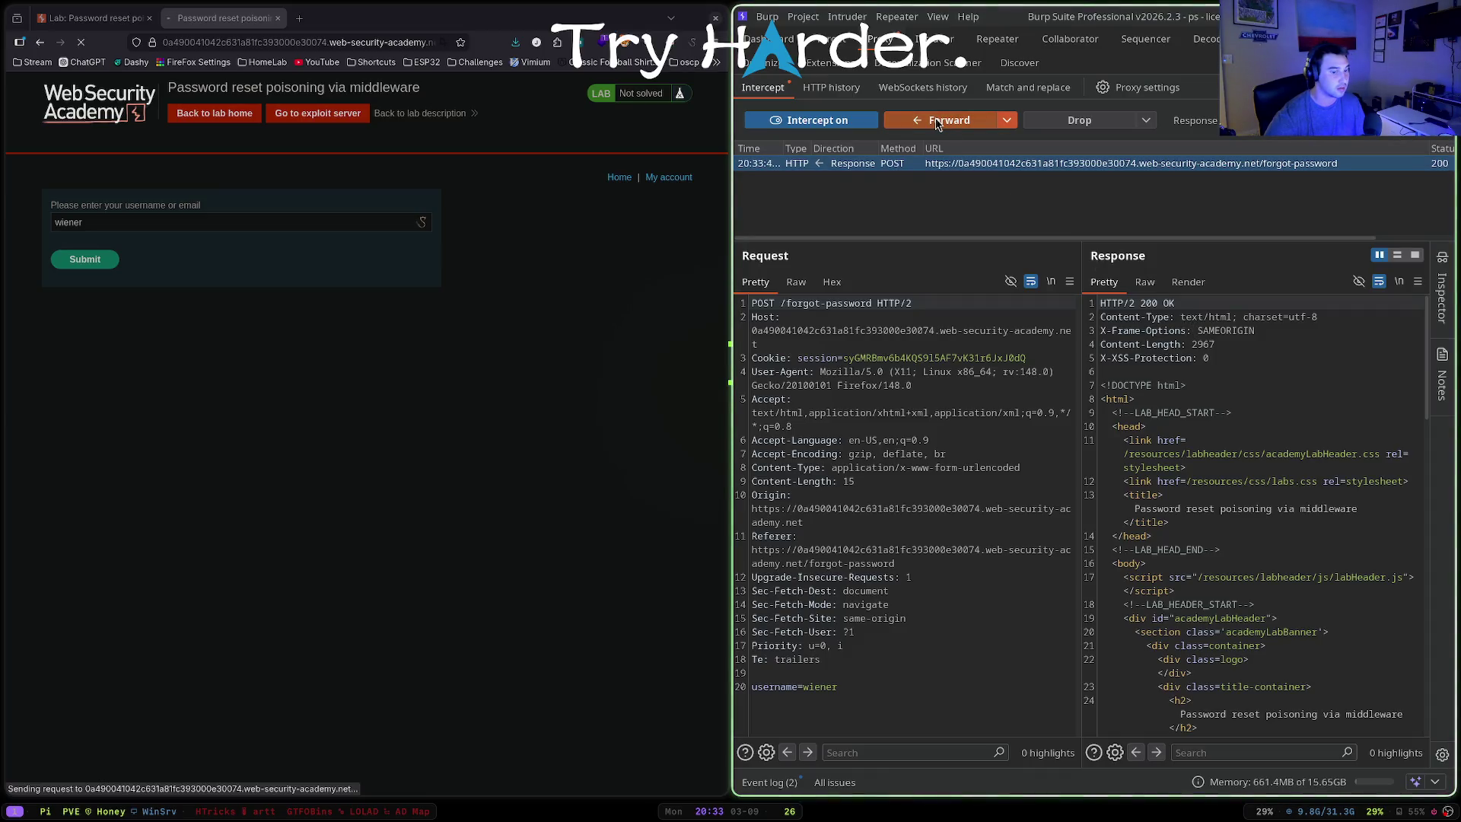
pyautogui.click(938, 121)
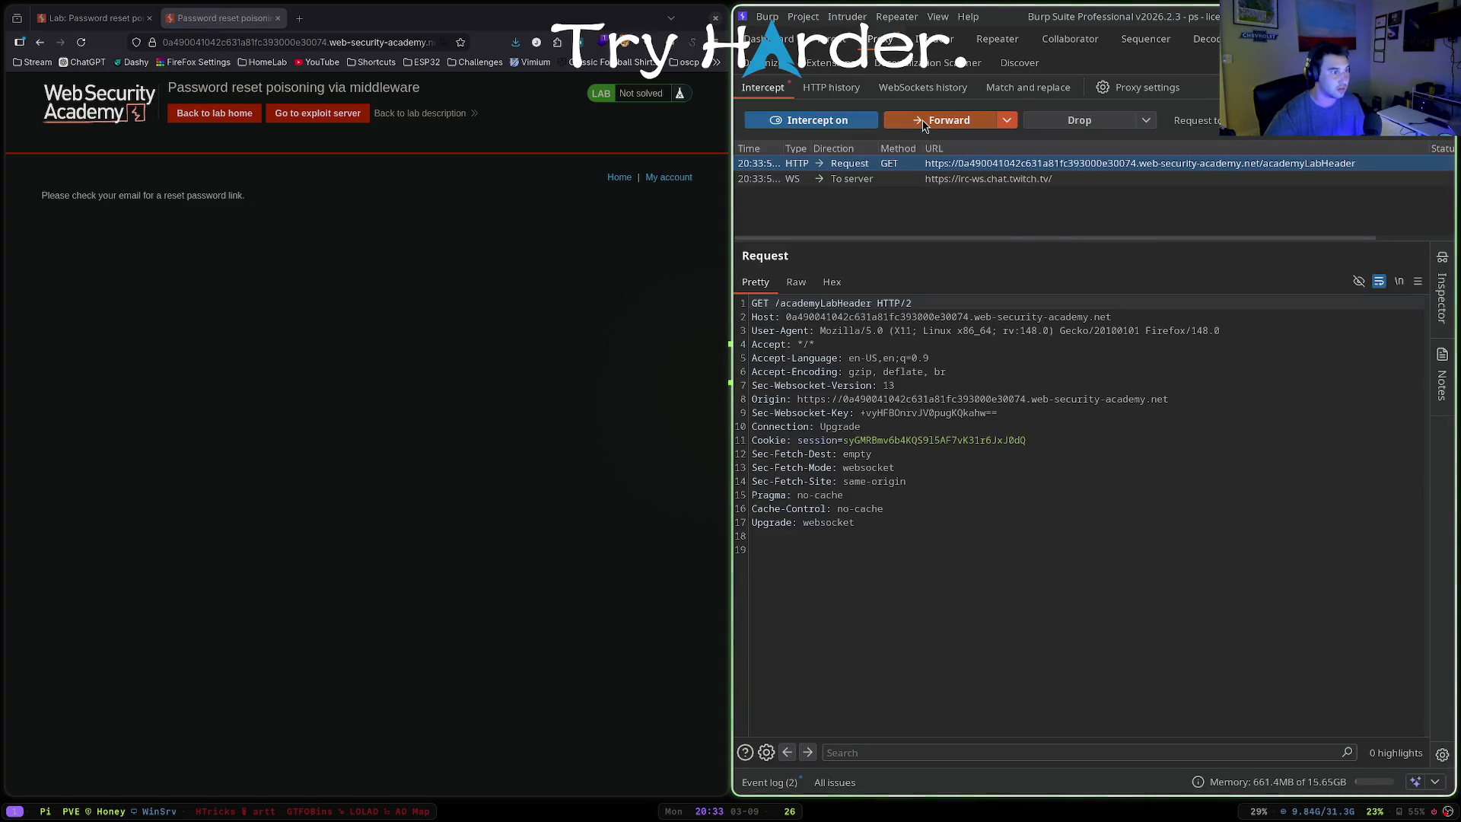
pyautogui.click(925, 123)
pyautogui.click(844, 122)
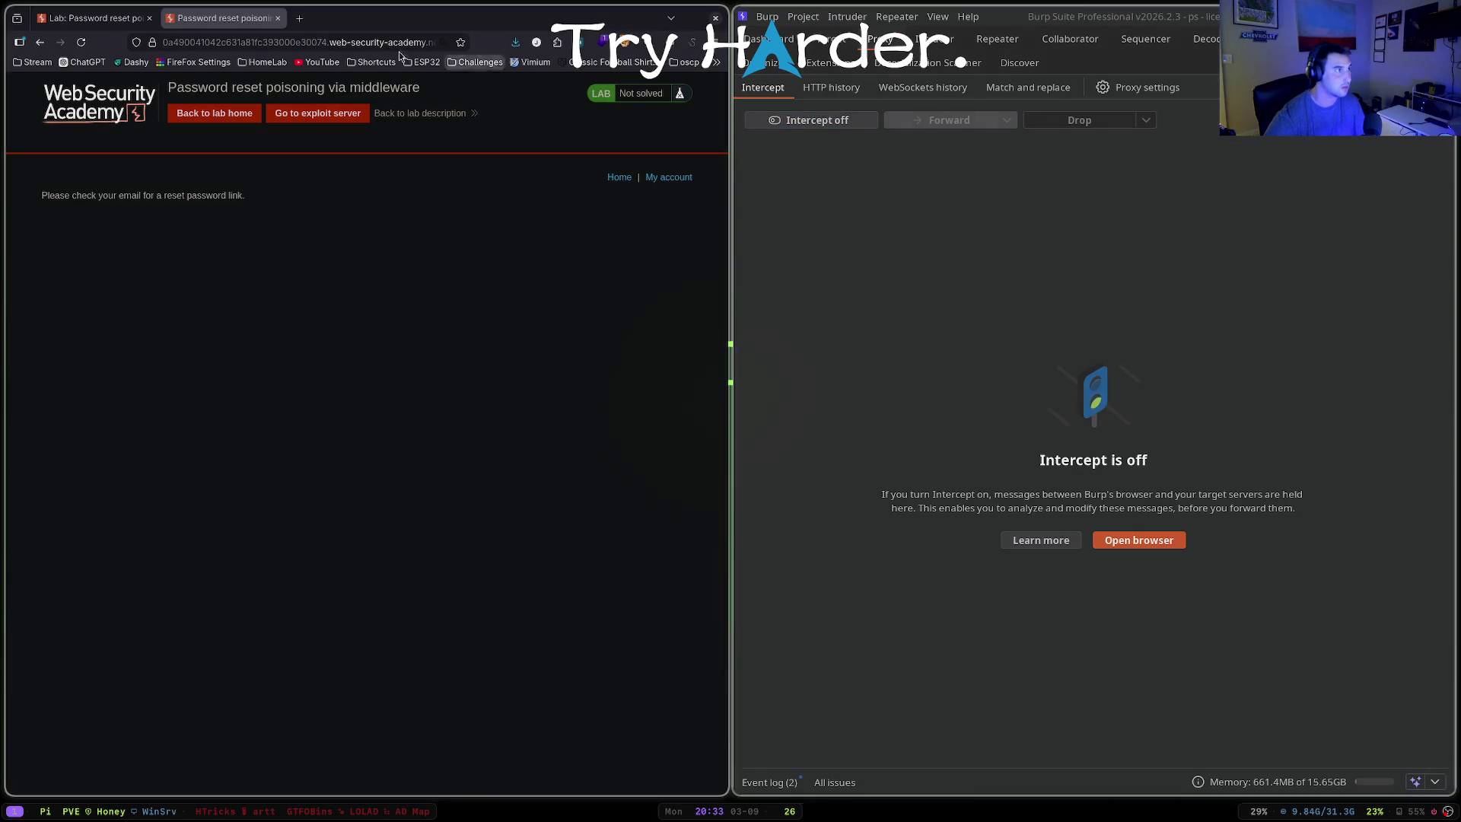
# - Open the lab's exploit server, dismiss the phishing warning, and return to the lab site
pyautogui.click(291, 113)
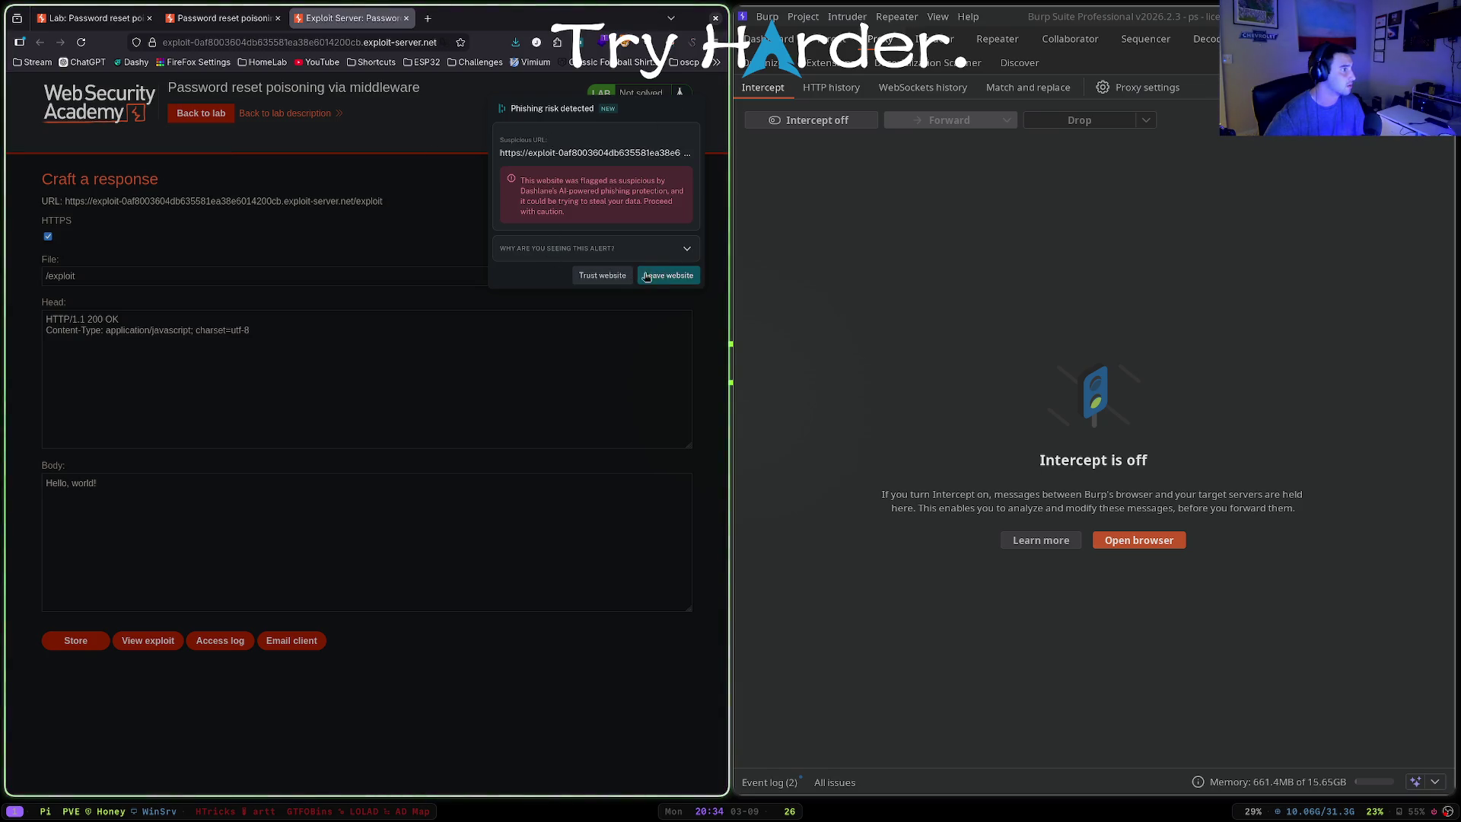
pyautogui.click(645, 276)
pyautogui.click(213, 23)
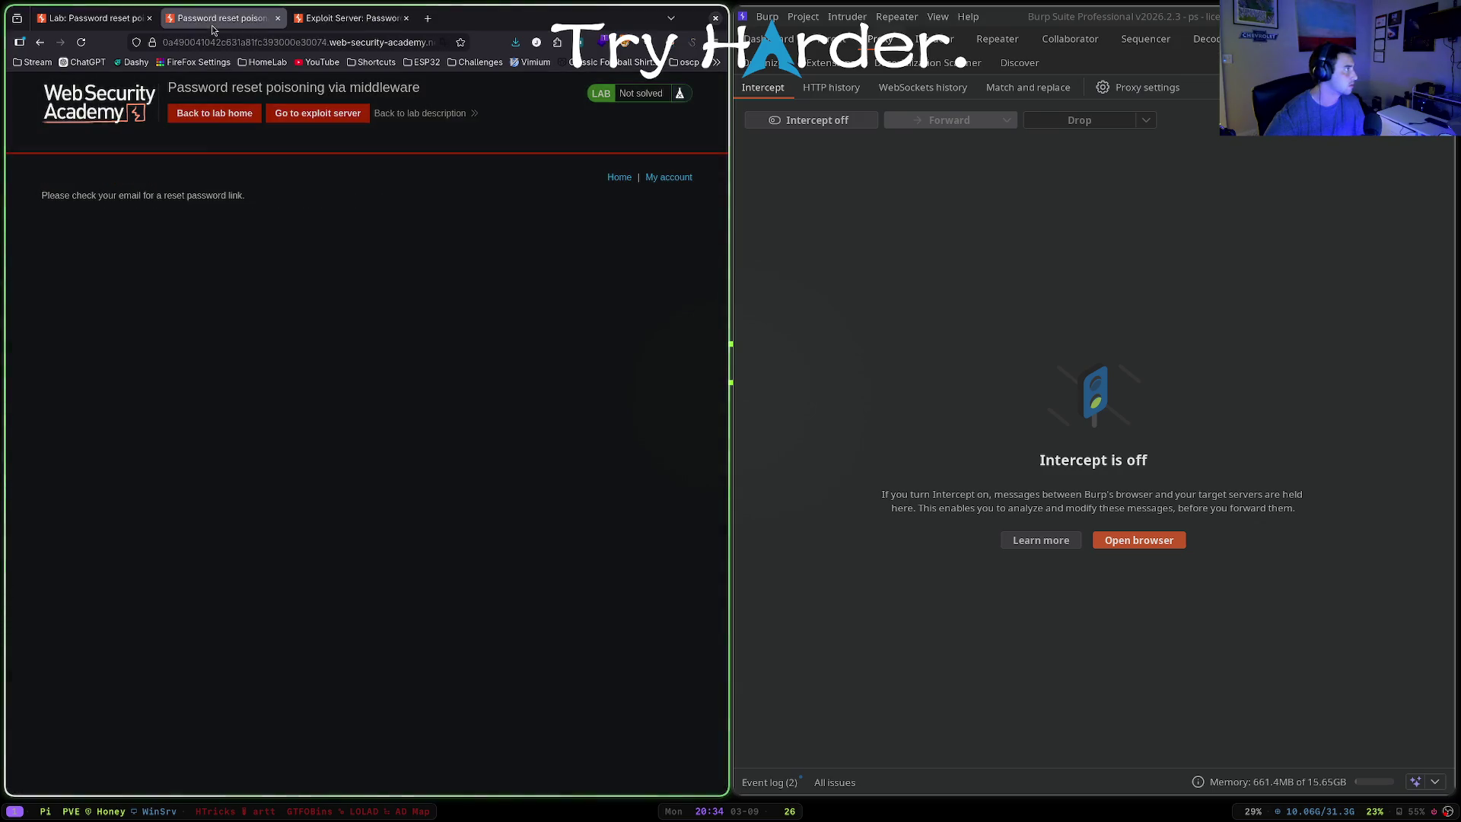
pyautogui.click(95, 18)
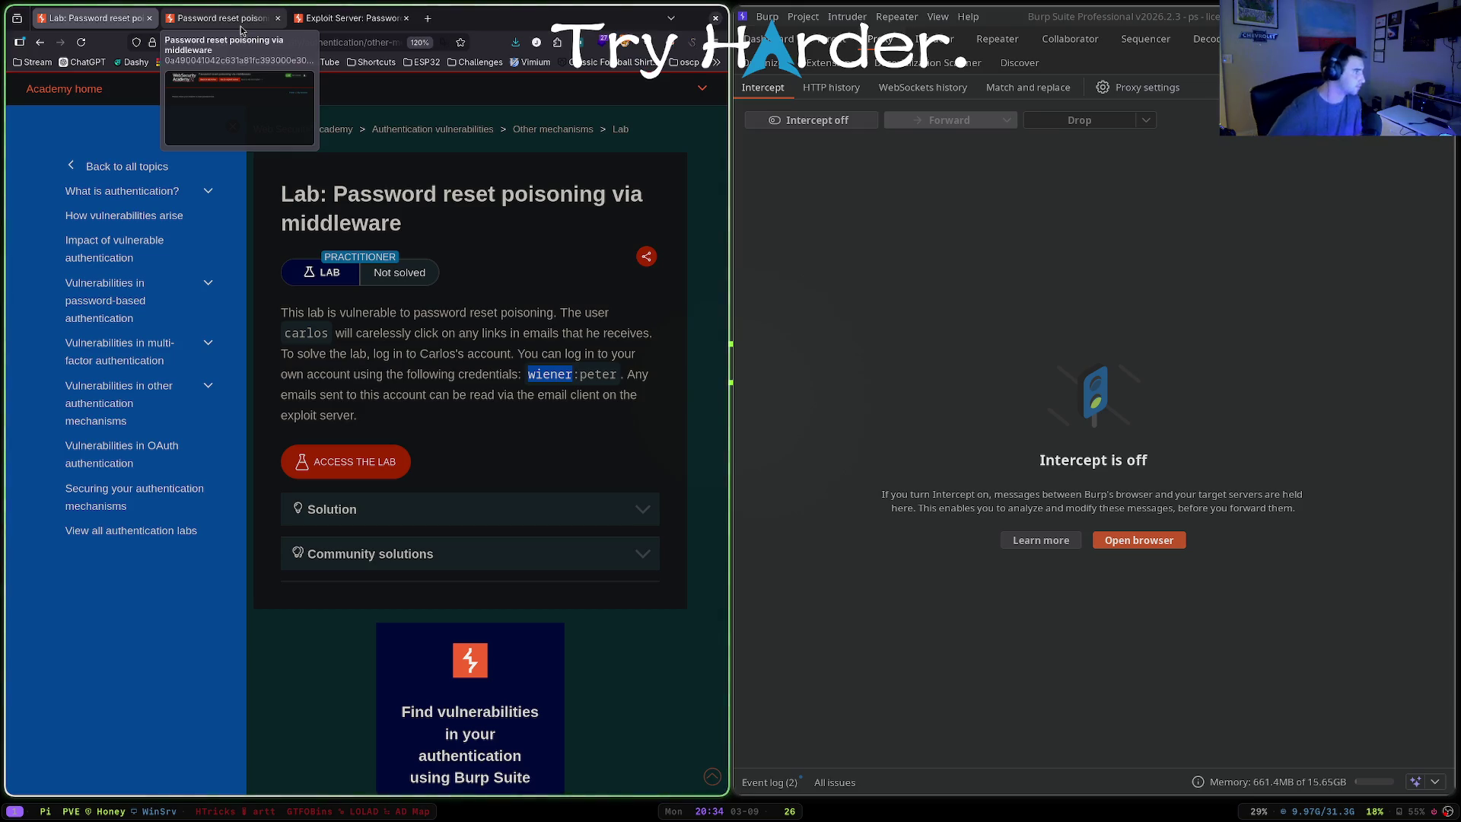
pyautogui.click(350, 17)
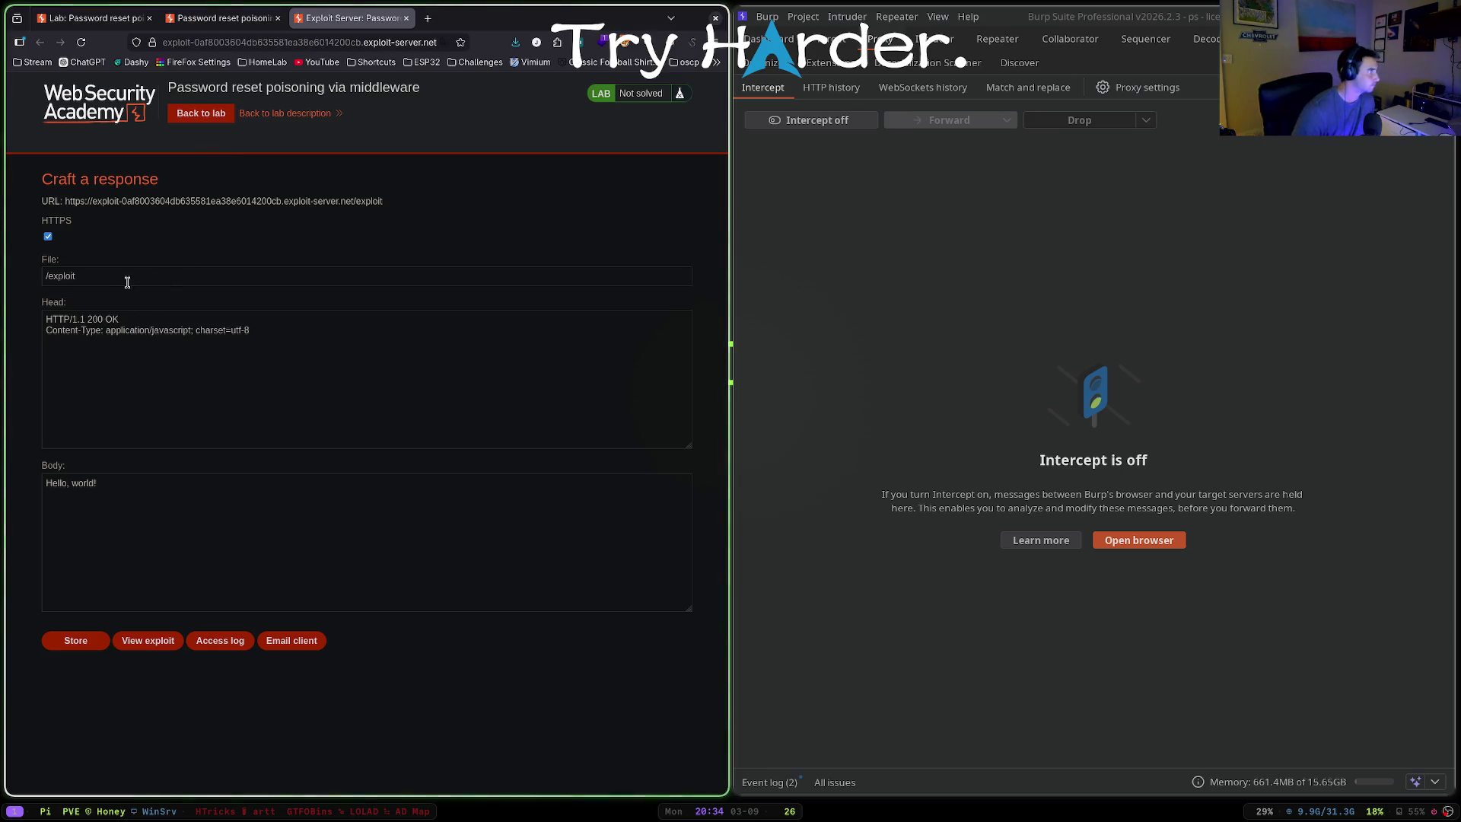
pyautogui.click(218, 18)
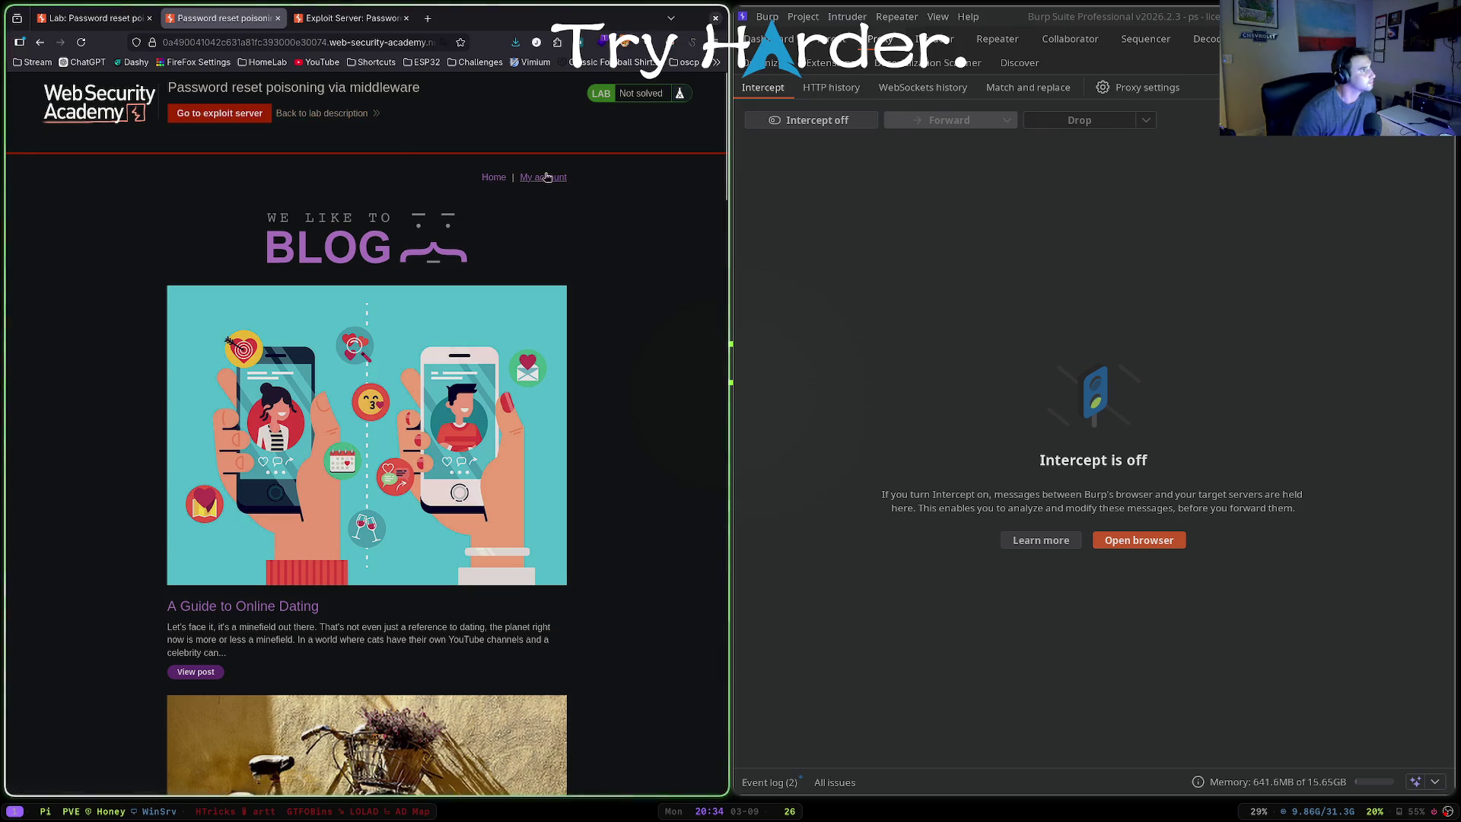
# - Go to the lab's login page and open the forgotten password form
pyautogui.click(546, 177)
pyautogui.click(122, 275)
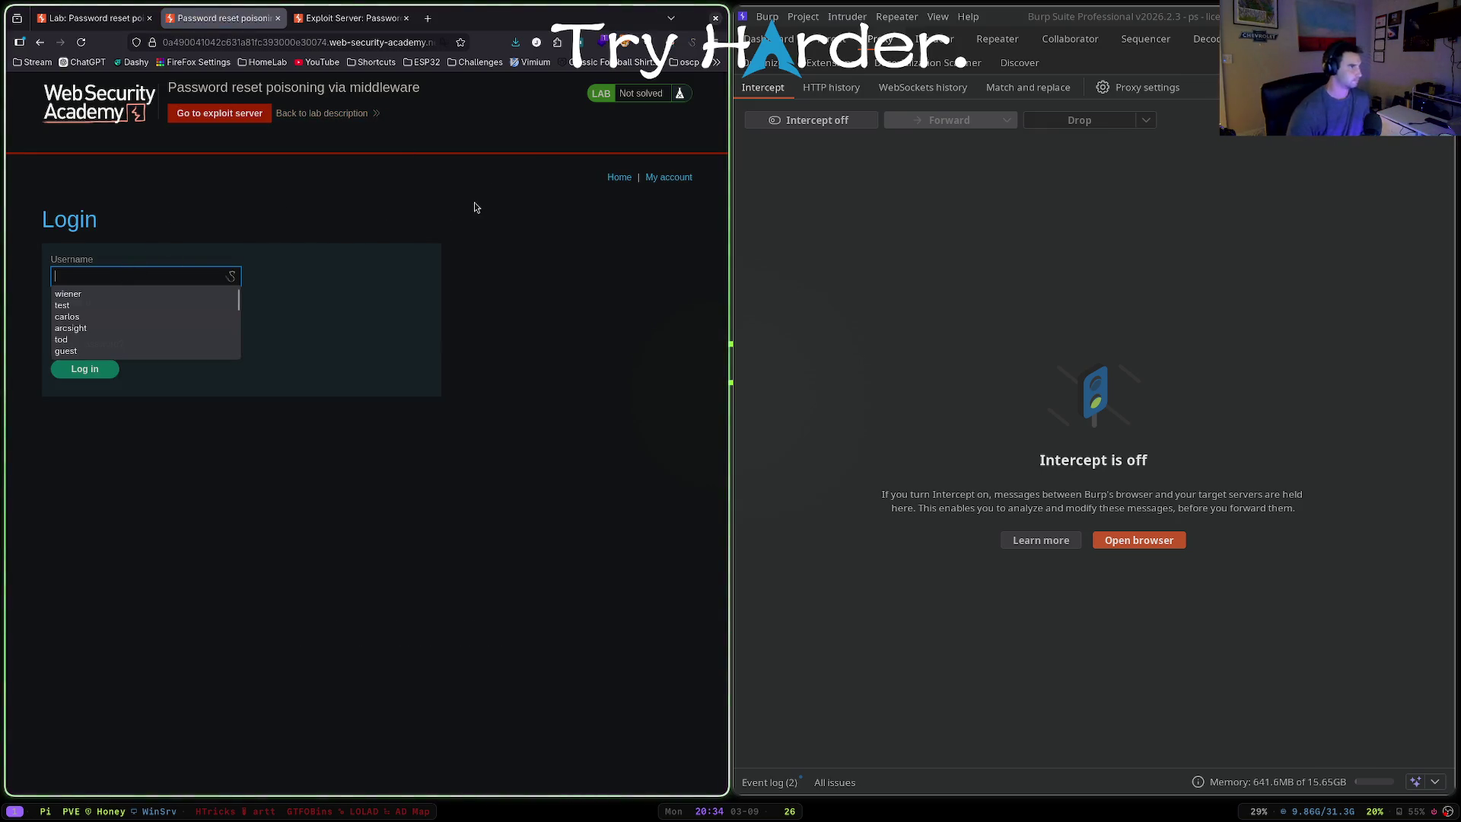
pyautogui.click(474, 207)
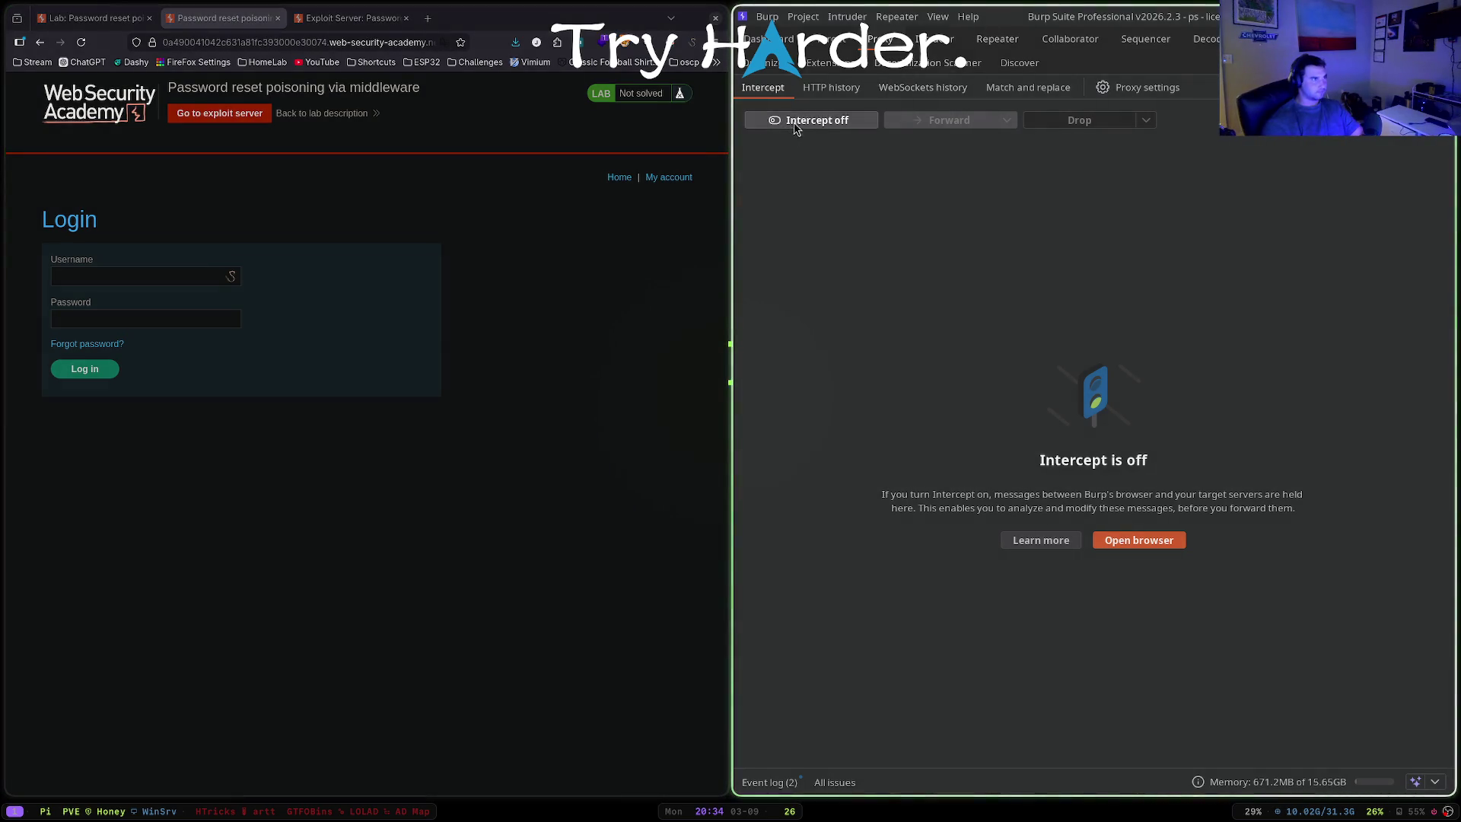
pyautogui.click(350, 18)
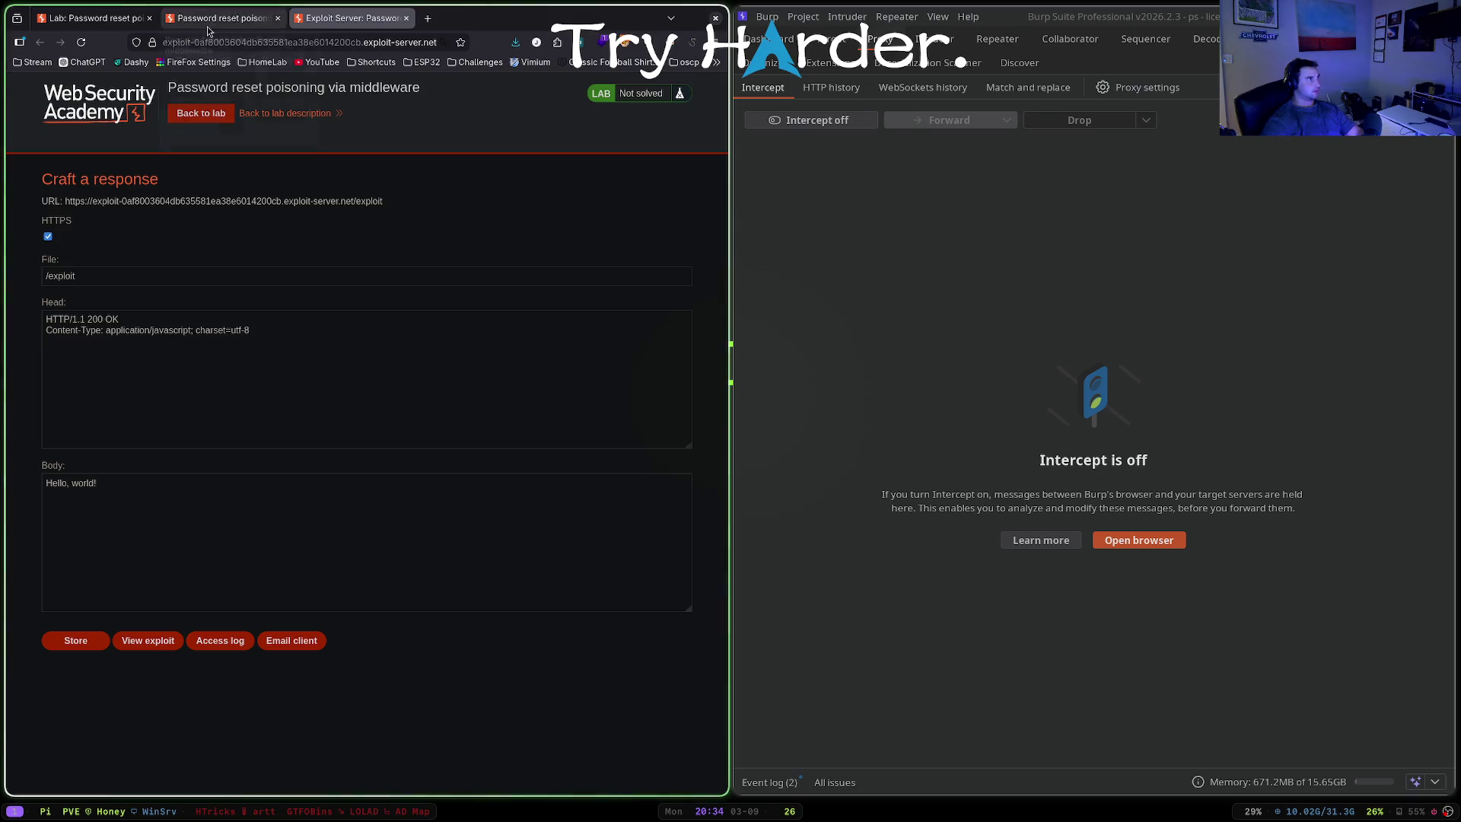
pyautogui.click(209, 22)
pyautogui.click(108, 344)
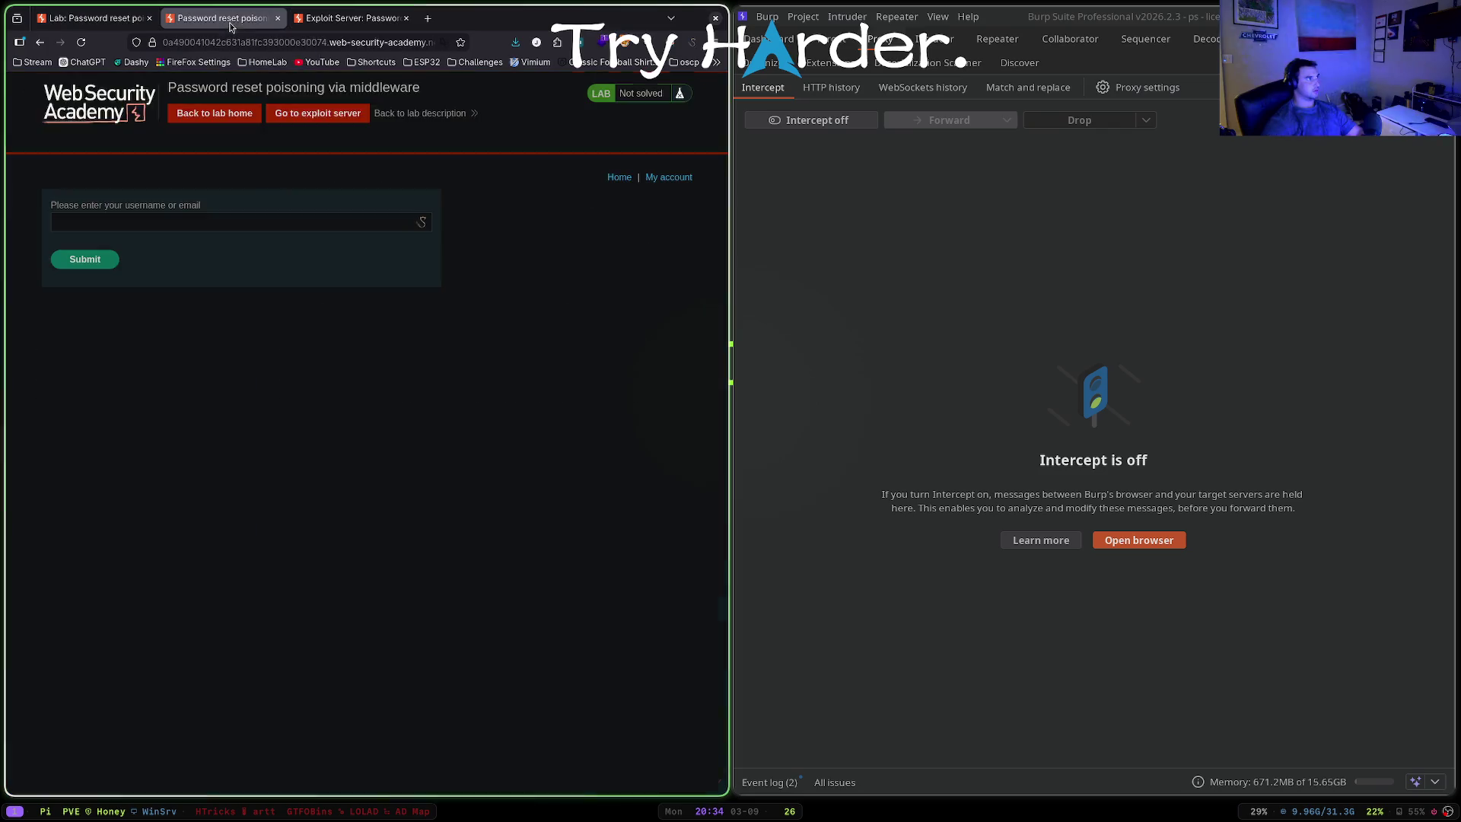
# - Reread the description's note about account emails, then open the exploit server's email client
pyautogui.click(364, 42)
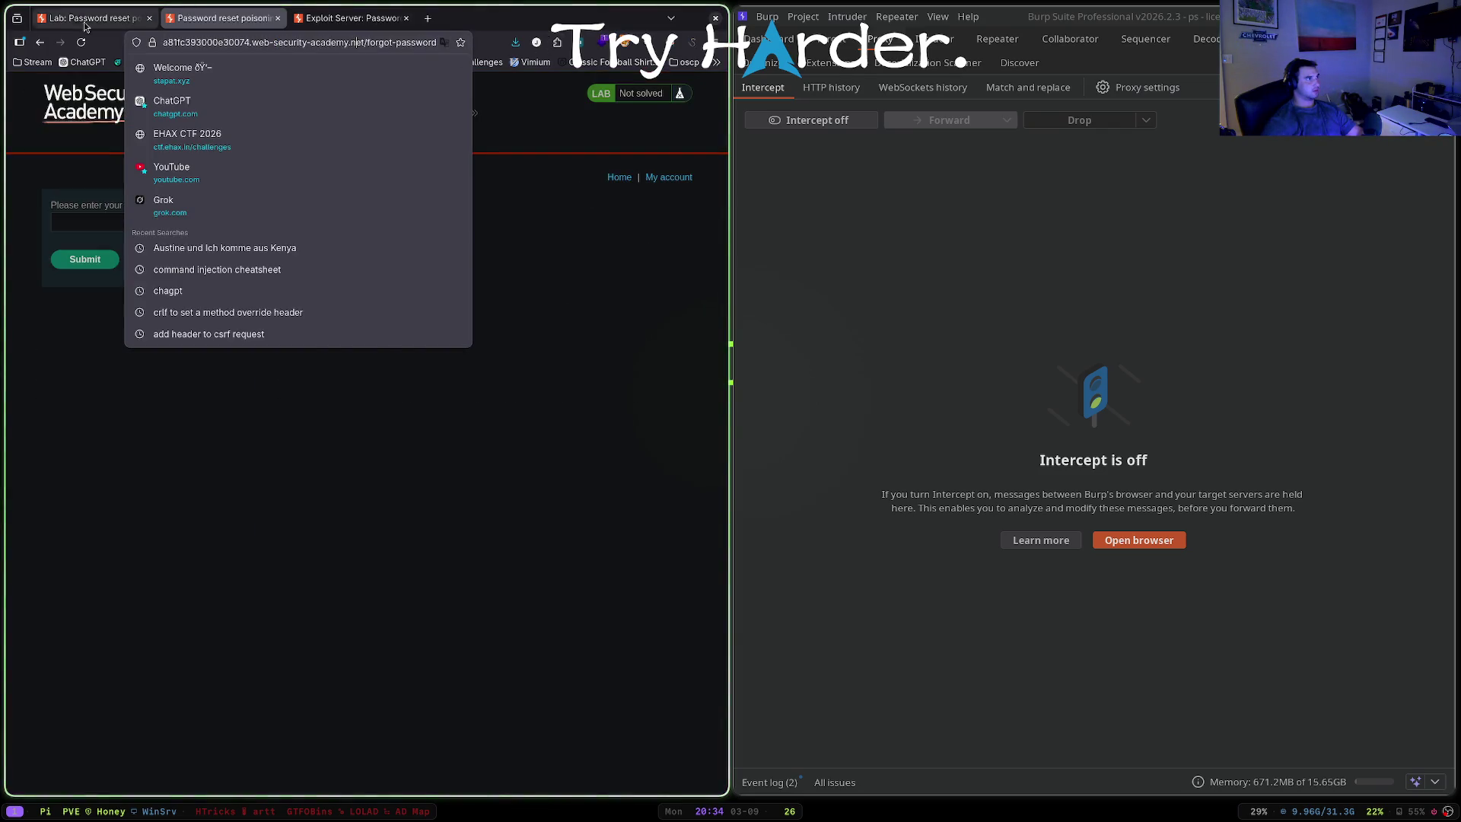
pyautogui.click(375, 312)
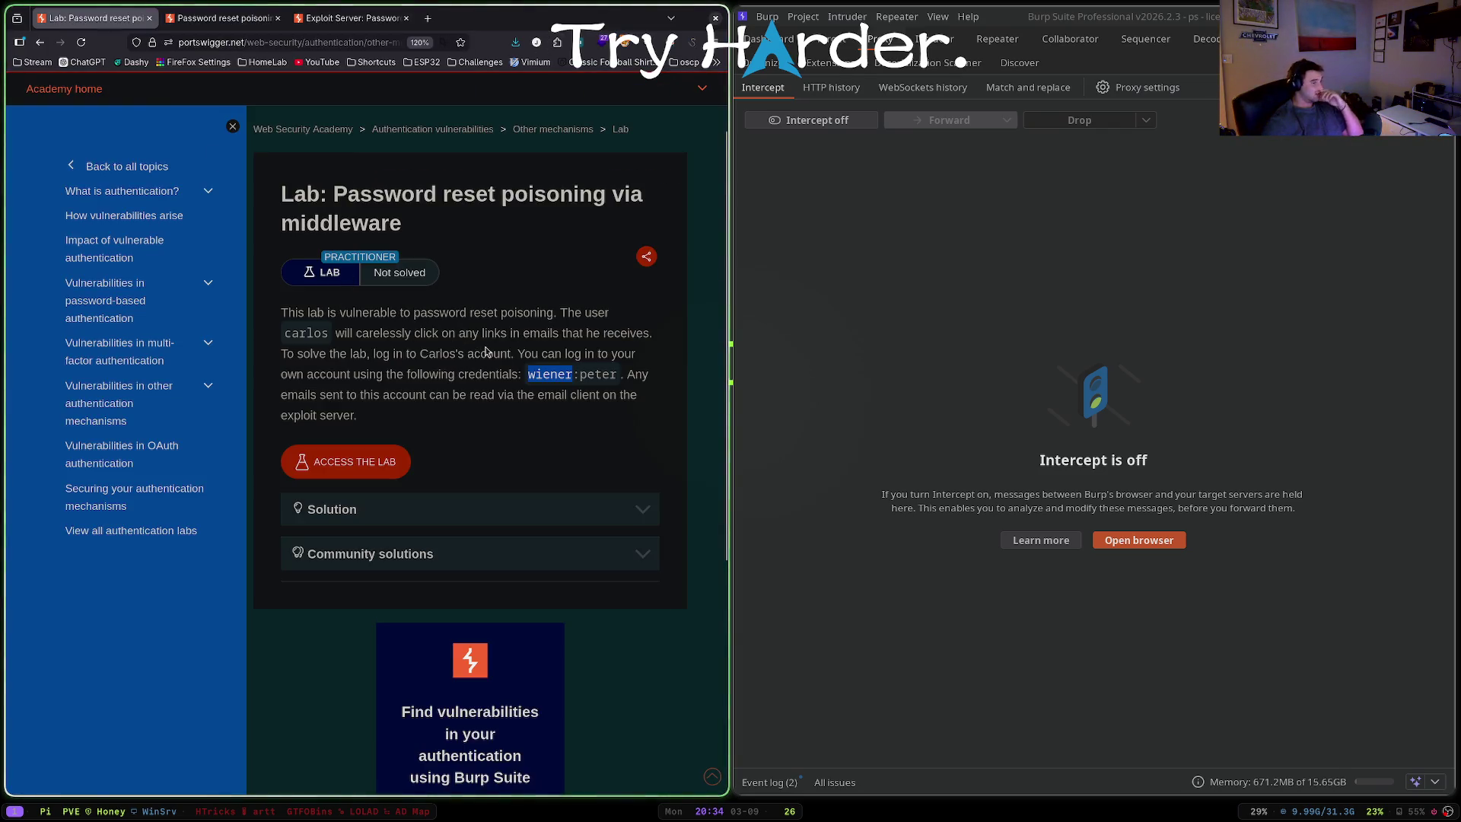
pyautogui.click(399, 315)
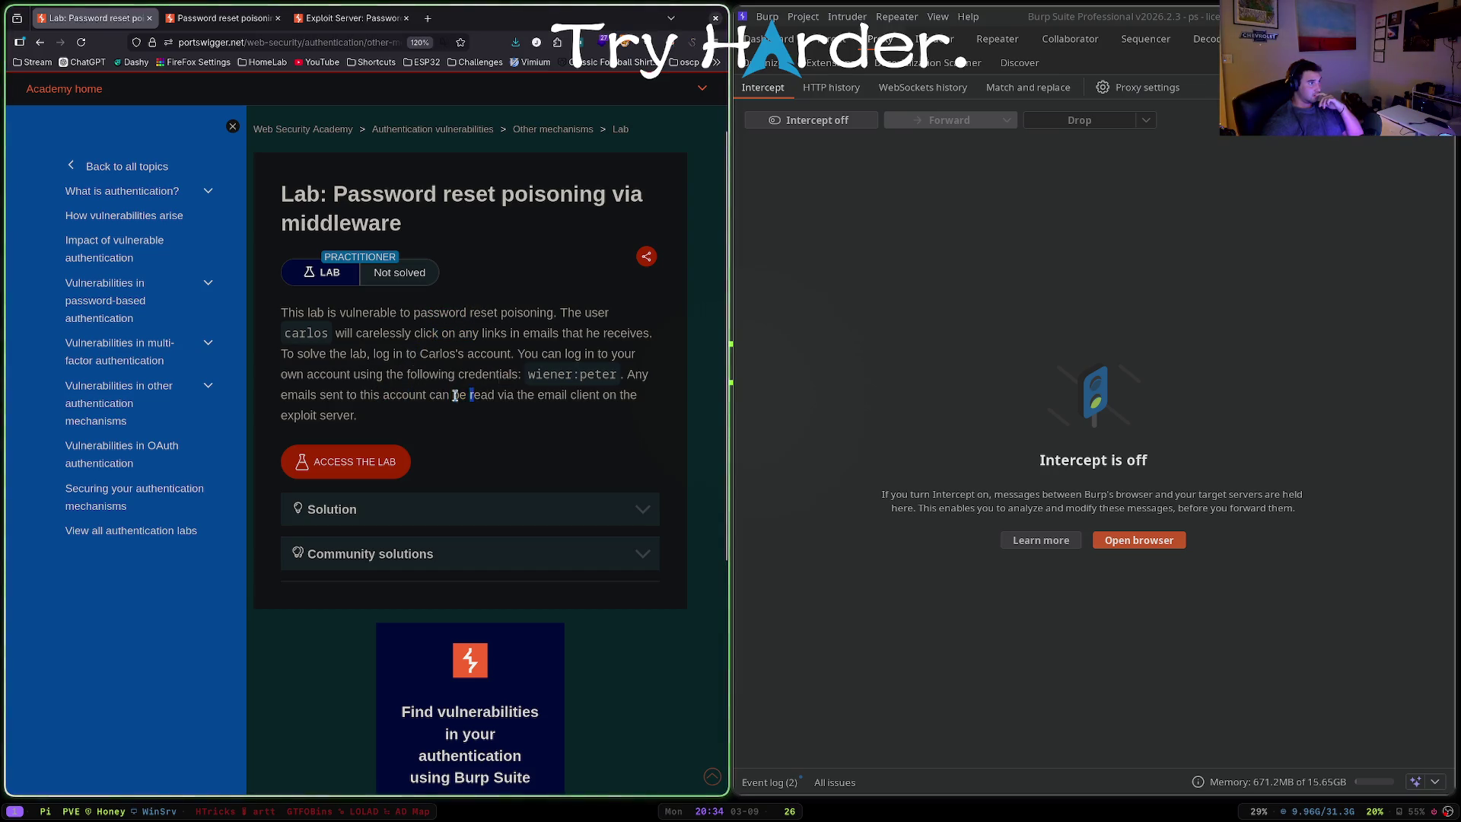
pyautogui.moveTo(396, 393); pyautogui.dragTo(494, 394)
pyautogui.click(397, 394)
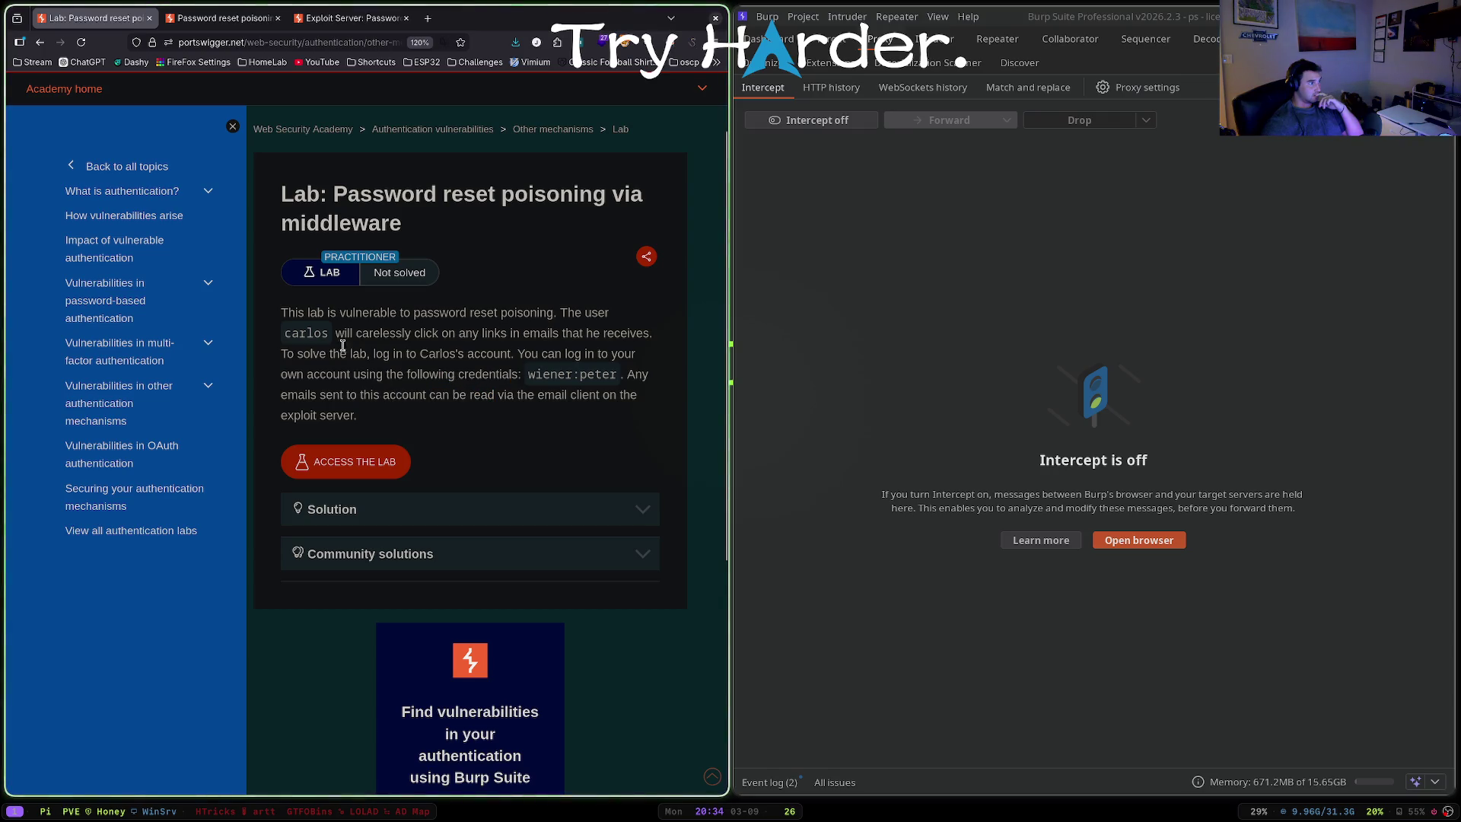
pyautogui.click(349, 23)
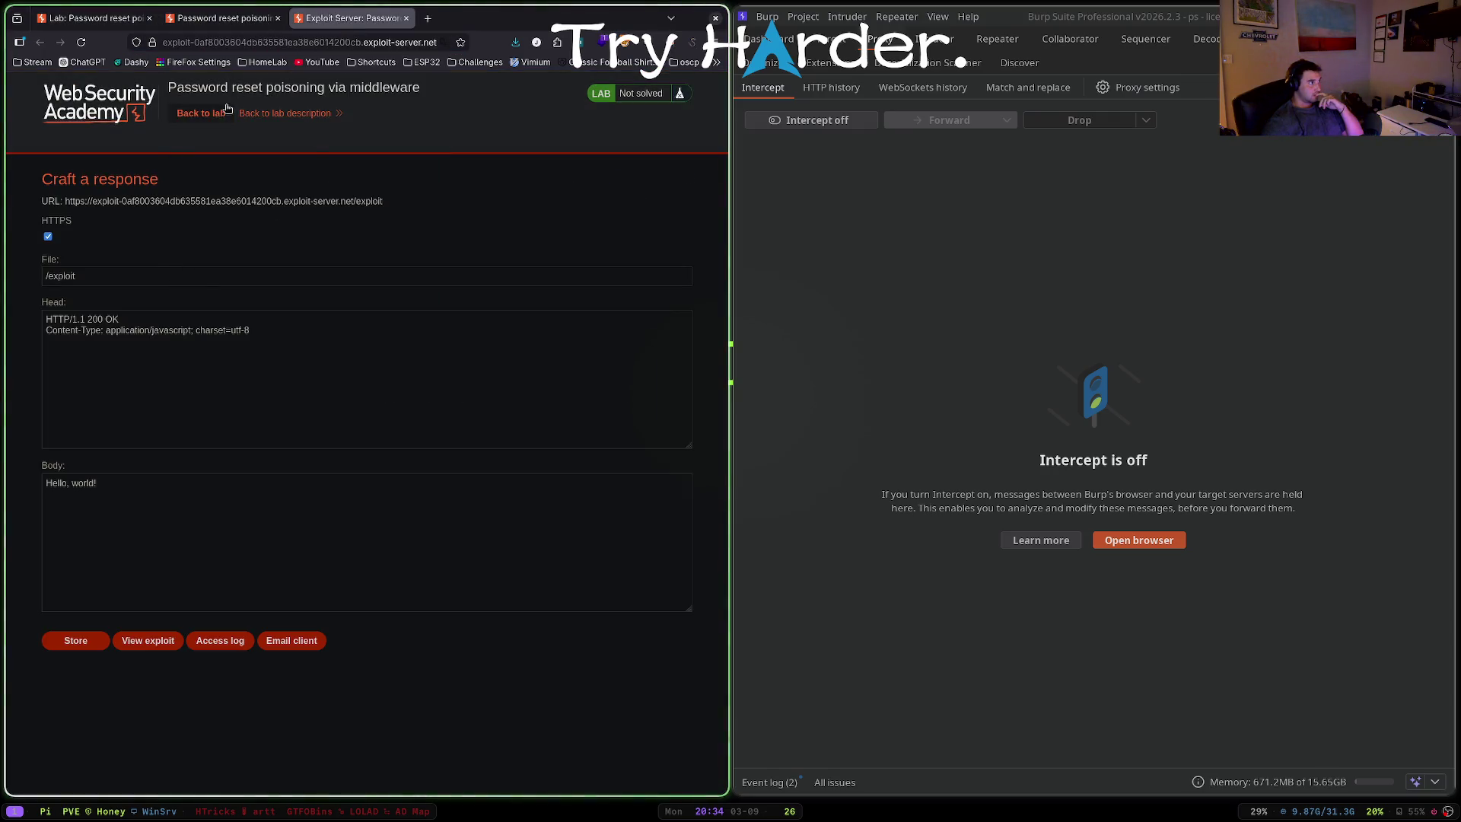
pyautogui.click(301, 640)
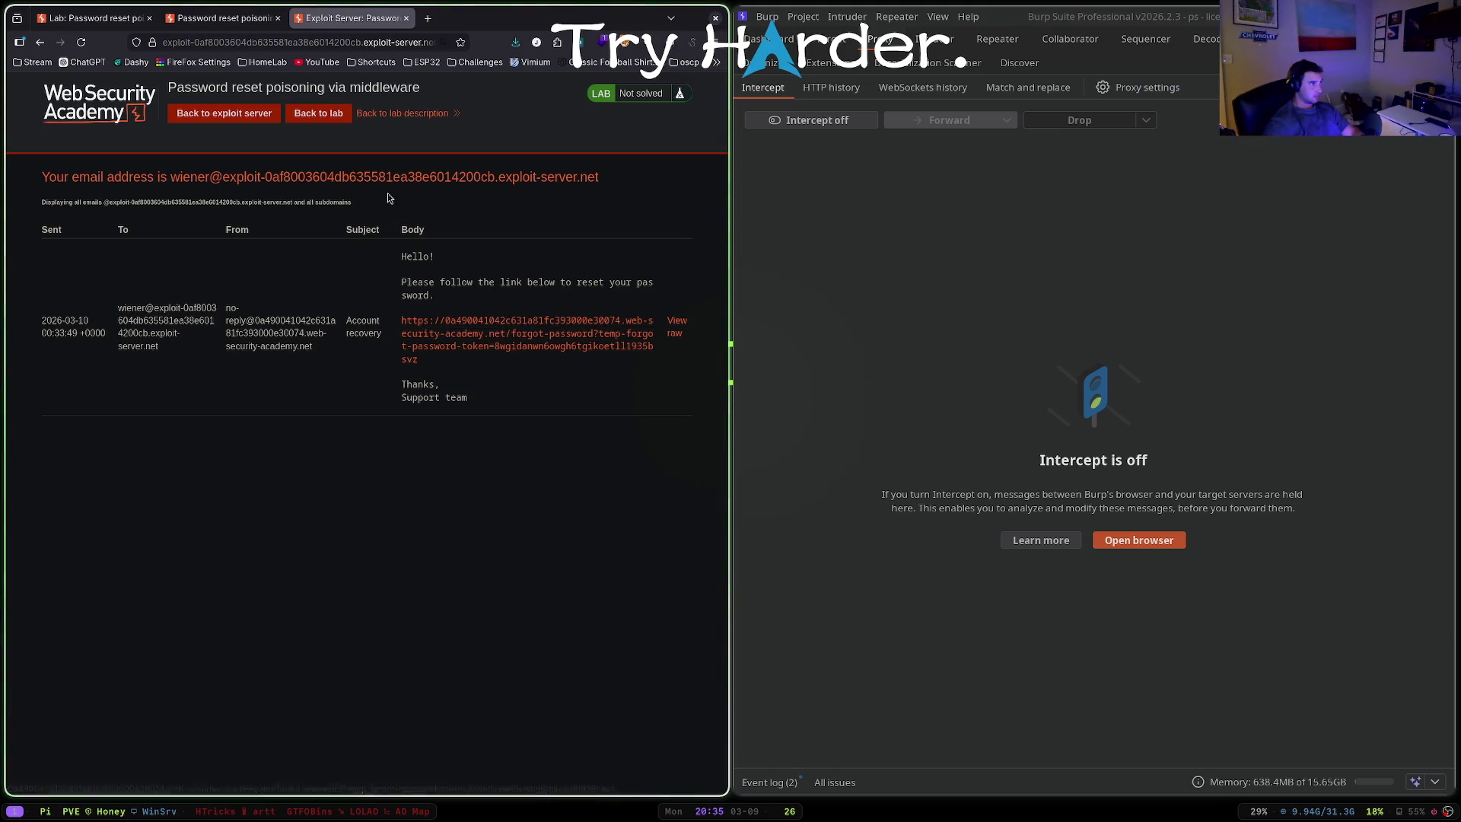
# - Open the emailed reset link and inspect the reset token on the new-password form
pyautogui.click(442, 346)
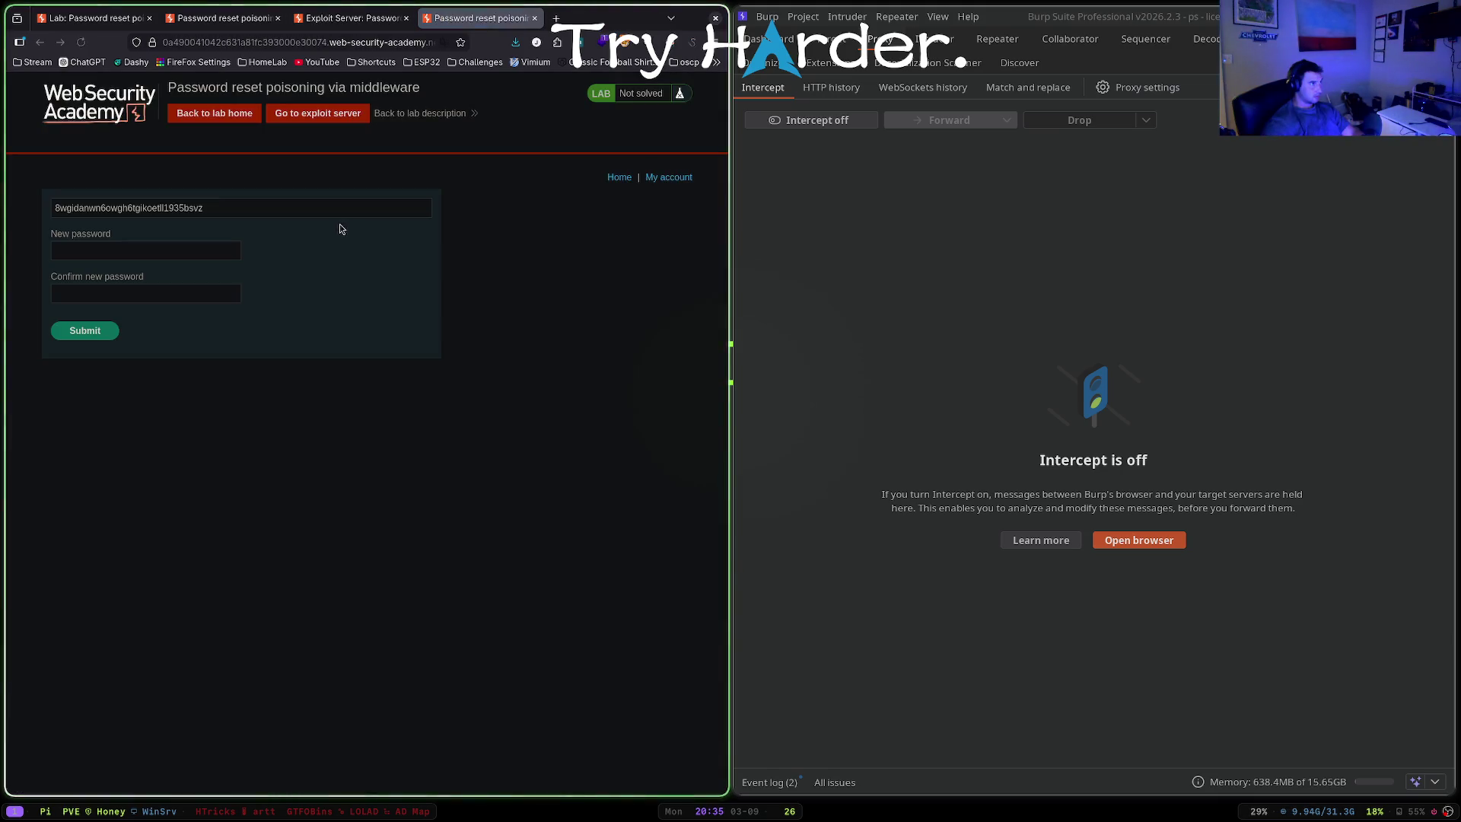
pyautogui.click(216, 208)
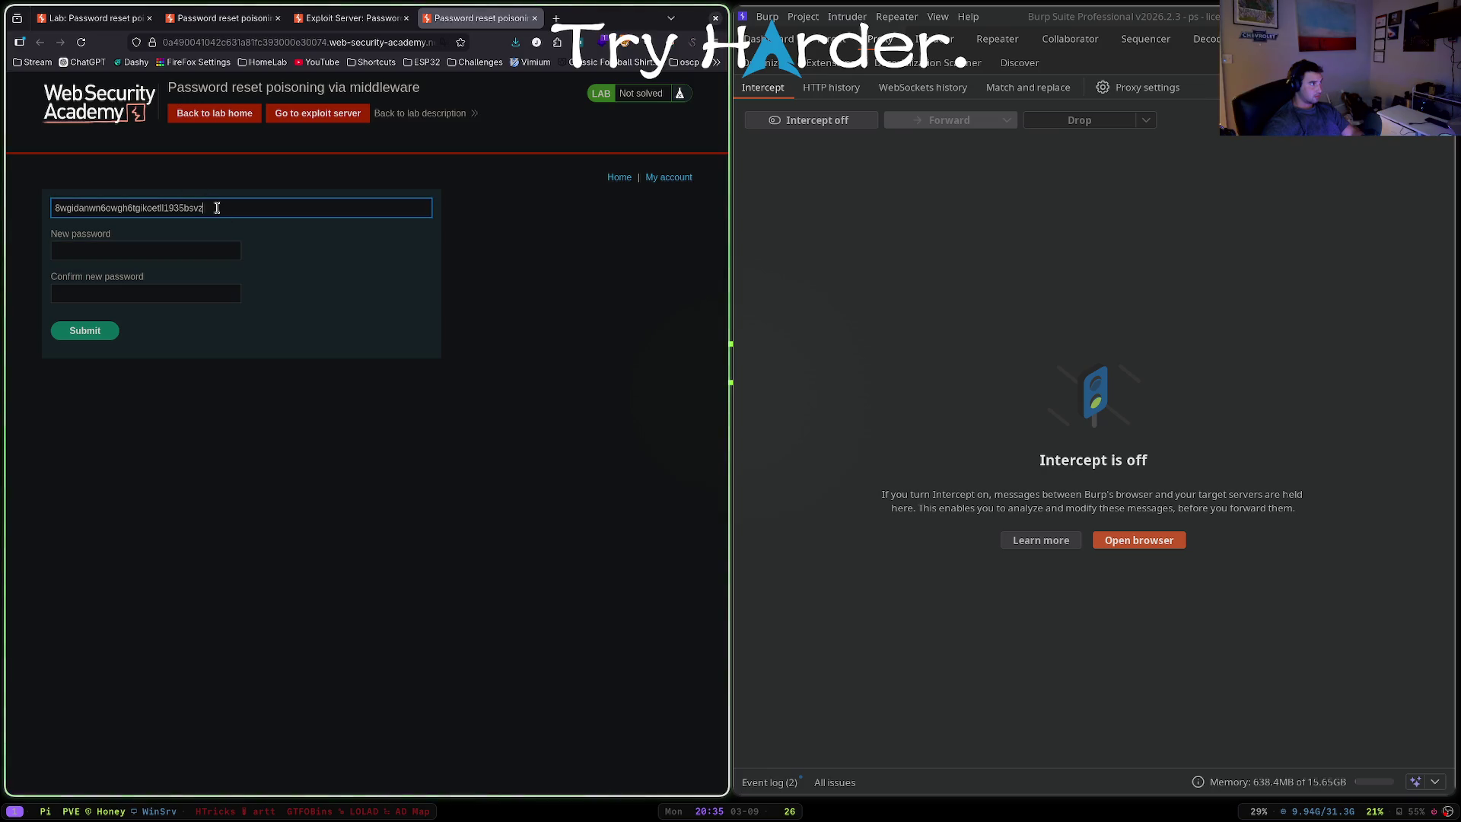
pyautogui.hotkey('ctrl', 'a')
pyautogui.hotkey('ctrl', 'shift', 'Tab')
pyautogui.hotkey('ctrl', 'Tab')
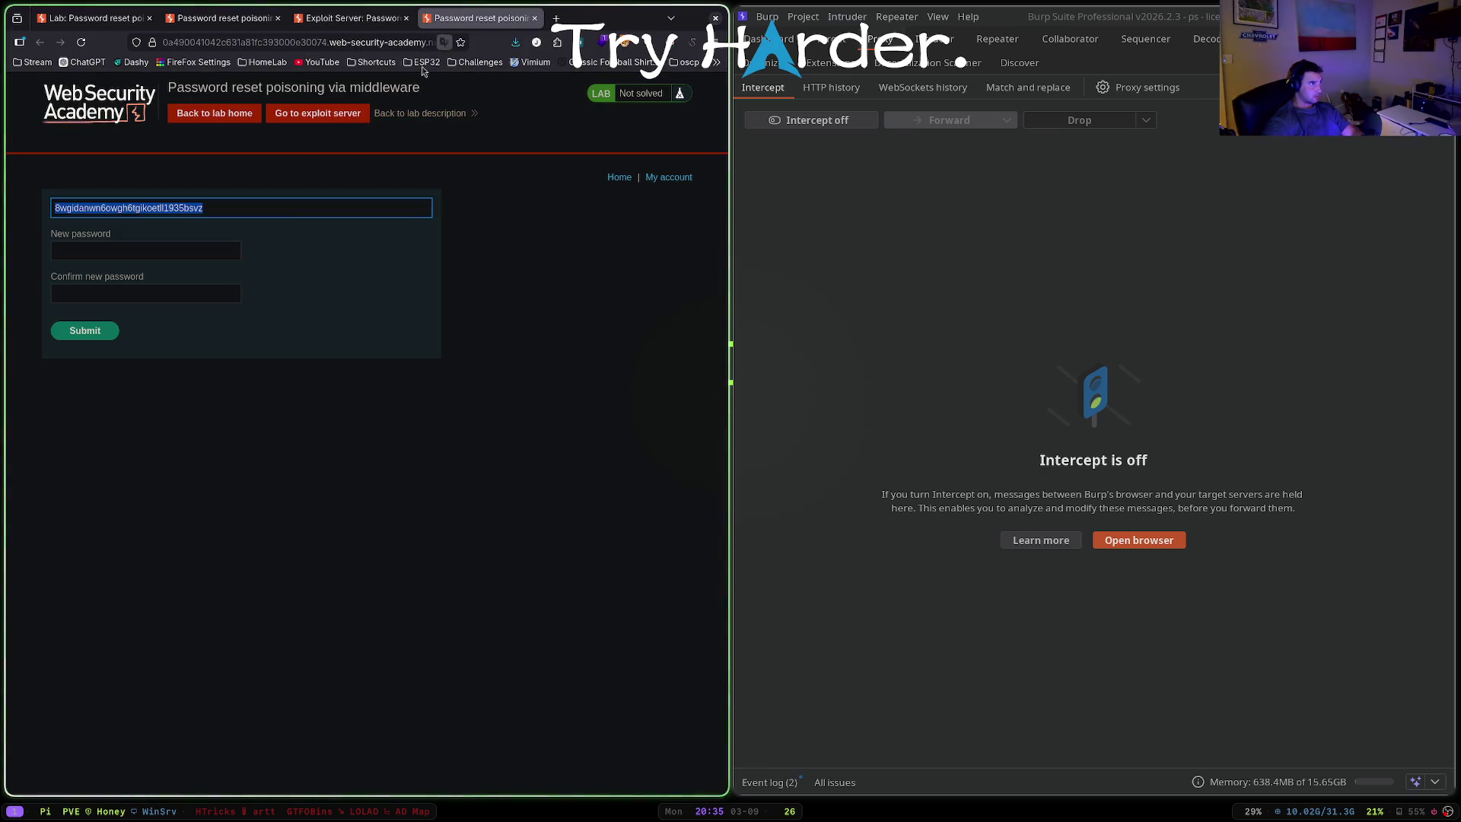
pyautogui.press('Tab')
# - Reread the lab description and go back to the exploit server email tab
pyautogui.hotkey('ctrl', 'shift', 'Tab')
pyautogui.hotkey('ctrl', 'shift', 'Tab')
pyautogui.hotkey('ctrl', 'shift', 'Tab')
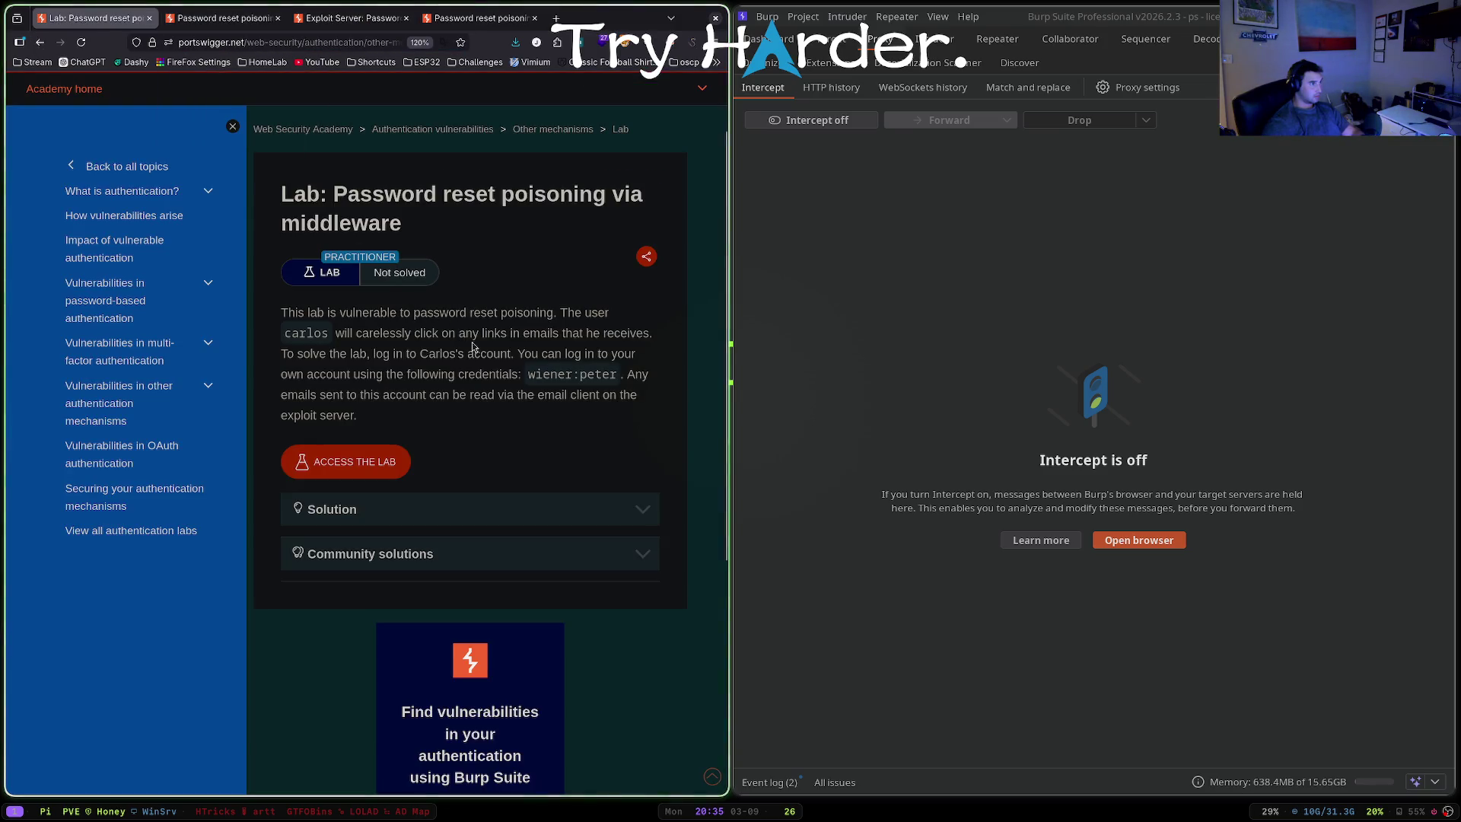
pyautogui.moveTo(465, 312); pyautogui.dragTo(525, 335)
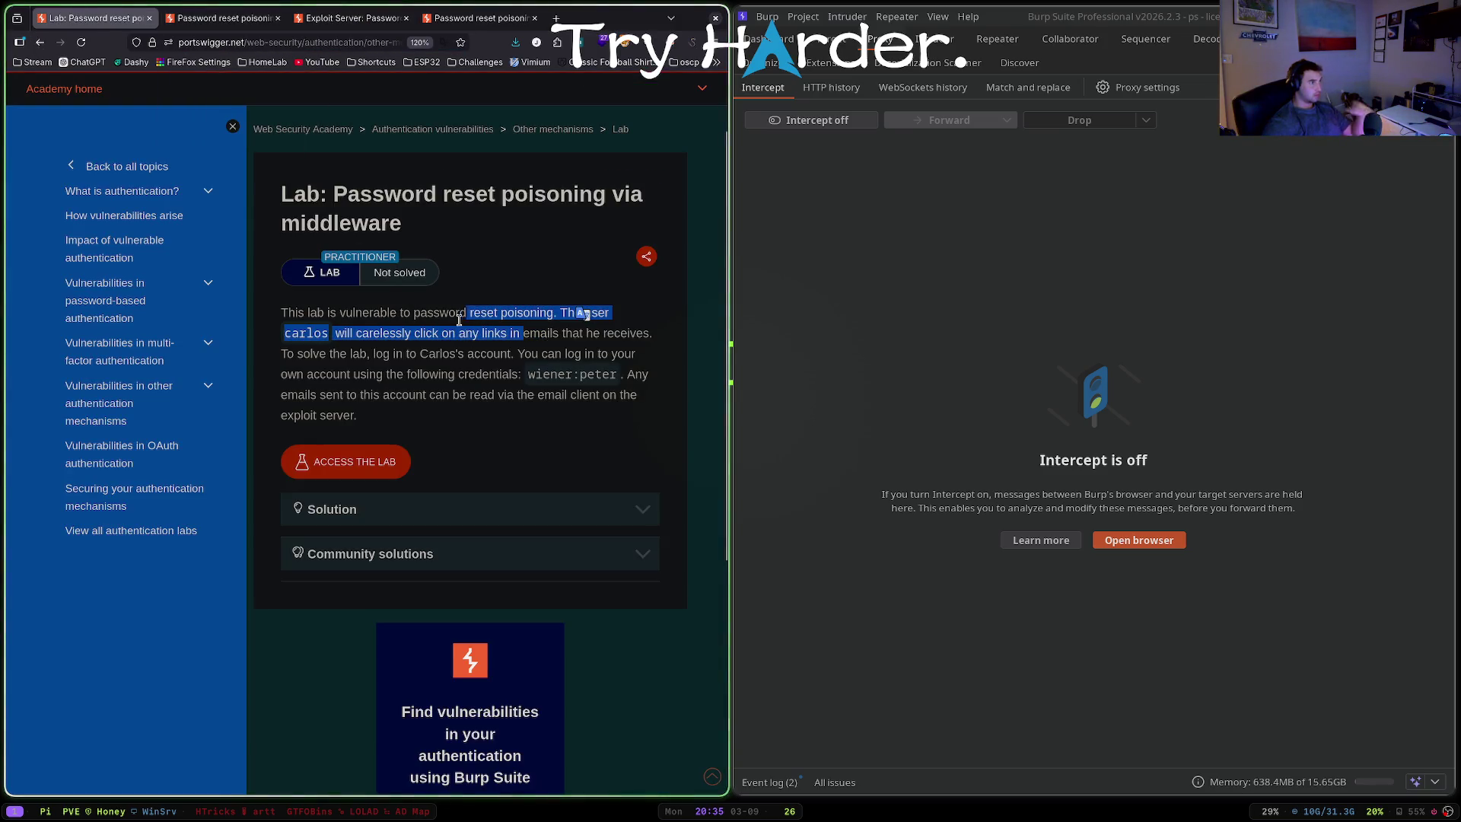
pyautogui.click(525, 335)
pyautogui.hotkey('ctrl', 'shift', 'Tab')
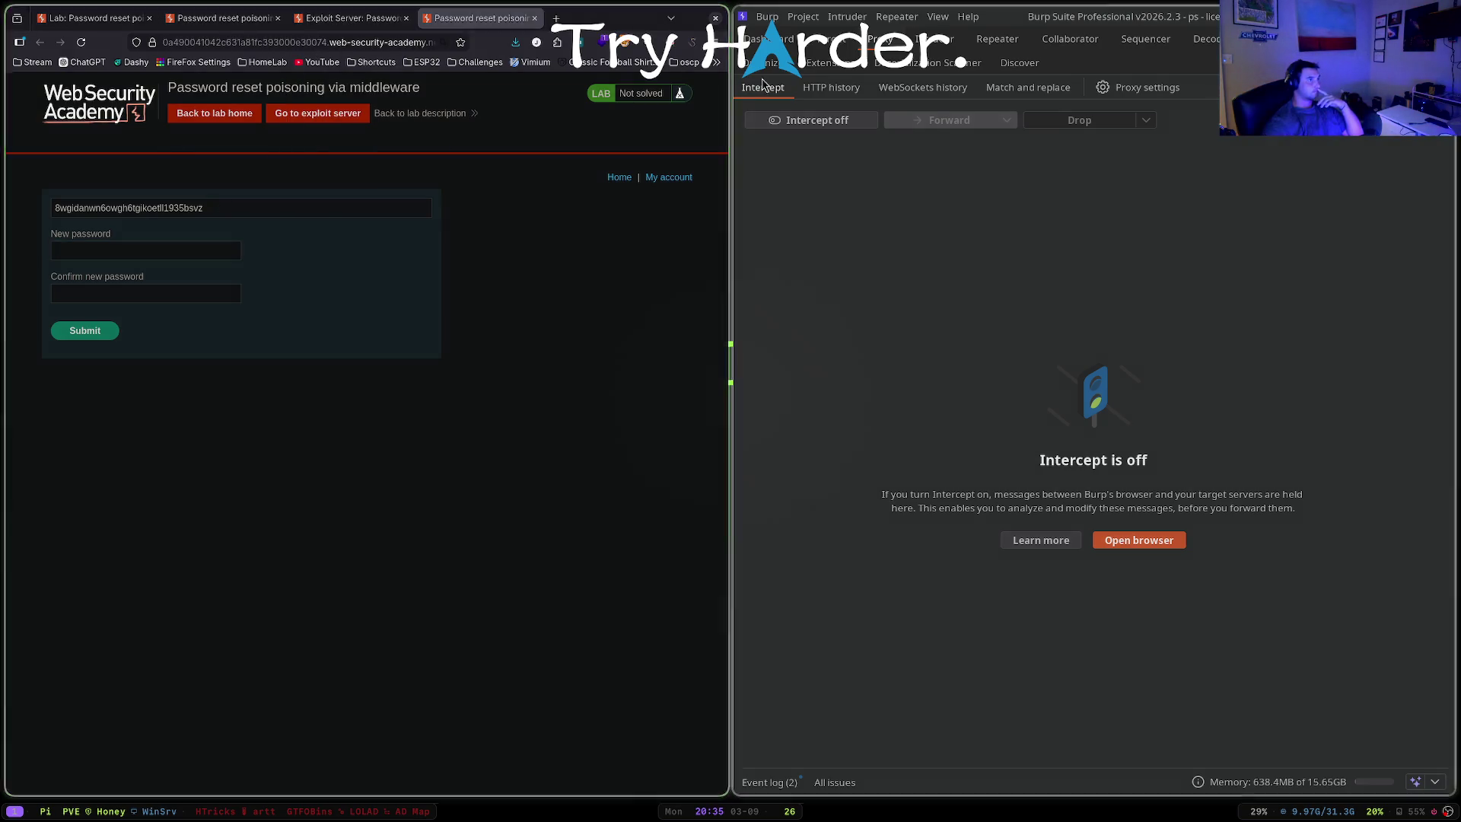
pyautogui.click(472, 334)
pyautogui.hotkey('ctrl', 'shift', 'Tab')
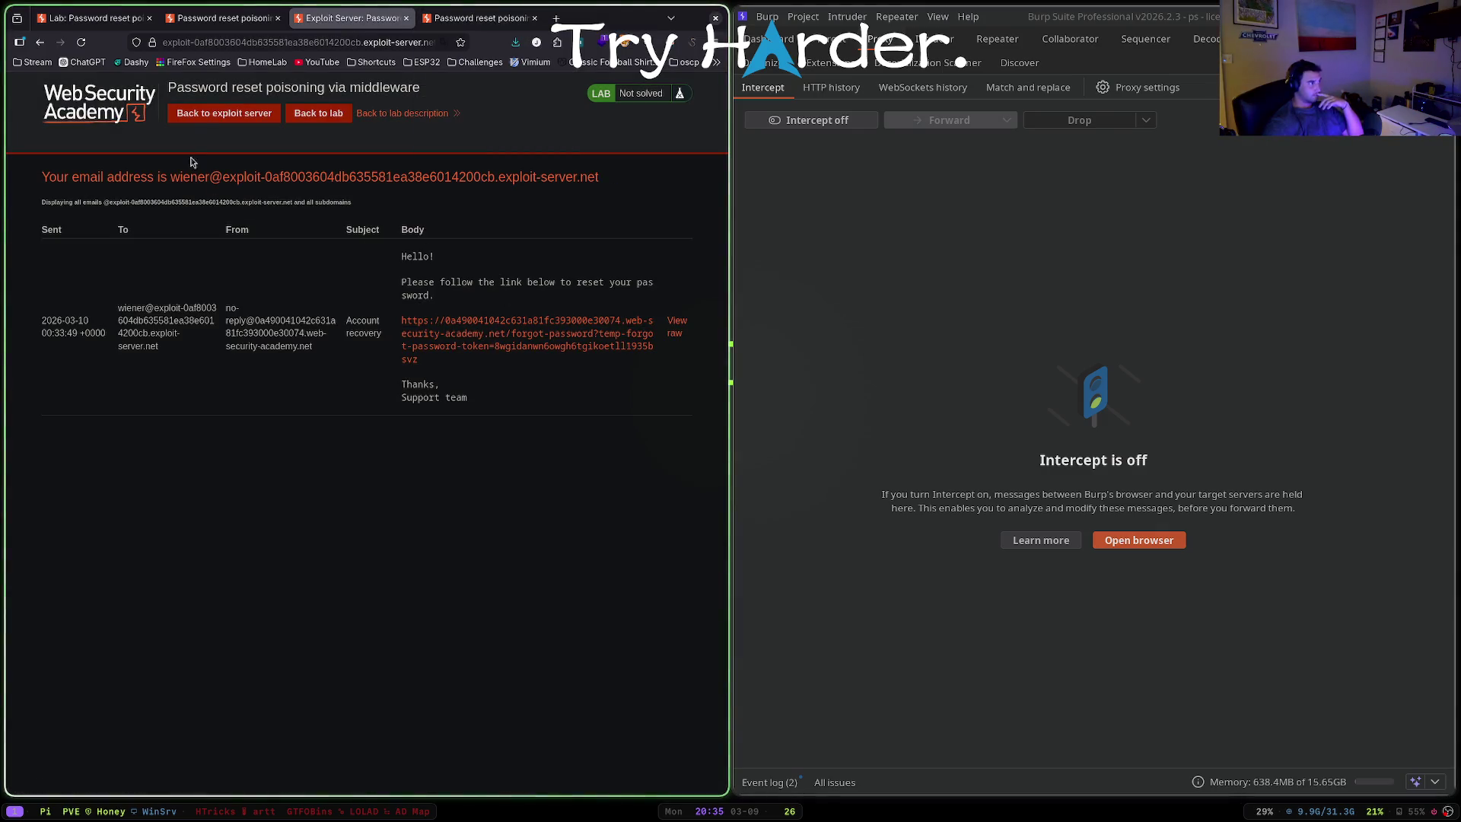
# - Check the forgot-password and new-password tabs, note 'reset poisoning' in the description, and return to the email
pyautogui.click(228, 18)
pyautogui.click(254, 223)
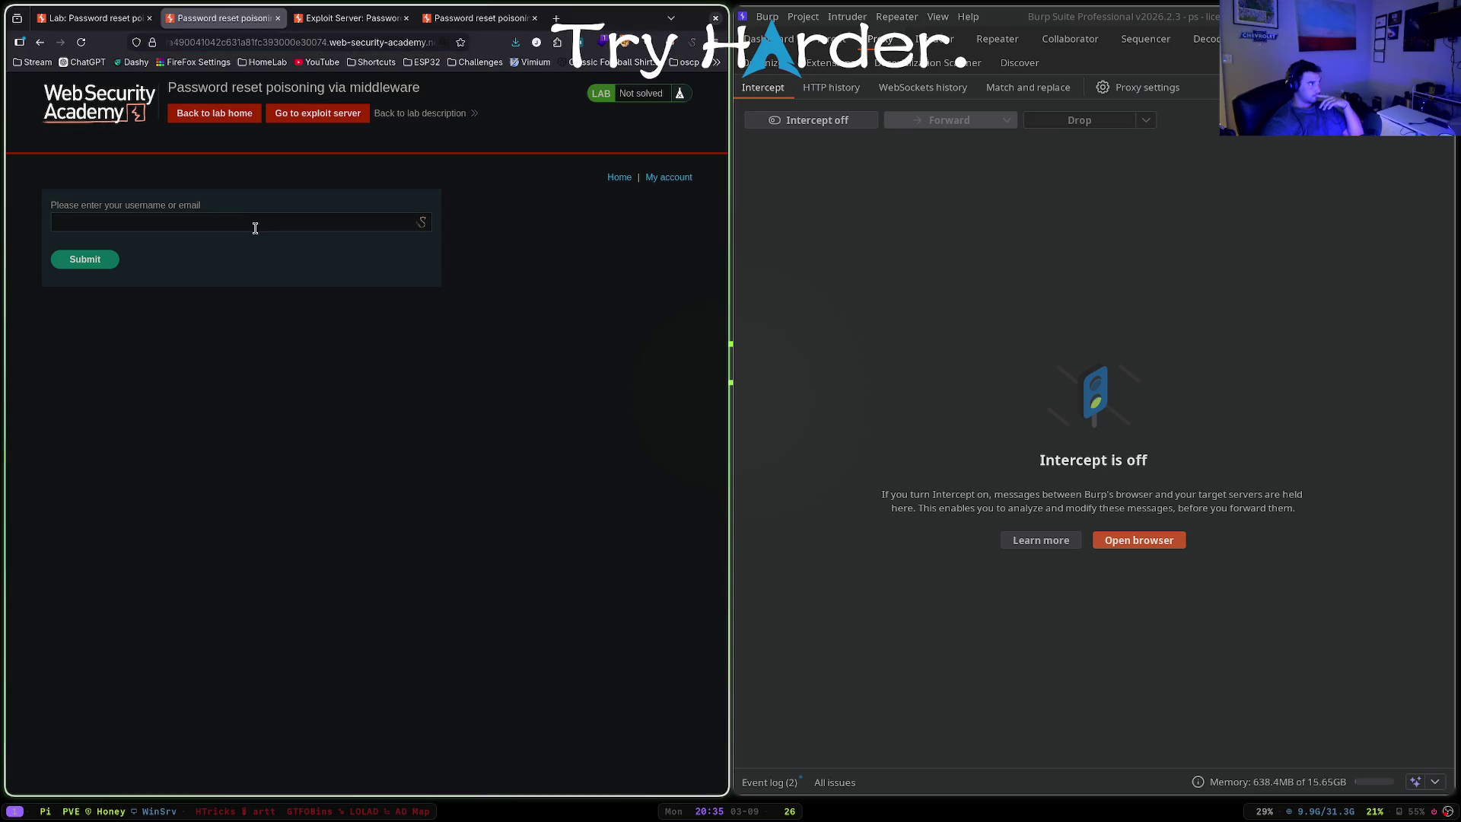
pyautogui.click(318, 19)
pyautogui.hotkey('ctrl', 'Tab')
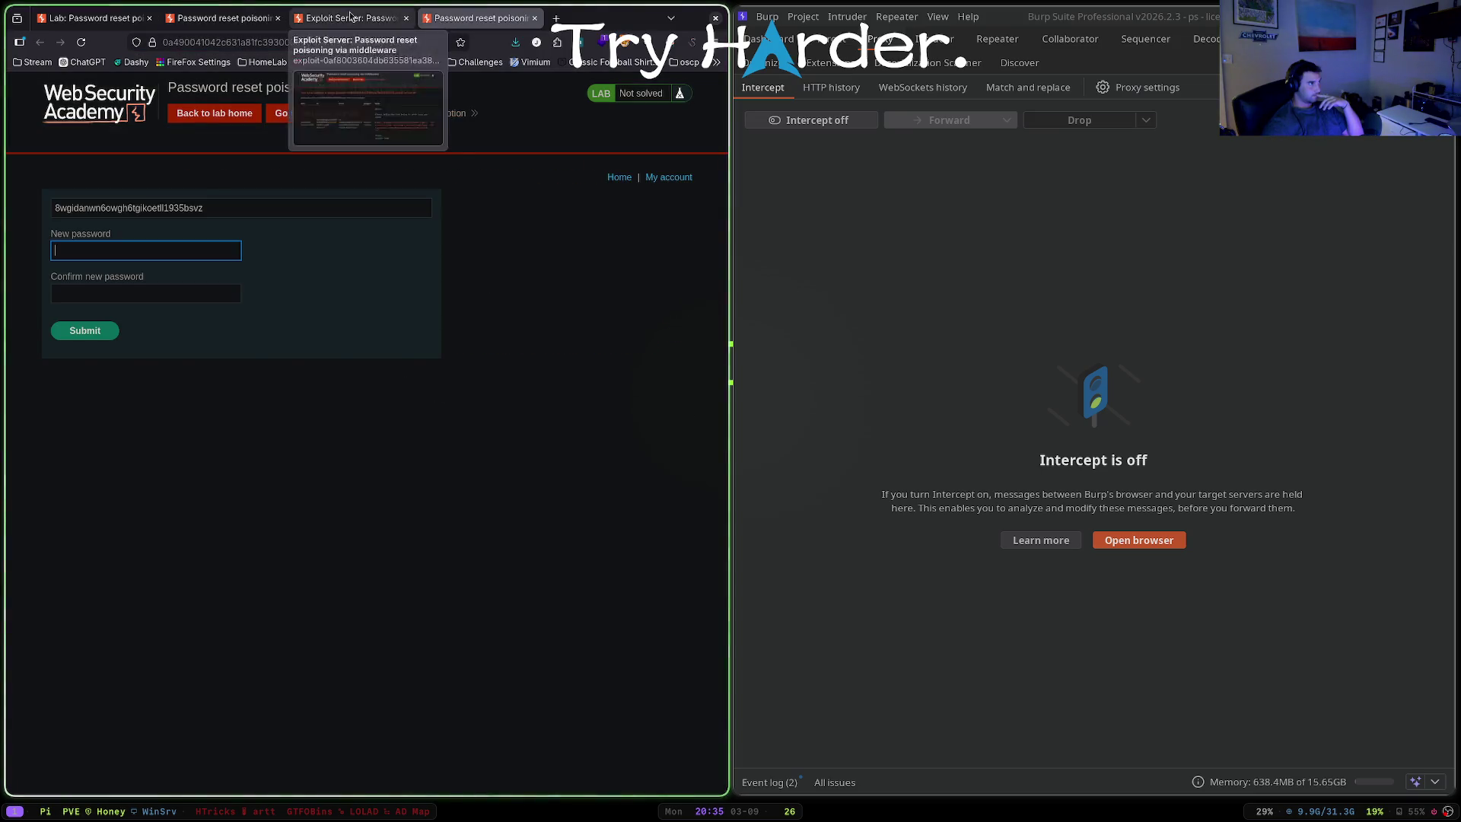
pyautogui.click(222, 18)
pyautogui.click(93, 18)
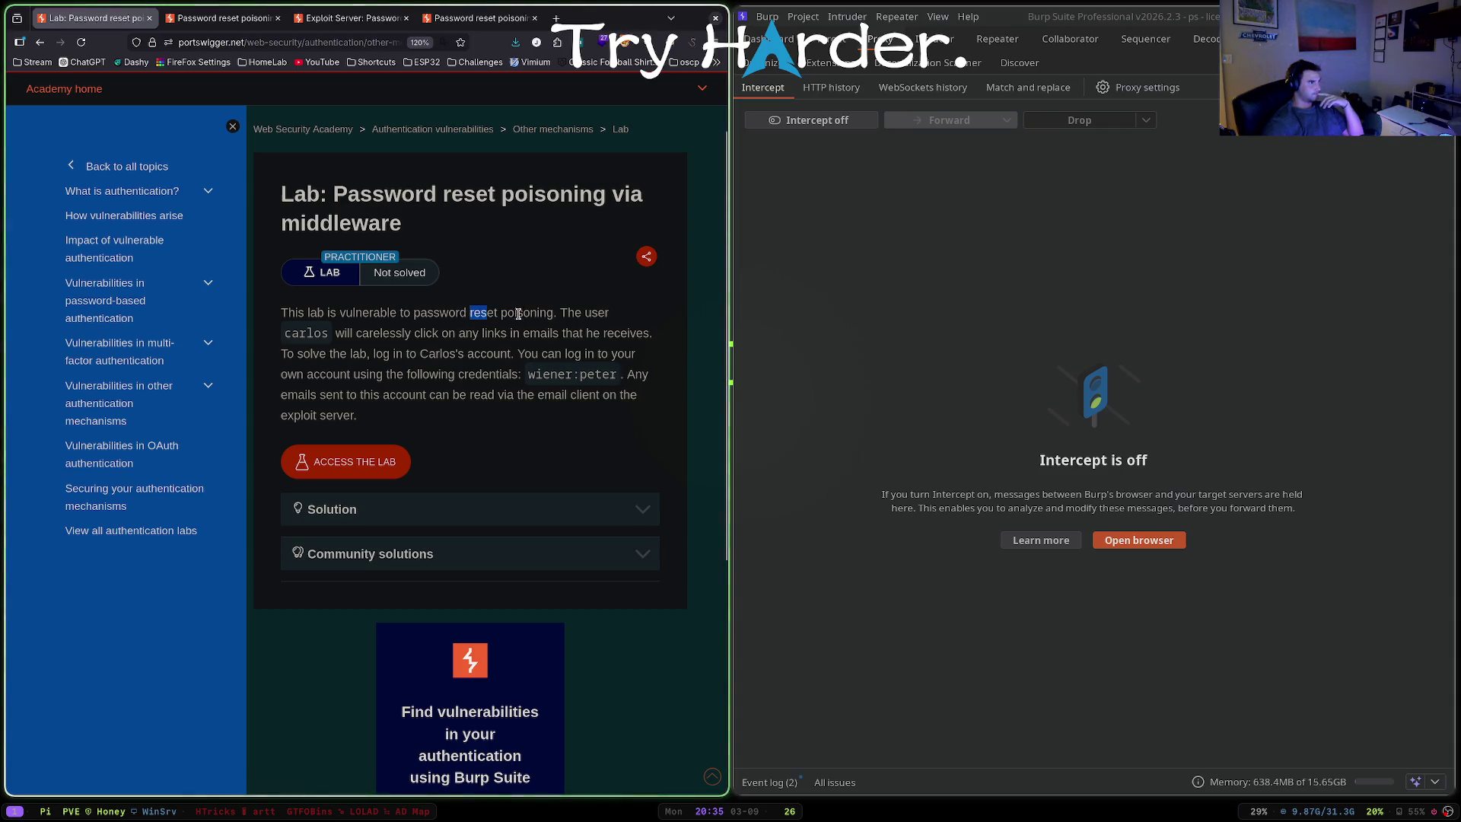
pyautogui.moveTo(470, 314); pyautogui.dragTo(554, 312)
pyautogui.click(559, 312)
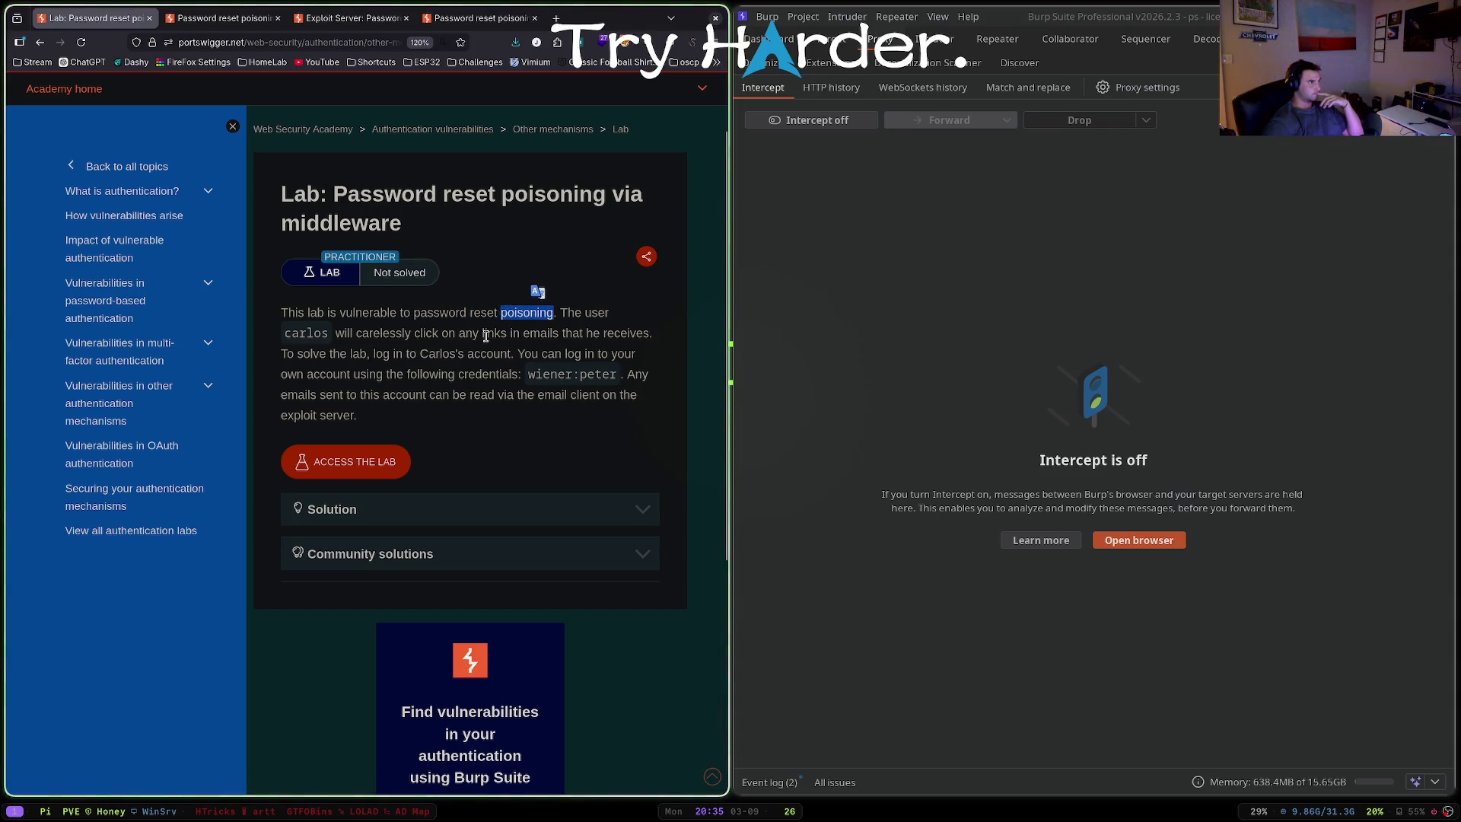
pyautogui.click(491, 336)
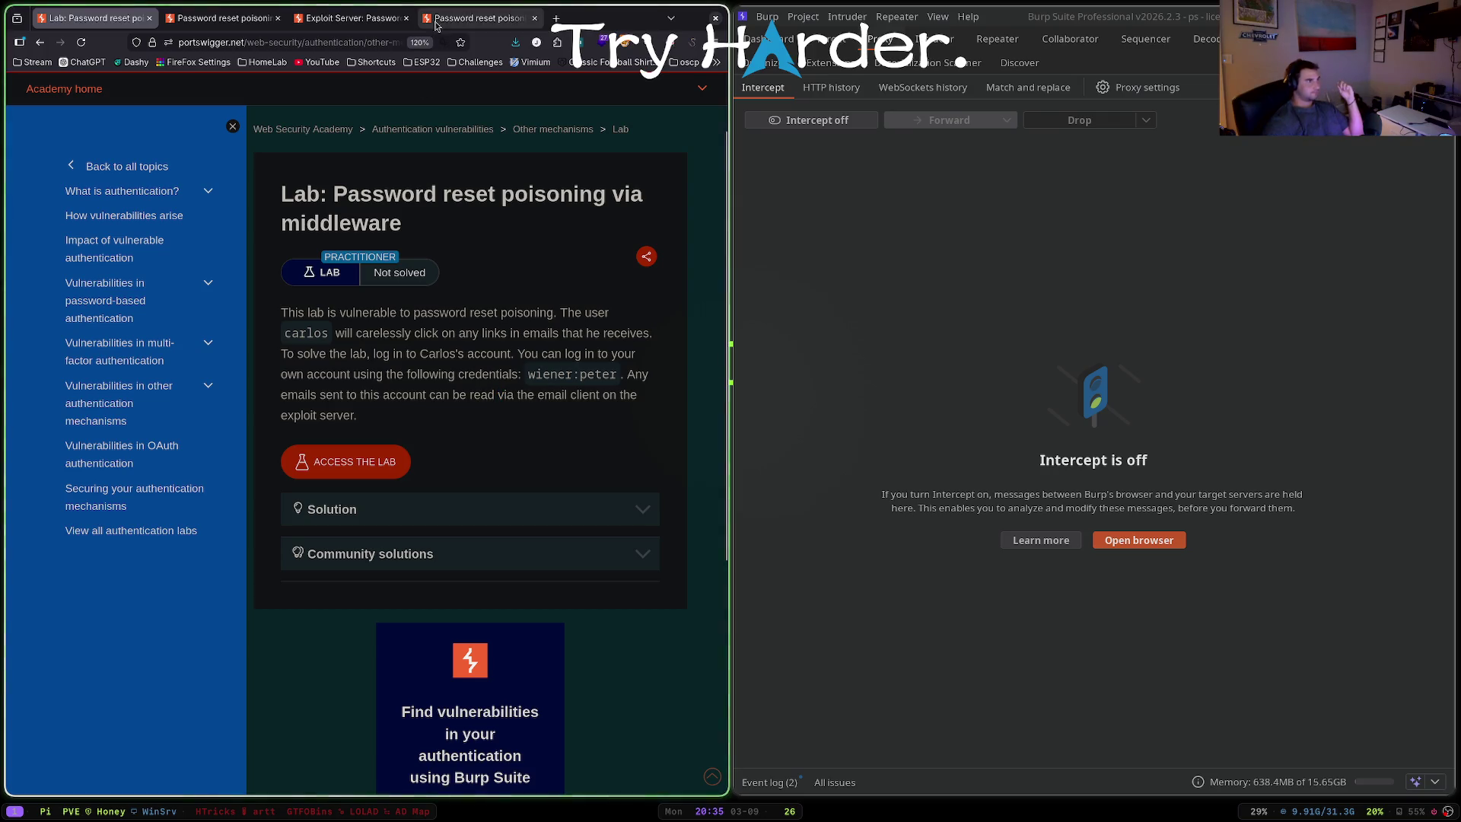
pyautogui.hotkey('ctrl', 'shift', 'Tab')
pyautogui.hotkey('ctrl', 'shift', 'Tab')
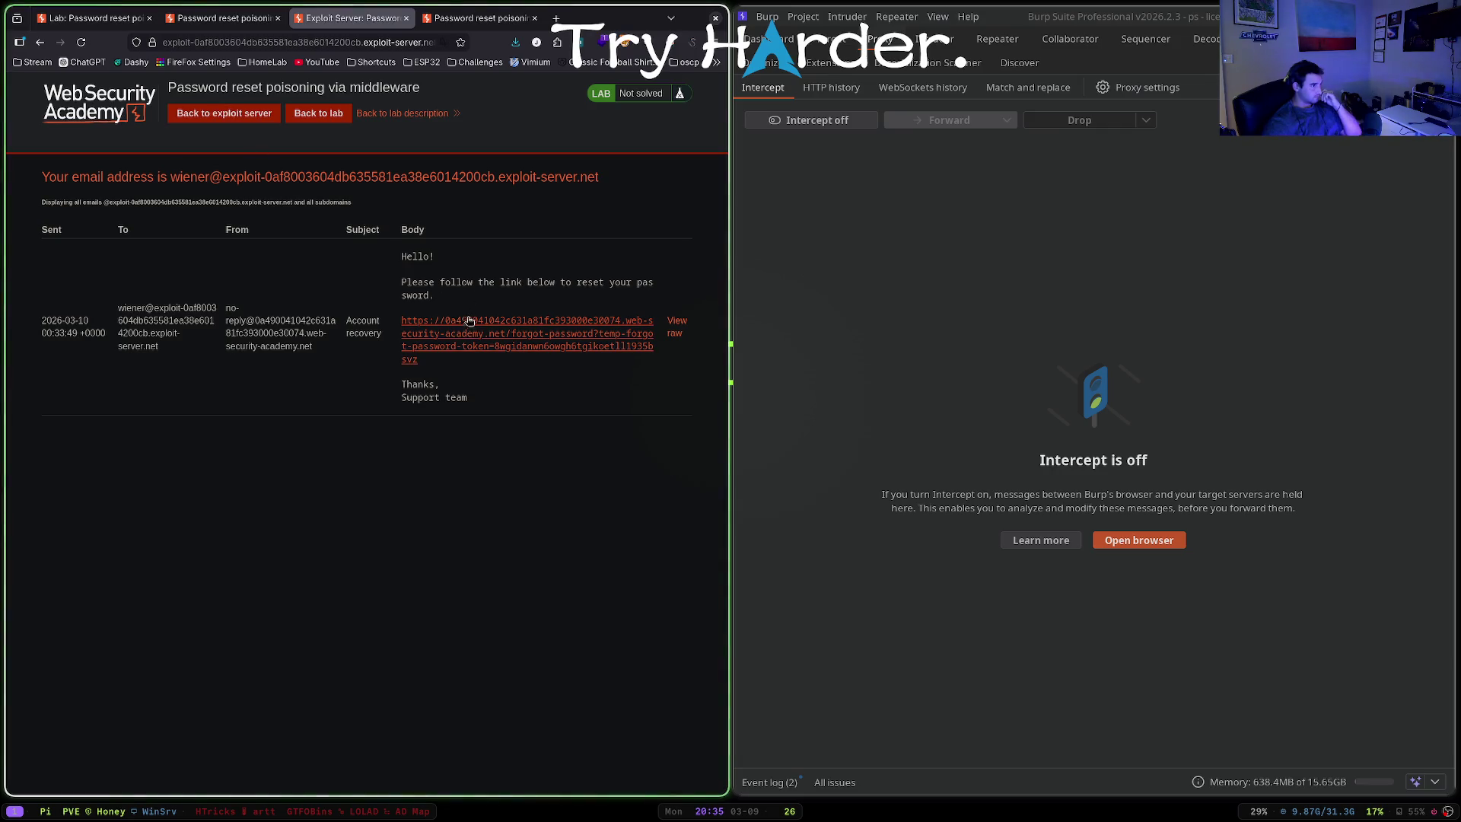
# - Inspect the exploit server's response head and body and preview the hosted exploit page
pyautogui.click(235, 114)
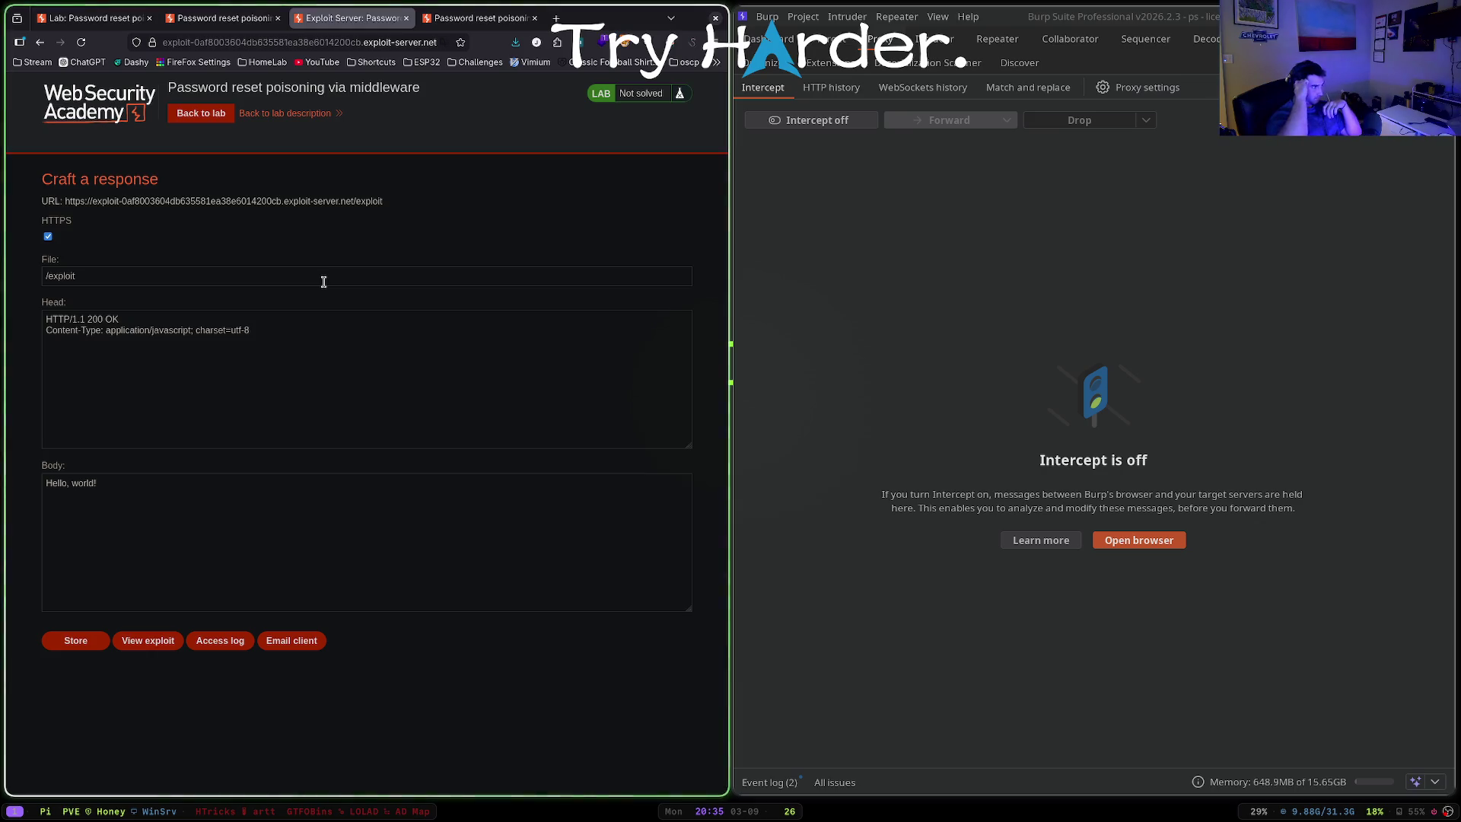
pyautogui.click(149, 361)
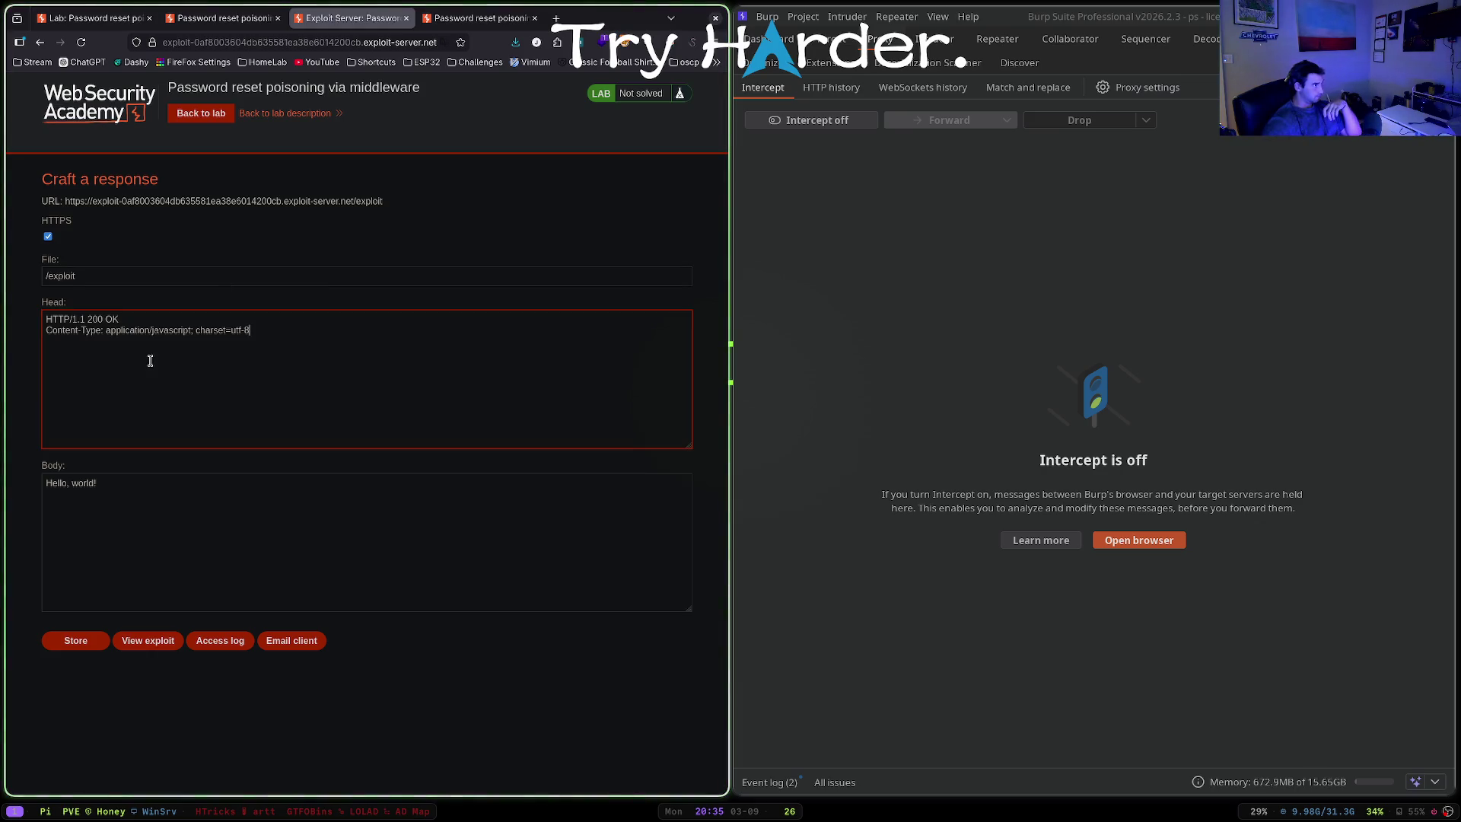
pyautogui.click(240, 476)
pyautogui.click(156, 638)
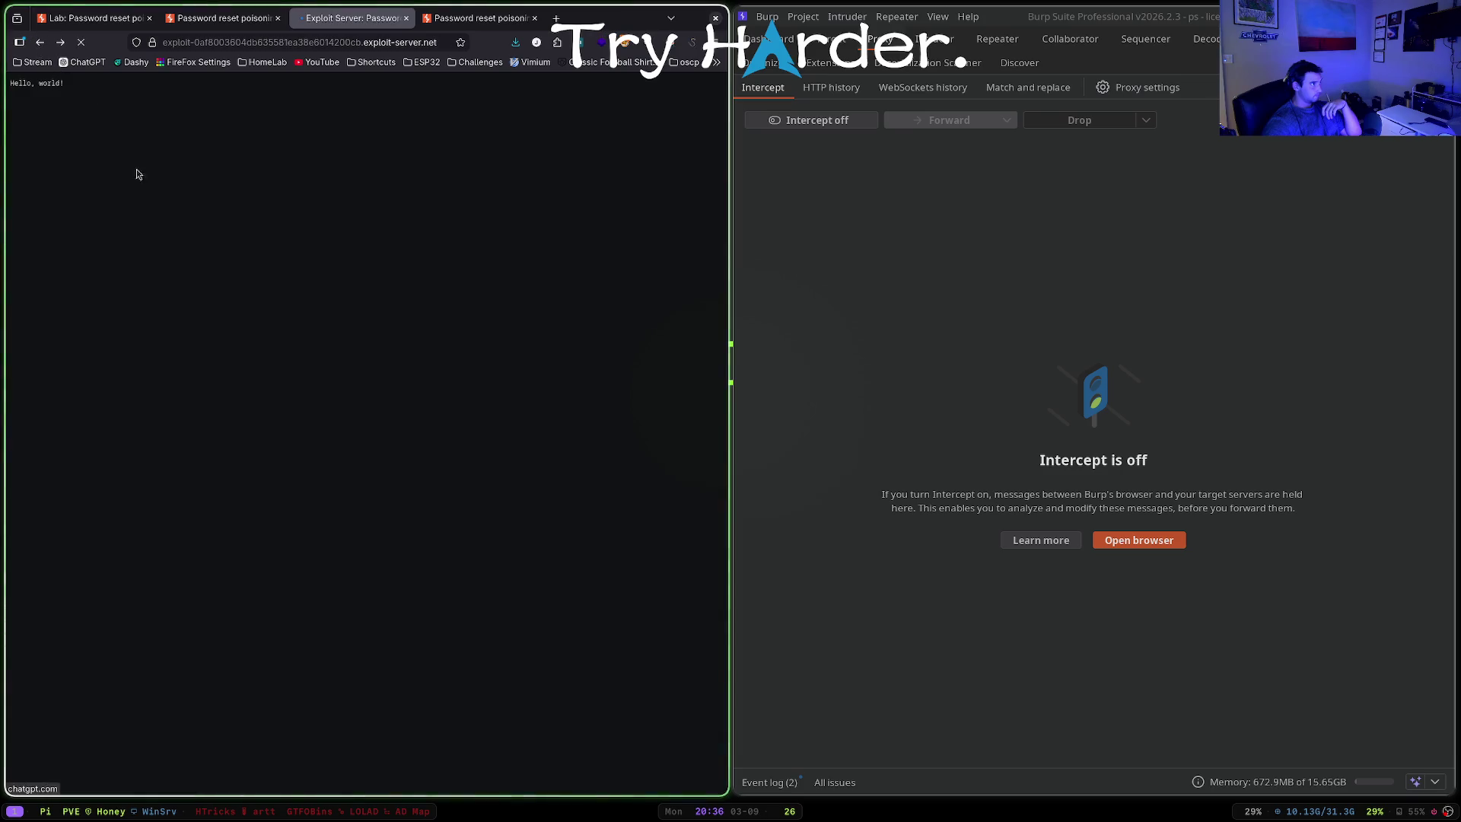
pyautogui.hotkey('alt', 'Left')
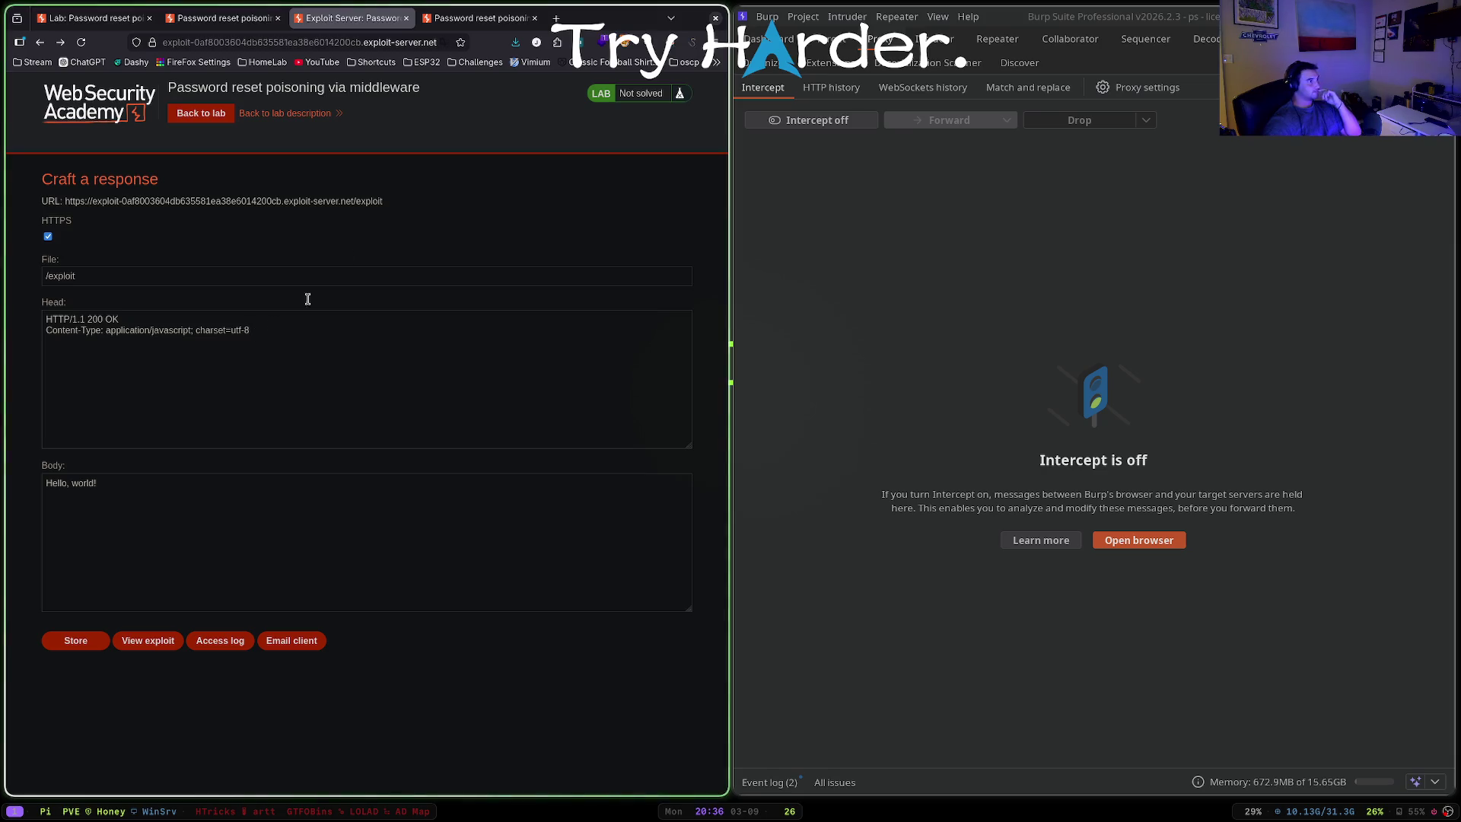
# - Reread the lab description, picking out the victim's username
pyautogui.click(479, 17)
pyautogui.click(92, 18)
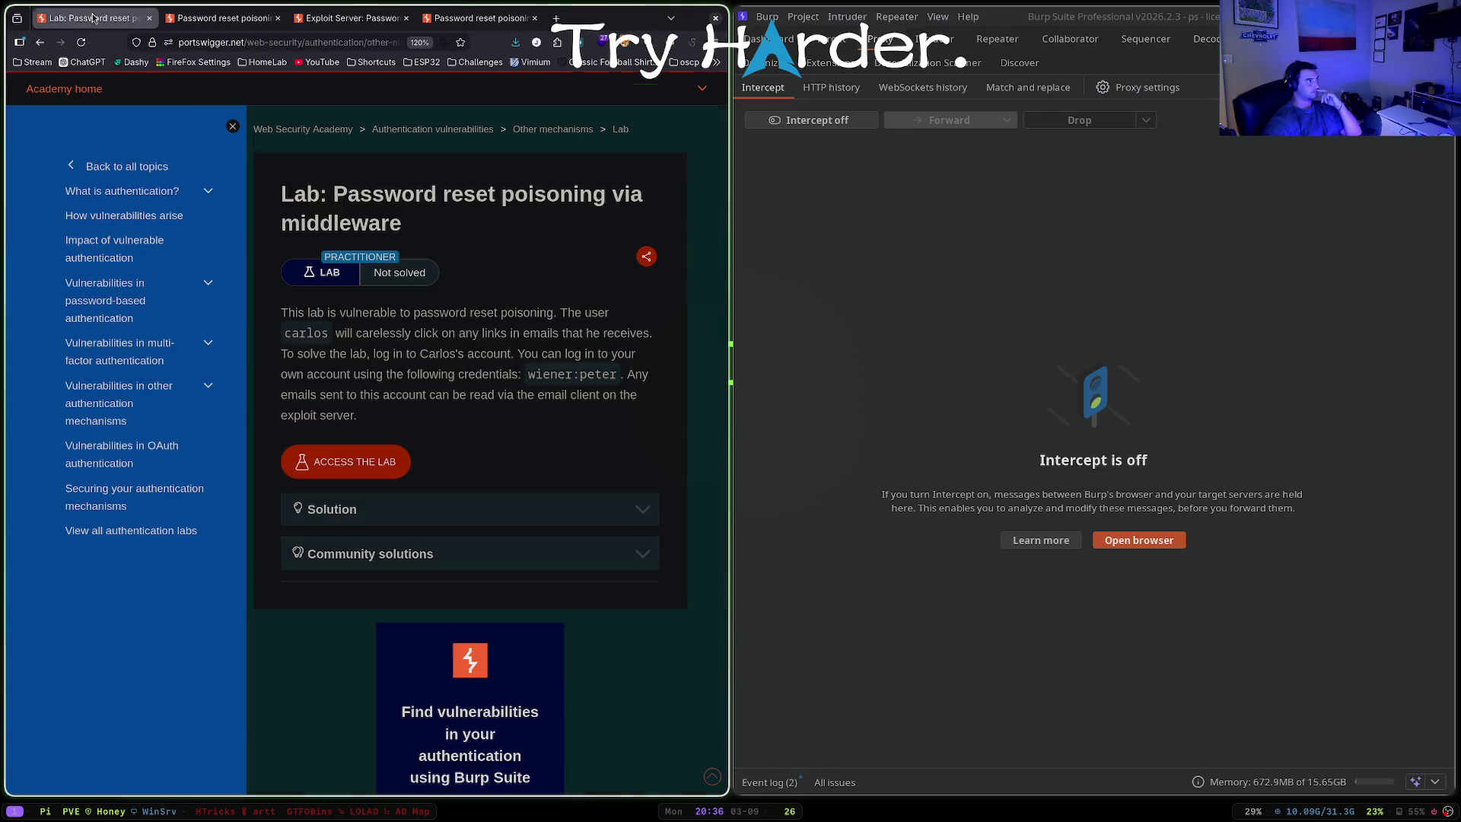
pyautogui.moveTo(420, 353); pyautogui.dragTo(506, 332)
pyautogui.doubleClick(418, 332)
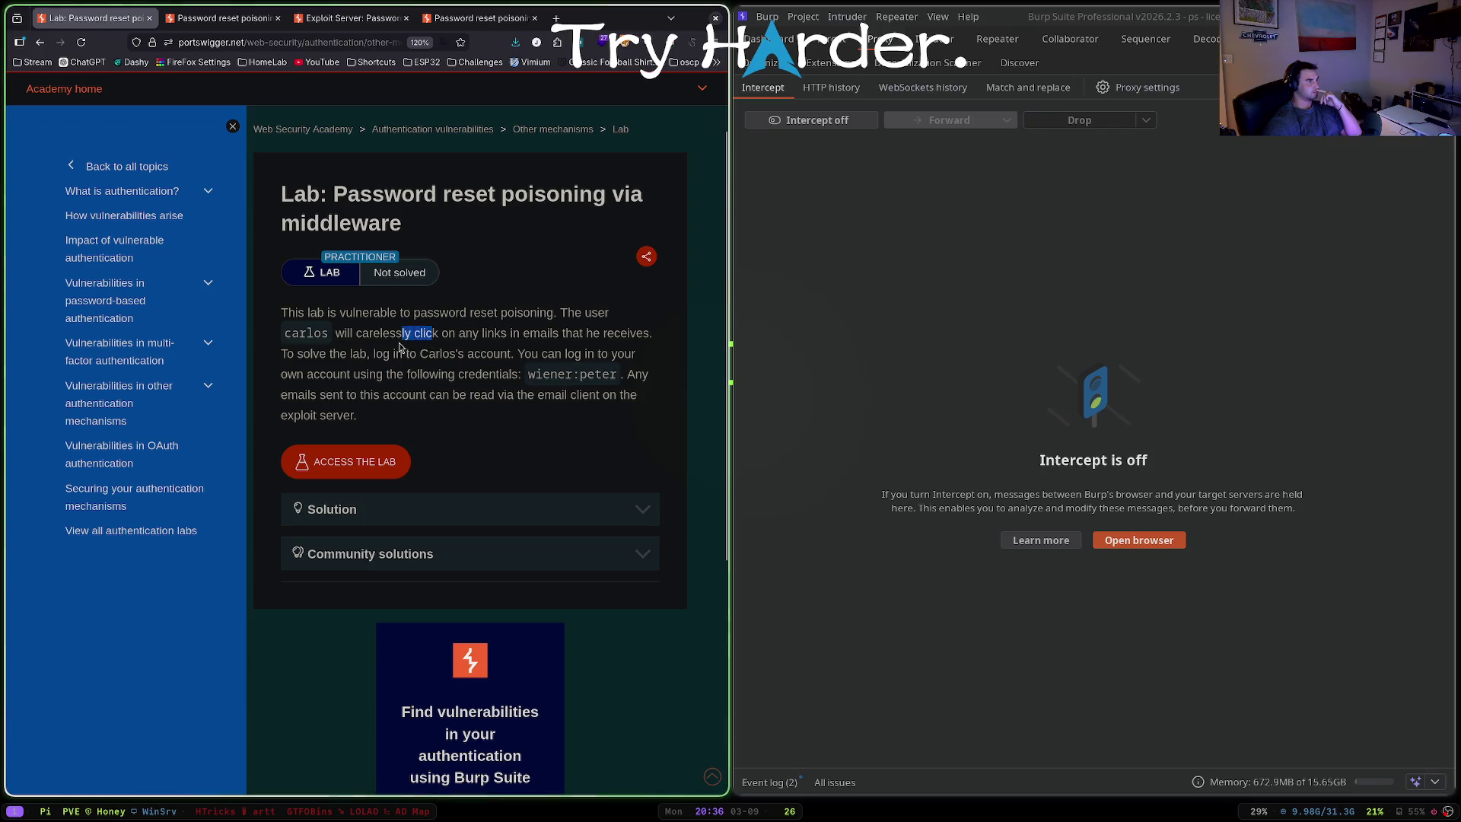
pyautogui.click(451, 355)
pyautogui.doubleClick(441, 353)
# - Select the exploit server URL, then focus the username field on the password reset request form
pyautogui.click(480, 17)
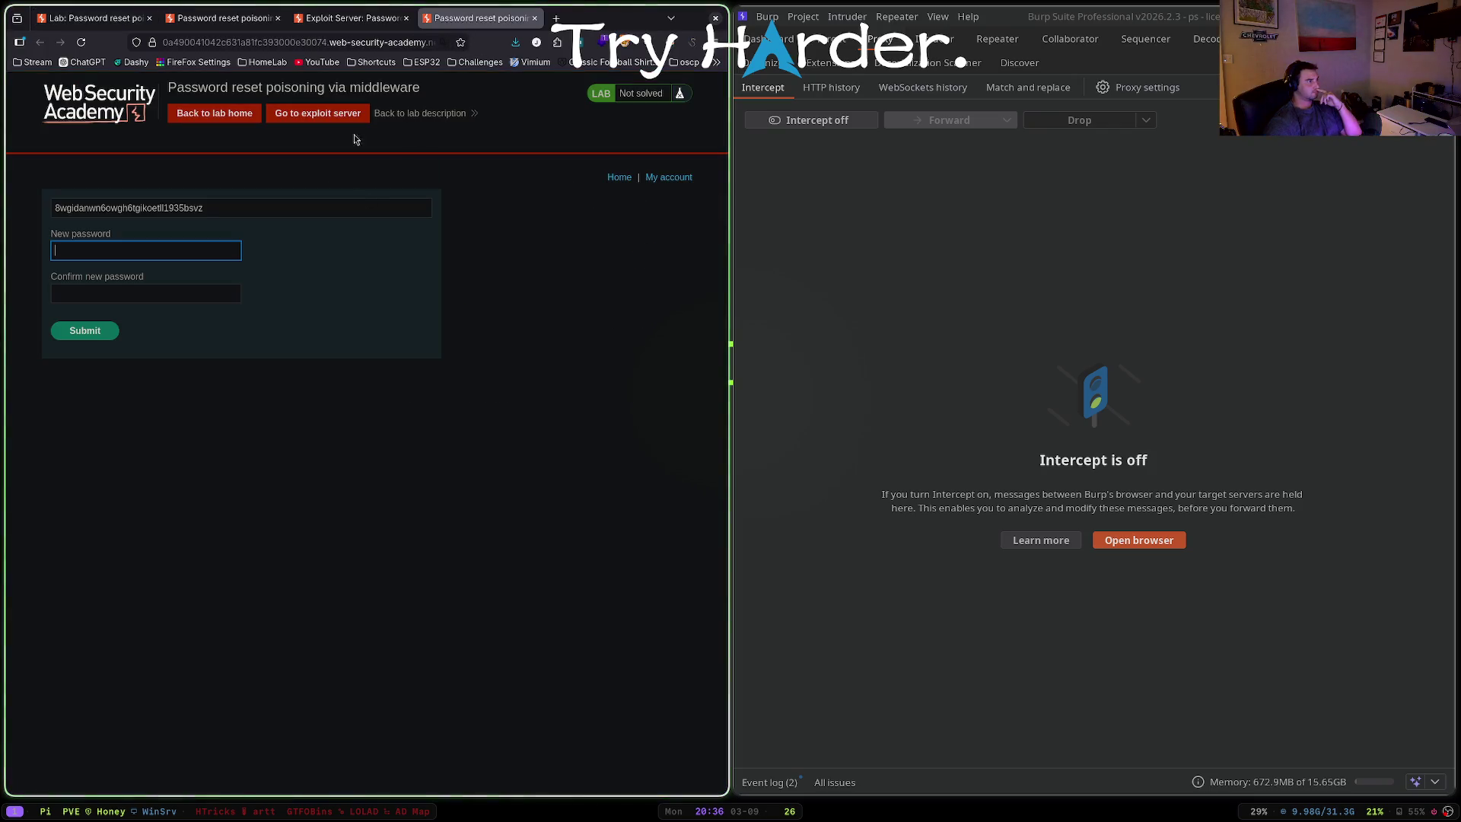
pyautogui.click(356, 20)
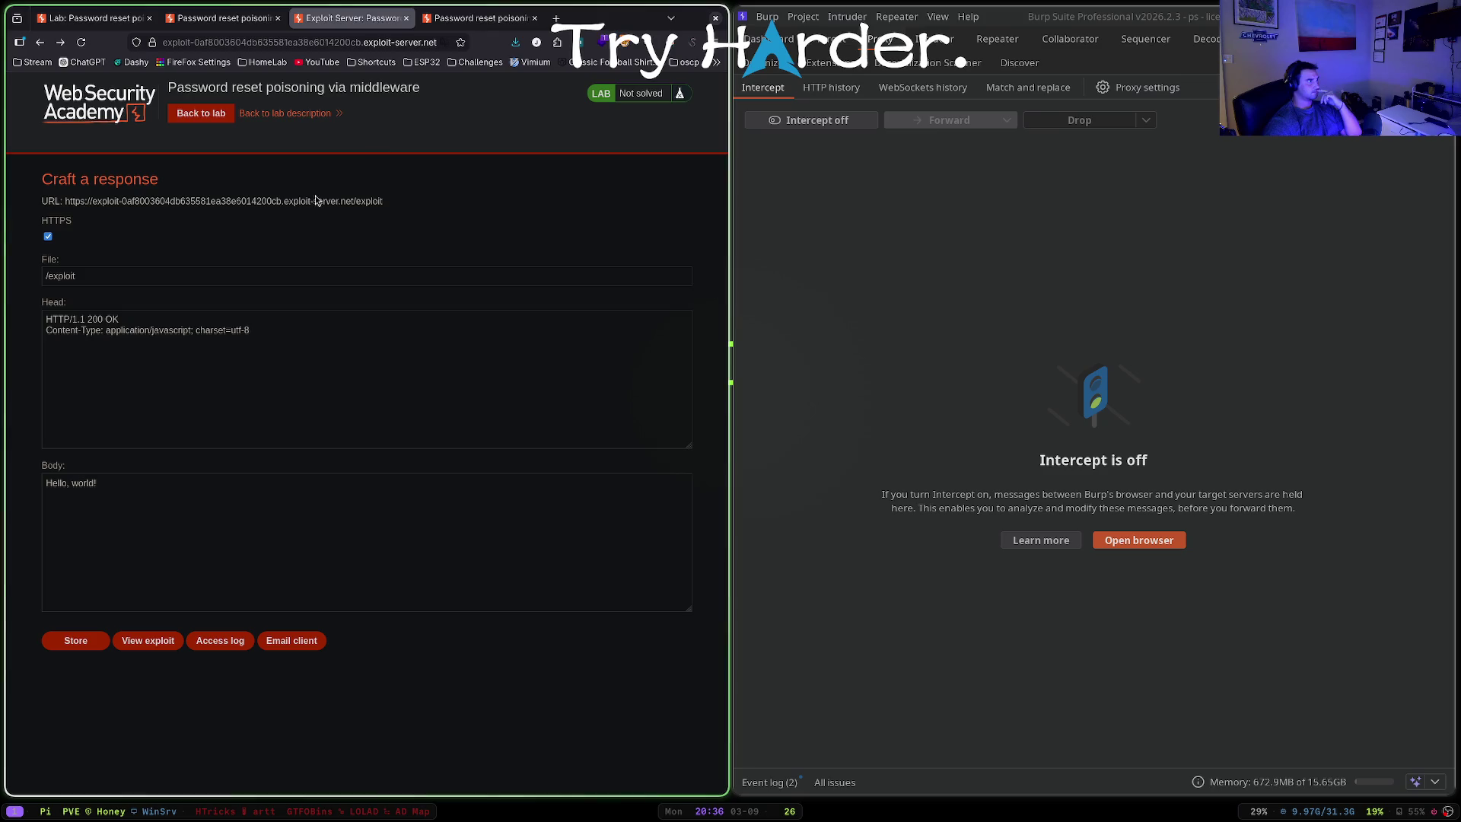
pyautogui.moveTo(384, 201); pyautogui.dragTo(29, 201)
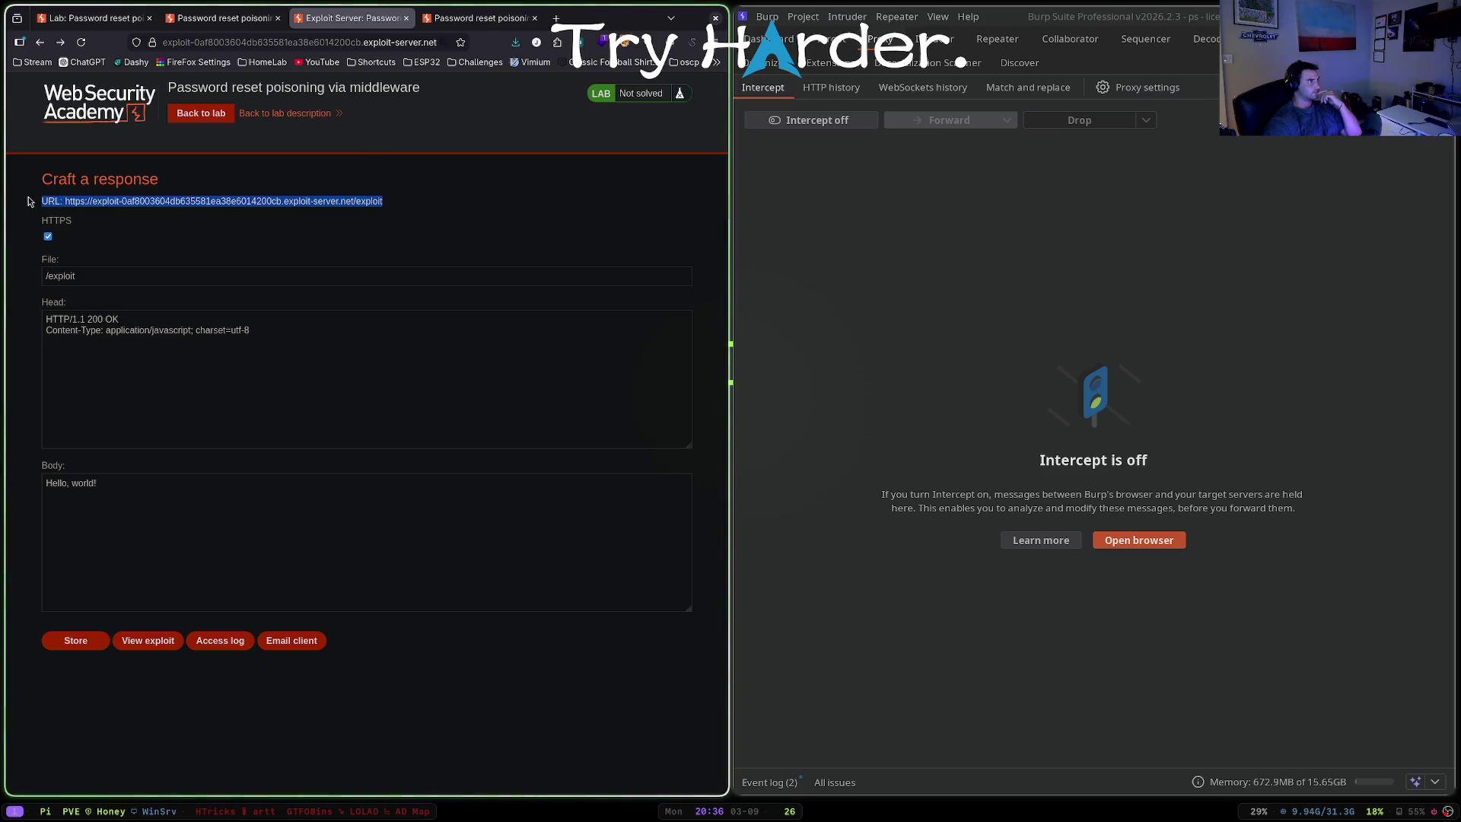
pyautogui.tripleClick(391, 199)
pyautogui.moveTo(283, 201); pyautogui.dragTo(237, 201)
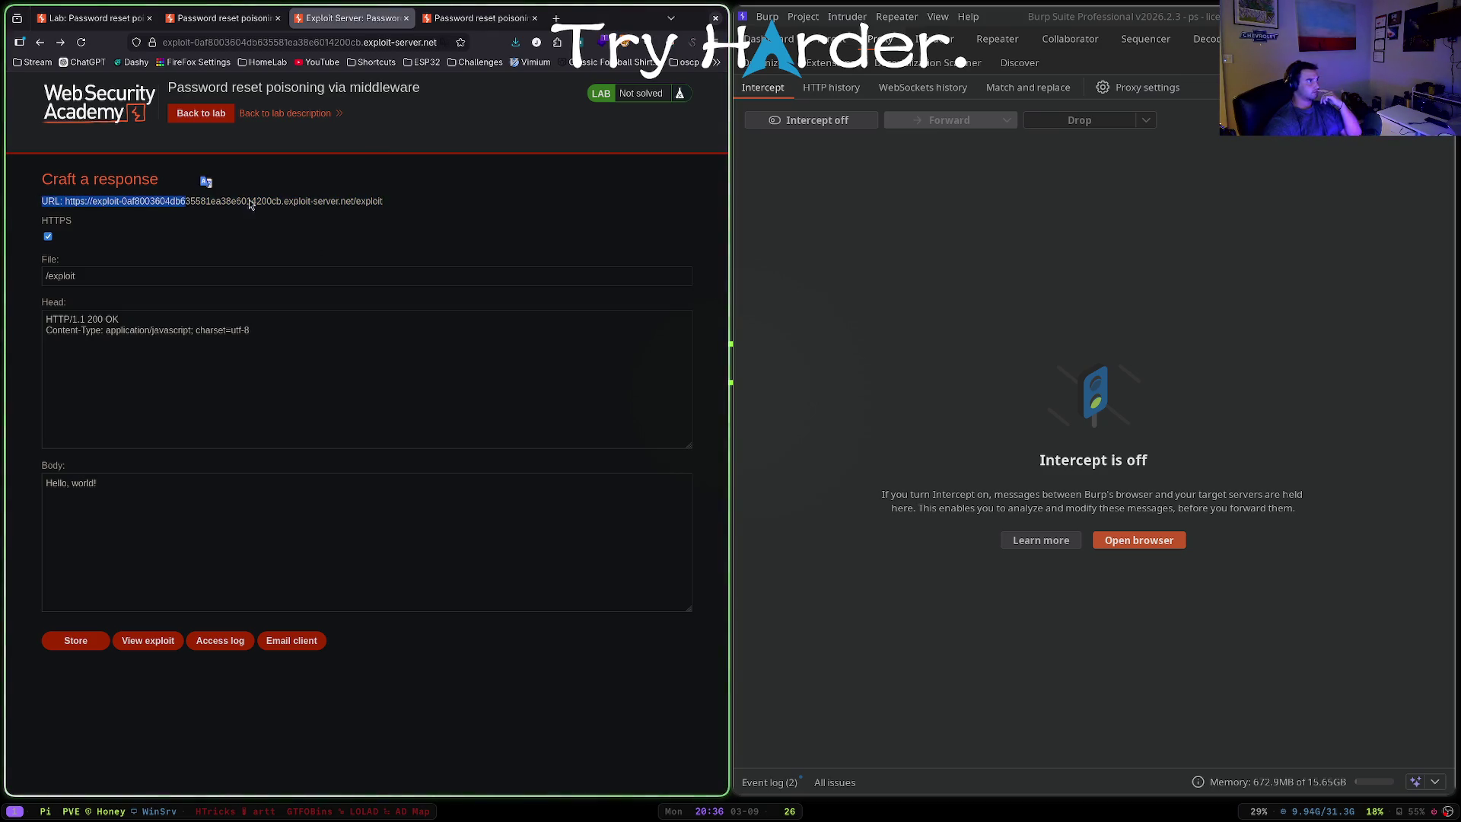
pyautogui.click(445, 201)
pyautogui.hotkey('ctrl', 'Tab')
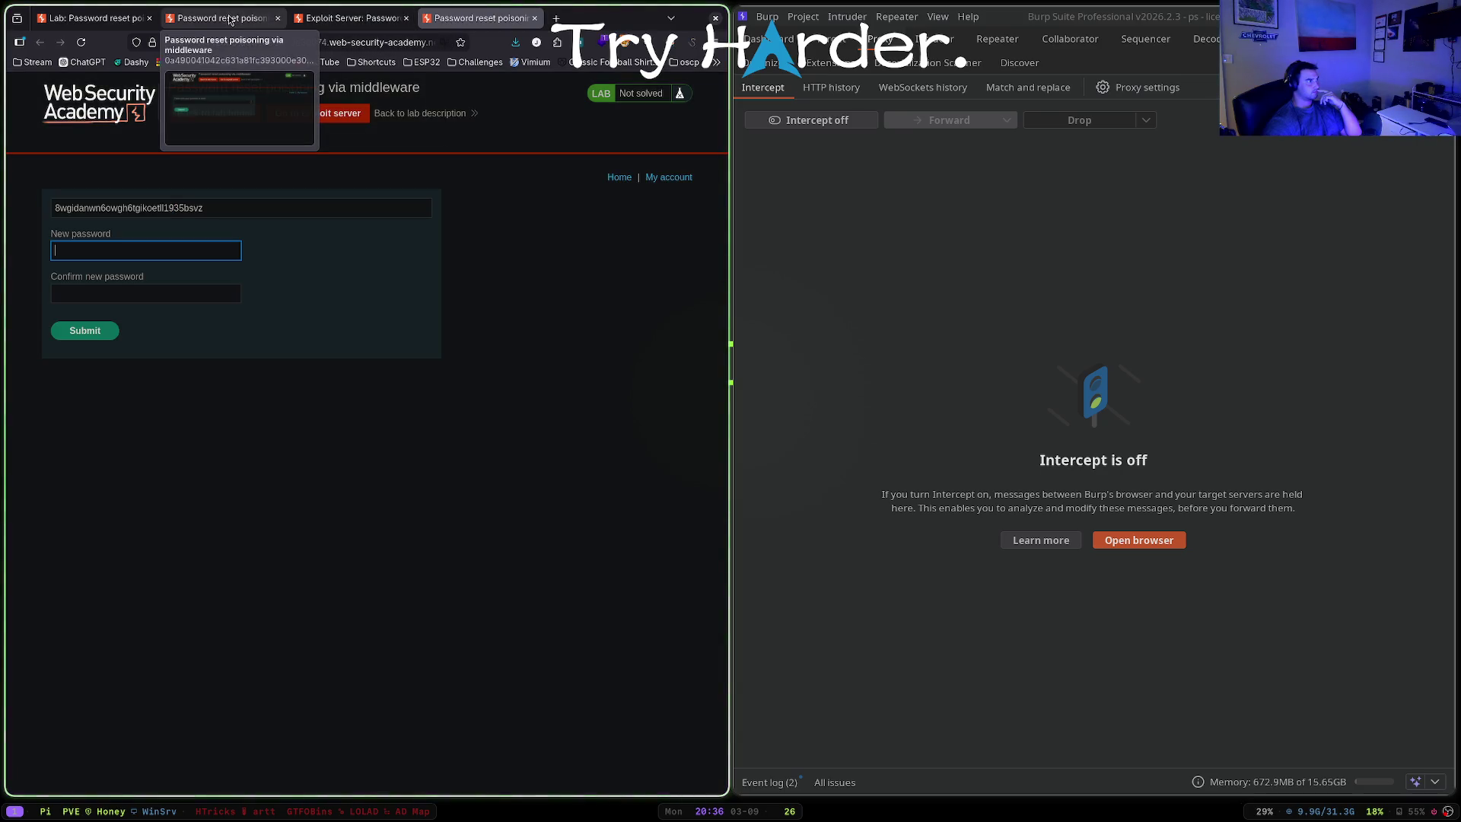
pyautogui.click(230, 19)
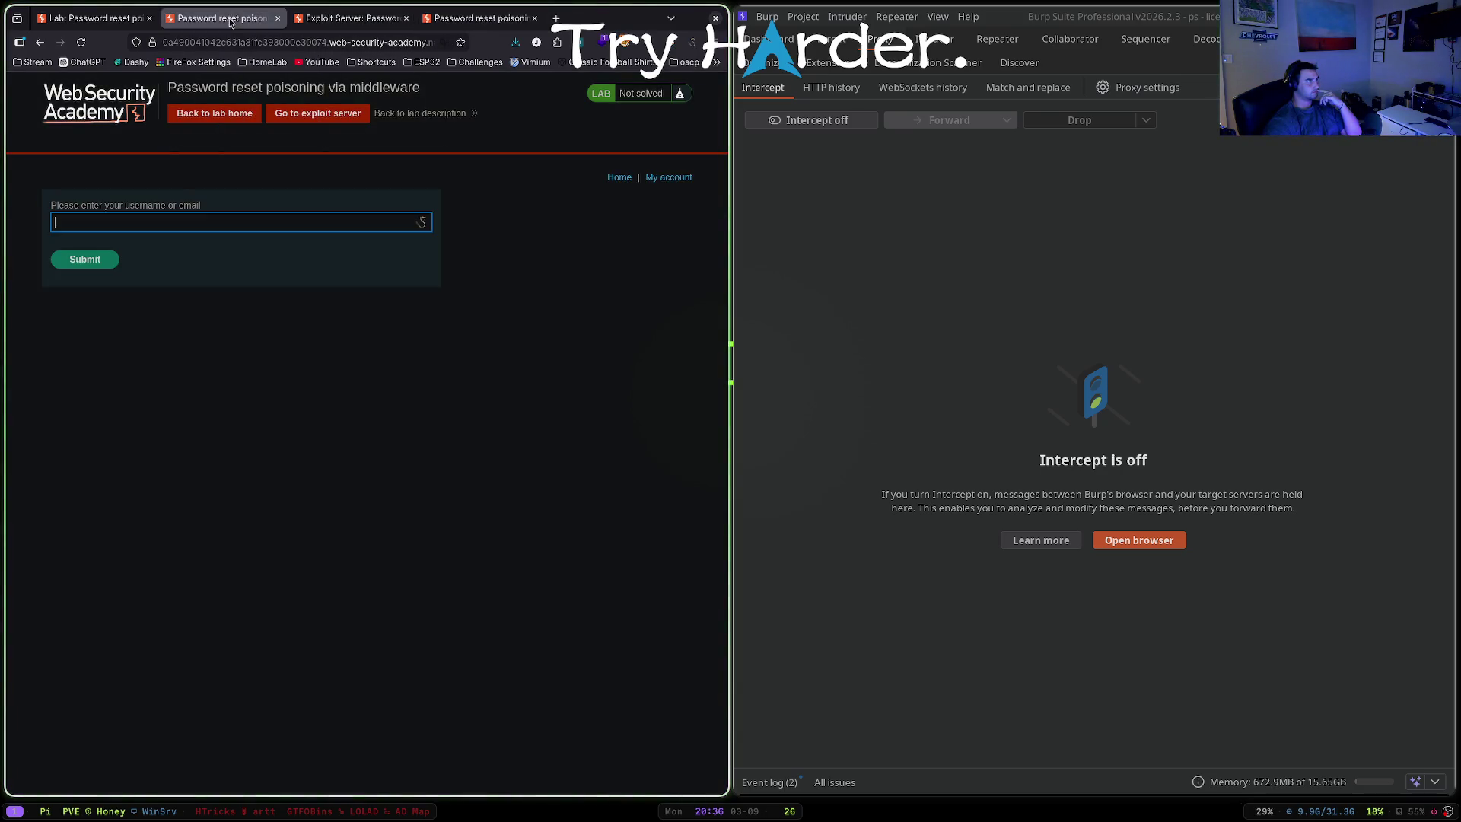
pyautogui.click(229, 223)
# - Enter wiener as the username and submit the password reset with Intercept on
pyautogui.write('car')
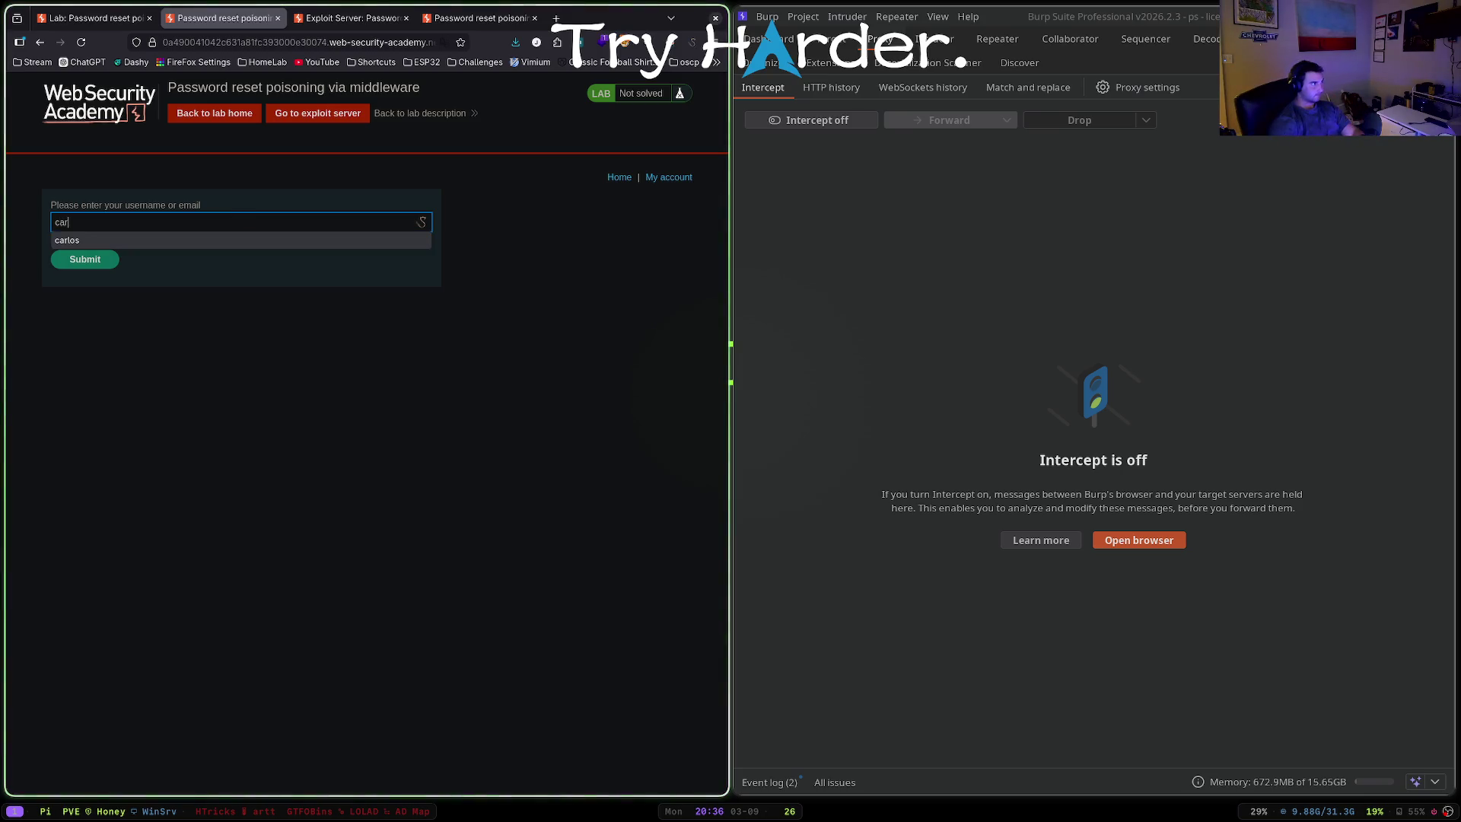
pyautogui.press('BackSpace')
pyautogui.write('wiener')
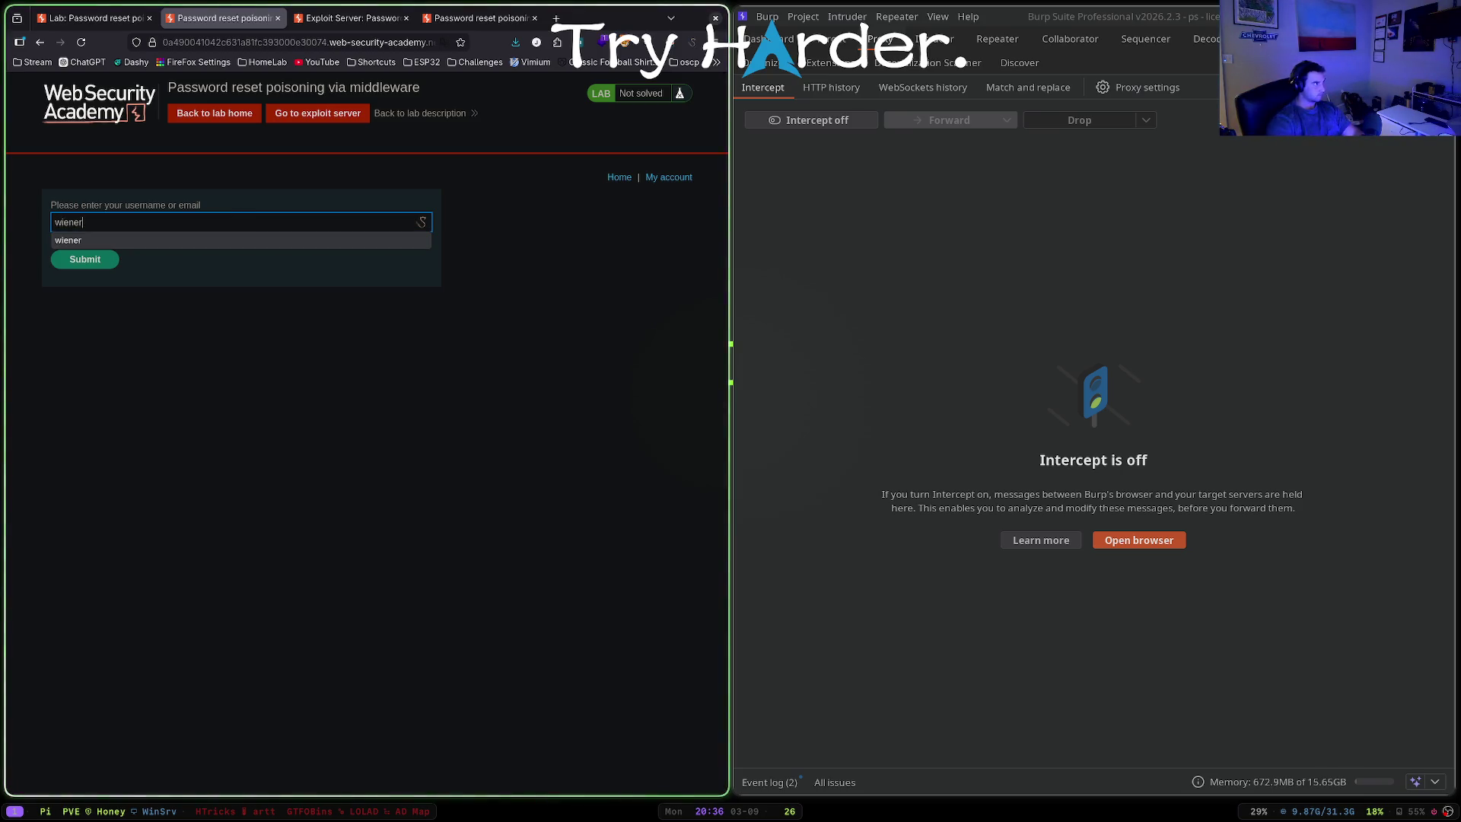
pyautogui.click(811, 120)
pyautogui.click(84, 259)
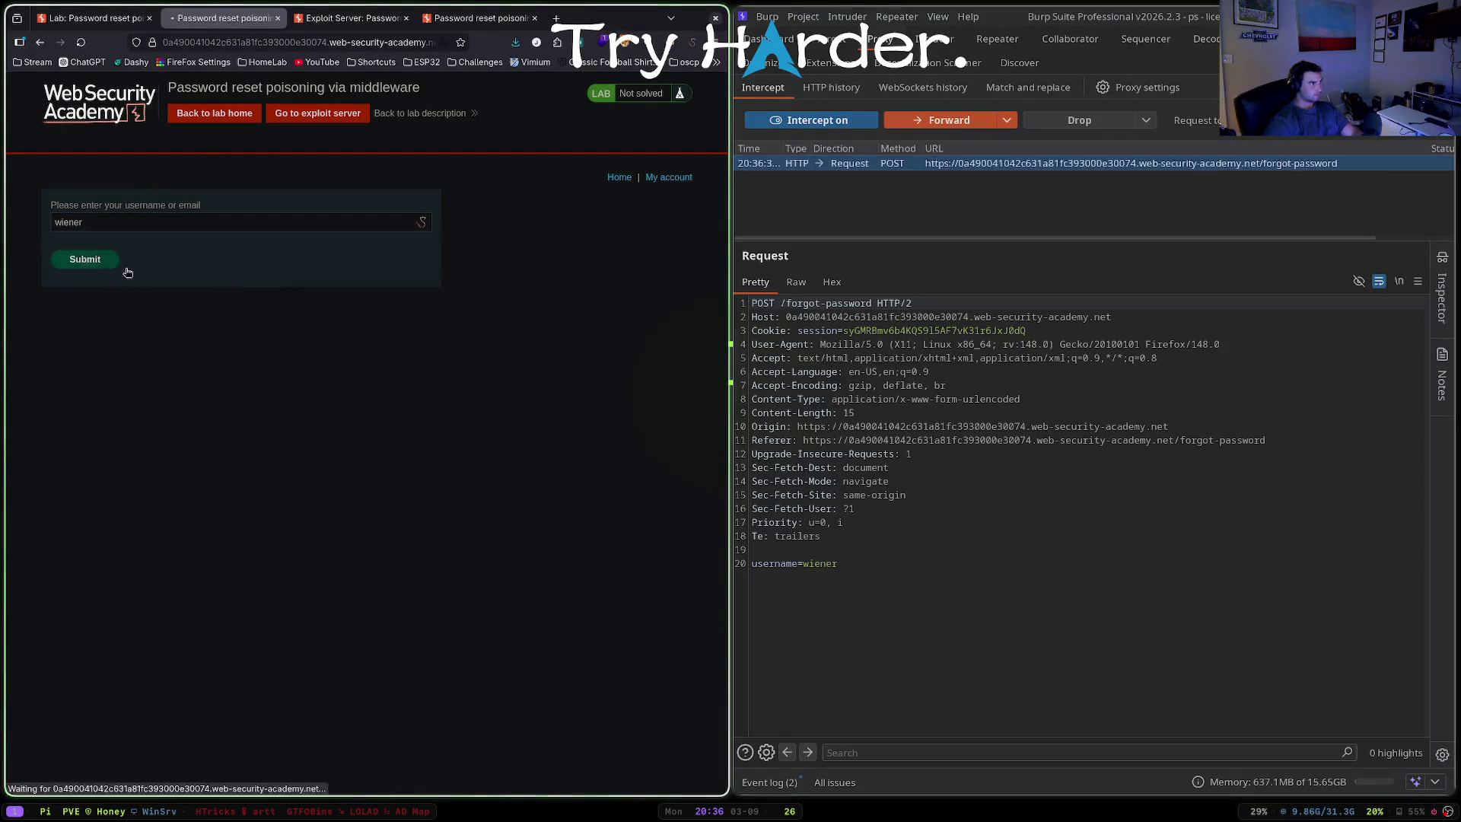
# - Send the captured reset request to Repeater and replay it to view the response
pyautogui.rightClick(901, 308)
pyautogui.click(943, 374)
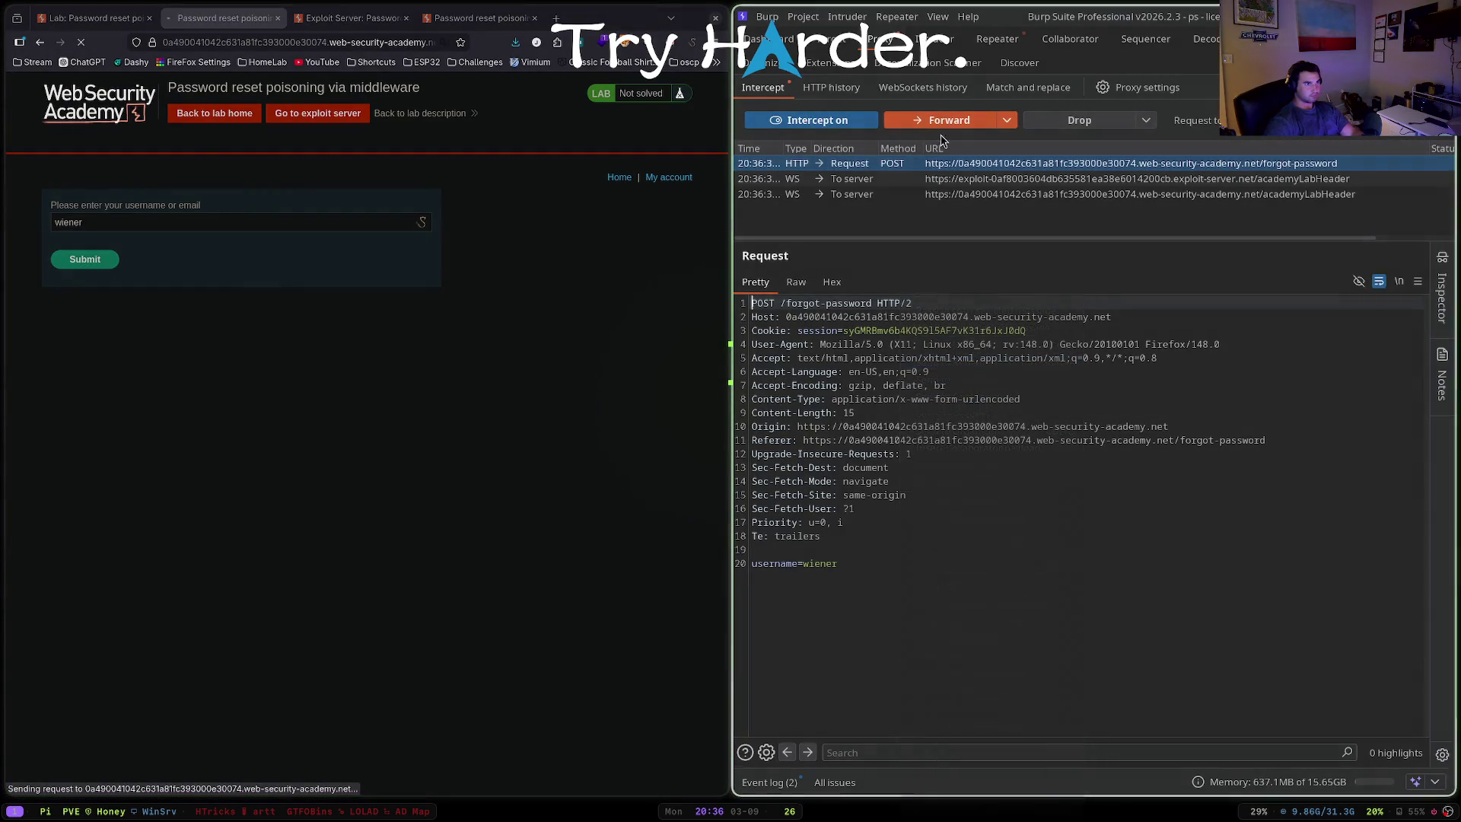
pyautogui.click(976, 40)
pyautogui.press('super+f')
pyautogui.hotkey('ctrl', 'space')
pyautogui.scroll(-3, 985, 373)
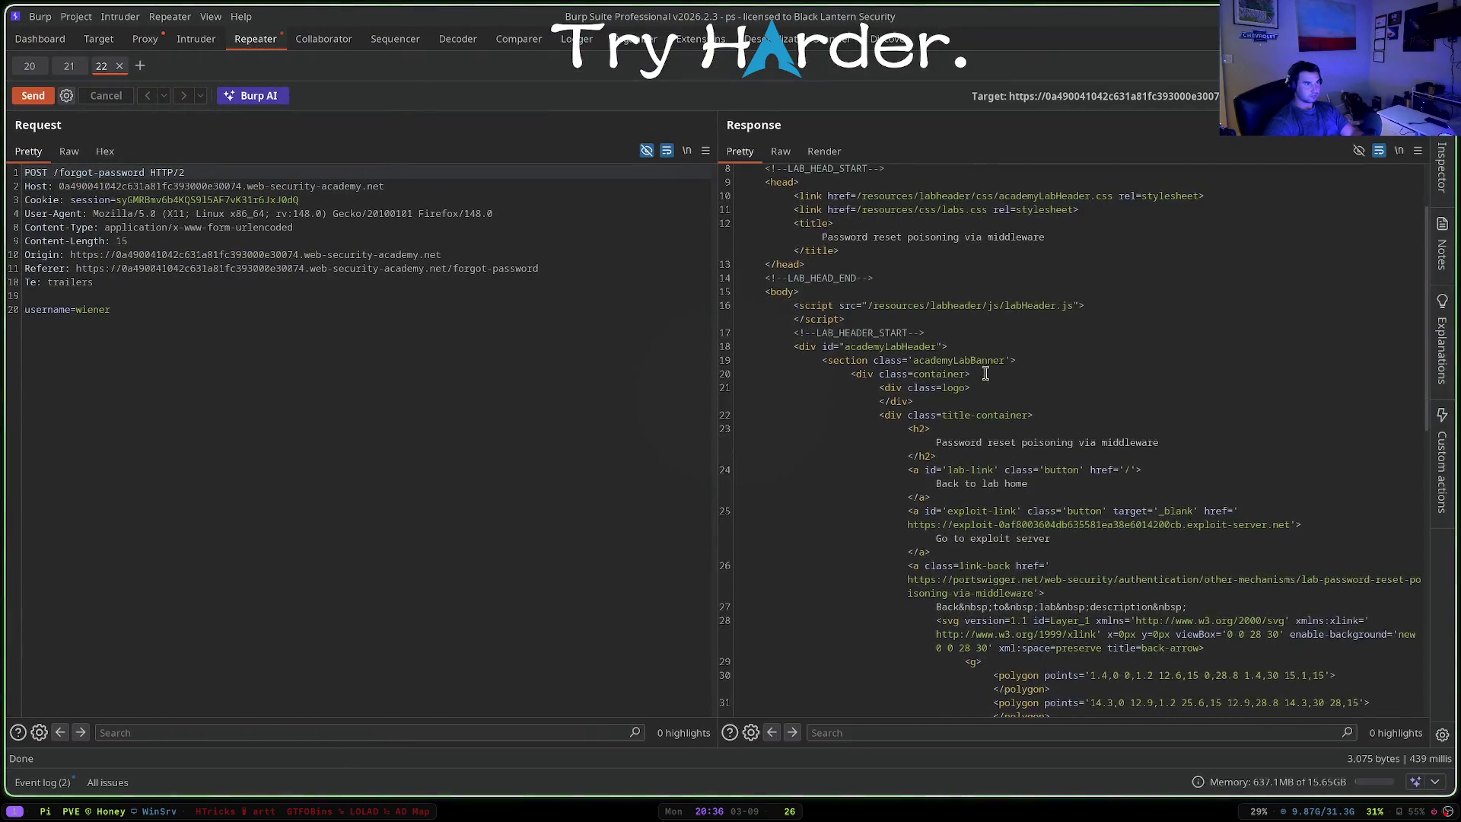
pyautogui.scroll(-2, 986, 372)
pyautogui.moveTo(1428, 280); pyautogui.dragTo(1416, 566)
# - Turn Intercept off in Proxy to release the held reset request
pyautogui.click(127, 41)
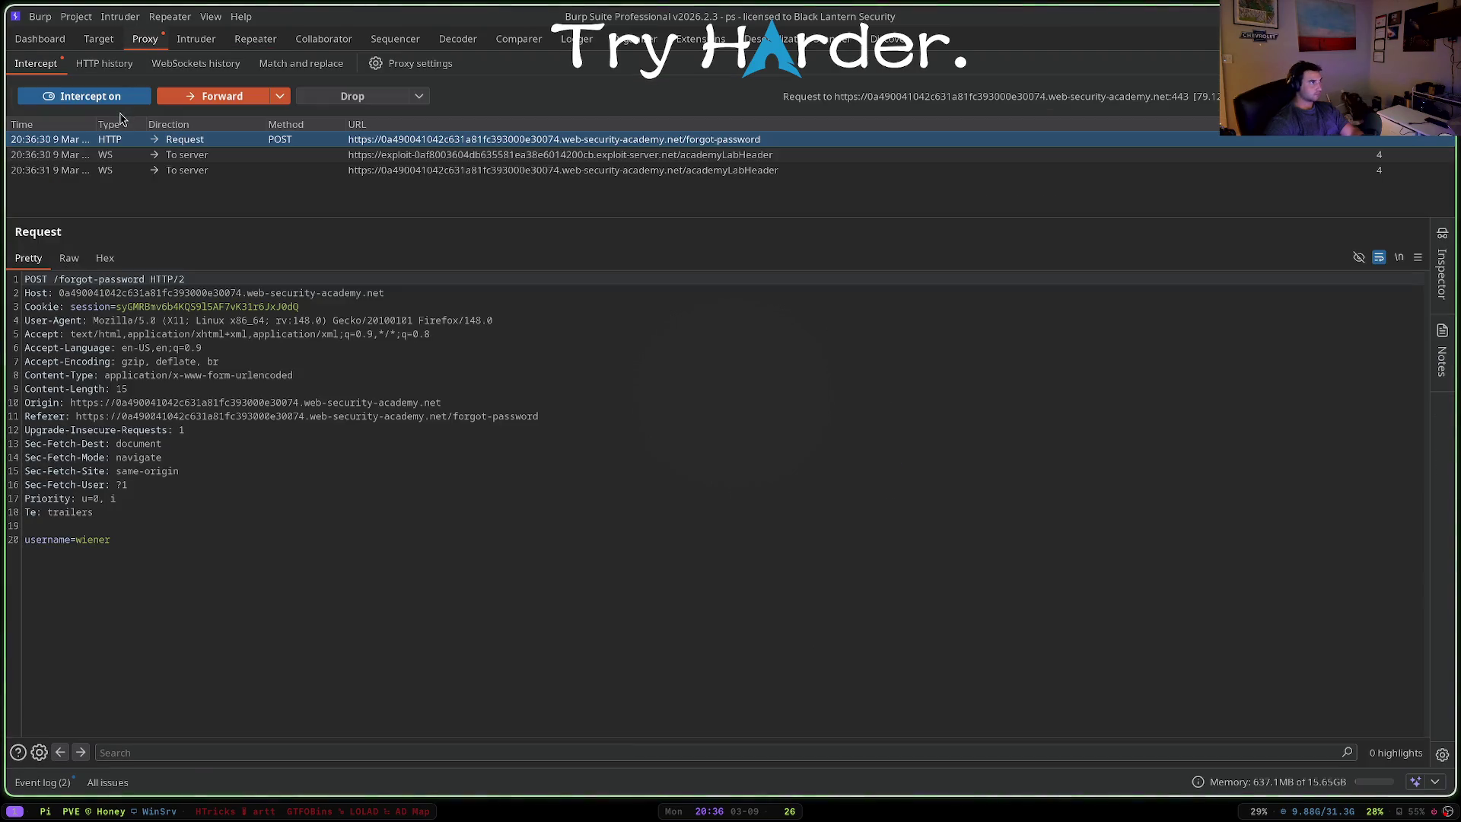
pyautogui.click(114, 102)
pyautogui.press('super+f')
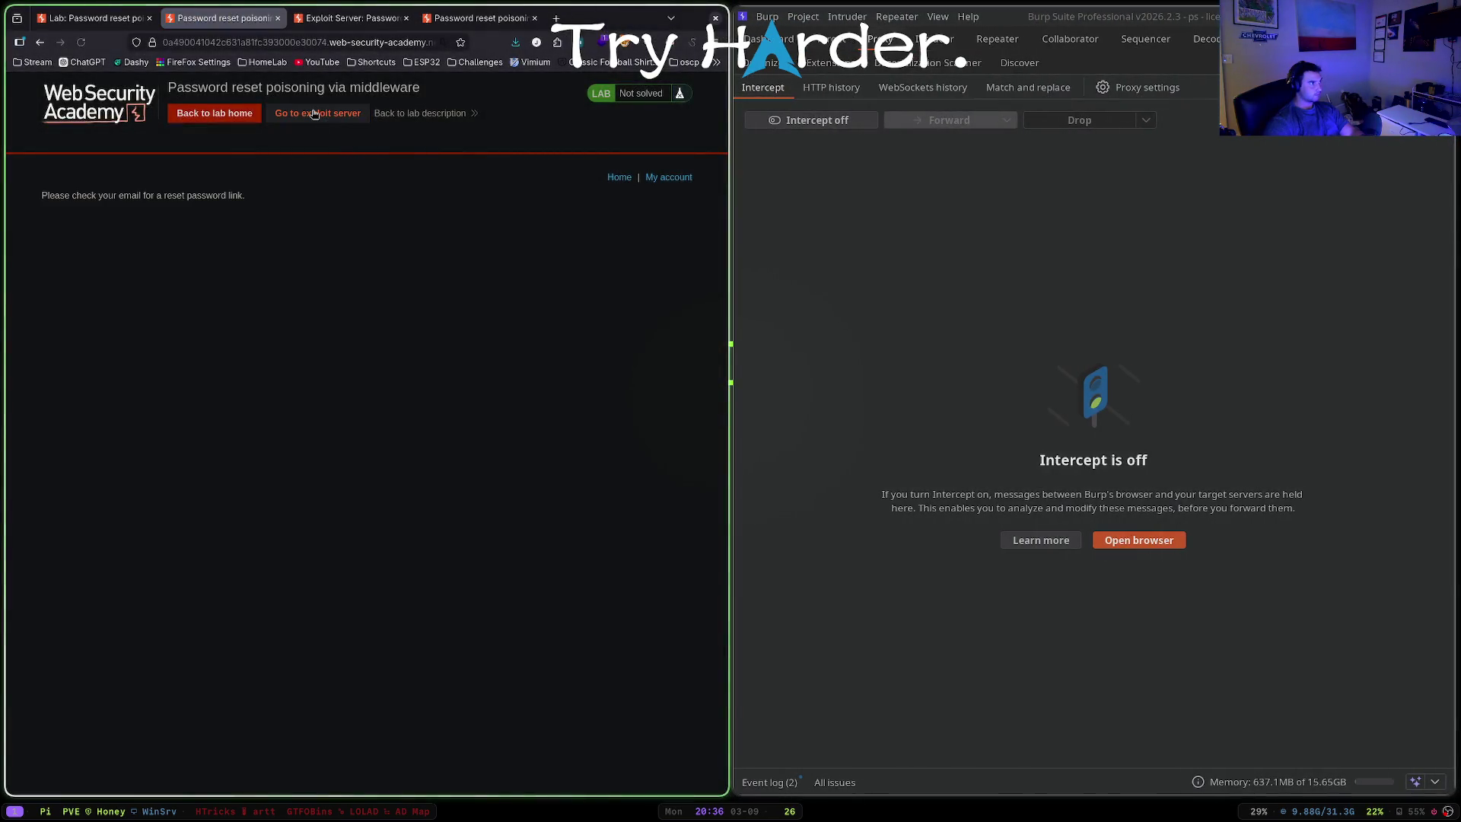
# - Open the exploit server and close the duplicate Exploit Server tab
pyautogui.click(316, 114)
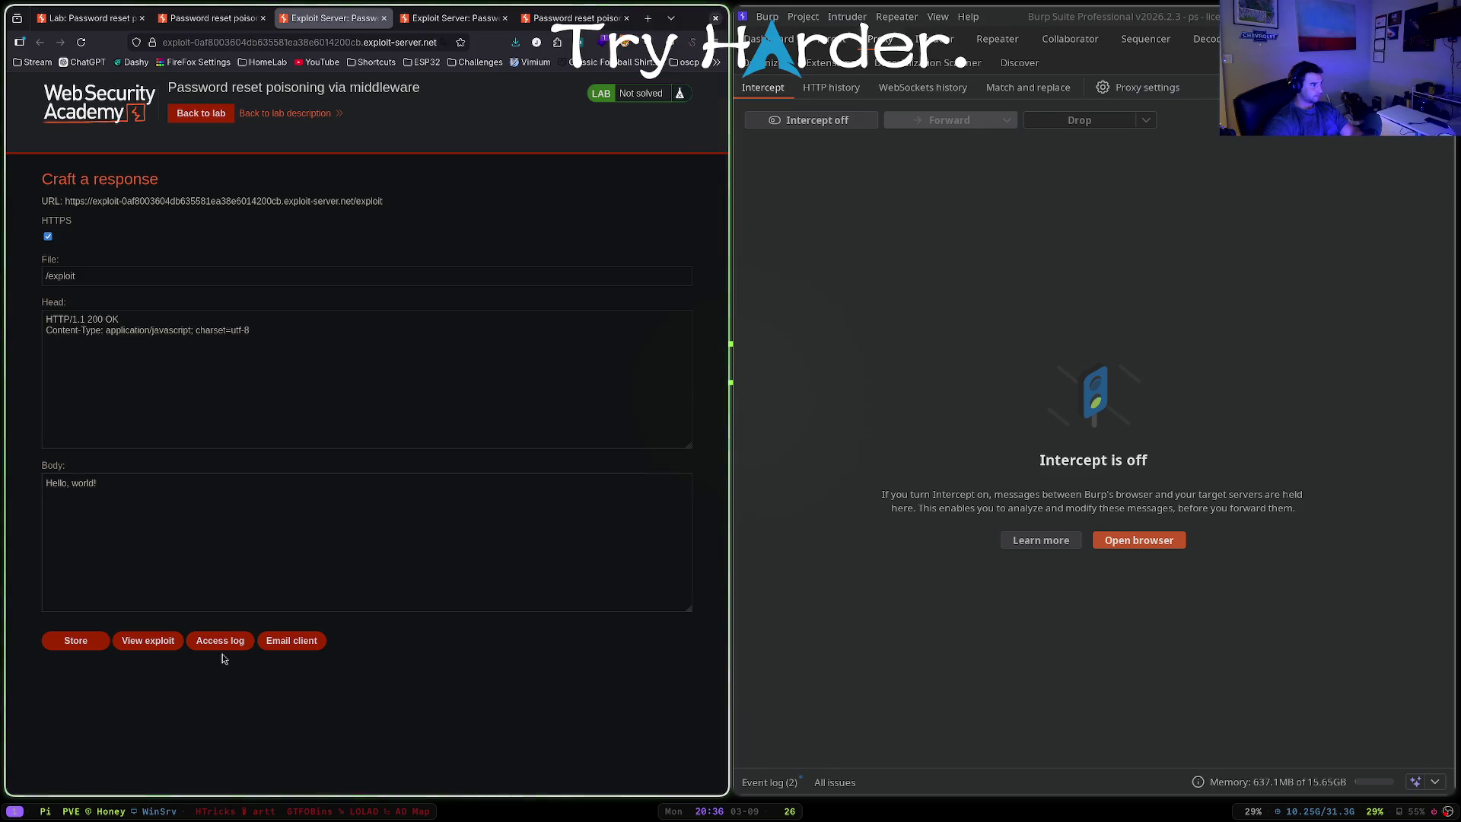
pyautogui.click(546, 21)
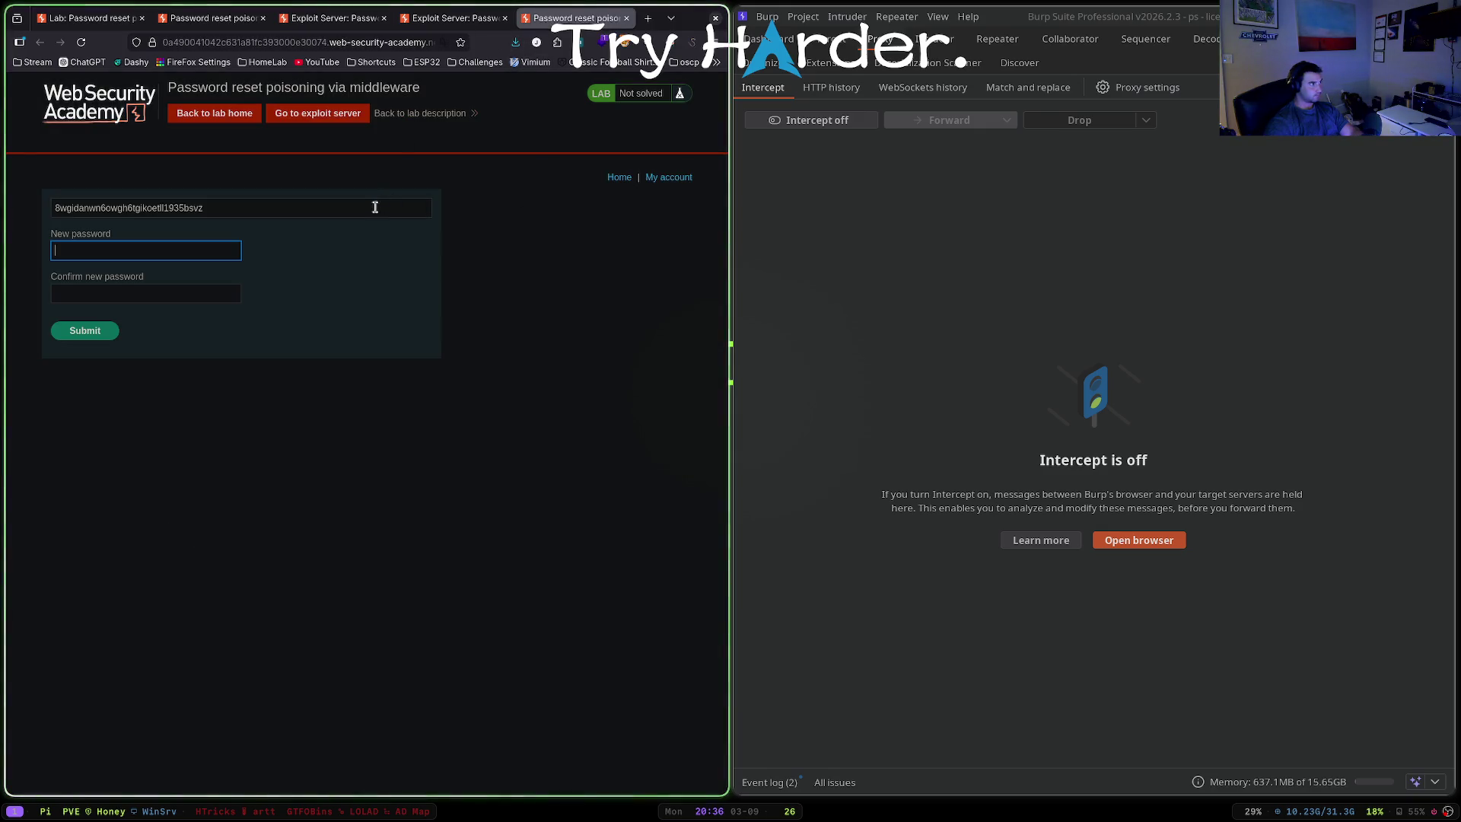
pyautogui.click(454, 18)
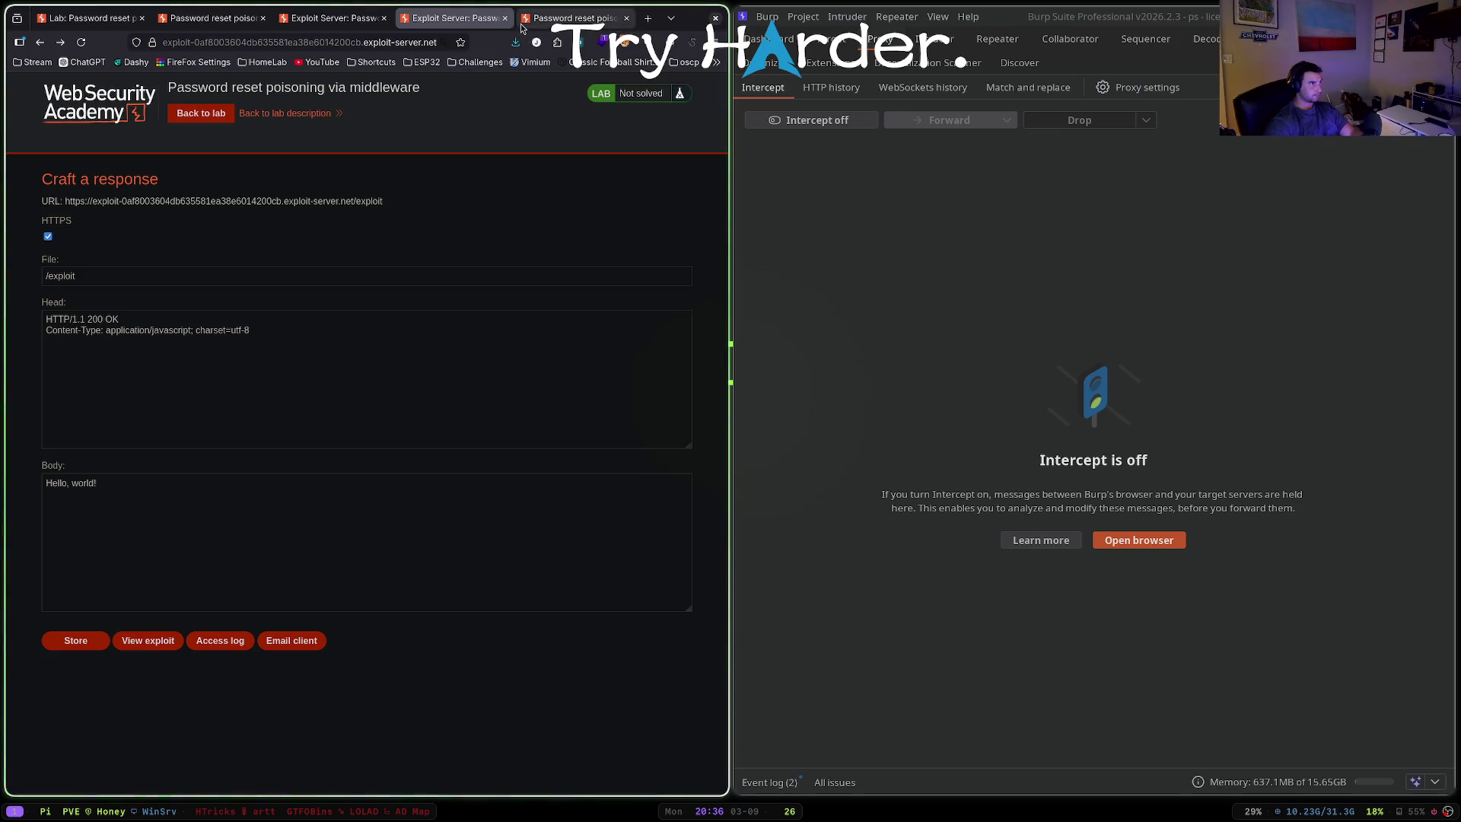
pyautogui.click(505, 18)
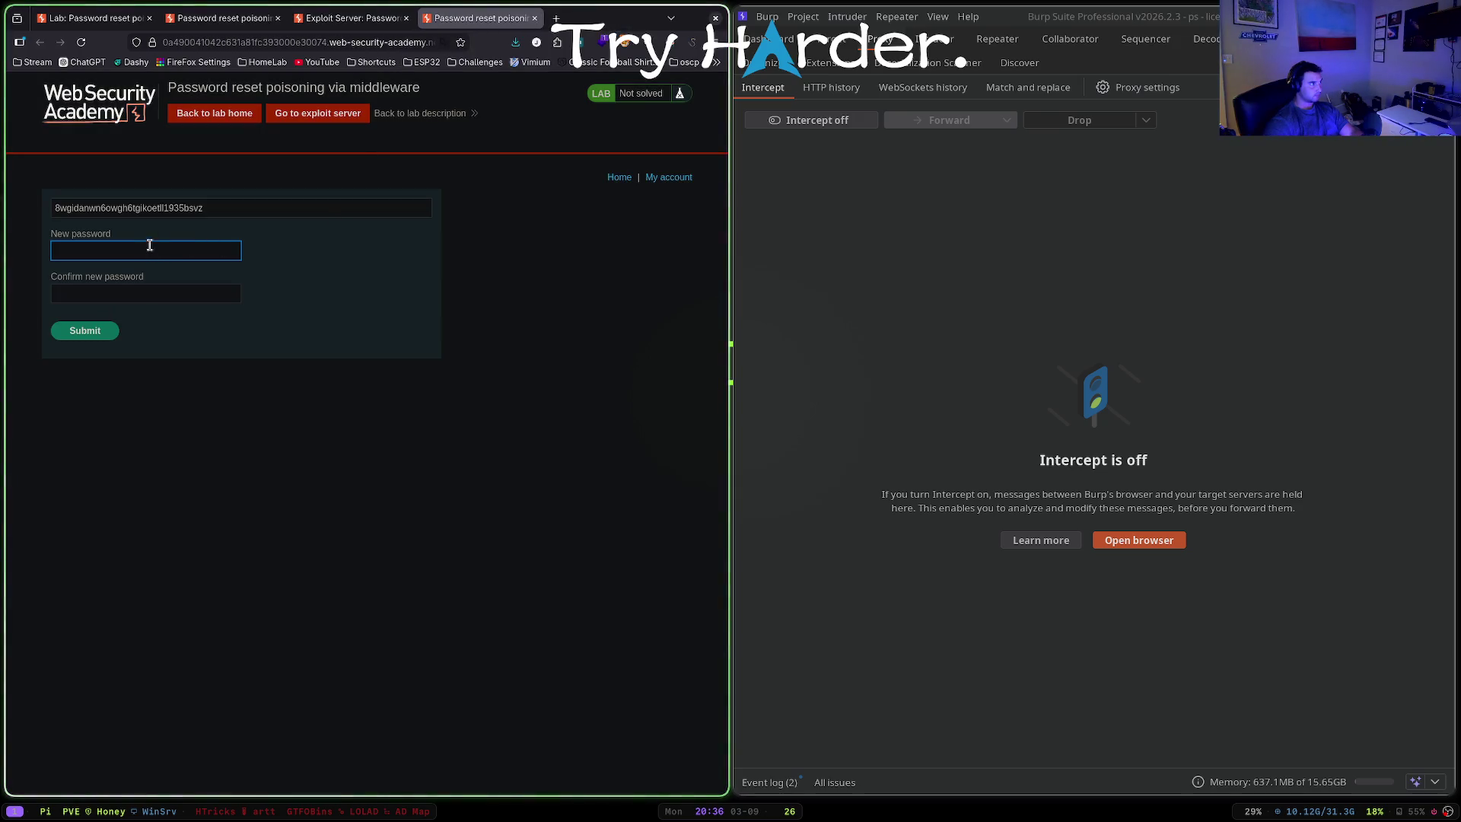
# - Open My account, check the reset-confirmation and exploit server tabs, then show the lab description
pyautogui.click(668, 177)
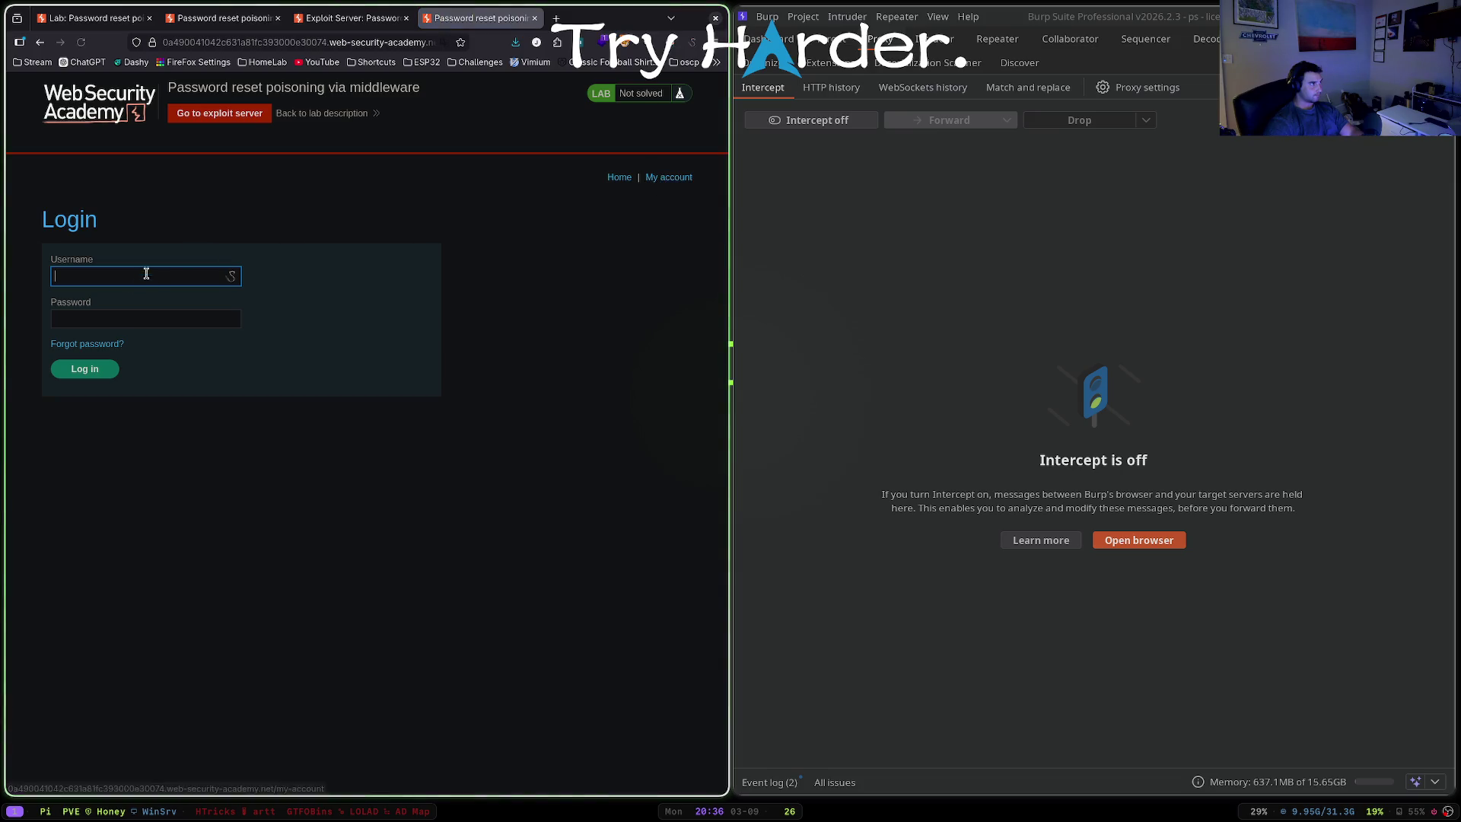
pyautogui.click(220, 19)
pyautogui.click(350, 18)
pyautogui.click(220, 23)
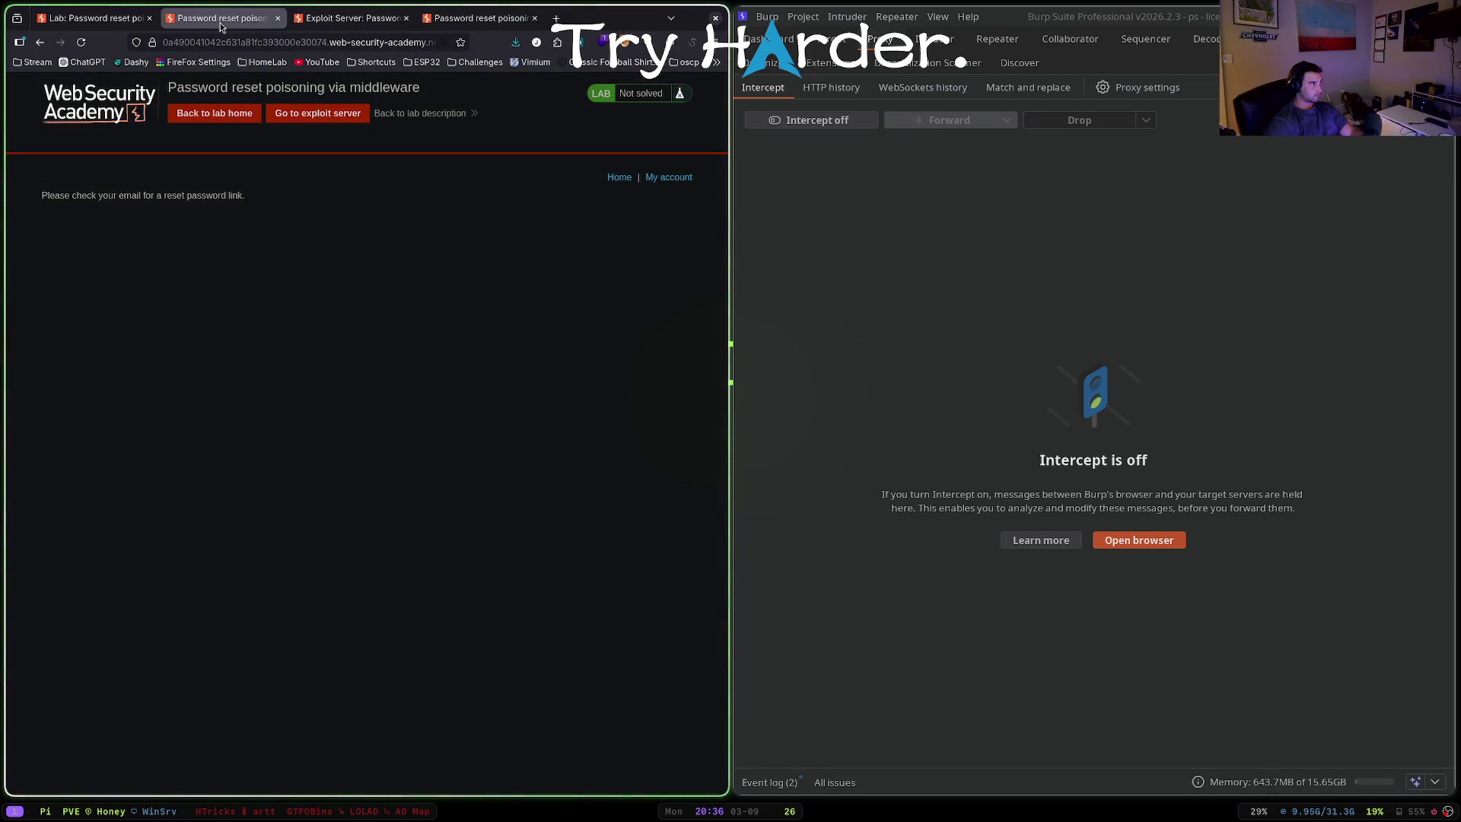
pyautogui.click(350, 18)
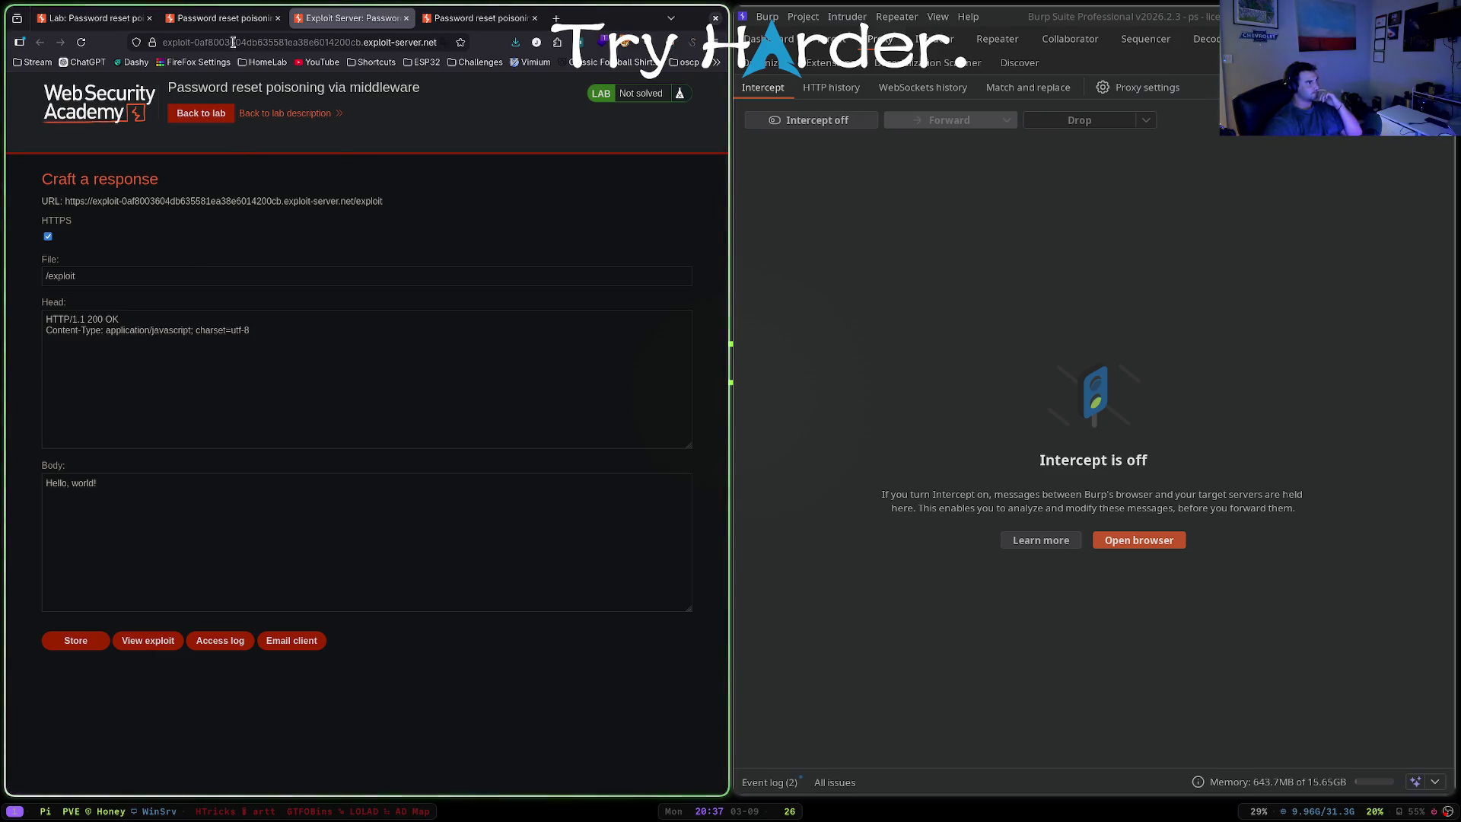
pyautogui.click(91, 17)
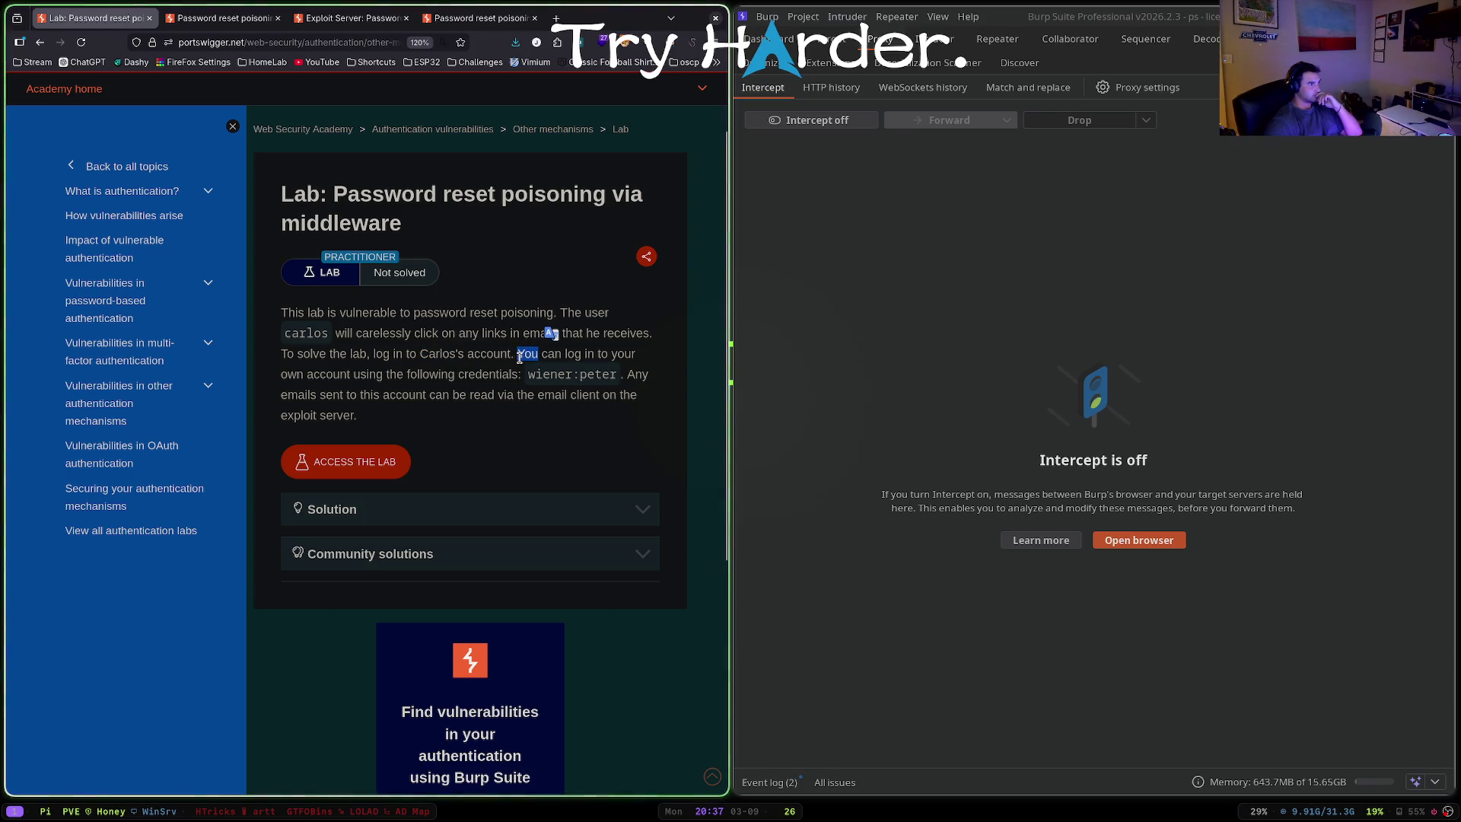
# - Highlight the lab's note about logging in and the test account credentials
pyautogui.moveTo(518, 354); pyautogui.dragTo(525, 374)
pyautogui.click(548, 367)
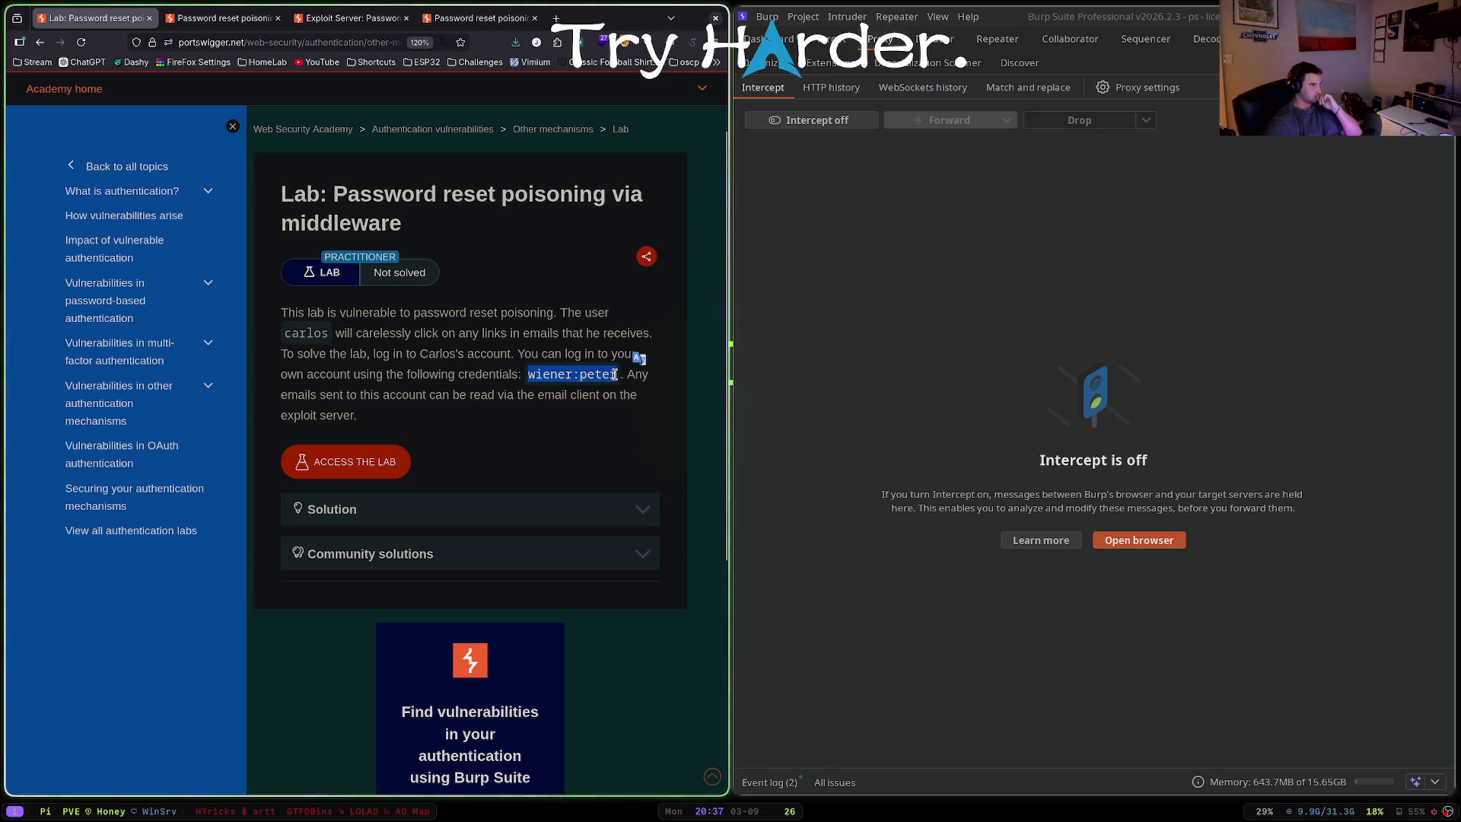
pyautogui.click(531, 387)
pyautogui.moveTo(543, 373); pyautogui.dragTo(622, 375)
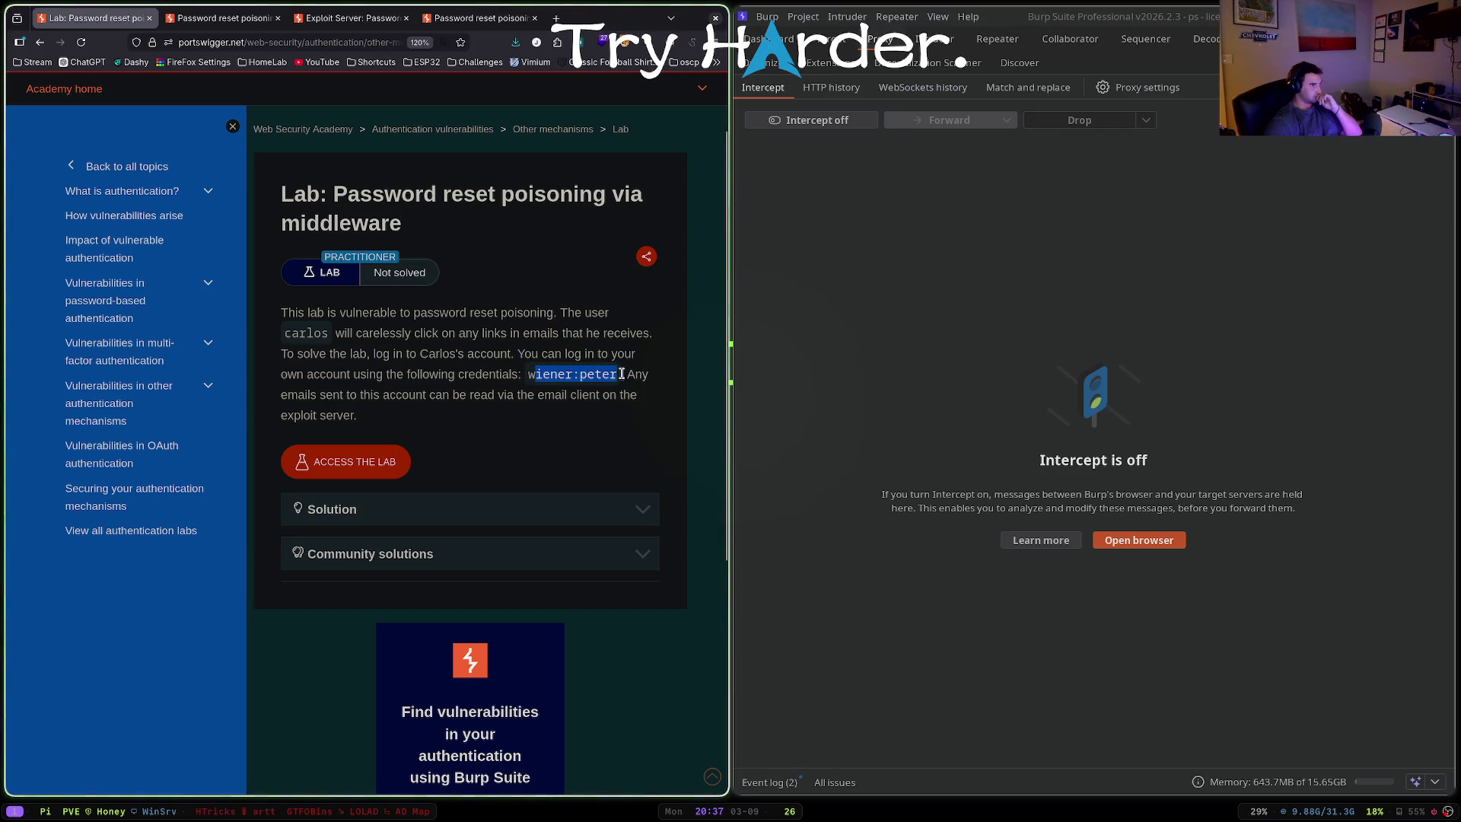
pyautogui.click(546, 376)
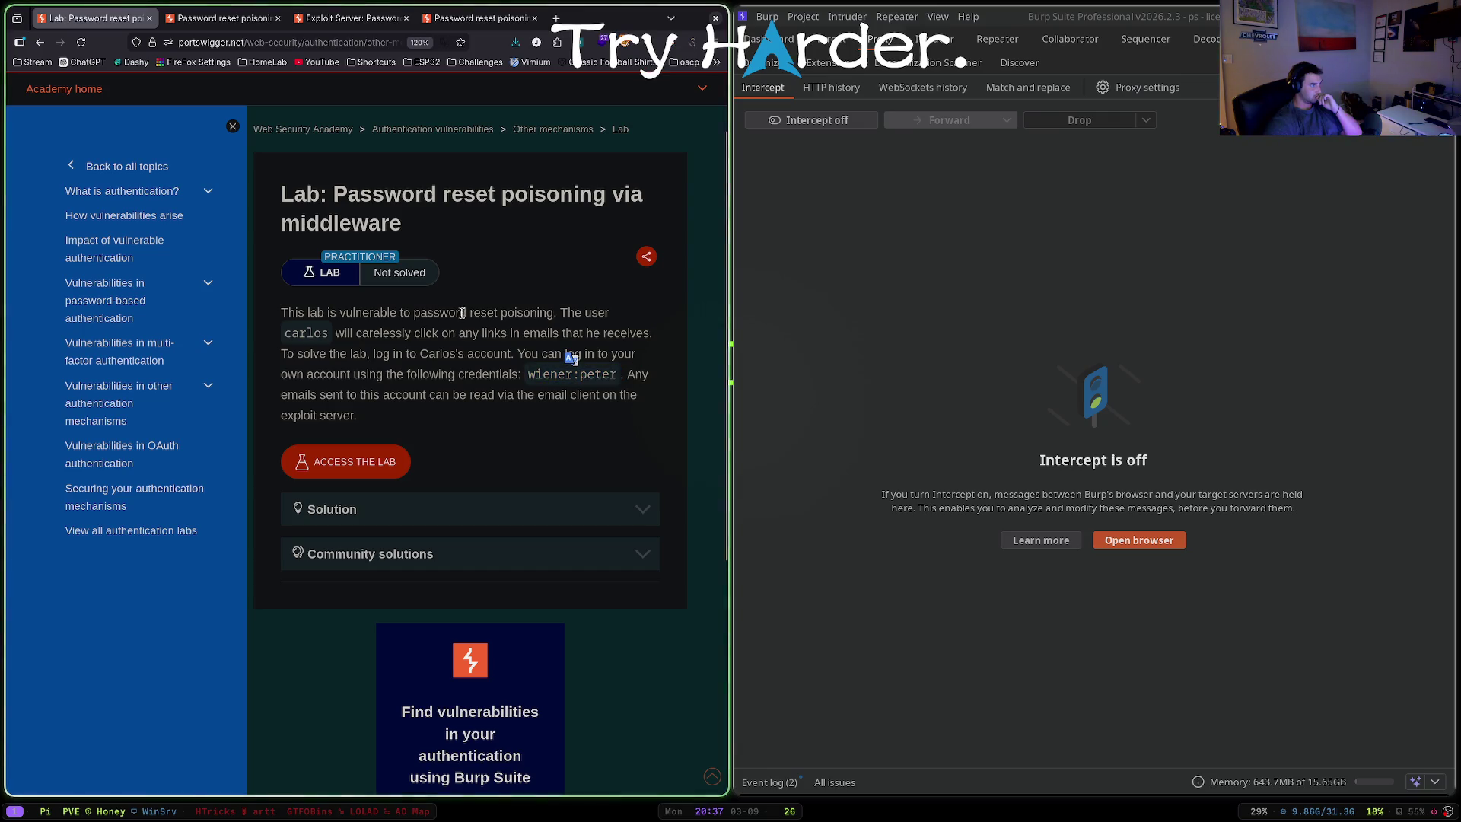
# - Web-search 'password reset poisoning' and open PortSwigger's Password reset poisoning article
pyautogui.moveTo(413, 313); pyautogui.dragTo(554, 313)
pyautogui.hotkey('ctrl', 'c')
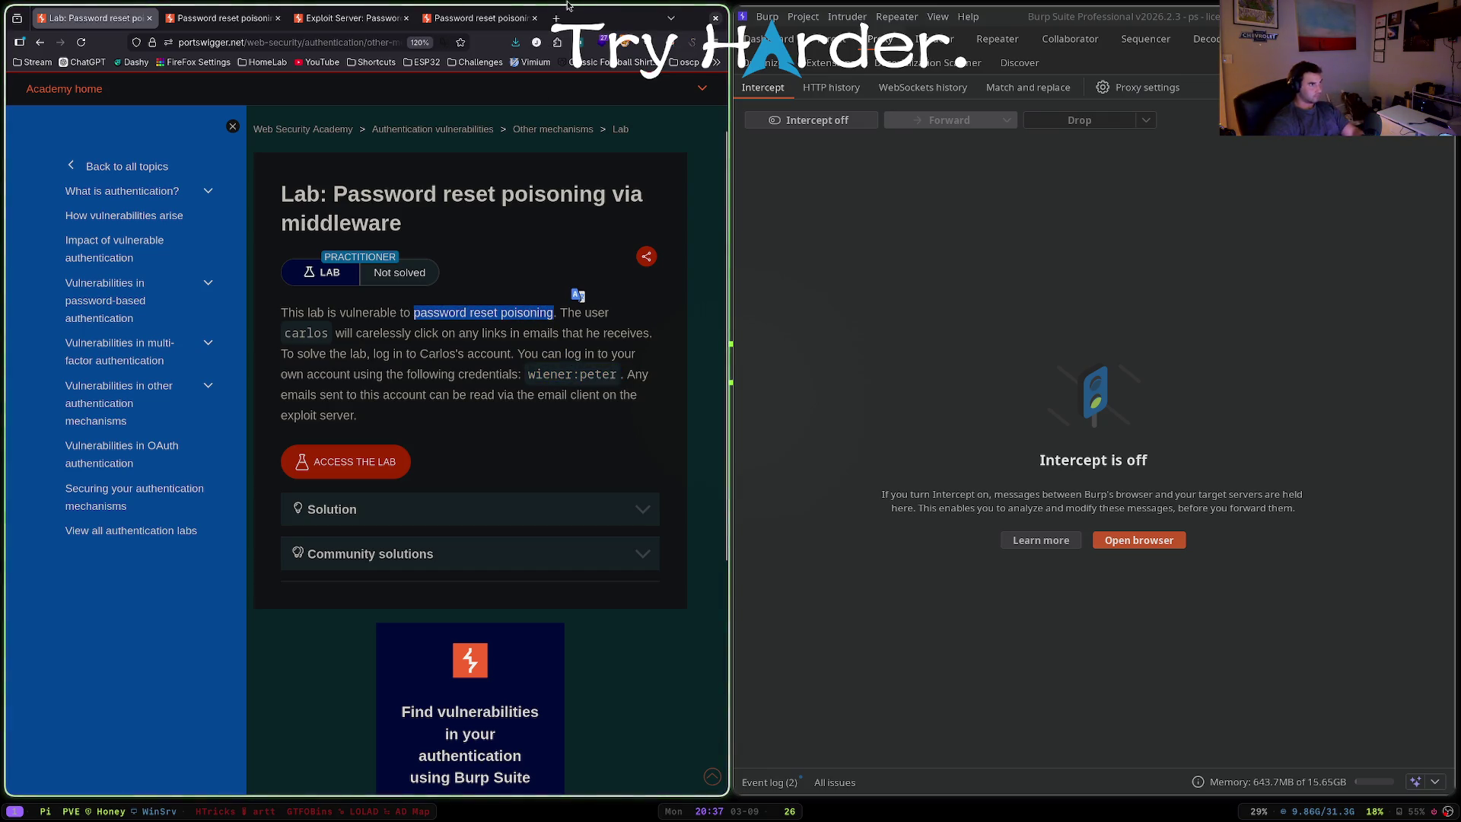
pyautogui.click(557, 16)
pyautogui.hotkey('ctrl', 'v')
pyautogui.press('Return')
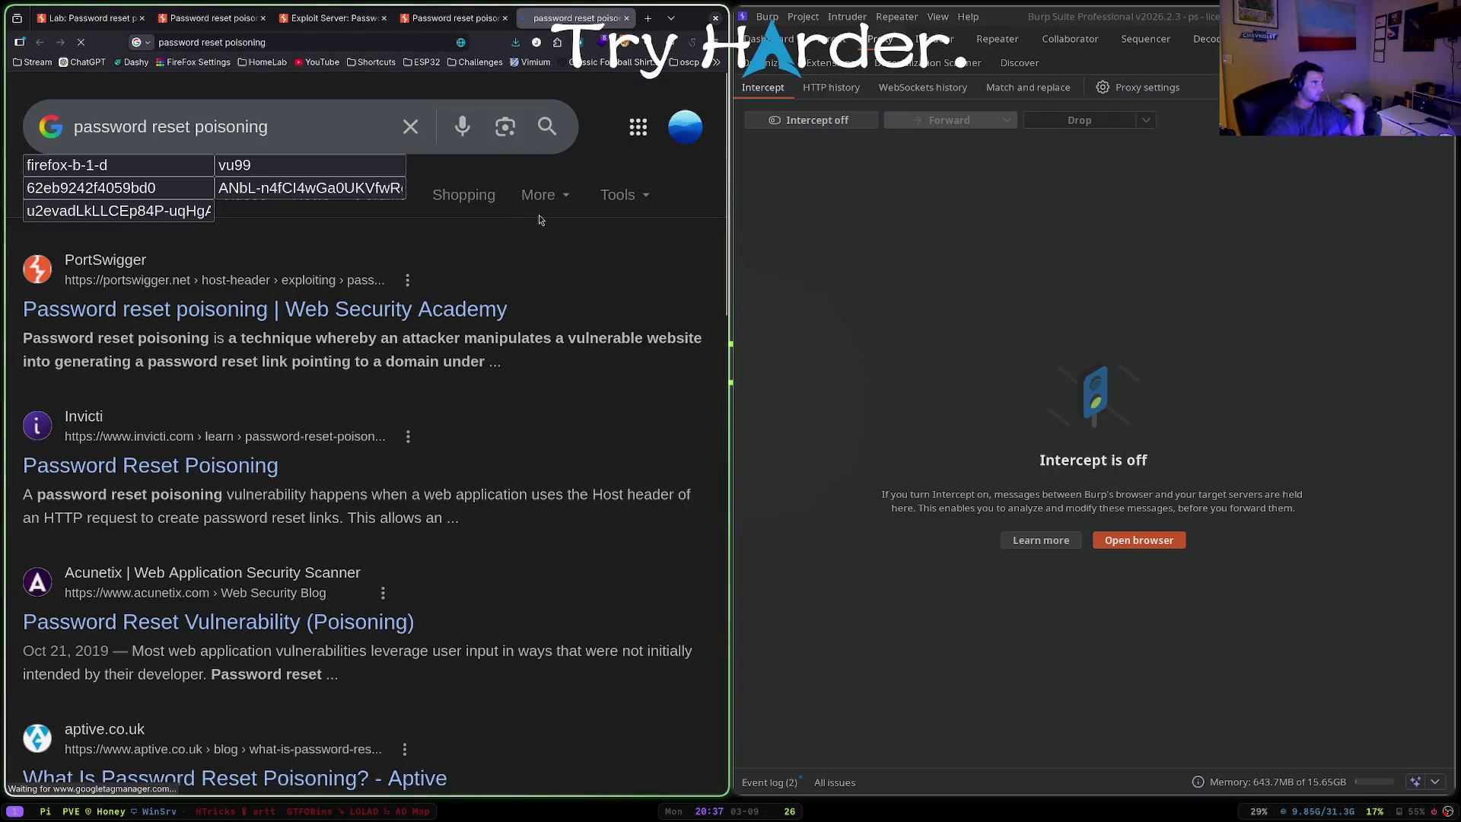
pyautogui.click(260, 308)
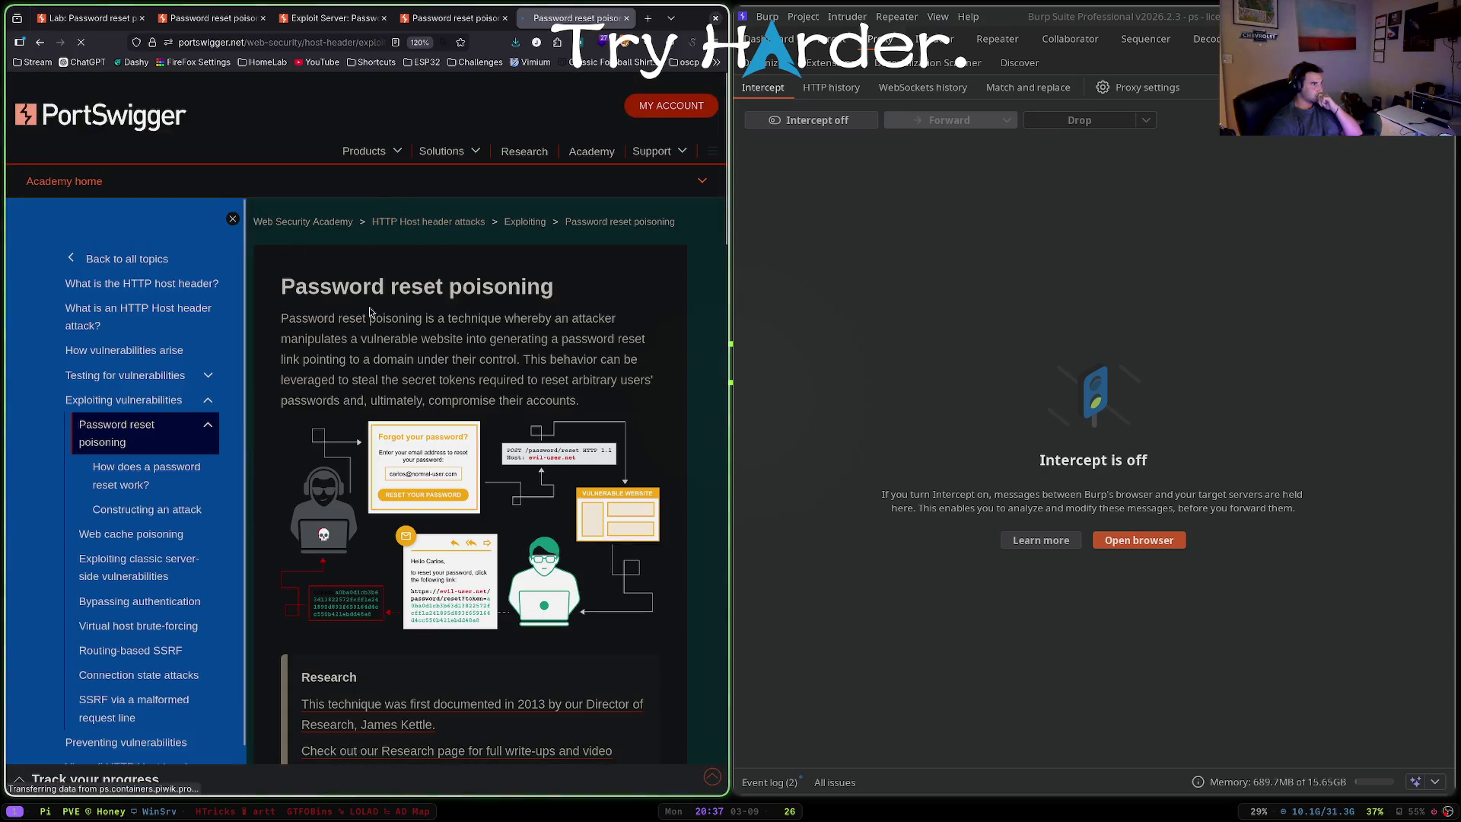
# - Read the article's definition and secret tokens explanation, zooming in the text
pyautogui.scroll(-2, 458, 313)
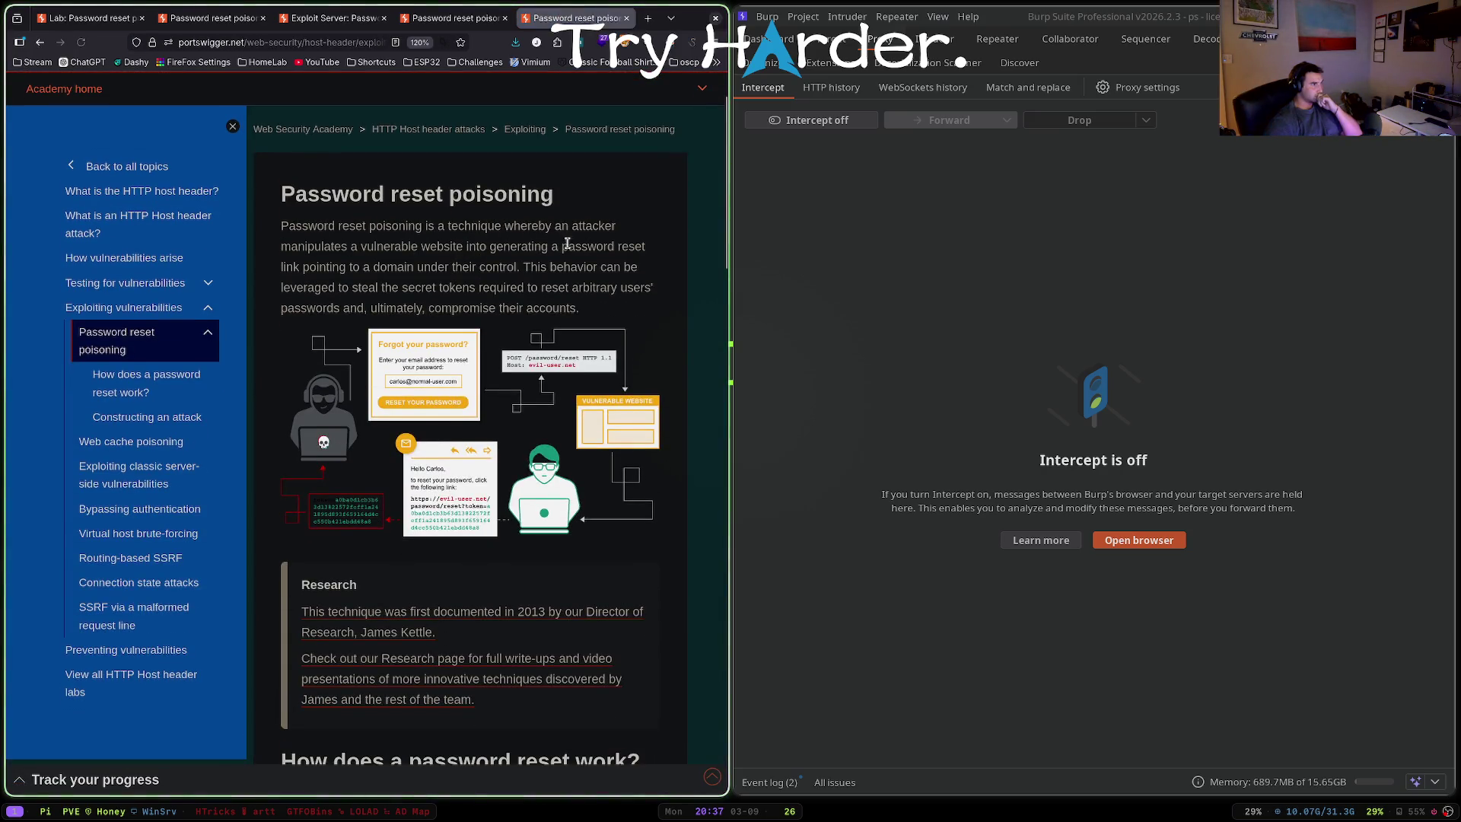
pyautogui.moveTo(378, 267); pyautogui.dragTo(471, 267)
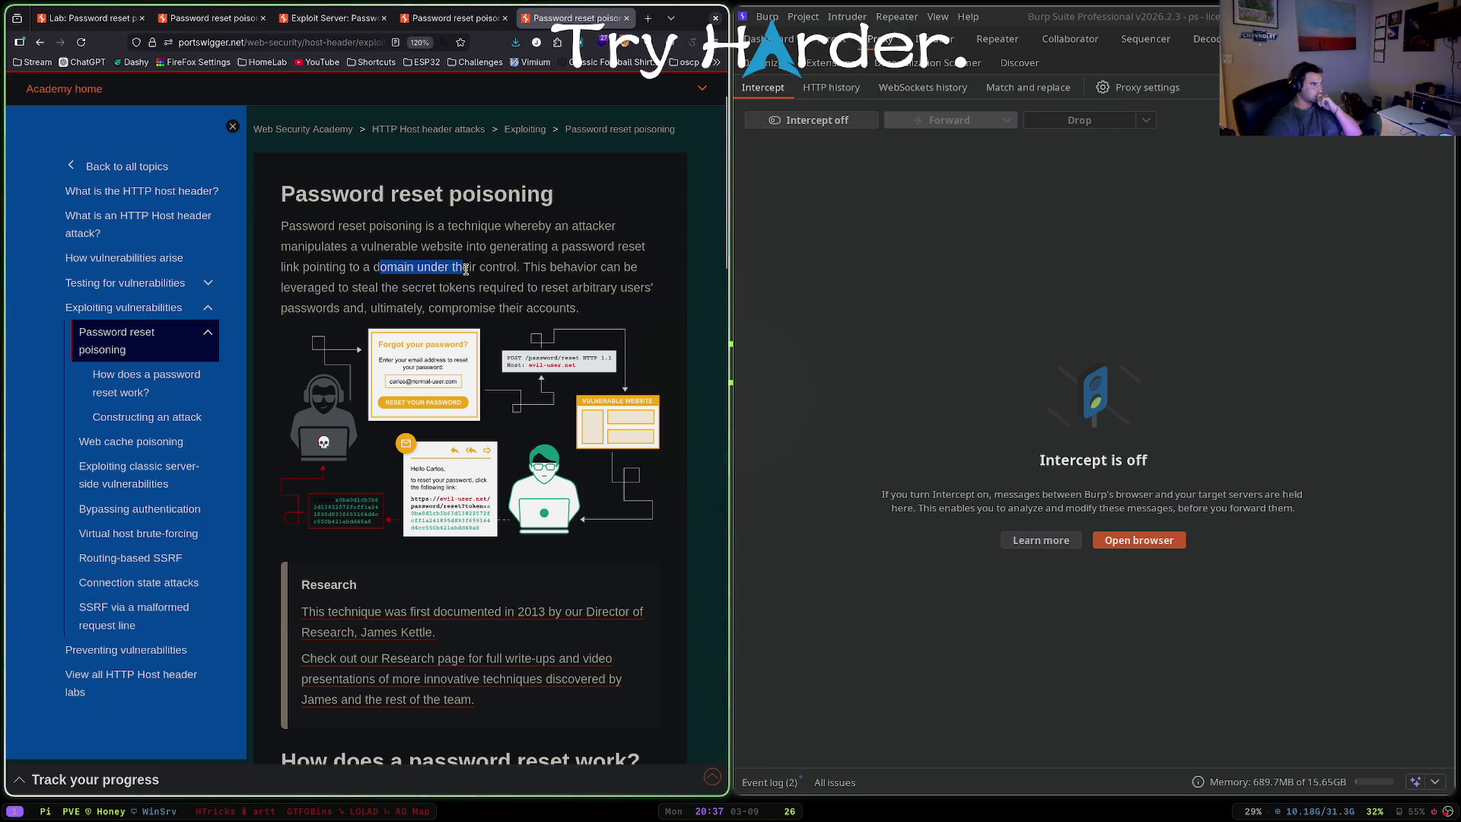
pyautogui.moveTo(369, 268); pyautogui.dragTo(416, 267)
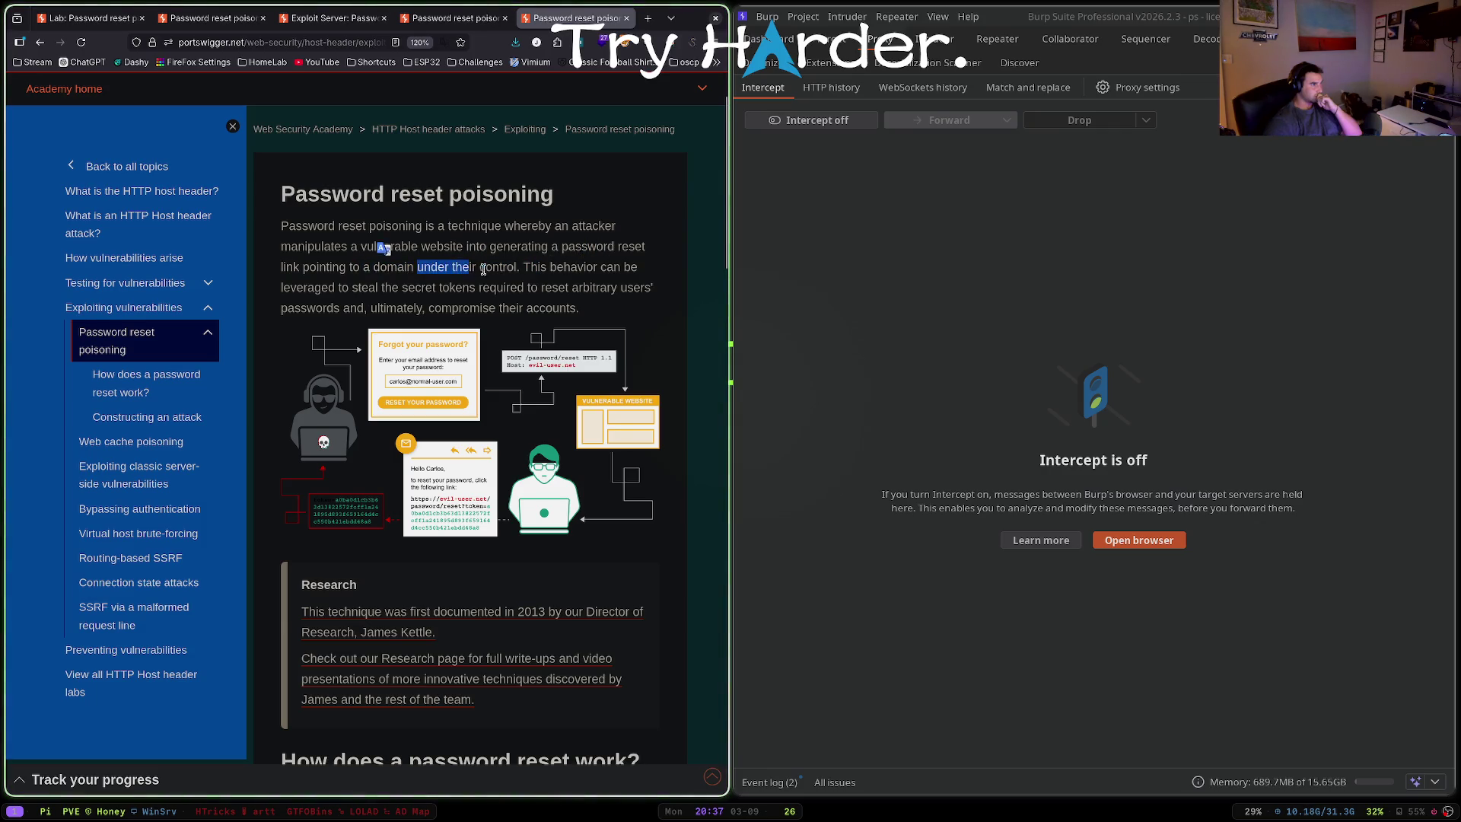
pyautogui.moveTo(572, 288); pyautogui.dragTo(537, 287)
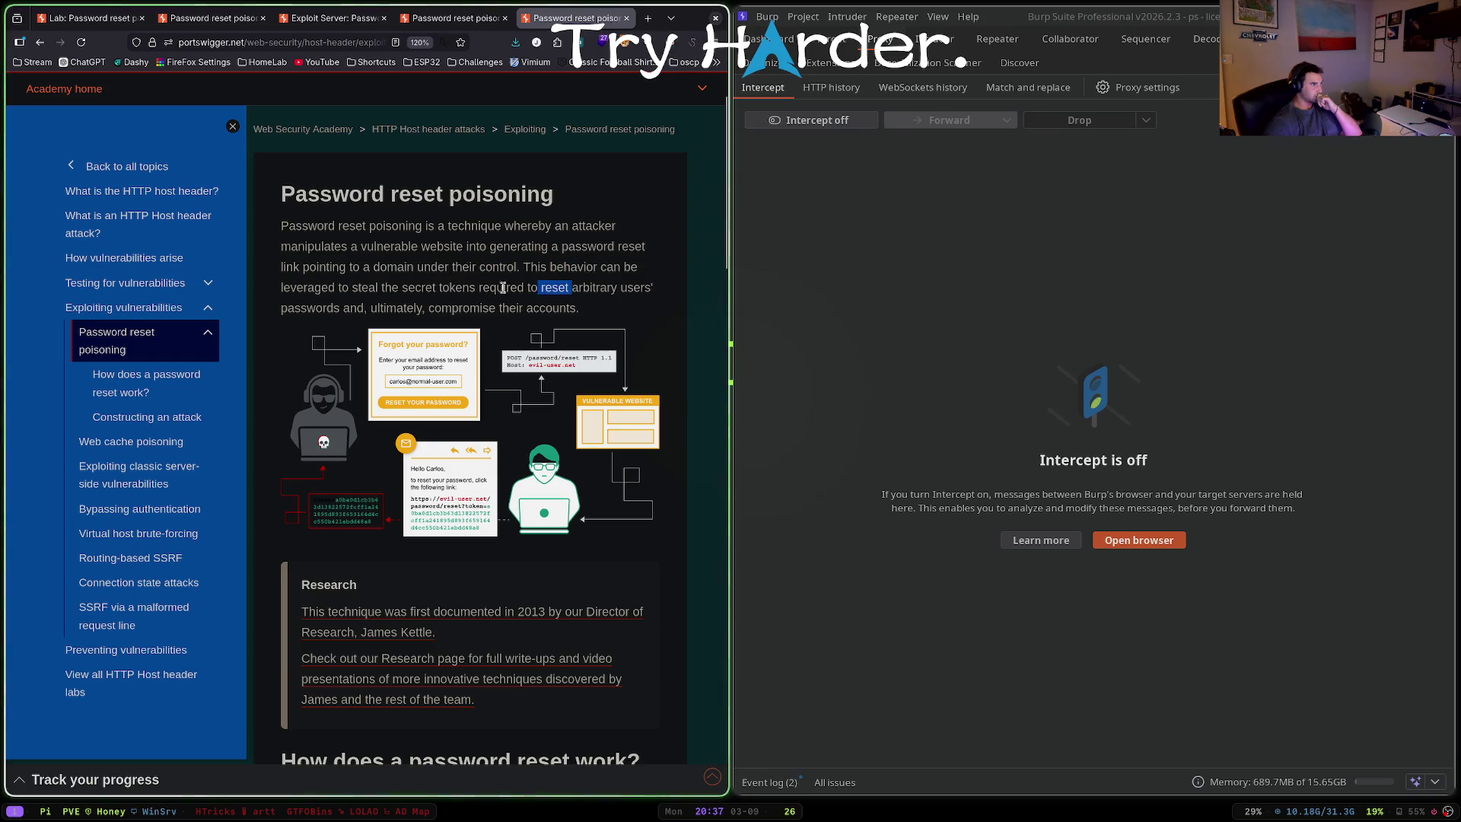
pyautogui.moveTo(433, 287); pyautogui.dragTo(375, 288)
pyautogui.click(477, 290)
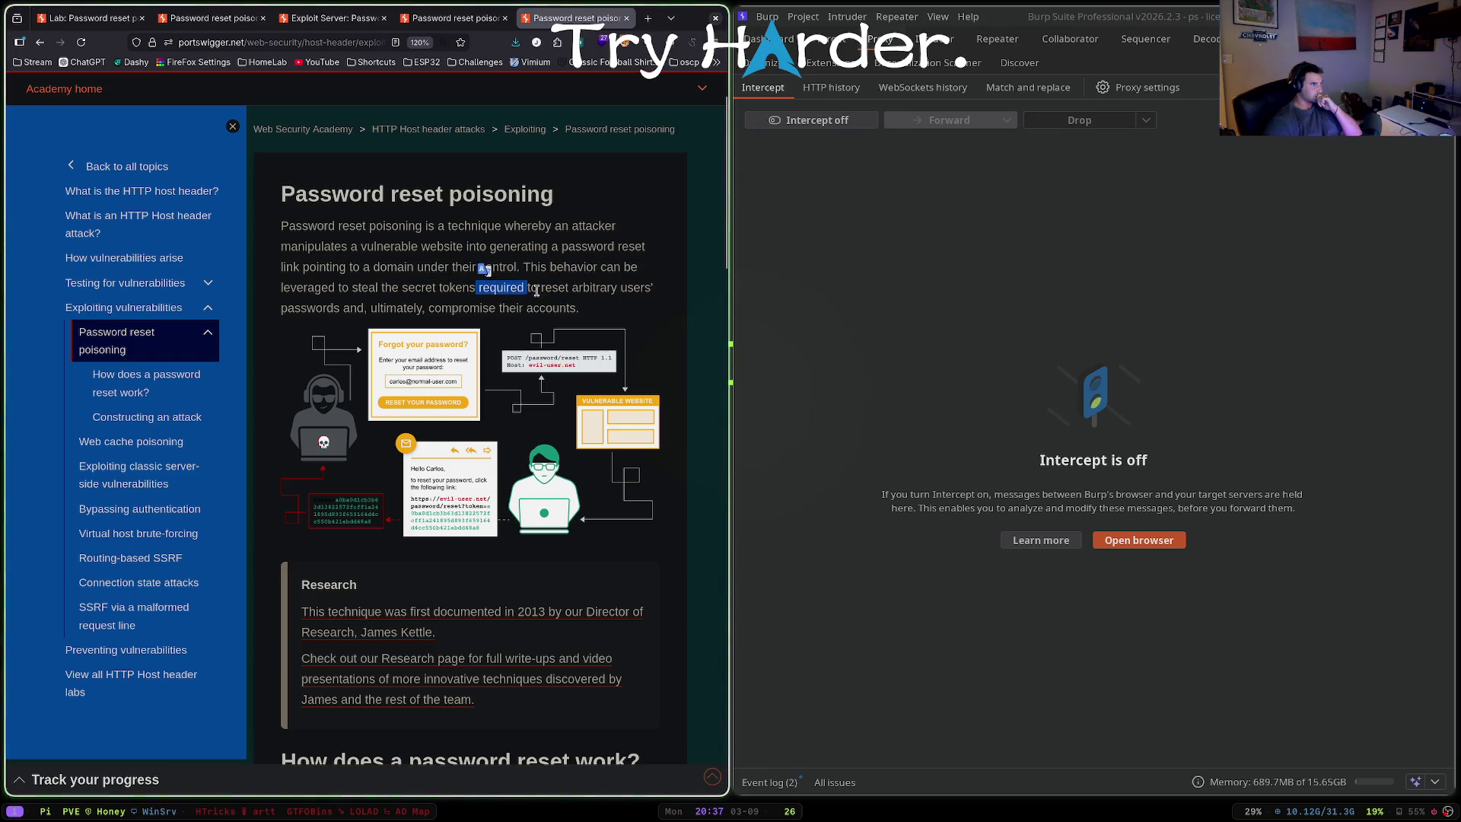
pyautogui.moveTo(483, 288); pyautogui.dragTo(445, 286)
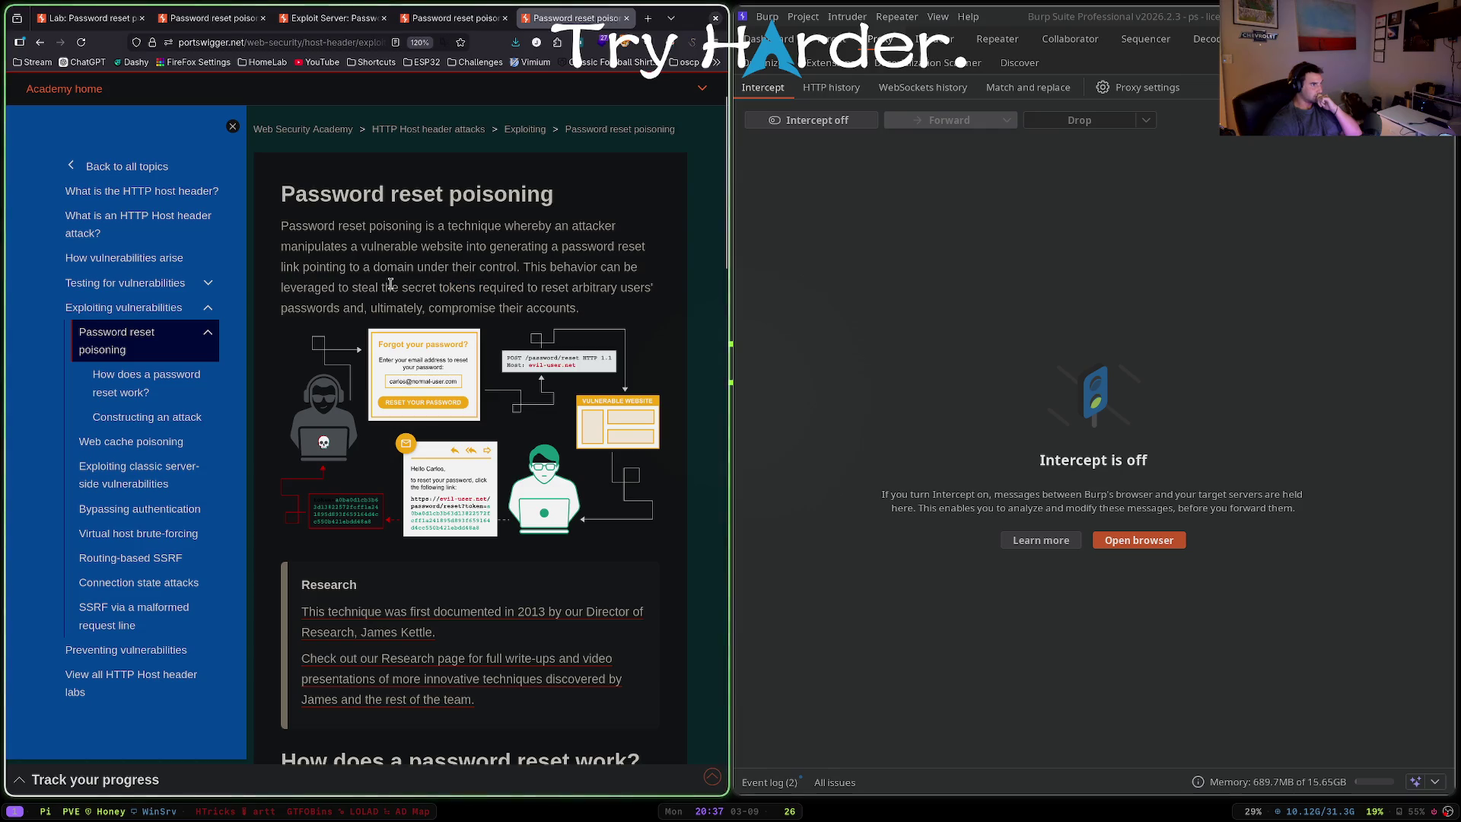
pyautogui.hotkey('ctrl', '+')
pyautogui.hotkey('ctrl', '+')
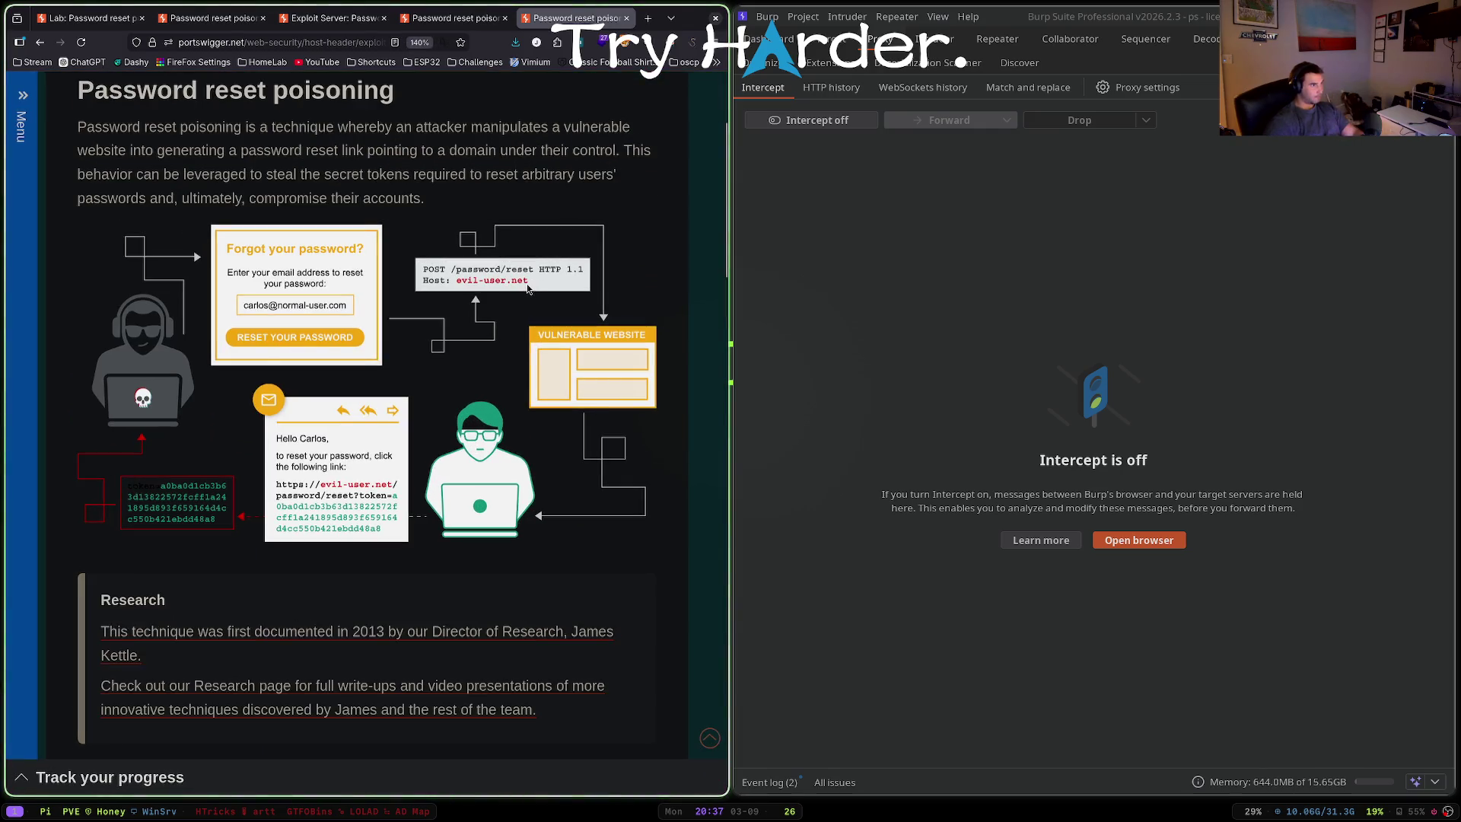
pyautogui.scroll(-3, 282, 362)
pyautogui.scroll(-4, 315, 432)
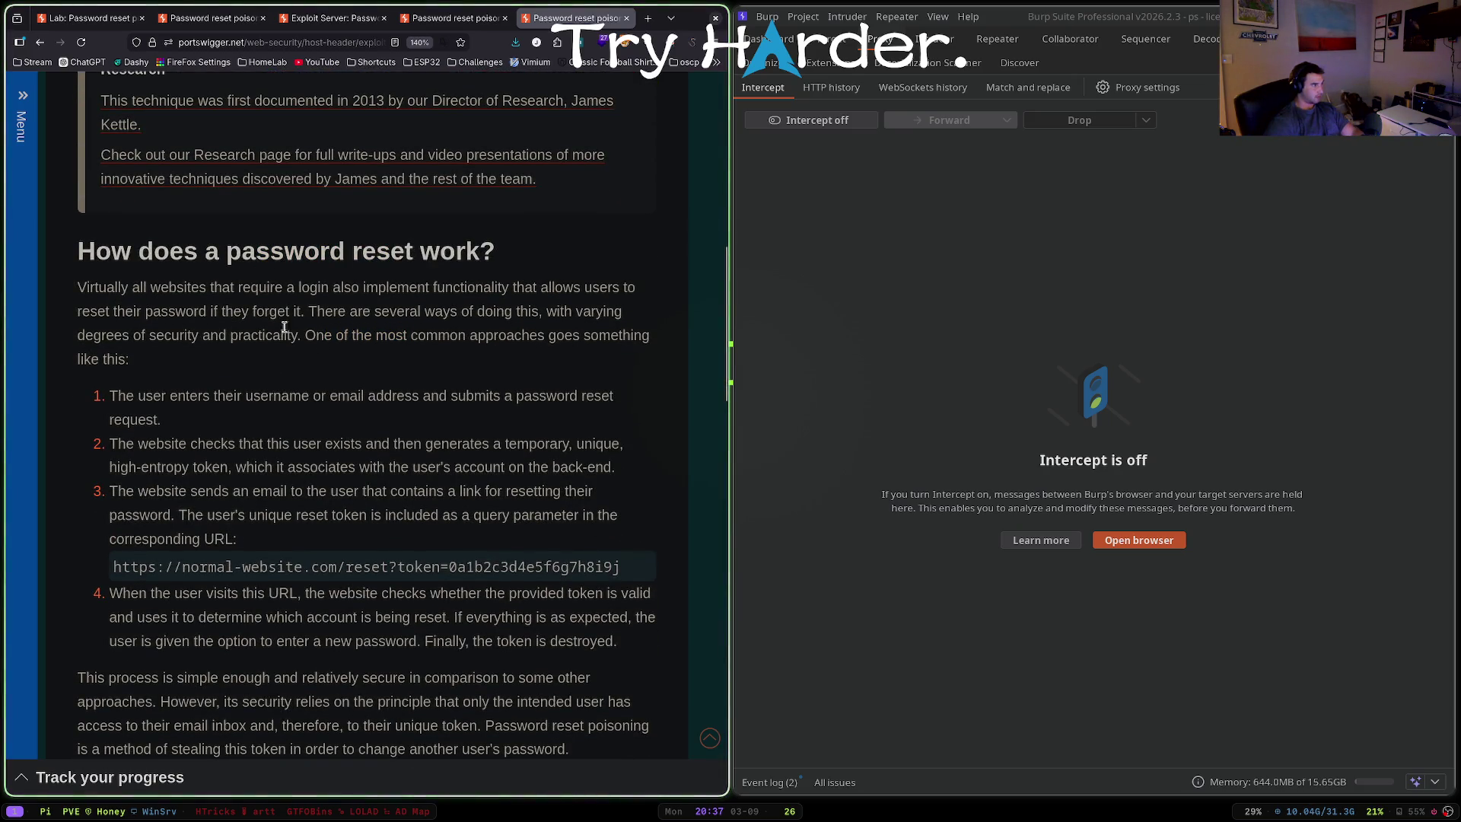
pyautogui.click(352, 300)
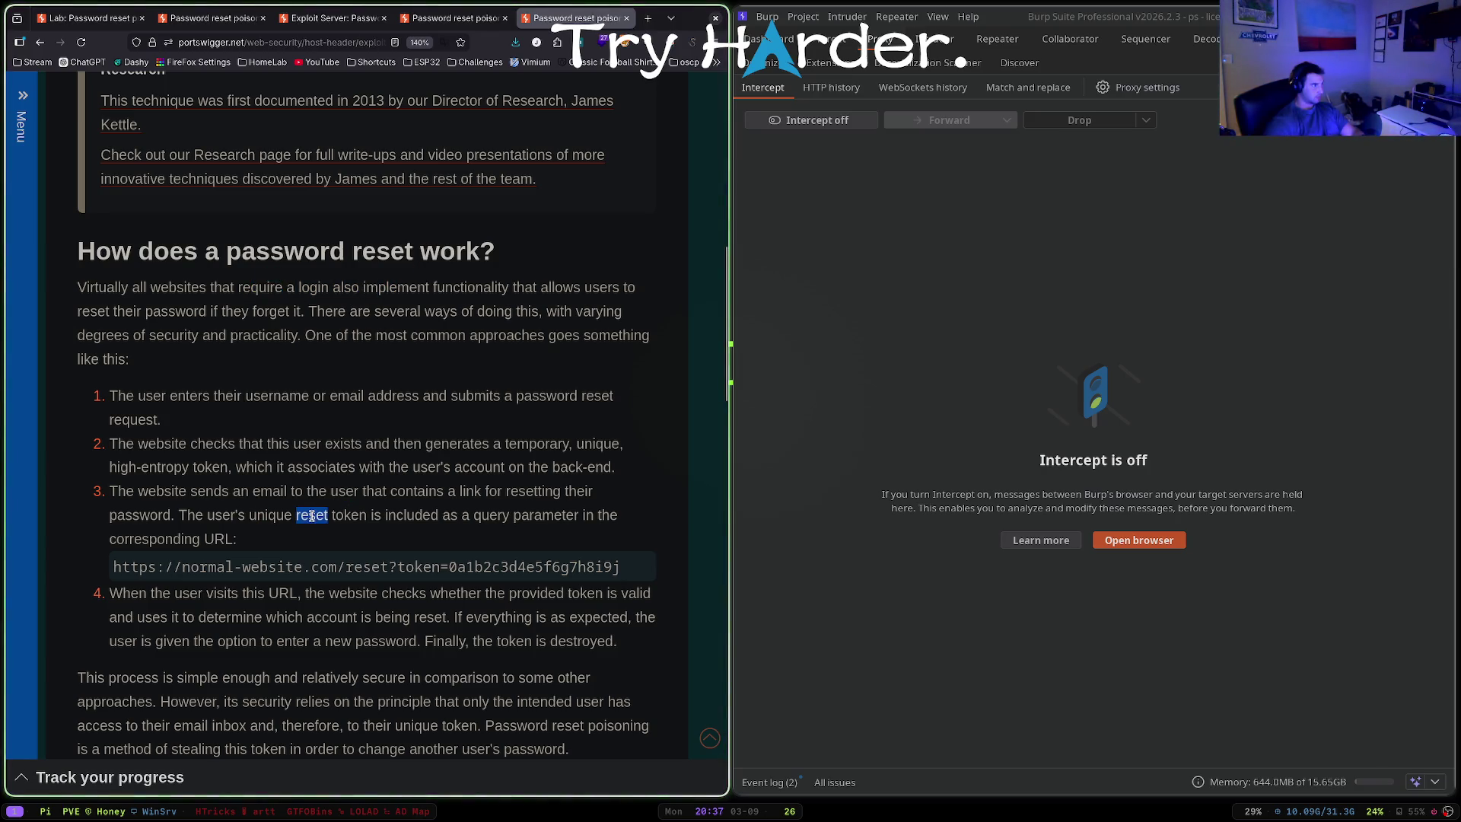
# - Highlight the example reset link in step 3, then return to the lab site tab
pyautogui.moveTo(309, 540); pyautogui.dragTo(194, 516)
pyautogui.click(251, 525)
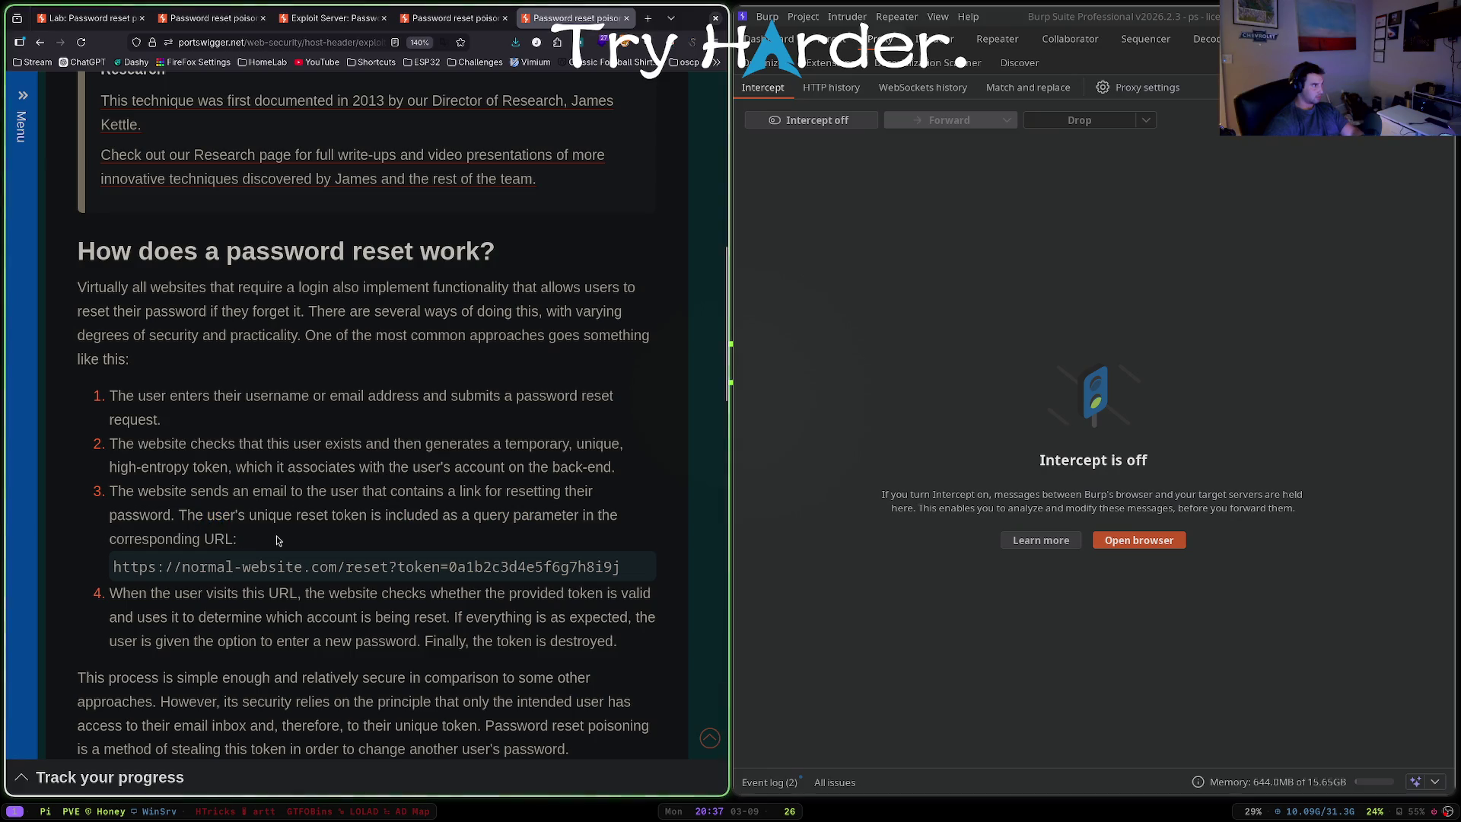
pyautogui.moveTo(308, 540); pyautogui.dragTo(249, 516)
pyautogui.click(386, 413)
pyautogui.click(452, 18)
# - Open the exploit server's Email client to view the reset emails
pyautogui.click(331, 18)
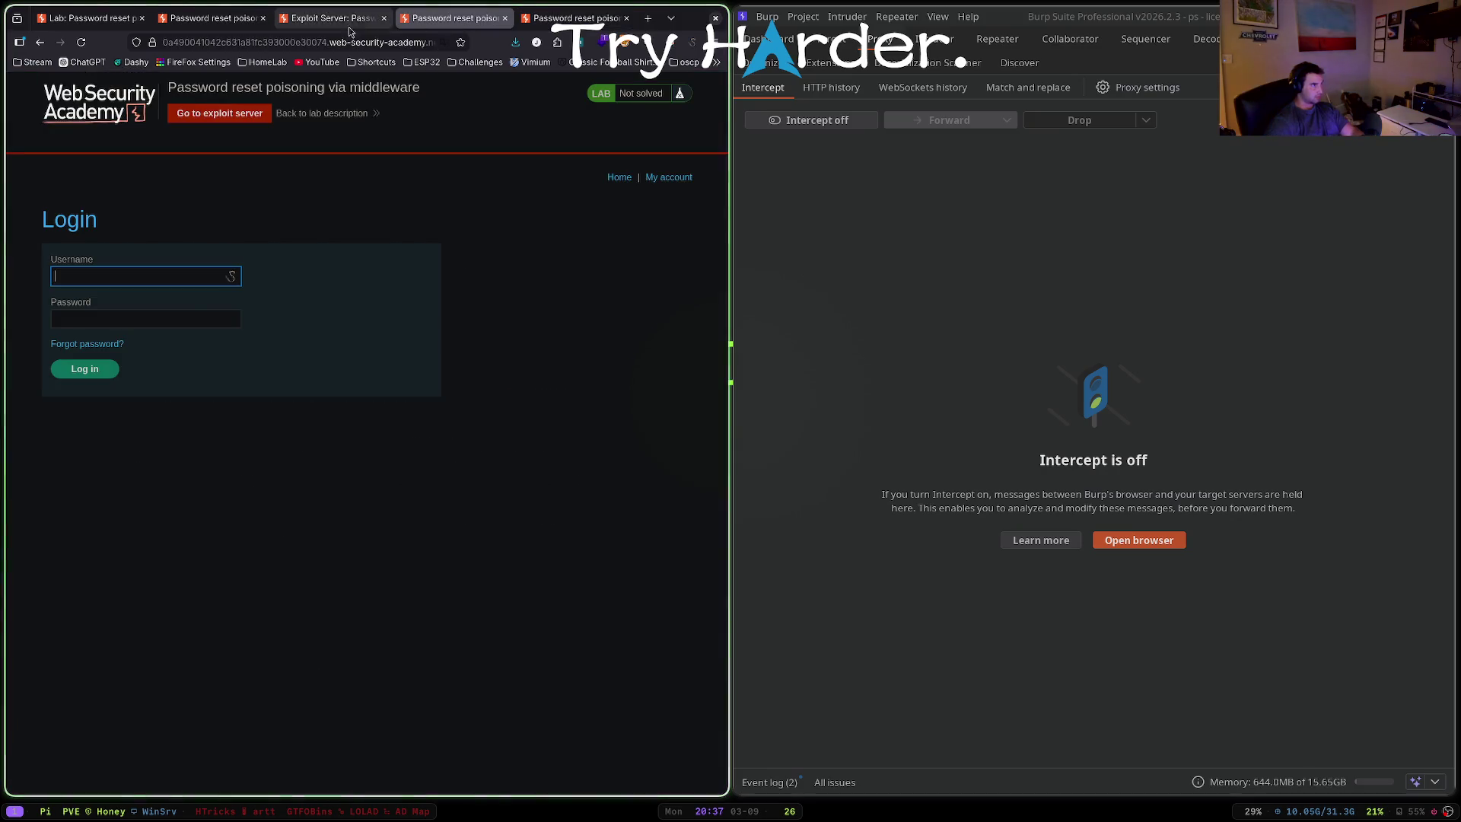
pyautogui.click(213, 19)
pyautogui.click(315, 20)
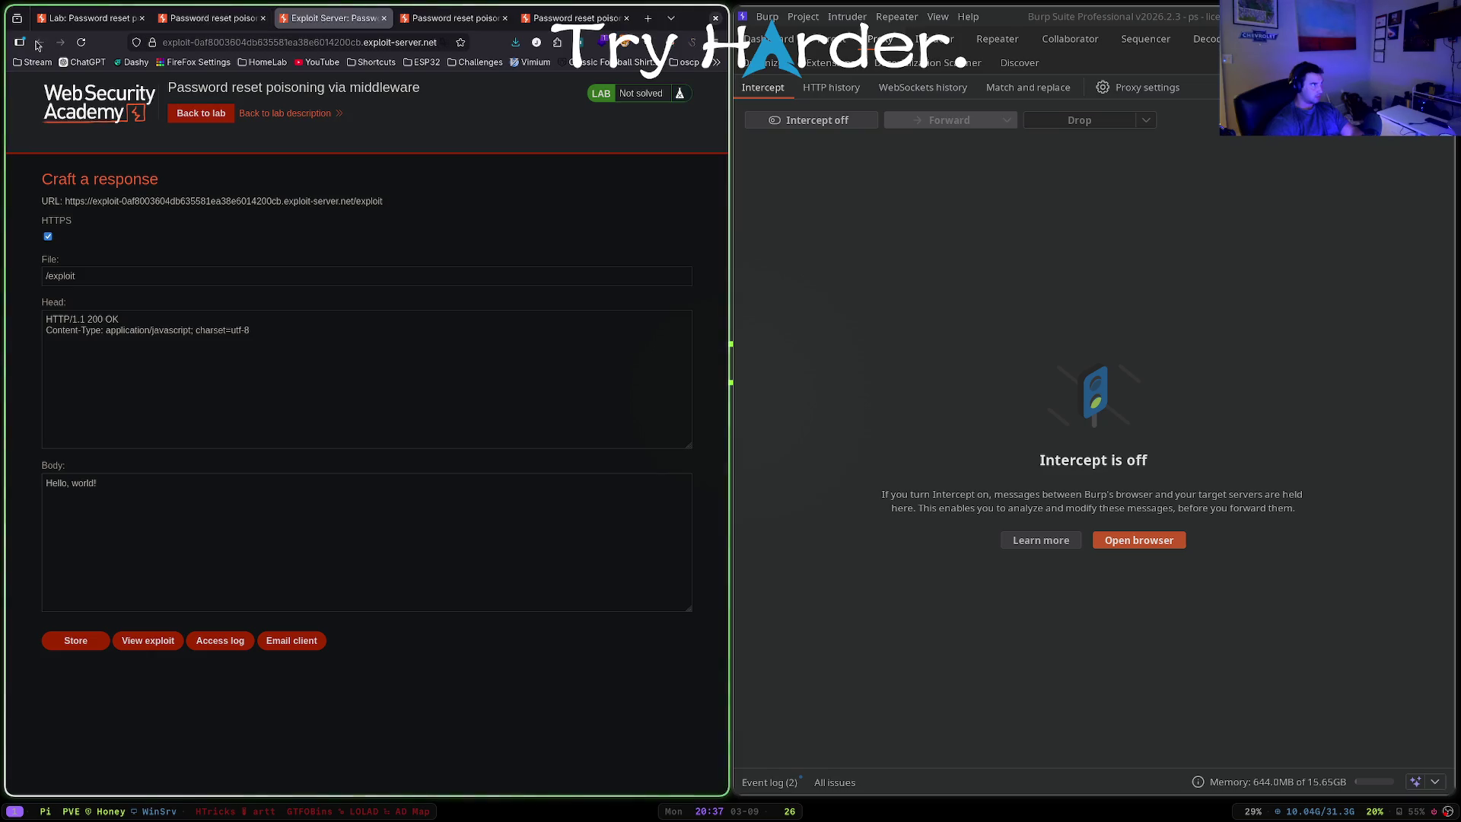
pyautogui.click(302, 646)
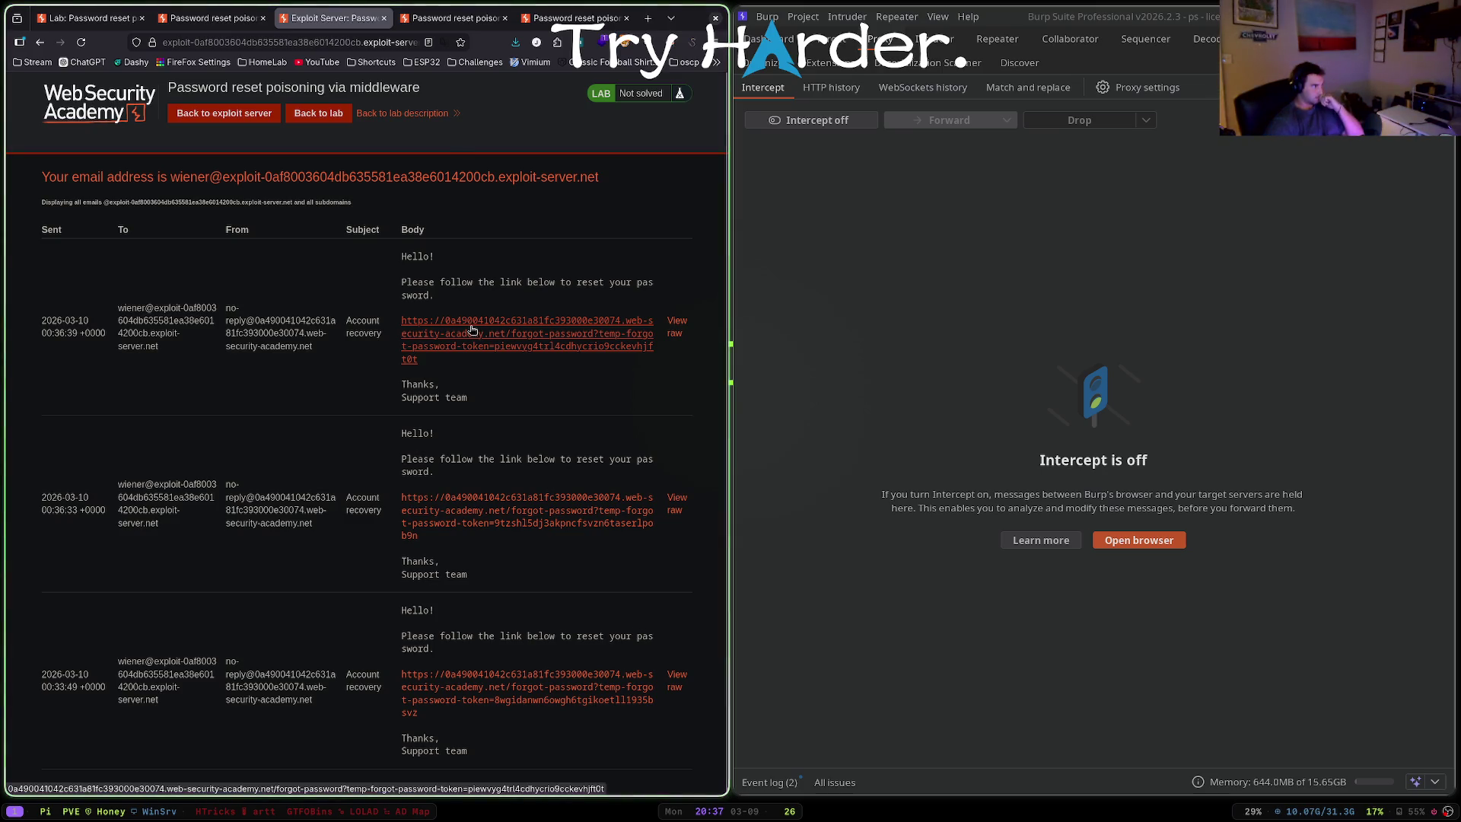
# - Compare the reset confirmation, lab description and inbox tabs, then go back to the forgot-password form
pyautogui.click(209, 17)
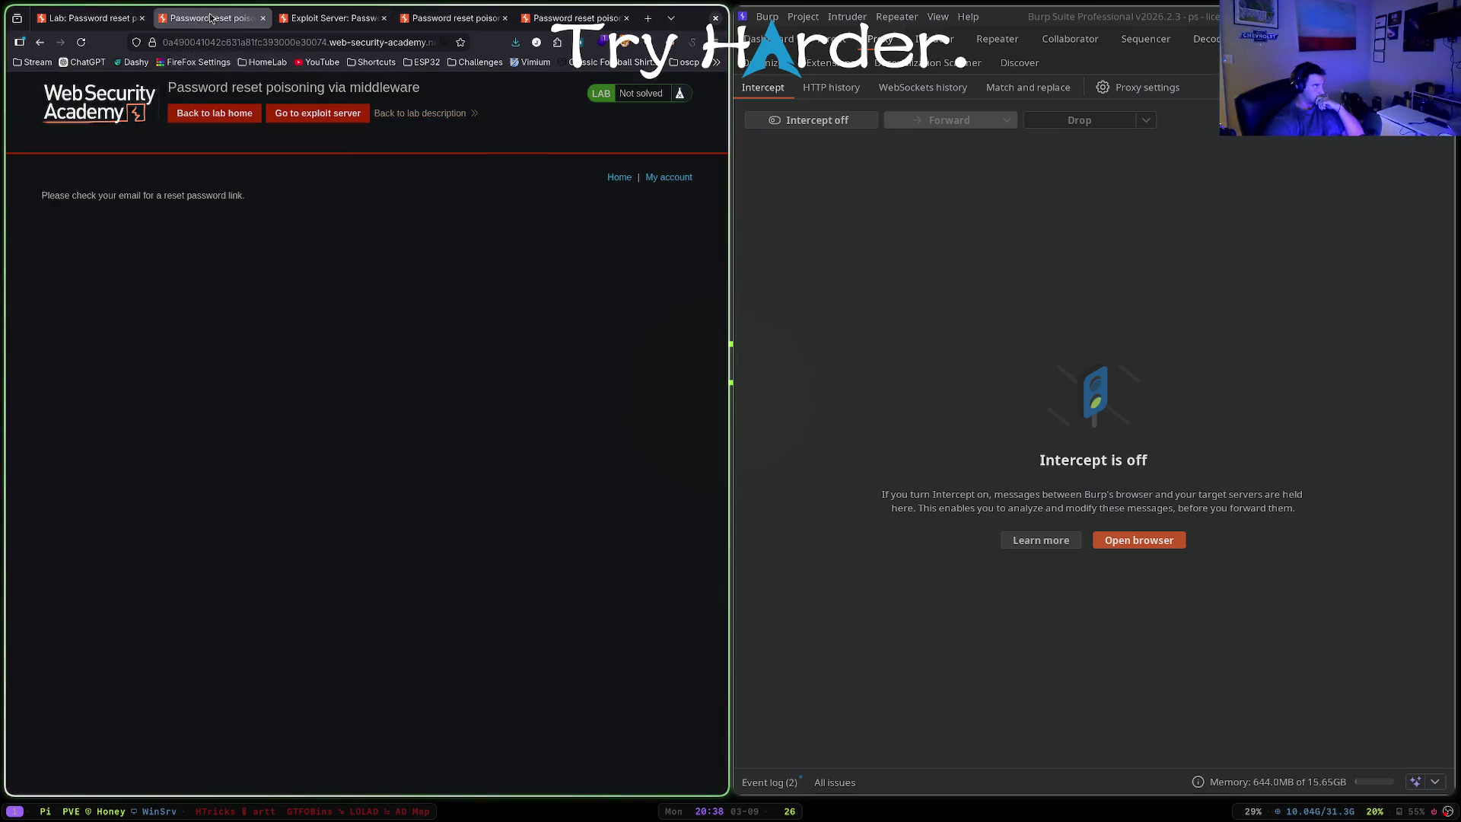
pyautogui.click(66, 15)
pyautogui.click(324, 19)
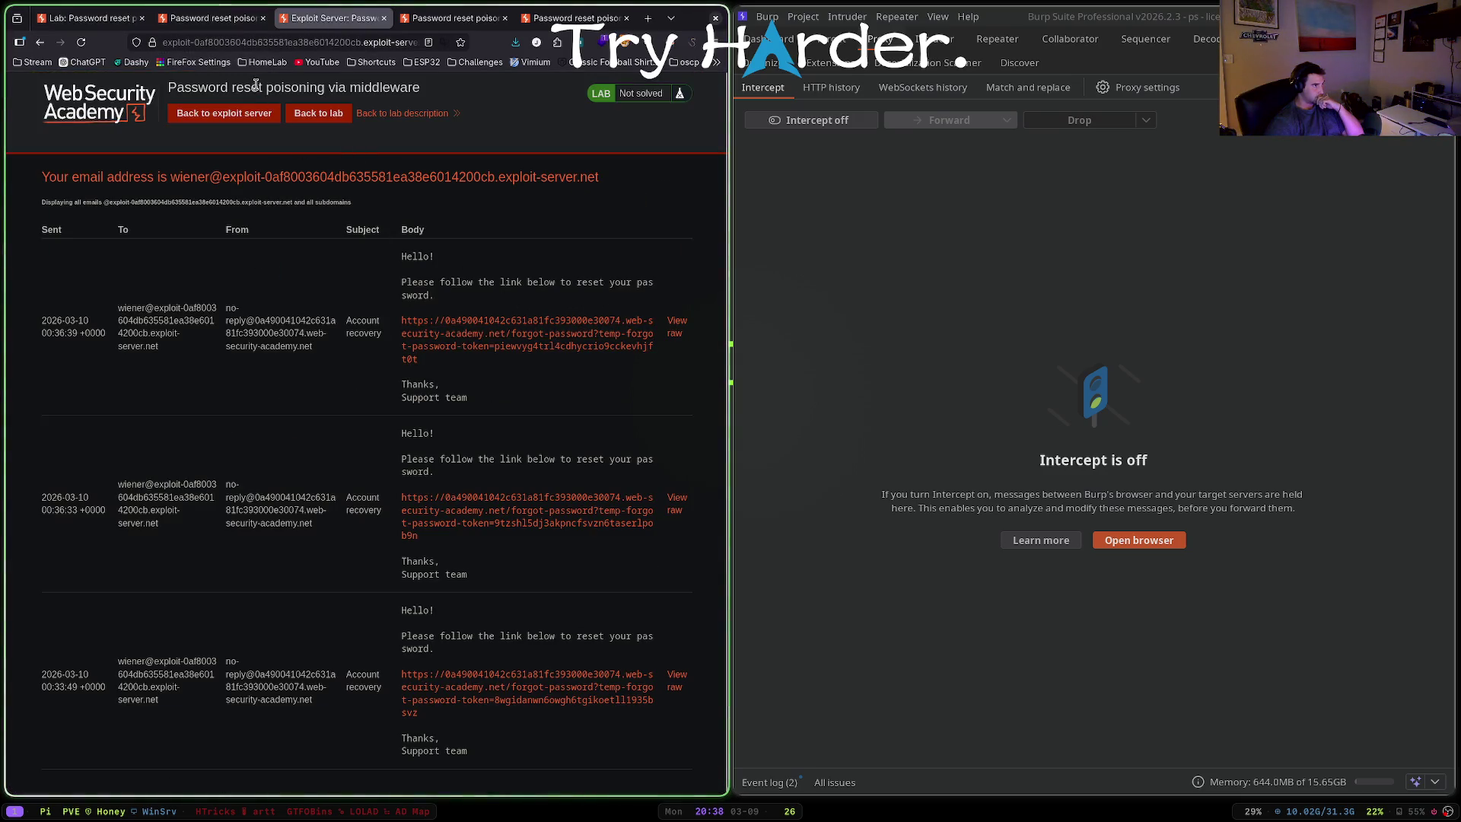
pyautogui.click(214, 18)
pyautogui.click(88, 18)
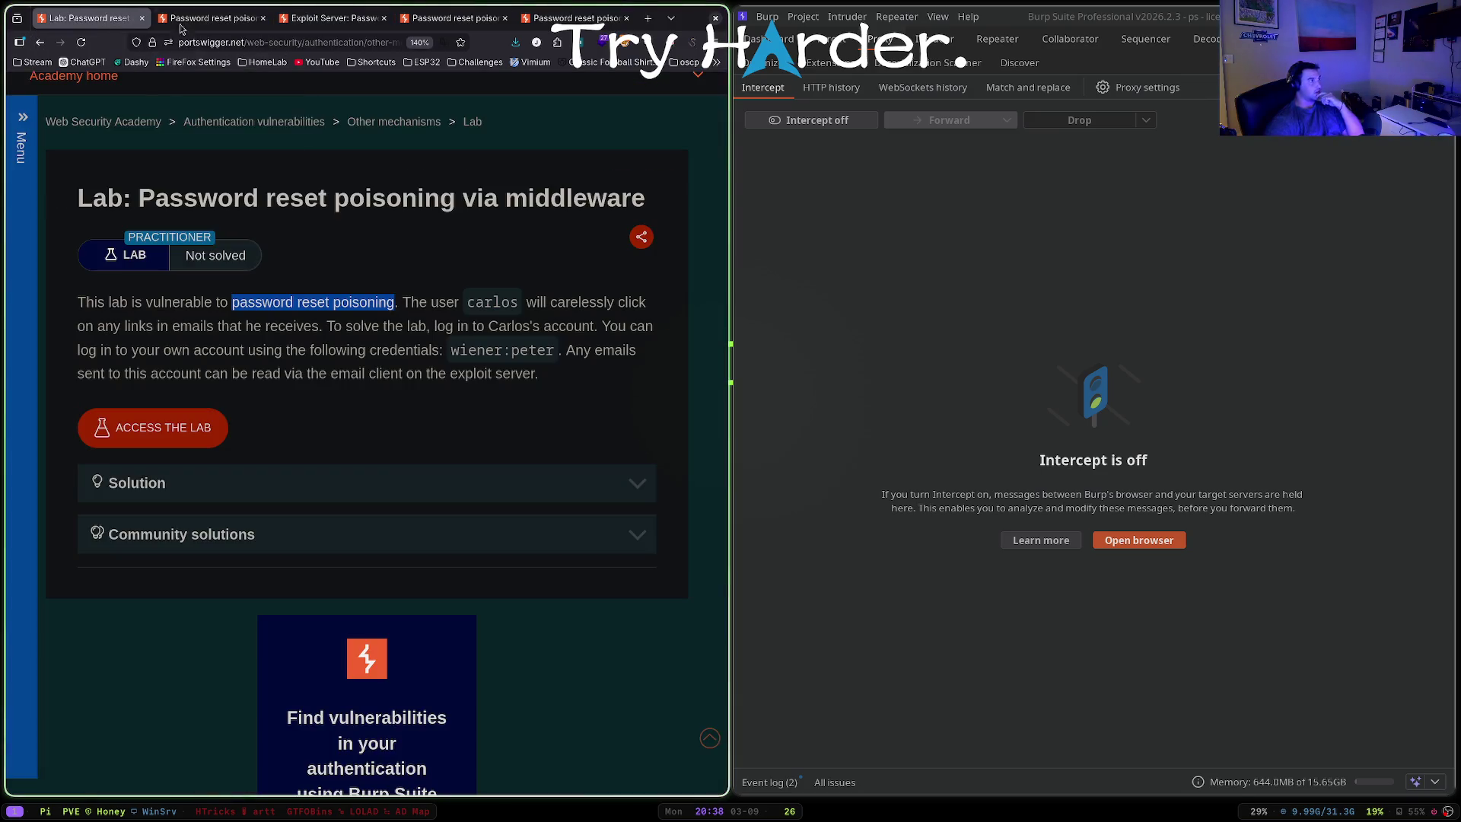
pyautogui.click(236, 18)
pyautogui.click(46, 46)
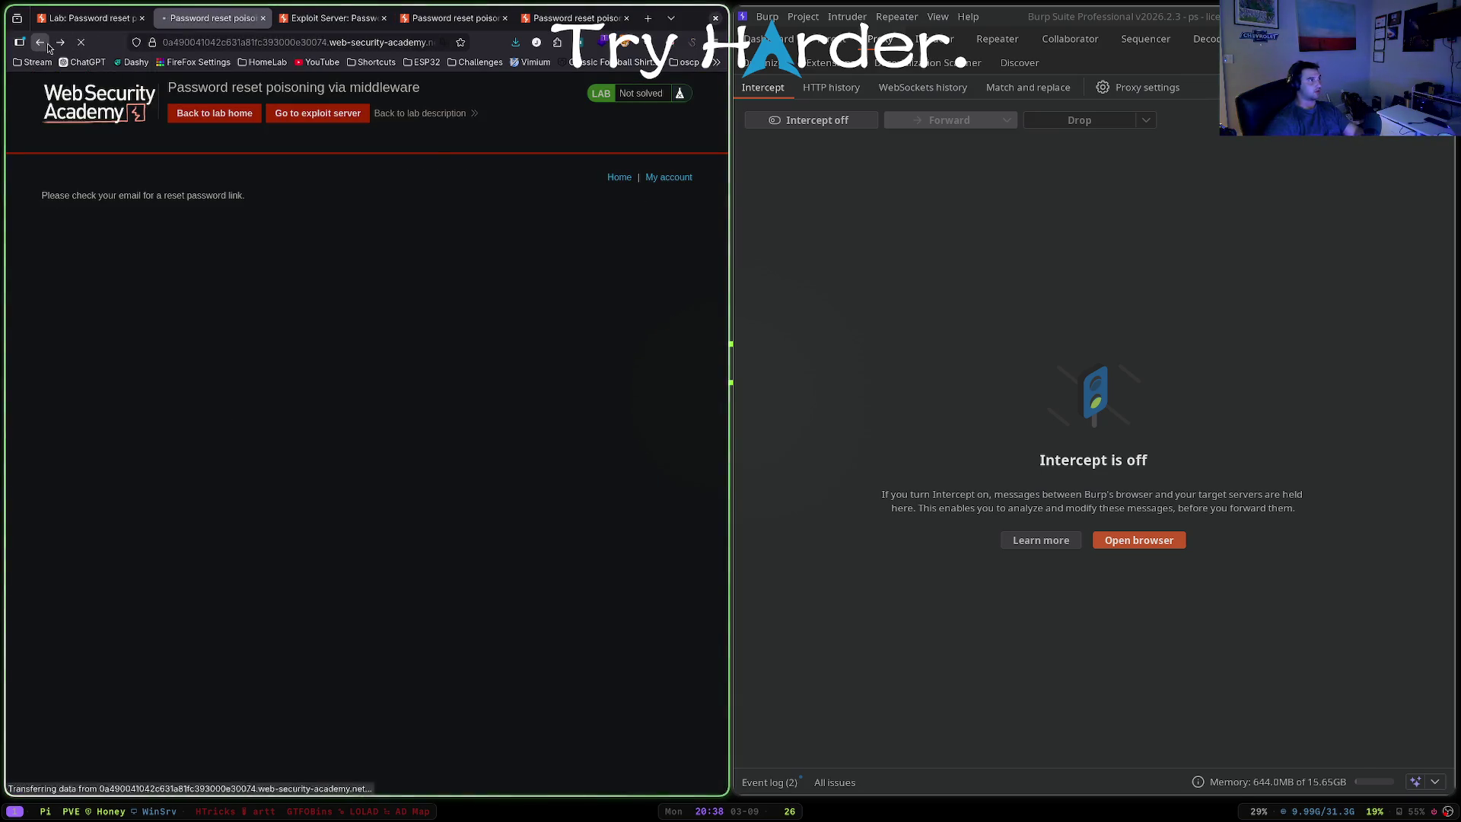
# - Intercept wiener's password reset submission, forwarding the WebSocket message past it
pyautogui.click(812, 119)
pyautogui.click(85, 259)
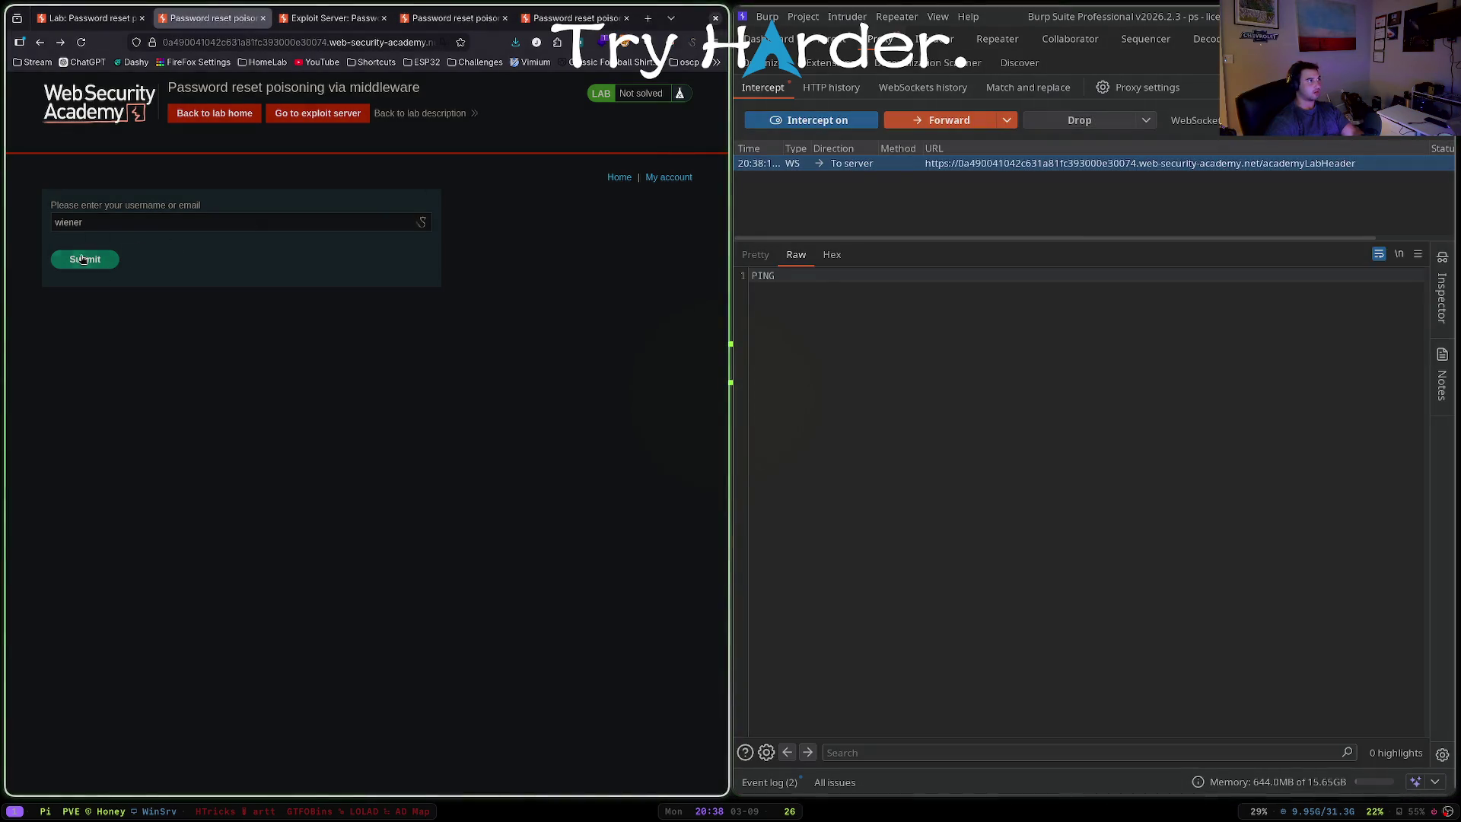
pyautogui.click(929, 122)
pyautogui.rightClick(923, 288)
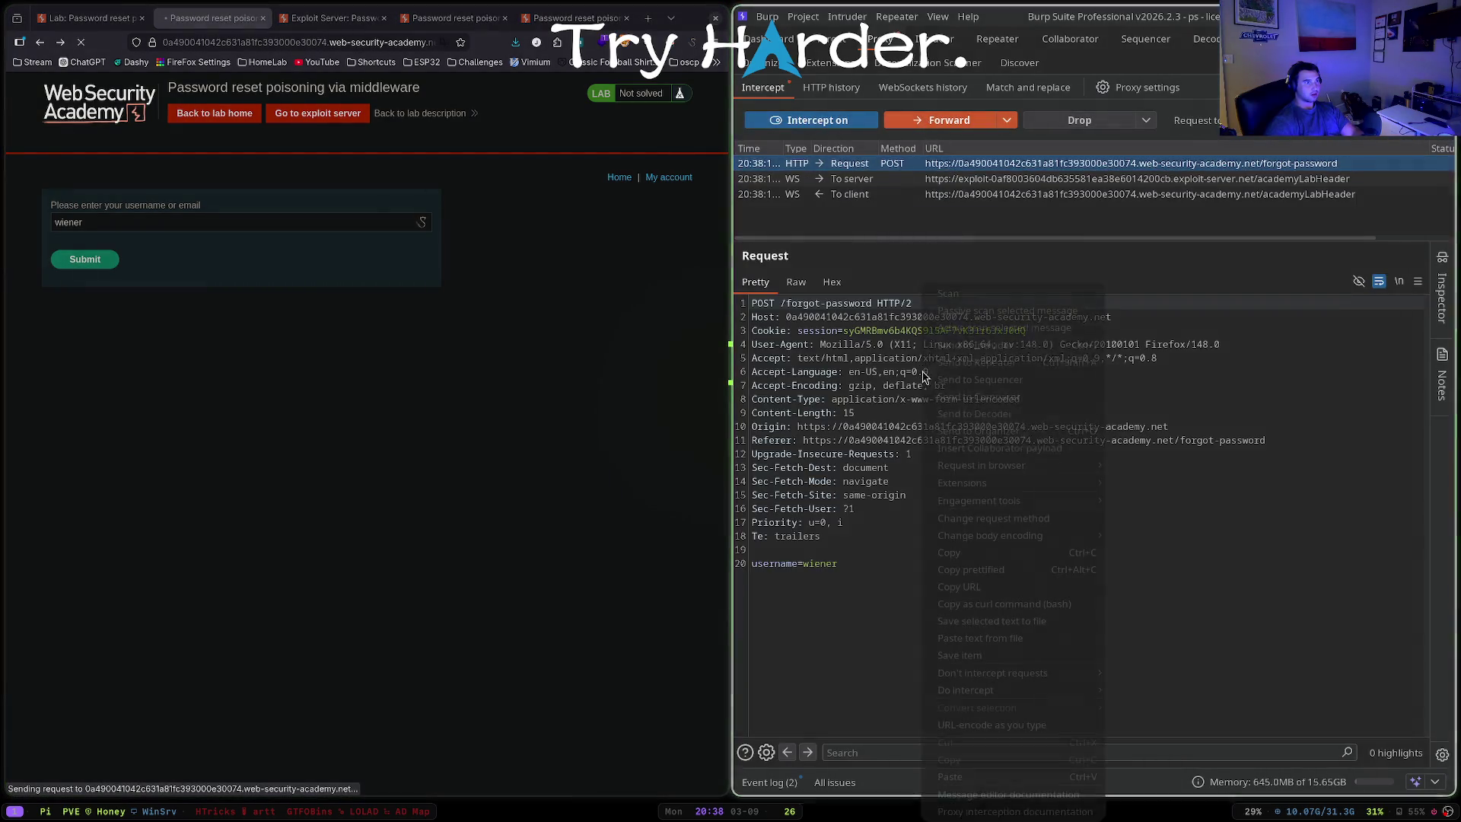
pyautogui.click(976, 361)
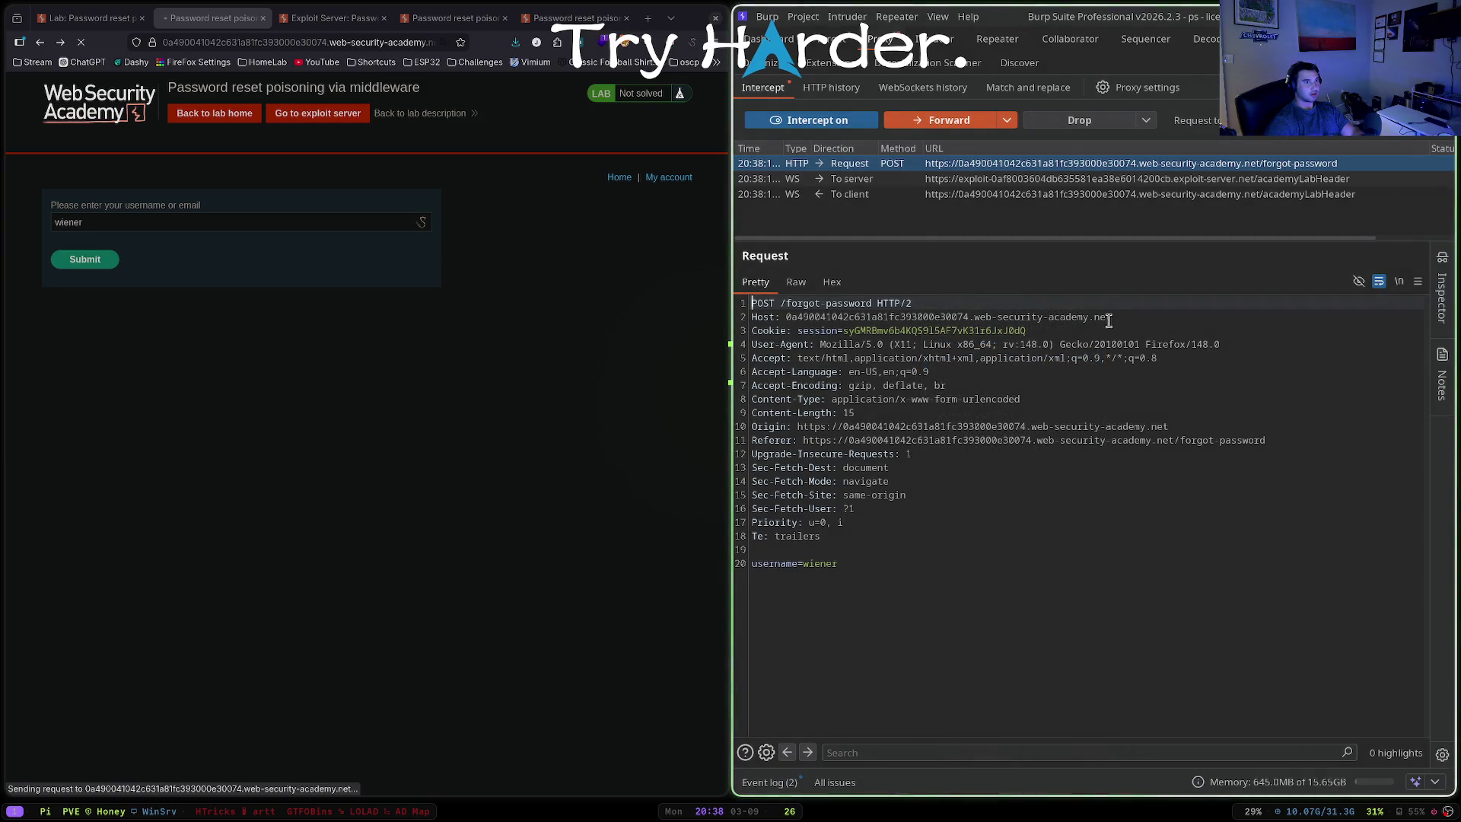
# - Rewrite the Host, Referer and Origin hostnames in the held request to demo.net
pyautogui.moveTo(1118, 317); pyautogui.dragTo(852, 319)
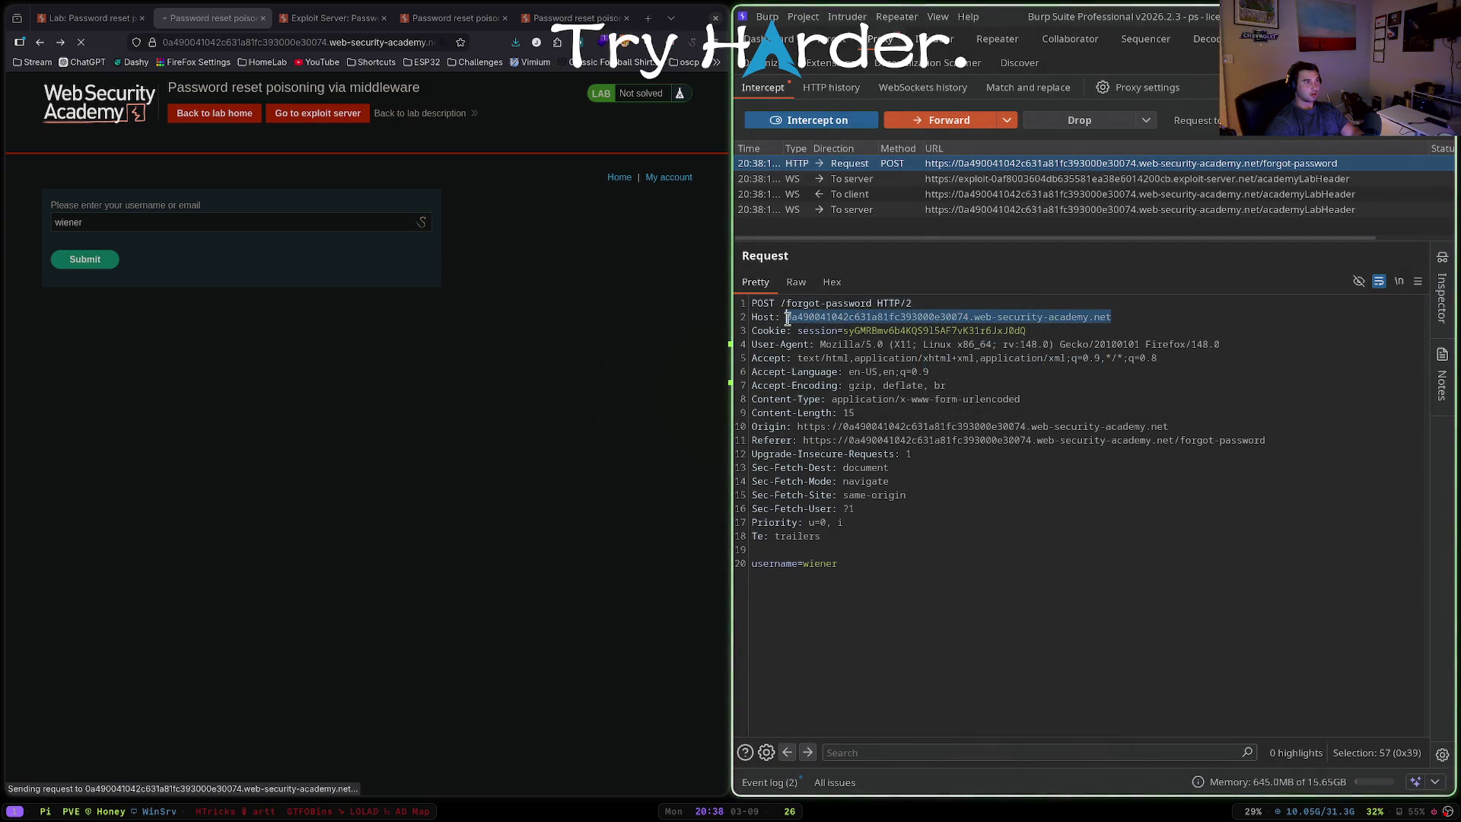
pyautogui.press('BackSpace')
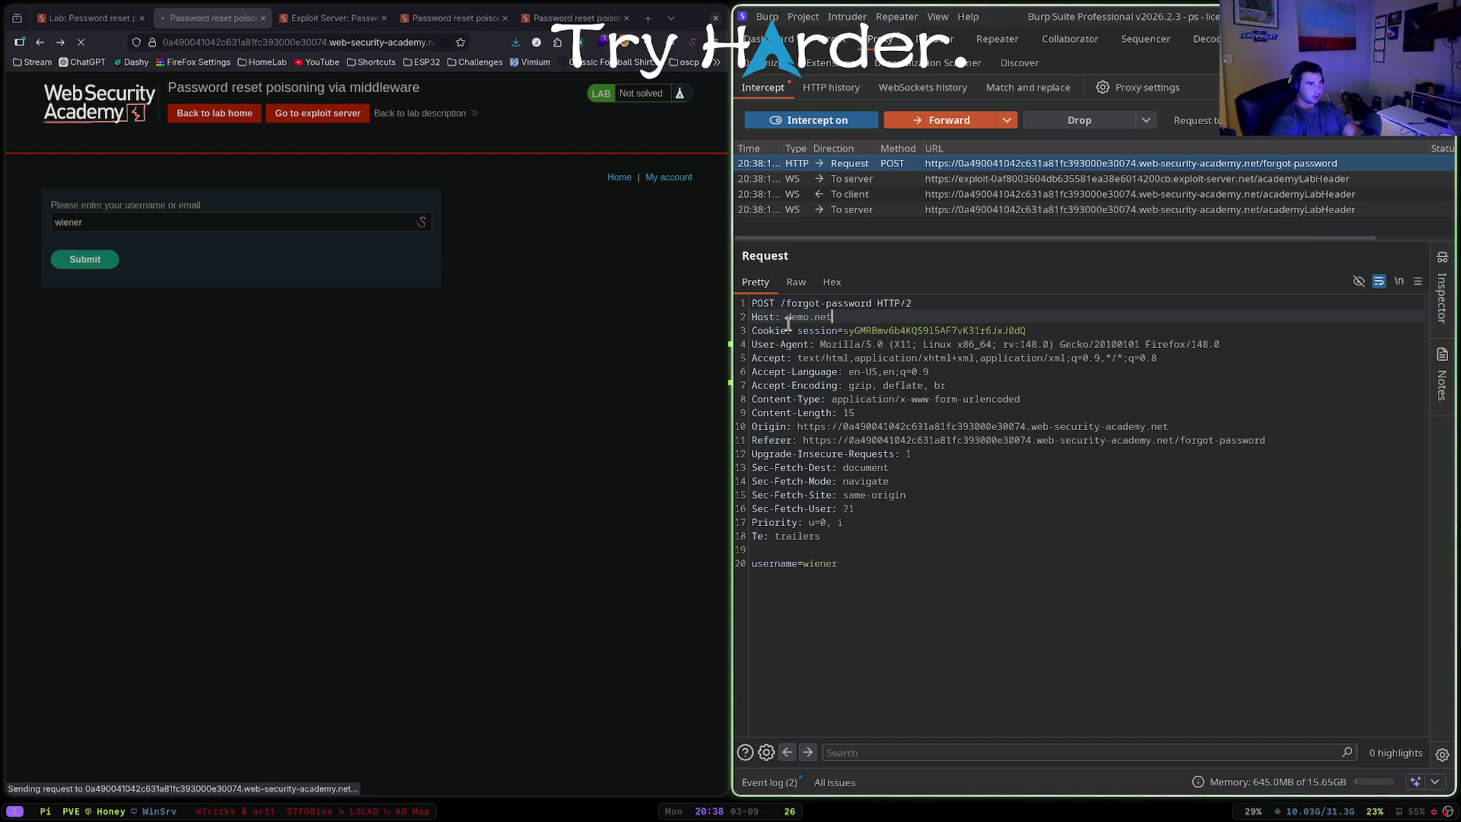
pyautogui.click(898, 332)
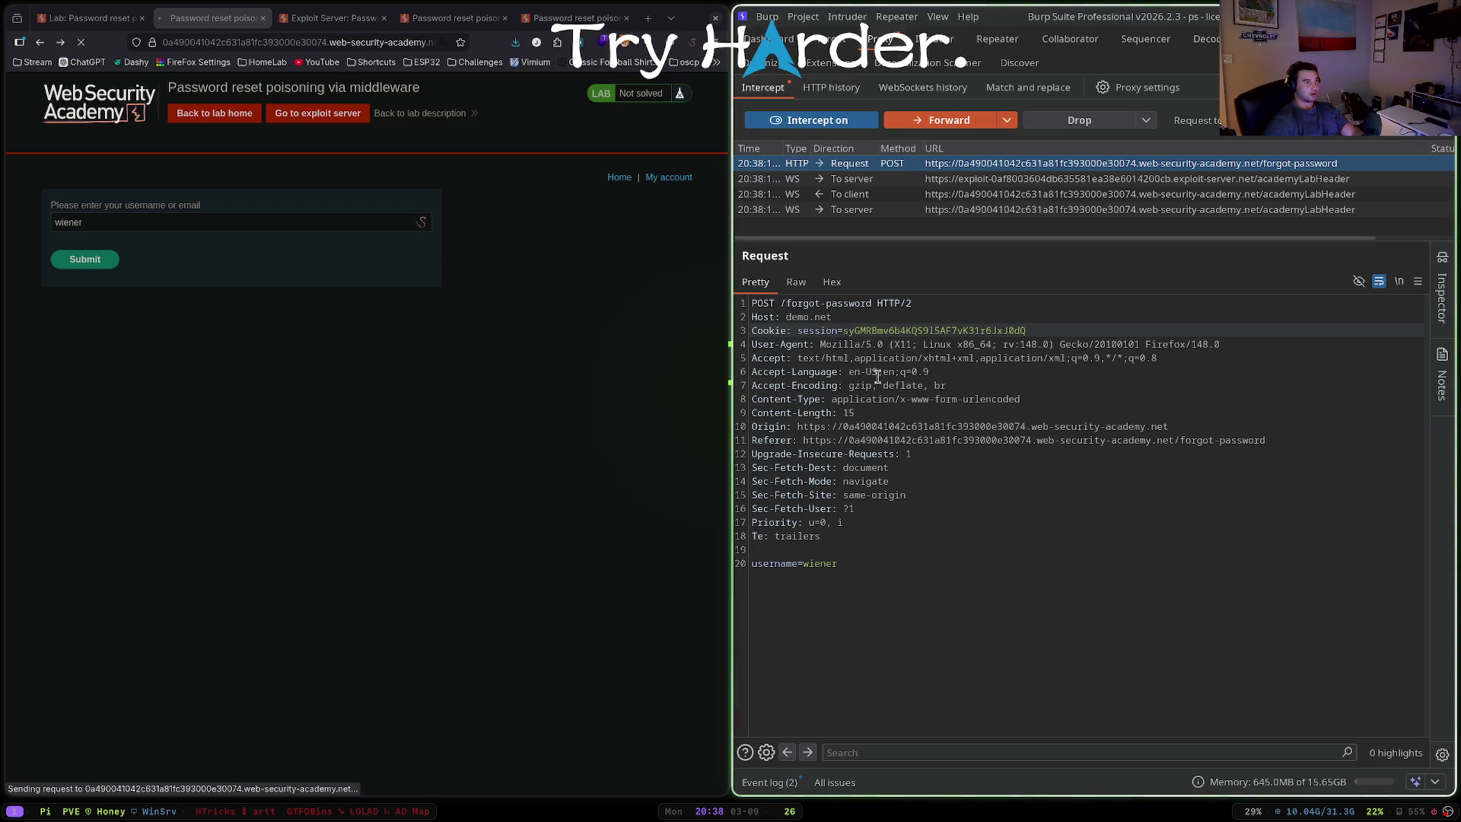
pyautogui.moveTo(850, 315); pyautogui.dragTo(788, 318)
pyautogui.hotkey('ctrl', 'c')
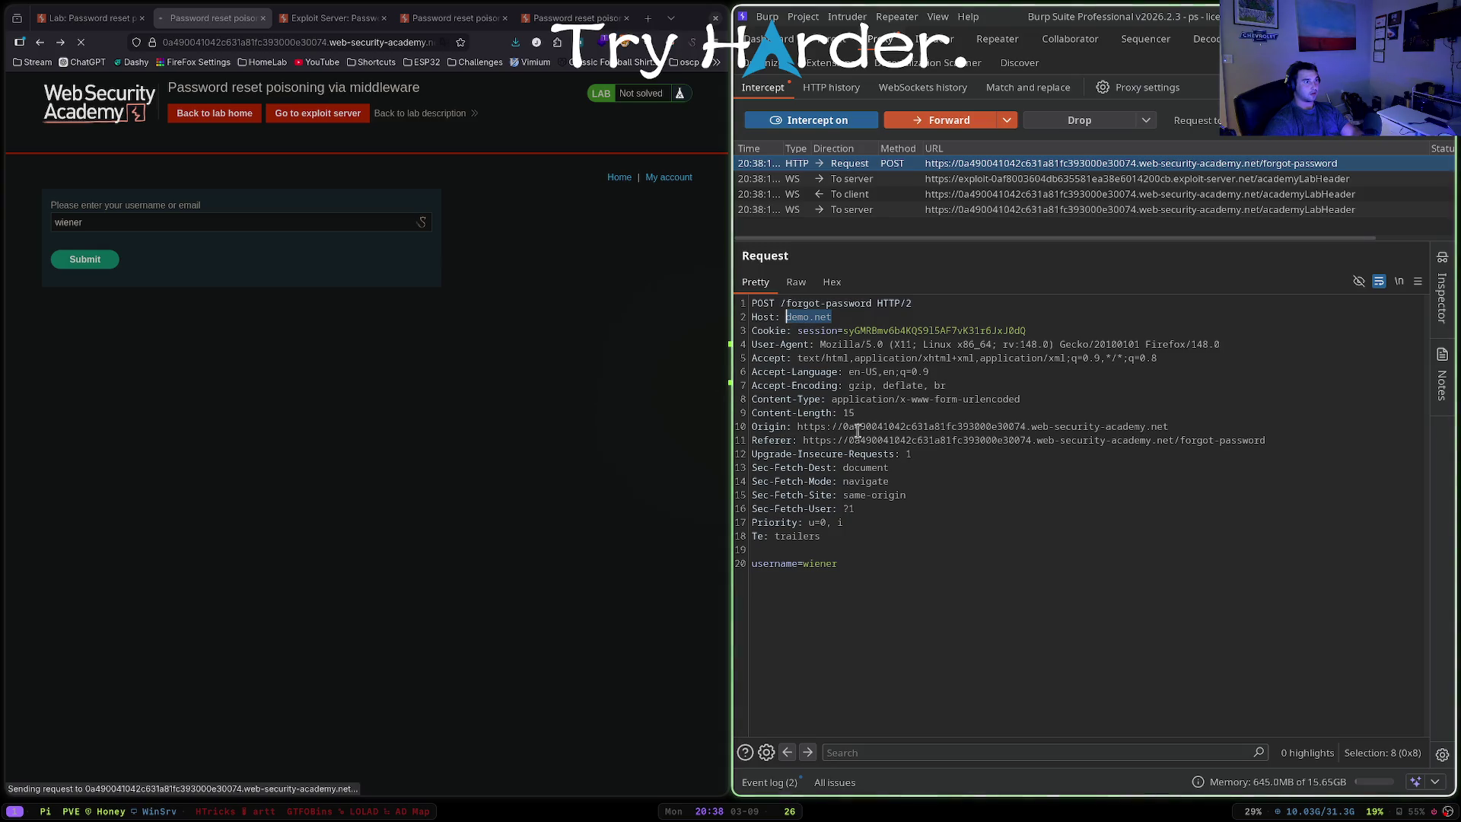
pyautogui.moveTo(850, 440); pyautogui.dragTo(1084, 441)
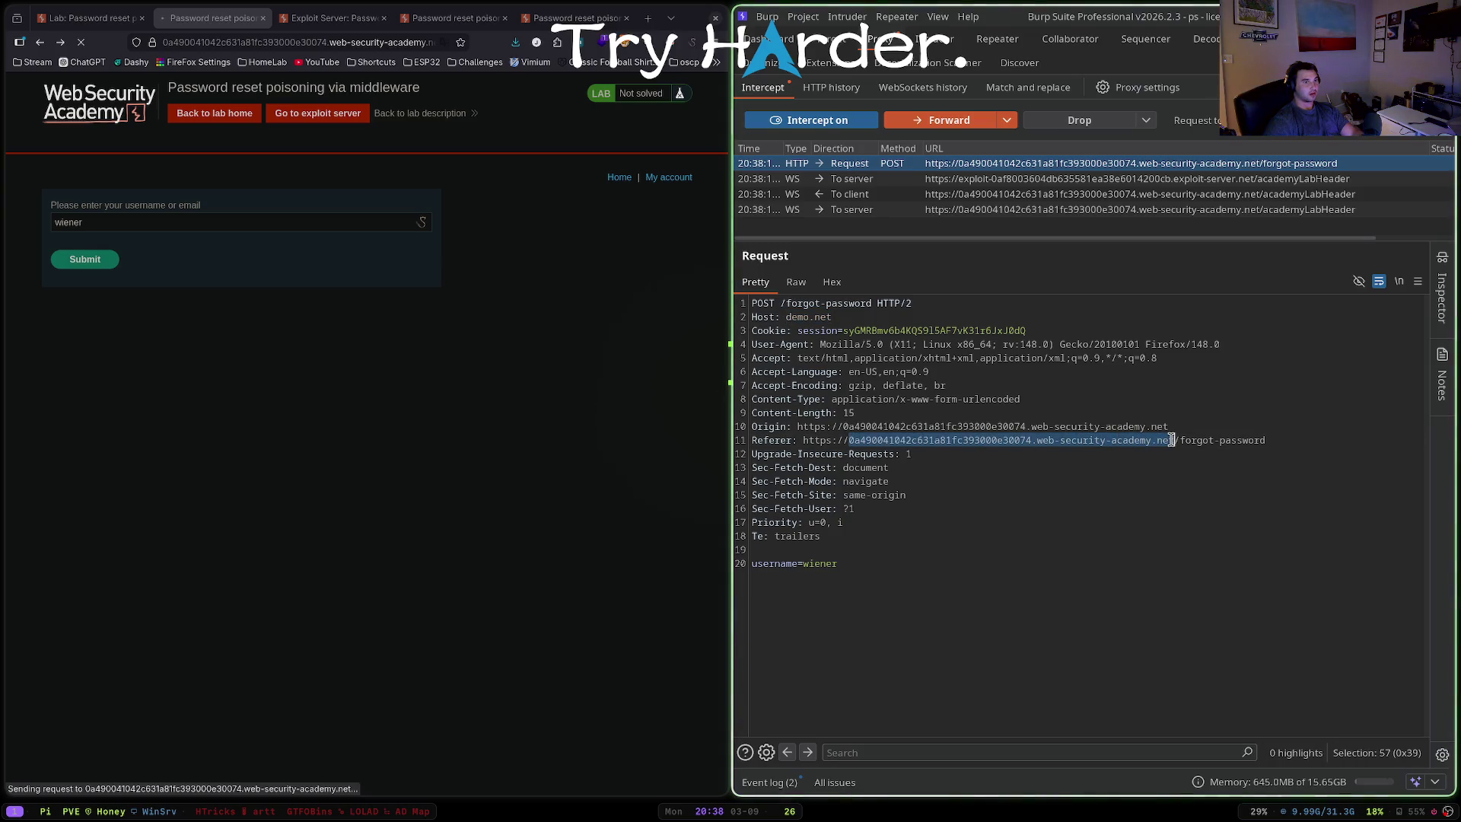
pyautogui.hotkey('ctrl', 'v')
pyautogui.moveTo(843, 426); pyautogui.dragTo(1147, 427)
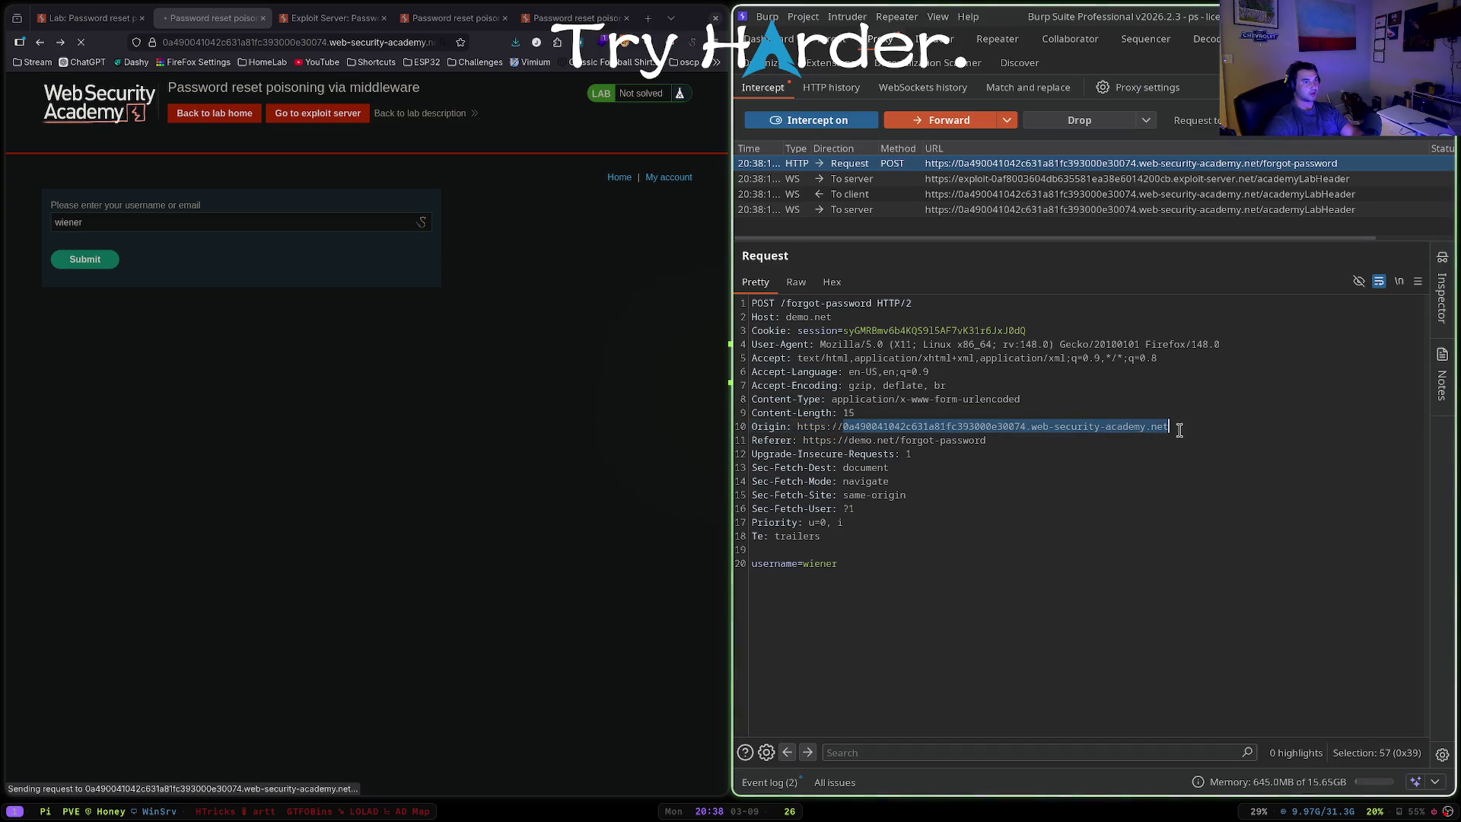
pyautogui.hotkey('ctrl', 'v')
# - Forward the modified request, turn Intercept off, and resend the reset form via Try Again
pyautogui.click(926, 122)
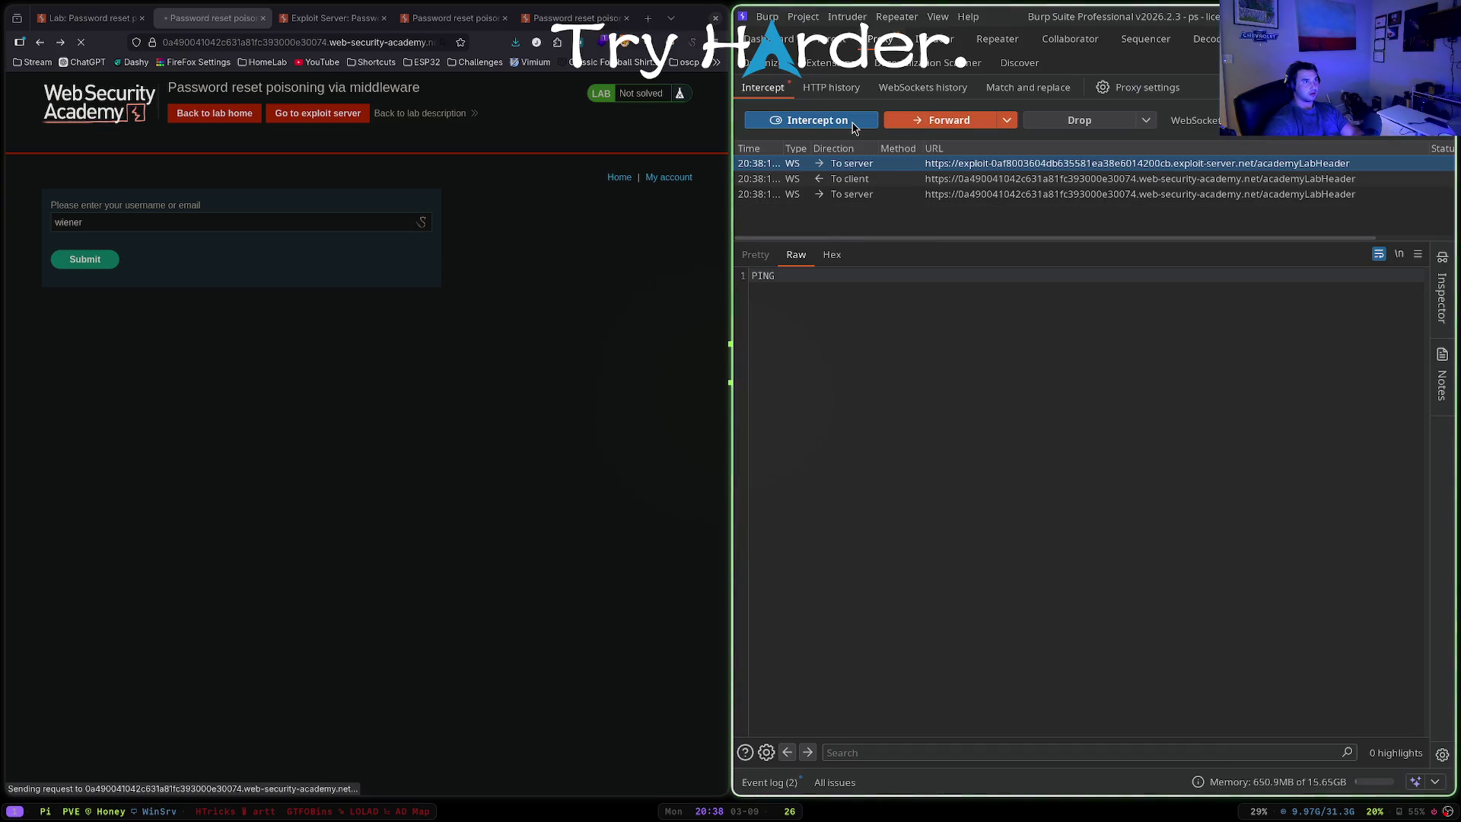
pyautogui.click(852, 121)
pyautogui.click(563, 514)
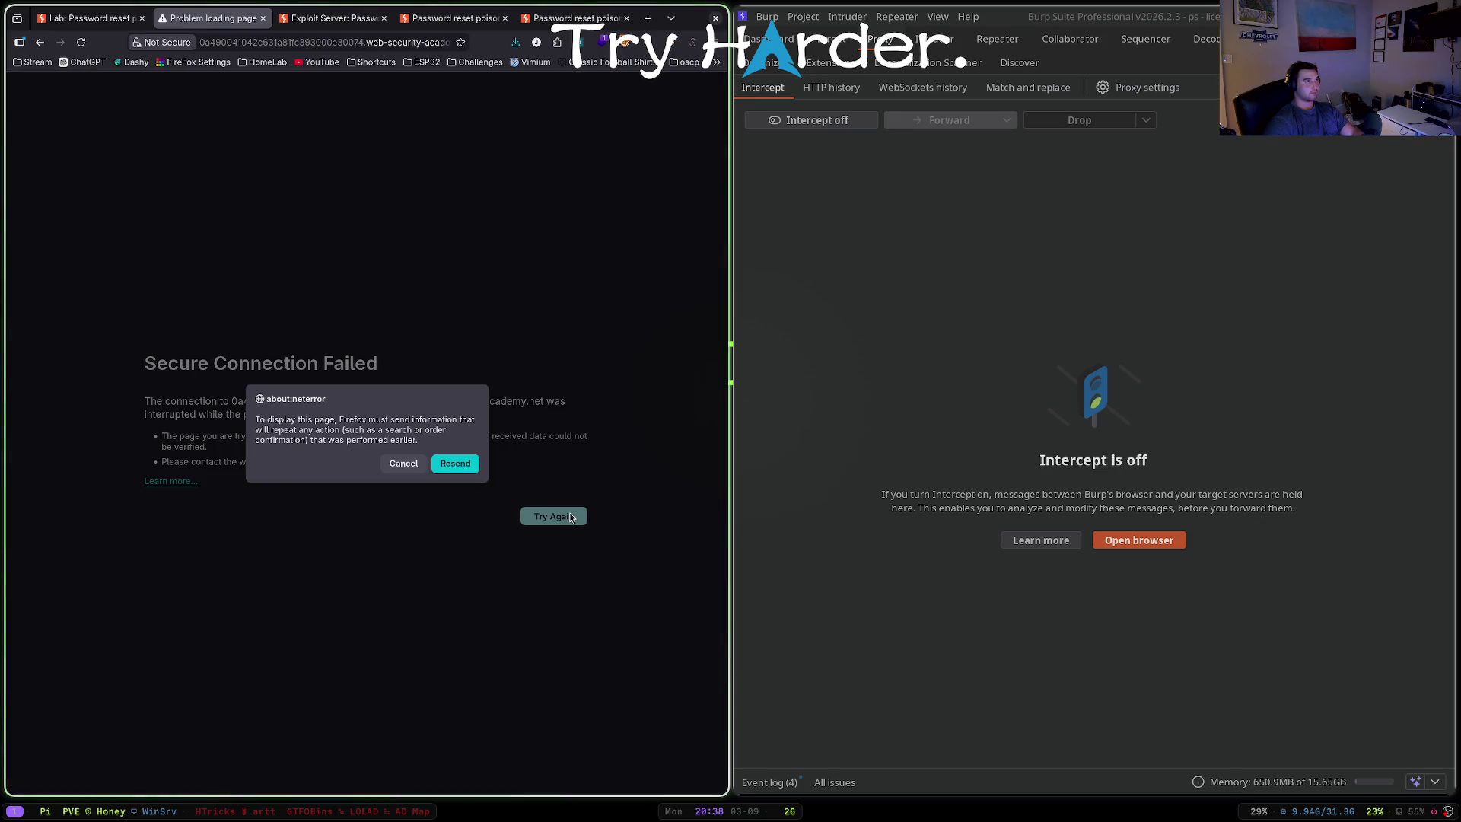
pyautogui.click(470, 464)
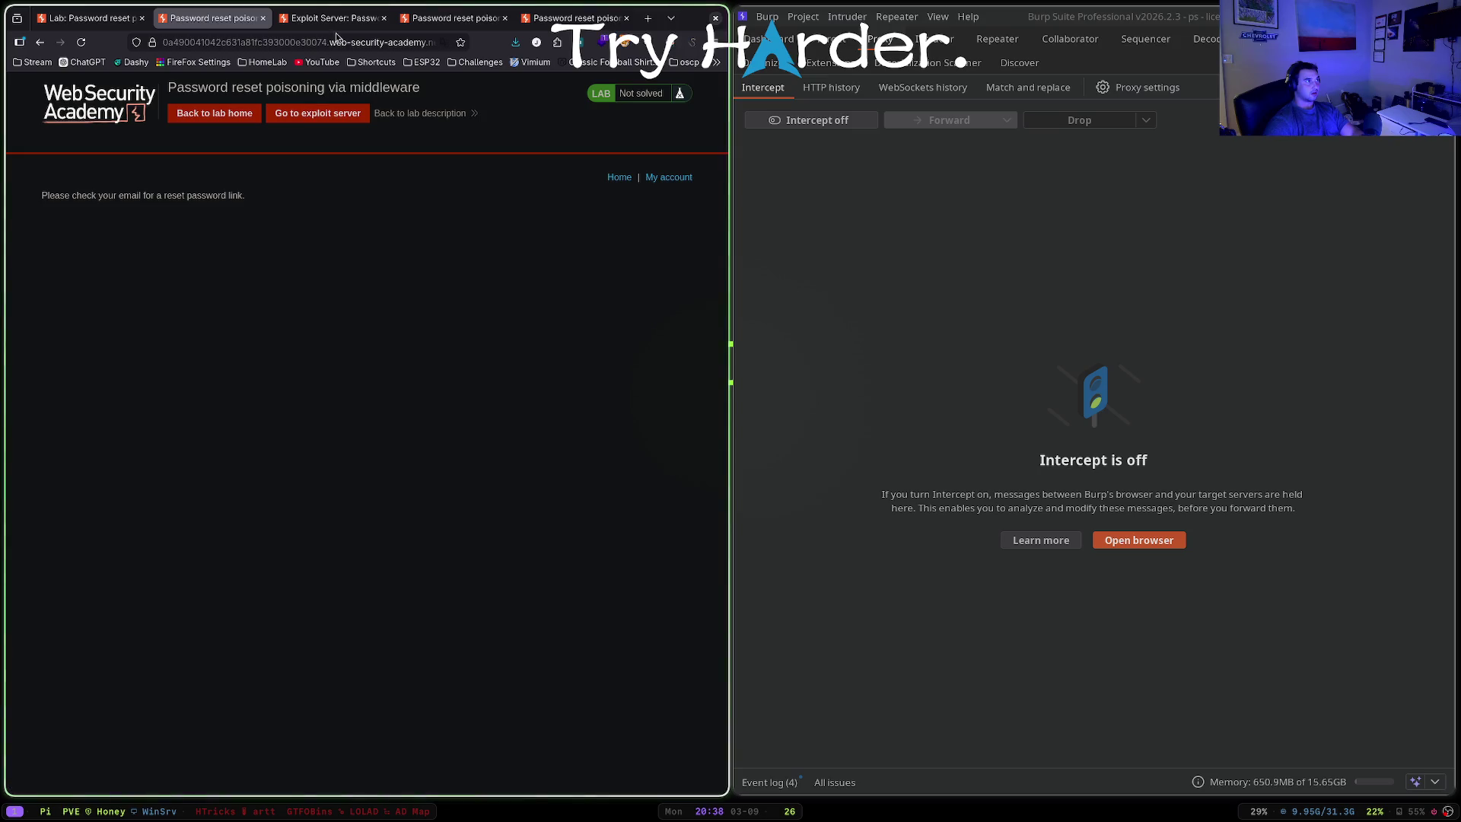
# - Reload the exploit server inbox and copy its email domain, then return to the lab tab
pyautogui.hotkey('ctrl', 'Tab')
pyautogui.click(82, 43)
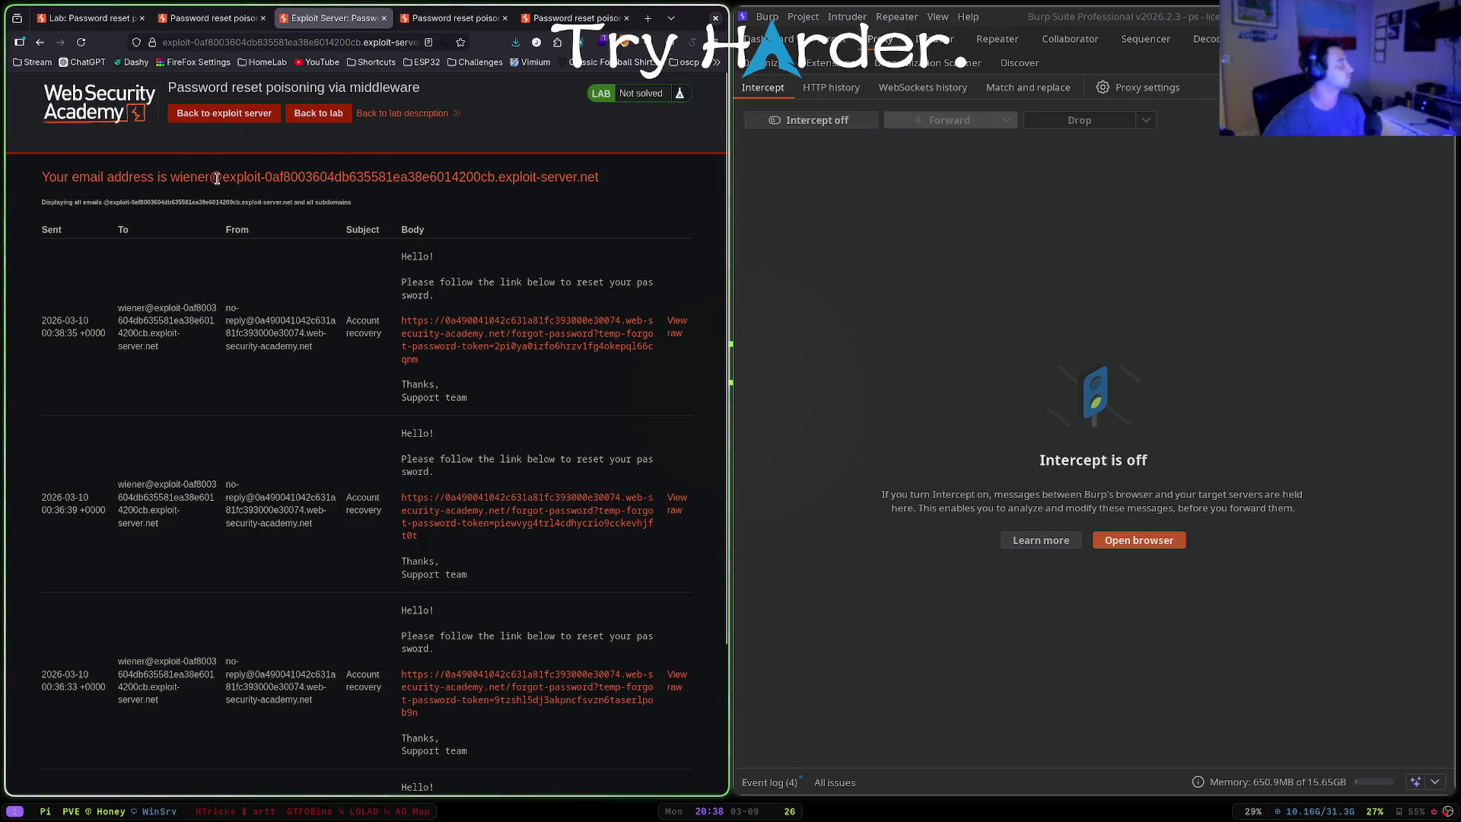
pyautogui.moveTo(221, 179); pyautogui.dragTo(605, 182)
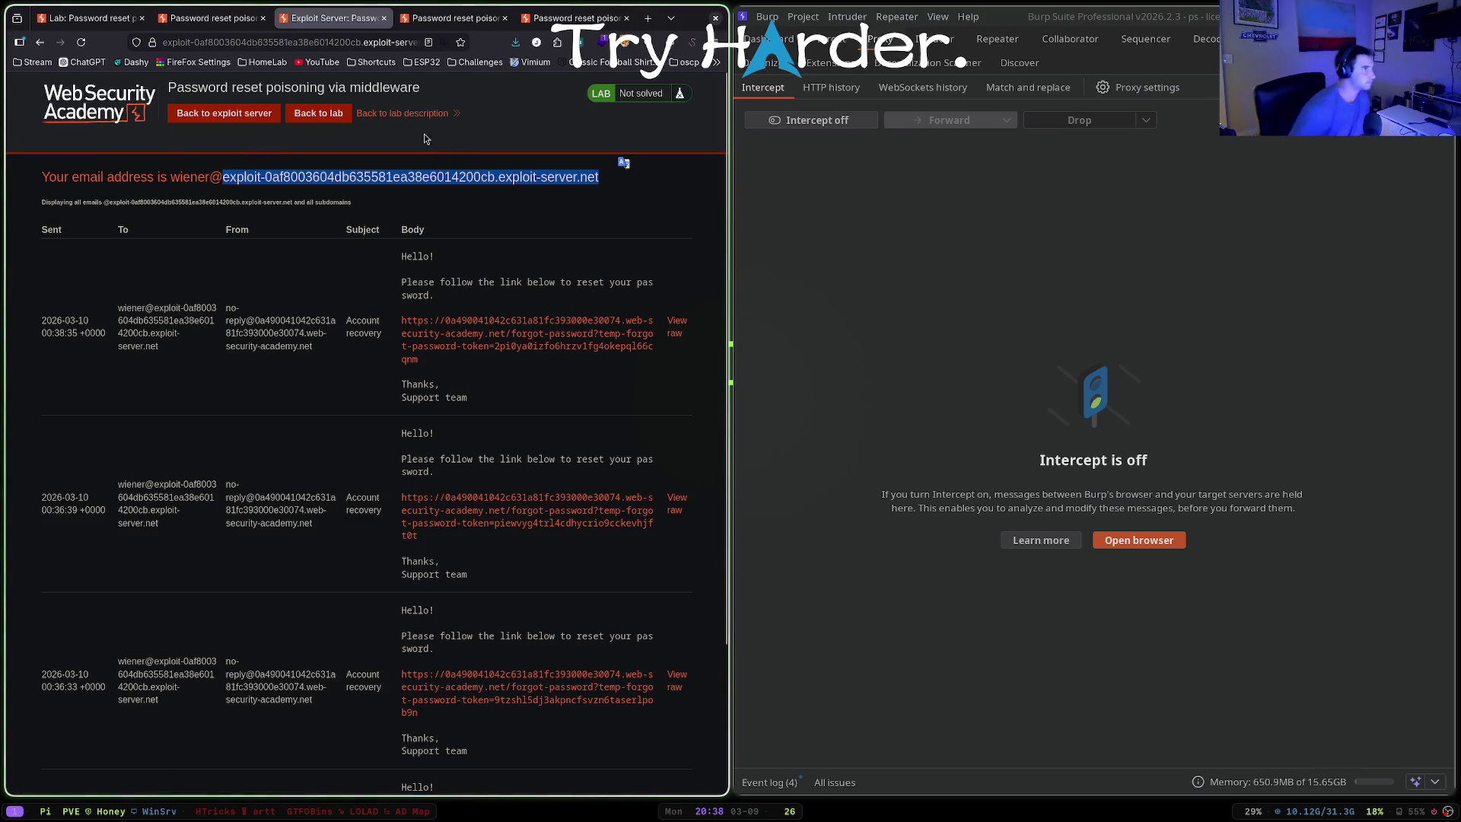
pyautogui.hotkey('ctrl', 'shift', 'Tab')
pyautogui.hotkey('ctrl', 'Tab')
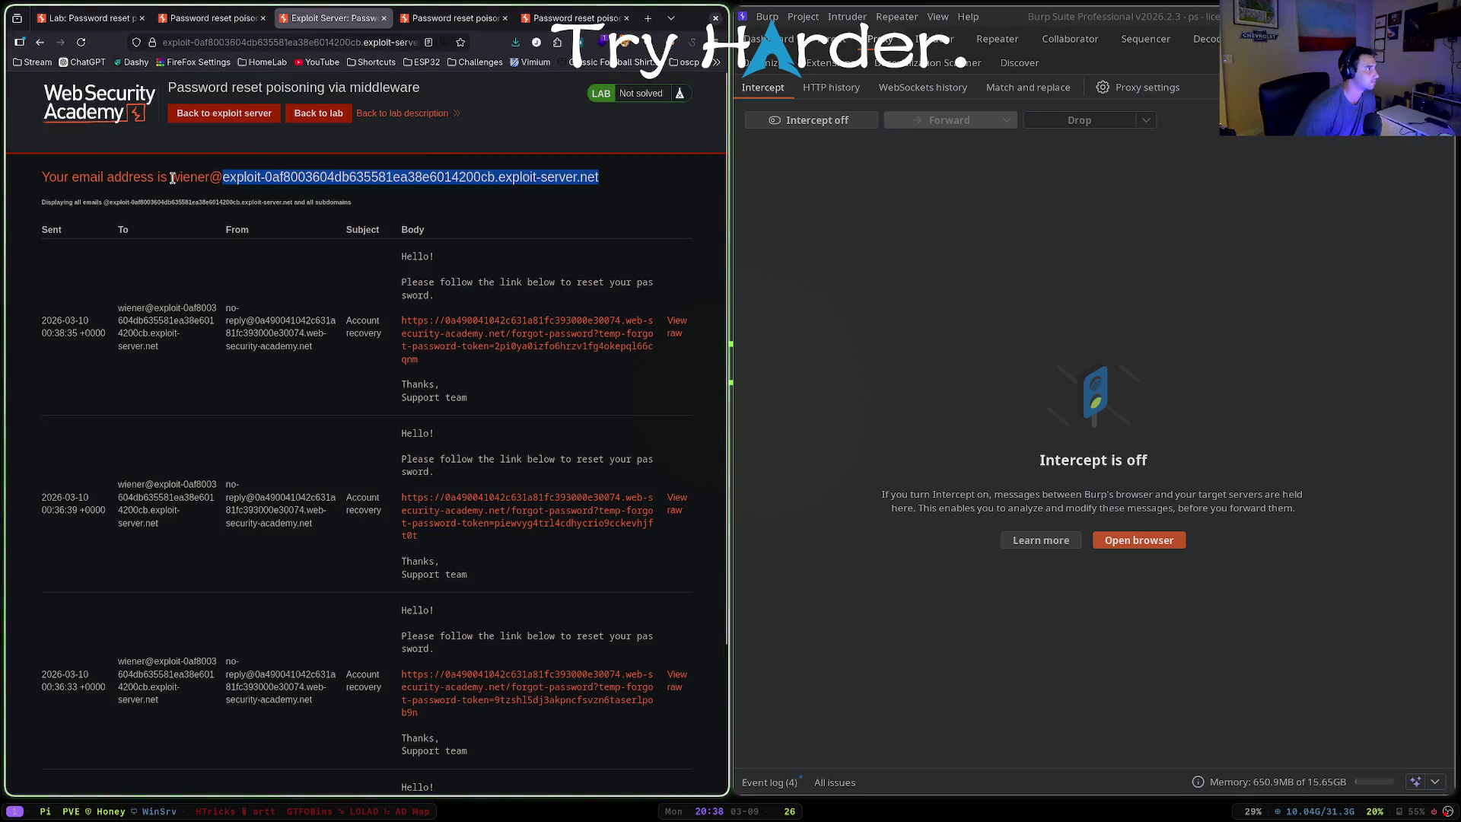
pyautogui.click(223, 178)
pyautogui.moveTo(223, 177); pyautogui.dragTo(629, 179)
pyautogui.hotkey('ctrl', 'c')
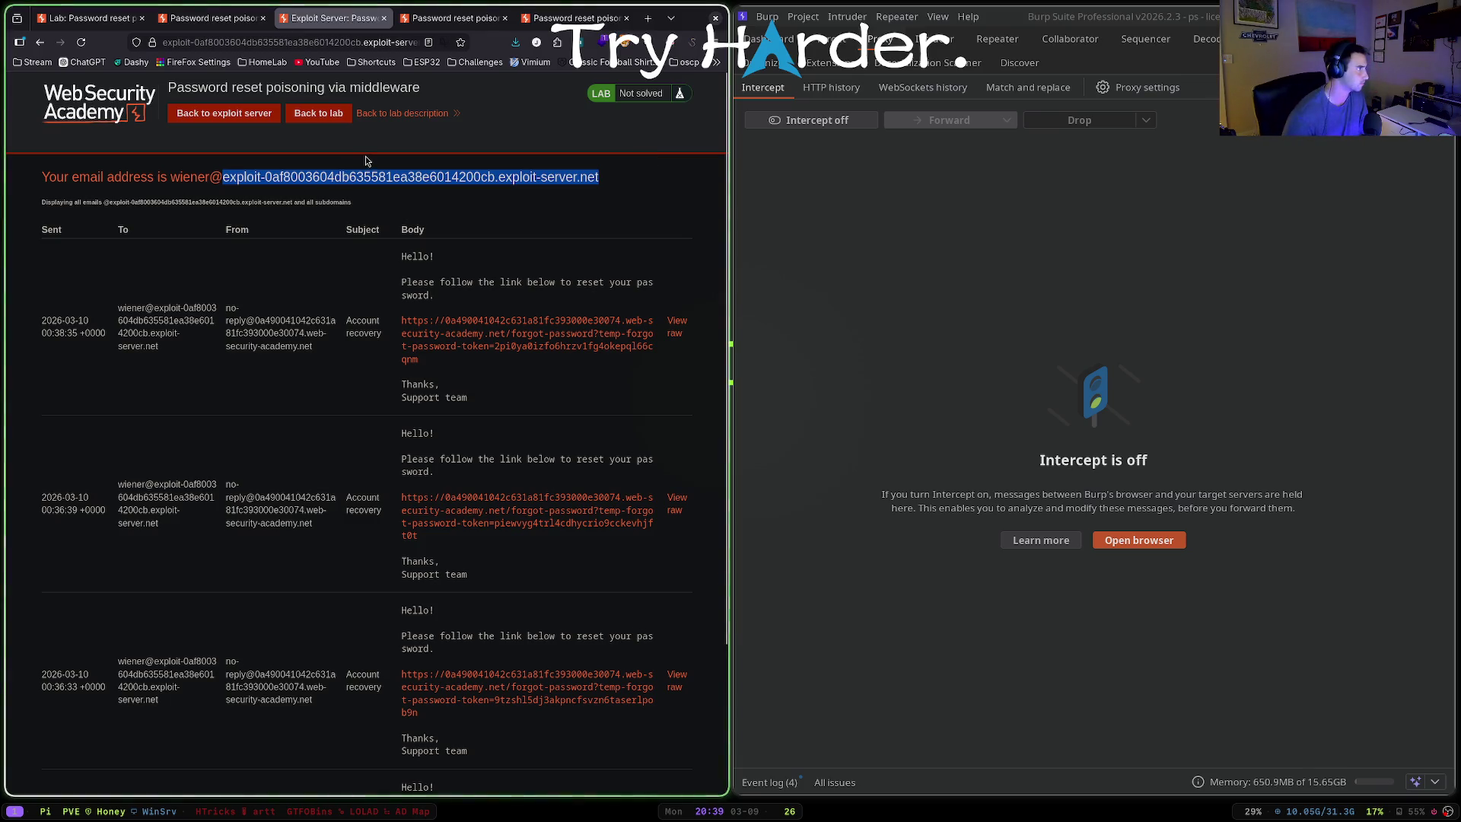
pyautogui.click(212, 17)
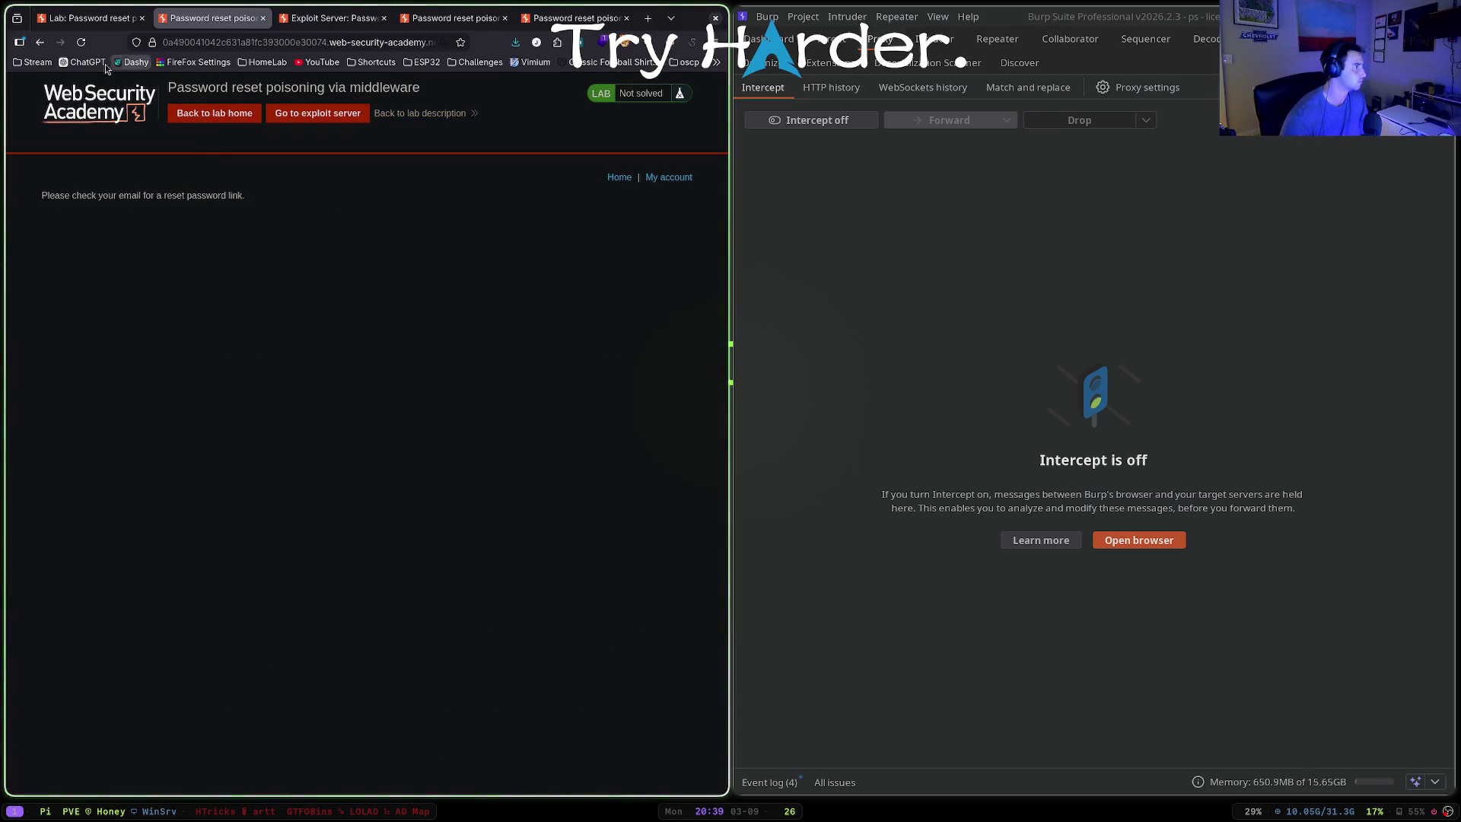
# - Resubmit the forgot-password form under interception and send the request to Repeater
pyautogui.click(40, 42)
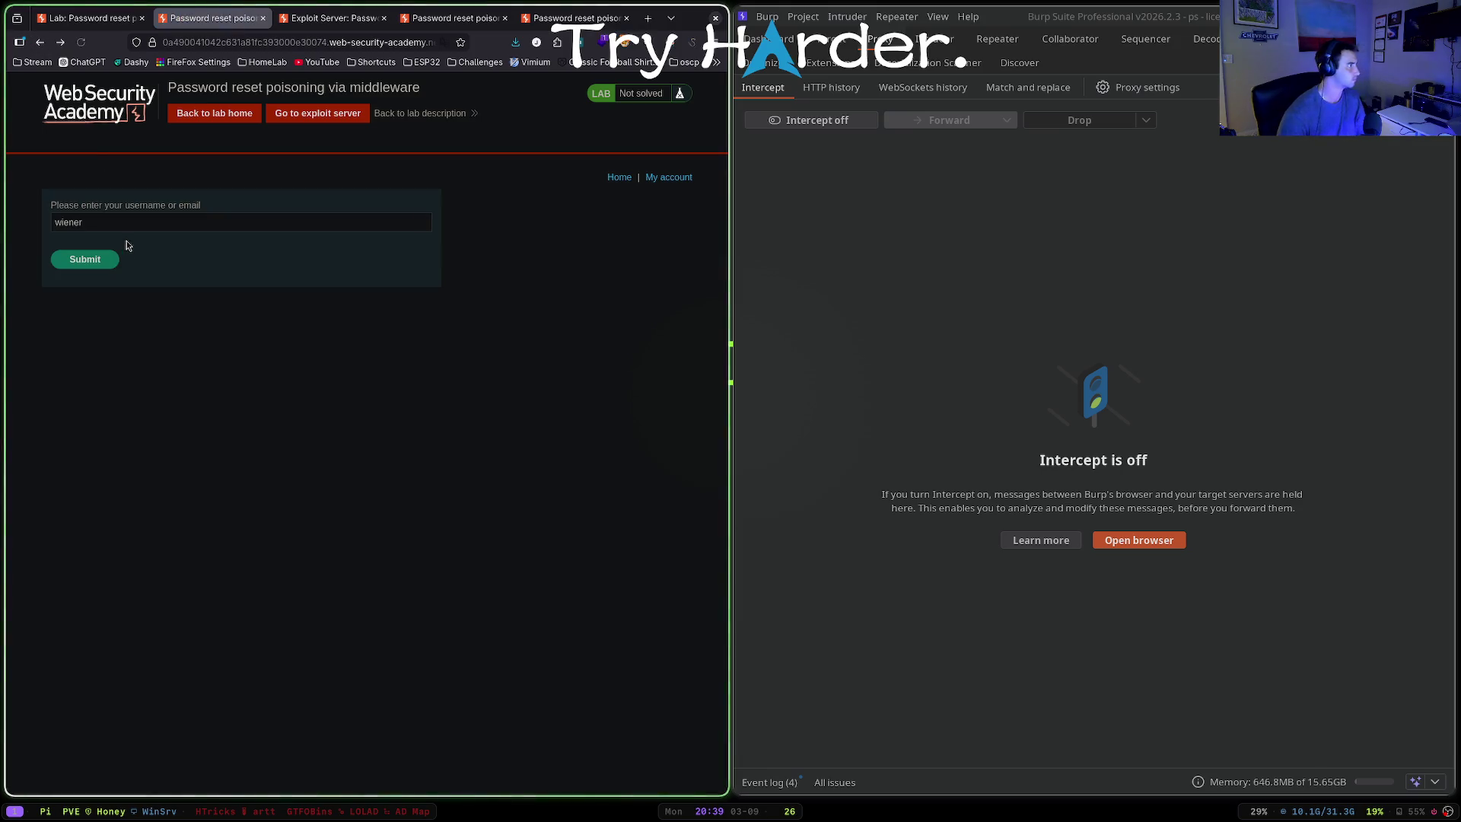
pyautogui.hotkey('ctrl', 't')
pyautogui.click(83, 259)
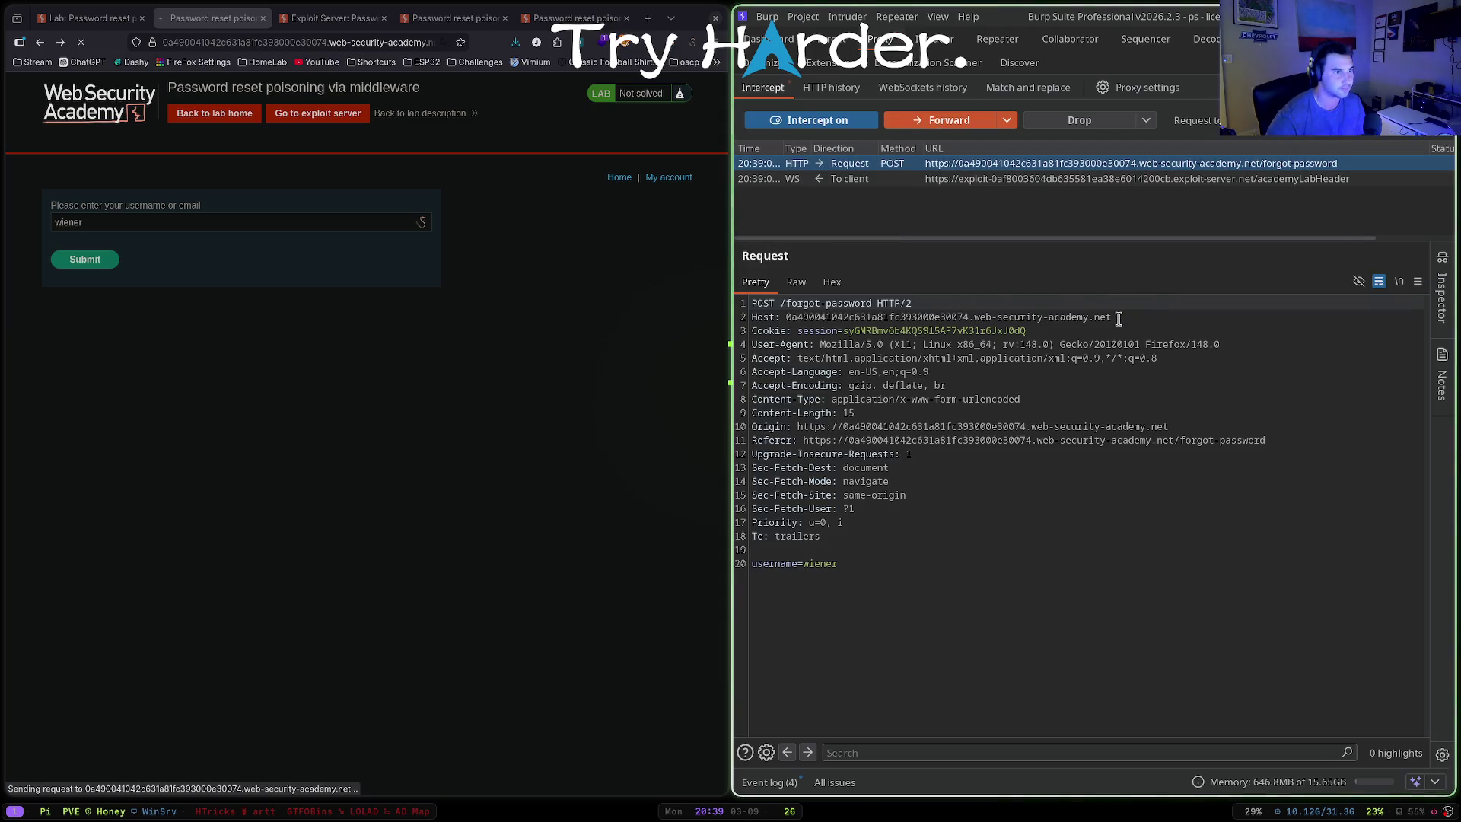
pyautogui.rightClick(1117, 318)
pyautogui.click(981, 335)
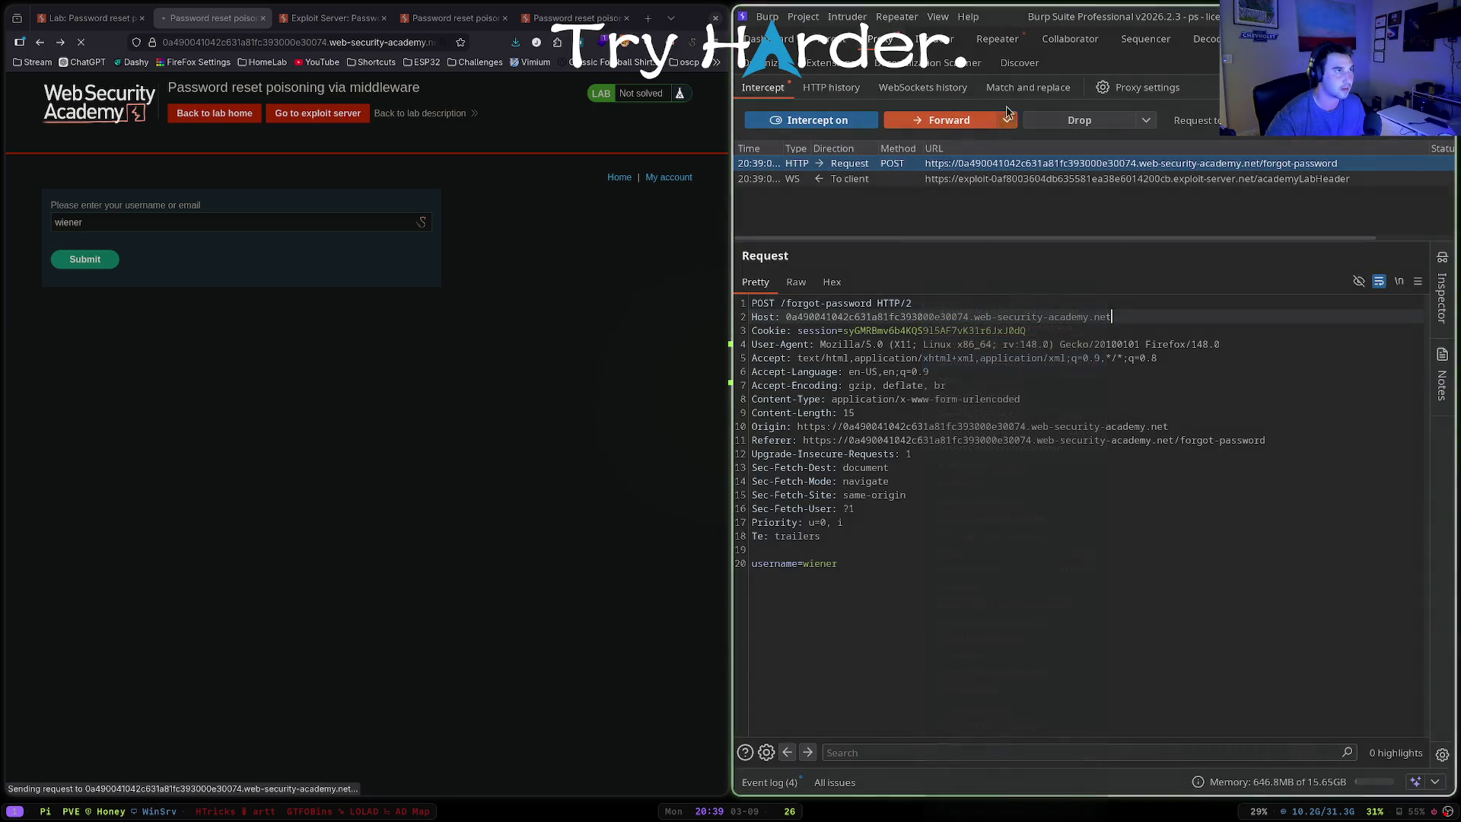
pyautogui.click(993, 43)
pyautogui.press('super+f')
# - Send the request with the exploit server domain as Host, then resend with the original lab Host
pyautogui.moveTo(383, 187)
pyautogui.mouseDown()
pyautogui.moveTo(57, 185)
pyautogui.moveTo(426, 202)
pyautogui.moveTo(411, 187)
pyautogui.moveTo(172, 185)
pyautogui.mouseUp()
pyautogui.hotkey('ctrl', 'z')
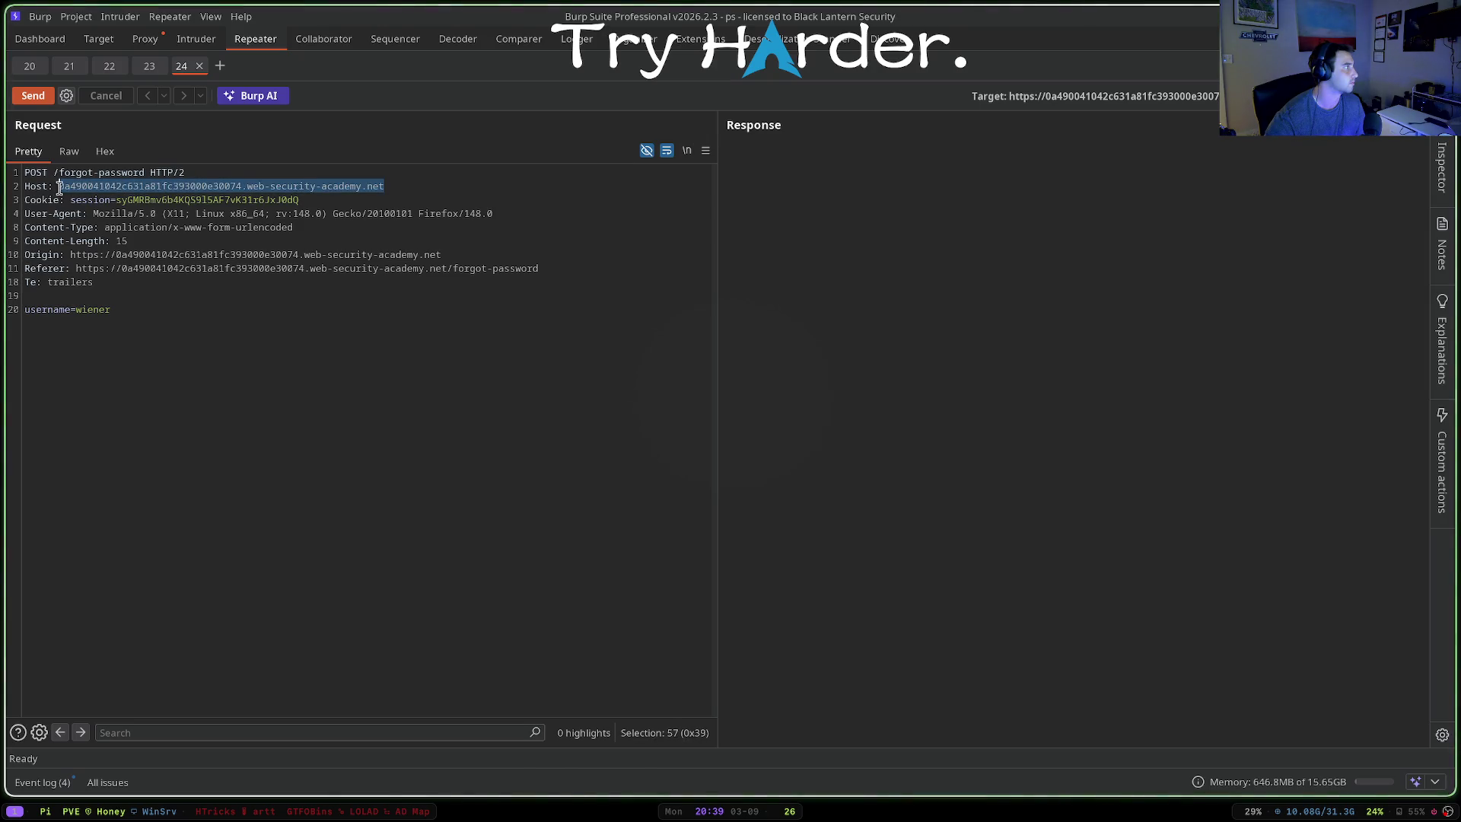
pyautogui.hotkey('ctrl', 'v')
pyautogui.hotkey('ctrl', 'space')
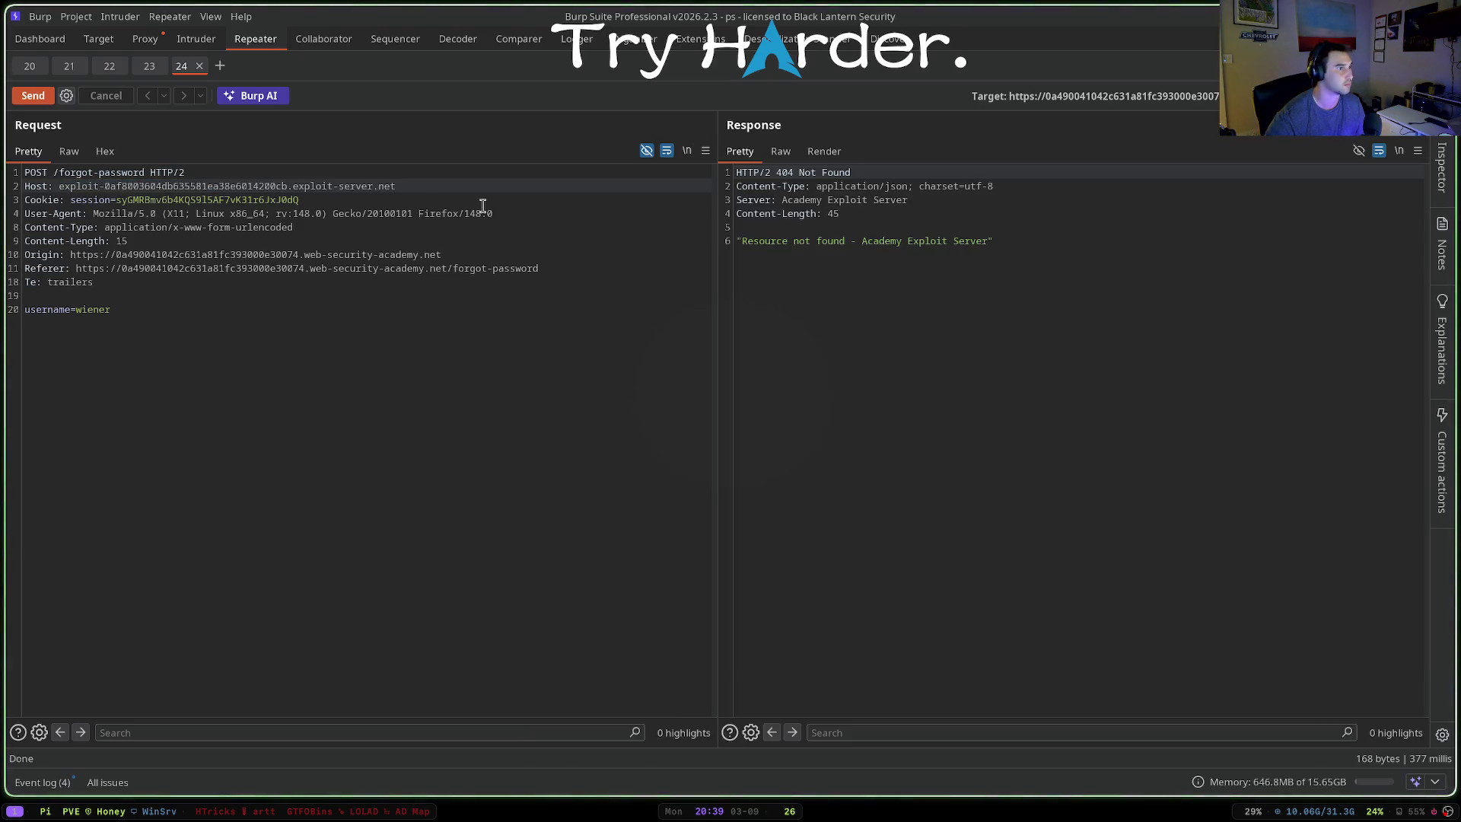
pyautogui.hotkey('ctrl', 'z')
pyautogui.hotkey('ctrl', 'space')
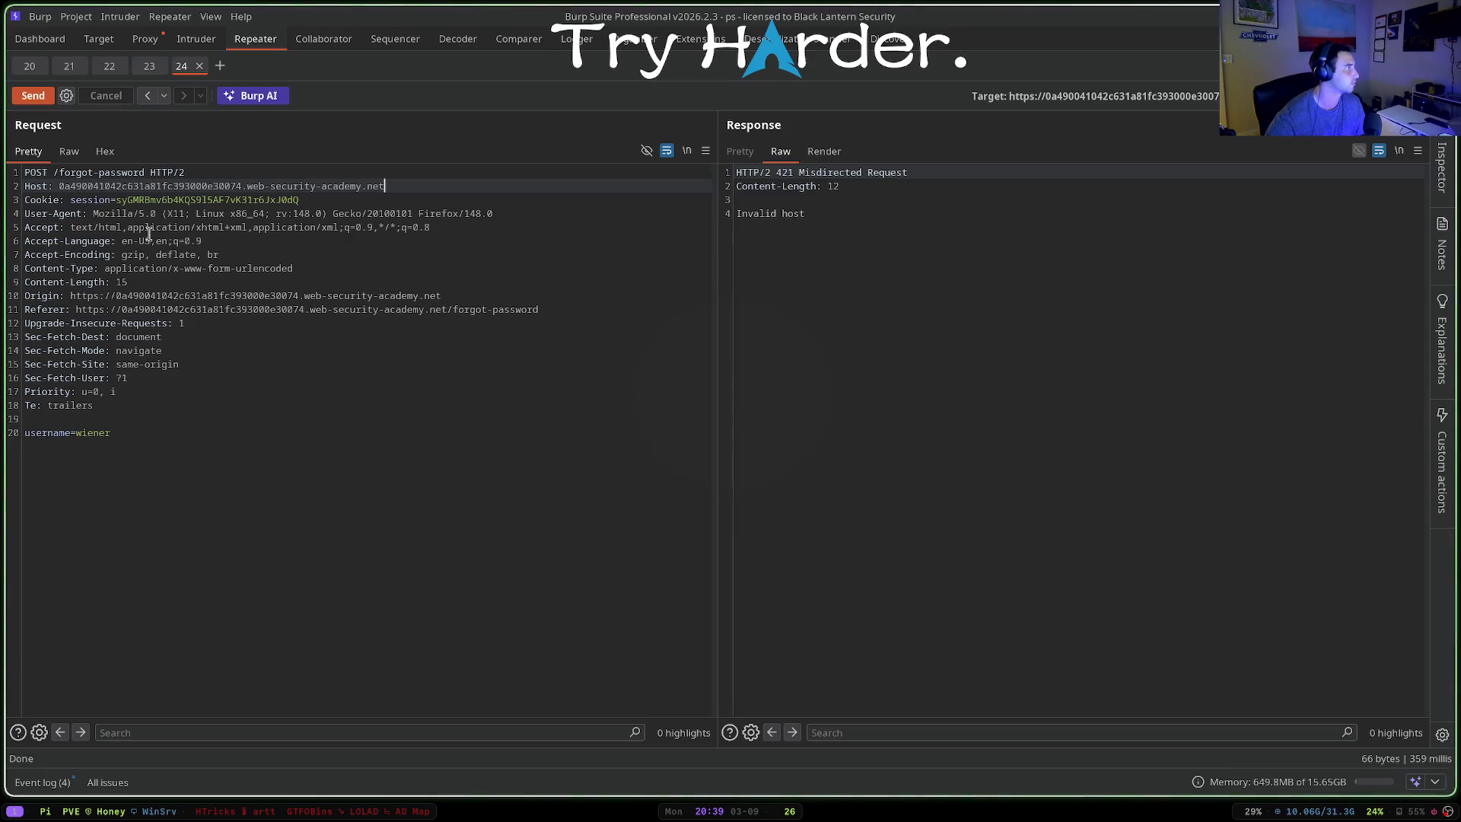
pyautogui.hotkey('ctrl', 'End')
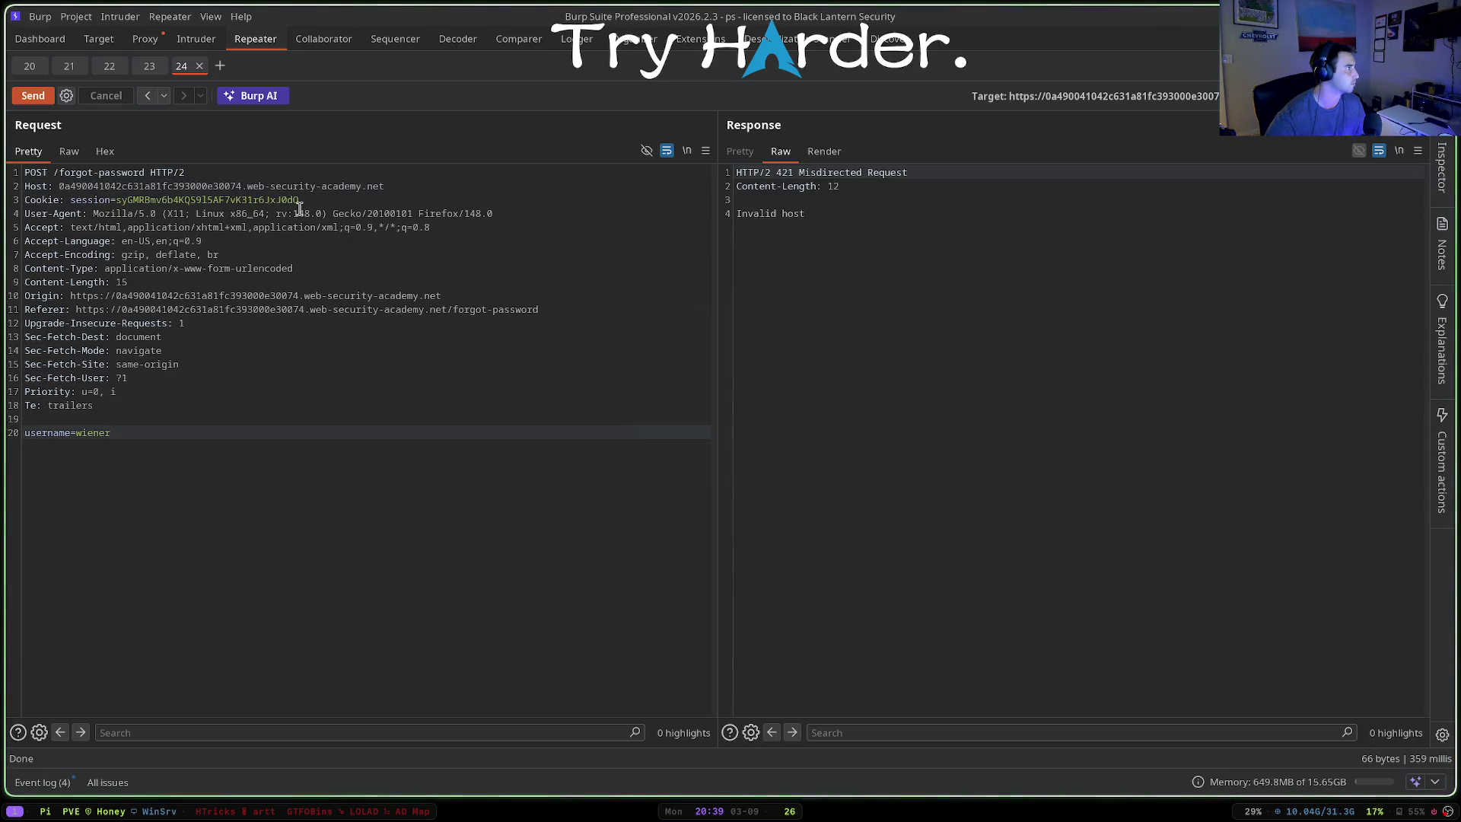
pyautogui.hotkey('ctrl', 'space')
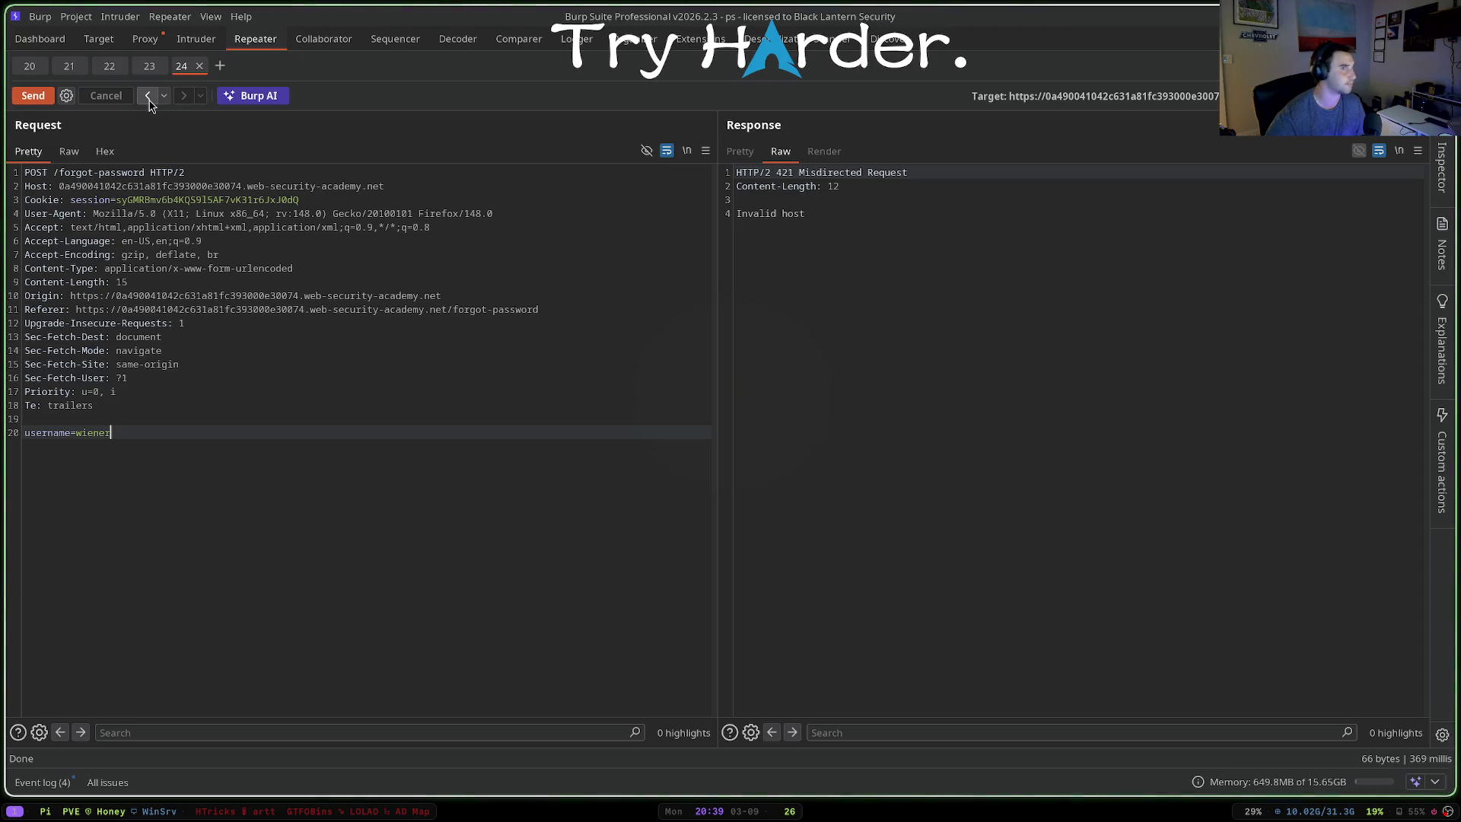
# - Resend the exploit-server Host version from history (404 Not Found), then open the intercepted request's actions
pyautogui.click(149, 96)
pyautogui.click(148, 97)
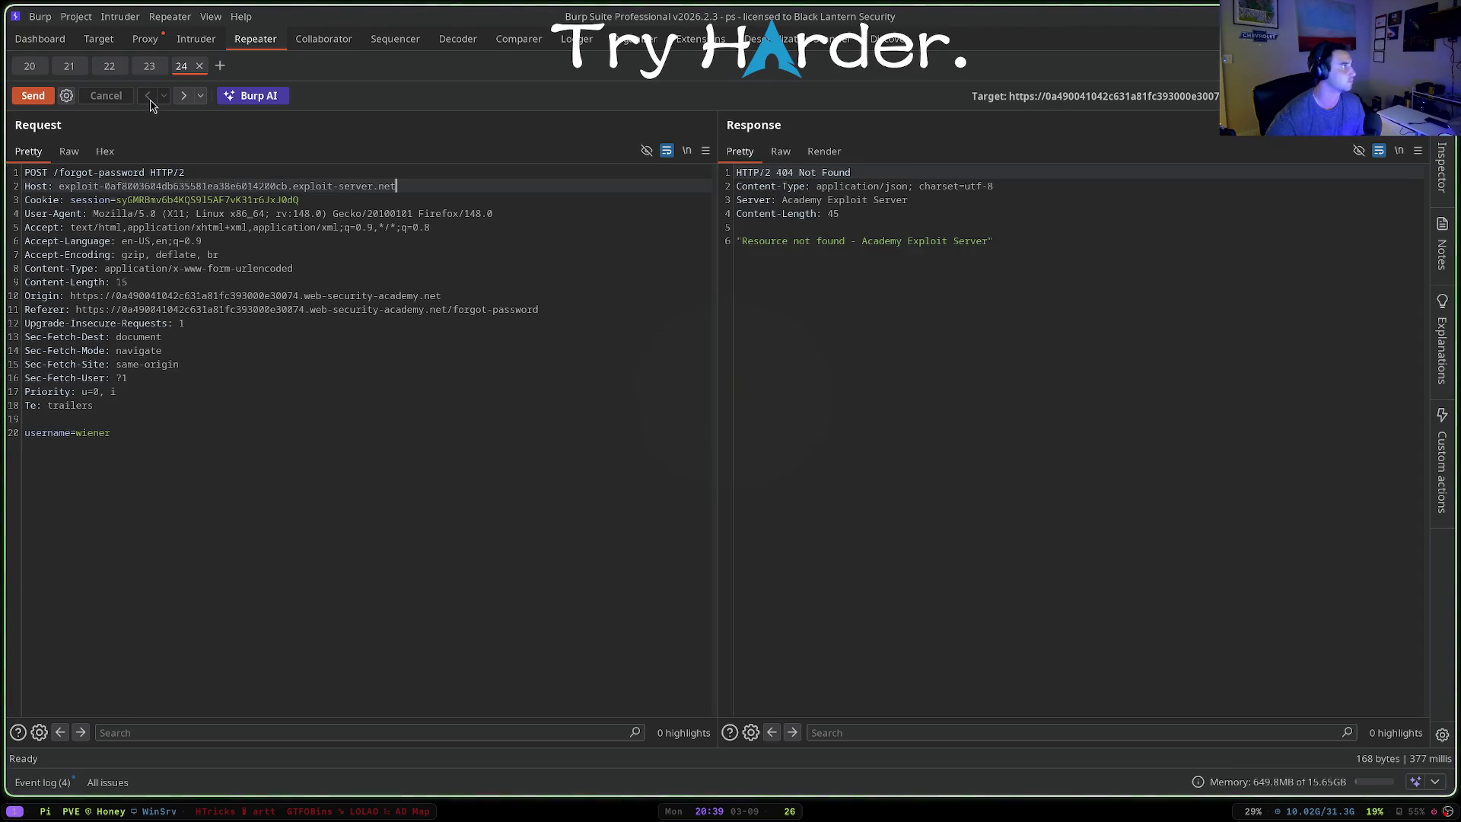
pyautogui.hotkey('ctrl', 'space')
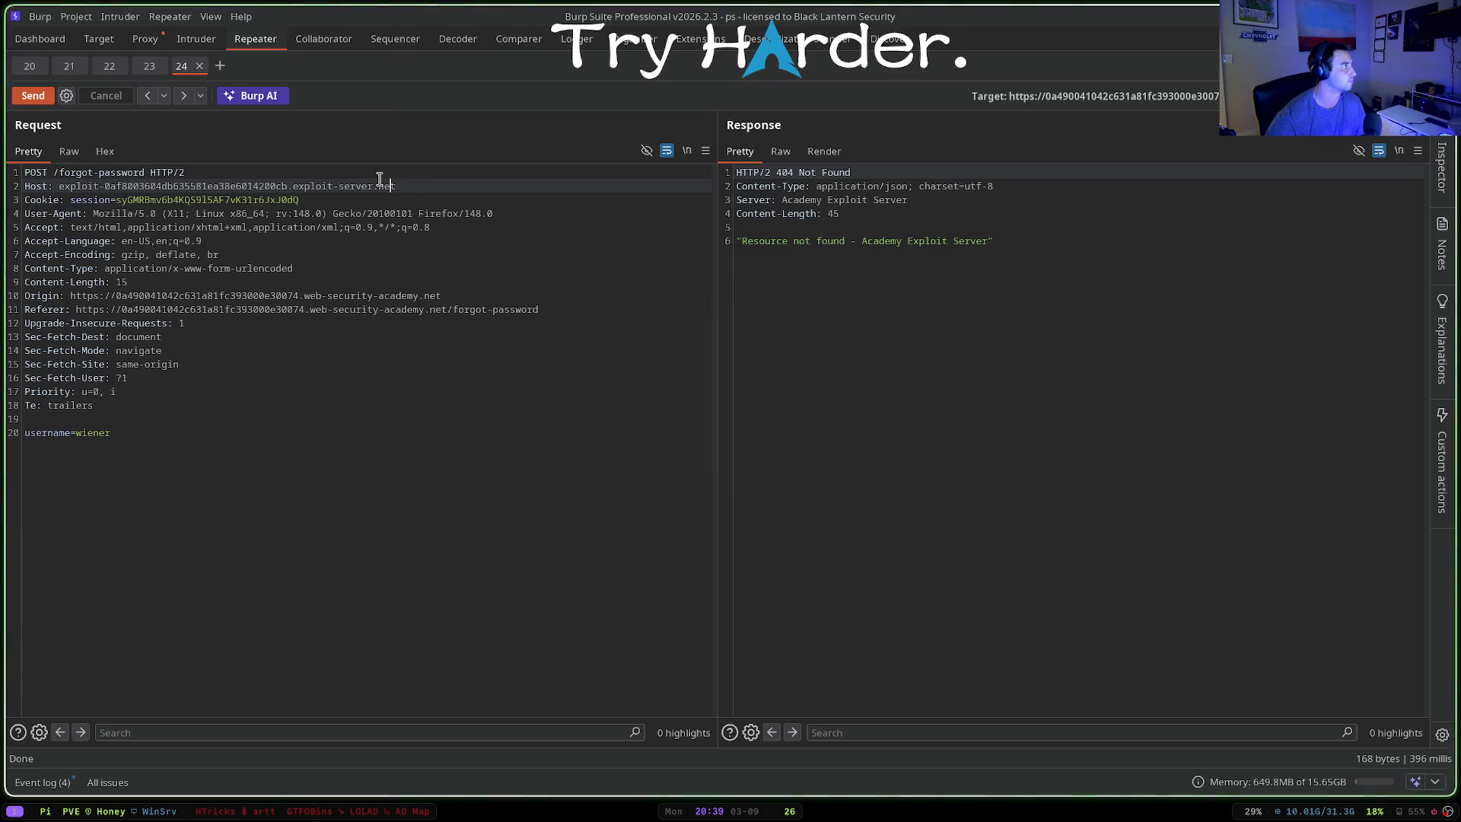
pyautogui.click(149, 97)
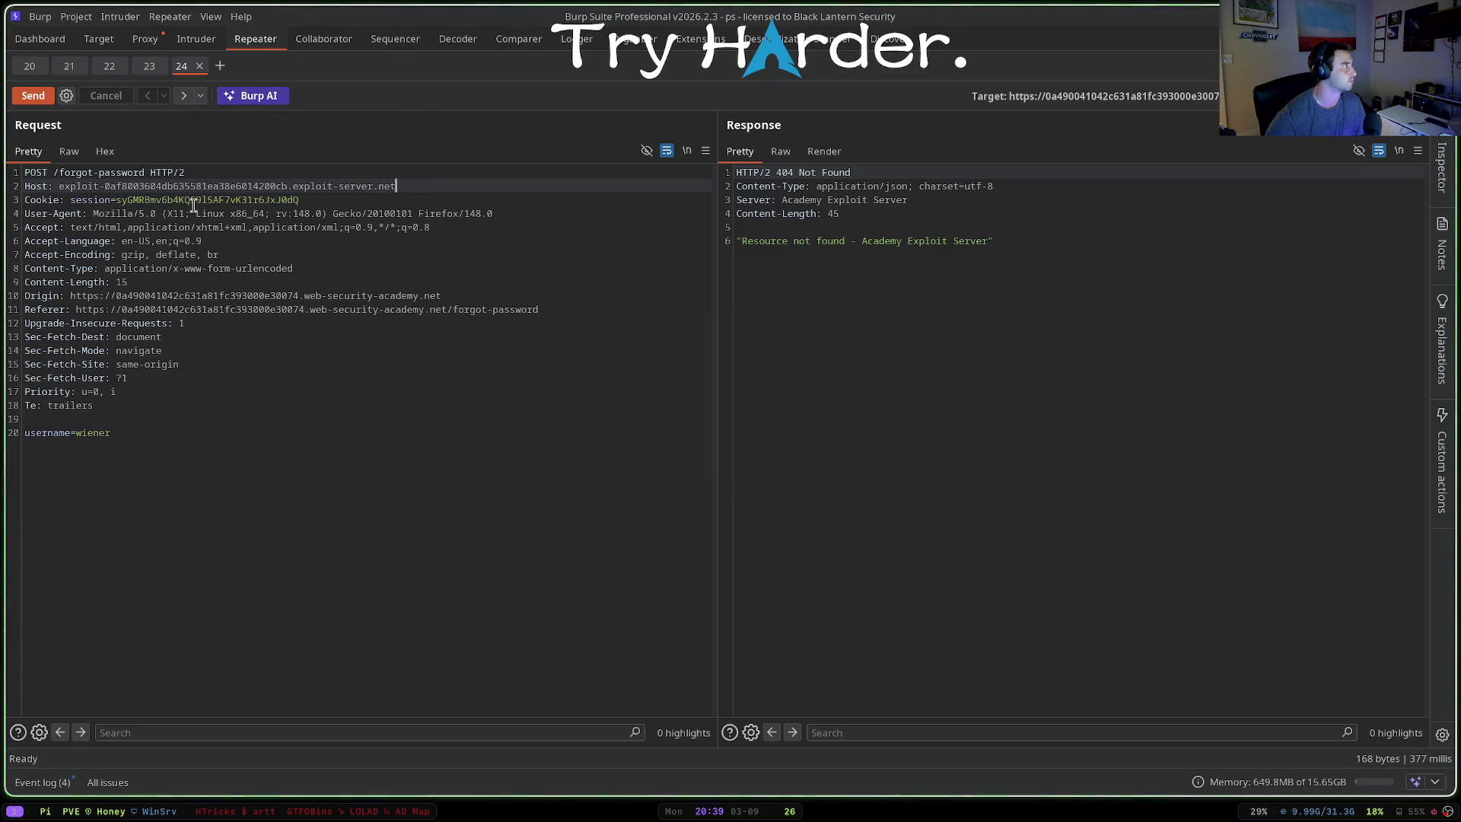
pyautogui.click(145, 39)
pyautogui.rightClick(257, 289)
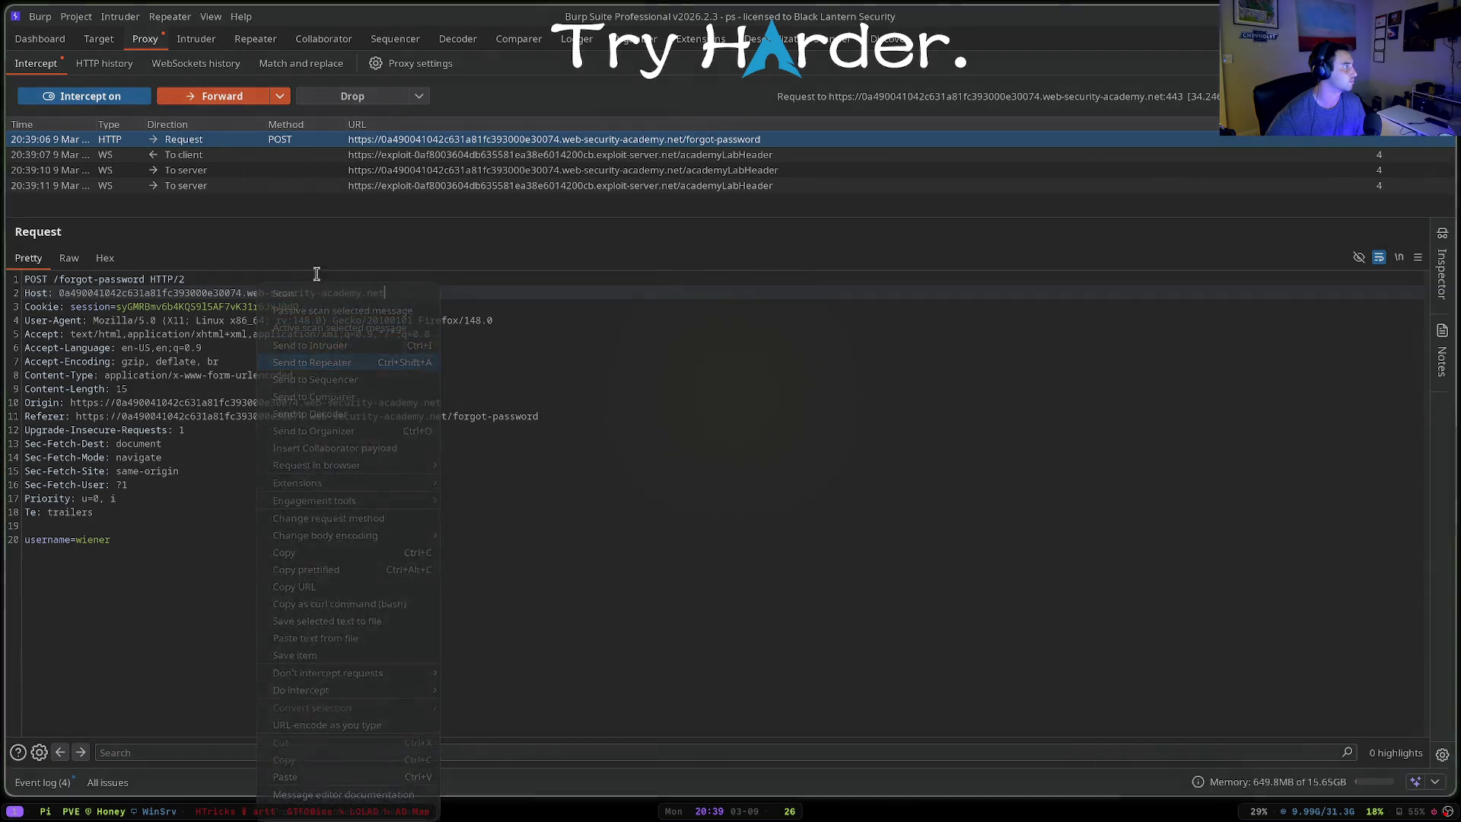
# - In a new Repeater tab, set Origin and Referer to the exploit-server hostname and send (200 OK)
pyautogui.click(112, 100)
pyautogui.hotkey('ctrl', 'shift', 'r')
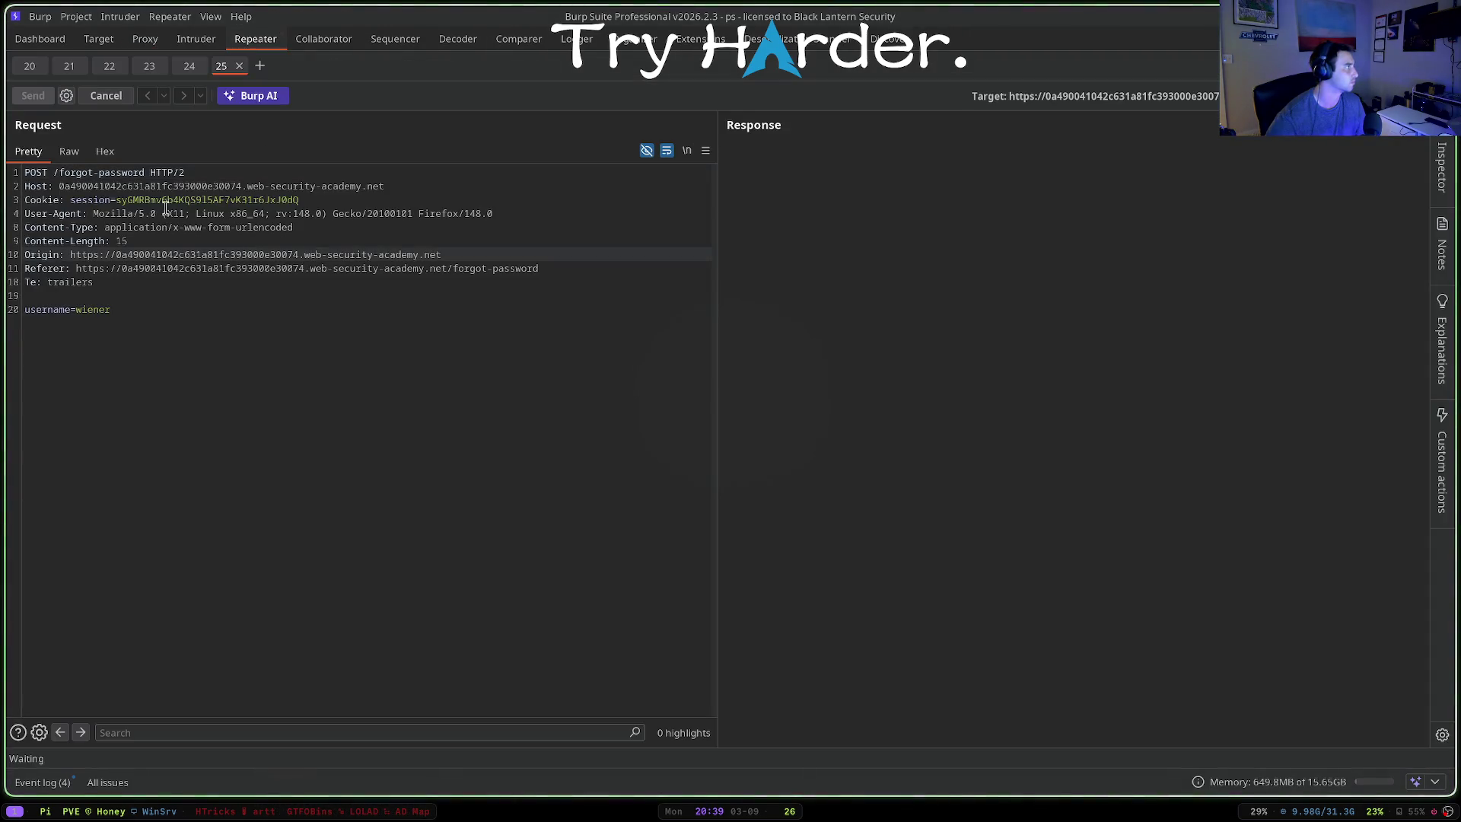
pyautogui.moveTo(115, 254); pyautogui.dragTo(447, 254)
pyautogui.write('exploit-0af8003604db635581ea38e6014200cb.exploit-server.net')
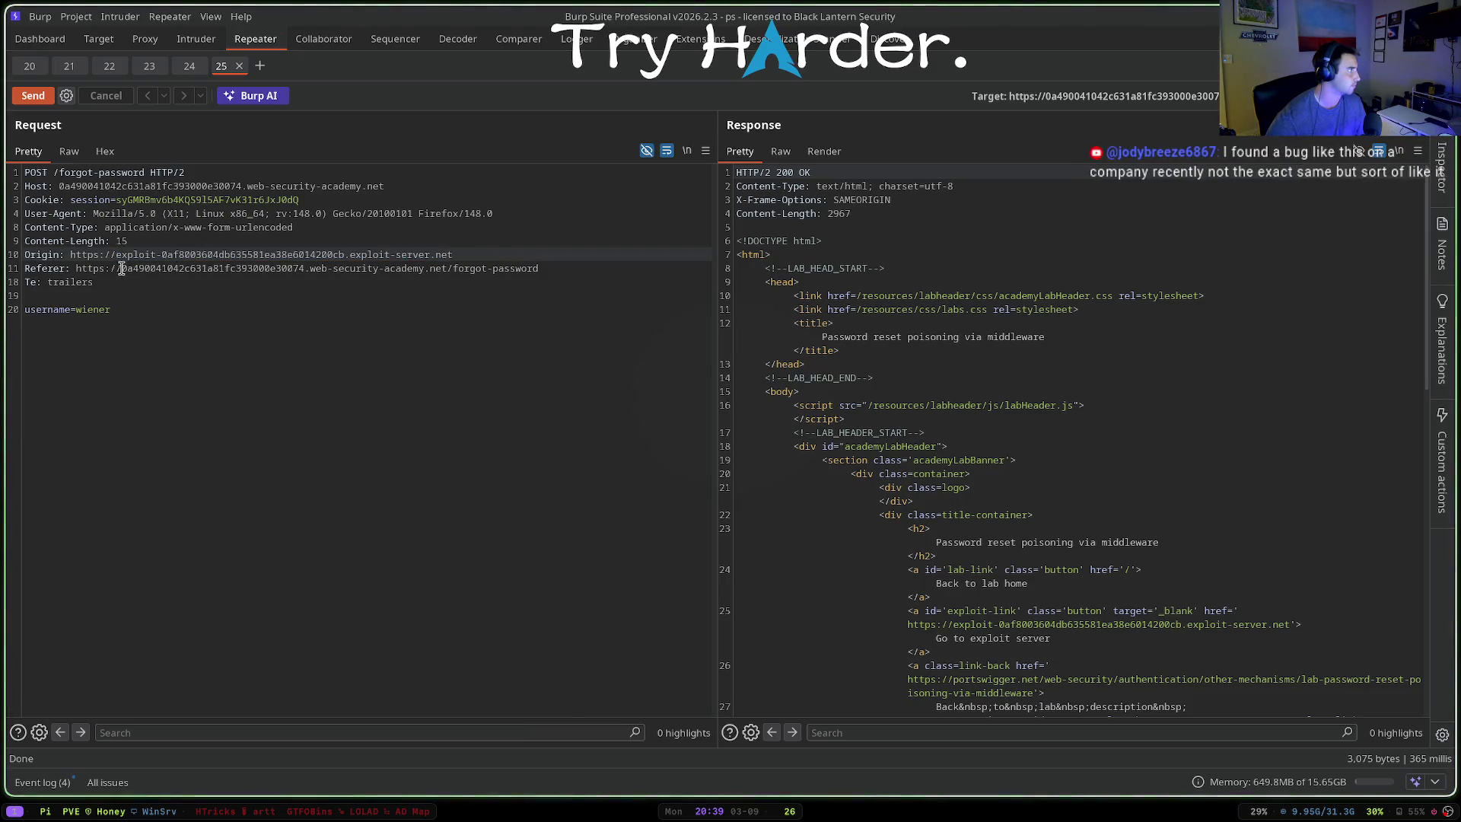
pyautogui.moveTo(121, 269); pyautogui.dragTo(419, 272)
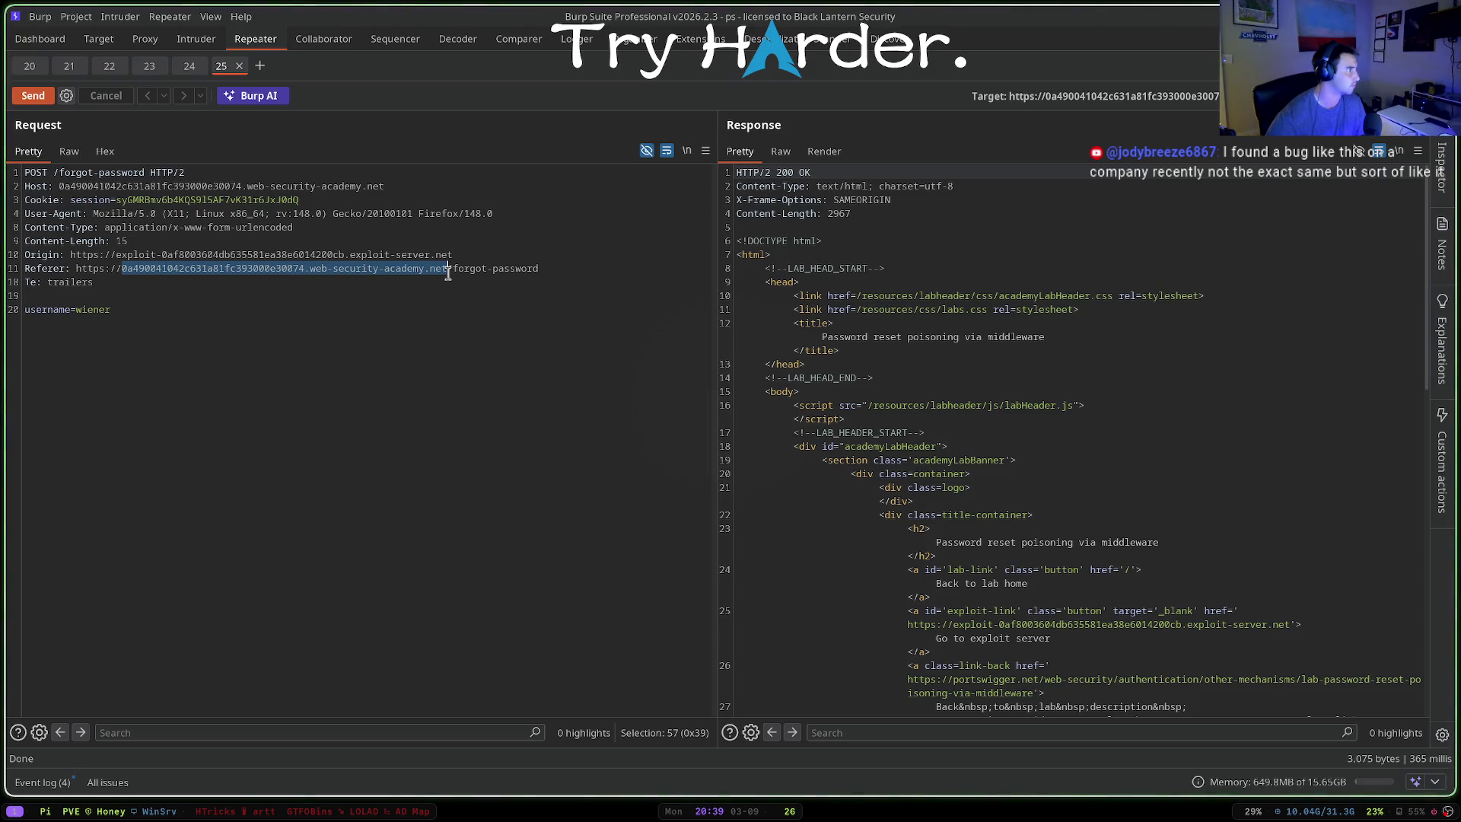
pyautogui.hotkey('ctrl', 'v')
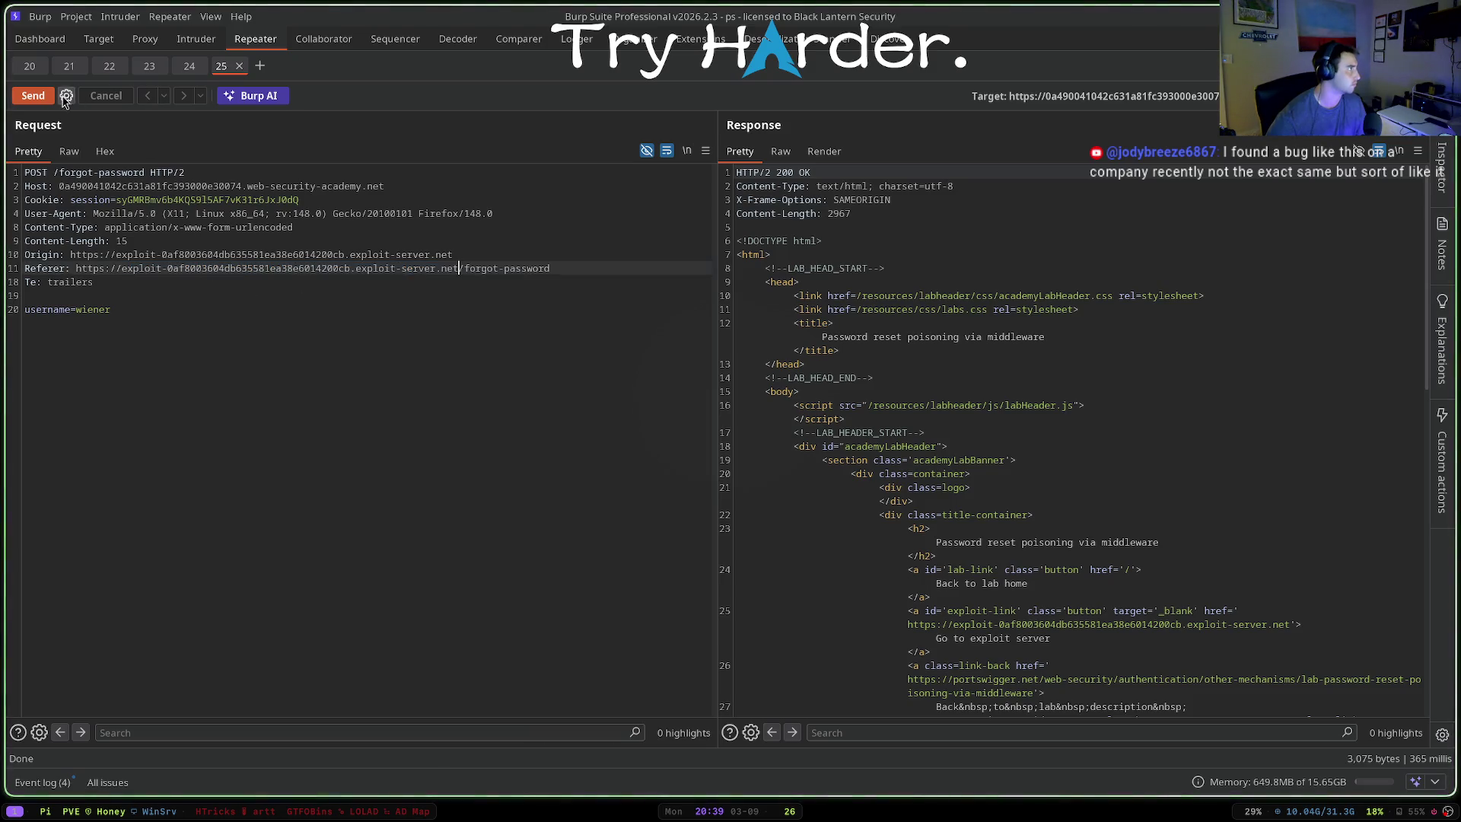
pyautogui.click(34, 95)
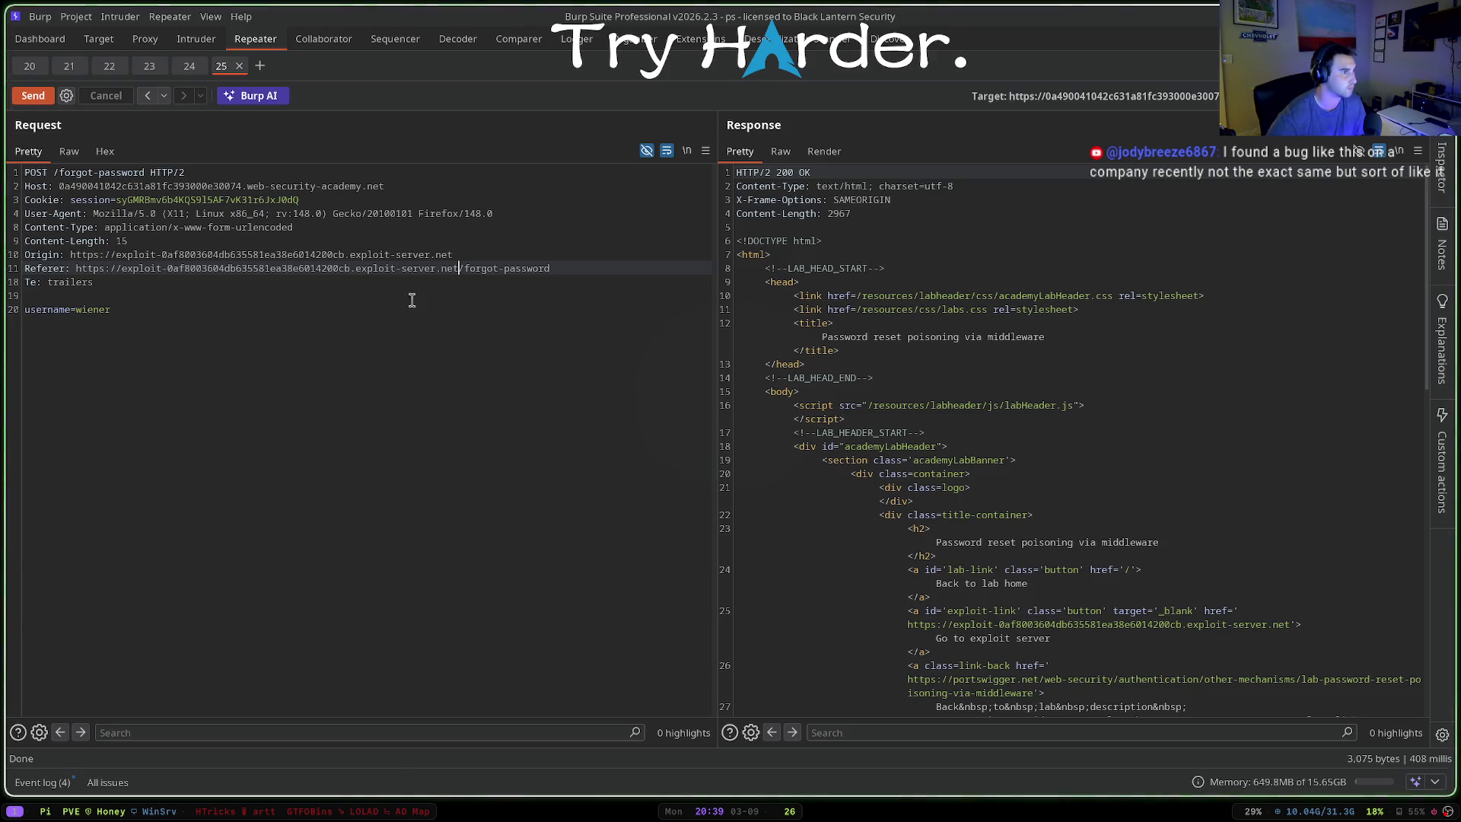
pyautogui.press('super+f')
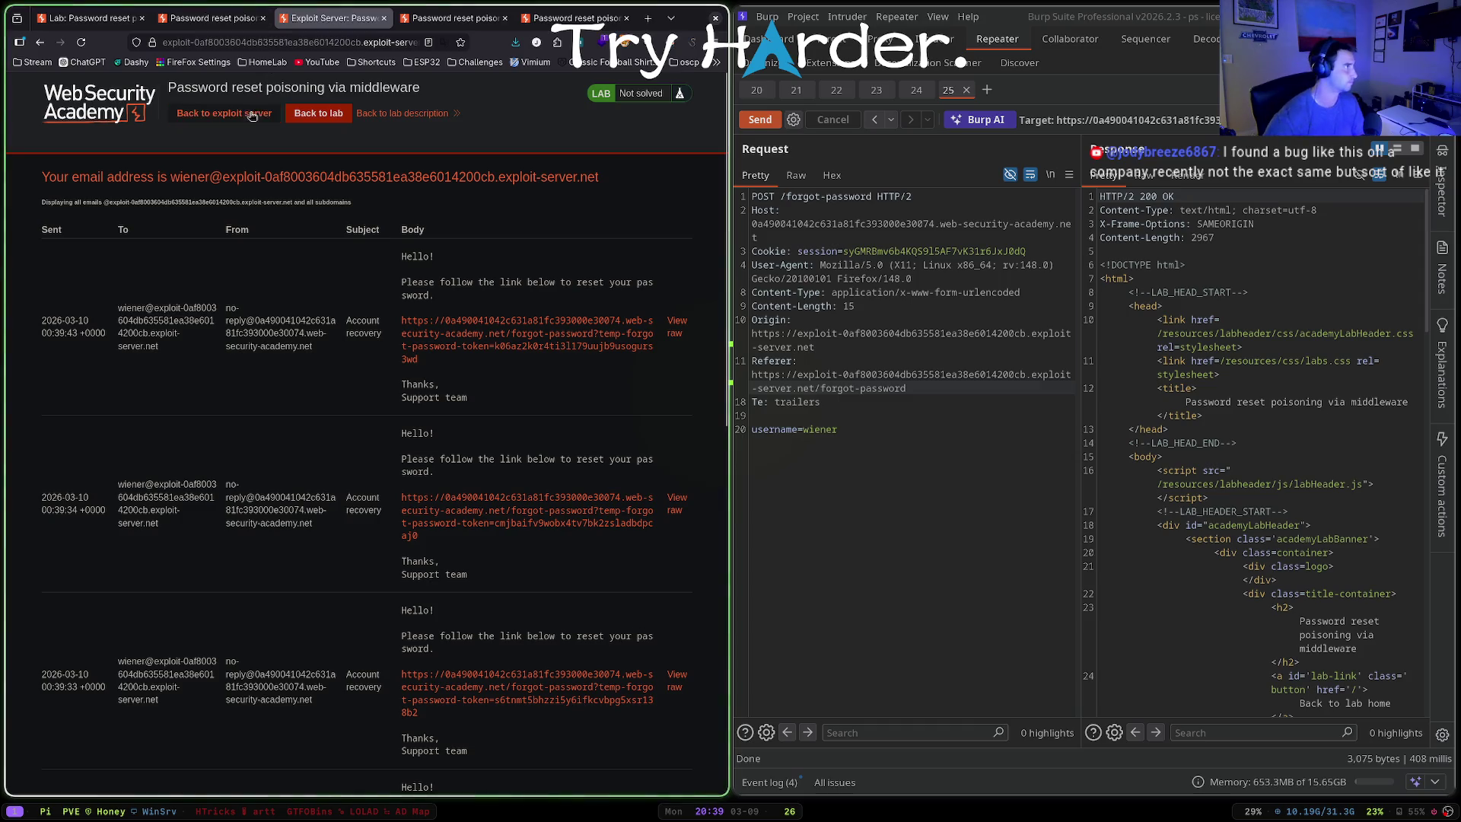
# - Review the exploit server's email client, go back to the exploit server, and maximise Burp
pyautogui.click(213, 17)
pyautogui.click(310, 23)
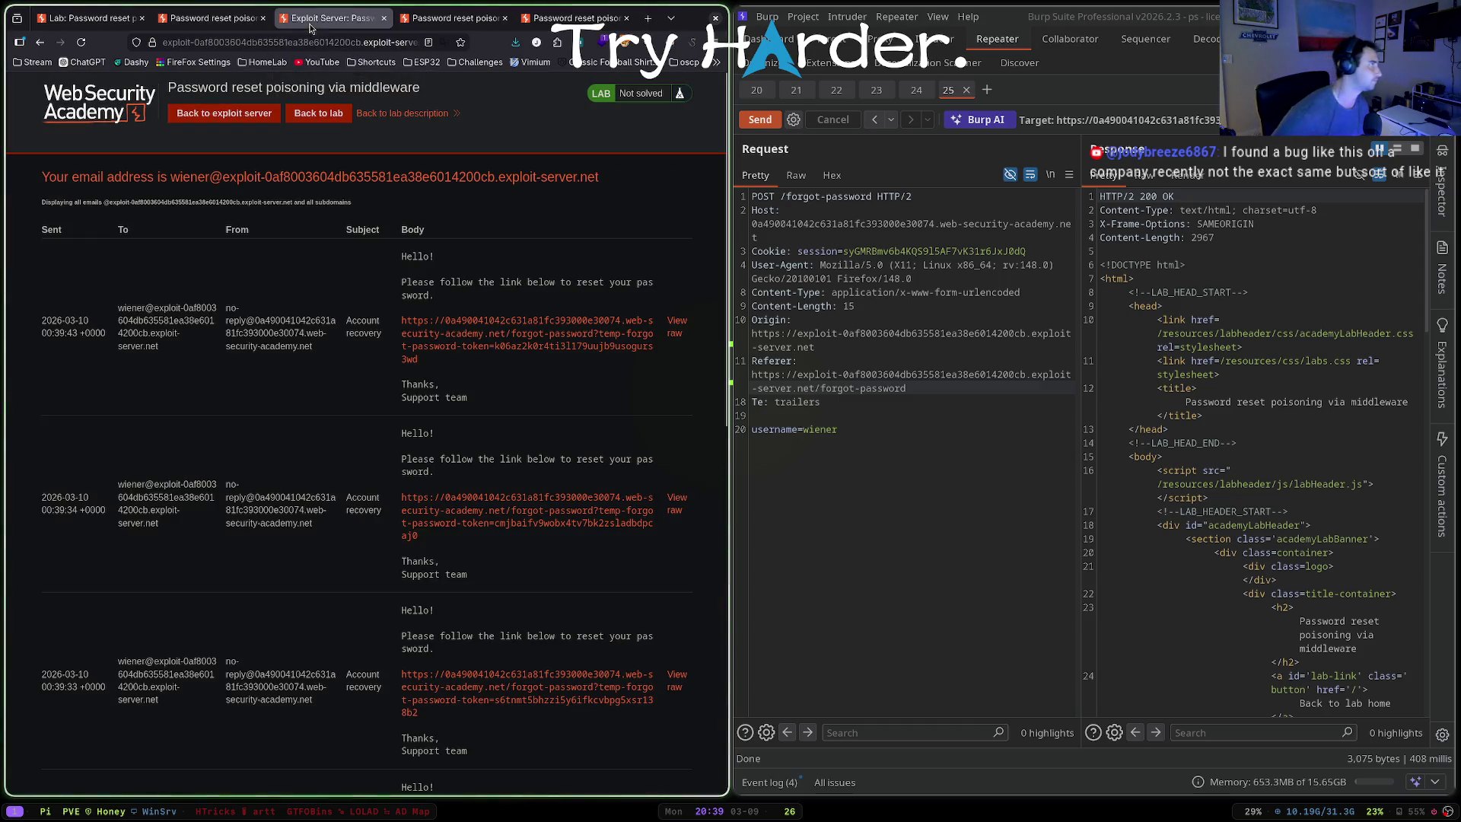
pyautogui.click(263, 114)
pyautogui.press('super+f')
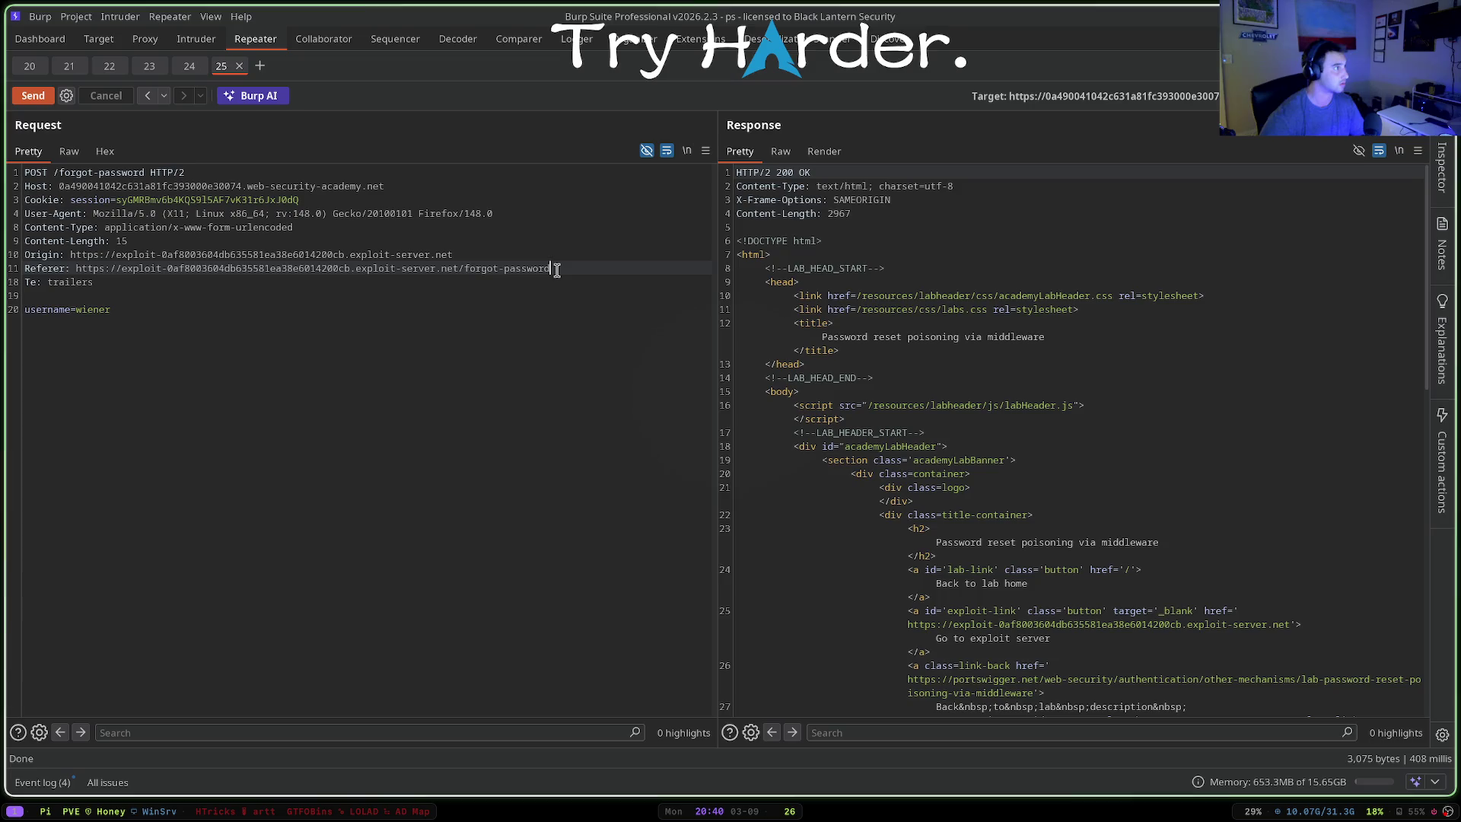
# - Replace 'forgot-password' in the Referer path with test2 and resend the request (200 OK)
pyautogui.hotkey('ctrl', 'space')
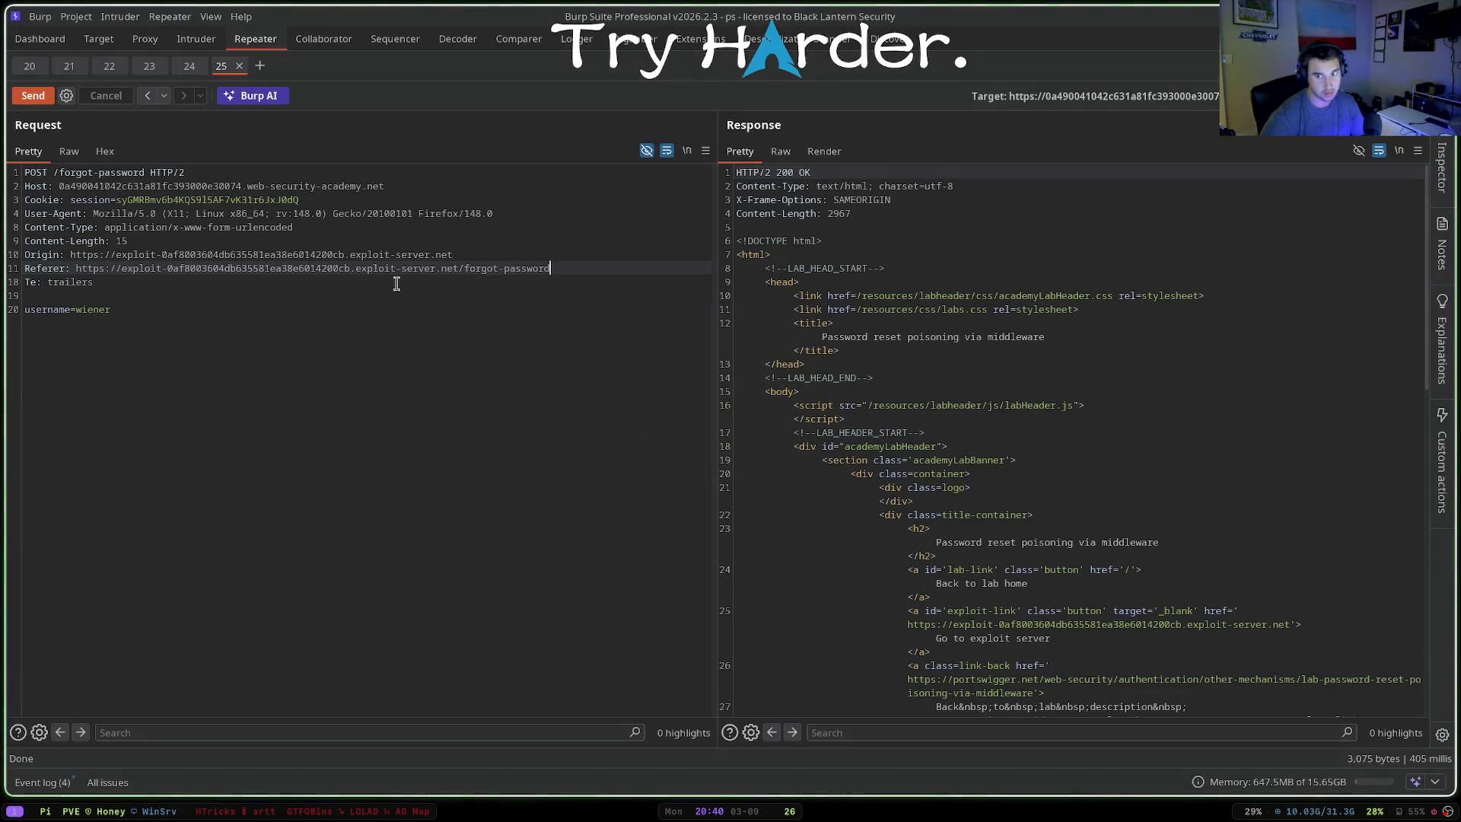
pyautogui.click(431, 187)
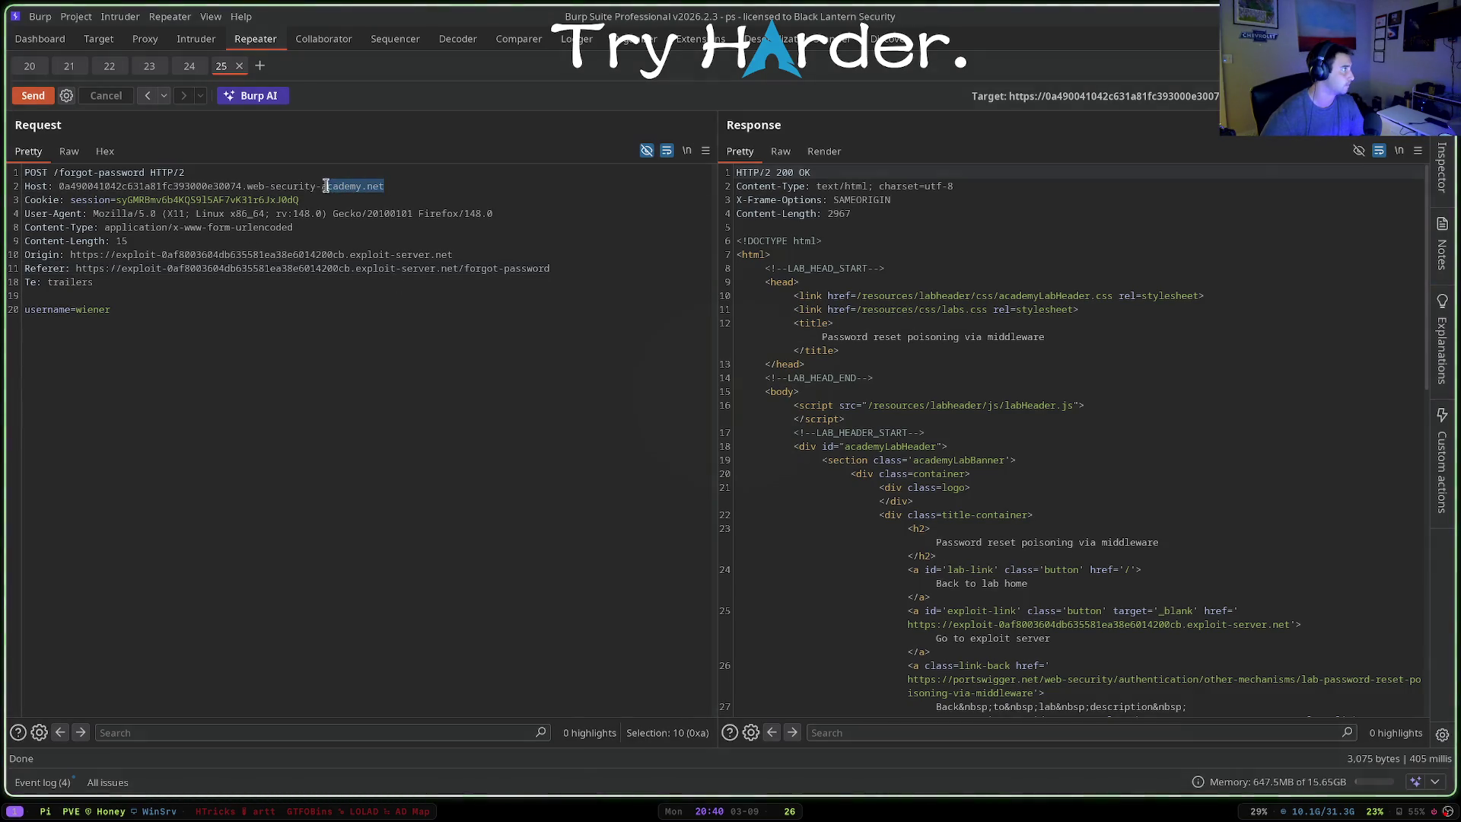
pyautogui.moveTo(549, 268); pyautogui.dragTo(465, 270)
pyautogui.write('test2')
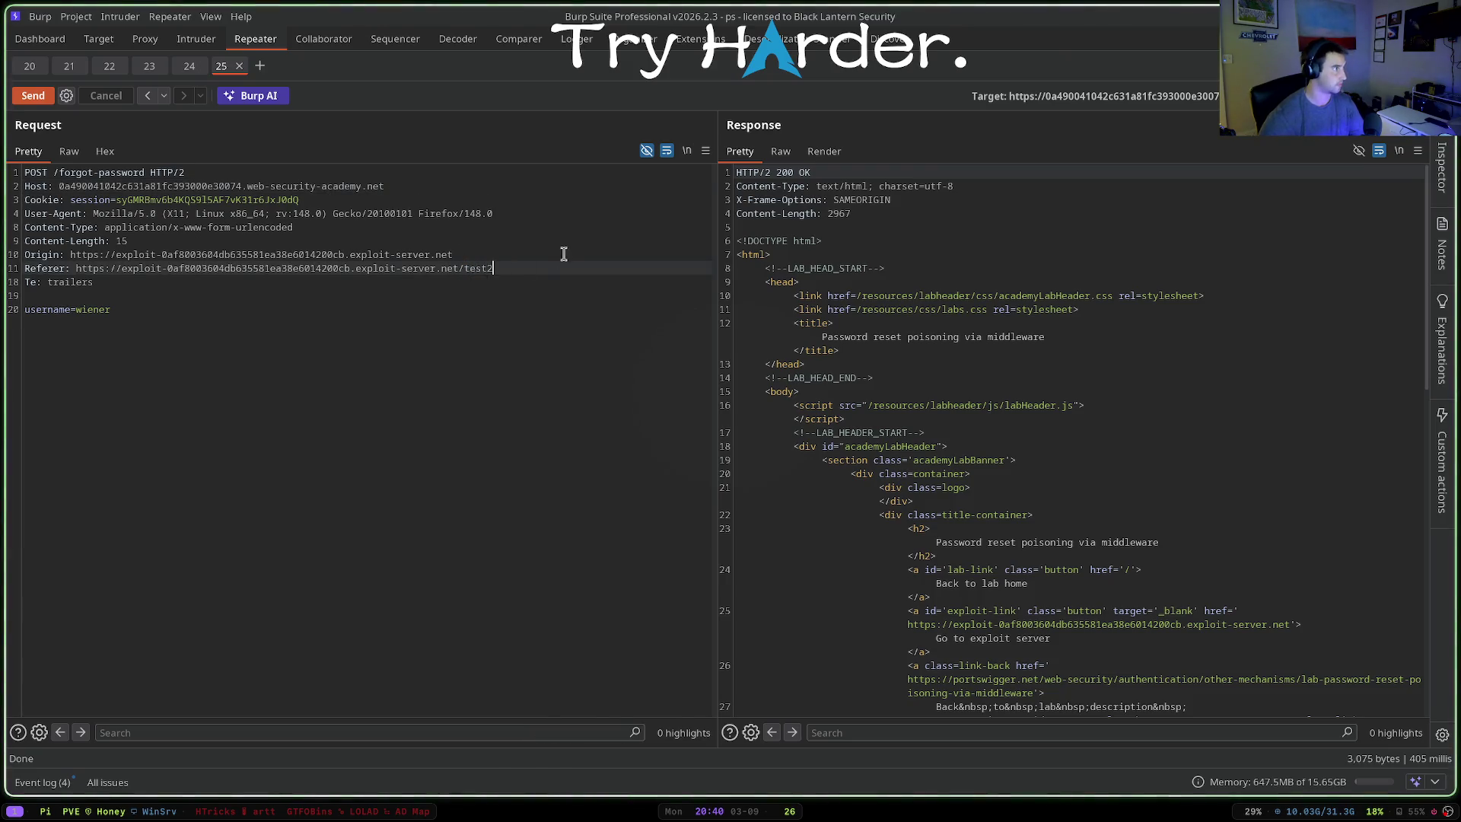
pyautogui.hotkey('ctrl', 'space')
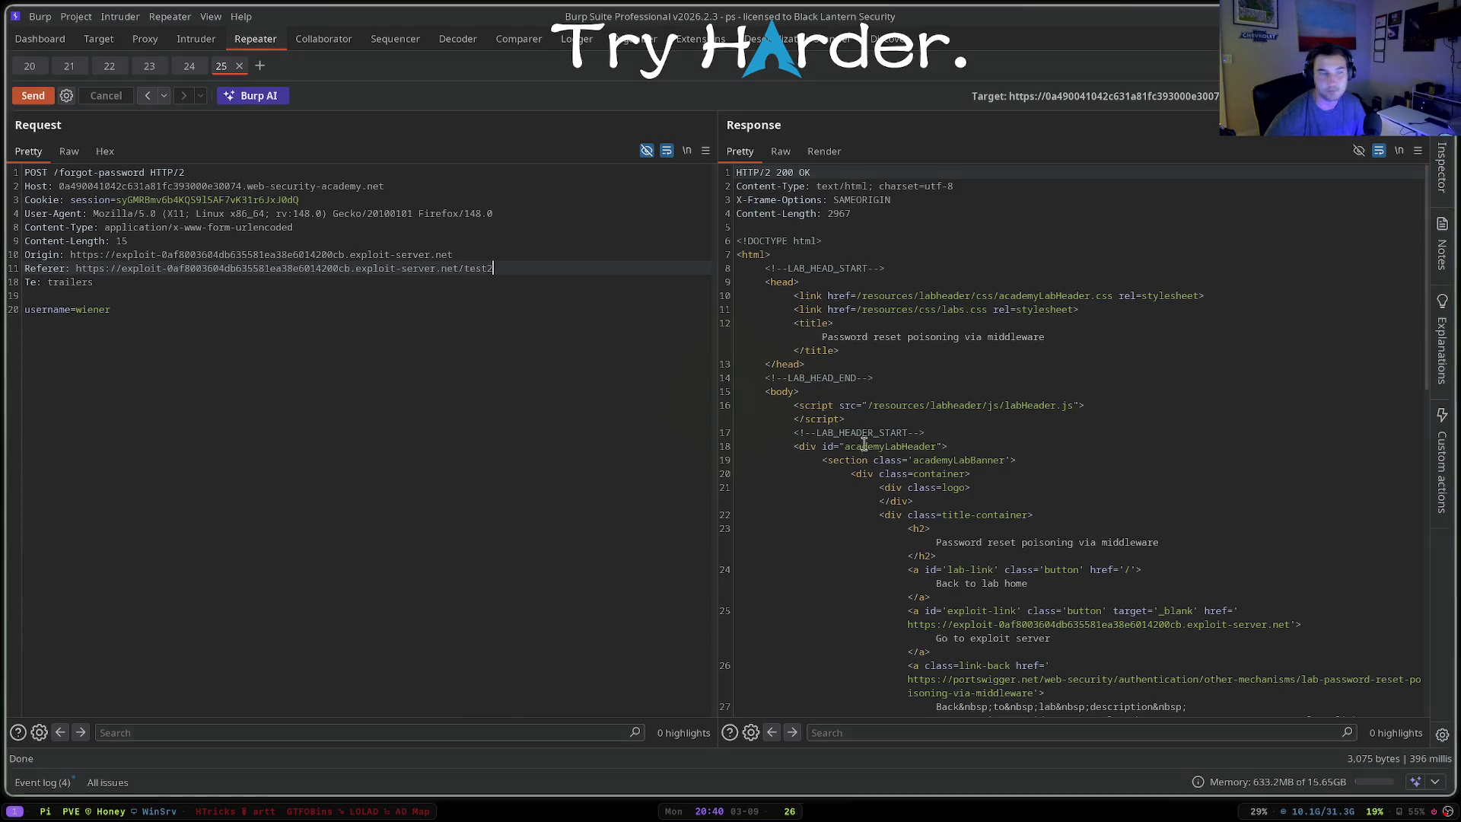
# - Scroll through the response confirming a password reset link was emailed
pyautogui.scroll(-3, 1420, 249)
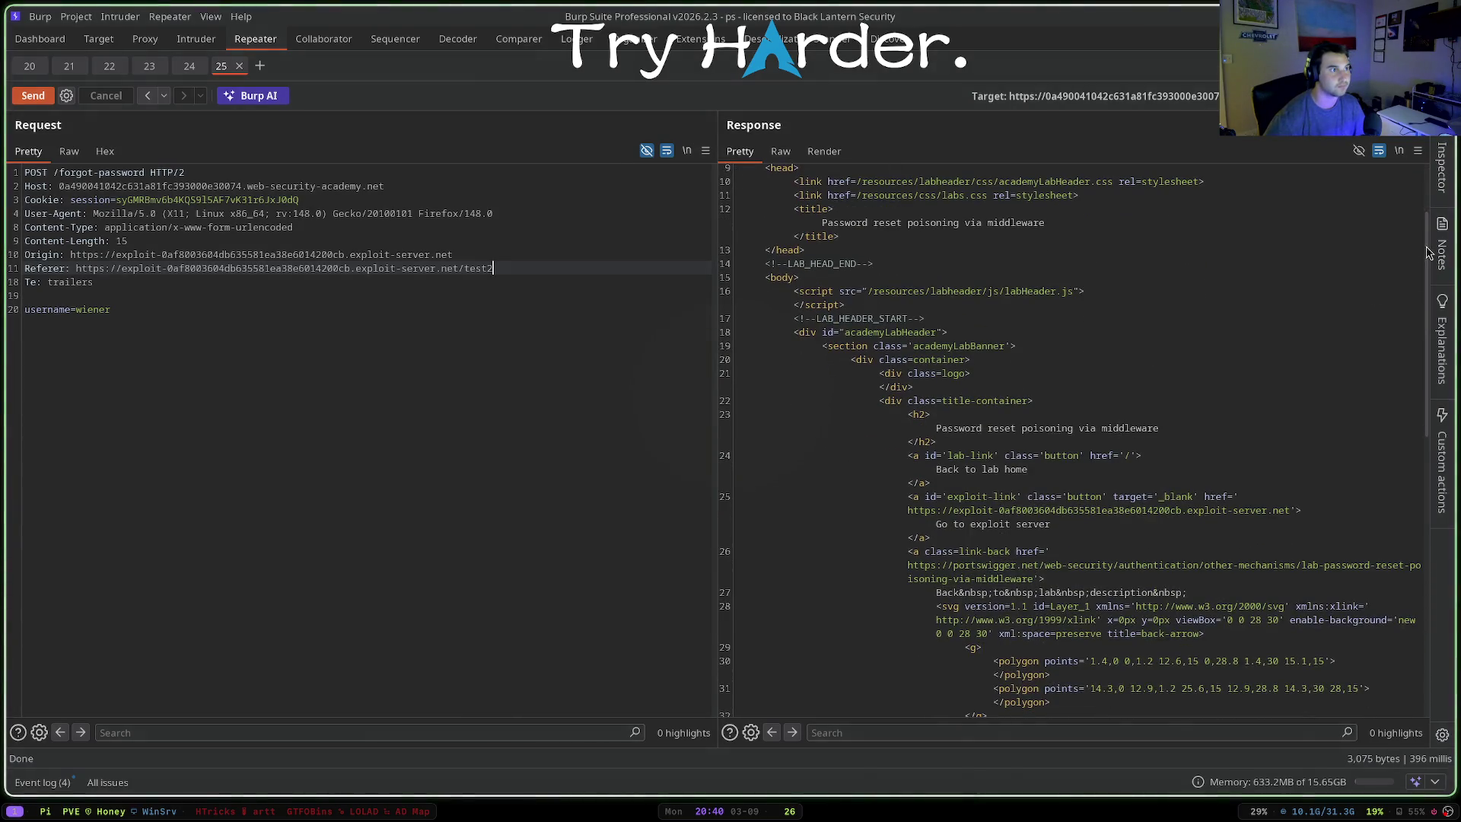
pyautogui.scroll(-12, 1409, 504)
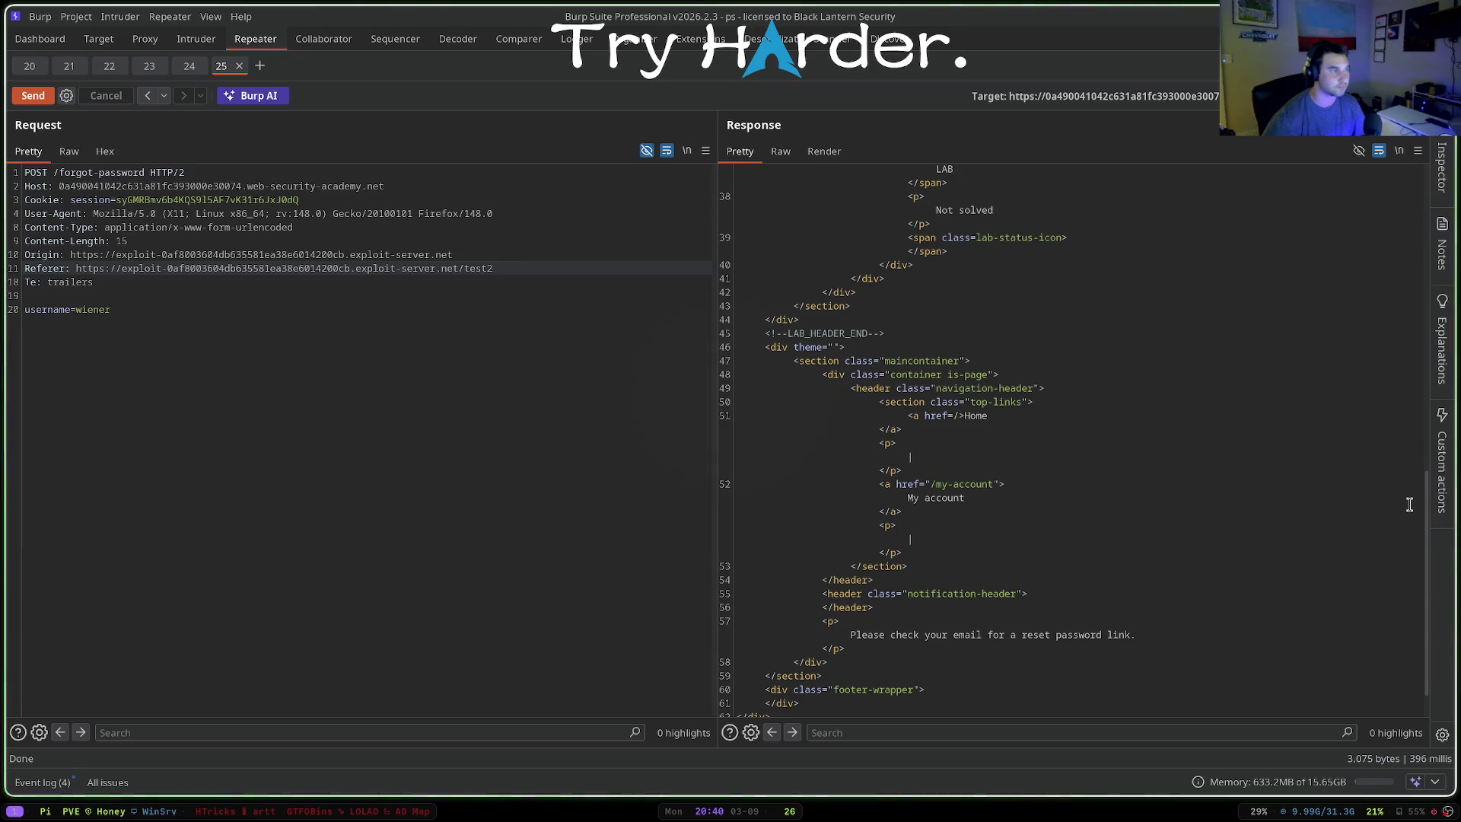
pyautogui.scroll(-2, 1409, 532)
pyautogui.scroll(10, 1409, 564)
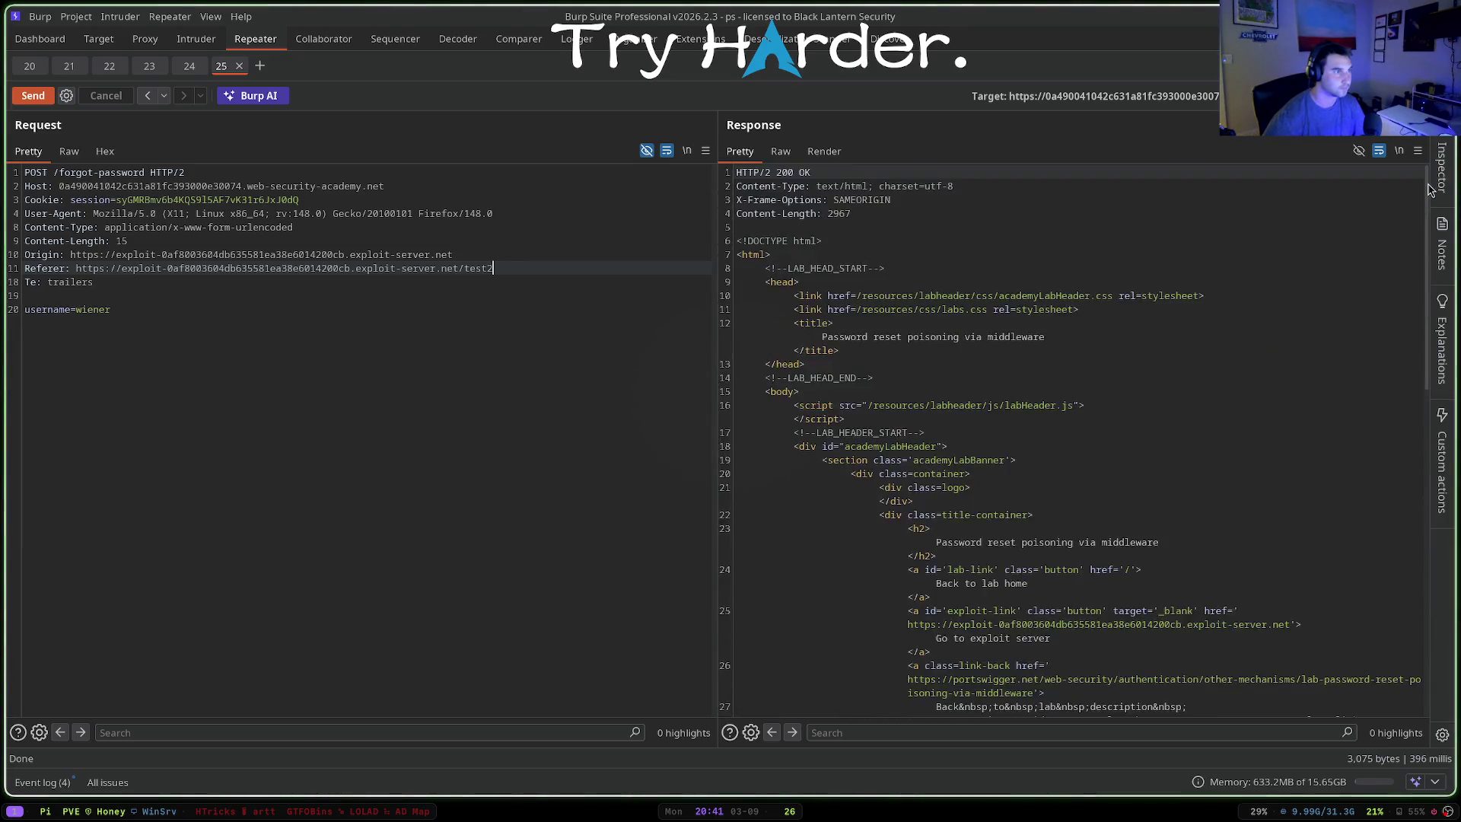
pyautogui.scroll(-8, 1415, 304)
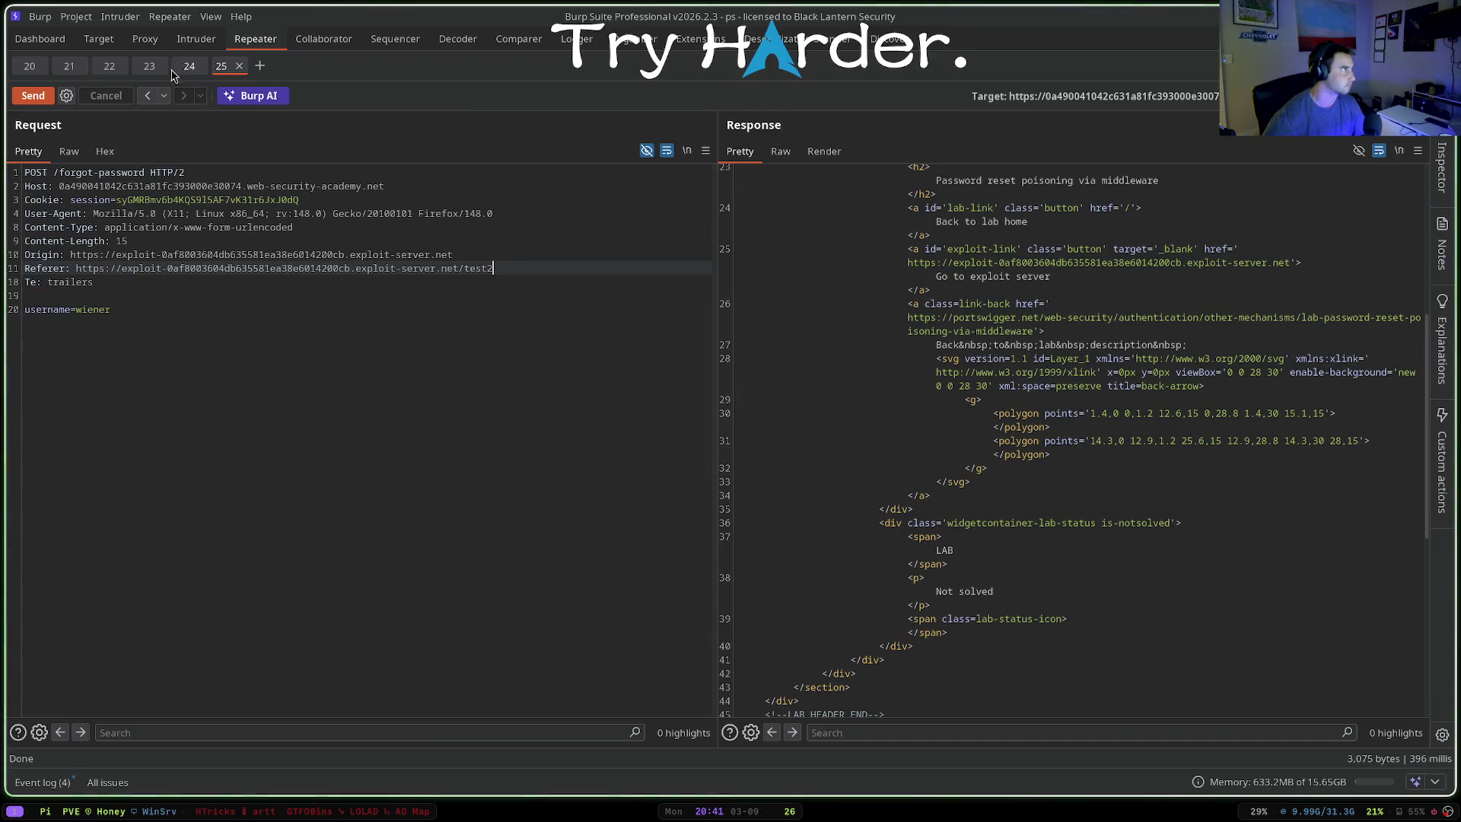
# - Check the Target and Proxy tabs, then compare Repeater requests 23, 24 and 25
pyautogui.click(98, 39)
pyautogui.click(145, 39)
pyautogui.hotkey('ctrl', 'shift', 'r')
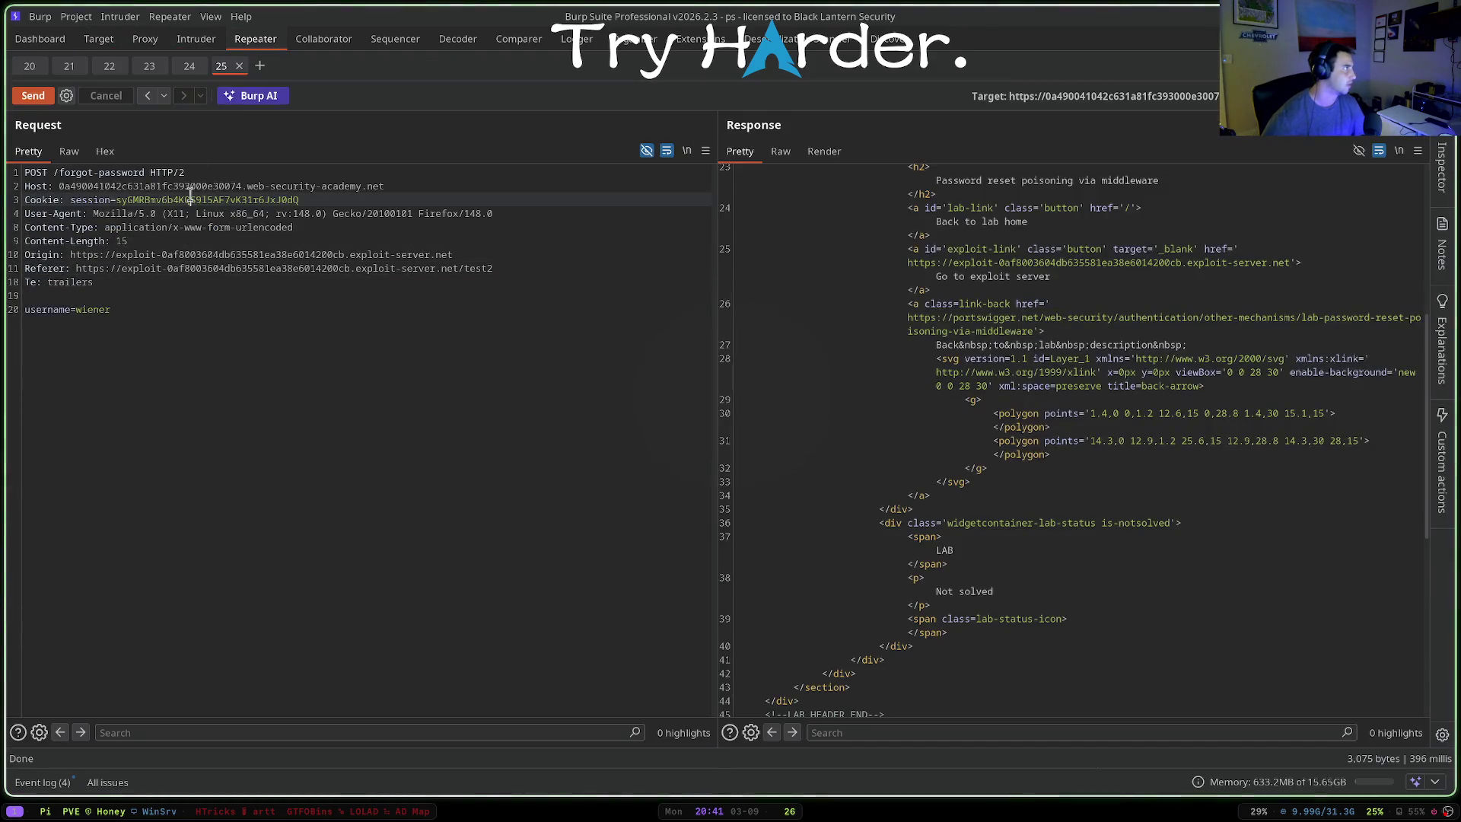
pyautogui.click(144, 66)
pyautogui.click(186, 67)
pyautogui.click(236, 66)
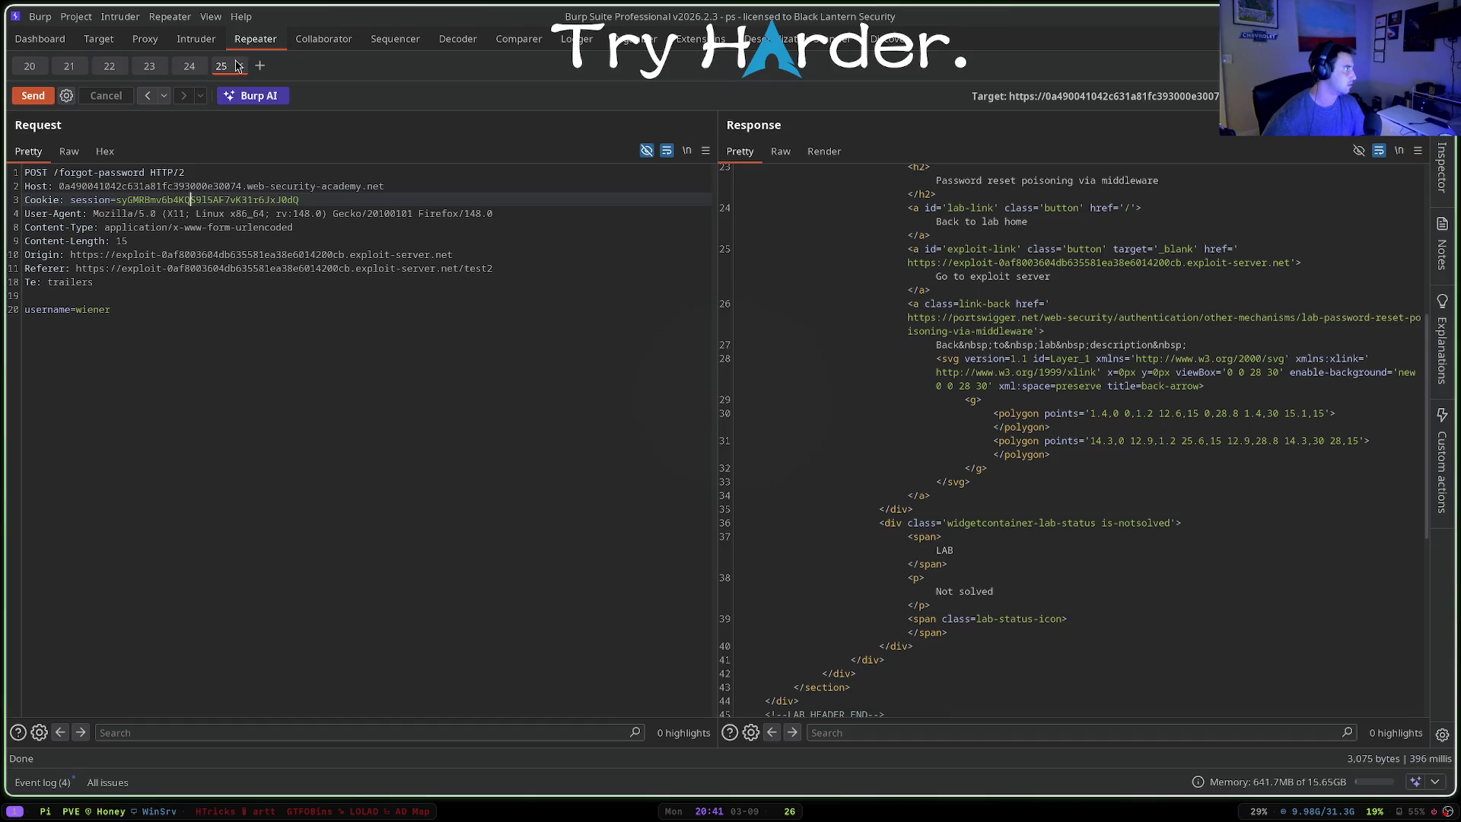
pyautogui.click(190, 70)
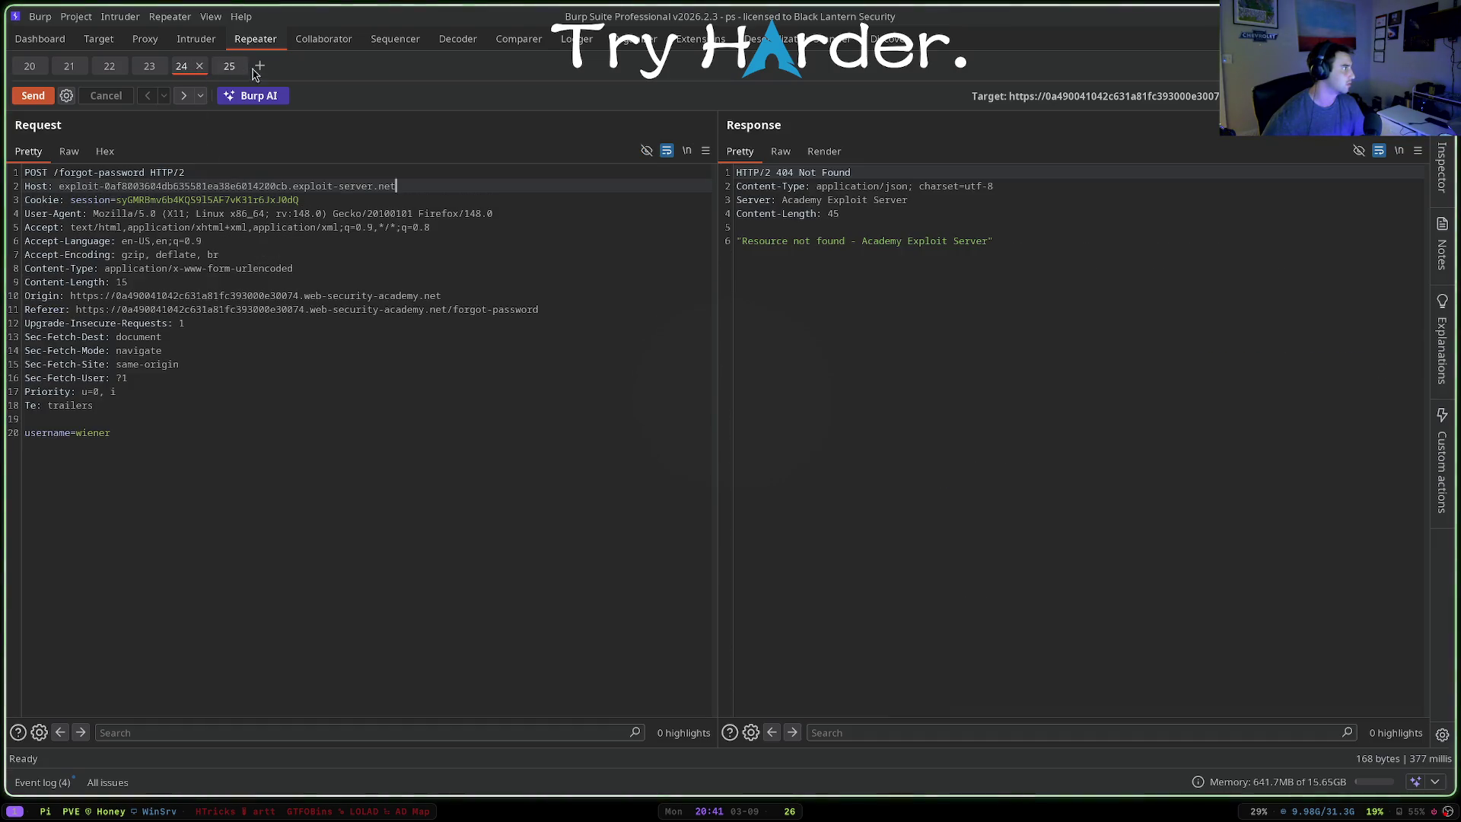
pyautogui.click(259, 65)
pyautogui.click(225, 68)
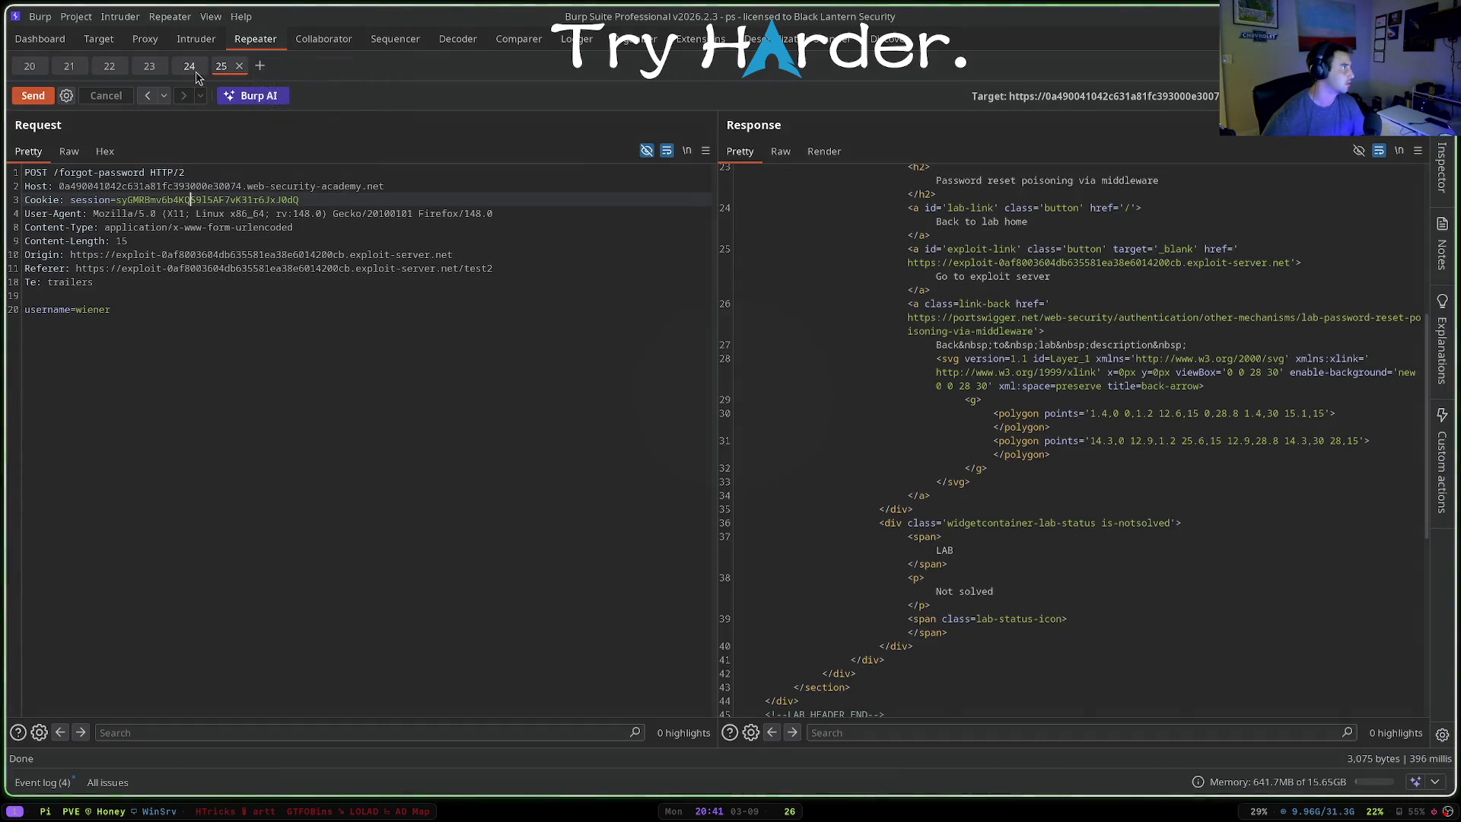
# - Tile the Firefox exploit-server email window to the left of Burp
pyautogui.click(207, 227)
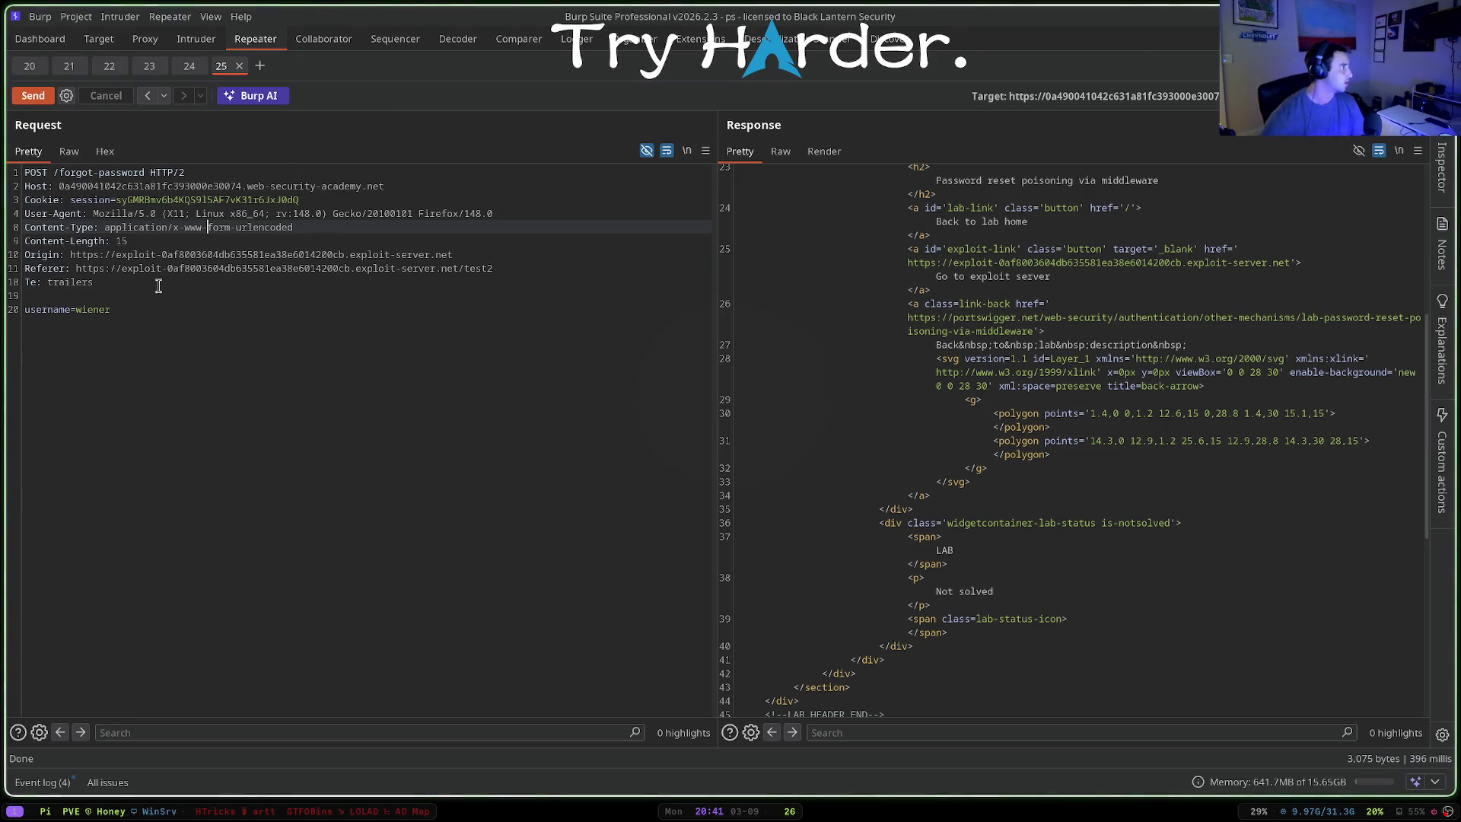
pyautogui.click(466, 256)
pyautogui.press('super')
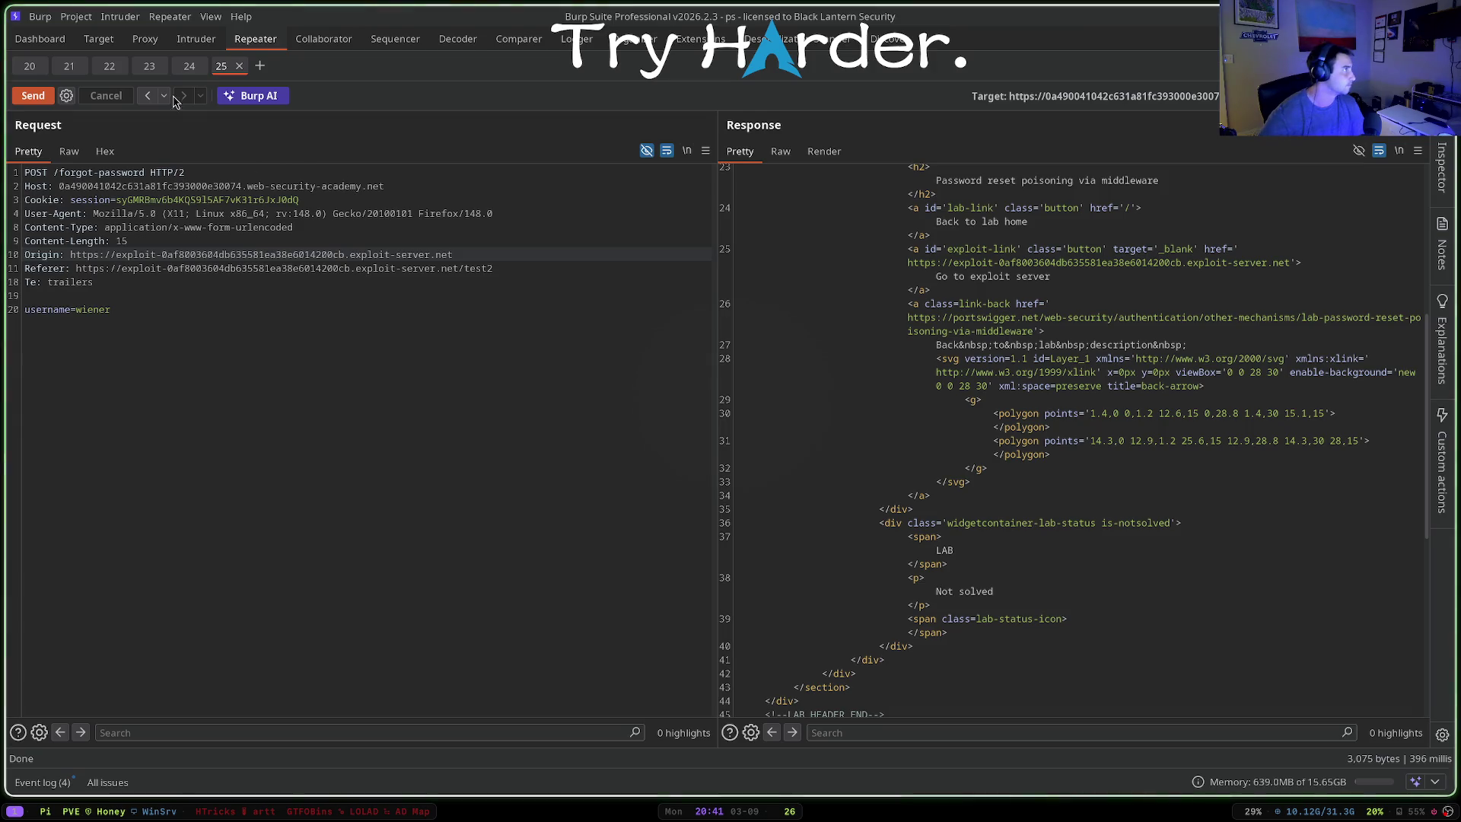
pyautogui.press('super+s')
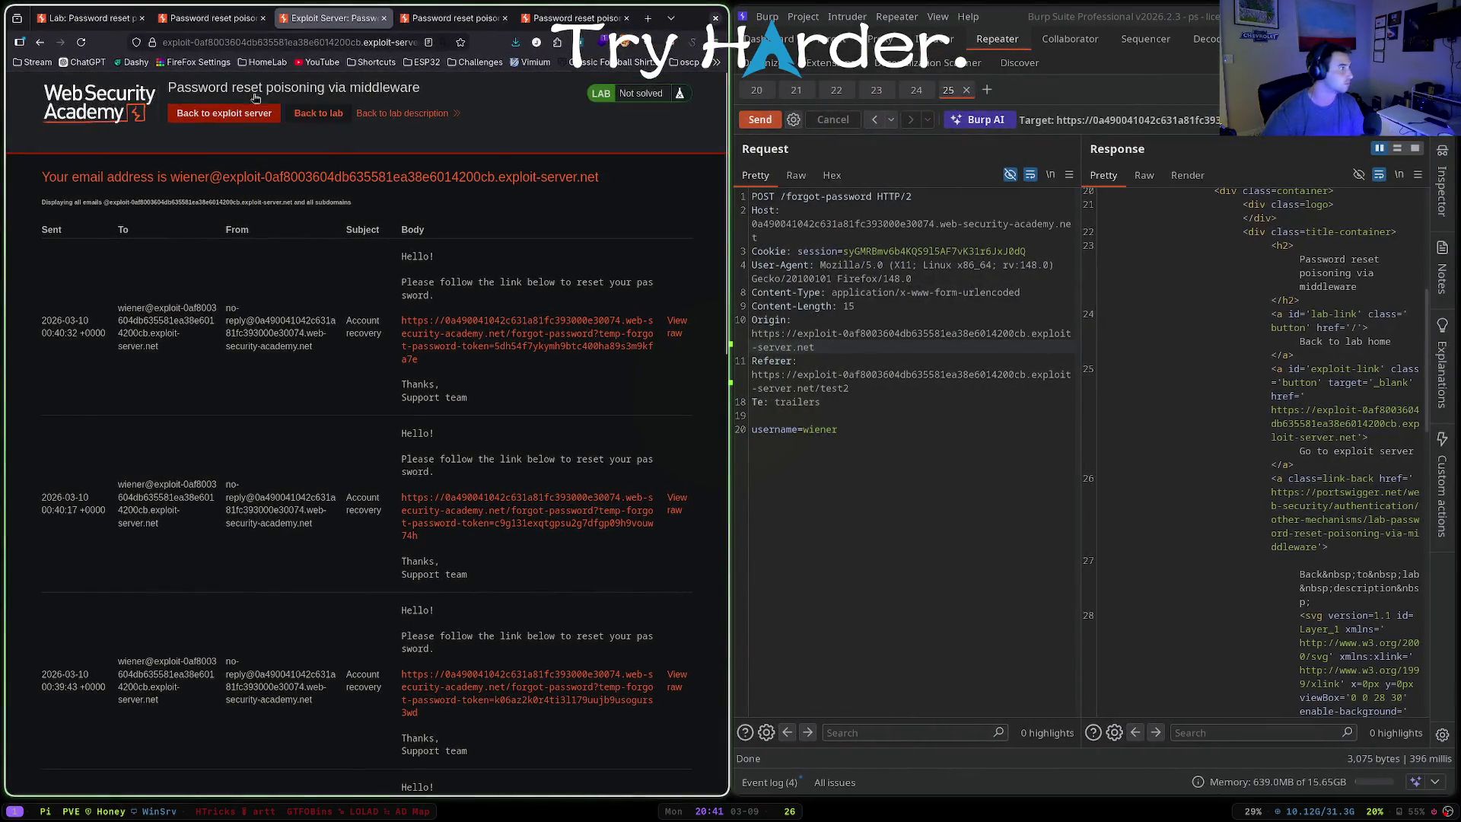
pyautogui.click(85, 22)
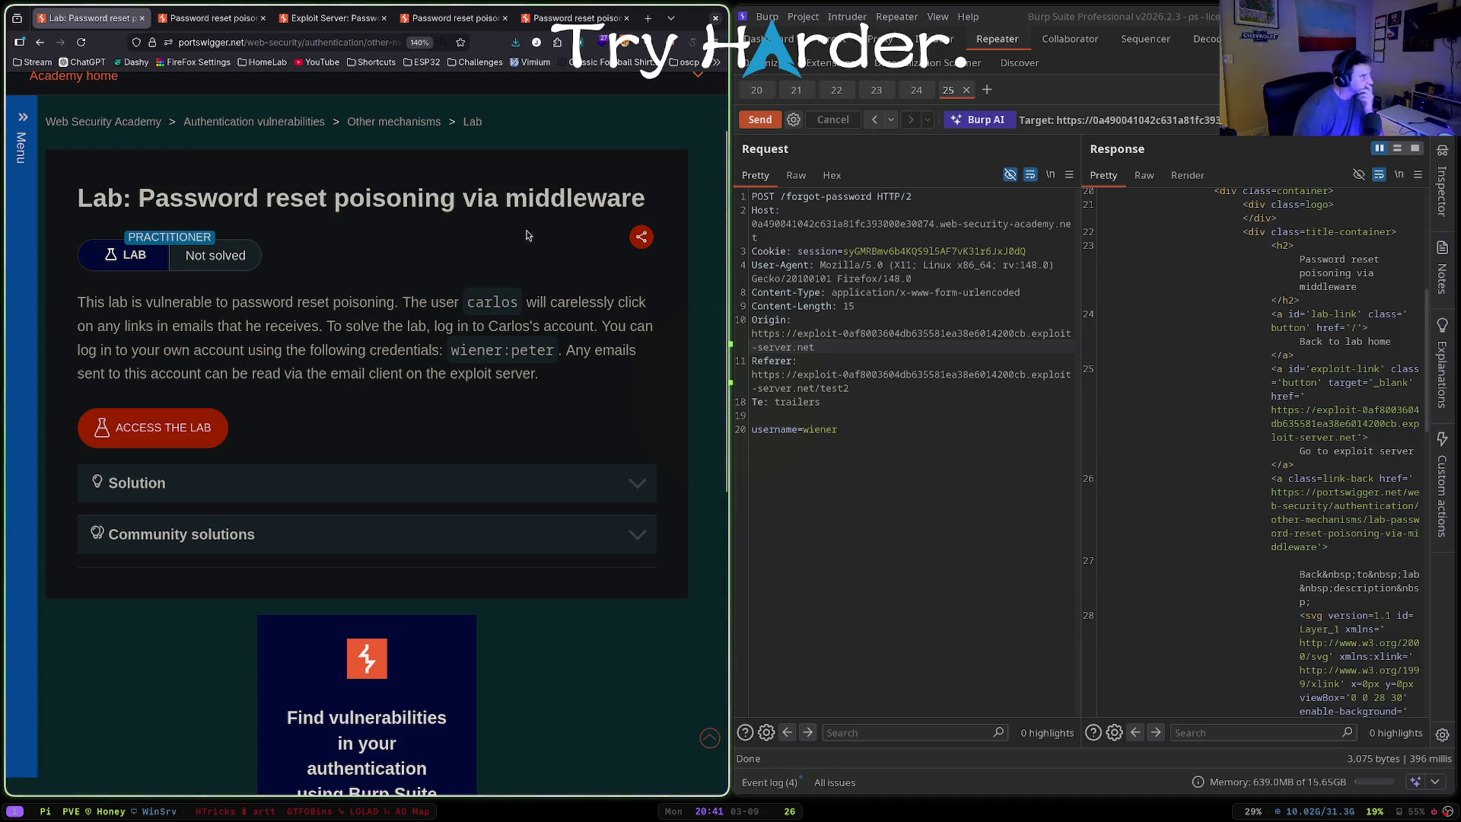
pyautogui.click(452, 17)
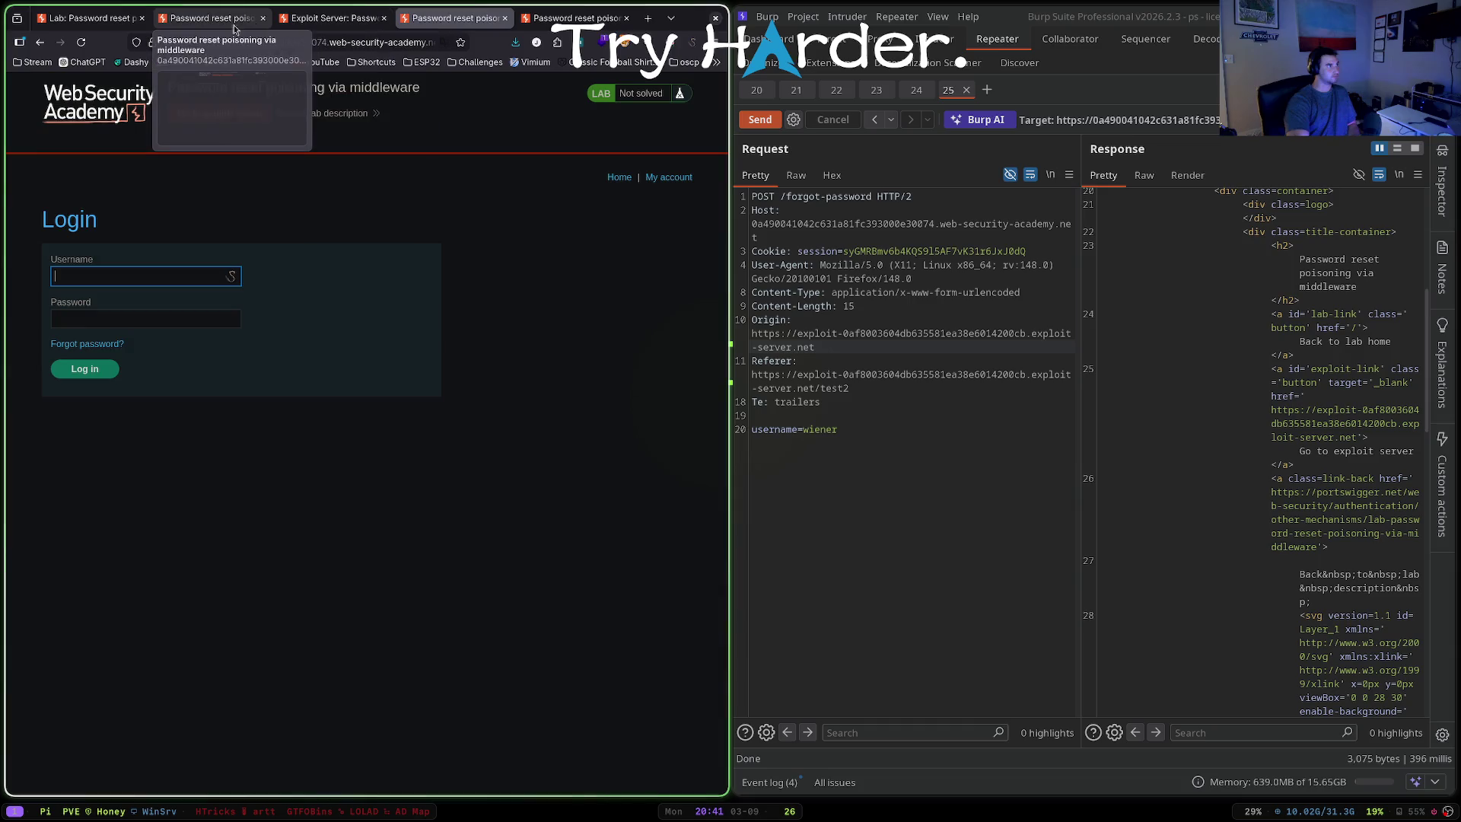
pyautogui.click(213, 18)
pyautogui.click(331, 18)
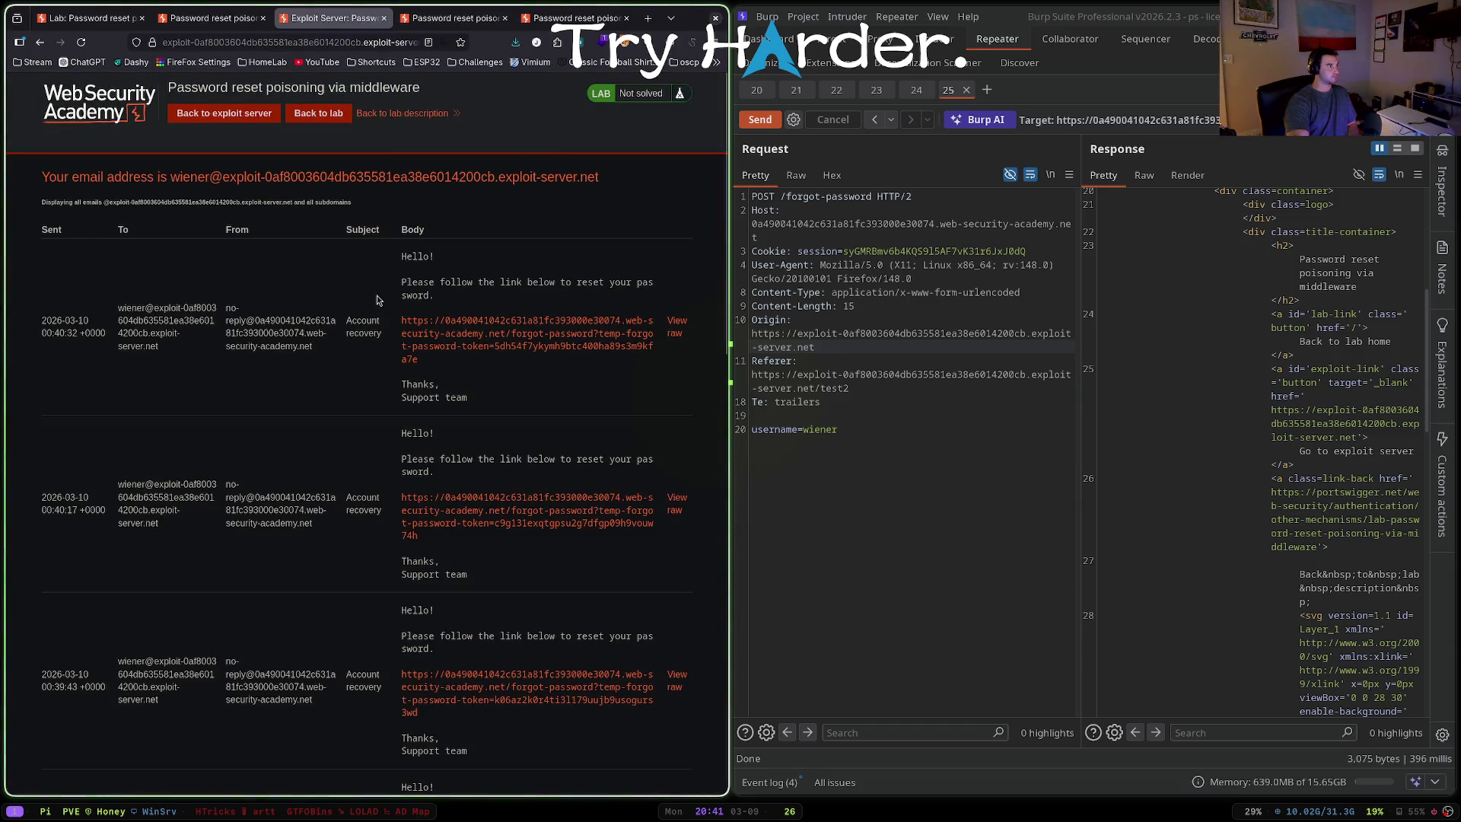
pyautogui.click(530, 345)
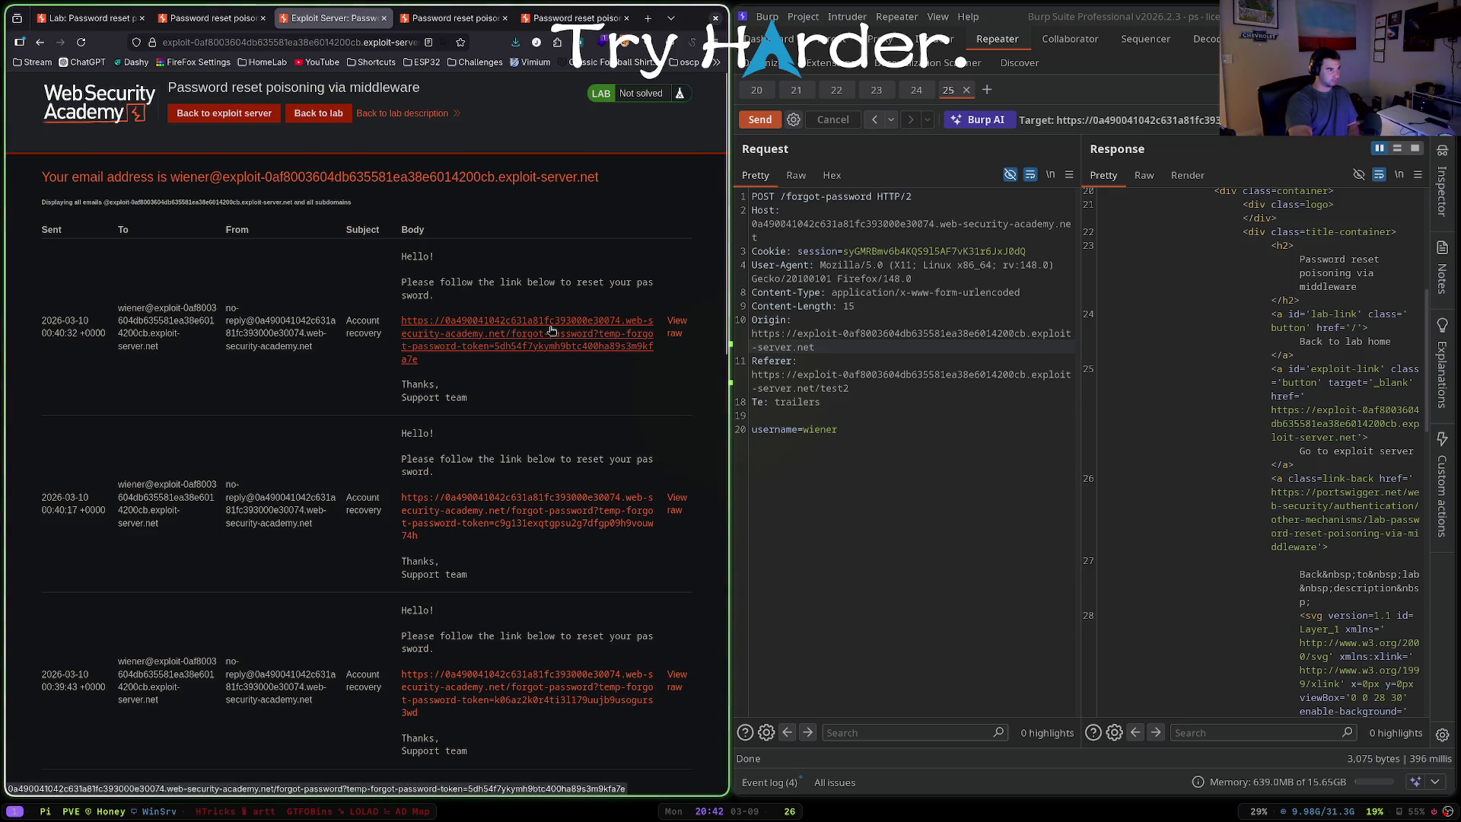
pyautogui.scroll(-6, 552, 329)
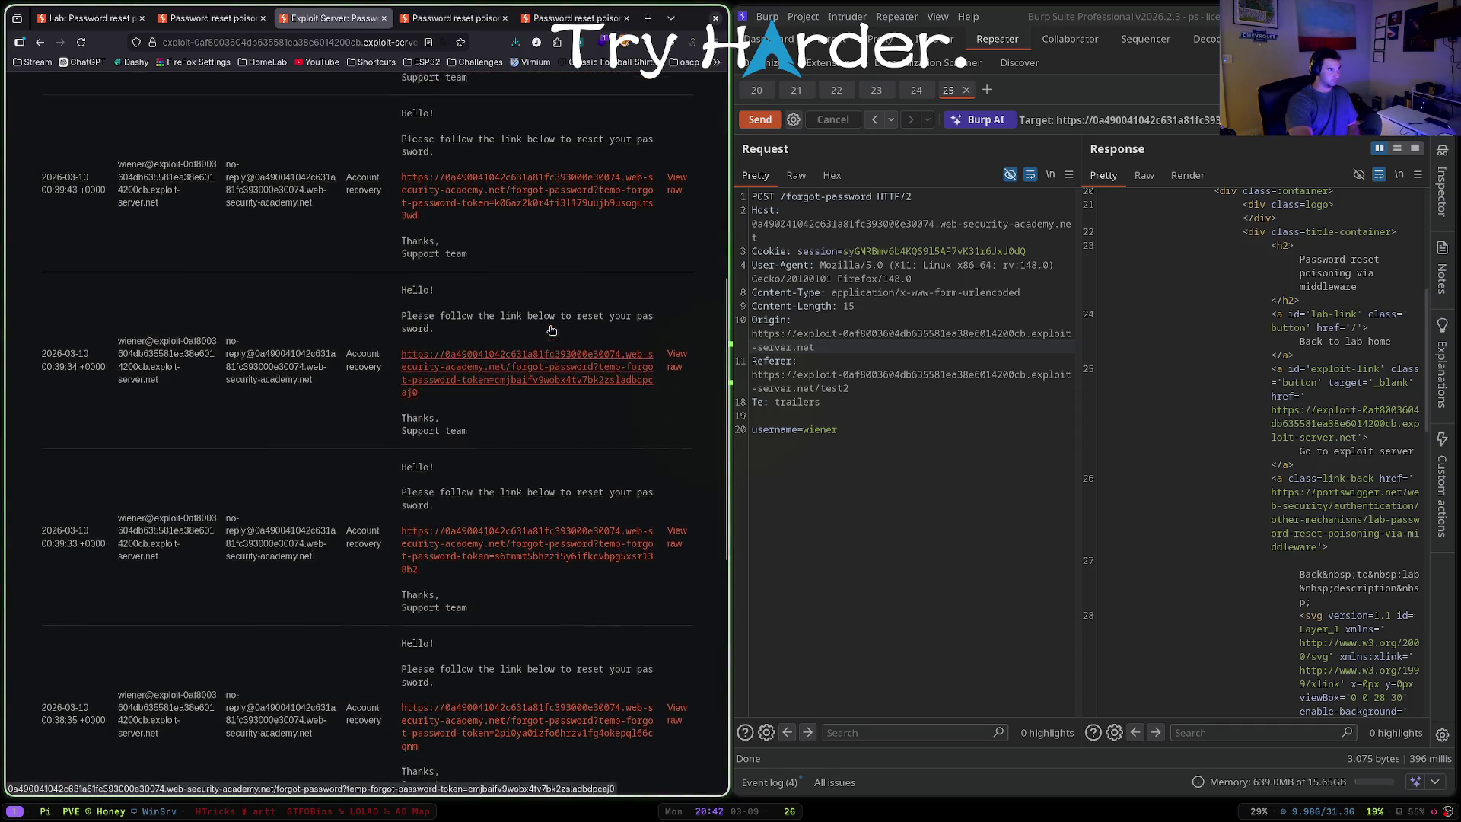
pyautogui.scroll(6, 551, 329)
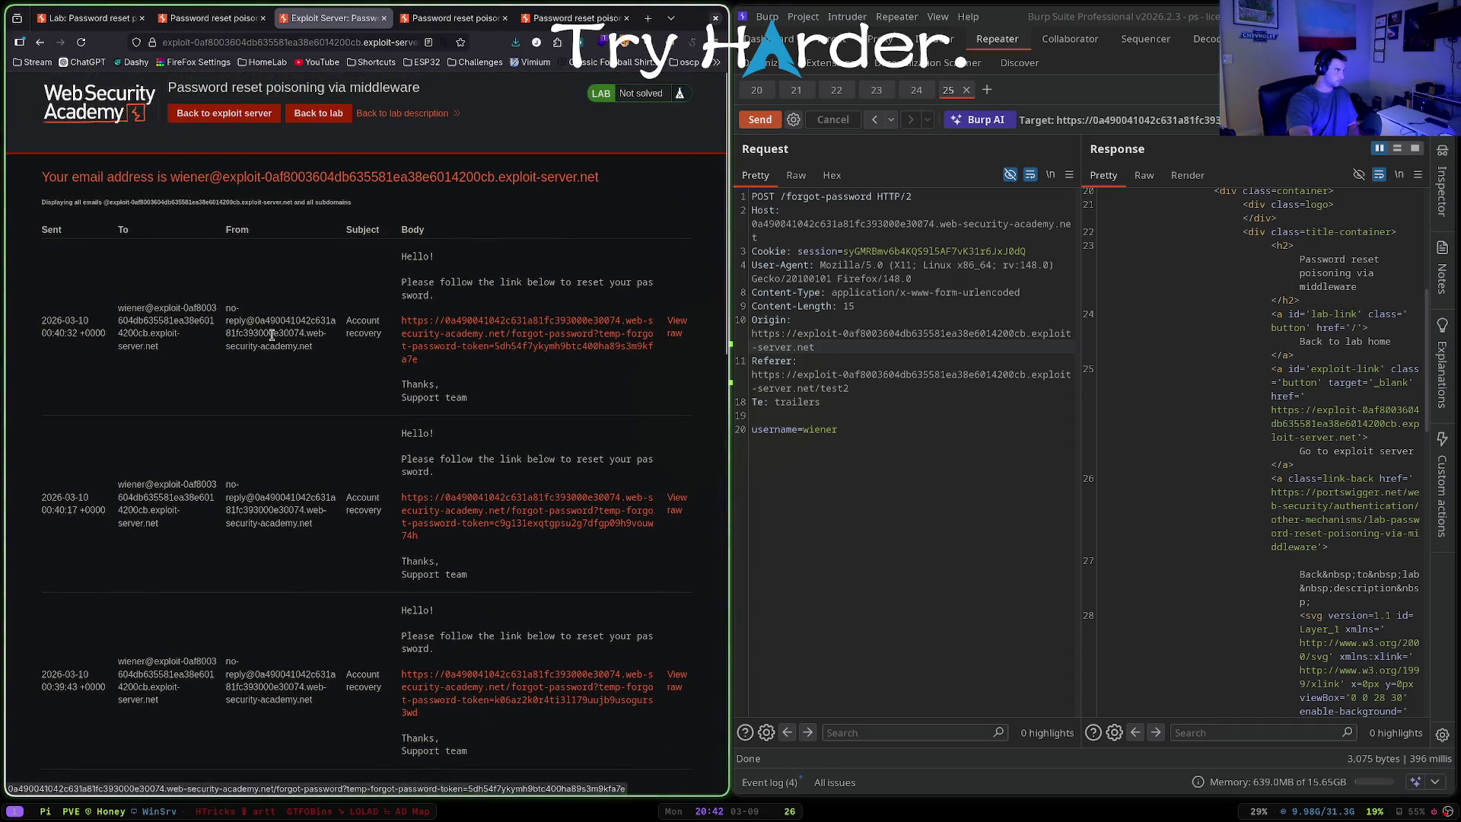
pyautogui.scroll(-10, 272, 335)
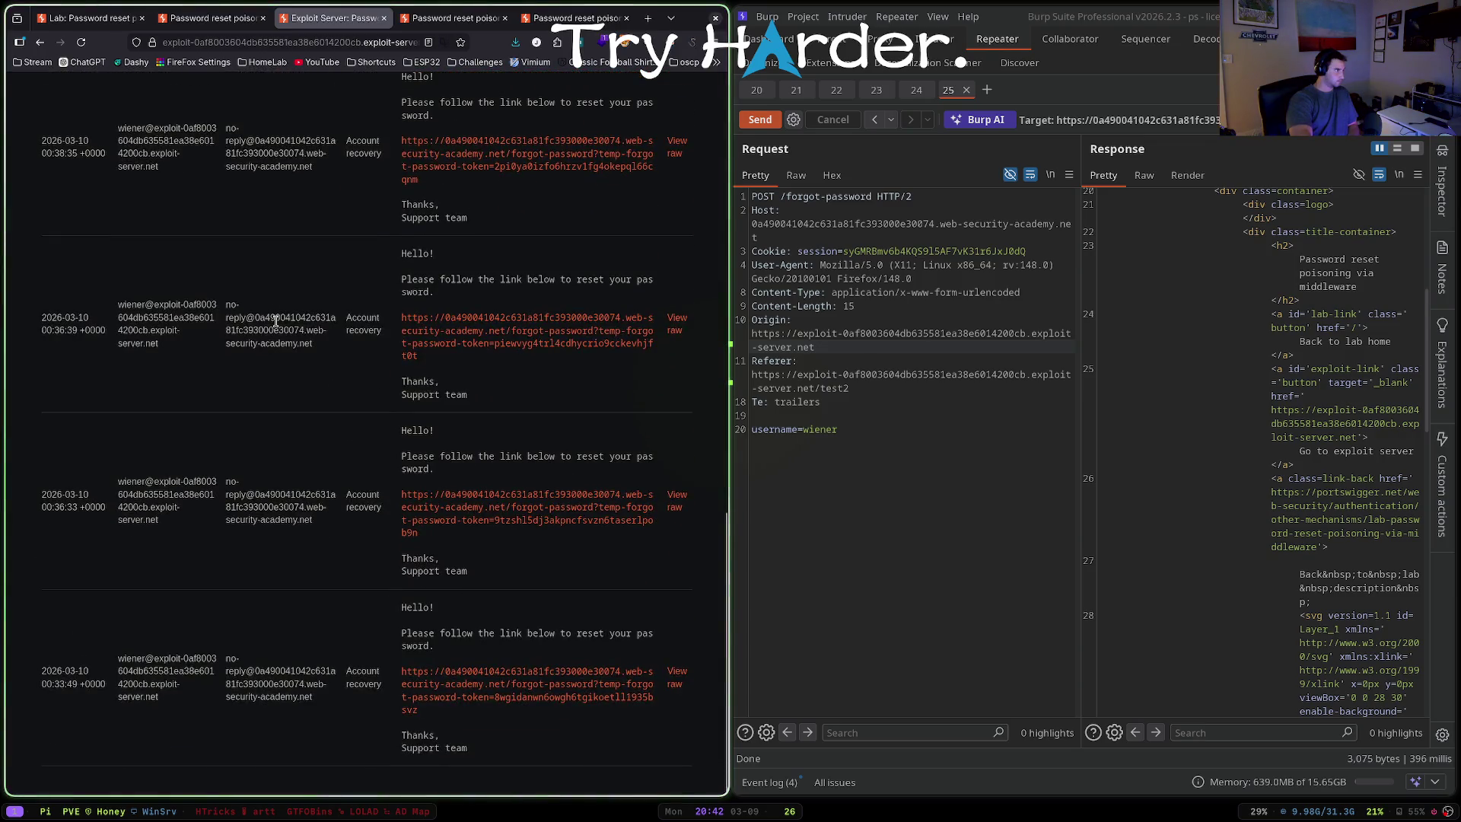
pyautogui.scroll(10, 275, 320)
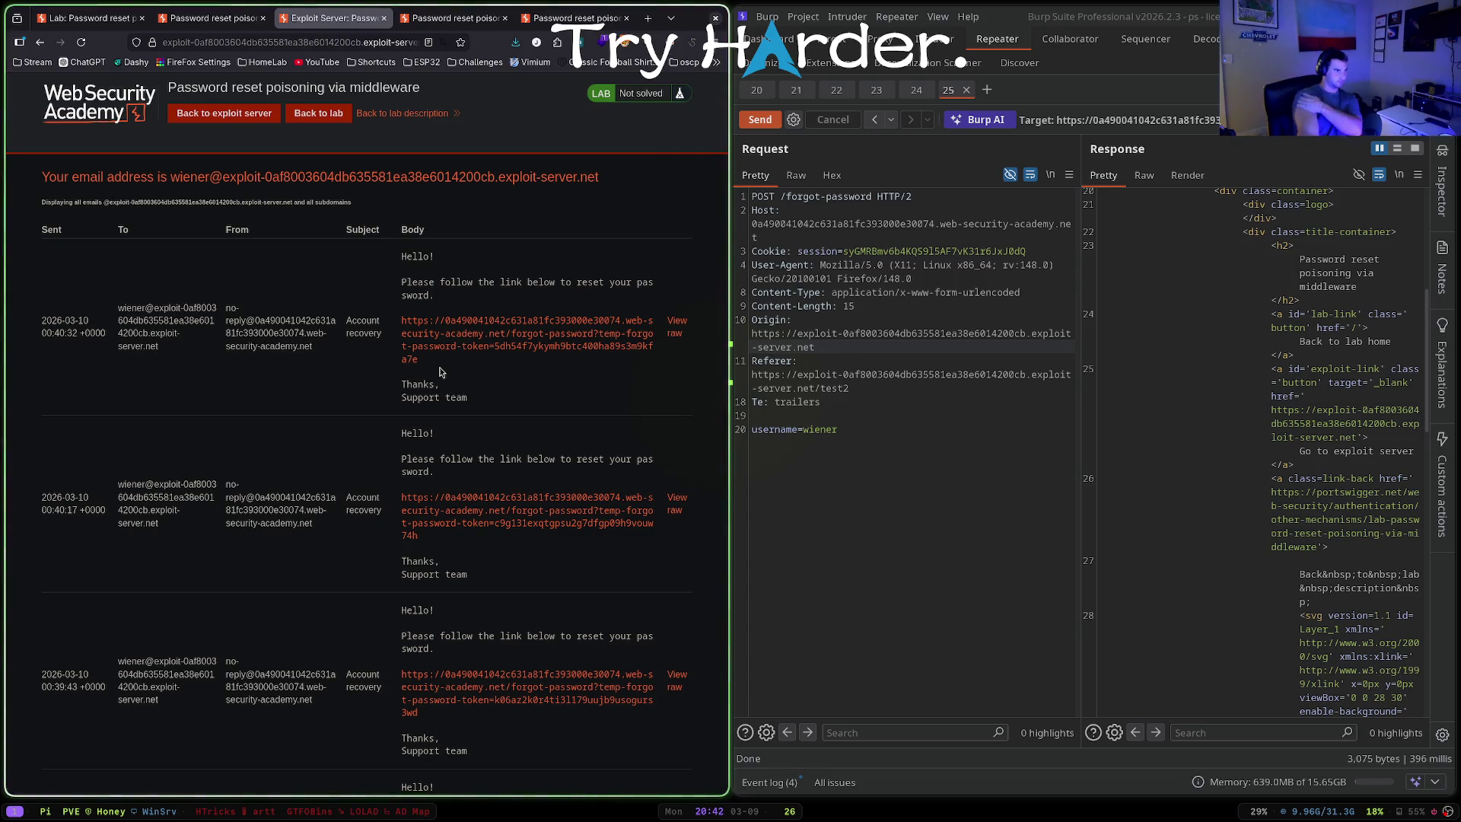
pyautogui.click(867, 432)
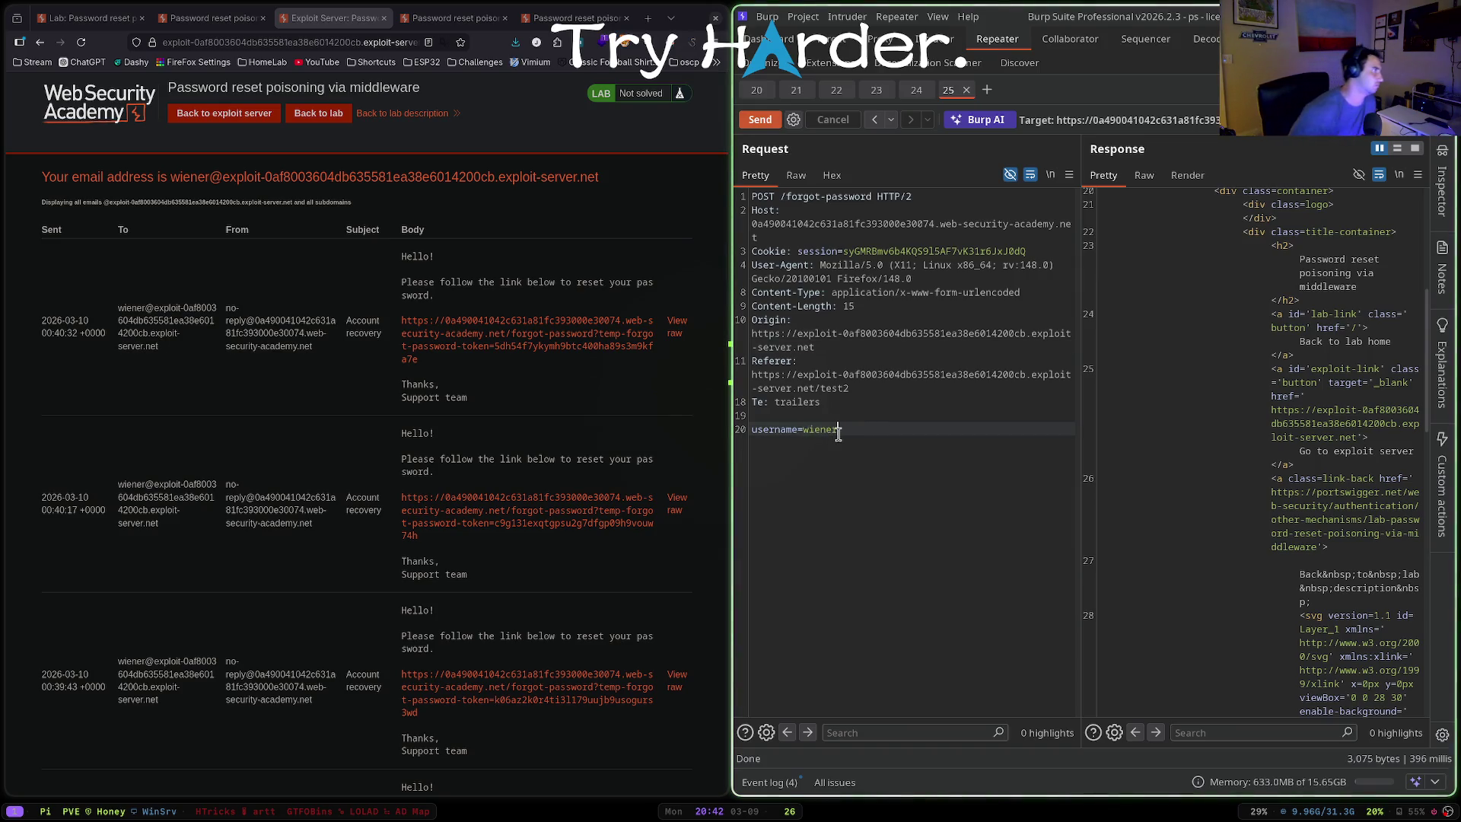
# - Open the lab description page and select the lab username from the given credentials
pyautogui.click(205, 17)
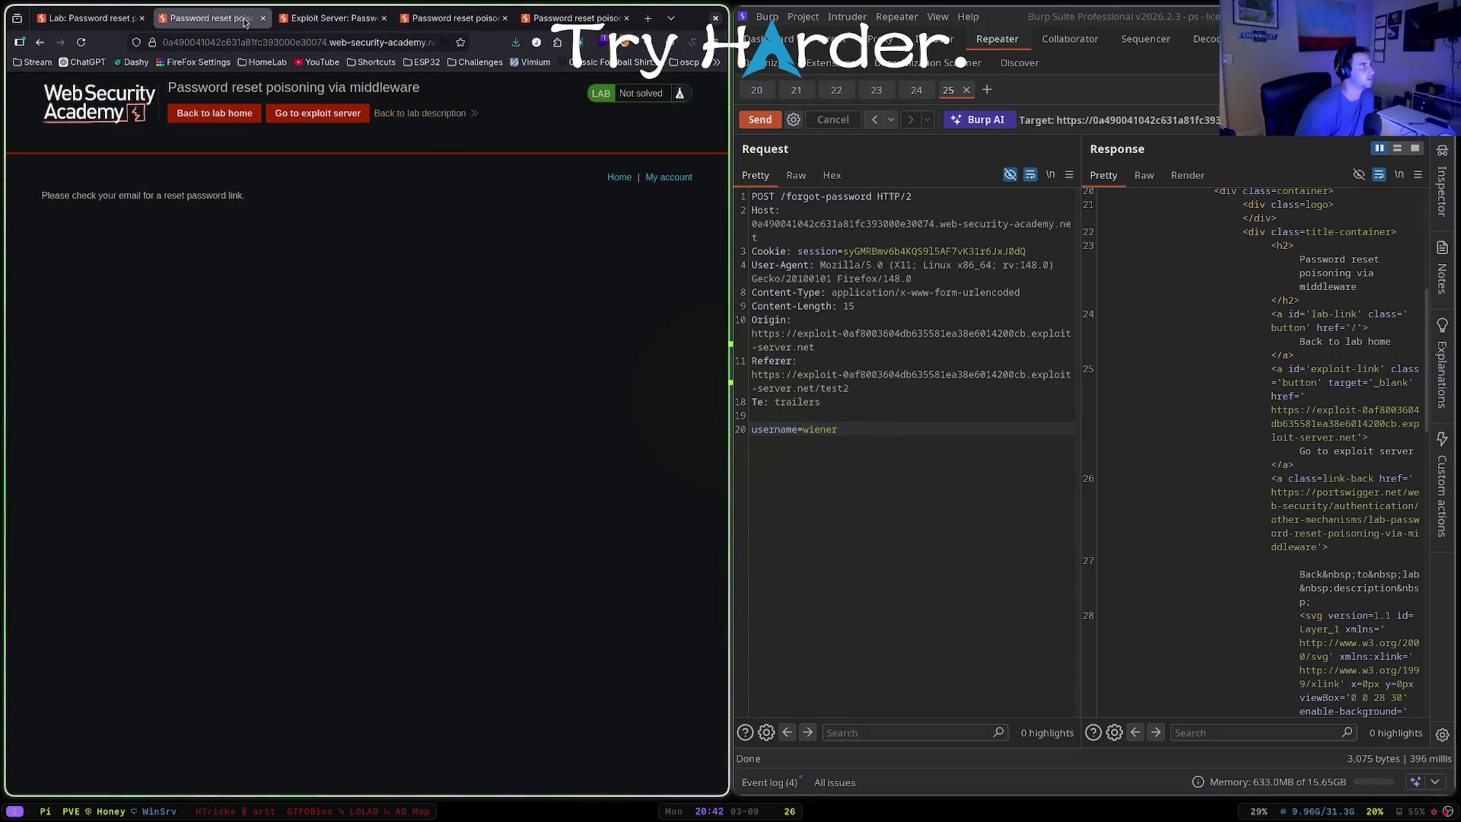
pyautogui.click(327, 18)
pyautogui.click(178, 10)
pyautogui.click(91, 17)
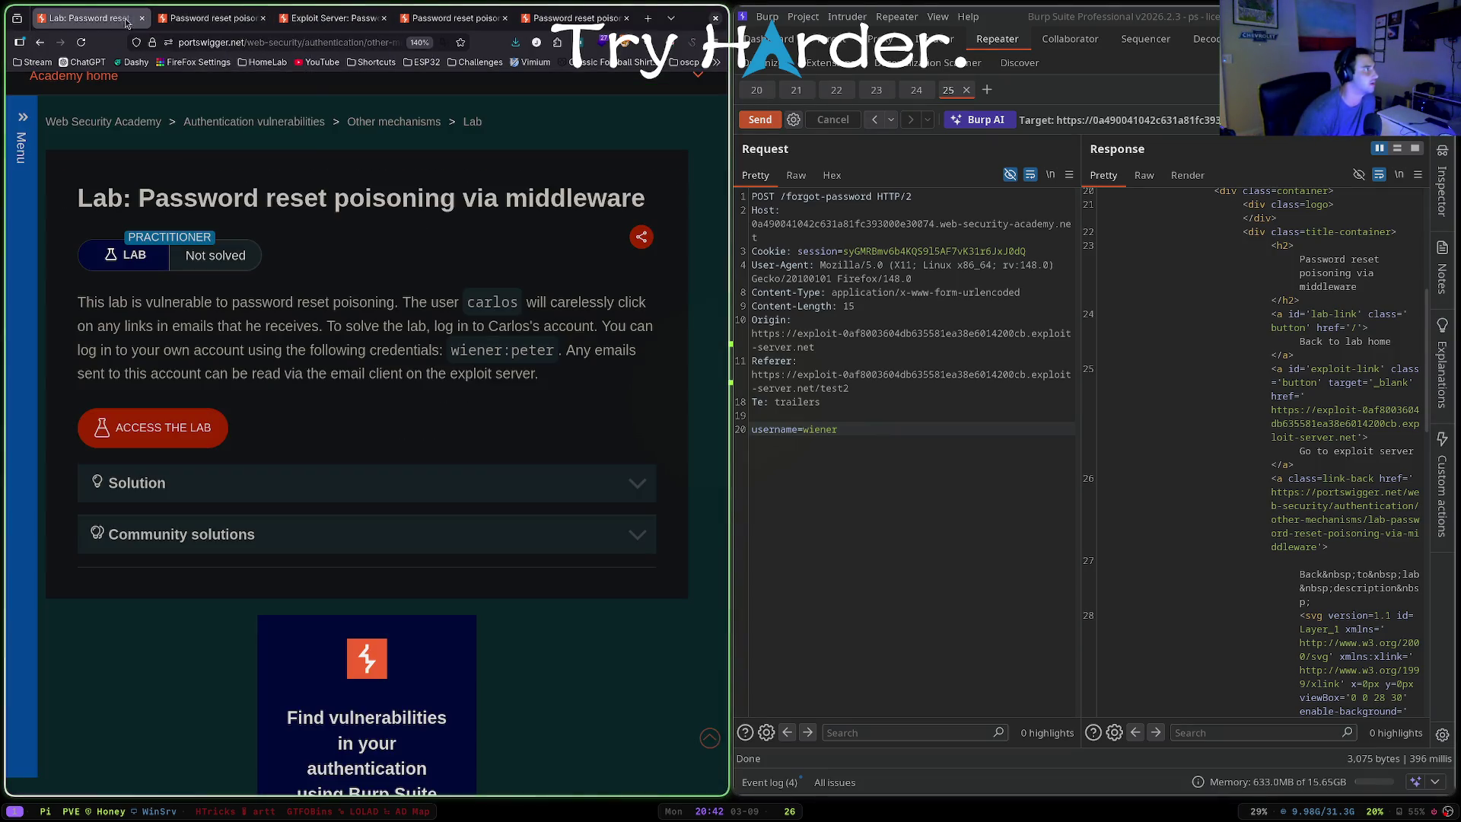
pyautogui.doubleClick(465, 346)
# - Log in to the lab site with your own lab username and password, then review the account page
pyautogui.hotkey('ctrl', 'Tab')
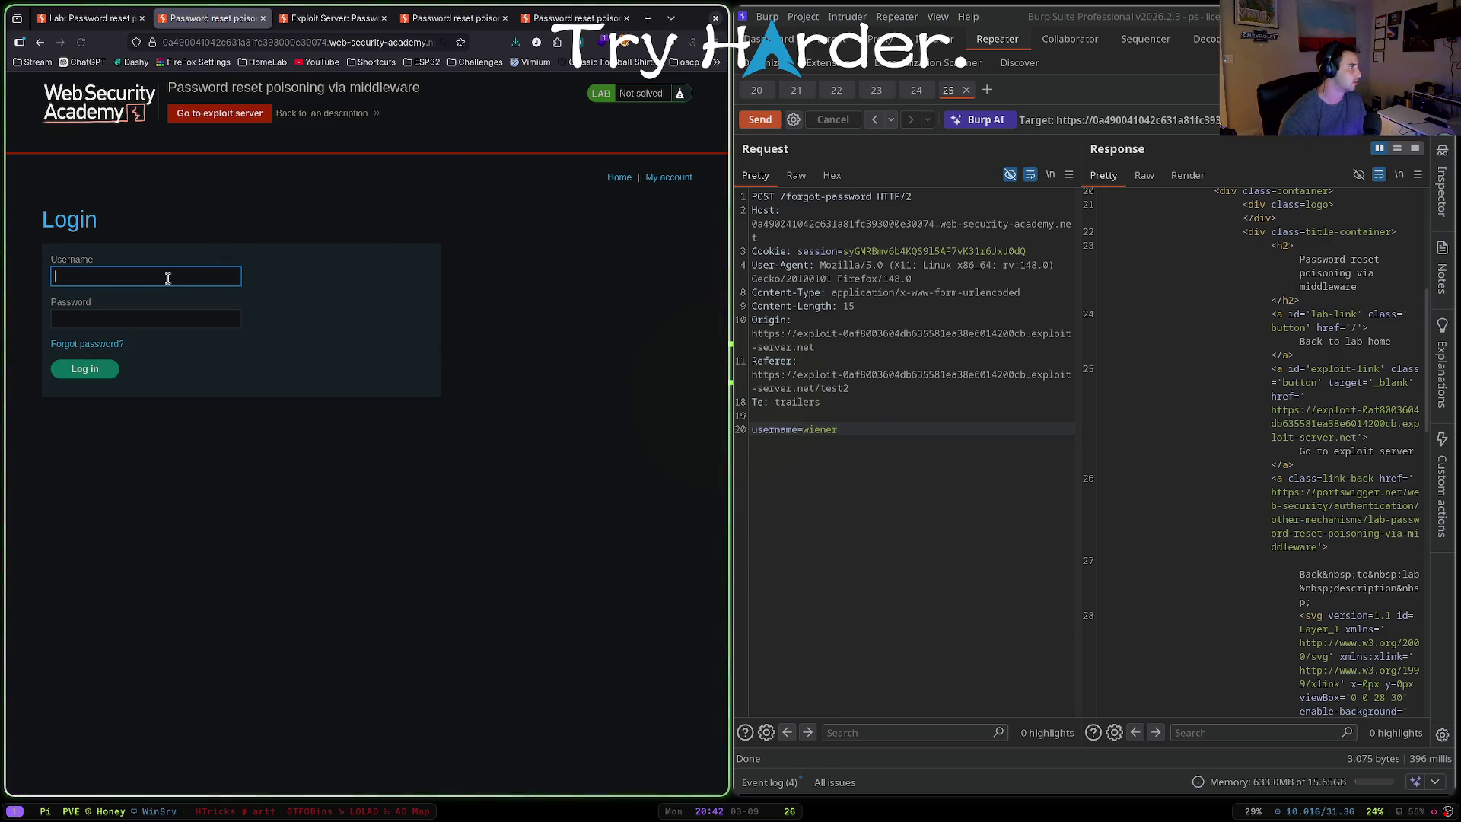
pyautogui.write('wiener')
pyautogui.press('Tab')
pyautogui.write('peter')
pyautogui.press('Return')
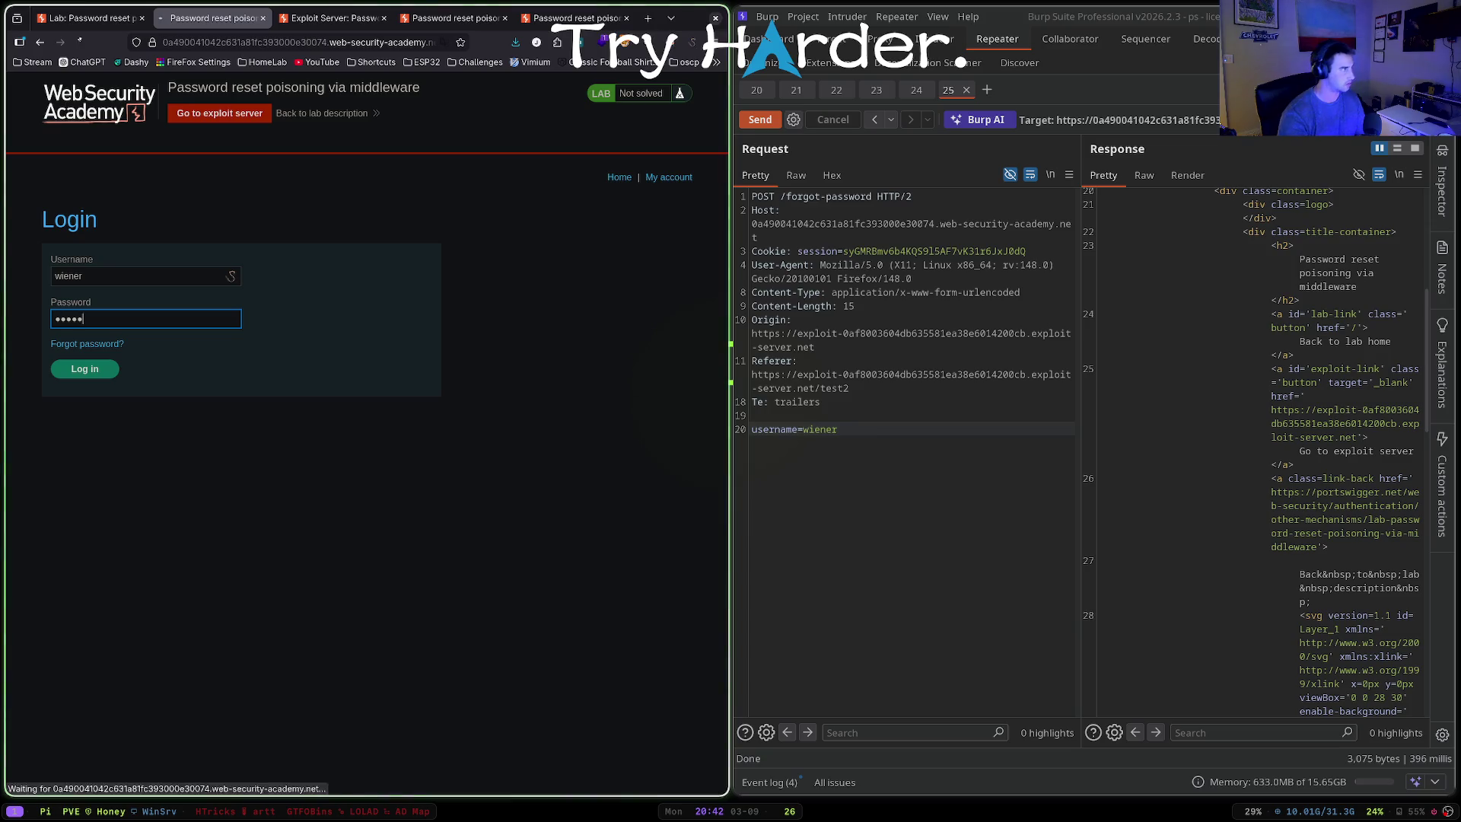
pyautogui.click(115, 318)
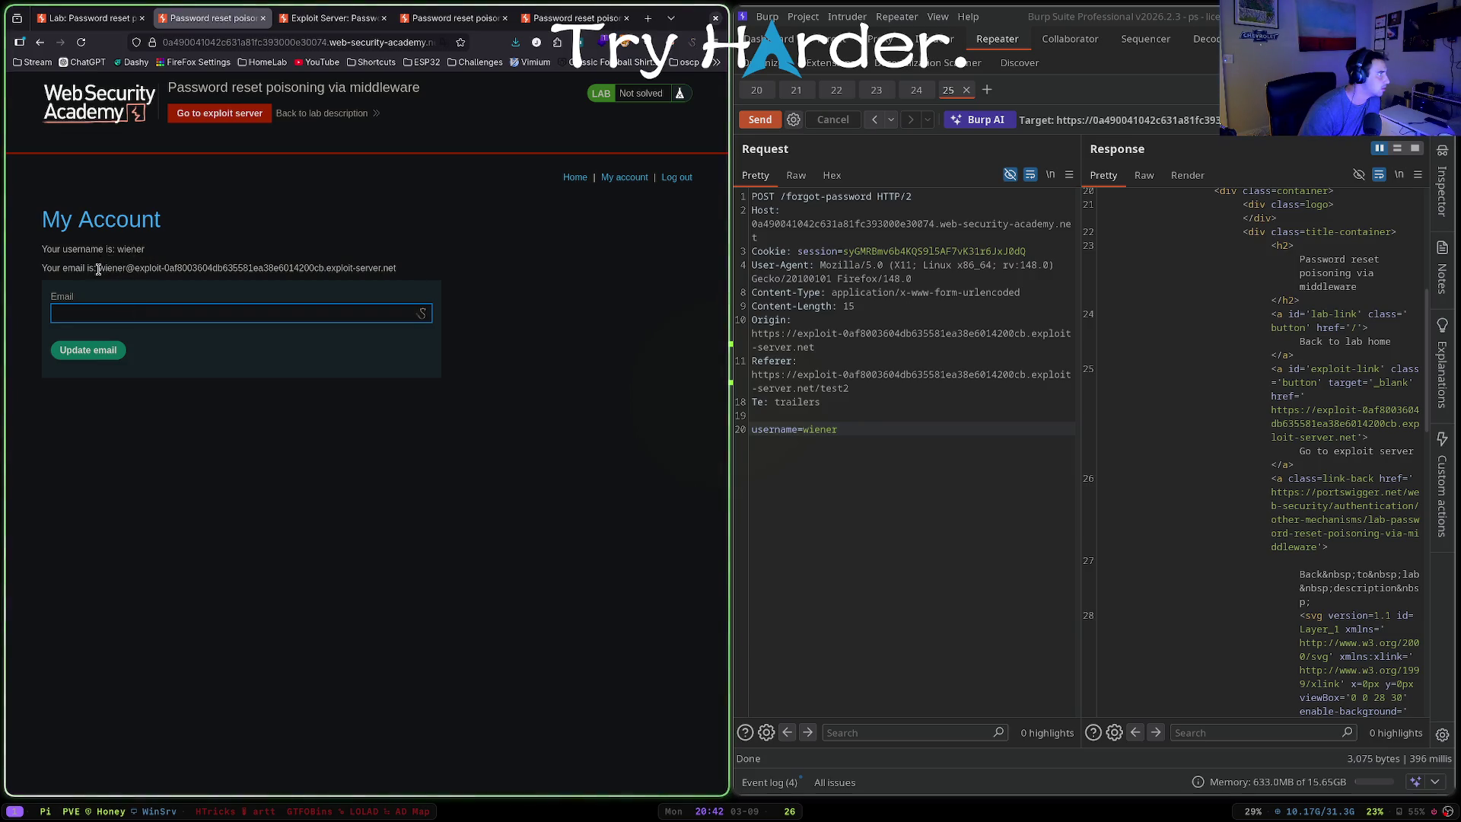
pyautogui.doubleClick(131, 249)
pyautogui.click(111, 264)
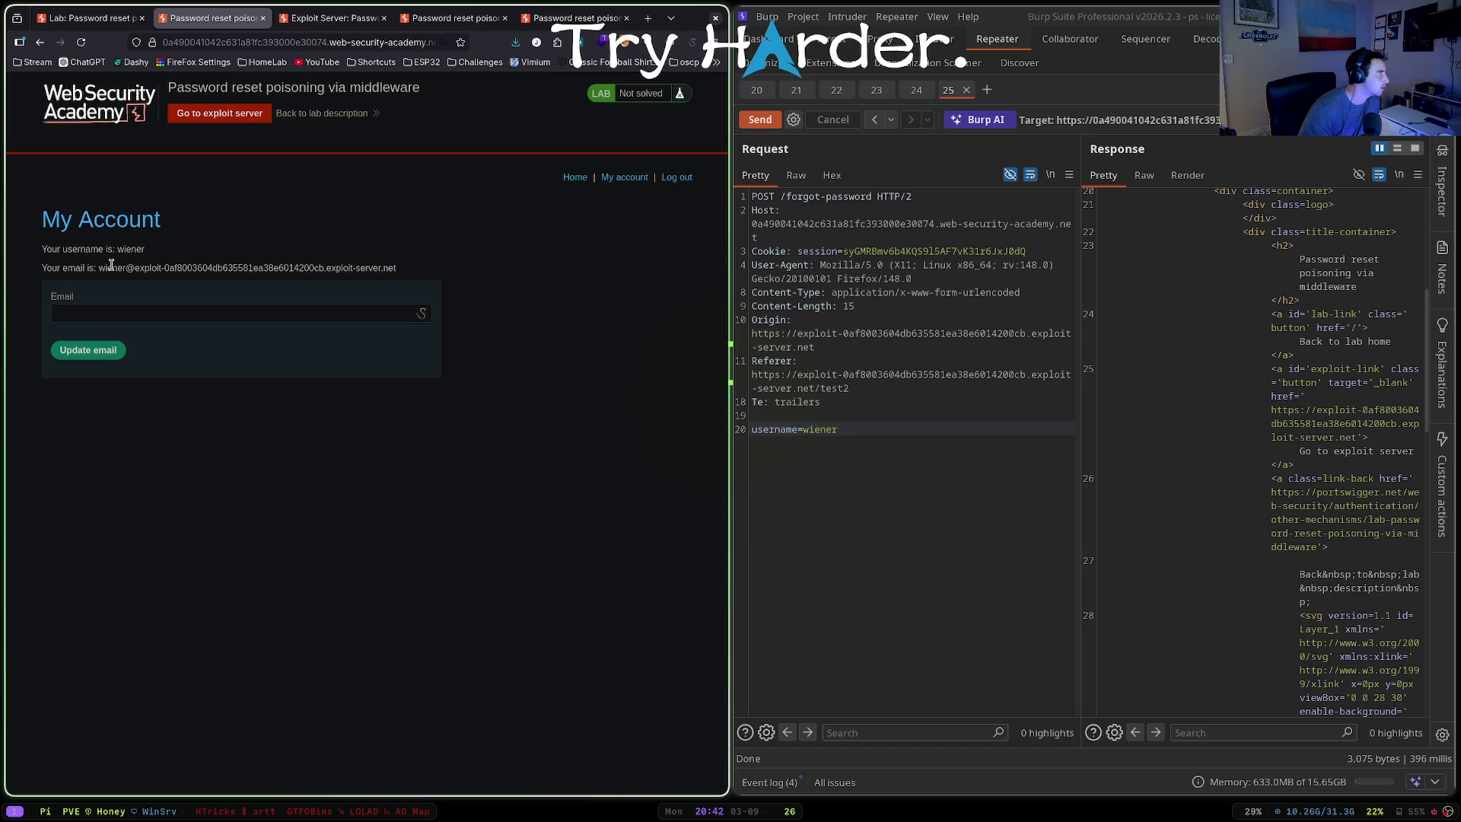
# - Expand and read the lab's Solution steps on the description page
pyautogui.click(88, 18)
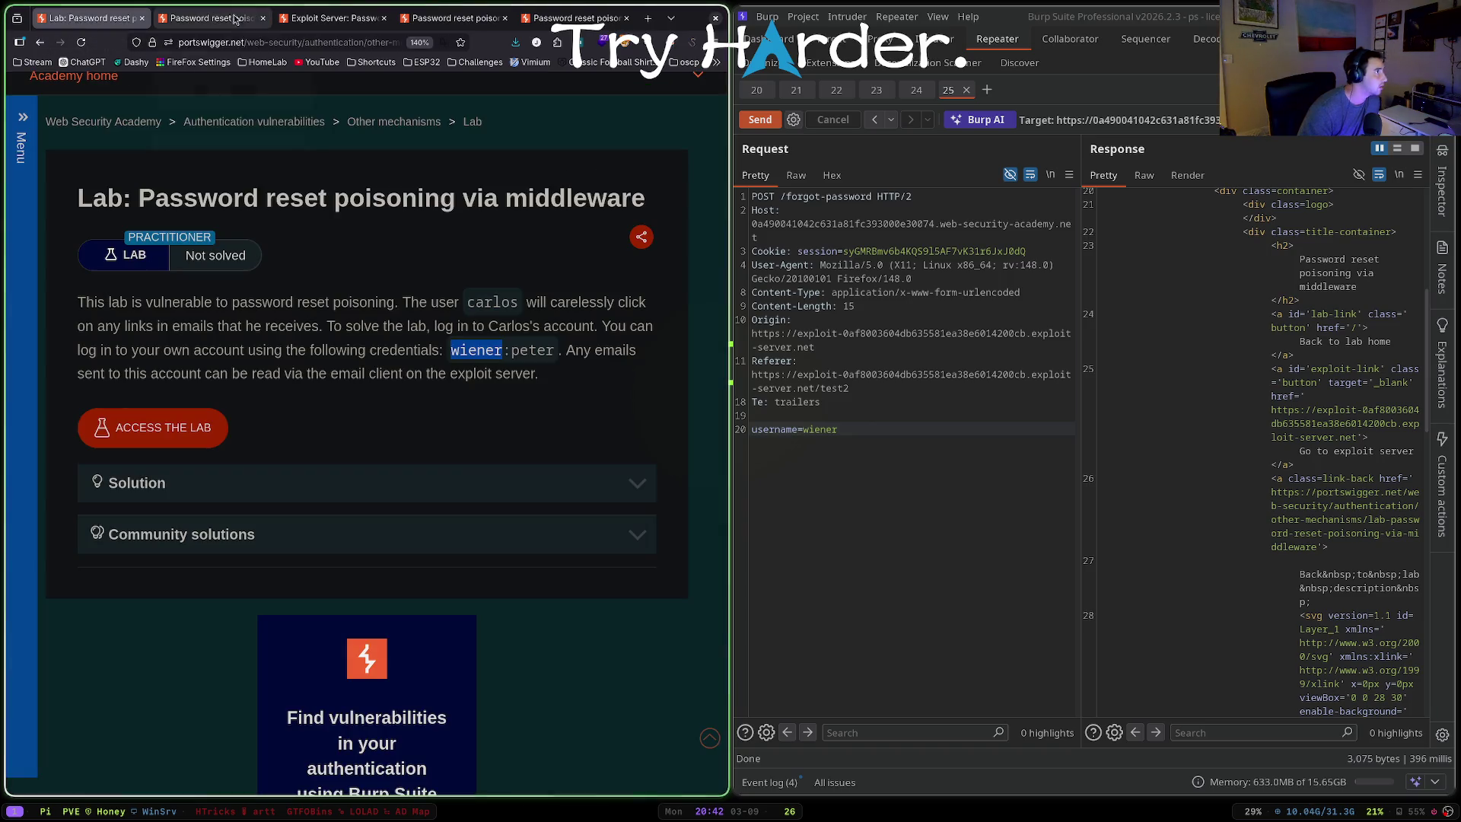
pyautogui.click(372, 482)
pyautogui.scroll(-2, 293, 371)
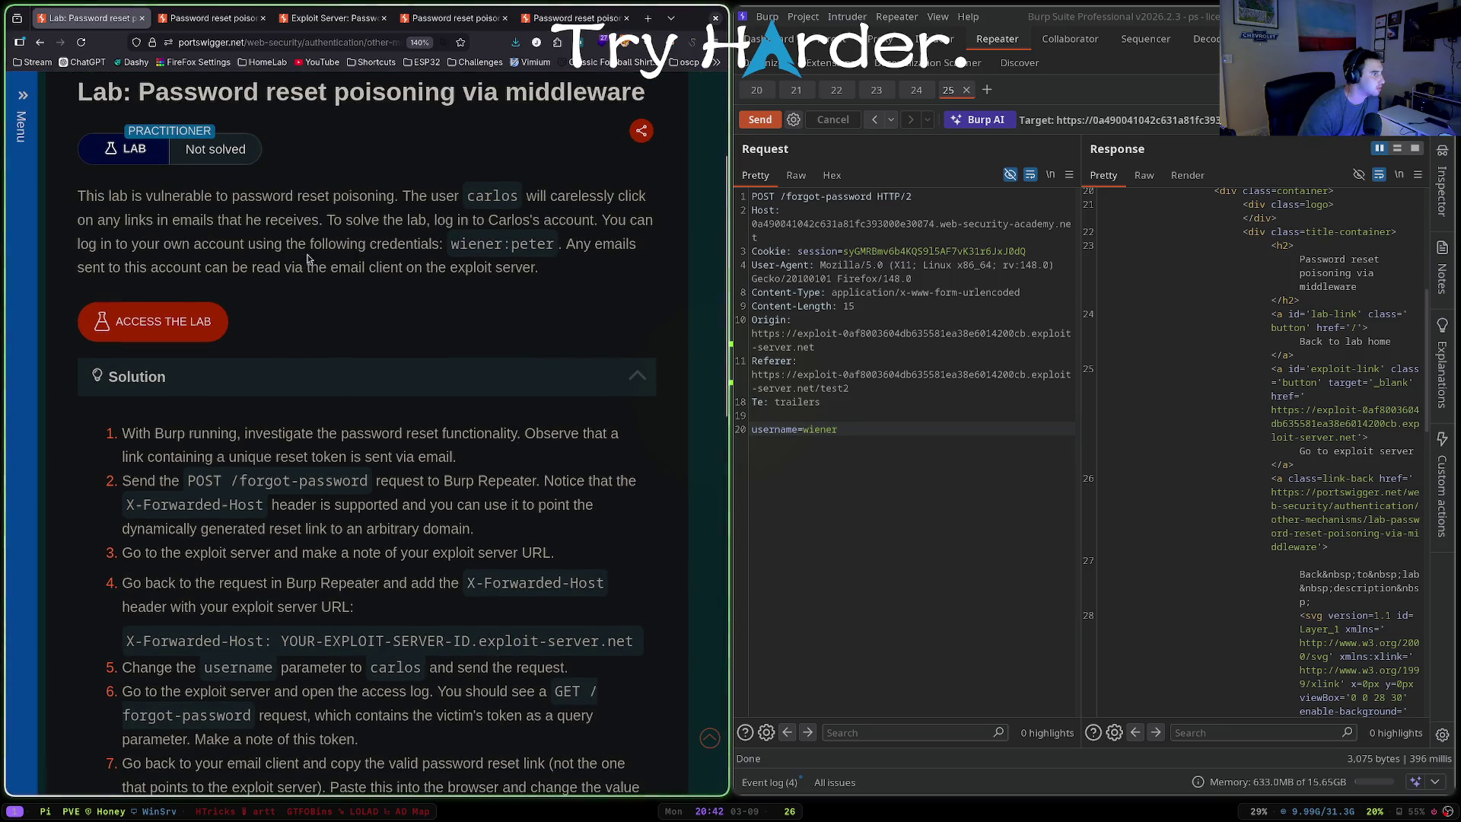
pyautogui.click(345, 385)
pyautogui.click(345, 385)
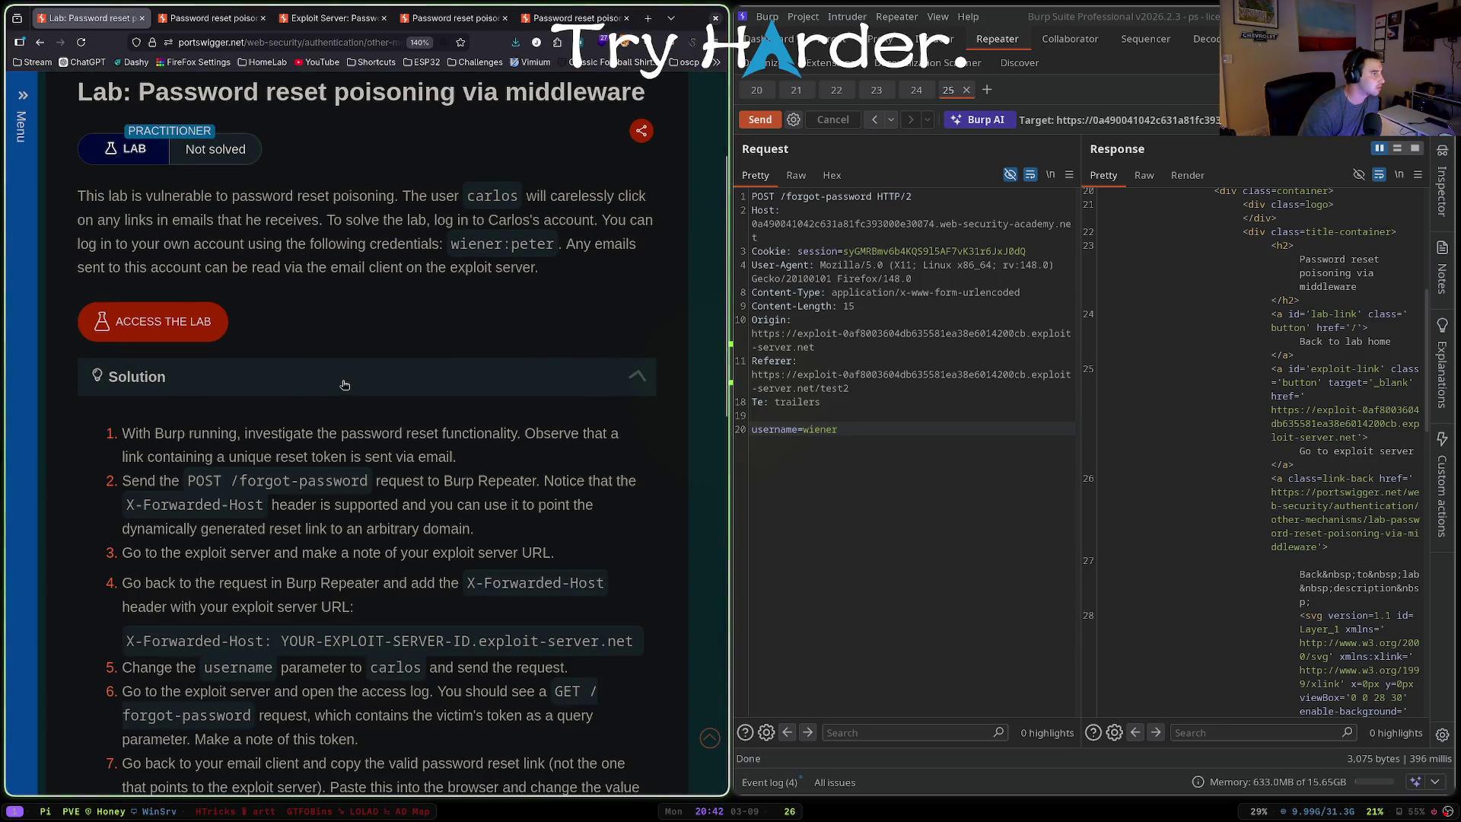
pyautogui.click(345, 385)
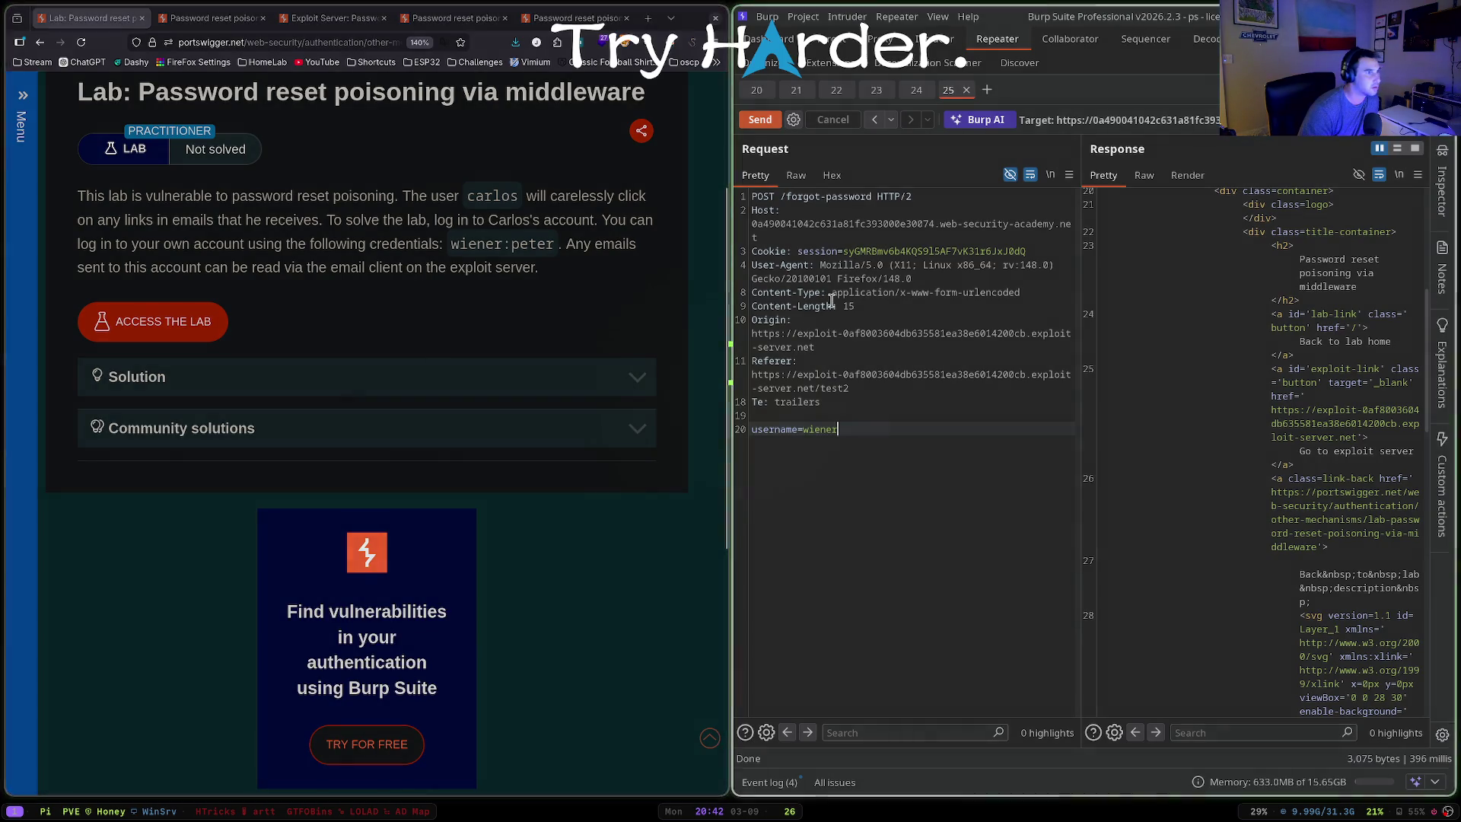
# - Restore the blank line before the request body, then go back to the forgot-password page
pyautogui.click(799, 411)
pyautogui.press('BackSpace')
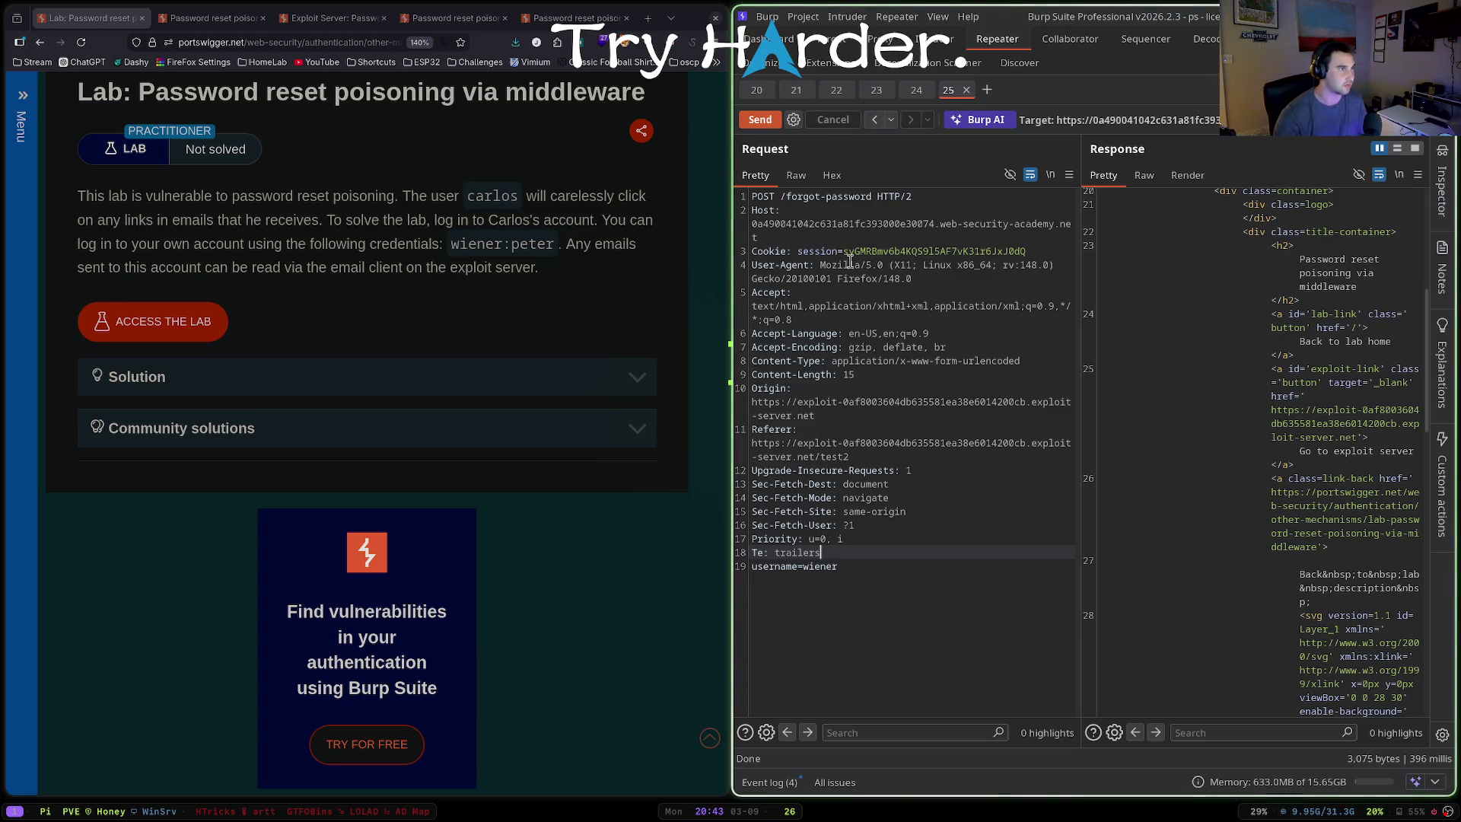
pyautogui.press('Return')
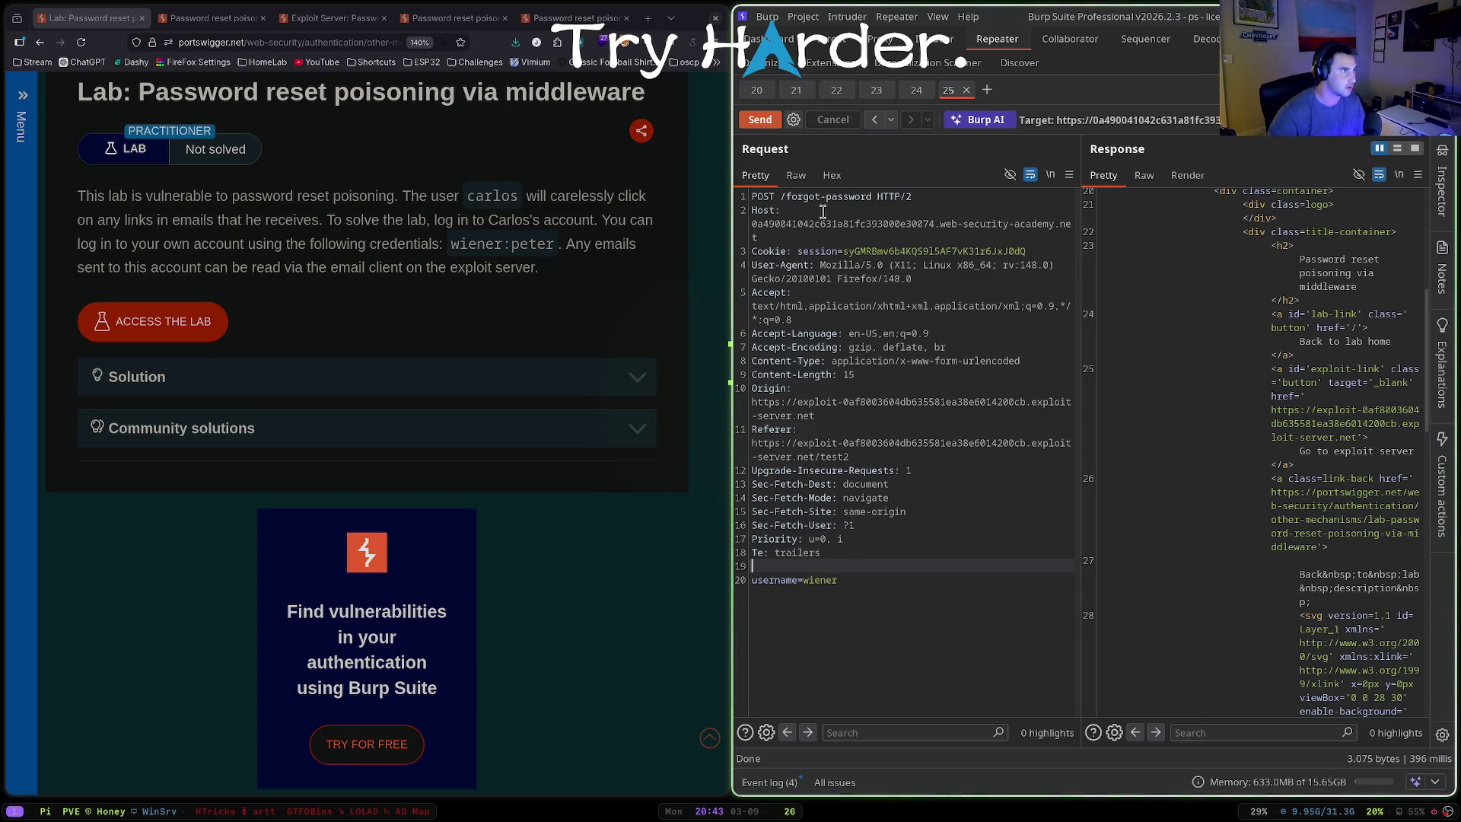
pyautogui.click(210, 17)
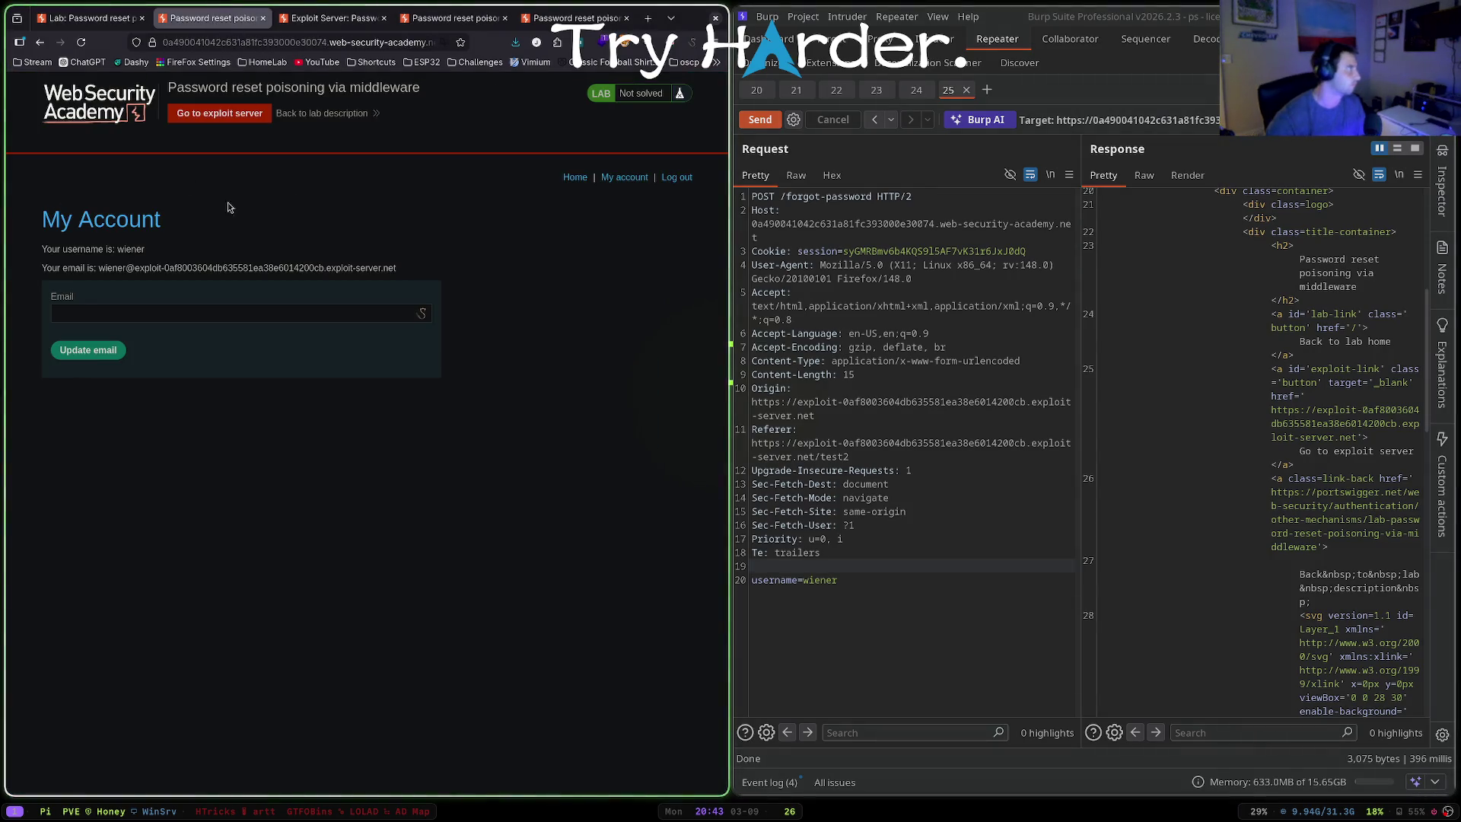
pyautogui.click(41, 45)
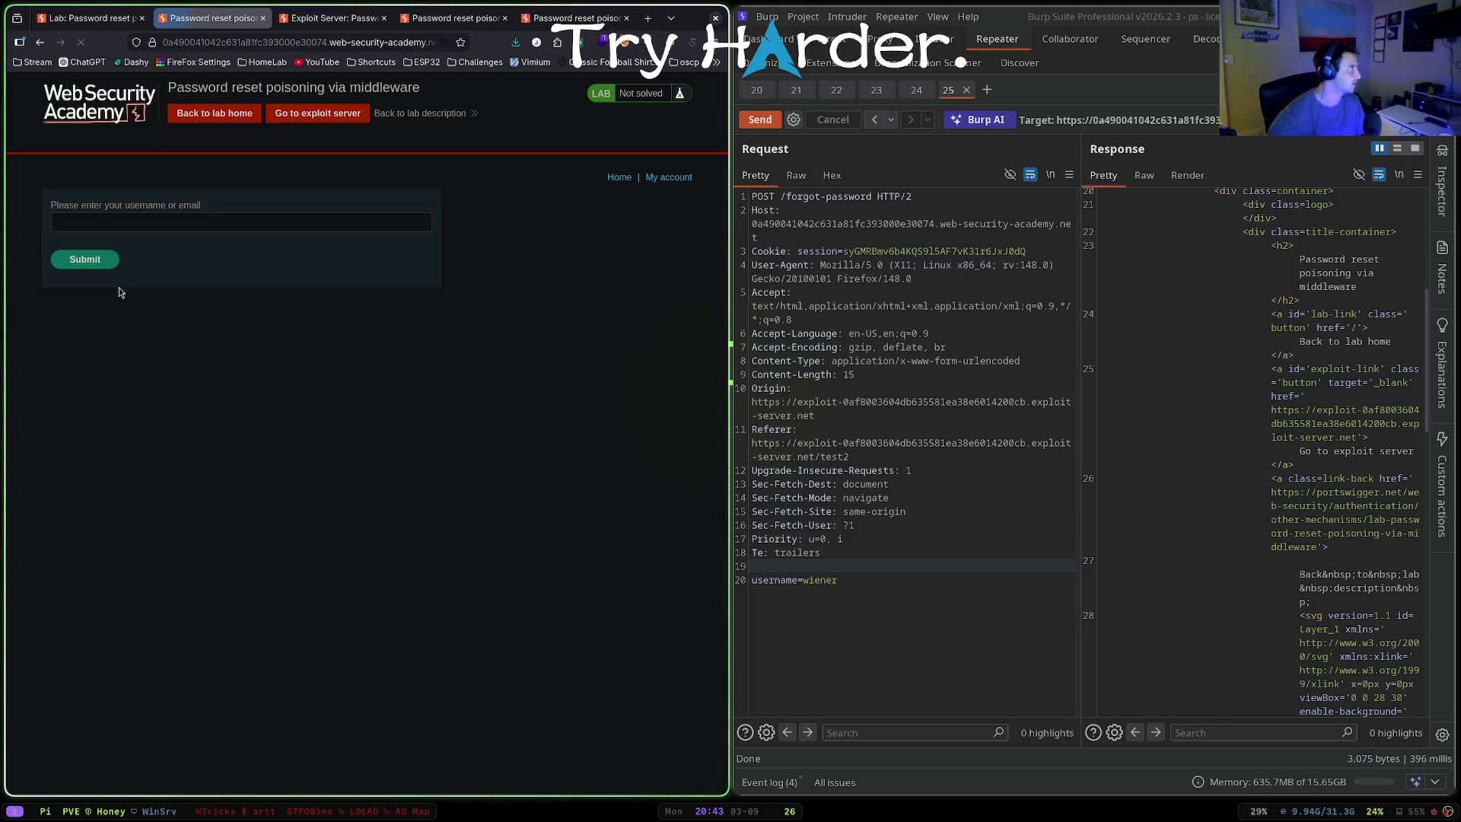
# - Enter the victim's username in the forgot-password form and submit it with interception on
pyautogui.click(131, 219)
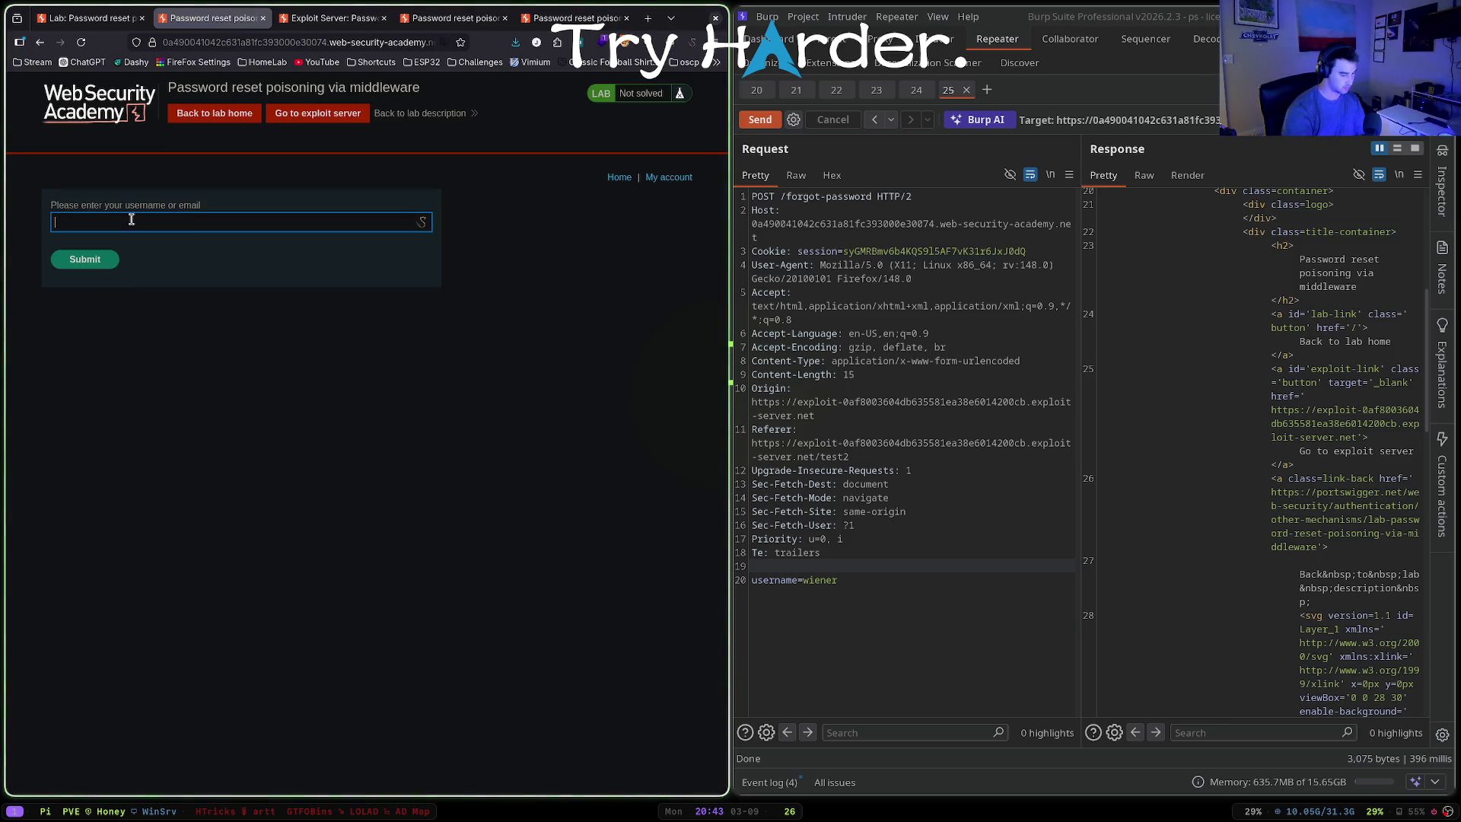
pyautogui.write('carlos')
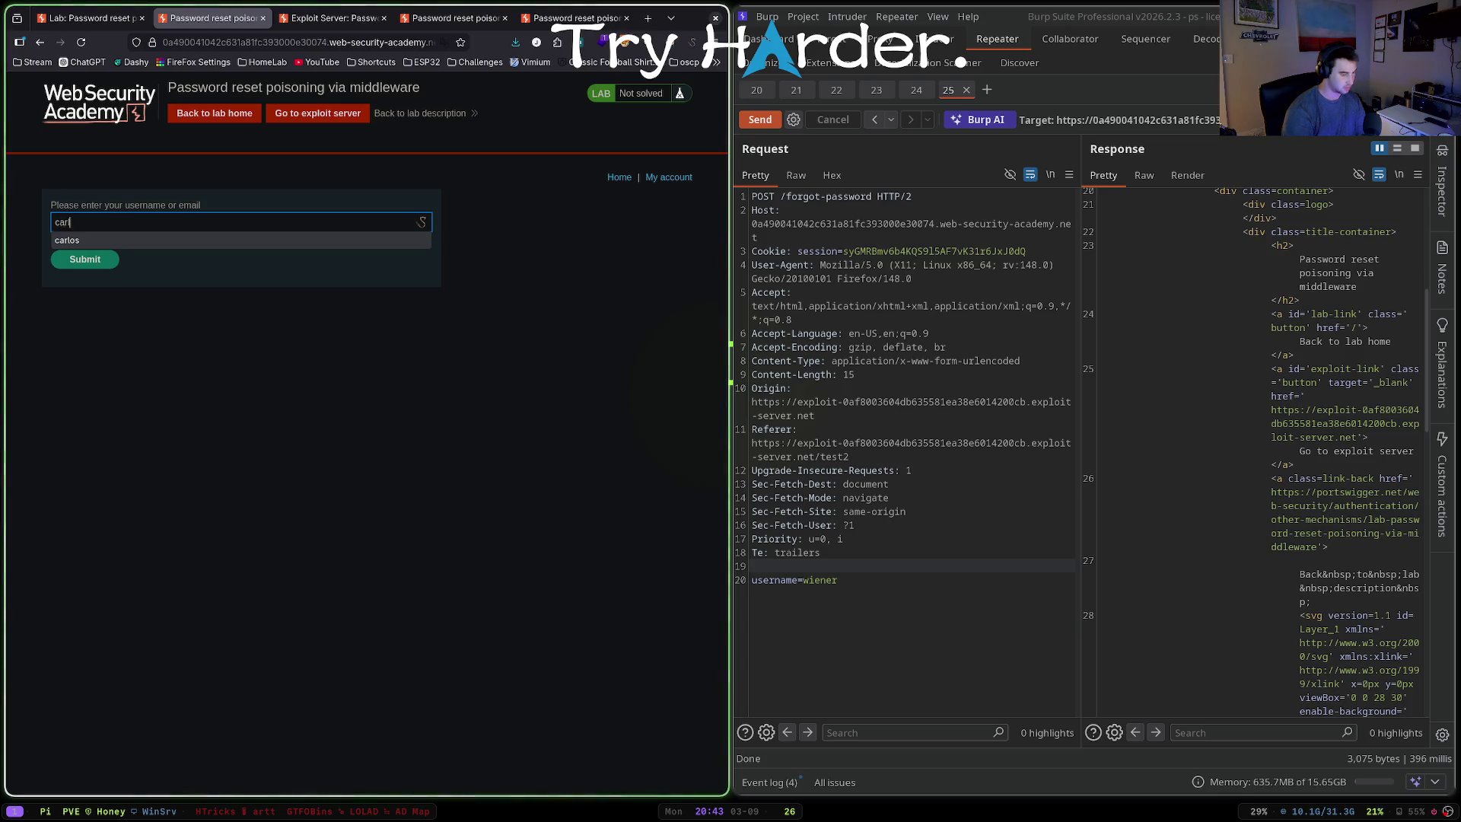
pyautogui.click(879, 40)
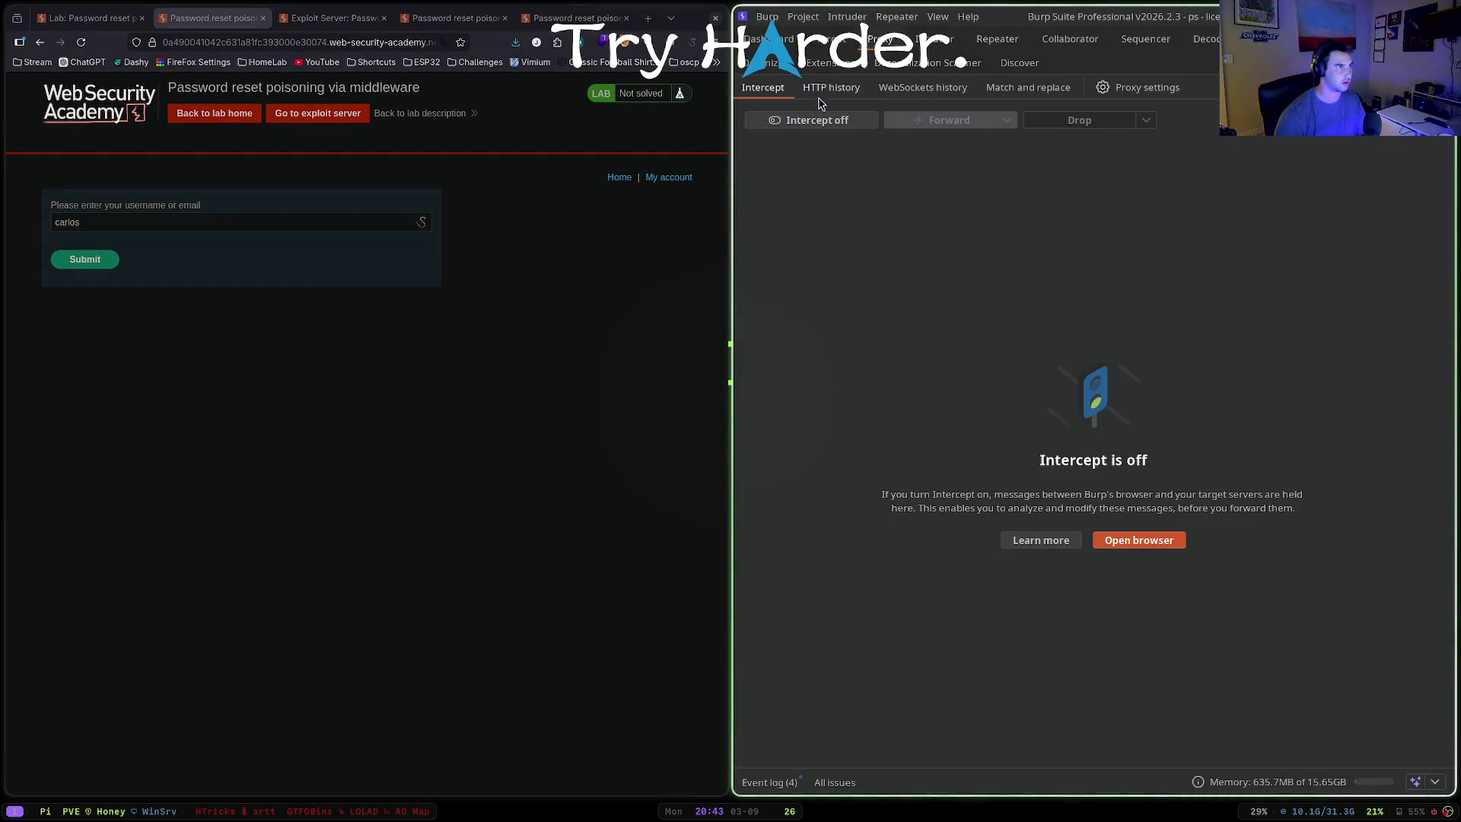
pyautogui.click(811, 119)
pyautogui.click(85, 260)
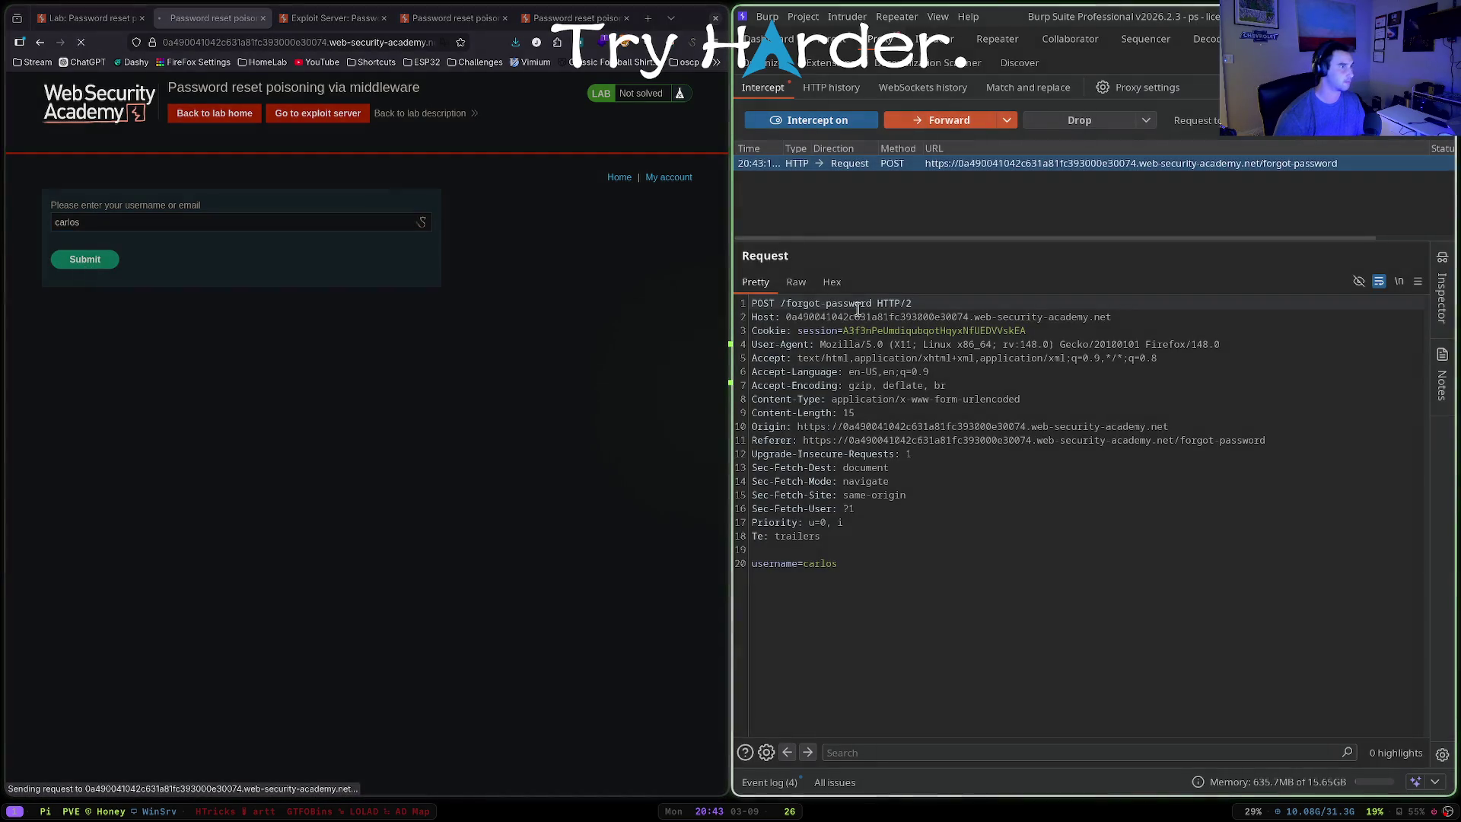
# - Add an X-Forwarded-Host header set to the exploit server domain in the intercepted request
pyautogui.click(900, 509)
pyautogui.click(985, 371)
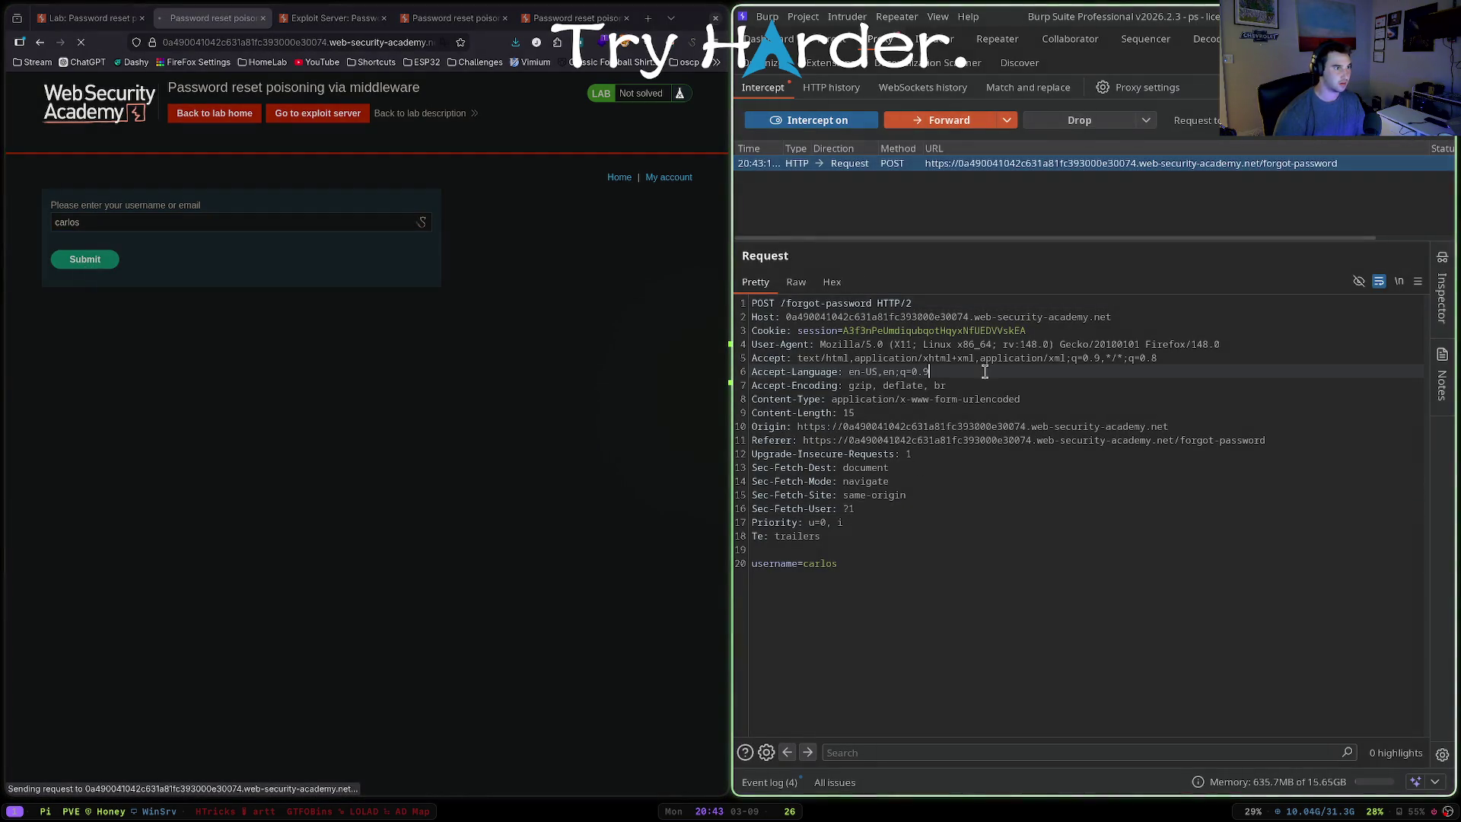
pyautogui.press('Return')
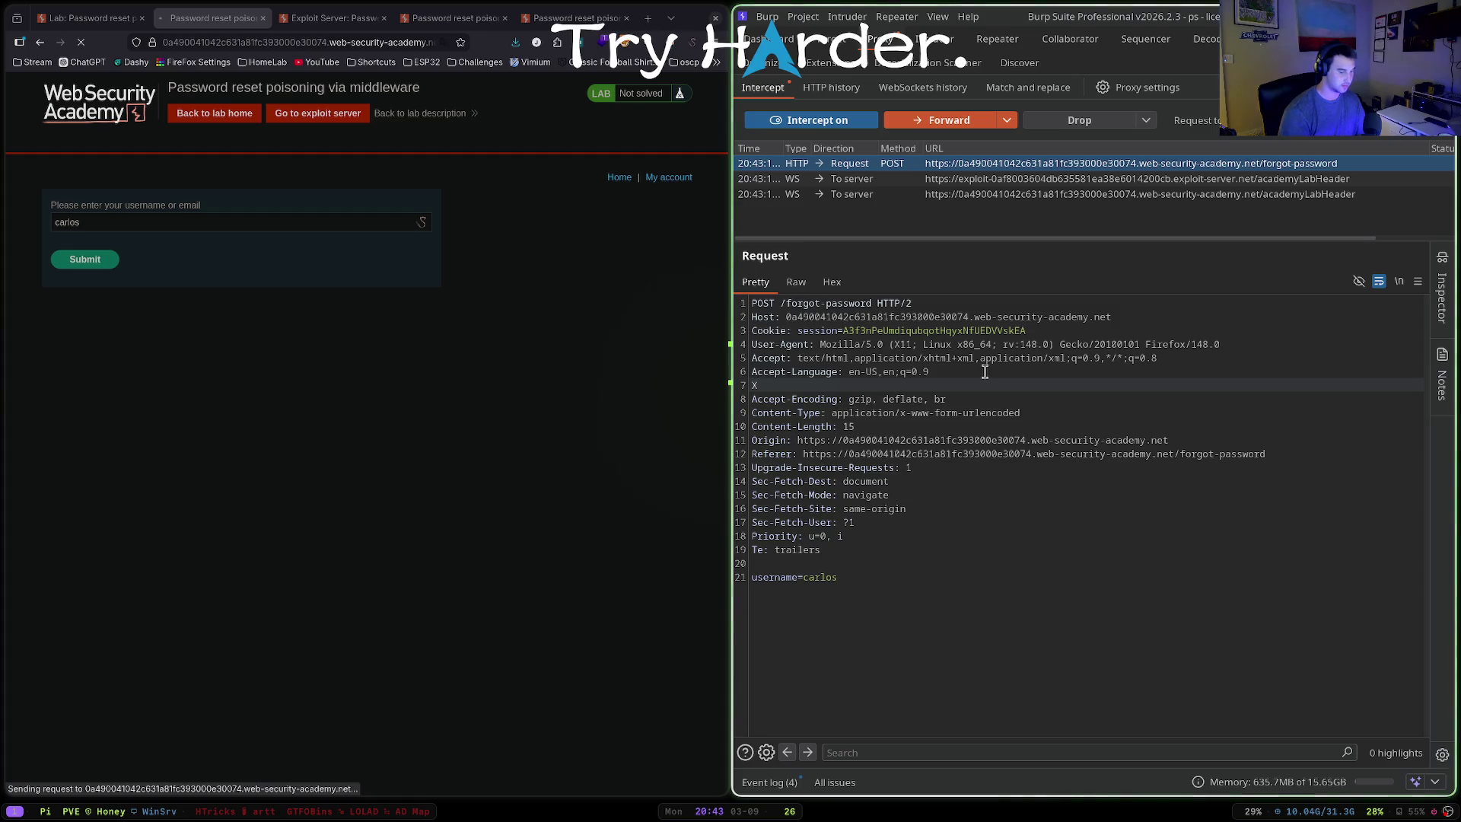
pyautogui.write('-Forwarded-Host:')
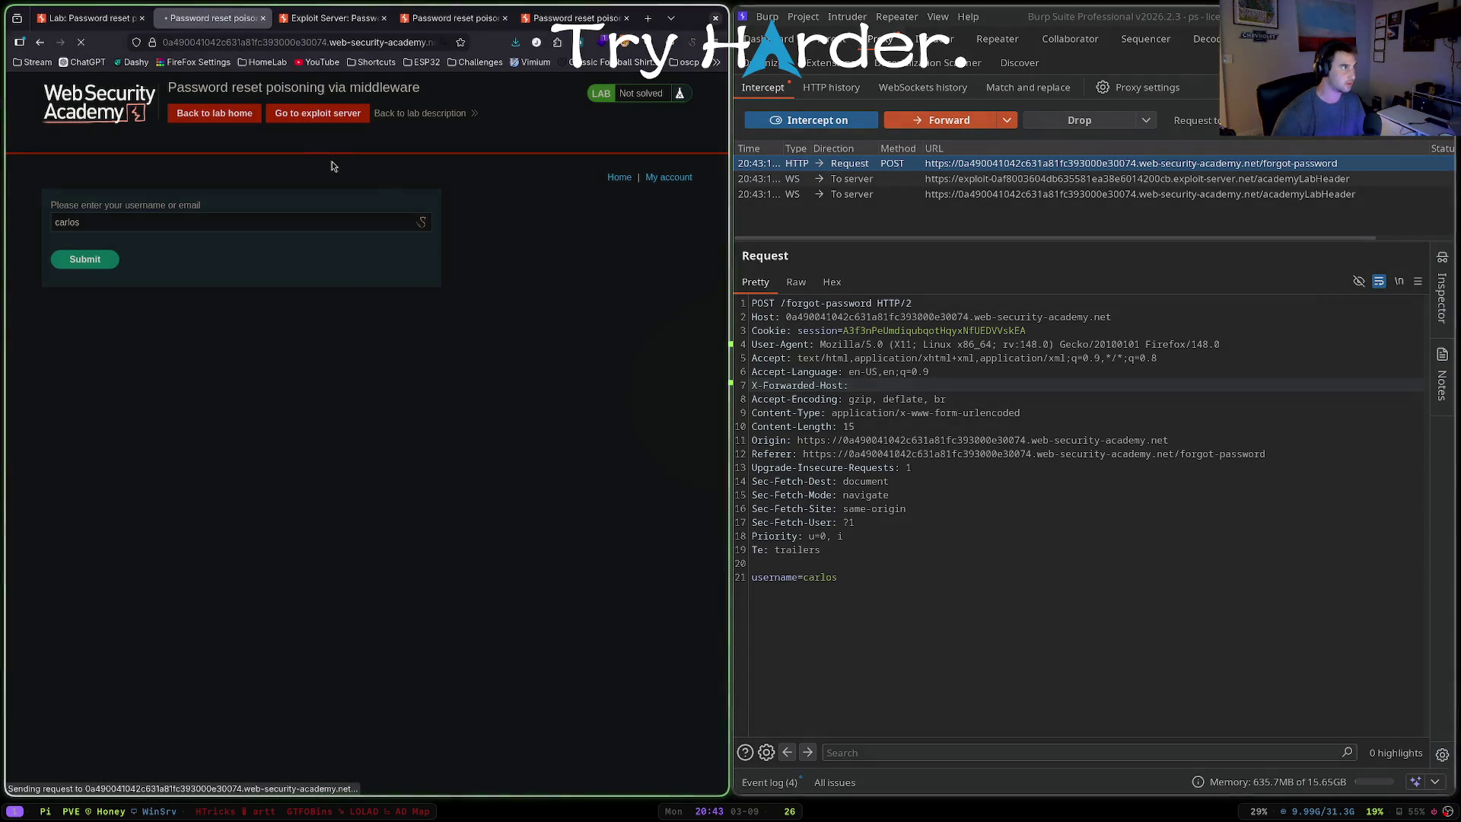
pyautogui.hotkey('ctrl', 'Tab')
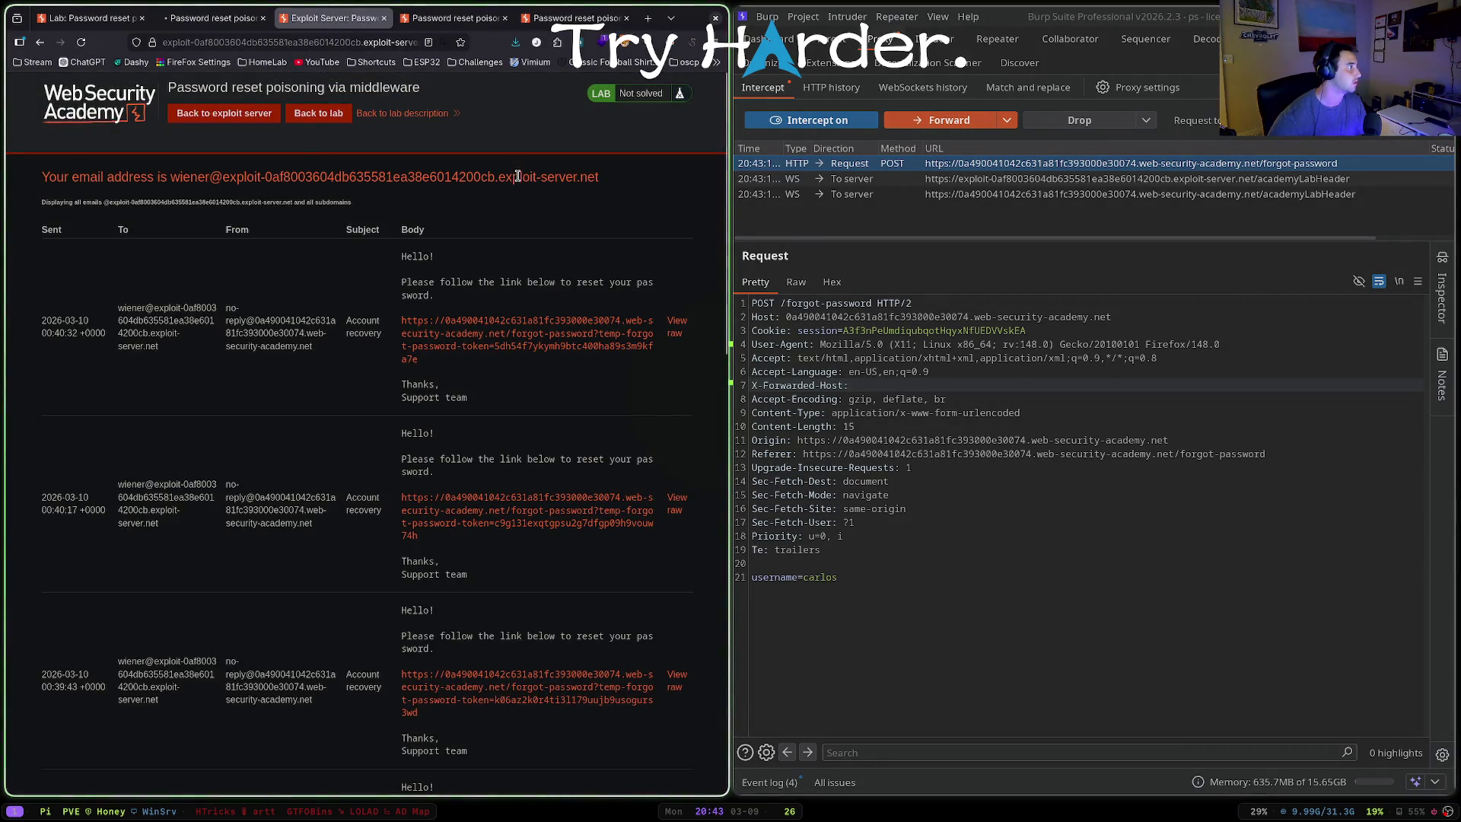
pyautogui.moveTo(606, 182); pyautogui.dragTo(255, 182)
pyautogui.hotkey('ctrl', 'c')
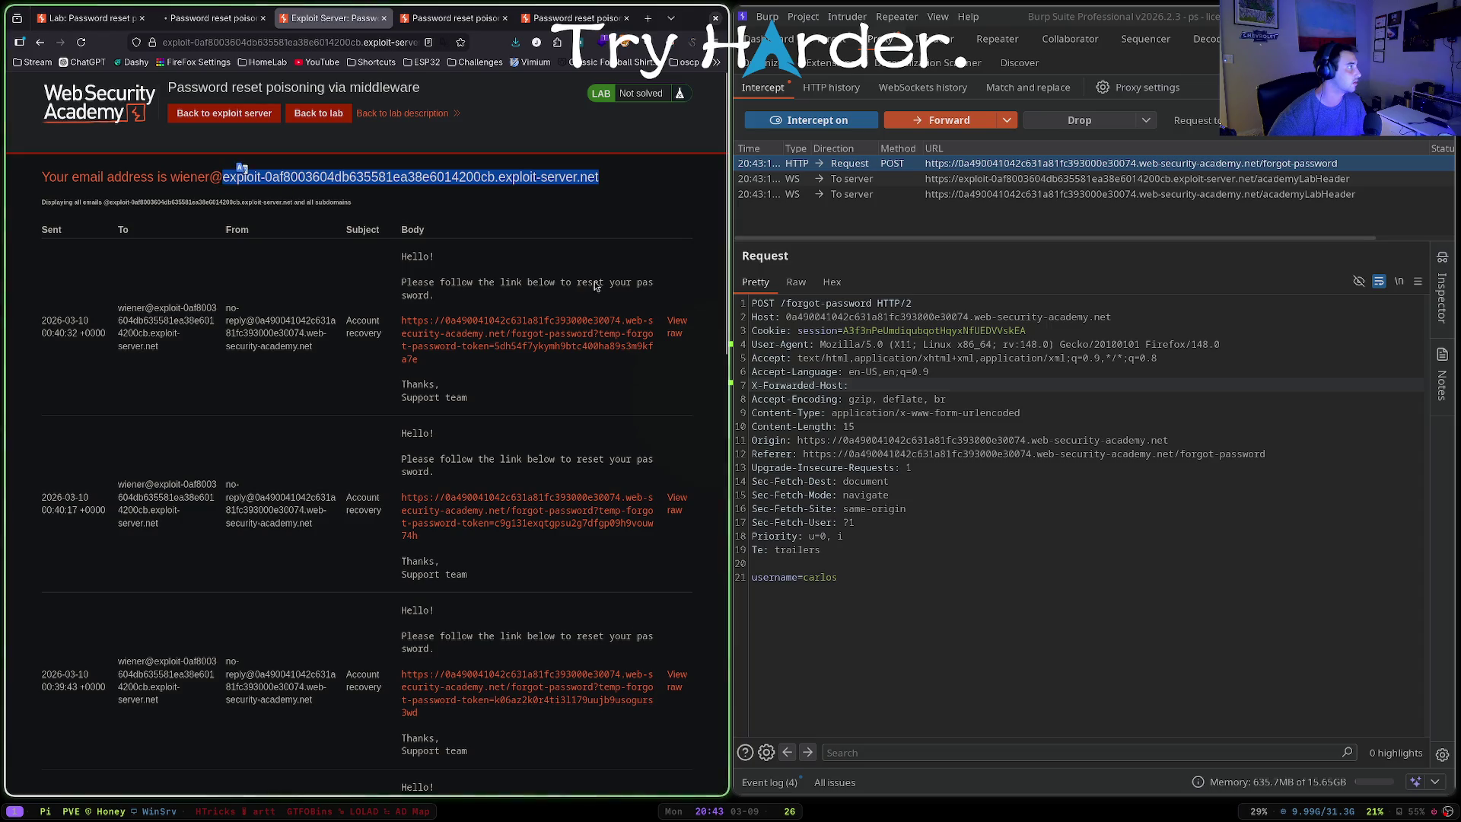
pyautogui.click(863, 385)
pyautogui.hotkey('ctrl', 'v')
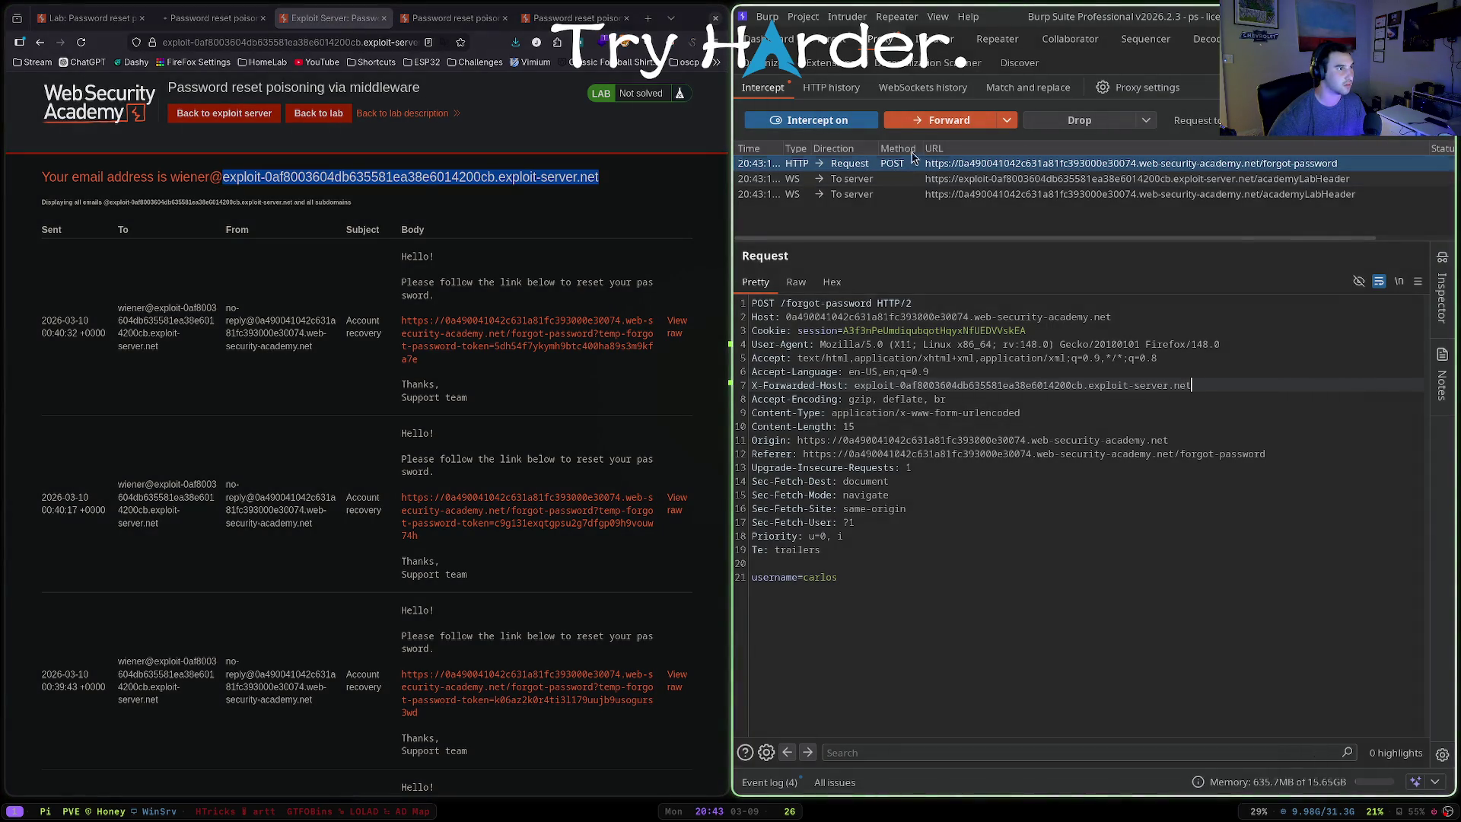
# - Send the poisoned request to Repeater and resend it, getting 200 OK
pyautogui.rightClick(963, 280)
pyautogui.click(1012, 365)
pyautogui.click(996, 39)
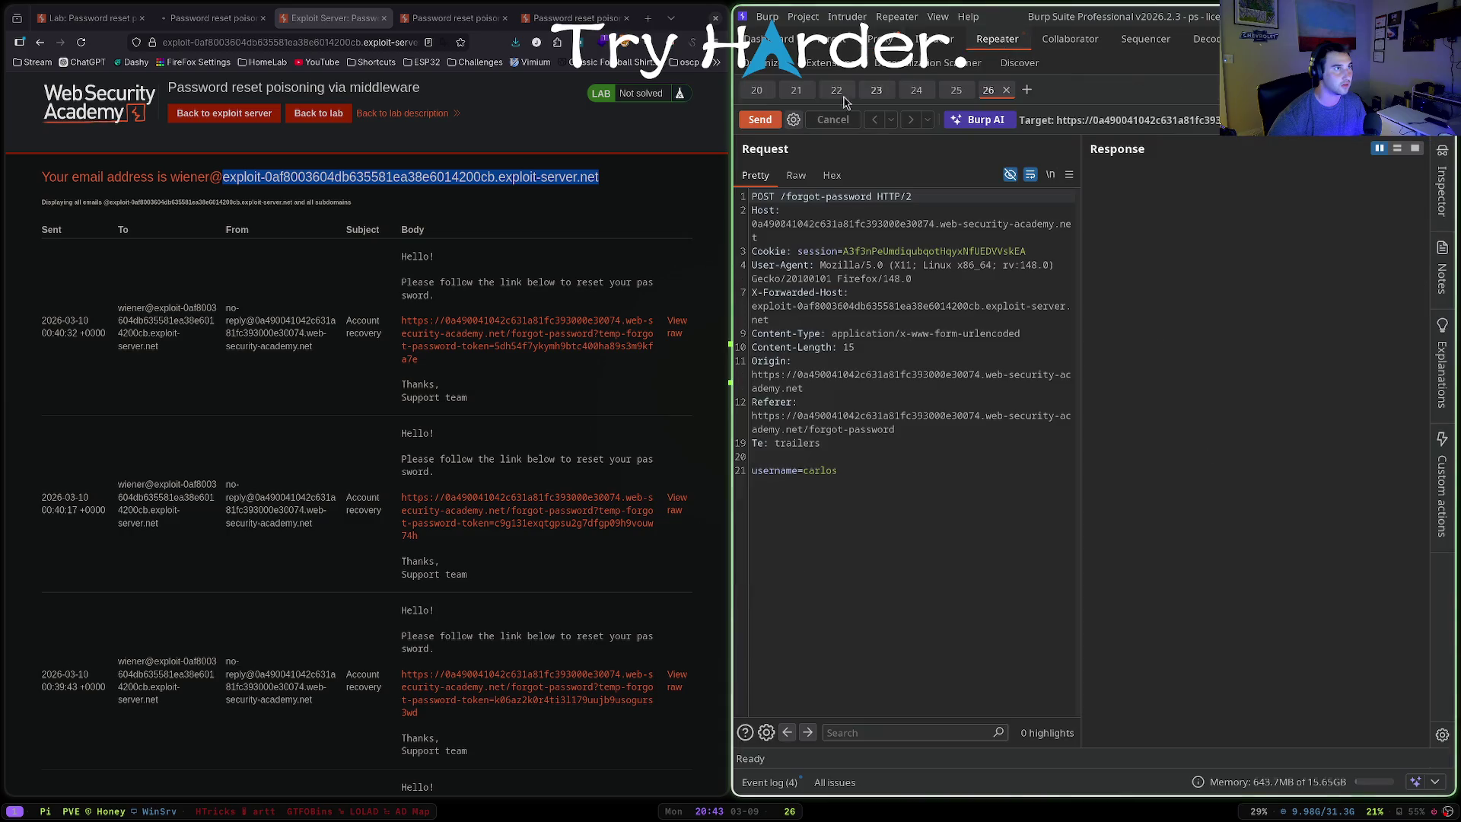
pyautogui.click(759, 121)
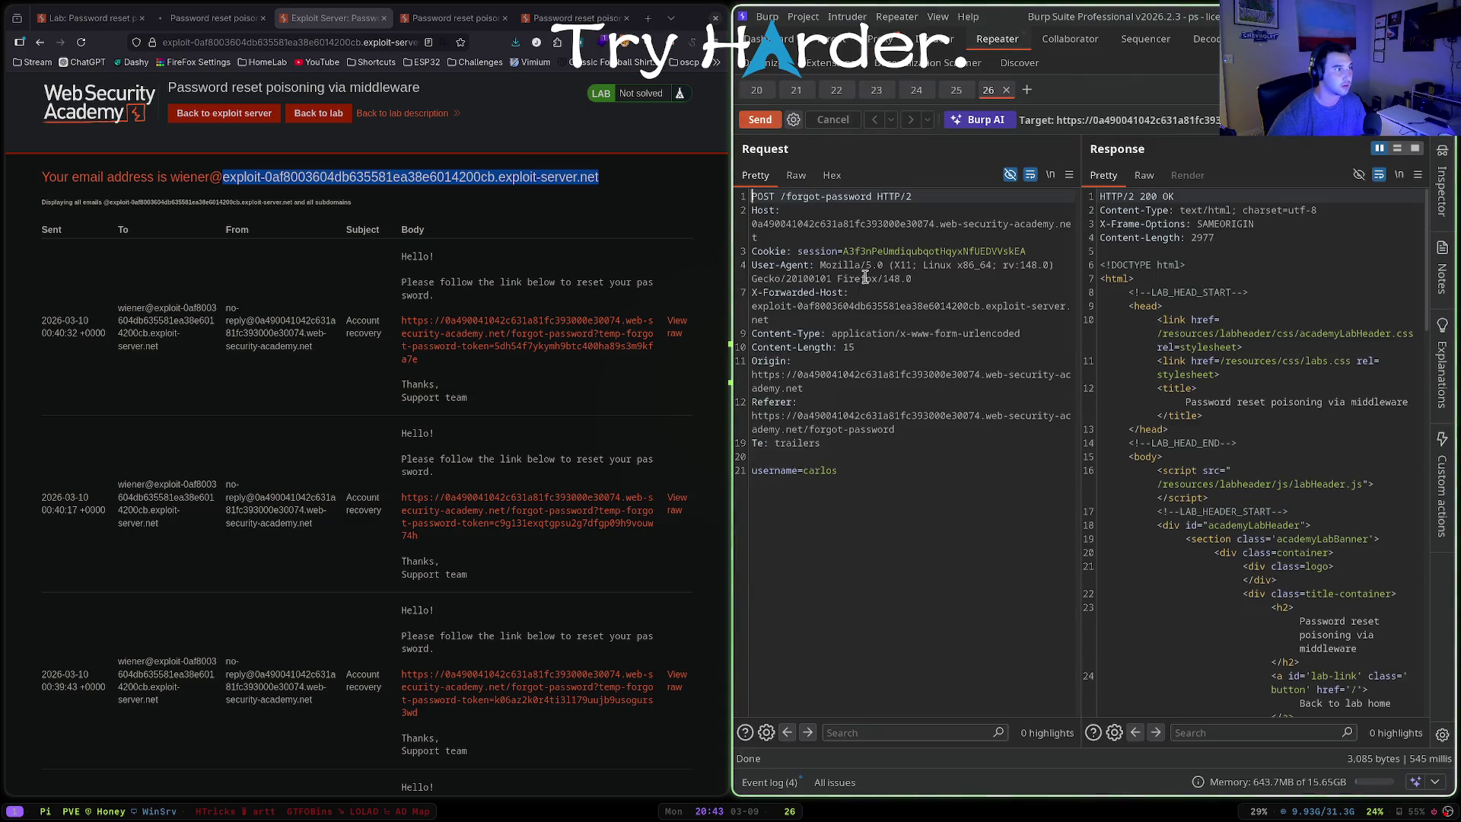
pyautogui.click(869, 47)
# - Turn off interception, open the newest emailed reset link, and submit a new password
pyautogui.click(816, 121)
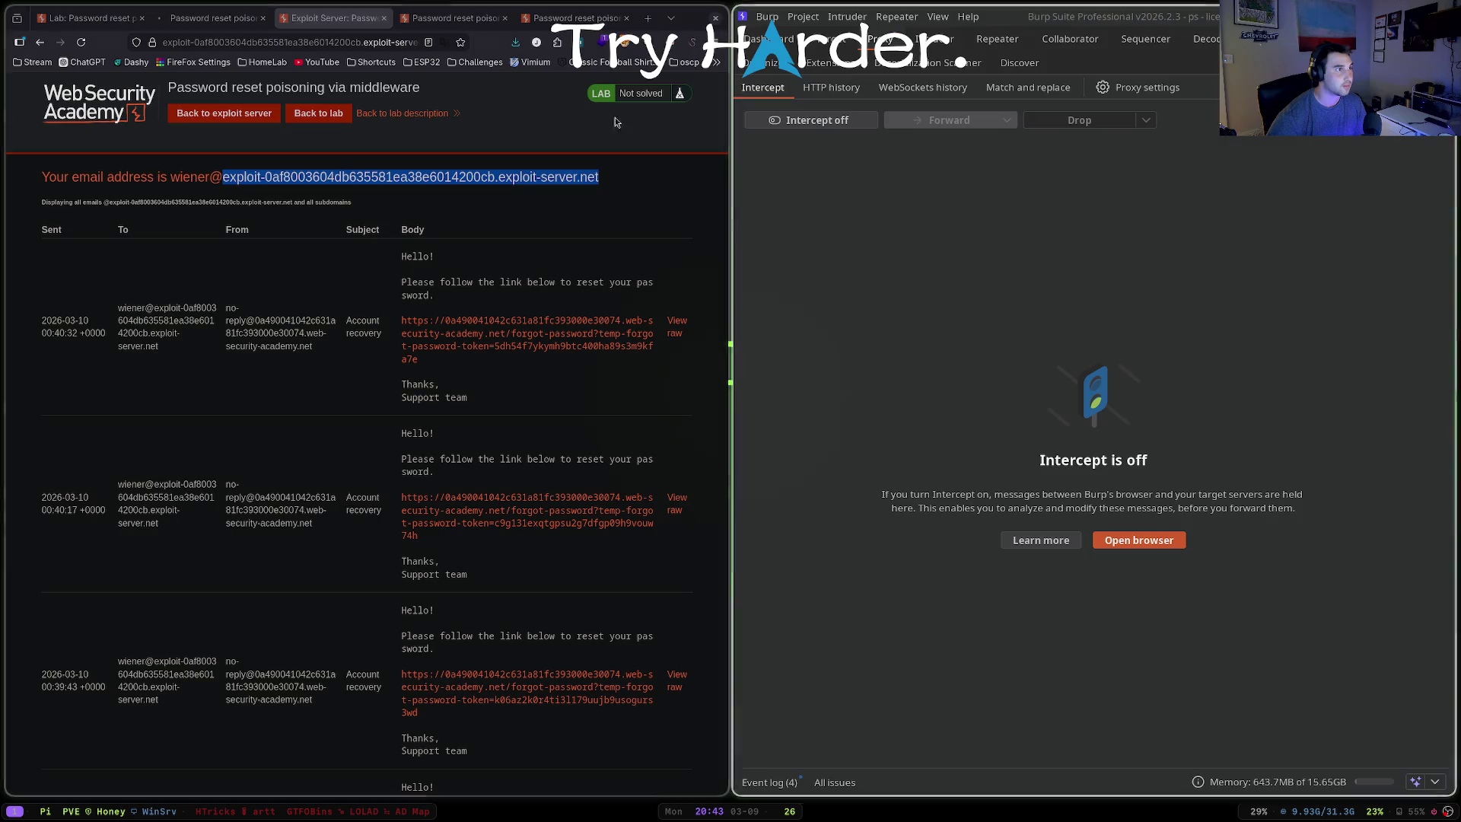
pyautogui.click(82, 43)
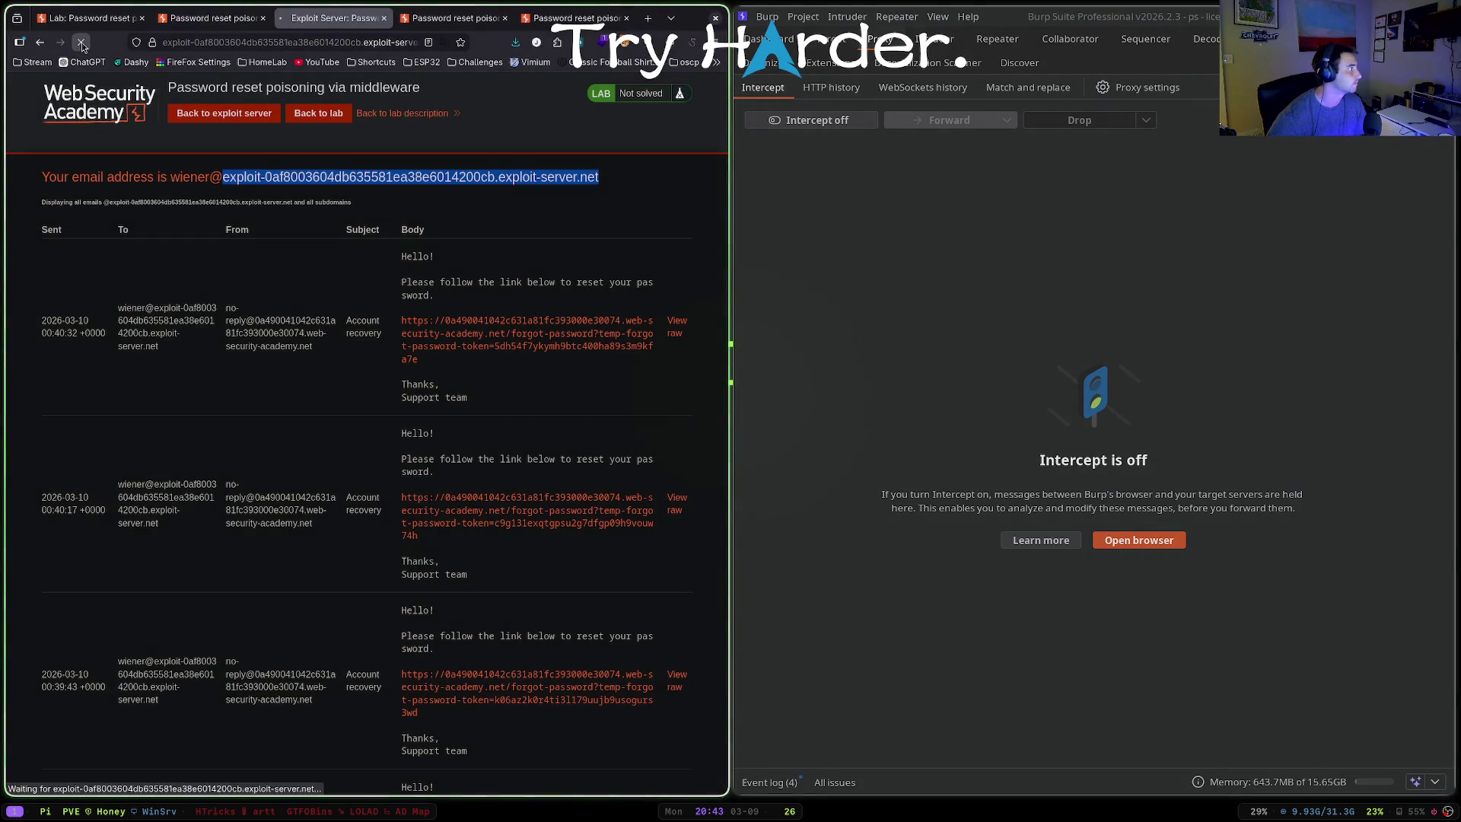
pyautogui.click(423, 323)
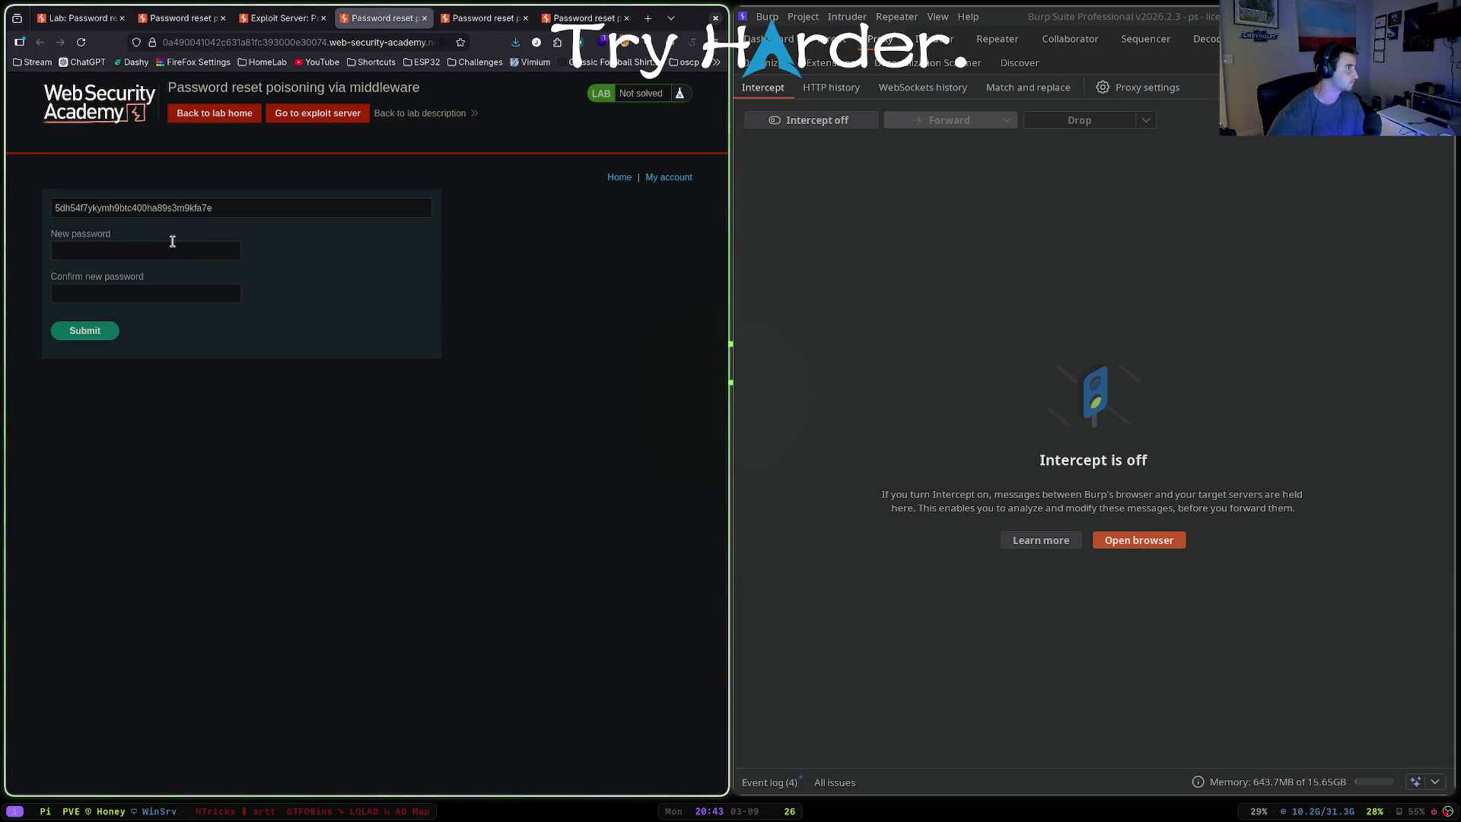
pyautogui.click(169, 242)
pyautogui.write('st')
pyautogui.press('Tab')
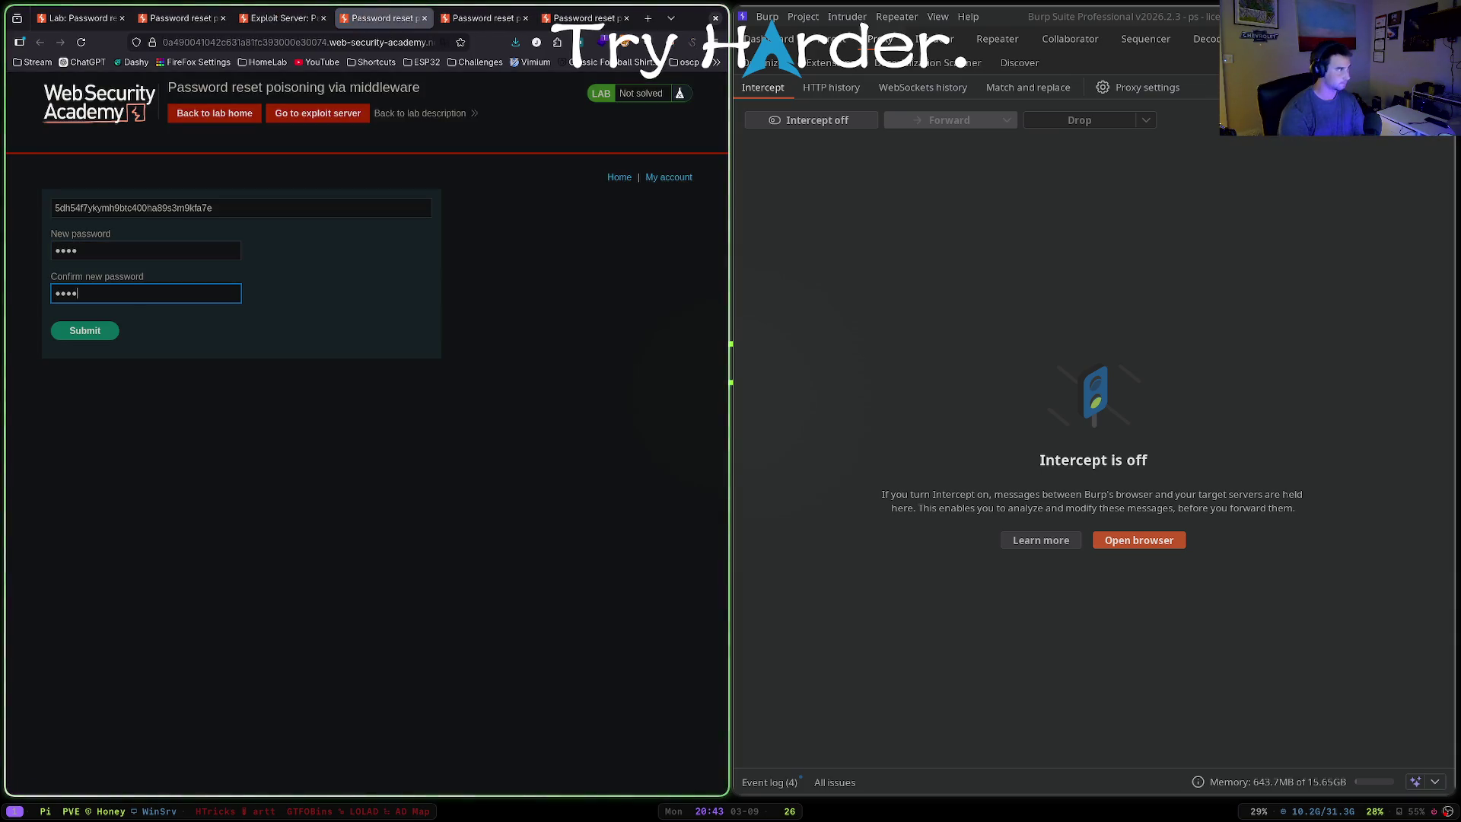
pyautogui.press('Return')
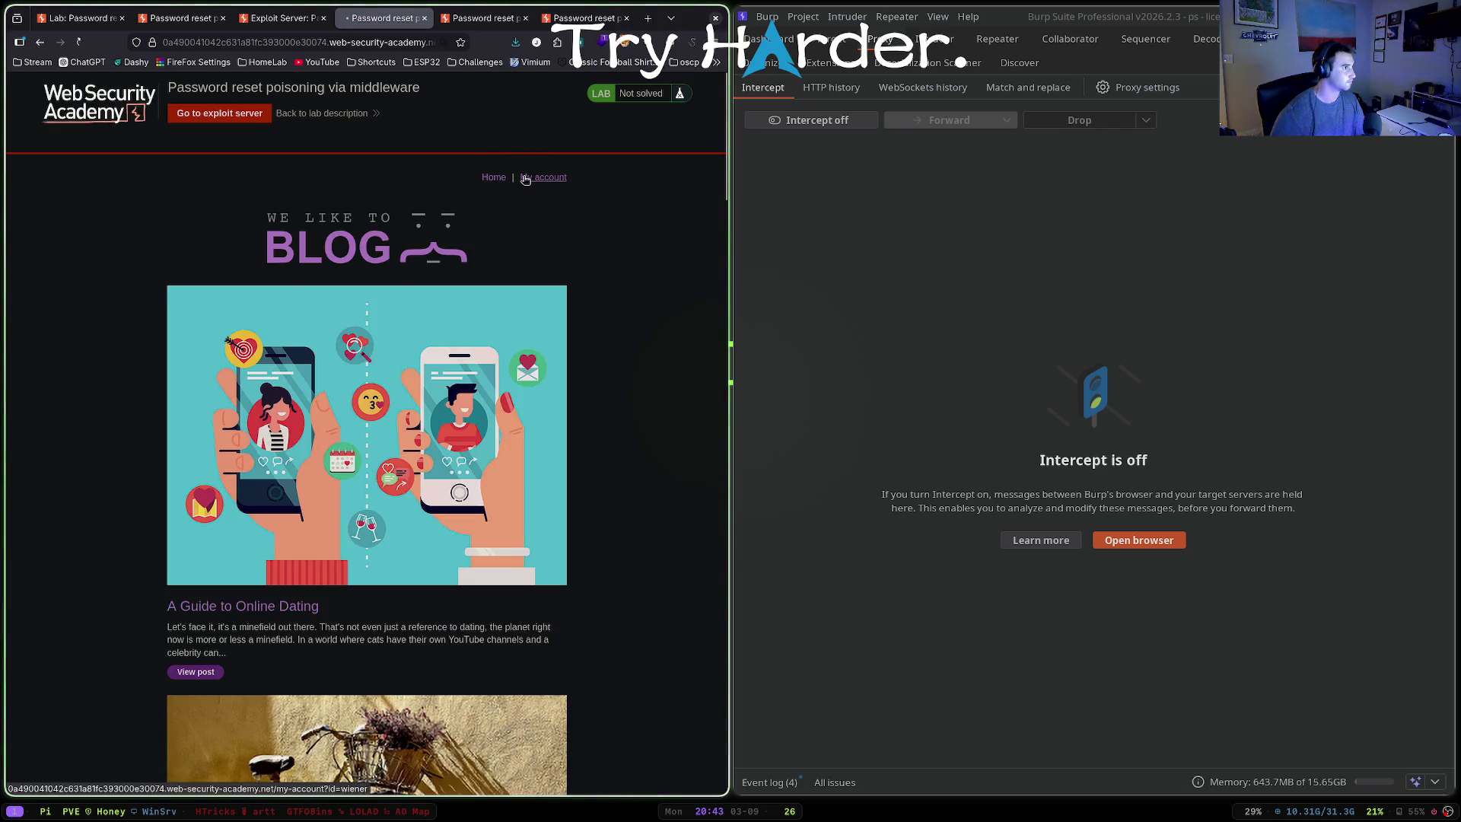
# - Check the My account page, return to the blog home, and switch to the email client
pyautogui.click(525, 178)
pyautogui.click(153, 312)
pyautogui.write('ca')
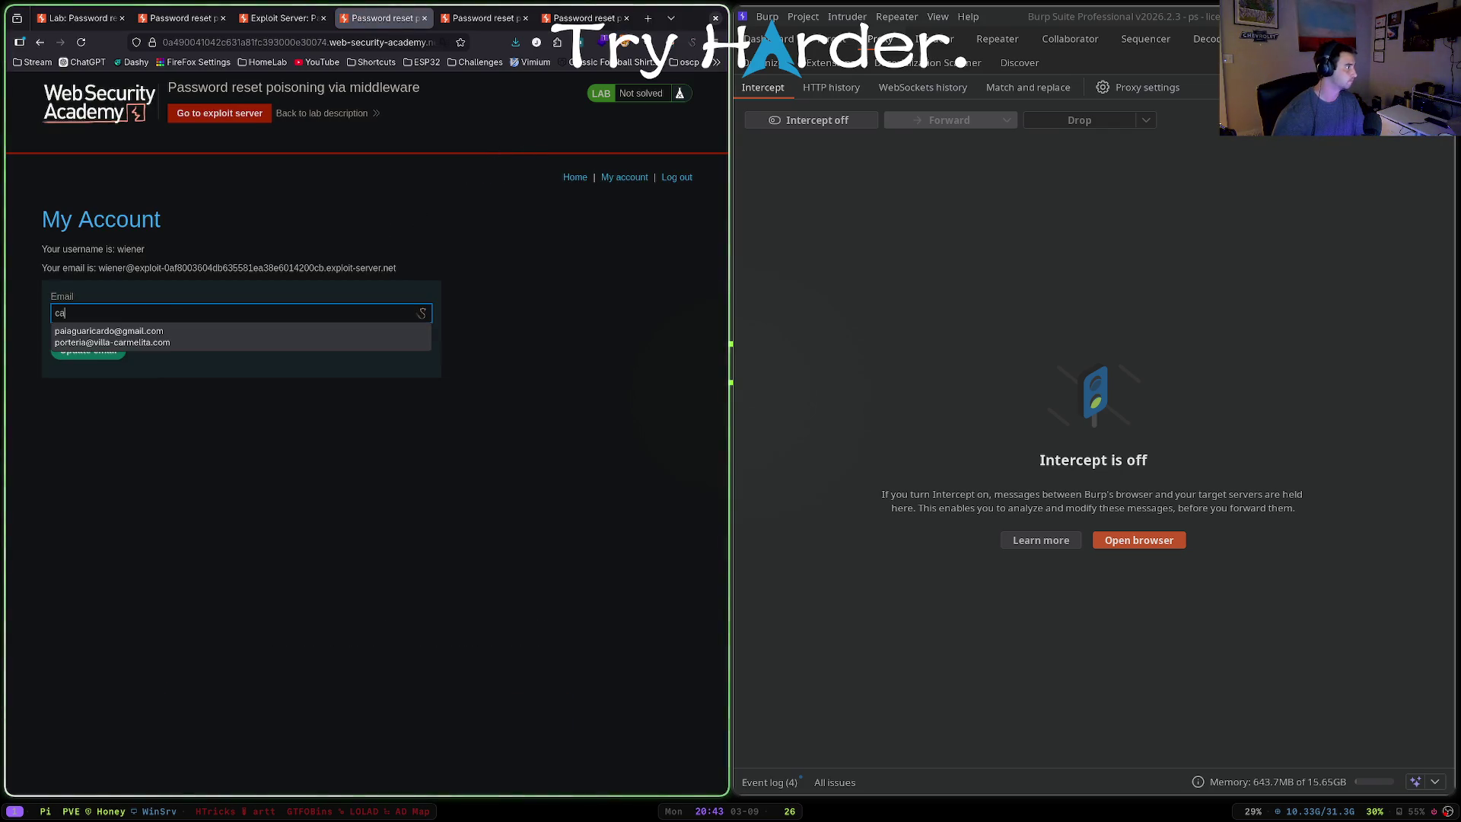
pyautogui.press('Escape')
pyautogui.click(41, 44)
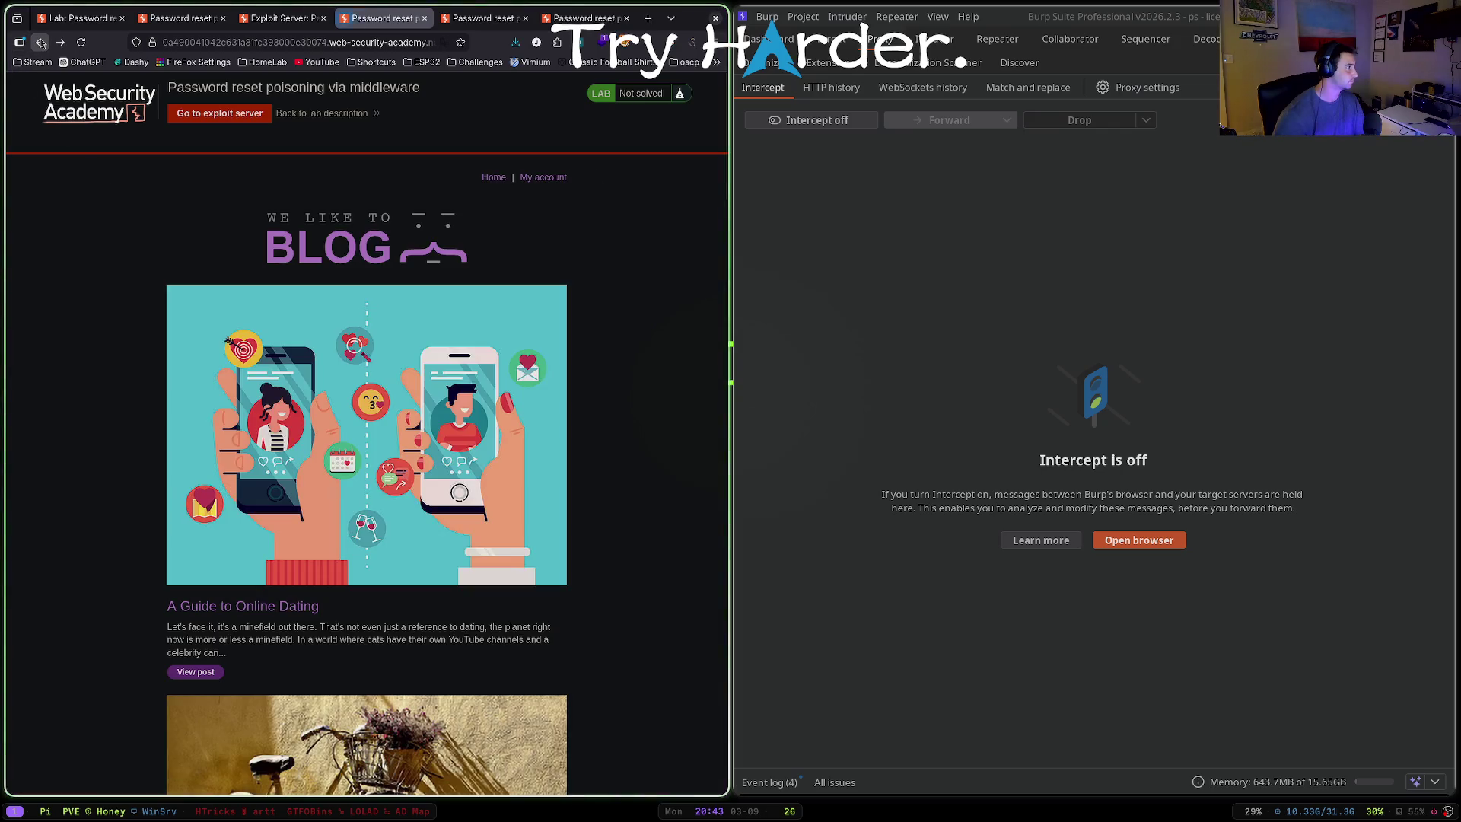
pyautogui.click(319, 20)
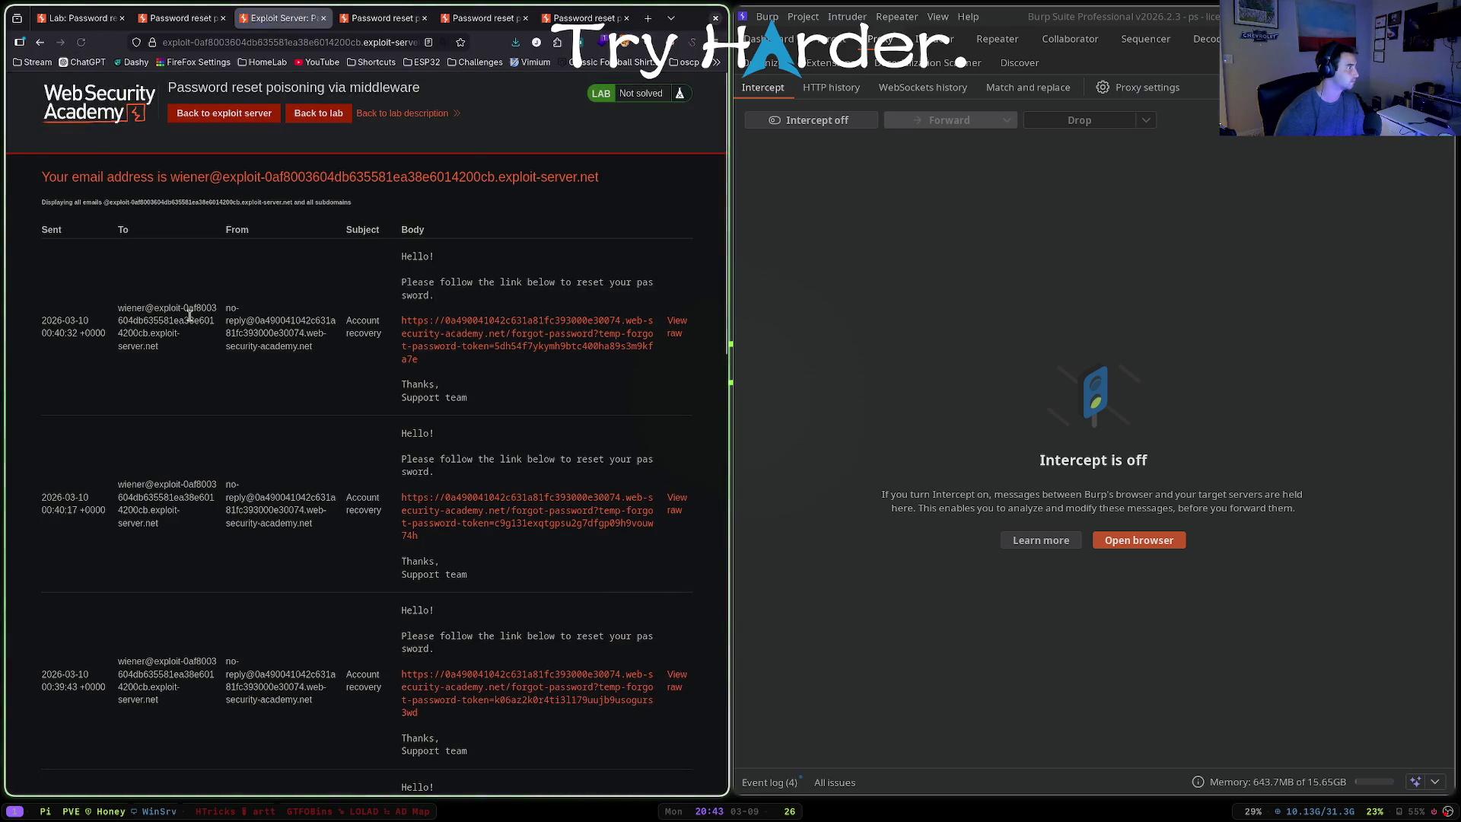
# - Copy the X-Forwarded-Host header name from the Repeater request into a new browser tab
pyautogui.hotkey('ctrl', 'shift', 'r')
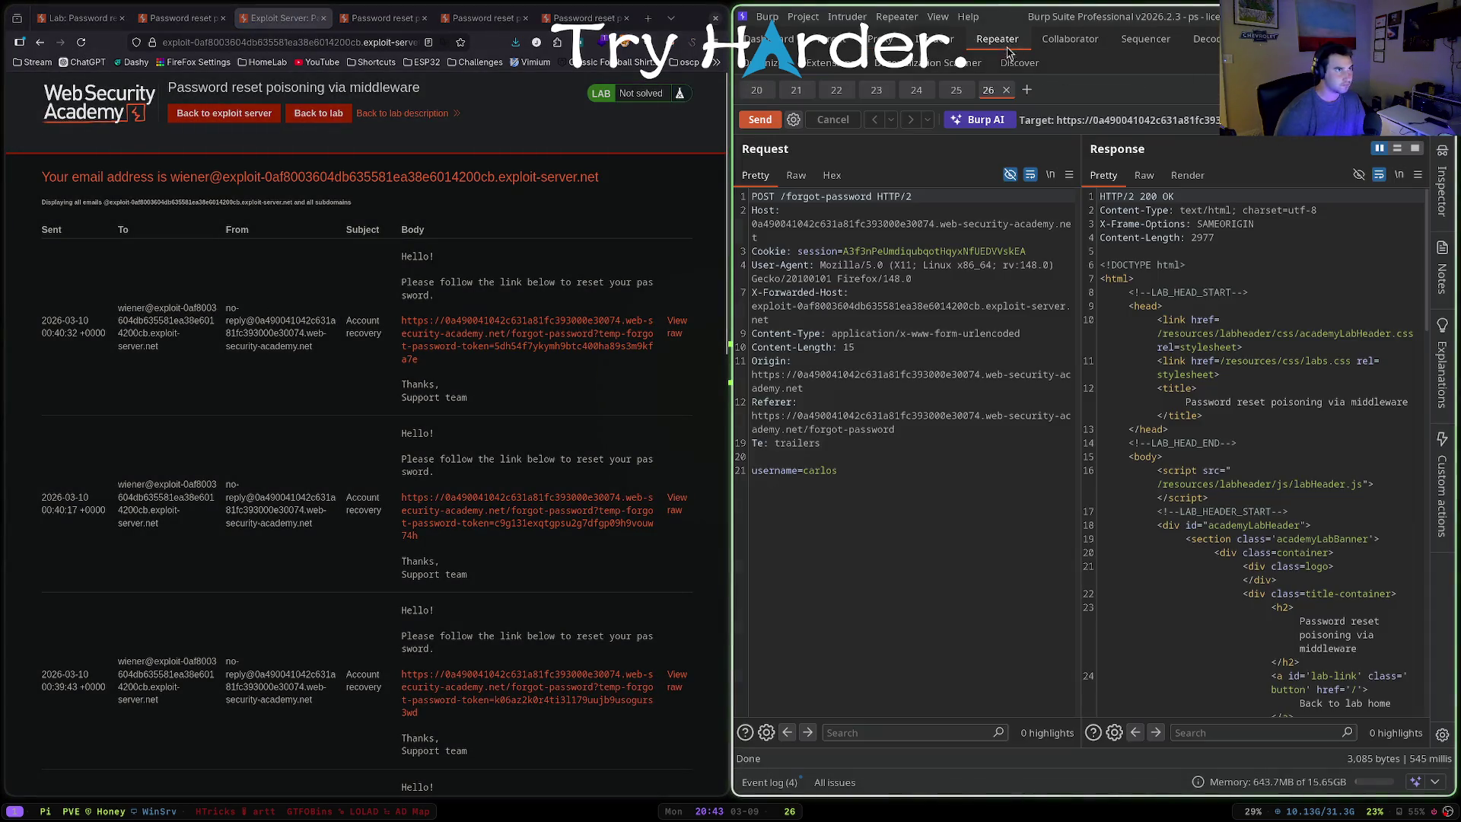
pyautogui.scroll(-8, 1353, 354)
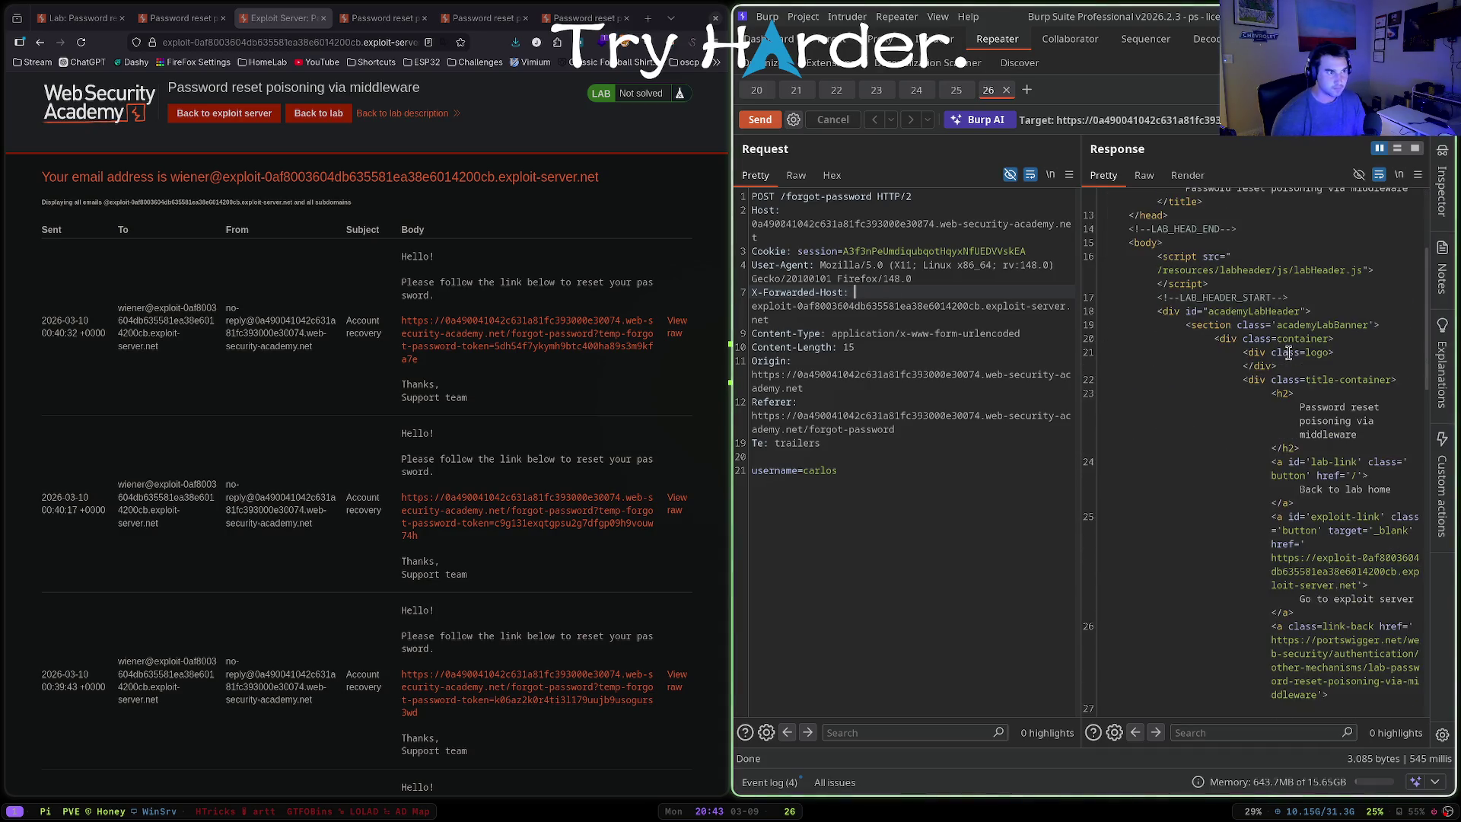
pyautogui.scroll(-5, 1353, 354)
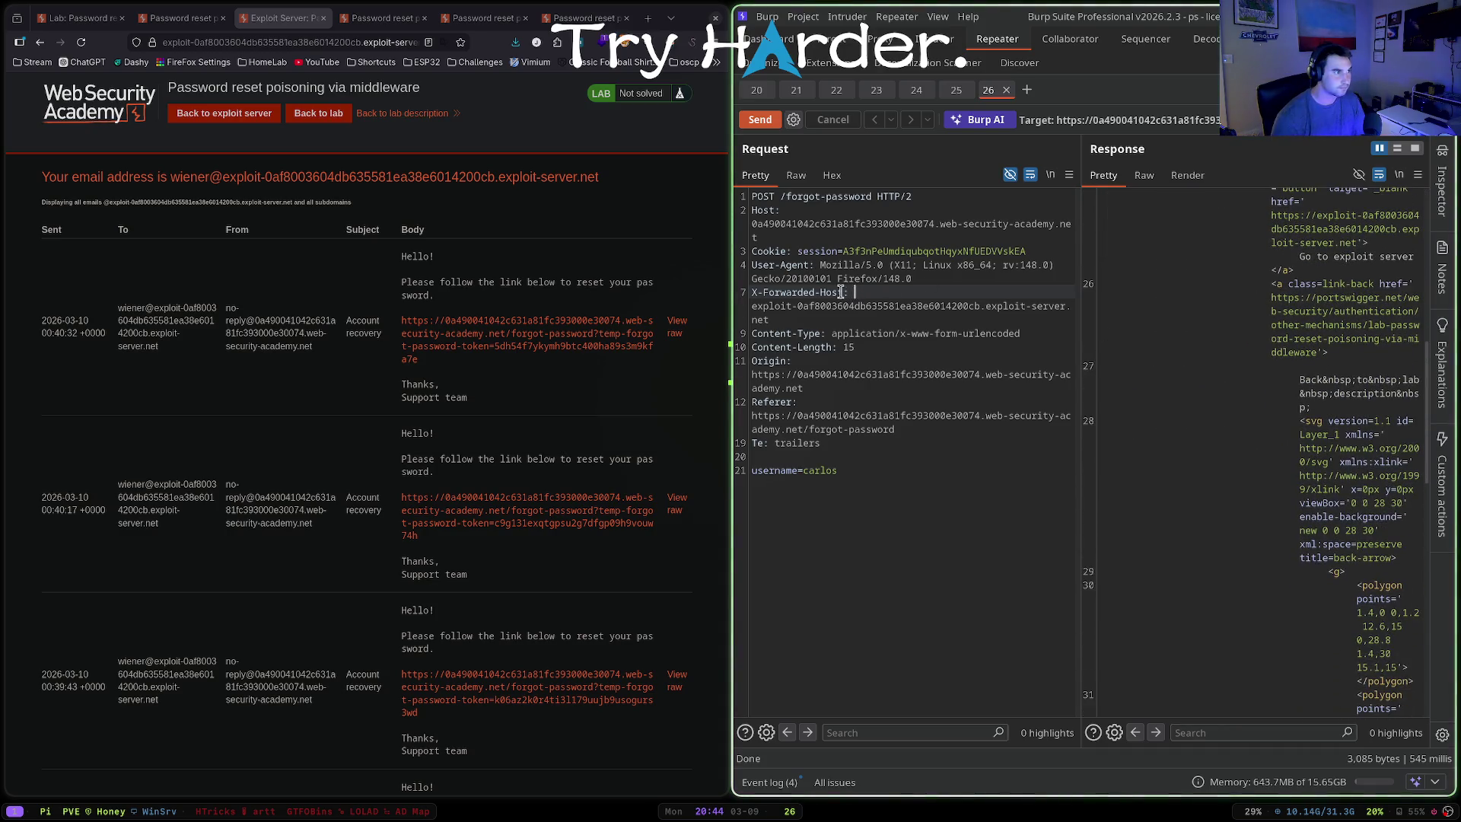
pyautogui.moveTo(843, 292); pyautogui.dragTo(754, 292)
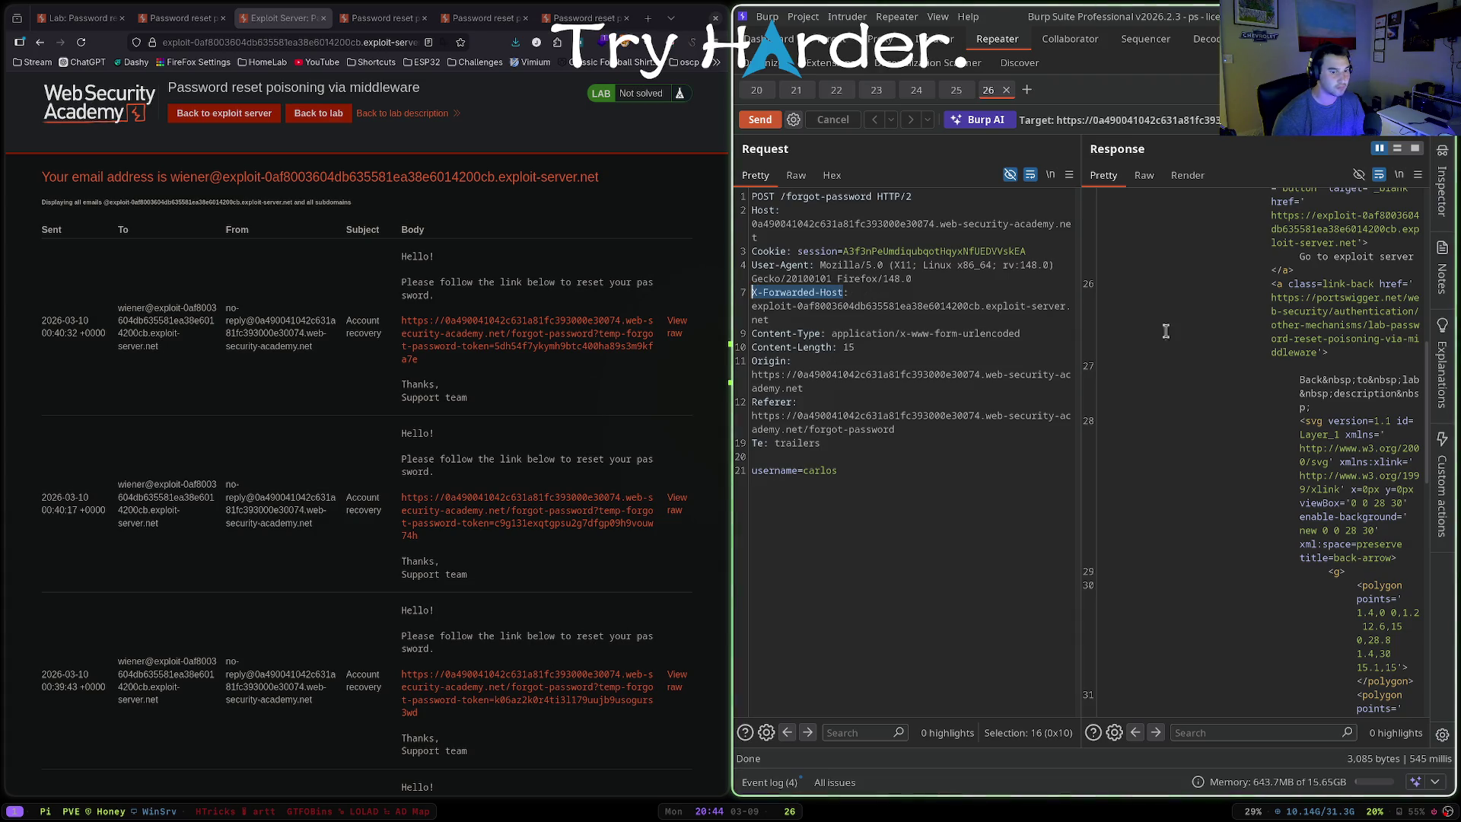
pyautogui.hotkey('ctrl', 'c')
pyautogui.hotkey('ctrl', 't')
# - Search Google for 'X-Forwarded-Host header epxloit password posining'
pyautogui.hotkey('ctrl', 'v')
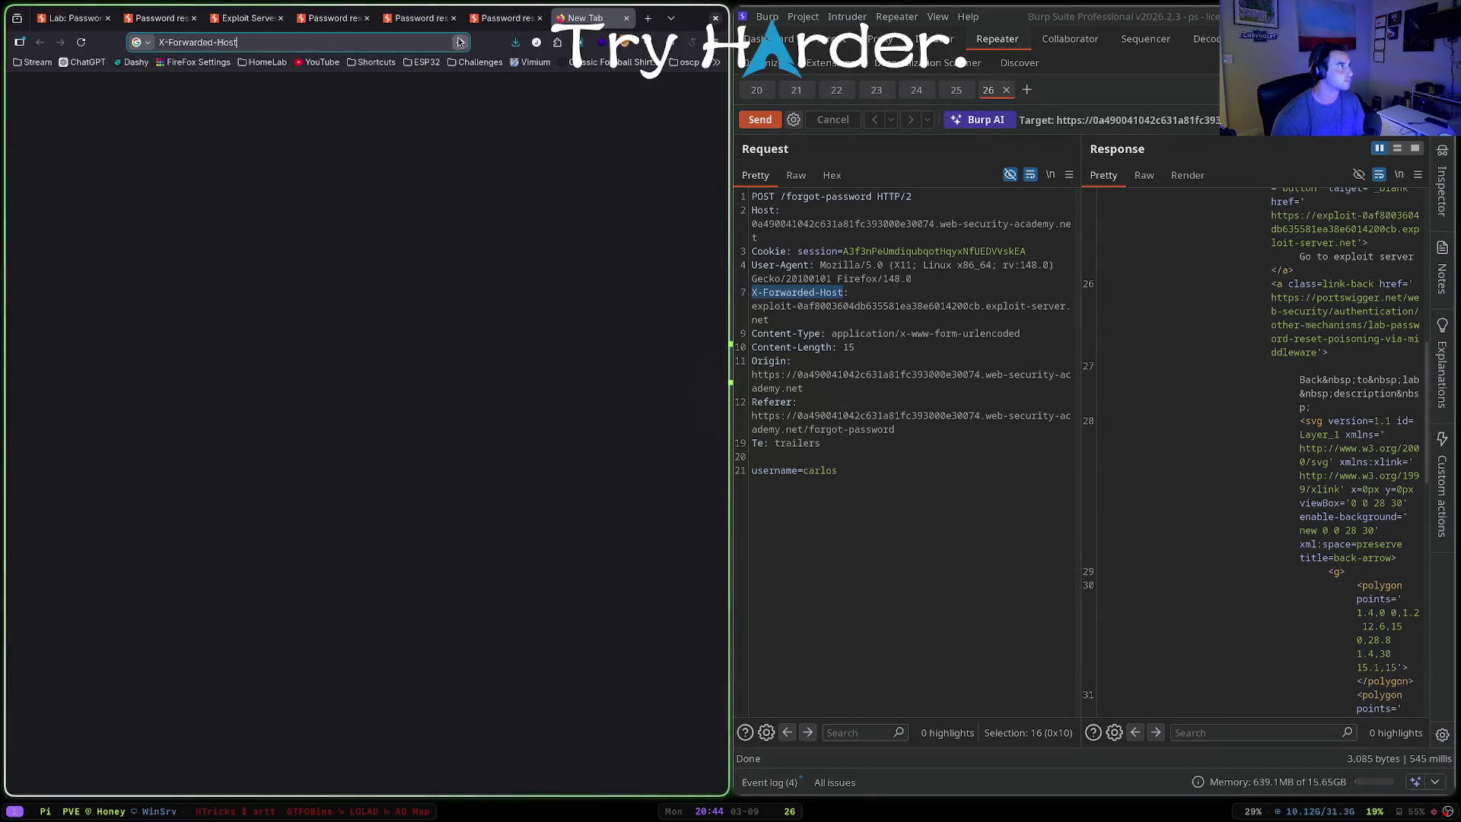
pyautogui.write('header epxloit ')
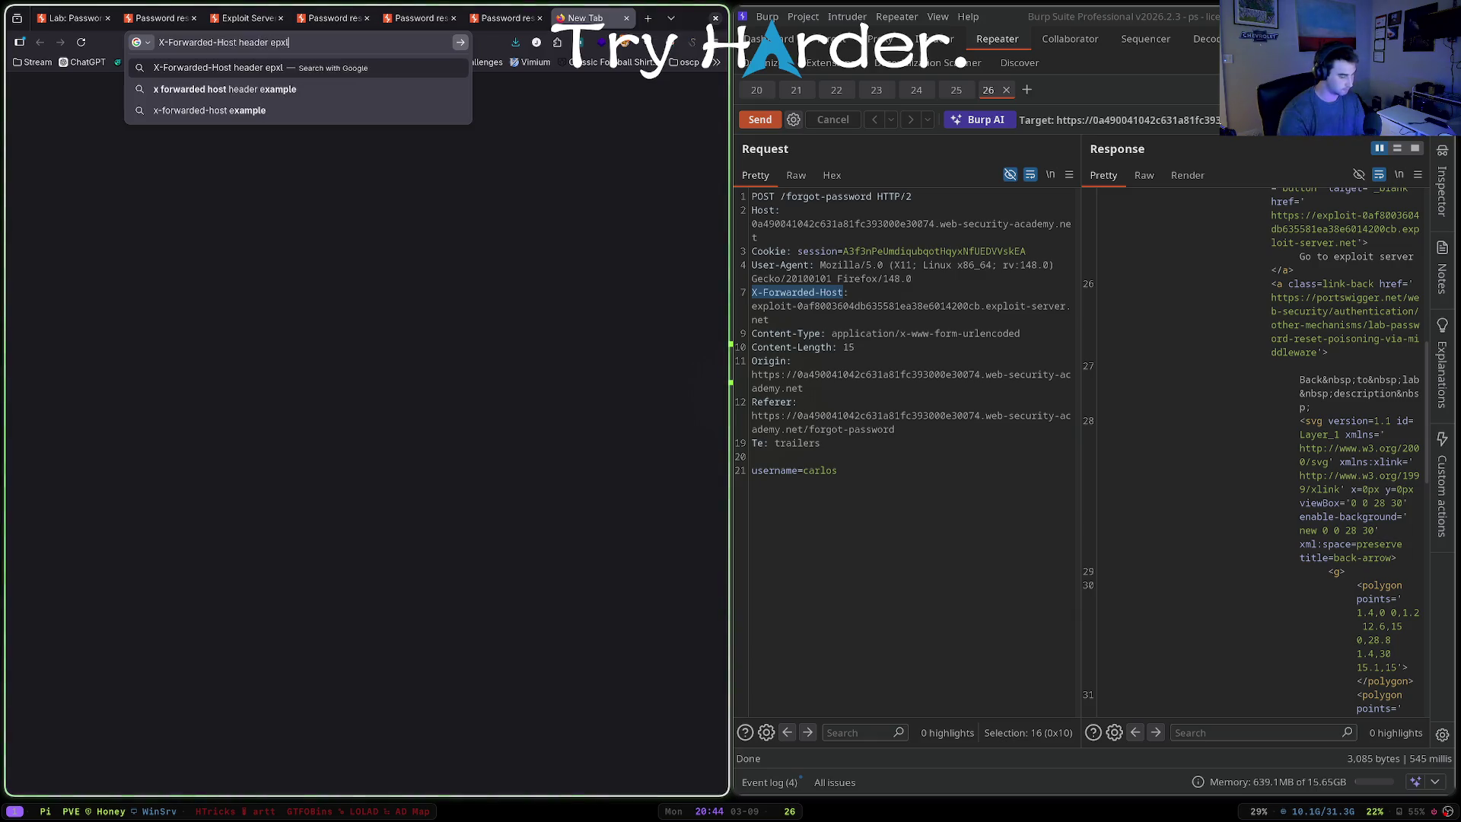
pyautogui.write('password posining')
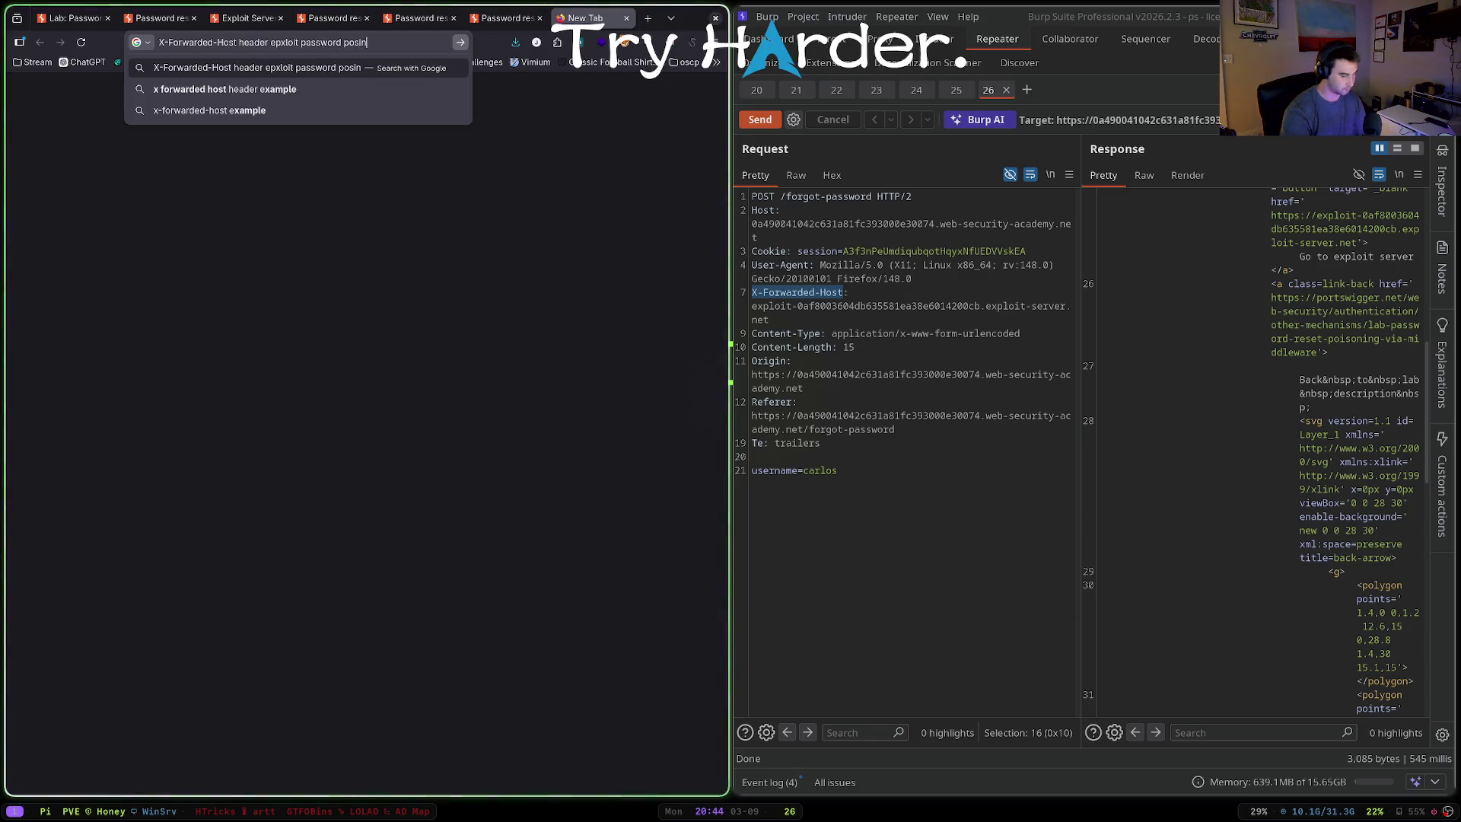
pyautogui.press('Return')
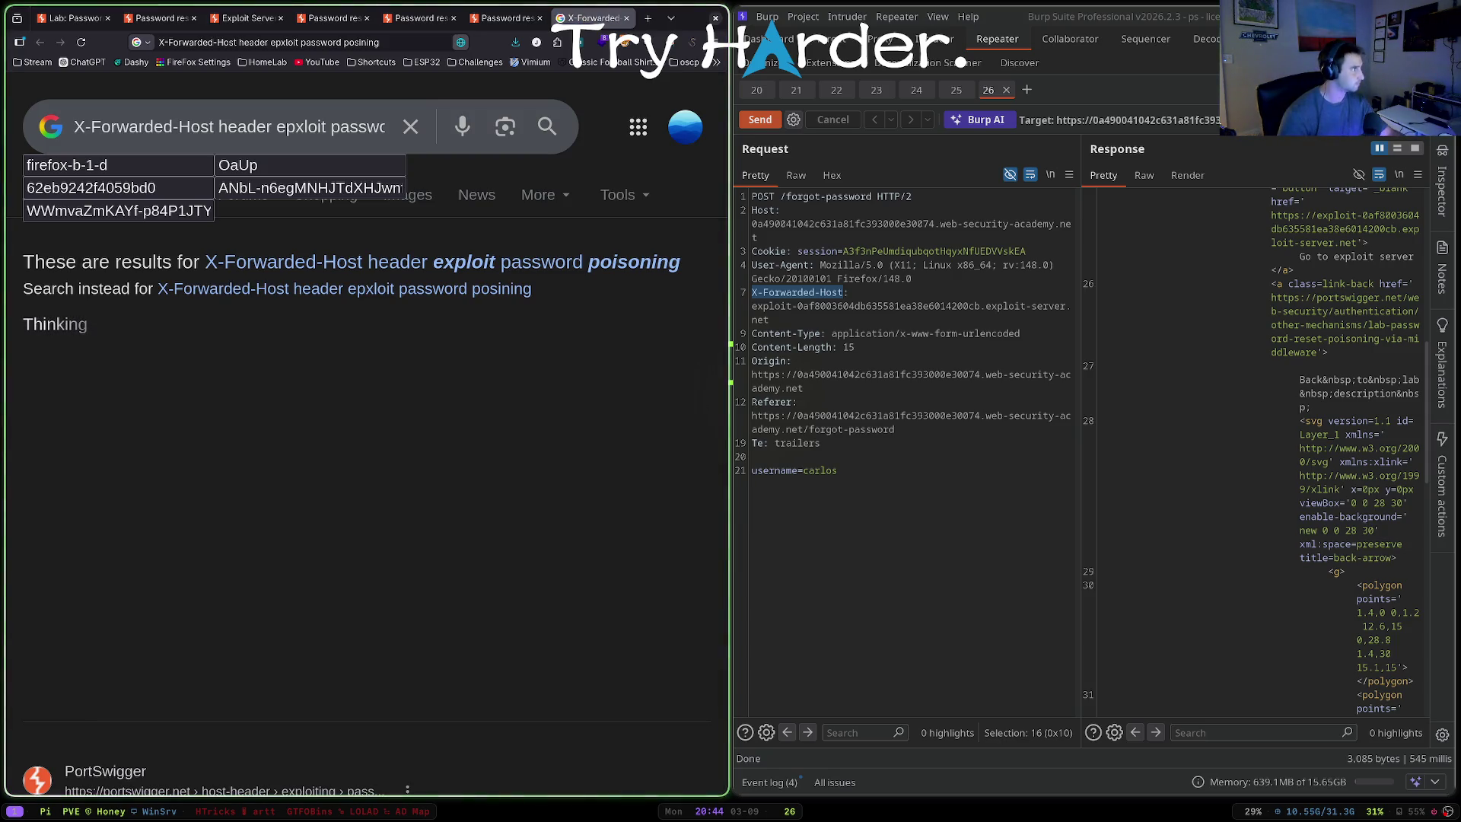
pyautogui.scroll(-5, 439, 258)
pyautogui.scroll(-2, 418, 267)
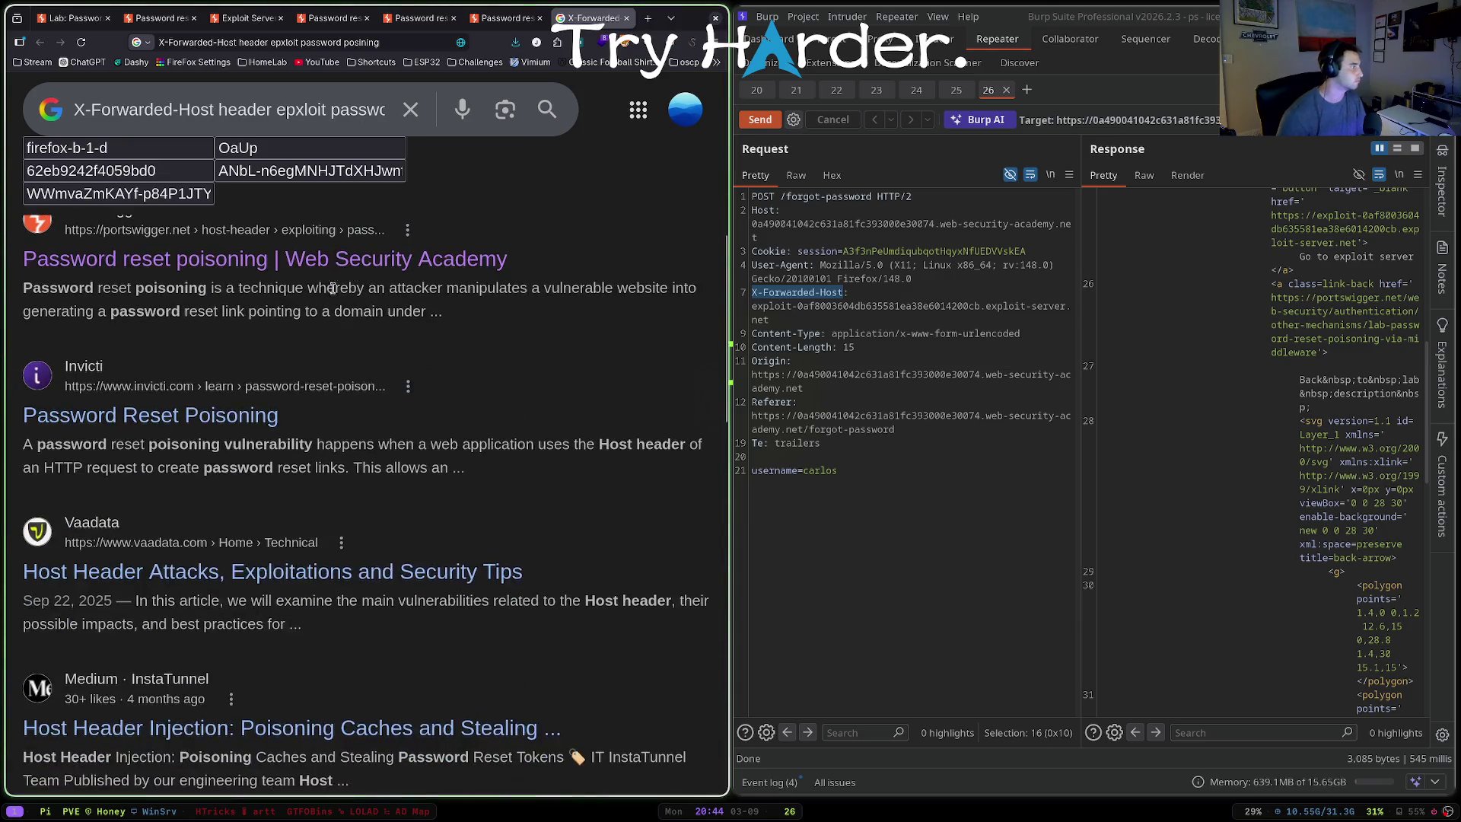
pyautogui.scroll(5, 380, 304)
# - Expand the AI Overview to show its step-by-step attack explanation
pyautogui.click(346, 323)
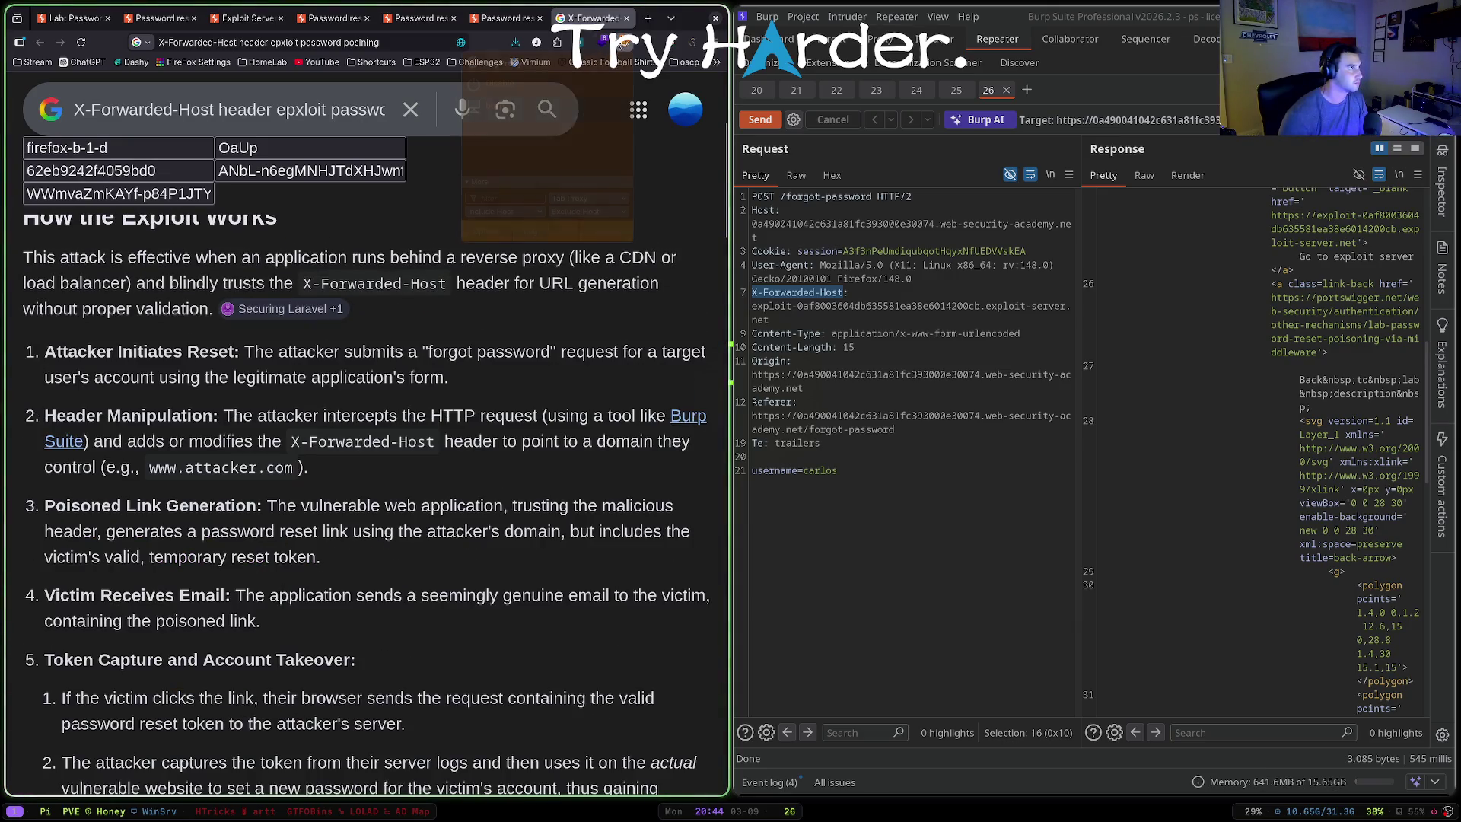
pyautogui.click(79, 43)
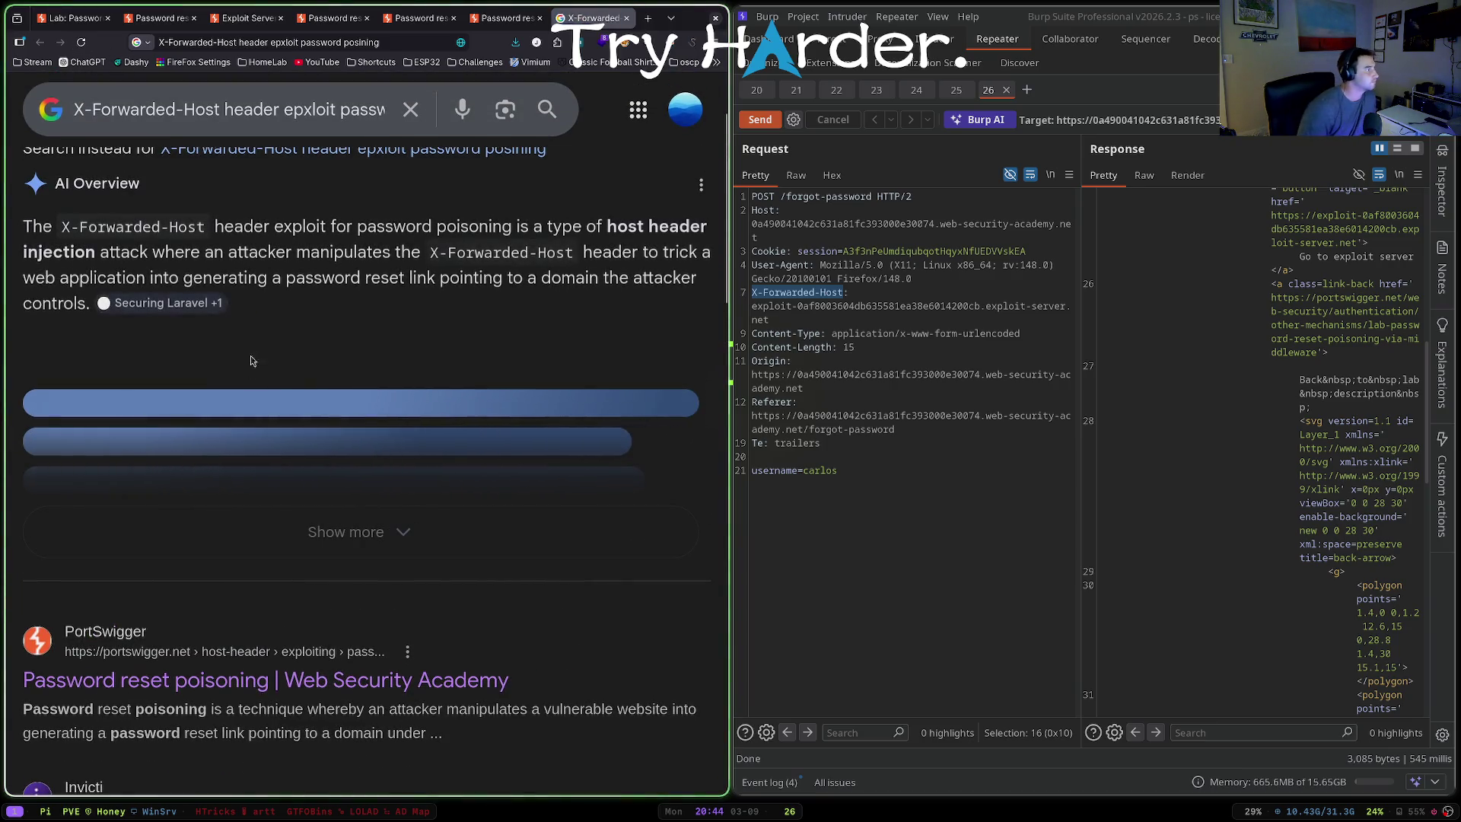
pyautogui.click(346, 531)
pyautogui.scroll(-2, 391, 414)
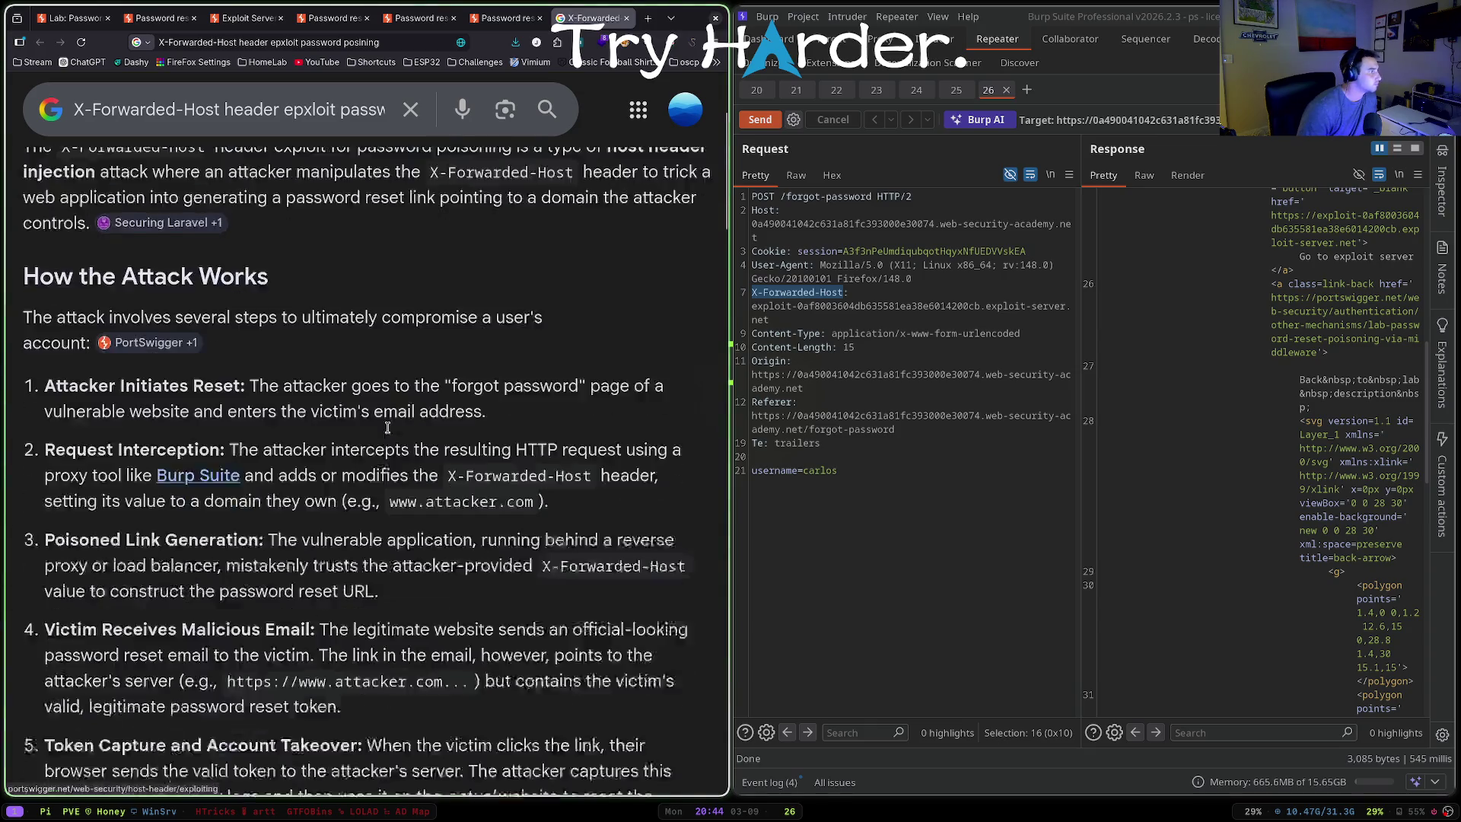
# - Read through steps 2 and 3 of the explanation, highlighting passages like the word URL
pyautogui.moveTo(176, 441); pyautogui.dragTo(301, 441)
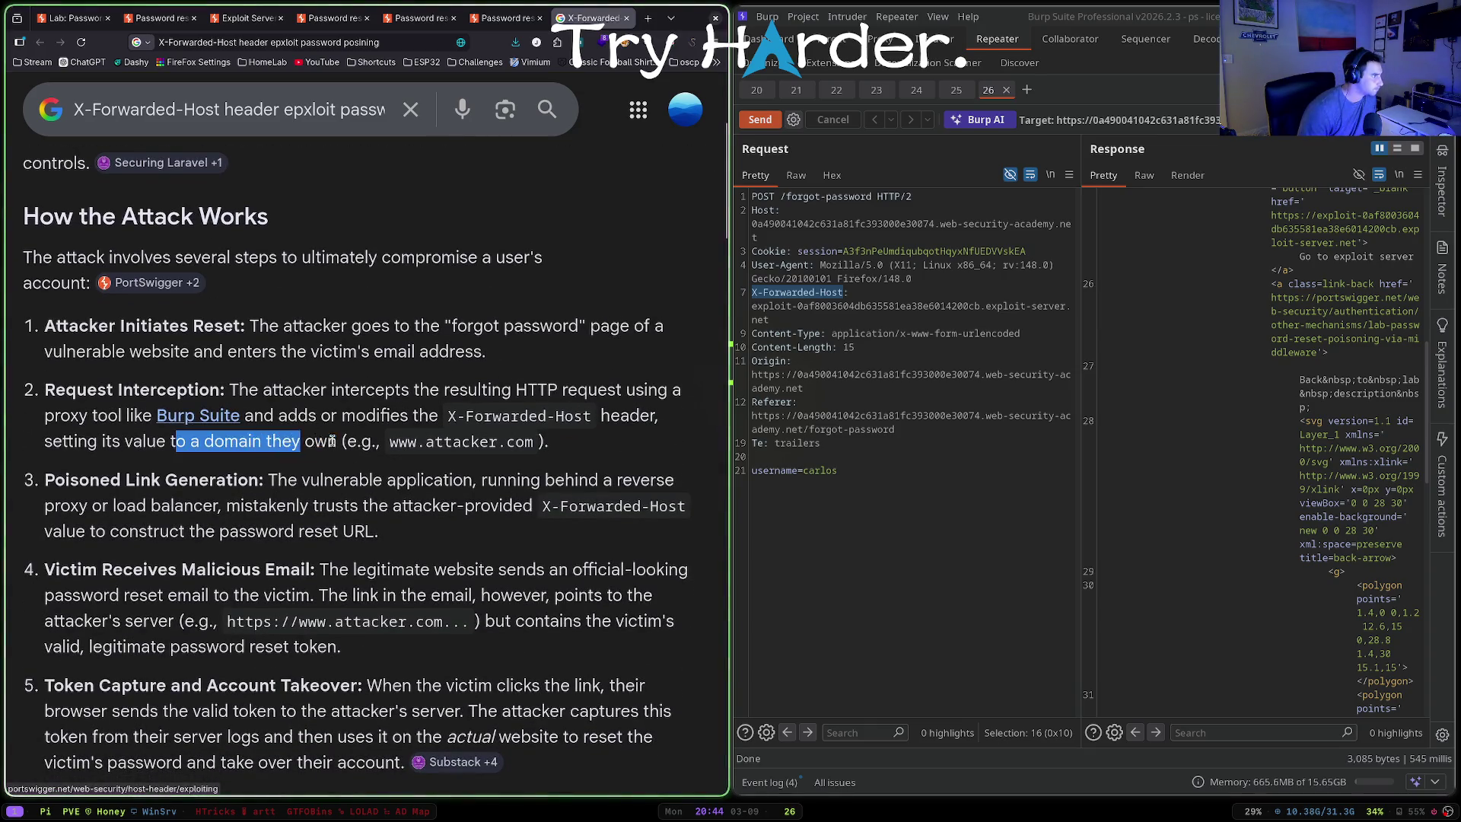
pyautogui.click(302, 441)
pyautogui.scroll(-2, 342, 426)
pyautogui.moveTo(308, 339); pyautogui.dragTo(414, 346)
pyautogui.click(491, 342)
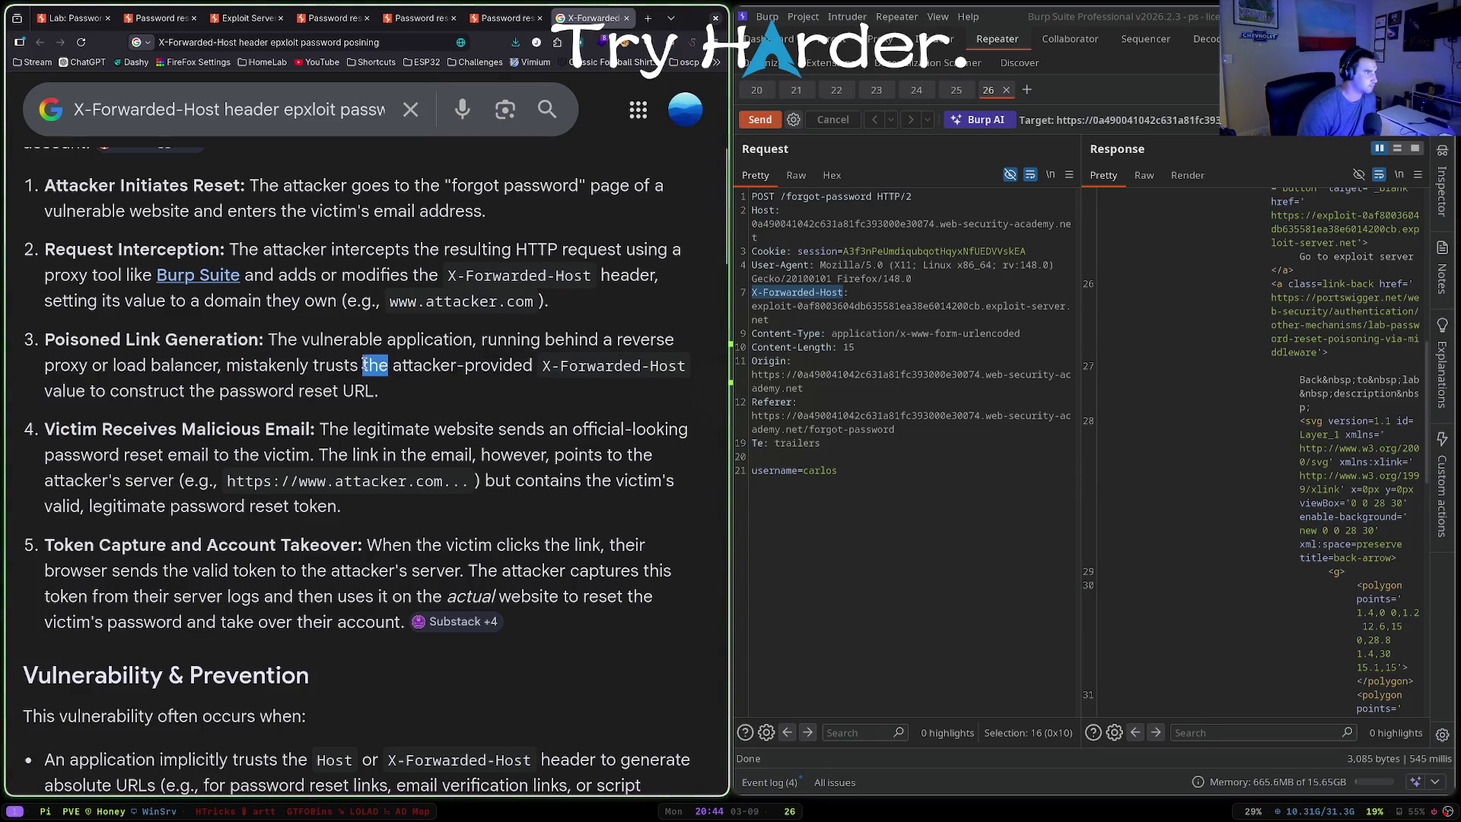
pyautogui.click(366, 394)
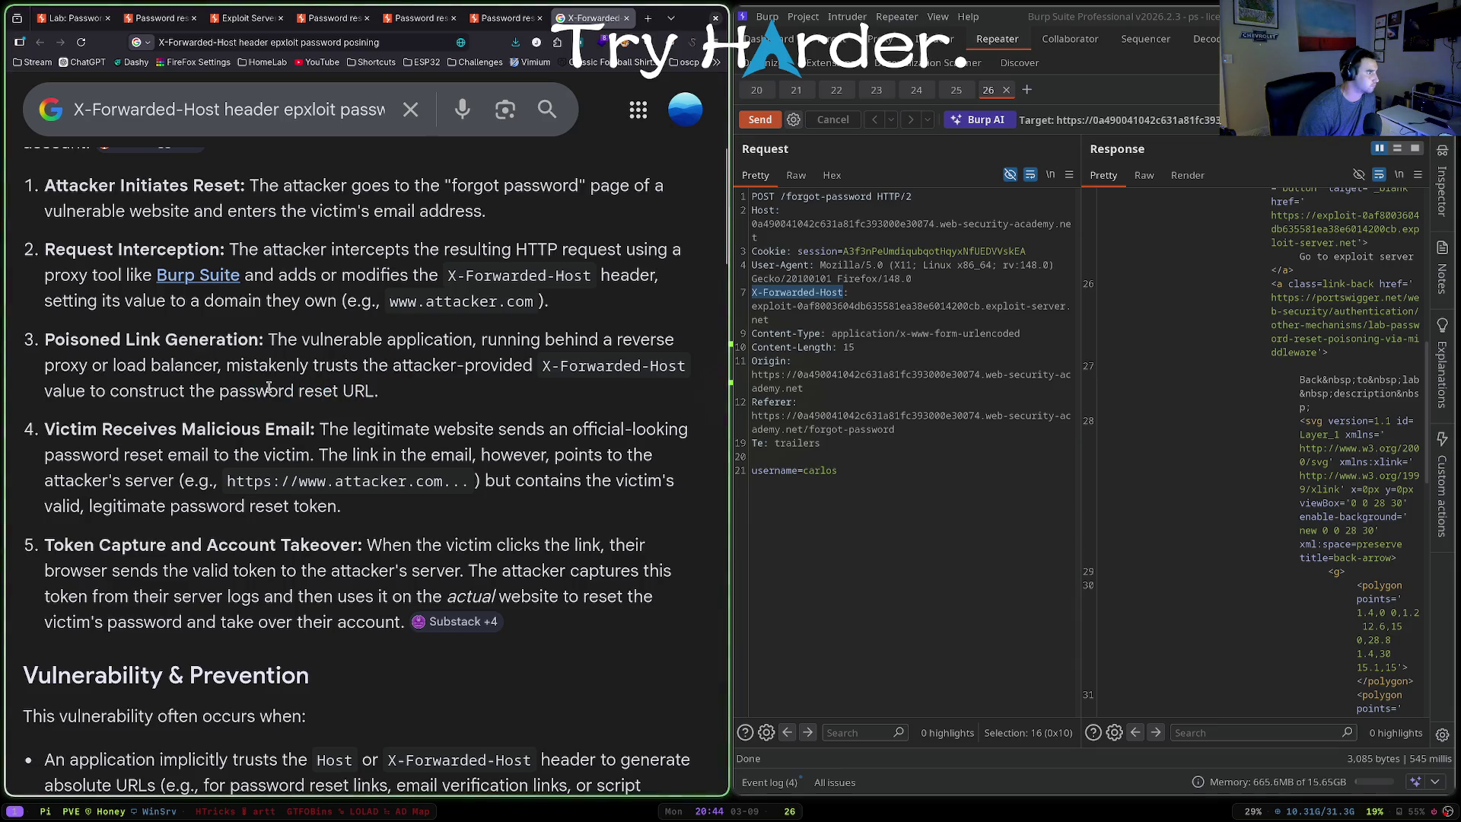
pyautogui.moveTo(367, 392); pyautogui.dragTo(335, 392)
pyautogui.click(356, 389)
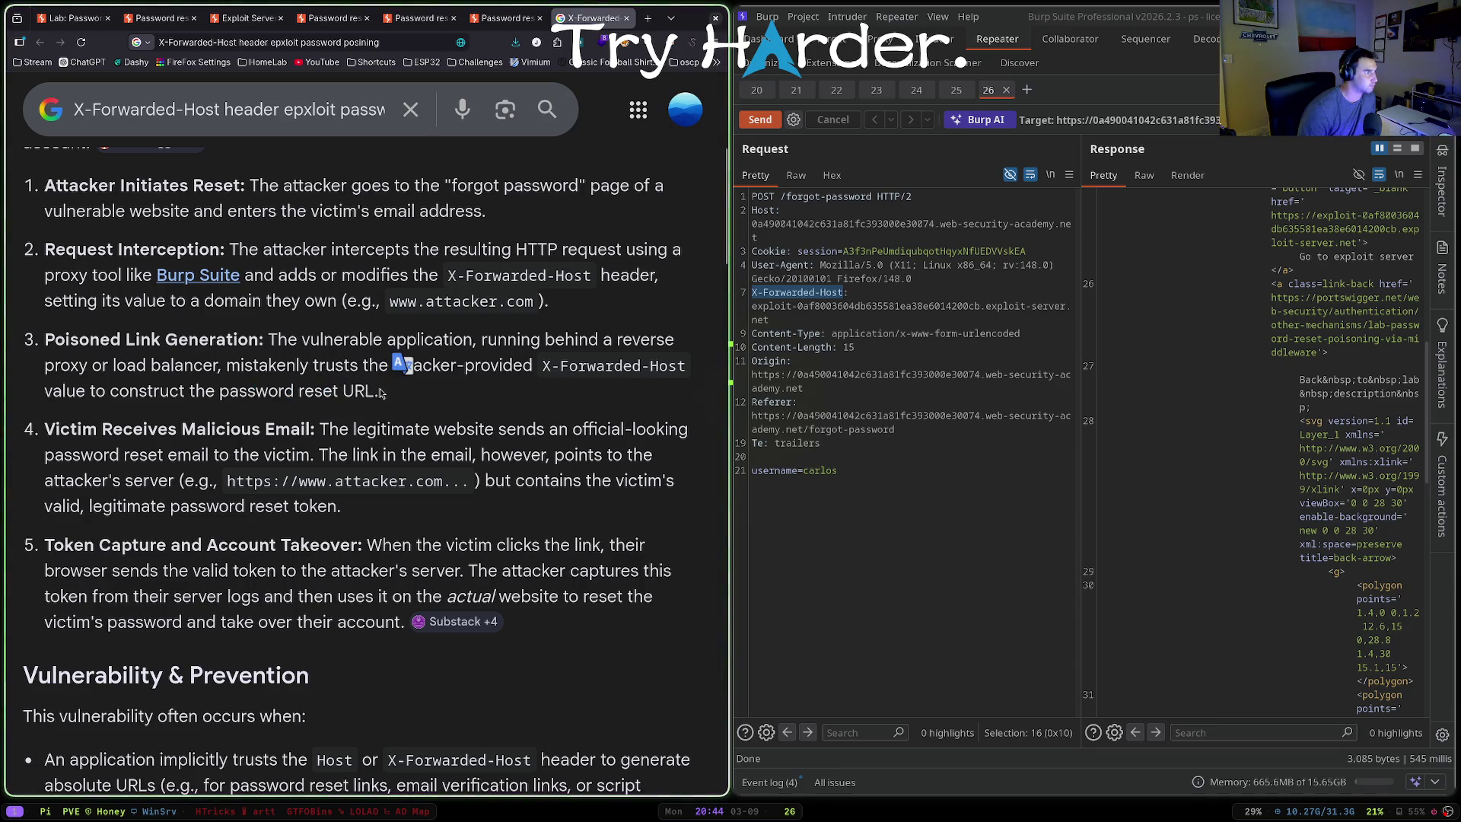
pyautogui.doubleClick(346, 390)
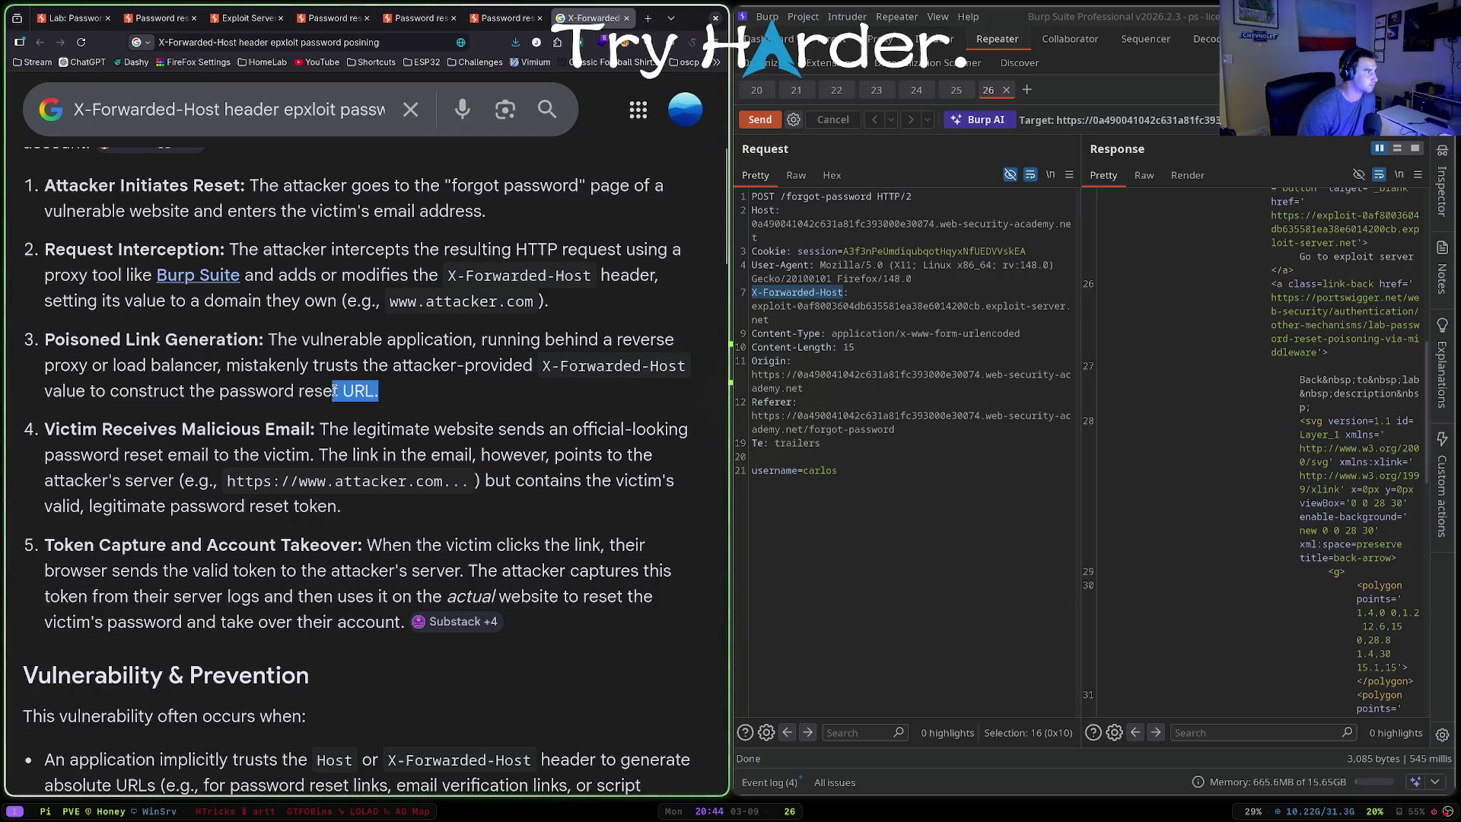
pyautogui.click(347, 391)
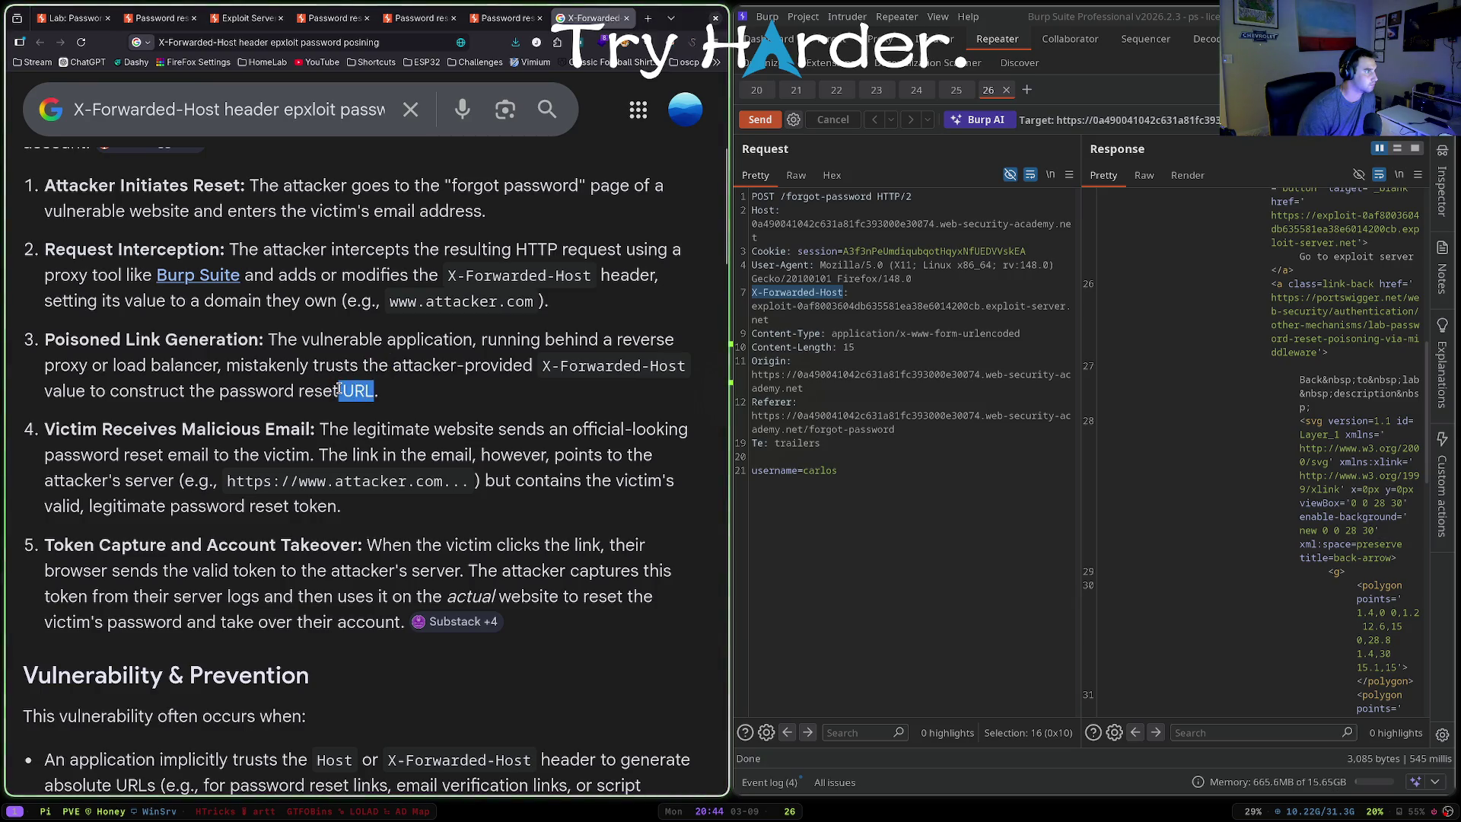
pyautogui.click(444, 424)
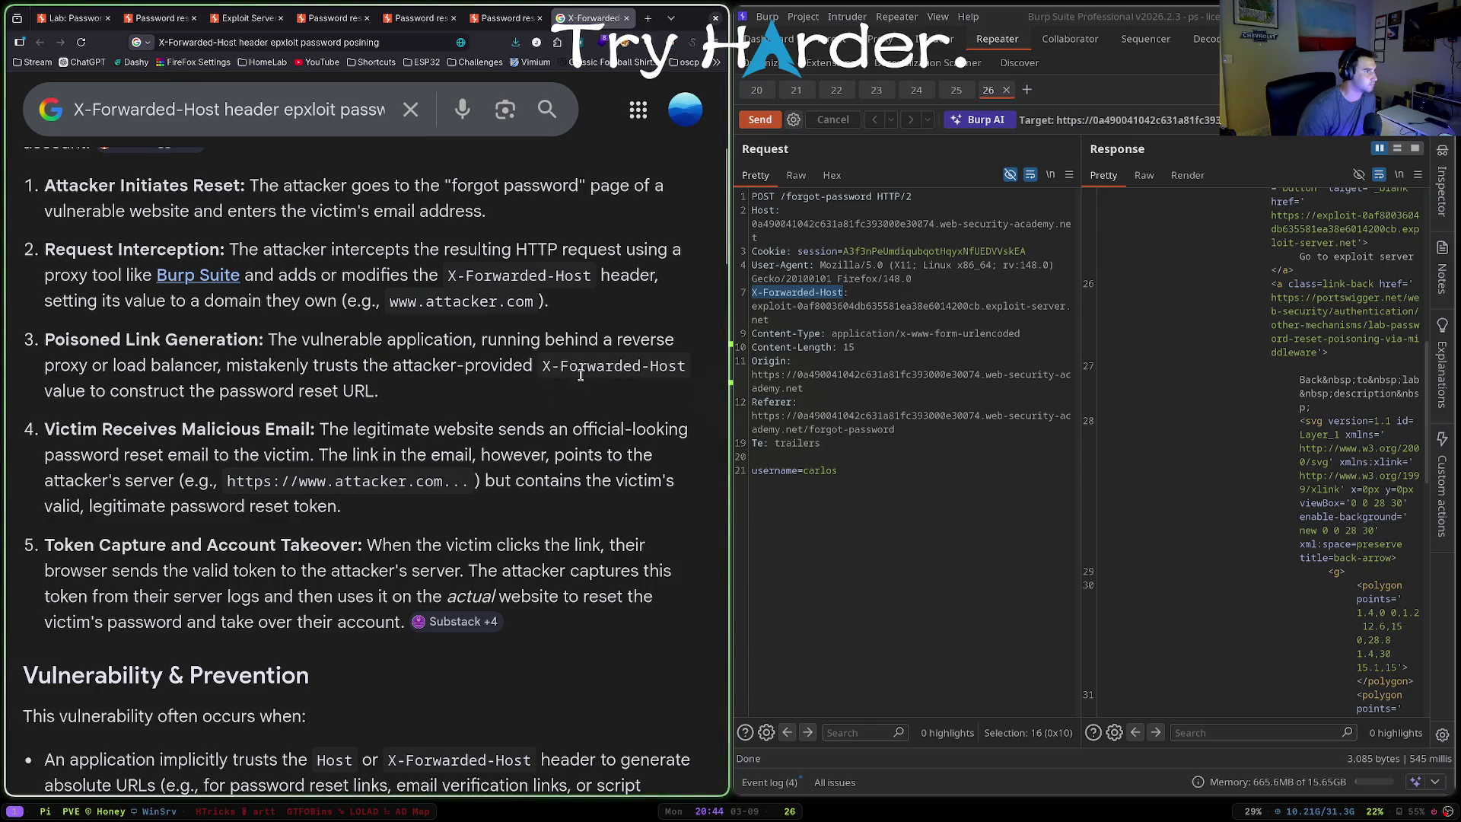
# - Change the request body's username value and resend the forgot-password request
pyautogui.doubleClick(805, 472)
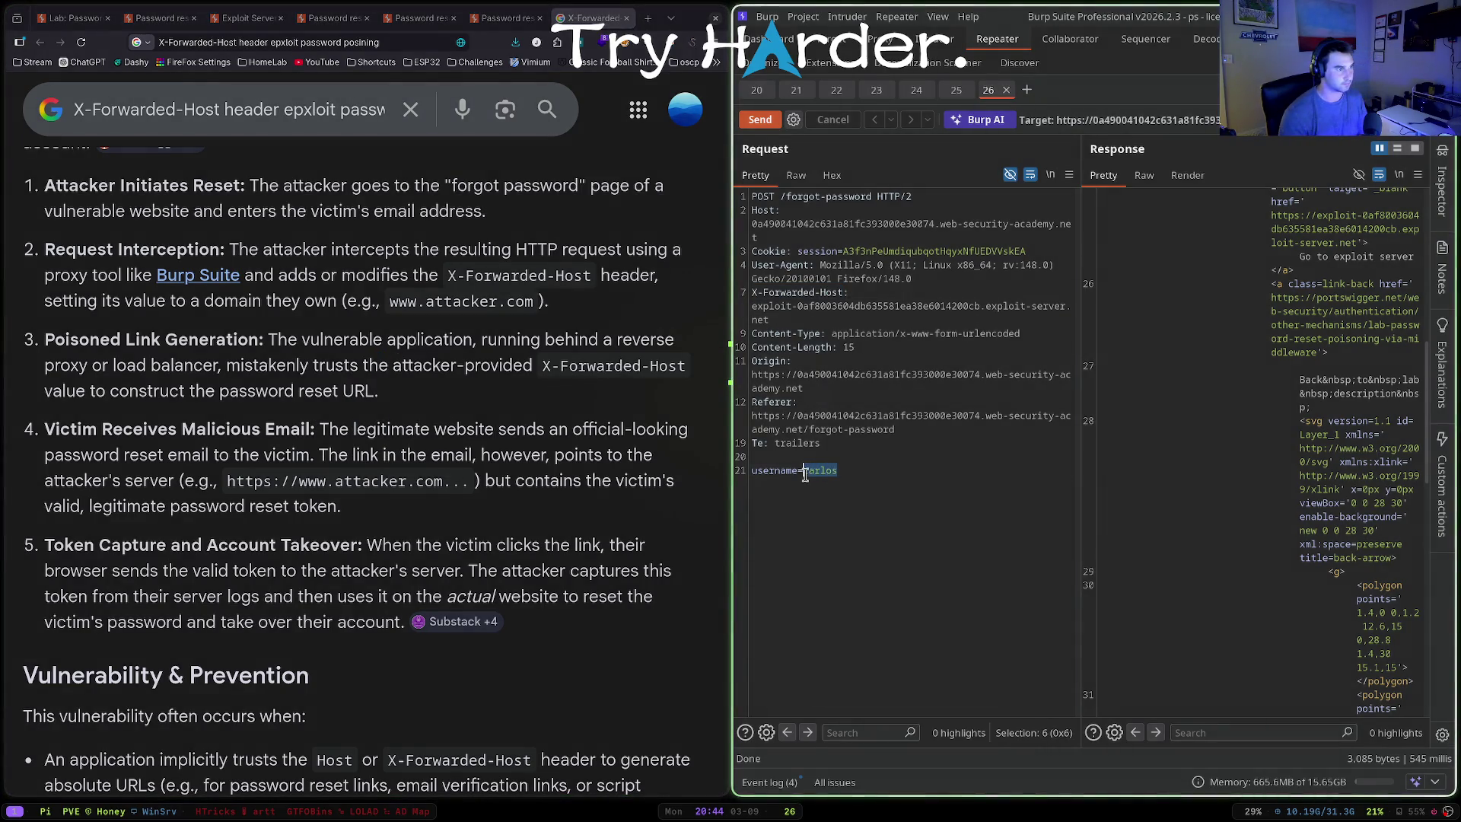
pyautogui.write('wiene')
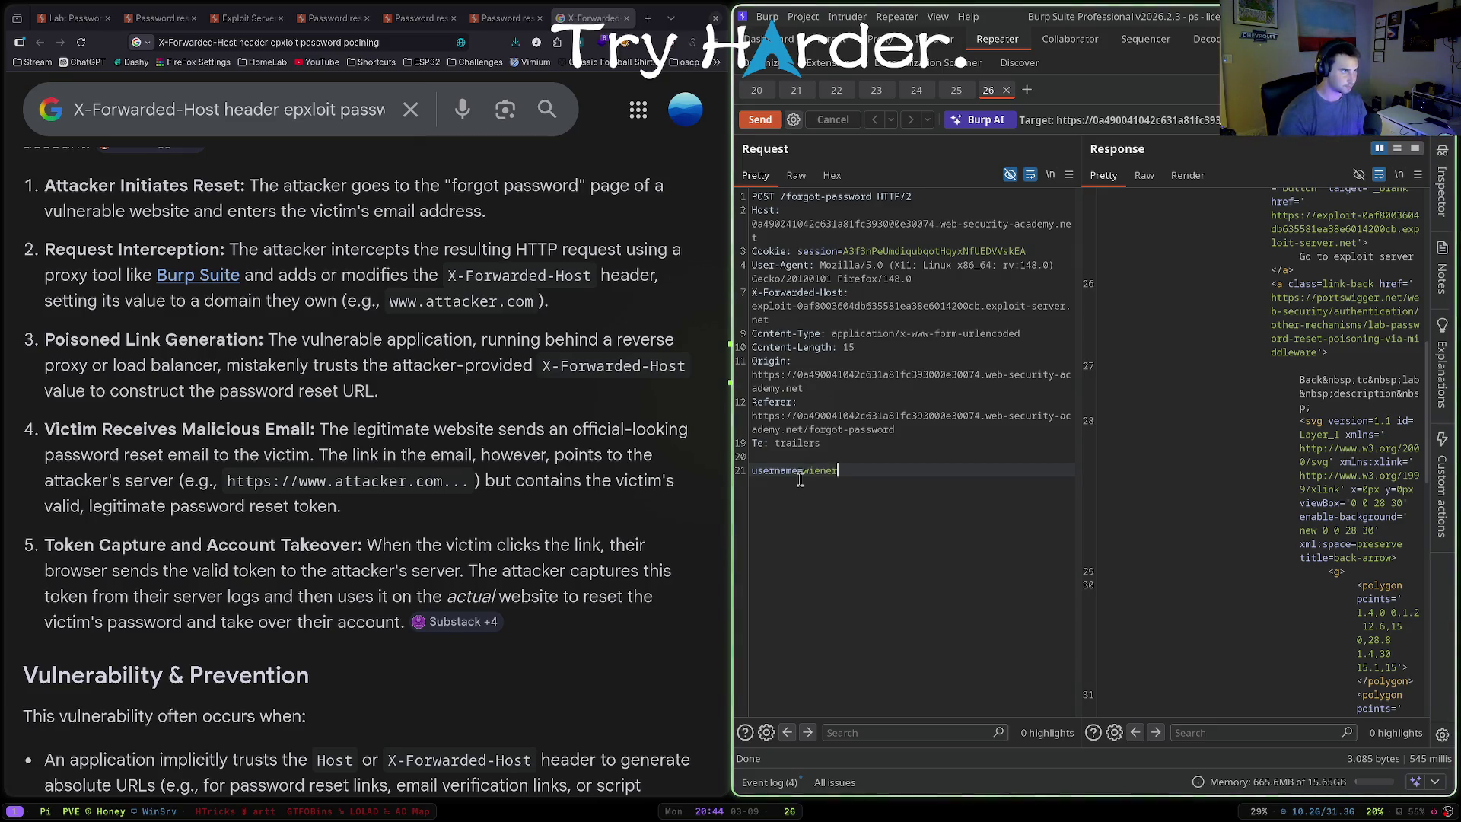
pyautogui.hotkey('ctrl', 'space')
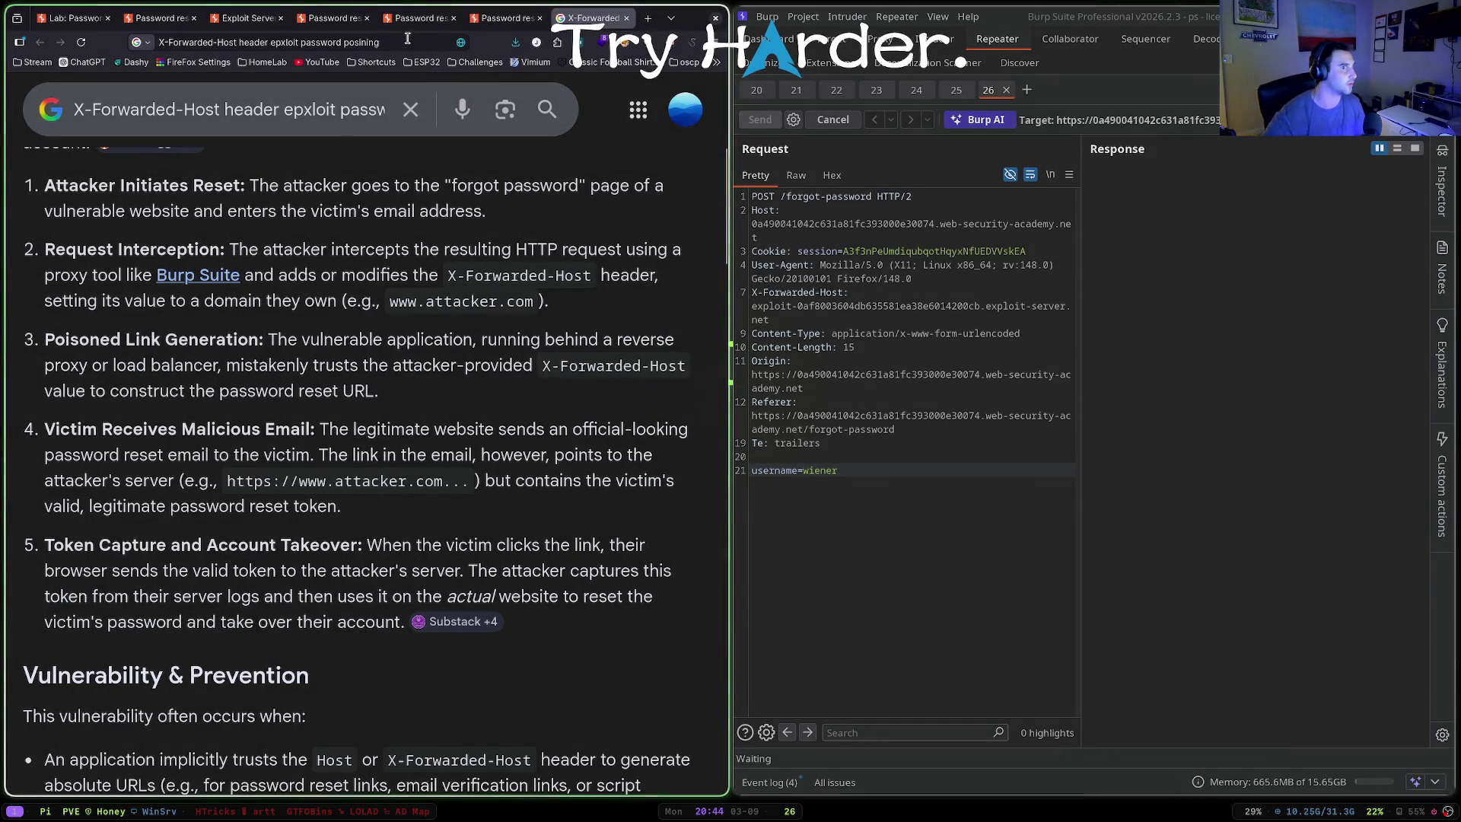
# - Reload the exploit-server inbox to confirm the newest reset link, then maximise Burp
pyautogui.click(331, 18)
pyautogui.click(418, 17)
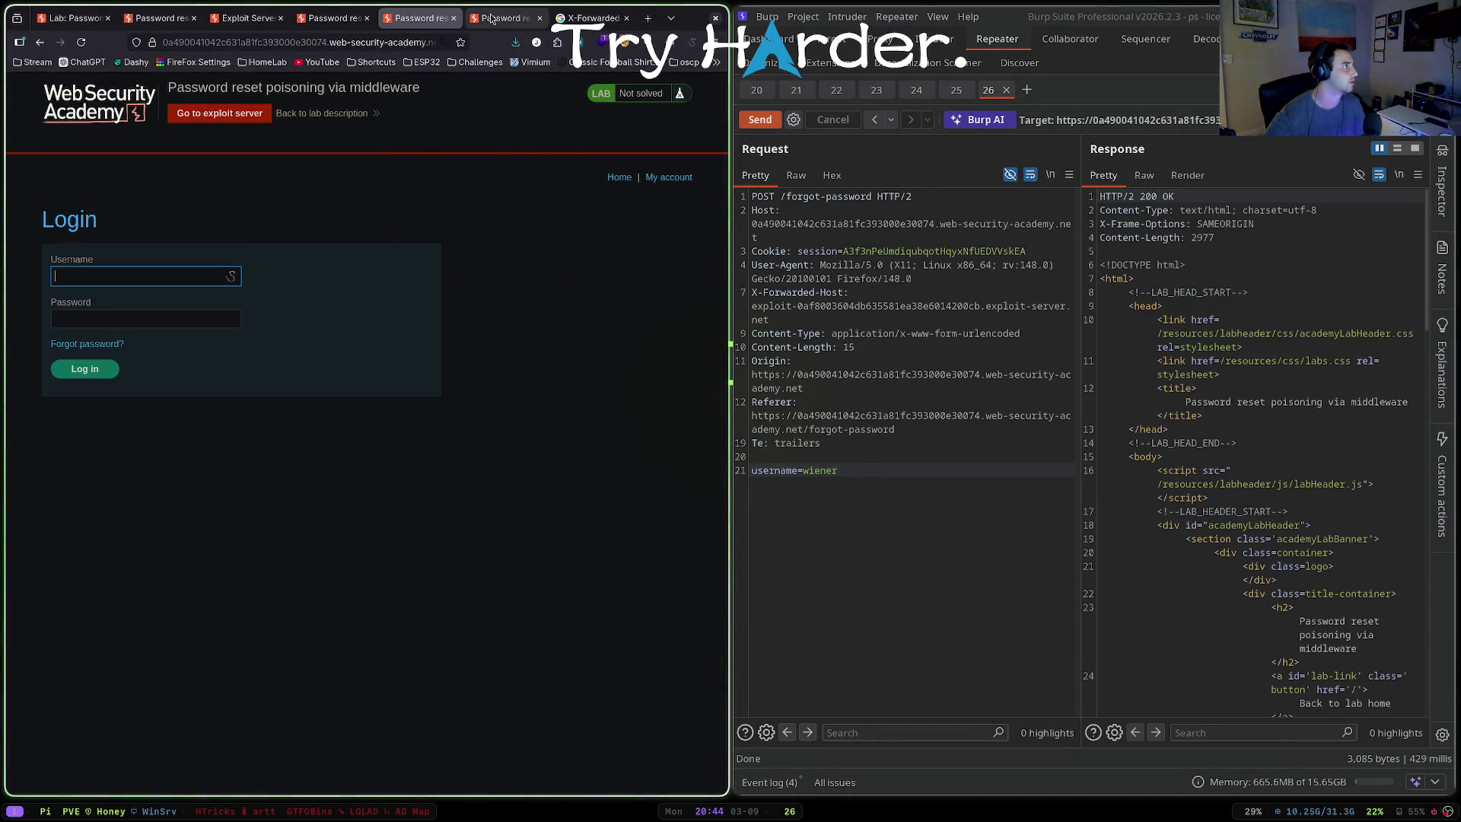
pyautogui.click(491, 18)
pyautogui.click(332, 18)
pyautogui.click(247, 17)
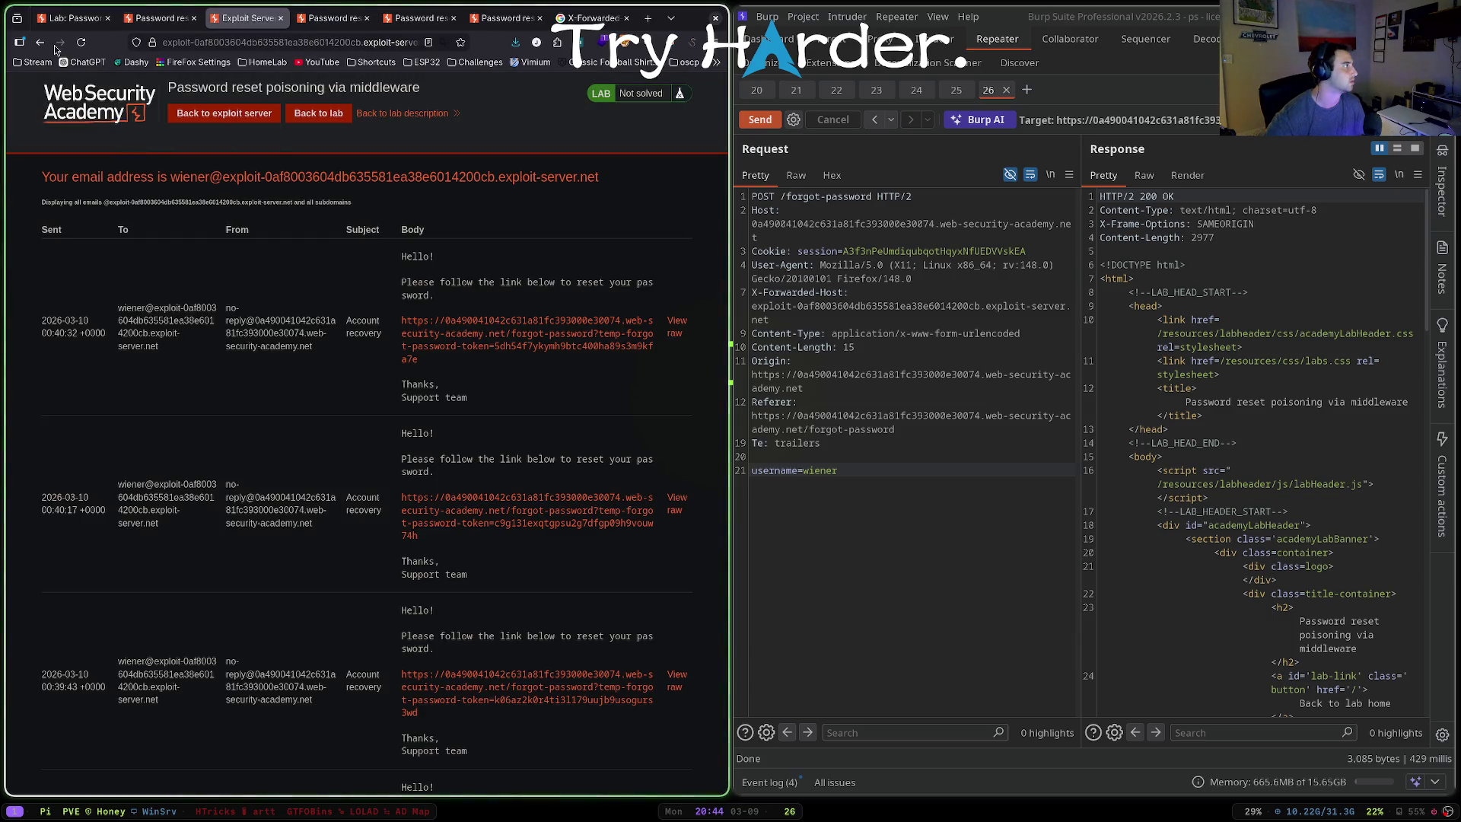
pyautogui.click(81, 42)
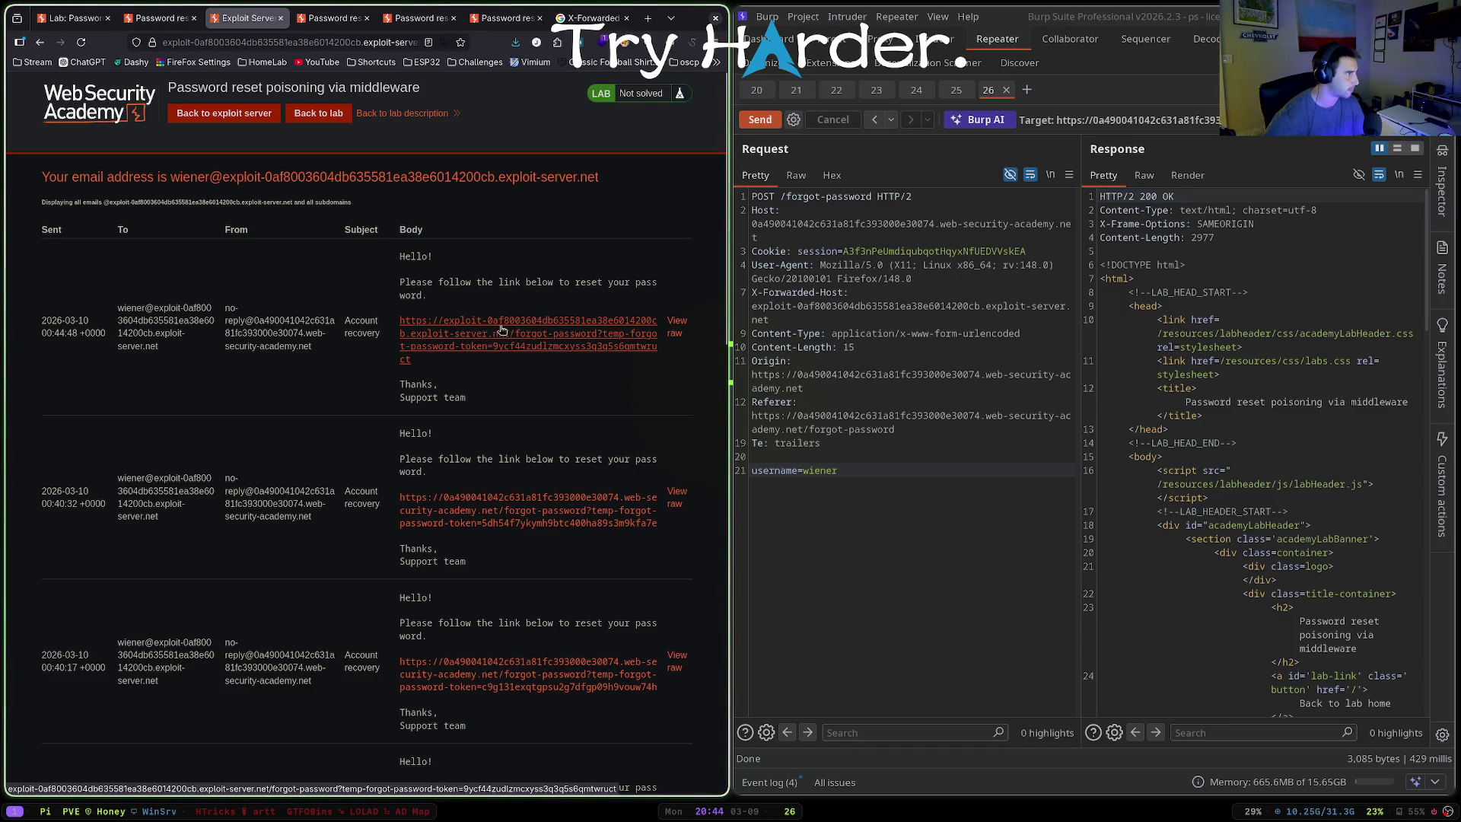
pyautogui.press('super+f')
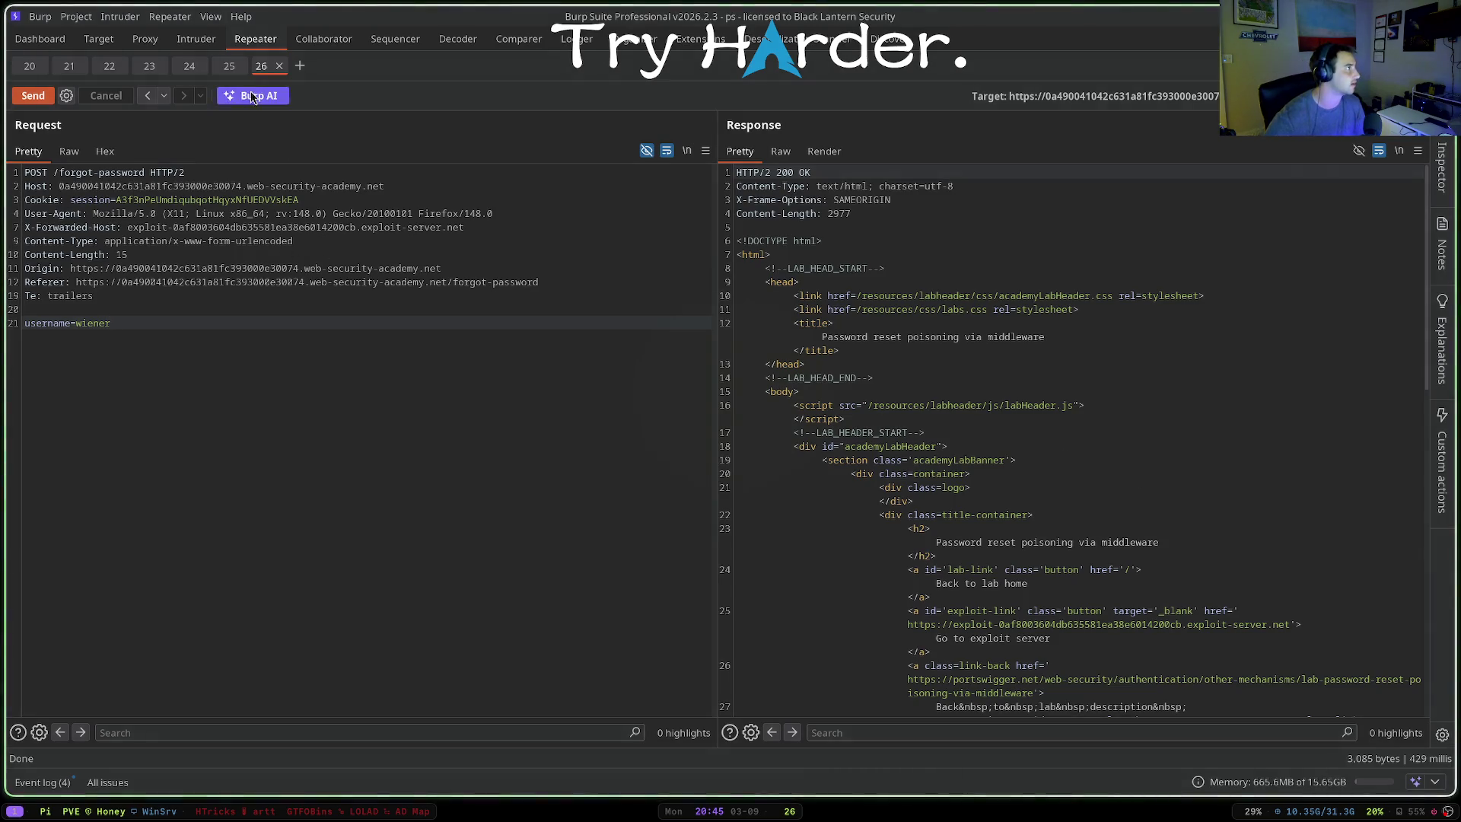
# - Paste the reset link over the forgot-password address, load it to get Invalid token, then maximise Burp
pyautogui.press('super+b')
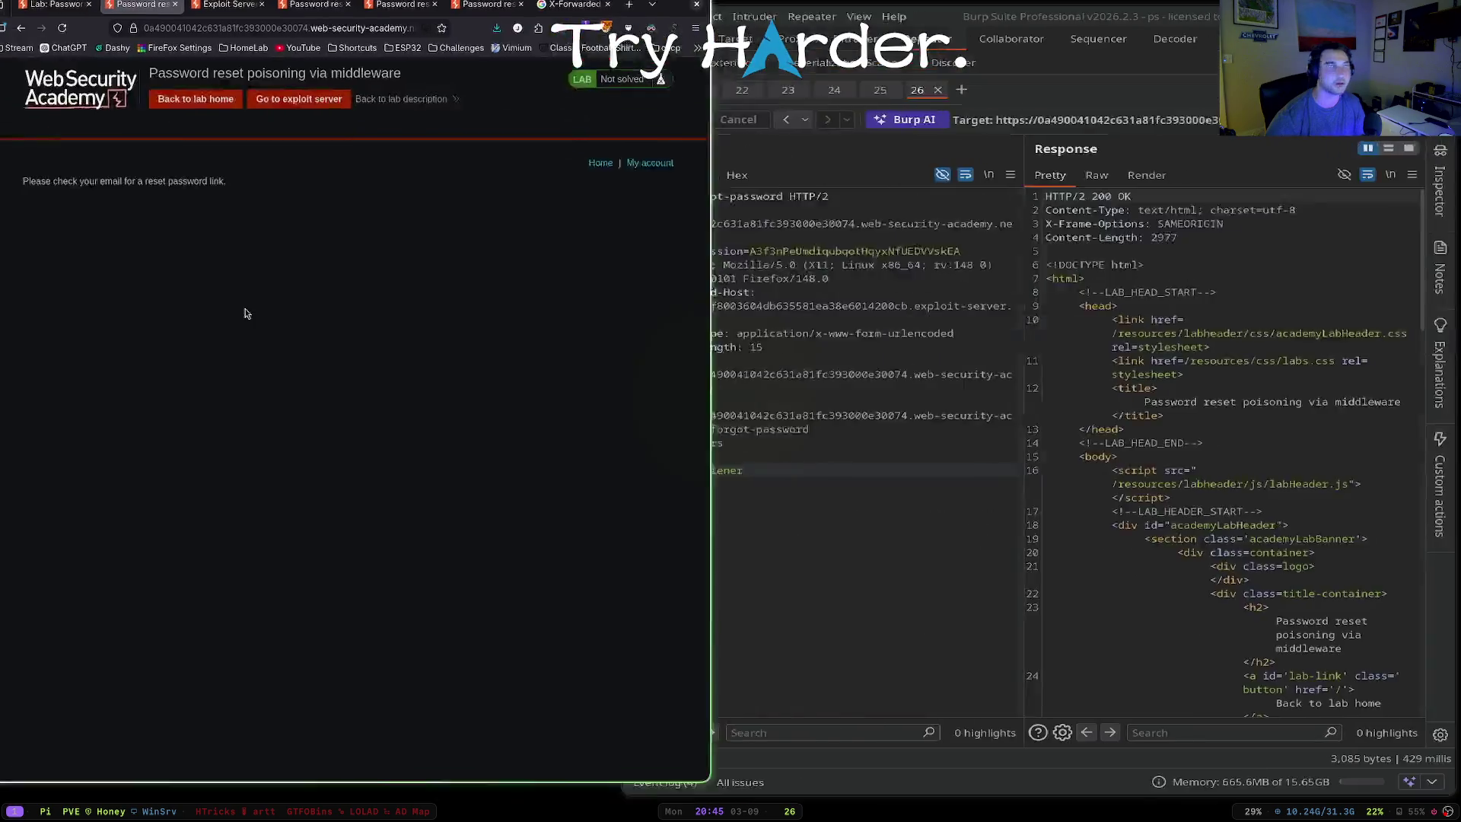
pyautogui.moveTo(326, 42); pyautogui.dragTo(506, 48)
pyautogui.click(297, 36)
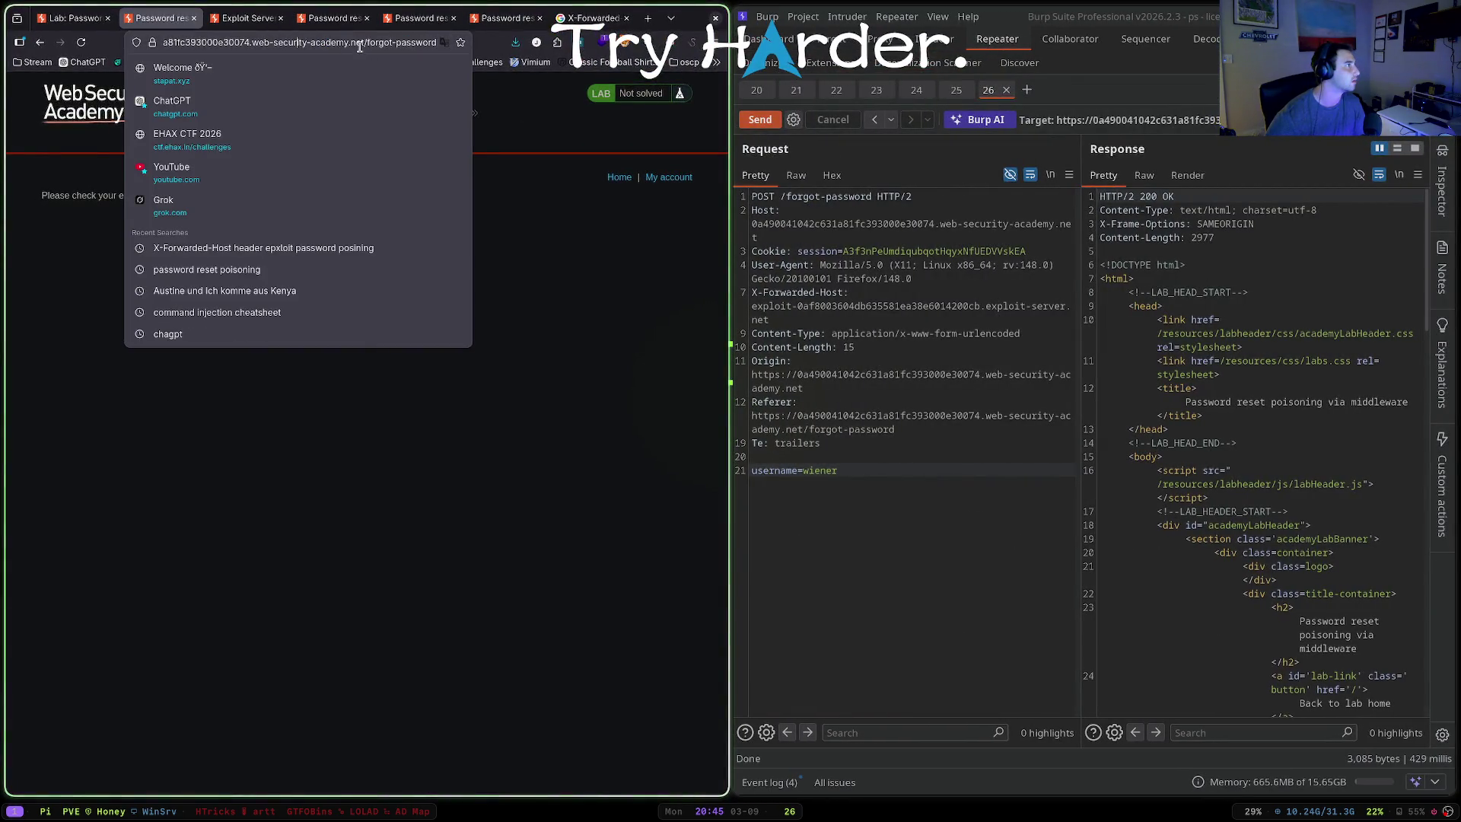
pyautogui.hotkey('ctrl', 'v')
pyautogui.press('Return')
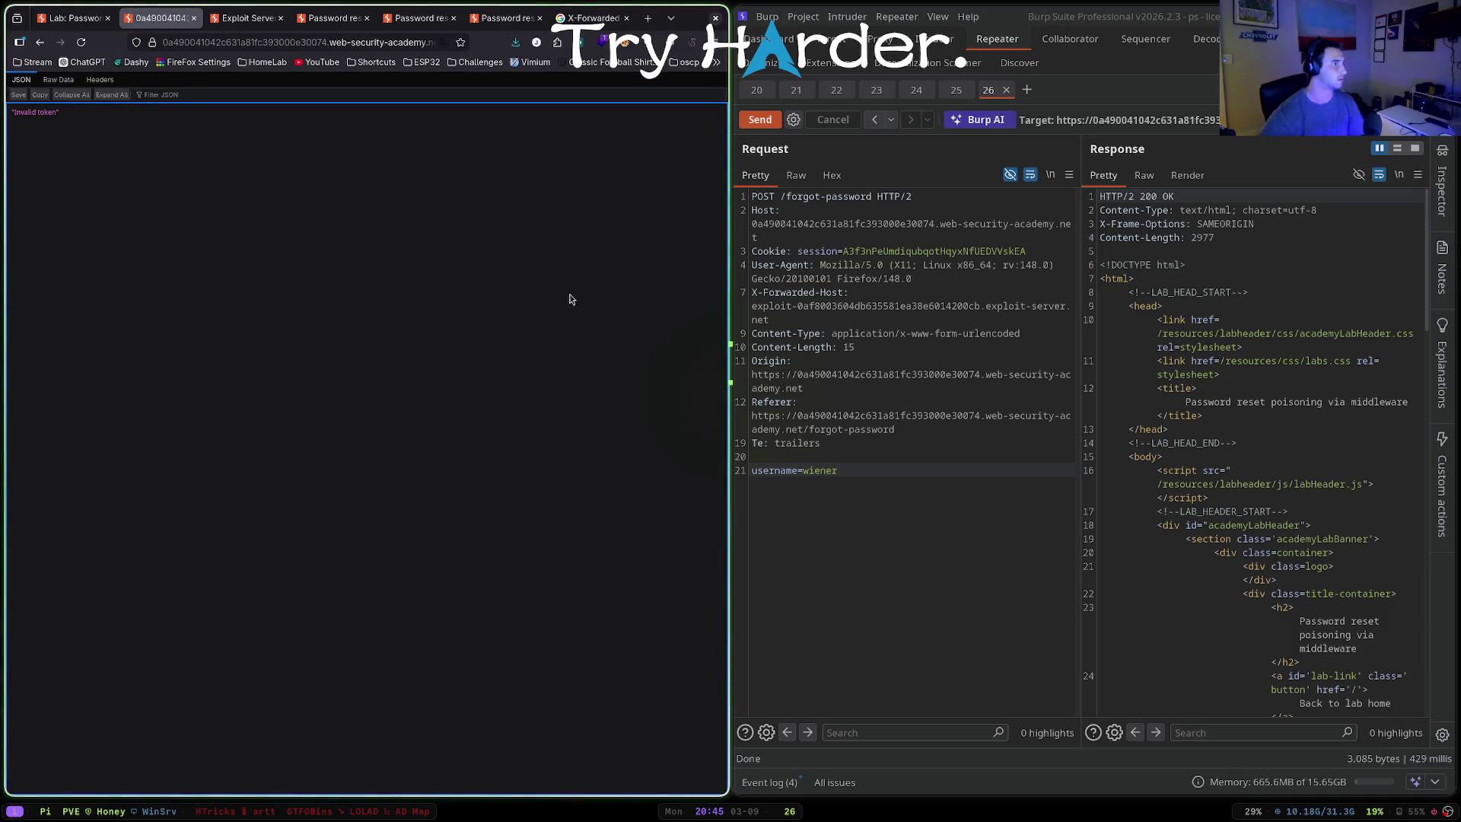
pyautogui.press('super+f')
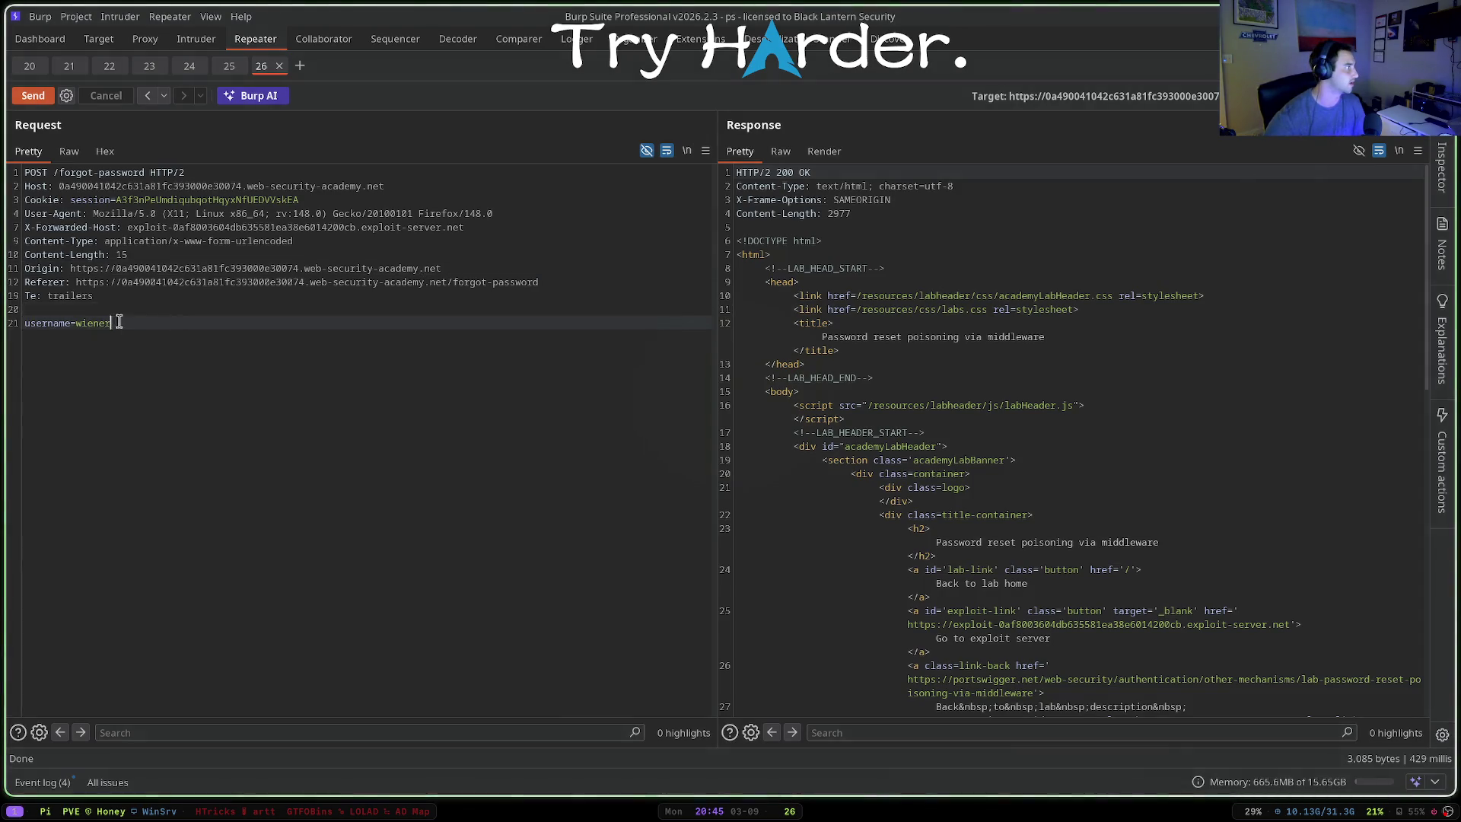
# - Swap the body's username for the victim's and send the poisoned request
pyautogui.moveTo(112, 323); pyautogui.dragTo(74, 325)
pyautogui.write('carlos')
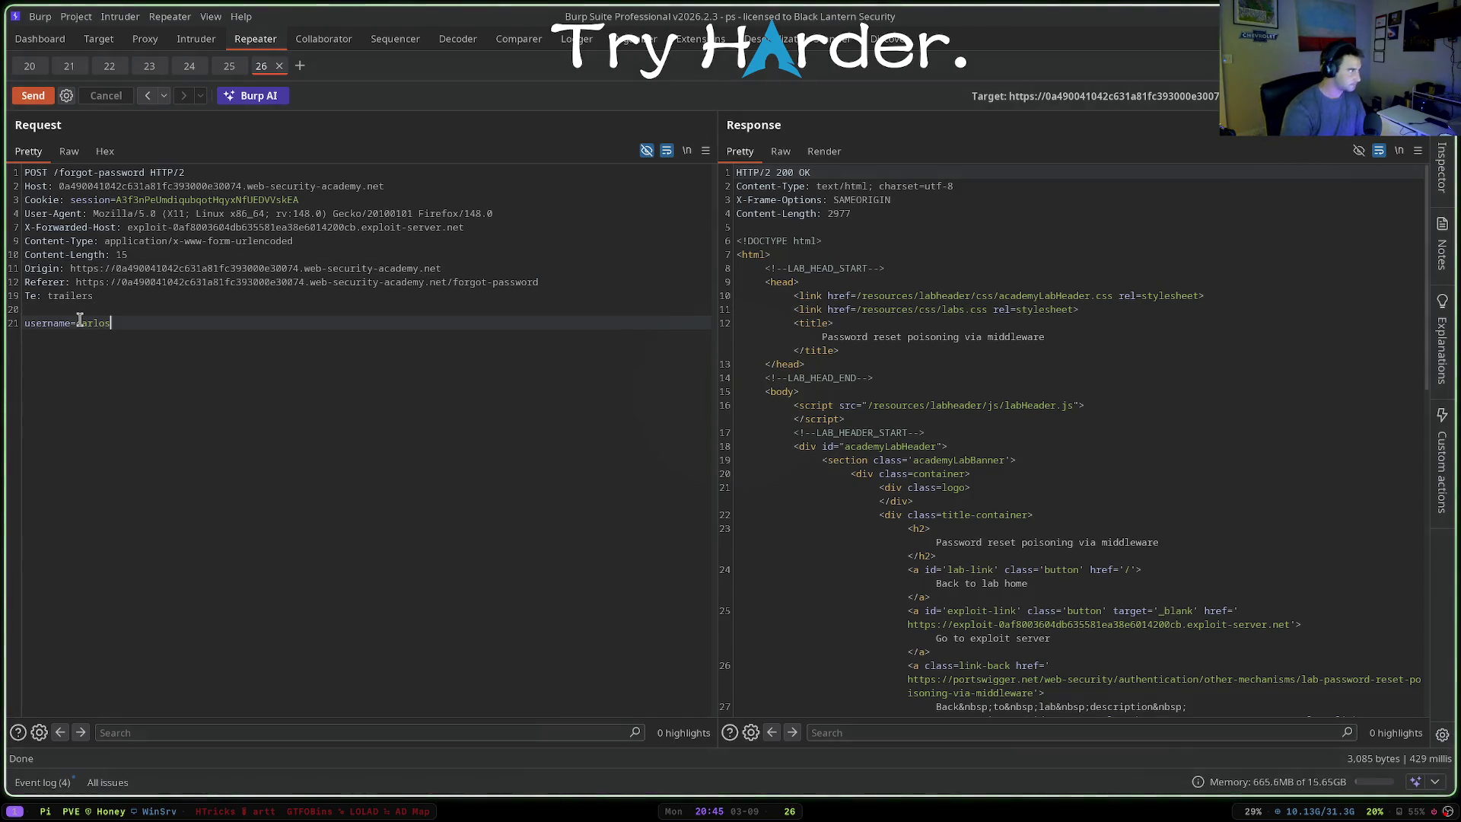
pyautogui.hotkey('ctrl', 'space')
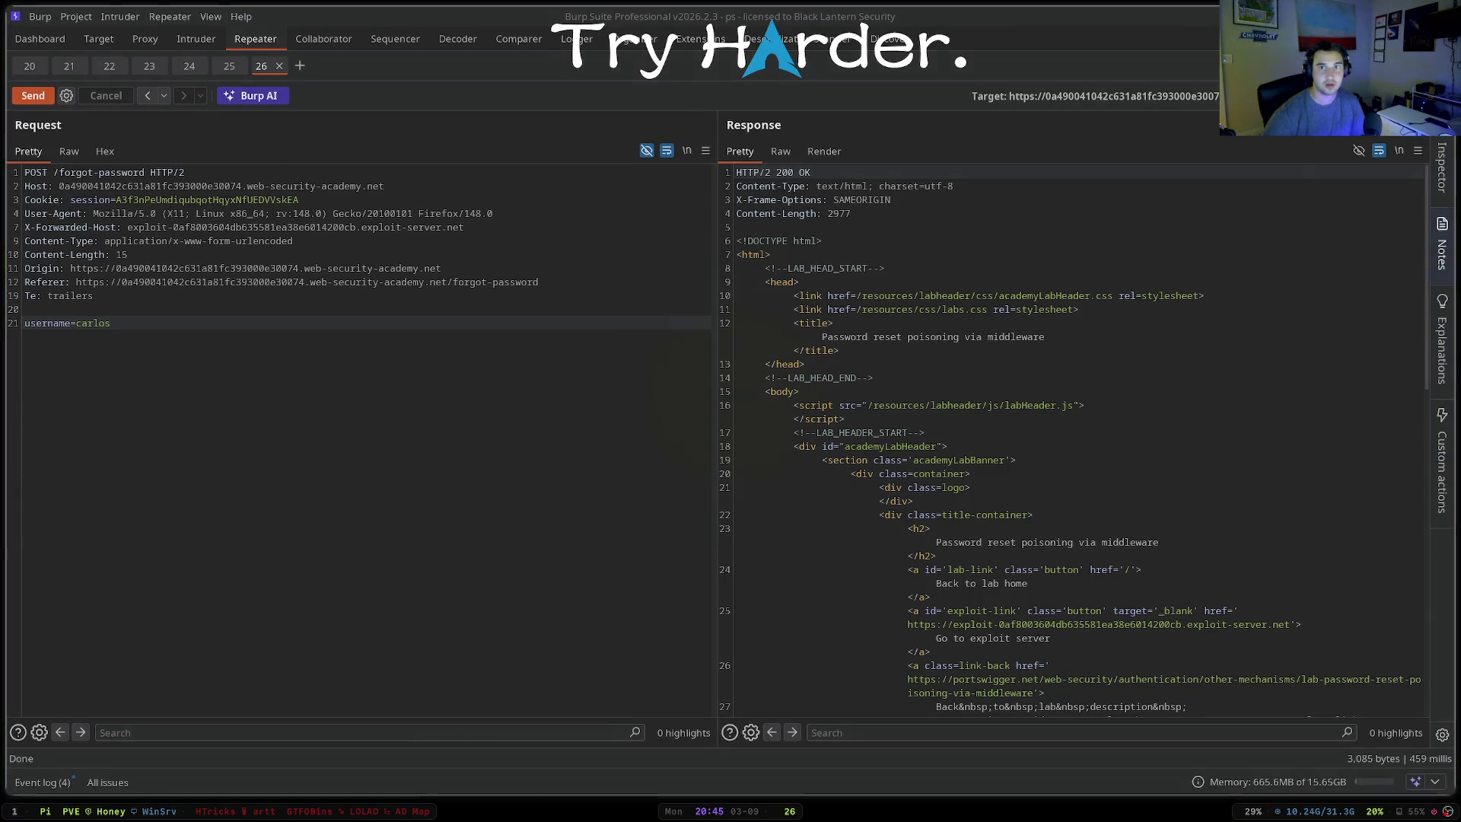
# - Load the password reset form using the victim's leaked reset token in the address
pyautogui.press('super+b')
pyautogui.click(304, 42)
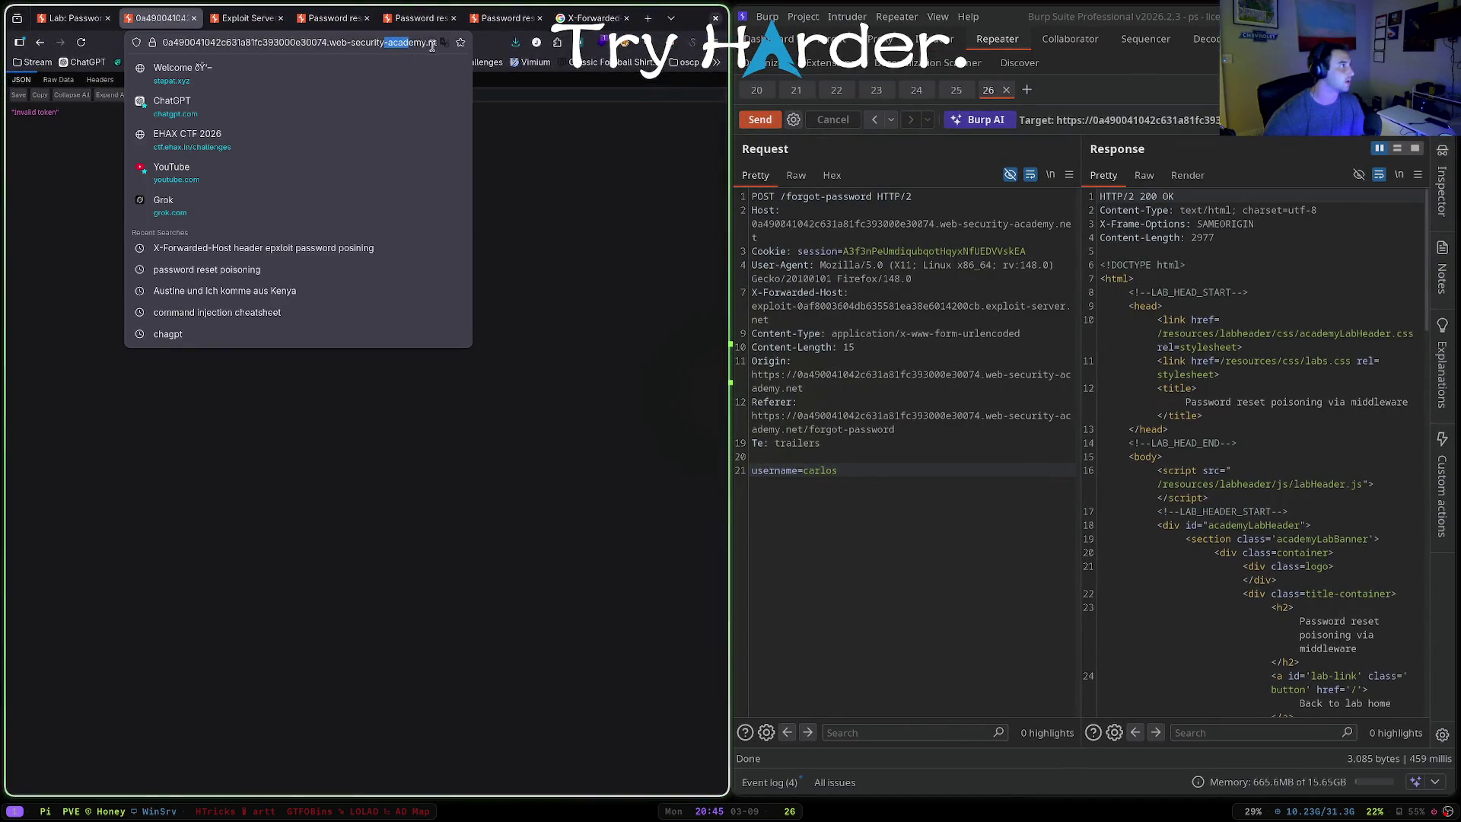
pyautogui.click(317, 43)
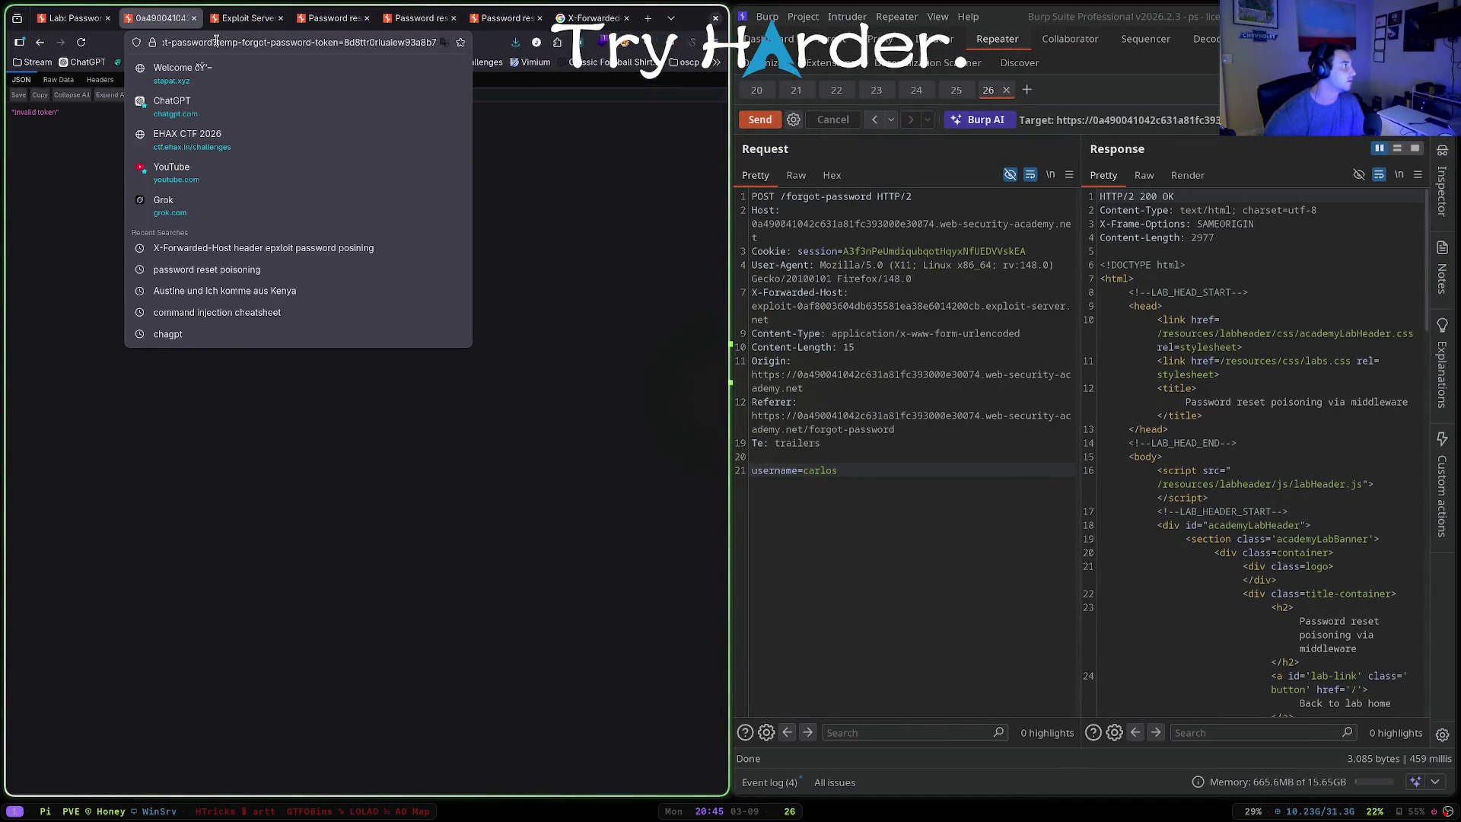
pyautogui.press('Left')
pyautogui.press('Left')
pyautogui.press('Left')
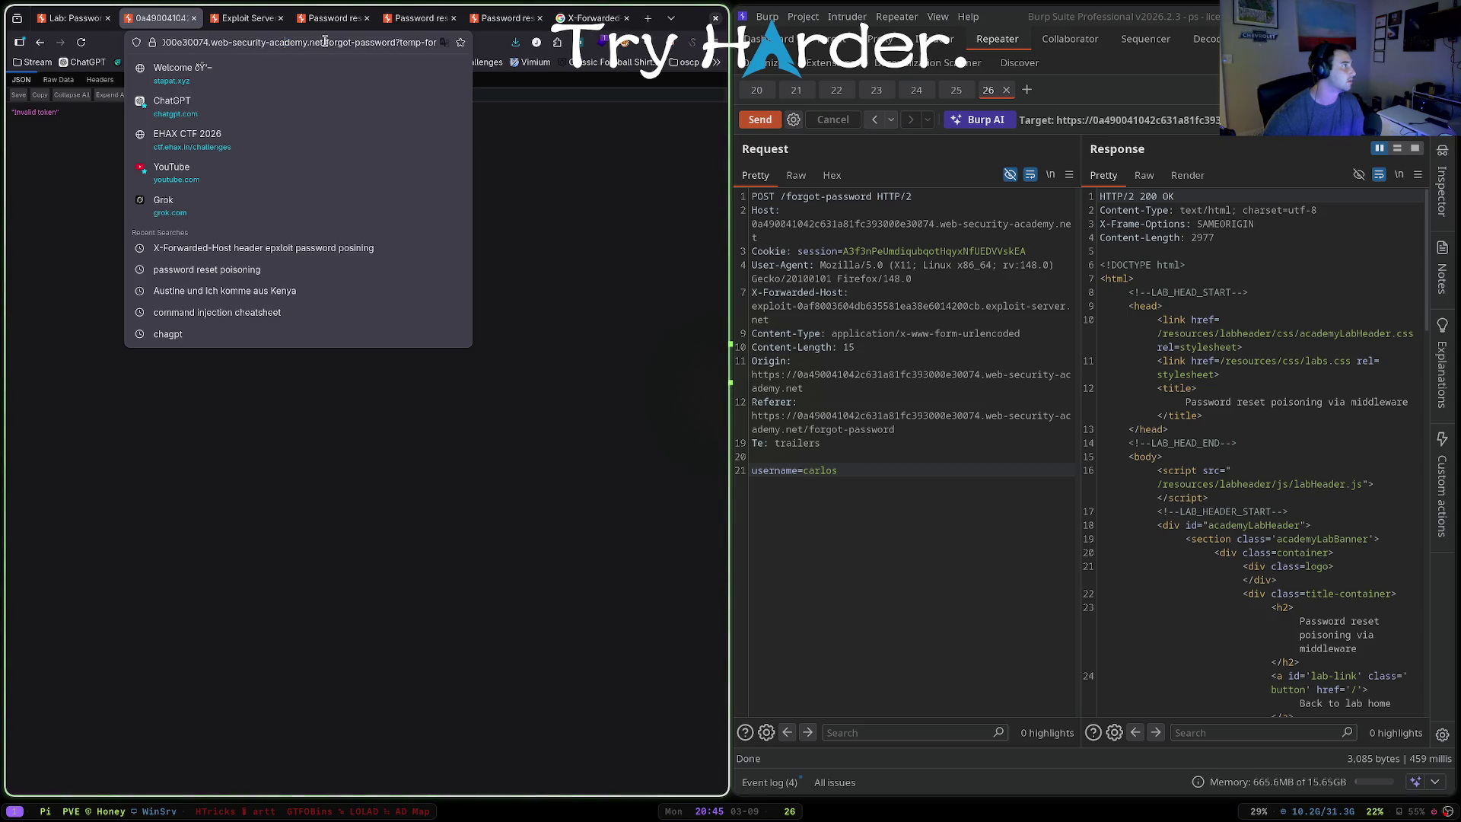
pyautogui.hotkey('ctrl', 'a')
pyautogui.press('Escape')
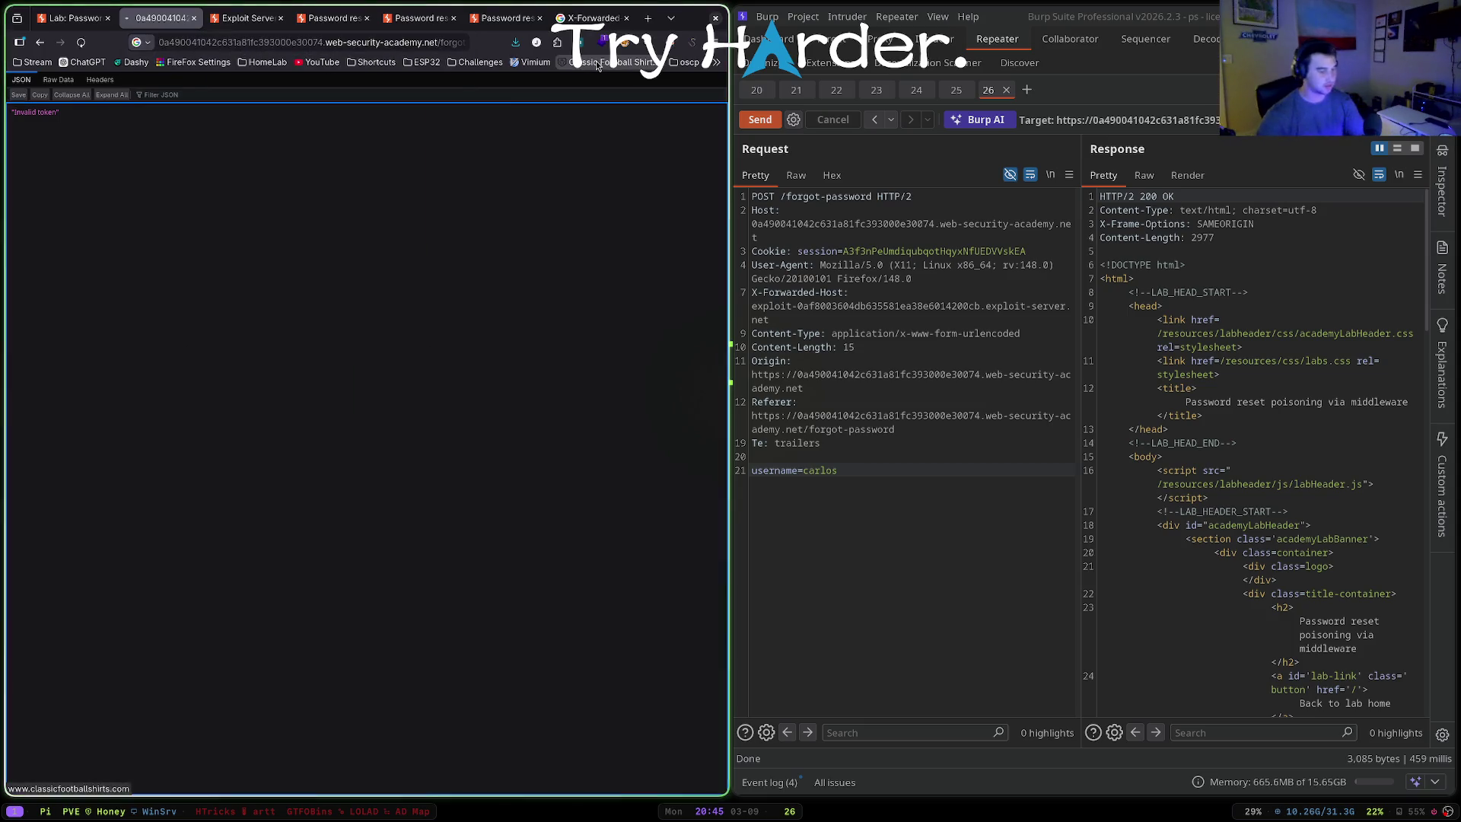
pyautogui.hotkey('alt', 'Left')
# - Enter and confirm a new password for the victim, then submit it
pyautogui.click(146, 222)
pyautogui.write('p')
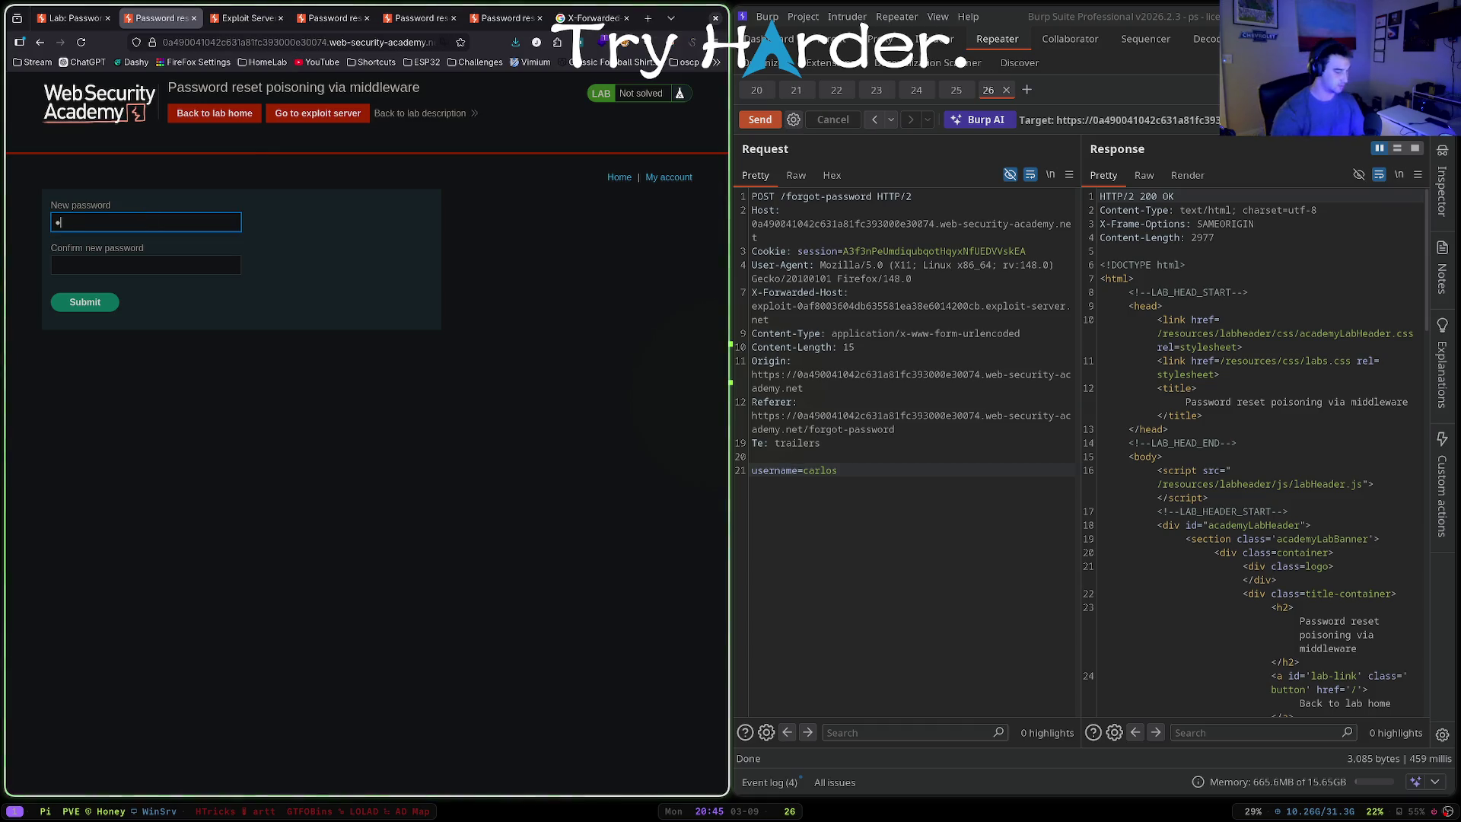
pyautogui.press('Tab')
pyautogui.write('pass')
pyautogui.press('Return')
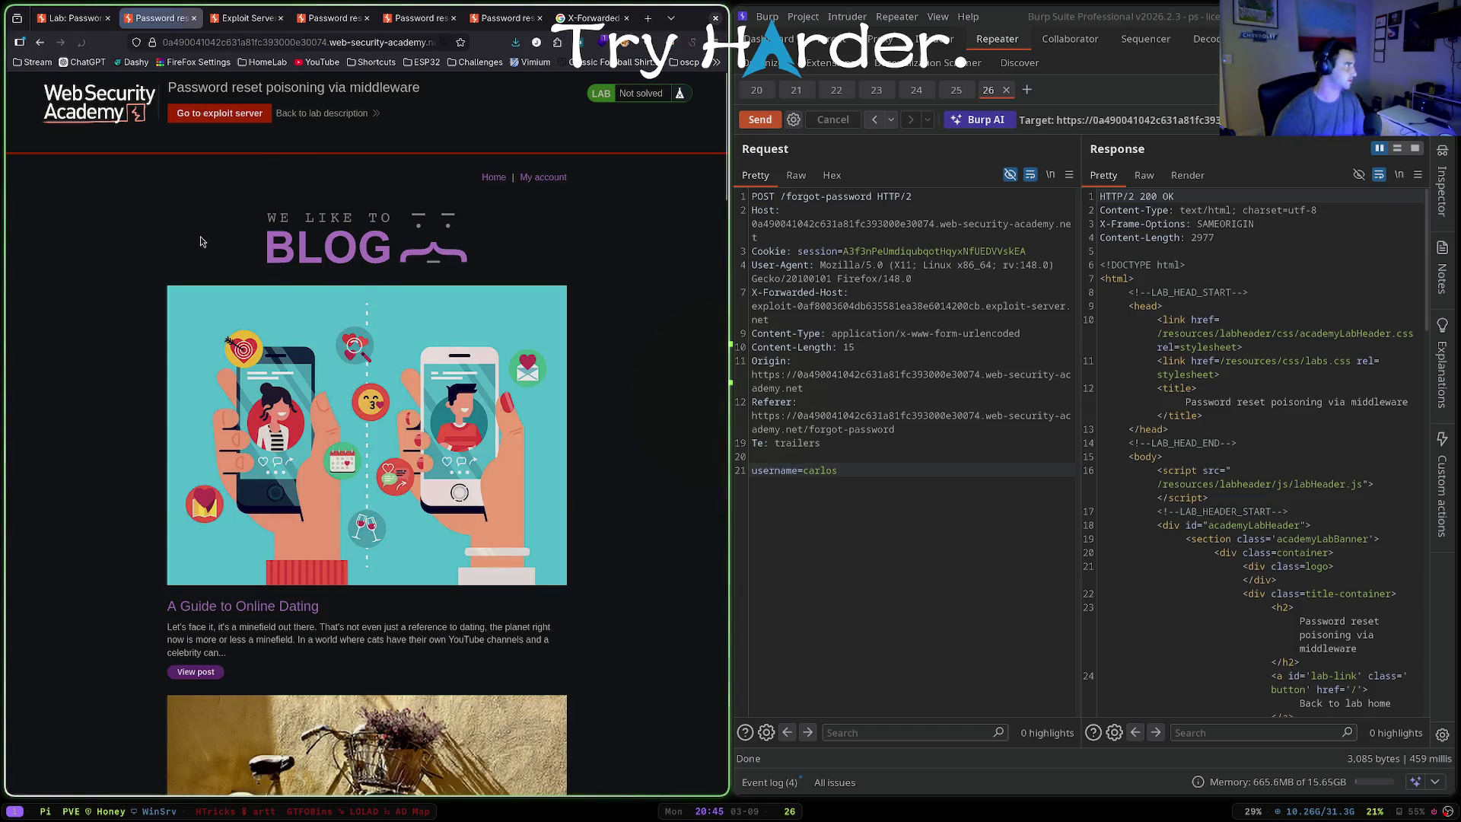
# - Log out, log in as the victim with the saved login, then maximise Burp
pyautogui.click(565, 181)
pyautogui.click(164, 322)
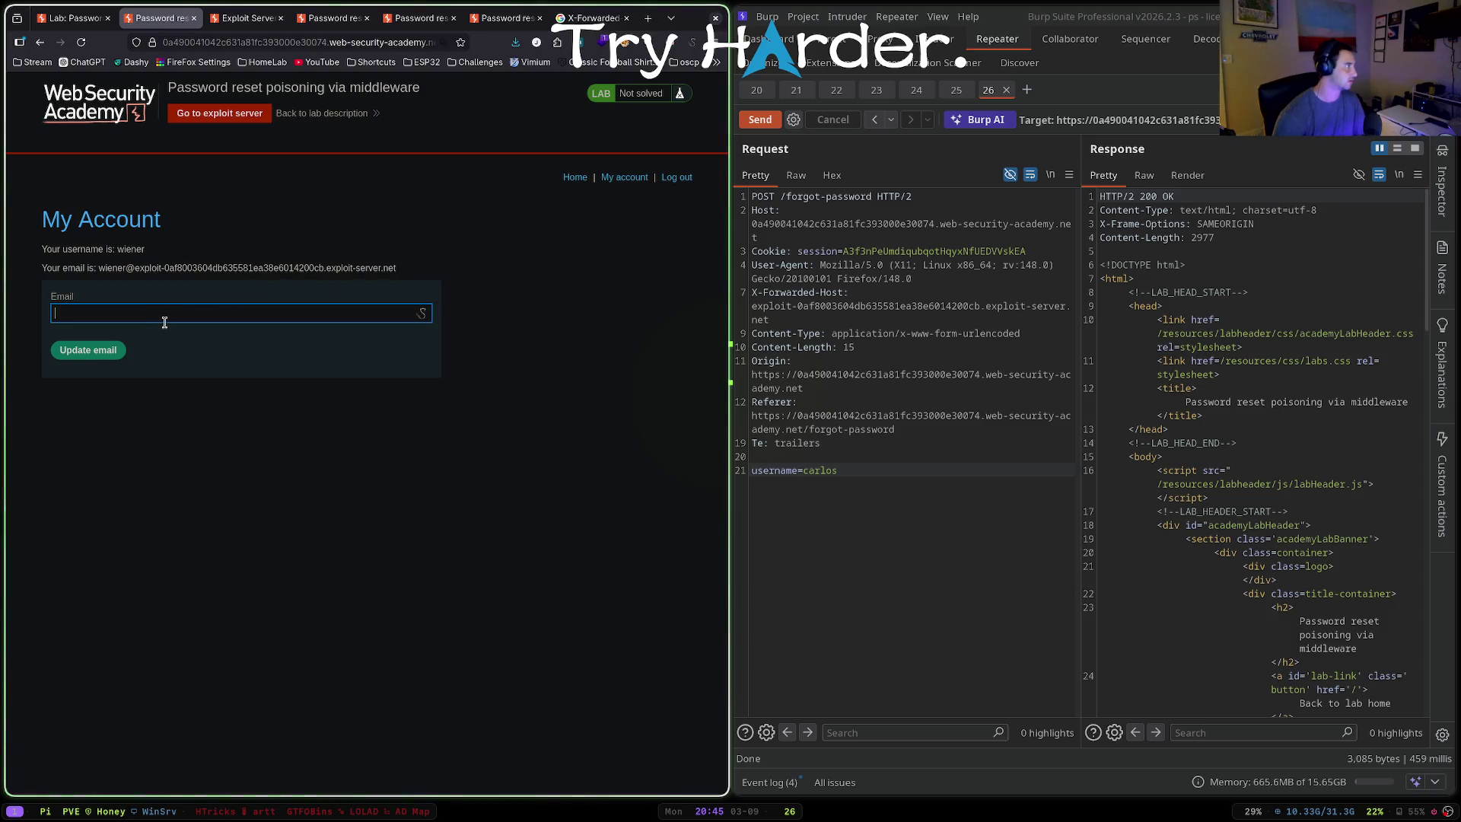
pyautogui.click(678, 177)
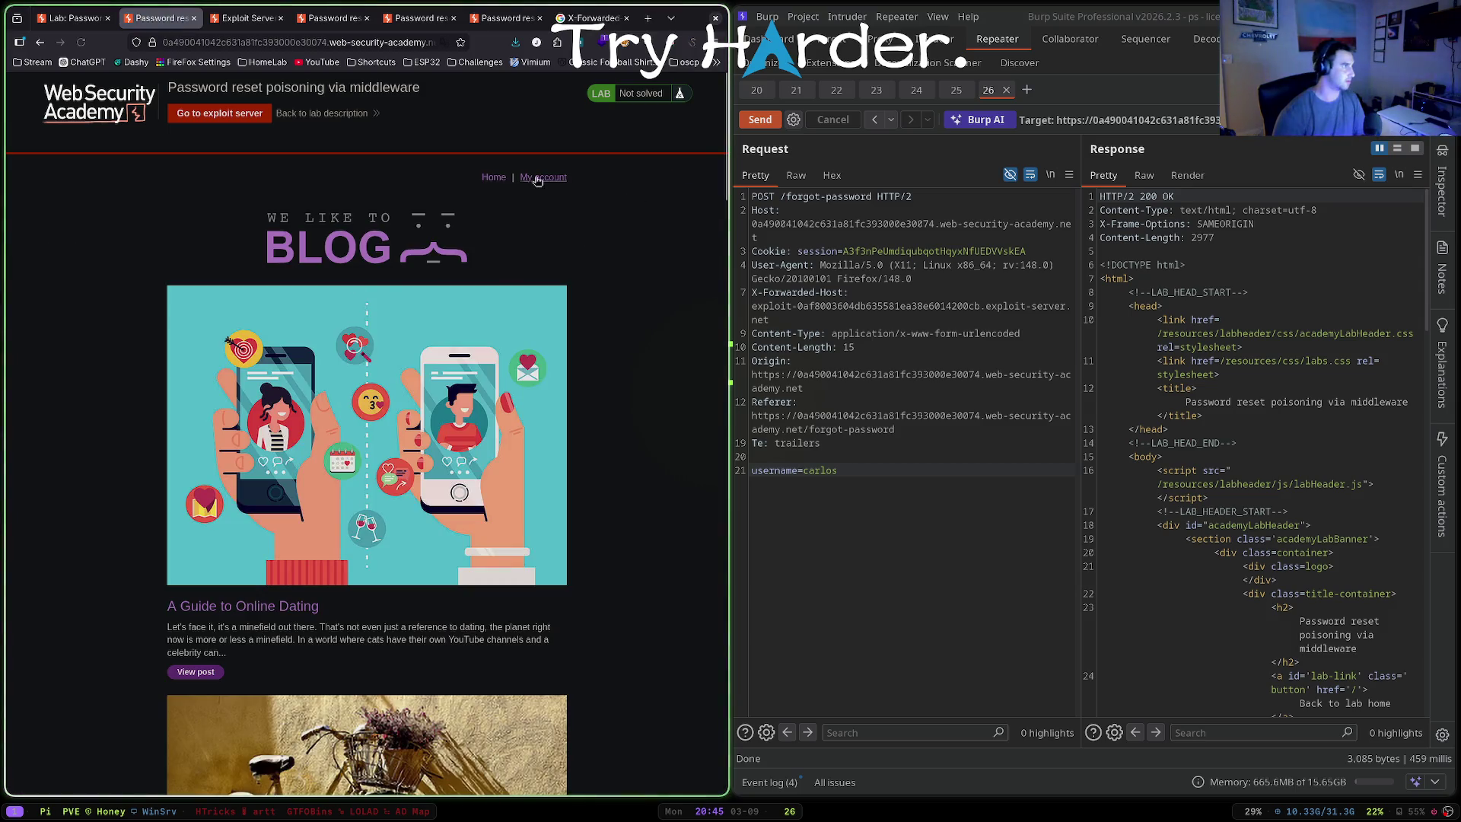
pyautogui.click(145, 275)
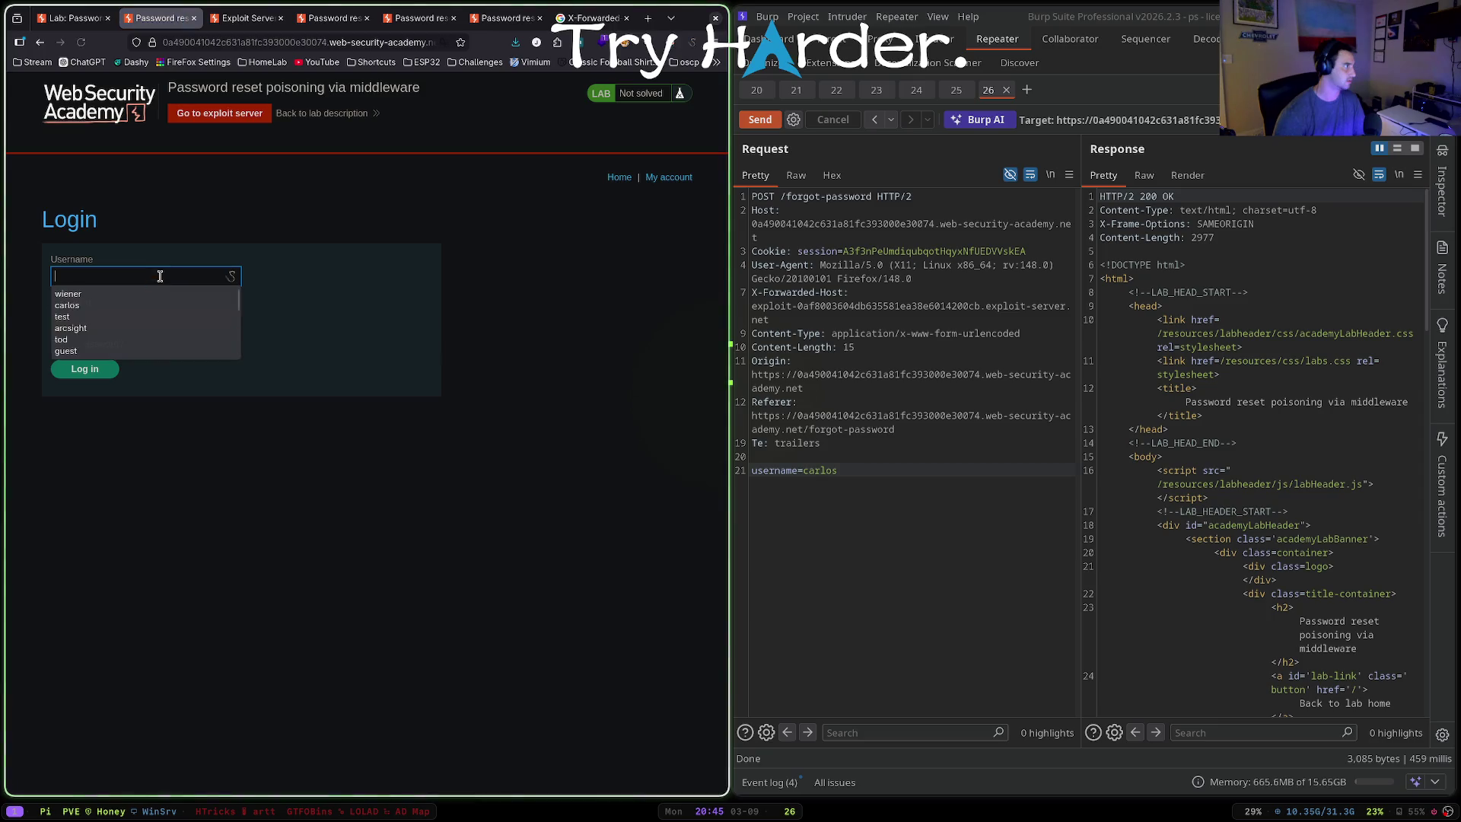
pyautogui.write('carlos')
pyautogui.press('Down')
pyautogui.press('Return')
pyautogui.press('Return')
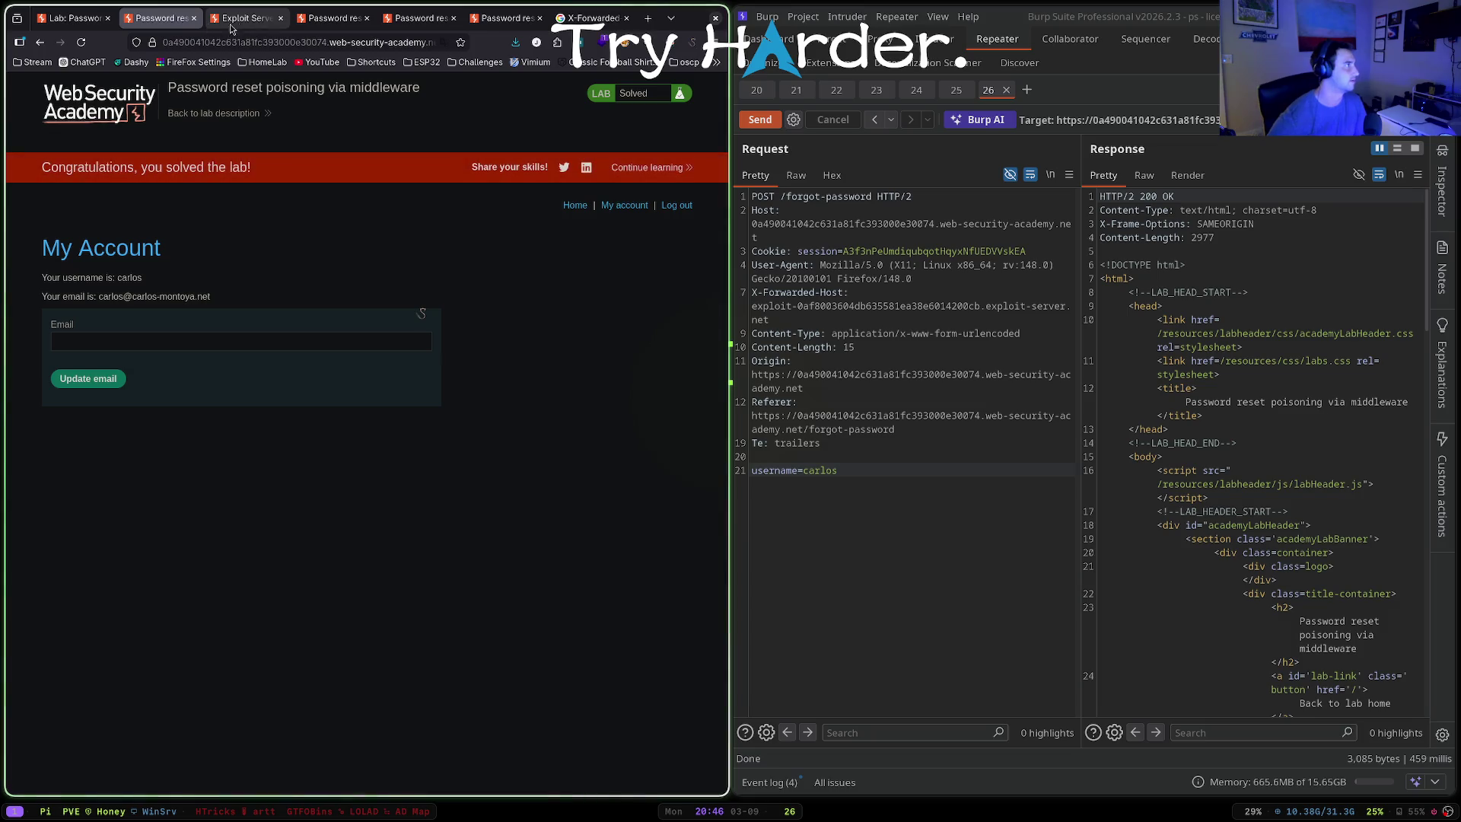
pyautogui.press('super+f')
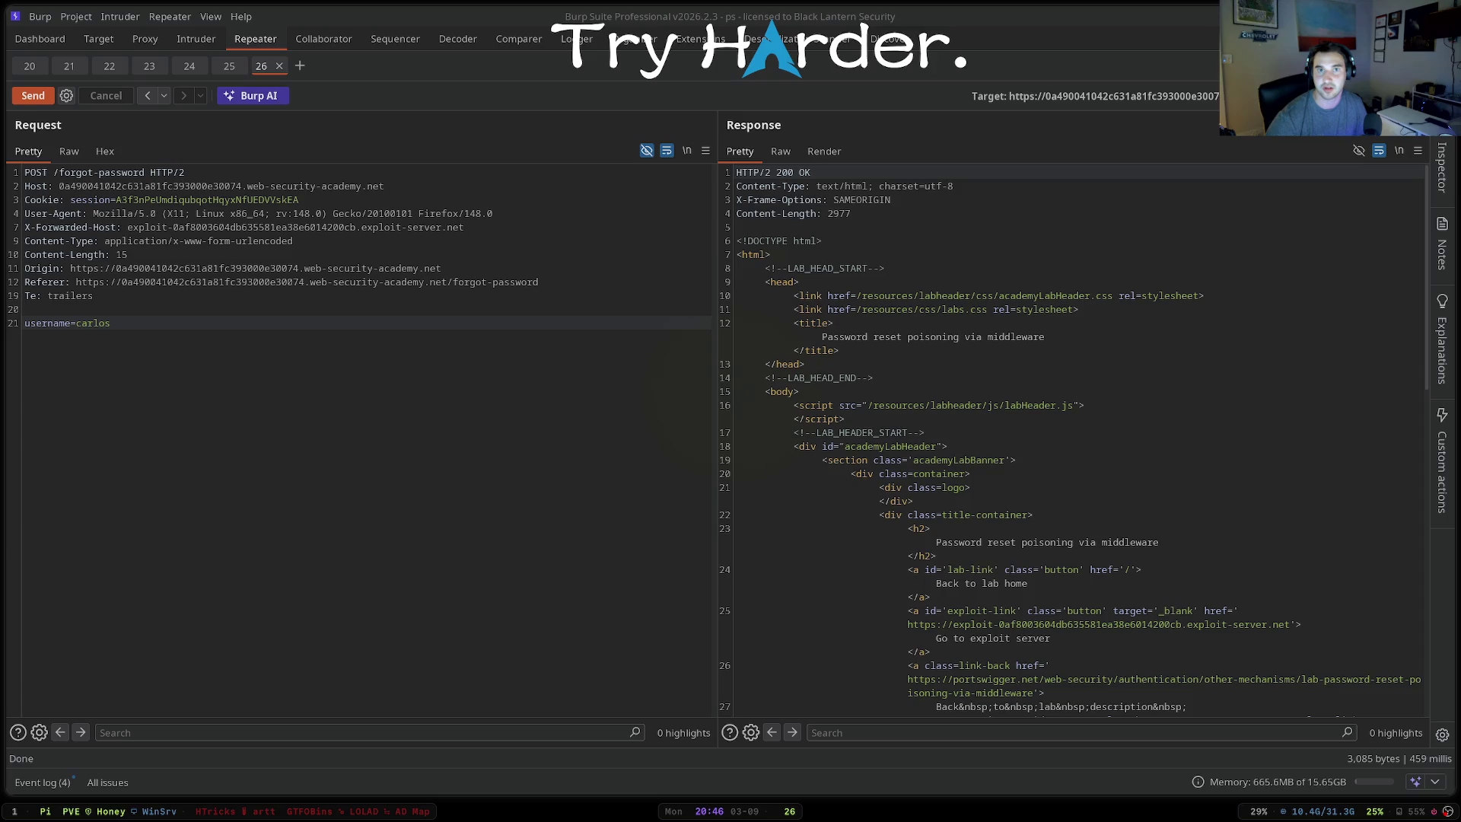
# - Highlight the X-Forwarded-Host header value that points at the exploit server
pyautogui.click(71, 282)
pyautogui.click(156, 227)
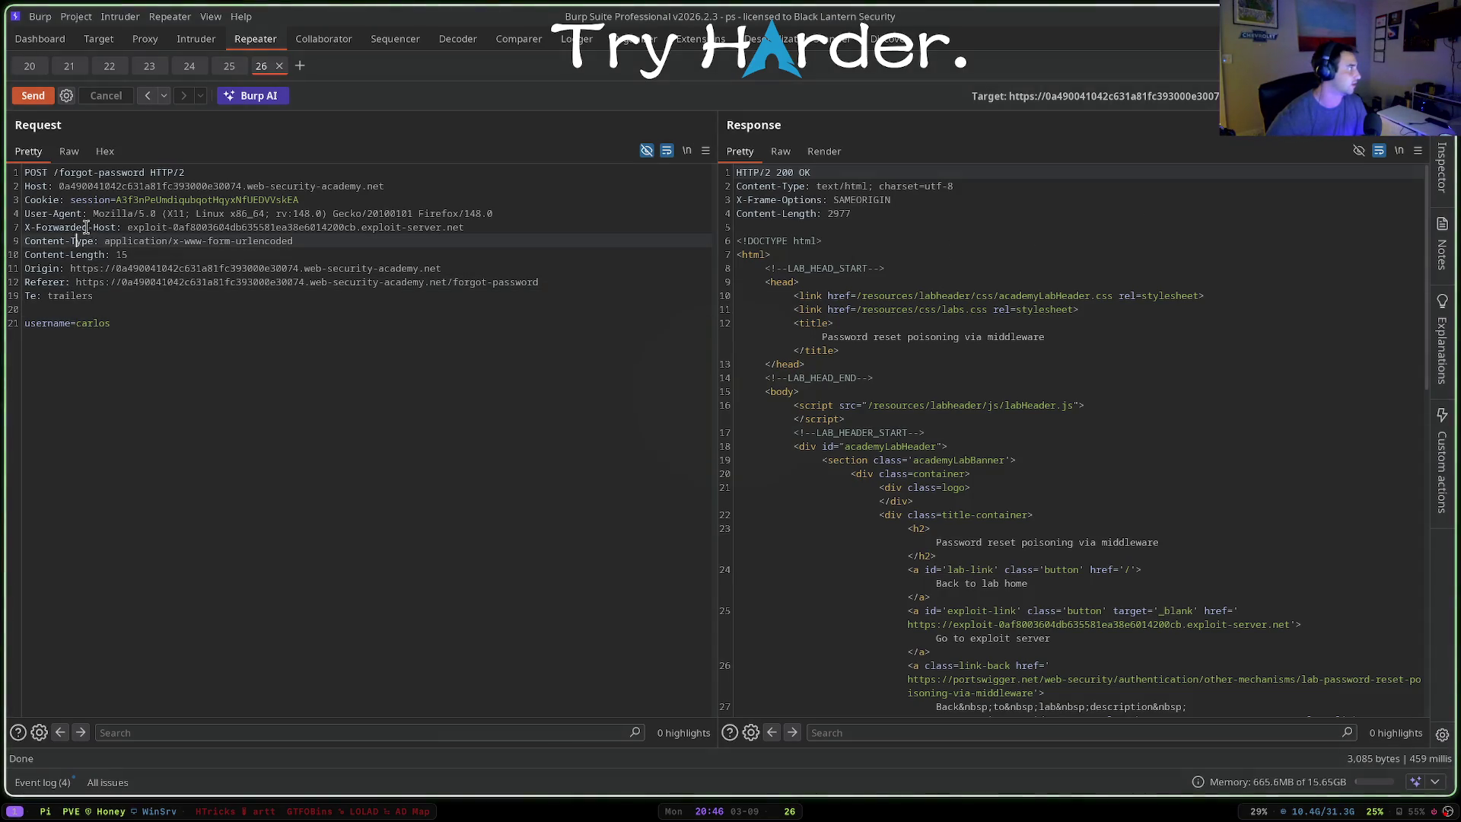
pyautogui.moveTo(127, 227); pyautogui.dragTo(466, 227)
pyautogui.click(471, 227)
# - Show the Web Security Academy all-labs list beside Burp and select 'exploit' in the forwarded host
pyautogui.press('super+1')
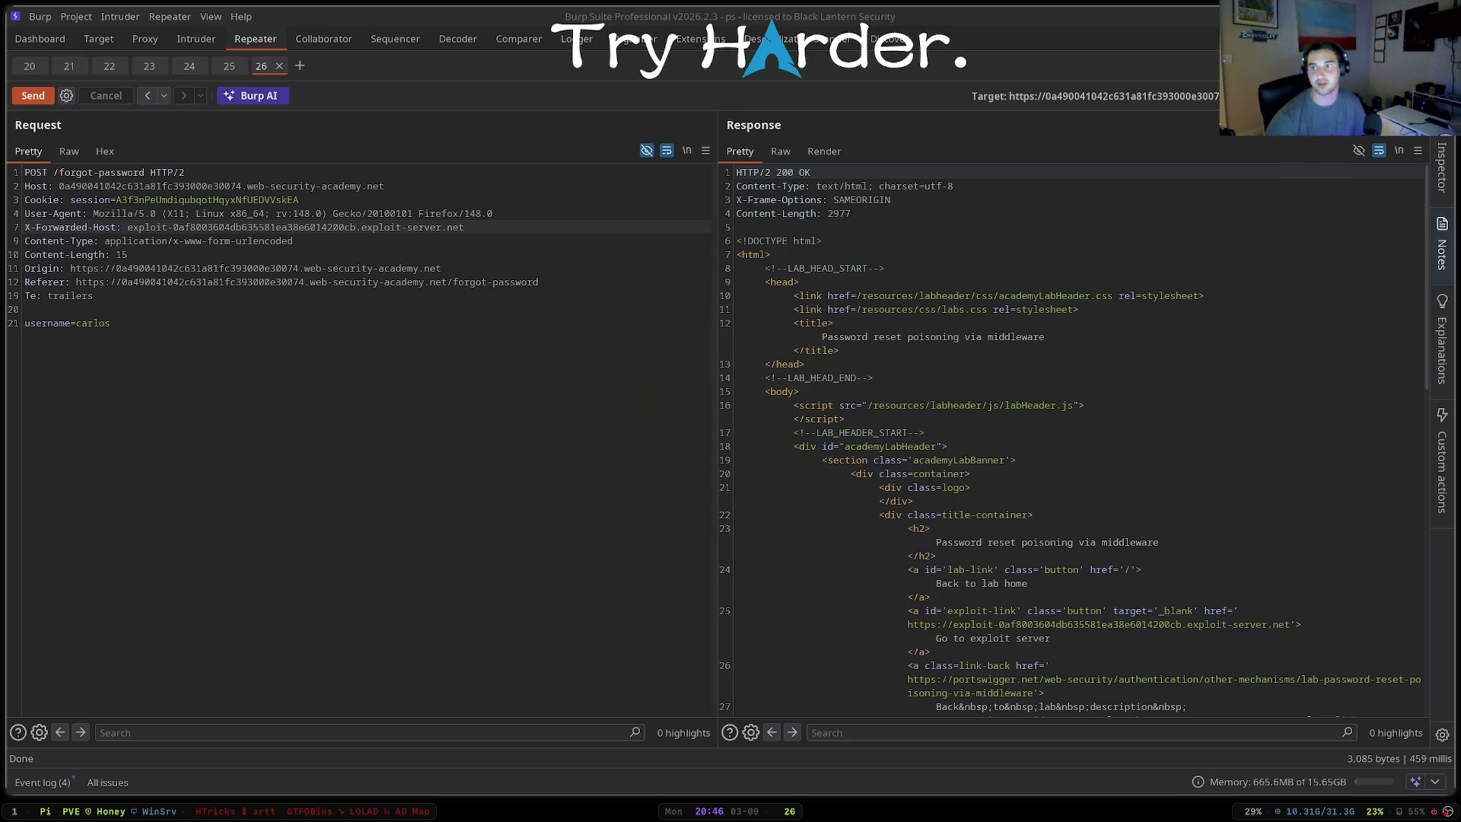
pyautogui.click(159, 308)
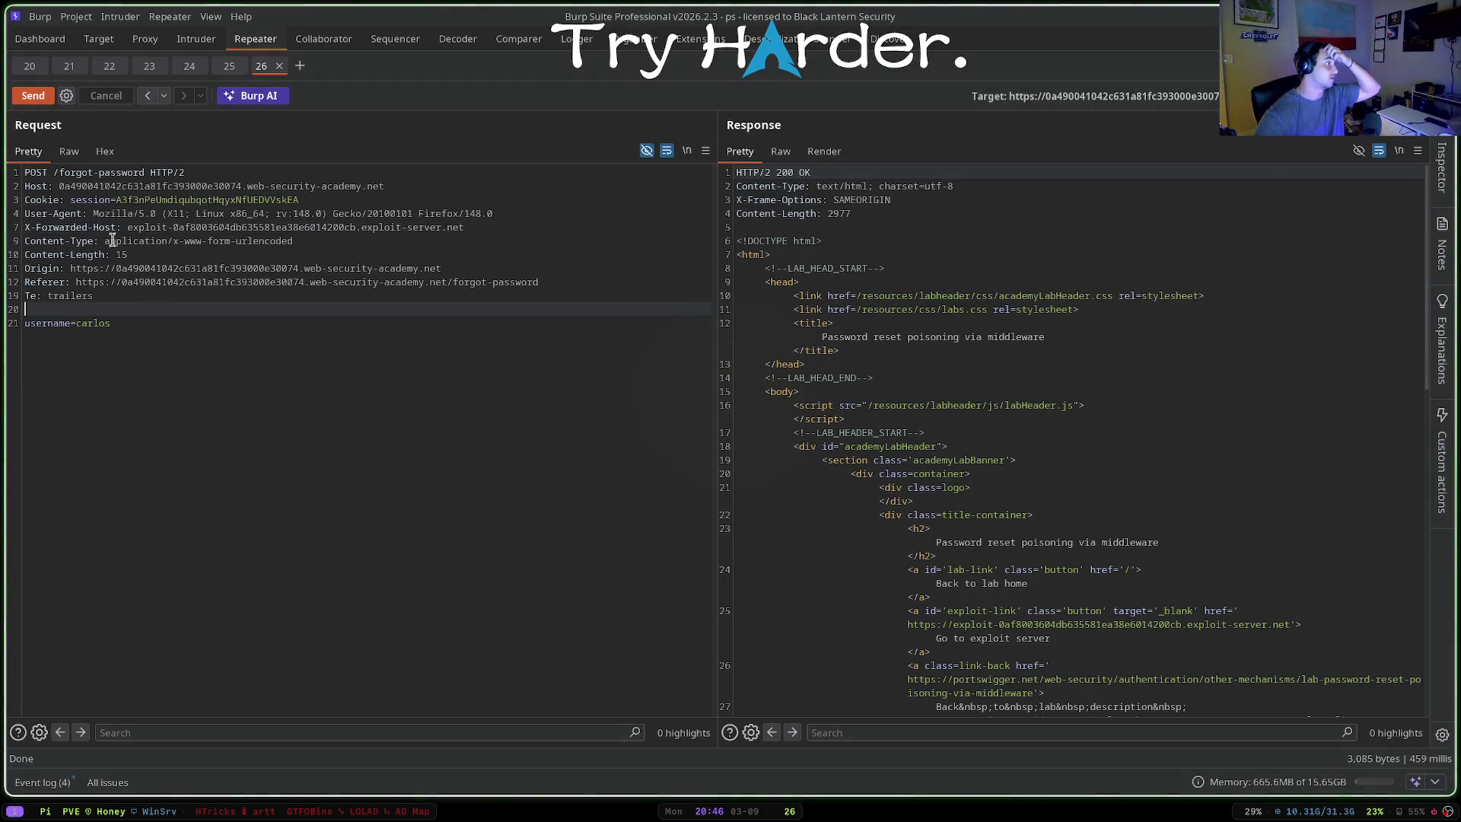
pyautogui.click(126, 227)
pyautogui.doubleClick(128, 227)
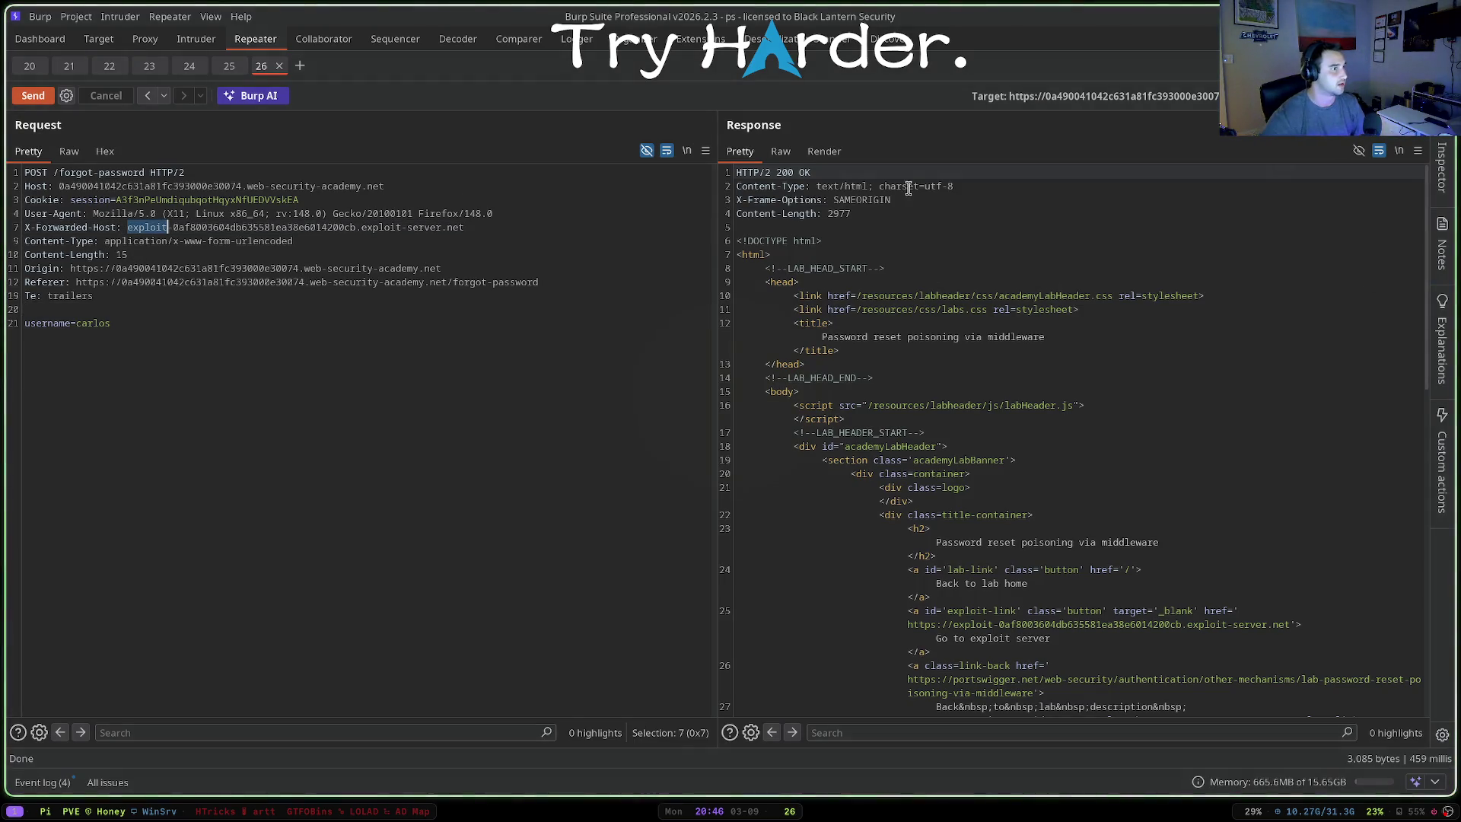
pyautogui.scroll(-3, 1072, 442)
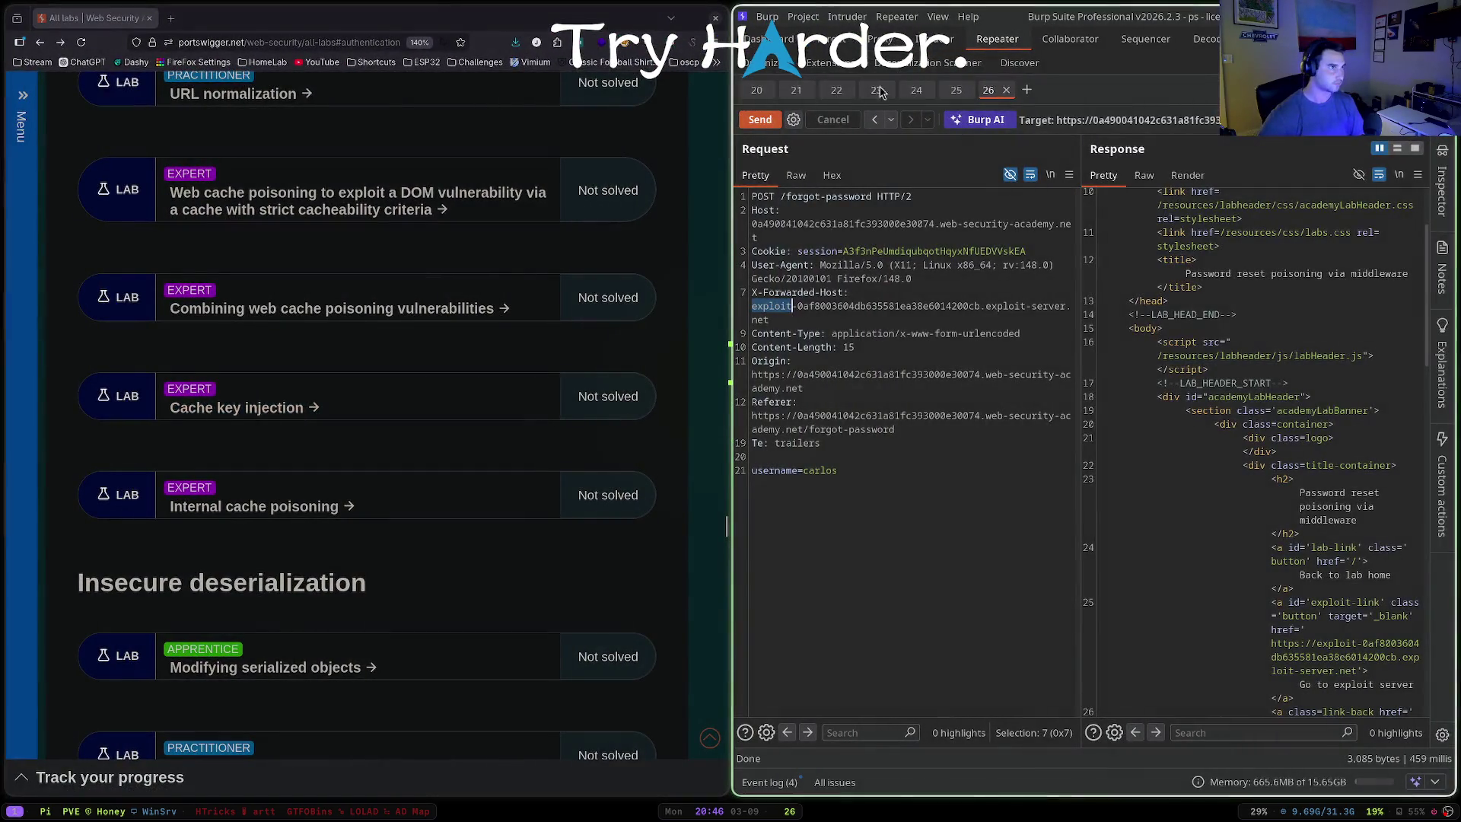
# - Close all old Repeater tabs, leaving empty tab 27, and open the next lab from the list
pyautogui.click(768, 91)
pyautogui.click(768, 92)
pyautogui.click(769, 91)
pyautogui.click(768, 92)
pyautogui.click(769, 91)
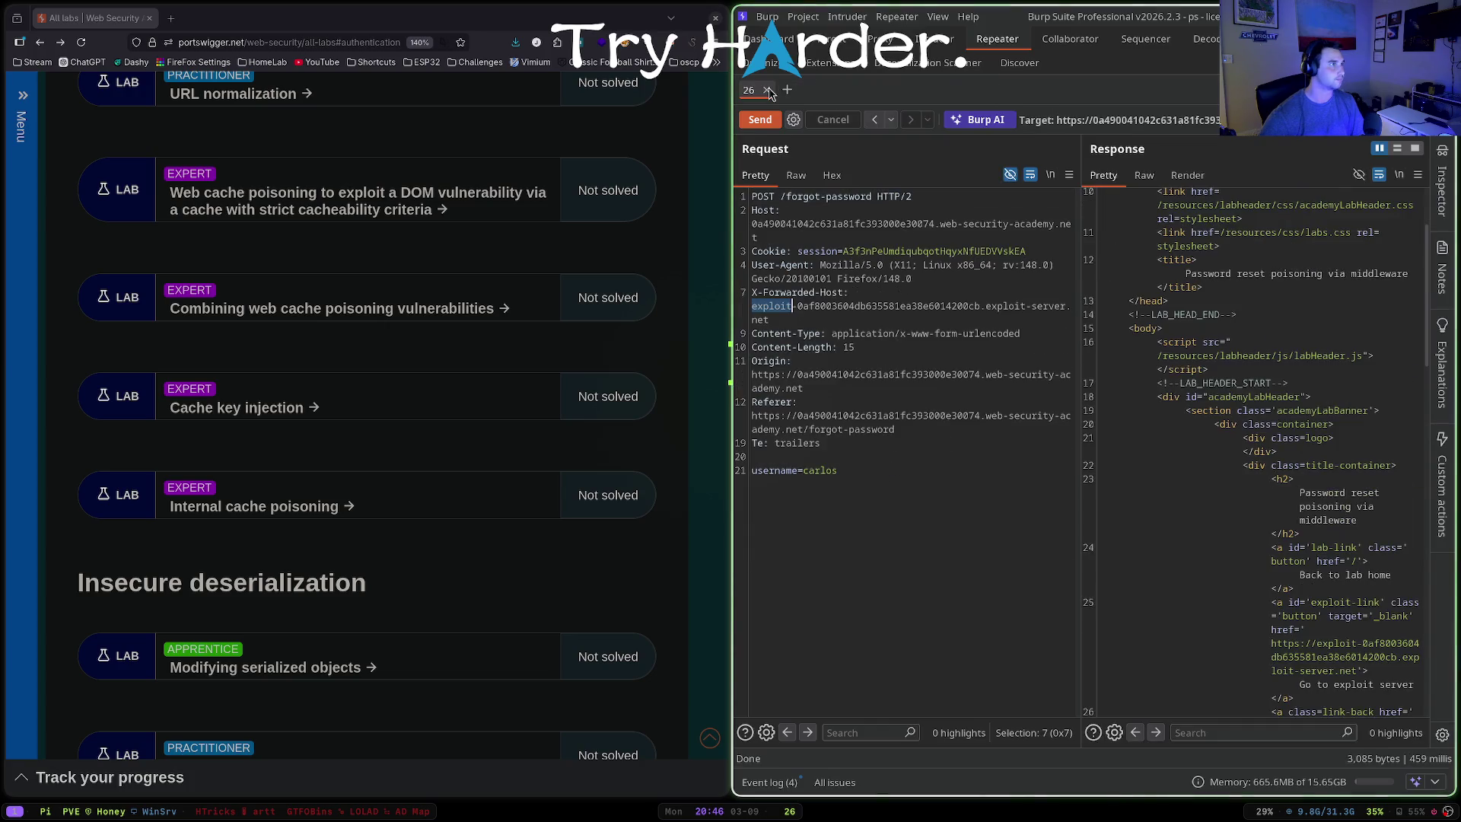
pyautogui.click(768, 91)
pyautogui.click(768, 91)
pyautogui.click(447, 211)
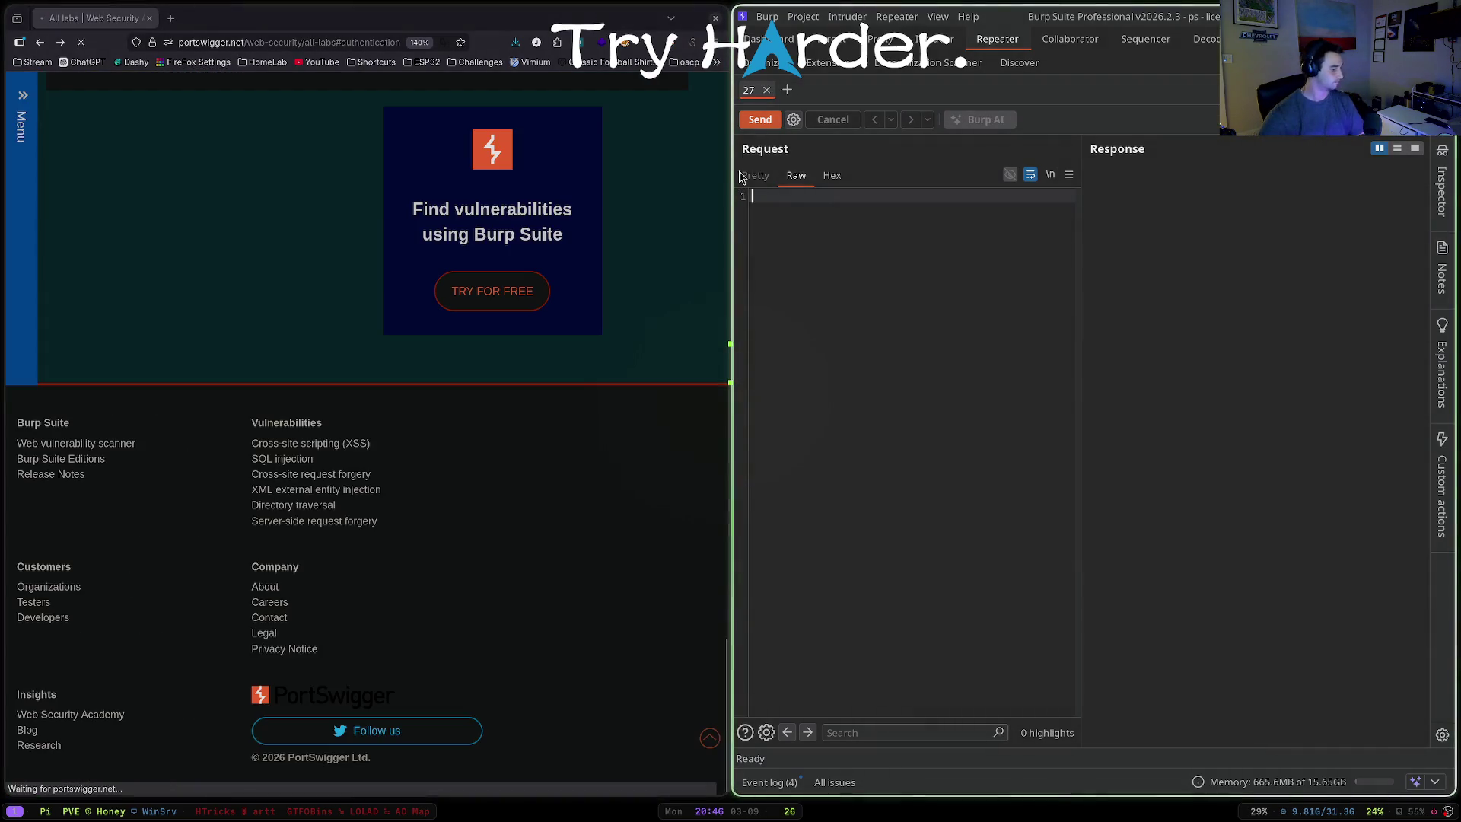
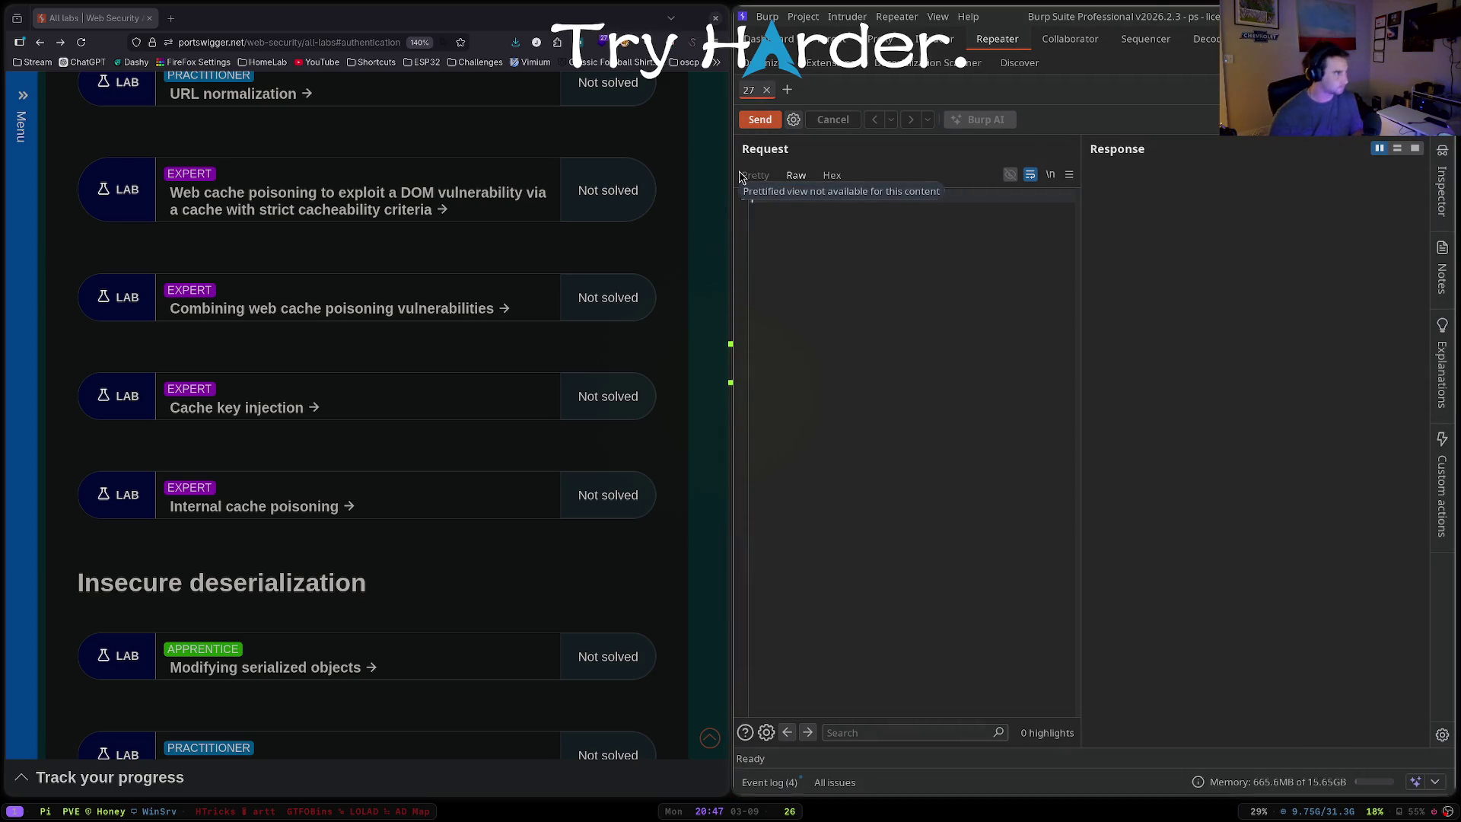
# - Maximize the browser and open the 'Password brute-force via password change' lab from the Authentication labs
pyautogui.scroll(10, 280, 268)
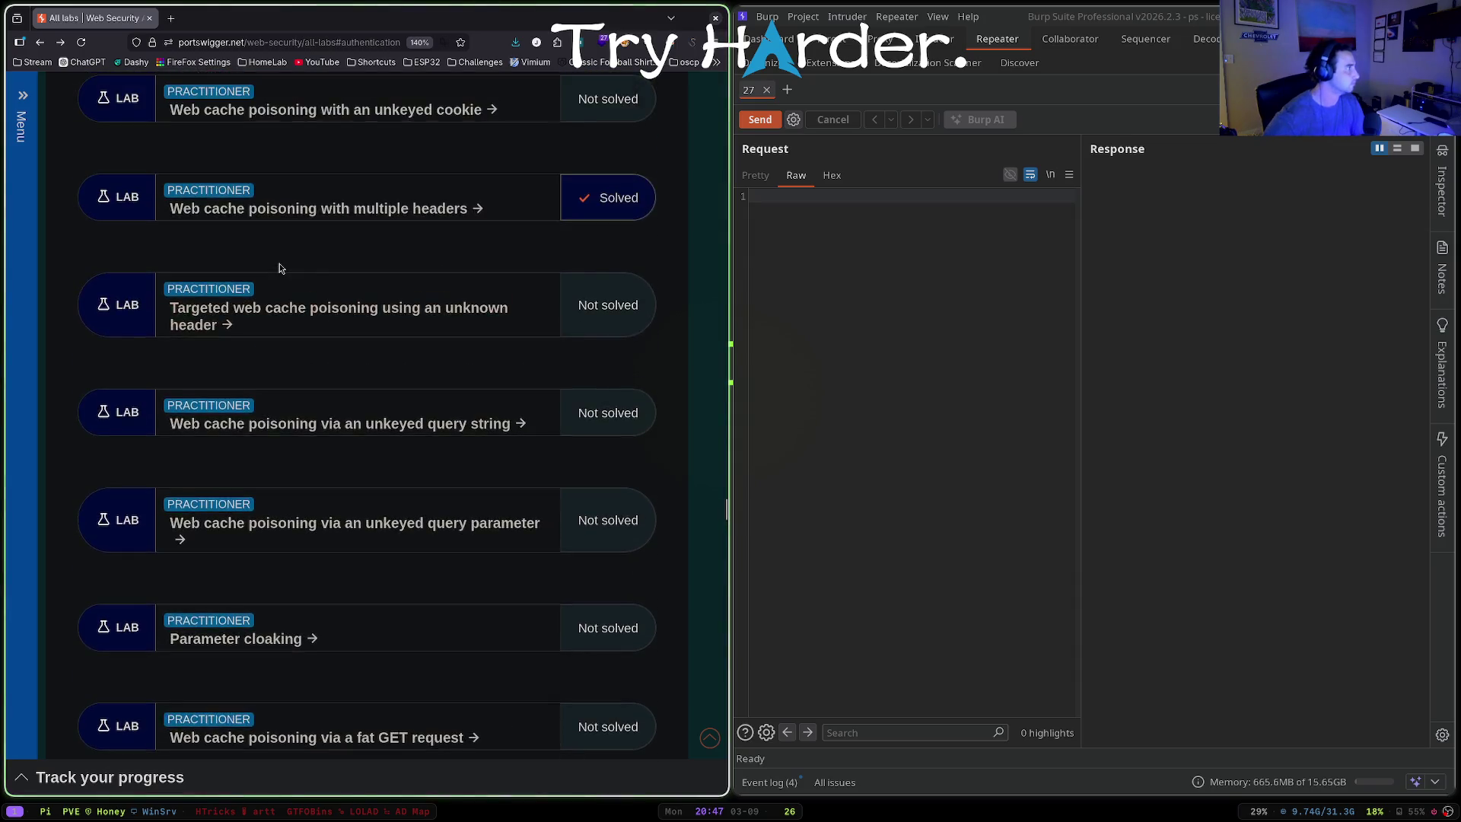
pyautogui.scroll(4, 280, 268)
pyautogui.scroll(12, 309, 268)
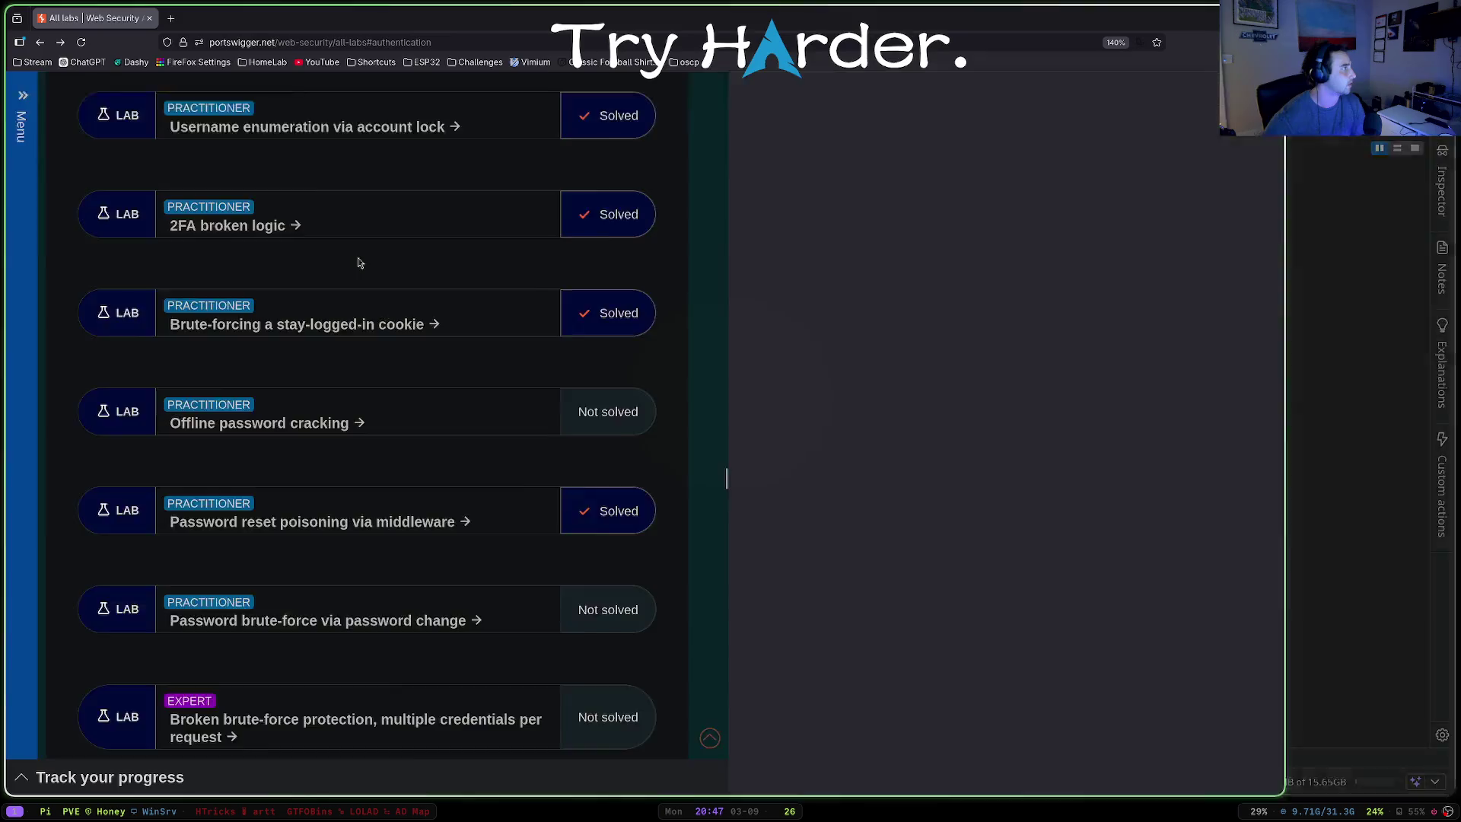
pyautogui.press('super+f')
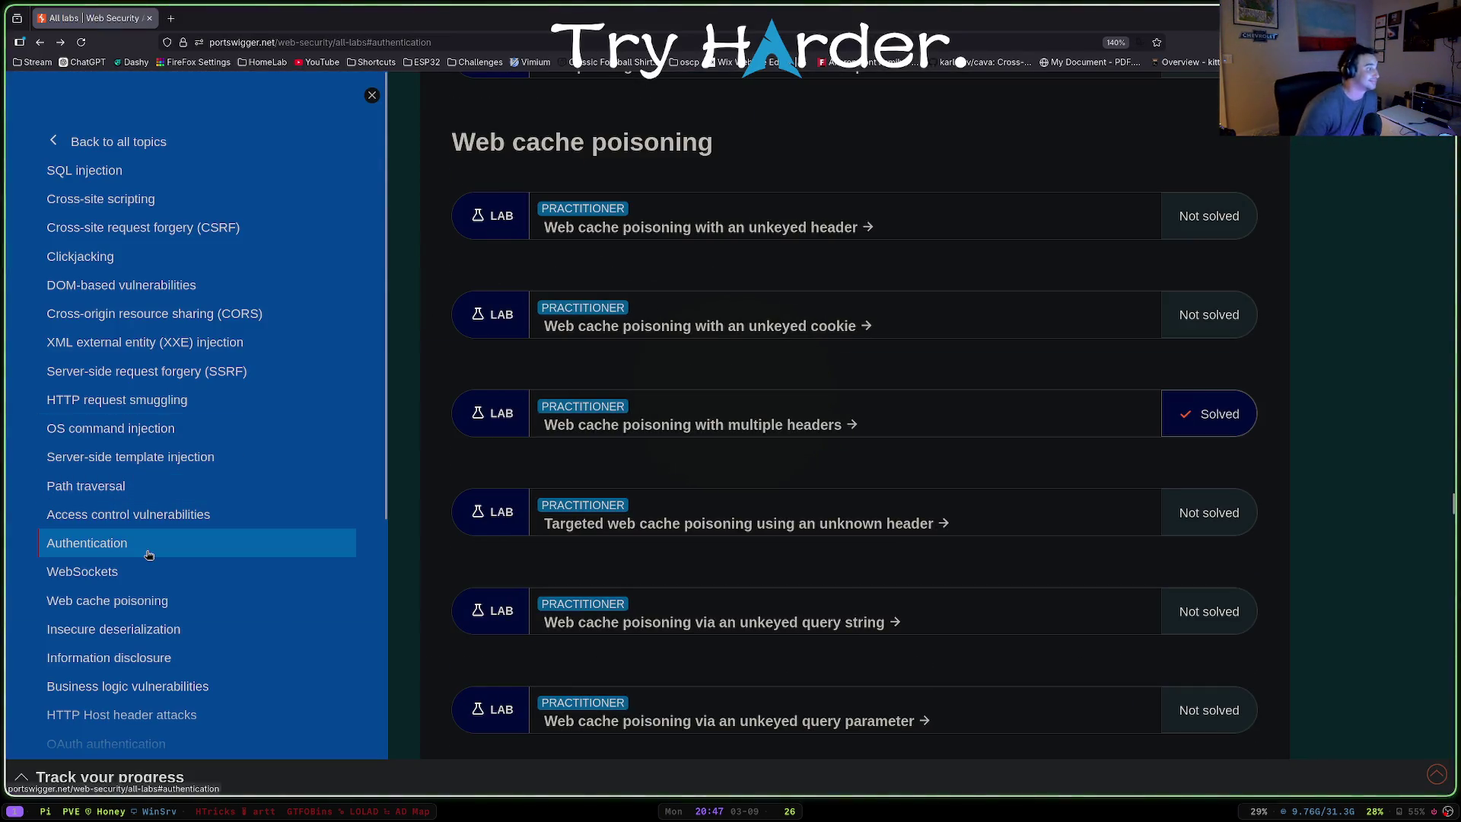
pyautogui.click(147, 544)
pyautogui.scroll(-9, 770, 290)
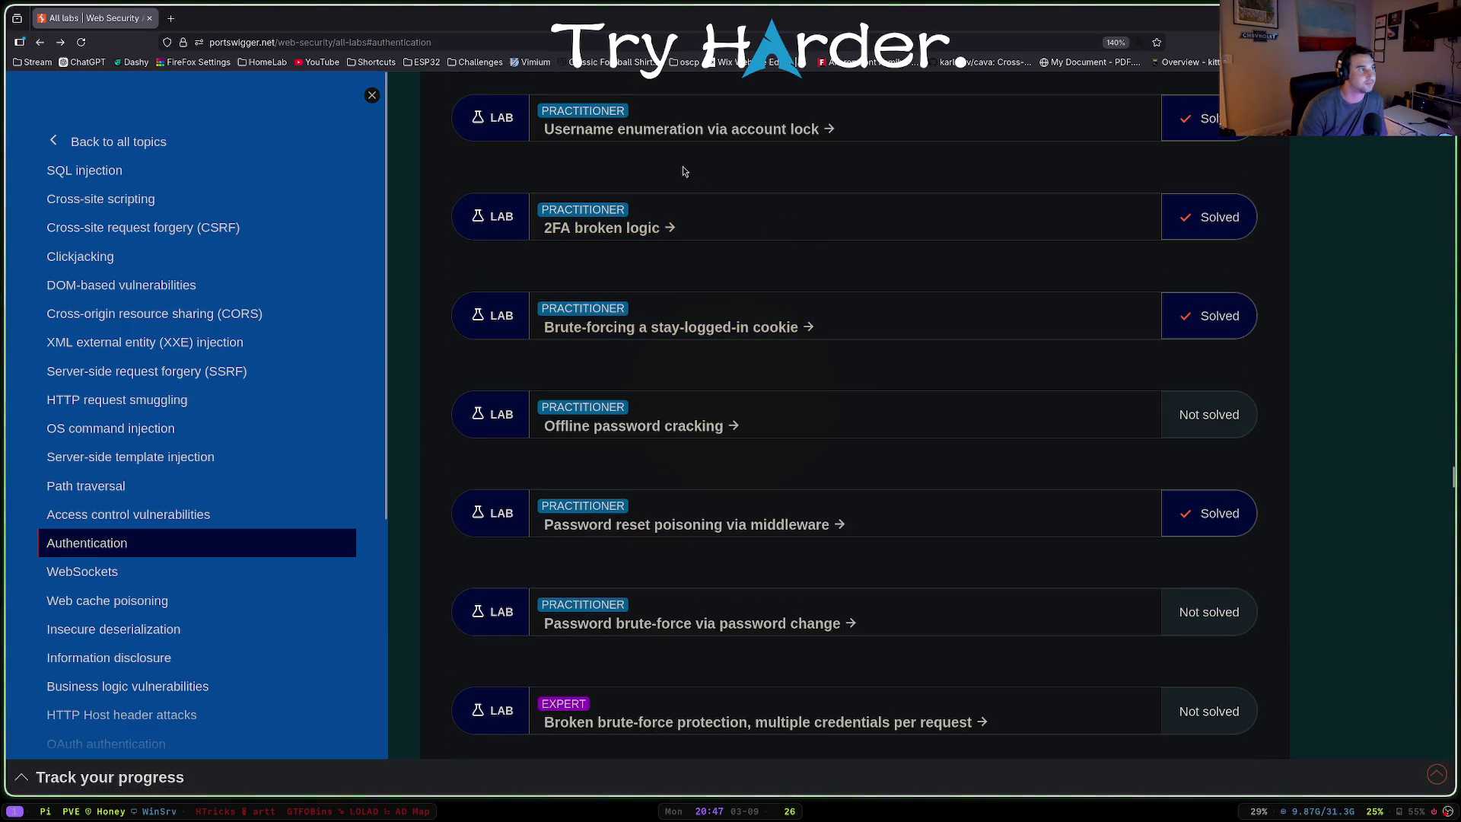
pyautogui.moveTo(683, 171); pyautogui.dragTo(466, 125)
pyautogui.click(461, 174)
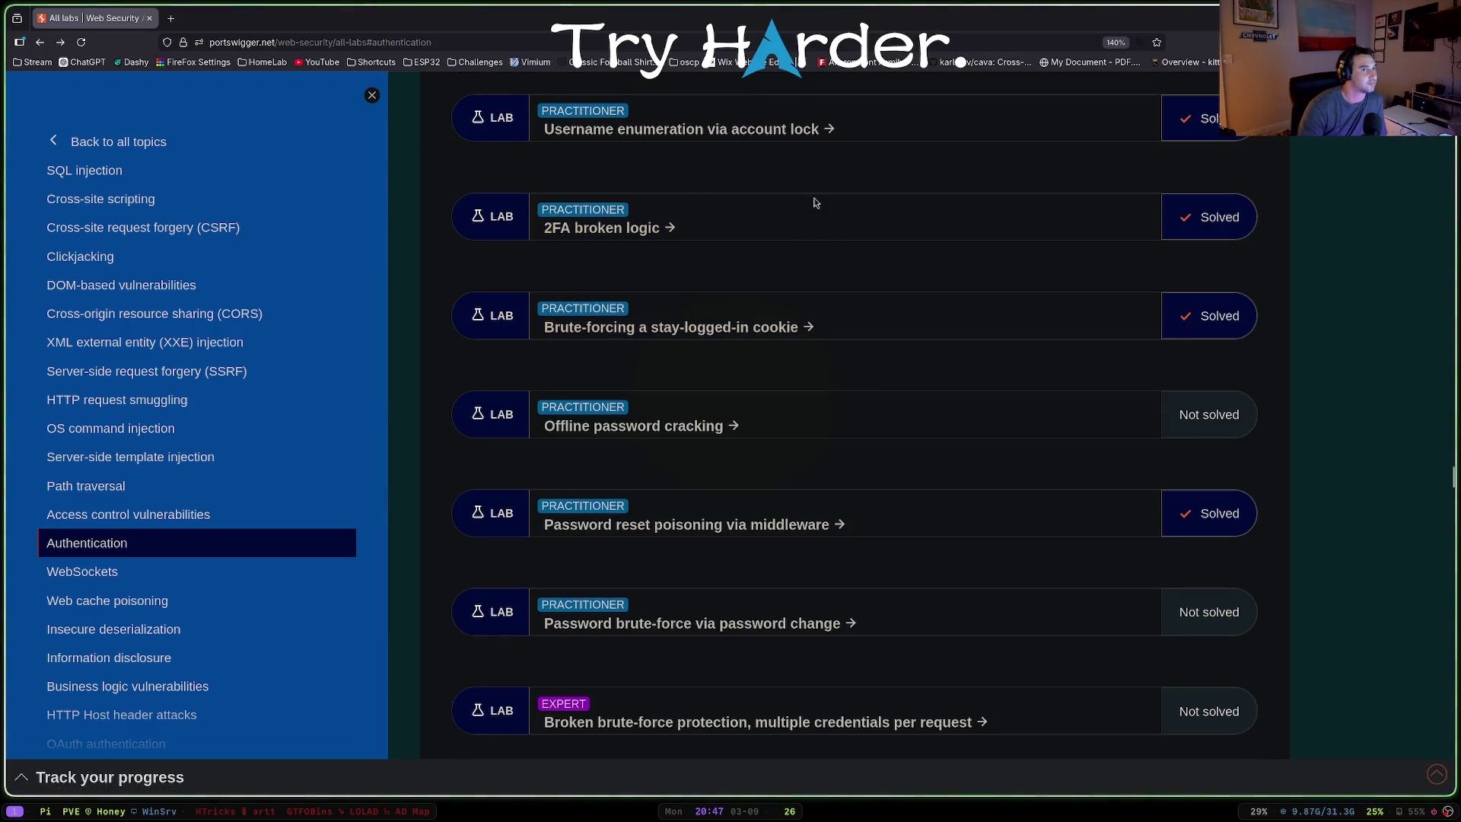
pyautogui.scroll(-3, 761, 259)
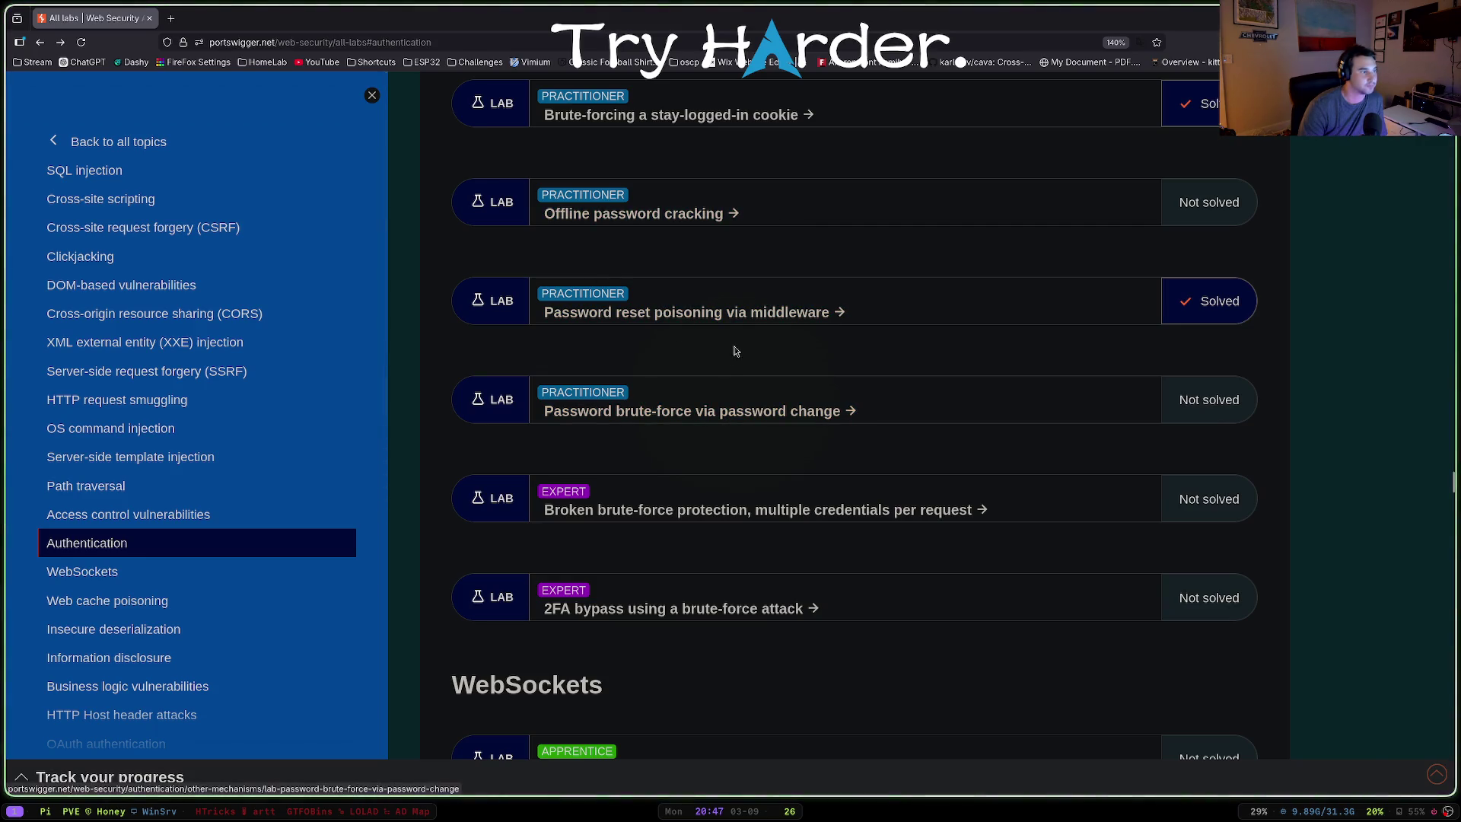
pyautogui.click(686, 414)
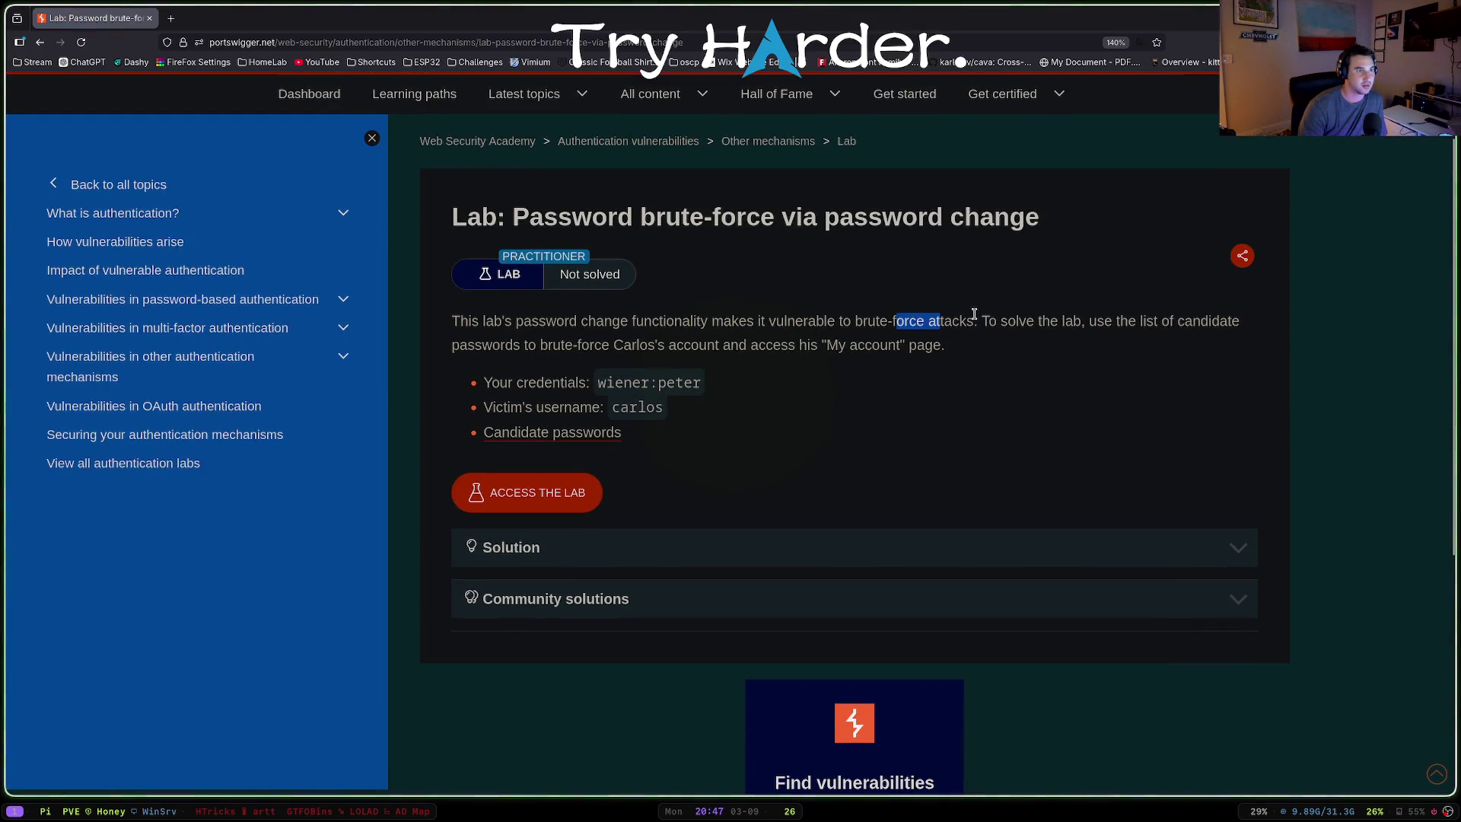
# - Fill the change-password fields with 'p', turn Burp interception on, and submit the form
pyautogui.doubleClick(609, 380)
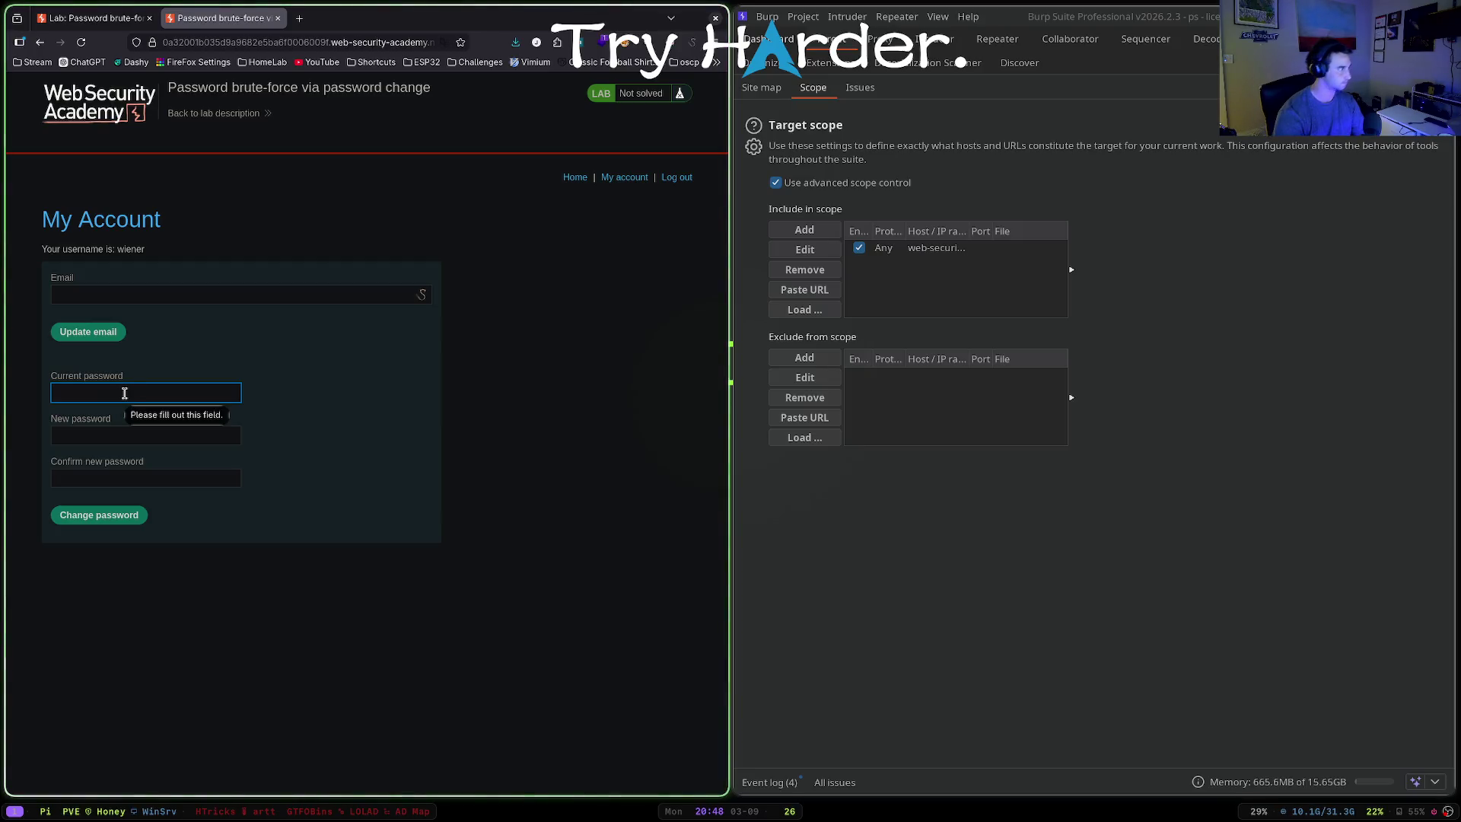
pyautogui.write('p')
pyautogui.press('Tab')
pyautogui.write('p')
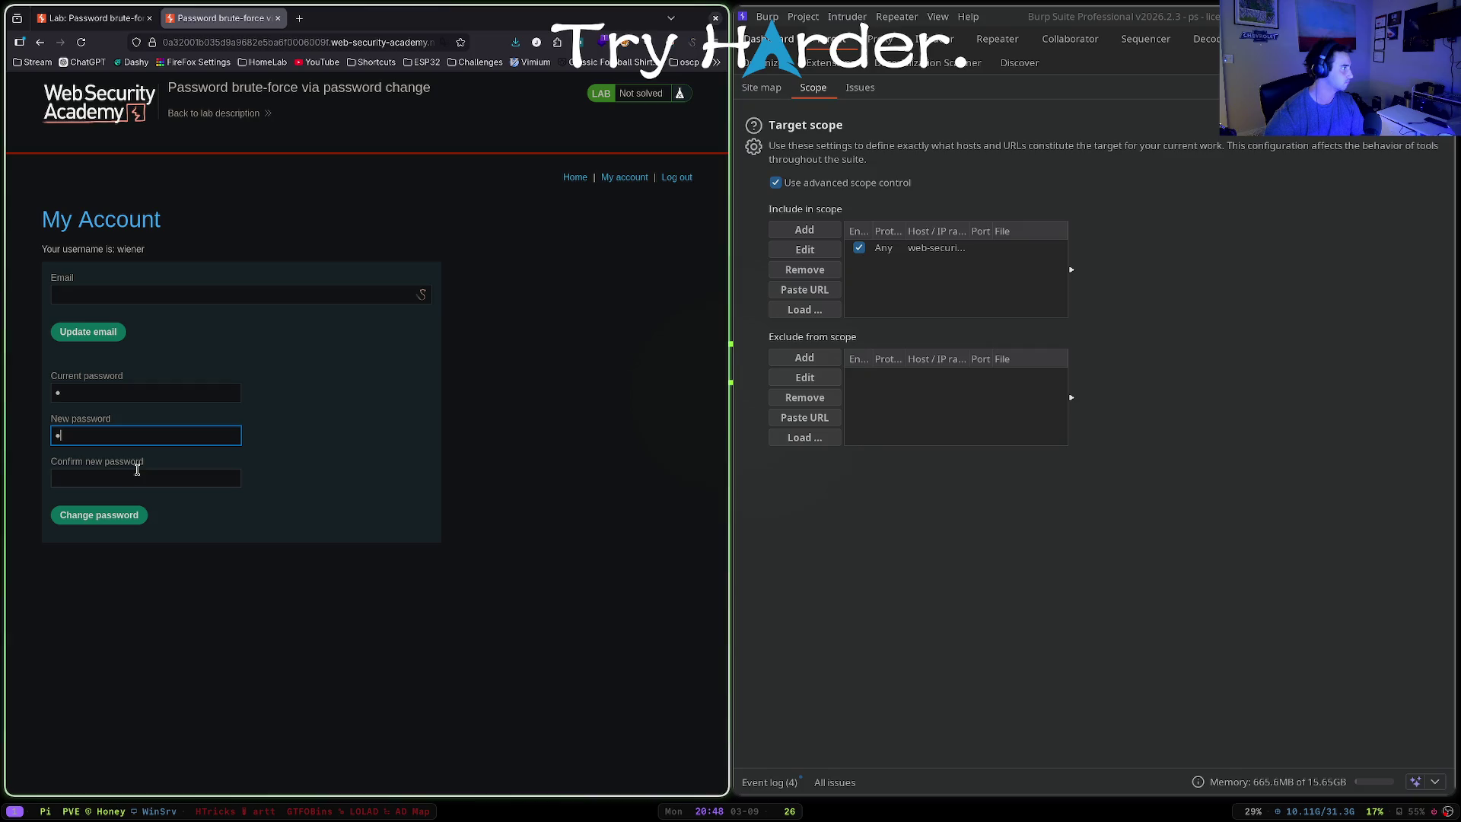
pyautogui.press('Tab')
pyautogui.write('p')
pyautogui.click(879, 39)
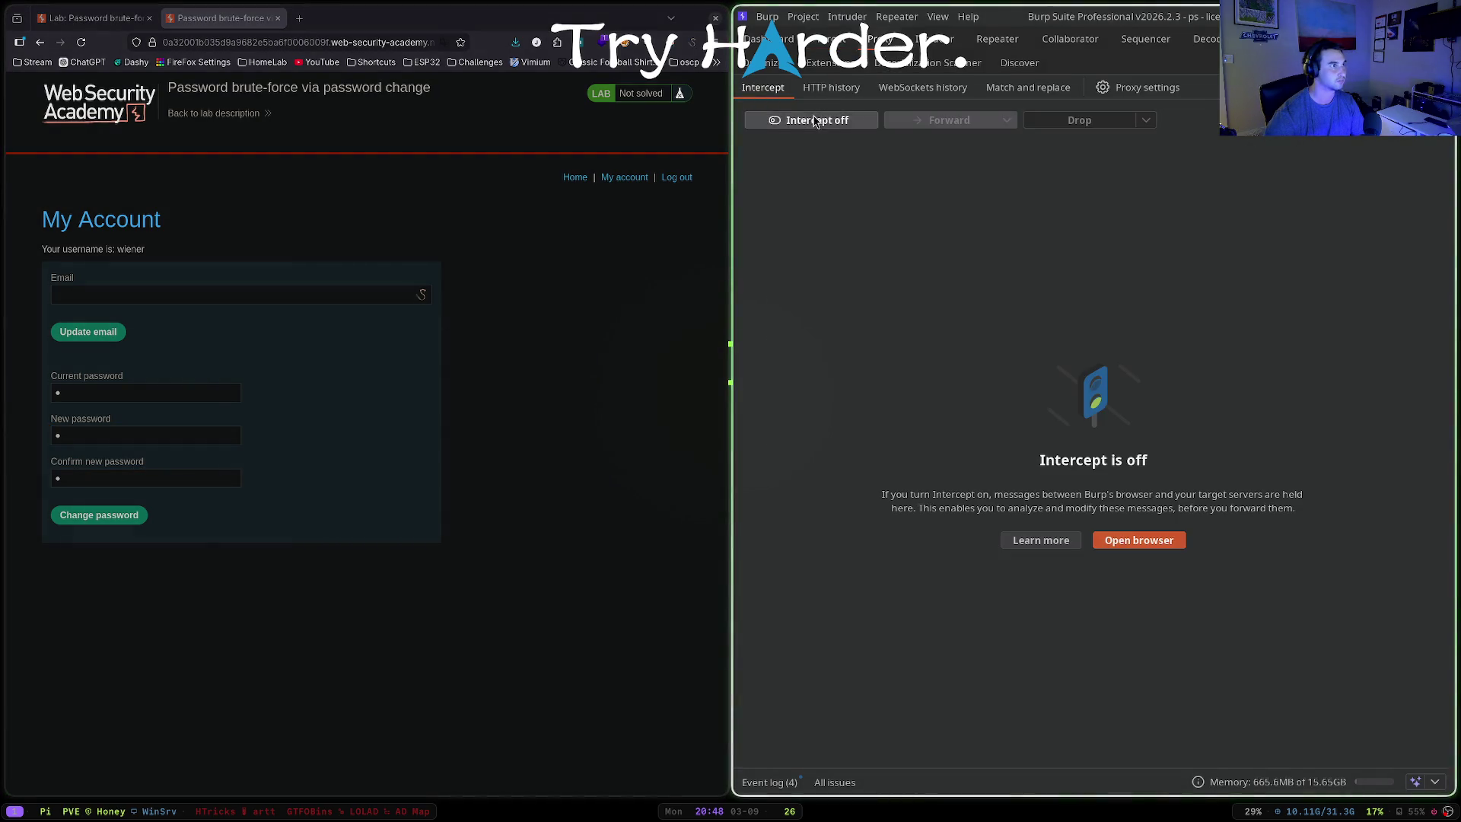
pyautogui.click(814, 120)
pyautogui.click(107, 517)
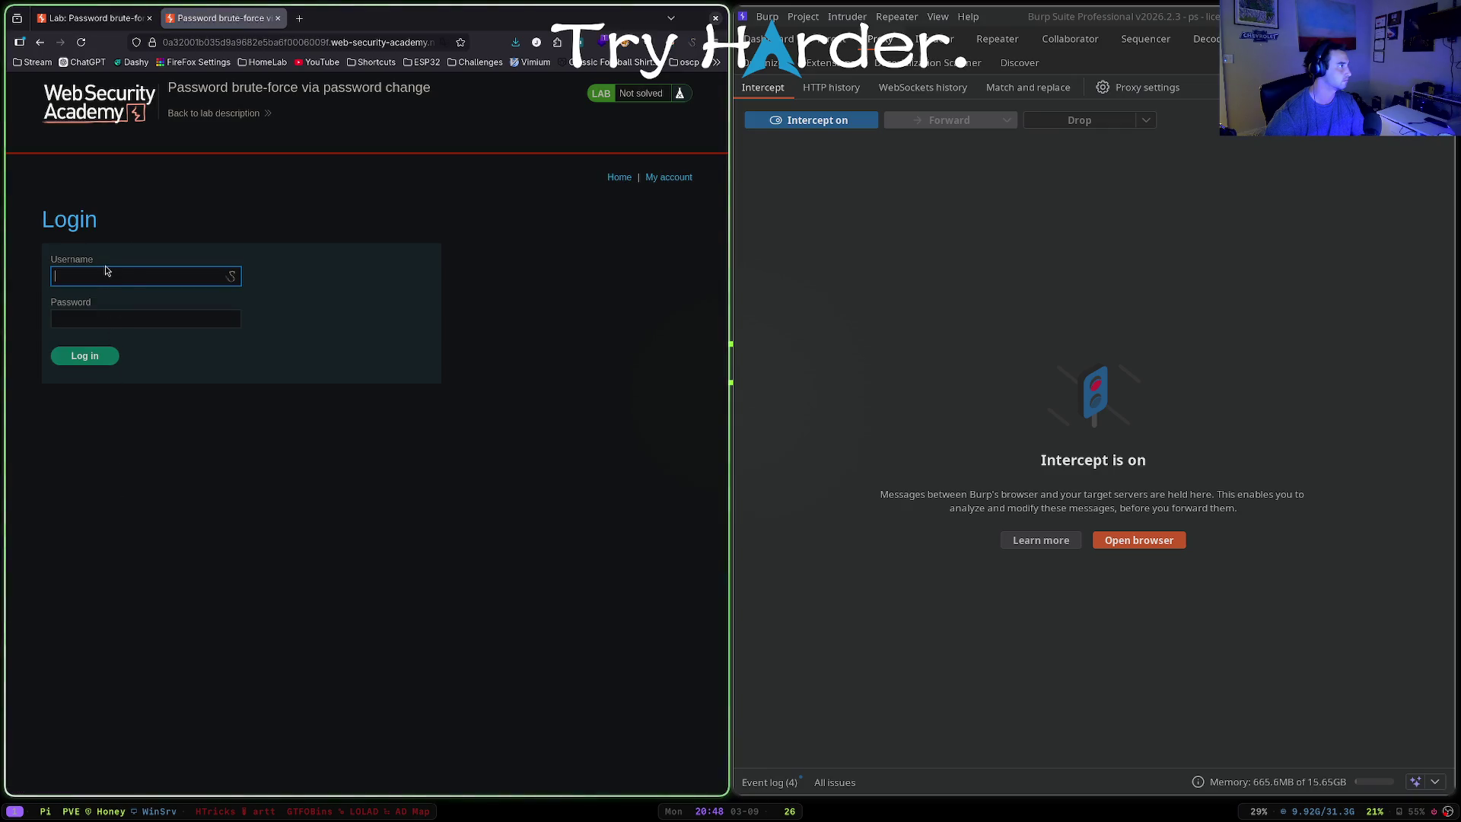
pyautogui.write('wiener')
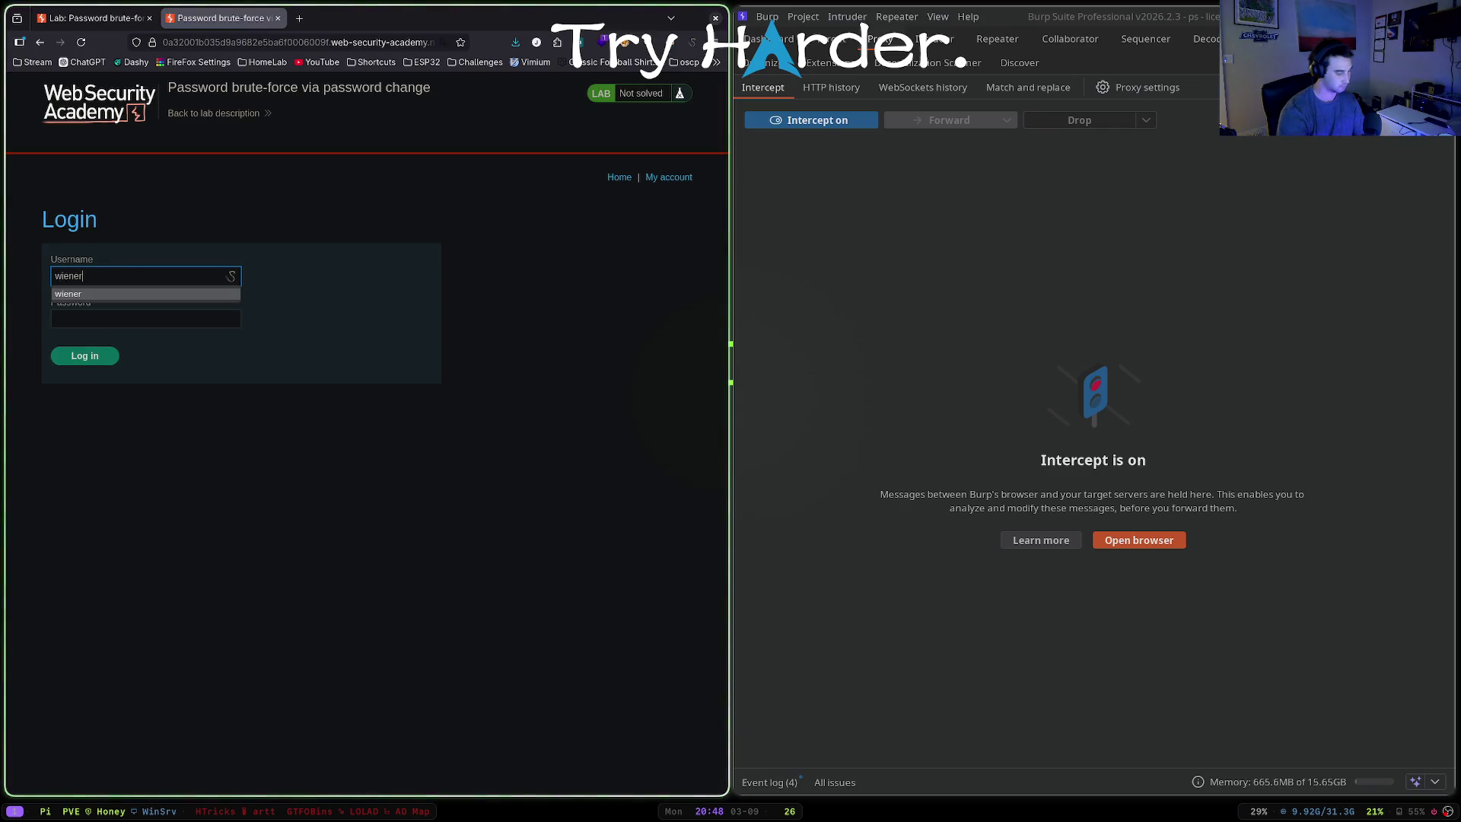
pyautogui.press('Tab')
pyautogui.press('Return')
pyautogui.write('w')
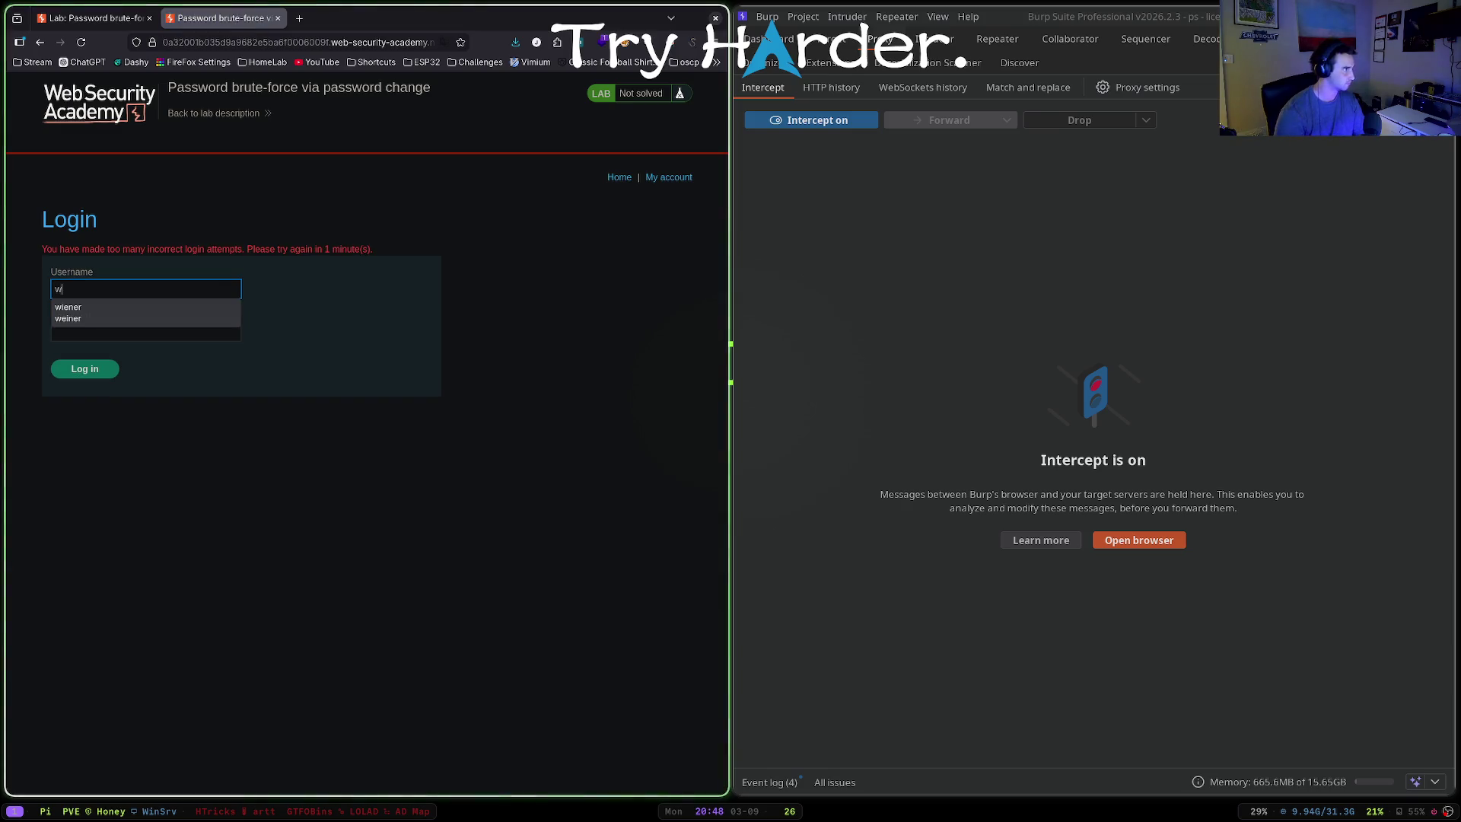
pyautogui.press('Down')
pyautogui.press('Tab')
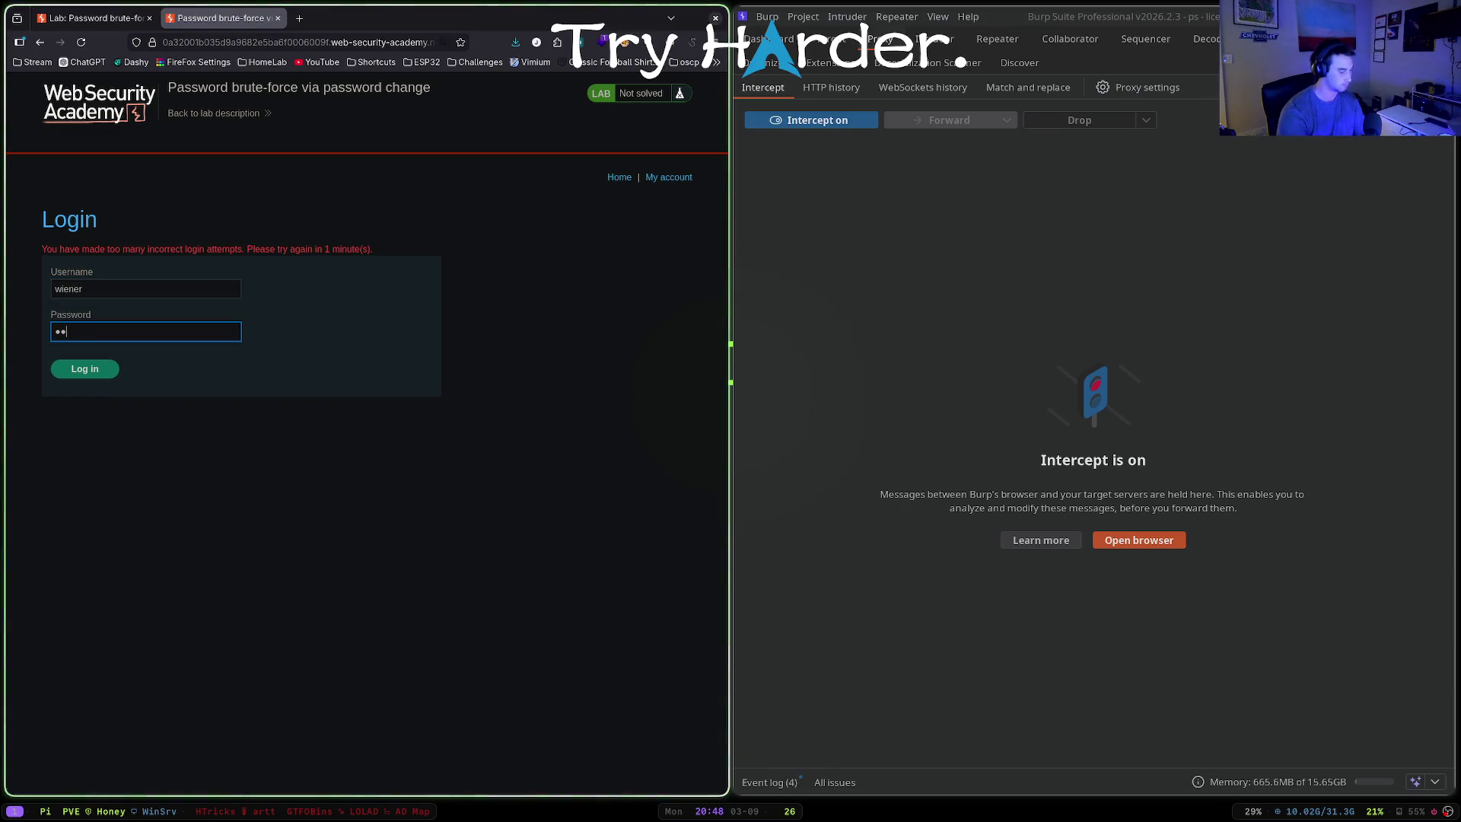
pyautogui.write('ter')
pyautogui.press('Return')
# - Check the victim username carlos in the lab description, then enter wiener on the login page
pyautogui.click(91, 18)
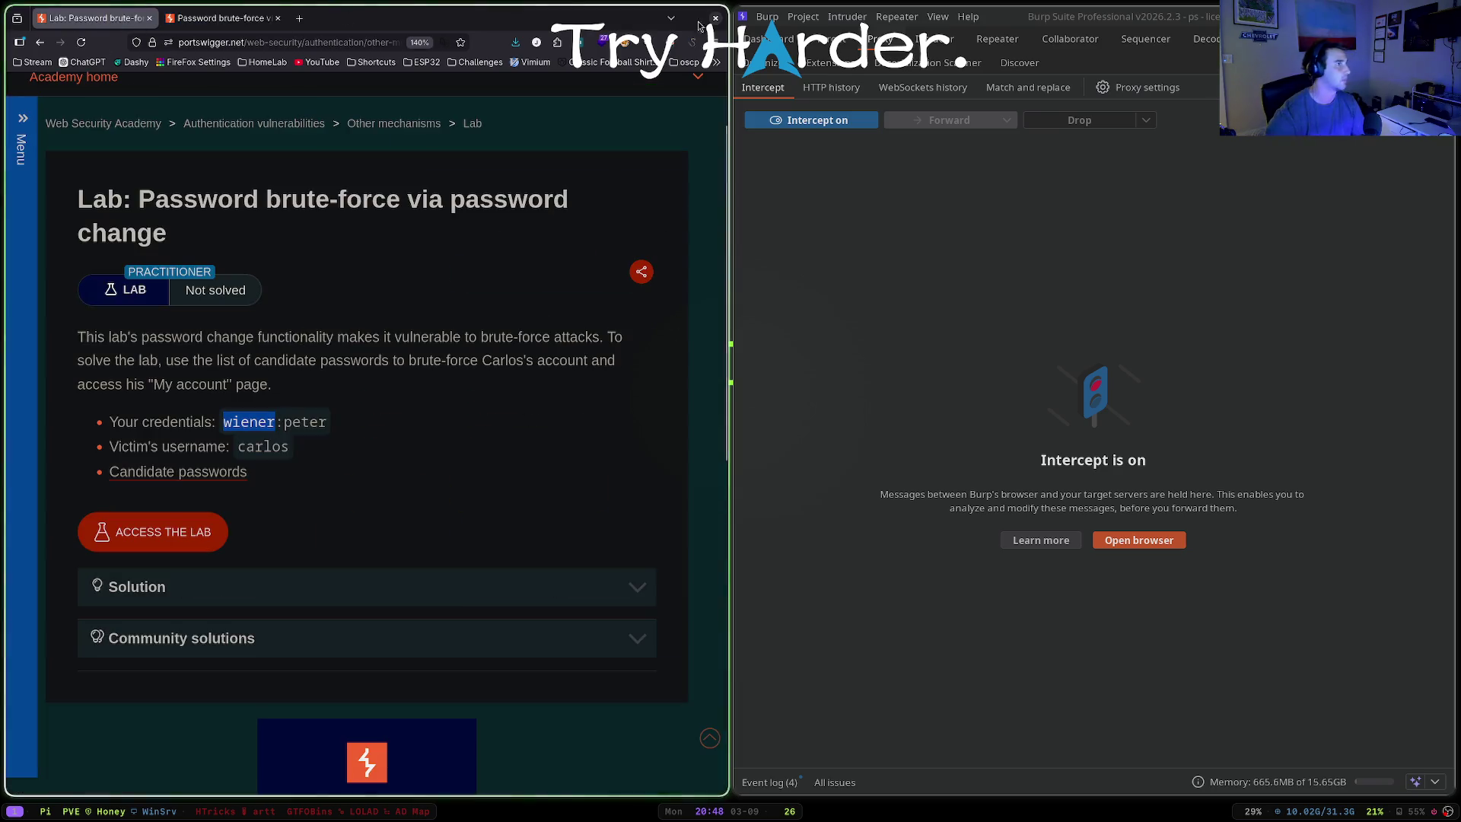
pyautogui.click(769, 39)
pyautogui.click(880, 39)
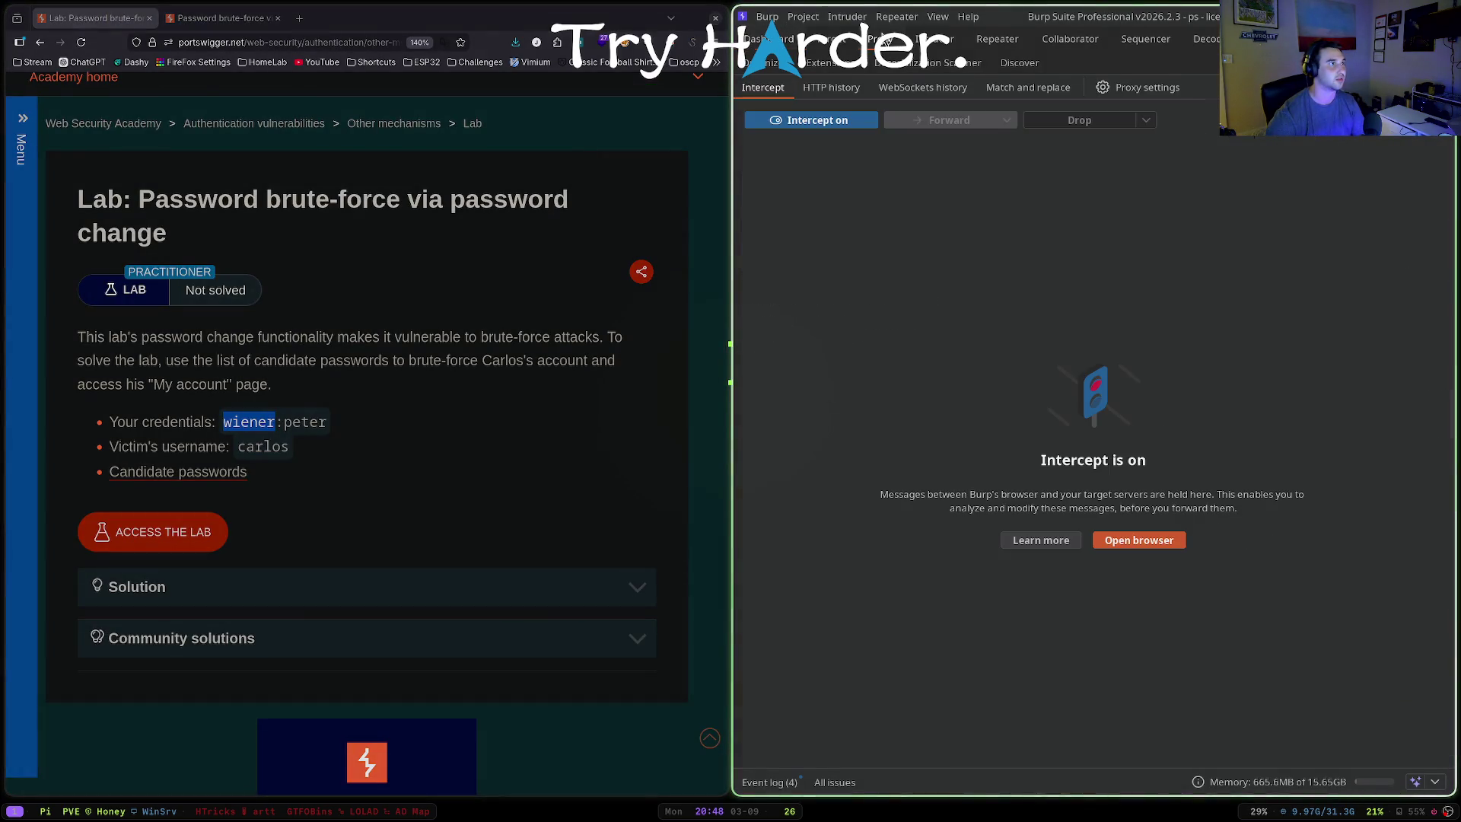
pyautogui.doubleClick(274, 444)
pyautogui.click(268, 449)
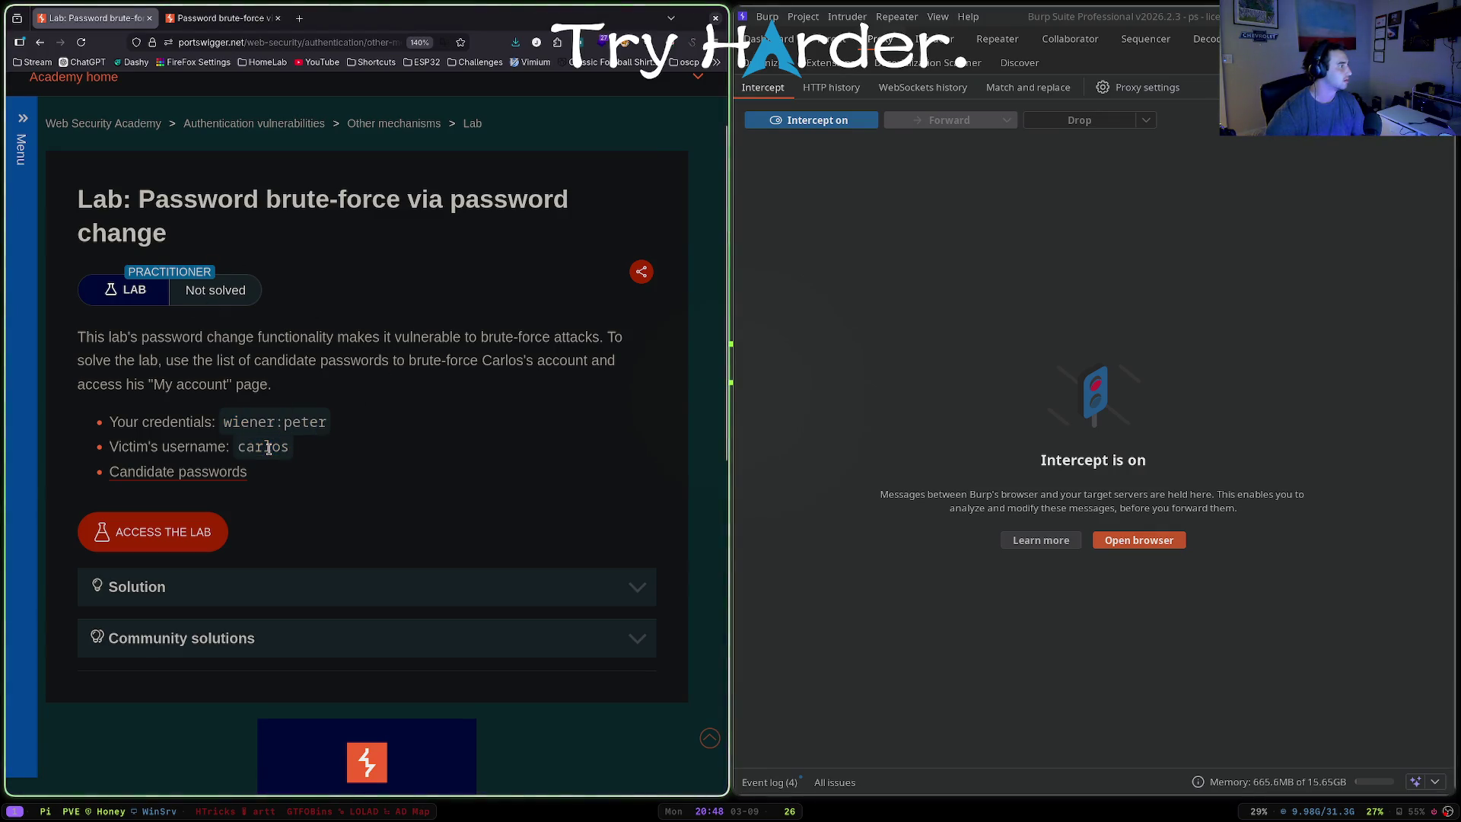
pyautogui.click(270, 448)
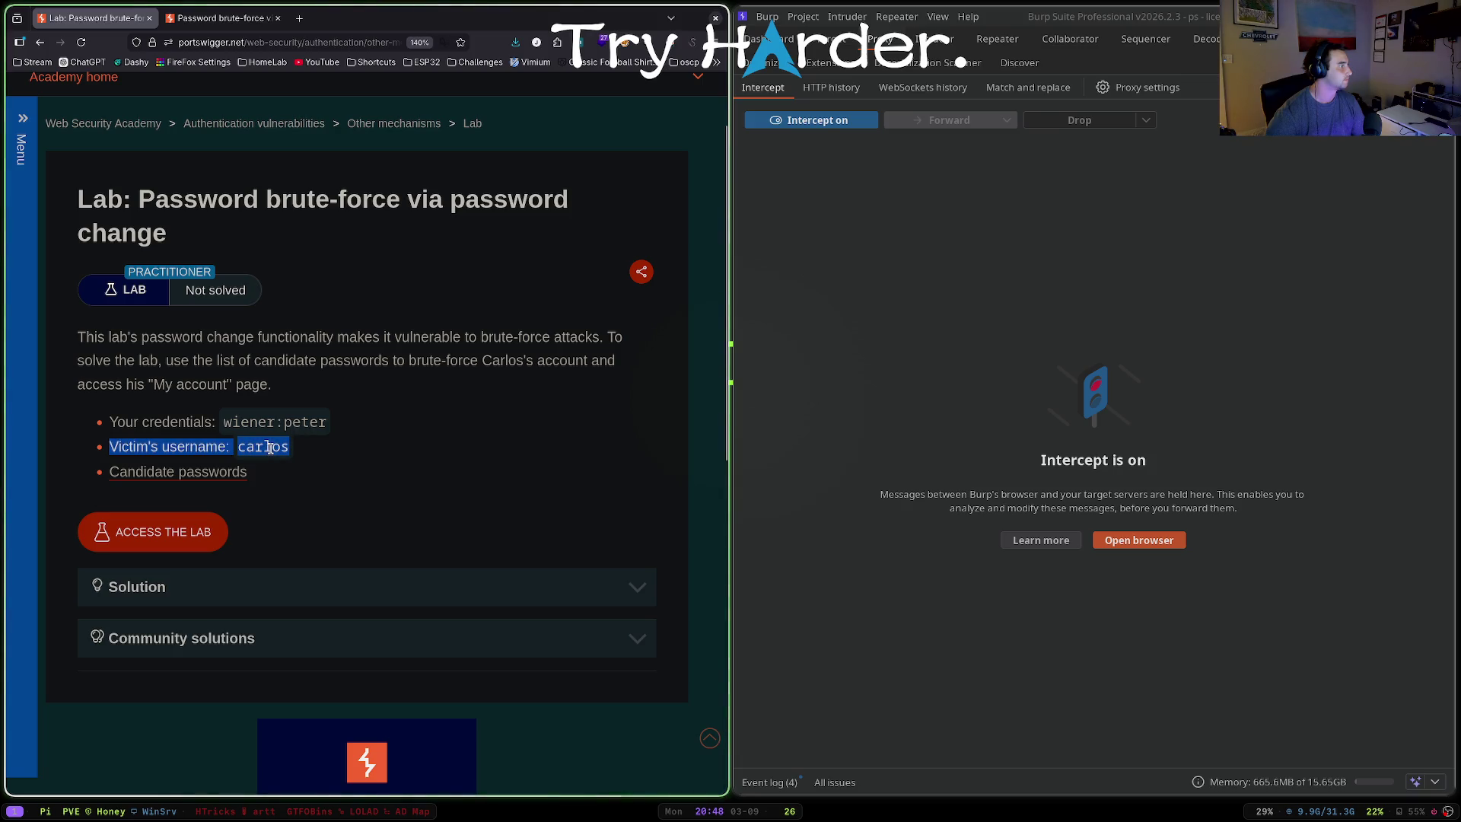
pyautogui.click(269, 448)
pyautogui.doubleClick(269, 448)
pyautogui.click(270, 448)
pyautogui.click(241, 19)
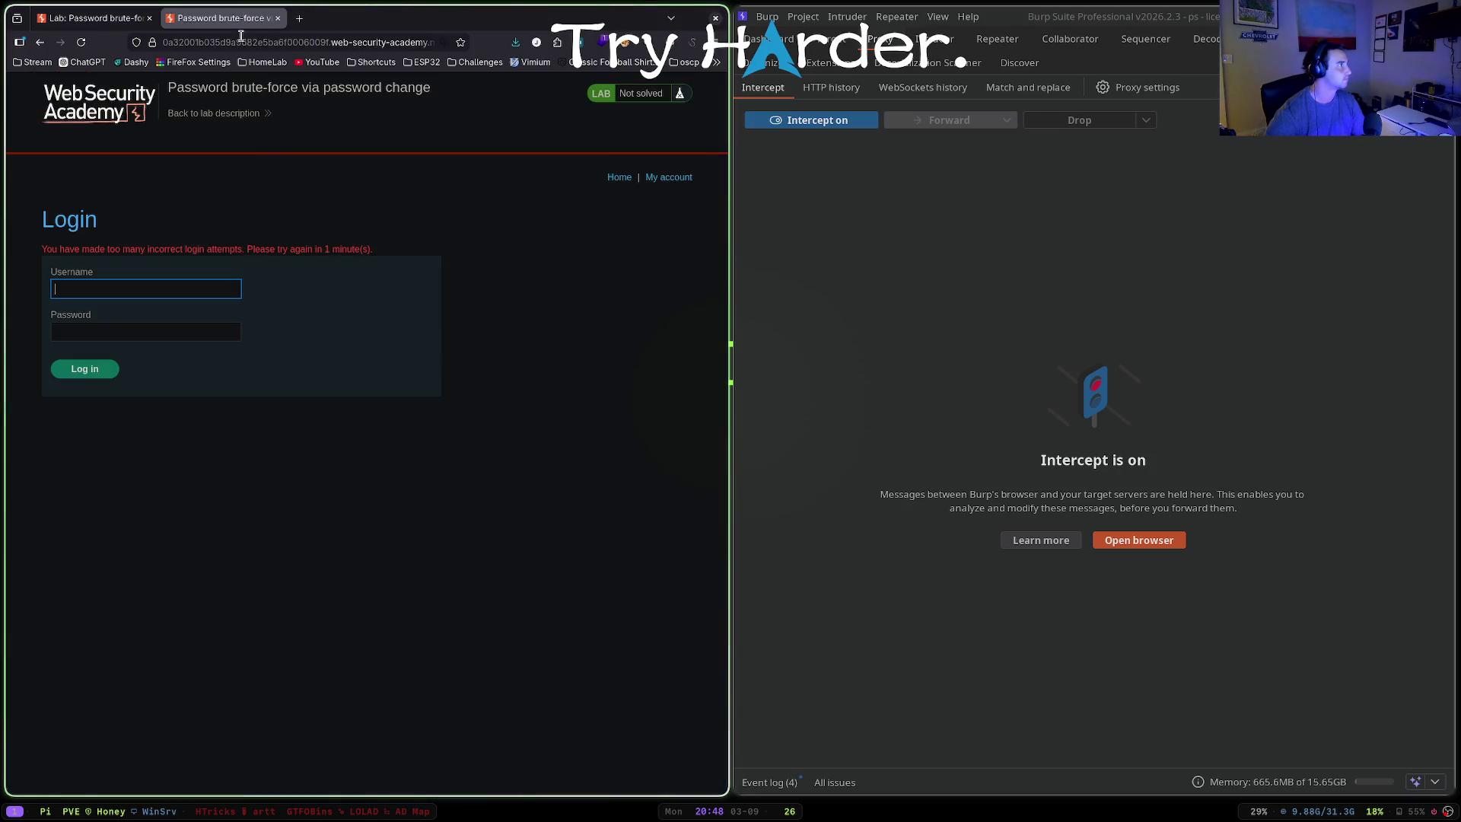
pyautogui.write('wiener')
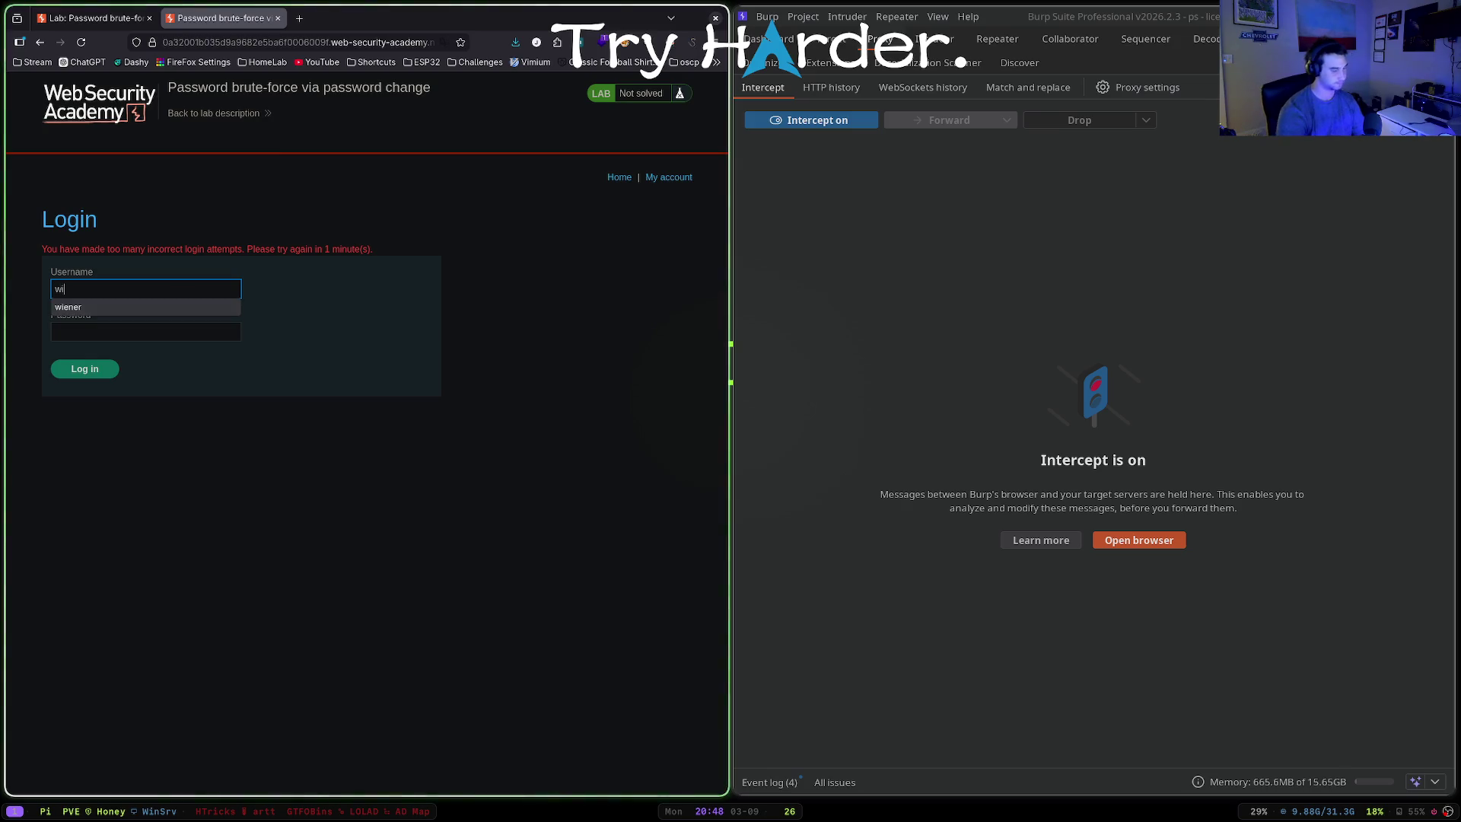
pyautogui.click(830, 87)
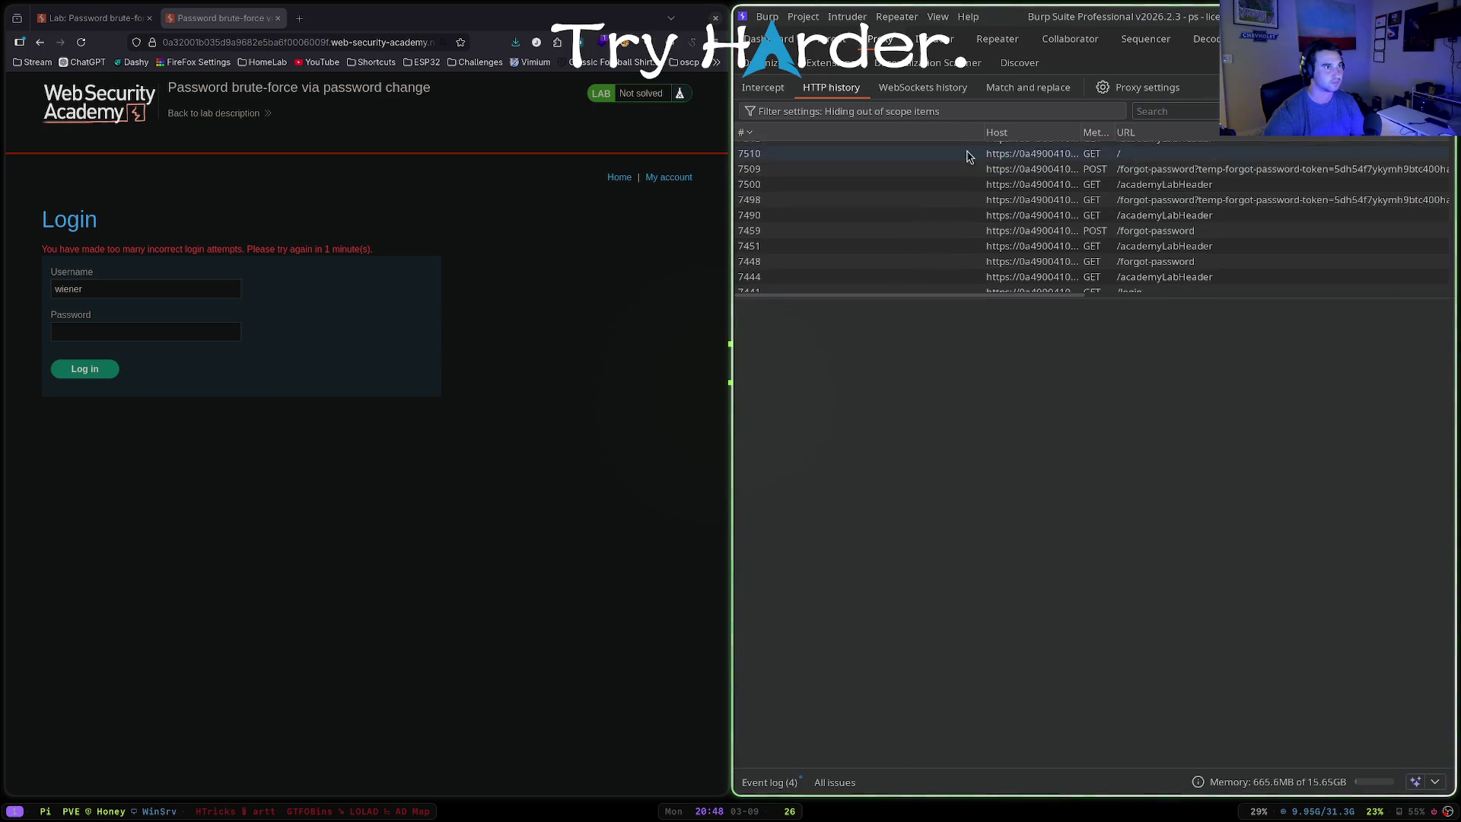
# - Sort the proxy history newest first and inspect the POST forgot-password request 7509
pyautogui.click(885, 133)
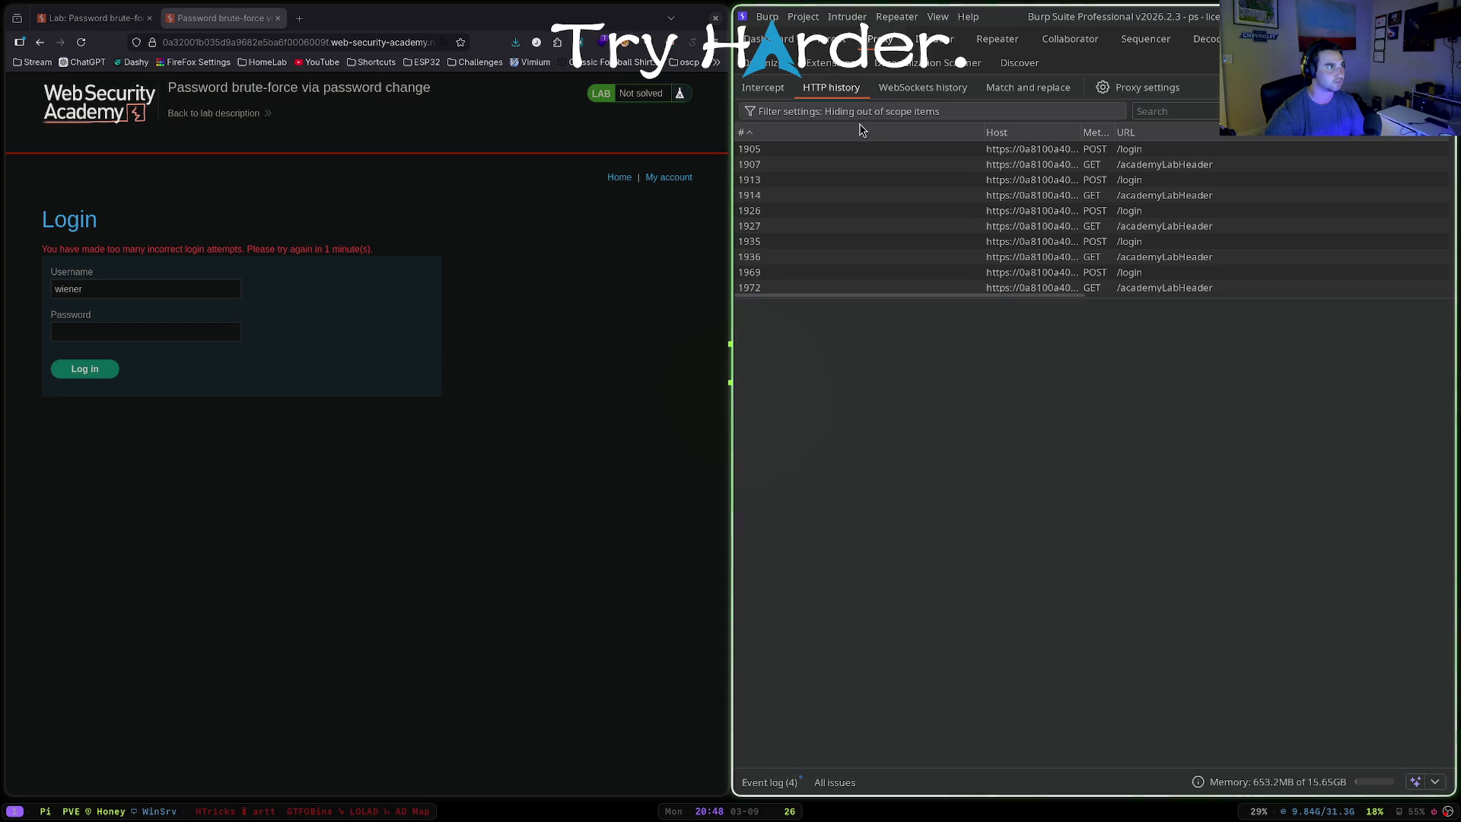
pyautogui.click(862, 132)
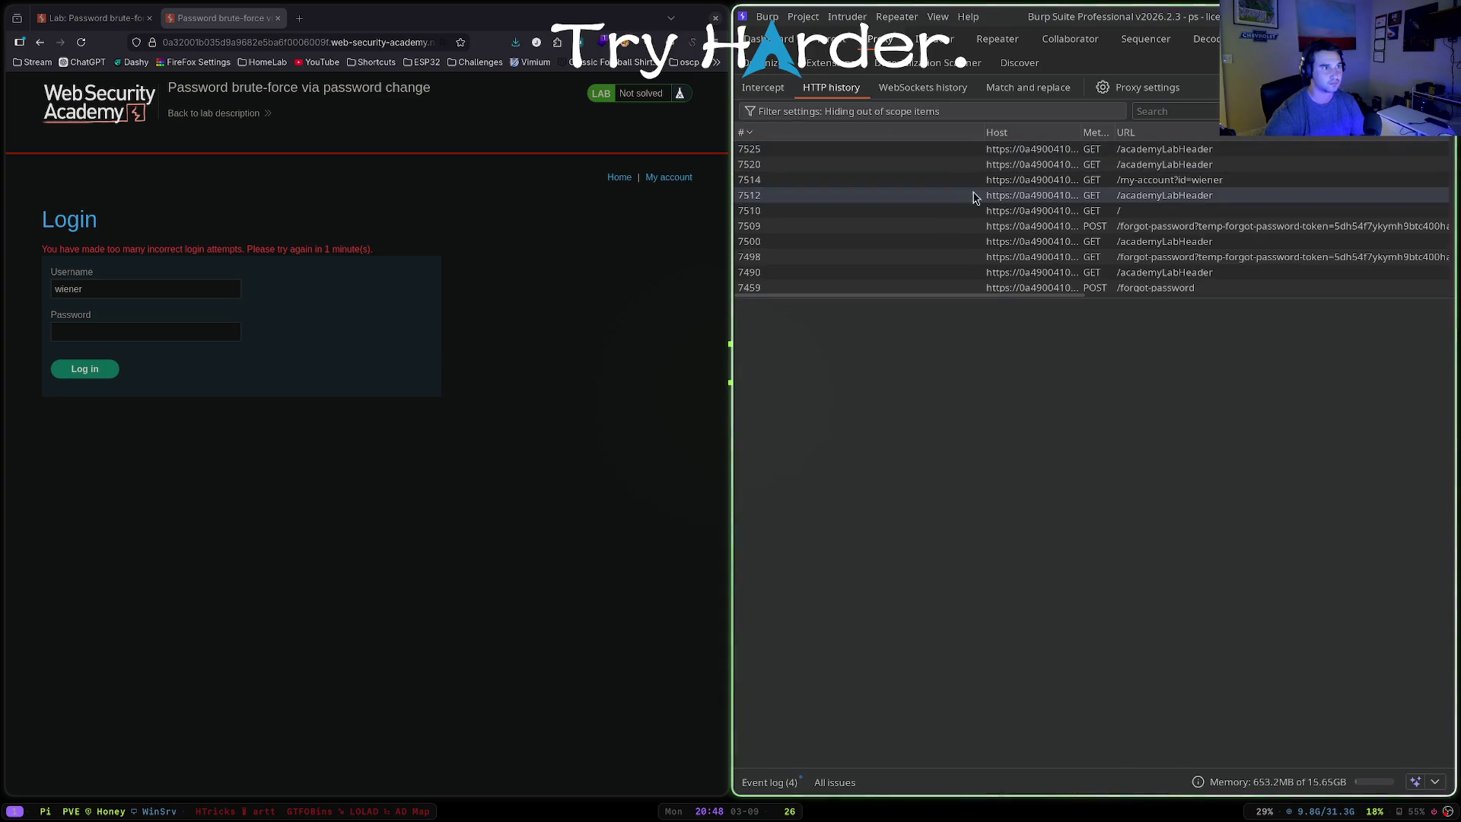
pyautogui.click(985, 226)
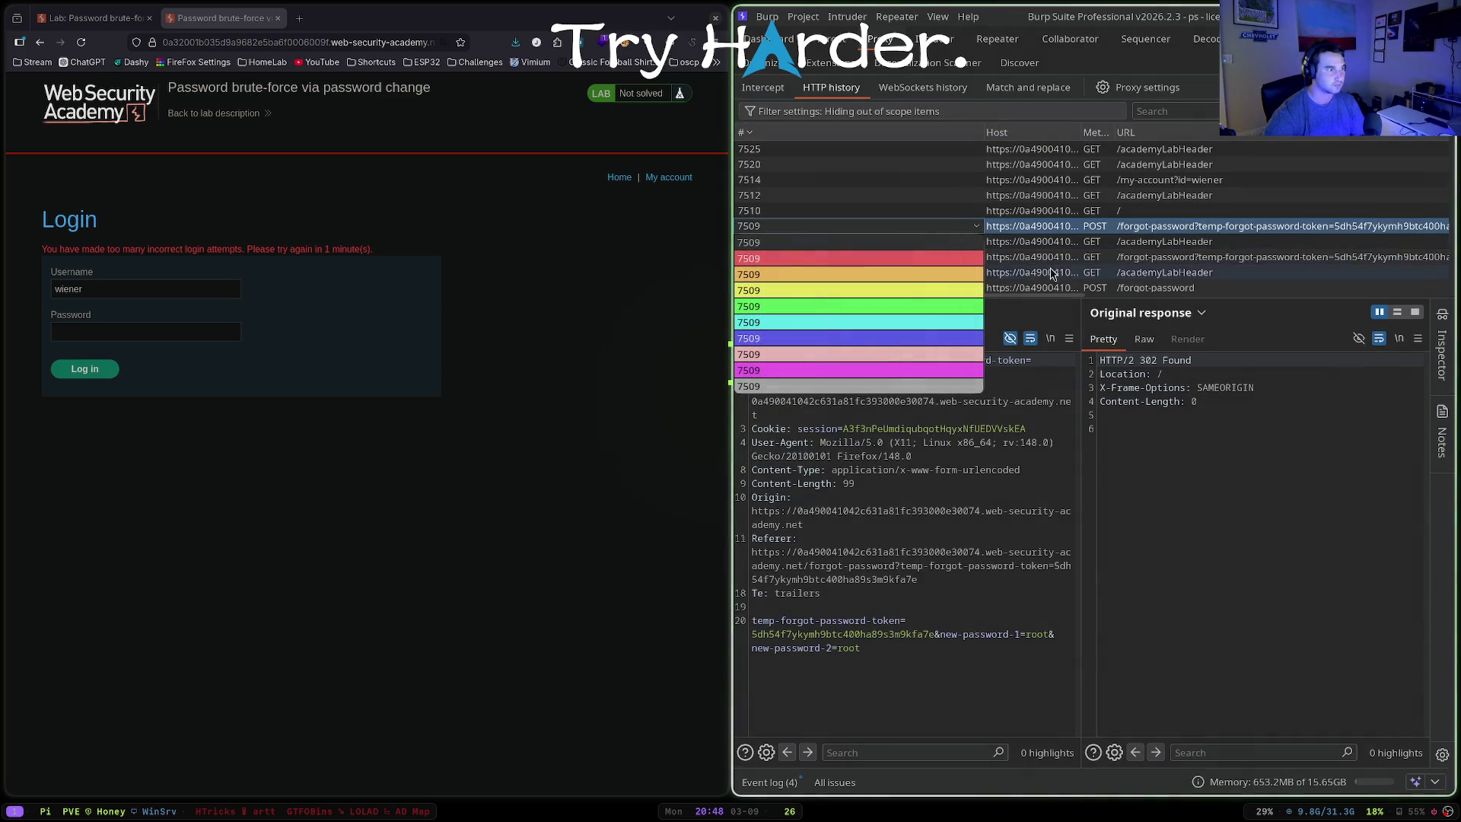
pyautogui.click(1063, 242)
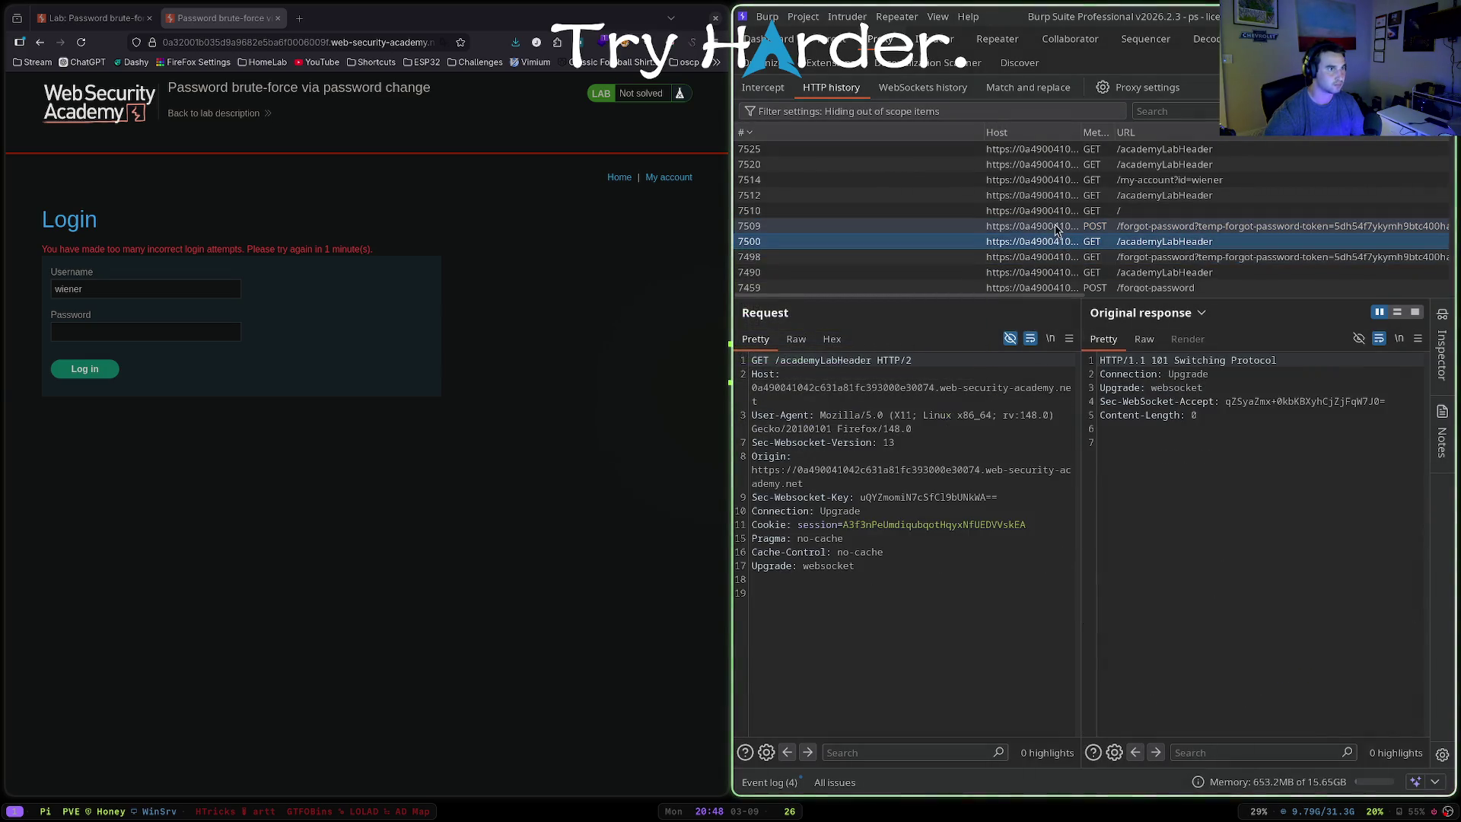
pyautogui.click(1056, 229)
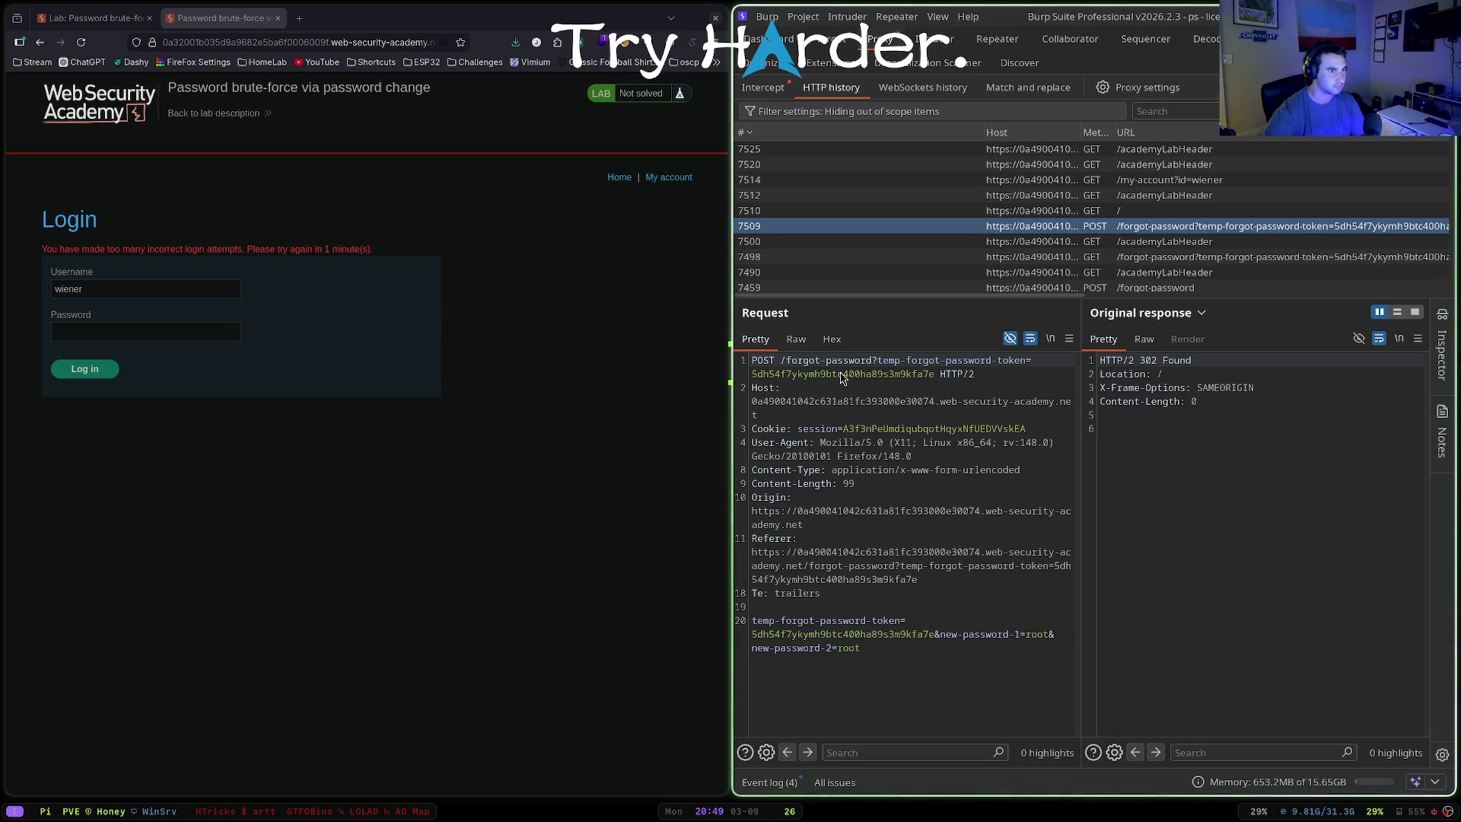
pyautogui.rightClick(842, 378)
pyautogui.press('Escape')
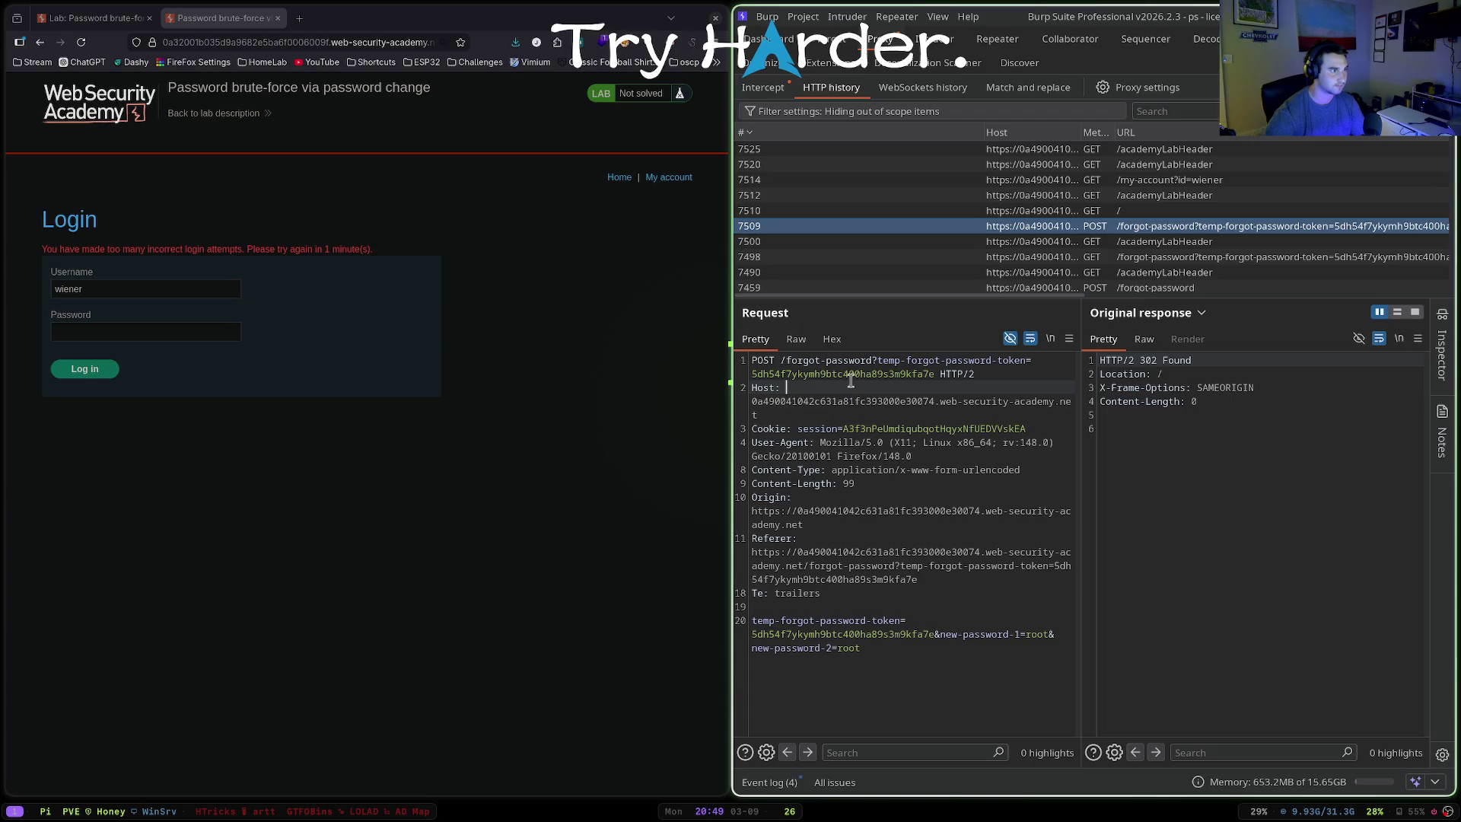
pyautogui.doubleClick(850, 375)
pyautogui.click(284, 218)
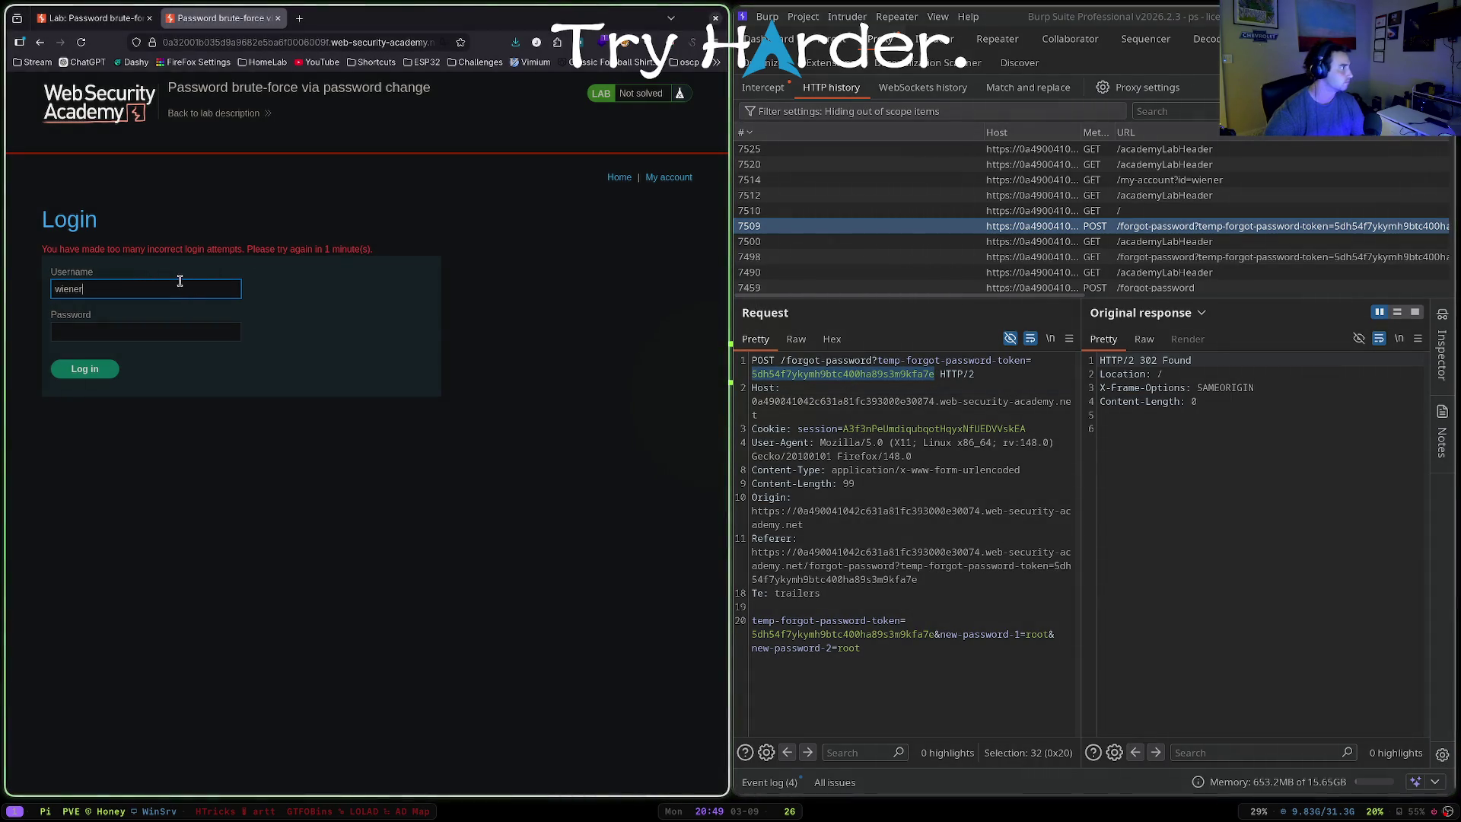
pyautogui.press('Tab')
pyautogui.write('ot')
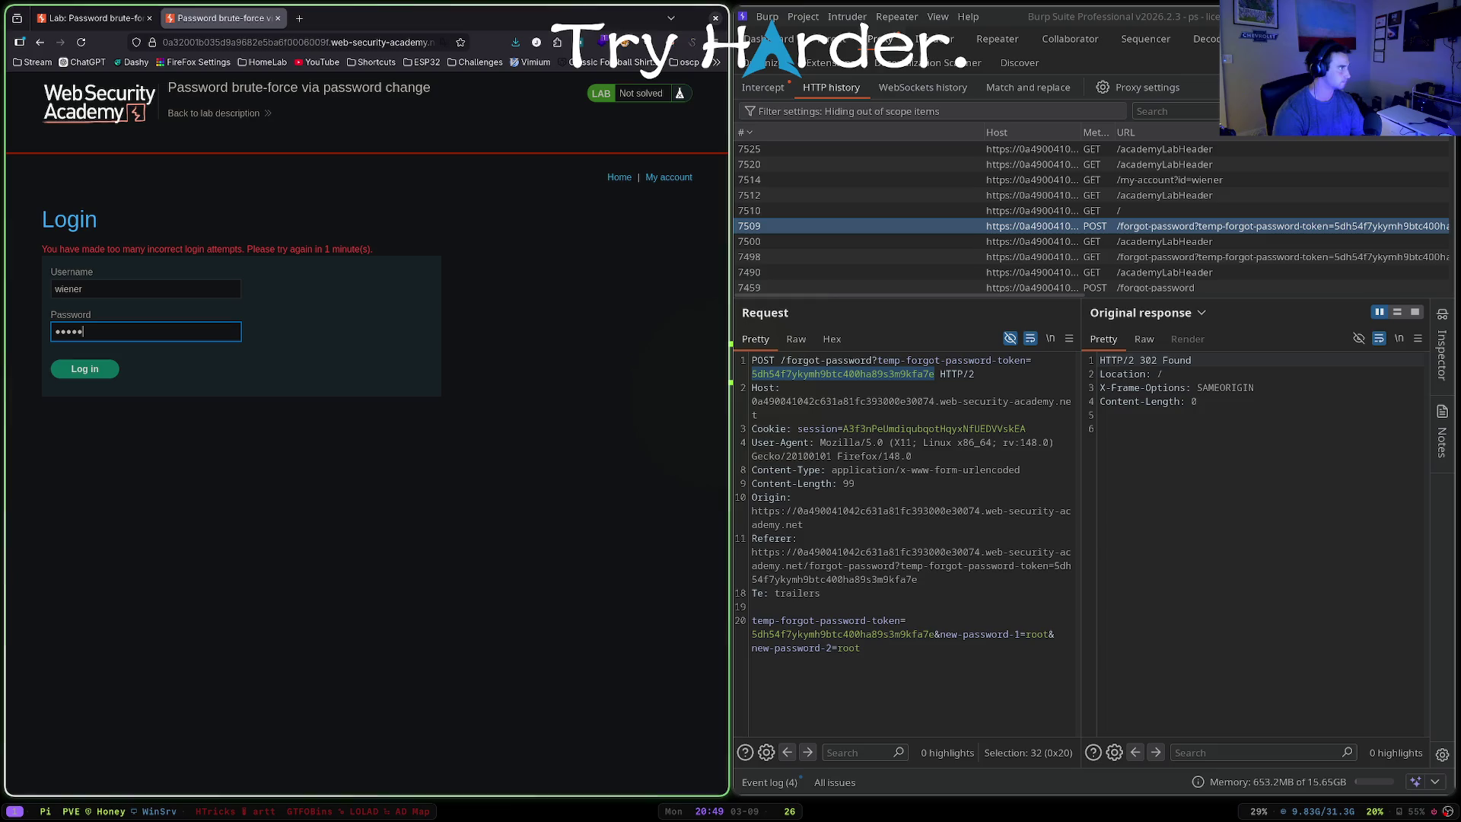
pyautogui.press('Return')
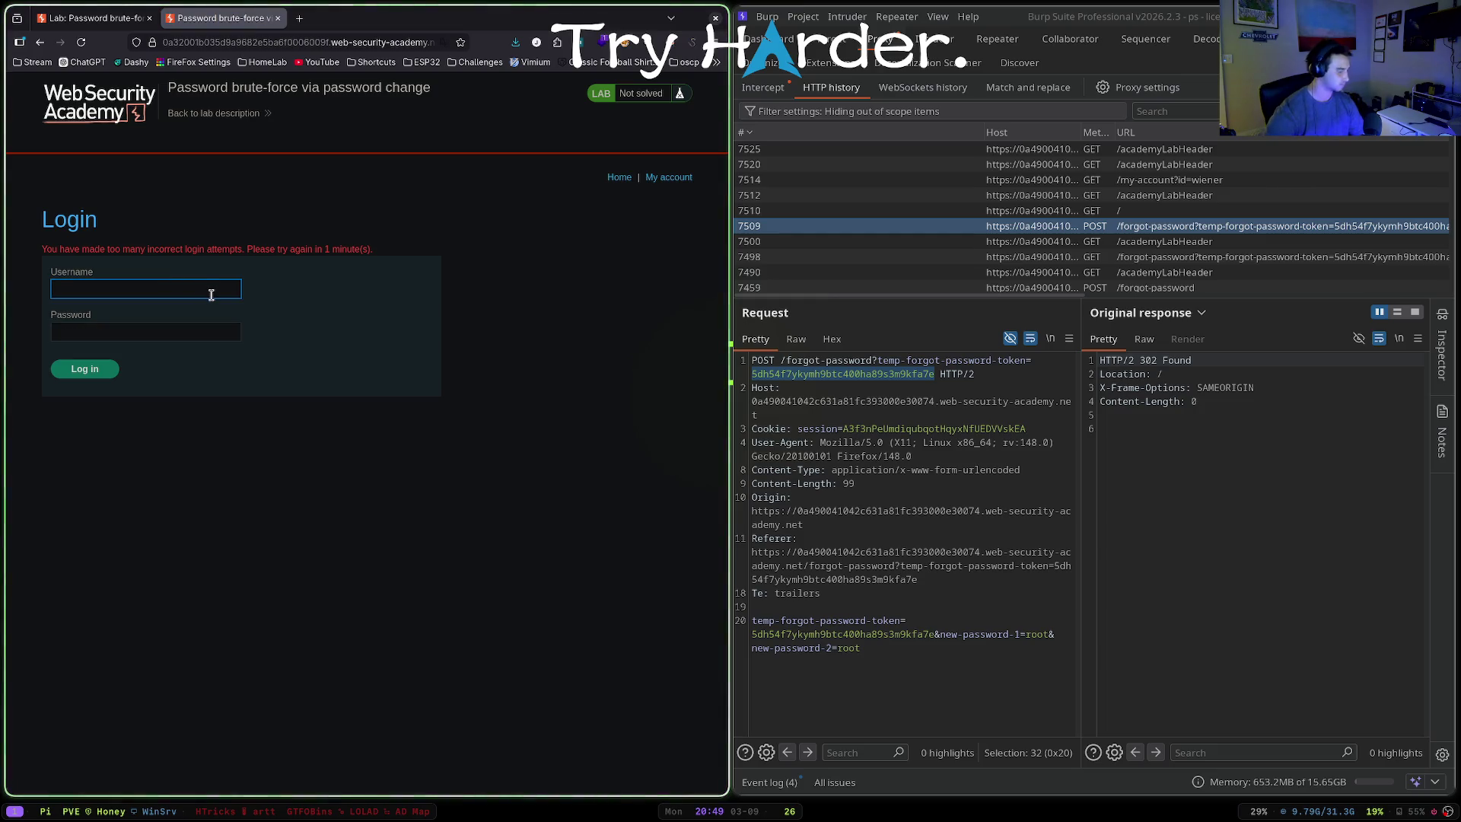
pyautogui.write('wiener')
pyautogui.press('Tab')
pyautogui.press('Return')
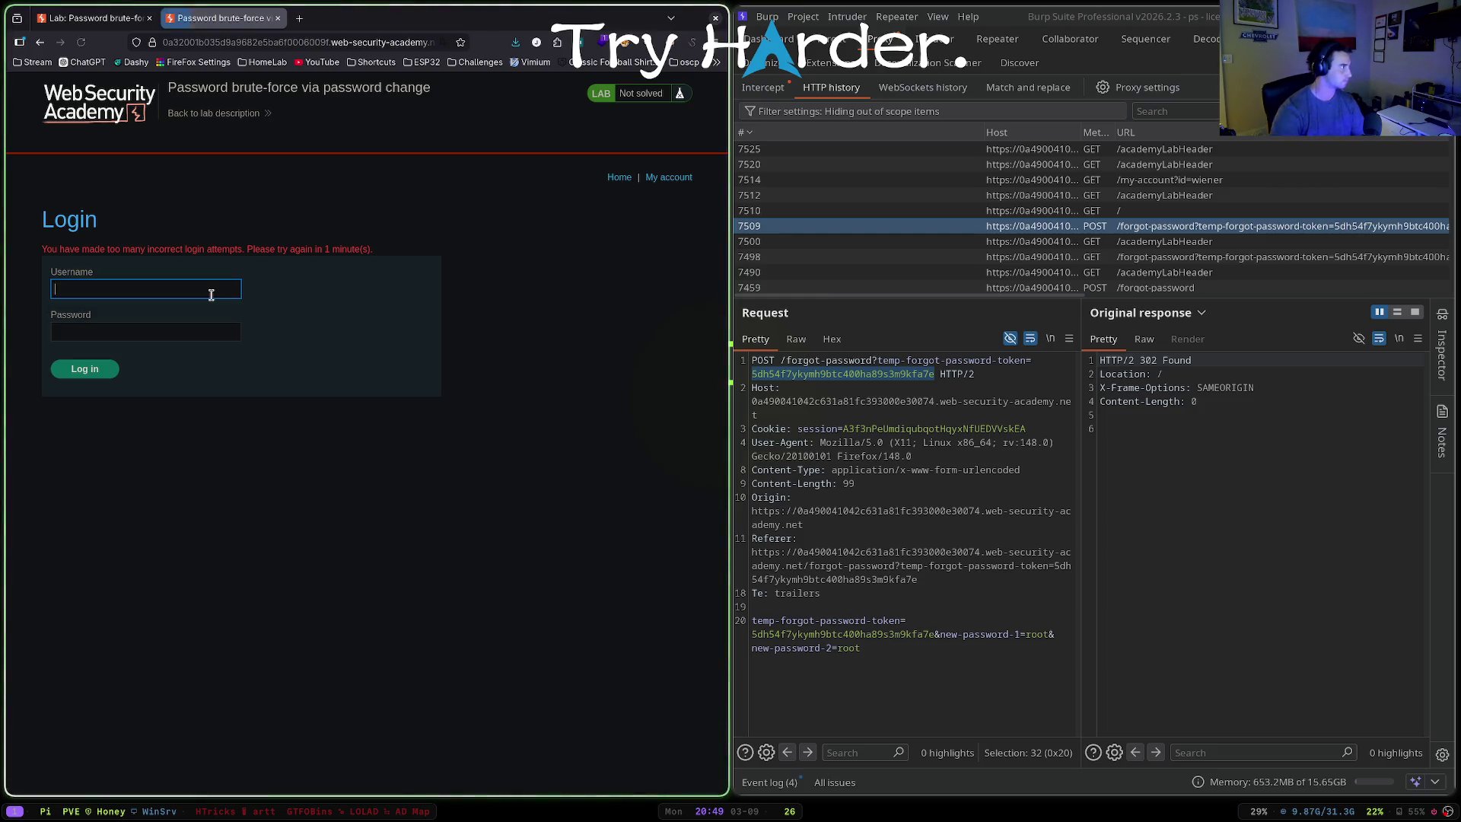
# - Confirm request interception is off and switch to an empty Repeater tab
pyautogui.click(148, 21)
pyautogui.click(168, 26)
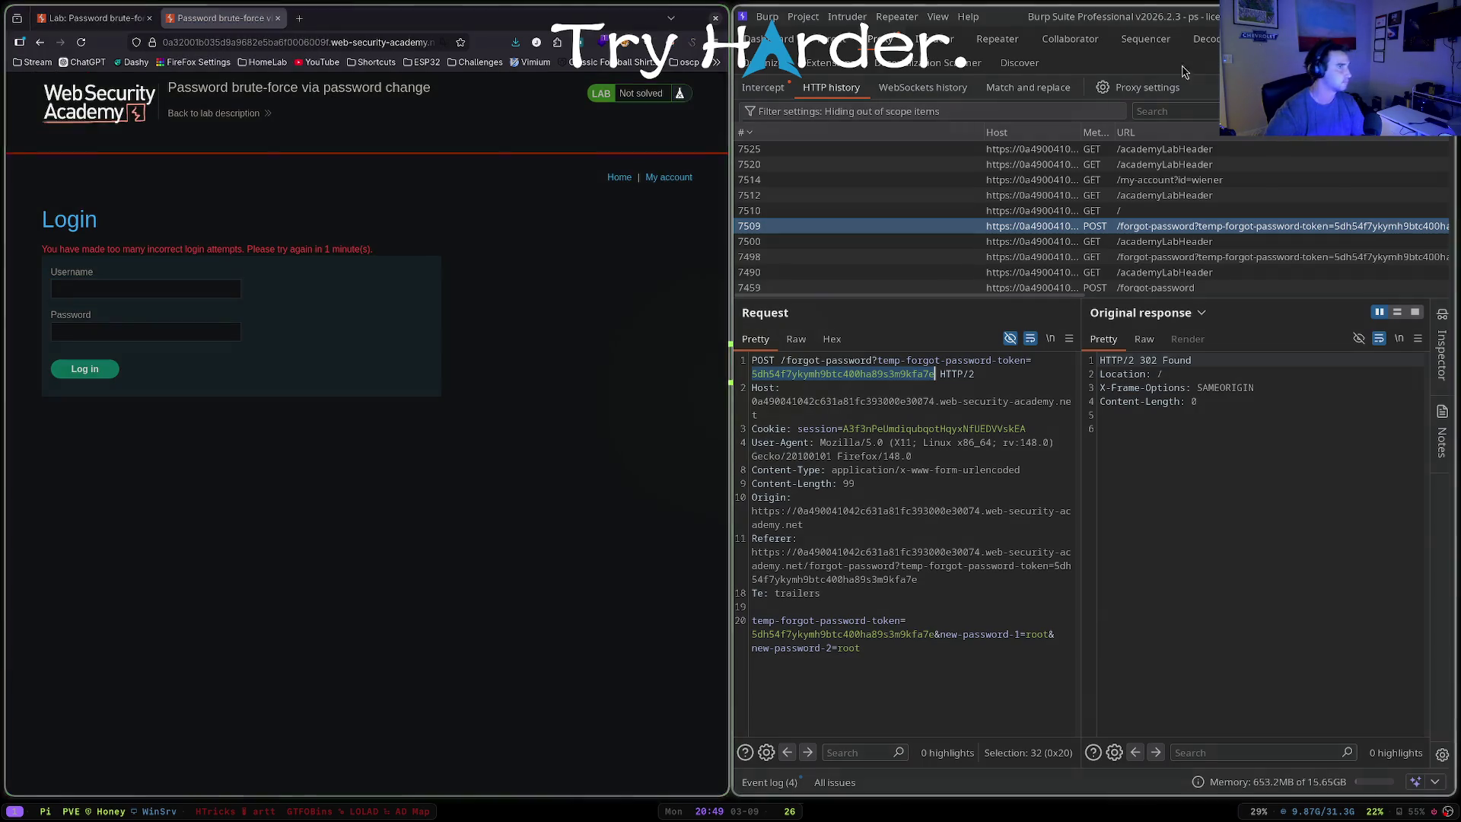
pyautogui.click(739, 89)
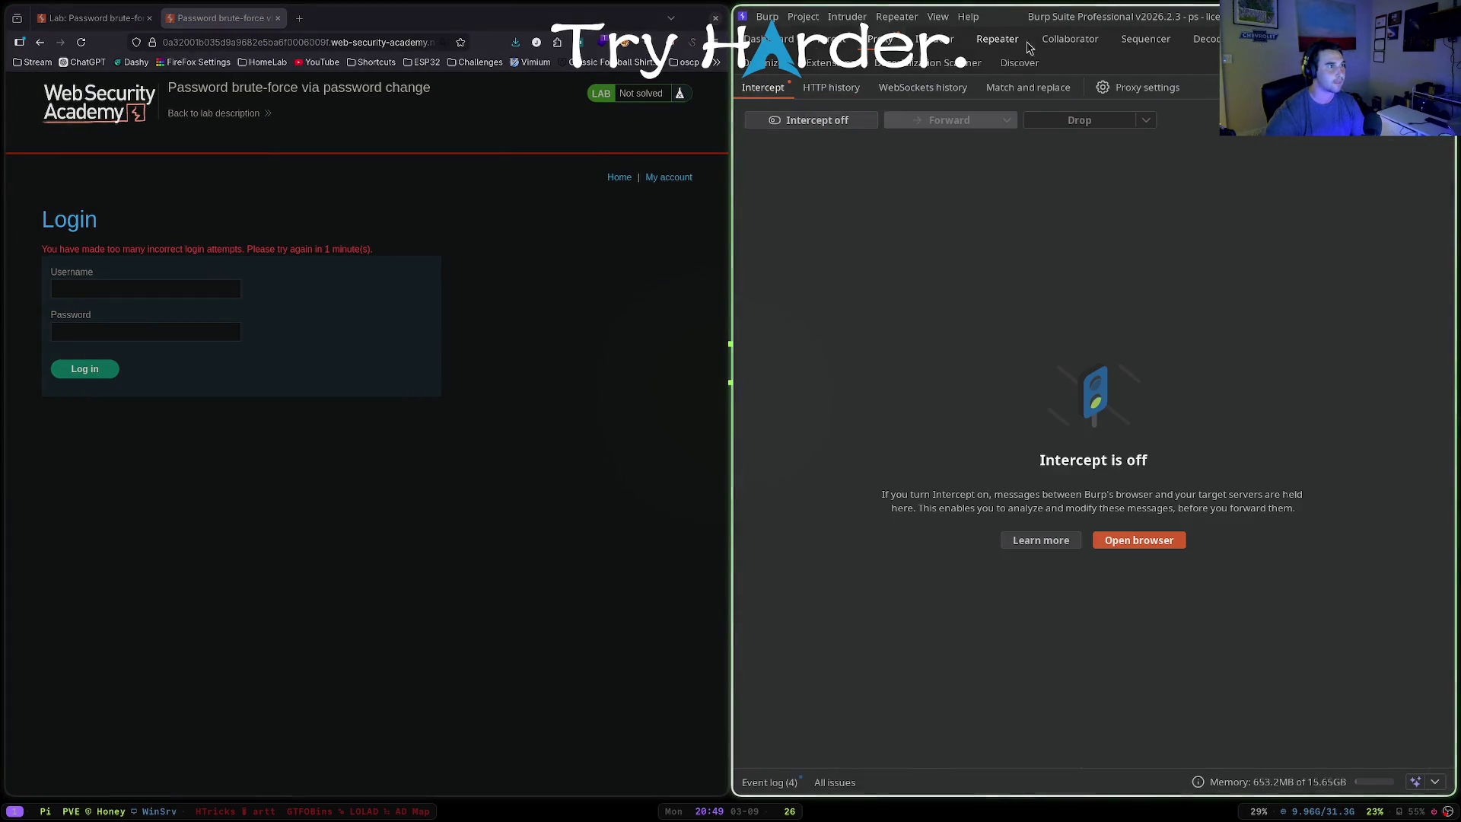
pyautogui.click(982, 40)
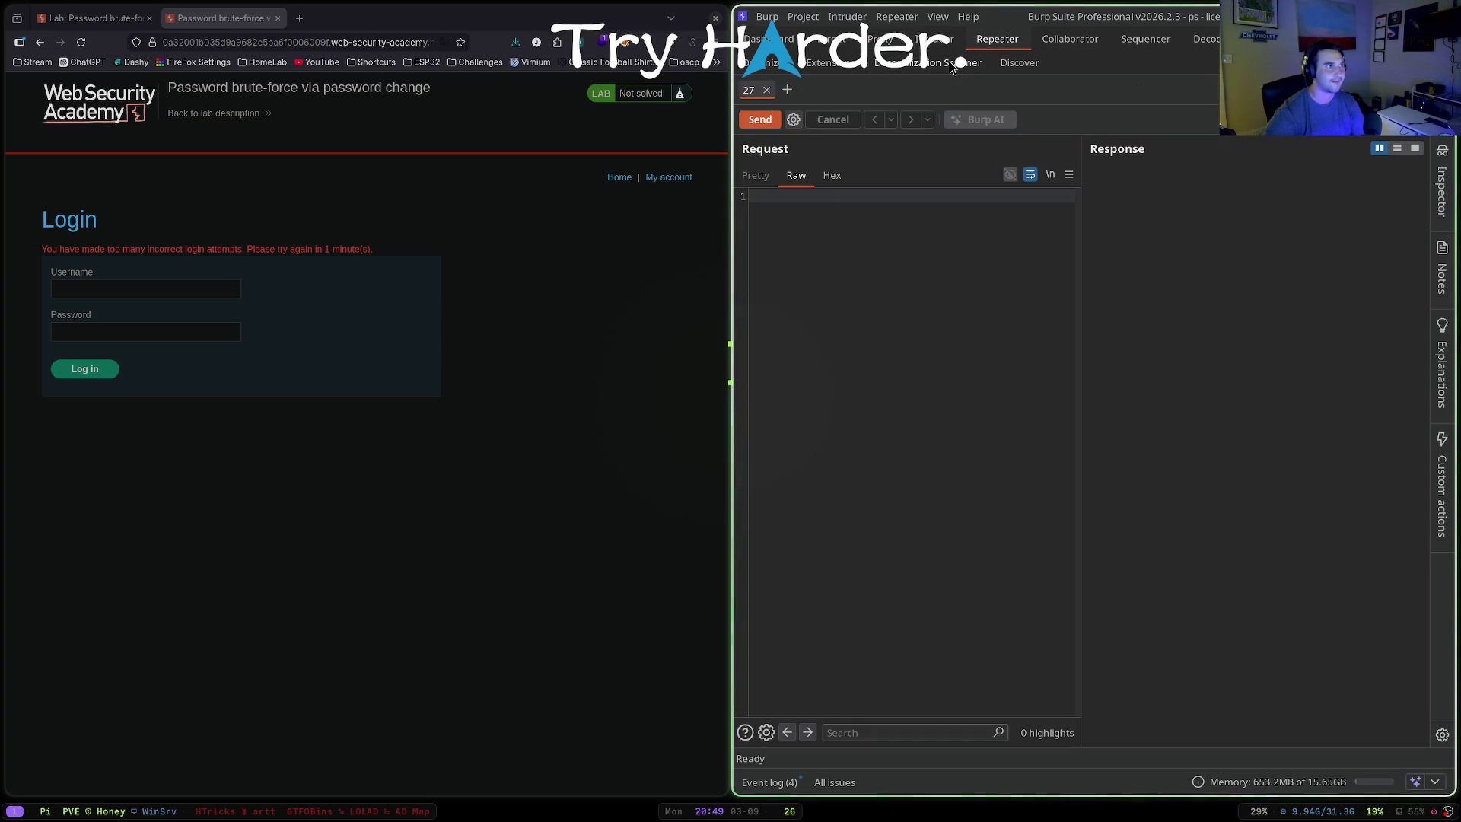
# - Unload the NoSQLi, Web Cache Deception and Java Deserialization scanner extensions
pyautogui.click(825, 62)
pyautogui.click(840, 256)
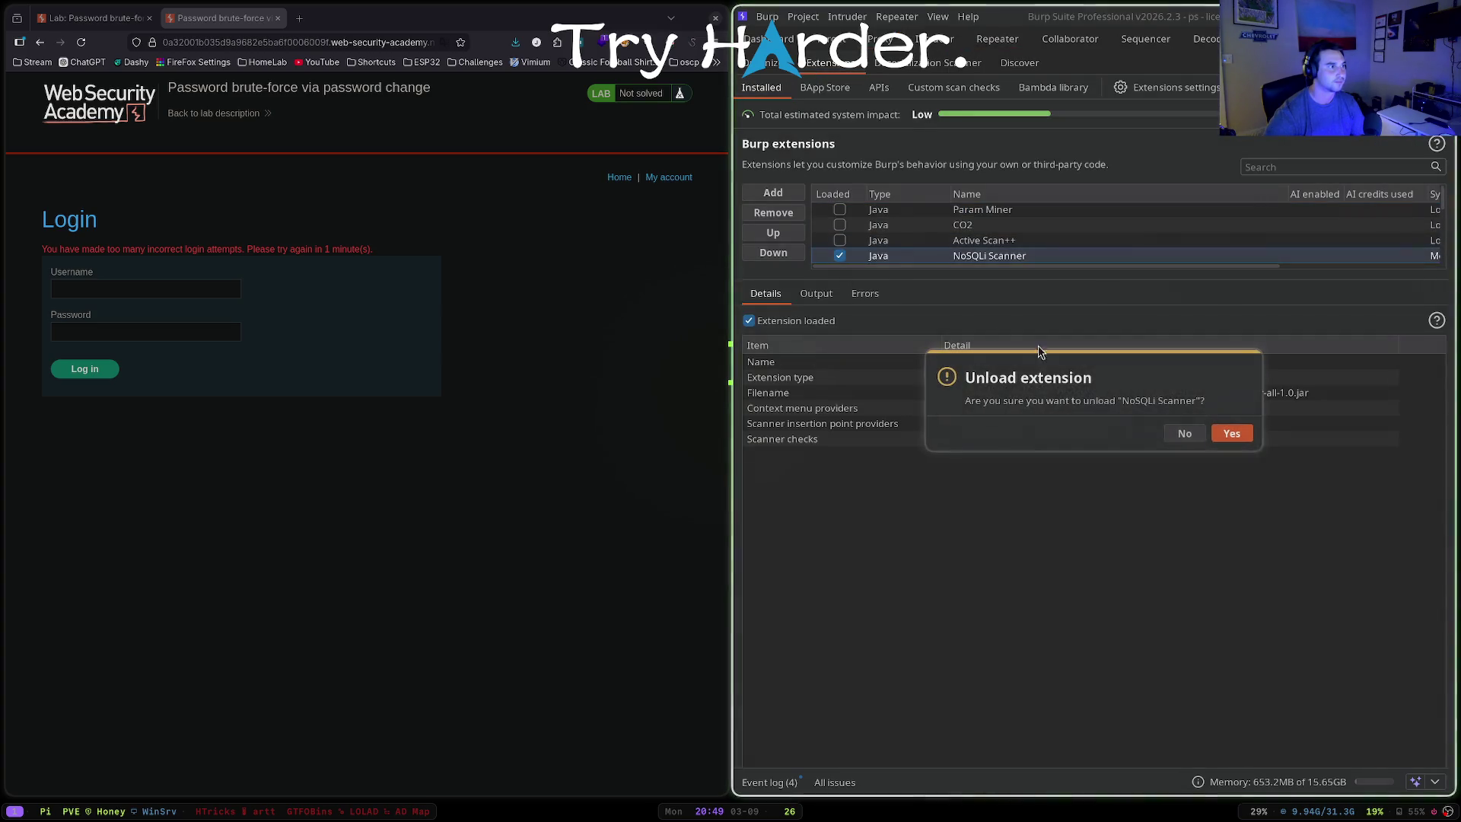
pyautogui.click(1231, 433)
pyautogui.scroll(-5, 874, 240)
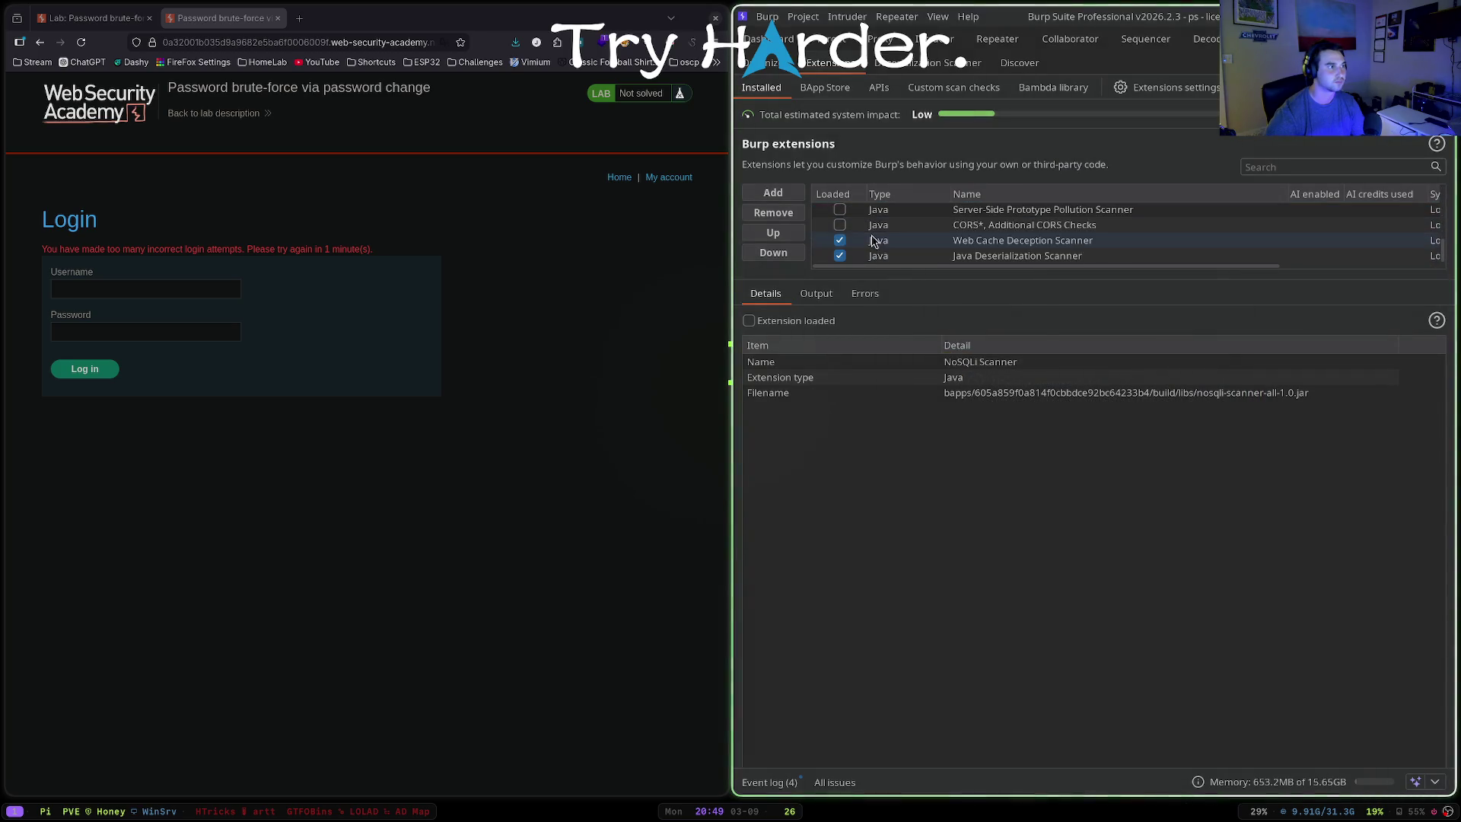
pyautogui.click(839, 241)
pyautogui.click(1230, 439)
pyautogui.click(839, 256)
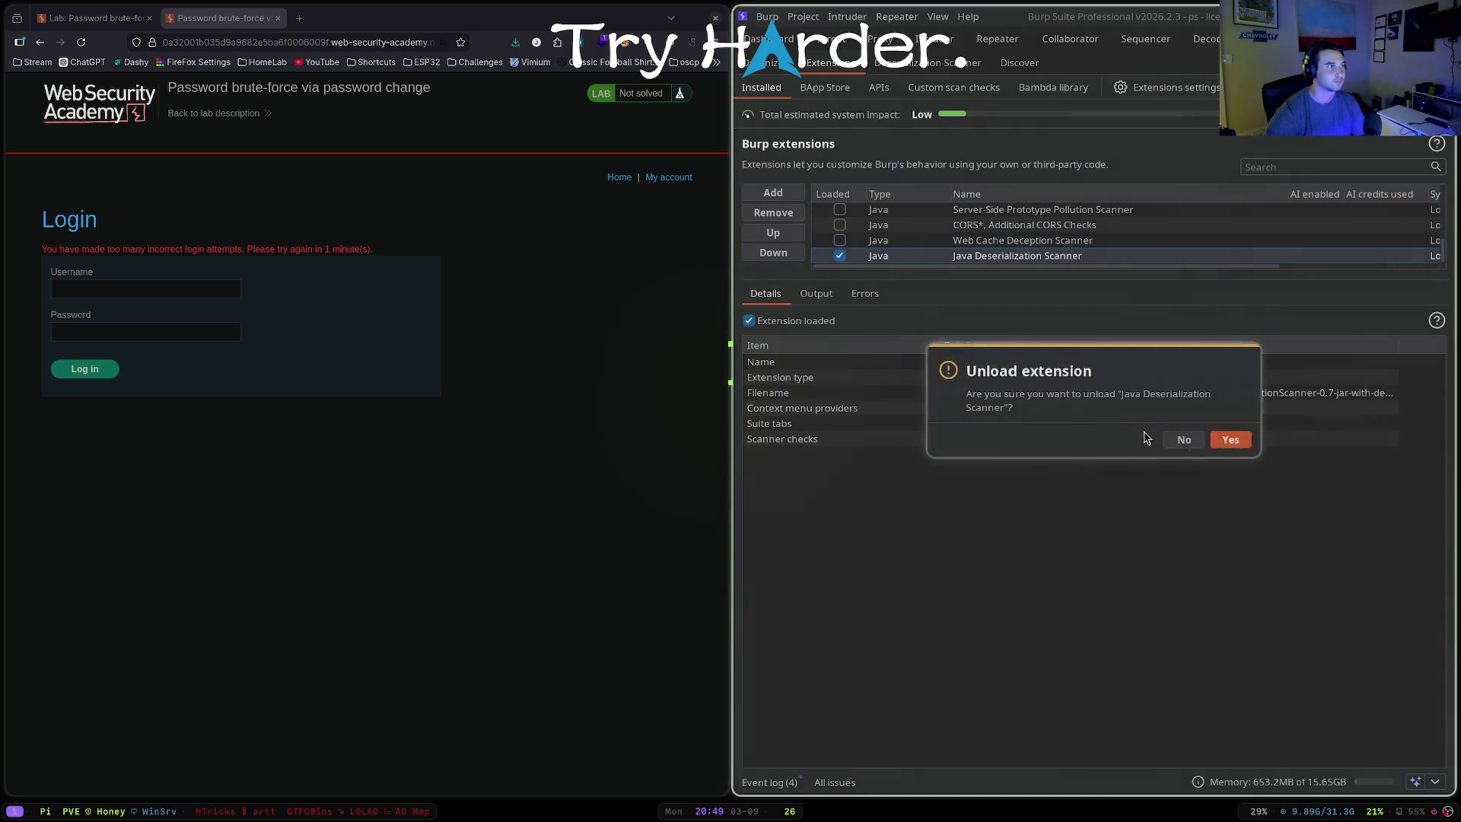
pyautogui.click(1231, 440)
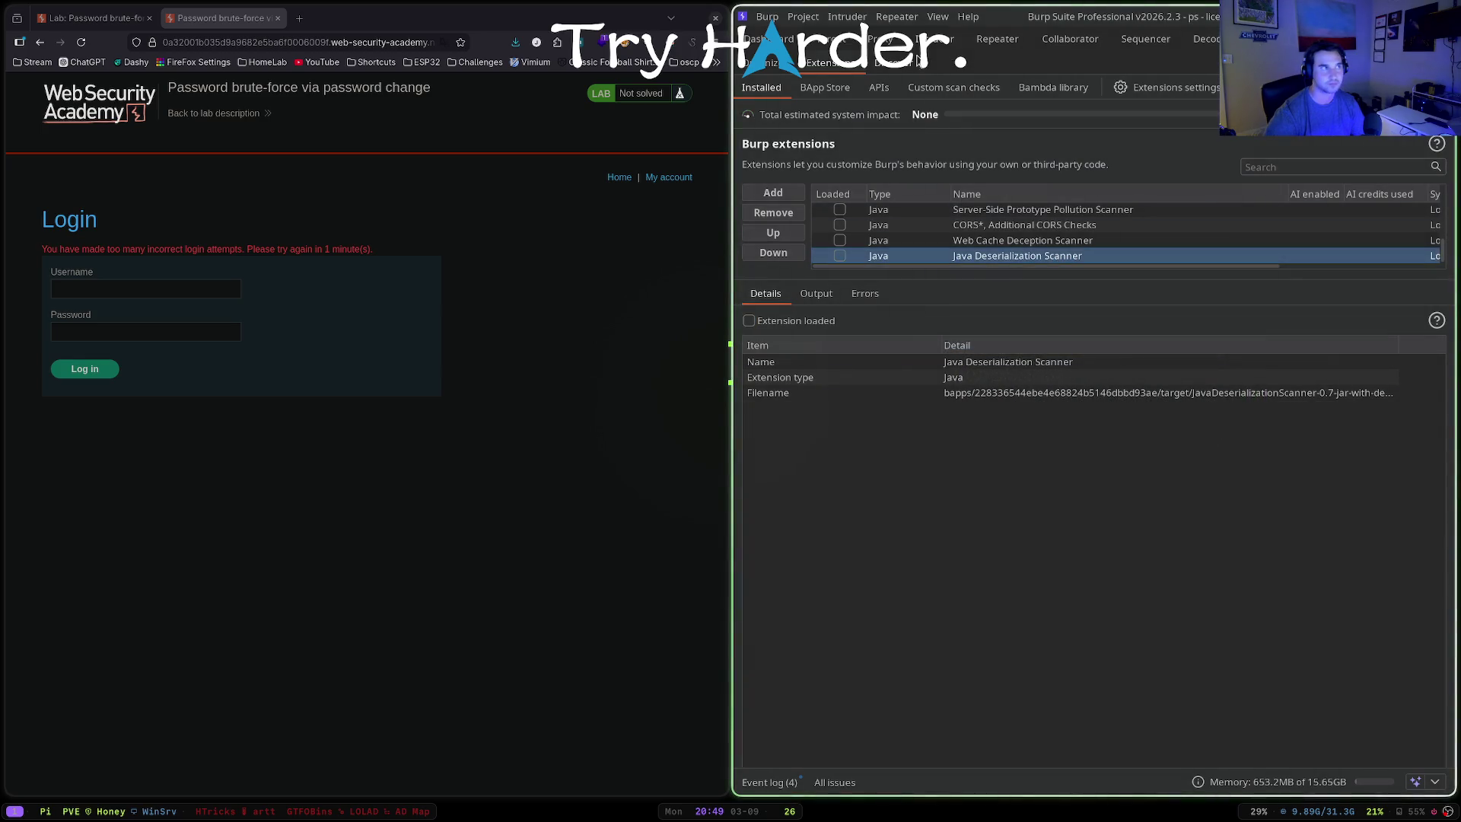
# - Turn interception on, log in to the lab as wiener, and route browser traffic through Burp
pyautogui.click(881, 38)
pyautogui.click(122, 288)
pyautogui.write('w')
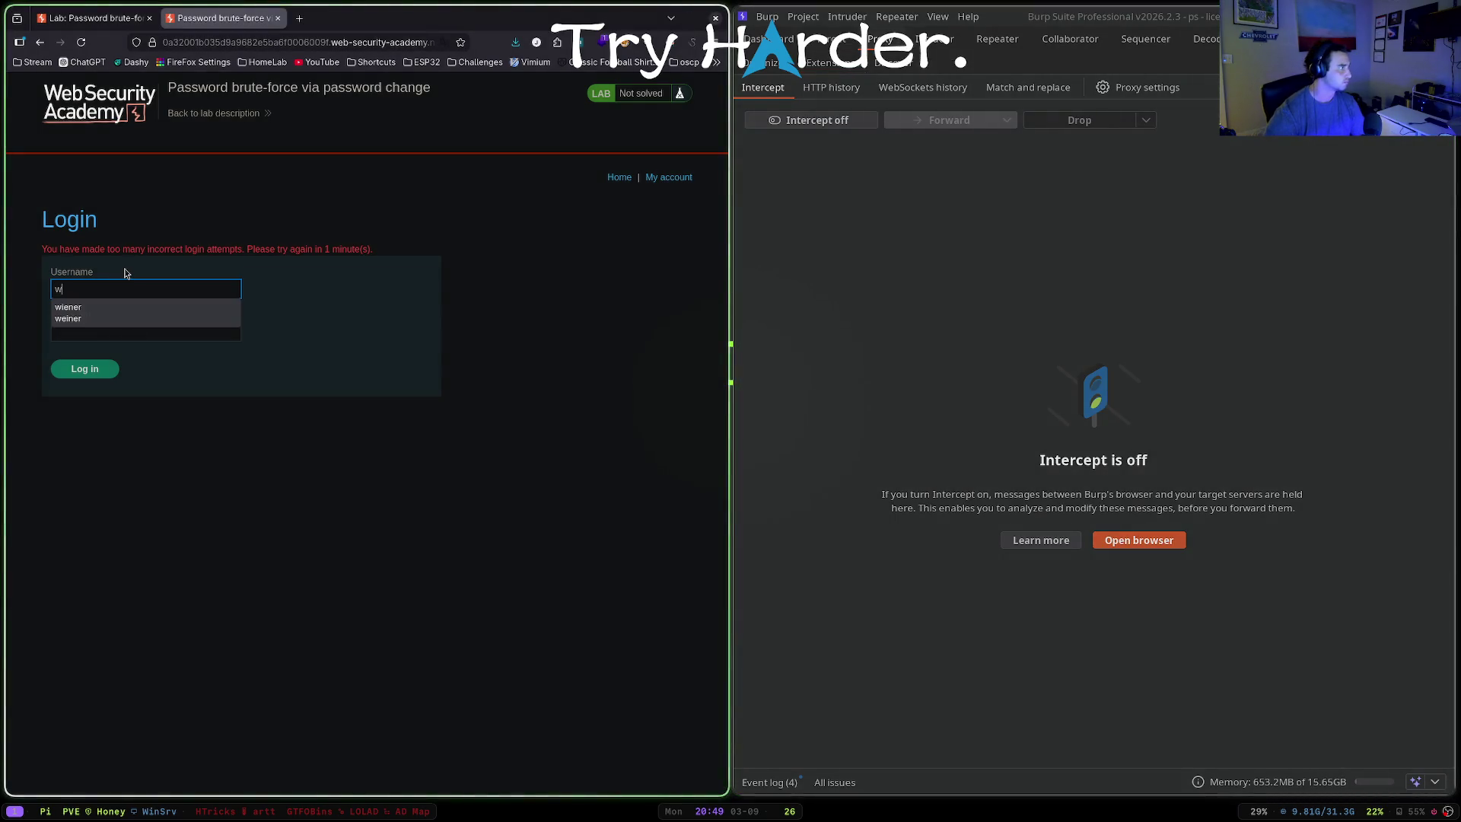
pyautogui.write('iener')
pyautogui.press('Tab')
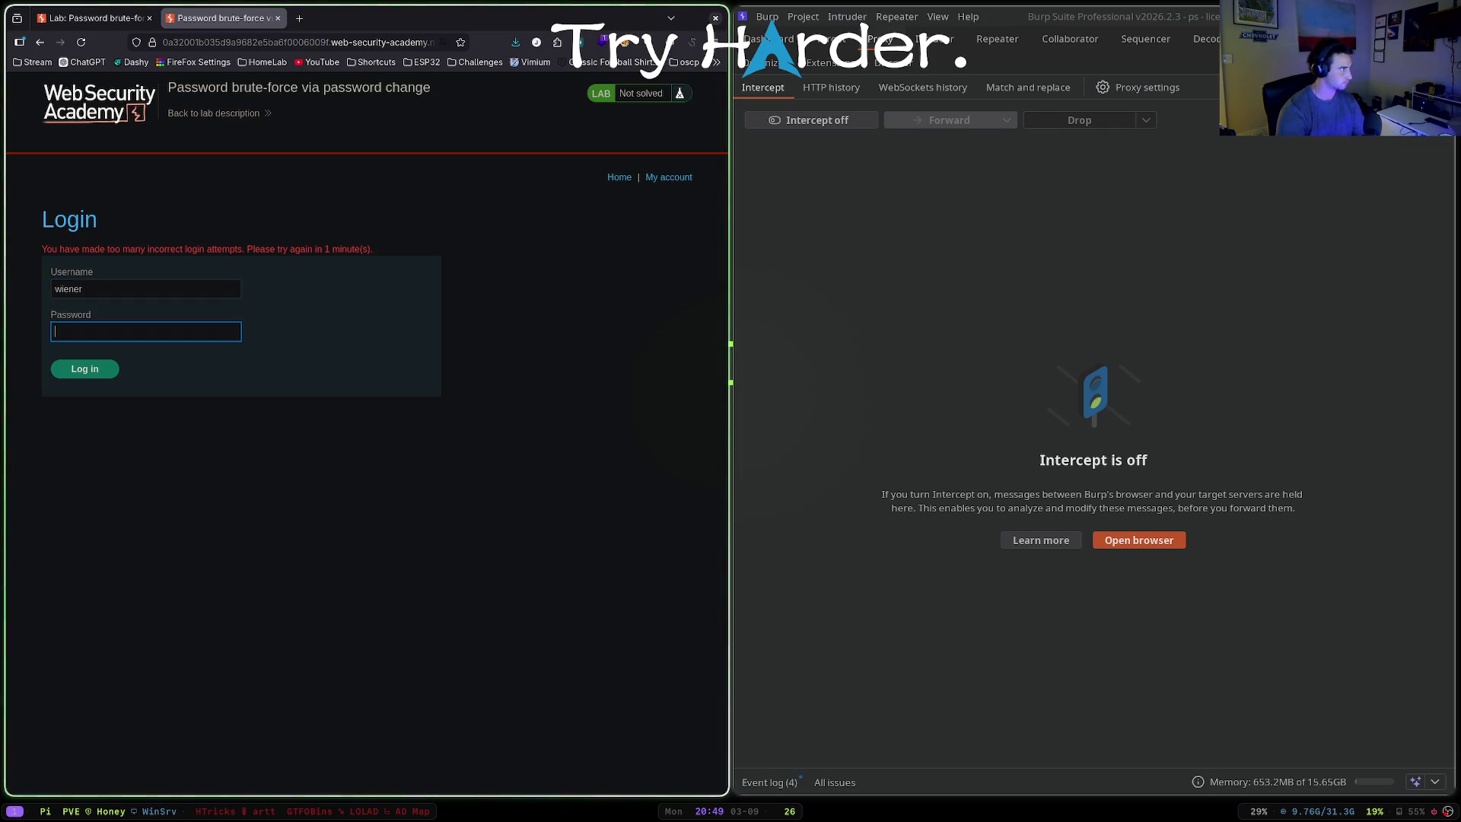
pyautogui.click(811, 120)
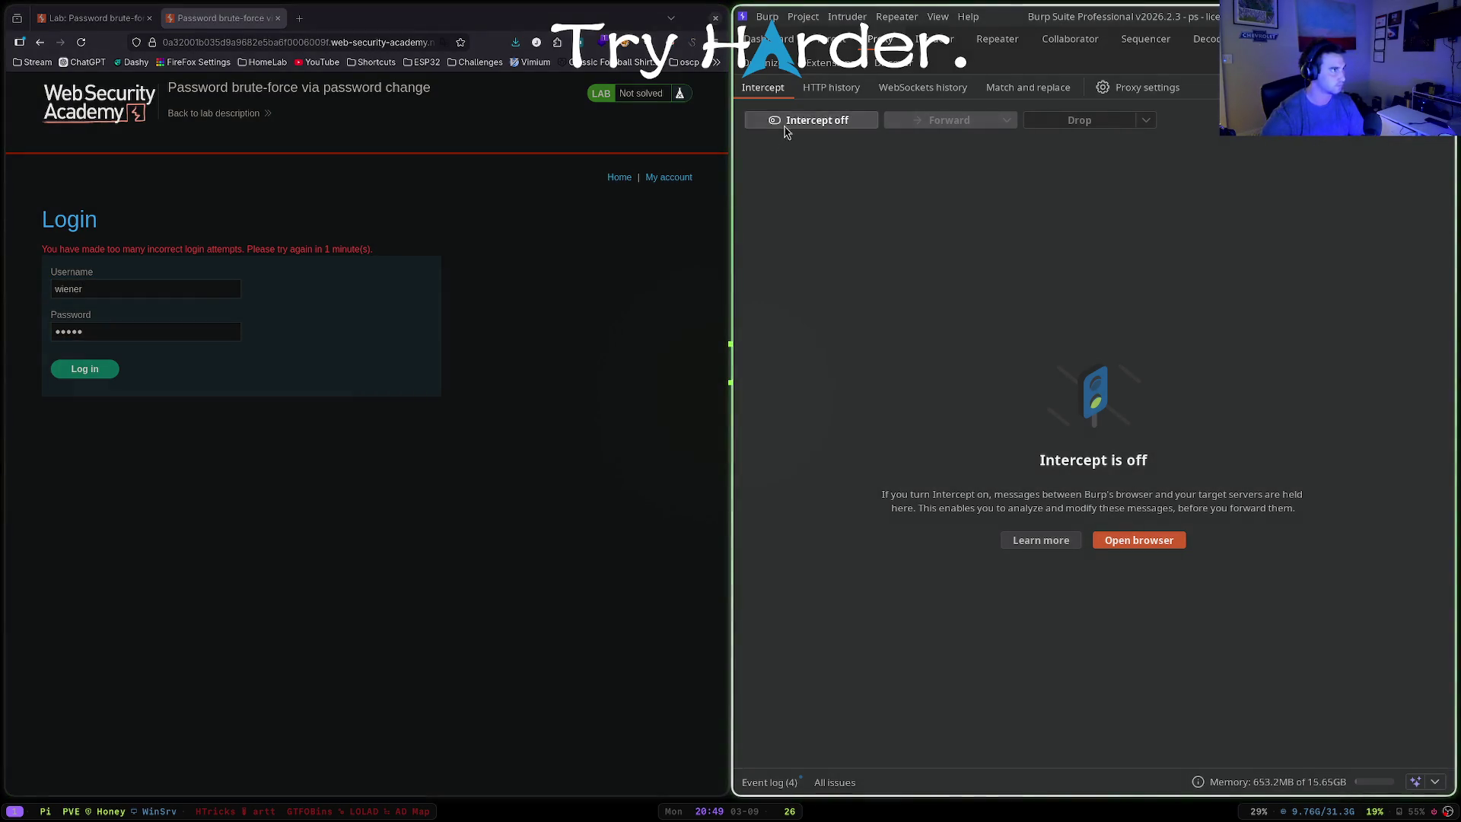
pyautogui.click(85, 369)
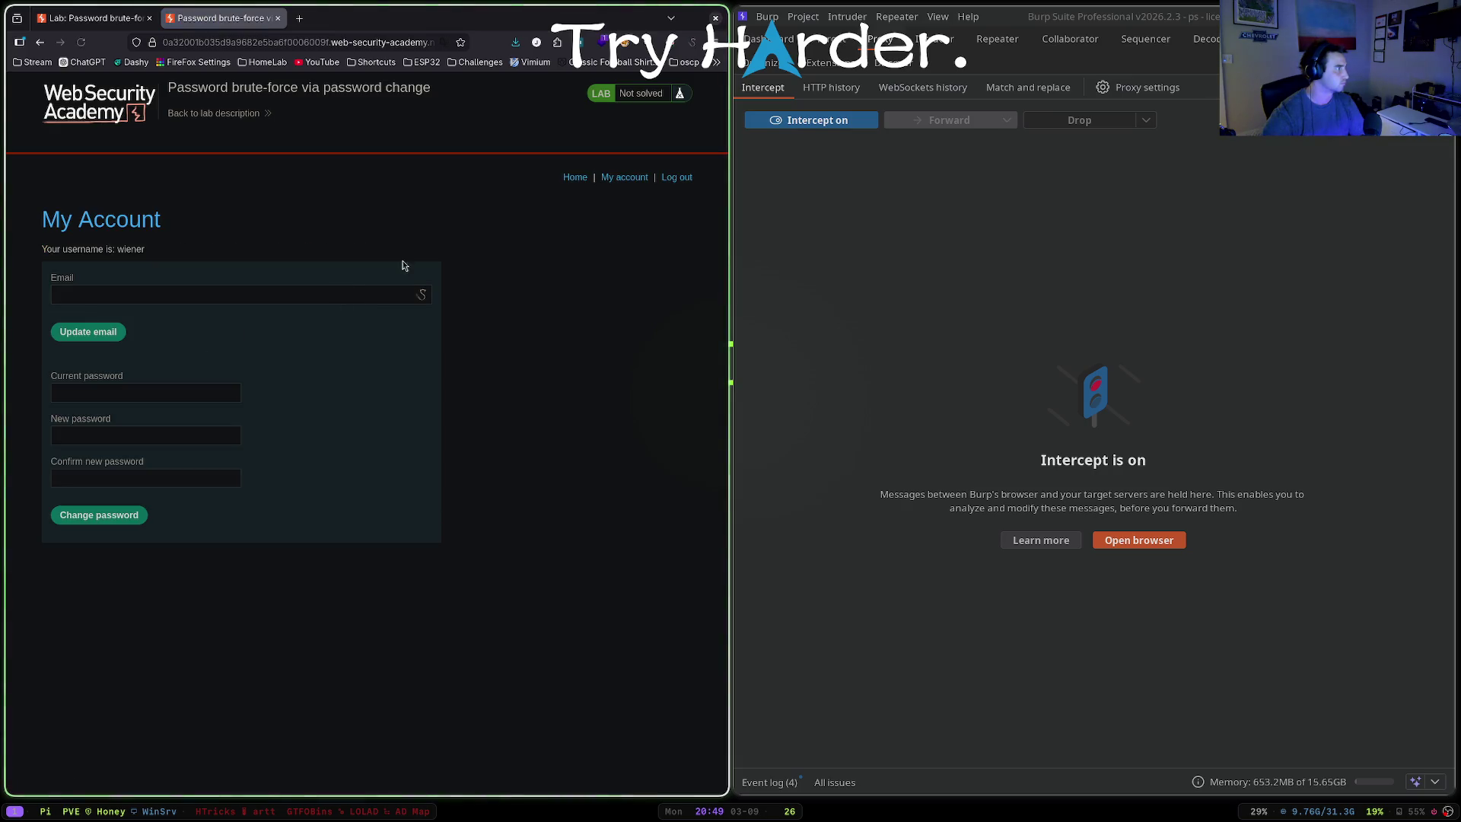
pyautogui.click(624, 43)
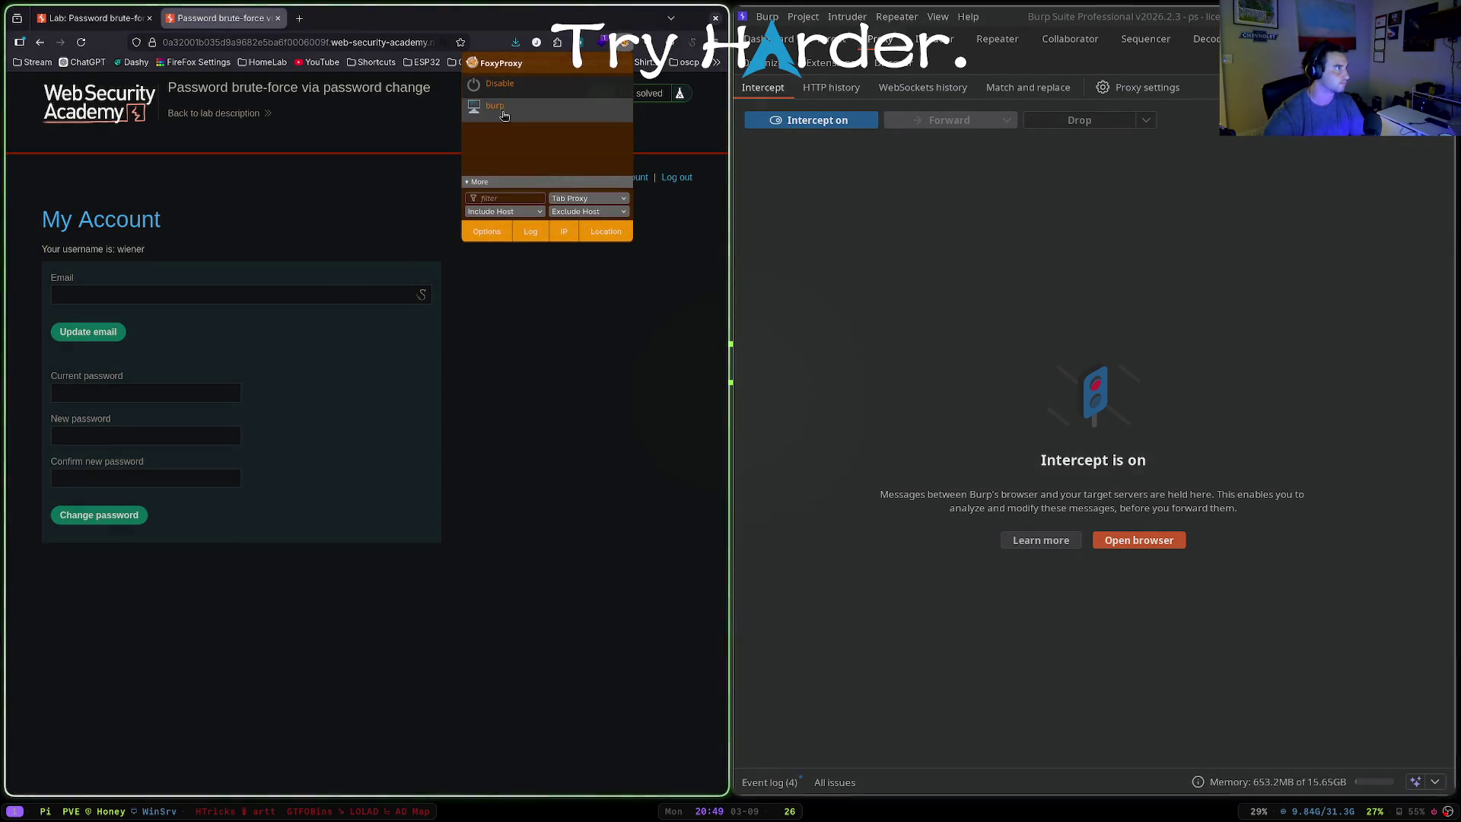
pyautogui.click(503, 115)
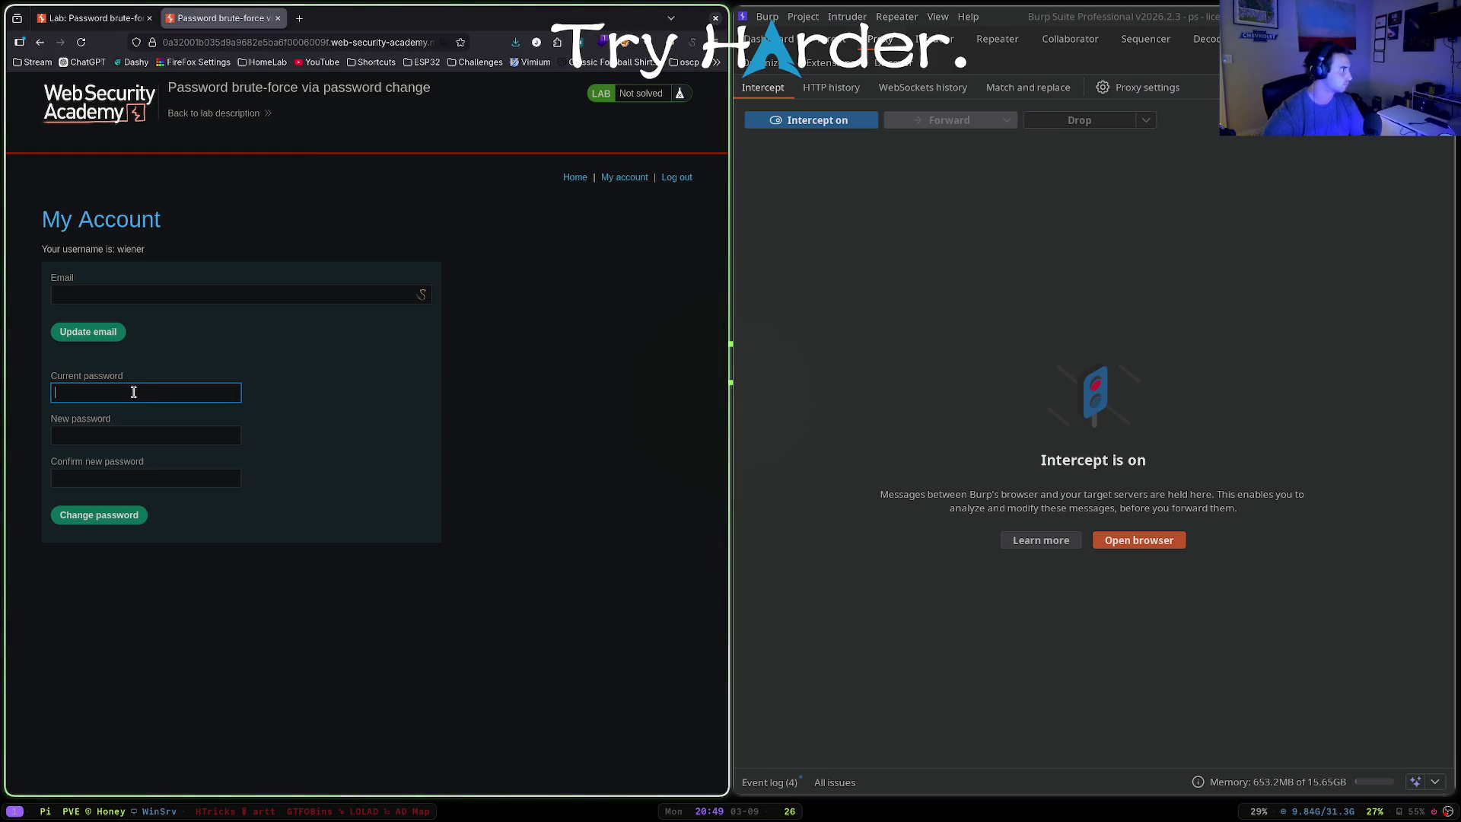
pyautogui.write('p')
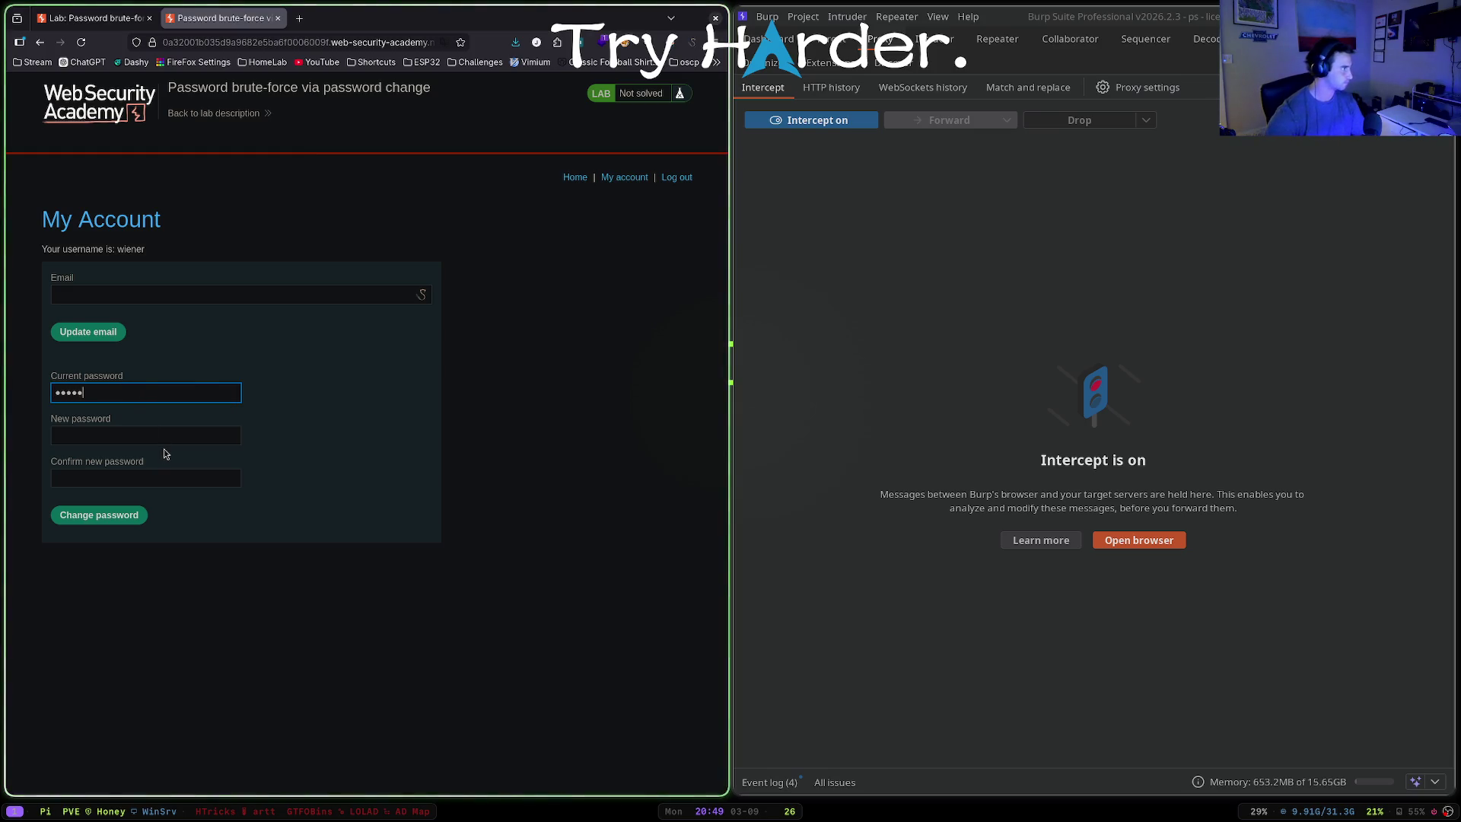
pyautogui.press('Tab')
pyautogui.write('123456')
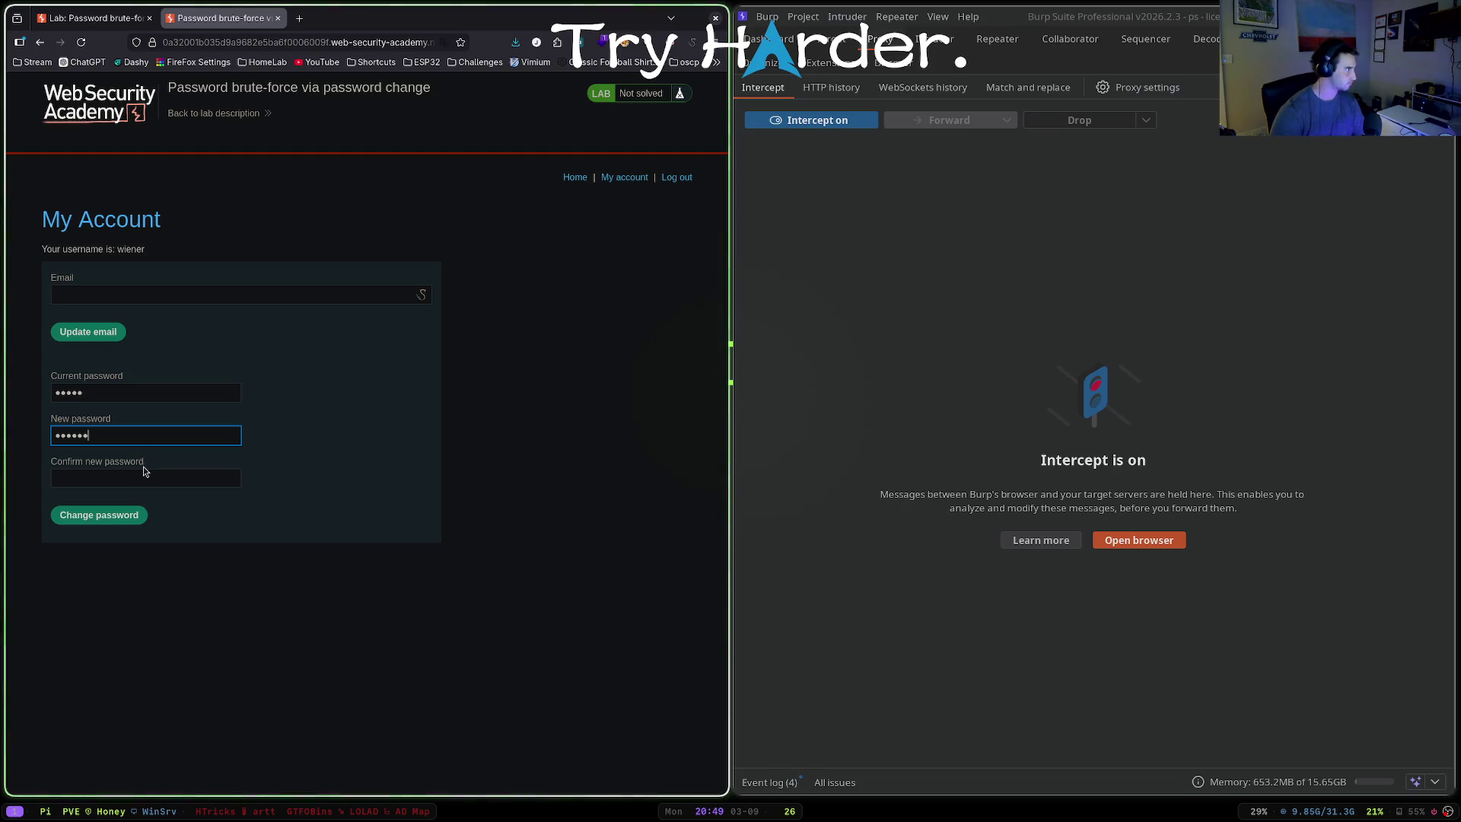
pyautogui.click(145, 474)
pyautogui.write('6')
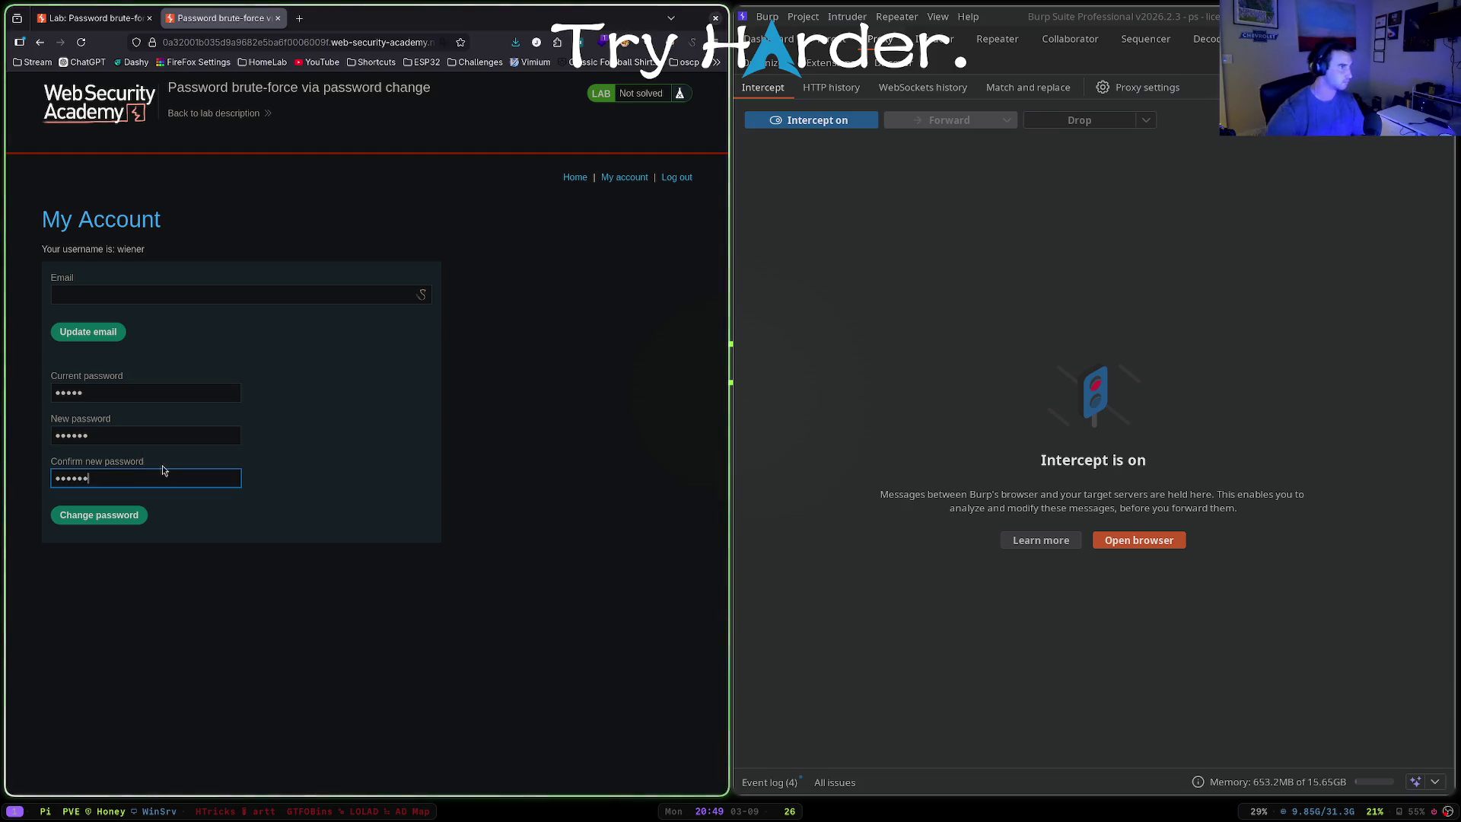
pyautogui.click(134, 518)
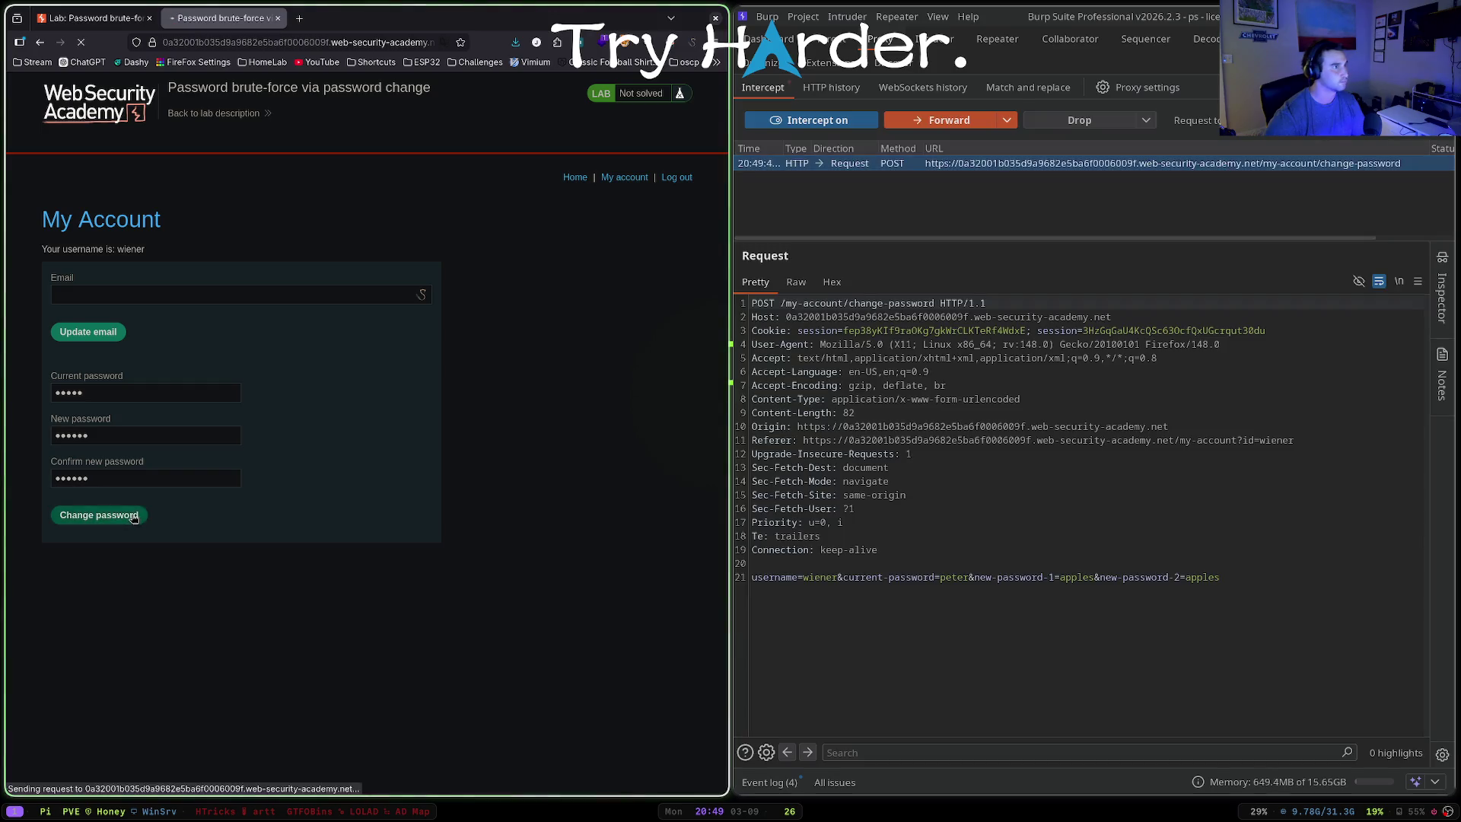
# - Send the intercepted change-password request to both Repeater and Intruder
pyautogui.rightClick(858, 426)
pyautogui.click(913, 379)
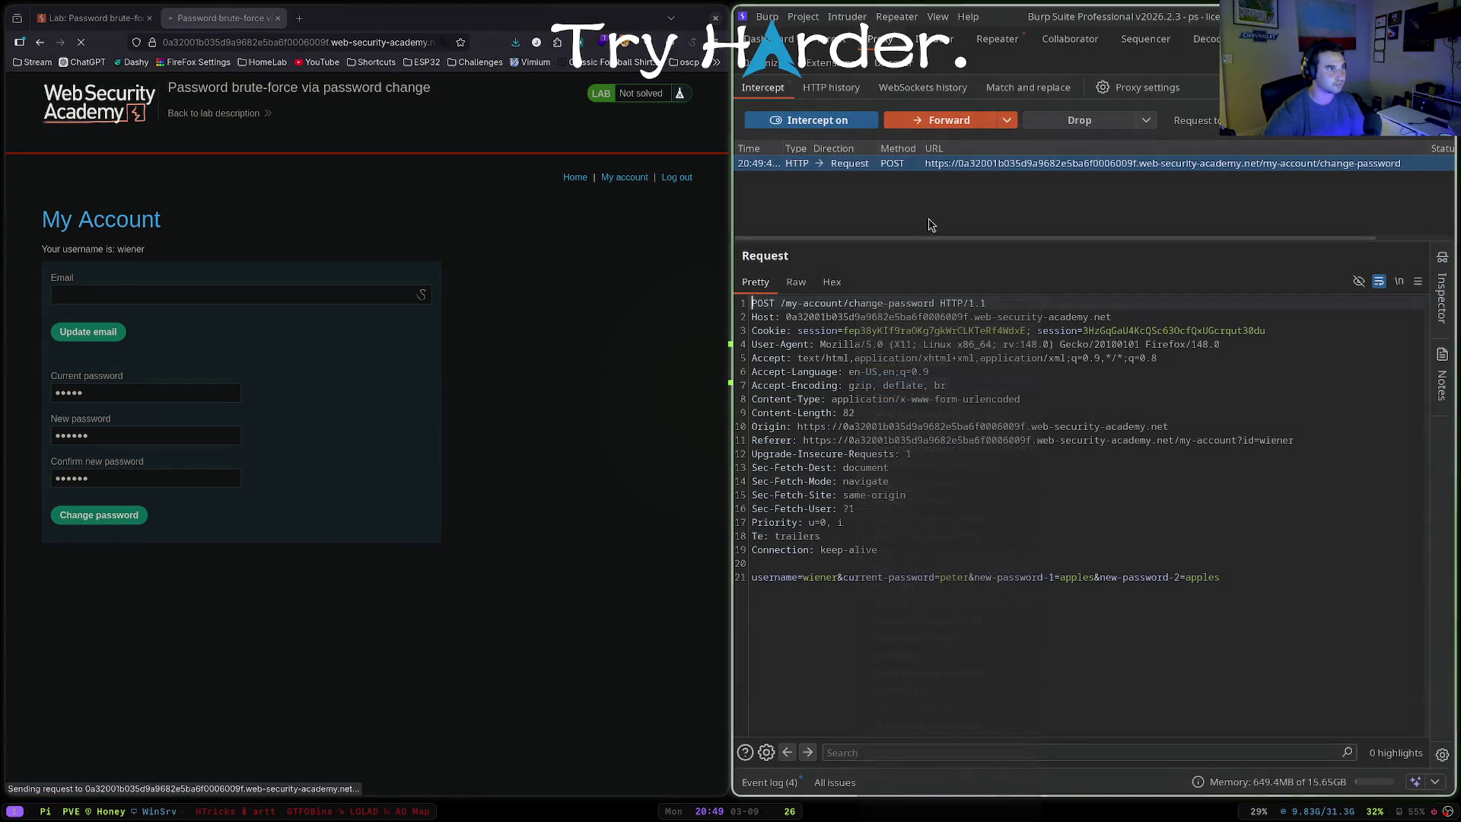
pyautogui.rightClick(891, 320)
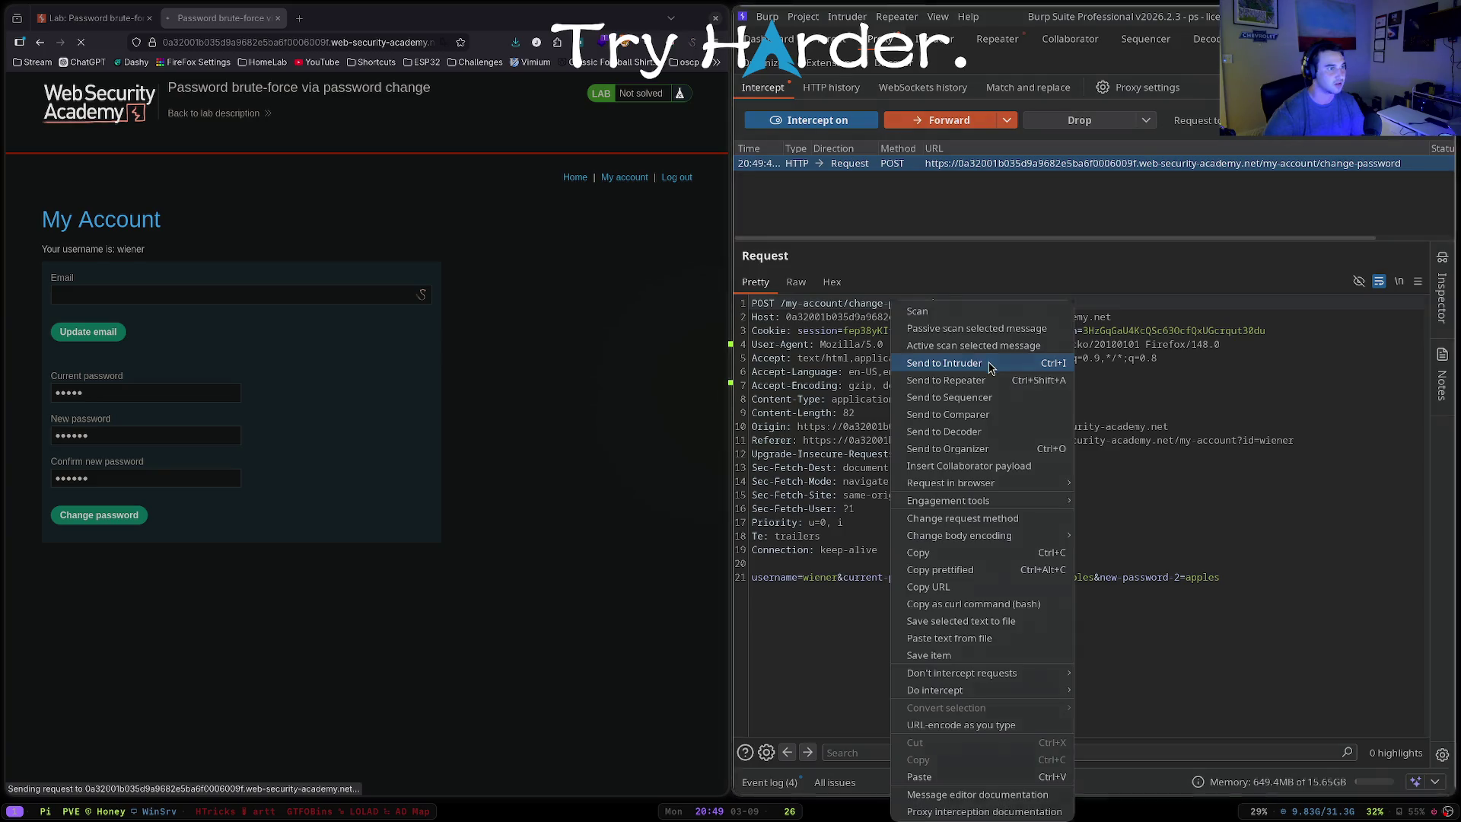
pyautogui.click(945, 363)
pyautogui.click(952, 47)
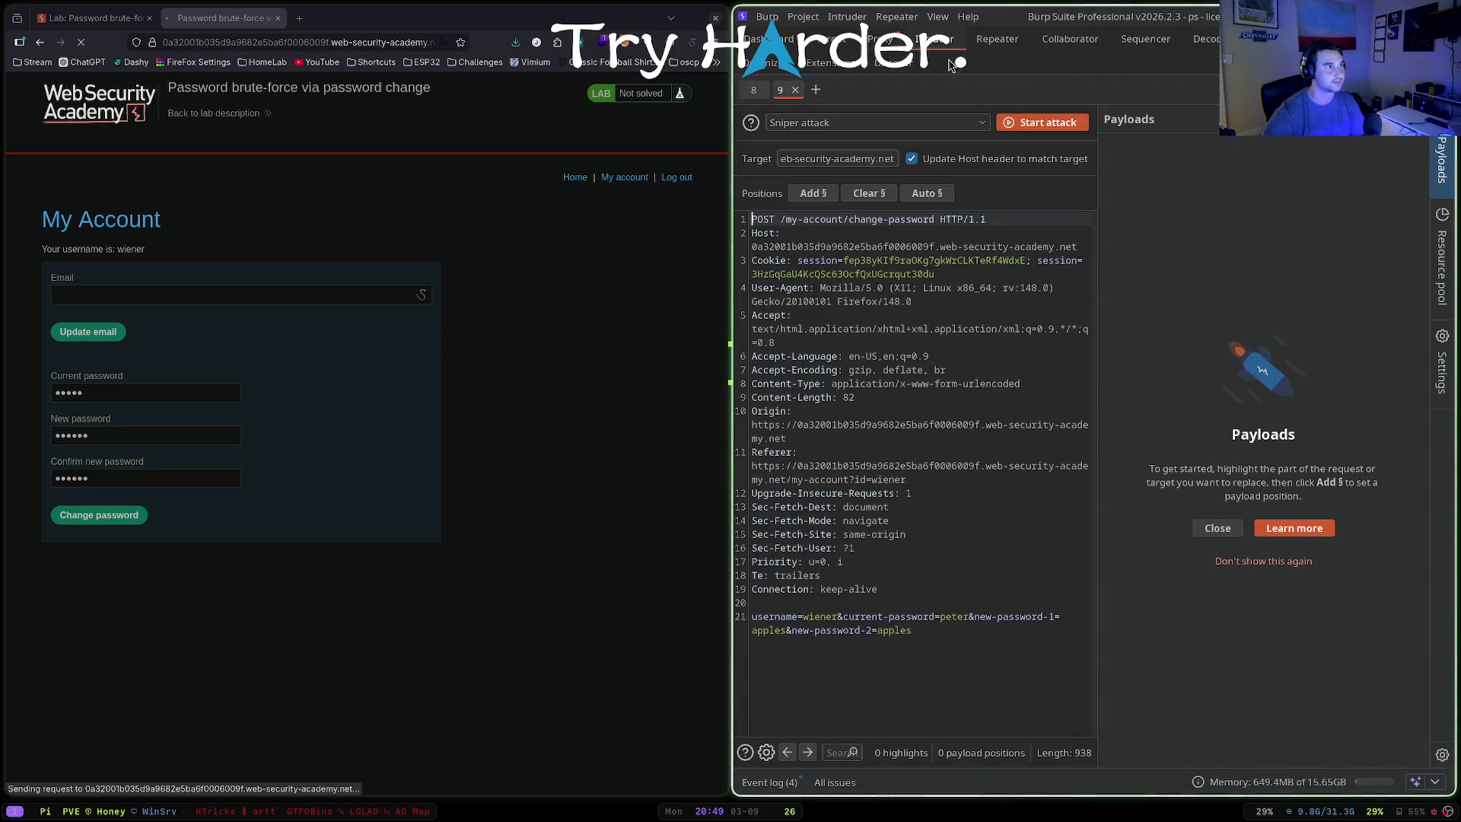
pyautogui.click(92, 17)
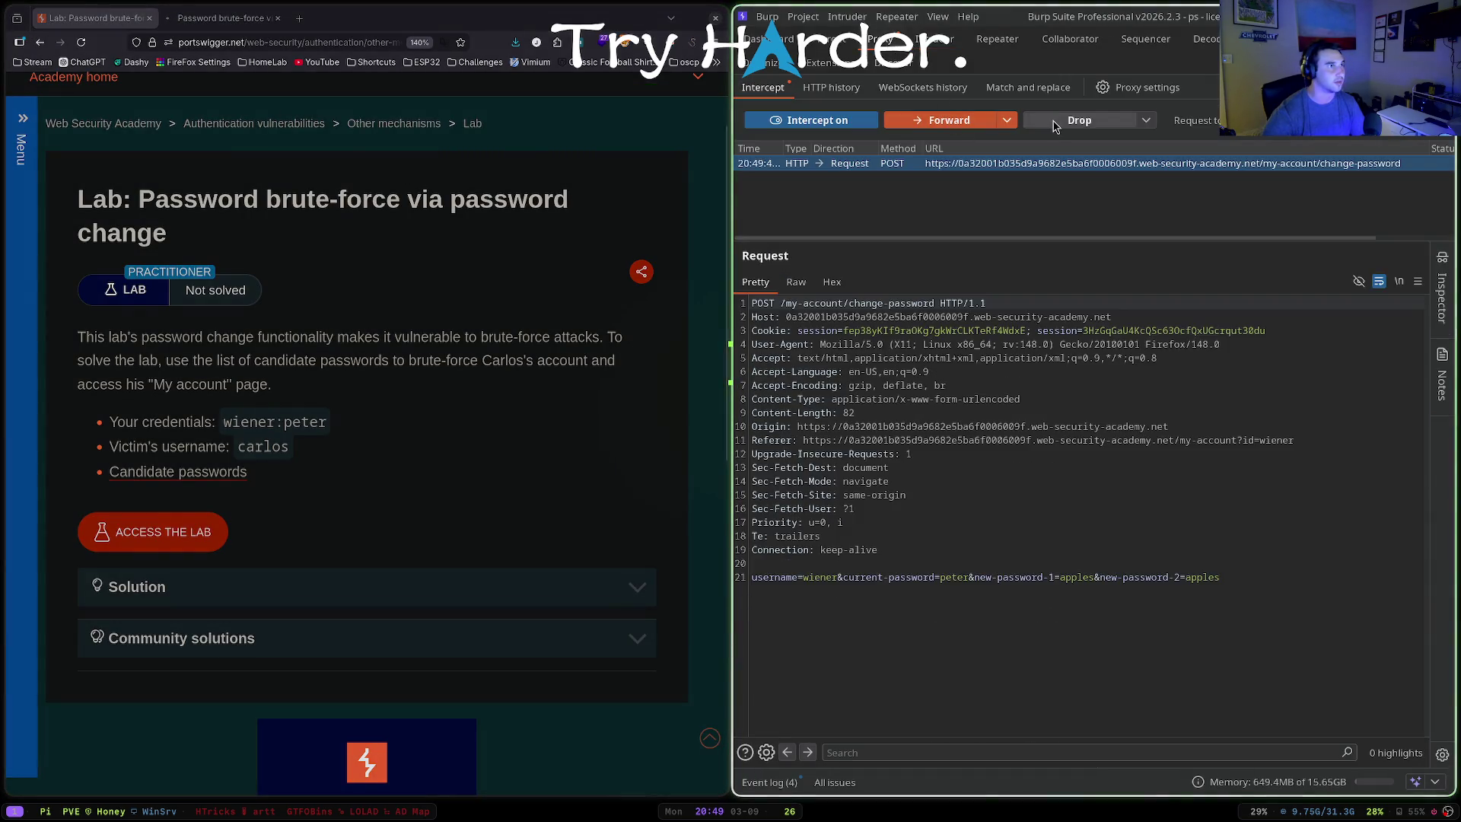
# - Drop the held request, turn interception off, and select the full candidate password list
pyautogui.click(1079, 120)
pyautogui.click(820, 120)
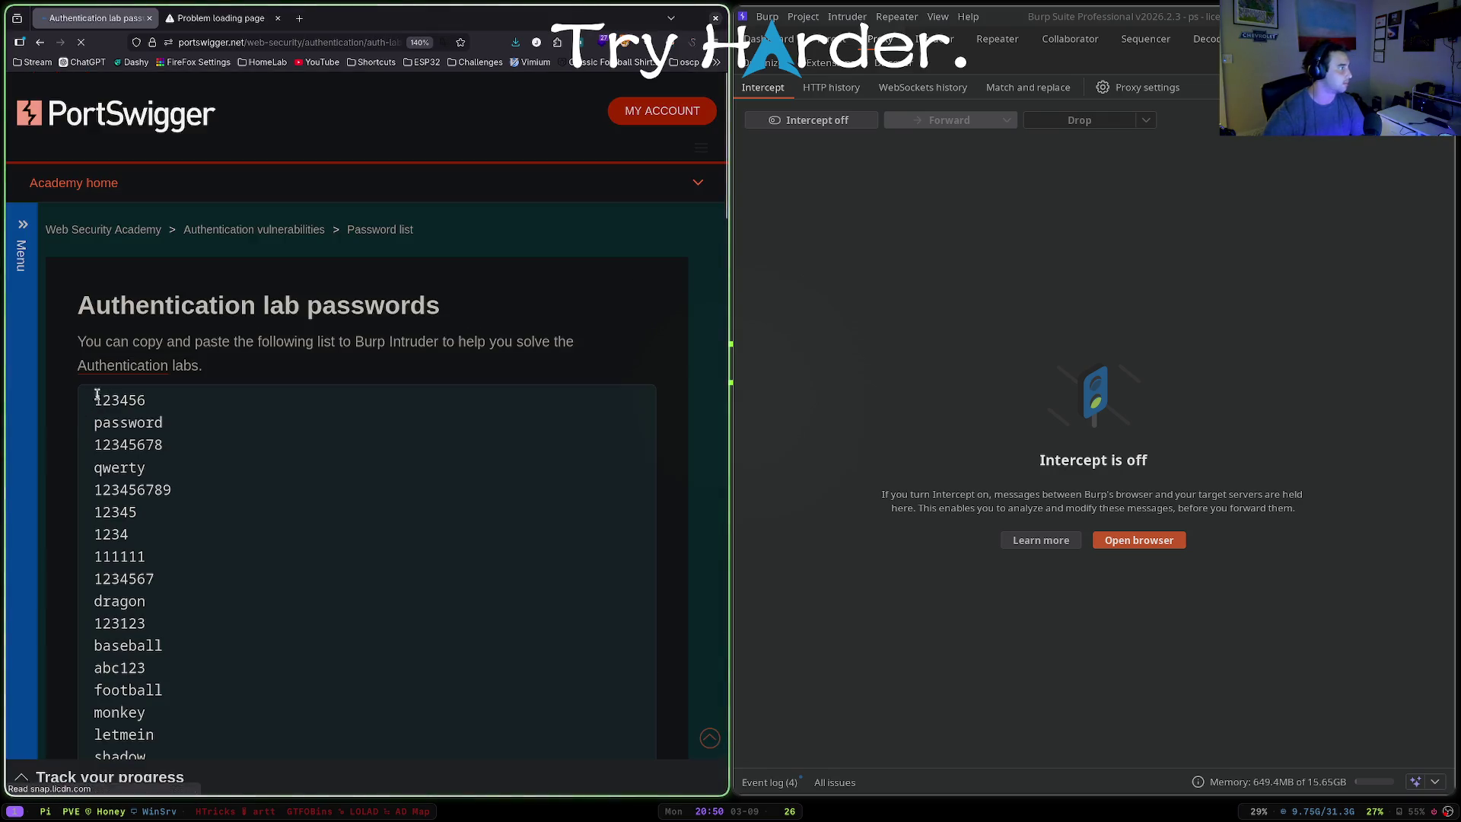
pyautogui.scroll(-2, 170, 419)
pyautogui.moveTo(93, 320)
pyautogui.mouseDown()
pyautogui.moveTo(180, 418)
pyautogui.moveTo(183, 456)
pyautogui.moveTo(194, 122)
pyautogui.mouseUp()
pyautogui.scroll(-15, 180, 418)
pyautogui.hotkey('ctrl', 'shift', 'r')
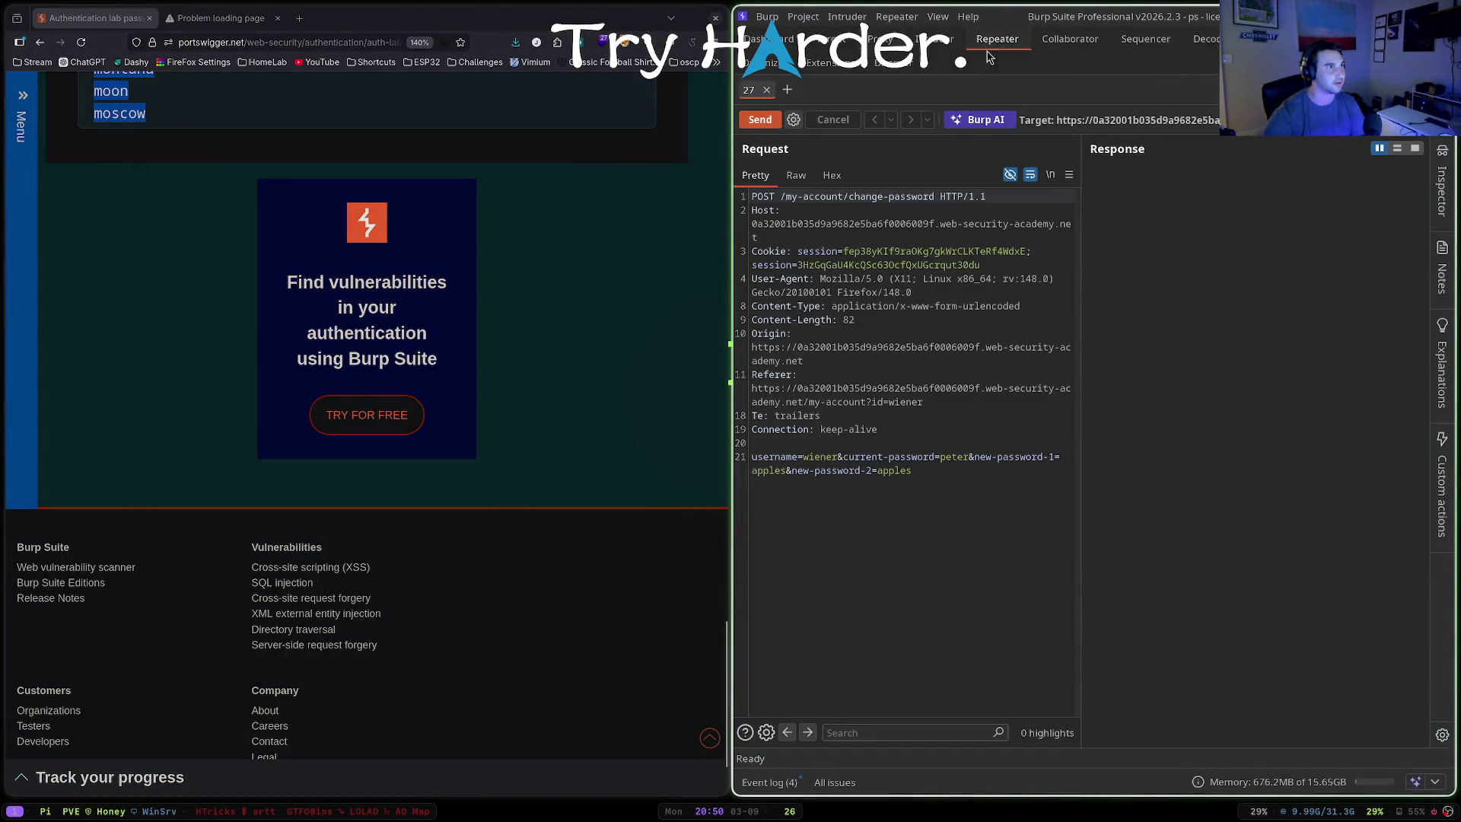
pyautogui.press('super+f')
pyautogui.doubleClick(92, 323)
pyautogui.write('carlos')
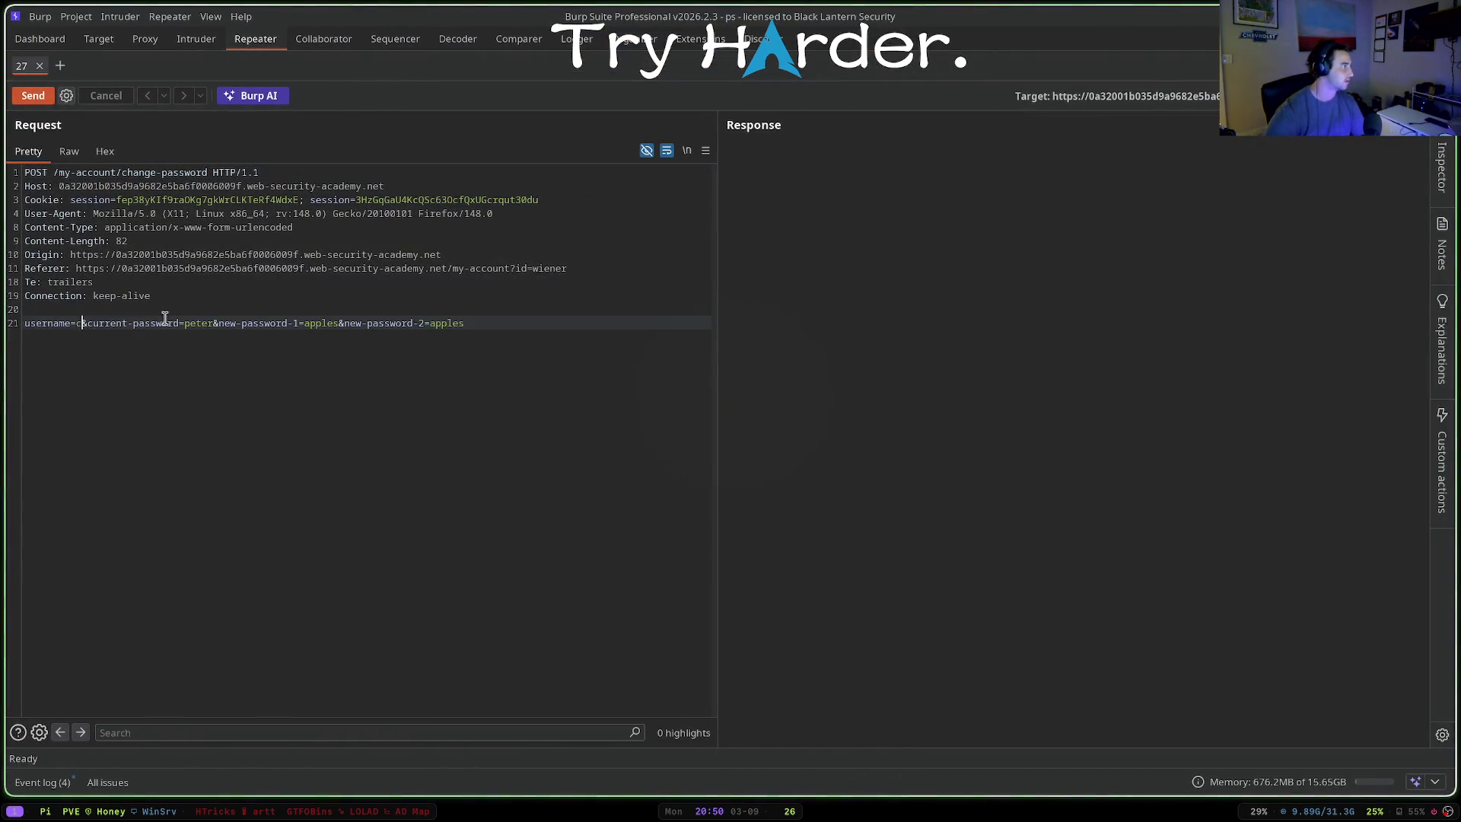
pyautogui.rightClick(212, 267)
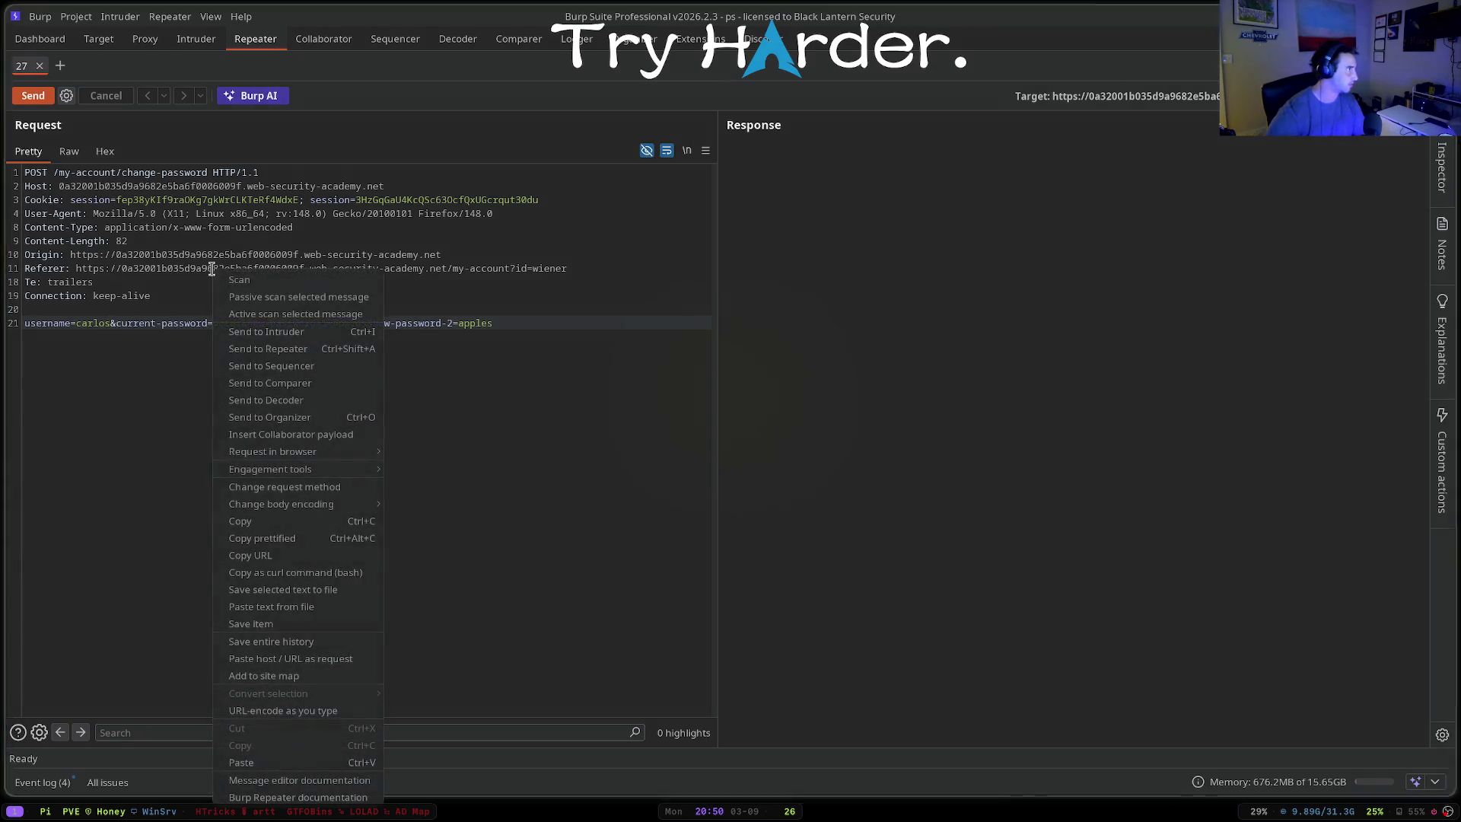
pyautogui.hotkey('ctrl', 'shift', 'i')
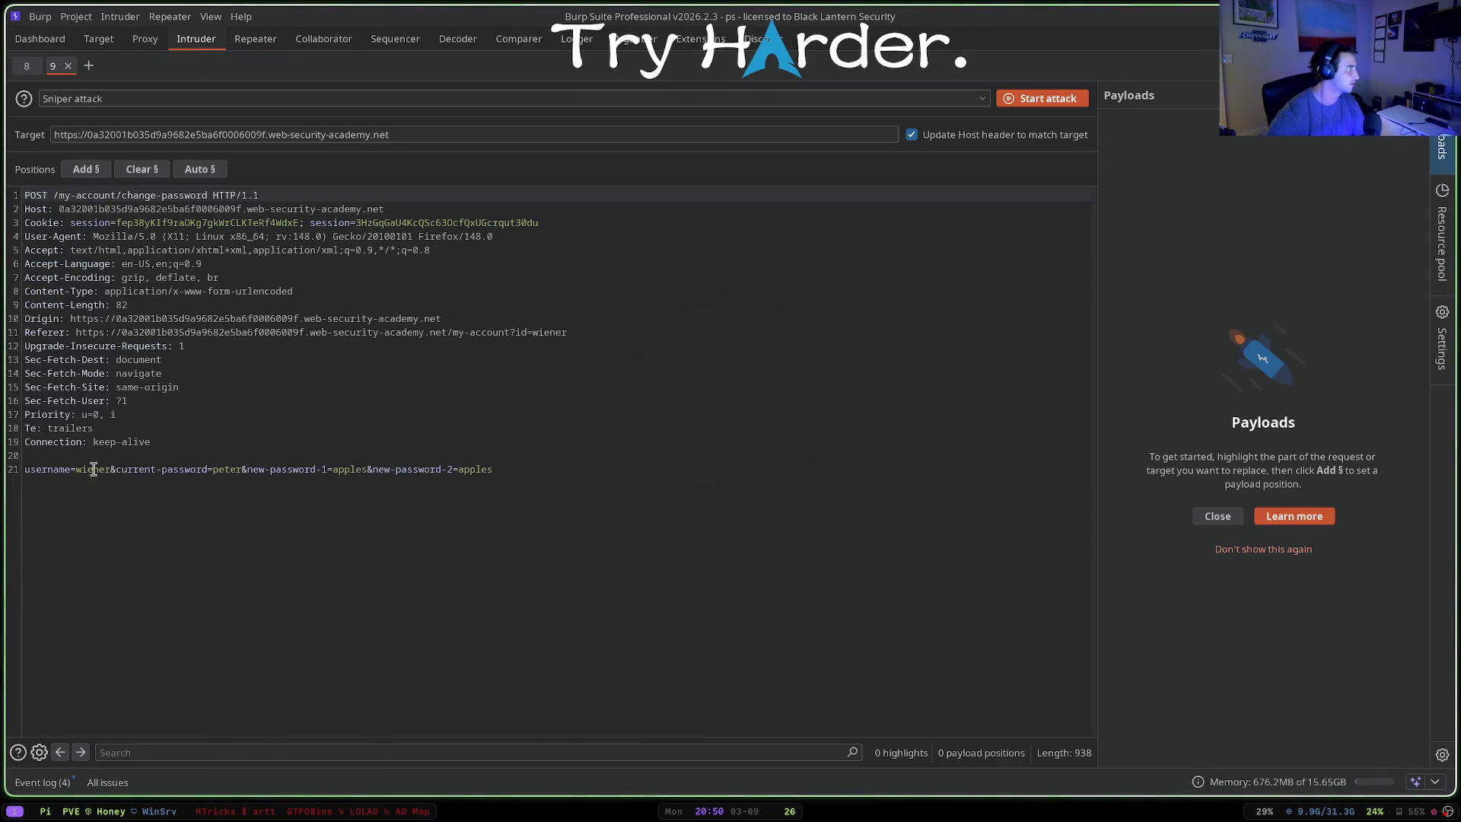
pyautogui.doubleClick(93, 470)
pyautogui.write('carlos')
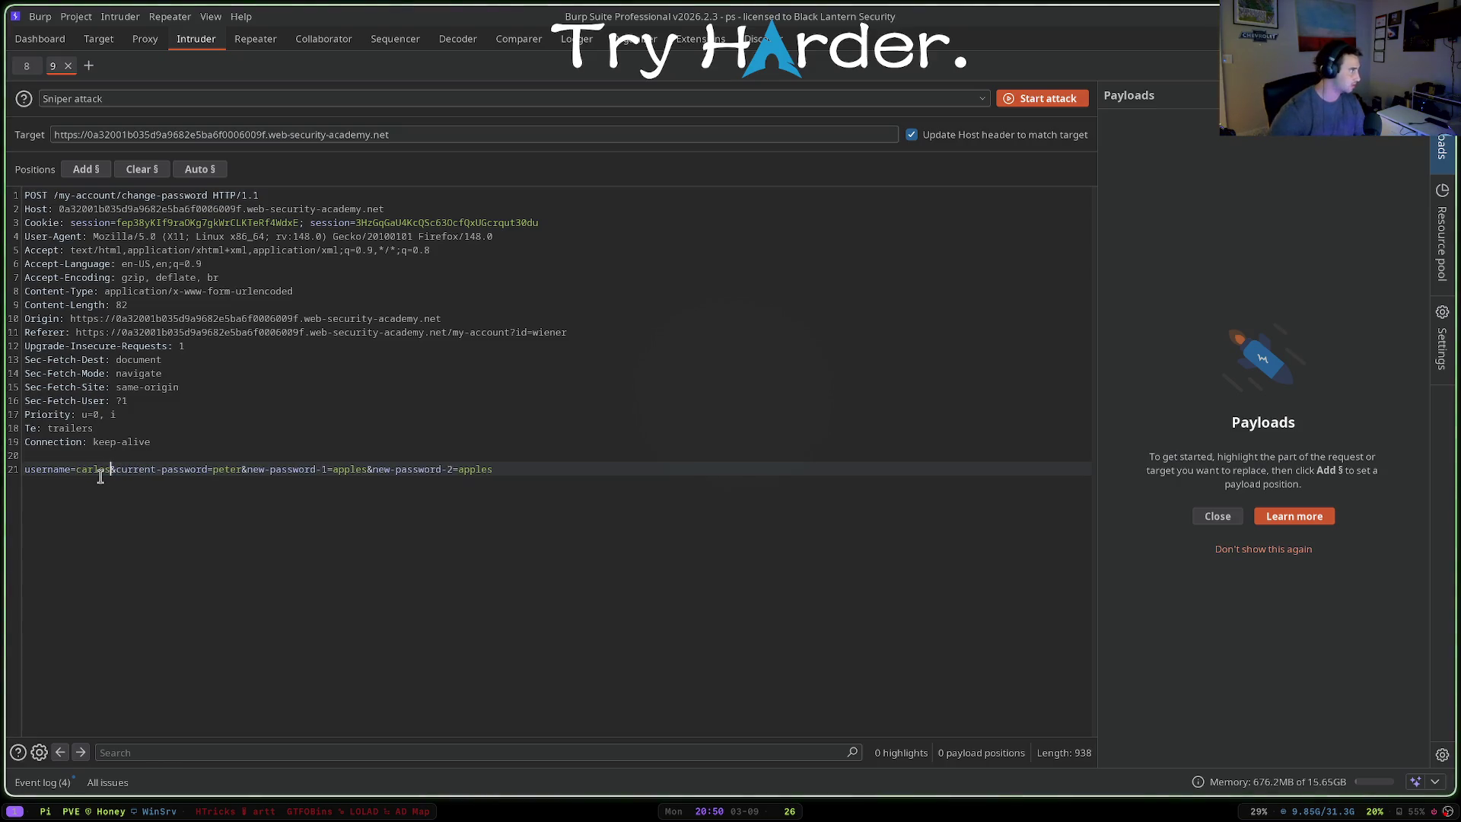
pyautogui.doubleClick(219, 469)
pyautogui.click(85, 169)
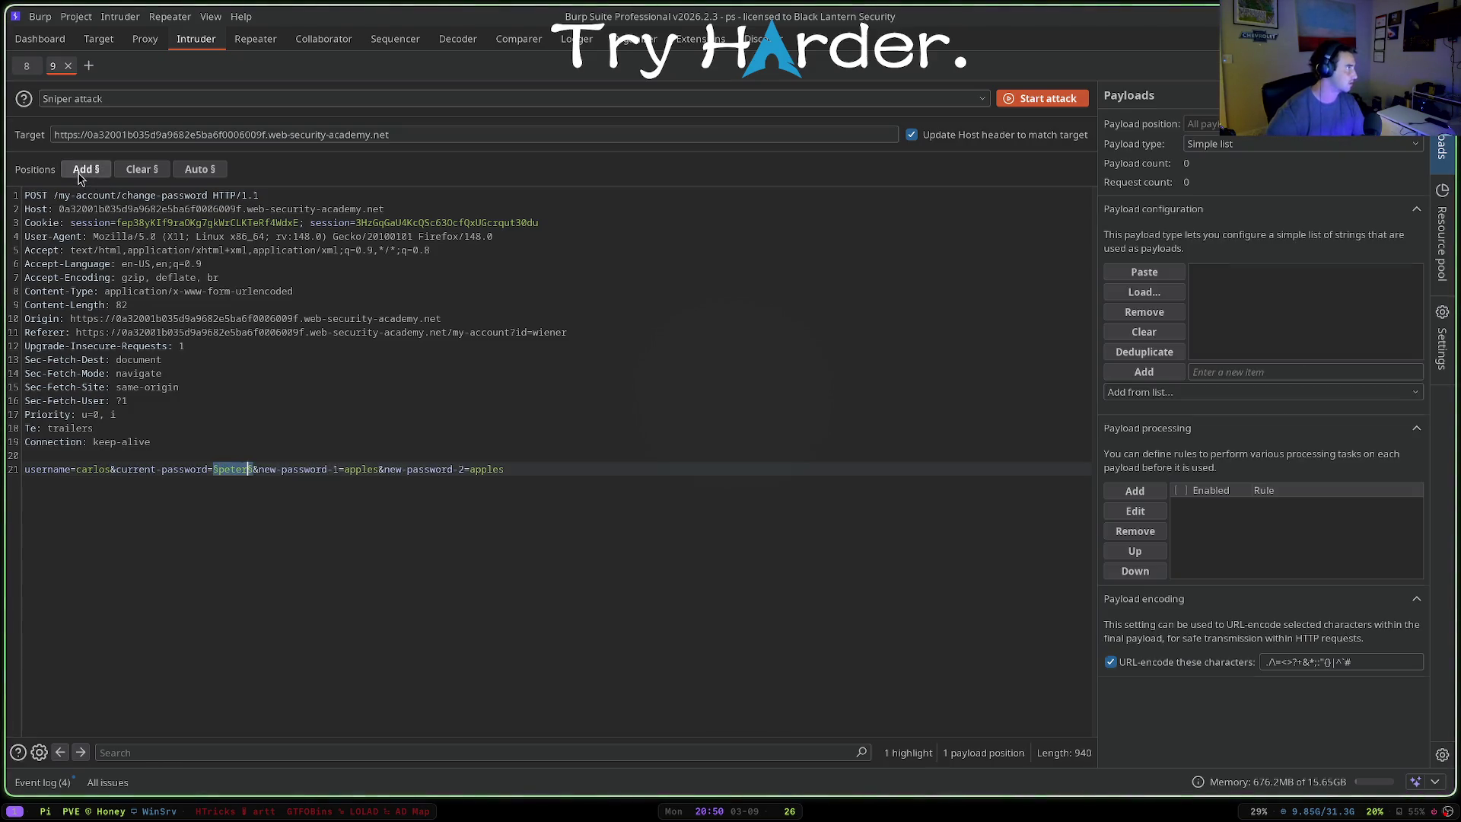
# - Start the 100-password attack, sort results by length descending, and inspect row 3
pyautogui.click(1157, 274)
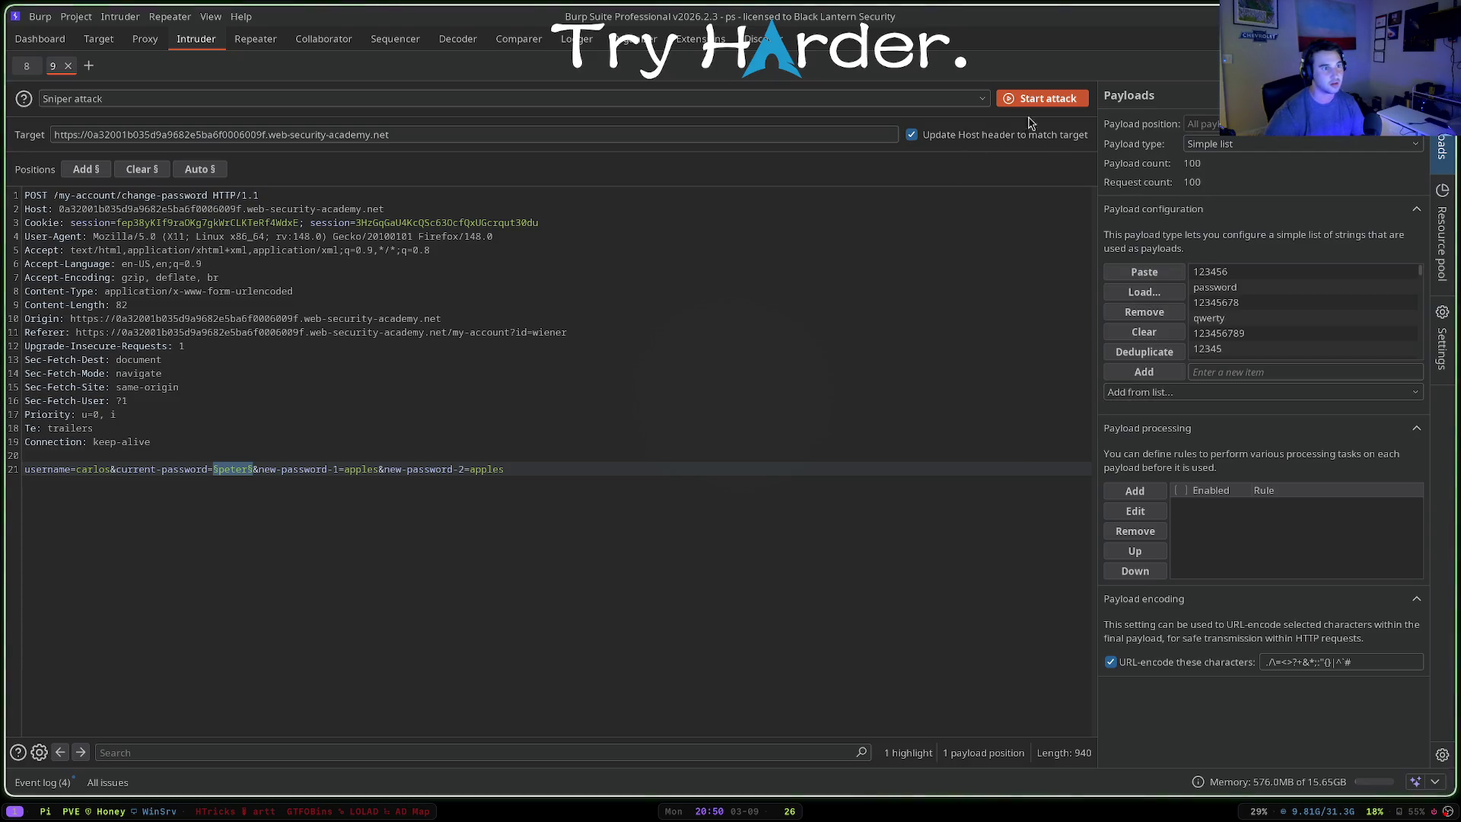
pyautogui.click(1042, 99)
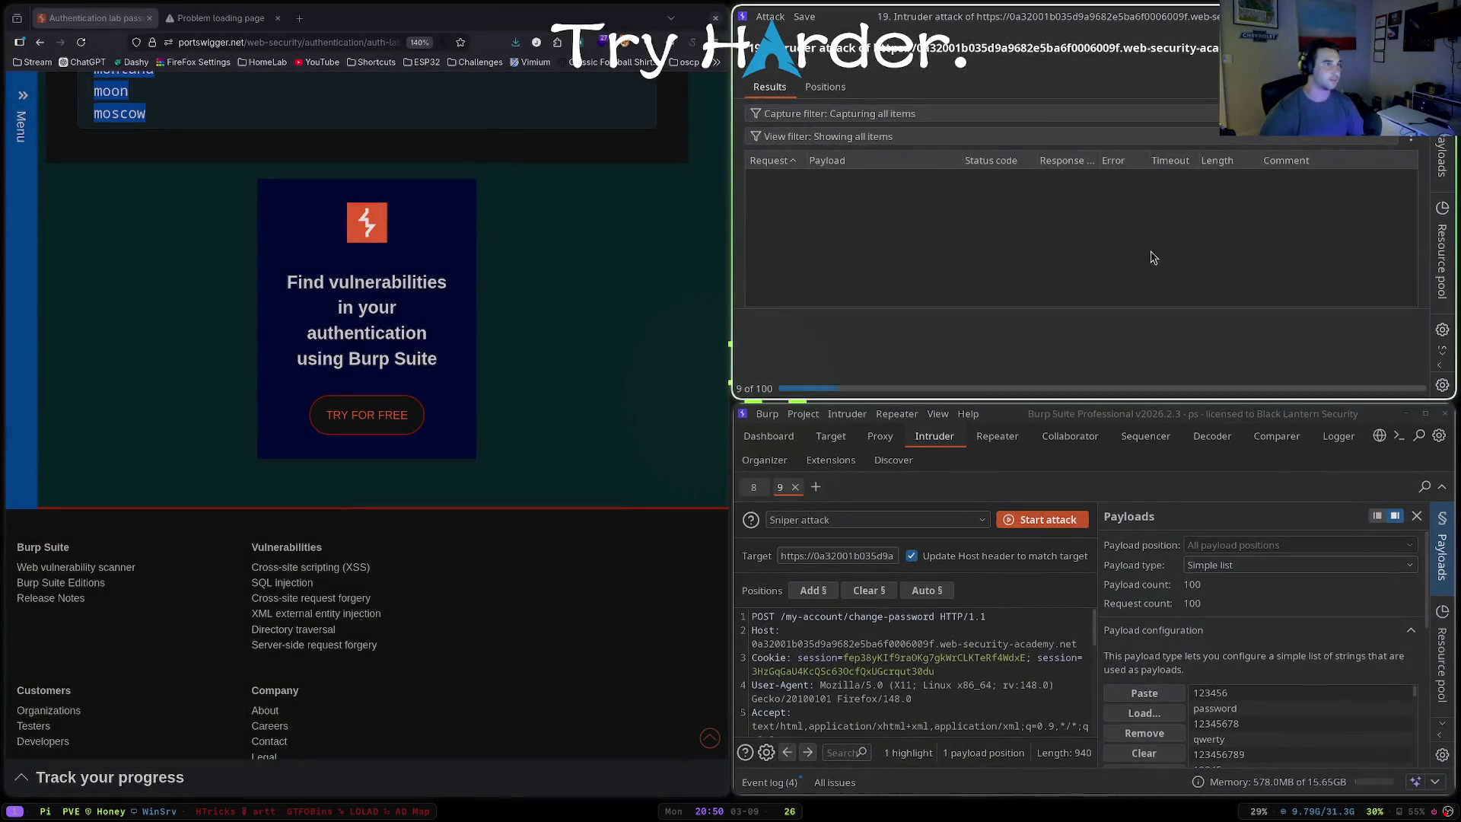
pyautogui.click(1231, 162)
pyautogui.click(1225, 161)
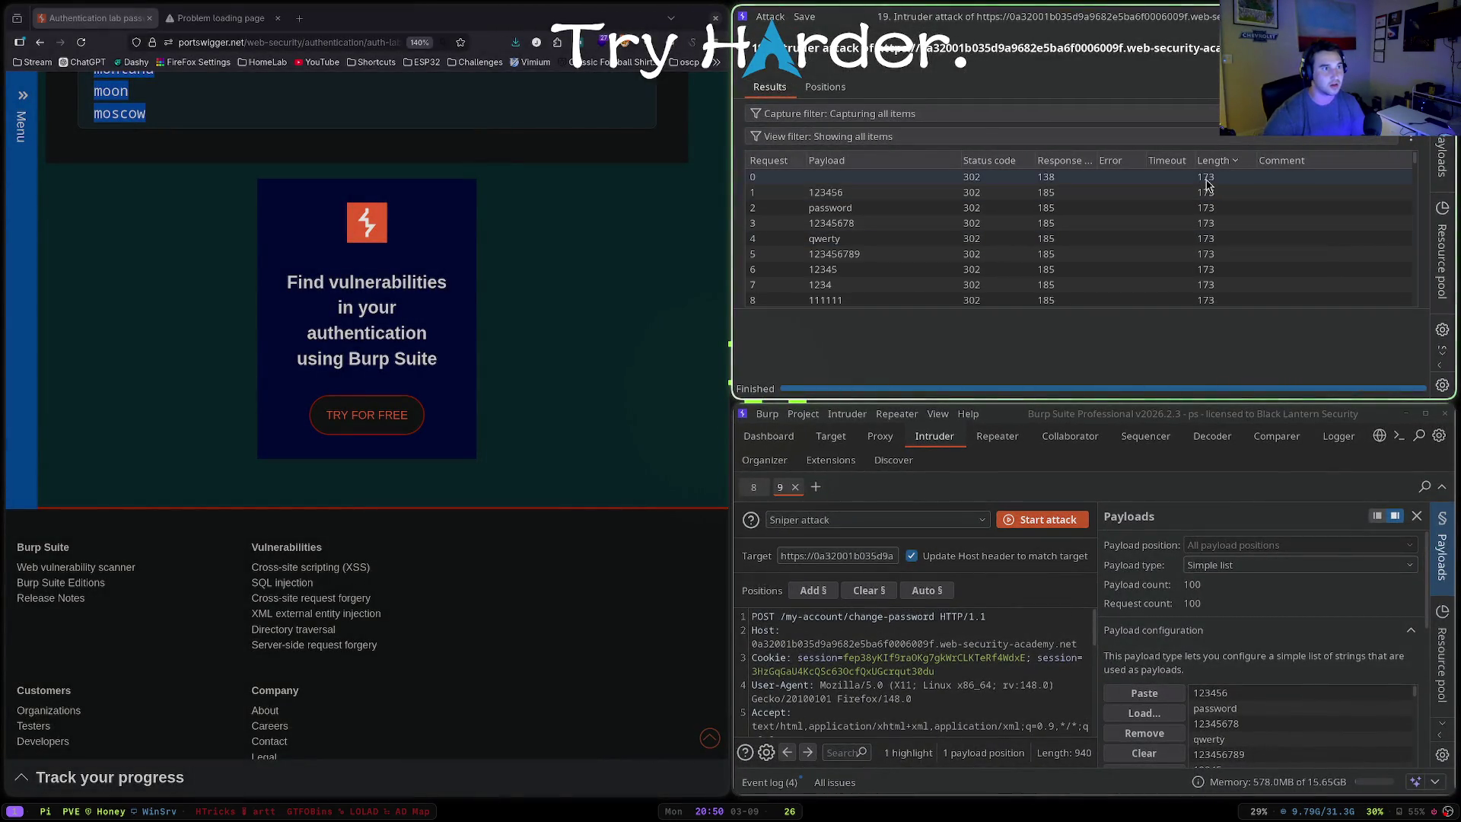
pyautogui.click(1156, 223)
pyautogui.moveTo(1056, 311); pyautogui.dragTo(974, 165)
pyautogui.moveTo(1175, 167); pyautogui.dragTo(1172, 298)
pyautogui.click(229, 18)
pyautogui.click(39, 46)
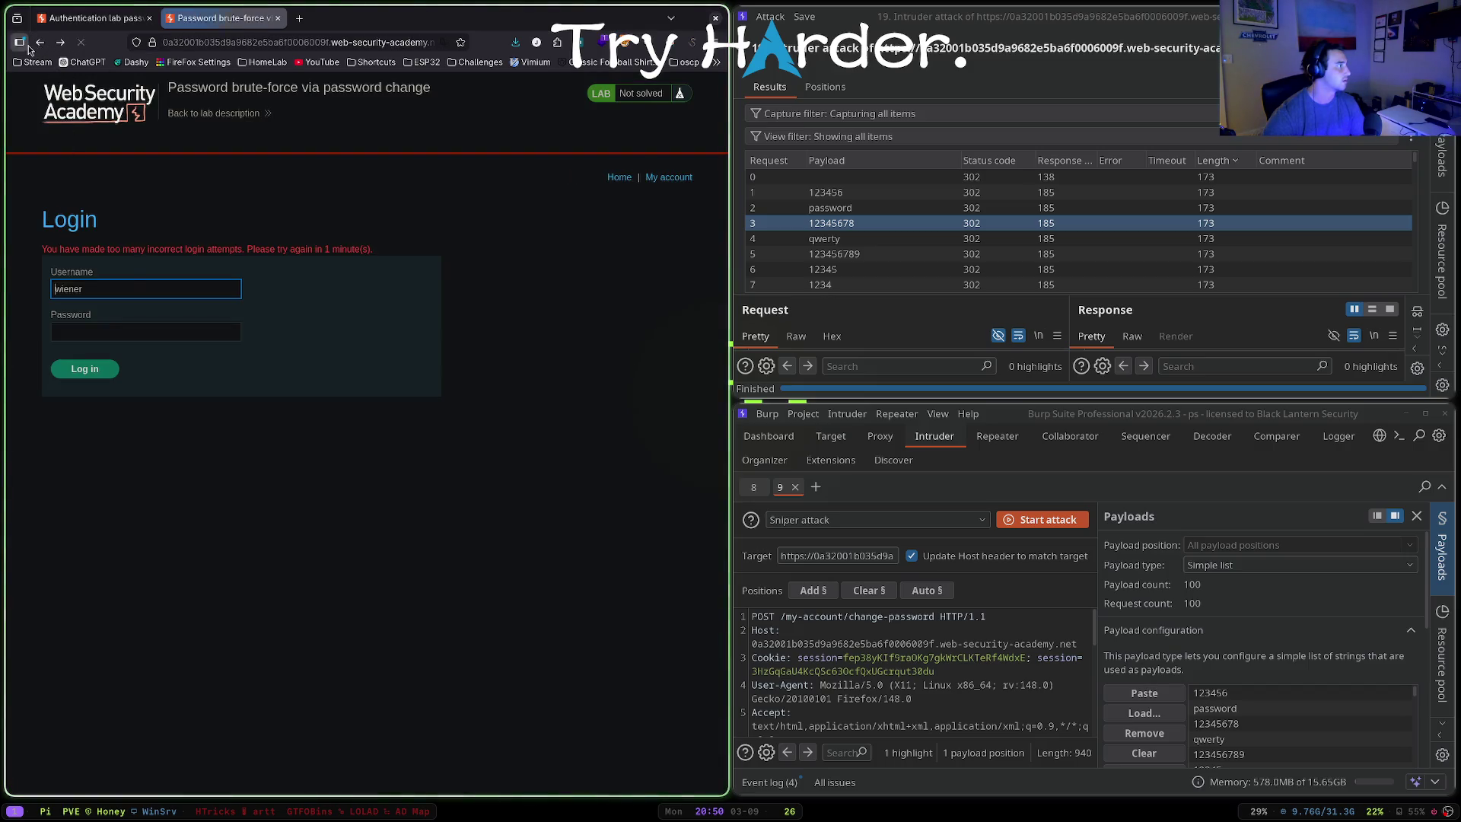
# - Attempt logging in to the lab as carlos
pyautogui.doubleClick(139, 284)
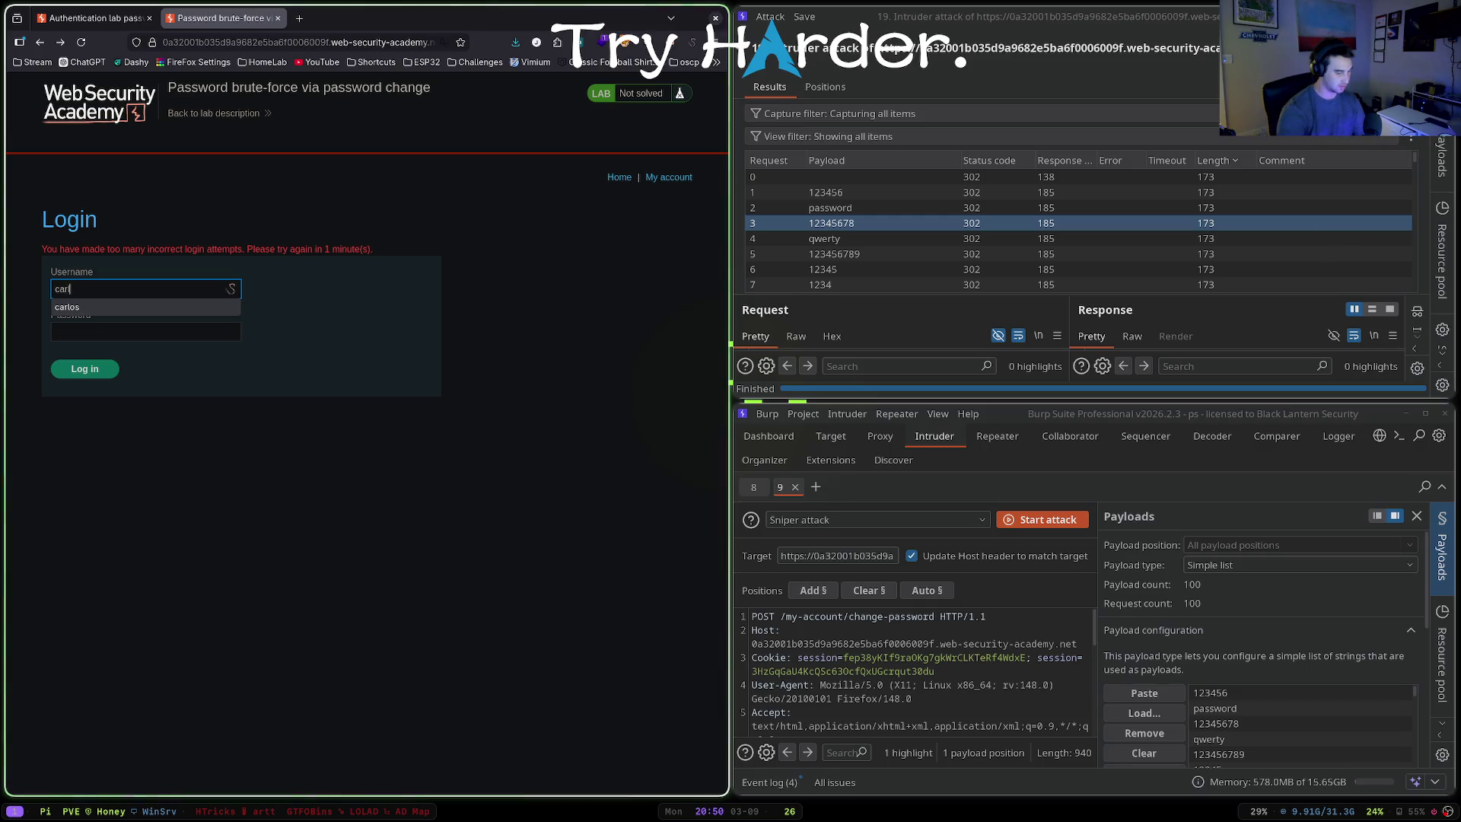
pyautogui.press('Down')
pyautogui.press('Tab')
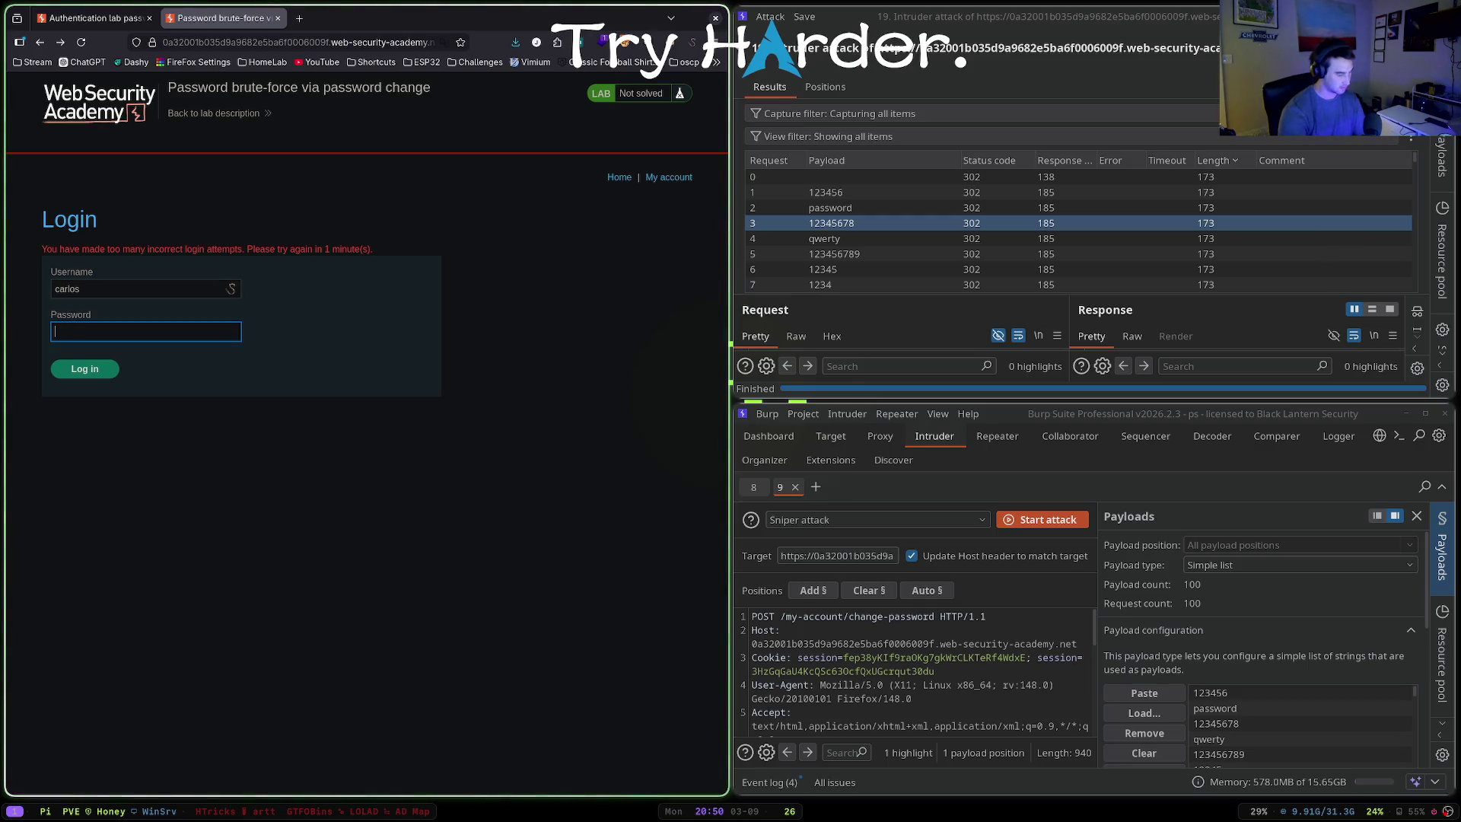
pyautogui.press('Return')
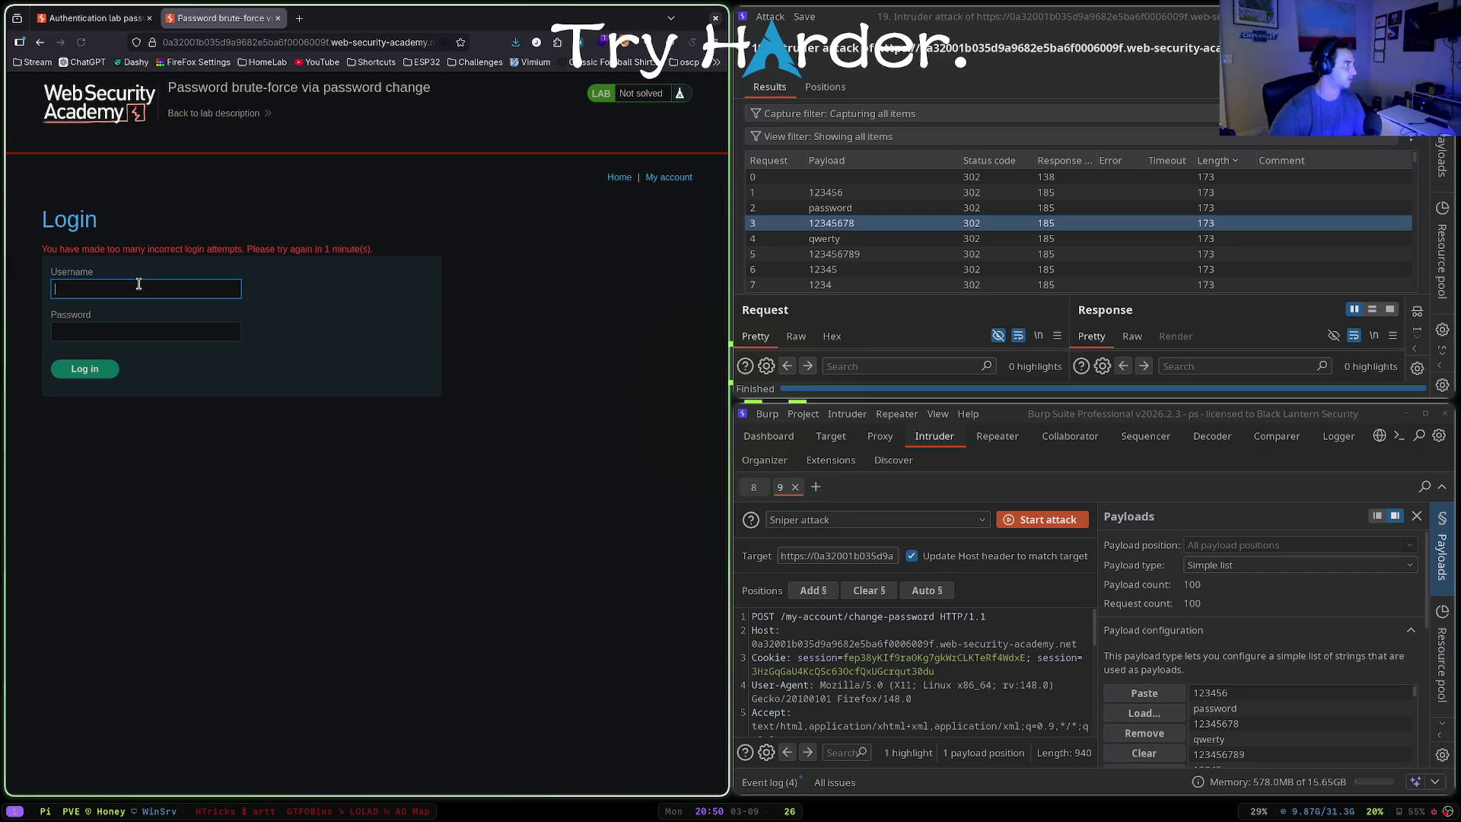
pyautogui.click(139, 285)
pyautogui.scroll(-6, 1123, 253)
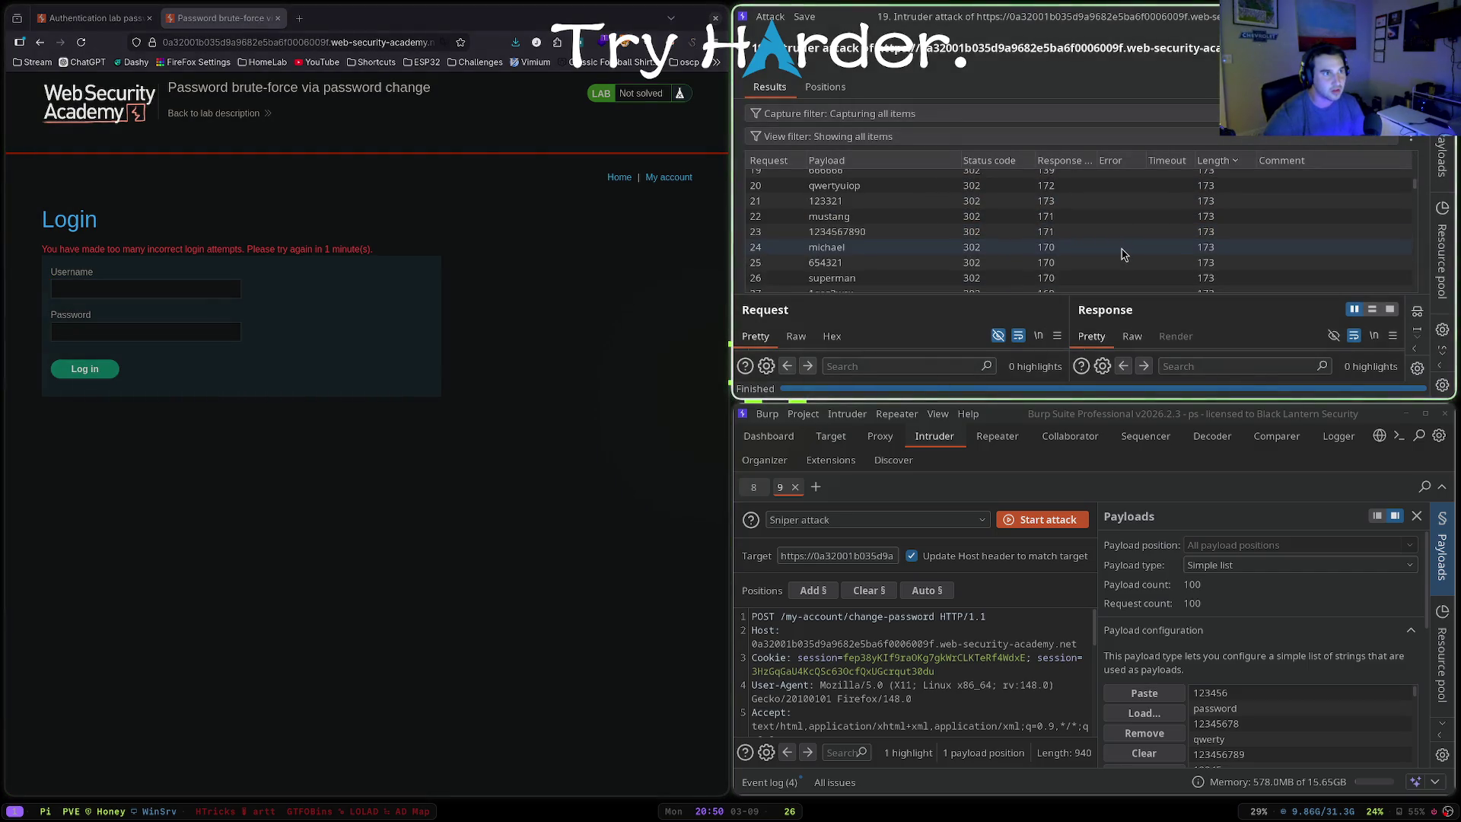
pyautogui.scroll(-5, 1122, 253)
# - Delete all of the lab site's cookies in DevTools and reload the login page
pyautogui.rightClick(622, 340)
pyautogui.click(654, 483)
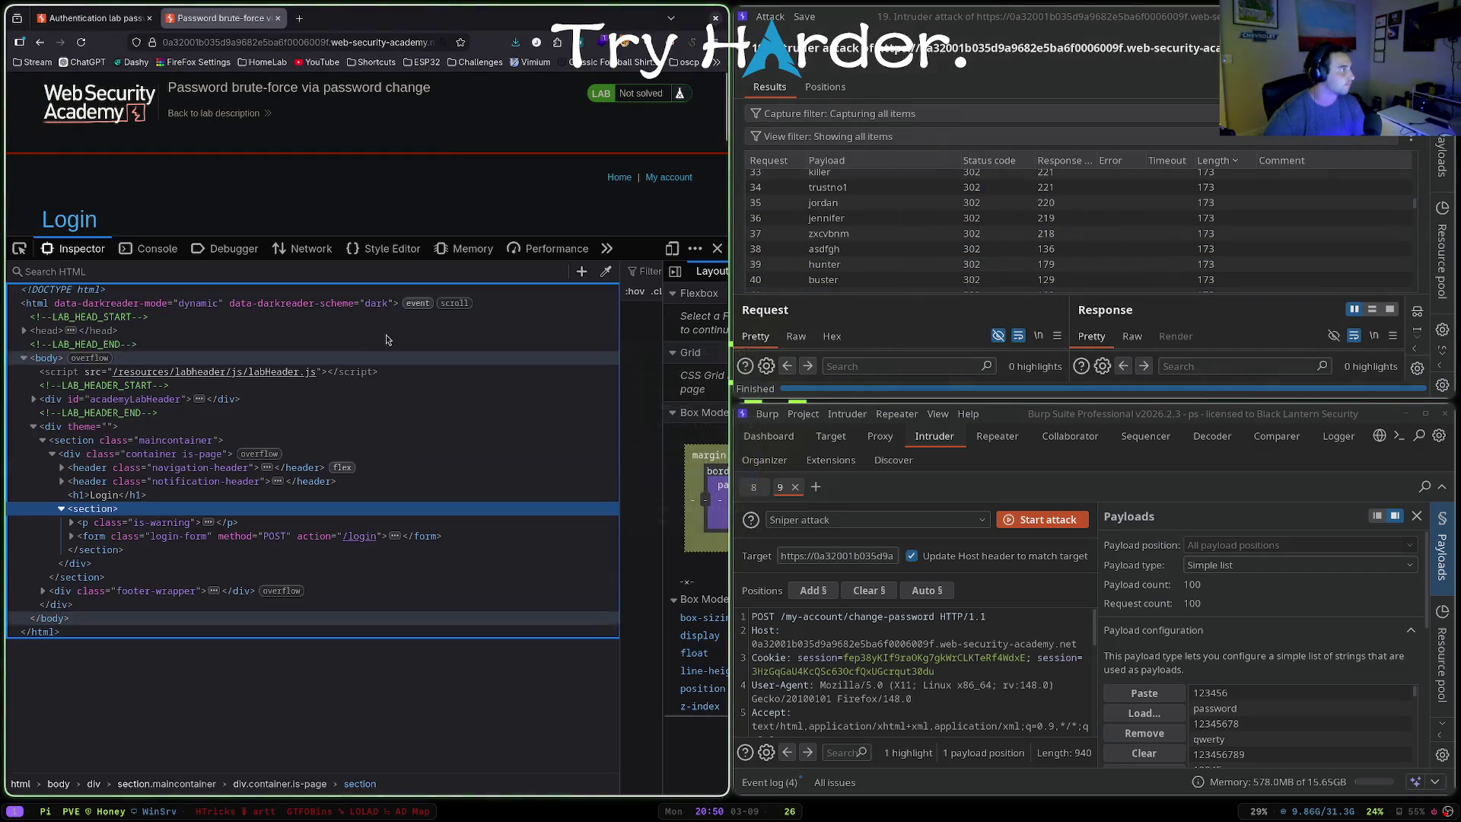
pyautogui.click(607, 248)
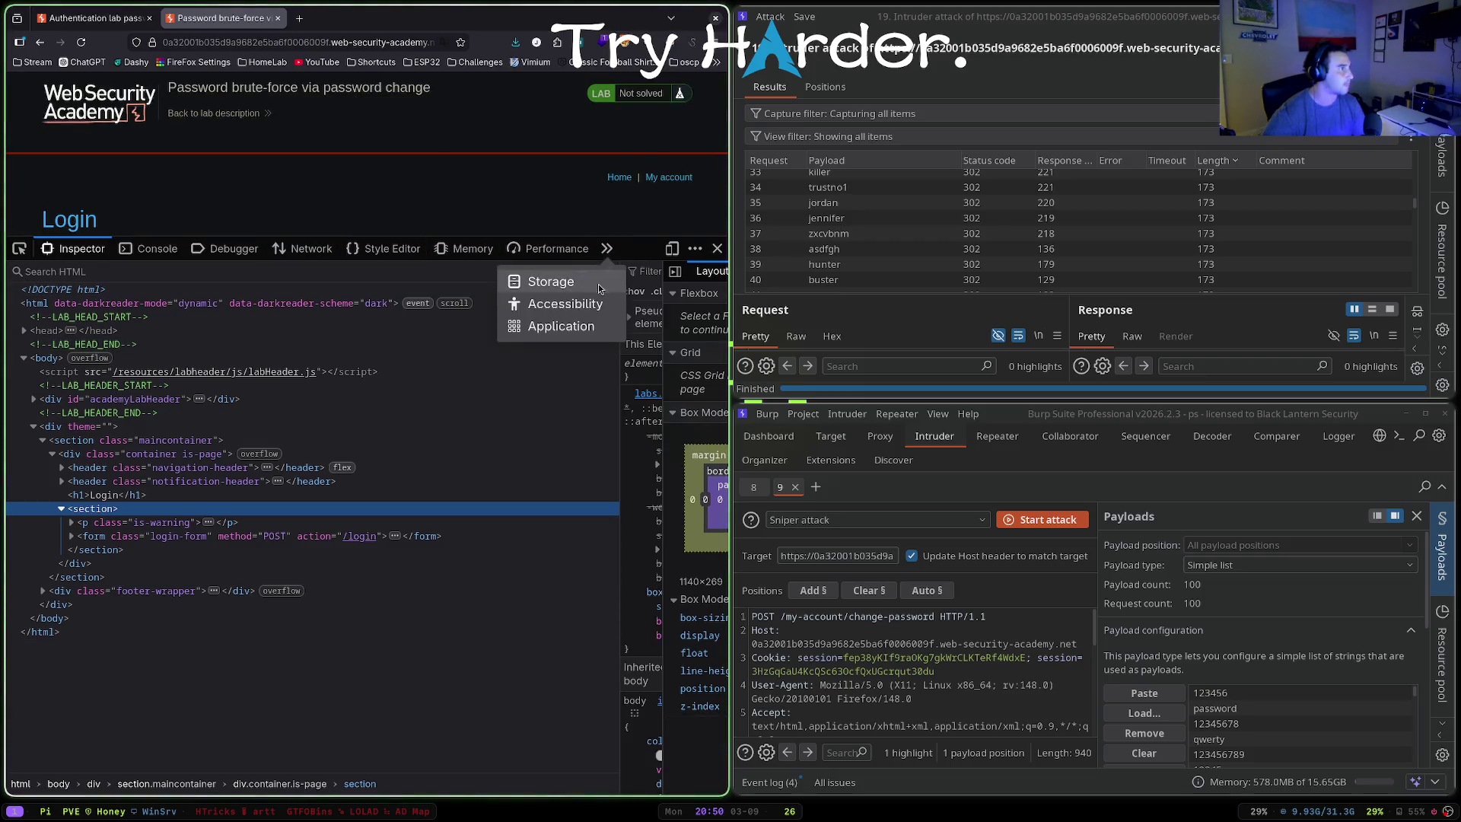
pyautogui.click(551, 282)
pyautogui.rightClick(368, 322)
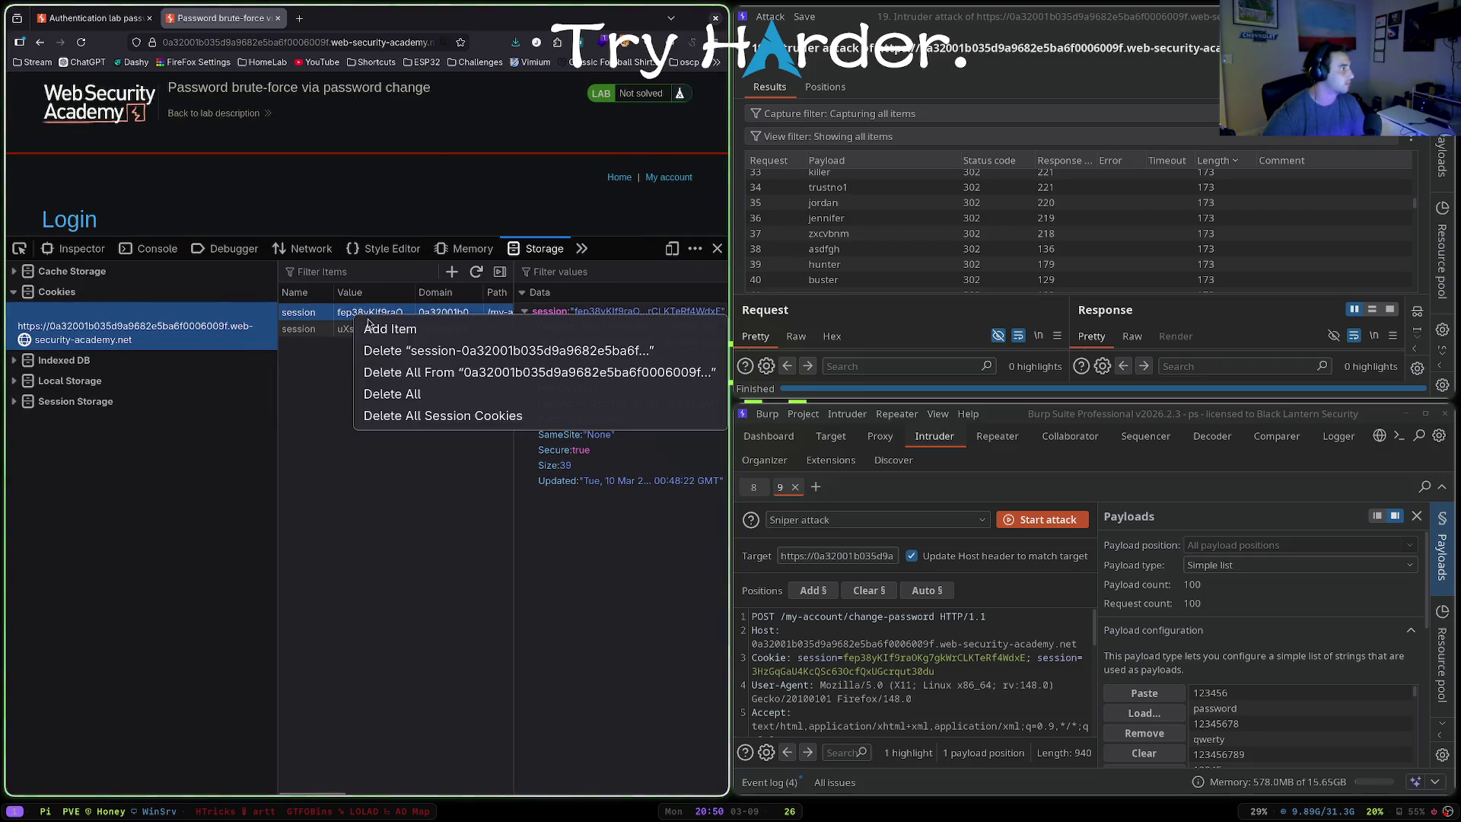
pyautogui.click(392, 393)
pyautogui.click(717, 248)
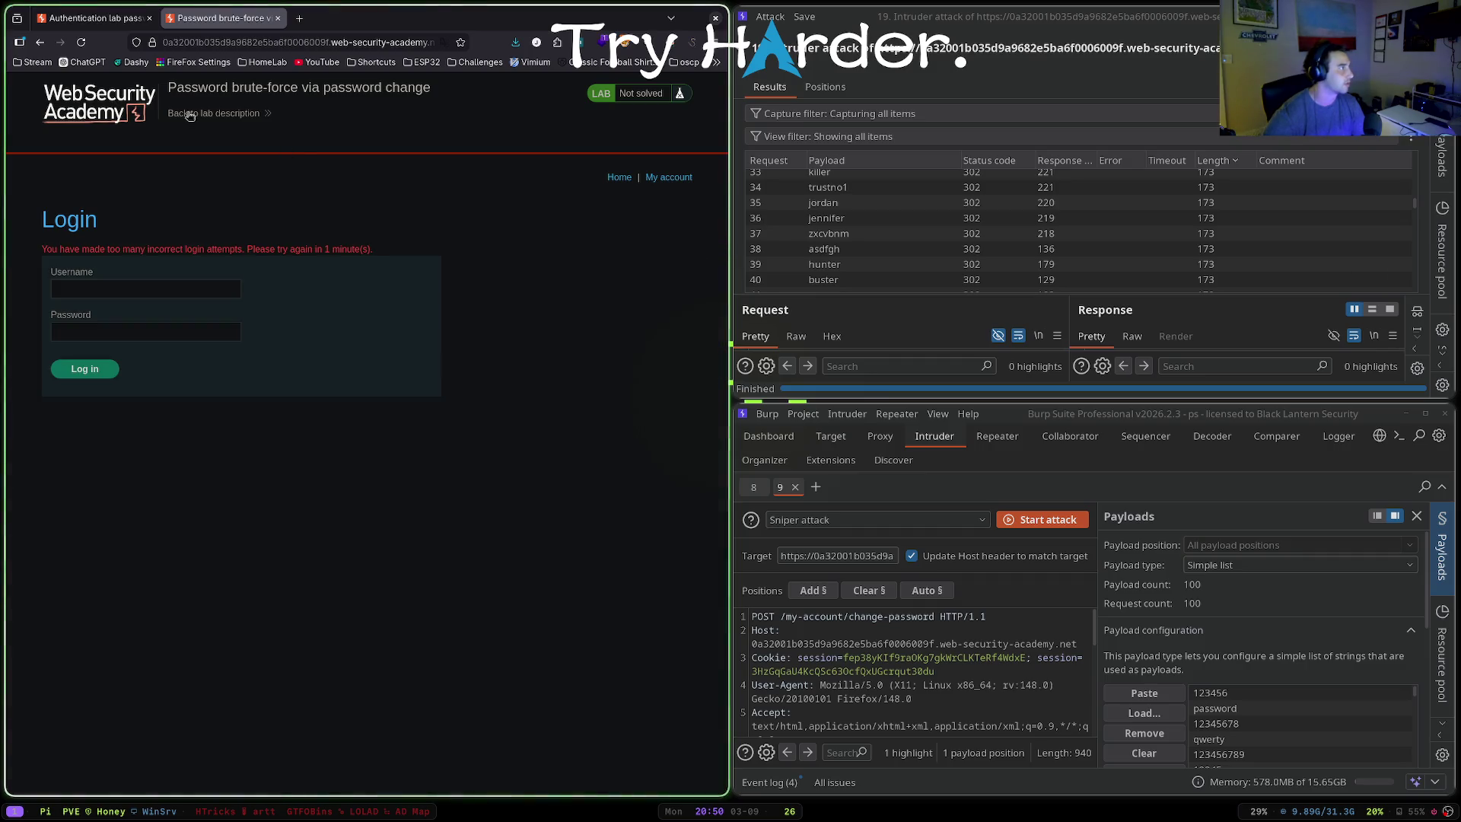
pyautogui.click(81, 42)
pyautogui.click(476, 464)
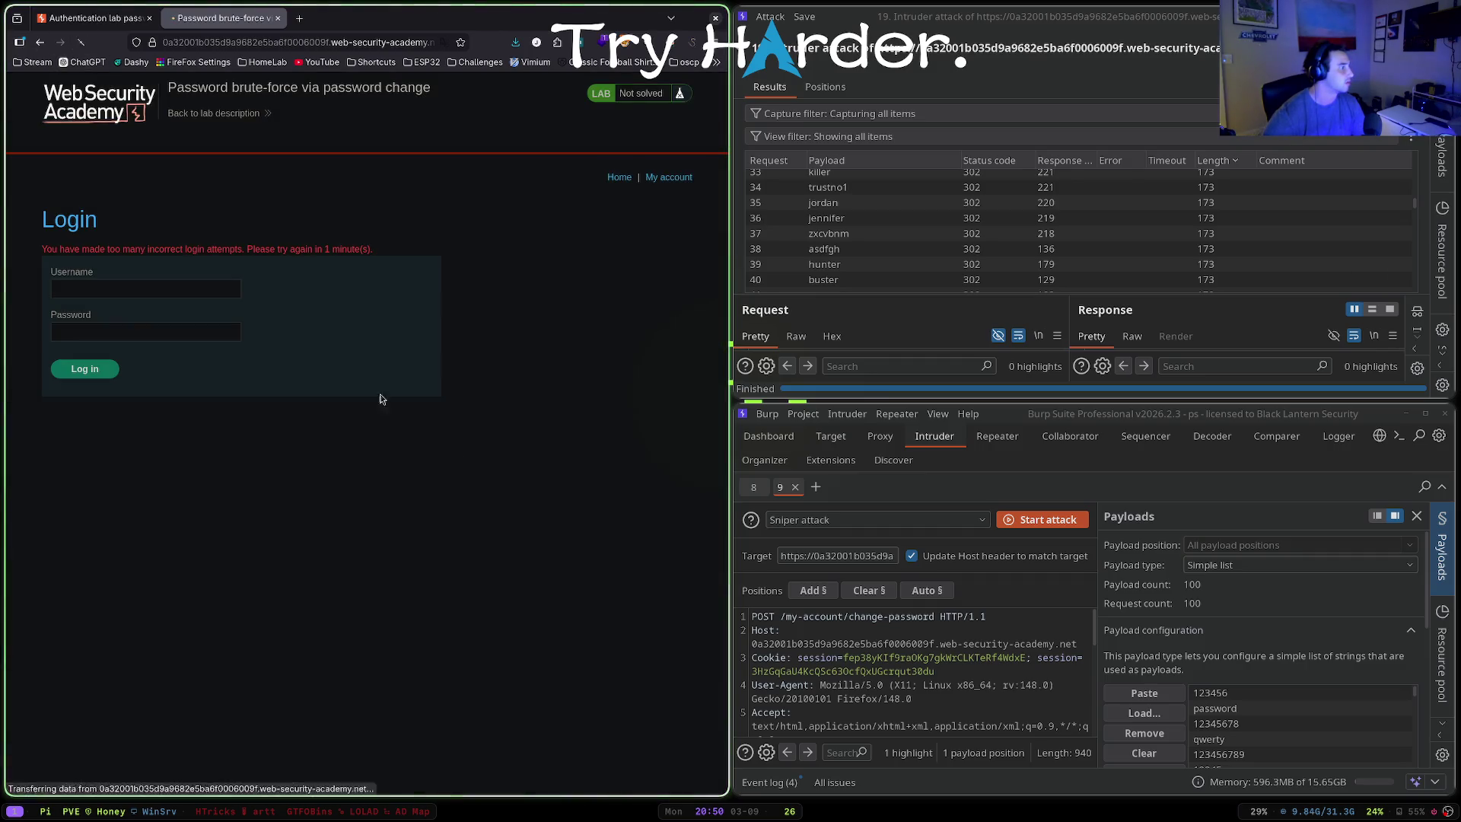
pyautogui.write('carl')
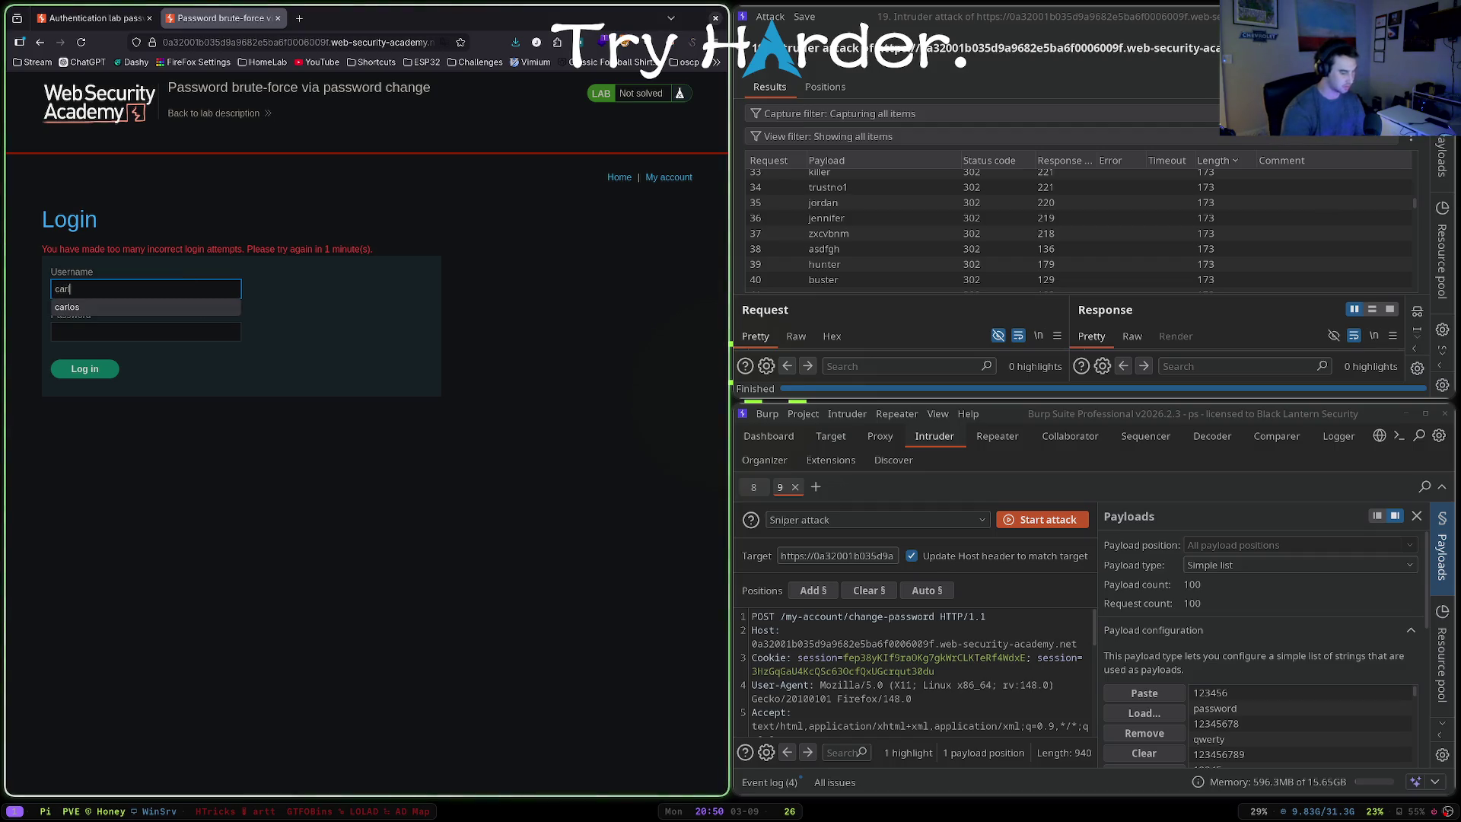
pyautogui.write('os')
pyautogui.press('Tab')
pyautogui.write('pet')
pyautogui.press('Return')
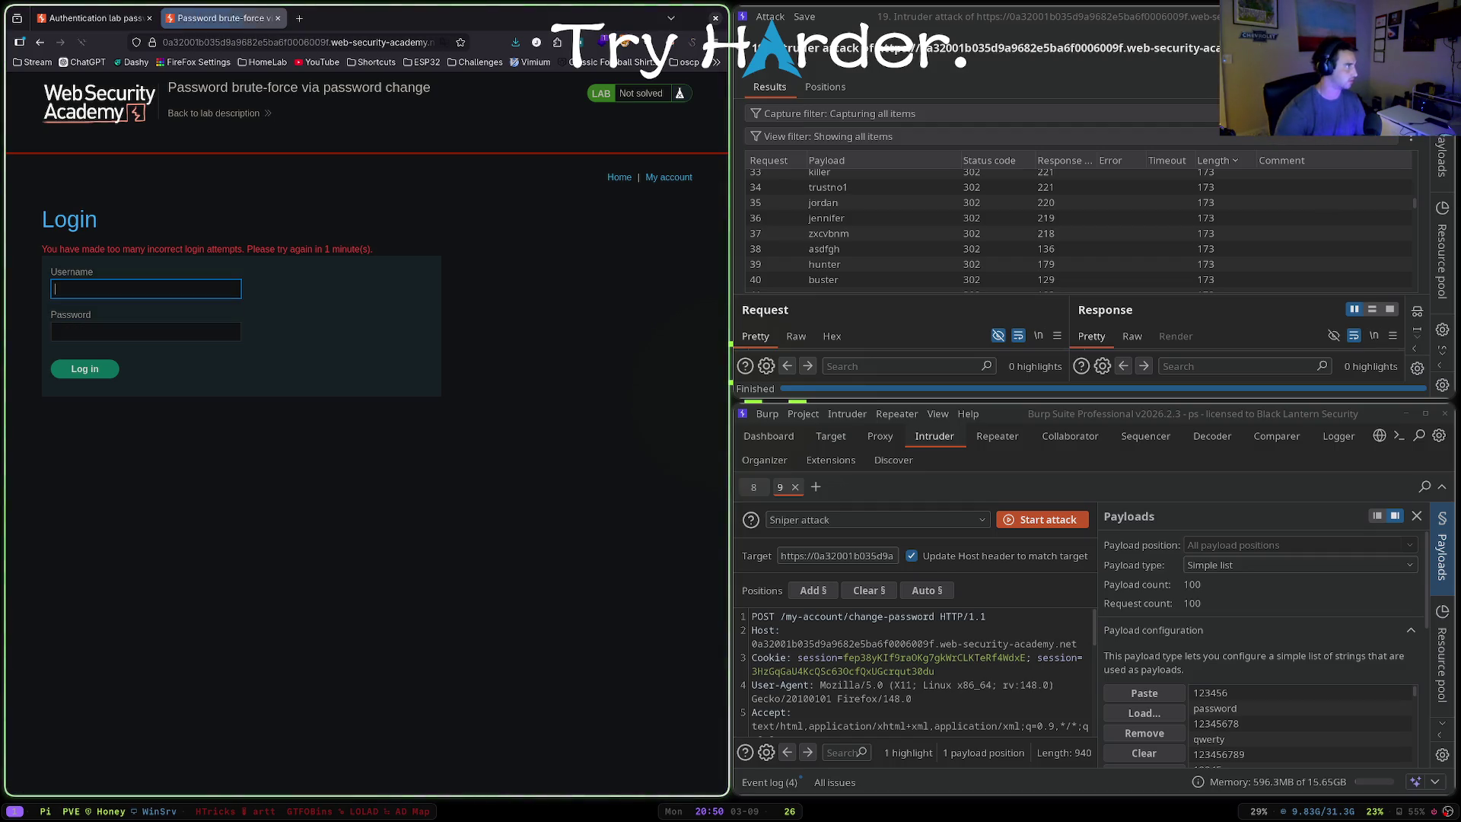
pyautogui.write('carlos')
pyautogui.press('Tab')
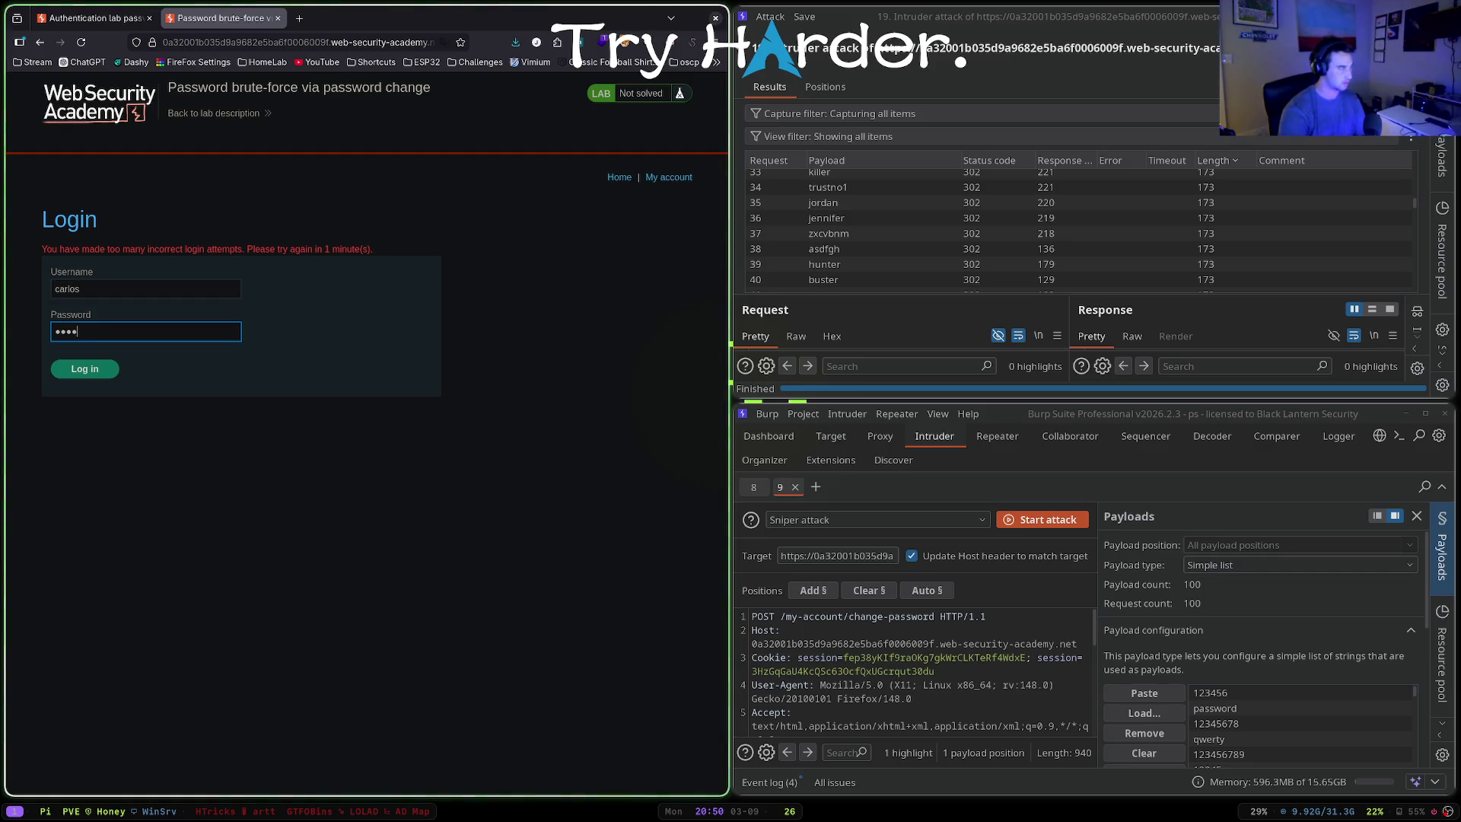
pyautogui.click(875, 202)
pyautogui.press('super+f')
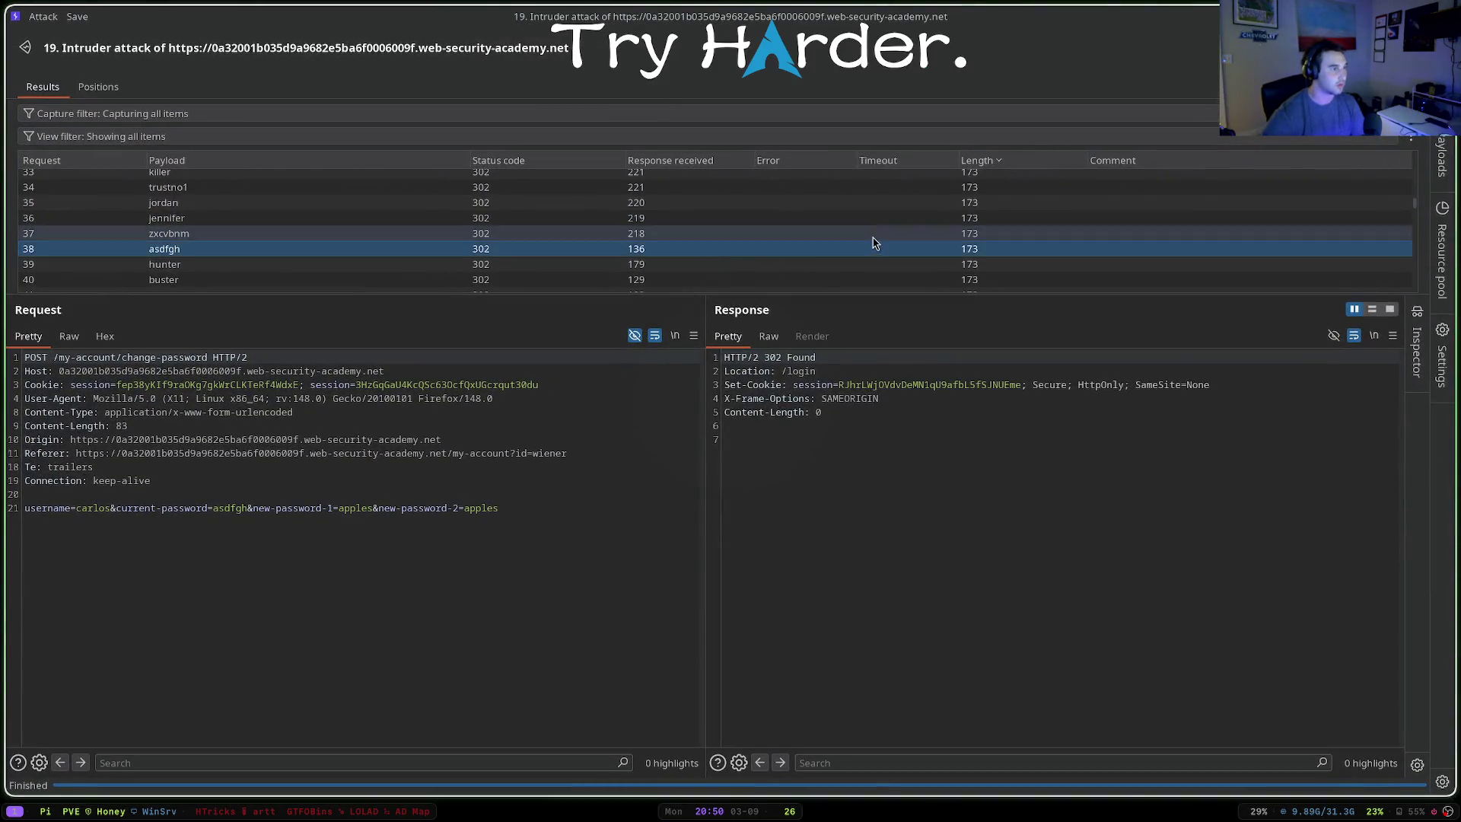
# - Step through attack results down to 131313, then tile the attack window beside the browser
pyautogui.press('Down')
pyautogui.press('Down')
pyautogui.press('Down')
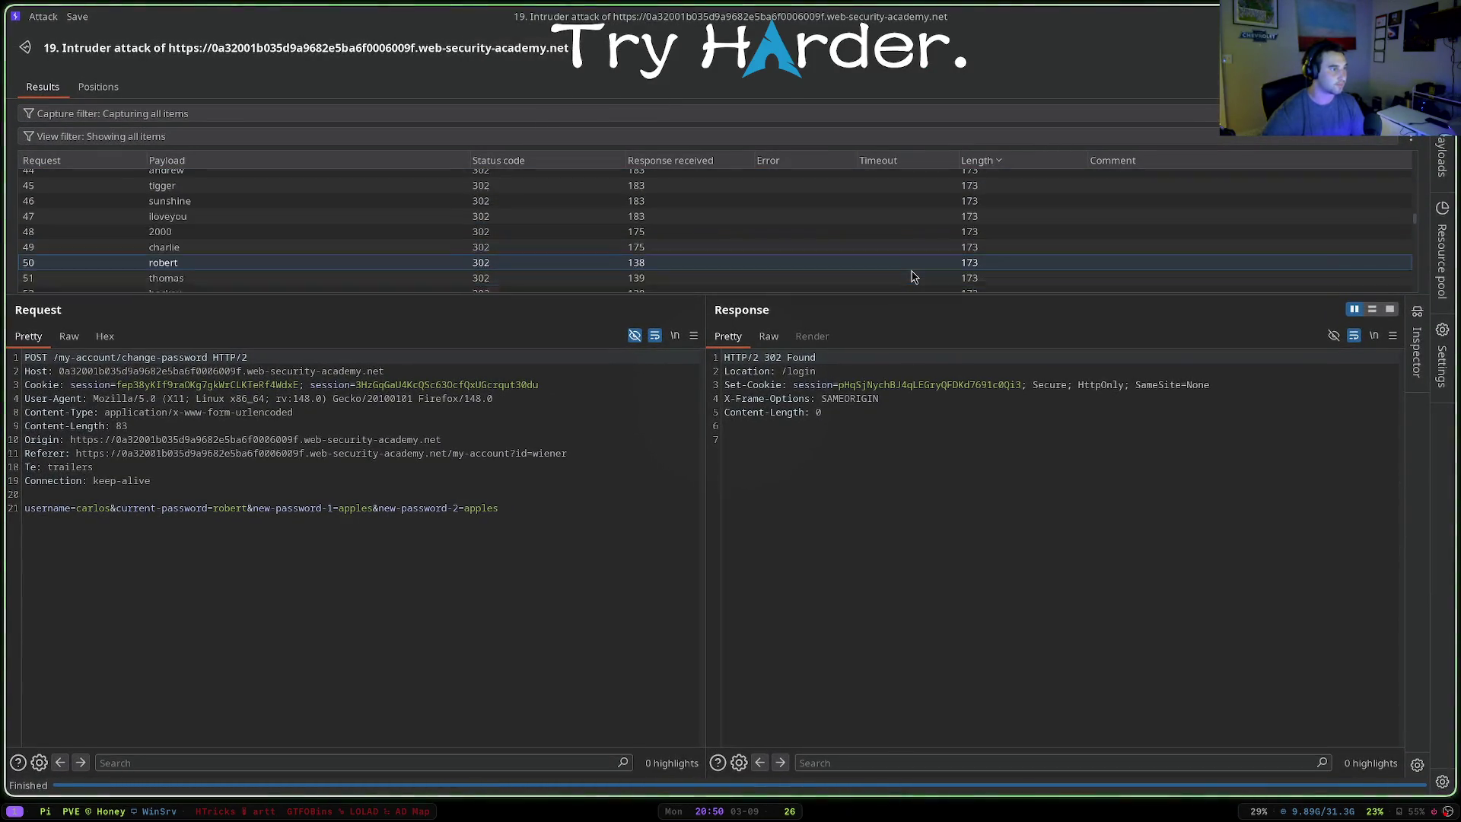
pyautogui.press('Down')
pyautogui.press('Down')
pyautogui.press('Down')
pyautogui.scroll(4, 1010, 221)
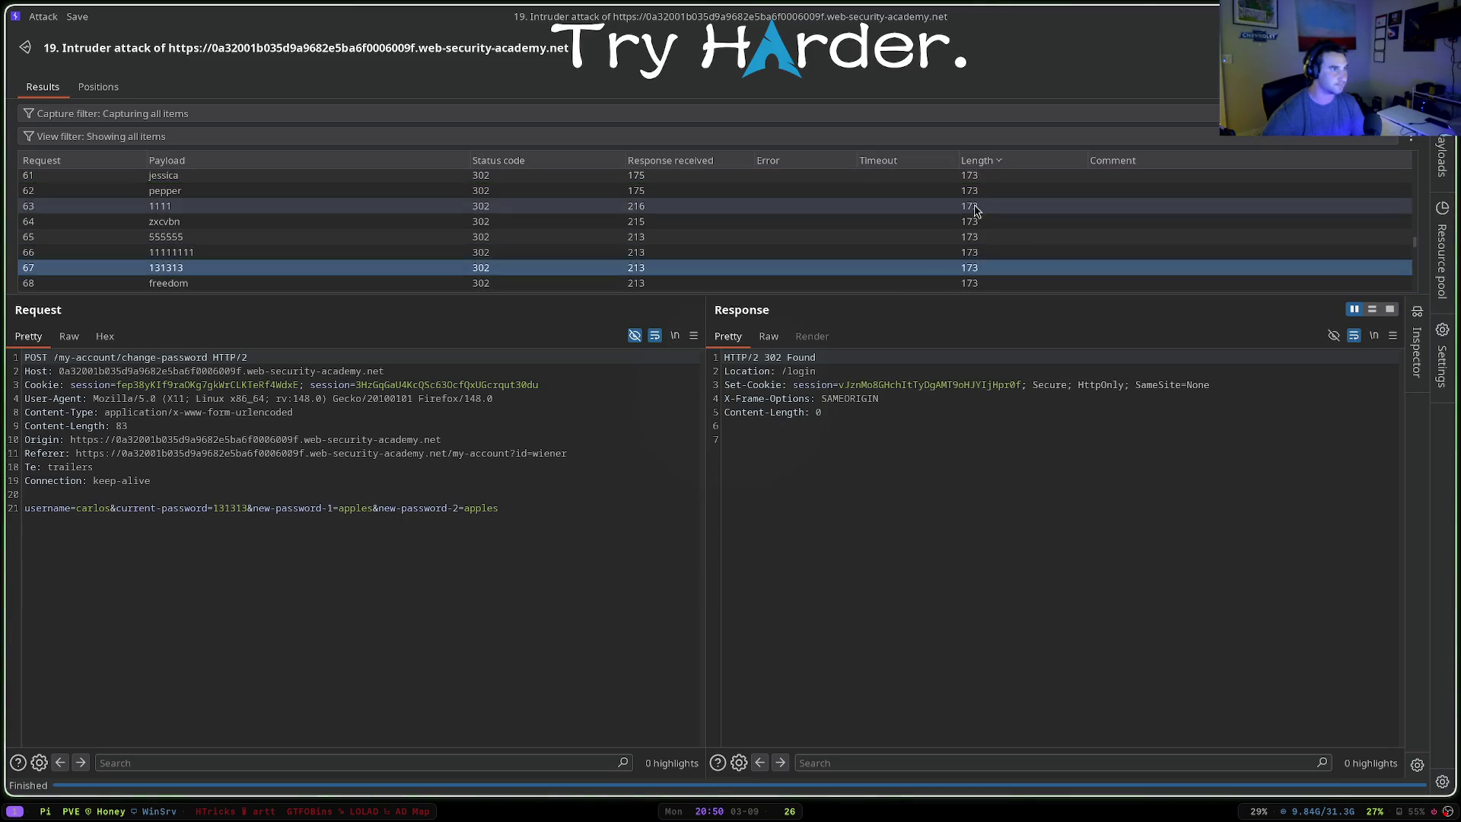
pyautogui.scroll(15, 1009, 221)
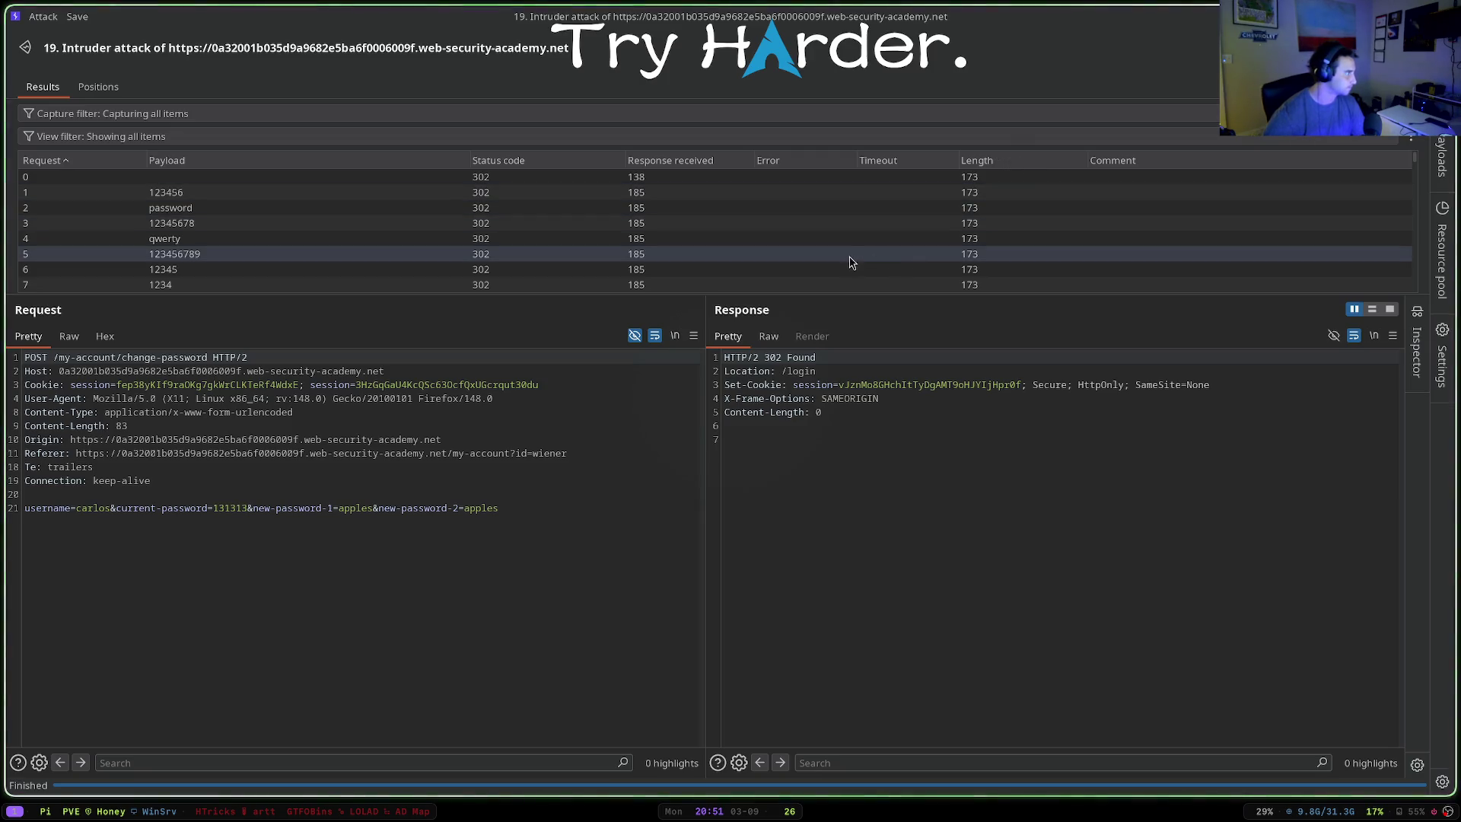
pyautogui.press('super+f')
# - Submit two login attempts with username carlos on the lab login page
pyautogui.click(80, 367)
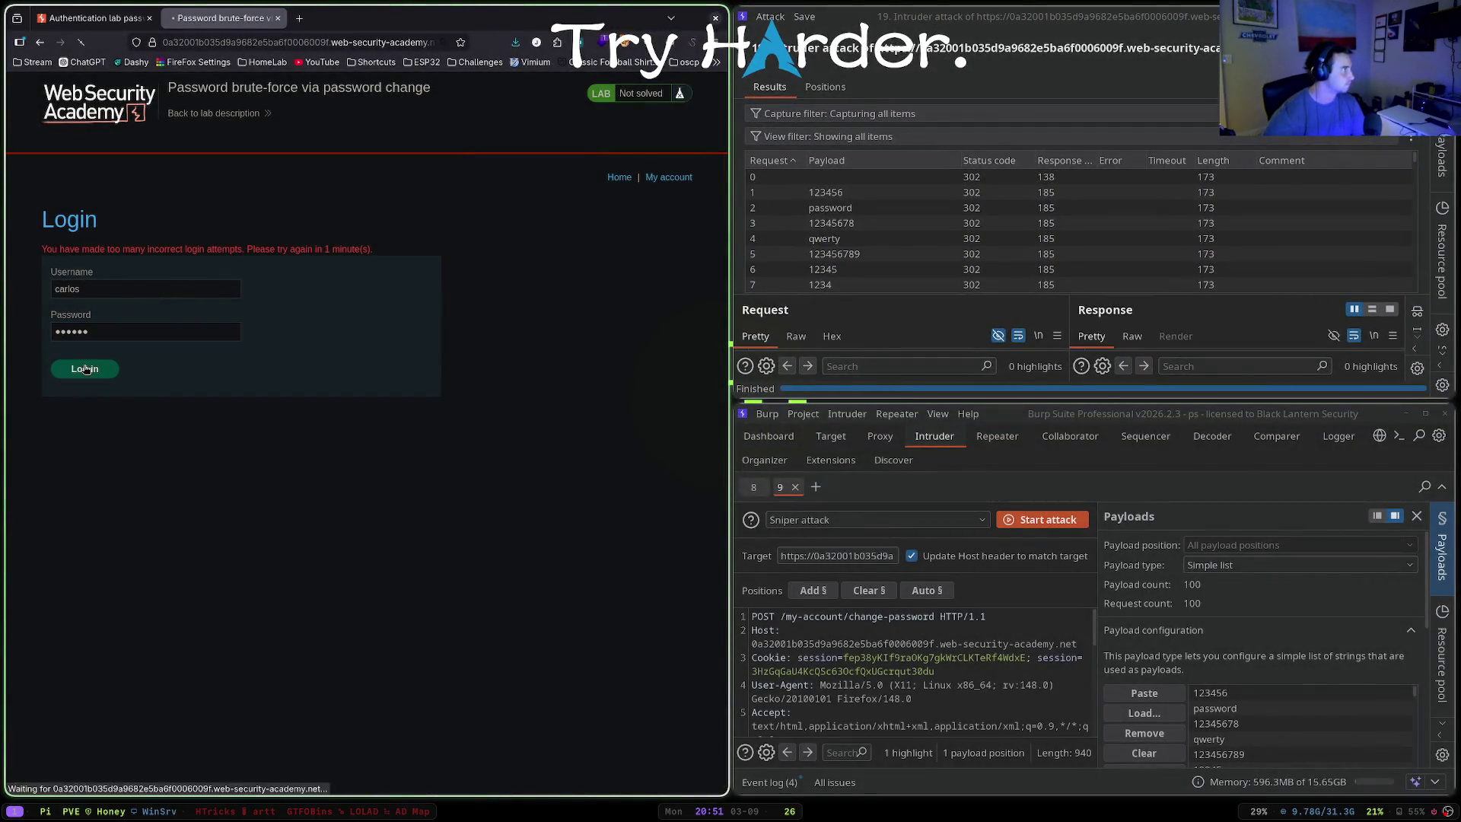
pyautogui.write('carl')
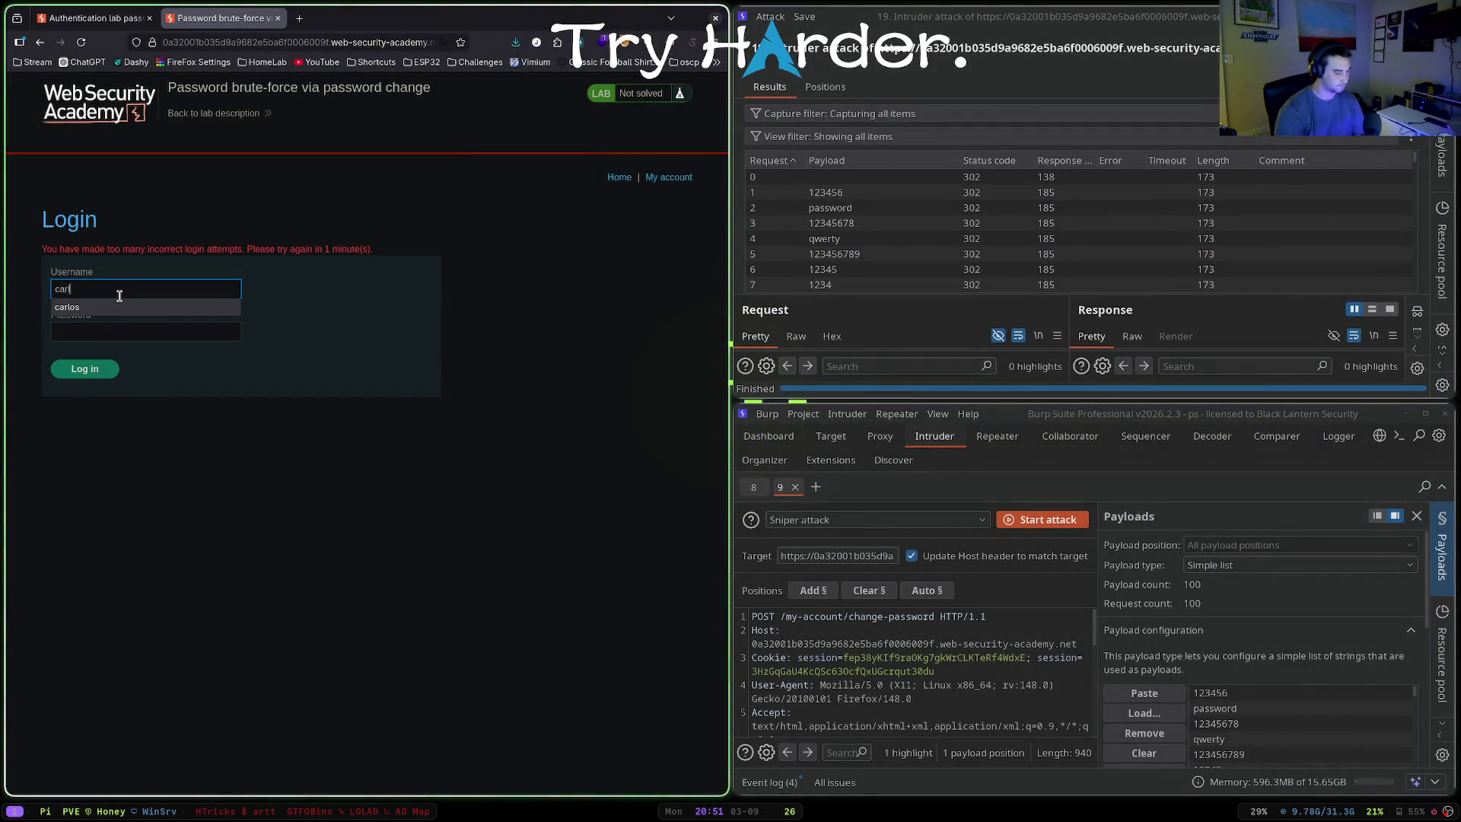
pyautogui.write('os')
pyautogui.press('Tab')
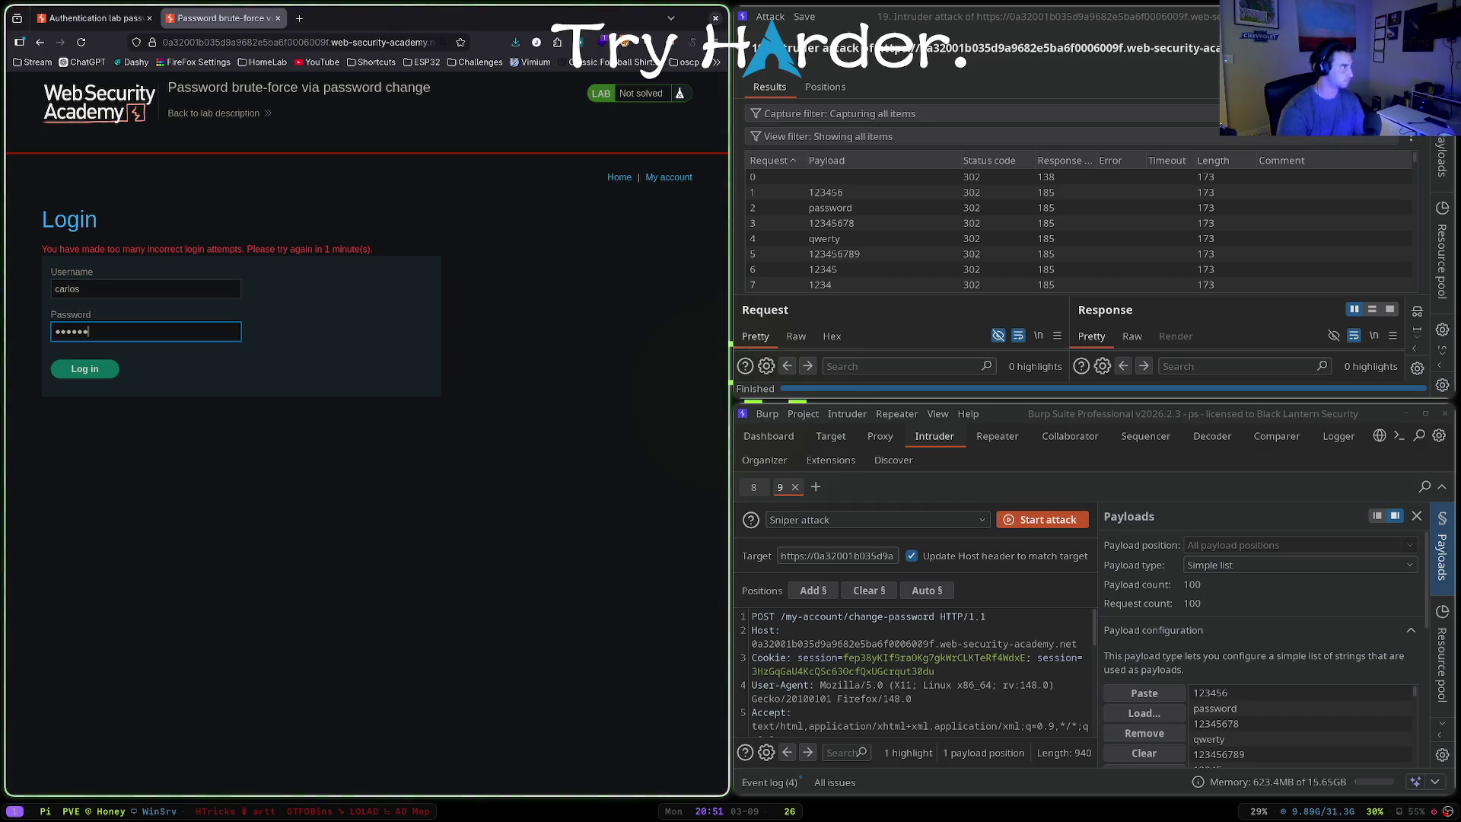
pyautogui.press('Return')
pyautogui.write('carl')
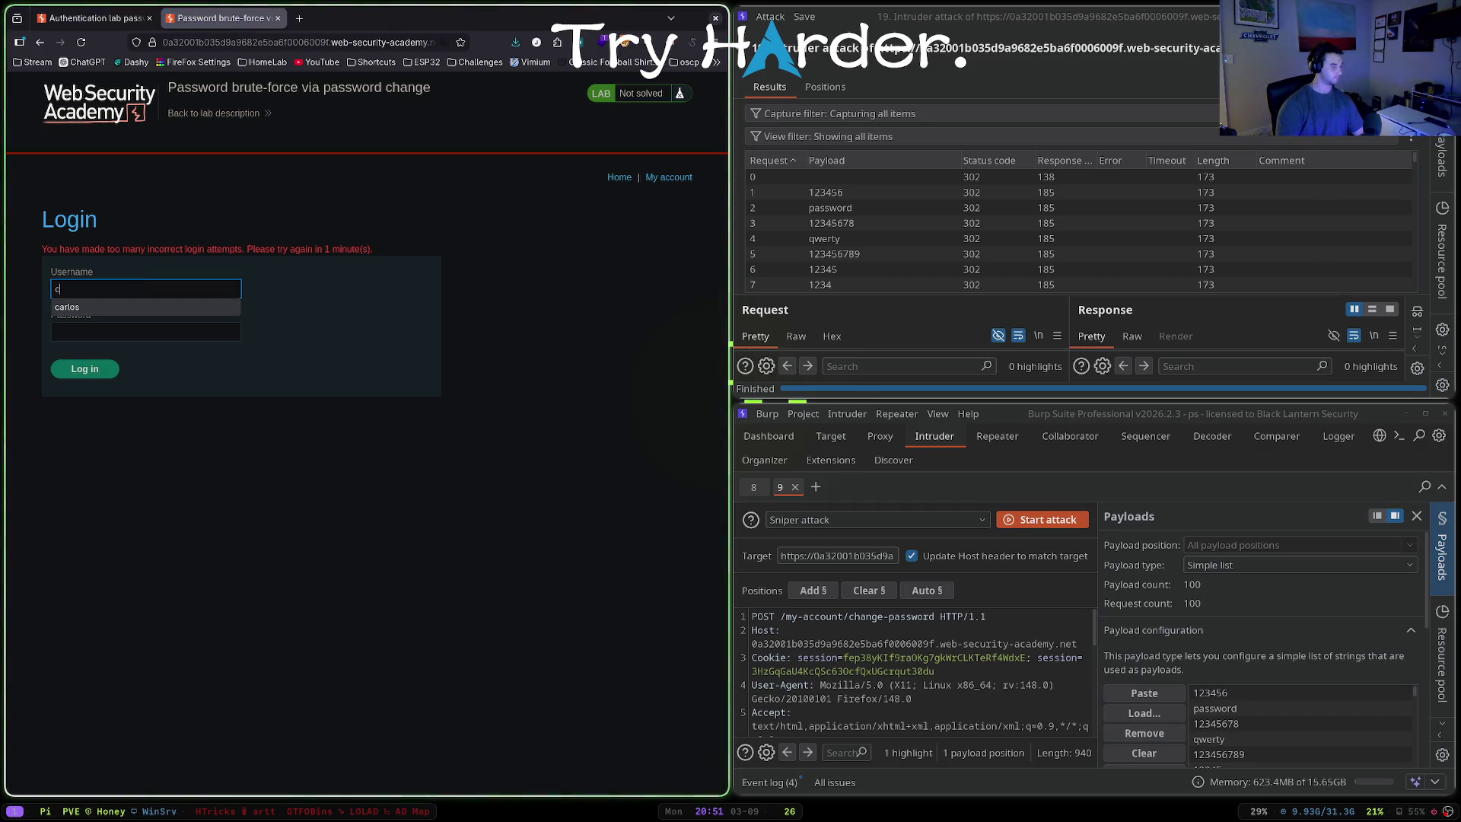
pyautogui.write('os')
pyautogui.press('Tab')
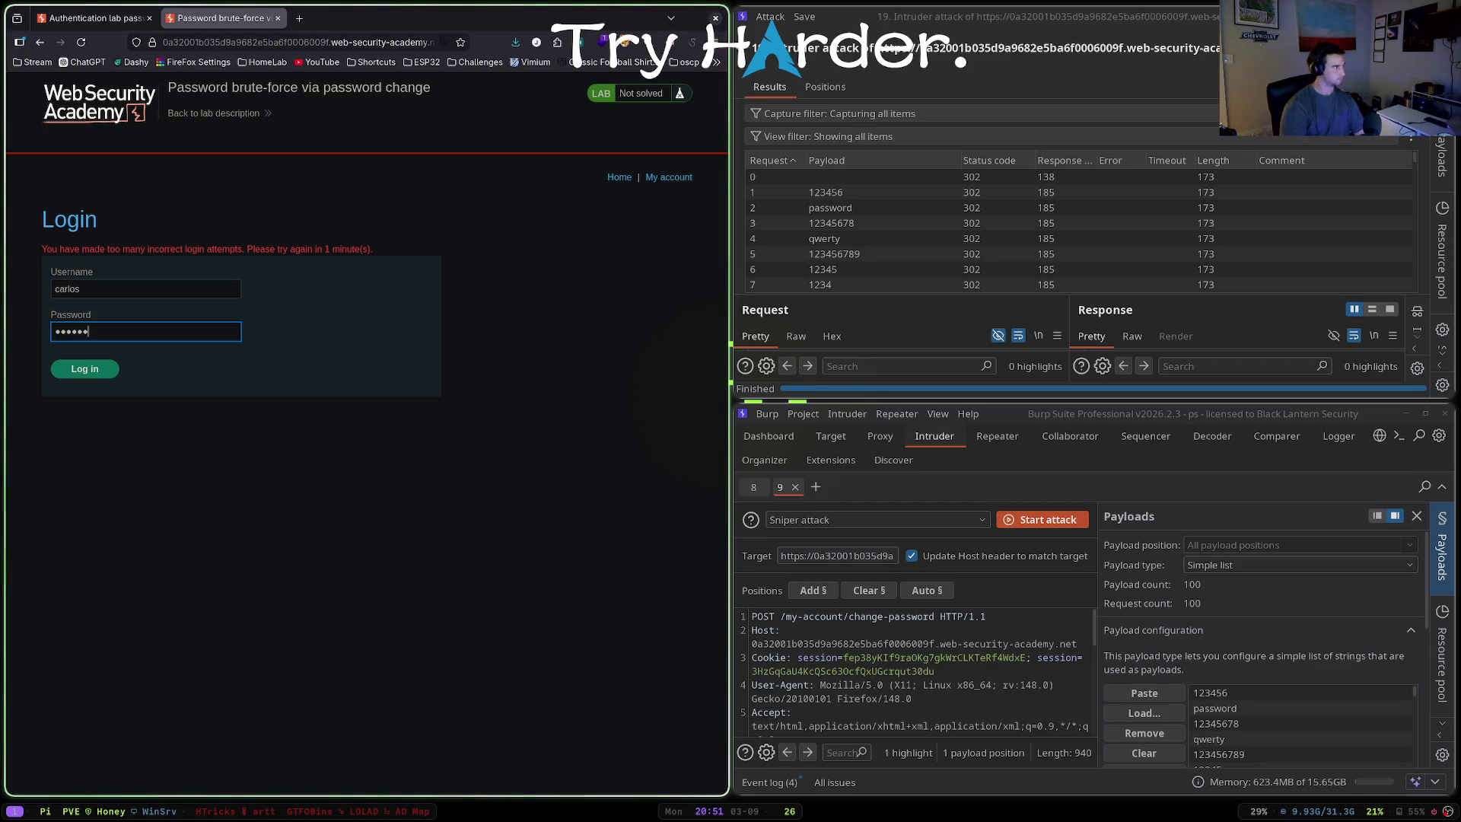
# - Check the current-password value in the change-password request body
pyautogui.scroll(-5, 936, 255)
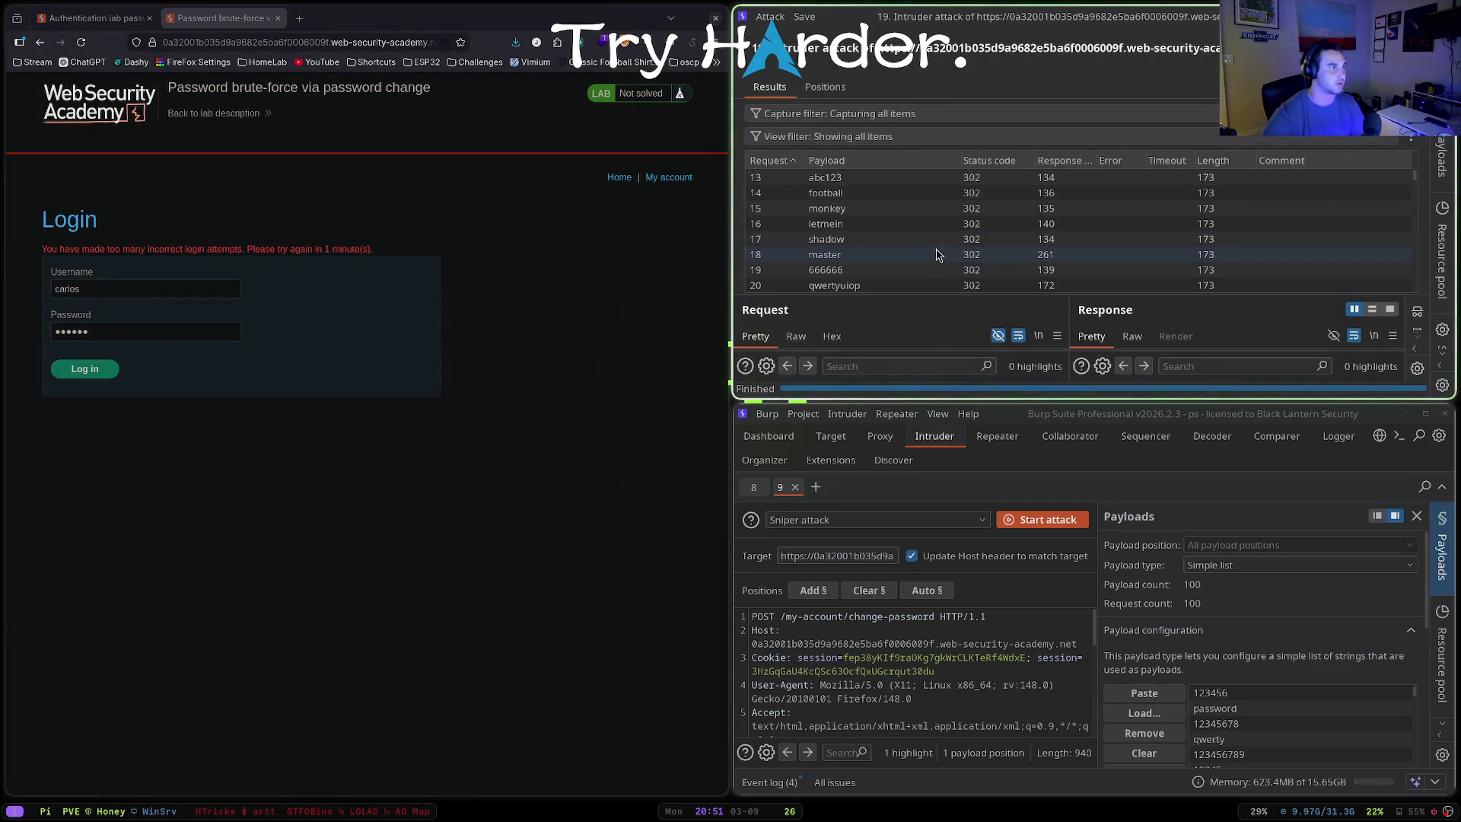
pyautogui.scroll(-2, 935, 255)
pyautogui.scroll(-5, 931, 624)
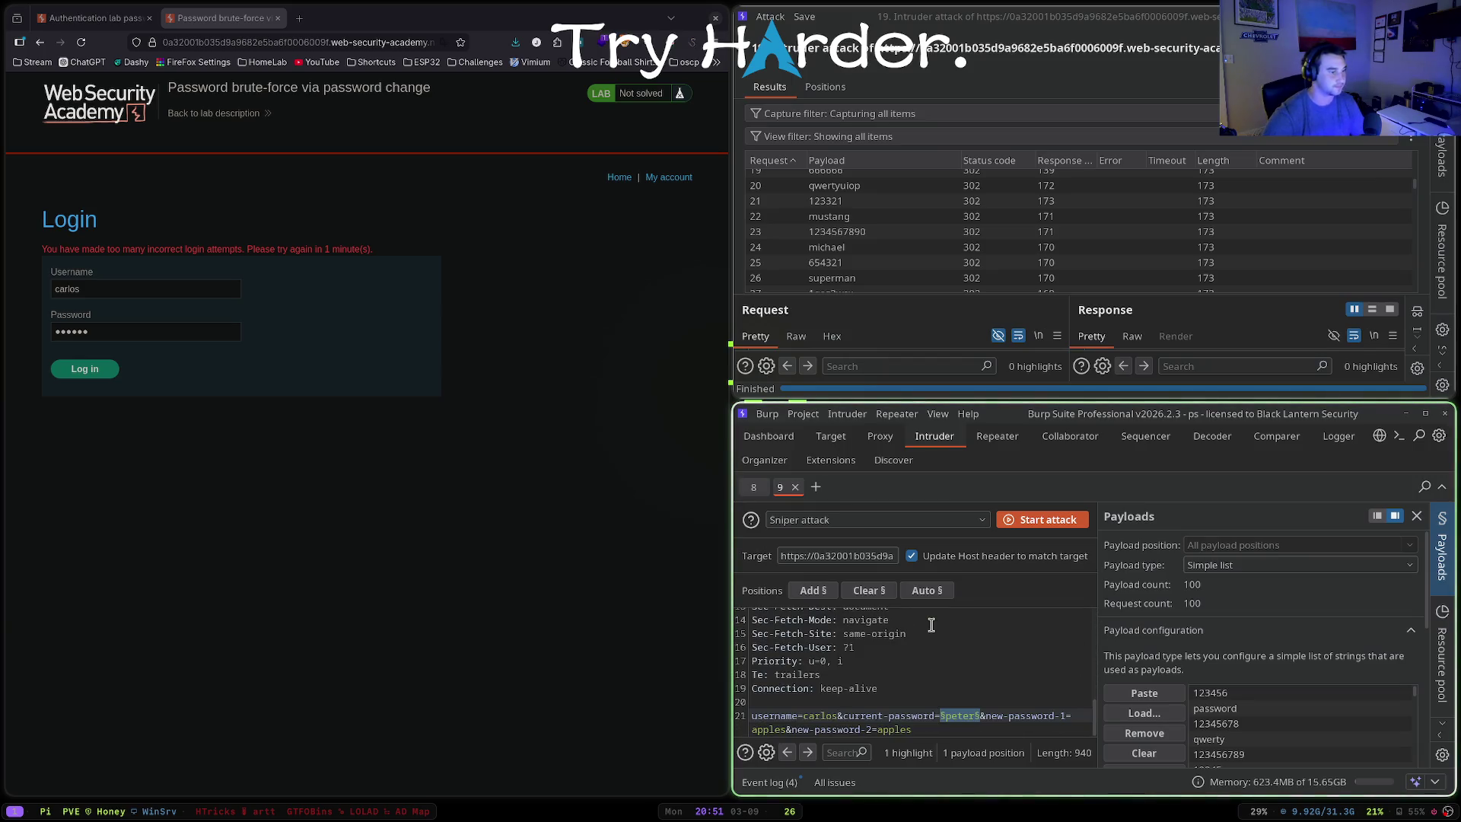
pyautogui.click(901, 716)
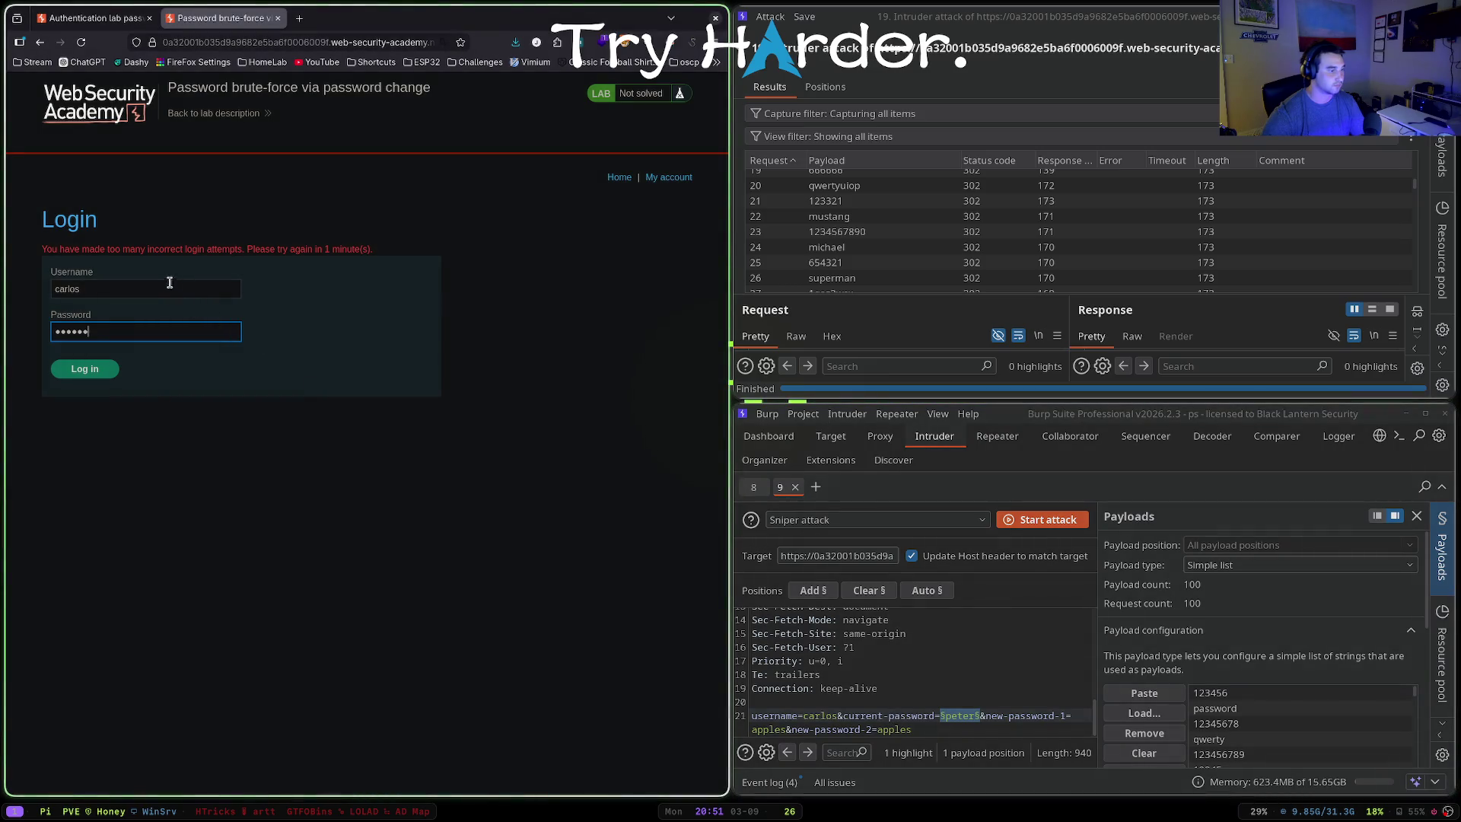
pyautogui.click(96, 366)
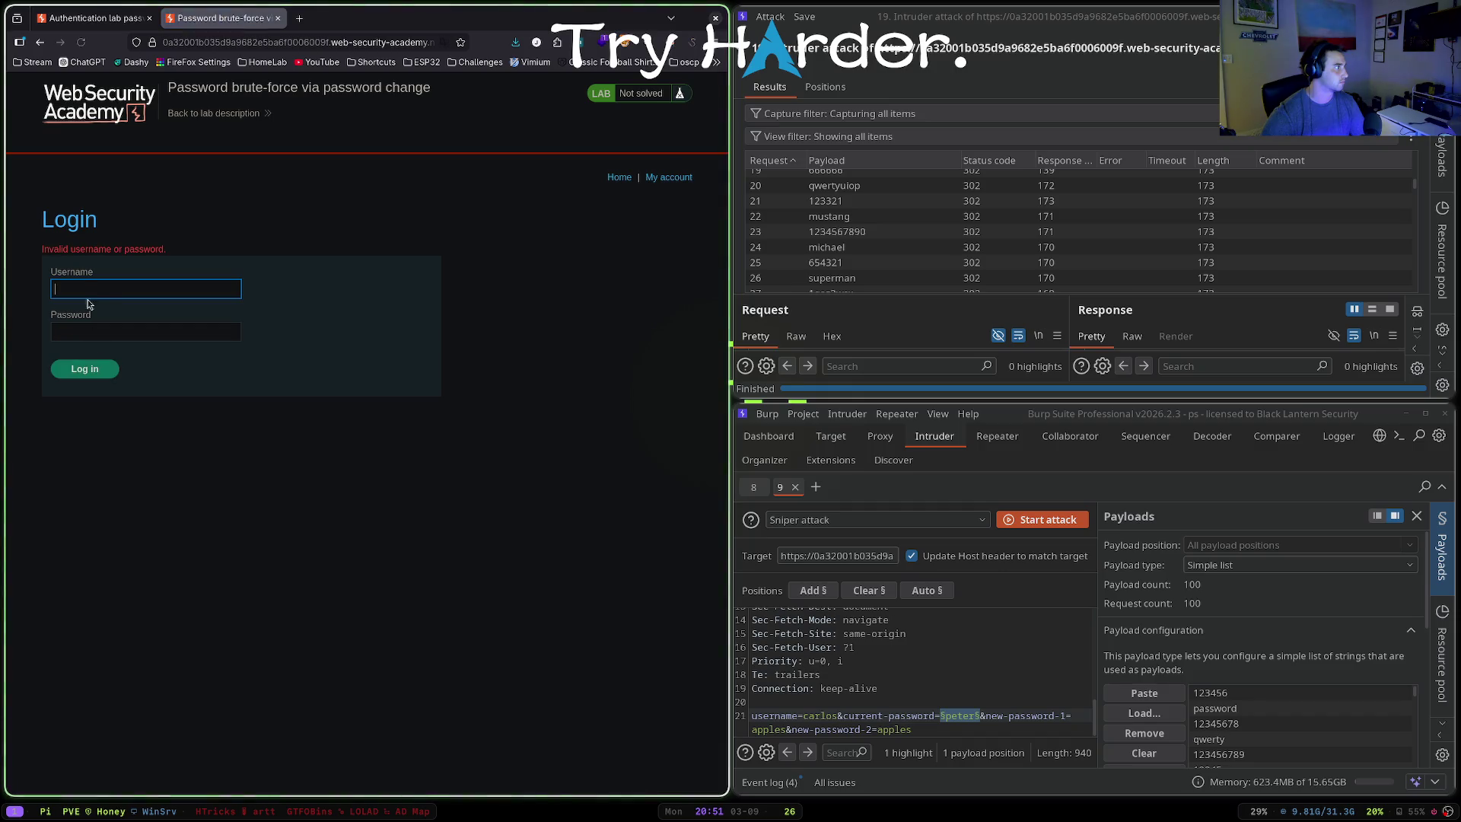
pyautogui.write('carlos')
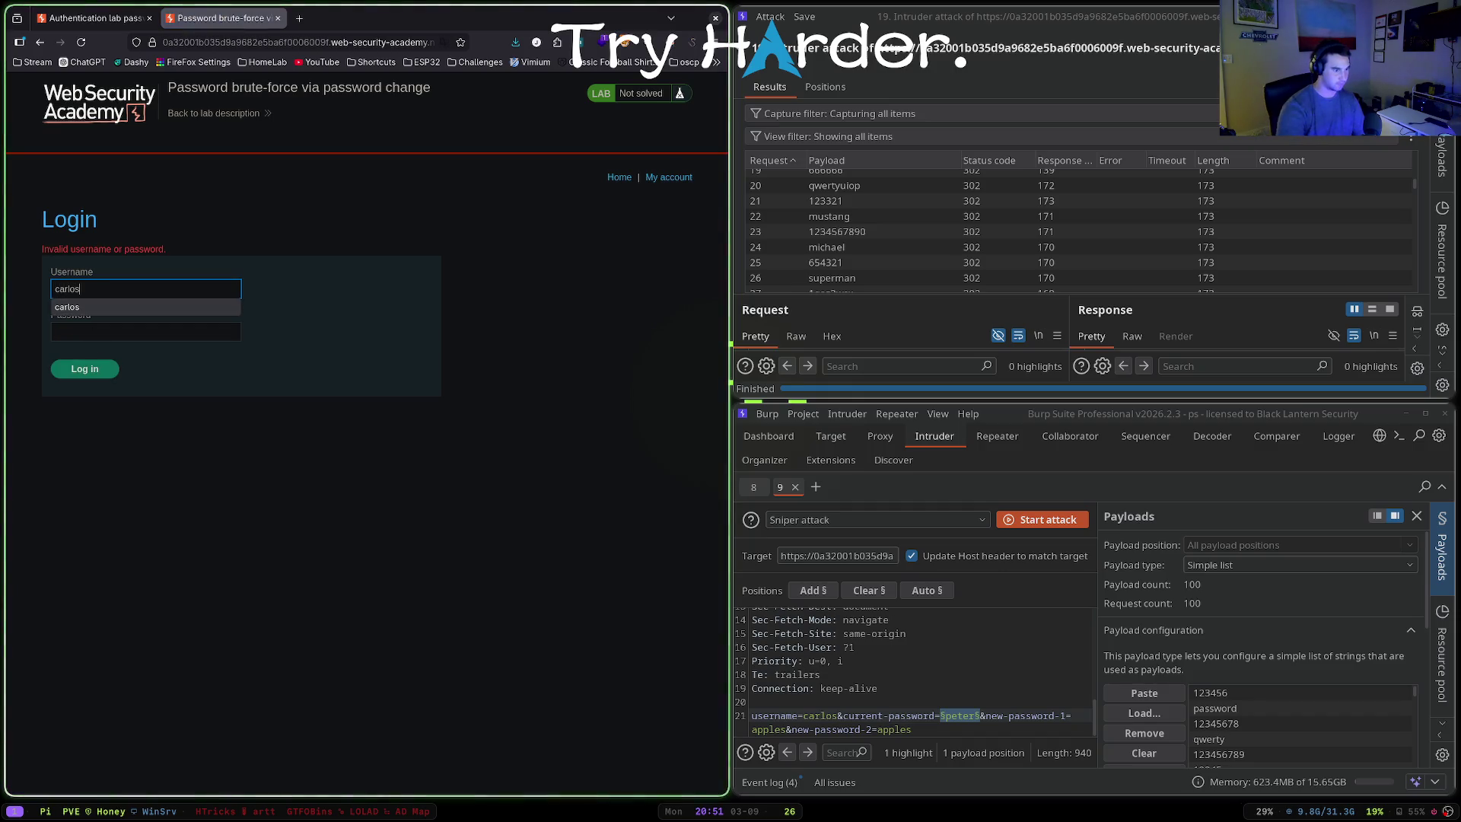
pyautogui.press('Tab')
pyautogui.scroll(2, 930, 231)
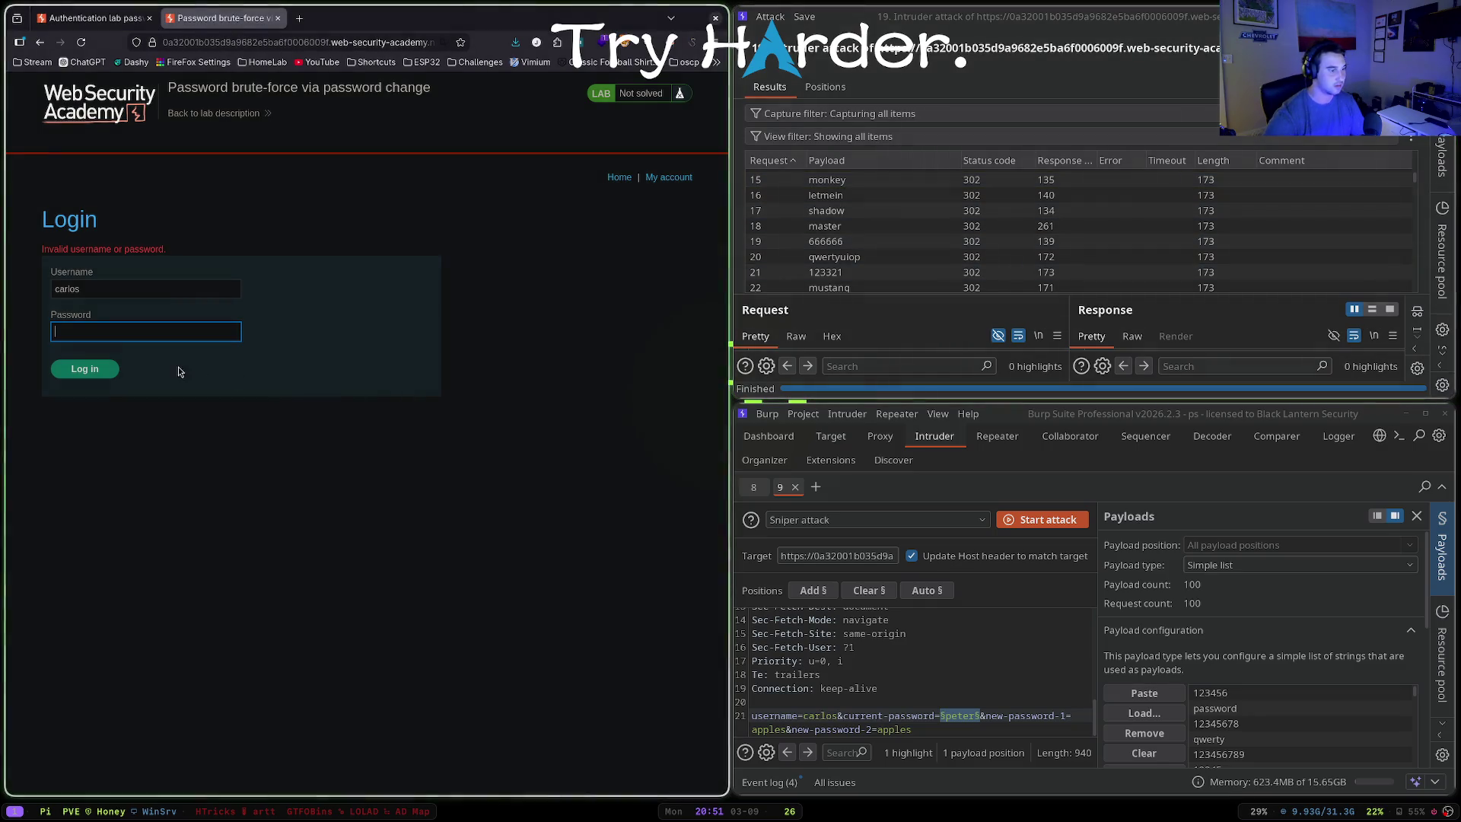
pyautogui.write('pete')
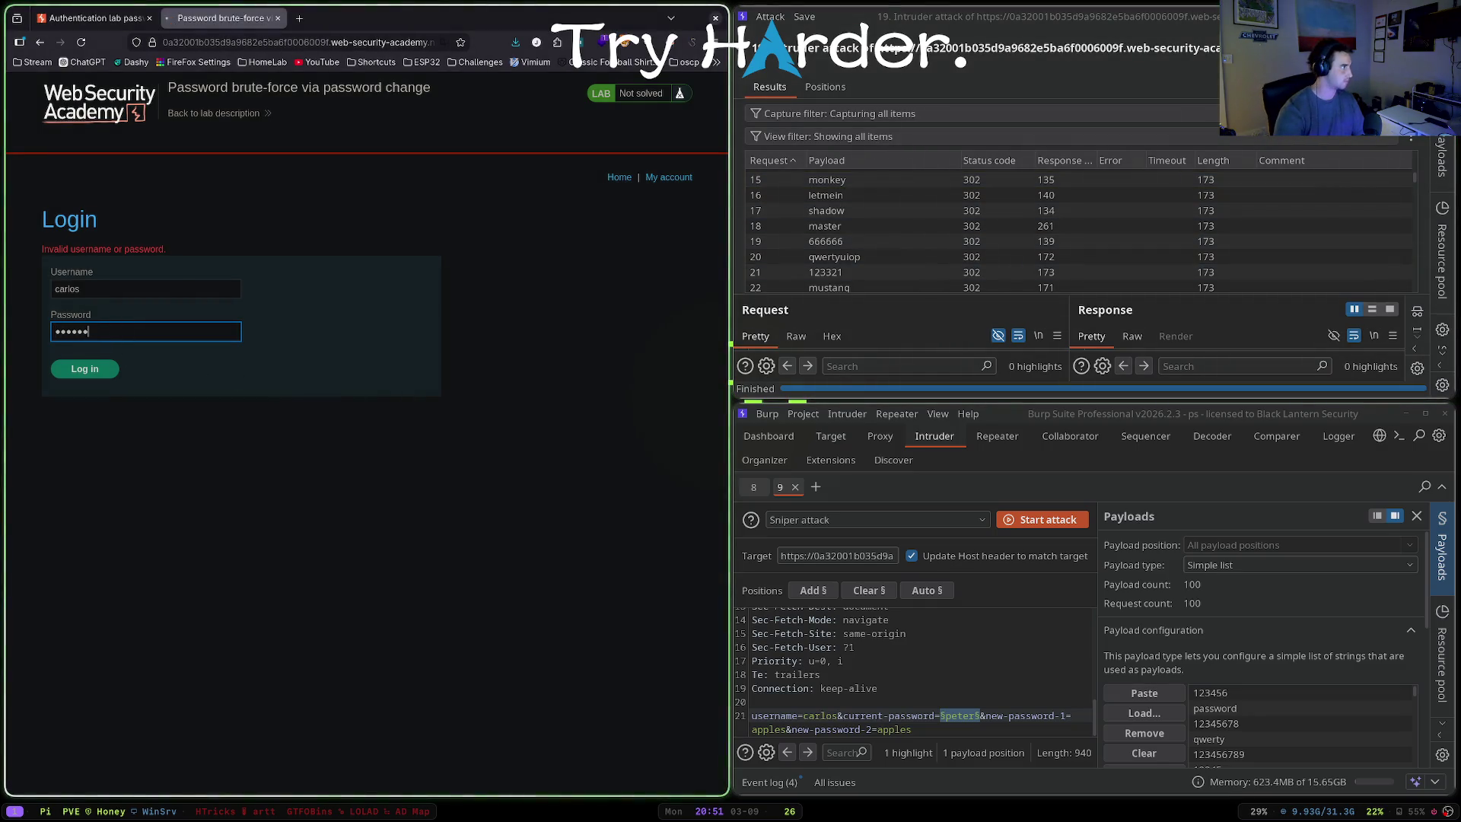
pyautogui.press('Return')
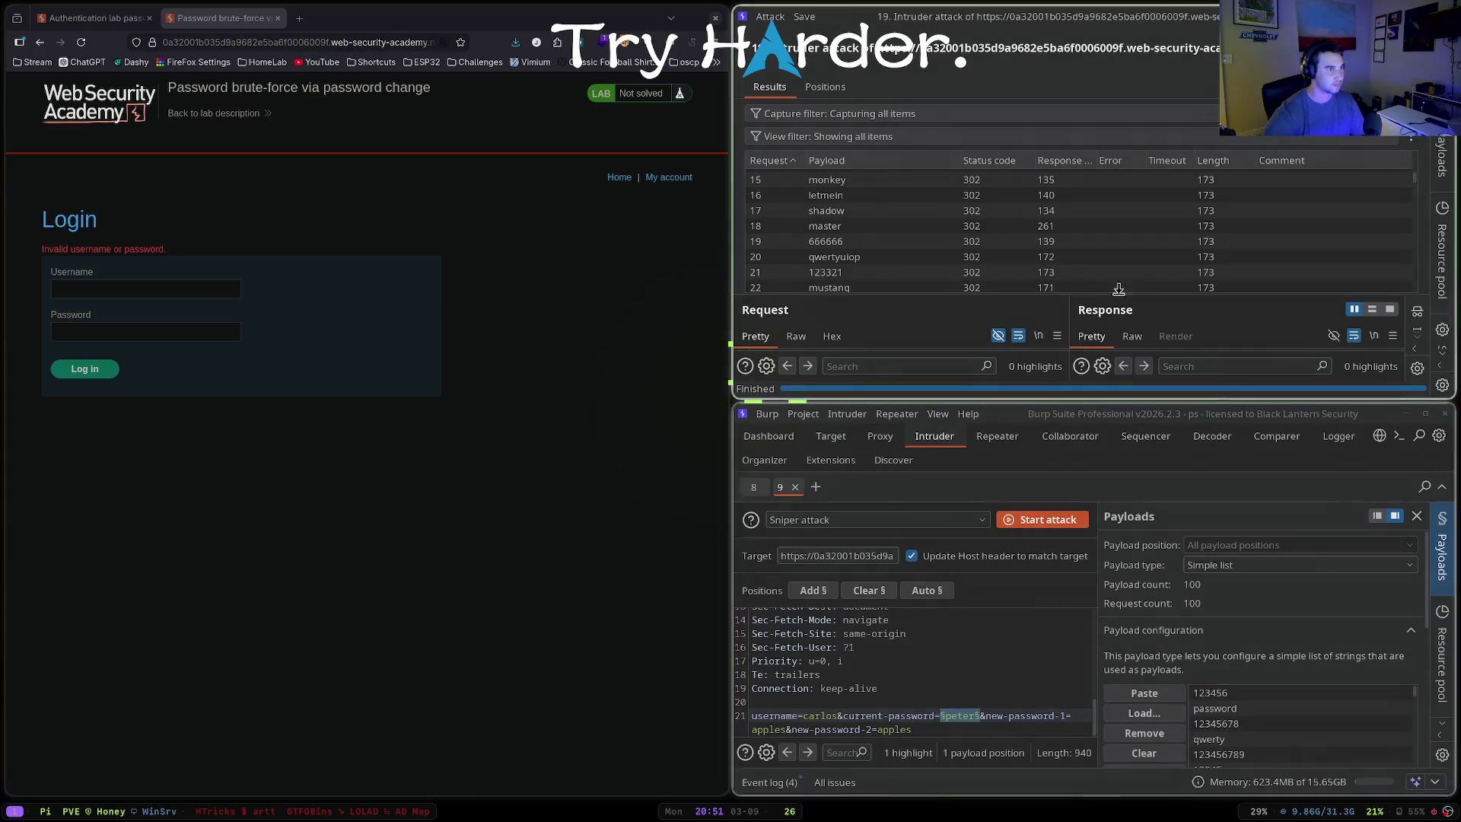
# - Discard the finished Intruder attack results without saving and rerun the password brute-force attack
pyautogui.click(1450, 16)
pyautogui.click(1268, 239)
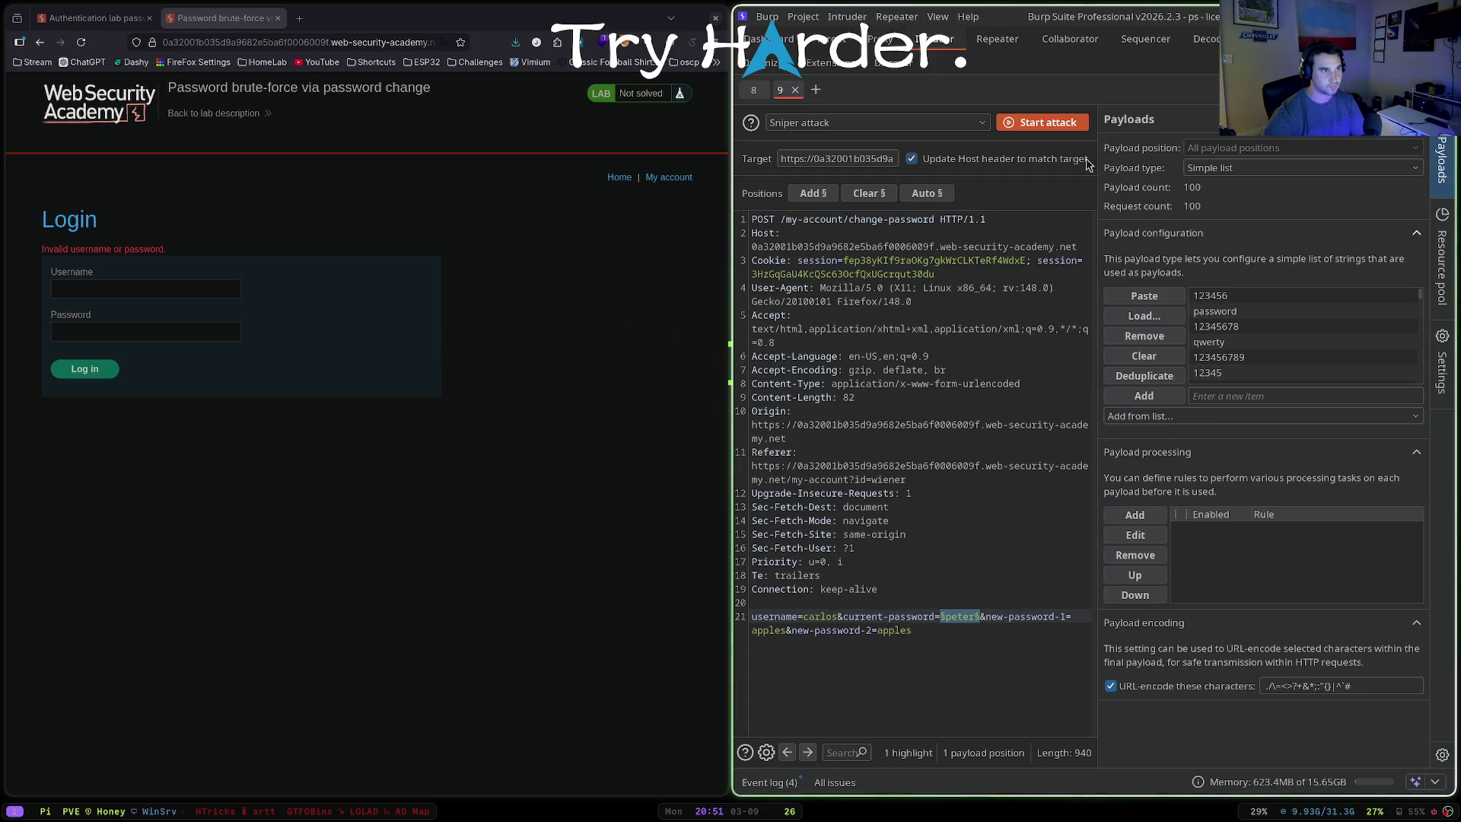
pyautogui.click(1064, 126)
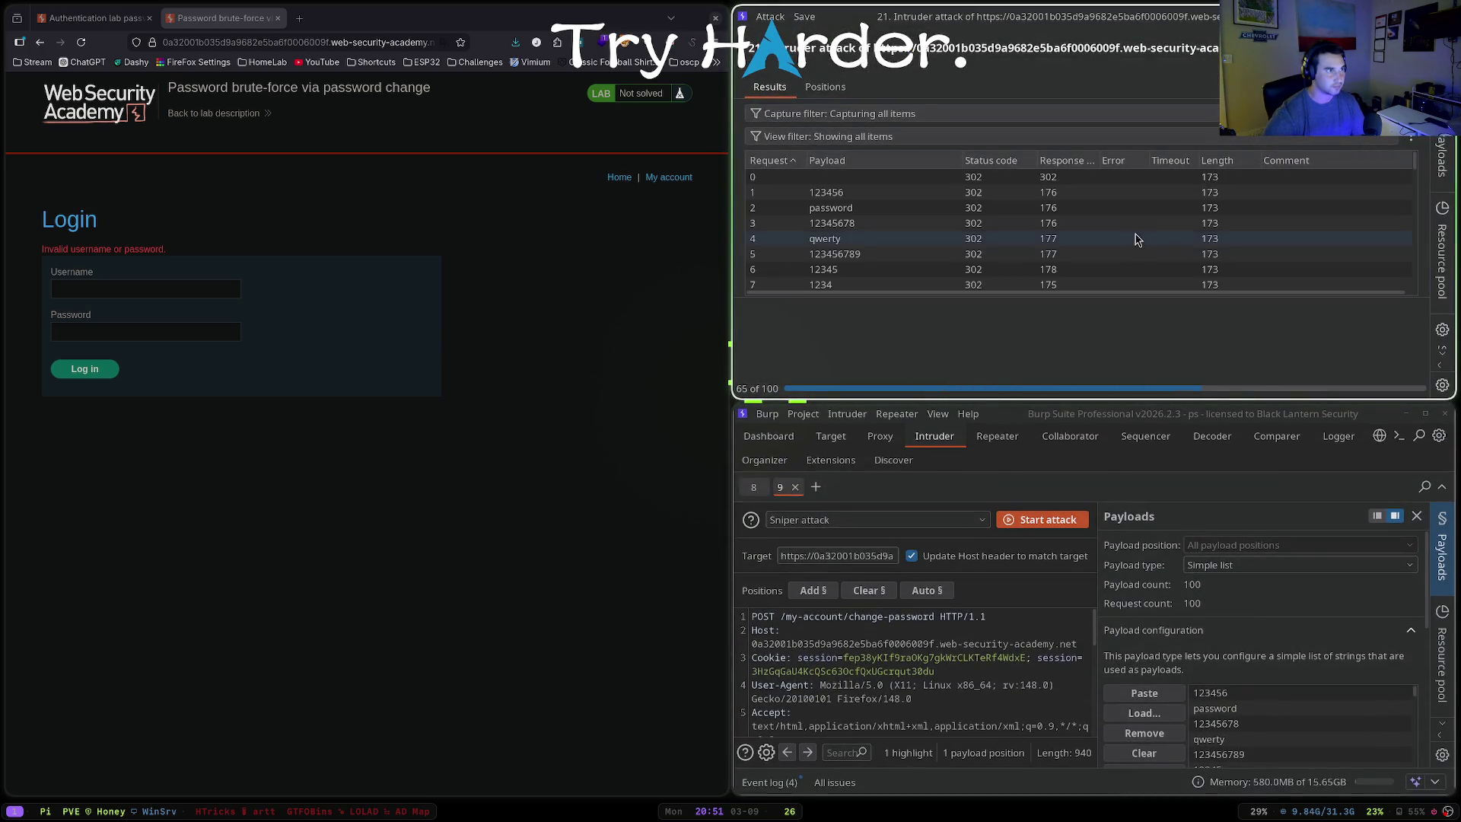
pyautogui.scroll(-7, 1202, 221)
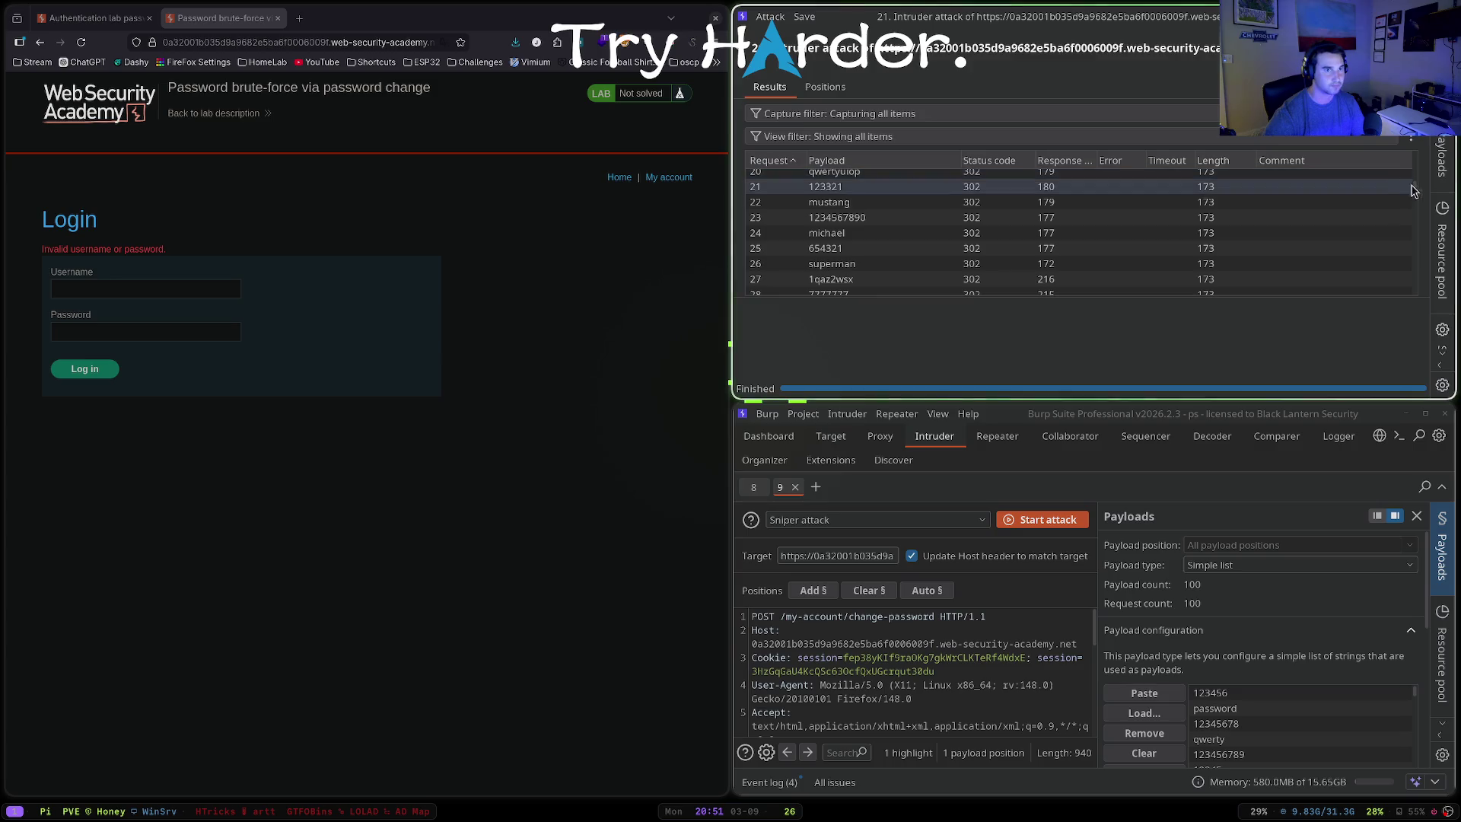
pyautogui.scroll(7, 1407, 197)
pyautogui.click(352, 237)
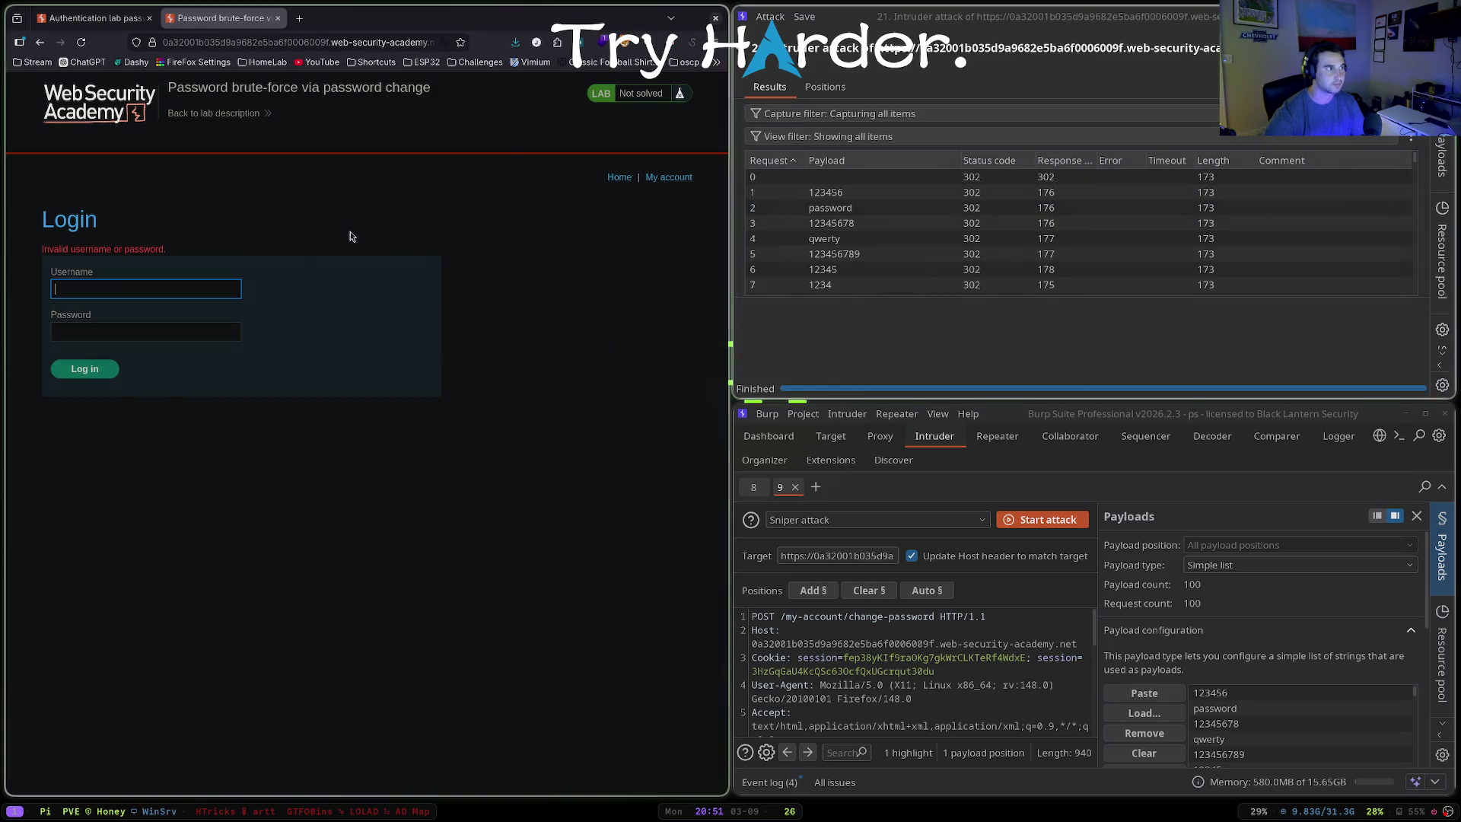
pyautogui.write('carlos')
pyautogui.press('Tab')
pyautogui.write('pe')
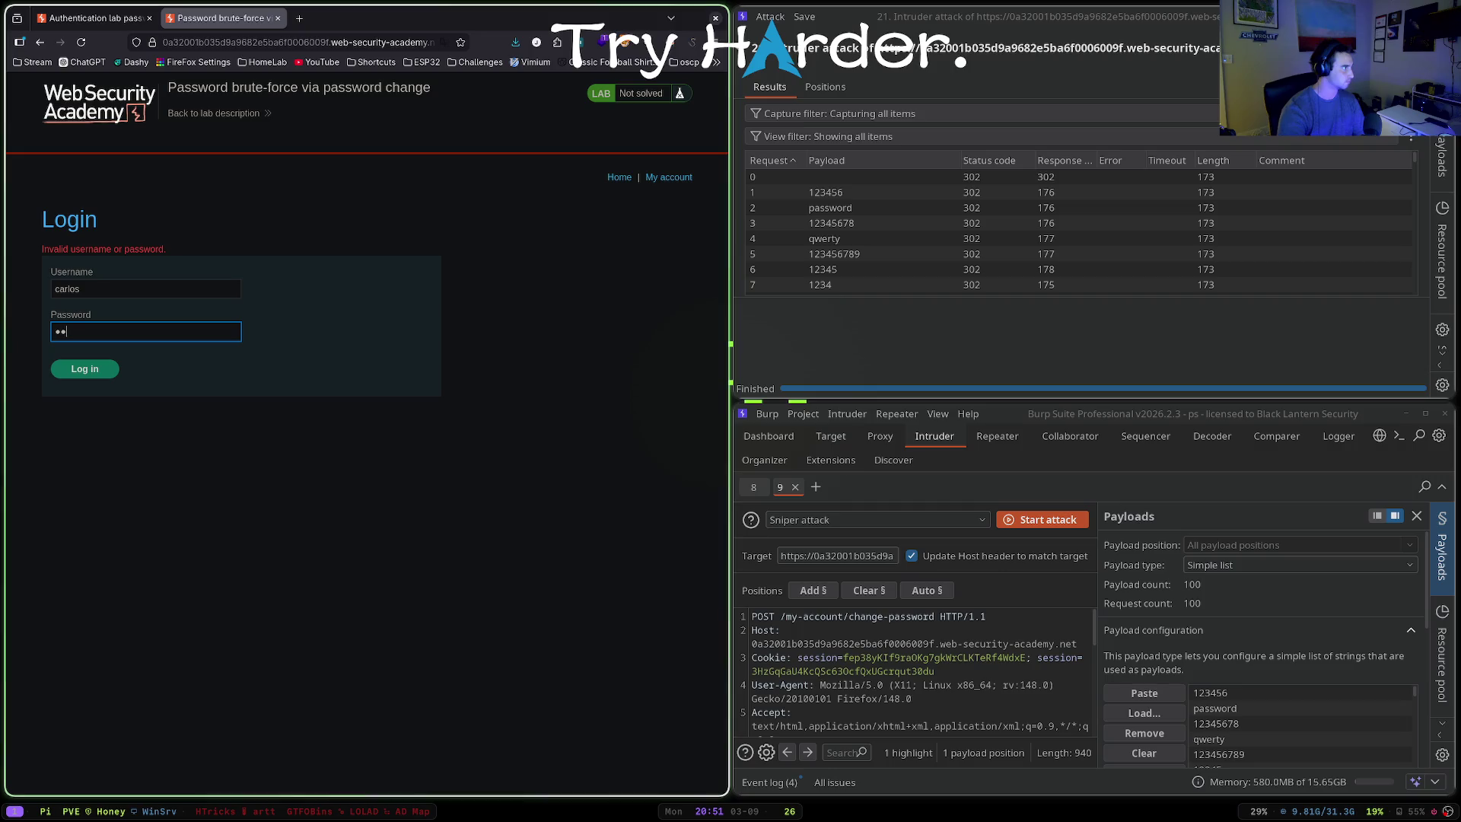
pyautogui.press('Return')
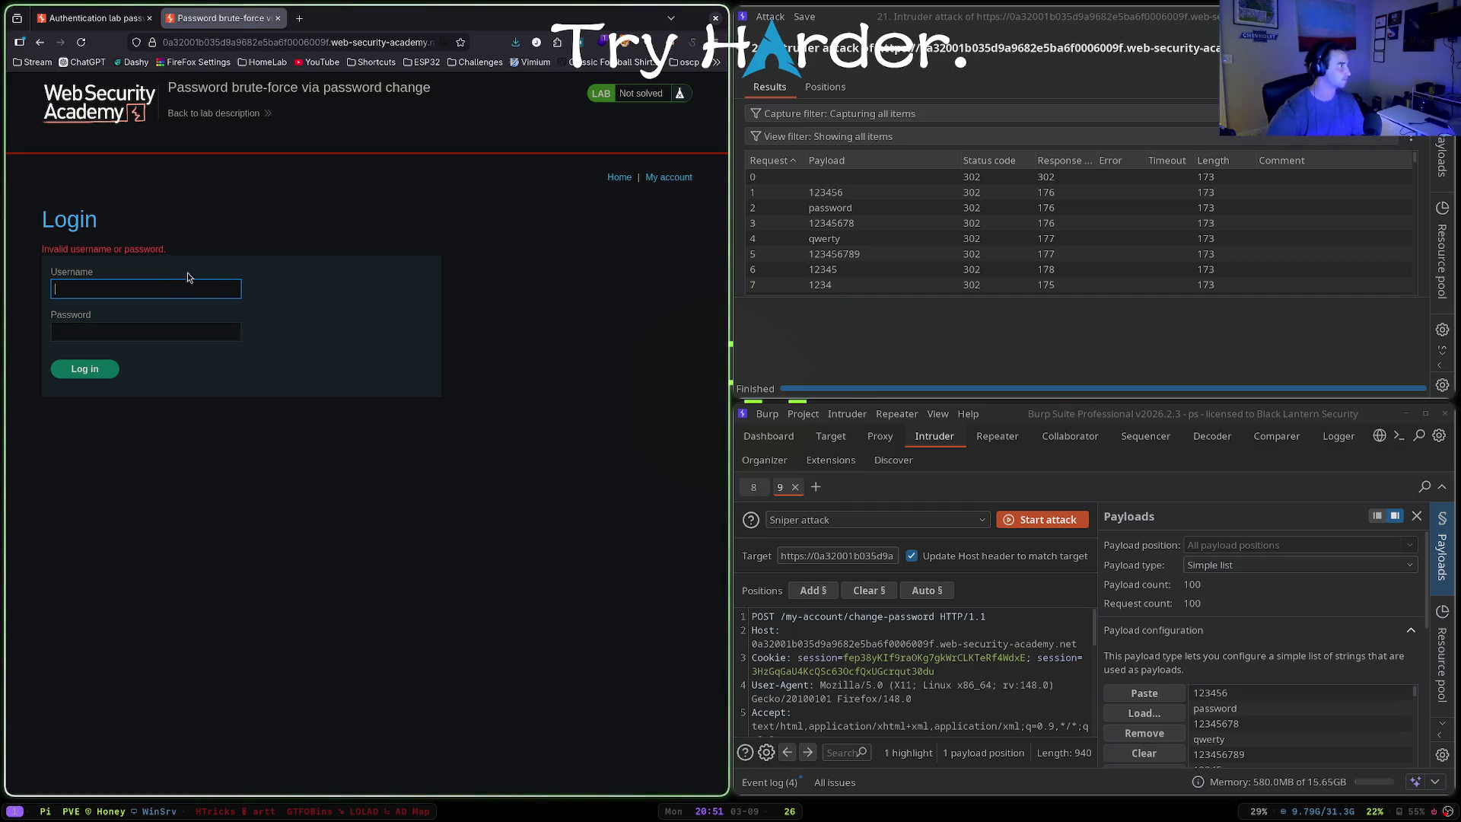
pyautogui.scroll(-3, 981, 242)
pyautogui.scroll(3, 981, 242)
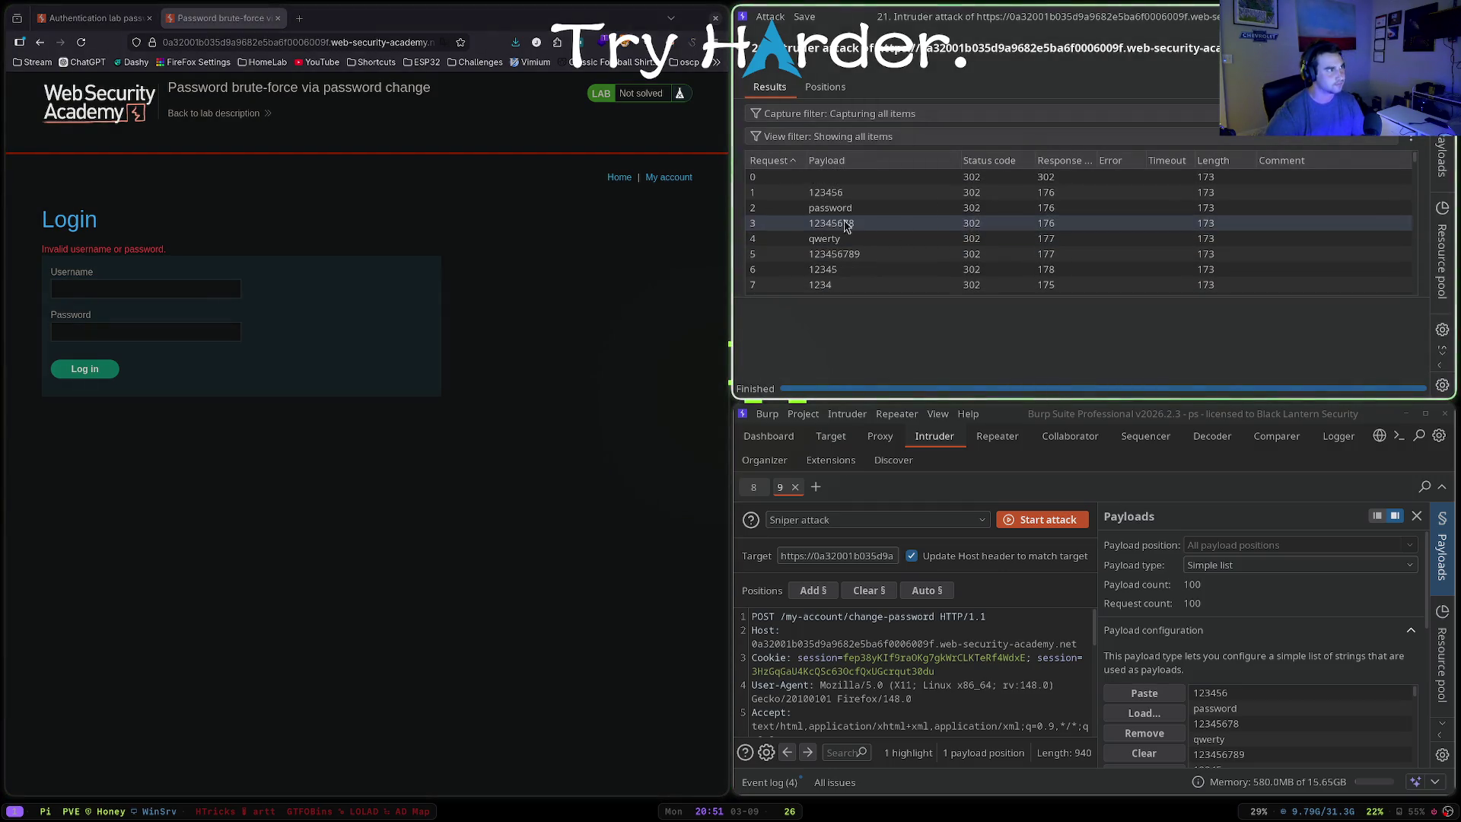
pyautogui.click(675, 177)
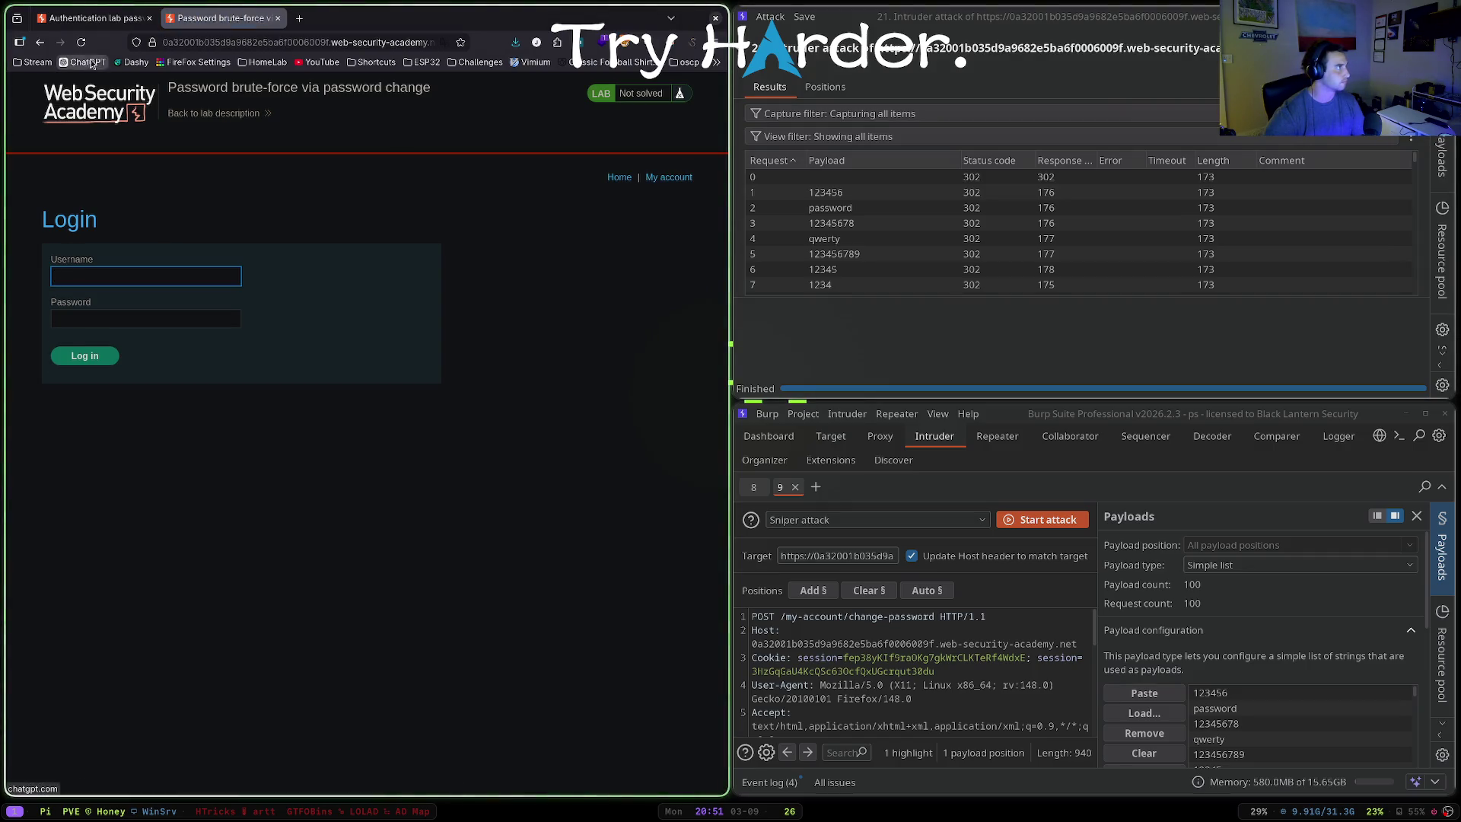
# - Retry the carlos login, clear the lockout message, and return to the candidate password list
pyautogui.write('carlos')
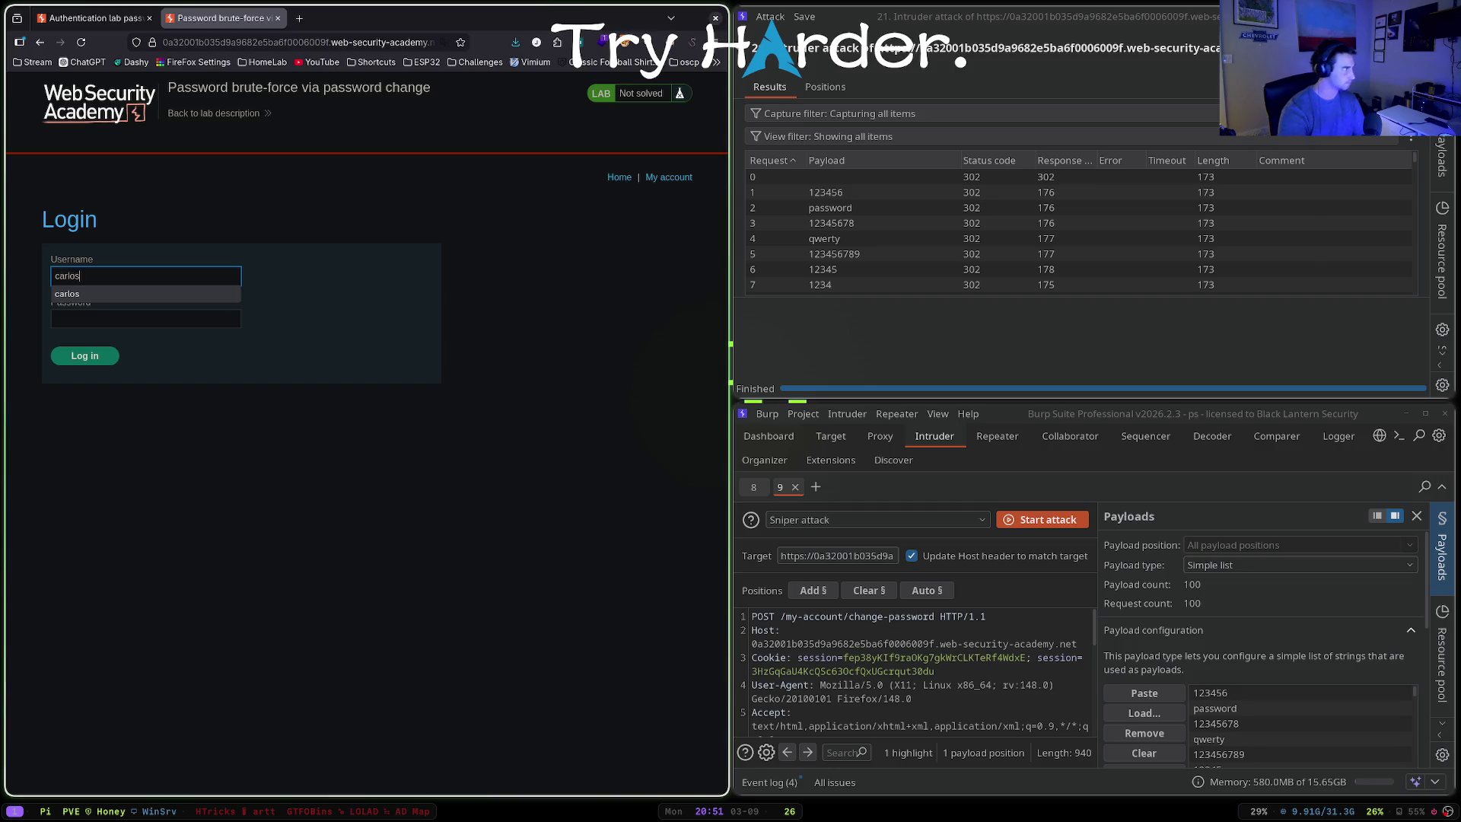
pyautogui.press('Tab')
pyautogui.write('pe')
pyautogui.press('Return')
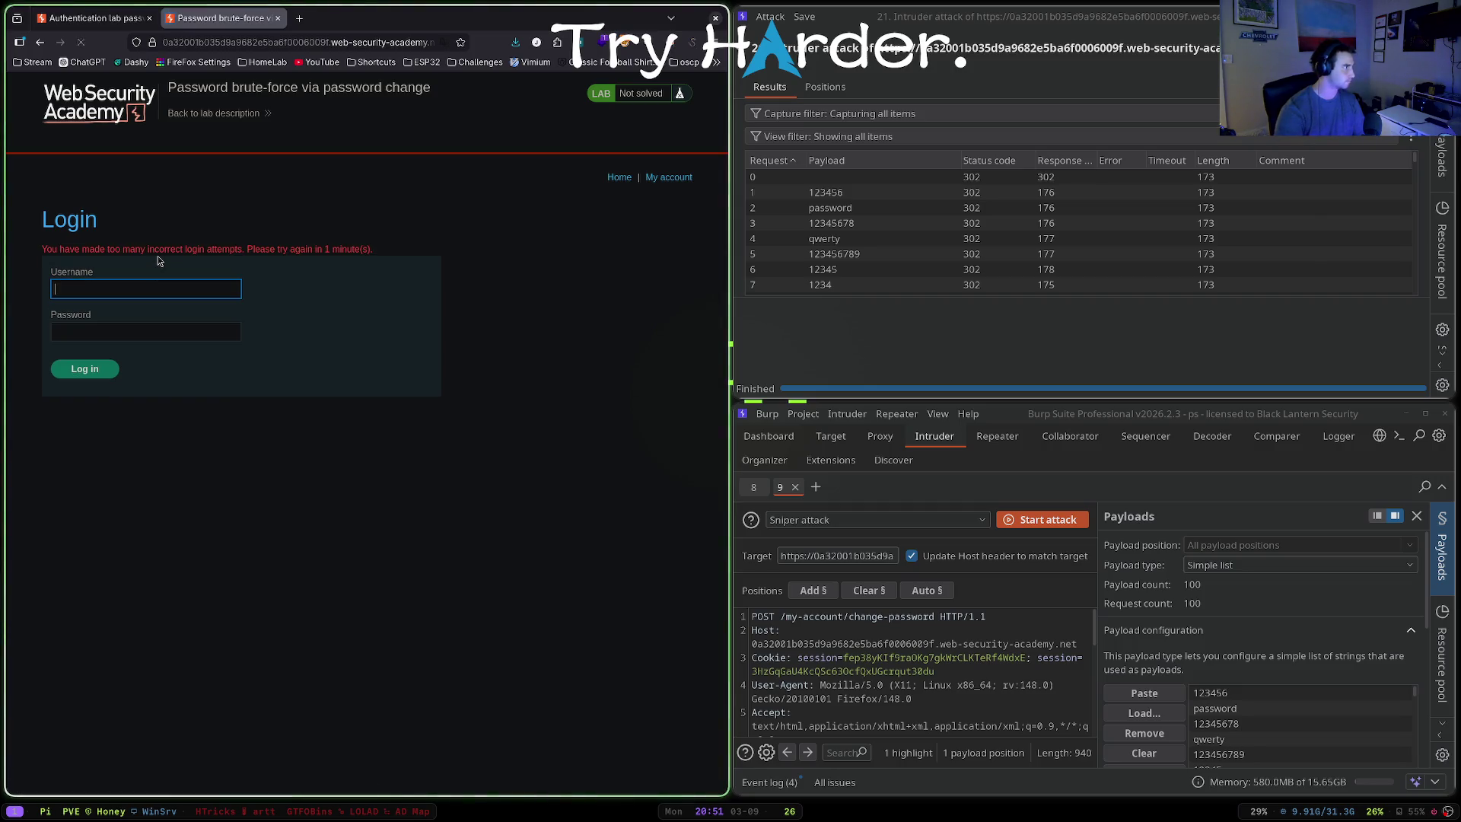
pyautogui.click(669, 177)
pyautogui.click(47, 44)
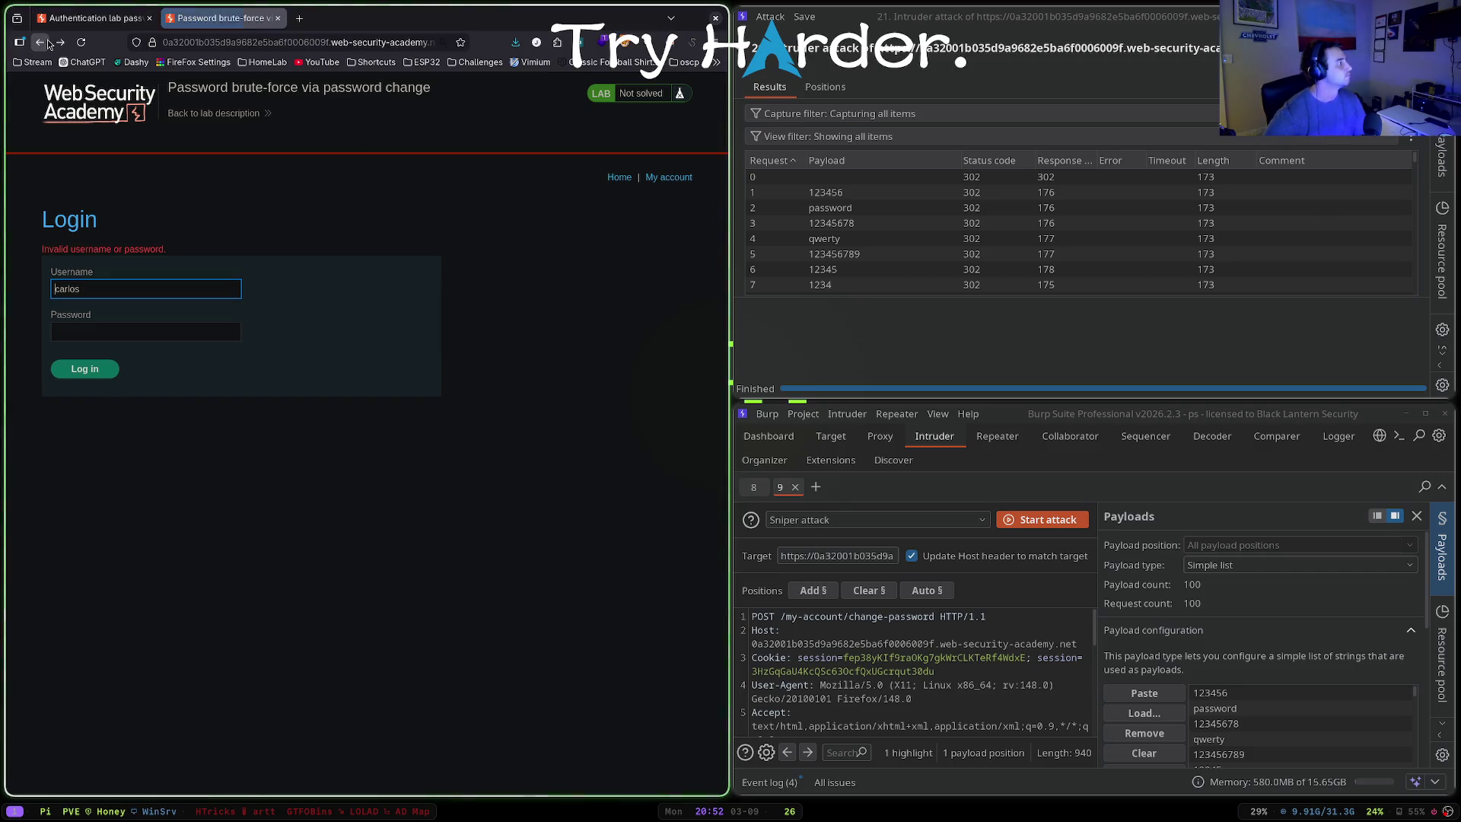
pyautogui.click(91, 17)
# - Send the change-password request to Repeater and delete its old session cookie values on line 3
pyautogui.scroll(10, 365, 380)
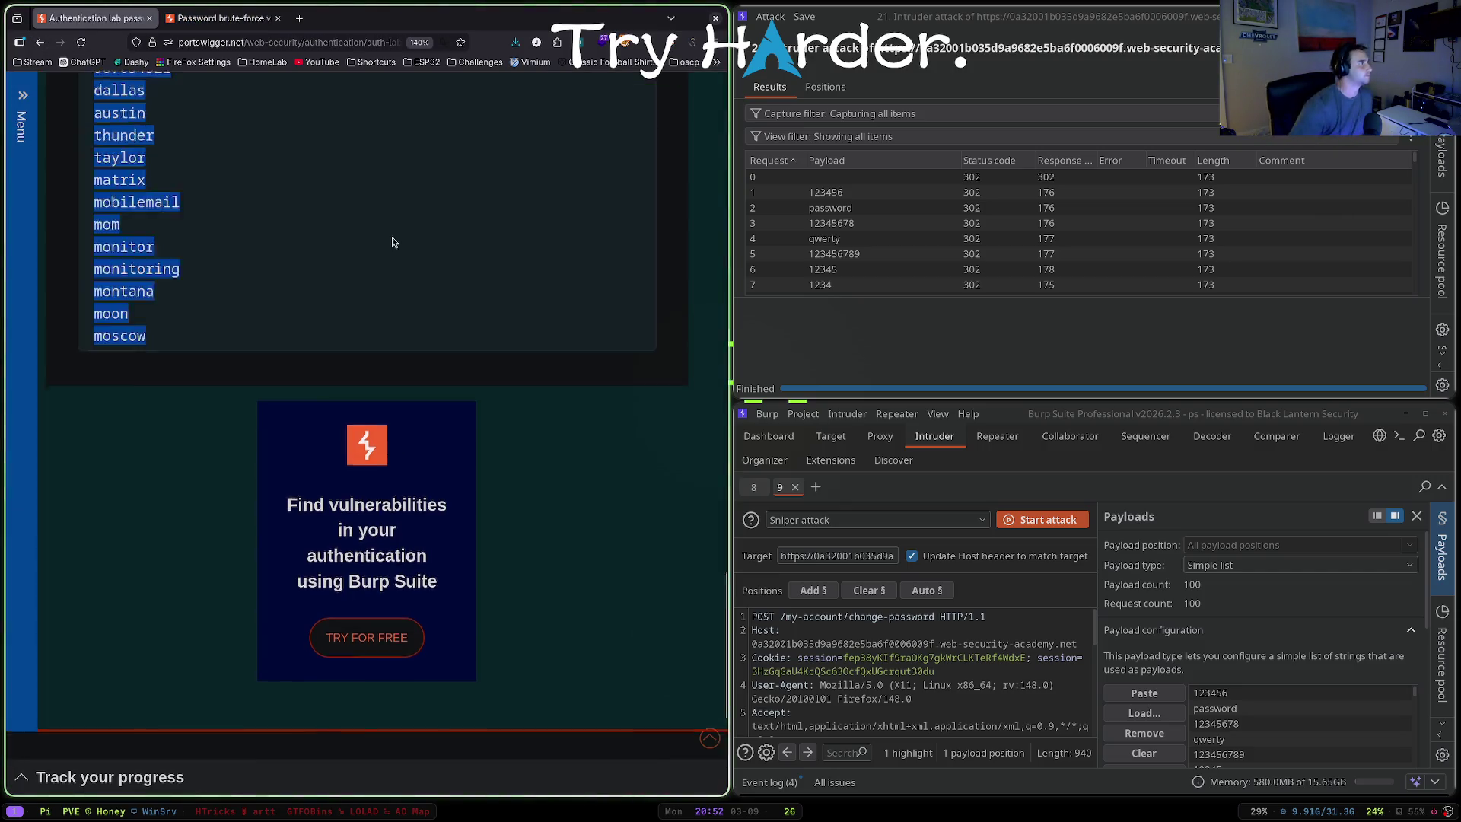
pyautogui.click(40, 43)
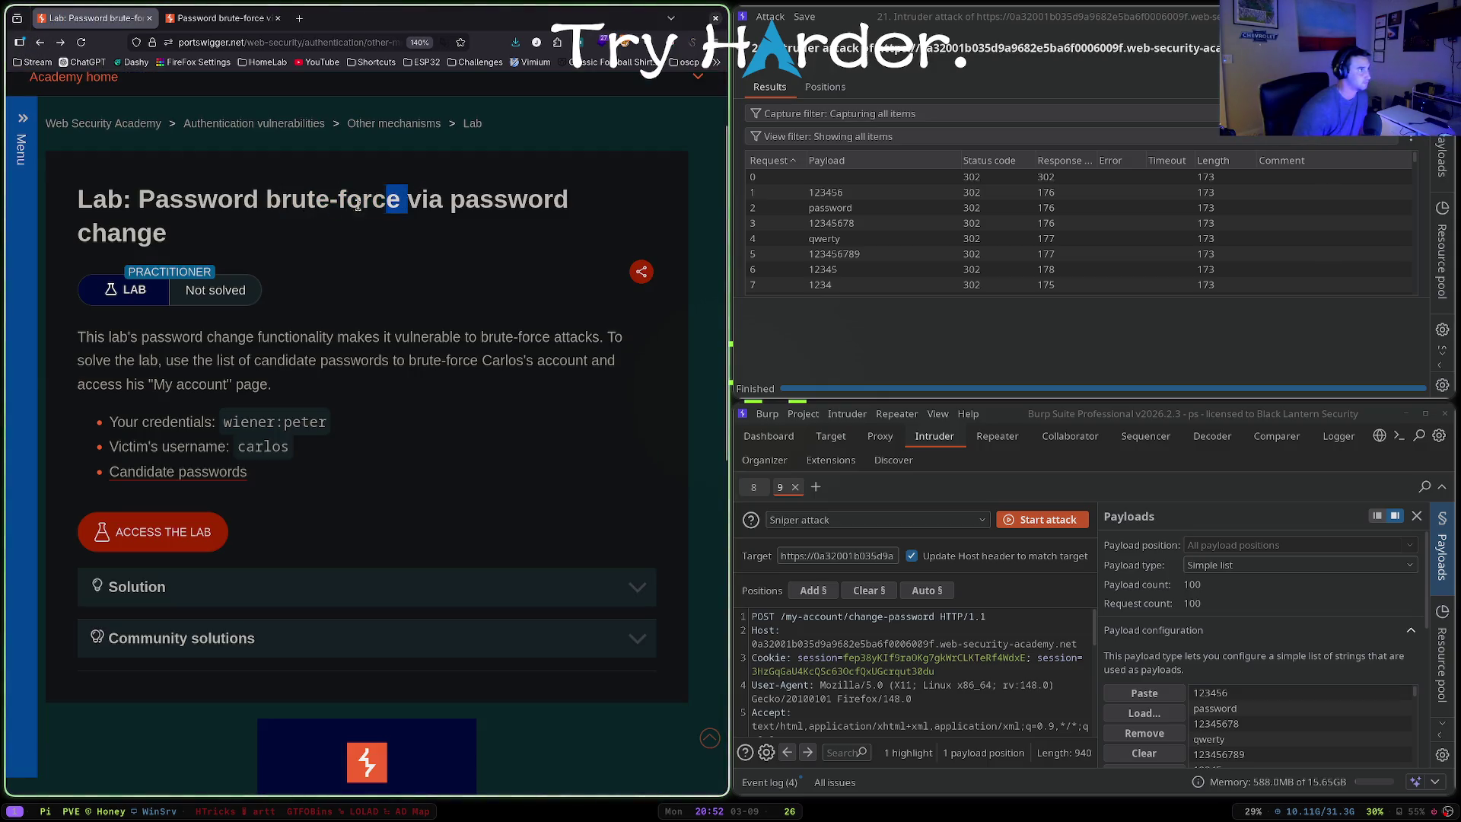
pyautogui.scroll(-2, 882, 637)
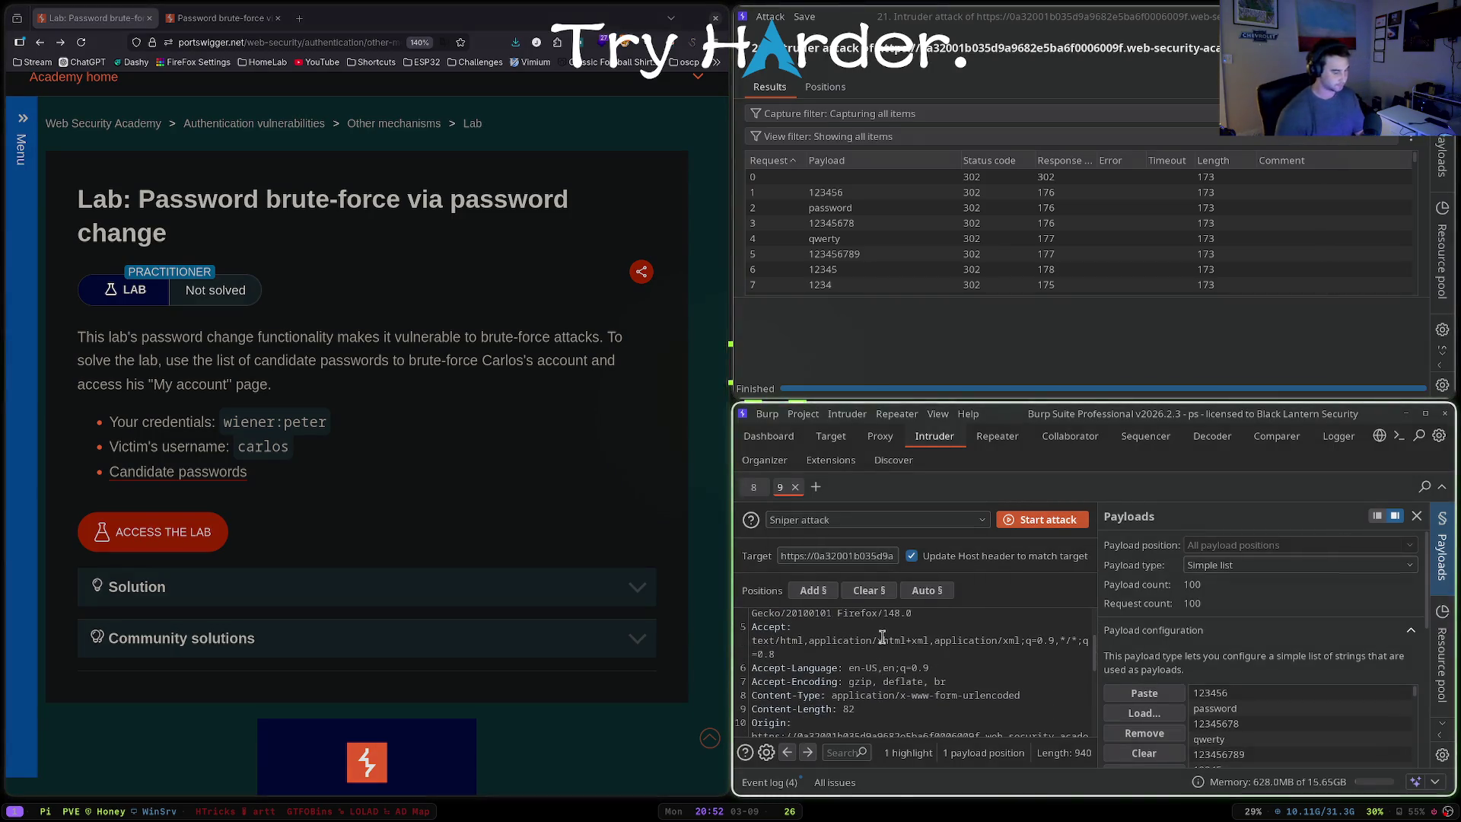
pyautogui.press('super+f')
pyautogui.rightClick(335, 298)
pyautogui.click(453, 329)
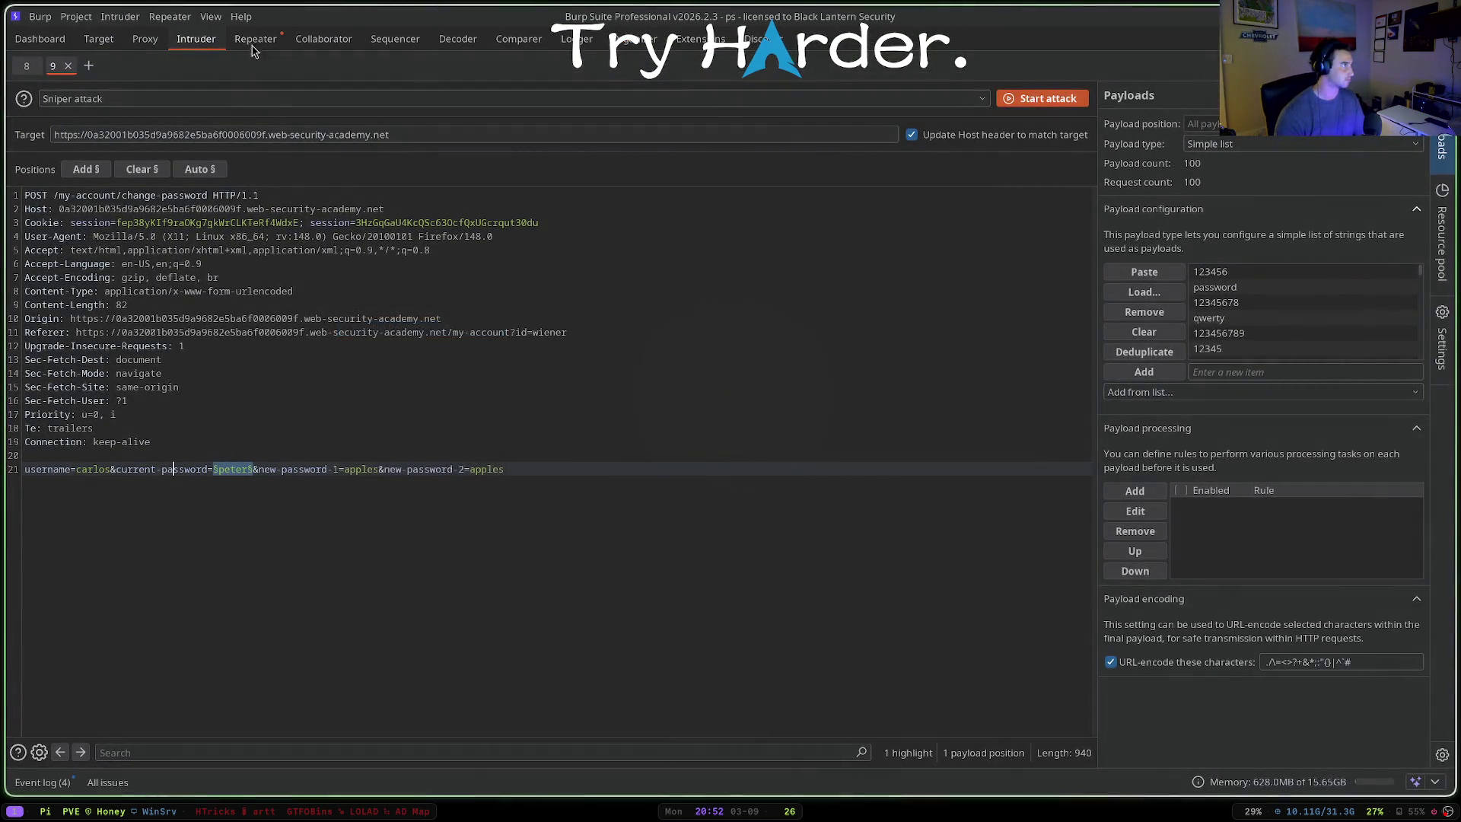
pyautogui.click(253, 46)
pyautogui.moveTo(538, 200); pyautogui.dragTo(76, 201)
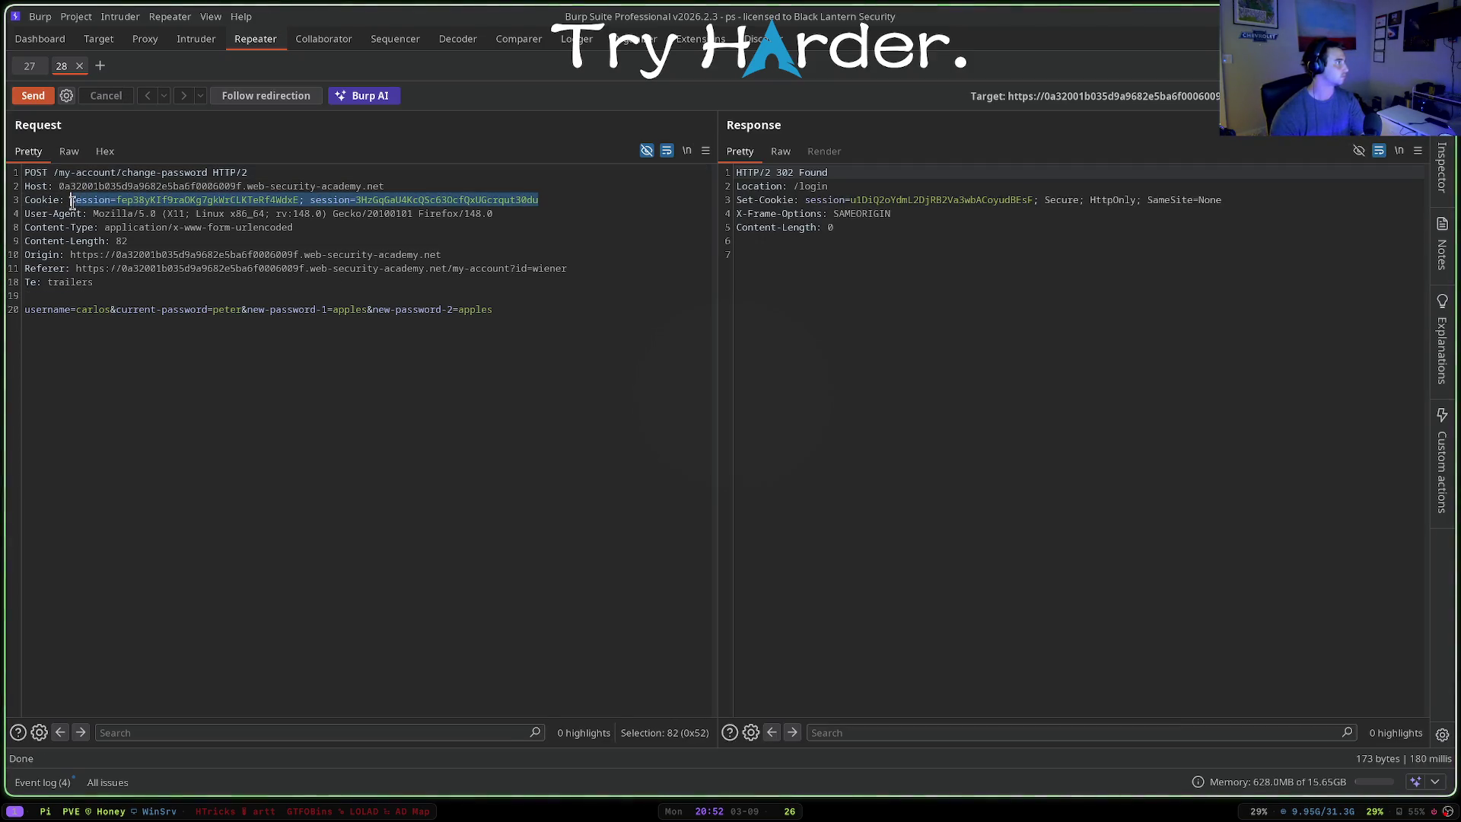
pyautogui.press('BackSpace')
# - On the lab login page, replace the username with wiener
pyautogui.press('super+f')
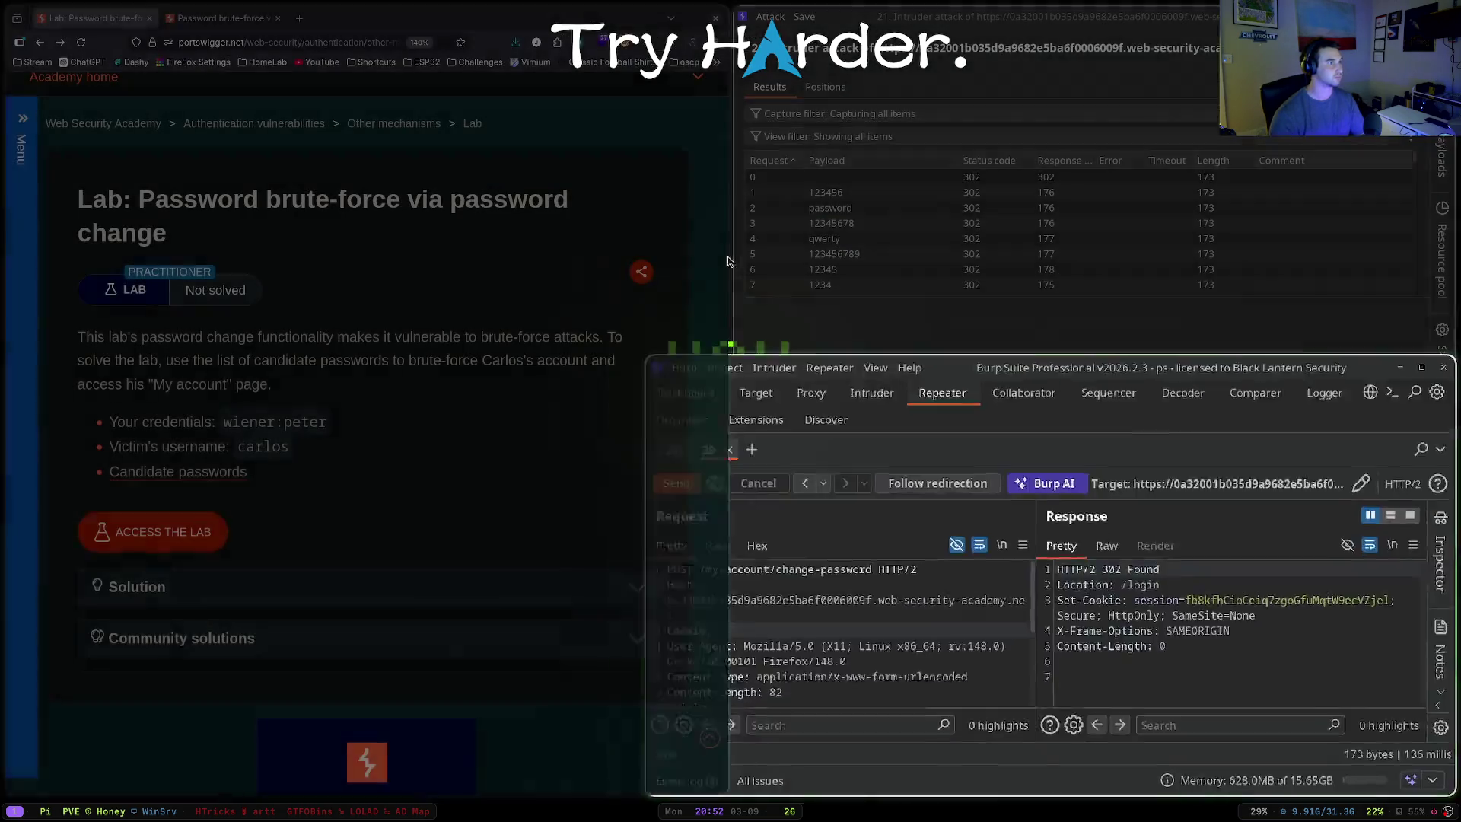
pyautogui.click(206, 21)
pyautogui.hotkey('ctrl', 'pageup')
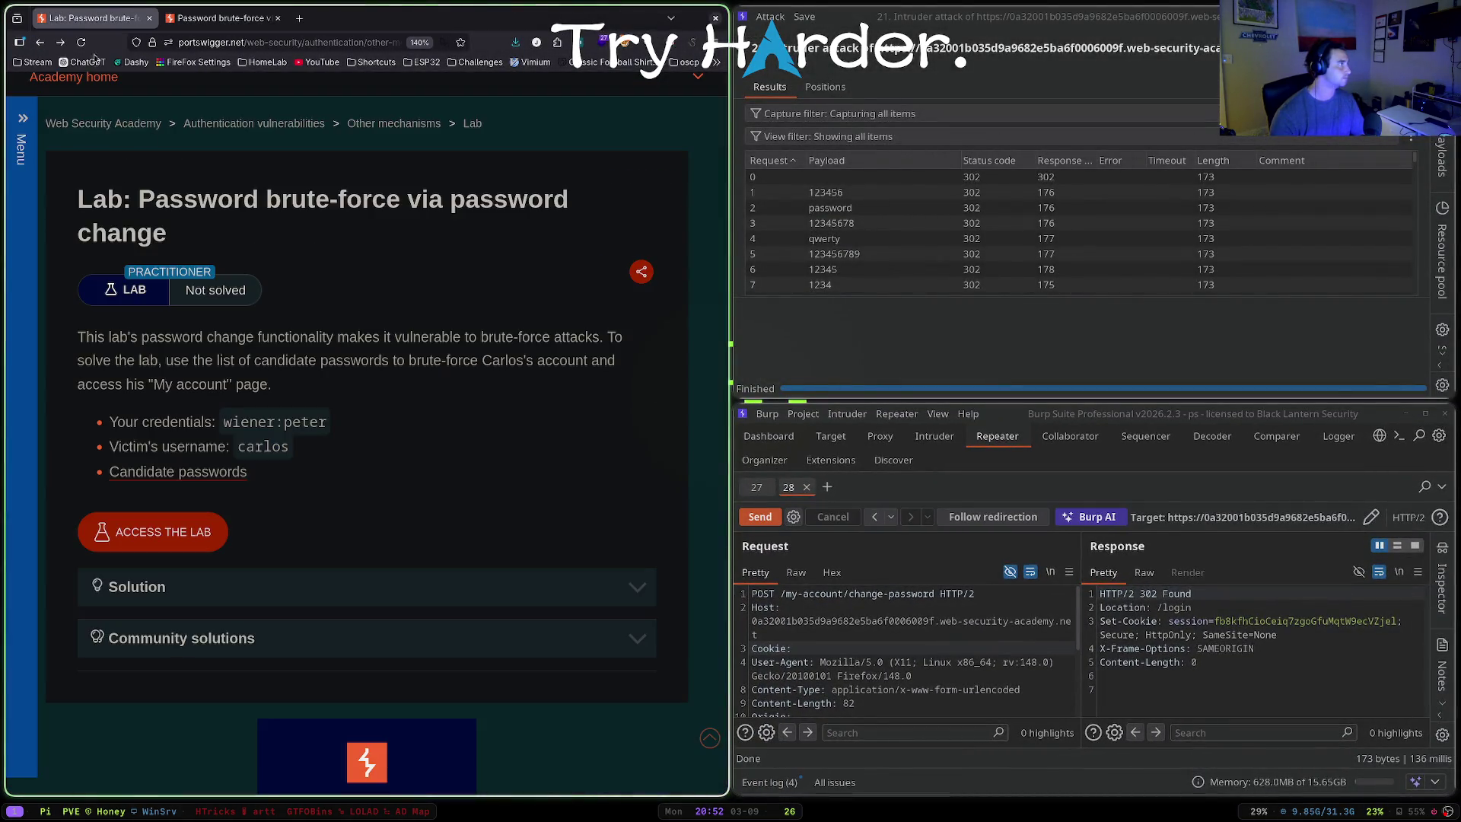
pyautogui.hotkey('ctrl', 'pagedown')
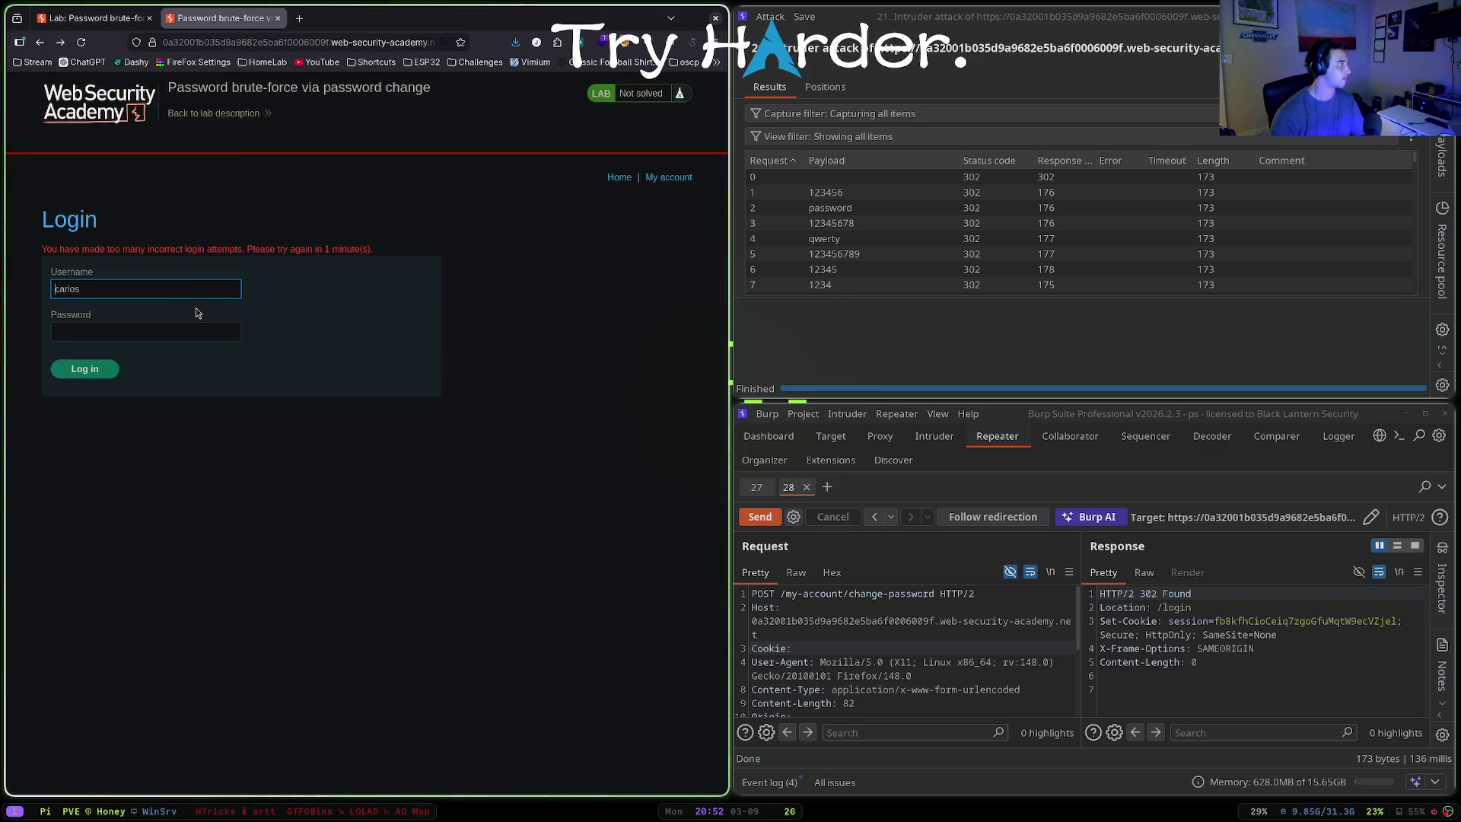
pyautogui.hotkey('ctrl', 'a')
pyautogui.write('wiener')
pyautogui.press('Tab')
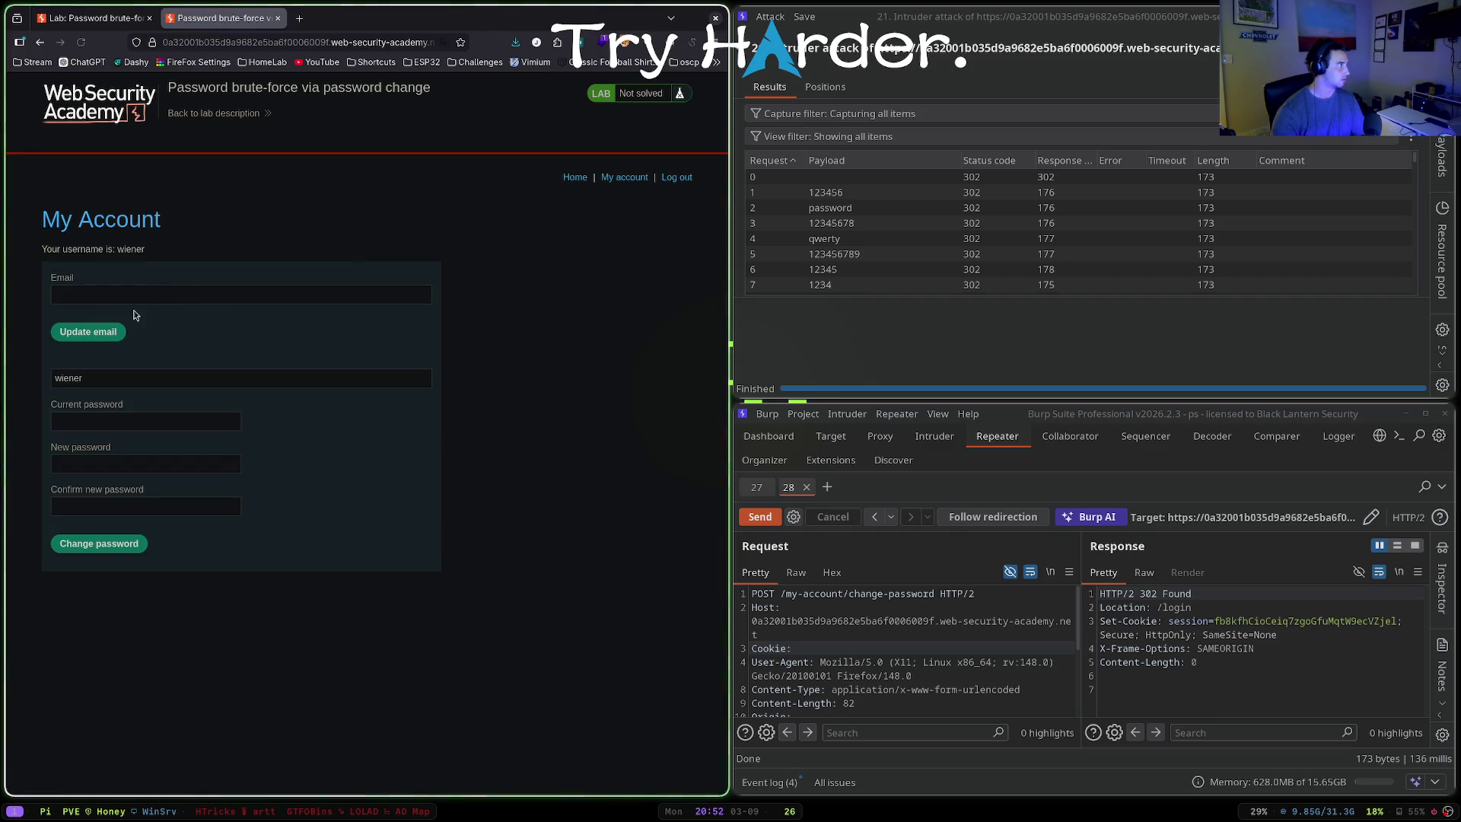
# - Inspect the session cookie in the browser DevTools Storage panel
pyautogui.scroll(-2, 1065, 228)
pyautogui.scroll(-3, 898, 643)
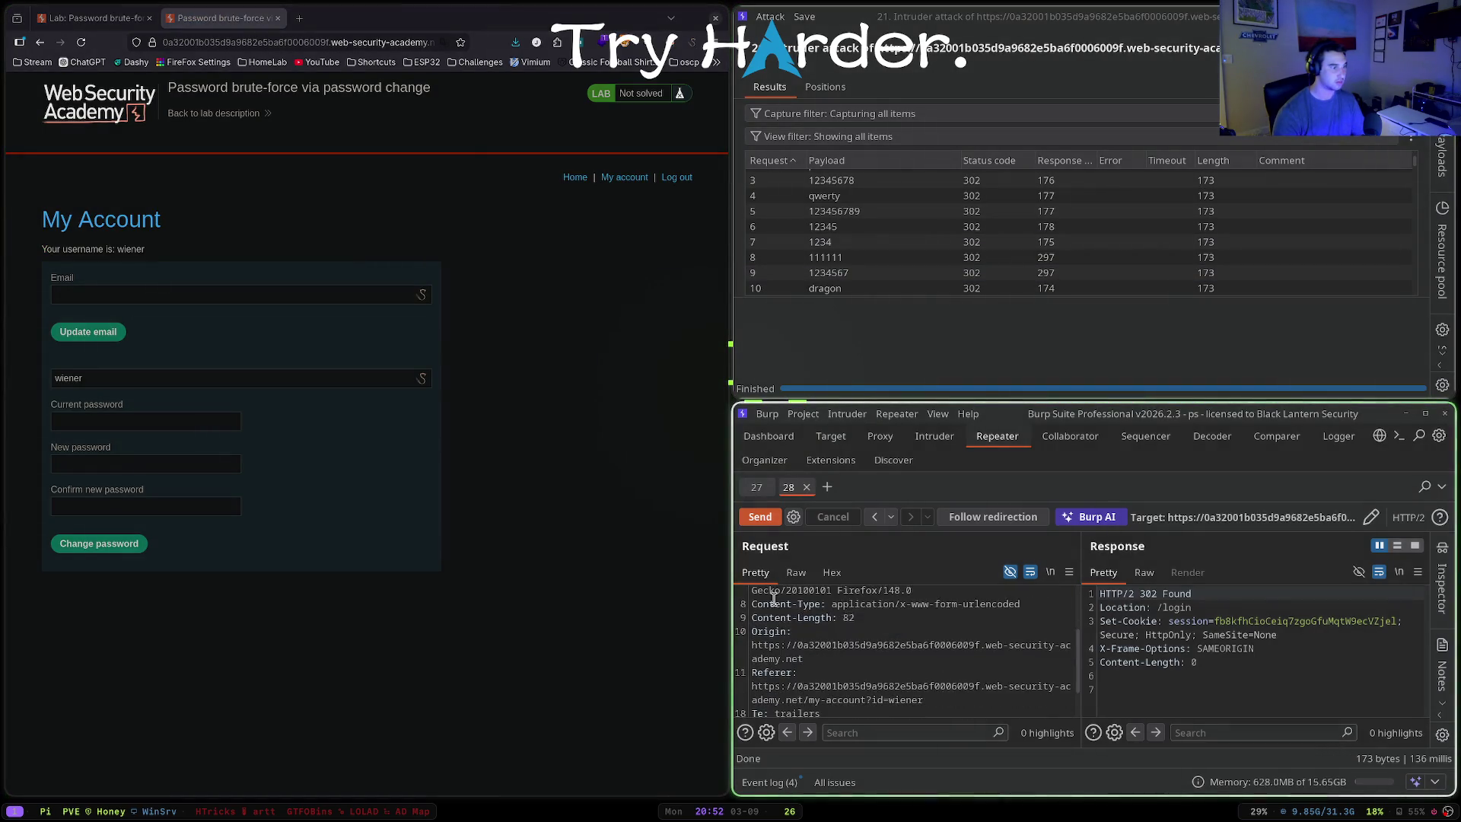
pyautogui.rightClick(676, 437)
pyautogui.click(707, 567)
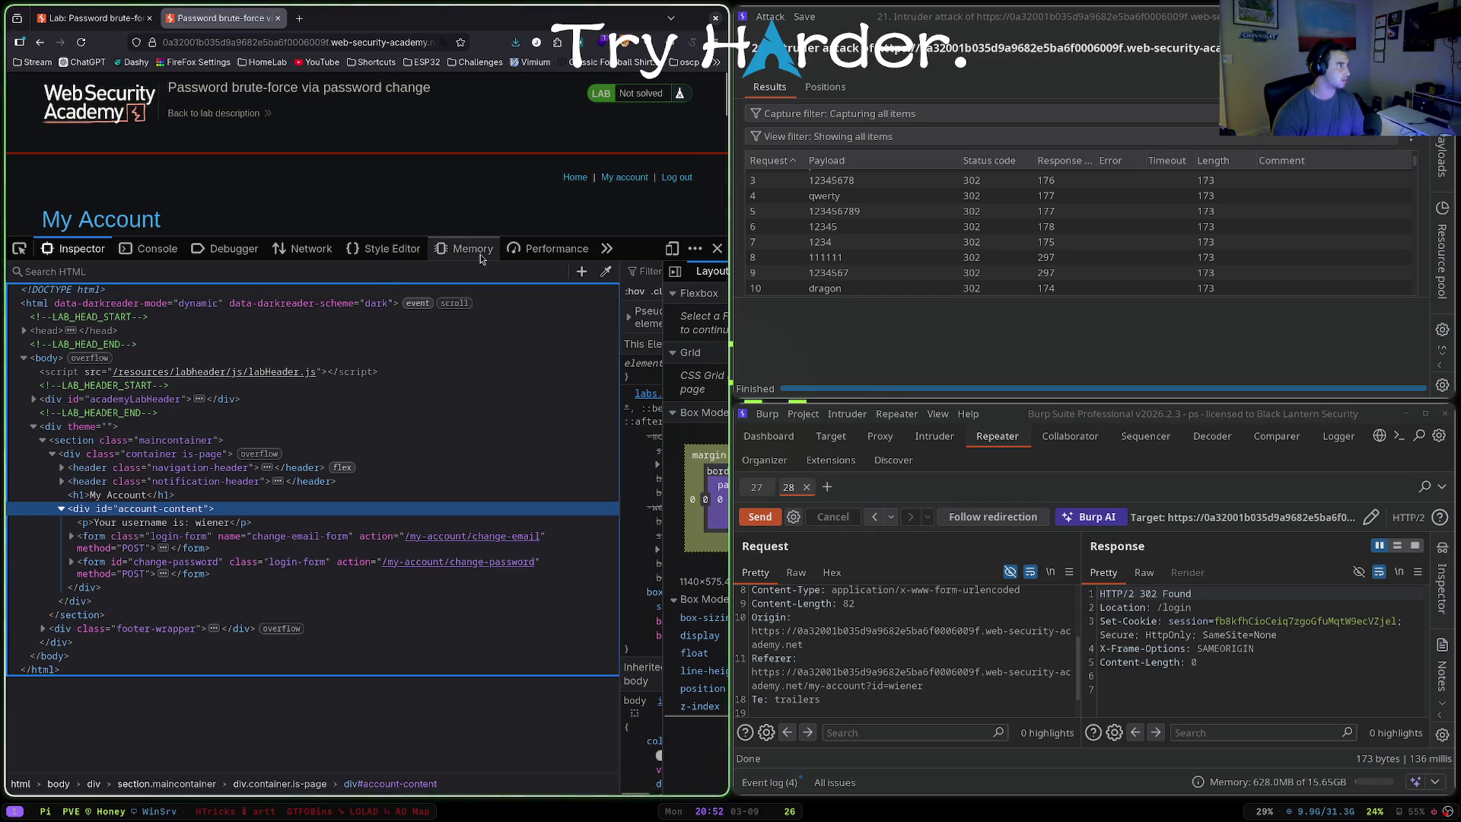
pyautogui.click(606, 249)
pyautogui.click(584, 286)
pyautogui.click(381, 312)
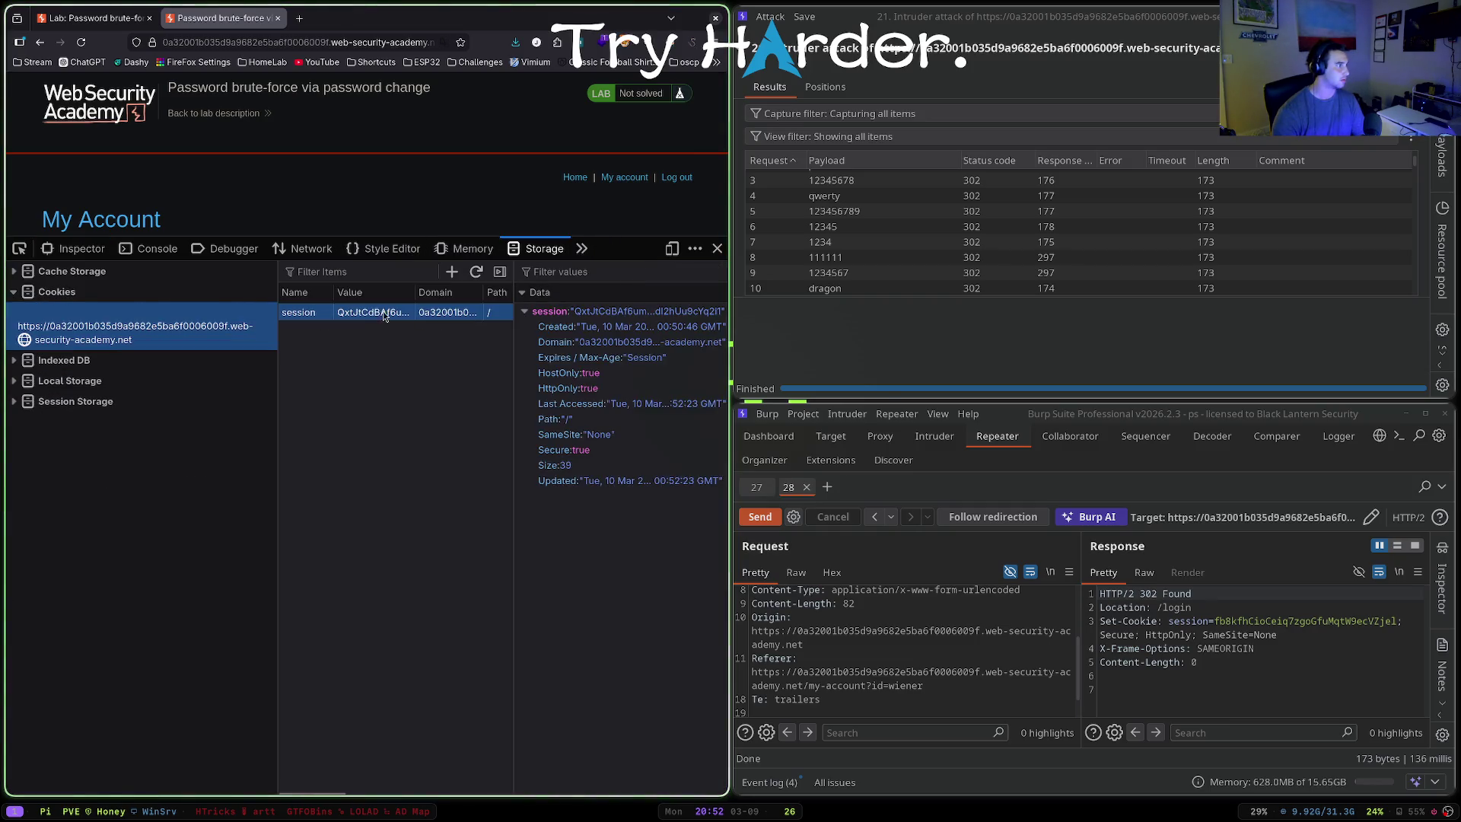
# - Replace the request's session cookies with the browser's current session value and resend it
pyautogui.press('super+f')
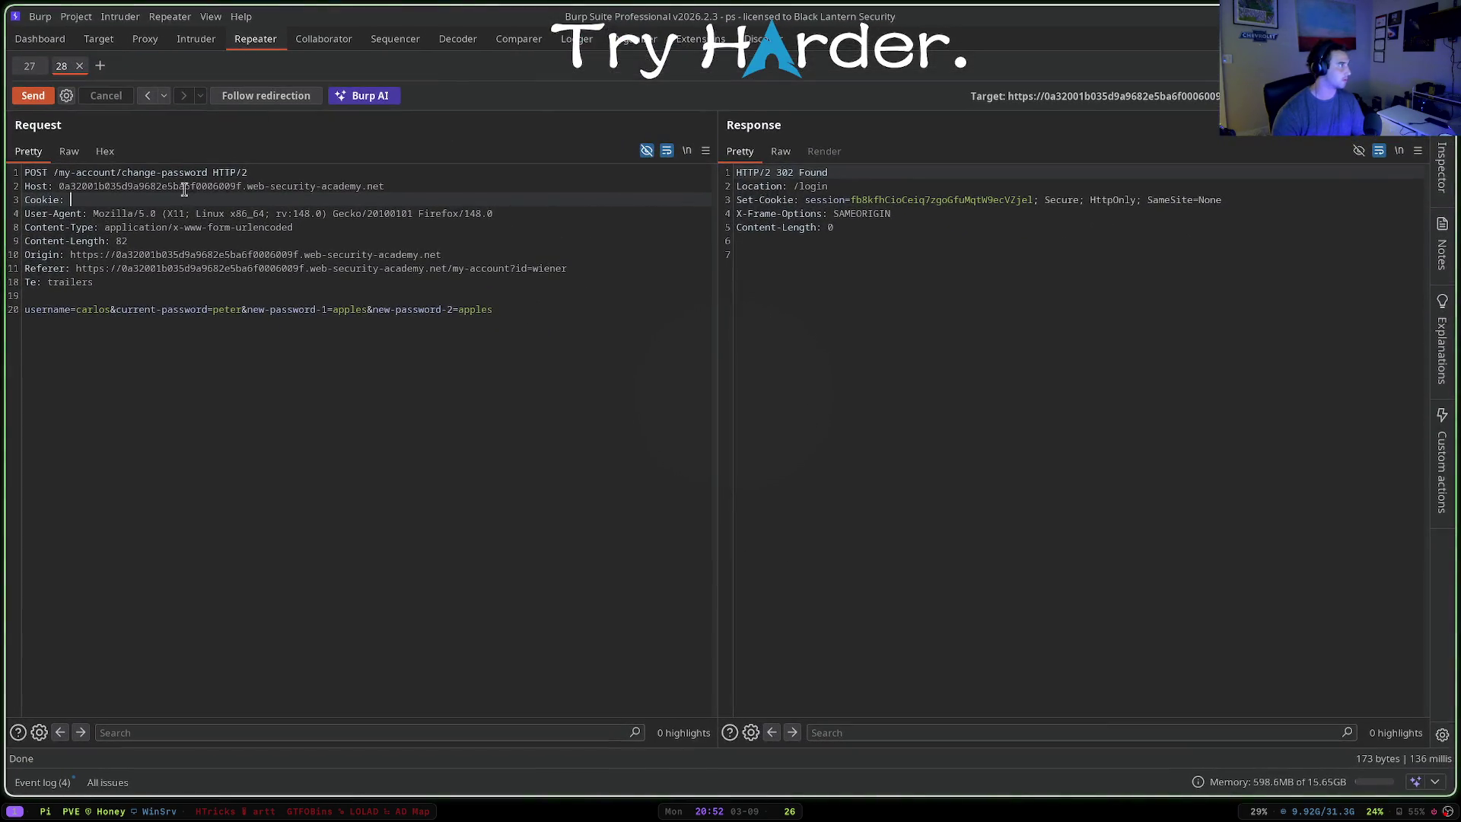
pyautogui.hotkey('ctrl', 'v')
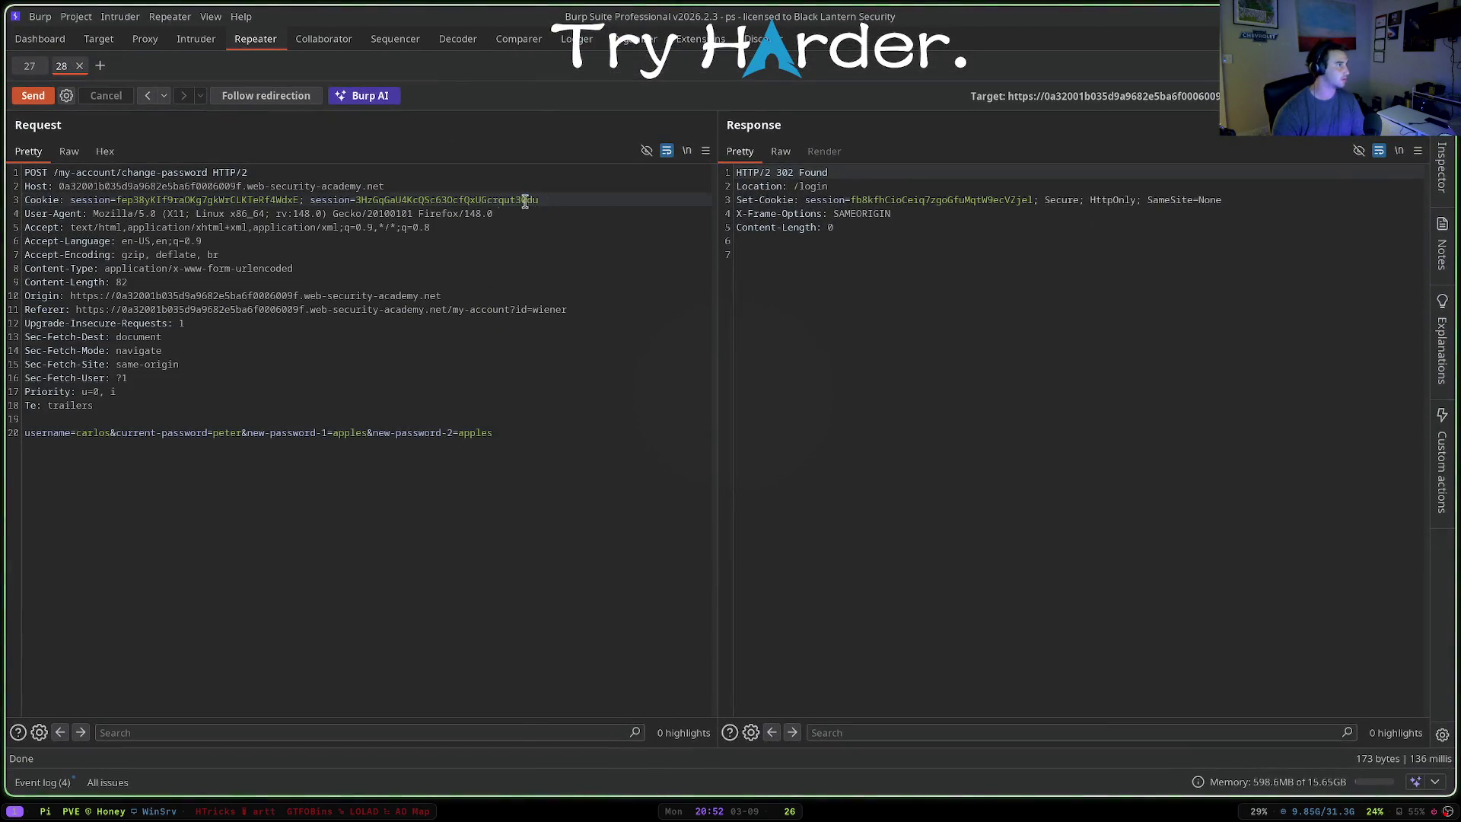
pyautogui.moveTo(538, 200); pyautogui.dragTo(122, 199)
pyautogui.hotkey('ctrl', 'v')
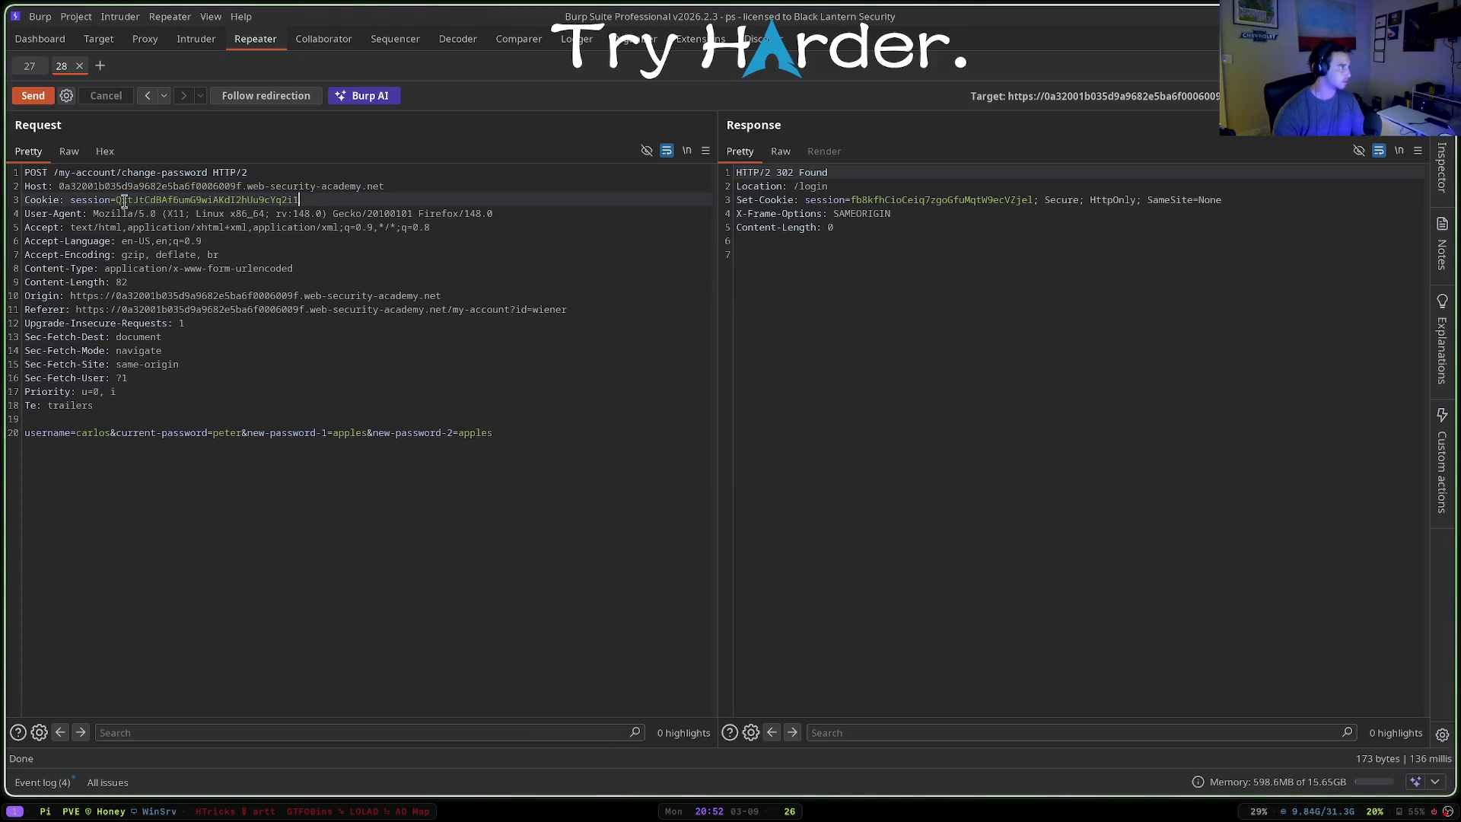
pyautogui.write(';')
pyautogui.hotkey('ctrl', 'space')
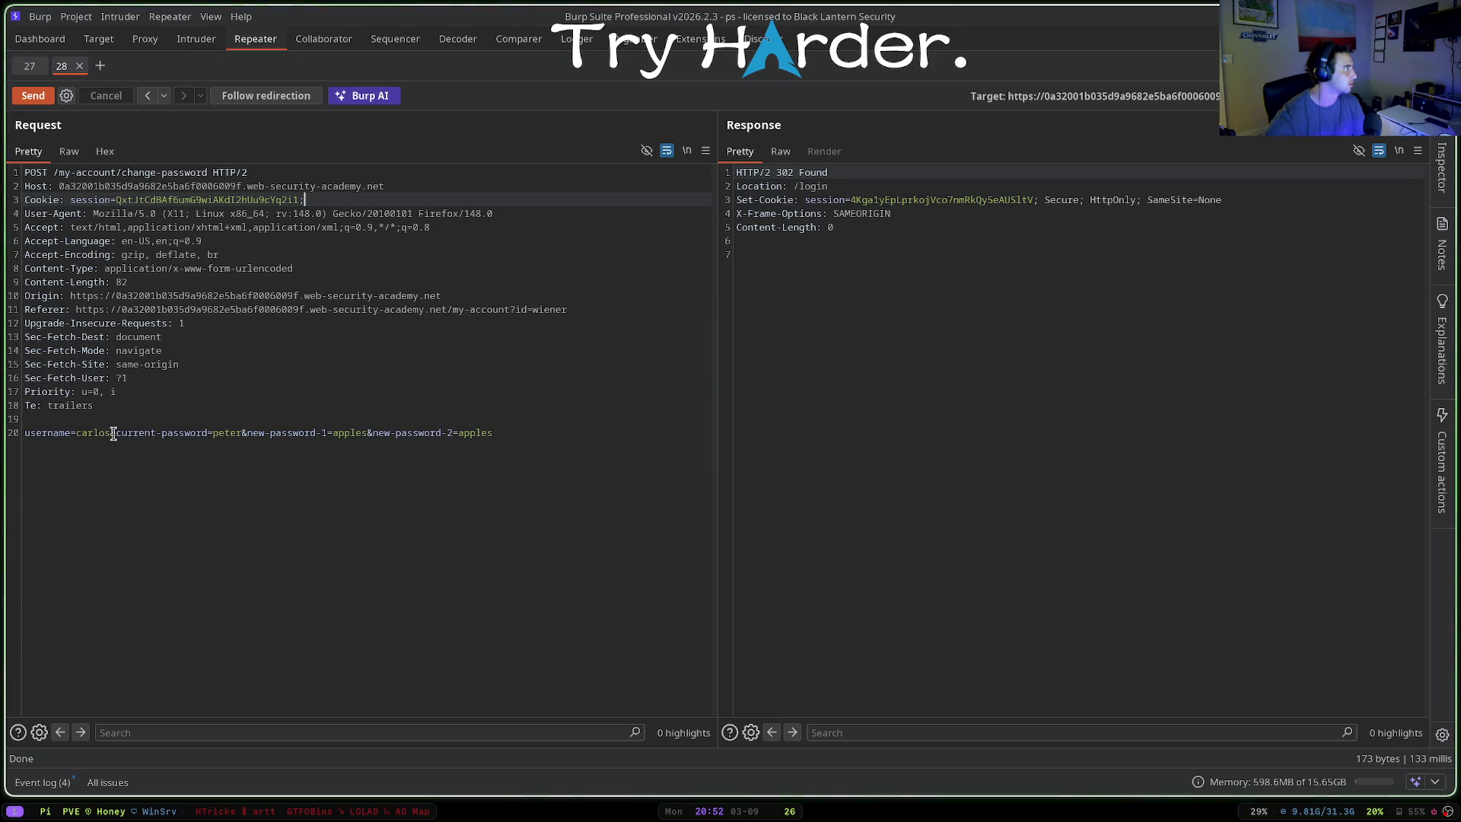
# - Append 'z' to the current password in the request body and resend it
pyautogui.moveTo(111, 433); pyautogui.dragTo(98, 433)
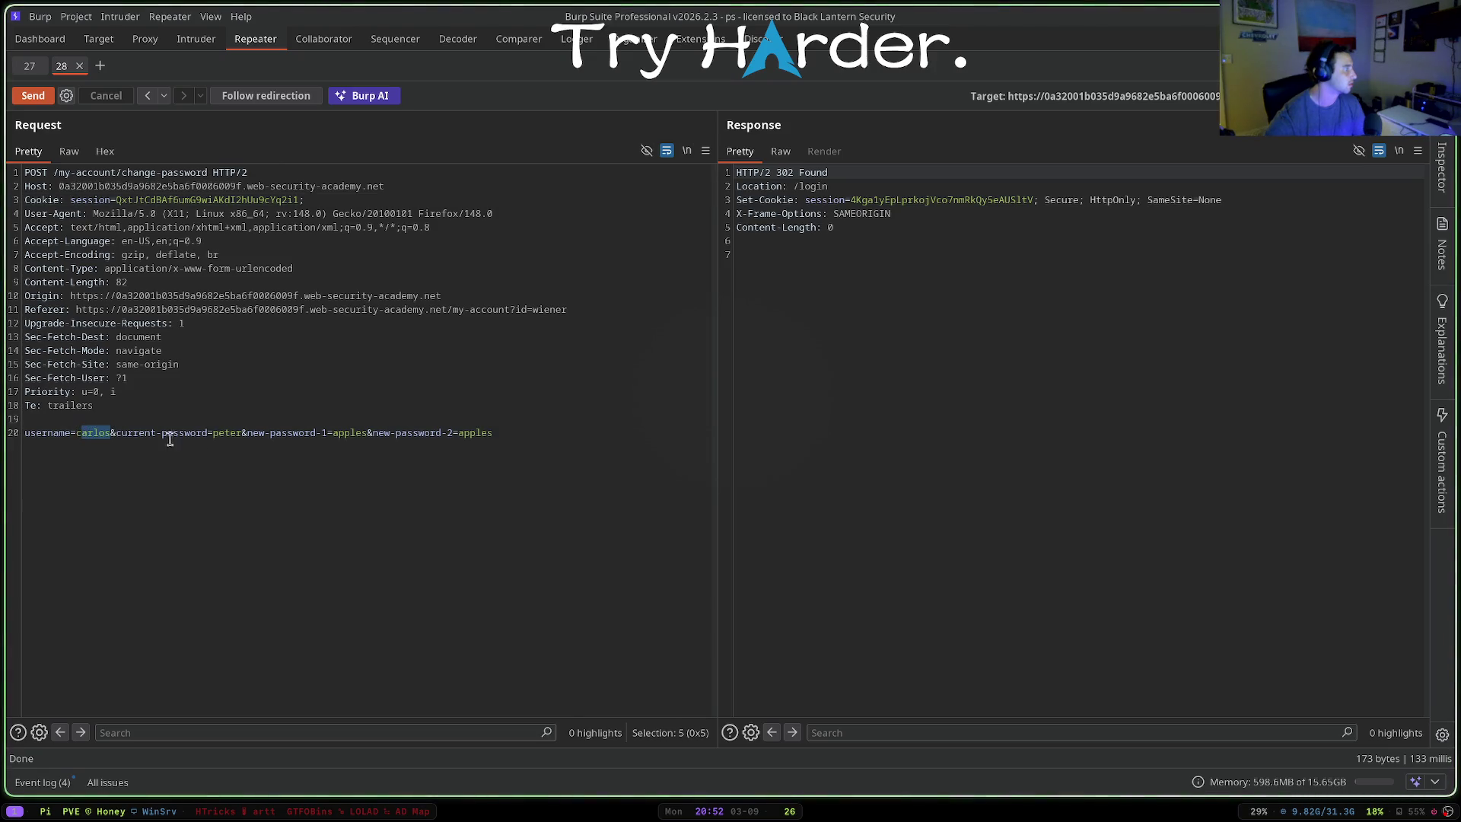
pyautogui.click(218, 433)
pyautogui.write('z')
pyautogui.hotkey('ctrl', 'space')
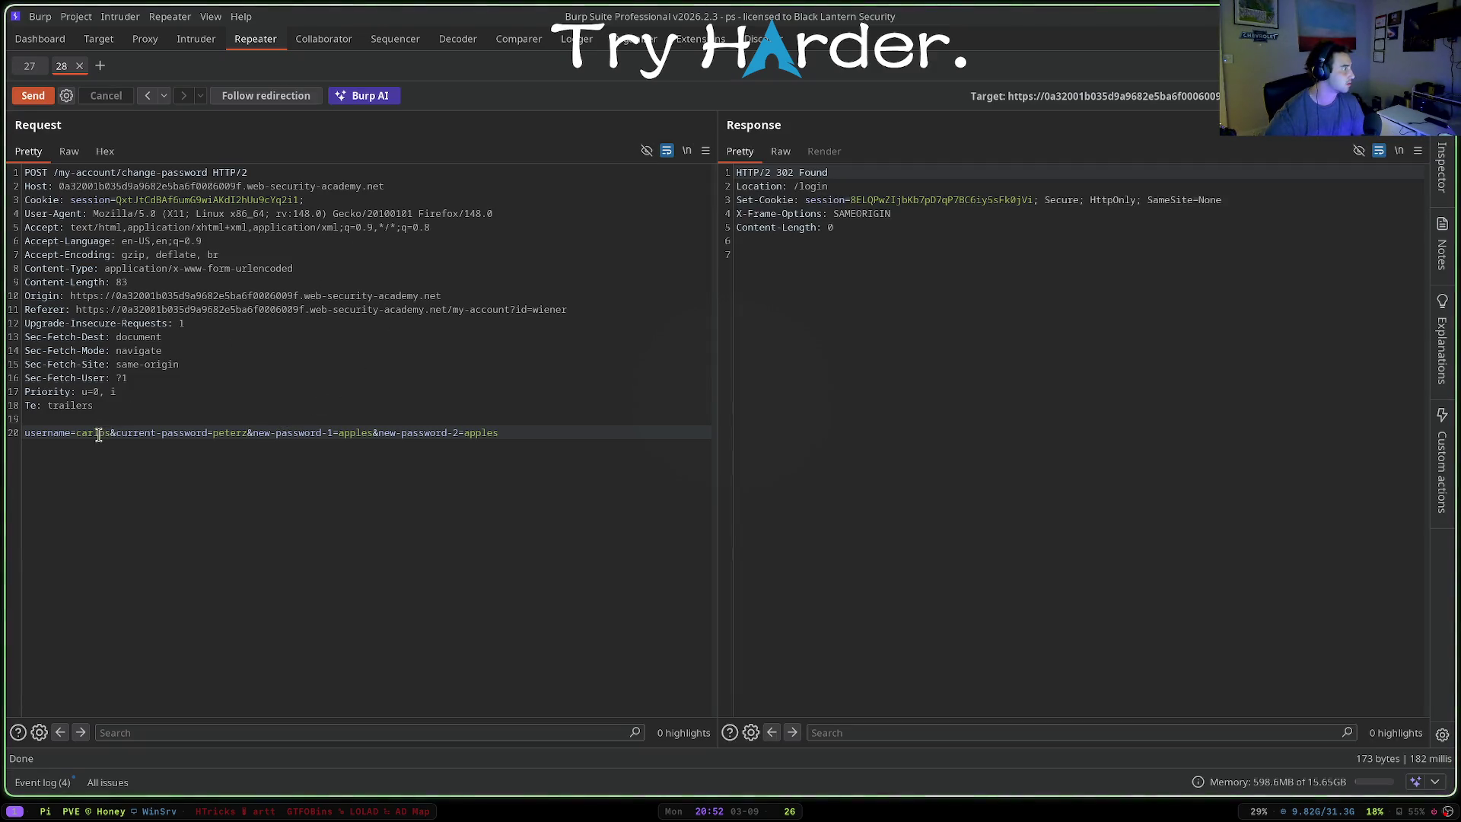
pyautogui.click(131, 50)
pyautogui.press('super+f')
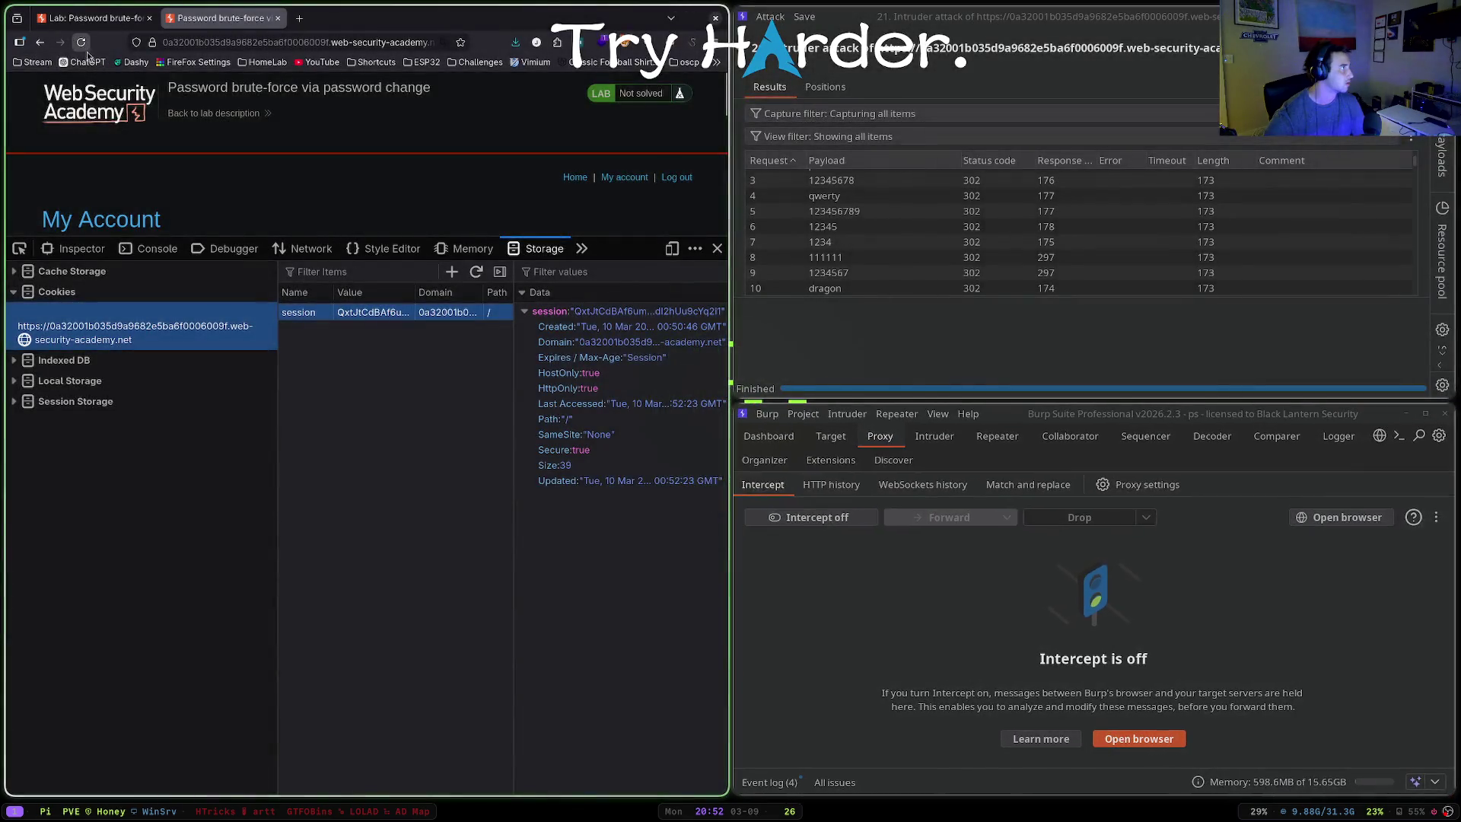
# - Close DevTools and submit another login attempt with username carlos
pyautogui.click(714, 249)
pyautogui.write('arlos')
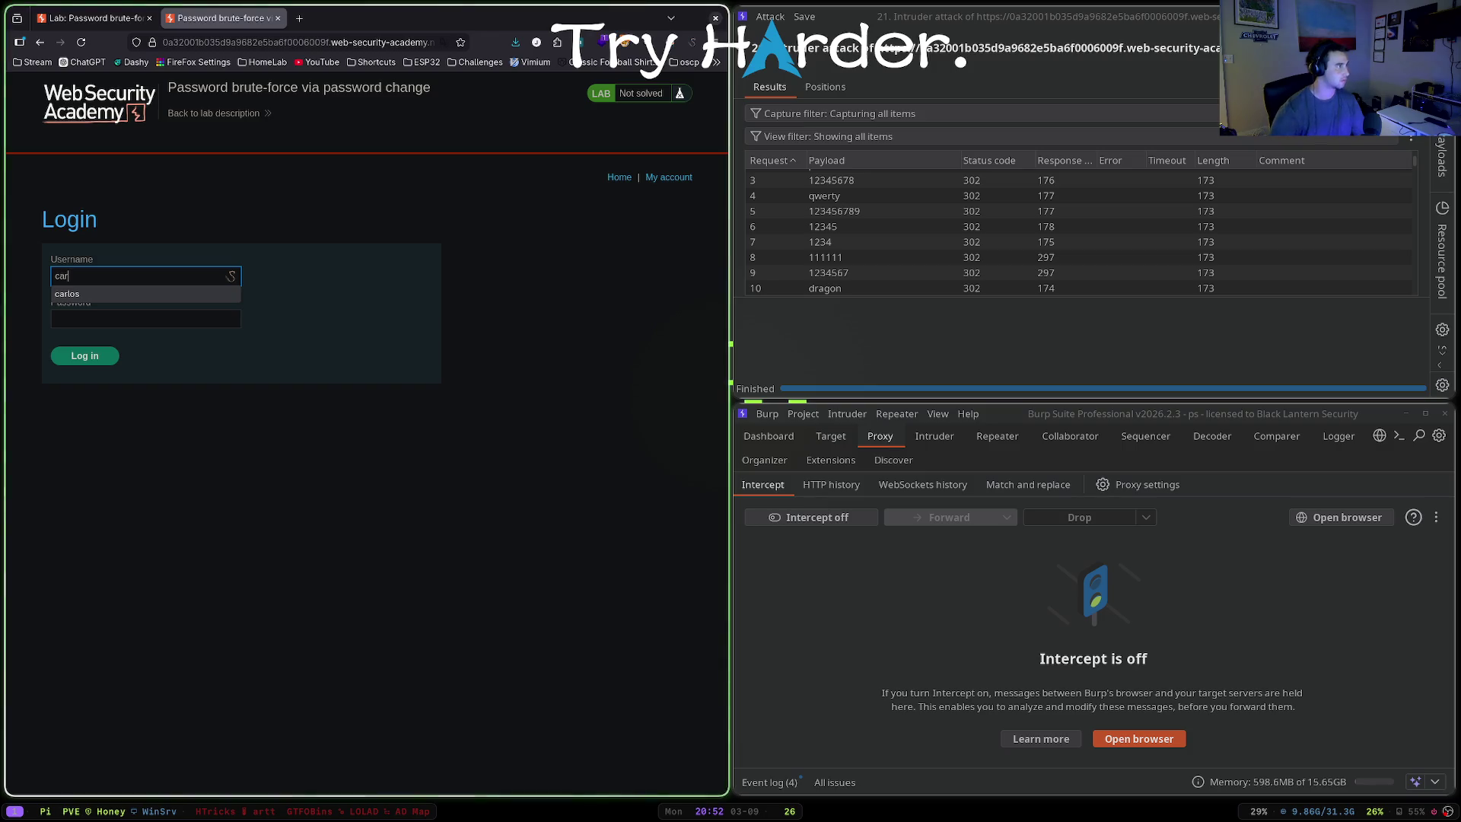
pyautogui.press('Tab')
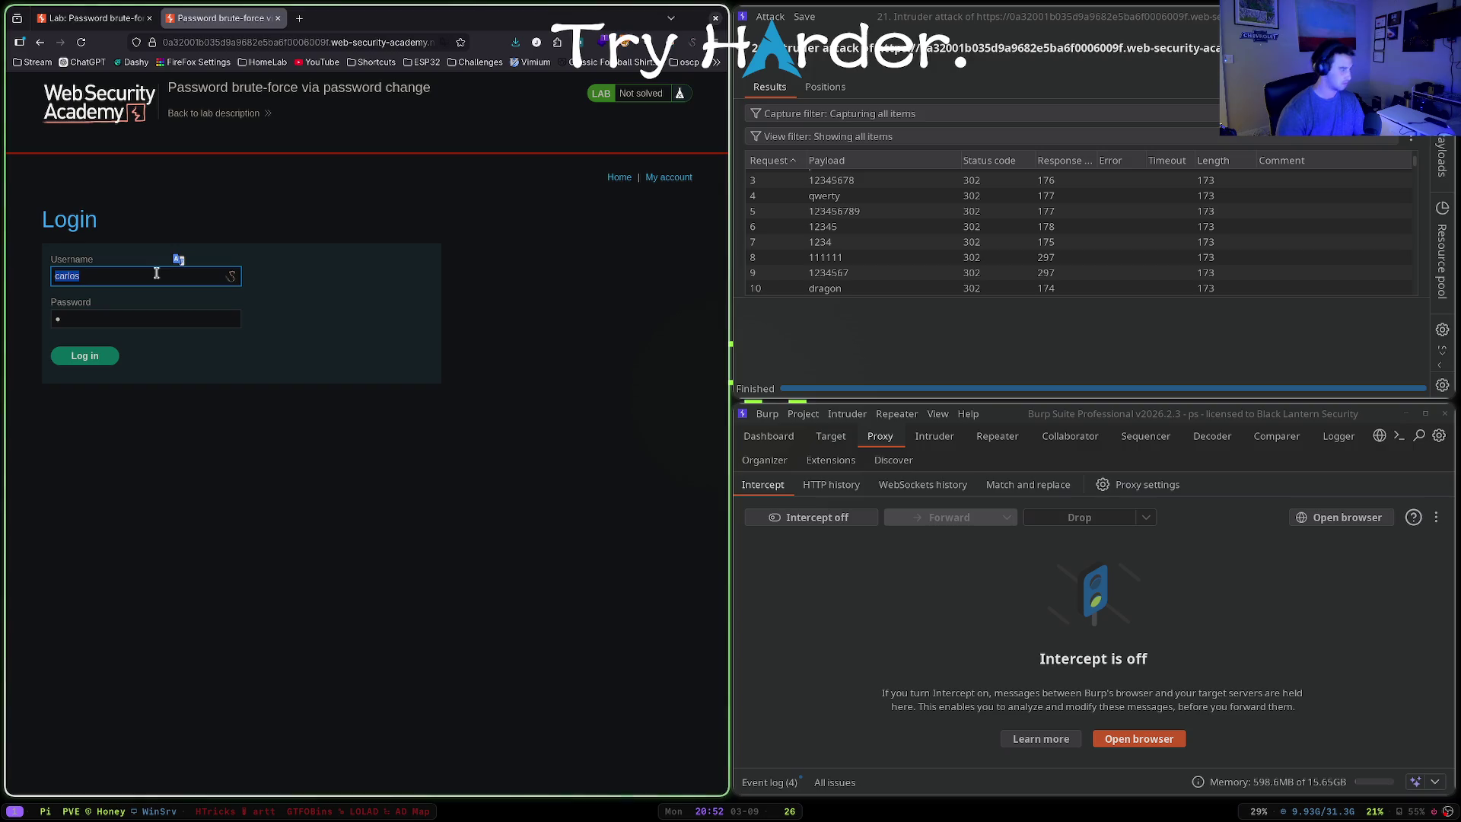
pyautogui.write('wiener')
pyautogui.press('Tab')
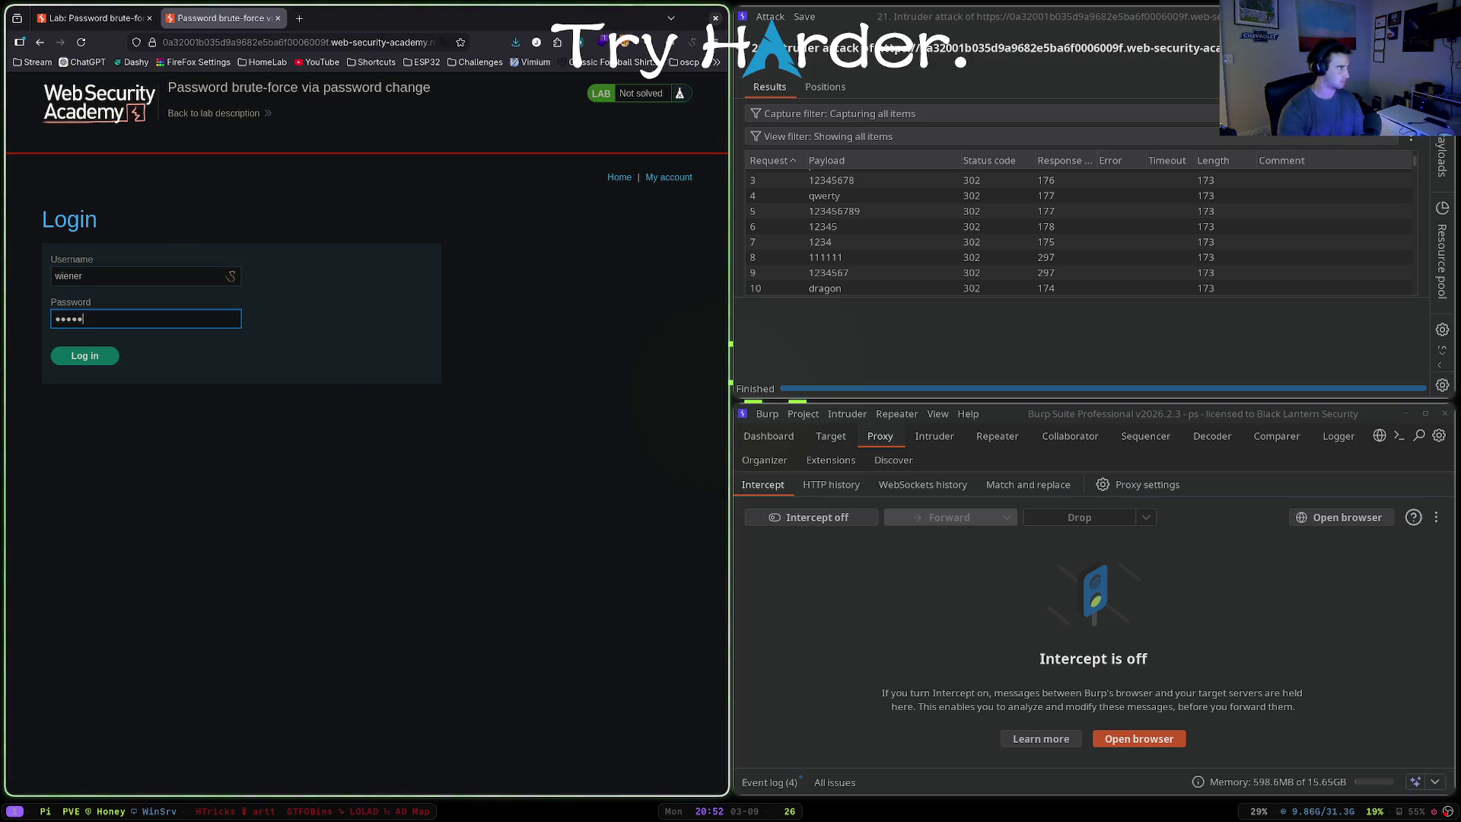
pyautogui.press('Return')
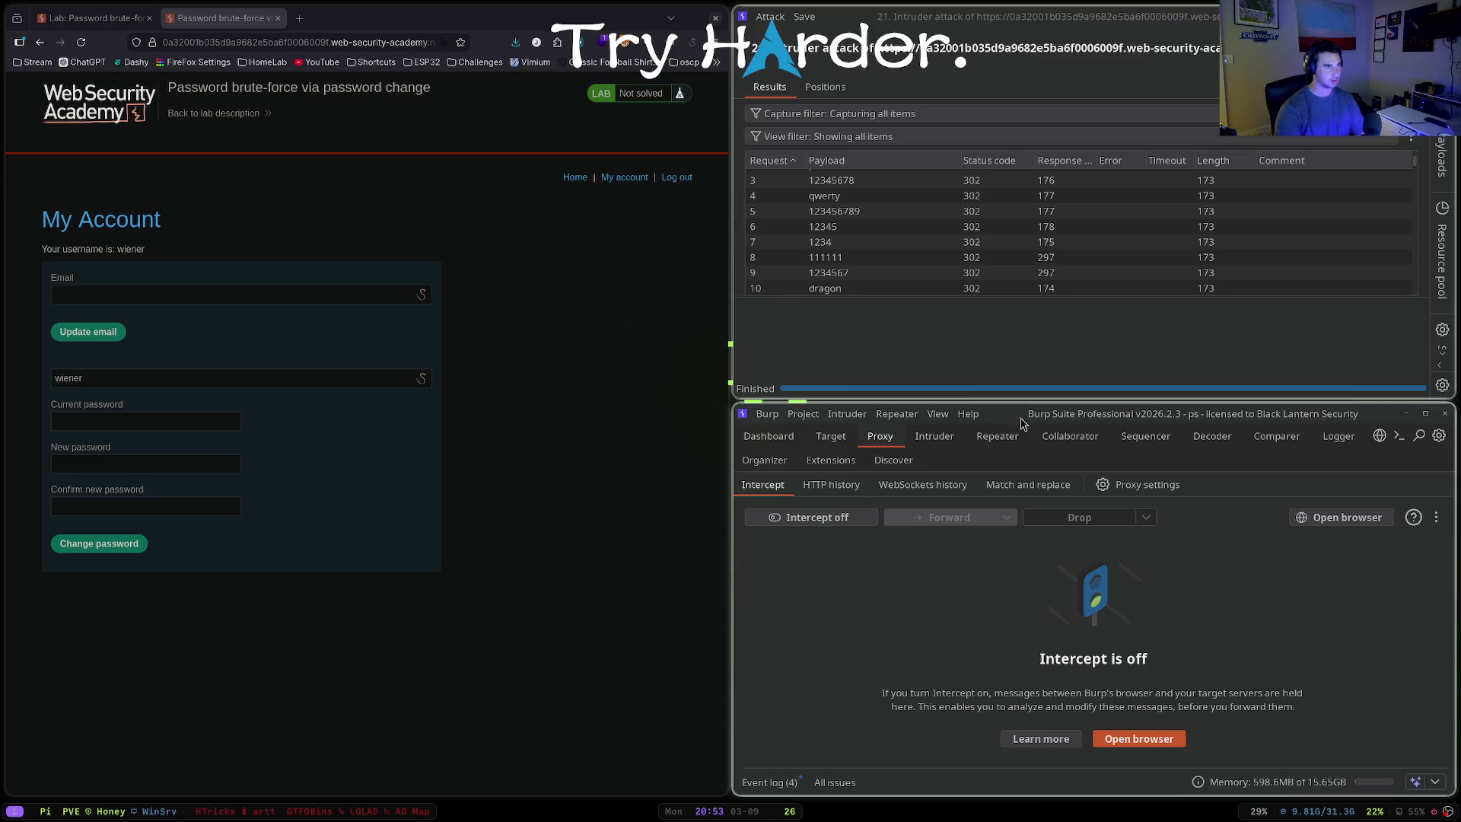
# - Change the request body's username to wiener and resend the change-password request
pyautogui.click(996, 435)
pyautogui.scroll(-6, 837, 691)
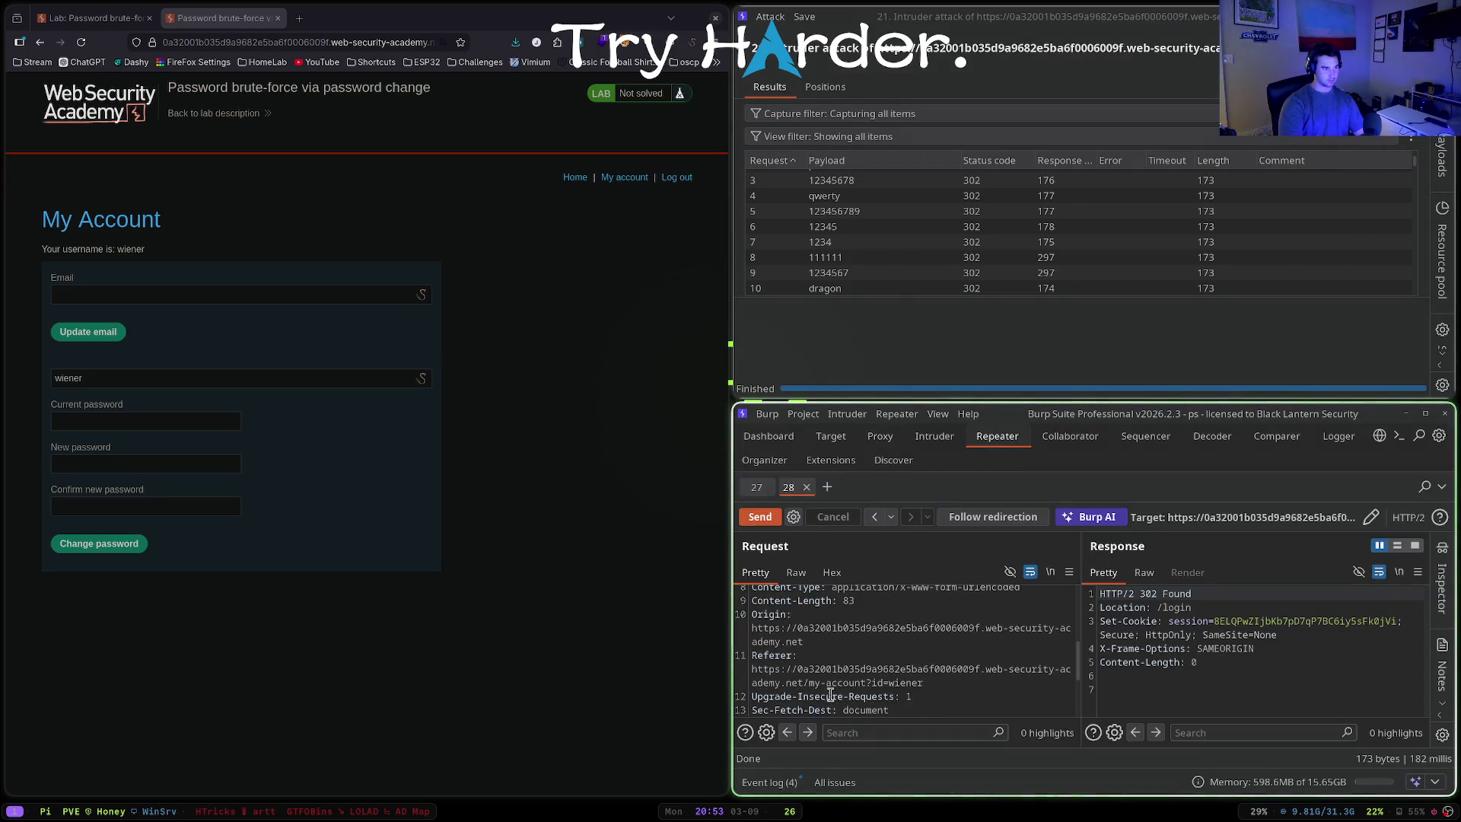
pyautogui.doubleClick(827, 695)
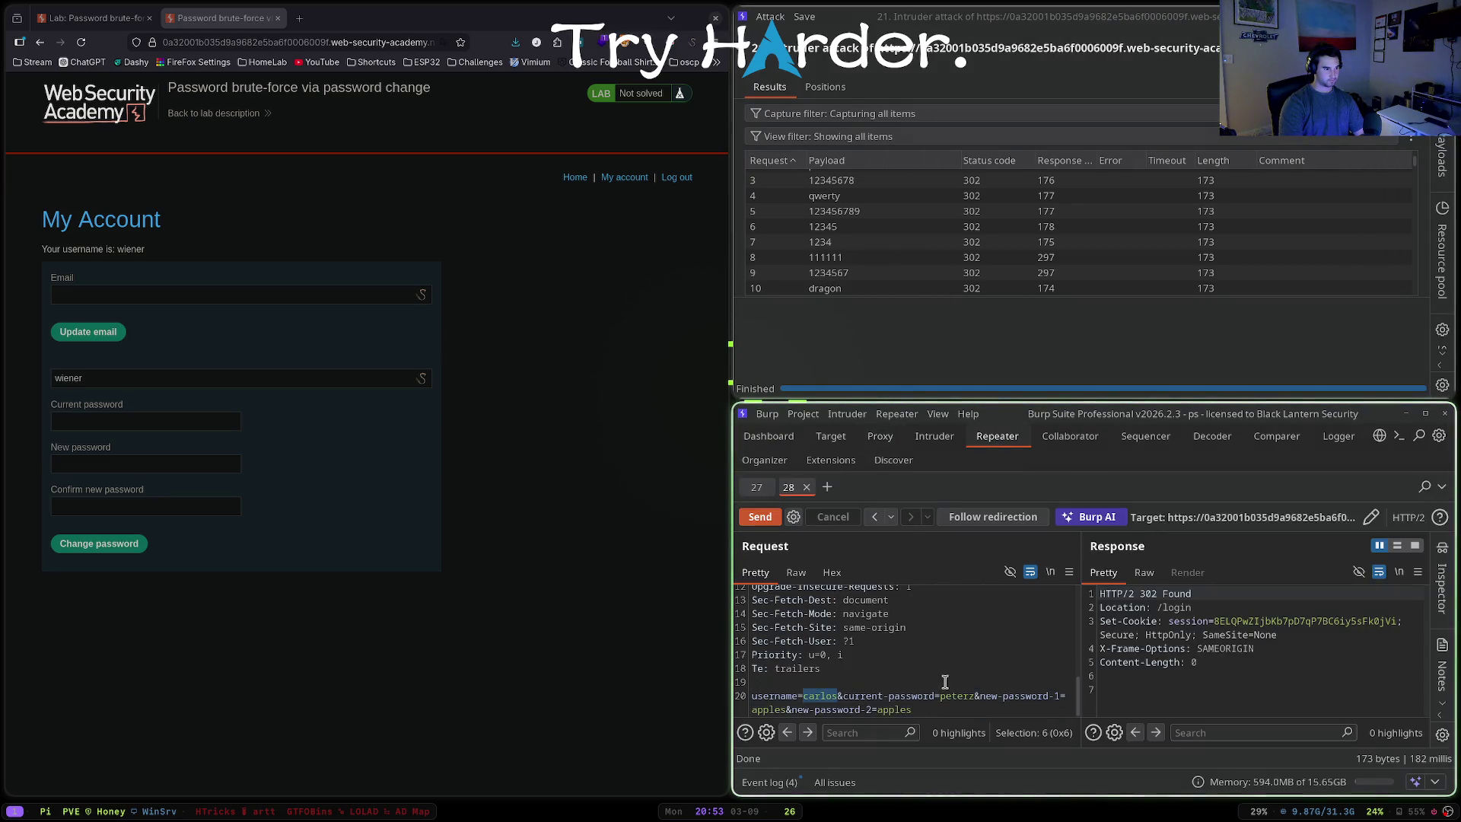
pyautogui.write('wiener')
pyautogui.hotkey('ctrl', 'space')
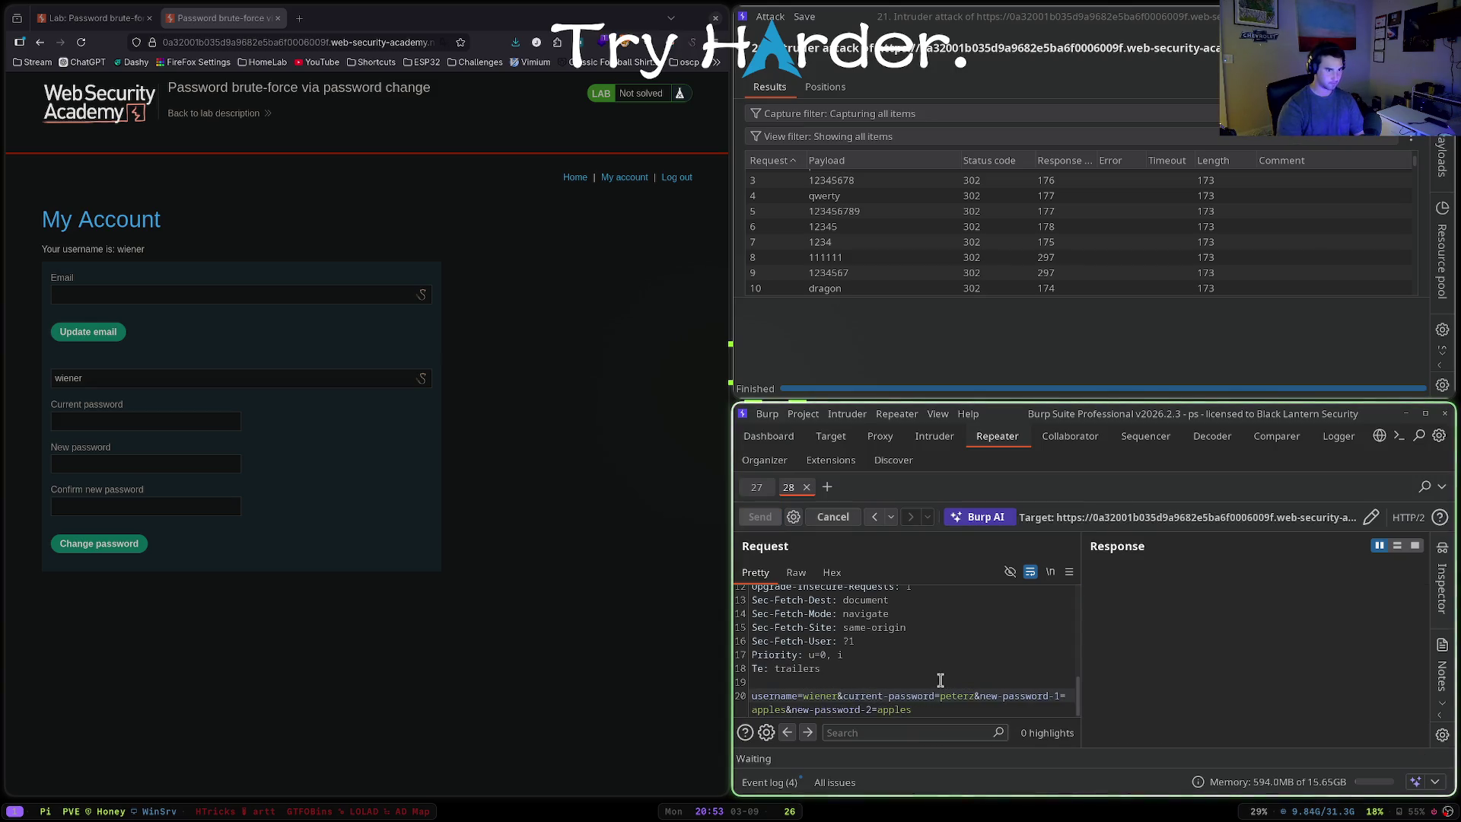
# - Open the browser DevTools Storage panel and view the session cookie's details
pyautogui.rightClick(567, 586)
pyautogui.click(576, 375)
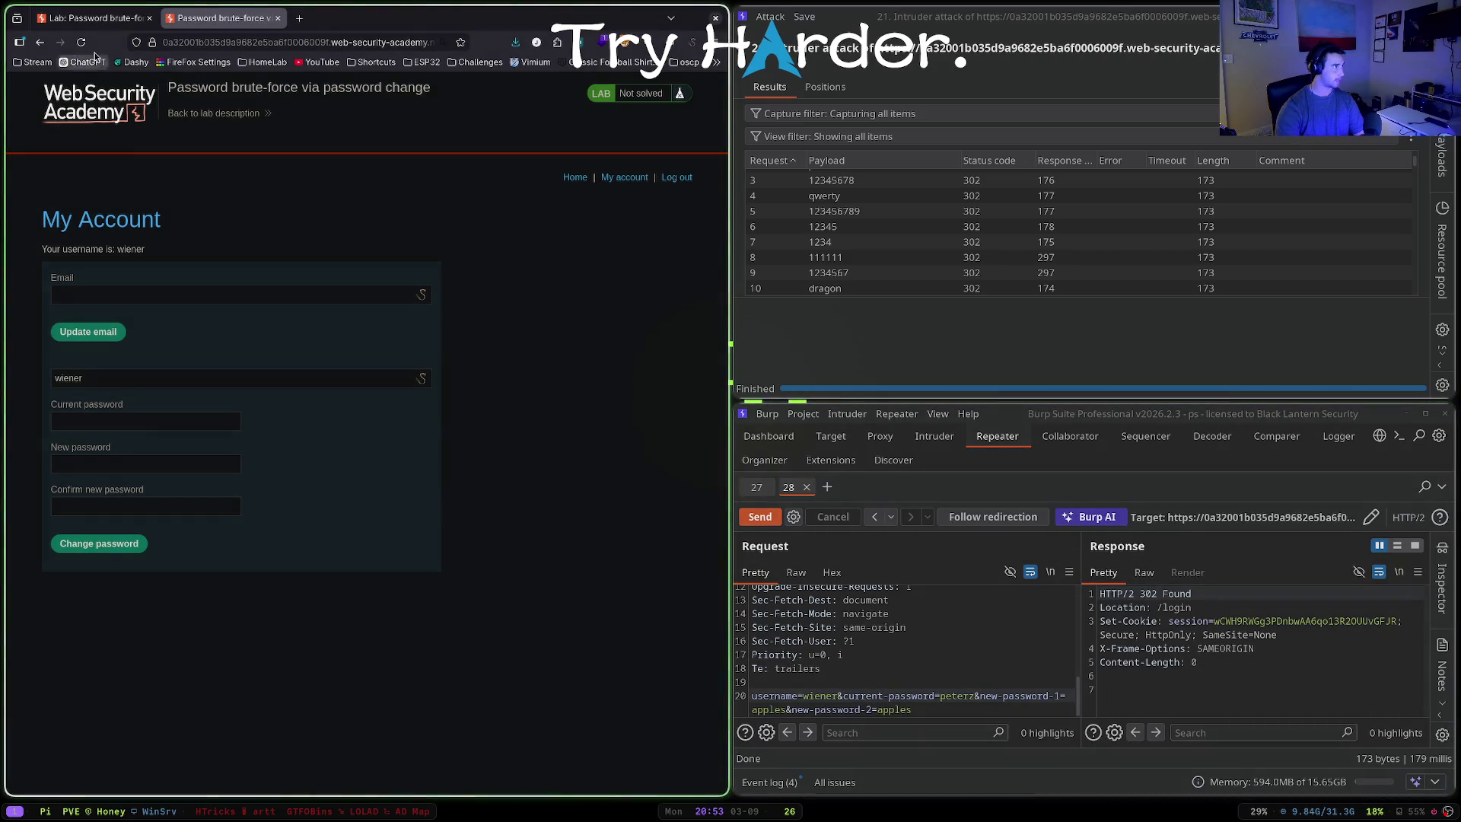
pyautogui.rightClick(541, 319)
pyautogui.click(592, 456)
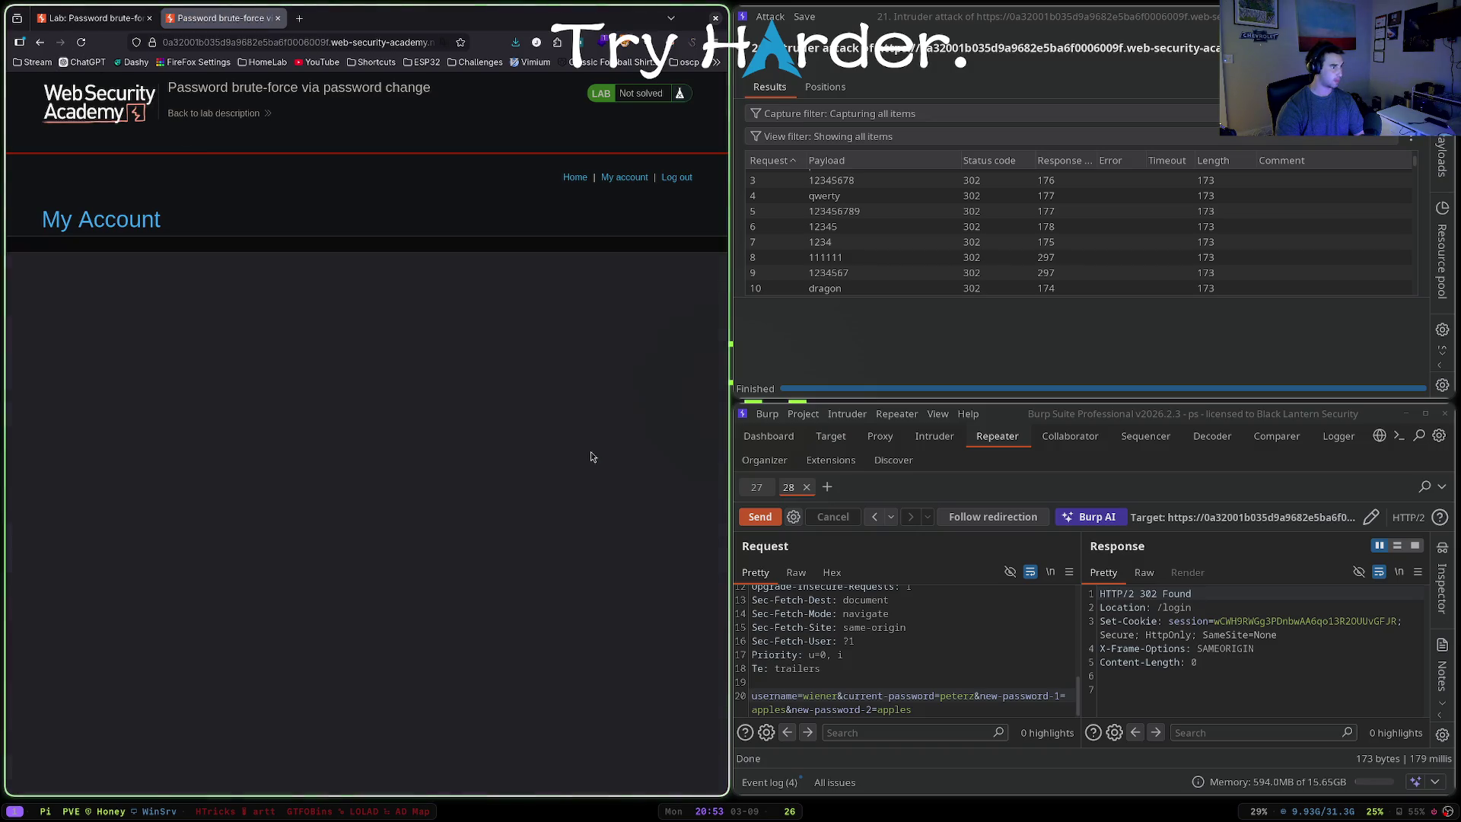
pyautogui.click(607, 248)
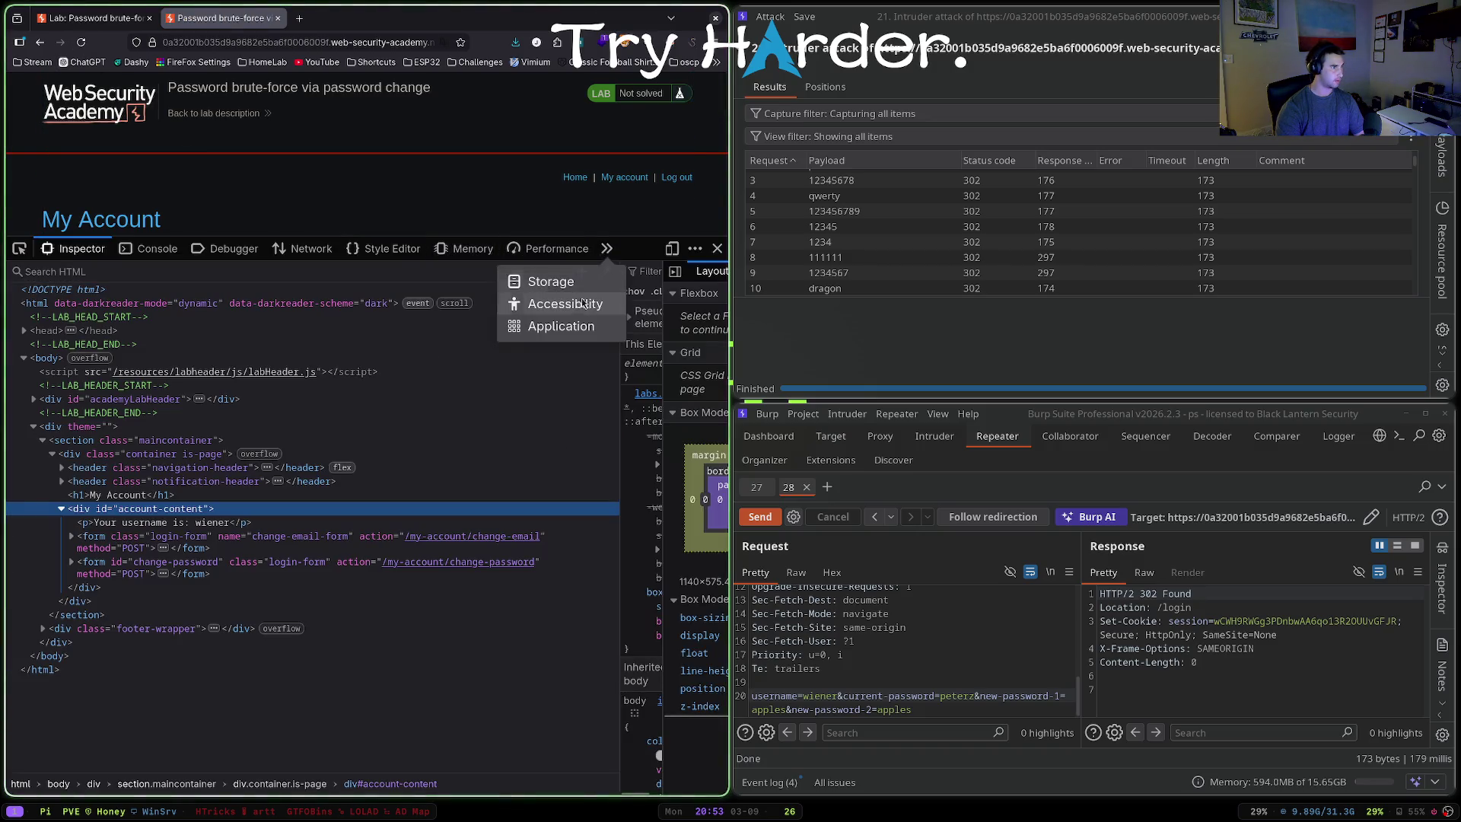
pyautogui.click(563, 282)
pyautogui.click(399, 315)
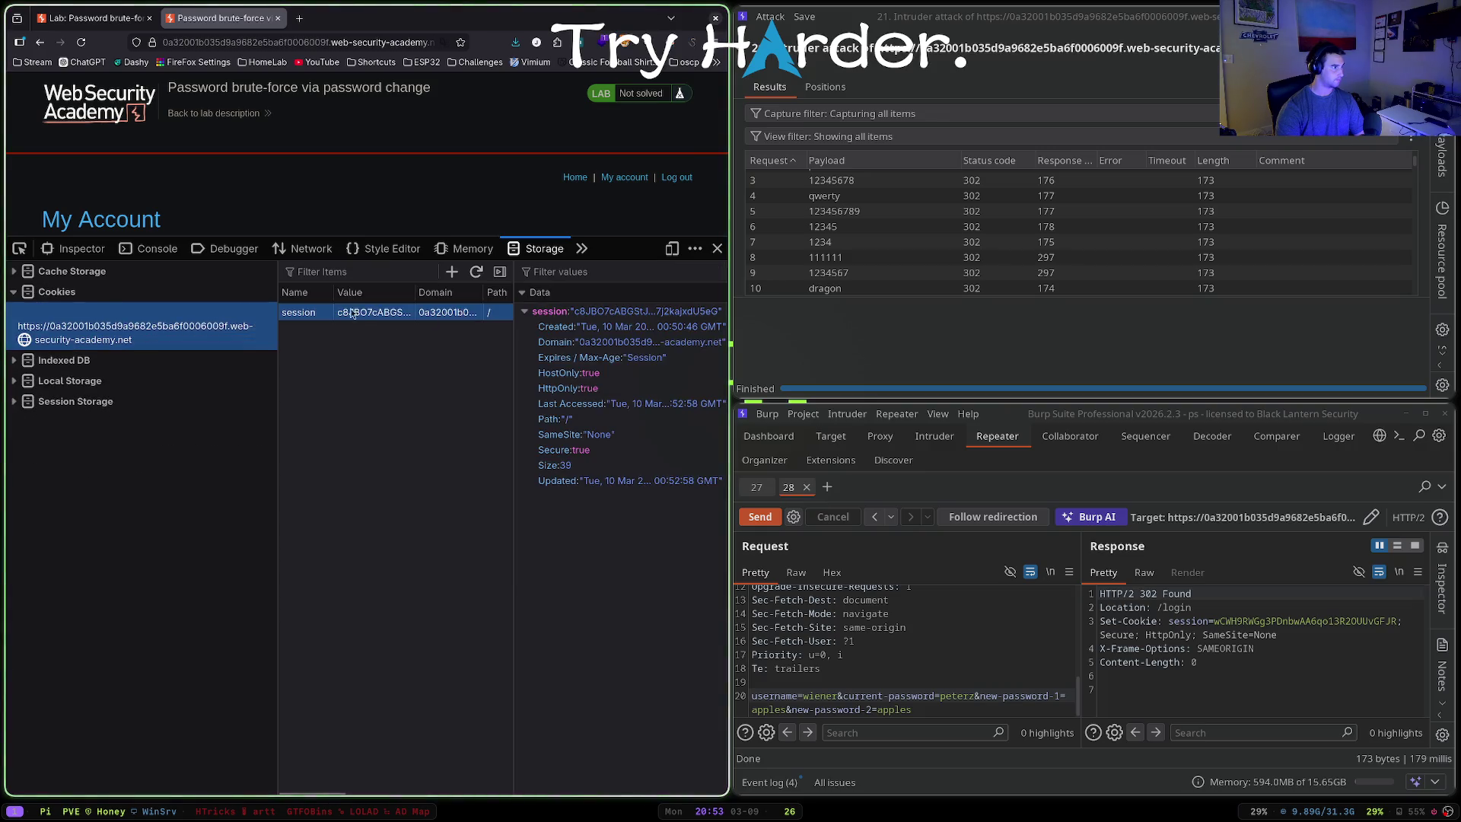
# - Paste the browser's session cookie into the request, resend it, and reload the lab page
pyautogui.press('super+f')
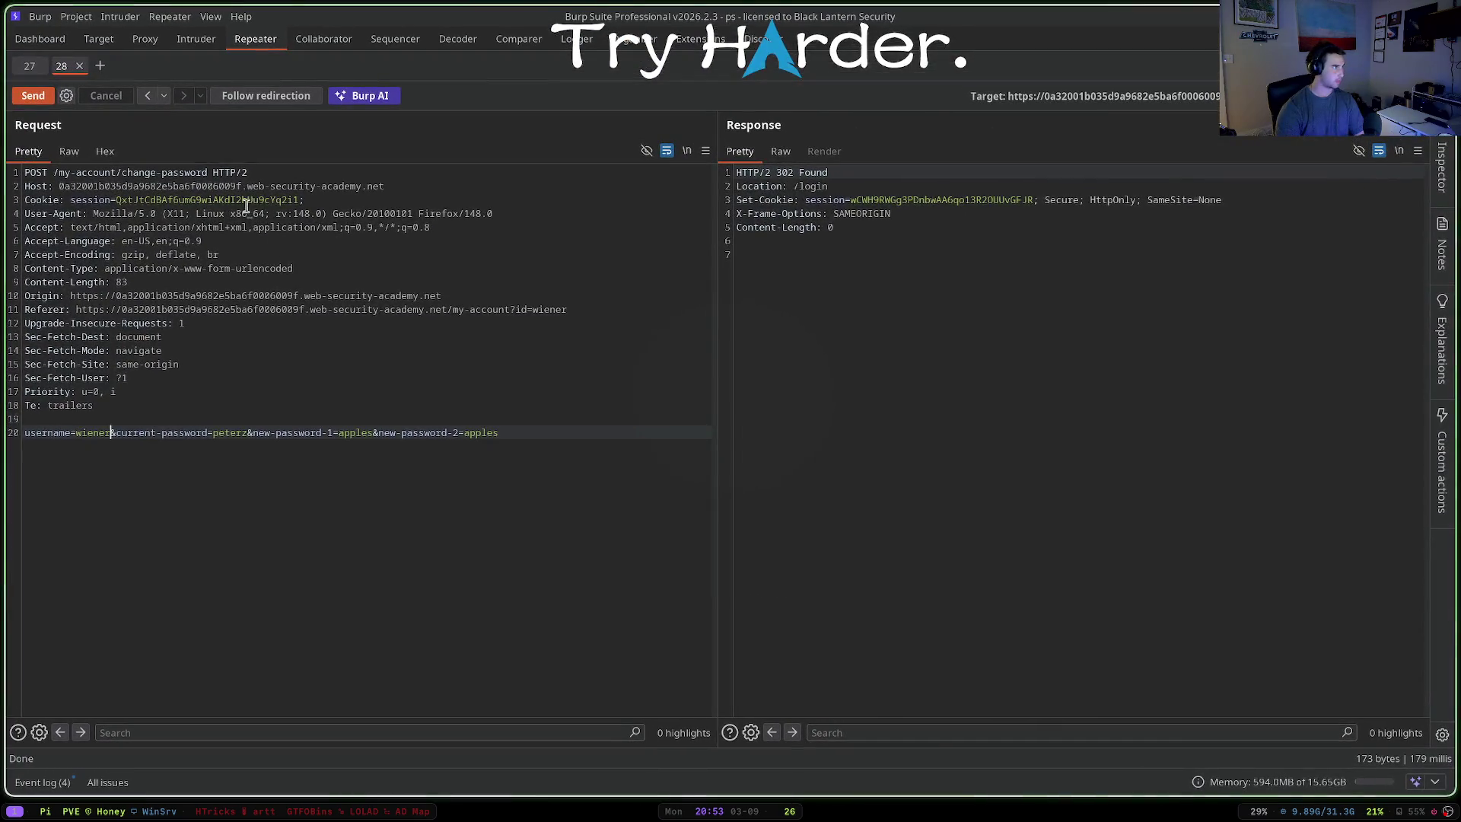
pyautogui.doubleClick(245, 200)
pyautogui.hotkey('ctrl', 'v')
pyautogui.hotkey('ctrl', 'space')
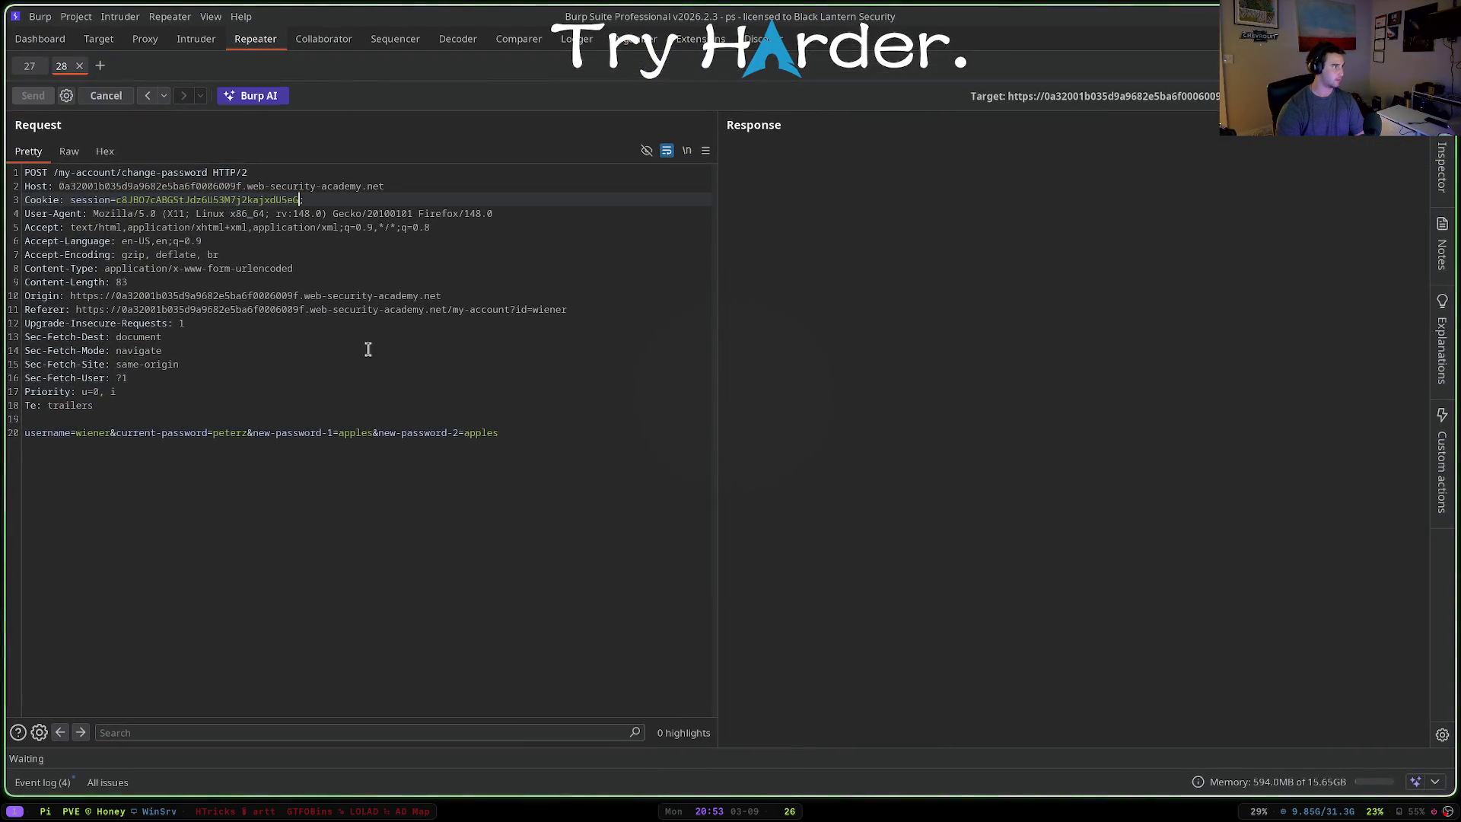
pyautogui.press('super+f')
pyautogui.click(86, 46)
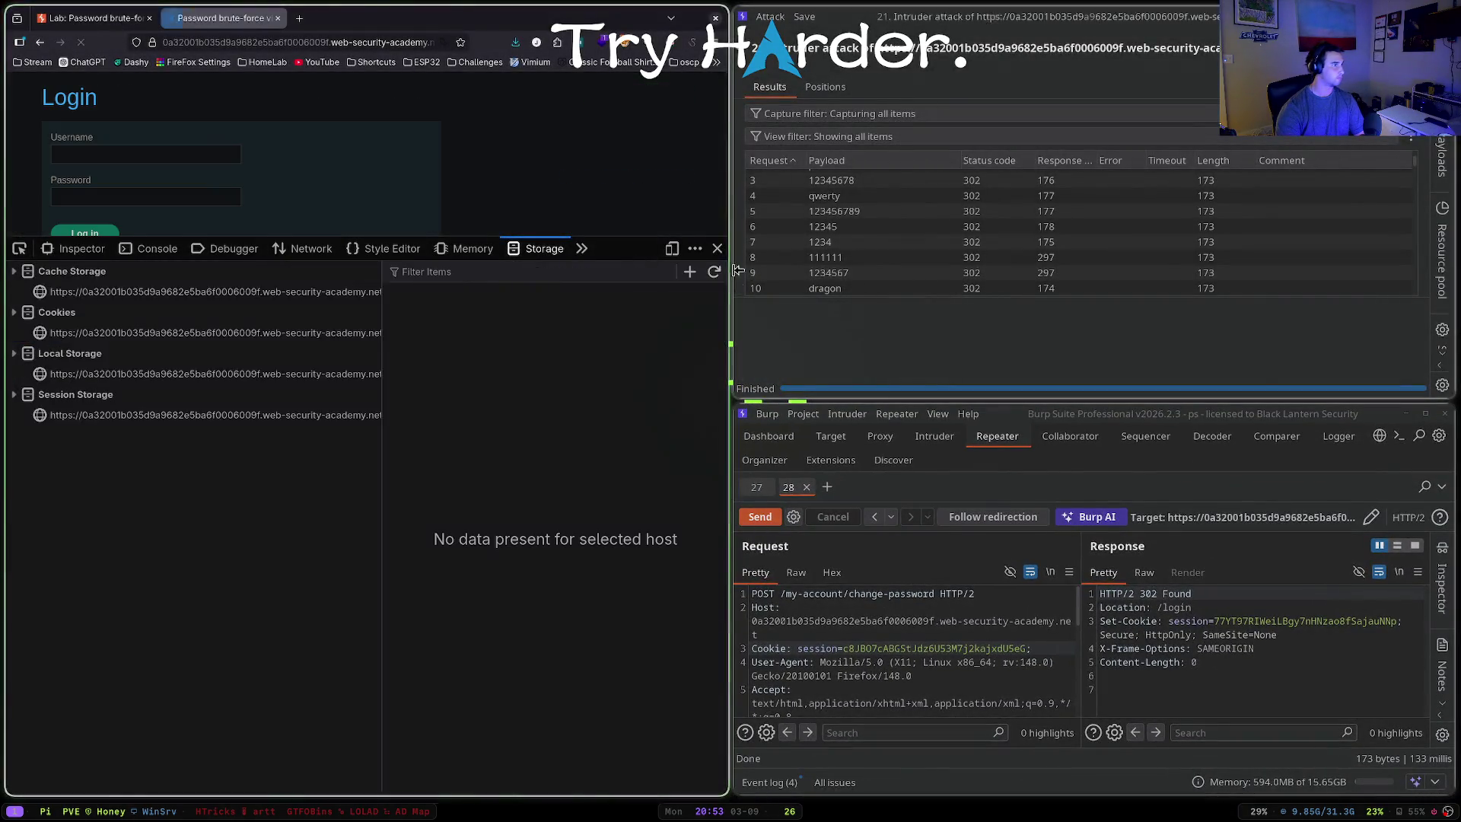
# - Close DevTools and submit a login as wiener
pyautogui.press('F12')
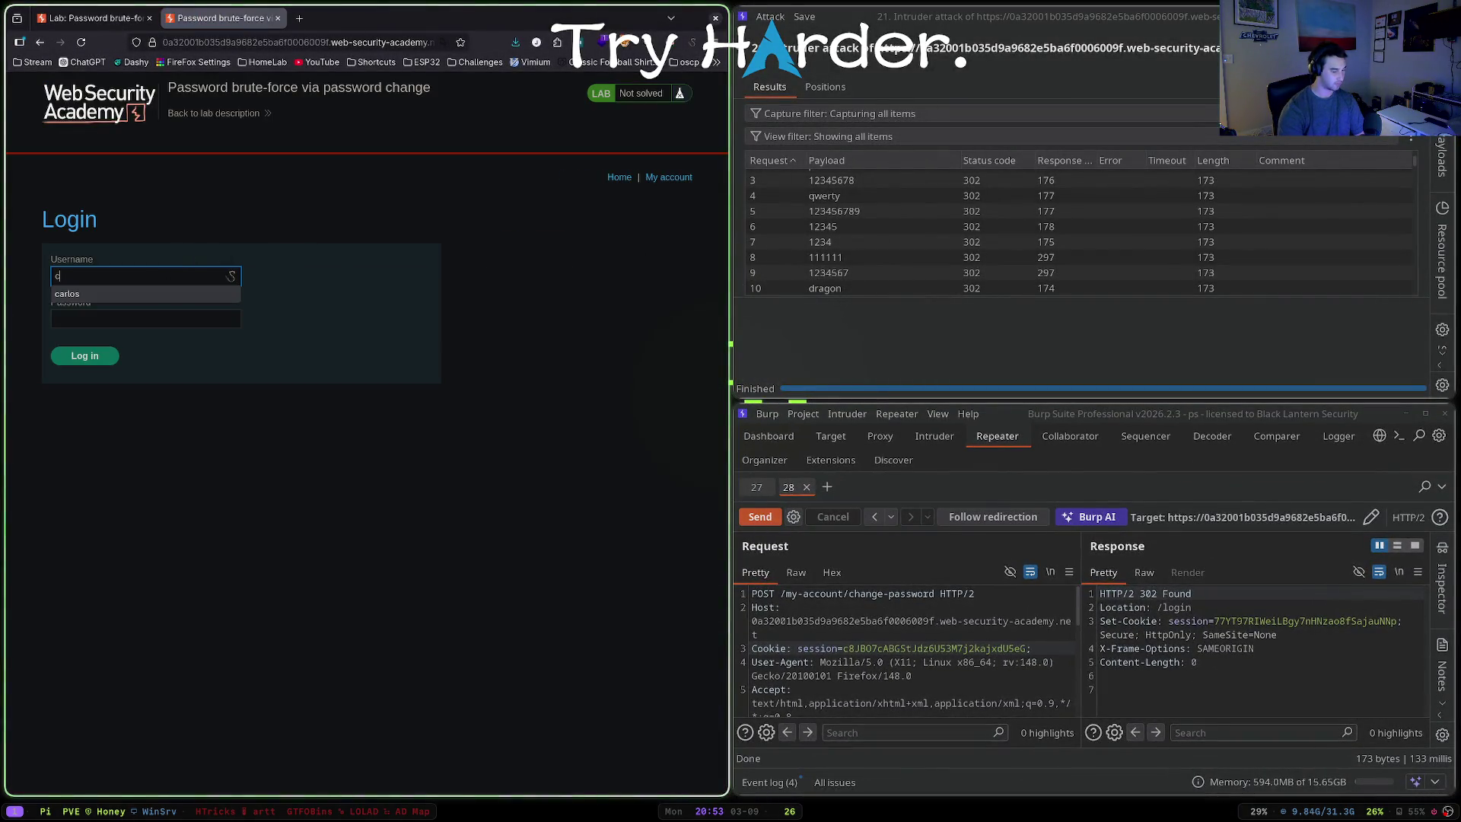
pyautogui.write('wiener')
pyautogui.press('Tab')
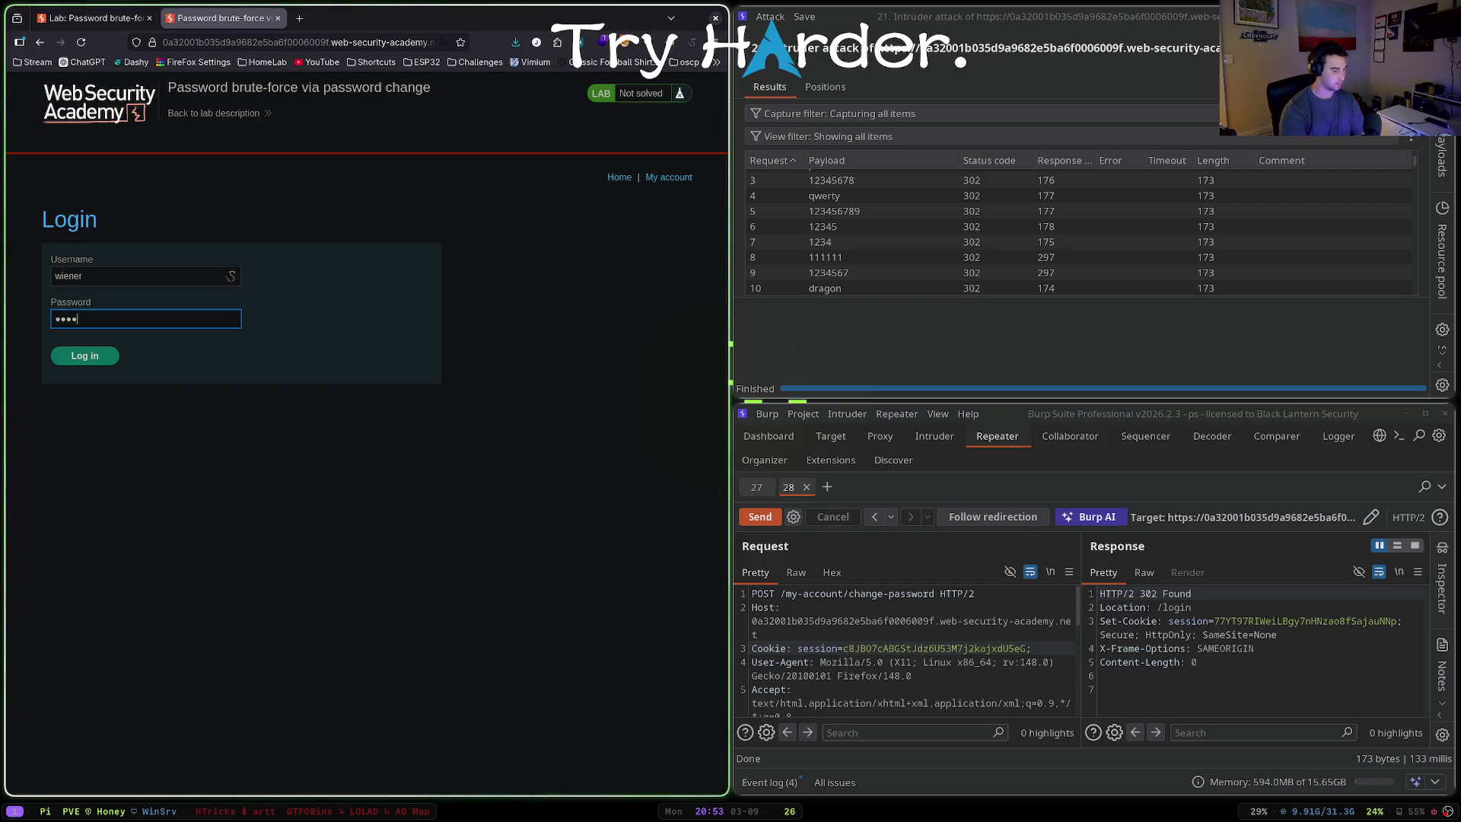
pyautogui.press('Return')
# - Re-enter wiener's credentials and submit until the My Account page loads
pyautogui.click(143, 292)
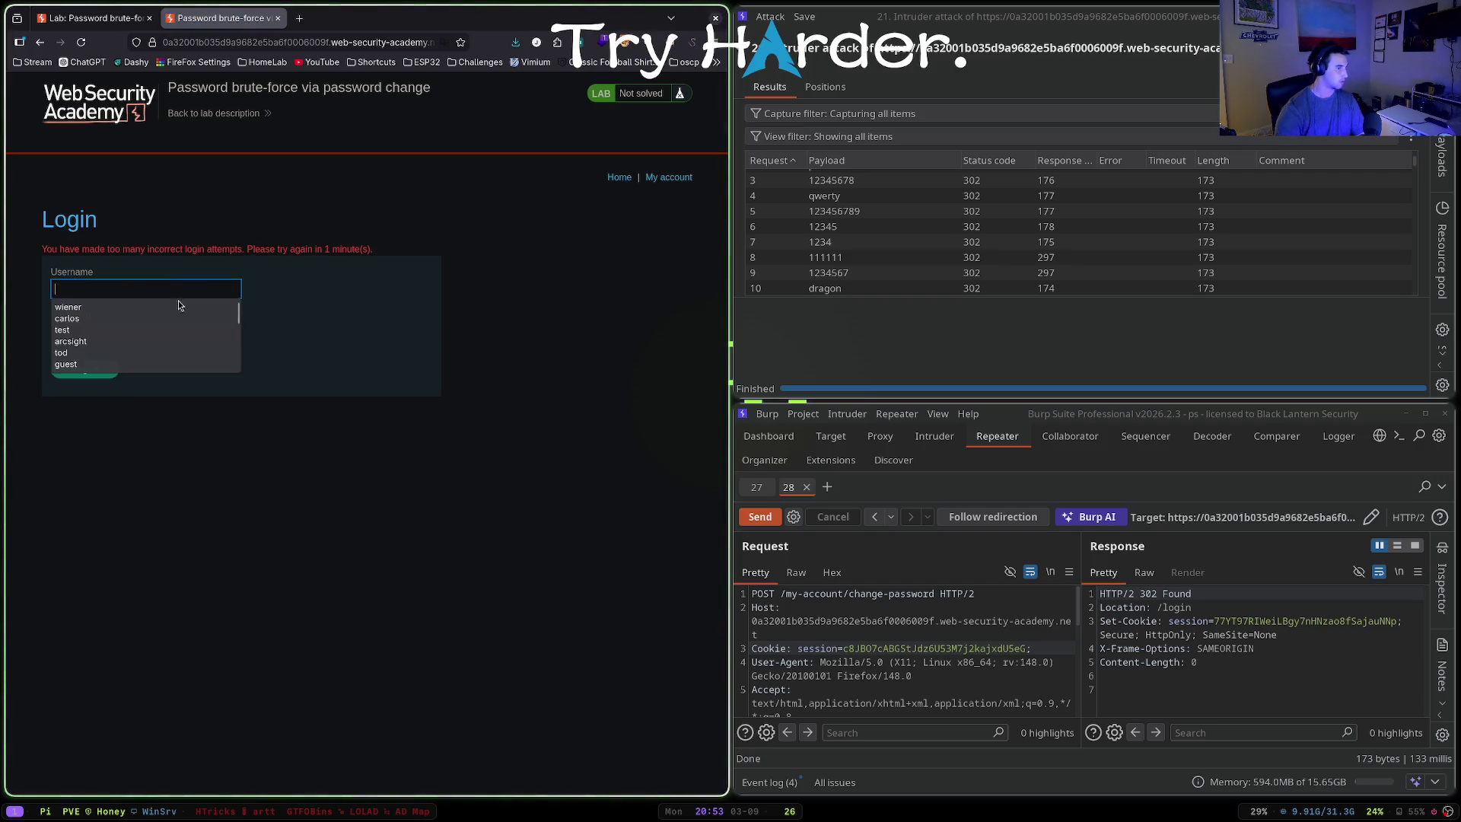
pyautogui.scroll(-5, 1129, 216)
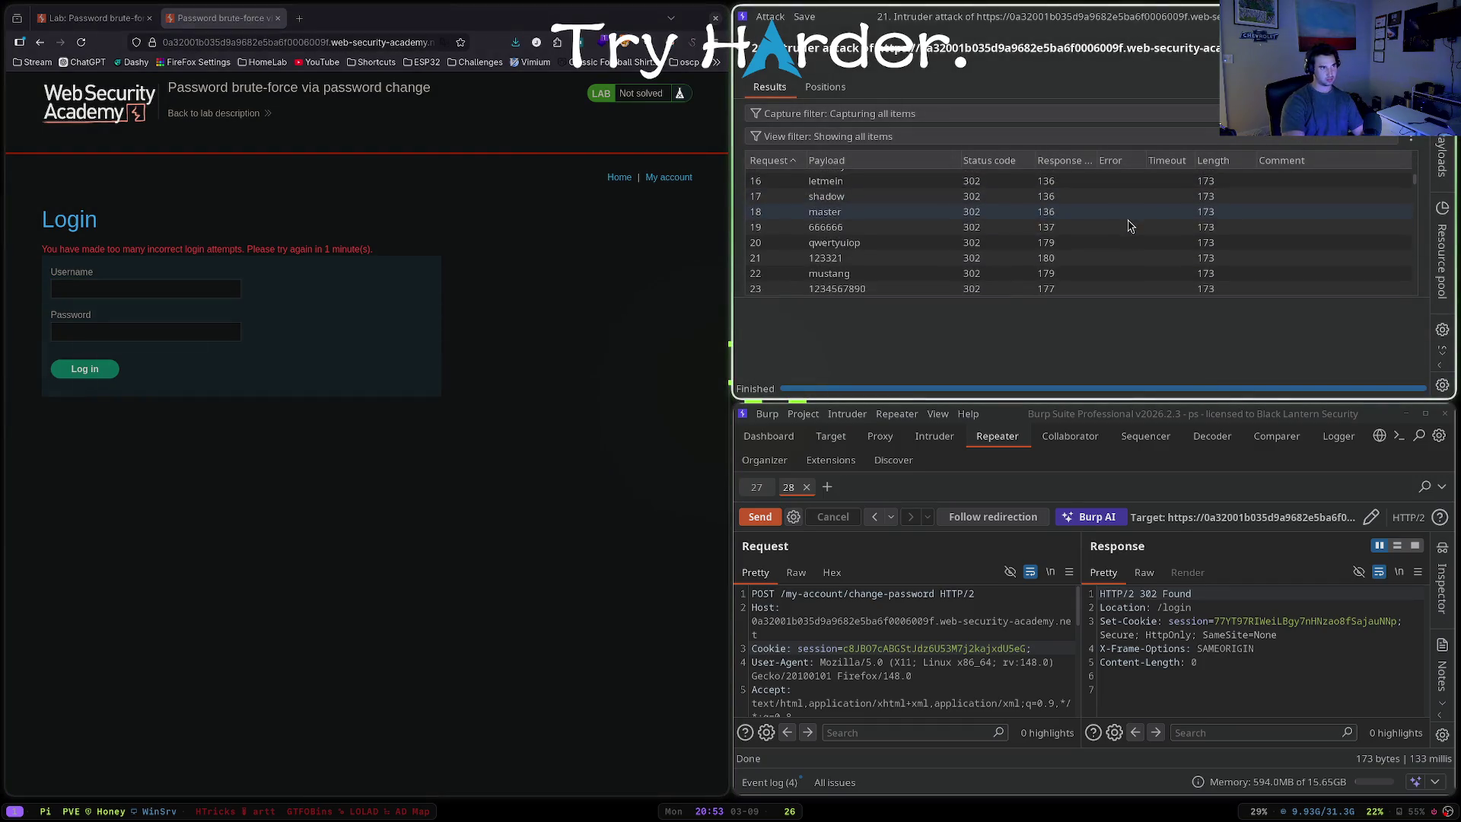
pyautogui.click(145, 289)
pyautogui.write('wiener')
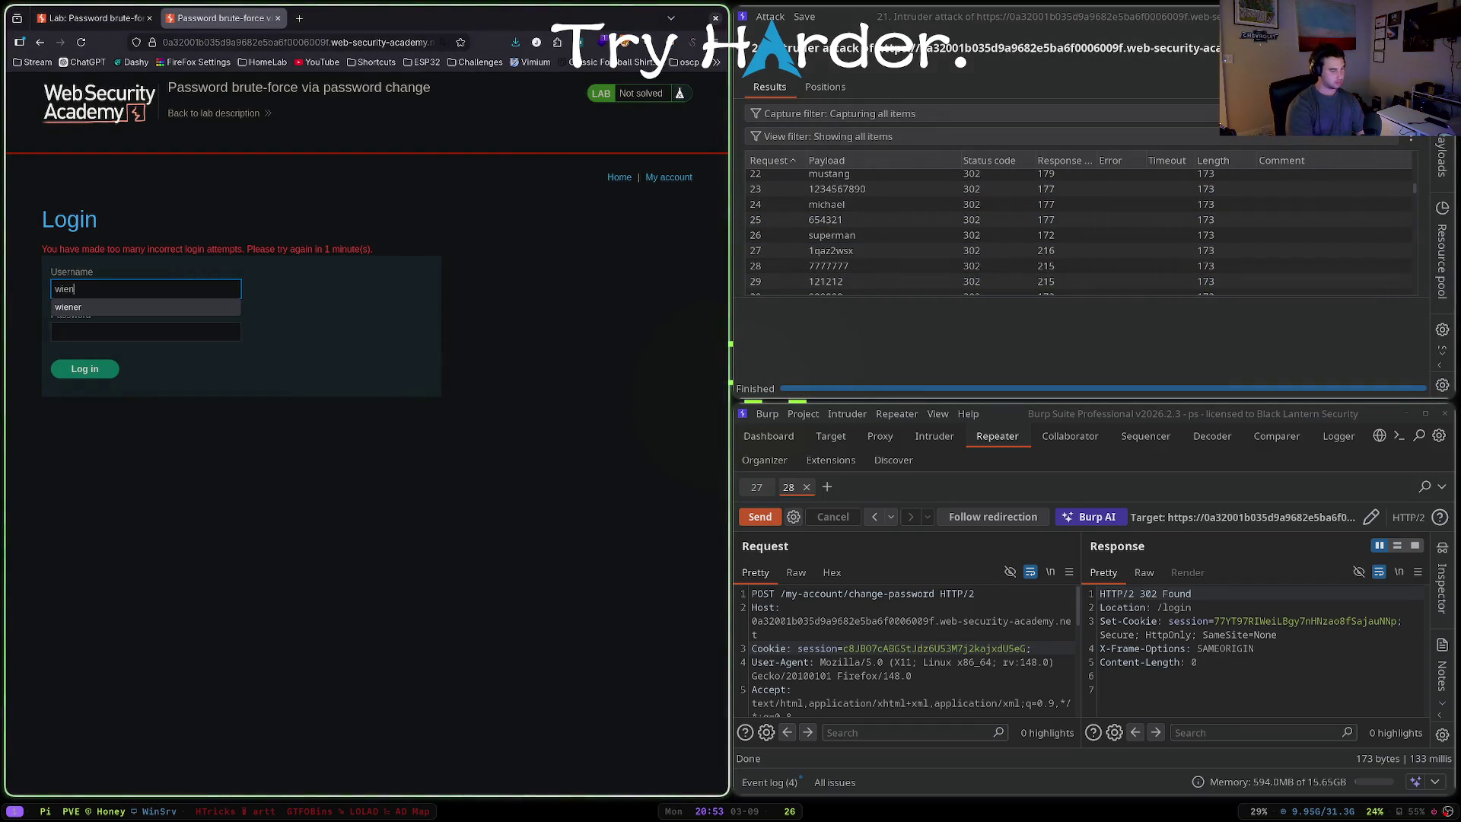
pyautogui.press('Tab')
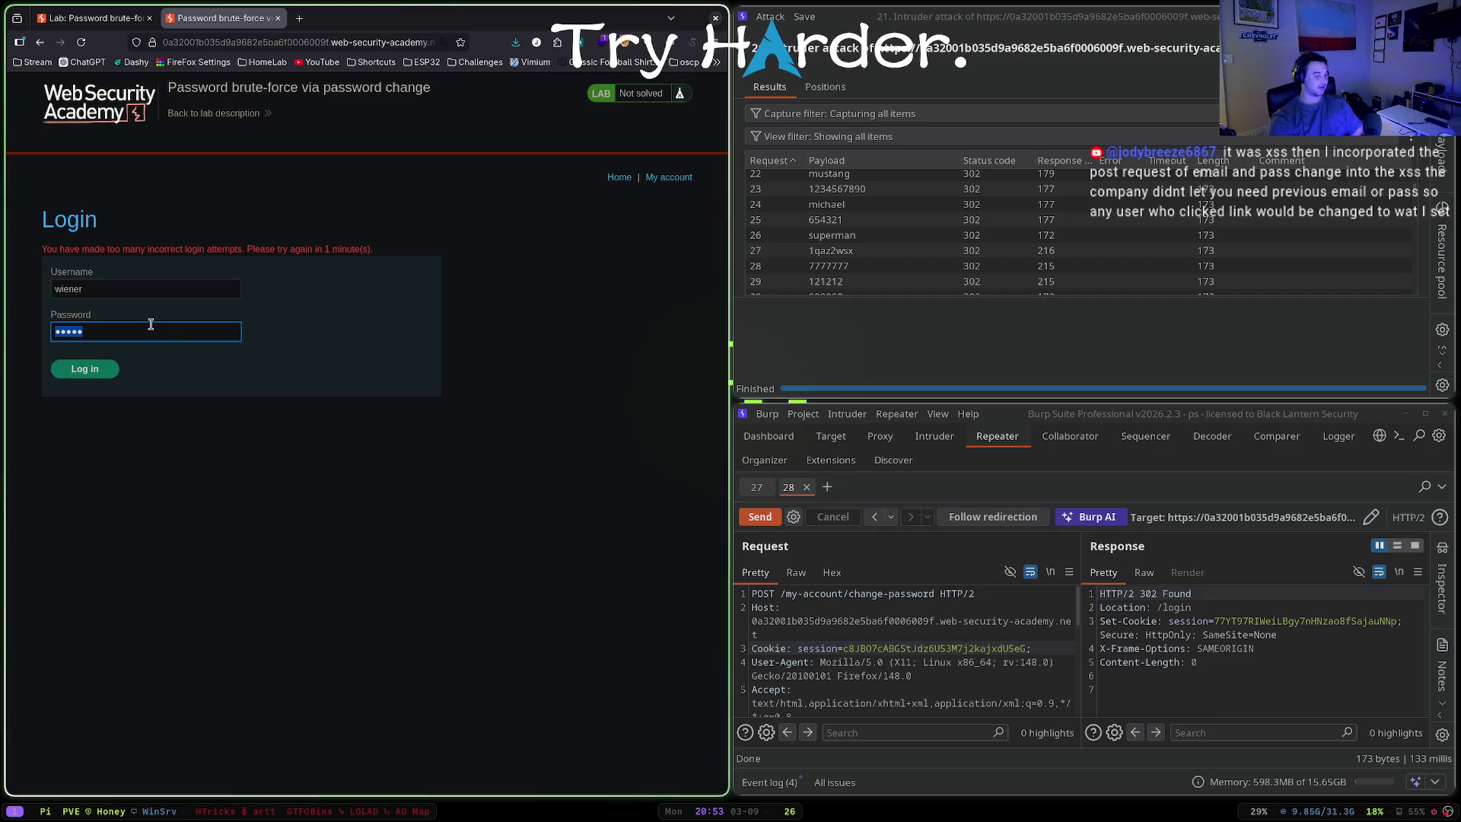
pyautogui.write('pe')
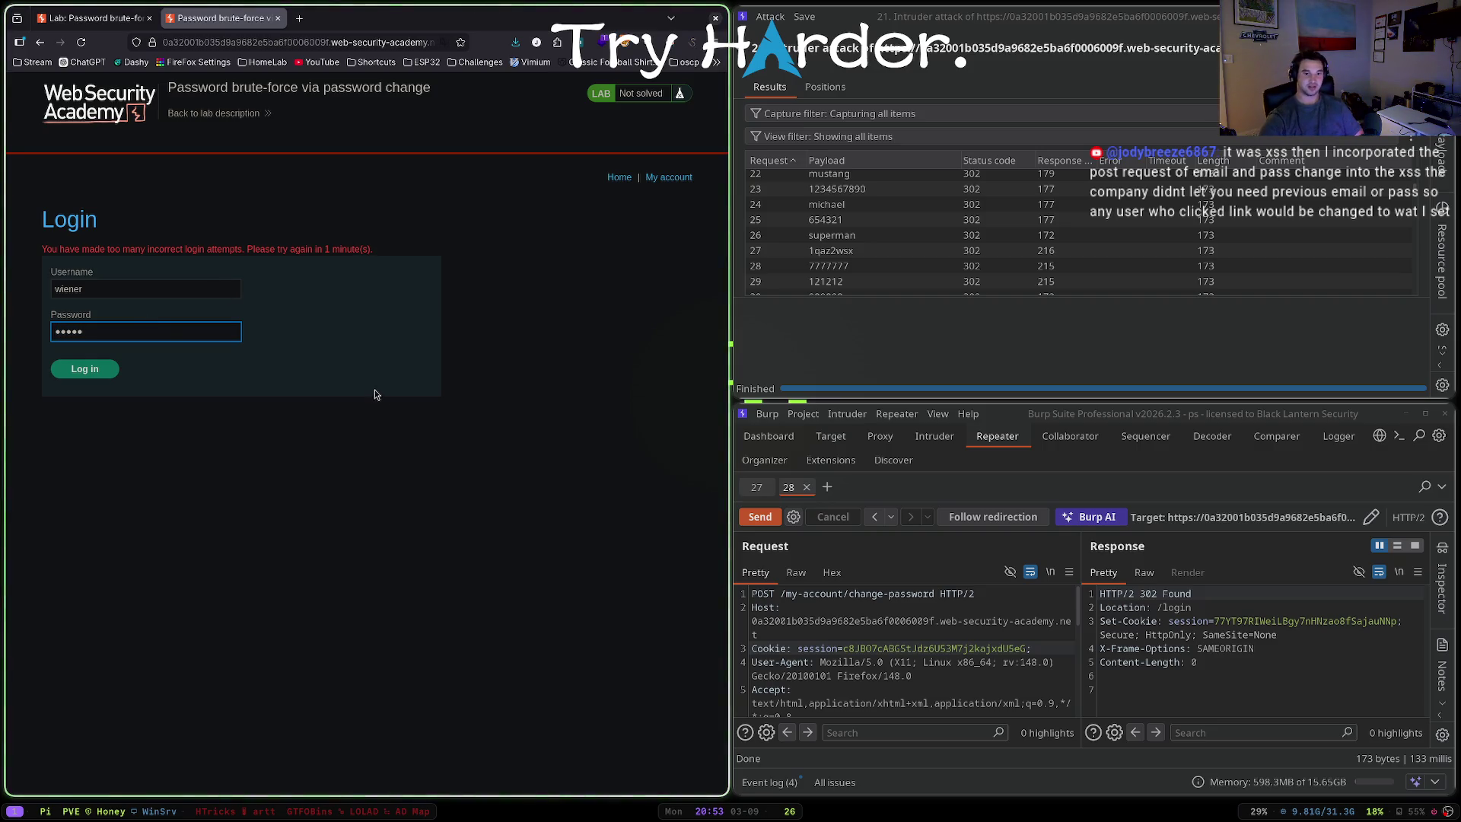
pyautogui.click(84, 369)
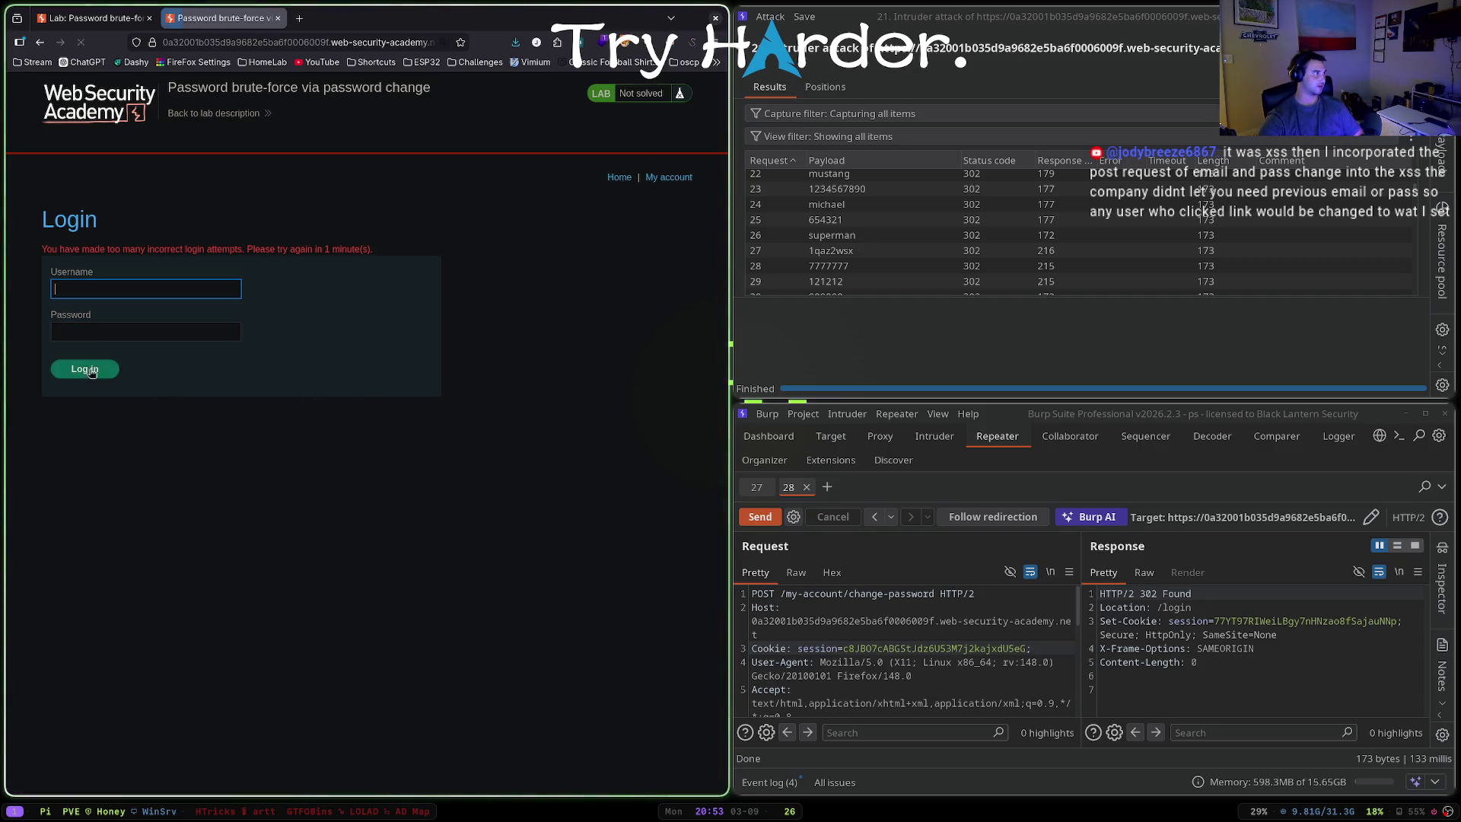
pyautogui.write('wiener')
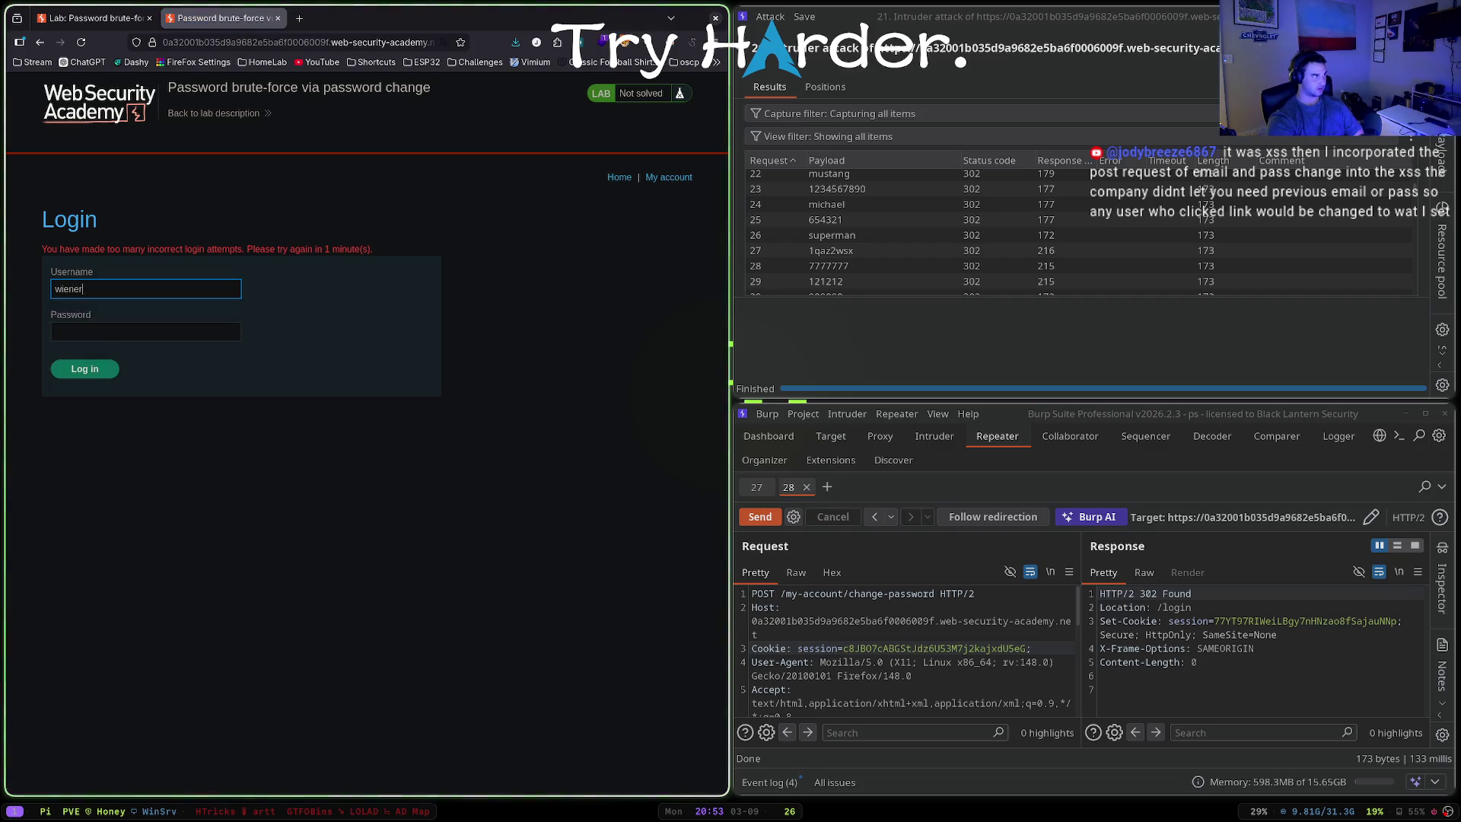
pyautogui.press('Tab')
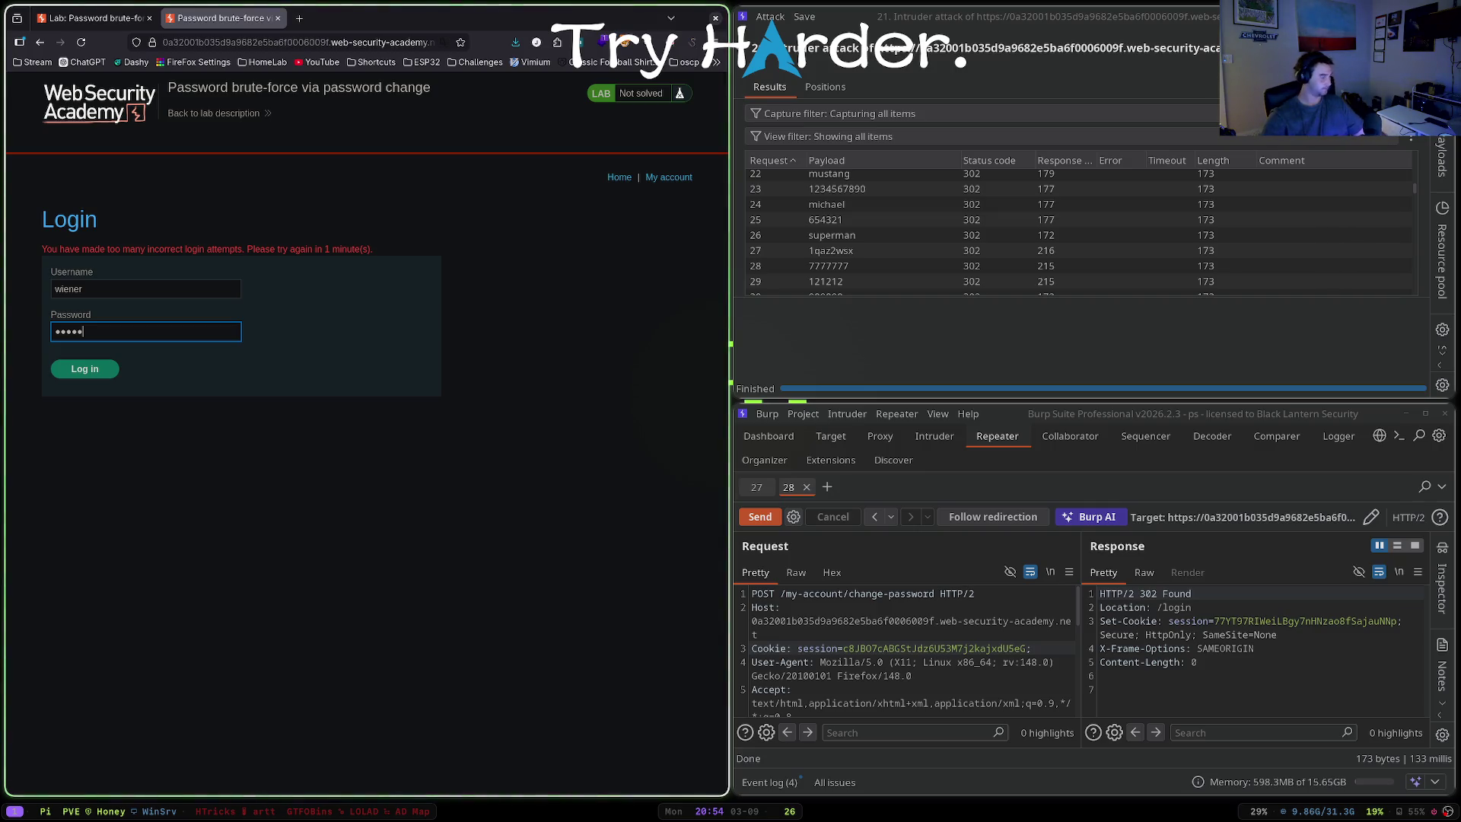
pyautogui.press('Return')
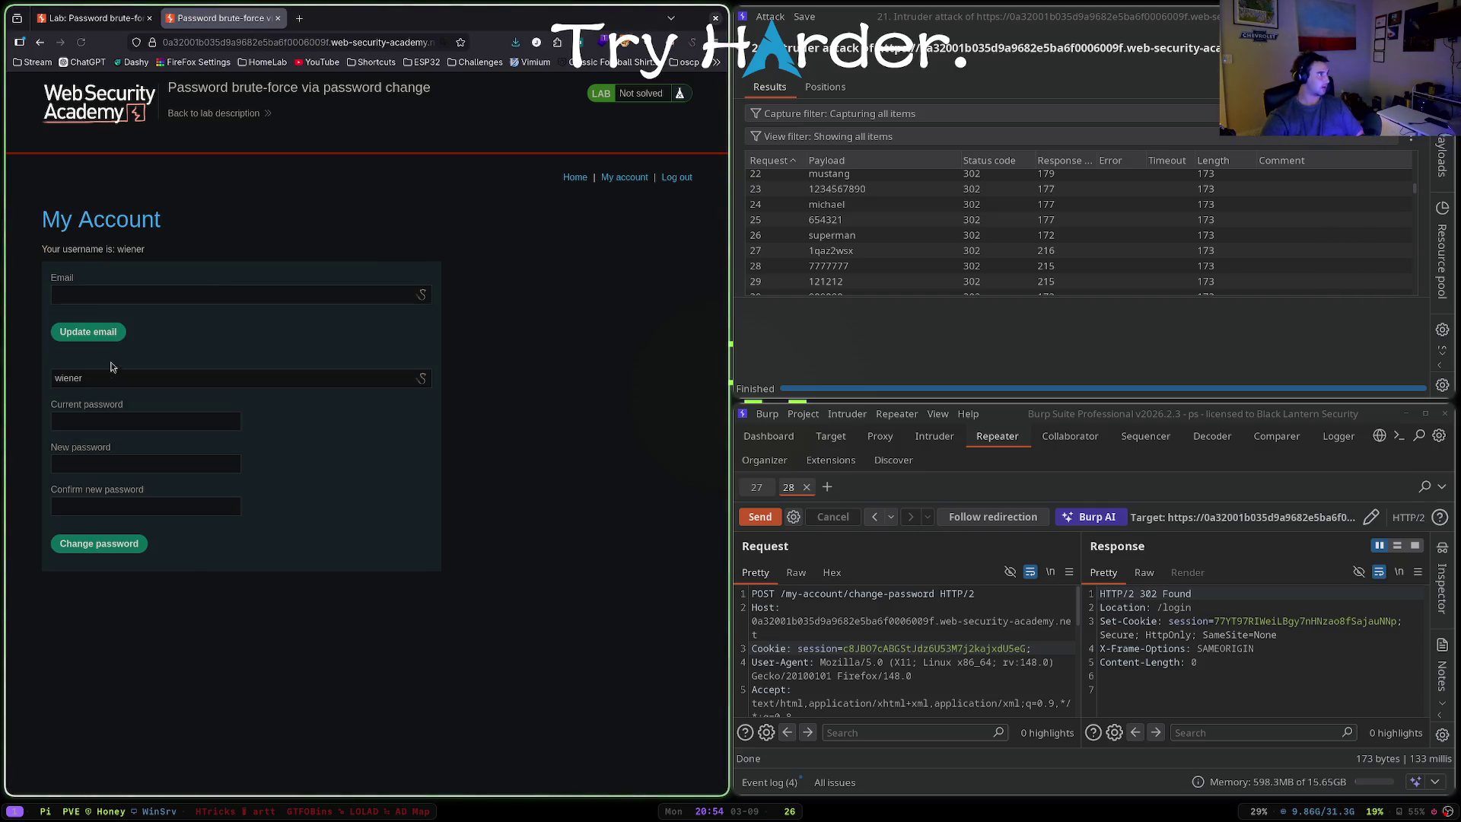
# - Submit an email change with interception on, then turn interception off to release it
pyautogui.click(153, 294)
pyautogui.write('a')
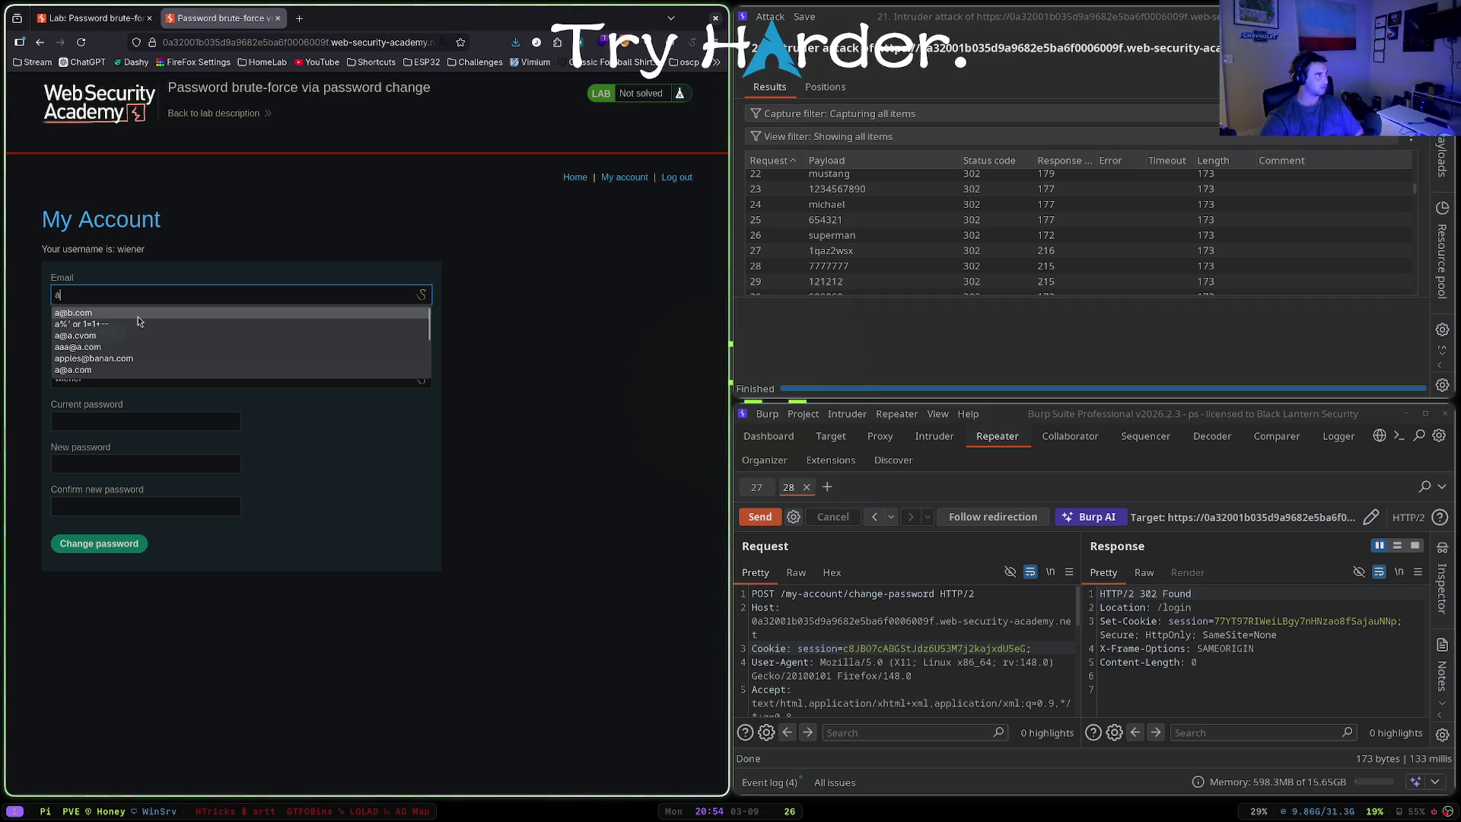
pyautogui.click(139, 316)
pyautogui.hotkey('ctrl', 'shift', 'p')
pyautogui.hotkey('ctrl', 't')
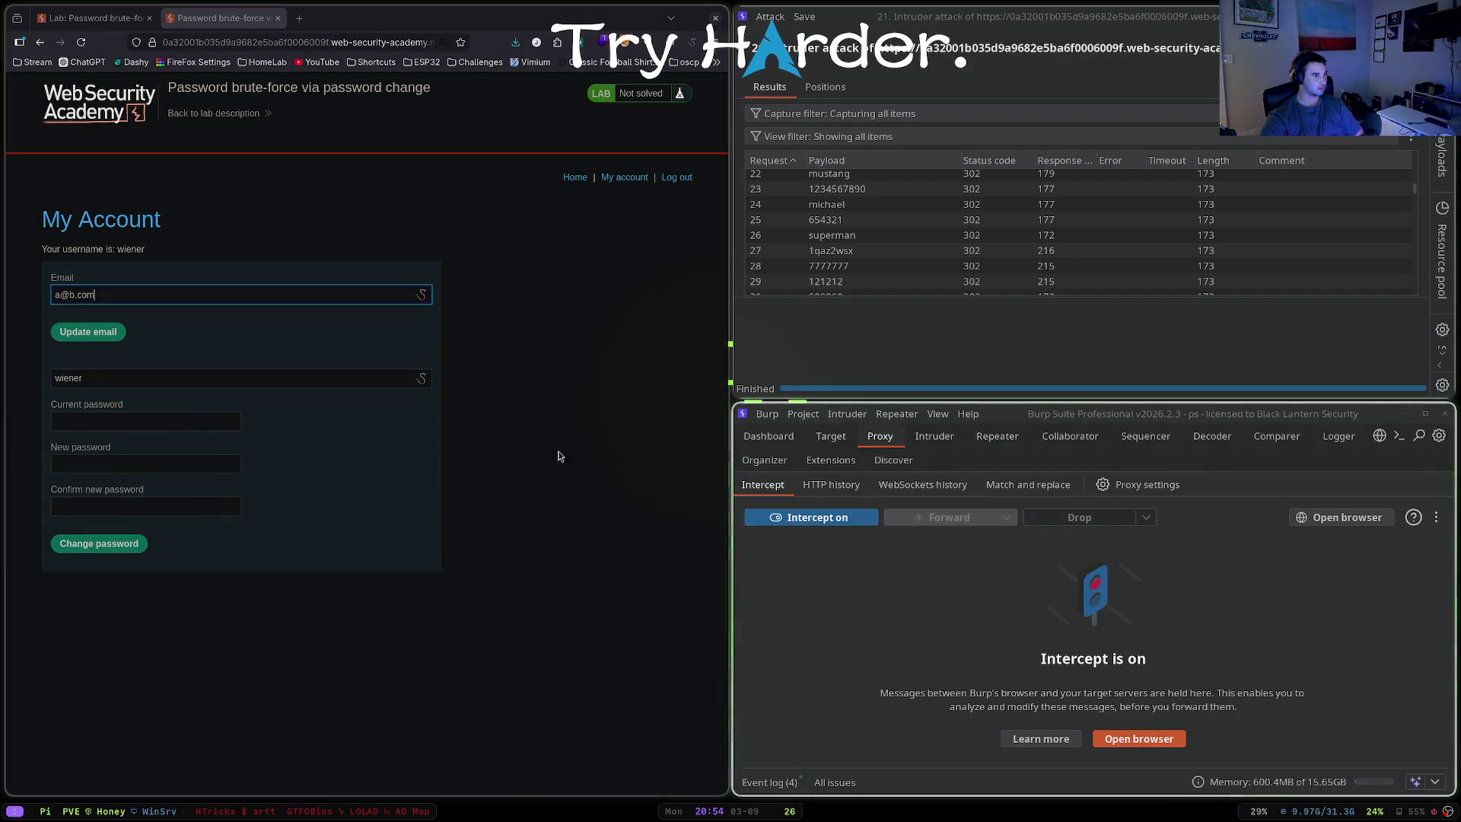
pyautogui.press('Return')
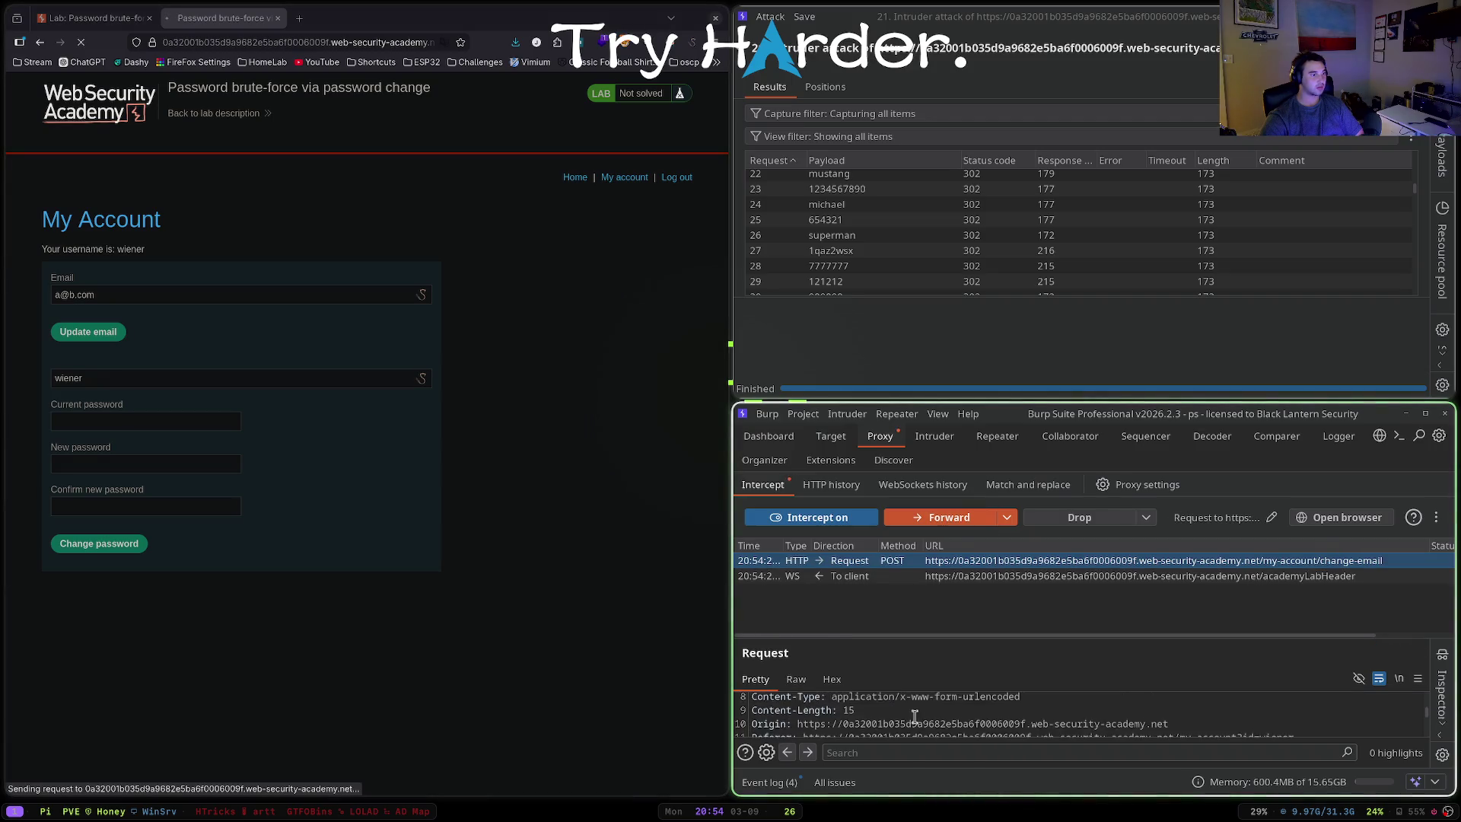
pyautogui.scroll(-3, 915, 716)
pyautogui.click(827, 520)
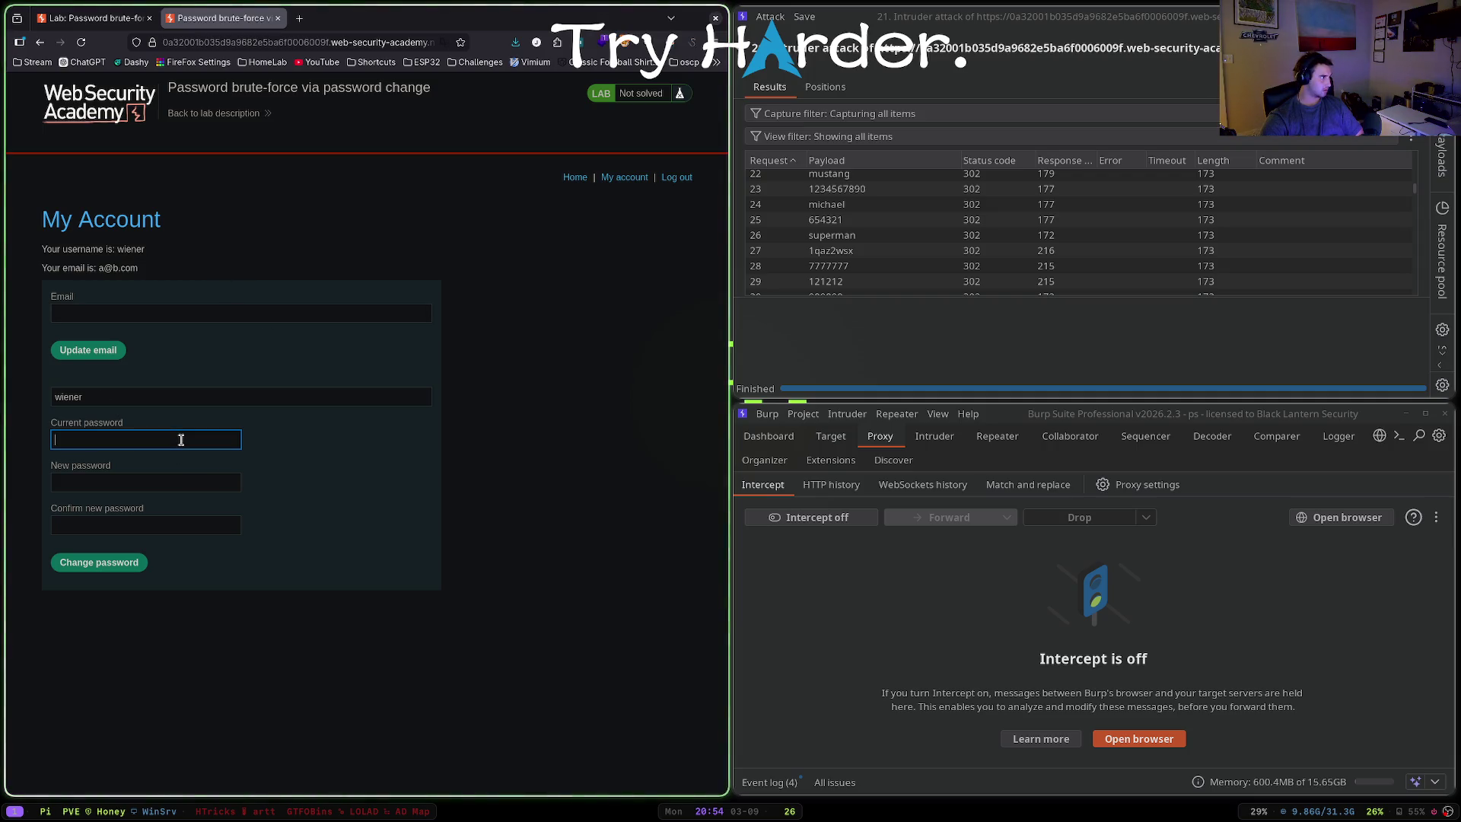
# - Review the repeated change-password request and its 302 response in Repeater
pyautogui.click(996, 436)
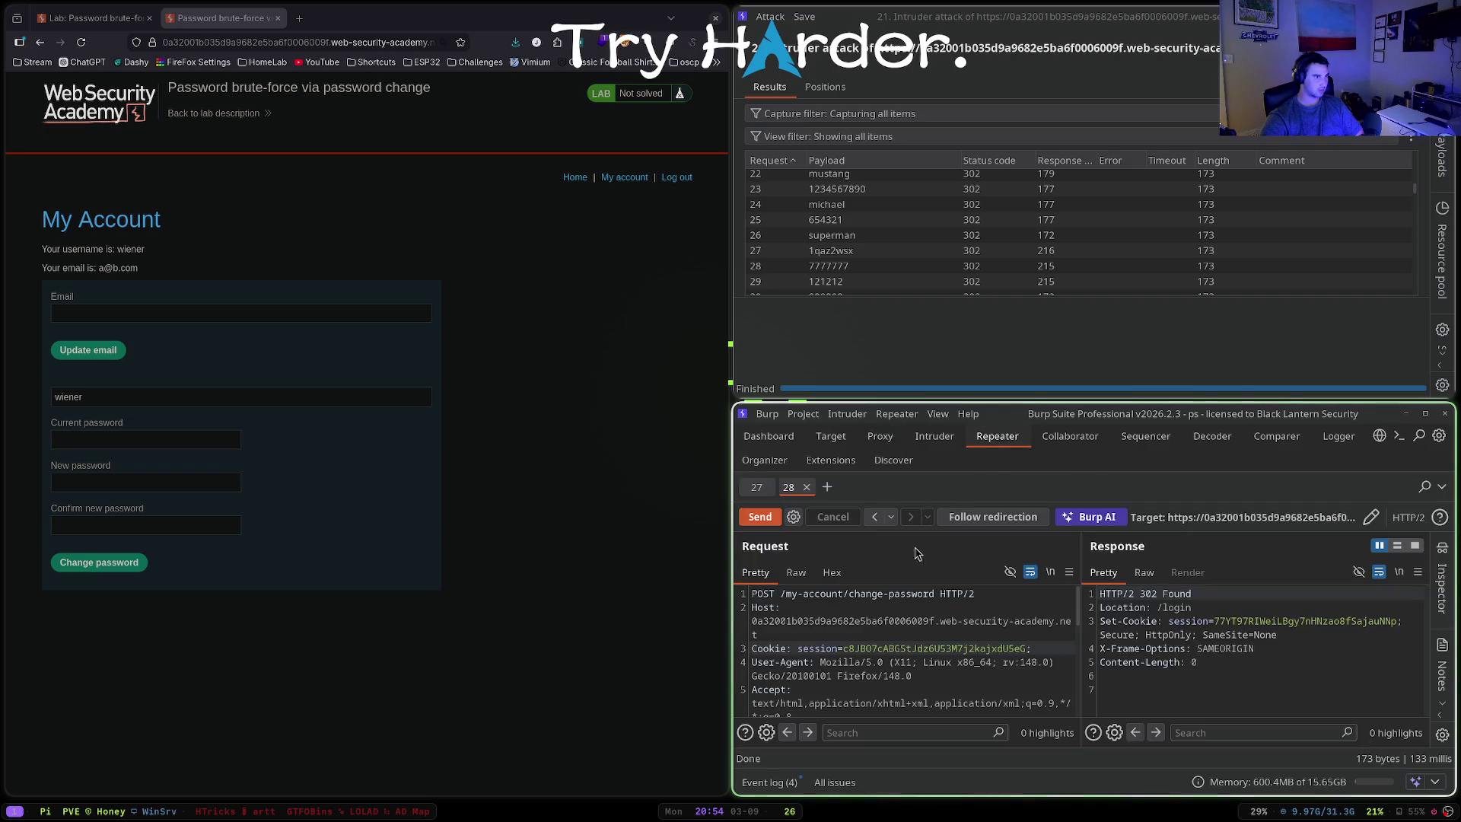
pyautogui.press('super+f')
pyautogui.click(283, 350)
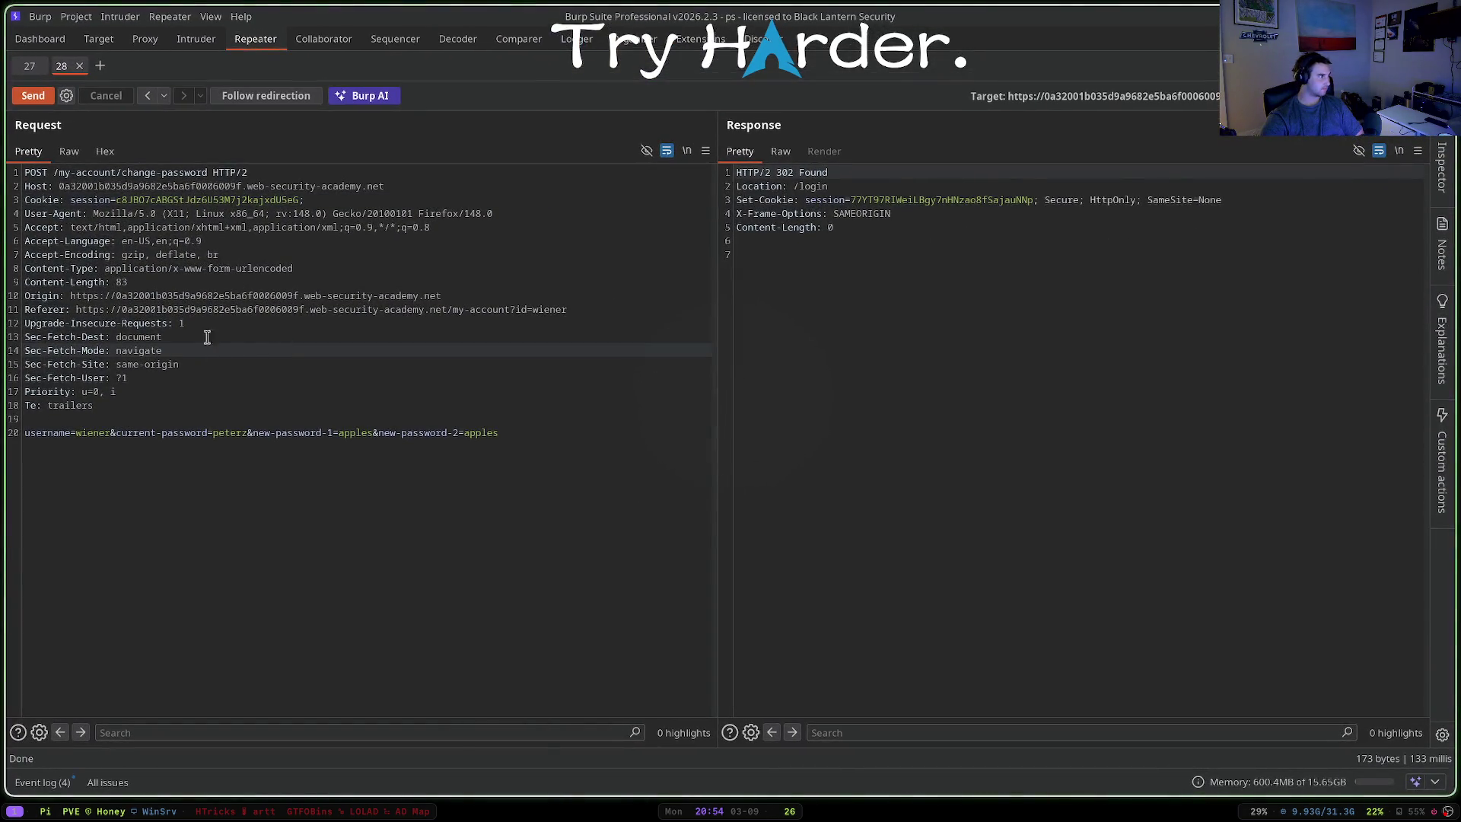
pyautogui.press('super+f')
# - Check the session cookie in the browser DevTools Storage panel, then close DevTools
pyautogui.rightClick(565, 302)
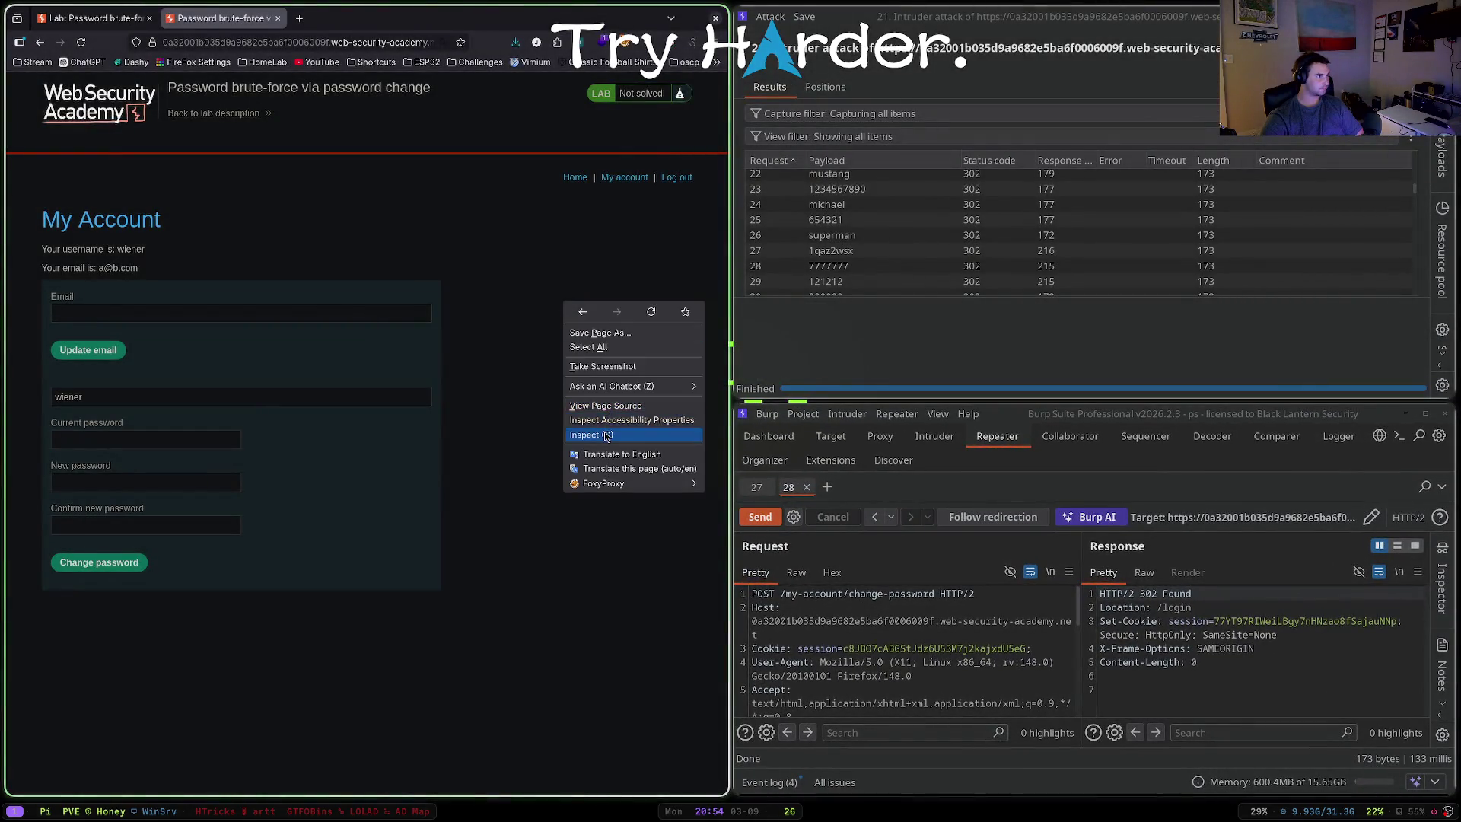
pyautogui.click(606, 435)
pyautogui.click(606, 249)
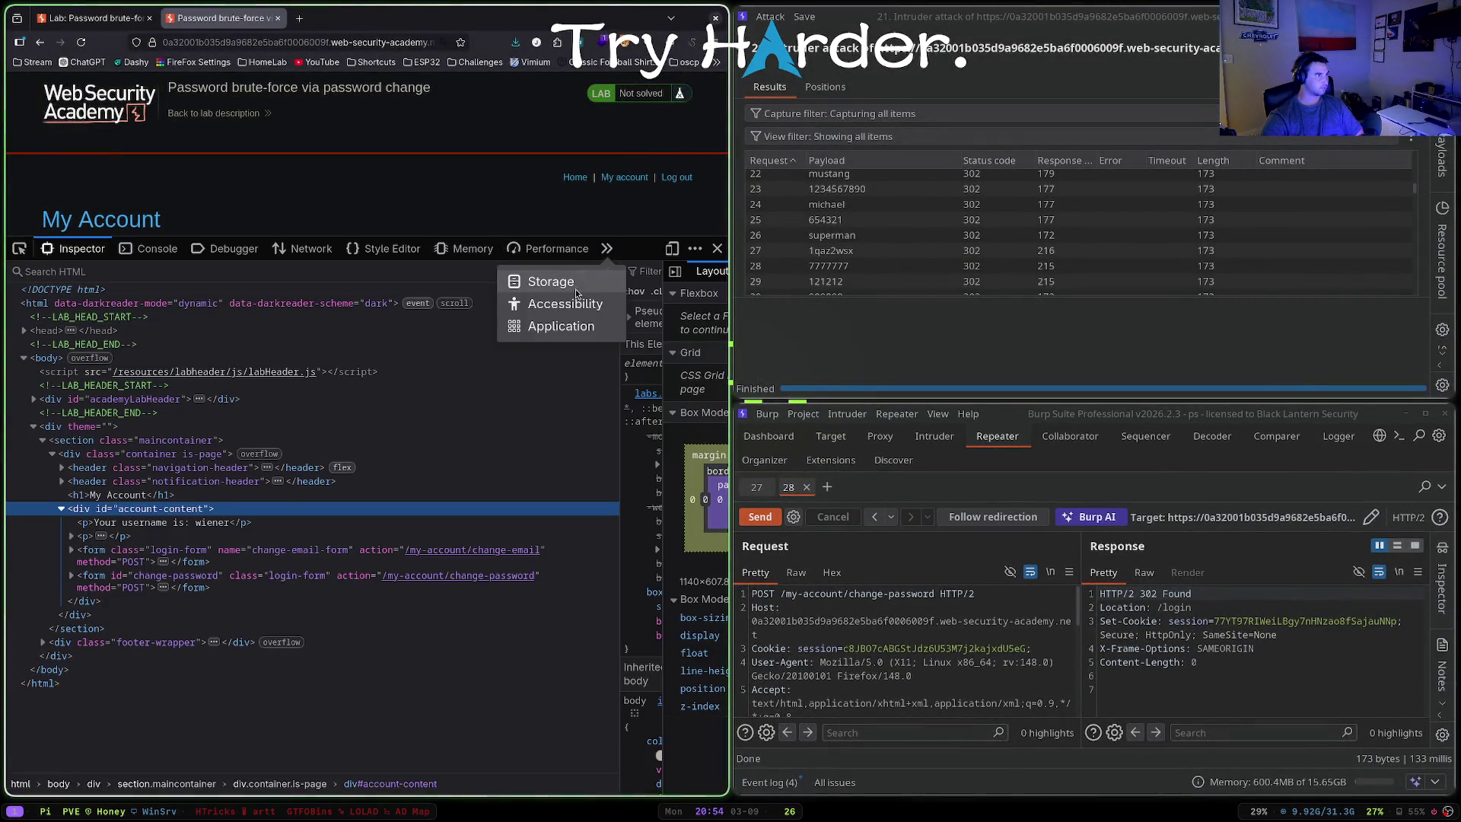
pyautogui.click(575, 287)
pyautogui.click(476, 314)
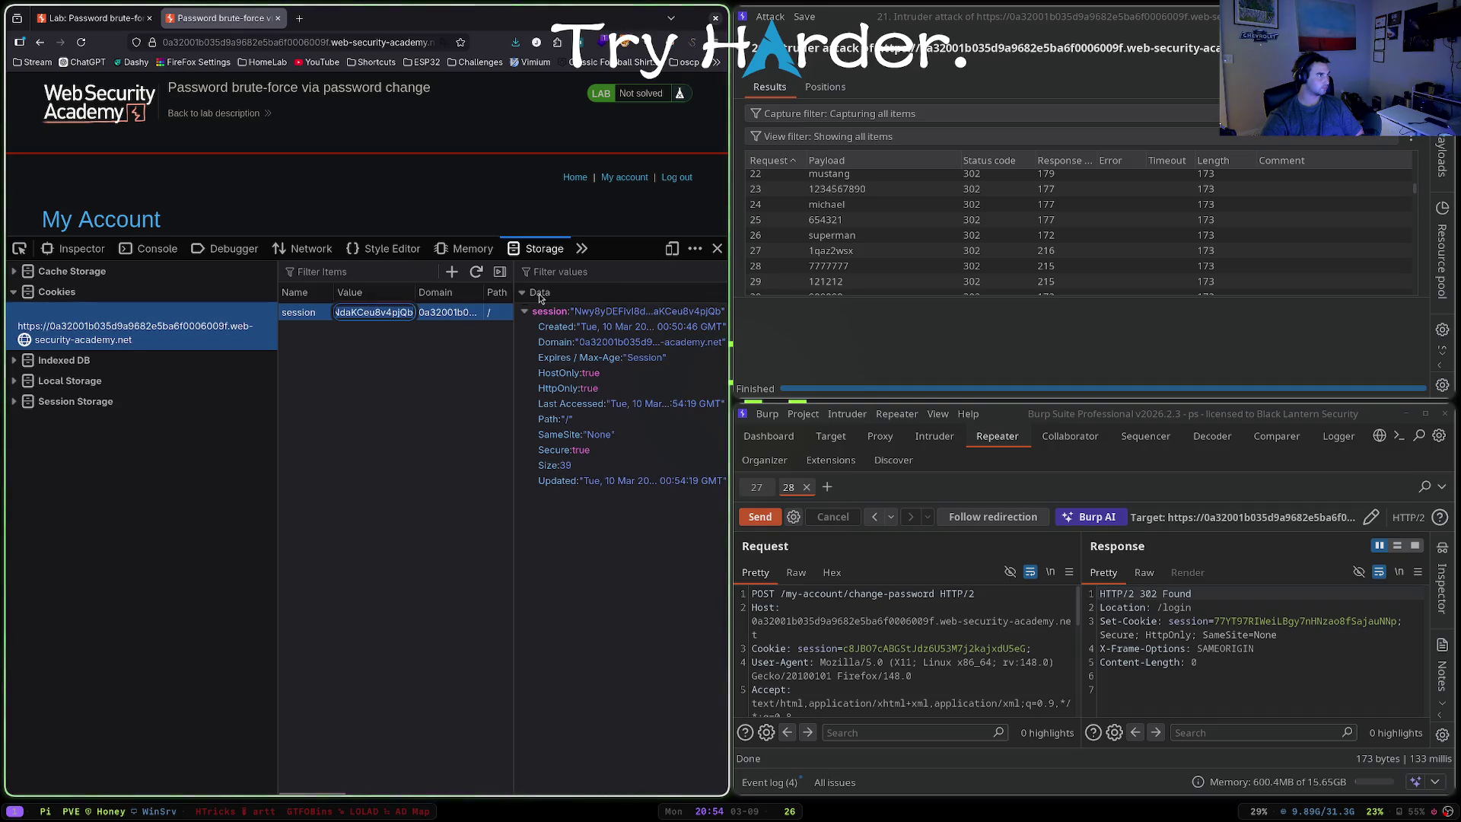
pyautogui.click(717, 248)
# - Highlight the candidate passwords wording on the lab description, then return to My Account
pyautogui.click(93, 18)
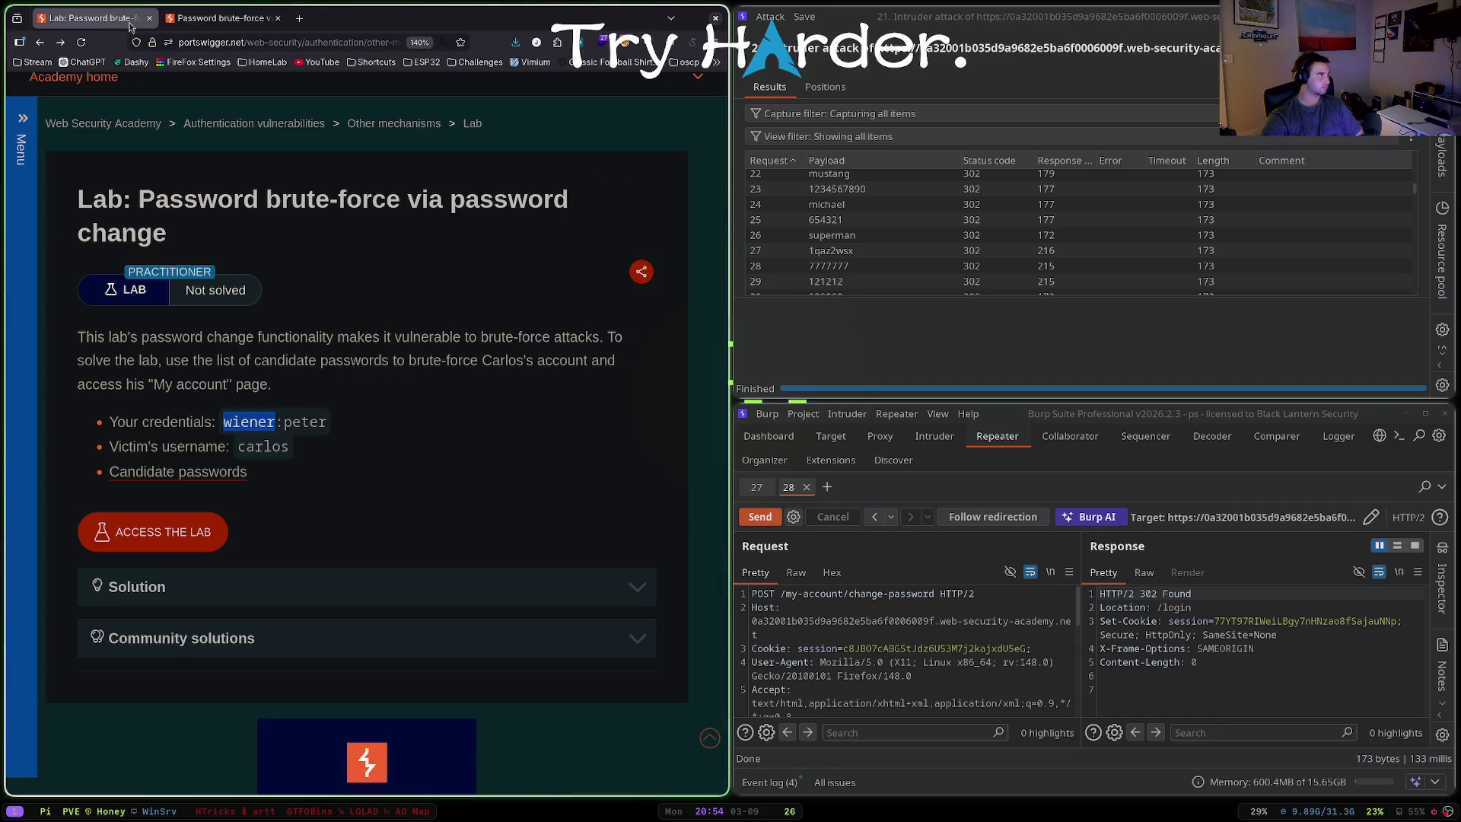
pyautogui.moveTo(278, 360); pyautogui.dragTo(393, 360)
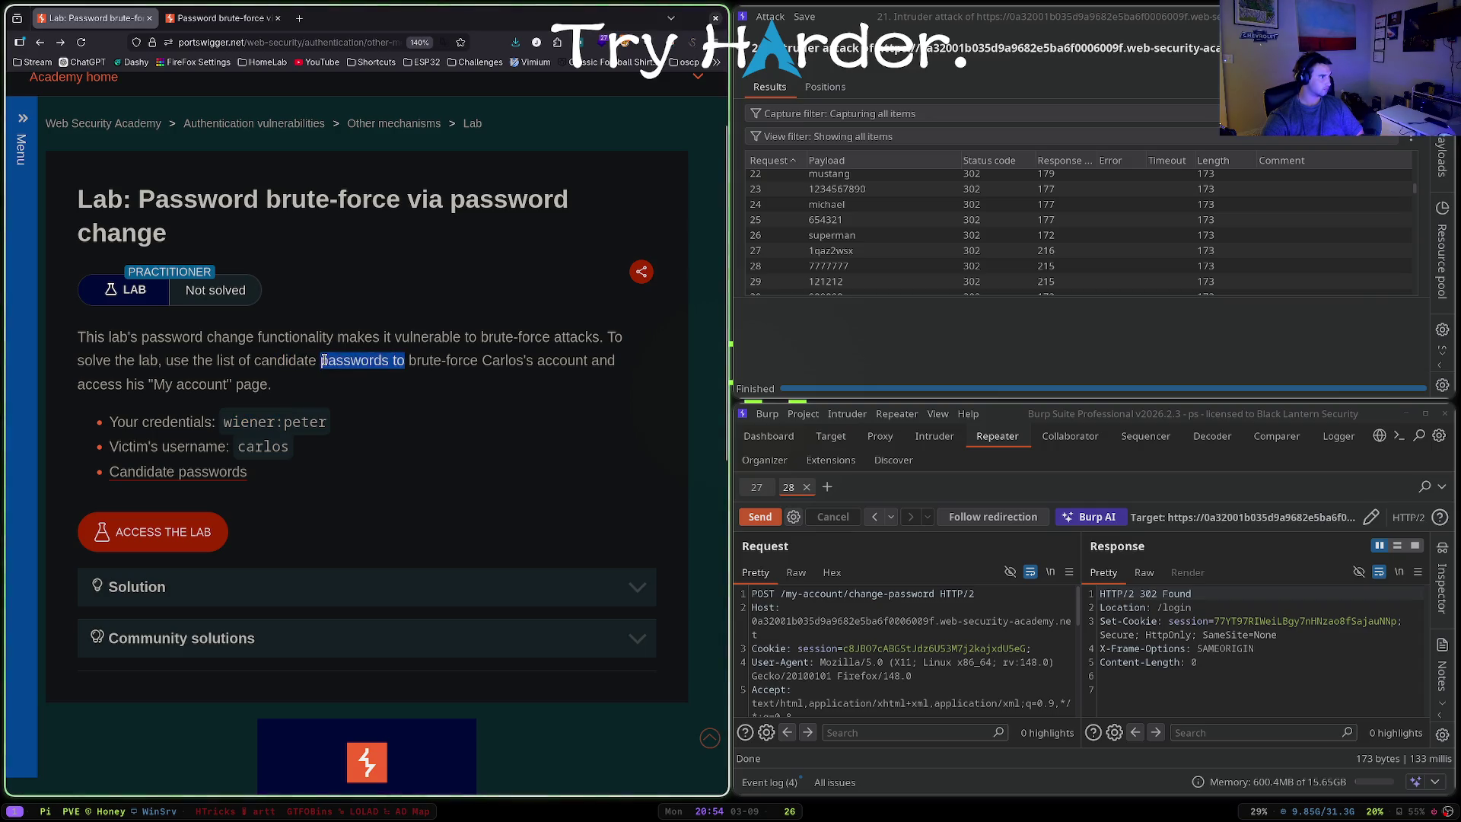
pyautogui.moveTo(286, 360); pyautogui.dragTo(233, 358)
pyautogui.hotkey('ctrl', 'Tab')
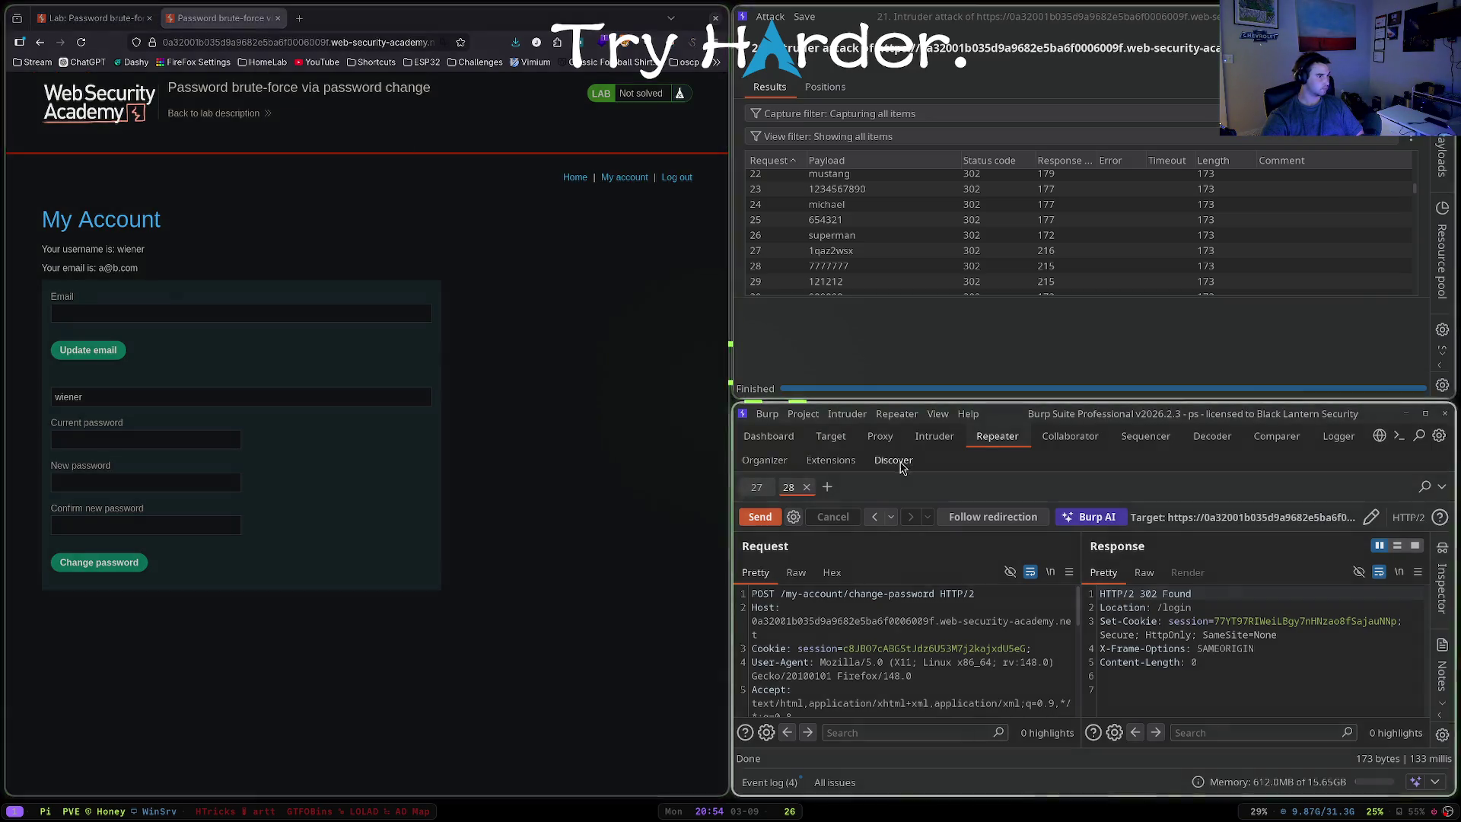
pyautogui.press('super+f')
# - Replace the new-password values in the attack request with roots
pyautogui.click(195, 39)
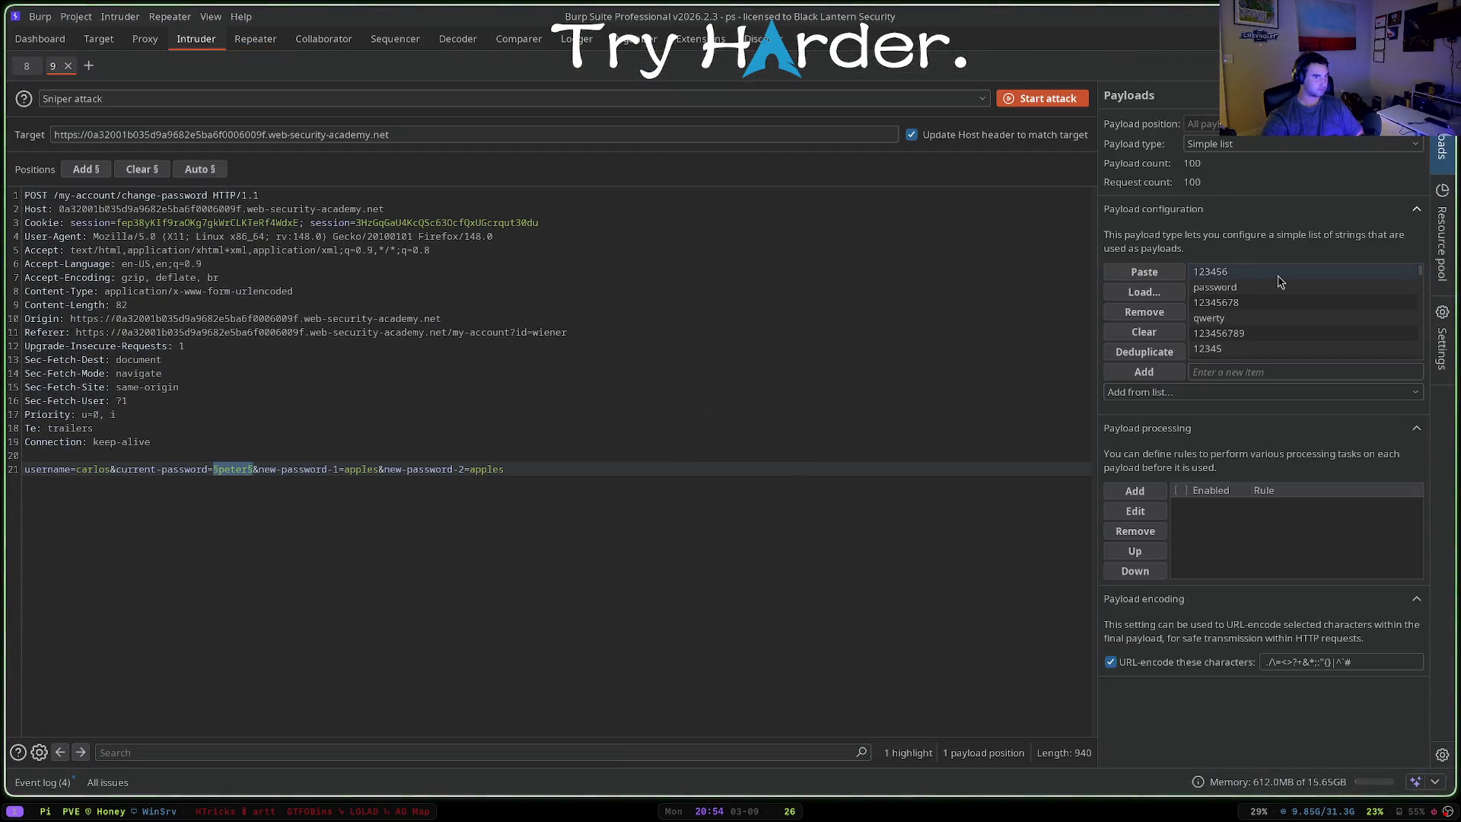
pyautogui.scroll(-8, 1278, 282)
pyautogui.scroll(-3, 1248, 339)
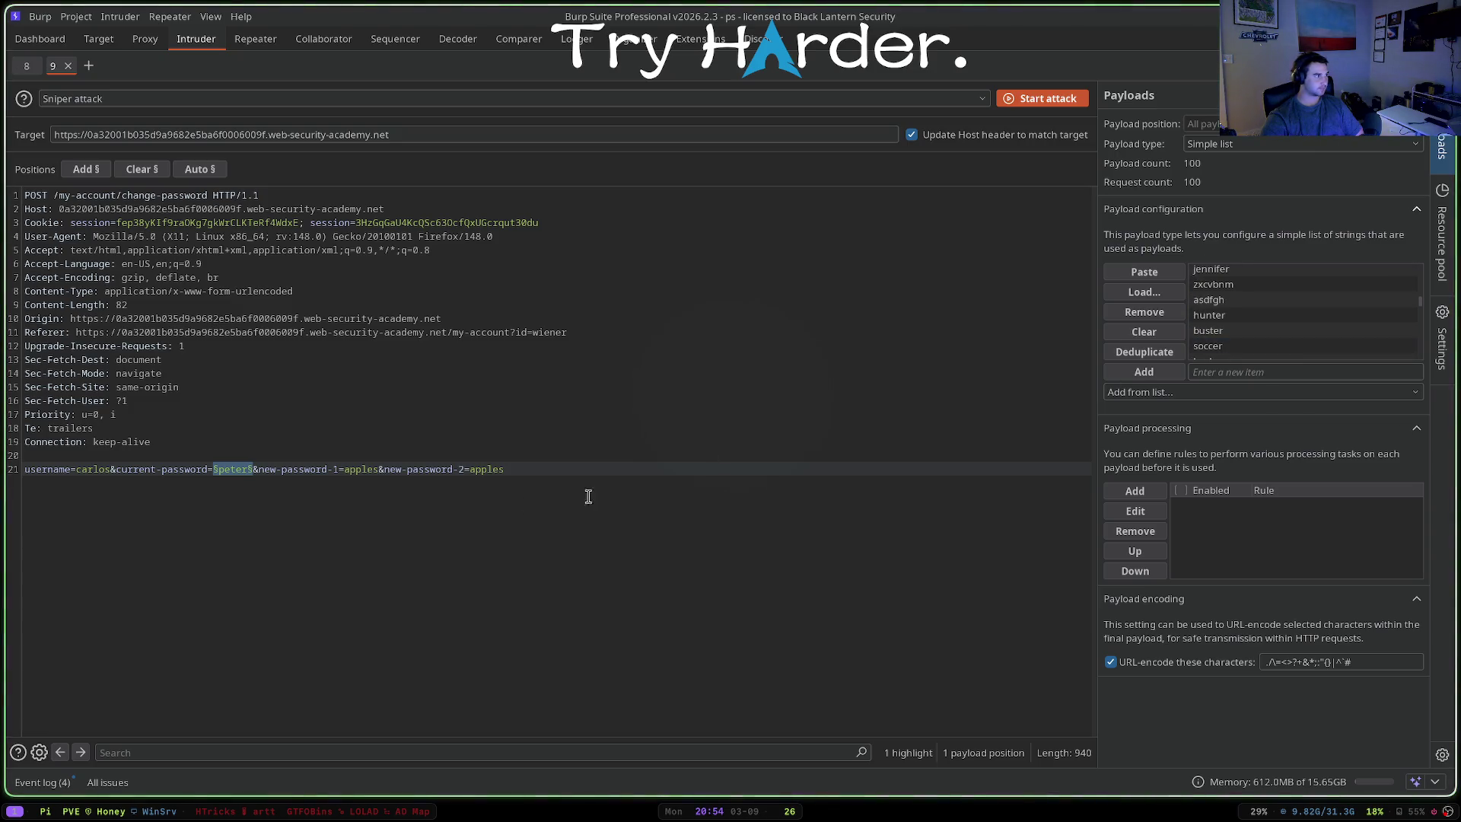
pyautogui.moveTo(381, 468); pyautogui.dragTo(358, 469)
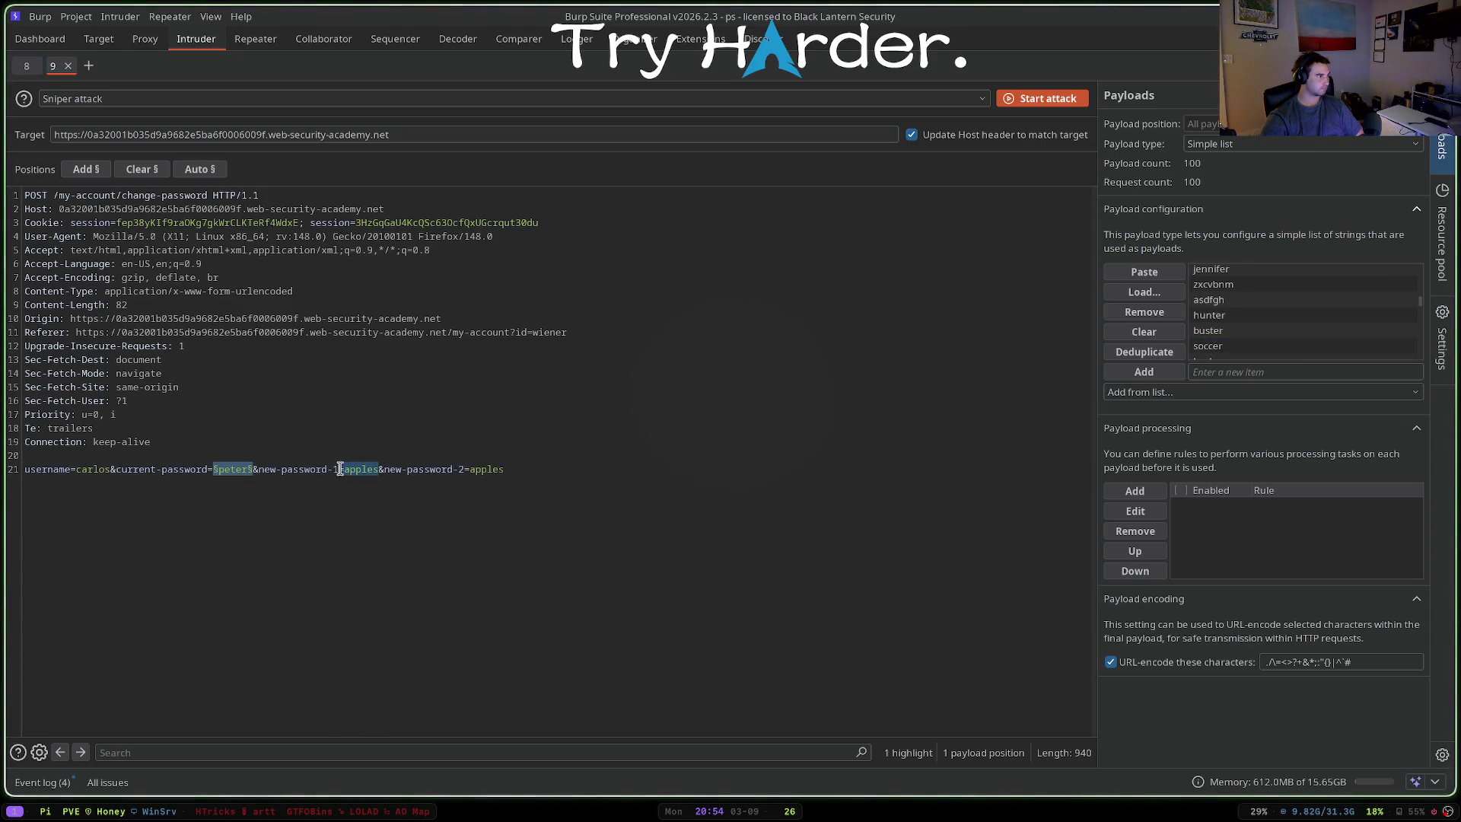
pyautogui.write('ba')
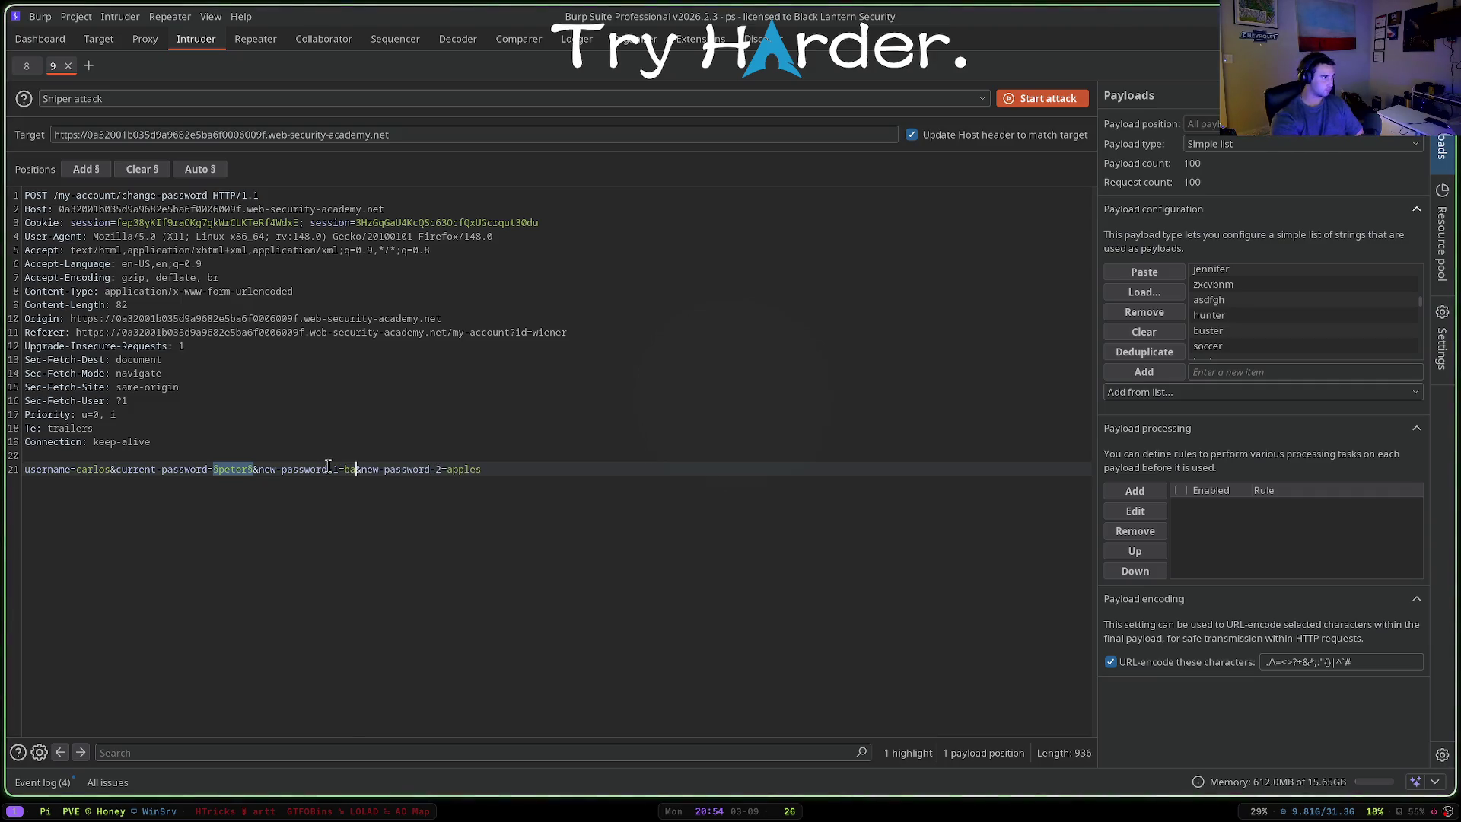
pyautogui.press('BackSpace')
pyautogui.press('BackSpace')
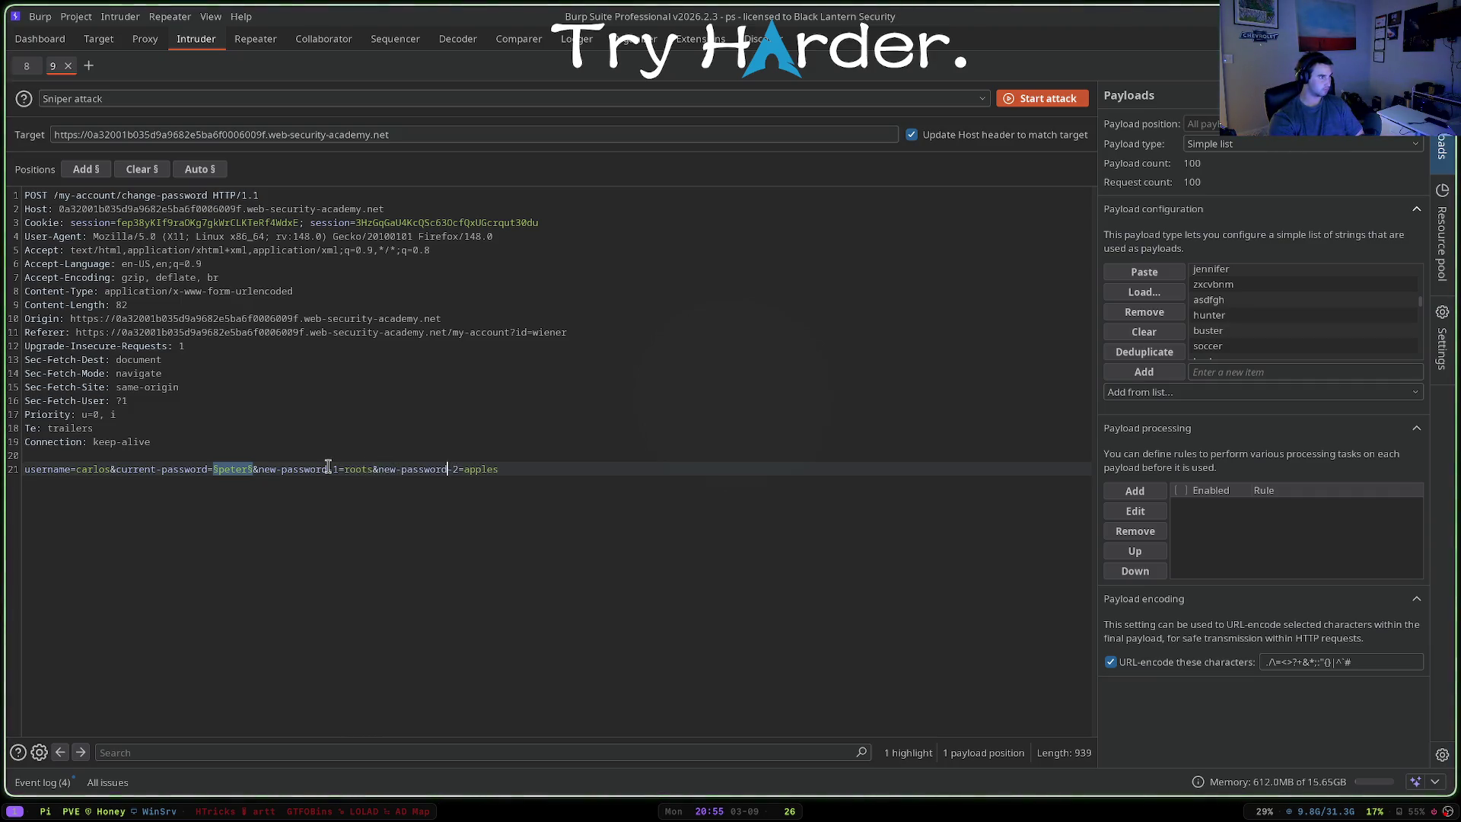
pyautogui.press('Right')
pyautogui.press('Right')
pyautogui.press('Right')
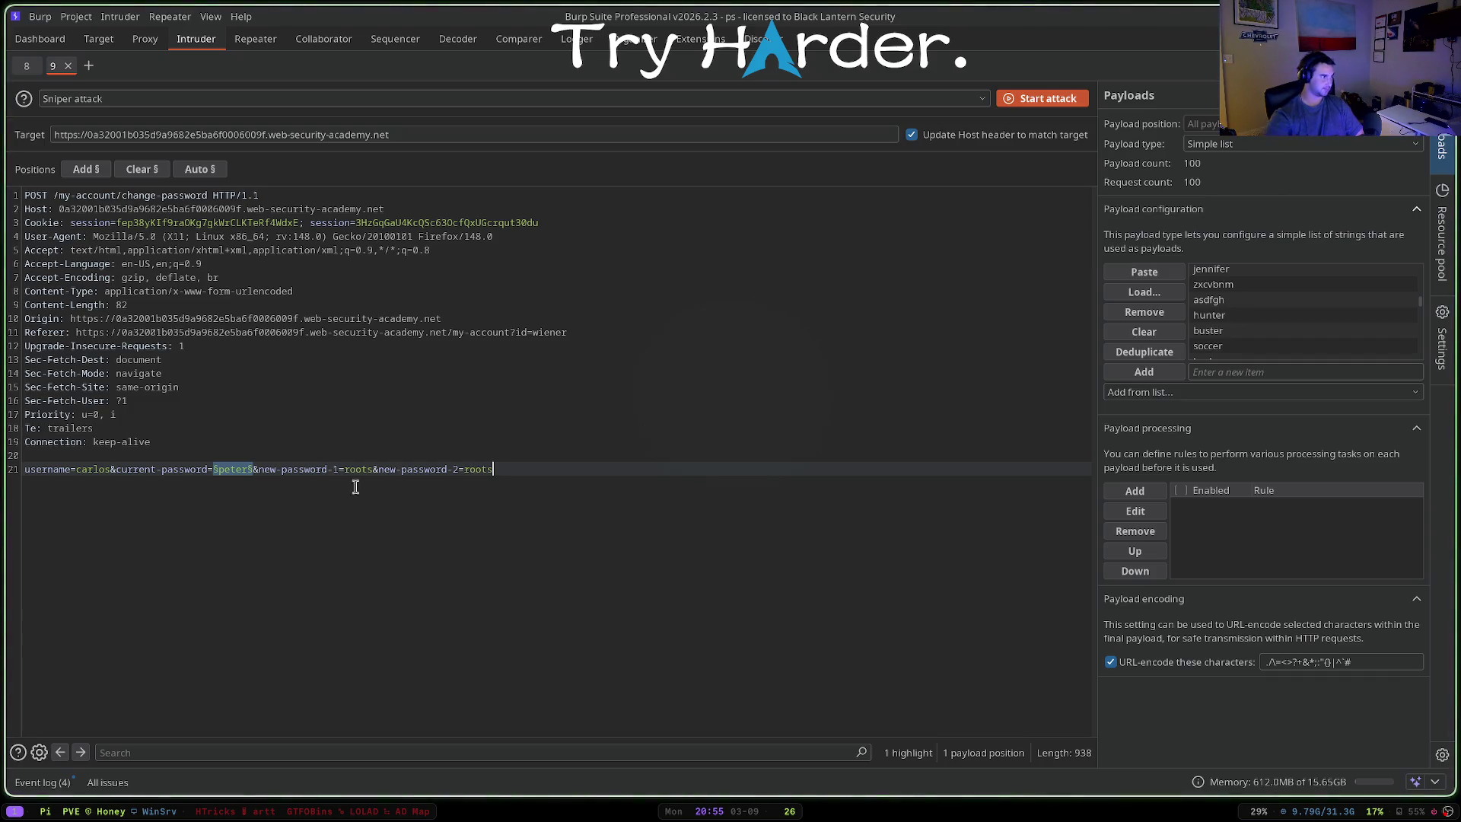
# - Resend carlos's change-password request from the repeated requests
pyautogui.moveTo(539, 222); pyautogui.dragTo(351, 222)
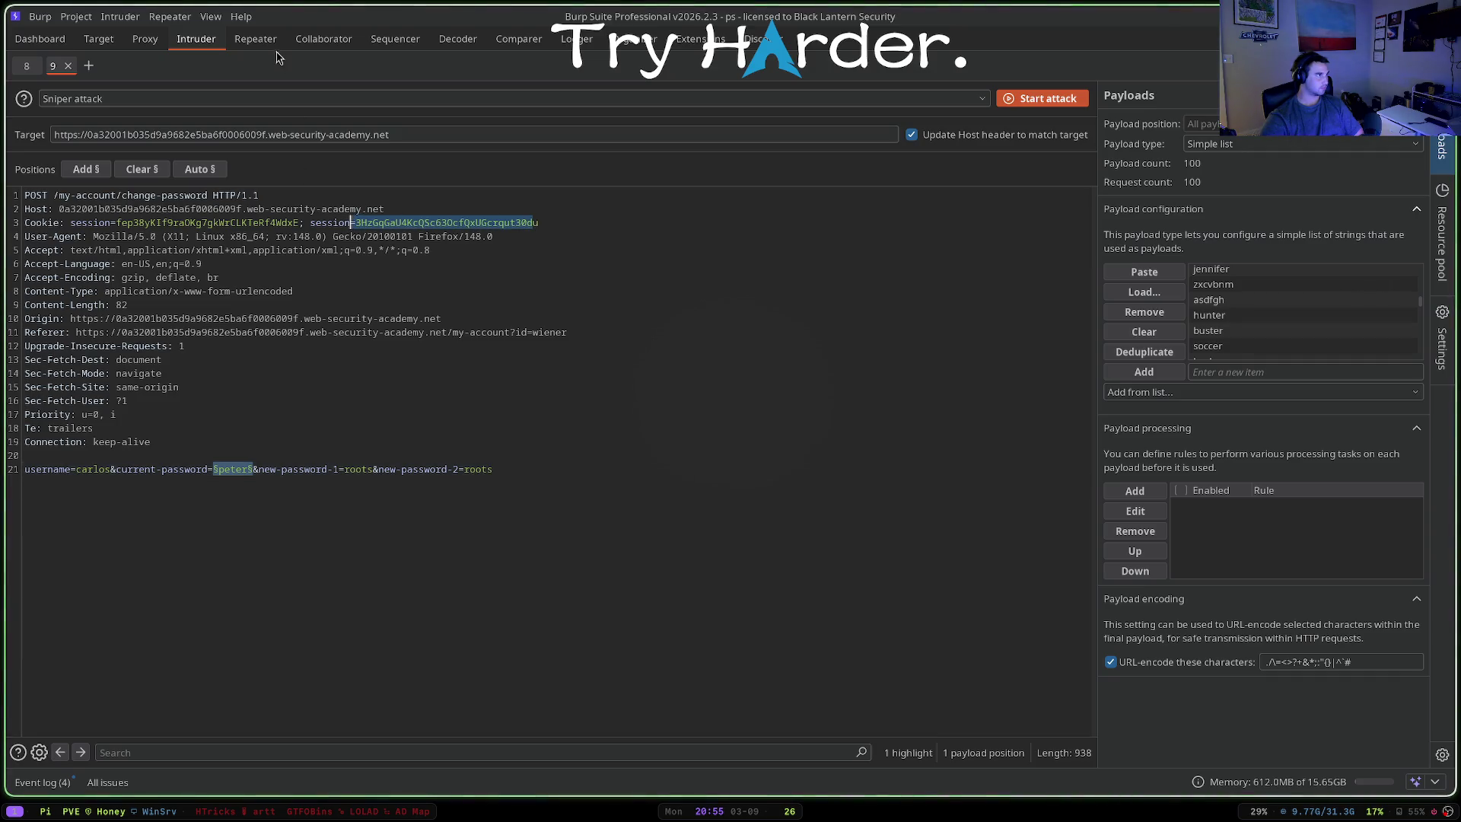
pyautogui.click(268, 42)
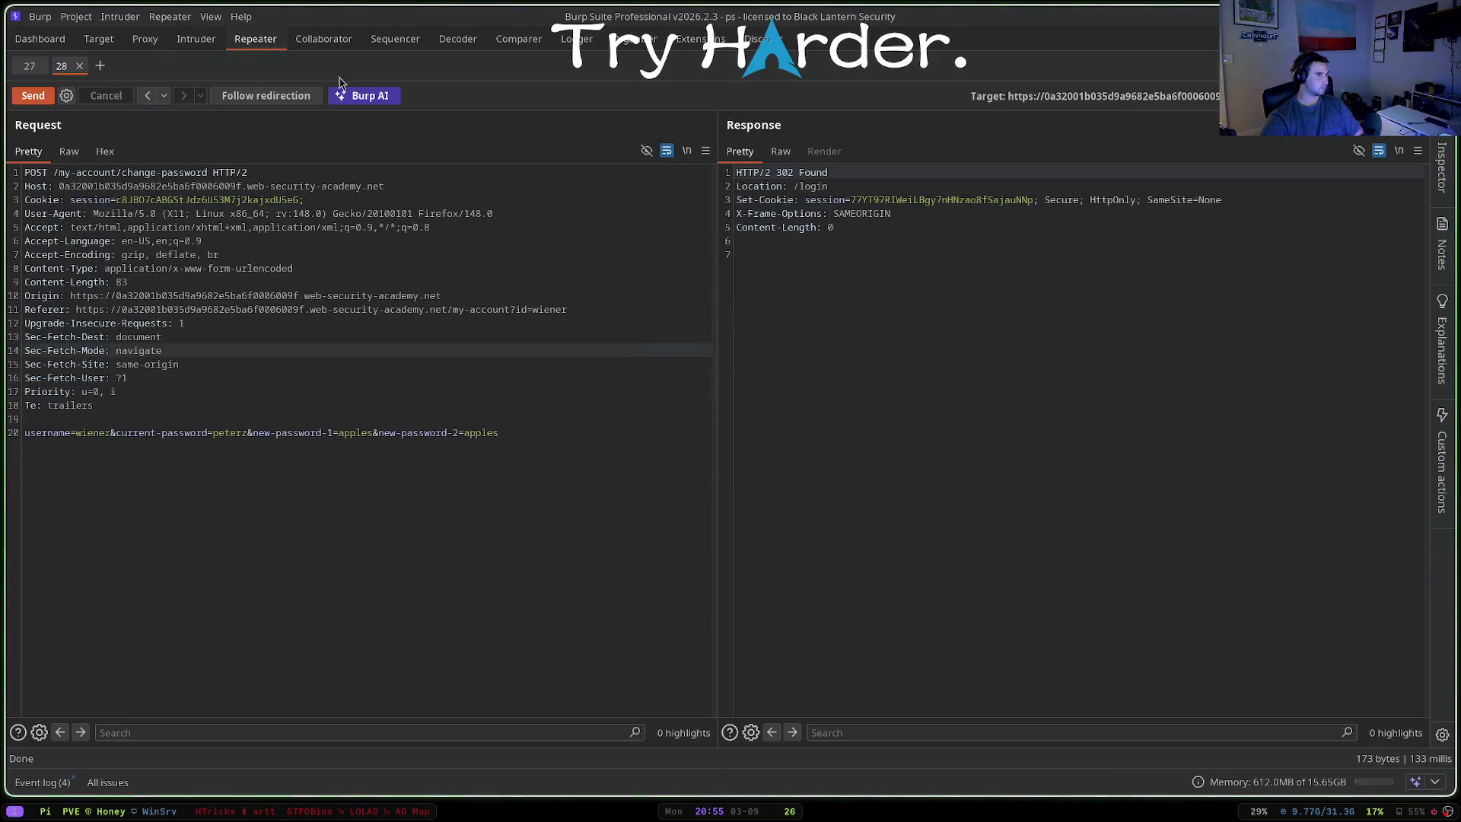
pyautogui.click(79, 65)
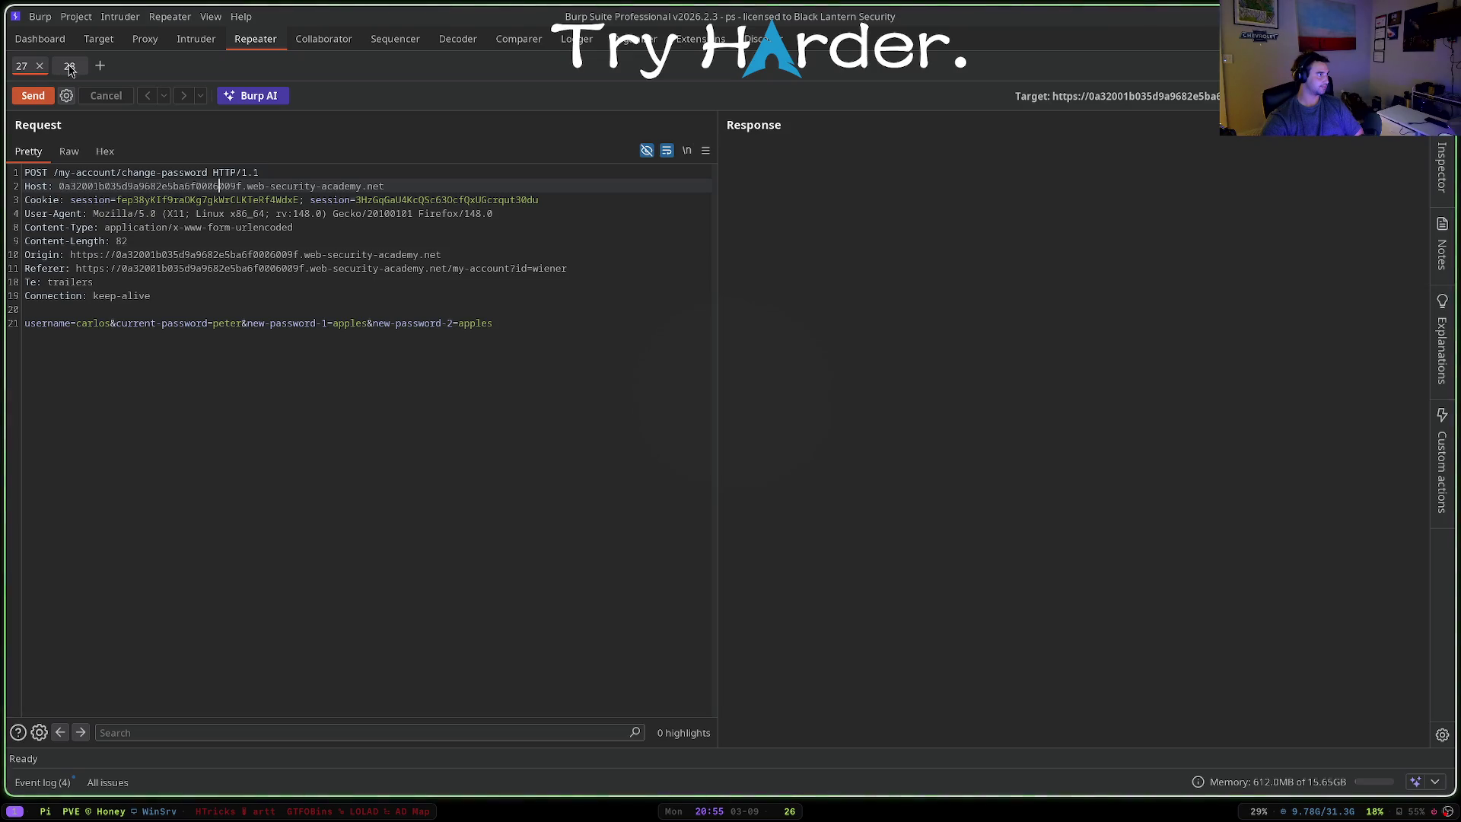
pyautogui.click(35, 96)
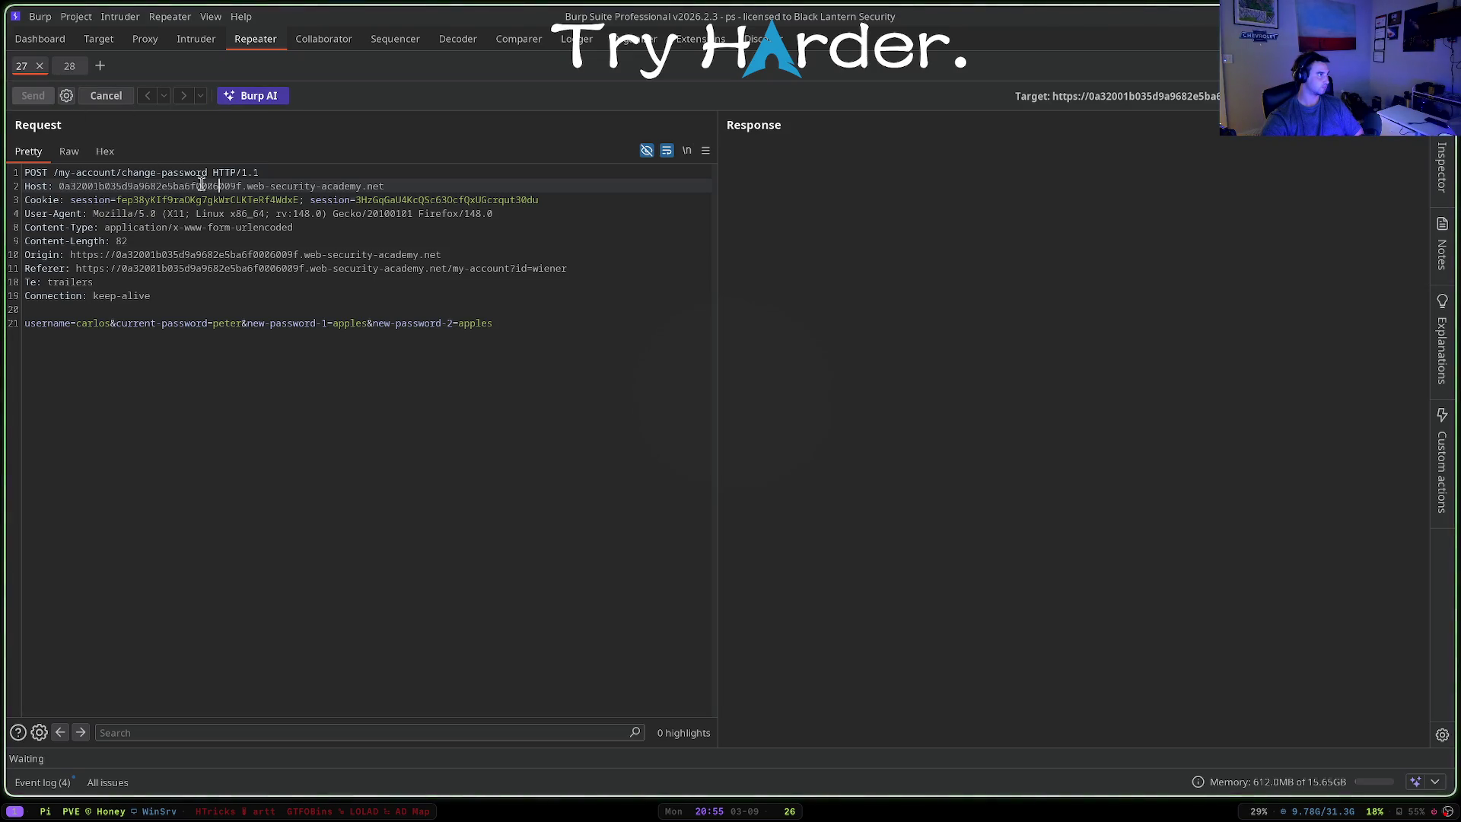
# - Paste the browser's session cookie into the attack request and delete the second session cookie
pyautogui.click(198, 39)
pyautogui.hotkey('ctrl', 'v')
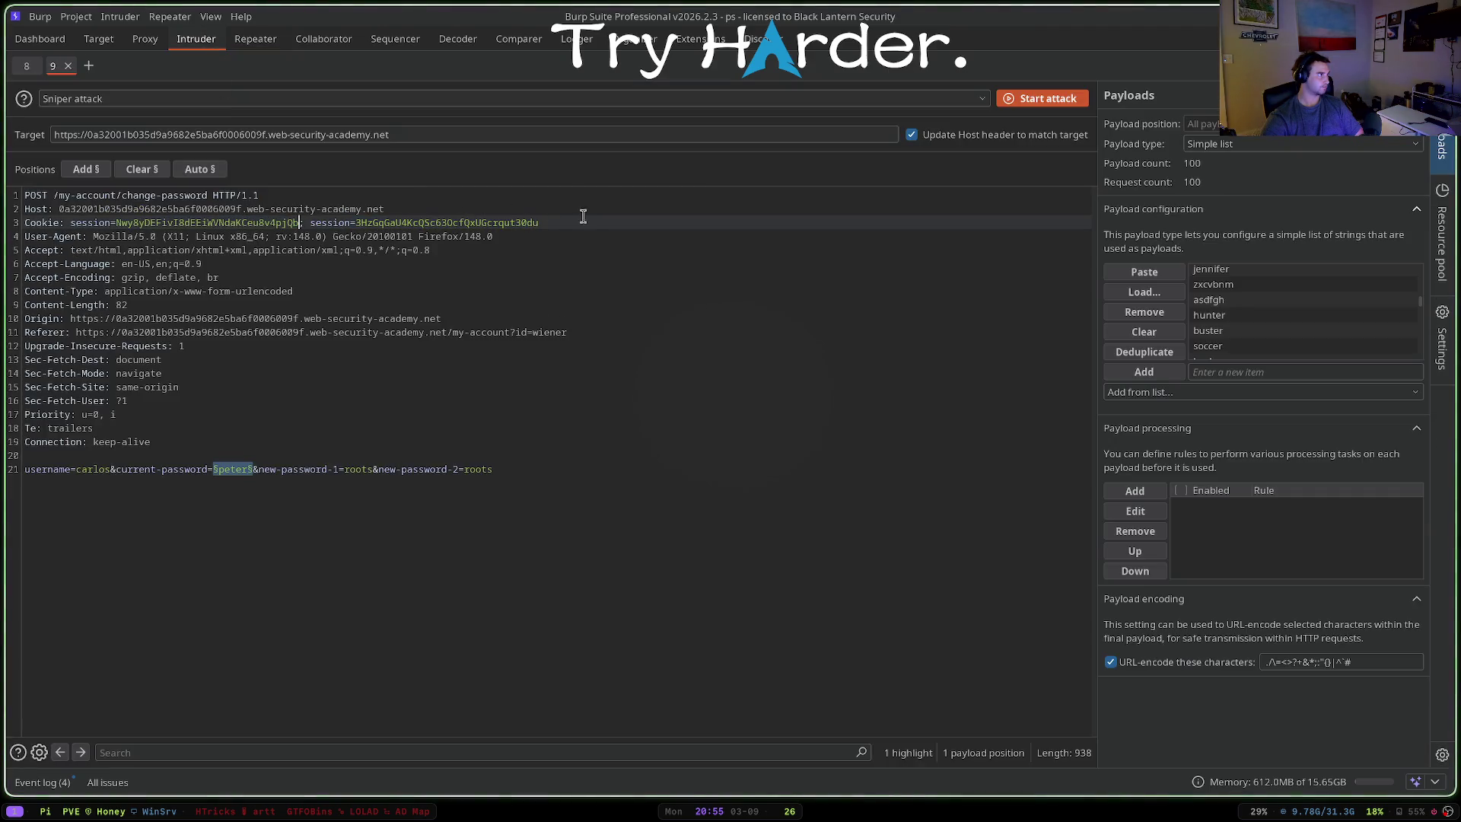
pyautogui.keyDown('shift'); pyautogui.click(303, 219); pyautogui.keyUp('shift')
pyautogui.press('BackSpace')
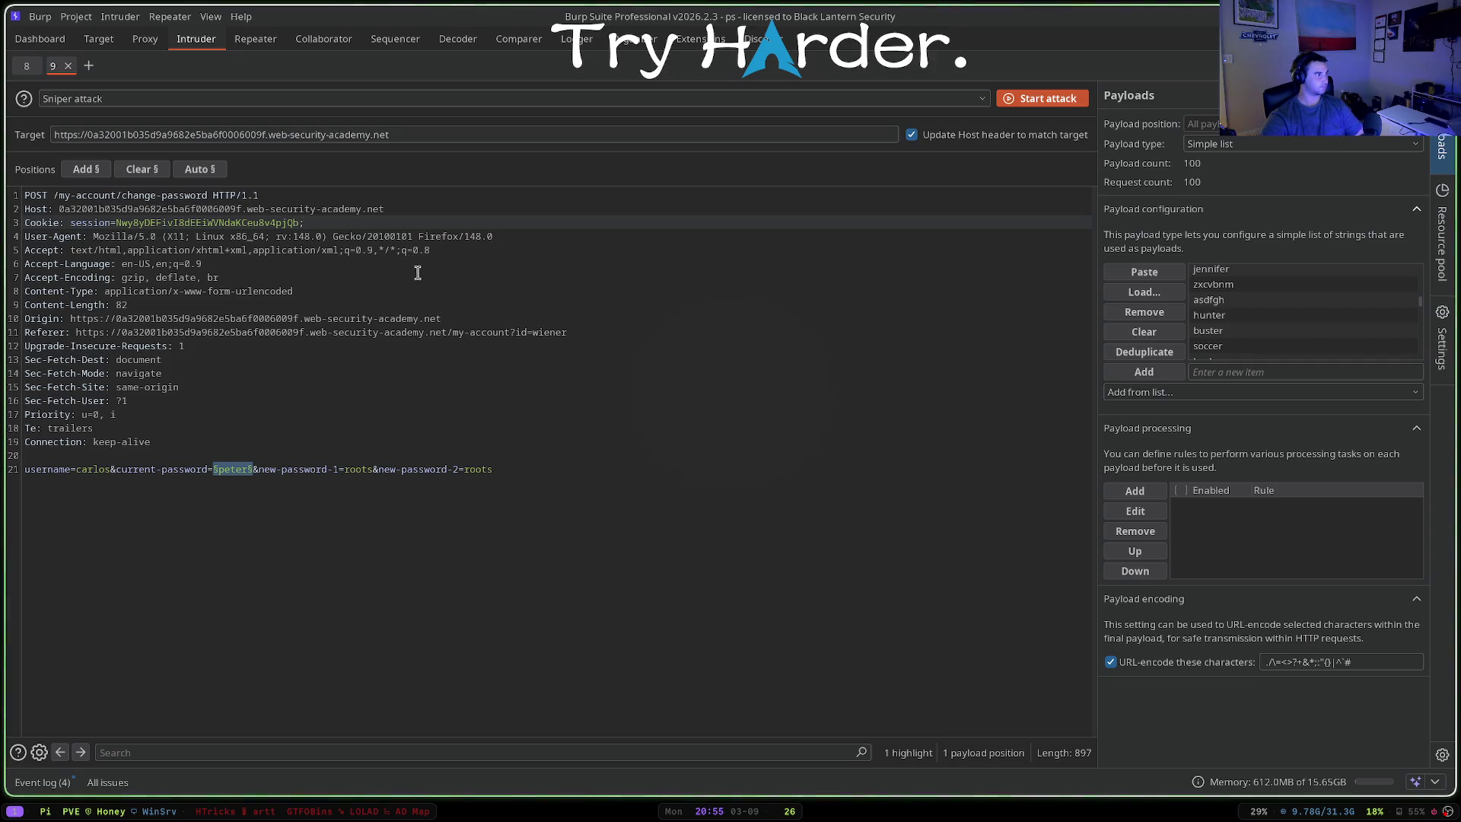
pyautogui.press('super+f')
pyautogui.press('super+f')
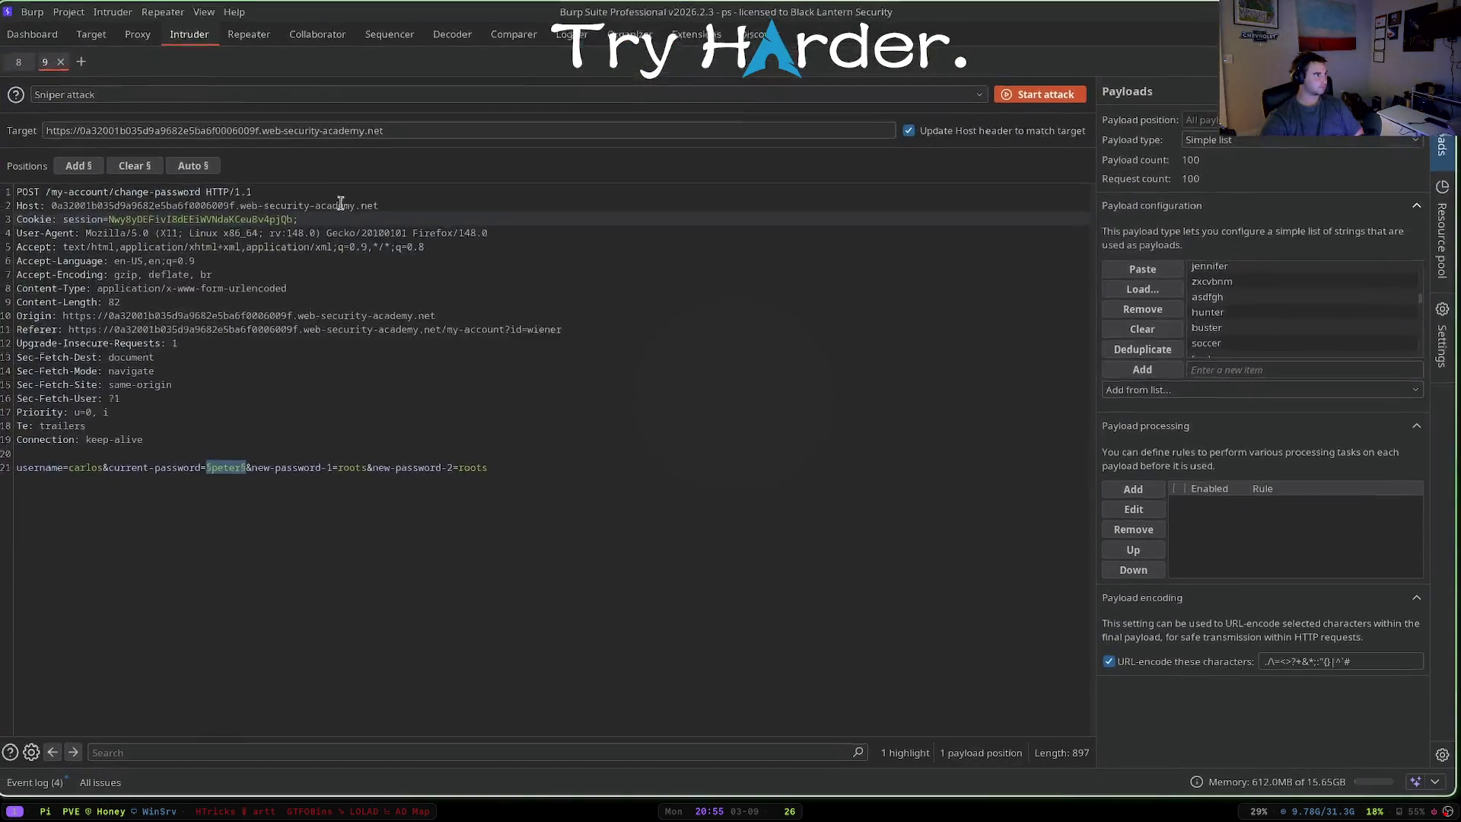
# - Clear the Cookie header value in the repeated change-password request
pyautogui.click(254, 39)
pyautogui.moveTo(538, 200)
pyautogui.mouseDown()
pyautogui.moveTo(129, 187)
pyautogui.moveTo(67, 199)
pyautogui.mouseUp()
pyautogui.press('BackSpace')
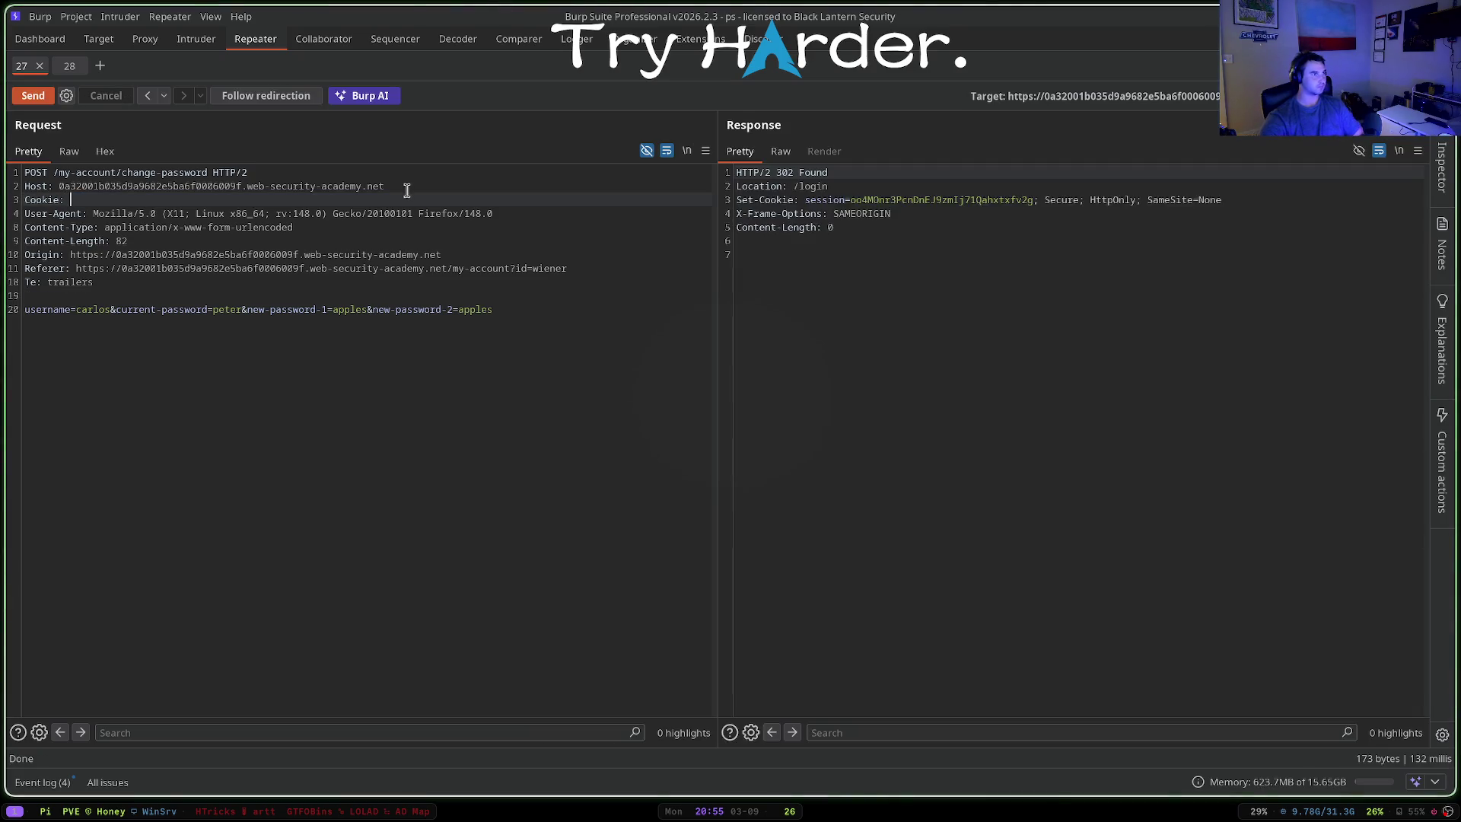
pyautogui.click(324, 39)
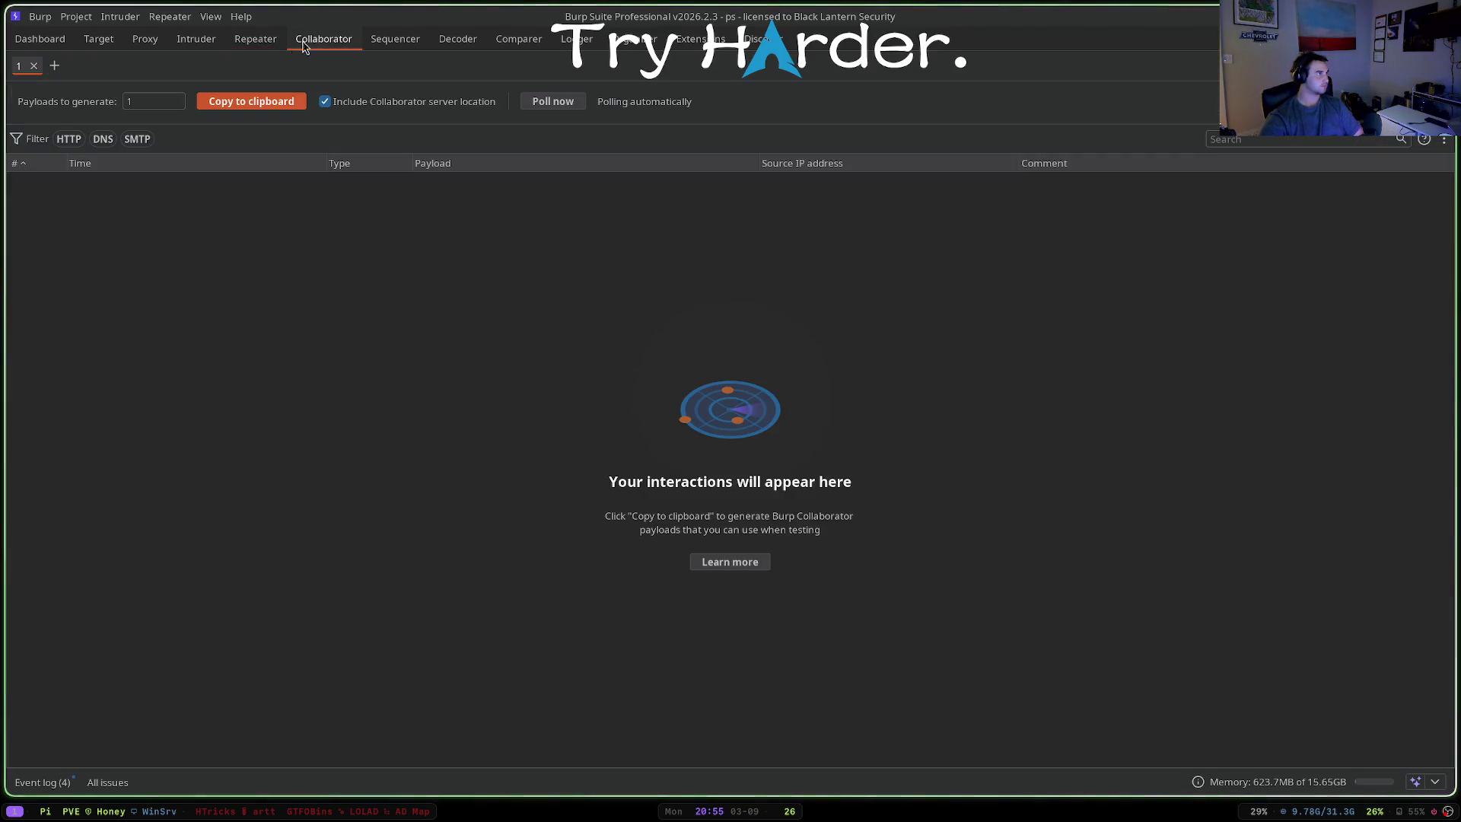
pyautogui.click(195, 39)
# - Launch the attack, sort results by response length and open the daniel attempt full-screen
pyautogui.click(1040, 99)
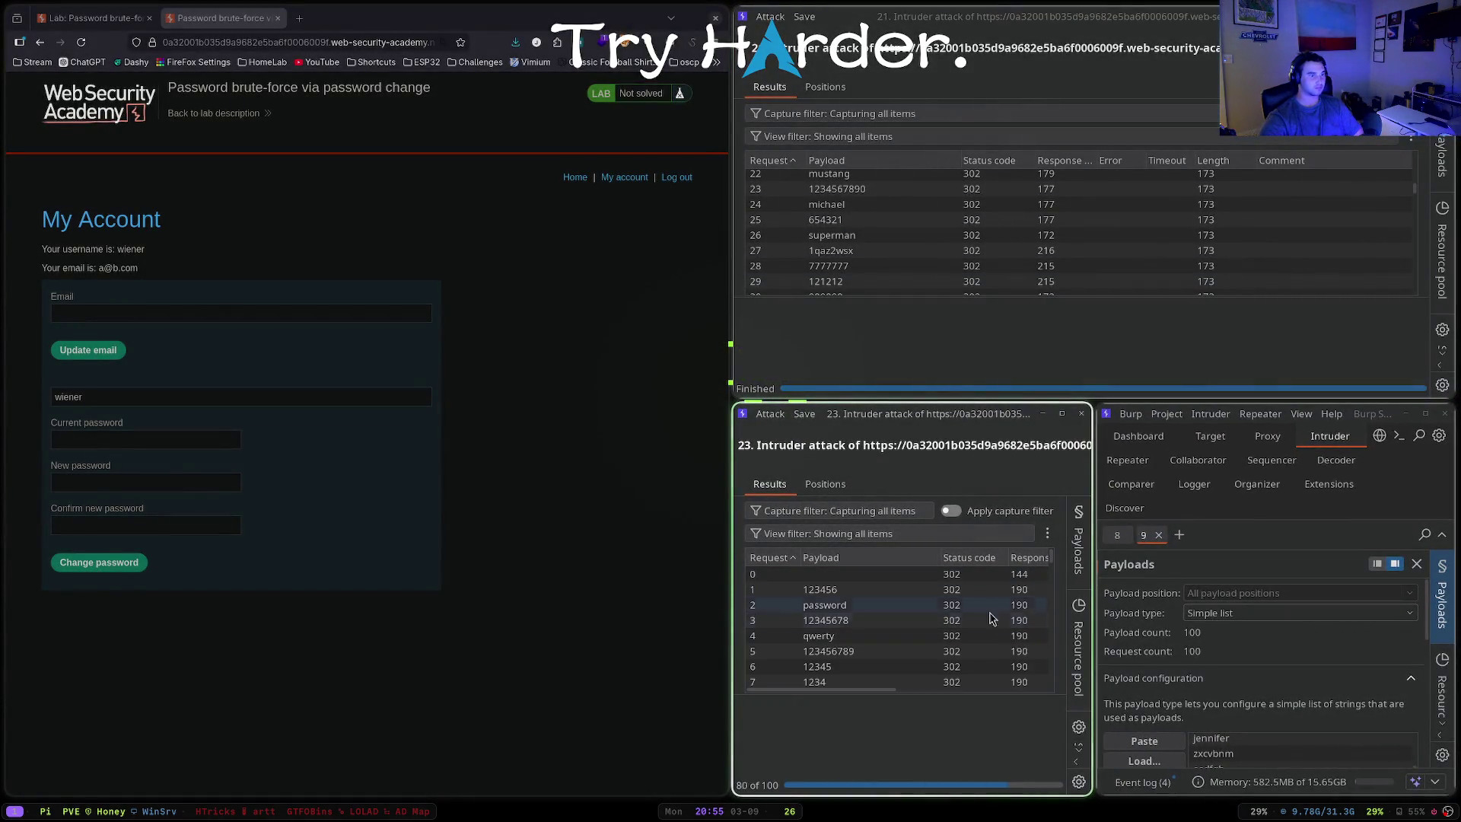
pyautogui.hscroll(3, 875, 681)
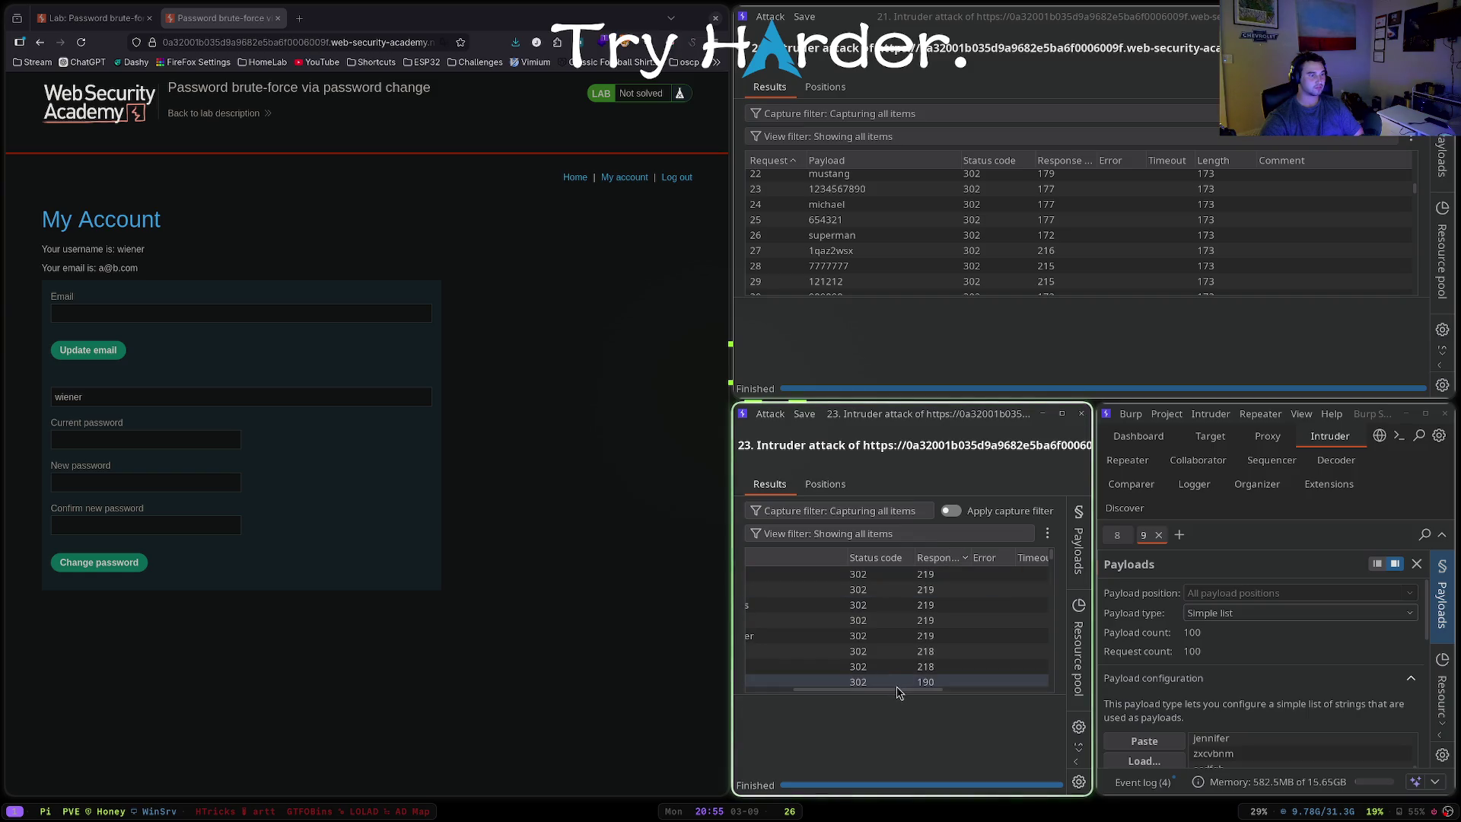
pyautogui.moveTo(900, 692); pyautogui.dragTo(994, 693)
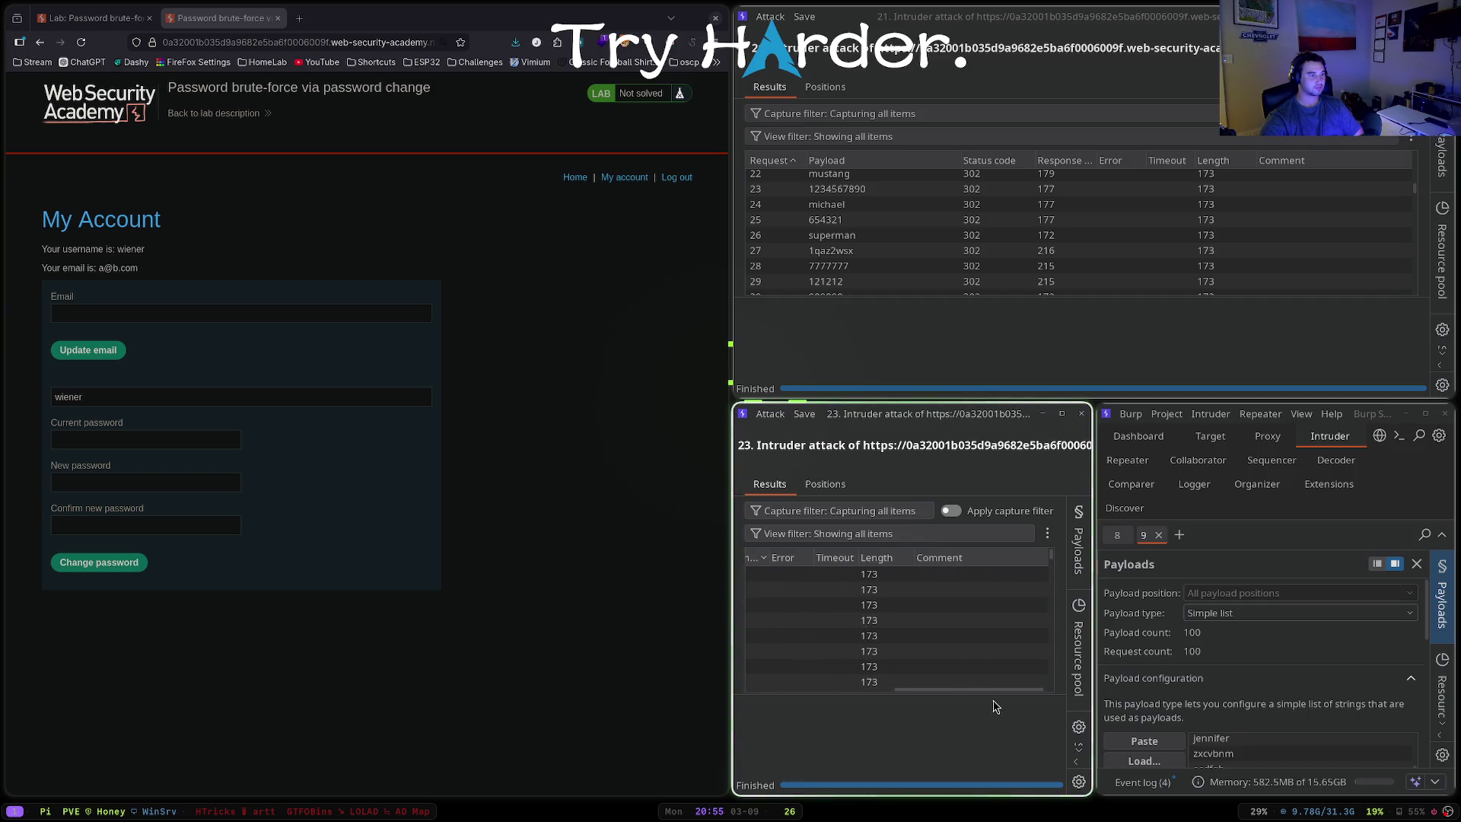
pyautogui.click(880, 558)
pyautogui.click(871, 589)
pyautogui.press('super+f')
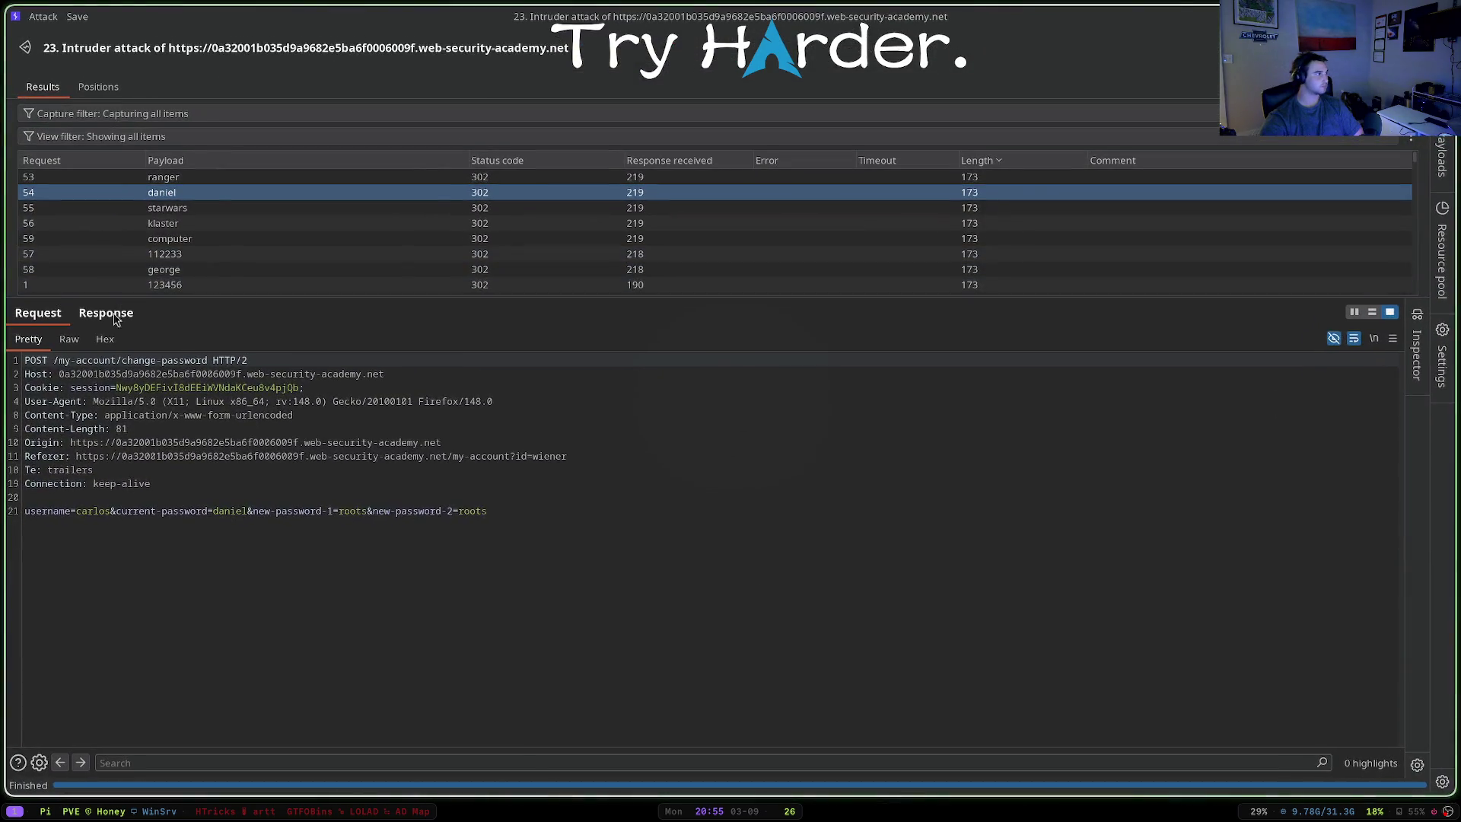
pyautogui.click(116, 319)
pyautogui.scroll(-3, 284, 251)
pyautogui.click(284, 246)
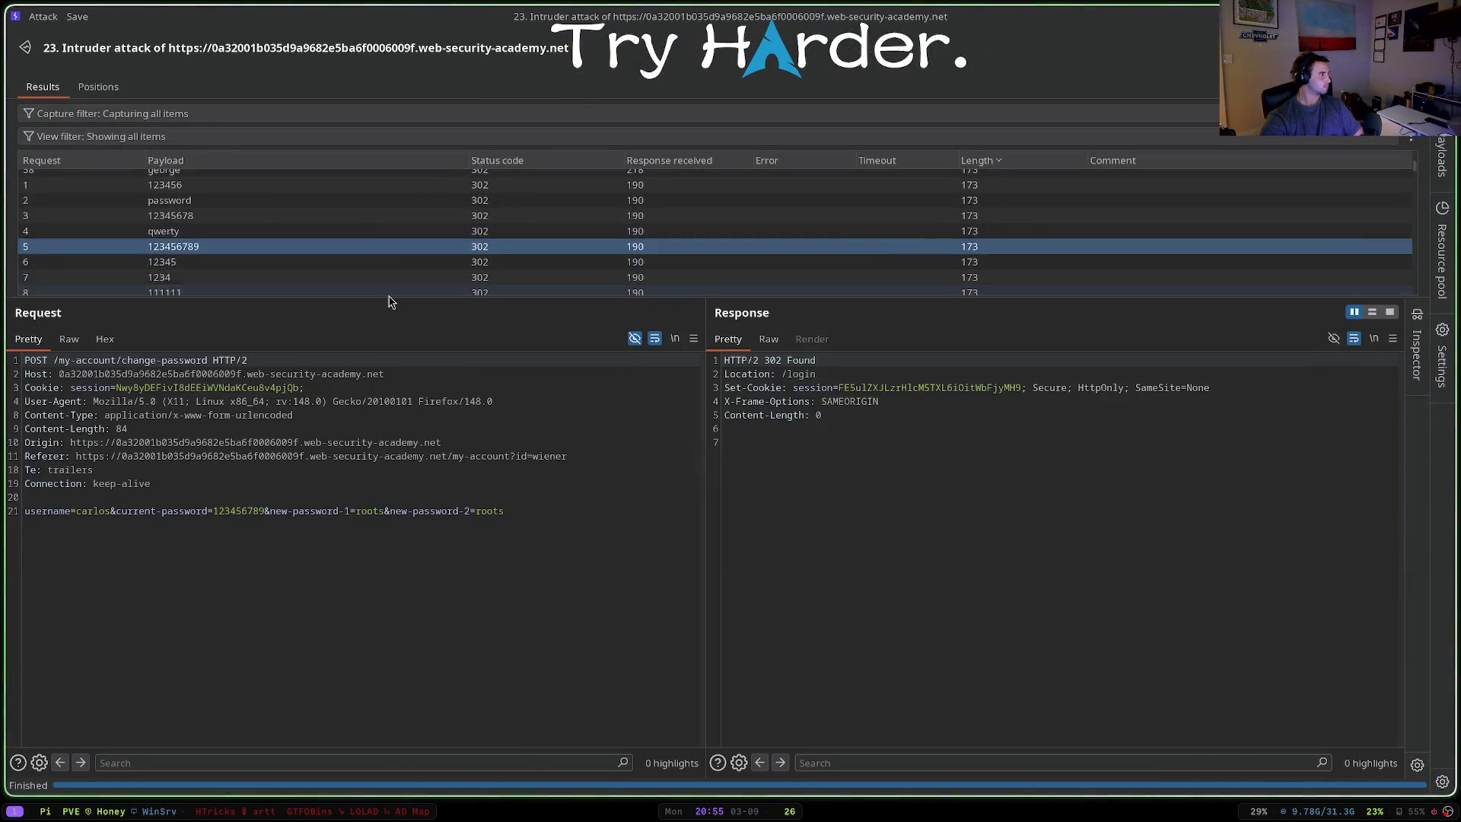
pyautogui.scroll(-10, 388, 301)
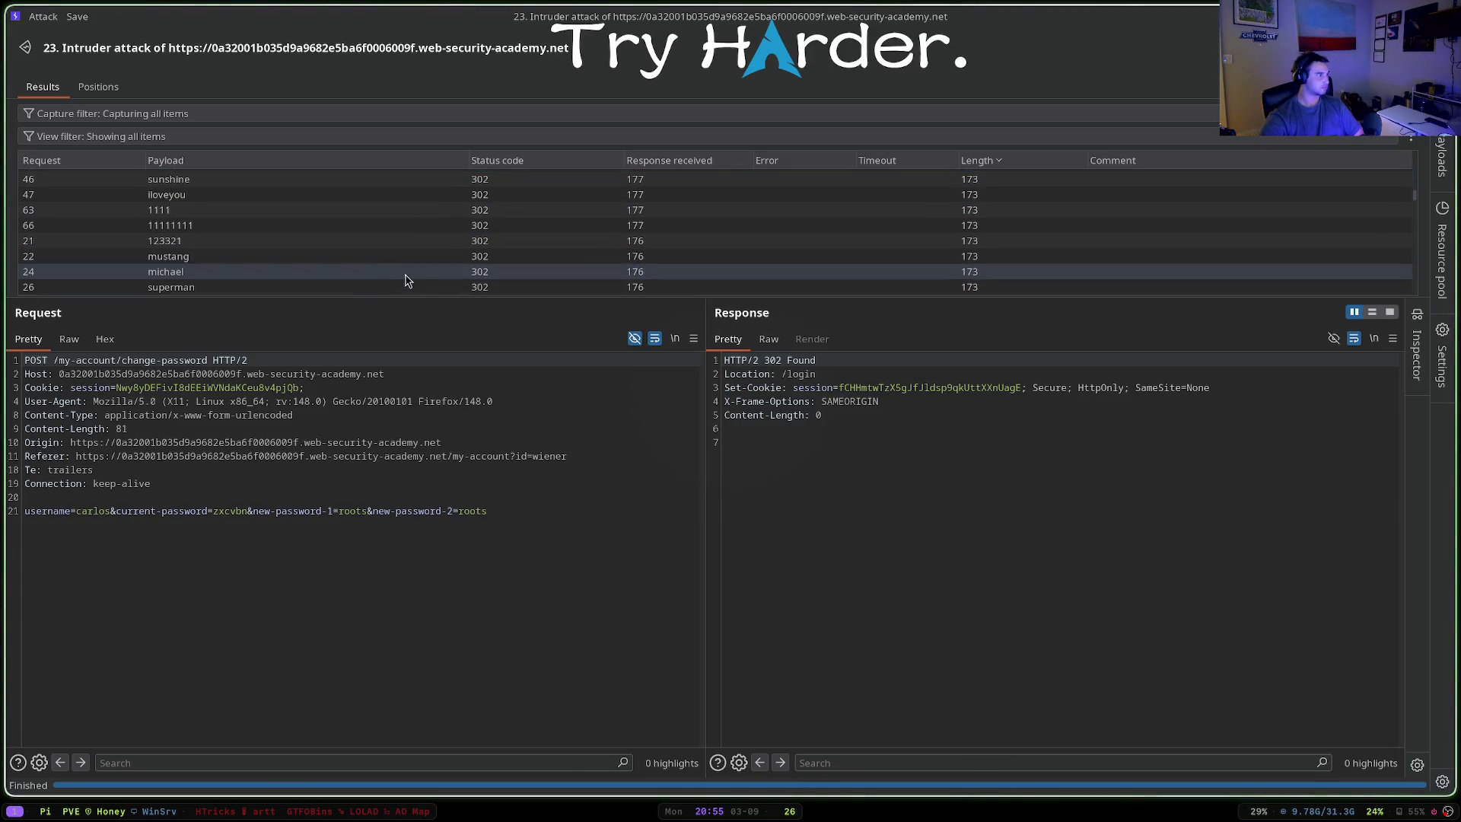
pyautogui.scroll(-6, 407, 281)
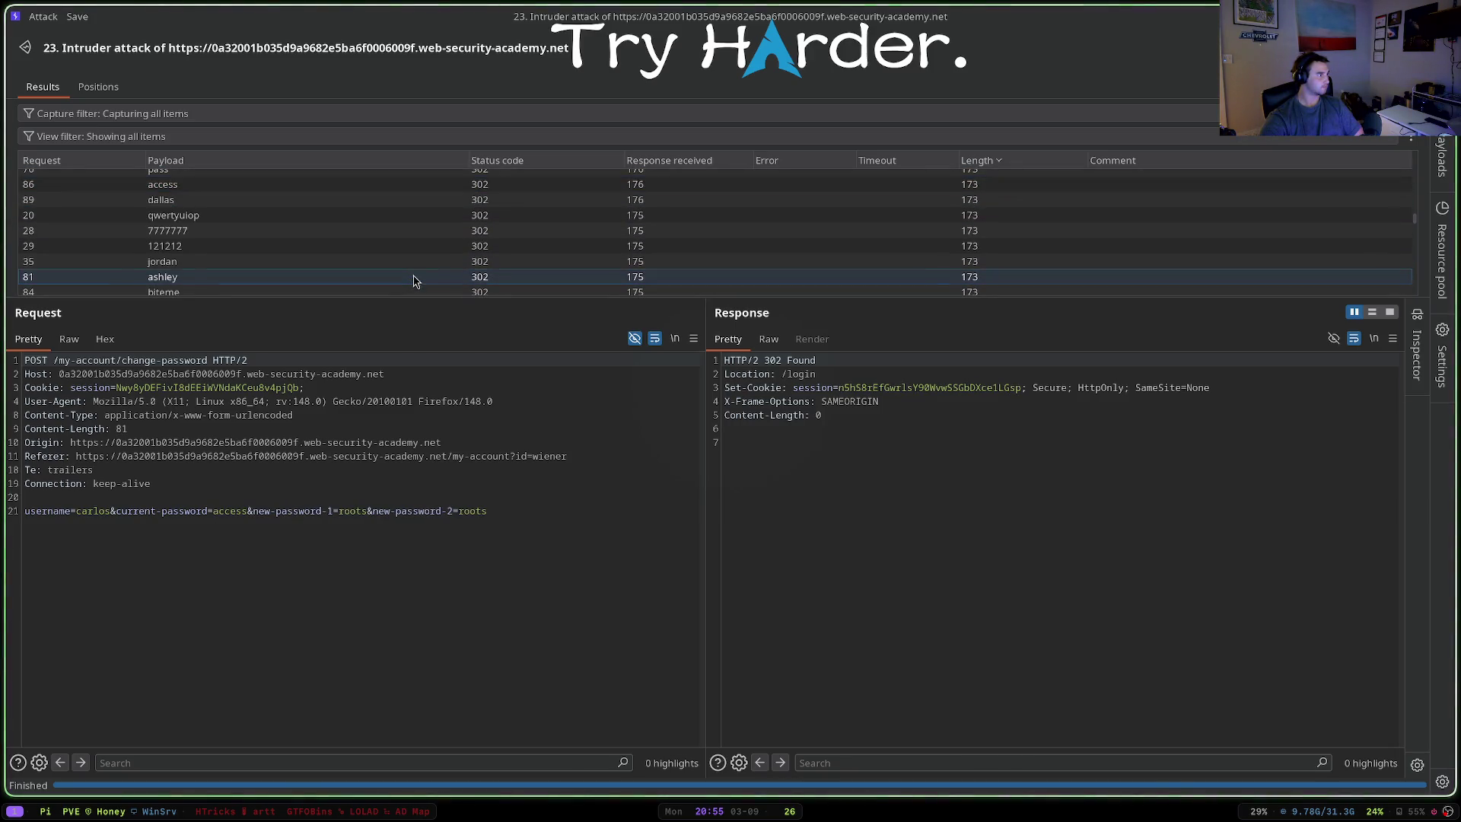
pyautogui.press('Down')
pyautogui.press('Down')
pyautogui.press('Down')
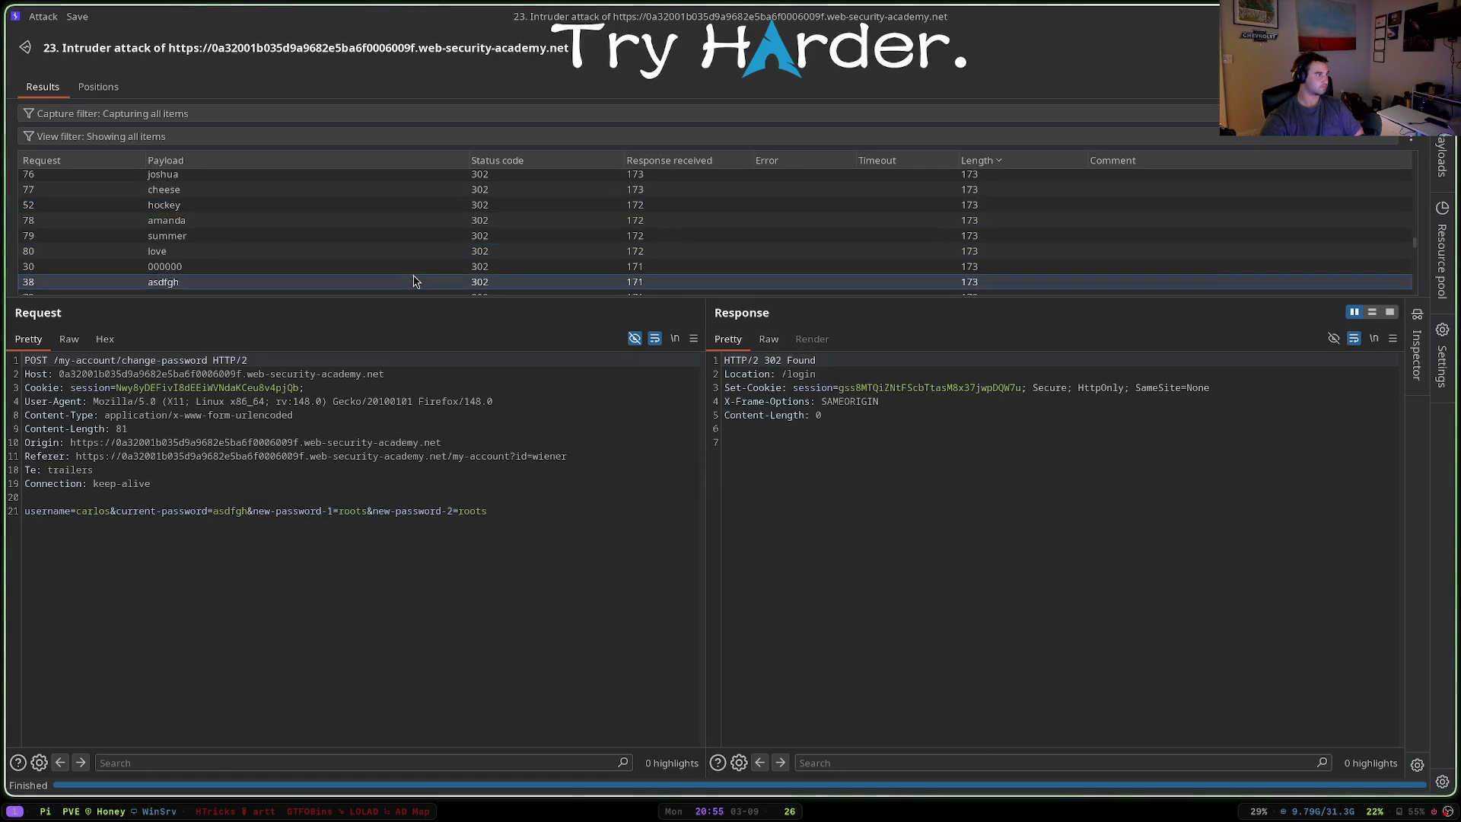
pyautogui.press('Down')
pyautogui.press('Down')
pyautogui.press('Down')
pyautogui.press('super+f')
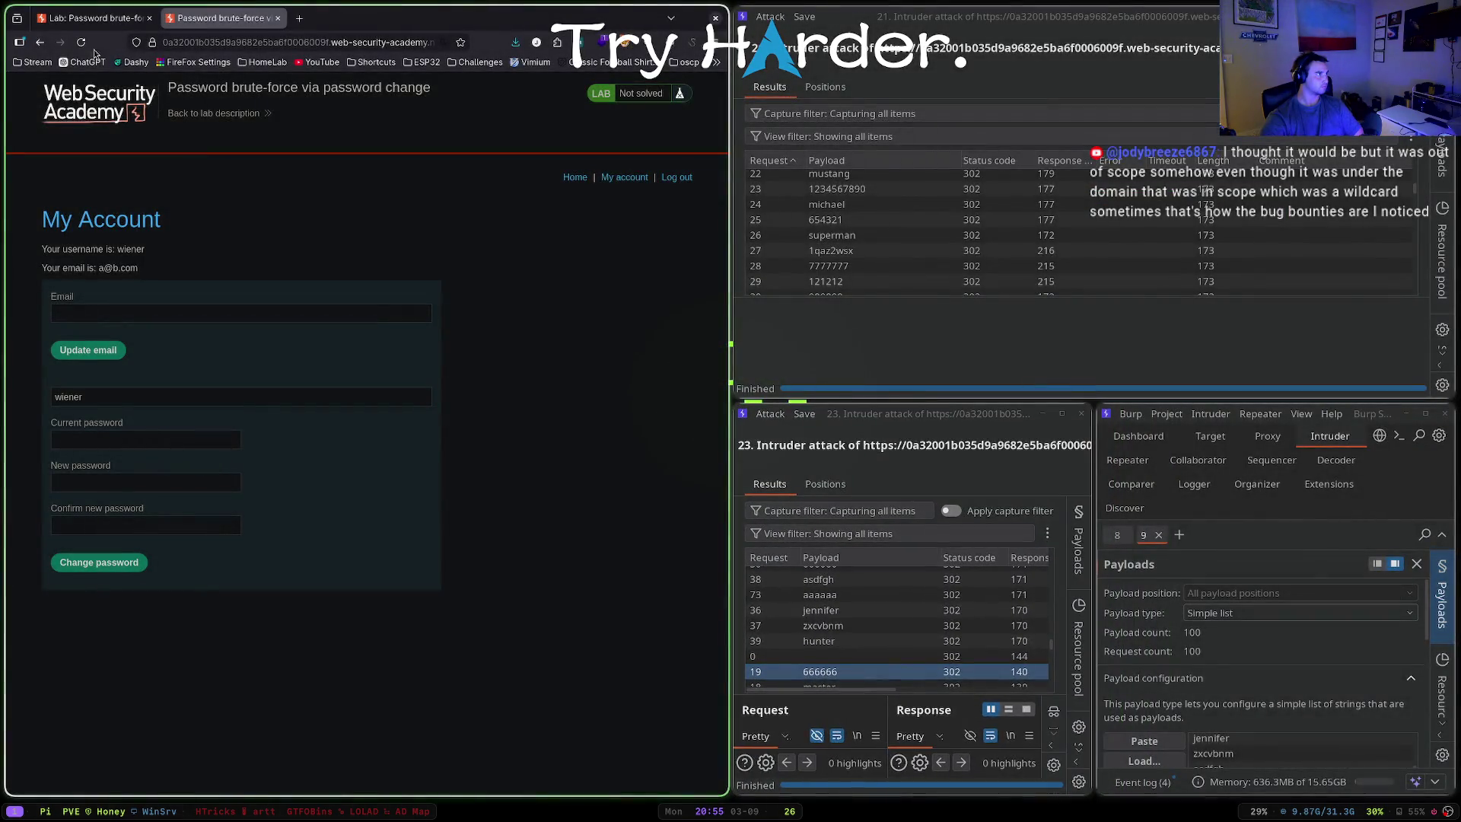
# - Reload the lab page and try logging in as carlos
pyautogui.click(82, 42)
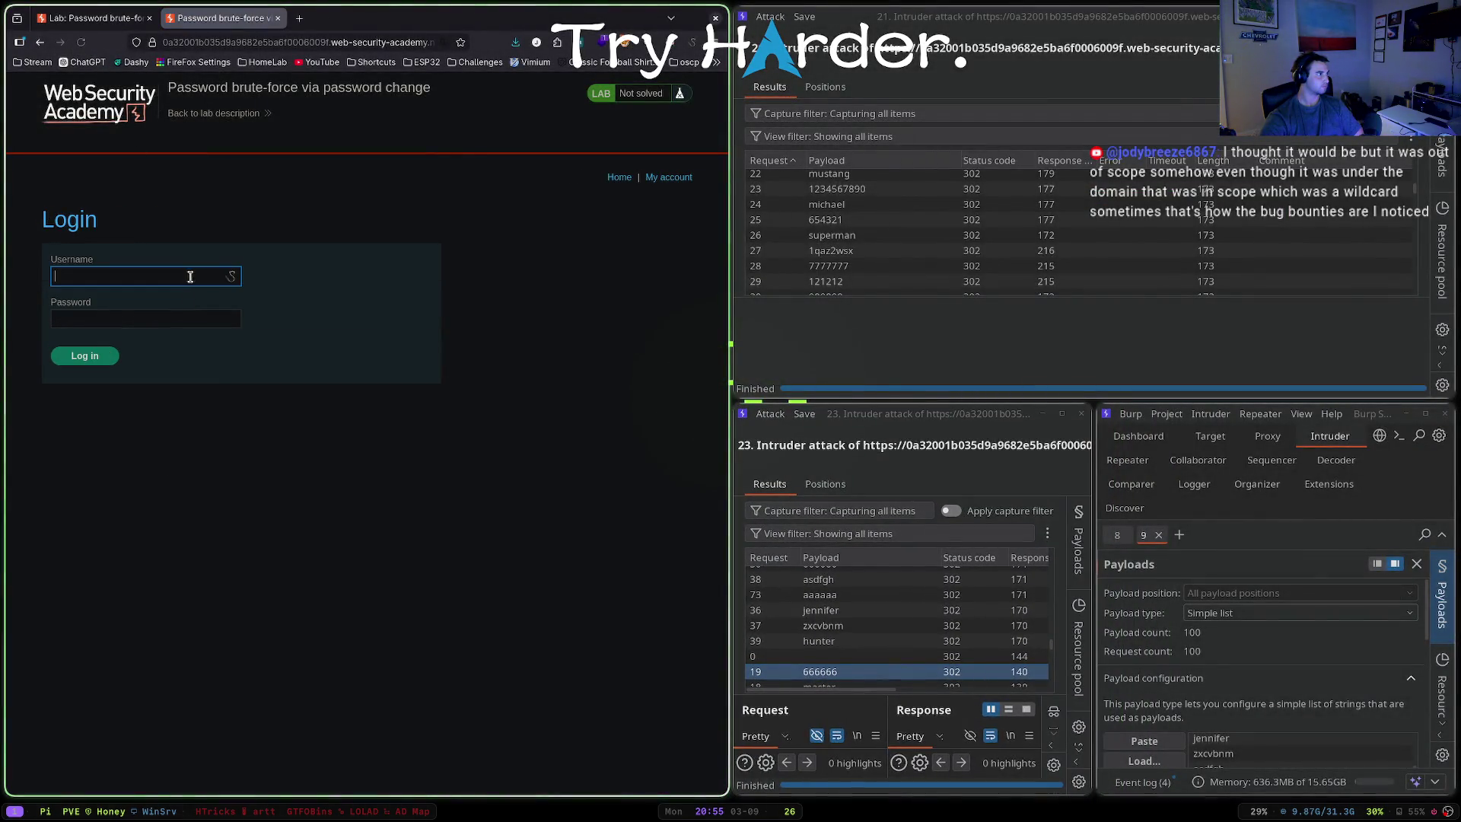
pyautogui.write('carlos')
pyautogui.press('Tab')
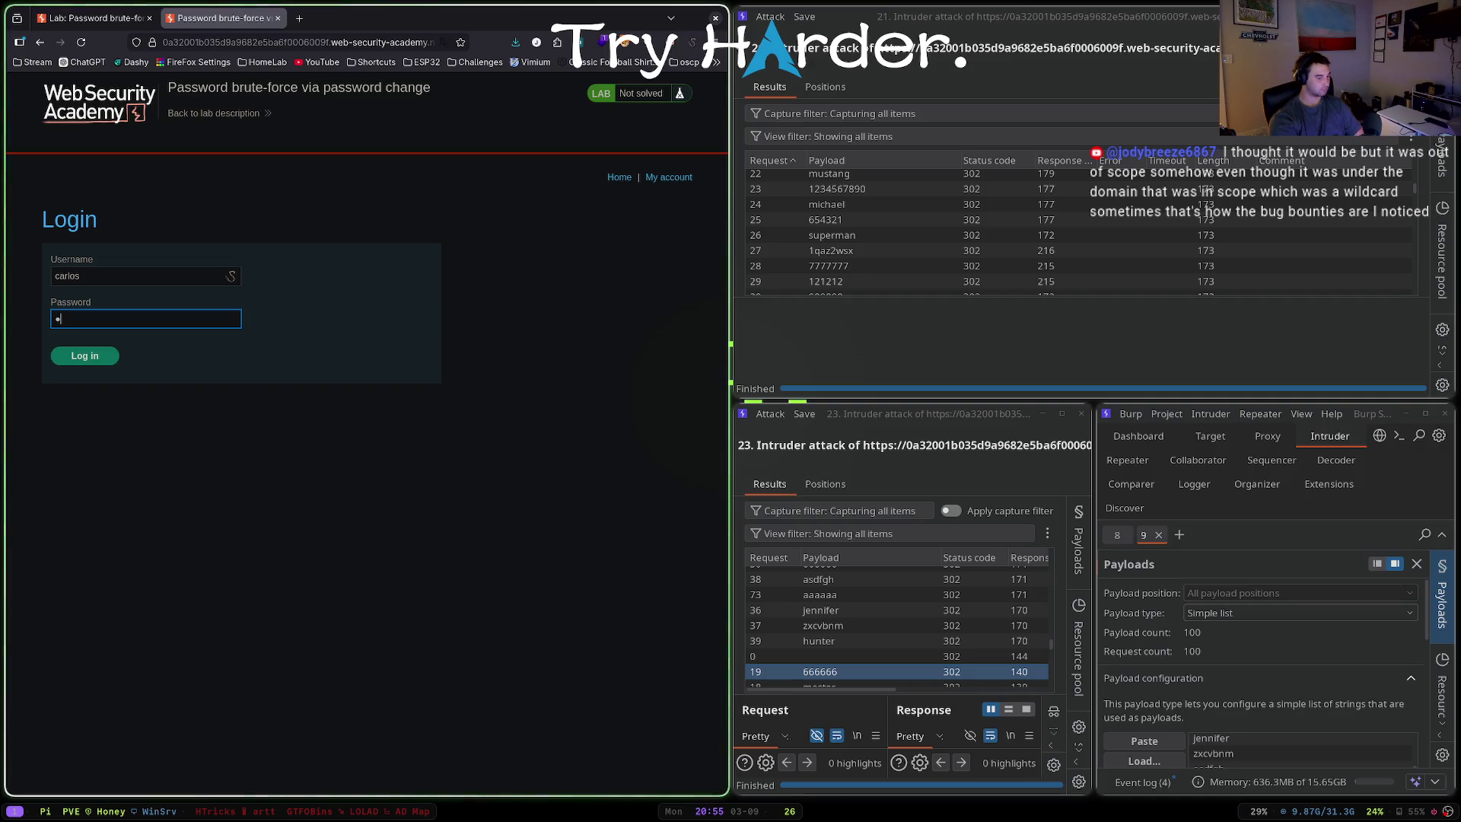
pyautogui.press('Return')
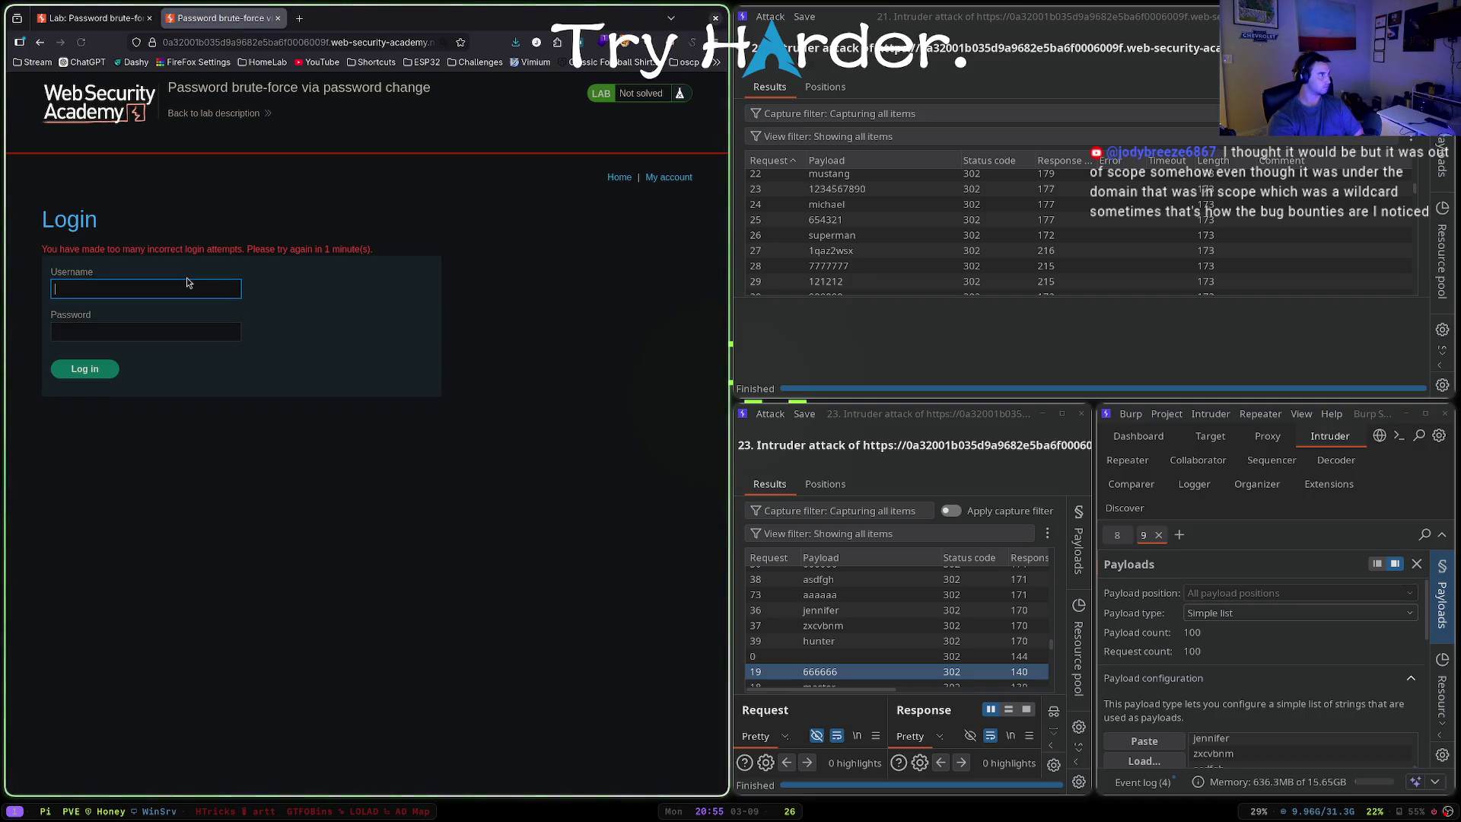
# - Open the taylor attempt in the earlier attack and maximise its results window
pyautogui.scroll(-10, 1040, 247)
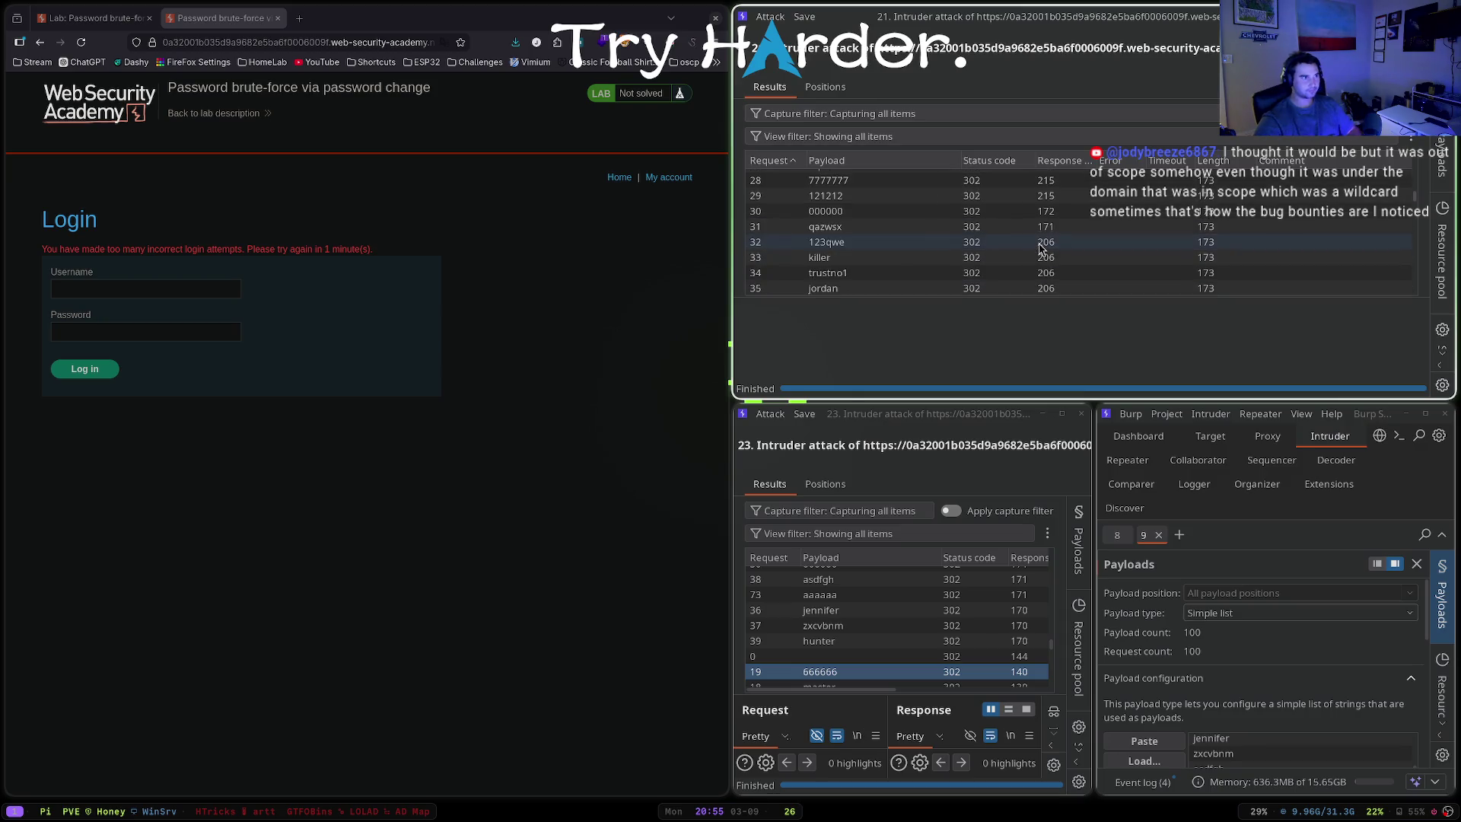
pyautogui.scroll(-10, 1043, 251)
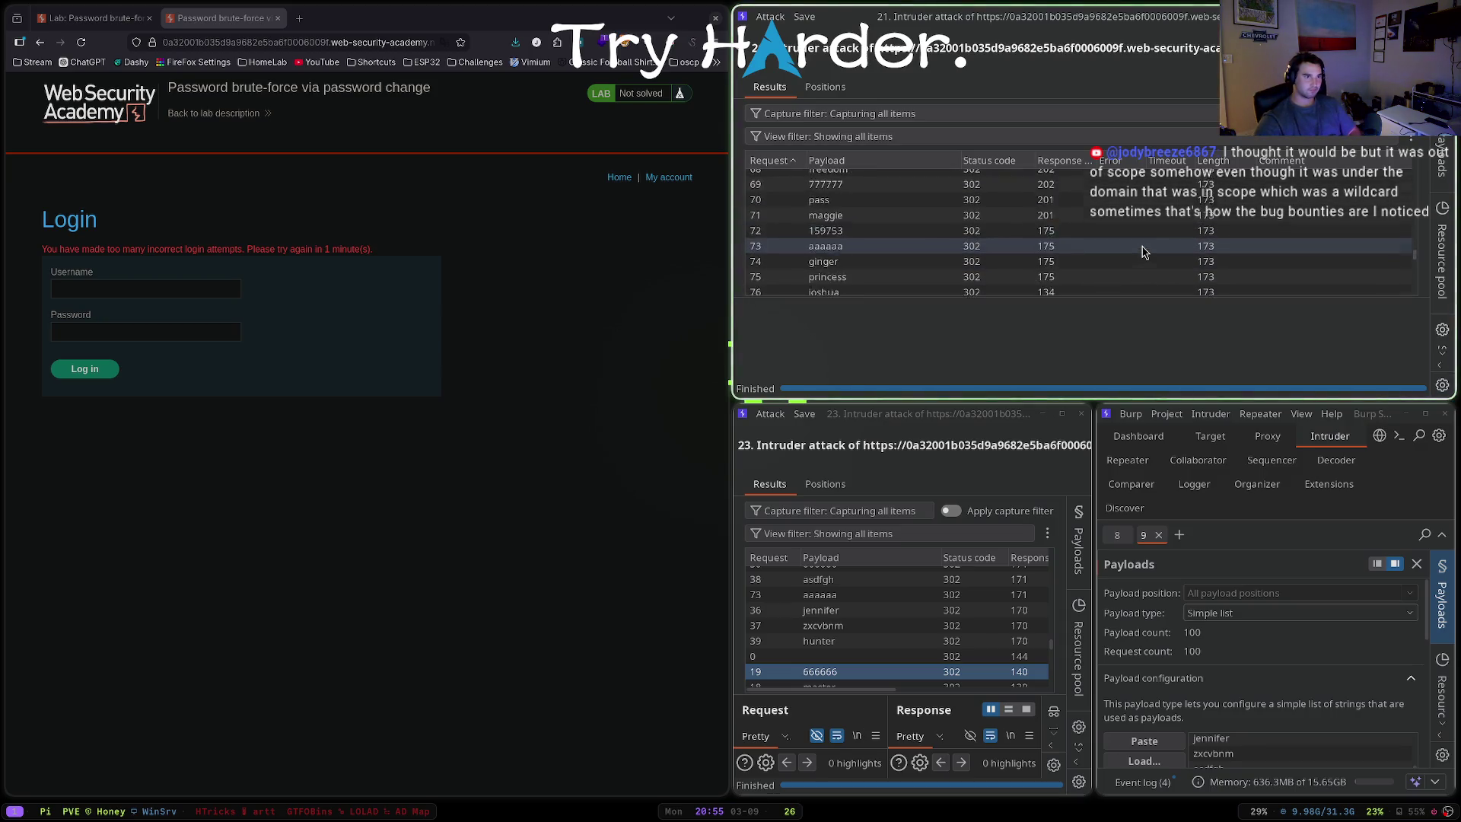
pyautogui.click(1057, 276)
pyautogui.press('Down')
pyautogui.press('Down')
pyautogui.press('Down')
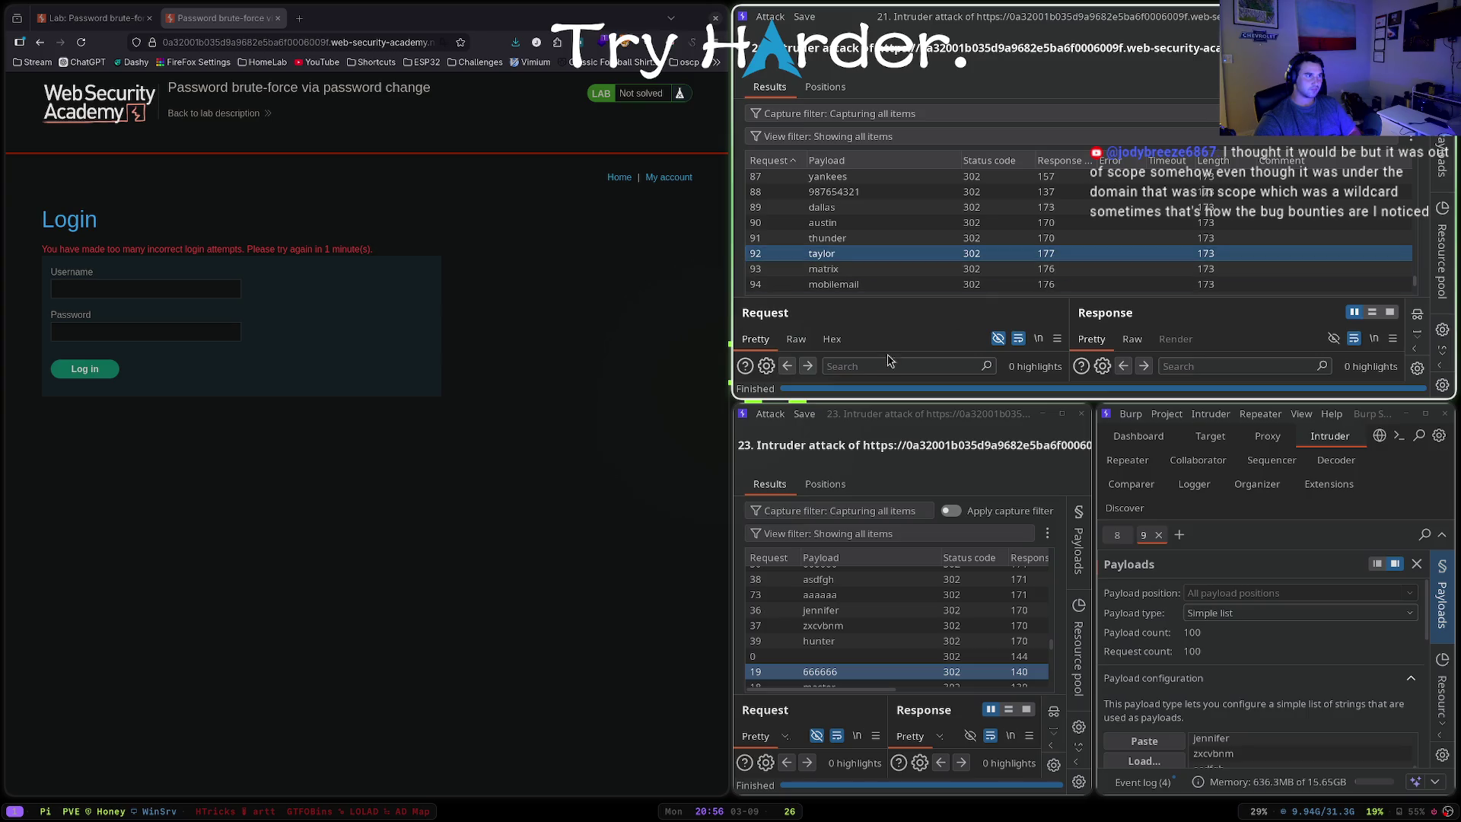
pyautogui.press('super+f')
pyautogui.press('super+f')
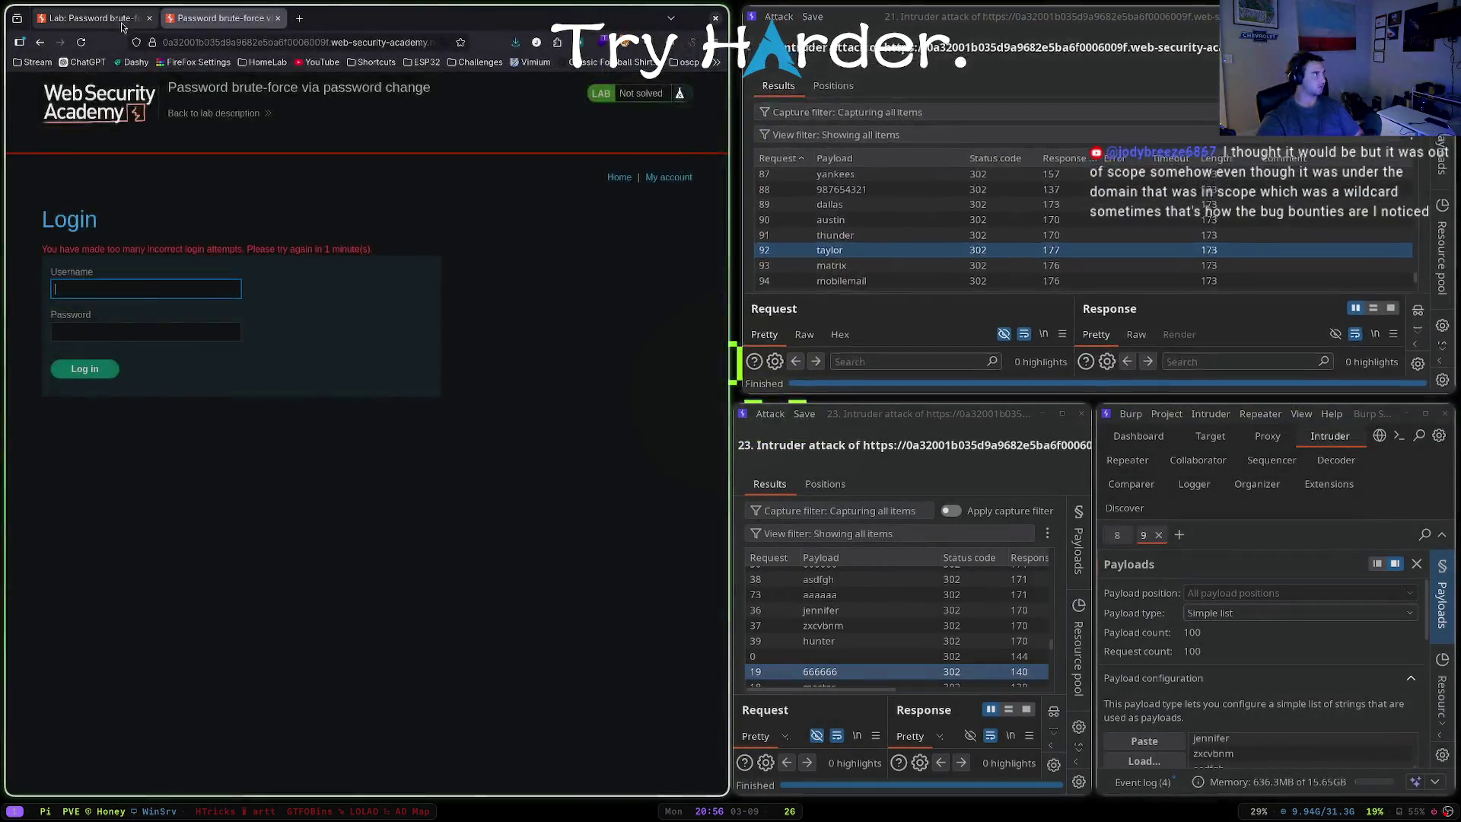
pyautogui.click(91, 17)
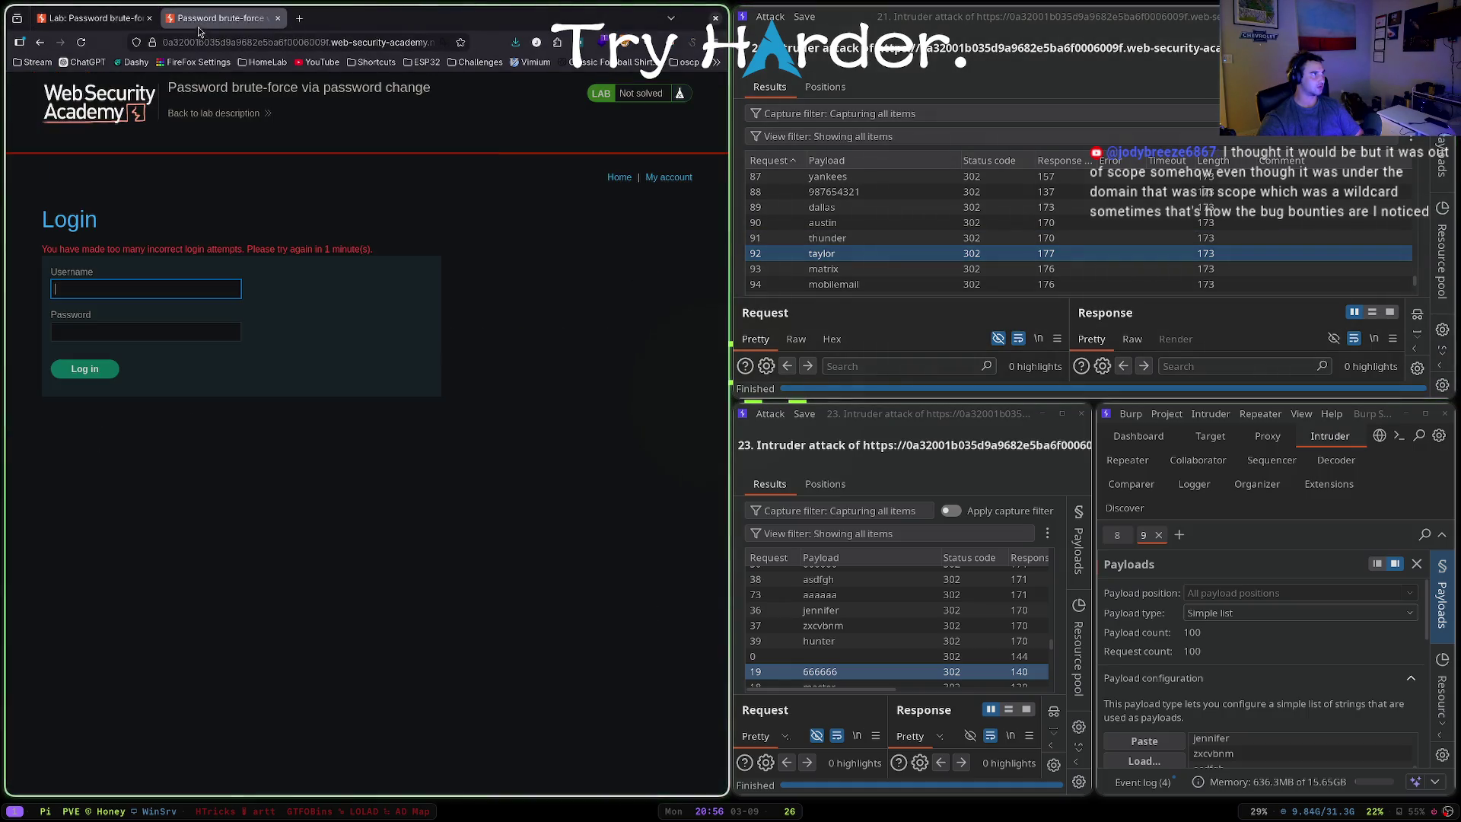
pyautogui.press('super+f')
pyautogui.click(206, 499)
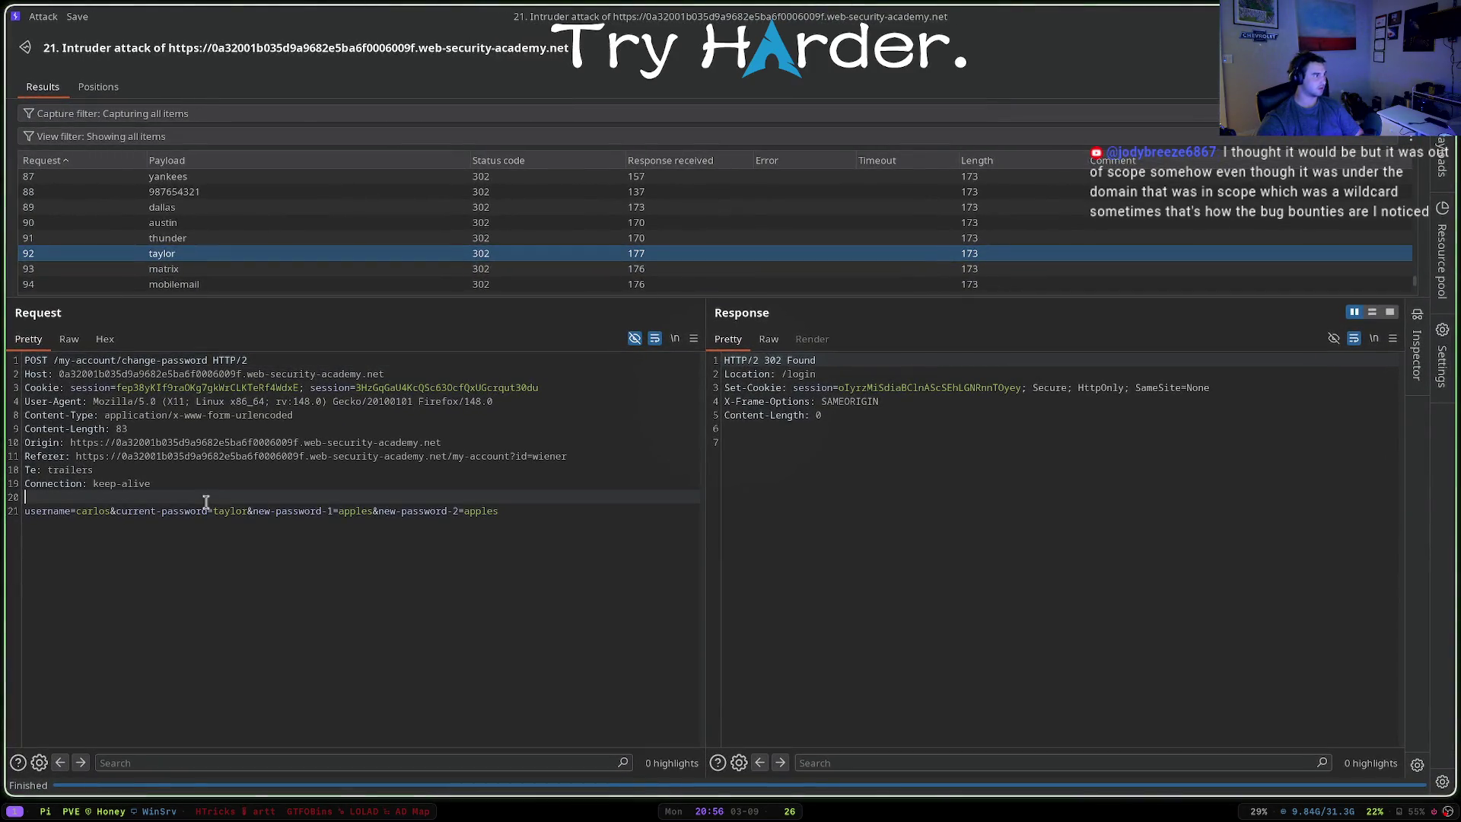
pyautogui.click(249, 512)
pyautogui.moveTo(249, 512); pyautogui.dragTo(213, 512)
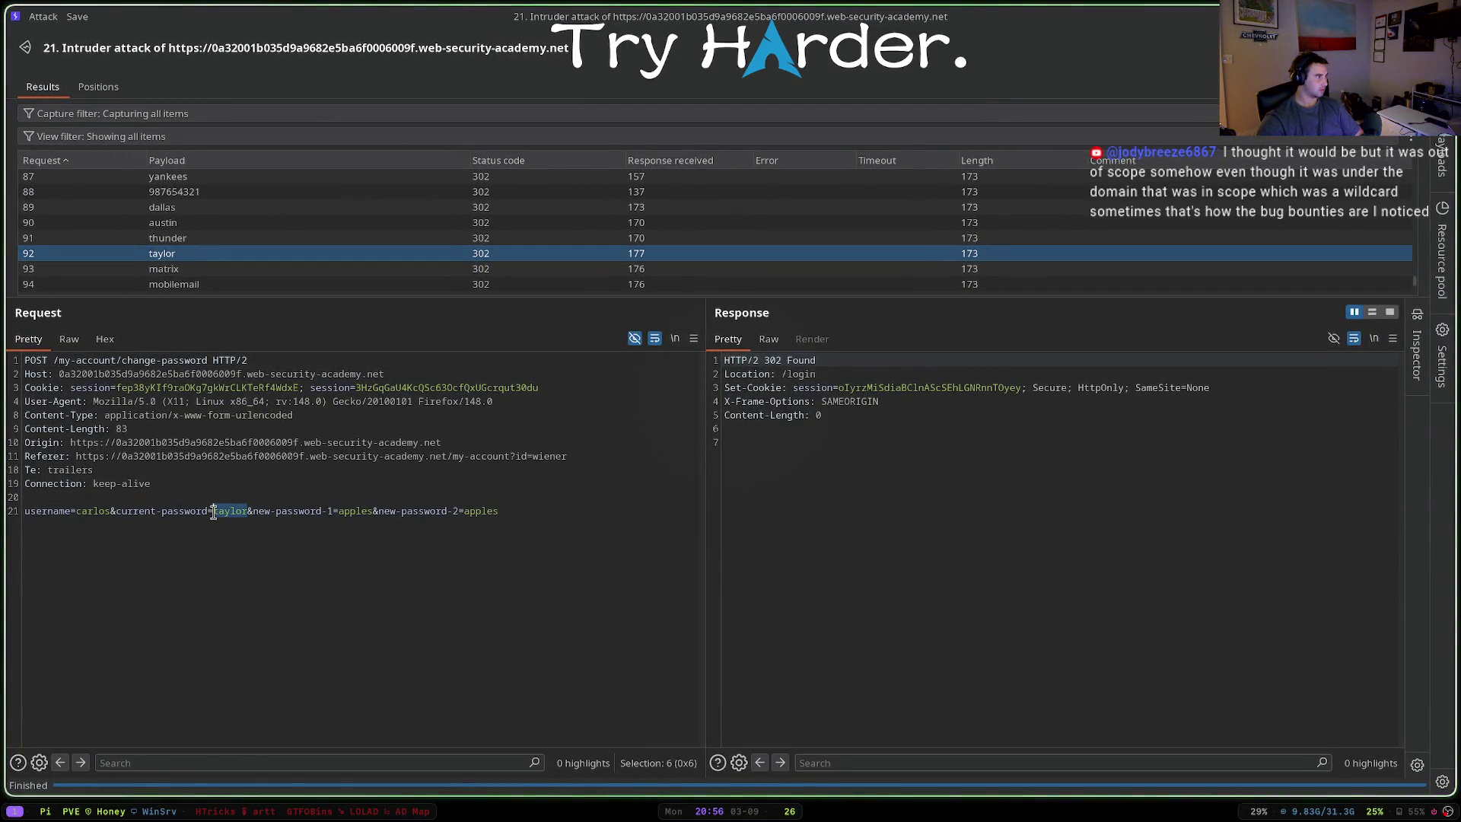
pyautogui.click(219, 511)
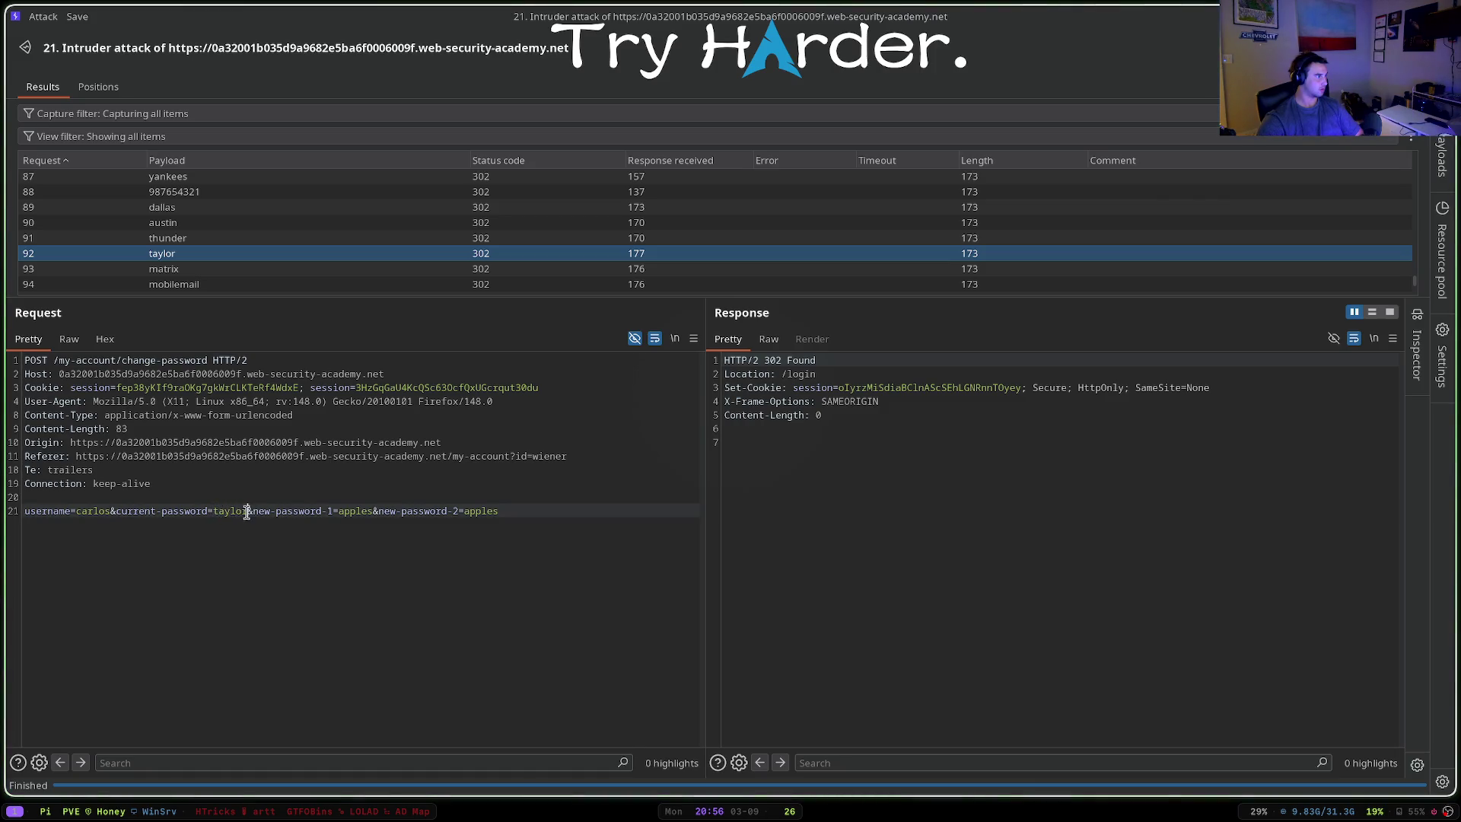
pyautogui.doubleClick(101, 511)
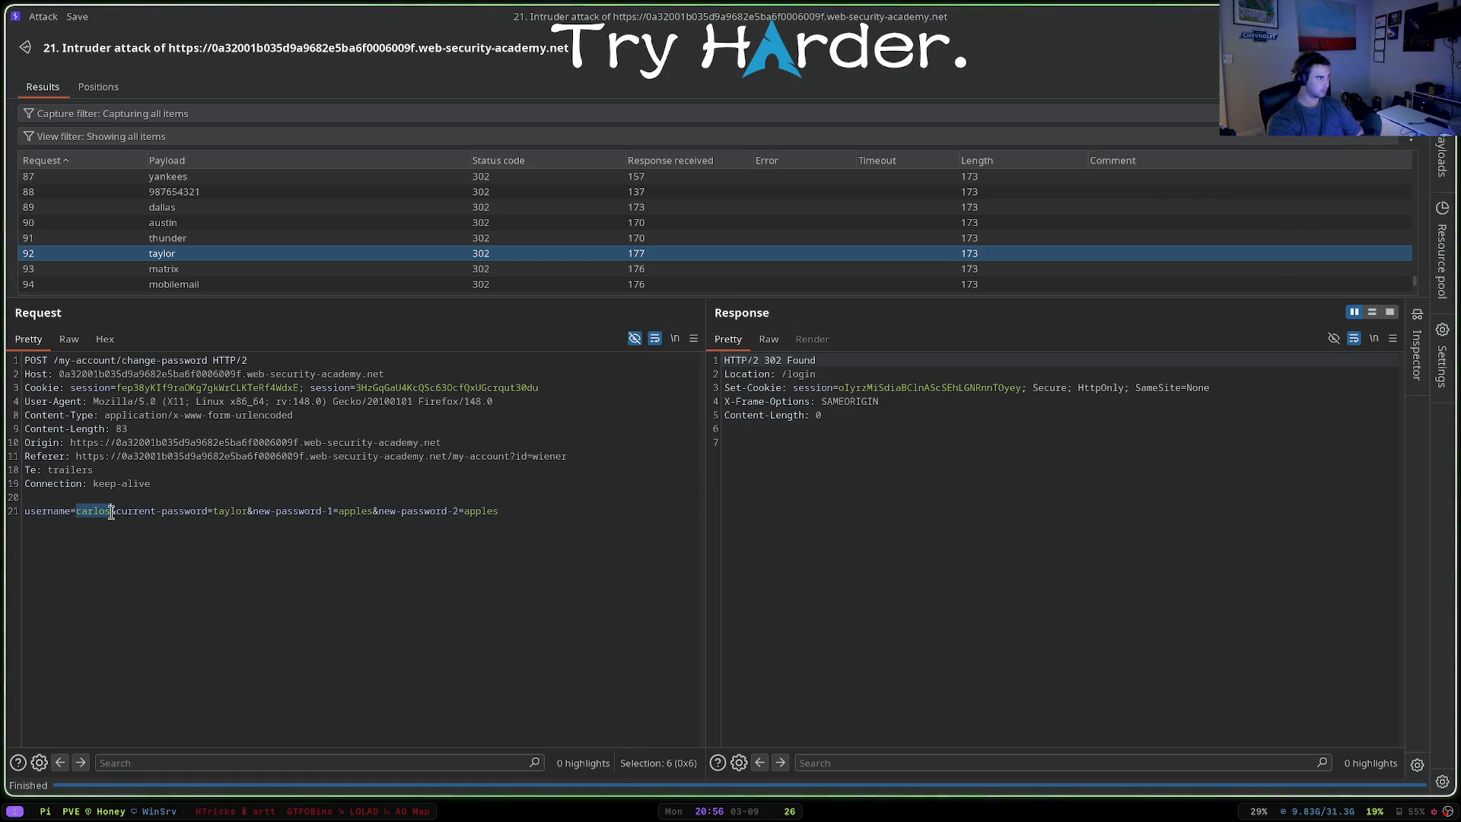
pyautogui.click(112, 512)
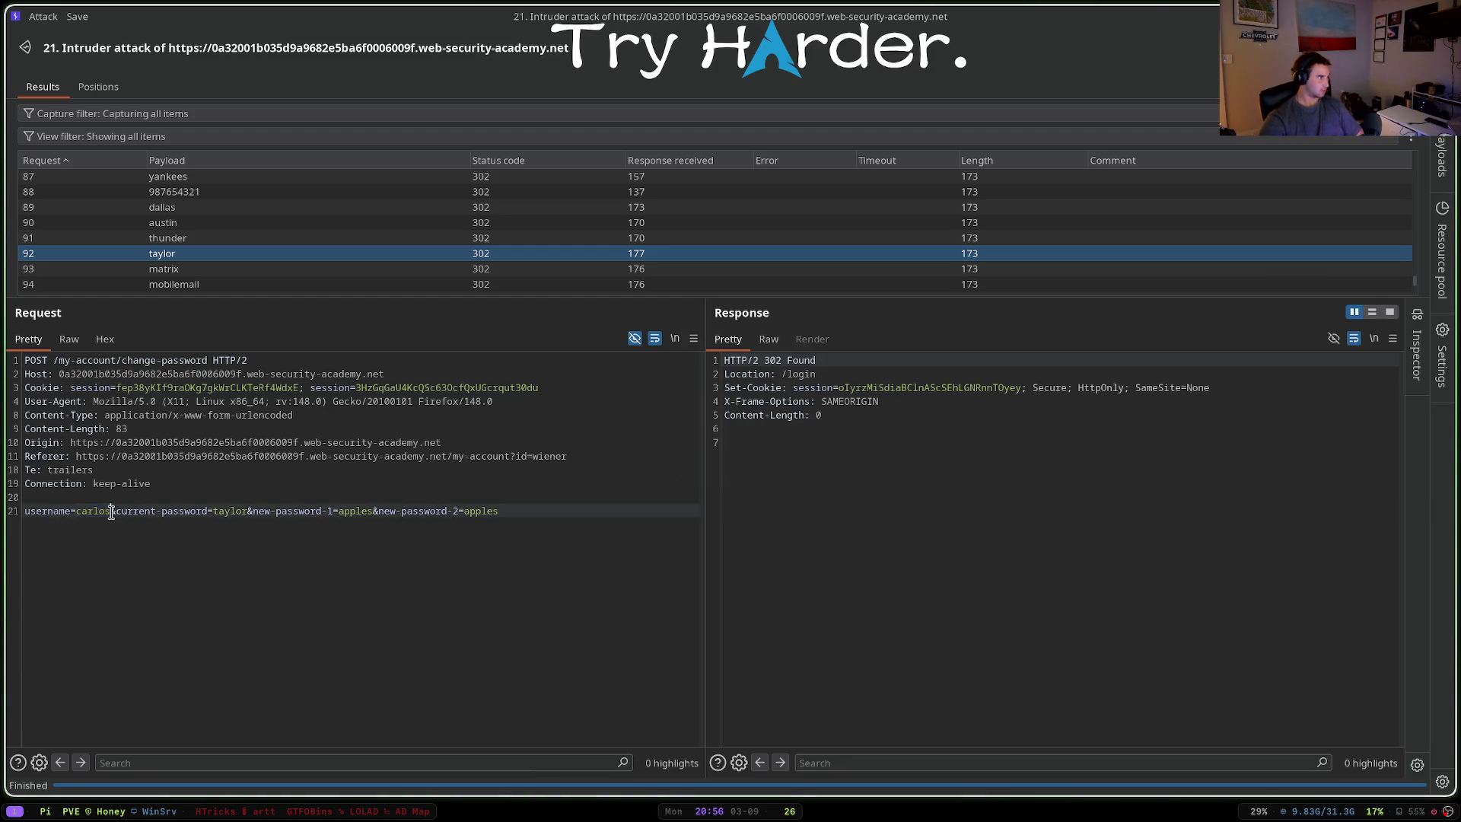
pyautogui.press('End')
# - Check the austin attempt, then close and discard the earlier attack's results
pyautogui.click(662, 268)
pyautogui.click(694, 222)
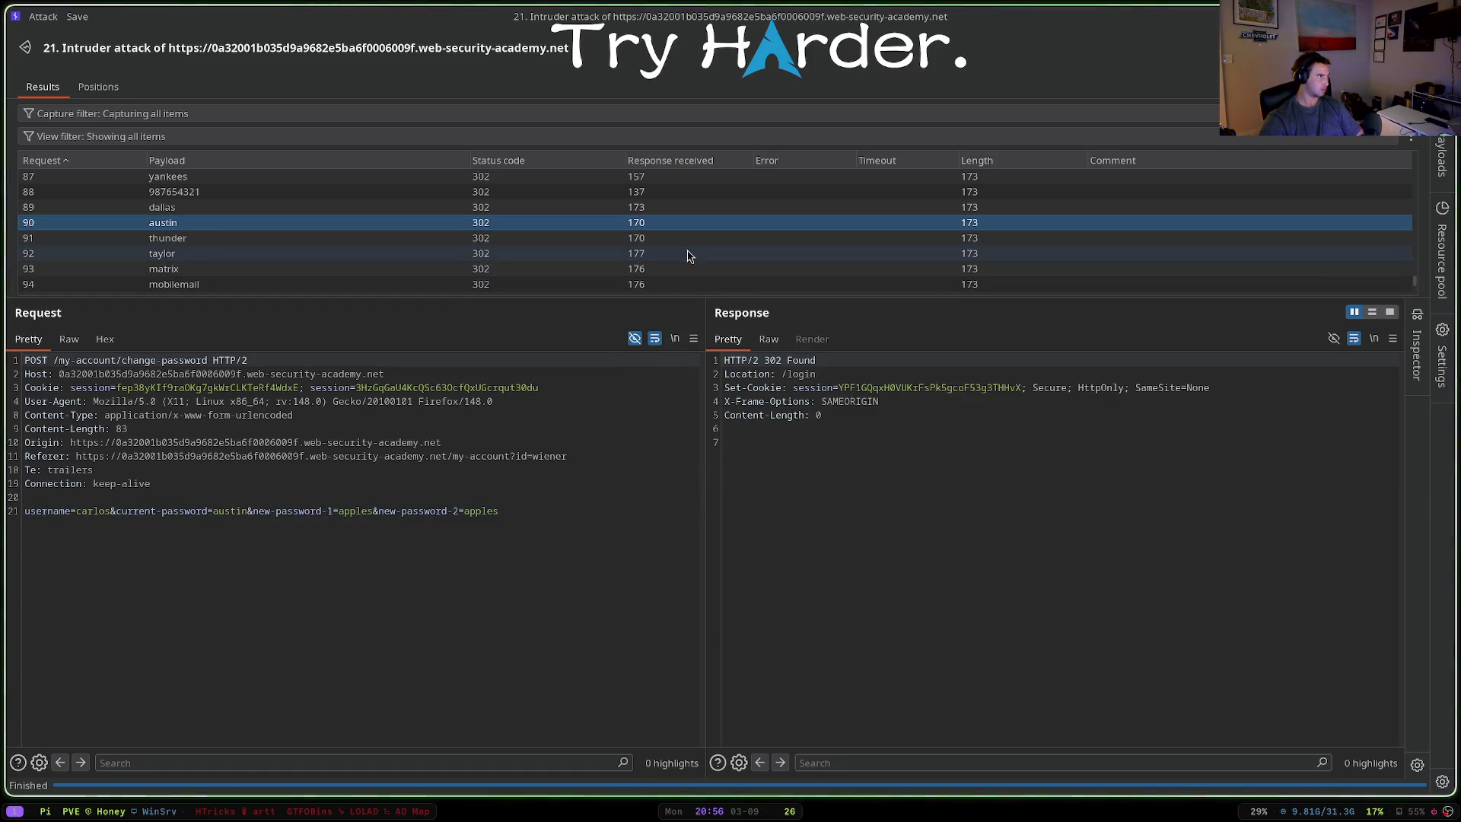
pyautogui.hotkey('ctrl', 'w')
pyautogui.click(916, 440)
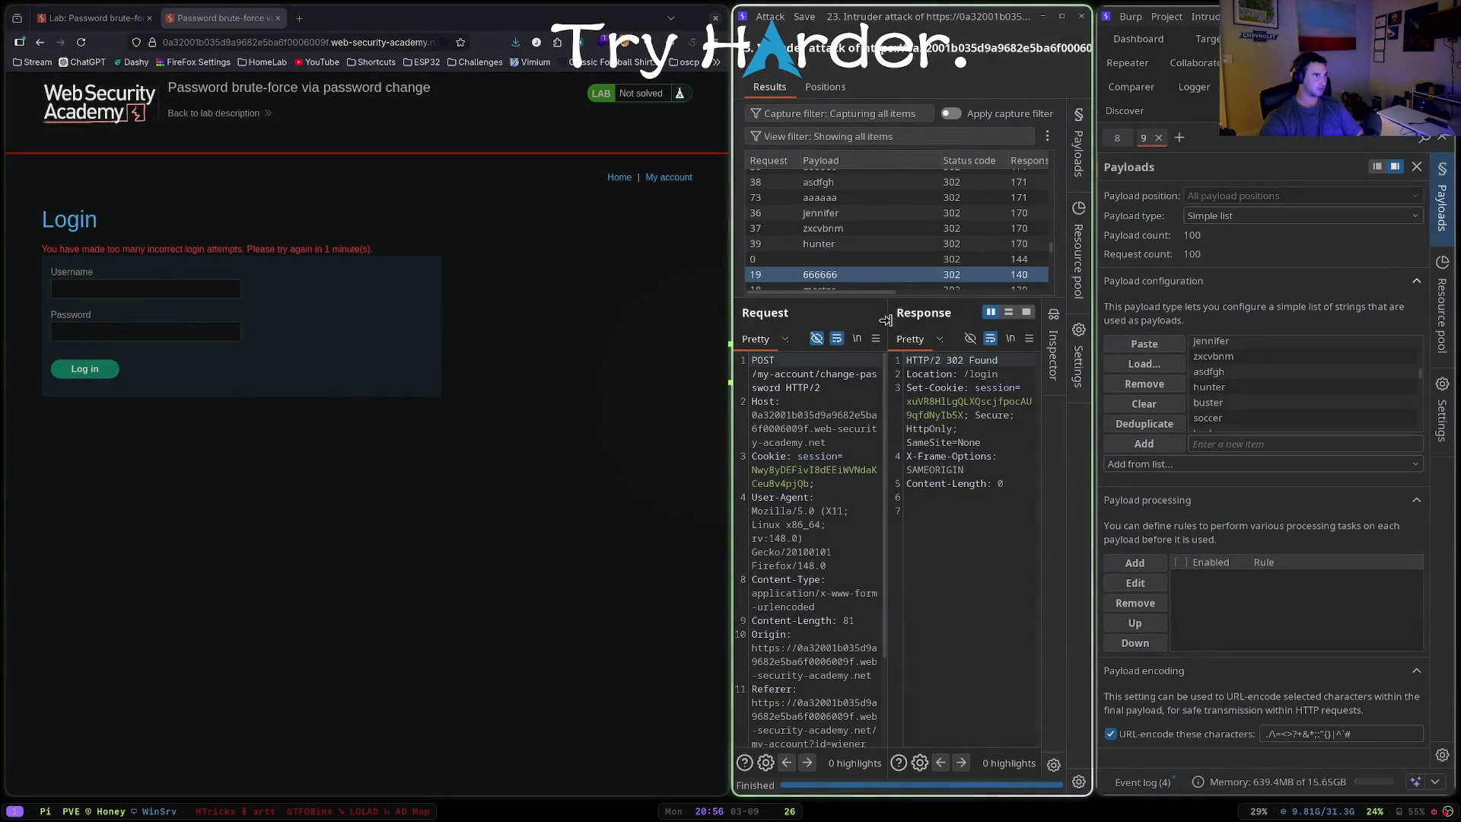
# - Discard the current attack's results and submit another carlos login on the lab page
pyautogui.hotkey('ctrl', 'w')
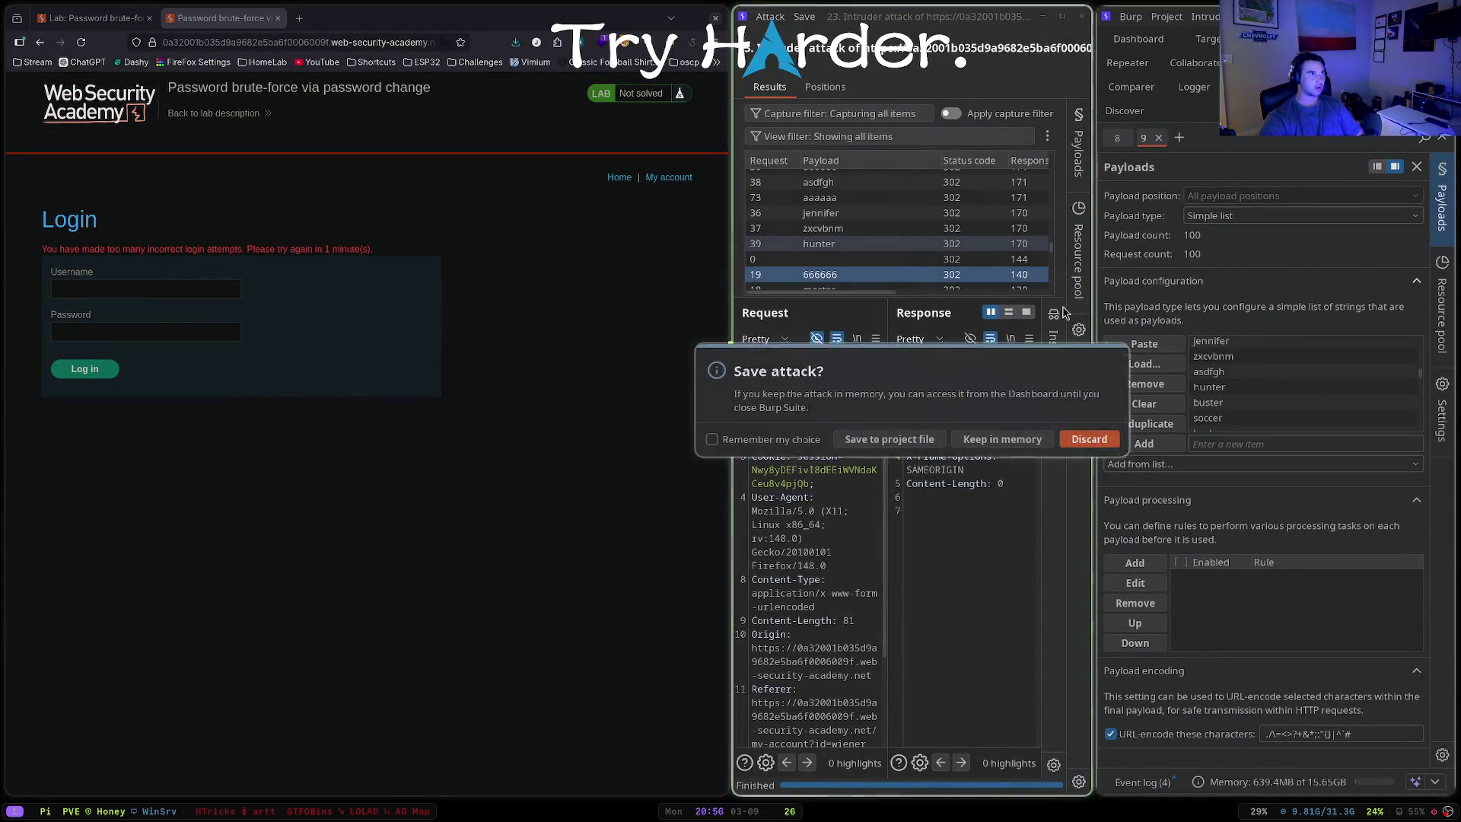
pyautogui.click(1075, 441)
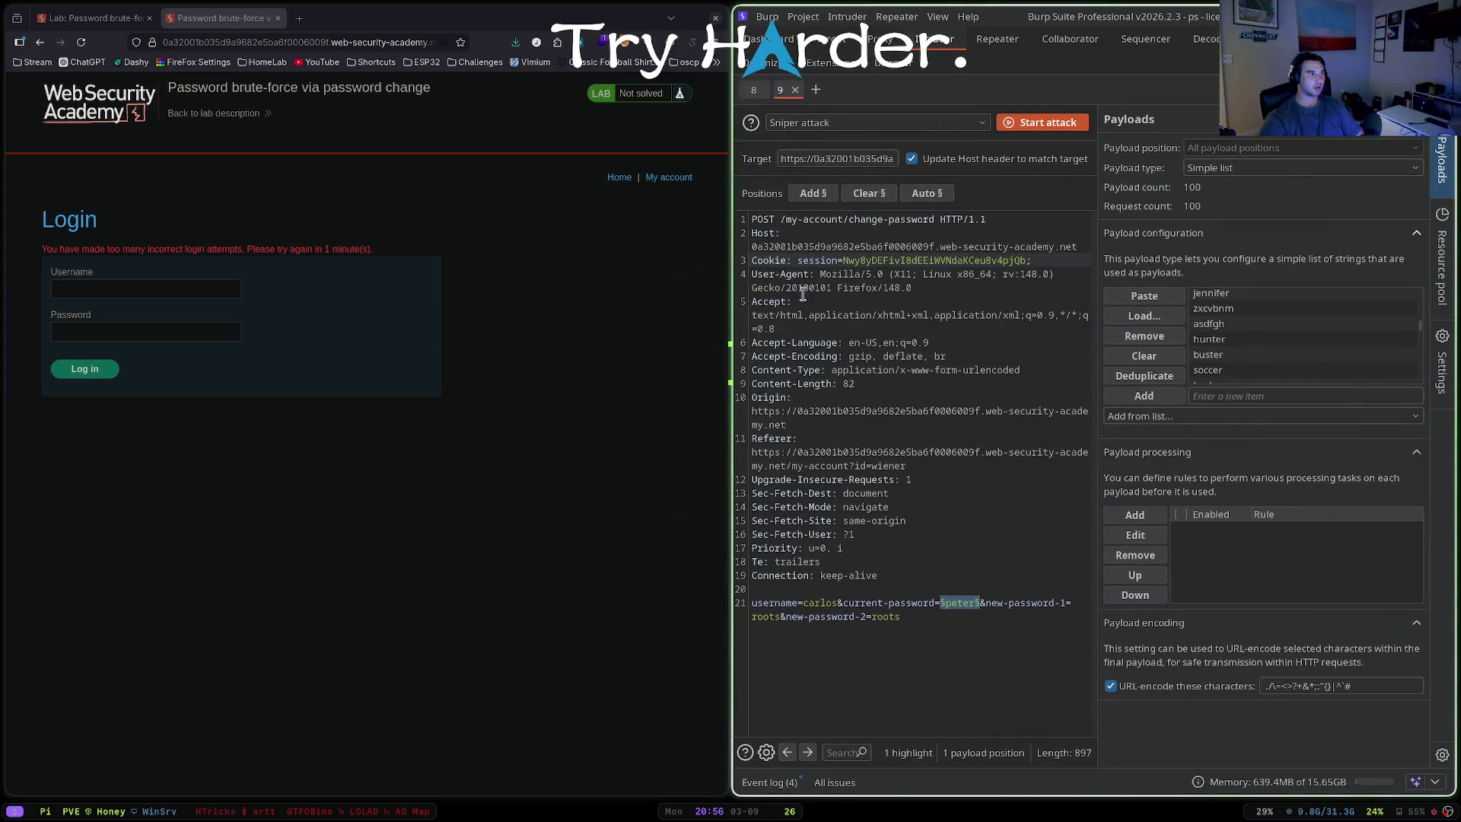
pyautogui.click(145, 290)
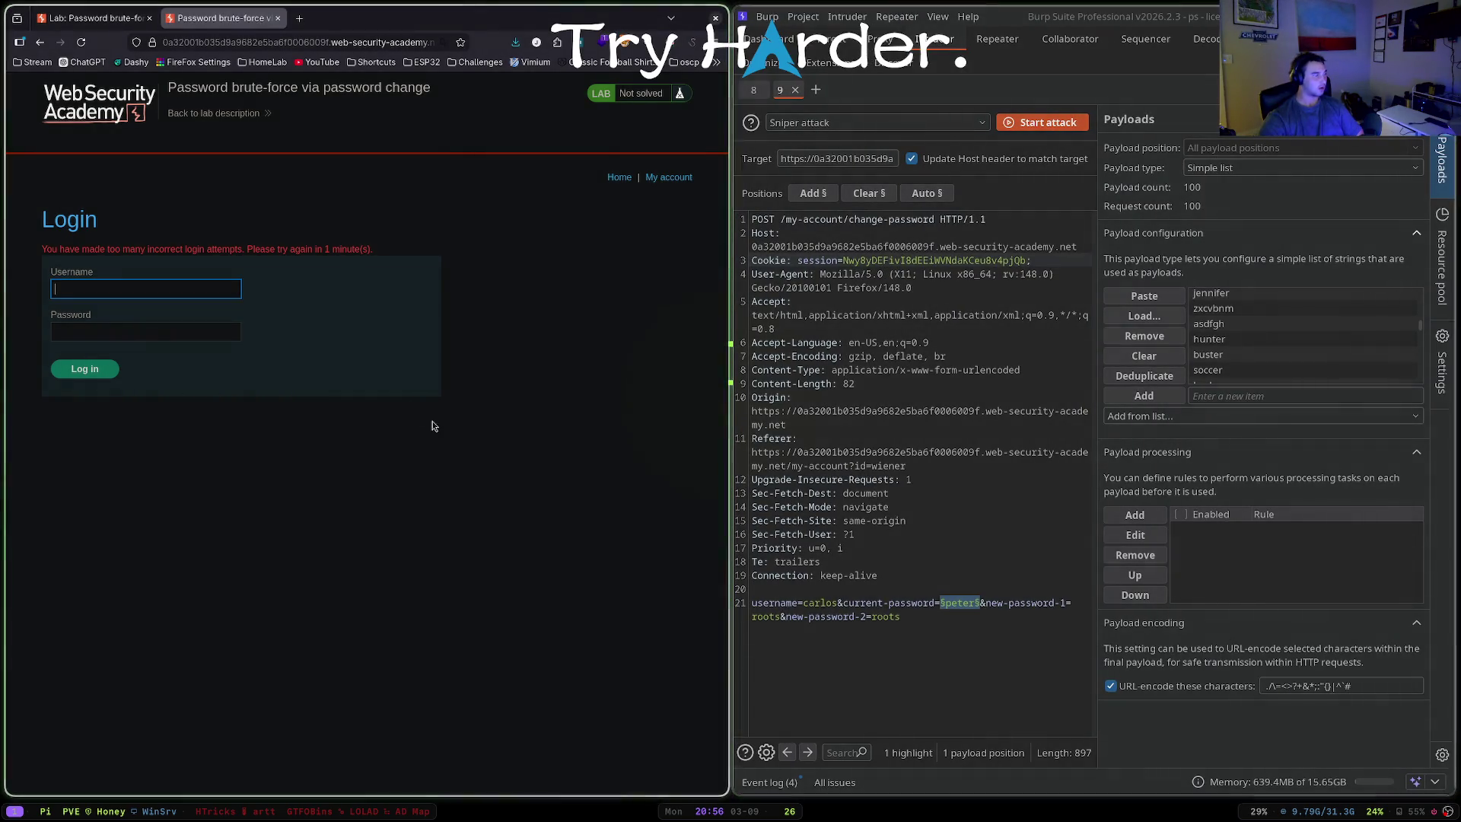
pyautogui.write('carlos')
pyautogui.press('Tab')
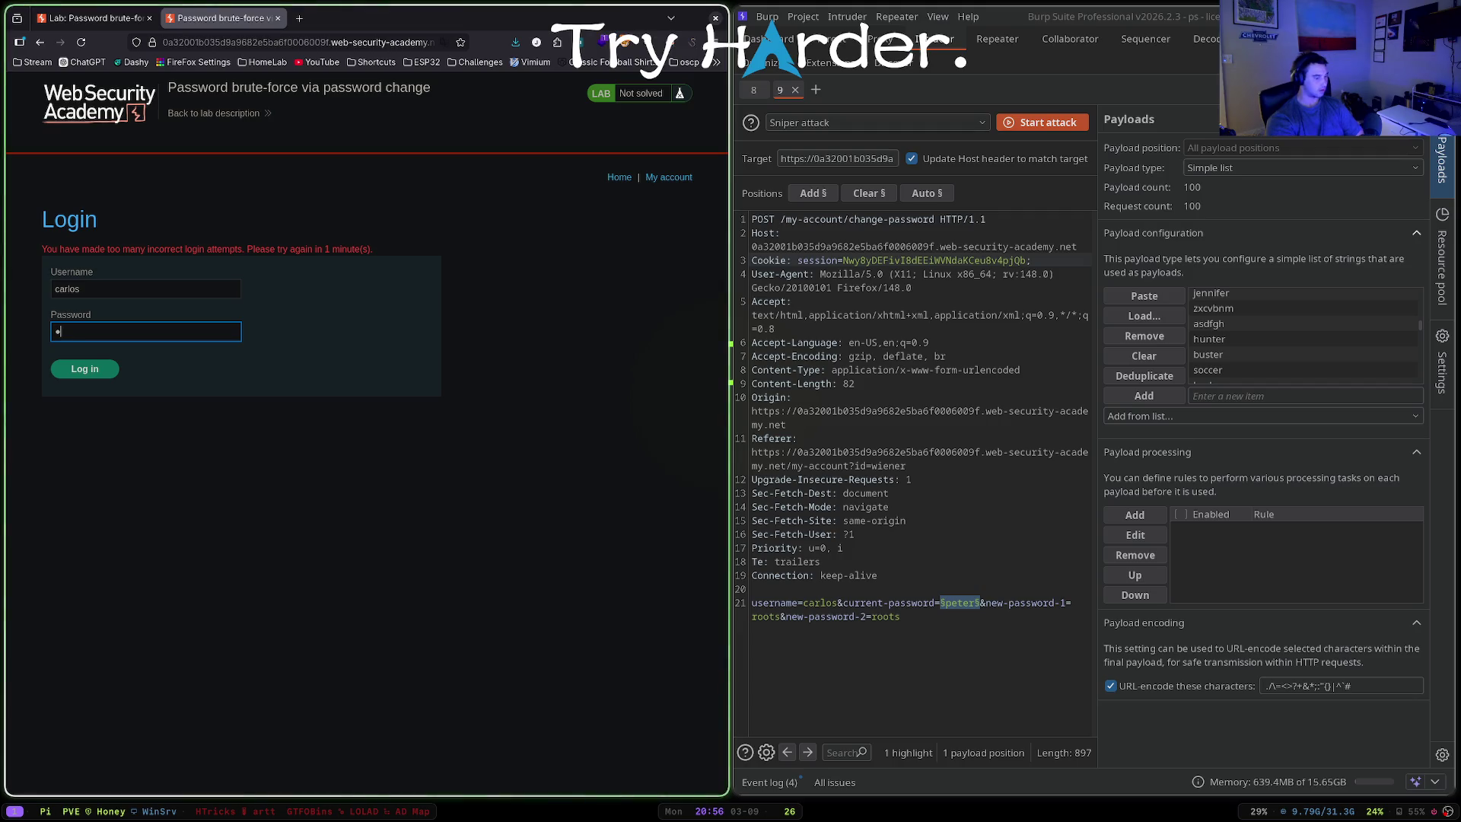
pyautogui.write('eter')
pyautogui.press('Return')
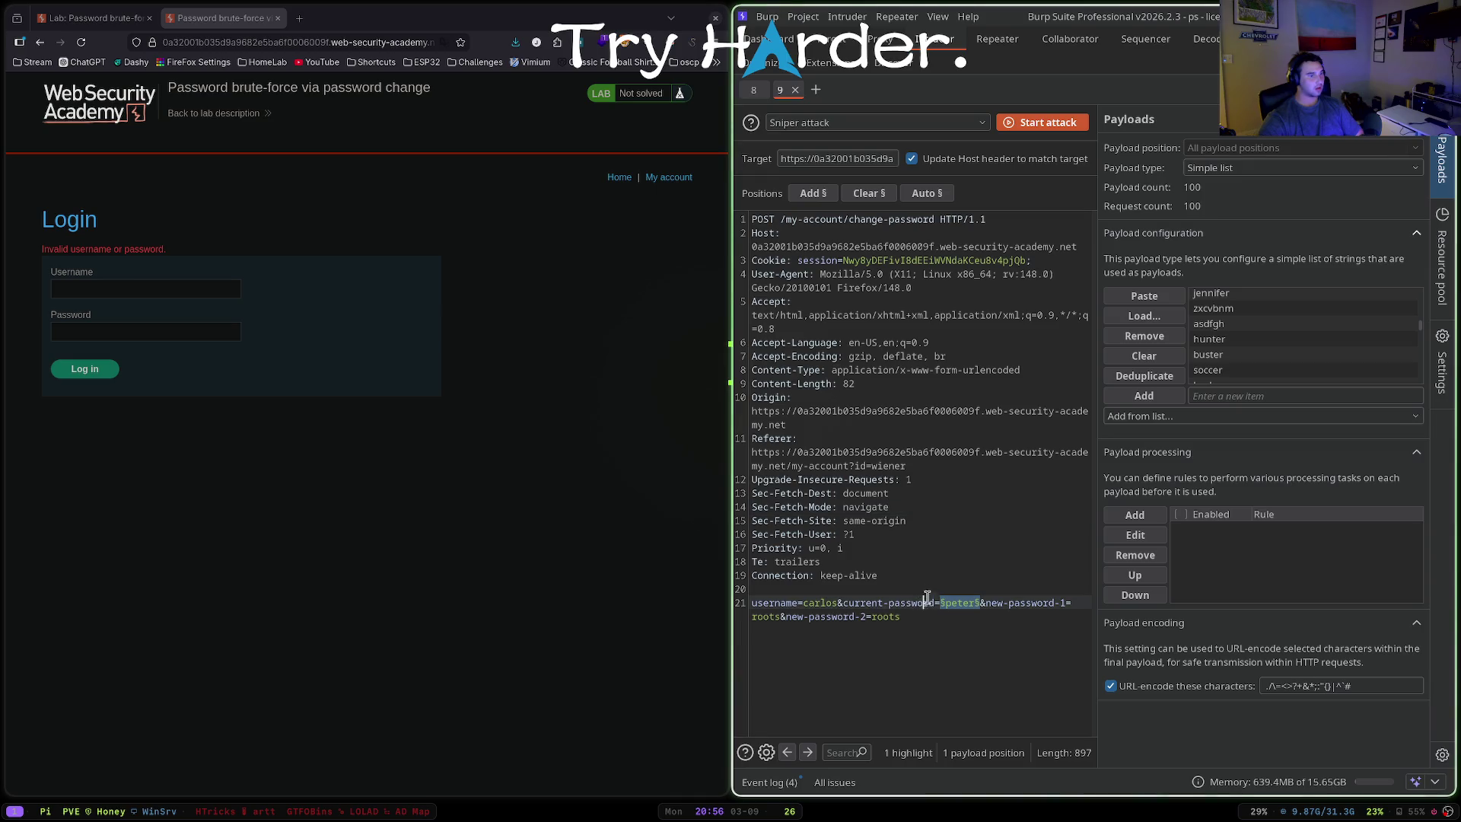
# - Set a resource pool of 1 concurrent request with 2000 ms delay and start the attack
pyautogui.click(1440, 259)
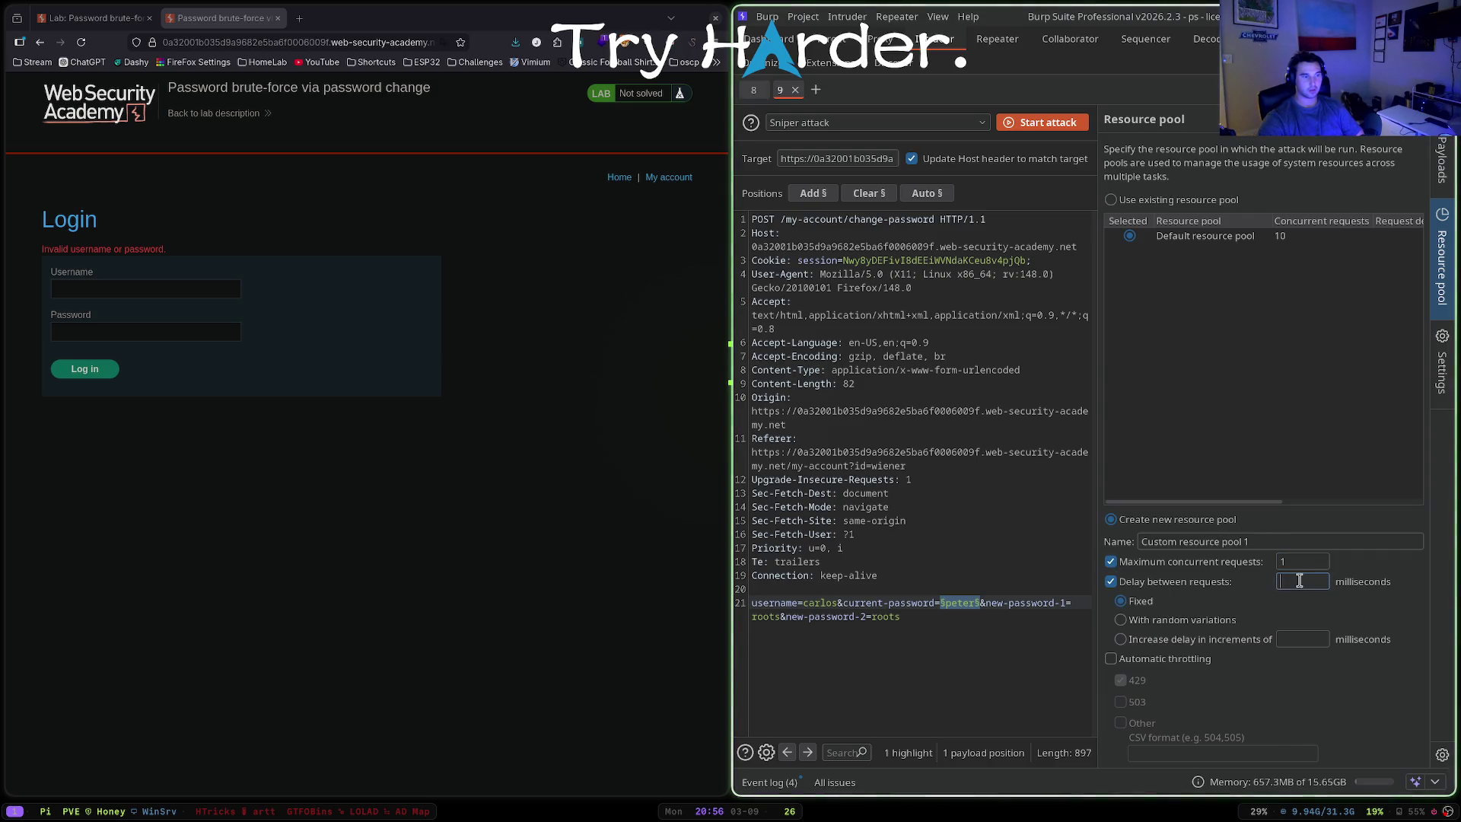
pyautogui.write('000')
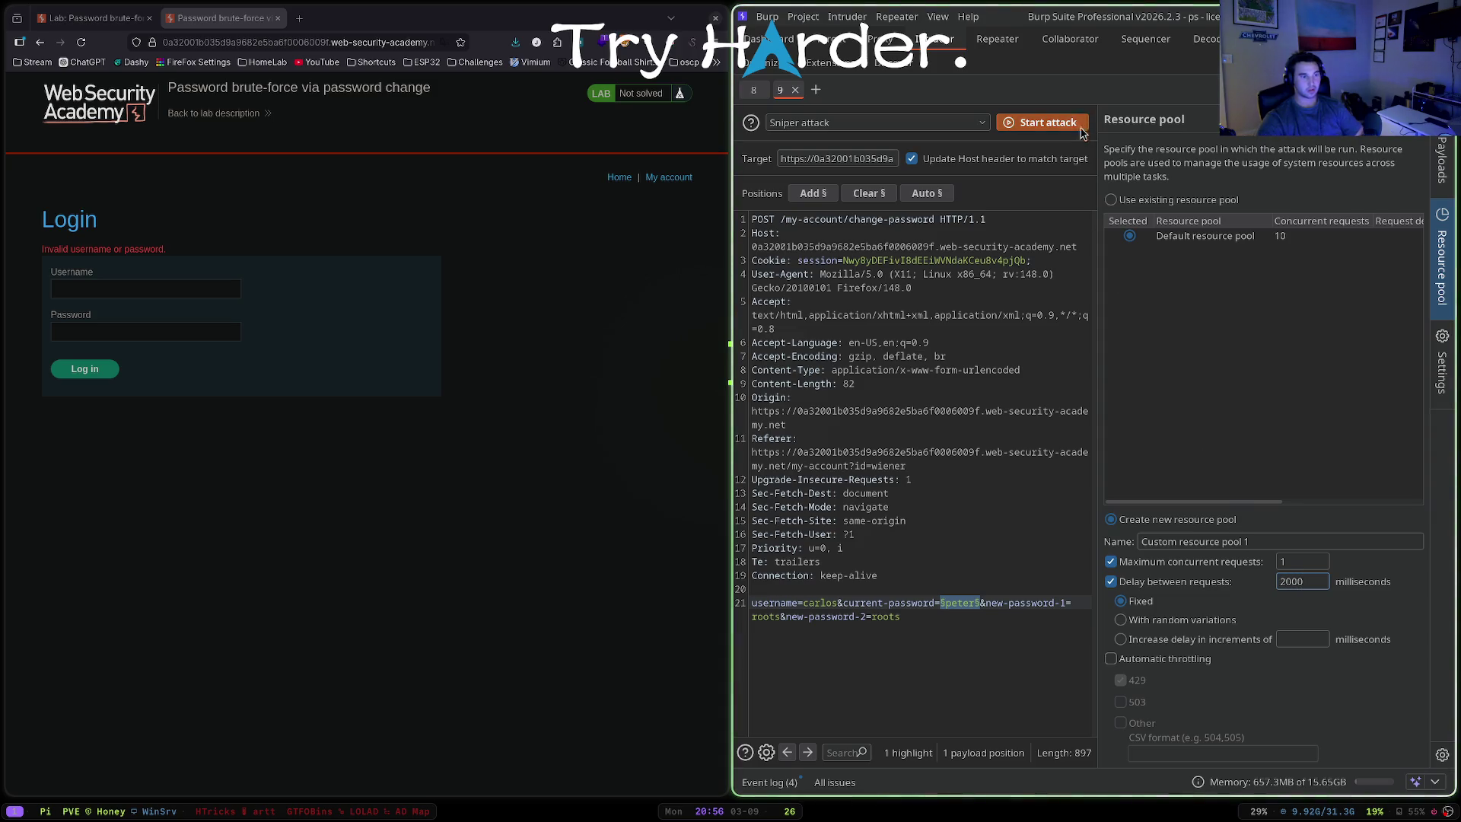
pyautogui.click(1065, 122)
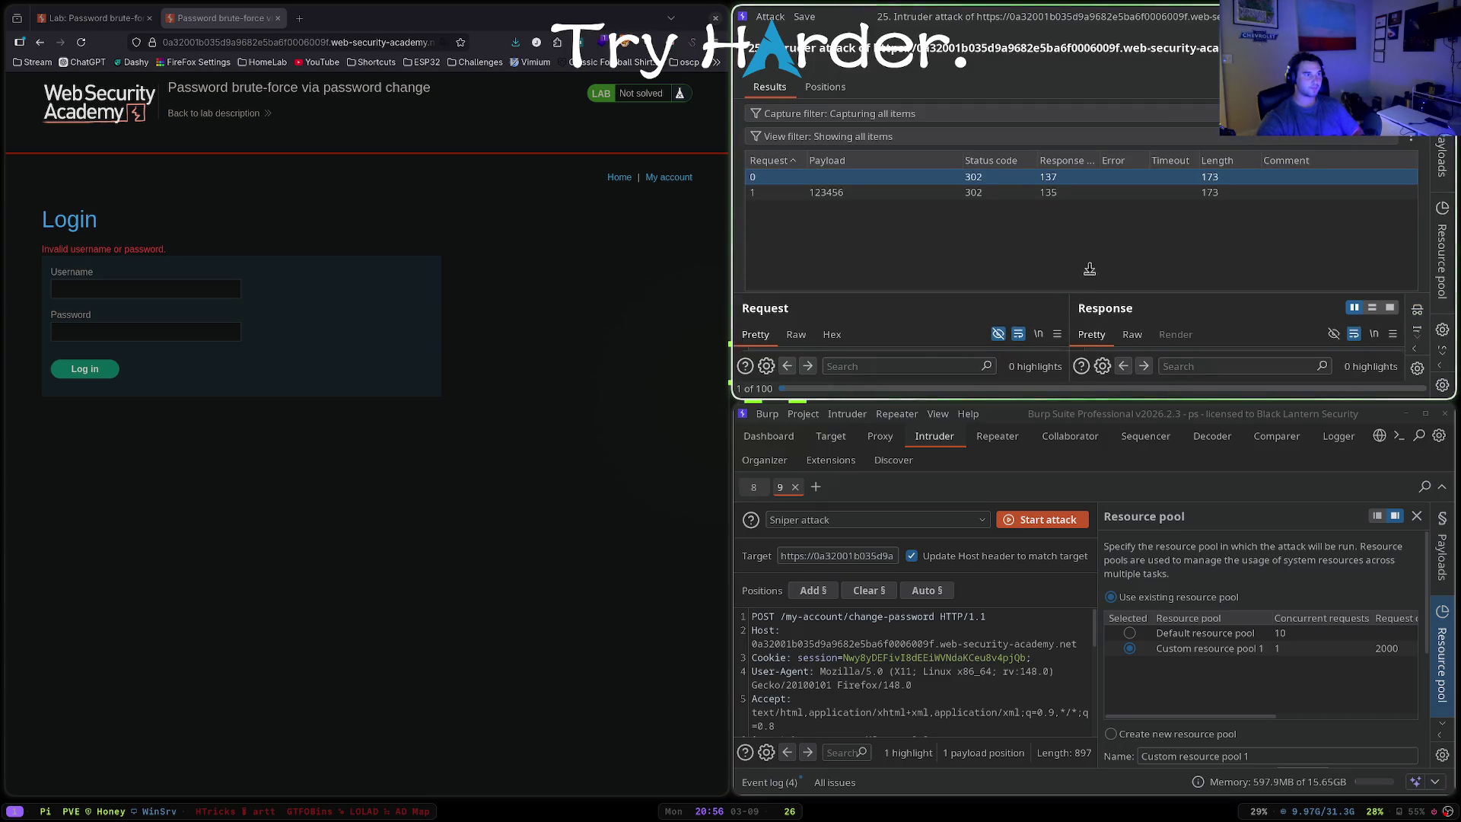
# - Resize the attack panes, then close the window while keeping the attack running
pyautogui.moveTo(1087, 299); pyautogui.dragTo(1104, 197)
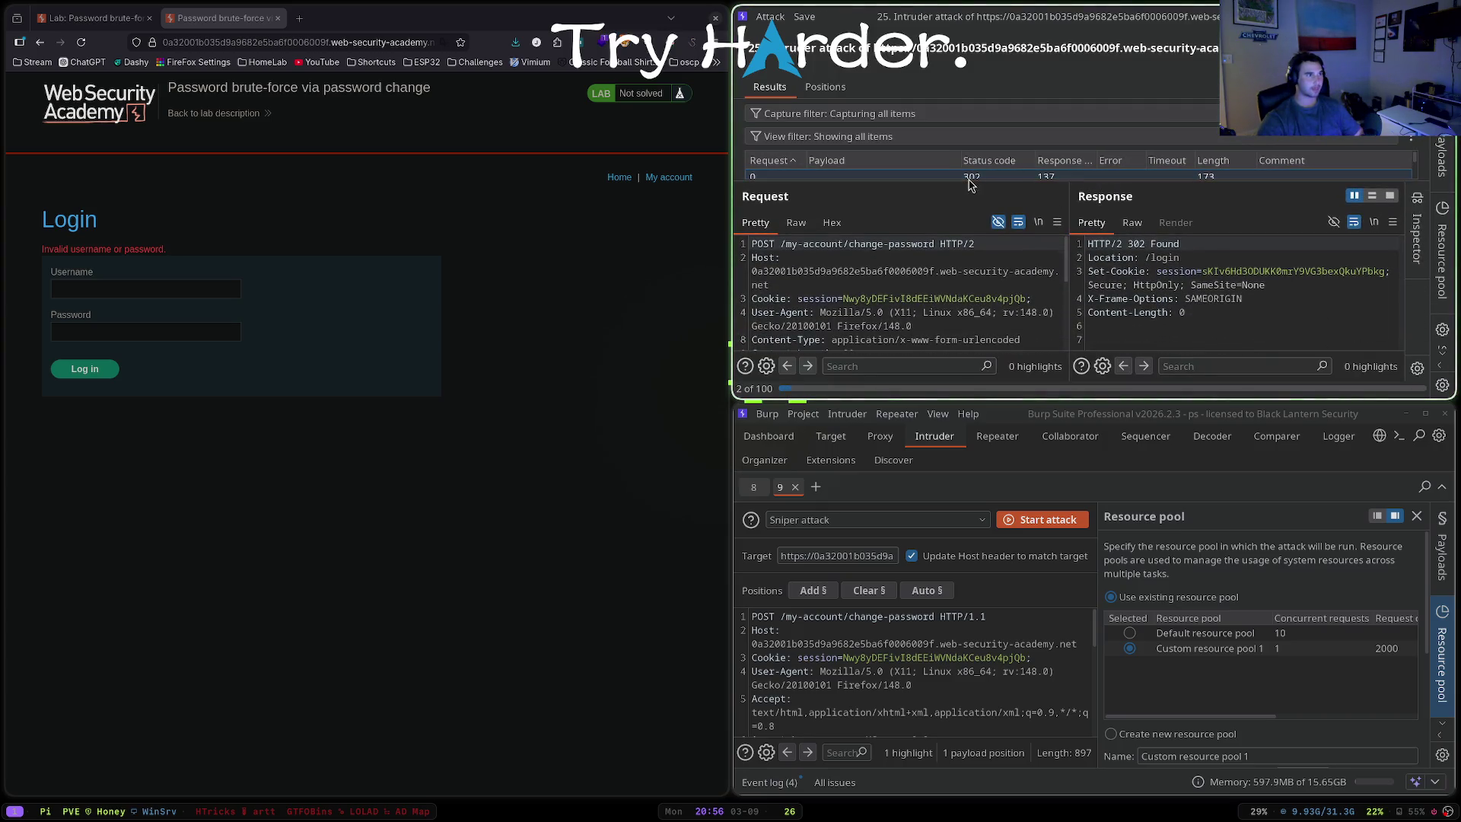
pyautogui.moveTo(970, 184); pyautogui.dragTo(982, 260)
pyautogui.press('super+q')
pyautogui.click(1053, 243)
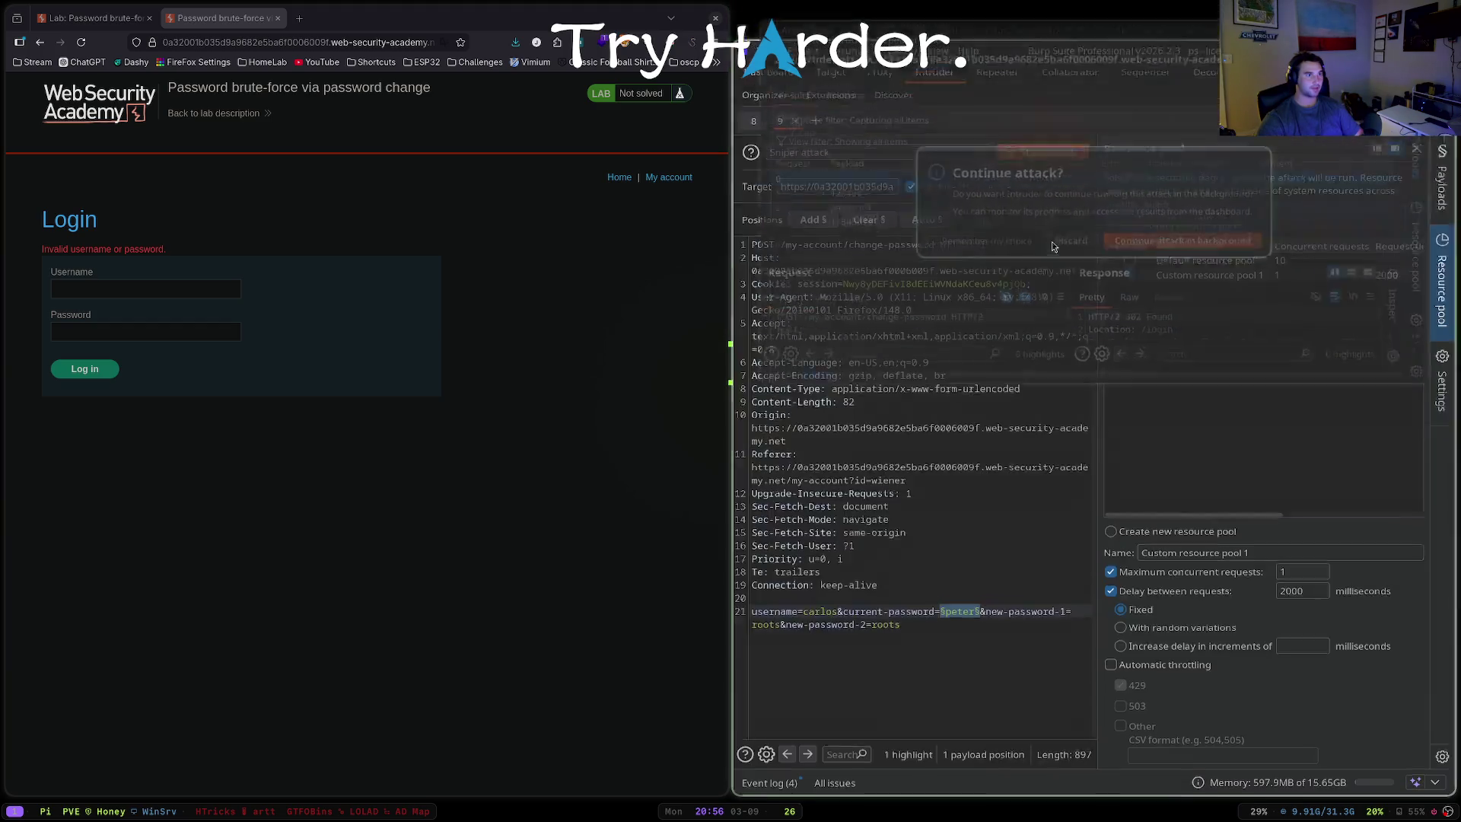
# - Log in to the attacker's own account on the lab site
pyautogui.click(80, 295)
pyautogui.write('car')
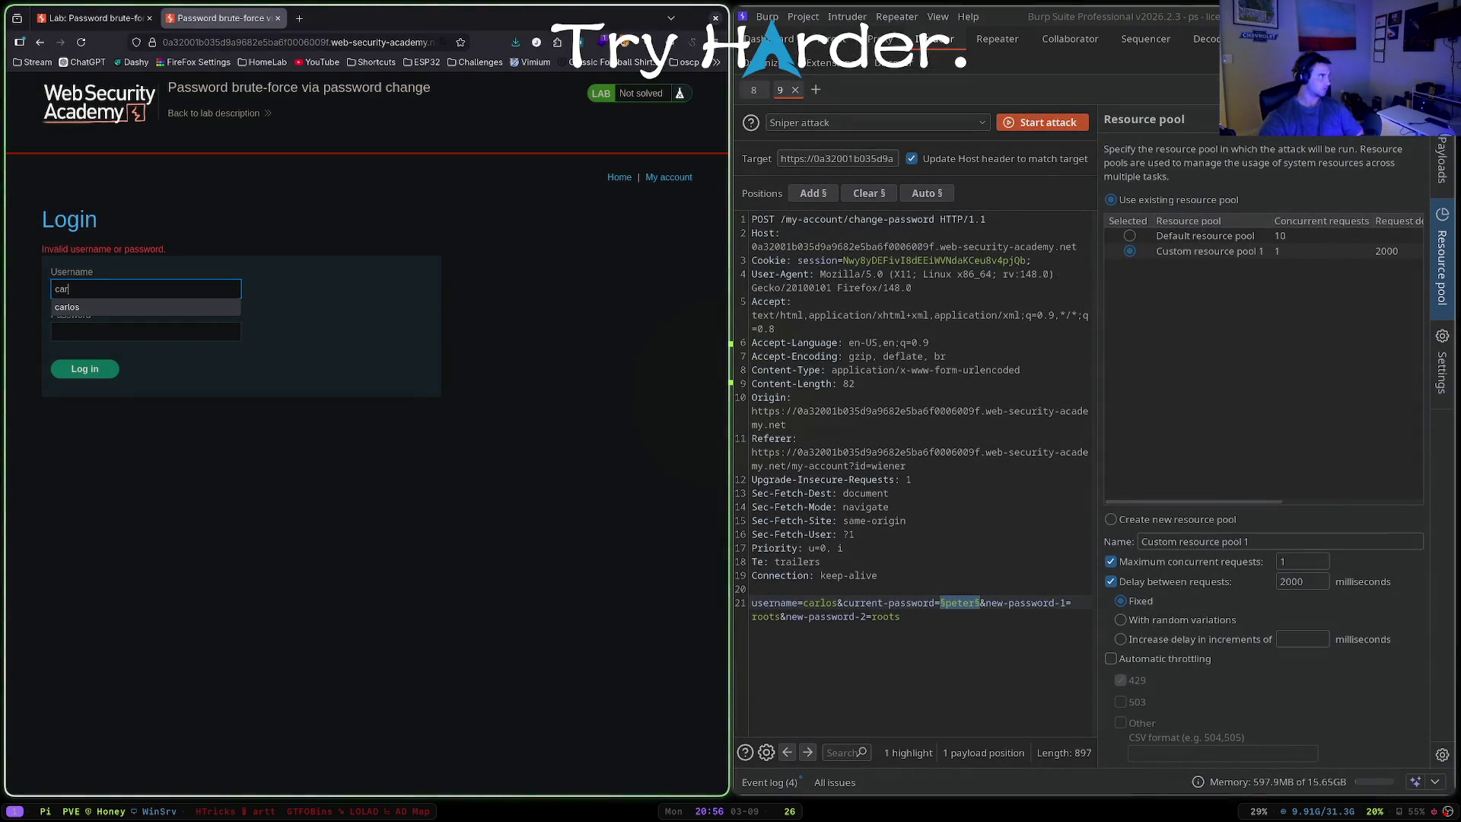
pyautogui.write('los')
pyautogui.press('Tab')
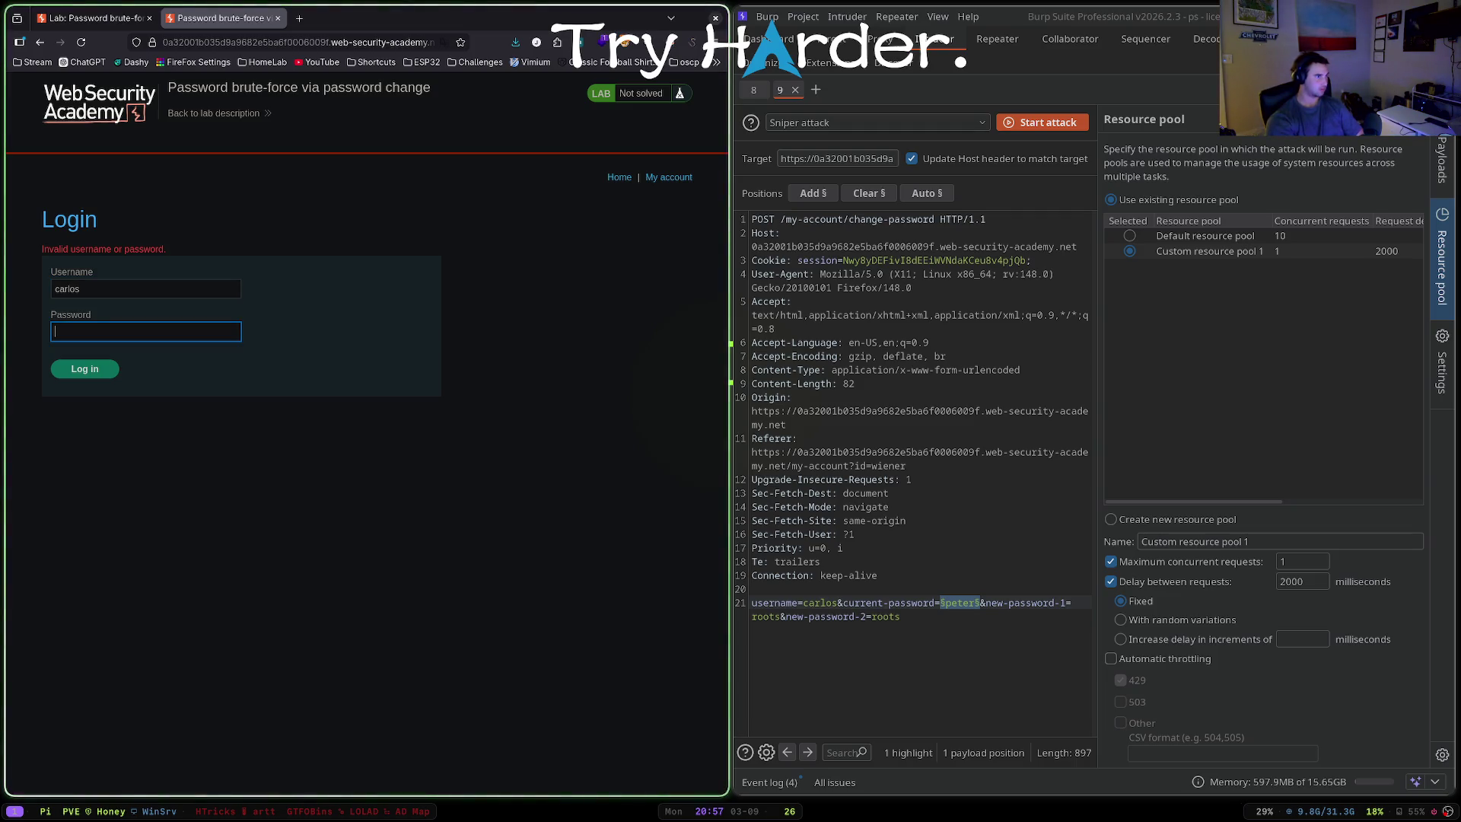
pyautogui.hotkey('shift', 'Tab')
pyautogui.write('wi')
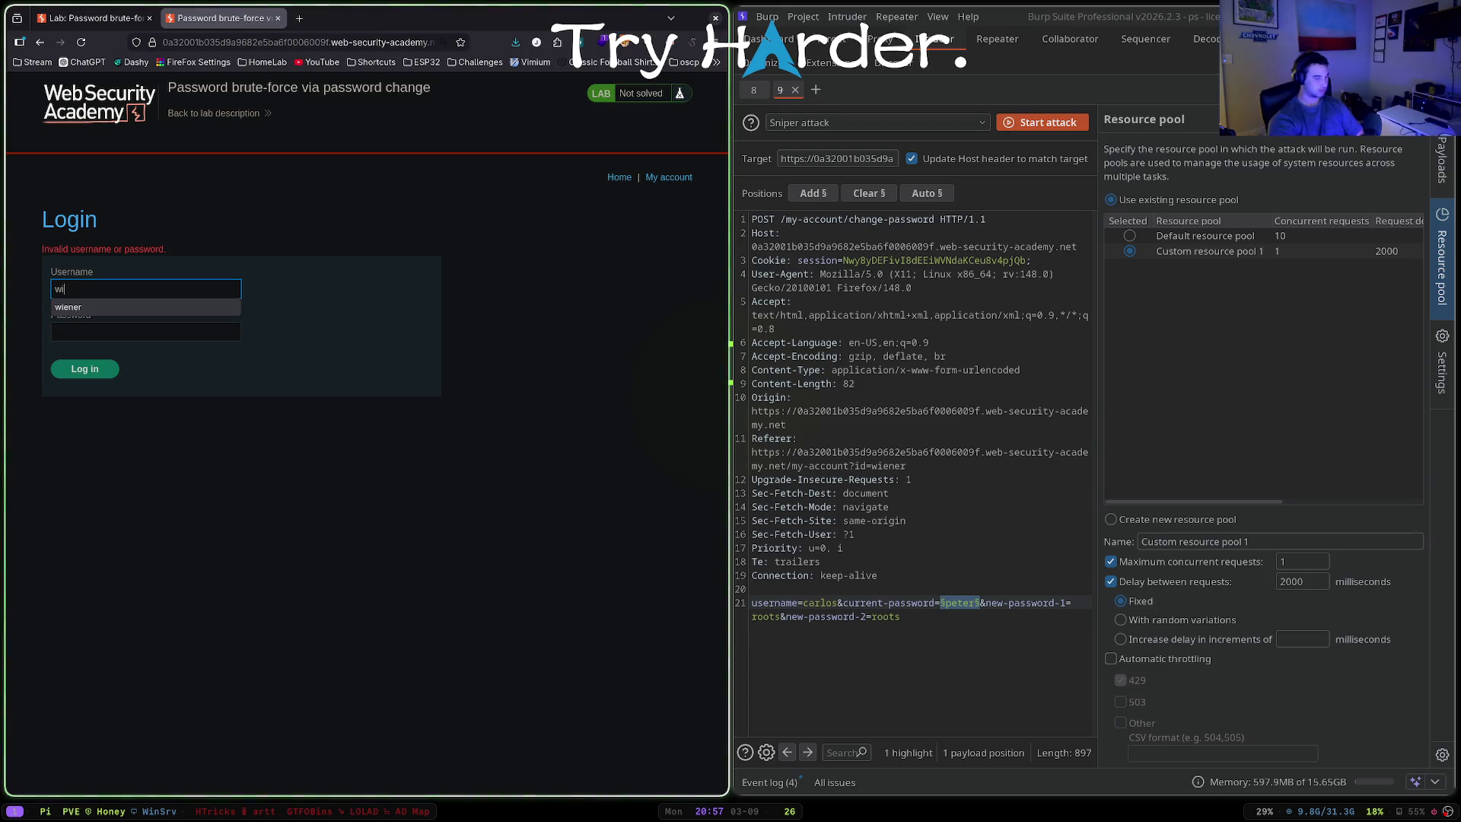
pyautogui.press('Tab')
pyautogui.write('peter')
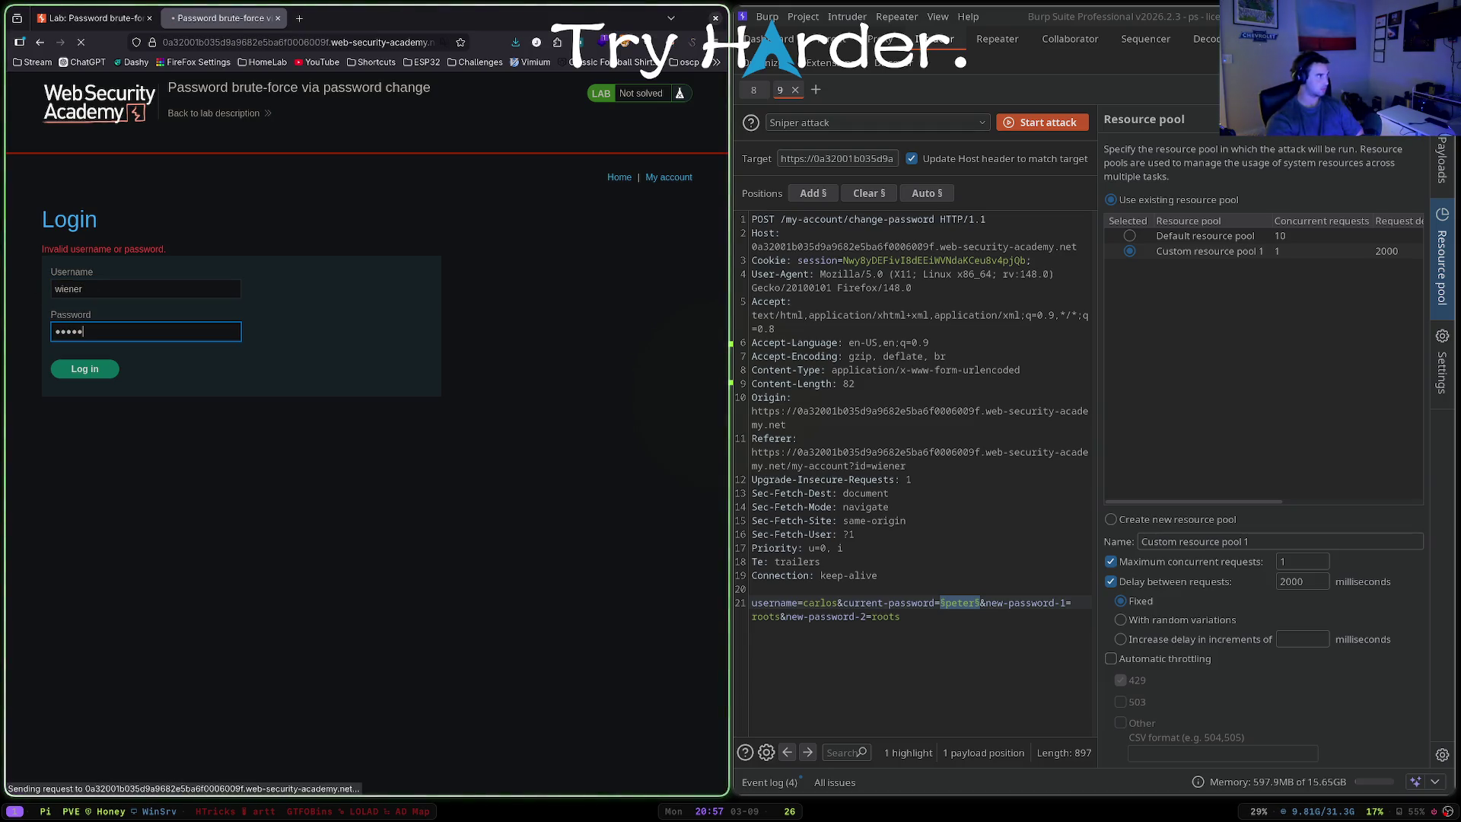
pyautogui.press('Return')
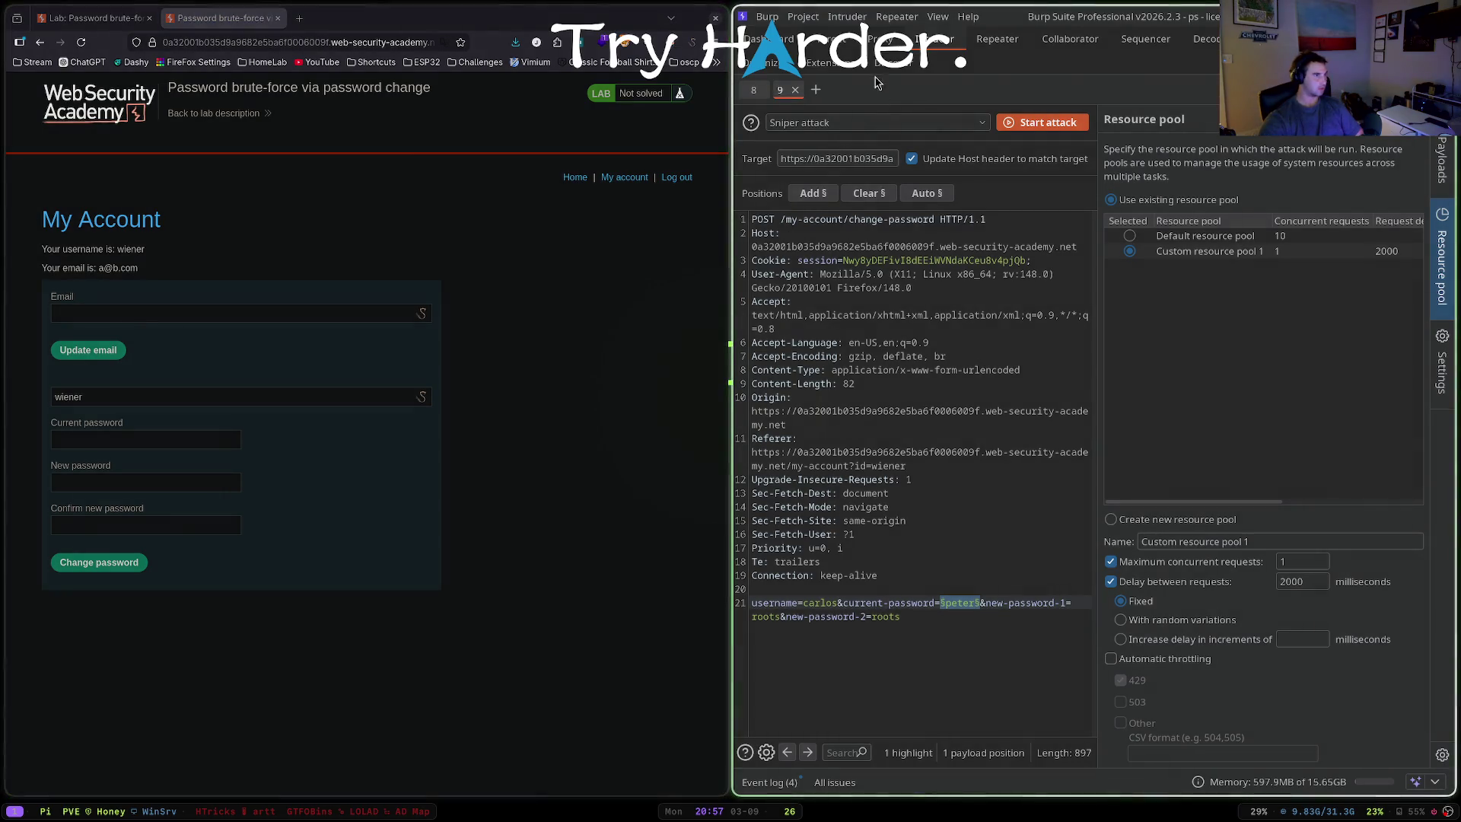
# - Turn interception on and submit the change-password form with placeholder values
pyautogui.hotkey('ctrl', 'shift', 'p')
pyautogui.hotkey('ctrl', 't')
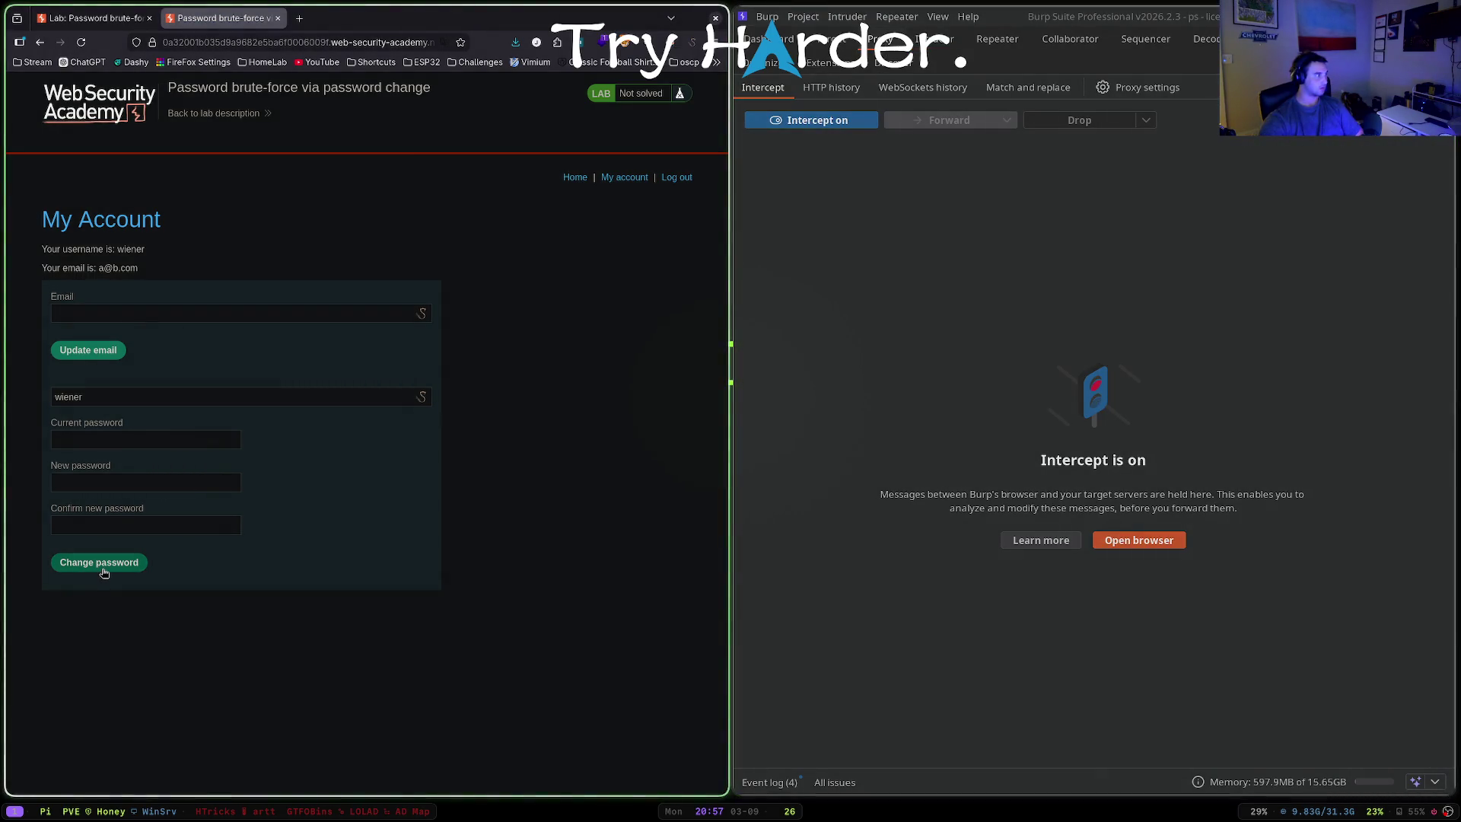
pyautogui.click(145, 439)
pyautogui.write('a')
pyautogui.click(157, 482)
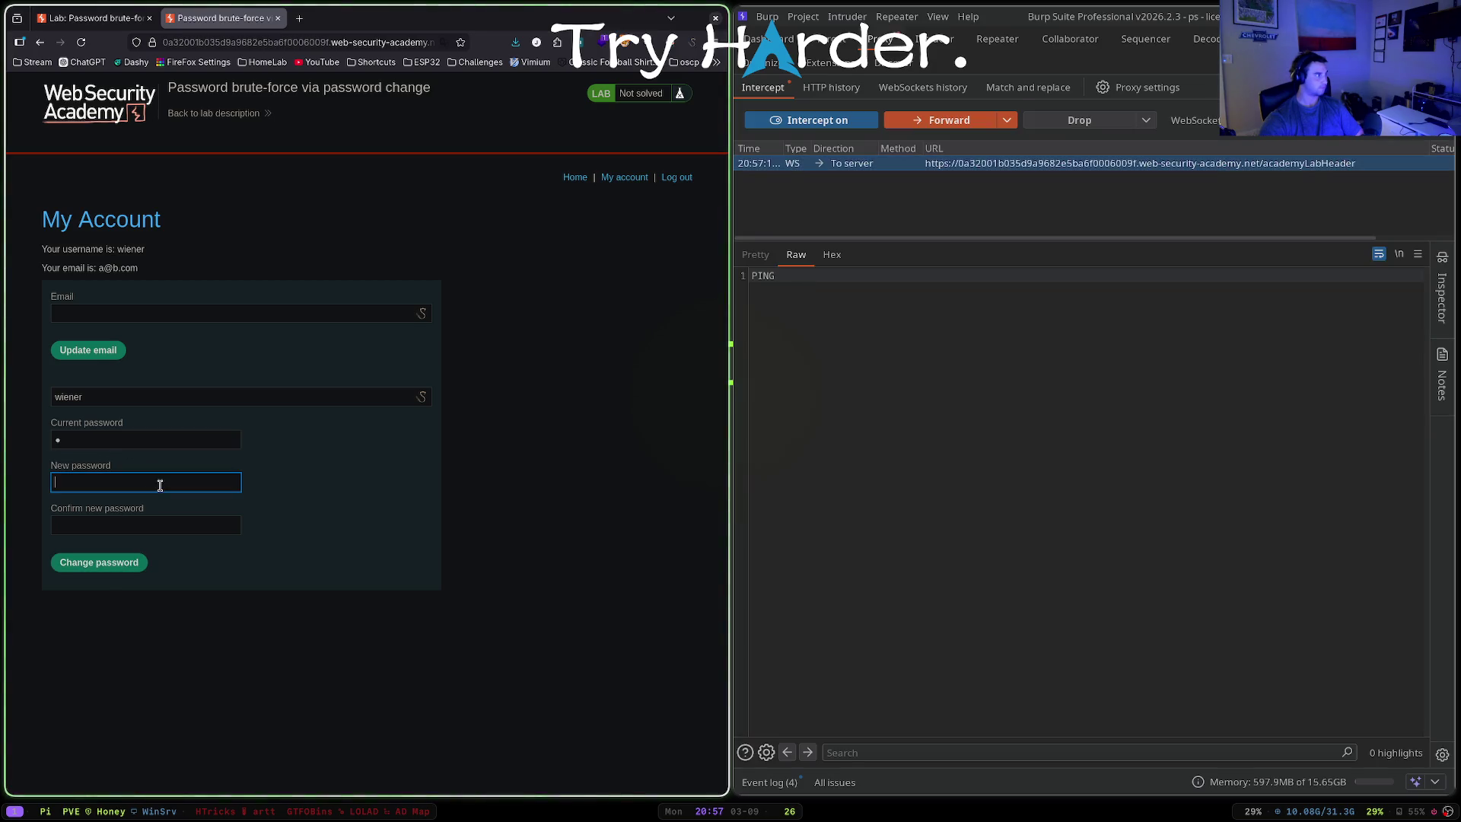
pyautogui.write('a')
pyautogui.click(170, 523)
pyautogui.write('a')
pyautogui.click(115, 562)
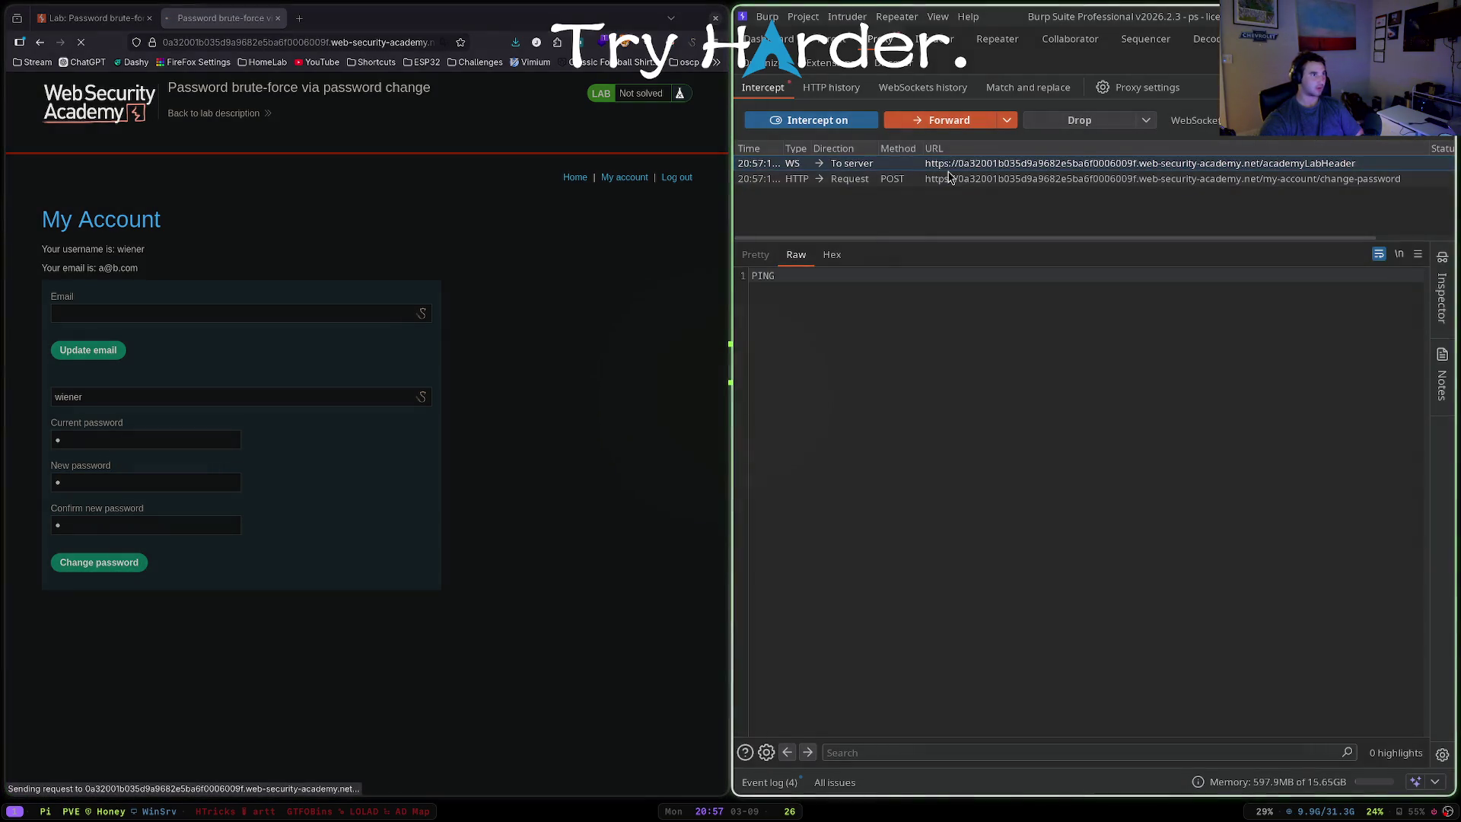
# - Copy the intercepted session cookie for the saved request and launch the brute-force attack
pyautogui.click(837, 178)
pyautogui.moveTo(1025, 330); pyautogui.dragTo(838, 333)
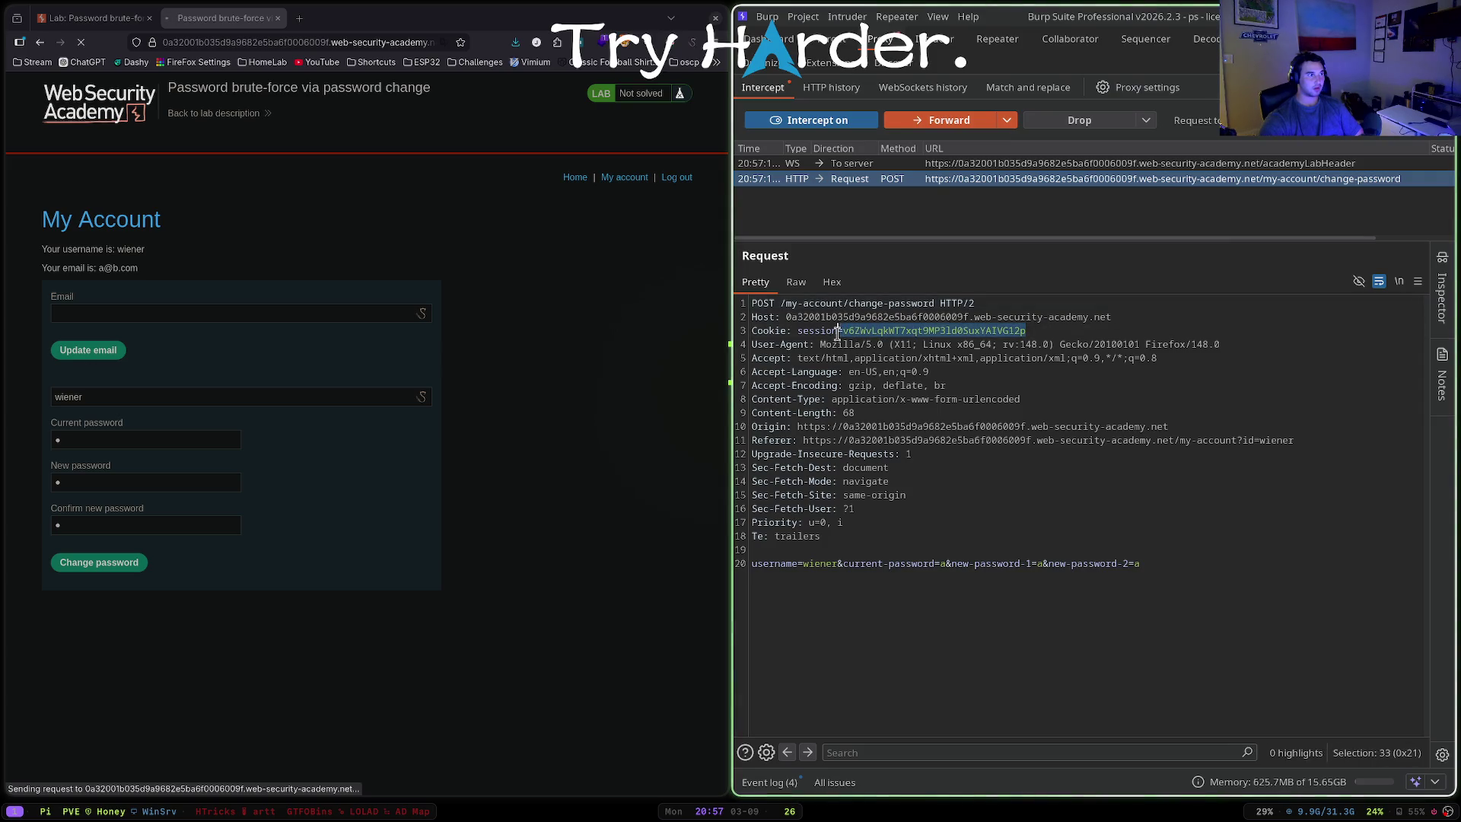
pyautogui.click(995, 41)
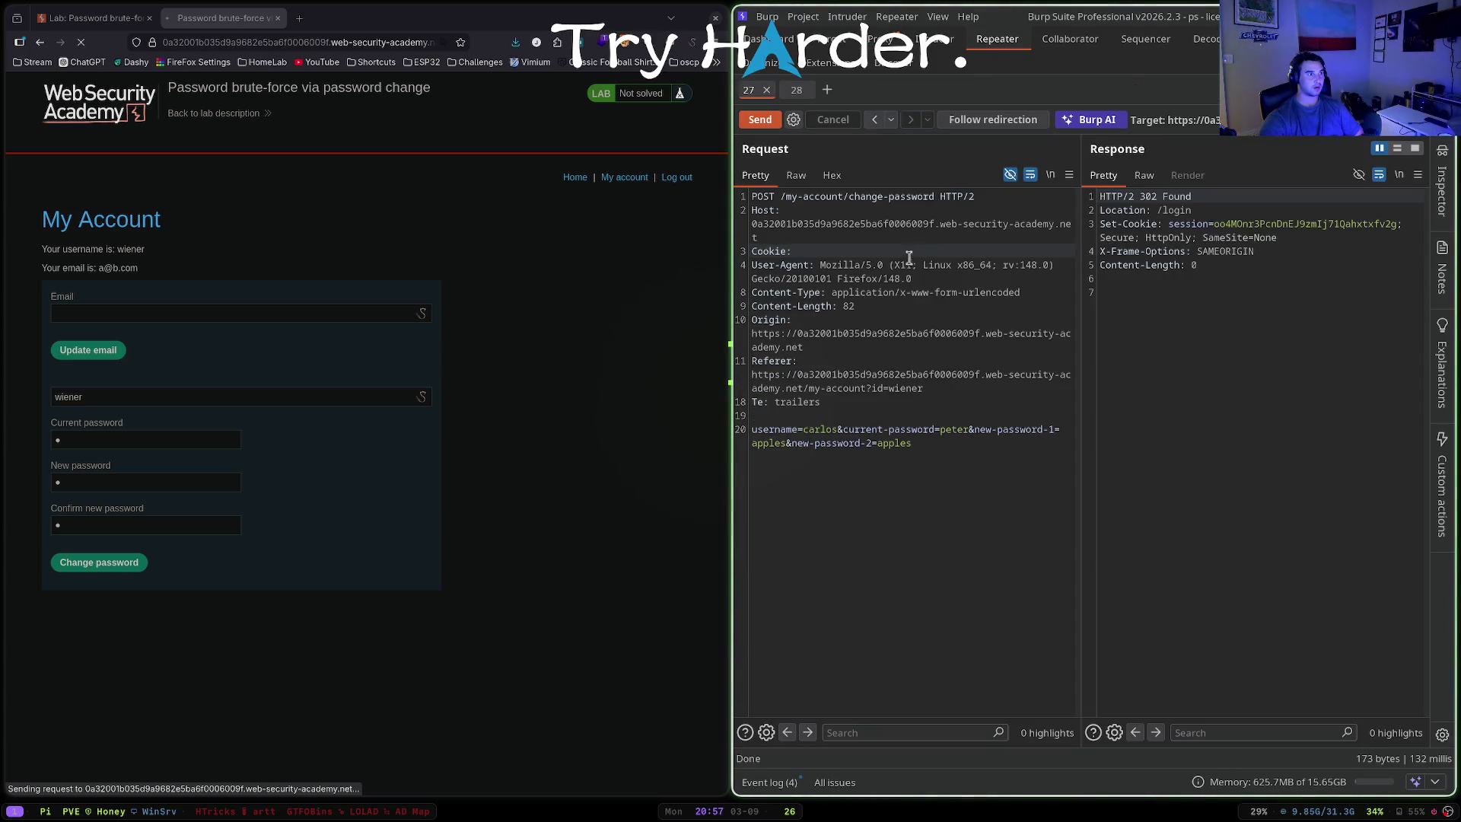
pyautogui.click(816, 255)
pyautogui.click(935, 49)
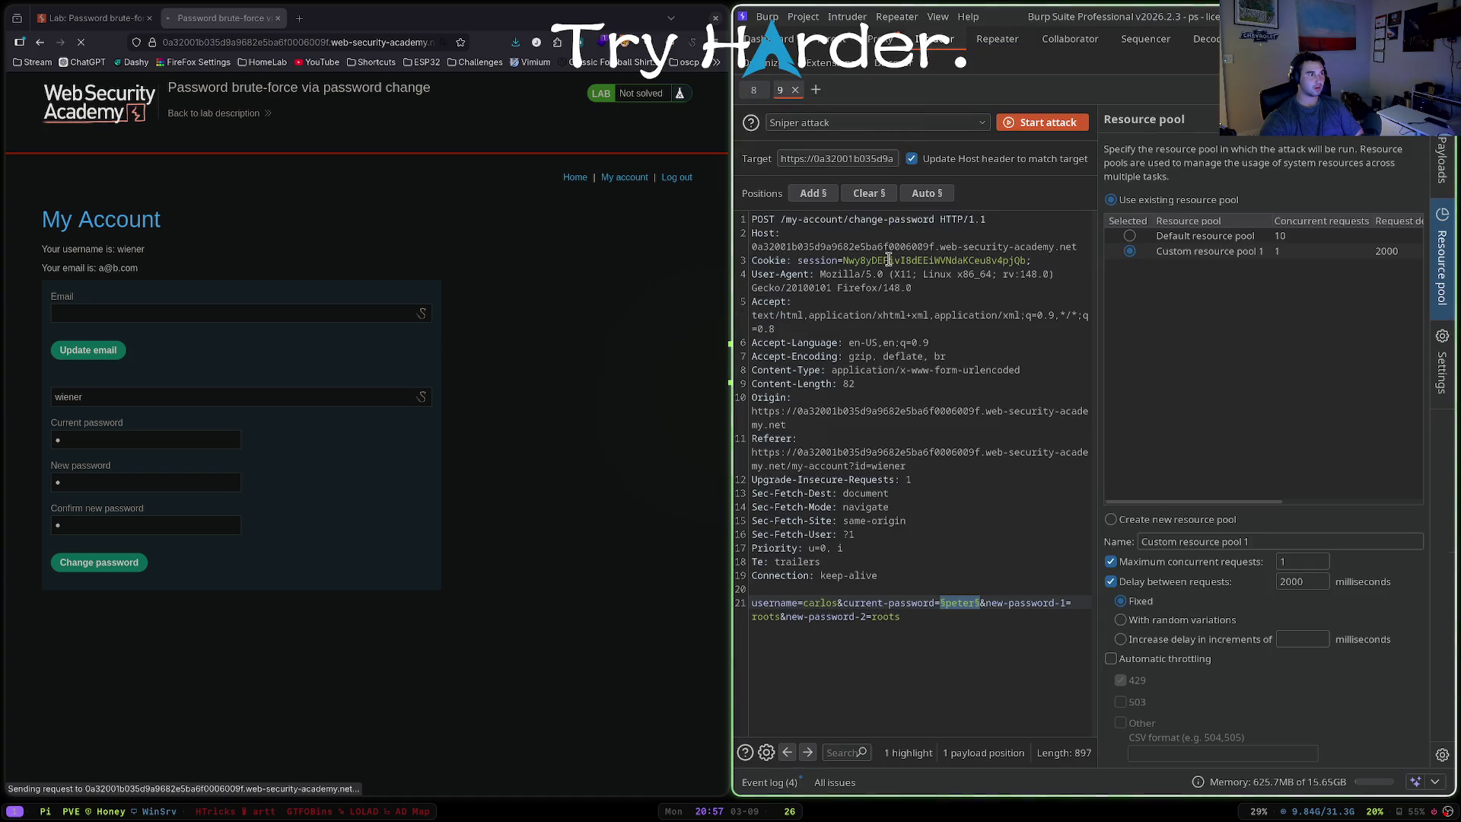
pyautogui.click(1032, 125)
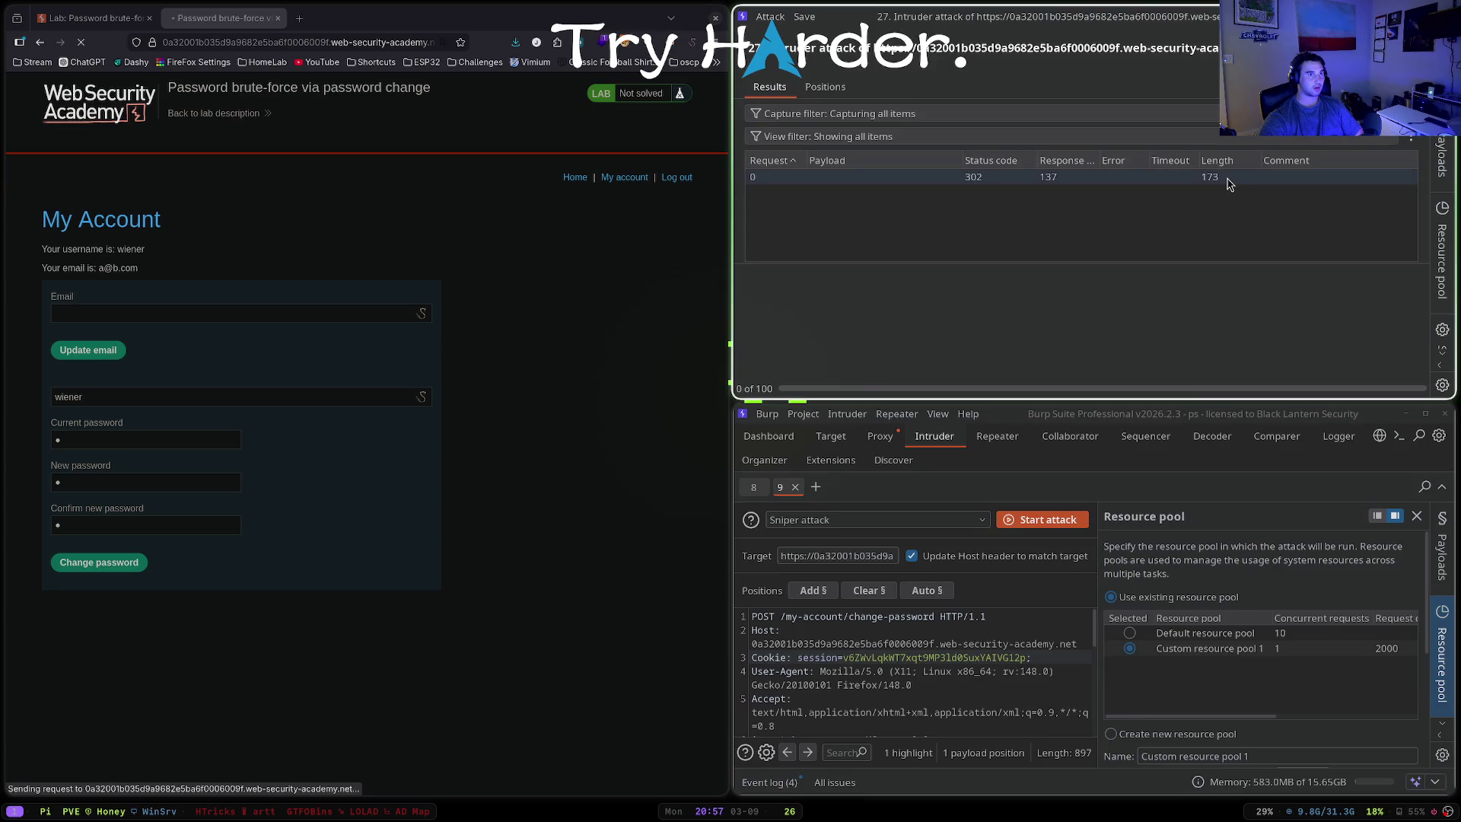
# - Inspect the 123456 and password attempts, drop the held request, disable interception and reload
pyautogui.click(1218, 193)
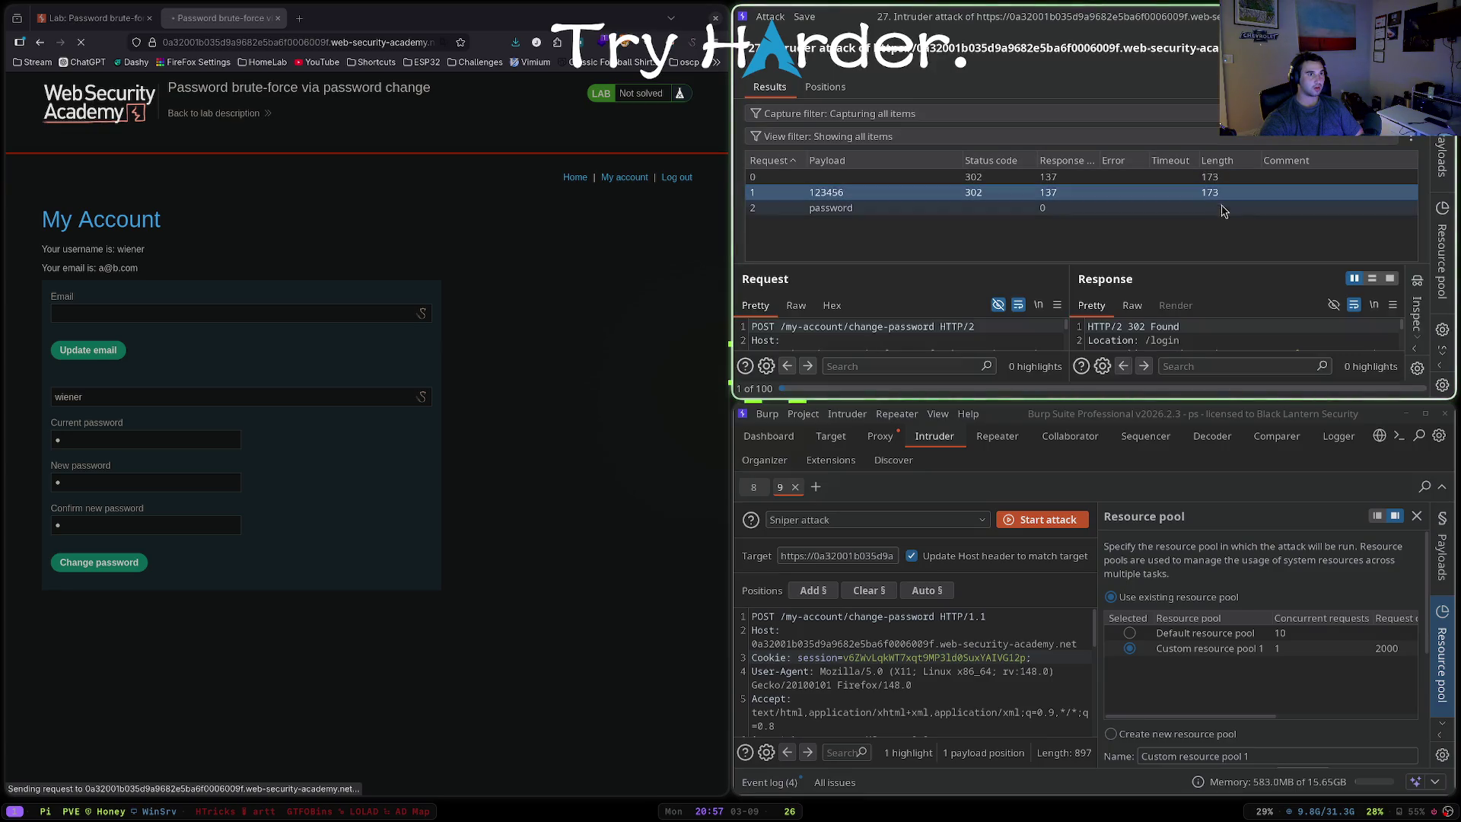
pyautogui.moveTo(1137, 262)
pyautogui.mouseDown()
pyautogui.moveTo(1139, 217)
pyautogui.moveTo(1145, 262)
pyautogui.mouseUp()
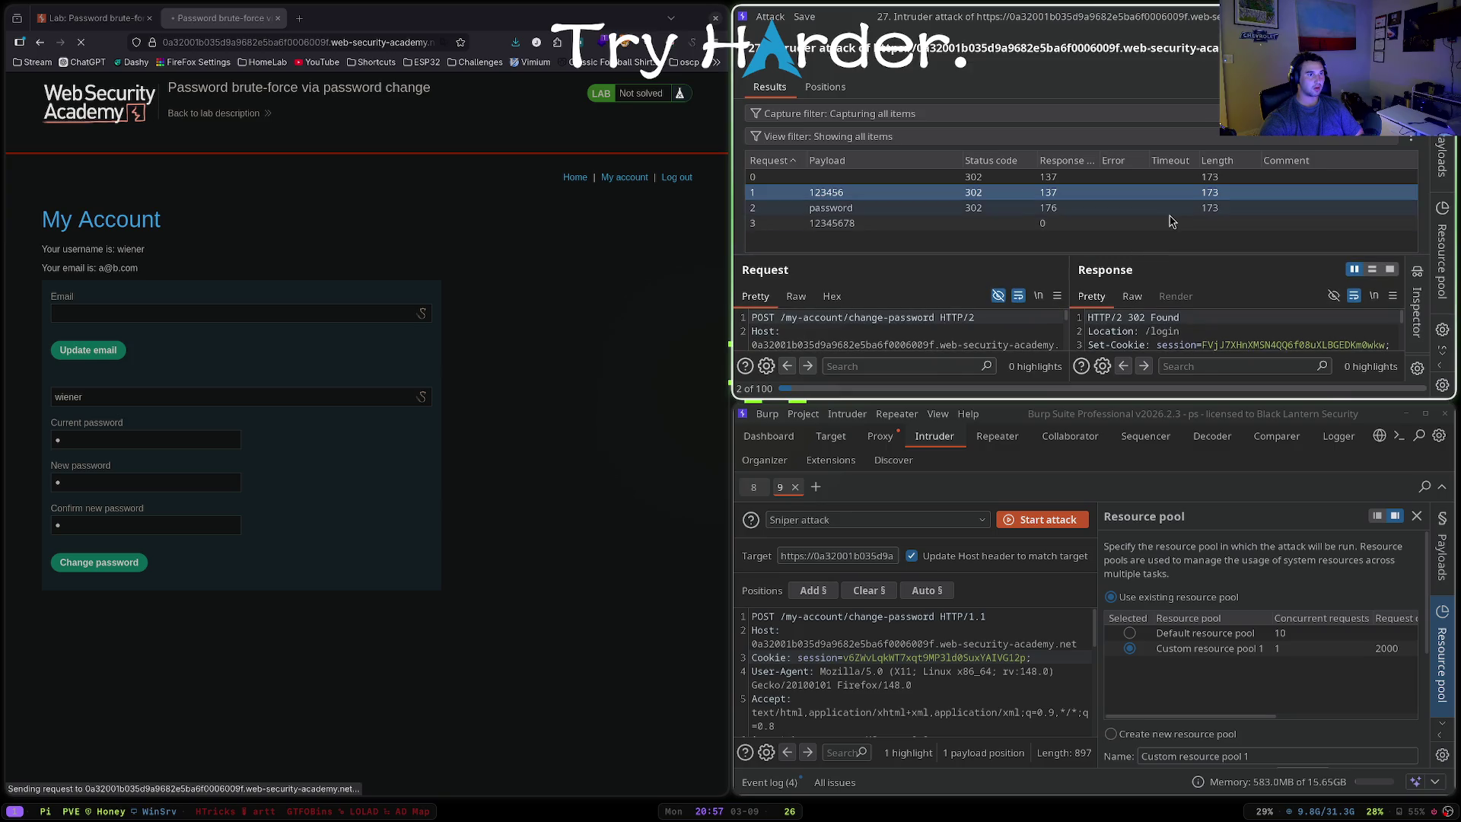
pyautogui.click(1164, 208)
pyautogui.scroll(-2, 1232, 331)
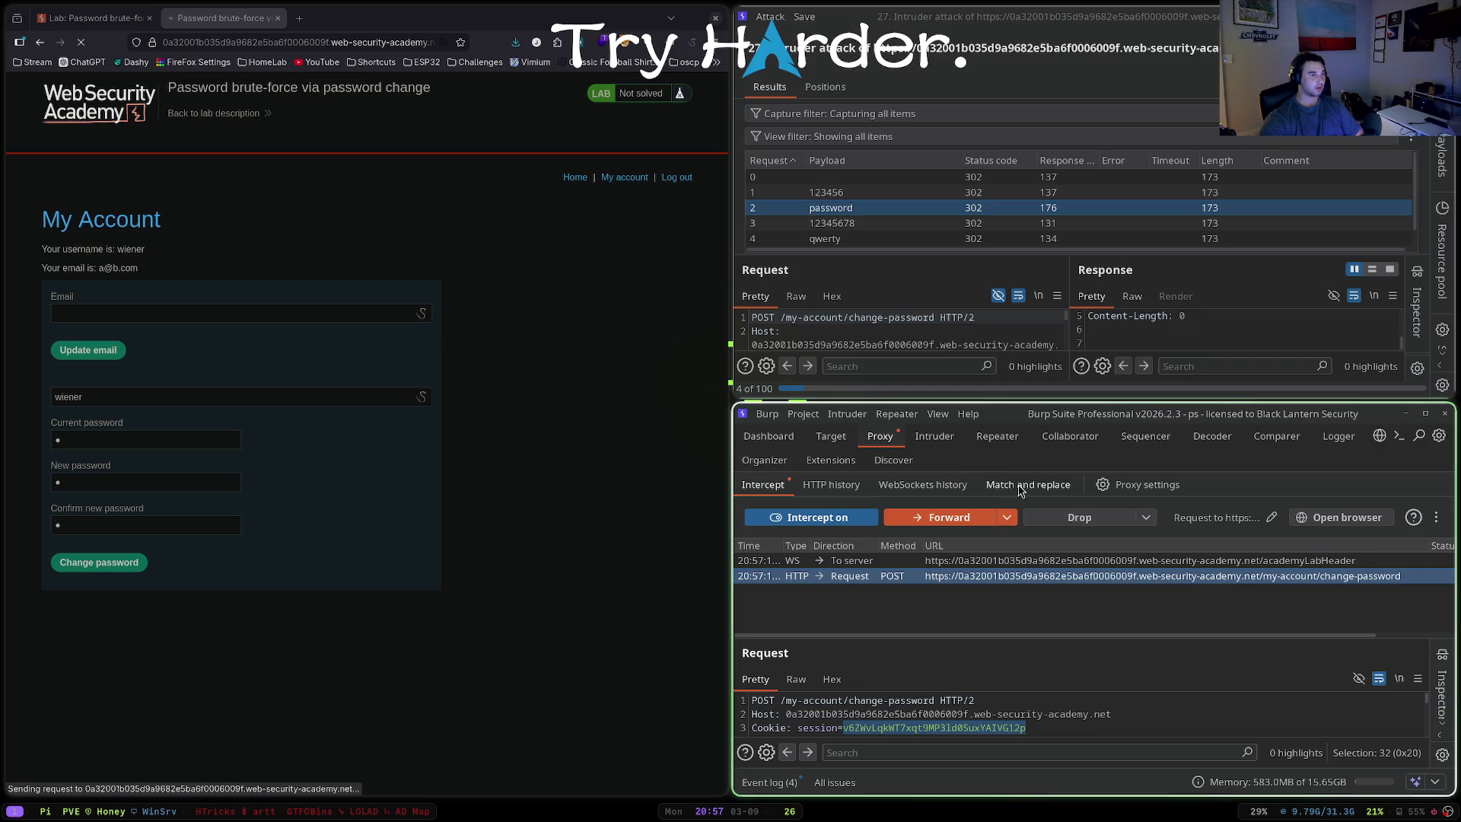
pyautogui.click(1081, 517)
pyautogui.click(812, 518)
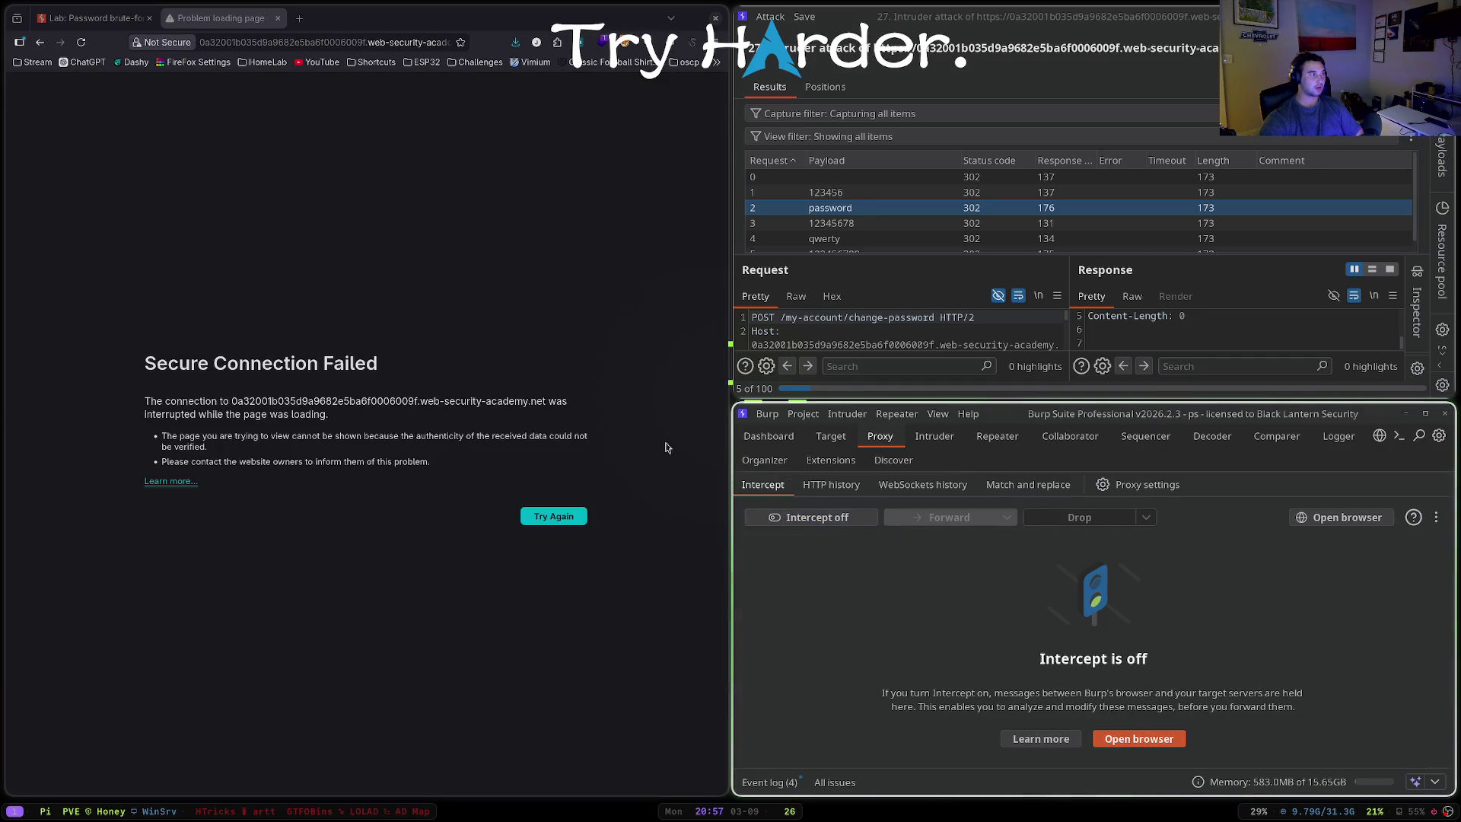
pyautogui.click(79, 44)
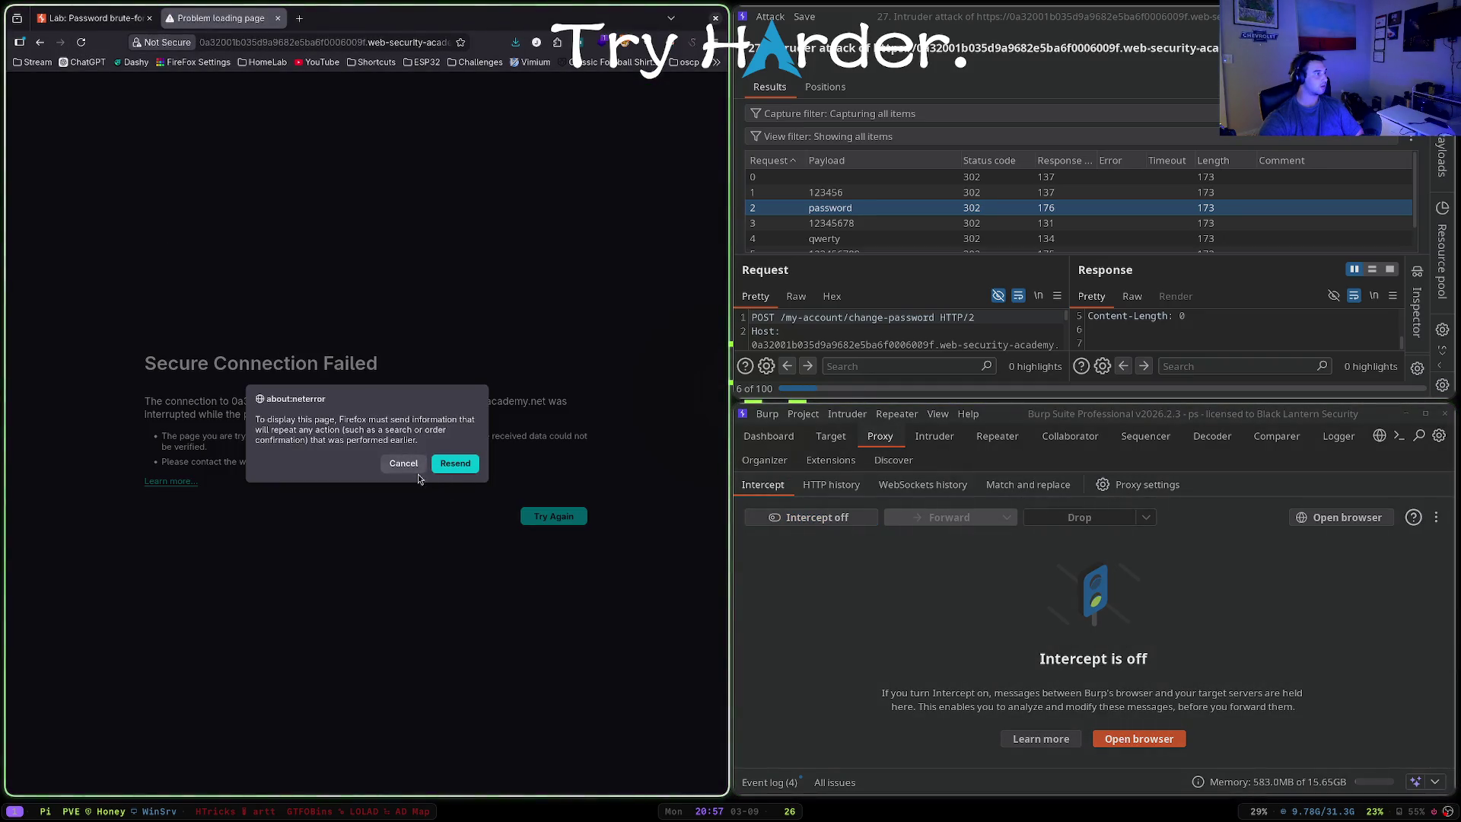
# - Decline Firefox's resend prompt and reload the My Account page
pyautogui.click(415, 467)
pyautogui.click(39, 42)
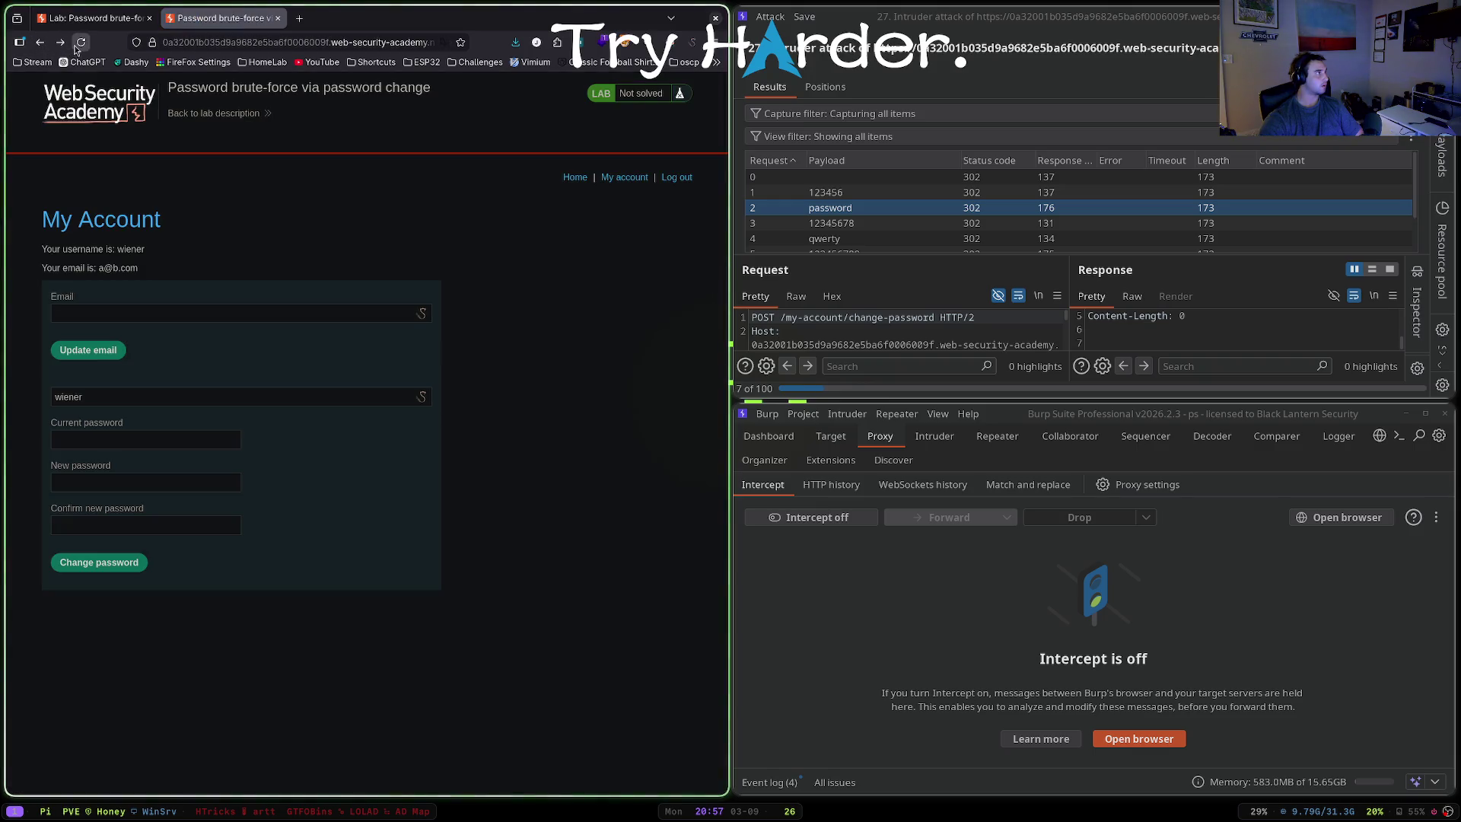
pyautogui.click(76, 48)
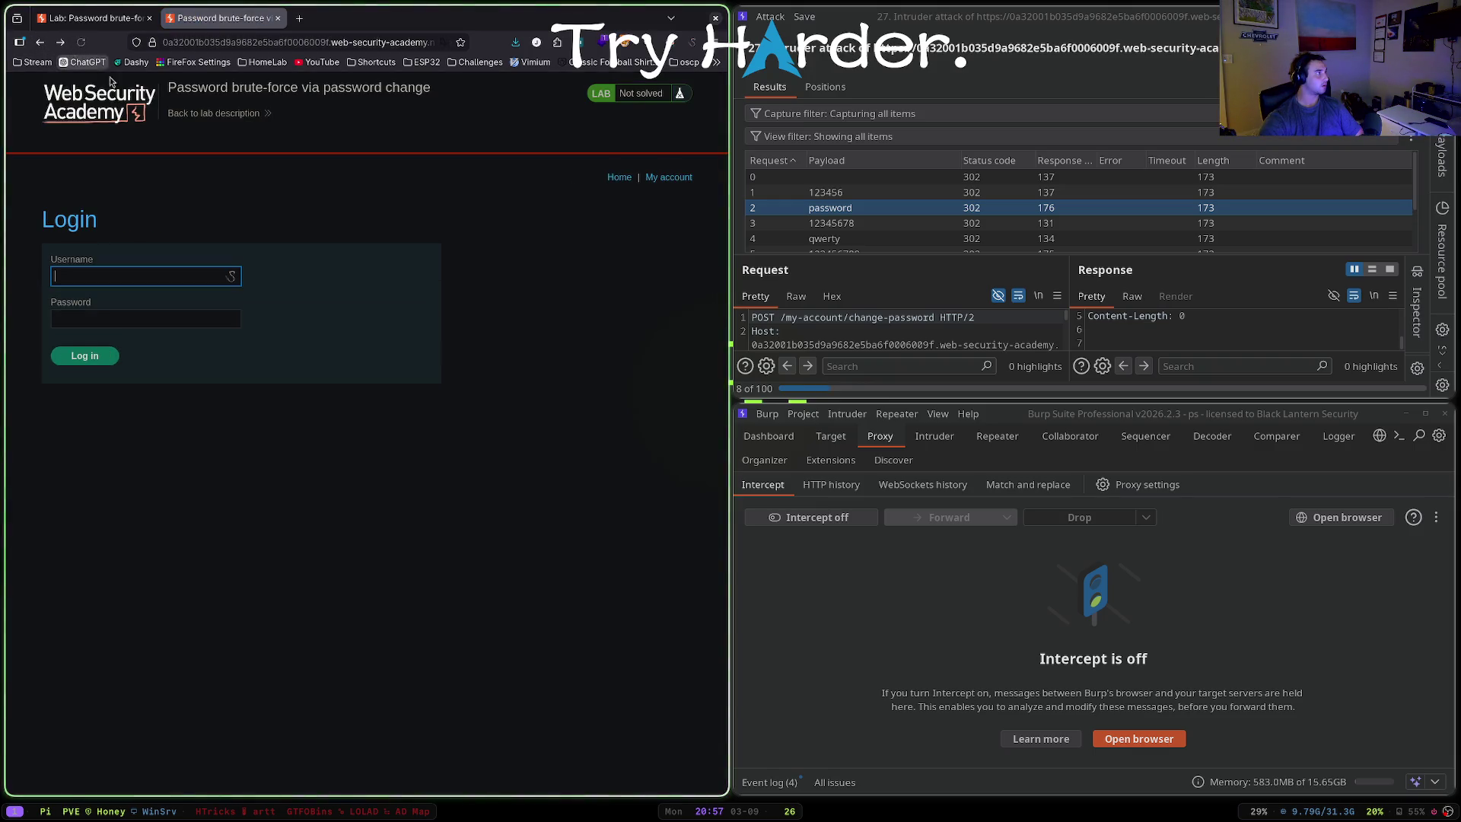
pyautogui.scroll(-2, 1077, 183)
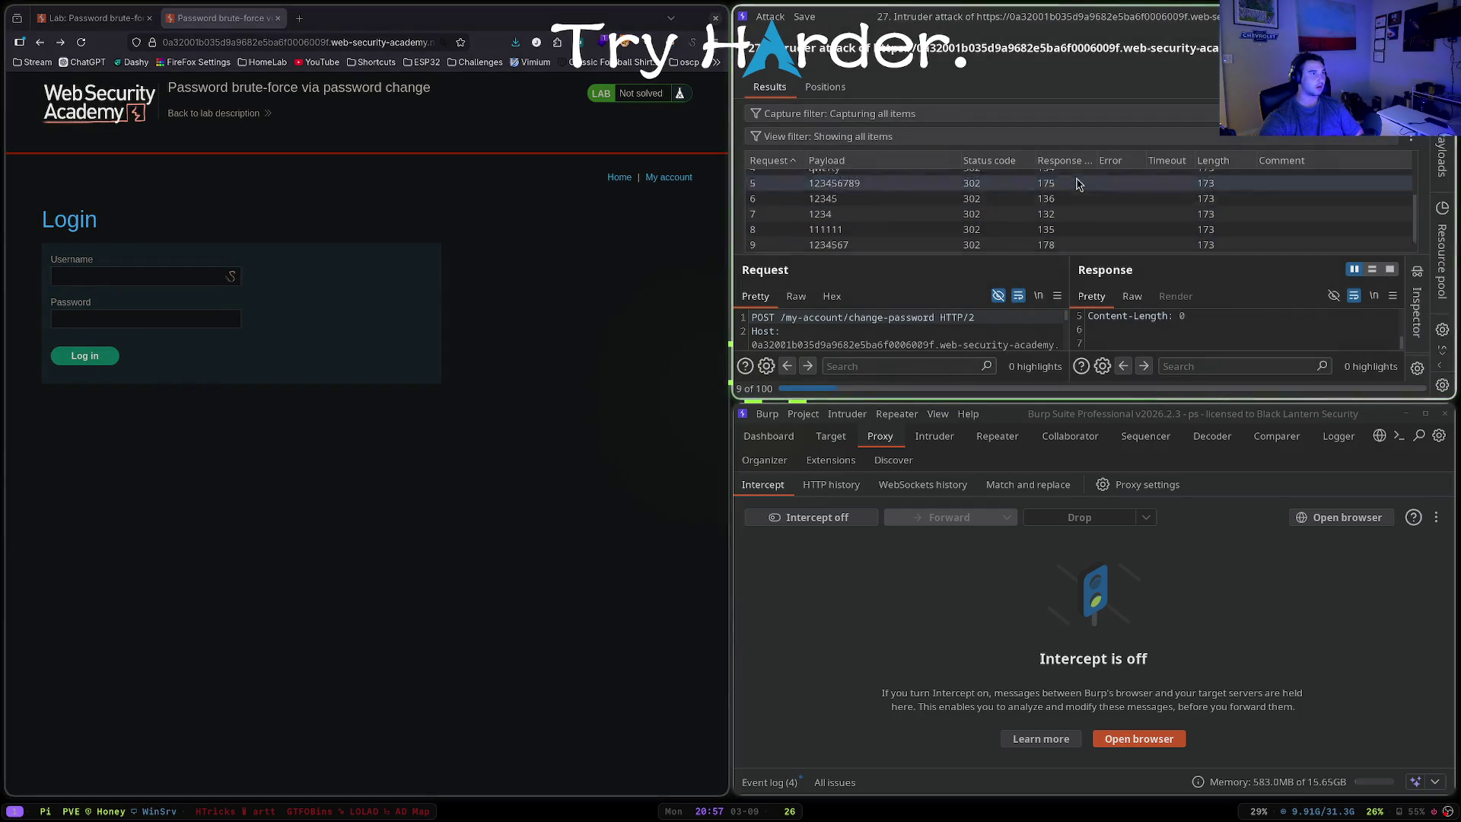
pyautogui.scroll(-1, 1077, 198)
# - Attempt the carlos login, then maximise Burp showing the Repeater change-password request
pyautogui.click(340, 326)
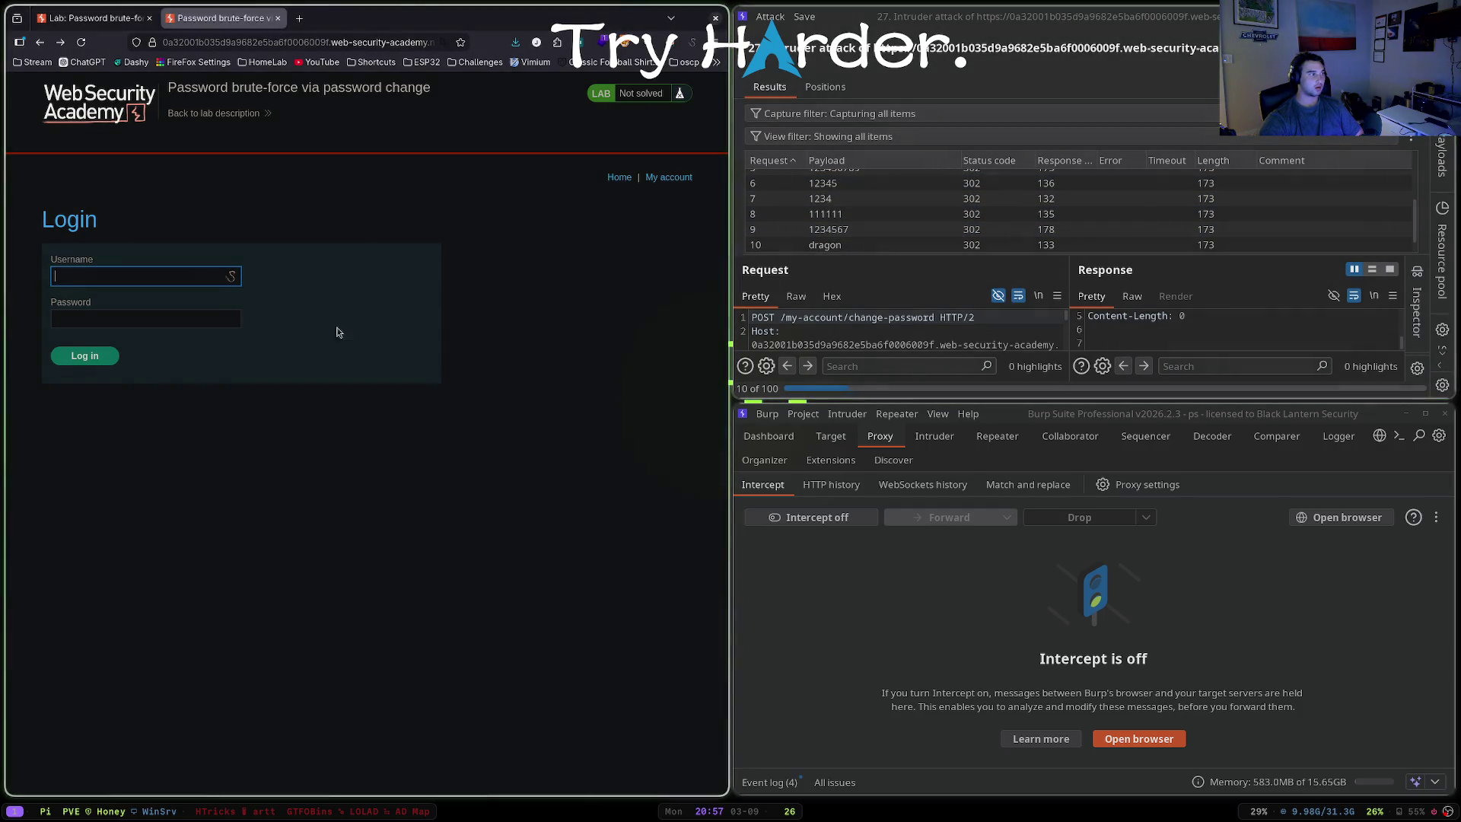
pyautogui.write('carlos')
pyautogui.press('Tab')
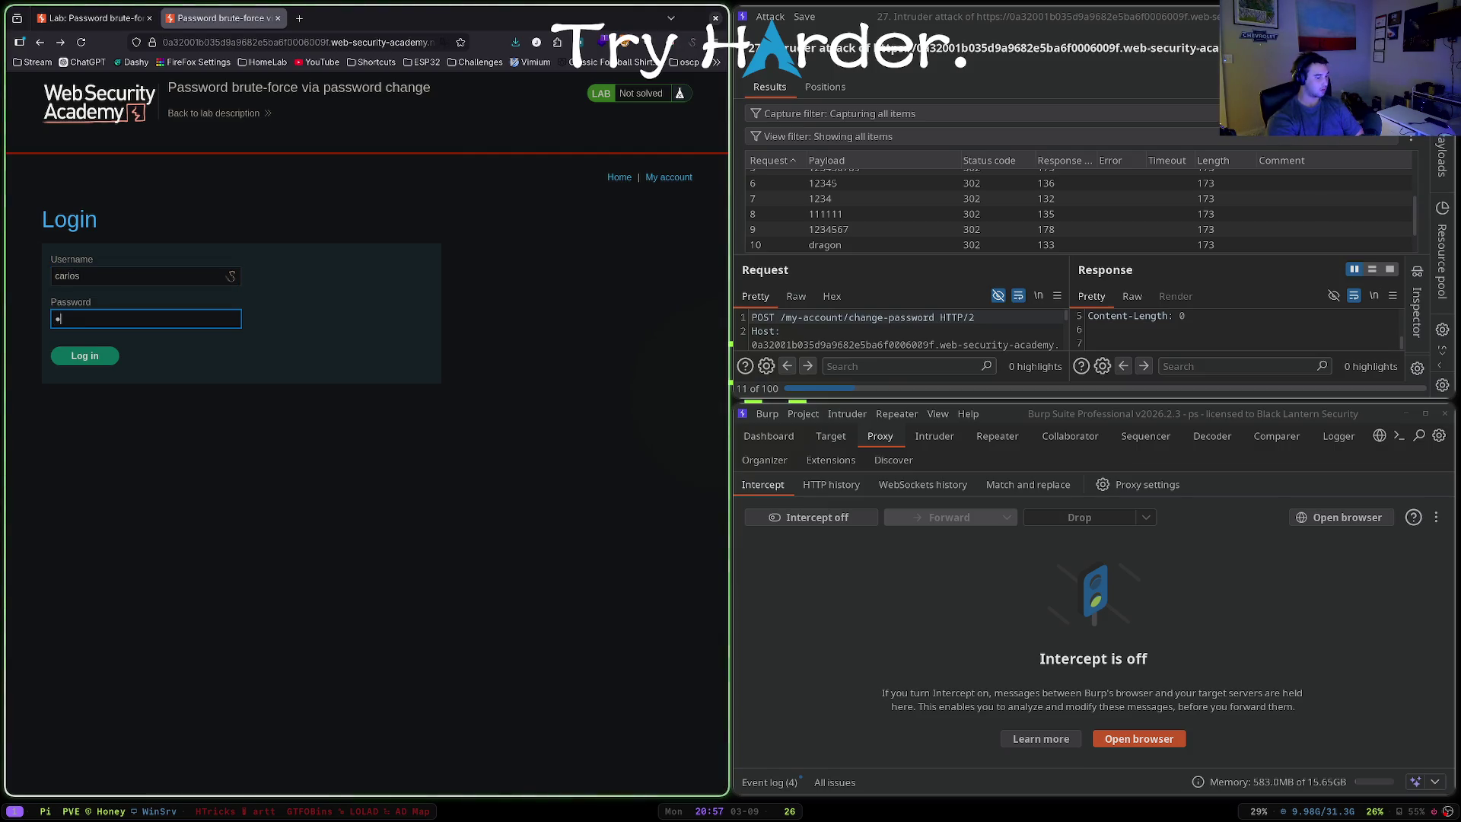
pyautogui.press('Return')
pyautogui.scroll(-1, 1137, 229)
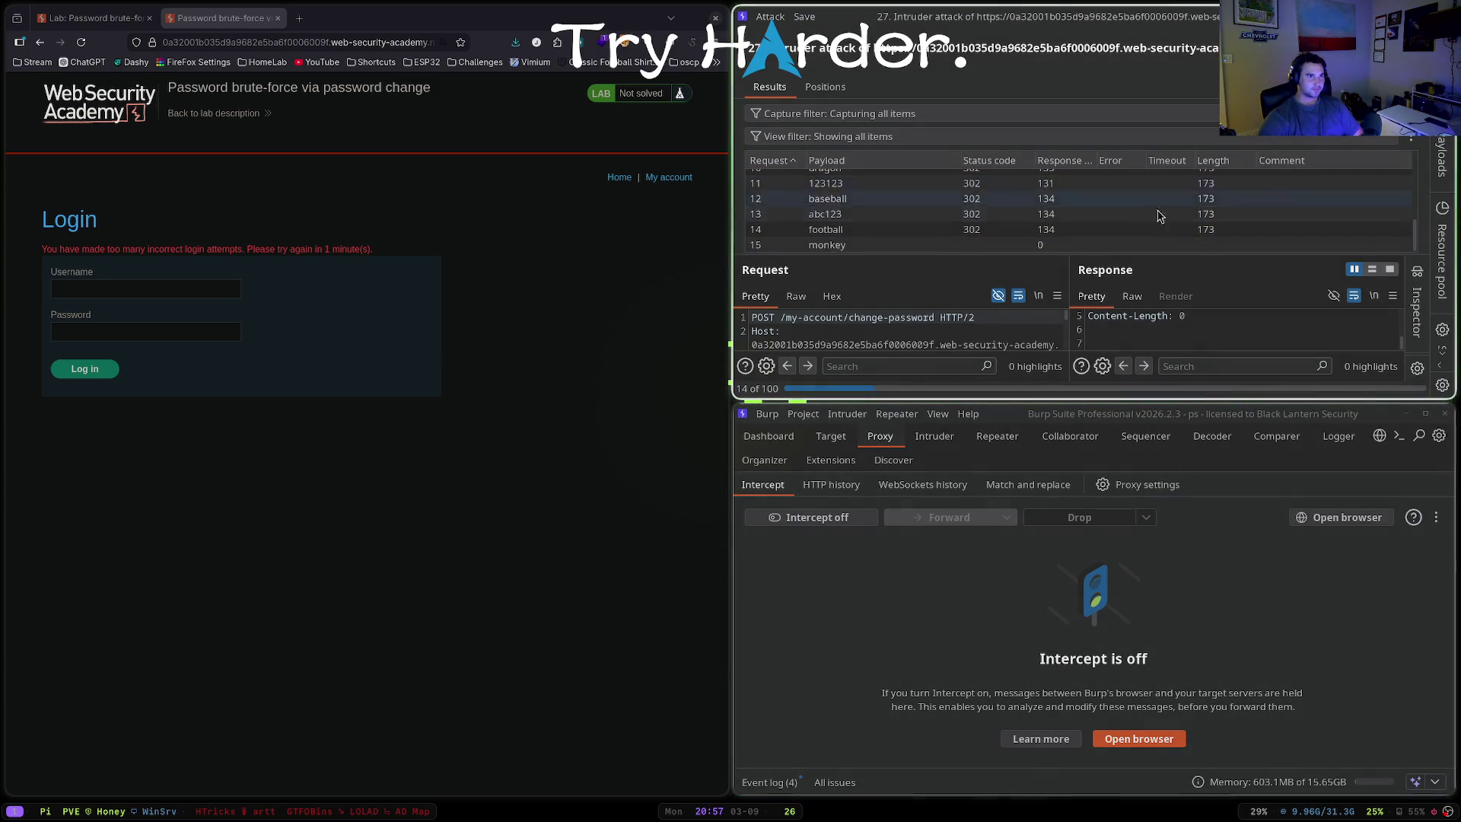
pyautogui.press('super+f')
pyautogui.click(255, 39)
# - Convert the Repeater change-password request from POST to GET and resend it
pyautogui.click(237, 254)
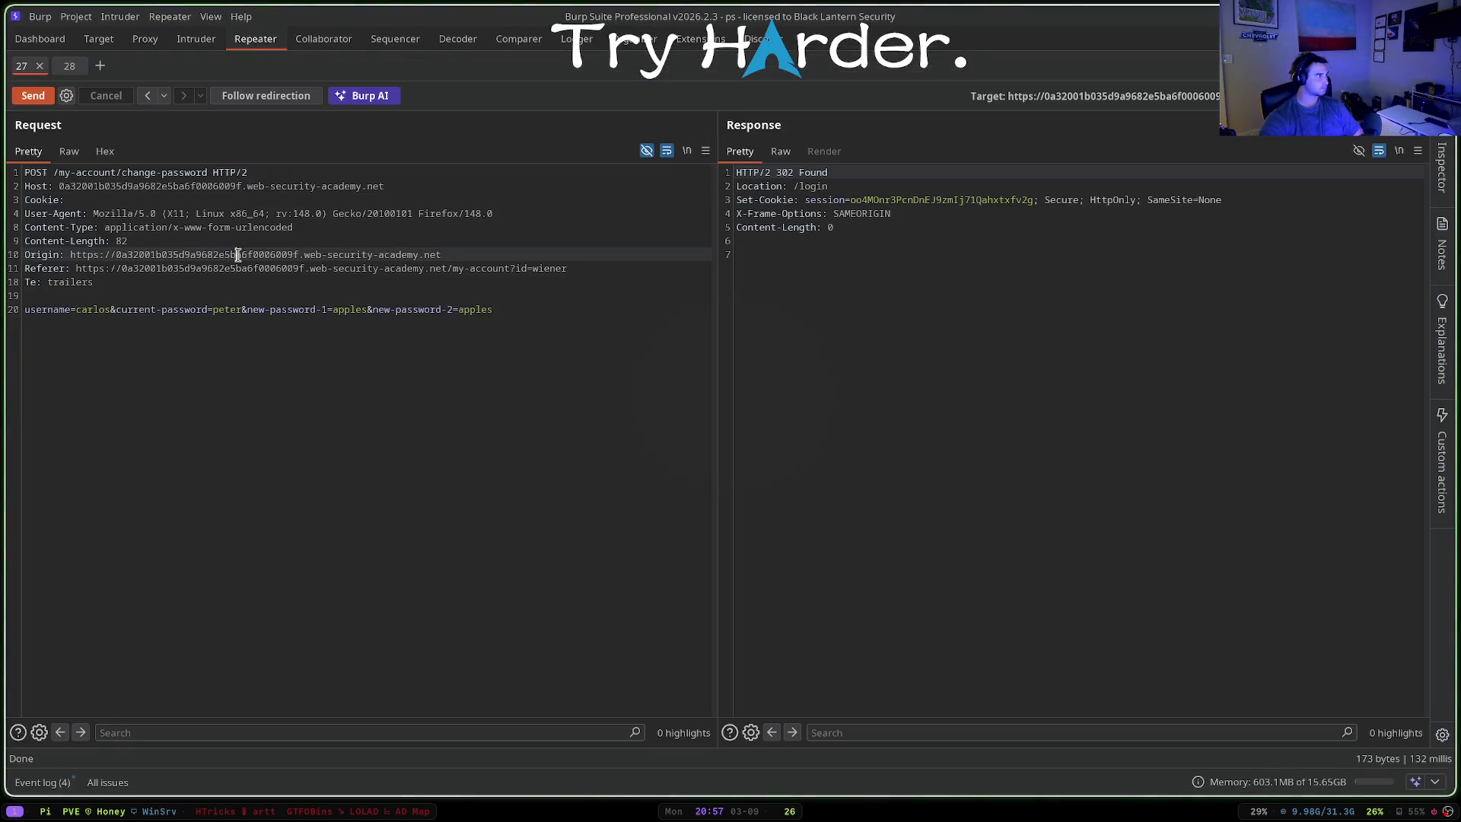
pyautogui.rightClick(259, 254)
pyautogui.click(367, 479)
pyautogui.hotkey('ctrl', 'space')
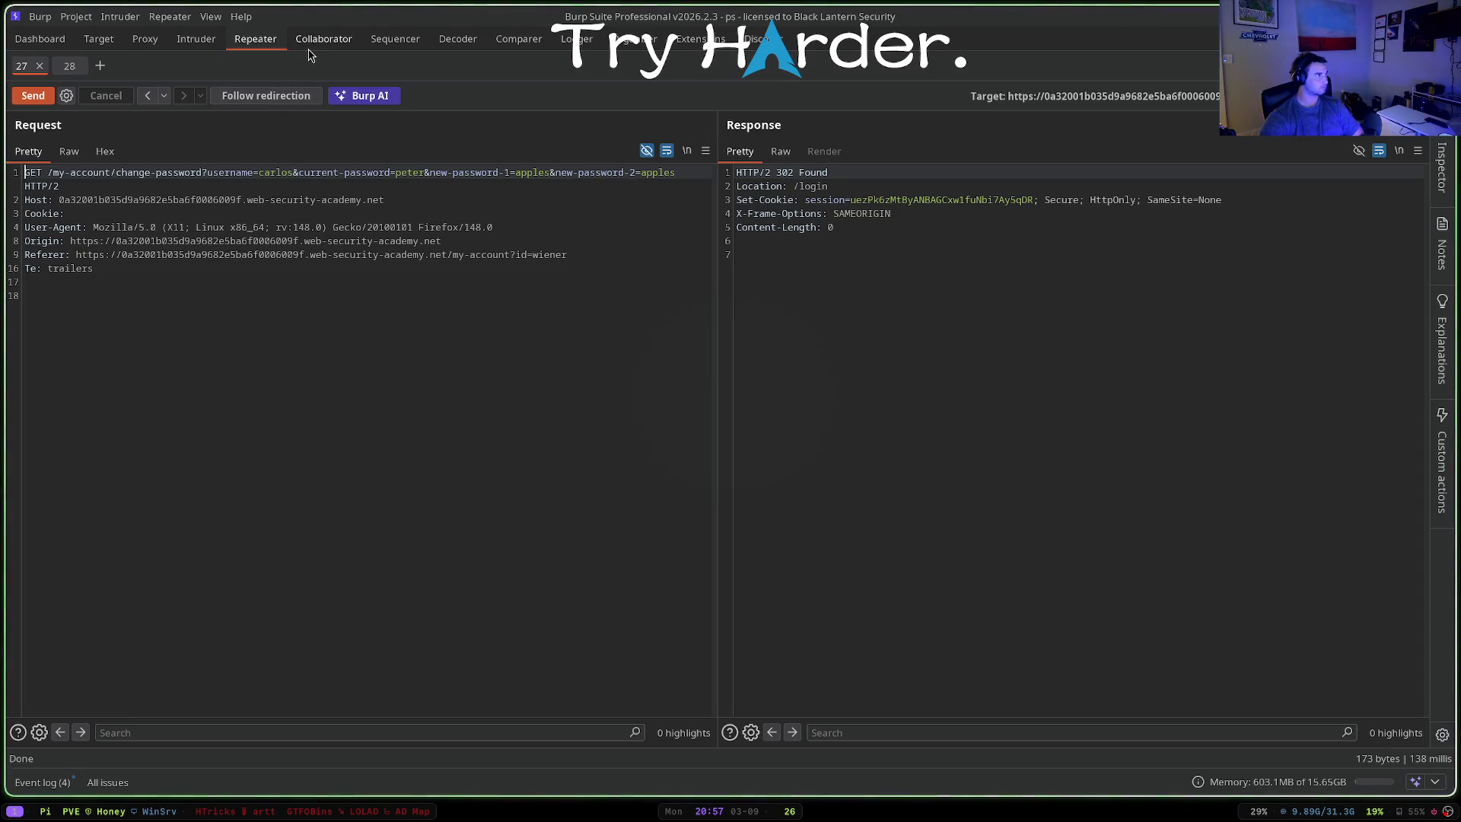
# - Log back in to the lab as wiener with the account password
pyautogui.press('super+f')
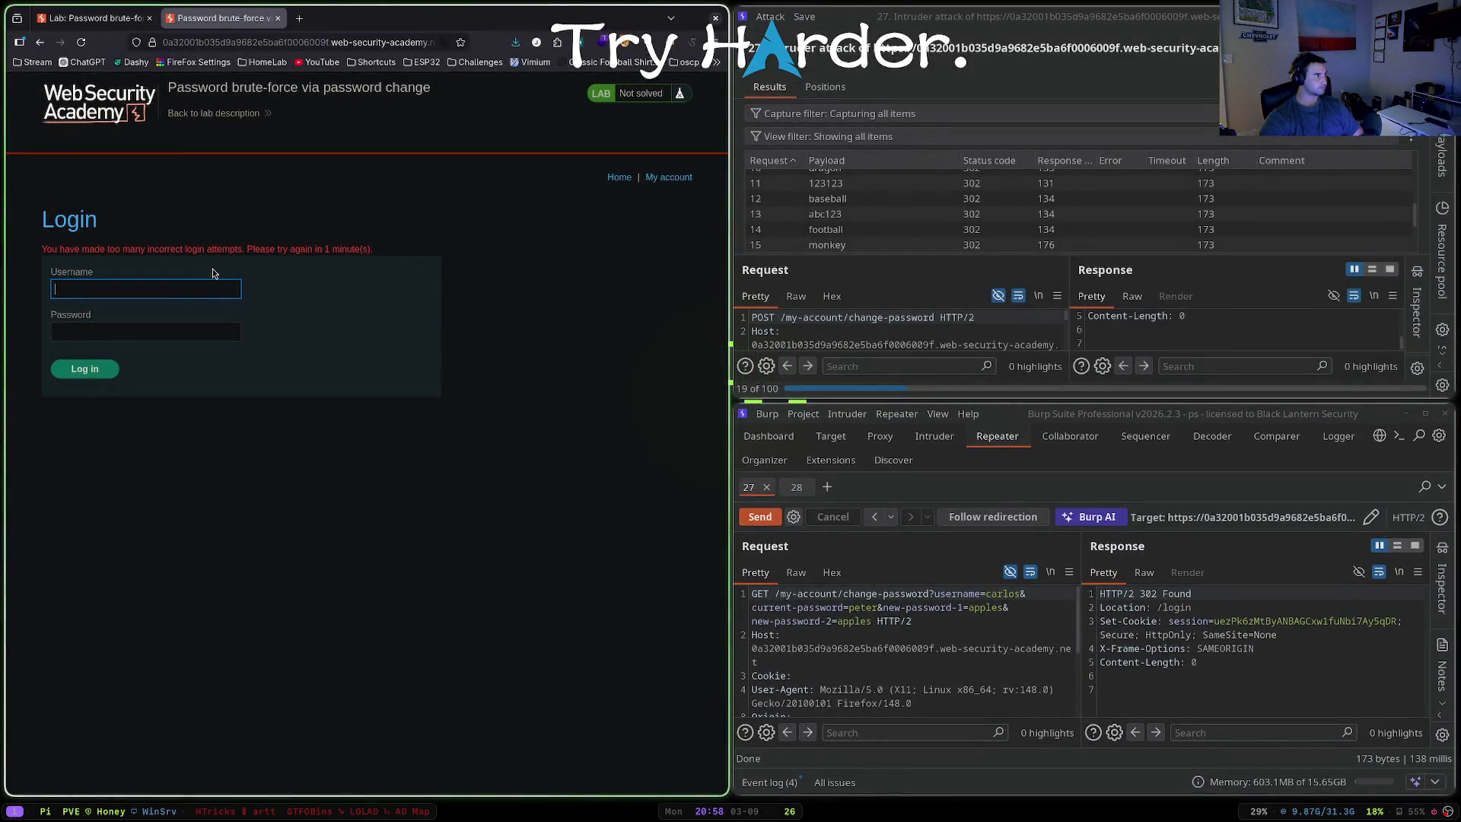
pyautogui.write('wie')
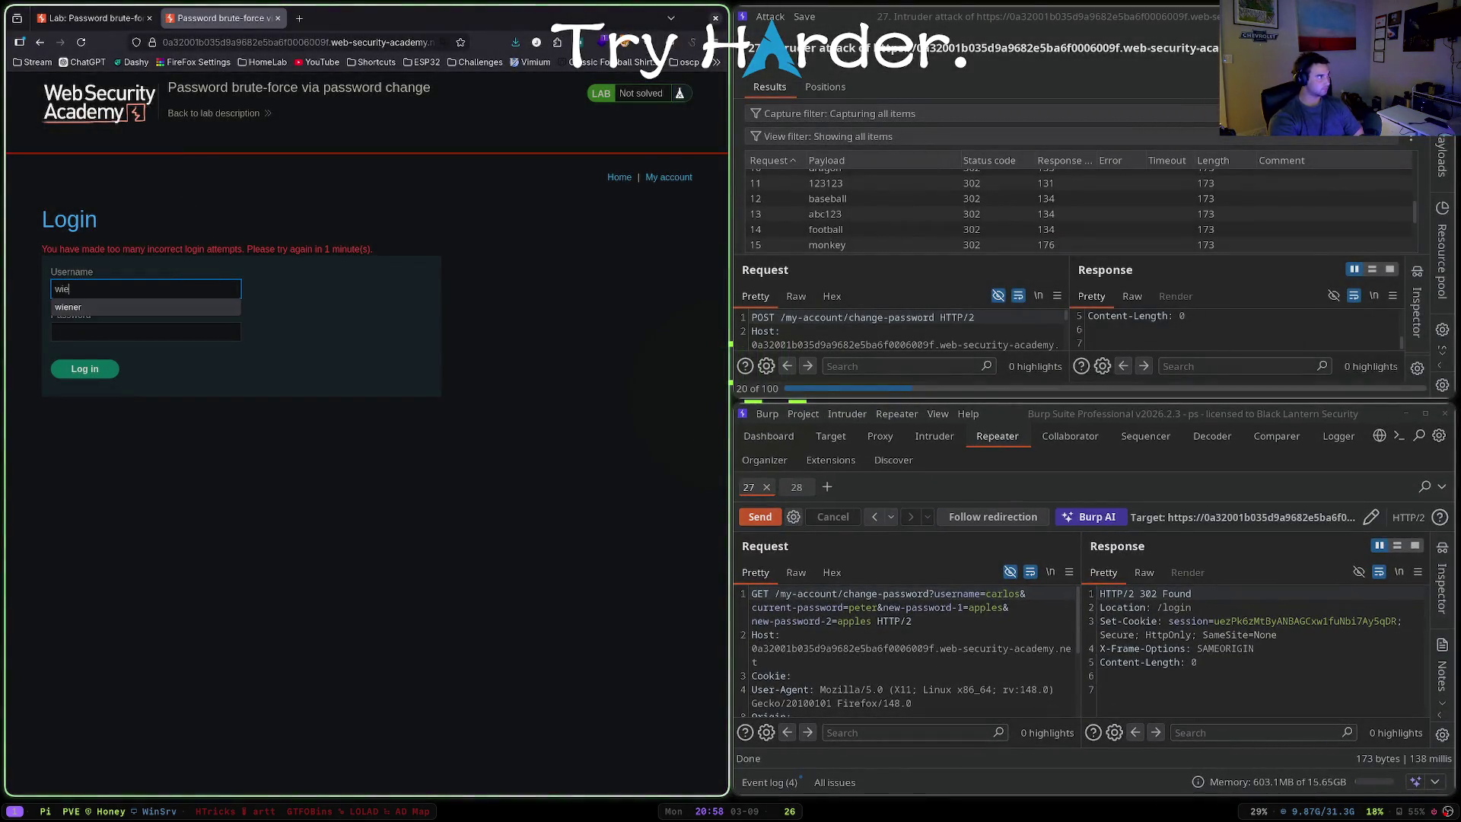
pyautogui.write('ner')
pyautogui.press('Tab')
pyautogui.write('ter')
pyautogui.press('Return')
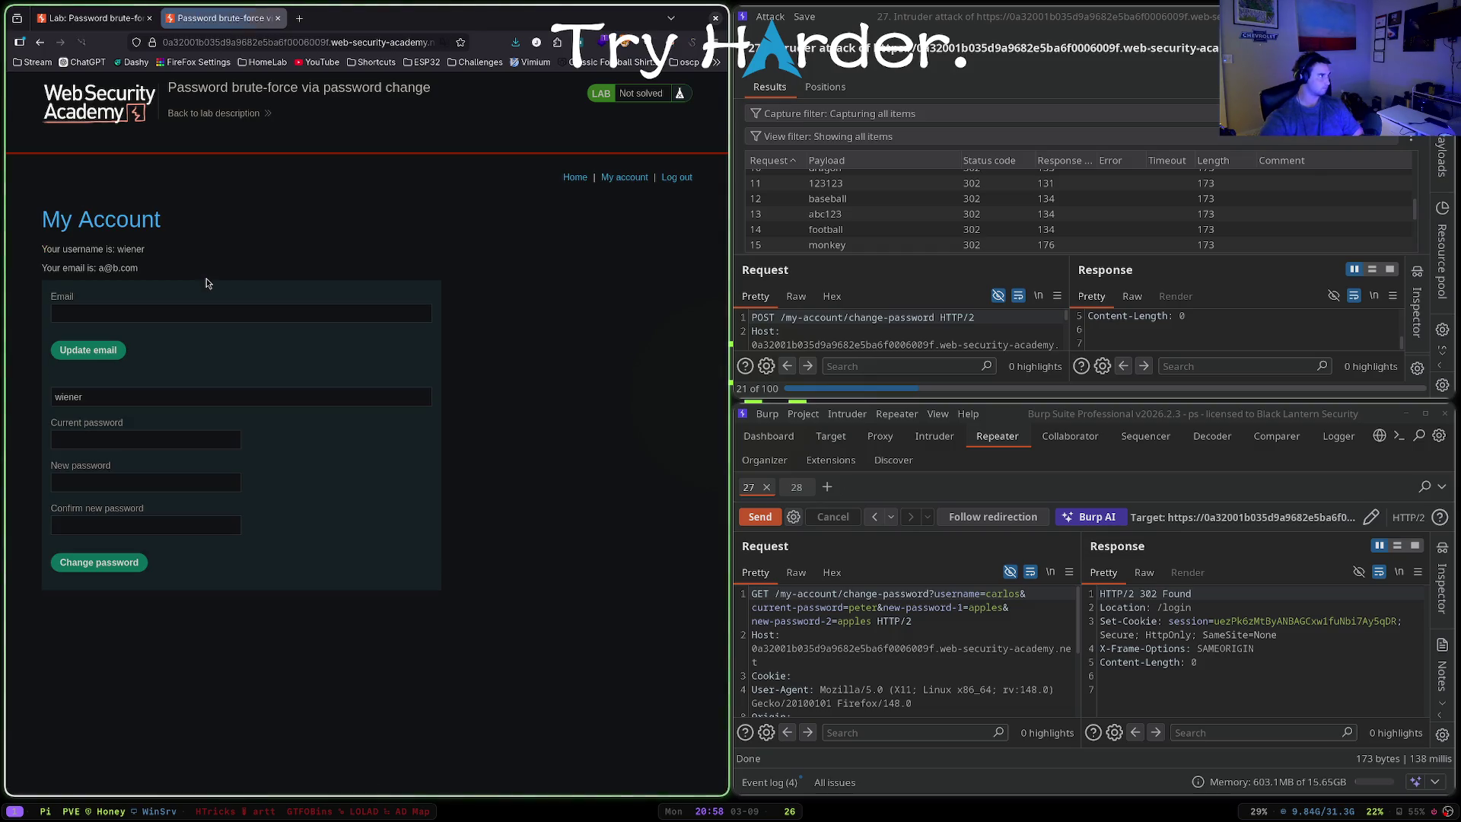
# - With interception on, submit a password change using 'a' for current, new and confirm fields
pyautogui.click(879, 436)
pyautogui.click(783, 518)
pyautogui.click(144, 439)
pyautogui.write('a')
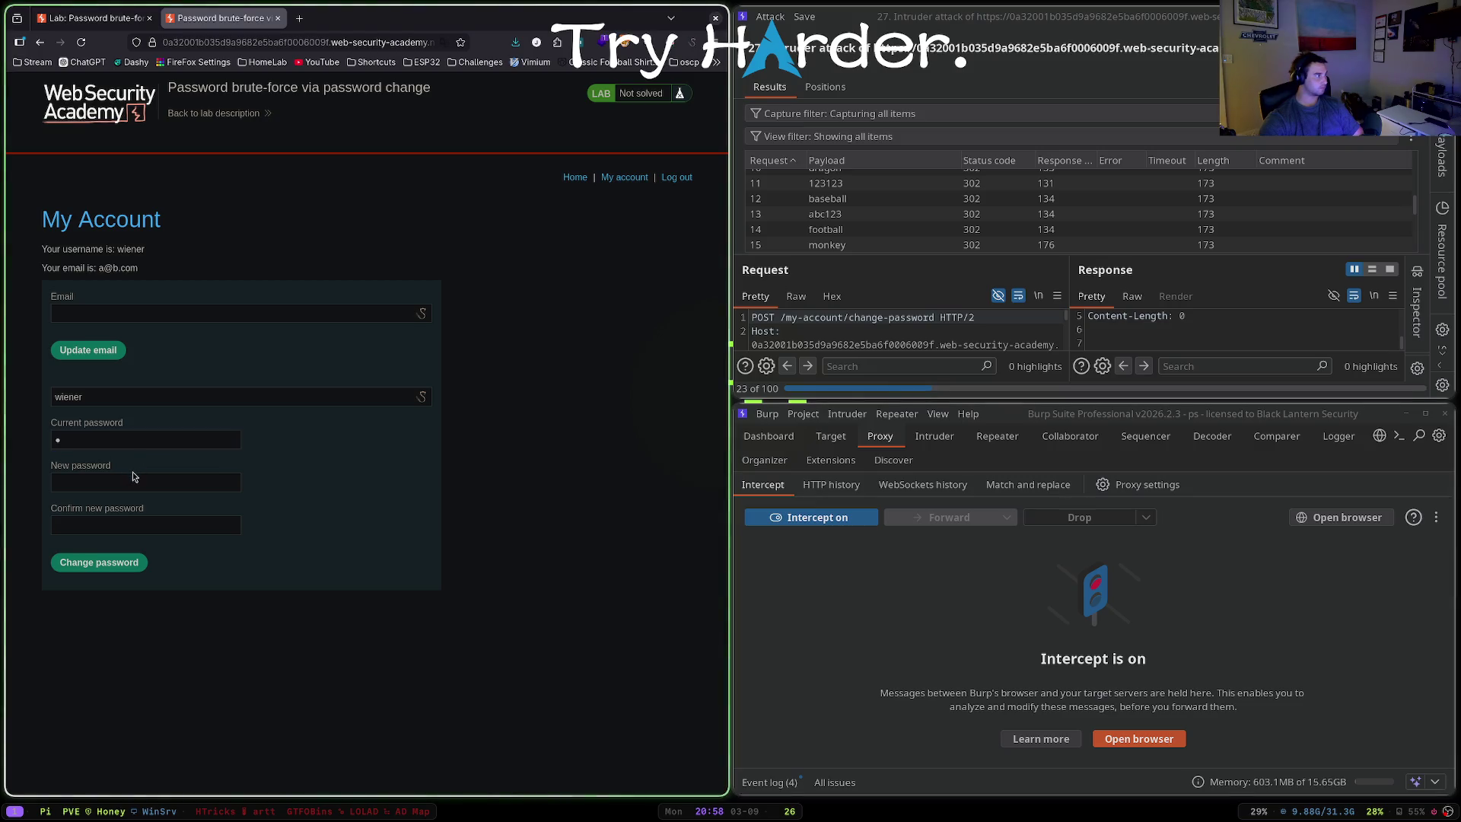
pyautogui.click(145, 482)
pyautogui.write('a')
pyautogui.click(142, 534)
pyautogui.write('a')
pyautogui.click(99, 562)
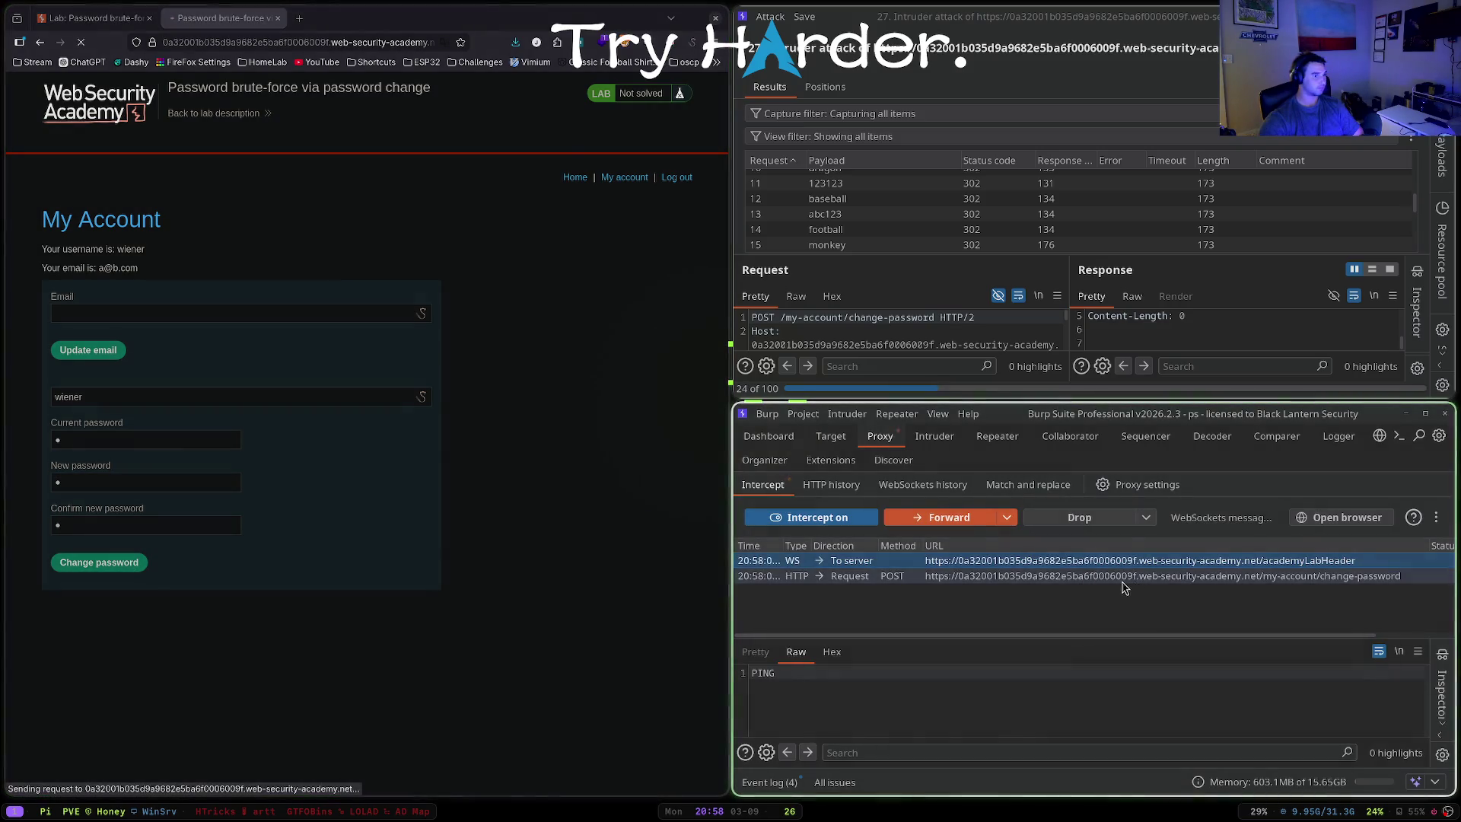
# - Resend the saved change-password request as GET with a fresh pasted session cookie
pyautogui.click(996, 436)
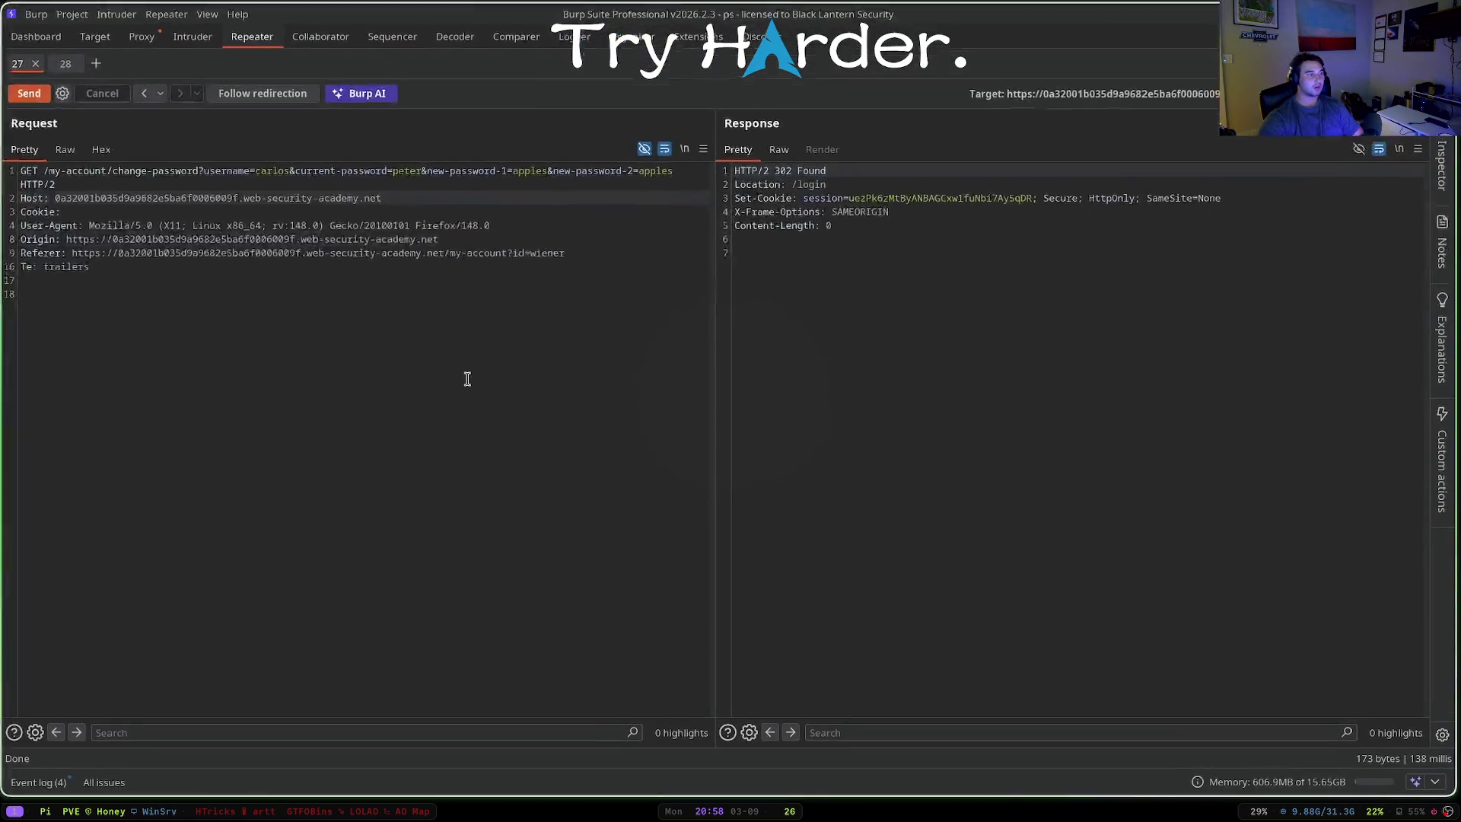
pyautogui.press('super+f')
pyautogui.click(69, 65)
pyautogui.rightClick(367, 313)
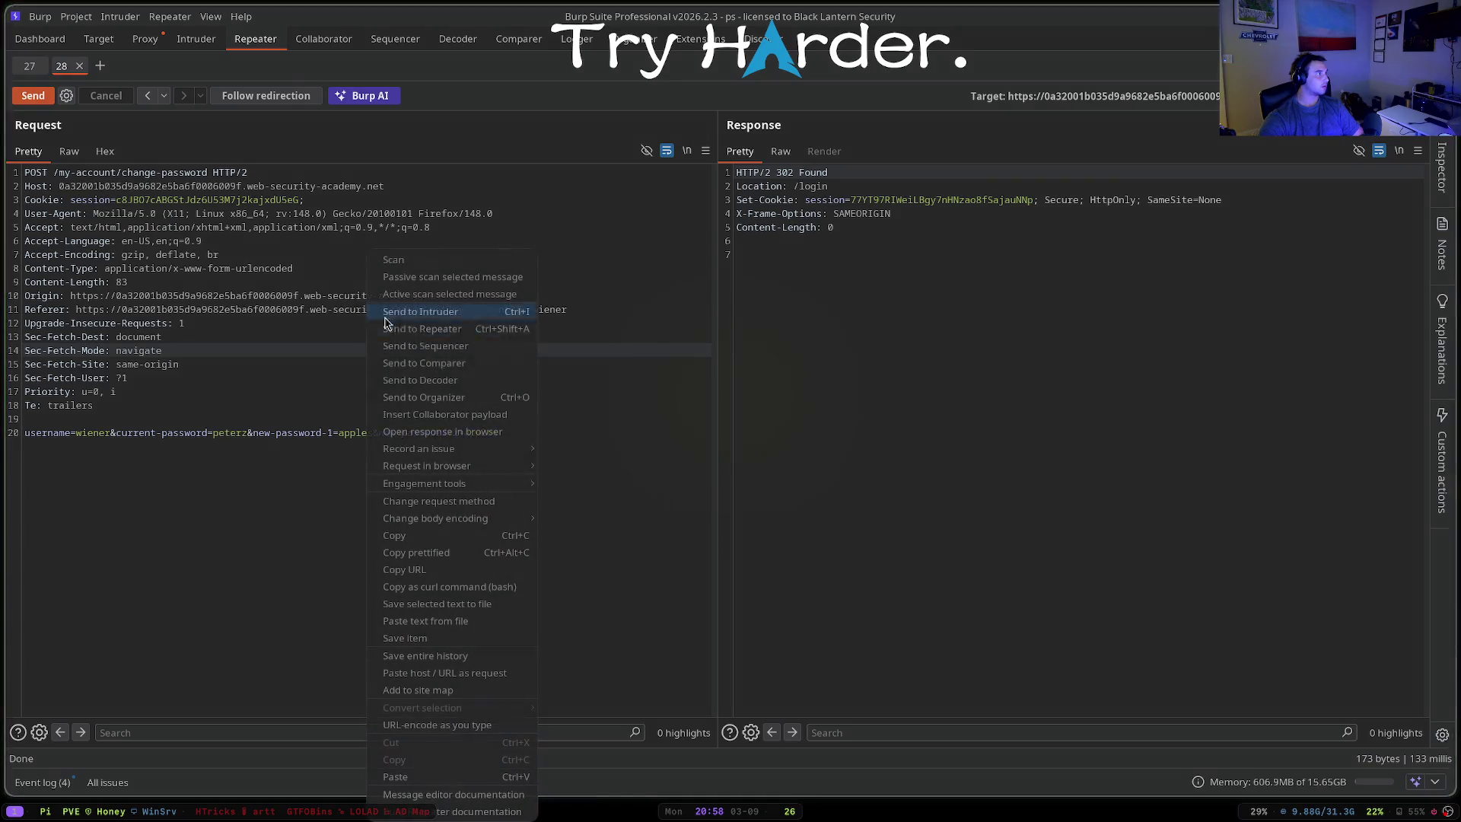
pyautogui.click(487, 502)
pyautogui.doubleClick(198, 213)
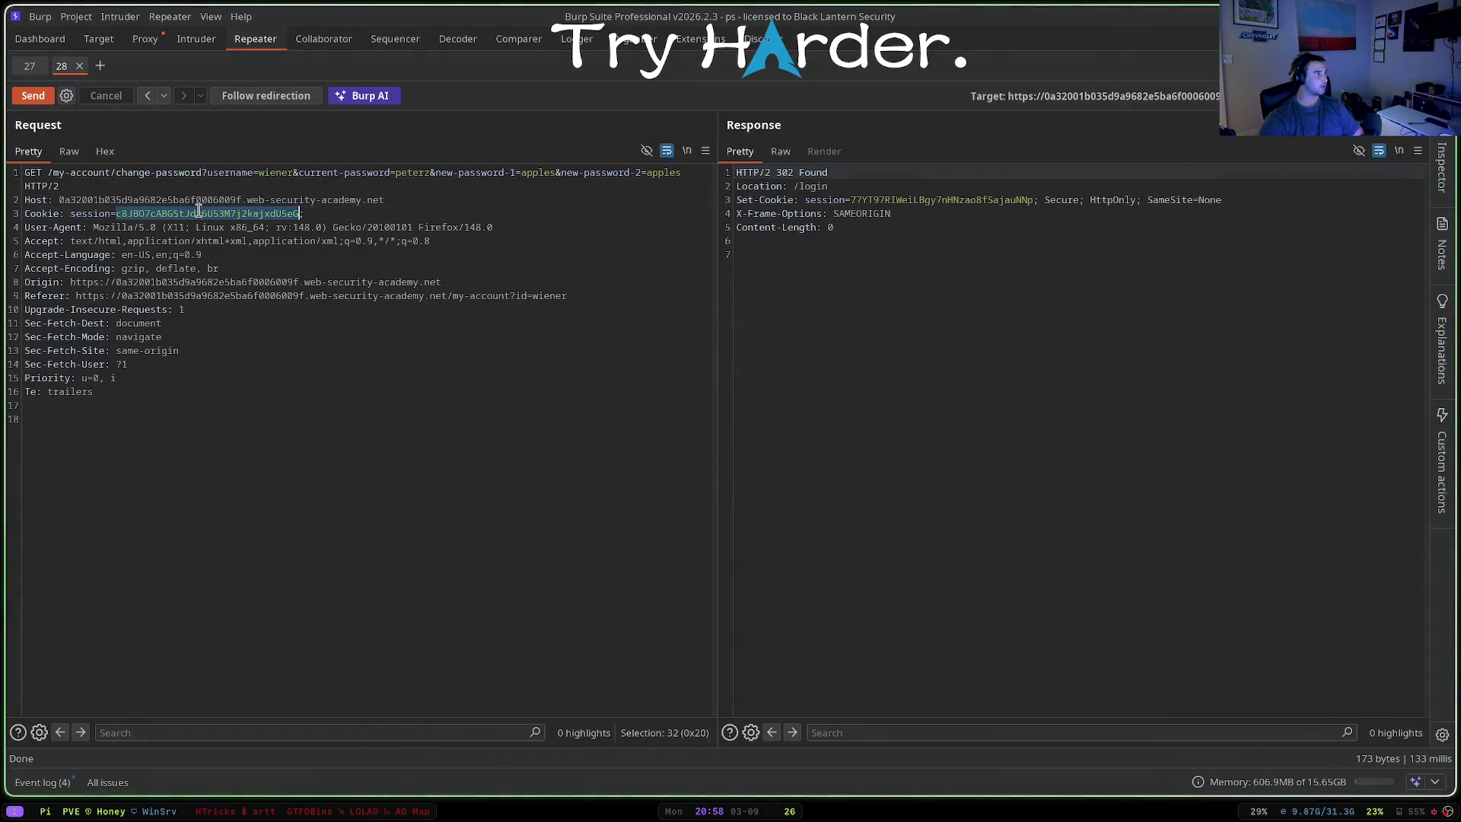
pyautogui.hotkey('ctrl', 'v')
pyautogui.hotkey('ctrl', 'space')
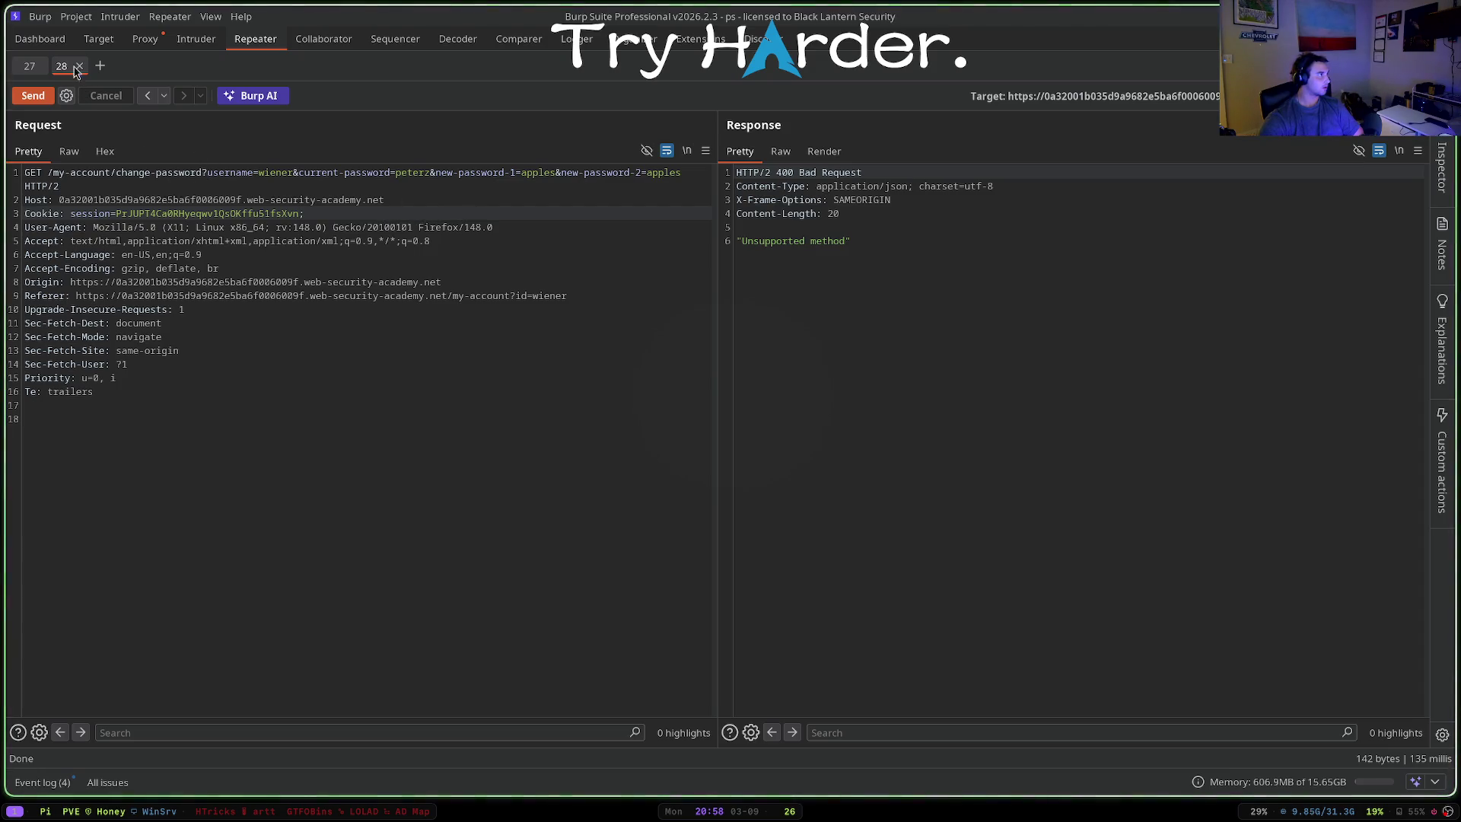
# - Close the earlier victim change-password request and turn proxy interception off
pyautogui.click(42, 73)
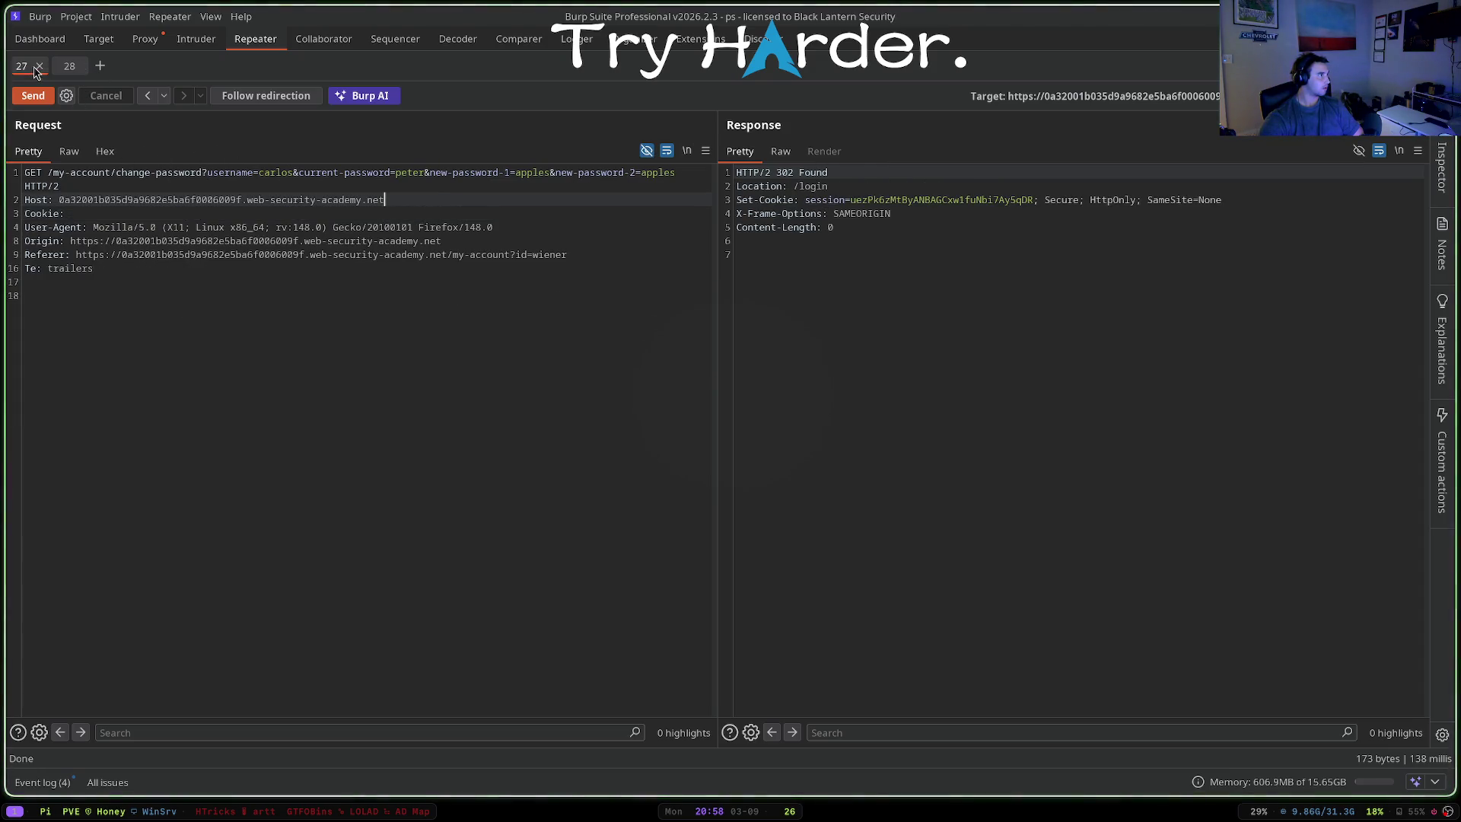
pyautogui.click(48, 65)
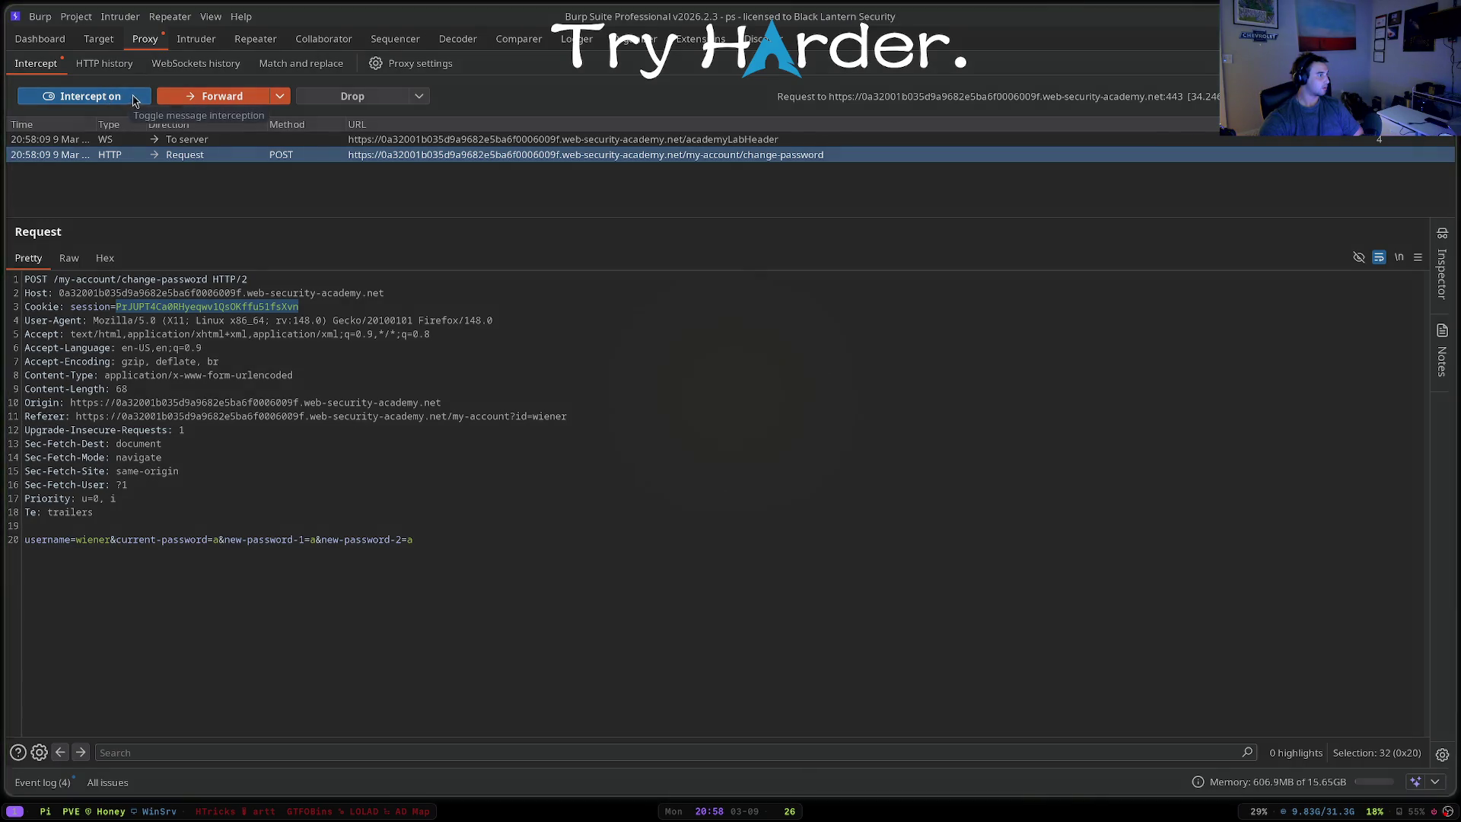
pyautogui.click(132, 102)
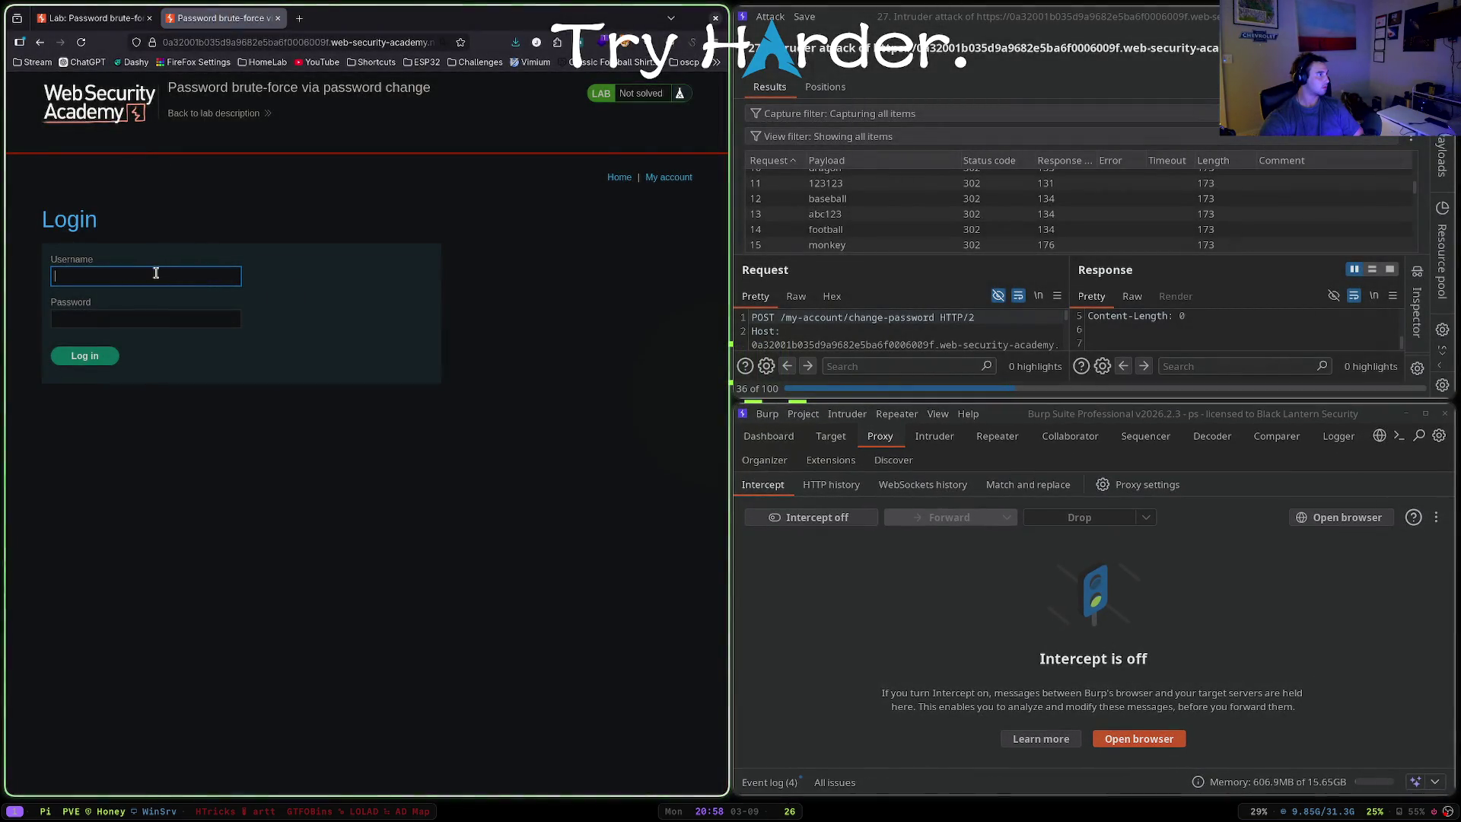
# - Log in to the lab as wiener with the account password
pyautogui.write('wiener')
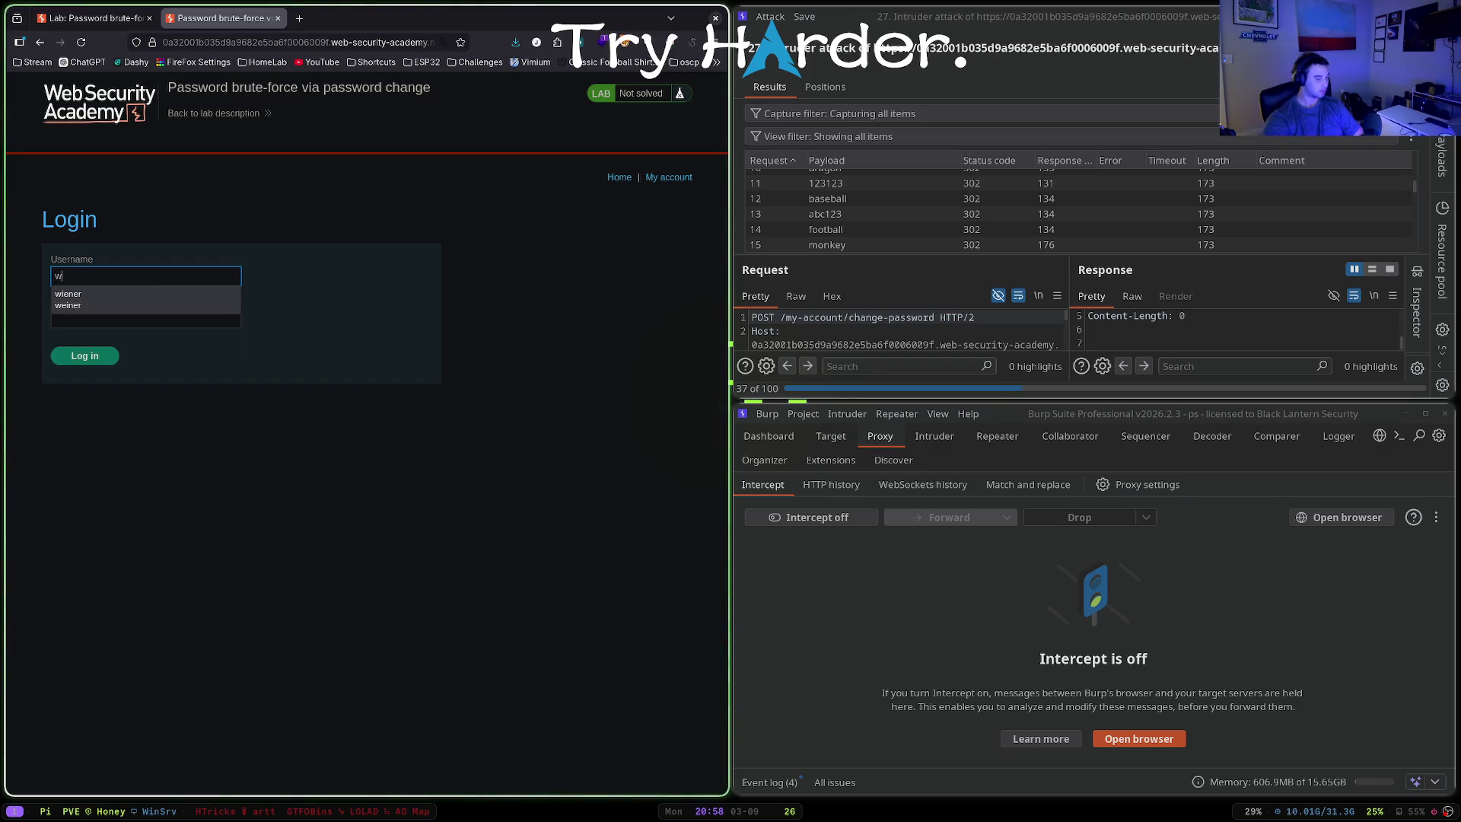
pyautogui.press('Tab')
pyautogui.press('Return')
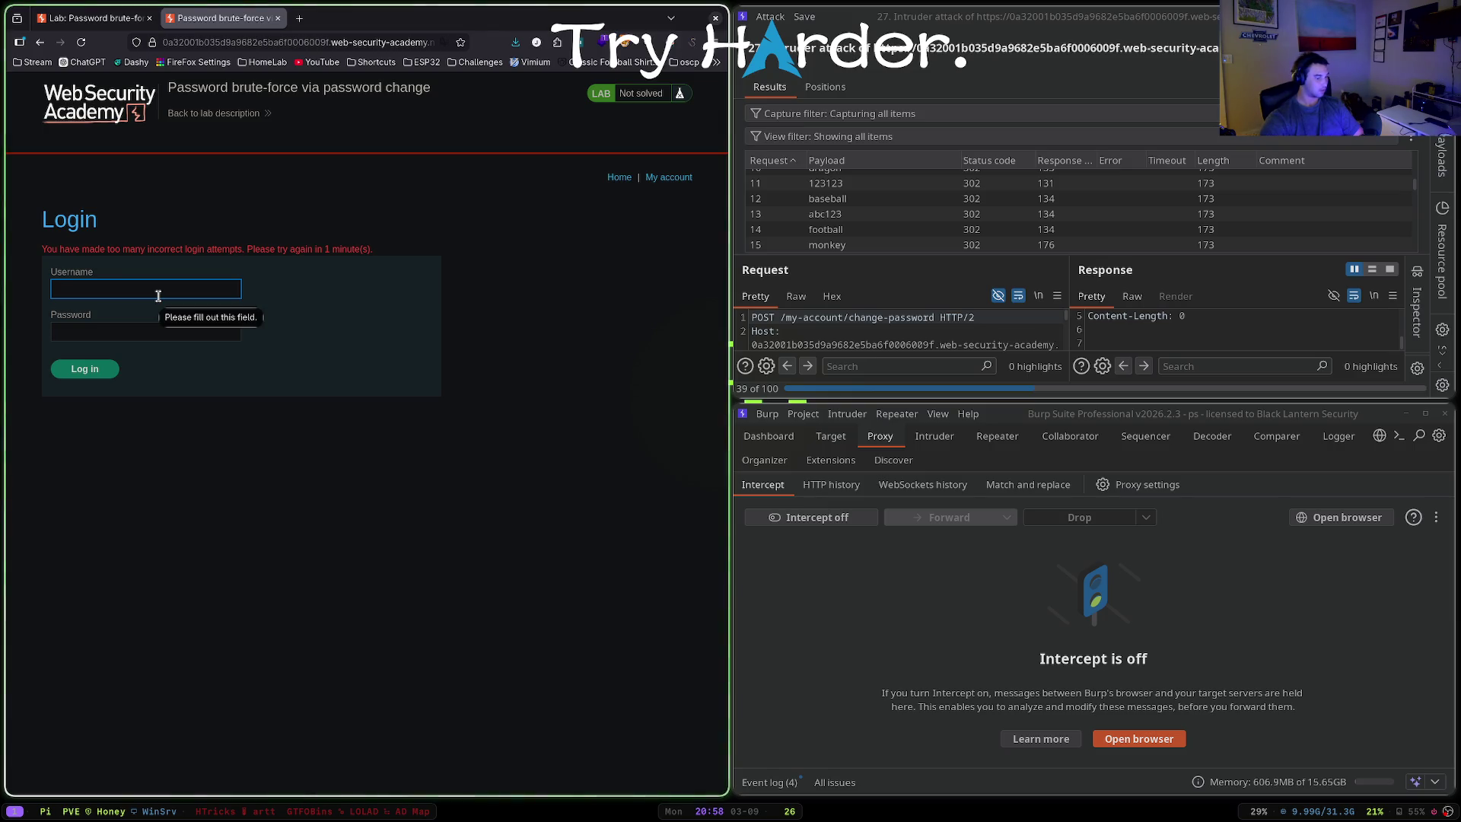
pyautogui.write('wiener')
pyautogui.press('Tab')
pyautogui.write('pe')
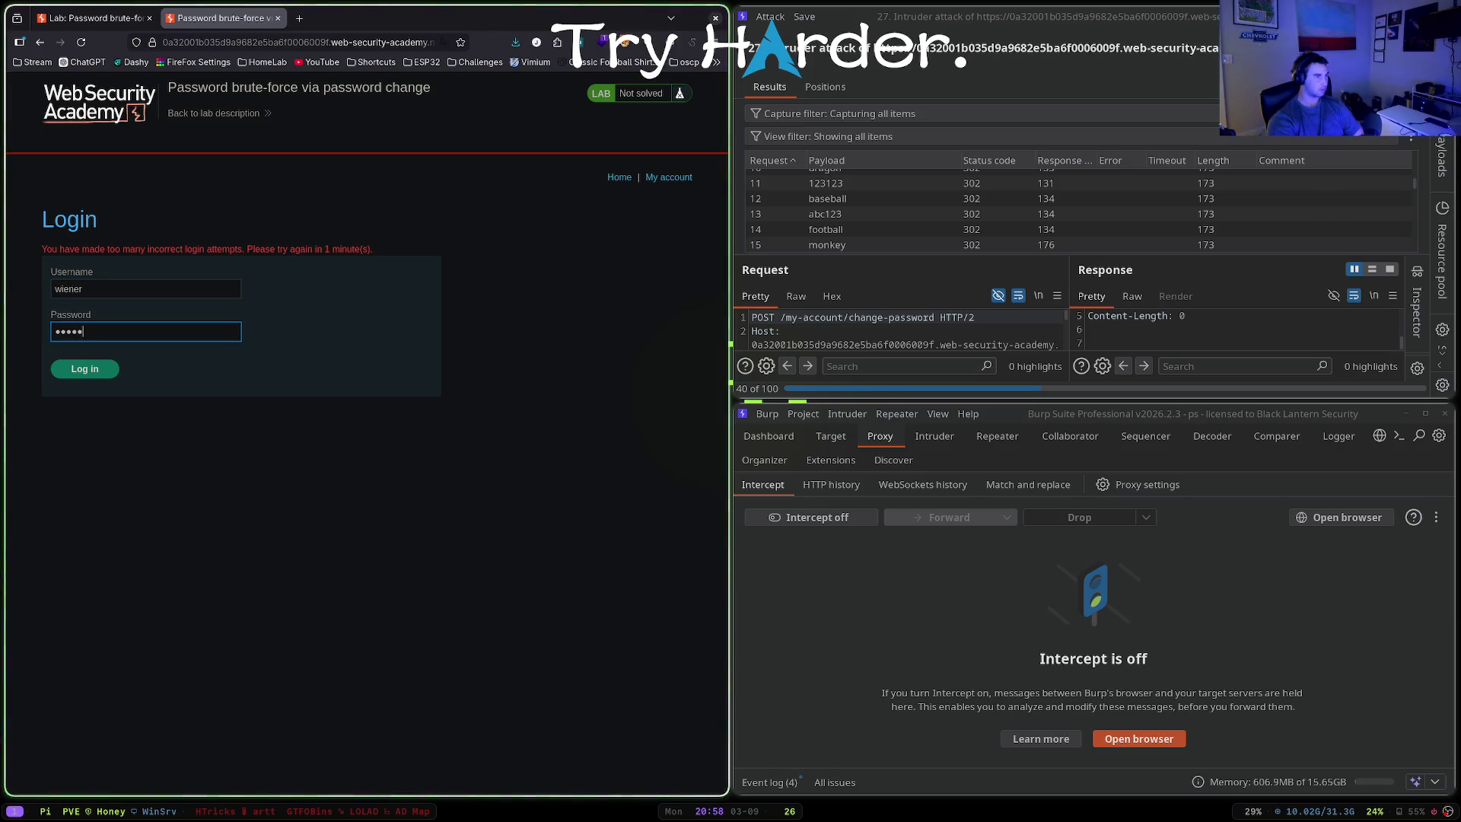
pyautogui.press('Return')
# - Attempt a login as carlos, then bring the Intruder attack window full screen
pyautogui.write('carlos')
pyautogui.press('Tab')
pyautogui.write('peter')
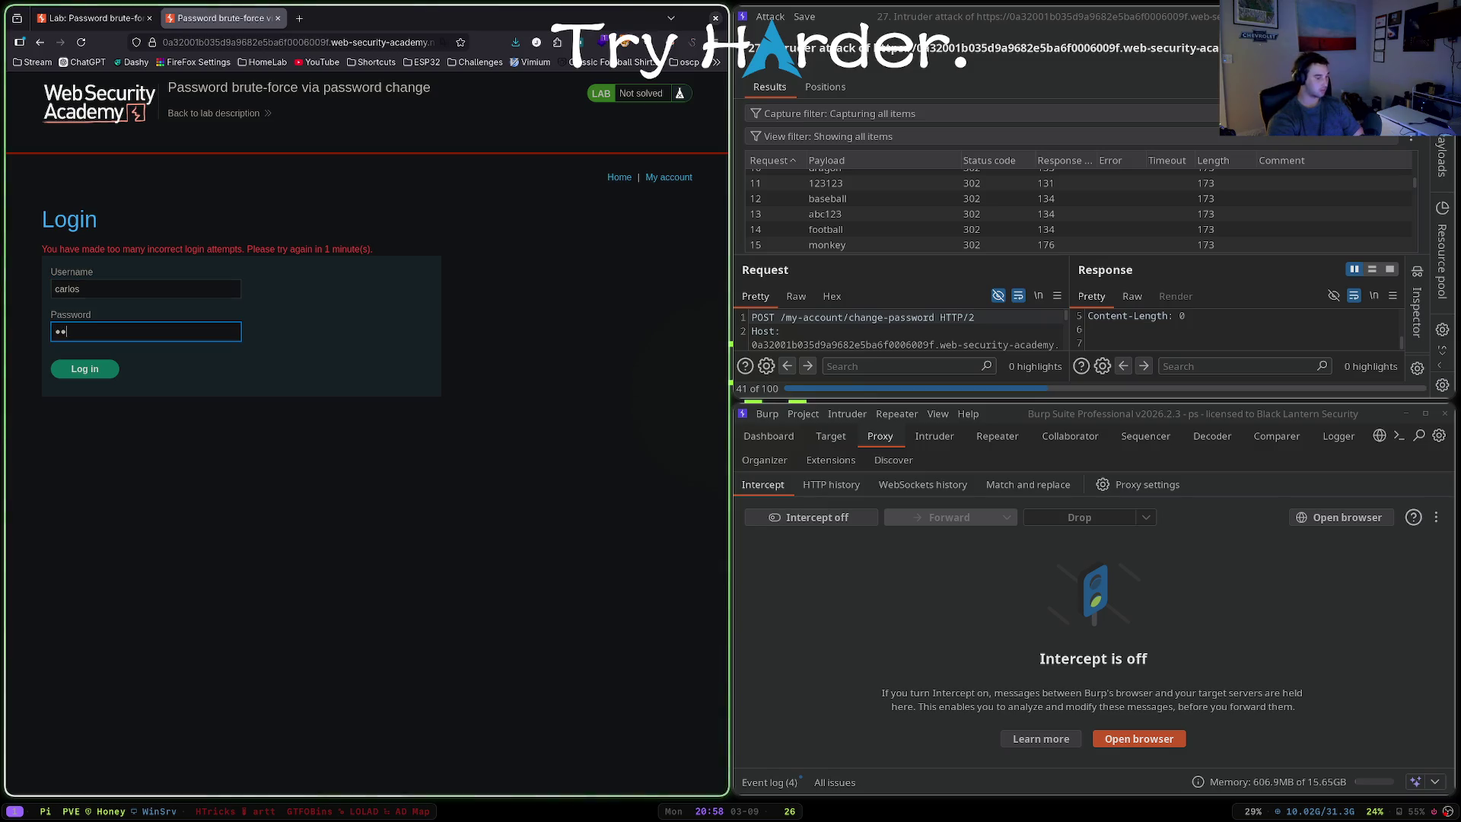
pyautogui.press('Return')
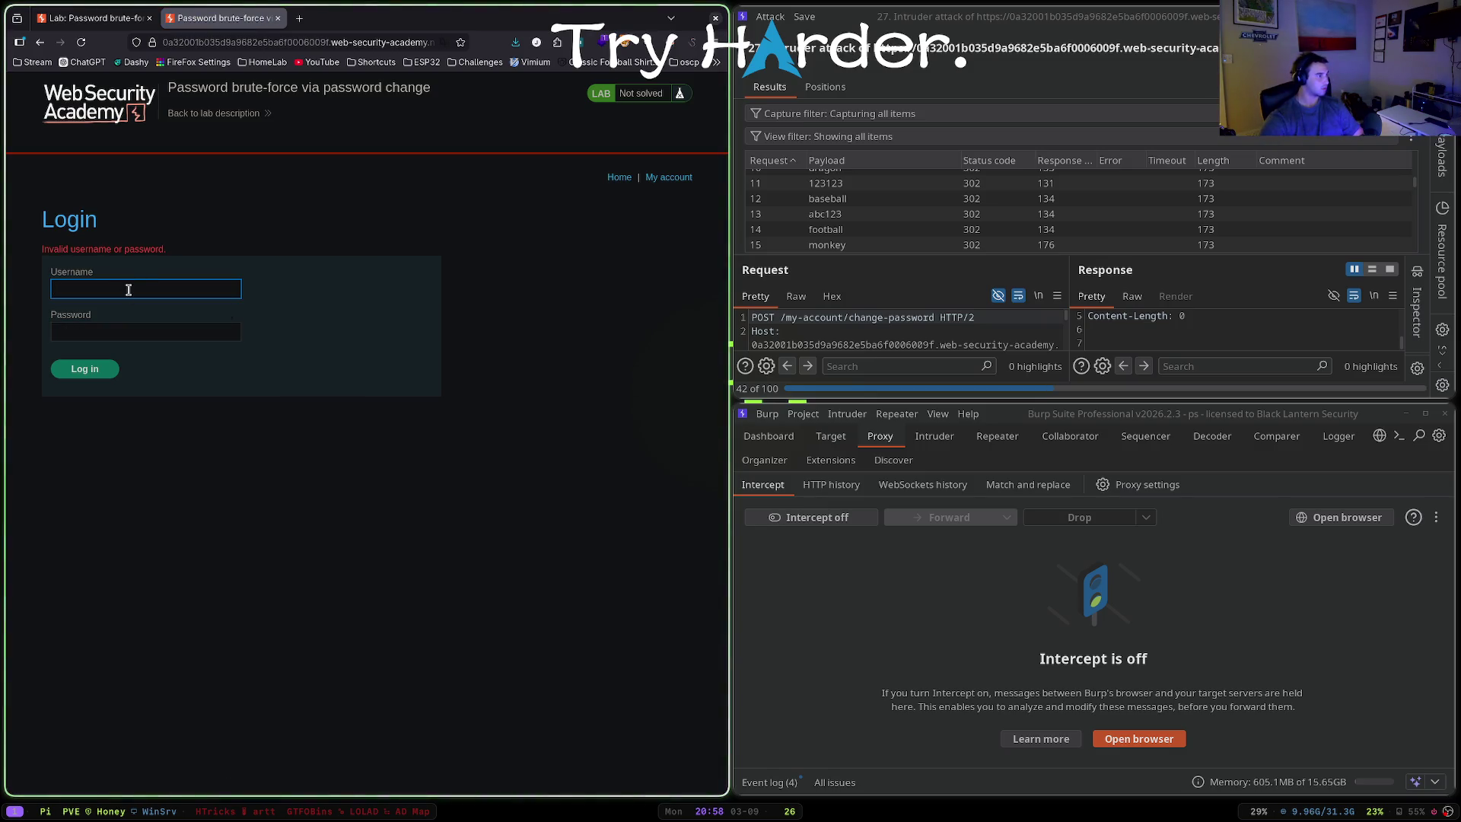
pyautogui.press('super+f')
pyautogui.scroll(-2, 863, 223)
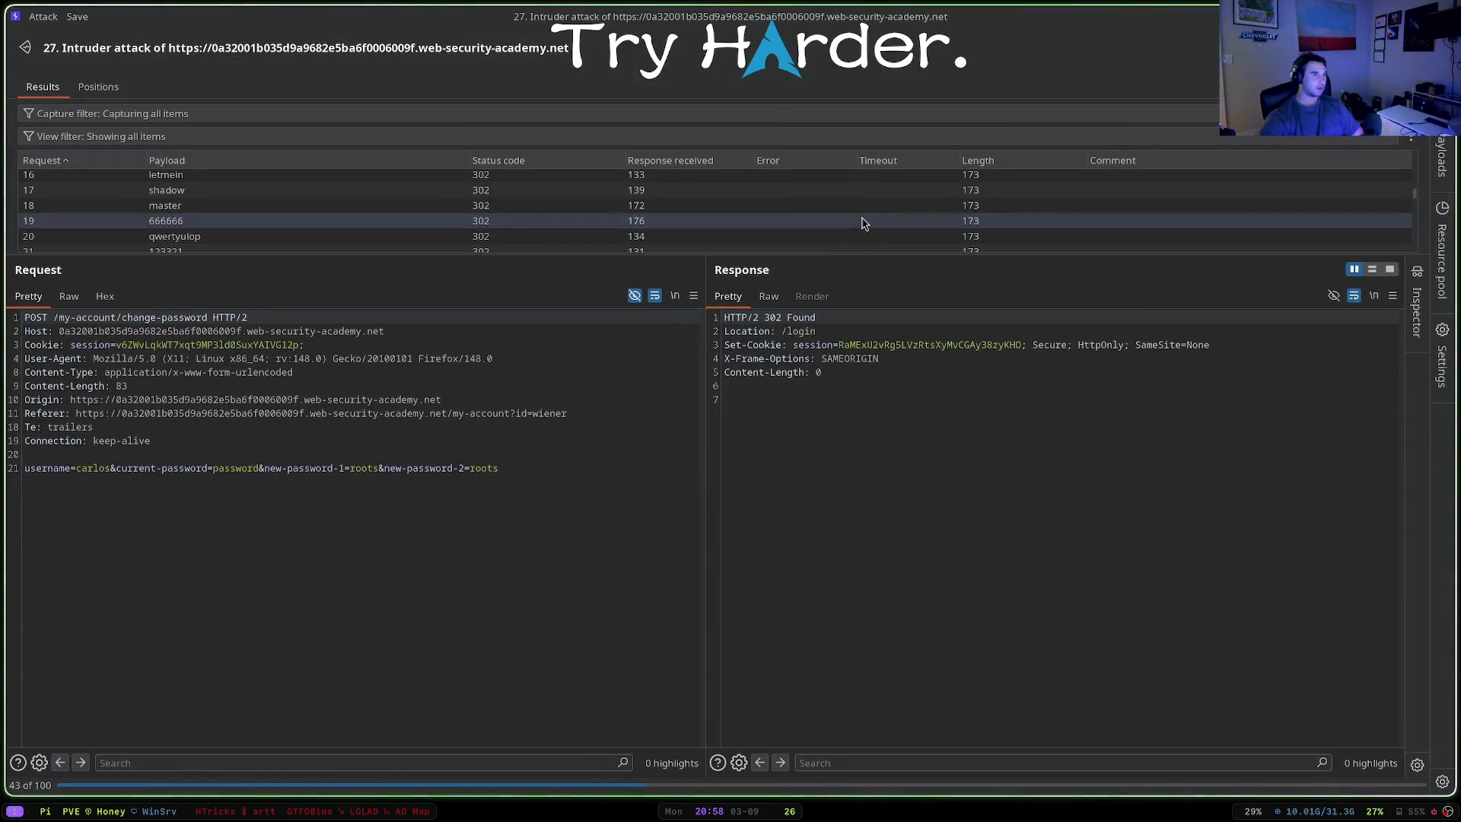
# - Inspect the attack results in rows 17 and 47 of the Intruder table
pyautogui.scroll(-8, 863, 222)
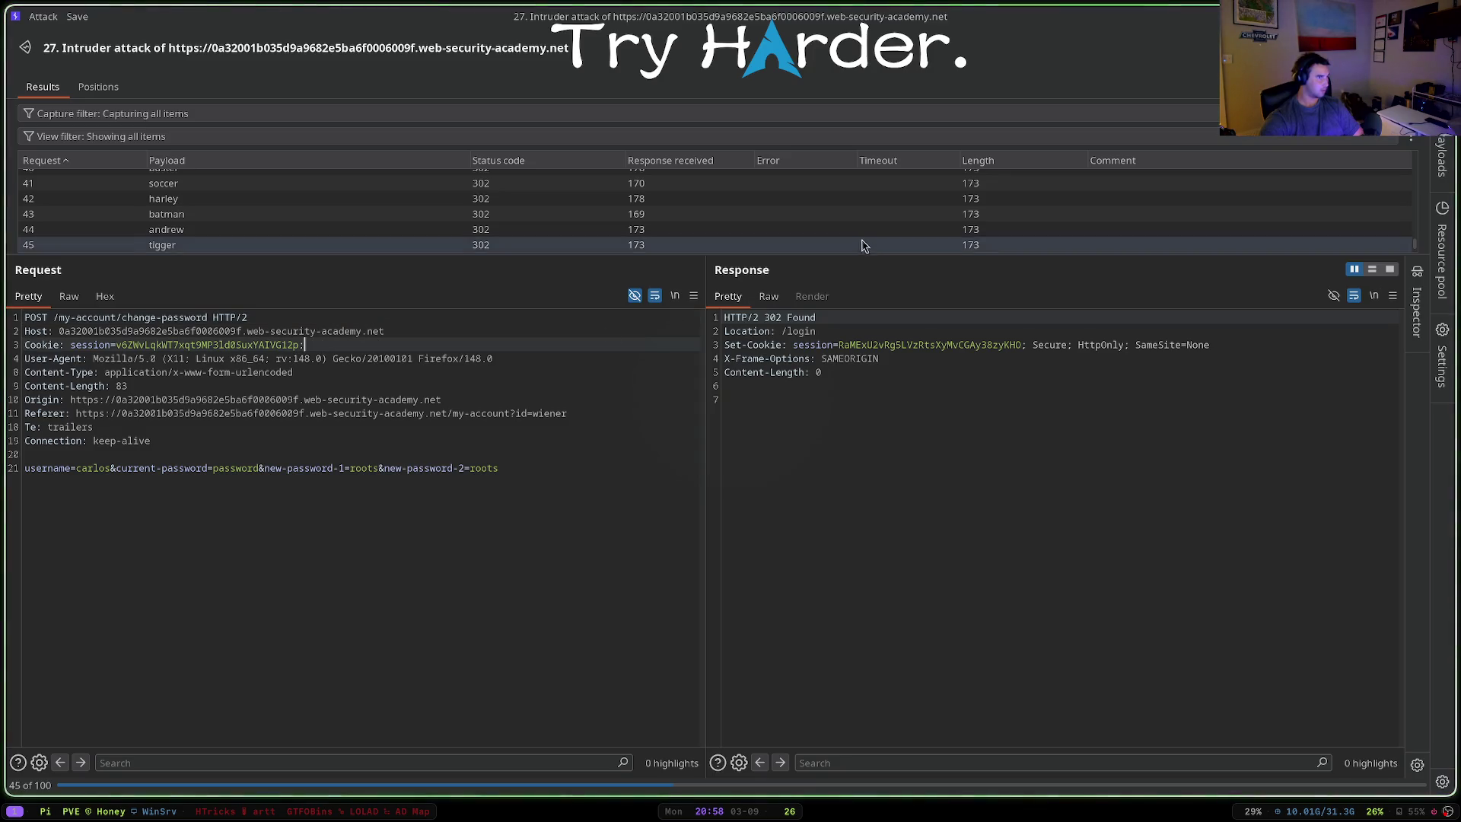
pyautogui.scroll(9, 863, 242)
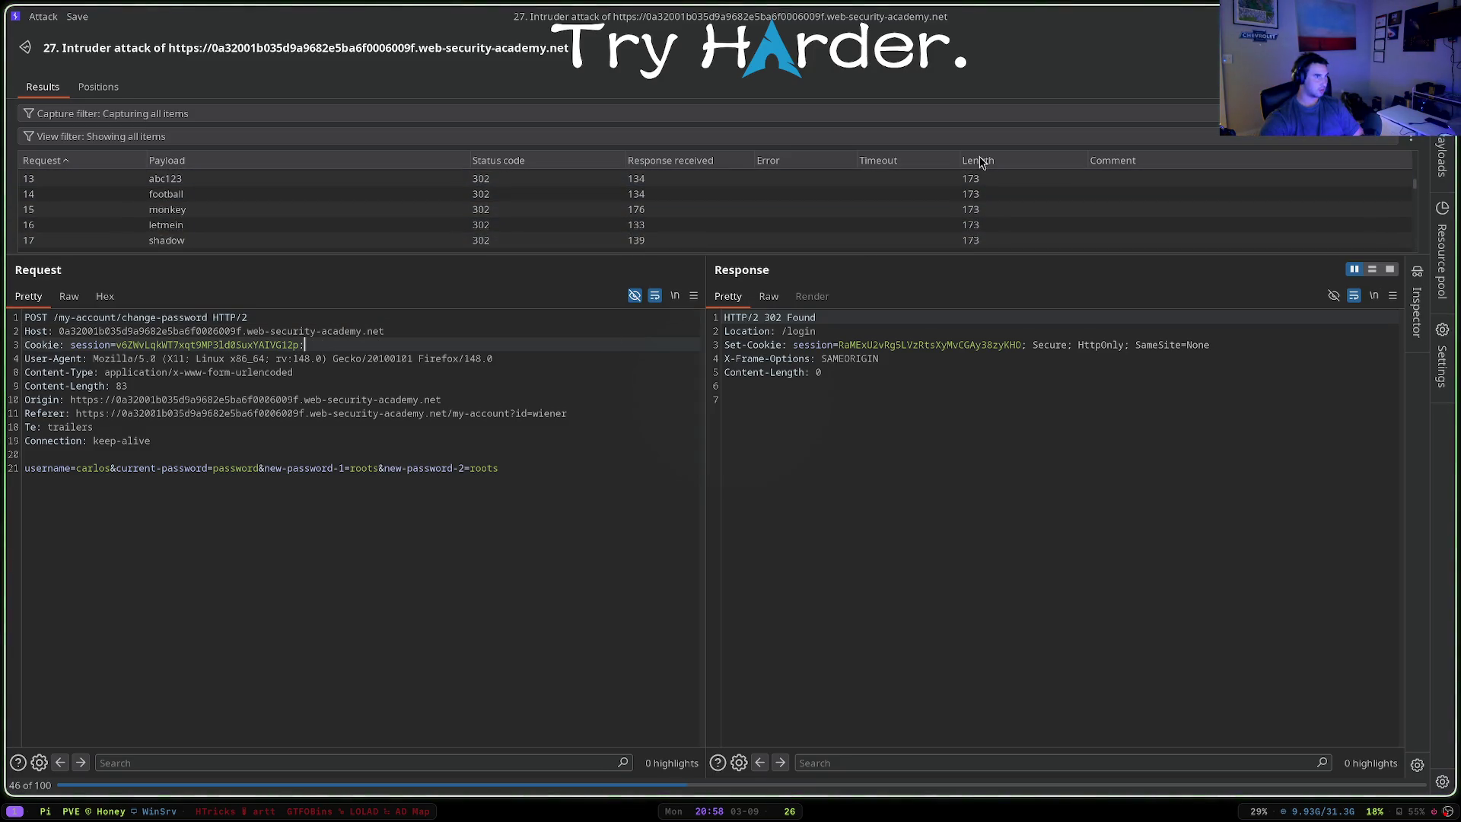
pyautogui.click(978, 240)
pyautogui.scroll(-4, 920, 222)
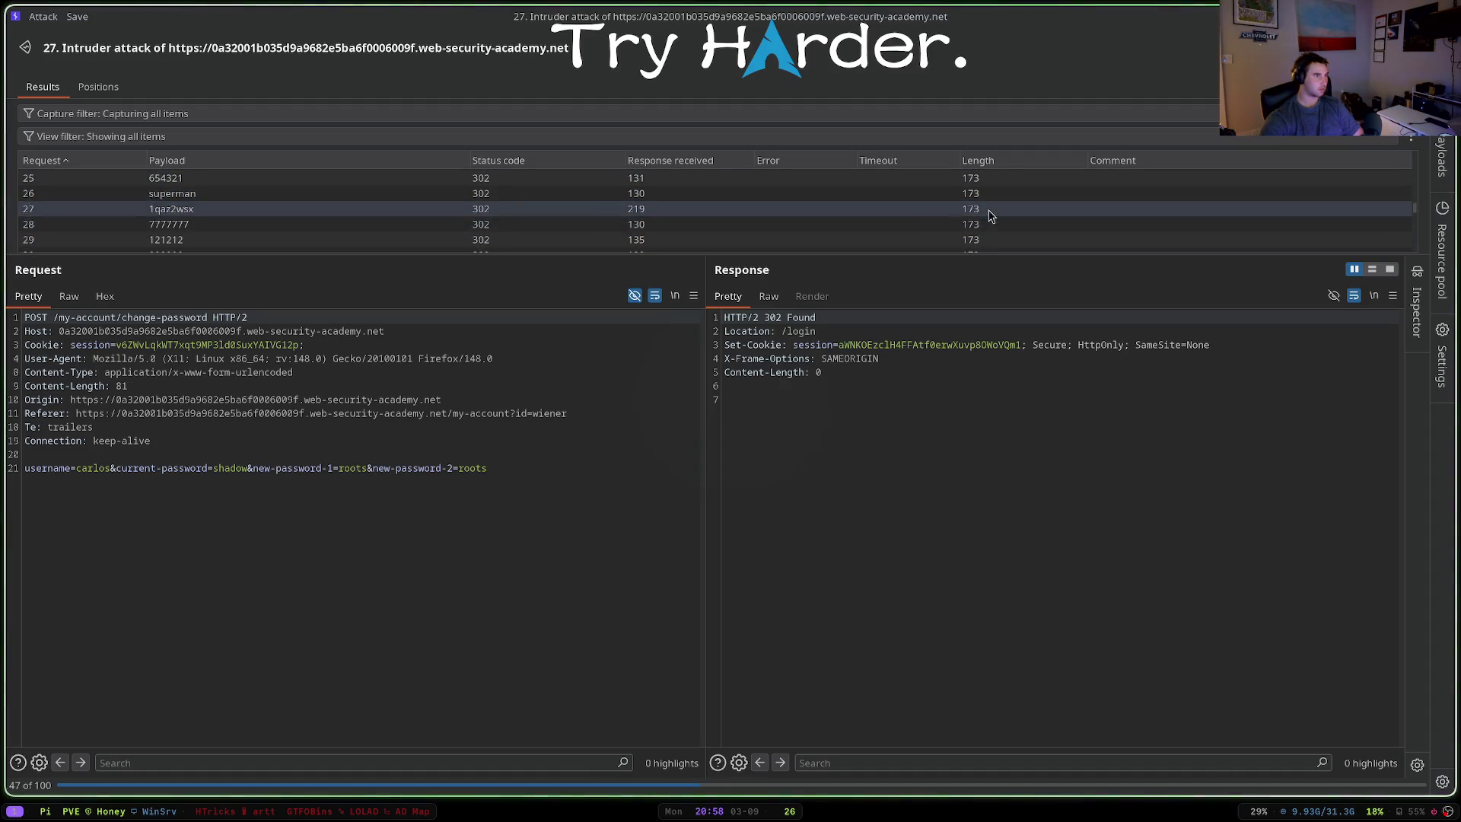
pyautogui.scroll(-6, 990, 216)
pyautogui.click(1004, 245)
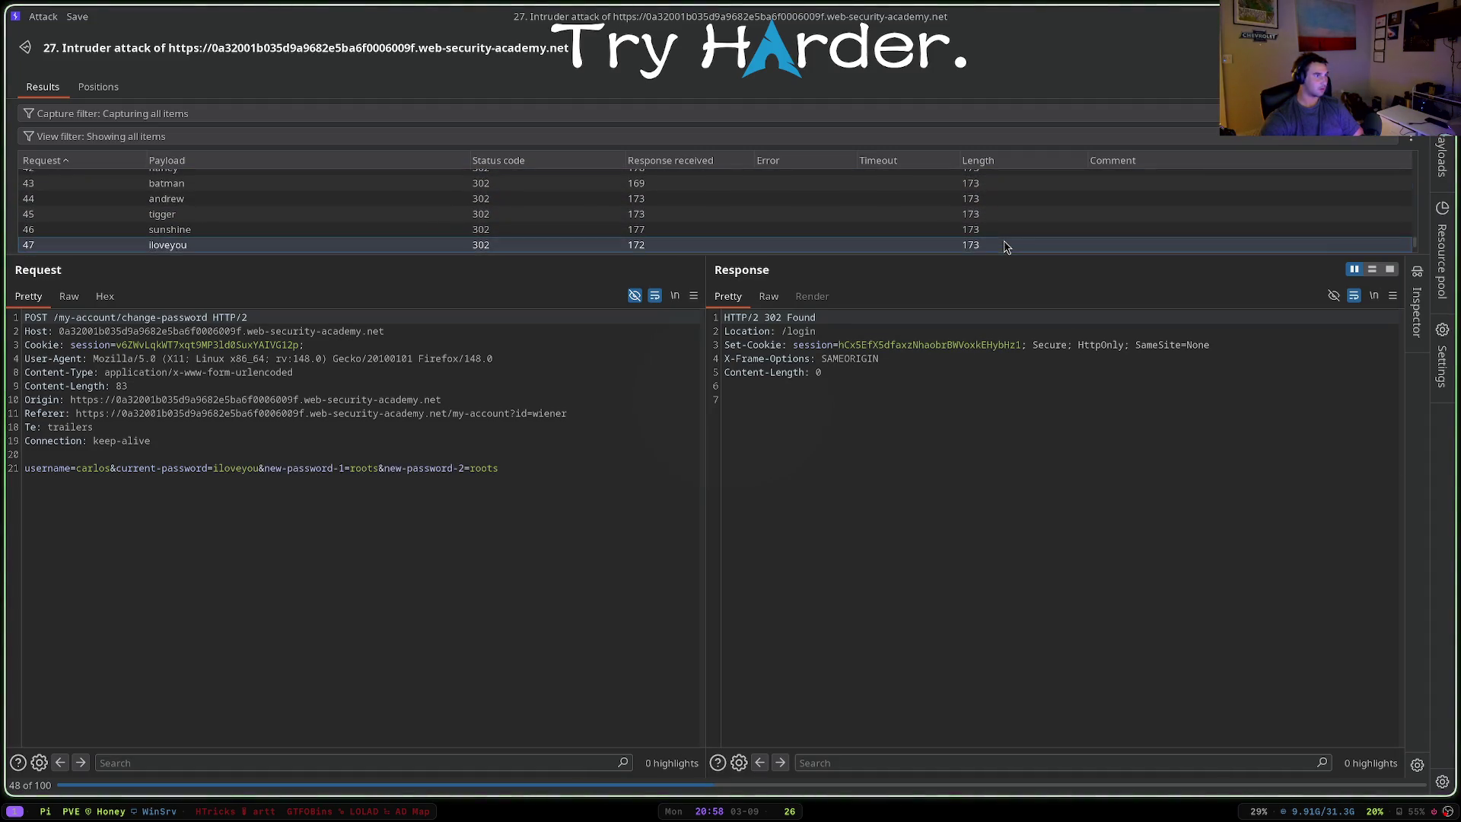
# - Inspect rows 46, an earlier row and row 1, then tile the attack window beside the browser
pyautogui.click(1034, 227)
pyautogui.scroll(3, 1042, 225)
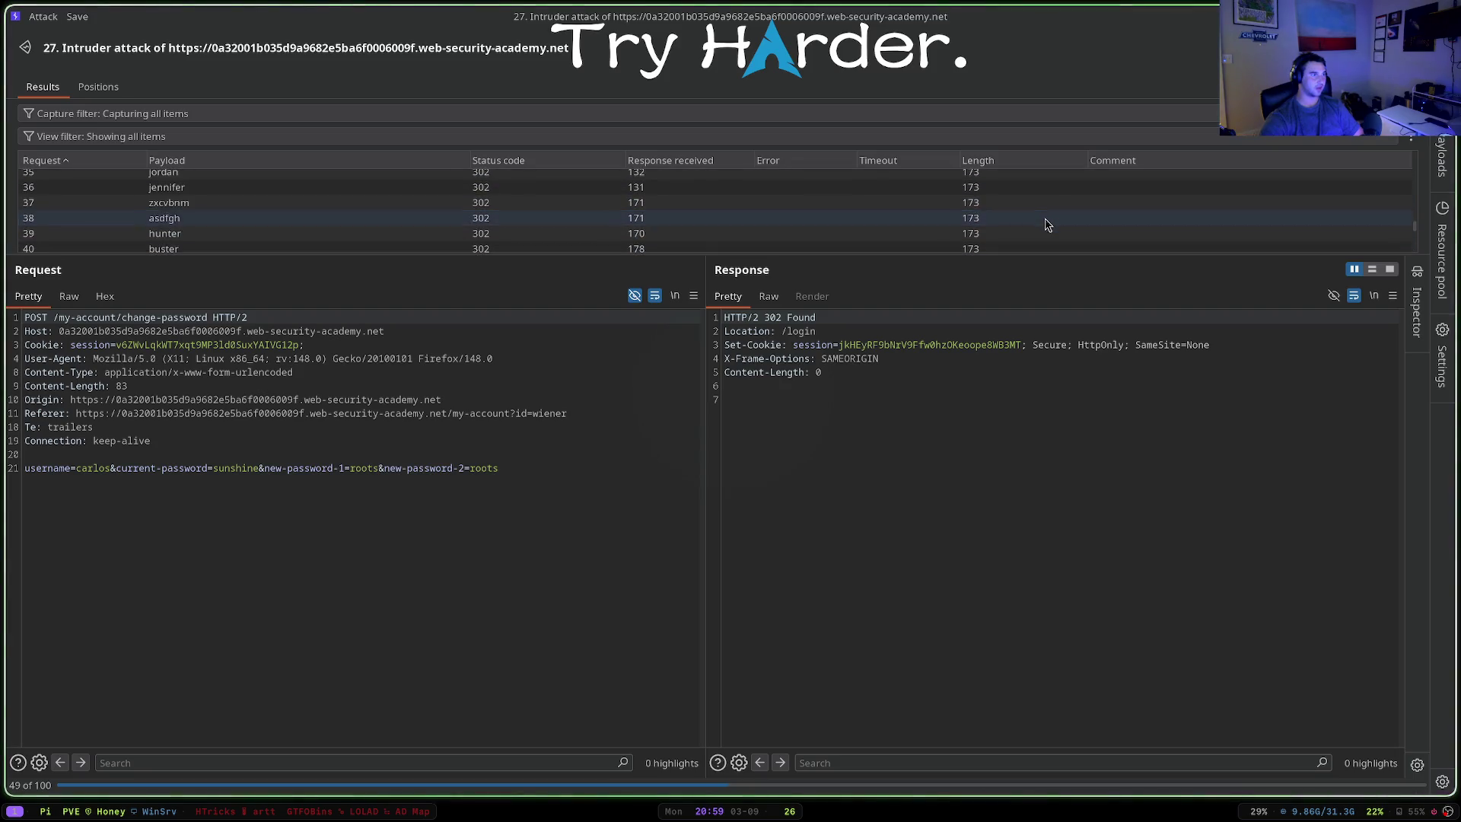
pyautogui.scroll(-2, 1046, 225)
pyautogui.click(1044, 225)
pyautogui.scroll(12, 1042, 220)
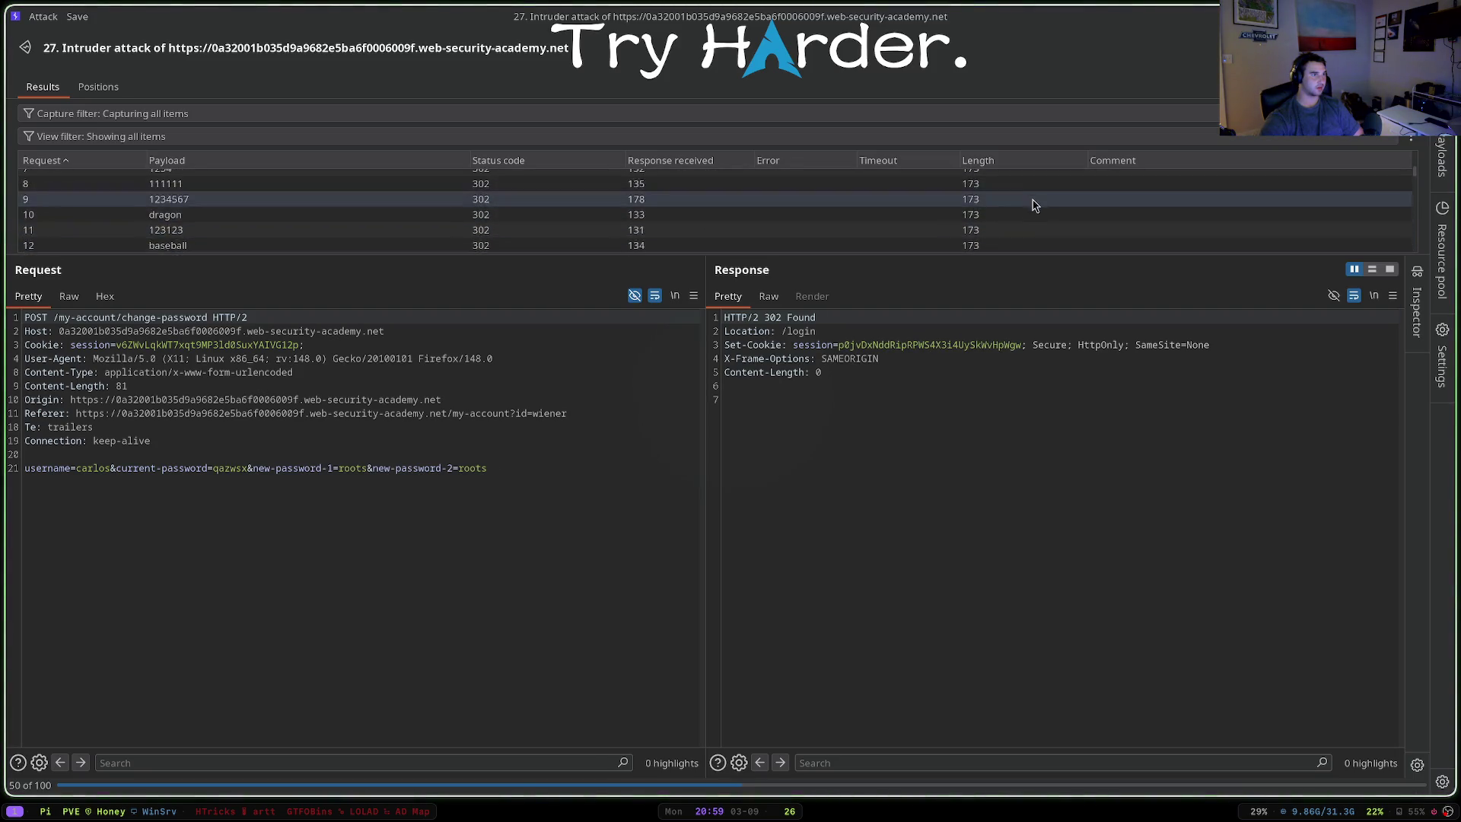
pyautogui.scroll(3, 1034, 205)
pyautogui.click(1024, 192)
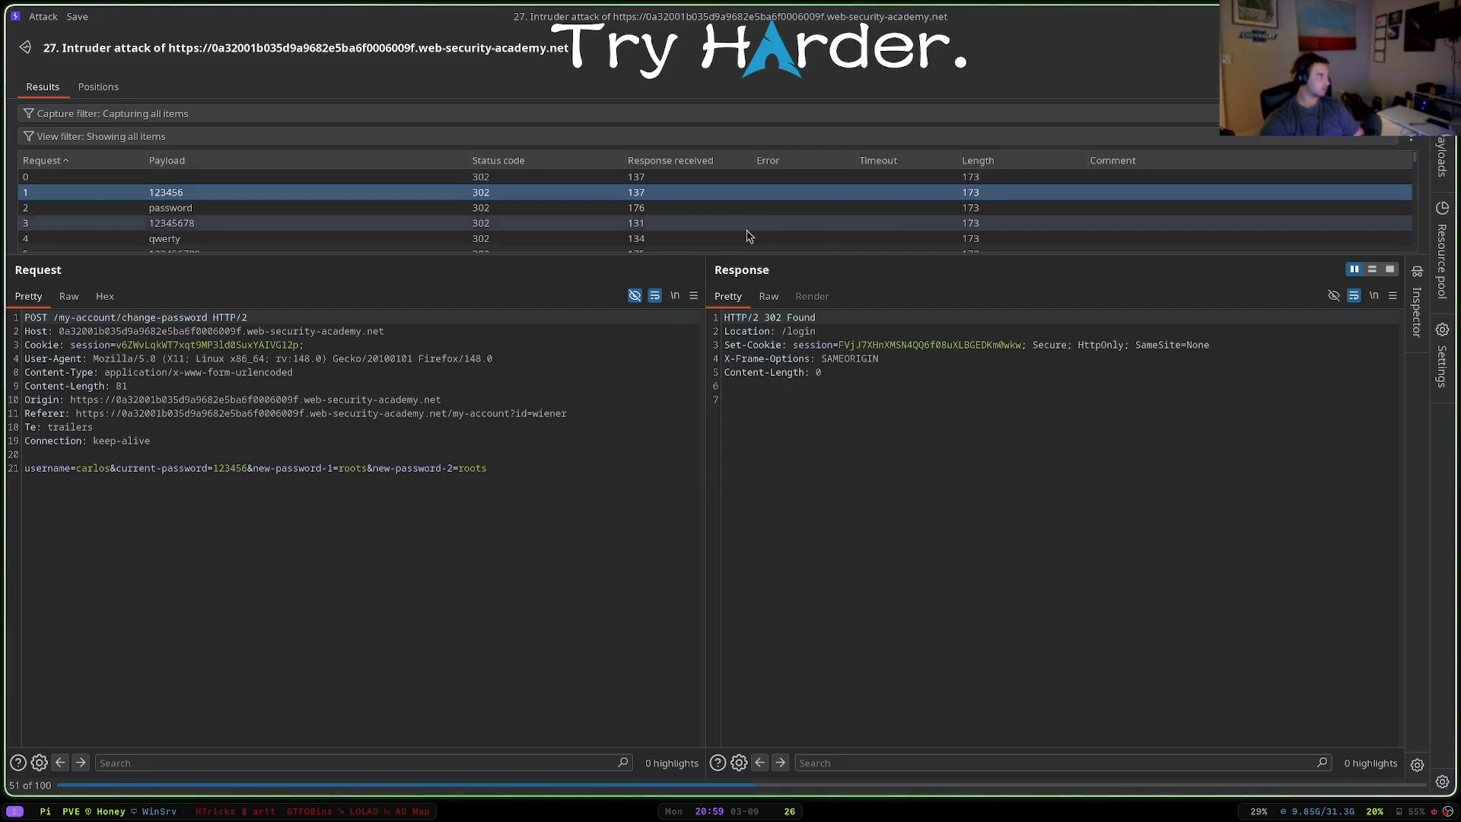
pyautogui.press('super+f')
# - Attempt to log in as carlos with a candidate password
pyautogui.write('carlos')
pyautogui.press('Tab')
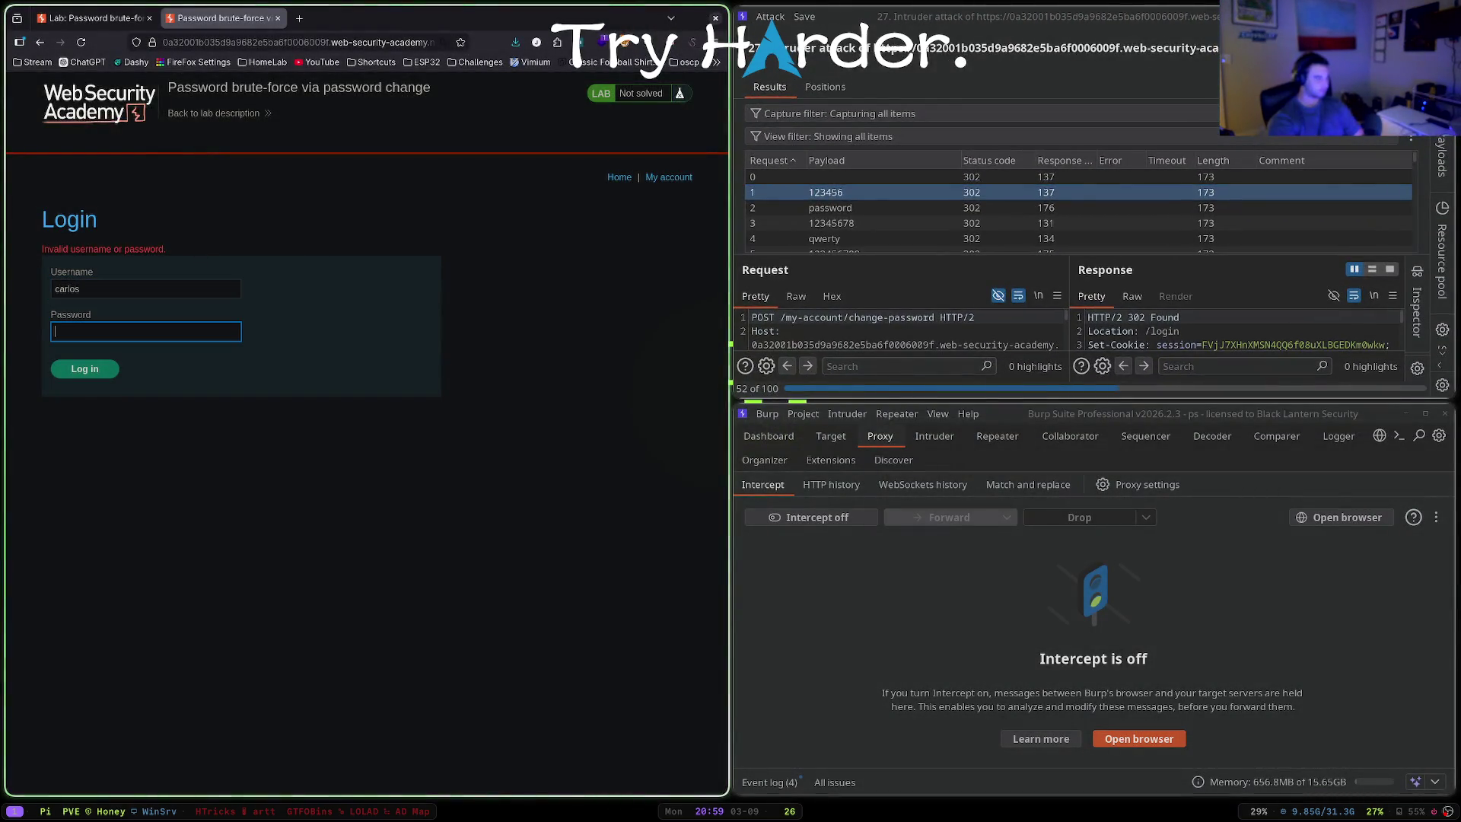
pyautogui.write('3456')
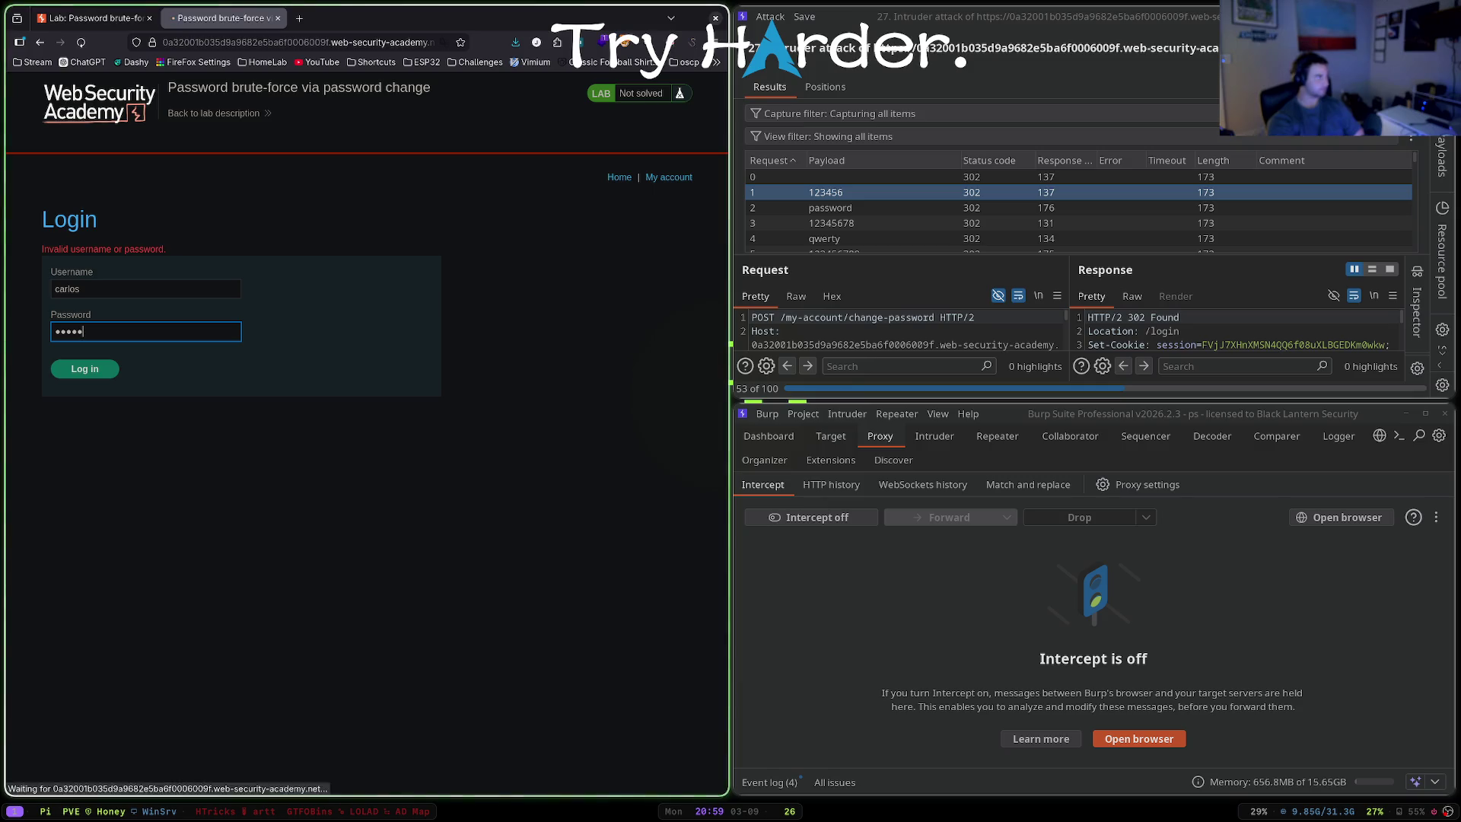
pyautogui.press('Return')
# - Check the lab description, then try logging in again as wiener
pyautogui.click(95, 17)
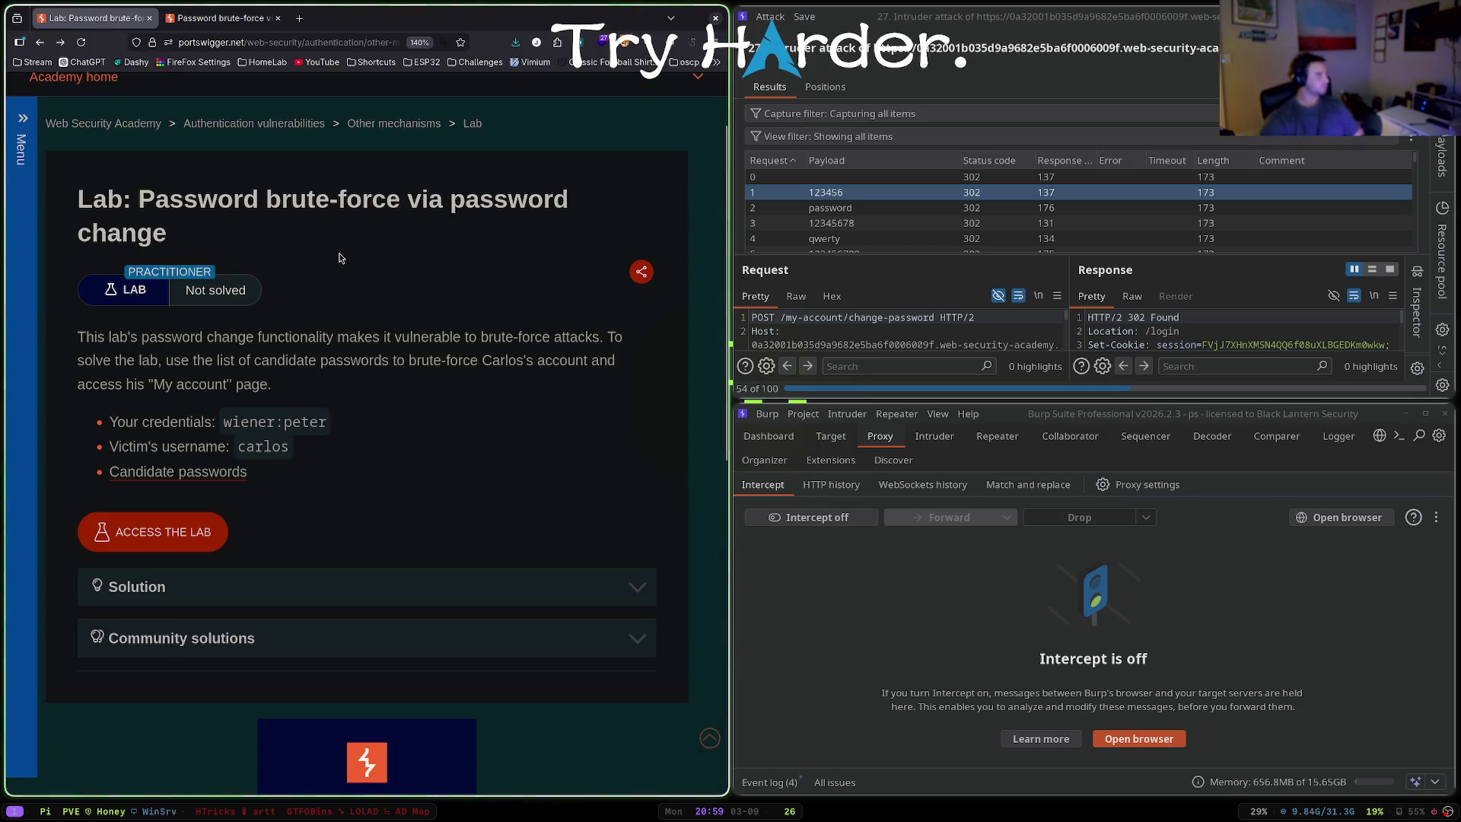
pyautogui.click(220, 17)
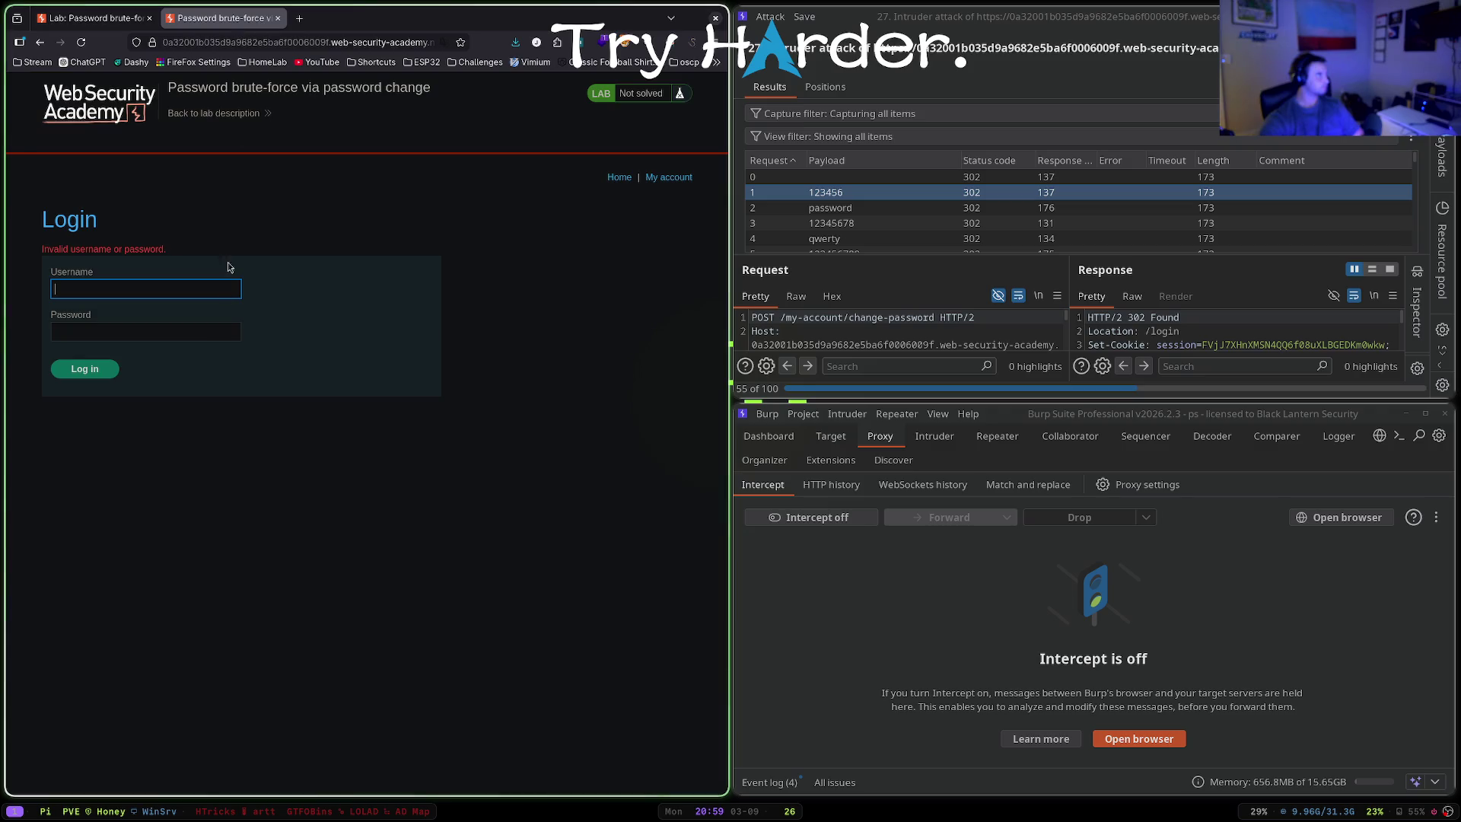
pyautogui.write('wiener')
pyautogui.press('Tab')
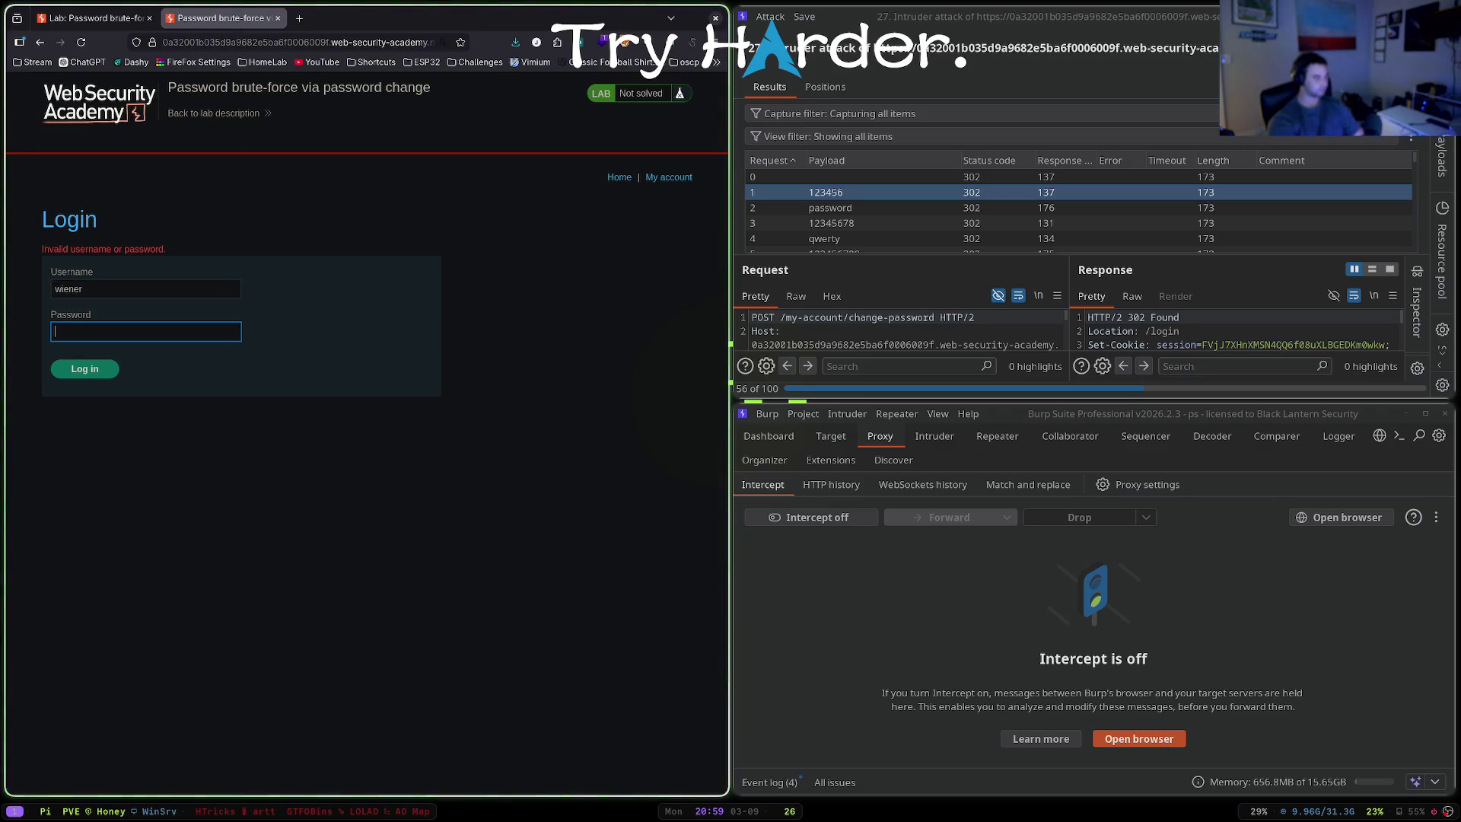
pyautogui.write('ter')
pyautogui.press('Return')
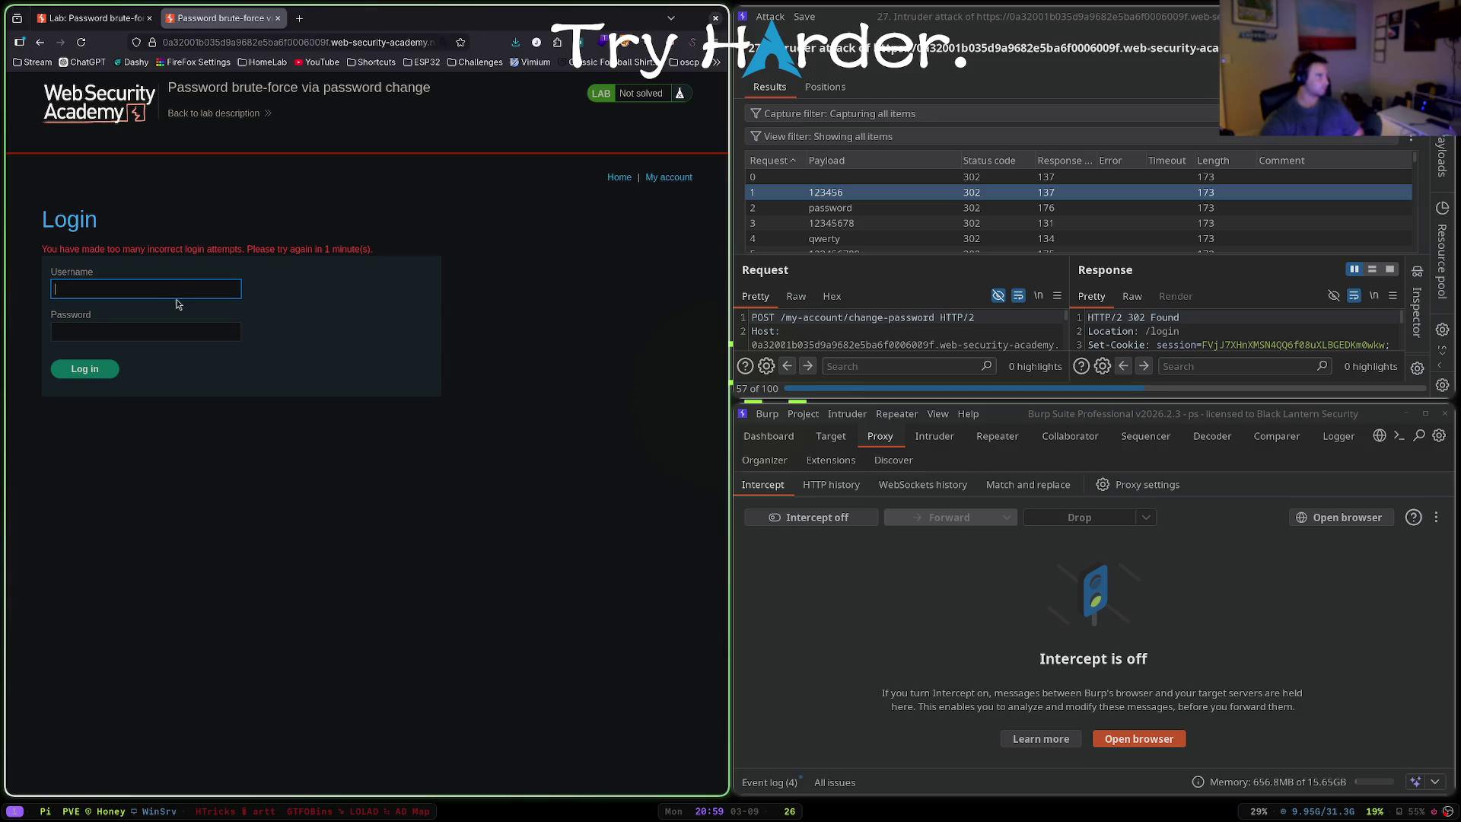
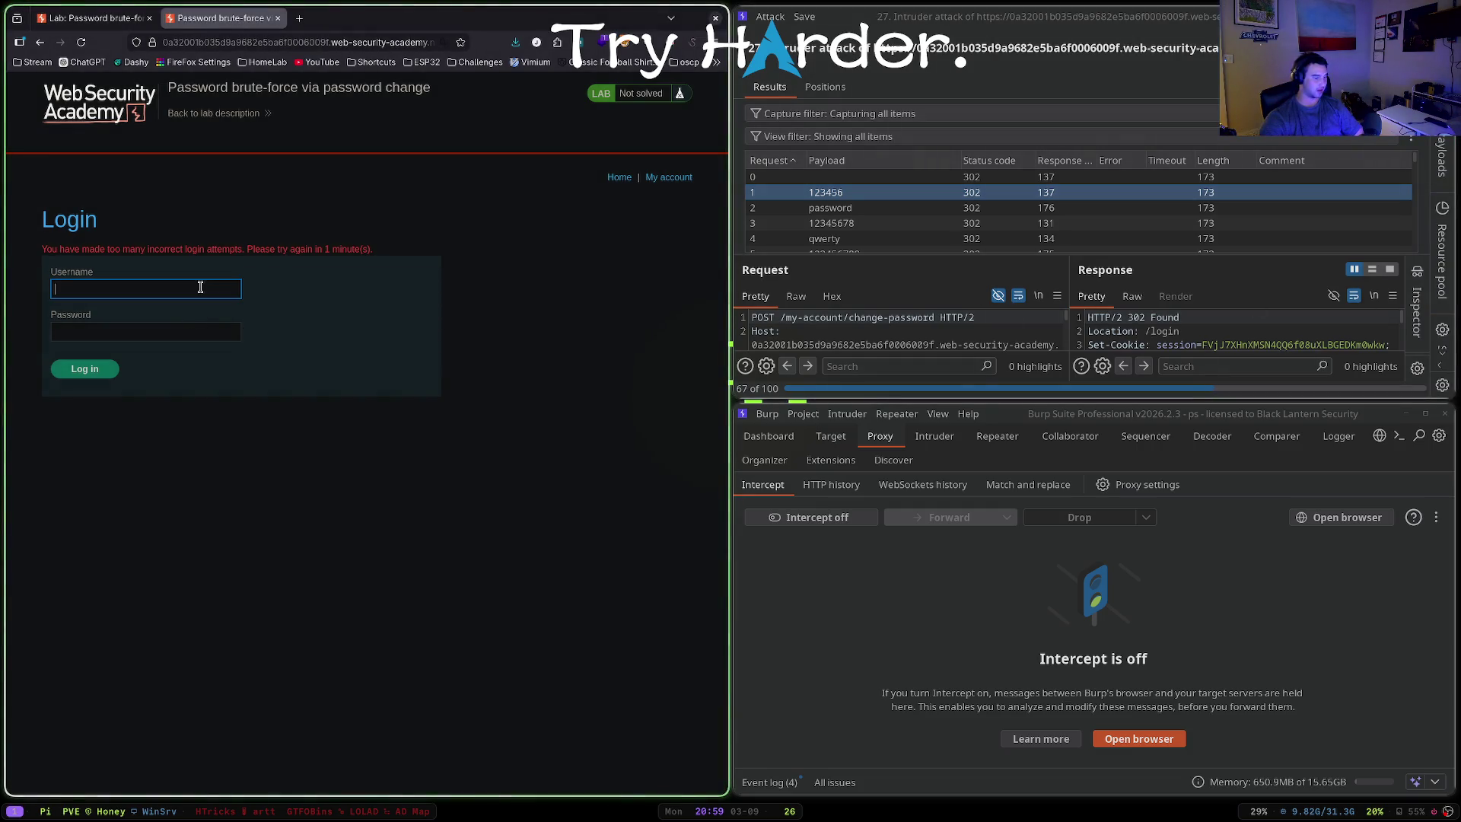
# - Log back into the lab as wiener with the test account's password
pyautogui.write('wiener')
pyautogui.press('Tab')
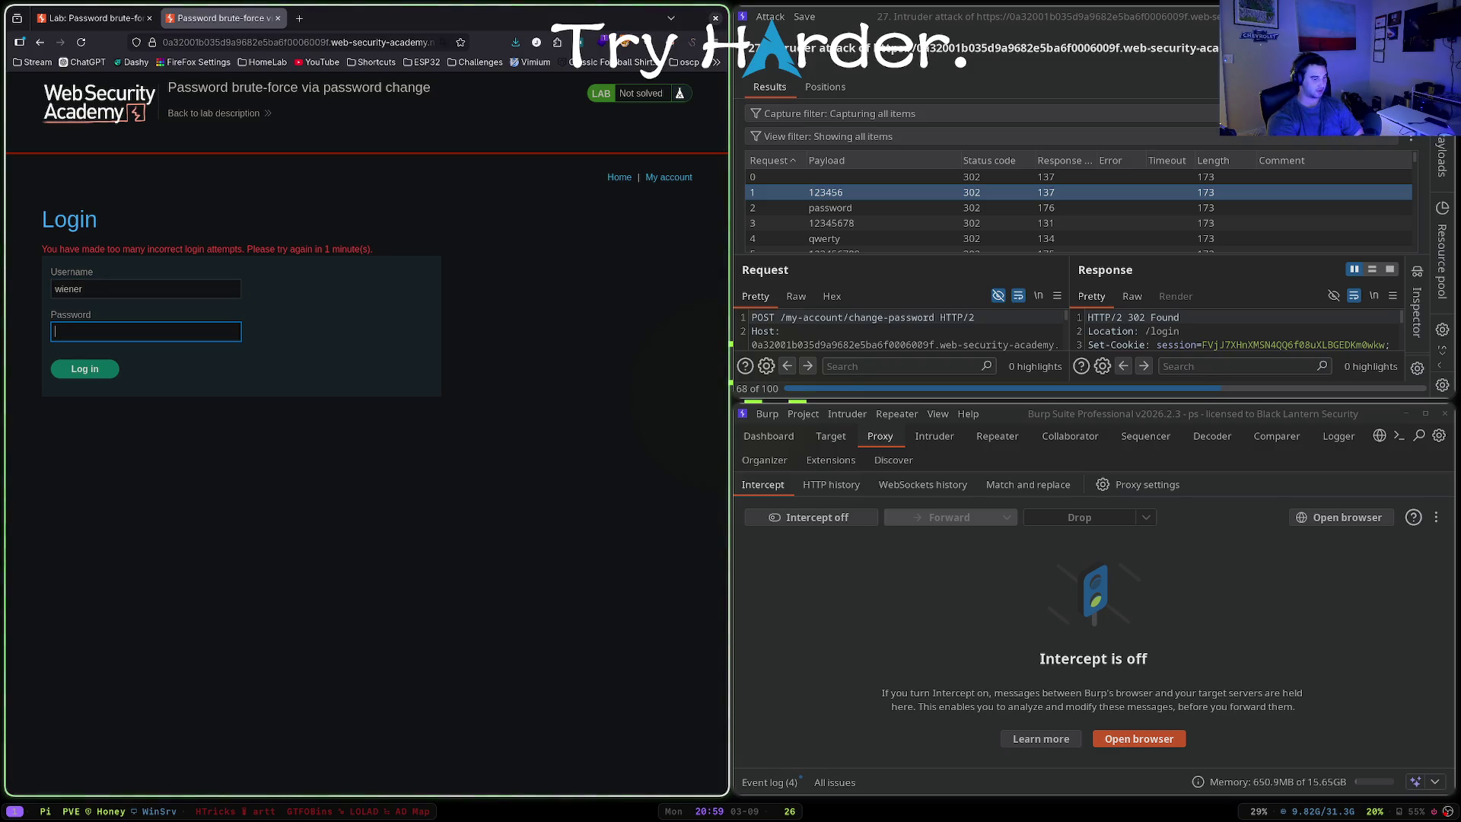
pyautogui.write('r')
pyautogui.press('Return')
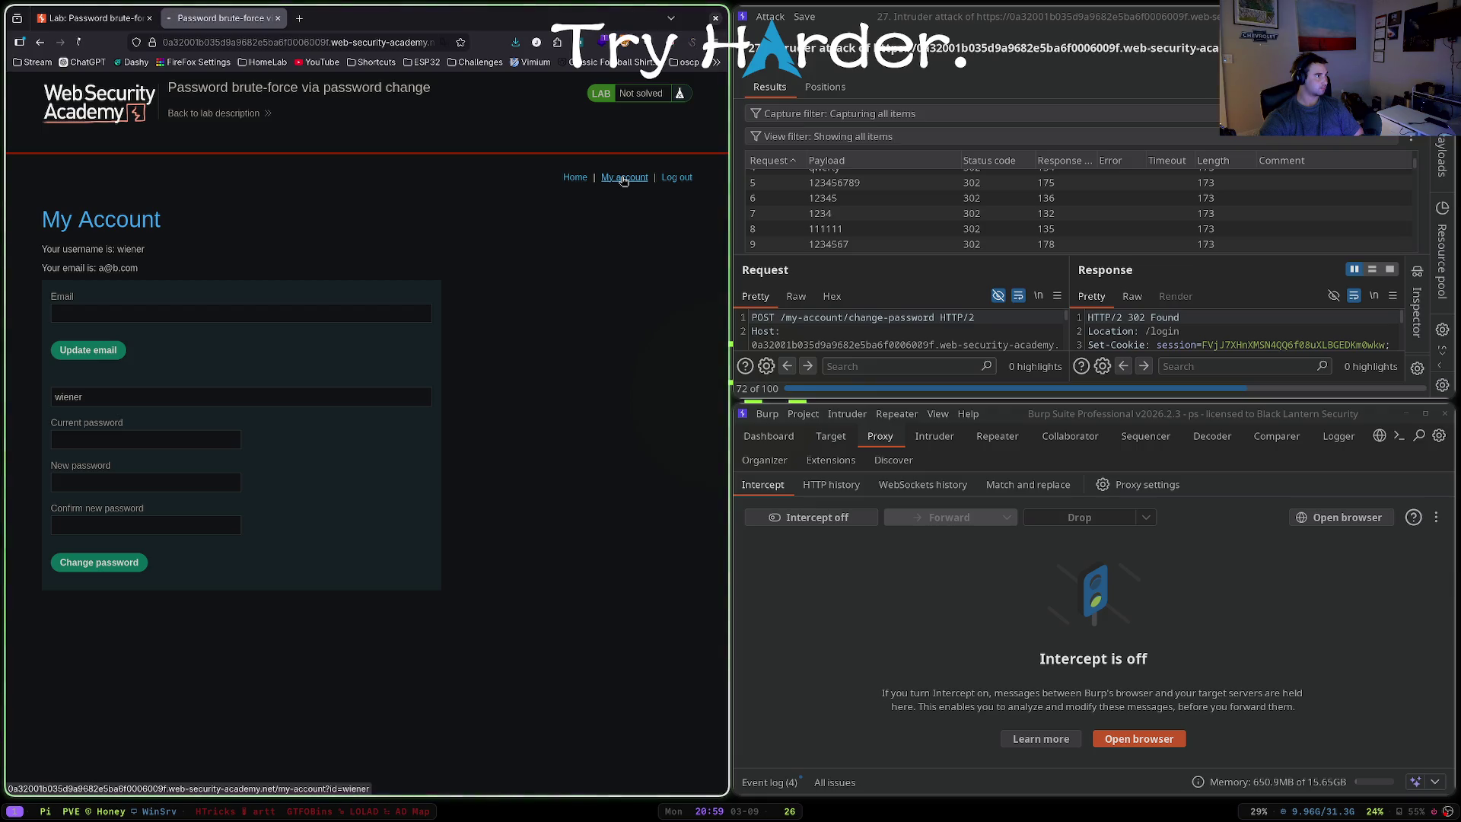
# - Scroll the Intruder results, then close the attack window to raise the continue prompt
pyautogui.scroll(-3, 958, 228)
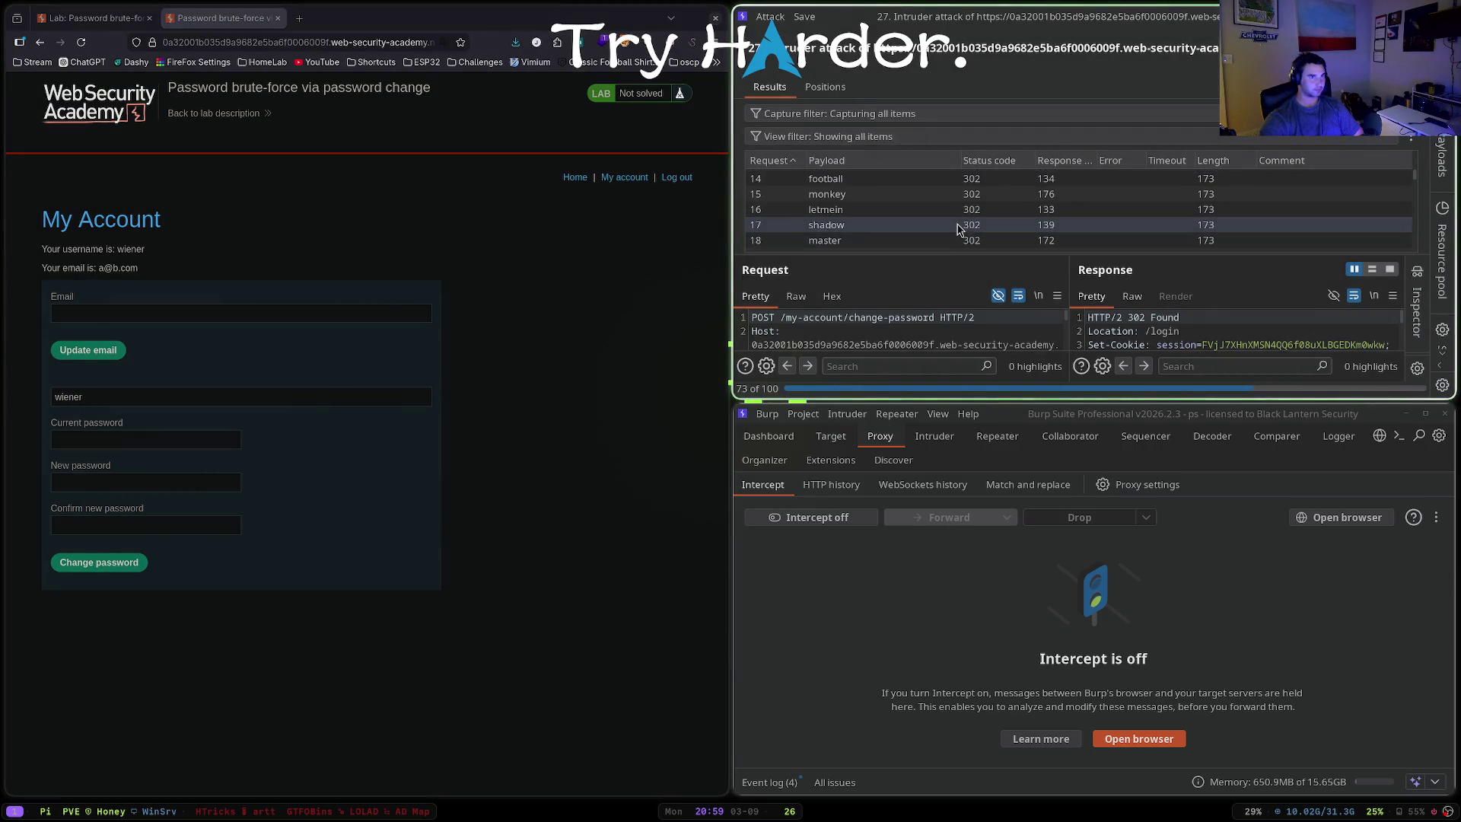
pyautogui.scroll(-13, 959, 228)
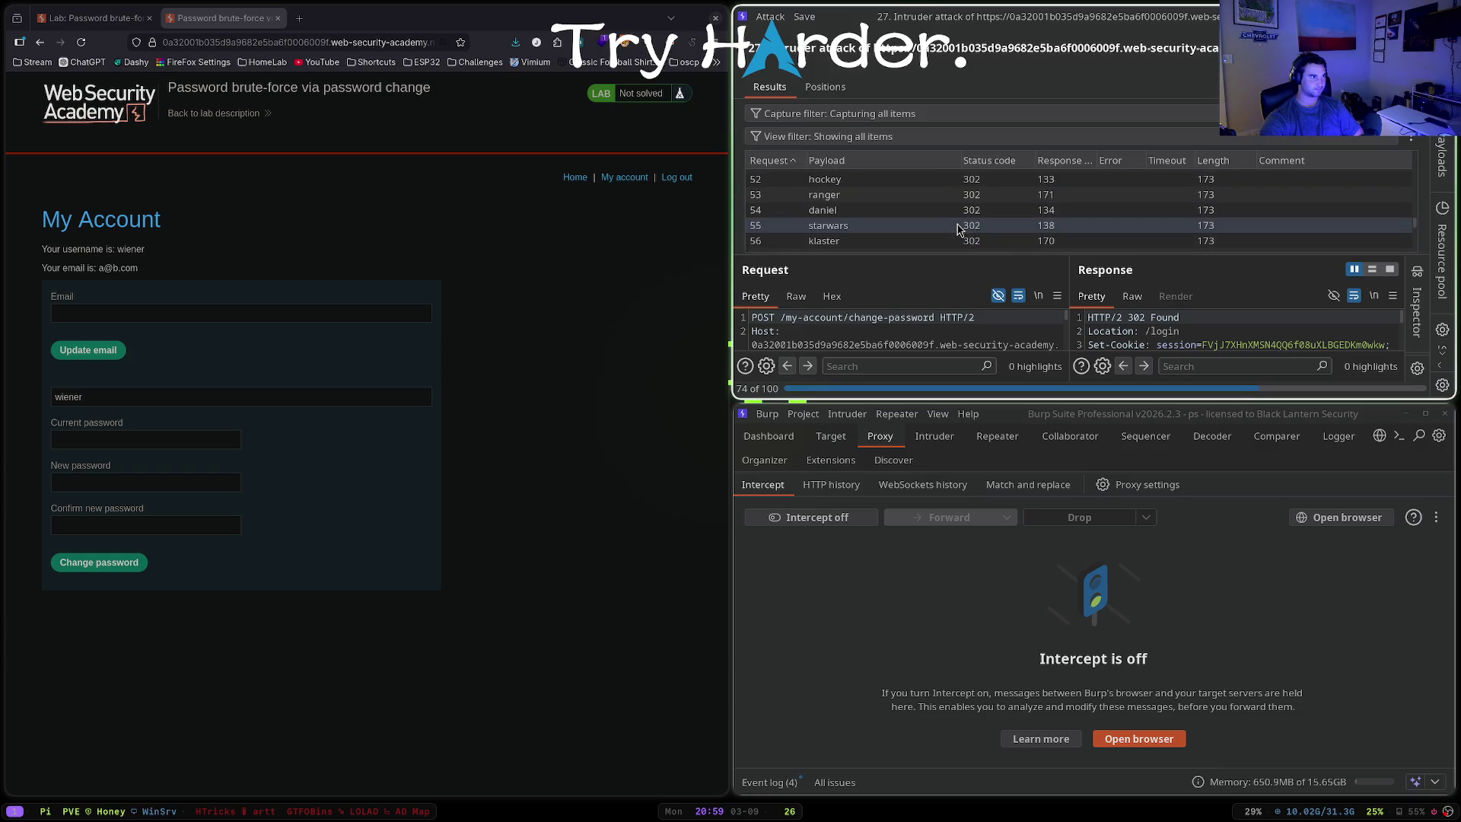
pyautogui.scroll(-2, 955, 235)
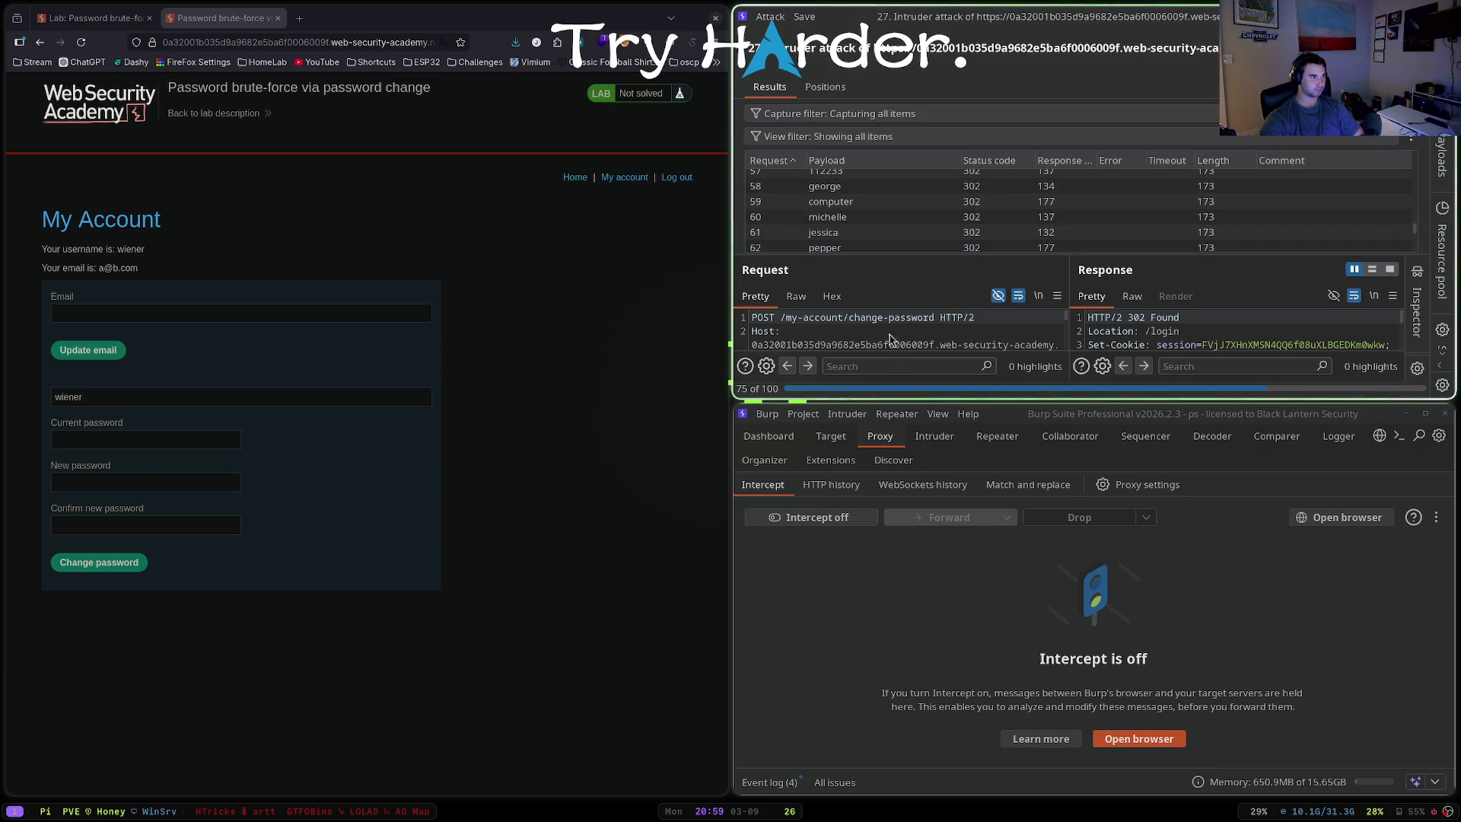
pyautogui.press('super+q')
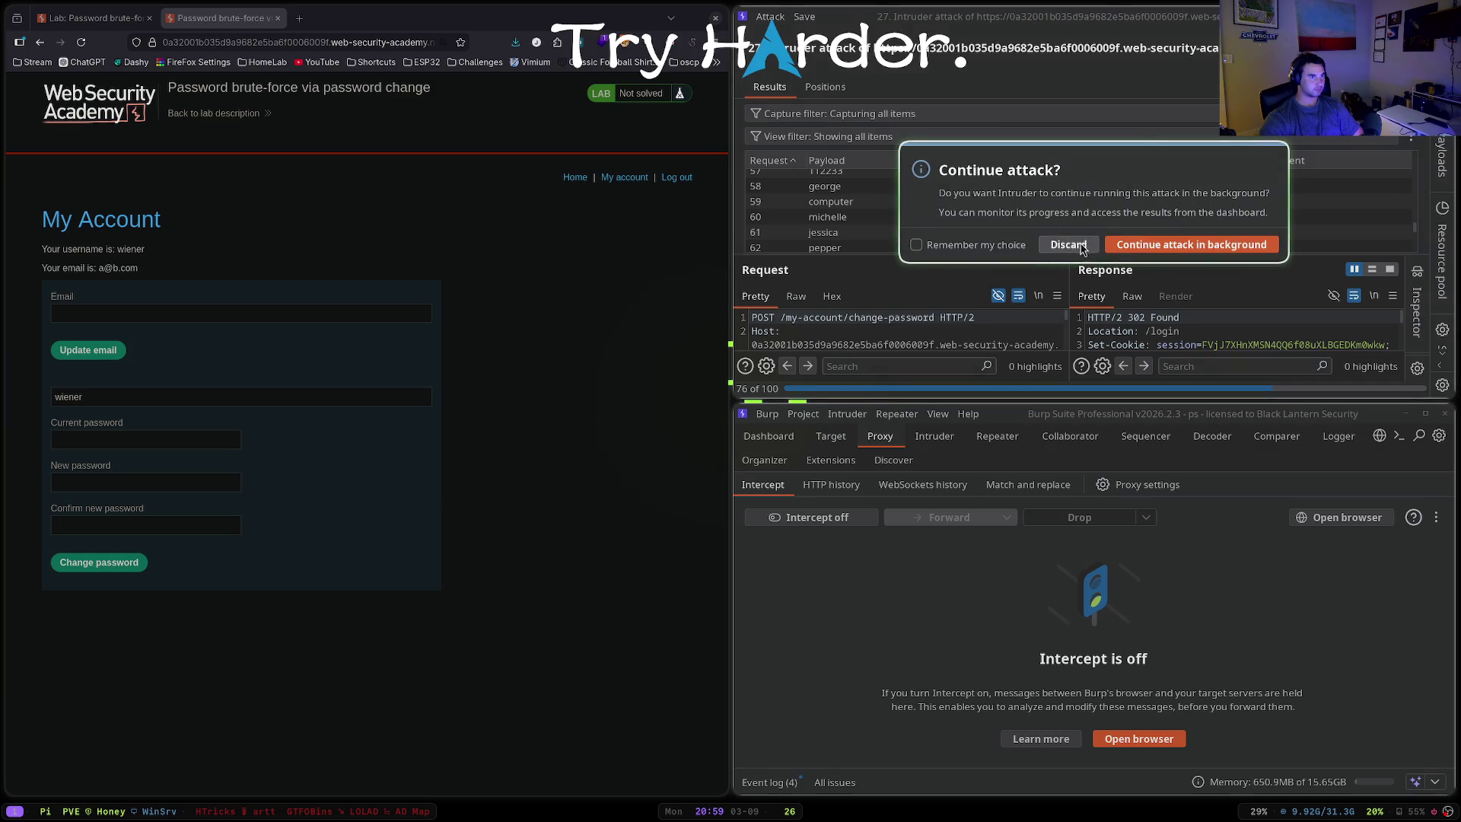
# - Discard the attack and submit the change-password form with carlos as the username
pyautogui.press('Return')
pyautogui.click(989, 39)
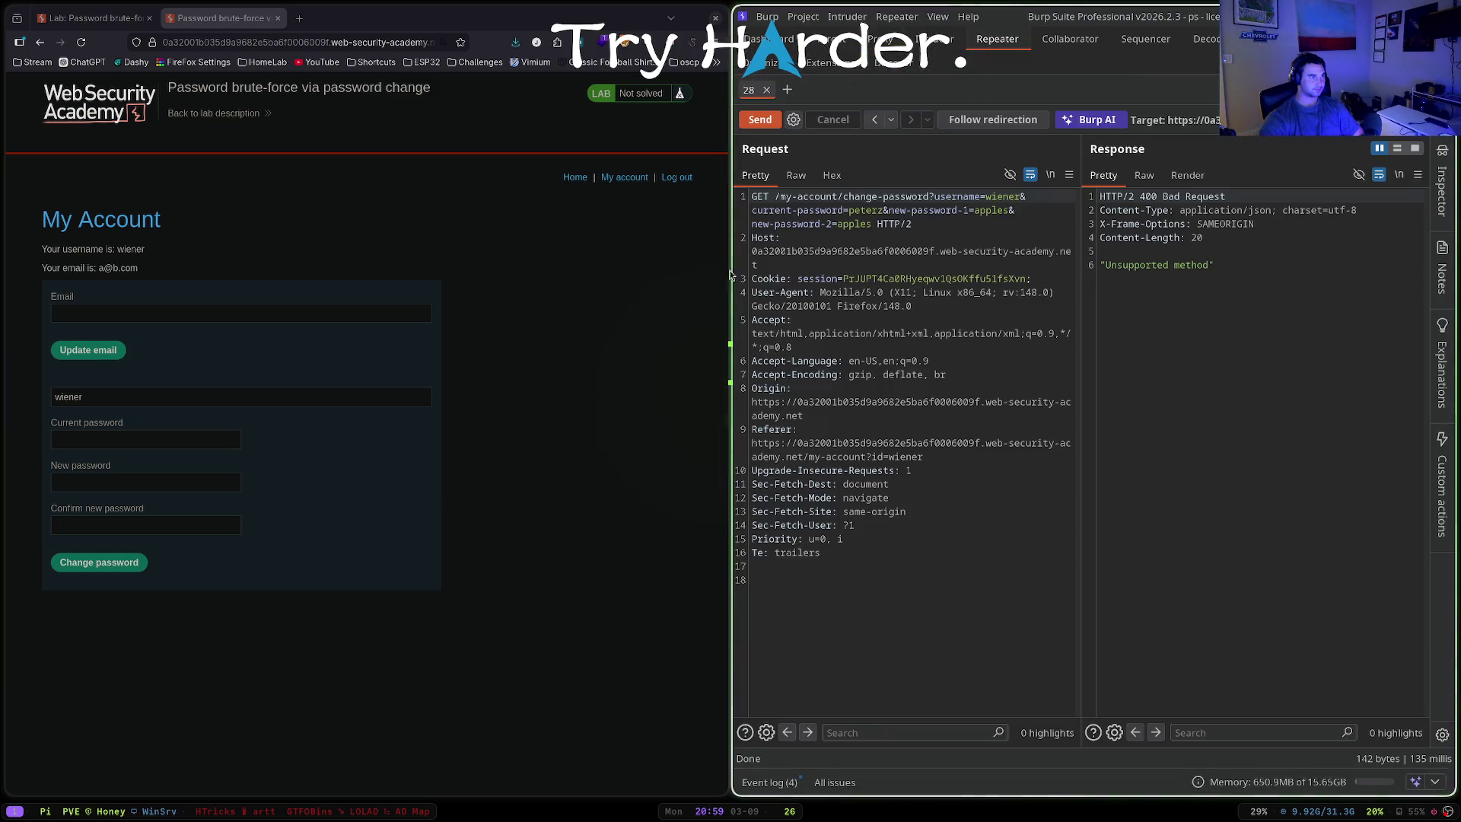
pyautogui.doubleClick(51, 395)
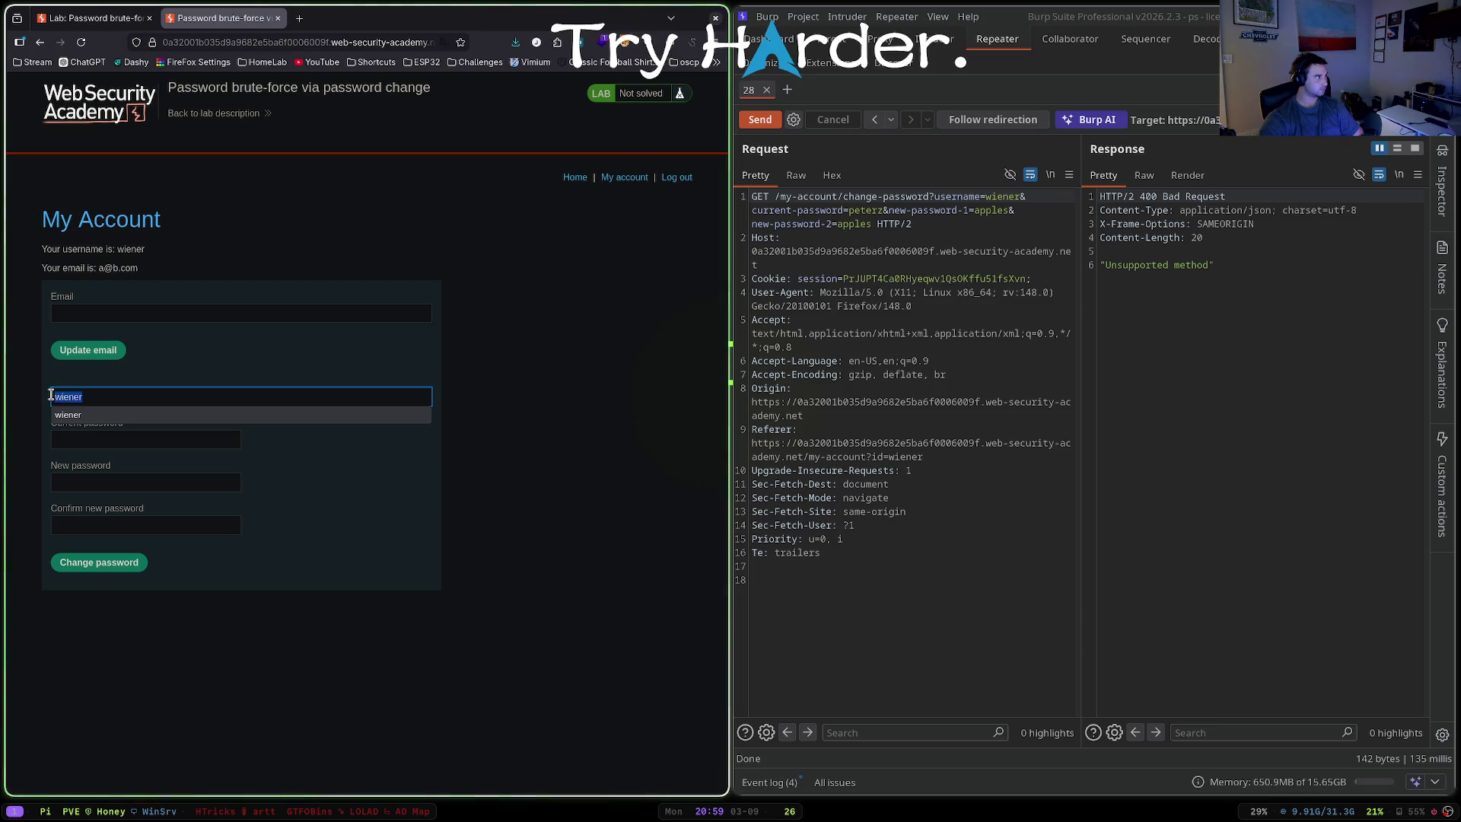
pyautogui.write('os')
pyautogui.press('Tab')
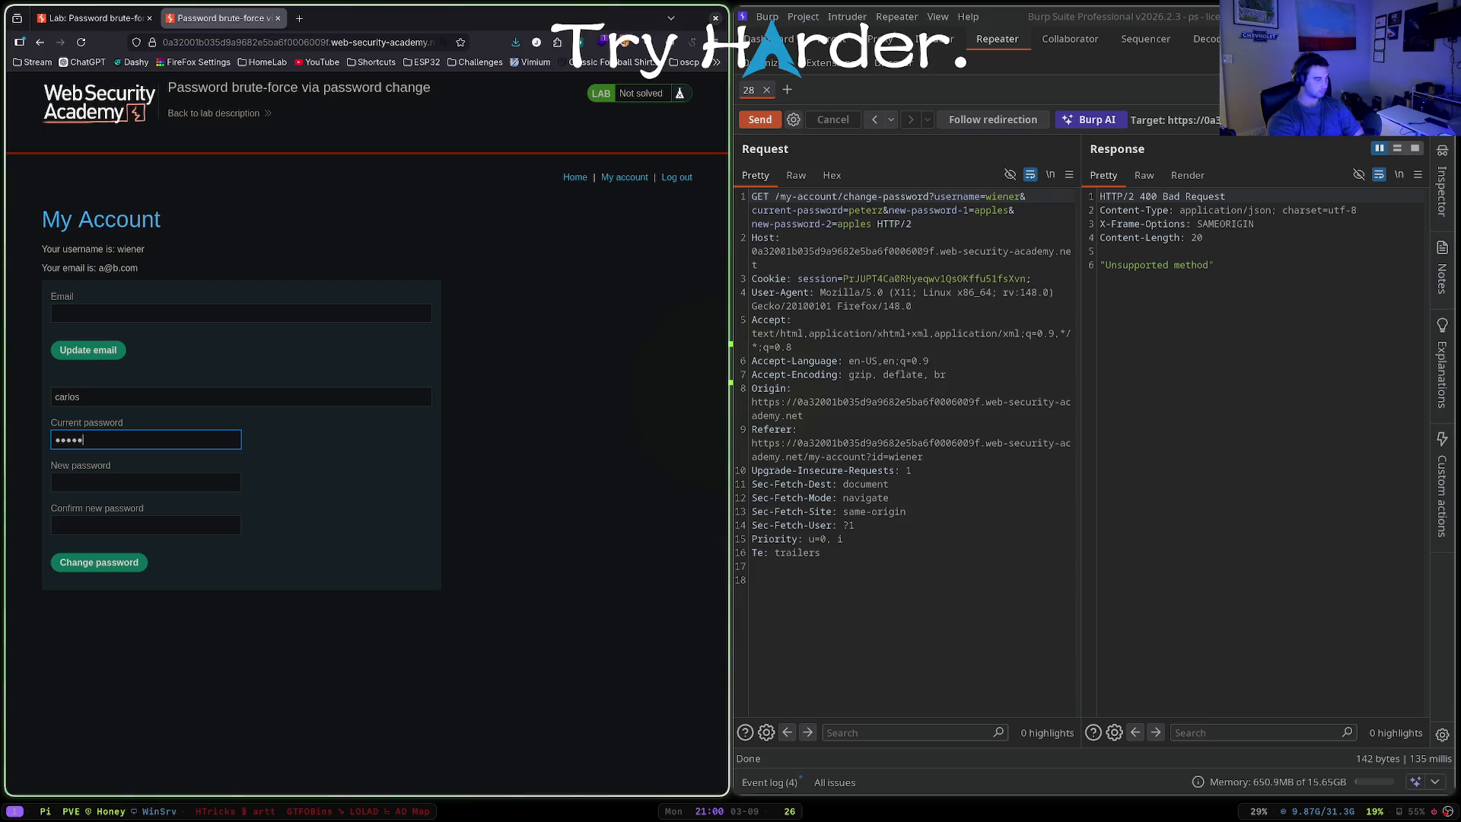
pyautogui.click(145, 482)
pyautogui.write('st')
pyautogui.press('Tab')
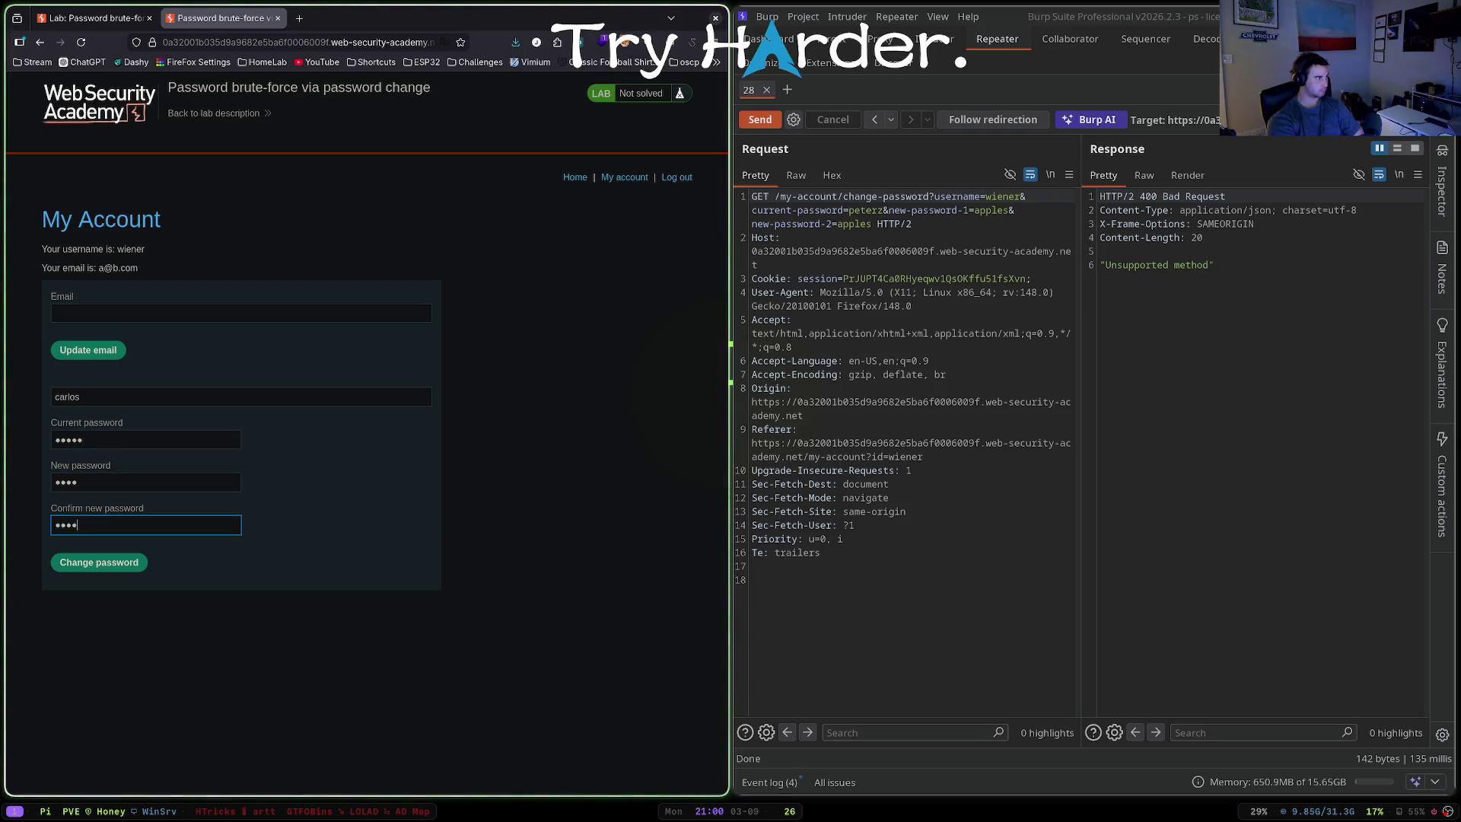
pyautogui.press('Return')
# - Try logging in as carlos, hit the one-minute lockout, then log back in as wiener
pyautogui.write('carlo')
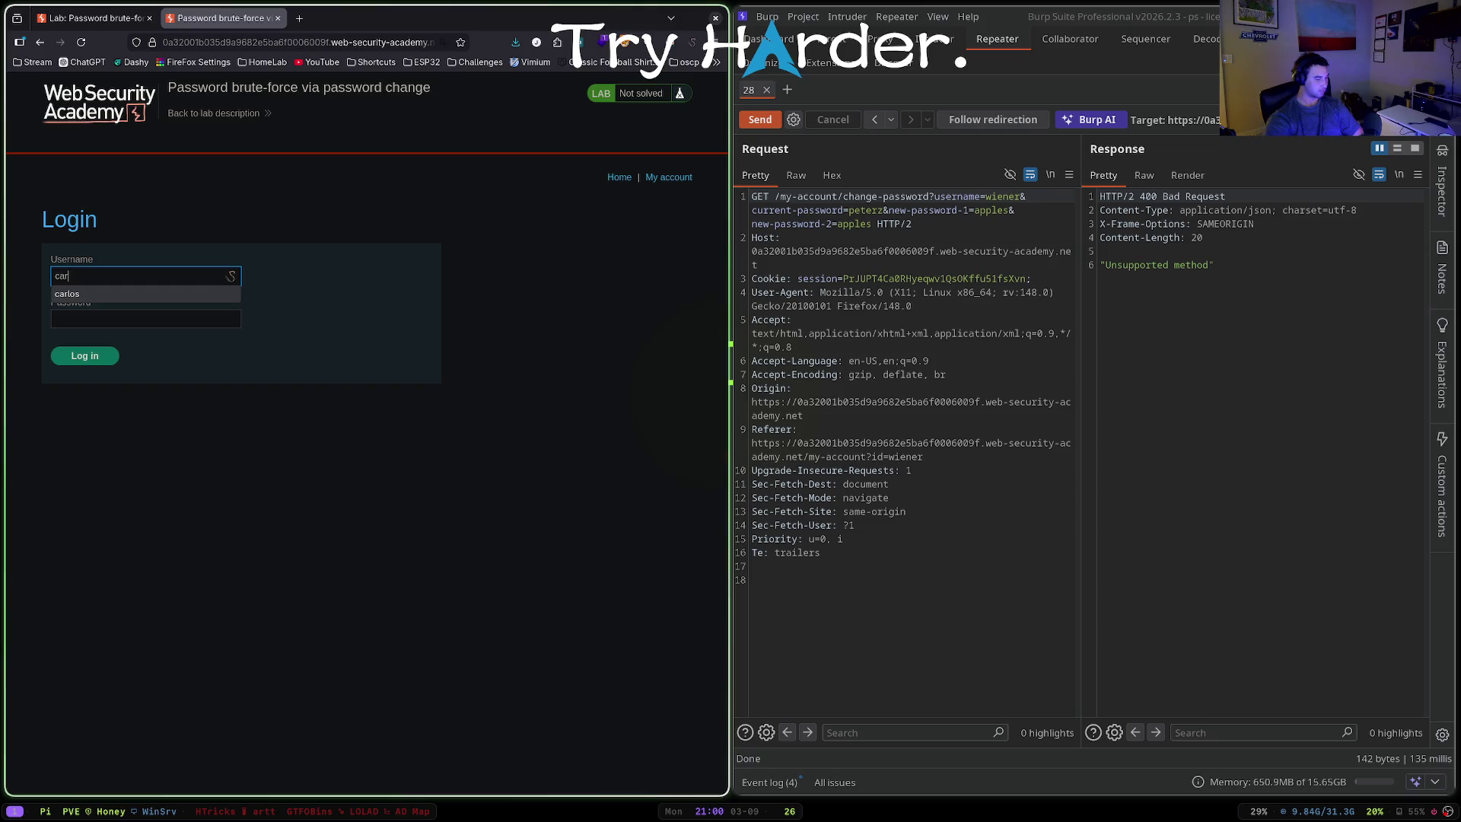
pyautogui.write('s')
pyautogui.press('Tab')
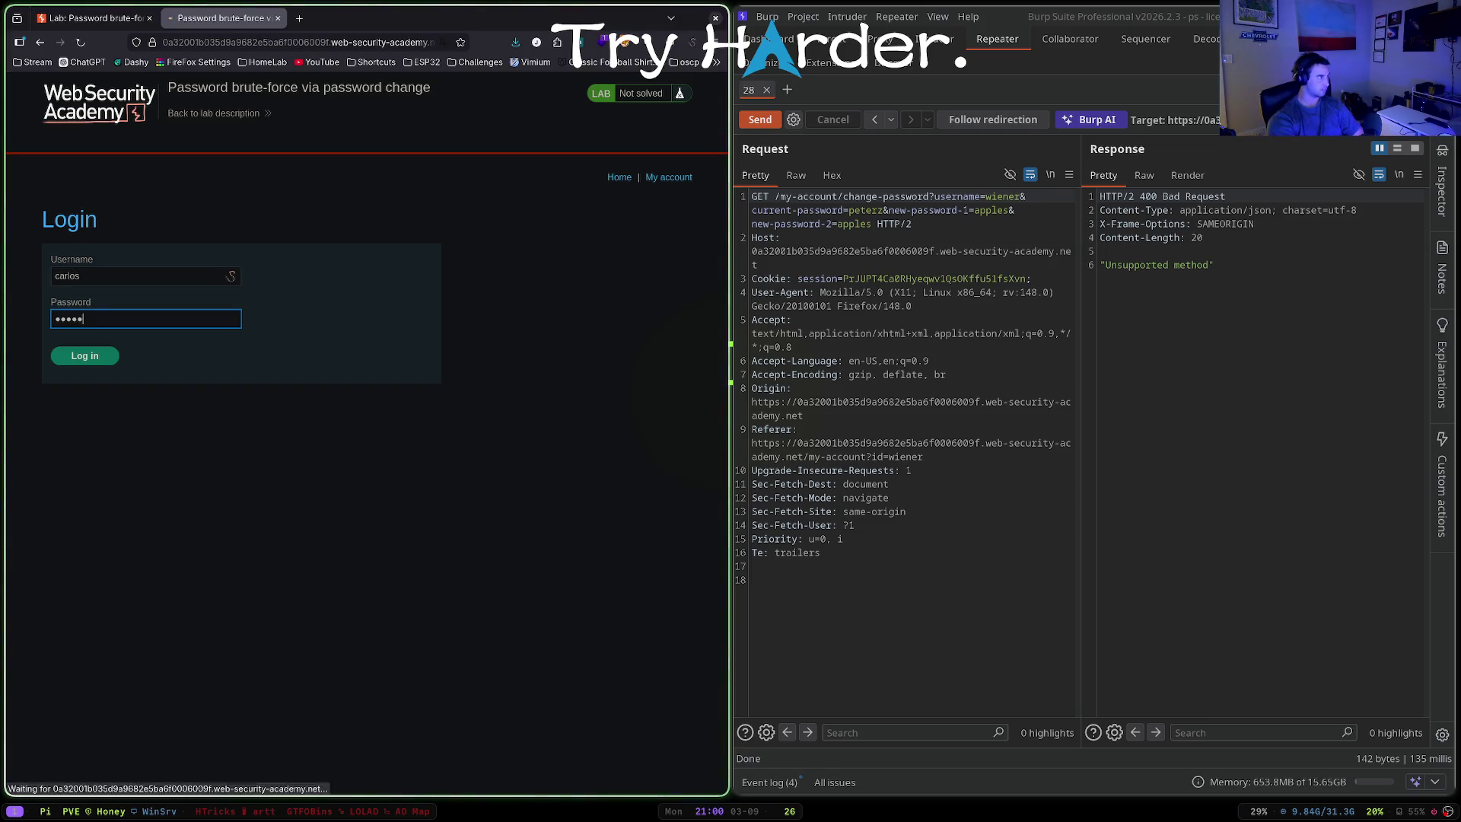
pyautogui.press('Return')
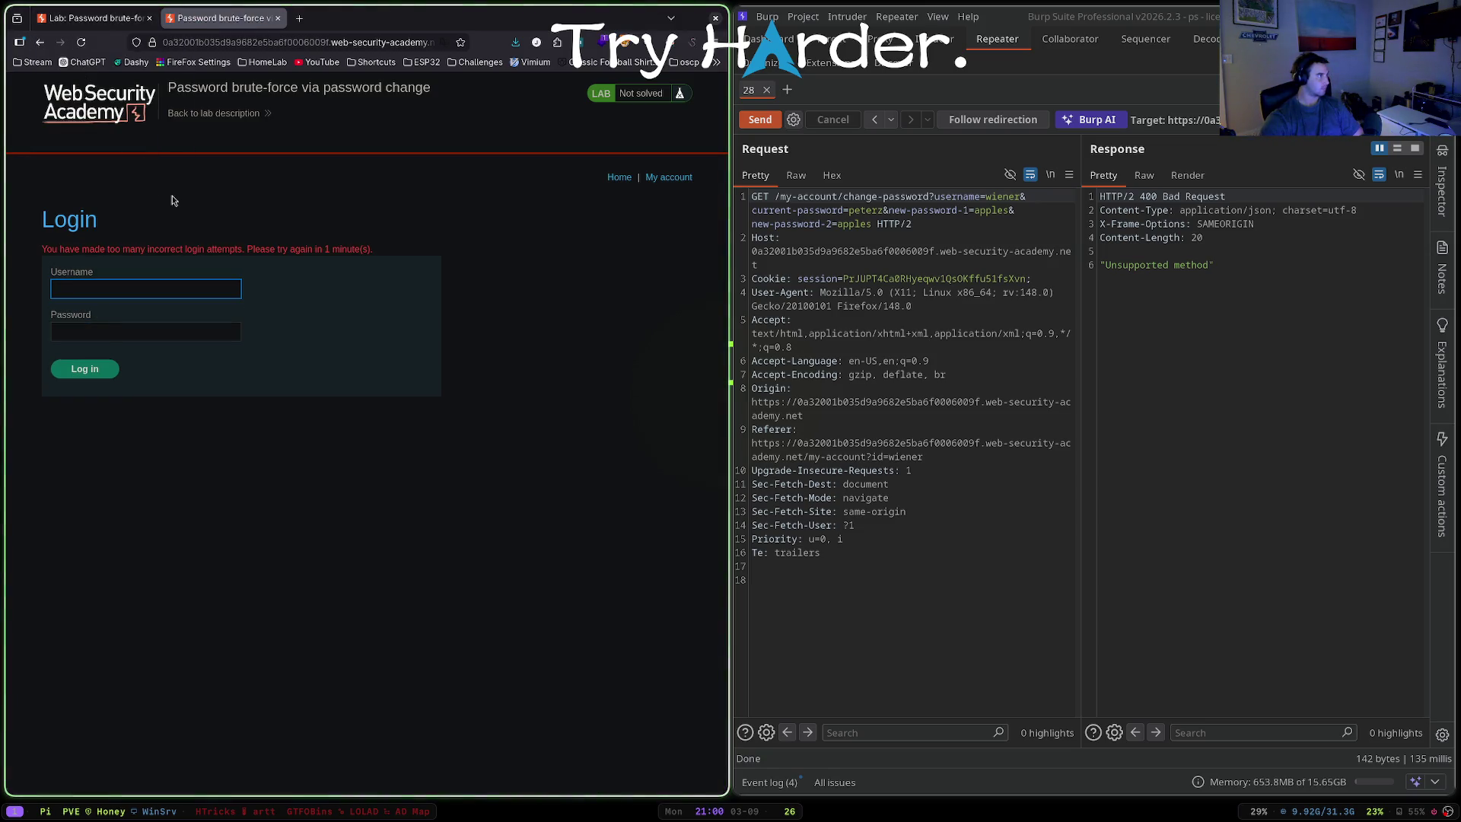
pyautogui.write('wiener')
pyautogui.press('Tab')
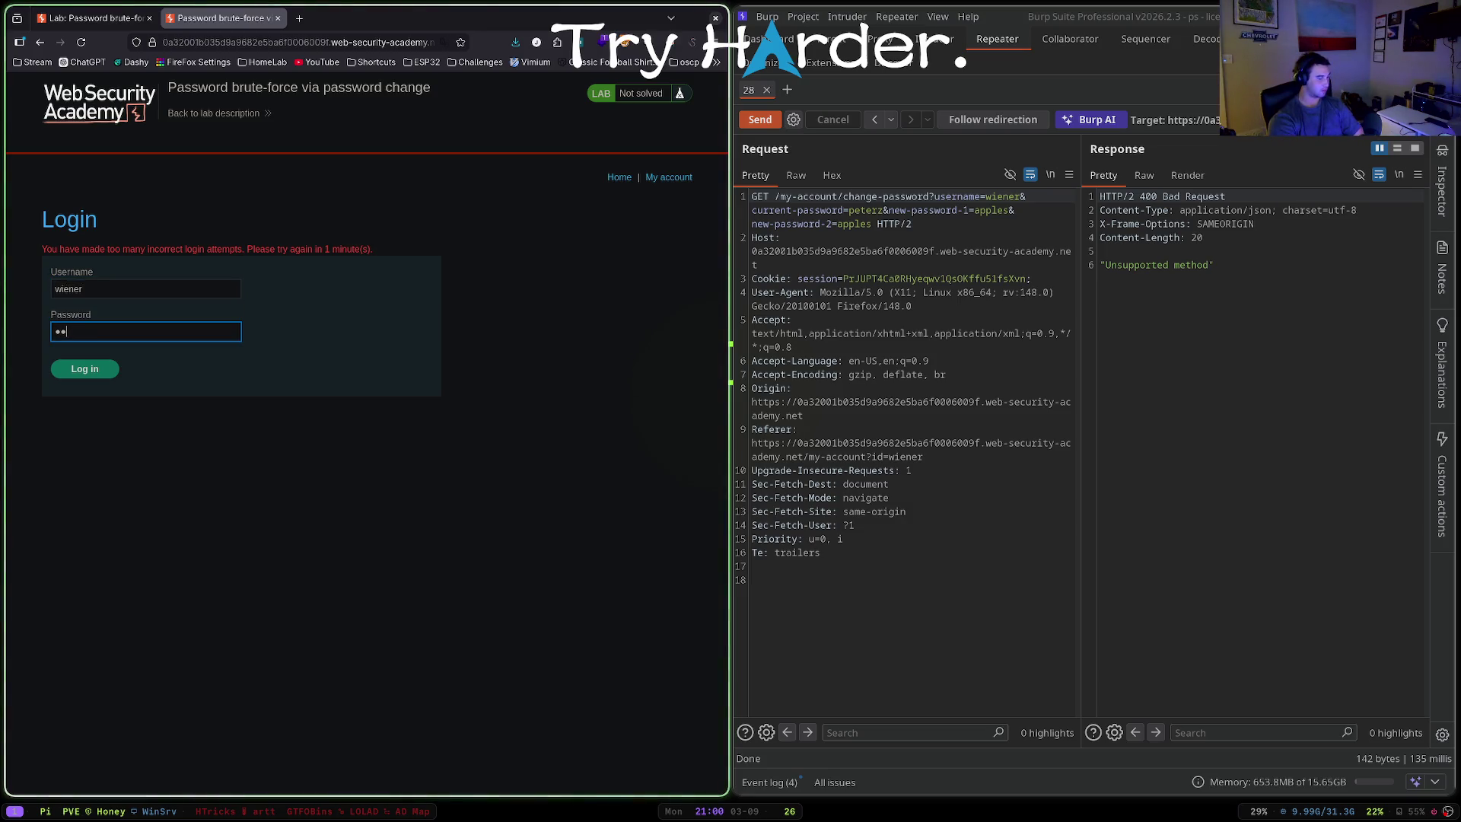
pyautogui.write('ter')
pyautogui.press('Return')
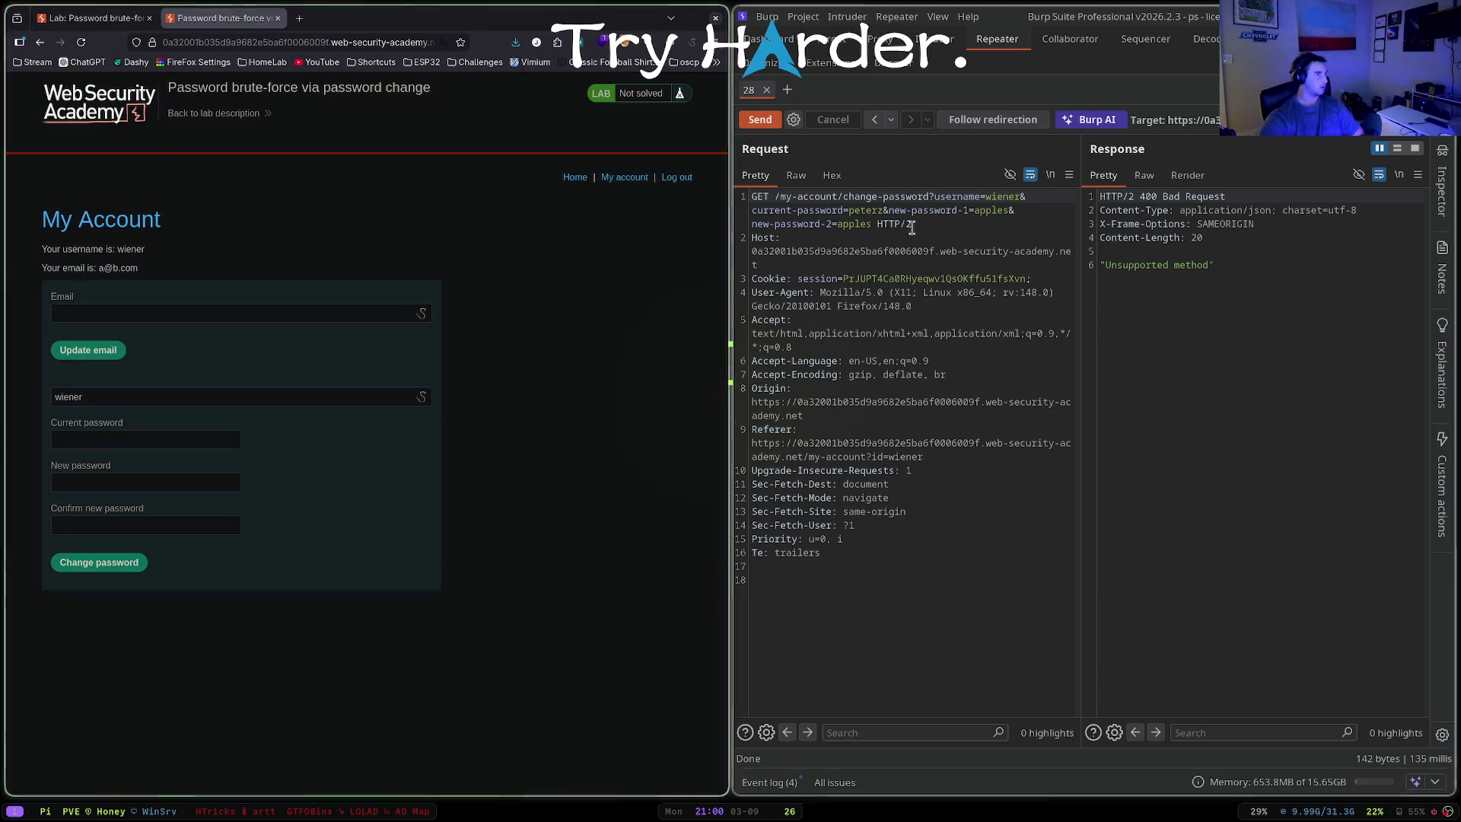
pyautogui.hotkey('ctrl', 'pageup')
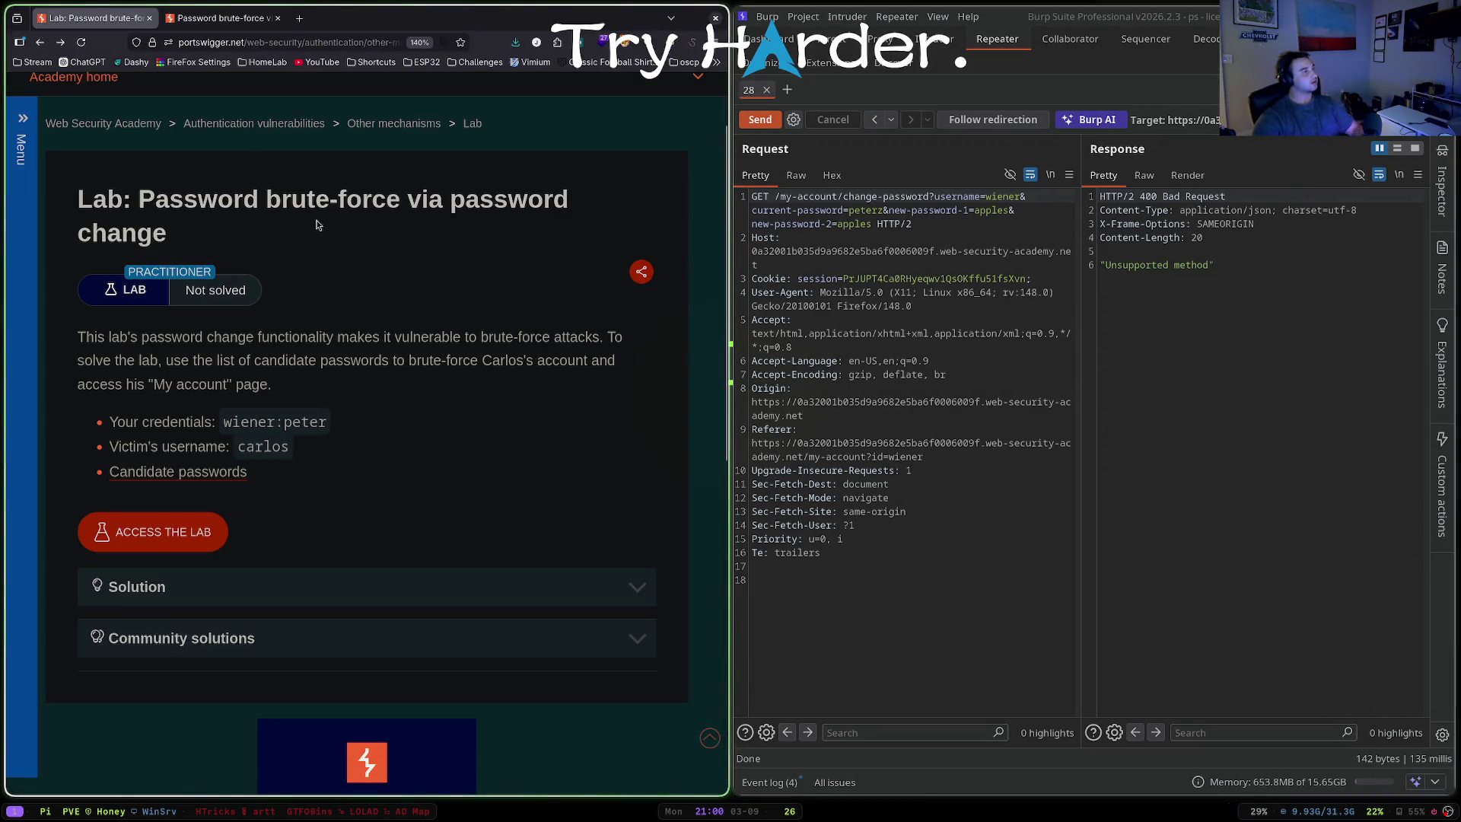
pyautogui.click(357, 586)
pyautogui.scroll(-3, 373, 472)
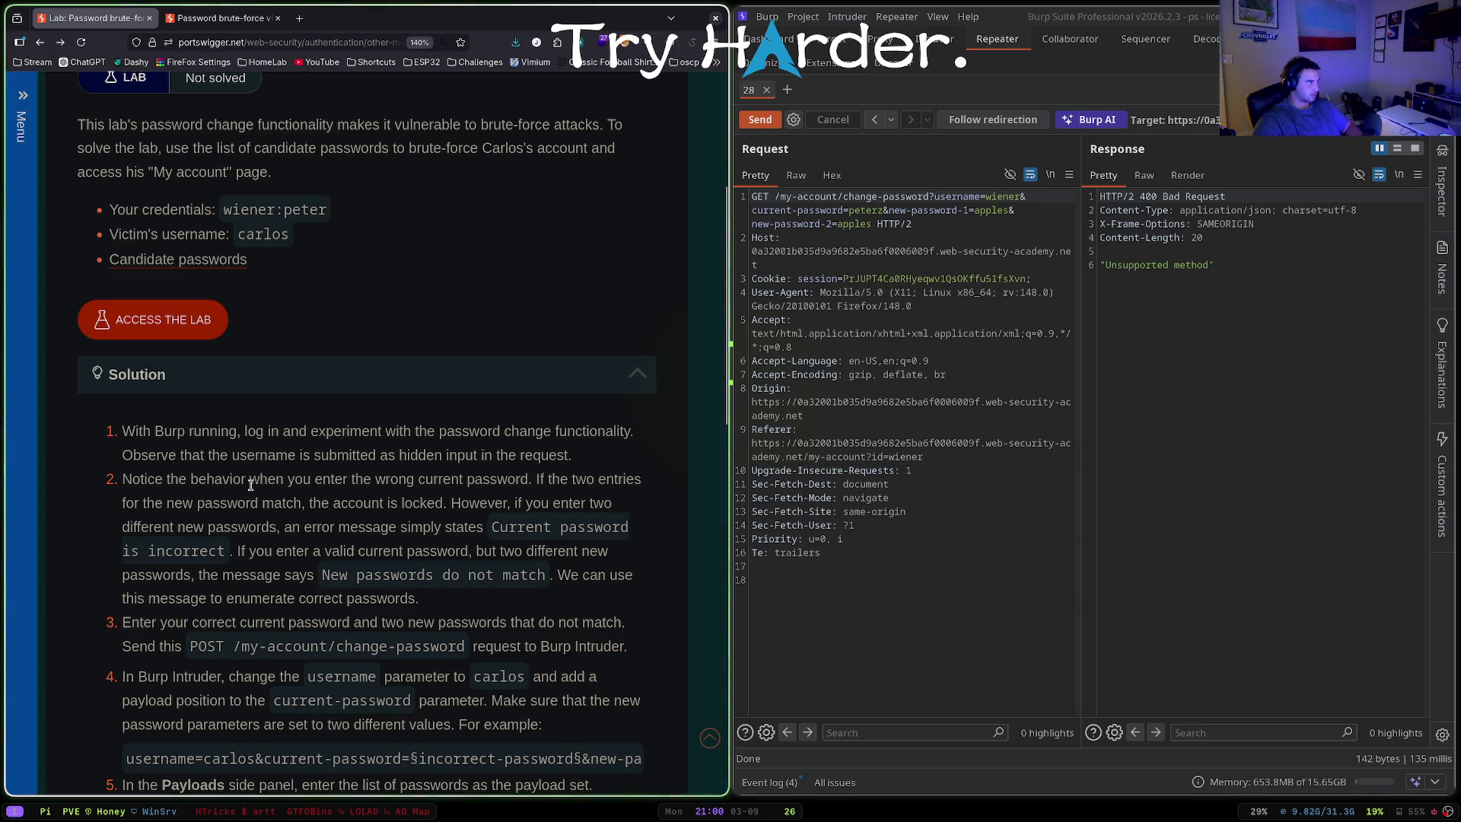
pyautogui.scroll(4, 227, 403)
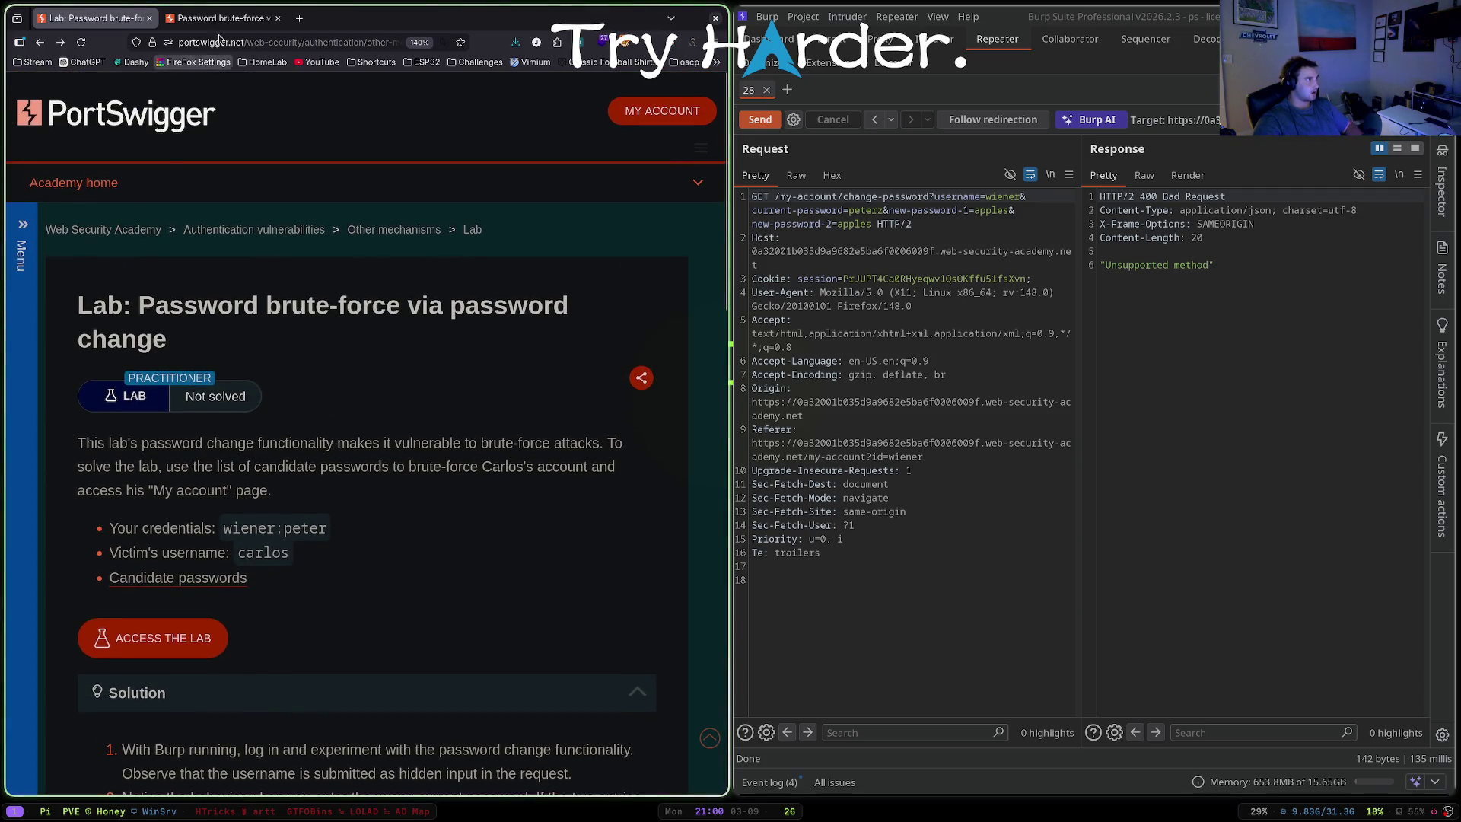
pyautogui.click(221, 18)
pyautogui.click(820, 251)
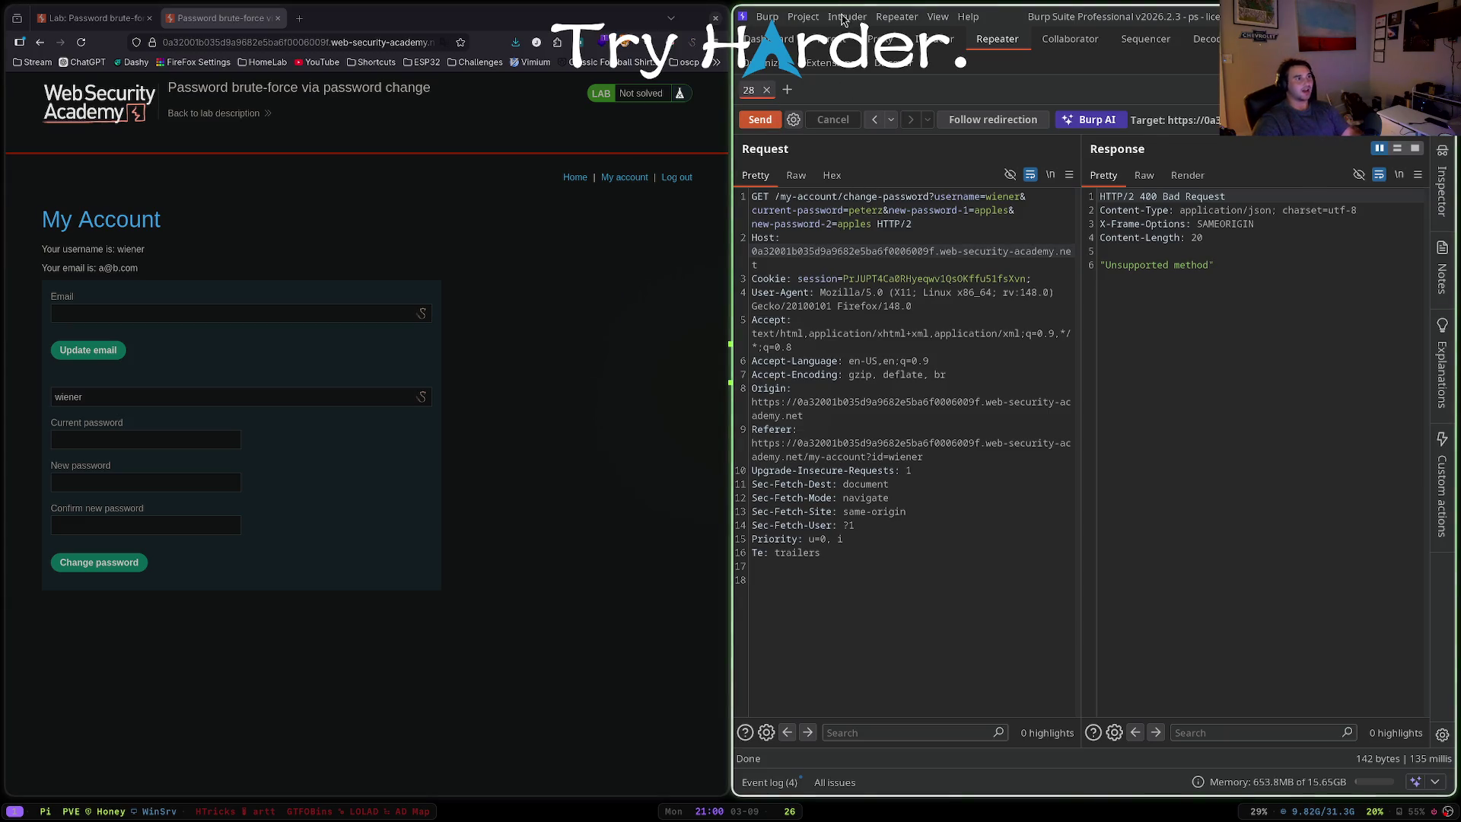
pyautogui.hotkey('ctrl', 'shift', 'i')
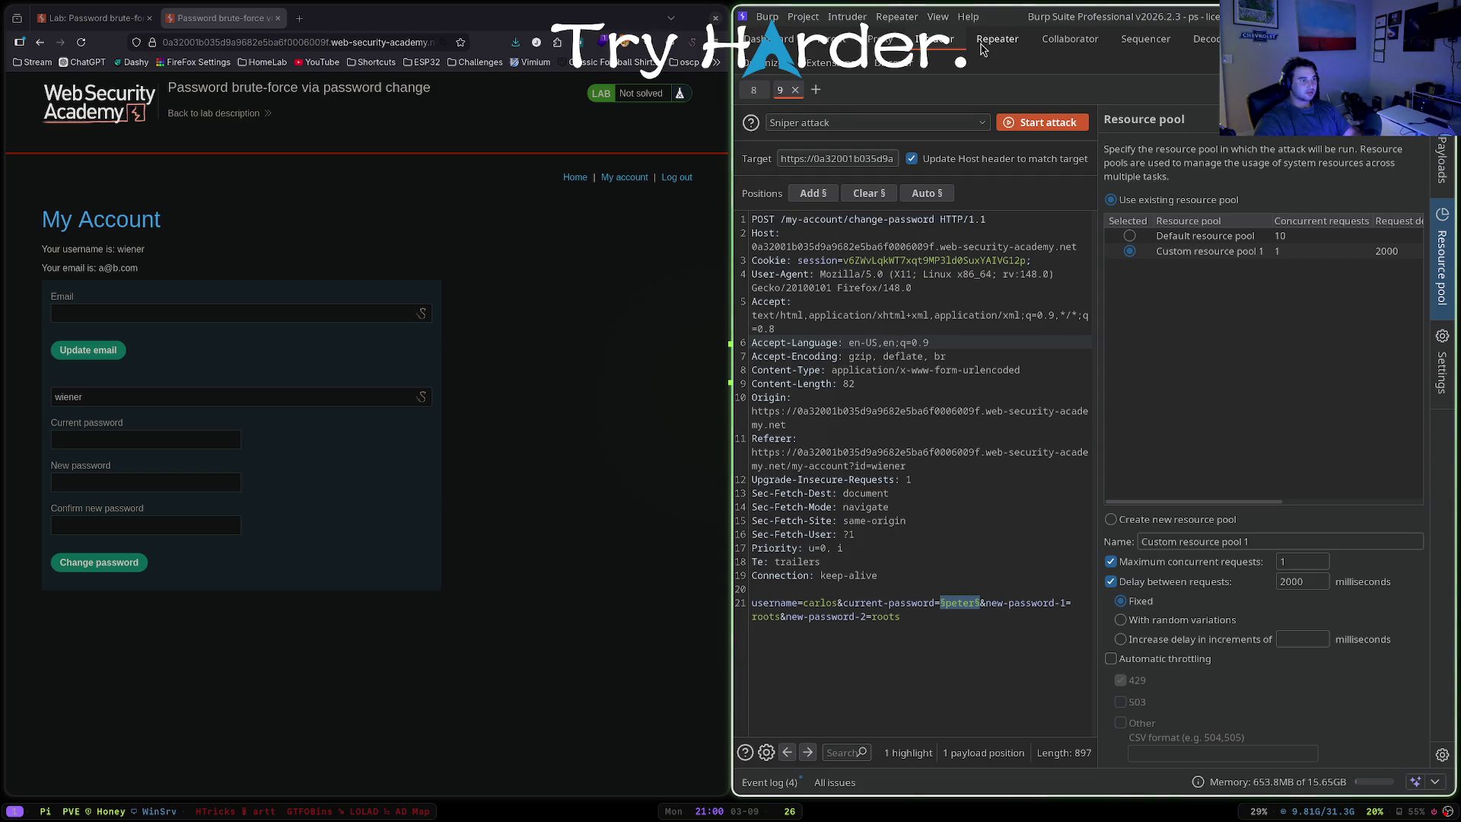
pyautogui.click(883, 616)
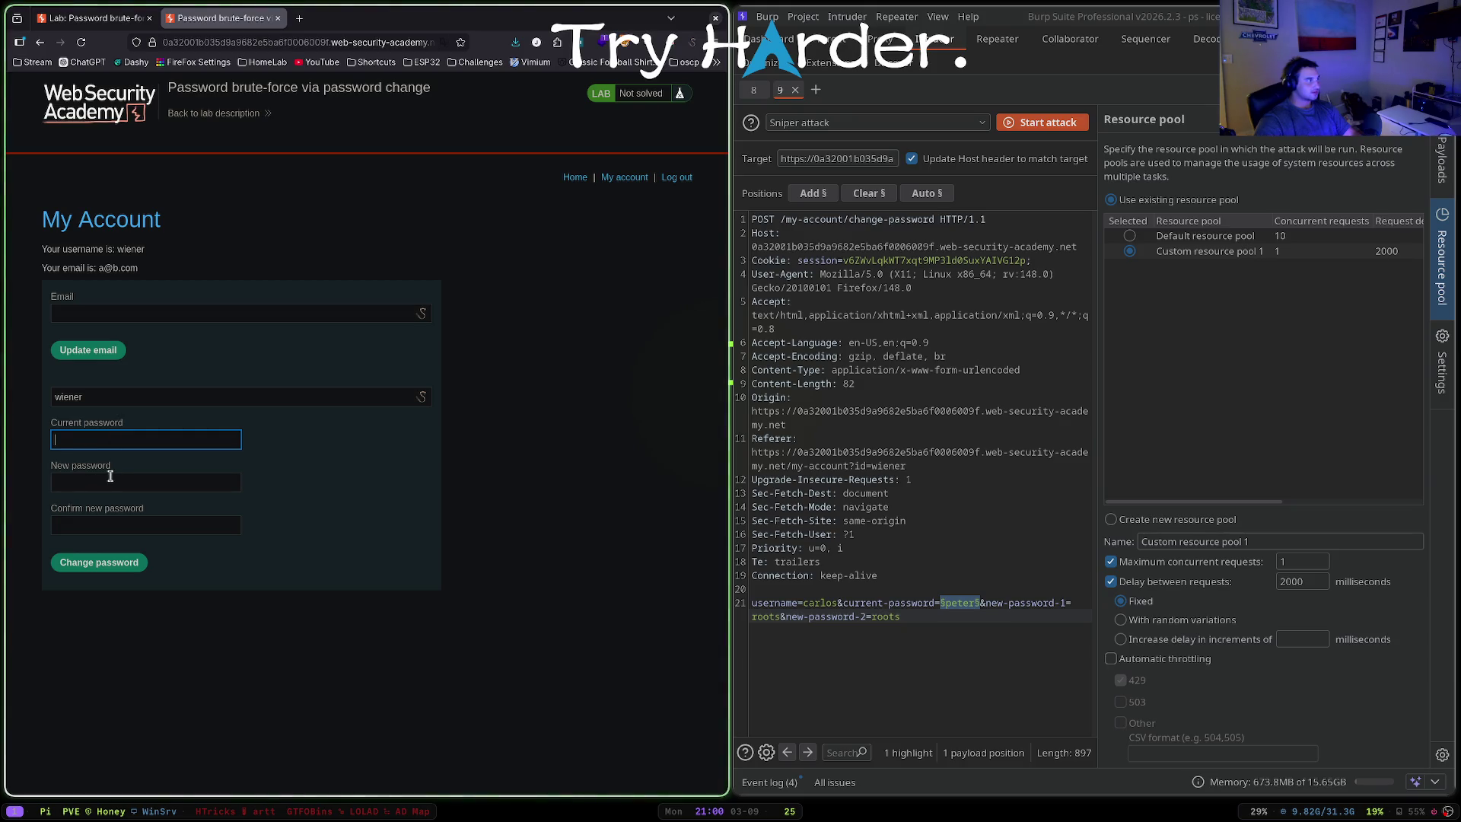
pyautogui.write('a')
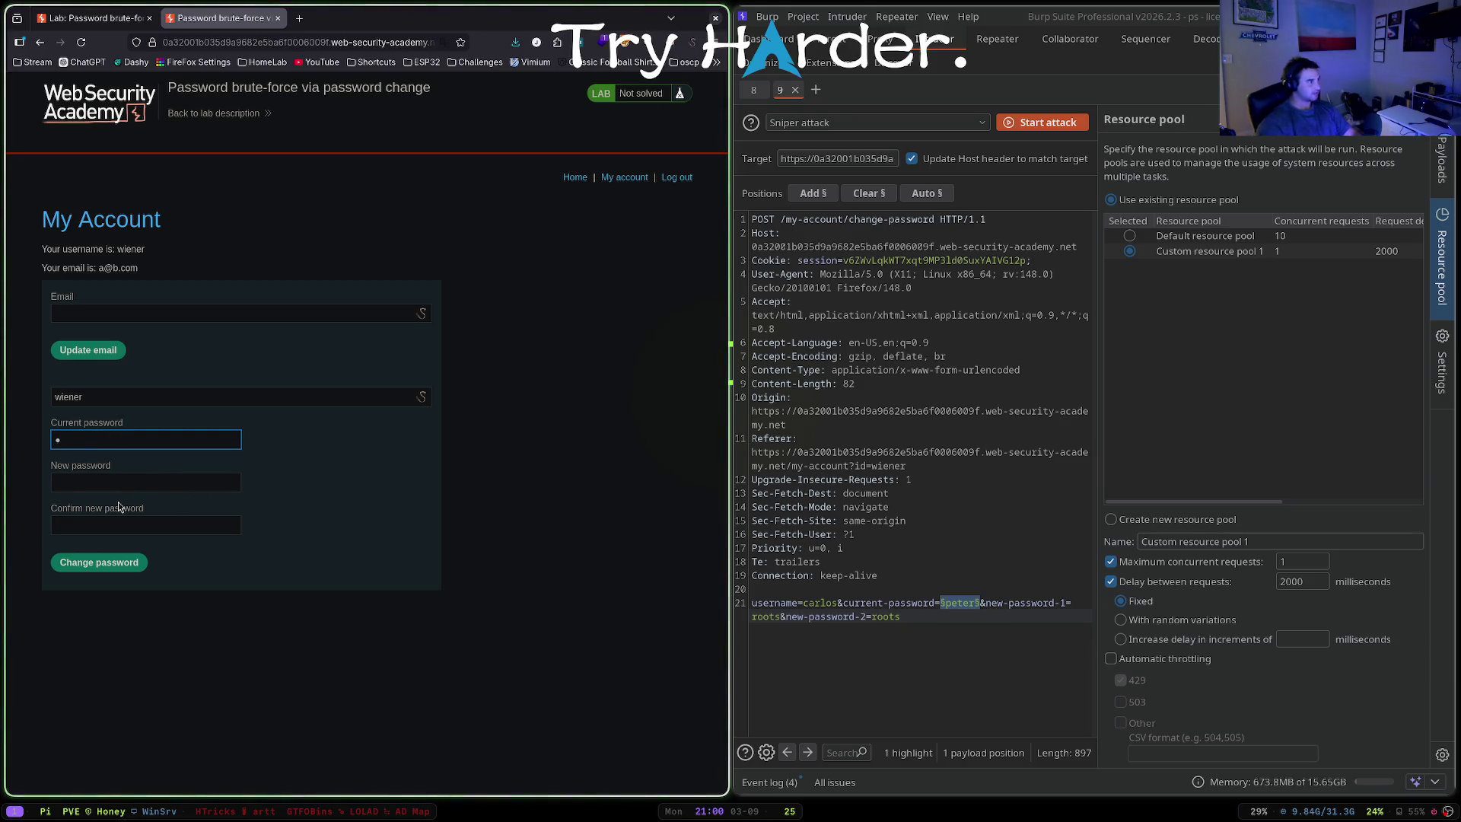
# - Enter two mismatched new passwords in the form and turn Proxy interception on
pyautogui.click(122, 488)
pyautogui.write('oots')
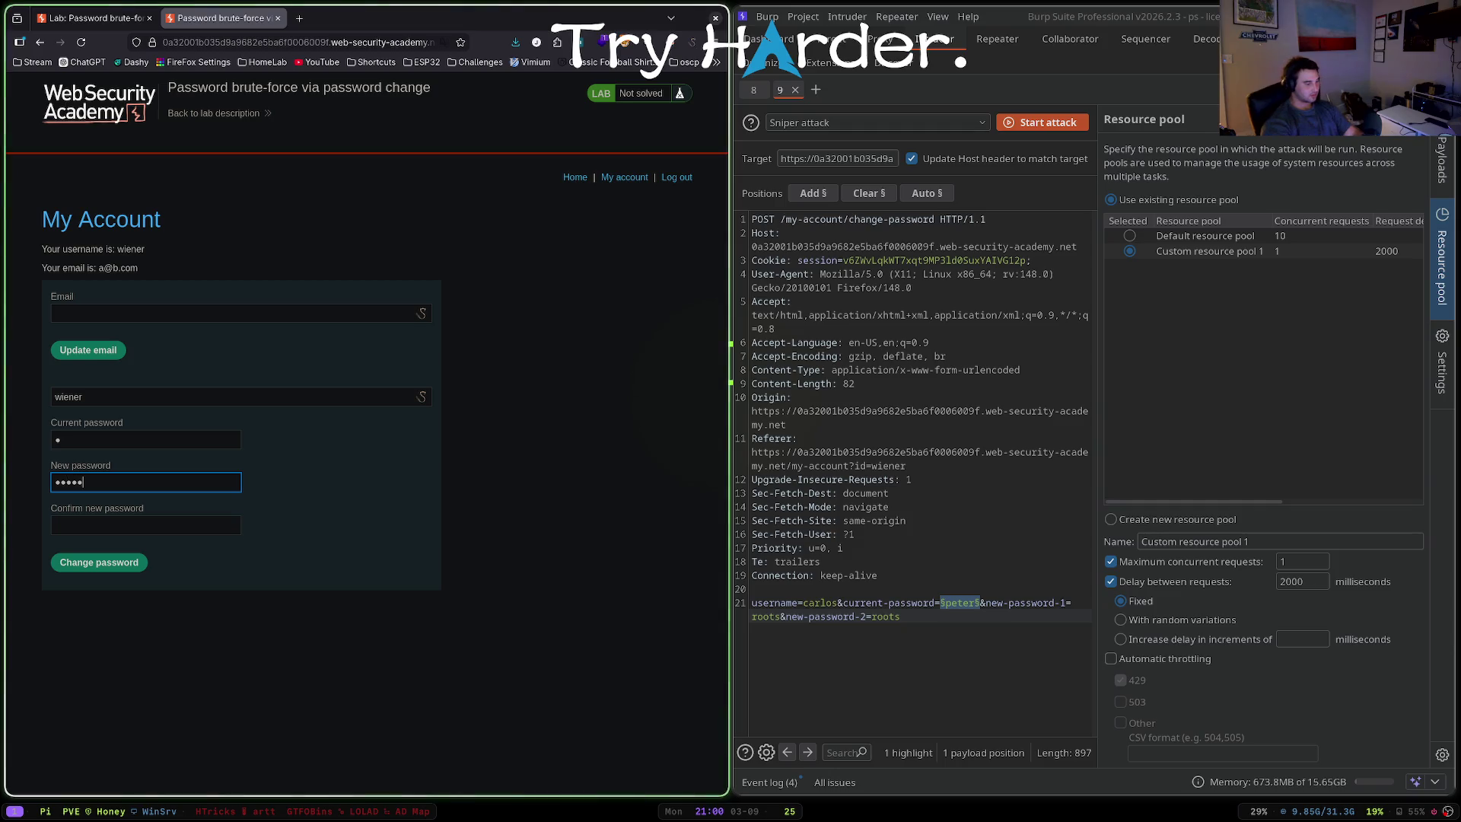
pyautogui.press('Tab')
pyautogui.write('roots1')
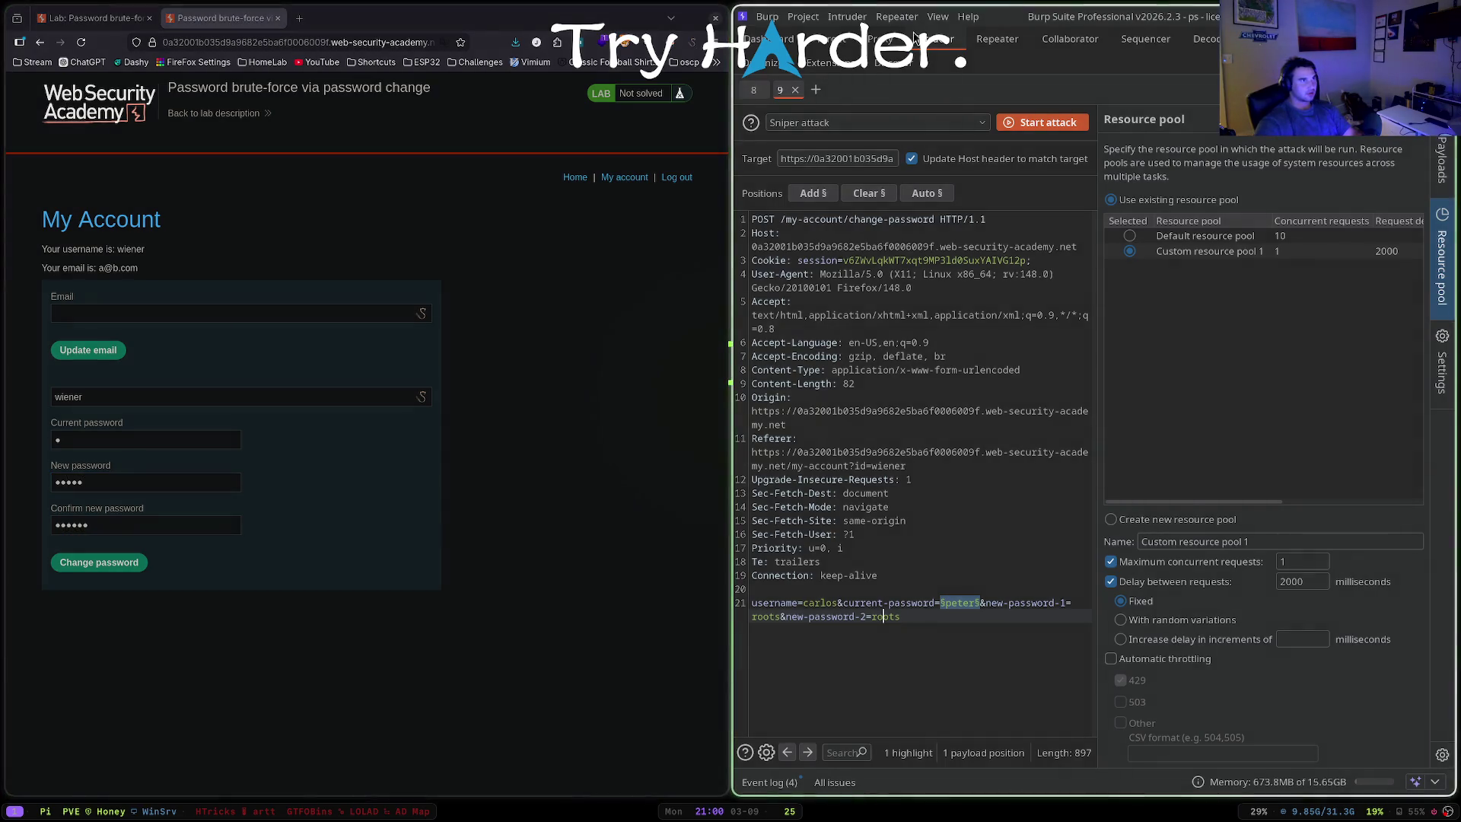
pyautogui.click(880, 39)
pyautogui.click(811, 120)
# - Submit the form, send the intercepted change-password request to Repeater, and resend it
pyautogui.click(89, 562)
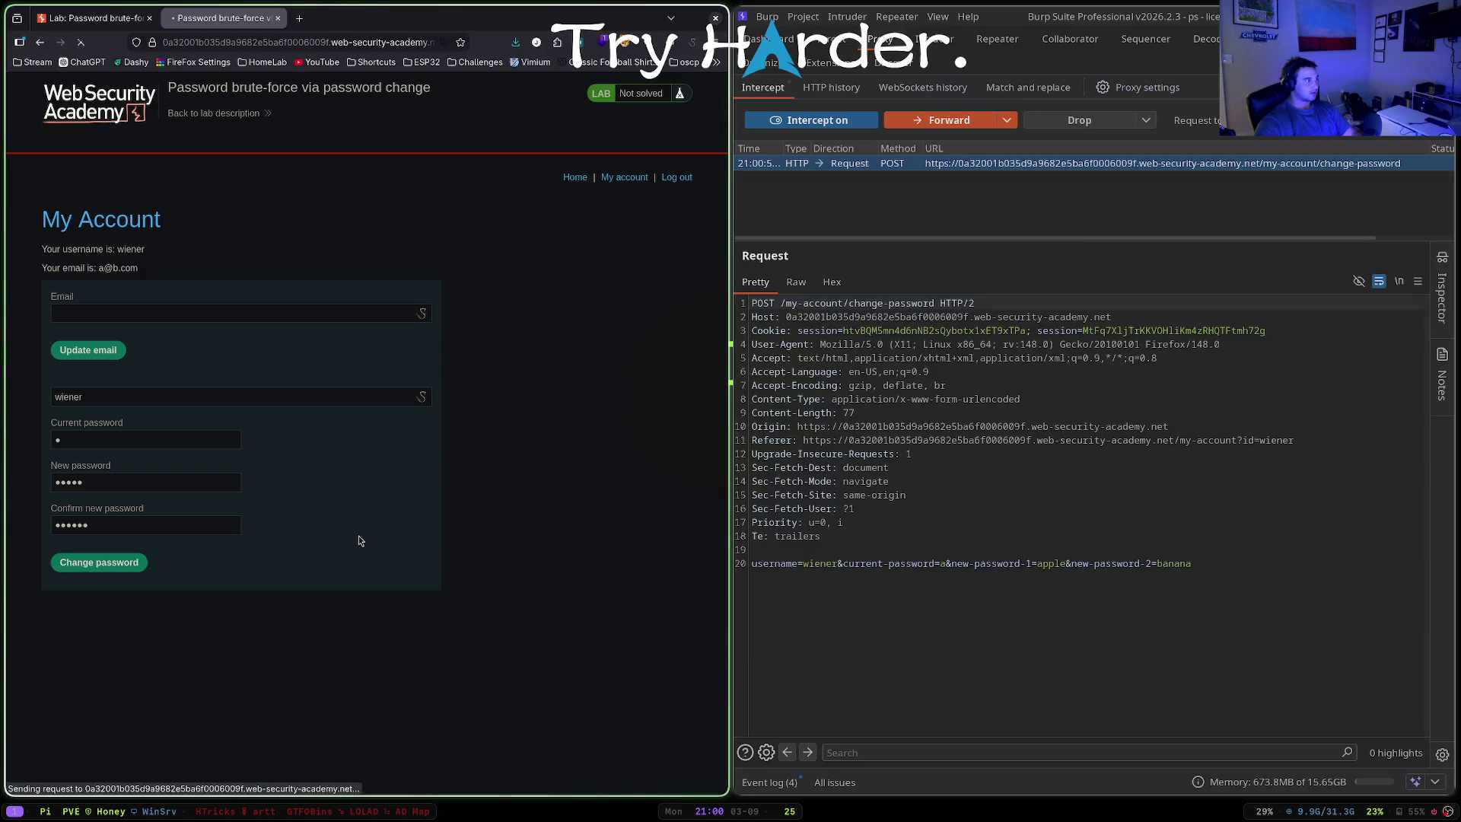
pyautogui.rightClick(865, 300)
pyautogui.click(921, 380)
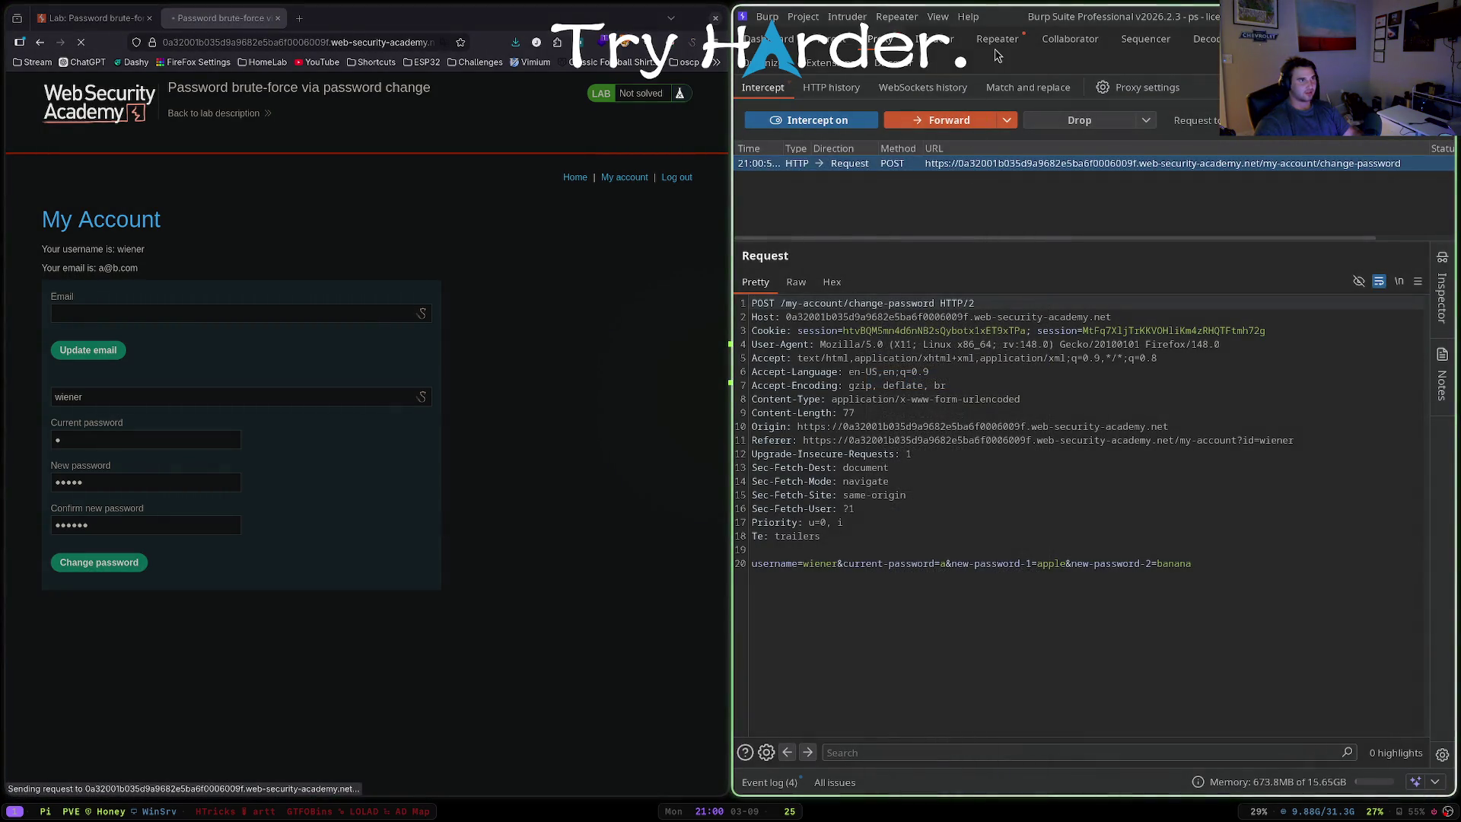
pyautogui.hotkey('ctrl', 'shift', 'r')
pyautogui.press('super+f')
pyautogui.click(471, 309)
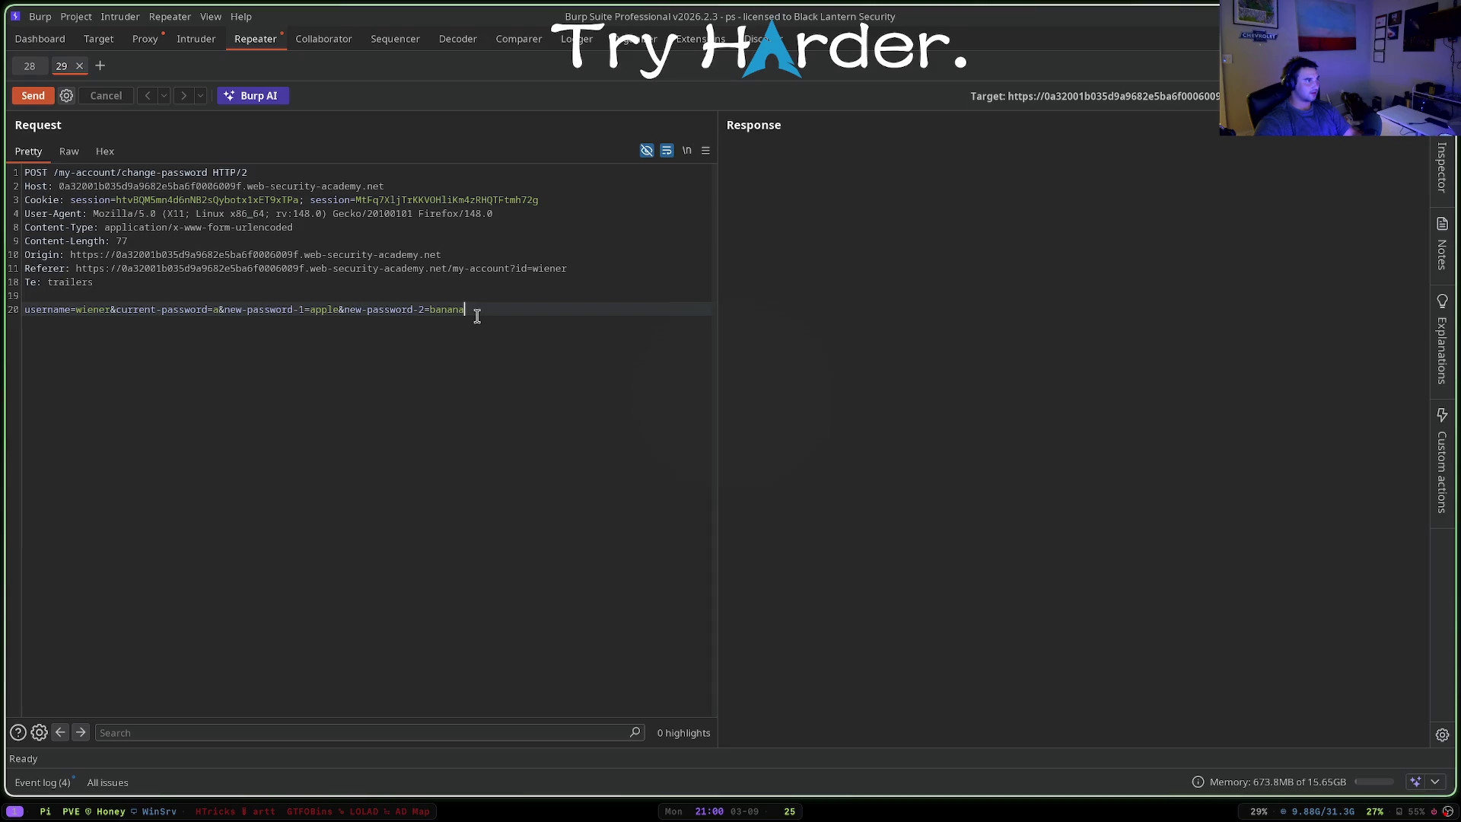
pyautogui.hotkey('ctrl', 'space')
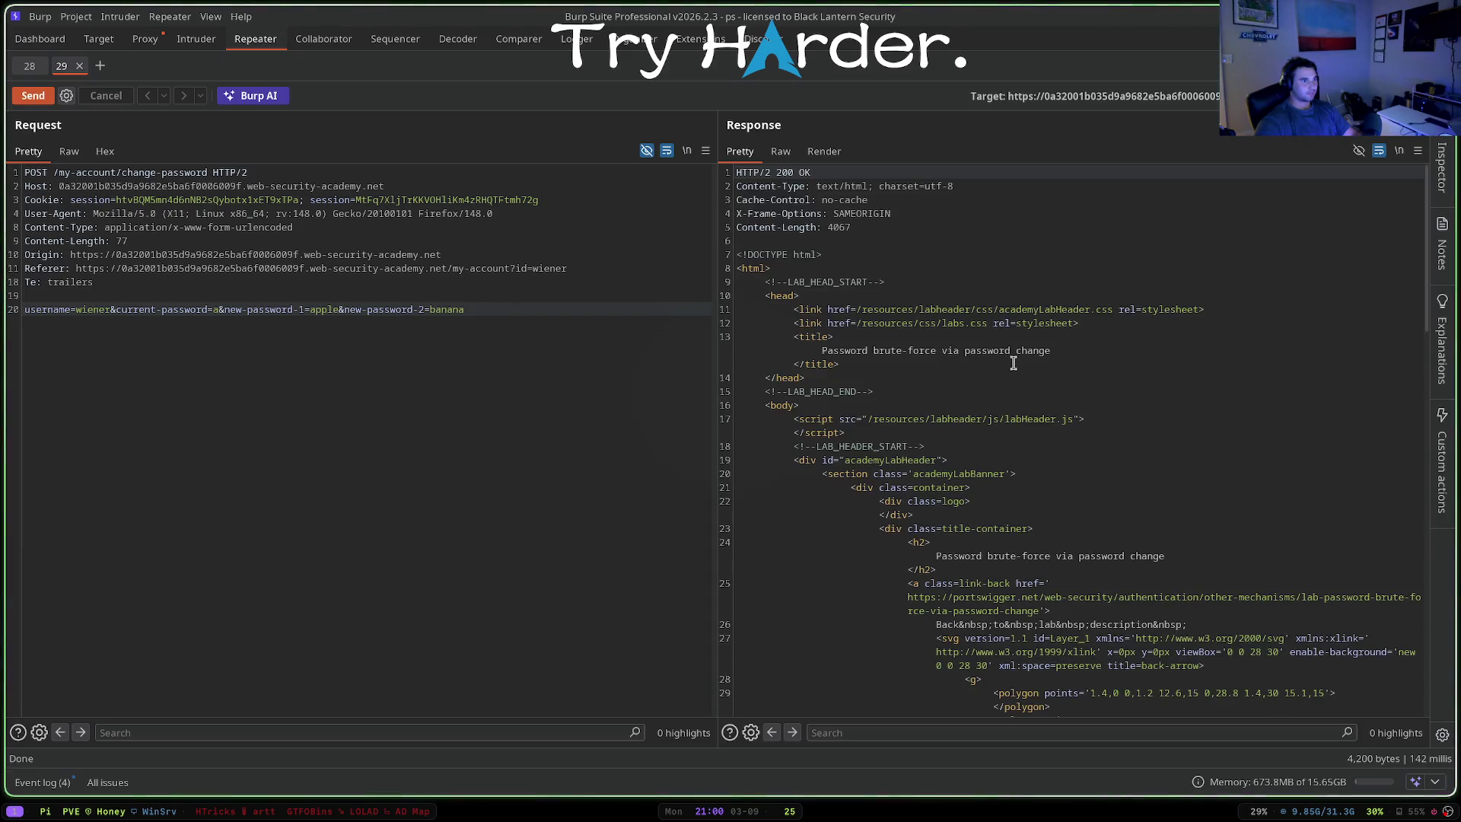
# - Find the 'Current password is incorrect' warning in the response and send the request to Intruder
pyautogui.scroll(-10, 1179, 358)
pyautogui.scroll(-8, 1179, 358)
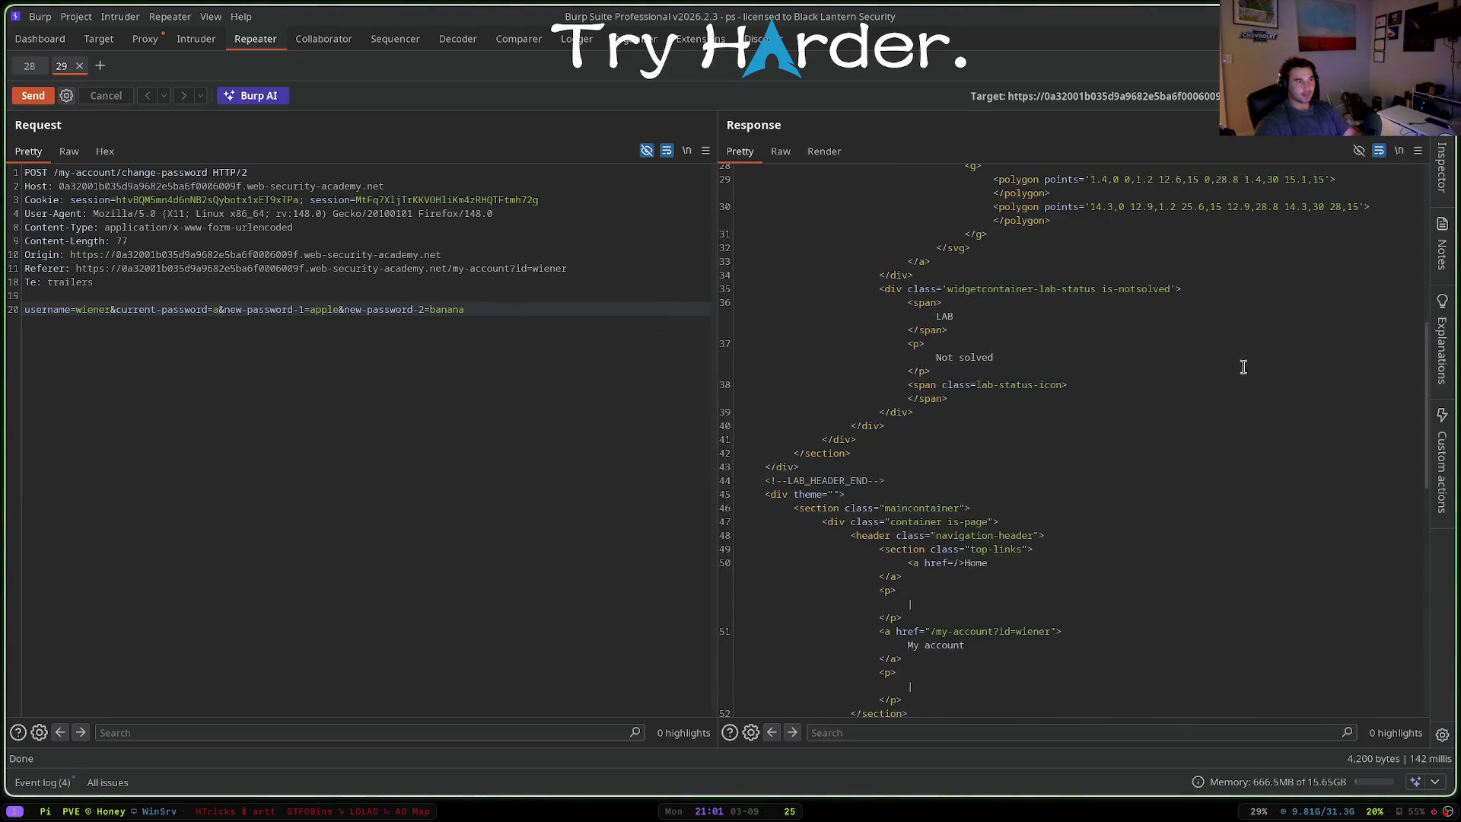
pyautogui.scroll(-5, 1418, 408)
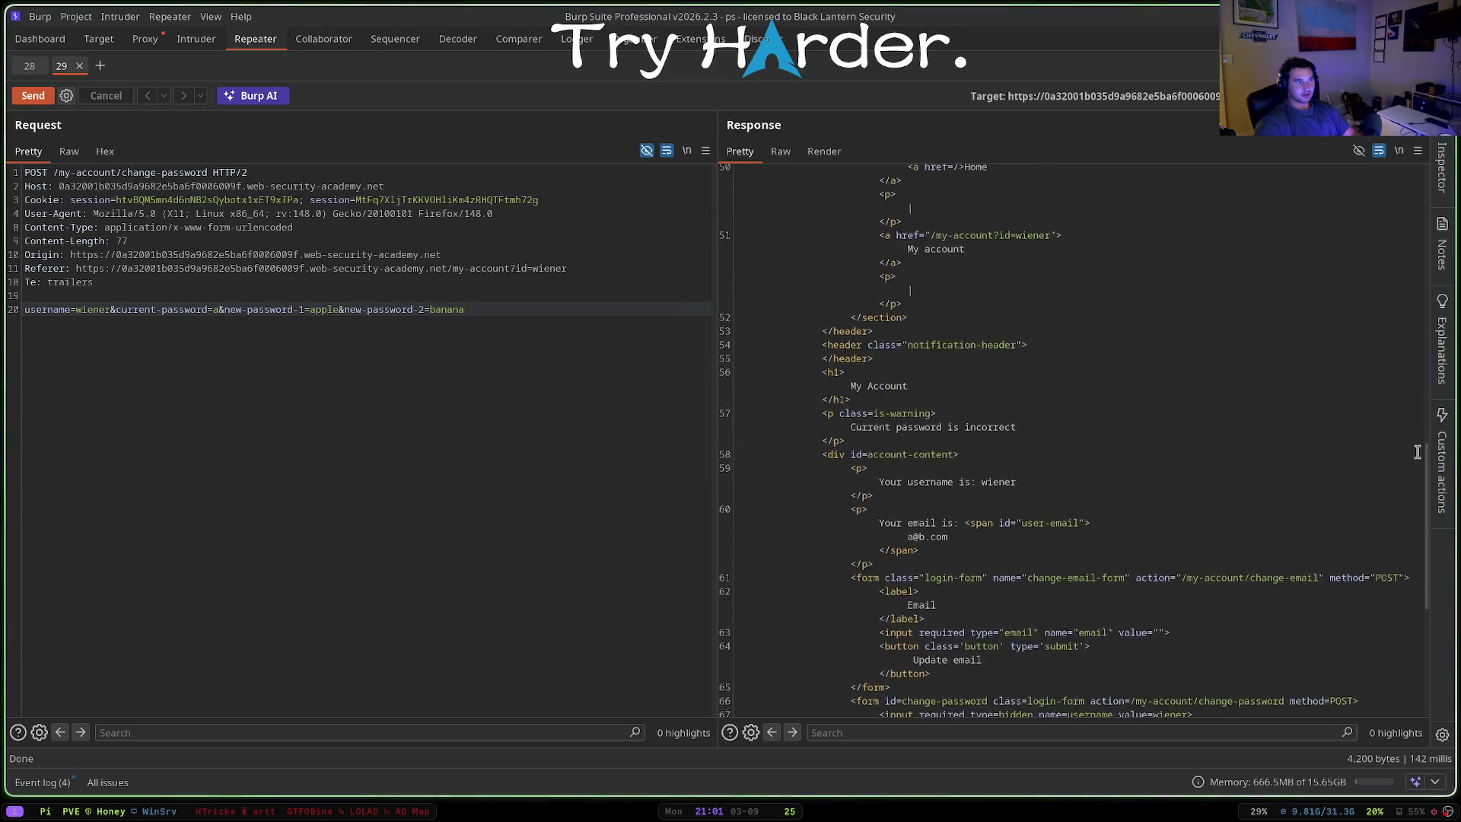
pyautogui.click(1034, 351)
pyautogui.click(200, 215)
pyautogui.rightClick(248, 245)
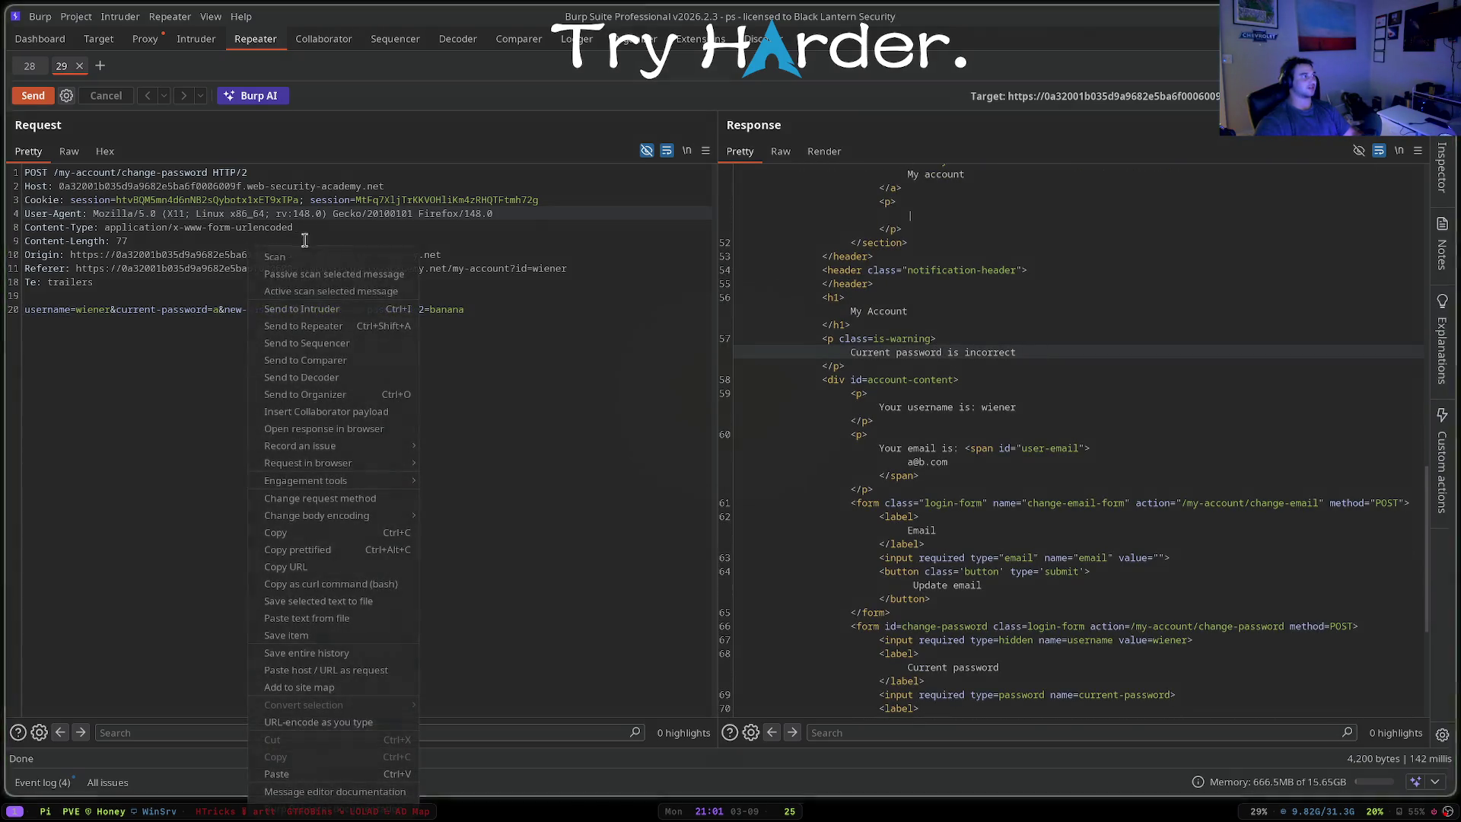
pyautogui.click(304, 306)
# - Mark the current-password value 'a' as the Intruder payload position
pyautogui.click(202, 44)
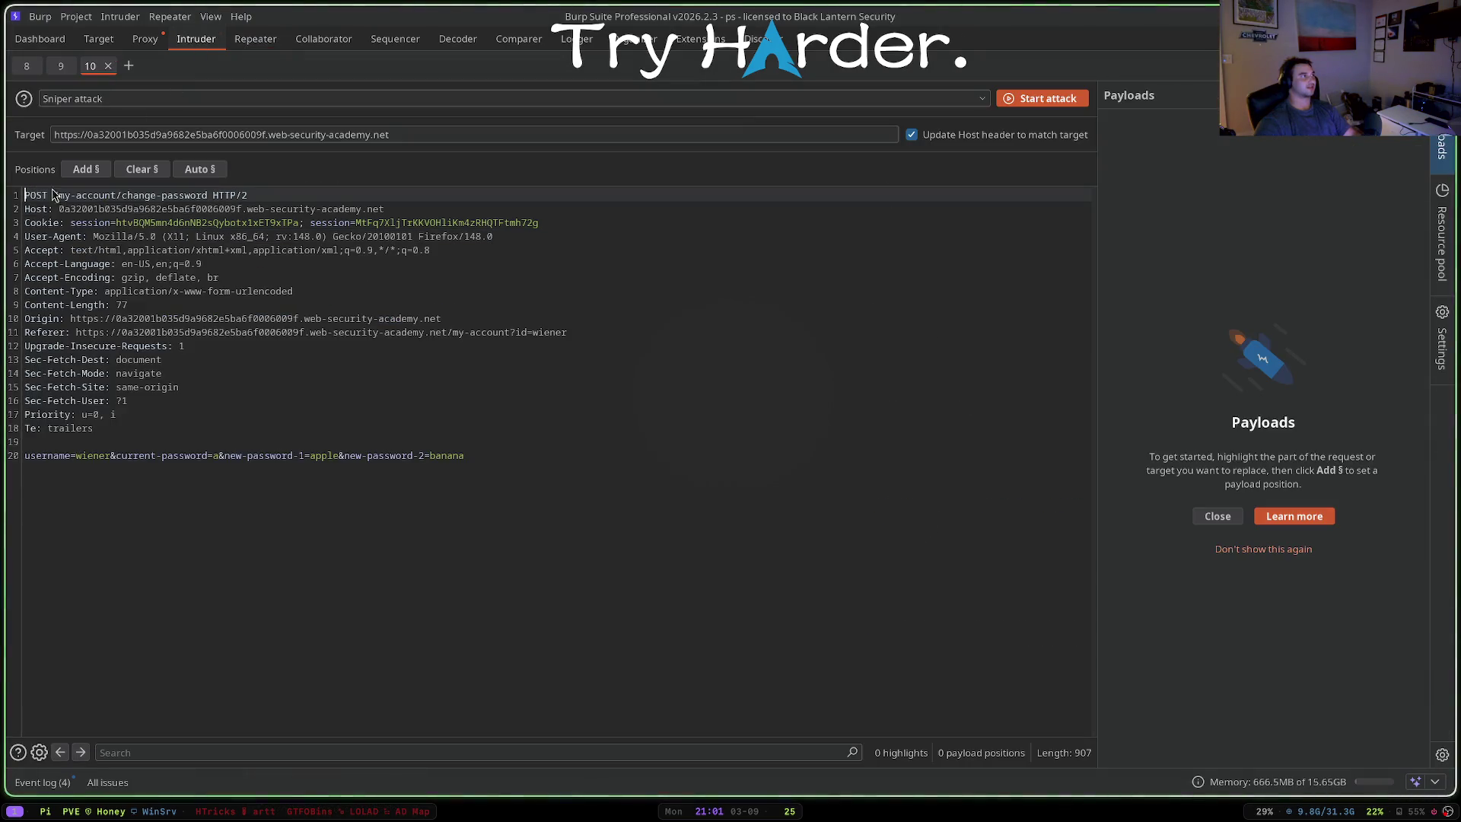
pyautogui.doubleClick(218, 455)
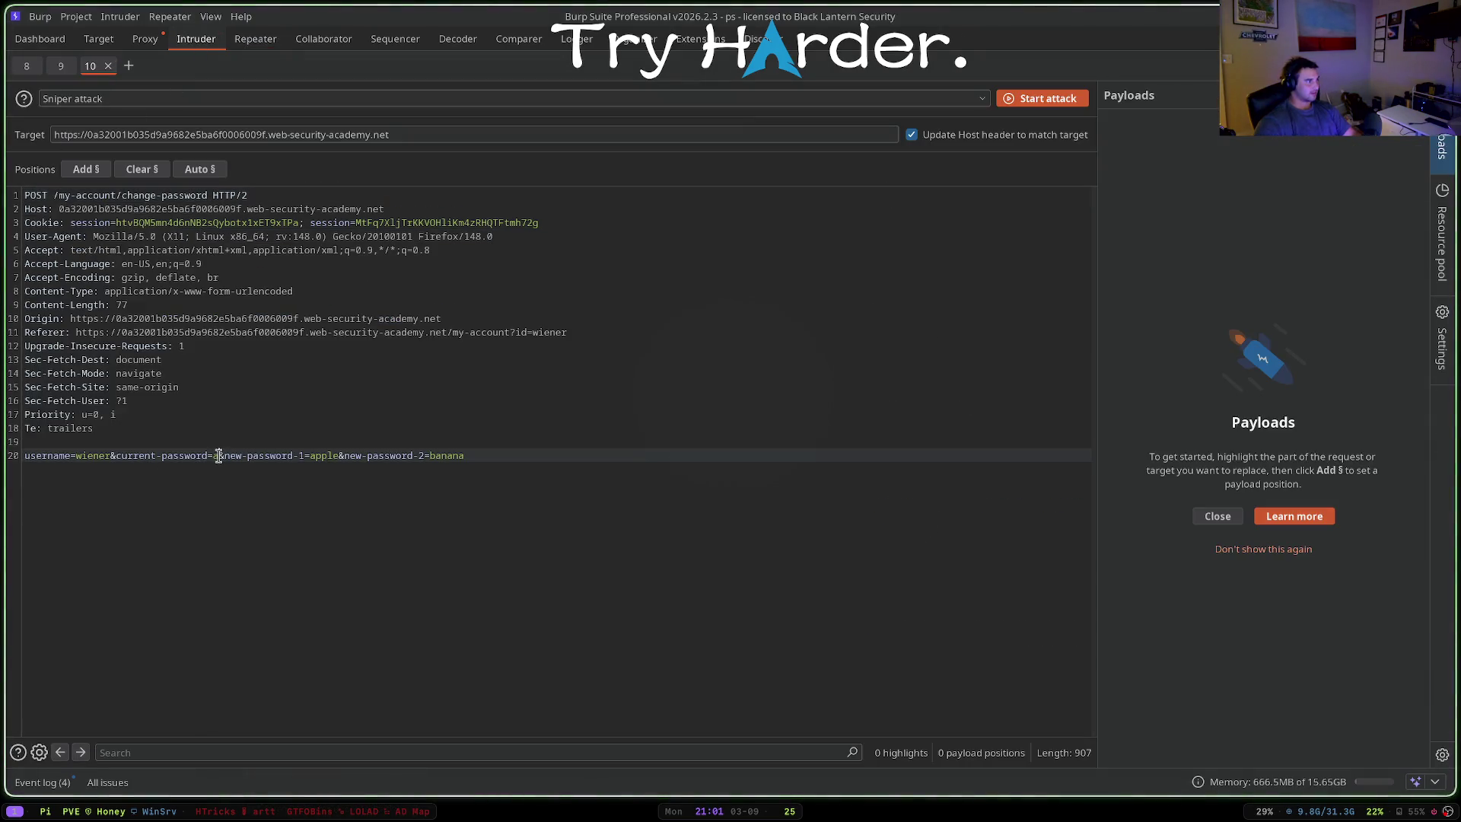
pyautogui.click(101, 173)
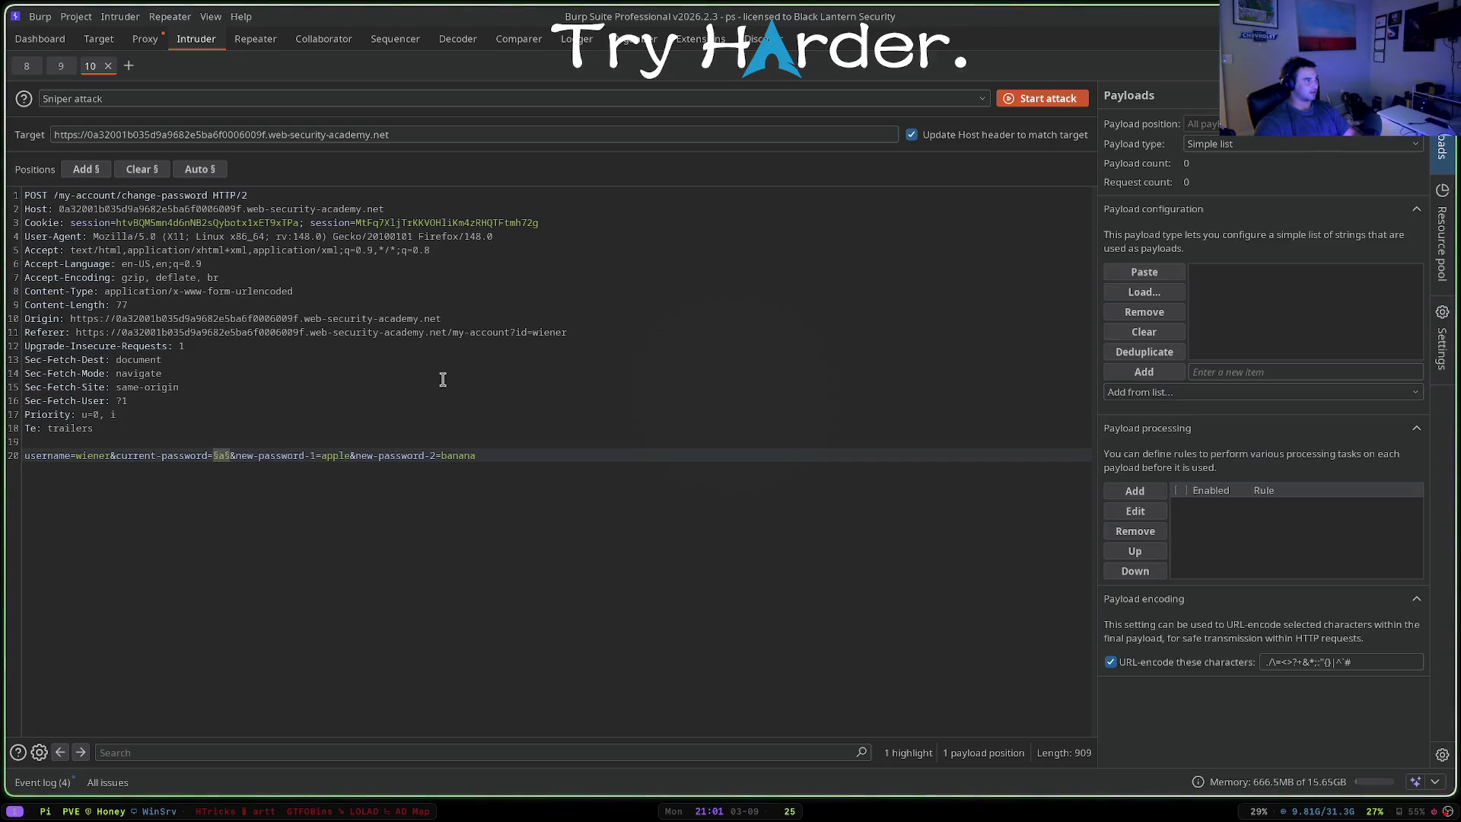
# - Open the lab's candidate password list, drop the intercepted request, and turn Intercept off
pyautogui.press('super+b')
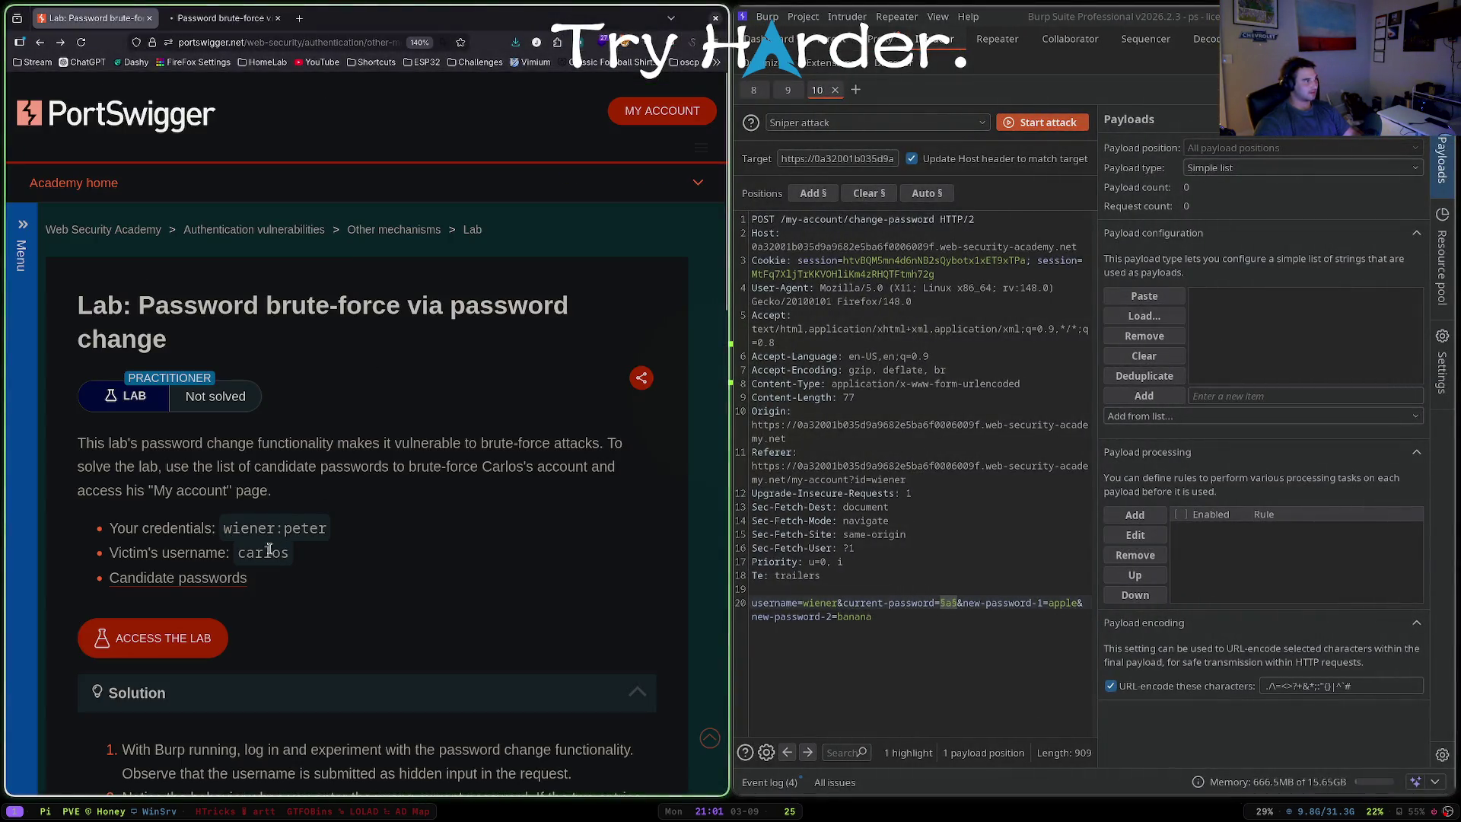
pyautogui.click(178, 577)
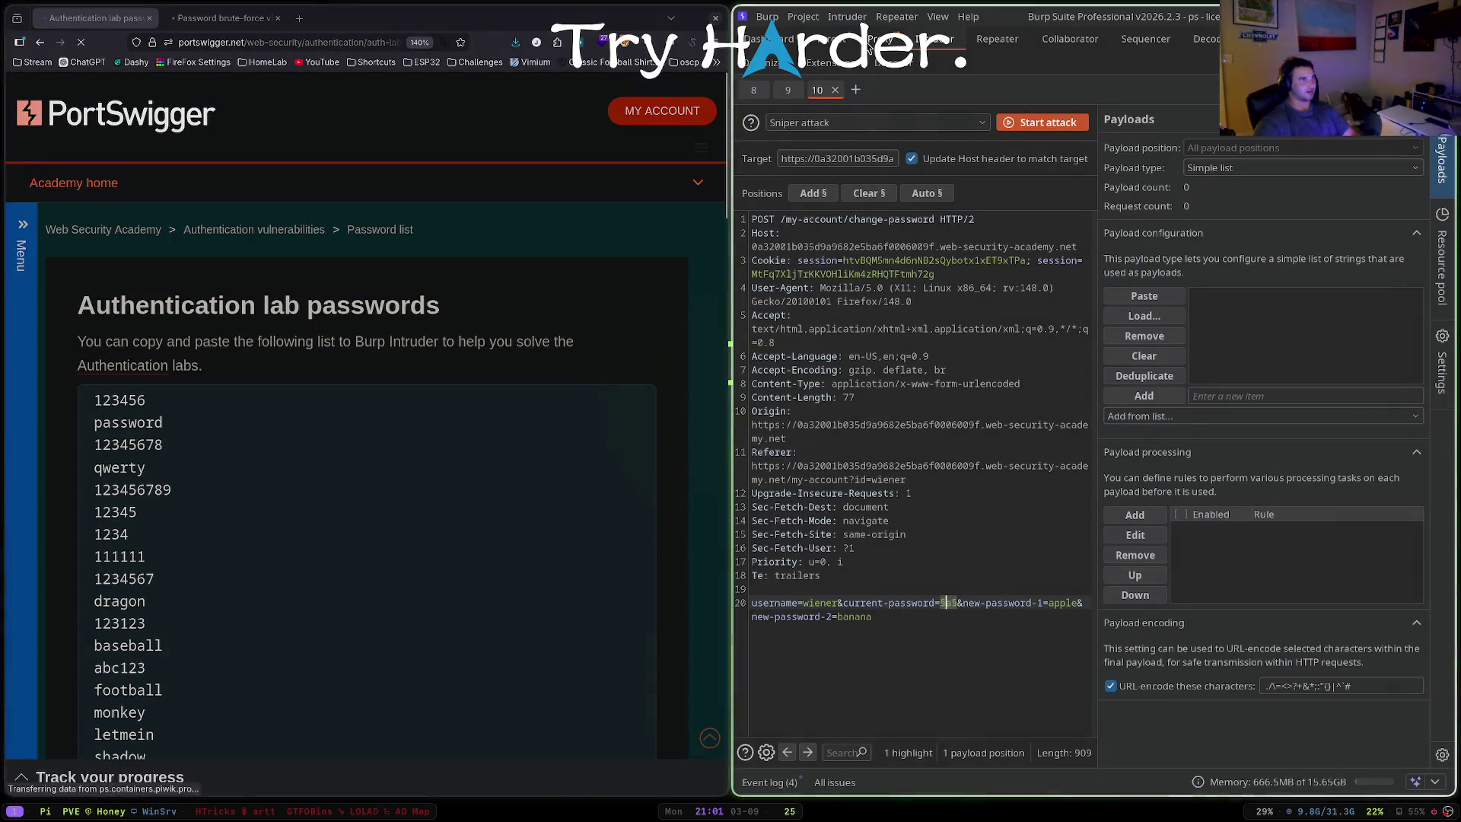
pyautogui.click(870, 42)
pyautogui.click(1078, 120)
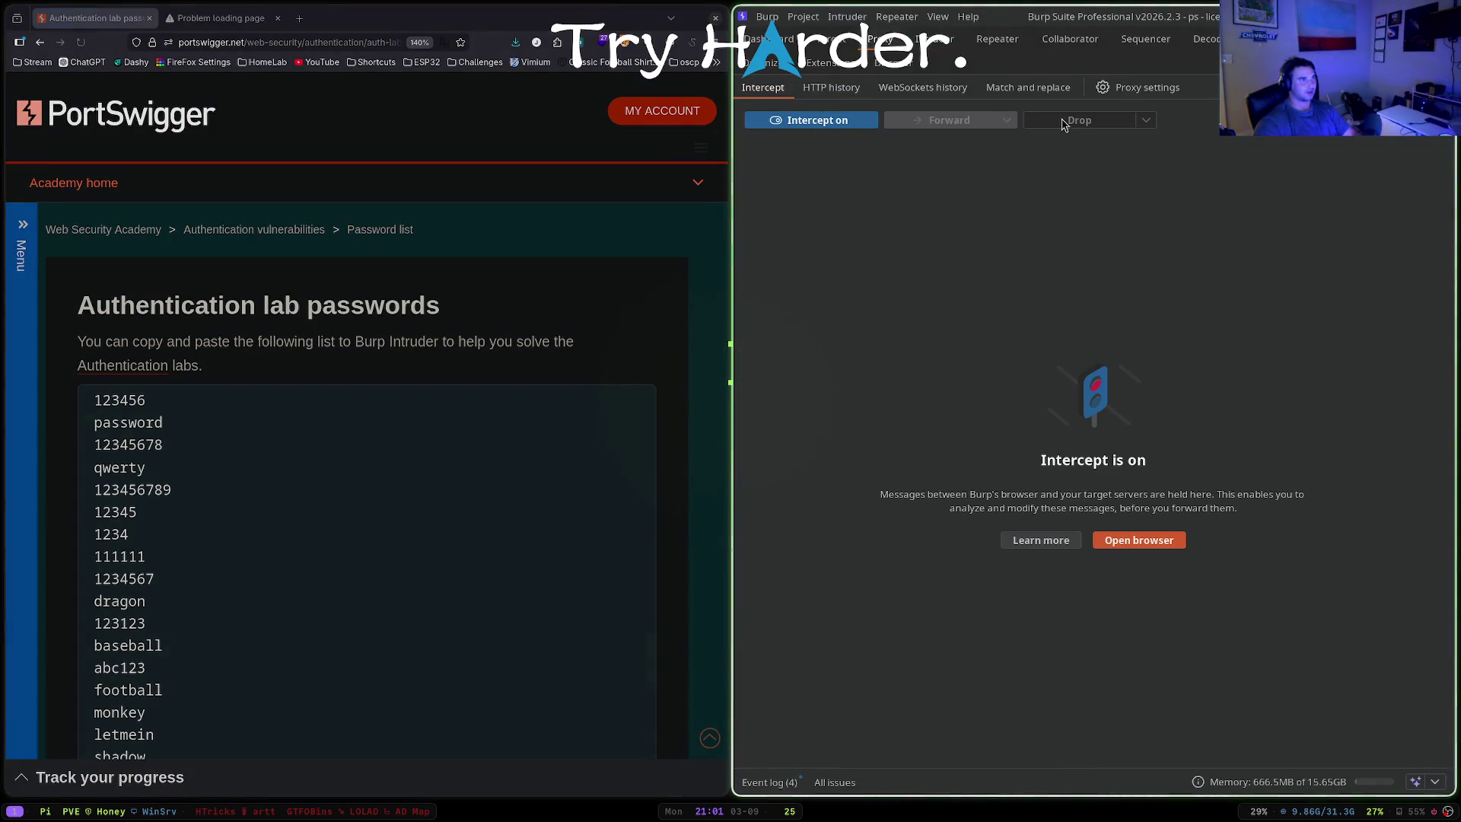
pyautogui.click(812, 120)
# - Copy the 100 candidate passwords and paste them into the Intruder payload list
pyautogui.moveTo(101, 407)
pyautogui.mouseDown()
pyautogui.moveTo(189, 495)
pyautogui.moveTo(195, 561)
pyautogui.moveTo(236, 290)
pyautogui.mouseUp()
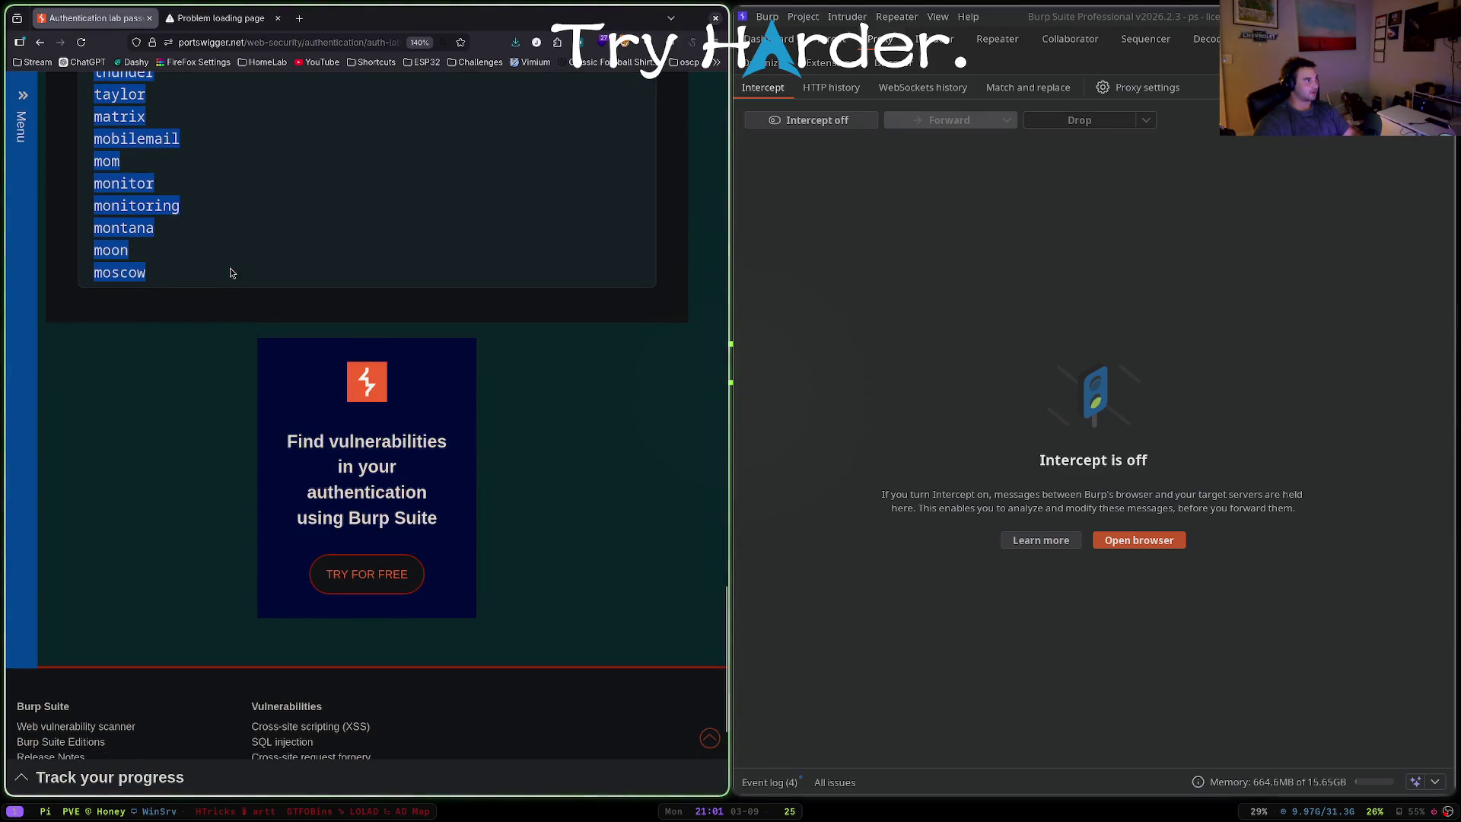
pyautogui.hotkey('ctrl', 'shift', 'i')
pyautogui.press('super+f')
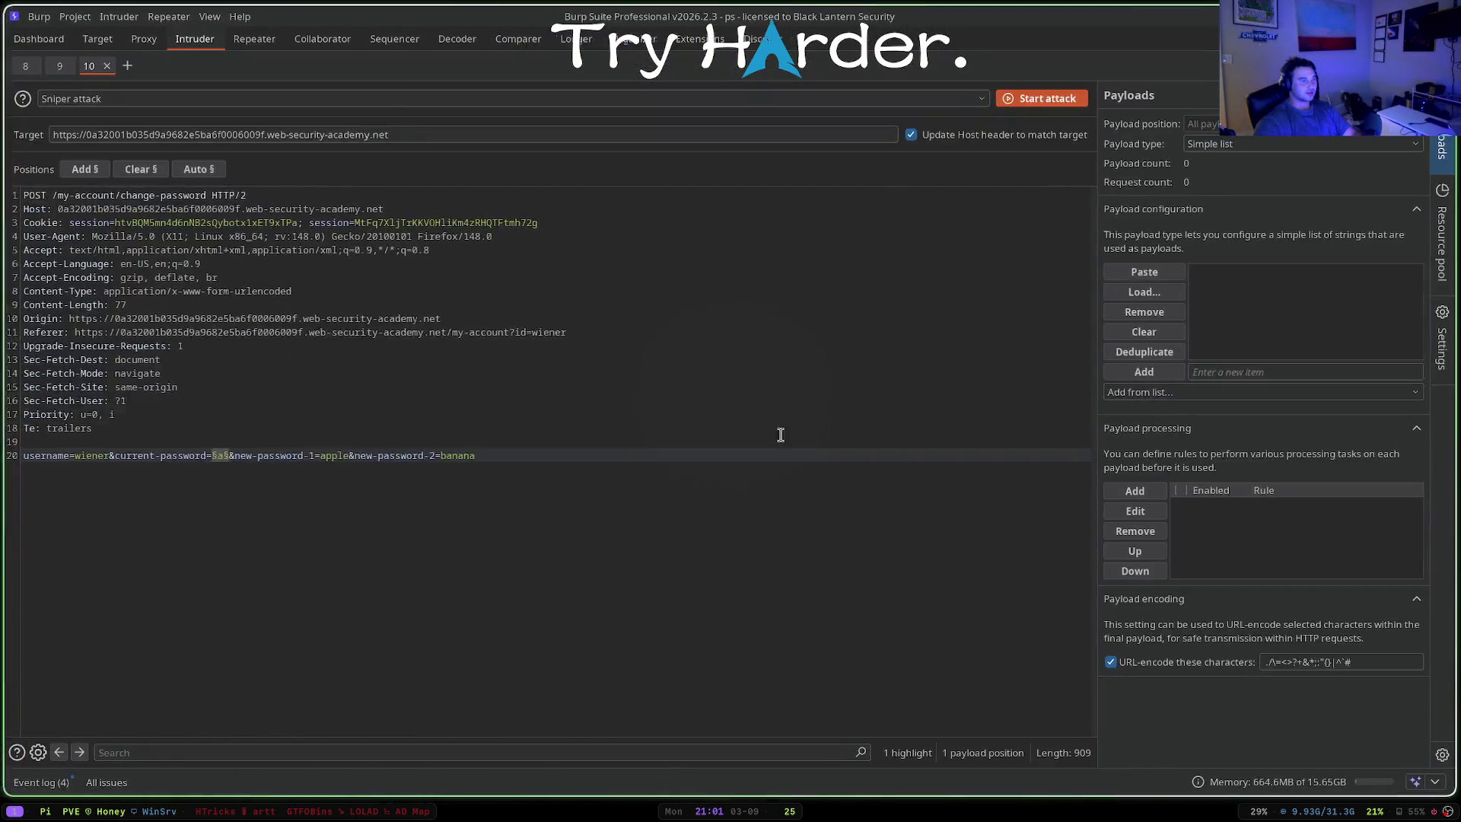
pyautogui.click(1144, 272)
# - Launch the attack, sort results by length, and inspect the first attempts' responses
pyautogui.click(1047, 98)
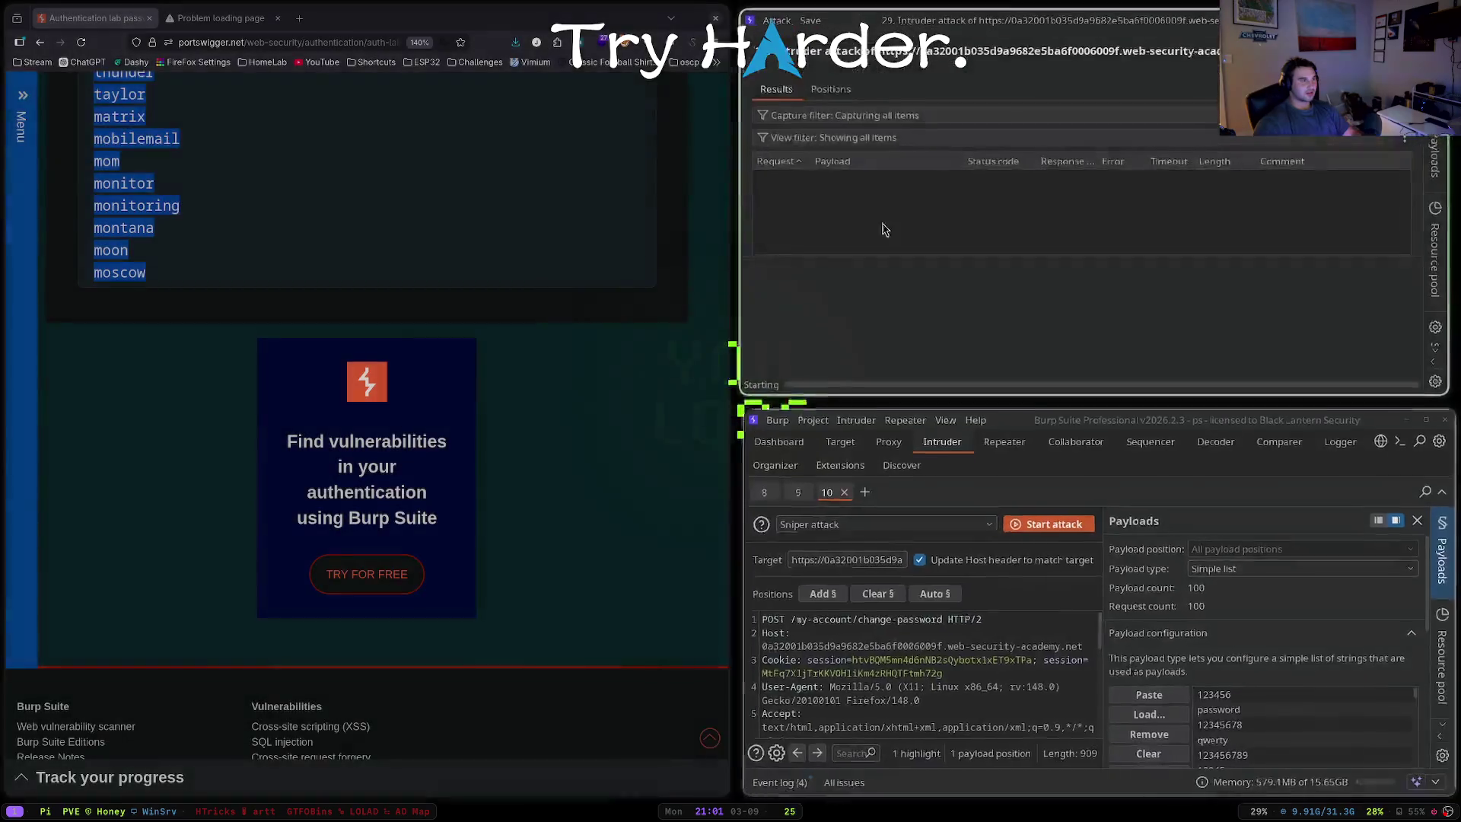
pyautogui.press('super+f')
pyautogui.click(1000, 161)
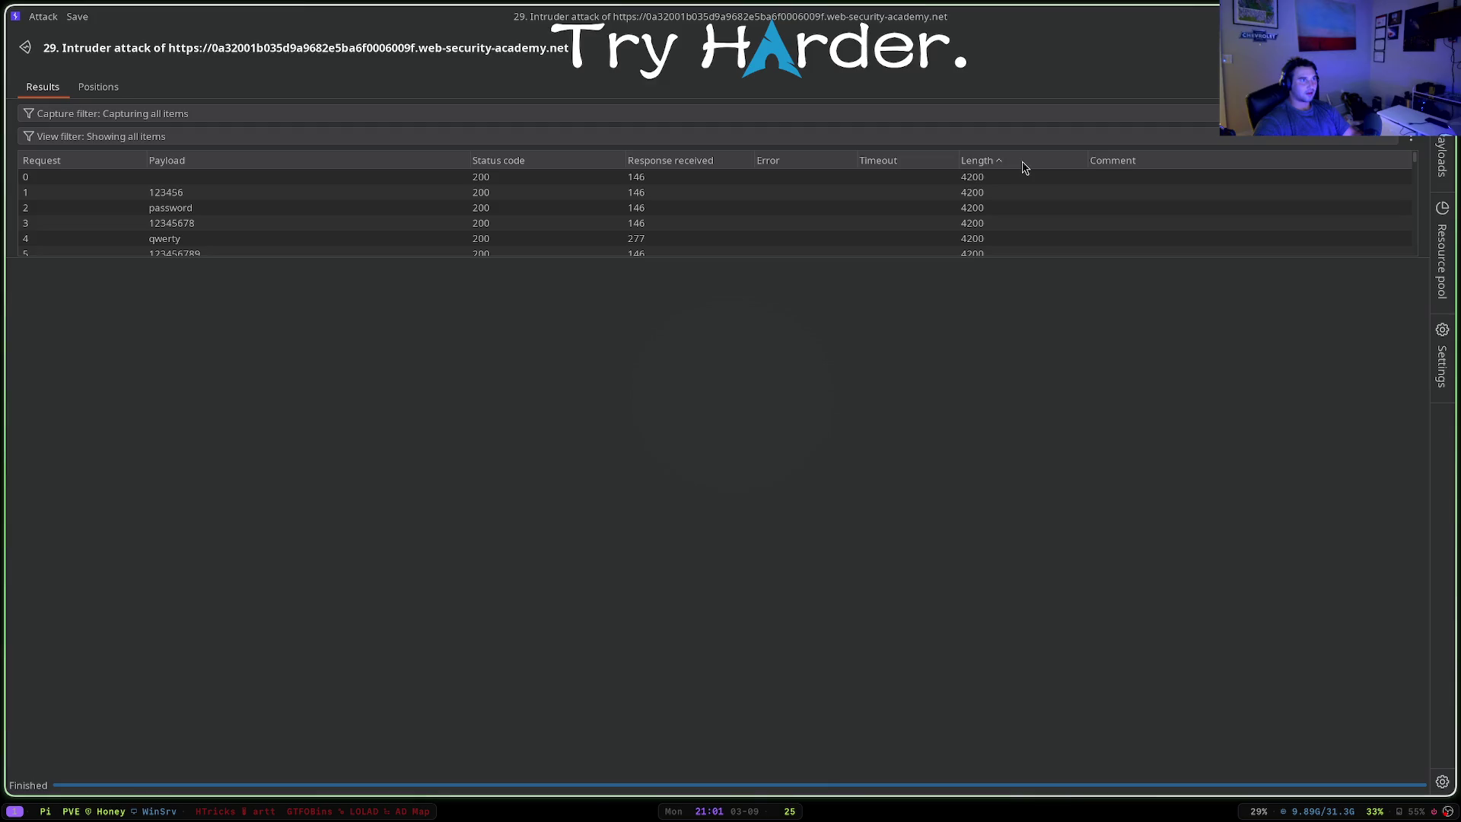
pyautogui.click(1022, 161)
pyautogui.click(997, 192)
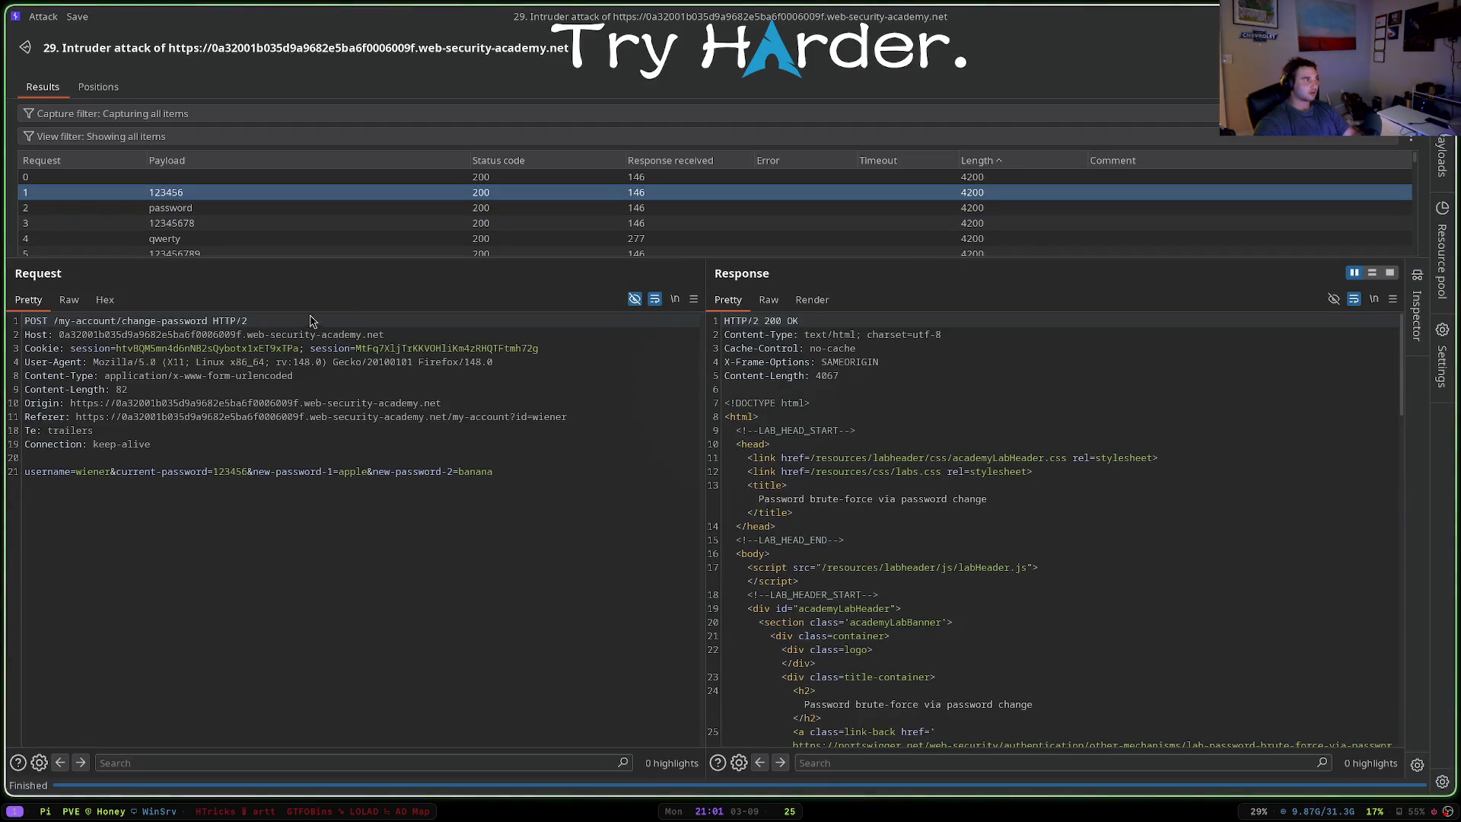
pyautogui.scroll(-3, 1402, 366)
pyautogui.moveTo(1402, 358); pyautogui.dragTo(772, 423)
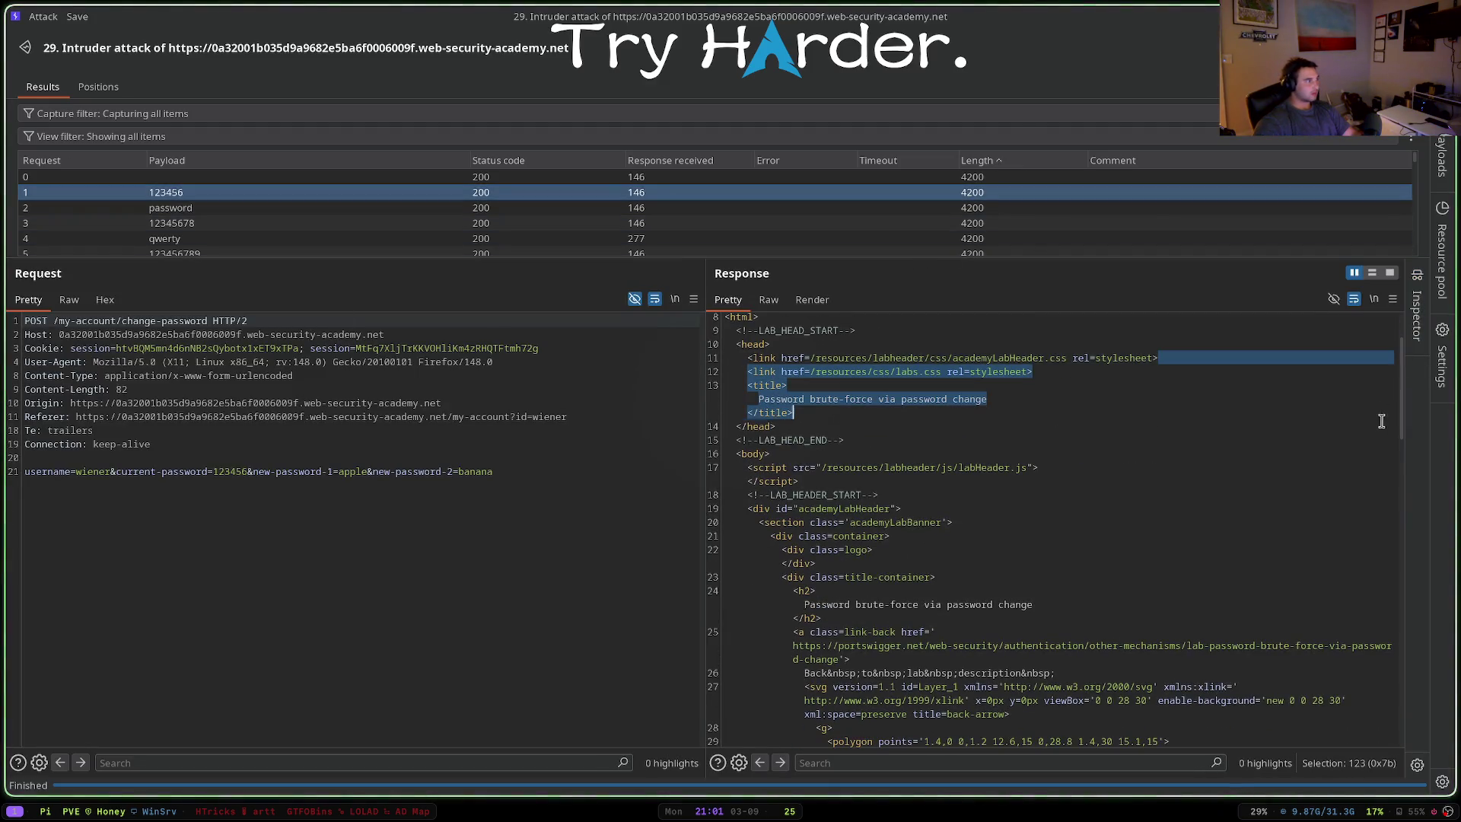
pyautogui.click(1312, 412)
# - Discard the finished attack, change the request's username to carlos, and start a new attack
pyautogui.press('super+q')
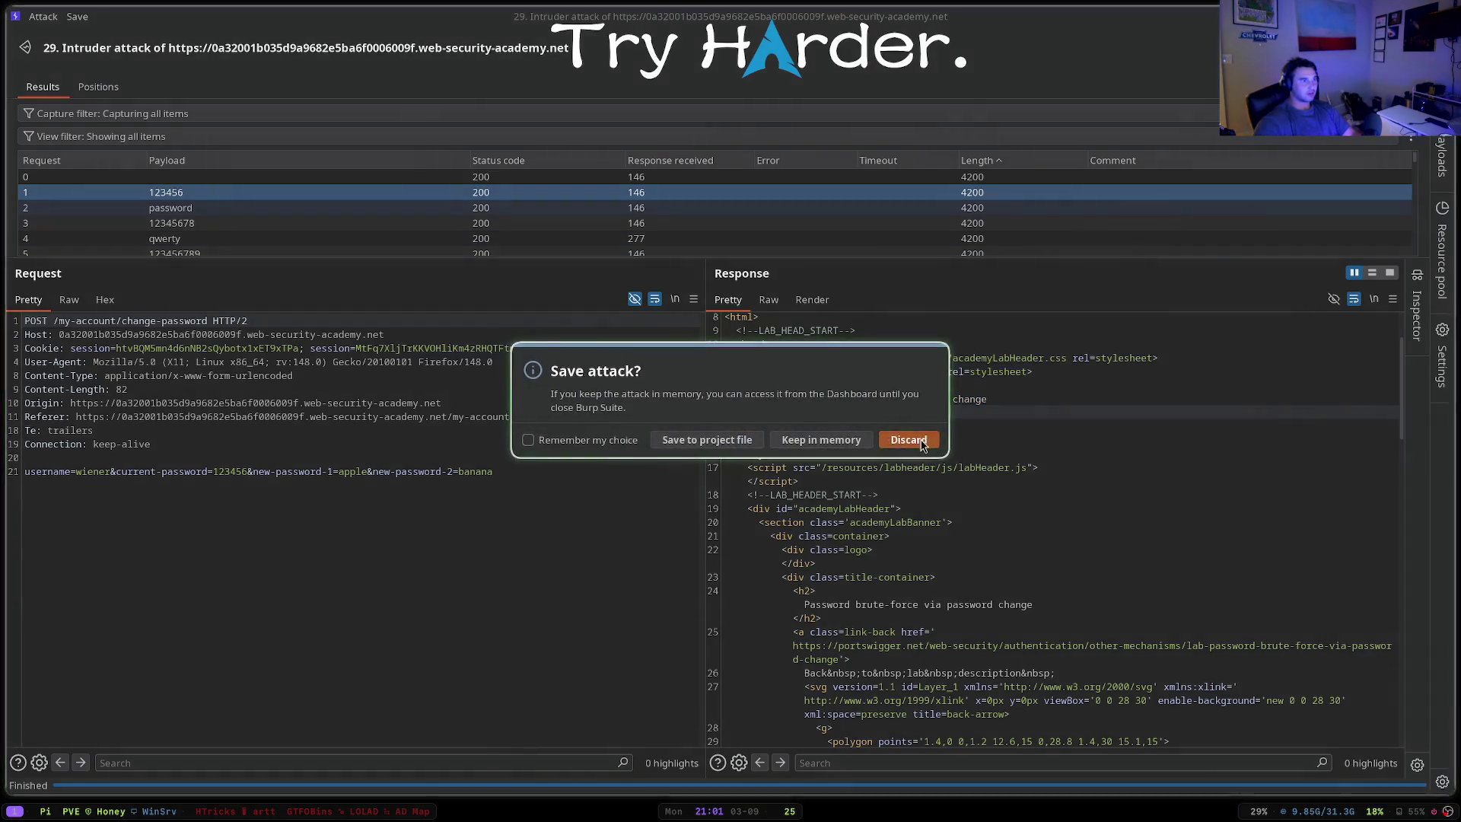
pyautogui.click(901, 449)
pyautogui.doubleClick(819, 603)
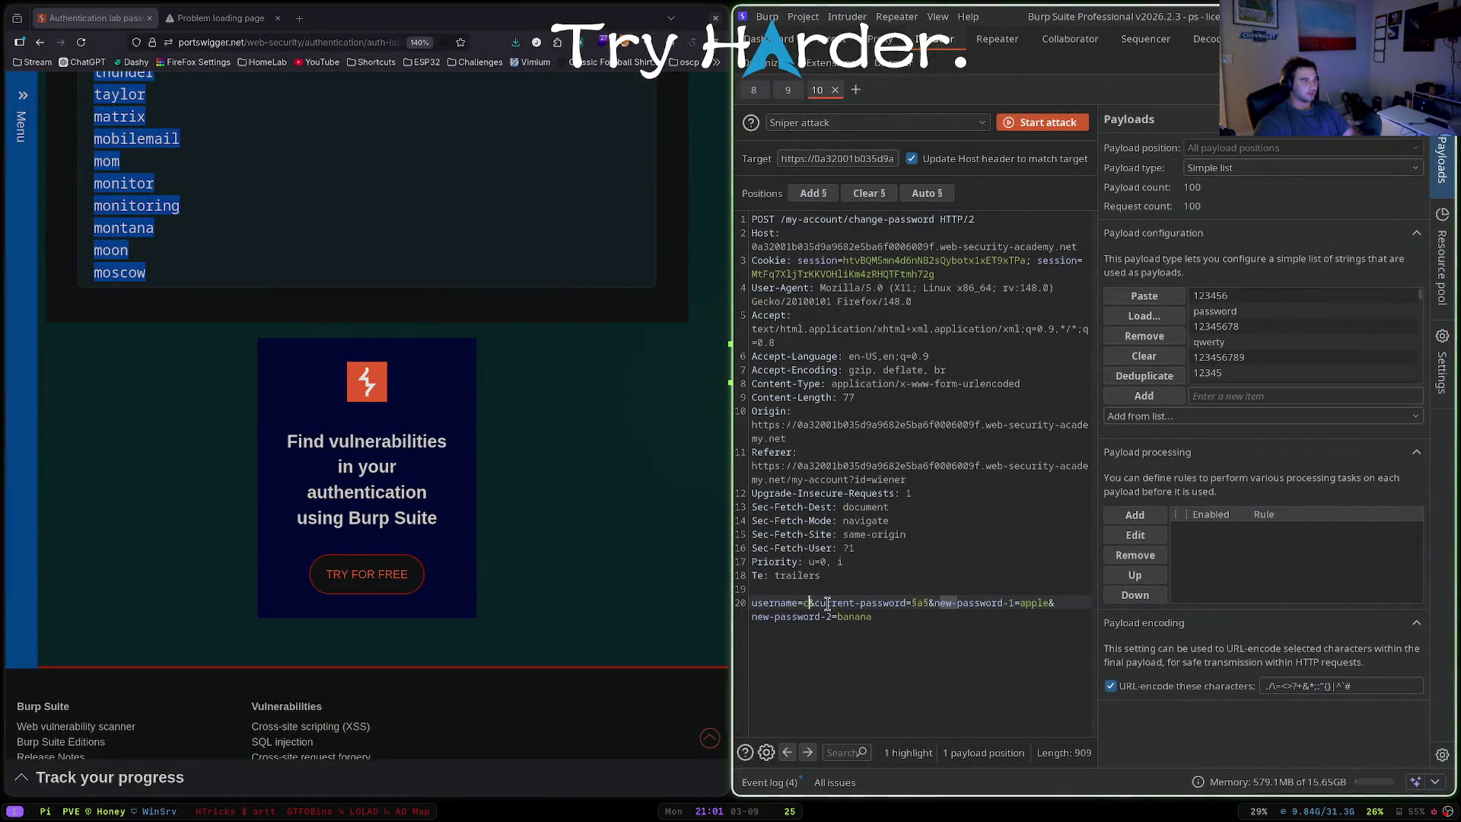
pyautogui.write('carlos')
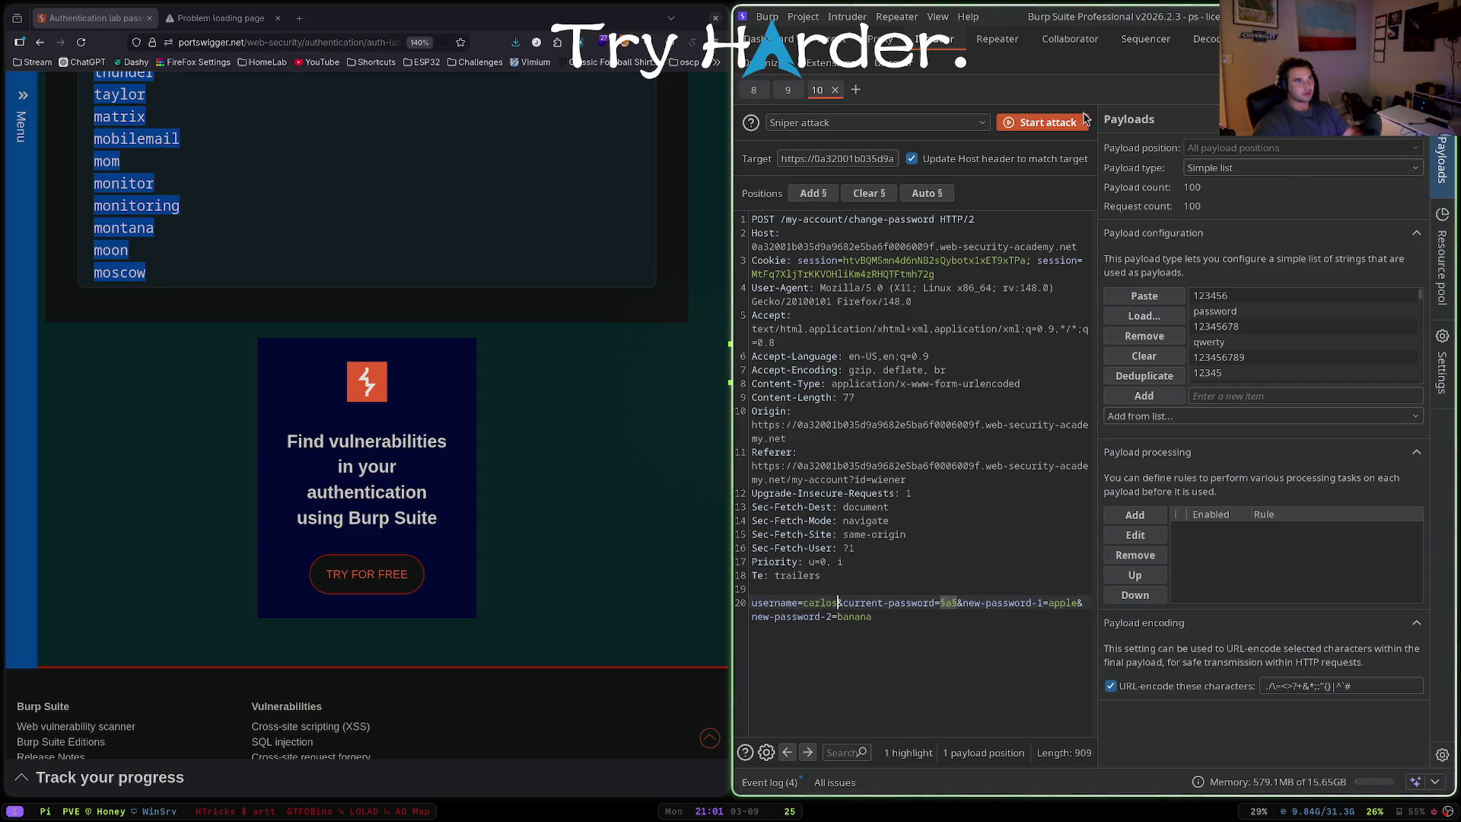
pyautogui.click(1075, 128)
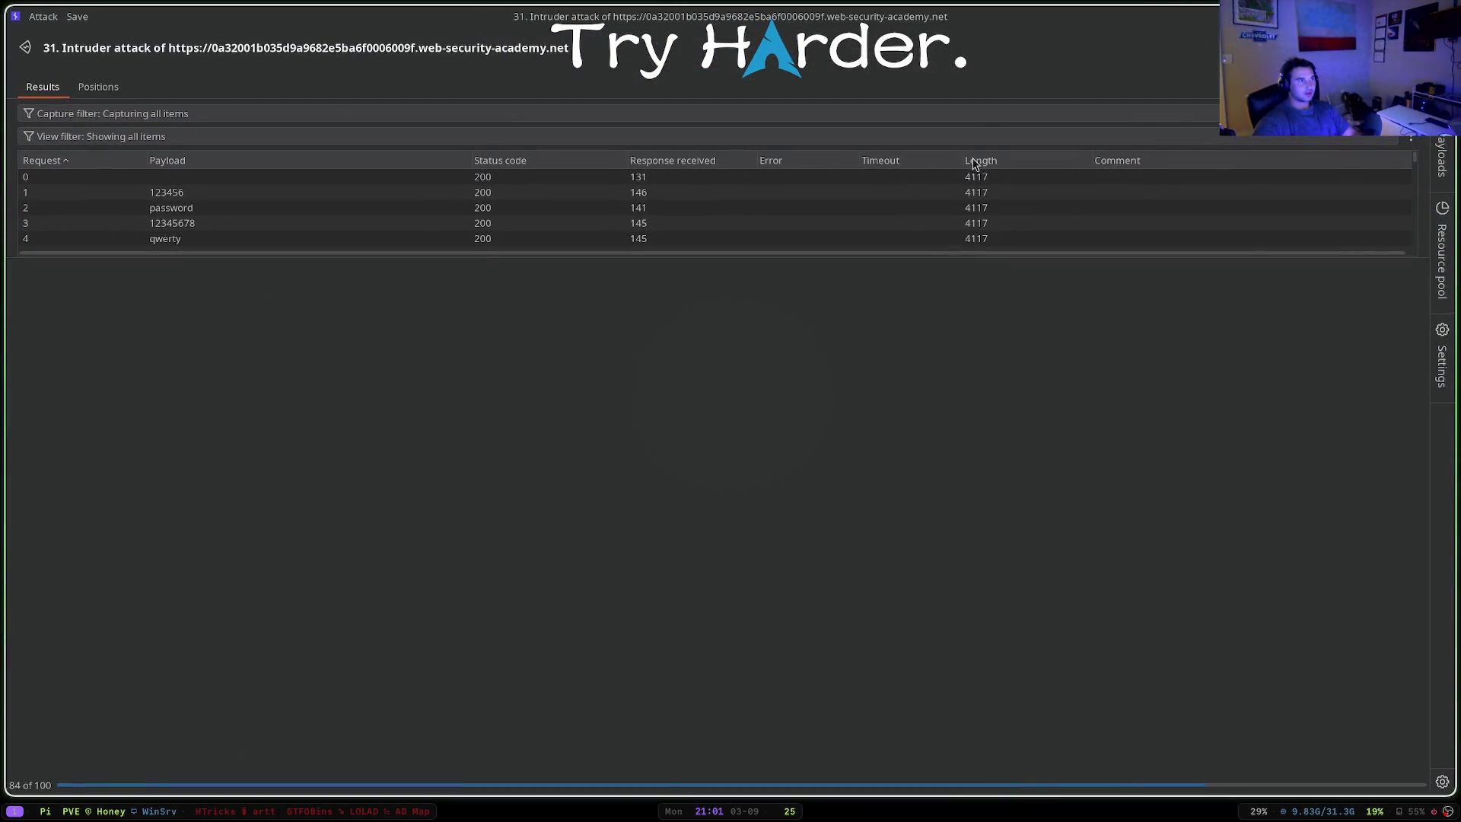
# - Sort by length to find the candidate with response length 4114, then return to the browser
pyautogui.click(1031, 162)
pyautogui.click(995, 176)
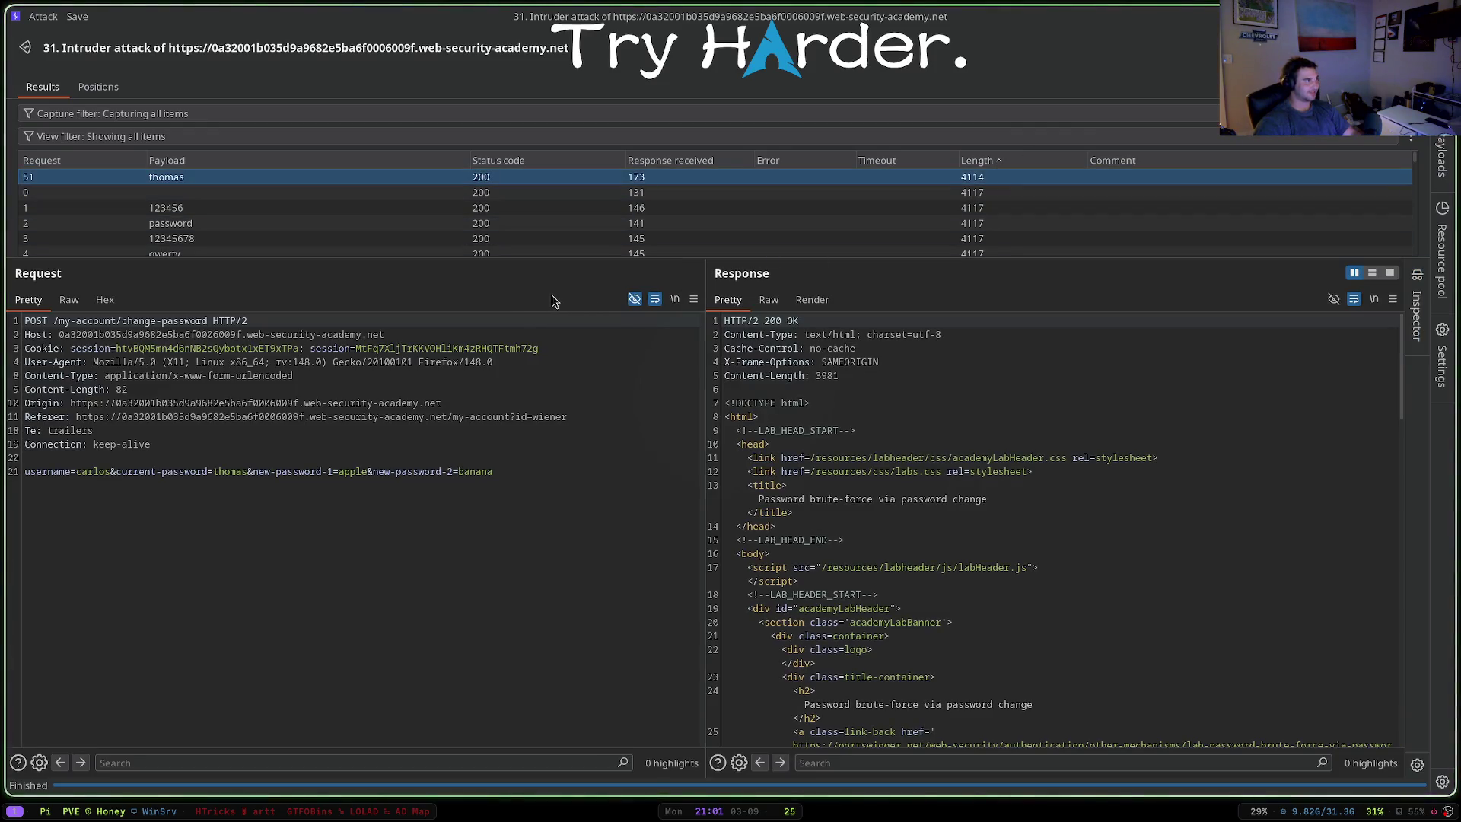
pyautogui.press('super+f')
pyautogui.click(221, 17)
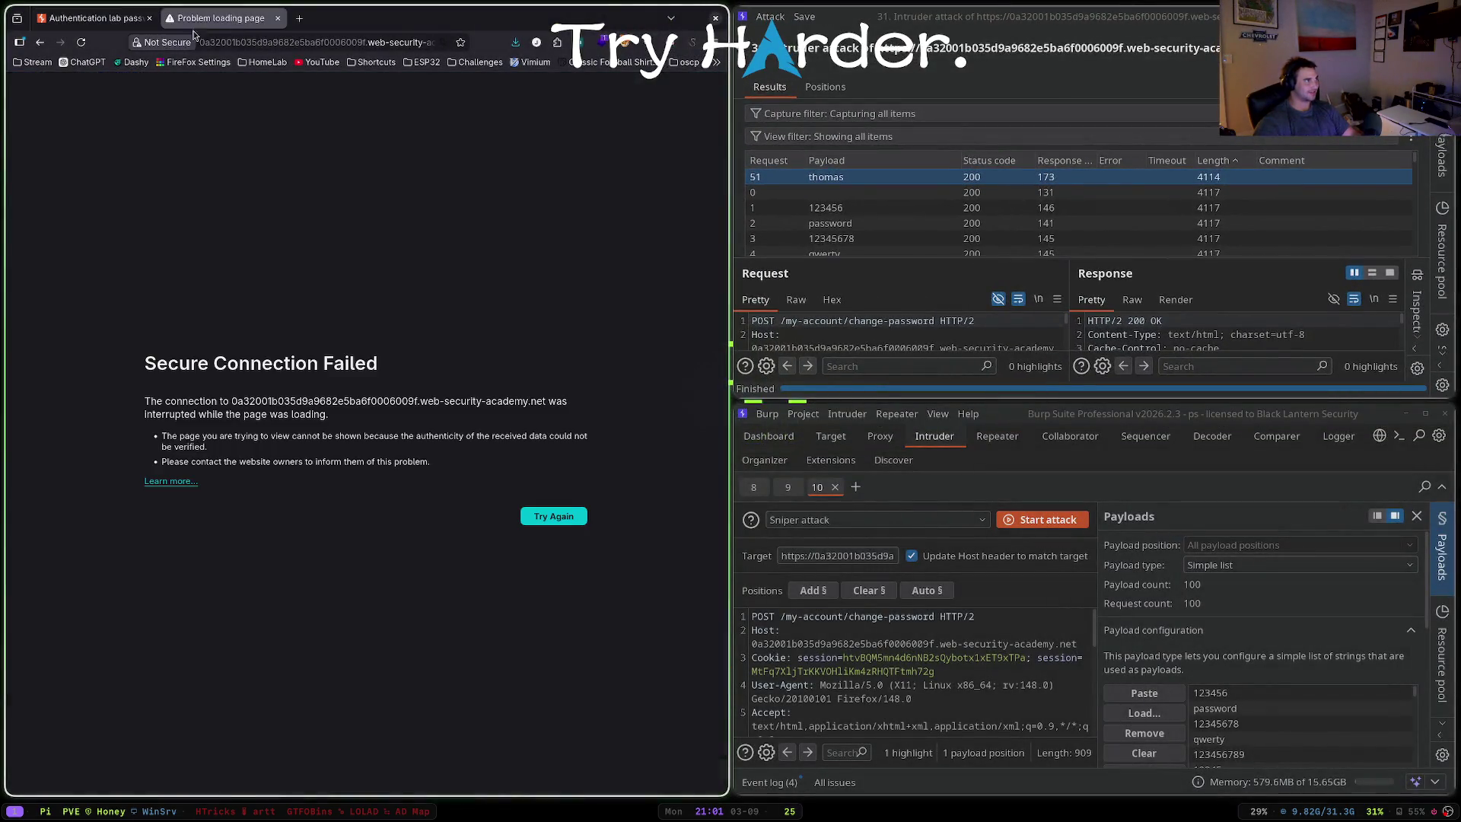
# - Reload the lab and log in as carlos with the cracked password, solving the lab
pyautogui.click(40, 43)
pyautogui.click(673, 178)
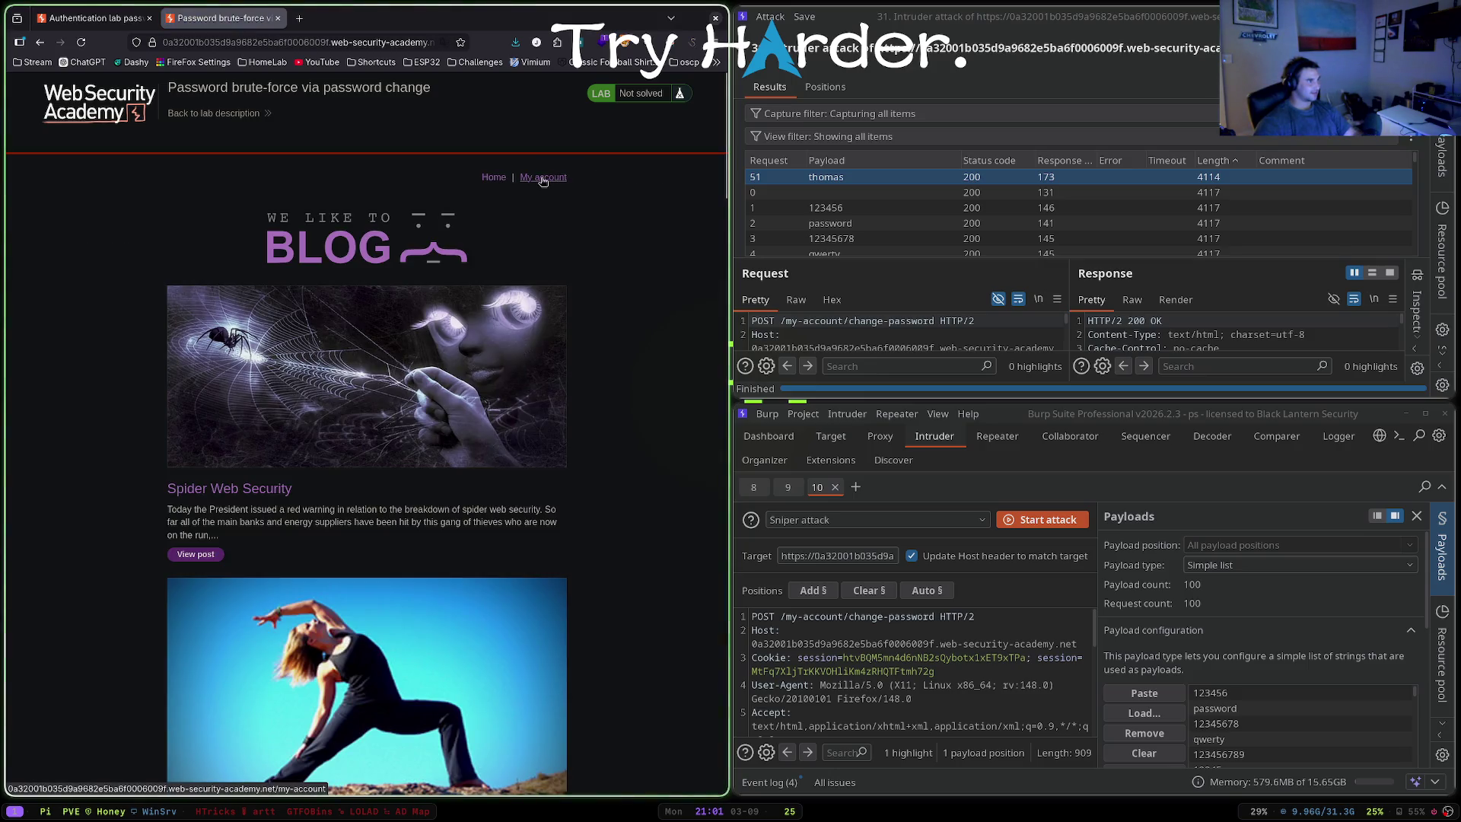
pyautogui.click(542, 178)
pyautogui.write('carl')
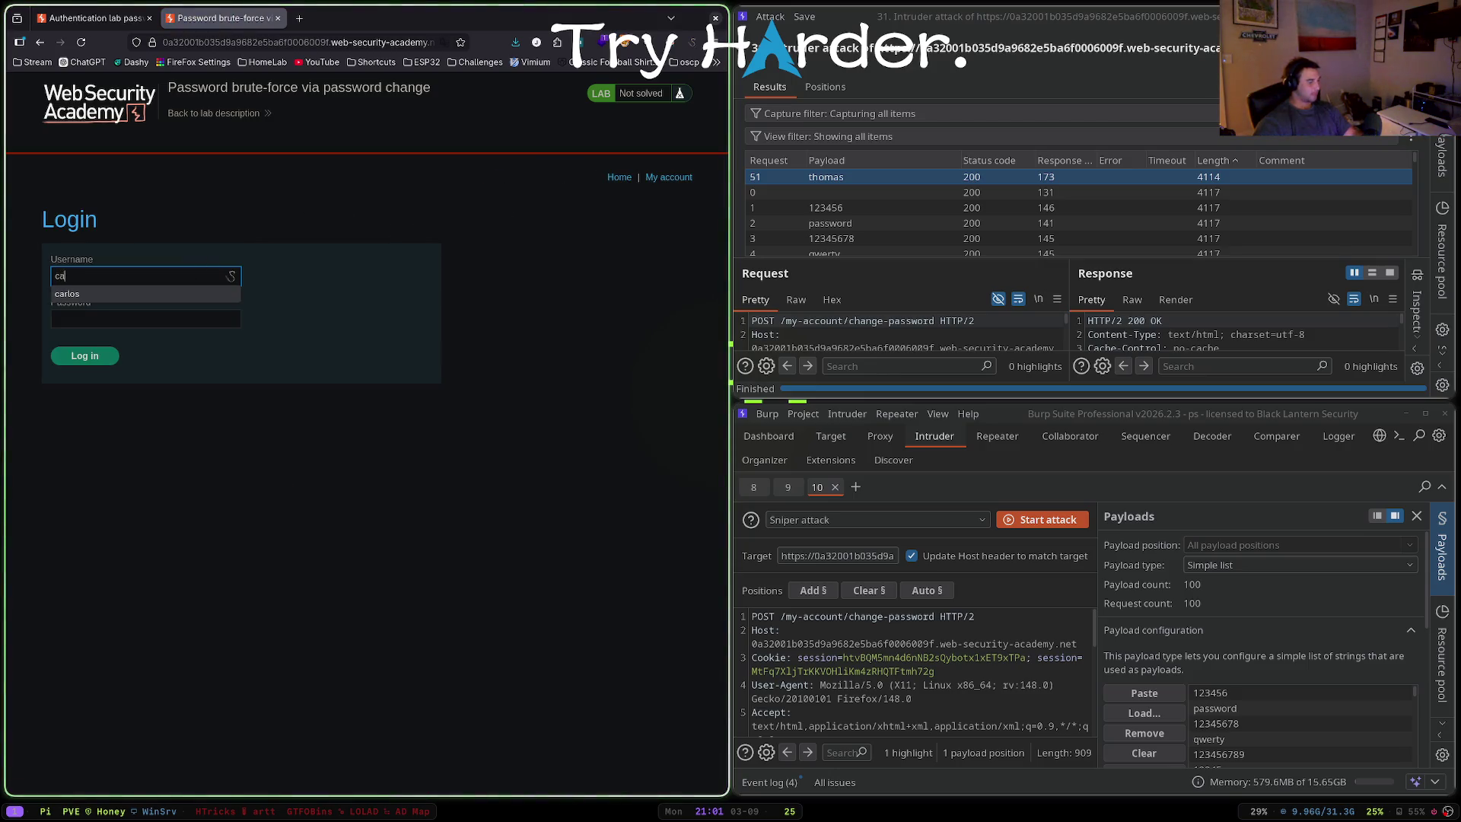
pyautogui.write('os')
pyautogui.press('Tab')
pyautogui.write('mas')
pyautogui.press('Return')
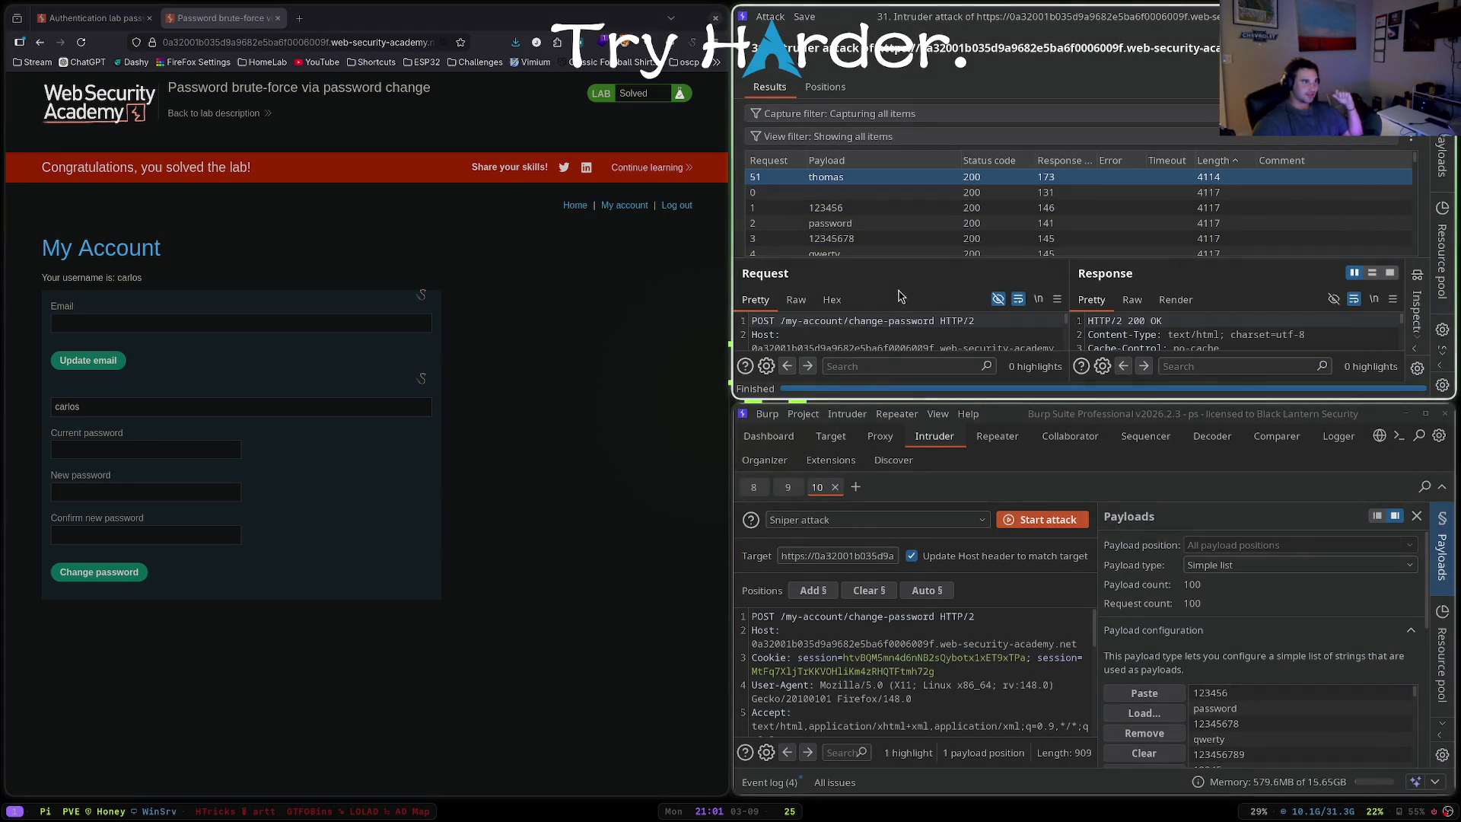
# - Review the remaining attack attempts, close and discard the attack window, and return to Proxy Intercept
pyautogui.click(1019, 207)
pyautogui.press('Down')
pyautogui.press('Down')
pyautogui.press('Down')
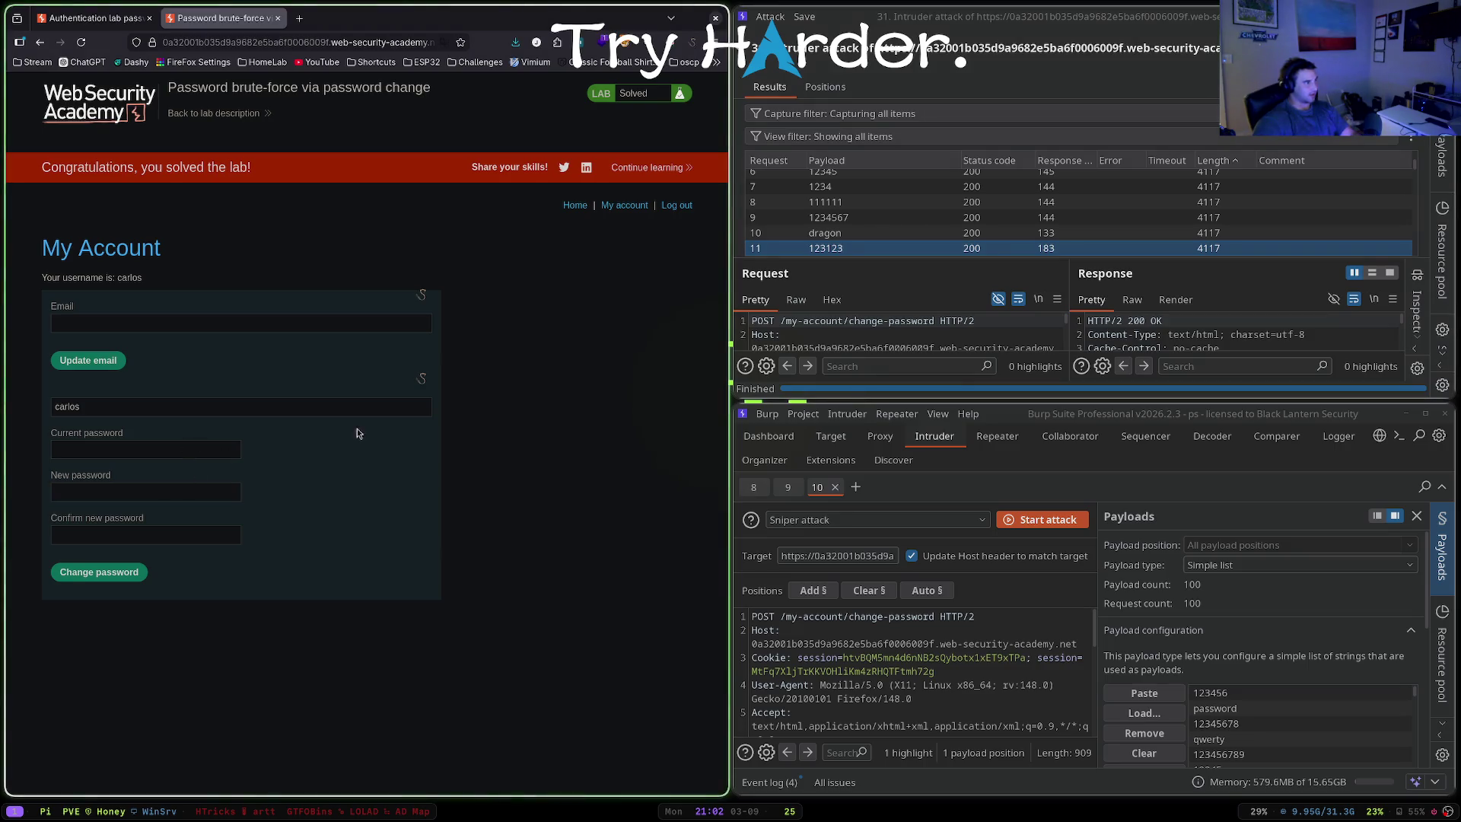
pyautogui.click(1056, 199)
pyautogui.press('Down')
pyautogui.press('Down')
pyautogui.press('super+f')
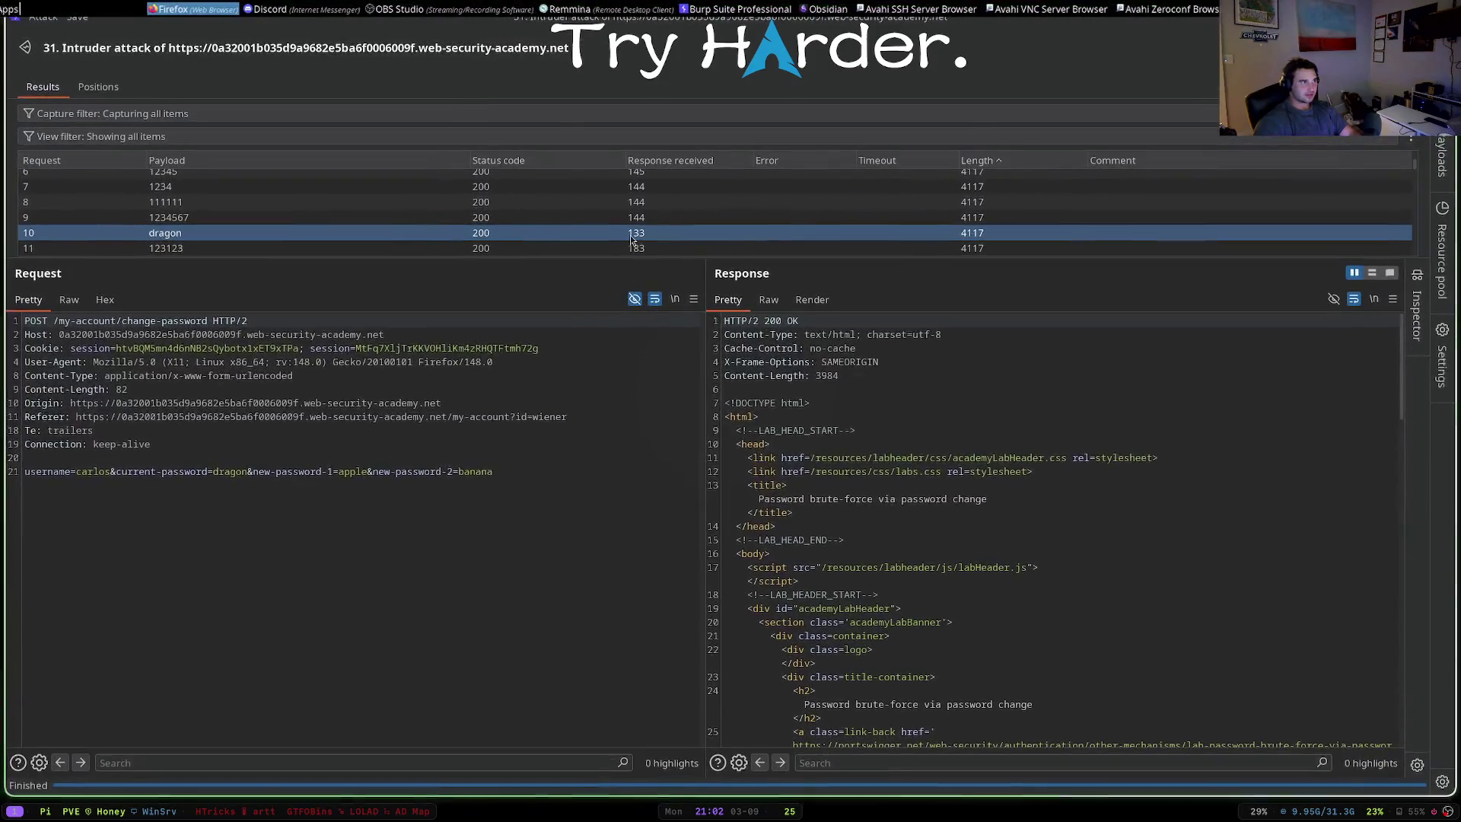
pyautogui.press('super+q')
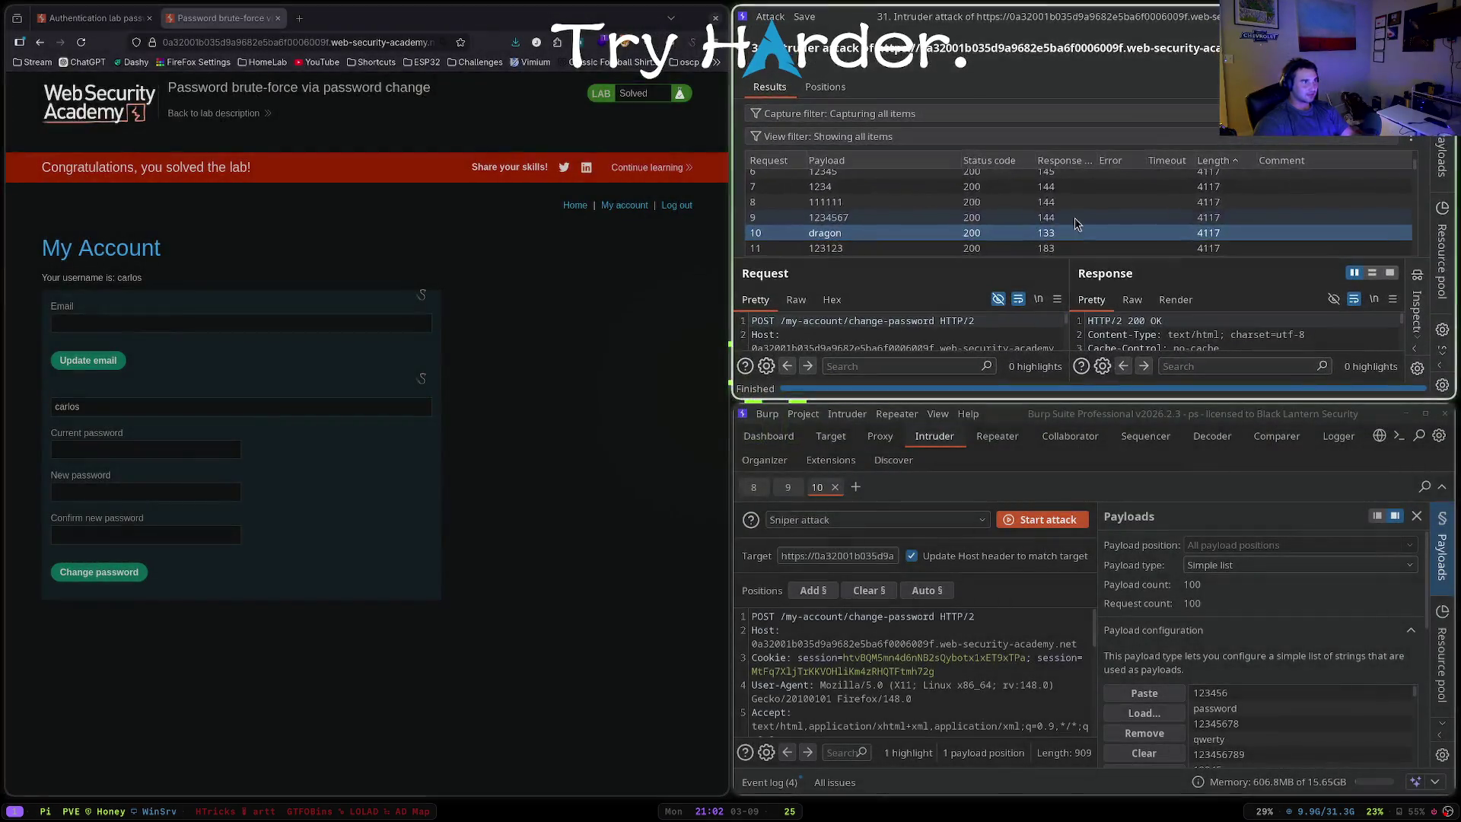
pyautogui.click(1274, 242)
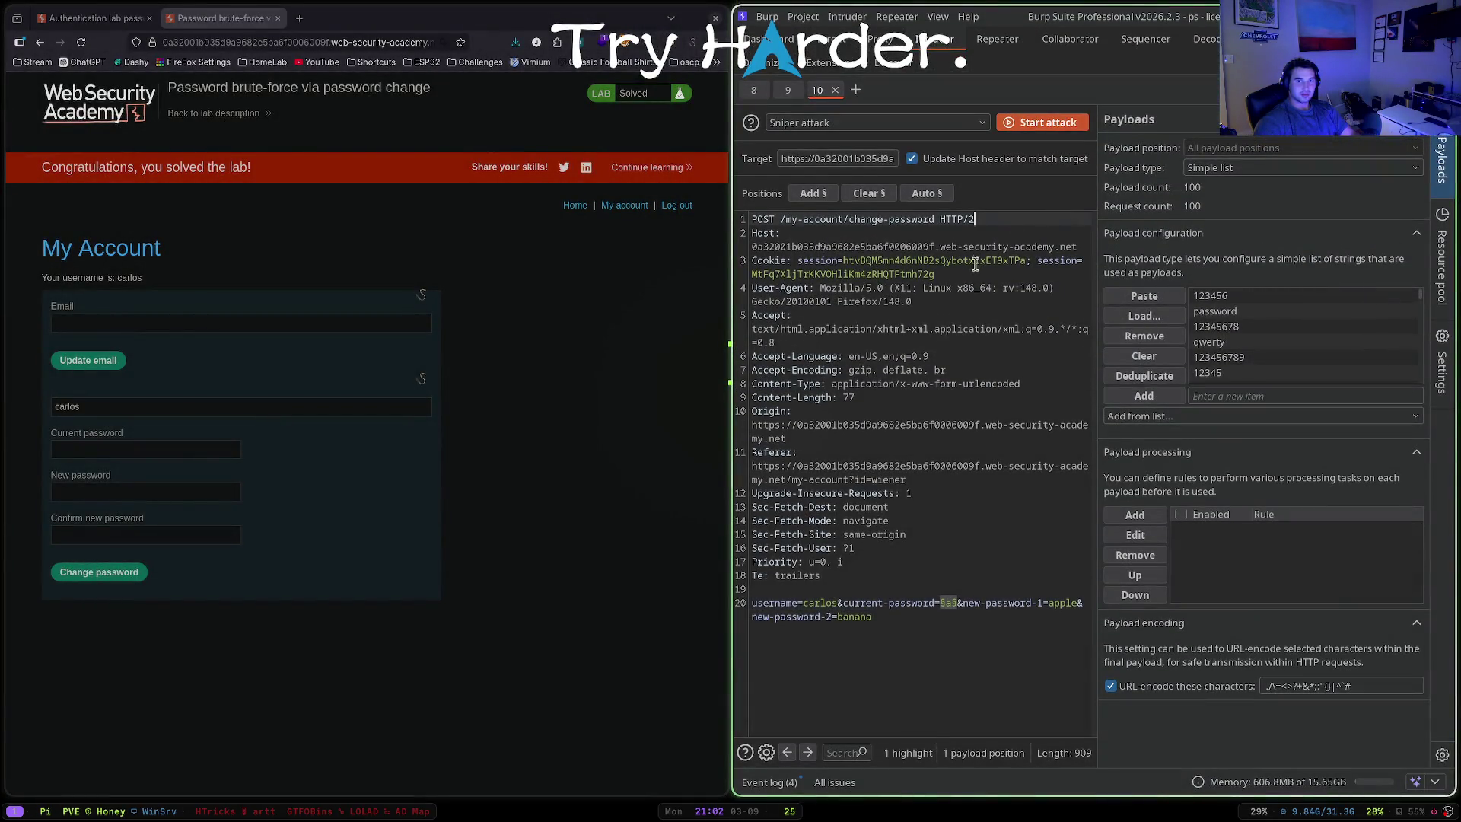
pyautogui.click(968, 221)
pyautogui.click(882, 42)
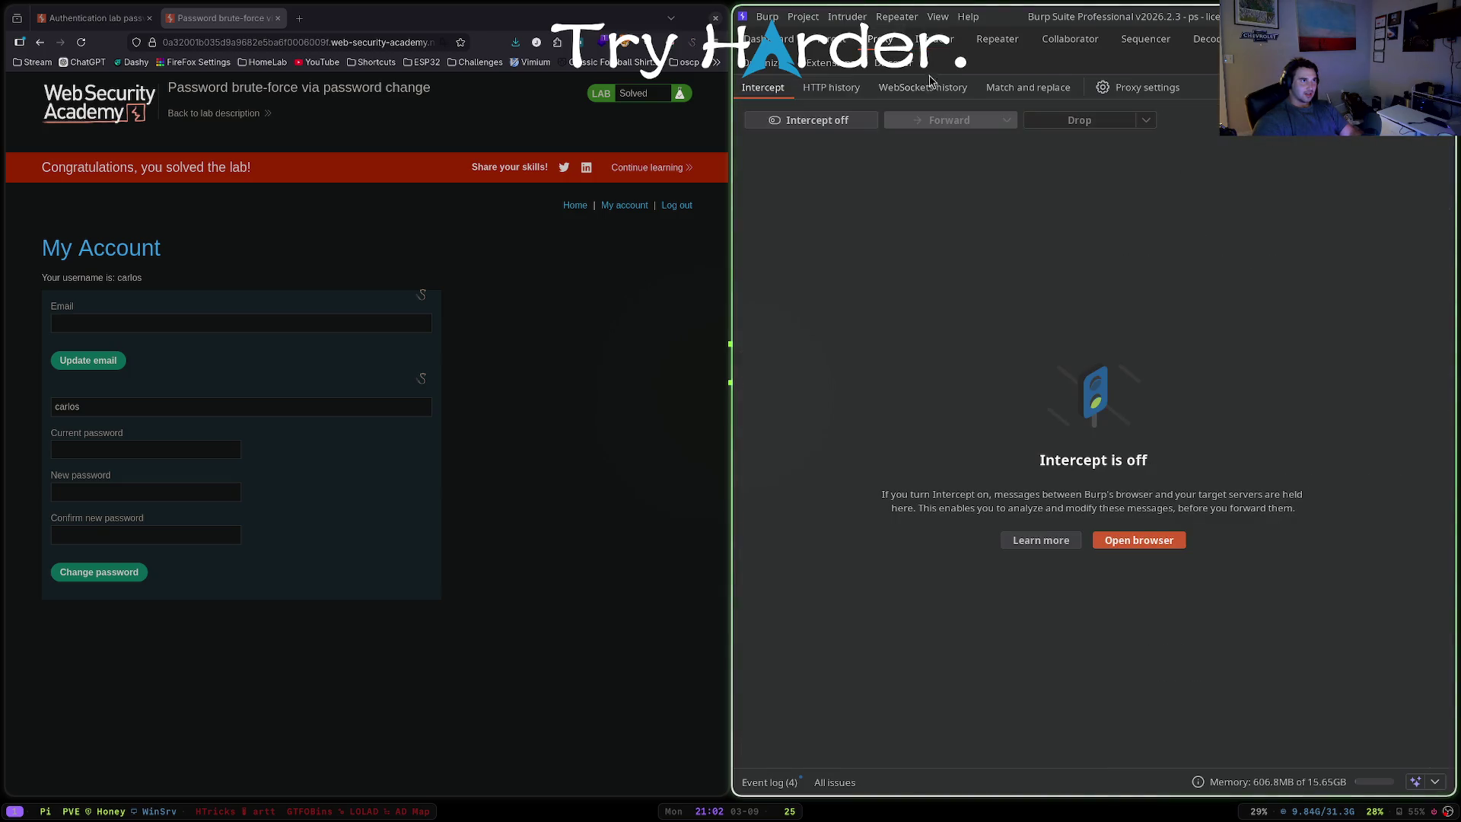